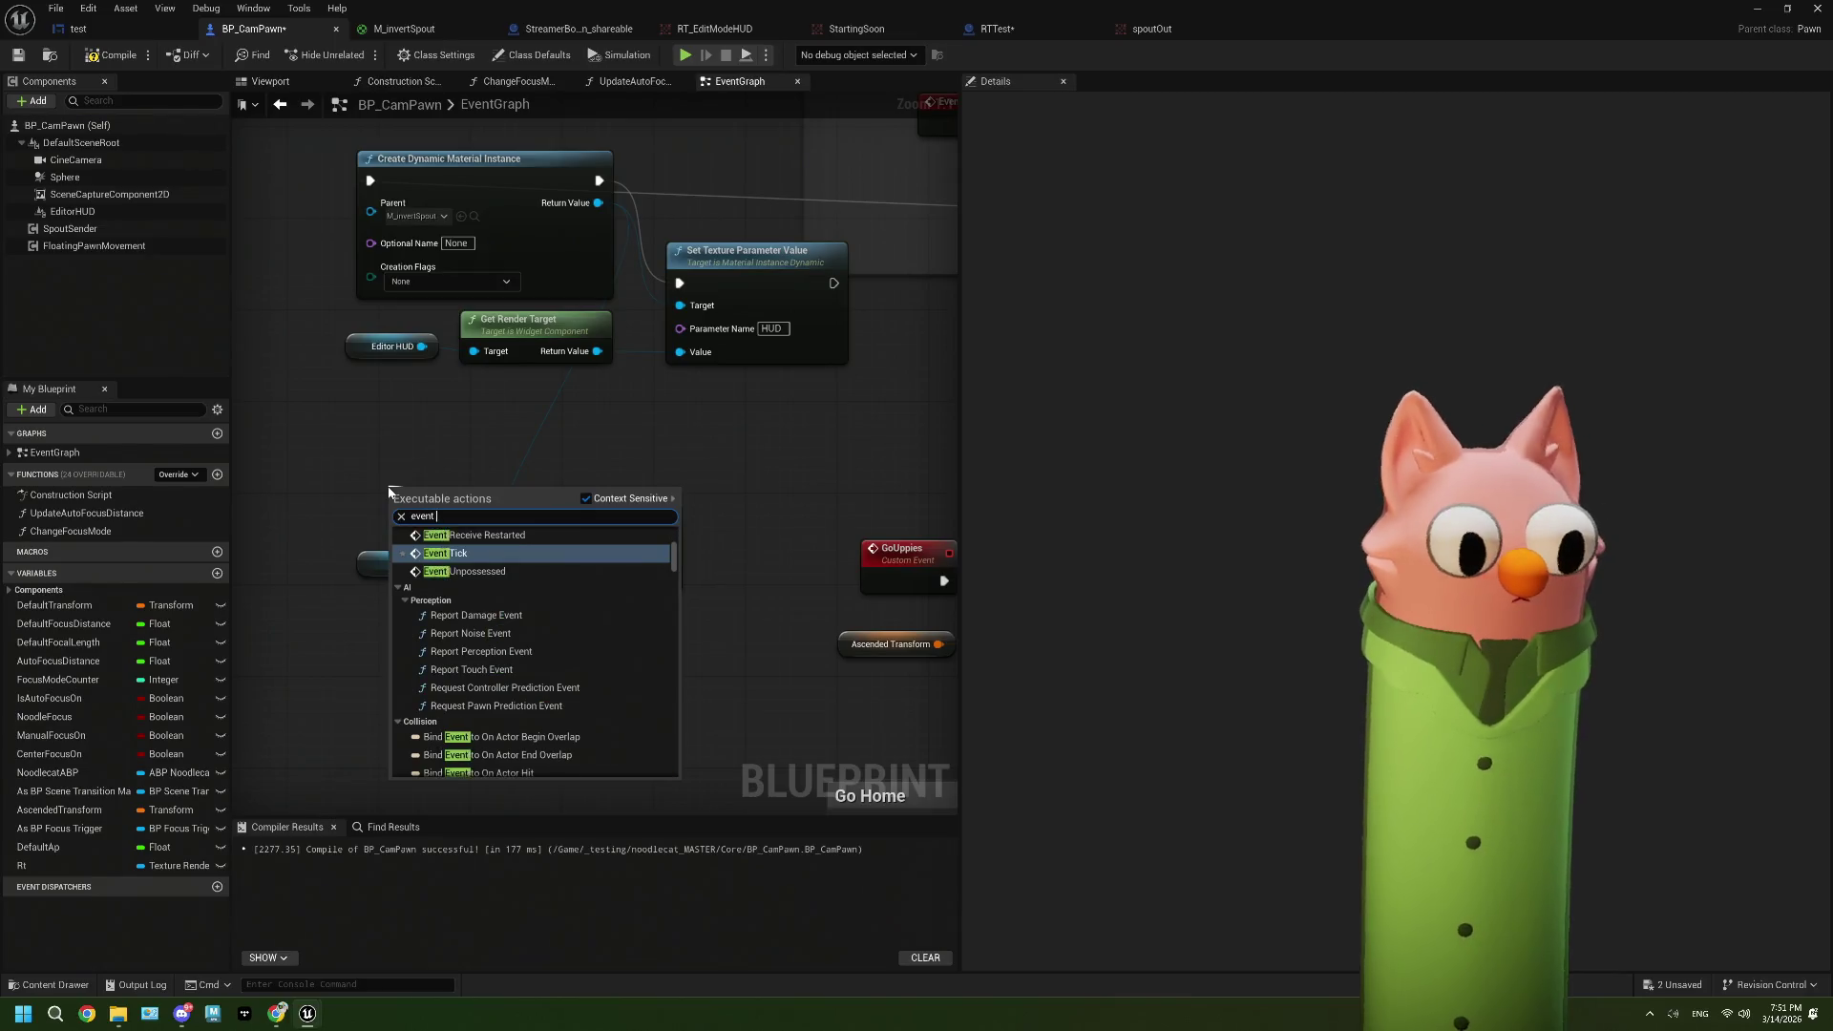
Step: Drive BP_CamPawn's Draw Material to Render Target from Event Tick, compile, and return to the level
left_click(427, 554)
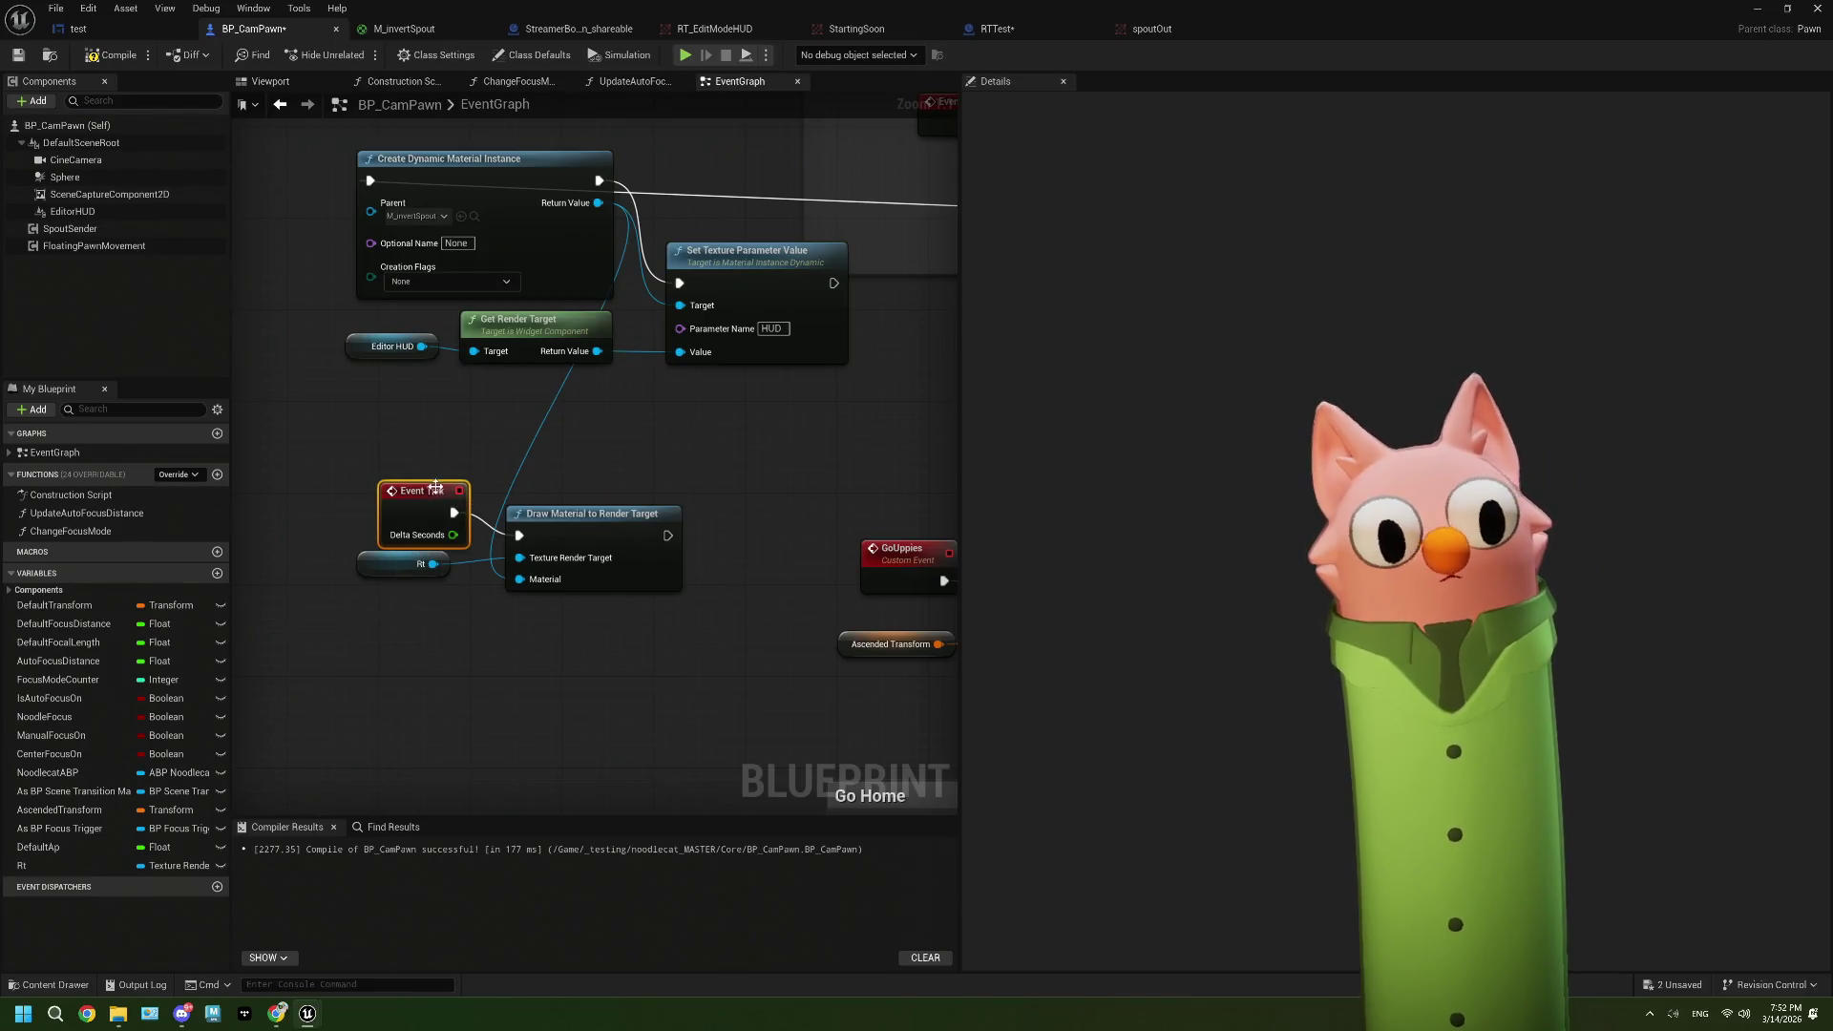
left_click(135, 55)
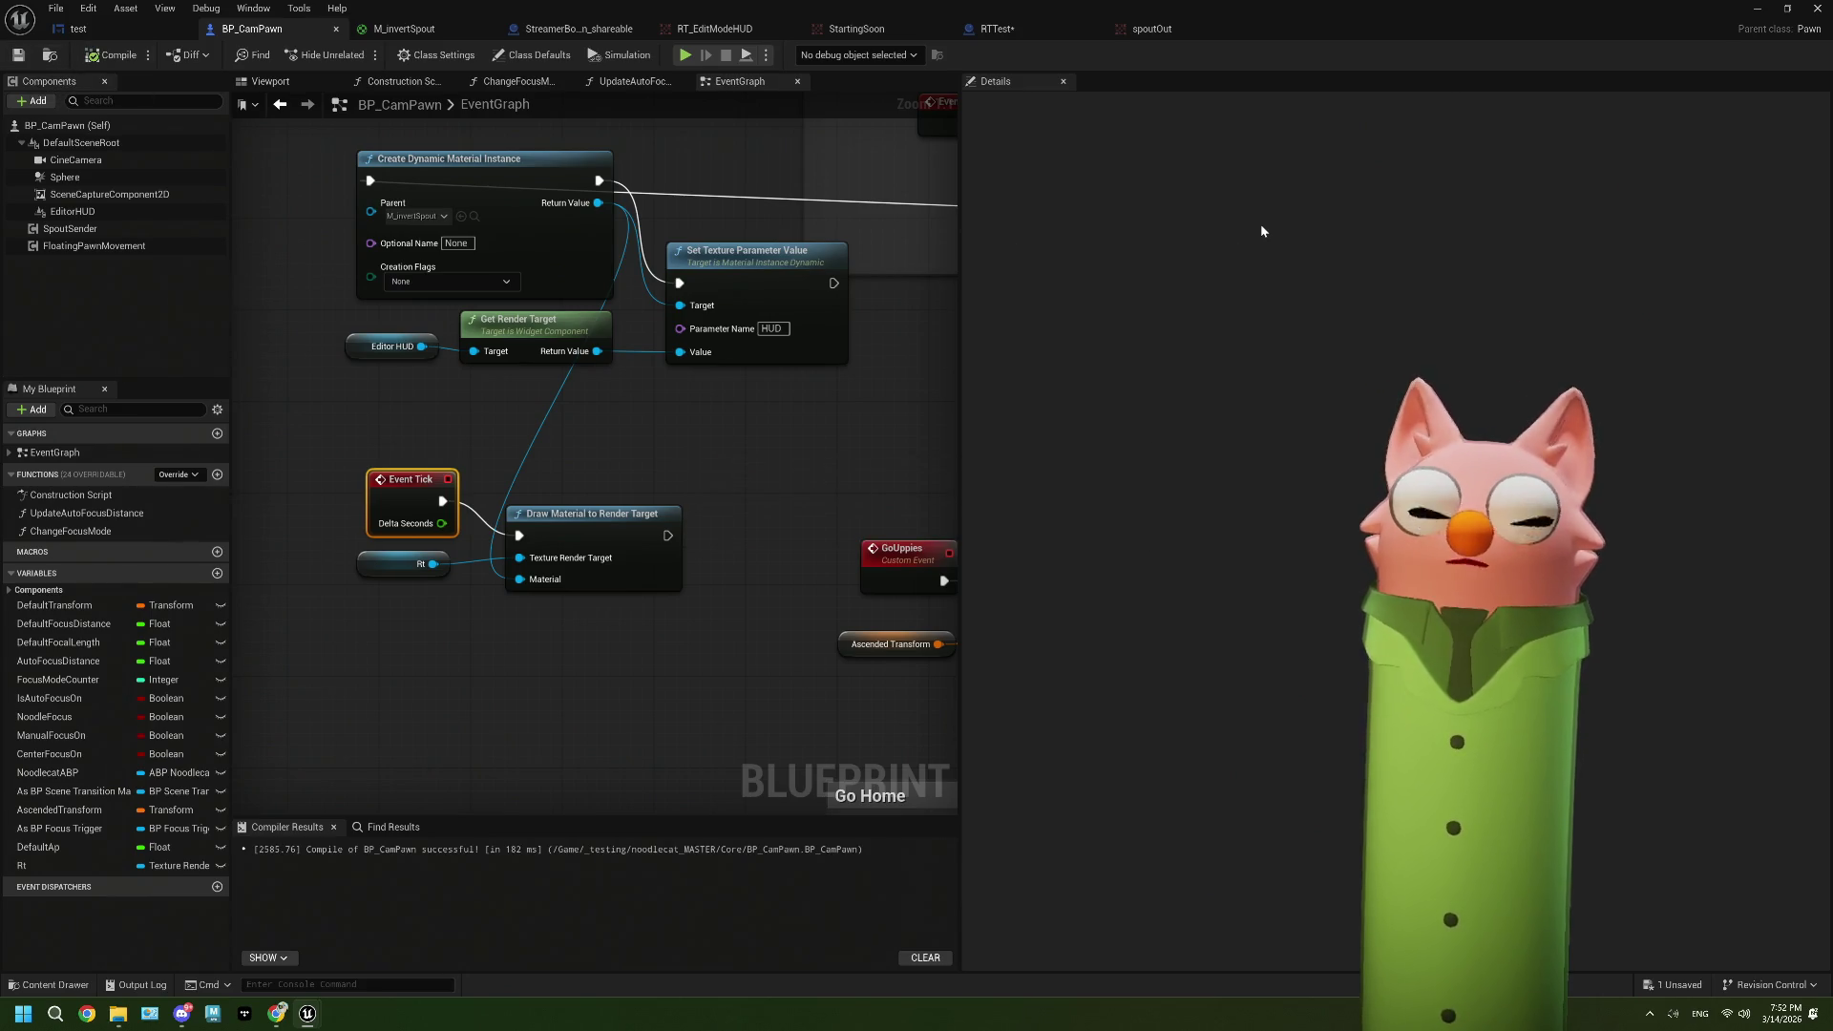
left_click(1762, 10)
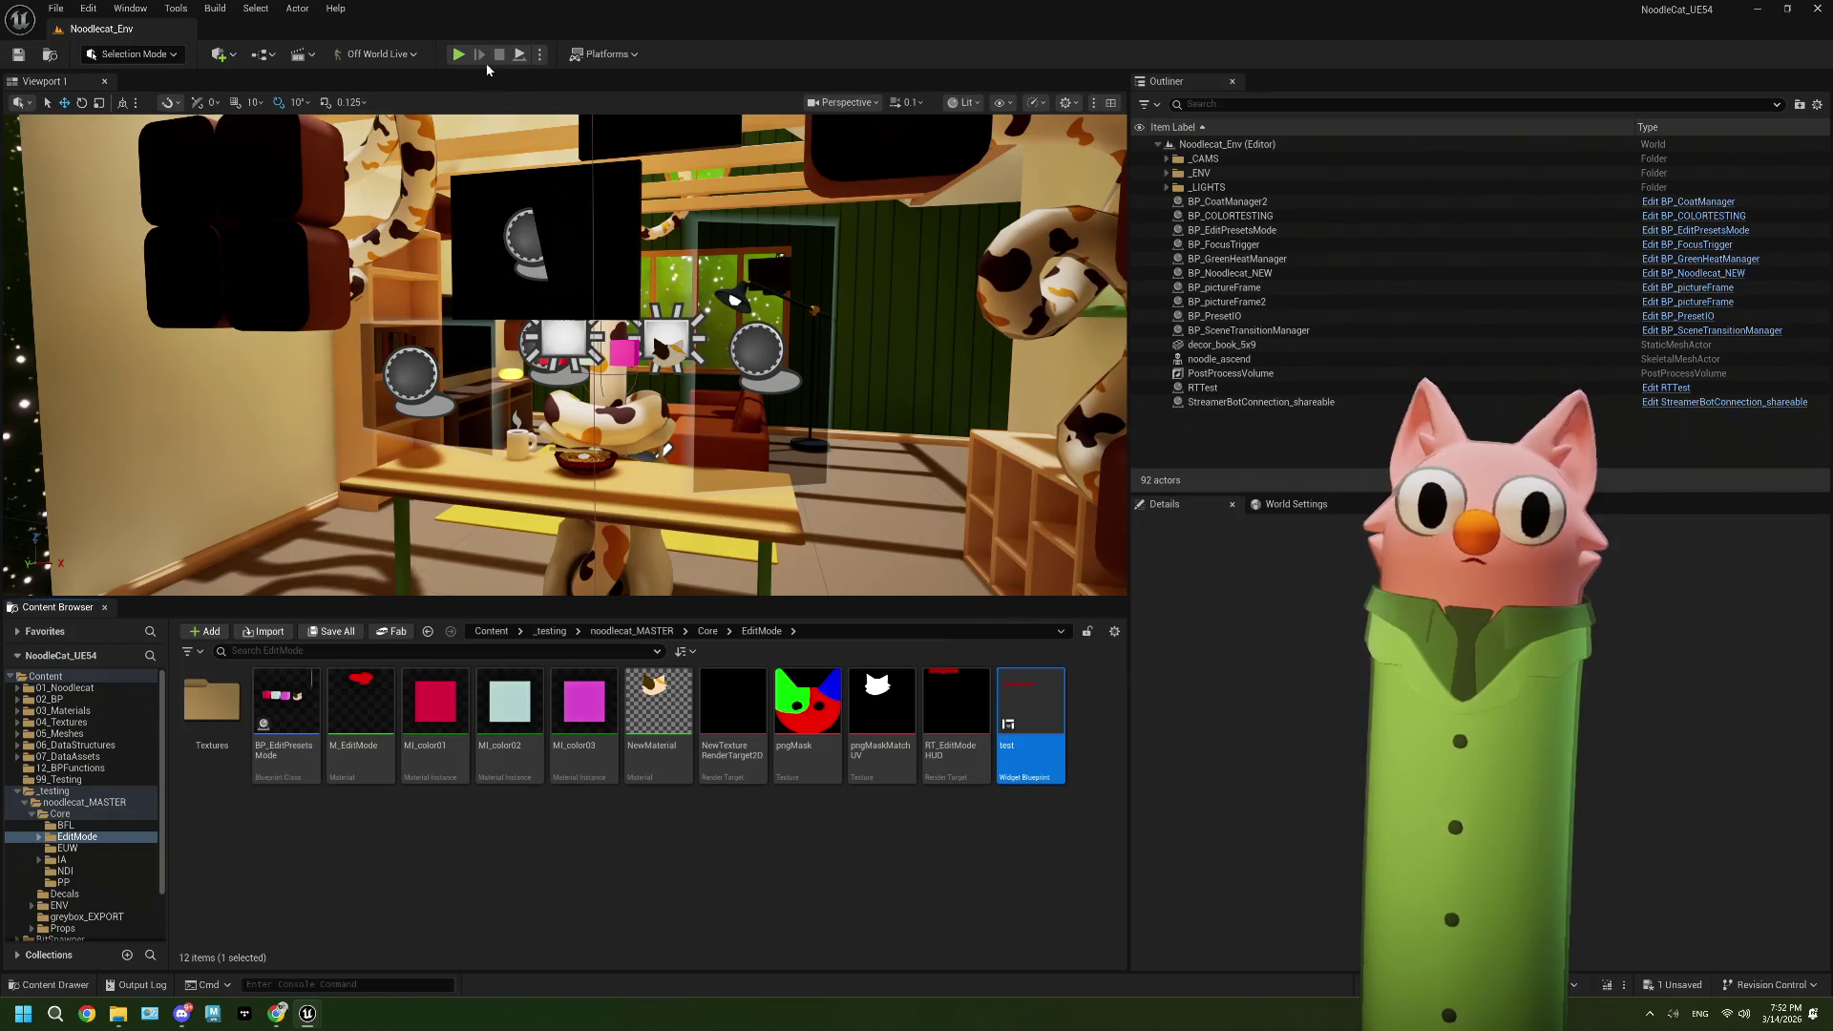
Step: Run a quick play-in-editor test, then dismiss the Message Log
left_click(459, 54)
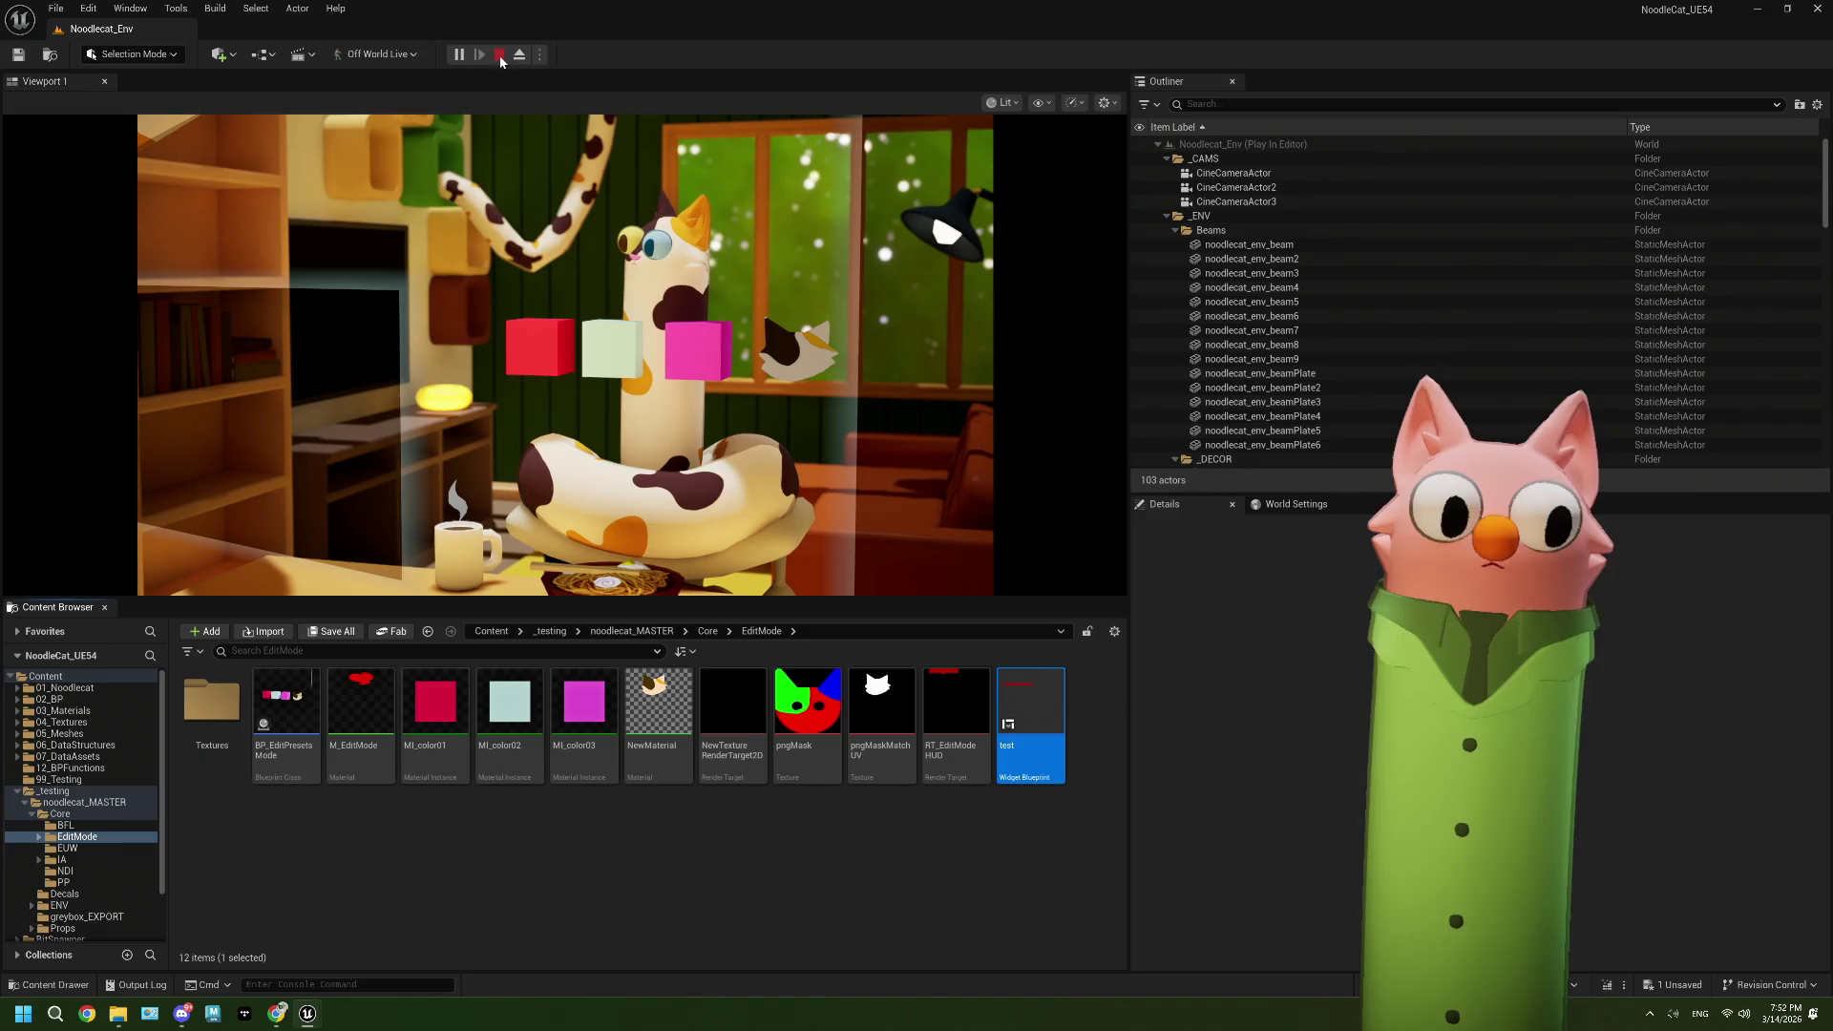
key("Escape")
left_click(1344, 243)
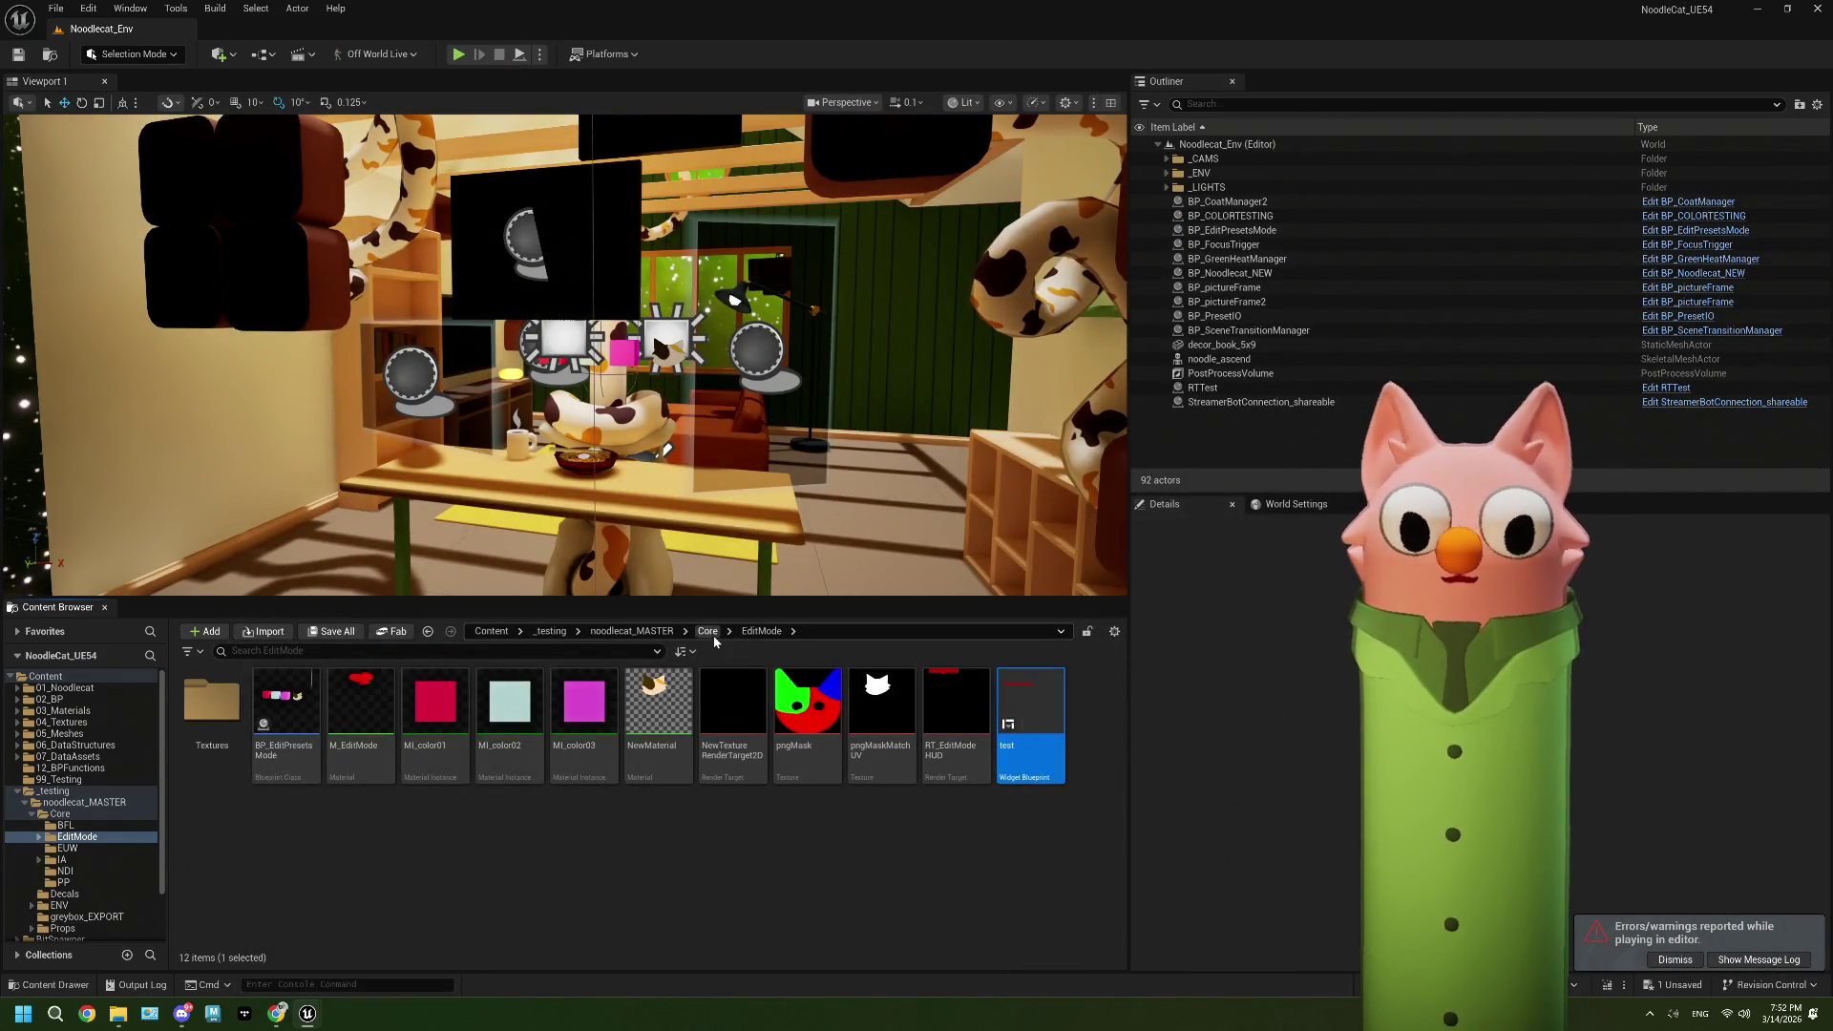
Step: Open the StartingSoon render target from the Core > NDI folder
left_click(708, 631)
left_click(478, 718)
double_click(478, 718)
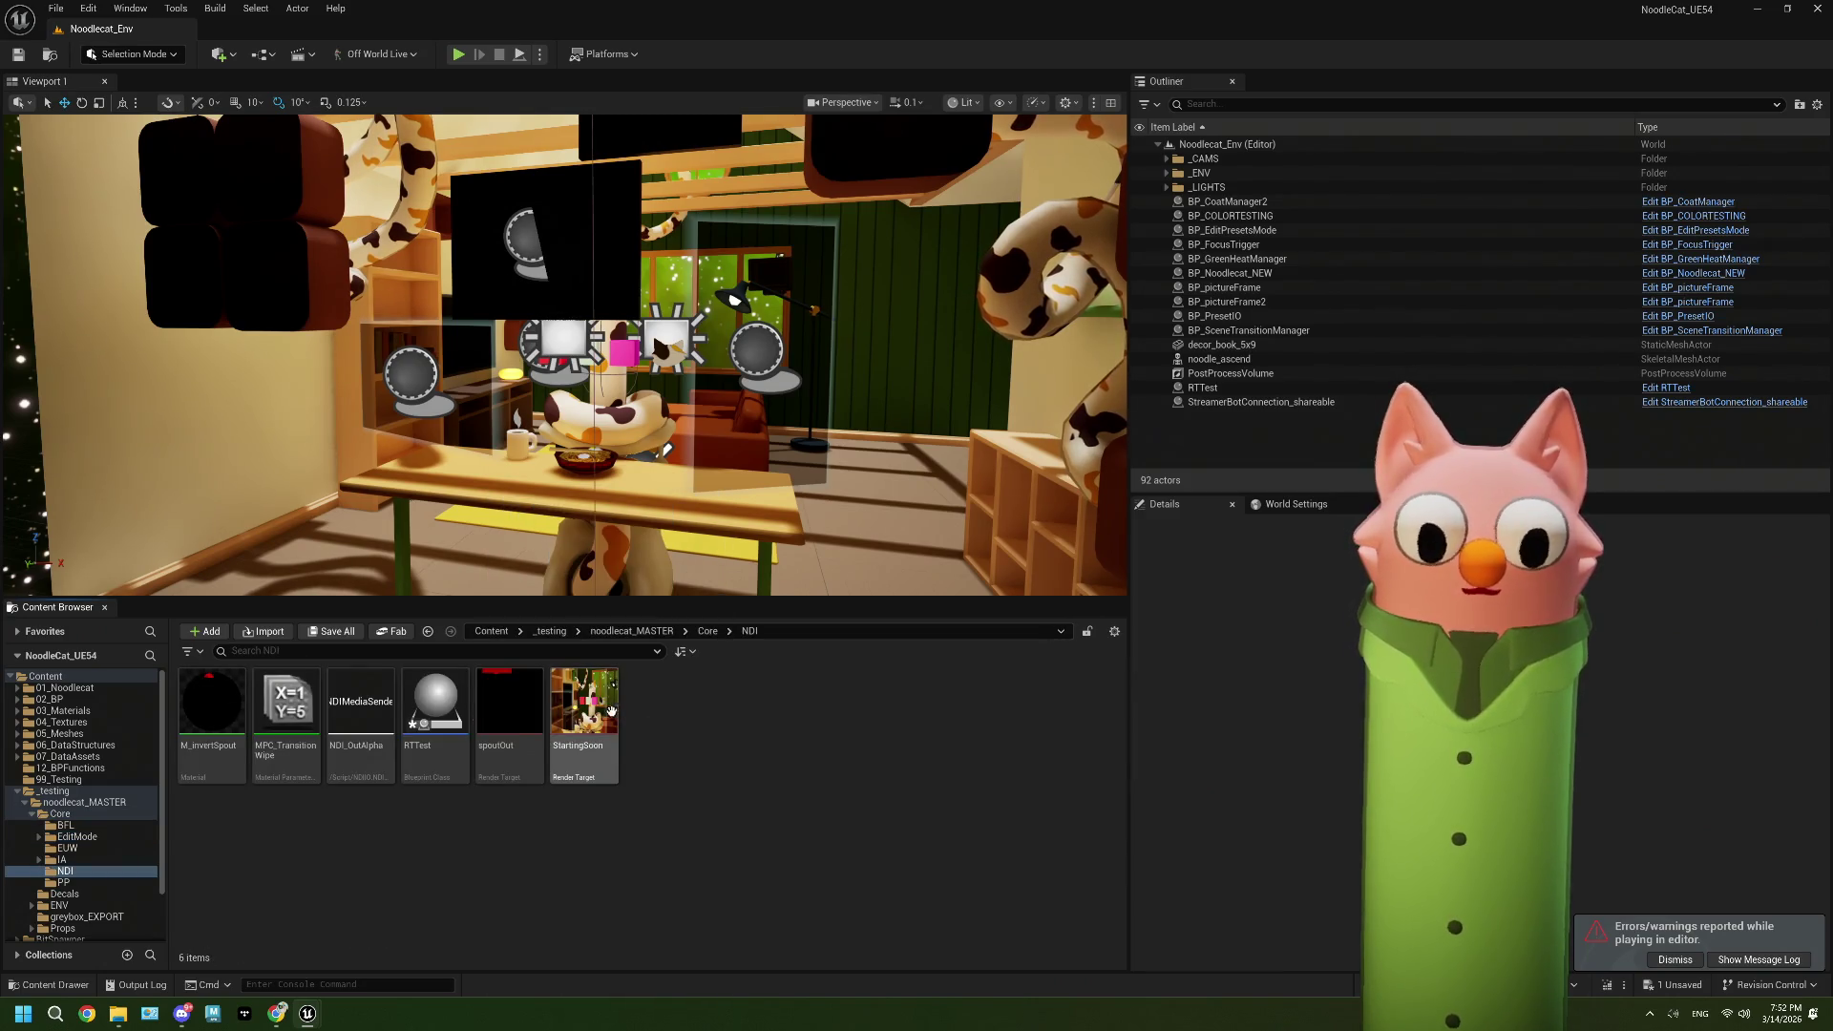
double_click(608, 716)
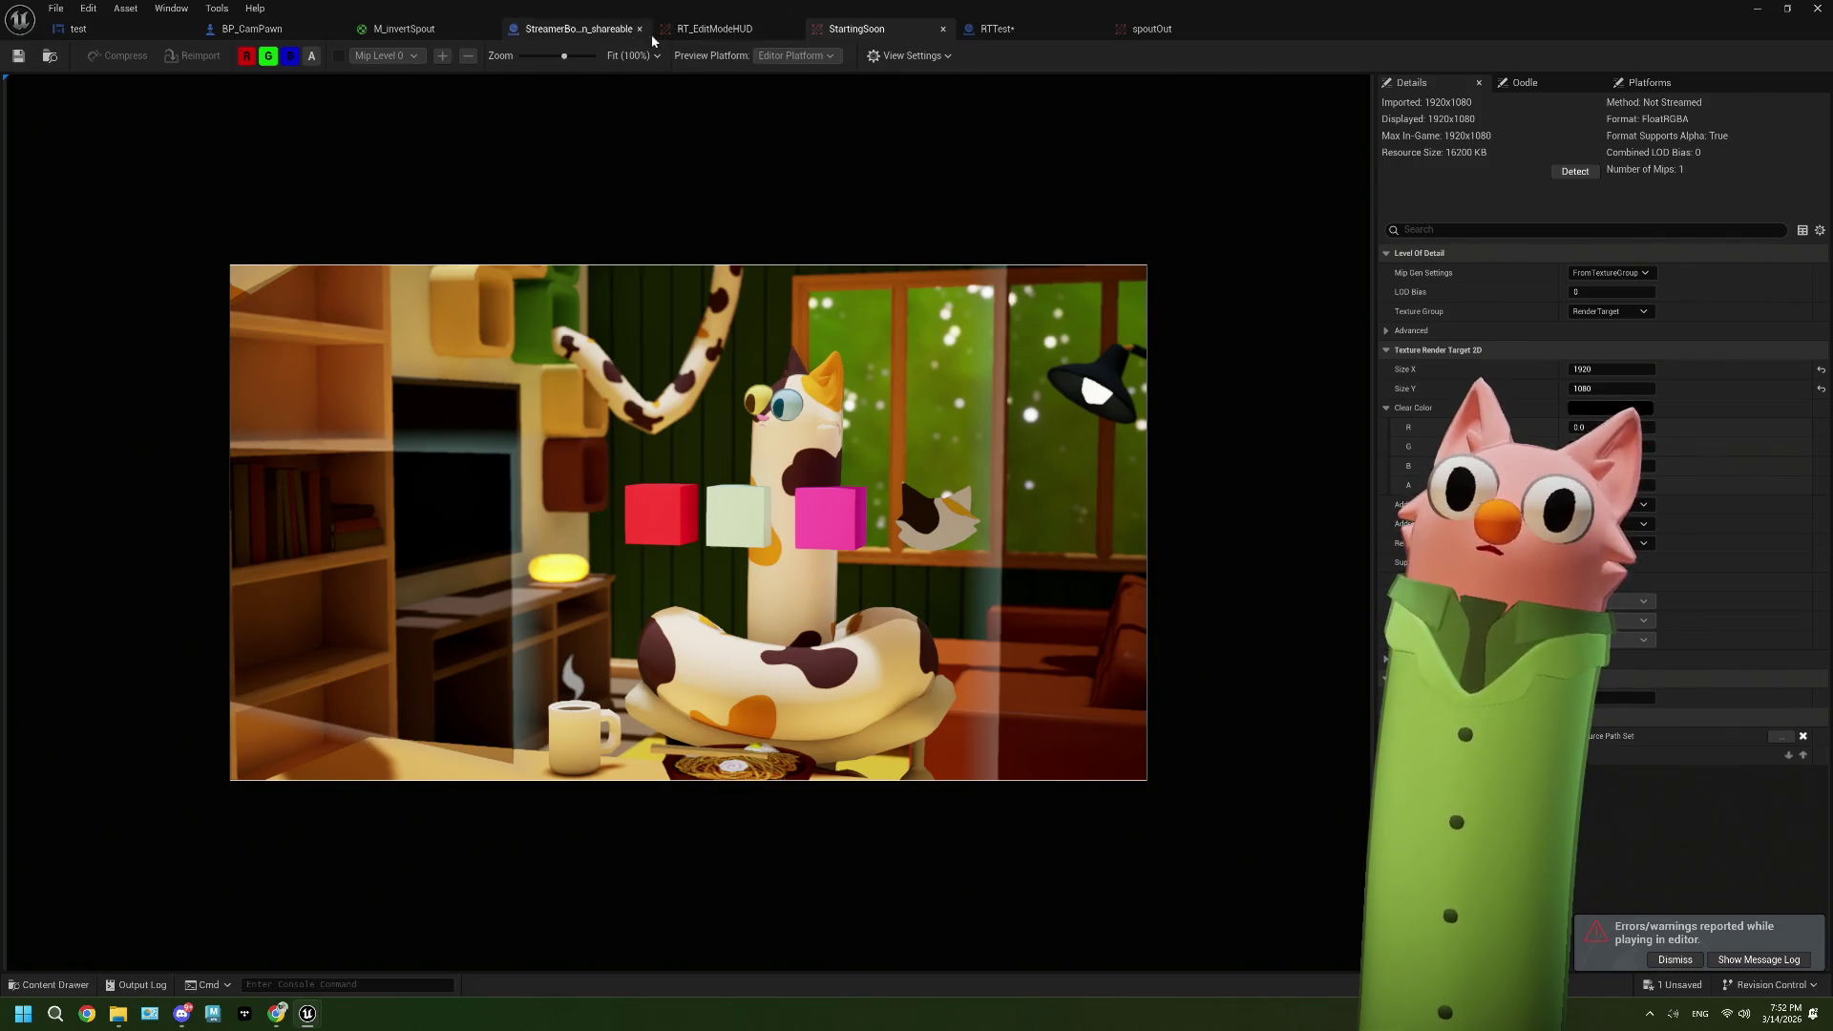
Step: Review the RTTest, StreamerBot, M_invertSpout HUD parameter, spoutOut and BP_CamPawn tabs
left_click(1020, 32)
left_click(576, 28)
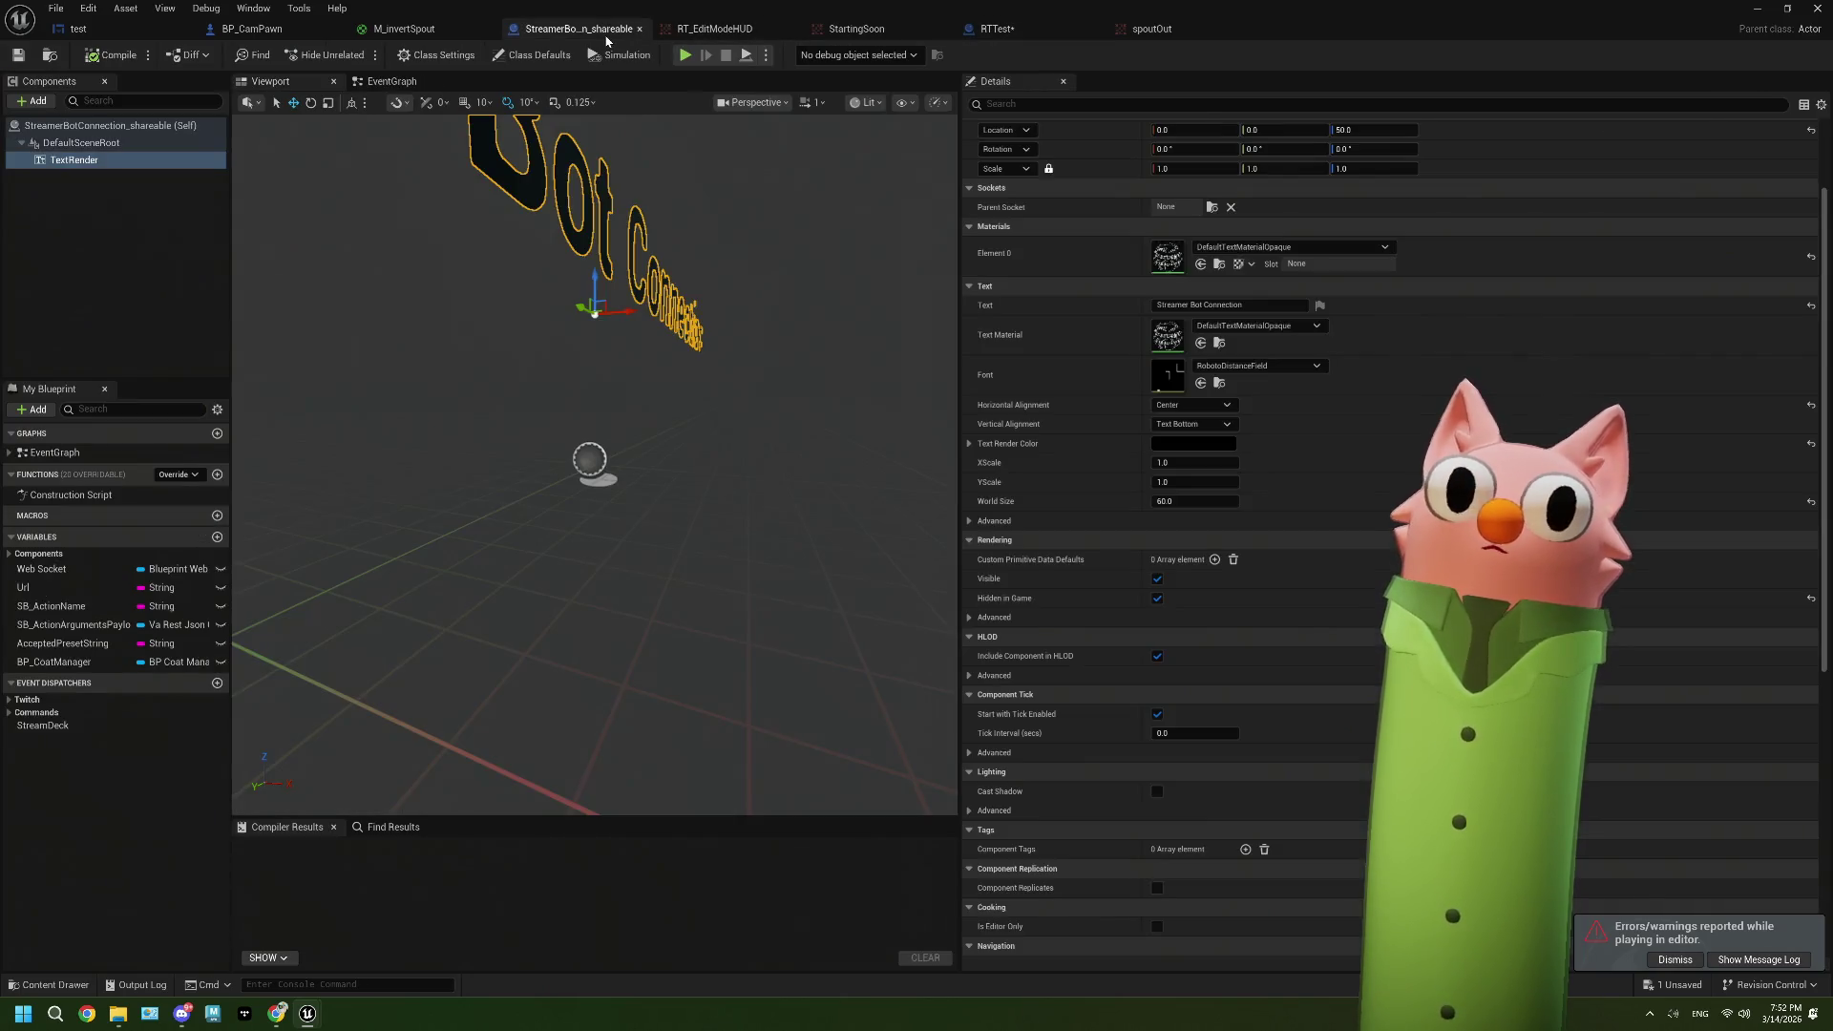
left_click(384, 31)
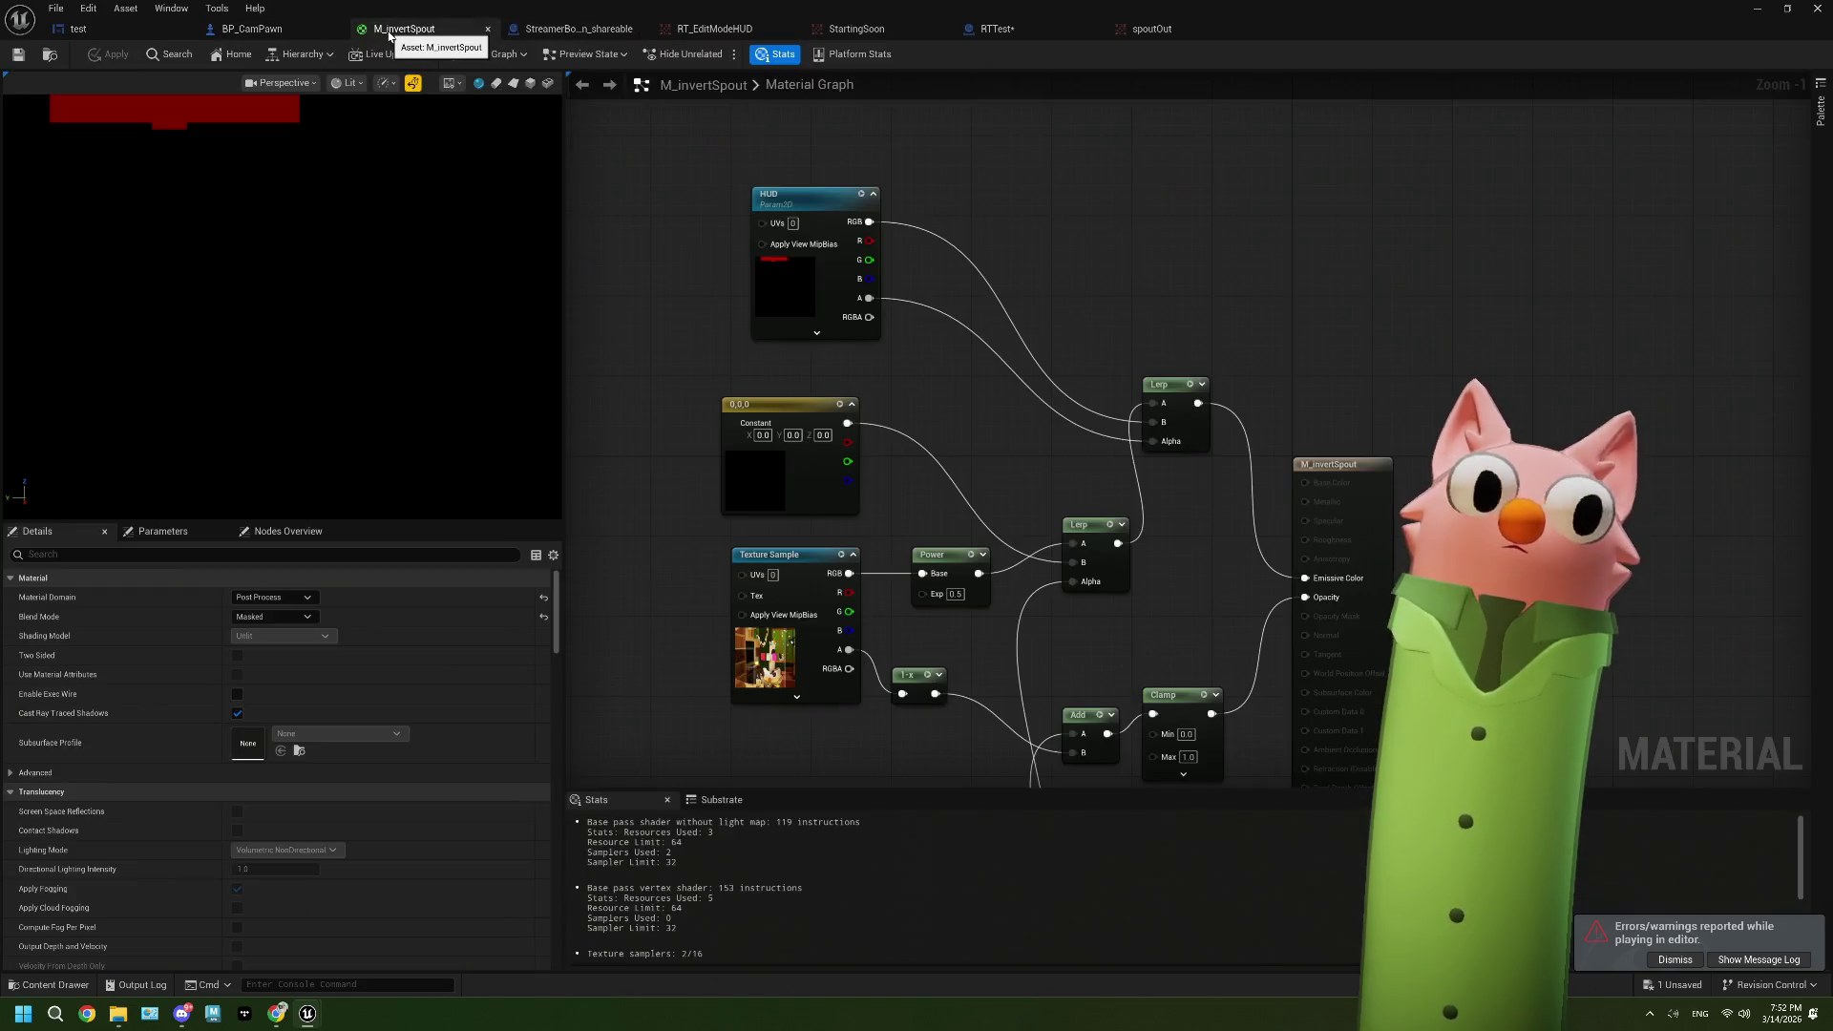
left_click_drag(1017, 439, 842, 378)
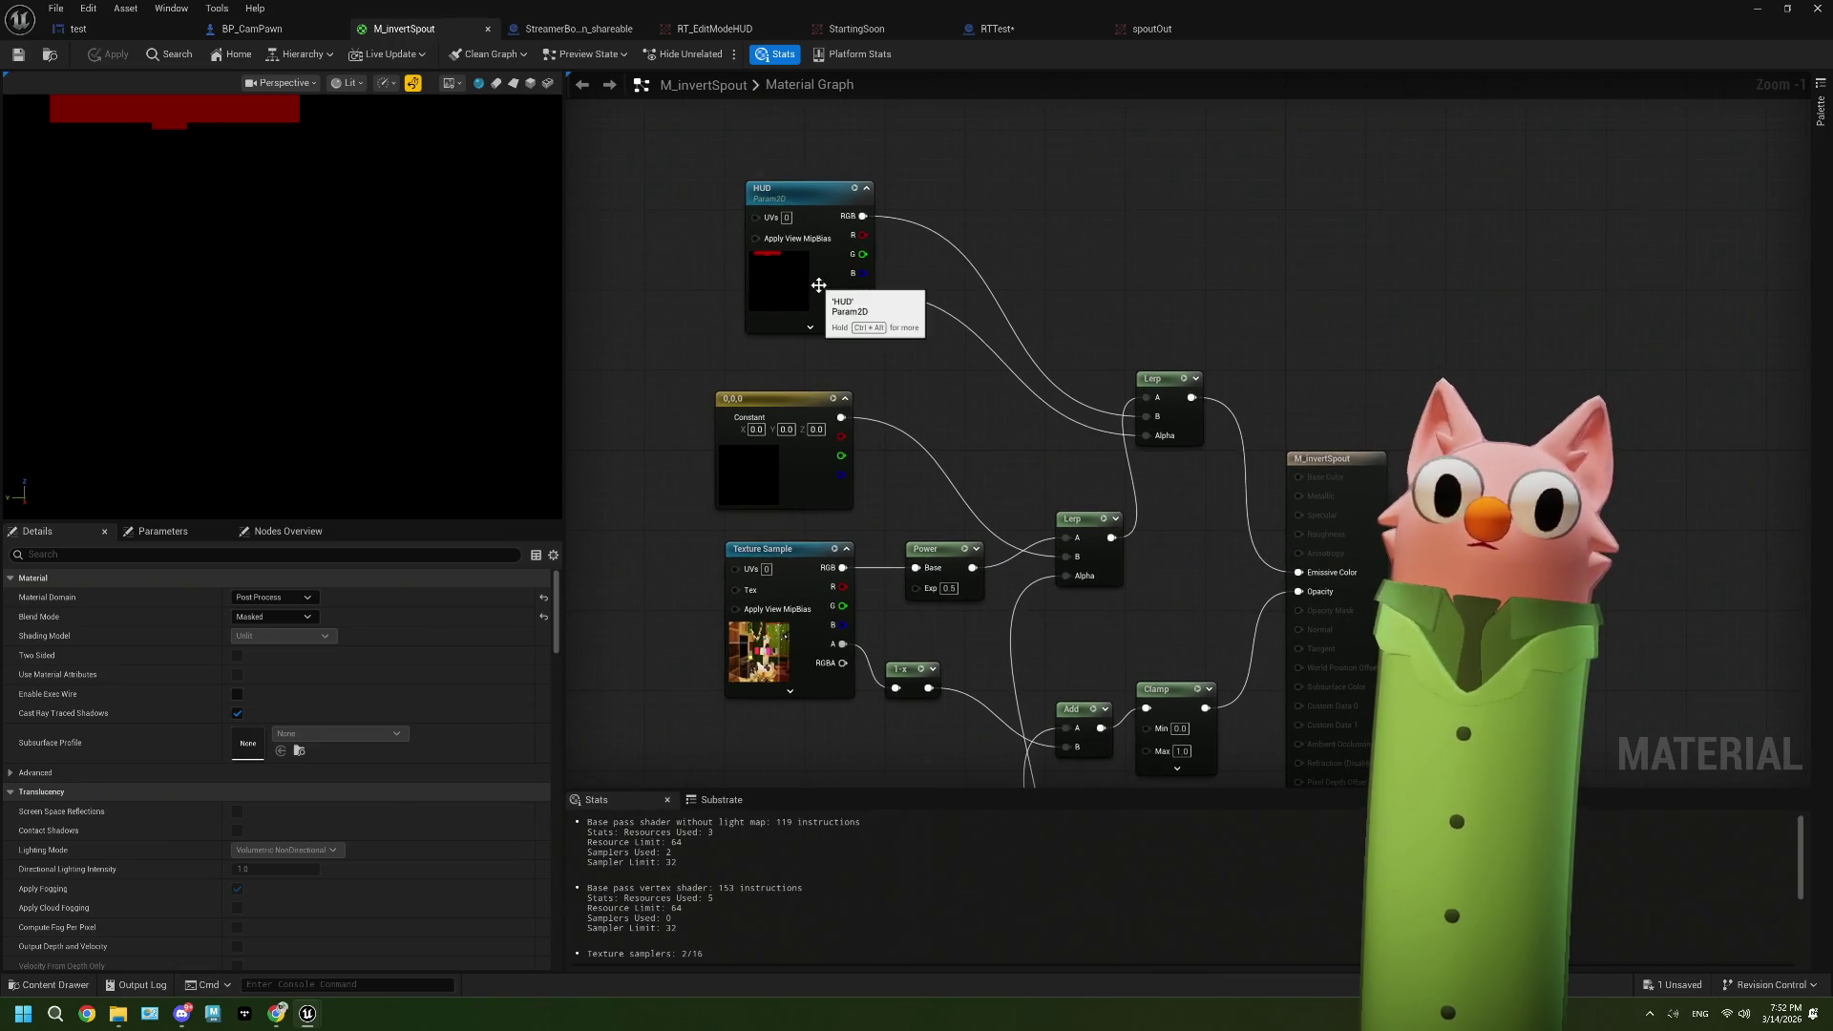
left_click_drag(819, 279, 798, 319)
left_click(1156, 30)
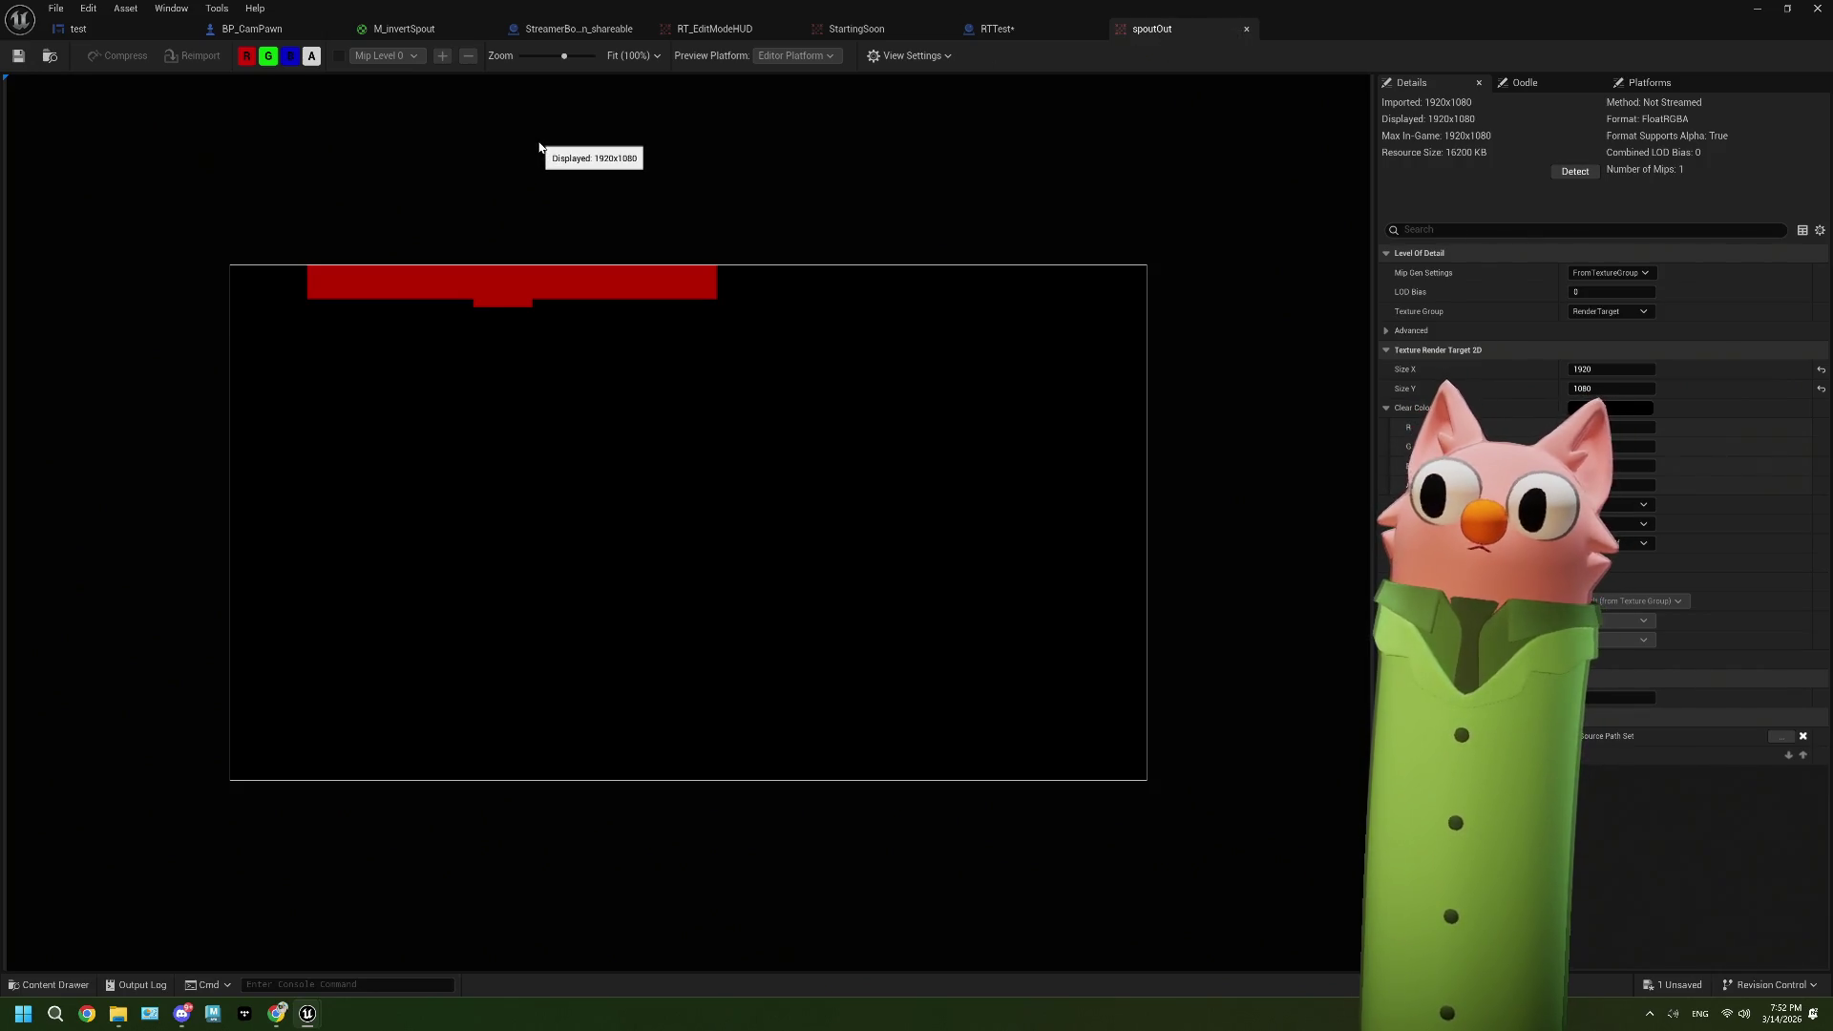
left_click(403, 28)
left_click(250, 29)
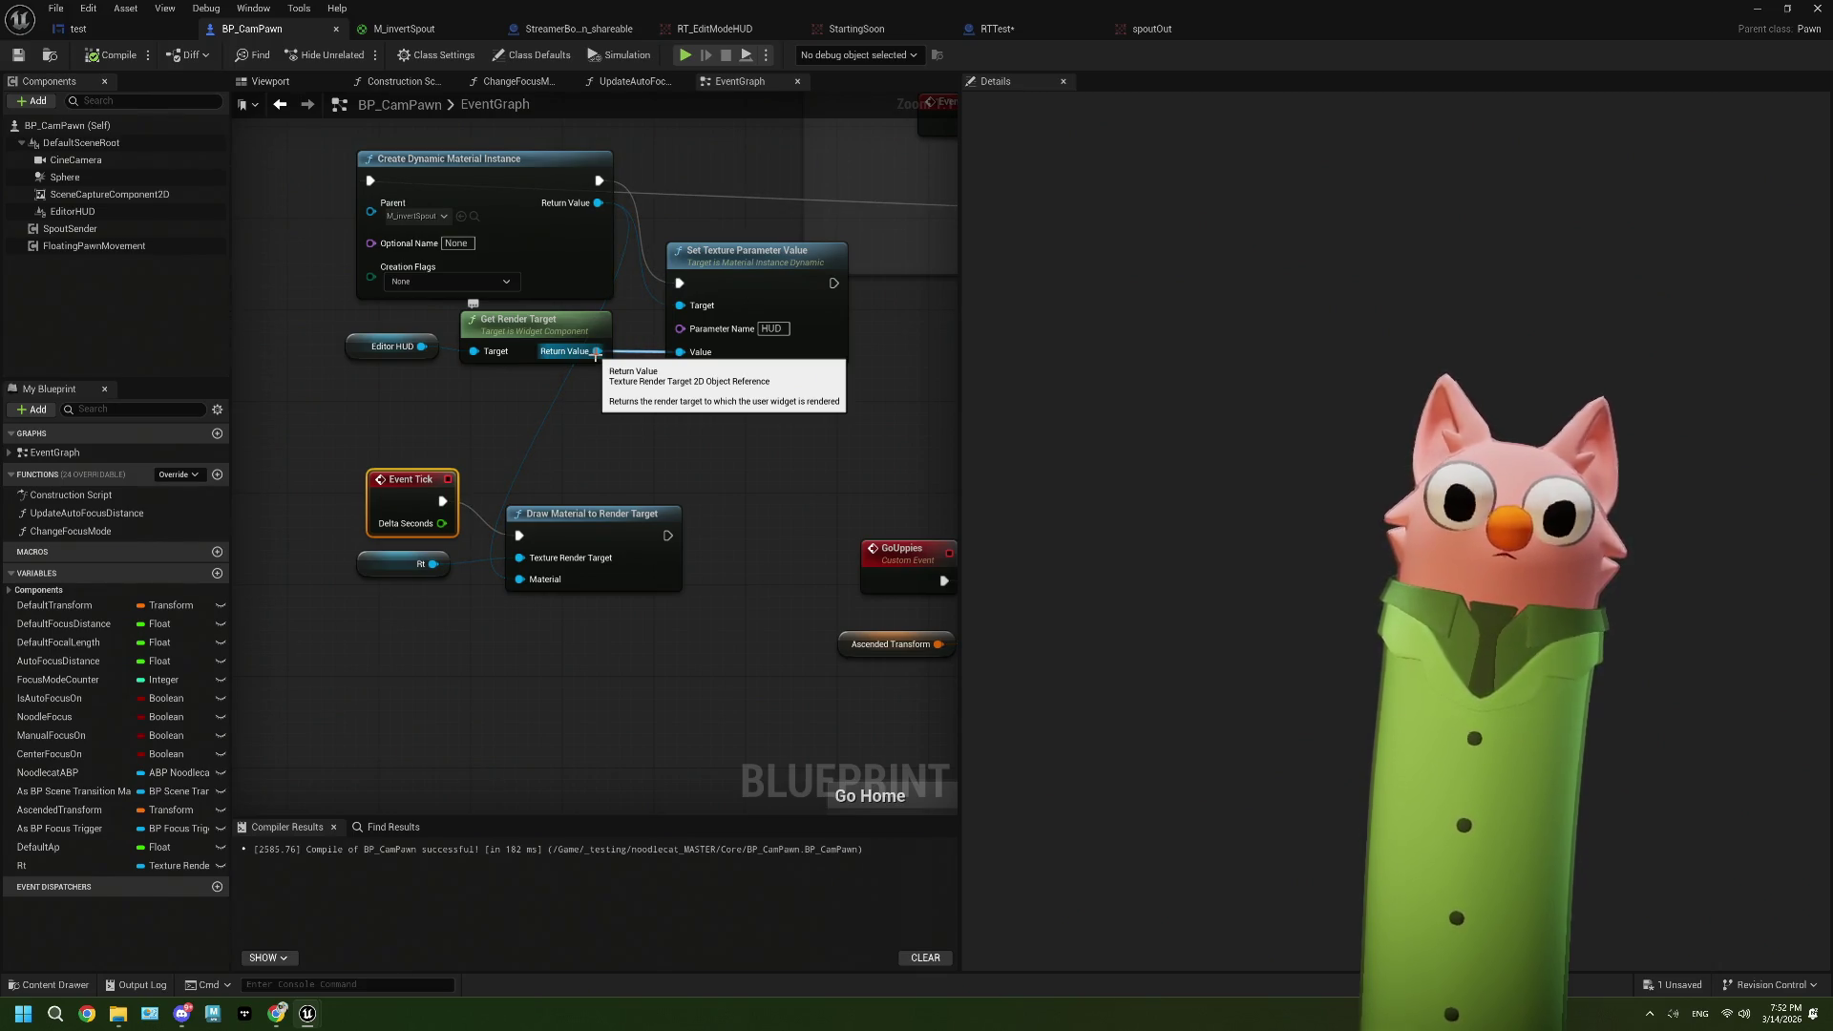
Step: Close the StartingSoon and RT_EditModeHUD tabs, check spoutOut, and bring up the test widget
left_click(903, 29)
left_click(943, 28)
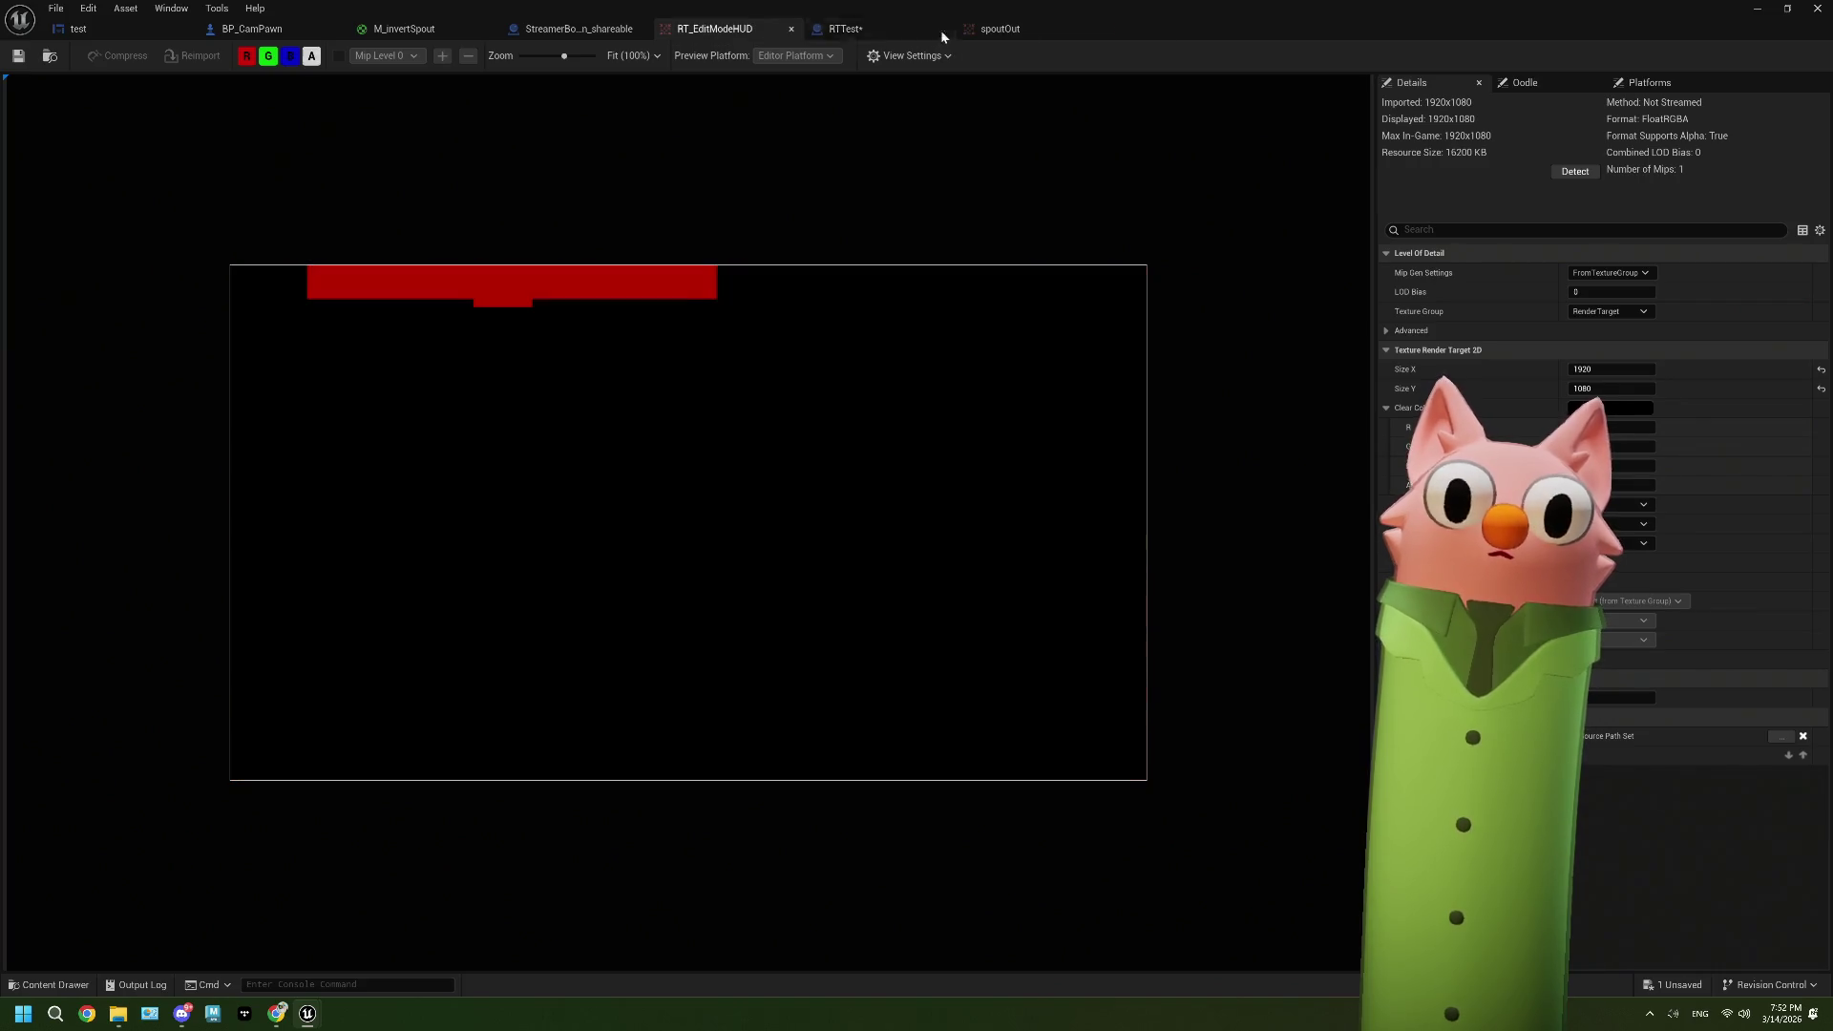
left_click(792, 29)
left_click(869, 30)
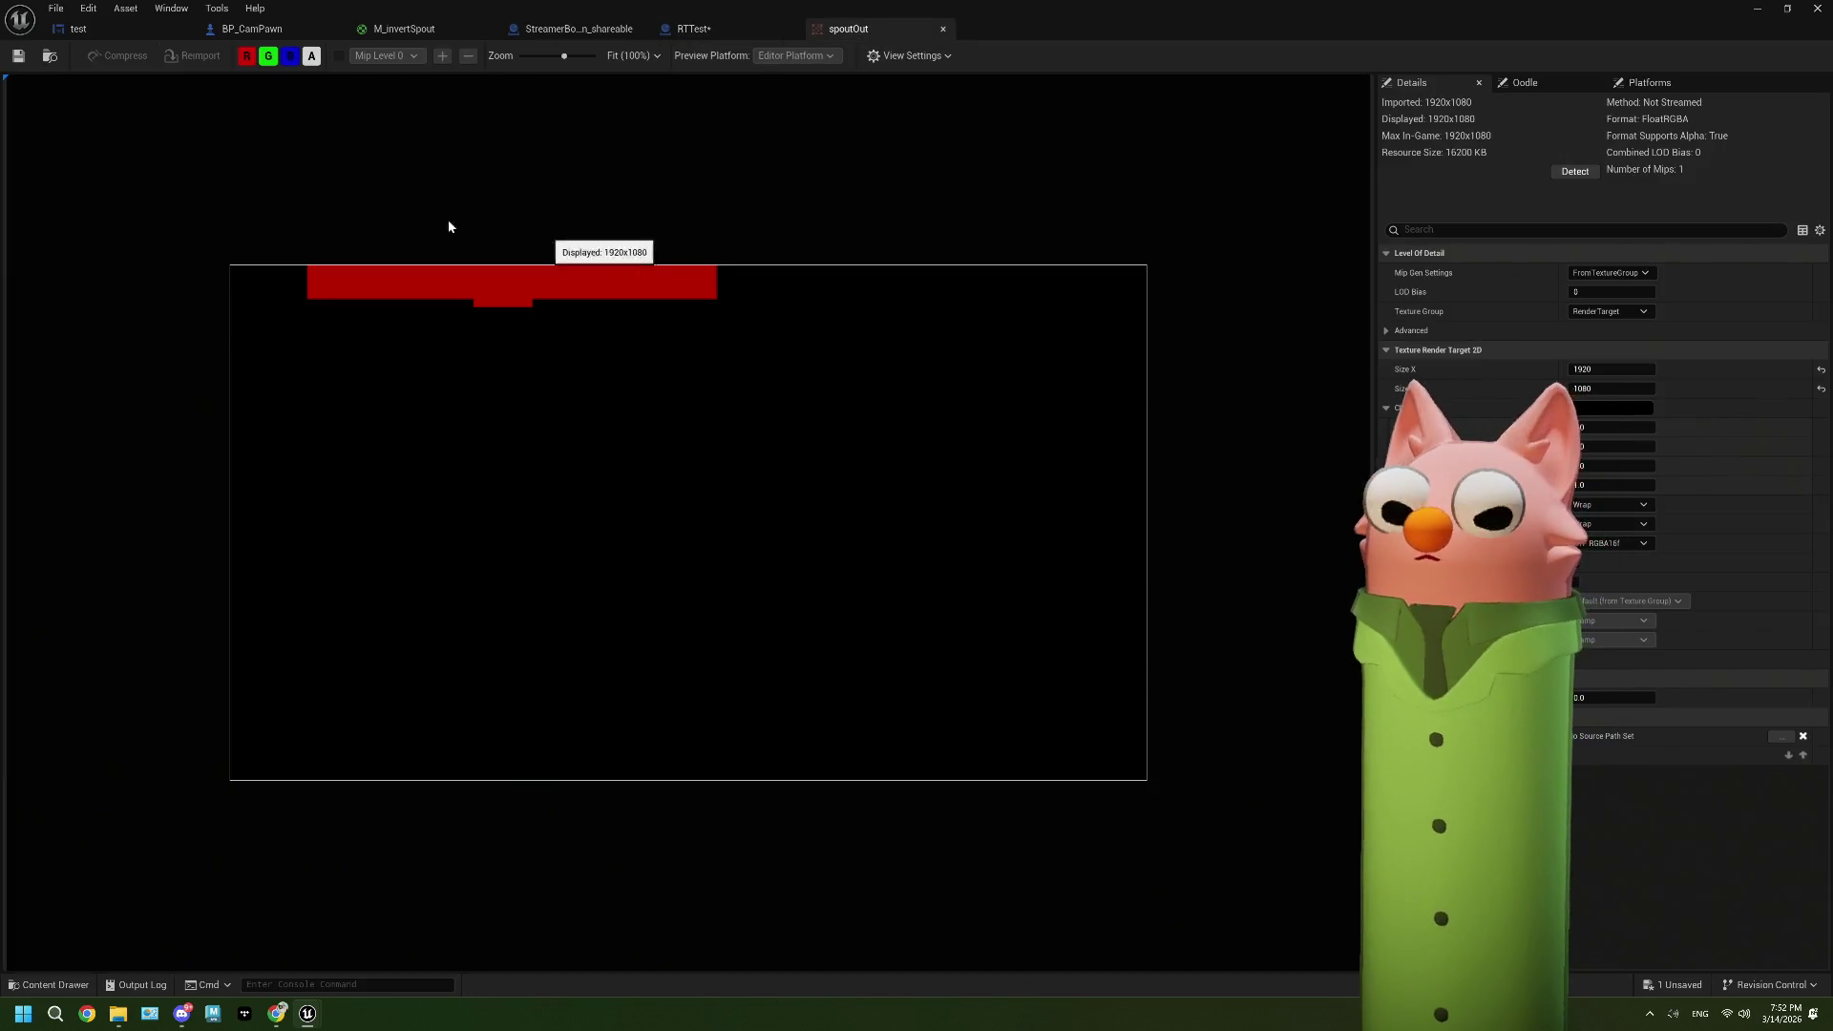
left_click(122, 36)
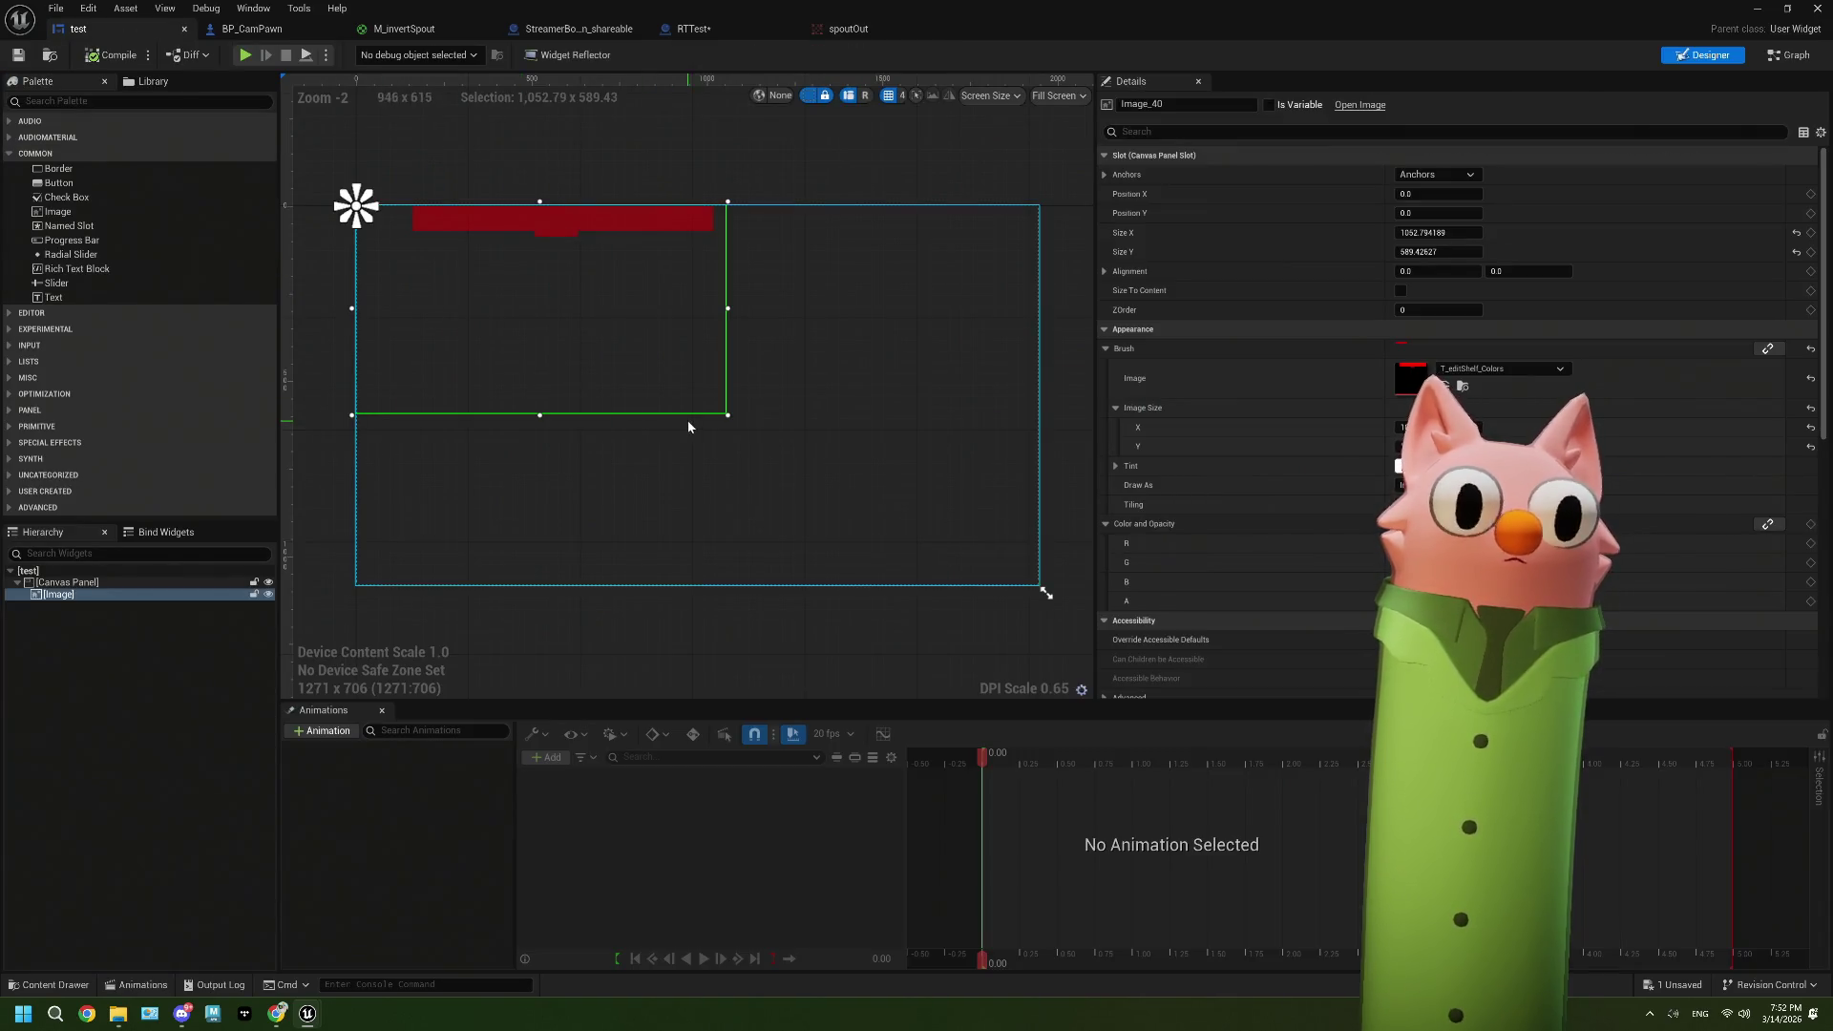
Step: Size the test widget's image to 1920 × 1080, save, and enlarge the preview to 1280x720
mouse_move(729, 416)
left_mouse_down()
mouse_move(862, 511)
mouse_move(1044, 591)
left_mouse_up()
left_click(1440, 233)
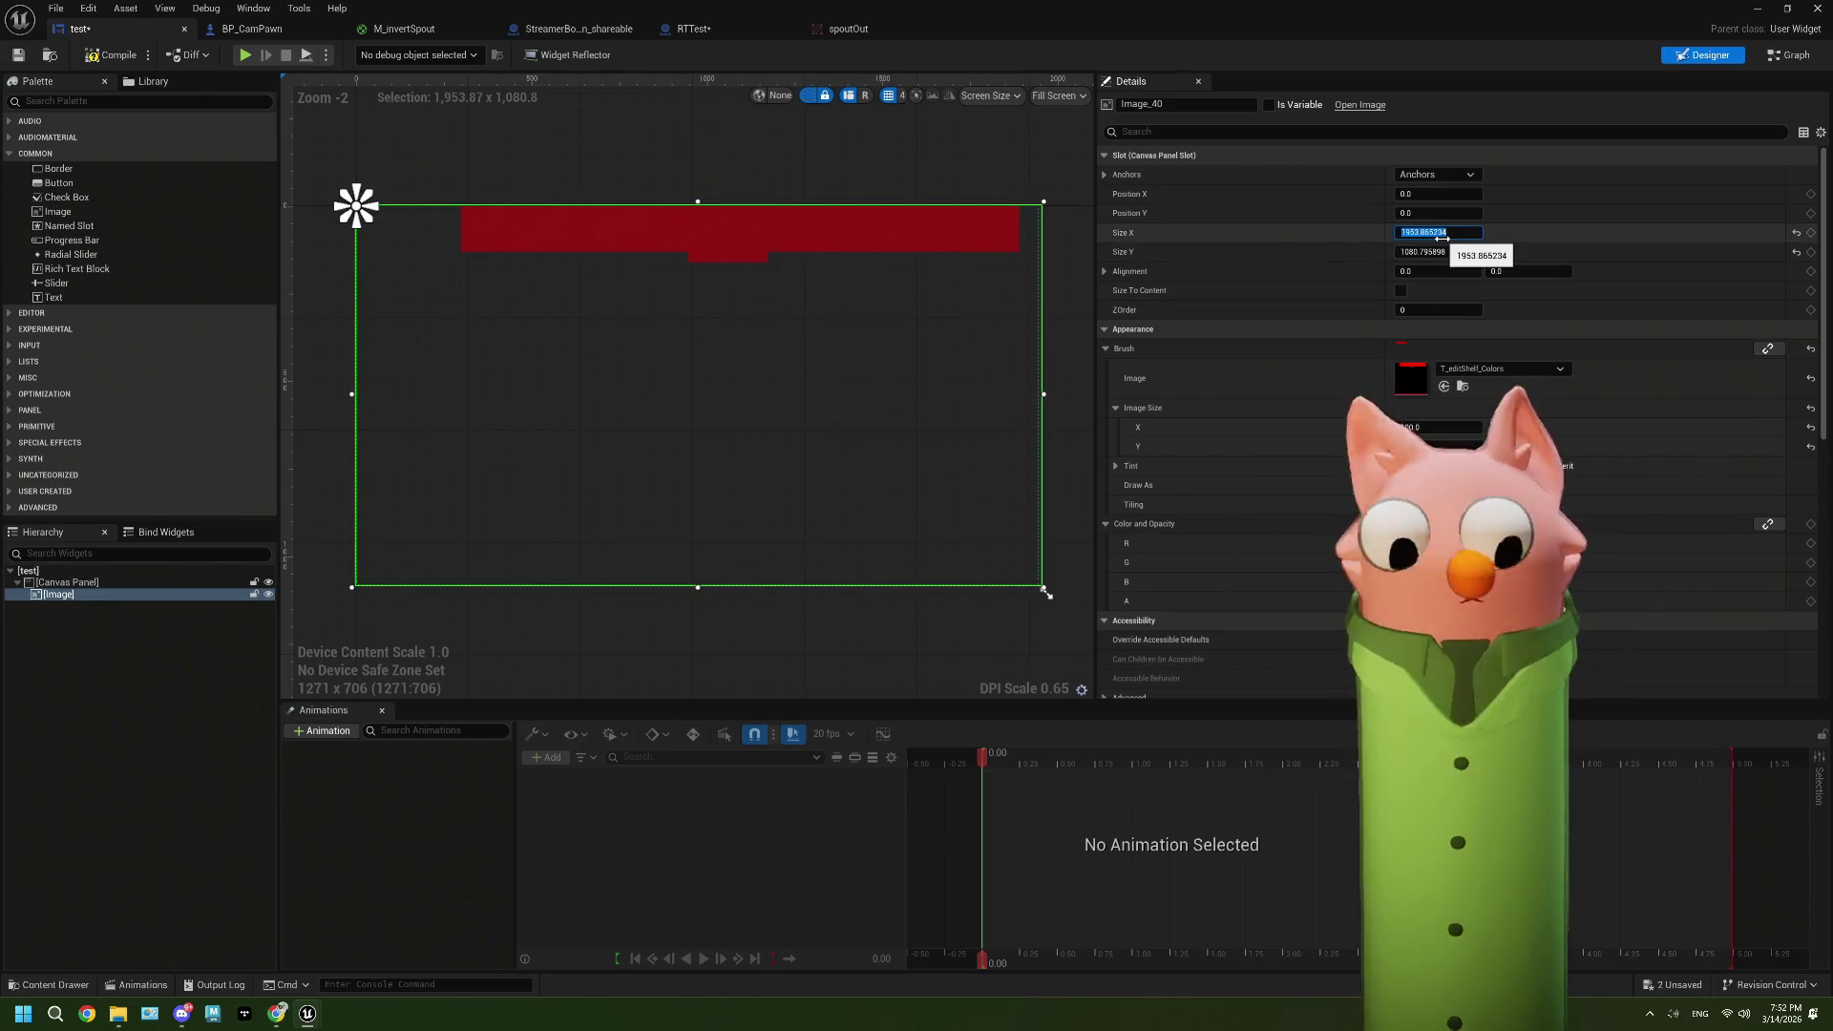
type("20")
key("Tab")
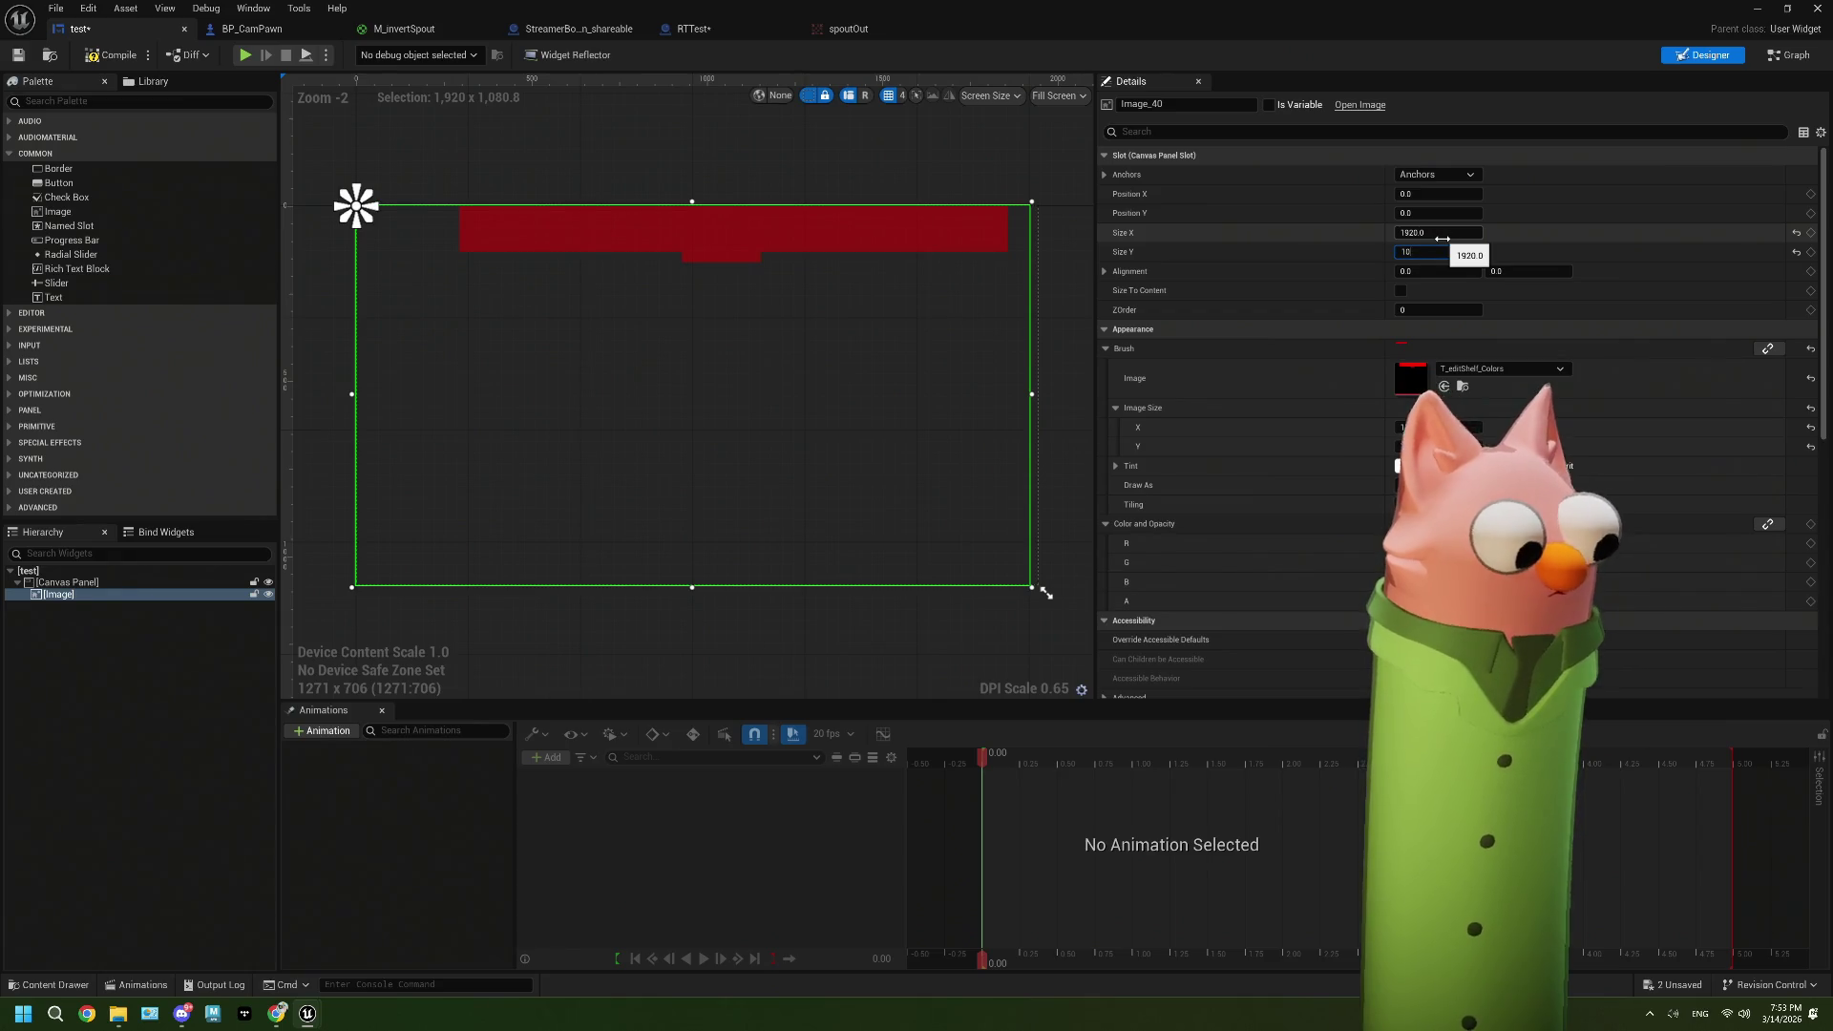
type("80.0")
key("ctrl+s")
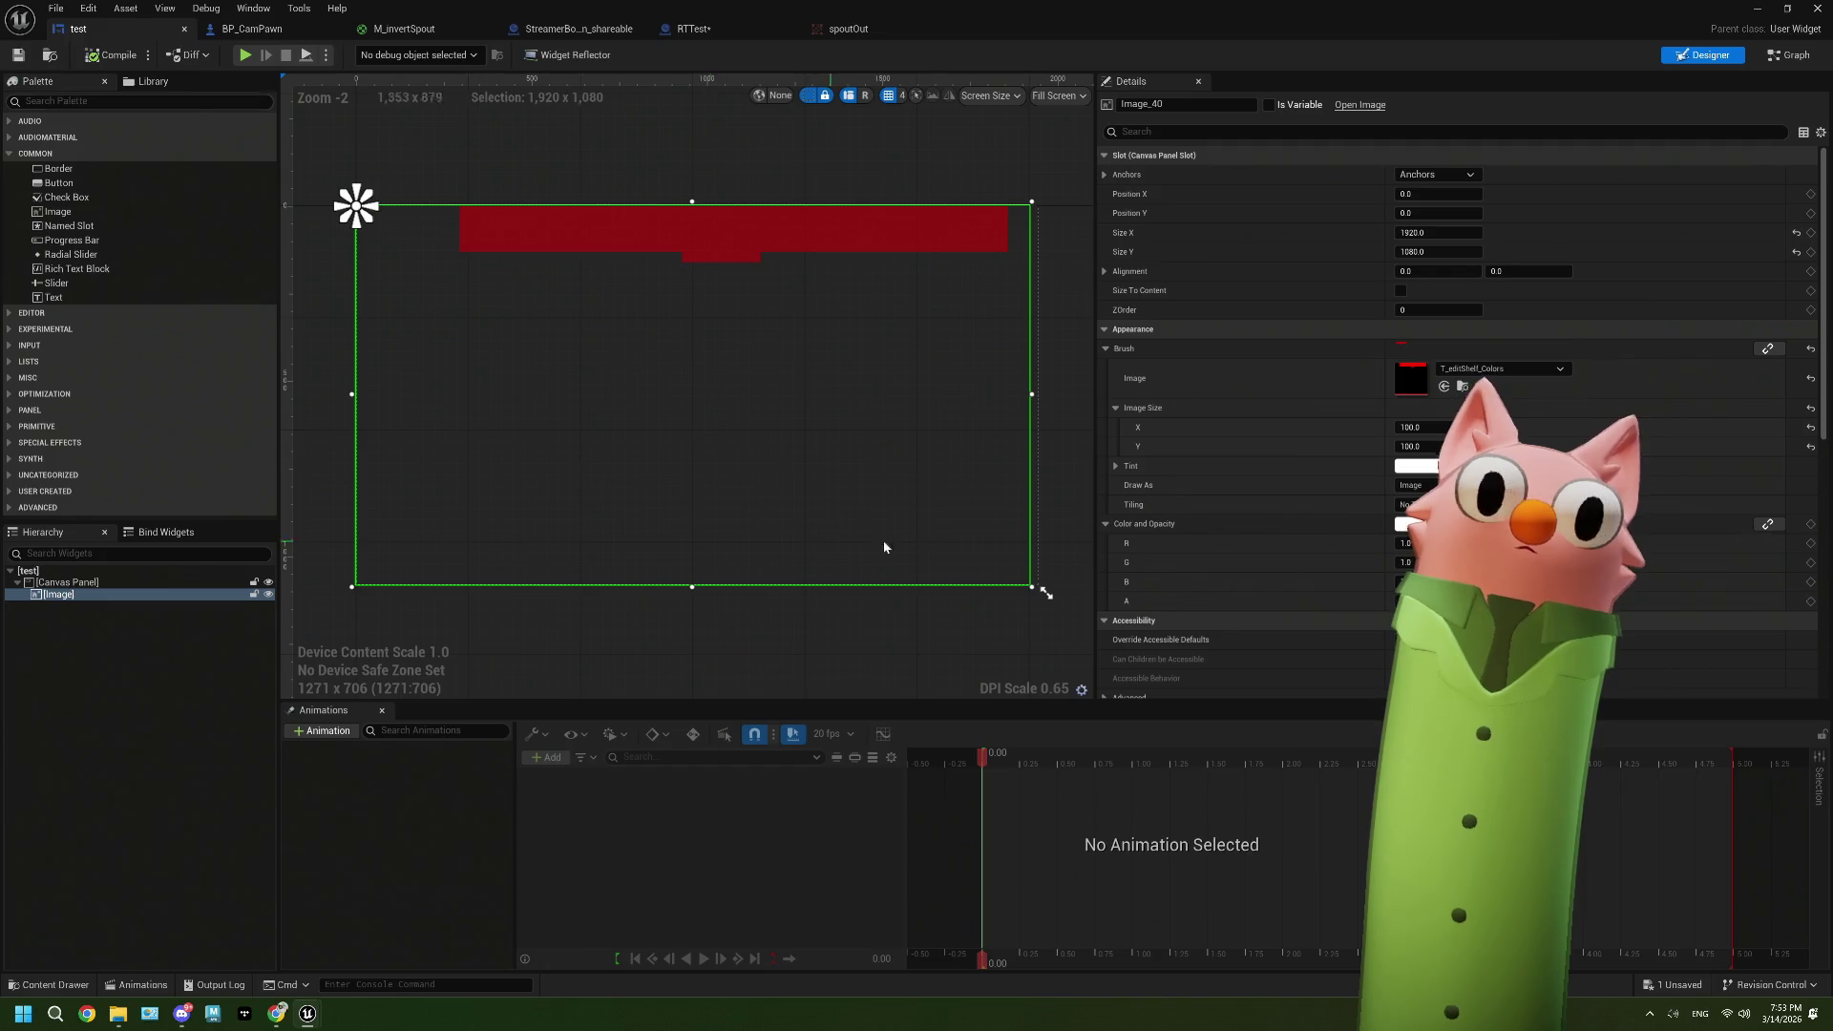
left_click_drag(1048, 594, 1049, 600)
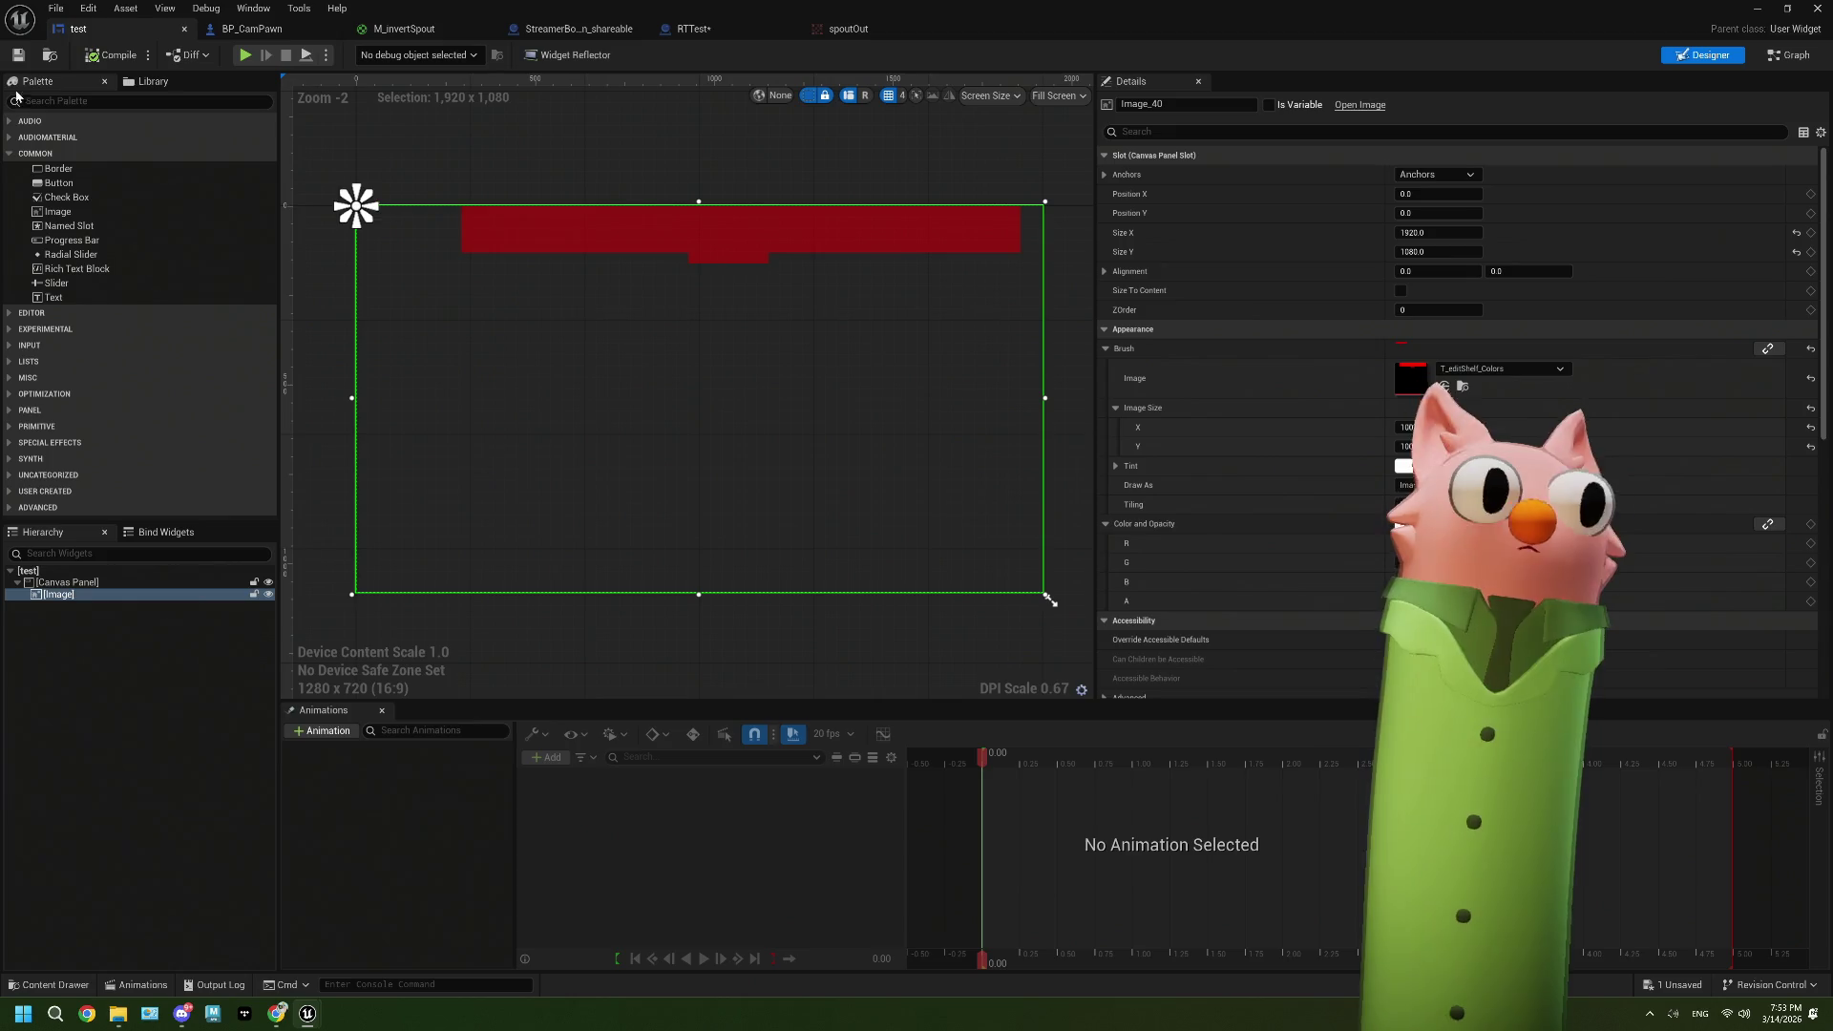
Step: Run another play test, close the Message Log, inspect spoutOut, then view RTTest
left_click(1757, 9)
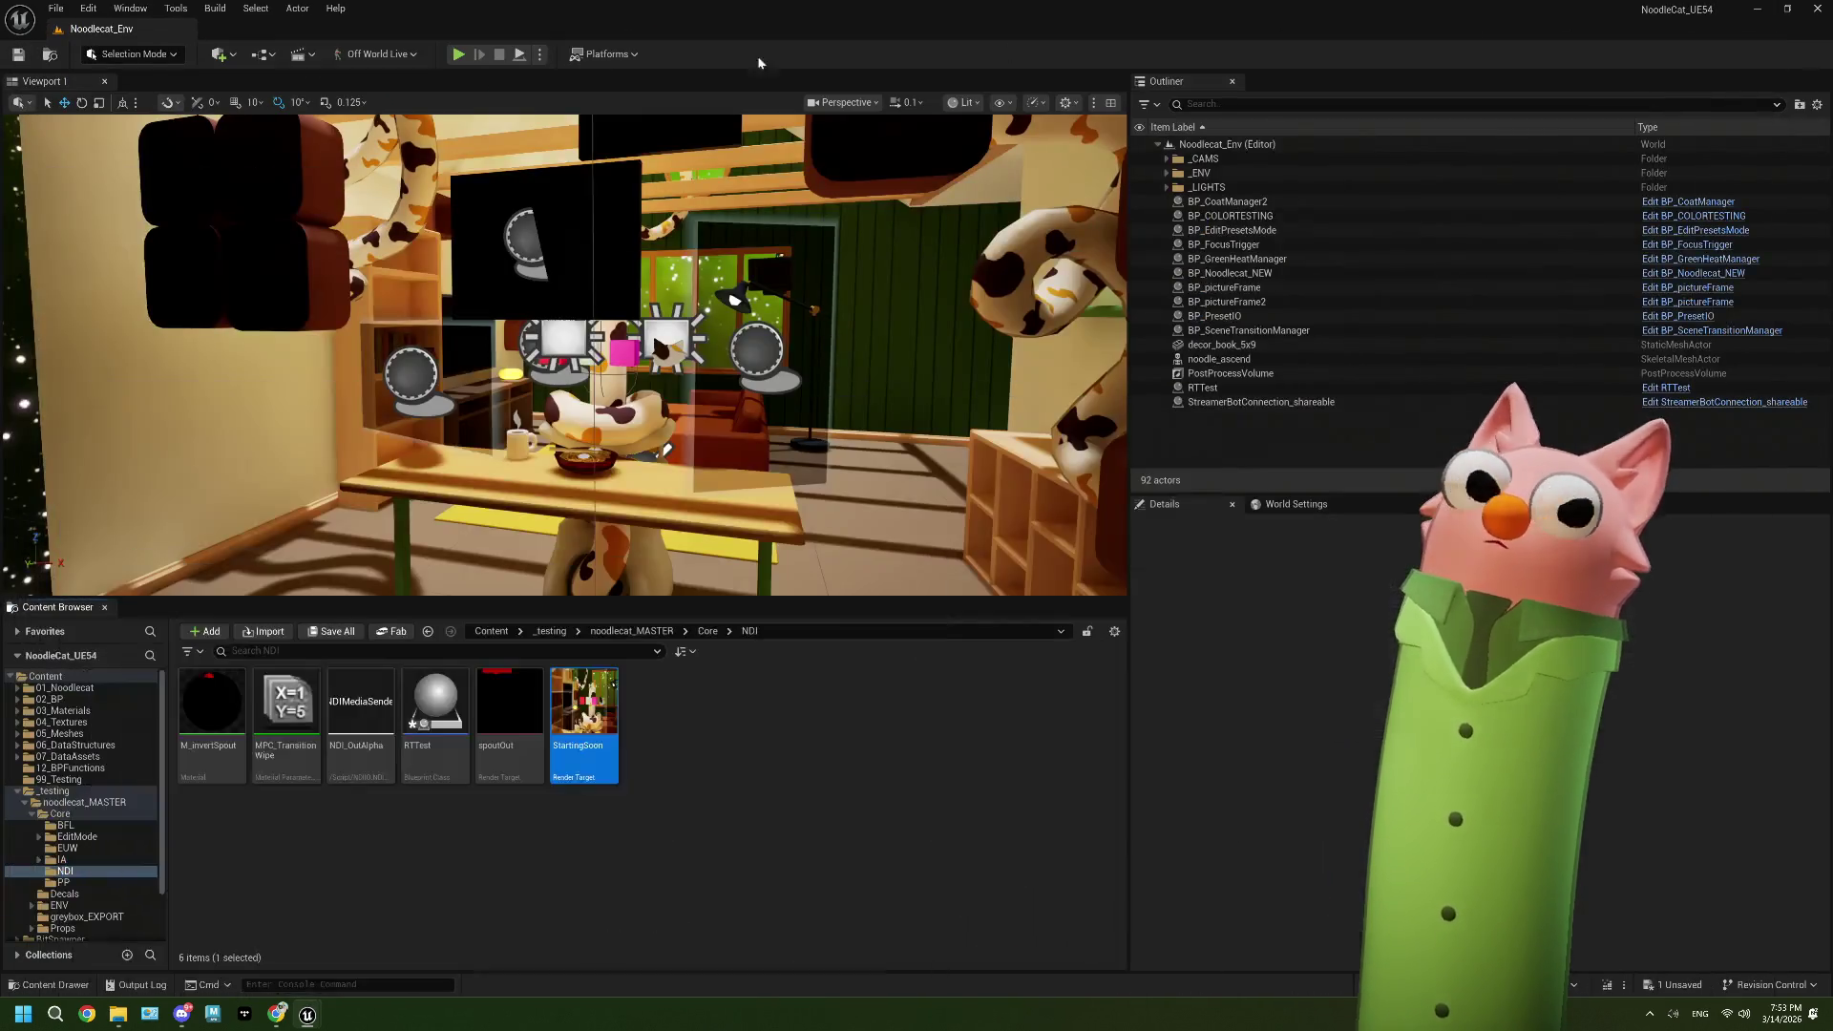
left_click(459, 54)
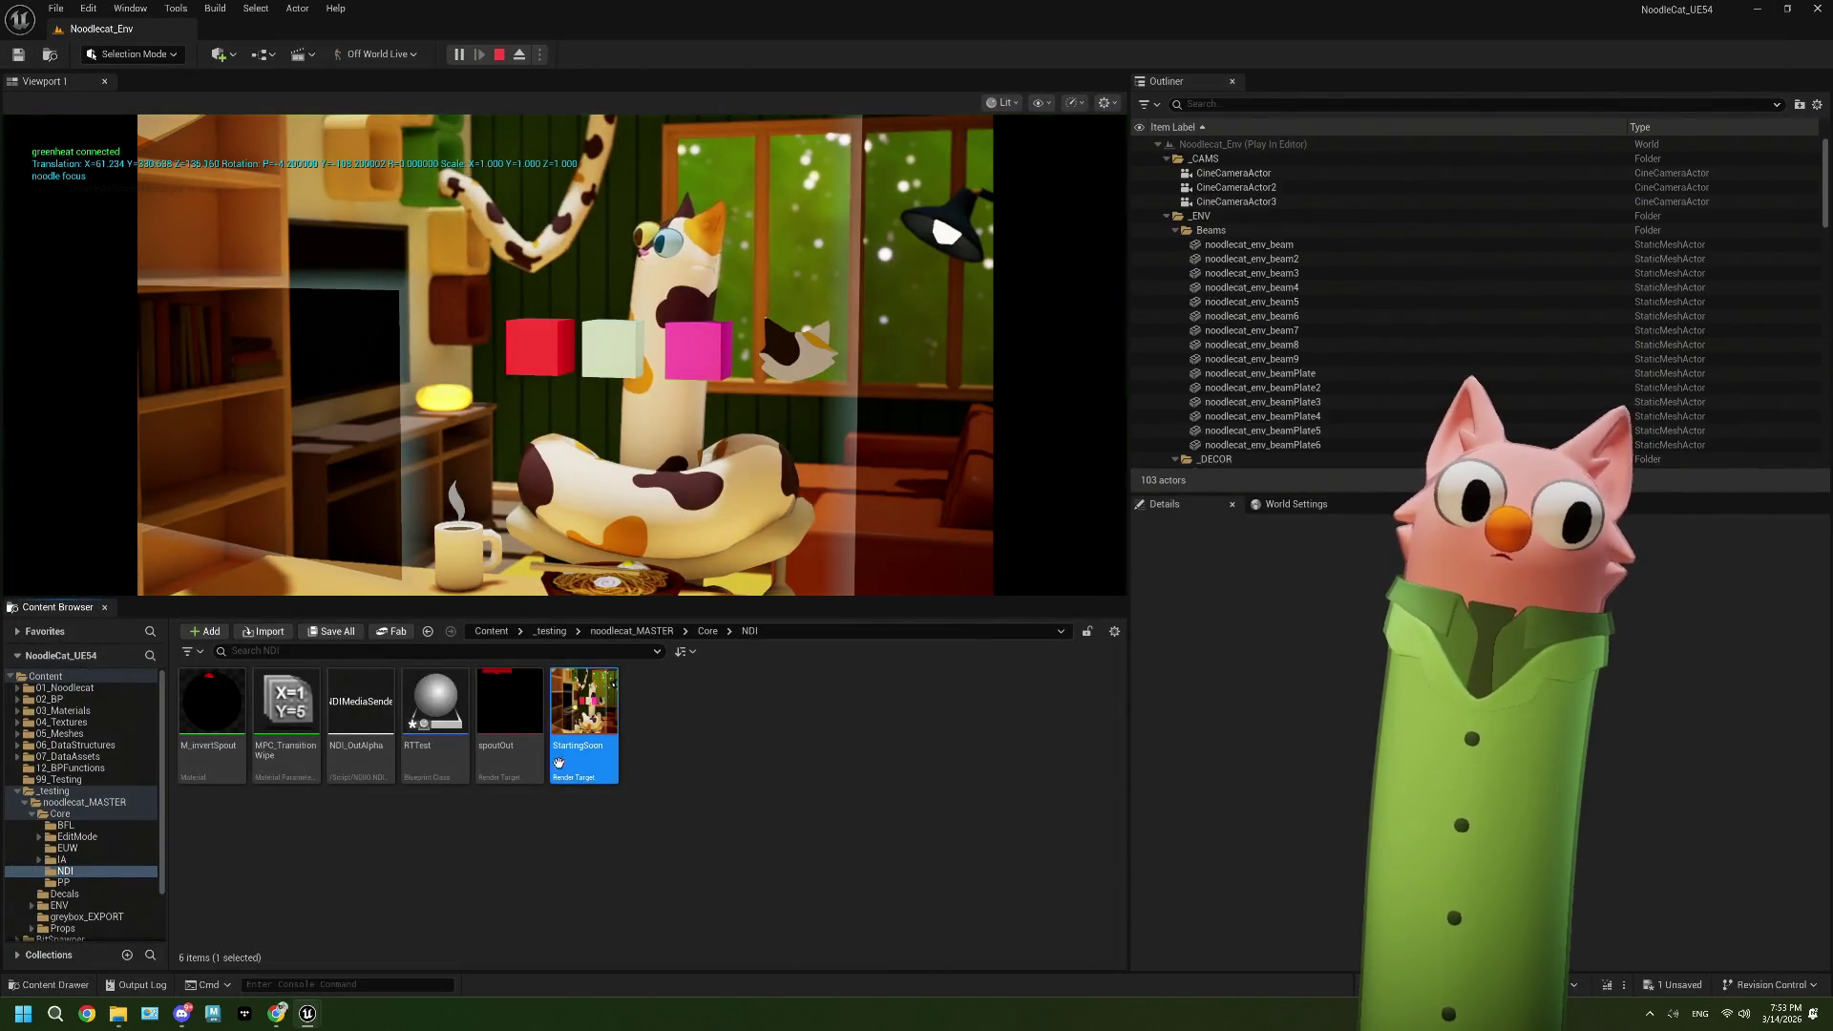
left_click(498, 54)
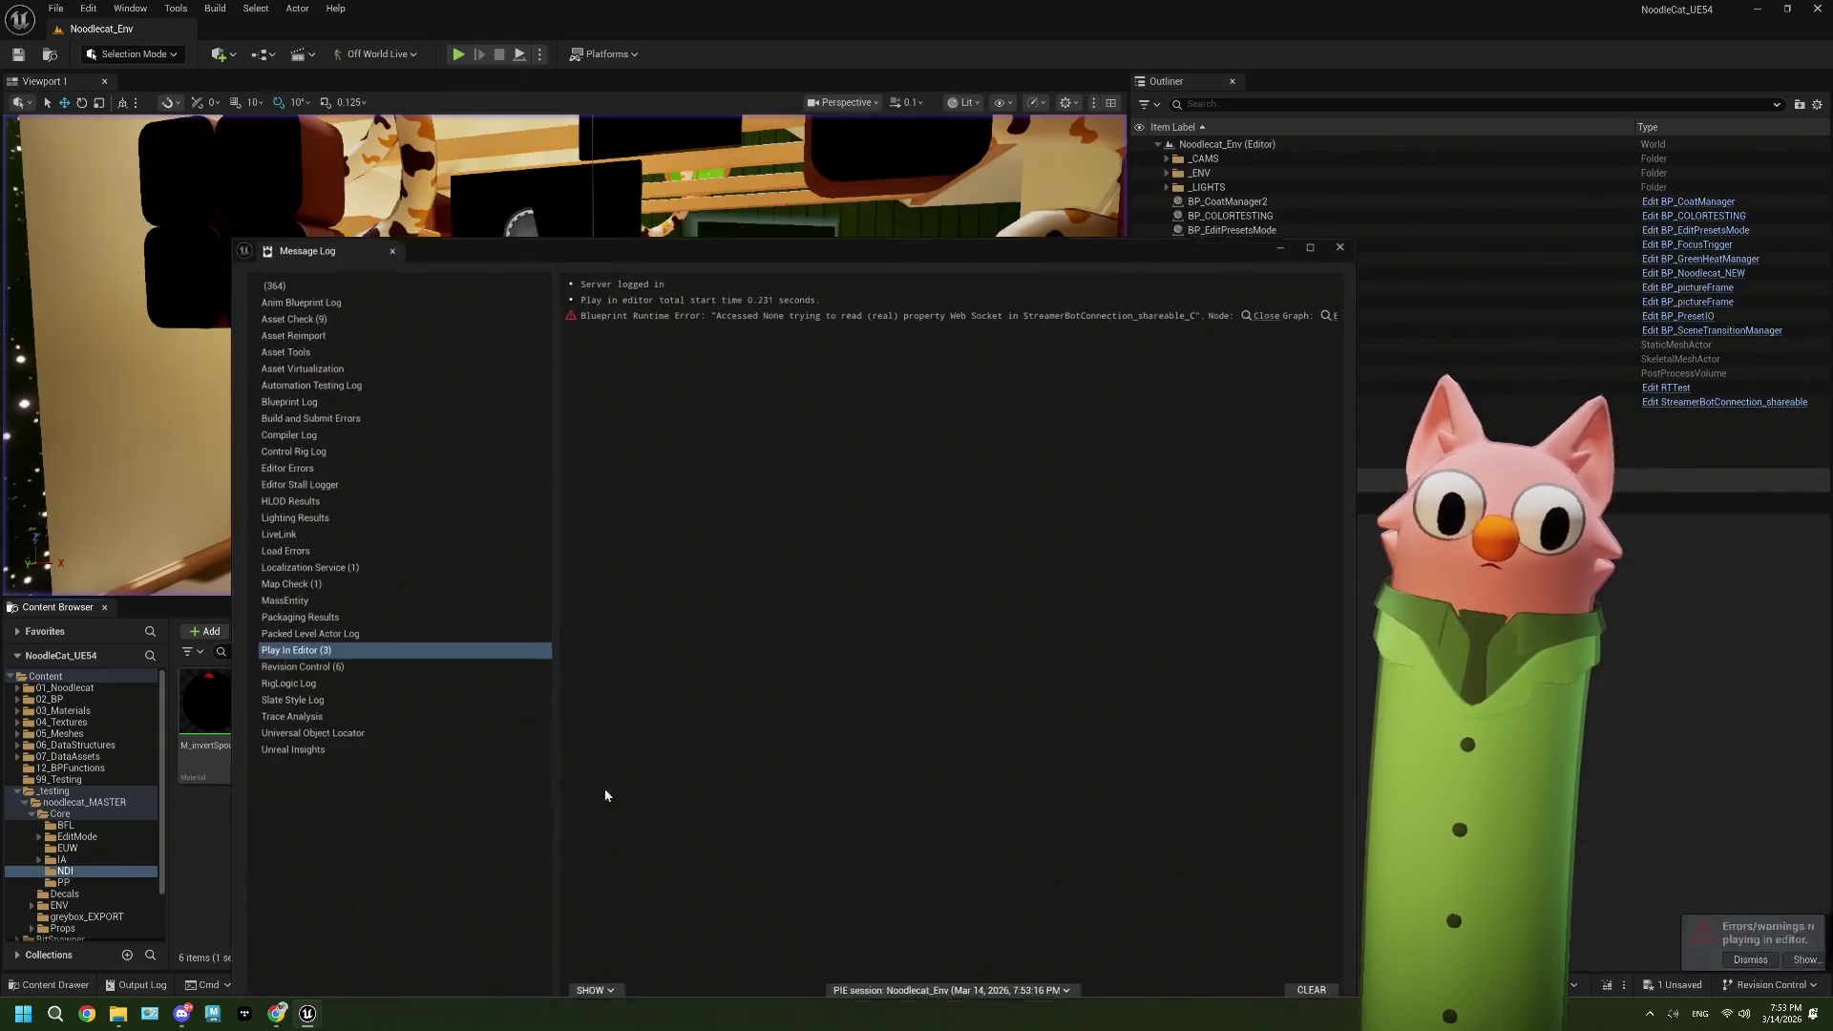
left_click(1345, 245)
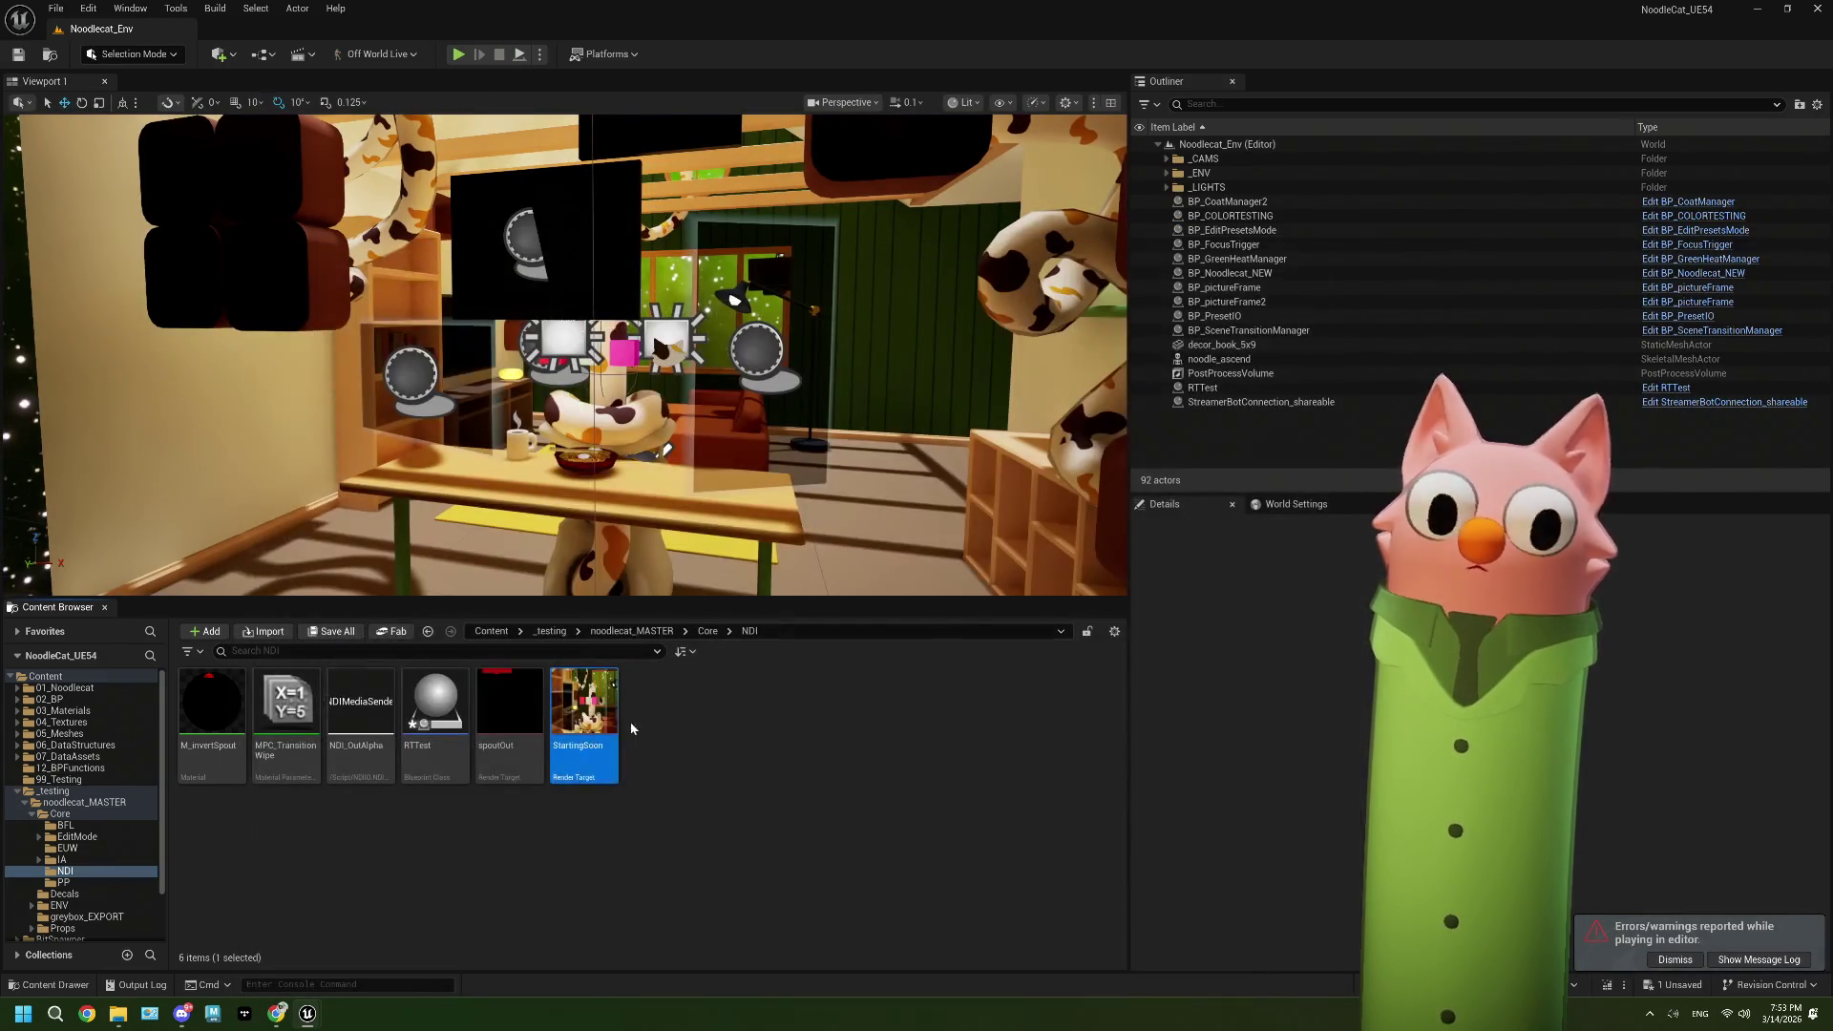
double_click(537, 700)
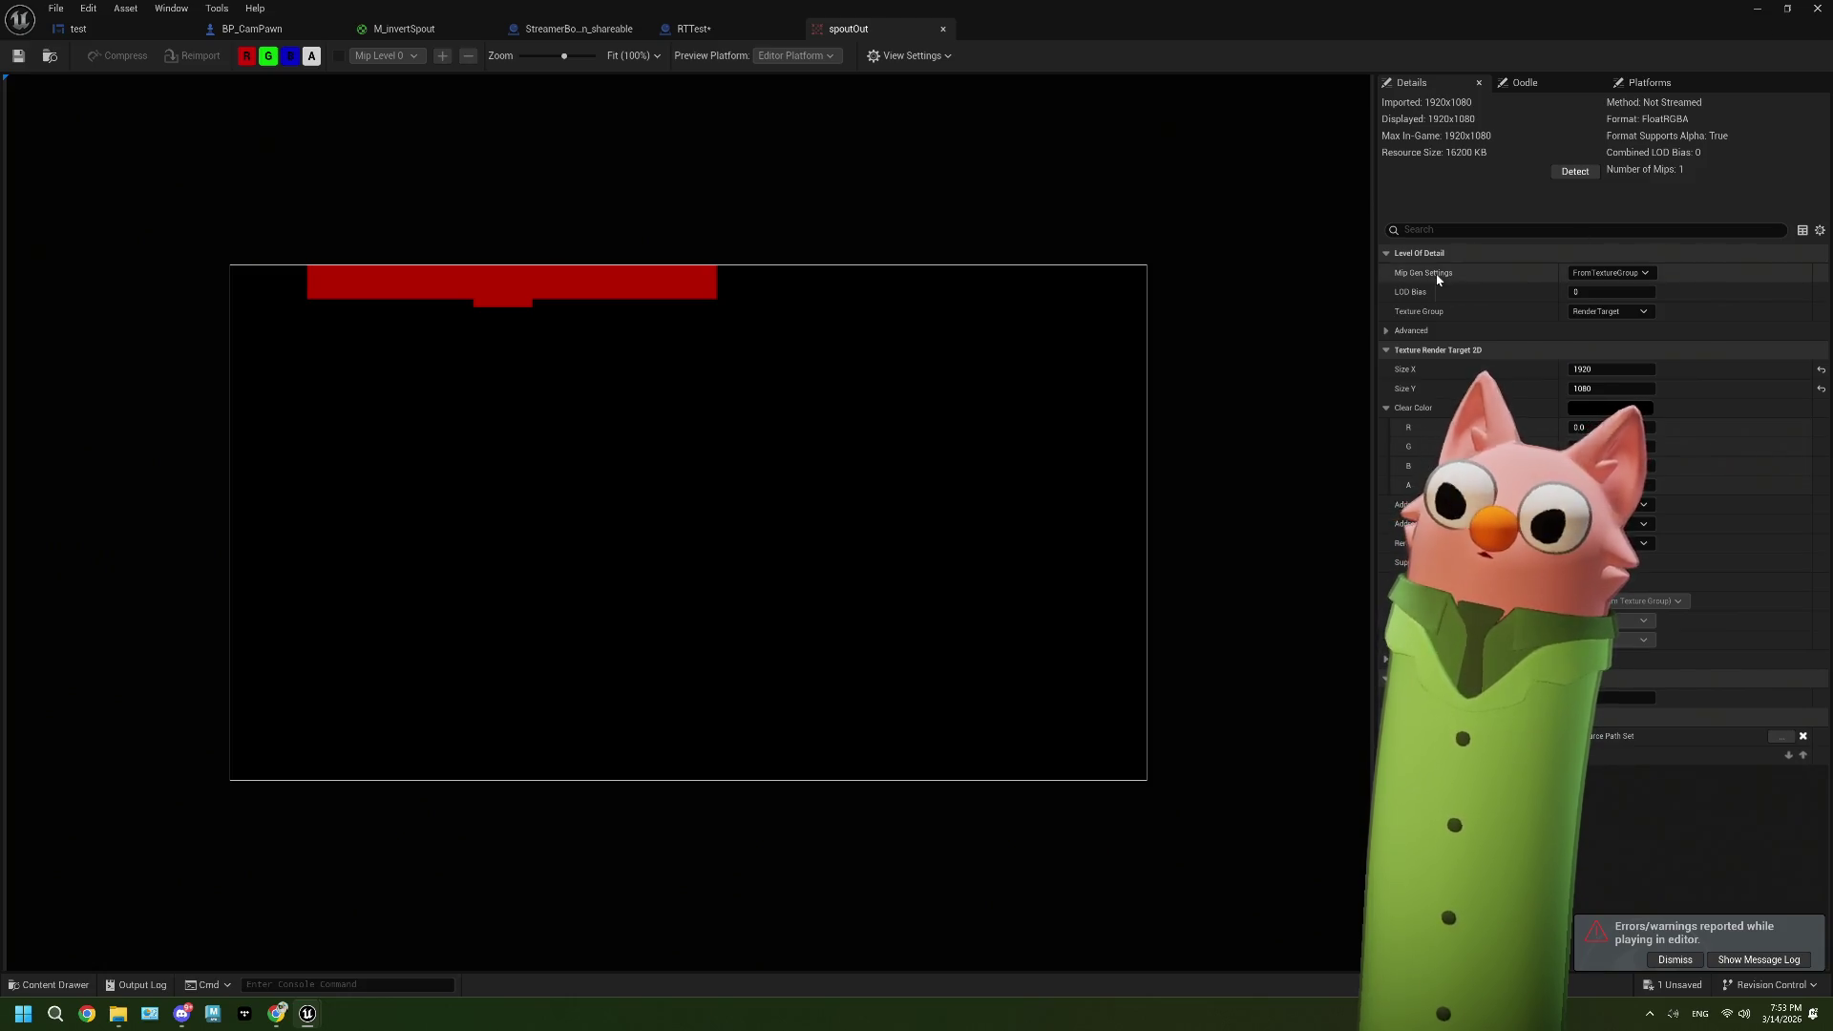
left_click(750, 32)
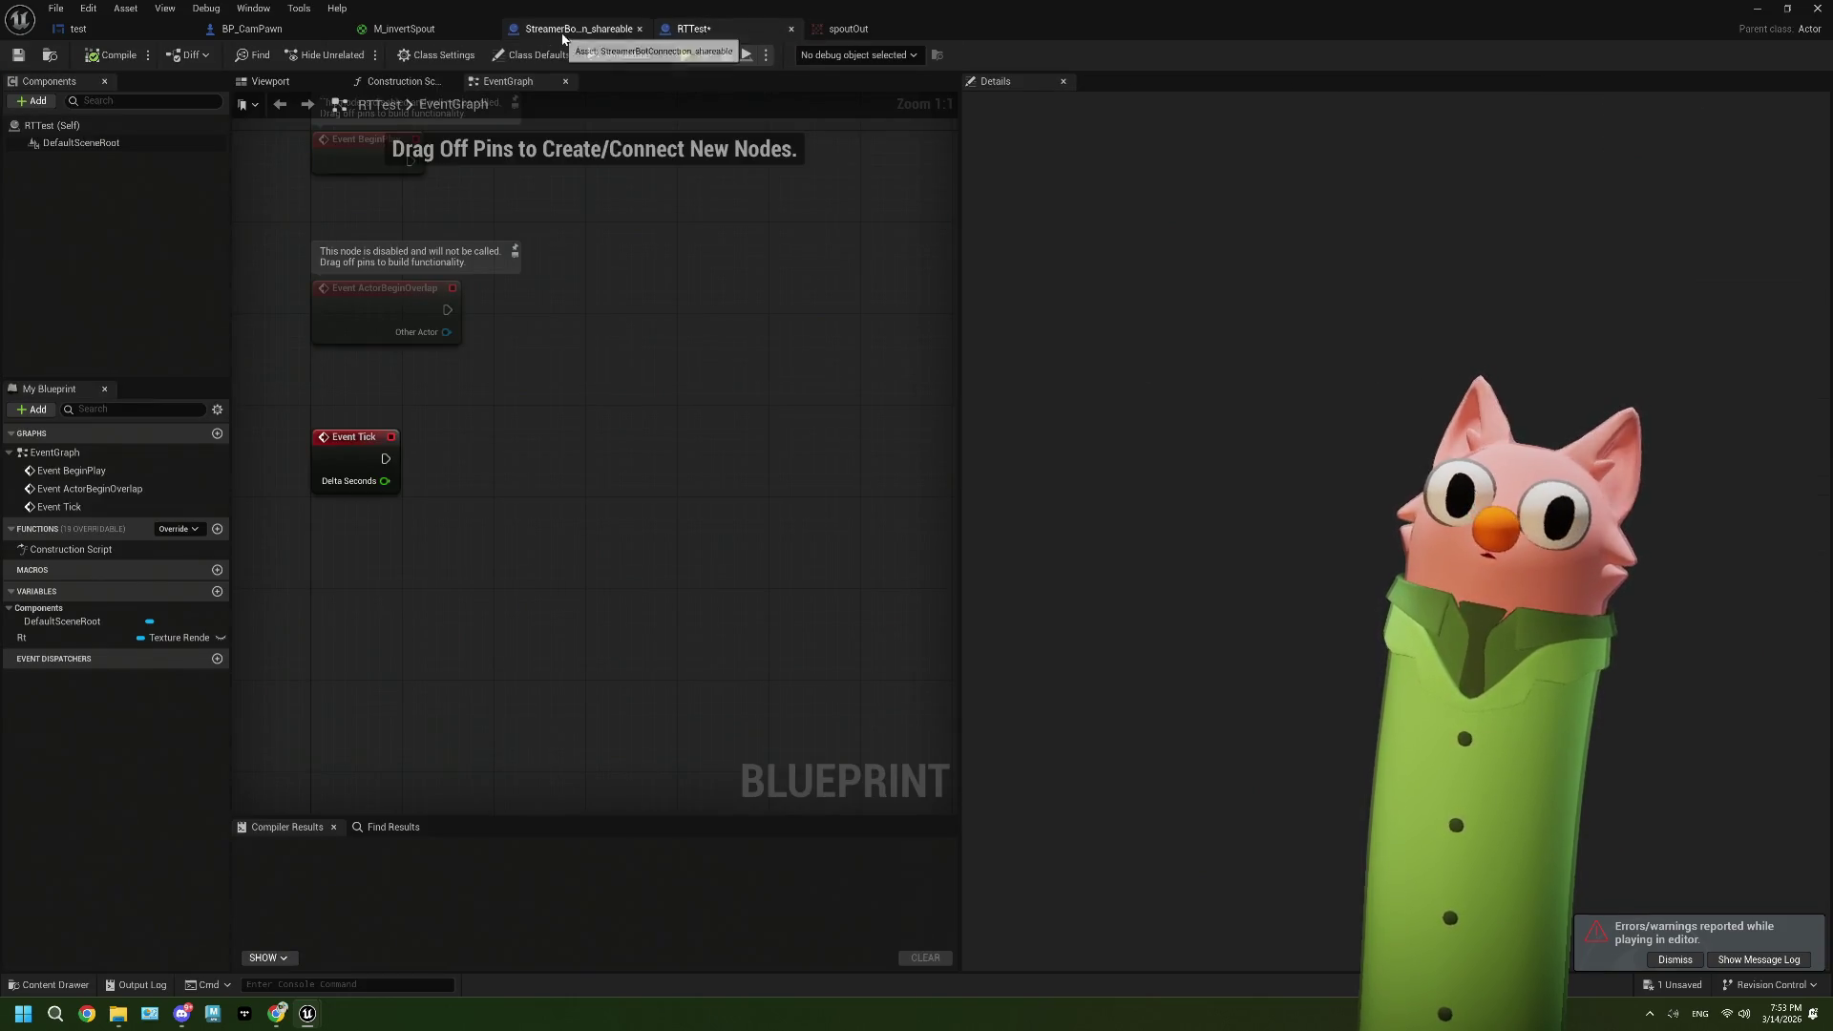
Step: Inspect the EditorHUD component's properties in BP_CamPawn's event graph
left_click(592, 31)
left_click(396, 33)
left_click(271, 30)
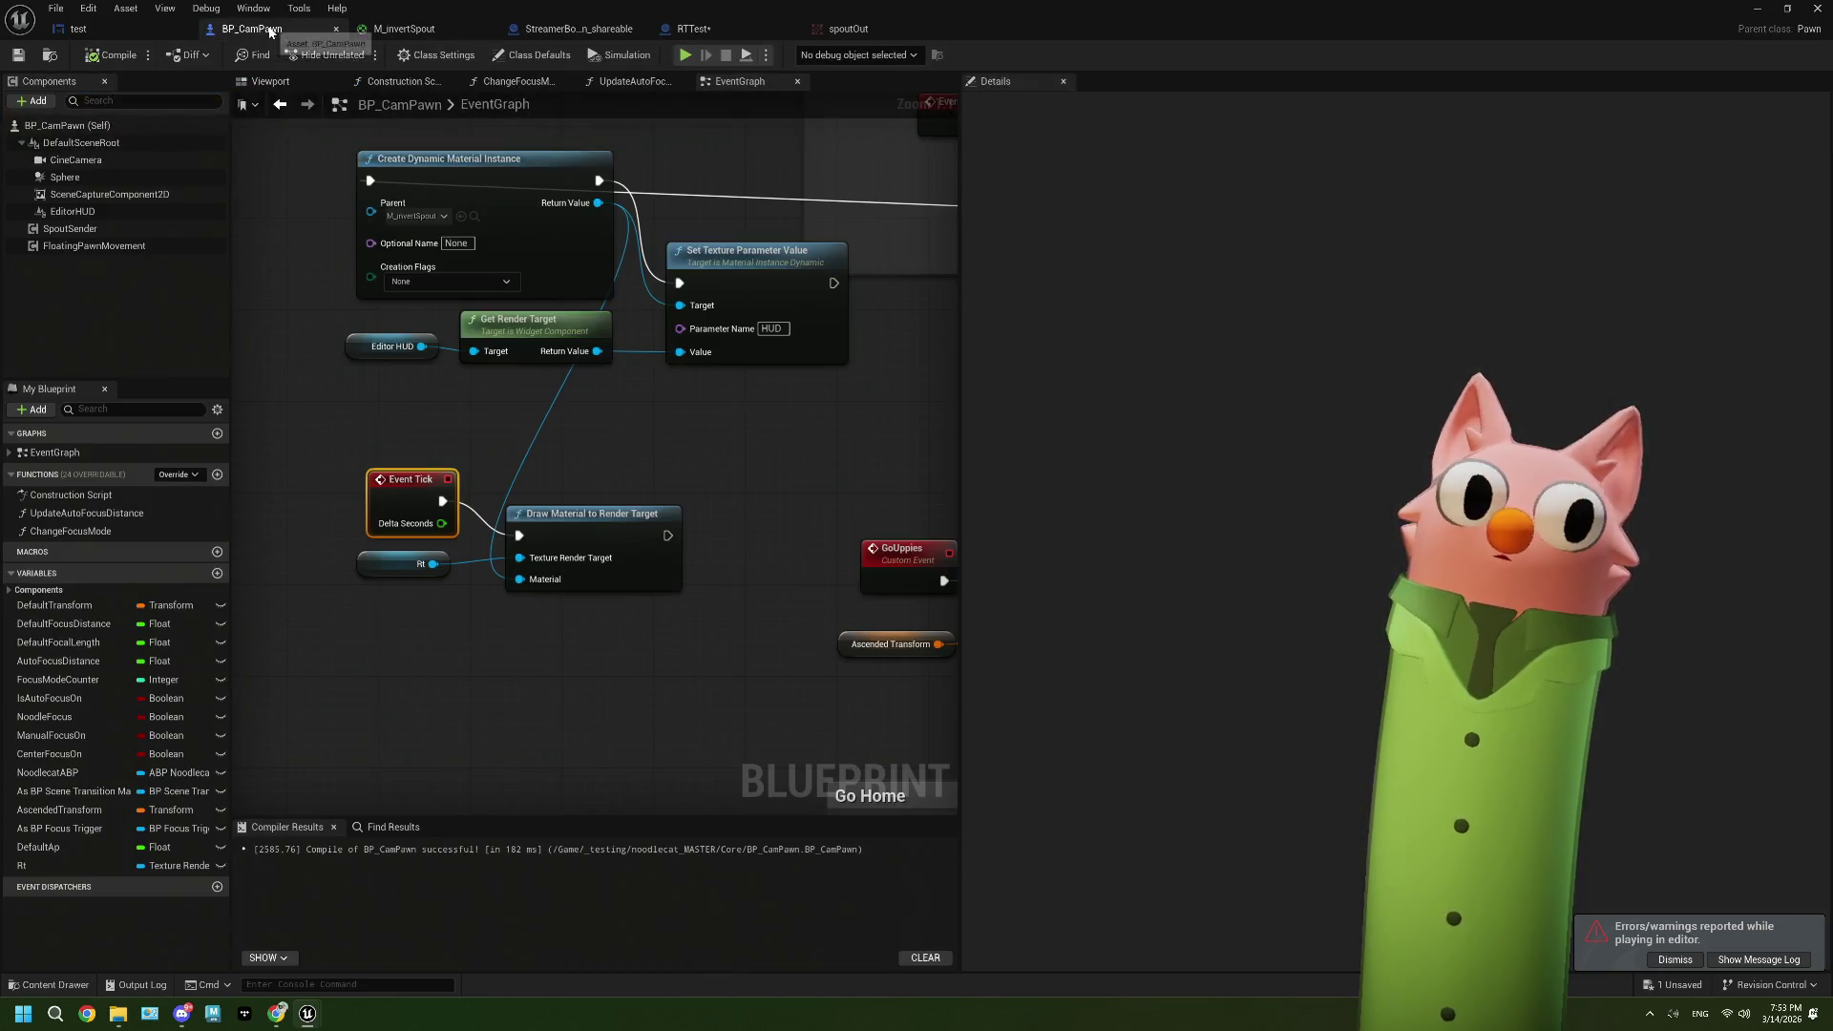
left_click_drag(596, 425, 714, 425)
left_click(133, 216)
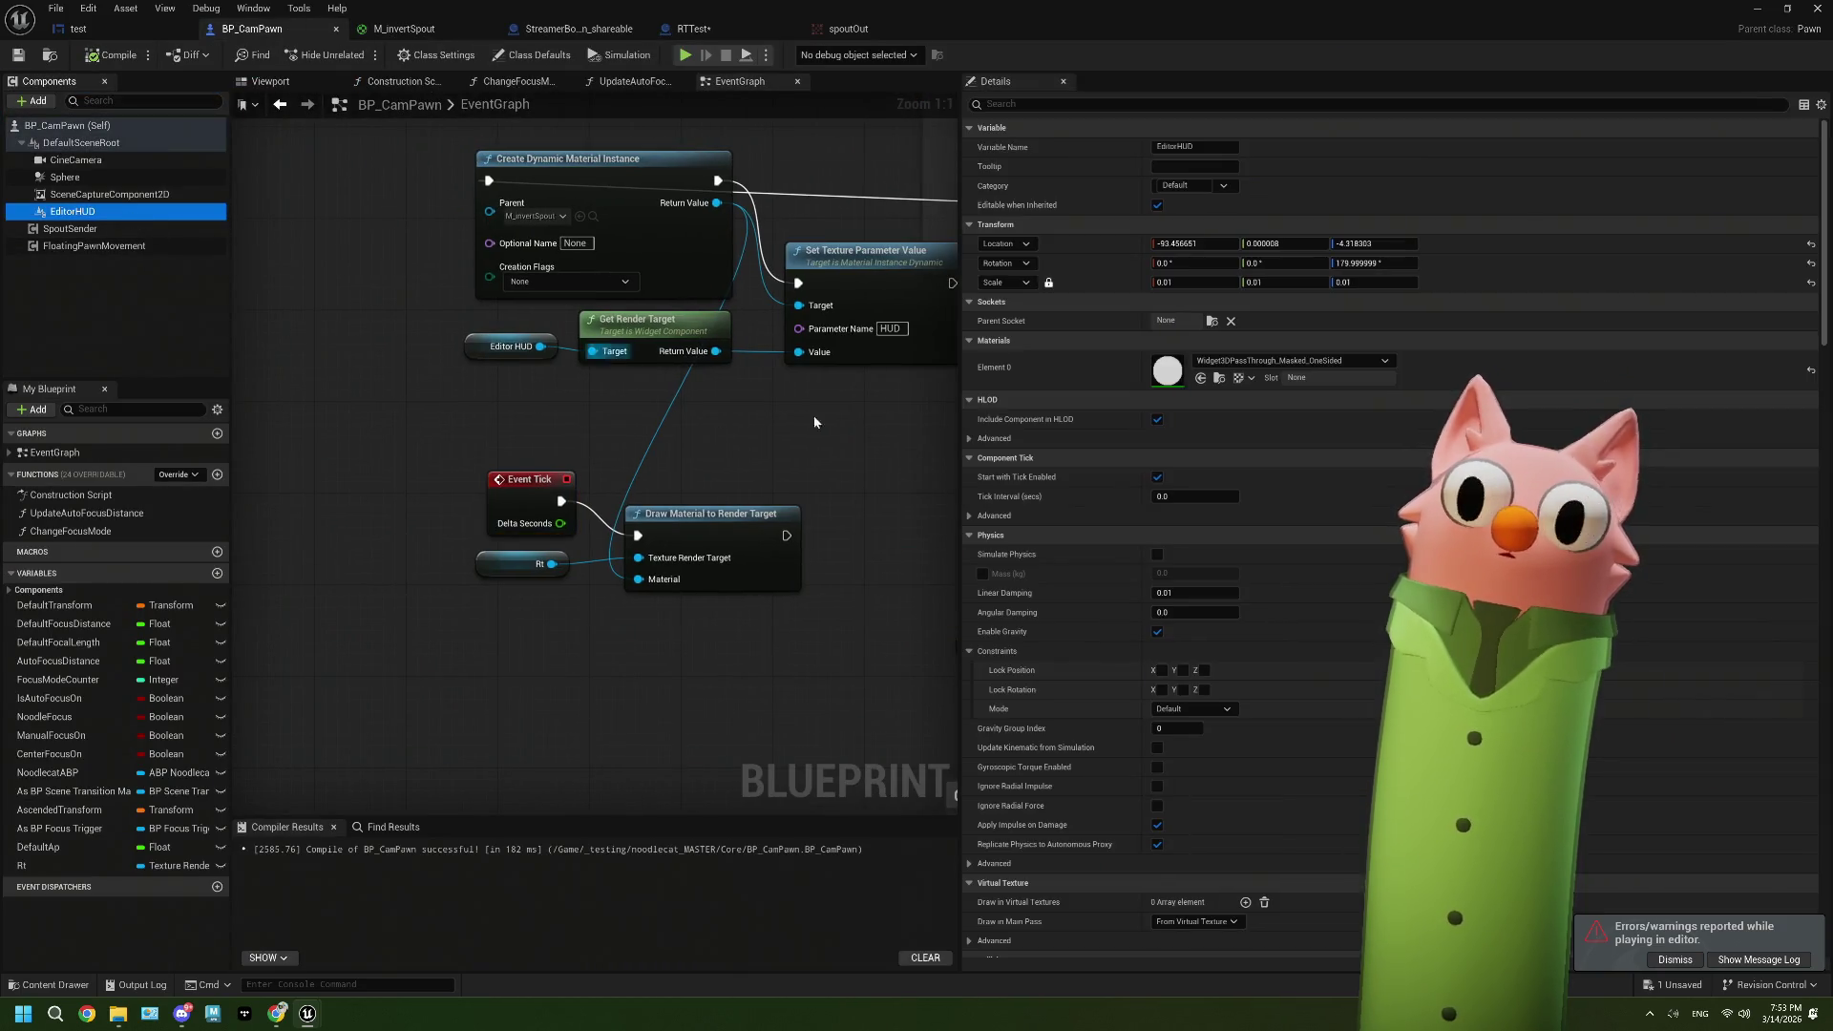
scroll(1148, 499, "down", 5)
scroll(1148, 498, "up", 3)
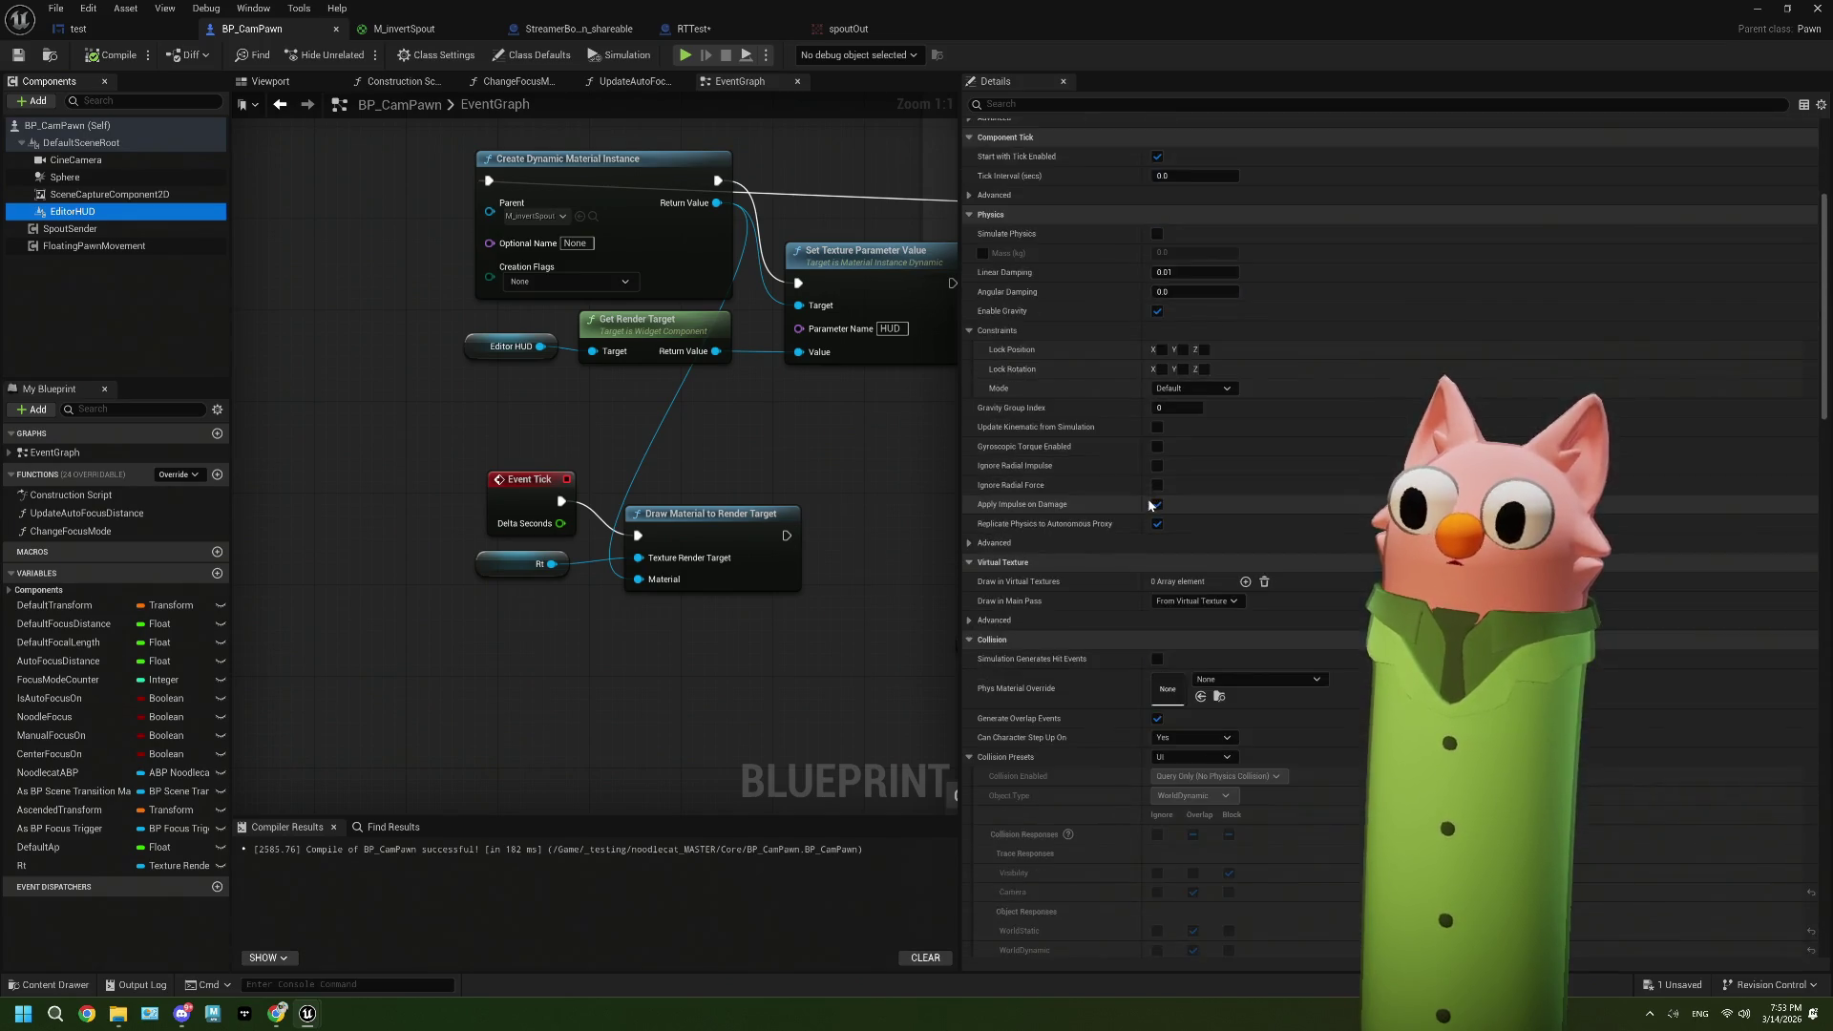
scroll(1148, 498, "up", 1)
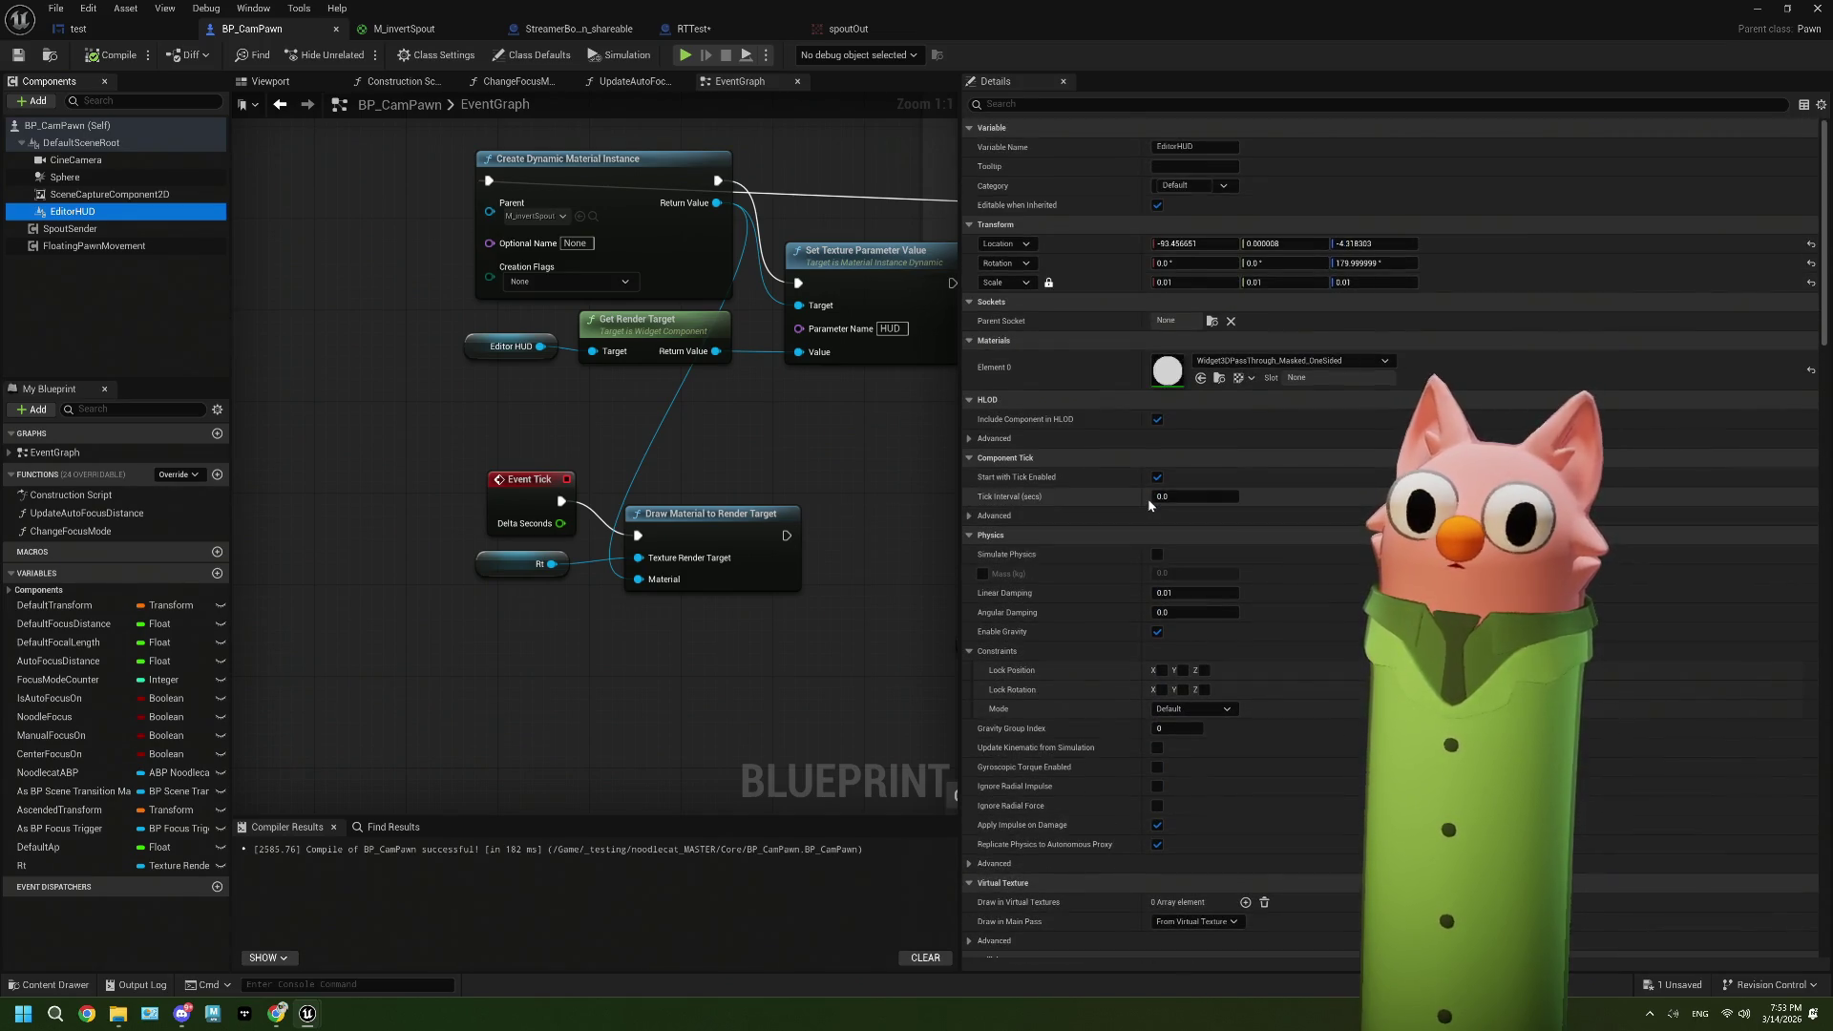
left_click_drag(737, 453, 693, 439)
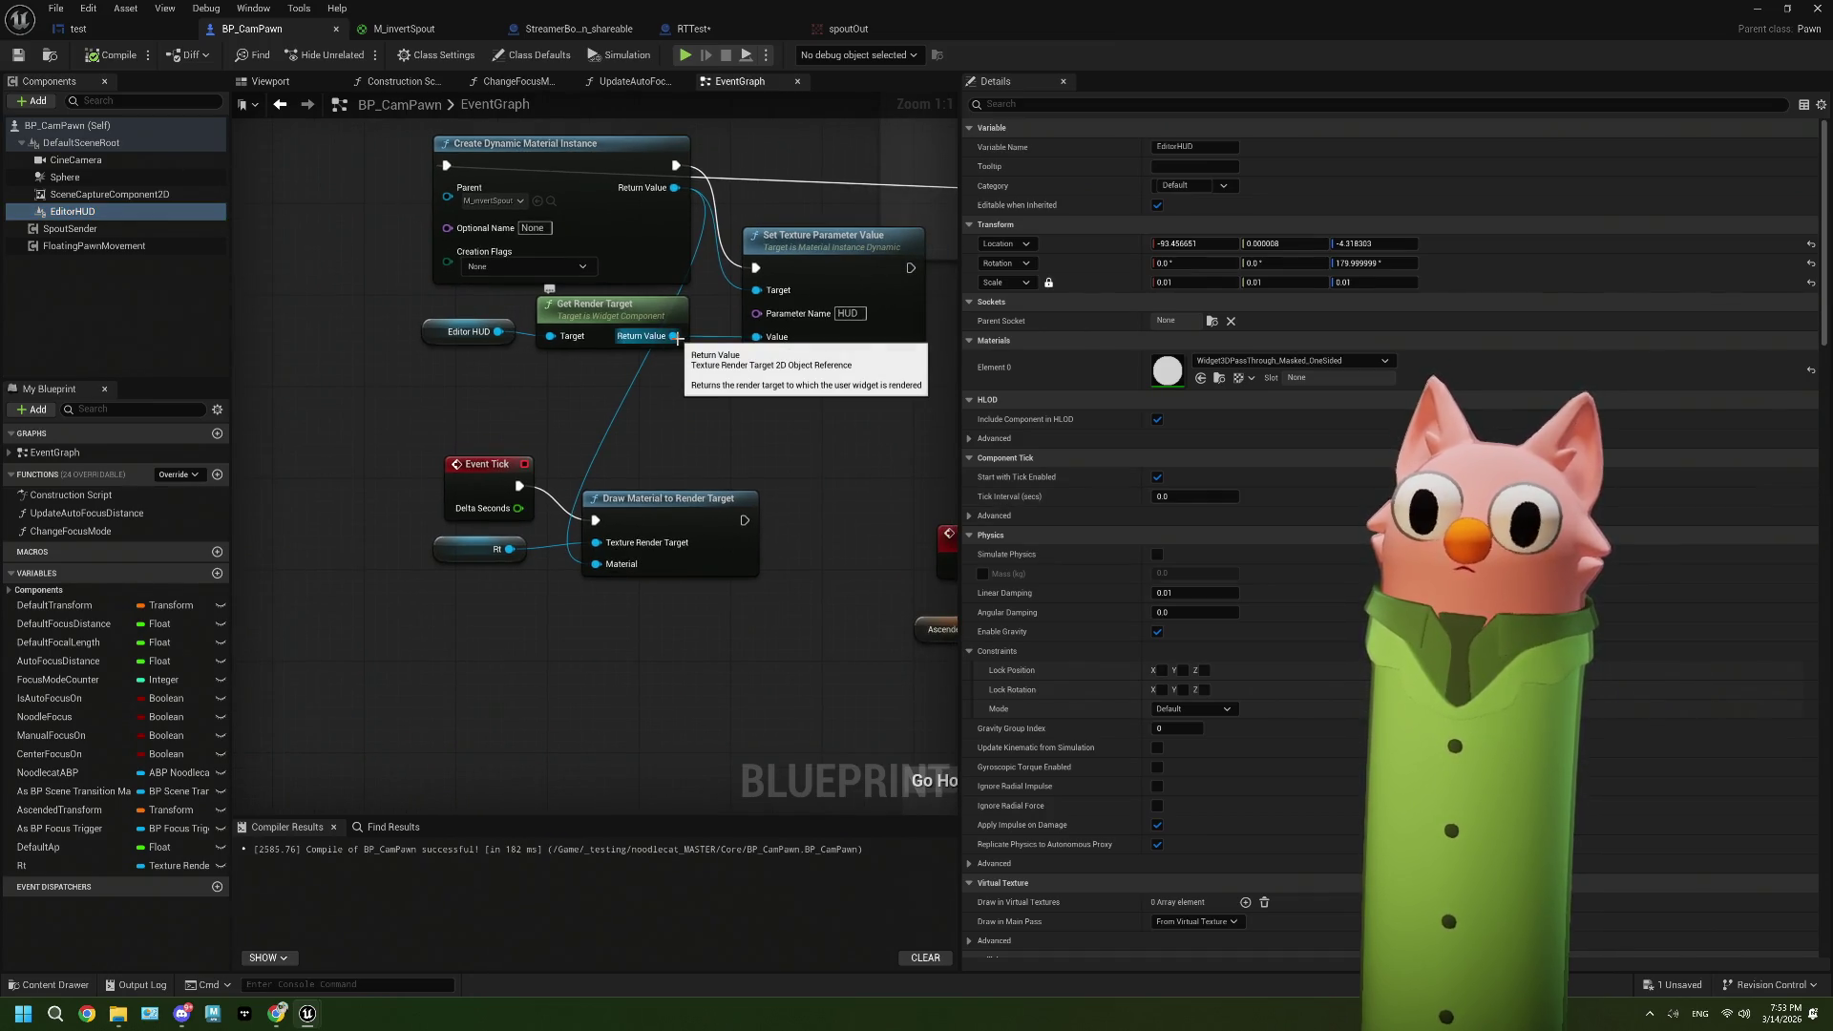
left_click_drag(778, 409, 683, 407)
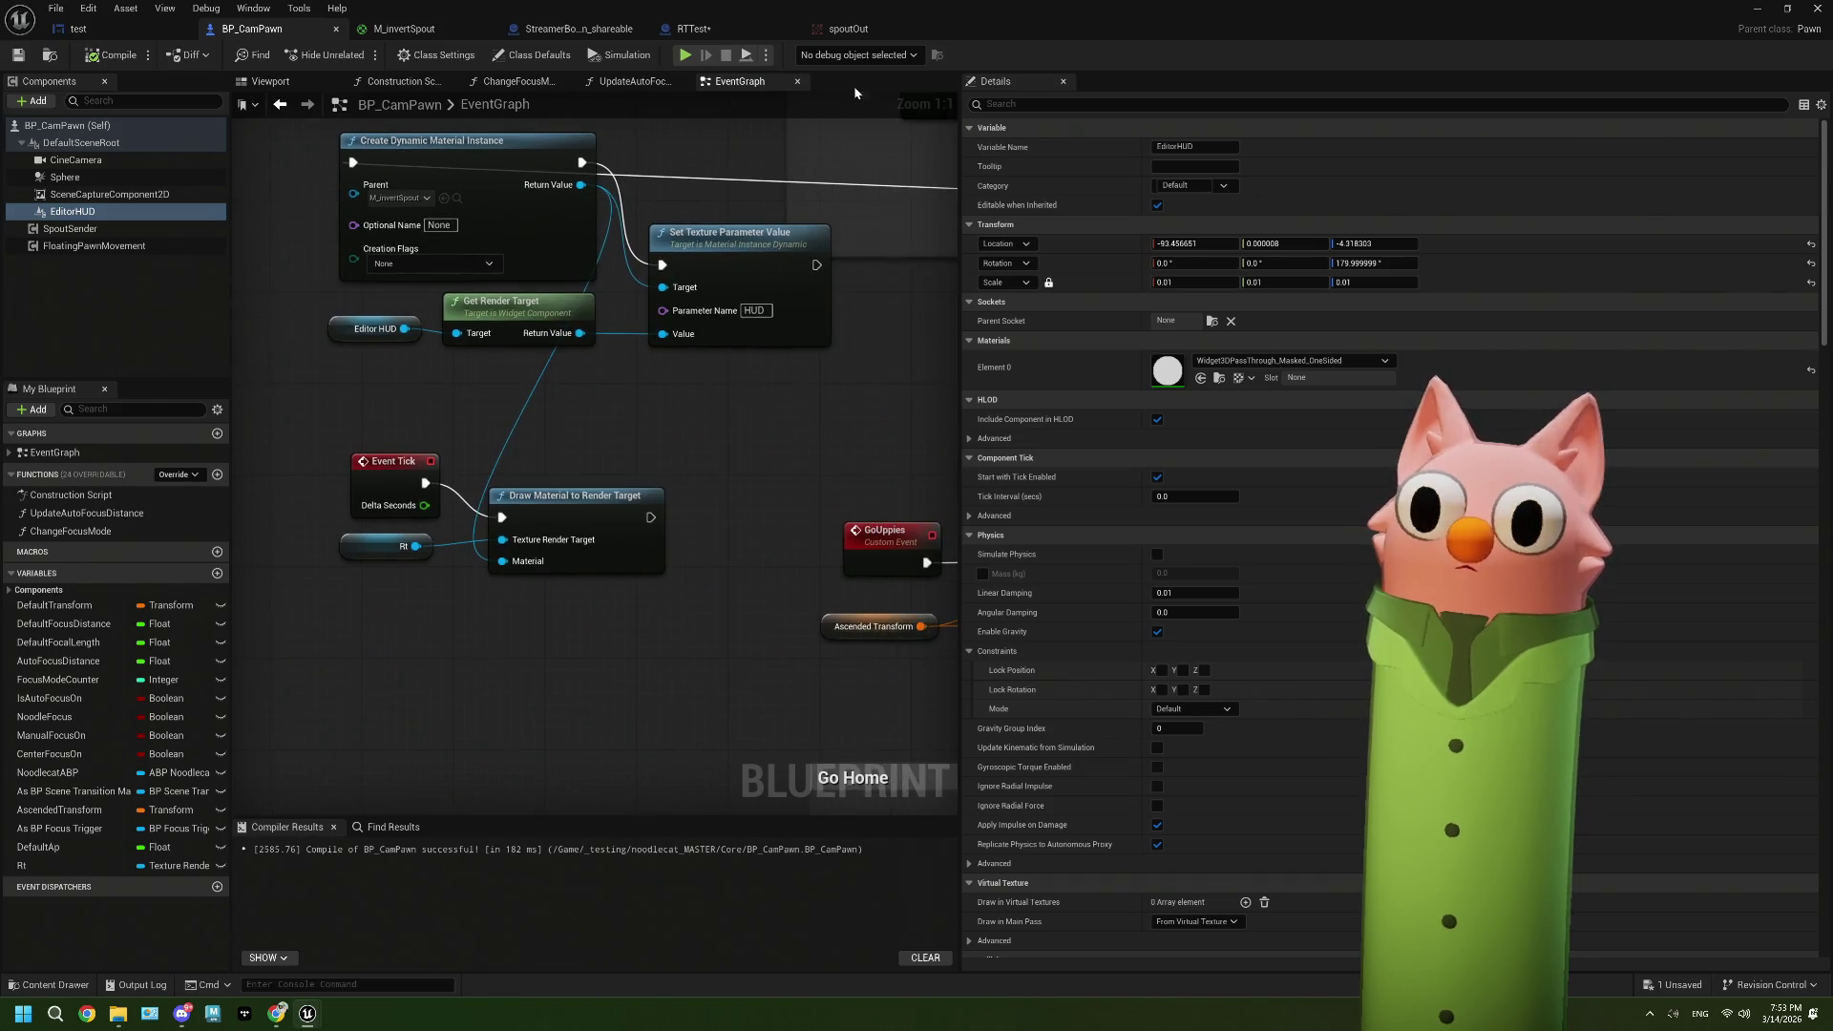
Step: Check spoutOut's red-bar contents, then scroll the test widget's Details to Rendering
left_click(851, 41)
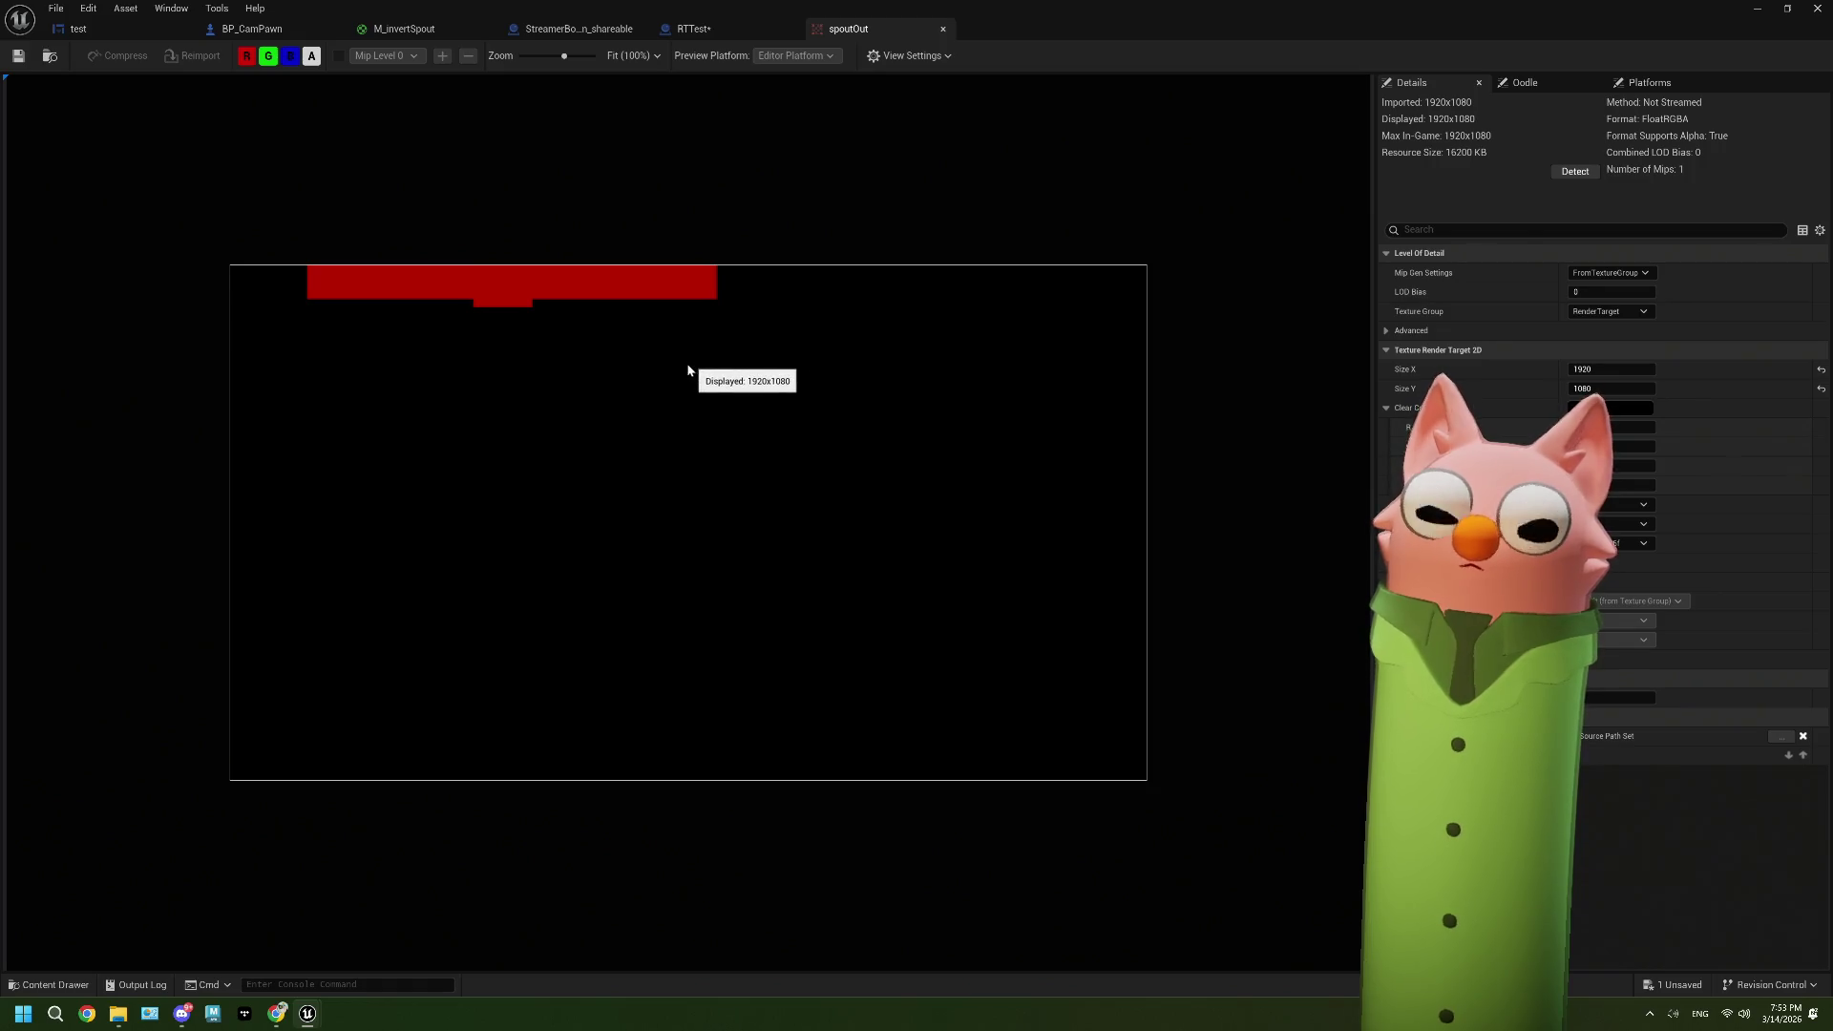
left_click(168, 29)
scroll(1487, 392, "down", 10)
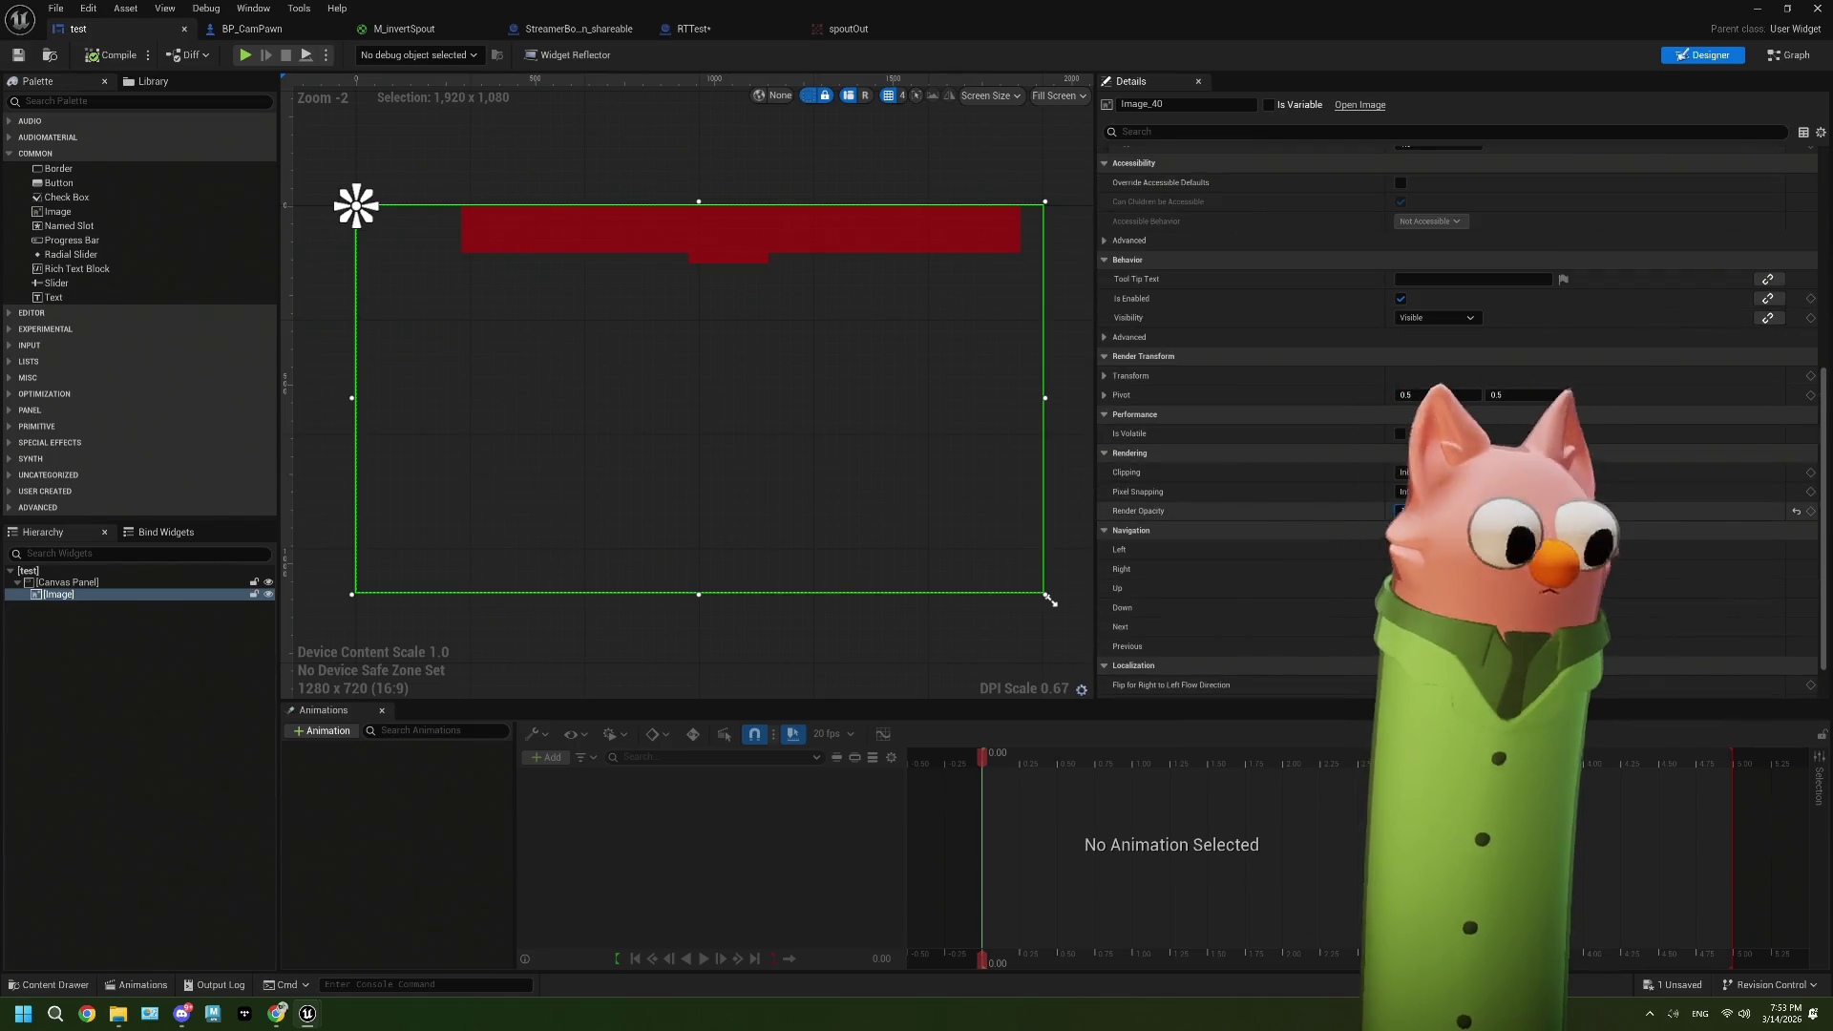
Step: Set the test widget image's Render Opacity to 1 and save the widget
type("1")
key("Return")
left_click(17, 57)
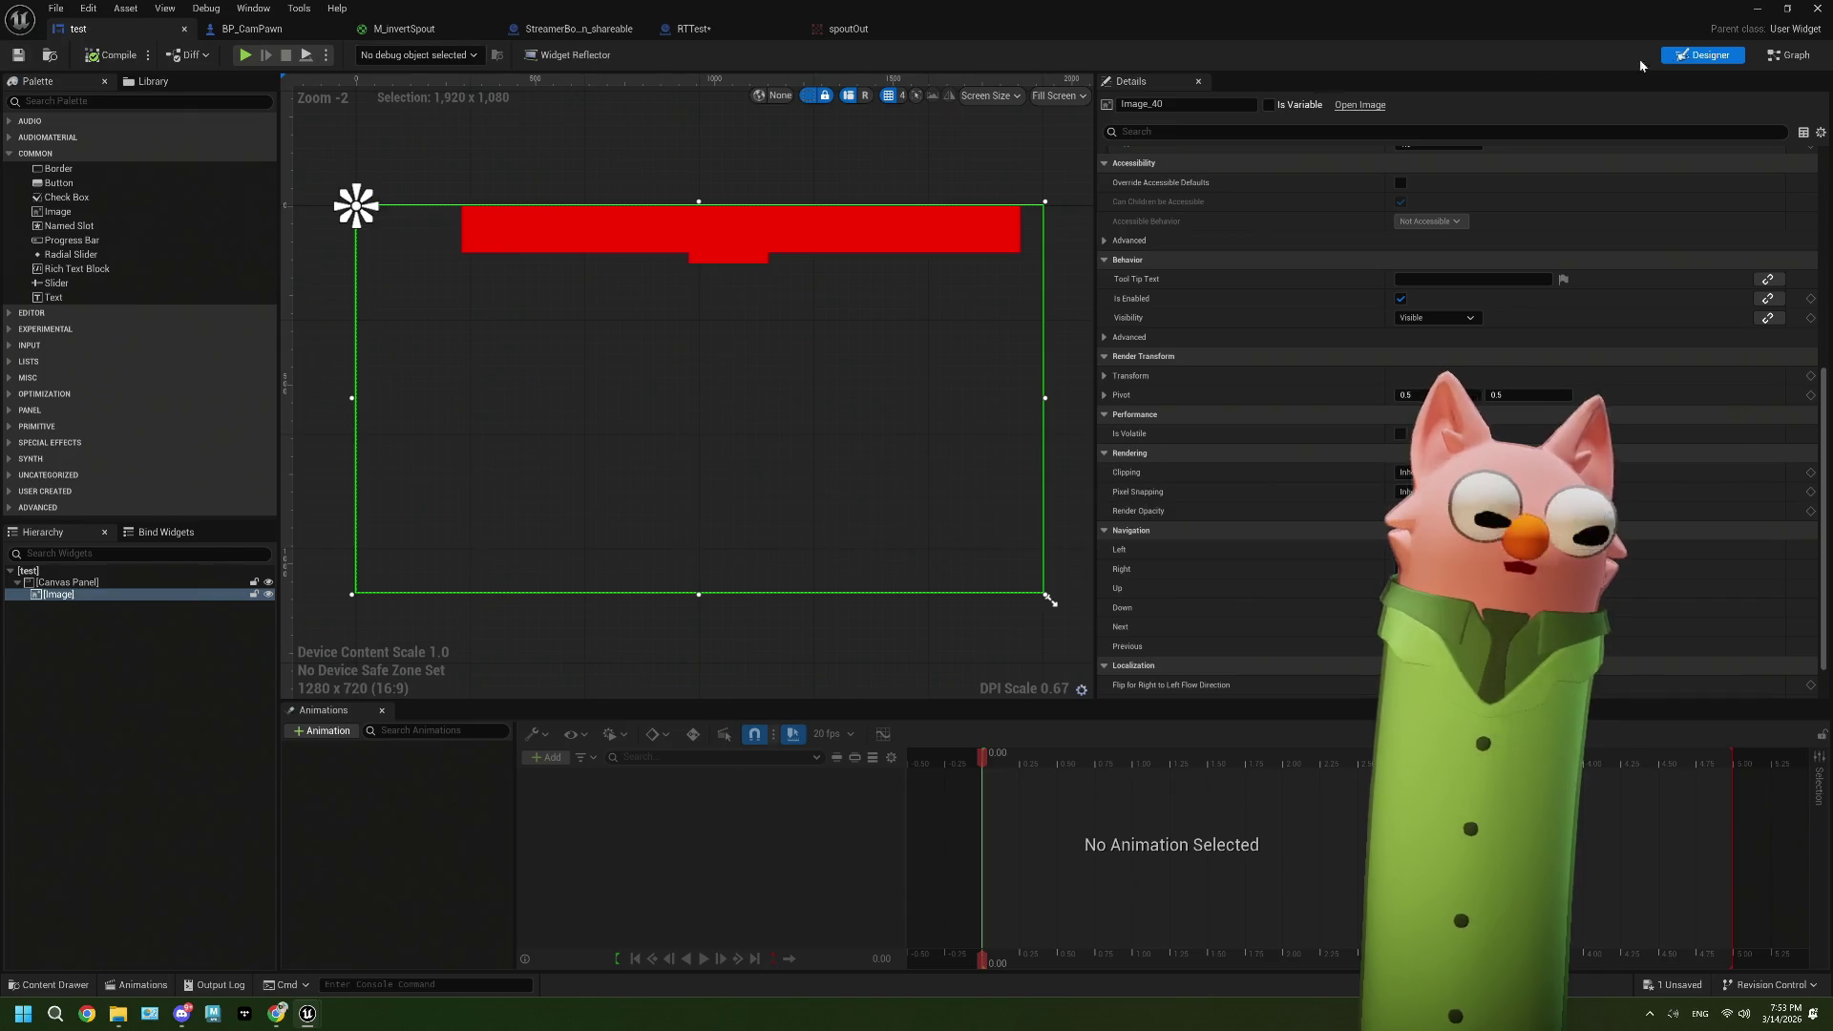
Step: Play-test the level, close the Message Log, inspect spoutOut, then view RTTest
left_click(1760, 8)
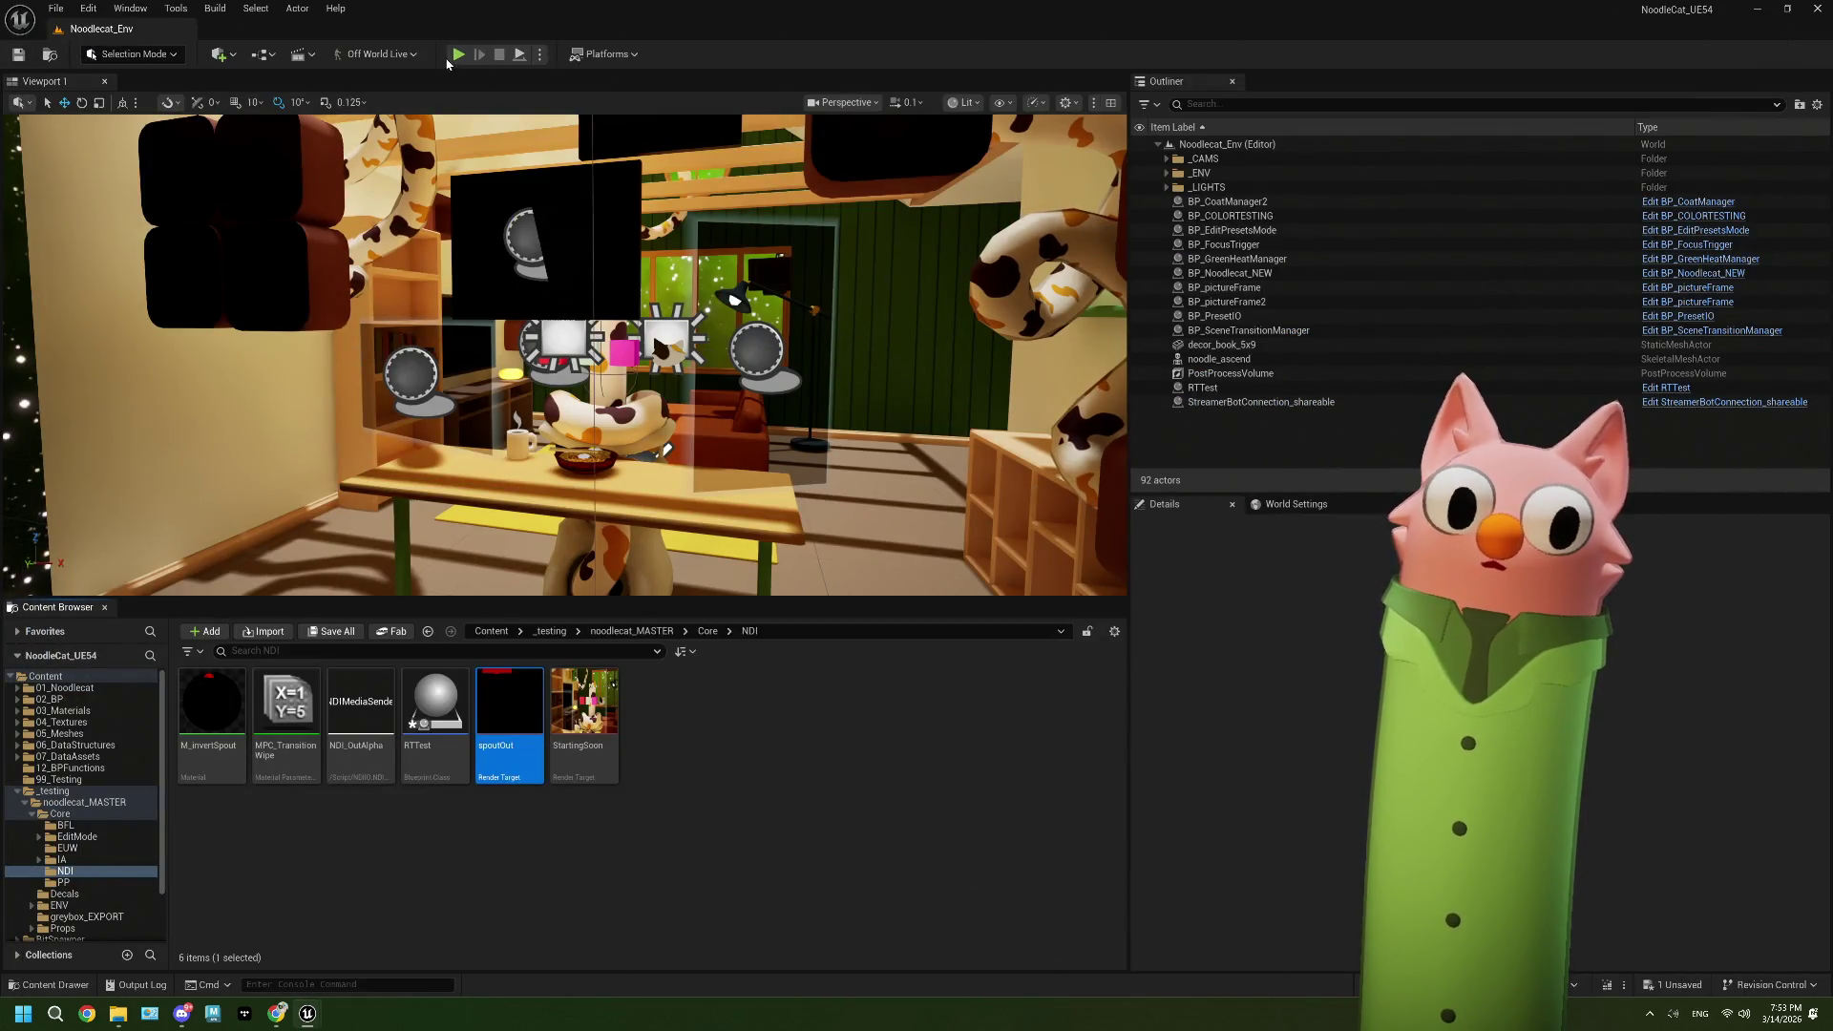
left_click(458, 55)
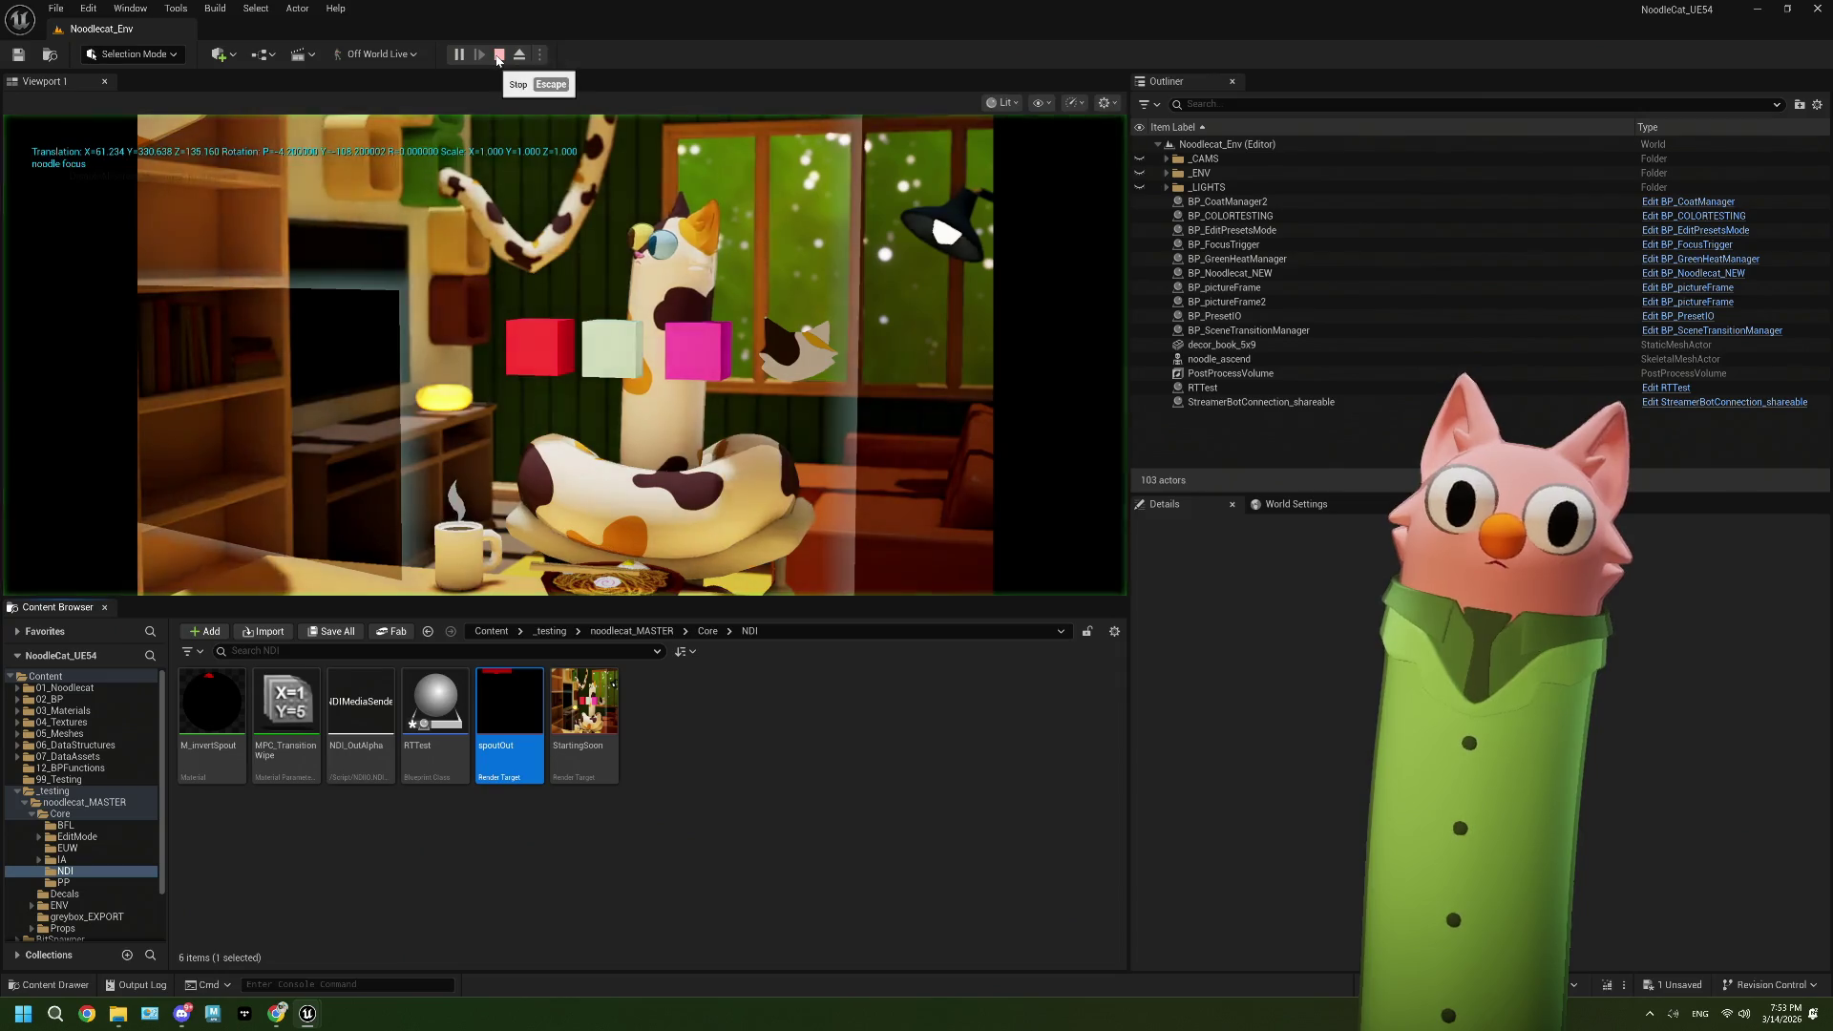
key("Escape")
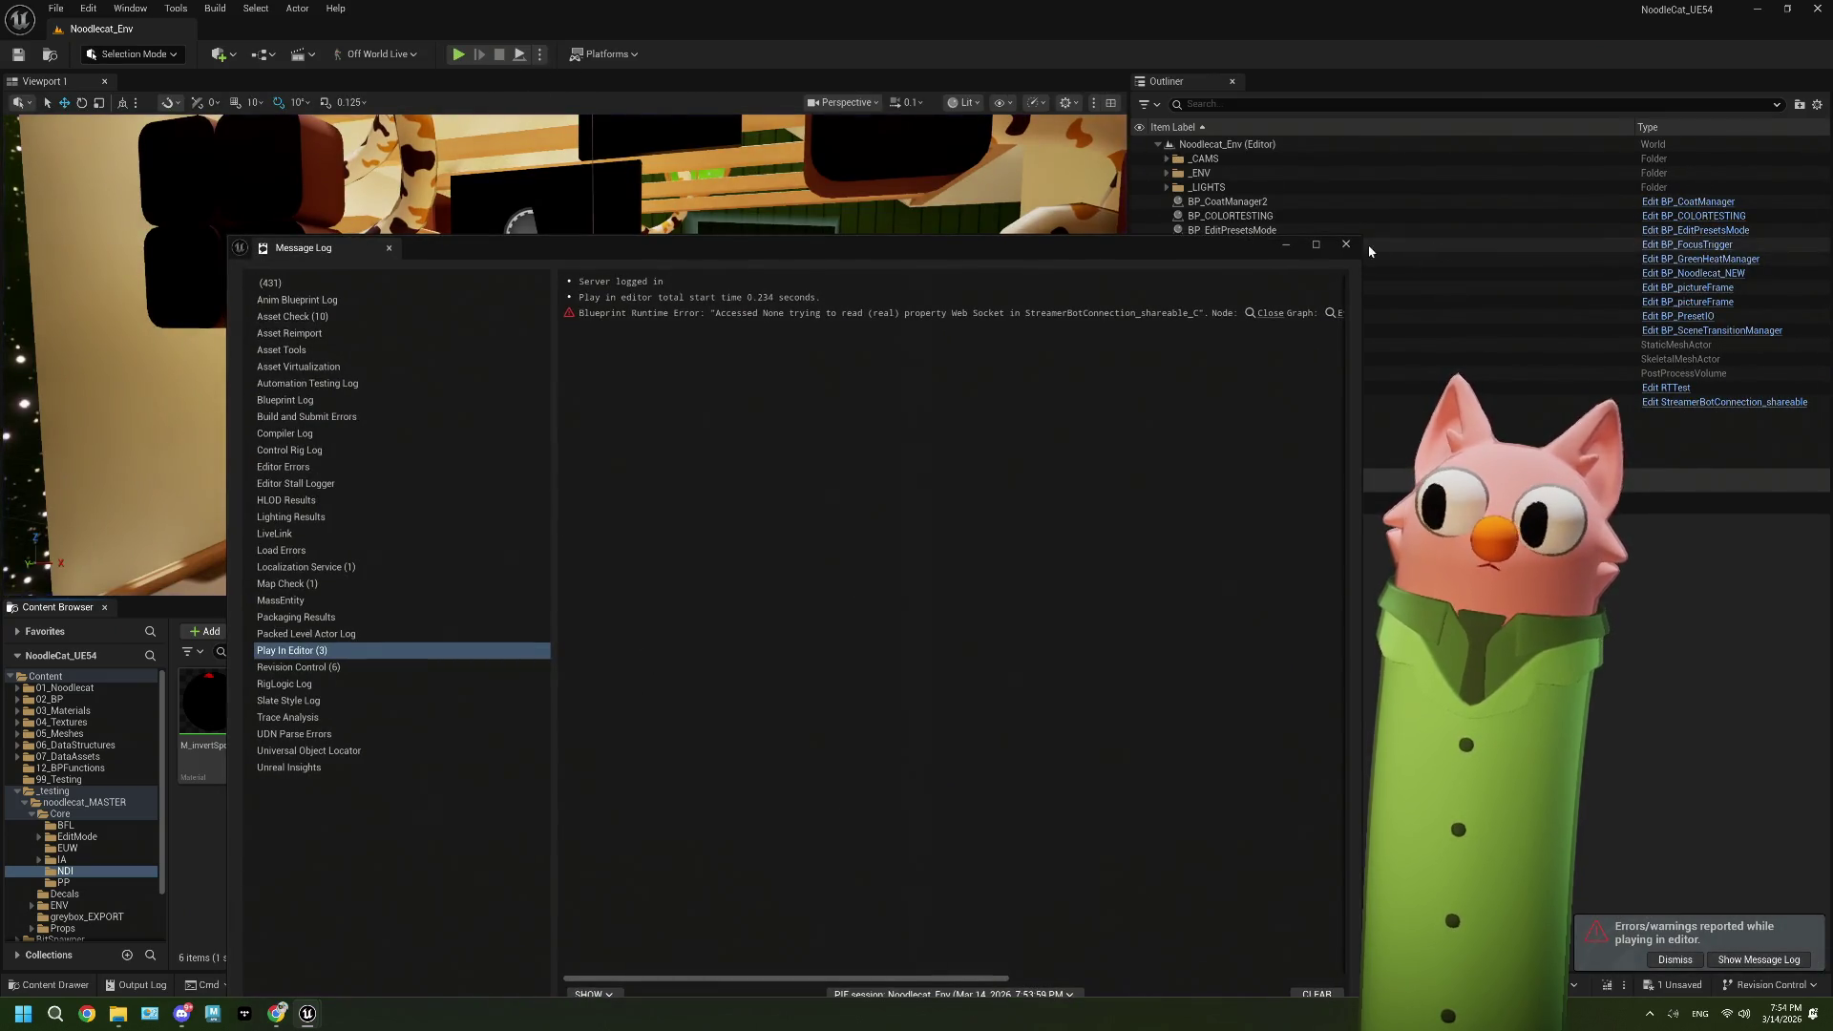
left_click(1346, 244)
double_click(522, 719)
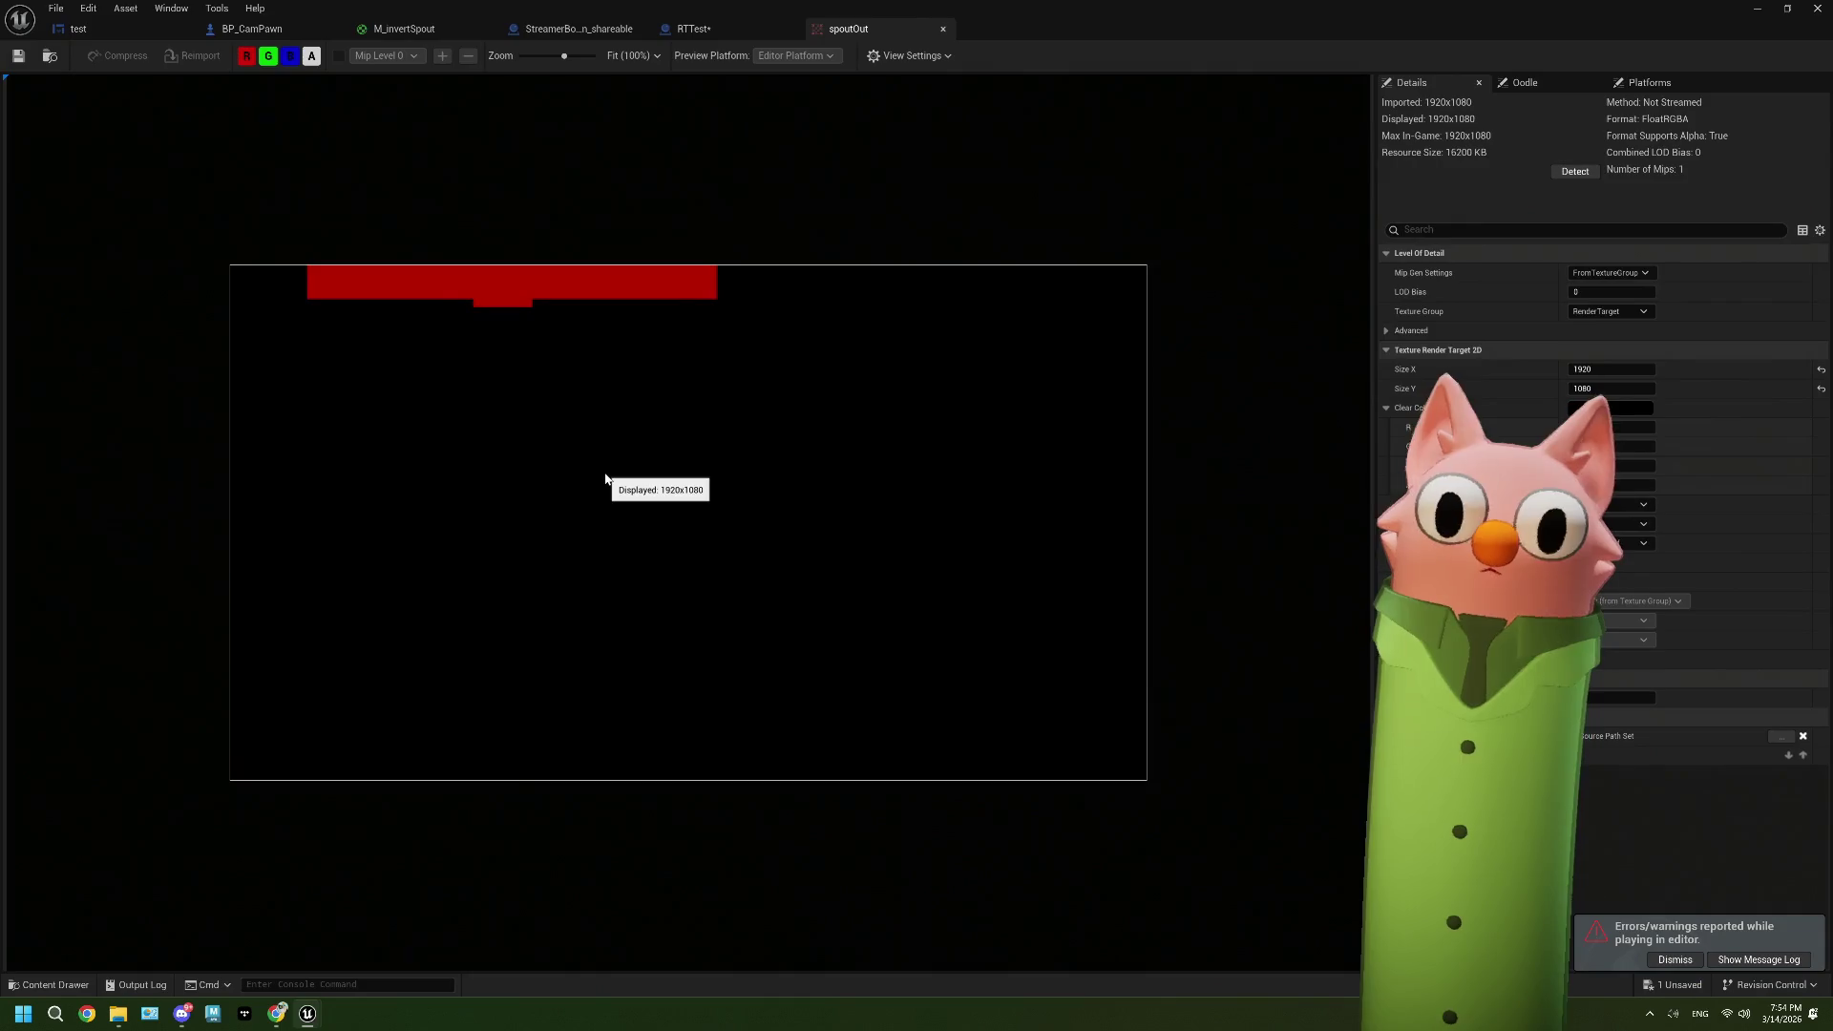
left_click(708, 36)
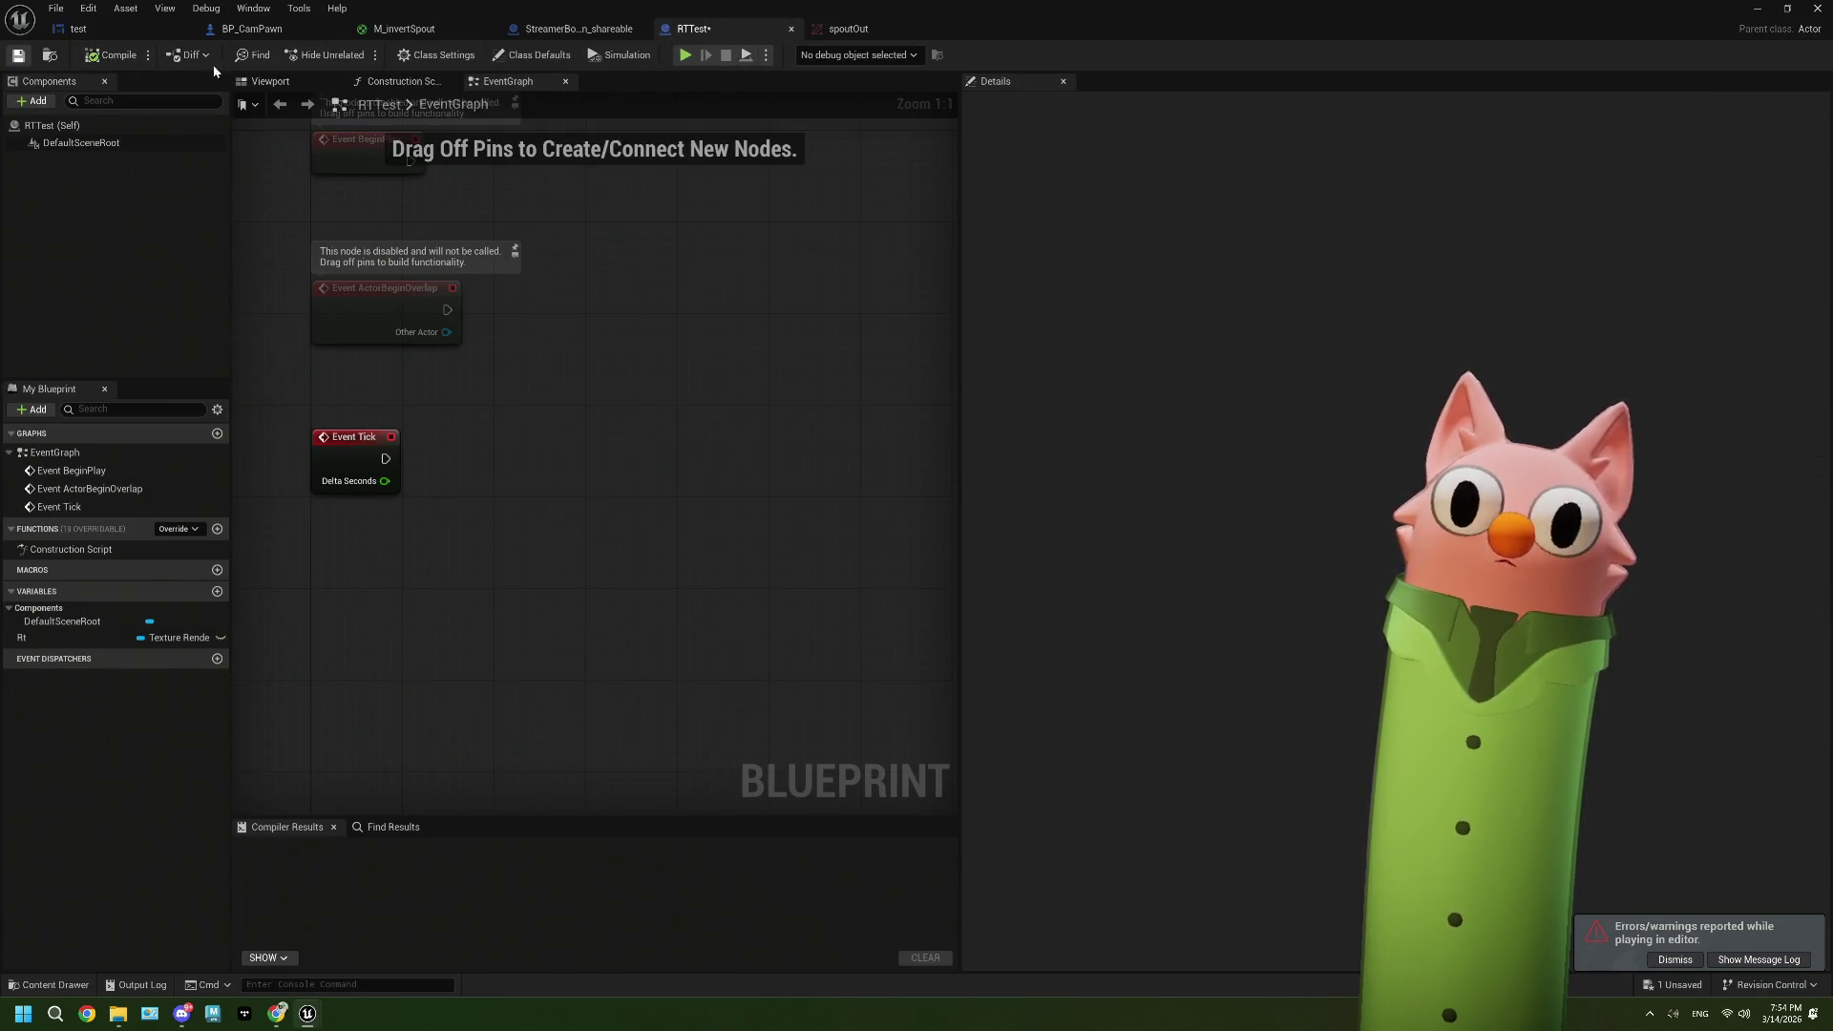
Step: Bring up BP_CamPawn's event graph centred on the render target nodes
left_click(581, 29)
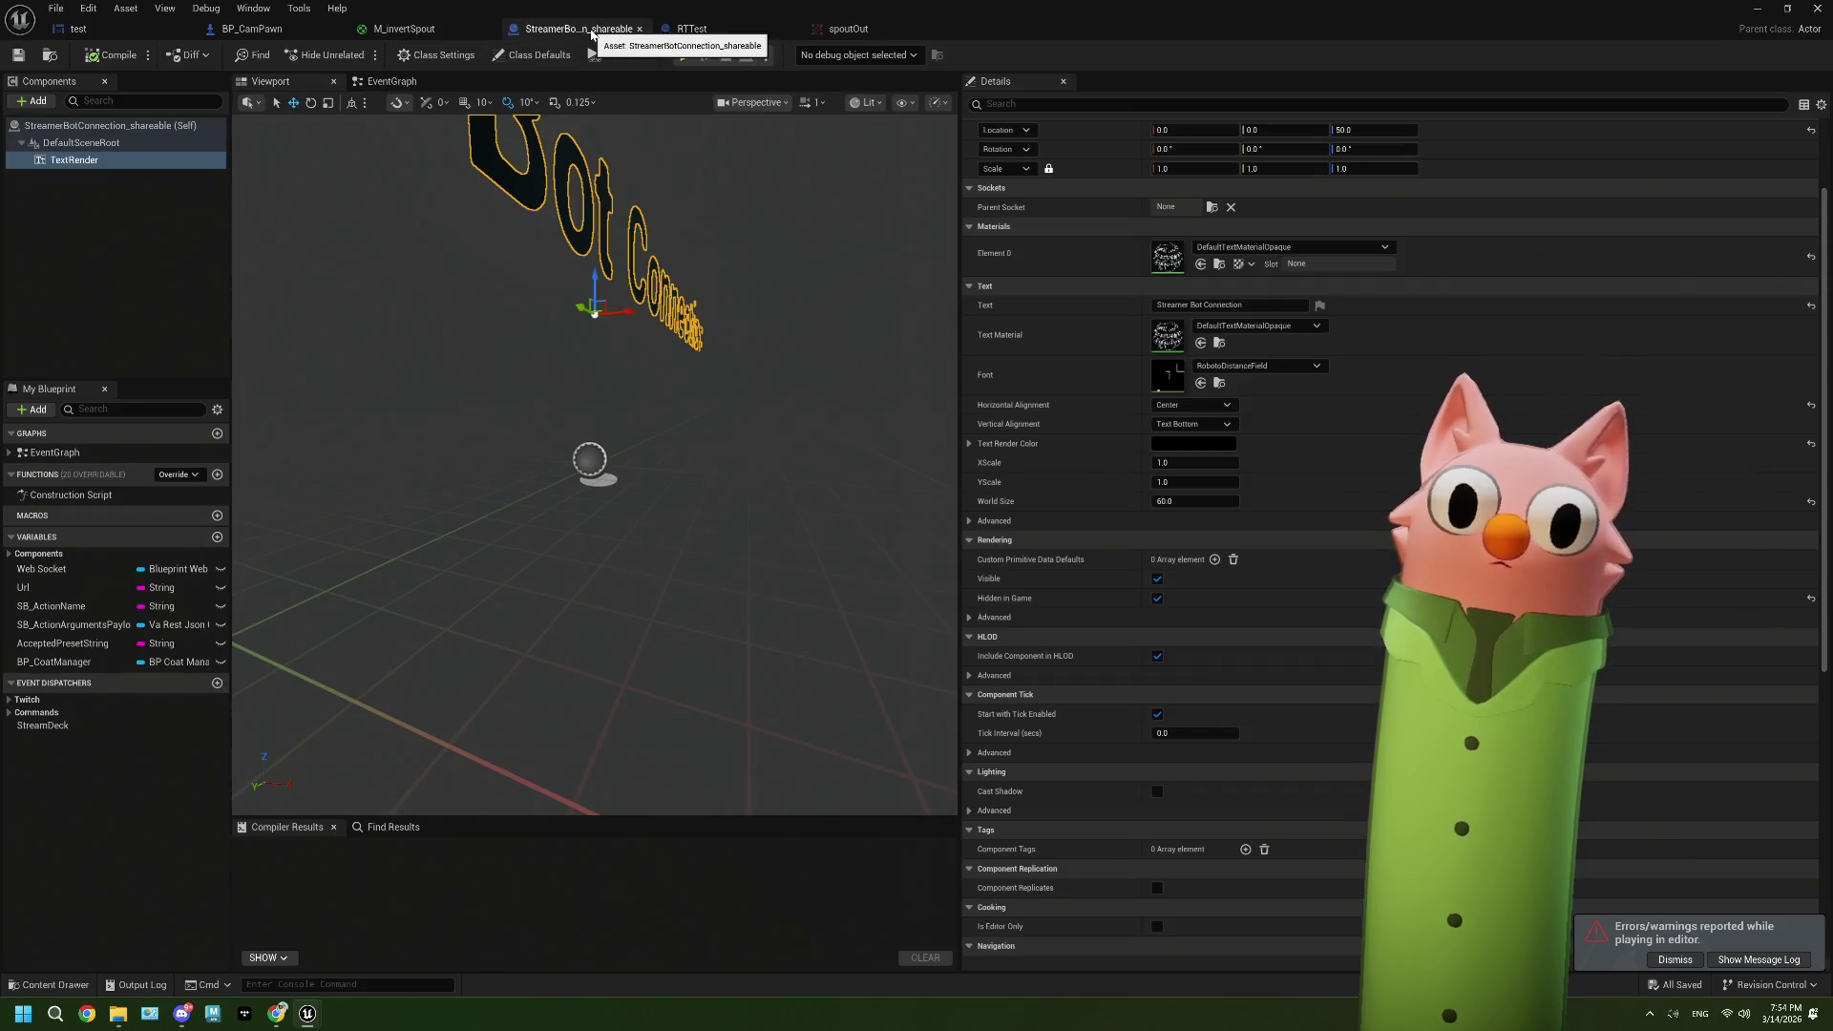
left_click(691, 28)
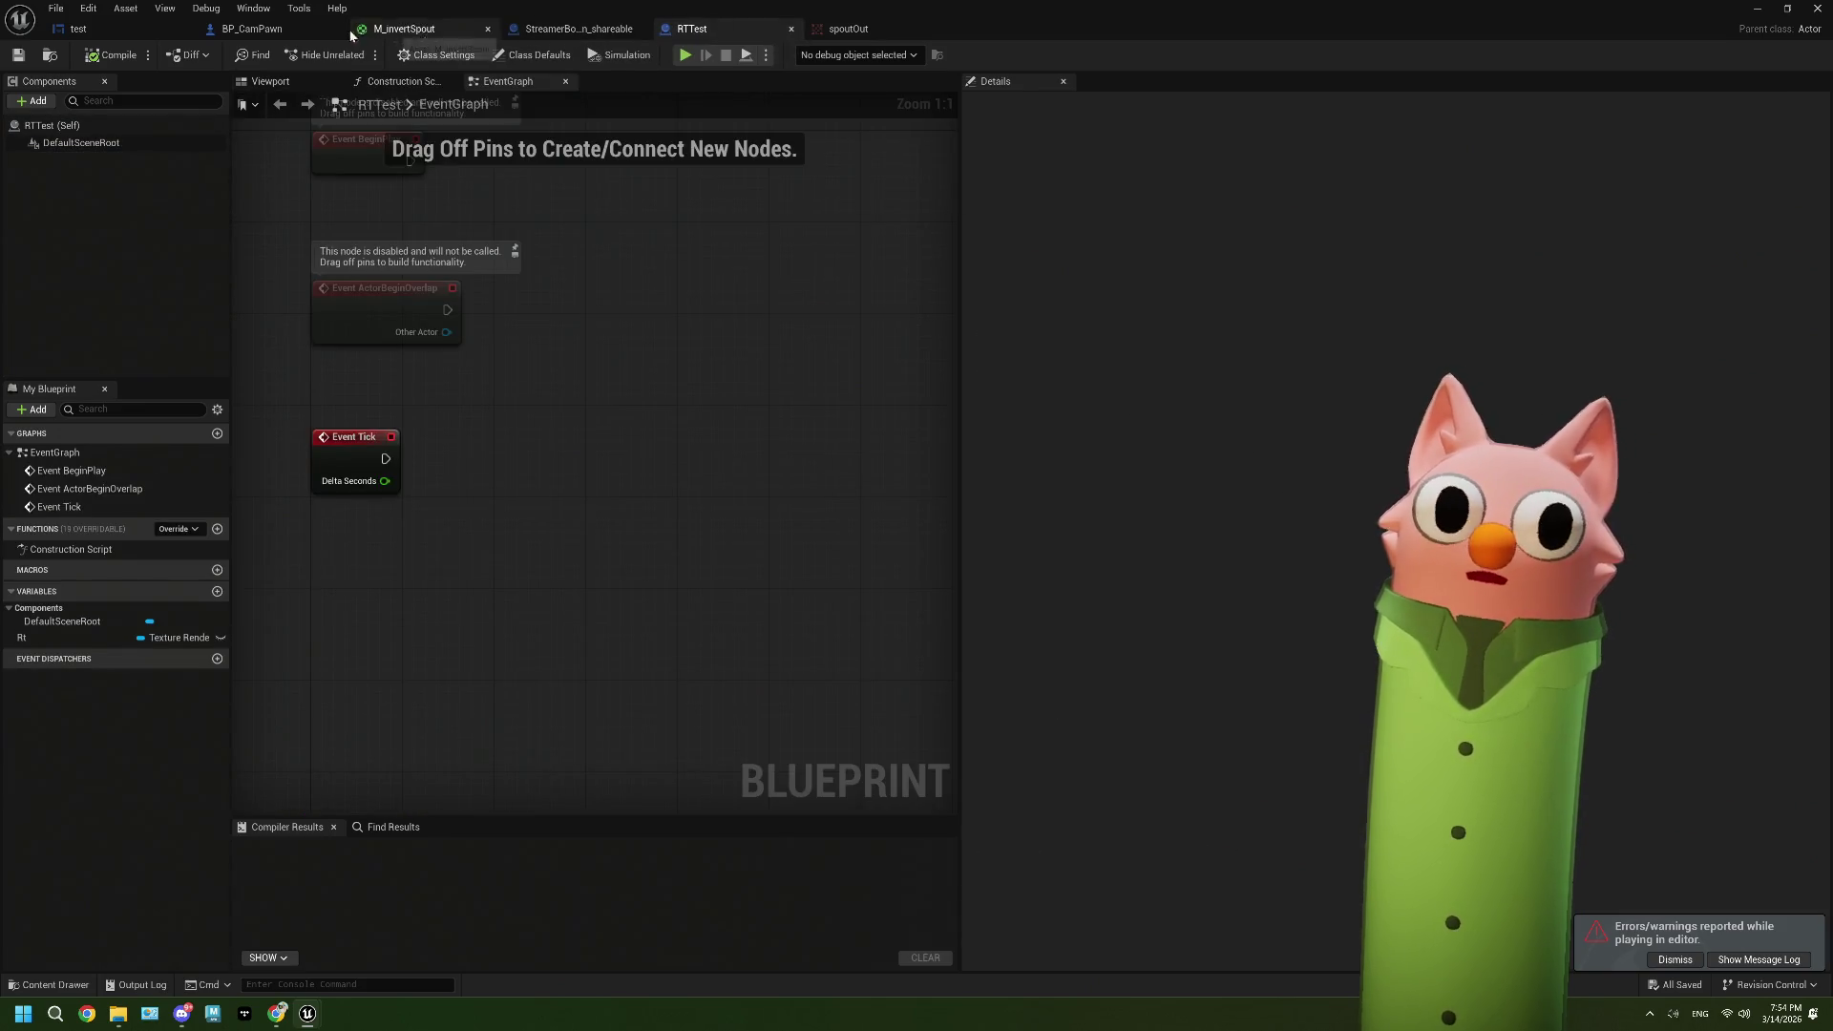
left_click(108, 38)
left_click(255, 36)
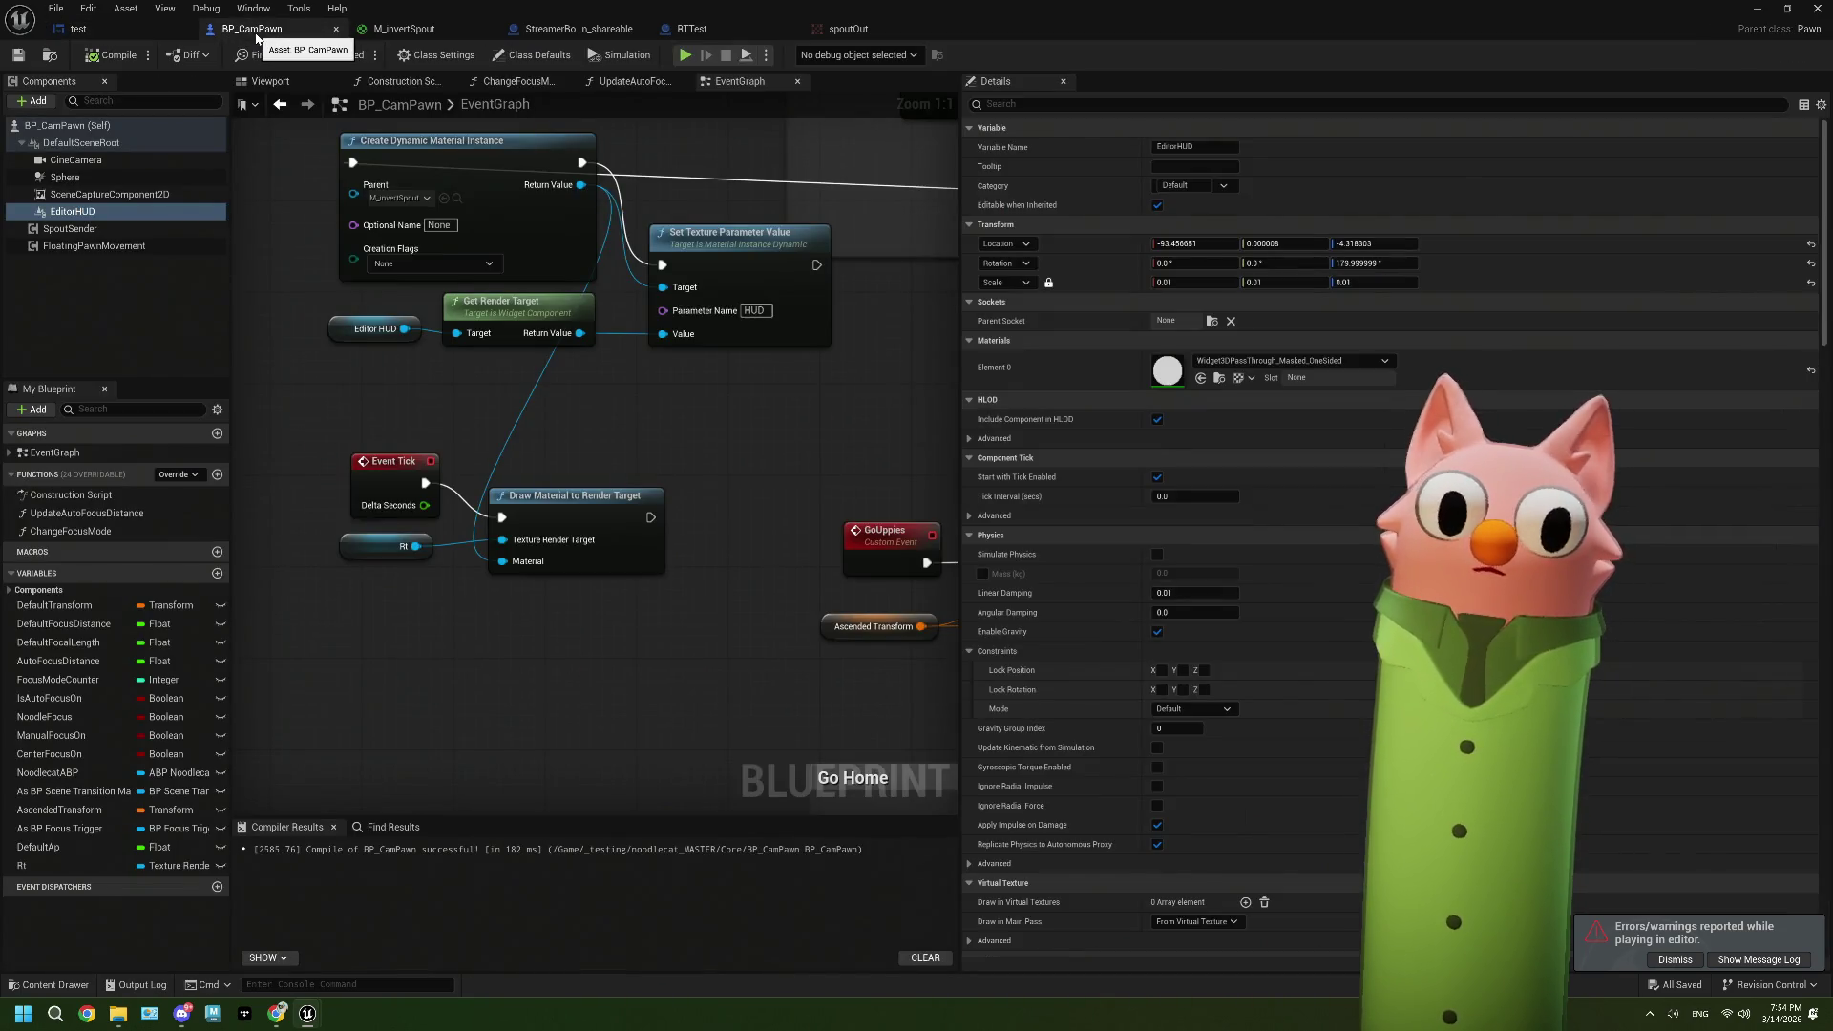
left_click_drag(623, 404, 749, 363)
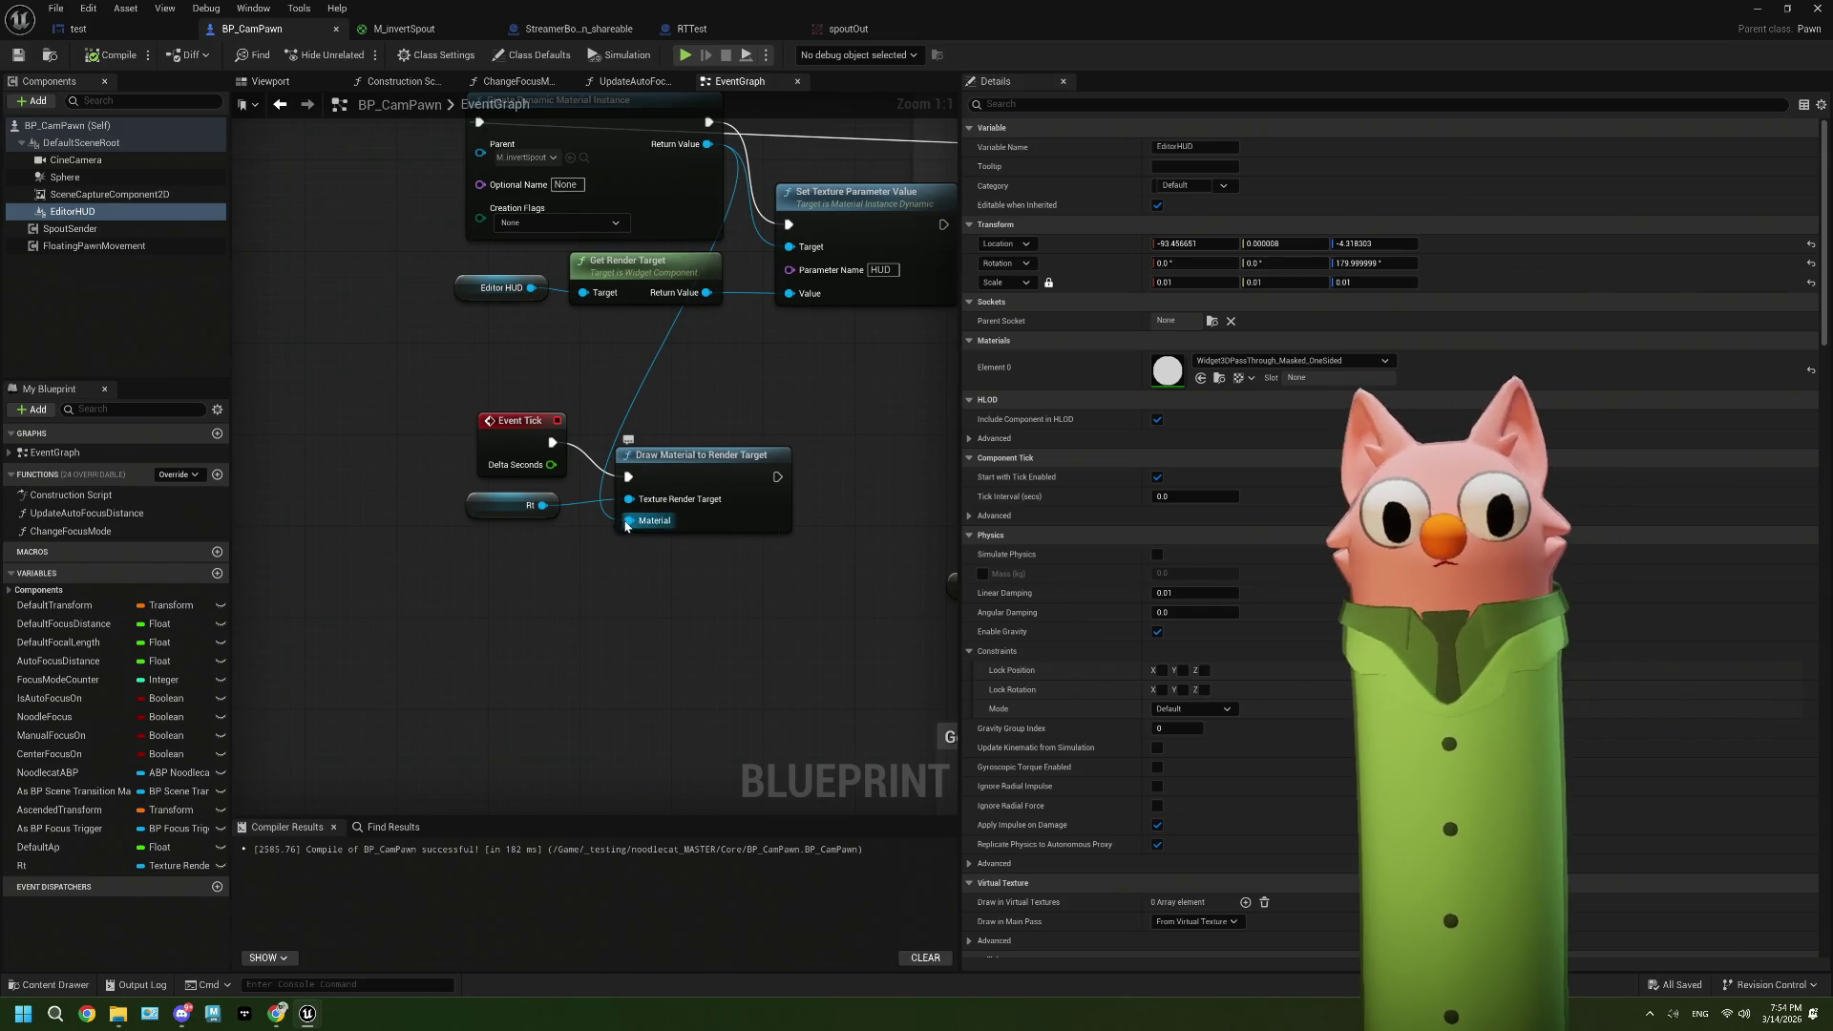
left_click_drag(675, 423, 637, 450)
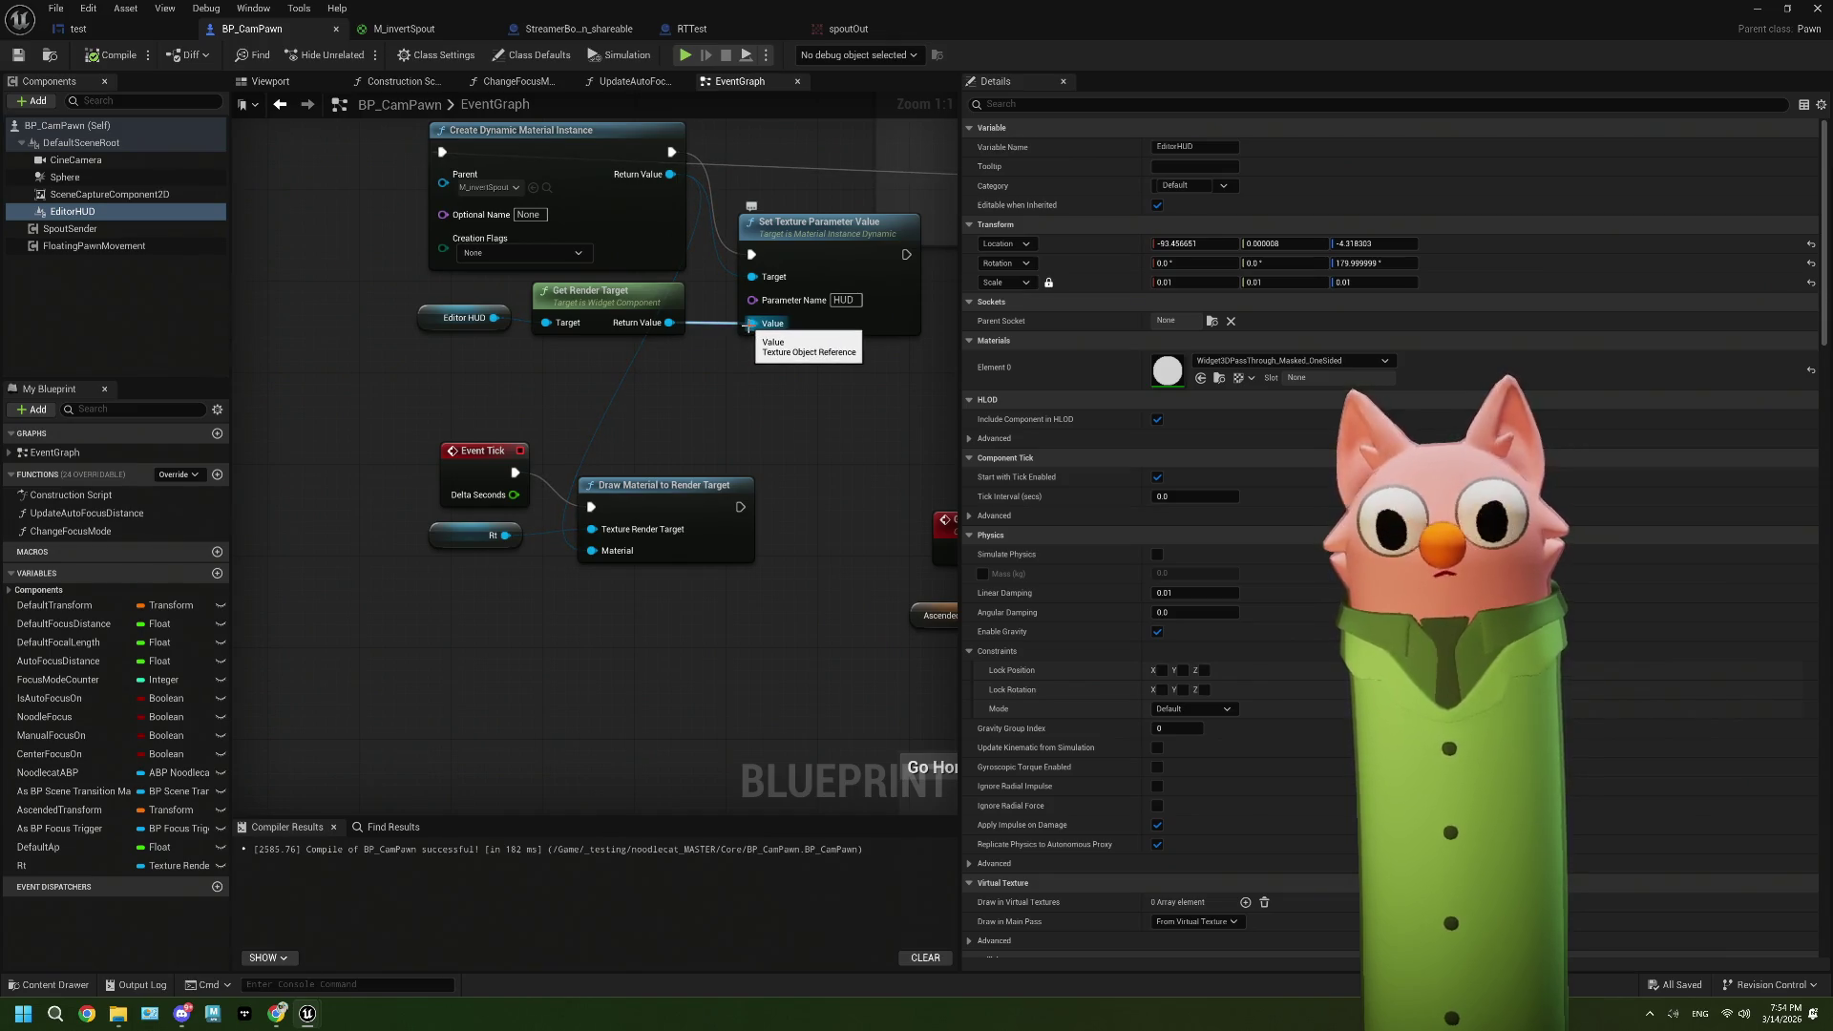
Step: Break the link into Set Texture Parameter Value's Value pin and save BP_CamPawn
right_click(749, 229)
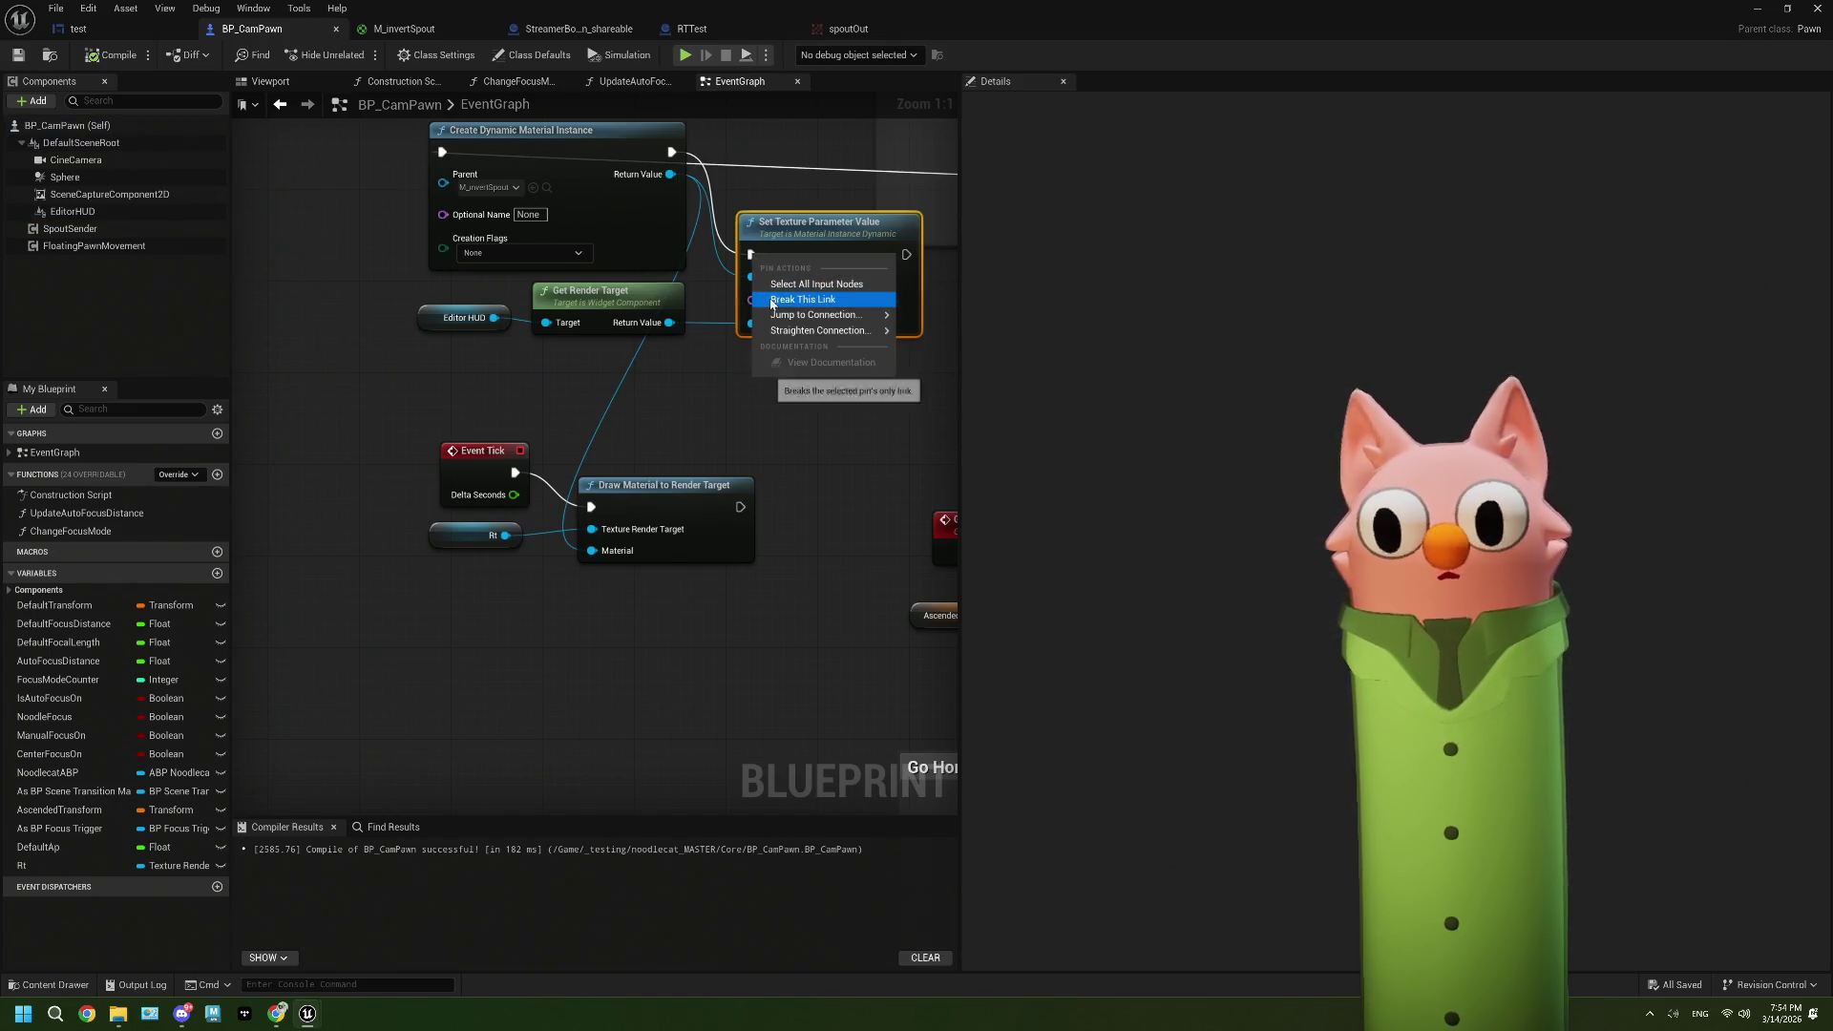
left_click(821, 299)
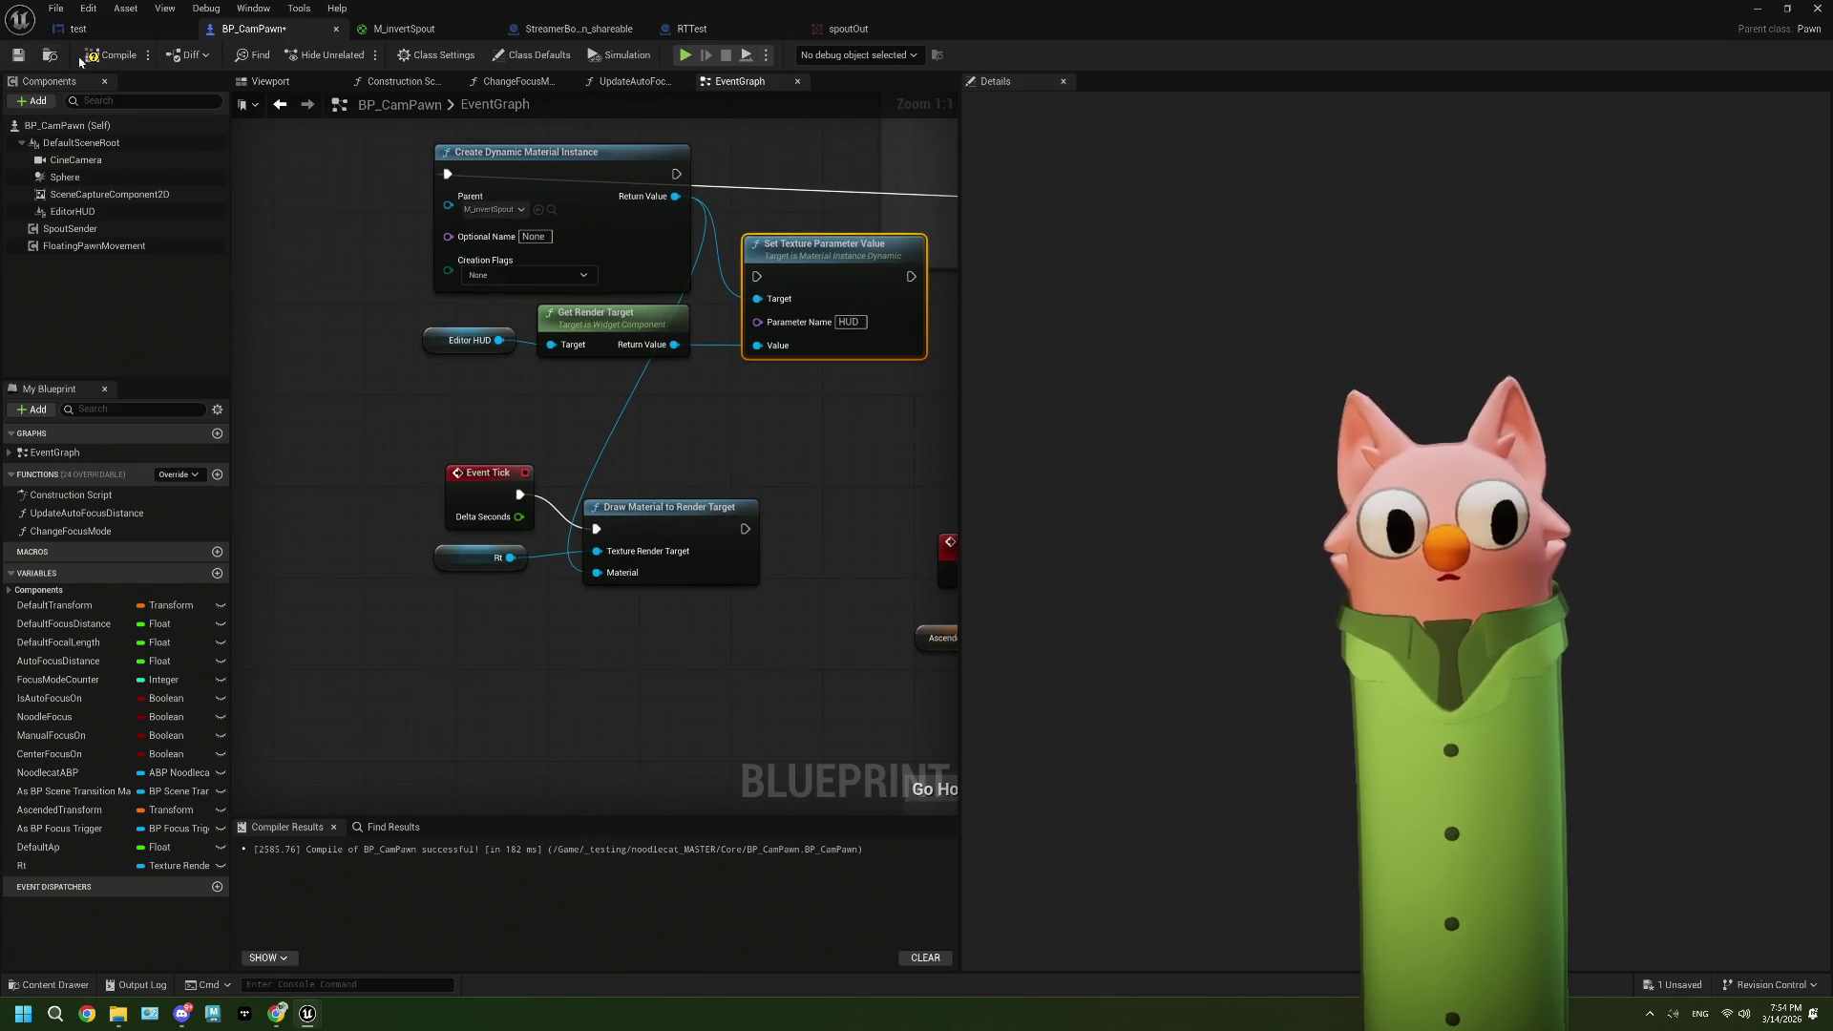
left_click(18, 55)
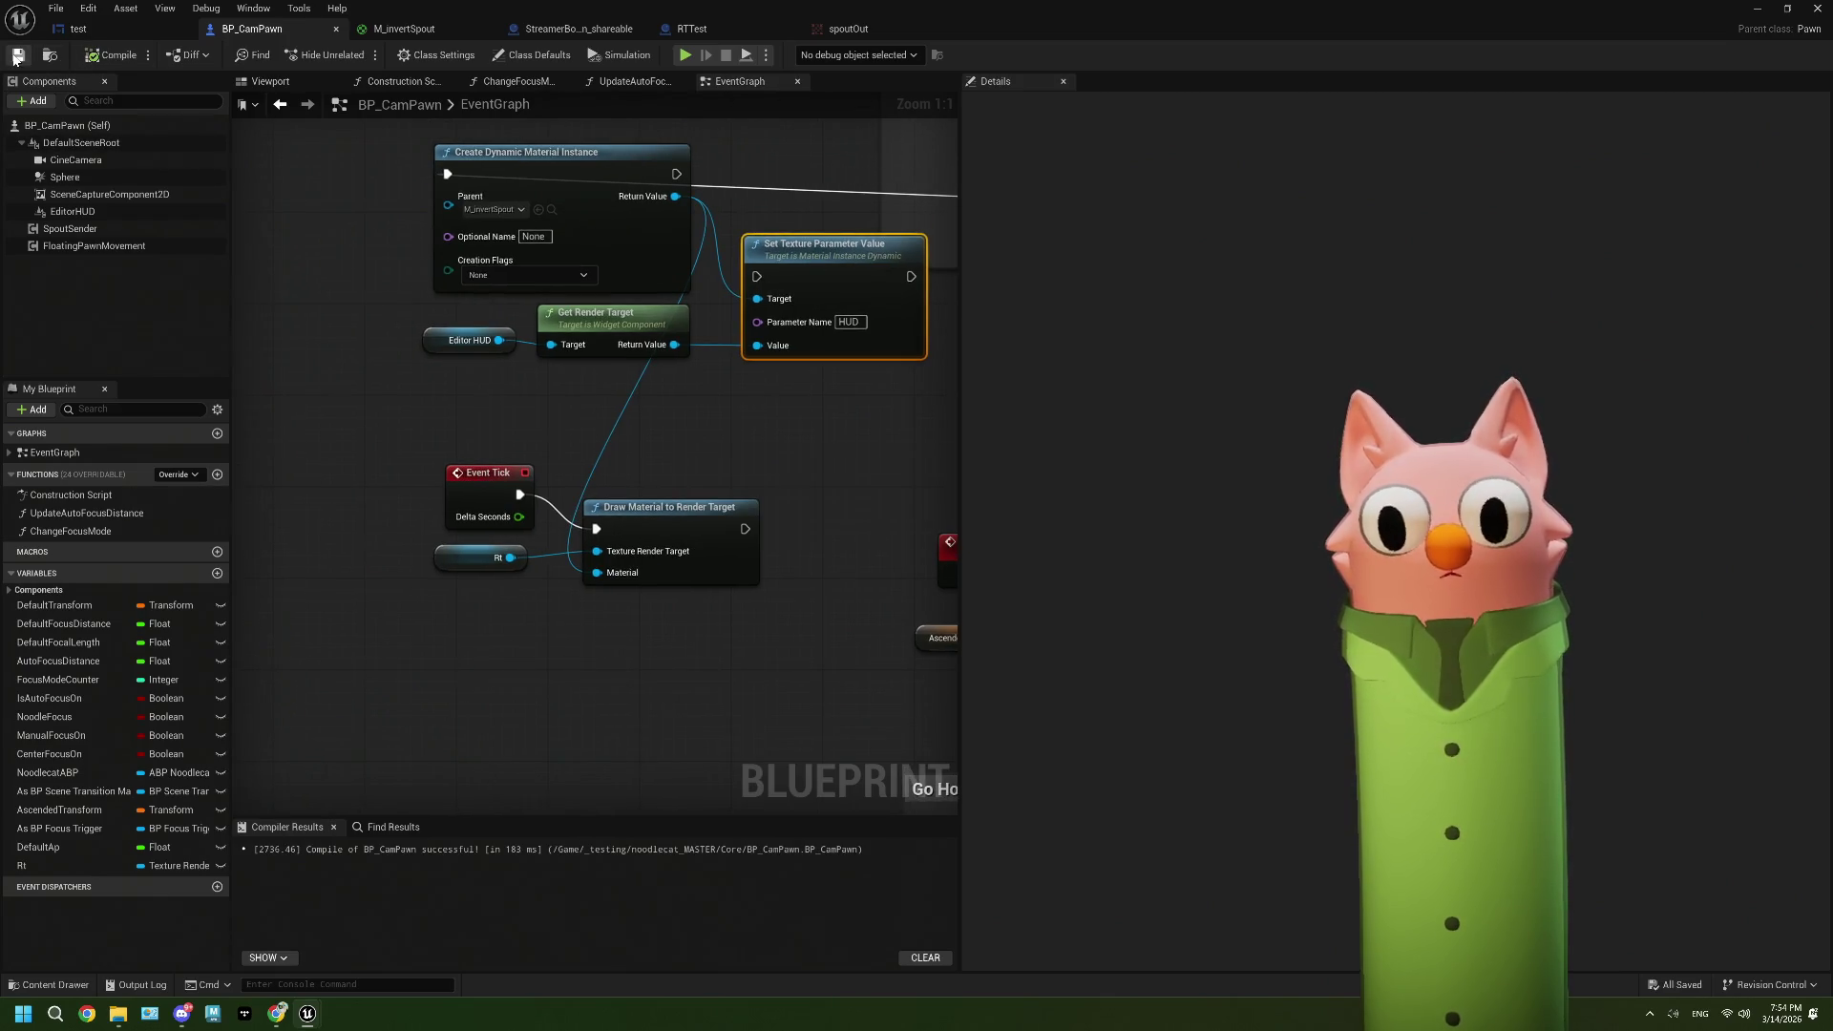
left_click(1762, 9)
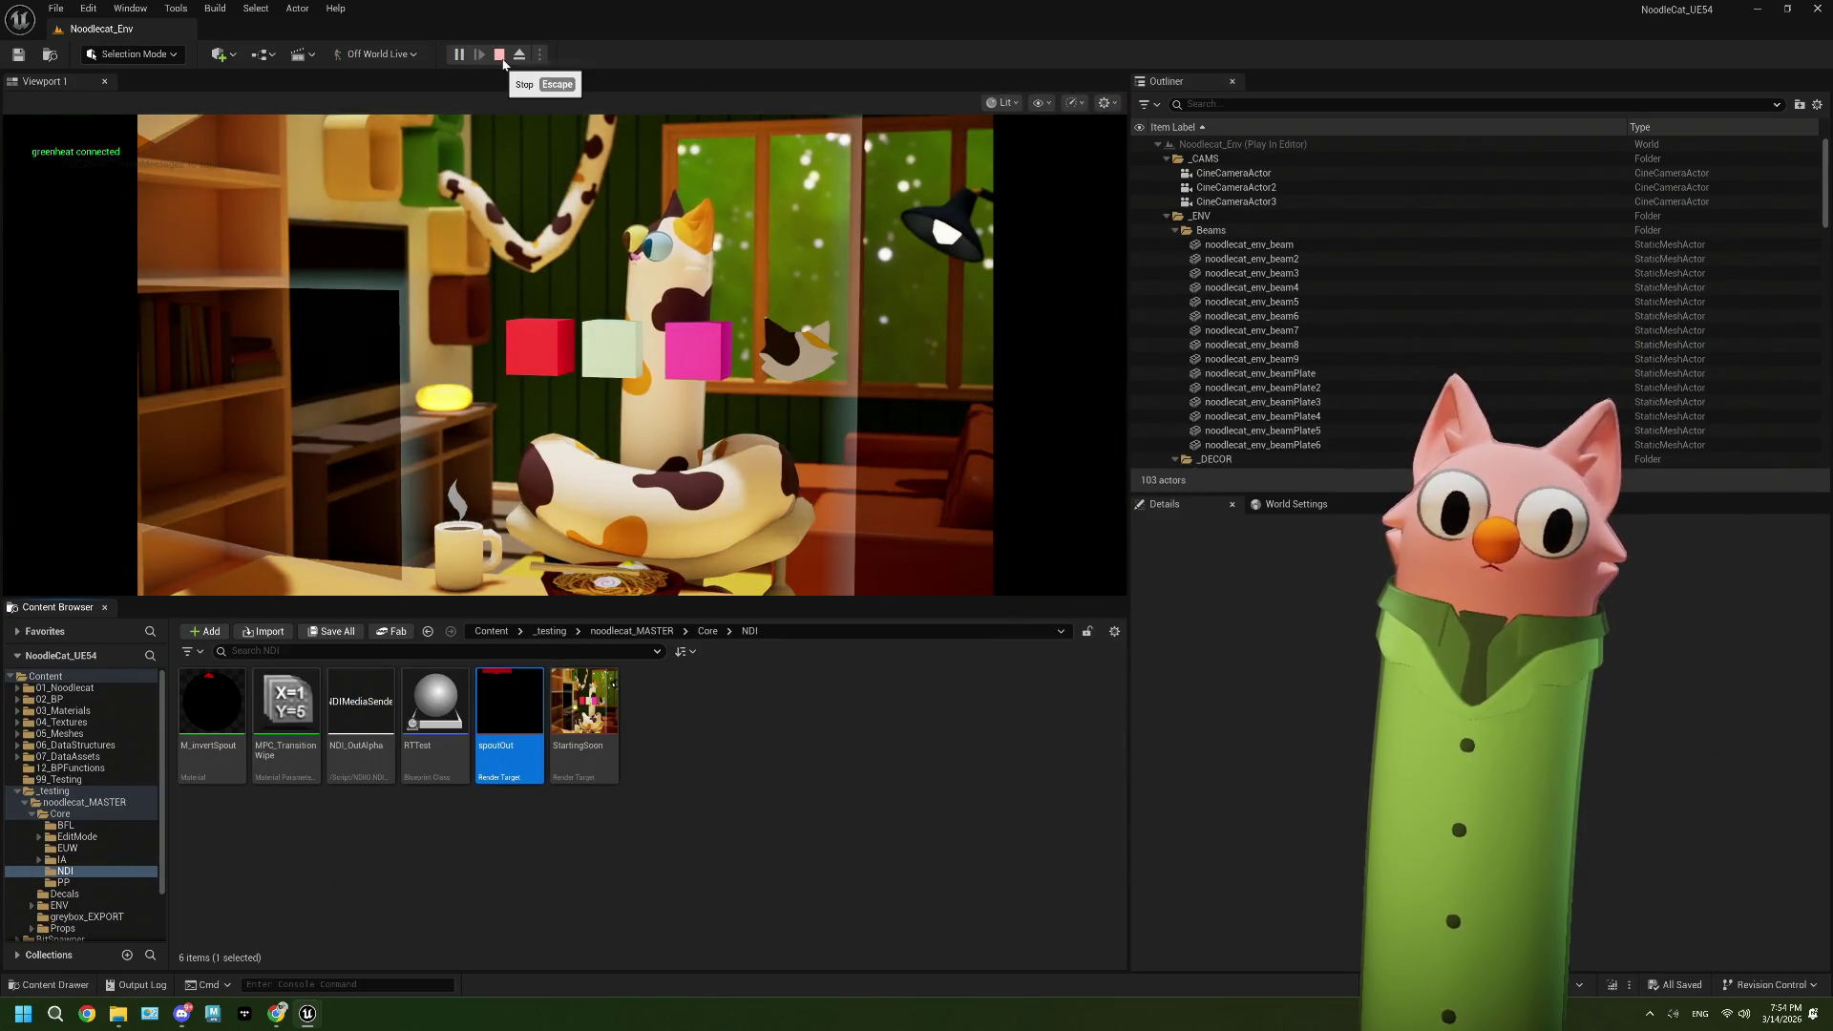
Step: Stop the play test, check spoutOut, and inspect M_invertSpout's Texture Sample node
left_click(499, 55)
left_click(1359, 260)
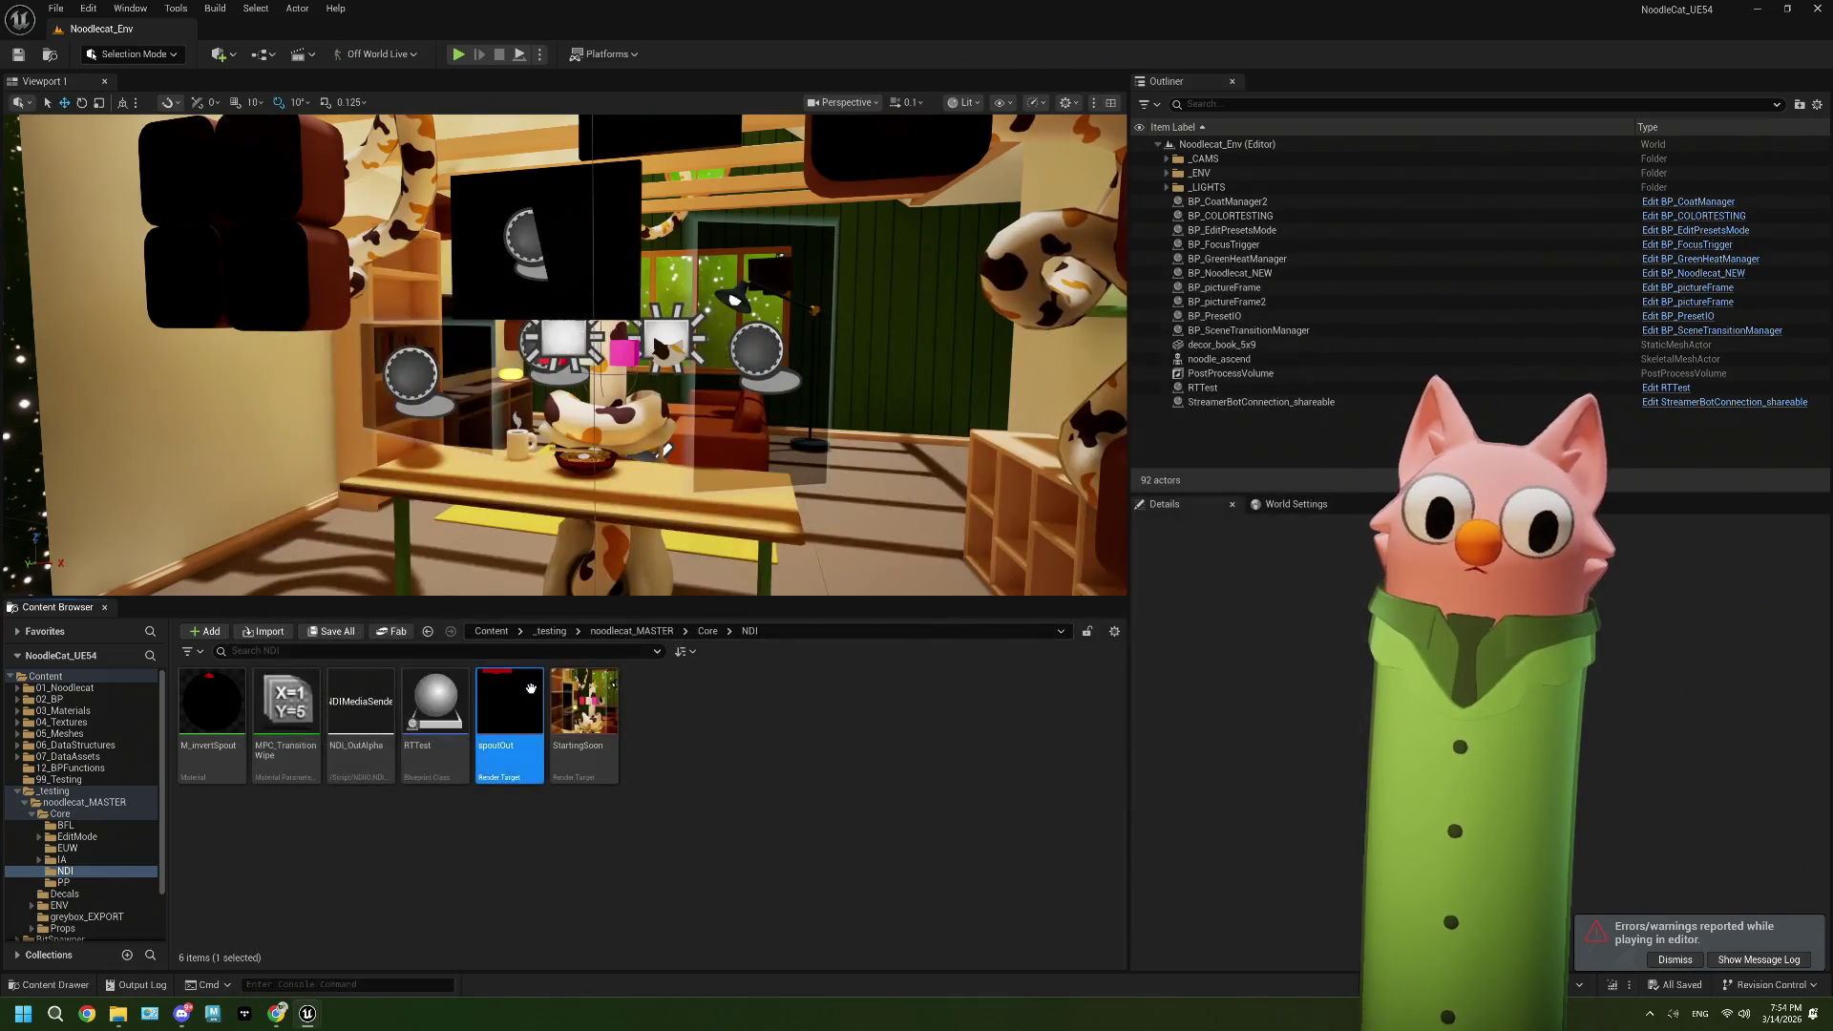
double_click(532, 696)
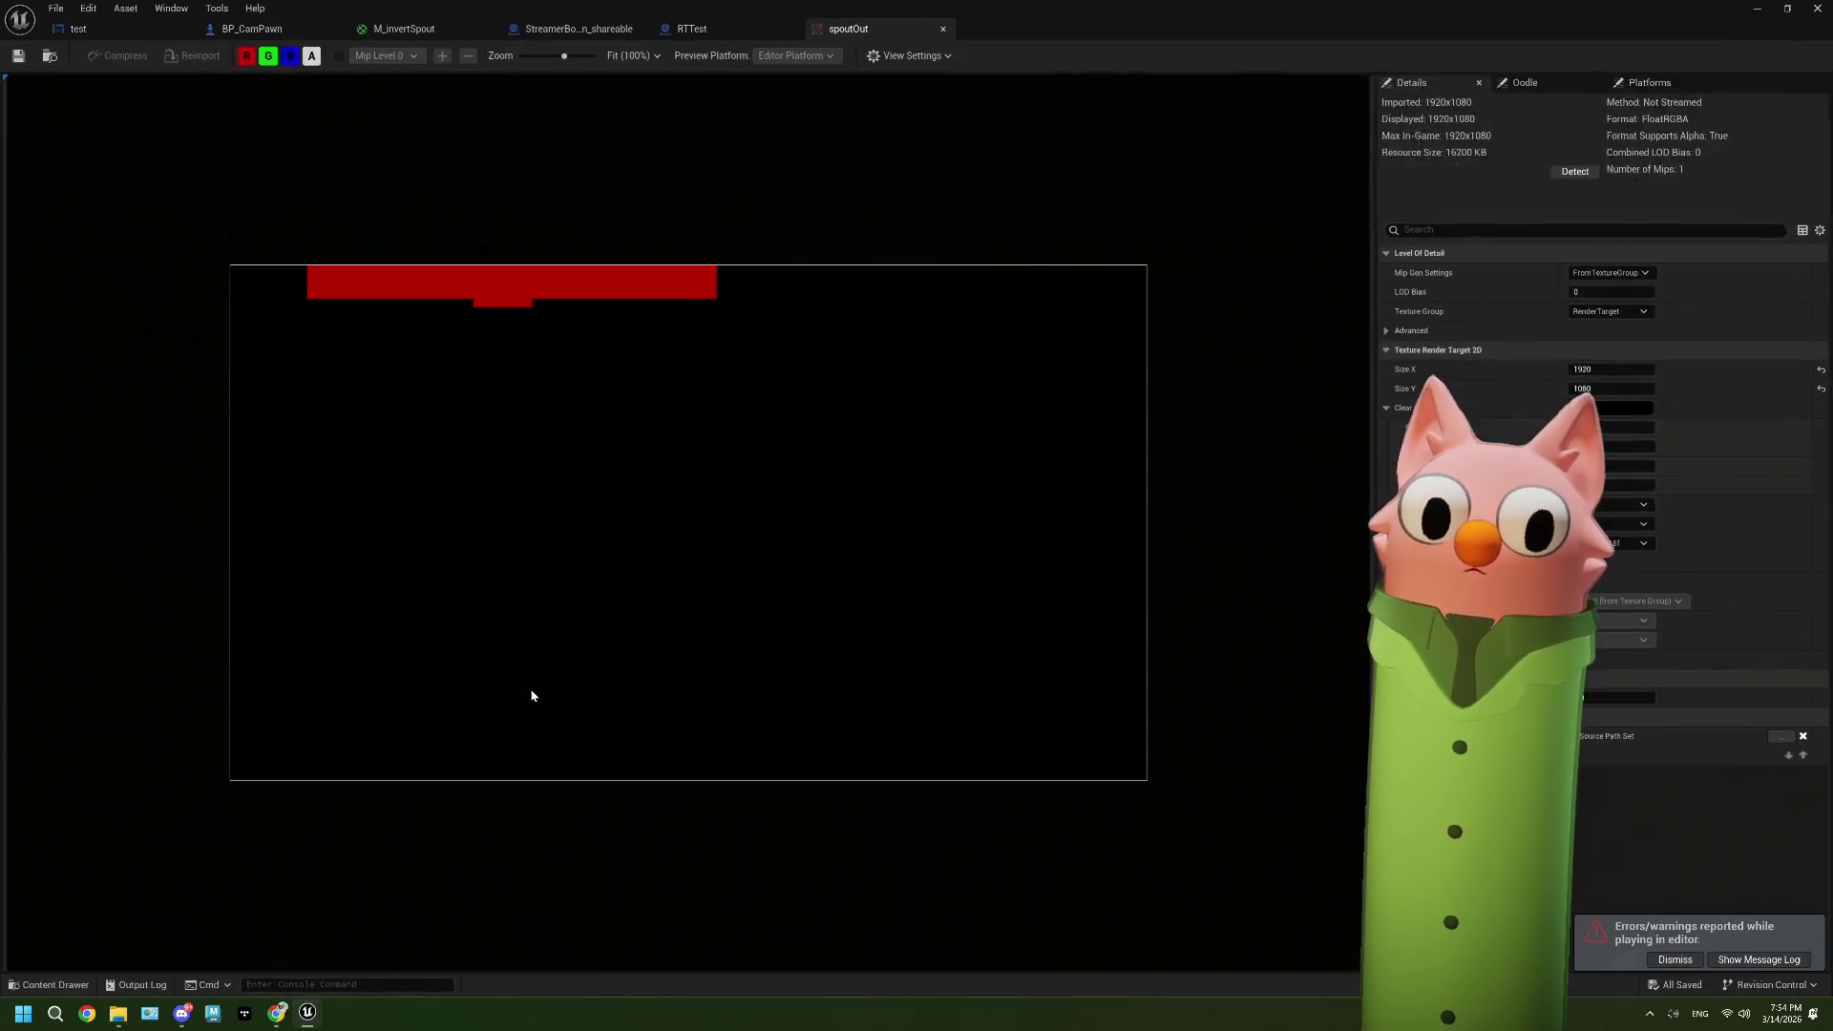
left_click(944, 29)
left_click(411, 29)
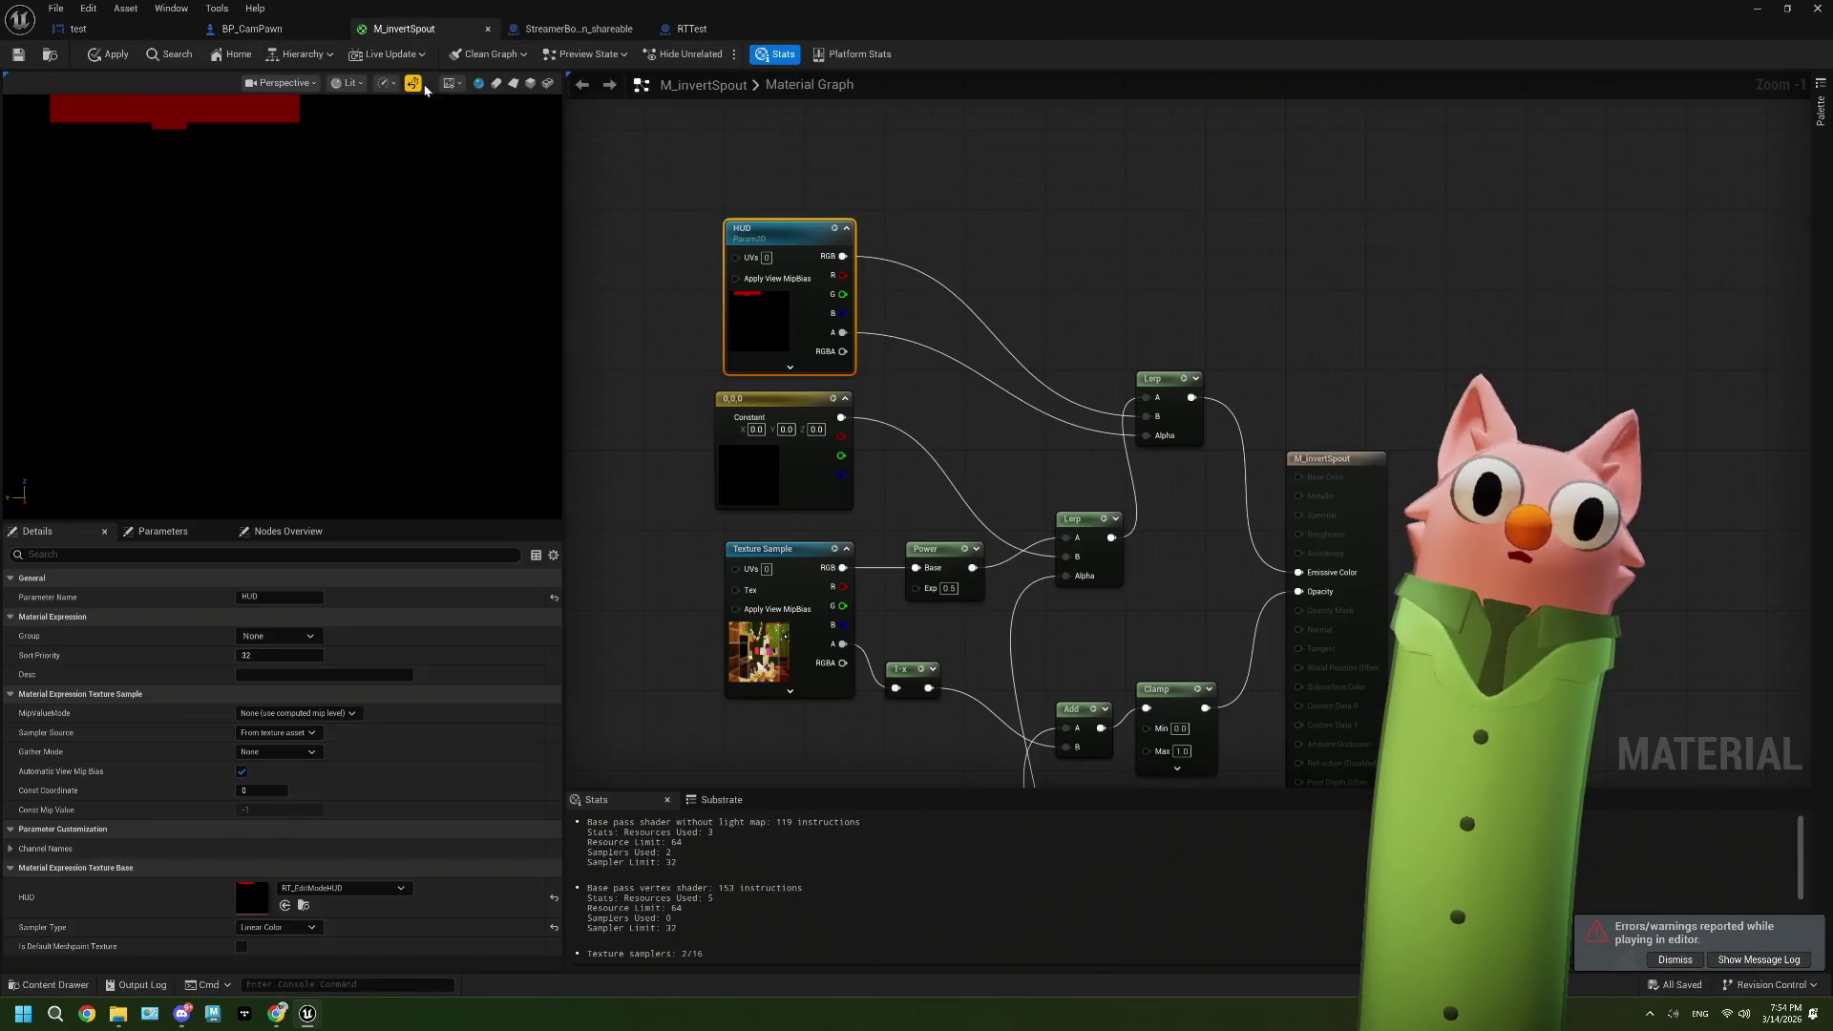
left_click(773, 619)
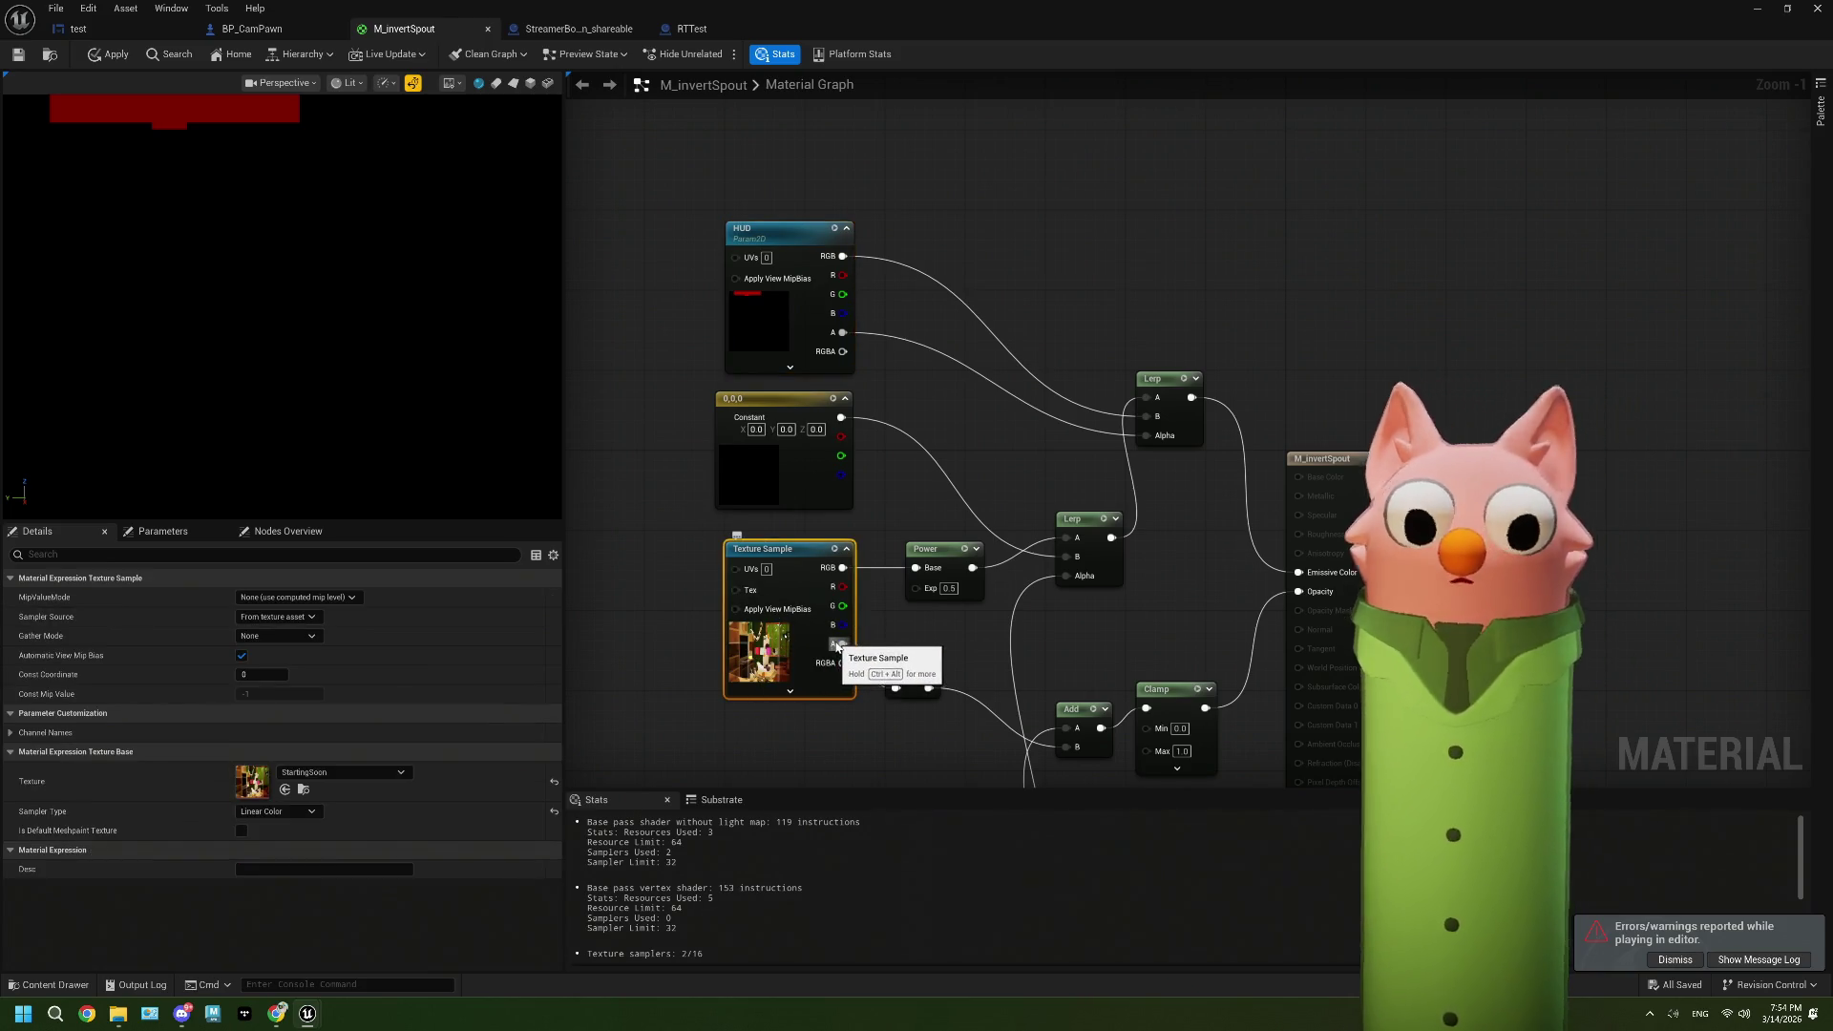
left_click(1757, 8)
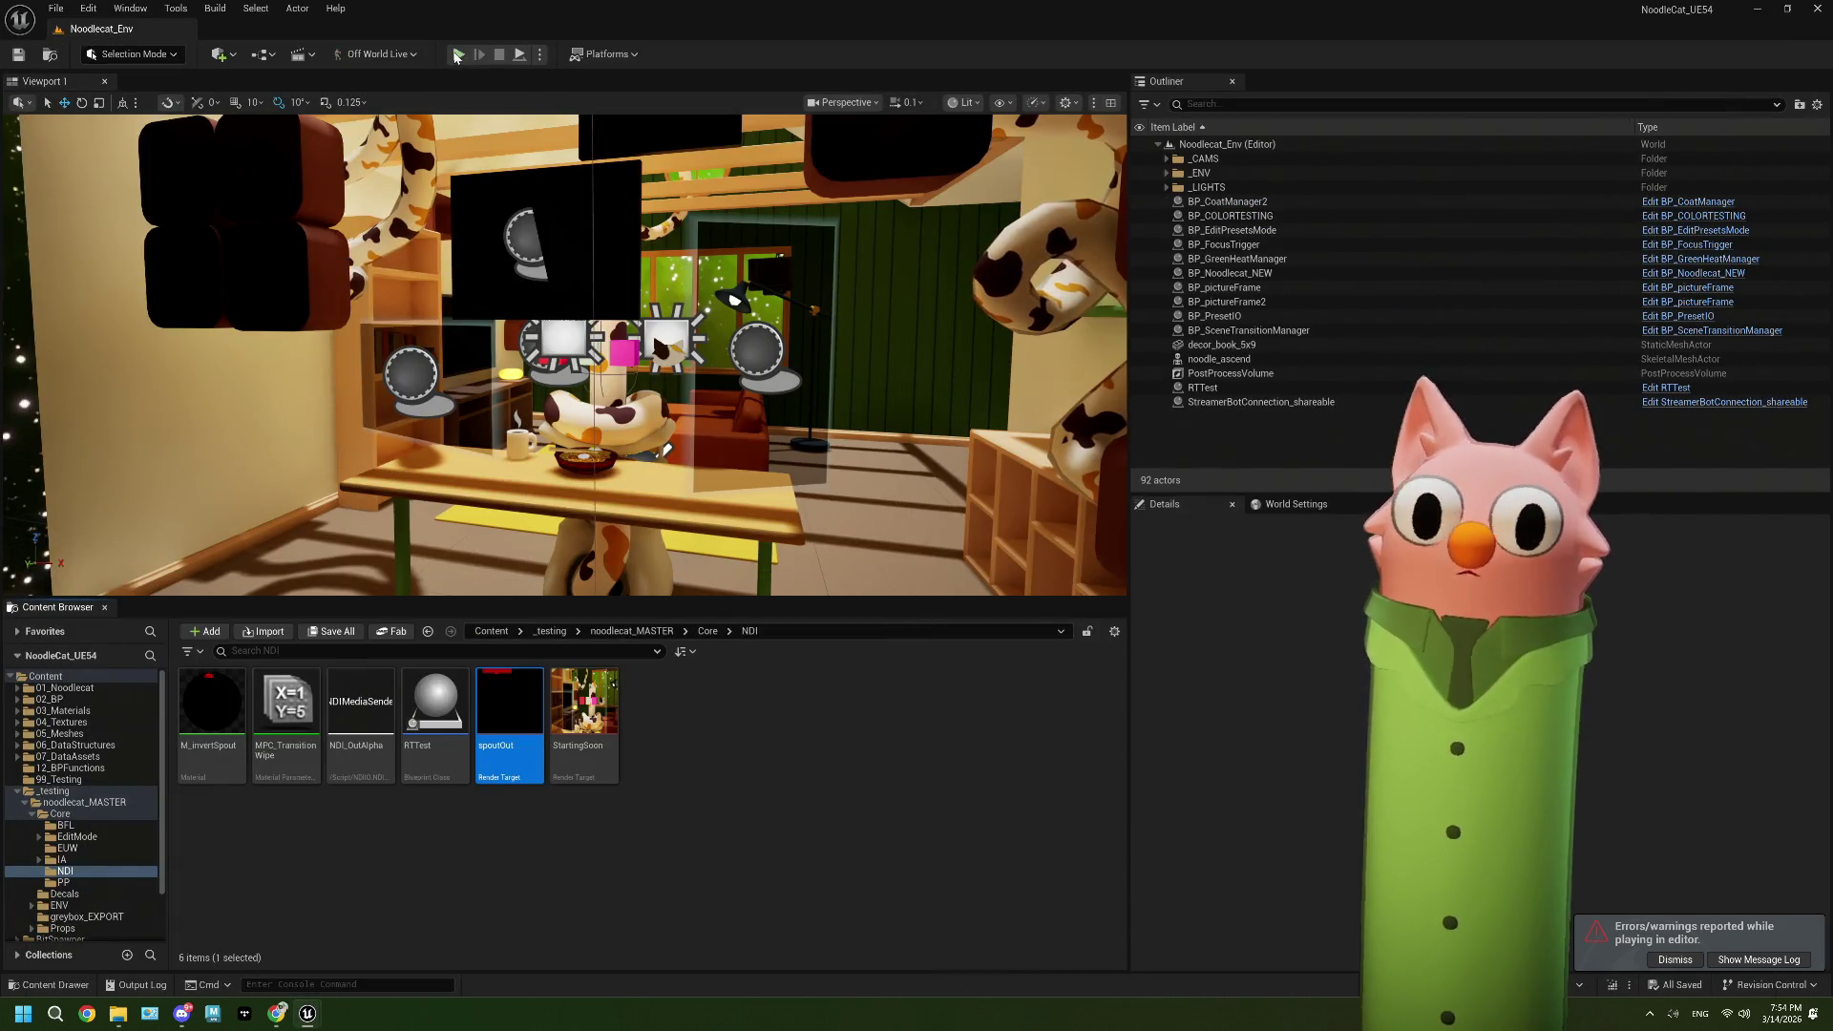
Step: Start play with Alt+P and open StartingSoon floating and spoutOut maximized
key("alt+p")
double_click(592, 718)
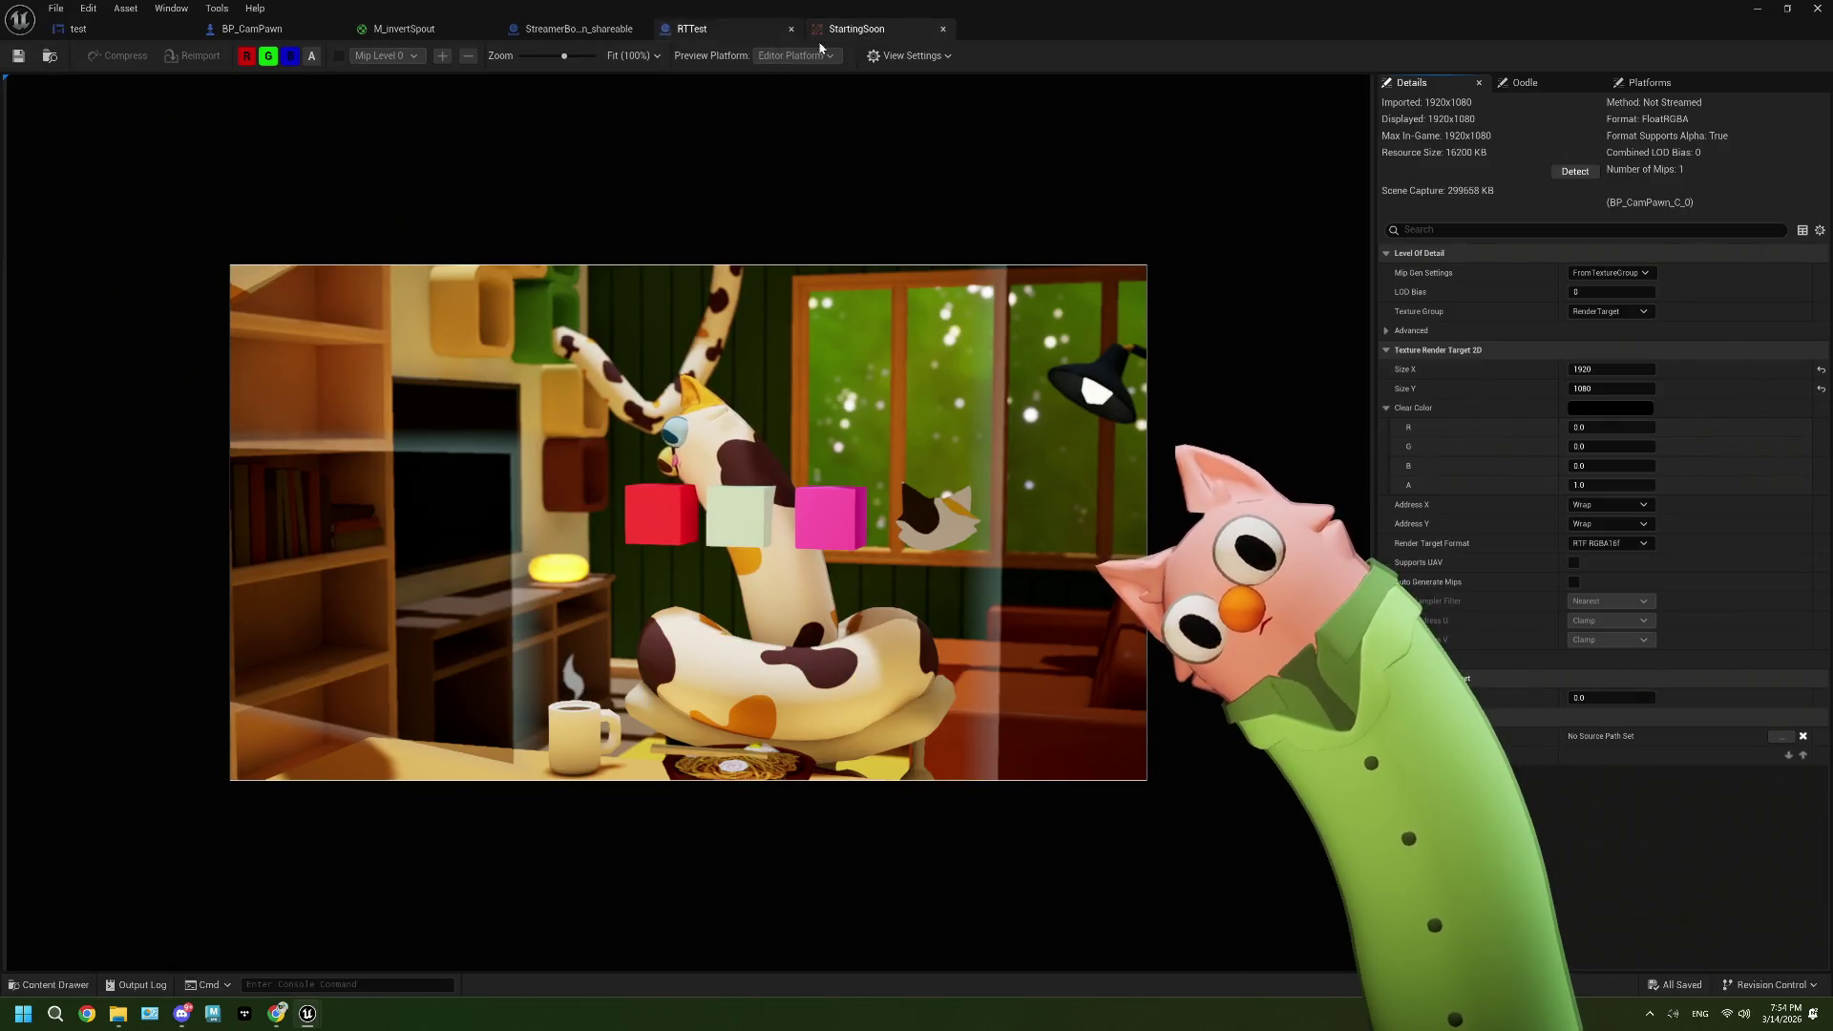
mouse_move(1725, 10)
left_mouse_down()
mouse_move(1425, 302)
mouse_move(1459, 46)
left_mouse_up()
double_click(509, 725)
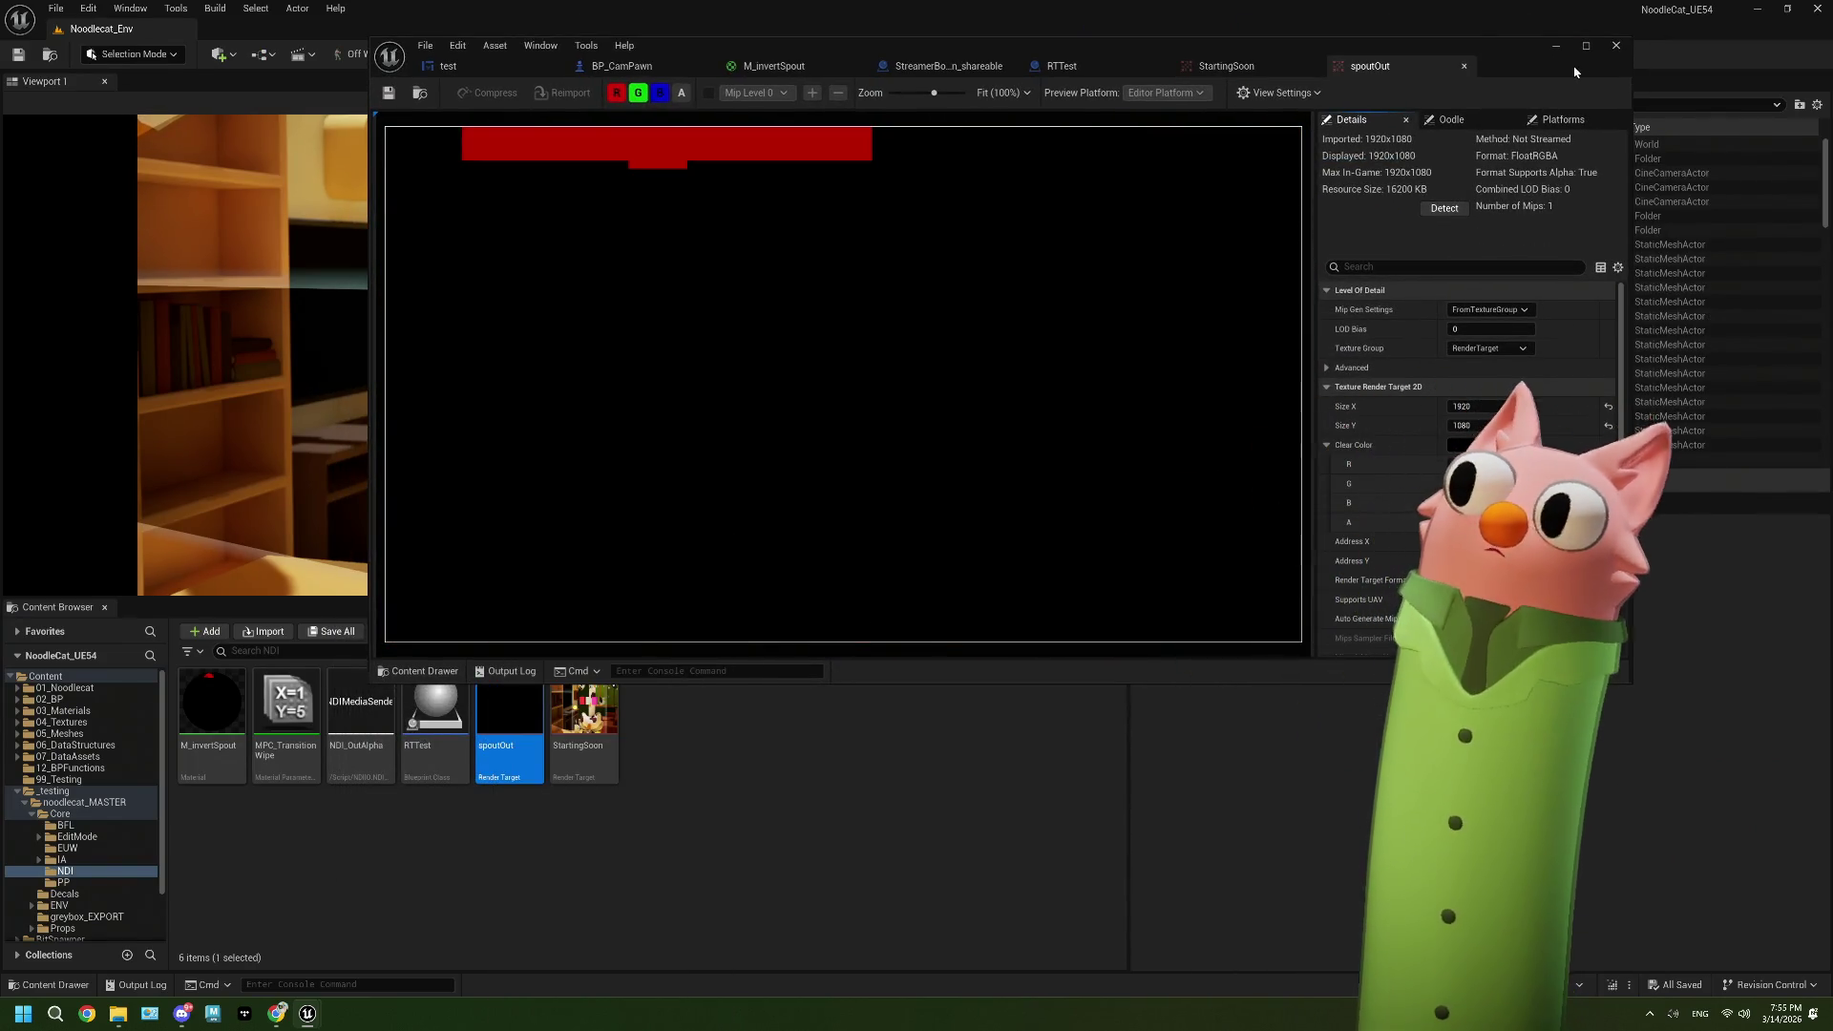
left_click(1586, 46)
Step: Toggle spoutOut's green and blue channels, recheck spoutOut, then view the test widget designer
scroll(482, 298, "up", 1)
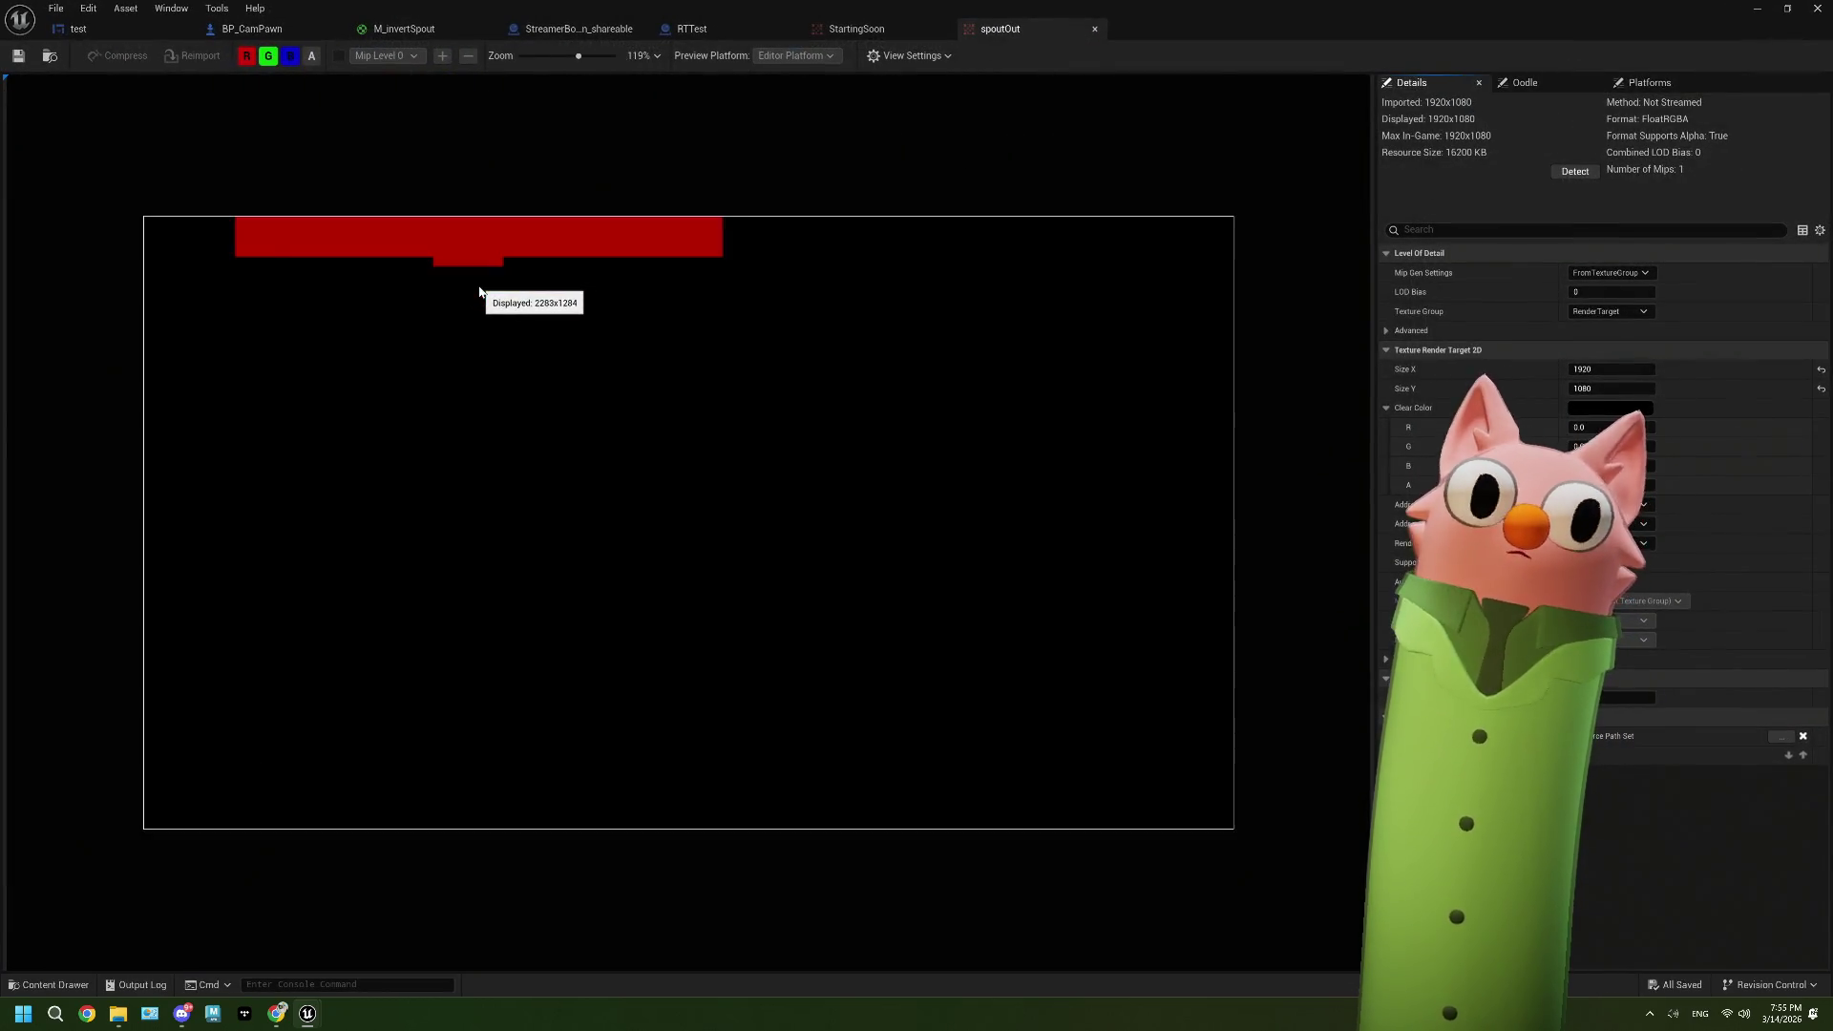
scroll(482, 298, "down", 1)
left_click(270, 57)
left_click(288, 56)
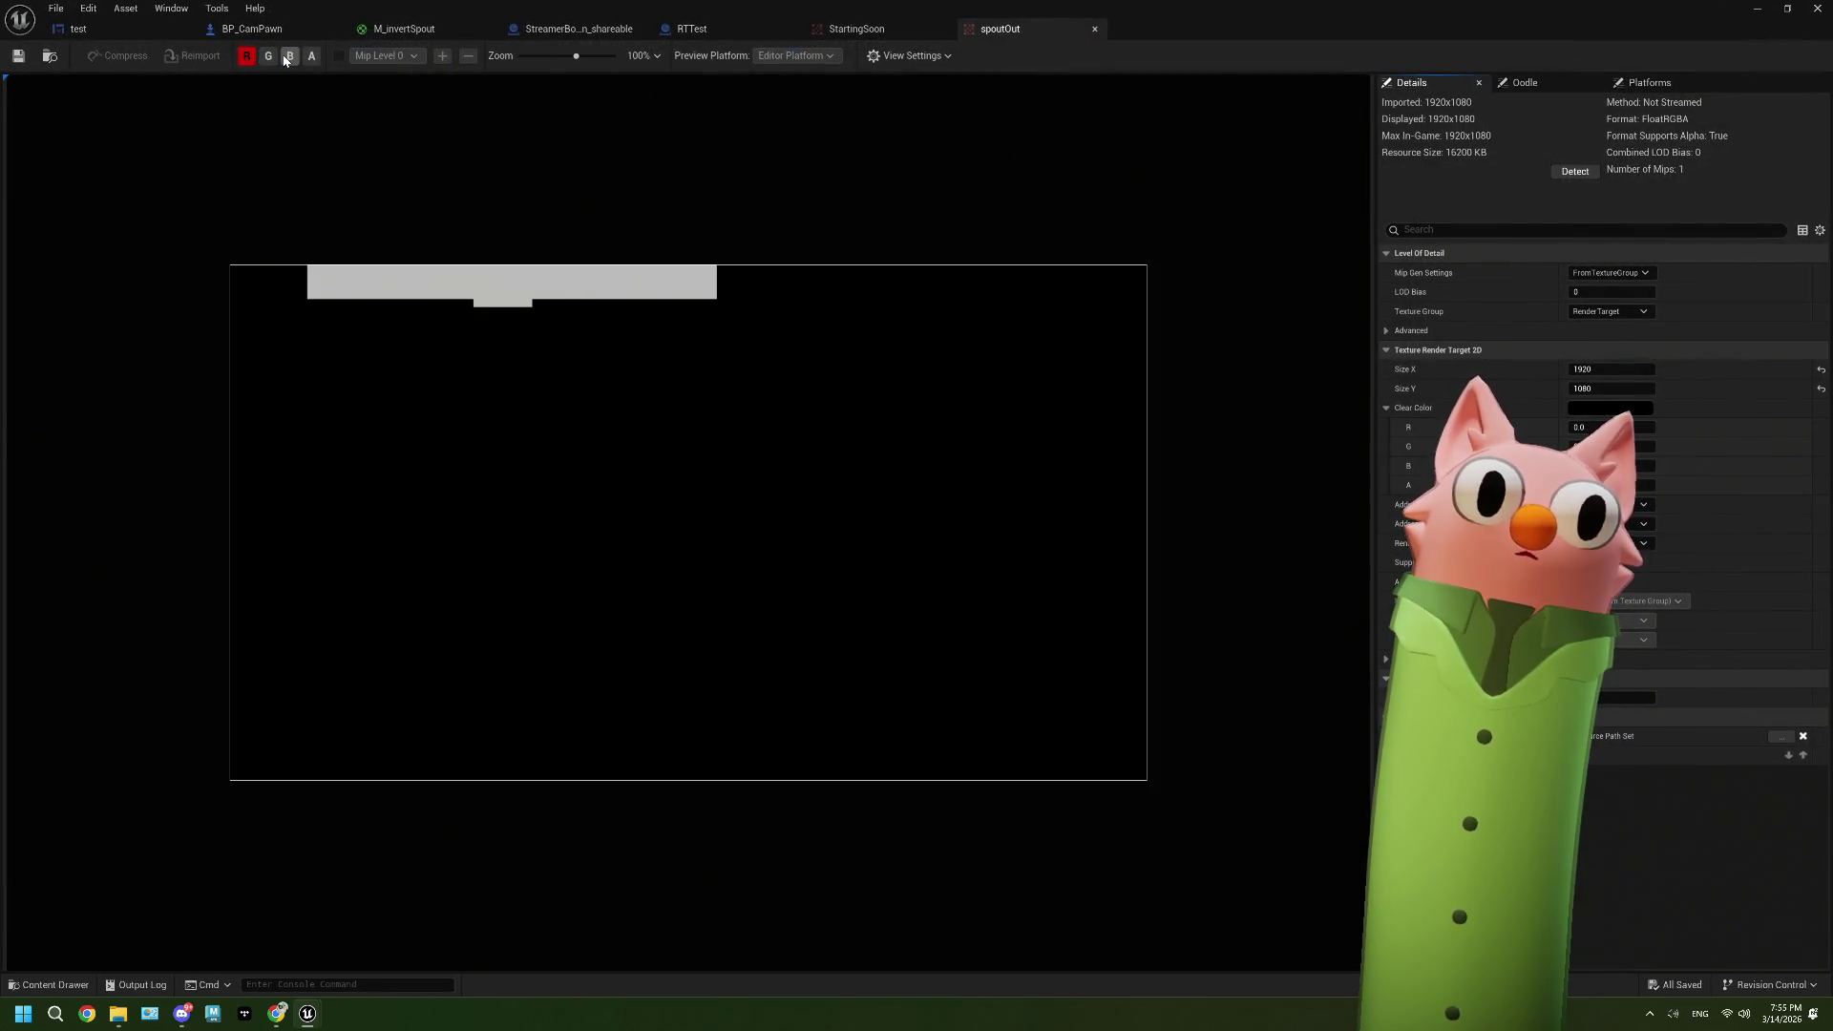
left_click(288, 57)
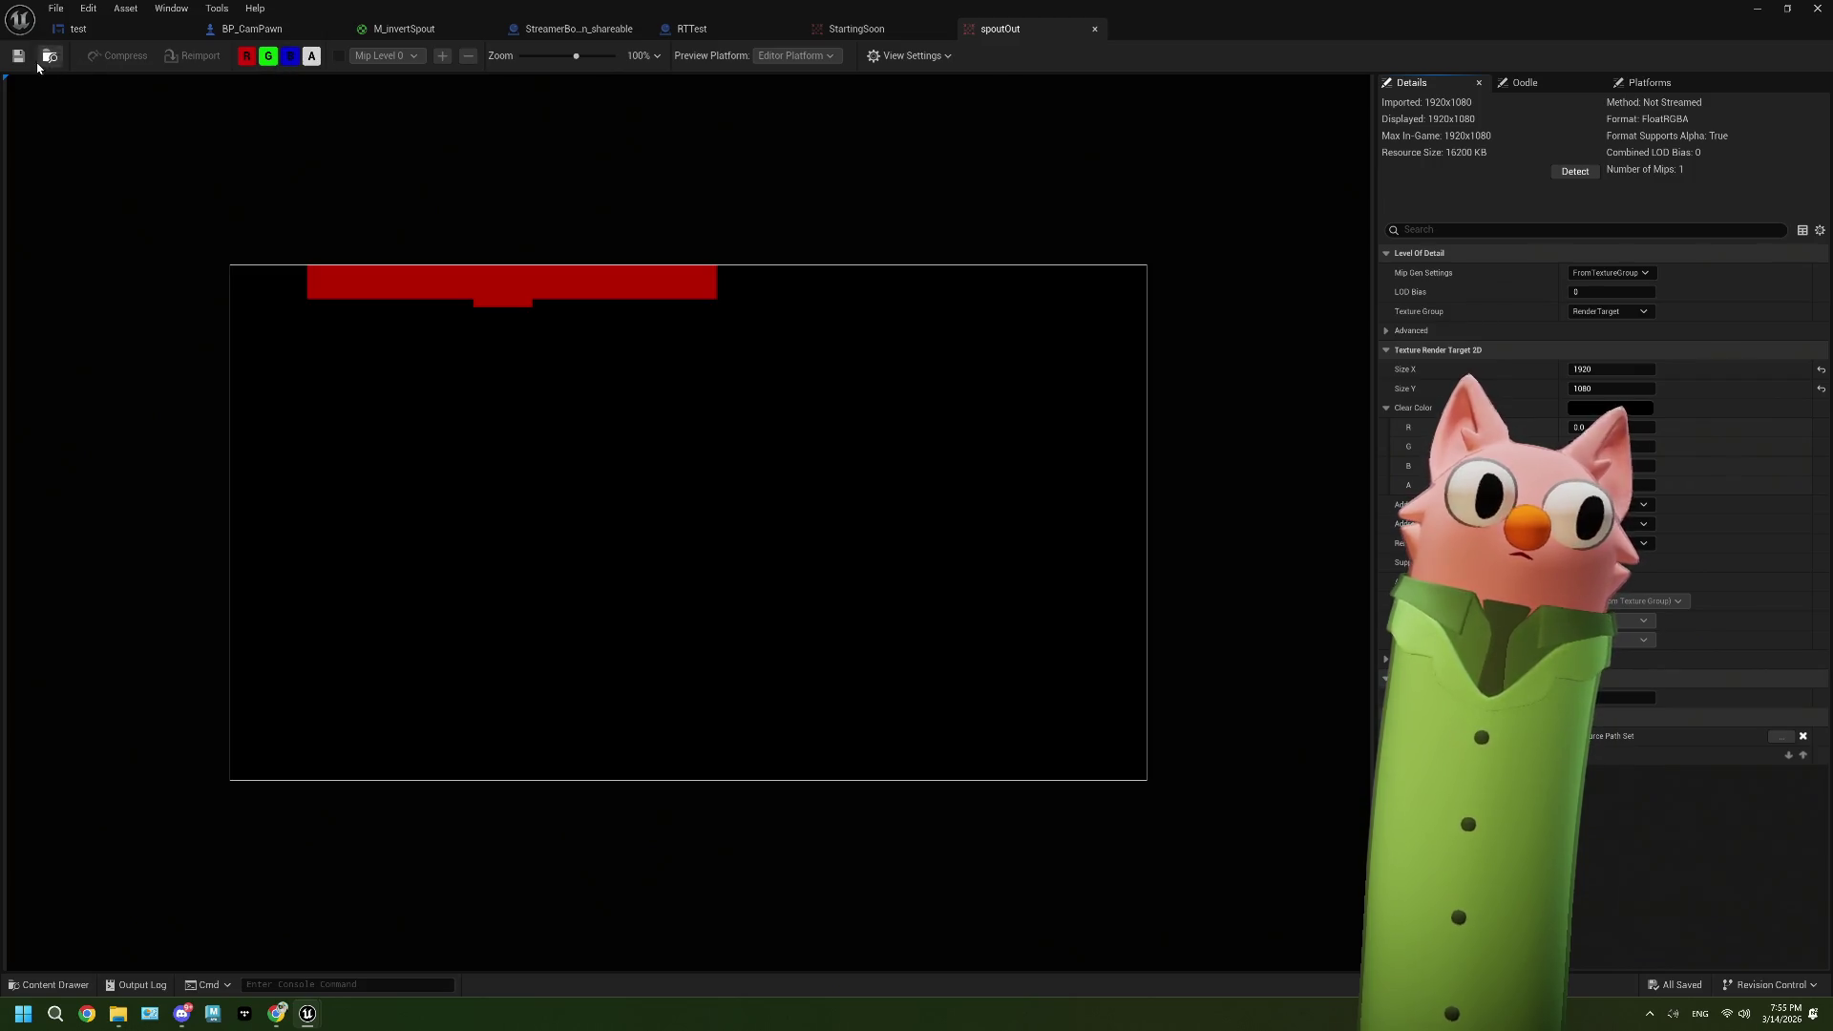
left_click(1758, 8)
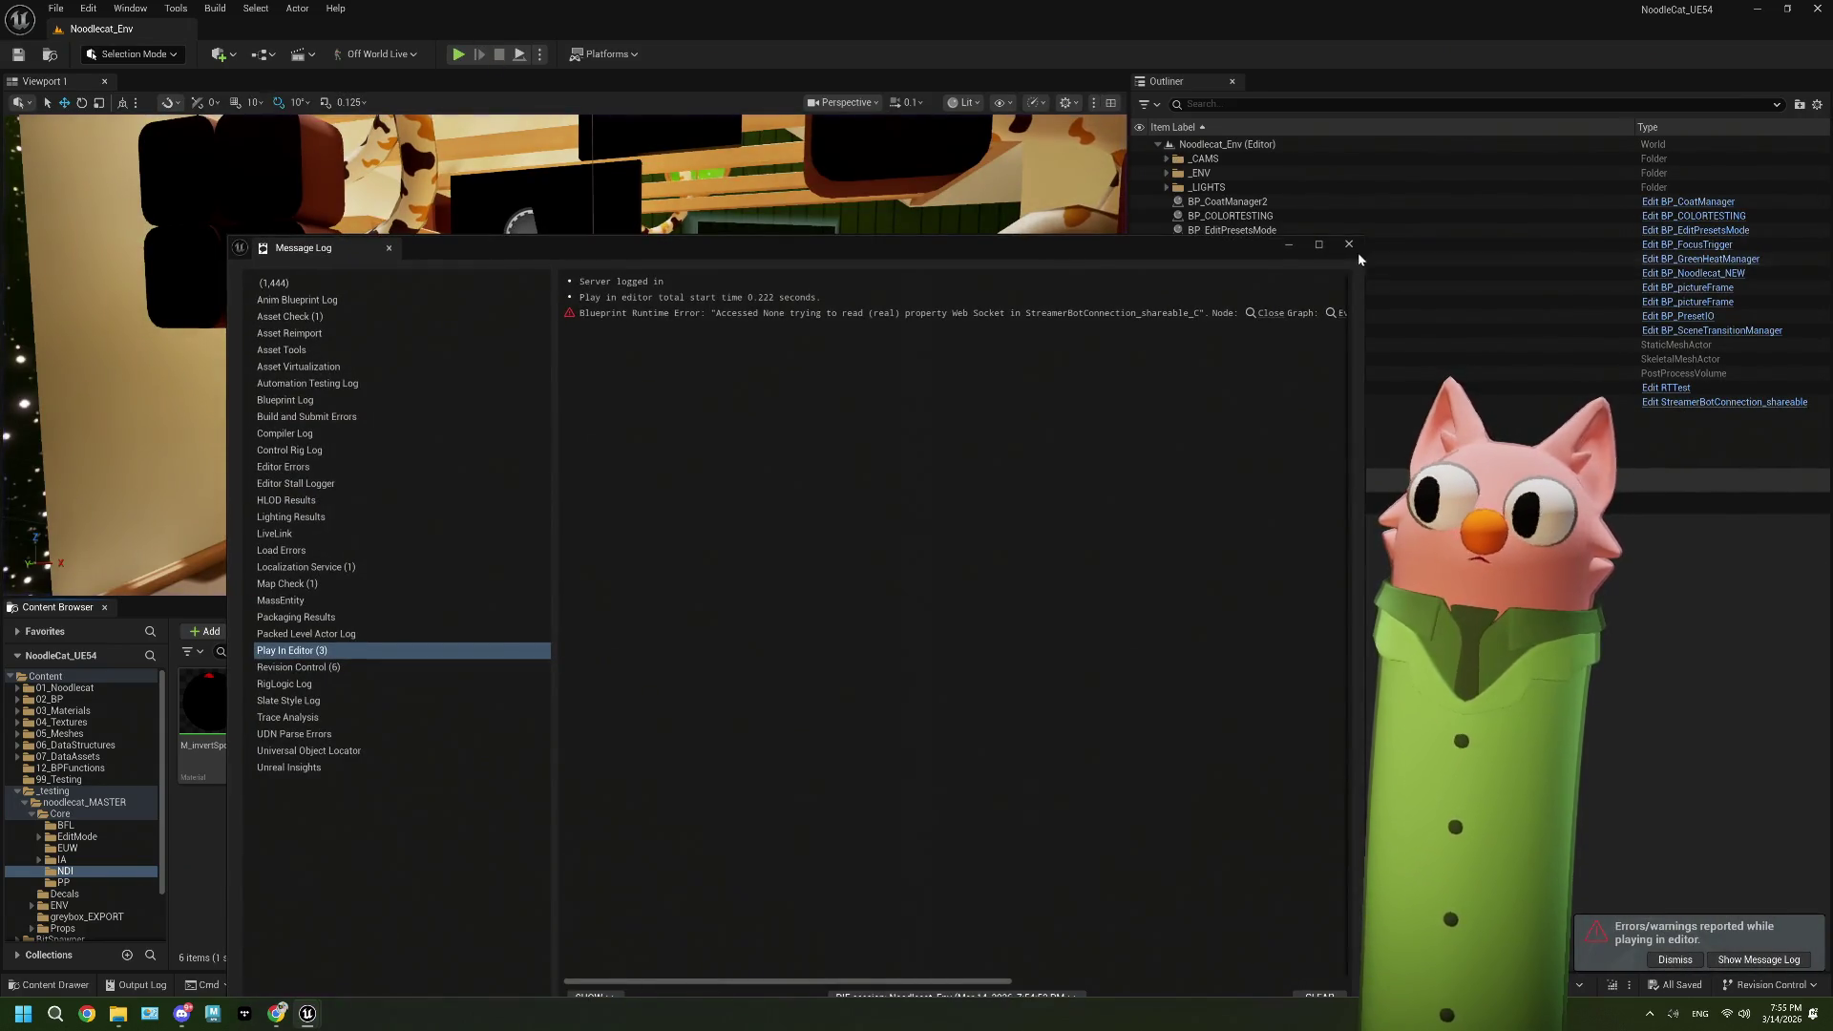
left_click(1349, 244)
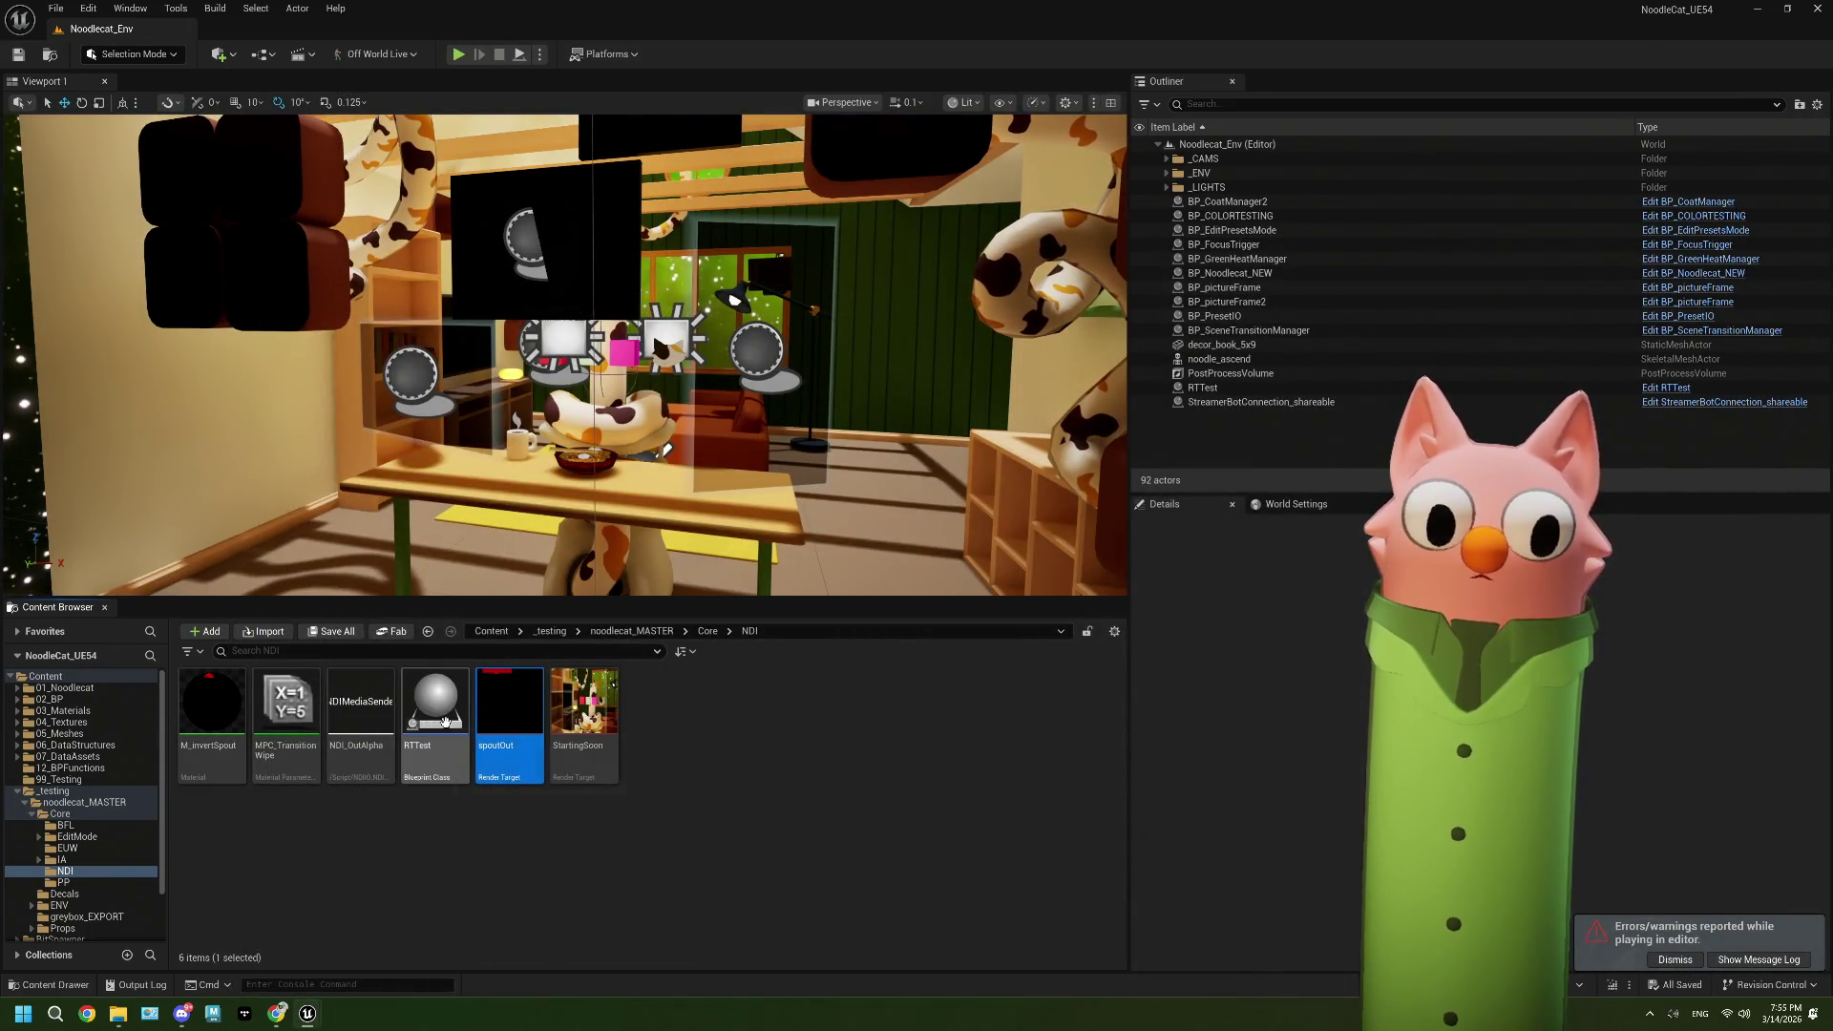
double_click(509, 706)
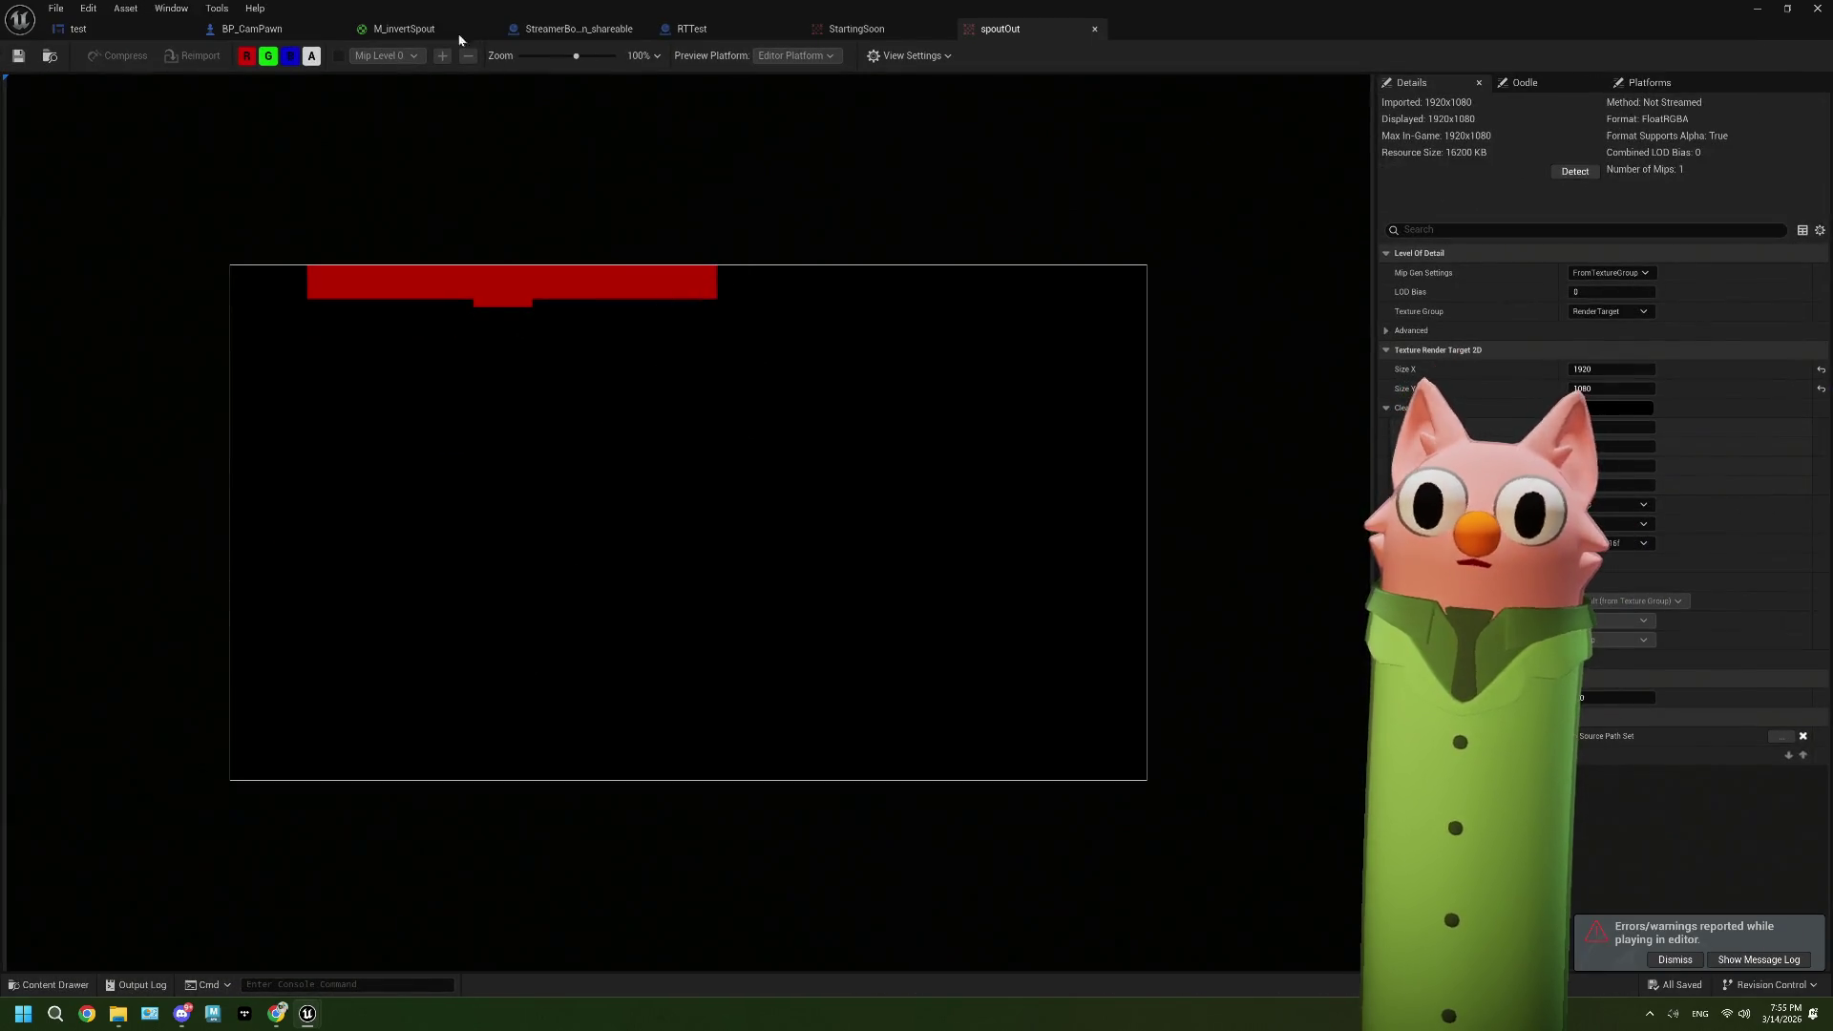
left_click(86, 29)
scroll(1367, 571, "up", 5)
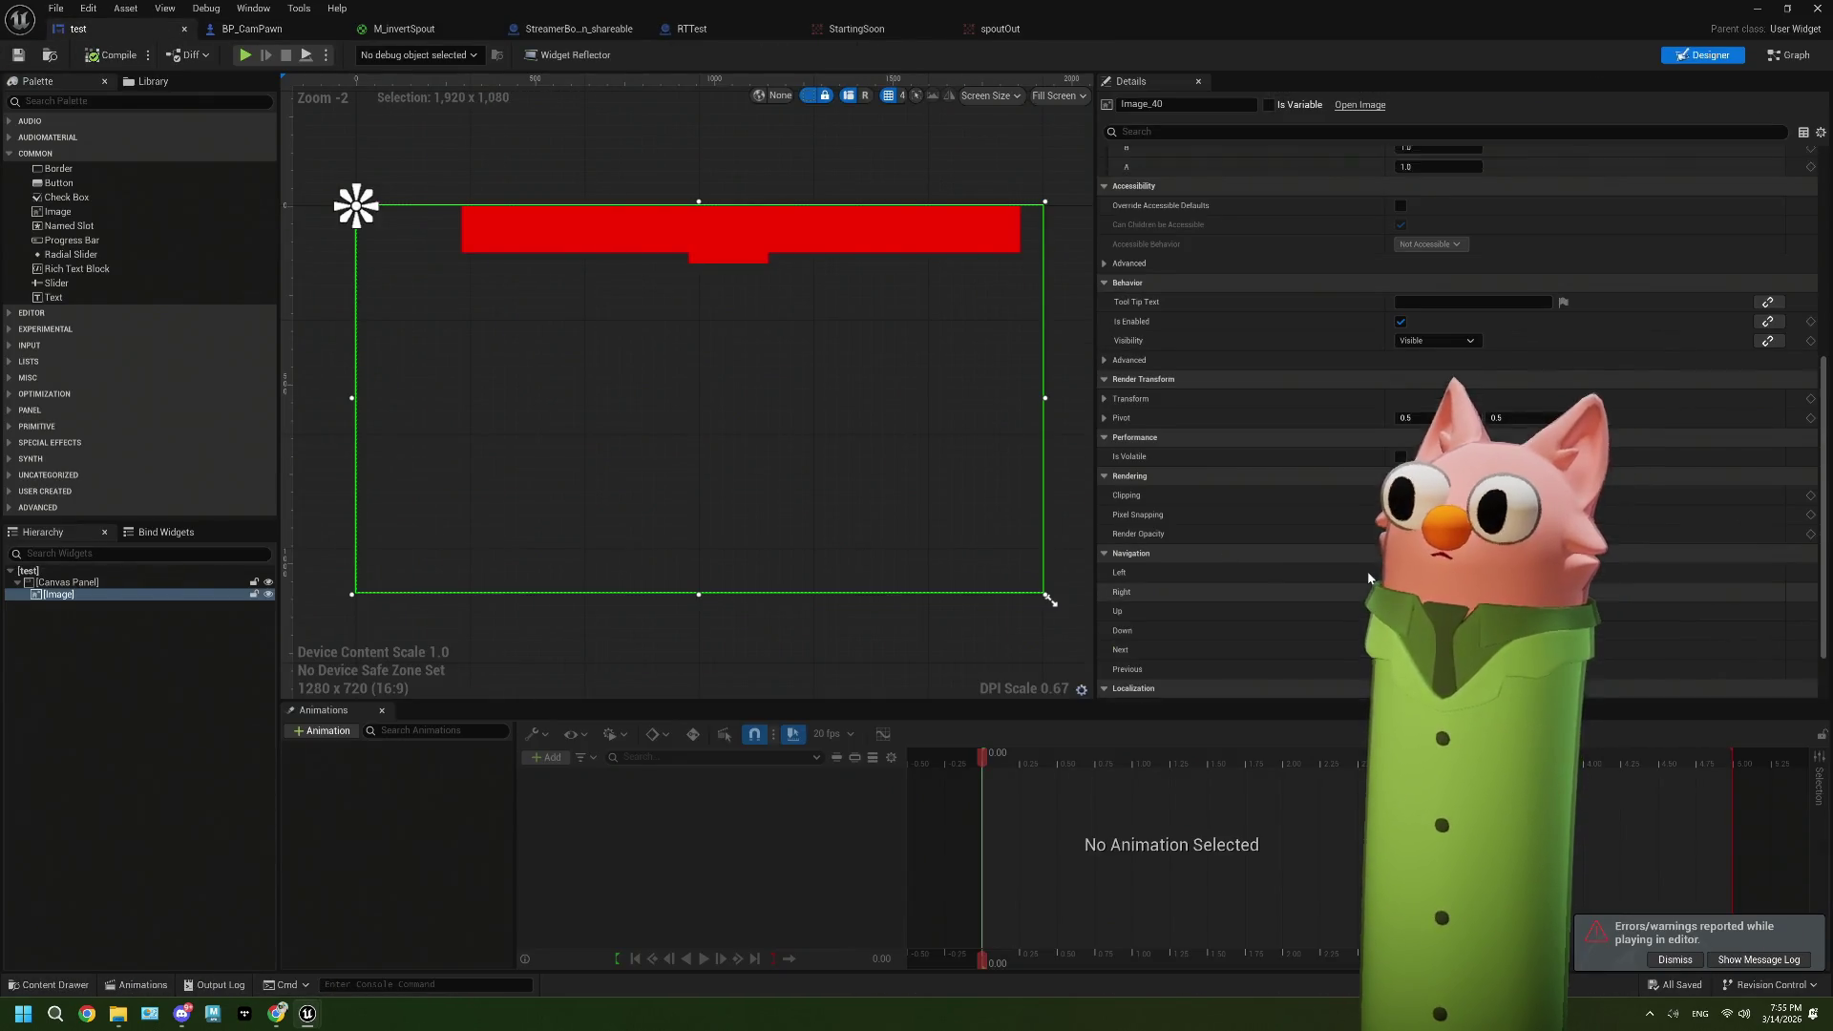
Step: Reset M_invertSpout's HUD texture parameter from RT_EditModeHUD to DefaultTexture and save
left_click(377, 29)
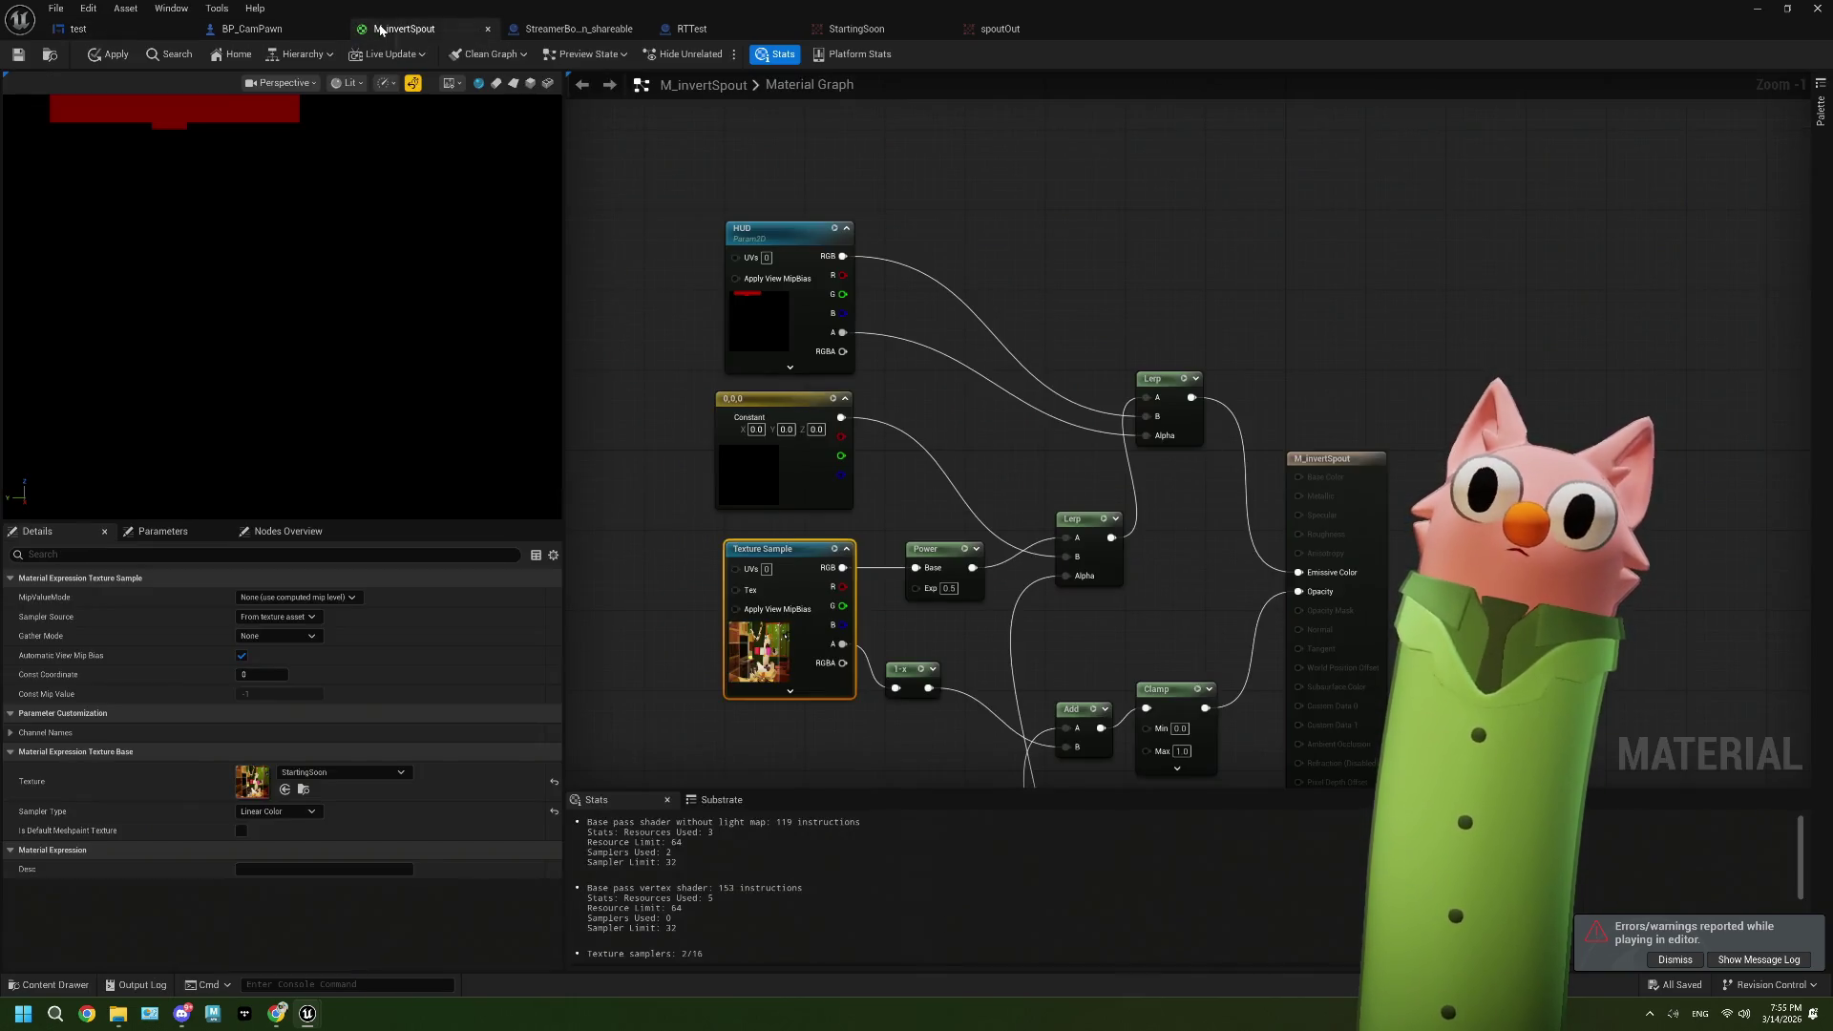
left_click(755, 313)
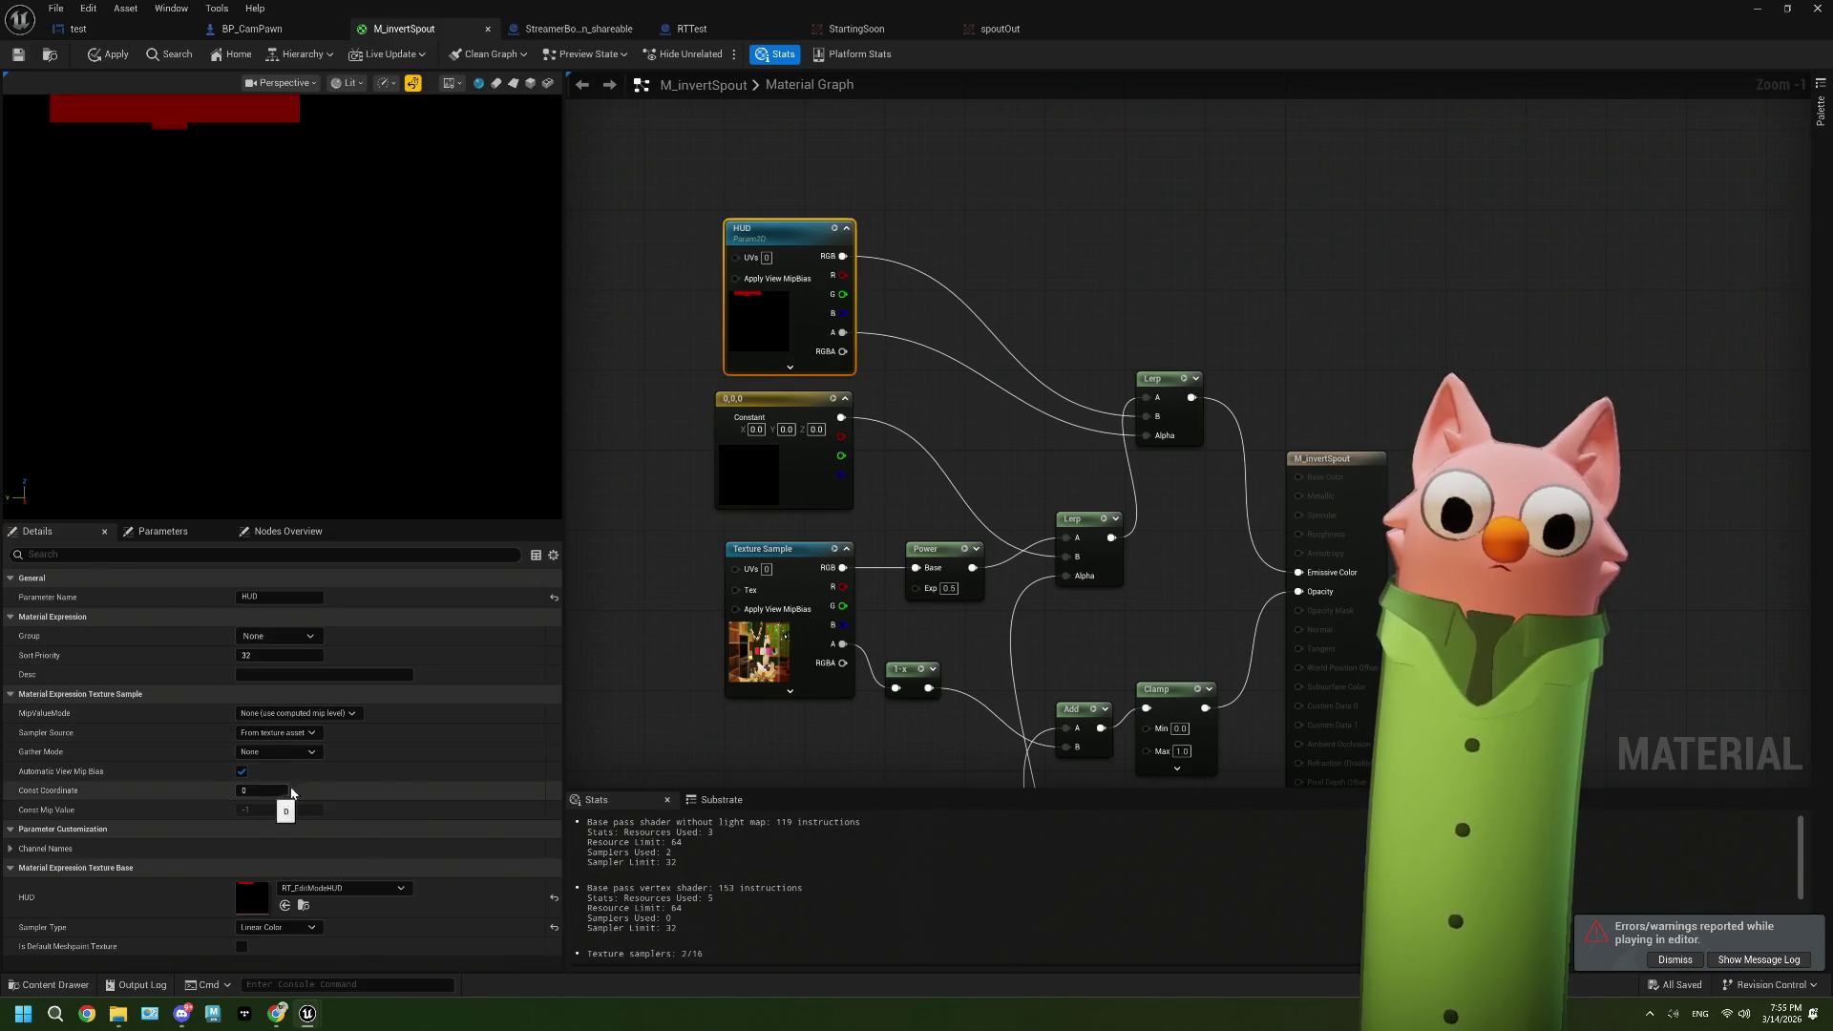
left_click_drag(757, 334, 748, 334)
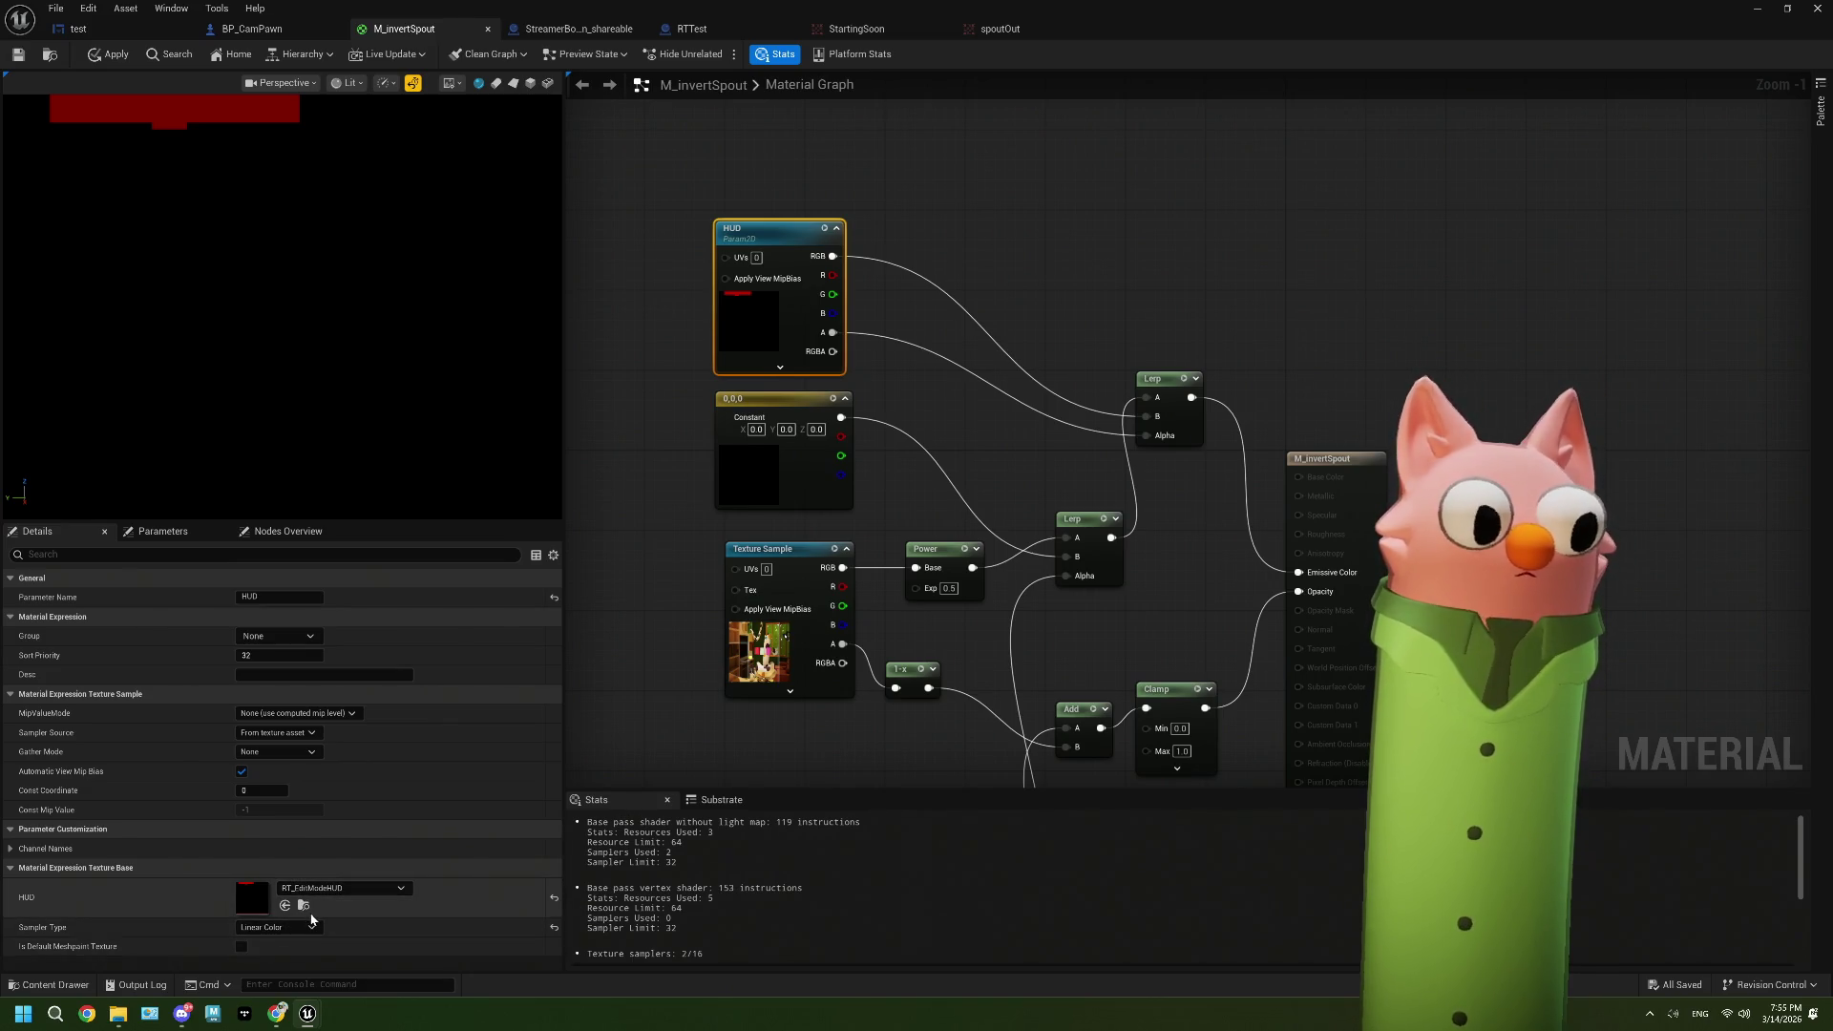
left_click(554, 899)
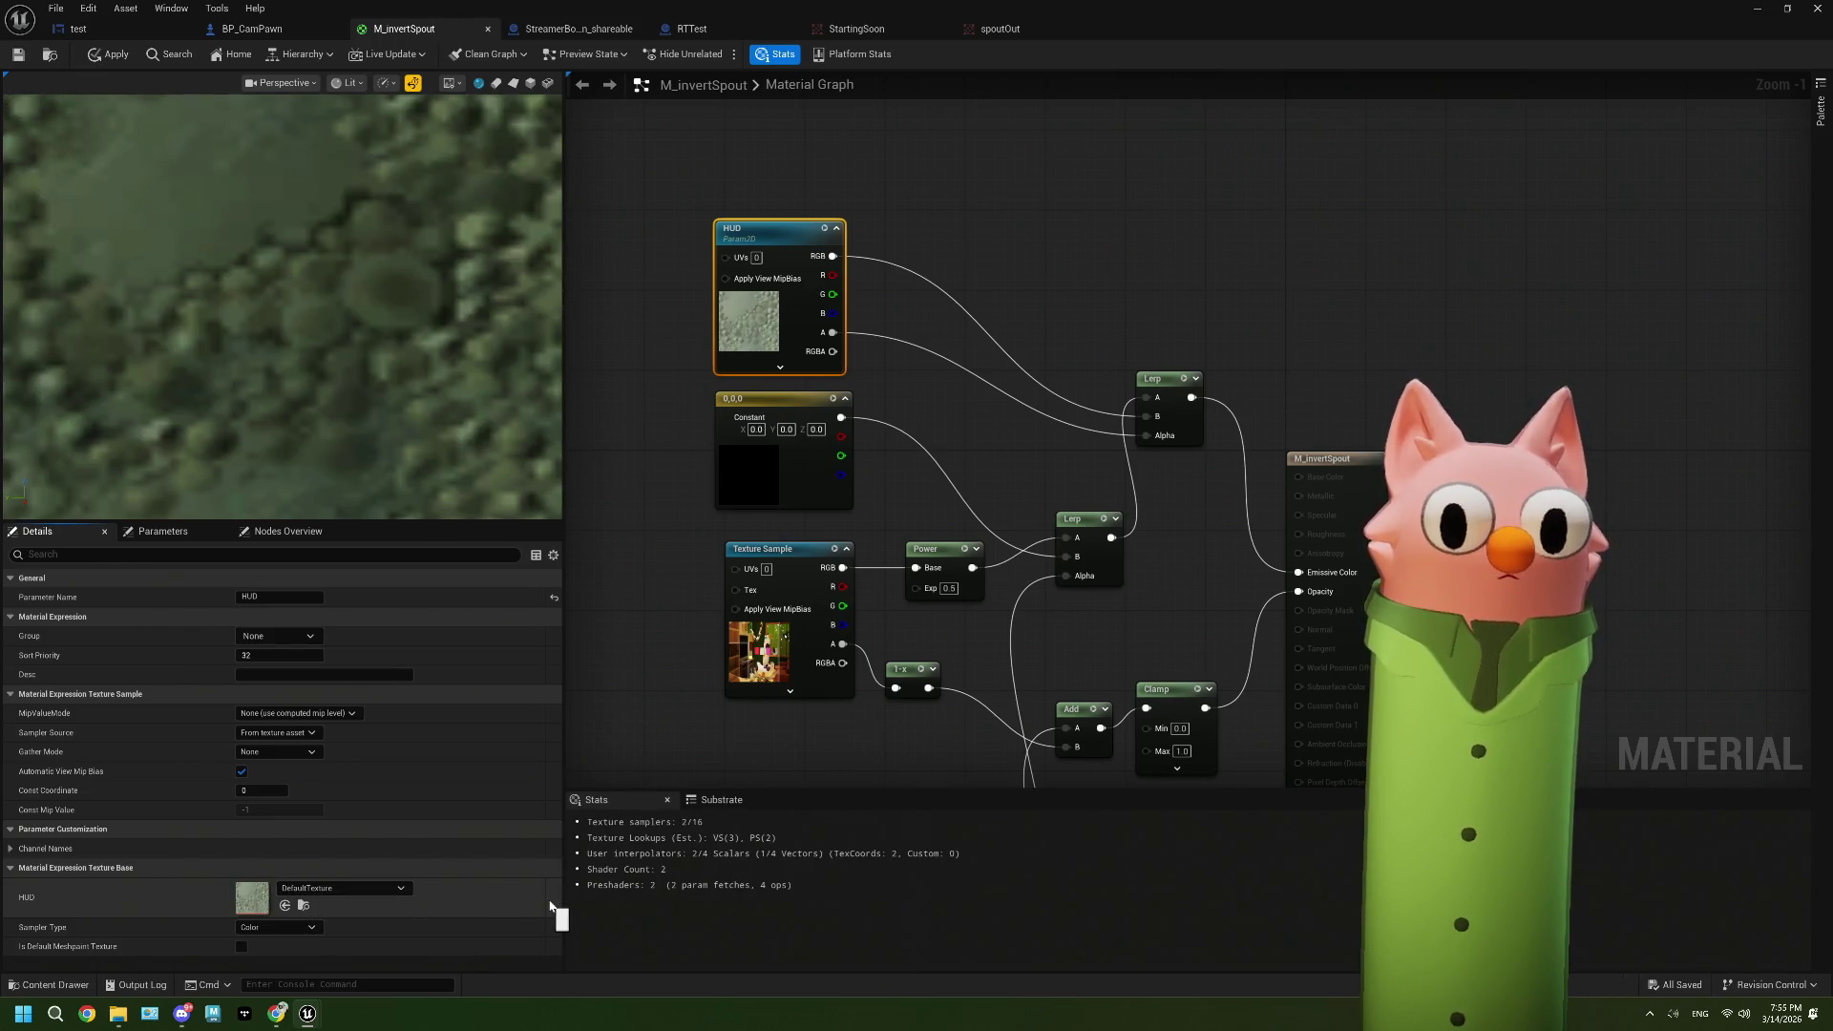
left_click(17, 57)
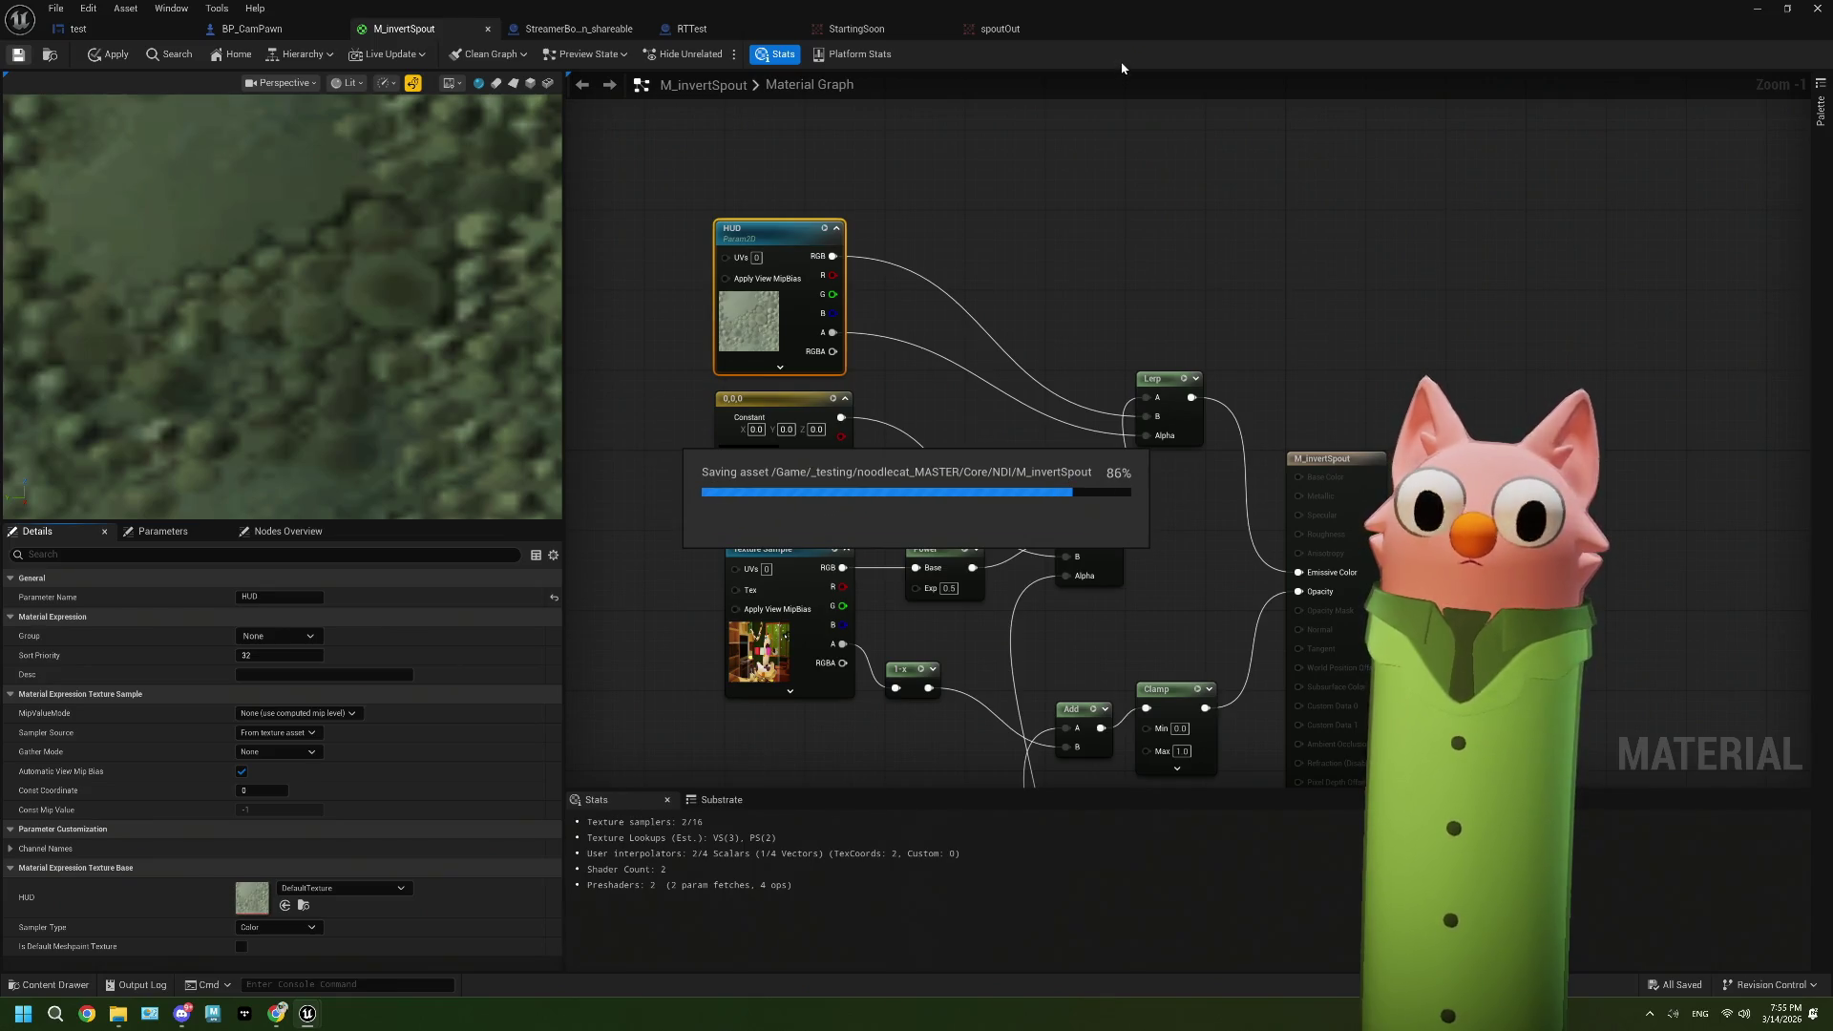
left_click(313, 36)
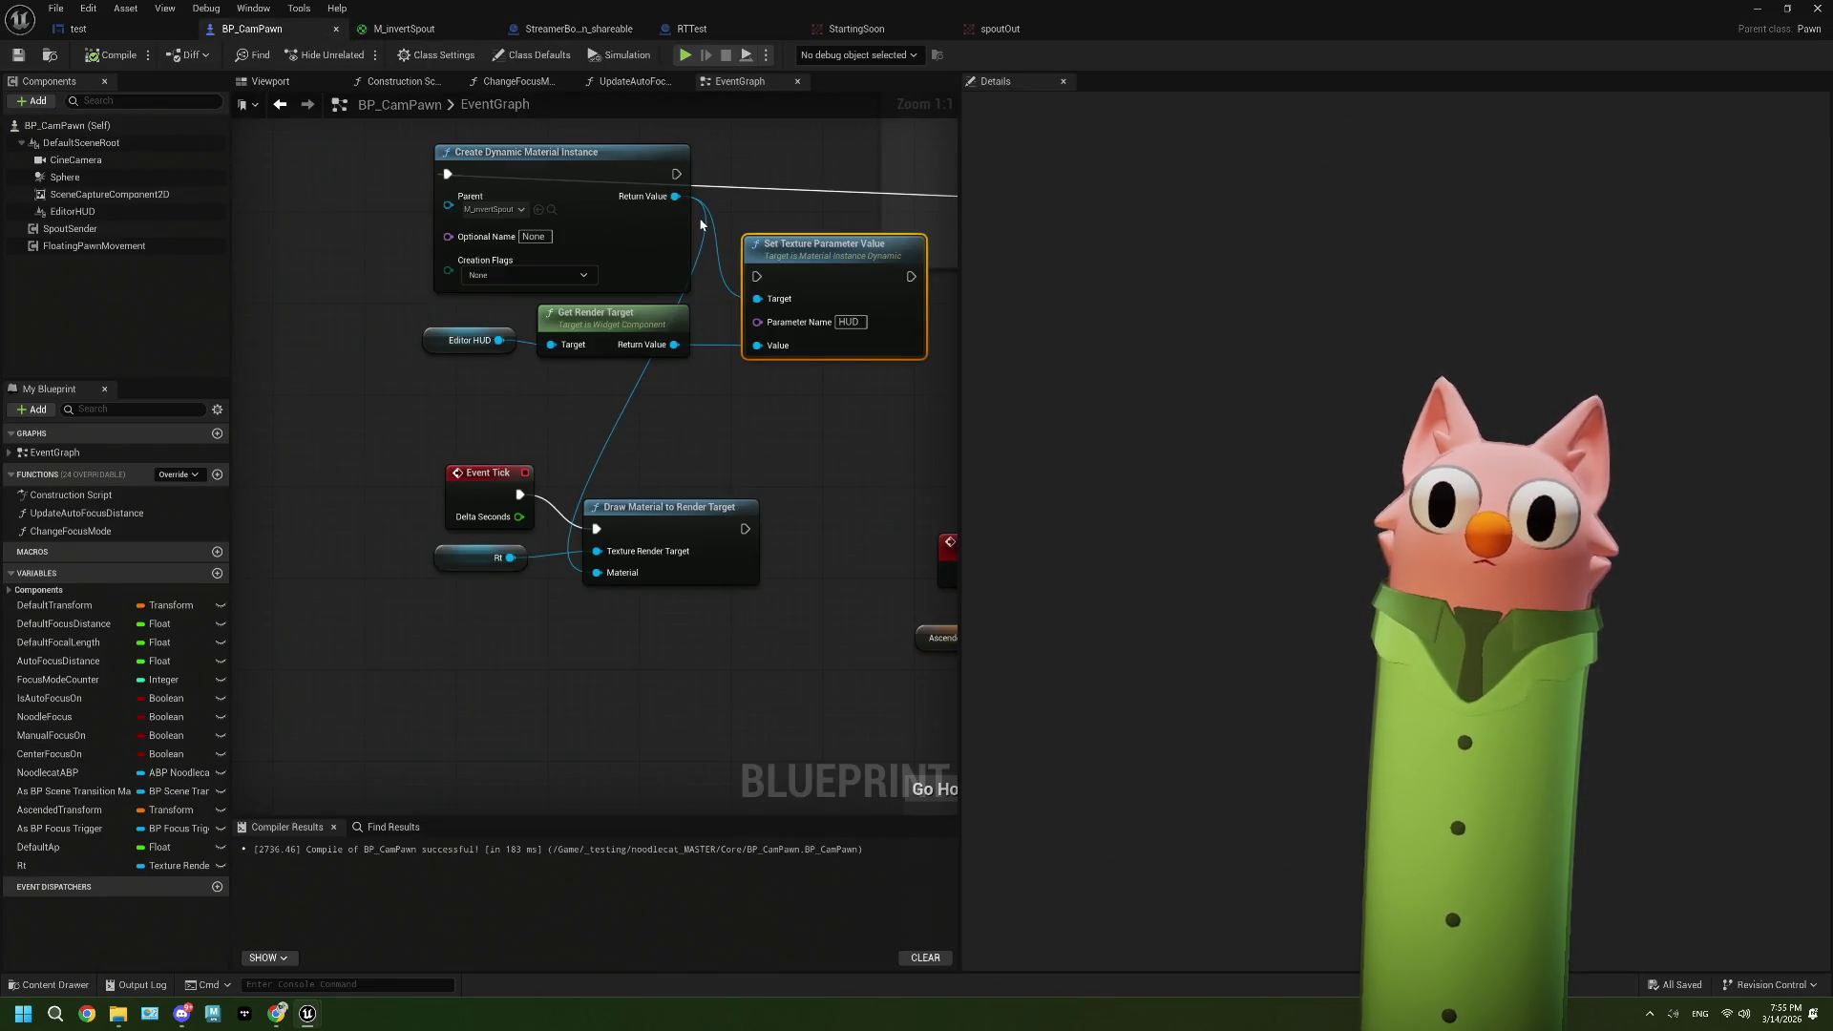
Step: Wire Create Dynamic Material Instance's exec into Set Texture Parameter Value and show M_invertSpout's parameter list
left_click_drag(676, 174, 756, 276)
left_click(716, 31)
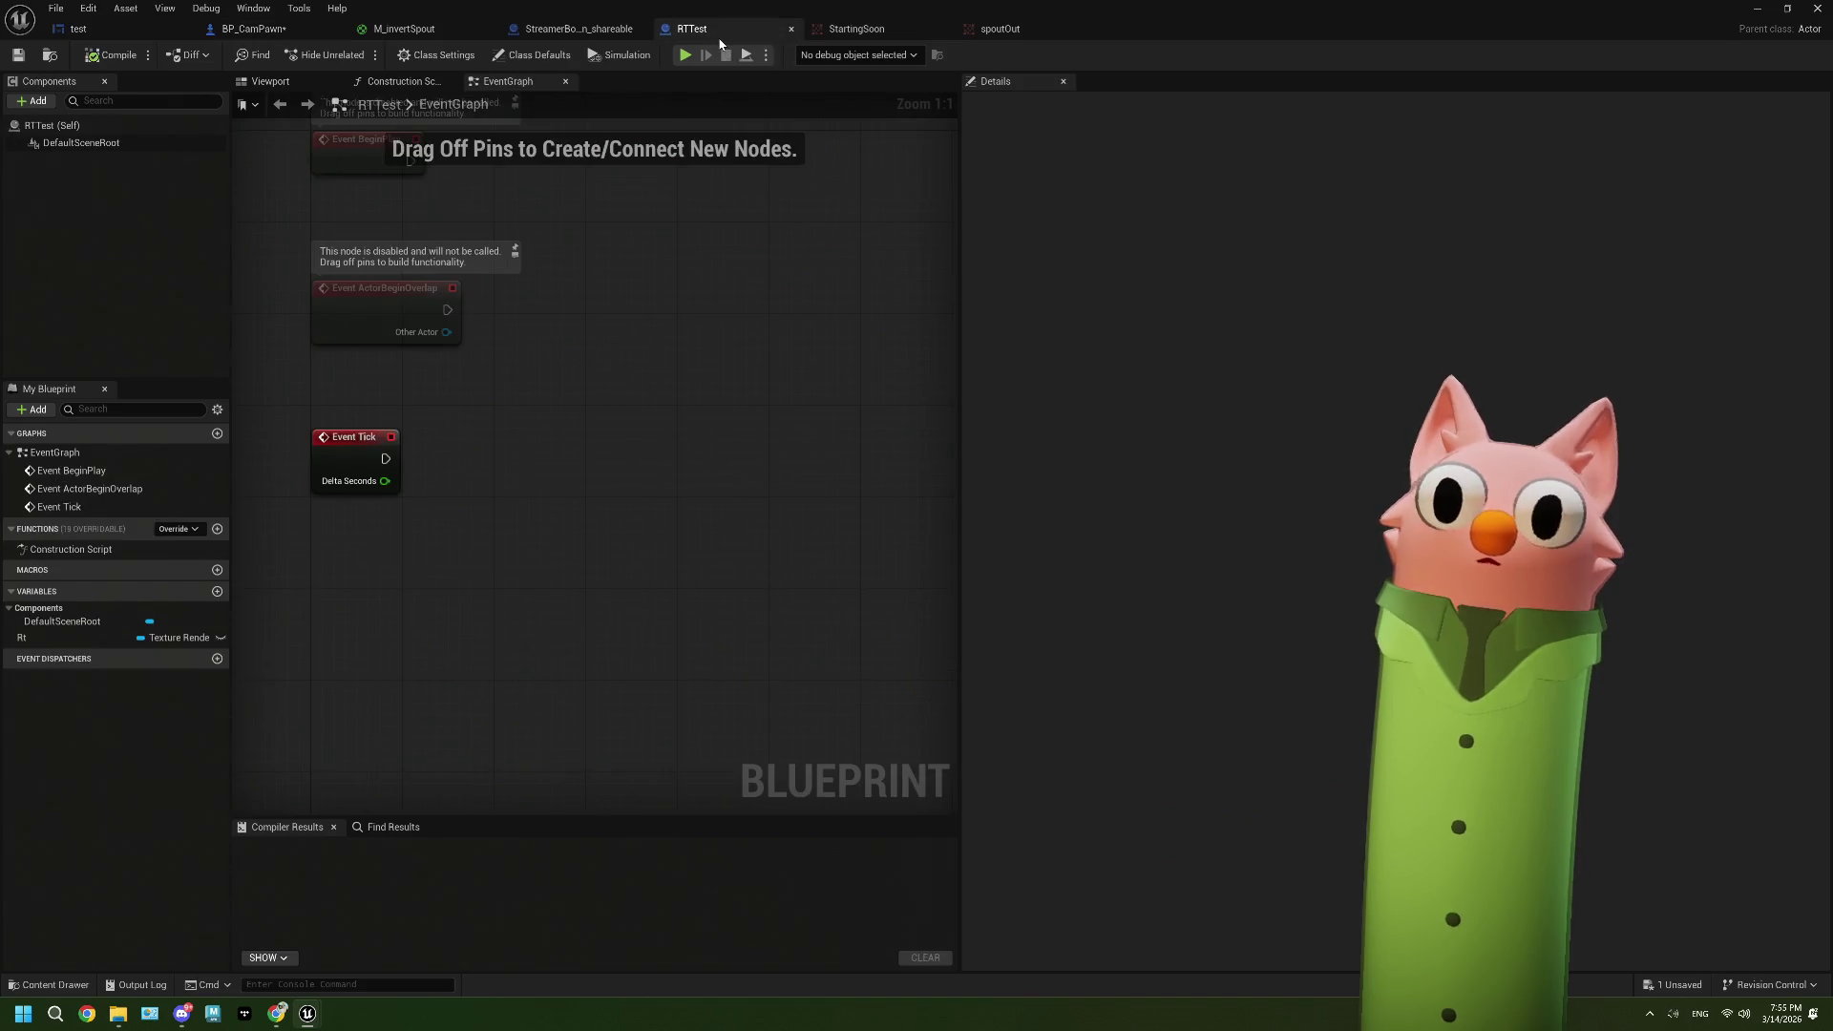
left_click(399, 27)
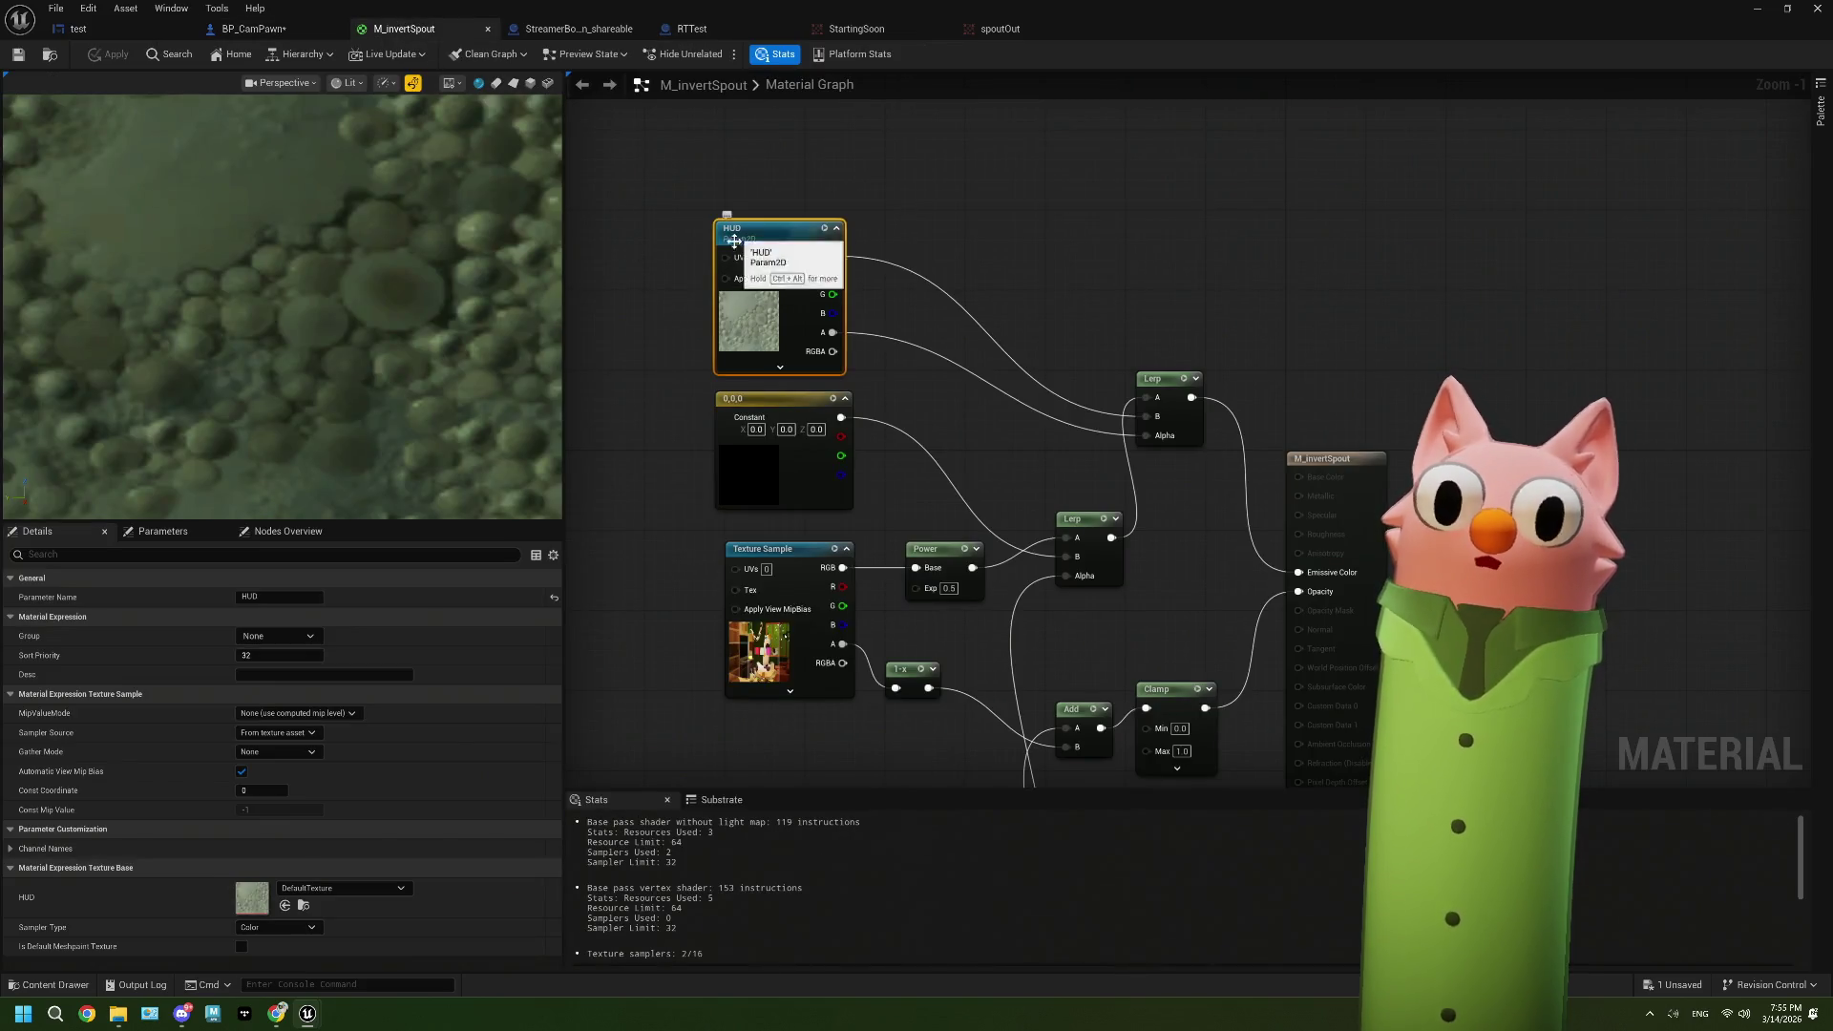
left_click(162, 531)
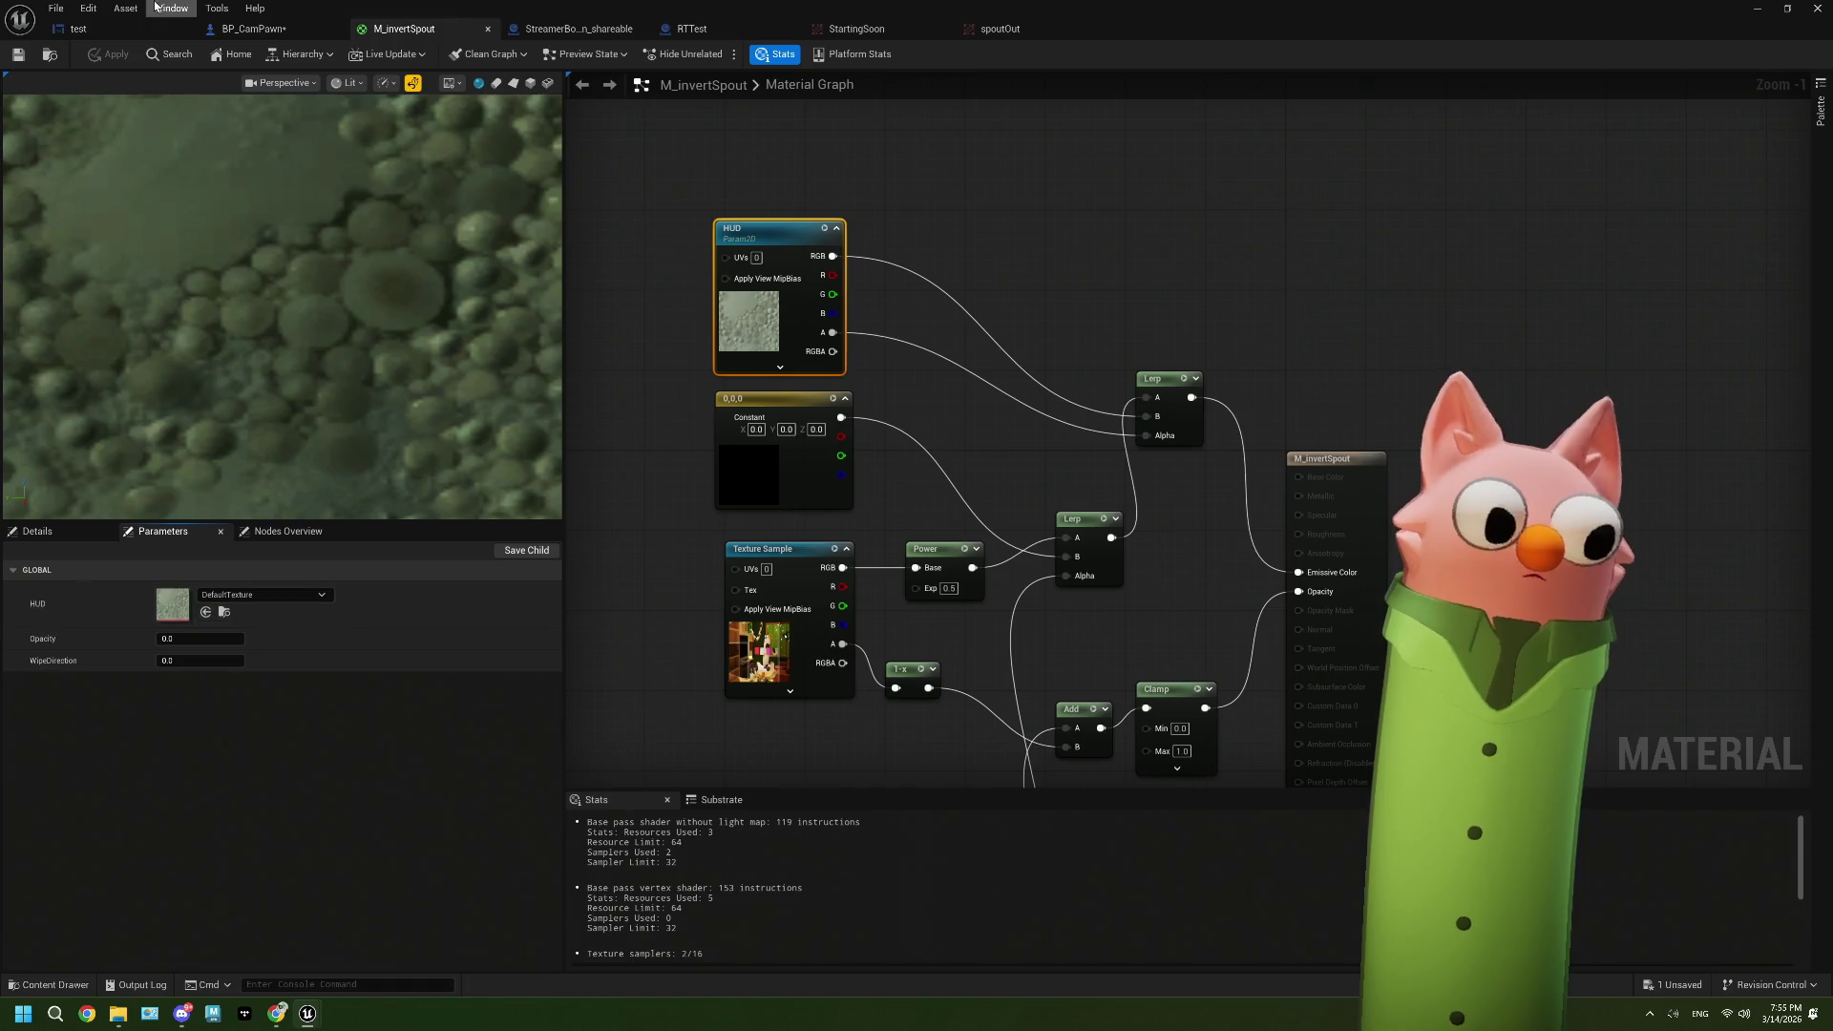
double_click(1145, 23)
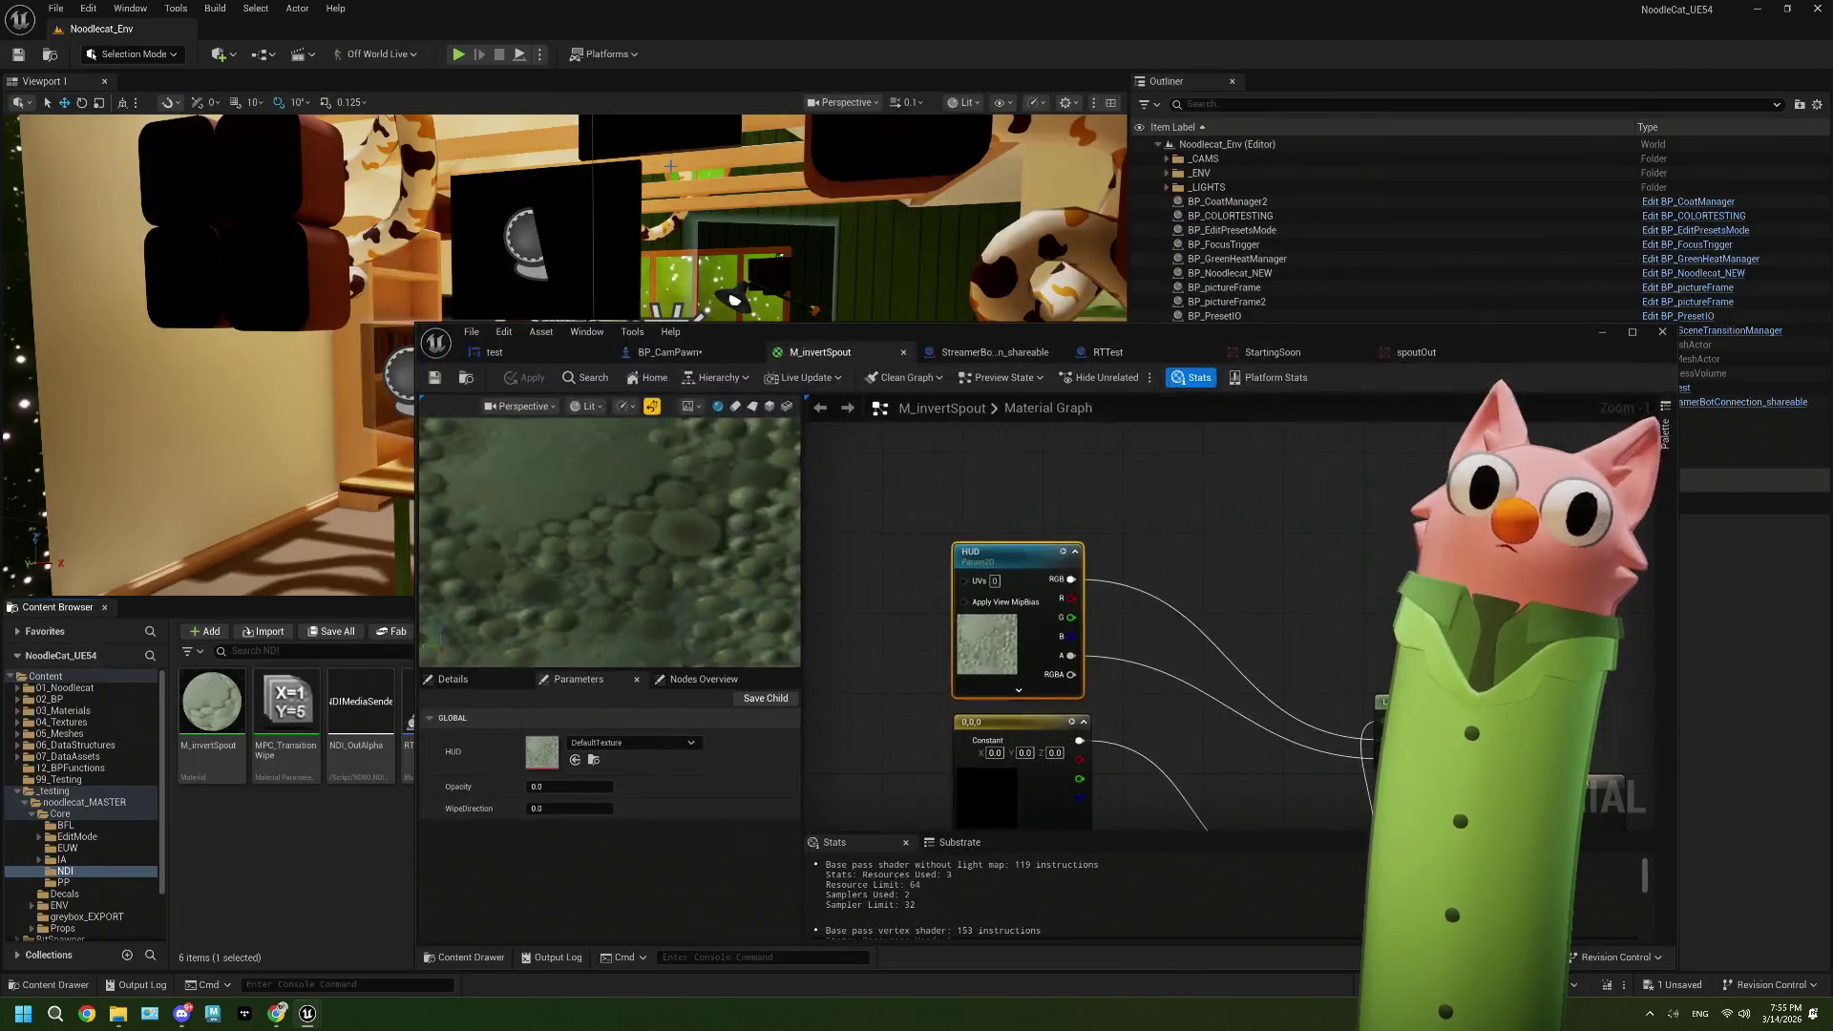
Step: Run a Play In Editor test, check StartingSoon and spoutOut, then stop it and close the message log
key("alt+p")
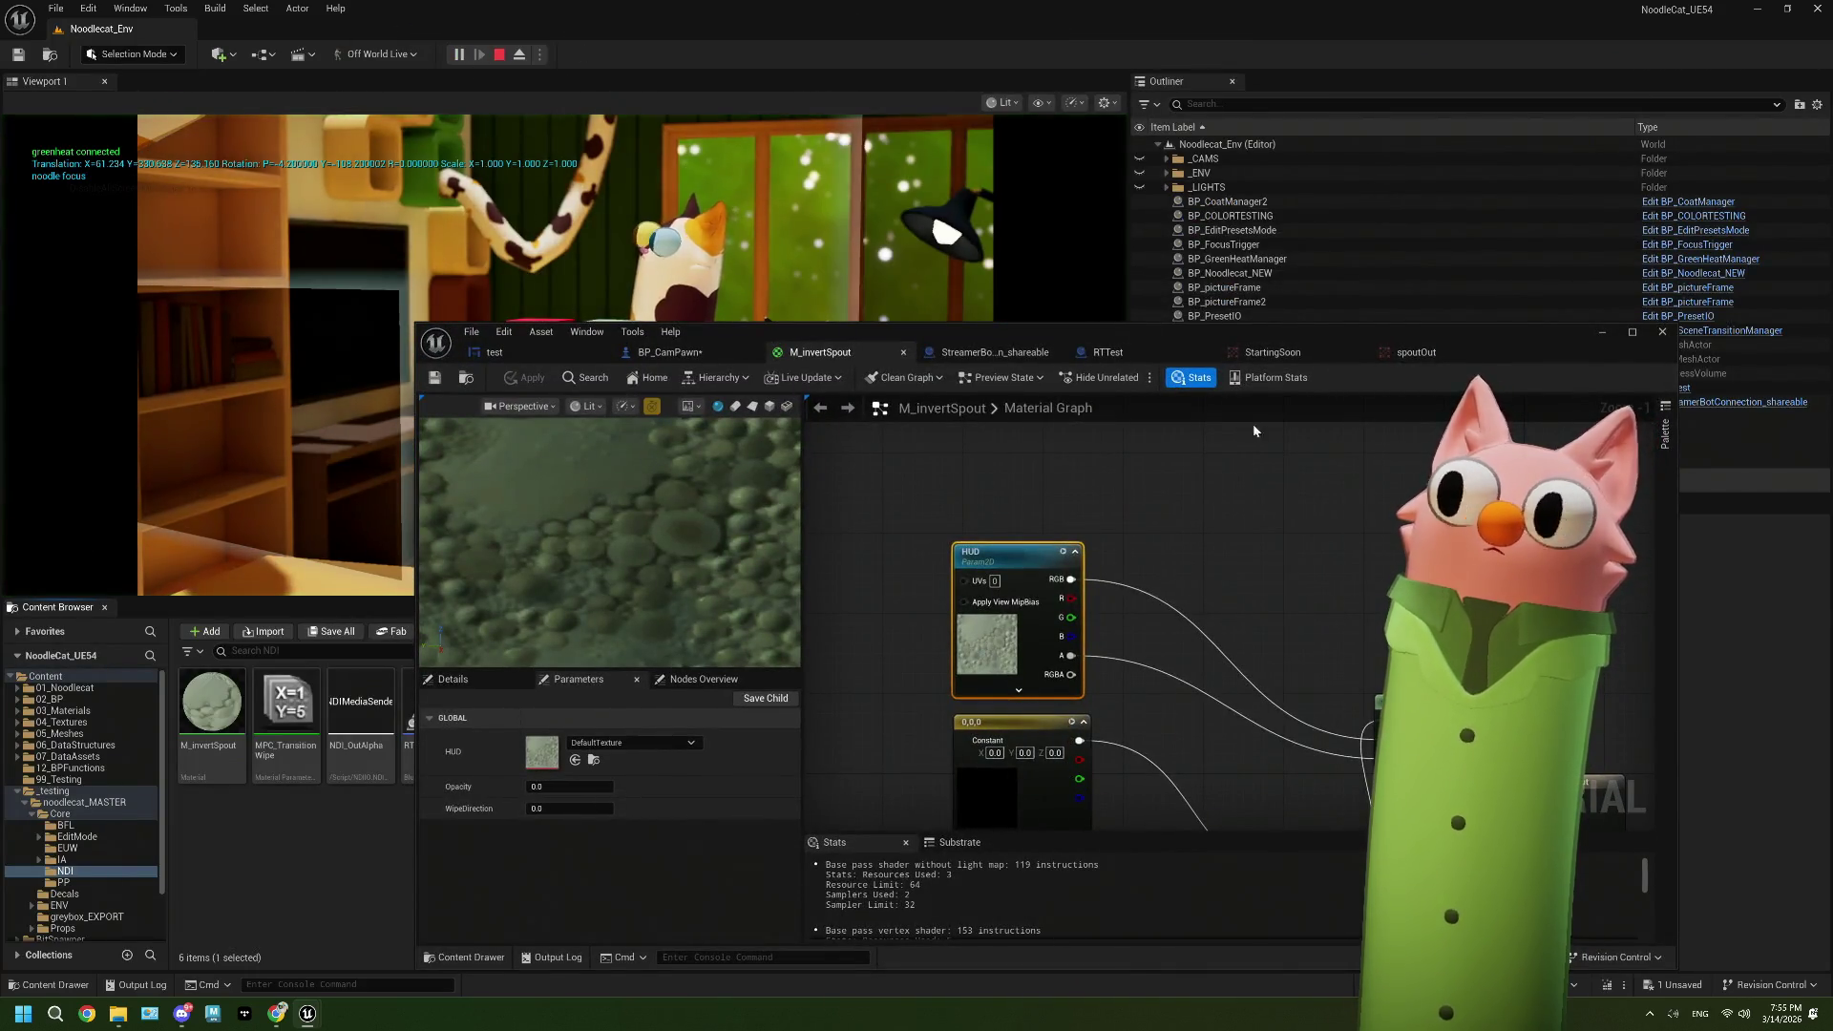
left_click(1323, 358)
left_click(1416, 352)
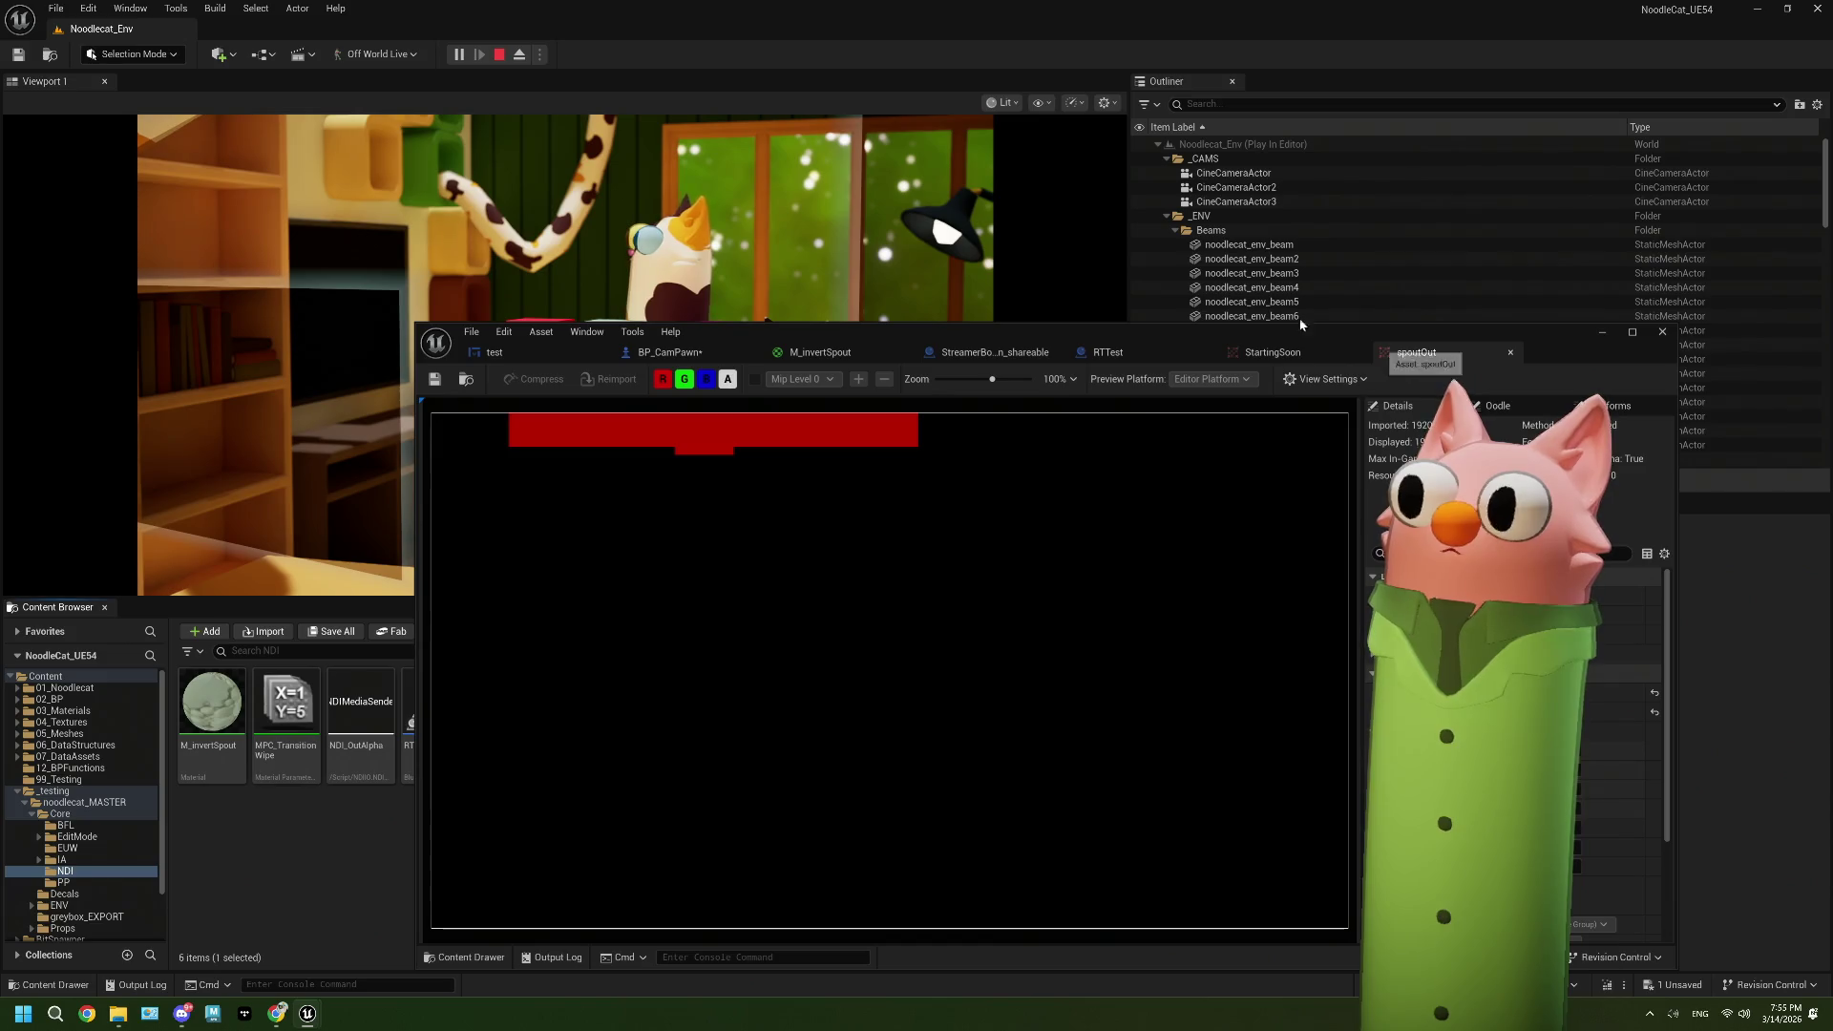
key("Escape")
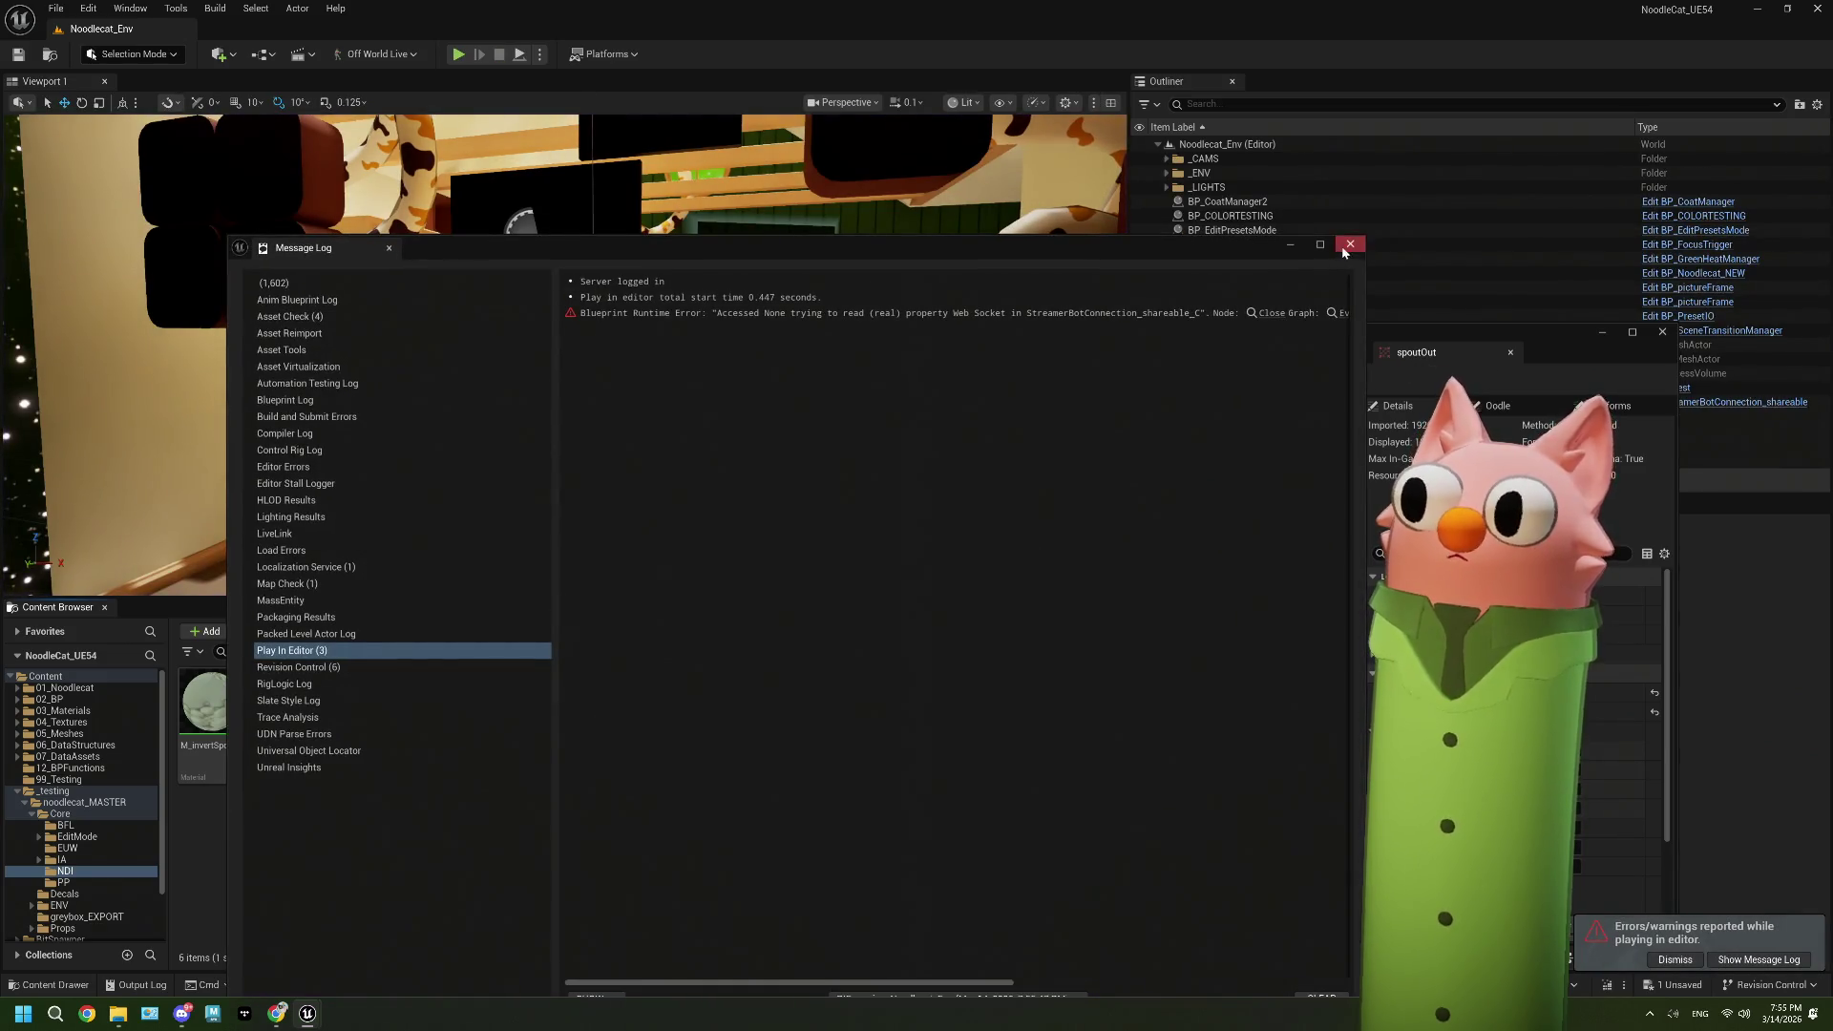
left_click(1349, 238)
double_click(1191, 331)
Step: Look through the RTTest, StreamerBotConnection_shareable, test widget and BP_CamPawn tabs, ending on M_invertSpout
left_click(689, 29)
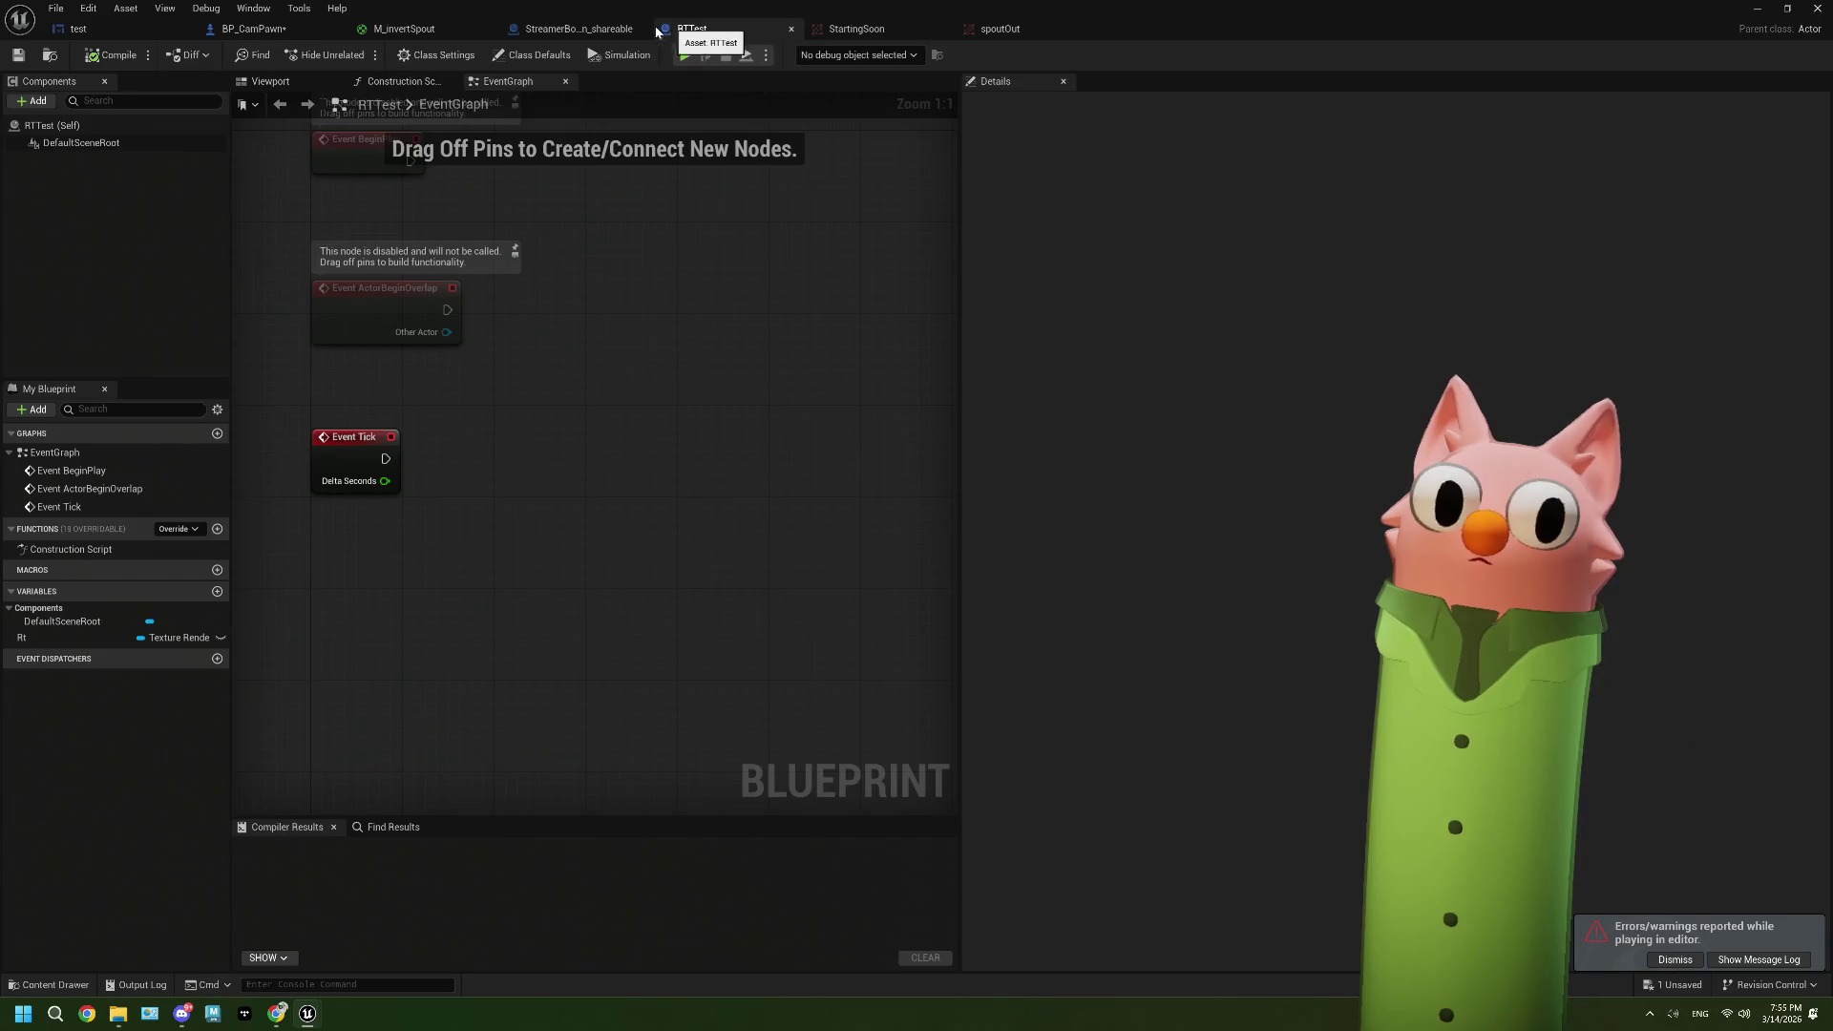
left_click(578, 29)
left_click(163, 33)
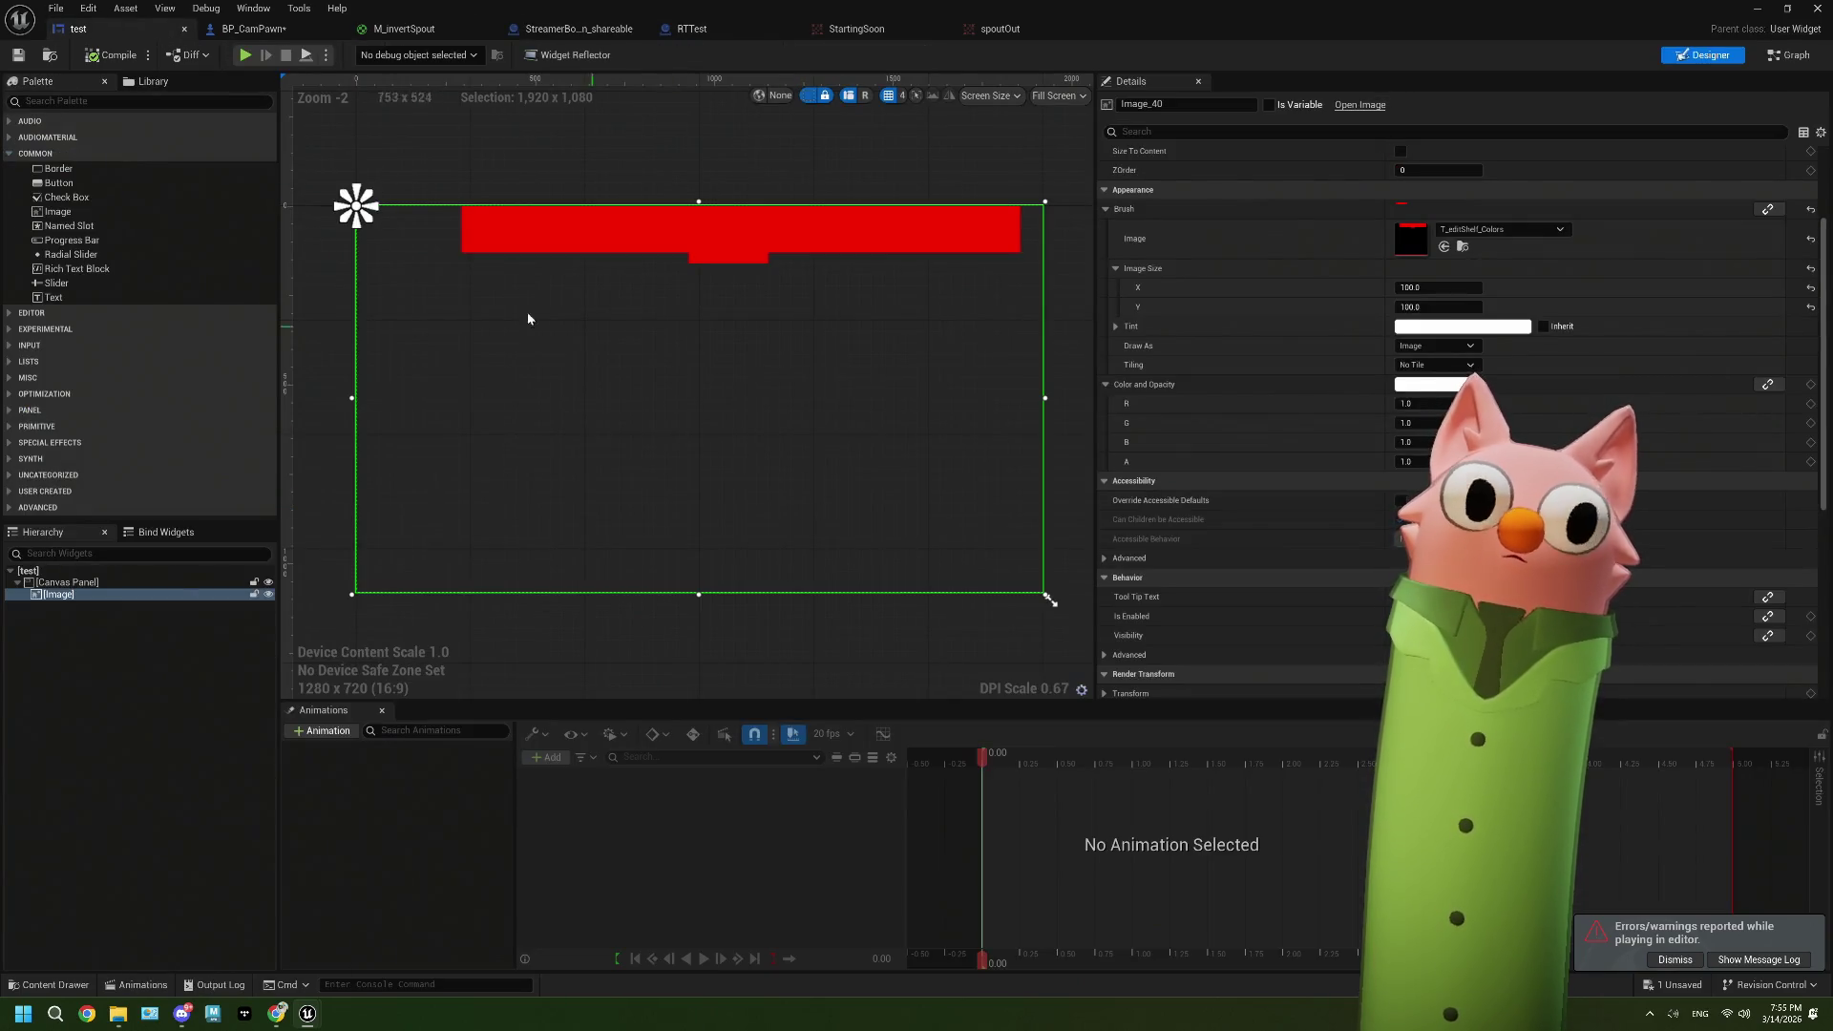
left_click(253, 29)
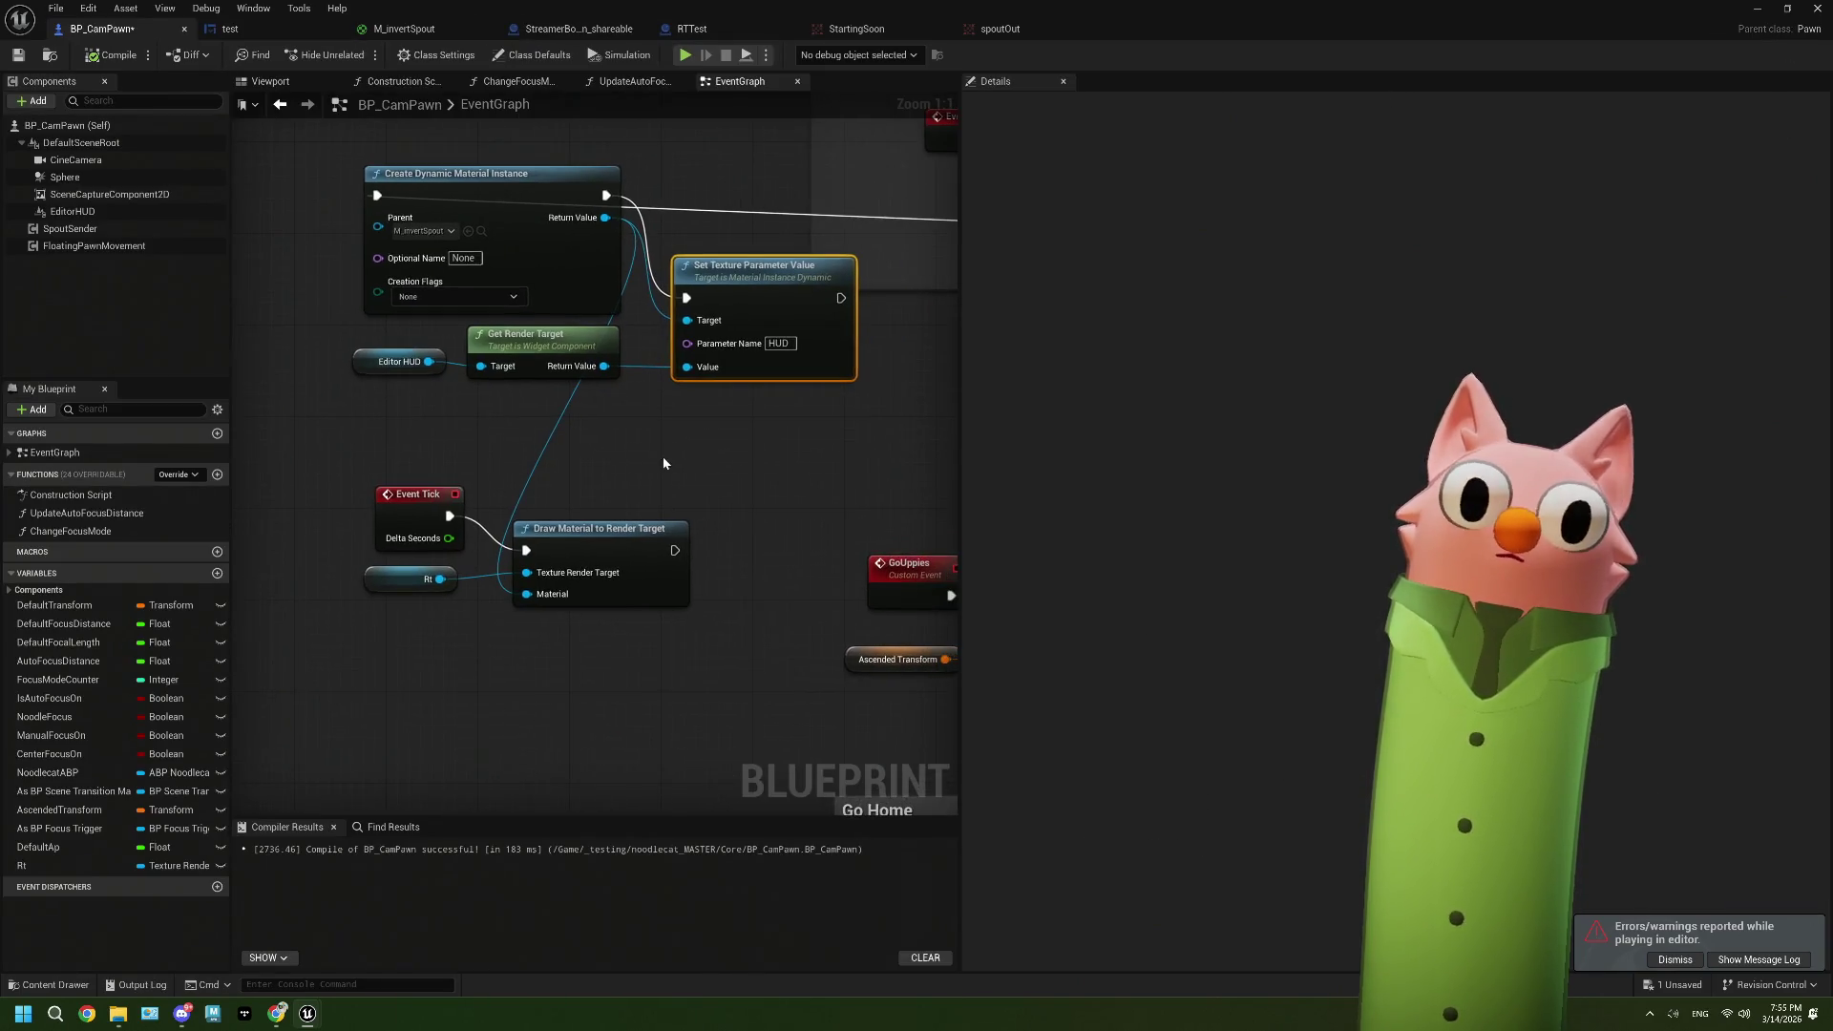
left_click(691, 31)
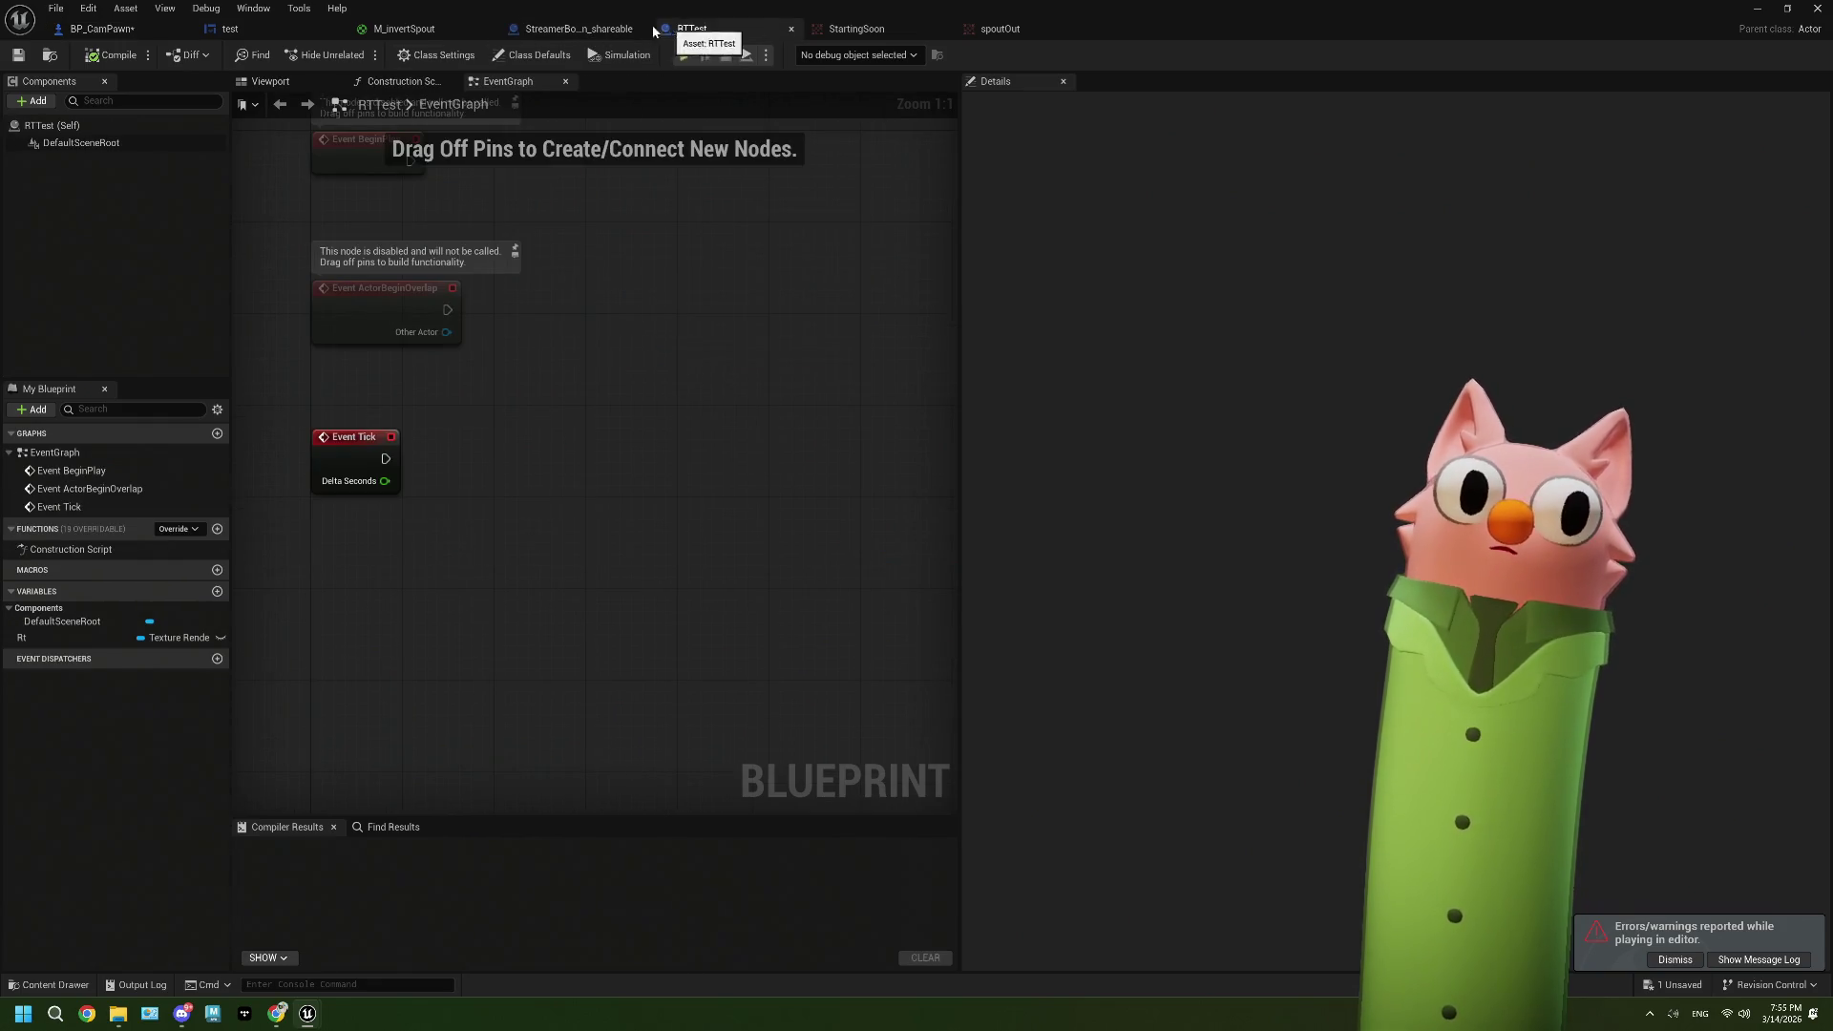
left_click(577, 29)
left_click(421, 29)
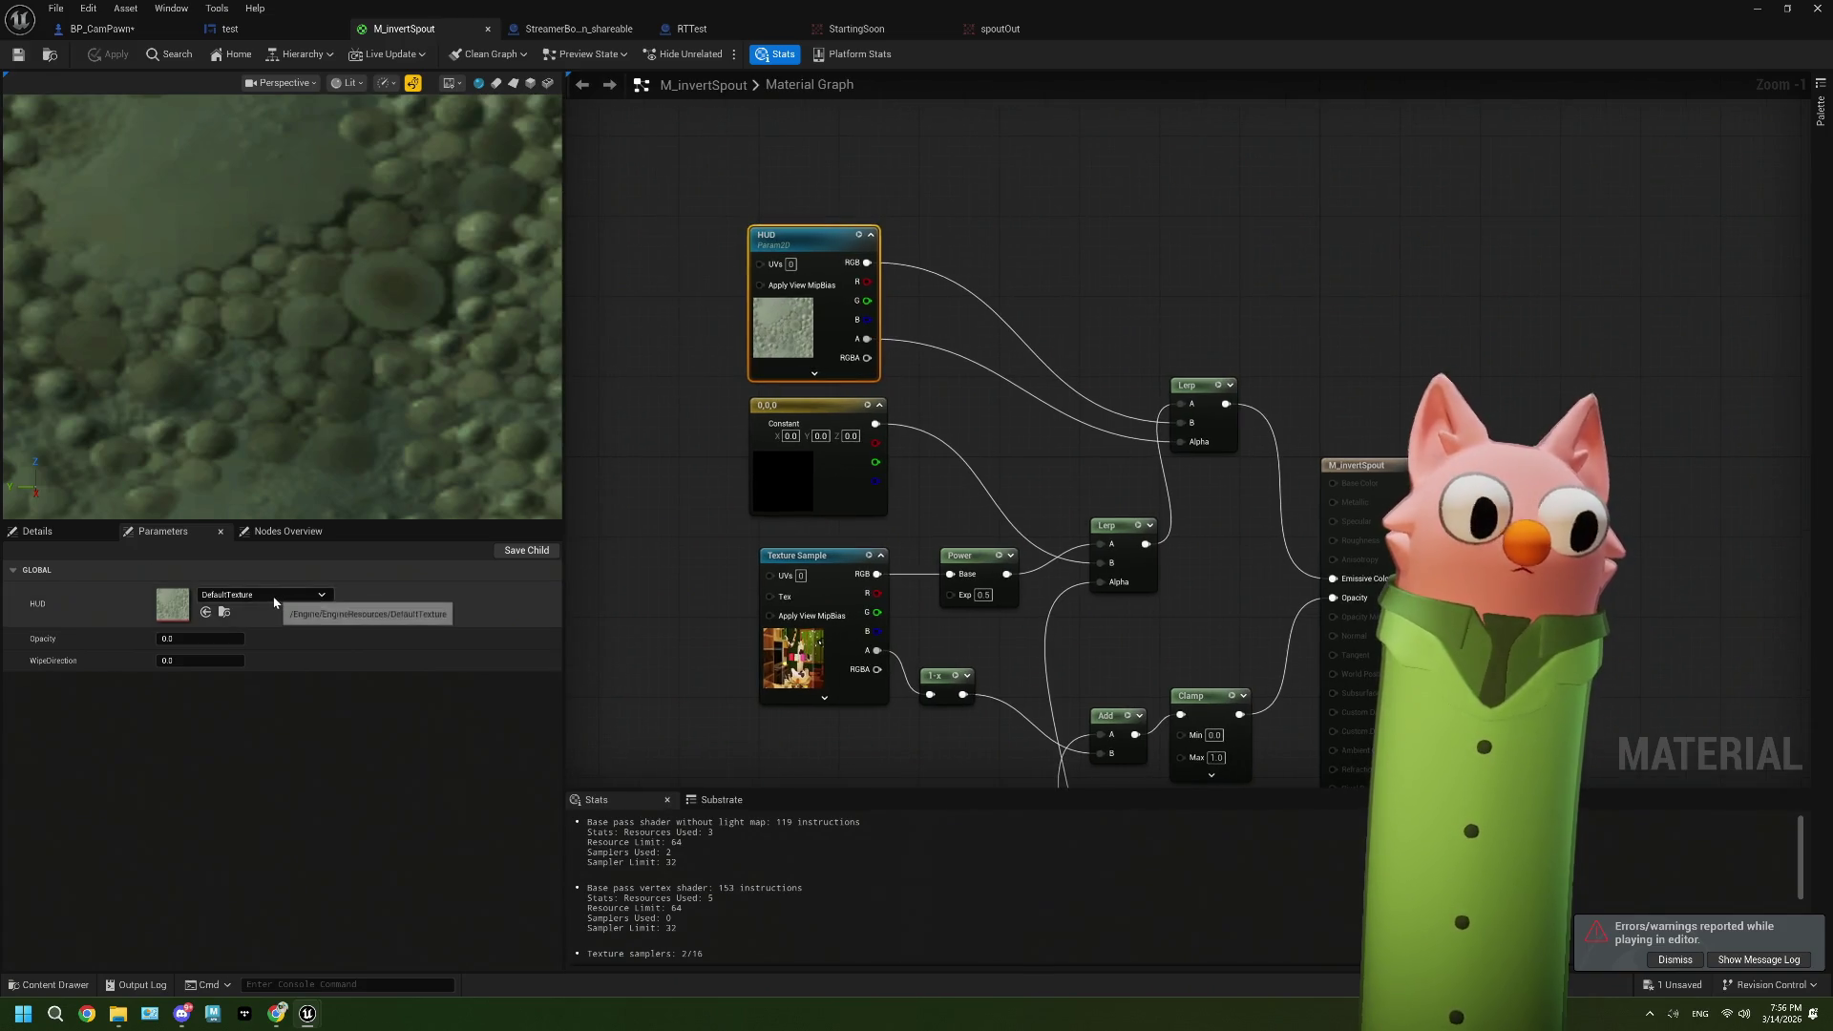
Step: Search the HUD texture picker for 'alpha' and assign DefaultAlphaTexture to M_invertSpout's HUD parameter
scroll(701, 391, "up", 1)
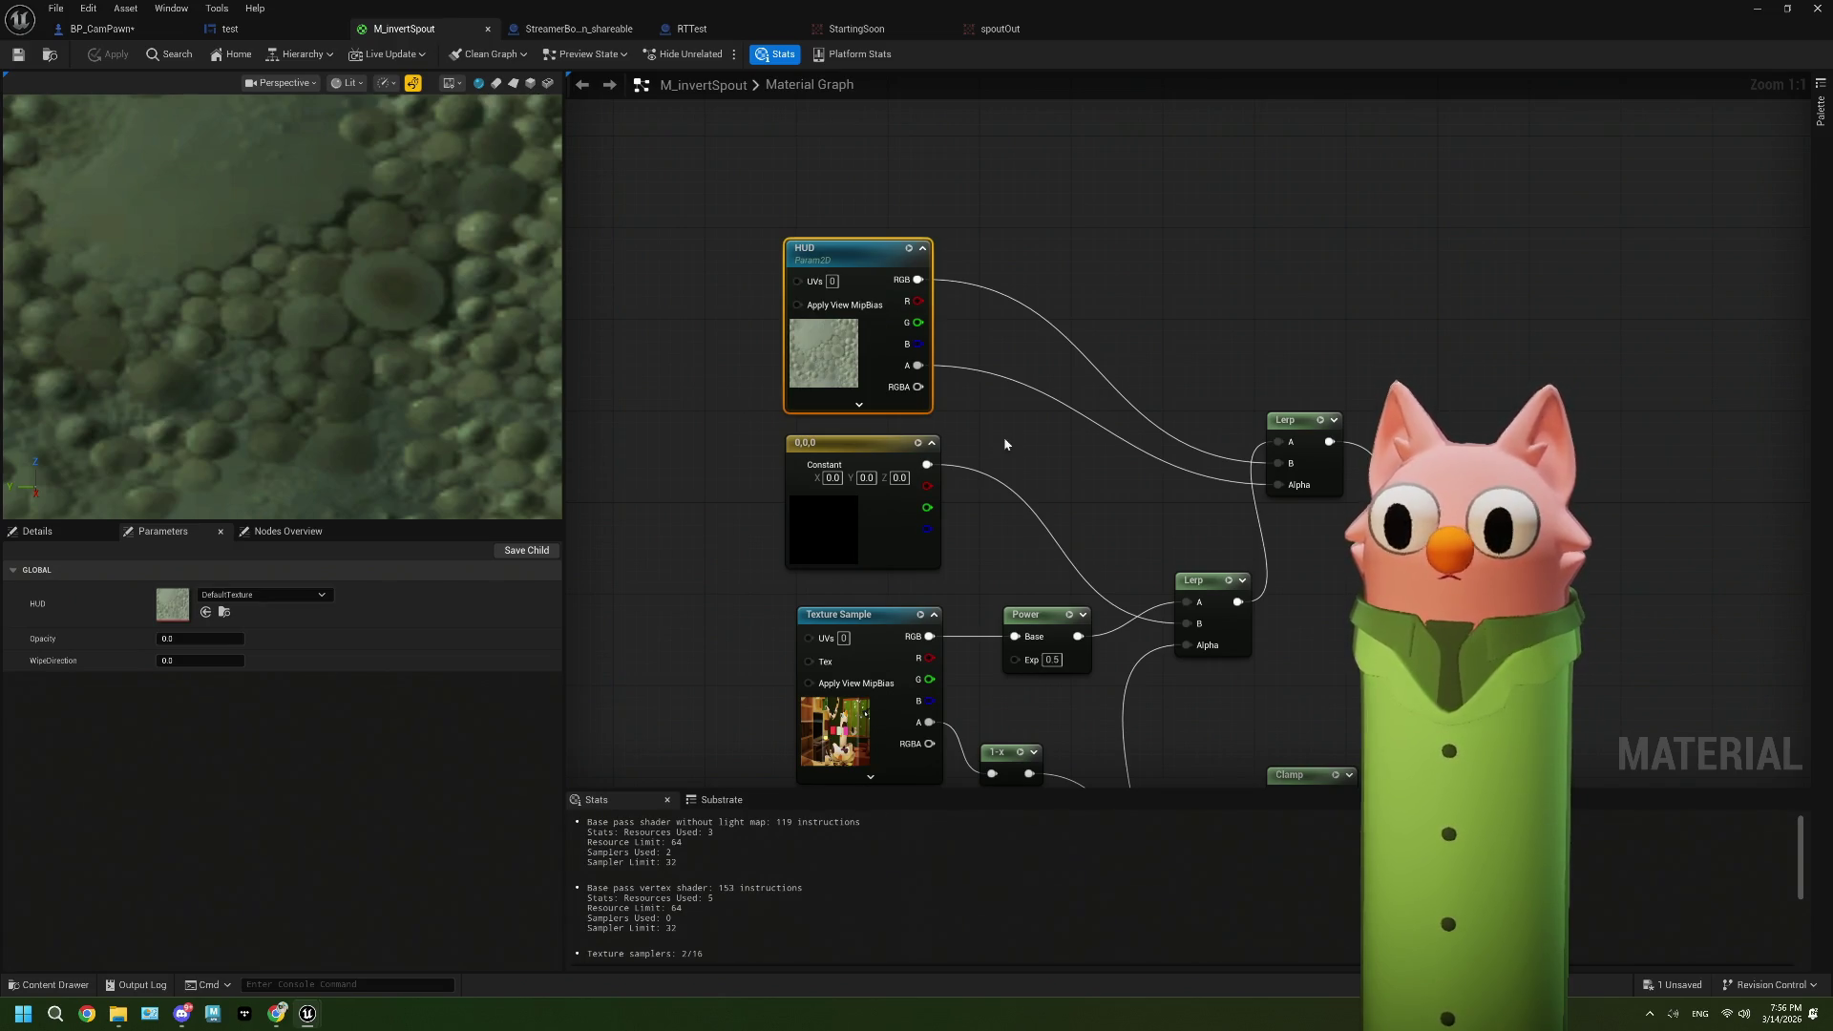
left_click_drag(1005, 444, 889, 393)
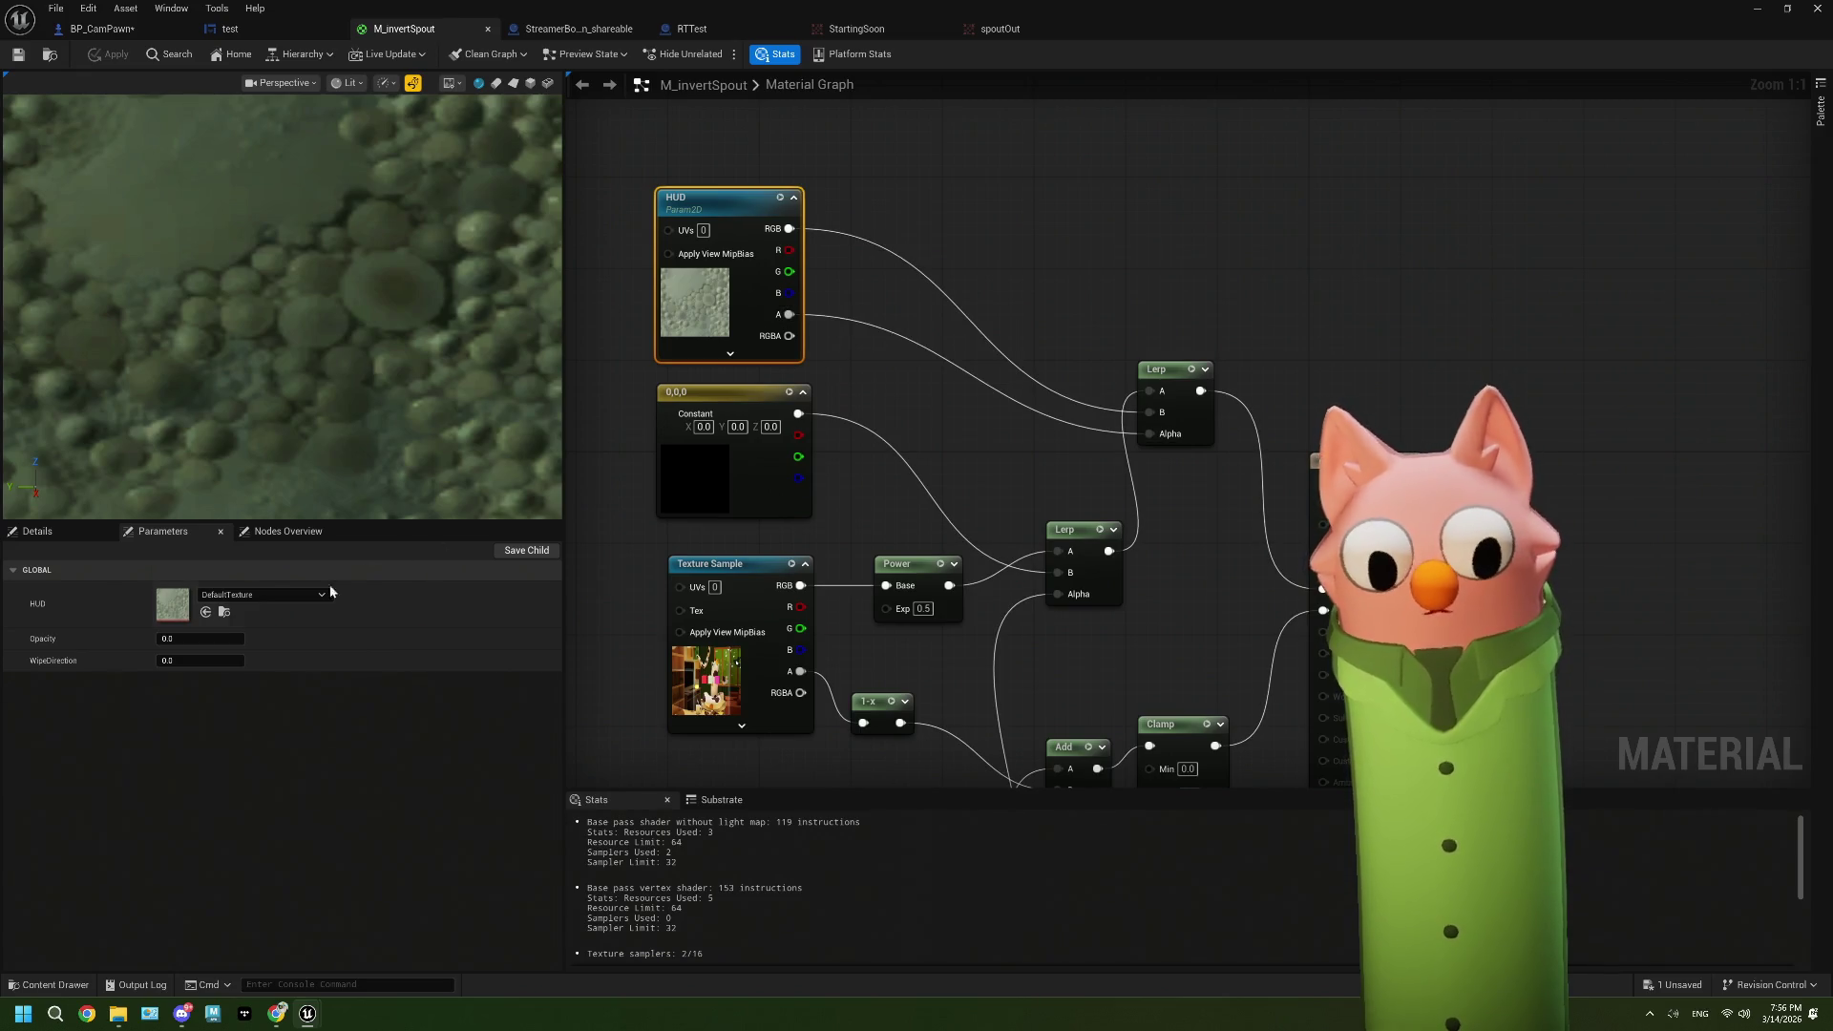
left_click(281, 595)
scroll(291, 540, "down", 10)
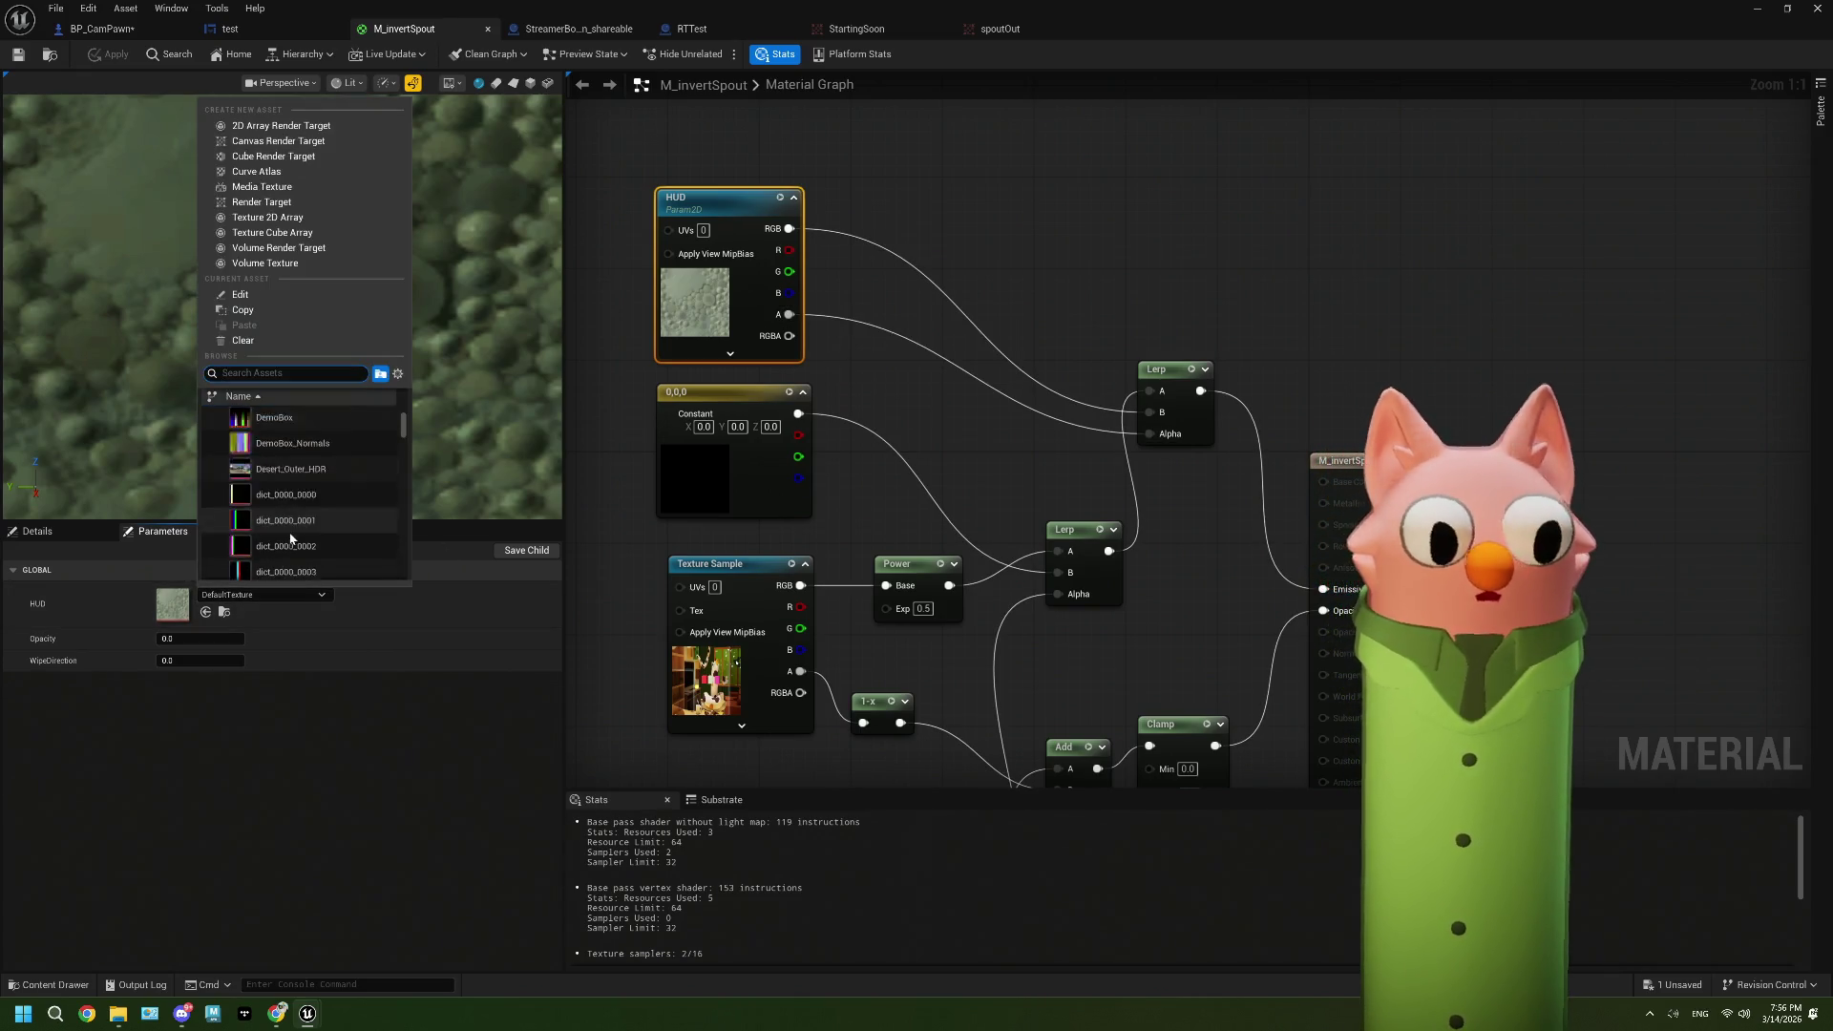
scroll(291, 540, "down", 20)
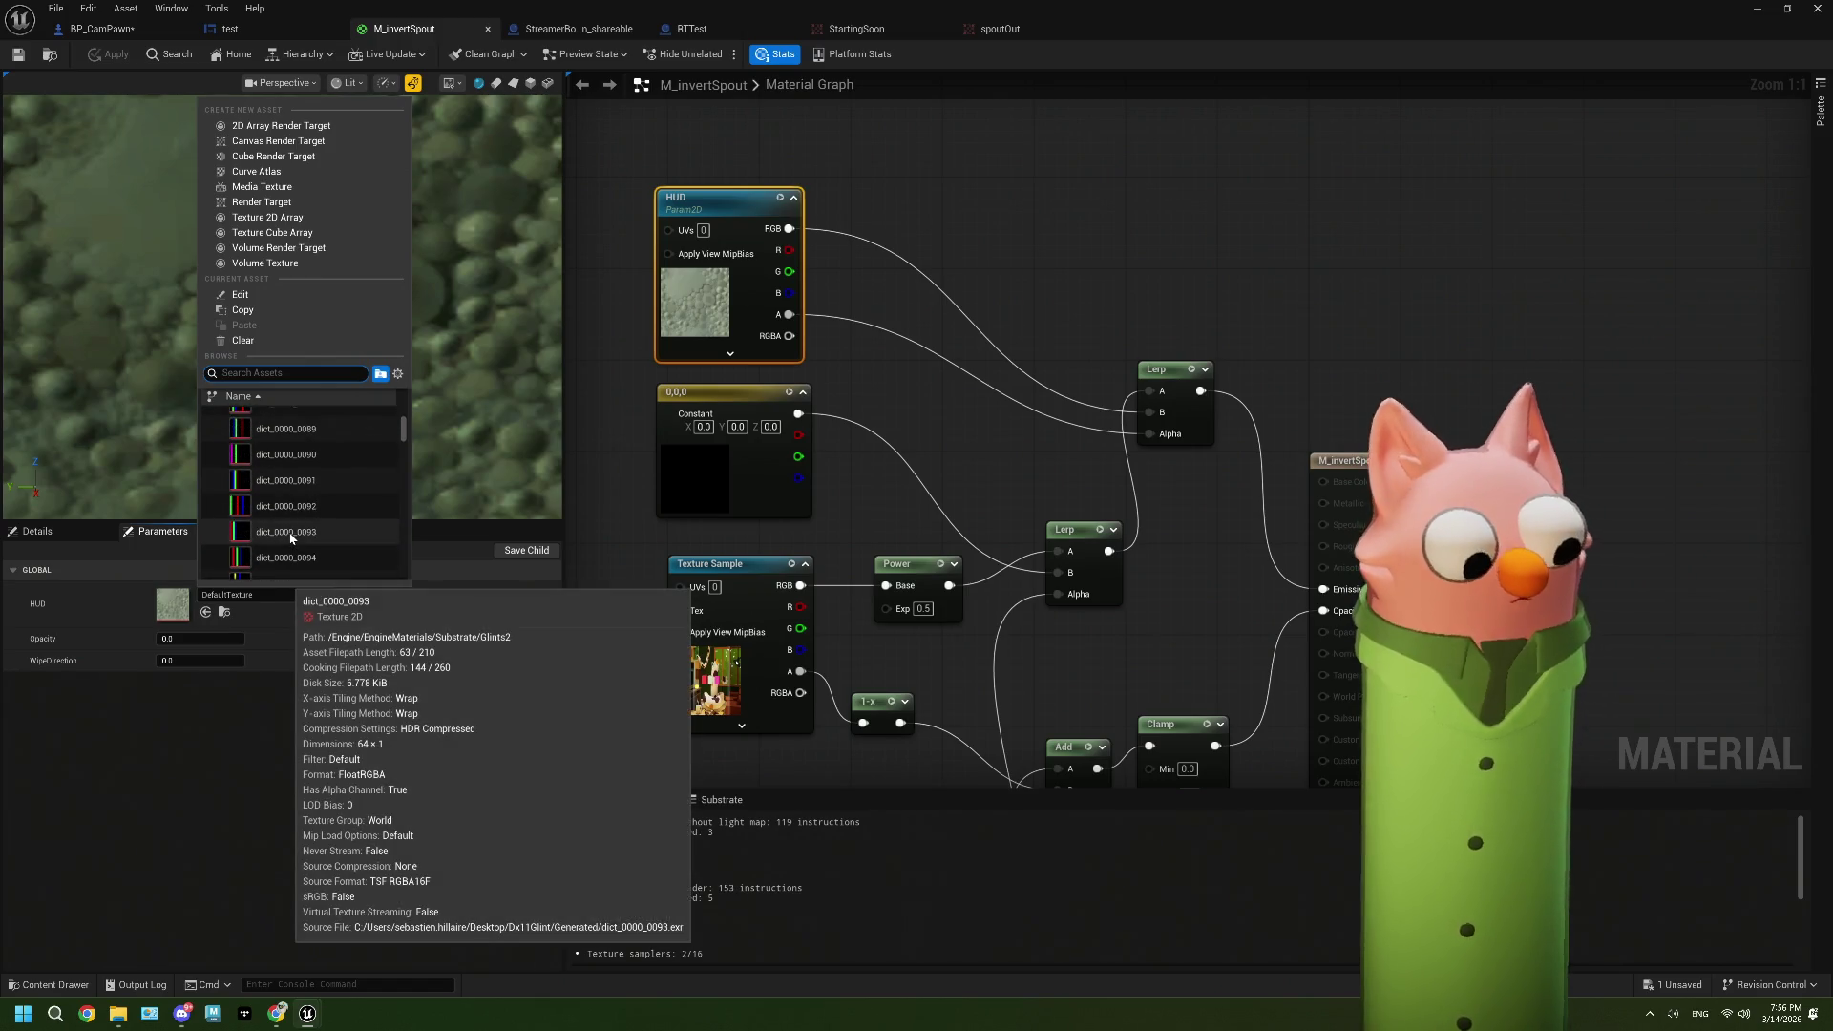
type("alpha")
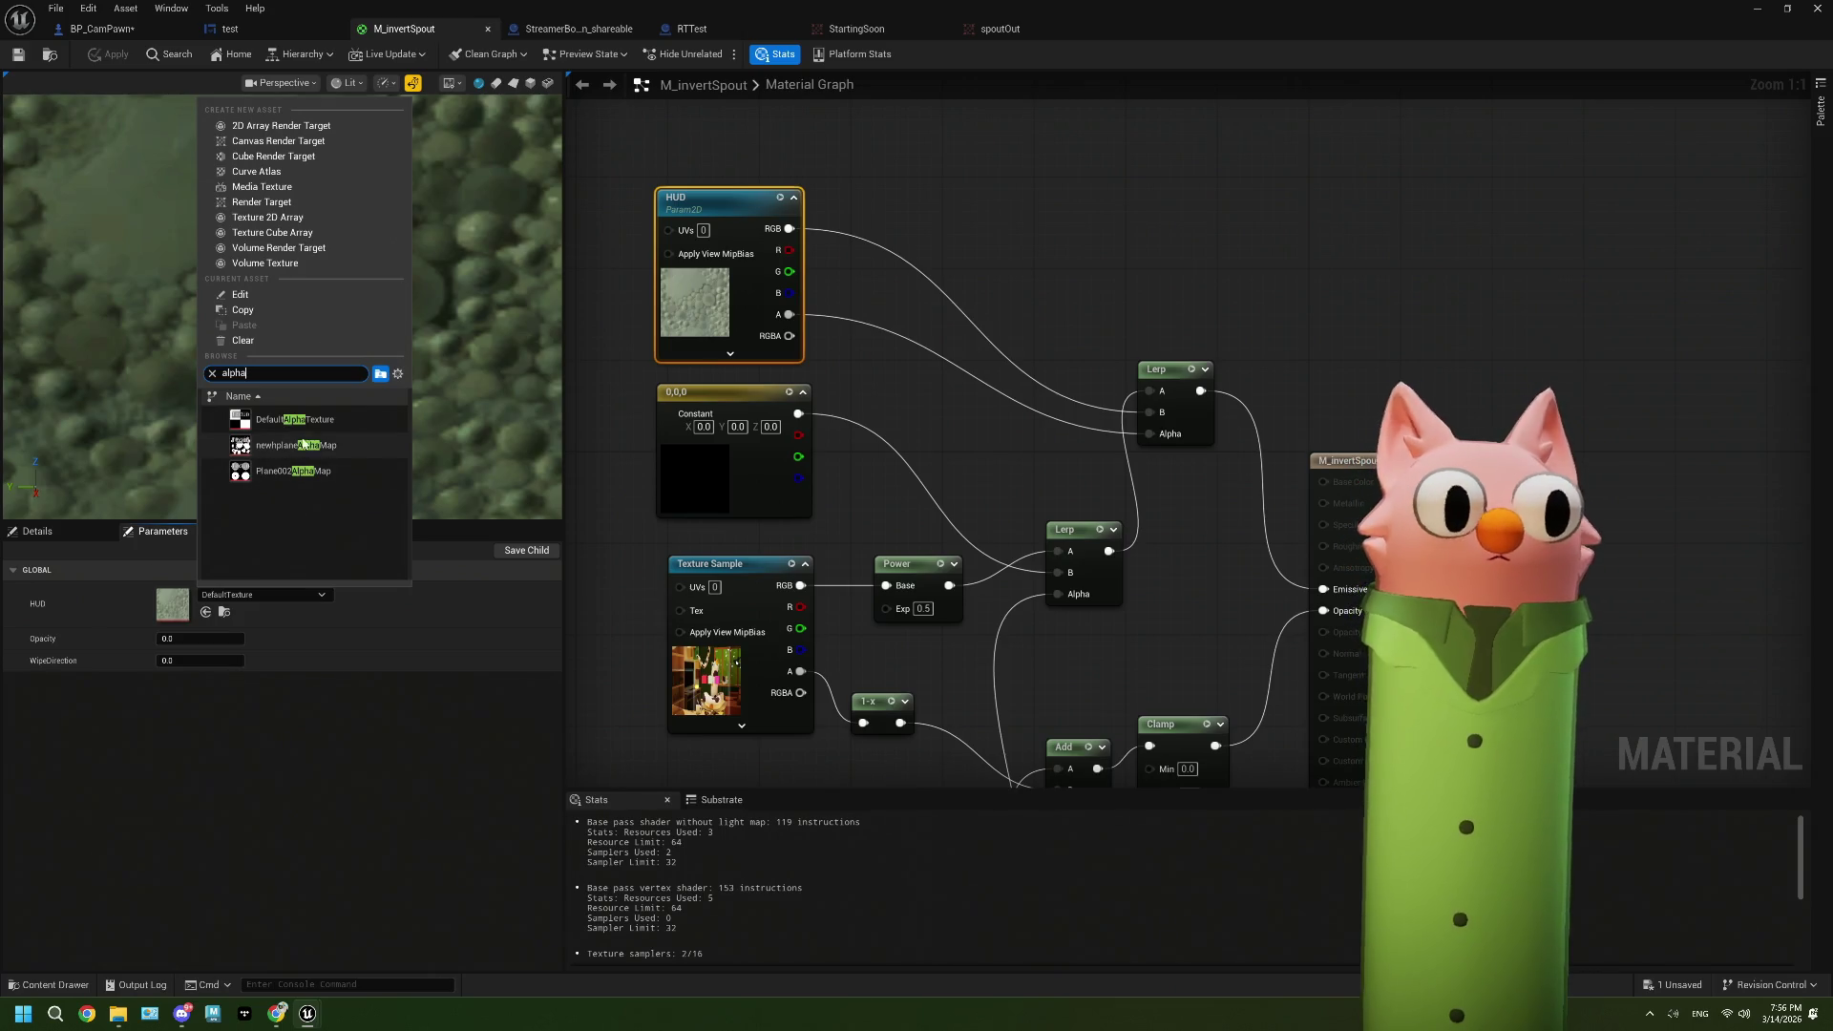
left_click(294, 419)
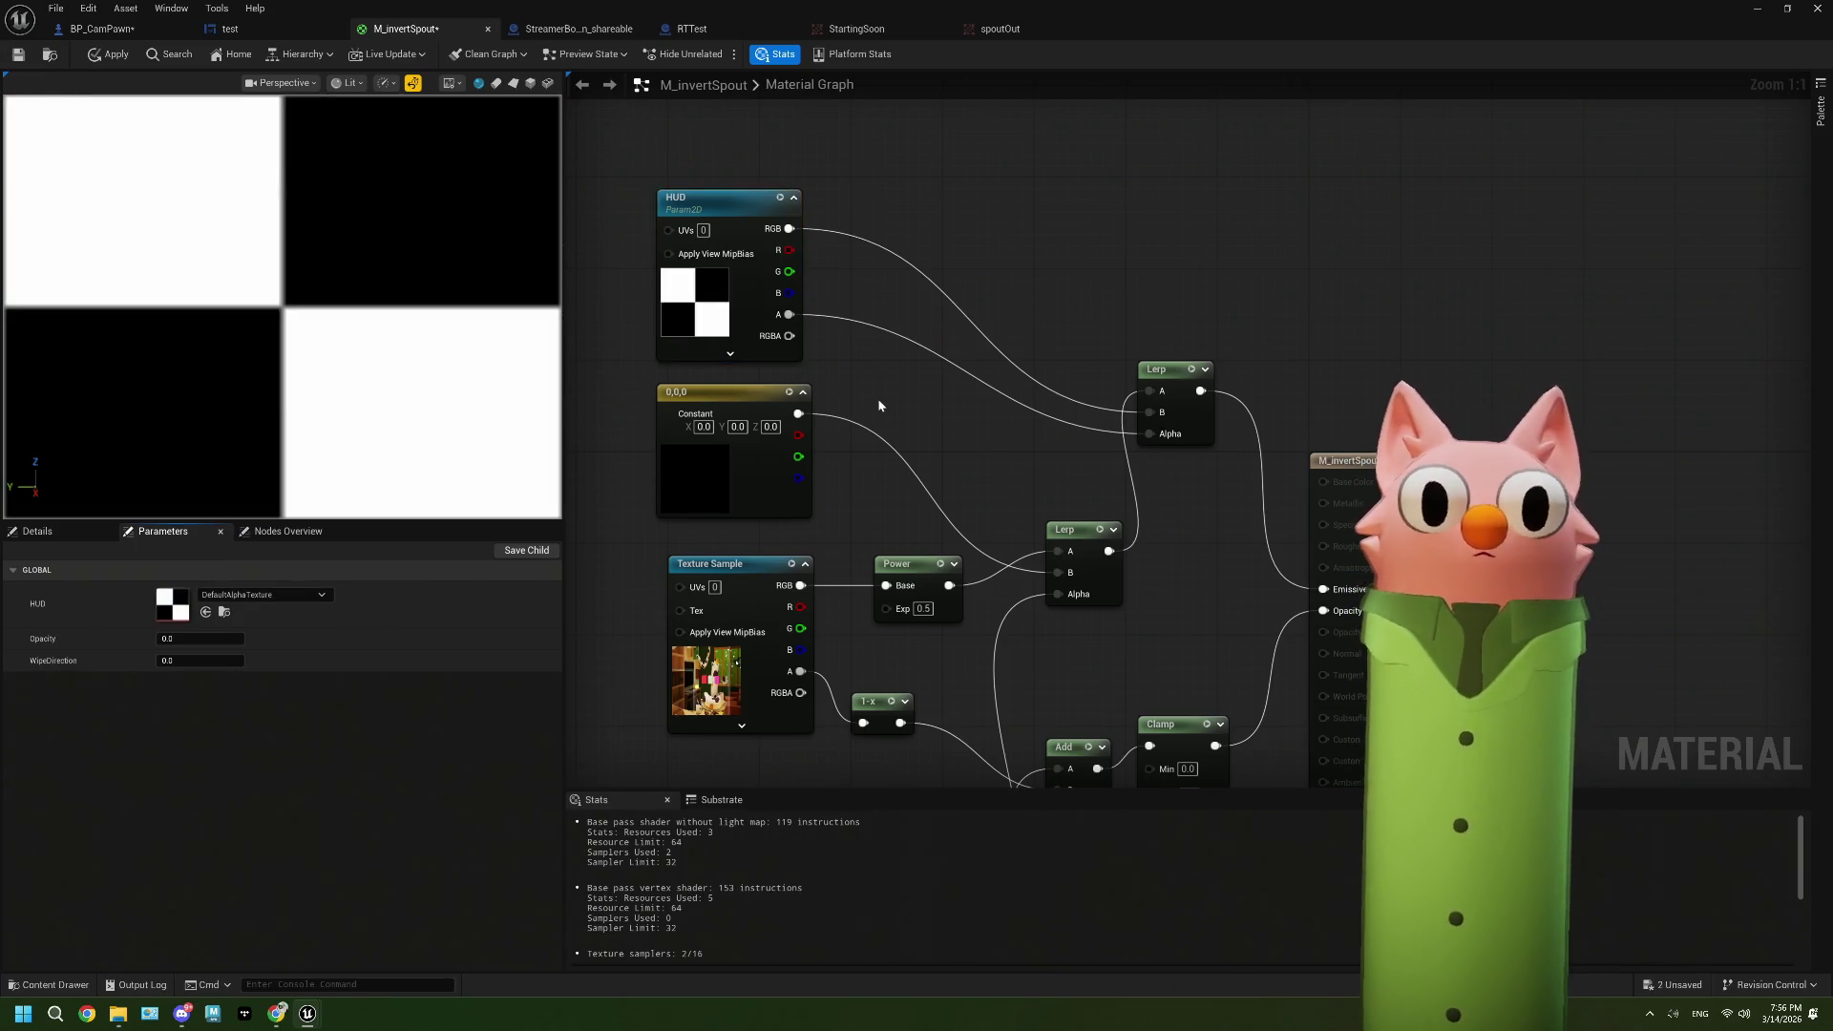
left_click_drag(970, 426, 954, 418)
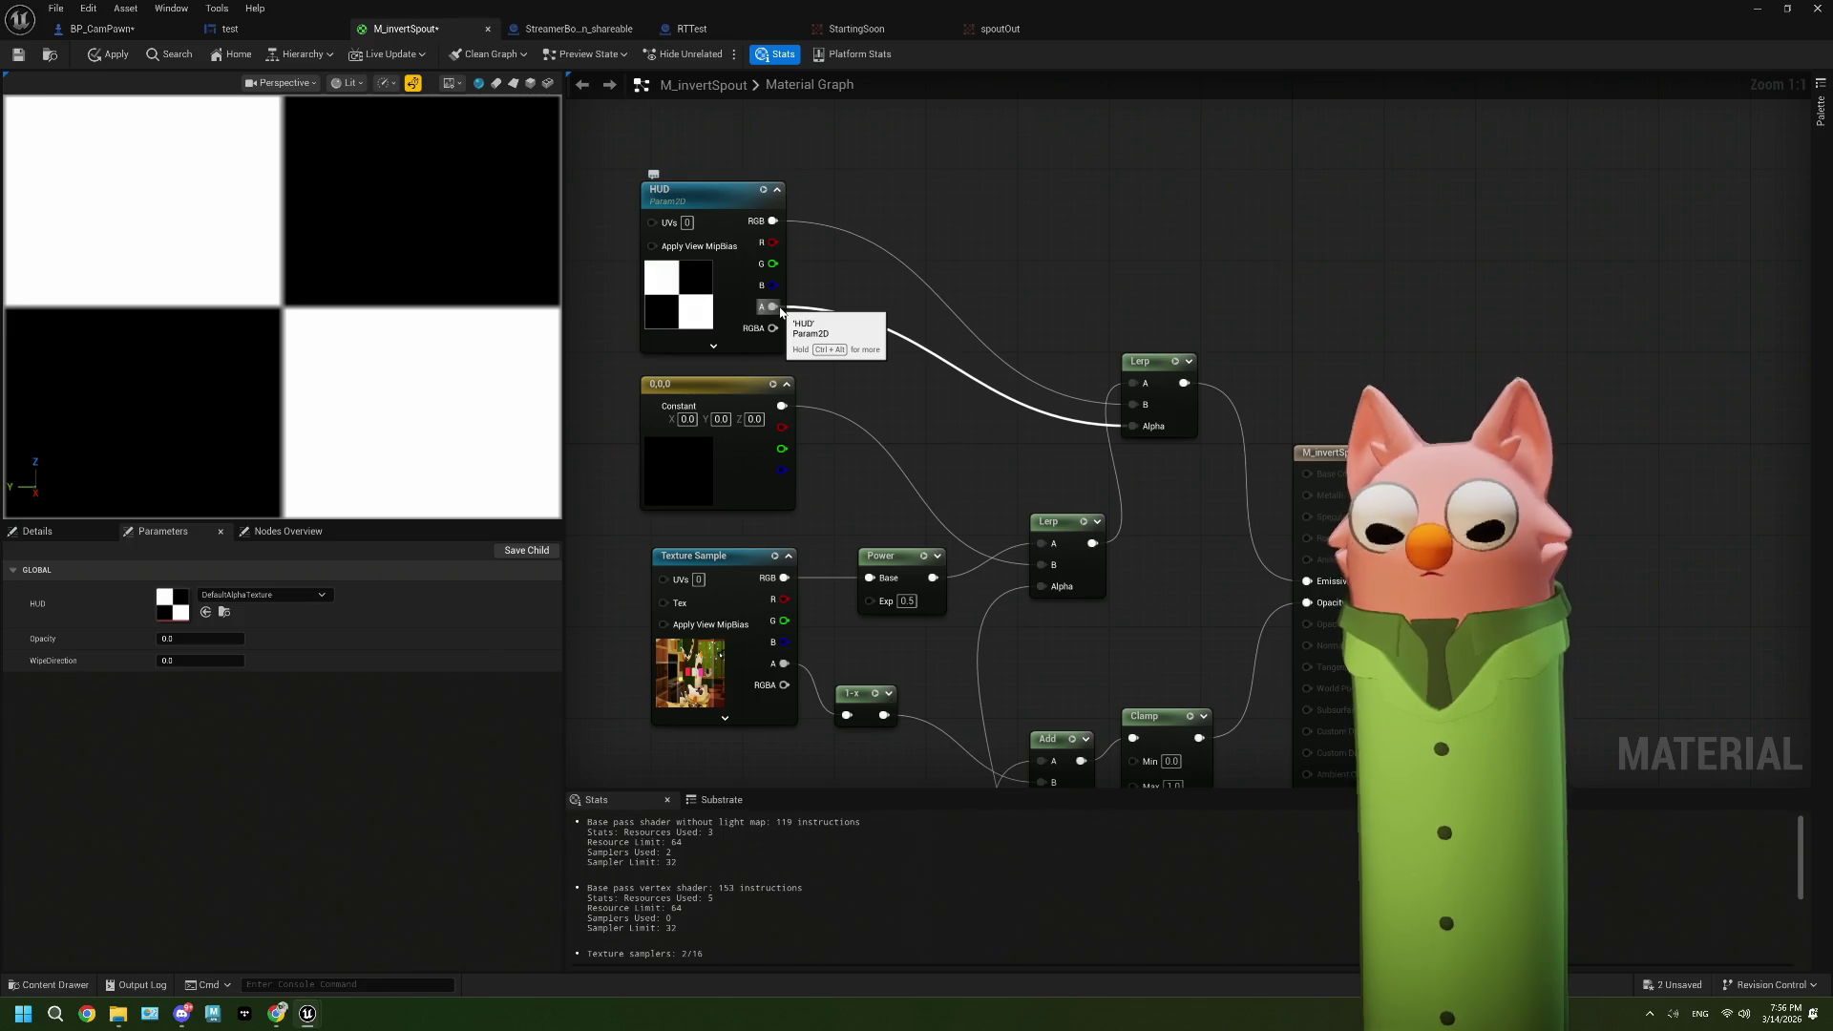
left_click_drag(964, 388, 943, 367)
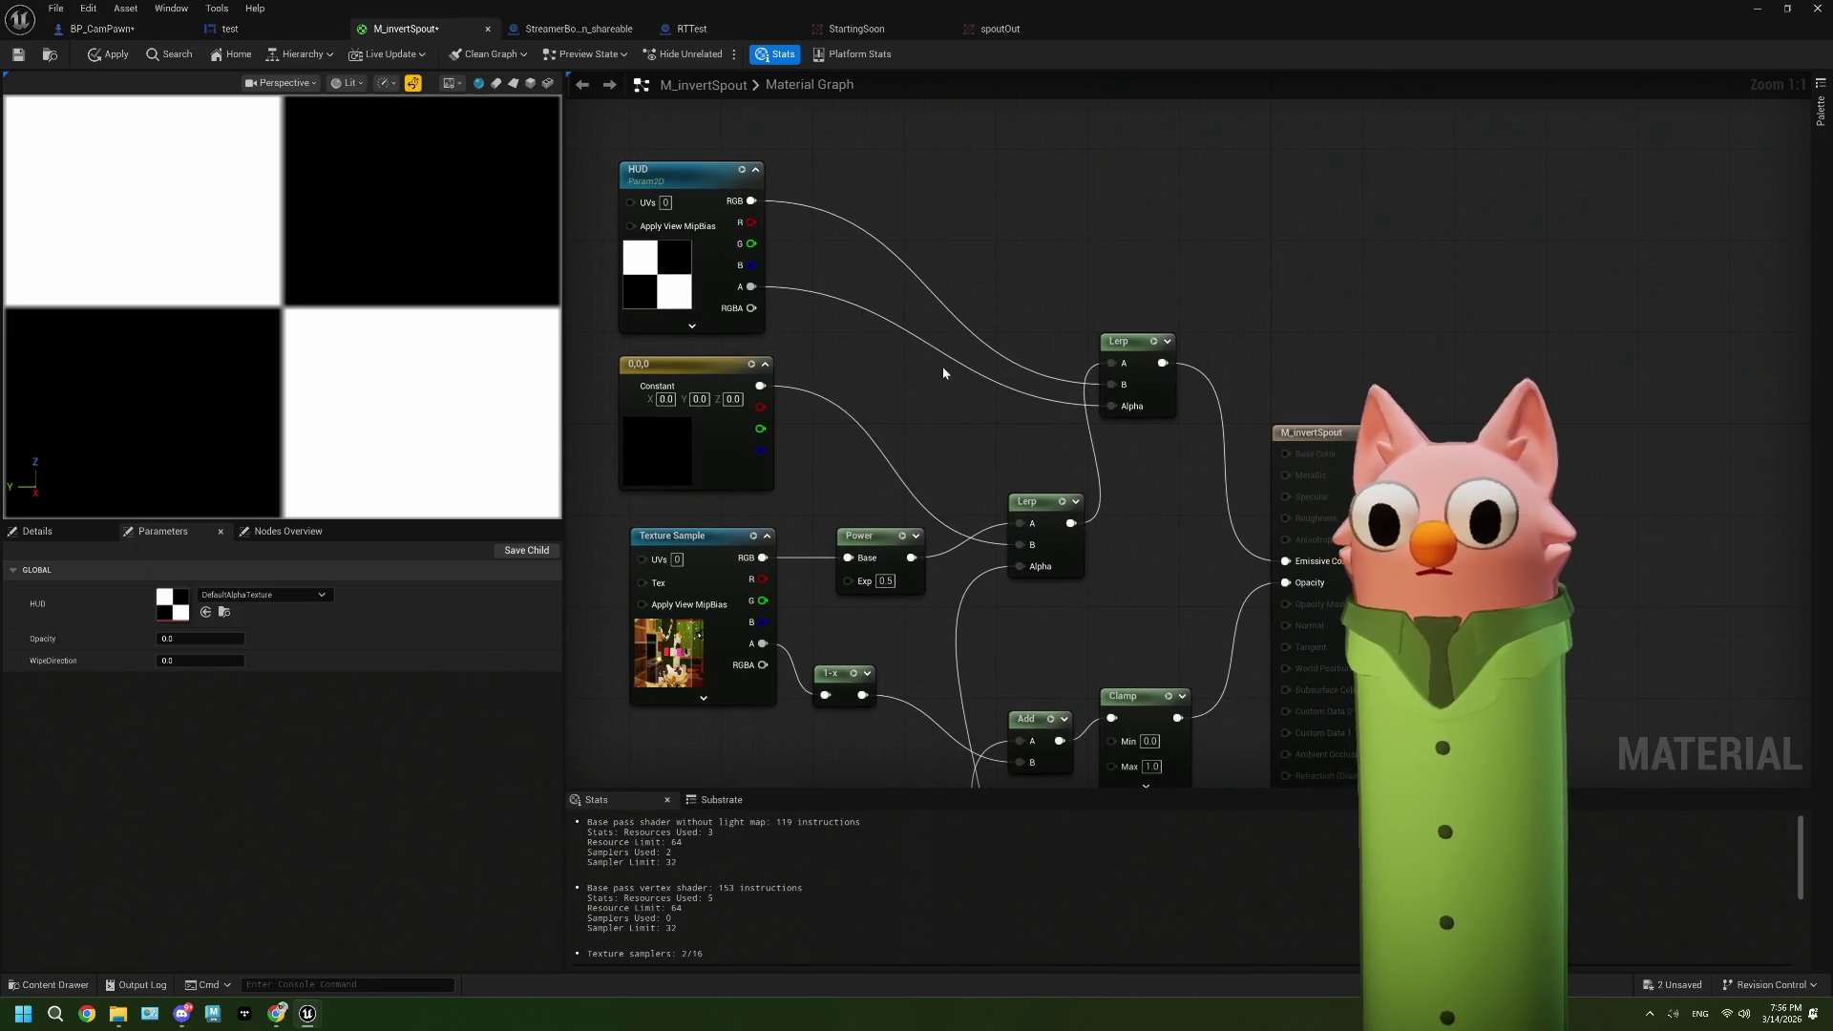
Step: Save M_invertSpout, float the editor window, run and stop a test play, and close the message log
left_click(21, 61)
left_click_drag(1108, 10, 1217, 349)
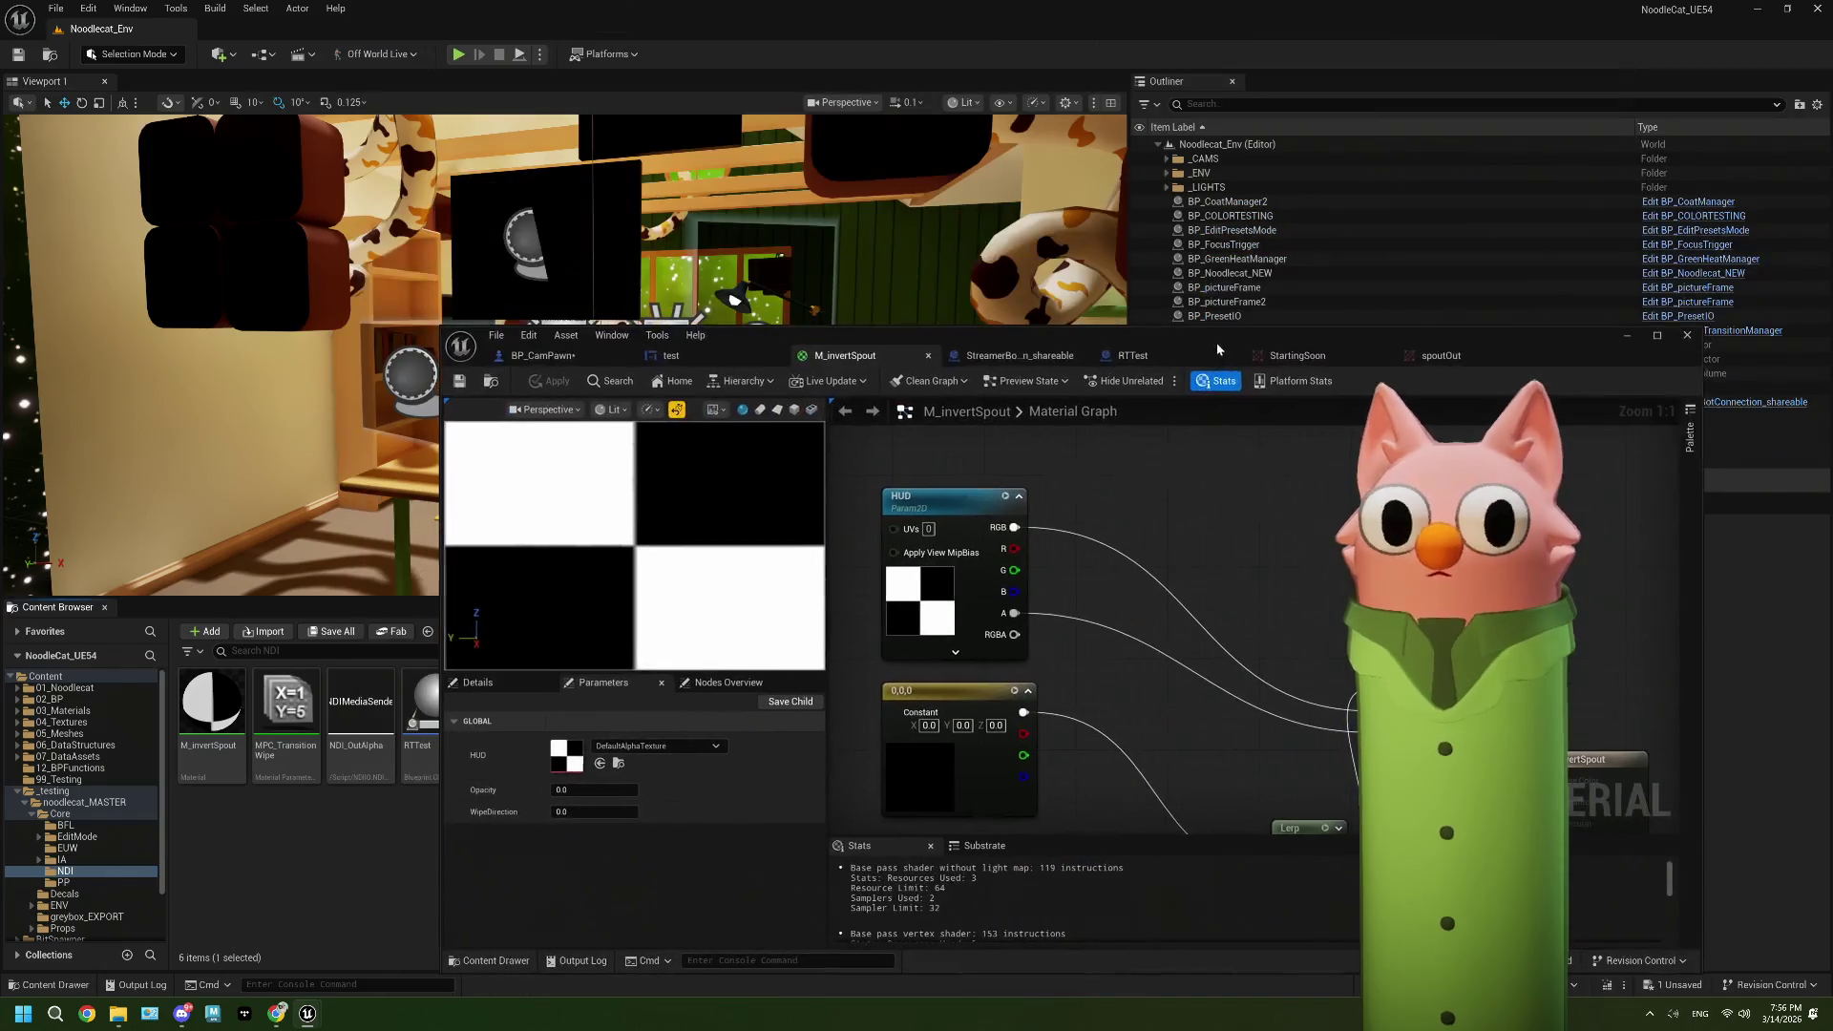
left_click(467, 56)
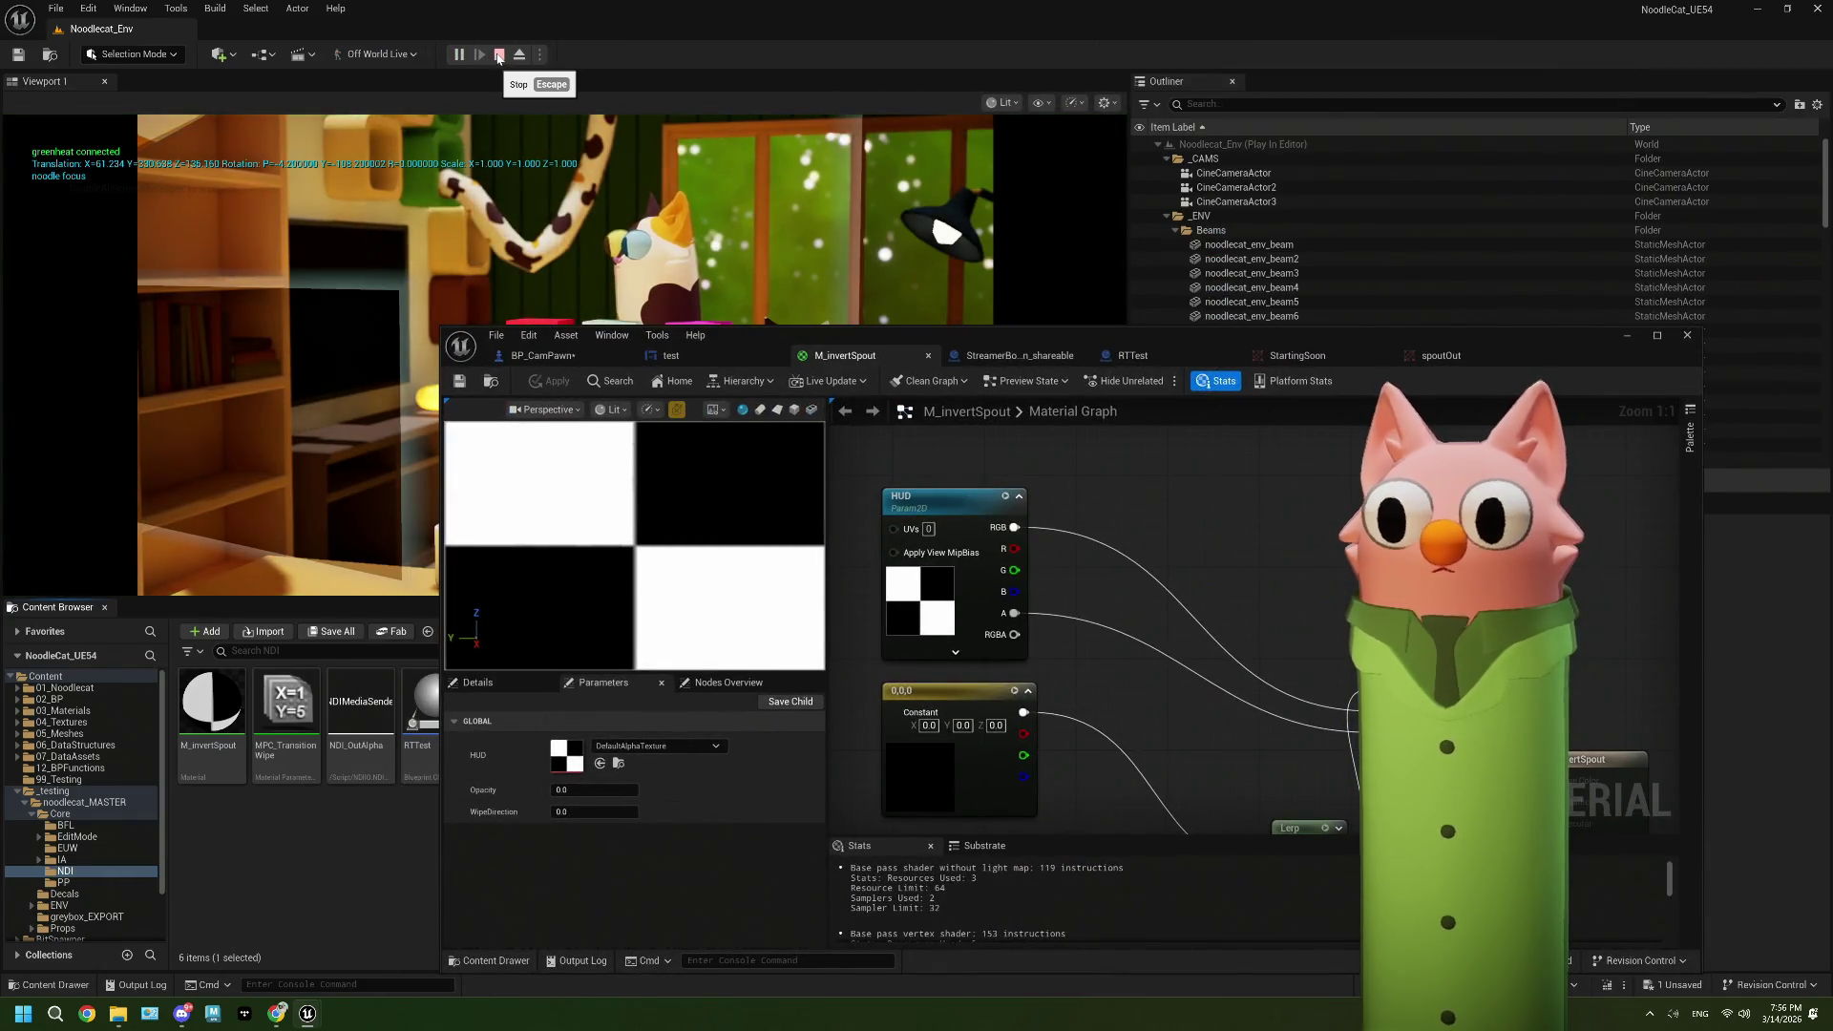
left_click(498, 56)
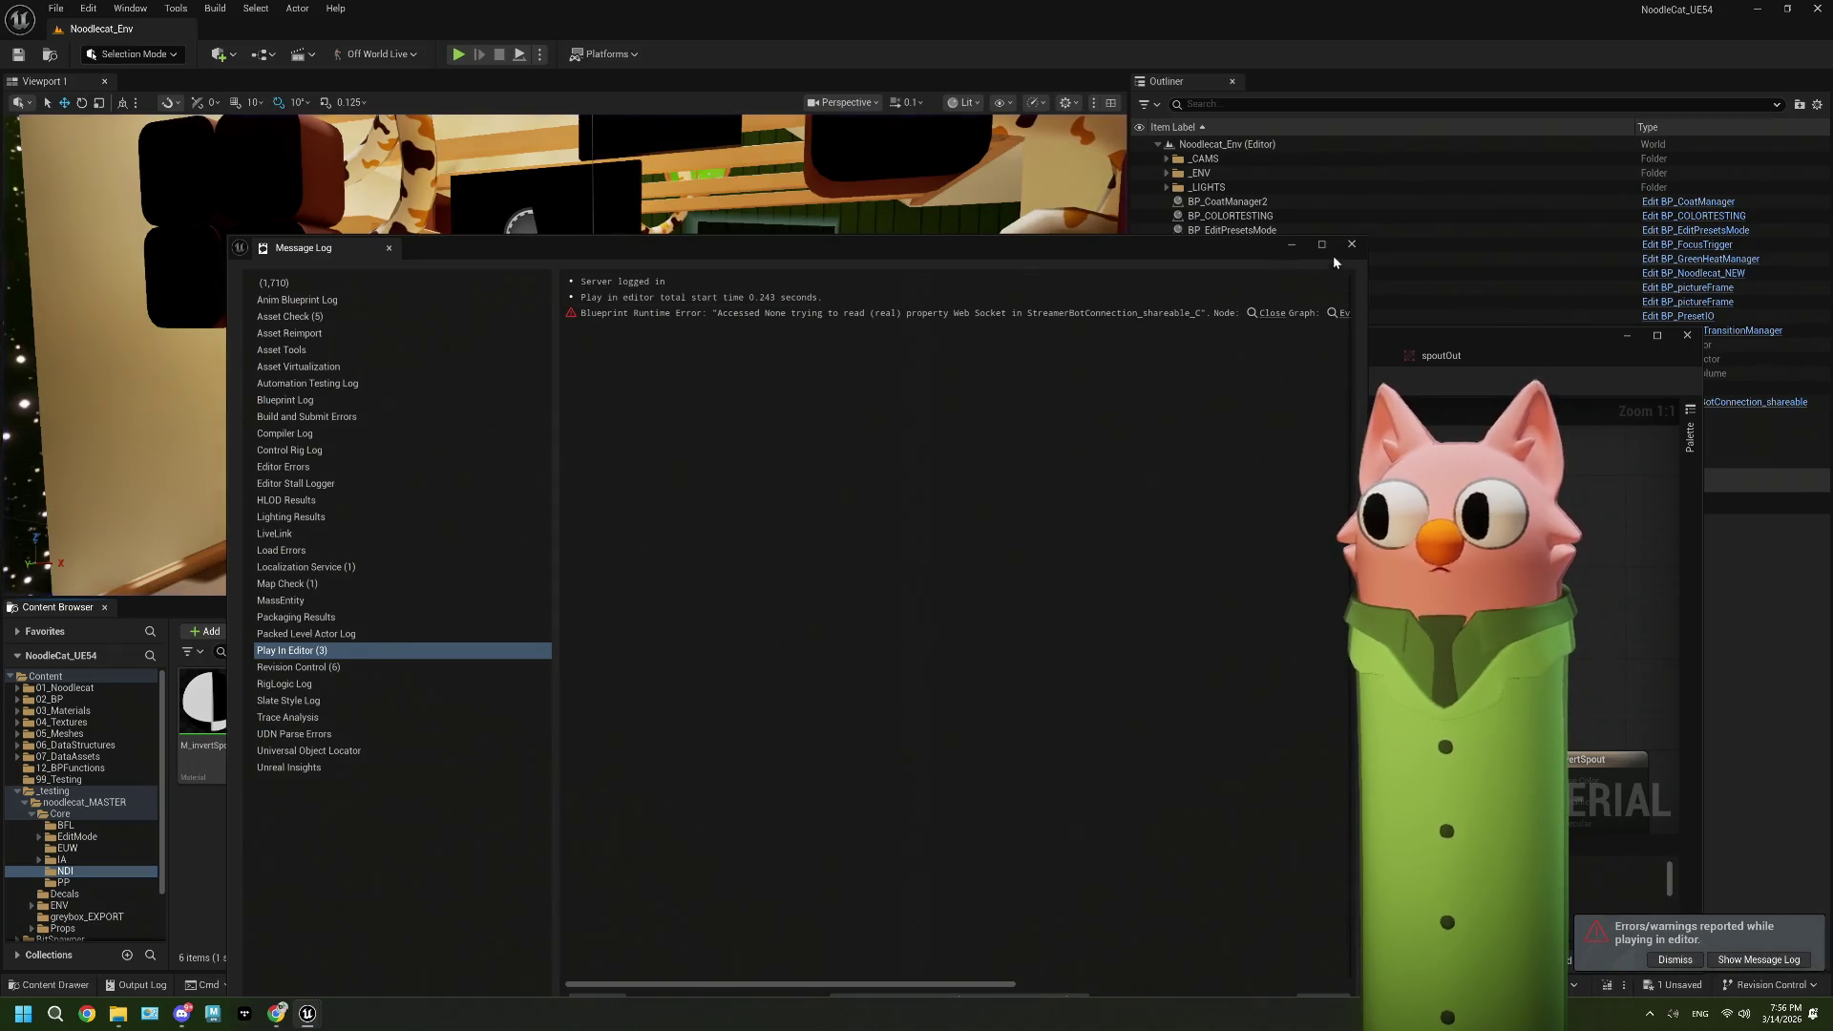
left_click(1351, 245)
Step: Check the spoutOut, StartingSoon and RTTest tabs, then minimize the asset editor and the StartingSoon texture window
left_click(1440, 355)
left_click(1297, 355)
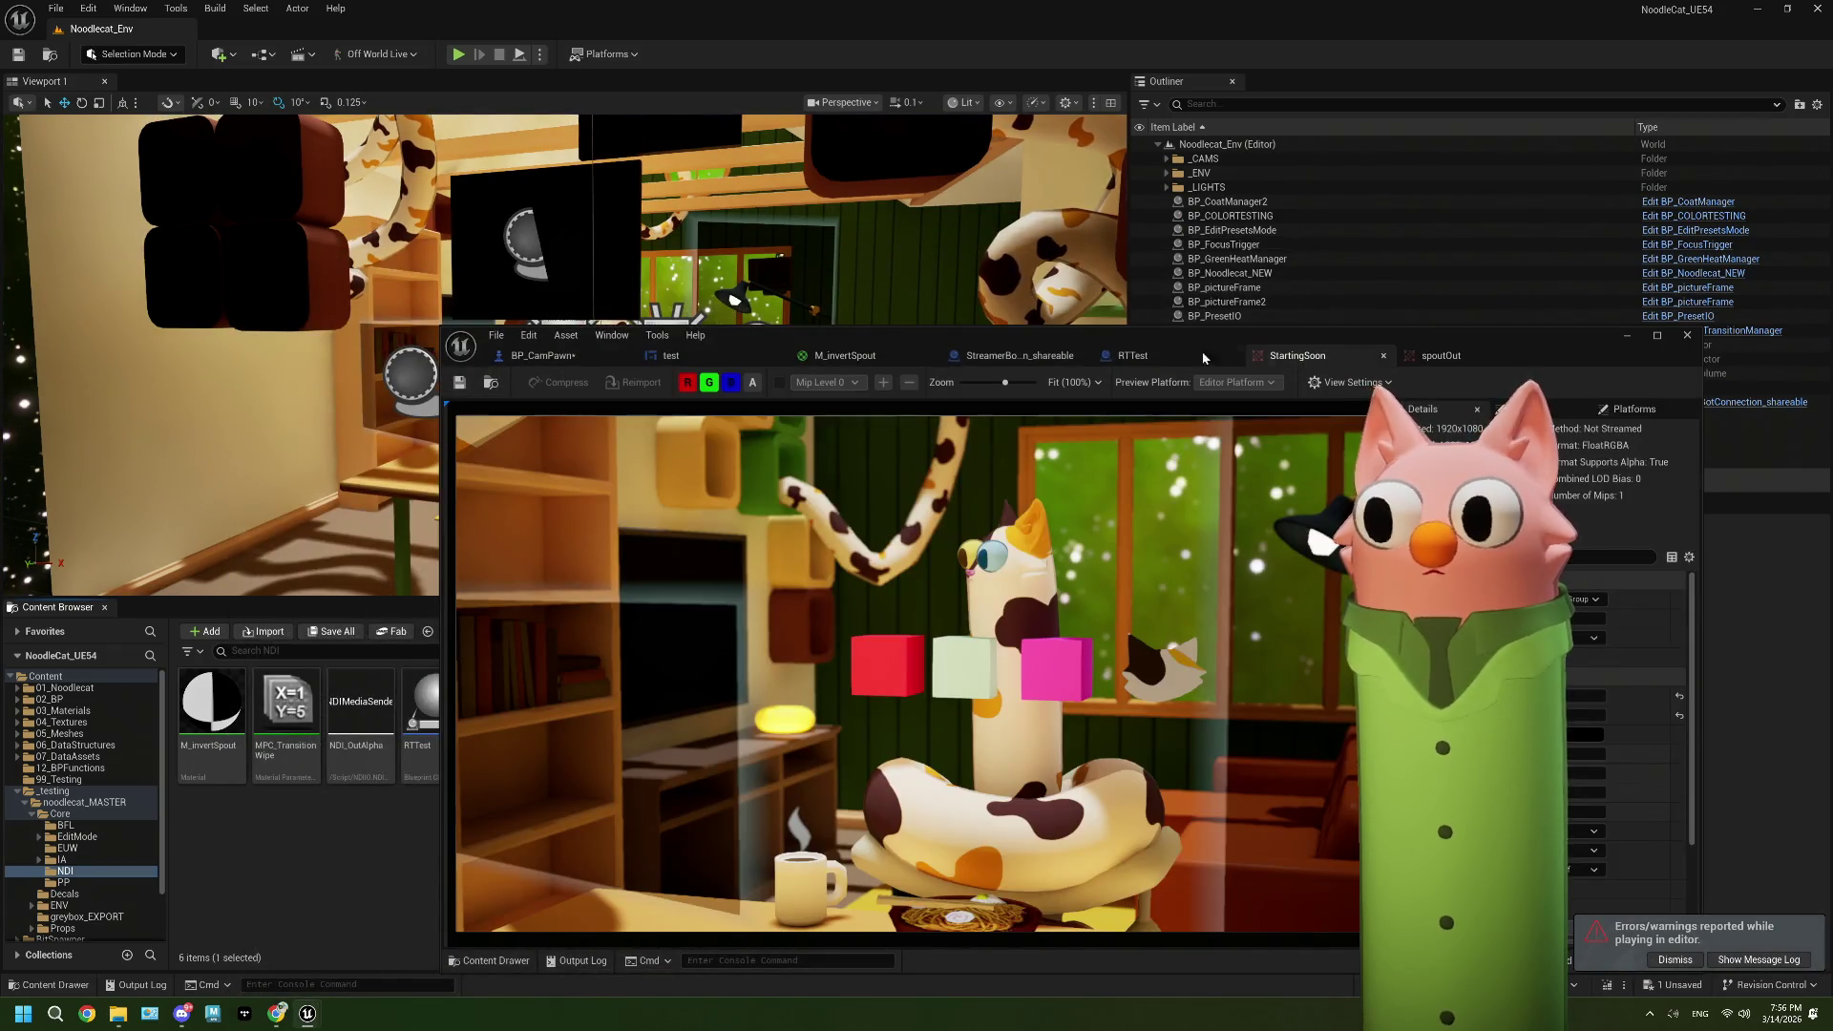
left_click(1203, 357)
left_click(1505, 355)
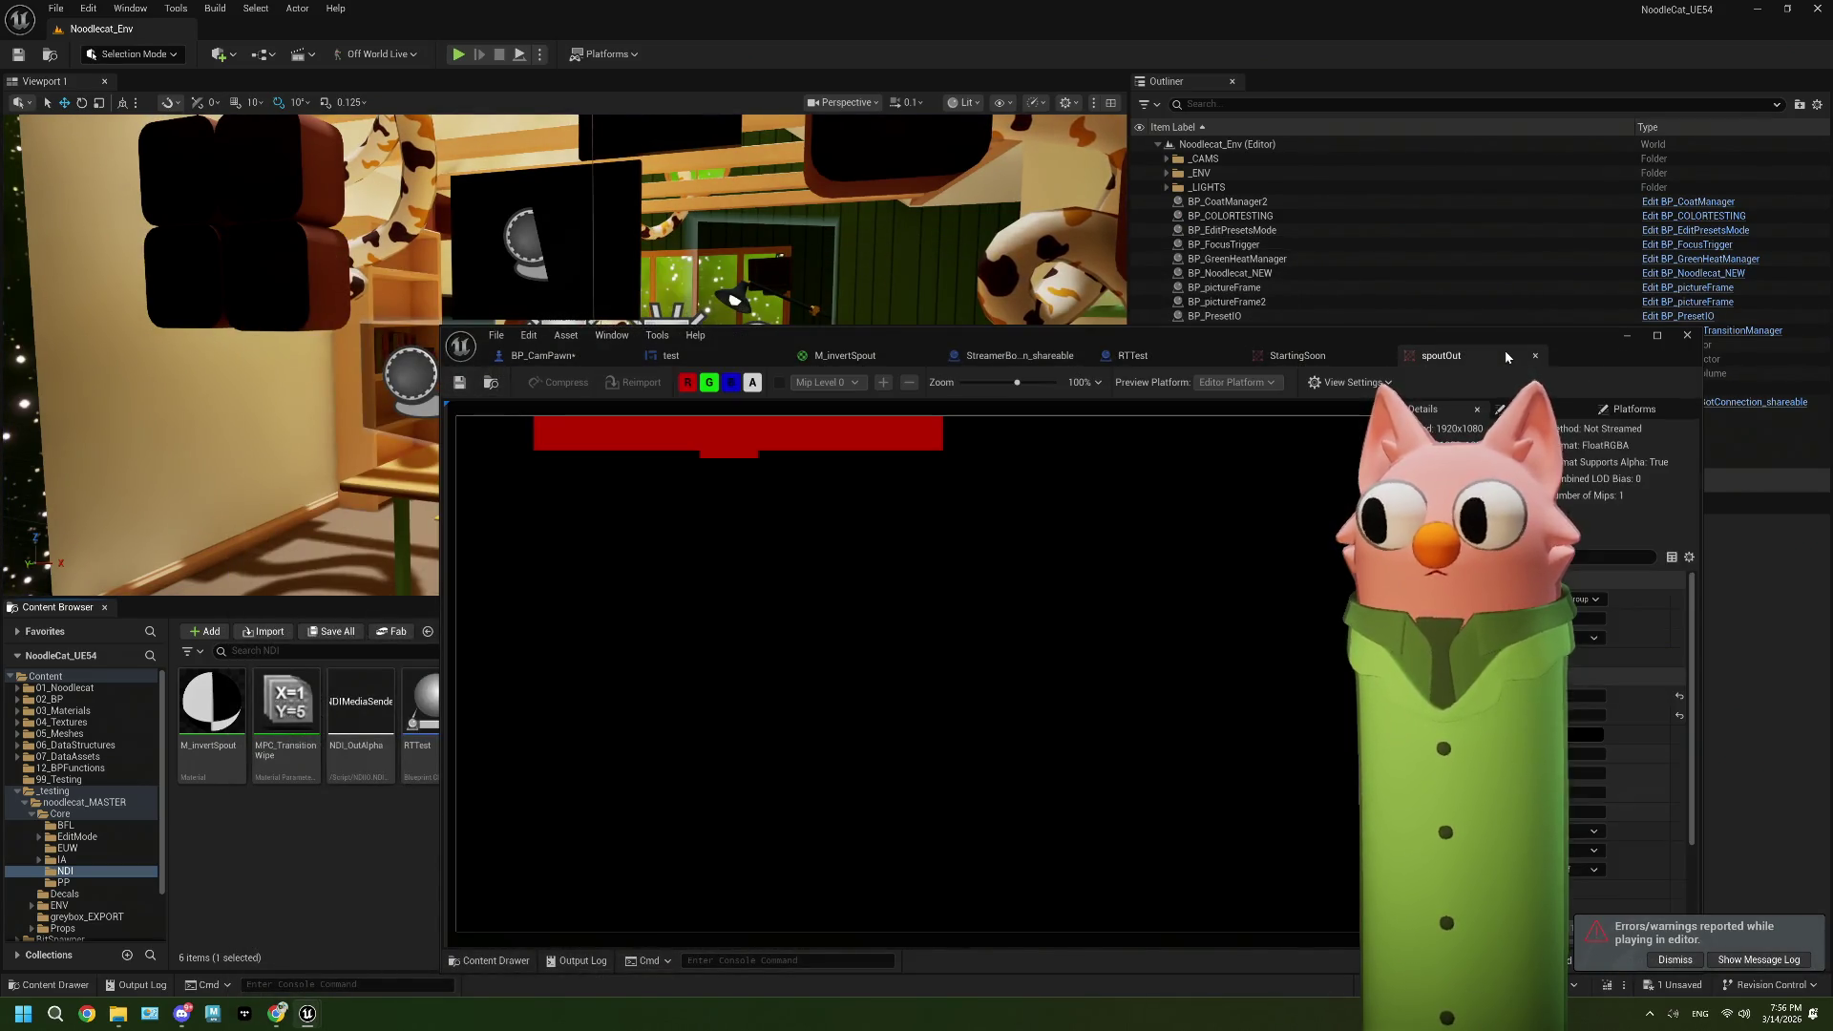
left_click(1618, 339)
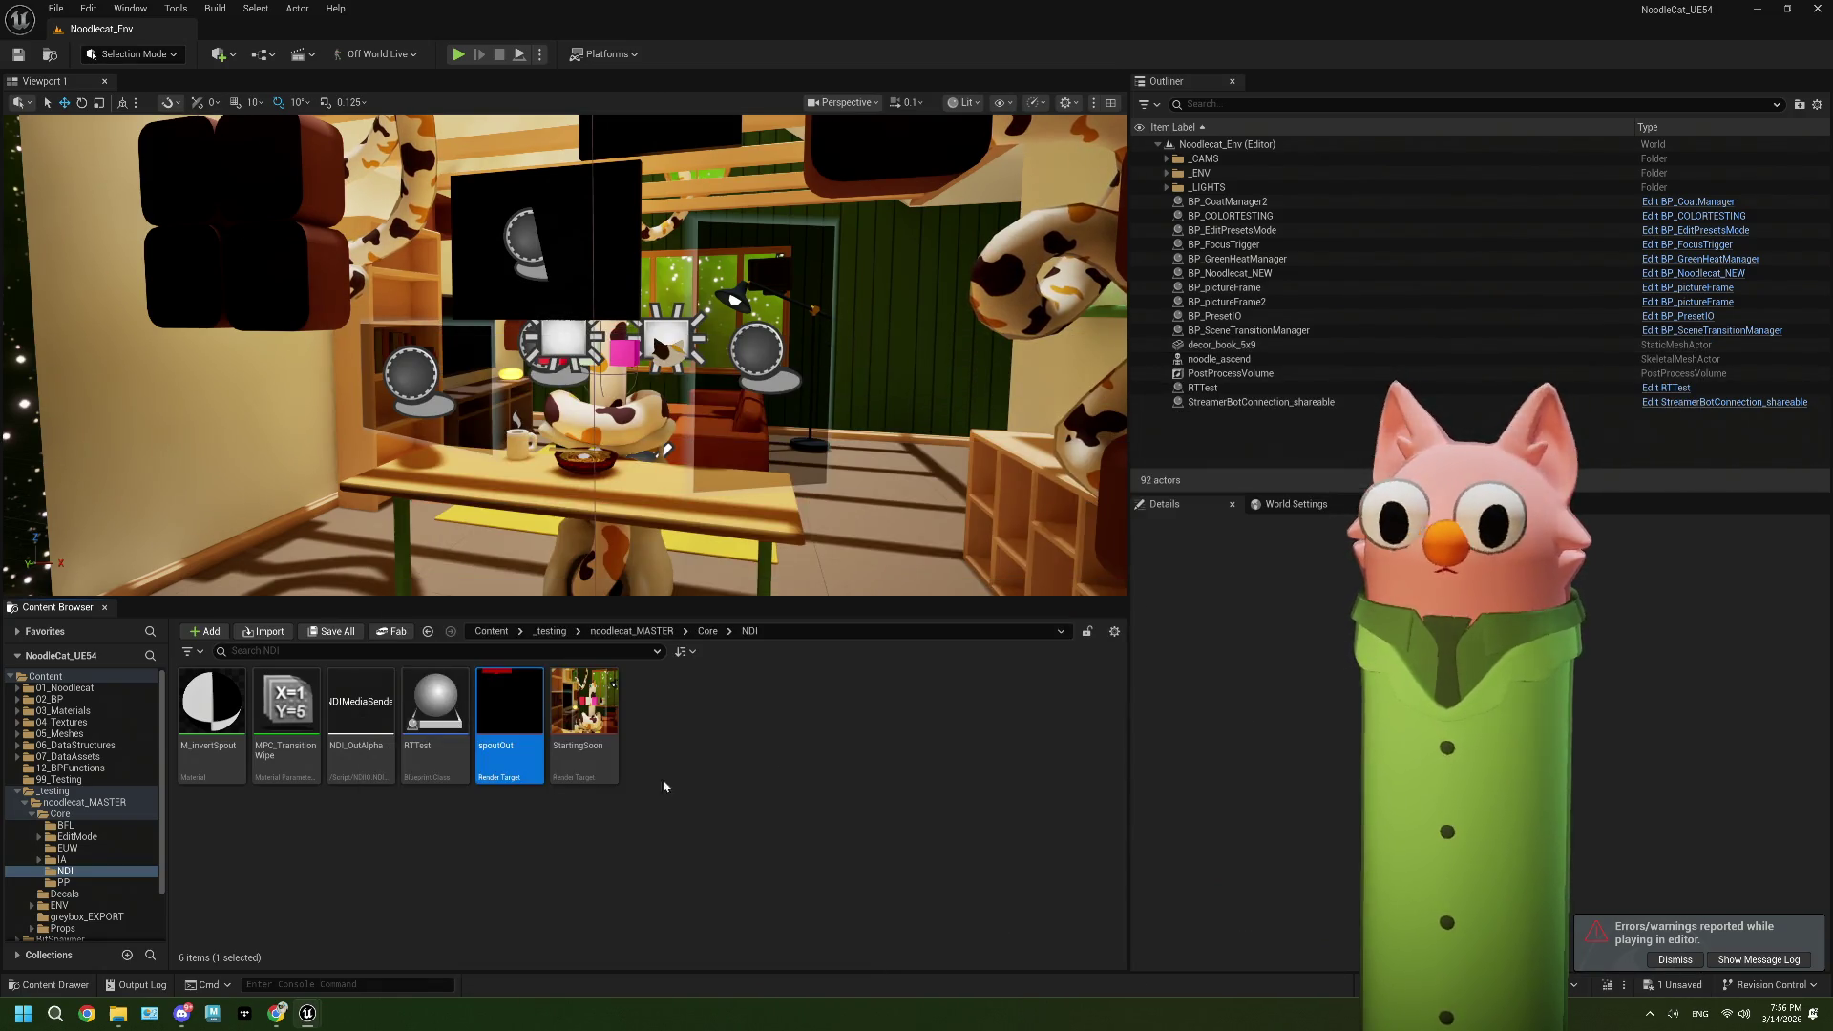
left_click(576, 749)
double_click(576, 749)
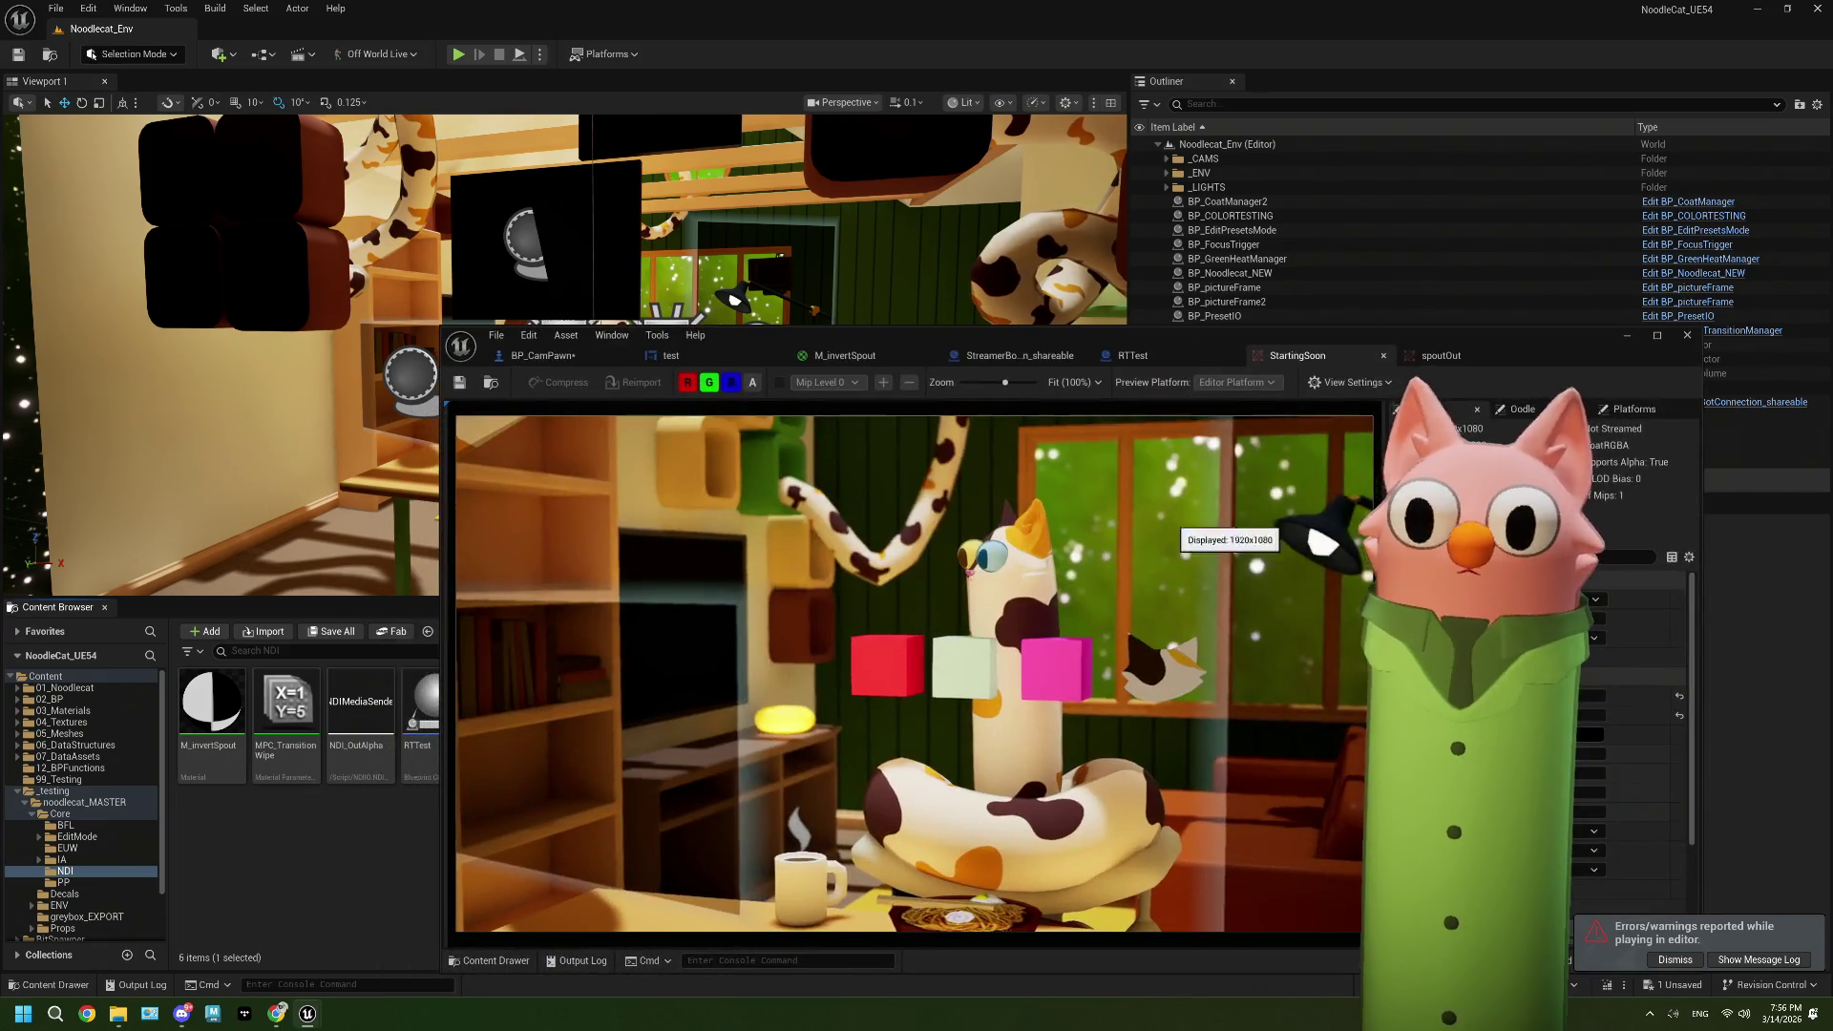
left_click(1618, 339)
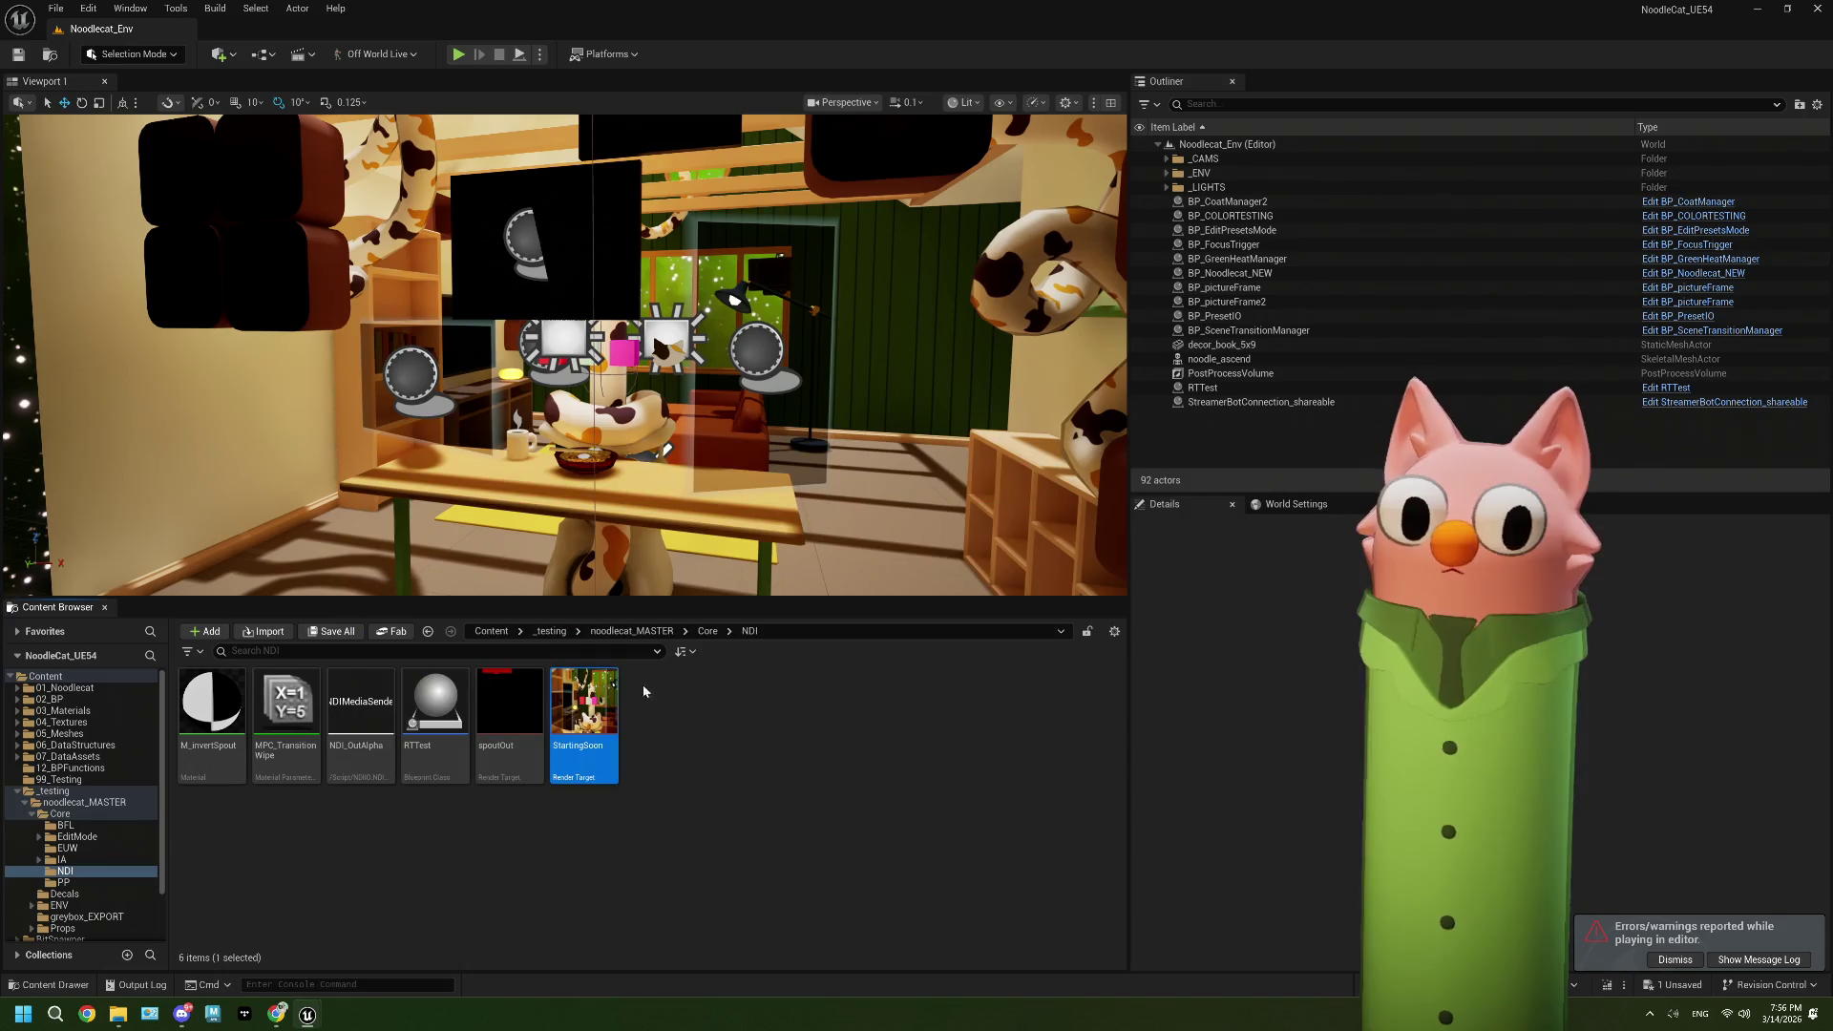
Step: Open BP_CamPawn from the Core folder, maximize it, select the Rt variable and save
left_click(707, 632)
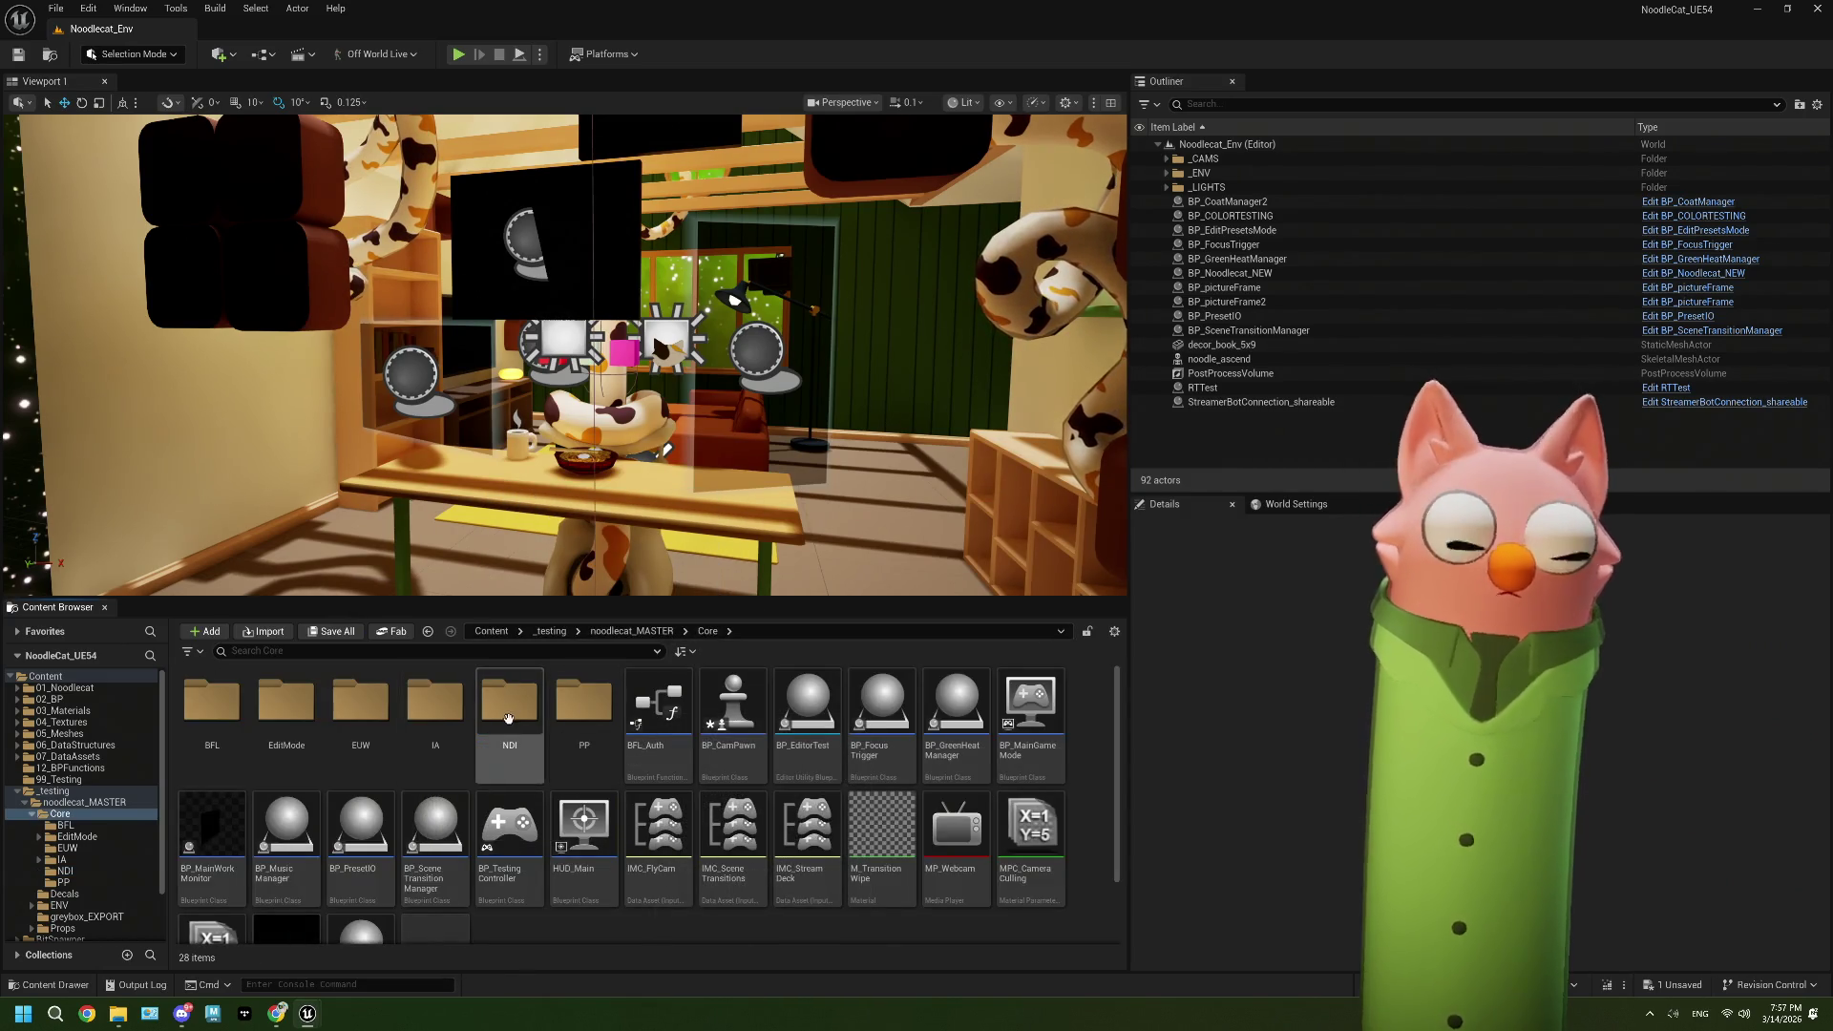
double_click(312, 711)
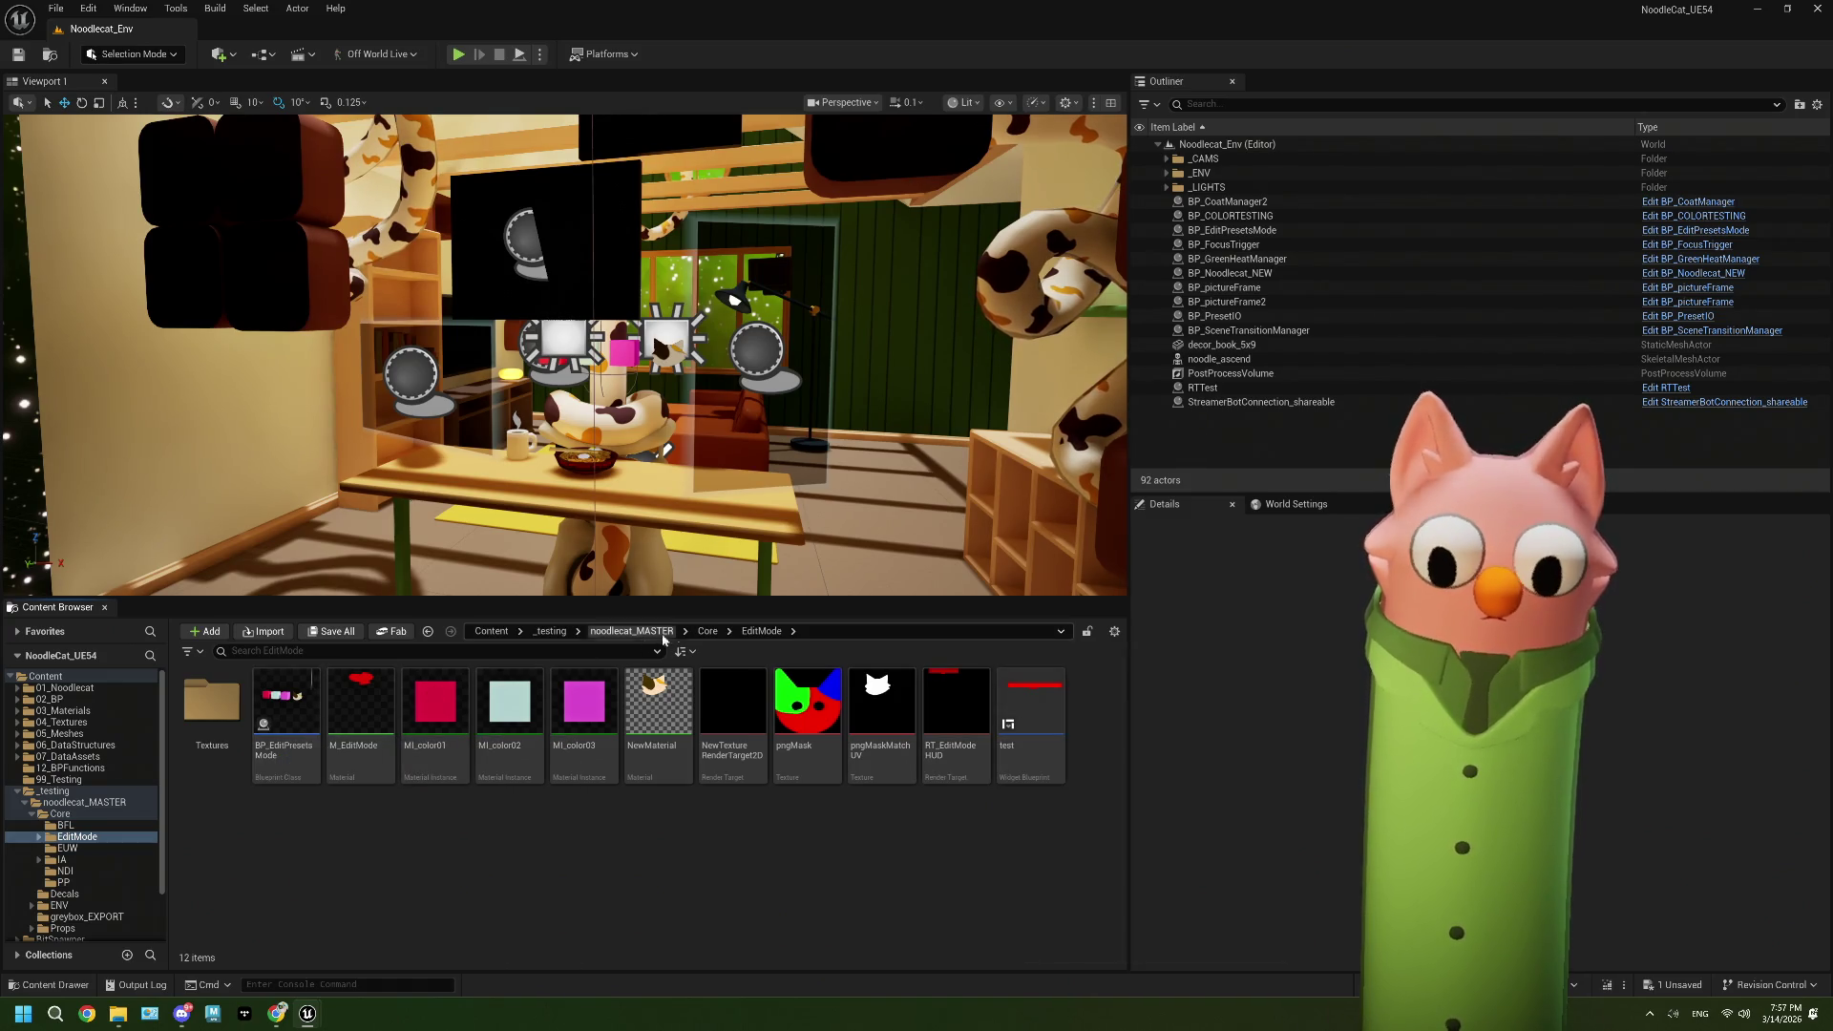
left_click(707, 632)
double_click(733, 726)
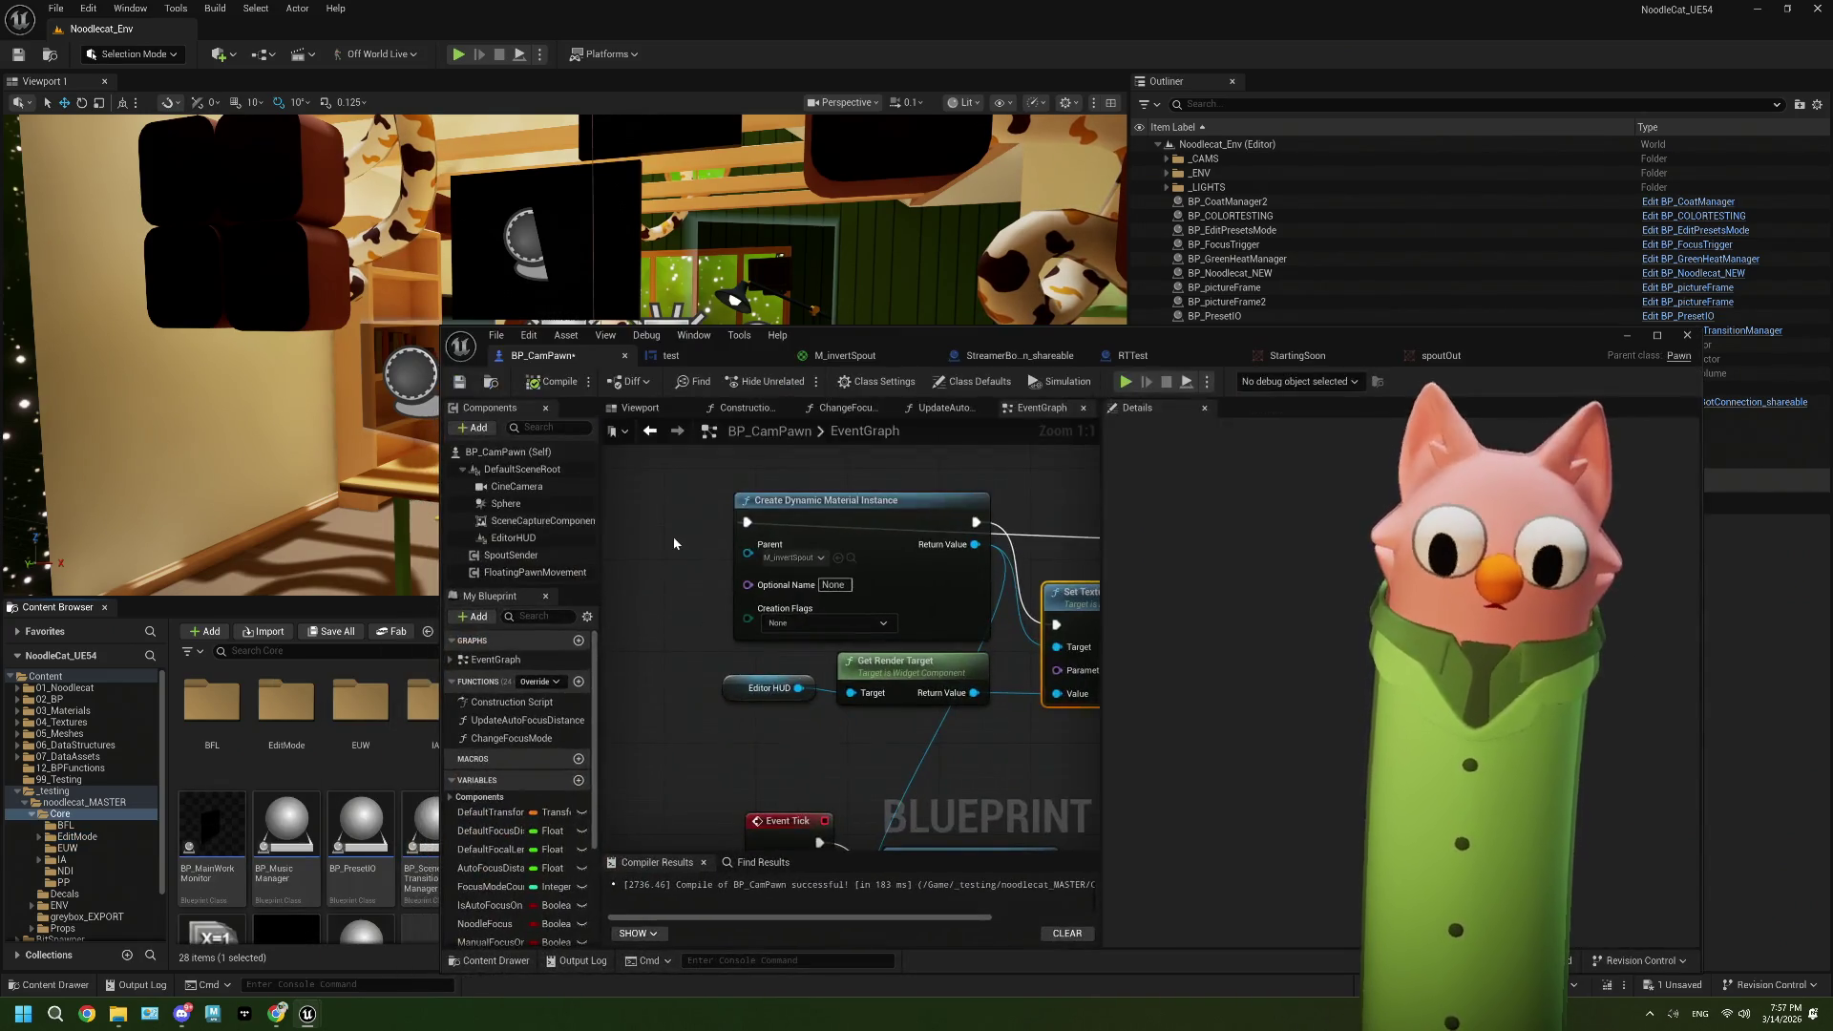
double_click(1406, 339)
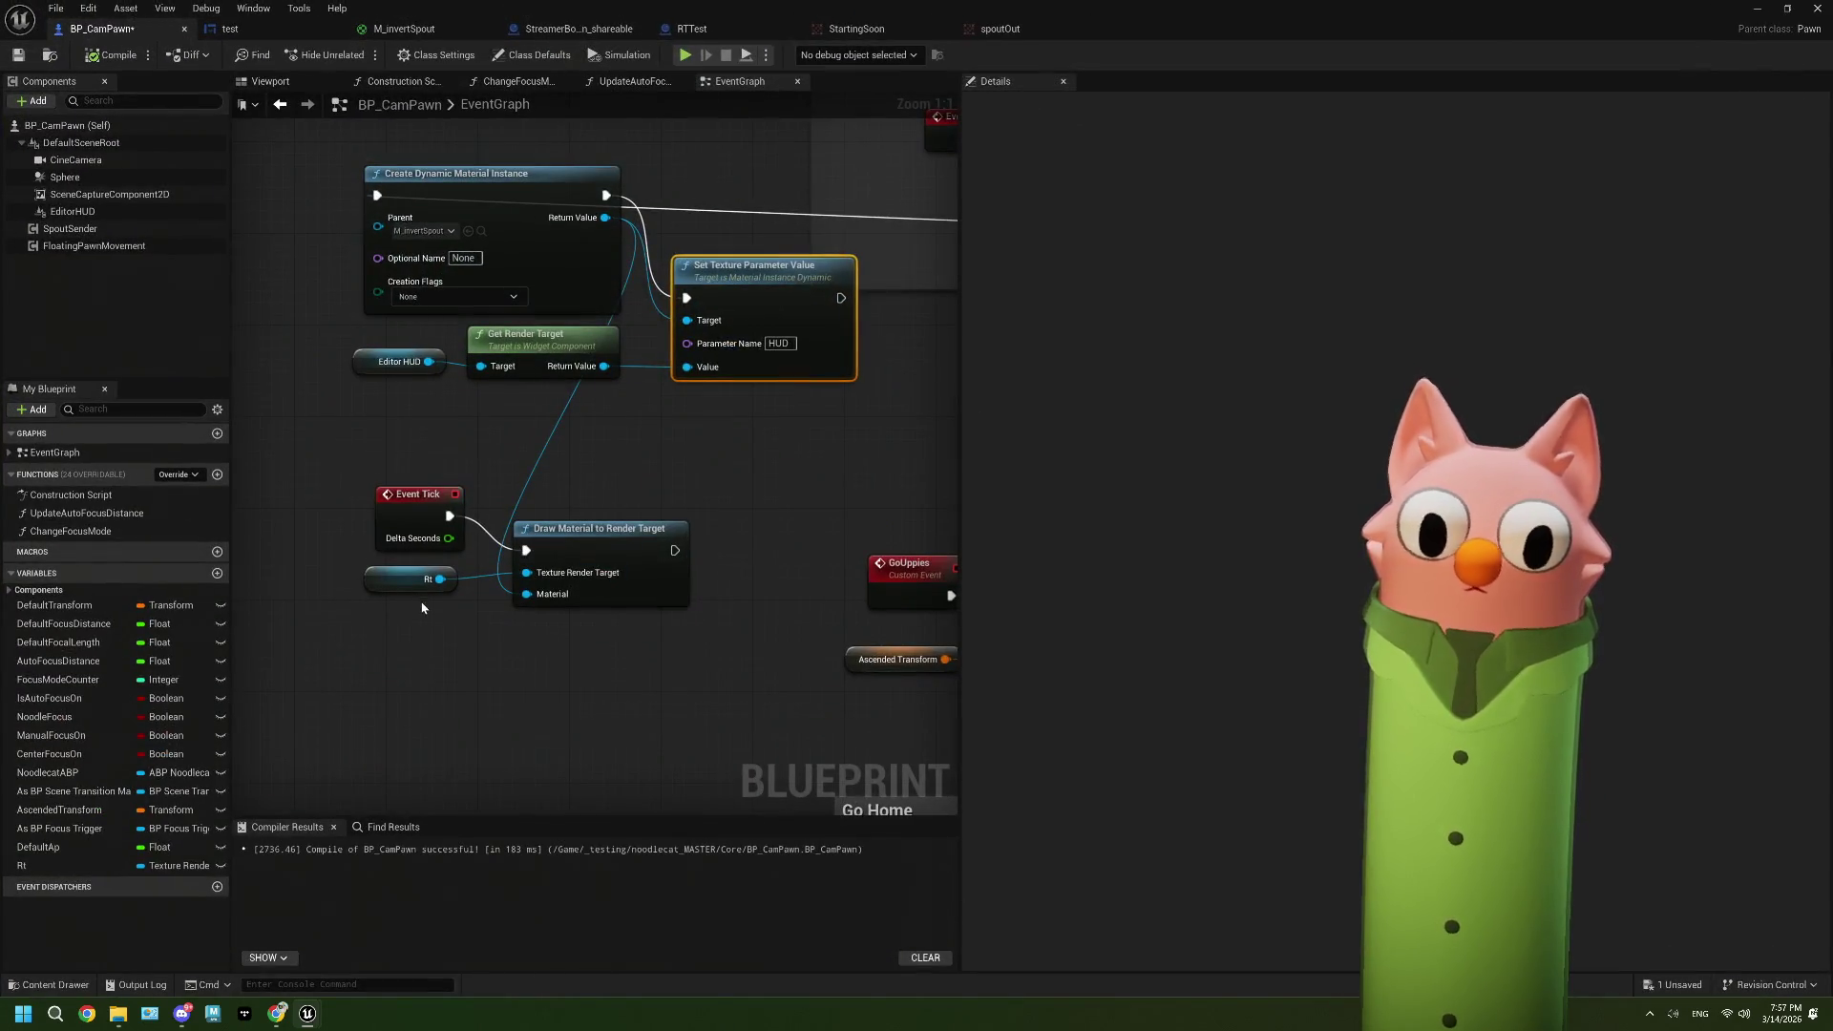
left_click(395, 575)
key("ctrl+s")
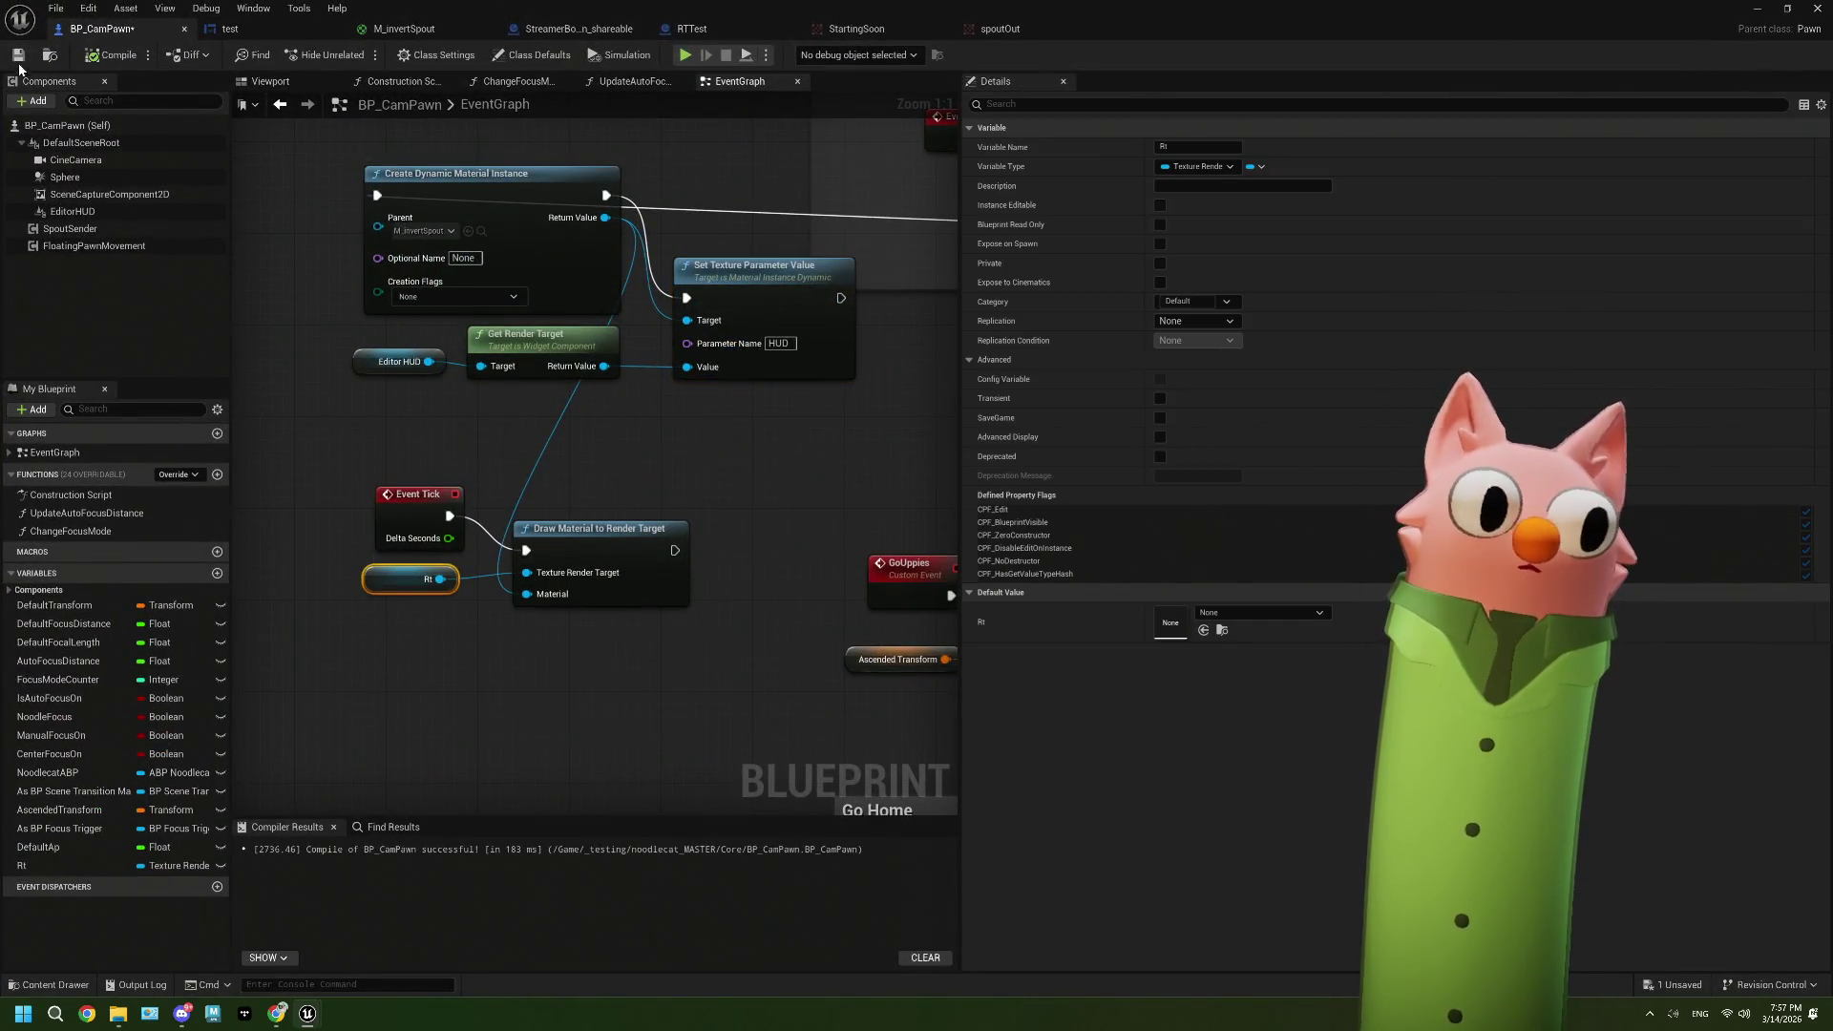
Step: Set the Rt variable's default value to the spoutOut render target
left_click(1267, 611)
type("spot")
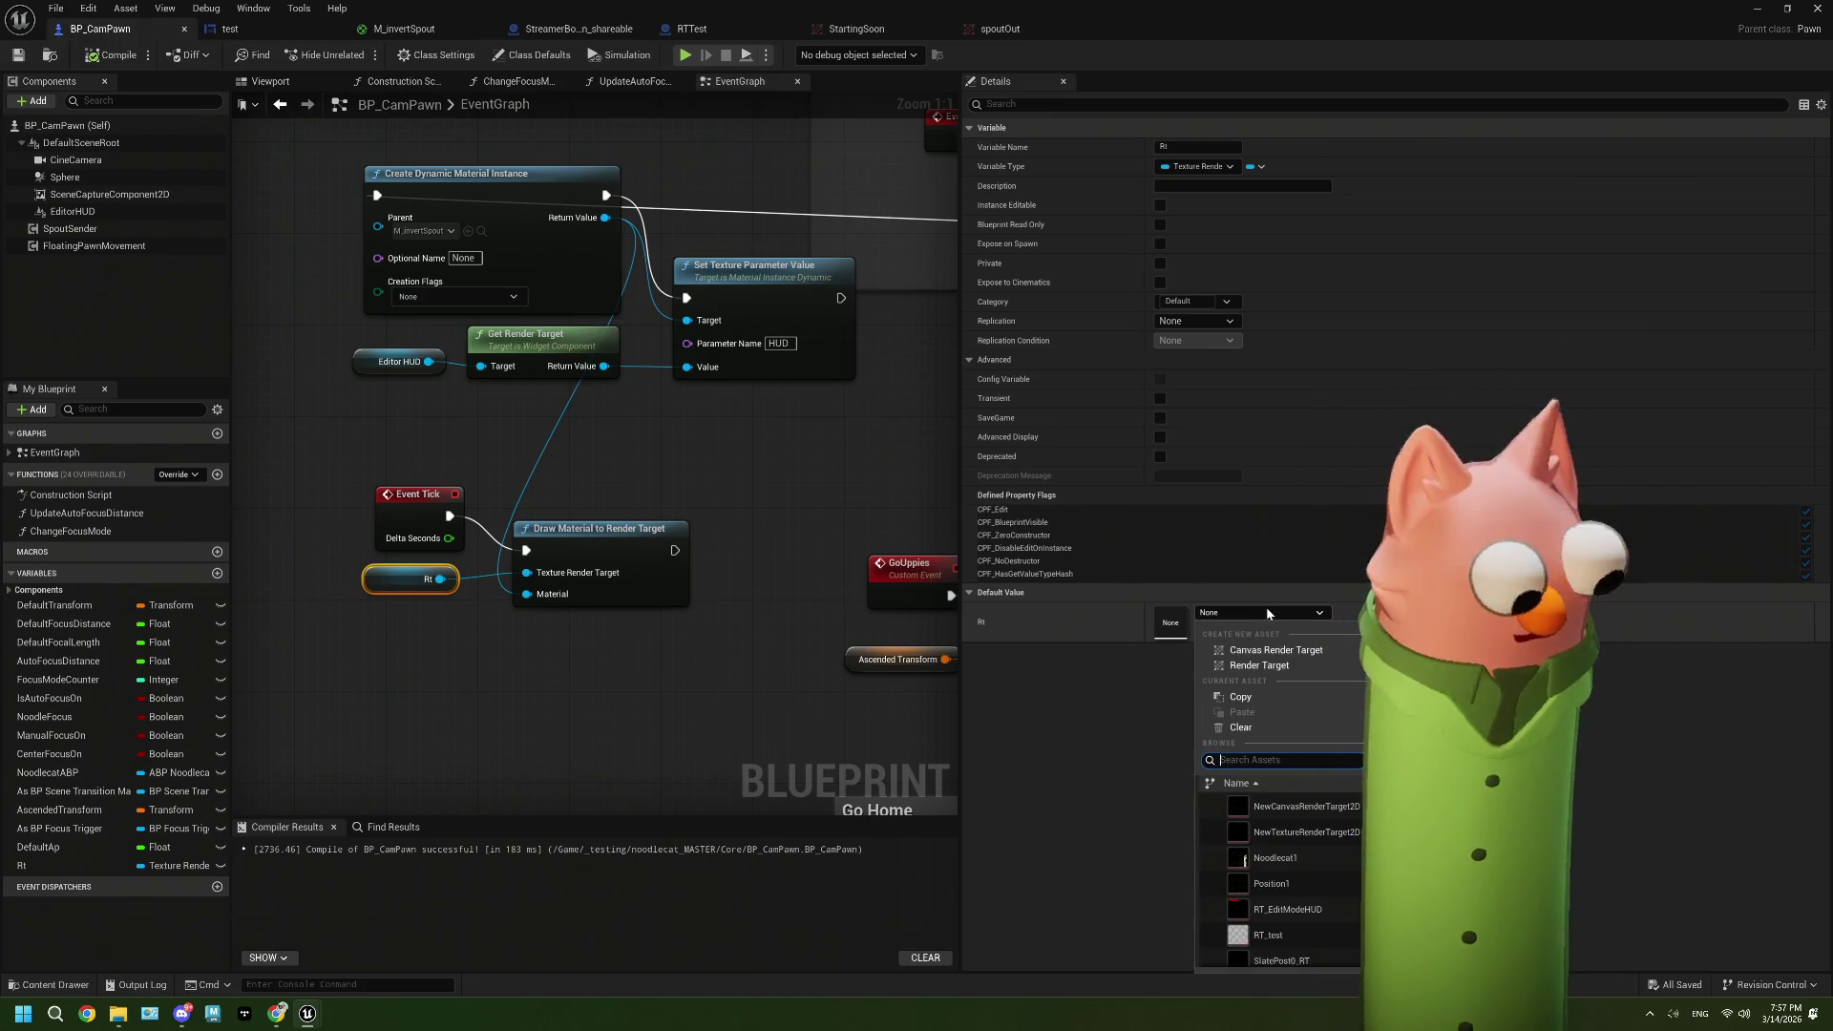
key("BackSpace")
type("u")
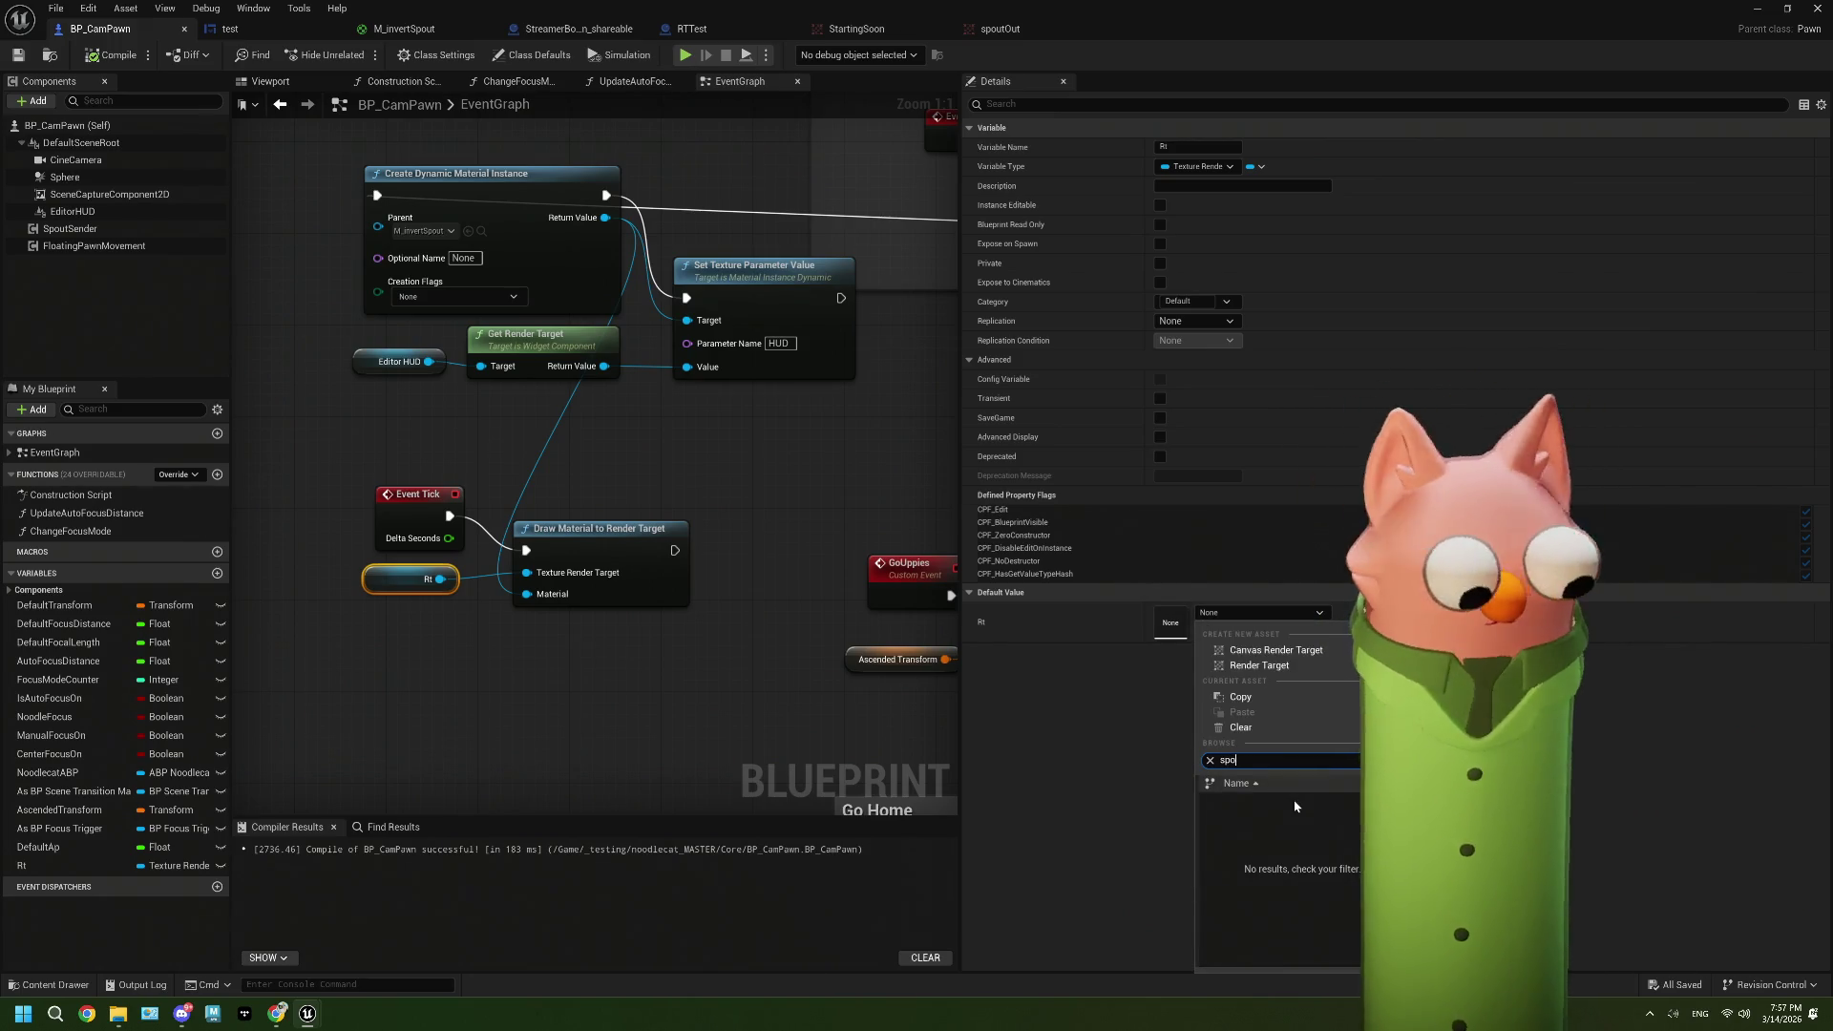
left_click(1273, 806)
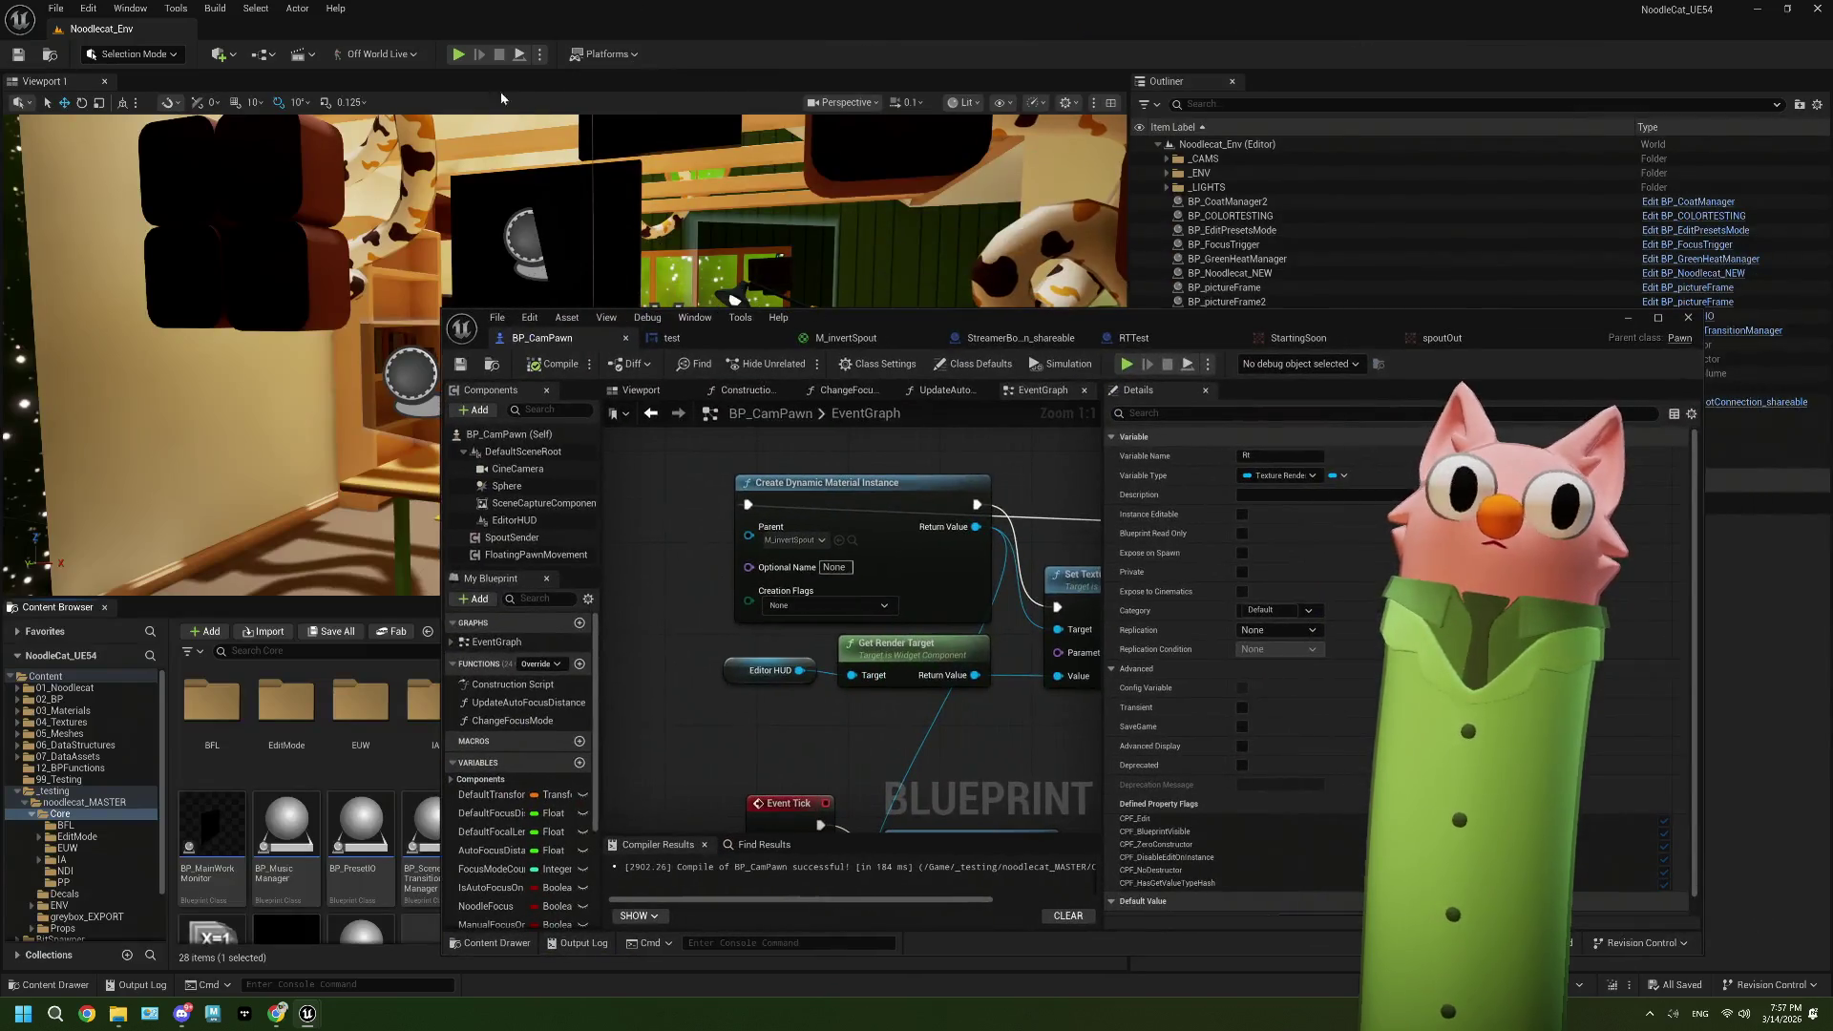
Step: Run and stop a test play while viewing spoutOut, close the message log, and maximize the asset editor
left_click(458, 54)
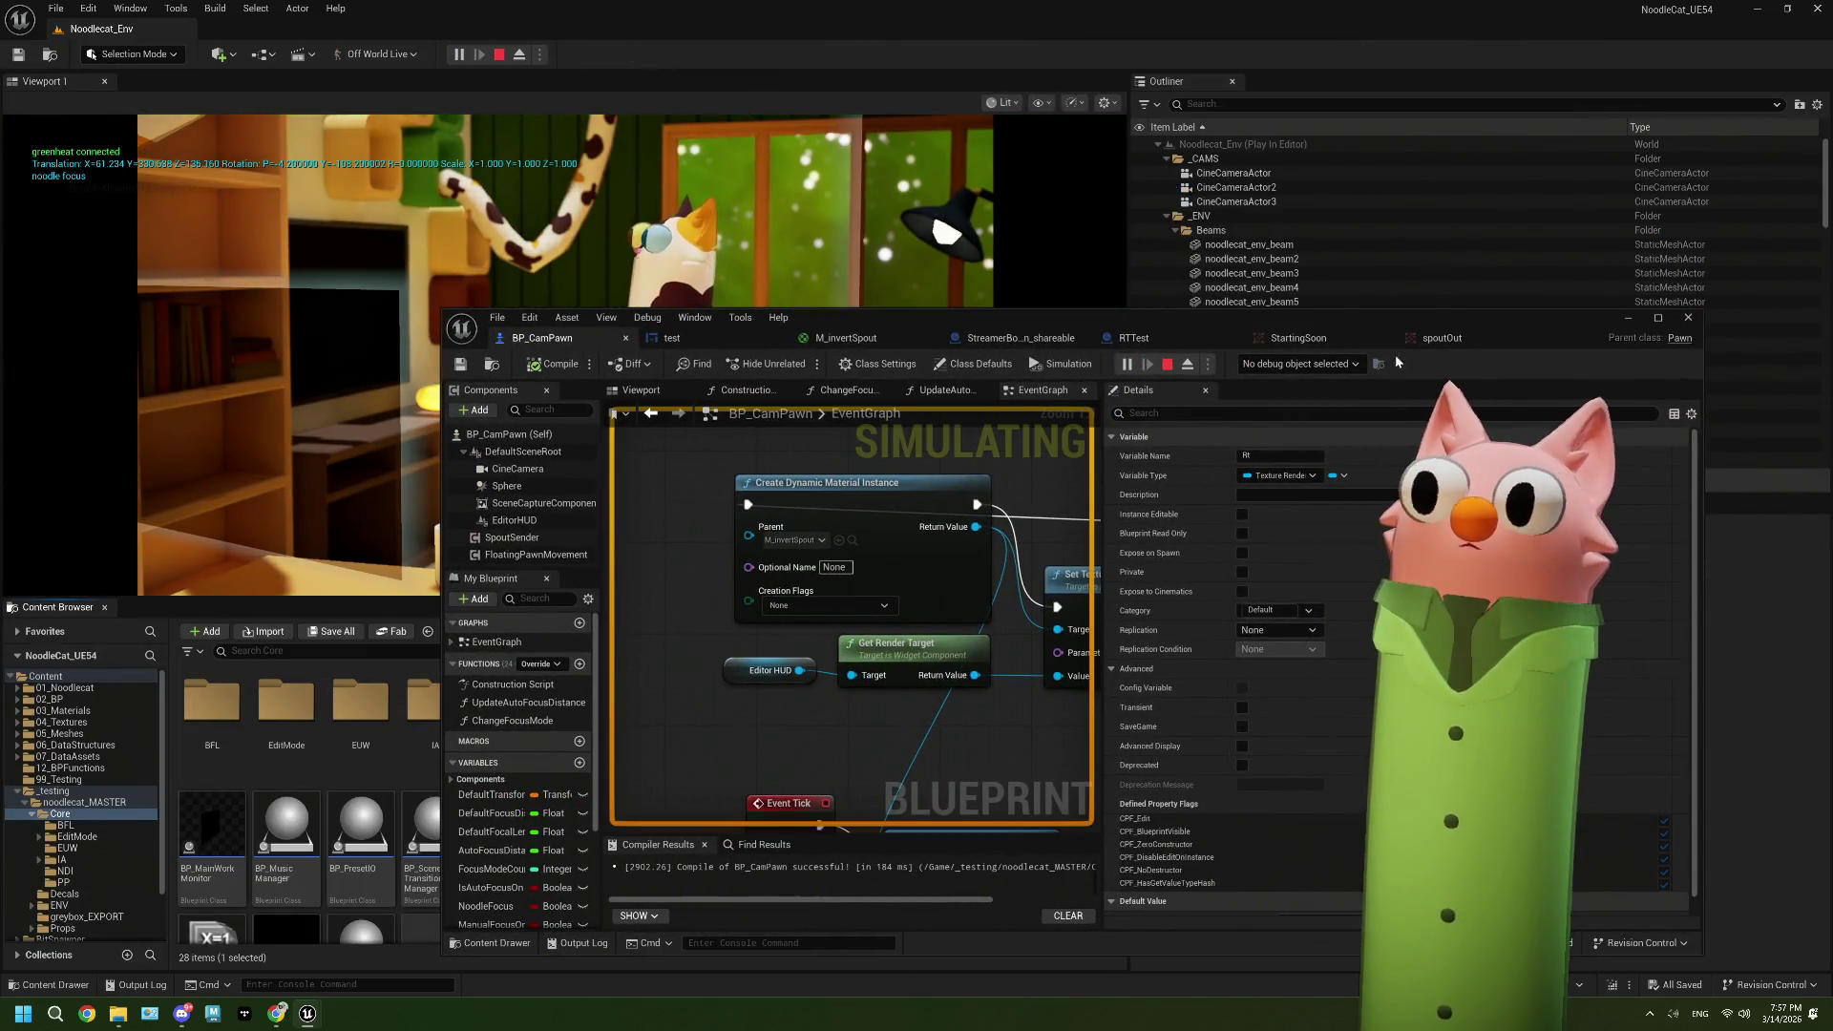
left_click(1415, 344)
left_click(499, 55)
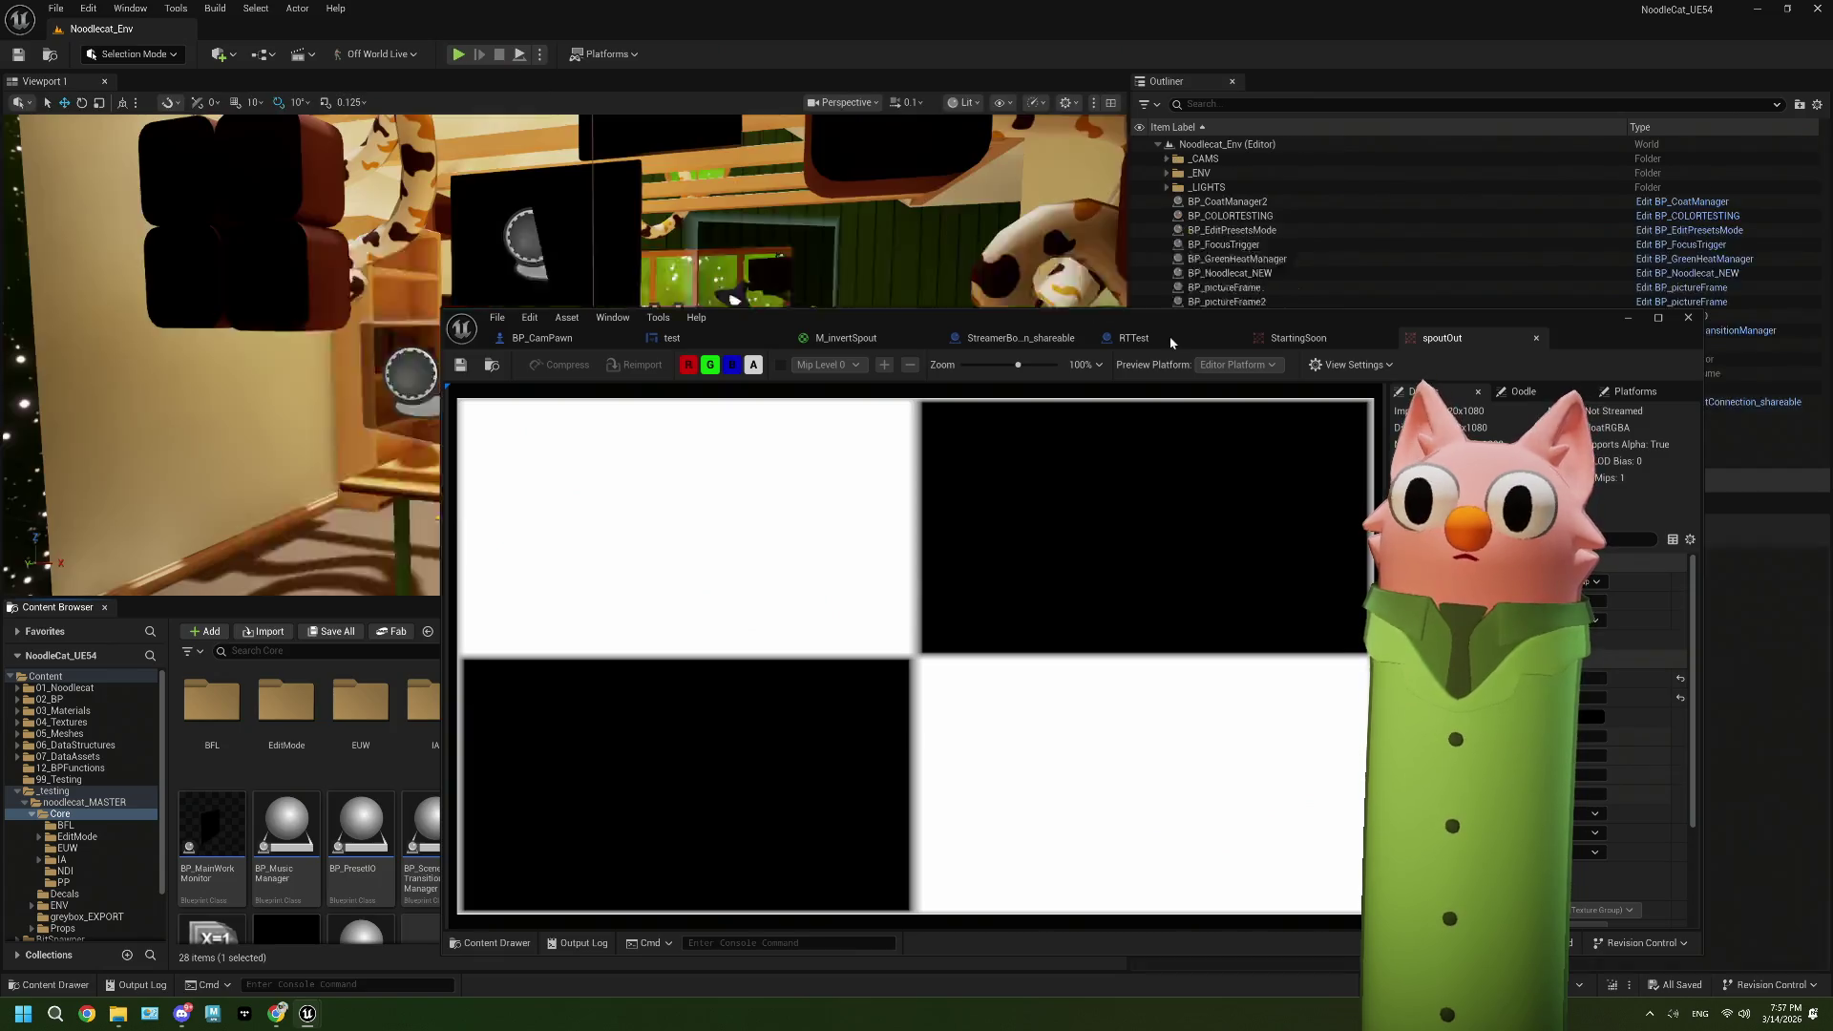
left_click(1352, 245)
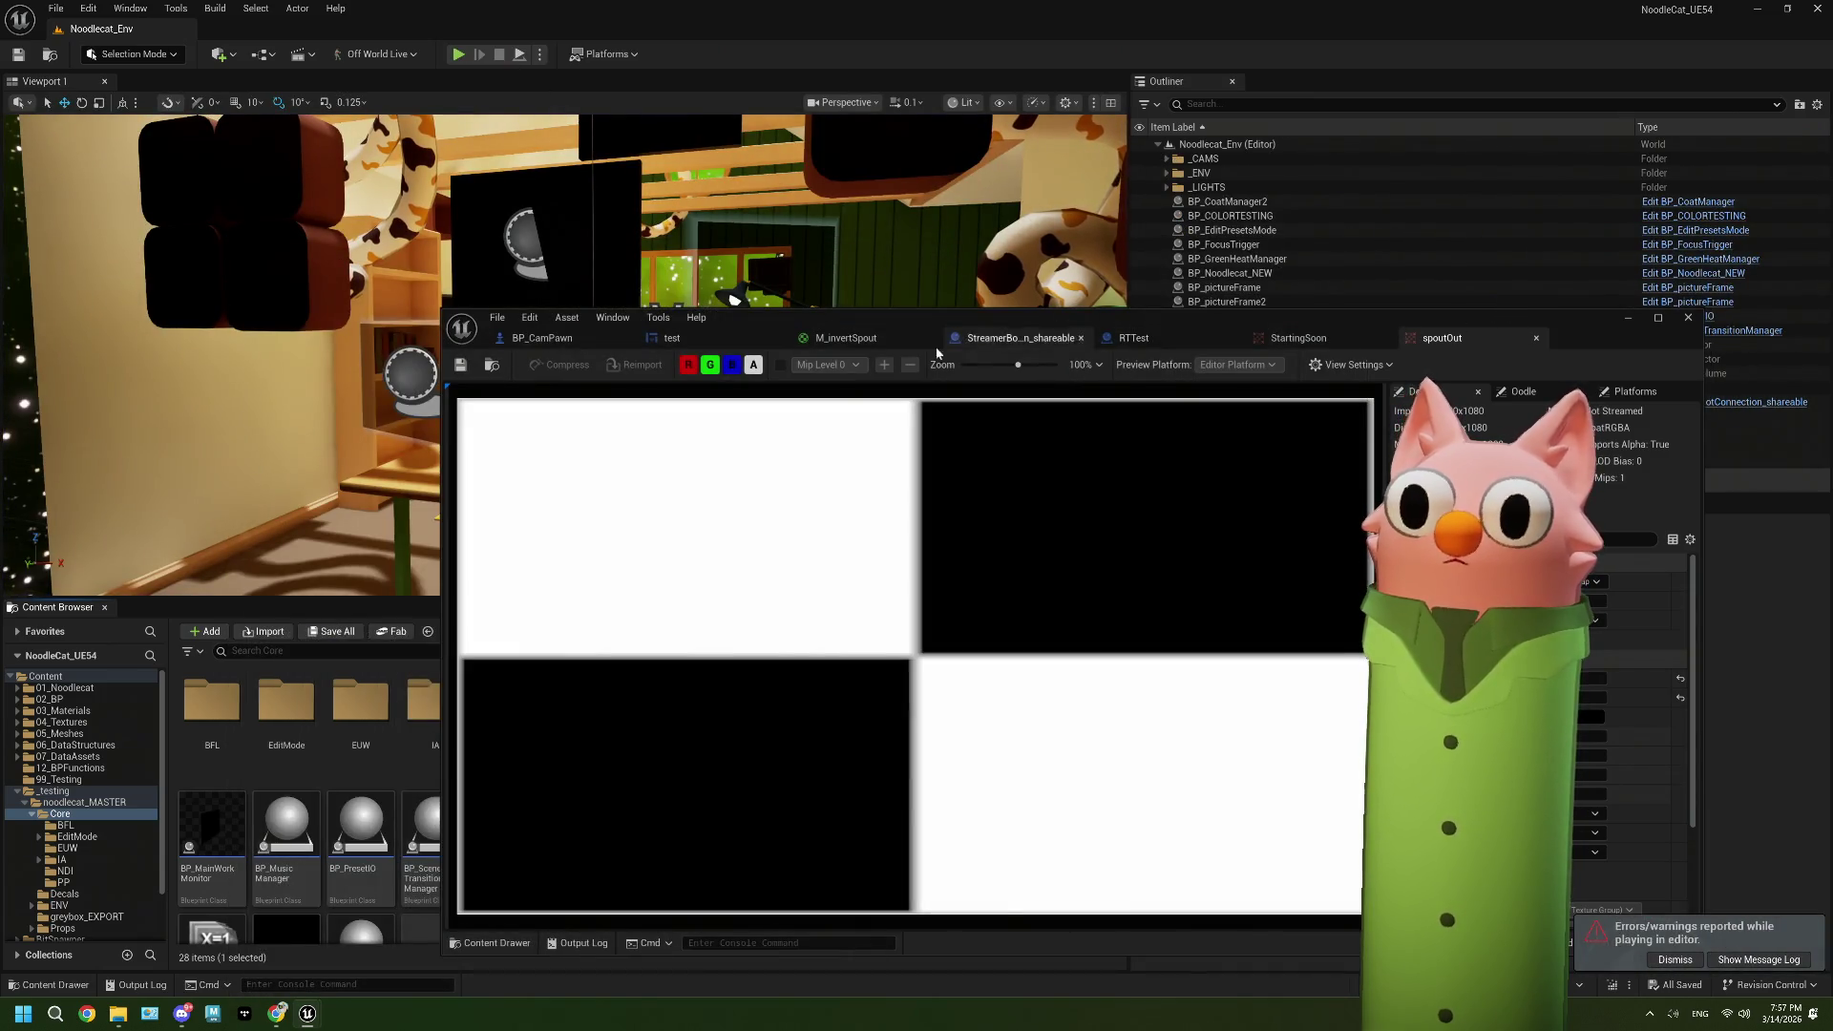
left_click_drag(780, 317, 425, 7)
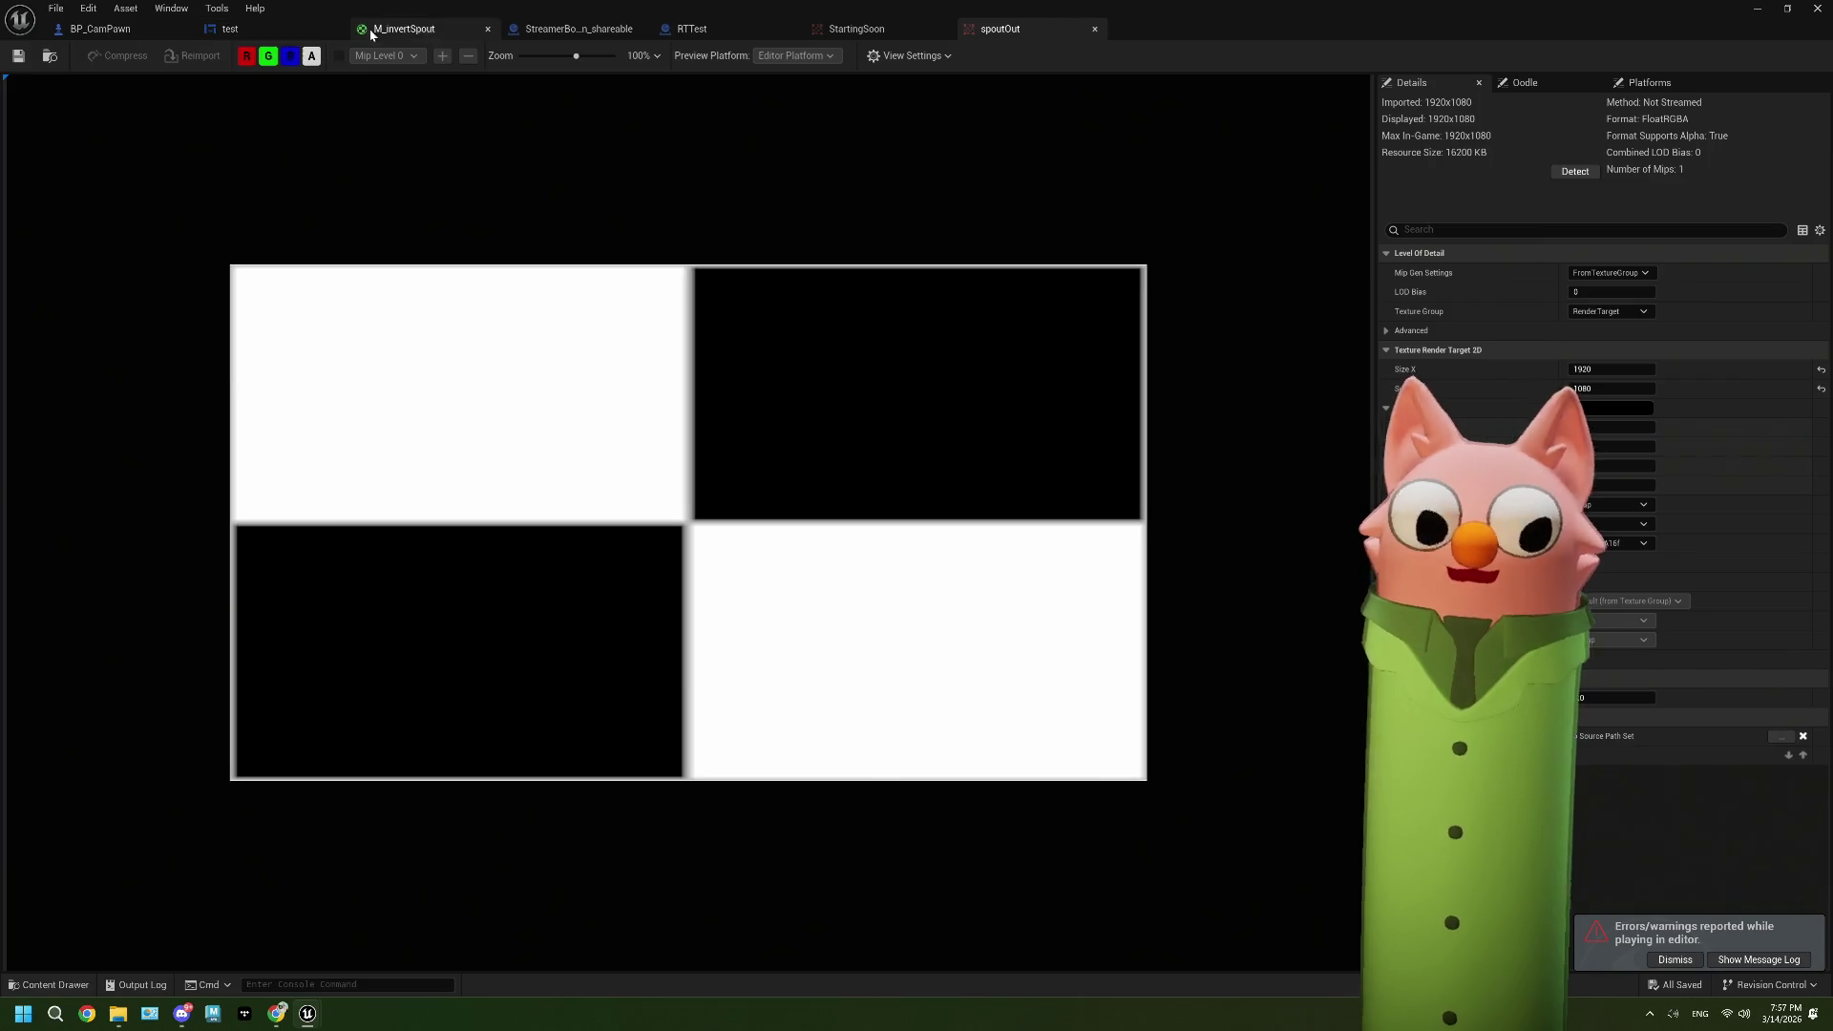
Step: Inspect DefaultAlphaTexture from M_invertSpout's HUD parameter, then return to BP_CamPawn's event graph
left_click(430, 32)
double_click(172, 603)
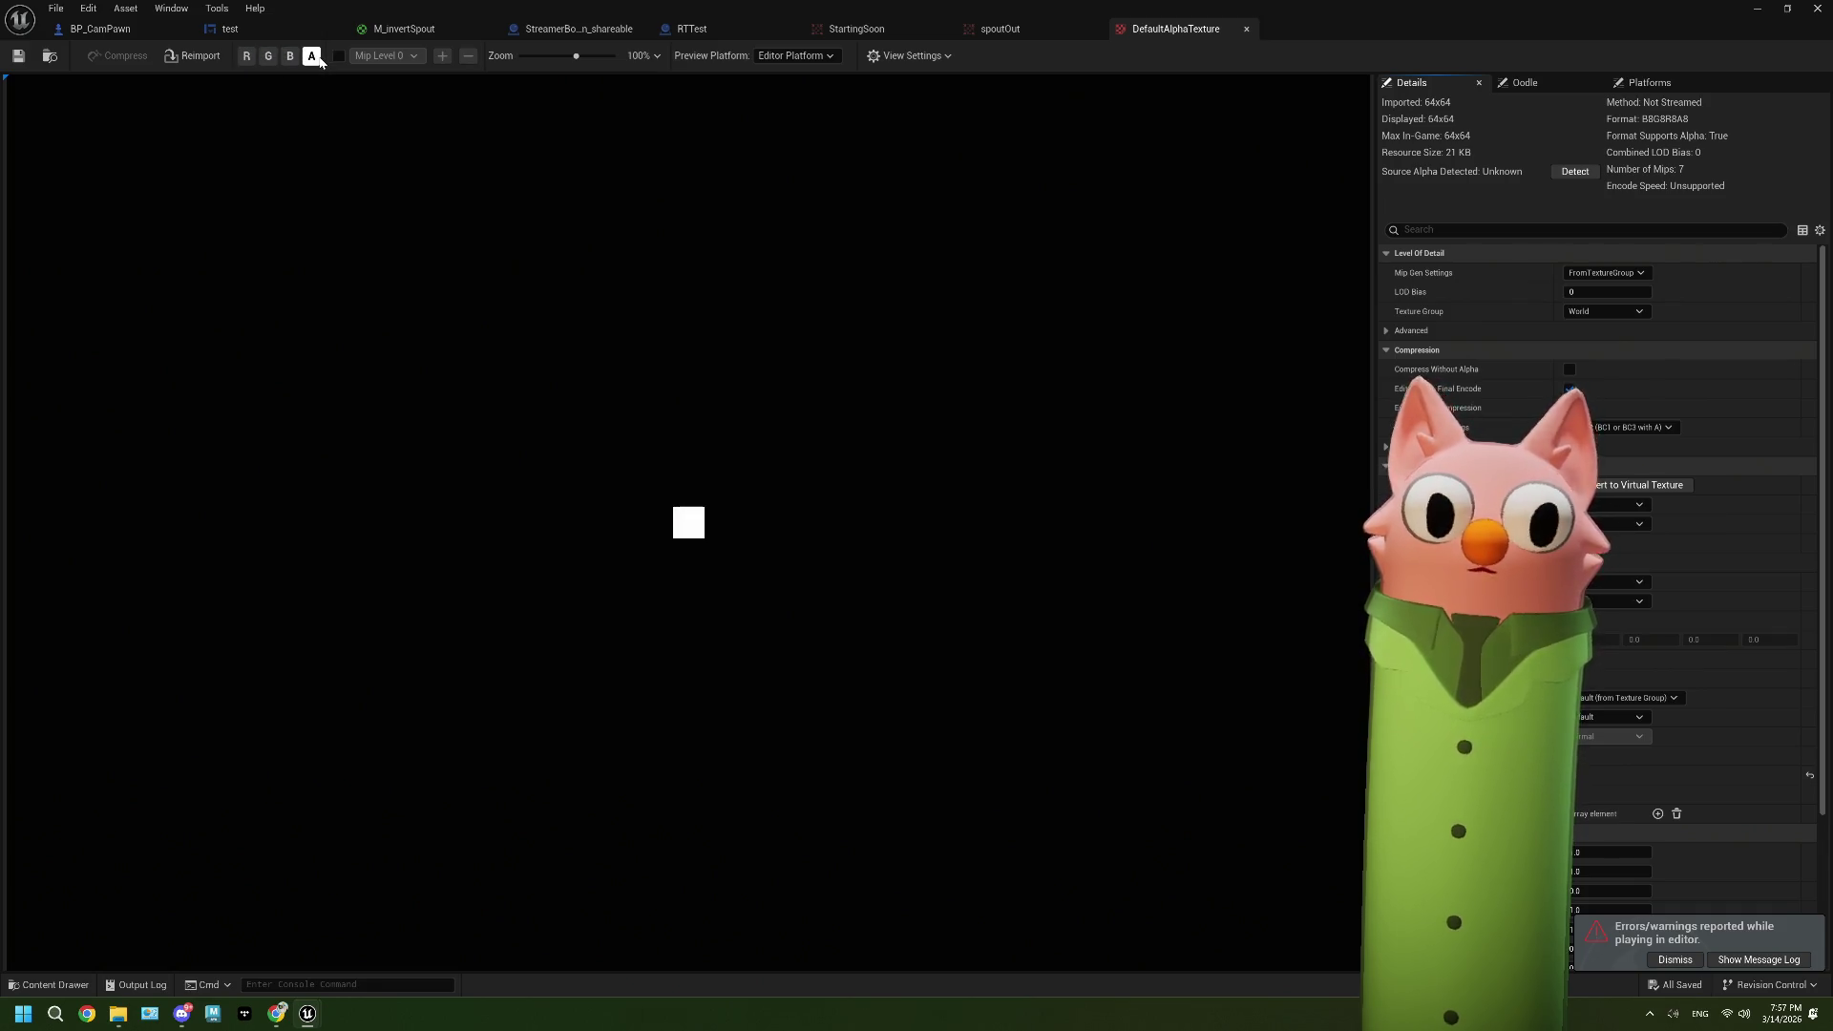
left_click(1247, 30)
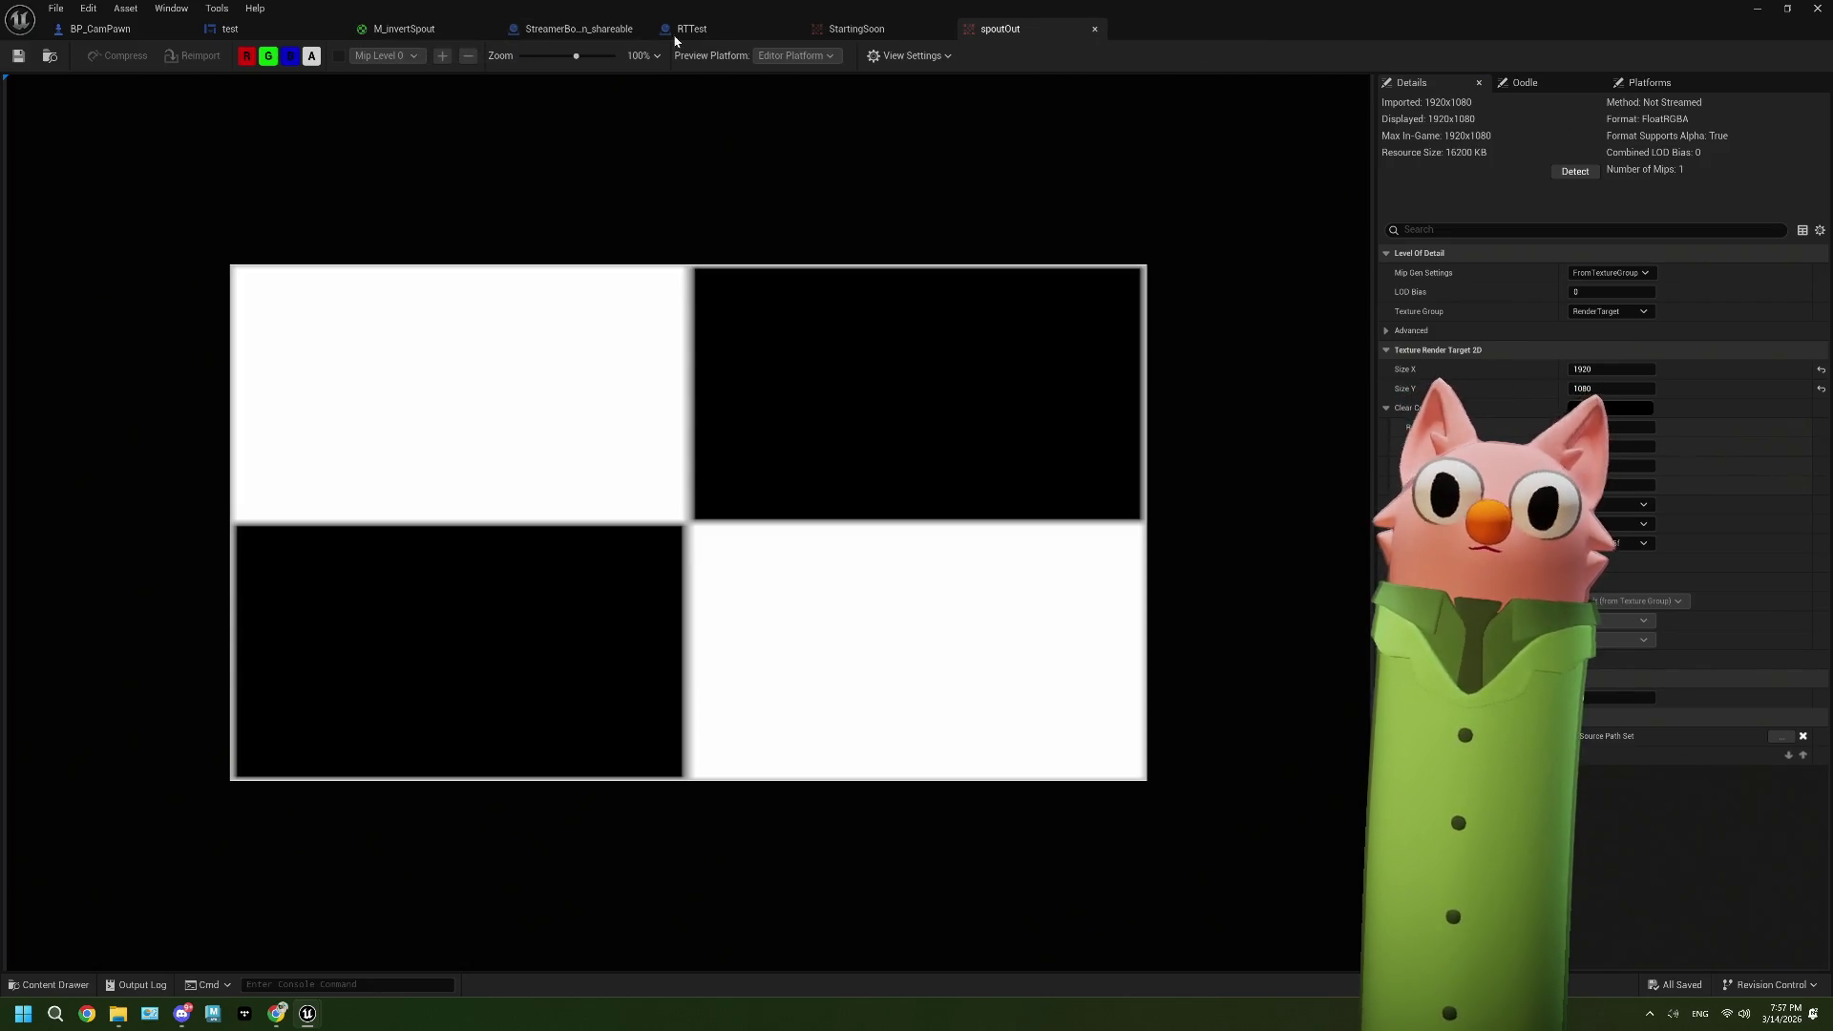
left_click(157, 34)
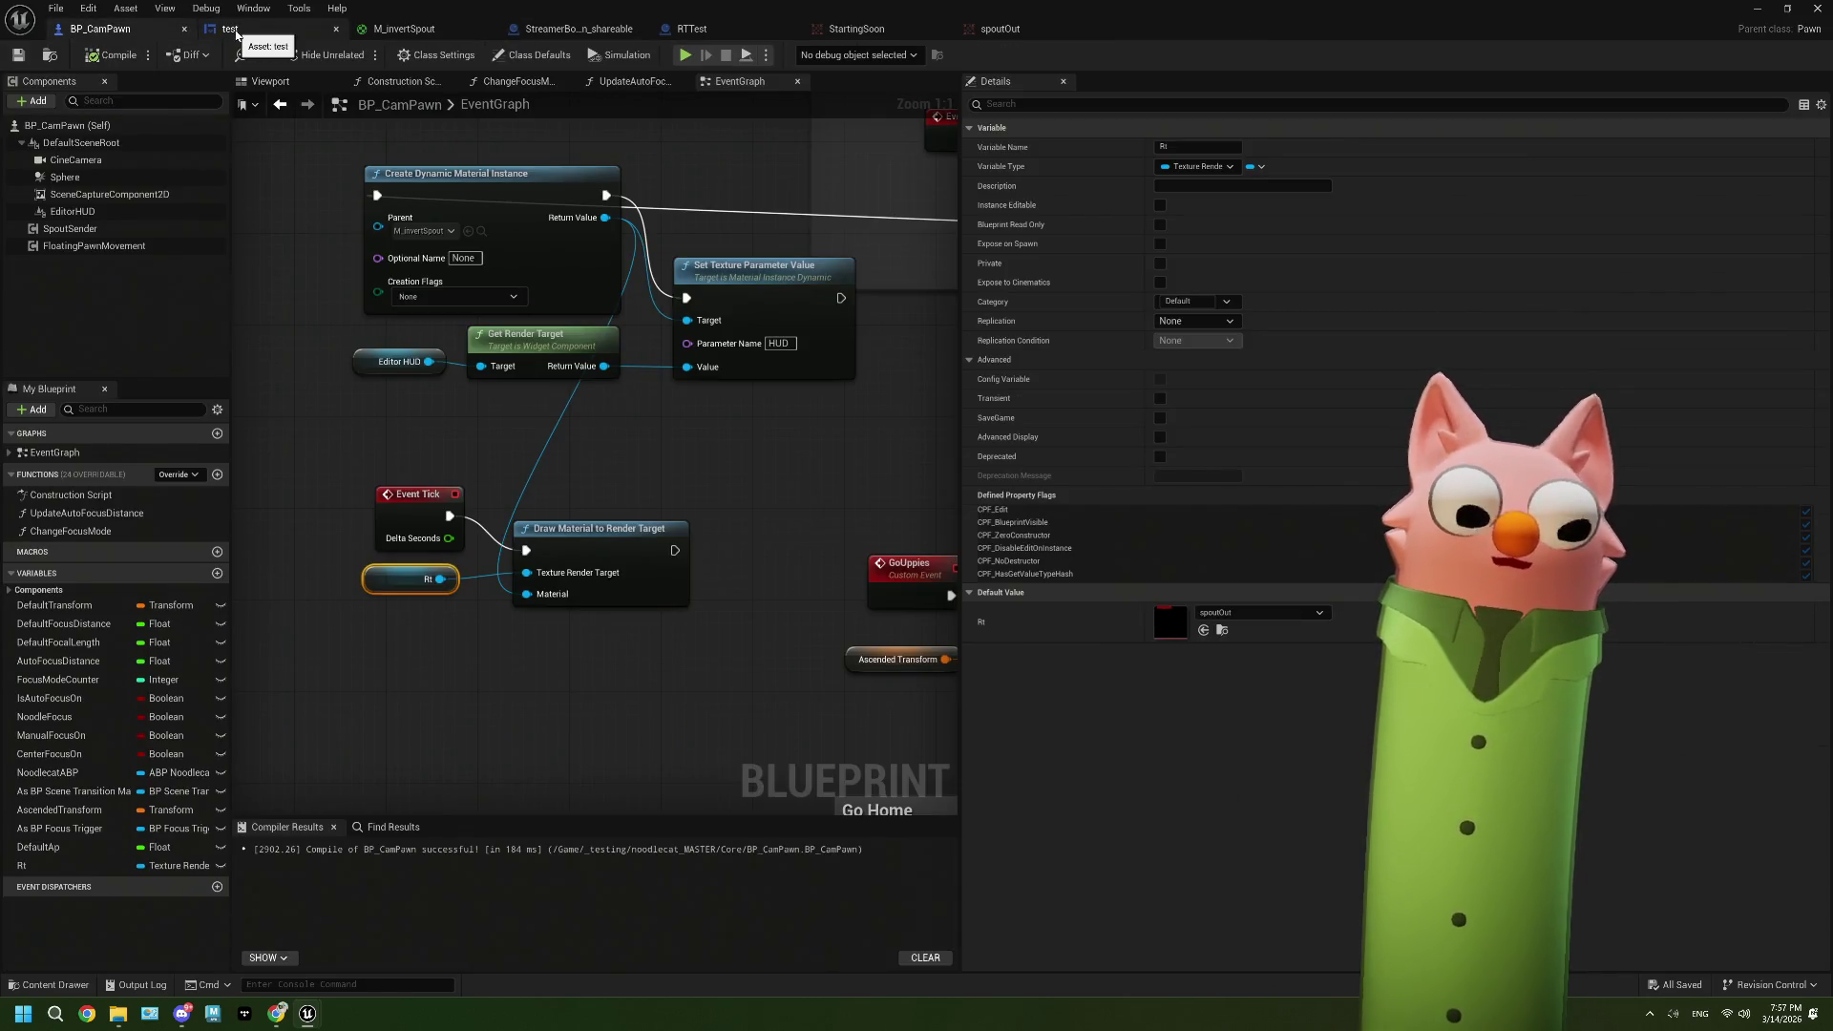
left_click(237, 34)
left_click(127, 37)
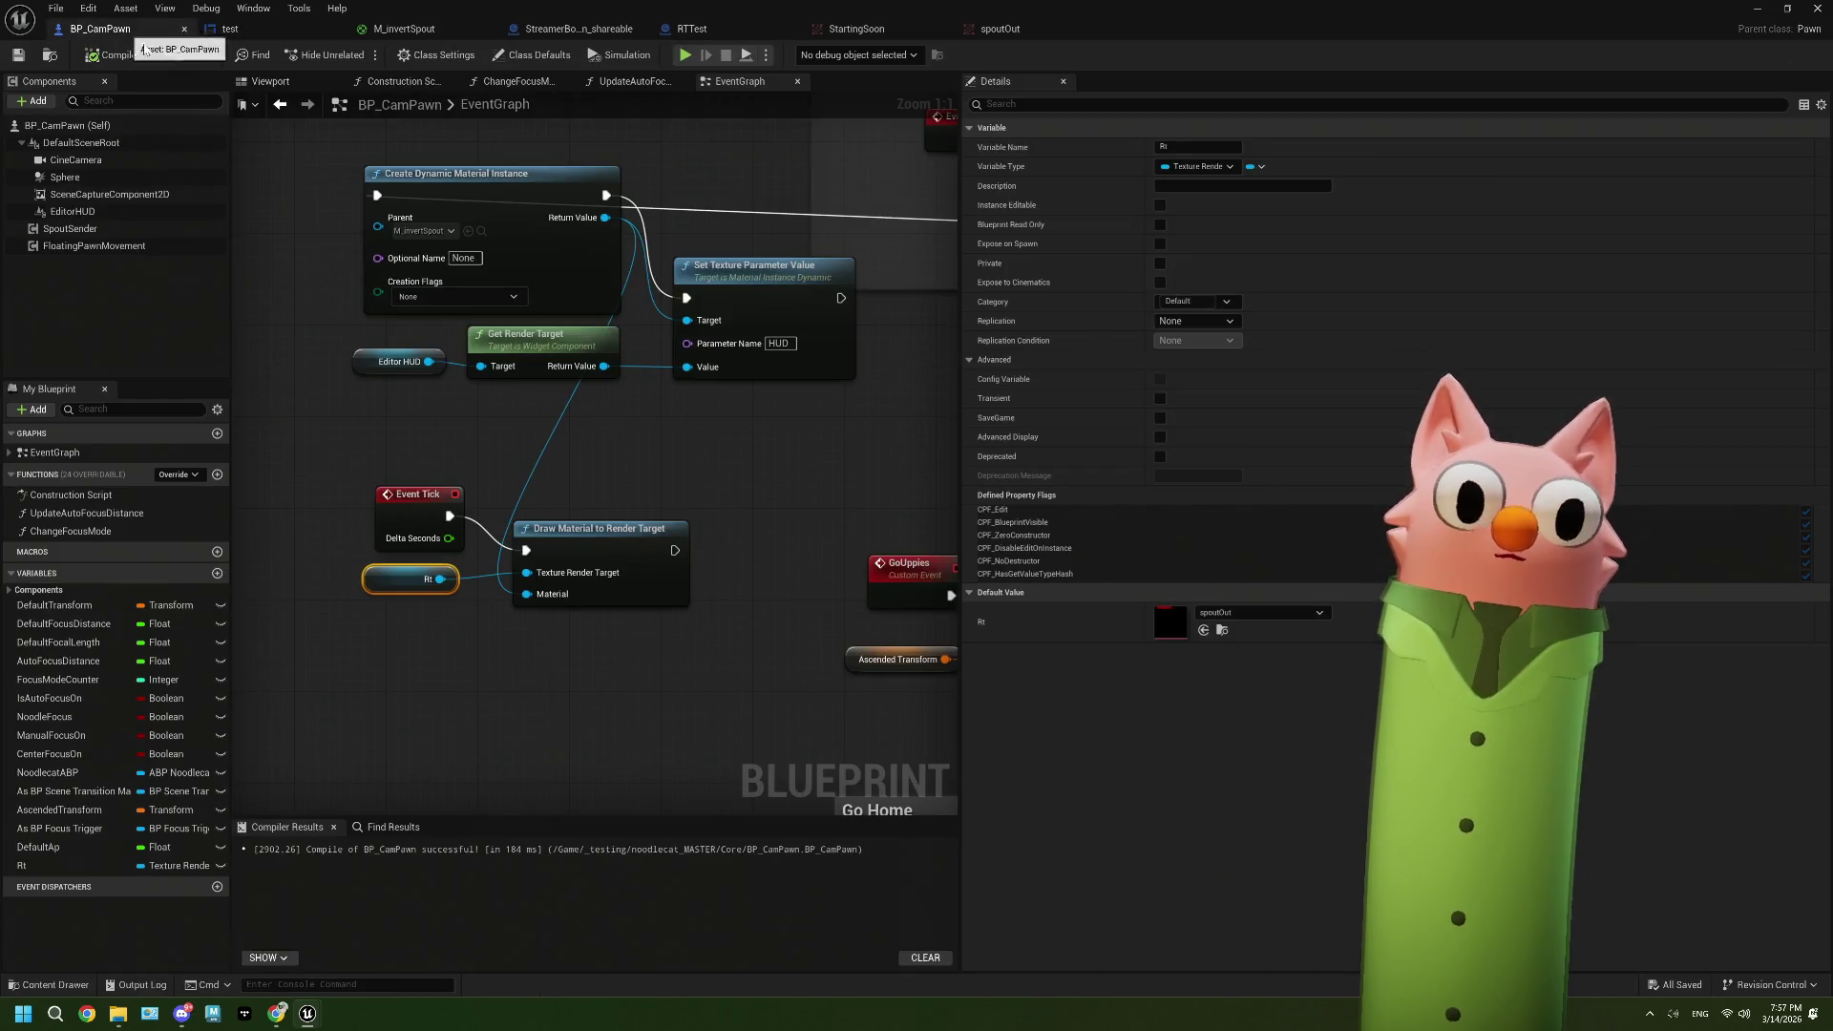
mouse_move(681, 451)
left_mouse_down()
mouse_move(706, 439)
mouse_move(535, 420)
mouse_move(662, 457)
left_mouse_up()
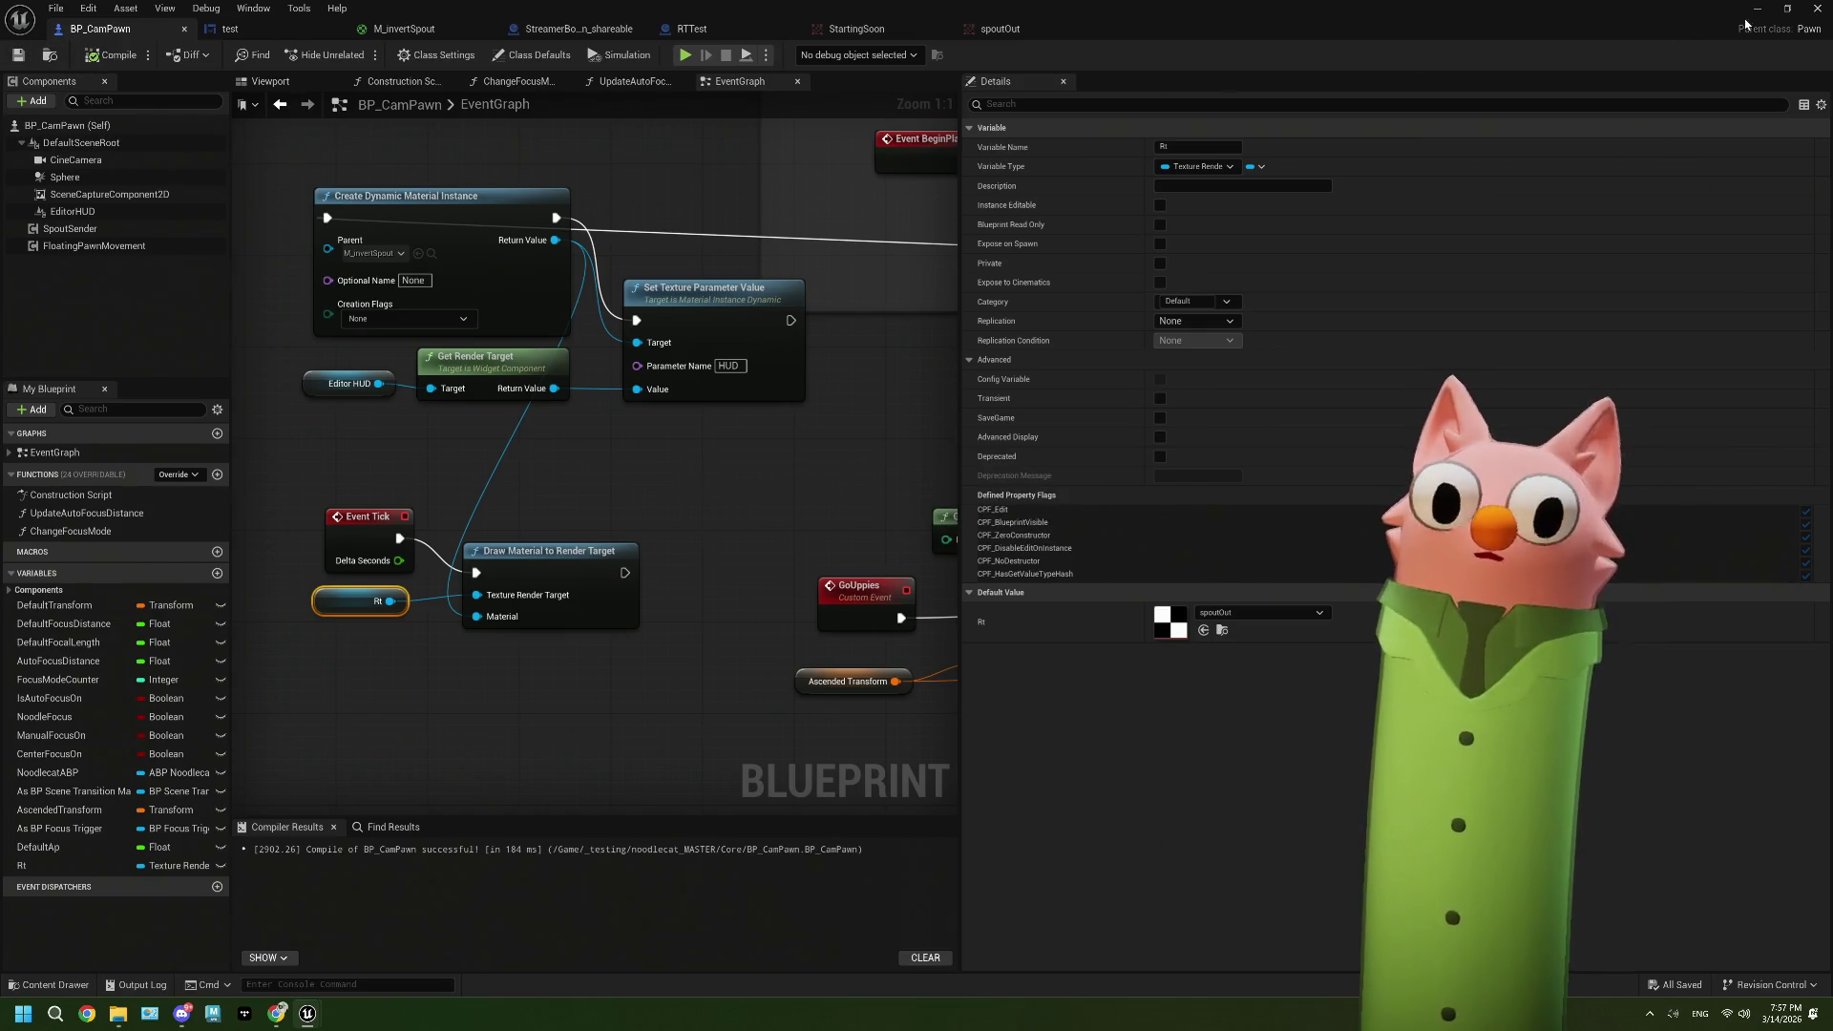
Step: Set the HUD Param2D node's texture to pngMaskMatchUV, apply the material, and bring up the test widget
left_click(411, 28)
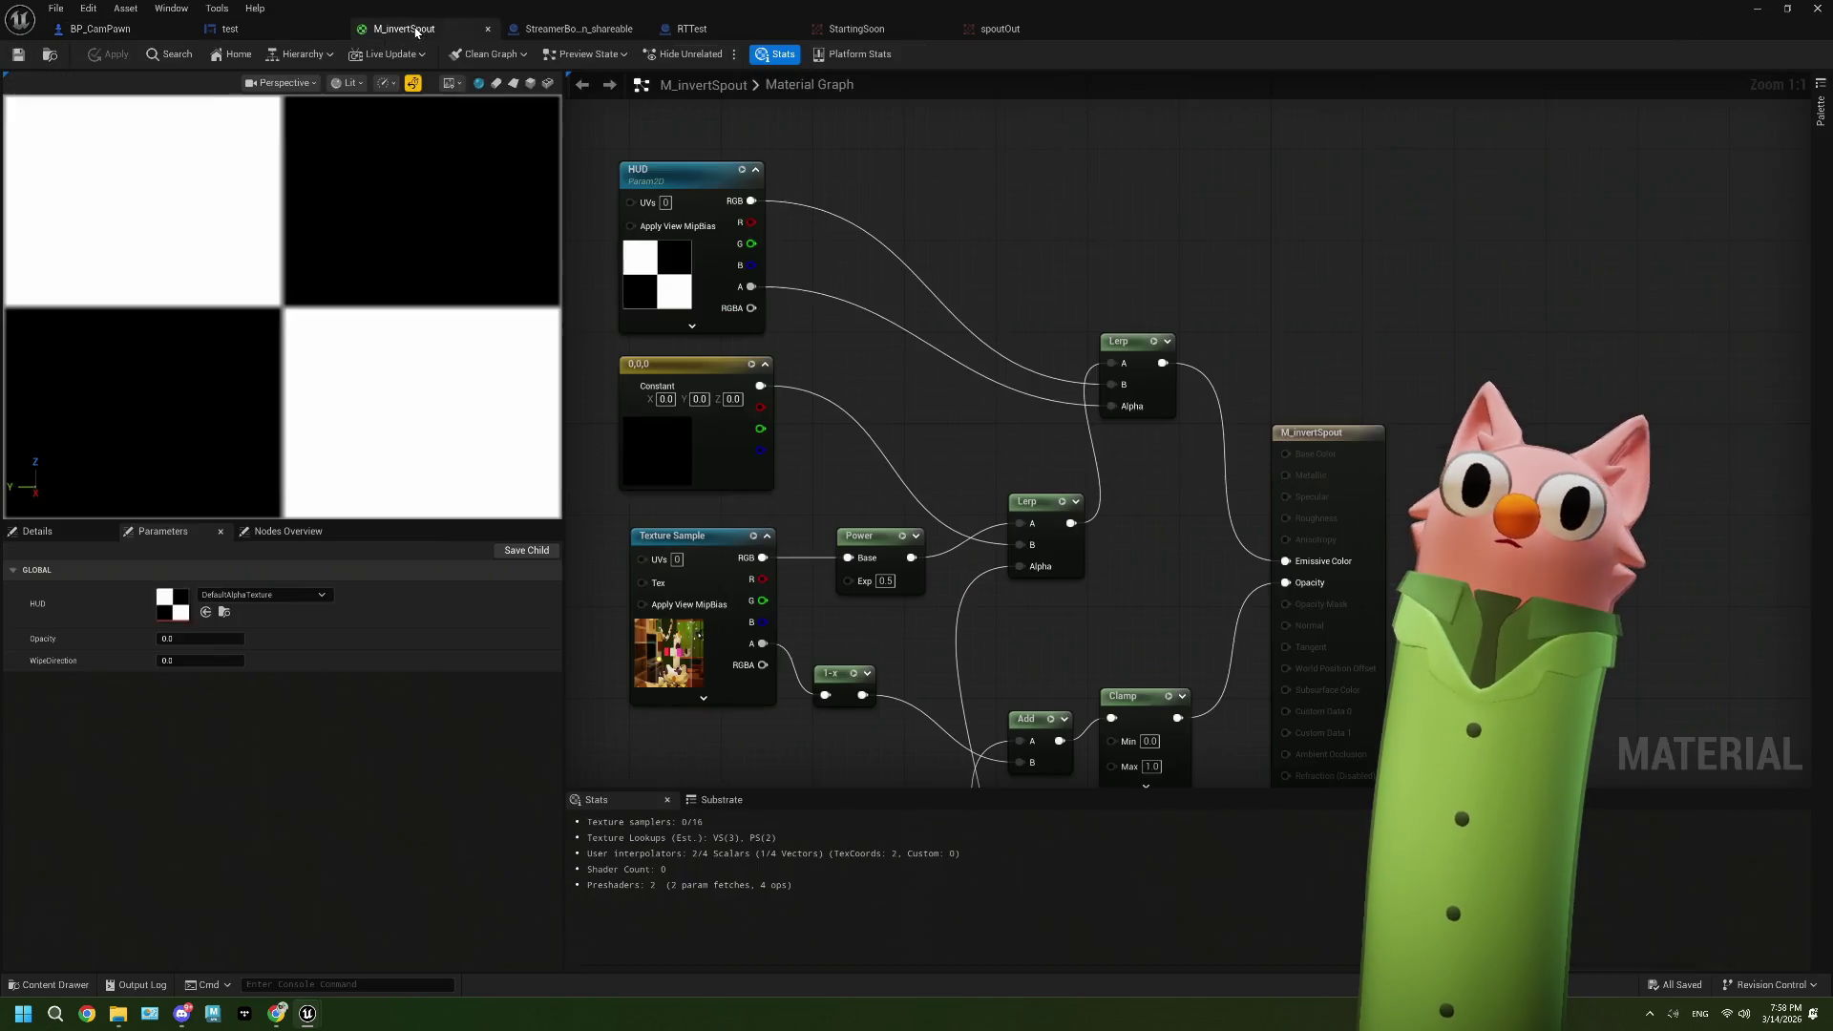
left_click(680, 269)
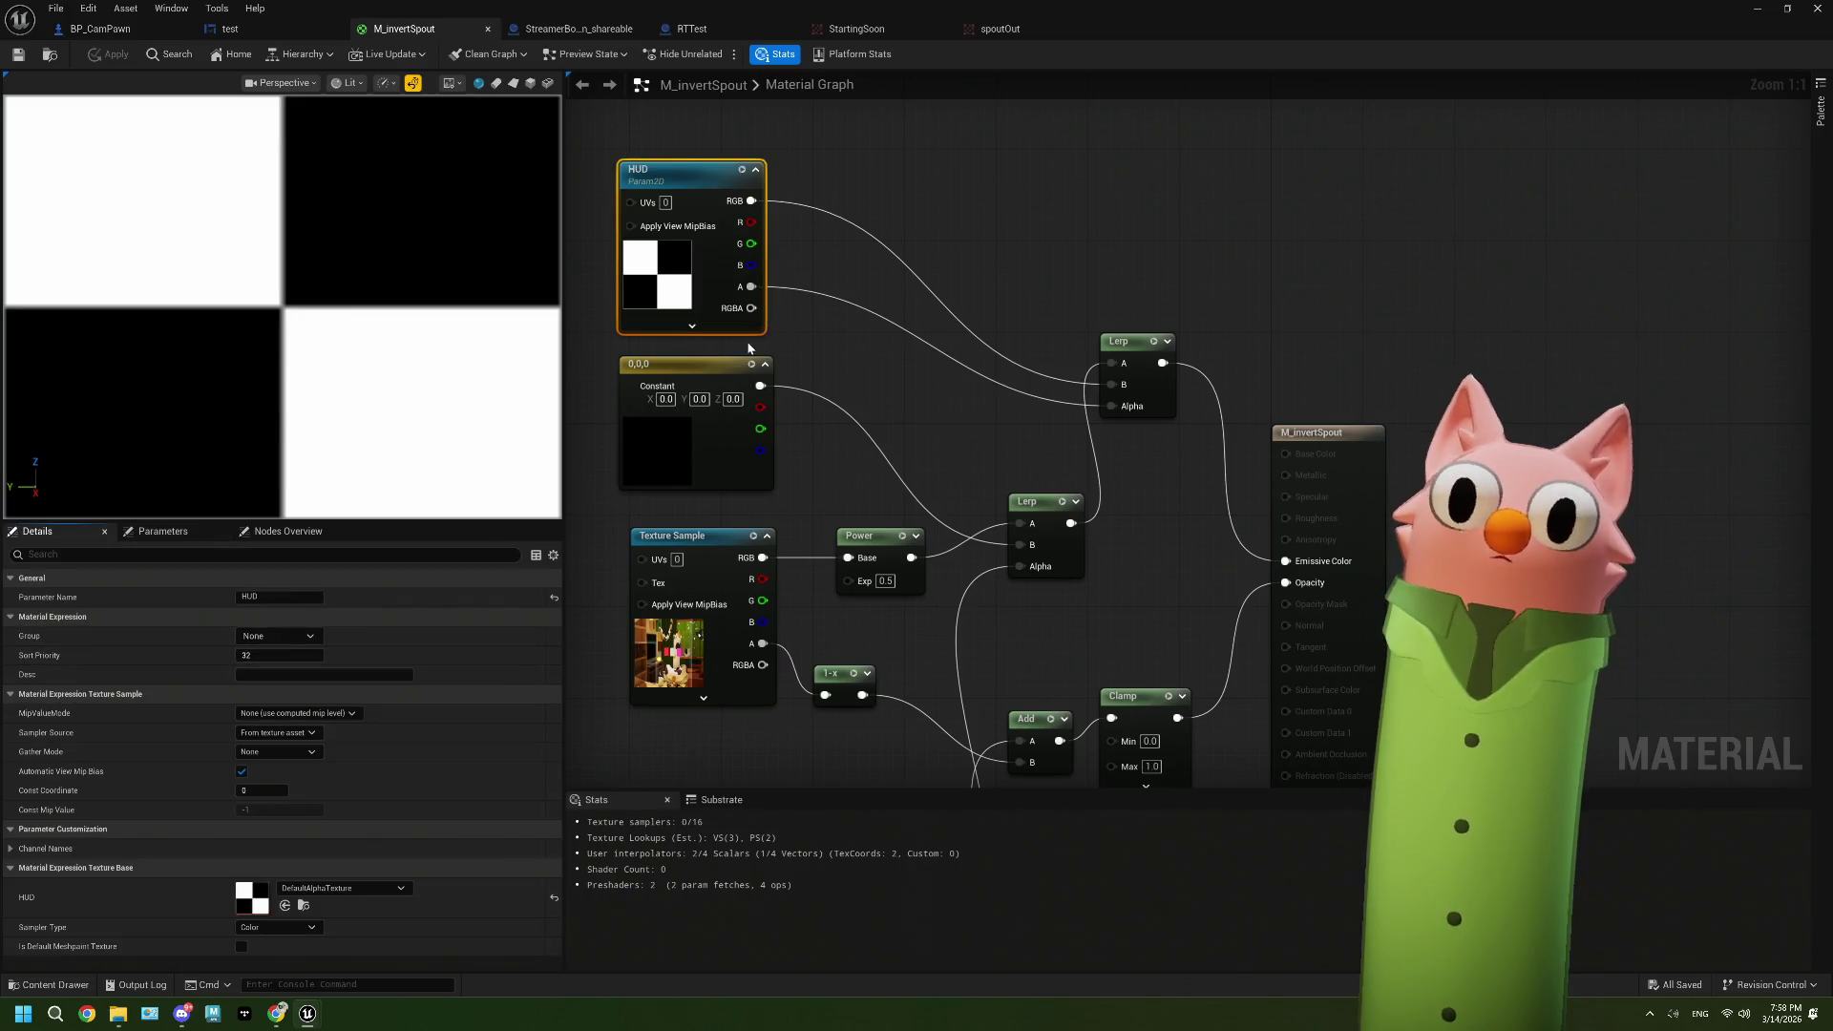
left_click(335, 887)
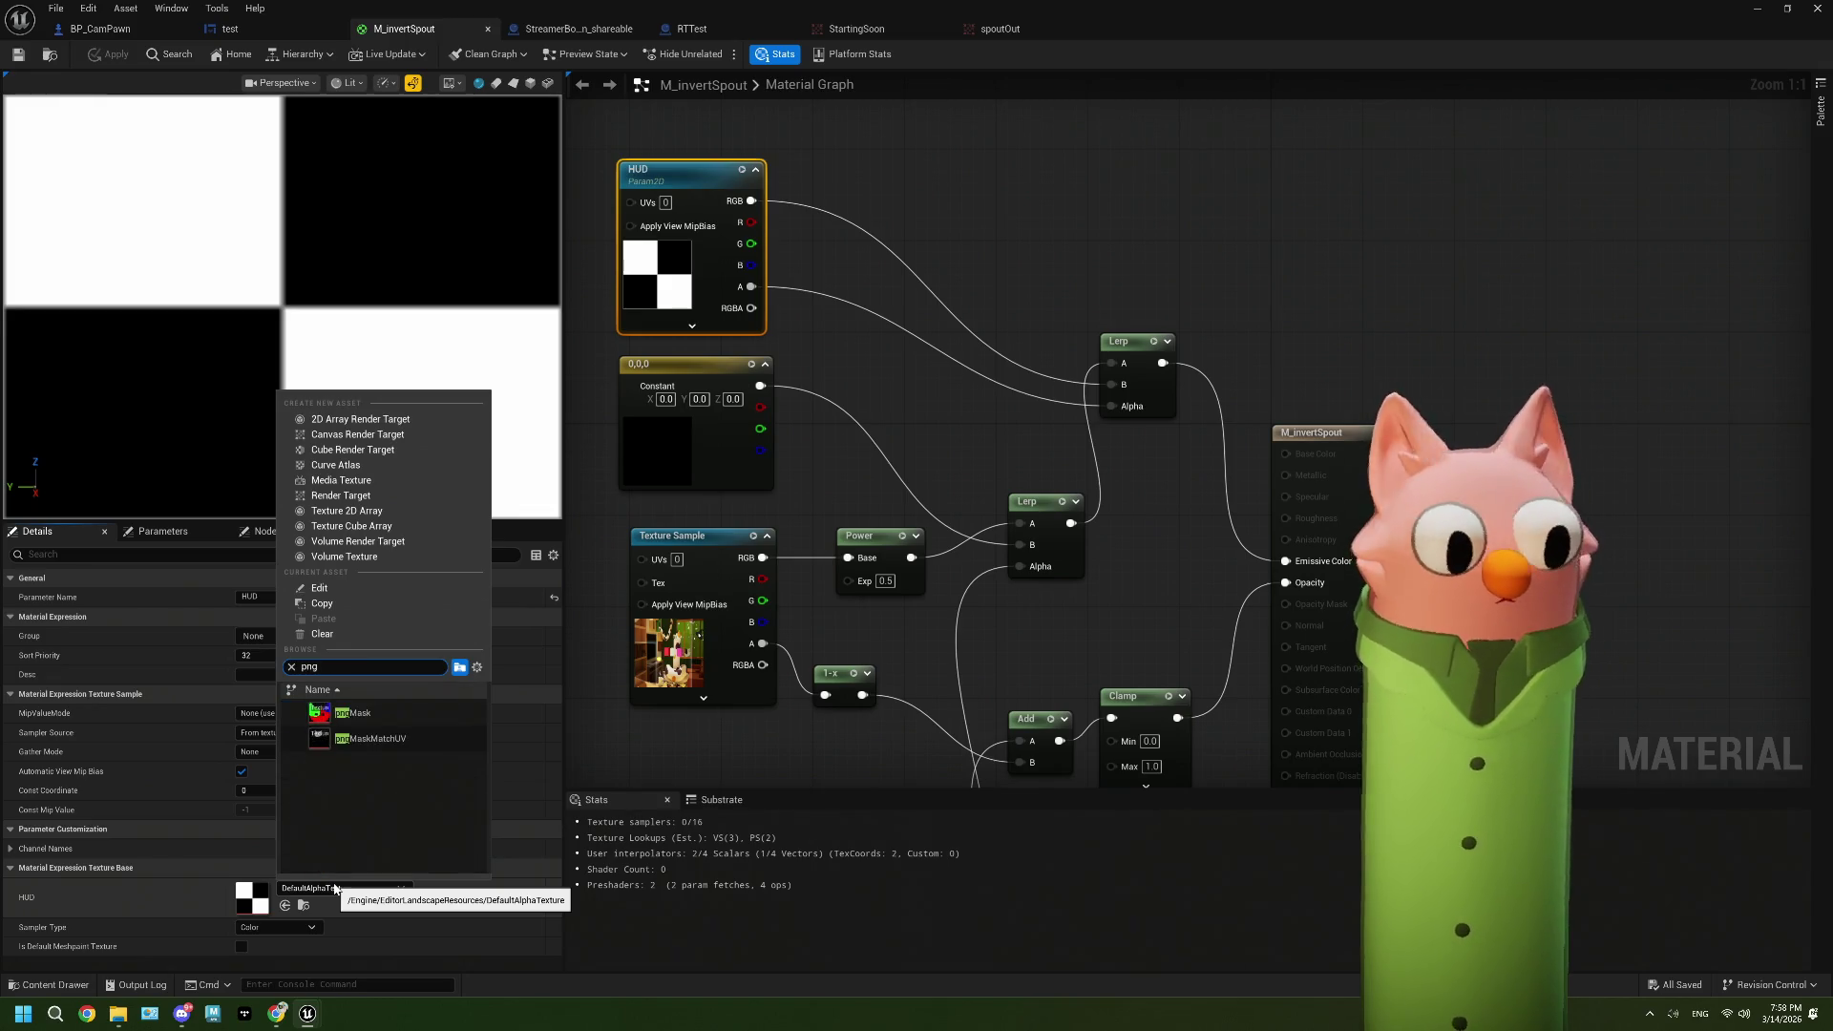
left_click(372, 738)
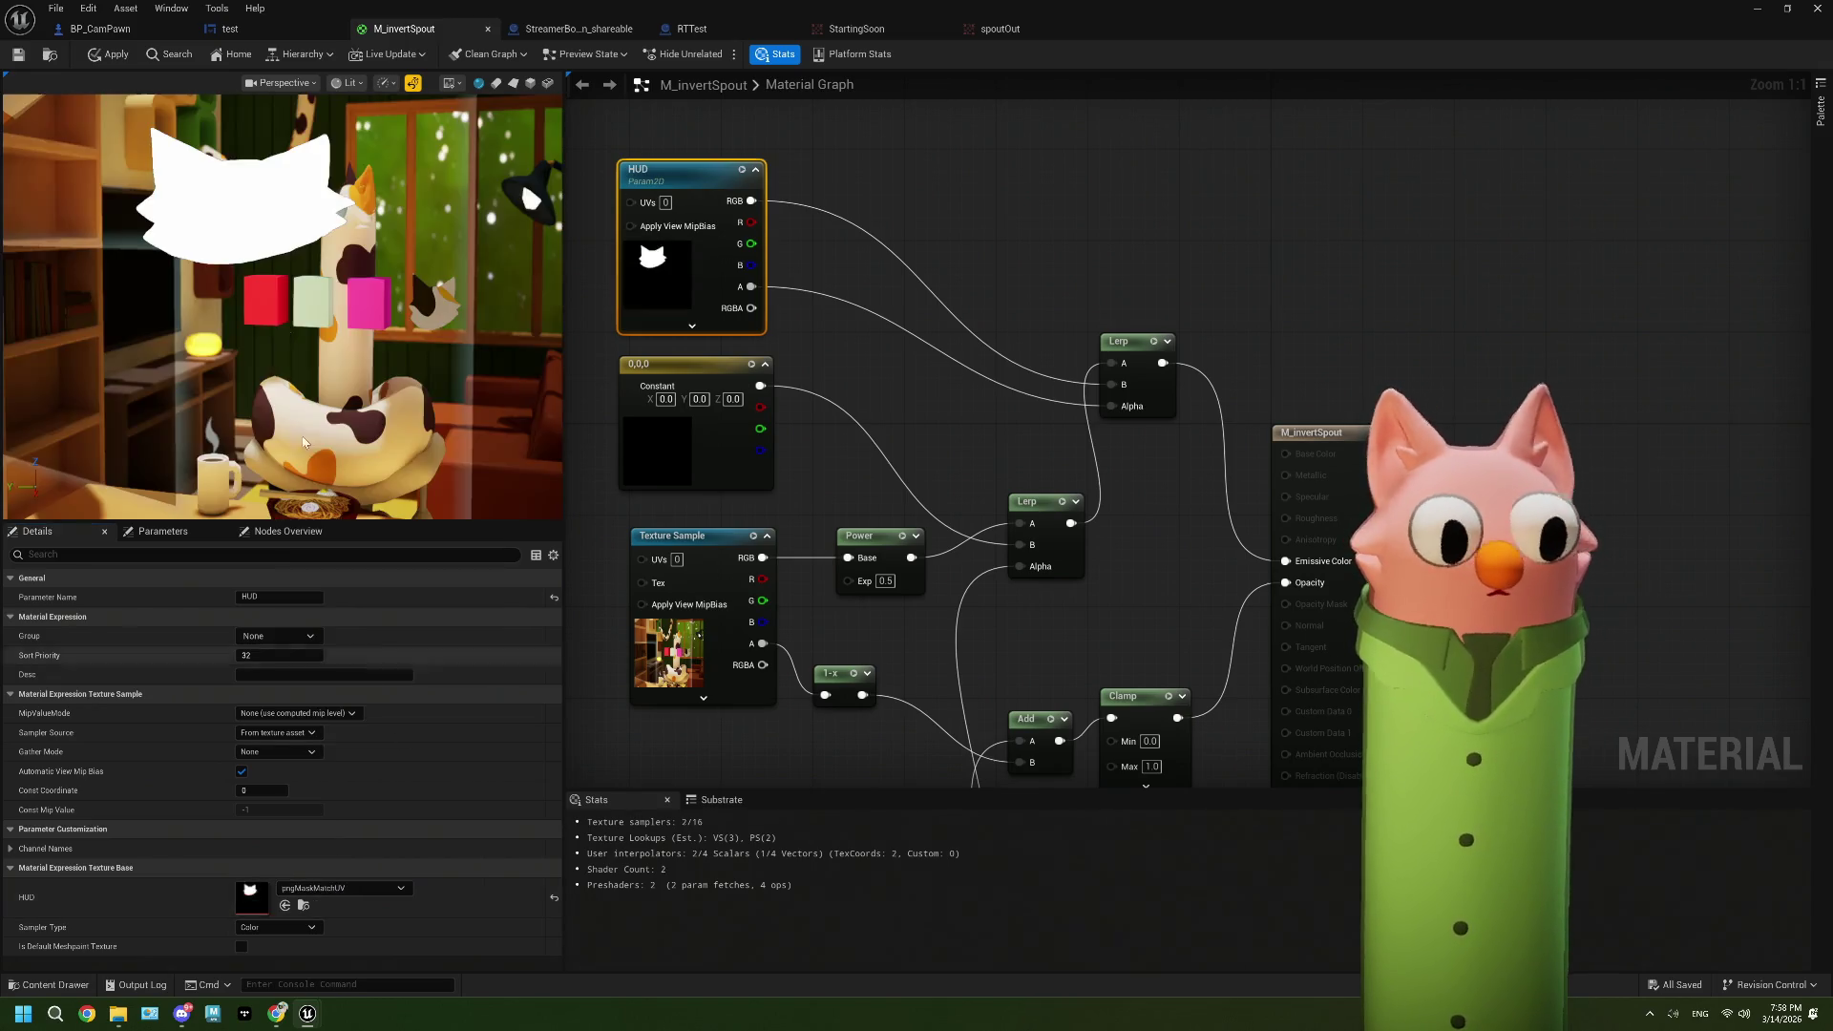
left_click(32, 57)
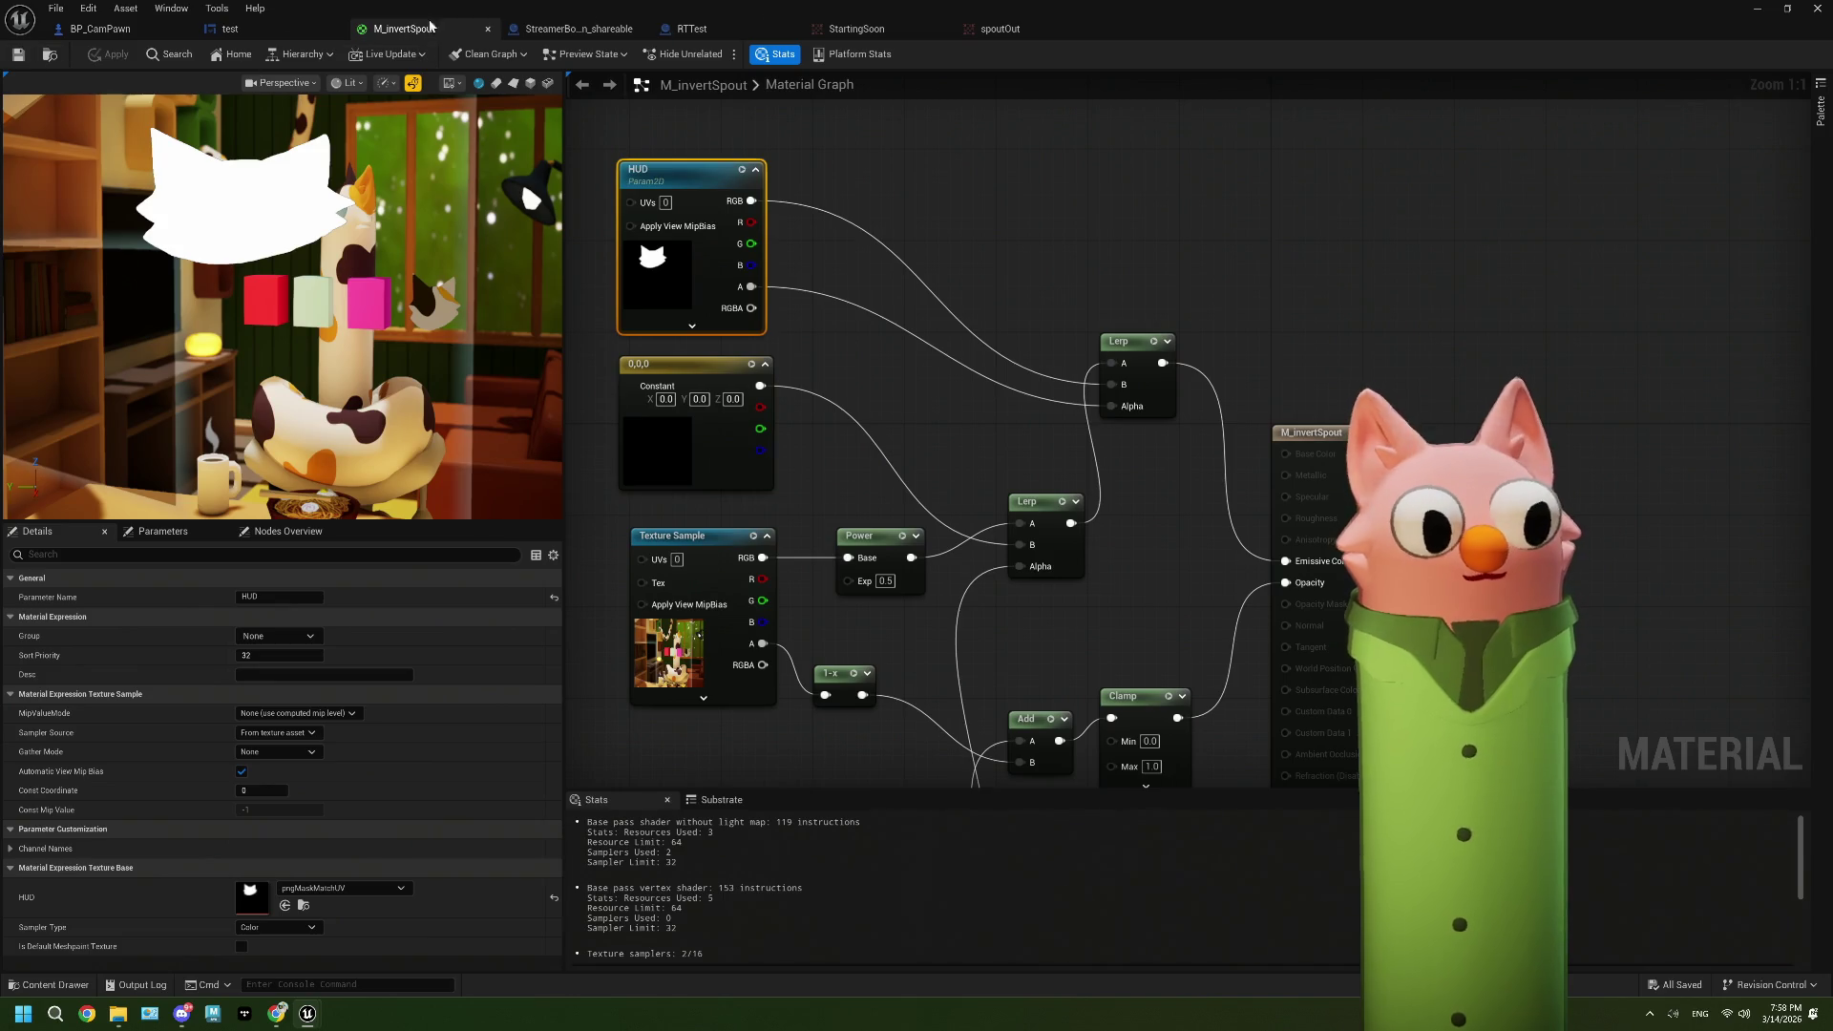
left_click(225, 28)
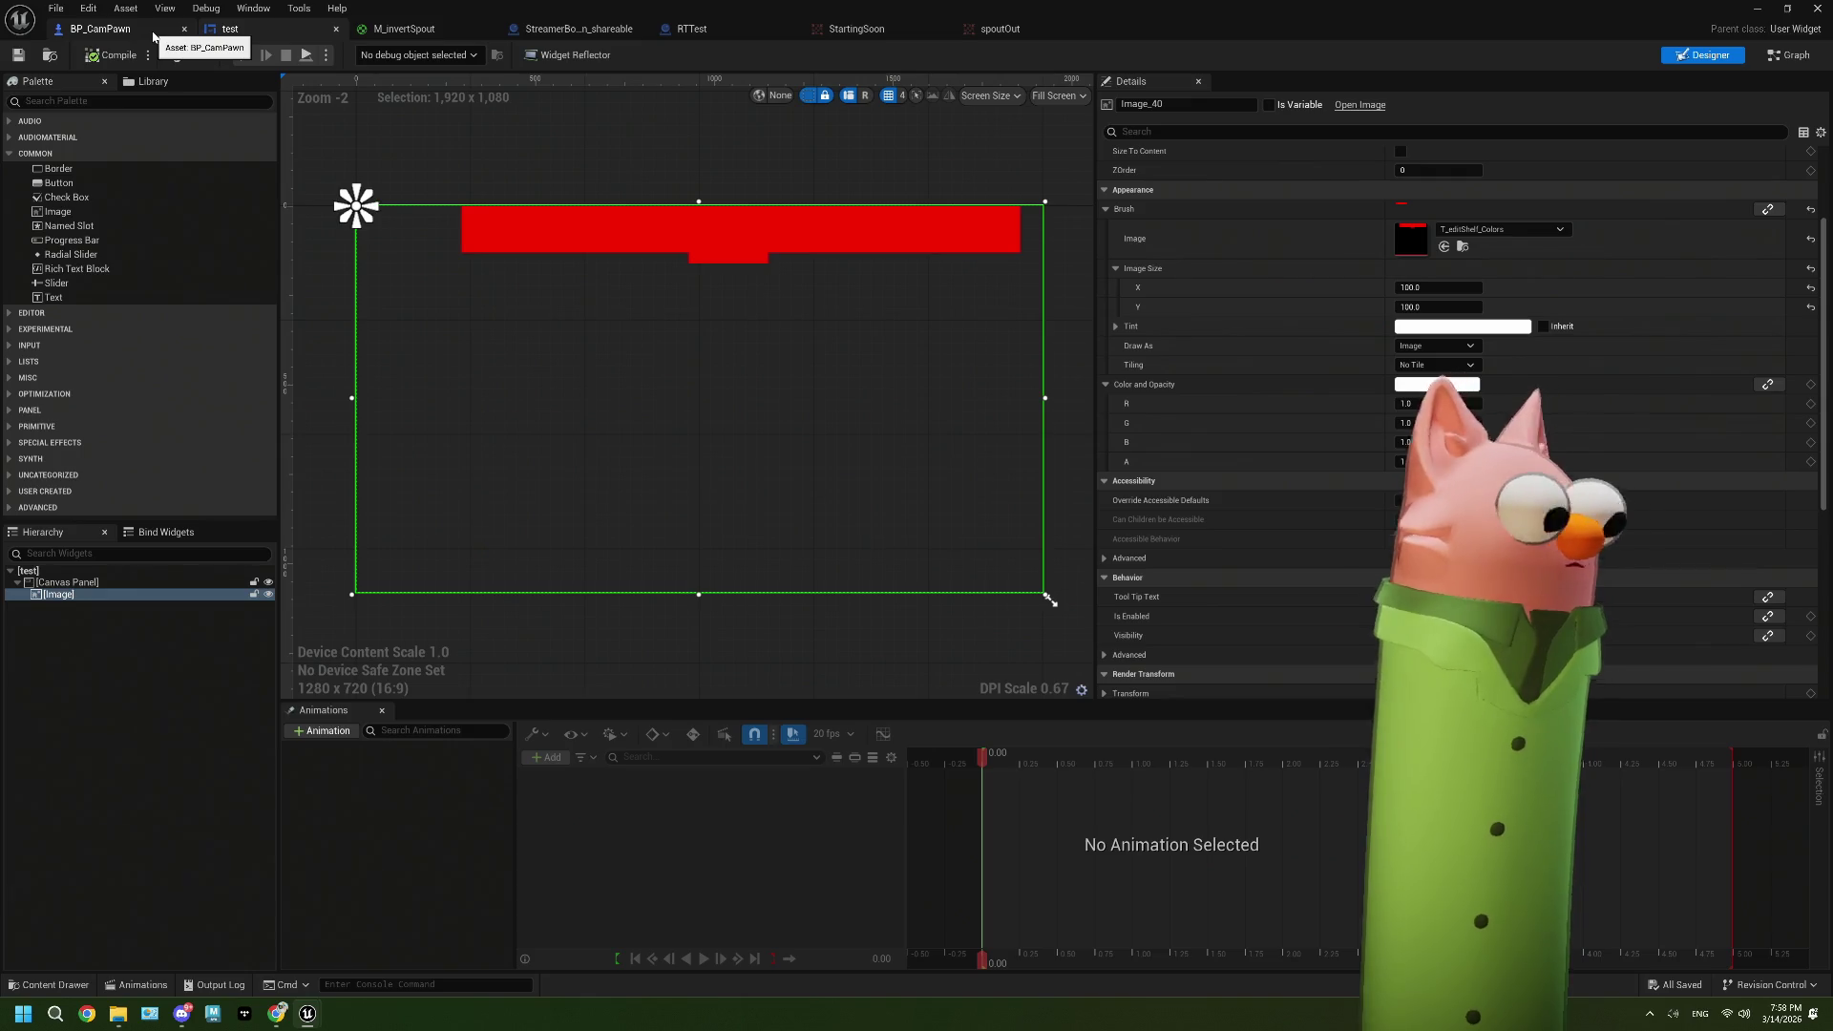
Step: Shrink the BP_CamPawn window, start Play In Editor, and move the spoutOut preview over the level viewport
left_click(123, 37)
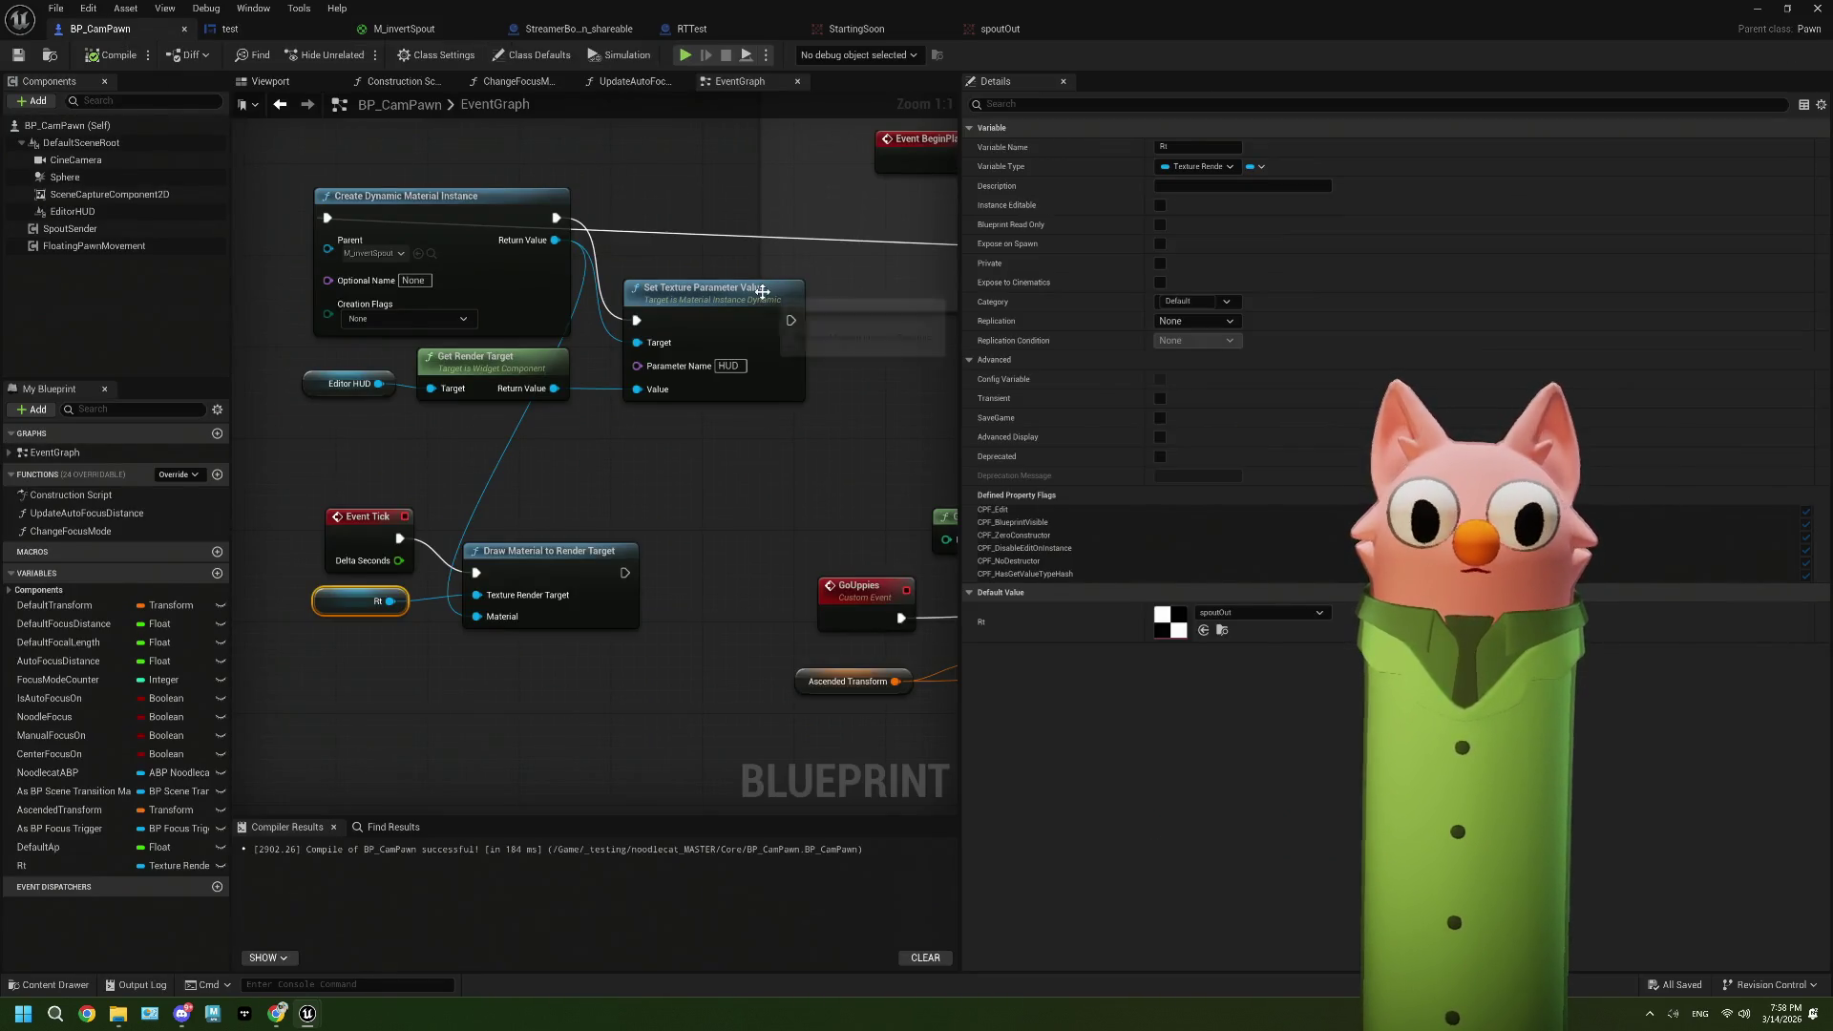
scroll(762, 291, "down", 1)
scroll(762, 291, "up", 1)
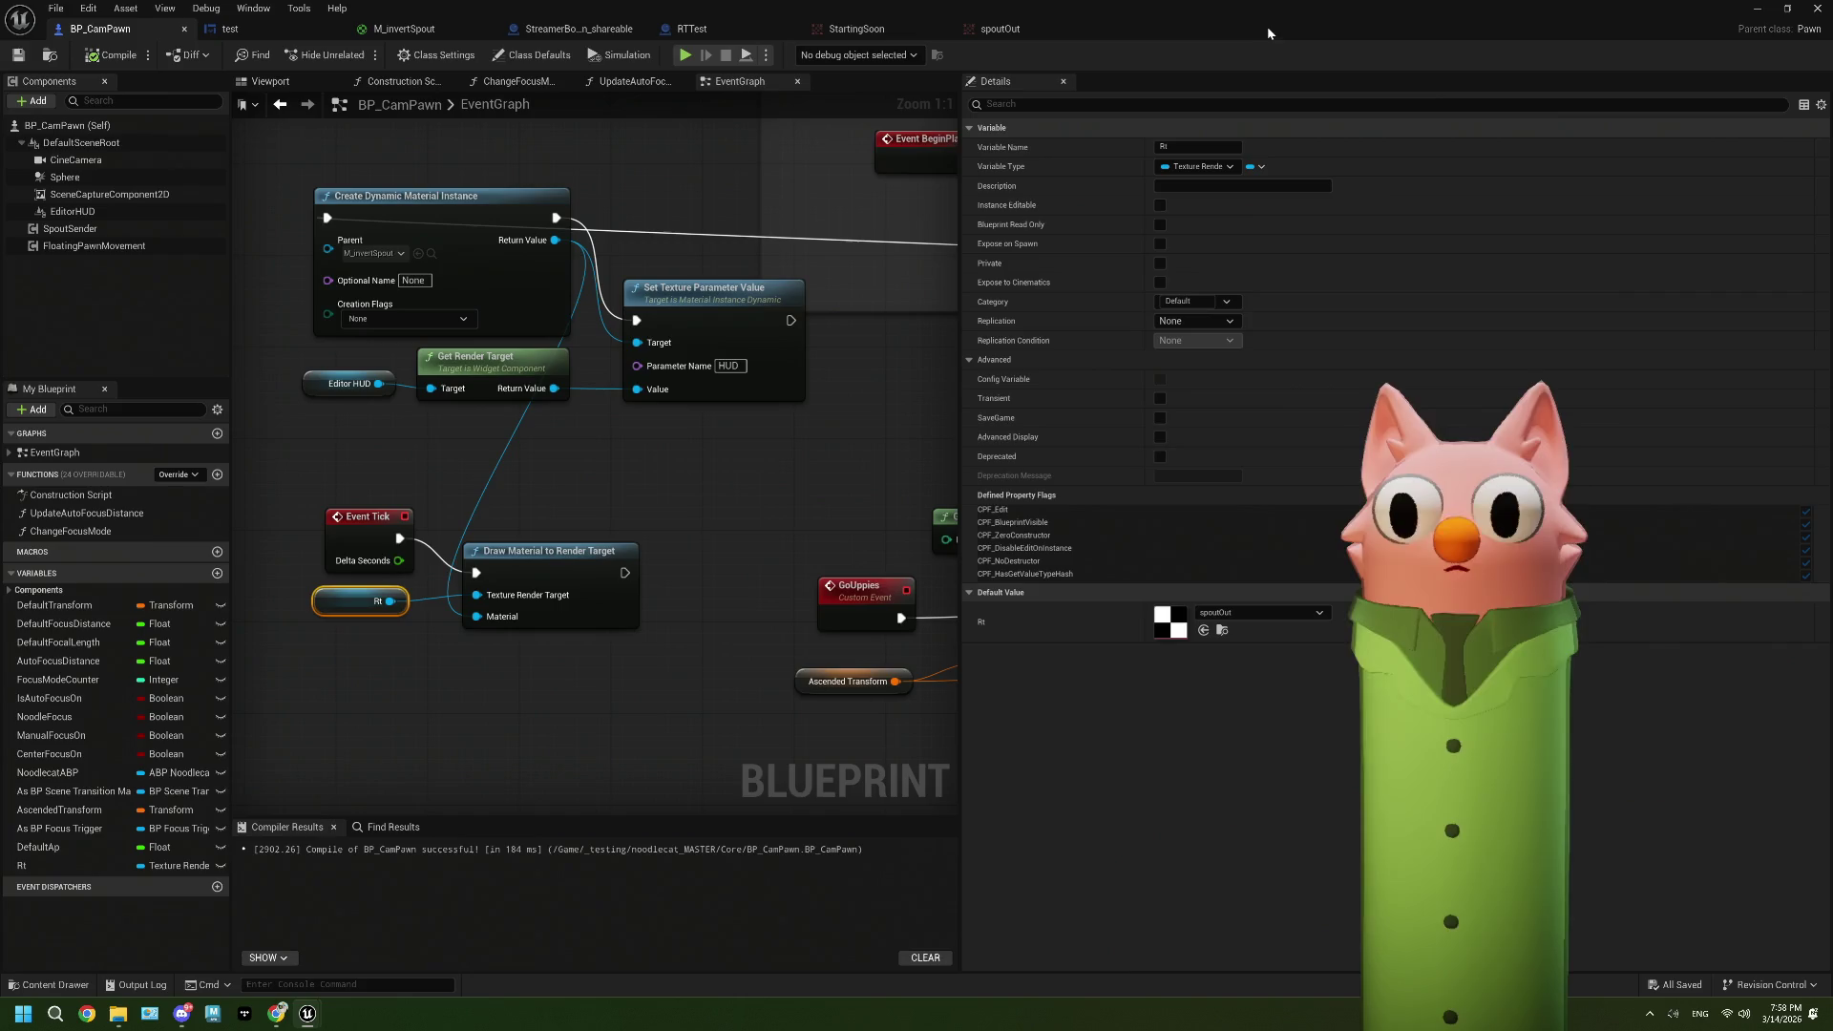
key("super+Down")
key("alt+p")
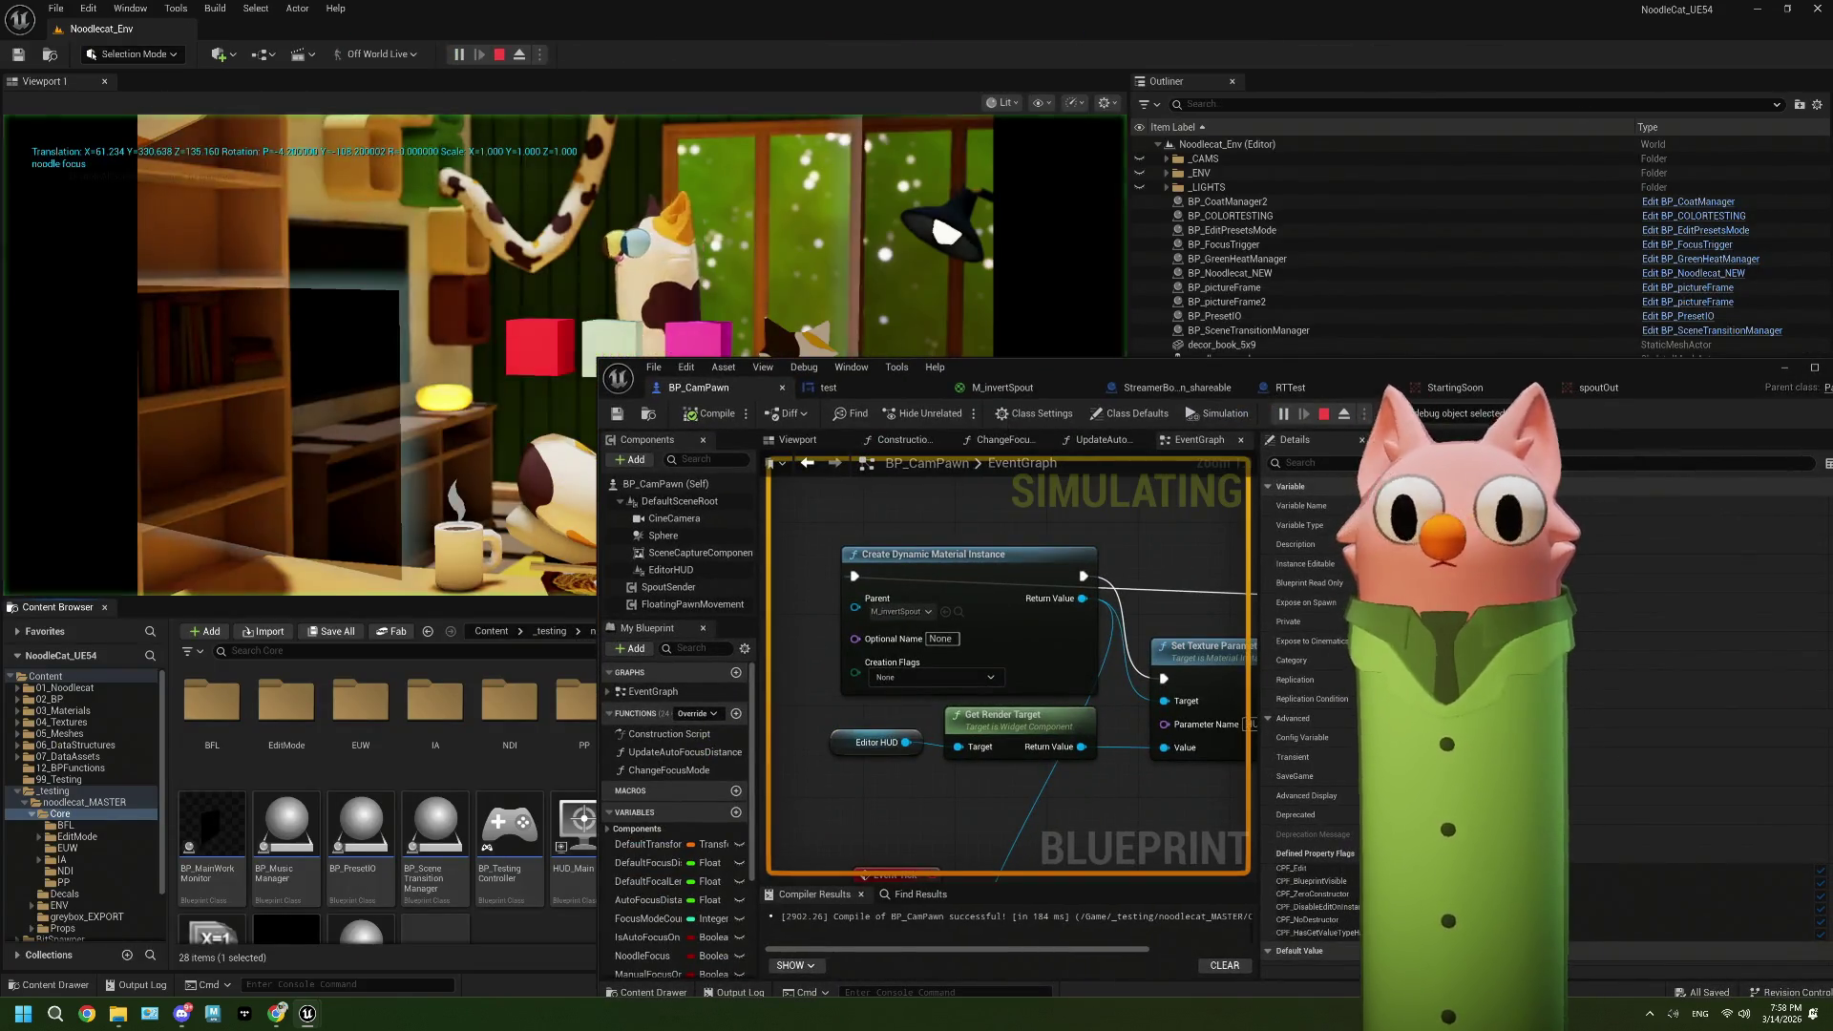
left_click(1613, 388)
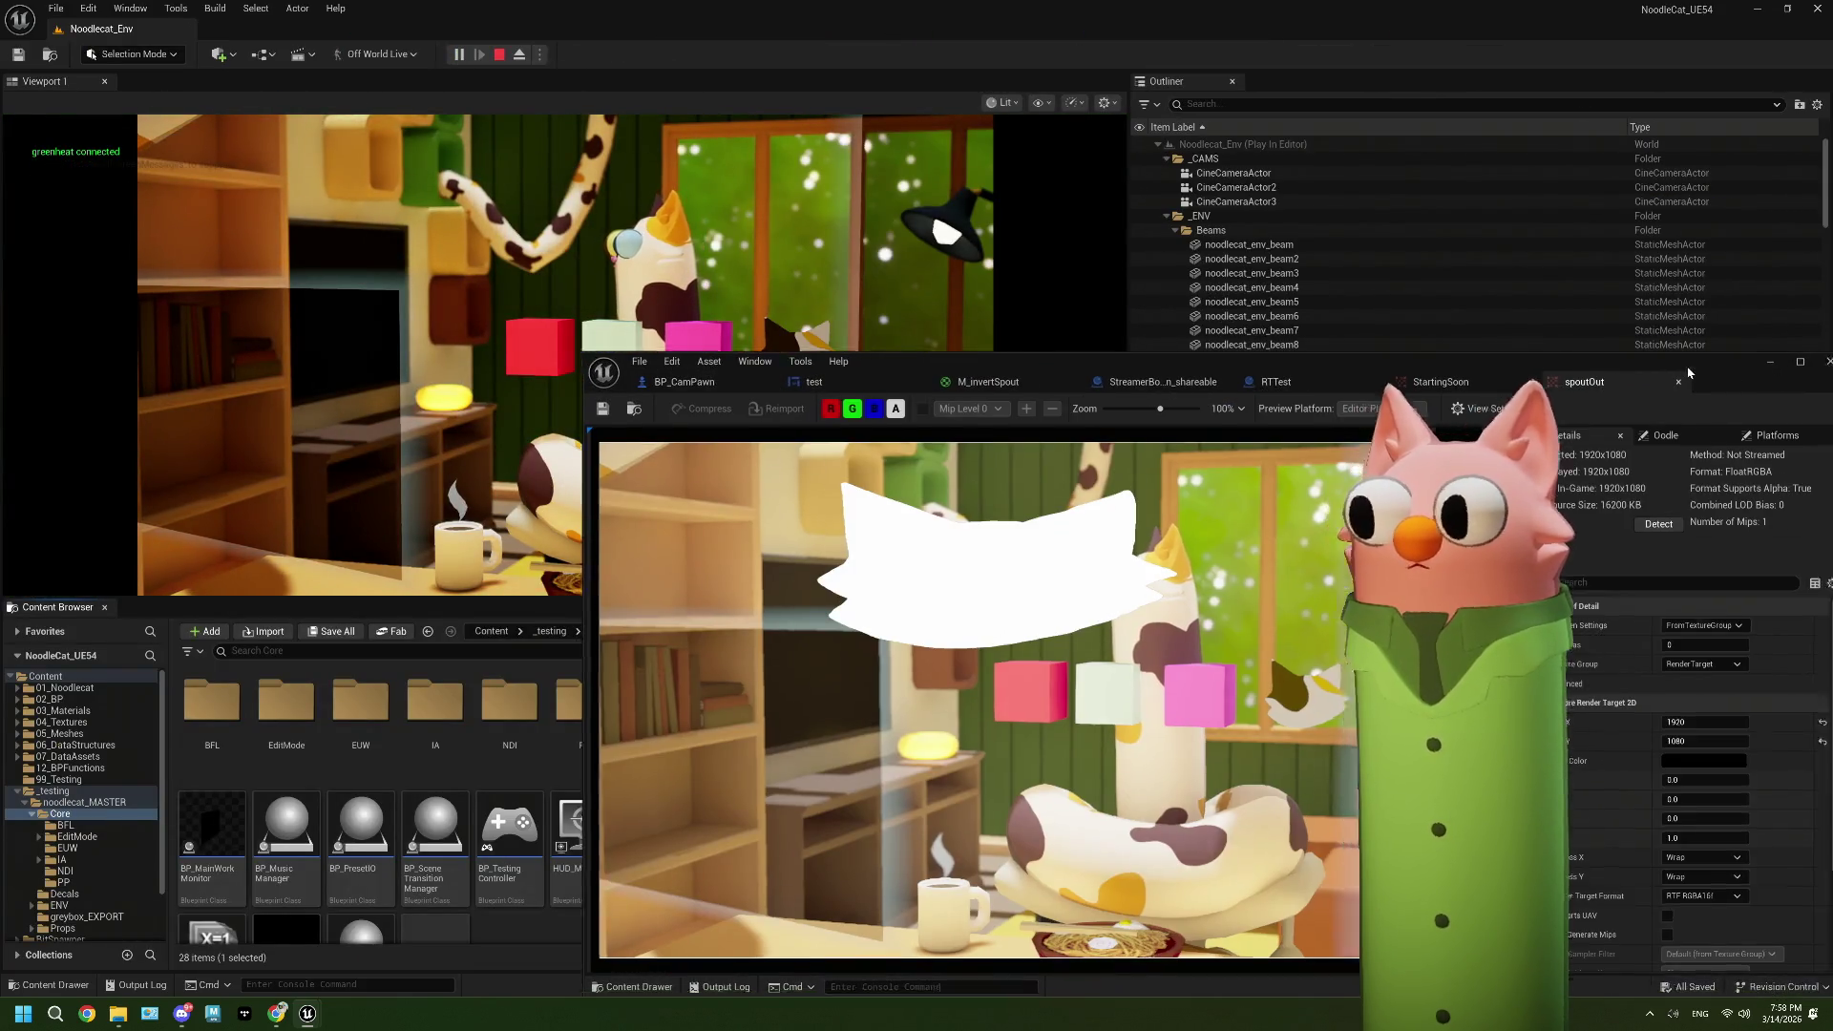
left_click_drag(1702, 372, 1285, 222)
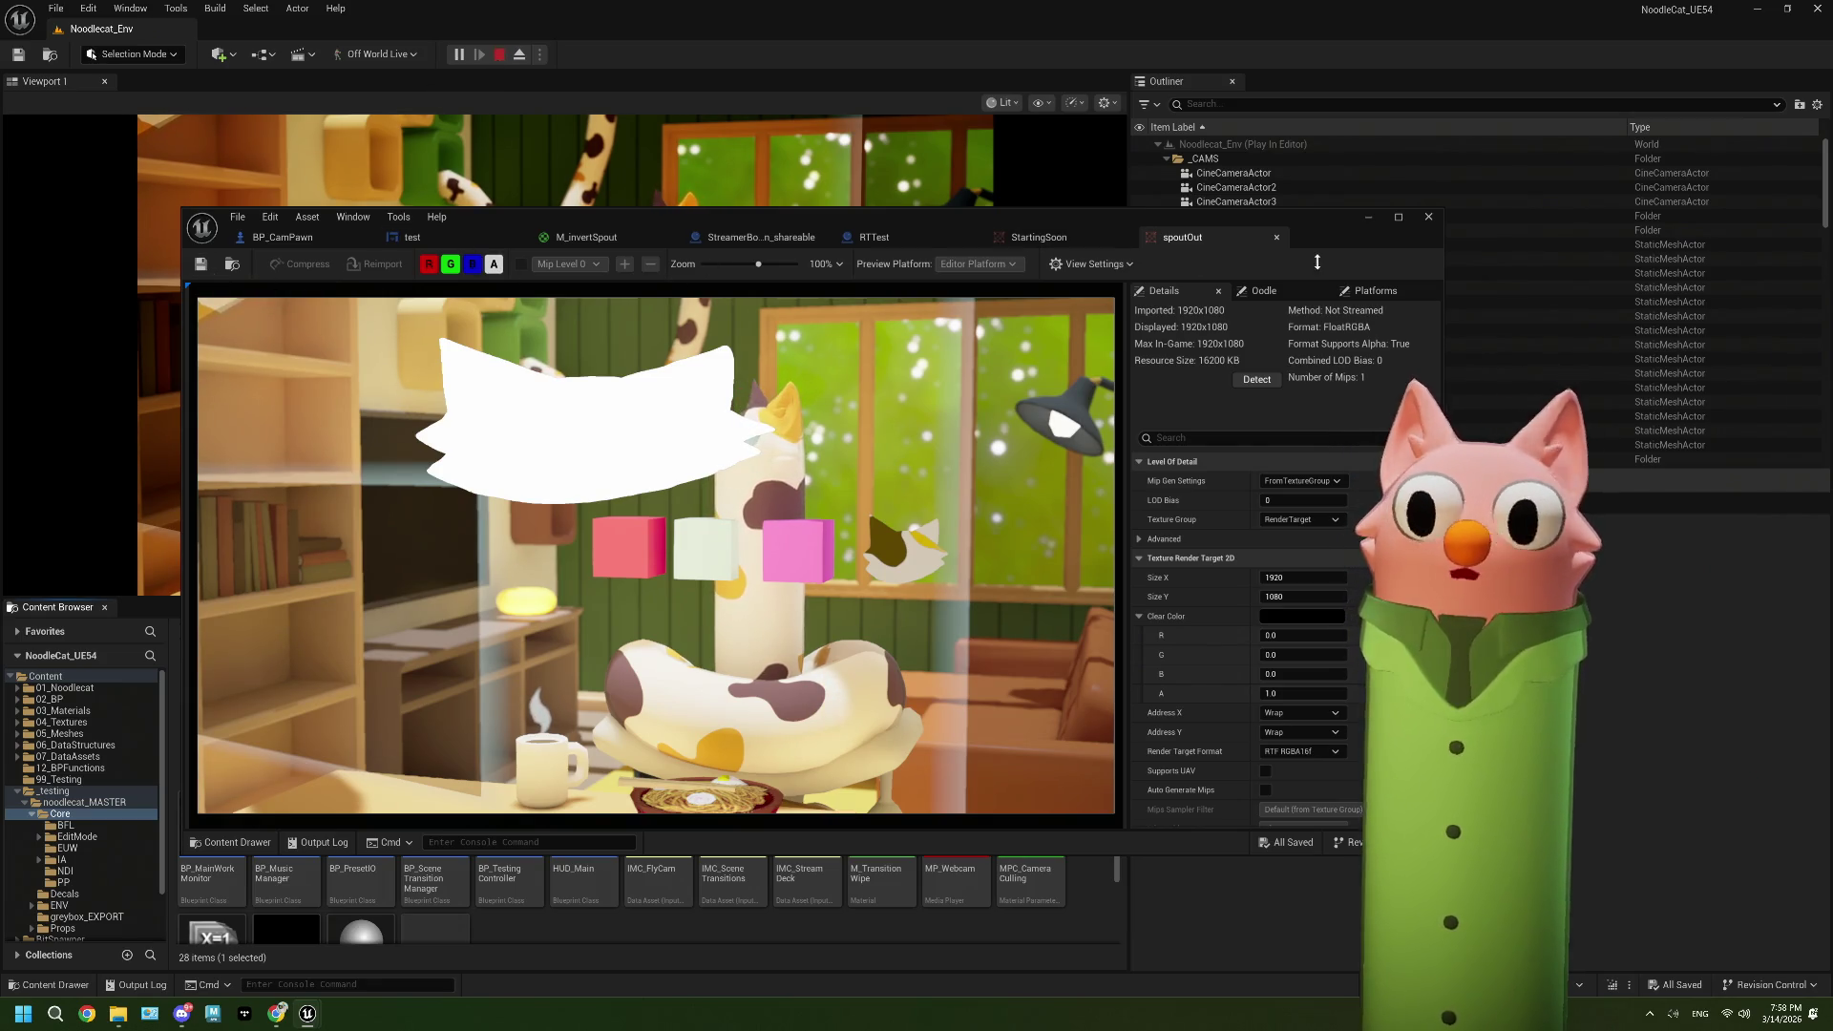
Step: Stop play, dismiss the message log, maximize the asset editor, and flip between the test widget and BP_CamPawn
left_click(499, 54)
left_click(1354, 244)
left_click(1399, 216)
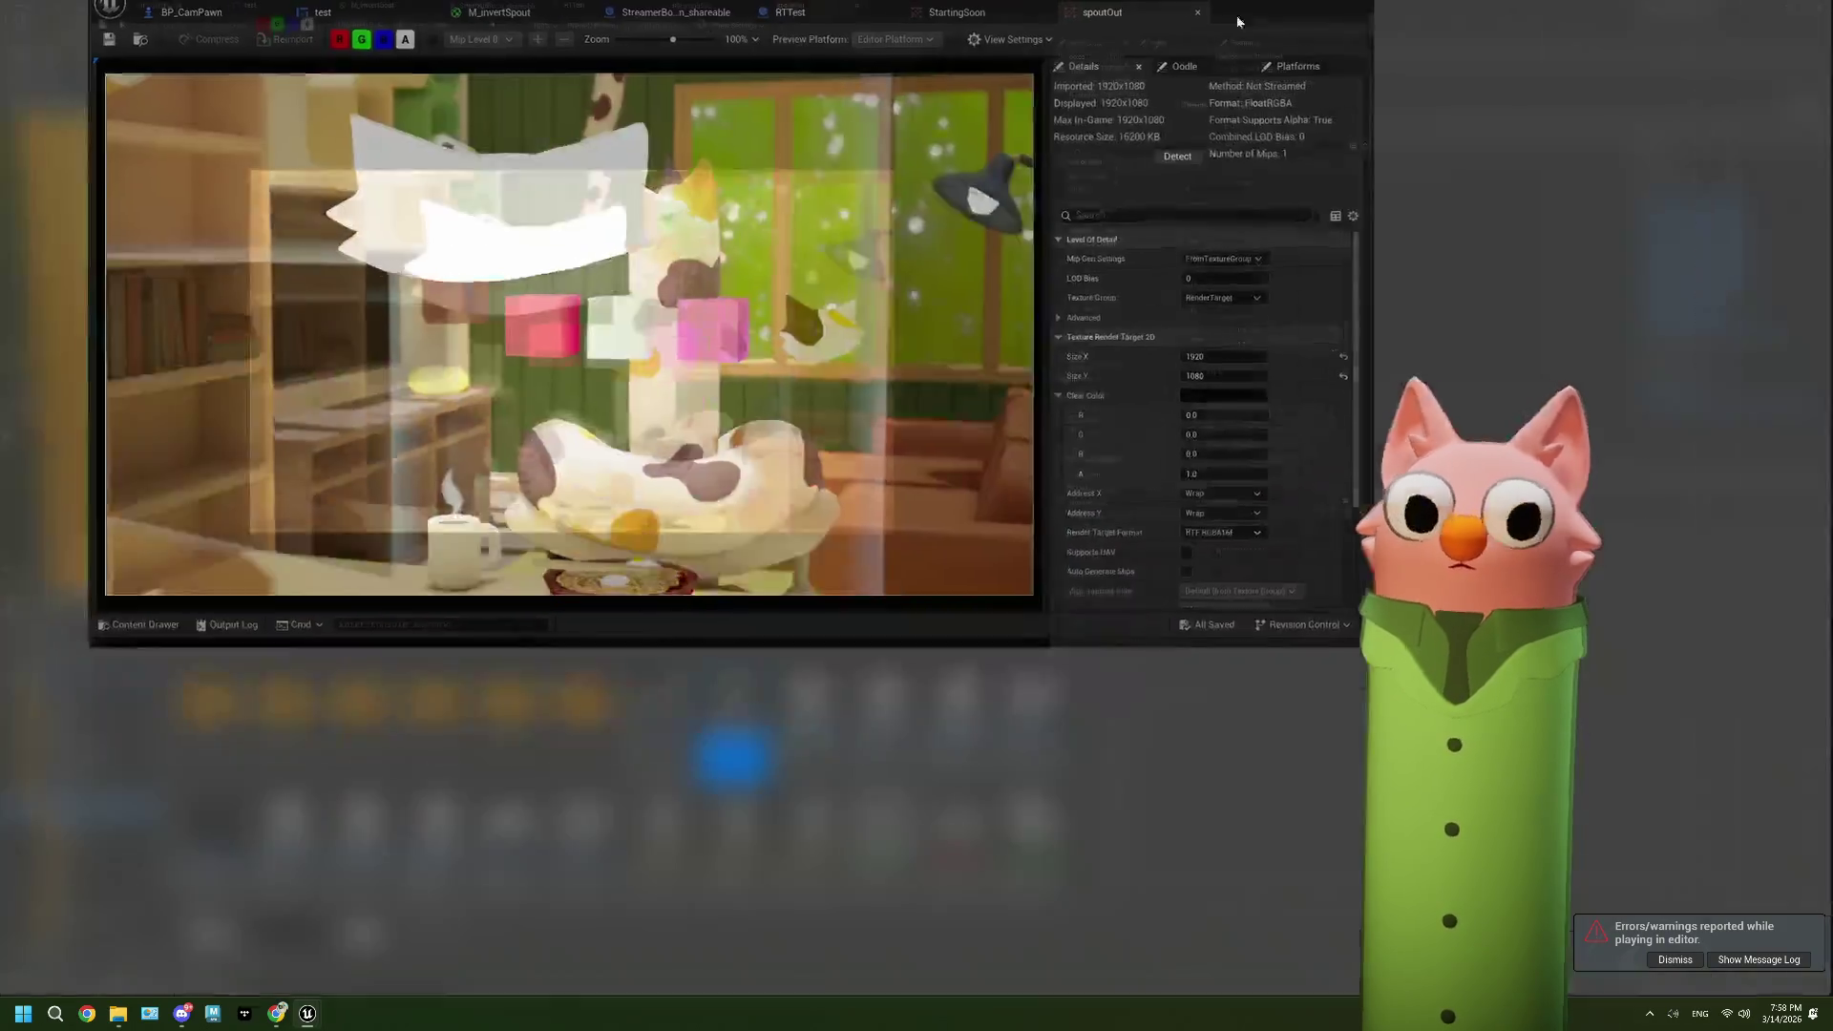
left_click(230, 30)
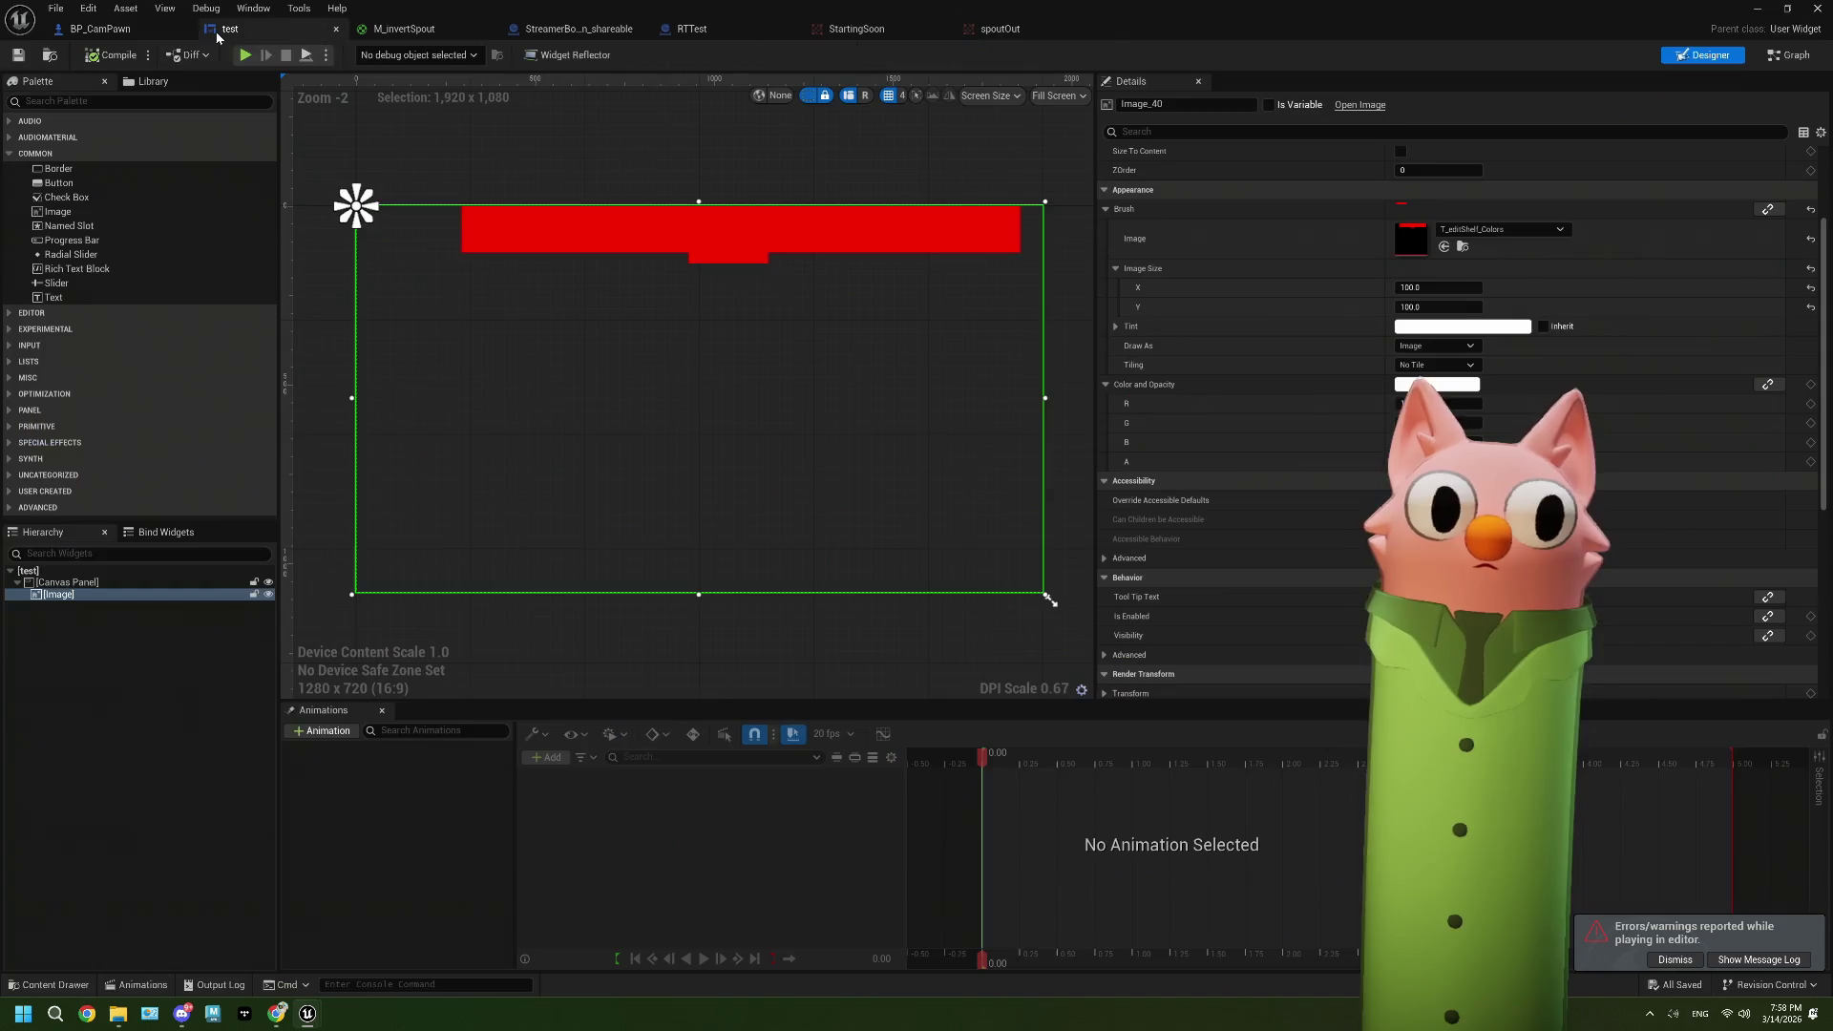
left_click(139, 31)
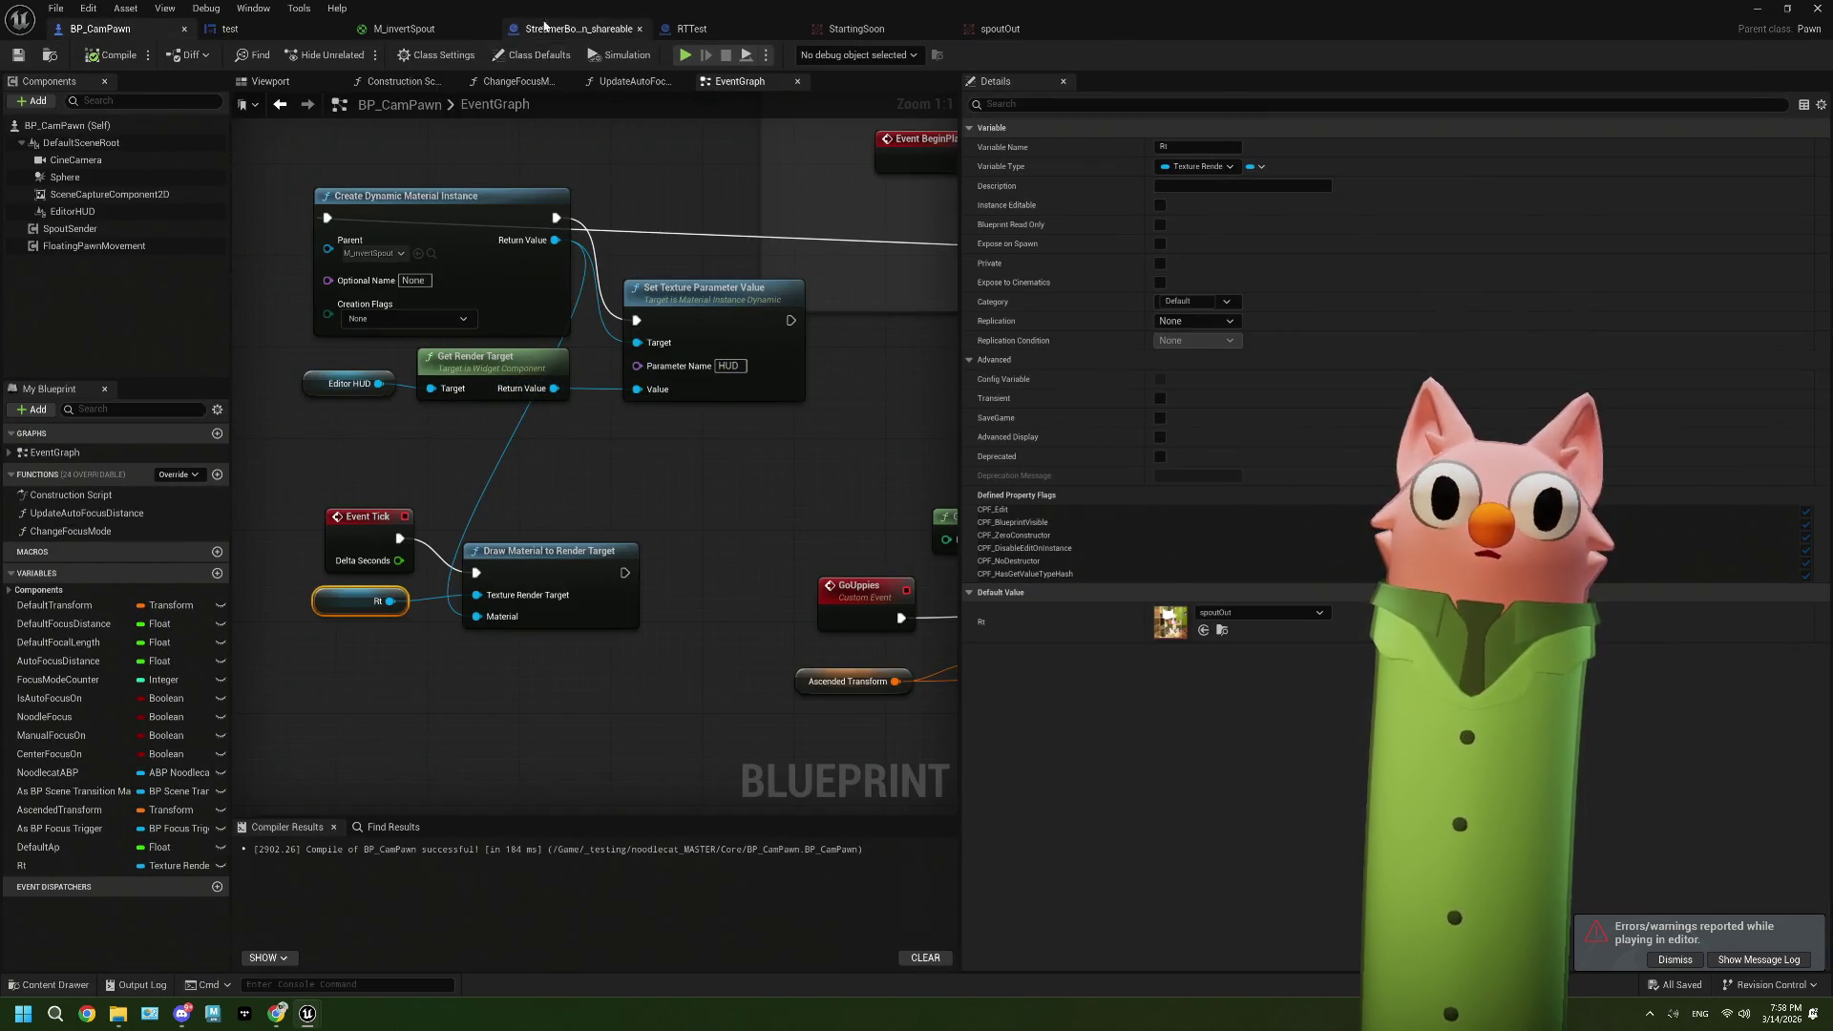
left_click(230, 29)
Step: Rename M_invertSpout's HUD texture parameter to HudTexture and apply the material changes
left_click(402, 29)
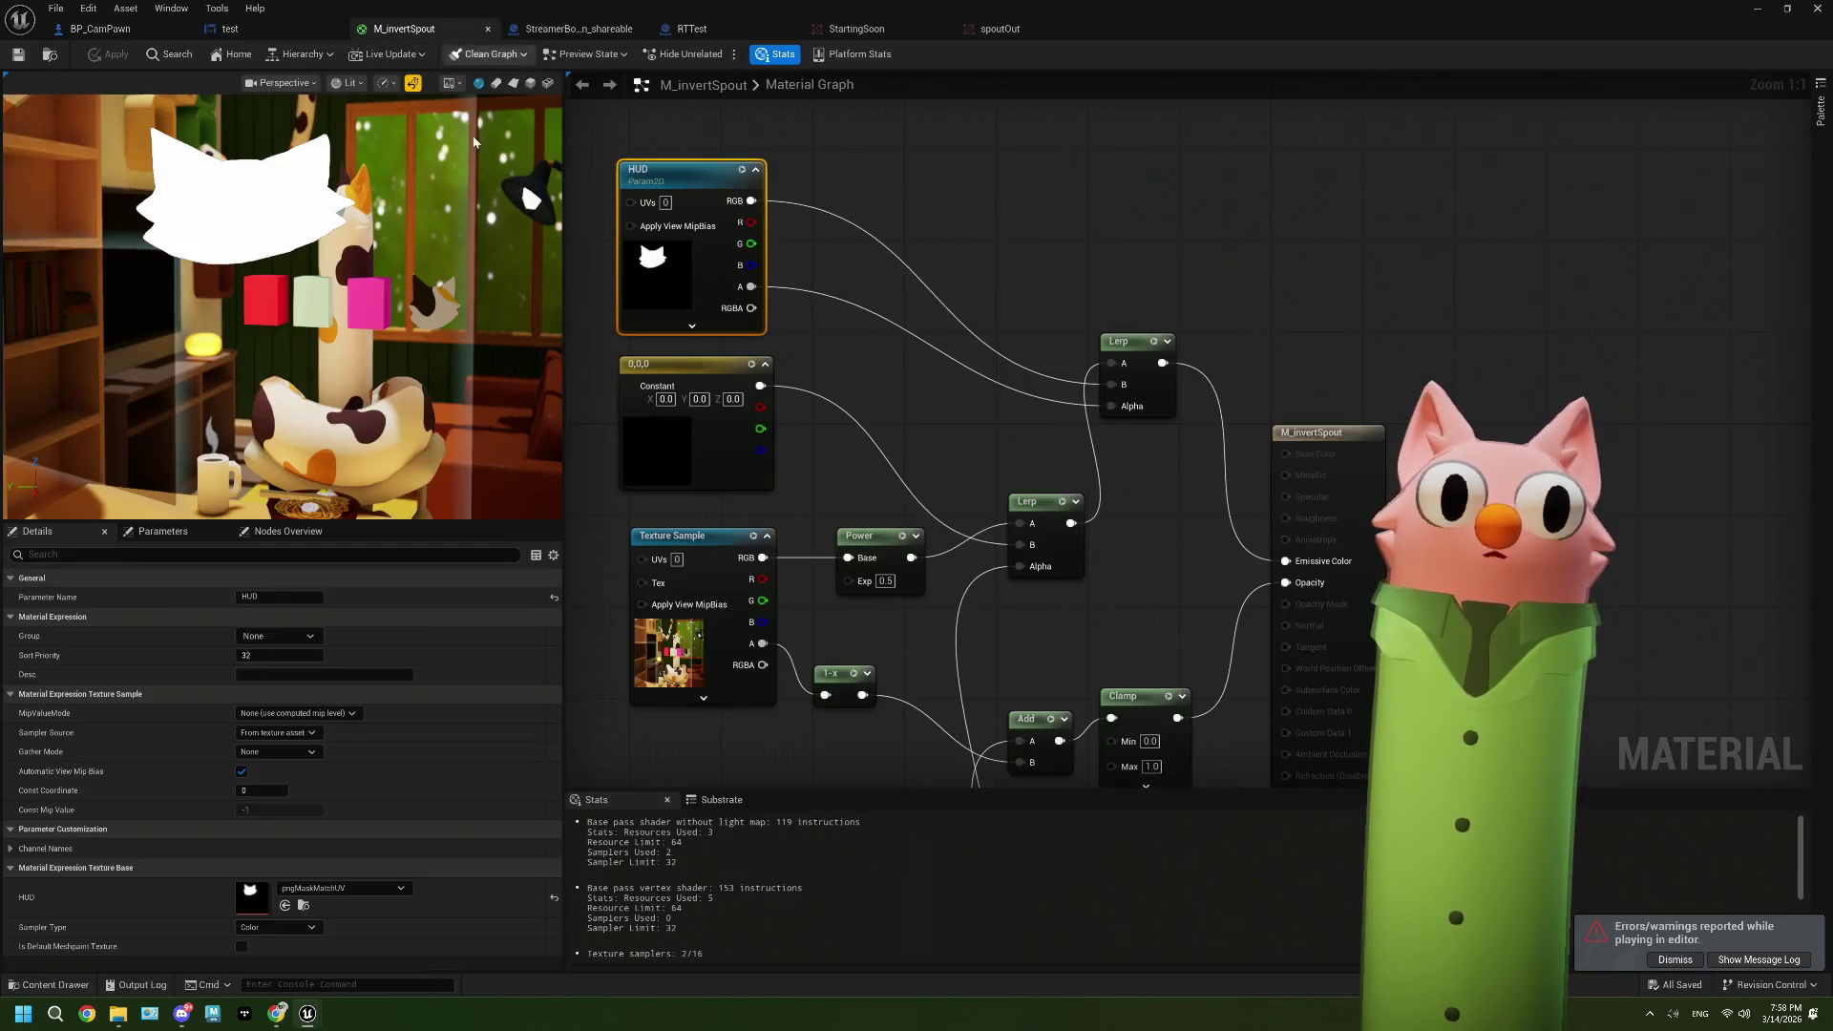
left_click(317, 577)
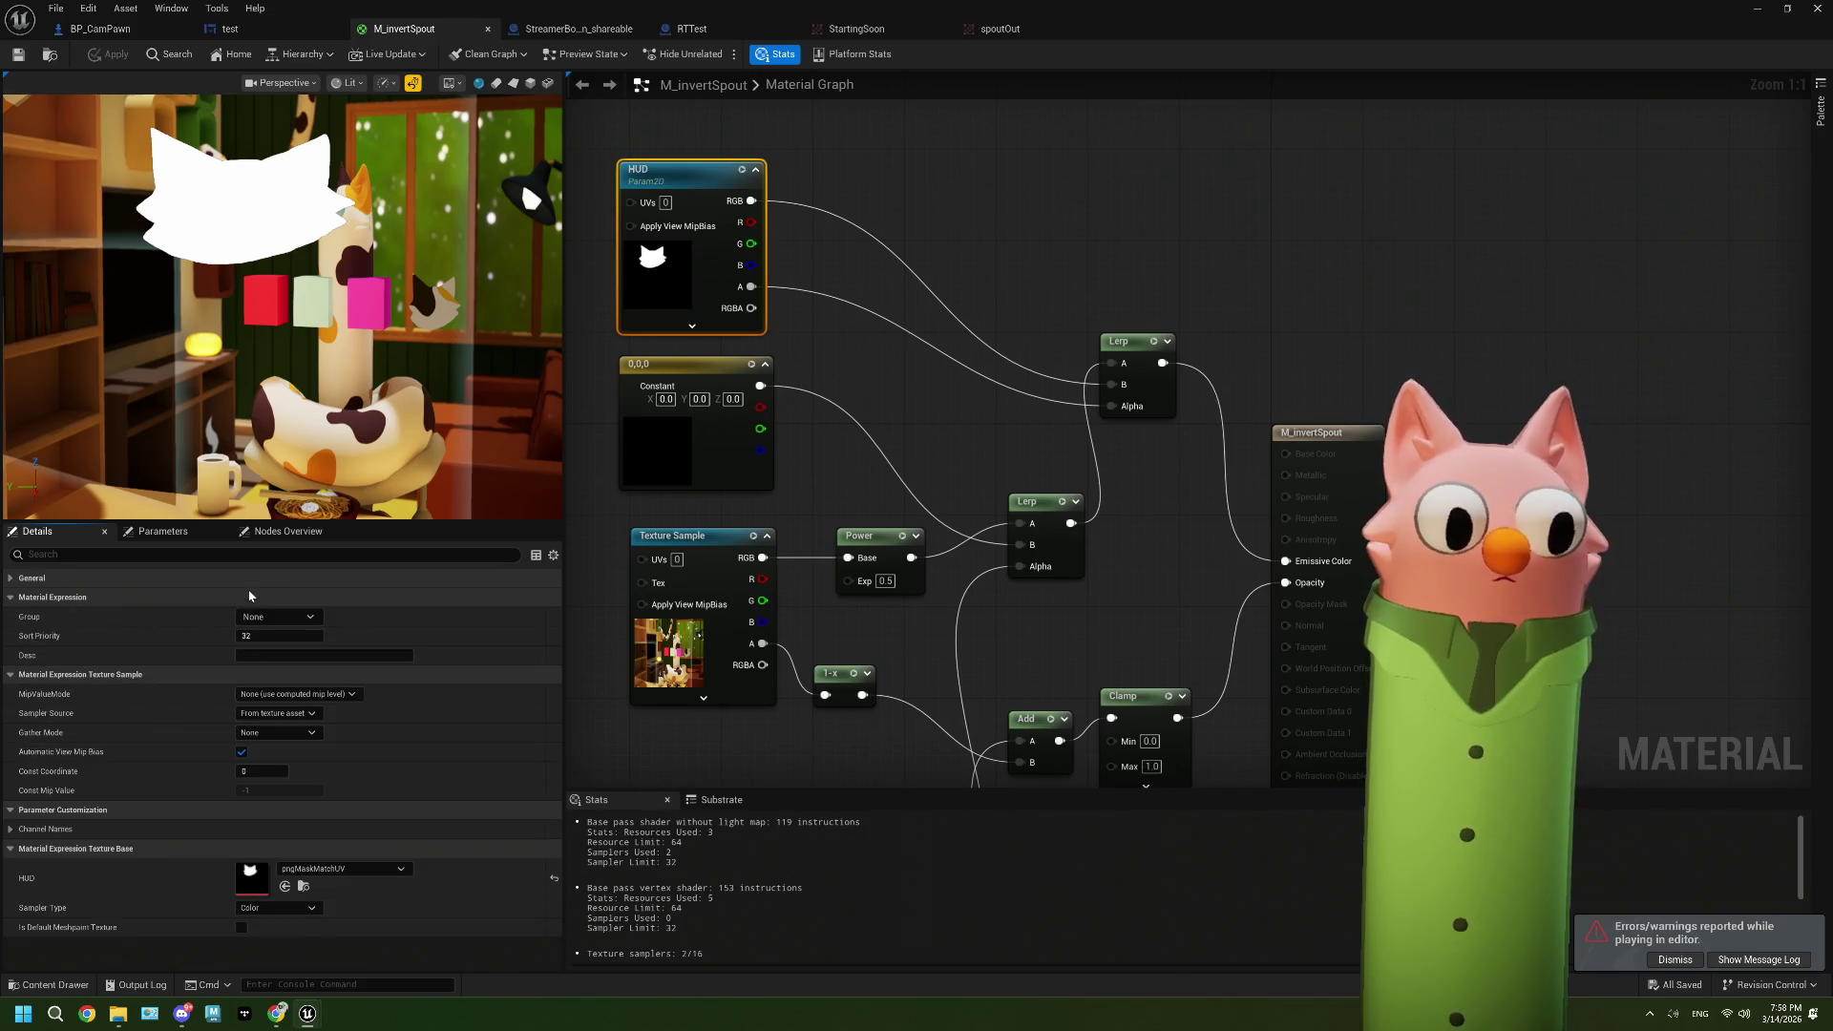
left_click(122, 579)
left_click(276, 596)
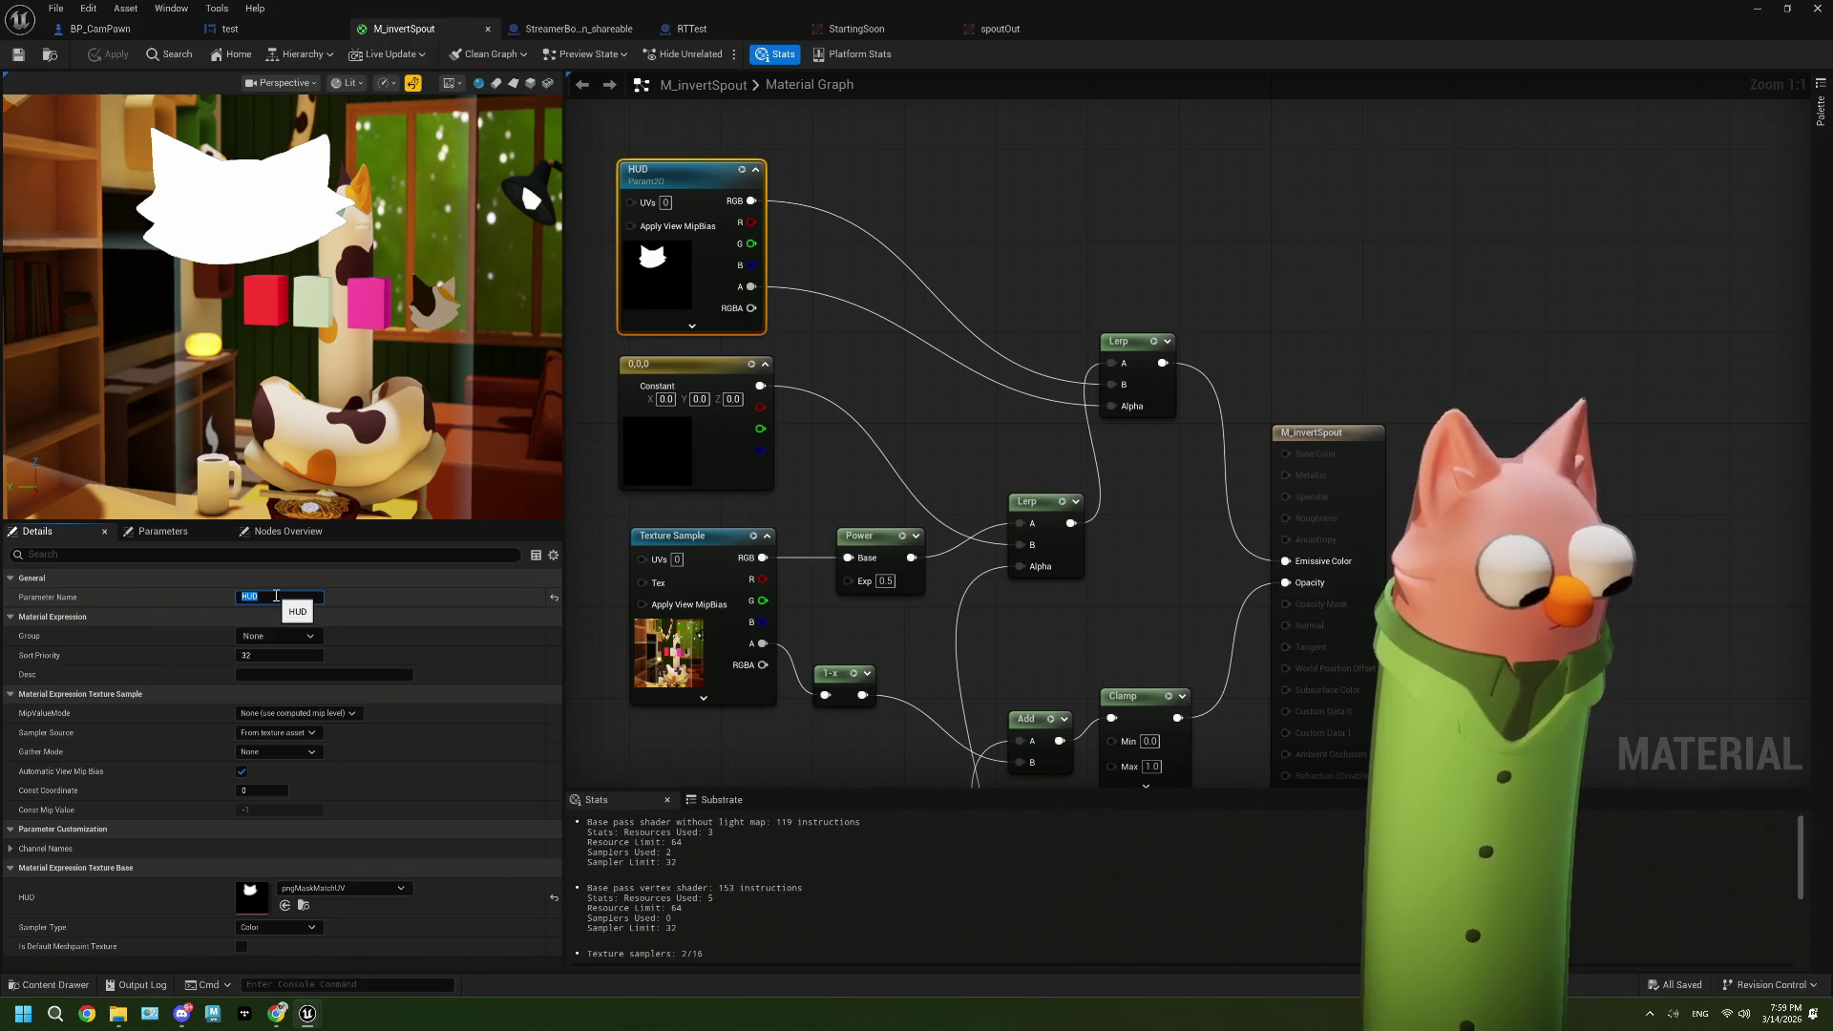
type("udTexture")
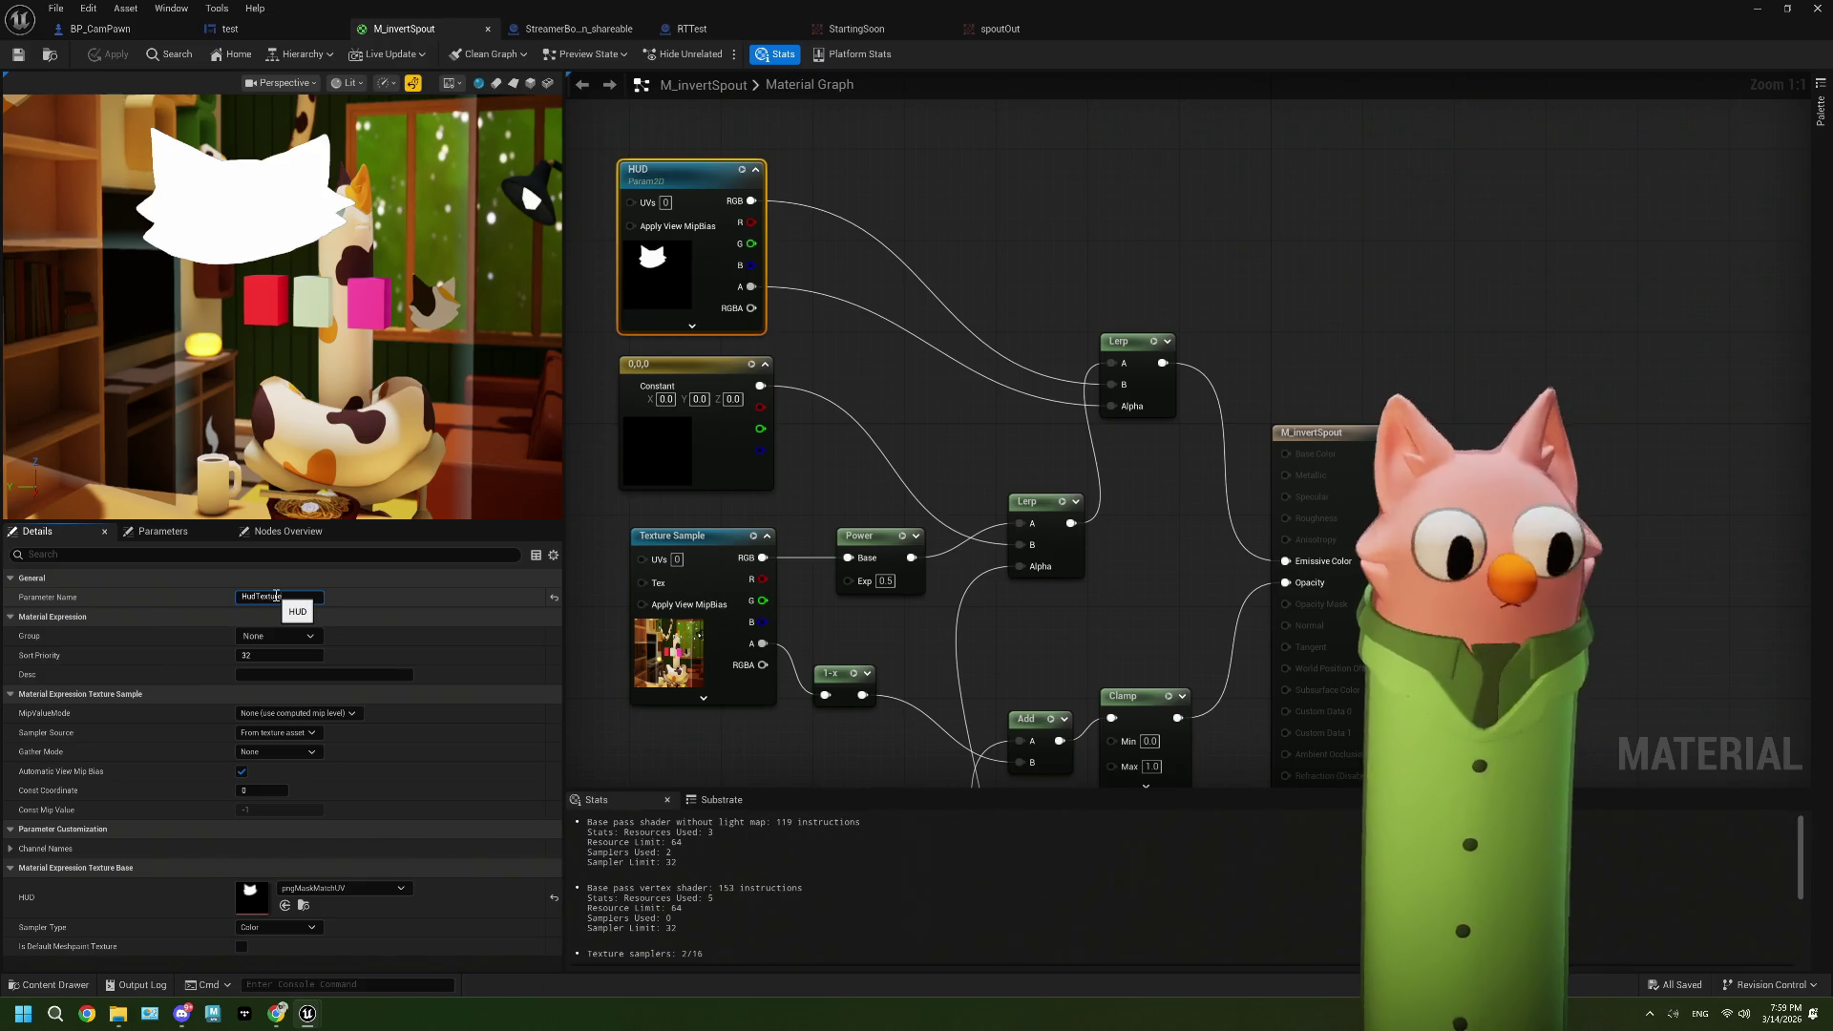
key("Return")
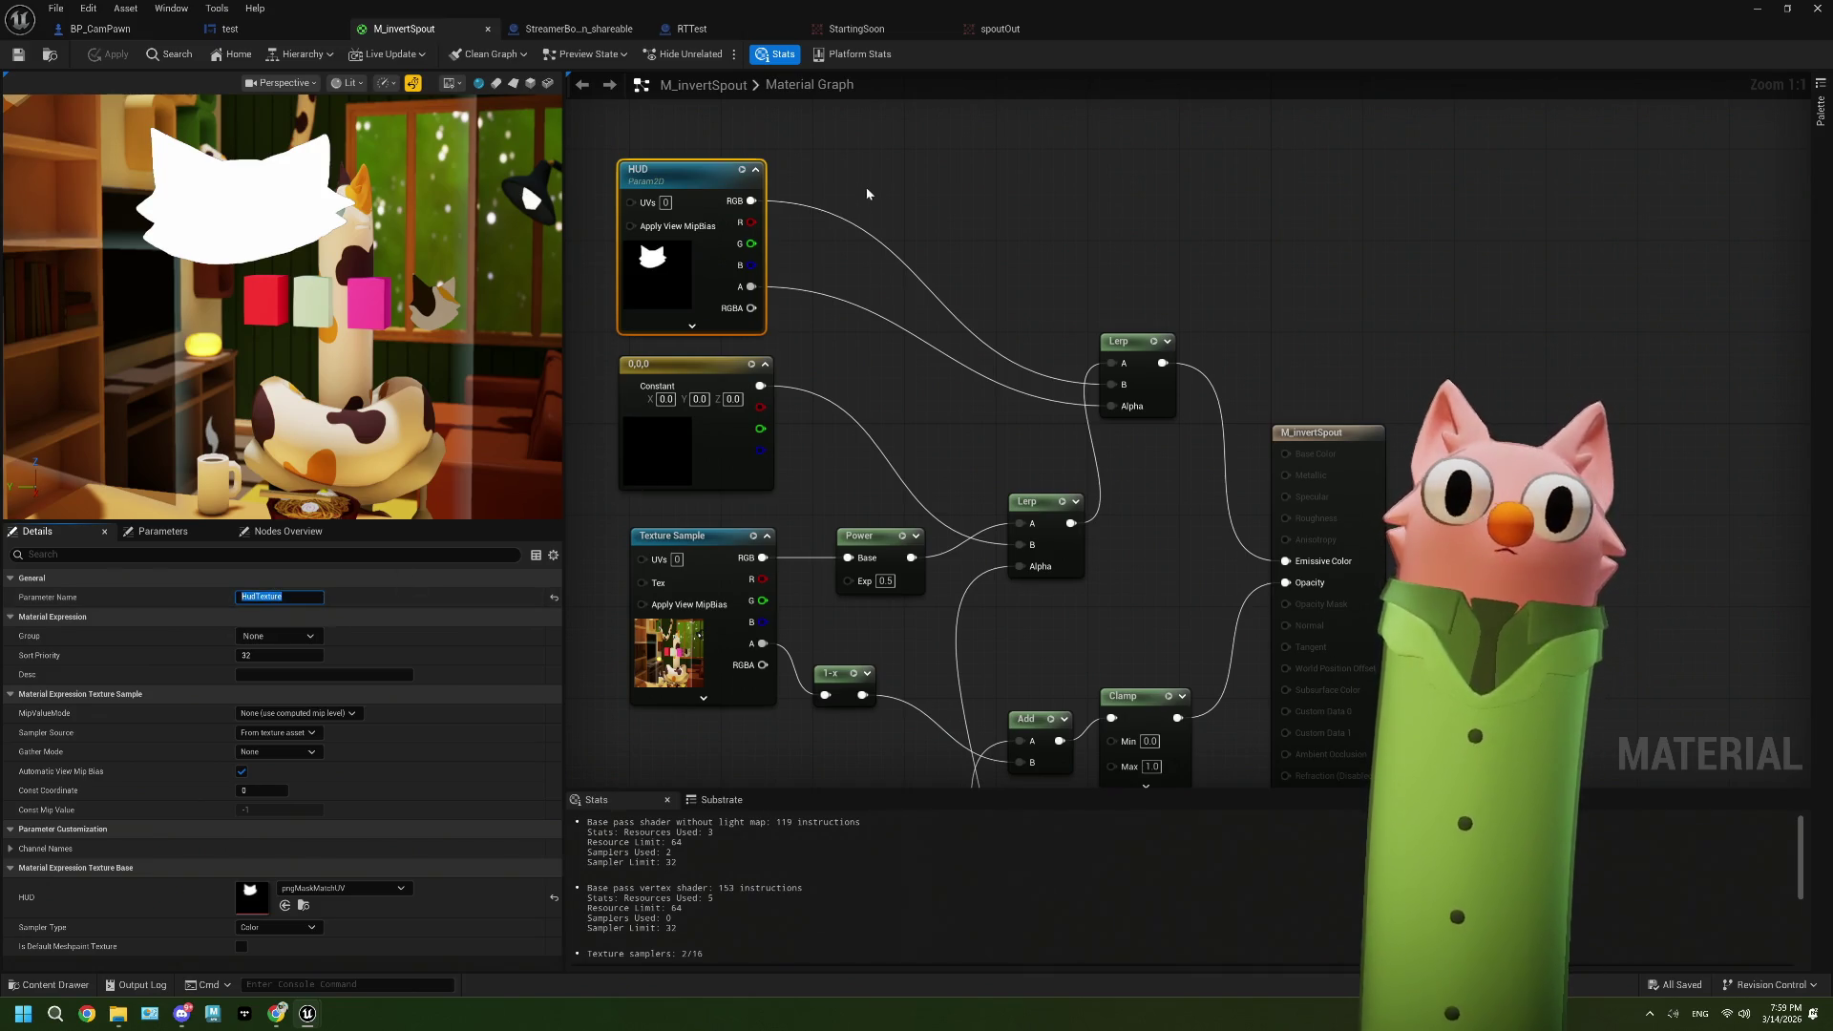
left_click(898, 254)
scroll(941, 360, "down", 2)
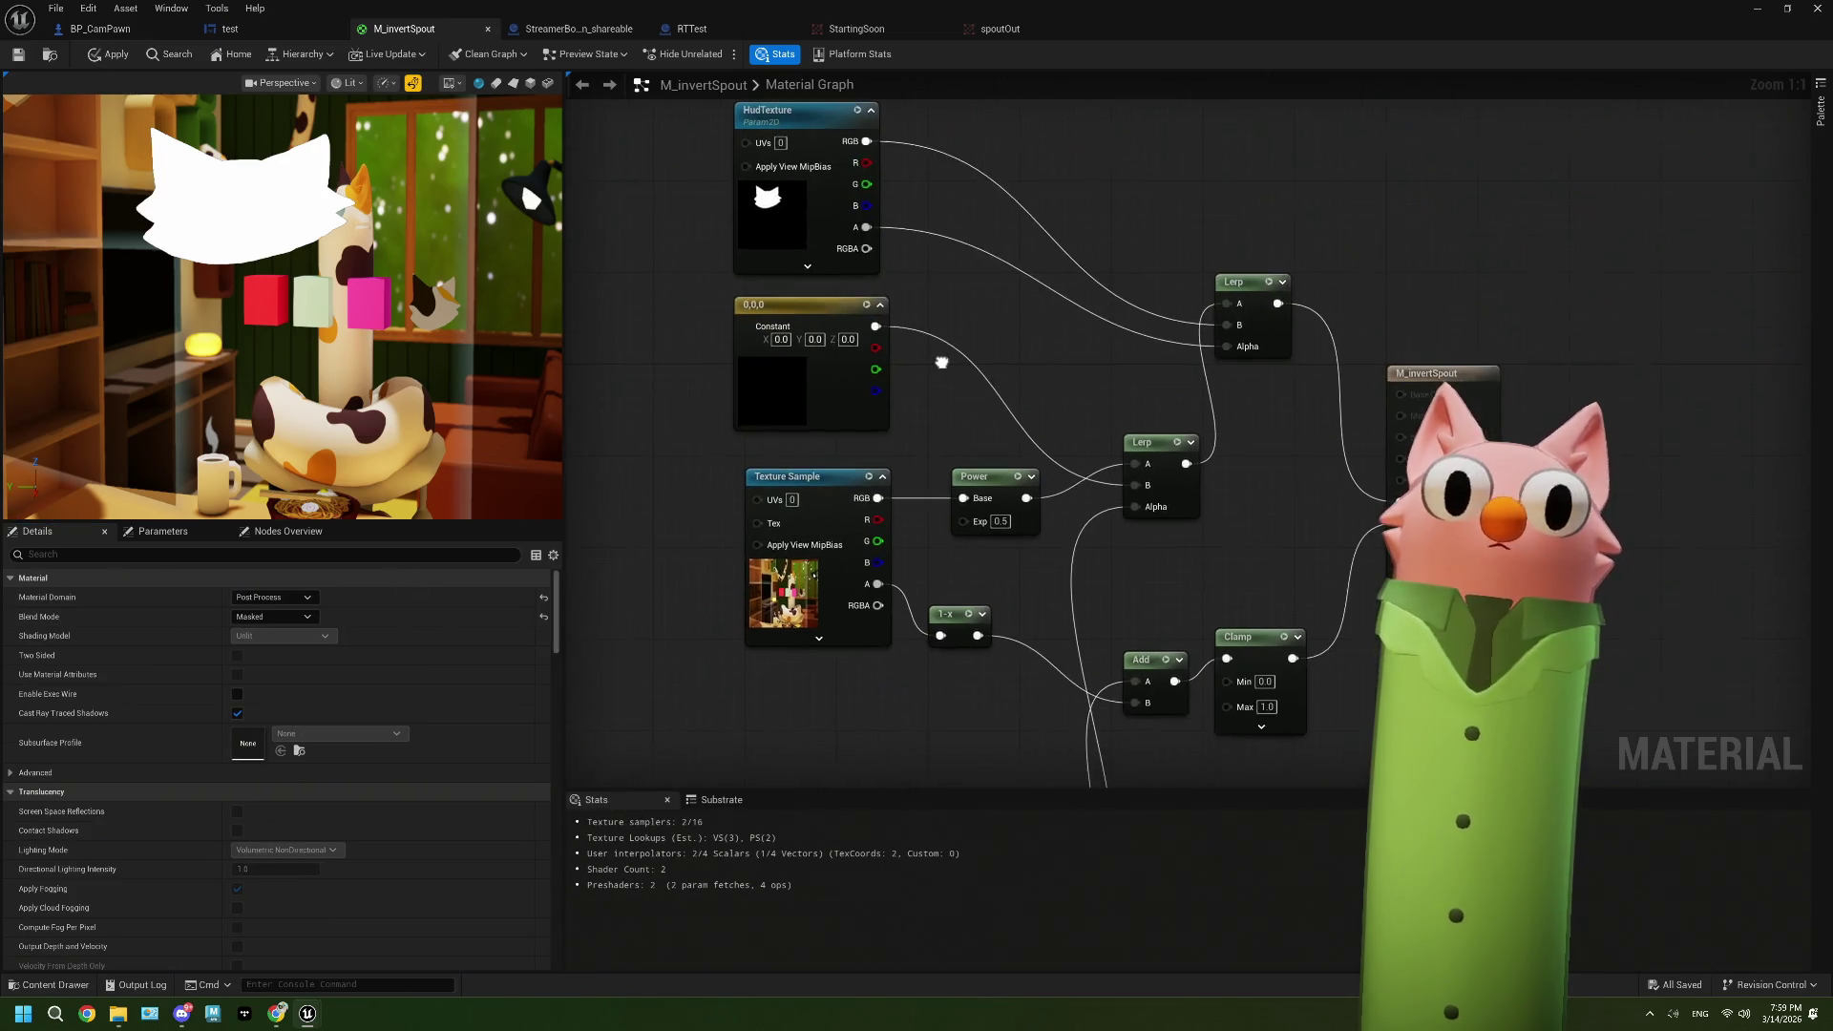
mouse_move(1116, 324)
left_mouse_down()
mouse_move(1368, 240)
mouse_move(1437, 260)
mouse_move(1221, 485)
mouse_move(1002, 380)
left_mouse_up()
scroll(1003, 380, "up", 1)
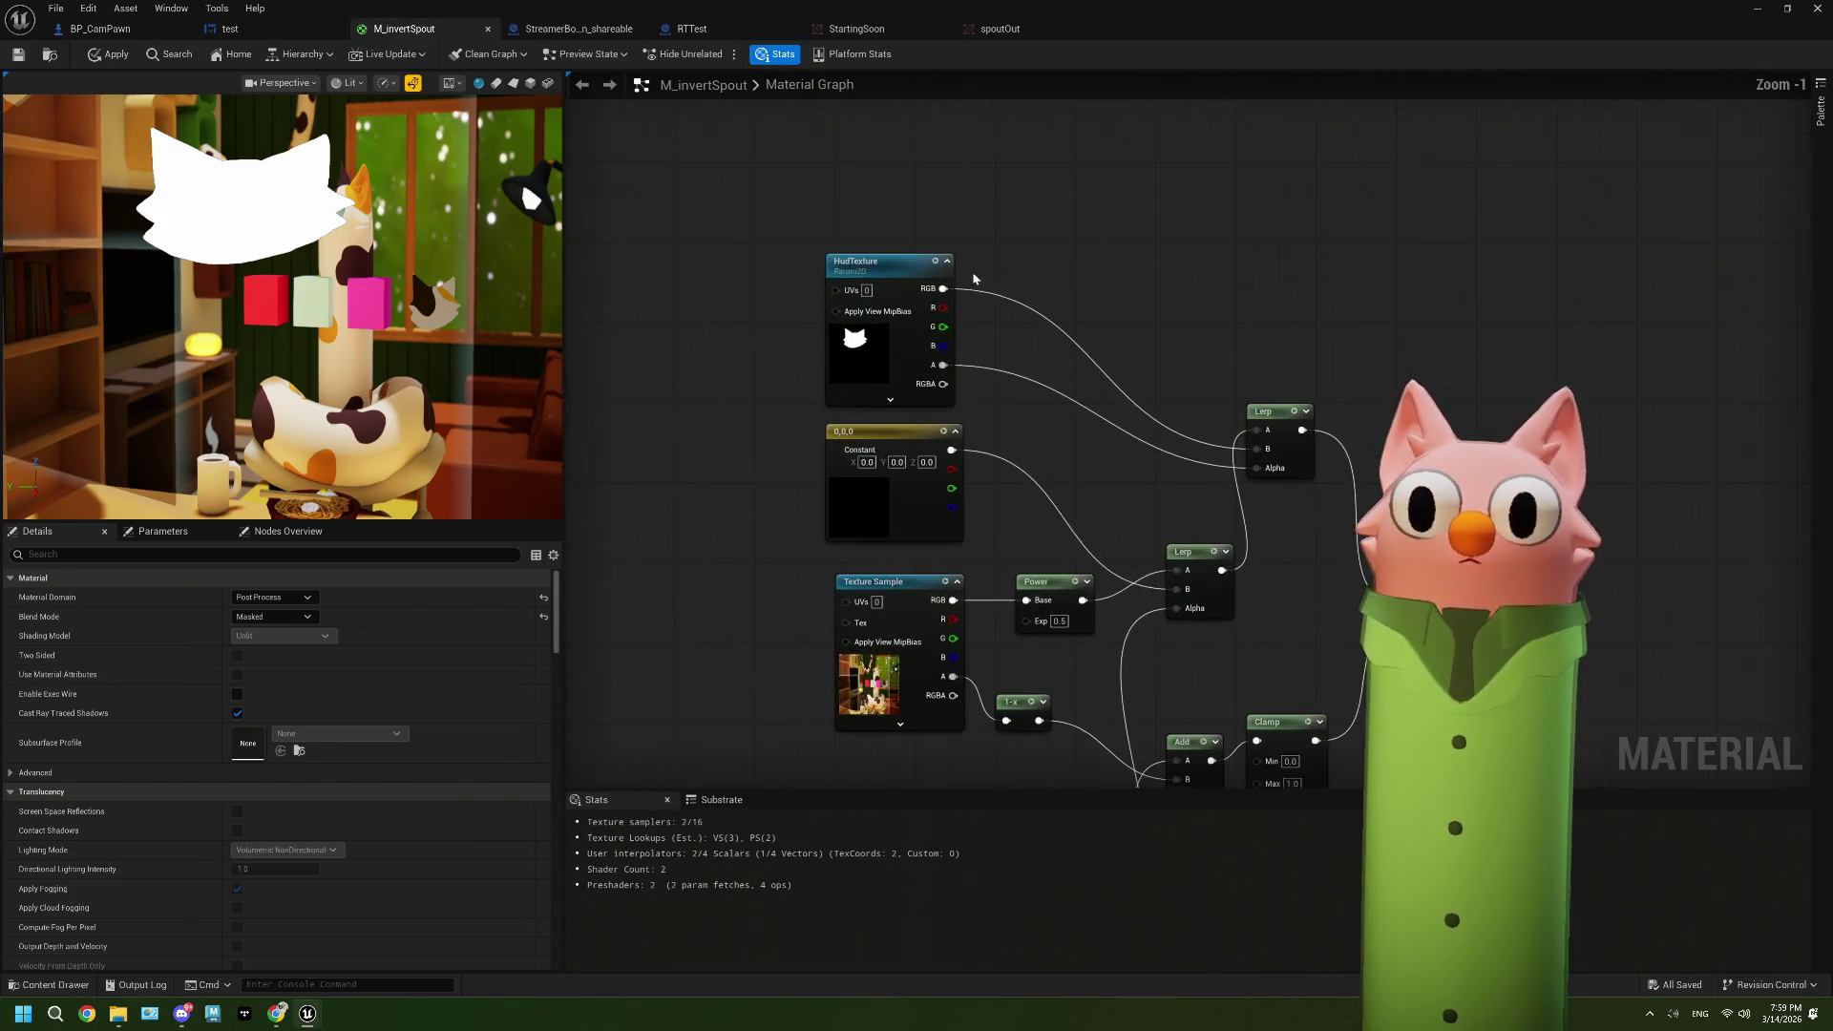
left_click(17, 56)
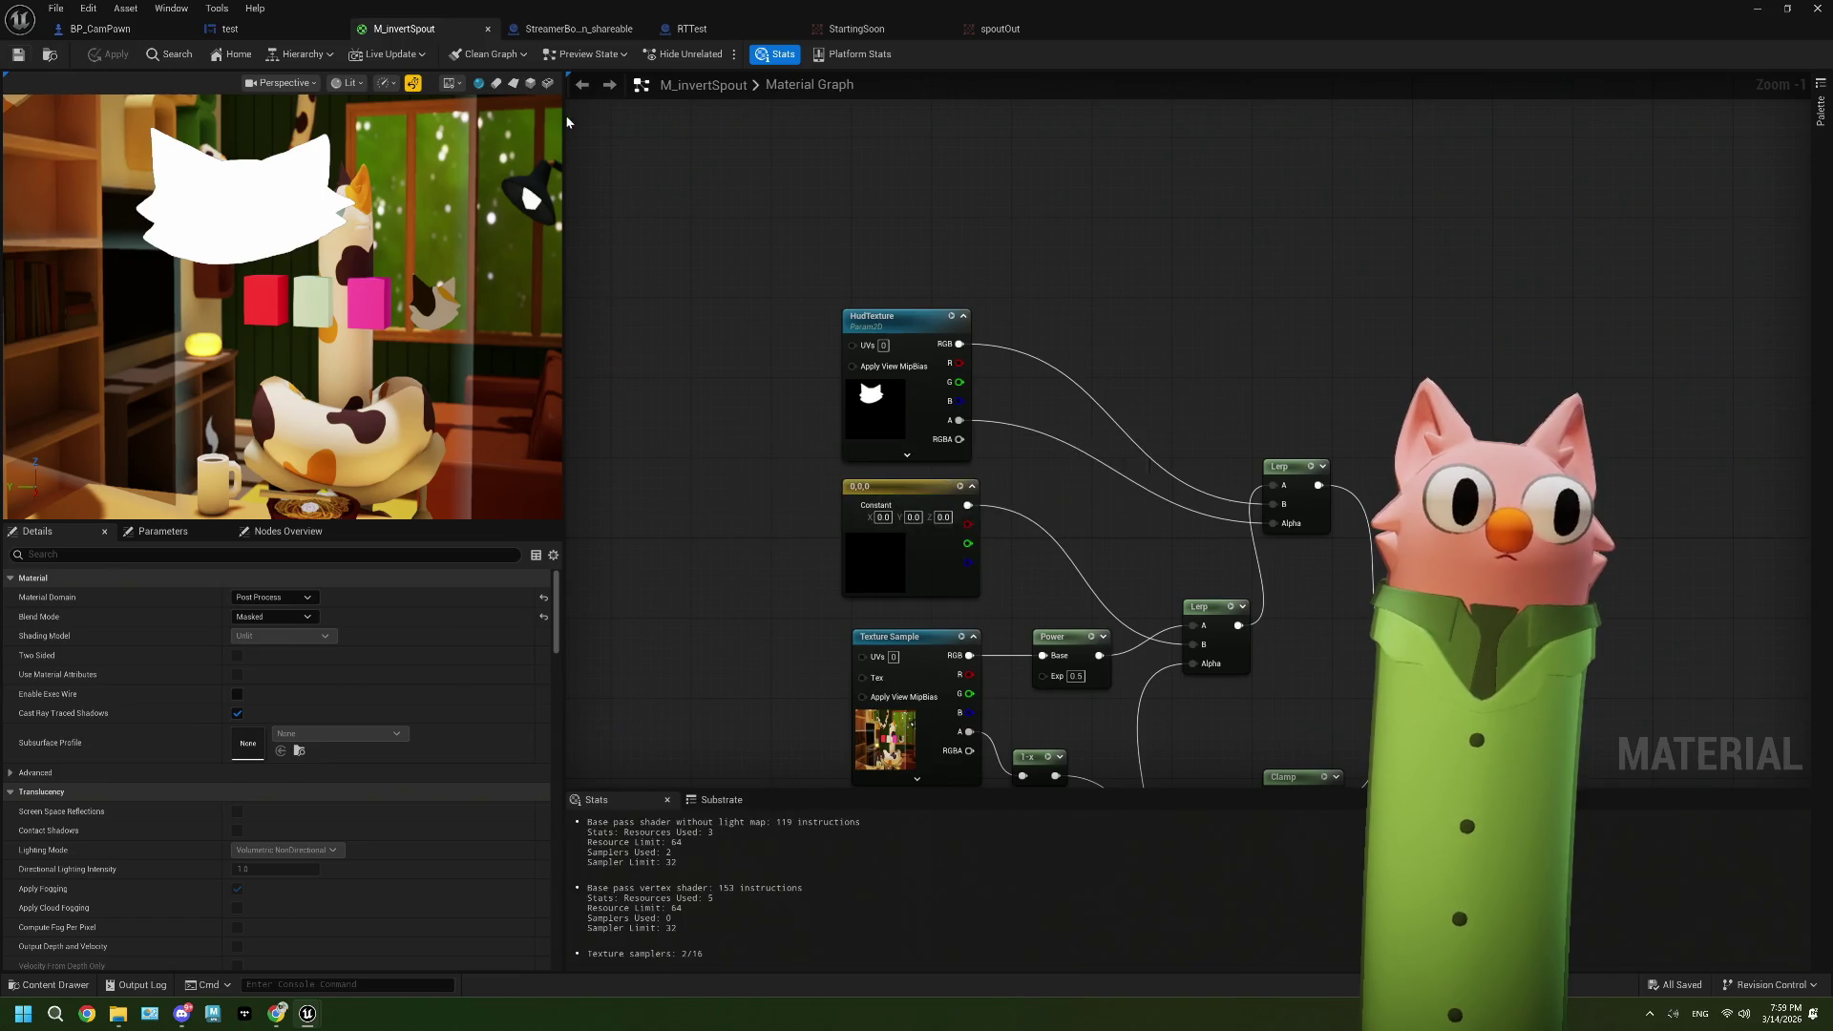
left_click(278, 33)
Step: Set BP_CamPawn's Set Texture Parameter Value parameter name to HudTexture, compile, and hide the blueprint editor
left_click(143, 29)
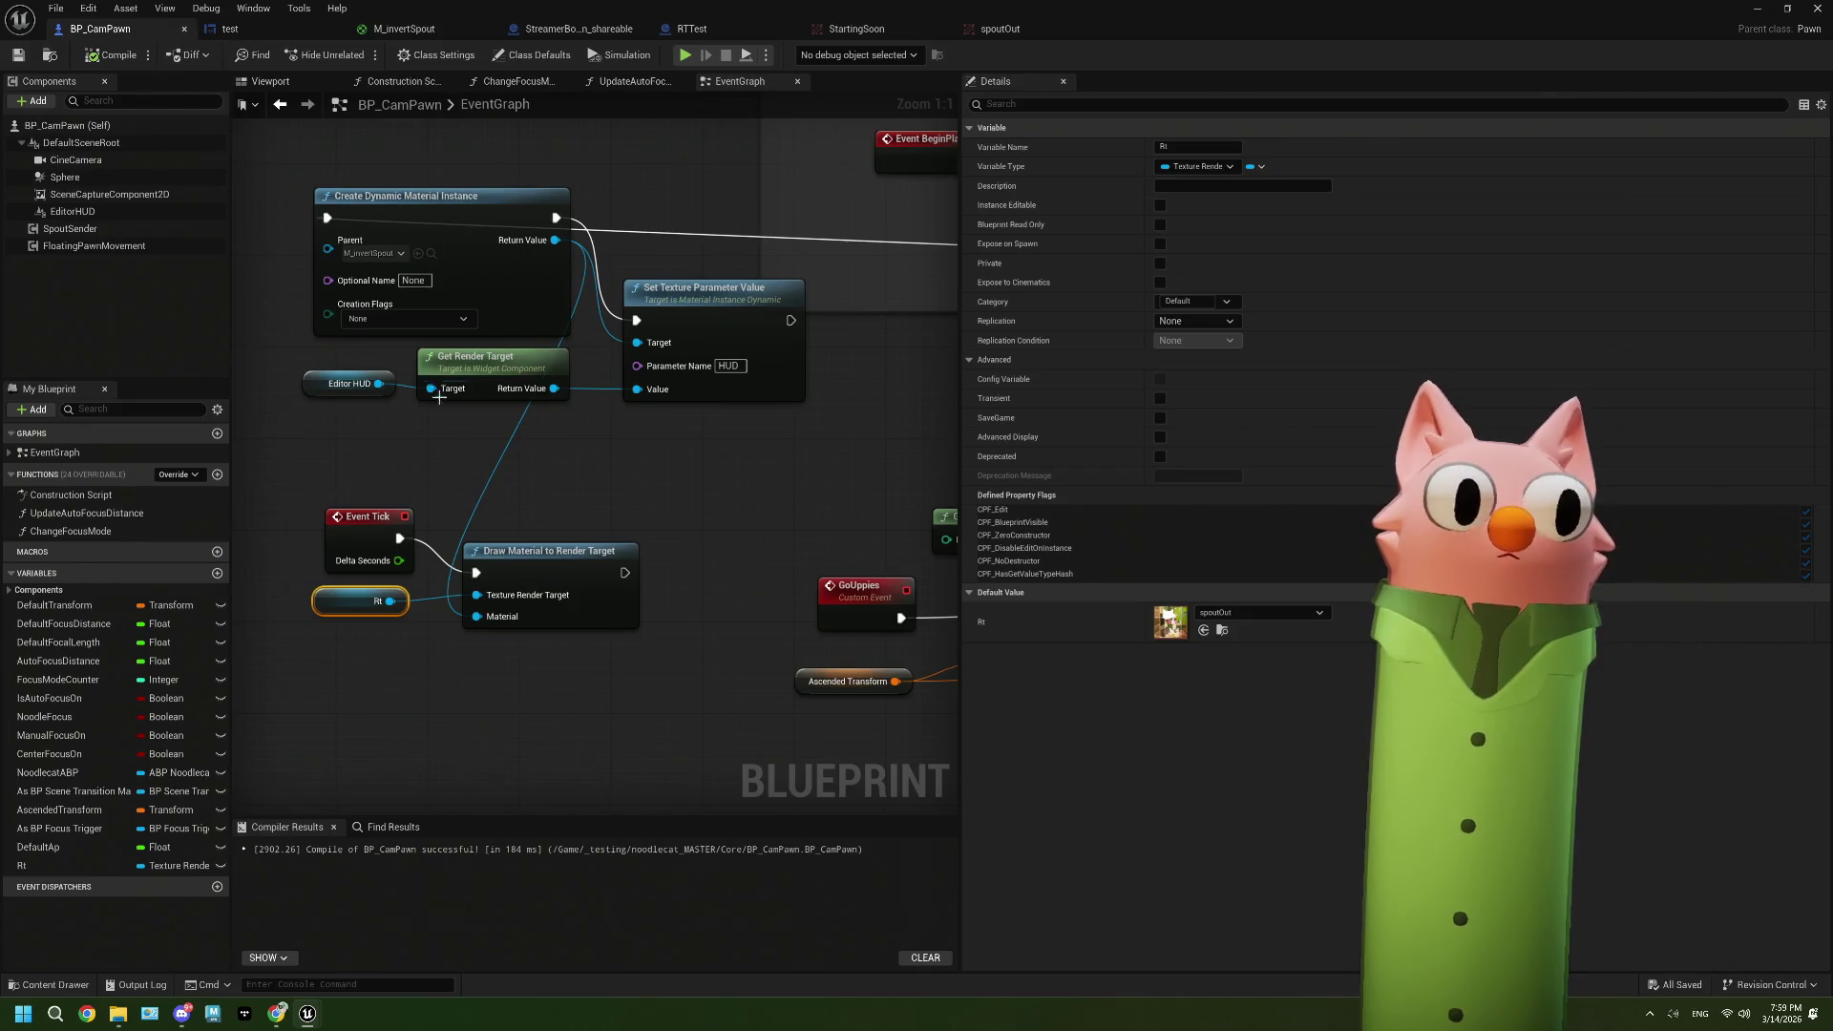
left_click(729, 366)
left_click(773, 389)
type("HudTexture")
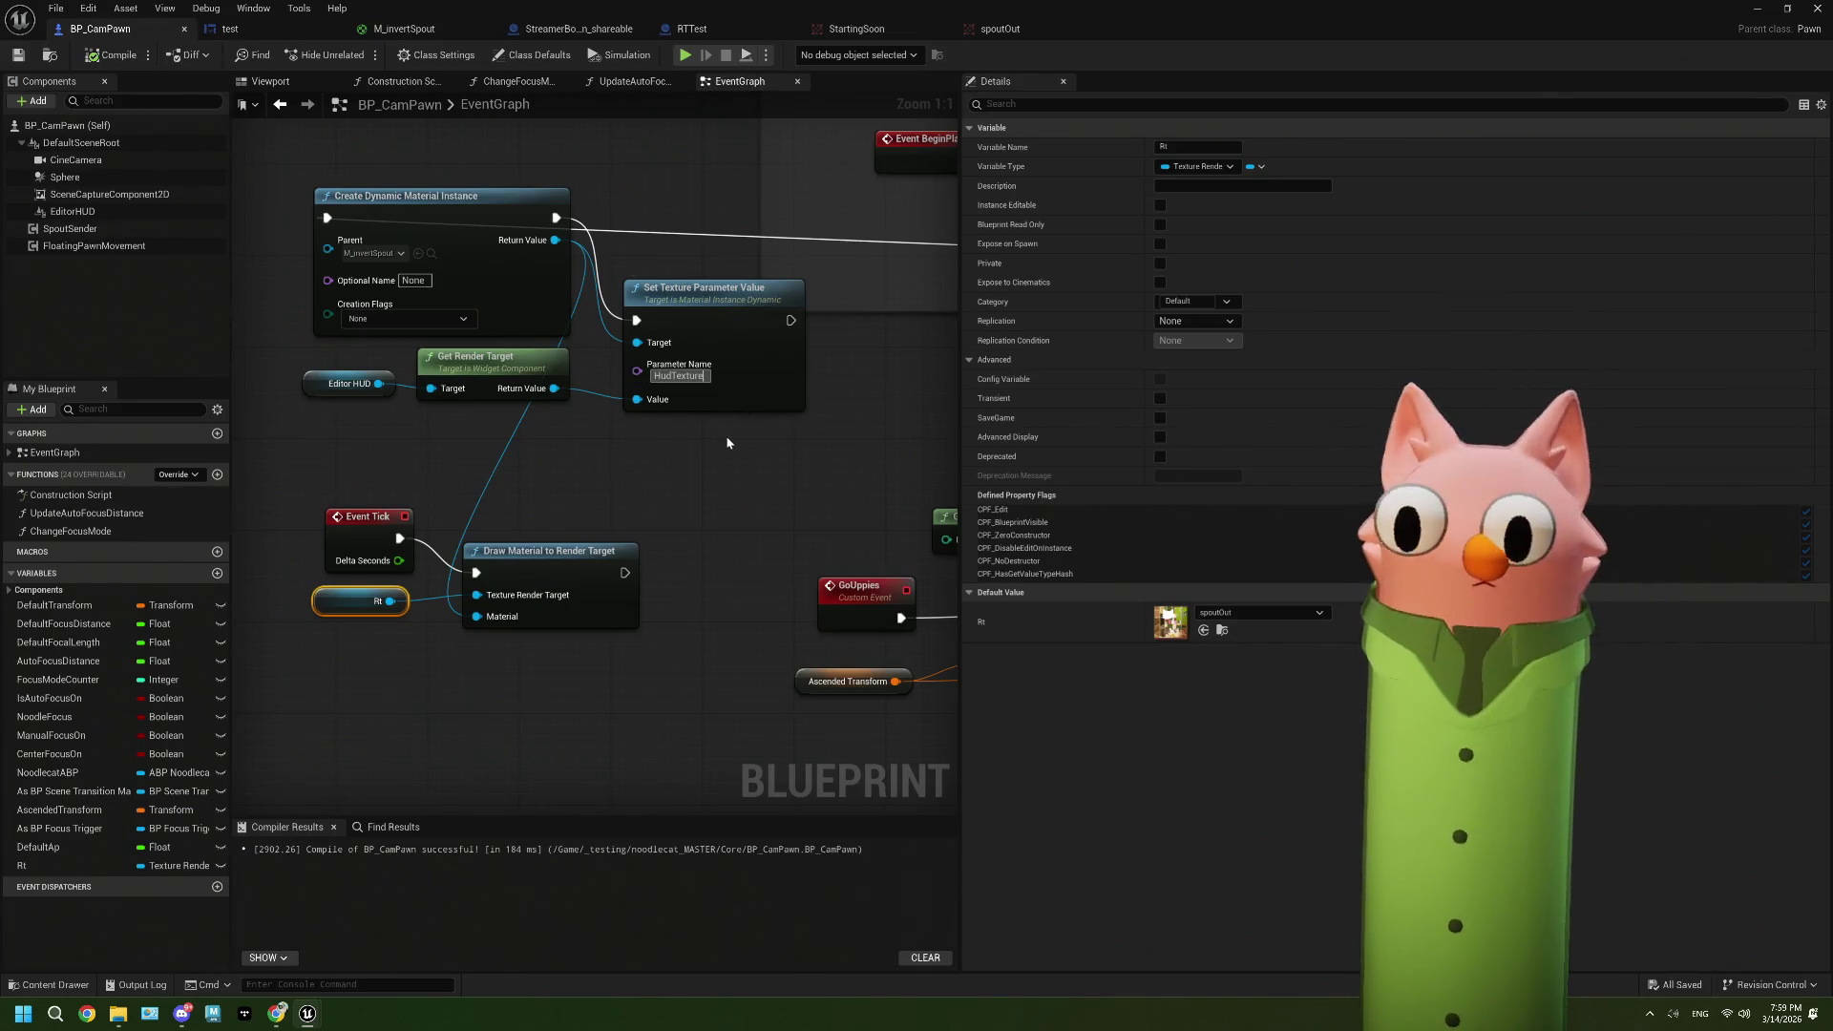
left_click(105, 55)
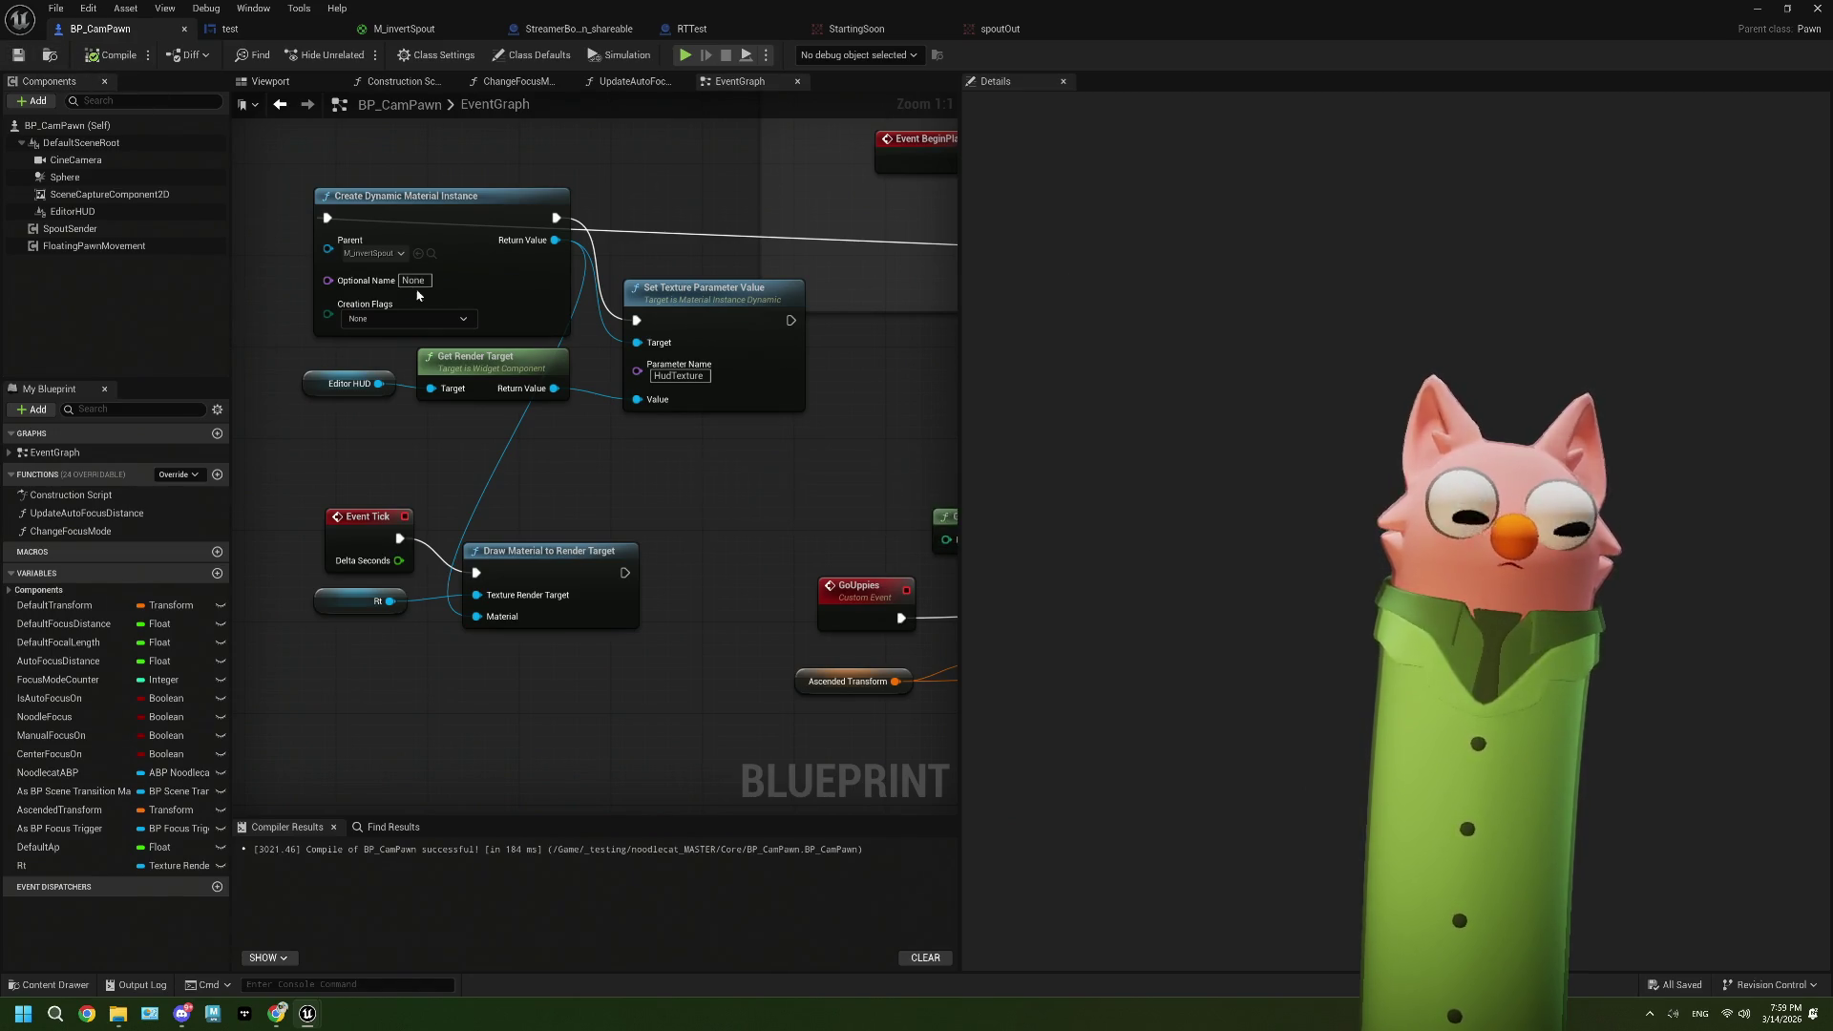
mouse_move(676, 441)
left_mouse_down()
mouse_move(448, 470)
mouse_move(720, 451)
left_mouse_up()
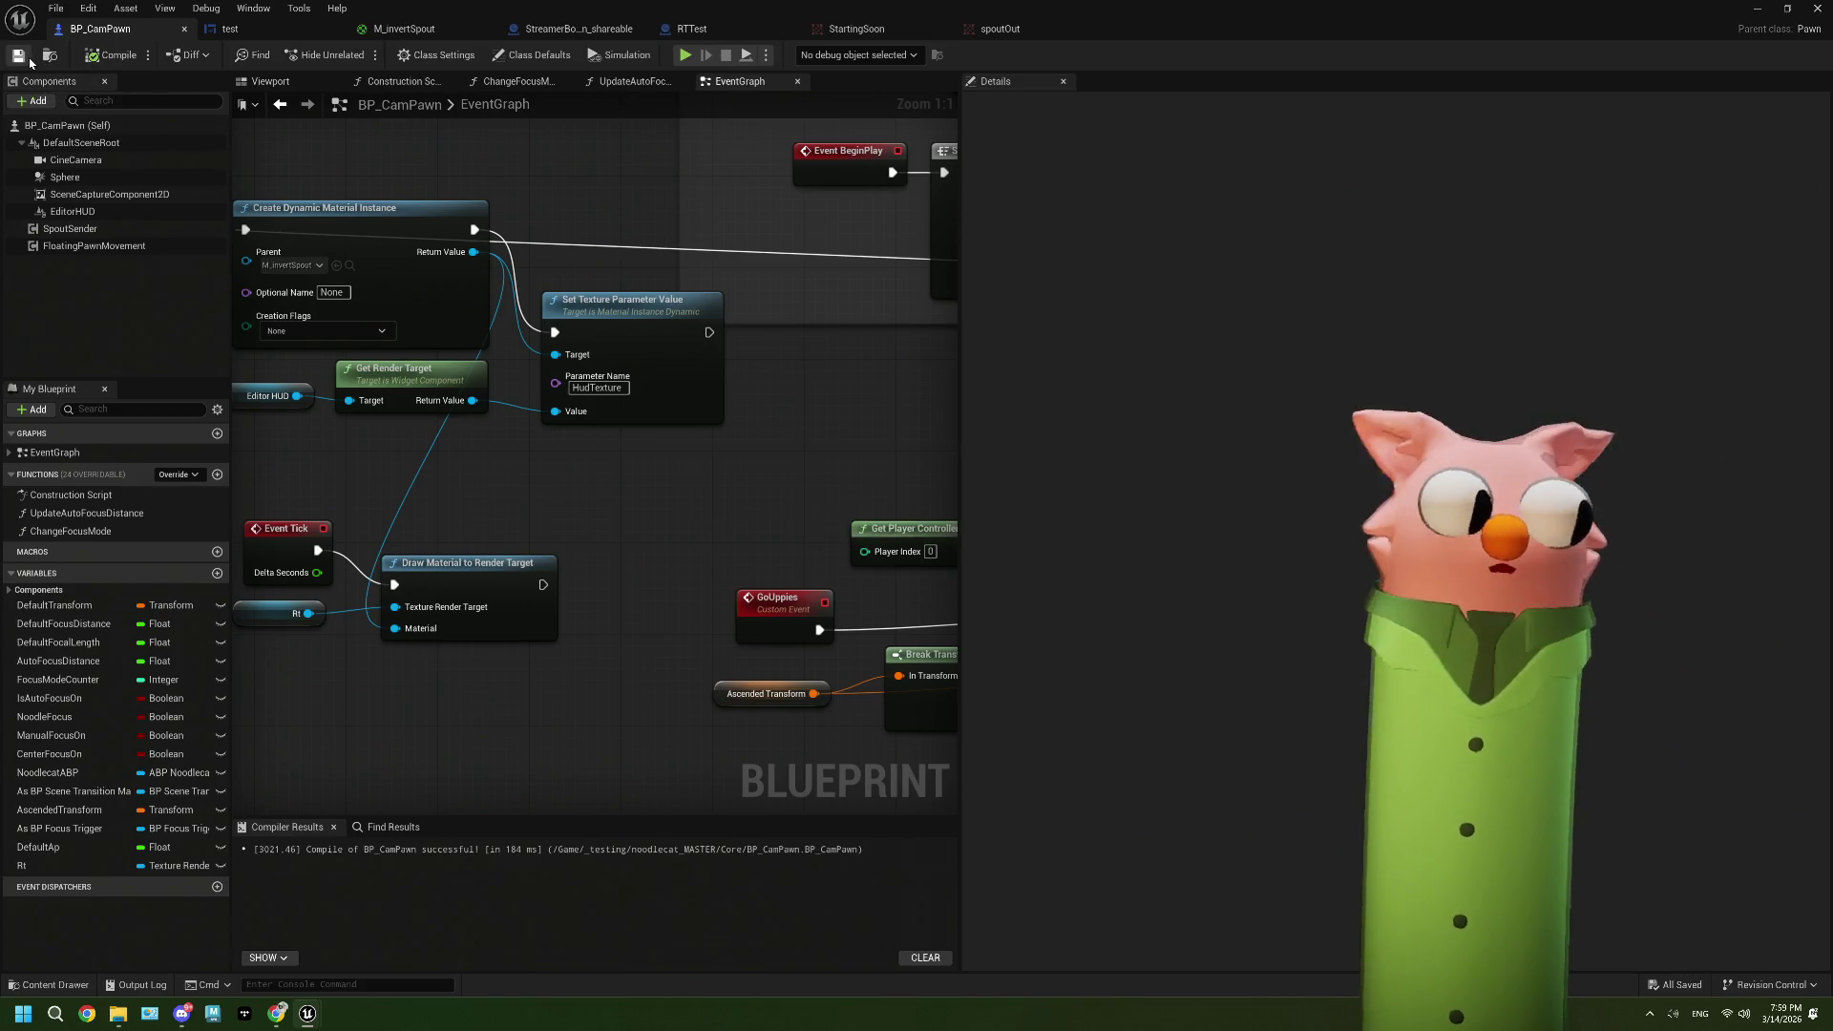
left_click(1756, 9)
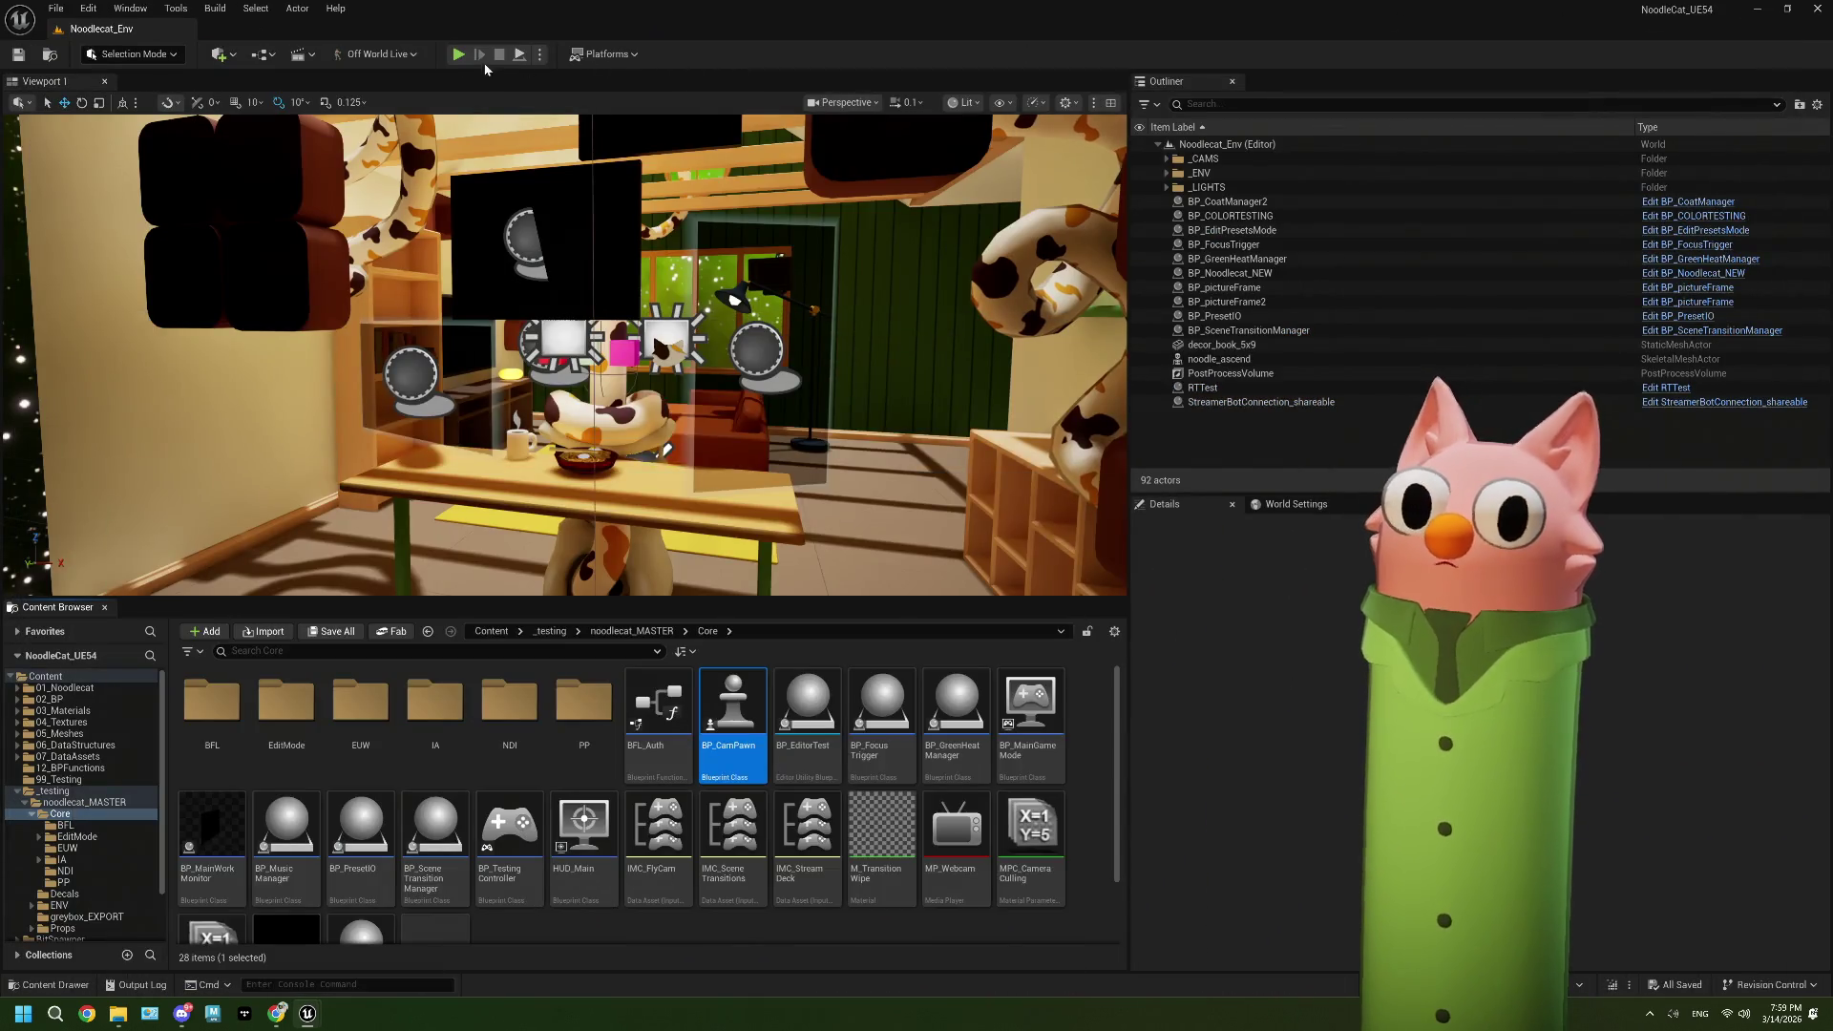
Step: Run a play session with spoutOut open from the NDI folder, then stop it and close the message log
left_click(458, 55)
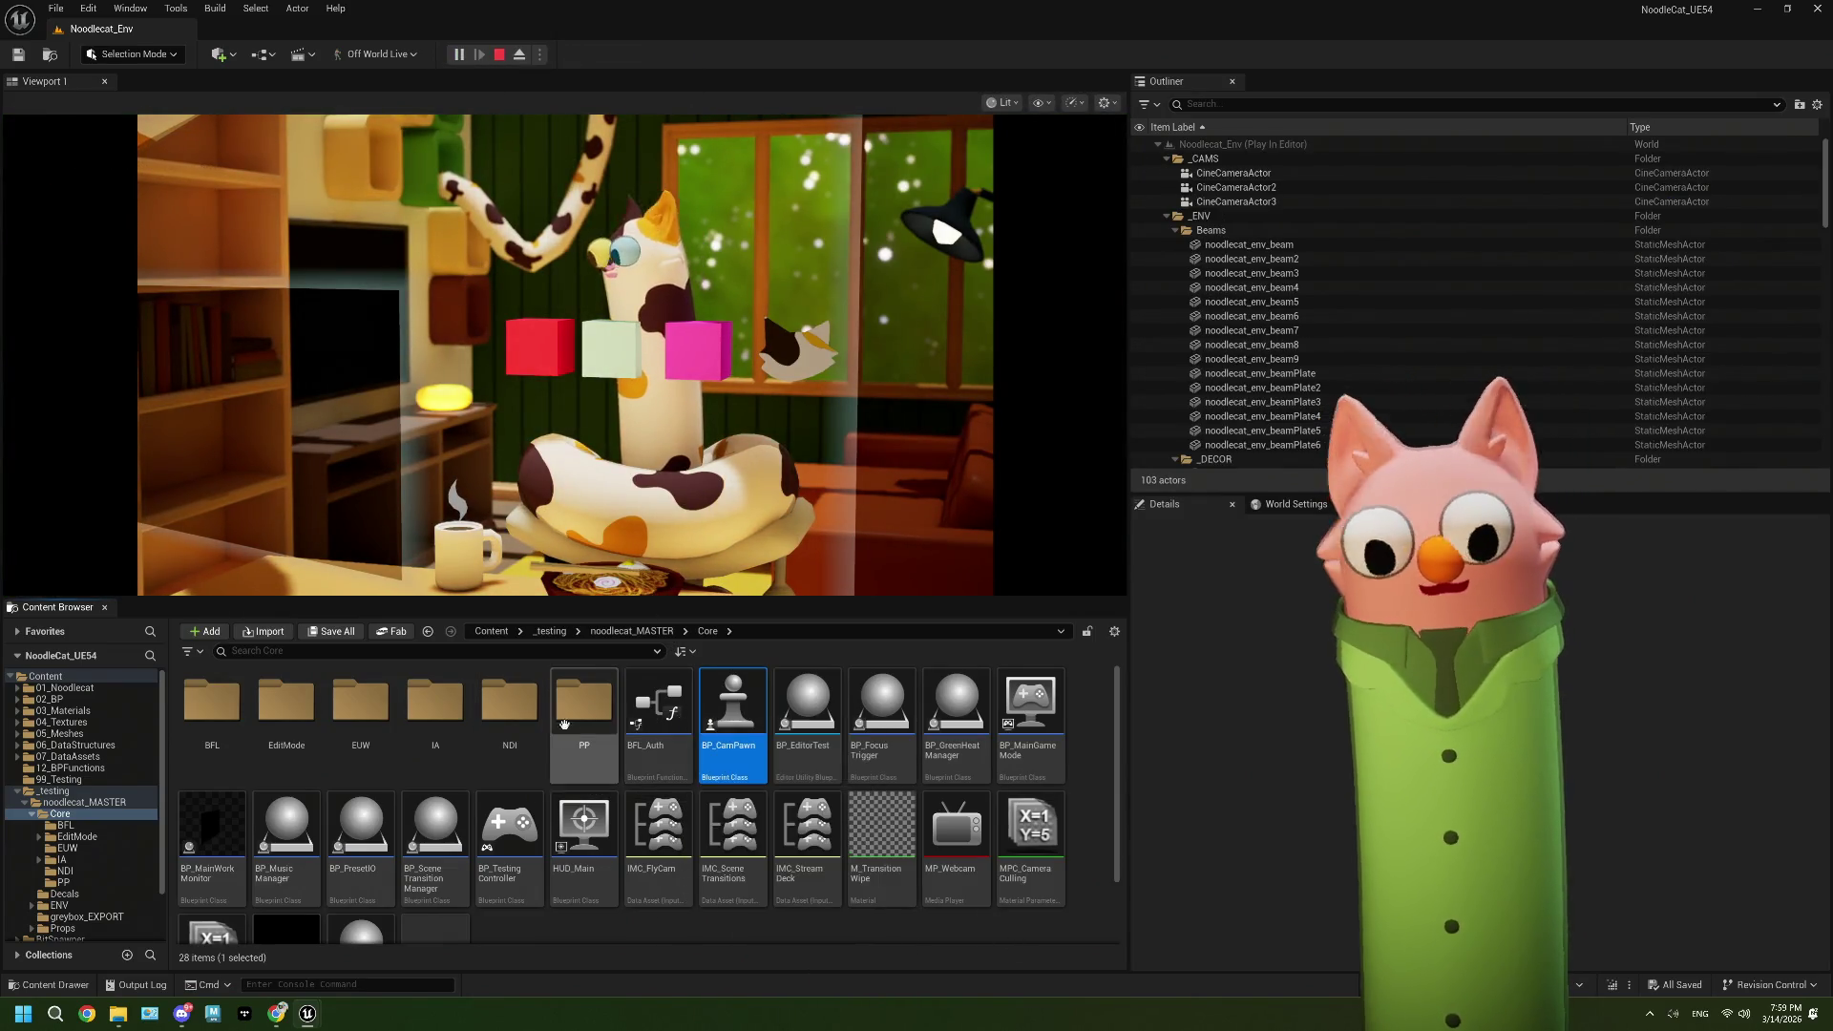
double_click(523, 718)
double_click(522, 718)
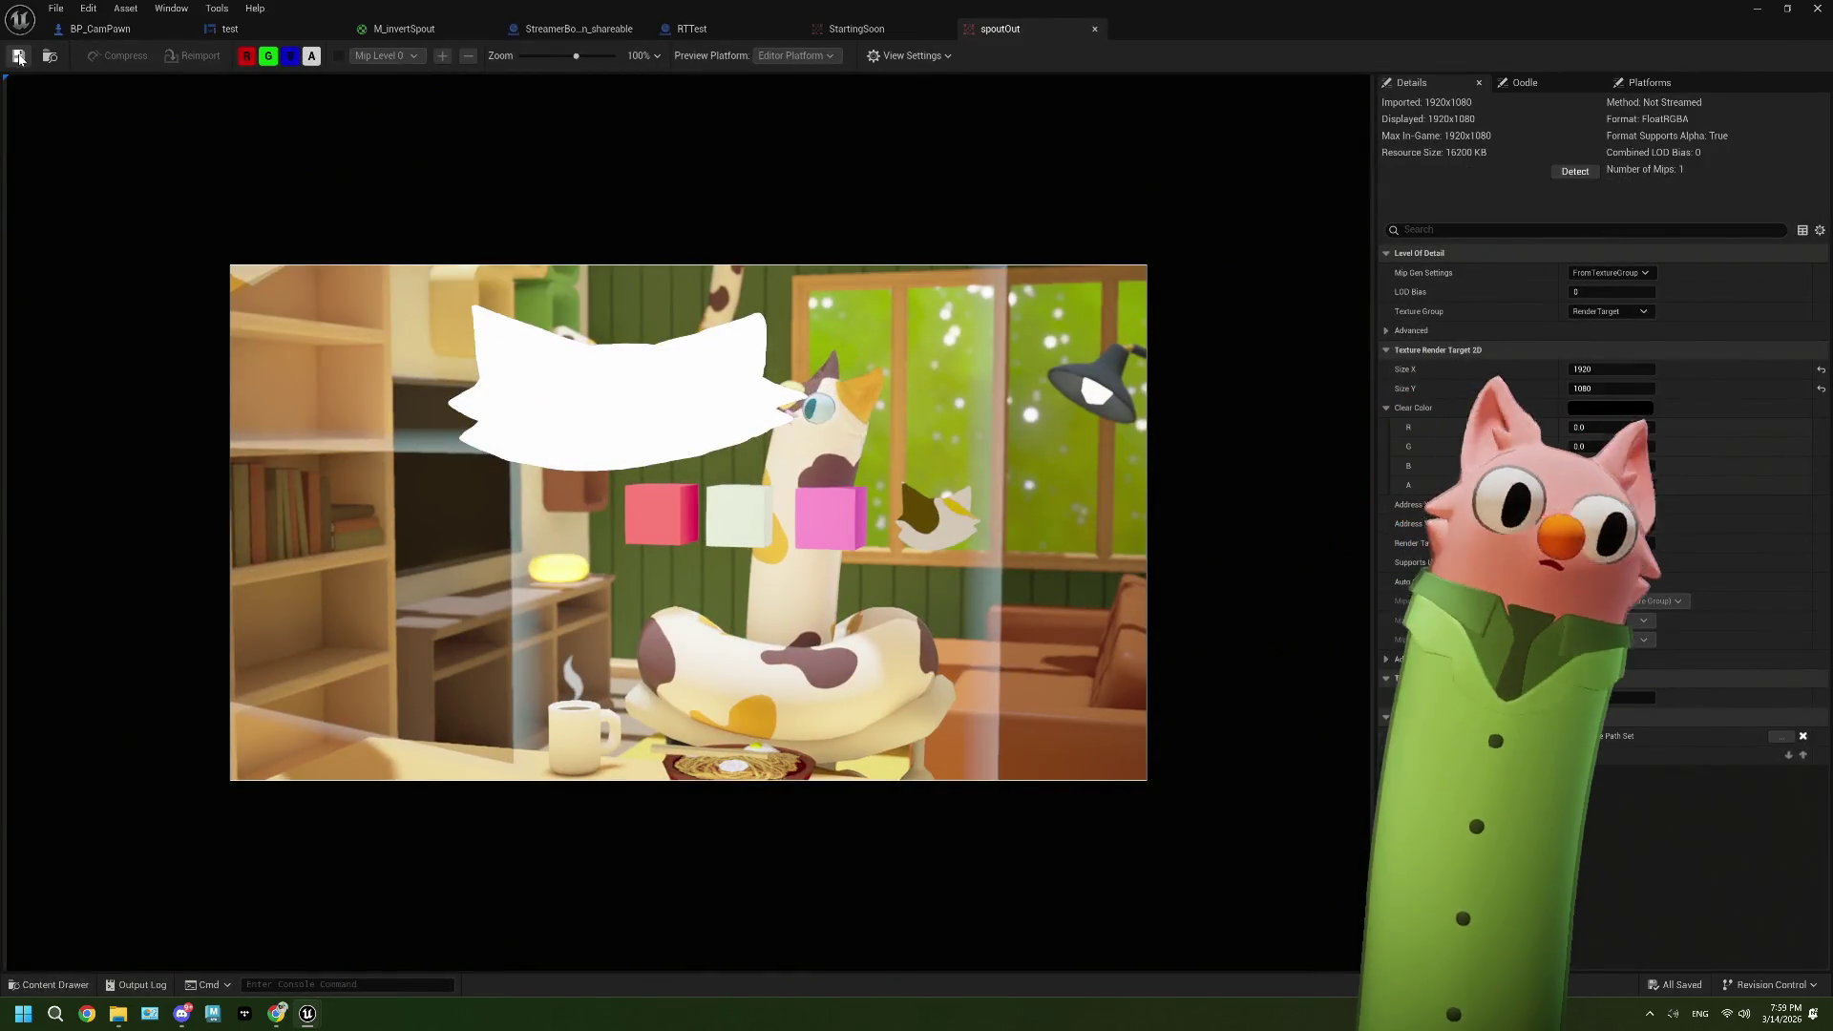
double_click(1670, 20)
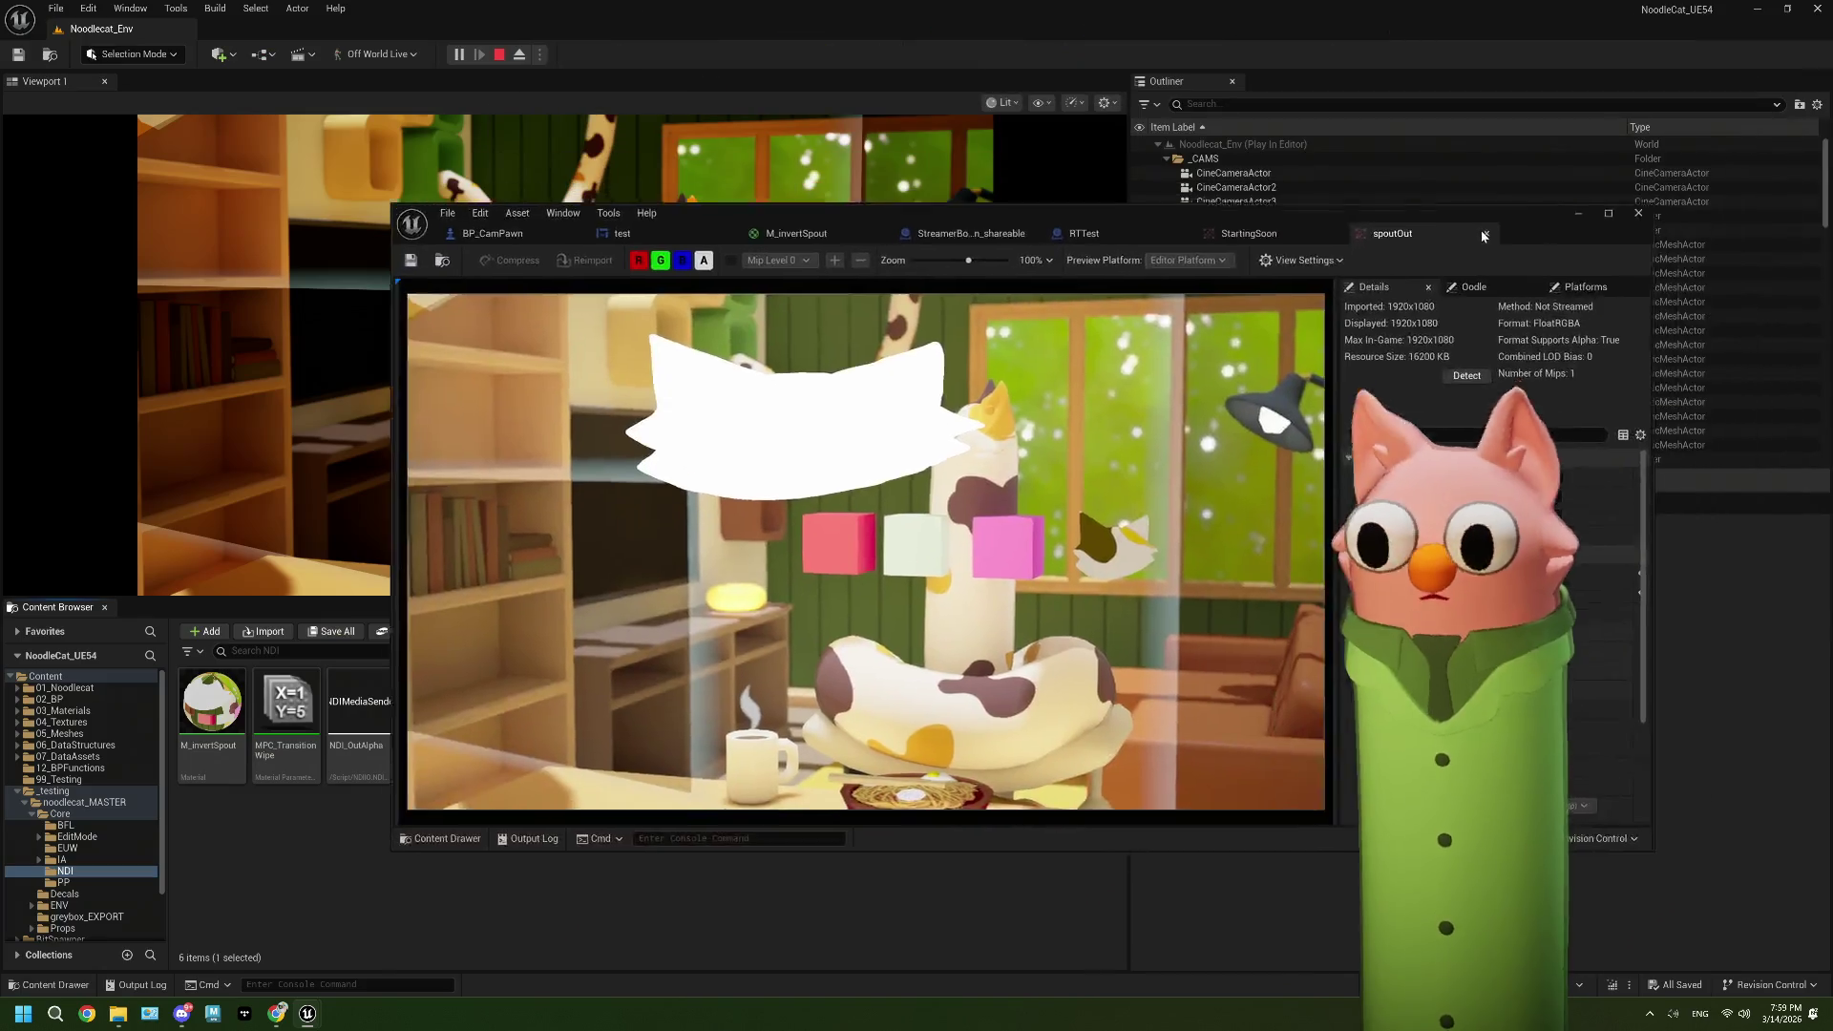
left_click(498, 54)
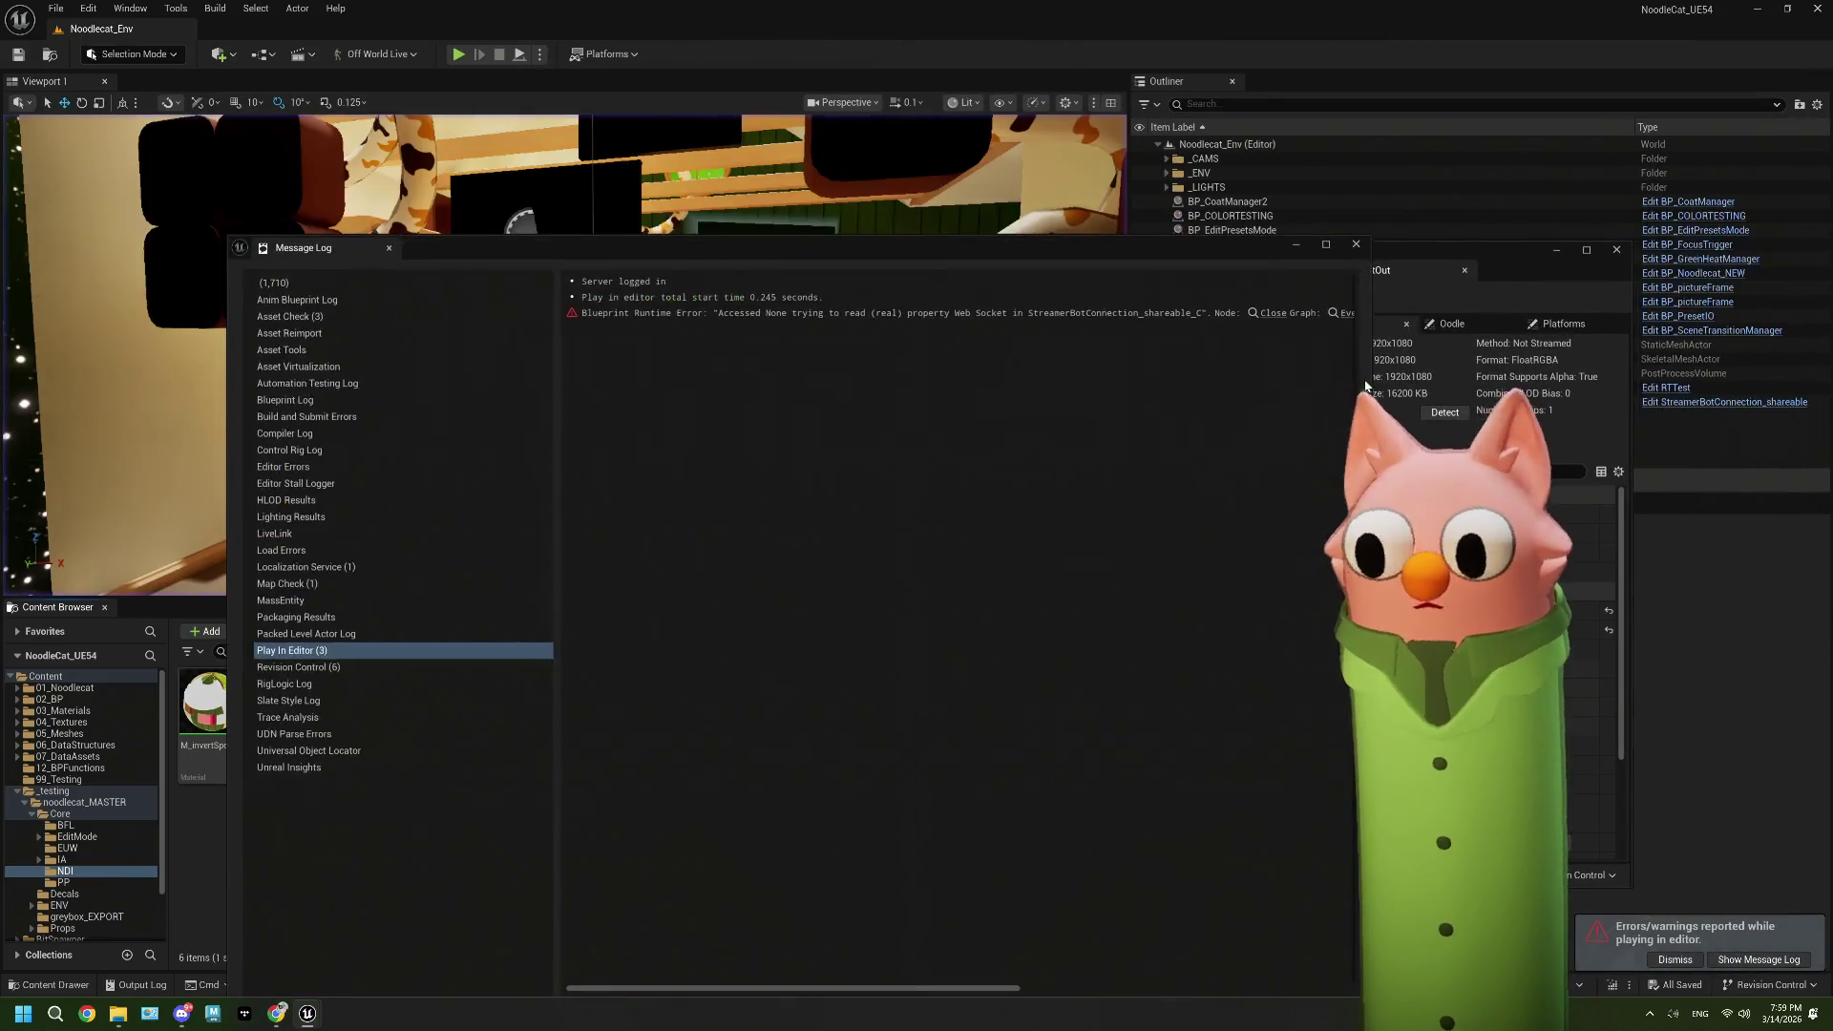
left_click(1354, 243)
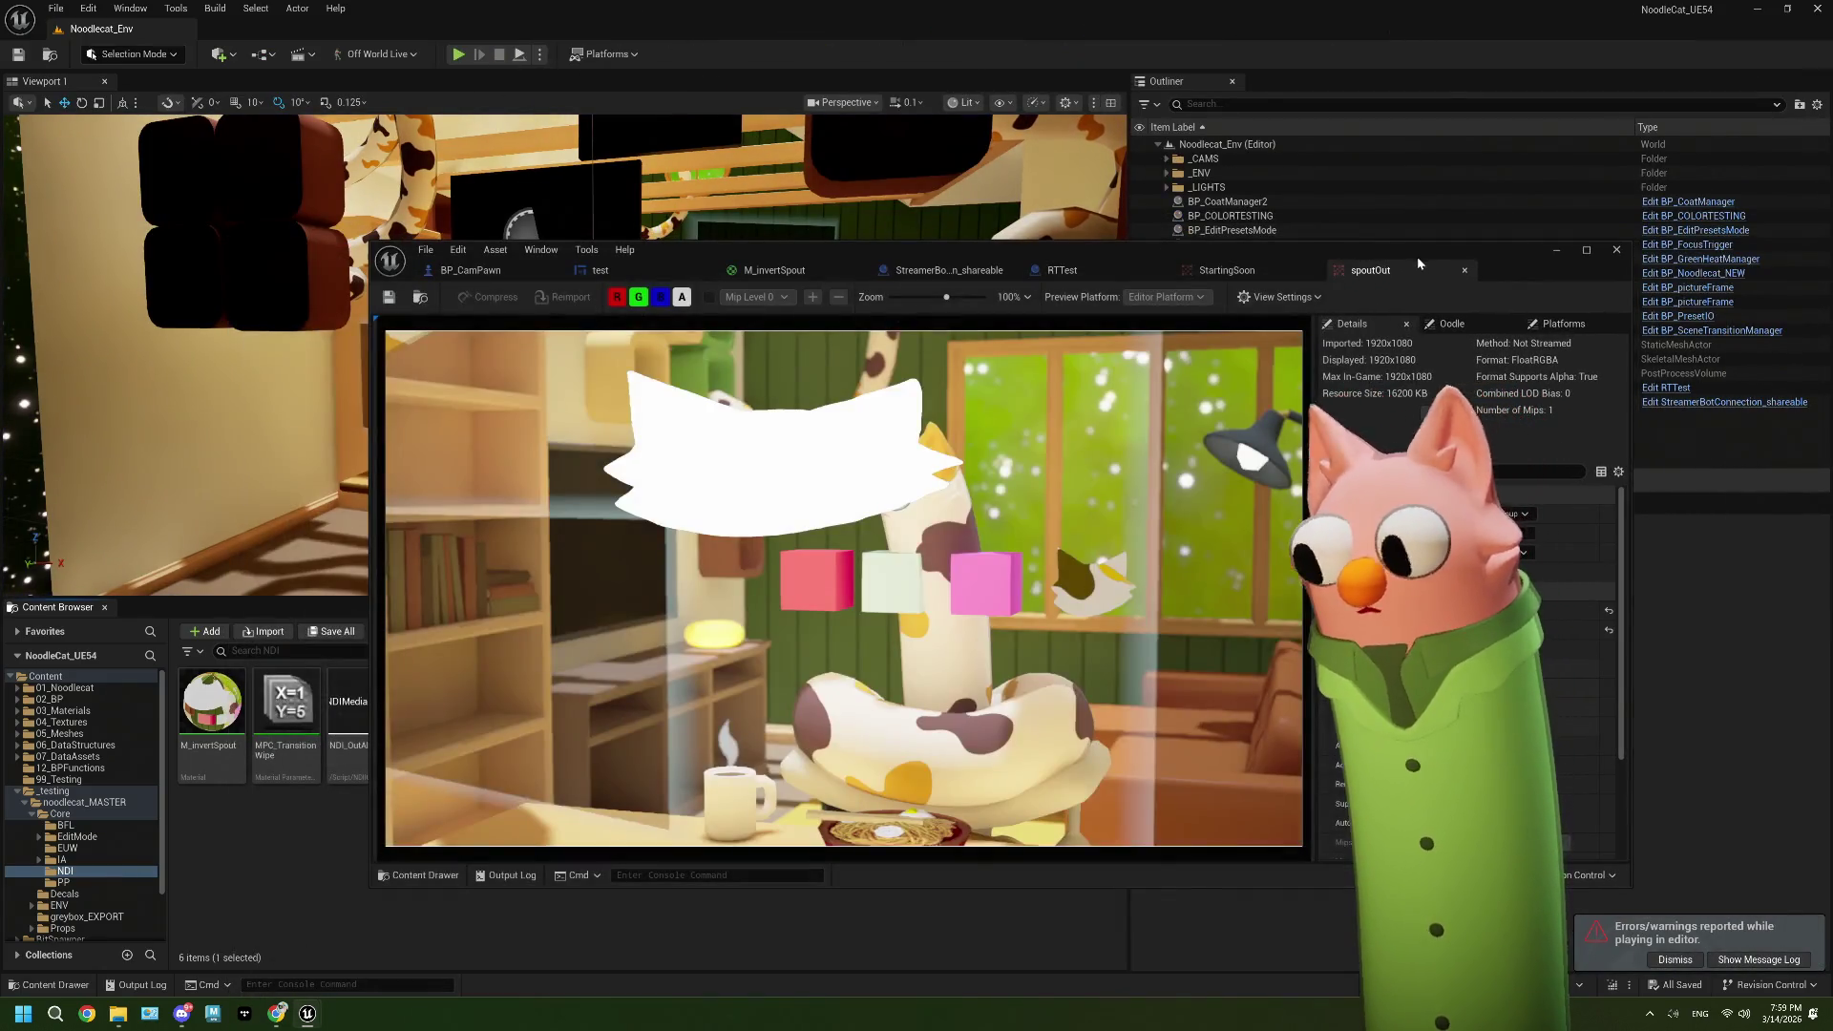
Step: Cycle through the StartingSoon, RTTest, StreamerBot and test tabs, then bring M_invertSpout up full-screen
left_click(1235, 268)
left_click(1070, 271)
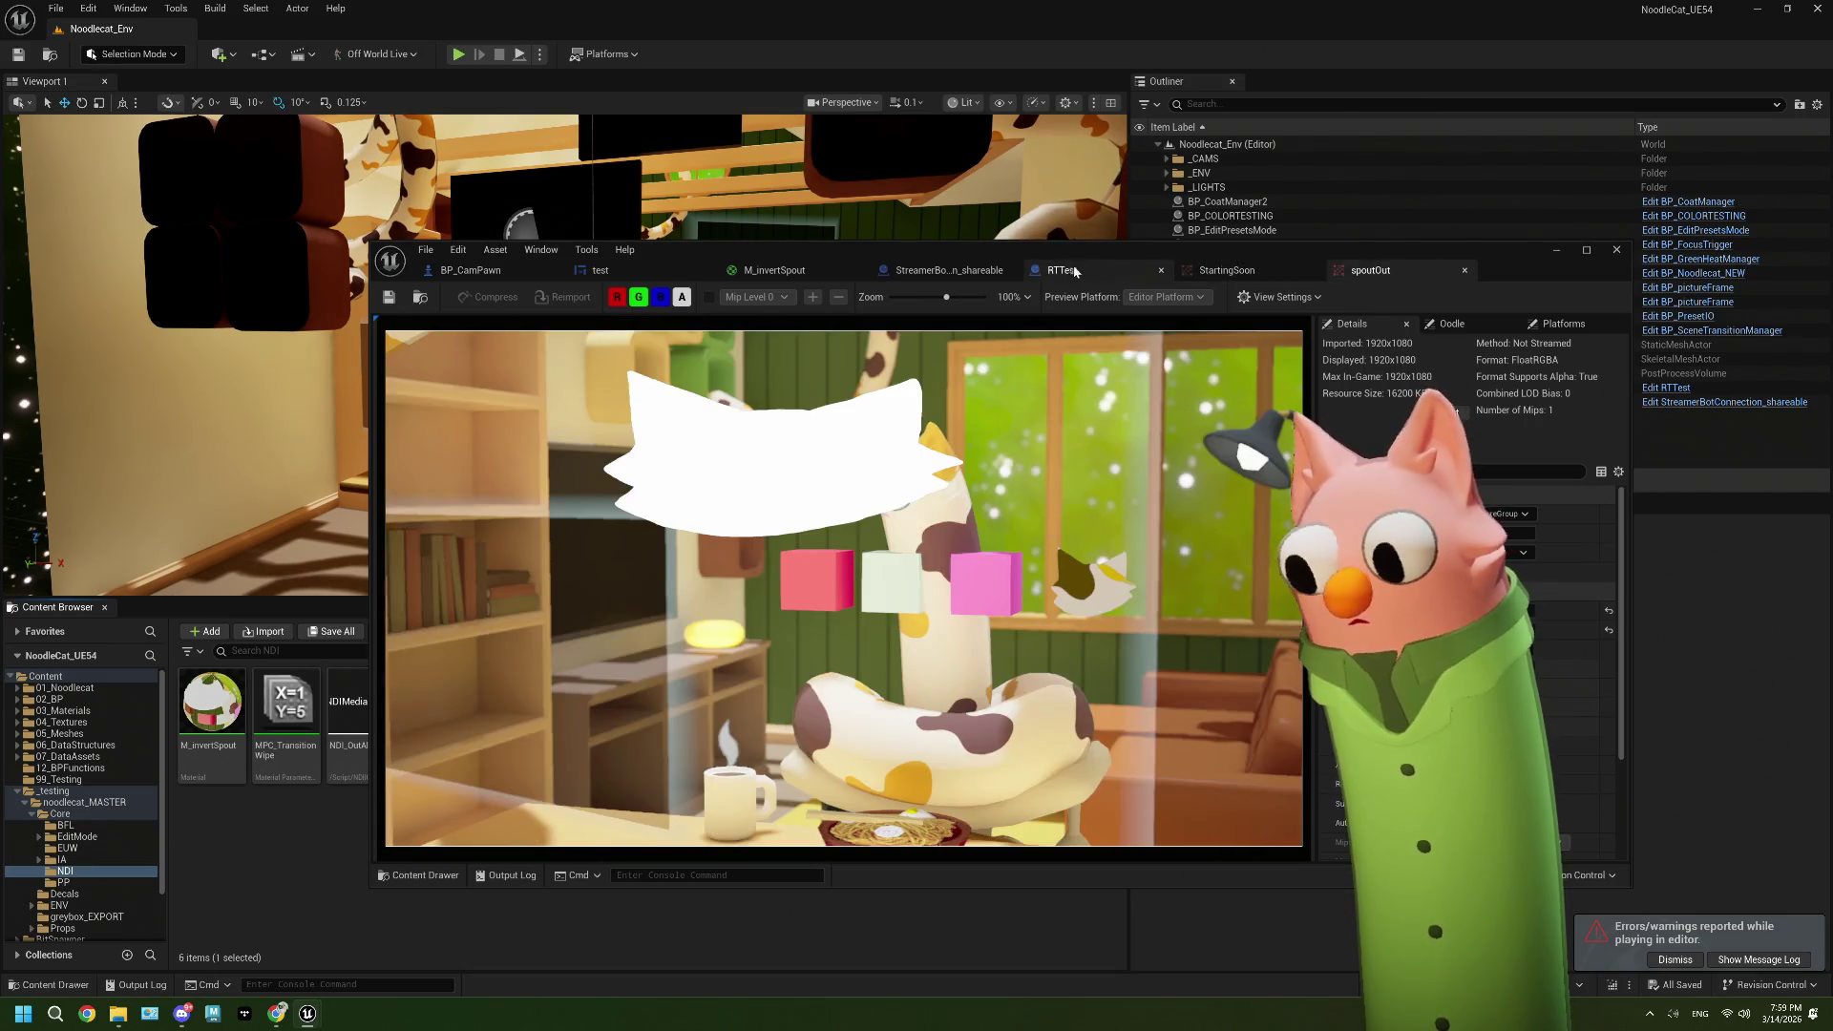
left_click(945, 271)
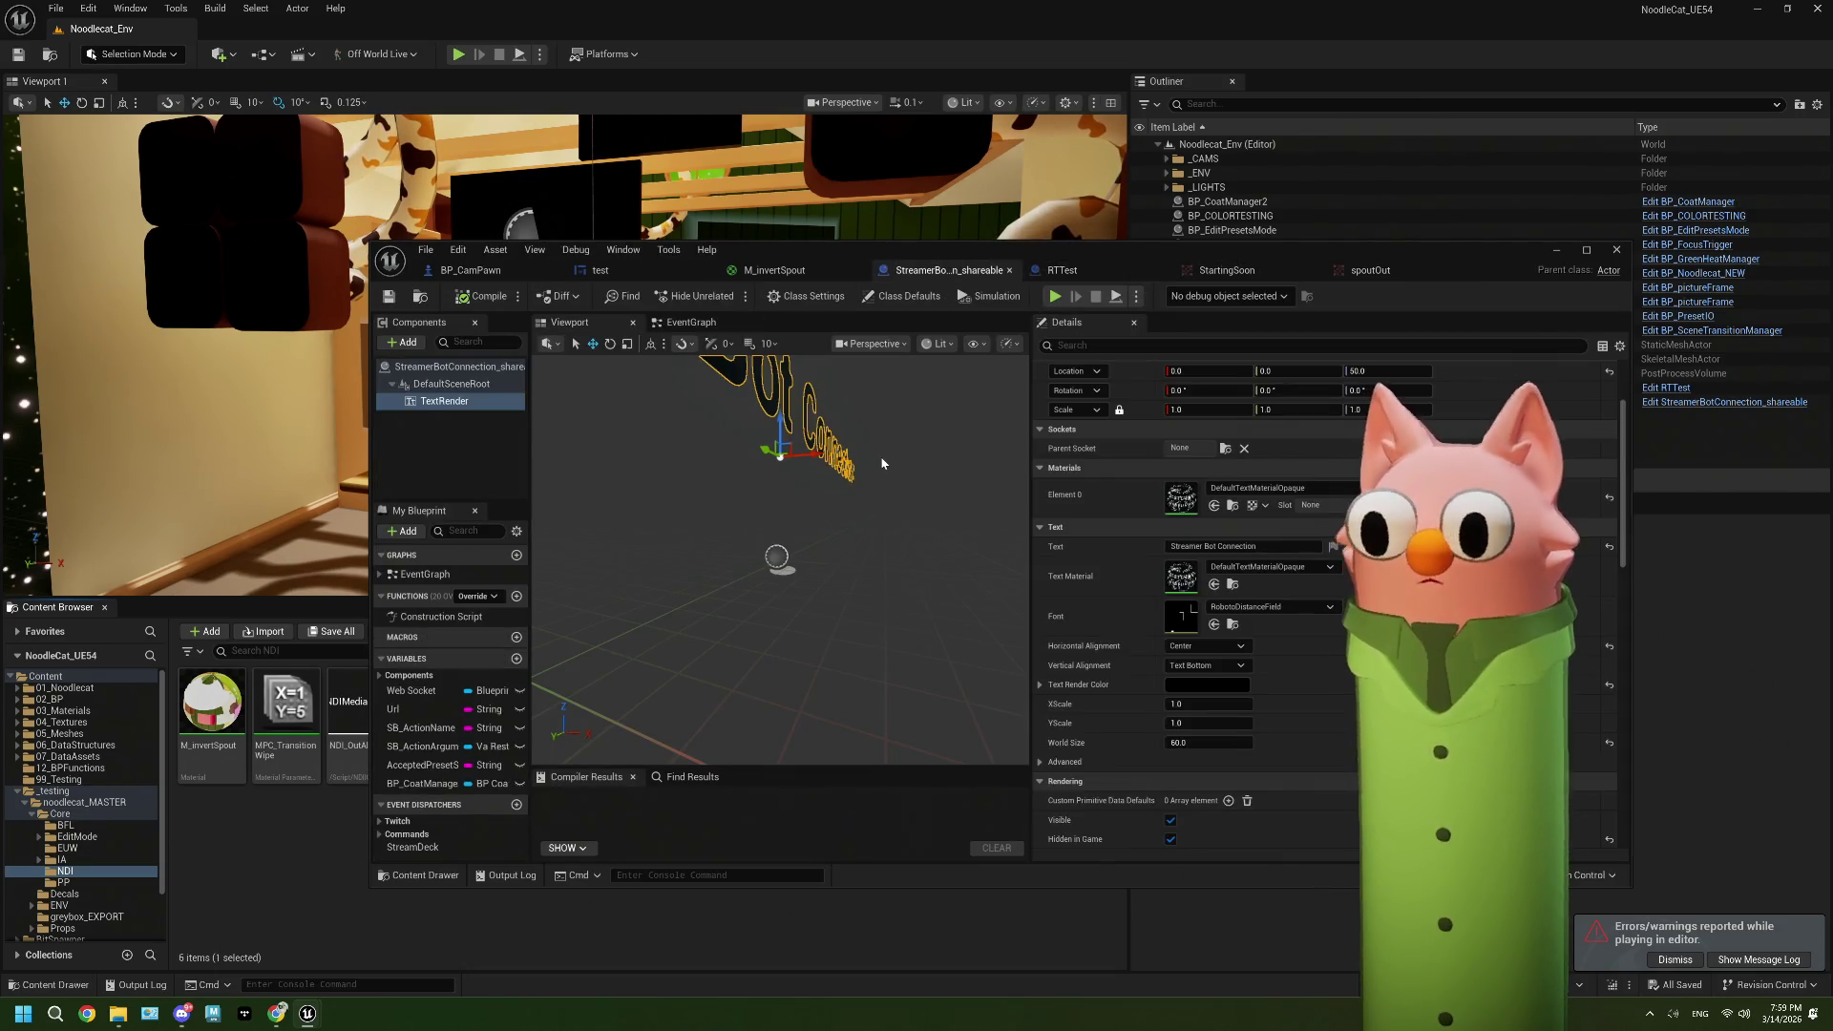
left_click(599, 270)
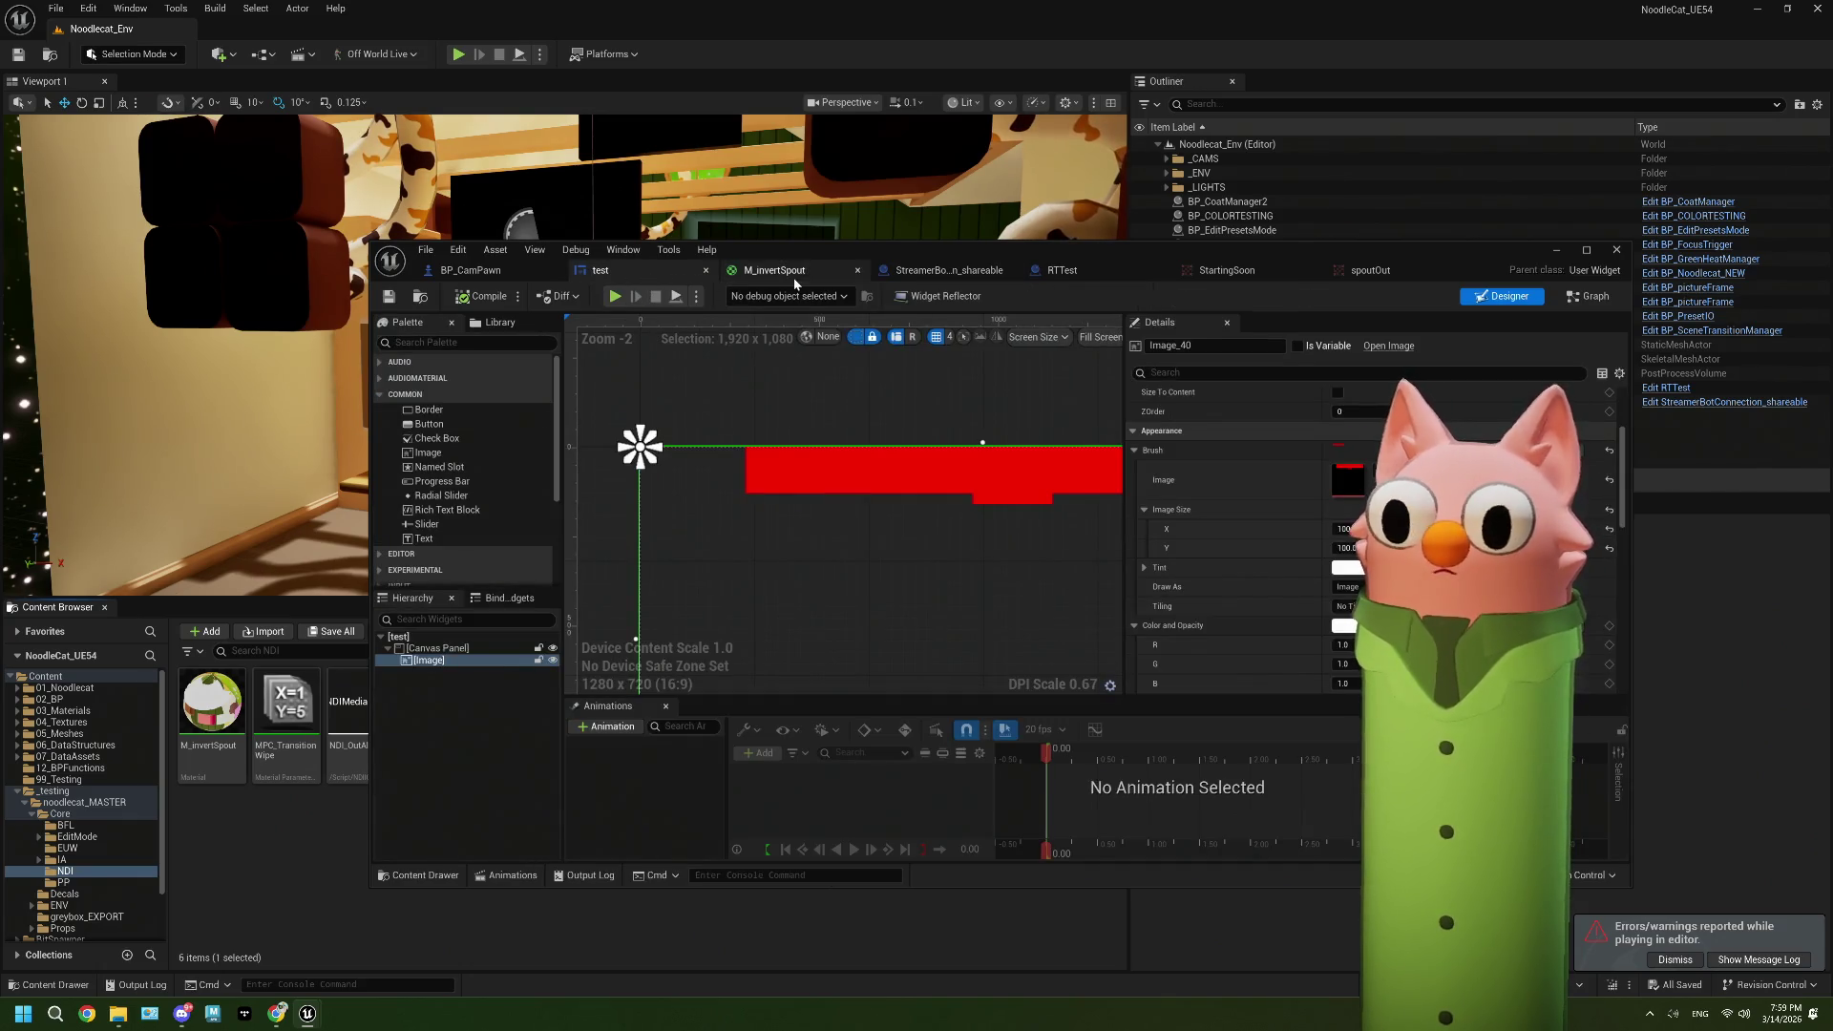
mouse_move(1430, 258)
left_mouse_down()
mouse_move(1101, 695)
mouse_move(1455, 79)
mouse_move(1432, 53)
mouse_move(1235, 181)
left_mouse_up()
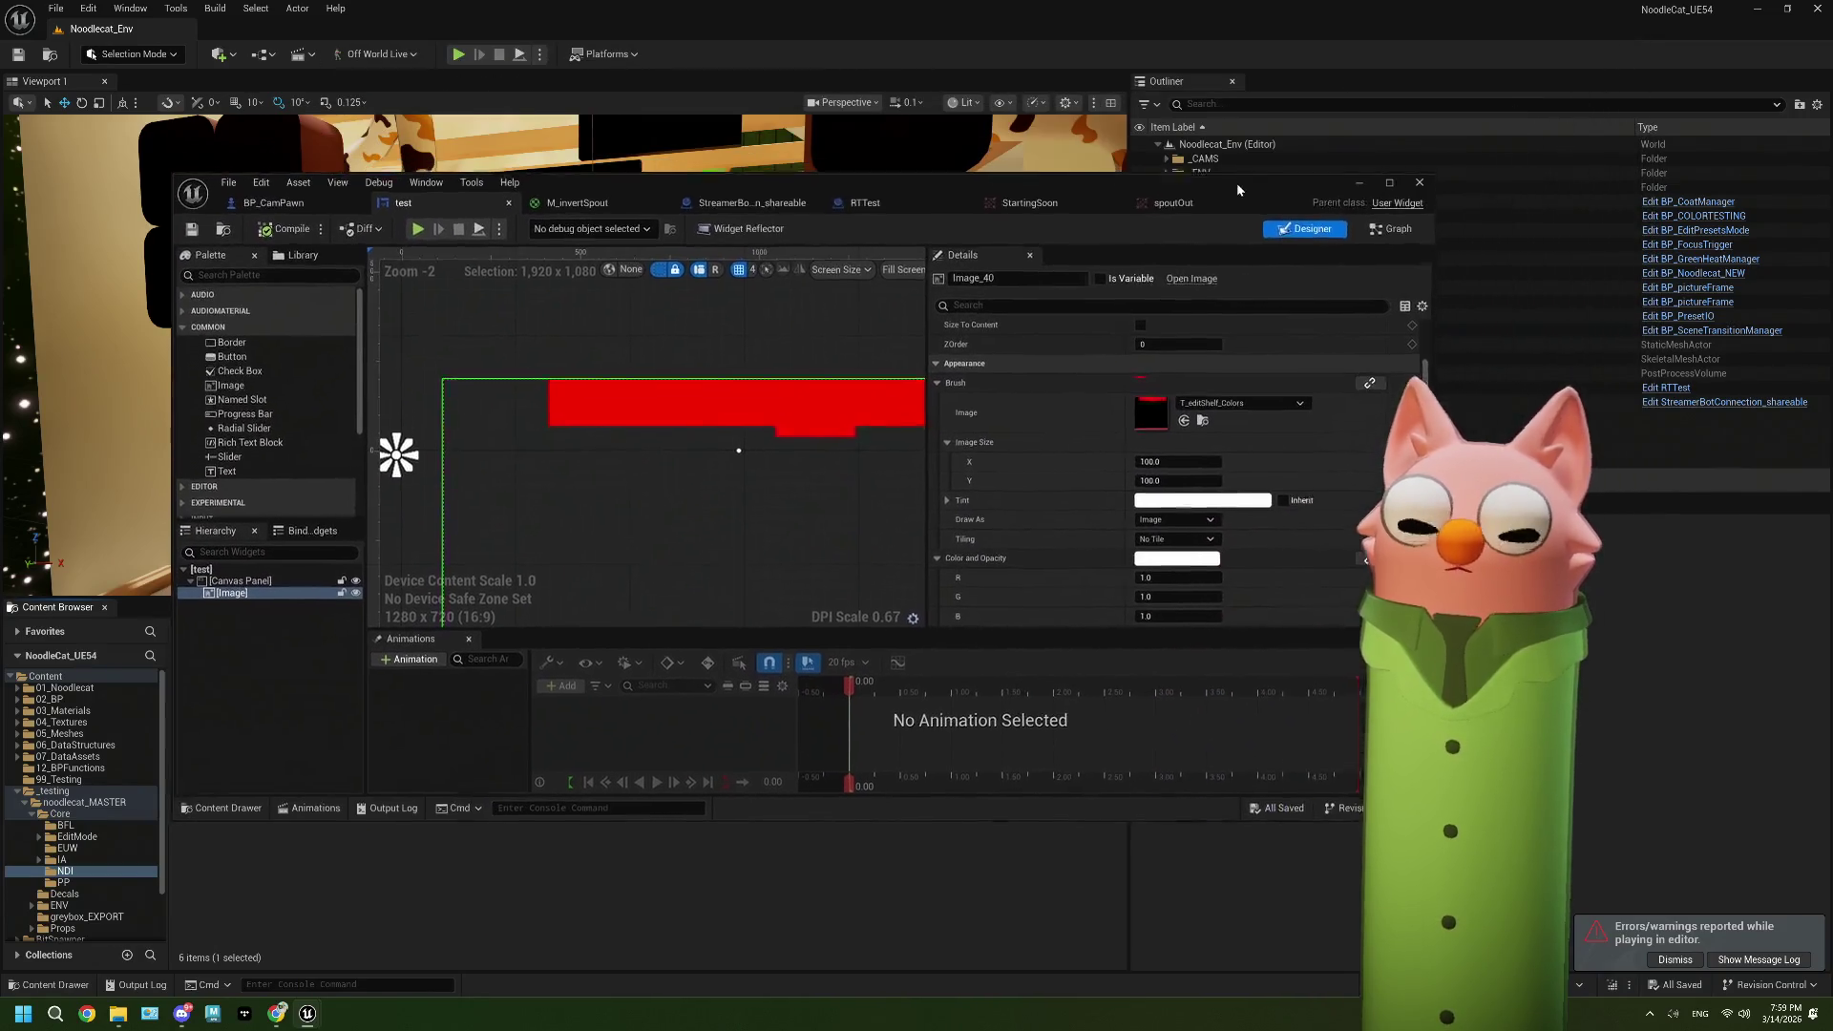
left_click(601, 211)
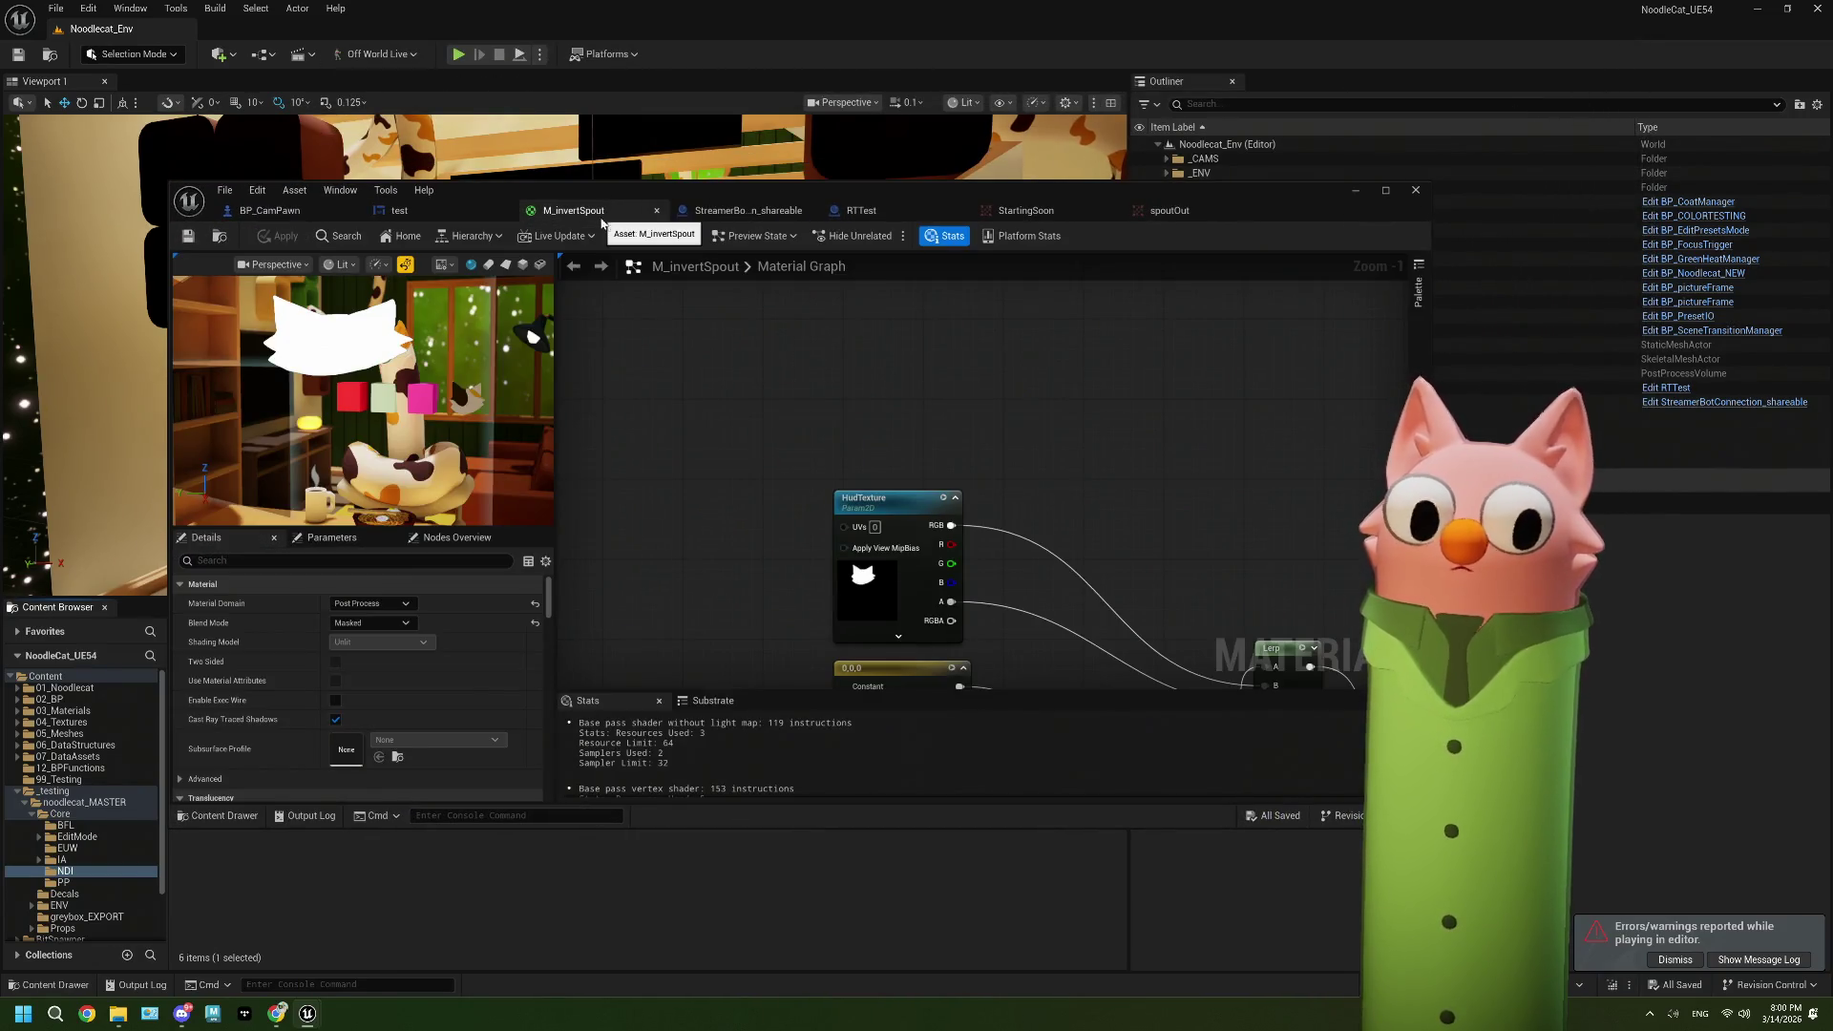
left_click_drag(1274, 195, 1480, 78)
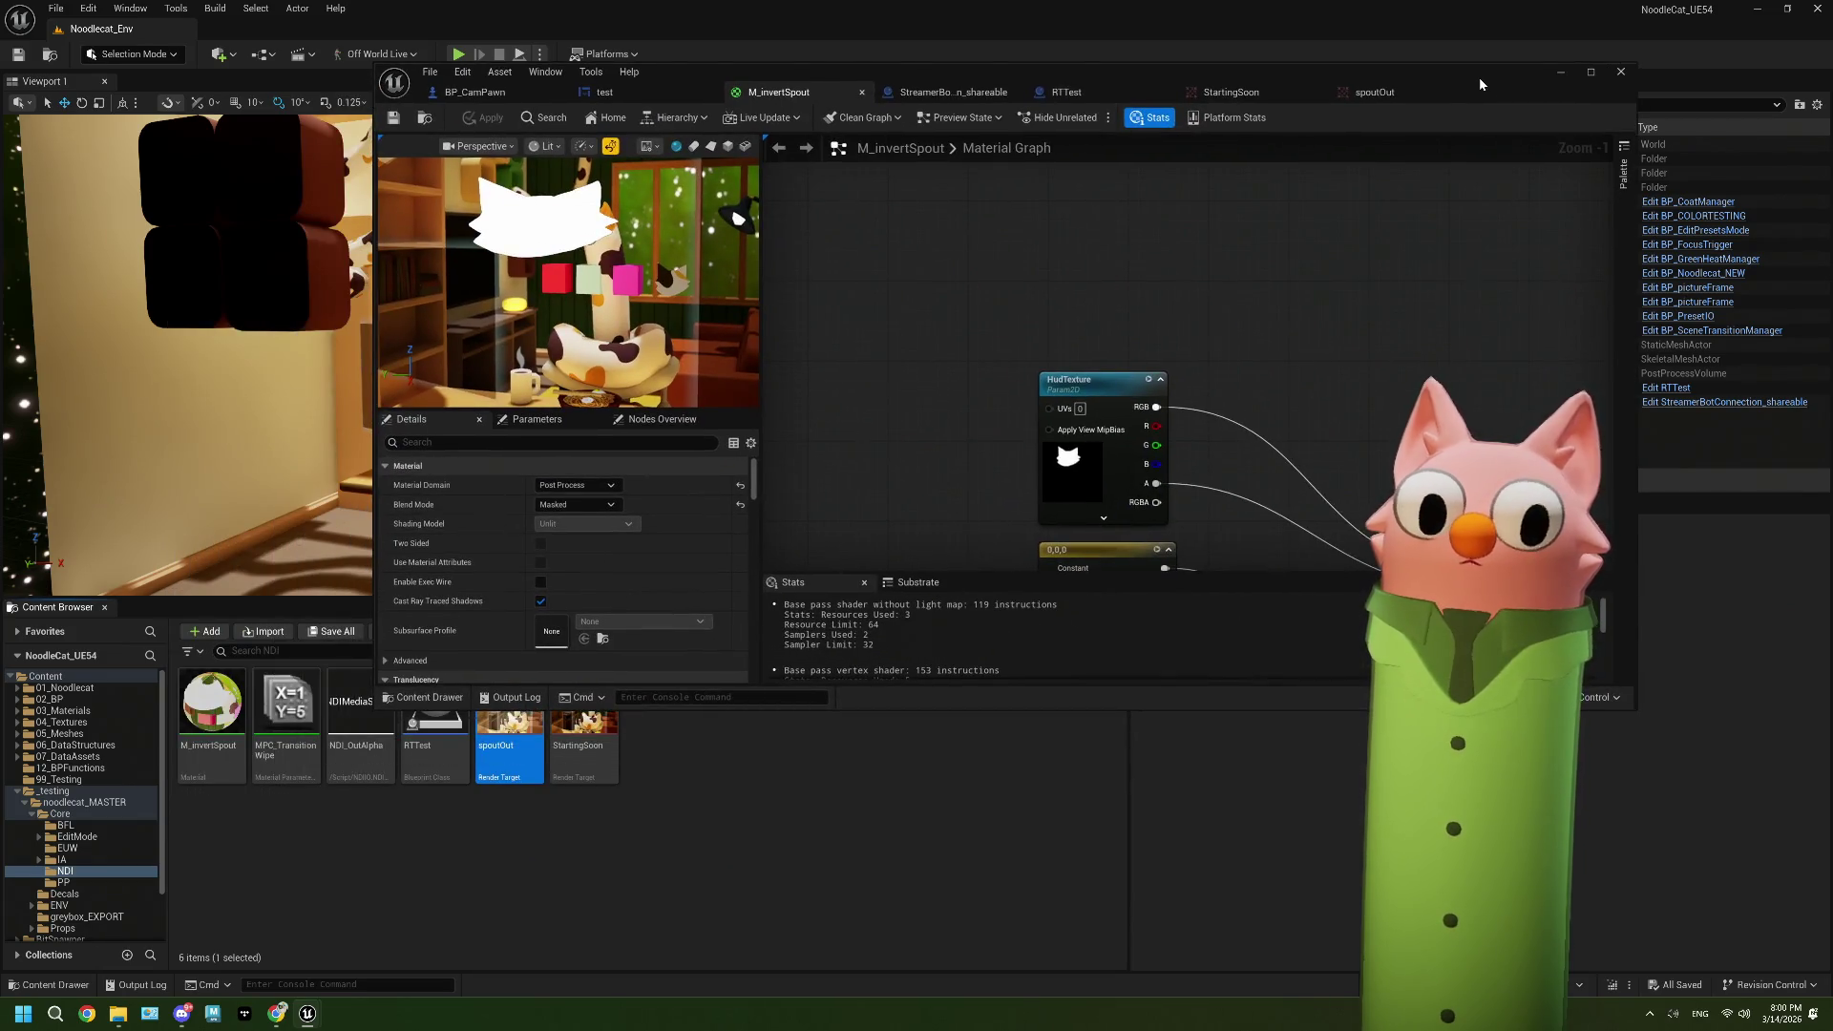
double_click(1480, 78)
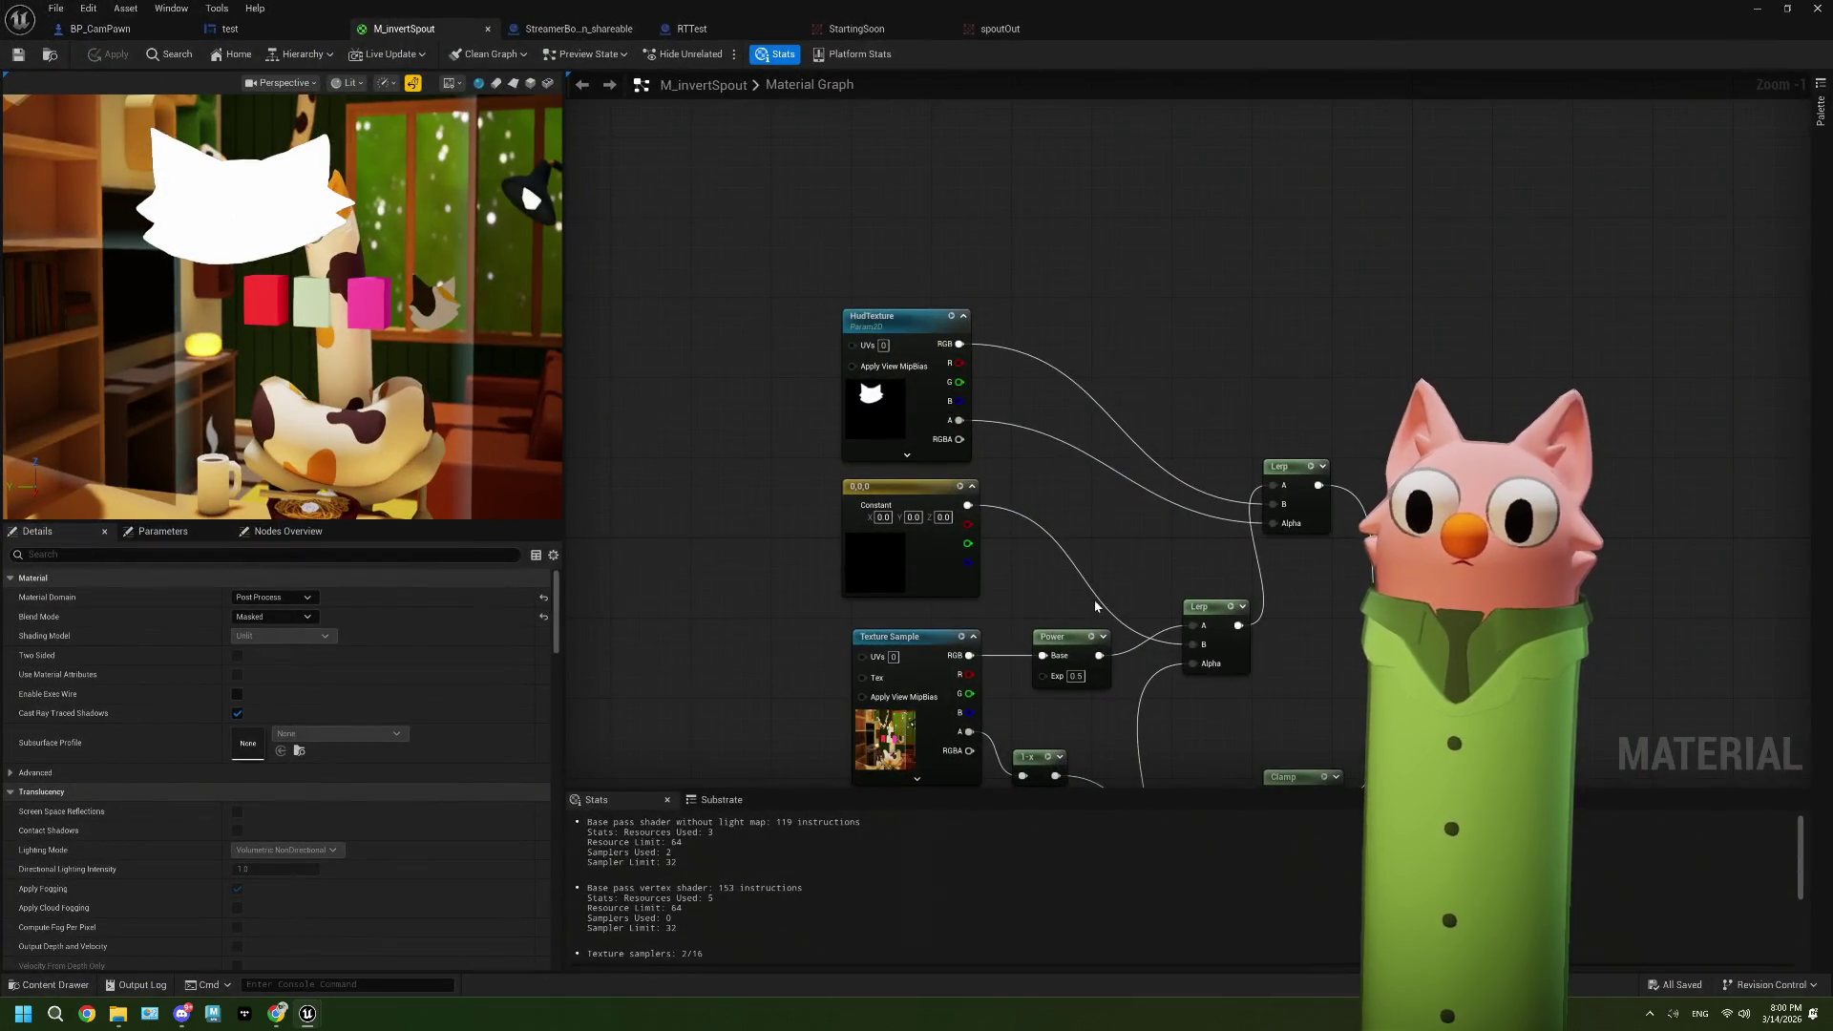
Step: Pan the M_invertSpout graph to inspect HudTexture's connections, then return to the test widget designer
mouse_move(1094, 600)
left_mouse_down()
mouse_move(1061, 535)
mouse_move(972, 506)
left_mouse_up()
mouse_move(791, 345)
left_mouse_down()
mouse_move(922, 423)
mouse_move(948, 477)
mouse_move(1002, 429)
left_mouse_up()
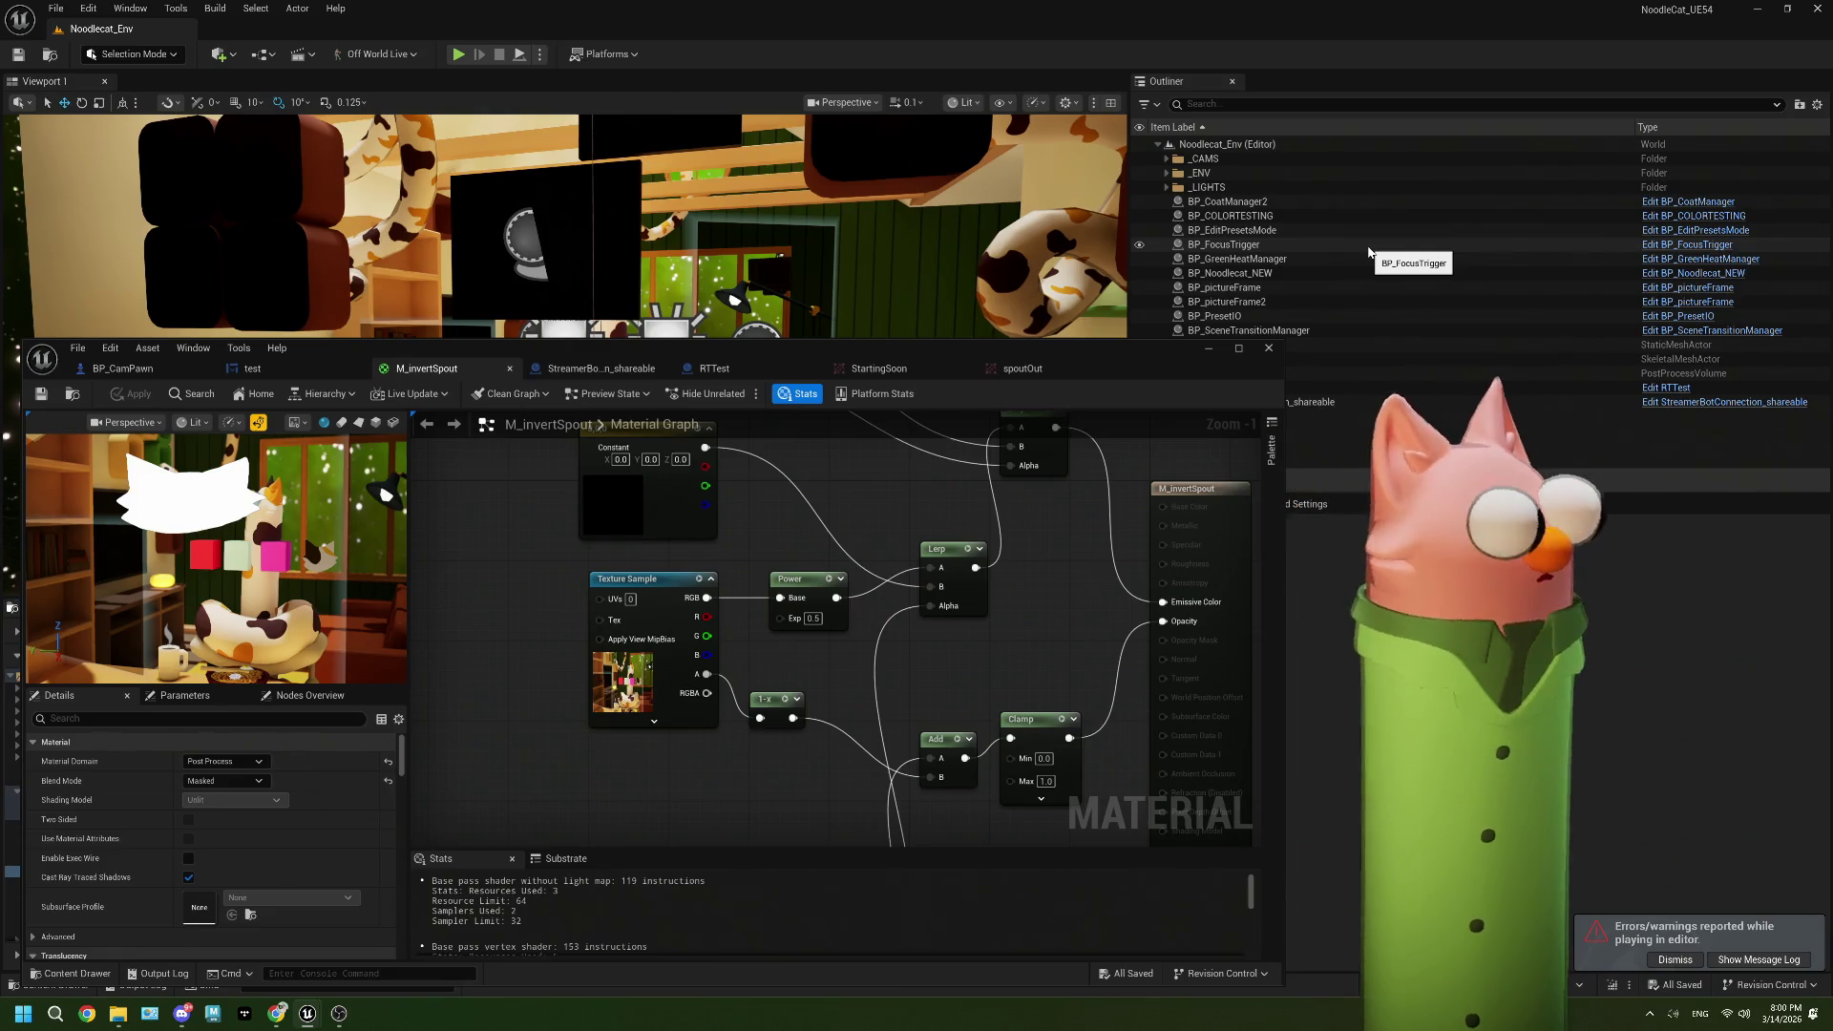
left_click(1238, 348)
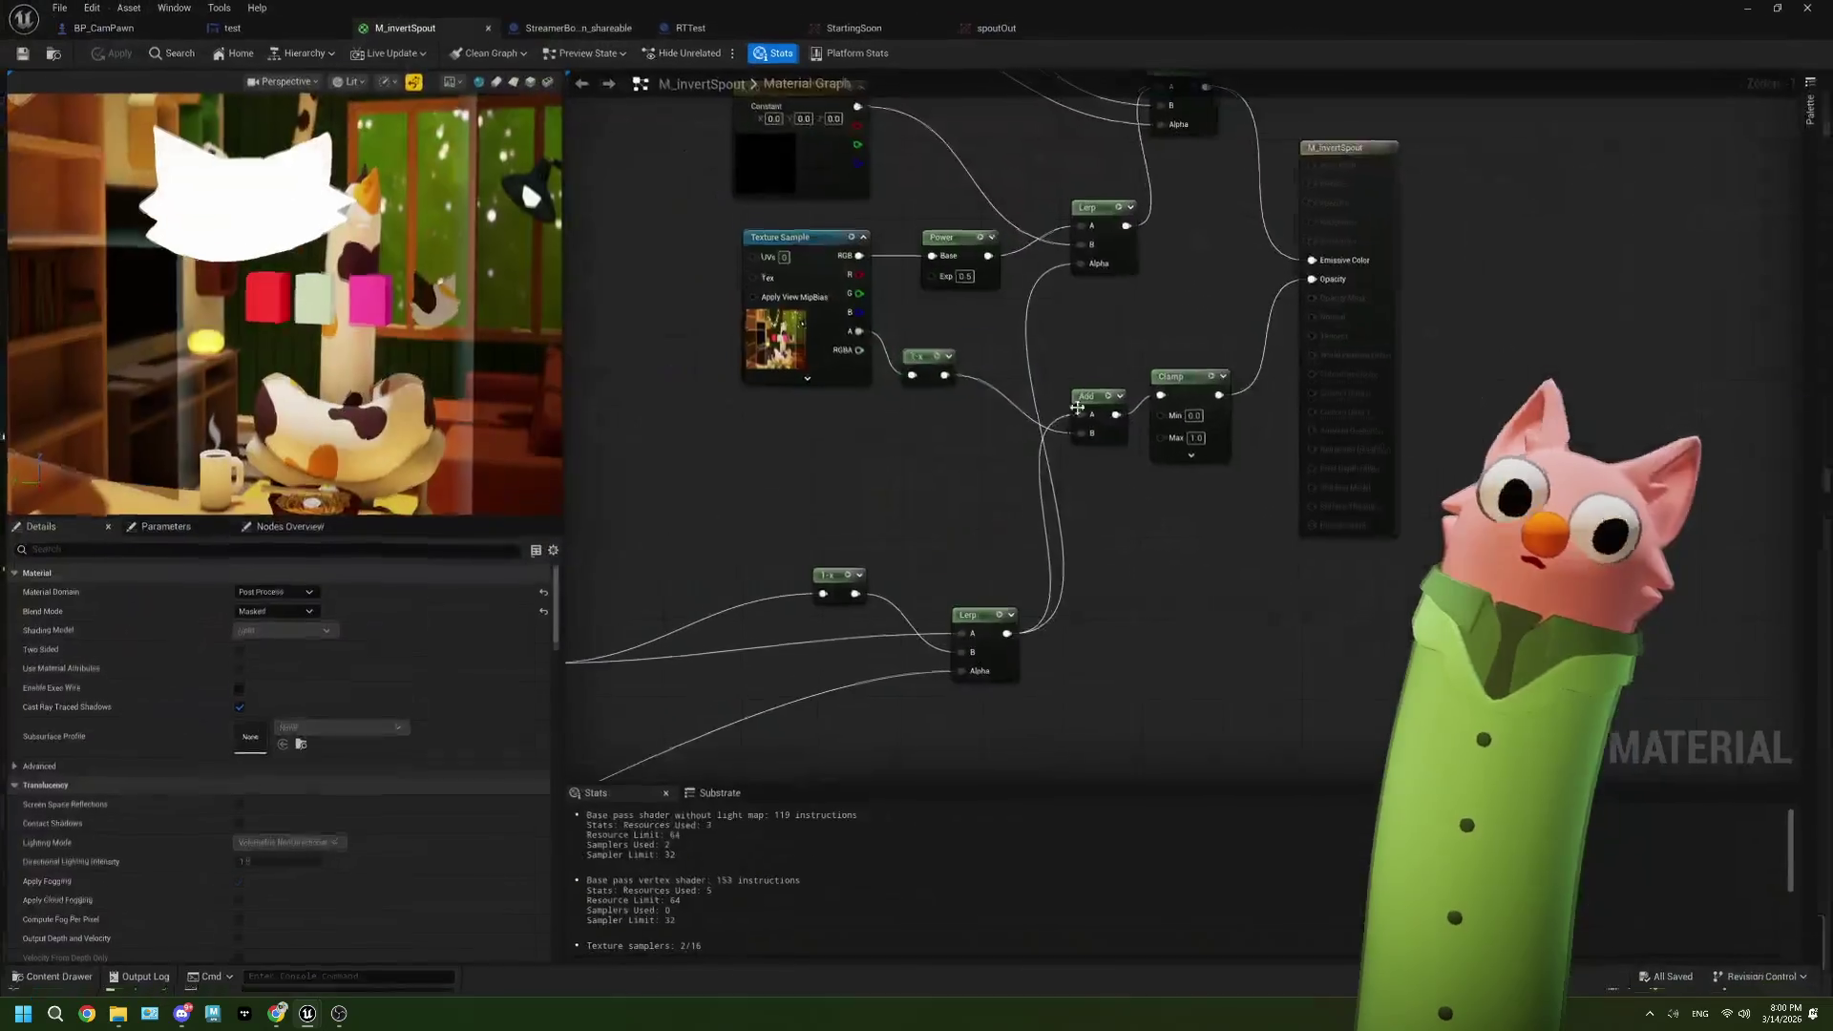
left_click_drag(814, 426, 845, 529)
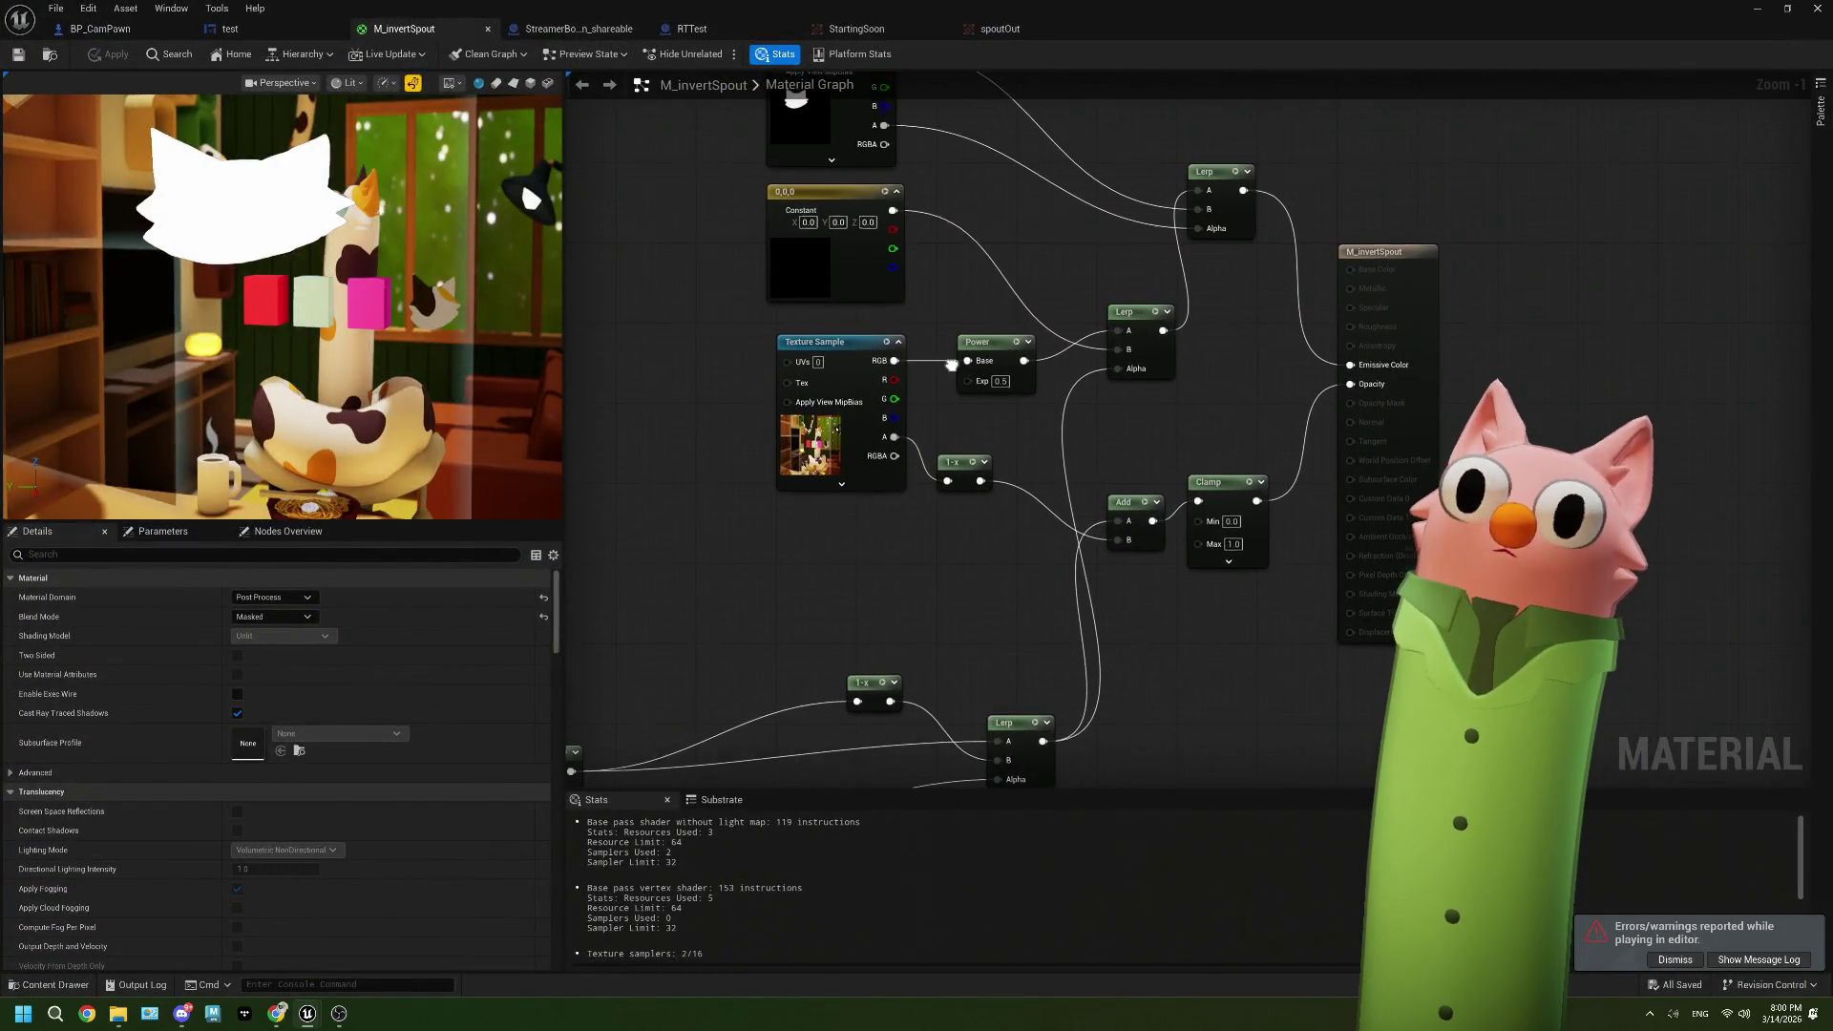
left_click_drag(1228, 365, 1190, 447)
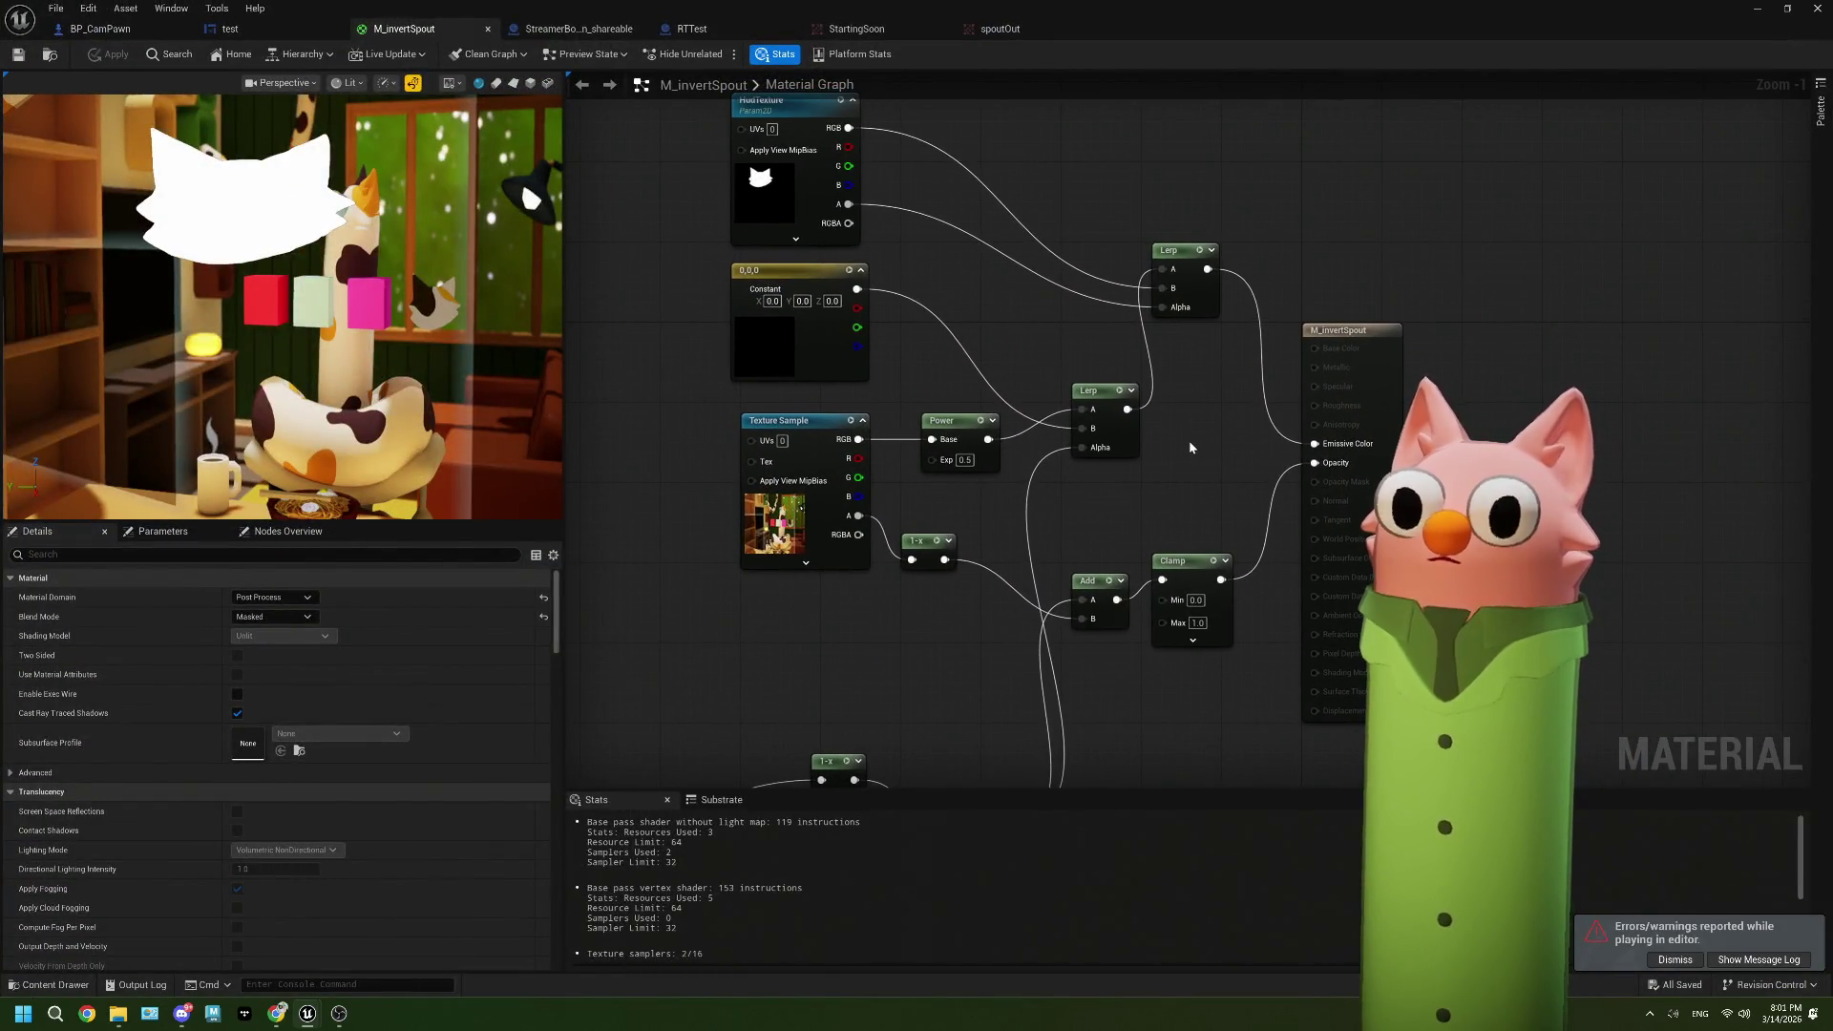
left_click_drag(971, 300, 1061, 469)
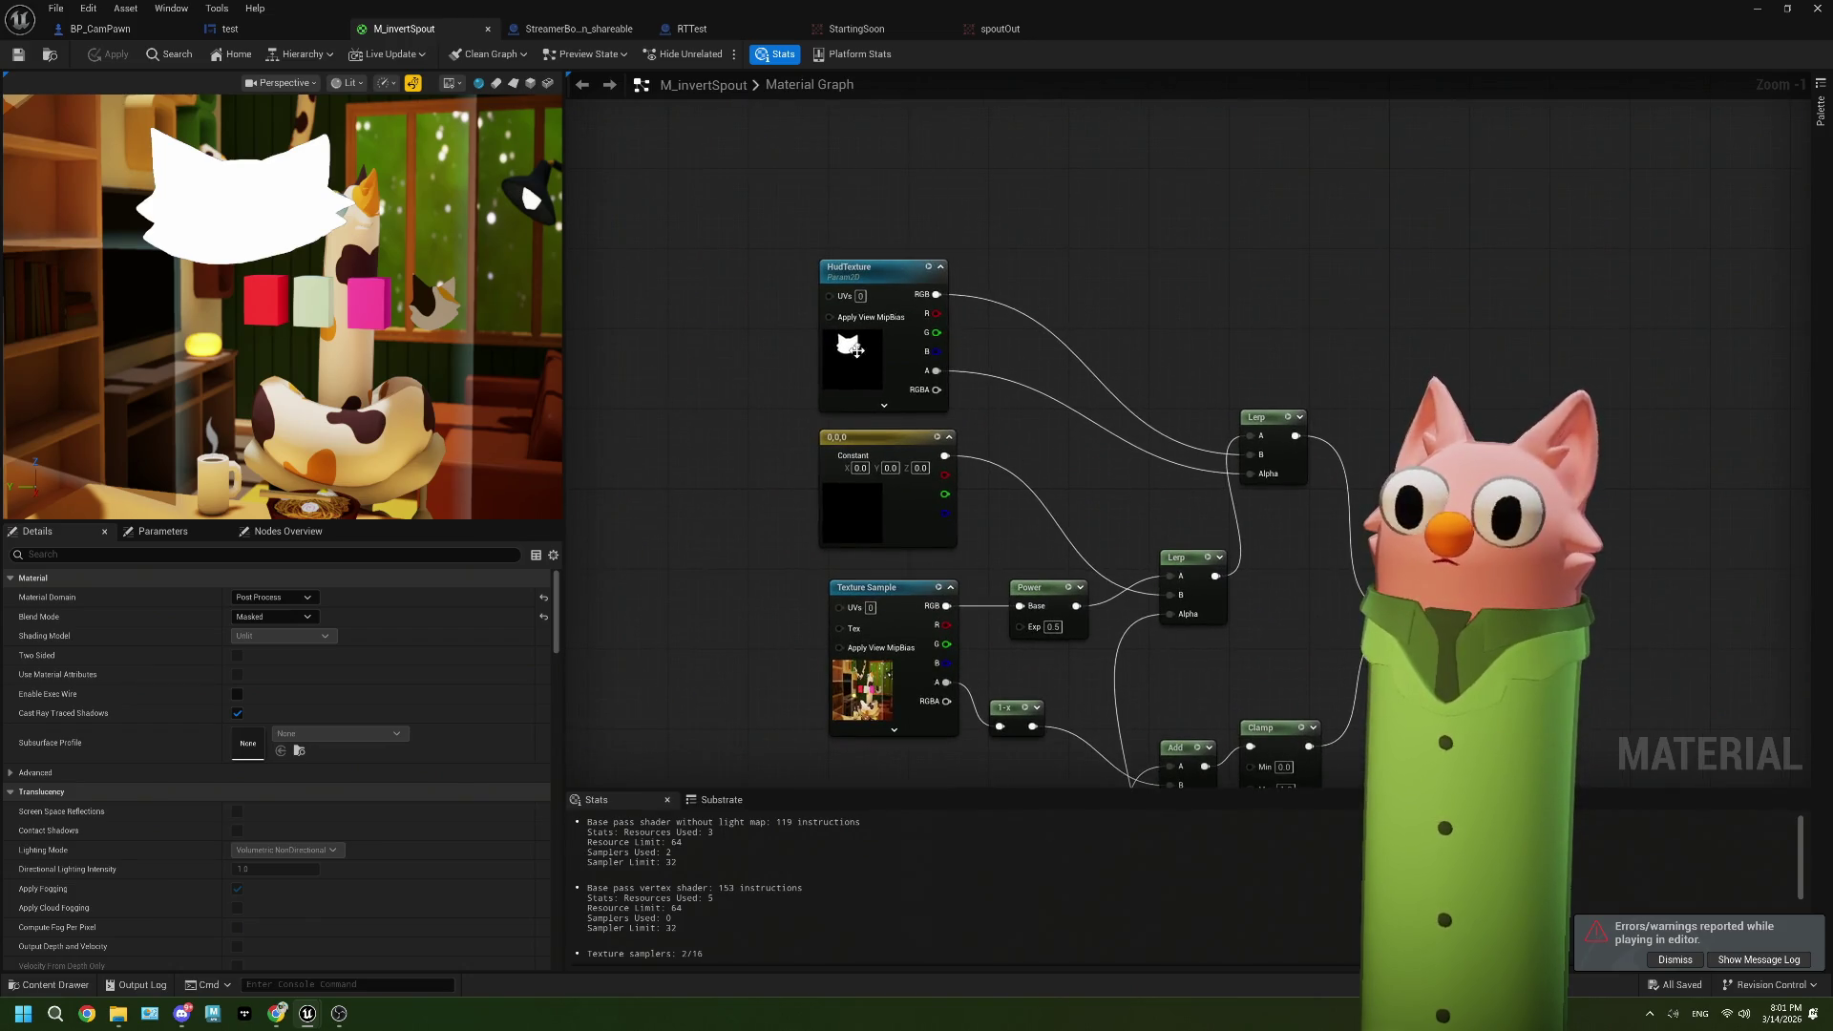
left_click(229, 29)
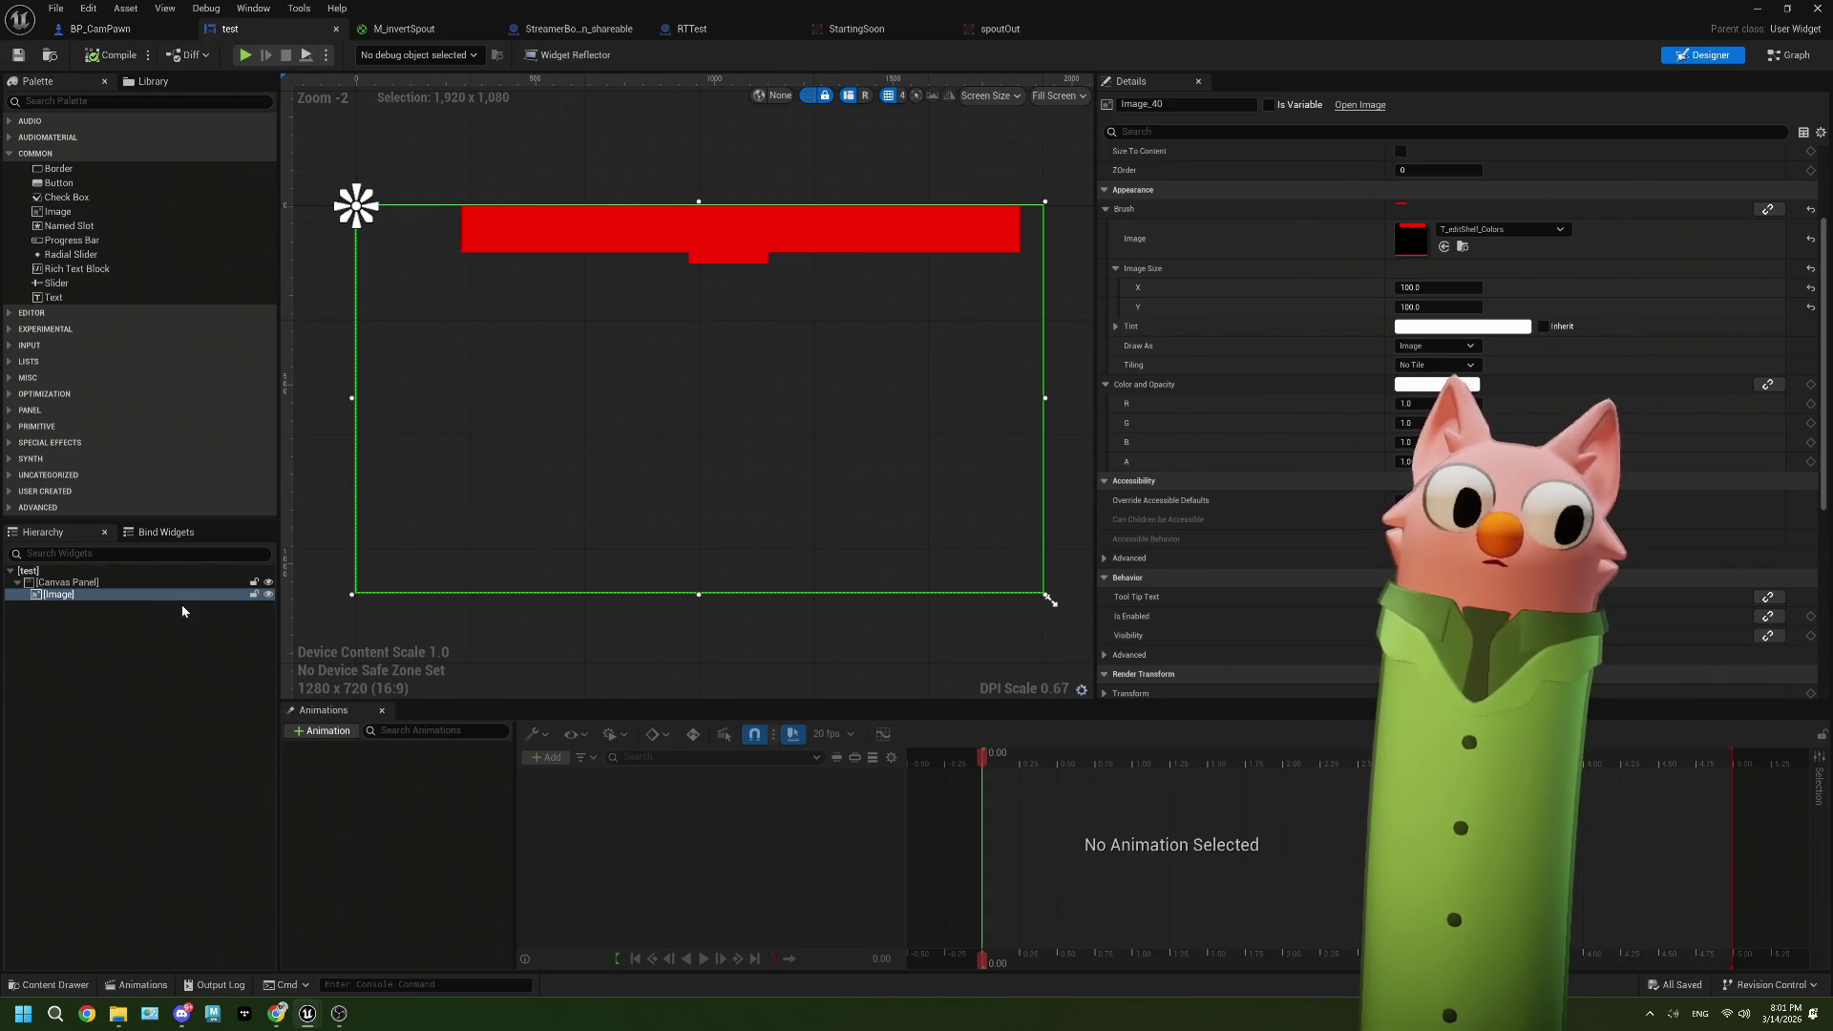
Step: Select the Canvas Panel, then the red Image, and set its Color and Opacity alpha to 0
left_click(134, 579)
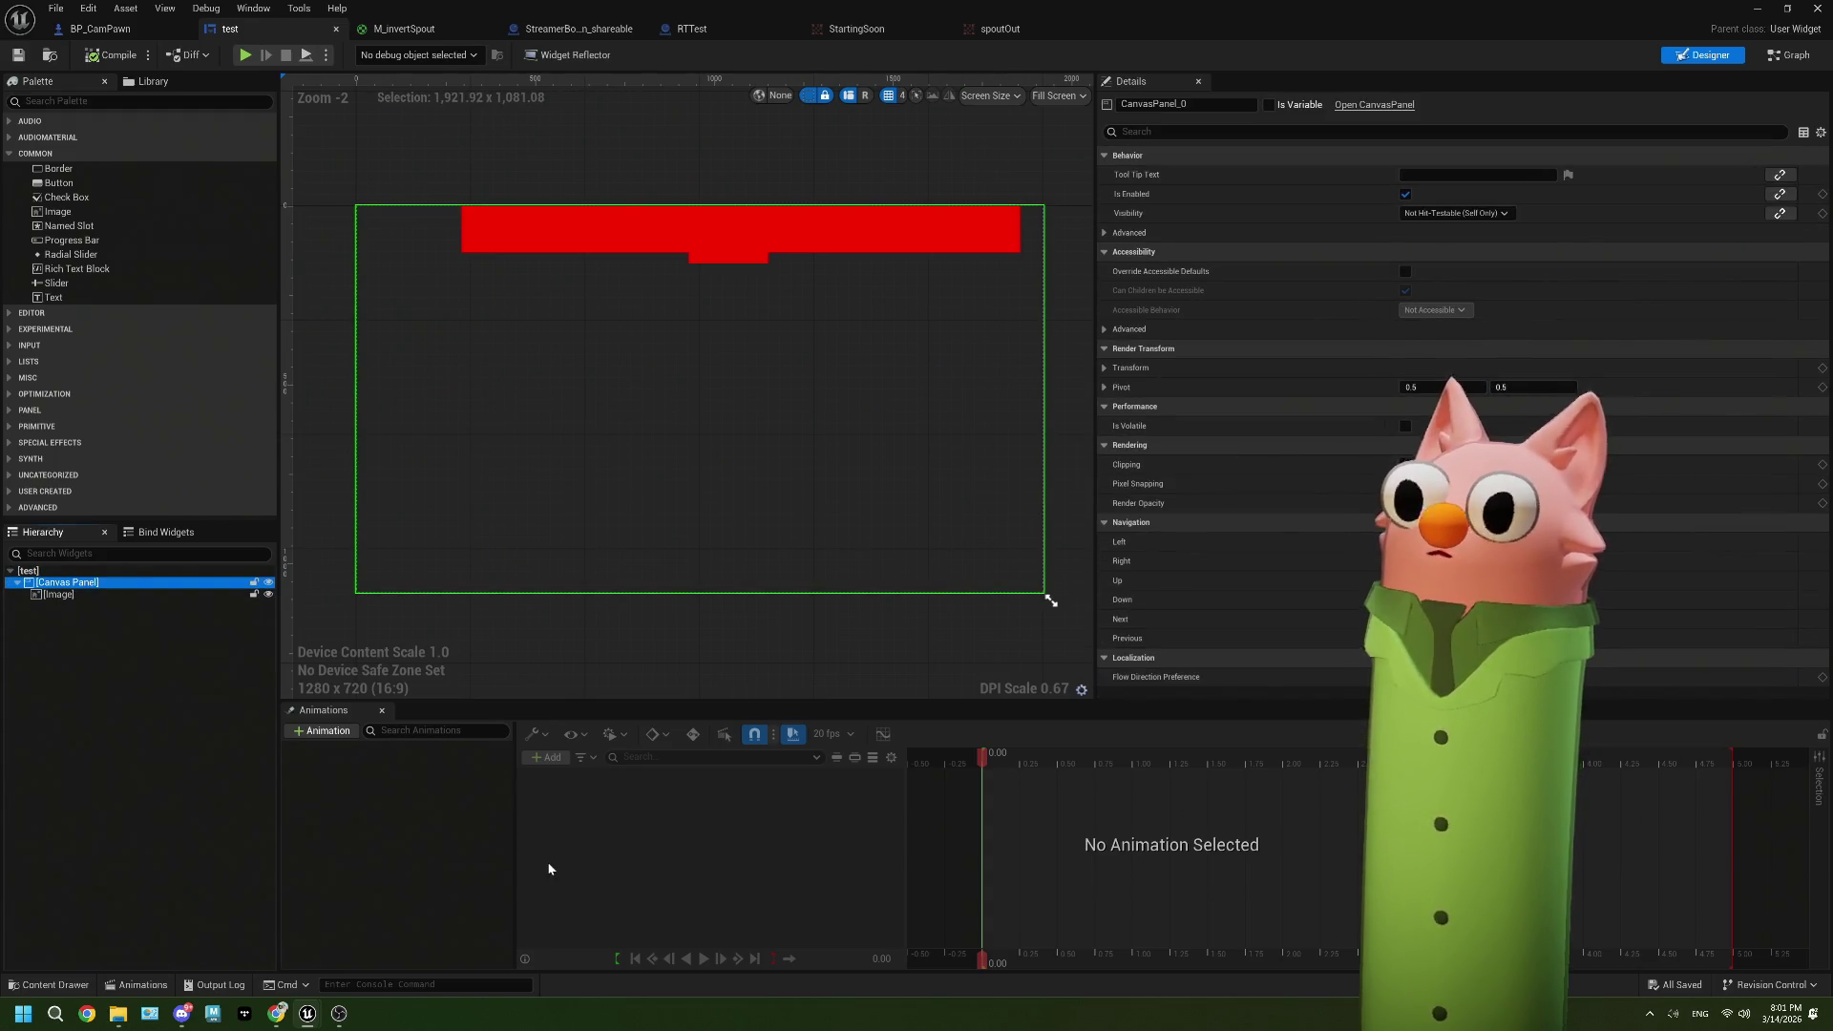
mouse_move(283, 1017)
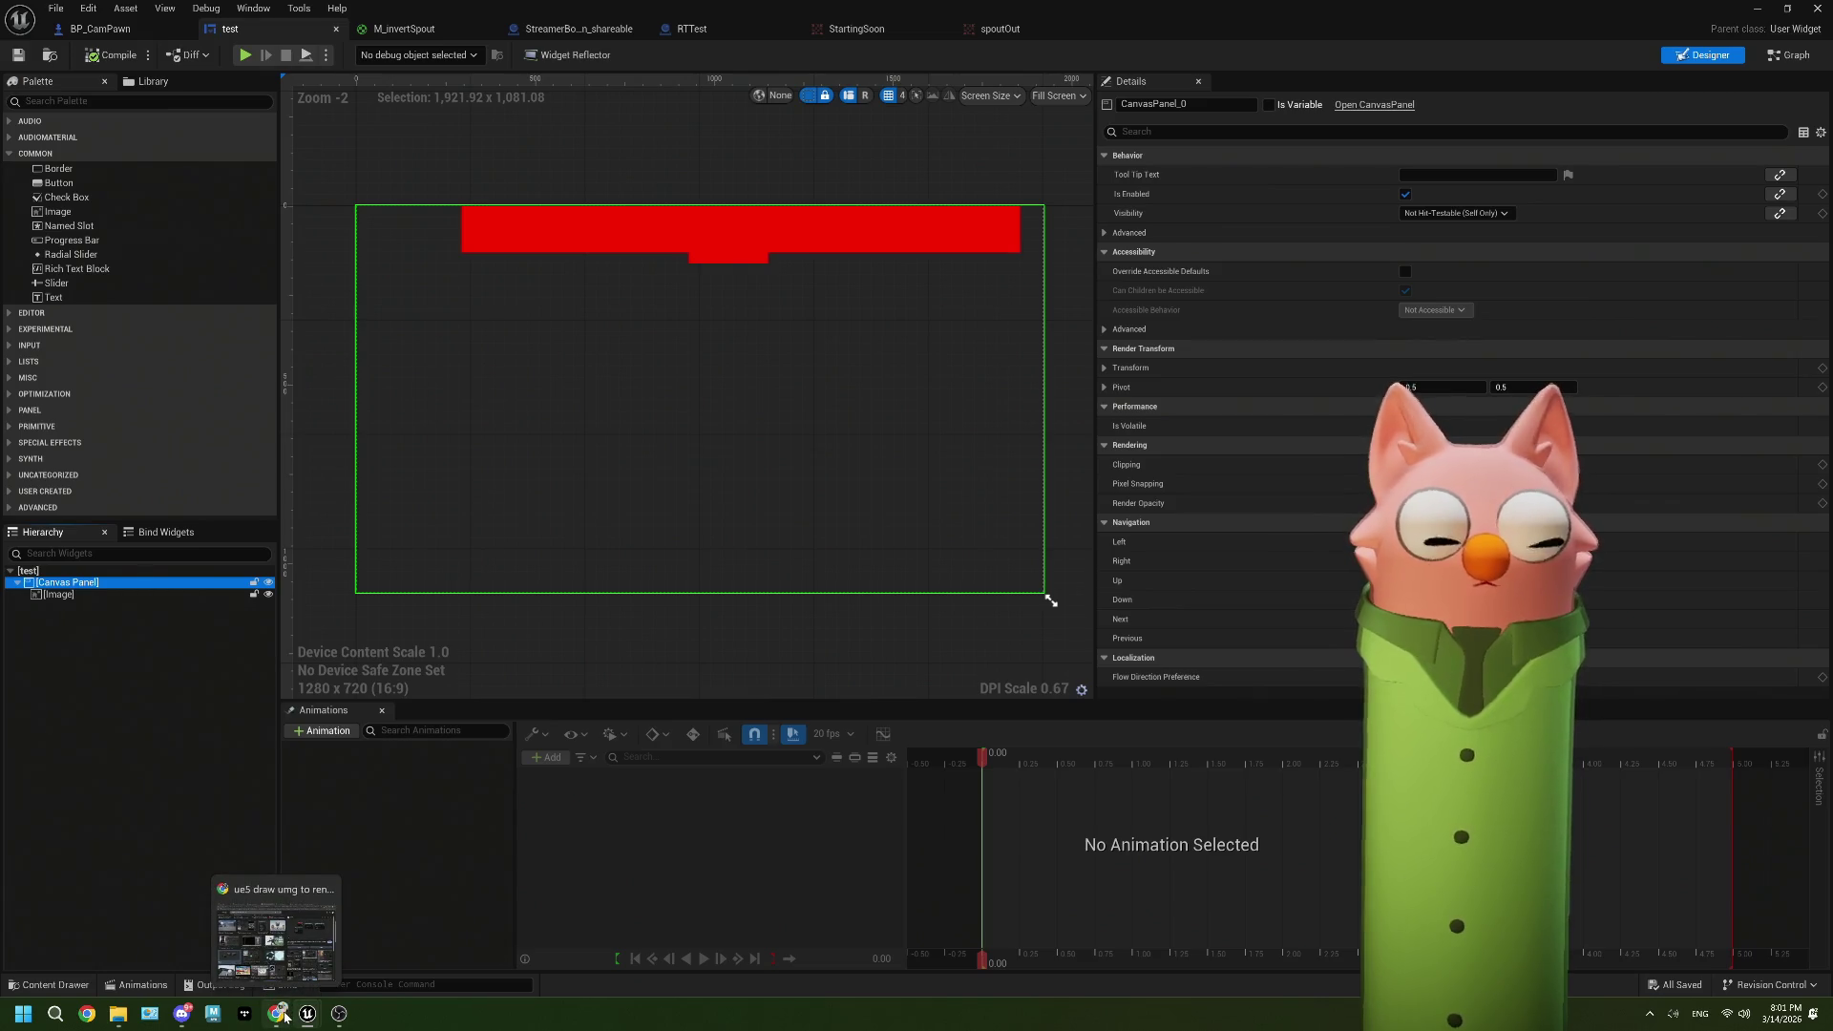
left_click(76, 596)
scroll(1291, 487, "down", 5)
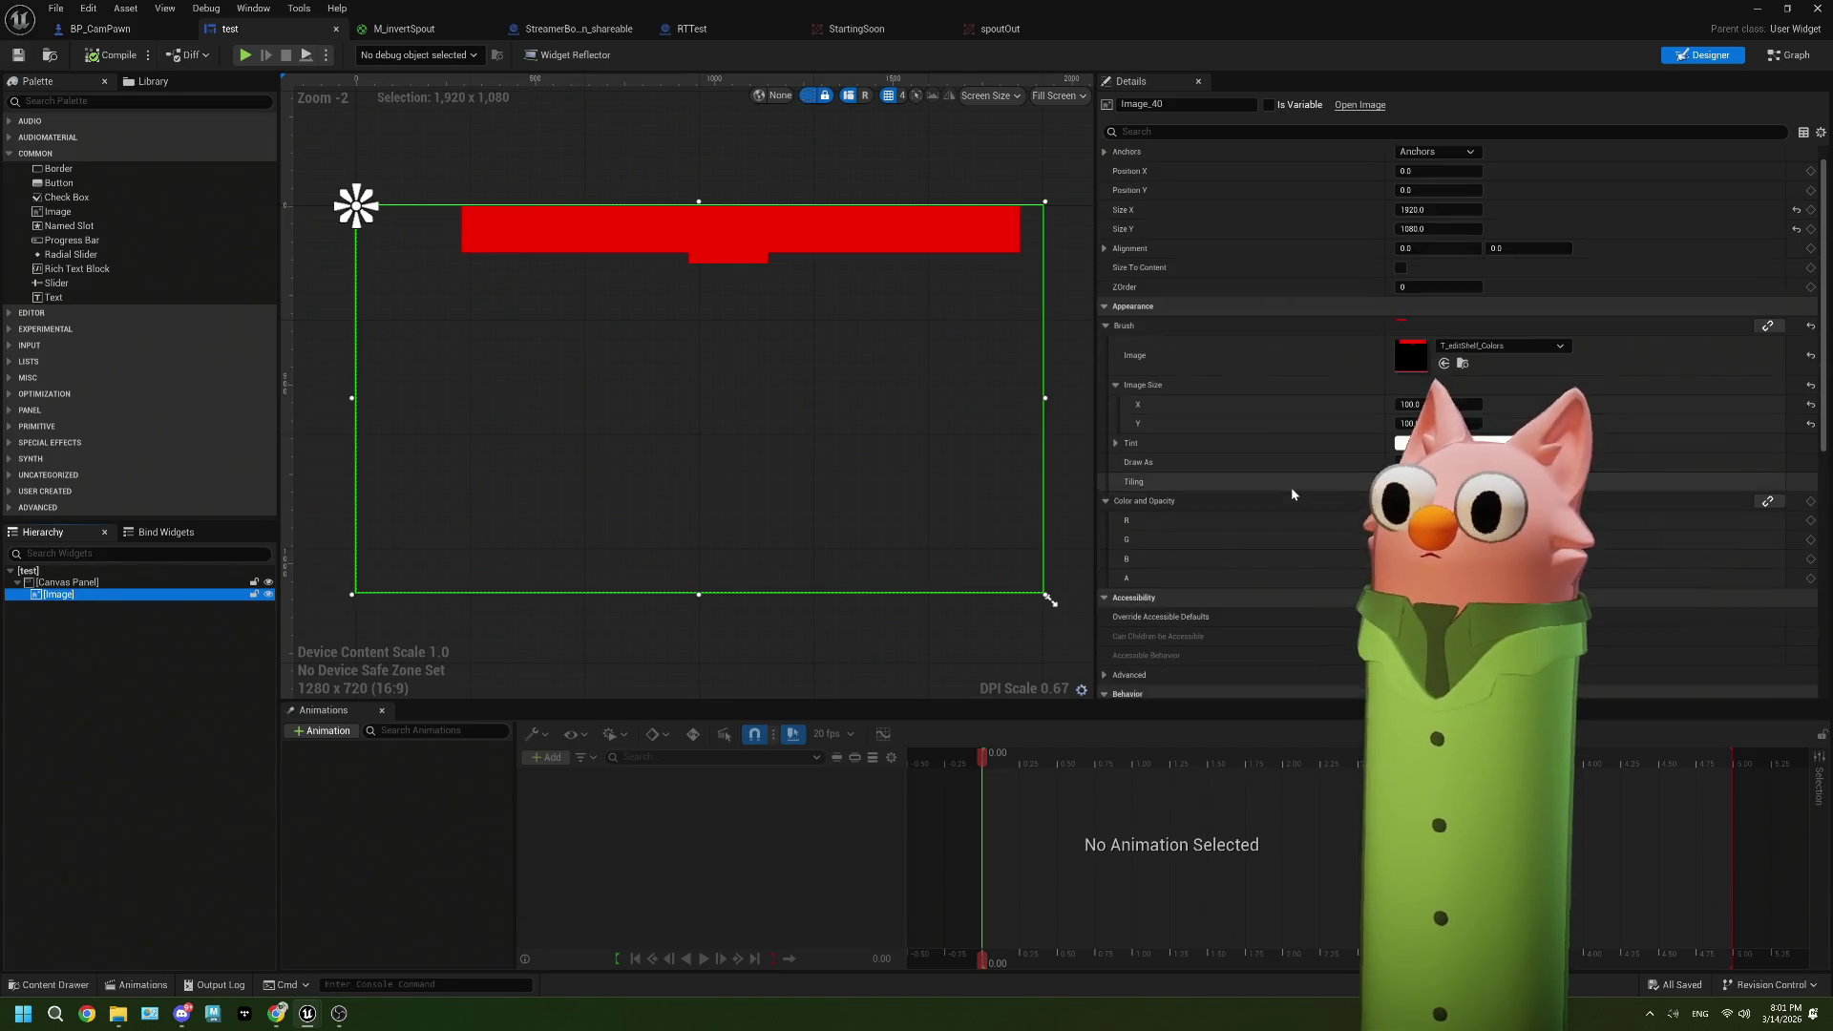
scroll(1292, 489, "up", 2)
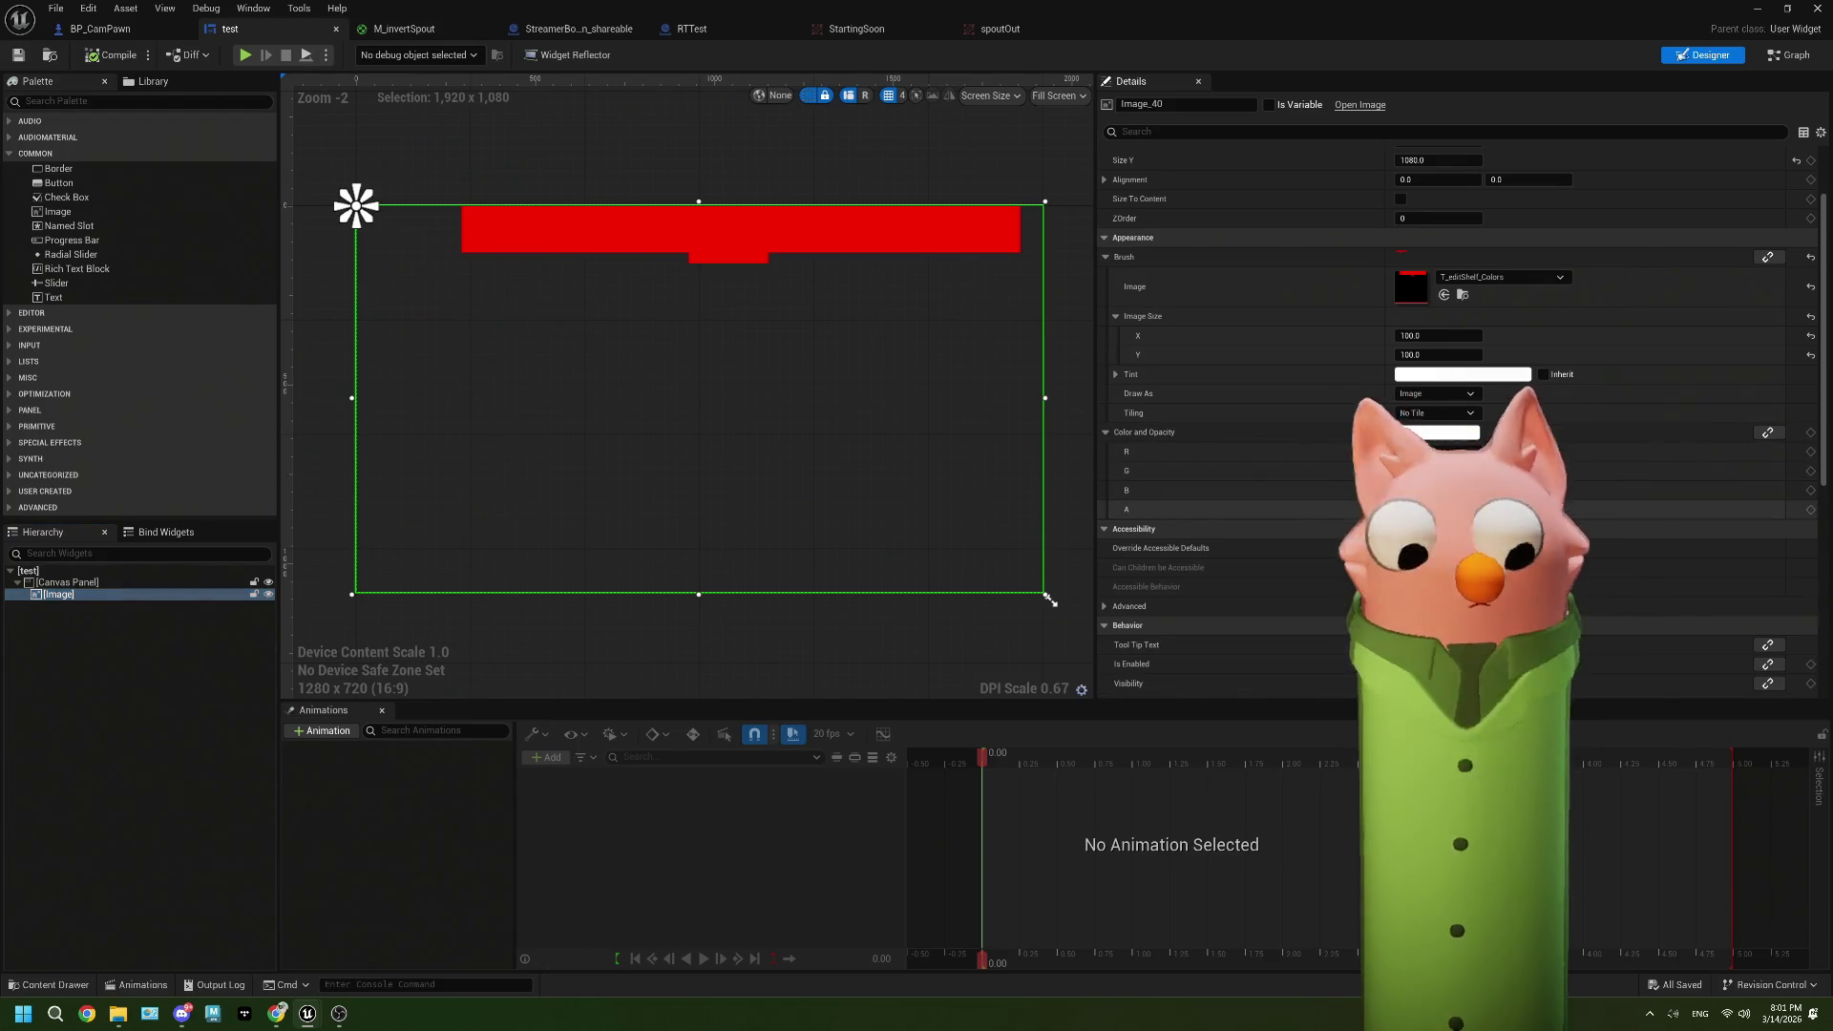
key("Return")
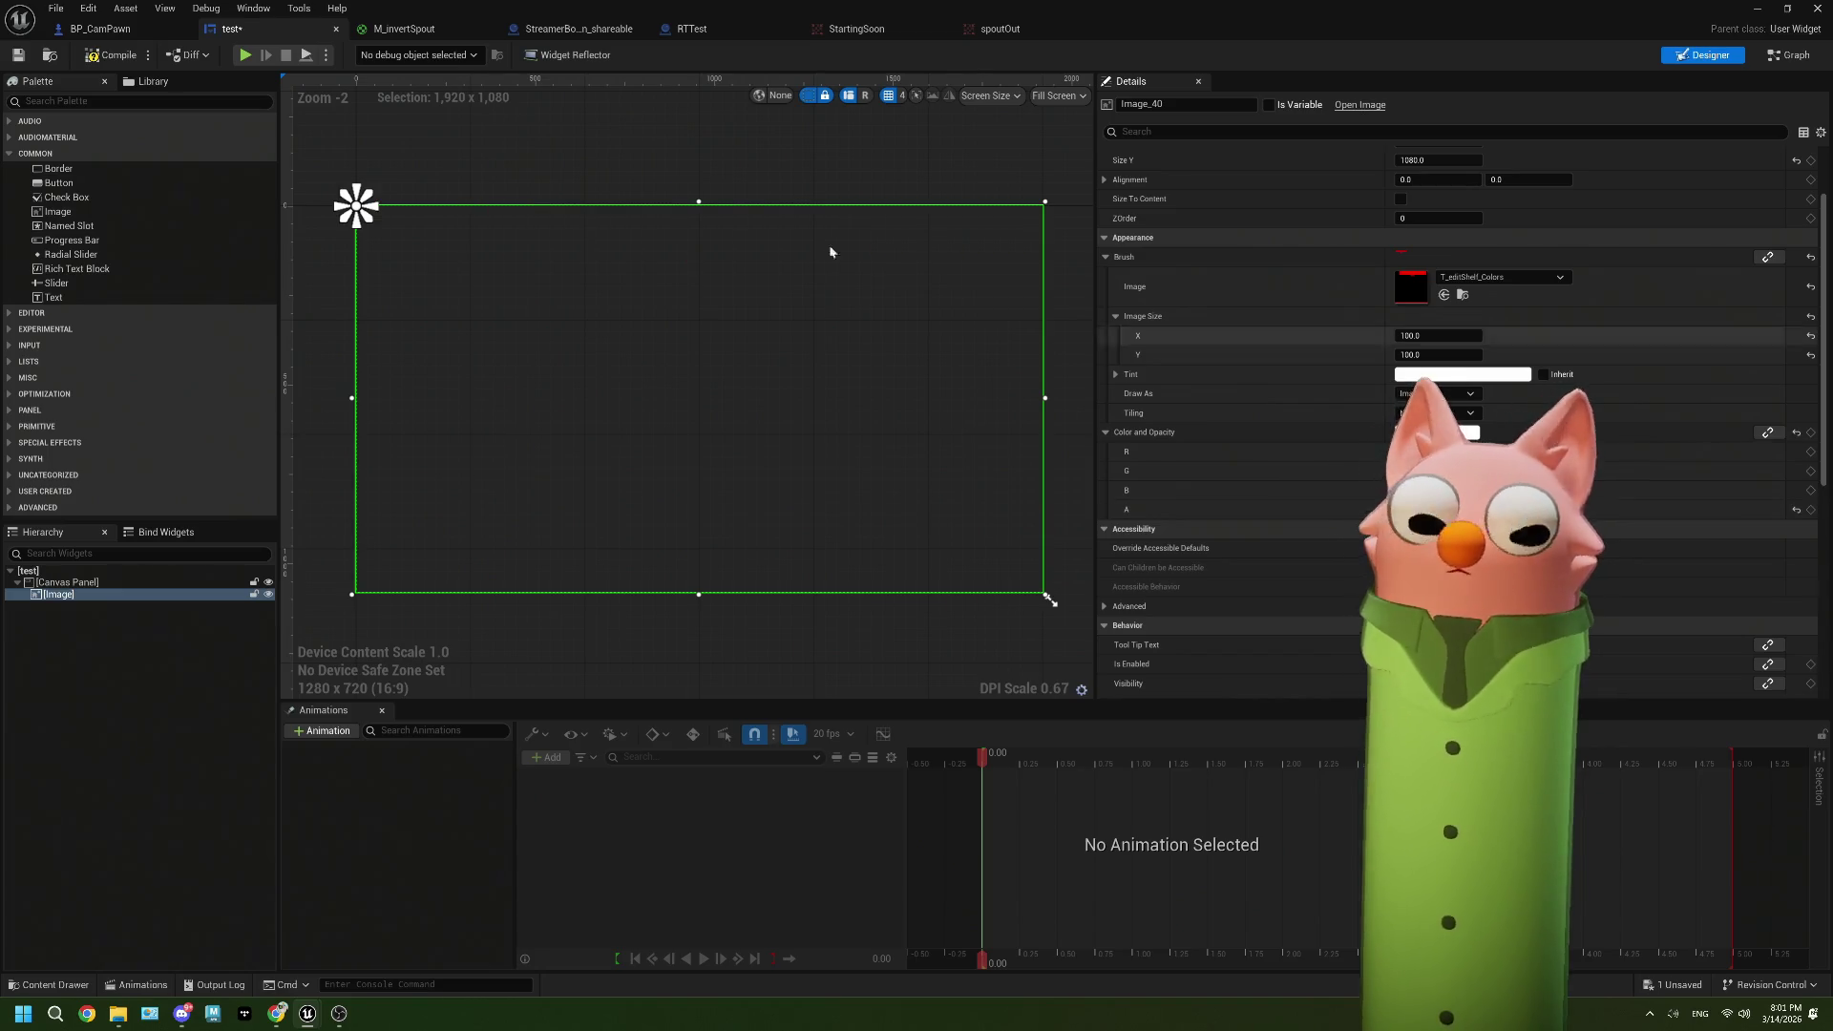
Step: Undo the opacity change, save the test widget, and switch to BP_CamPawn's event graph
left_click(103, 64)
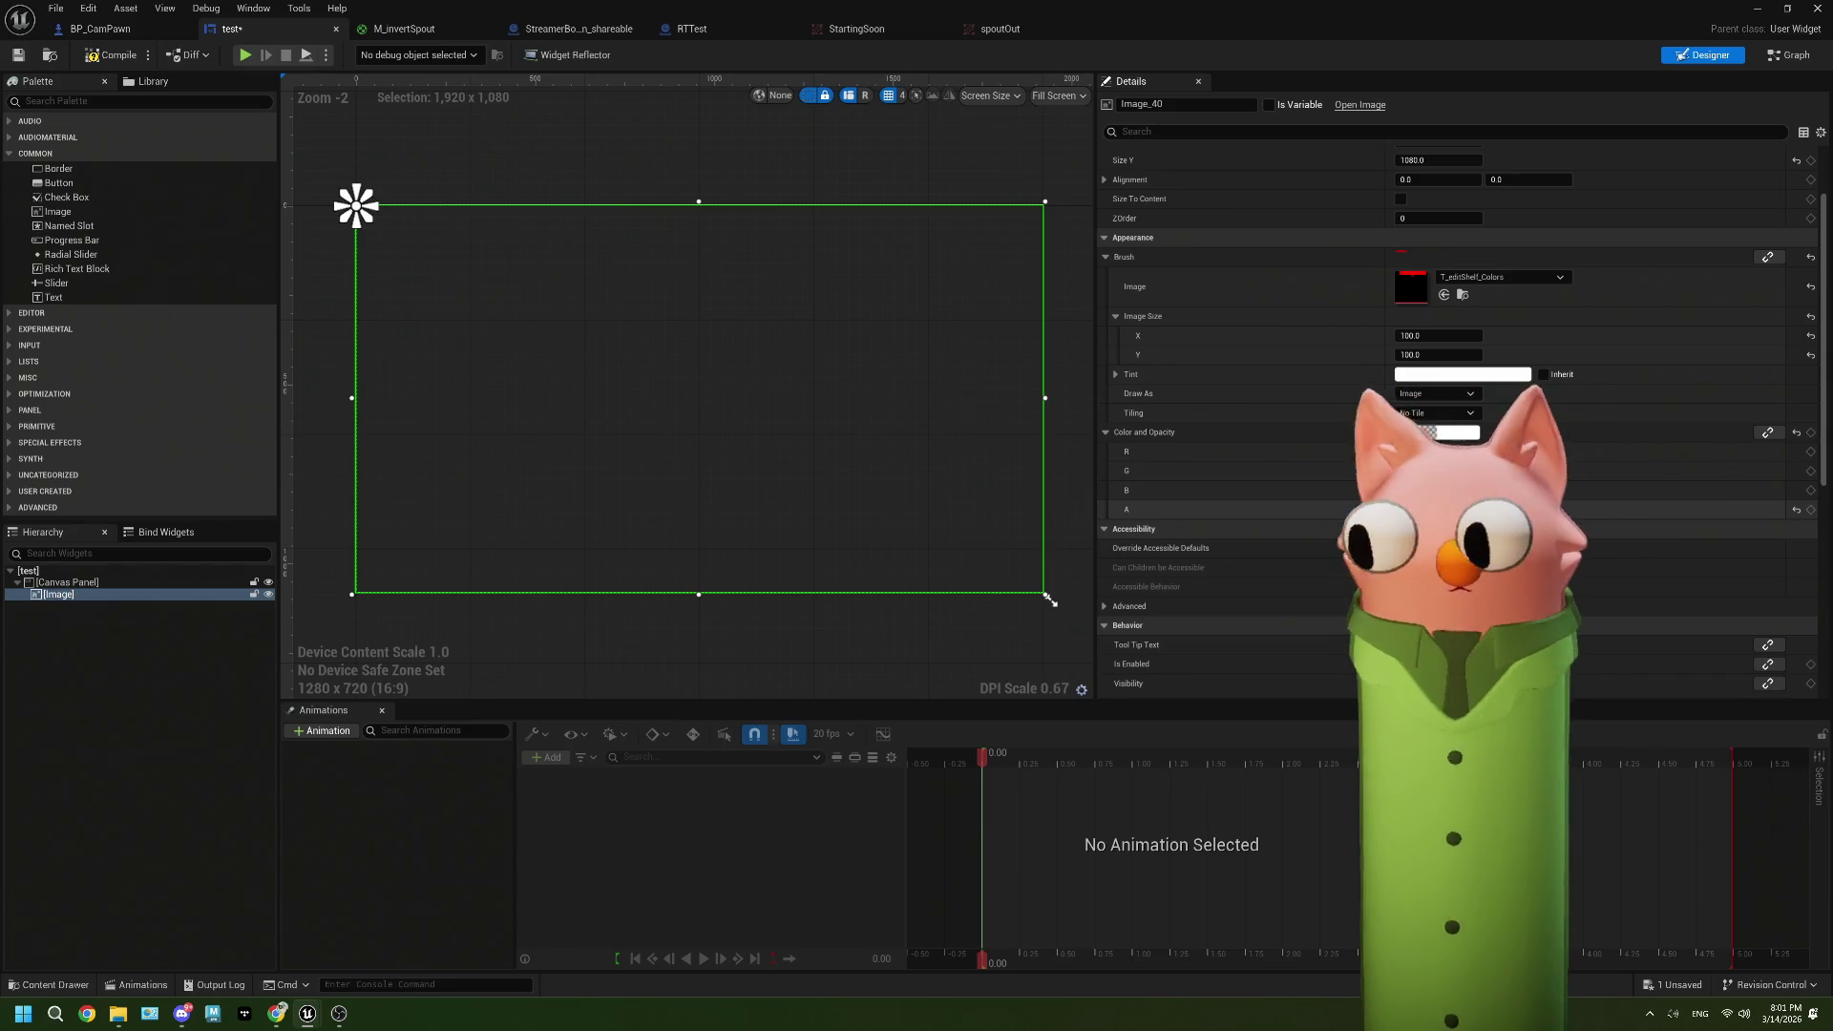
key("ctrl+z")
left_click(17, 54)
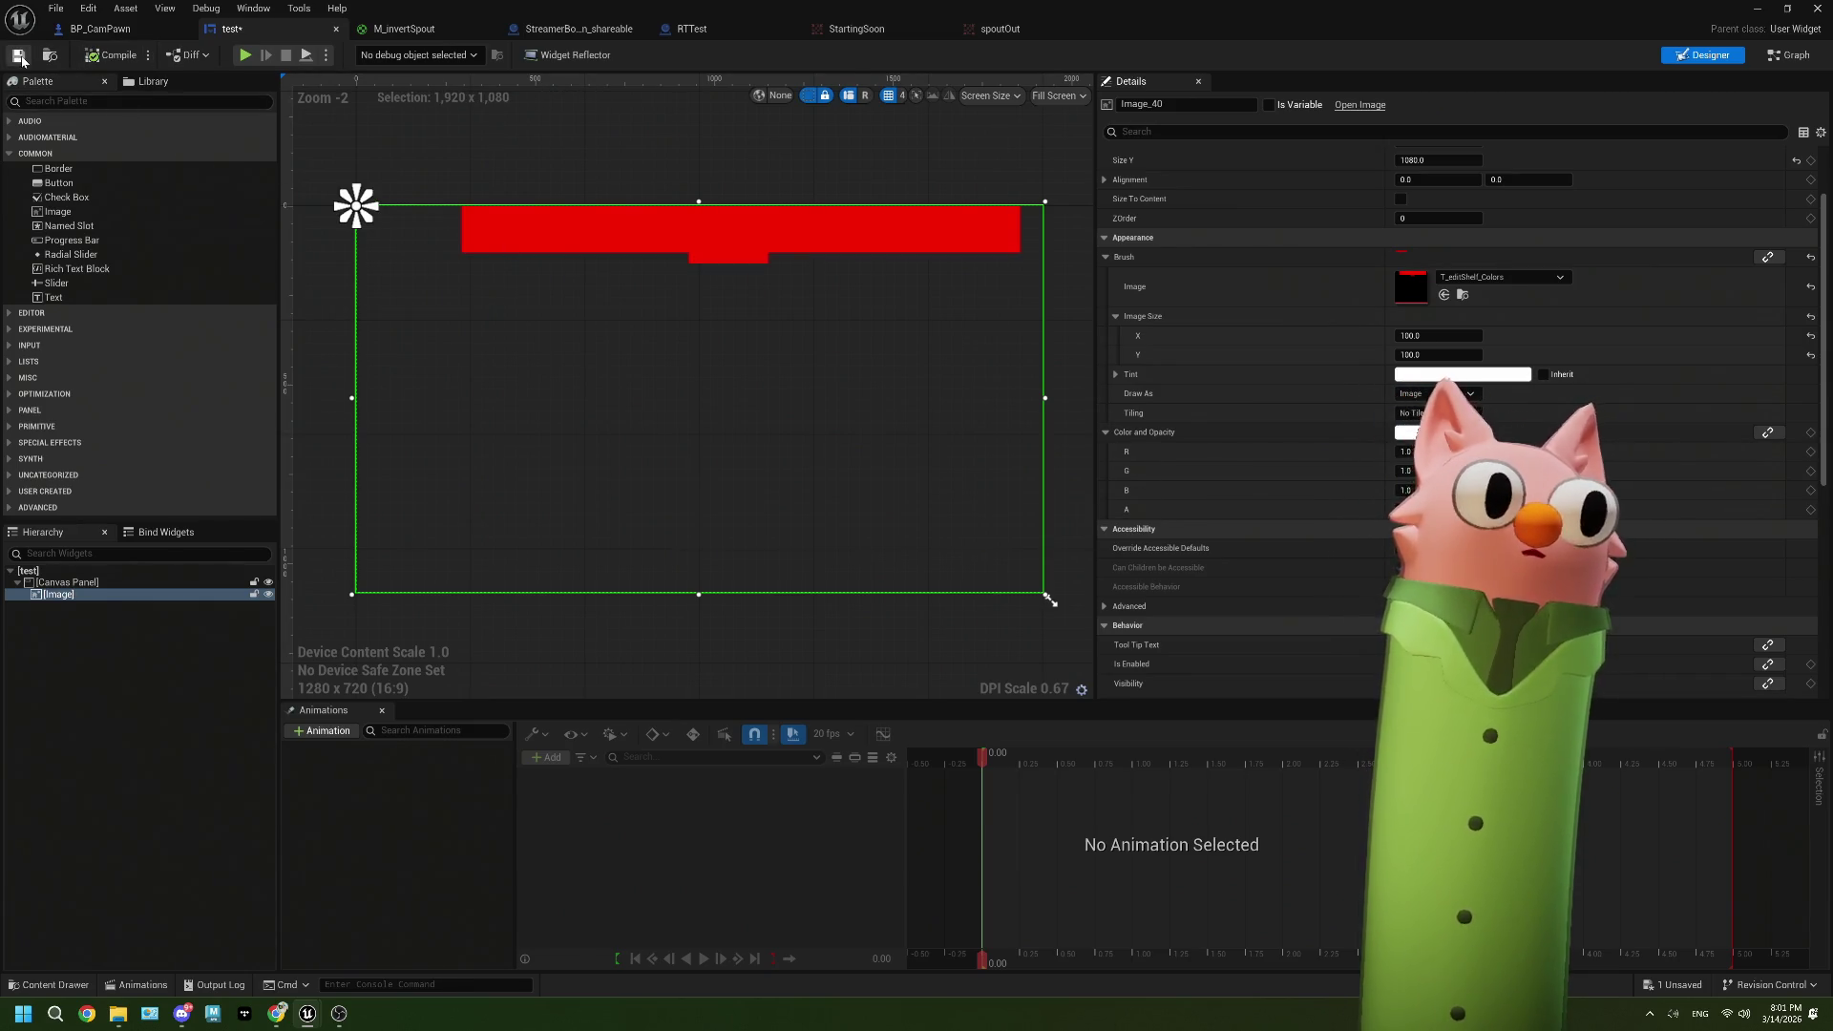
left_click(100, 28)
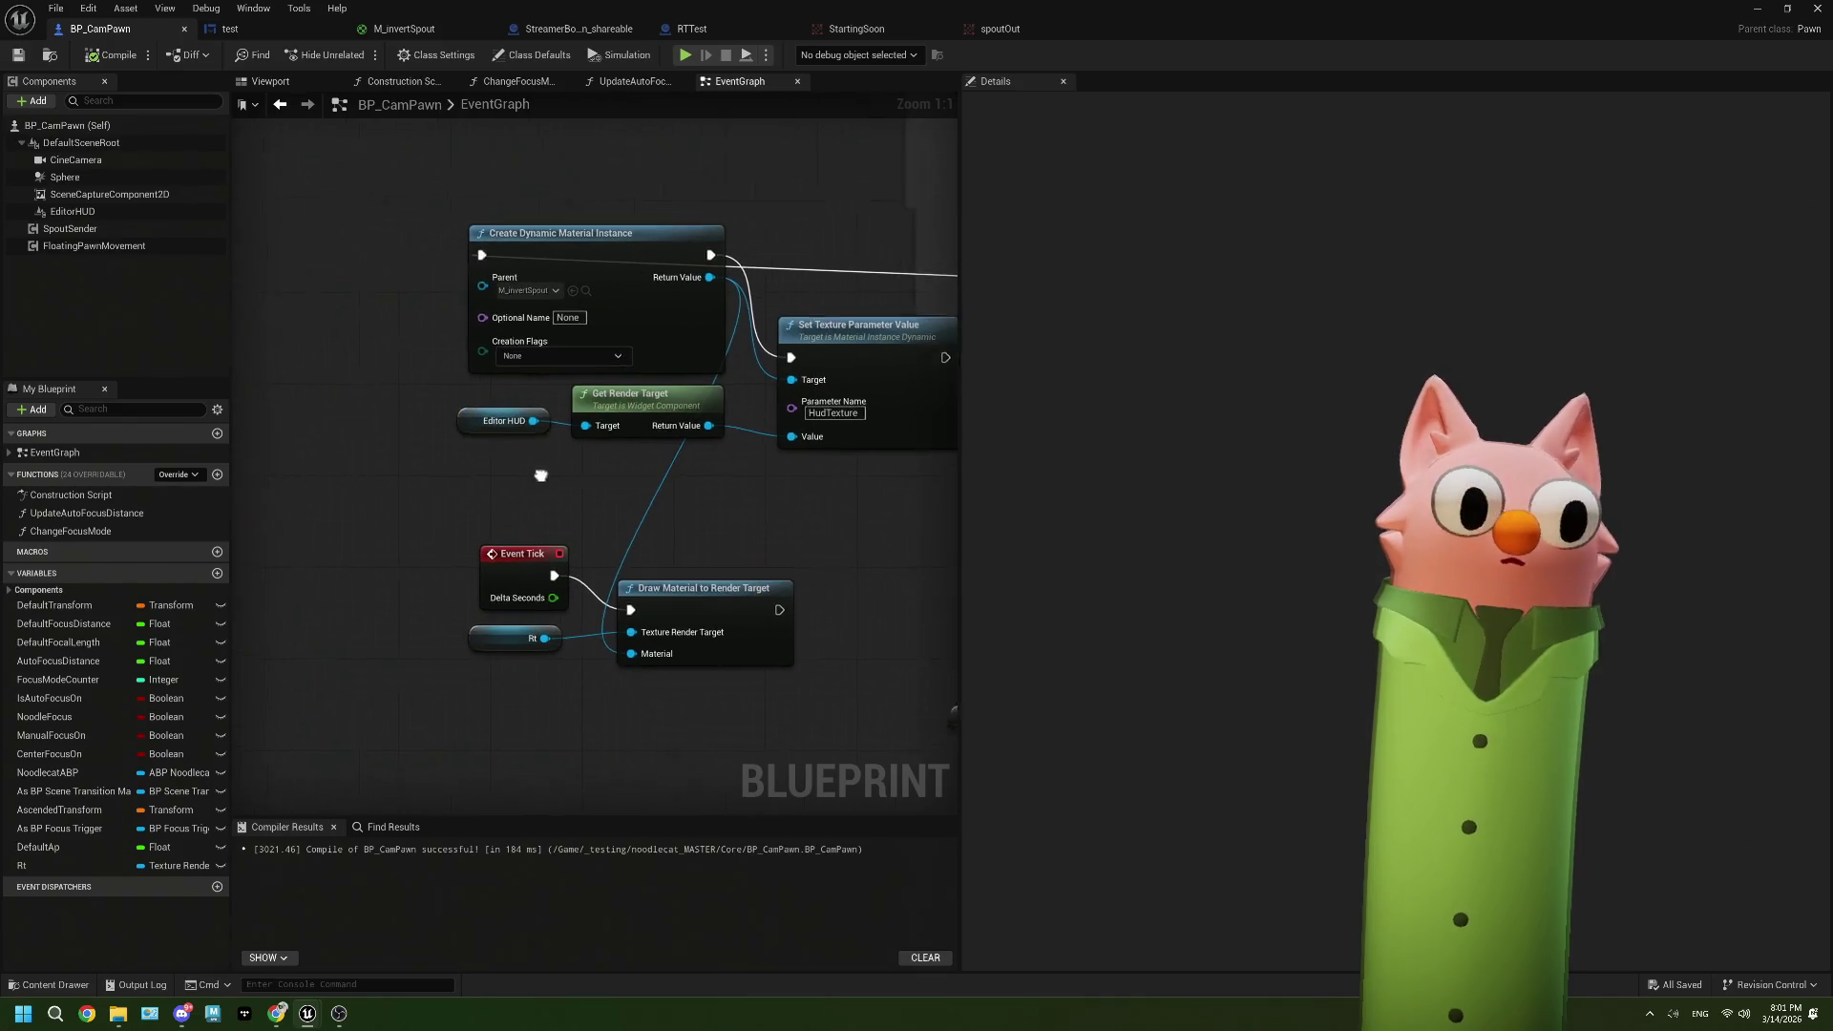
mouse_move(558, 428)
left_mouse_down()
mouse_move(317, 428)
mouse_move(325, 465)
left_mouse_up()
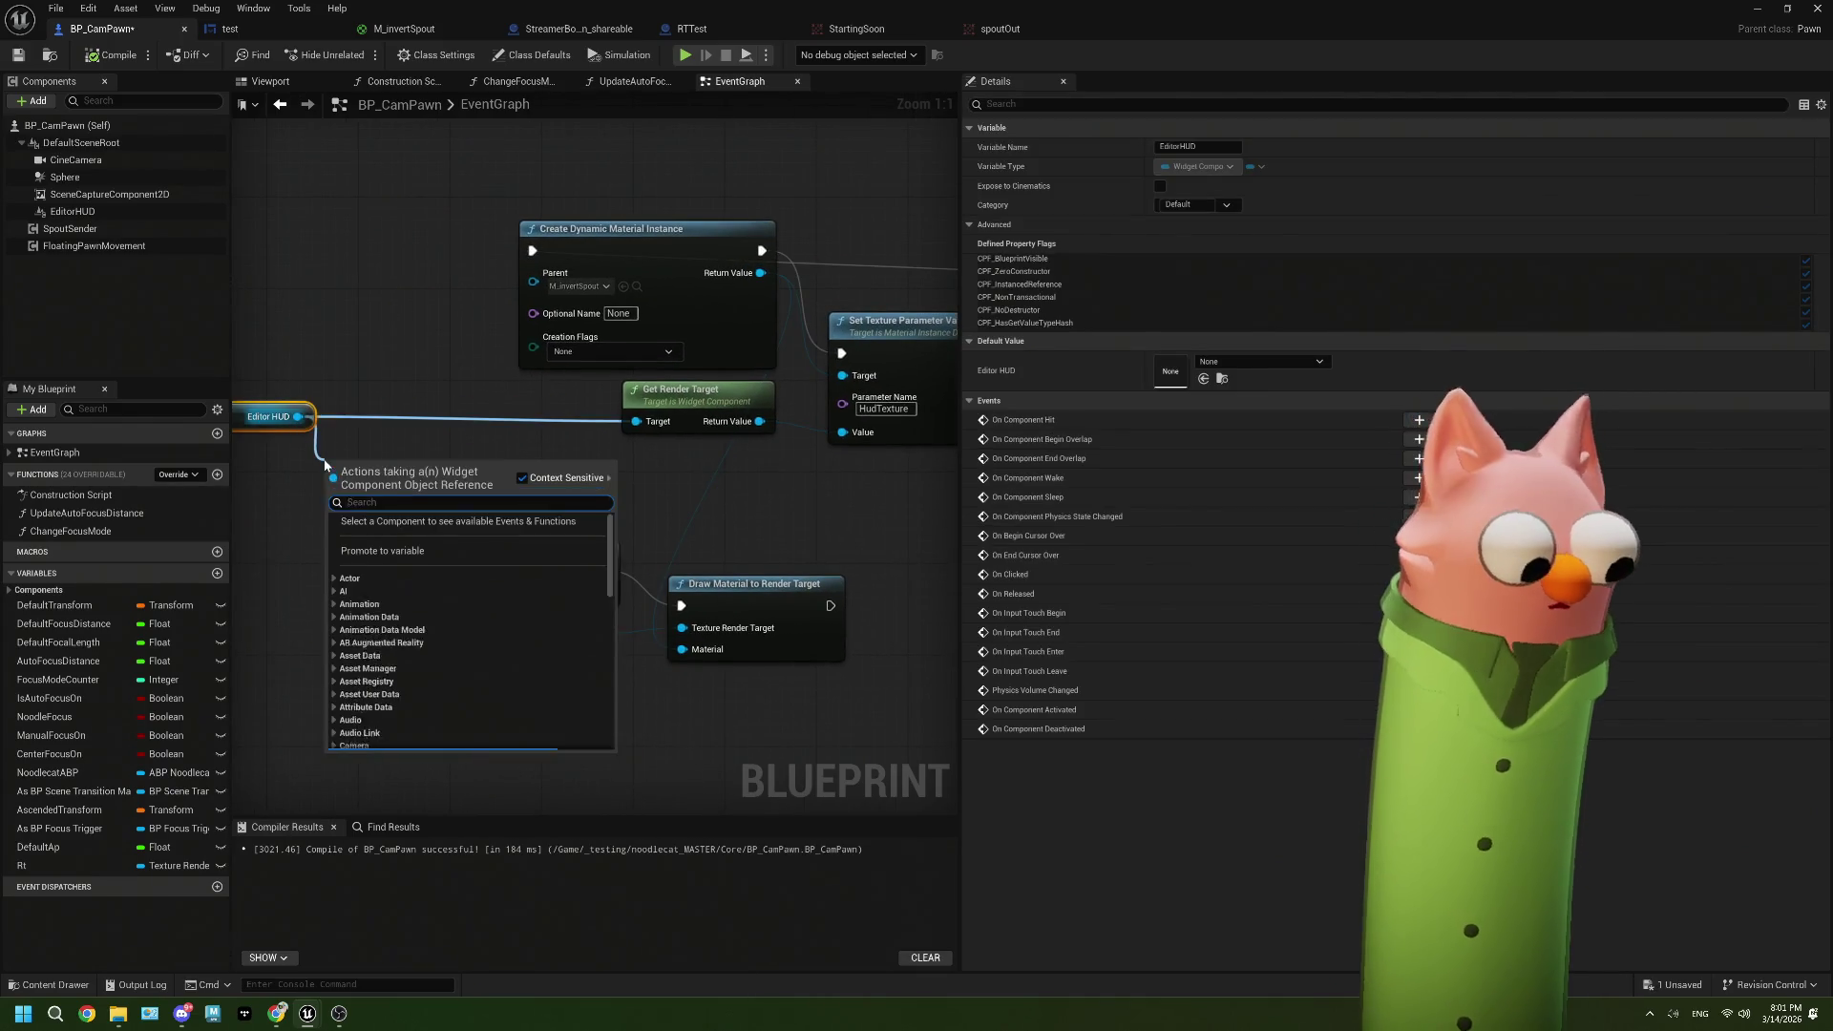
type("get wi")
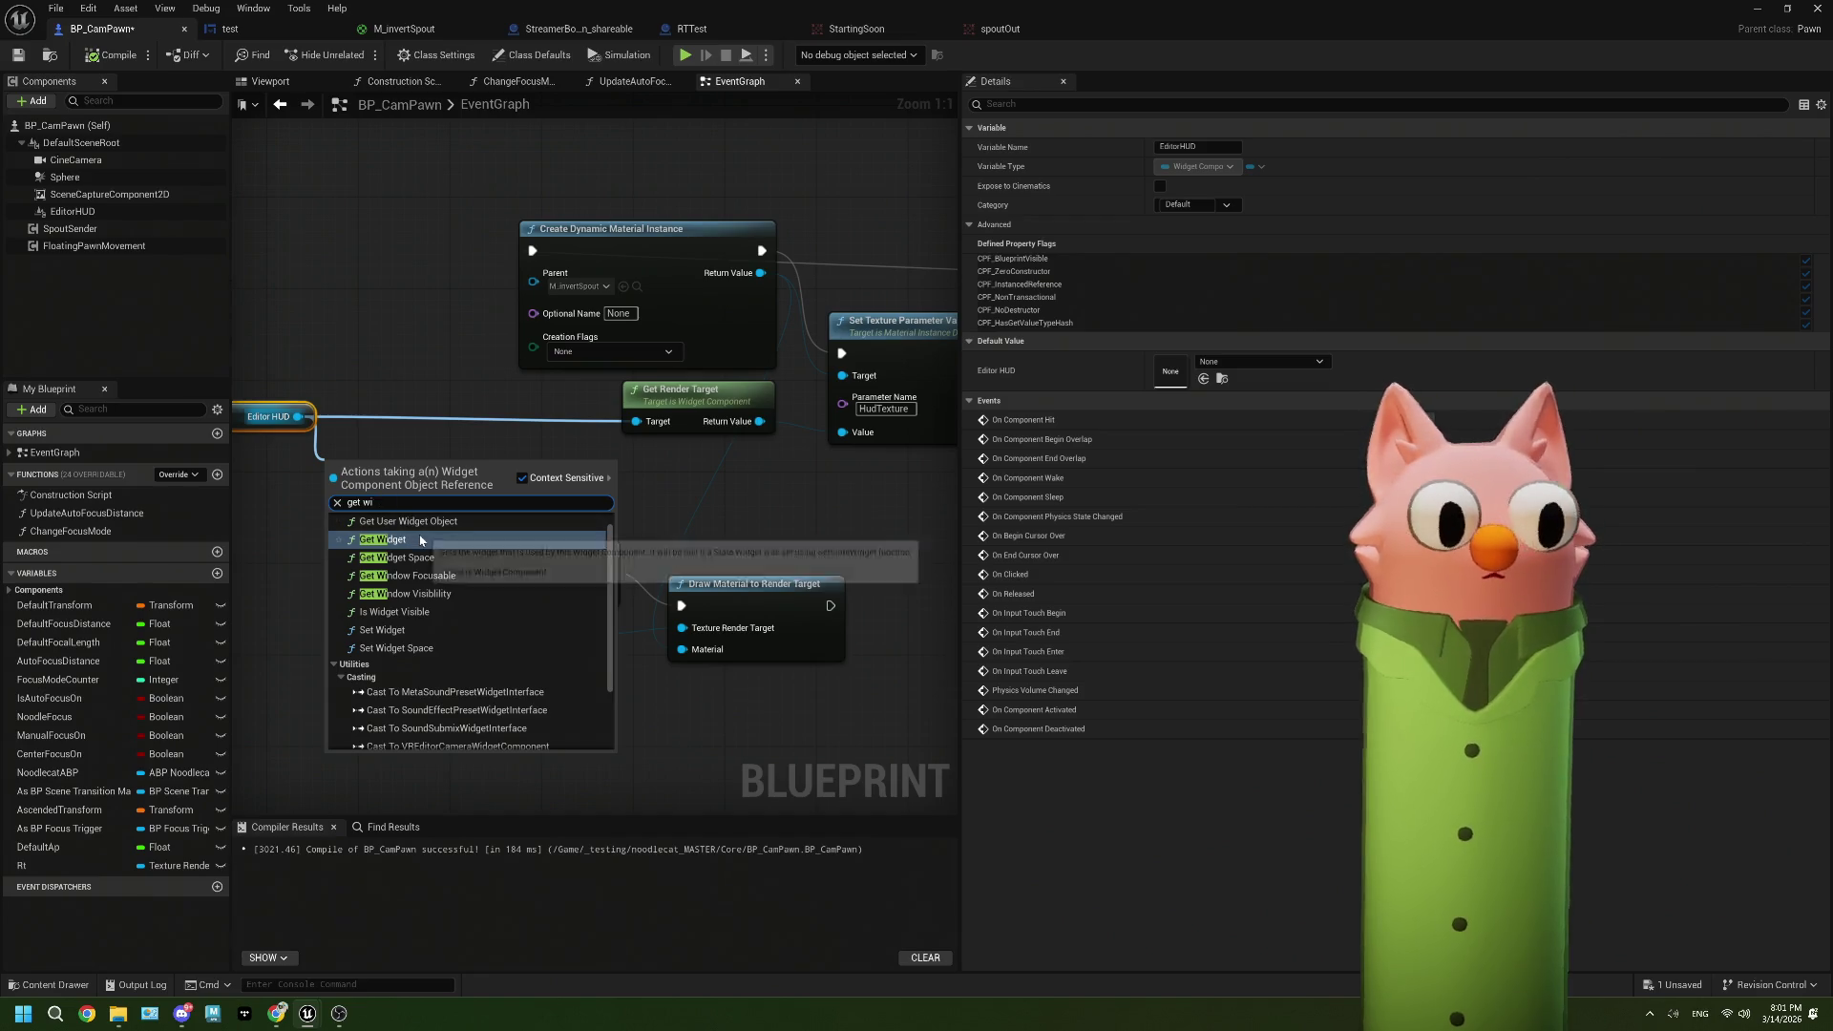
left_click(382, 539)
left_click_drag(462, 501, 538, 491)
type("render tar")
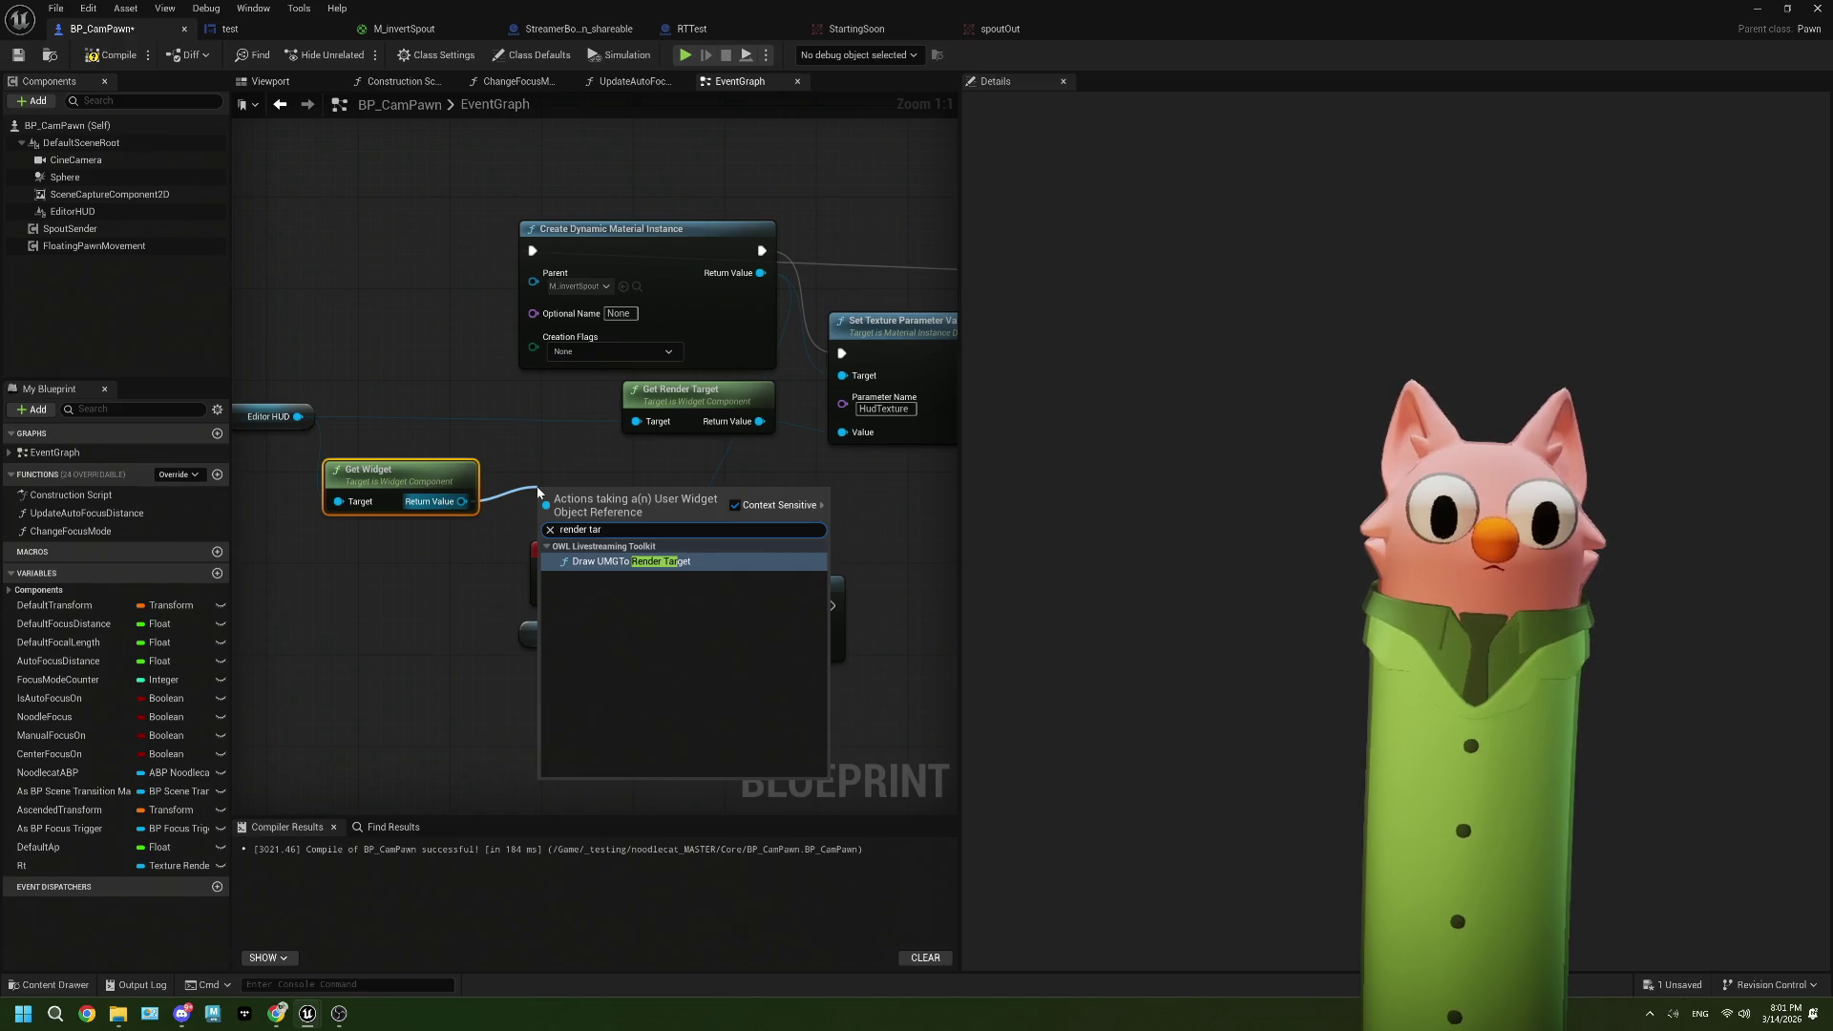
key("Escape")
left_click(438, 468)
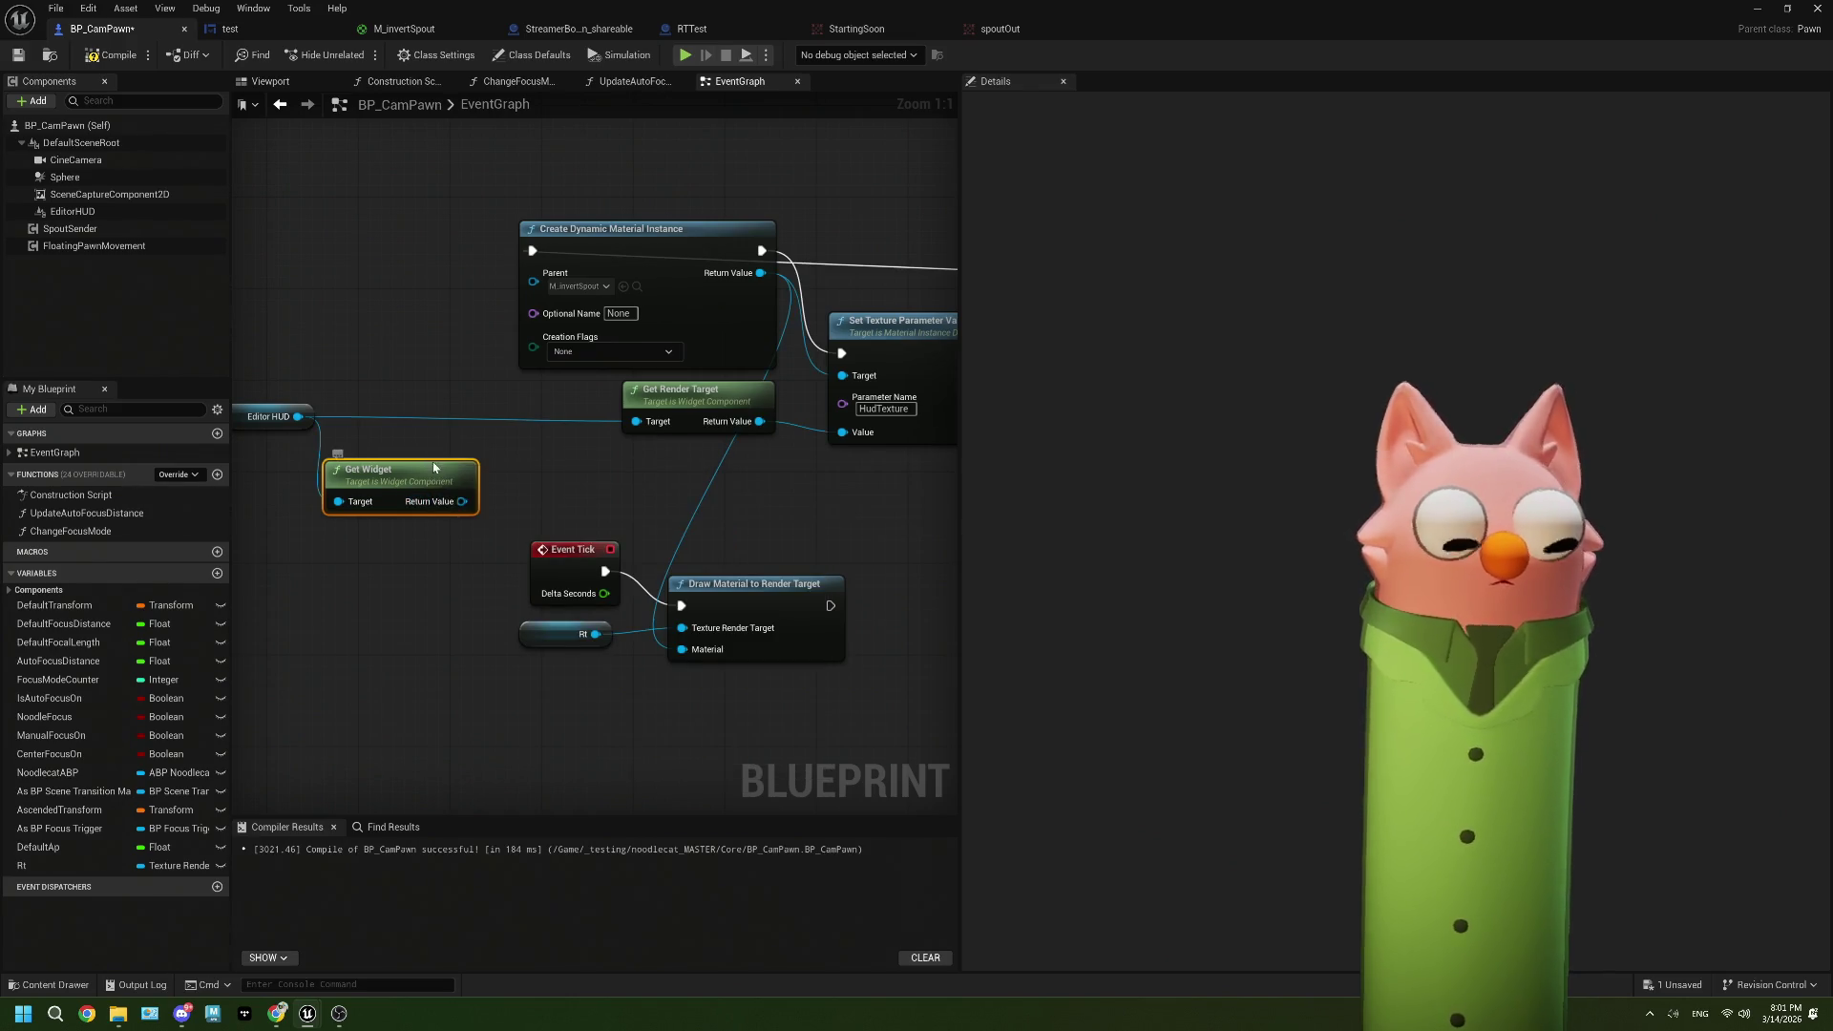
key("Delete")
left_click(691, 411)
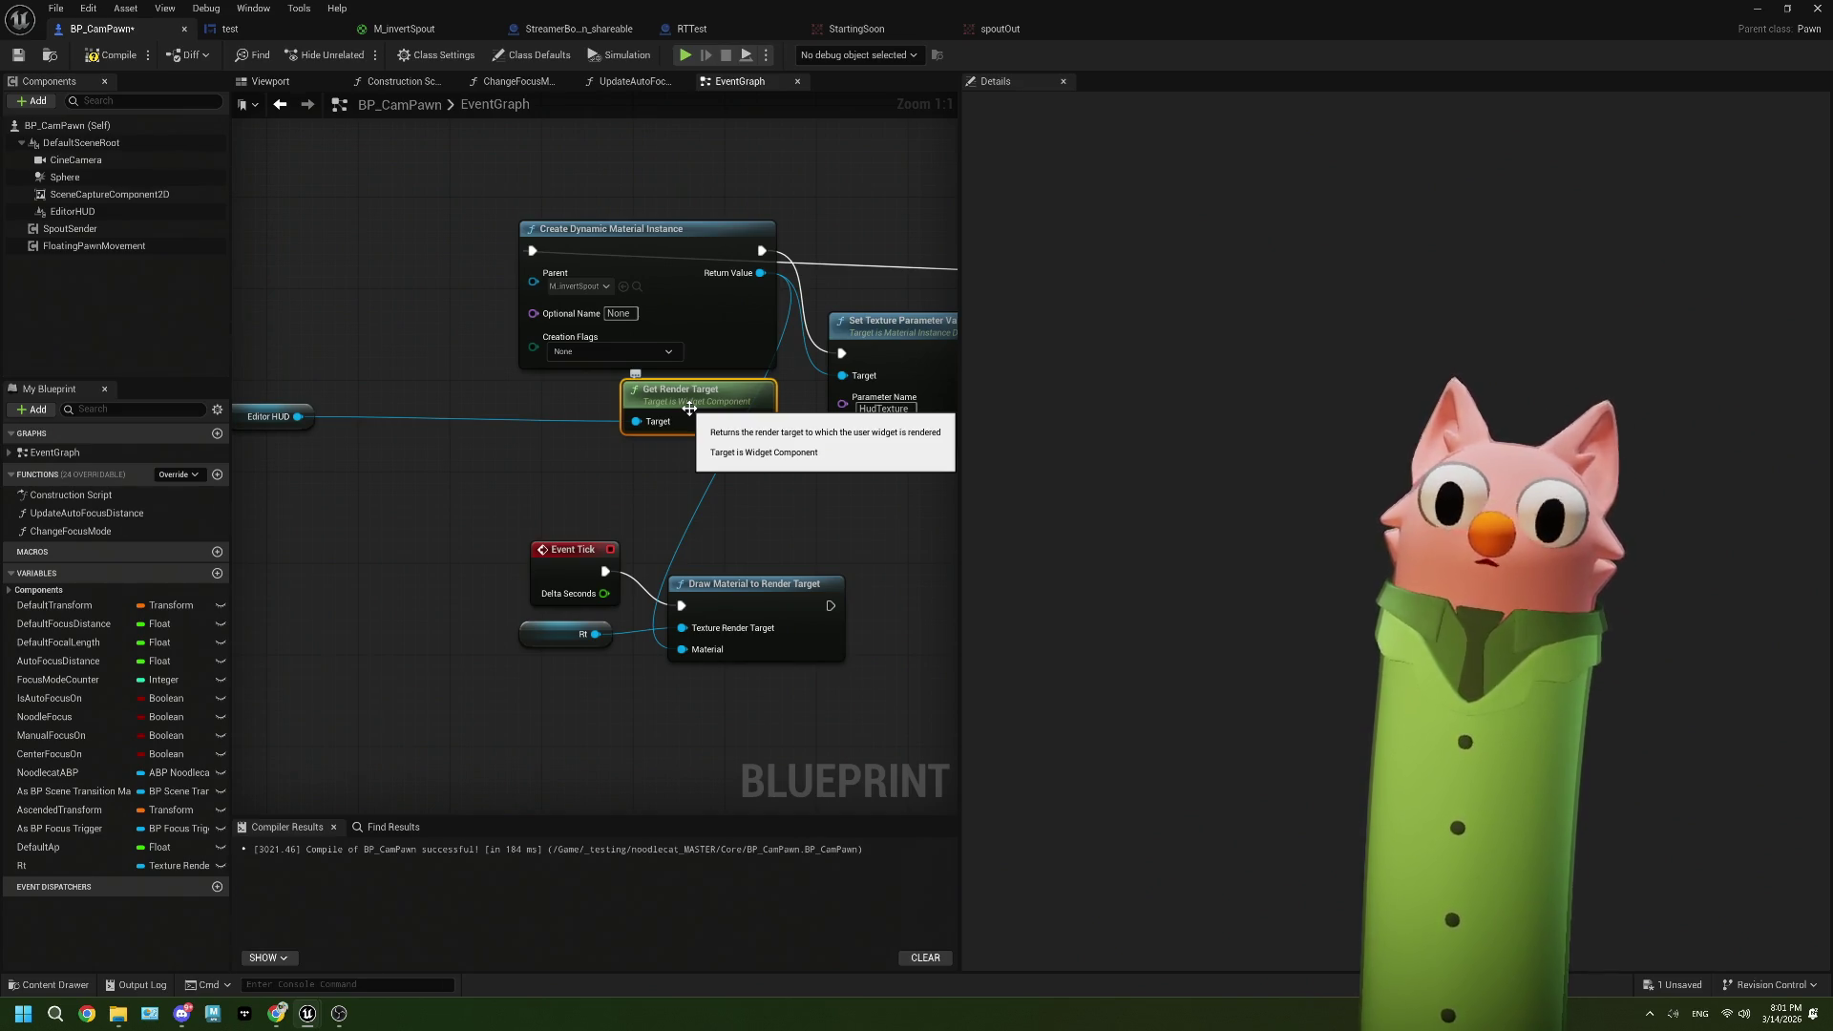
mouse_move(298, 417)
left_mouse_down()
mouse_move(355, 475)
mouse_move(334, 468)
left_mouse_up()
type("user wi")
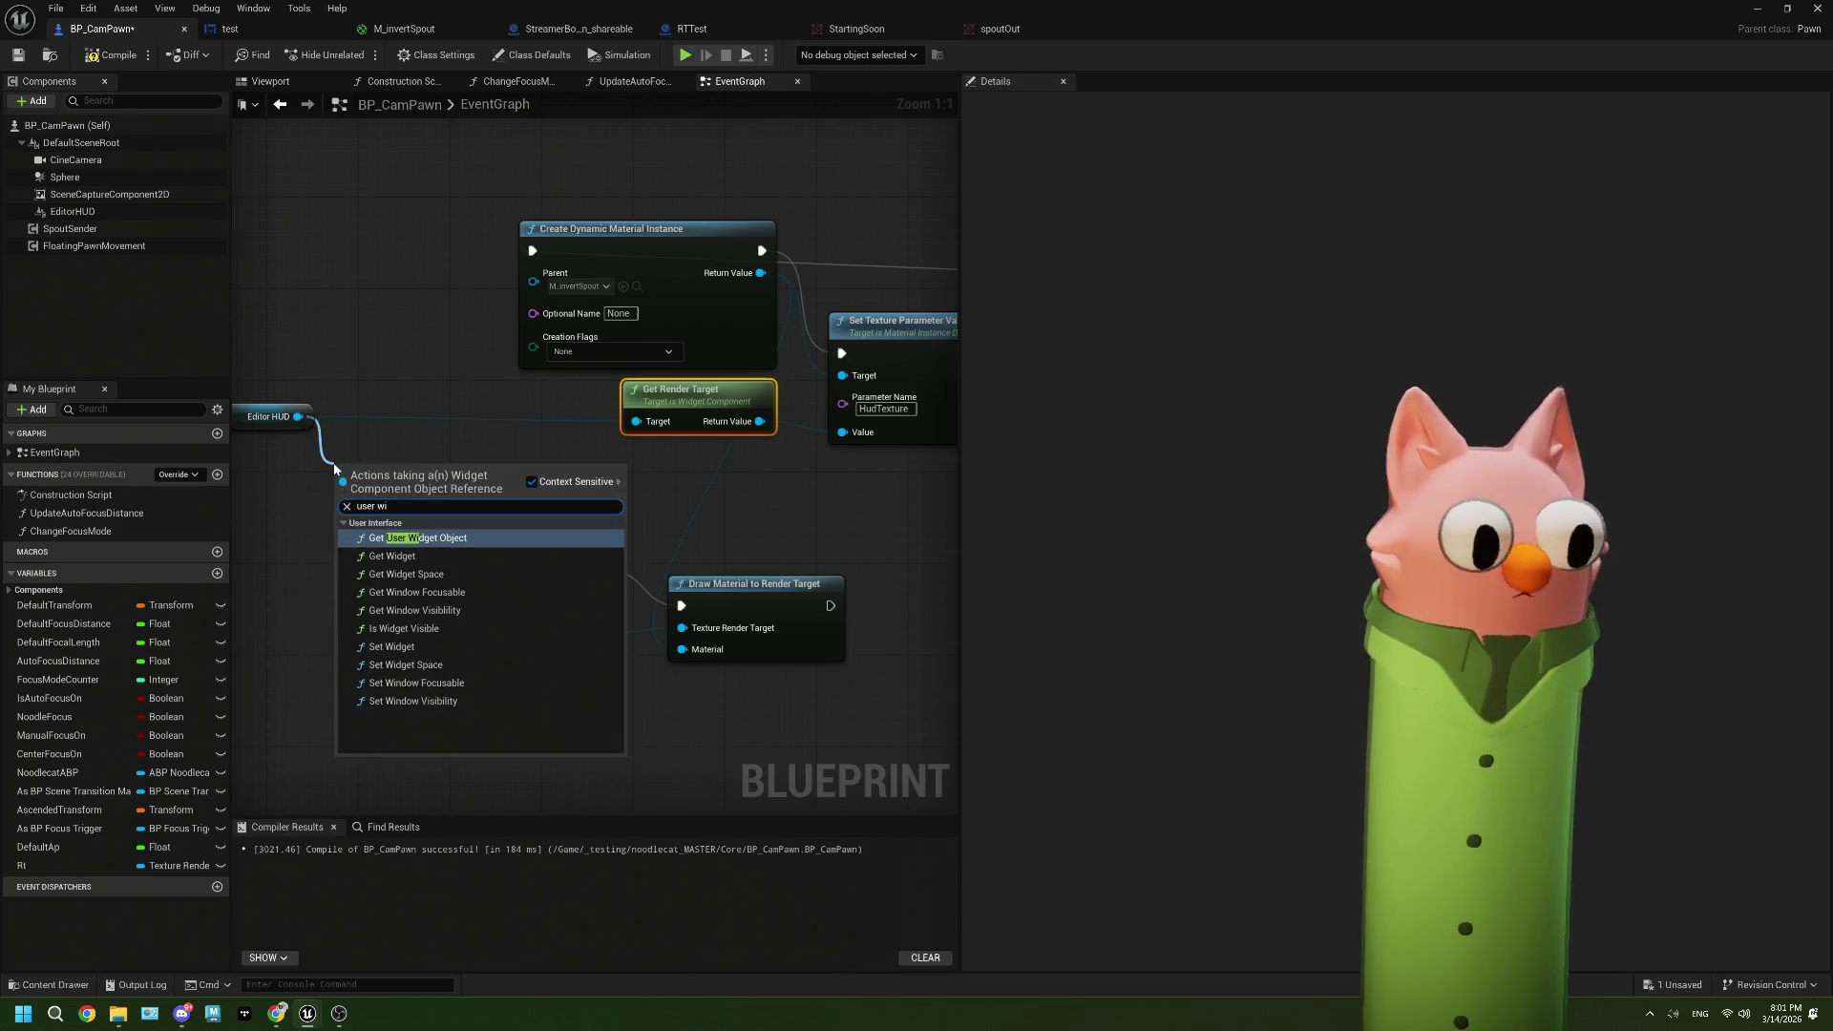
left_click(394, 541)
left_click_drag(462, 501, 549, 480)
type("render ta")
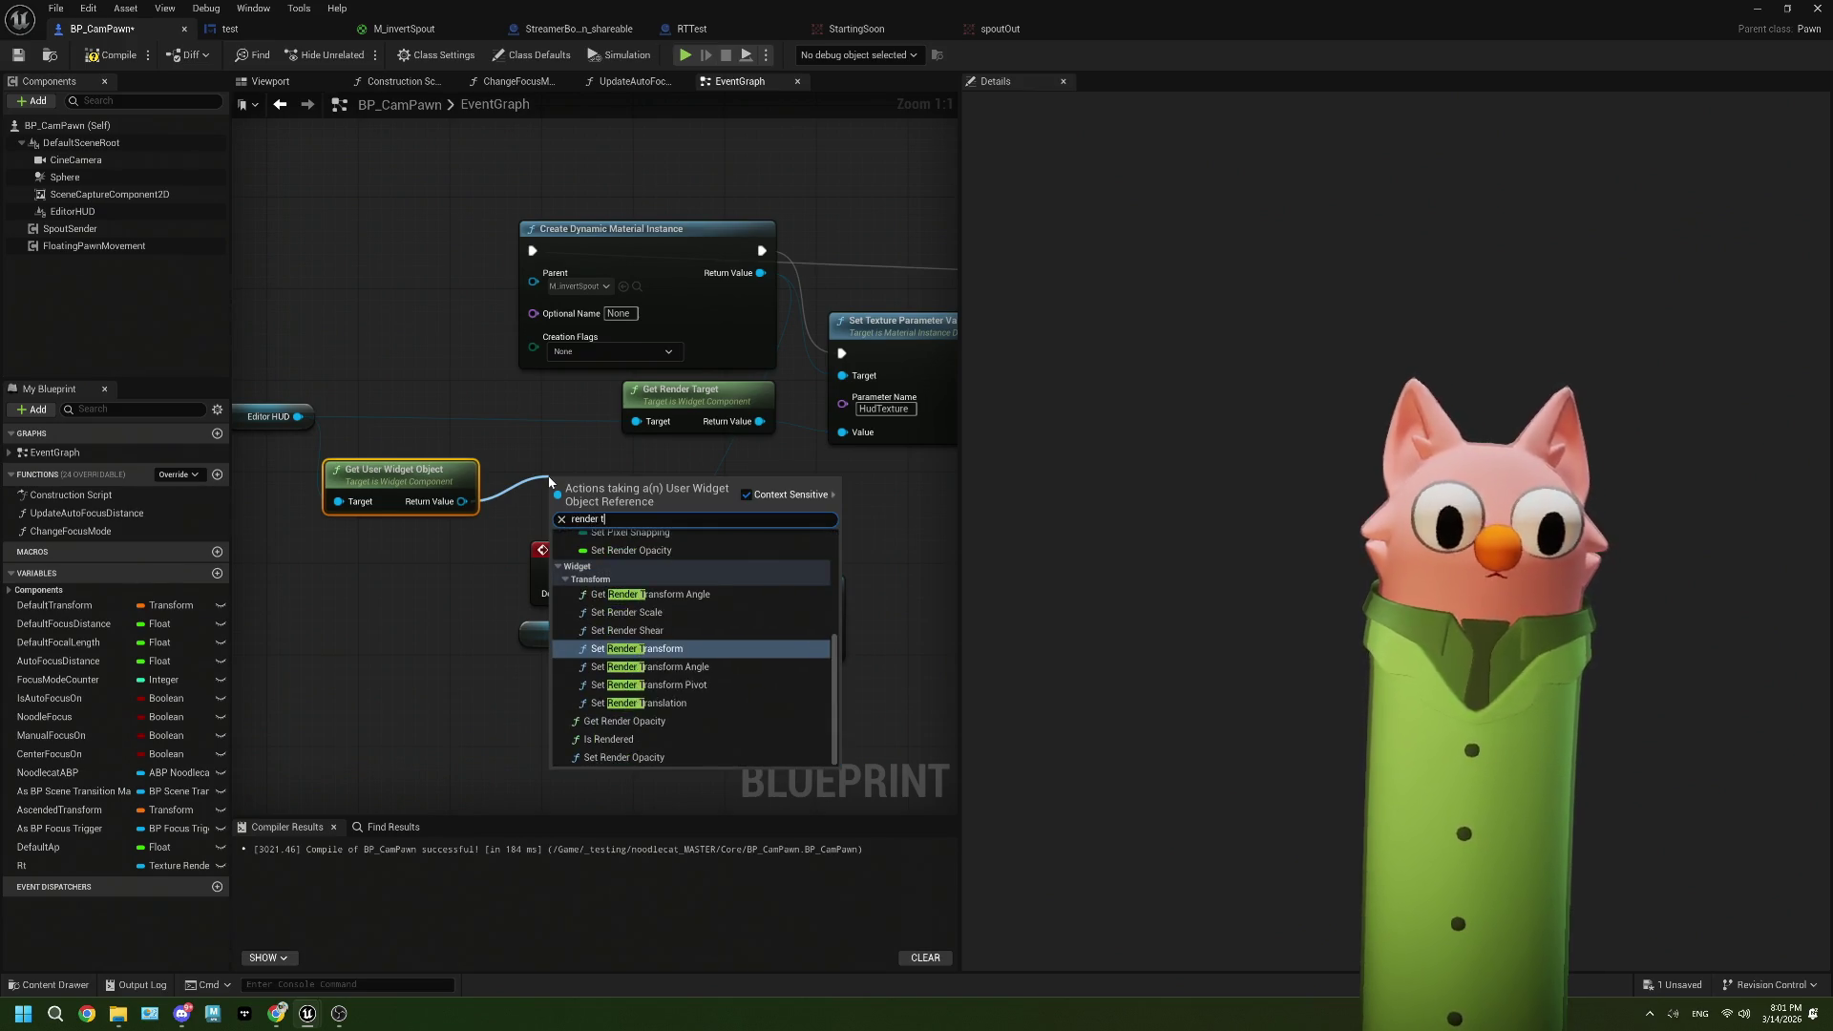
left_click(409, 470)
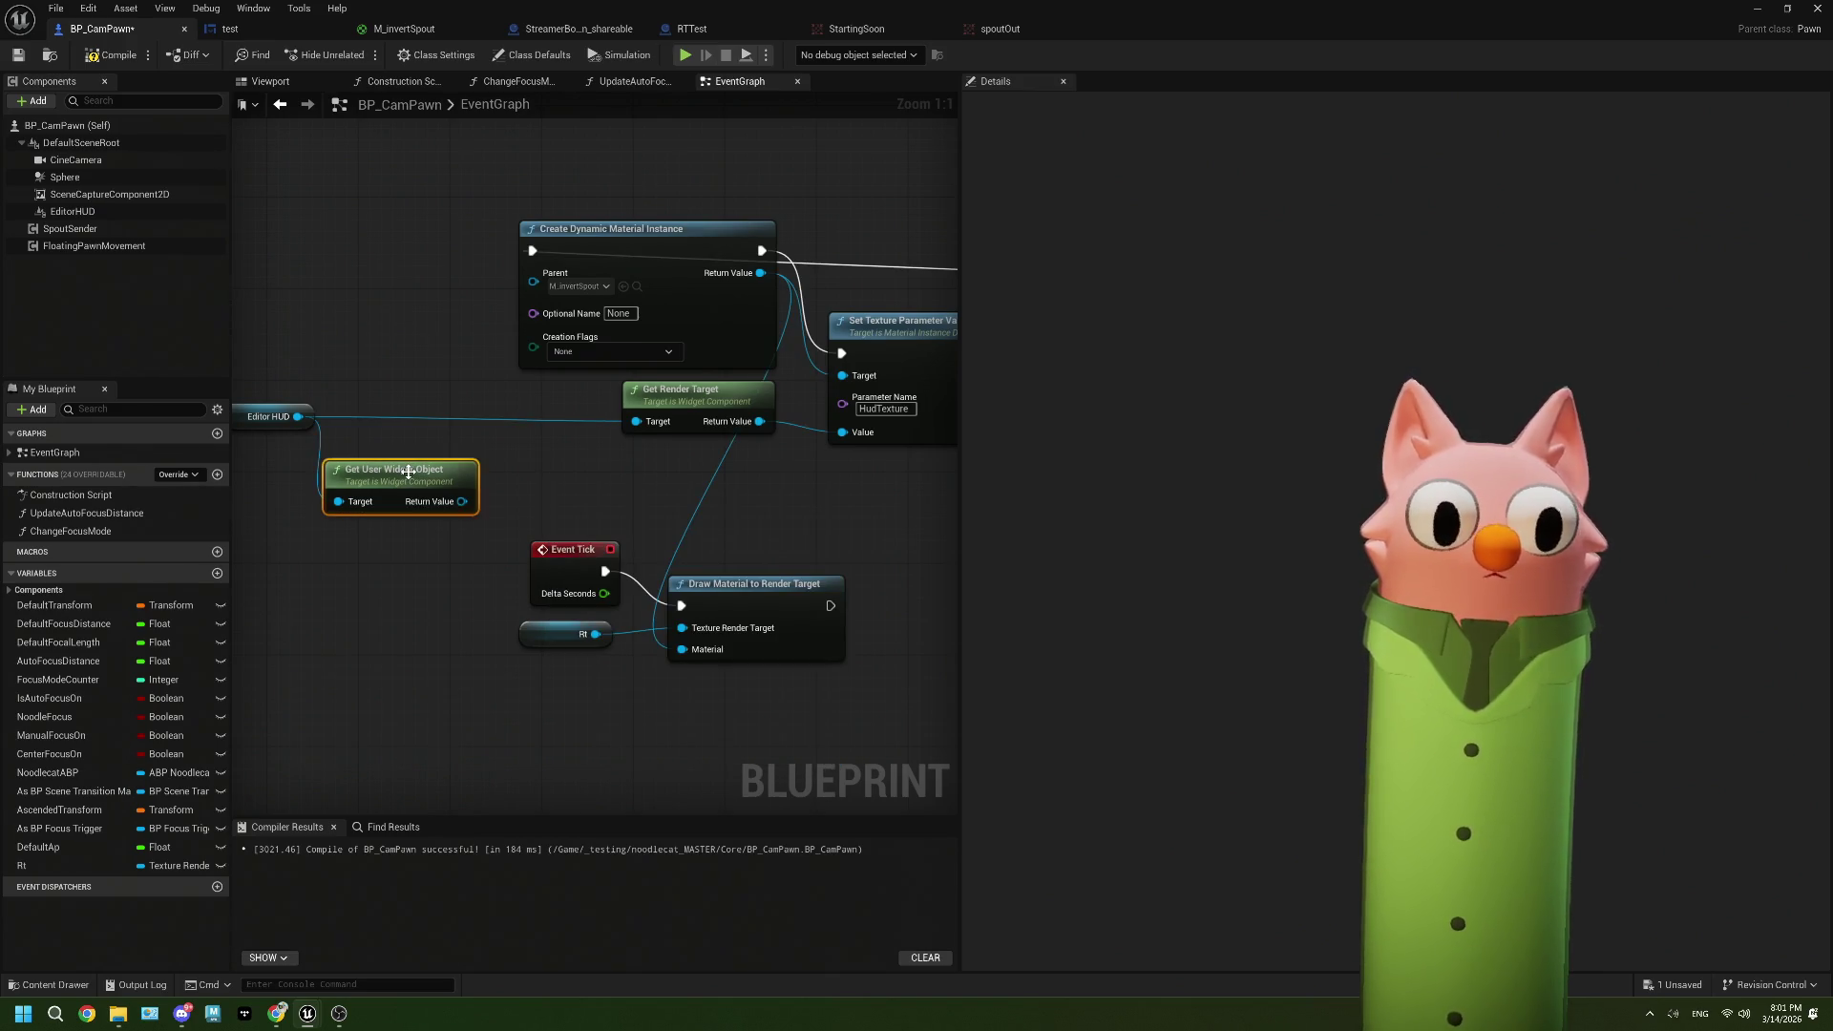
key("Delete")
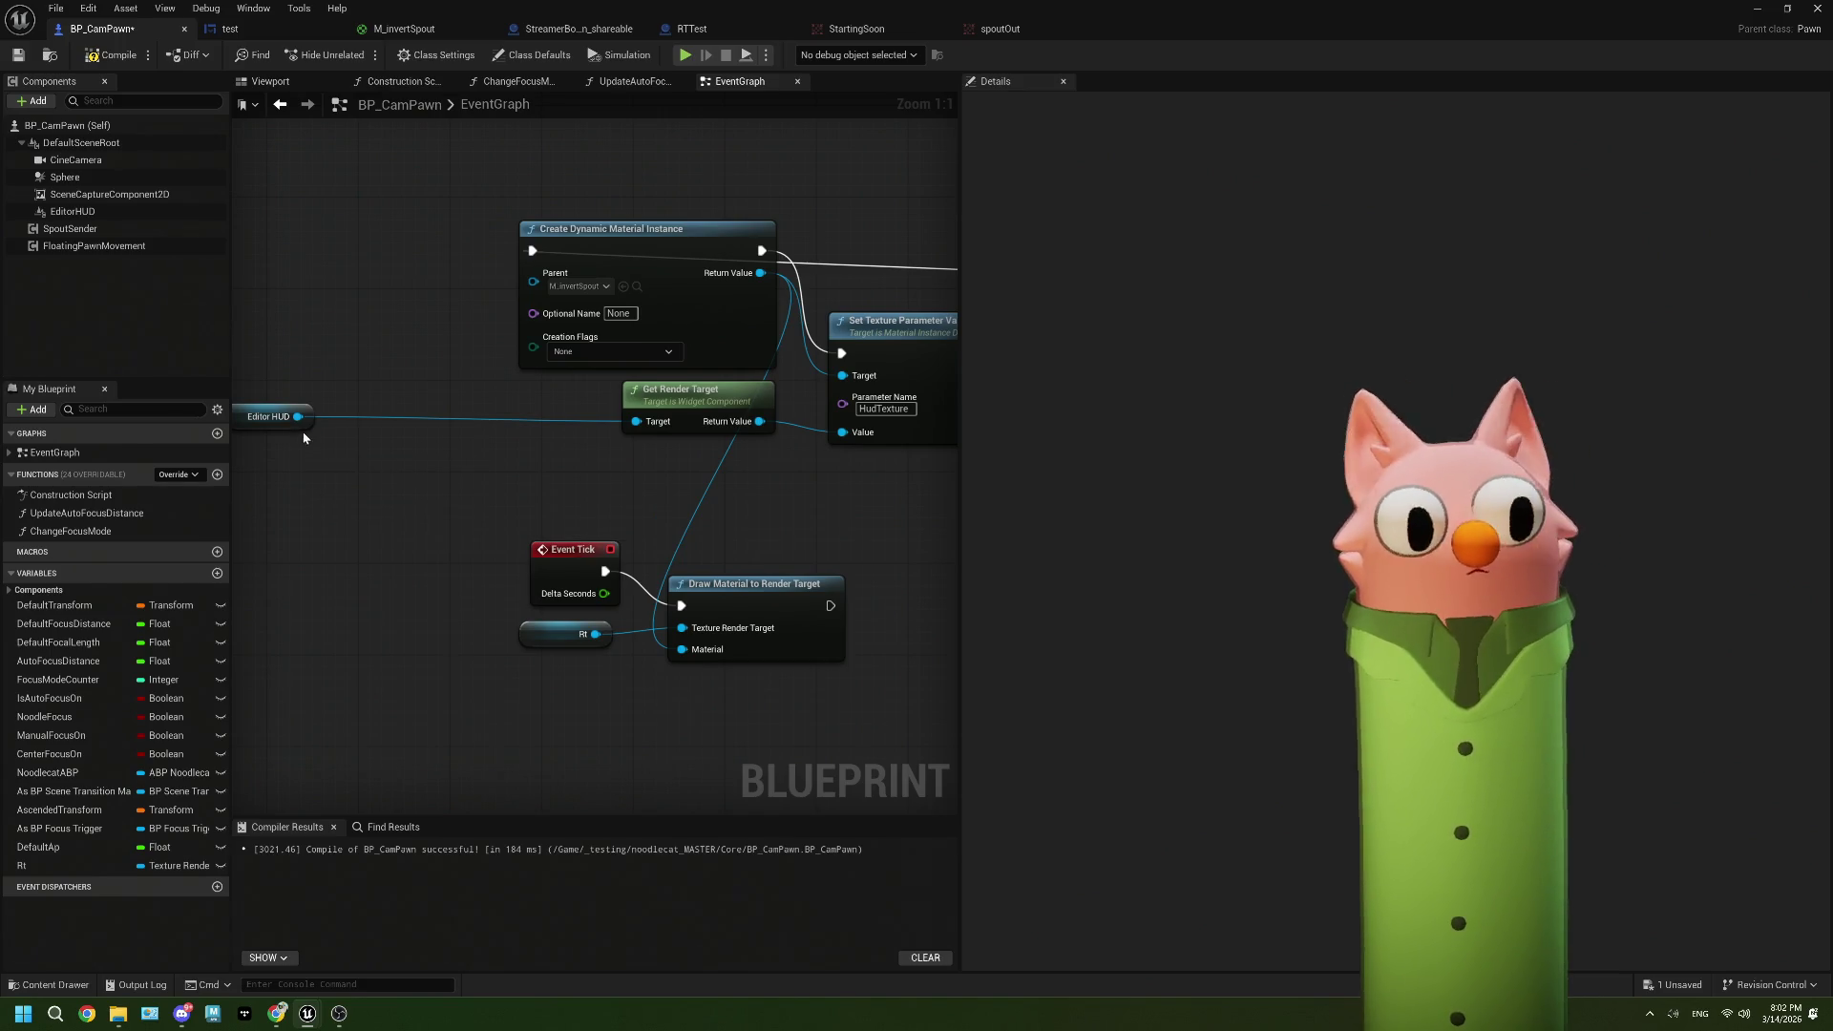
mouse_move(305, 425)
left_mouse_down()
mouse_move(435, 464)
mouse_move(491, 435)
mouse_move(285, 441)
mouse_move(323, 467)
left_mouse_up()
type("re")
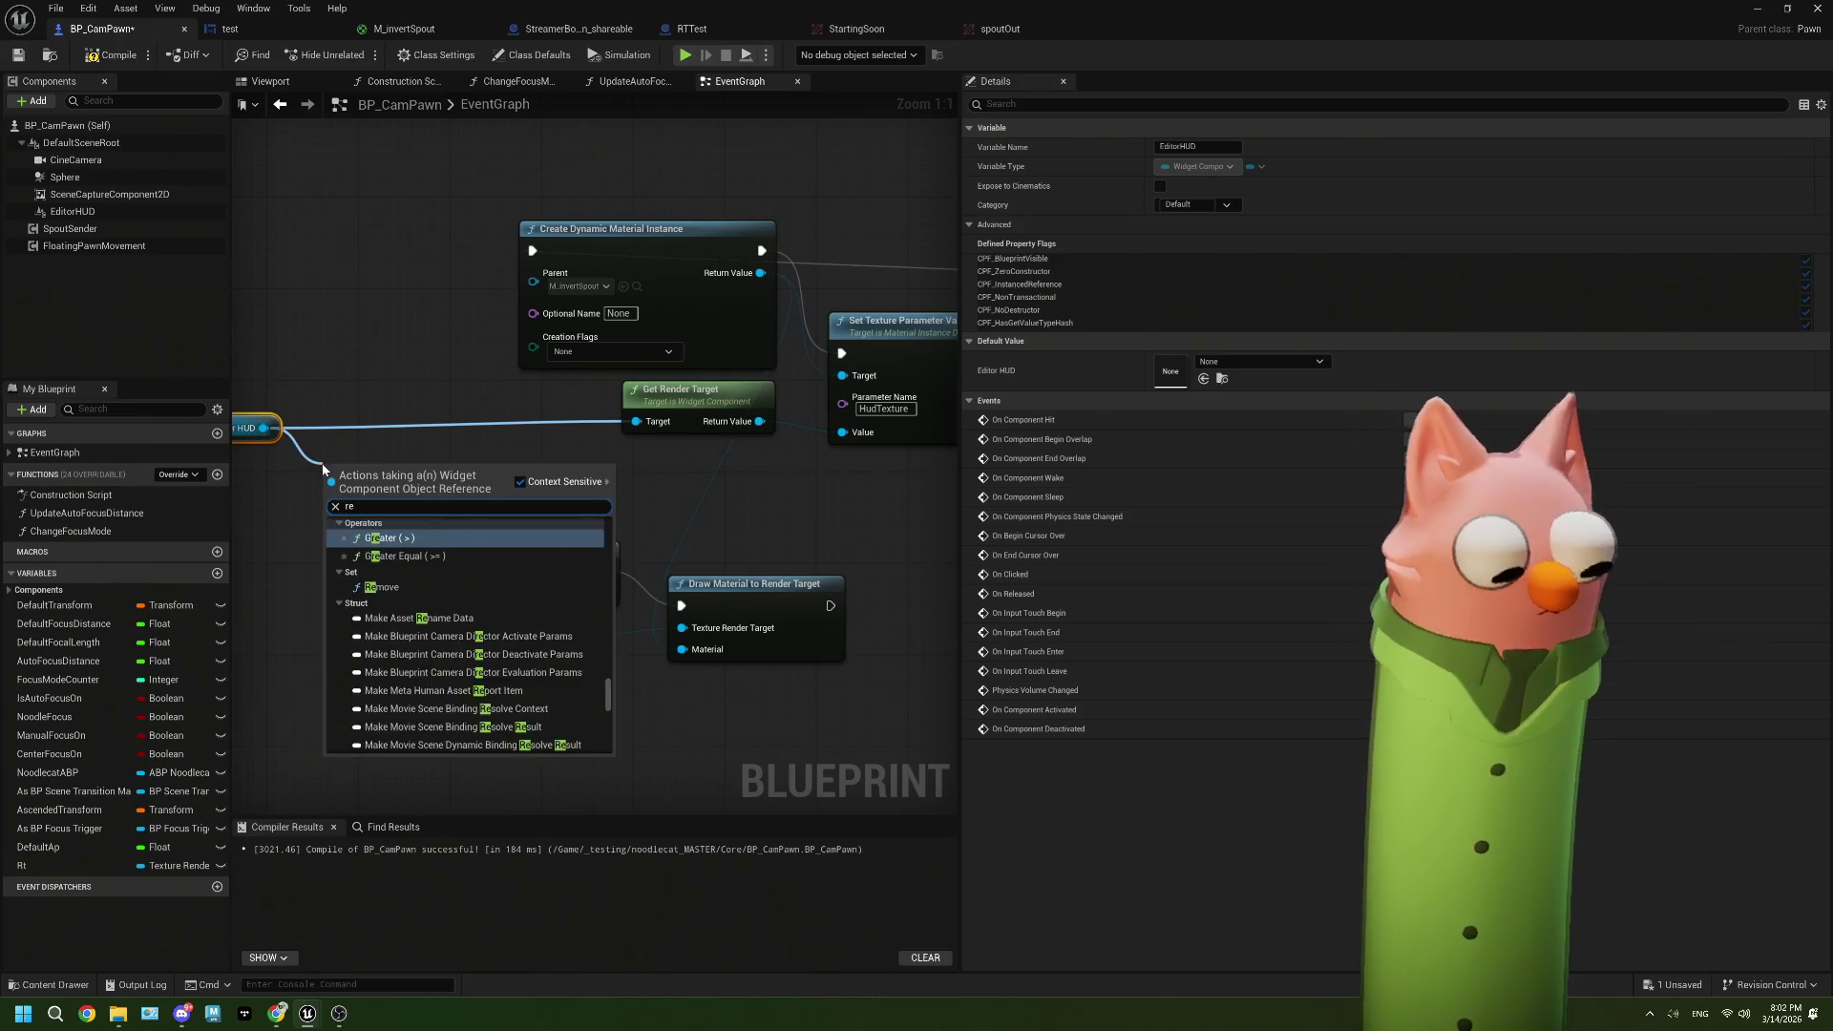
type("nder targ")
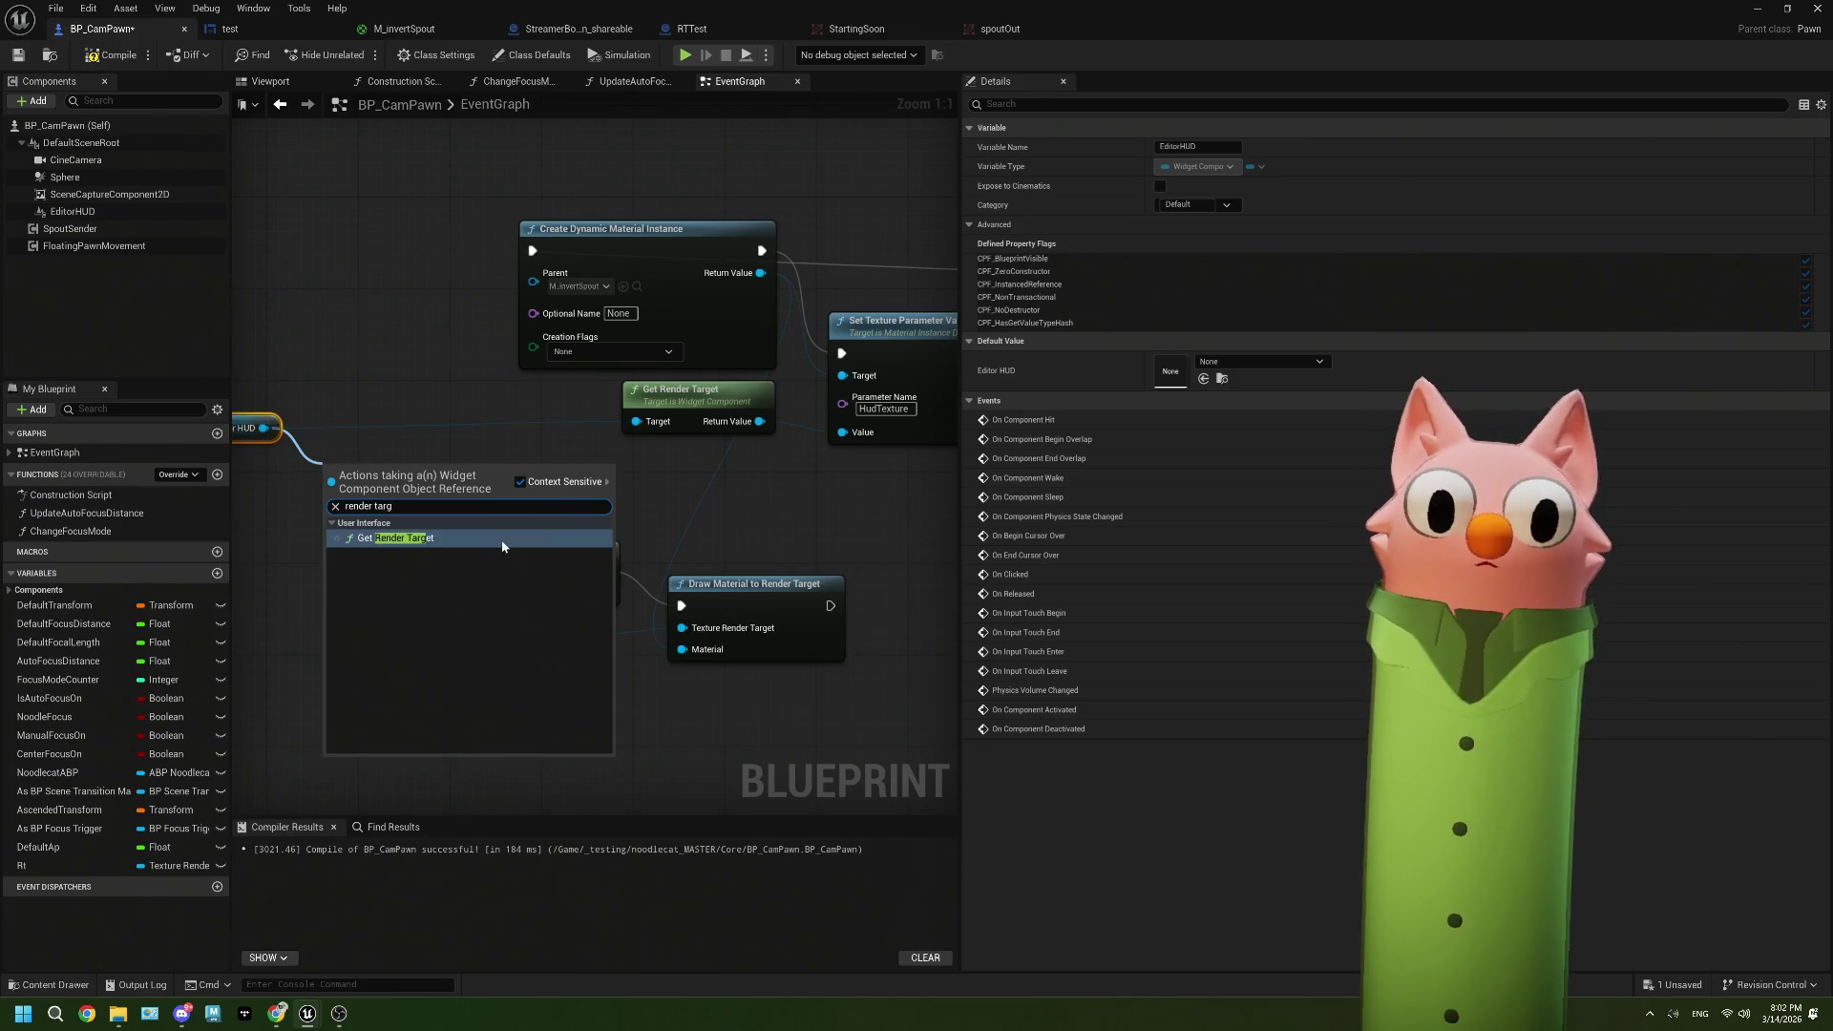
key("Escape")
left_click_drag(261, 440, 524, 435)
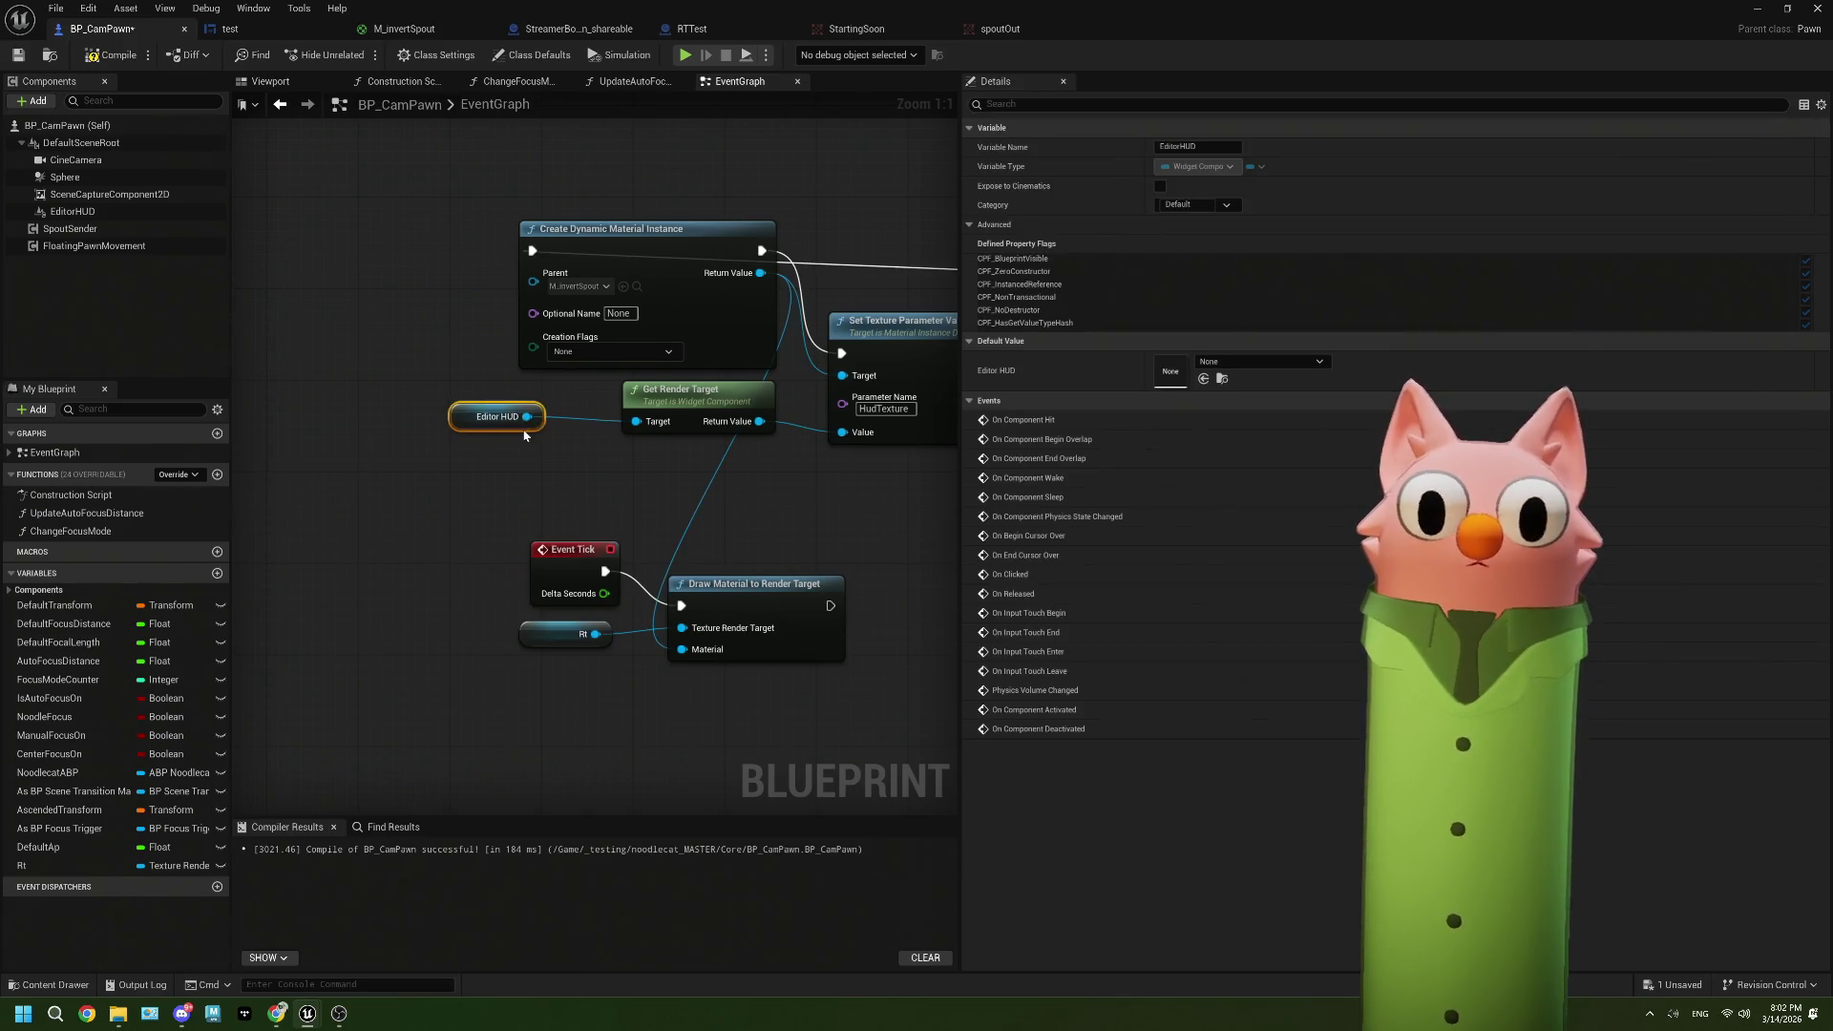
Step: Search images for 'ue5 widget get render target' and open the 'Render UMG to a texture' forum thread
left_click(276, 1013)
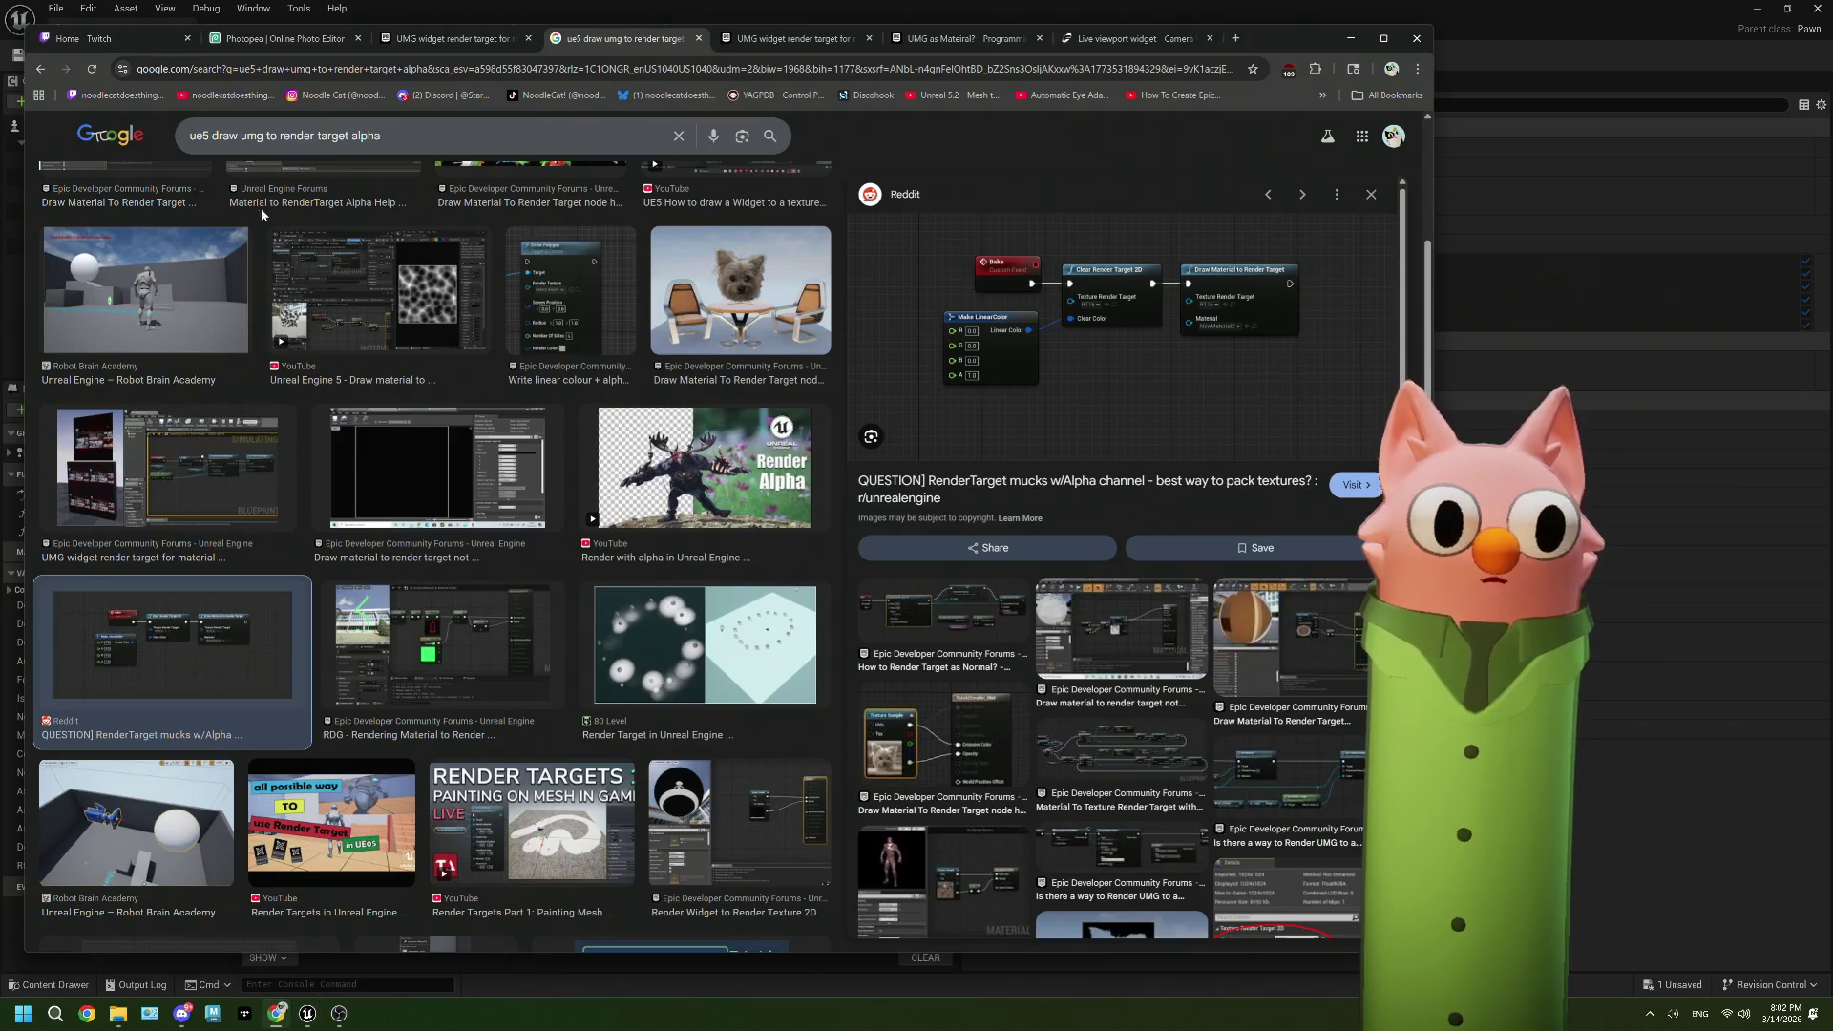
left_click_drag(400, 128, 215, 152)
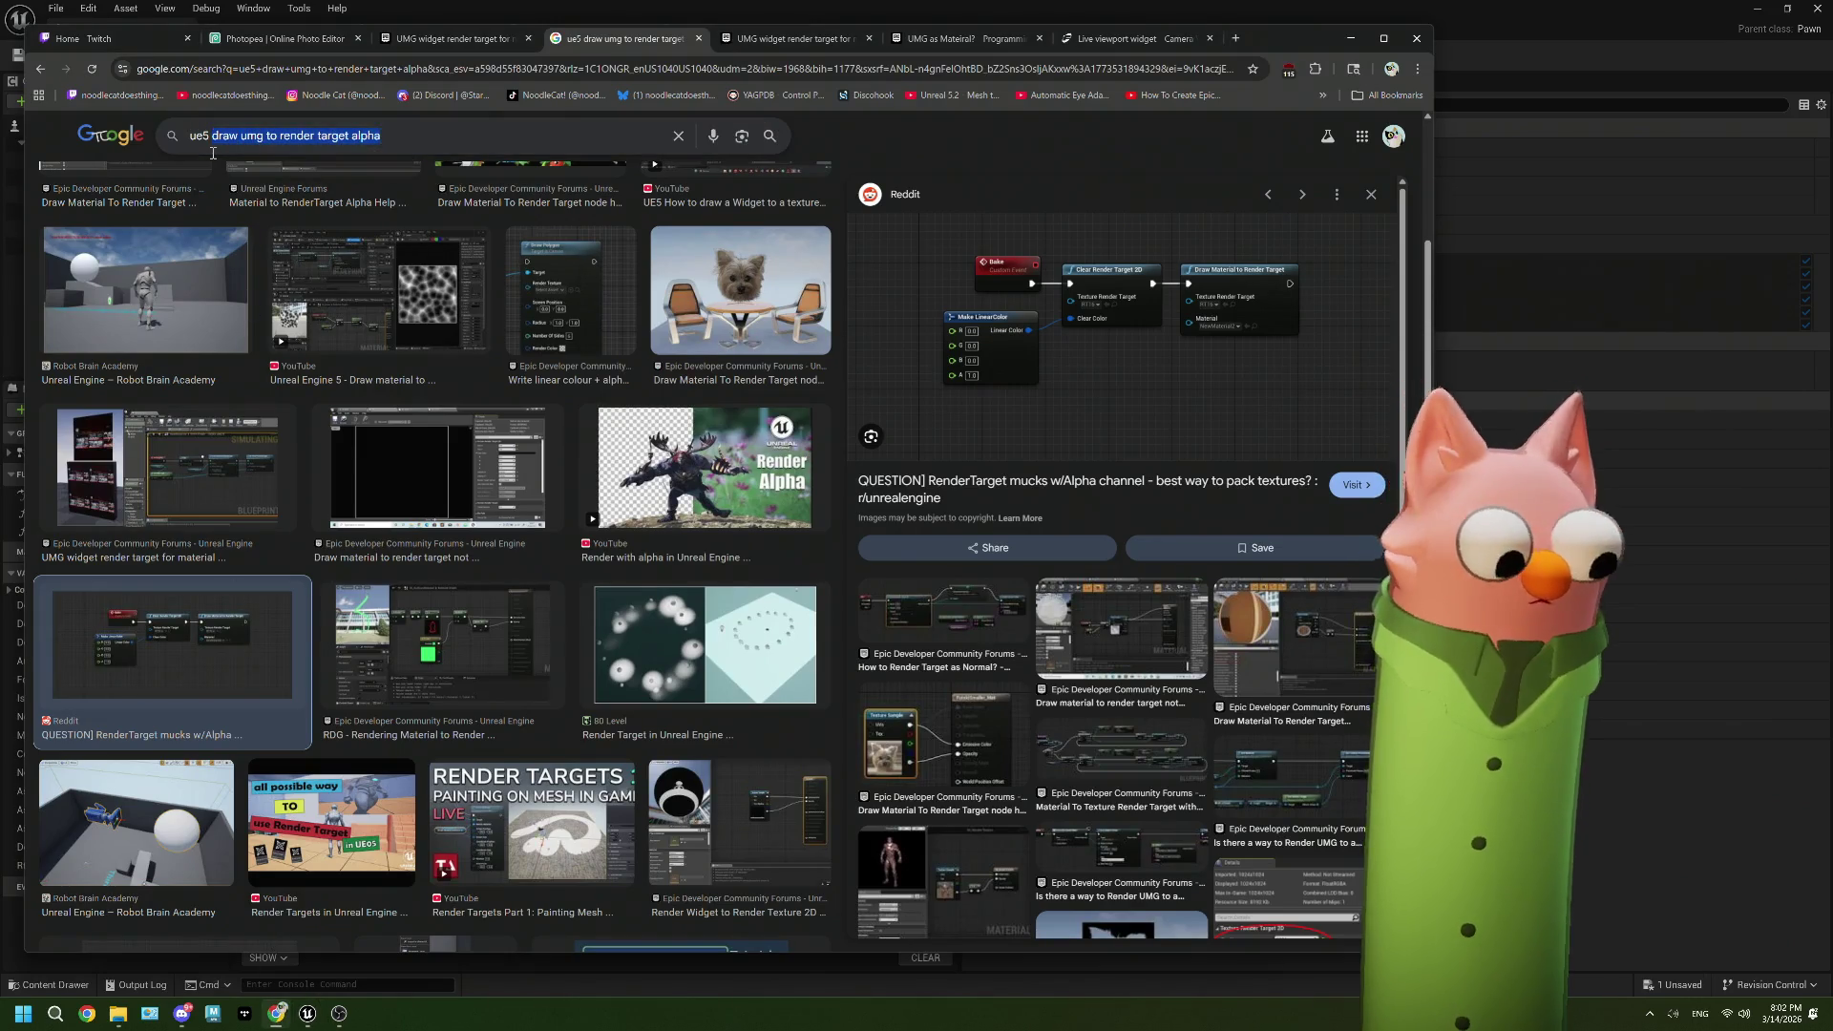
type("wi")
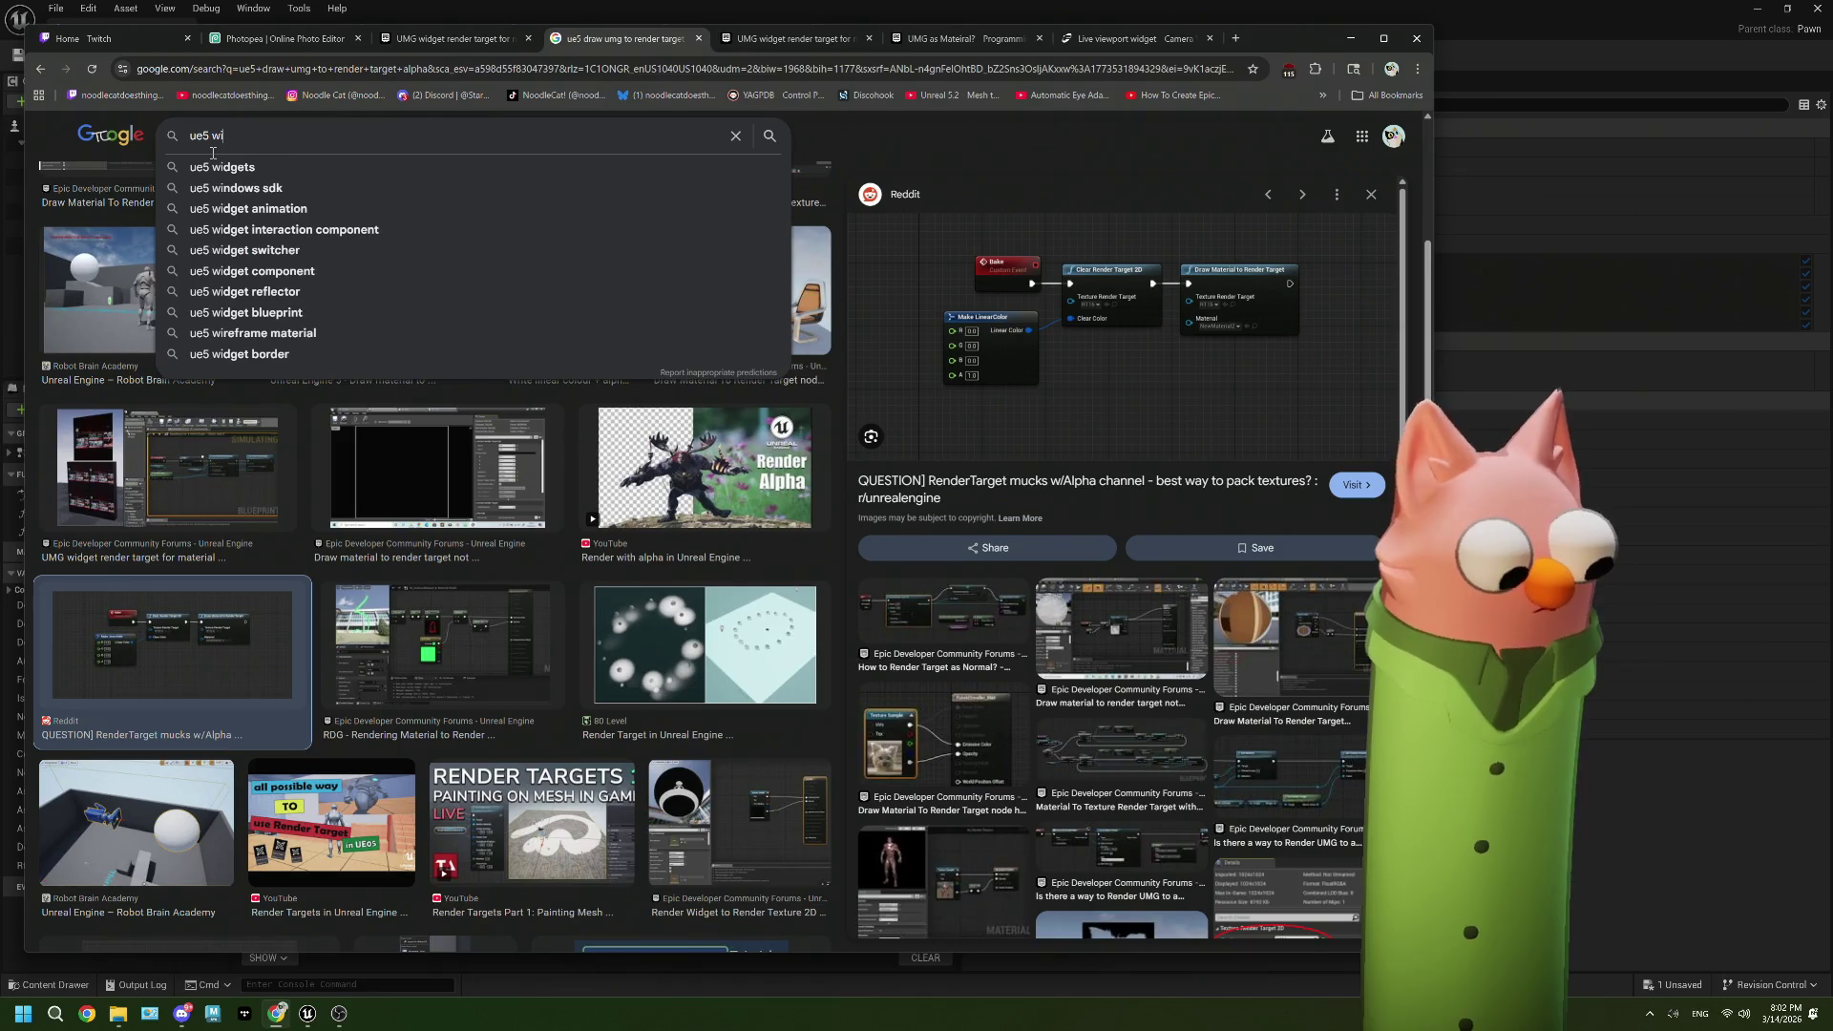
type("dget get ")
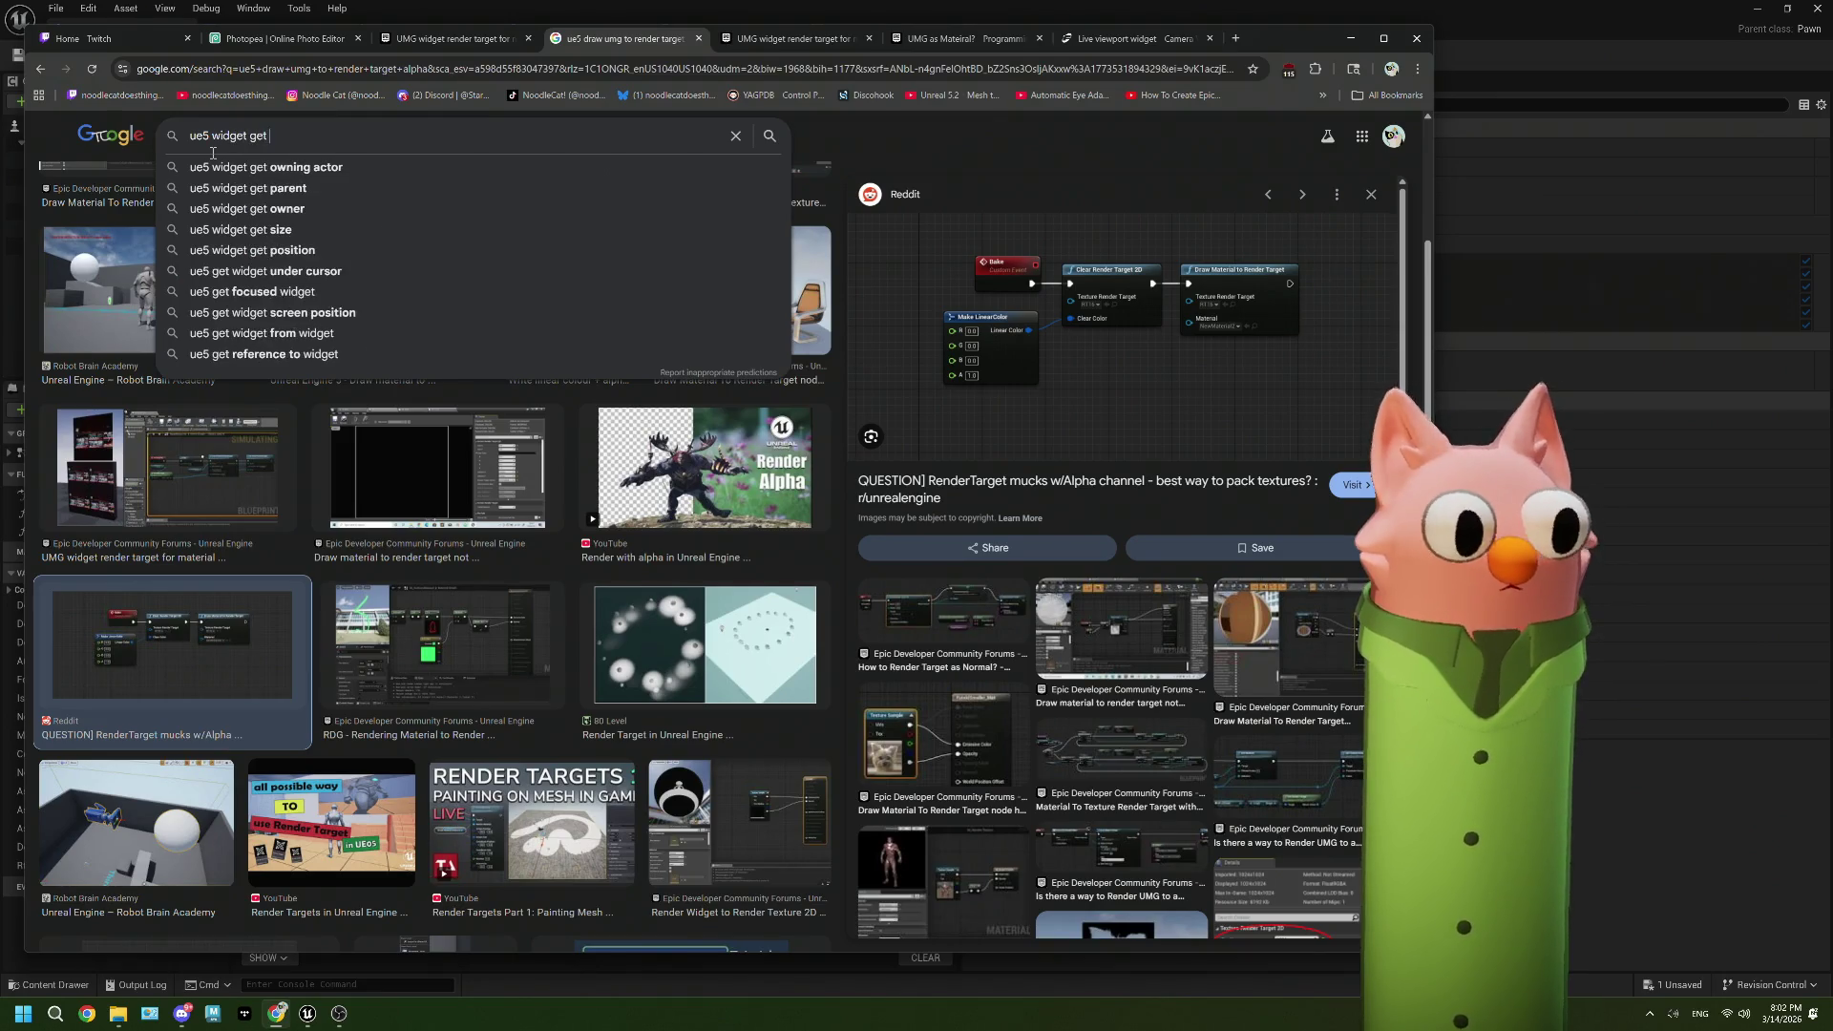
type("render targe")
key("Return")
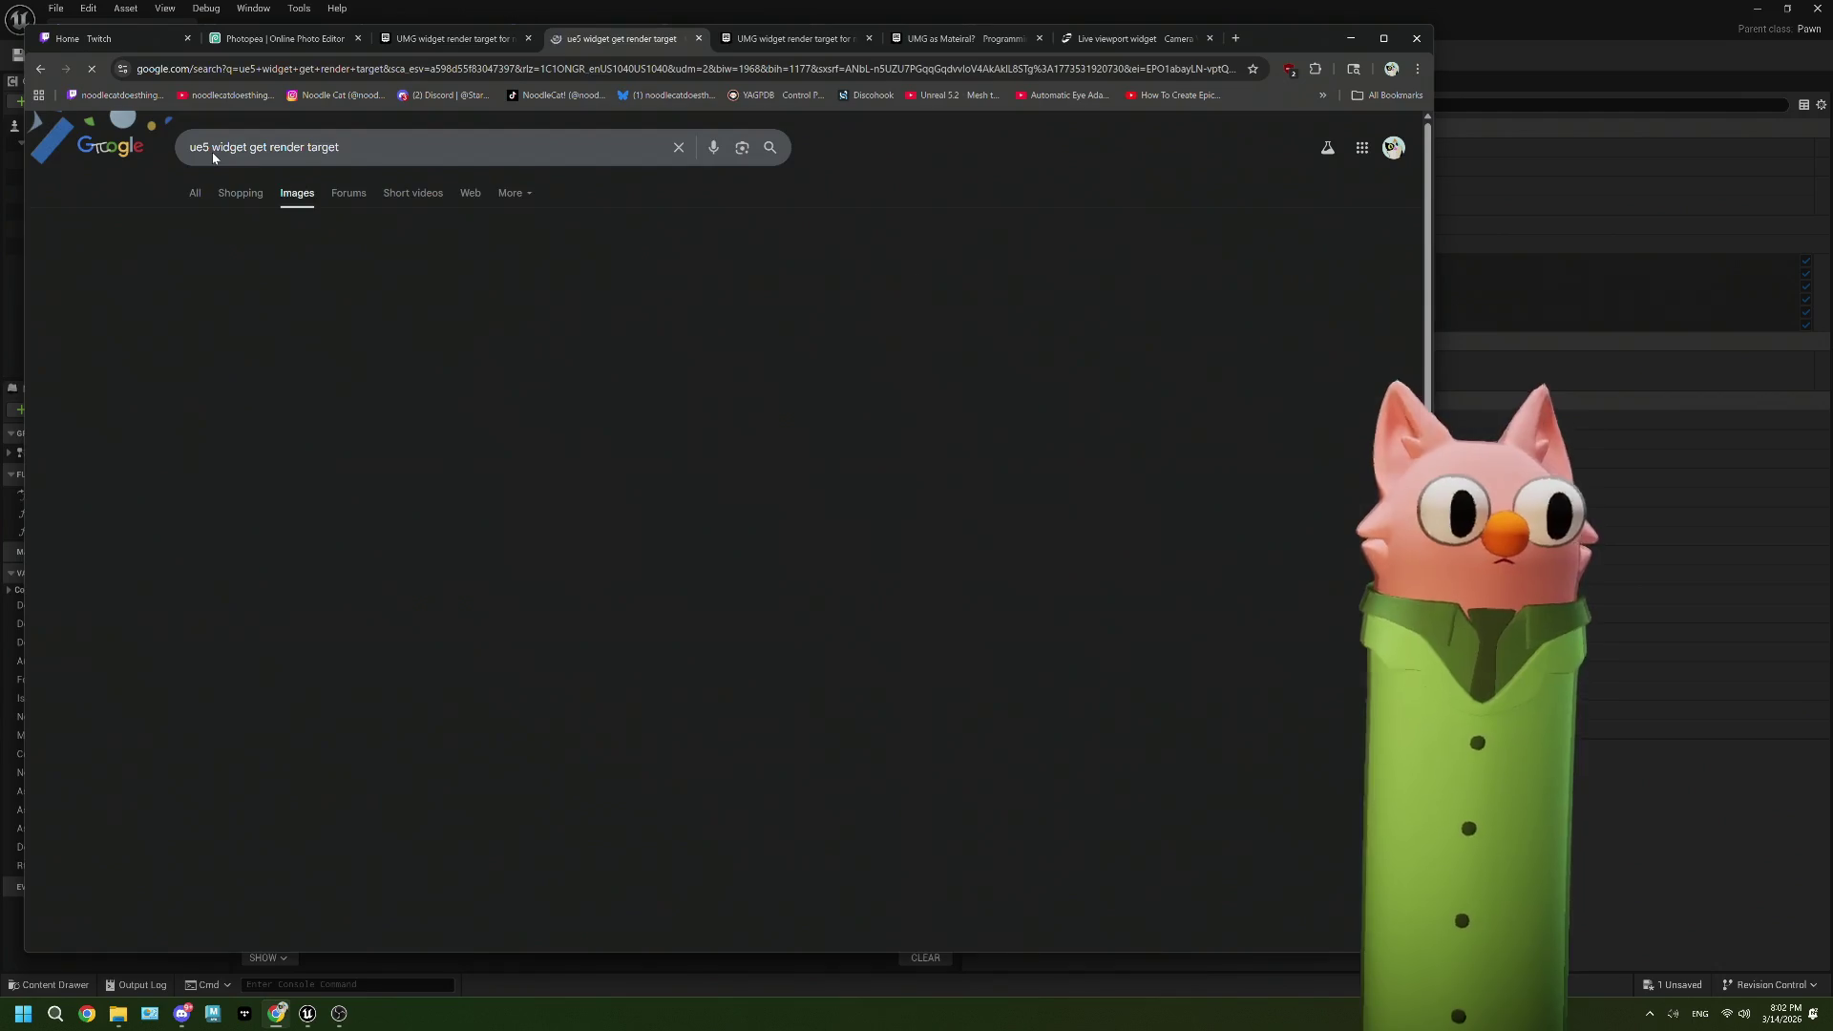
left_click(594, 396)
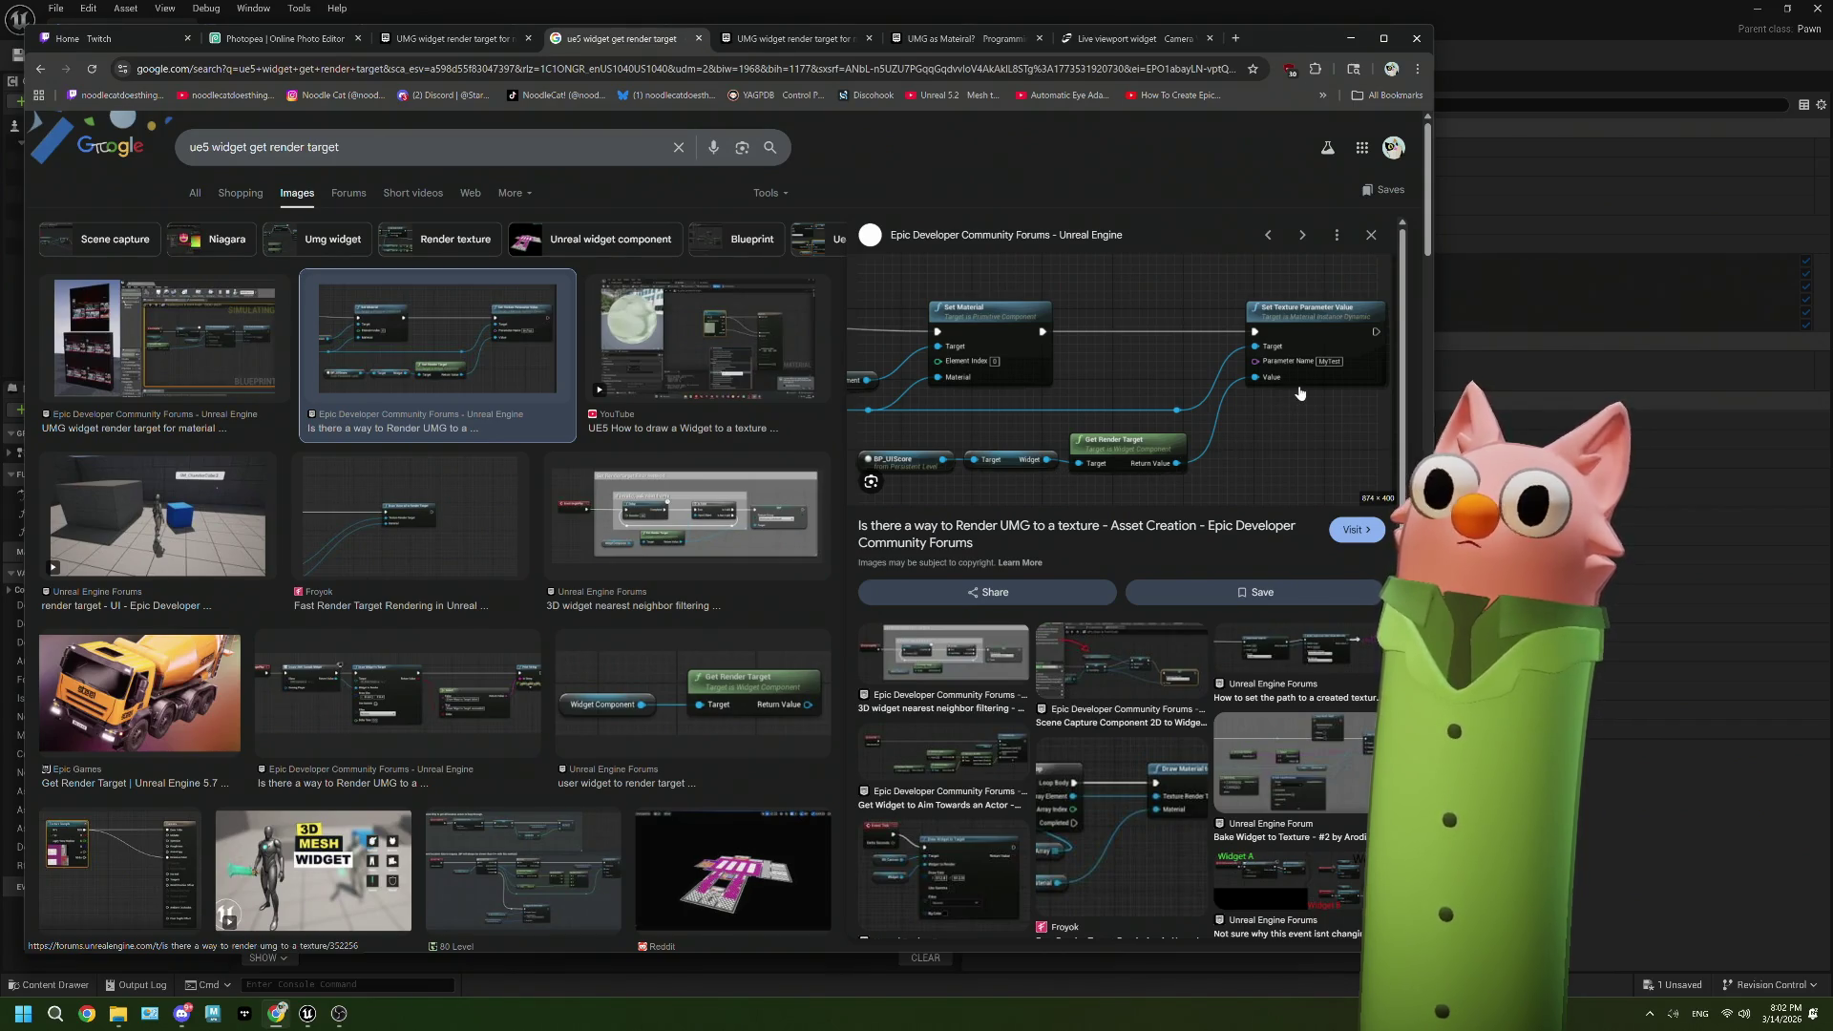
left_click(1112, 525)
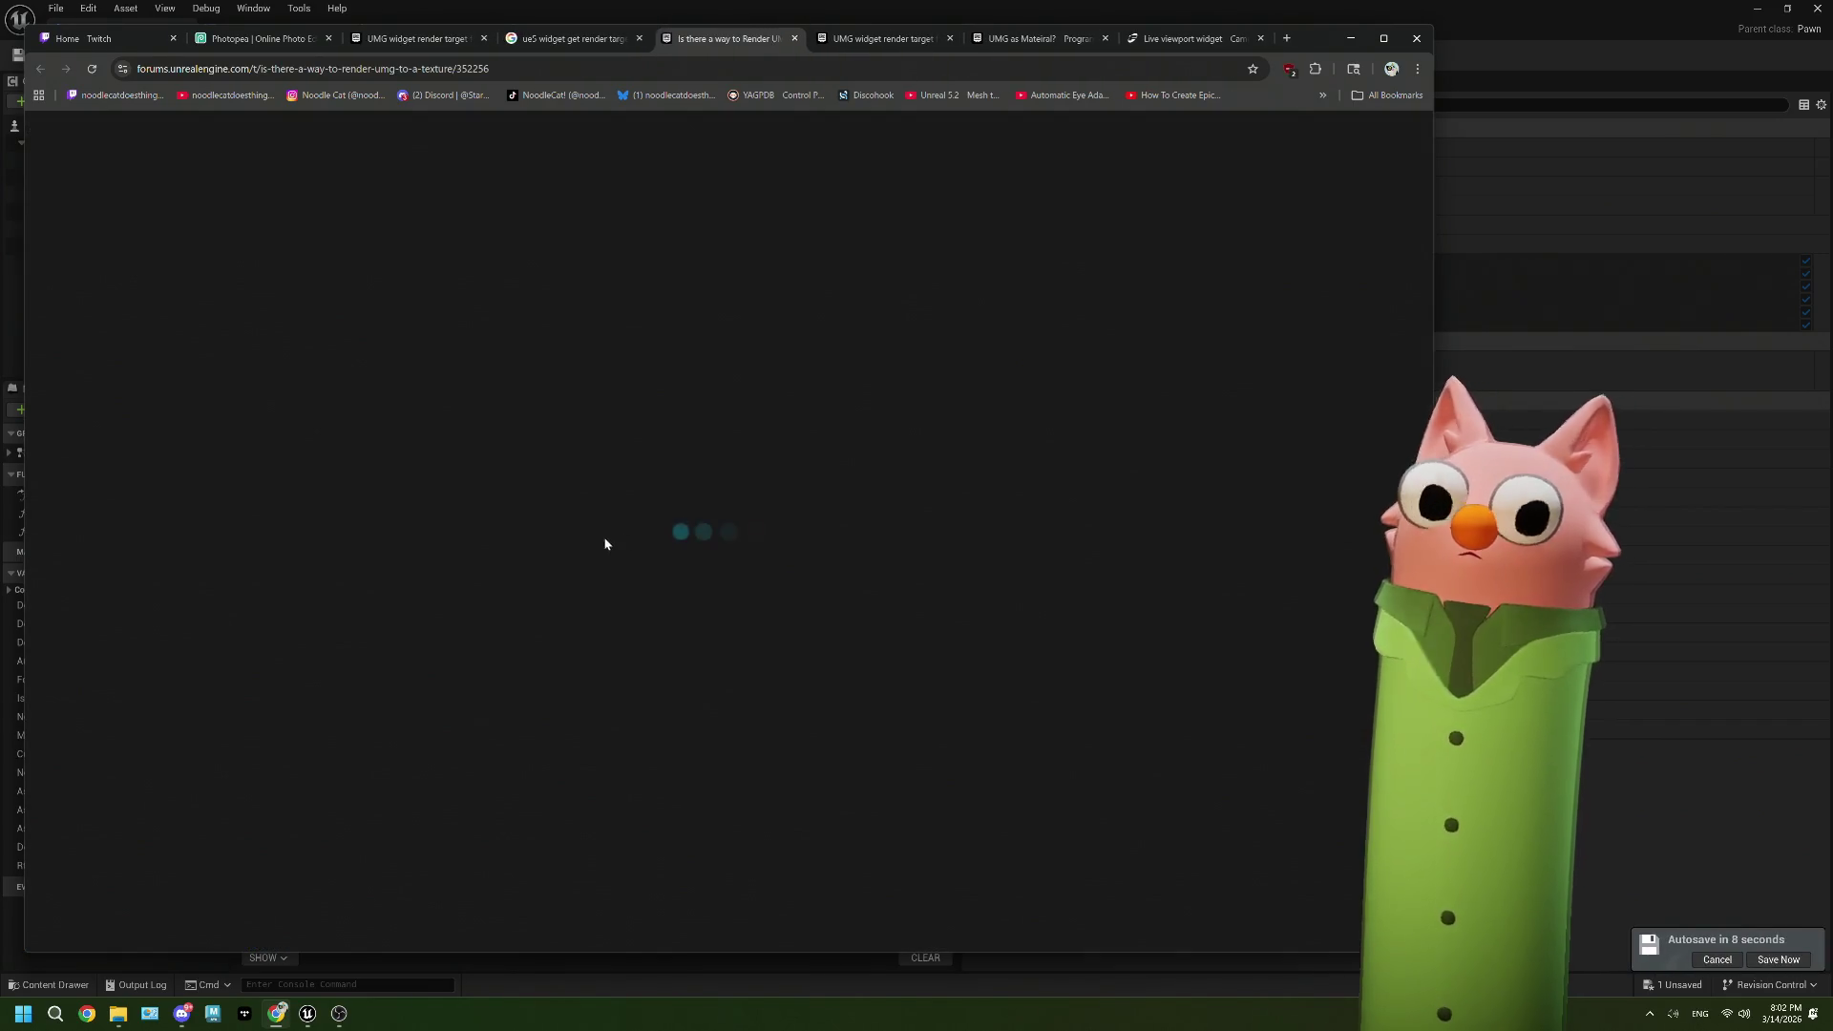
Step: Scroll through the UMG-to-texture thread and view the Nov 2023 post's blueprint image enlarged
scroll(579, 546, "down", 2)
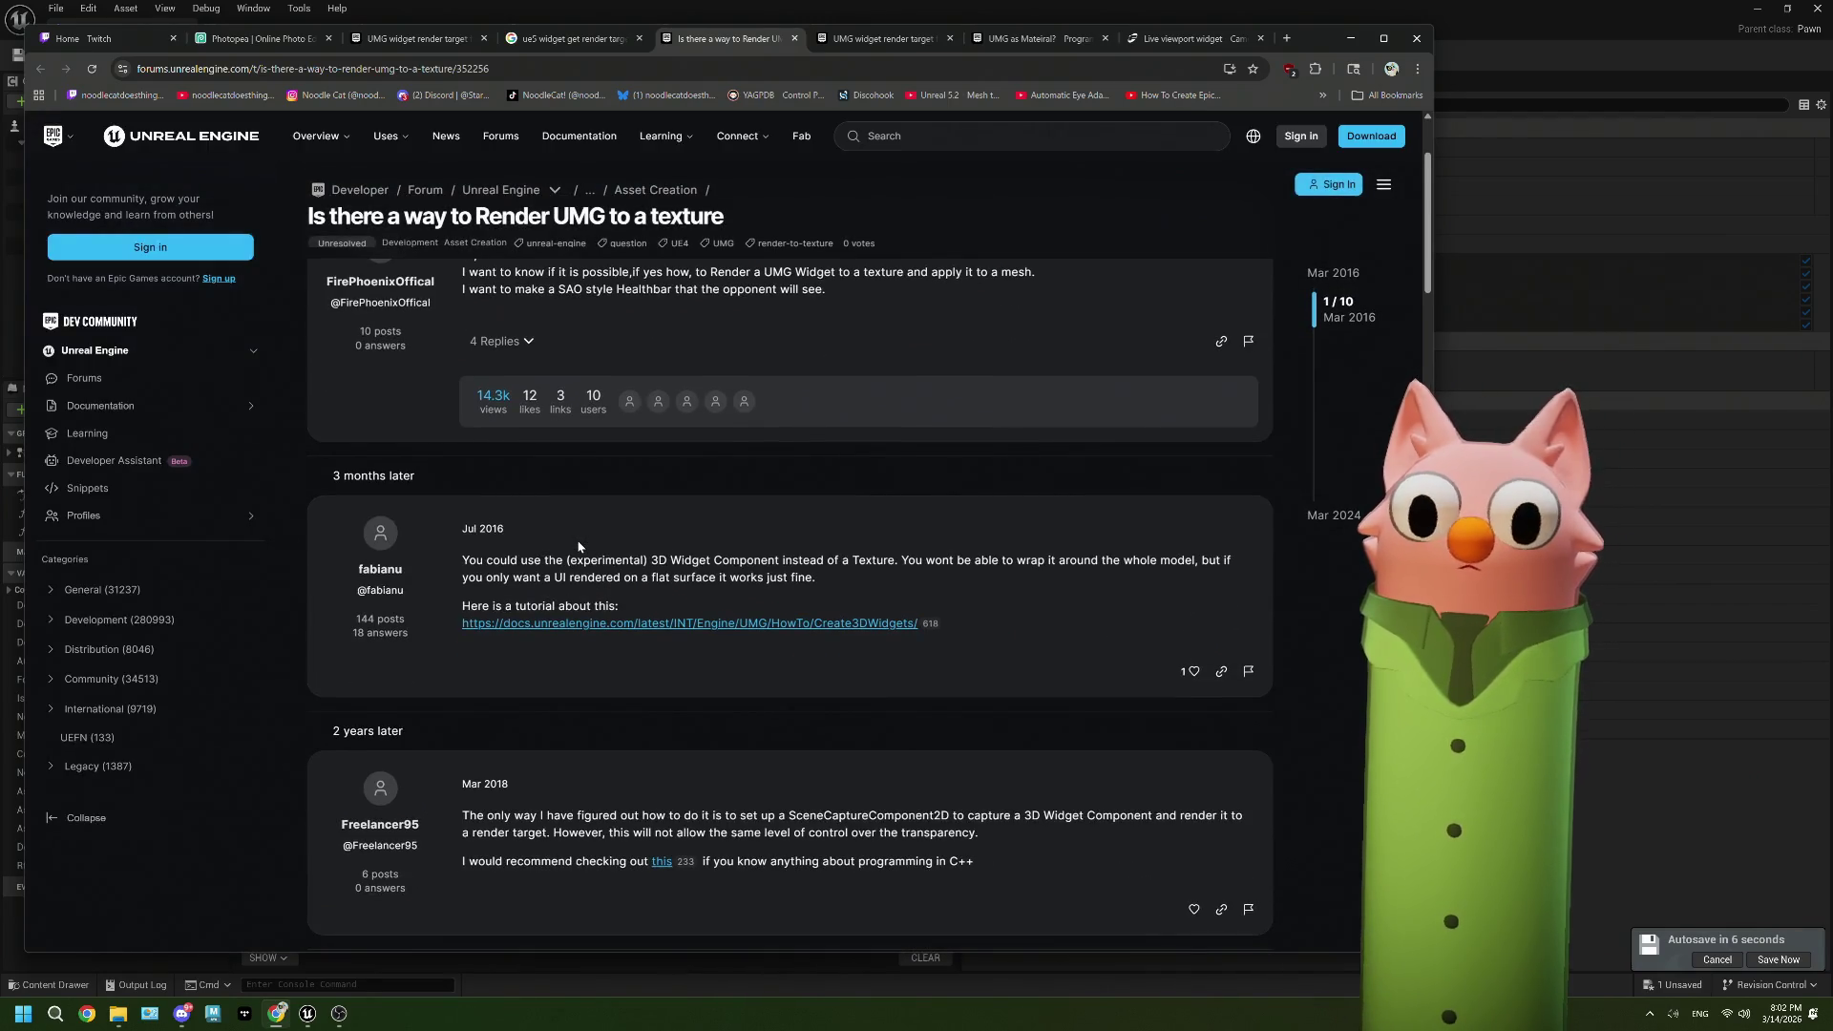
scroll(579, 546, "down", 4)
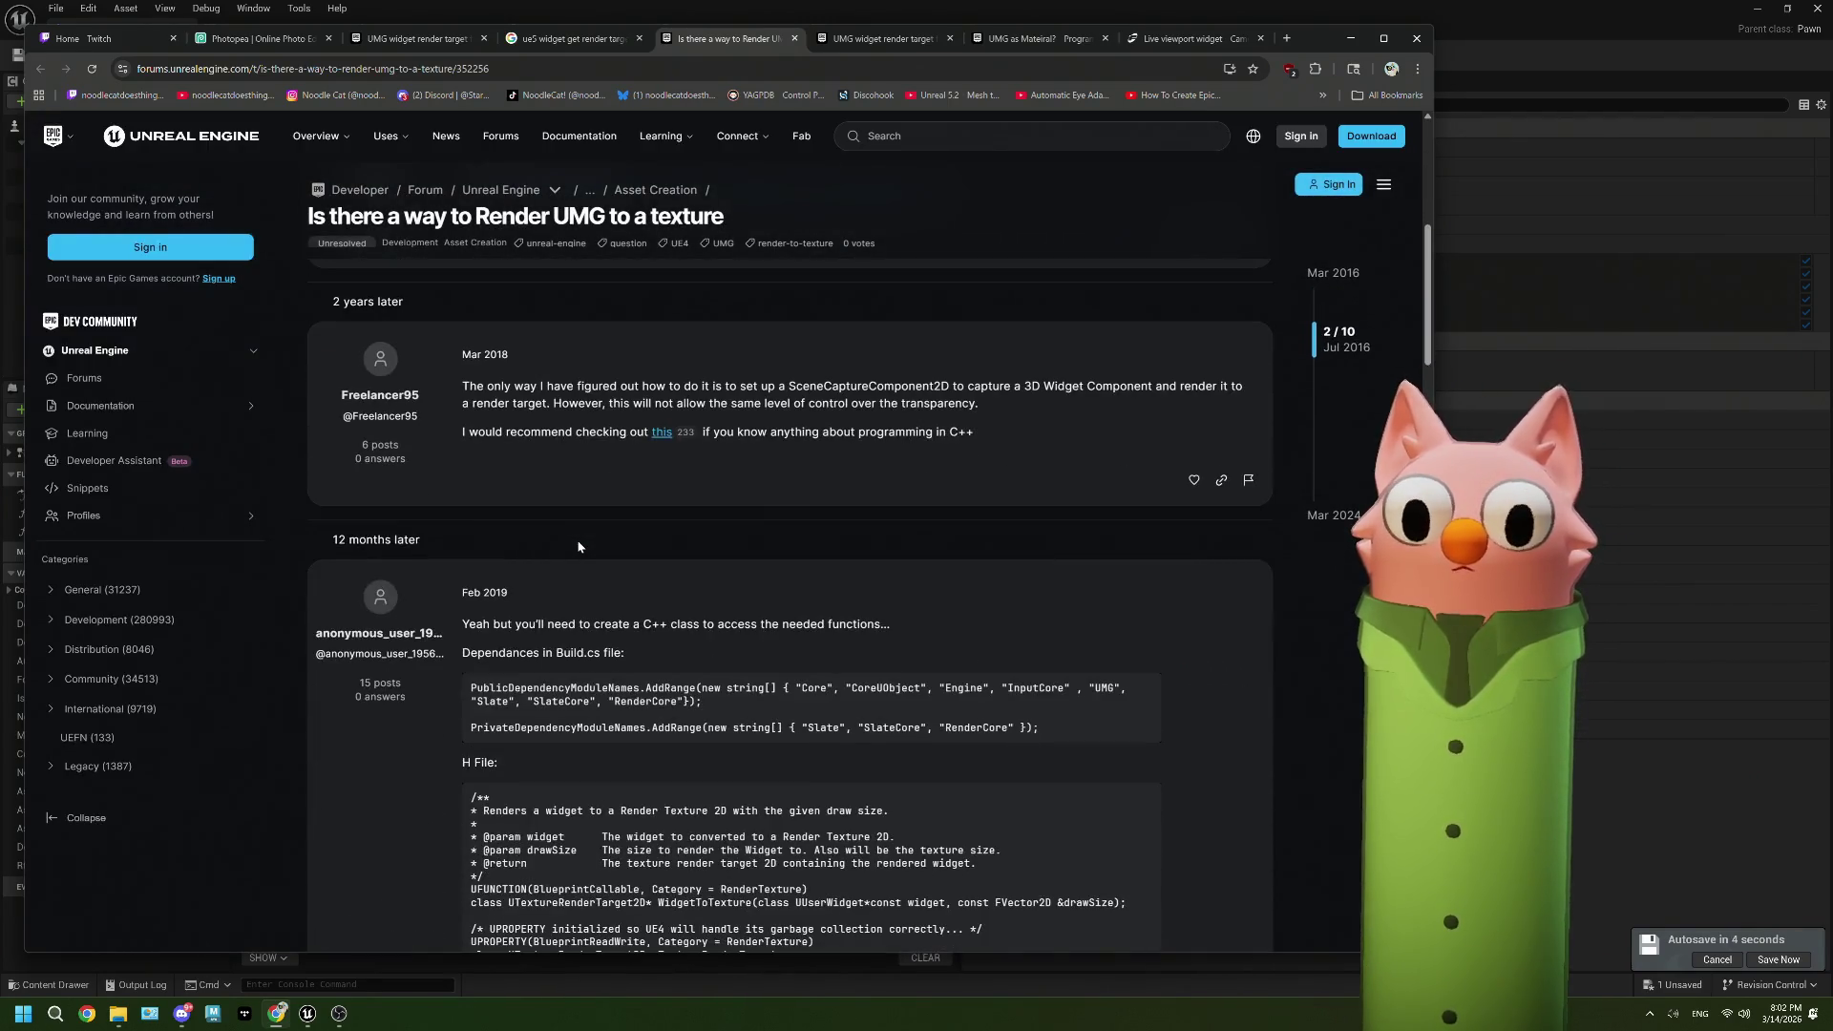
scroll(579, 546, "down", 12)
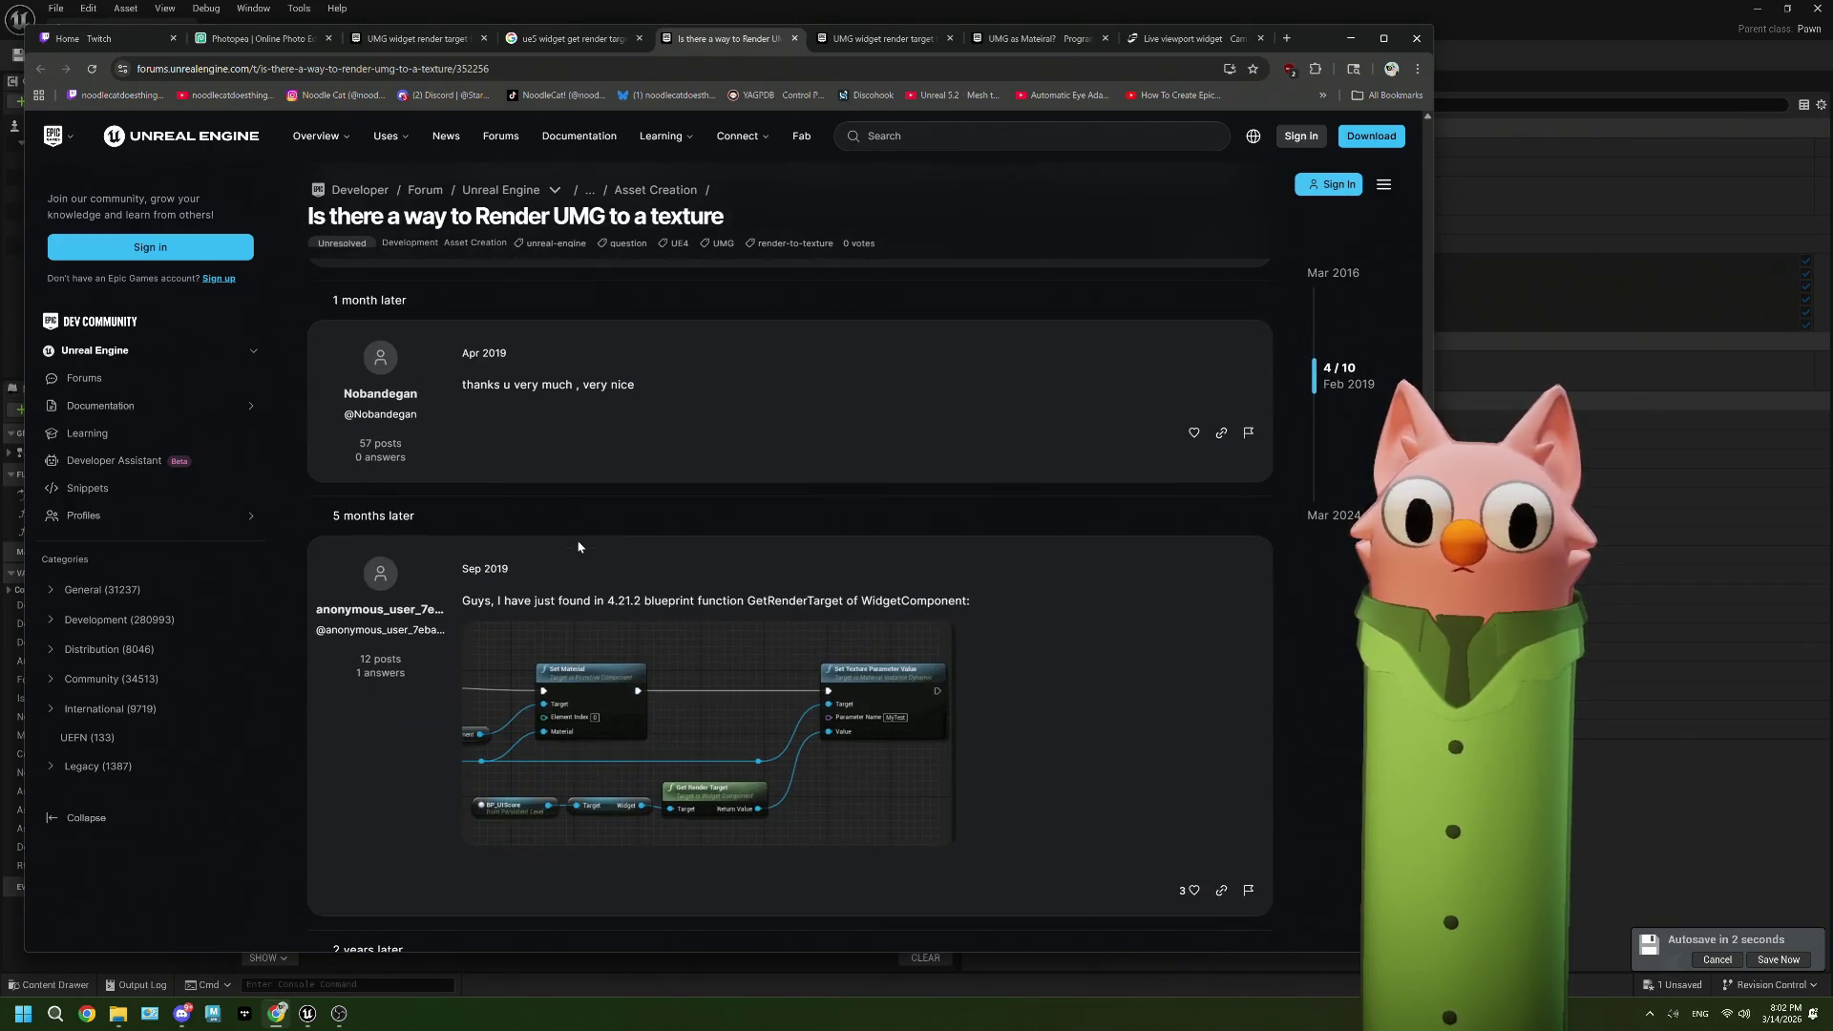
scroll(579, 546, "down", 1)
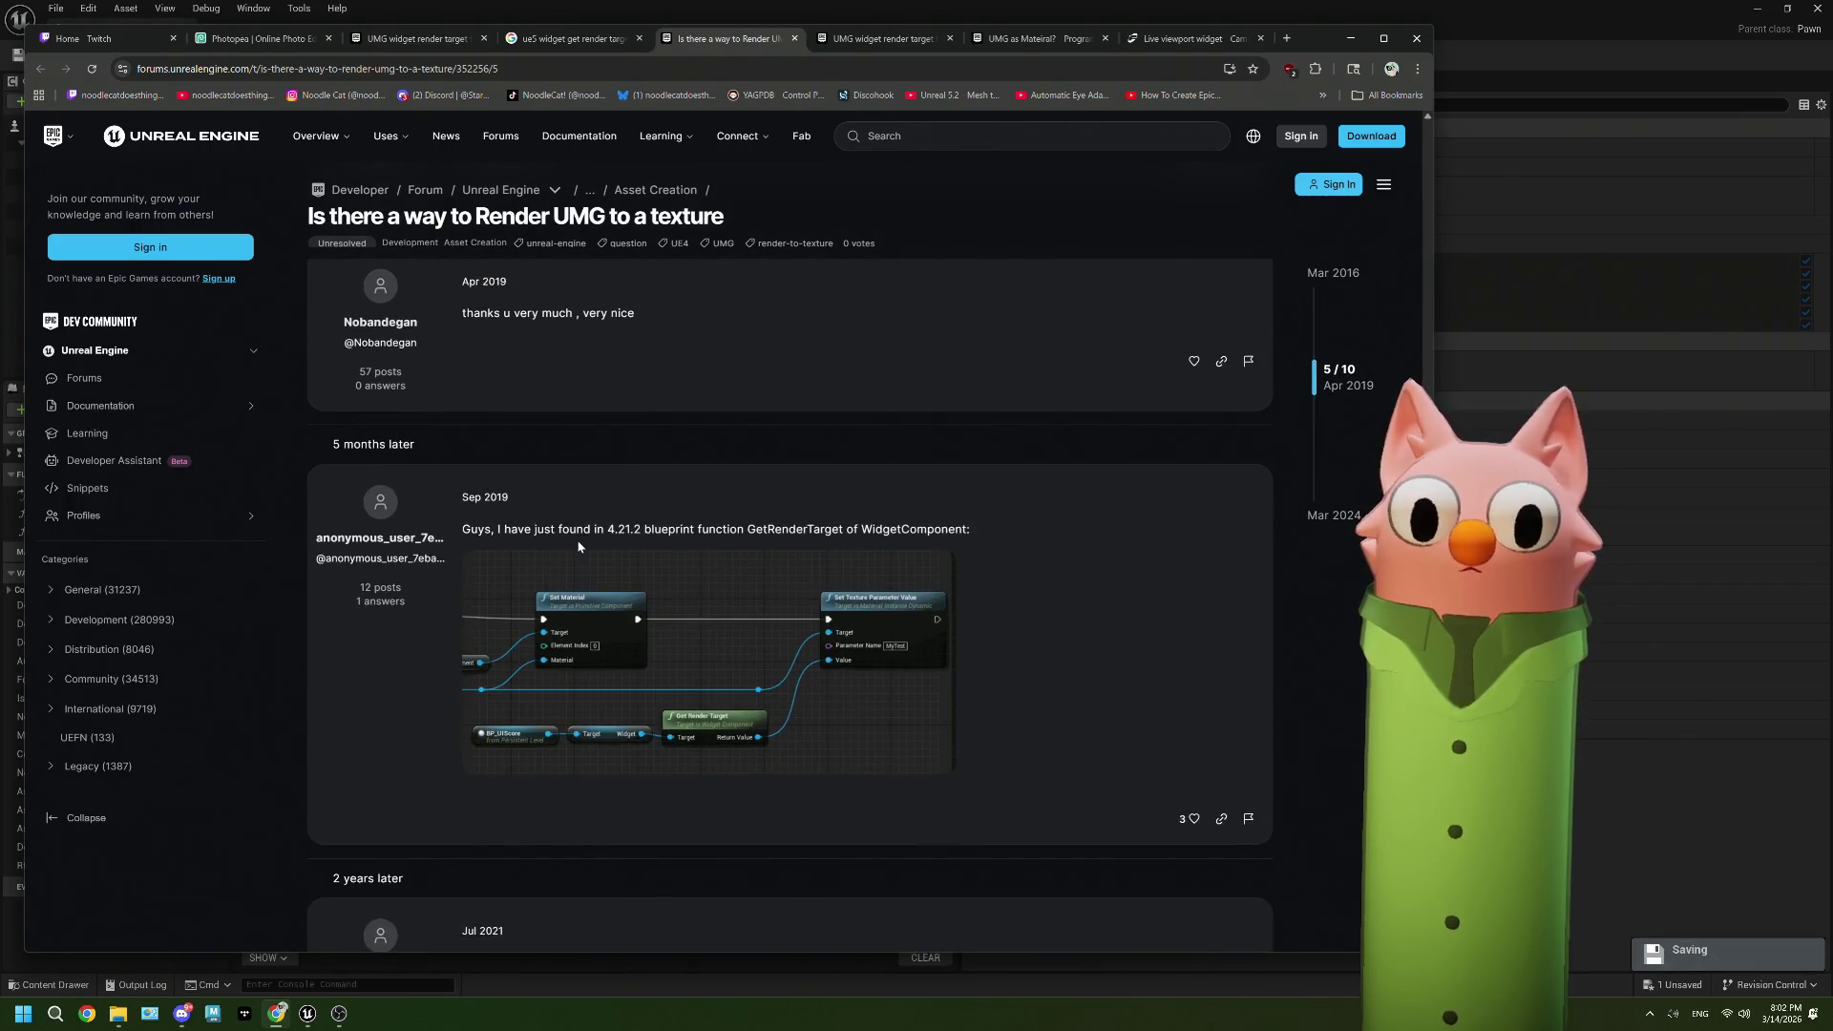
scroll(578, 546, "down", 4)
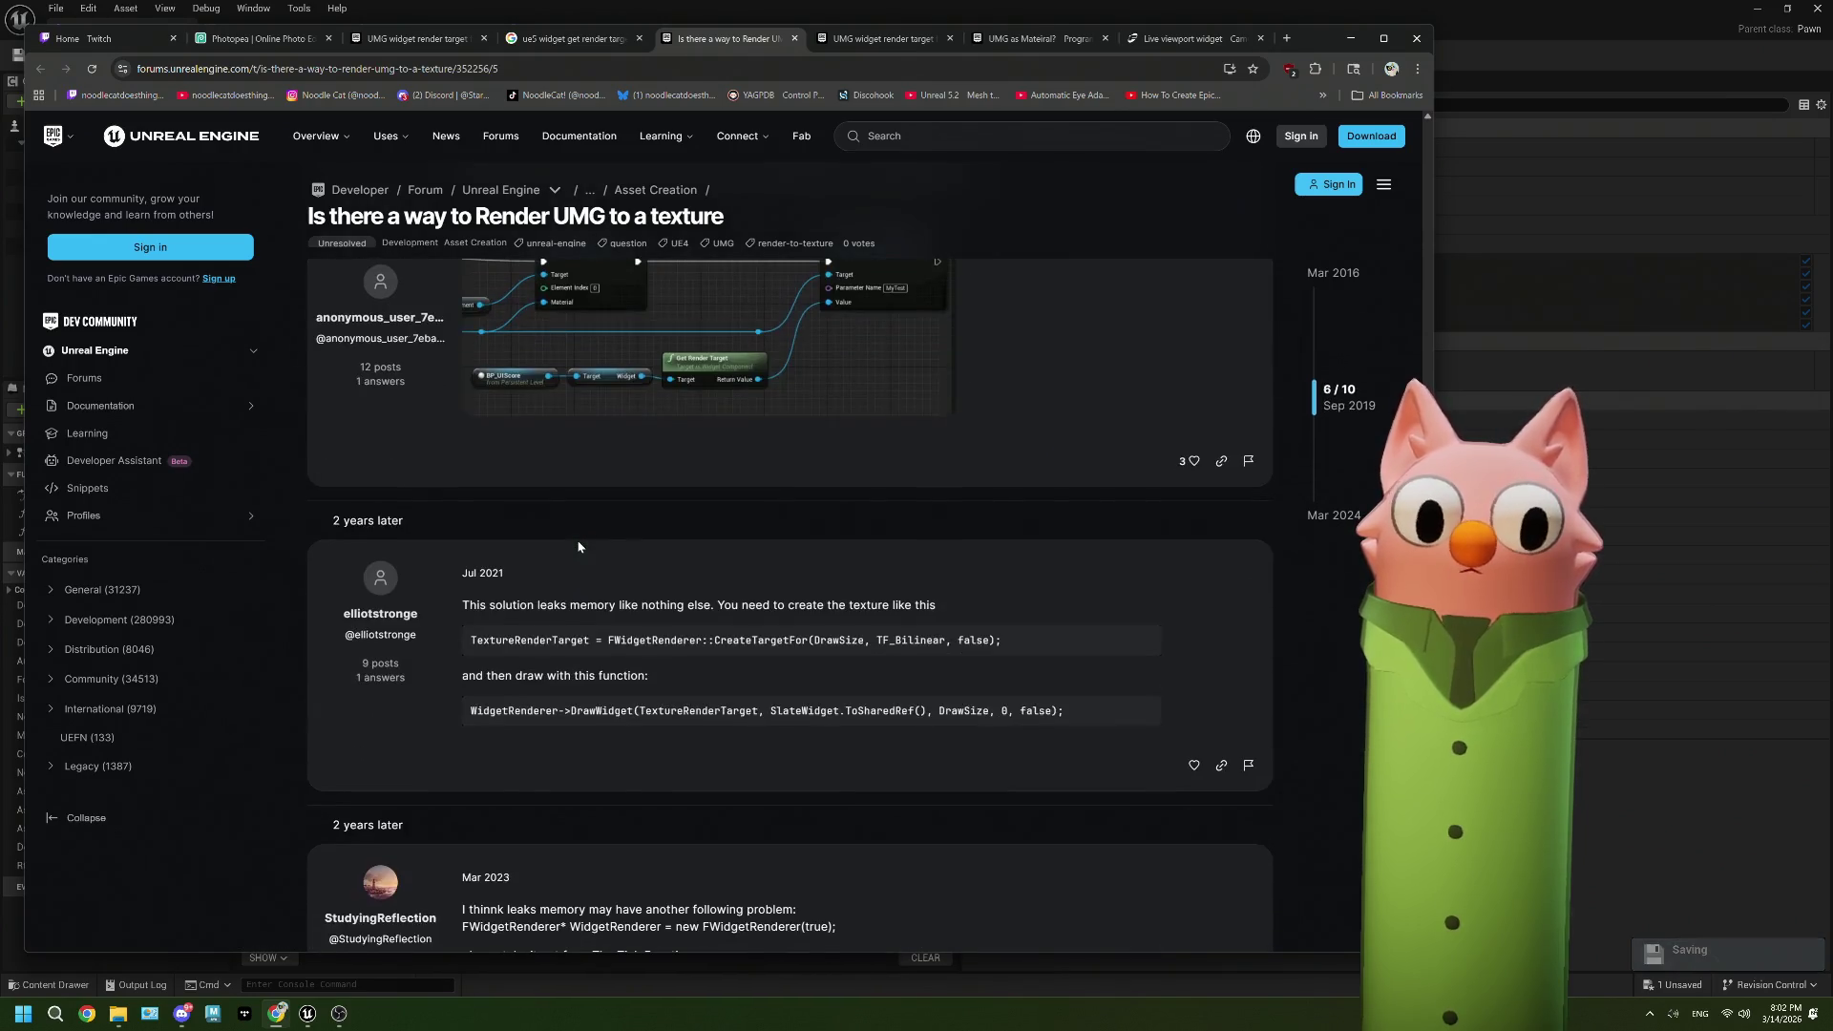
scroll(579, 546, "down", 4)
scroll(579, 546, "down", 3)
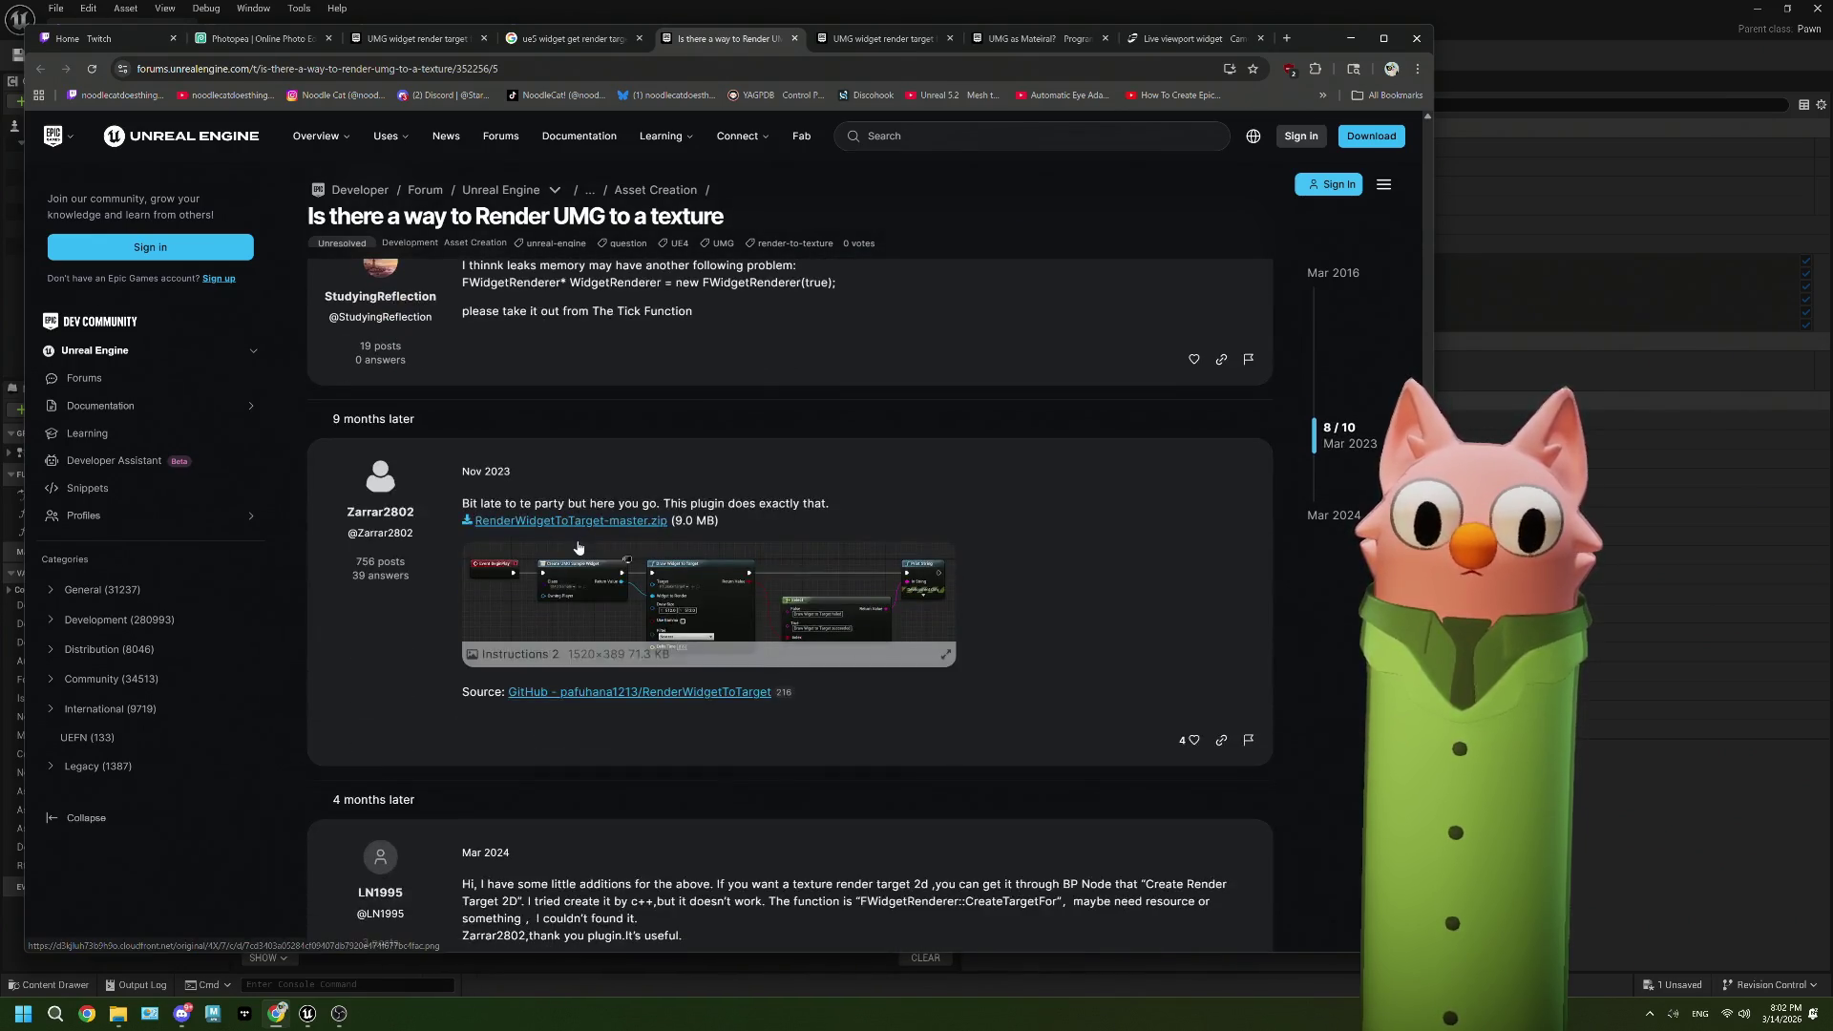
left_click(676, 567)
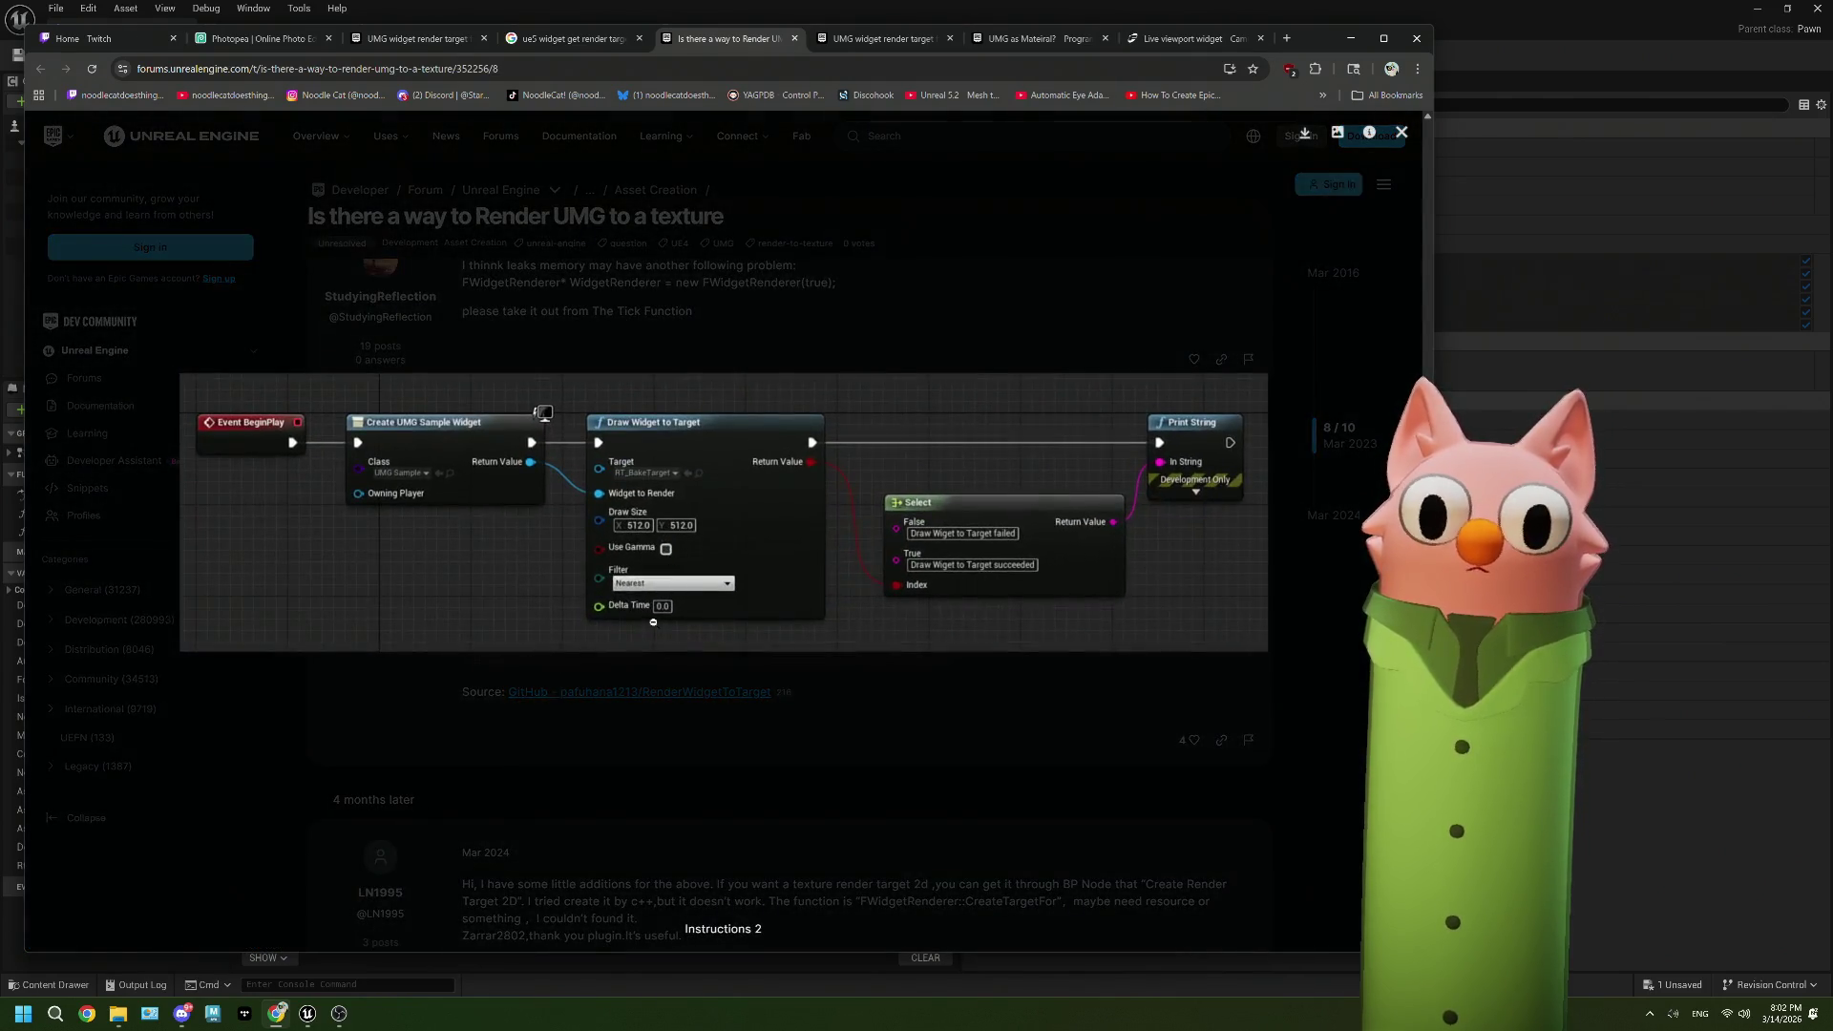
left_click(933, 670)
Step: View the plugin post's blueprint image, then preview Froyok's Fast Render Target Rendering result in Google Images
scroll(917, 664, "down", 3)
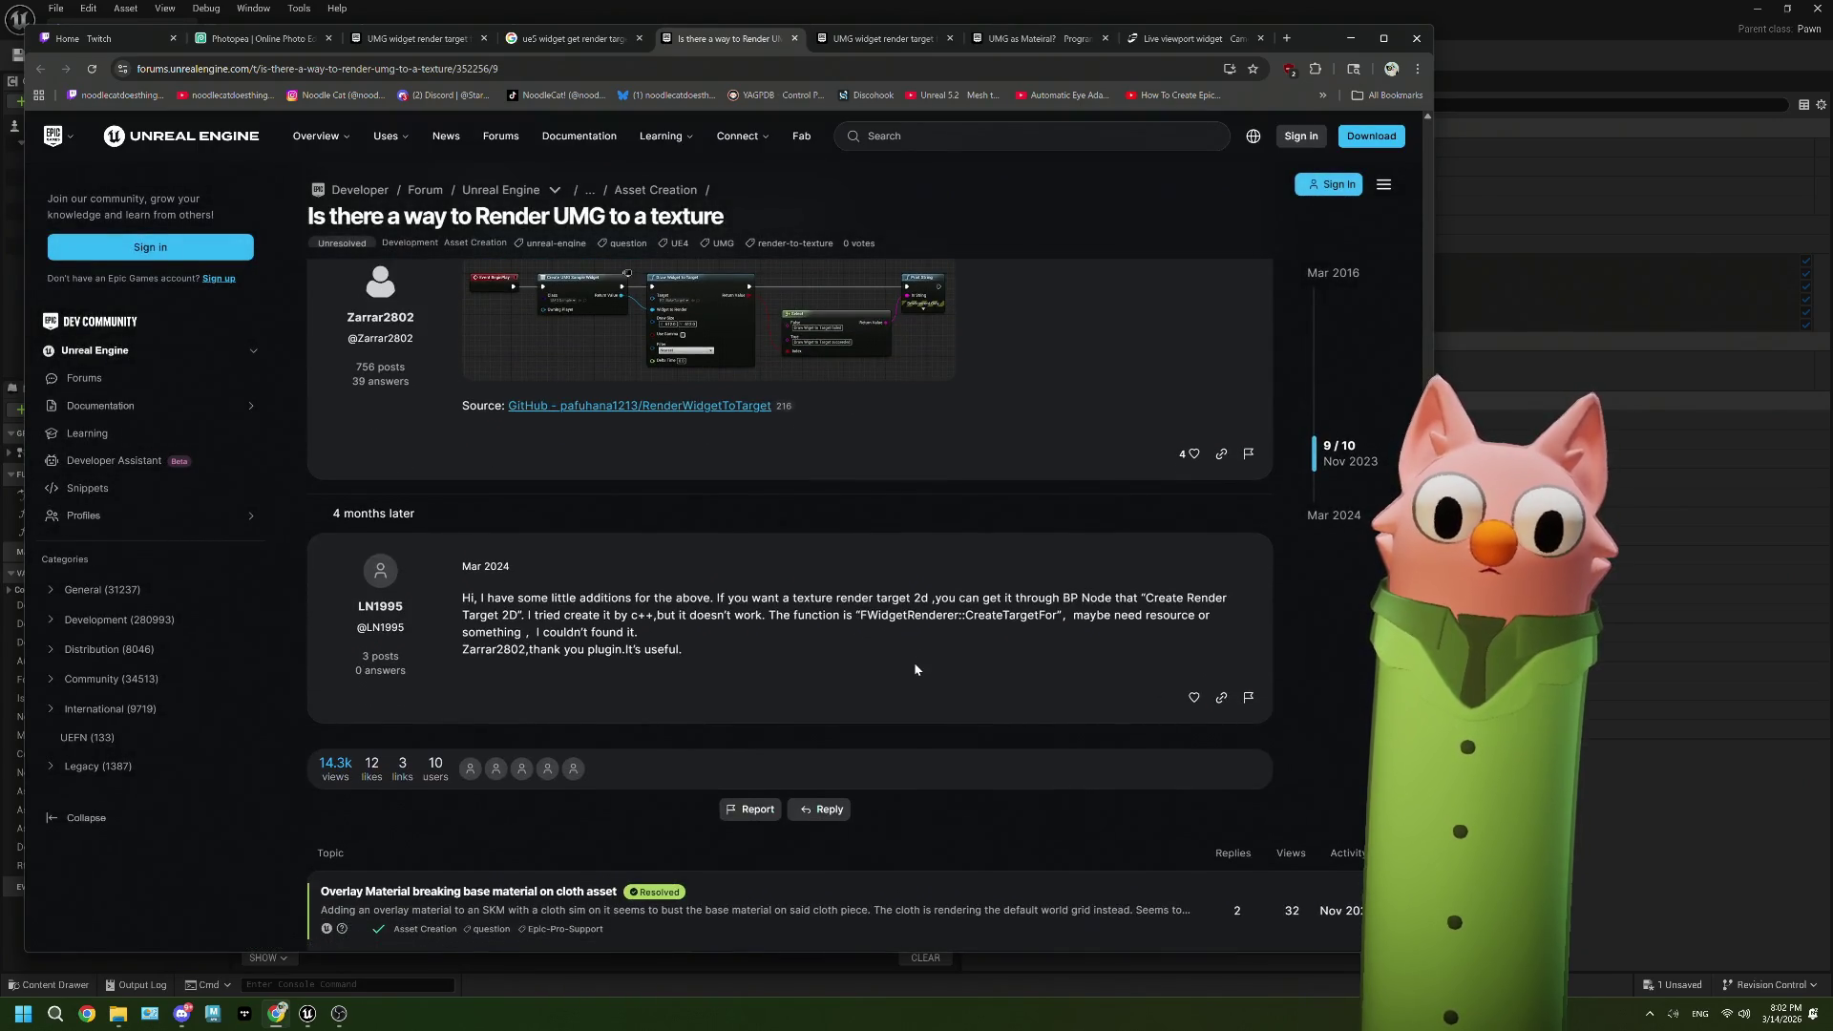
scroll(914, 669, "up", 3)
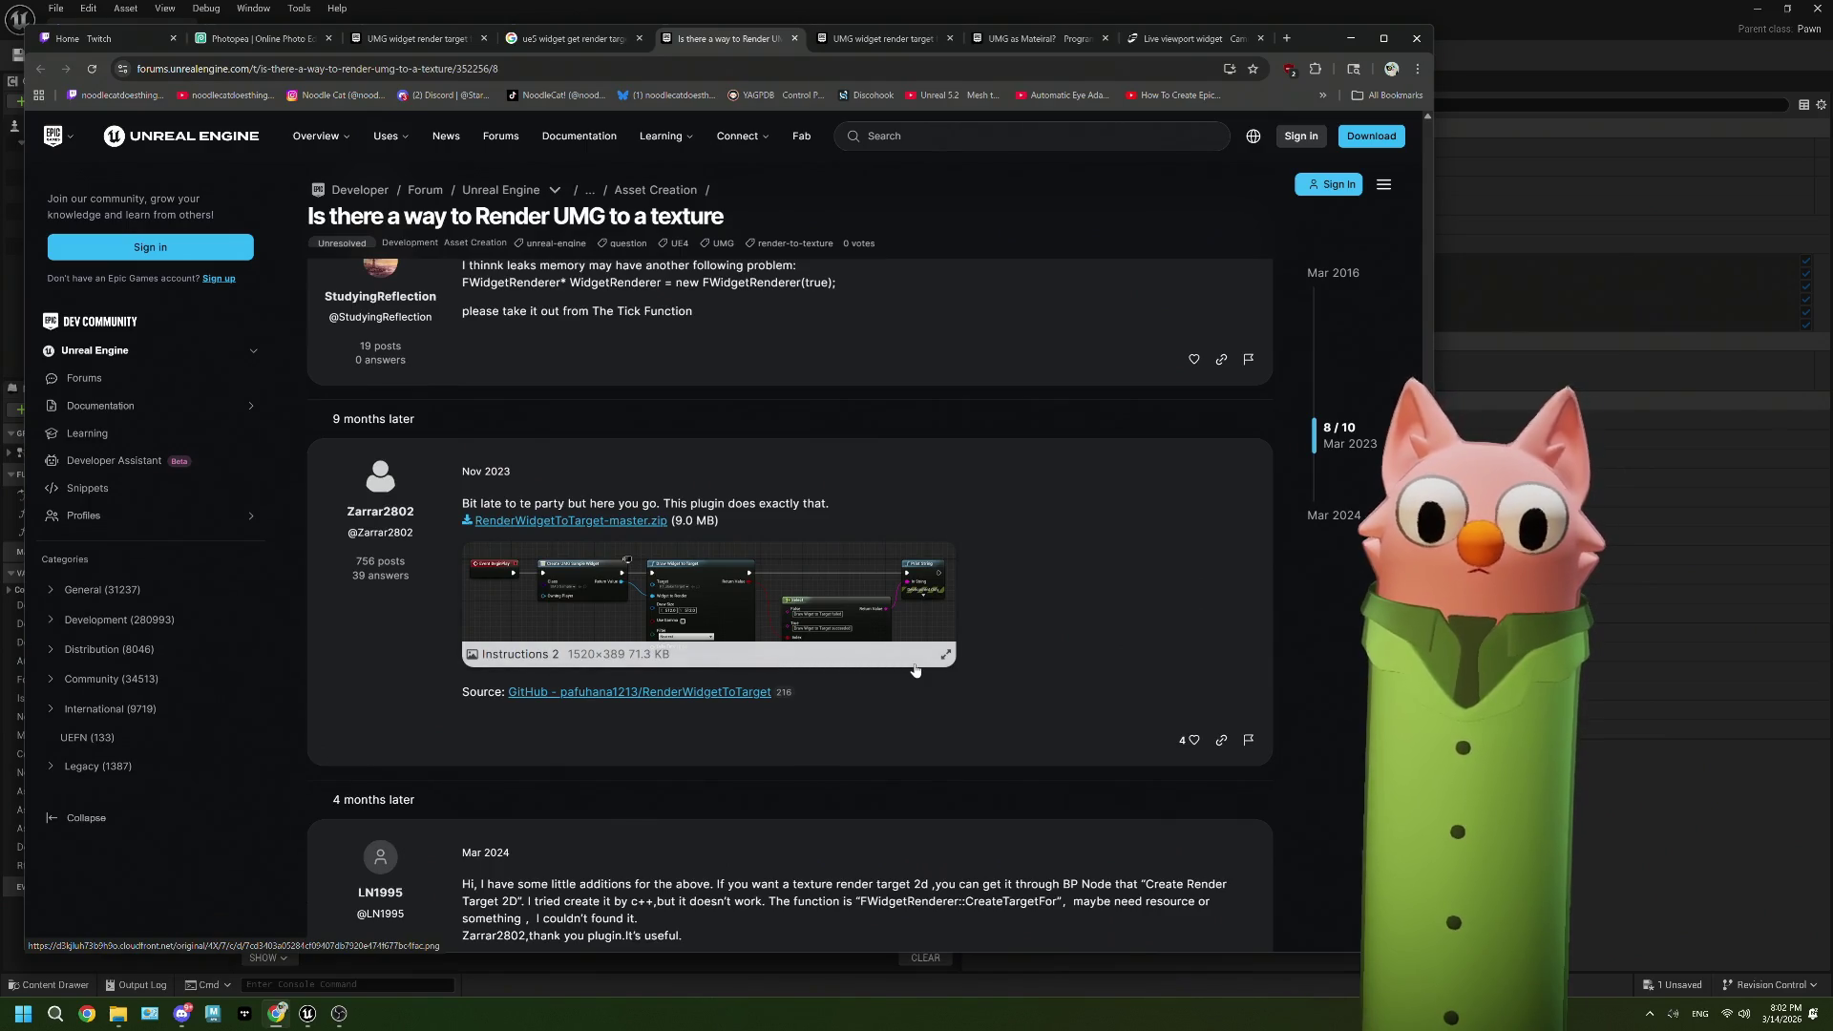
left_click(859, 619)
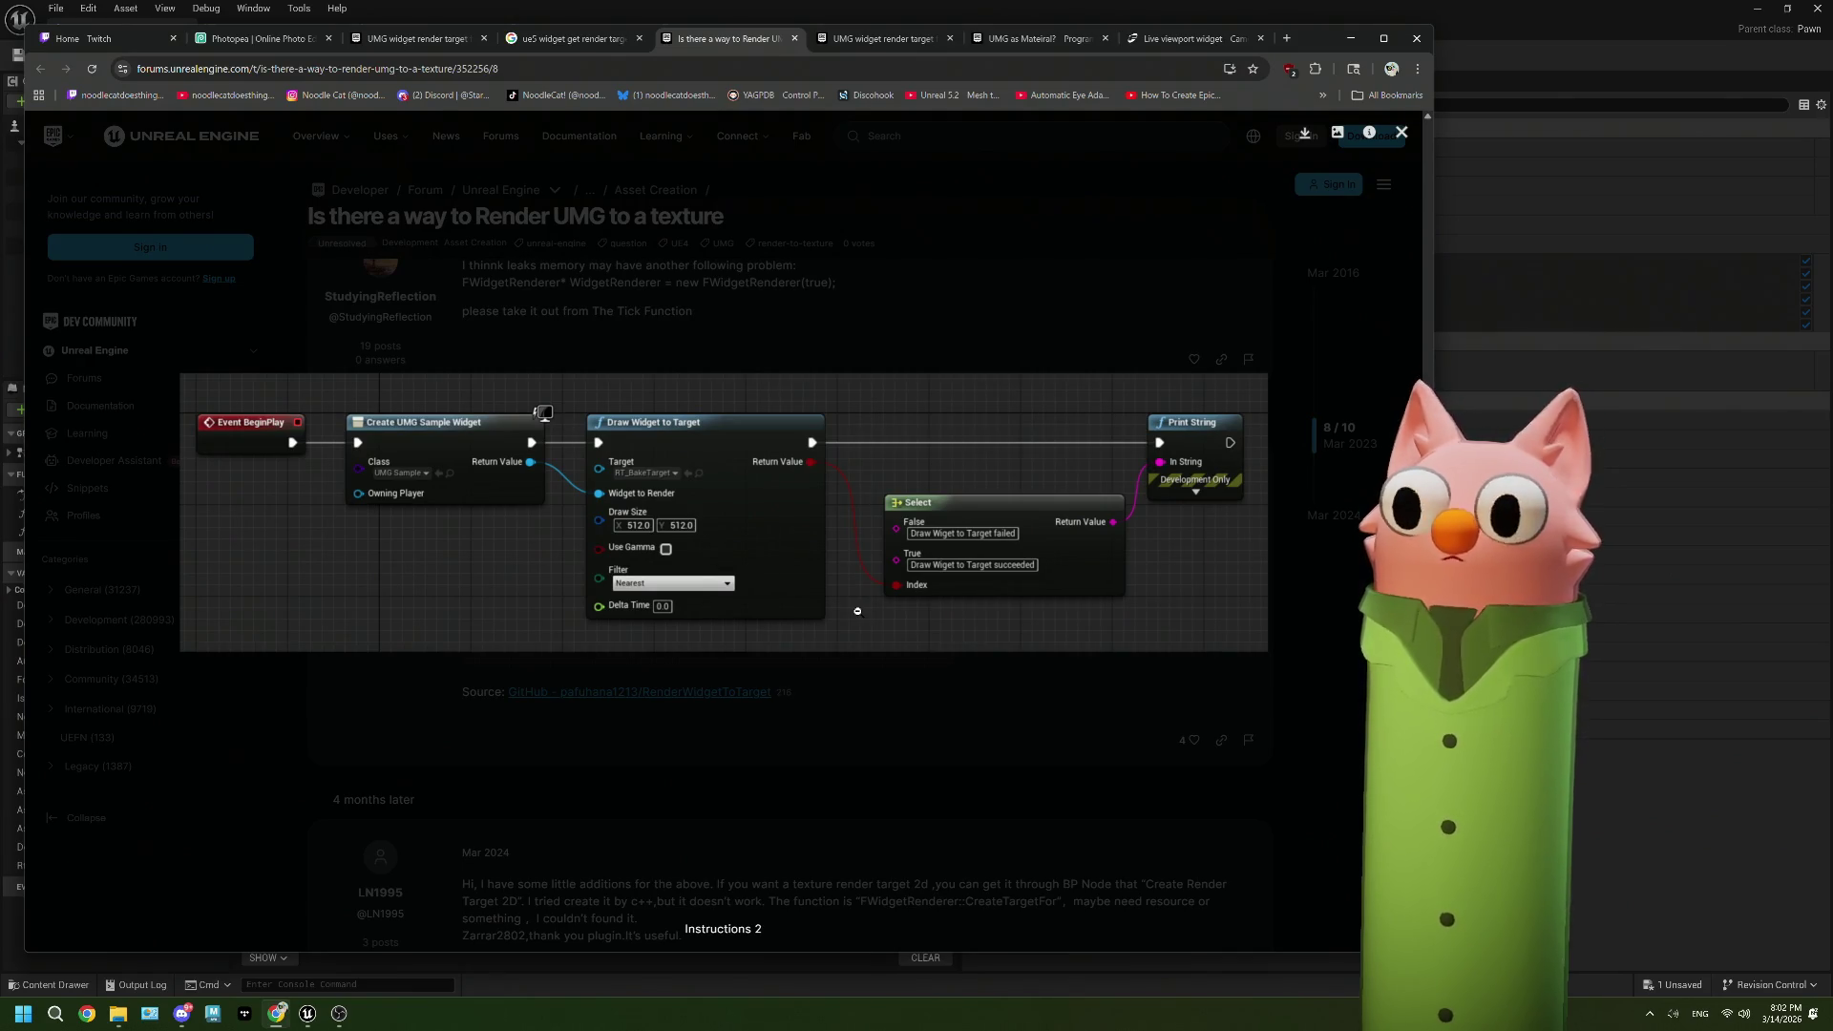
left_click(857, 611)
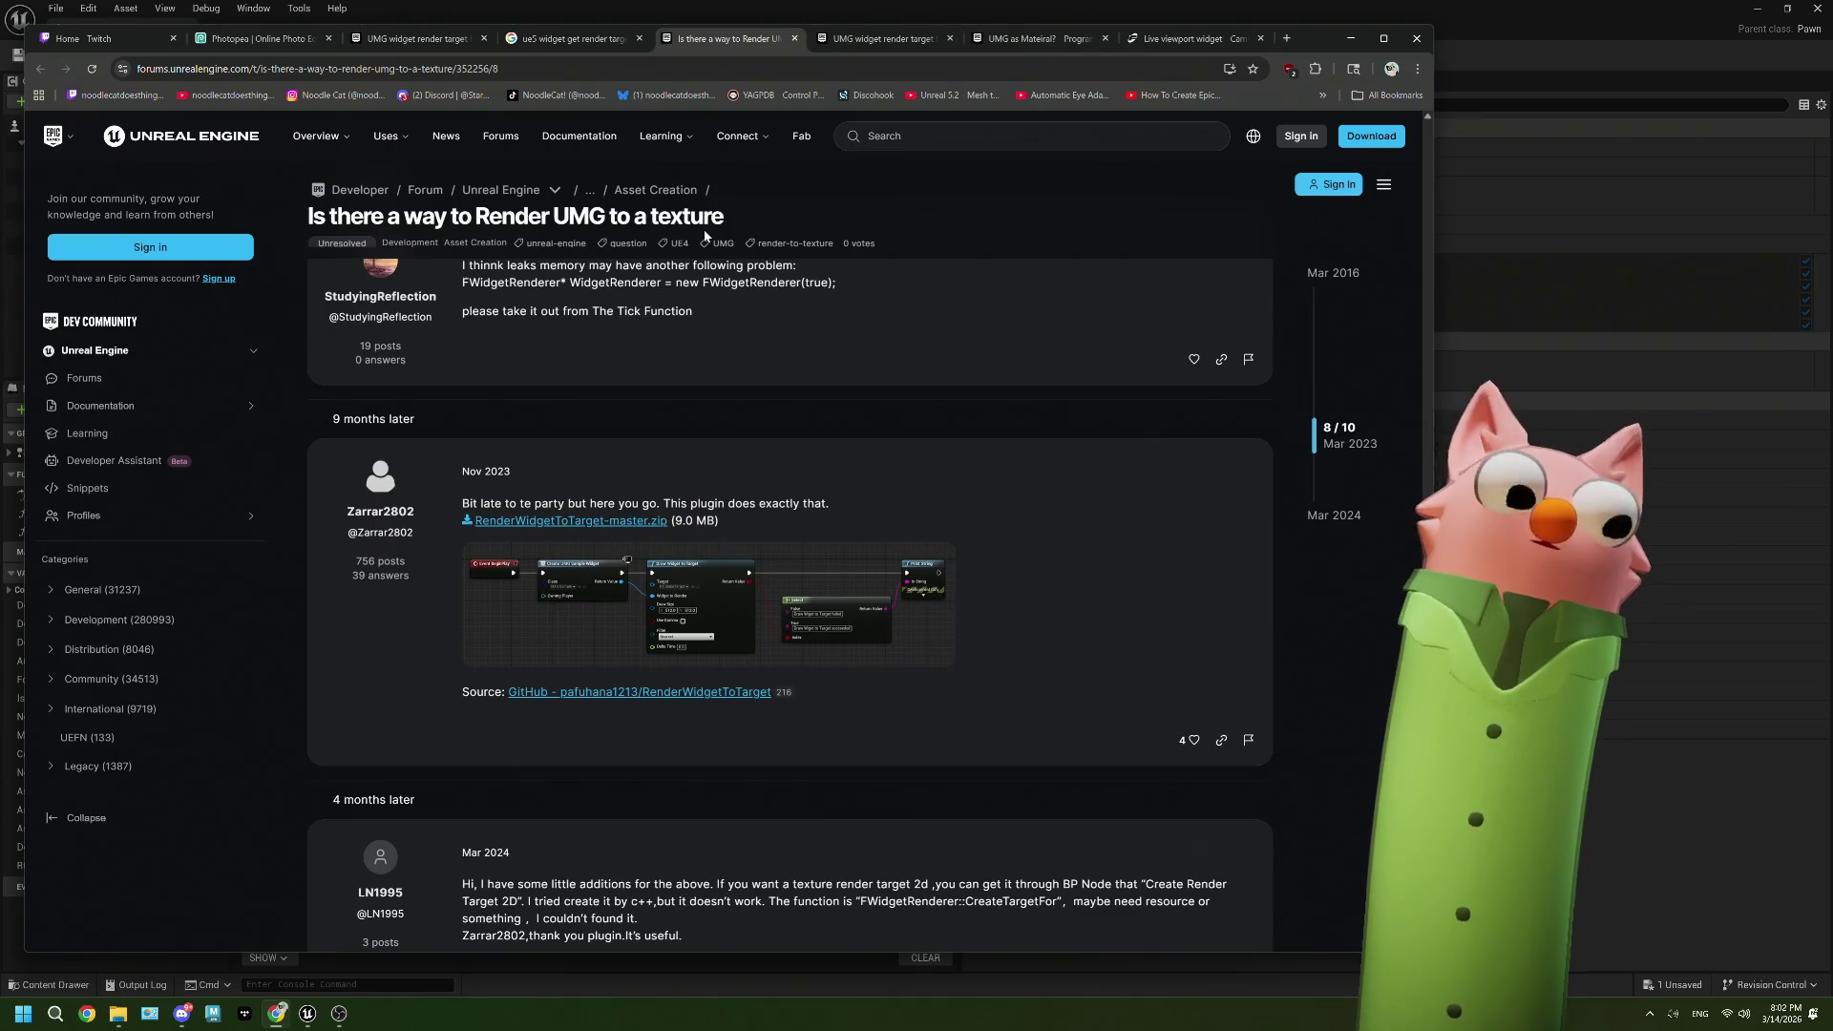
left_click(520, 40)
left_click(416, 497)
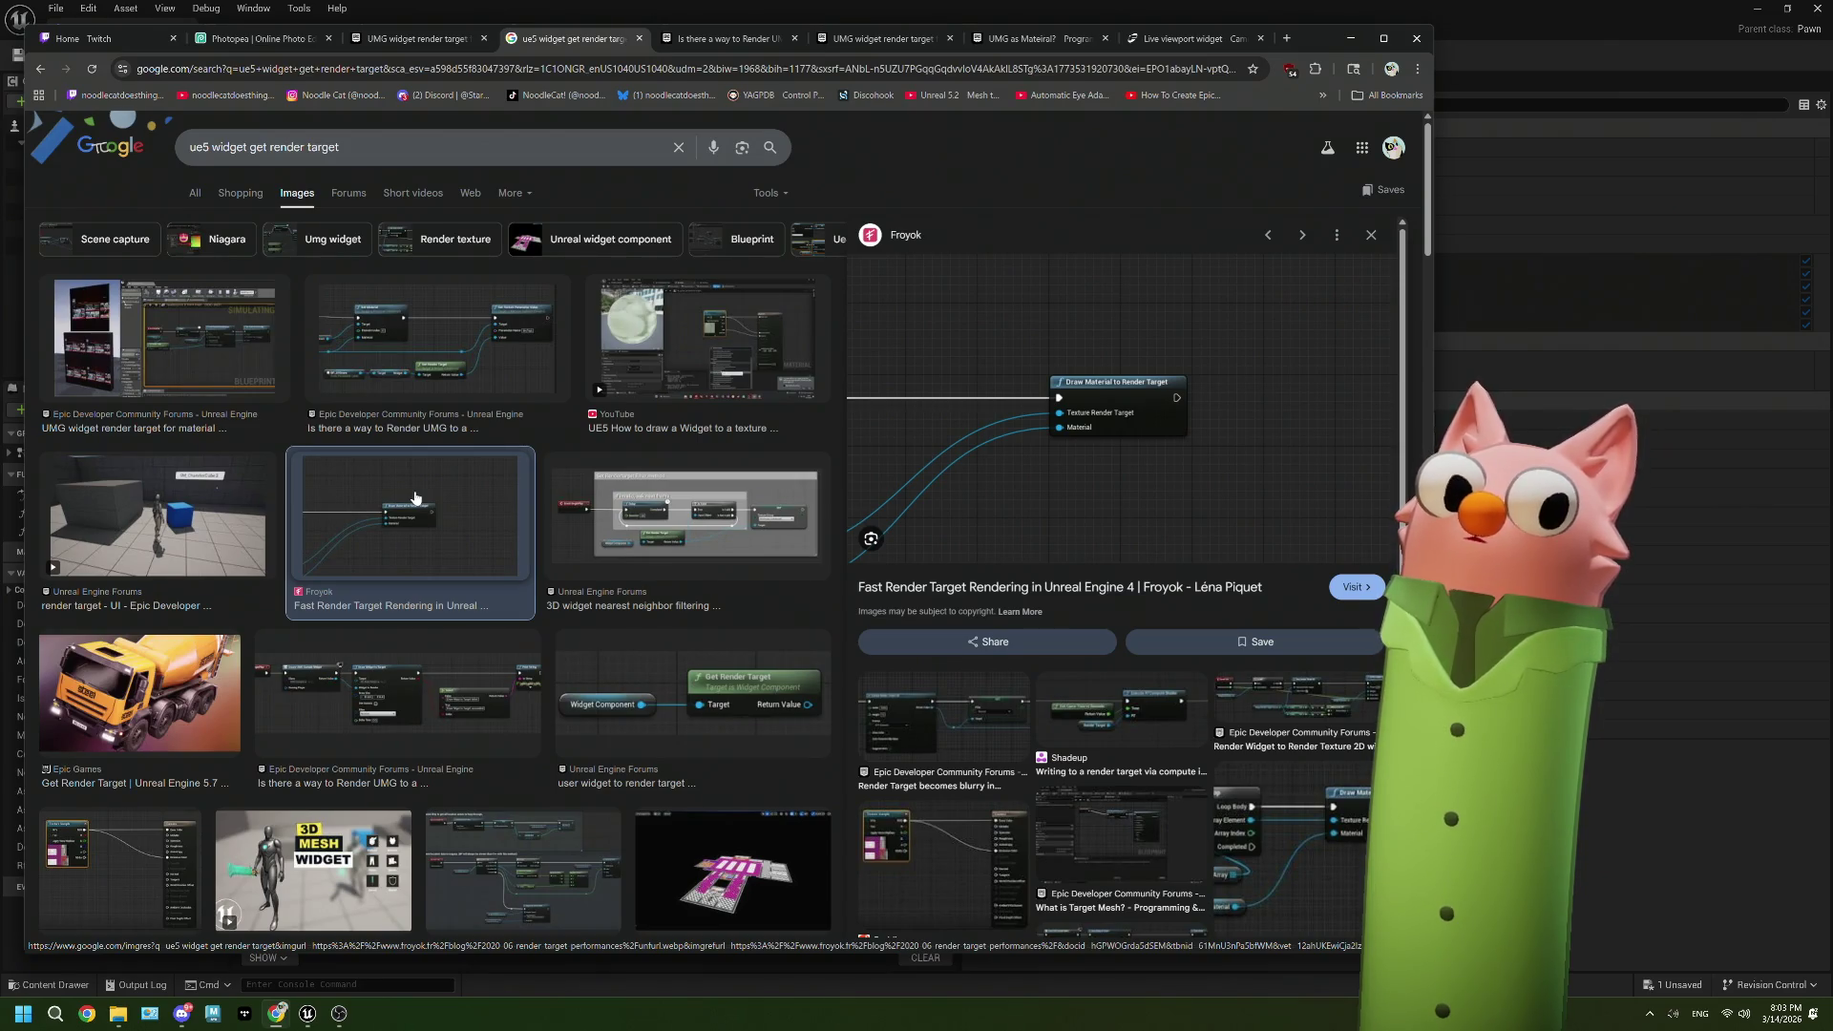
left_click(681, 718)
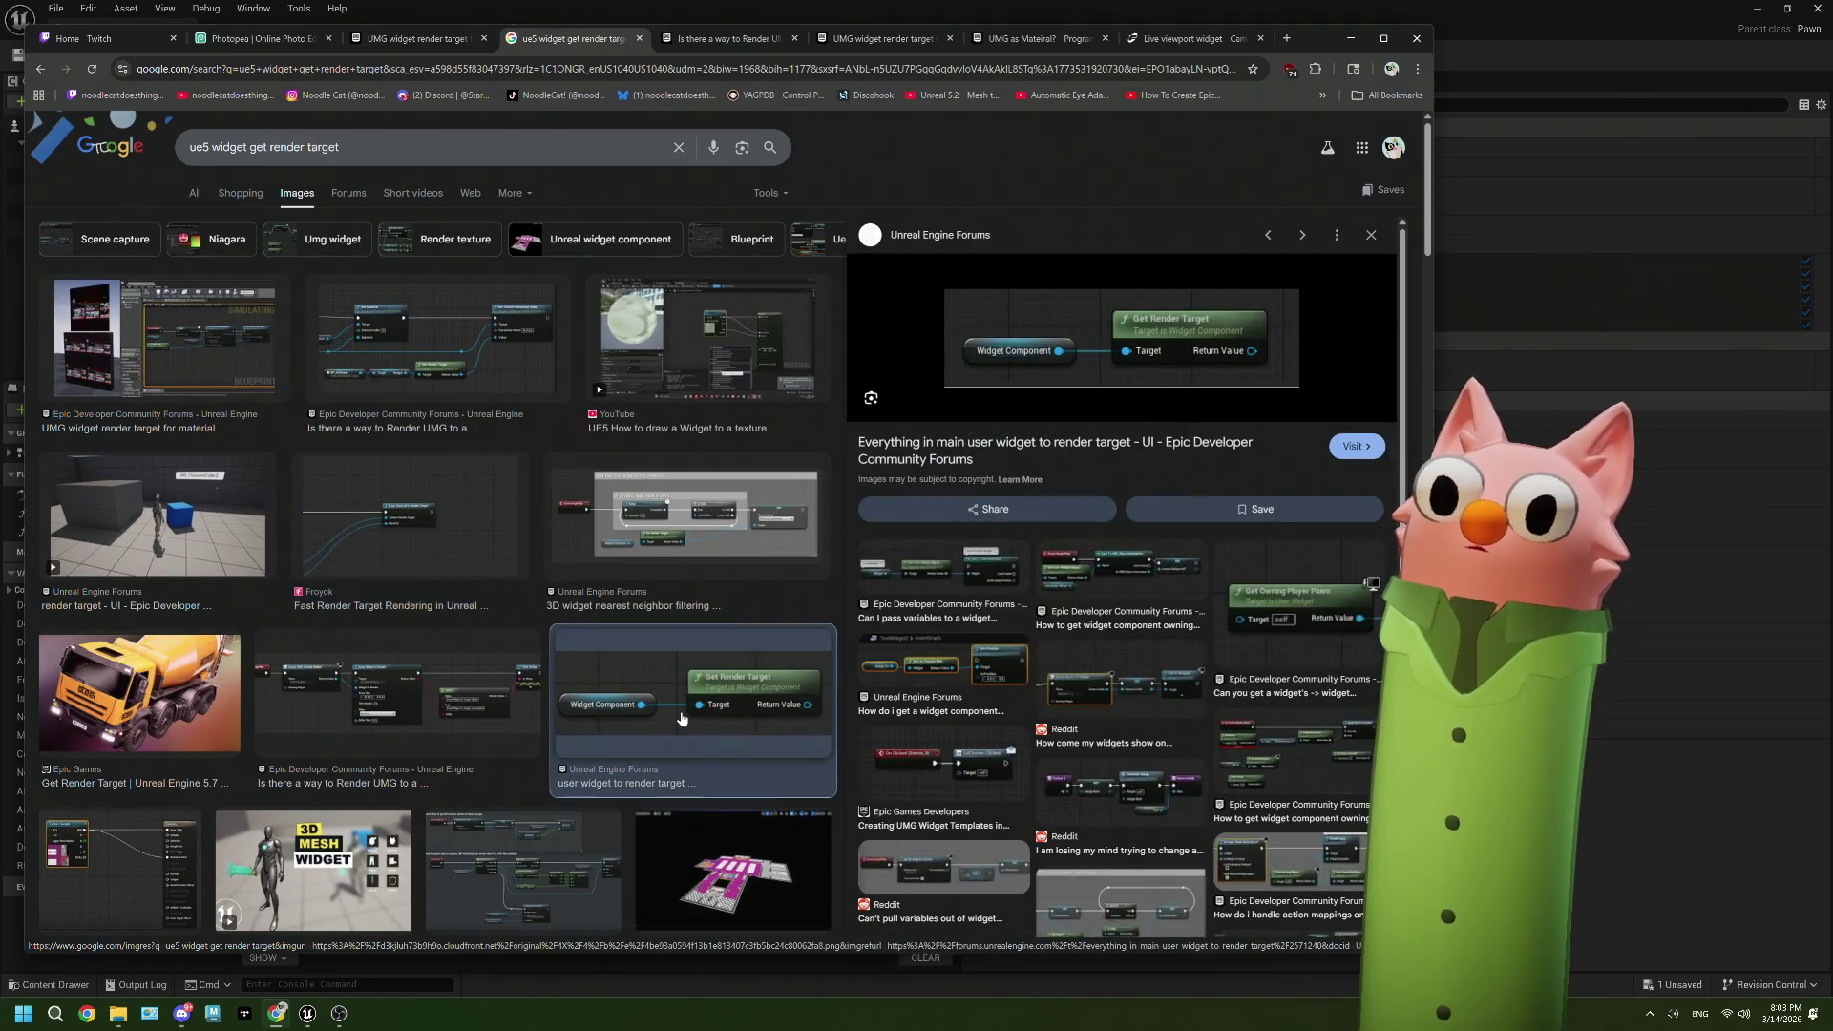
left_click(616, 768)
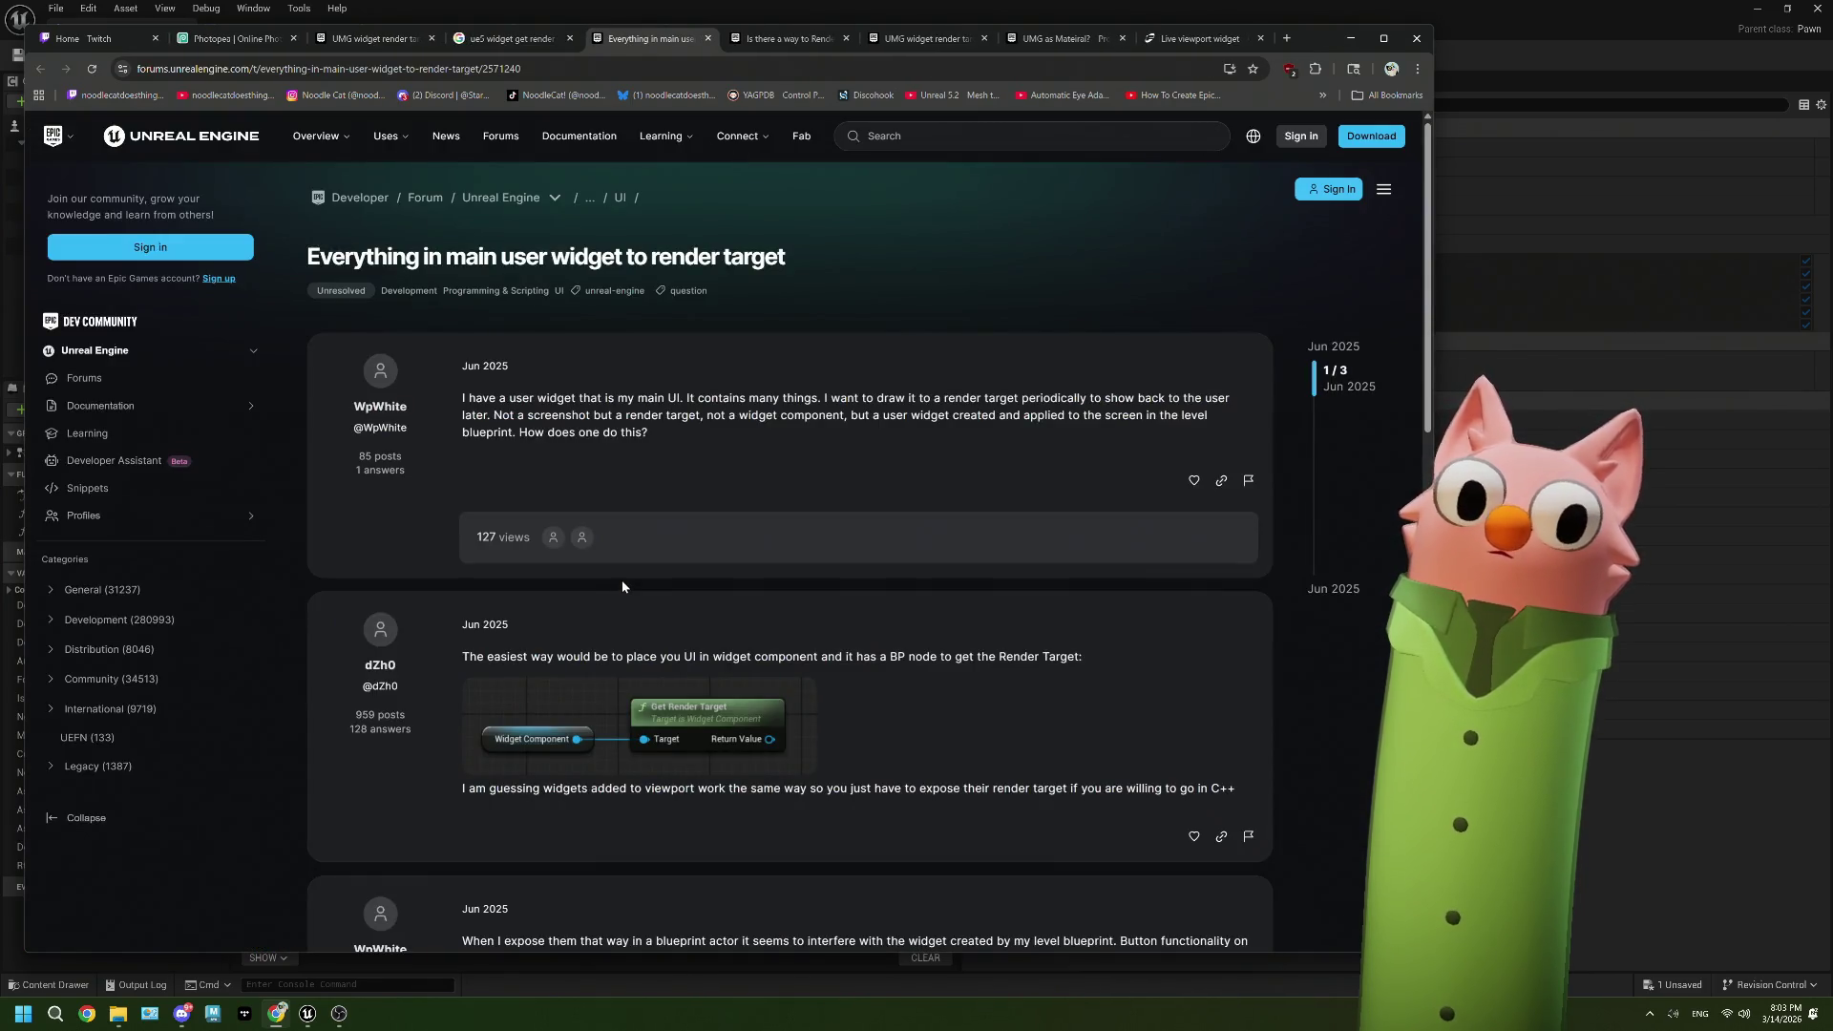
scroll(623, 587, "down", 2)
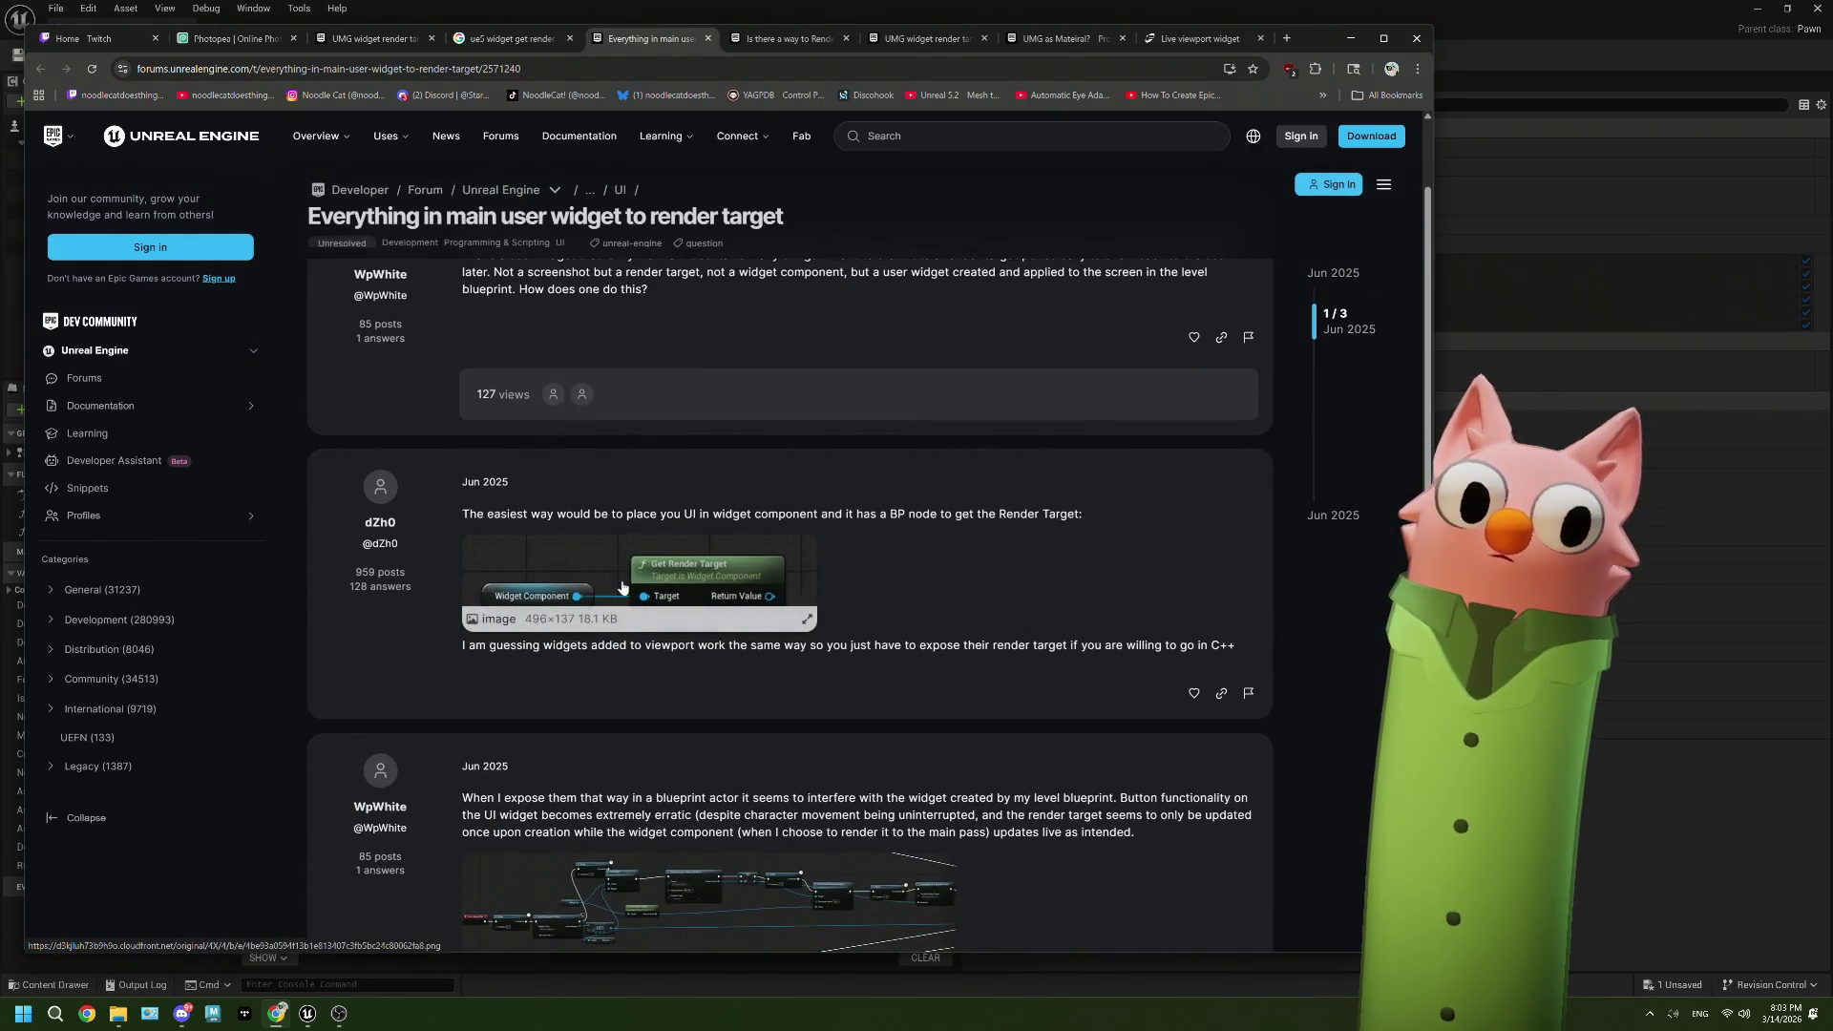
scroll(930, 565, "down", 3)
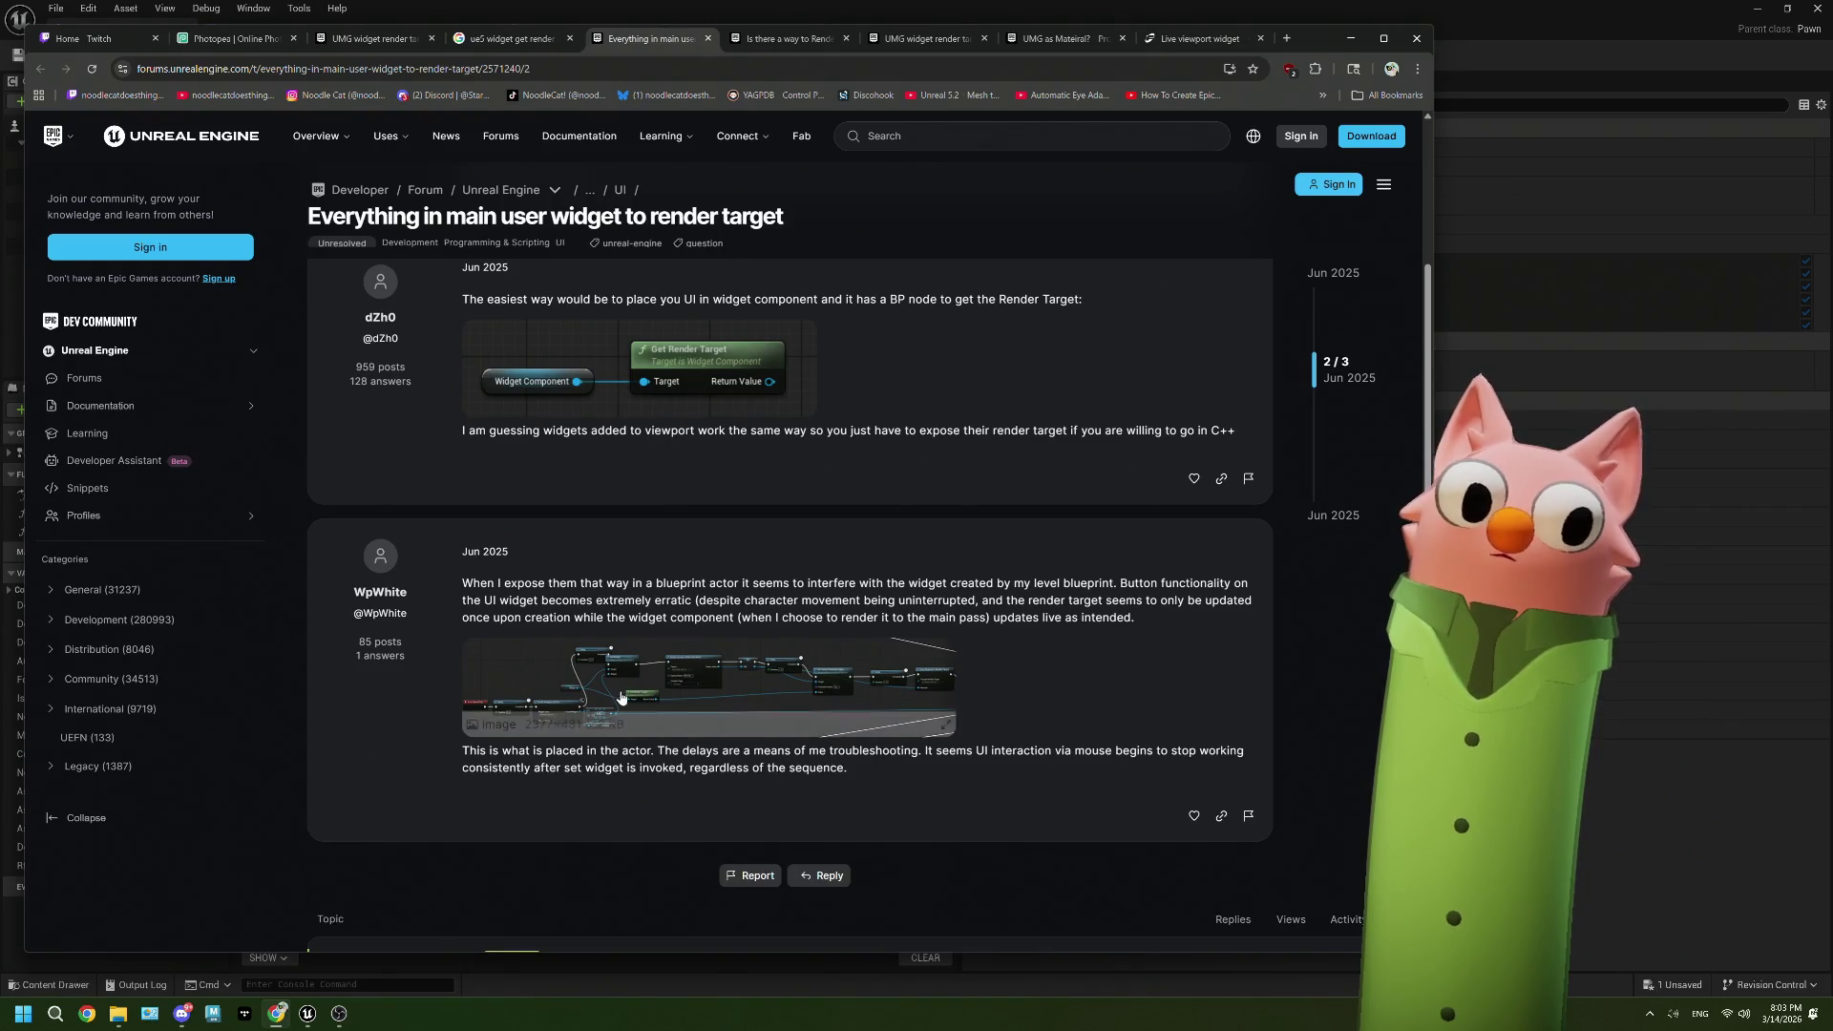
left_click(834, 648)
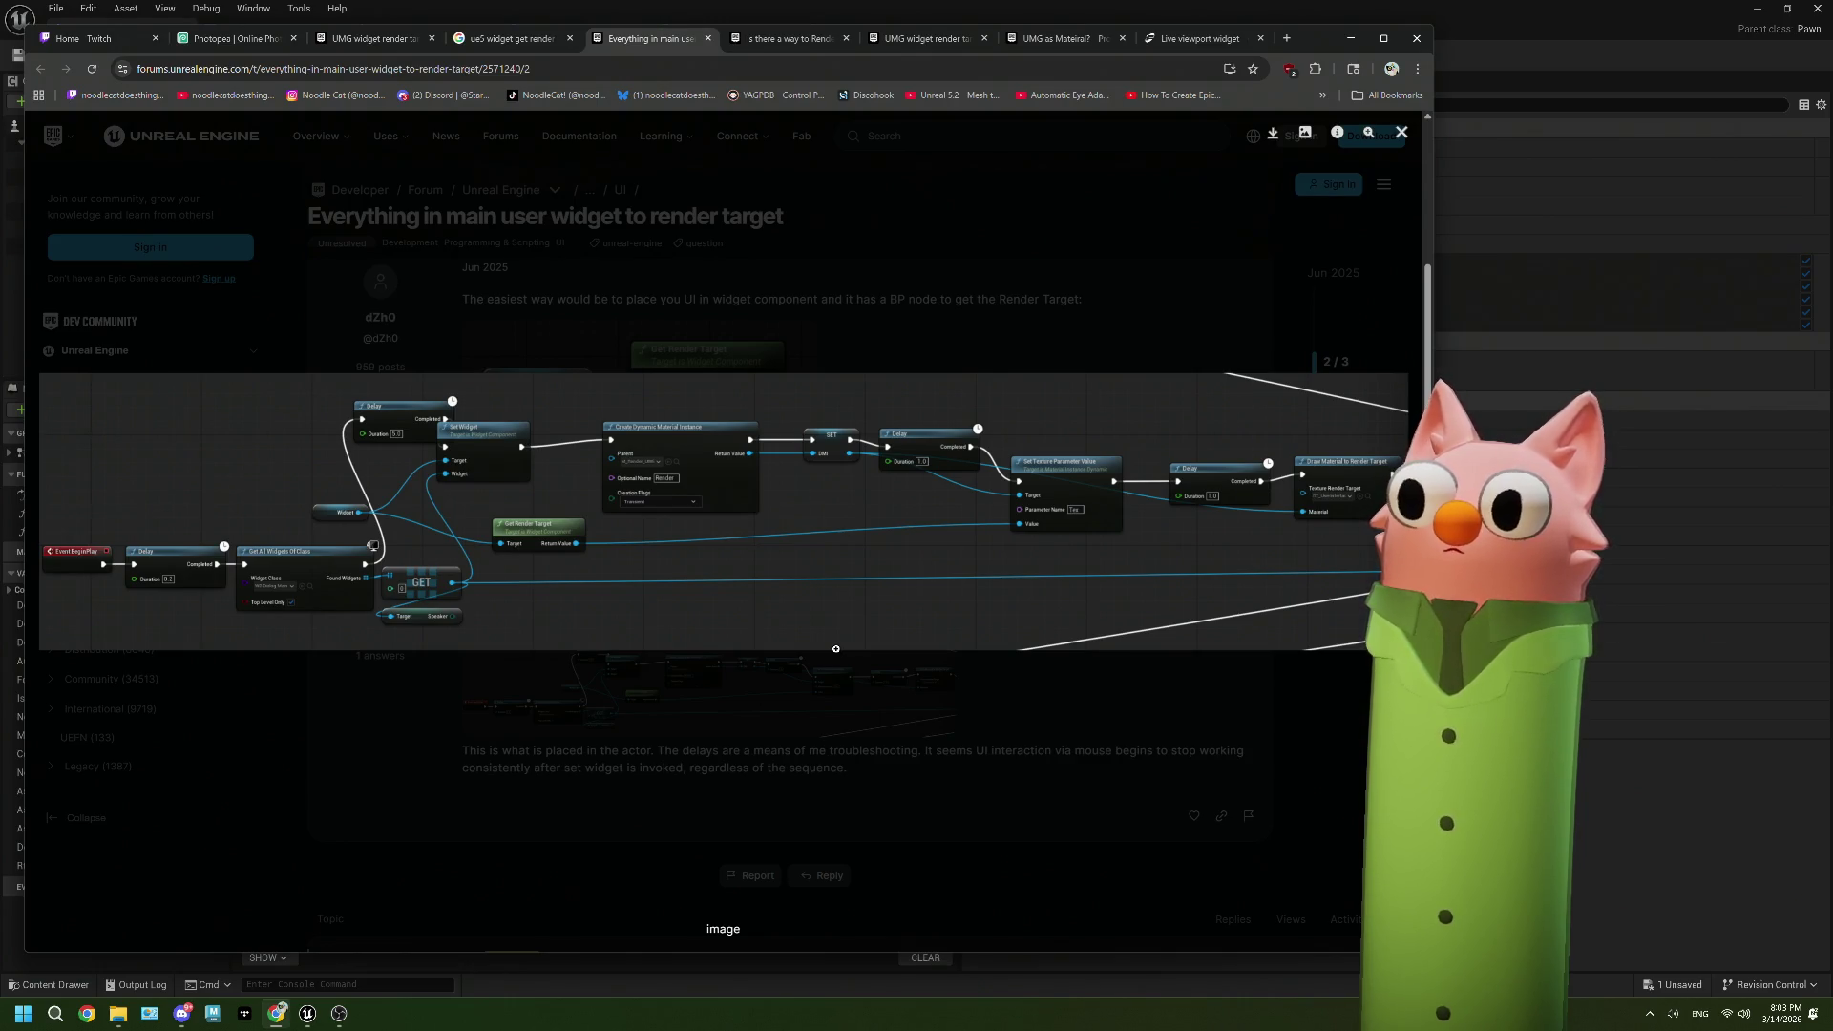
key("alt+Tab")
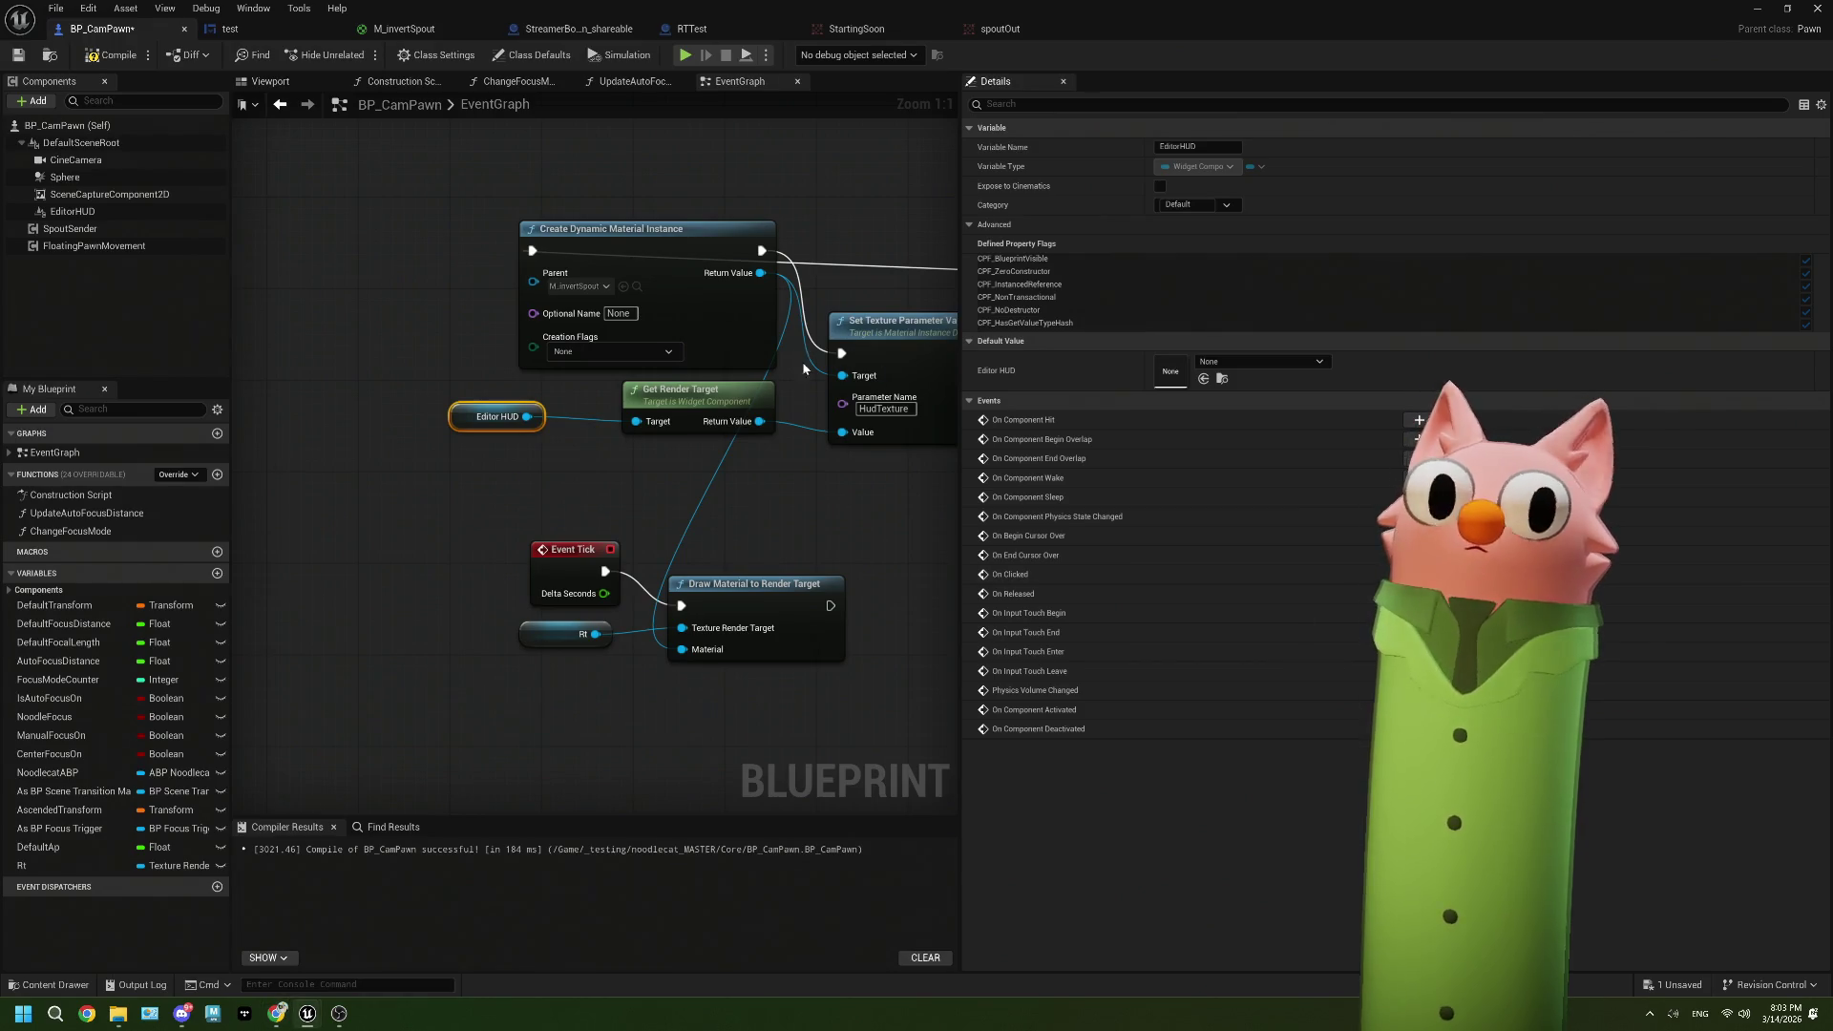
Step: Drive Draw Material to Render Target from Set Texture Parameter Value instead of Event Tick, and compile BP_CamPawn
mouse_move(830, 503)
left_mouse_down()
mouse_move(768, 462)
mouse_move(596, 408)
left_mouse_up()
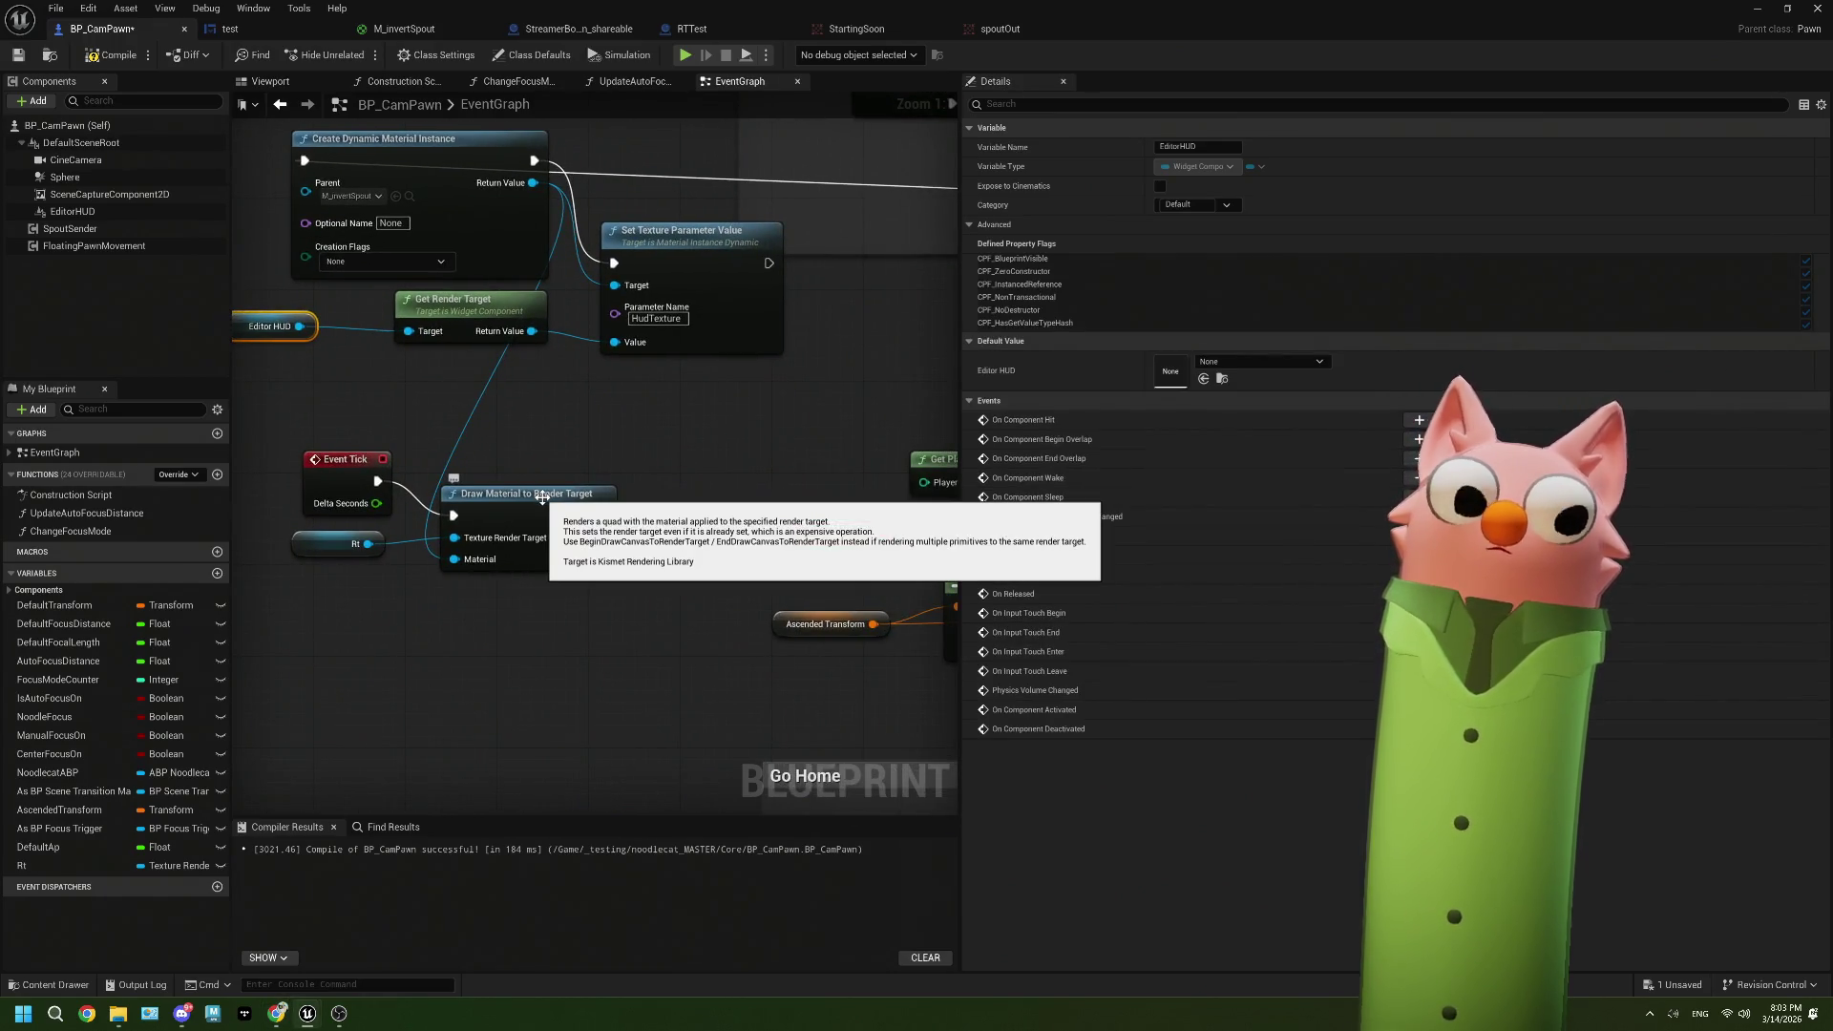
scroll(544, 492, "down", 1)
mouse_move(519, 511)
left_mouse_down()
mouse_move(569, 508)
mouse_move(537, 507)
left_mouse_up()
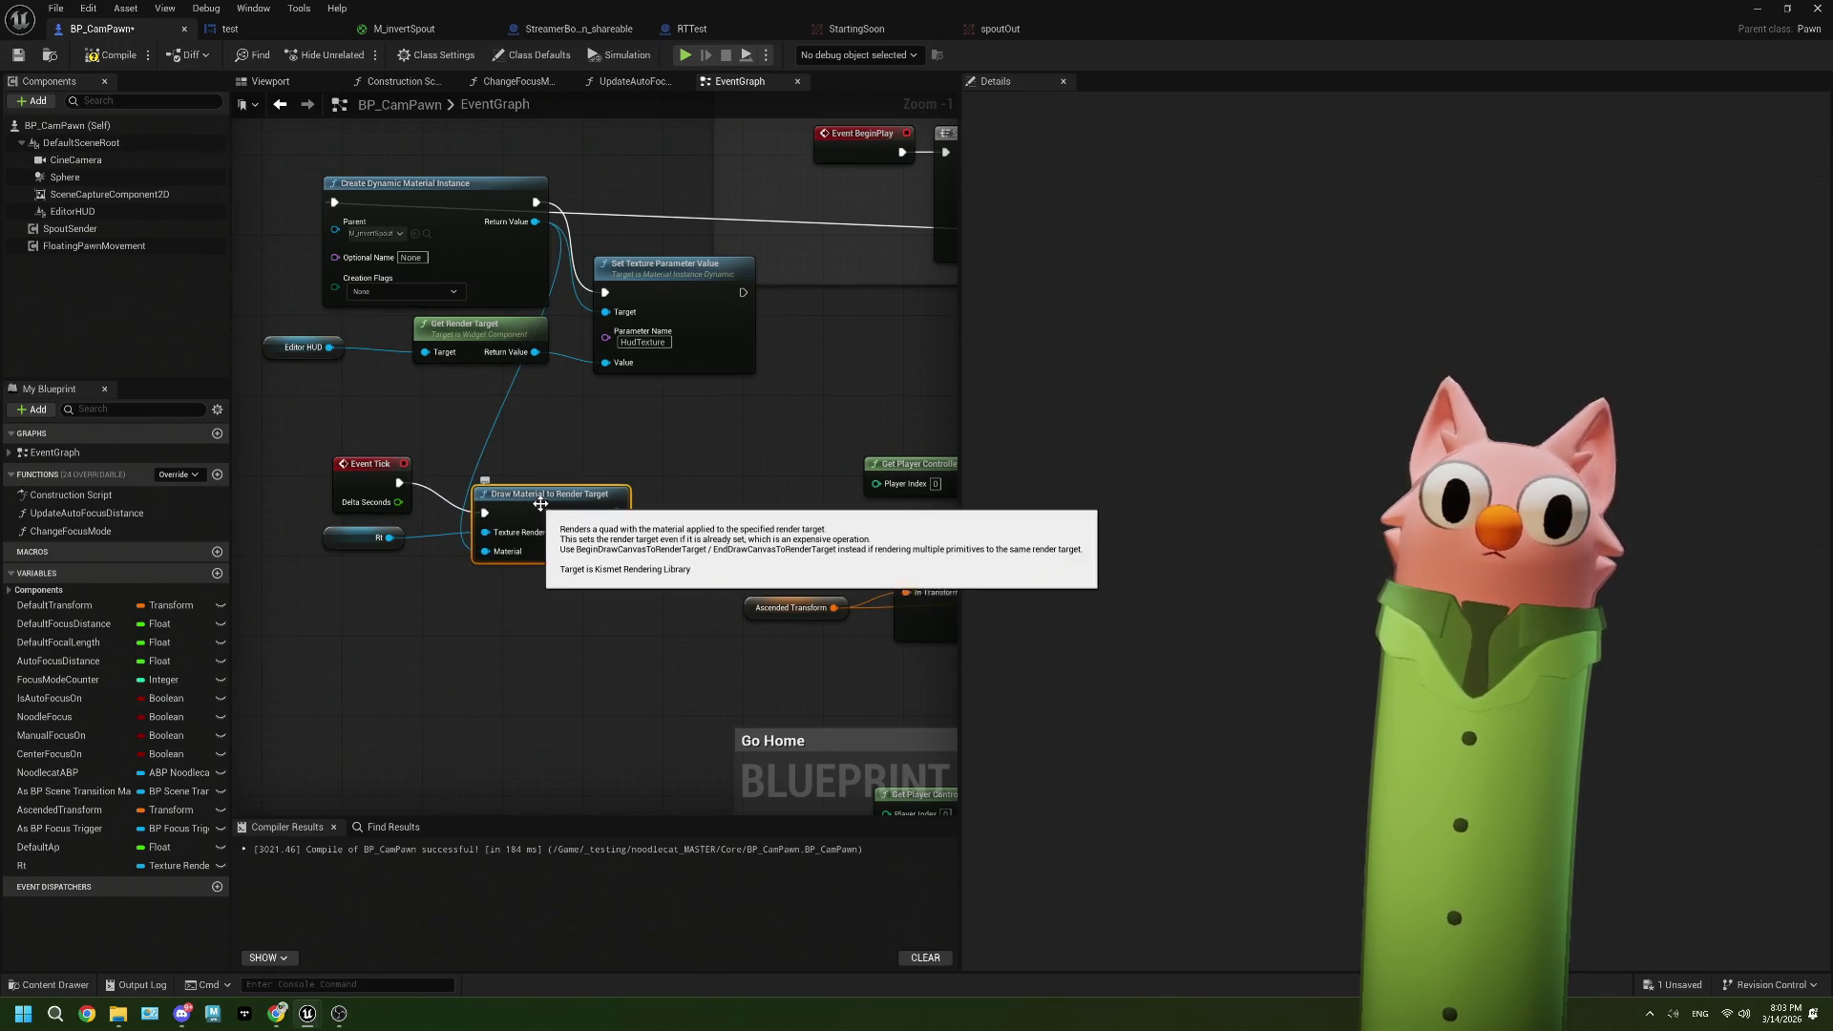
left_click_drag(743, 298, 485, 512)
right_click(400, 486)
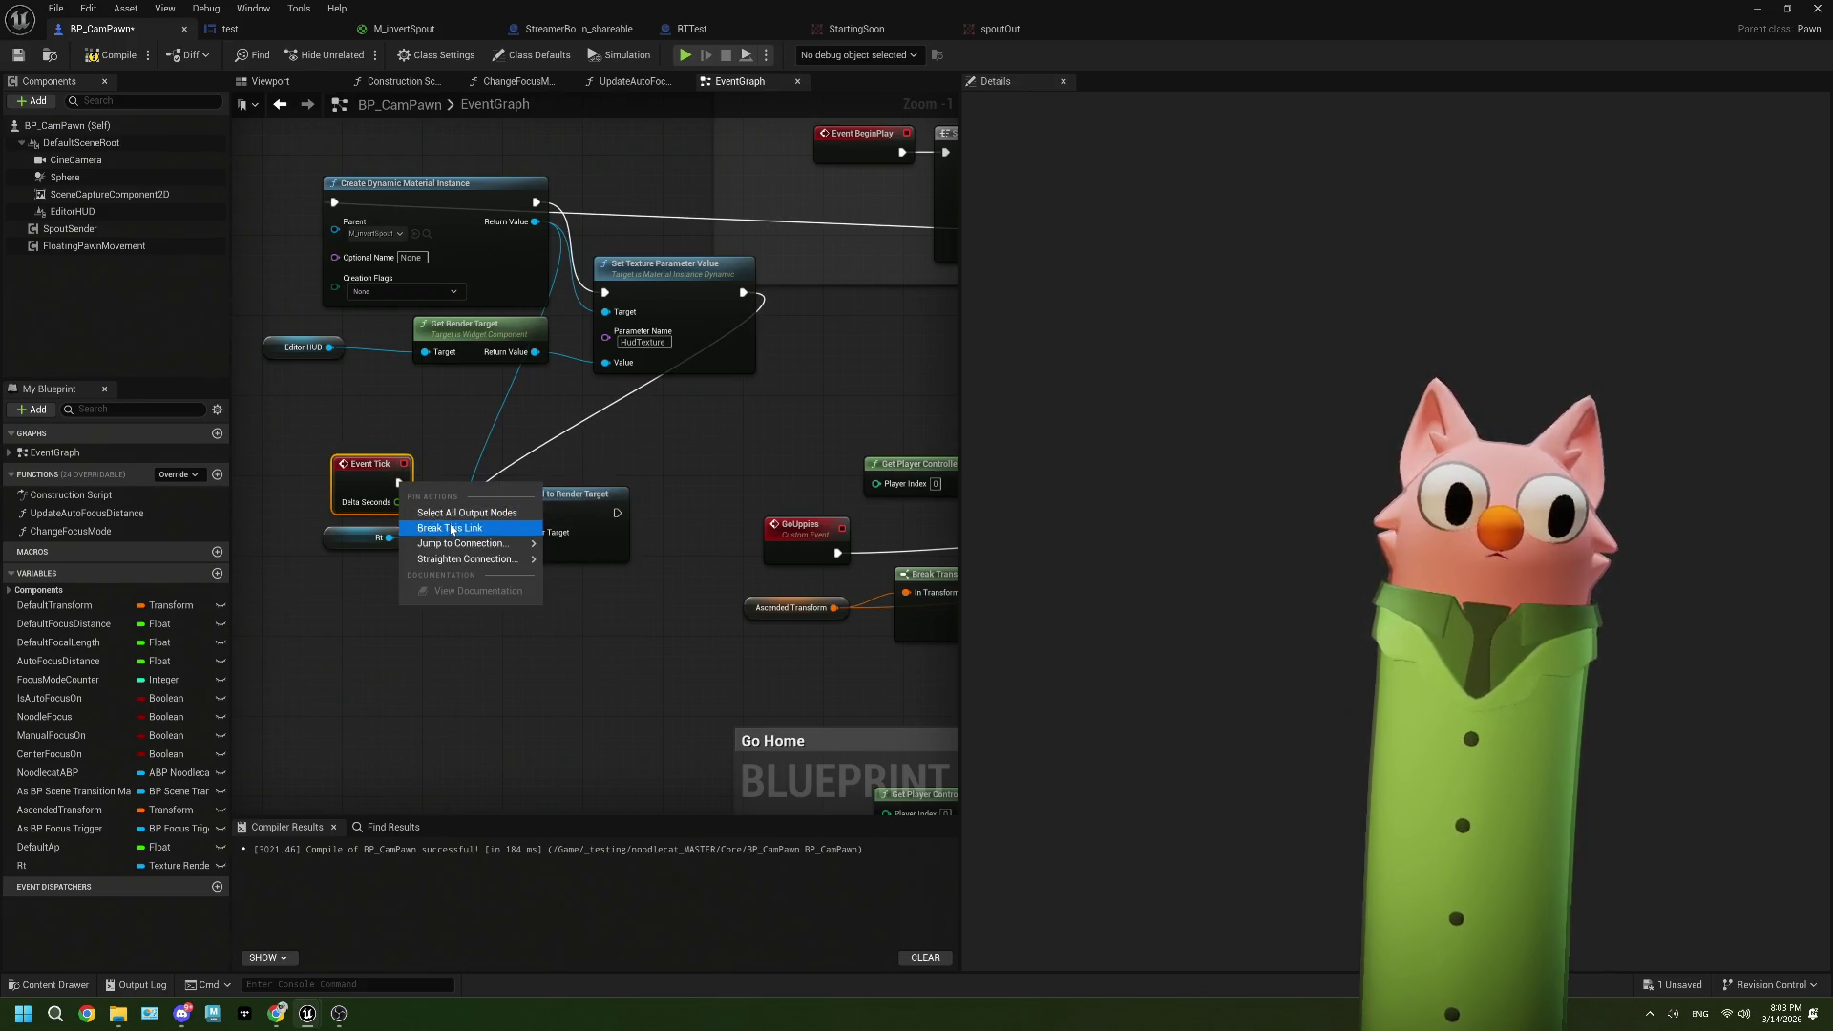
left_click(449, 528)
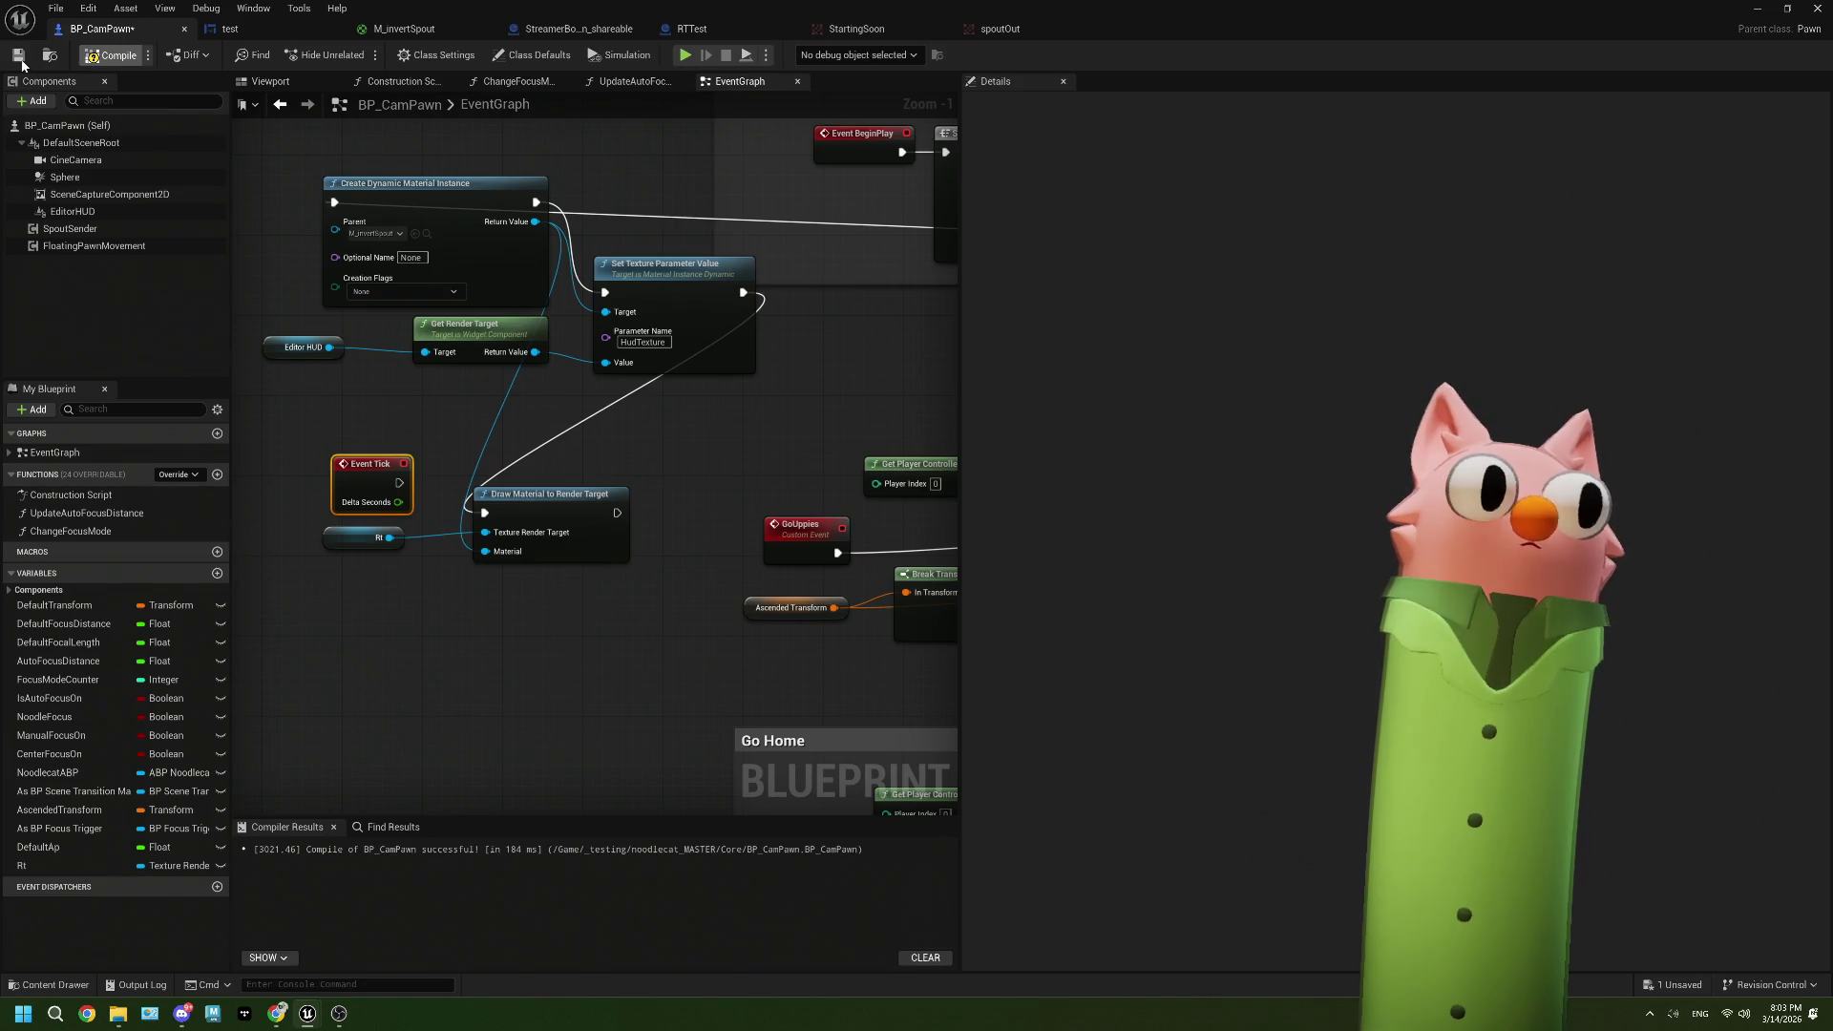
left_click(112, 55)
mouse_move(1040, 29)
left_mouse_down()
mouse_move(1098, 286)
mouse_move(1099, 435)
mouse_move(952, 7)
mouse_move(728, 358)
mouse_move(1034, 38)
left_mouse_up()
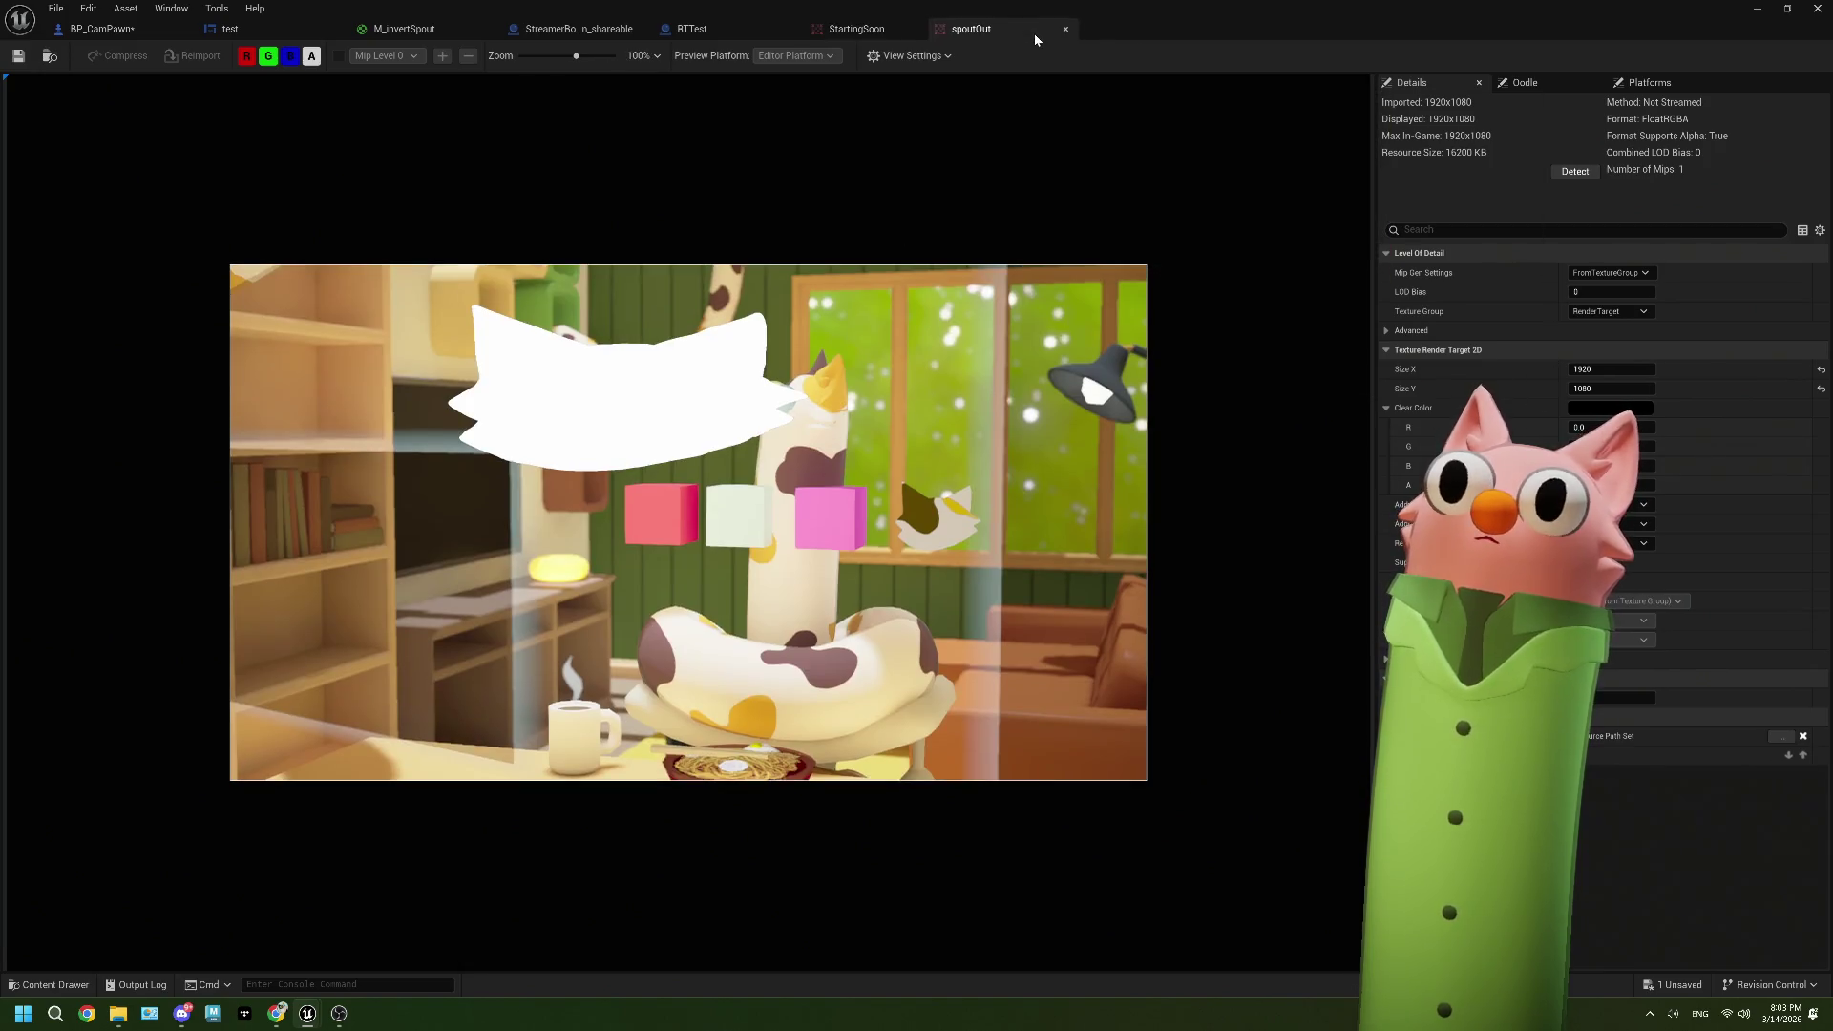
Step: Play the level to check the spoutOut preview, then stop playing and close the Message Log
left_click(1755, 11)
left_click(468, 56)
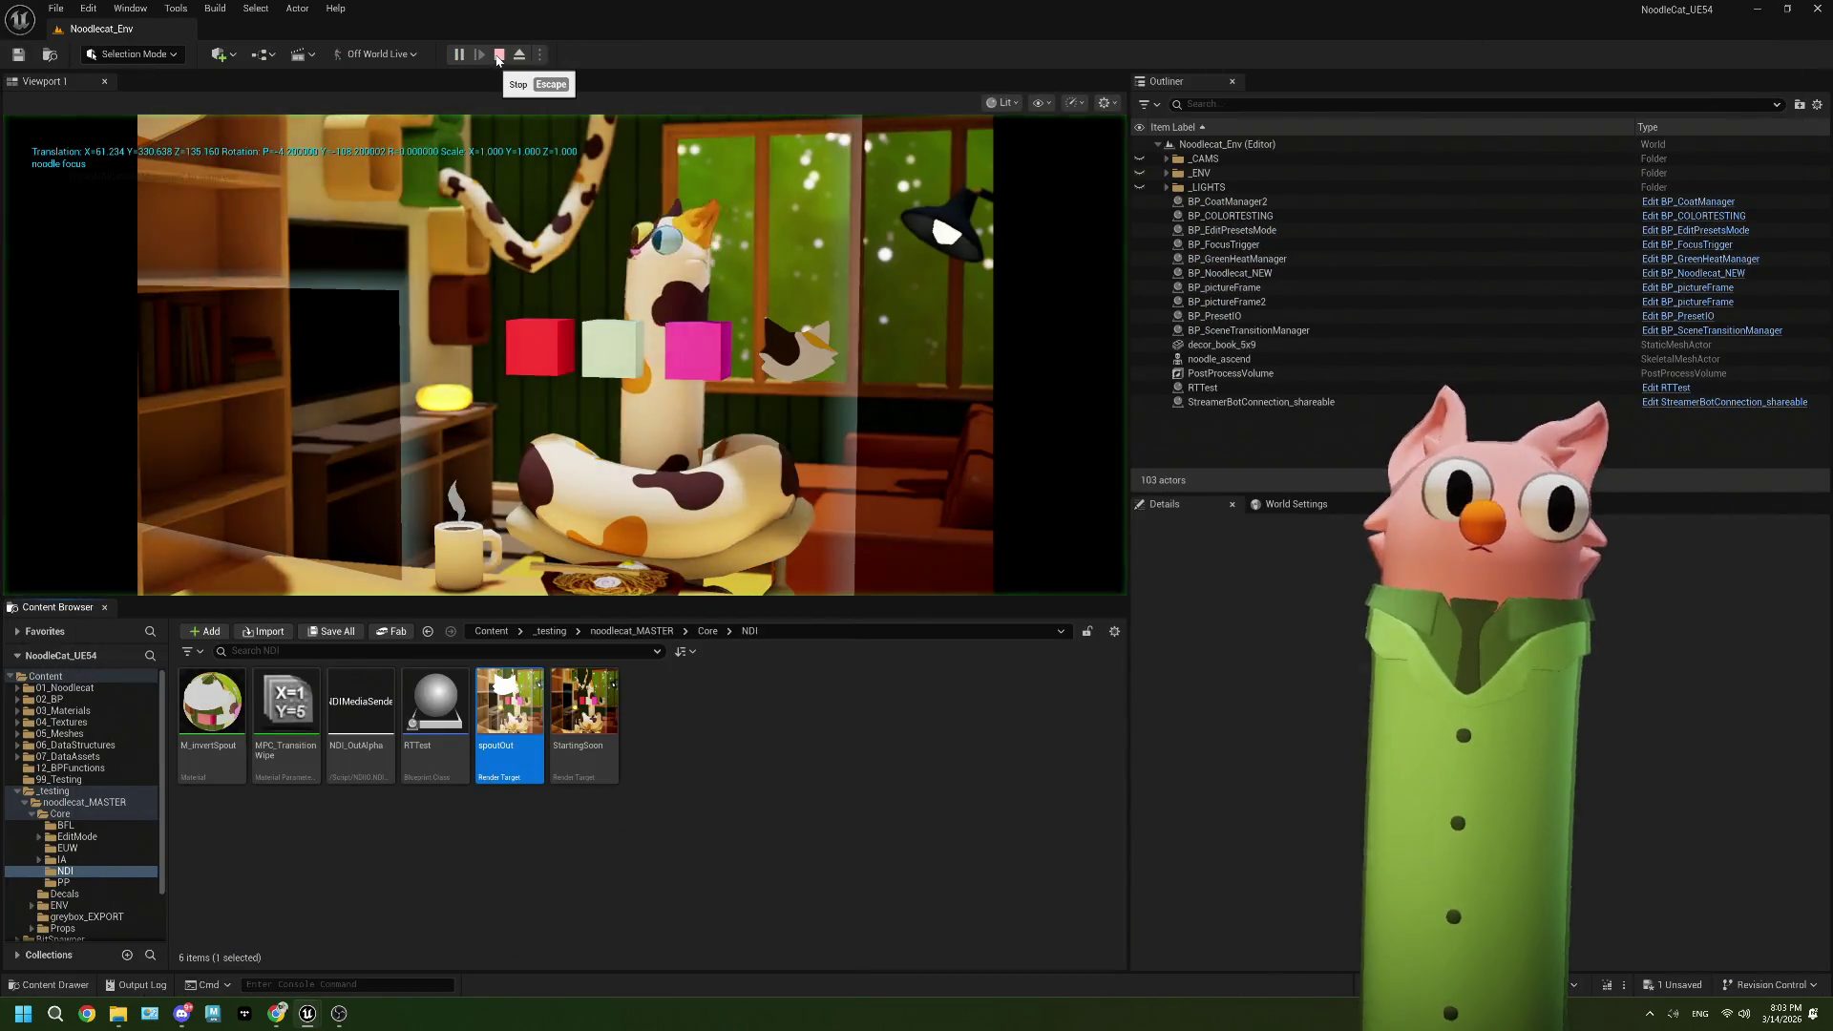
double_click(518, 711)
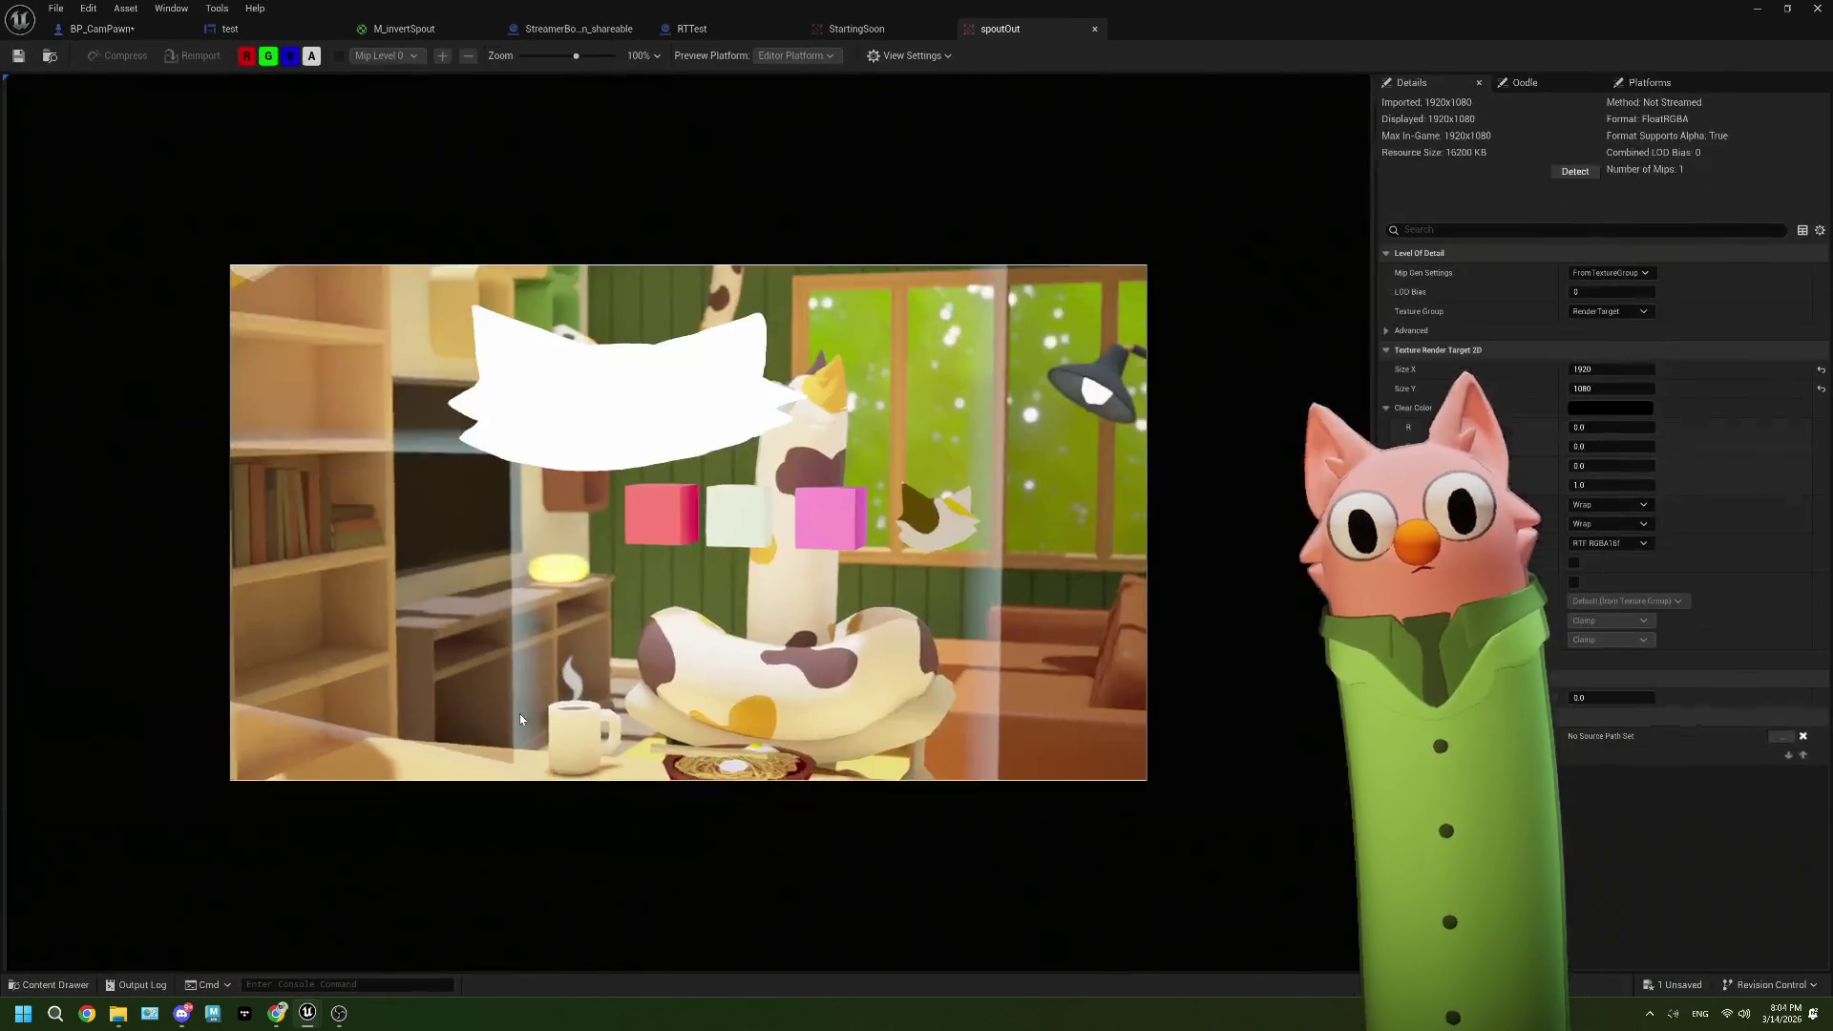
left_click(1763, 9)
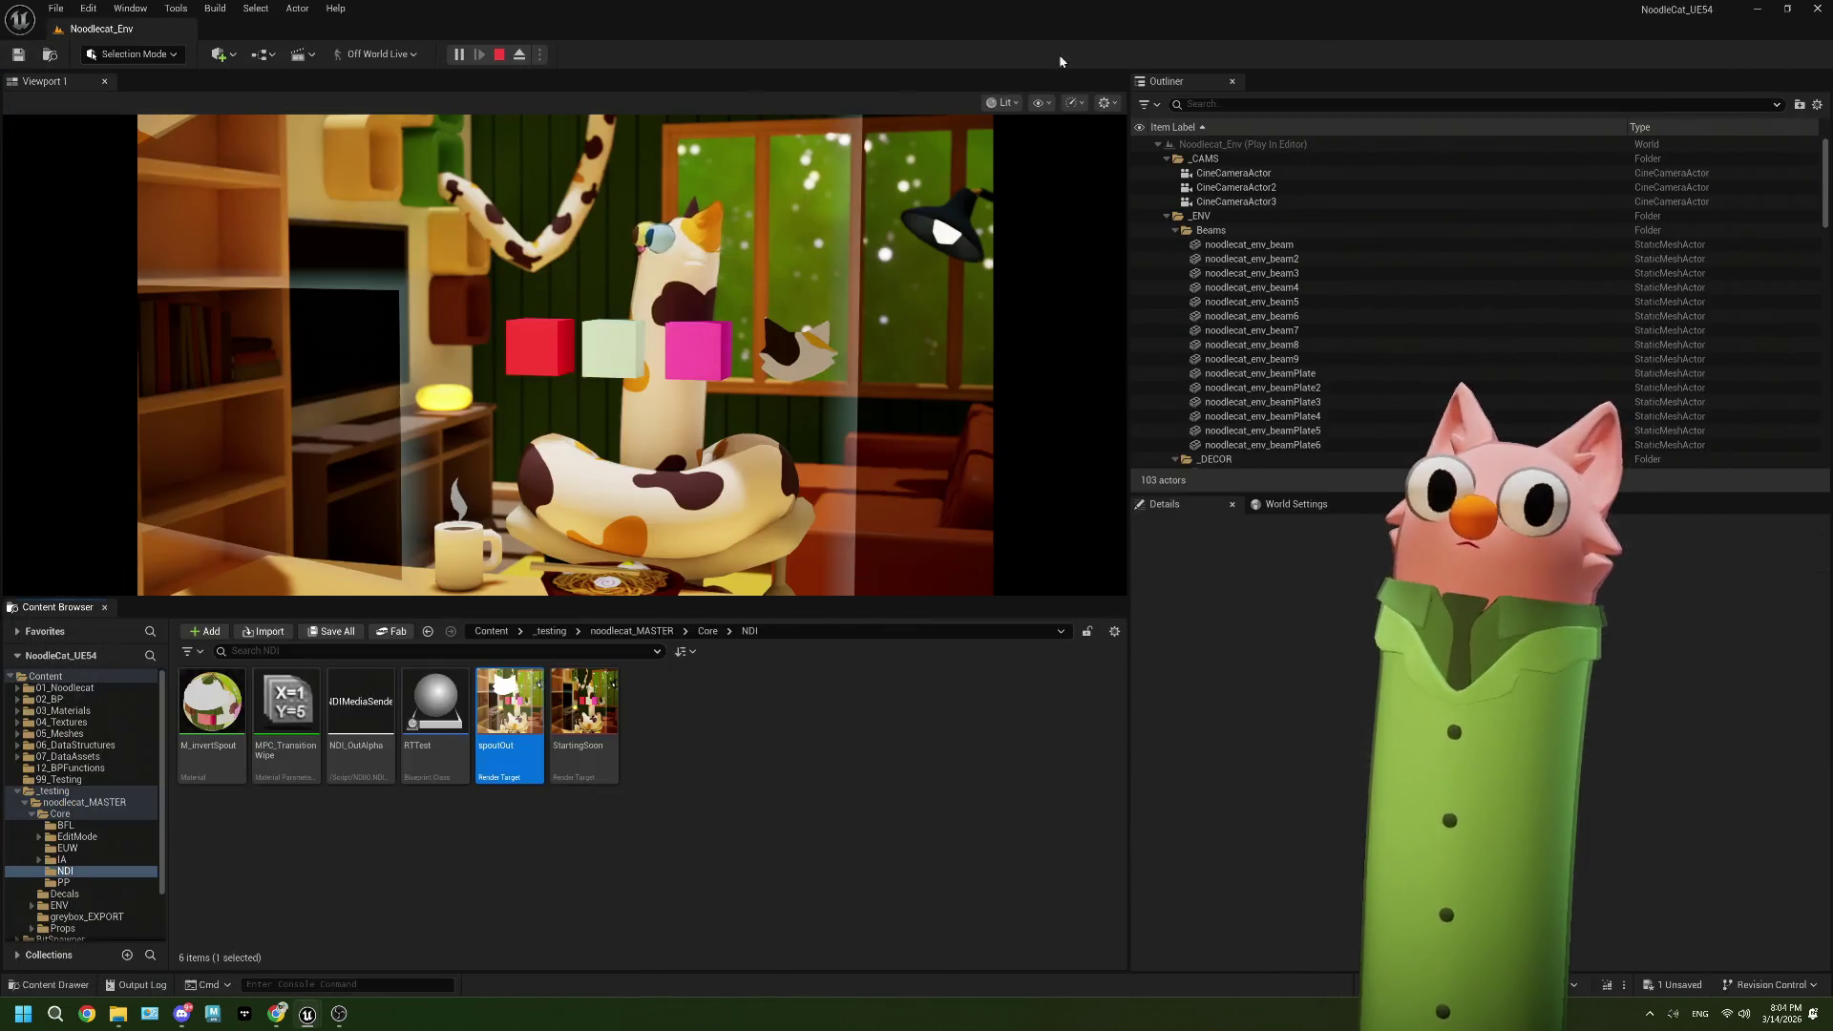
key("Escape")
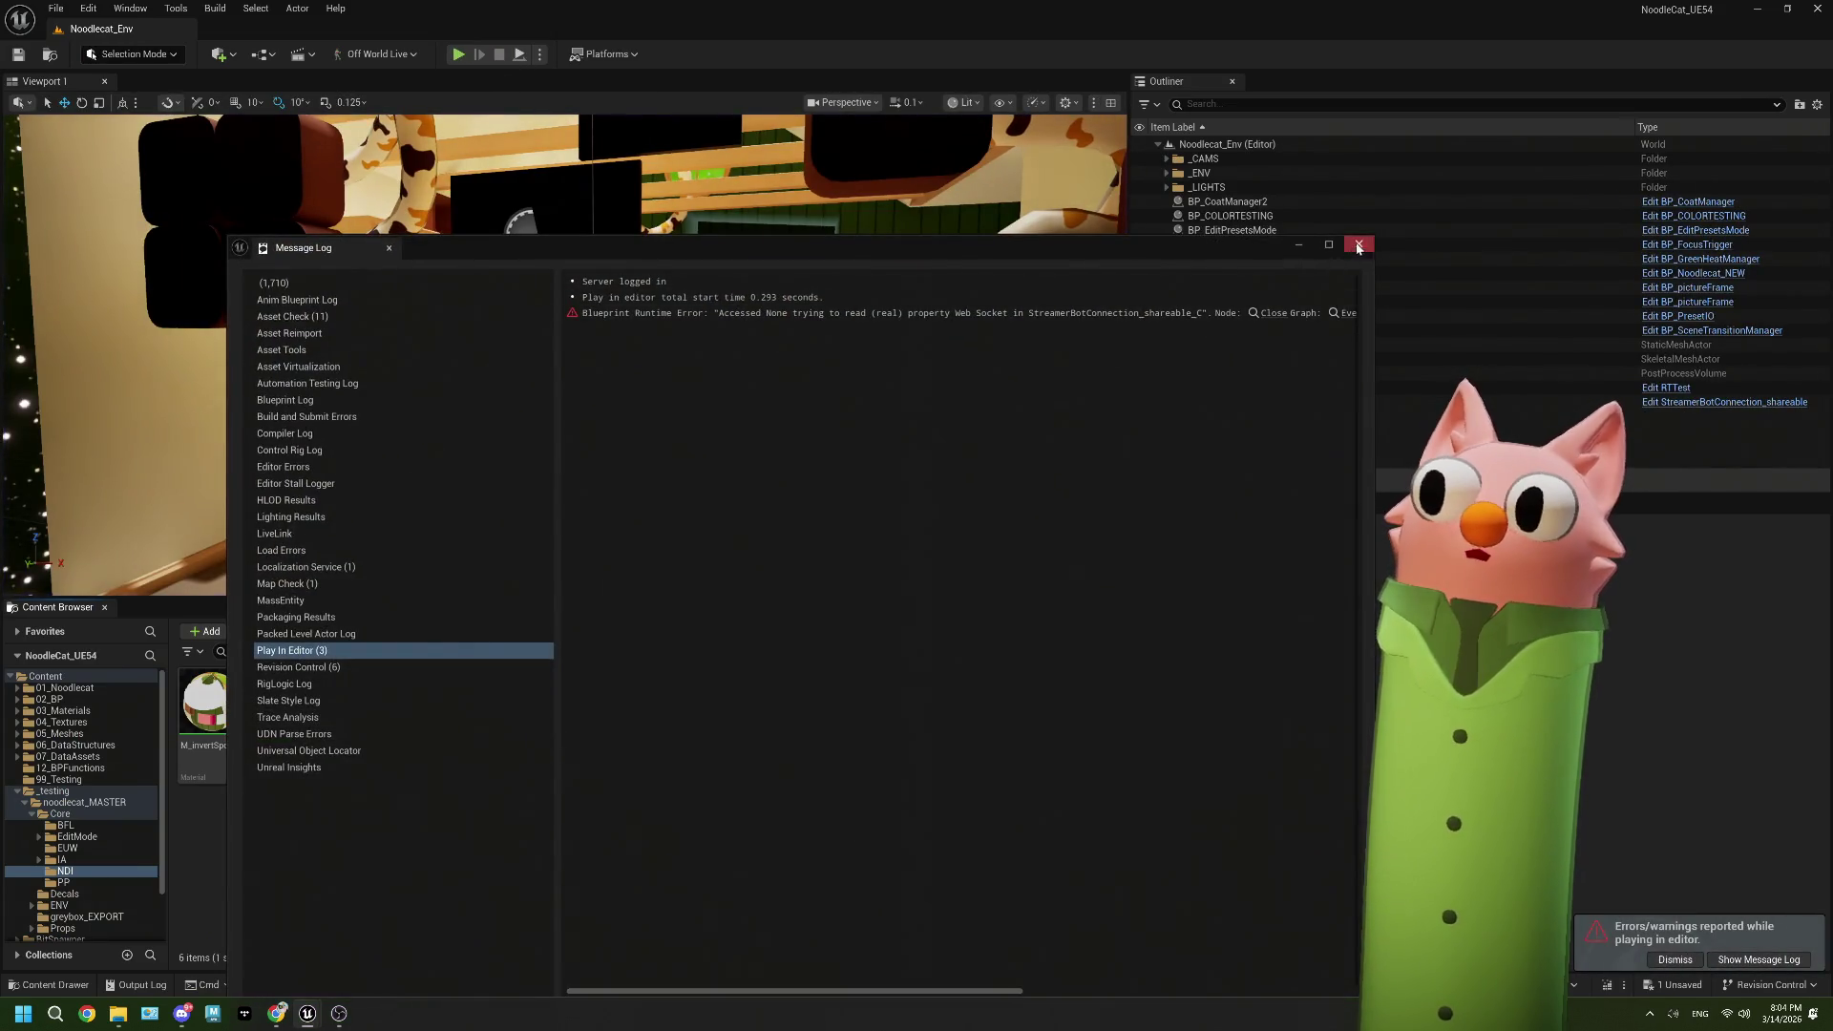
left_click(1358, 246)
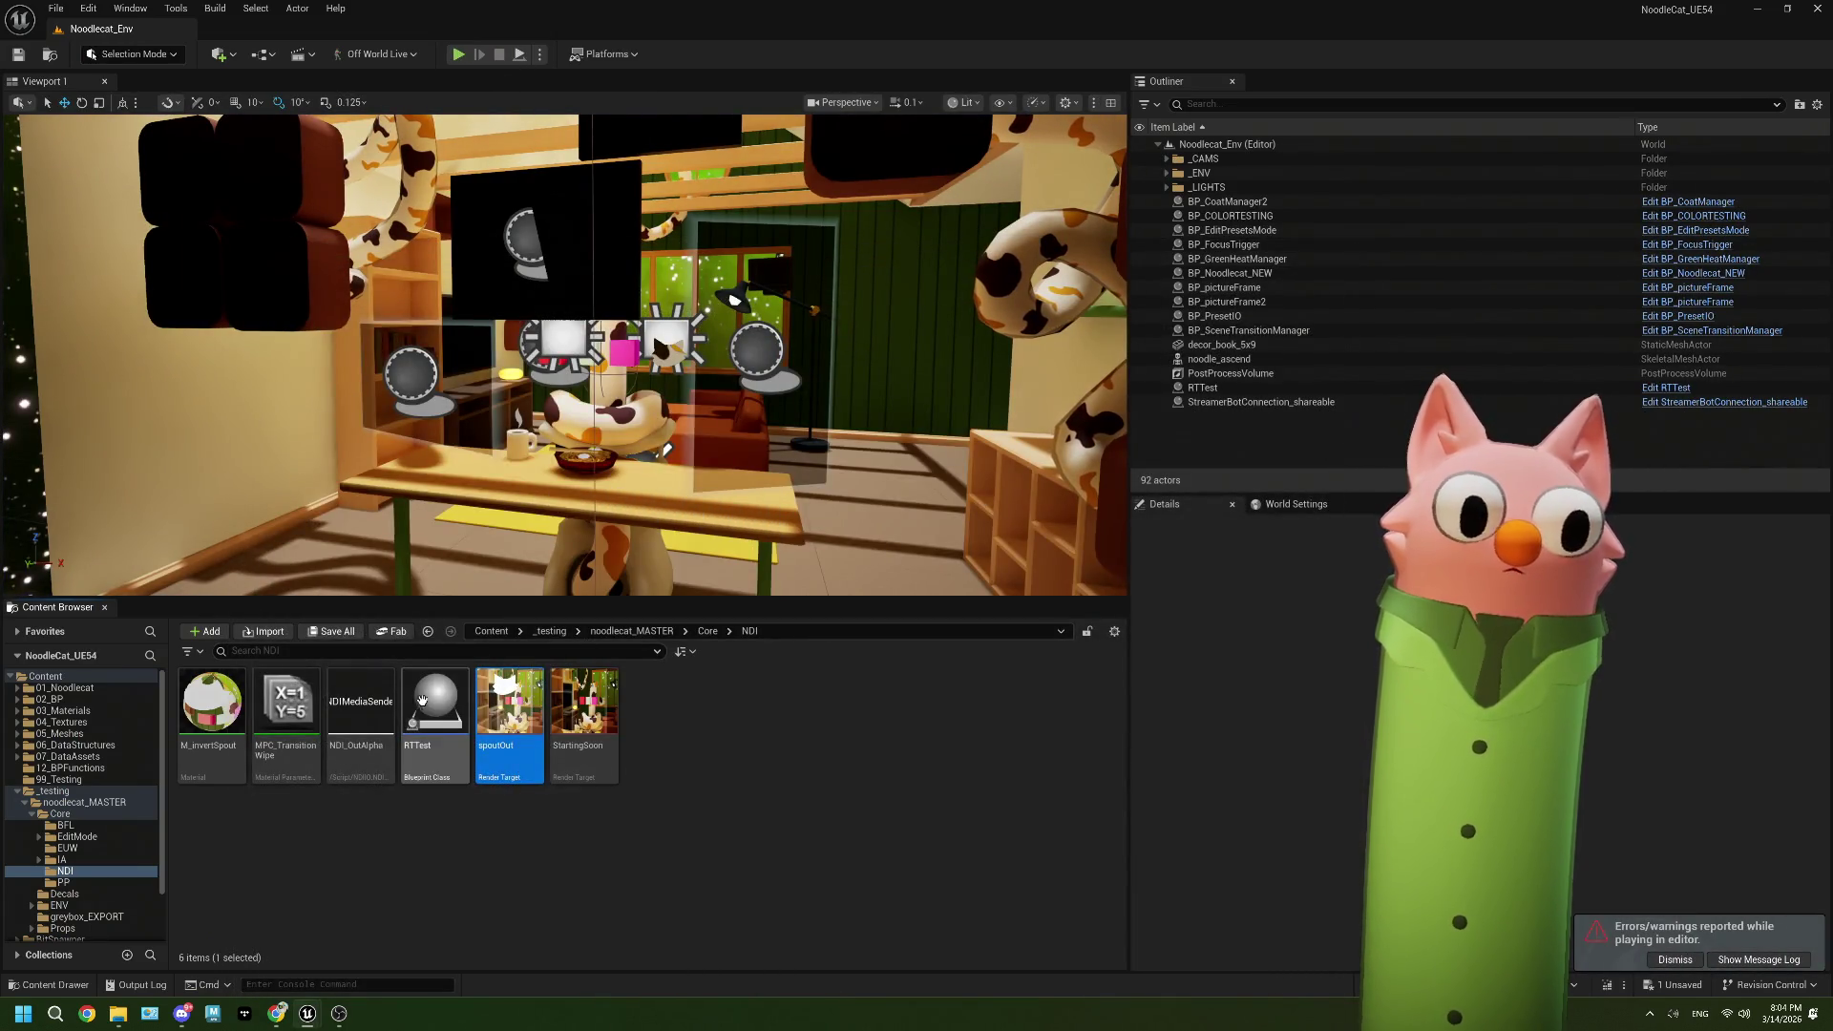
Step: Browse to Core/EditMode, open the test widget, and inspect BP_CamPawn's Rt render target variable
left_click(707, 632)
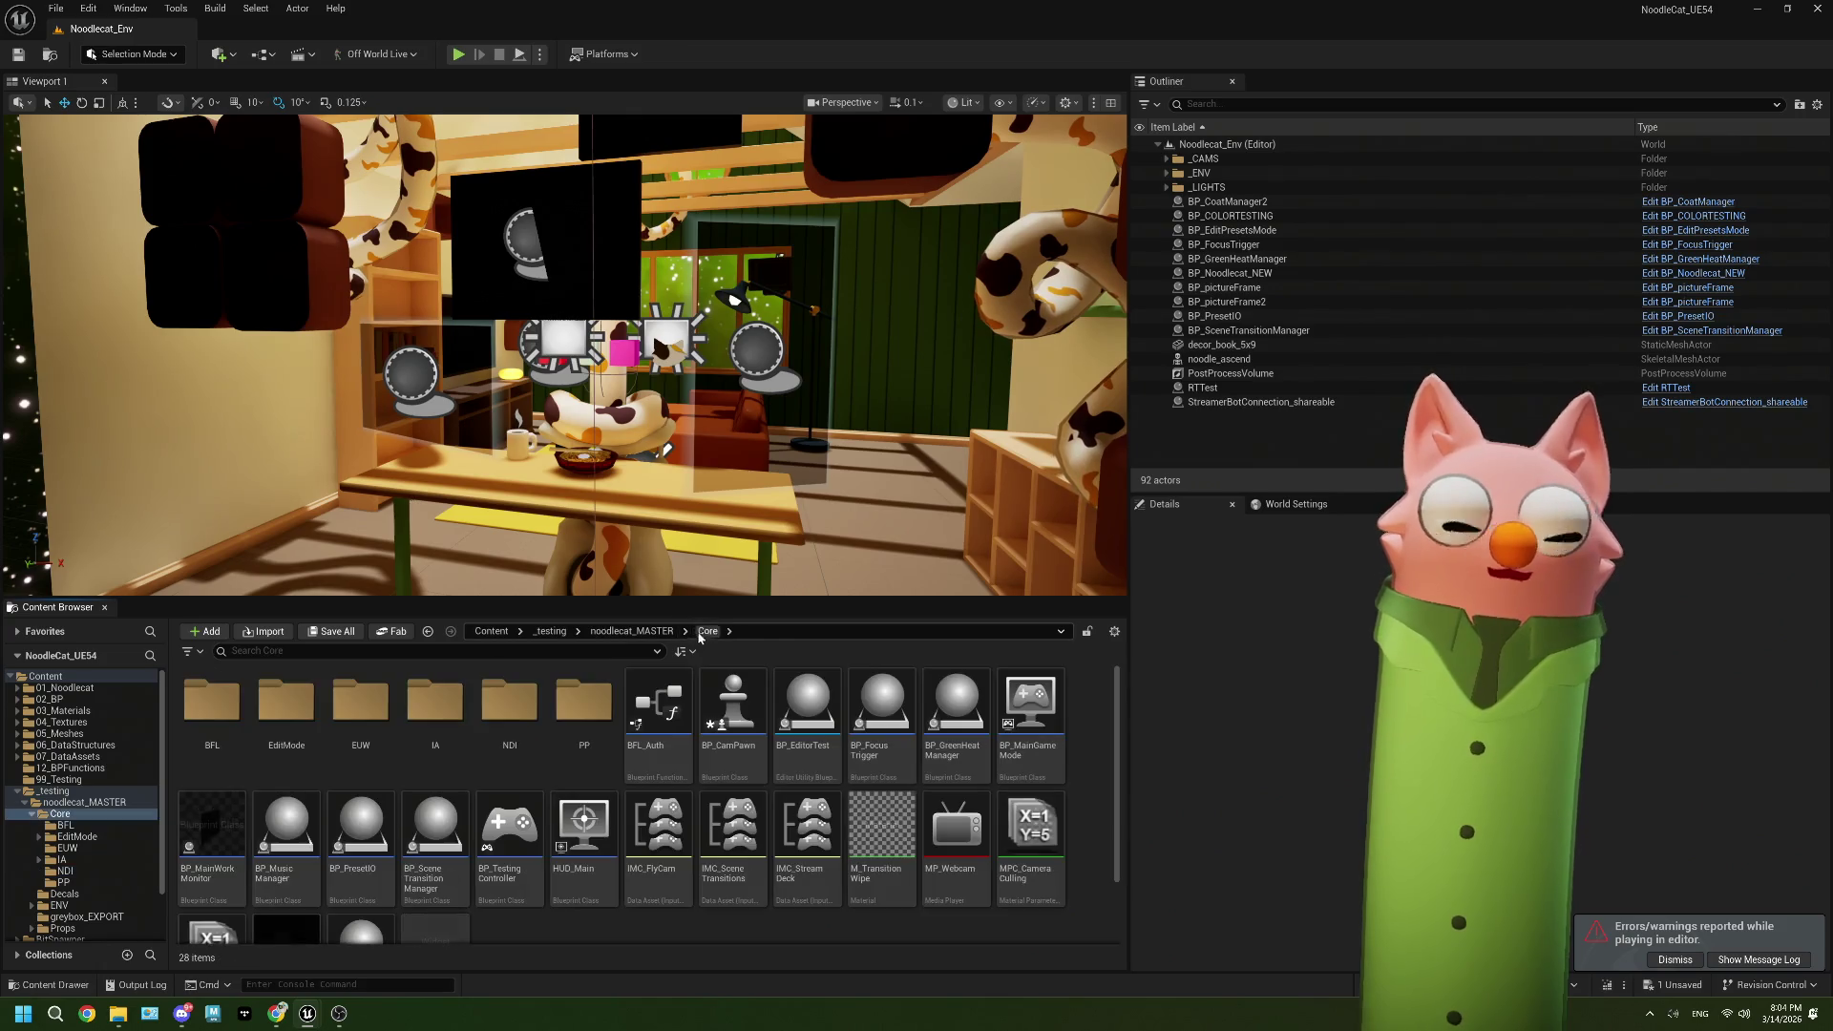
double_click(260, 719)
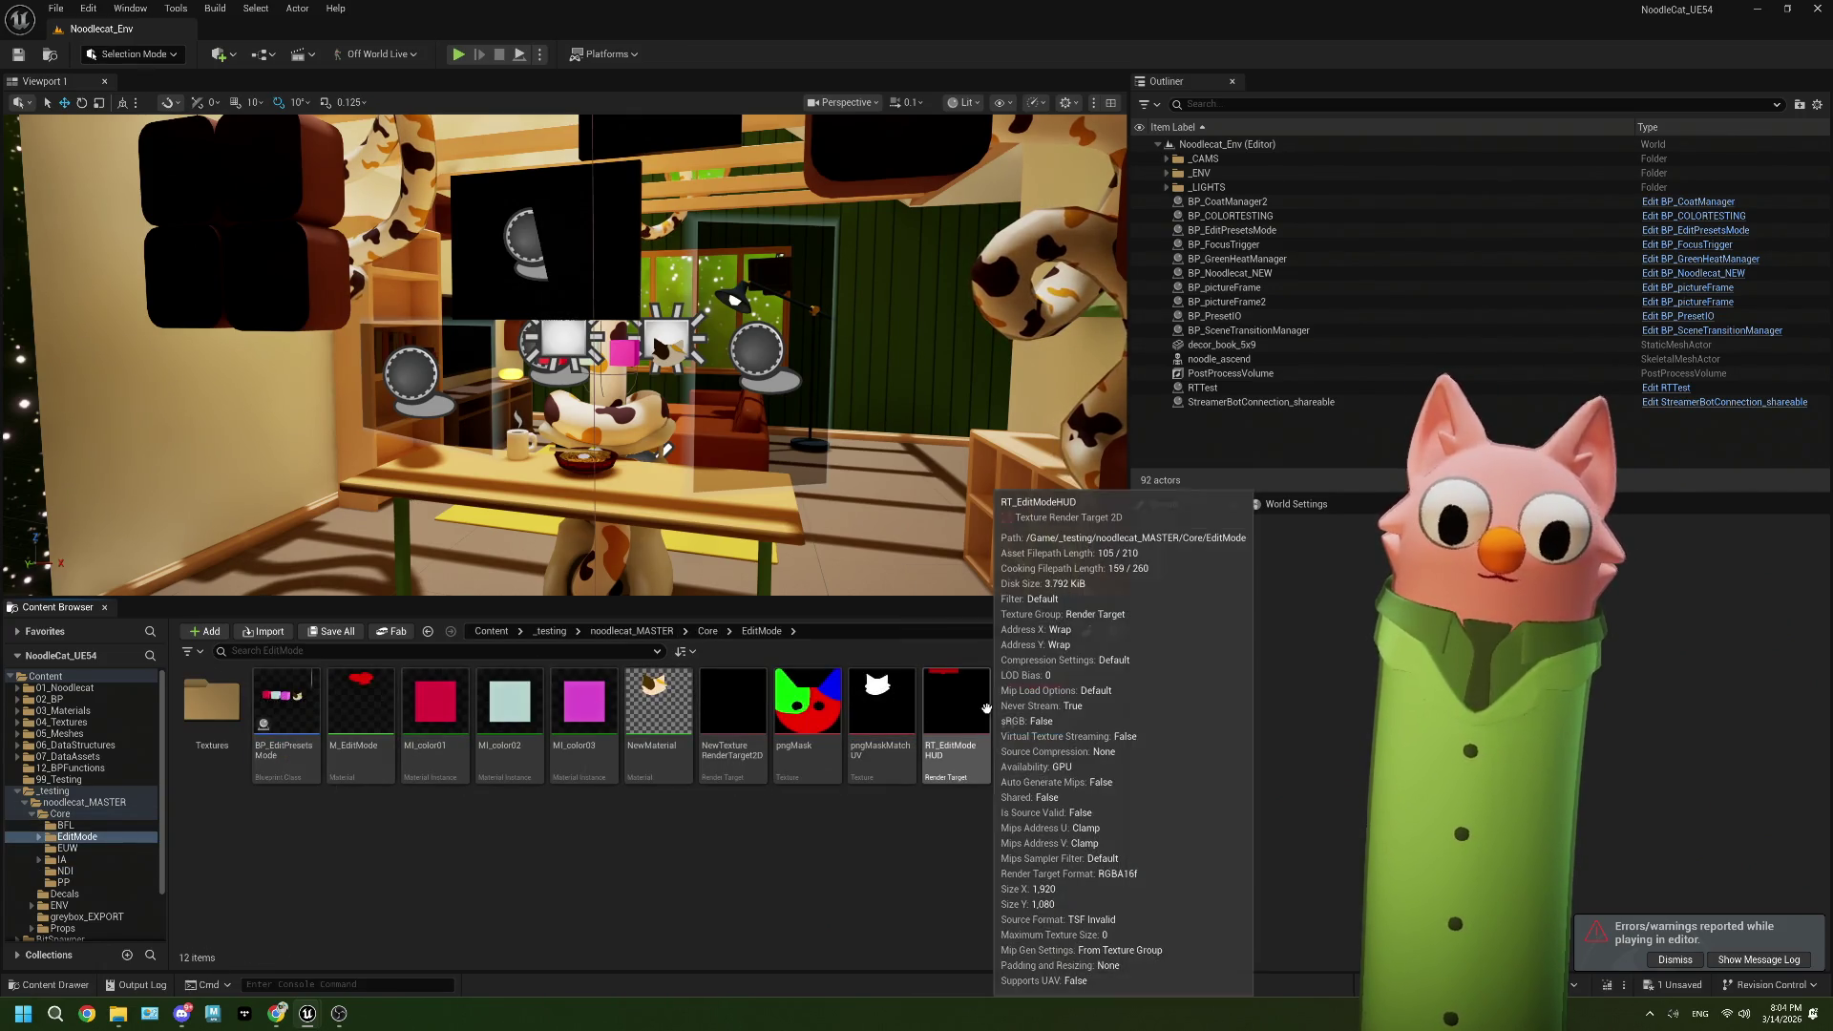
double_click(1029, 707)
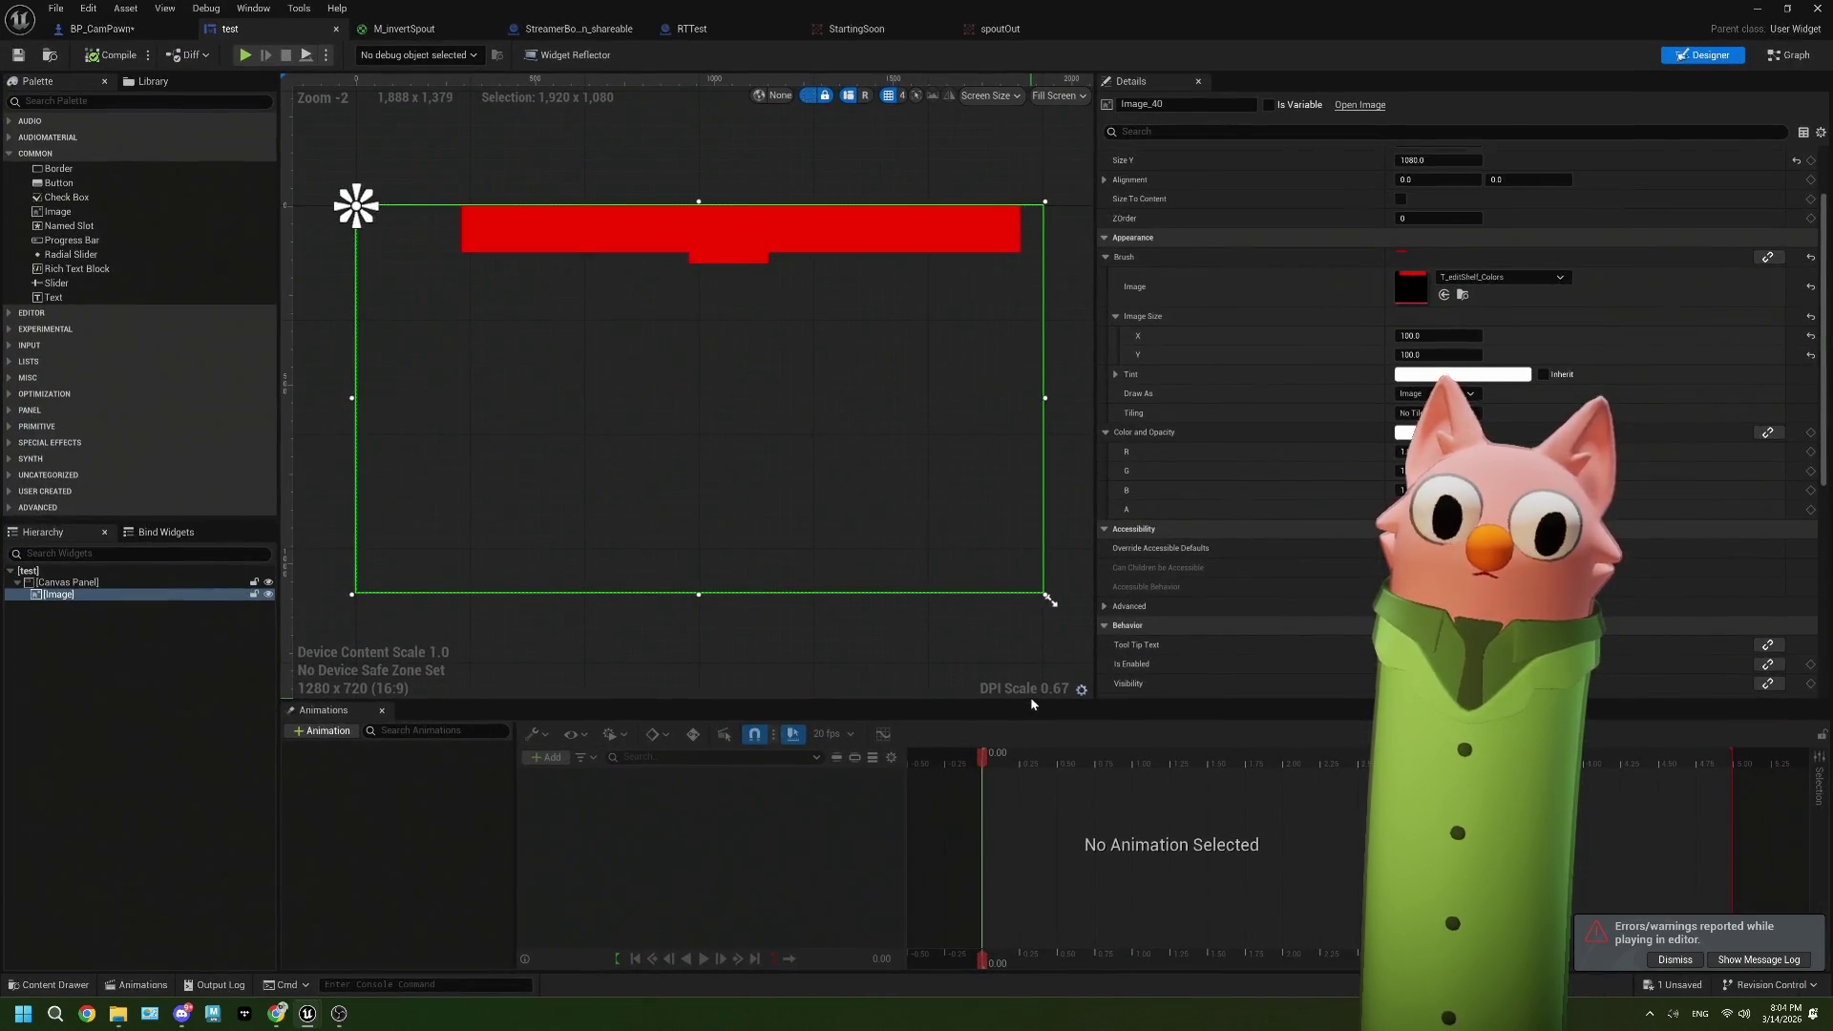
left_click(133, 28)
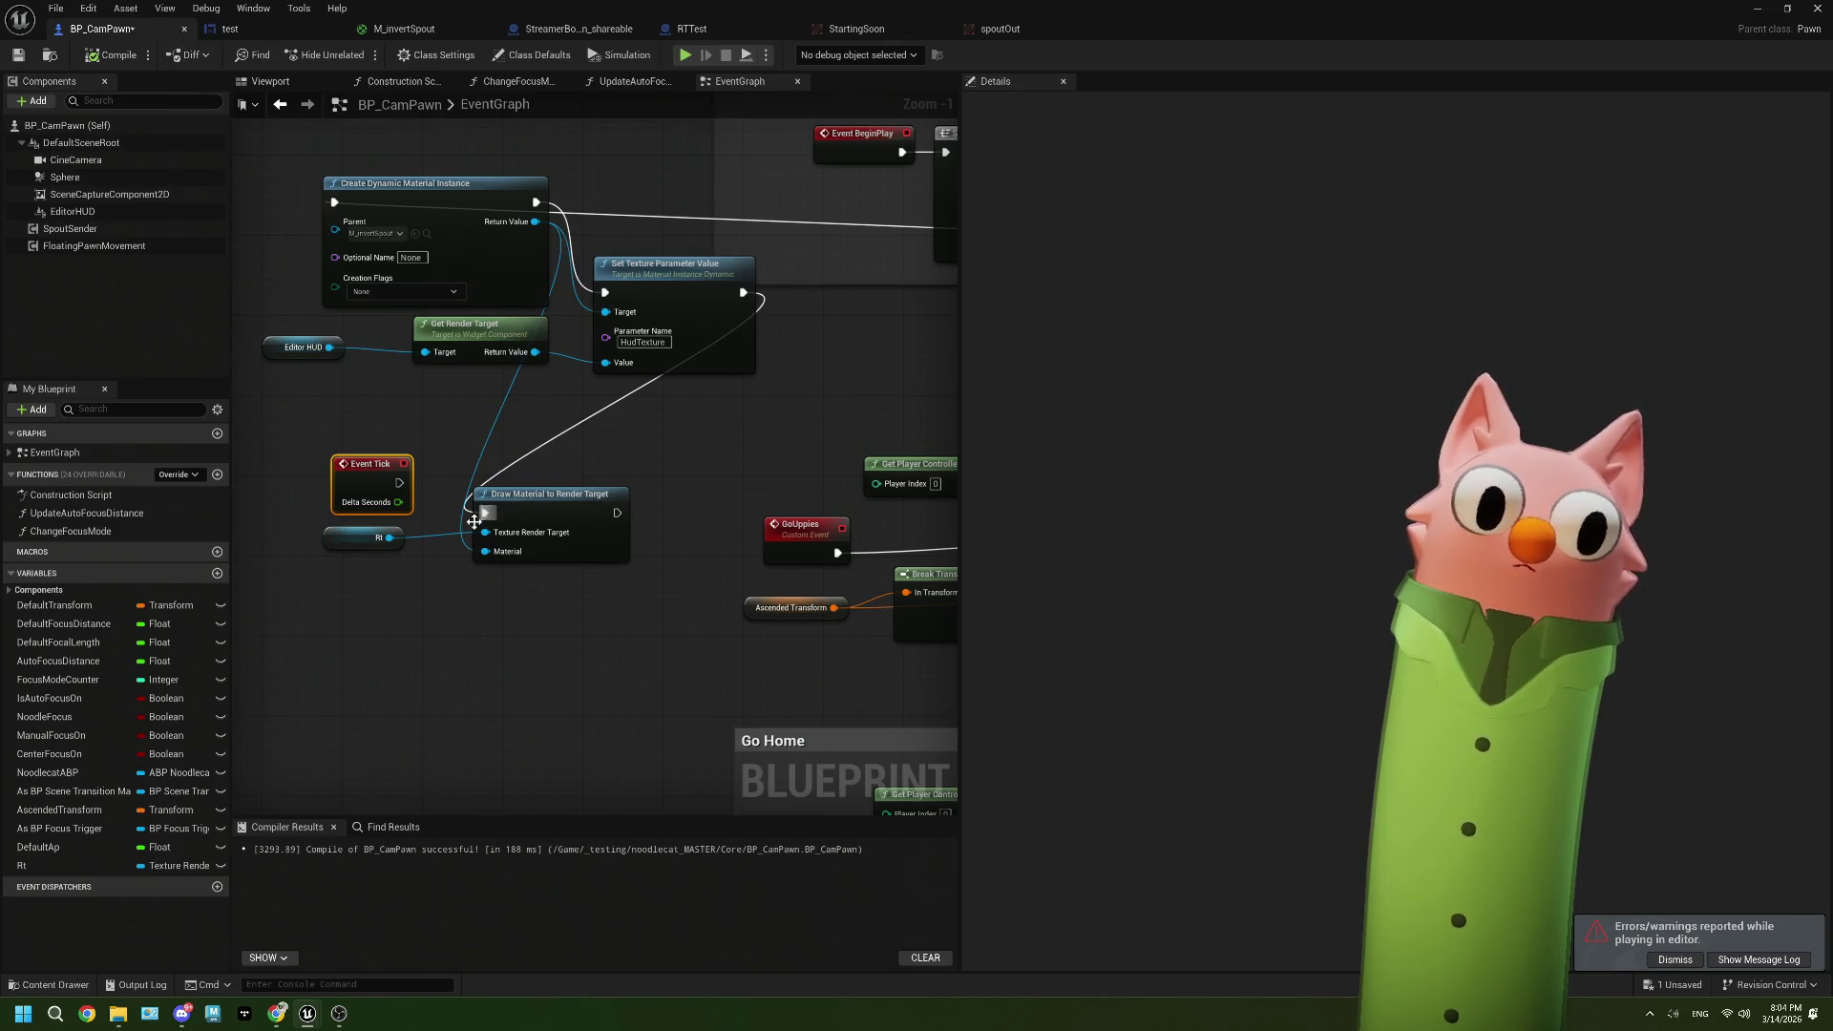
left_click(368, 538)
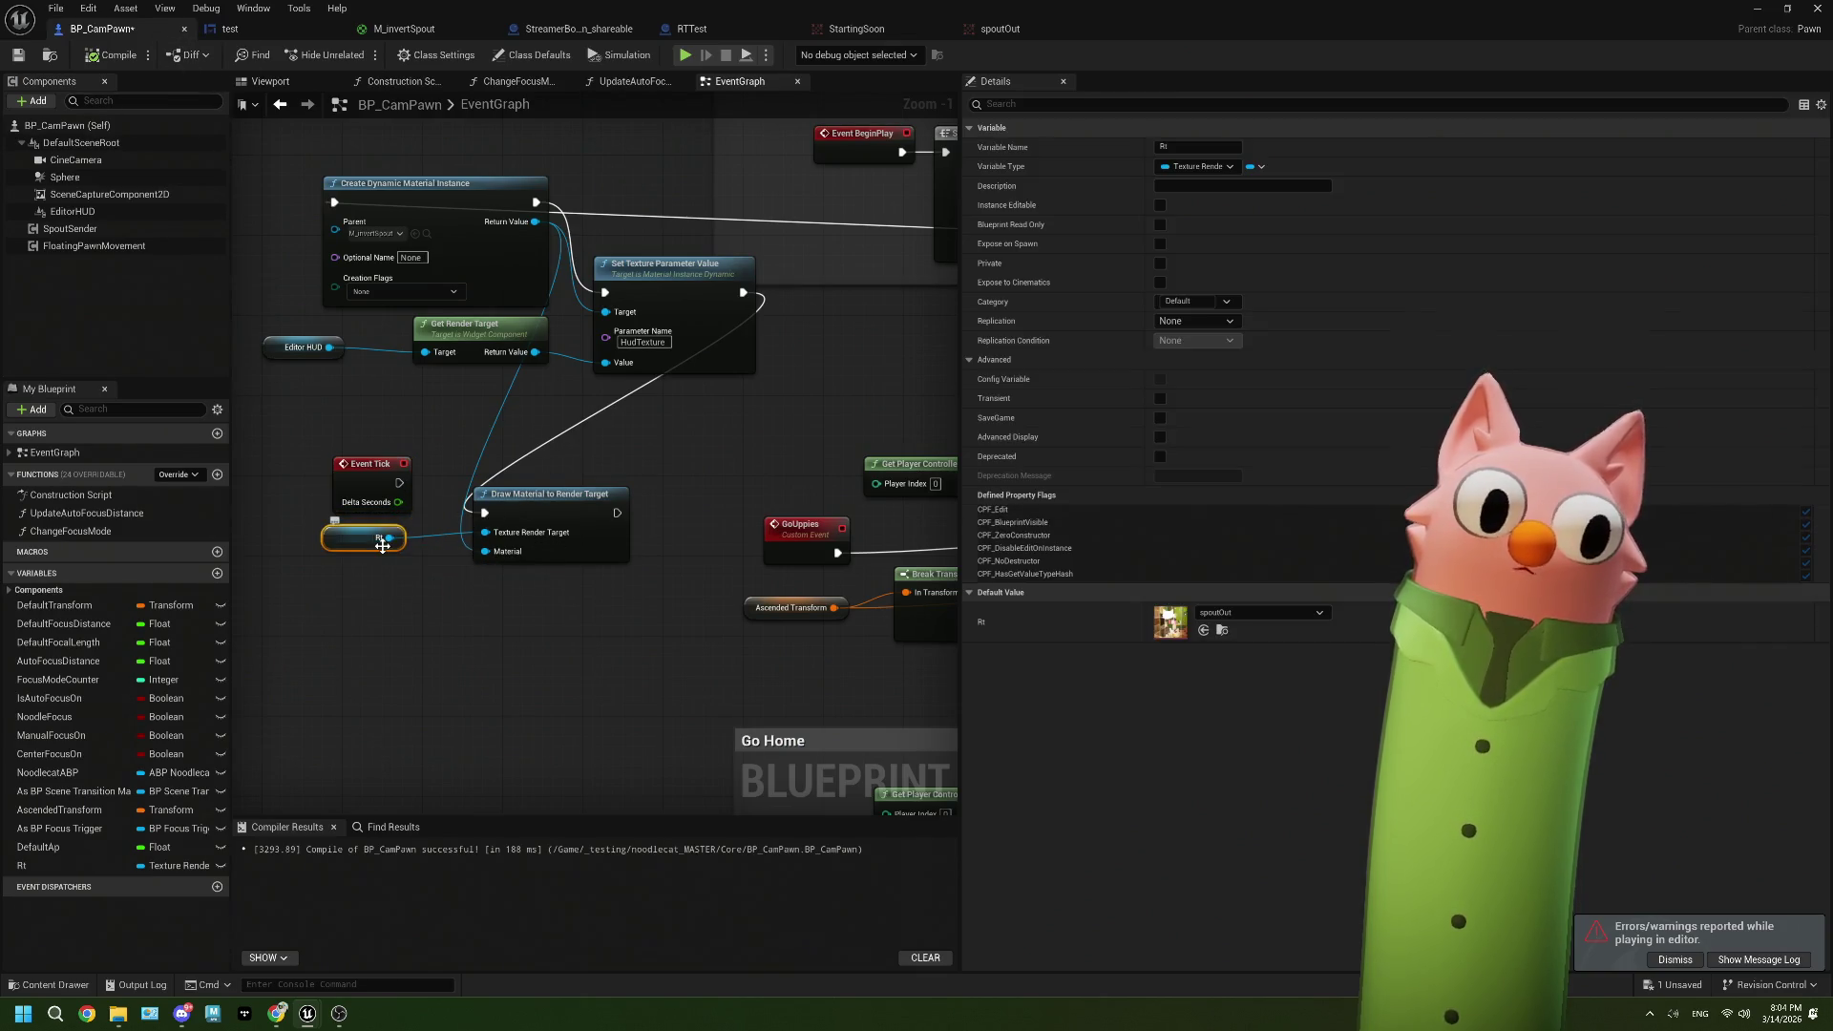
Step: Toggle the spoutOut preview's R, G, B channels to view alpha alone, then restore full colour
left_click(1002, 30)
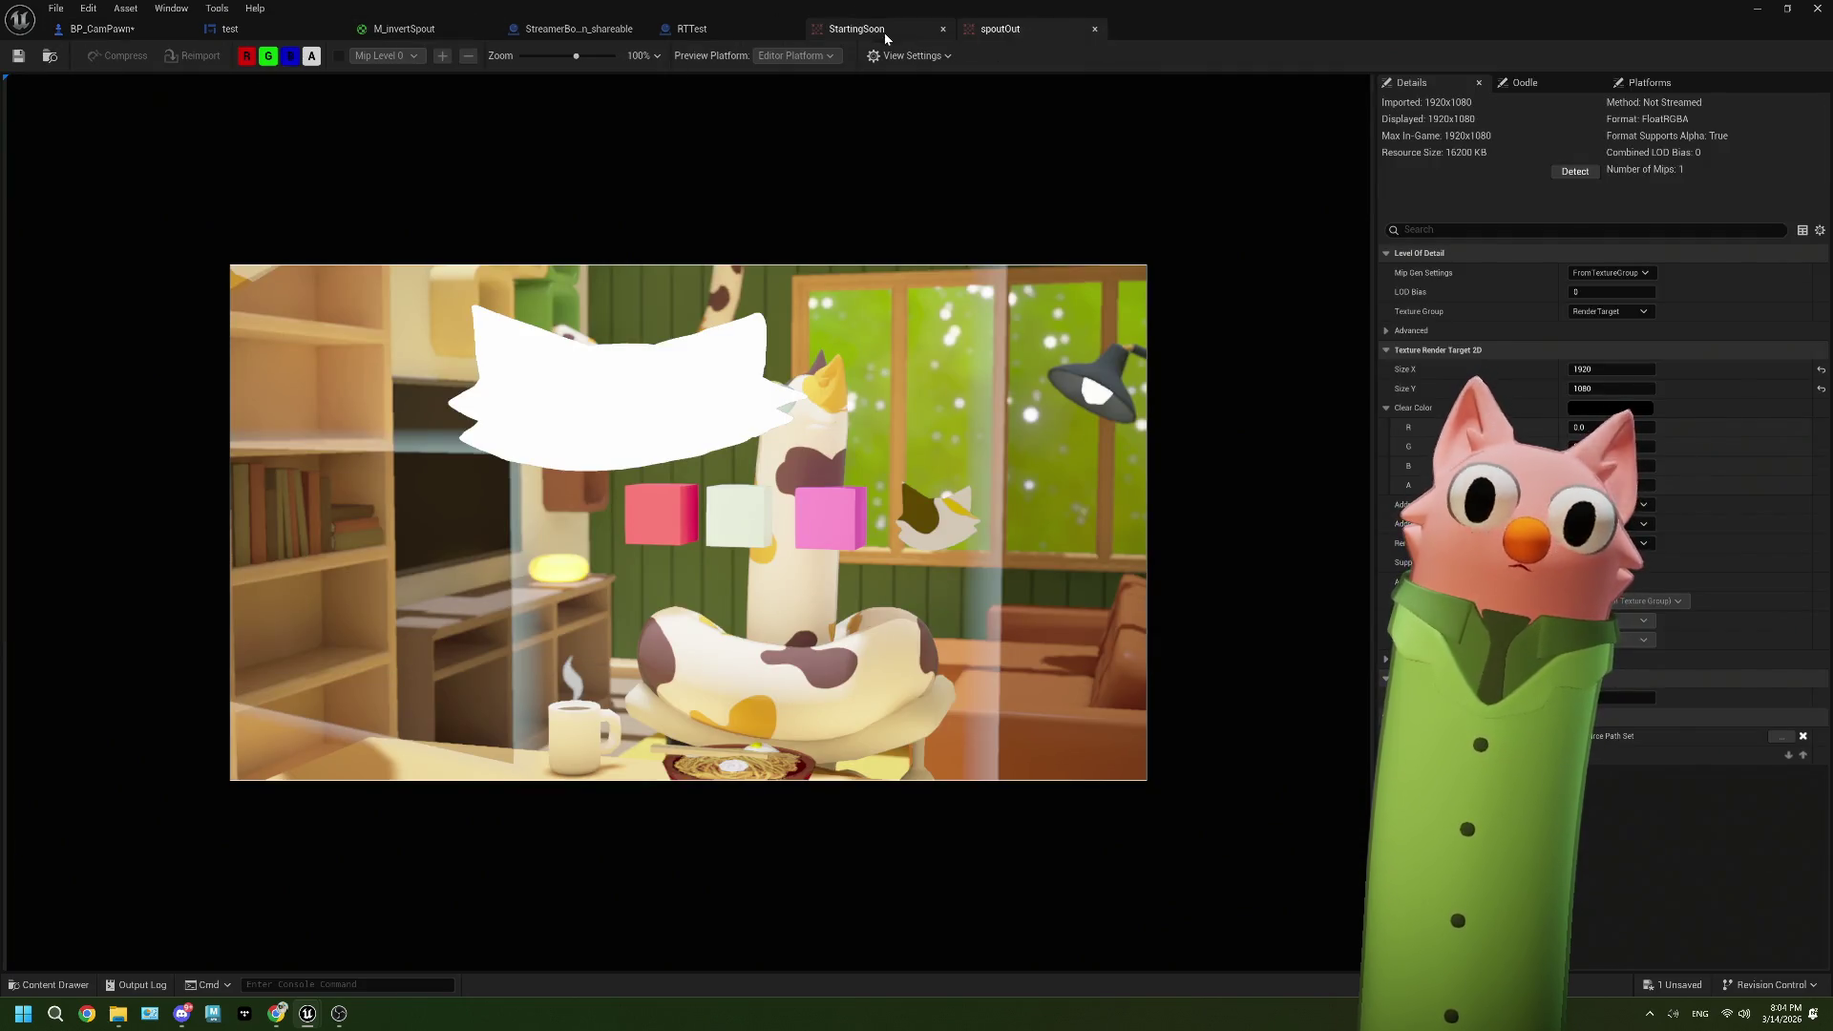
left_click(289, 55)
left_click(269, 56)
left_click(247, 56)
left_click(247, 55)
left_click(246, 55)
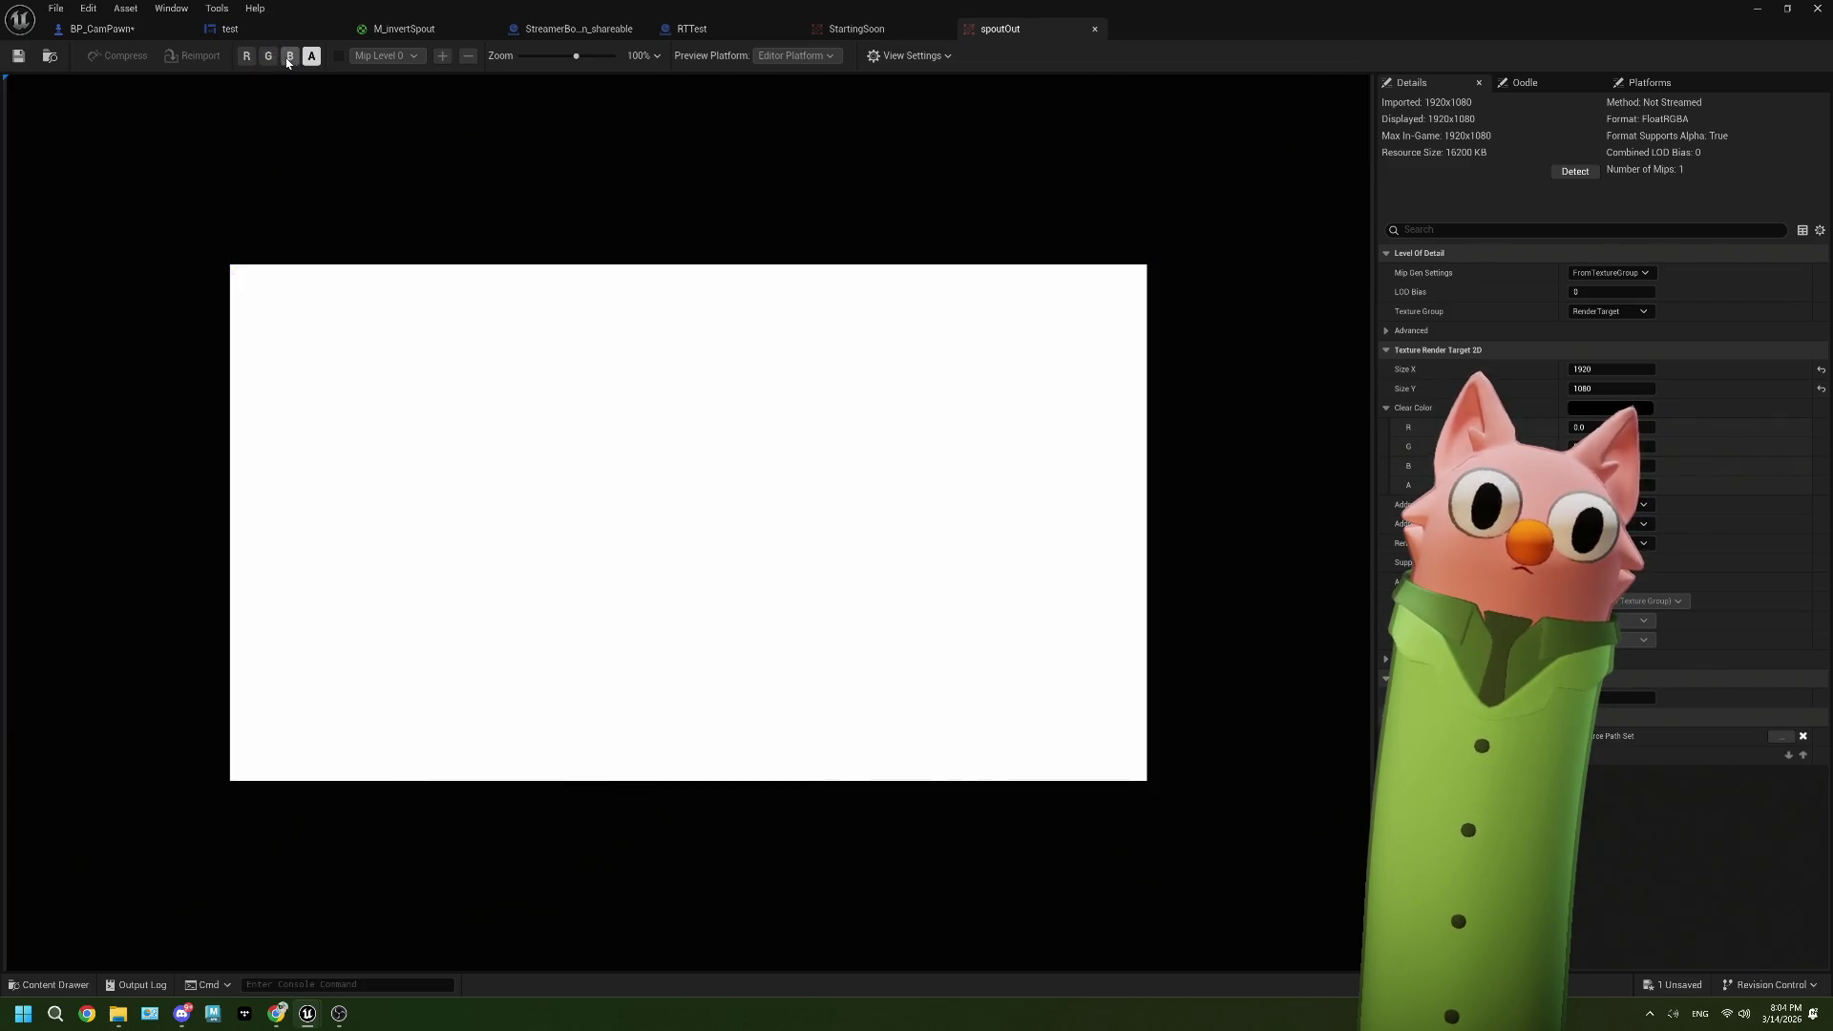
left_click(289, 56)
left_click(268, 56)
left_click(247, 56)
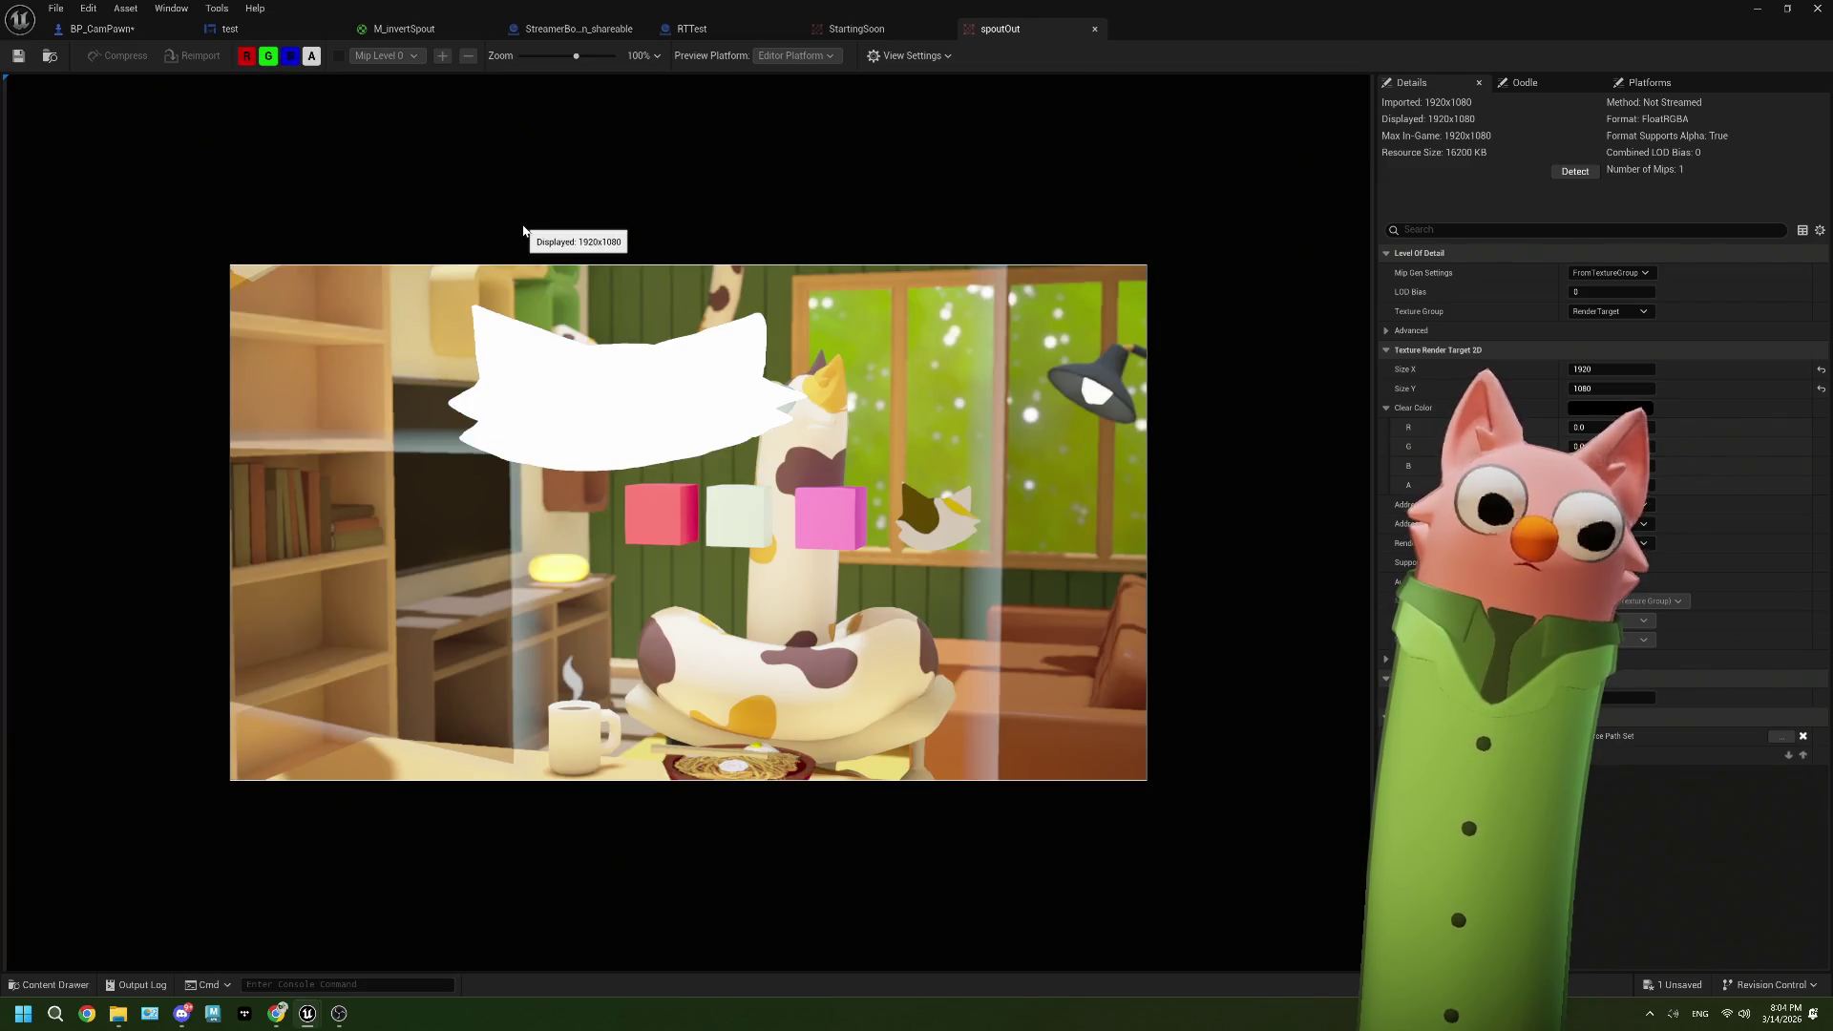
left_click(401, 28)
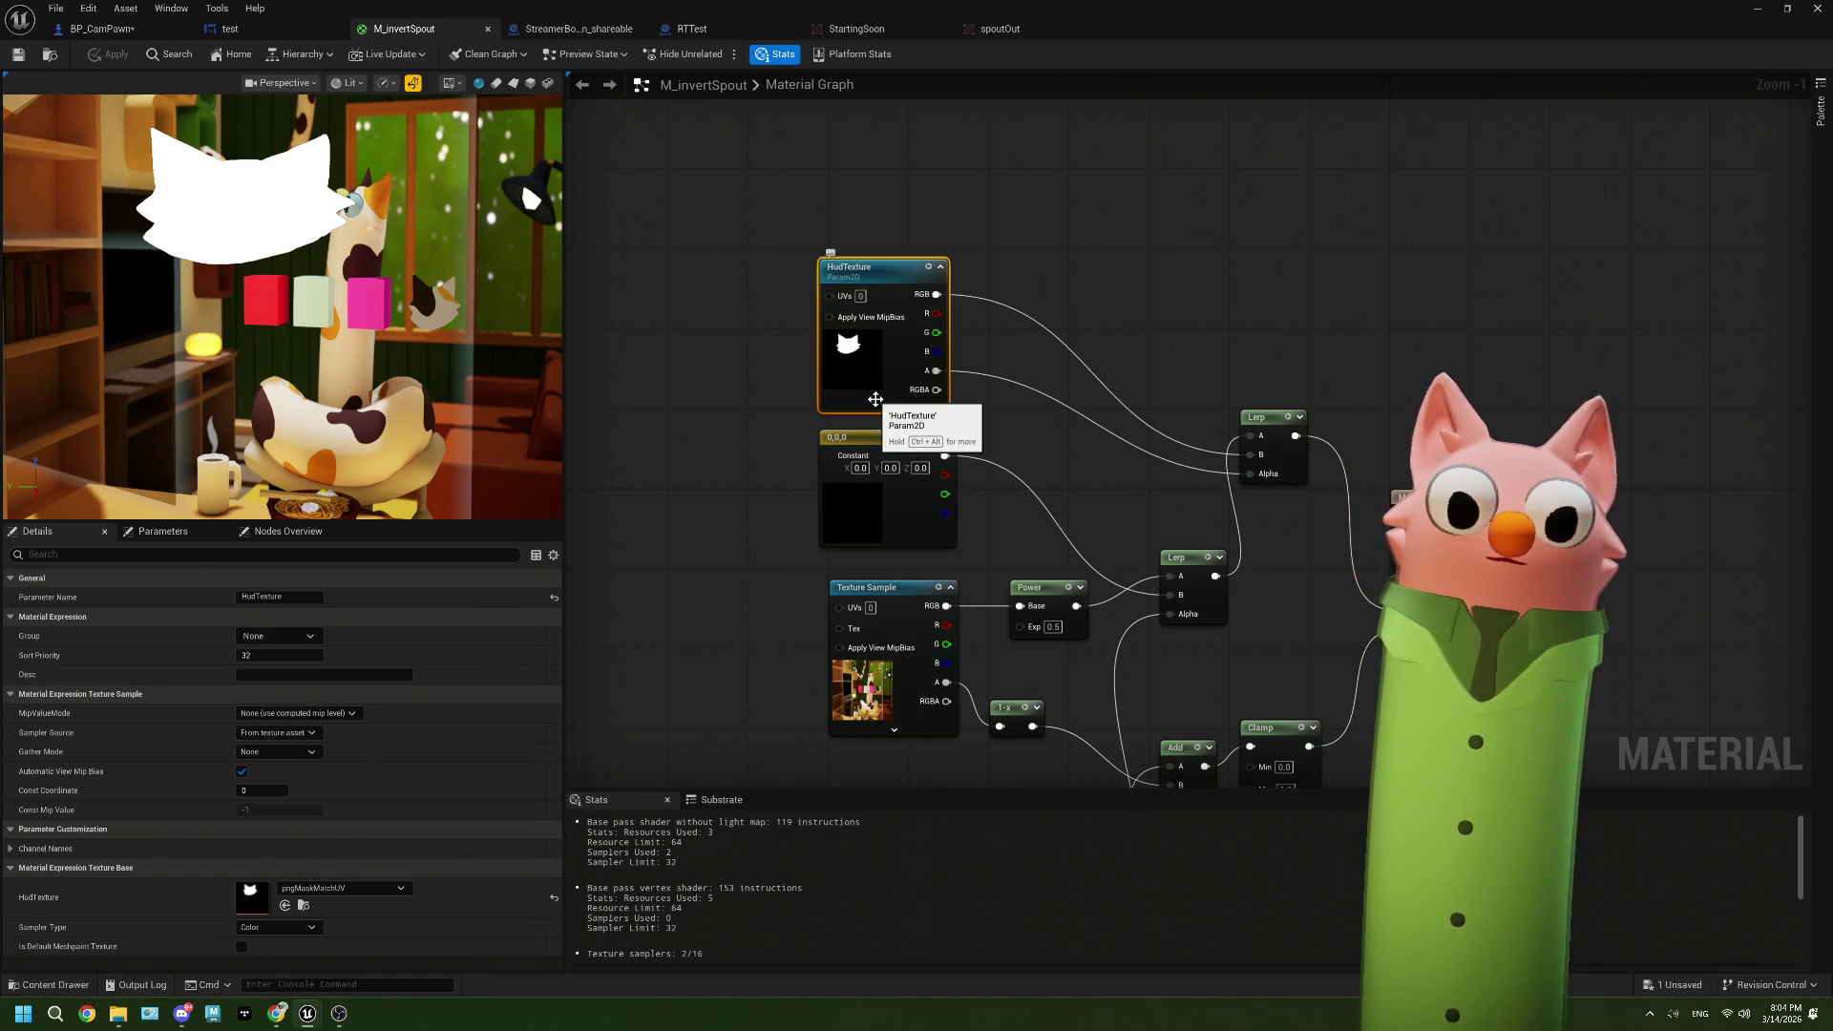
Step: Add a test TextureSampleParameter2D 'Param' wired into the Lerp's B and Alpha, and save M_invertSpout
right_click(697, 319)
type("texture")
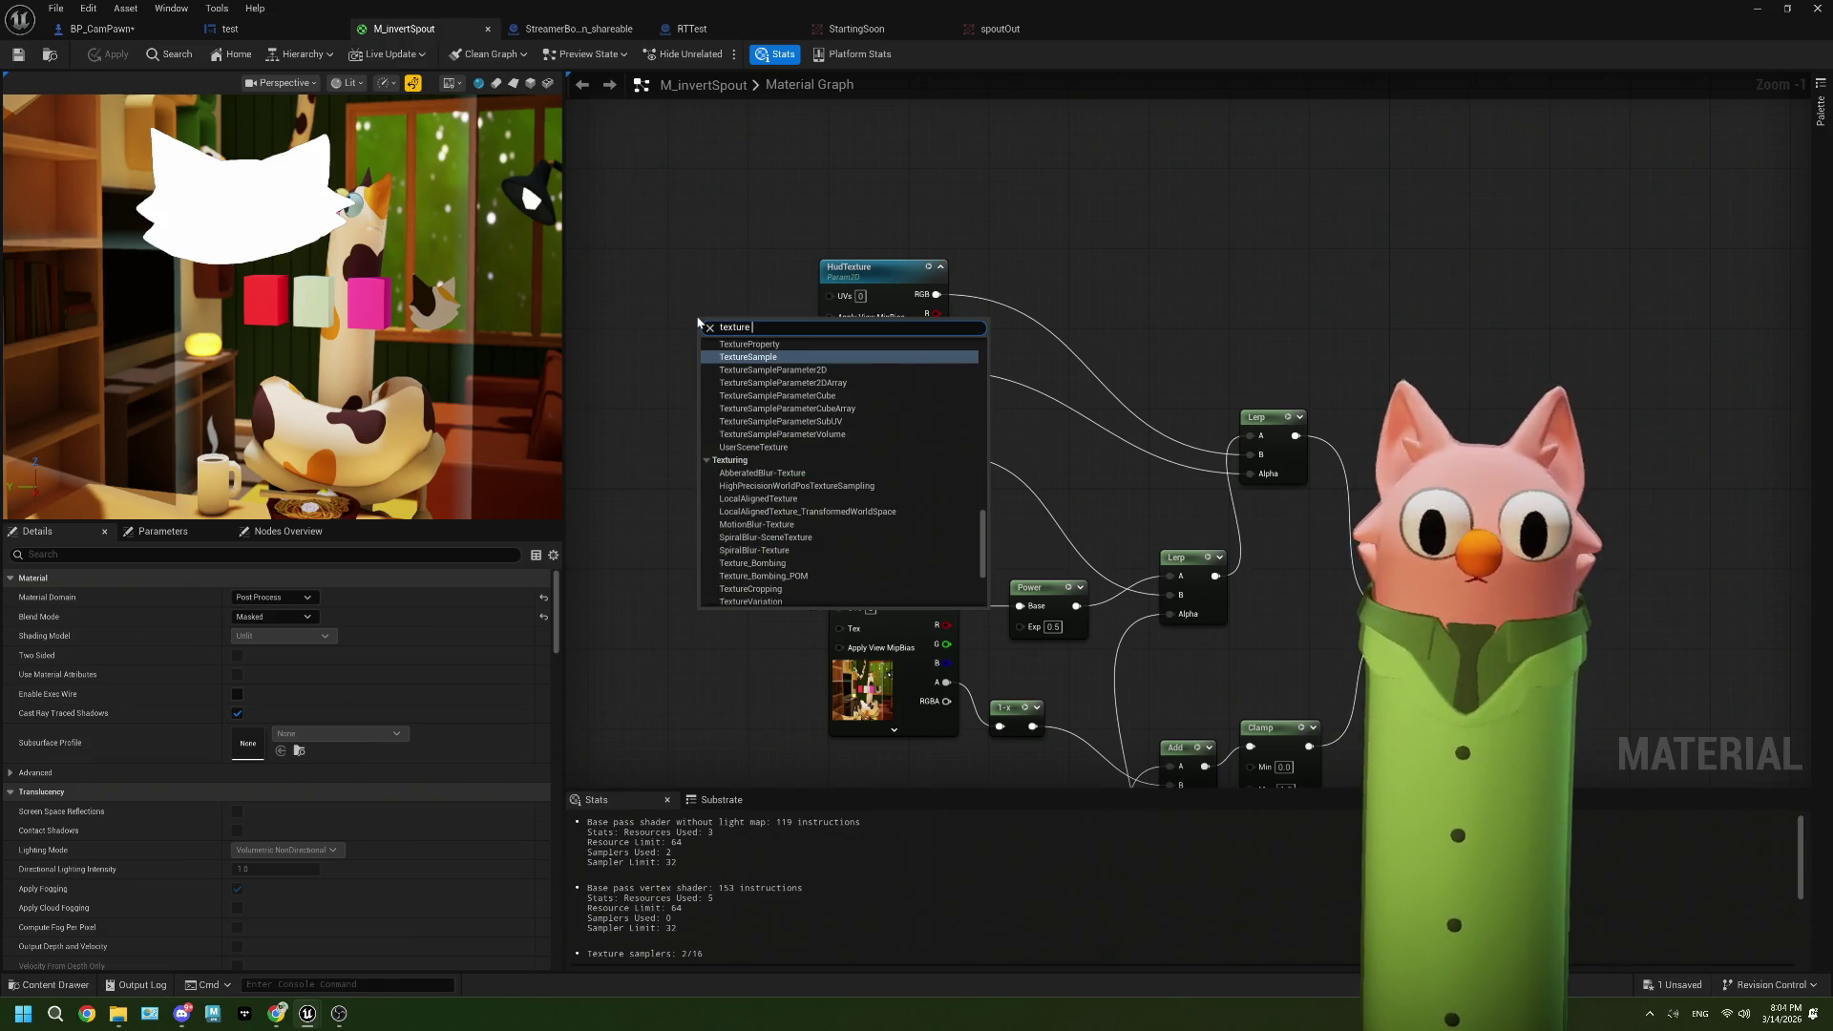
left_click(711, 370)
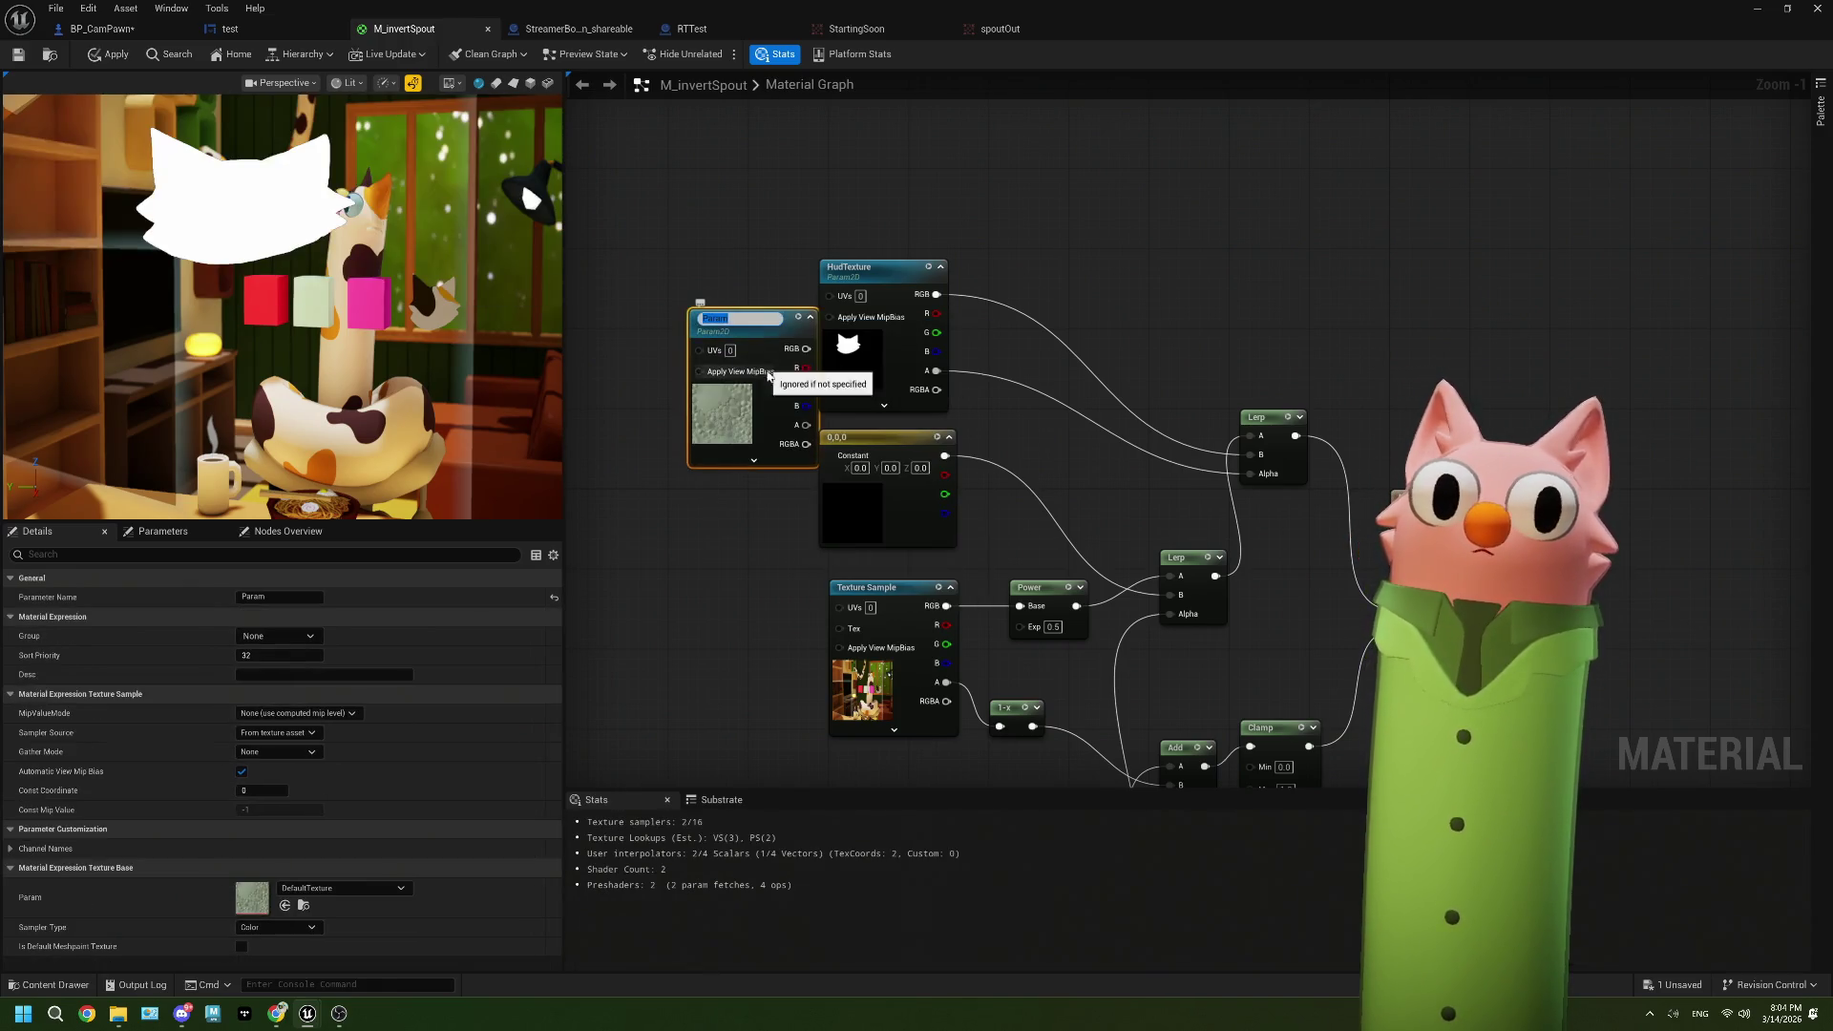
left_click(761, 279)
mouse_move(761, 327)
left_mouse_down()
mouse_move(720, 297)
mouse_move(723, 274)
left_mouse_up()
mouse_move(1246, 456)
left_mouse_down()
mouse_move(887, 298)
mouse_move(773, 301)
left_mouse_up()
left_click_drag(936, 371, 773, 375)
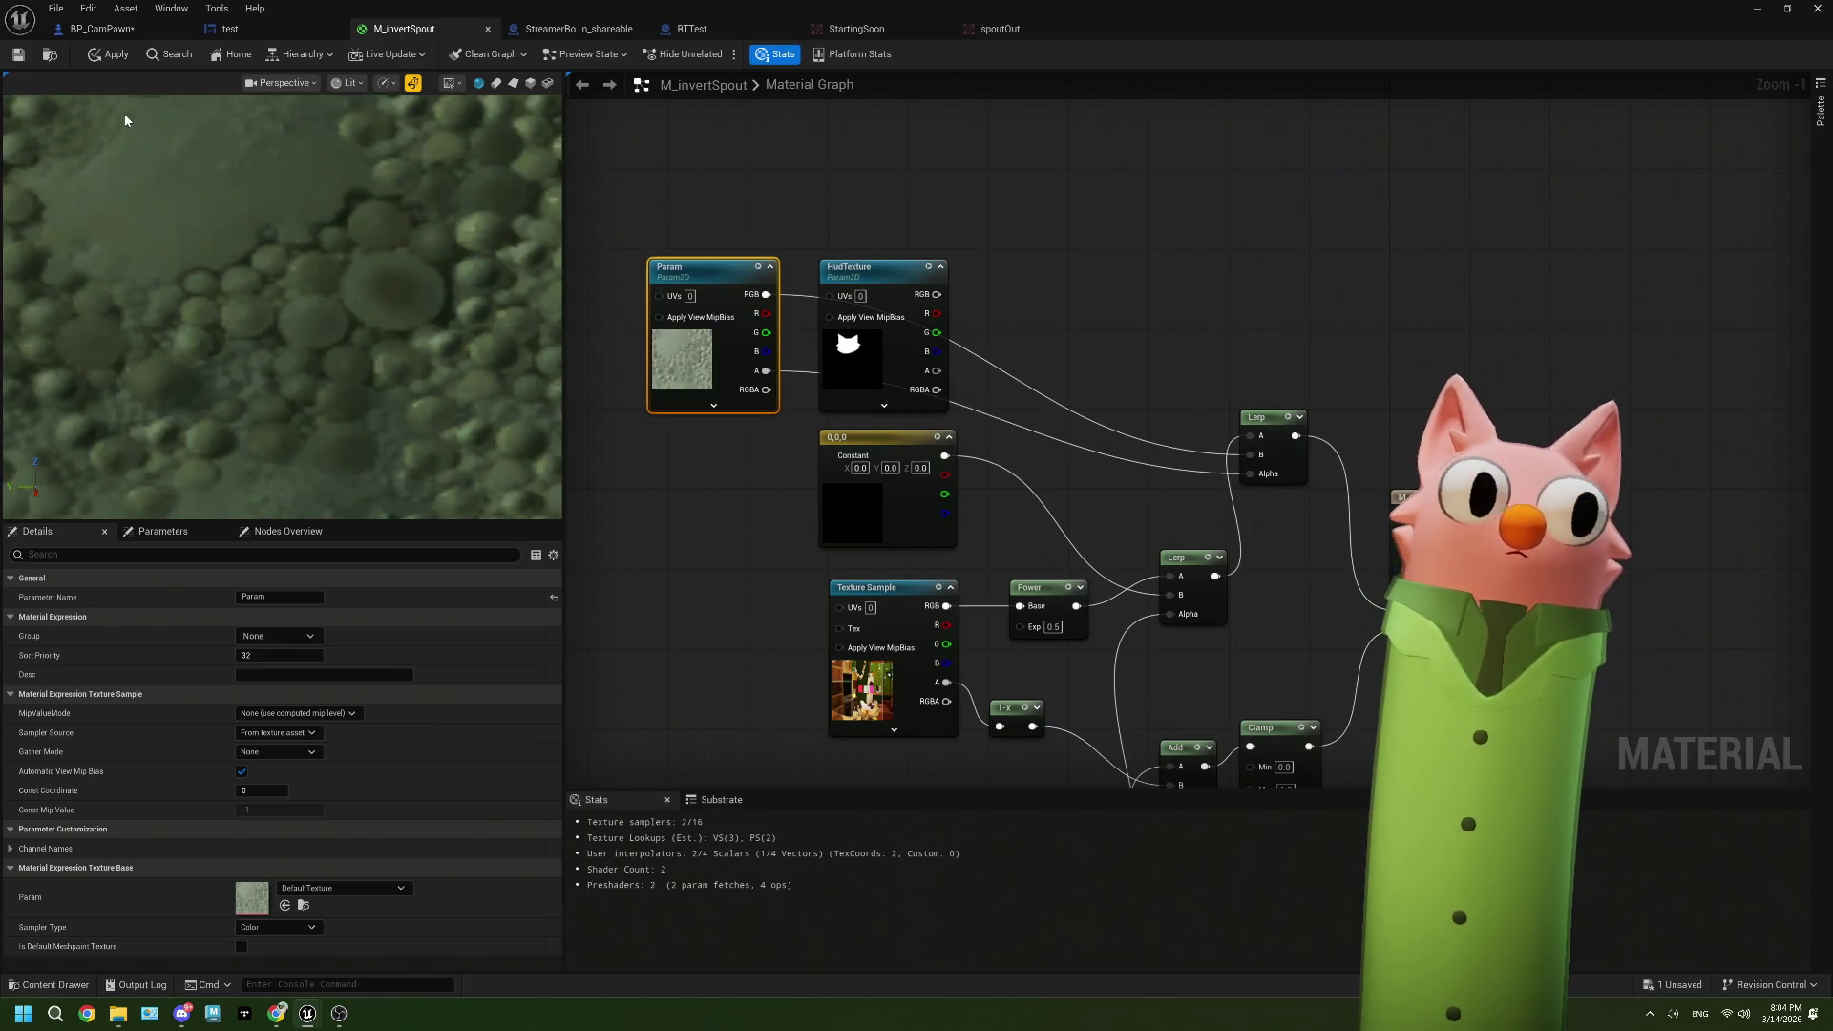
left_click(19, 54)
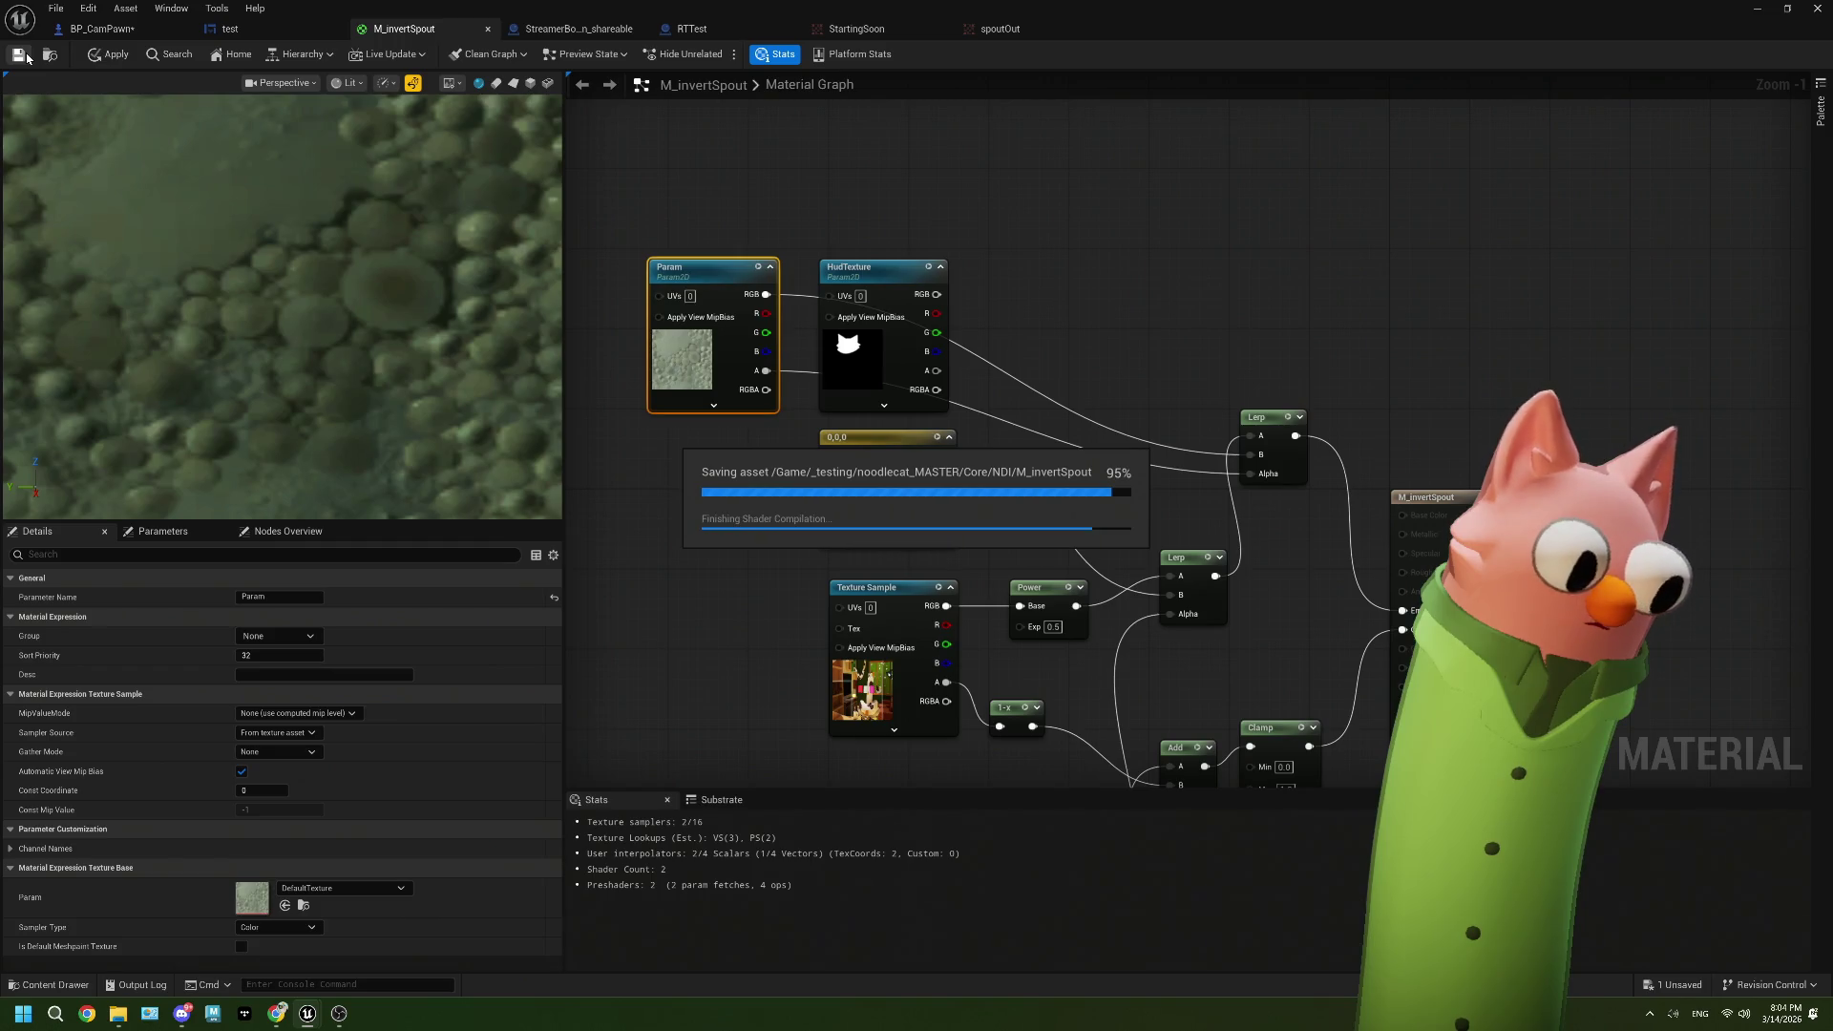
Step: Look through the open blueprints, then compile and save BP_CamPawn
left_click(251, 29)
left_click(577, 29)
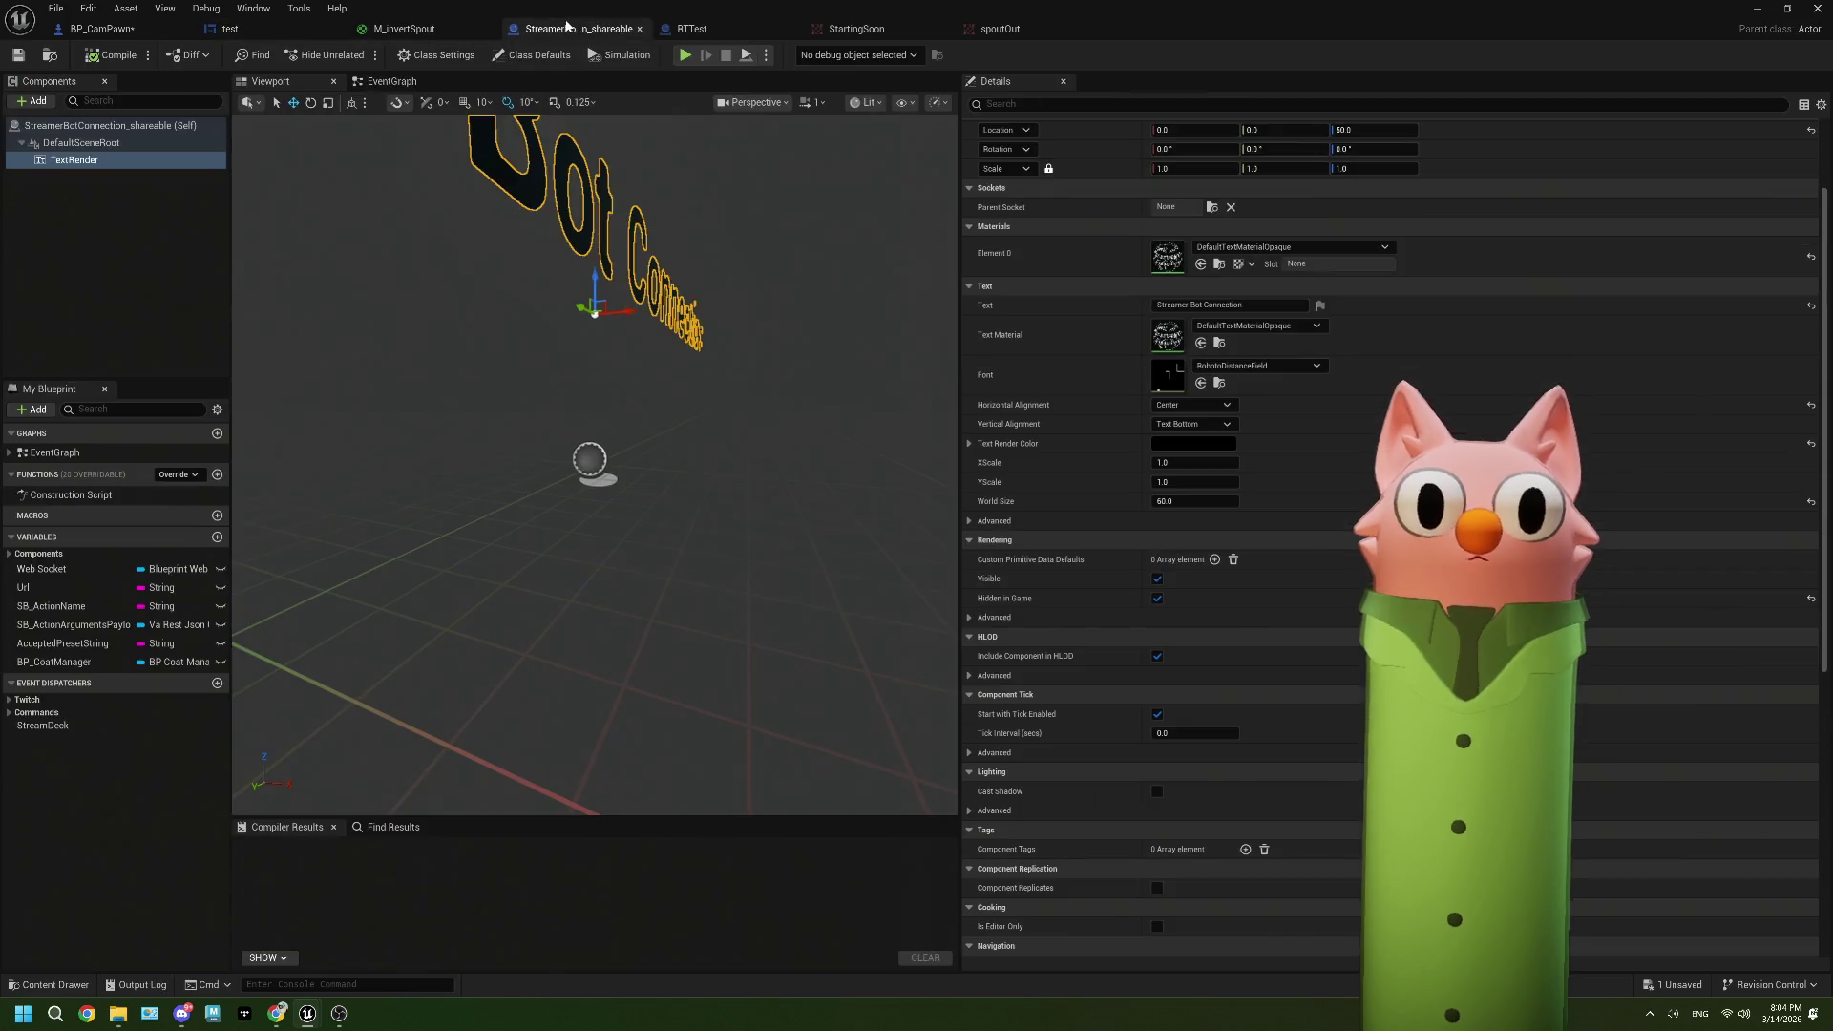
left_click(718, 28)
left_click(101, 29)
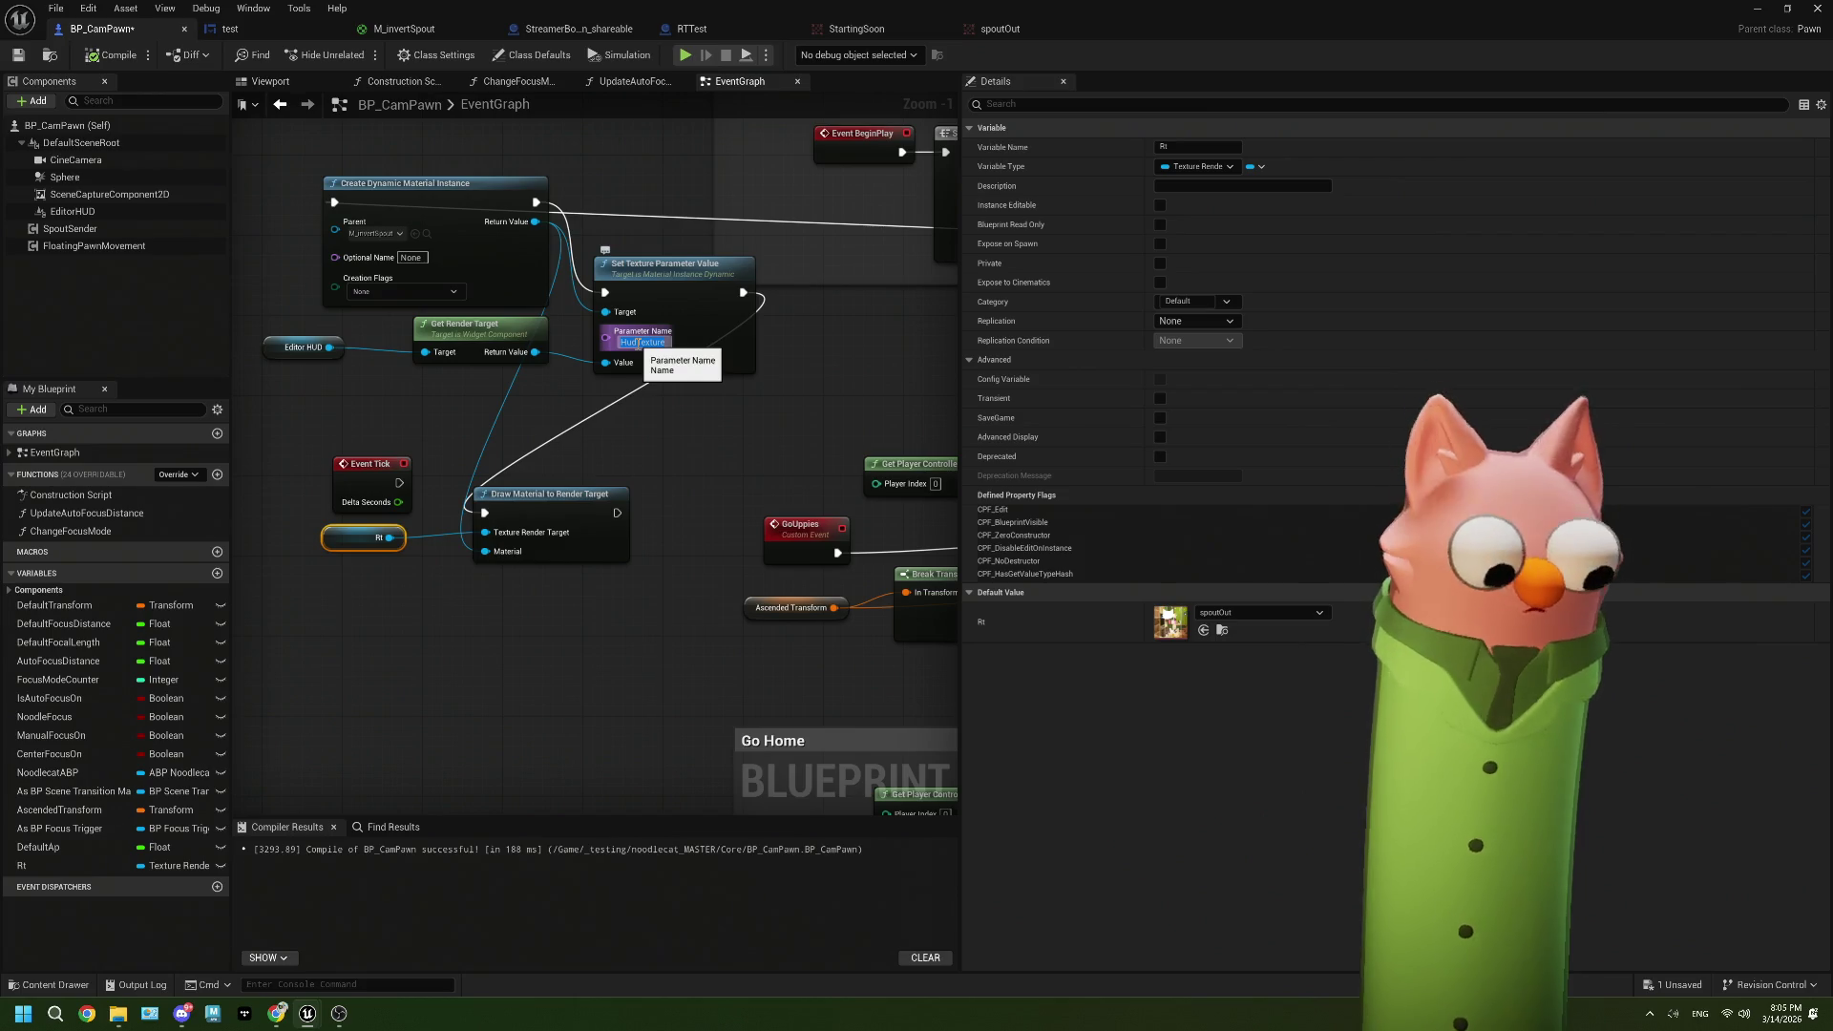
left_click(662, 479)
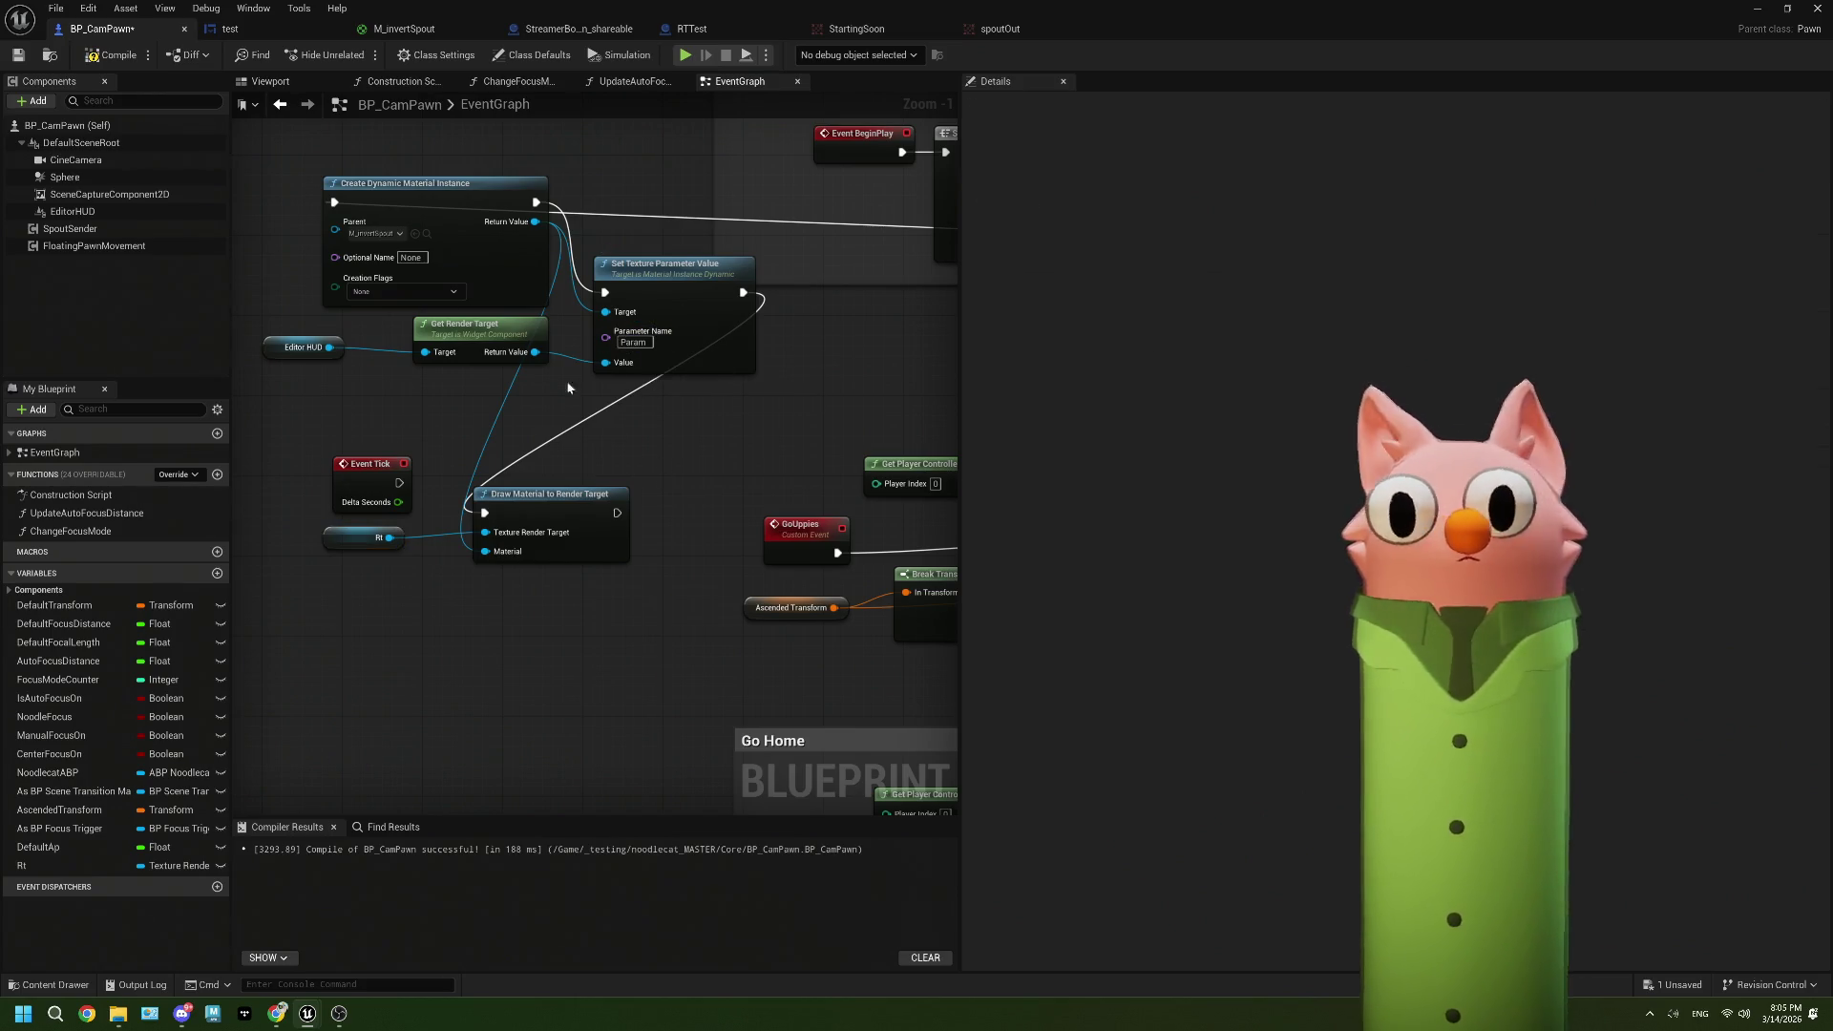
left_click(17, 56)
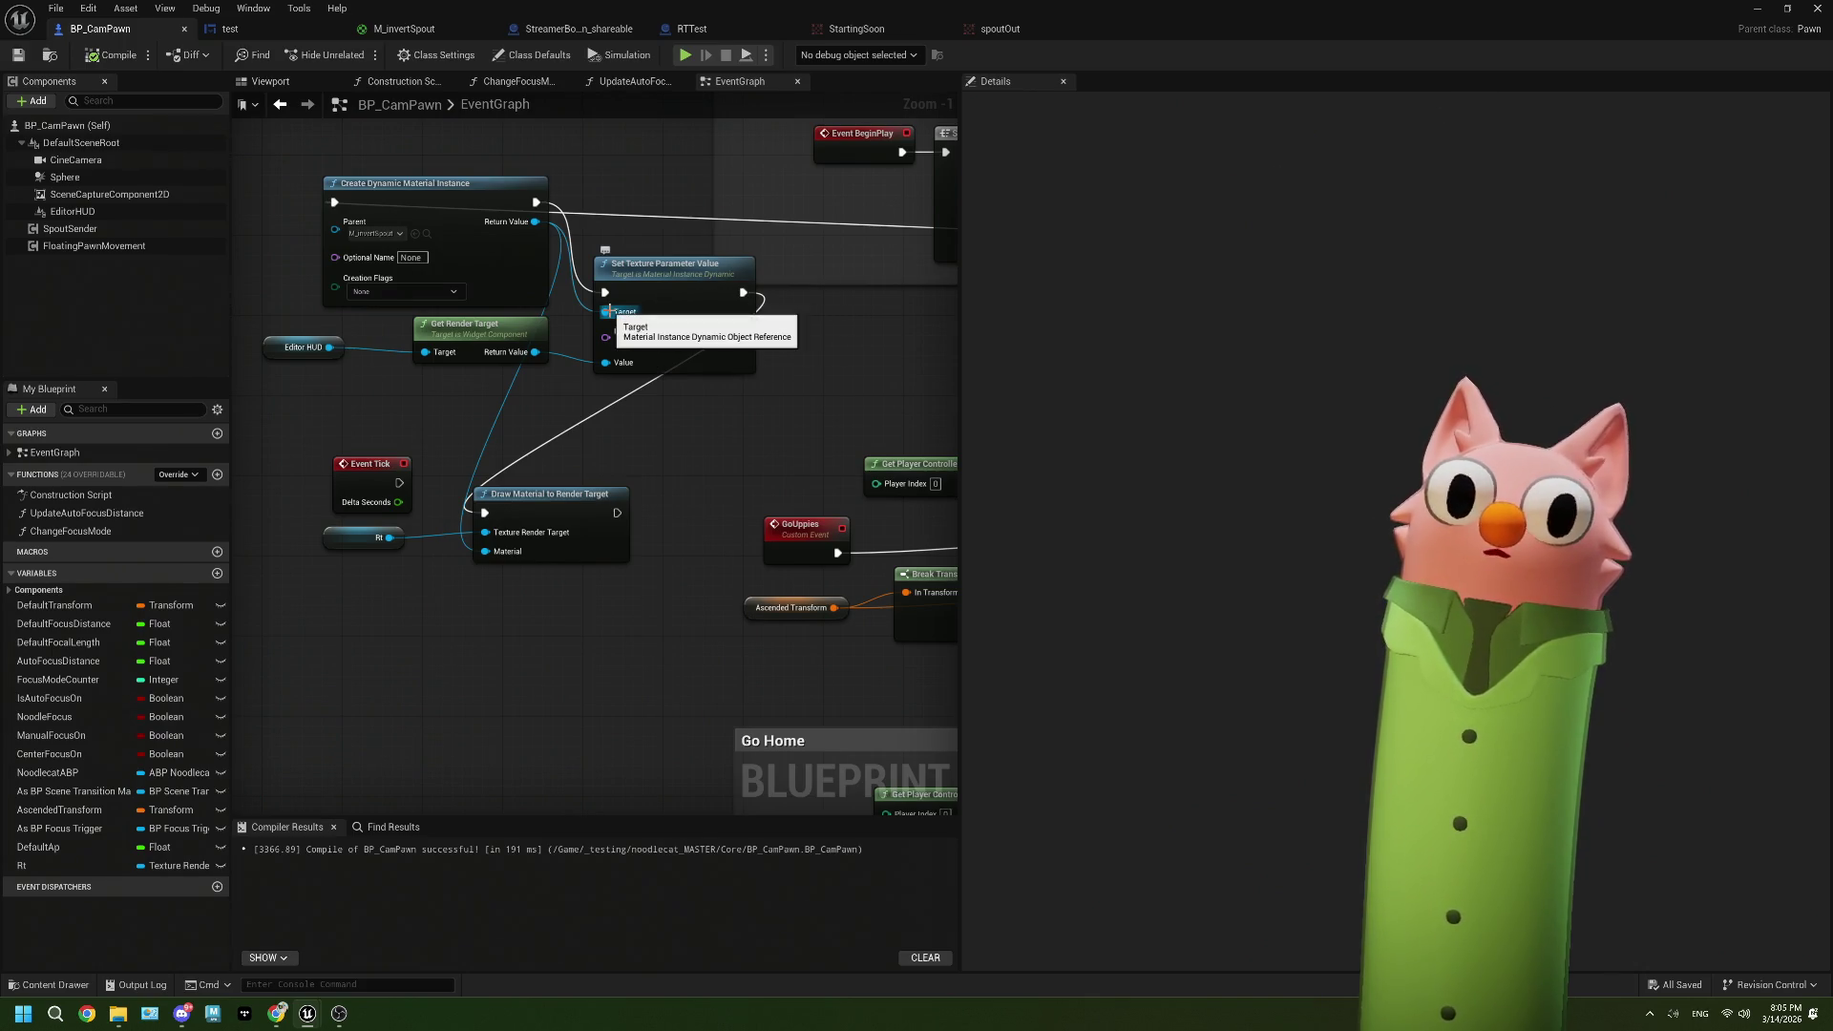
Step: Delete the Param node, wire HudTexture's colour and alpha into the upper Lerp, and apply
left_click(404, 28)
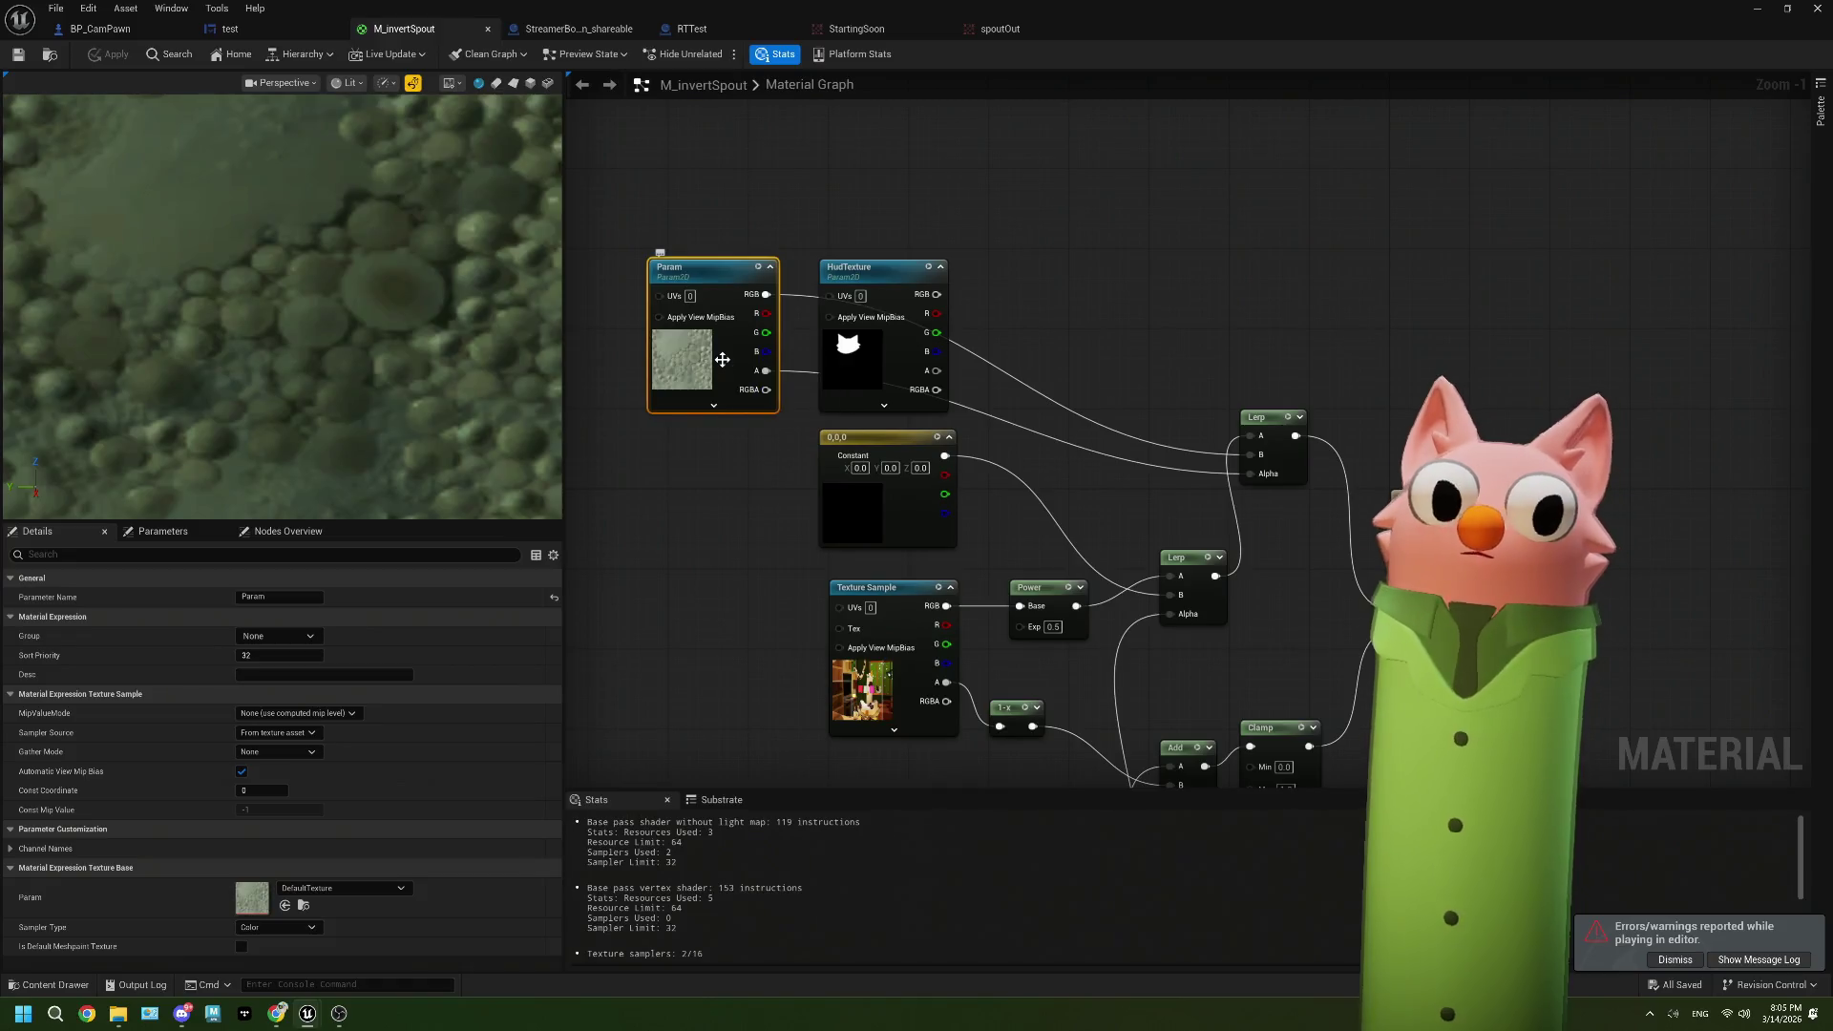
key("Delete")
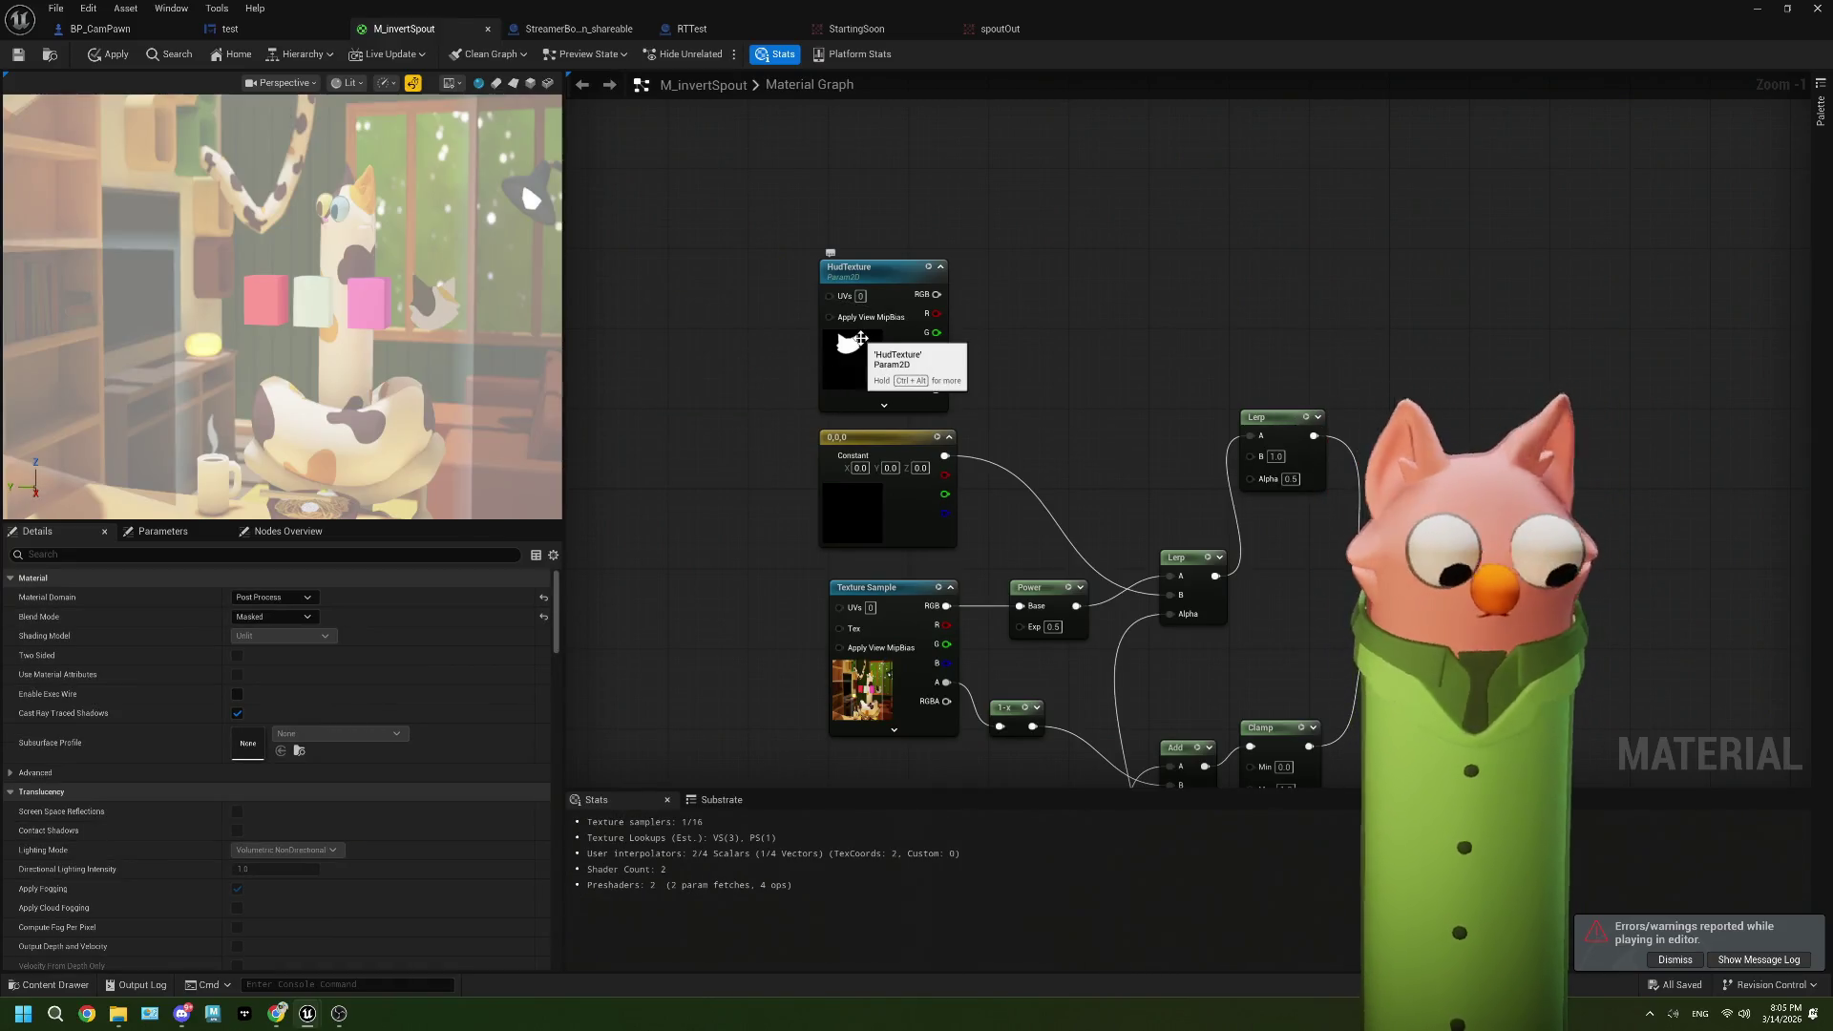
left_click_drag(937, 294, 1252, 454)
mouse_move(937, 371)
left_mouse_down()
mouse_move(1208, 482)
mouse_move(1250, 473)
left_mouse_up()
key("ctrl+s")
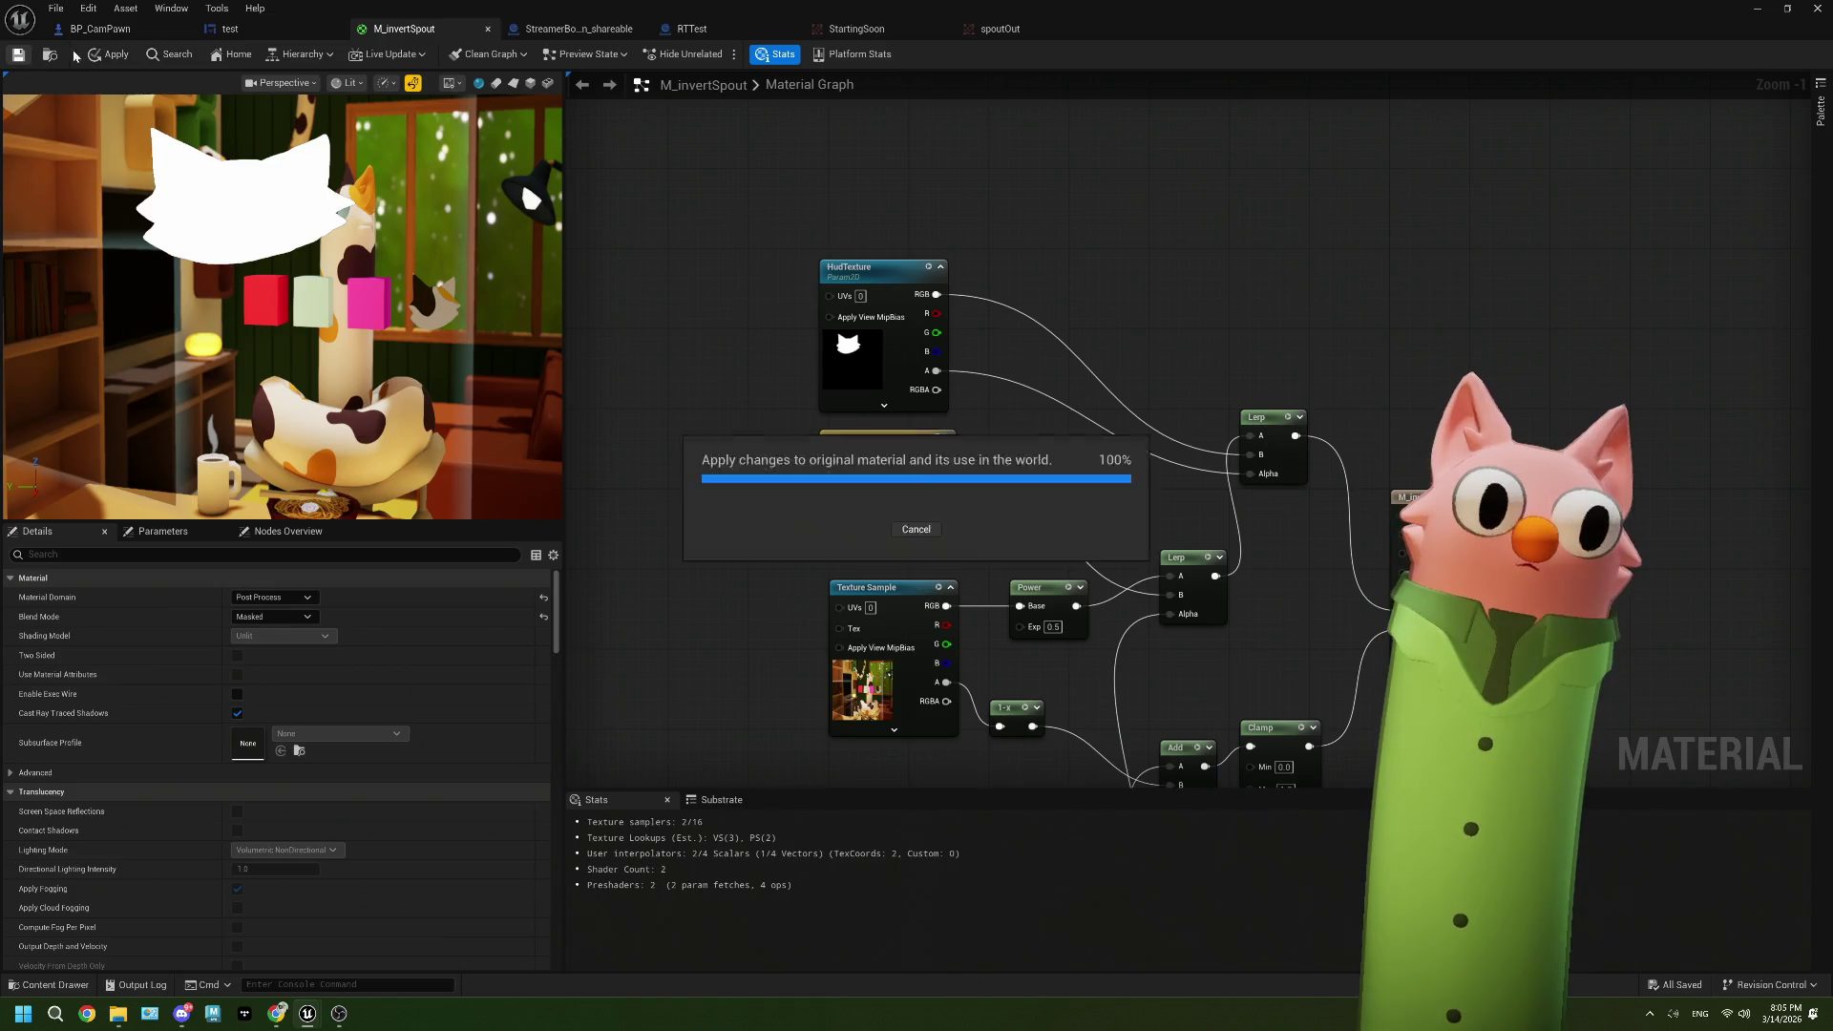
left_click(226, 31)
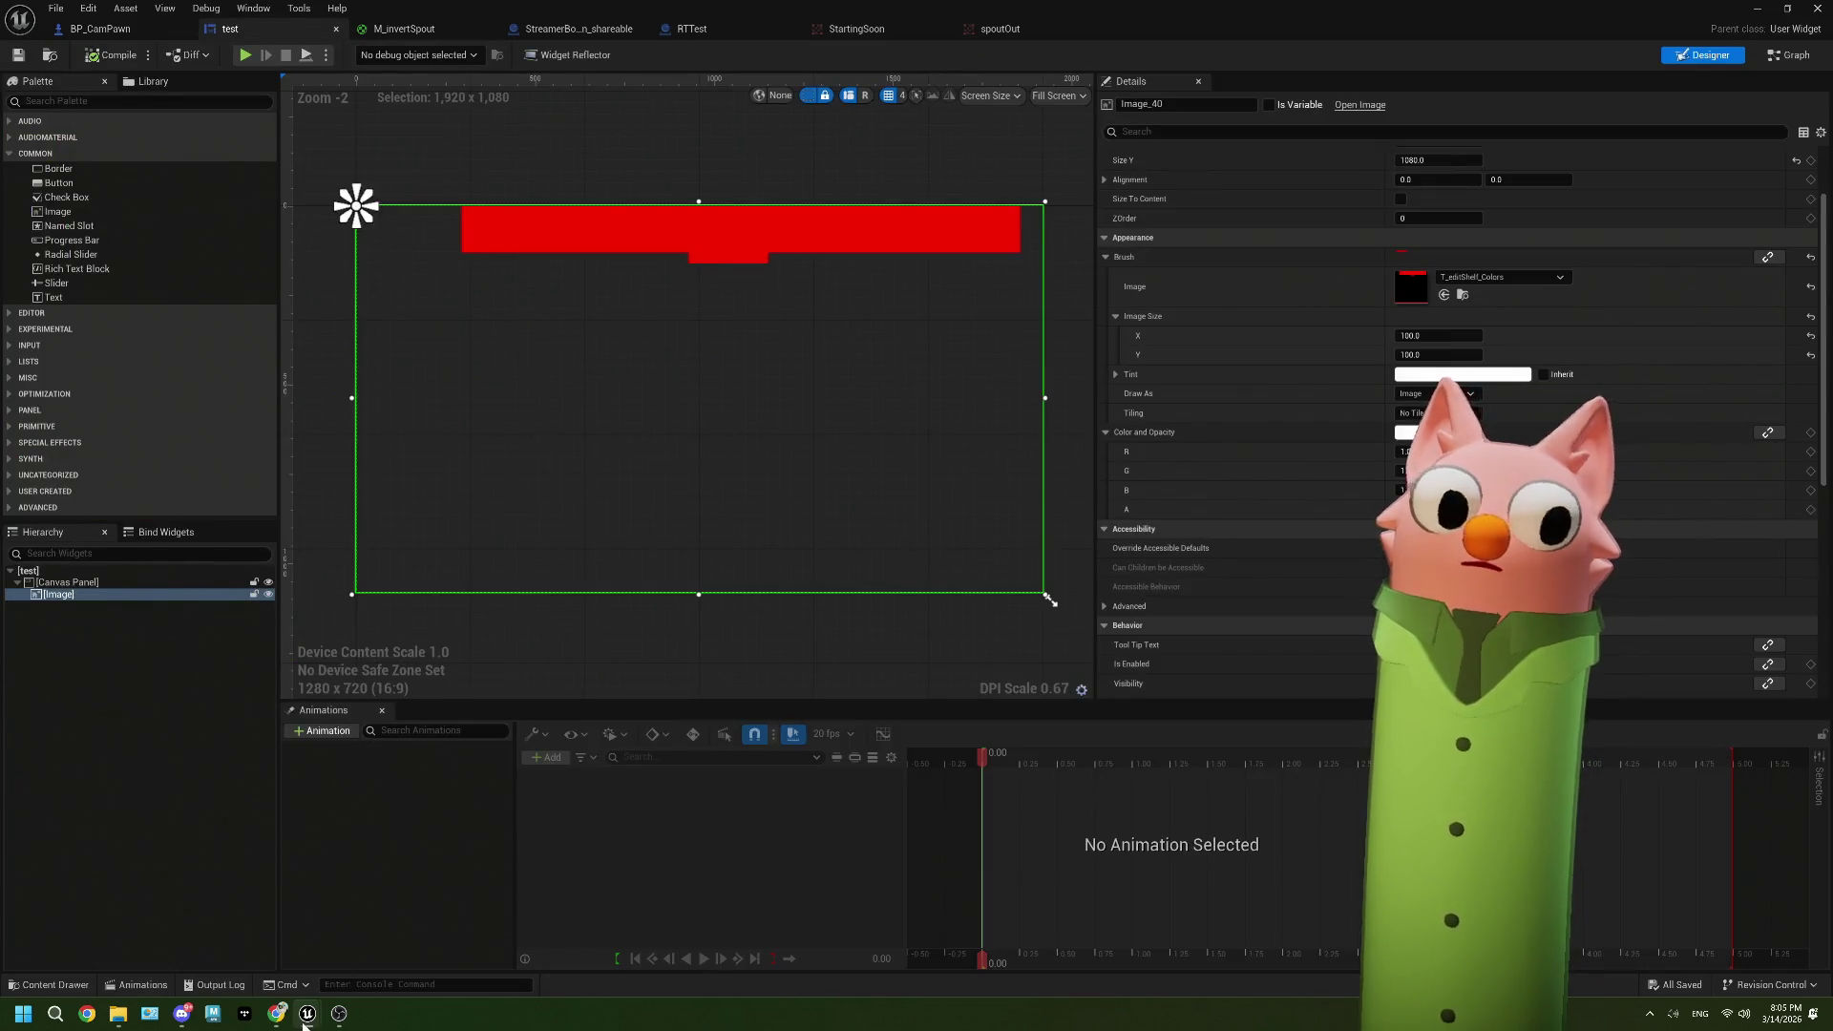
mouse_move(286, 1019)
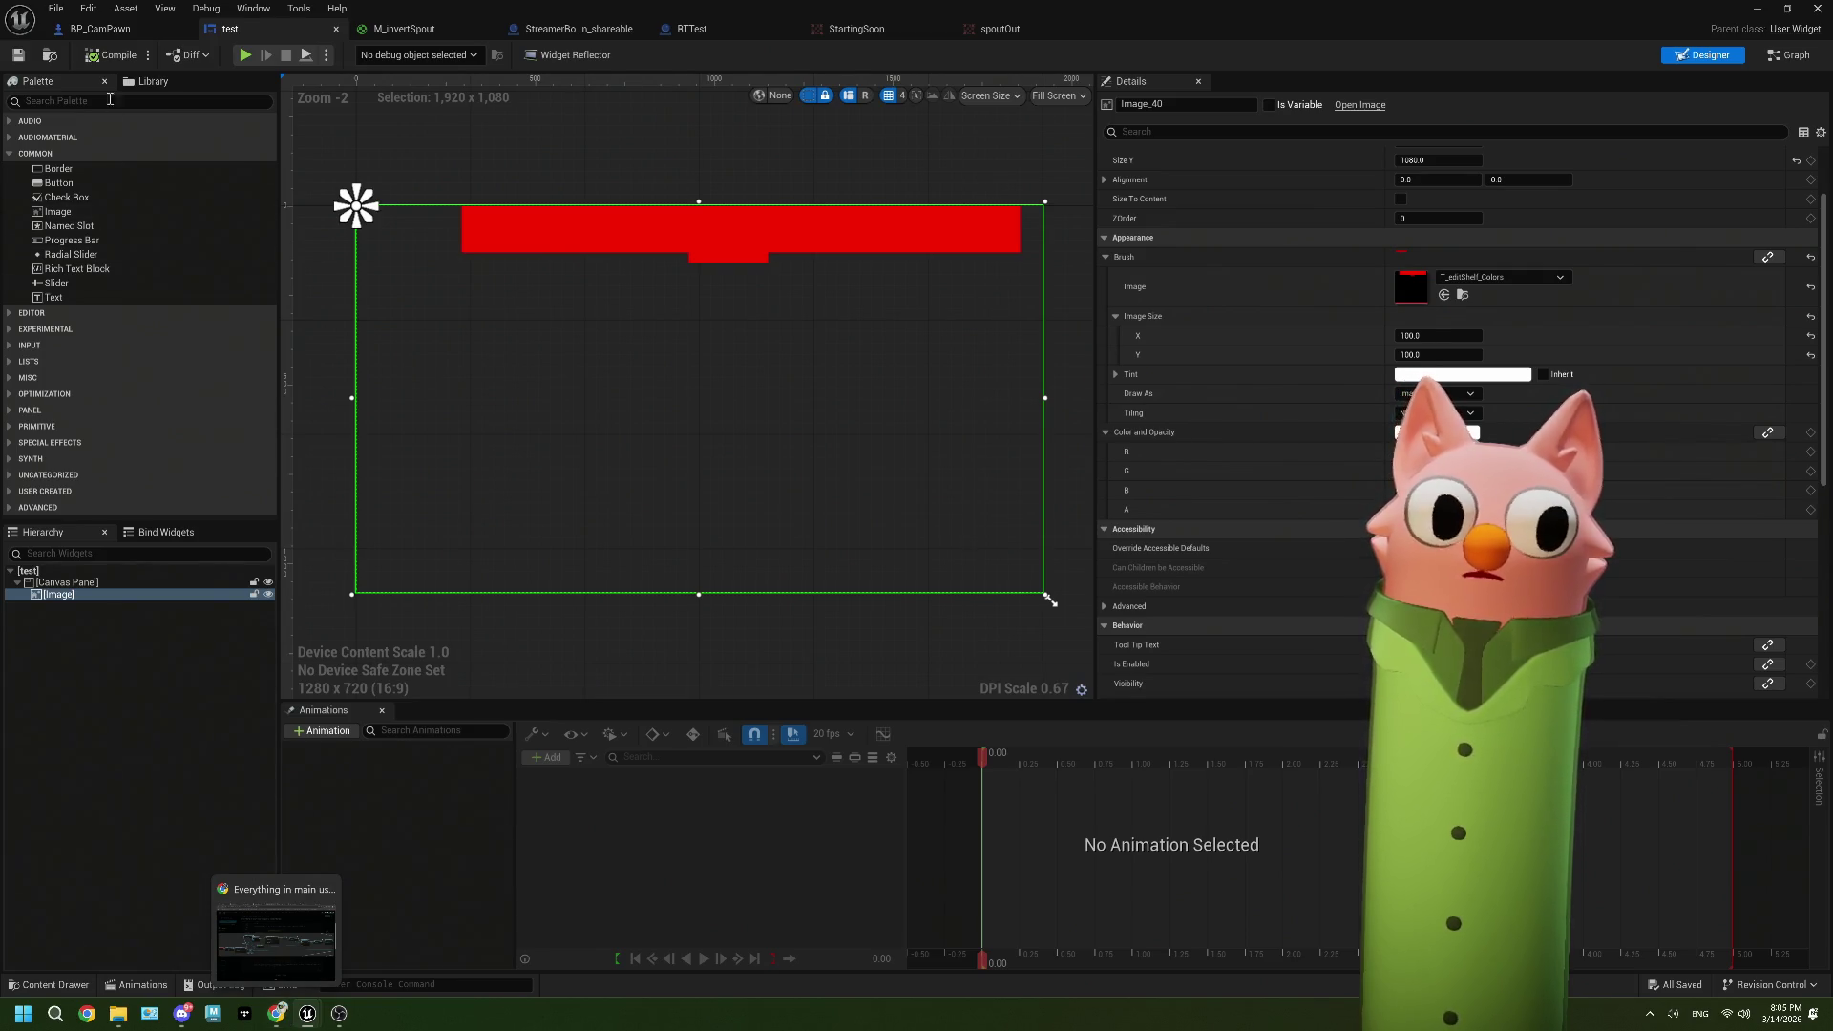
left_click(115, 36)
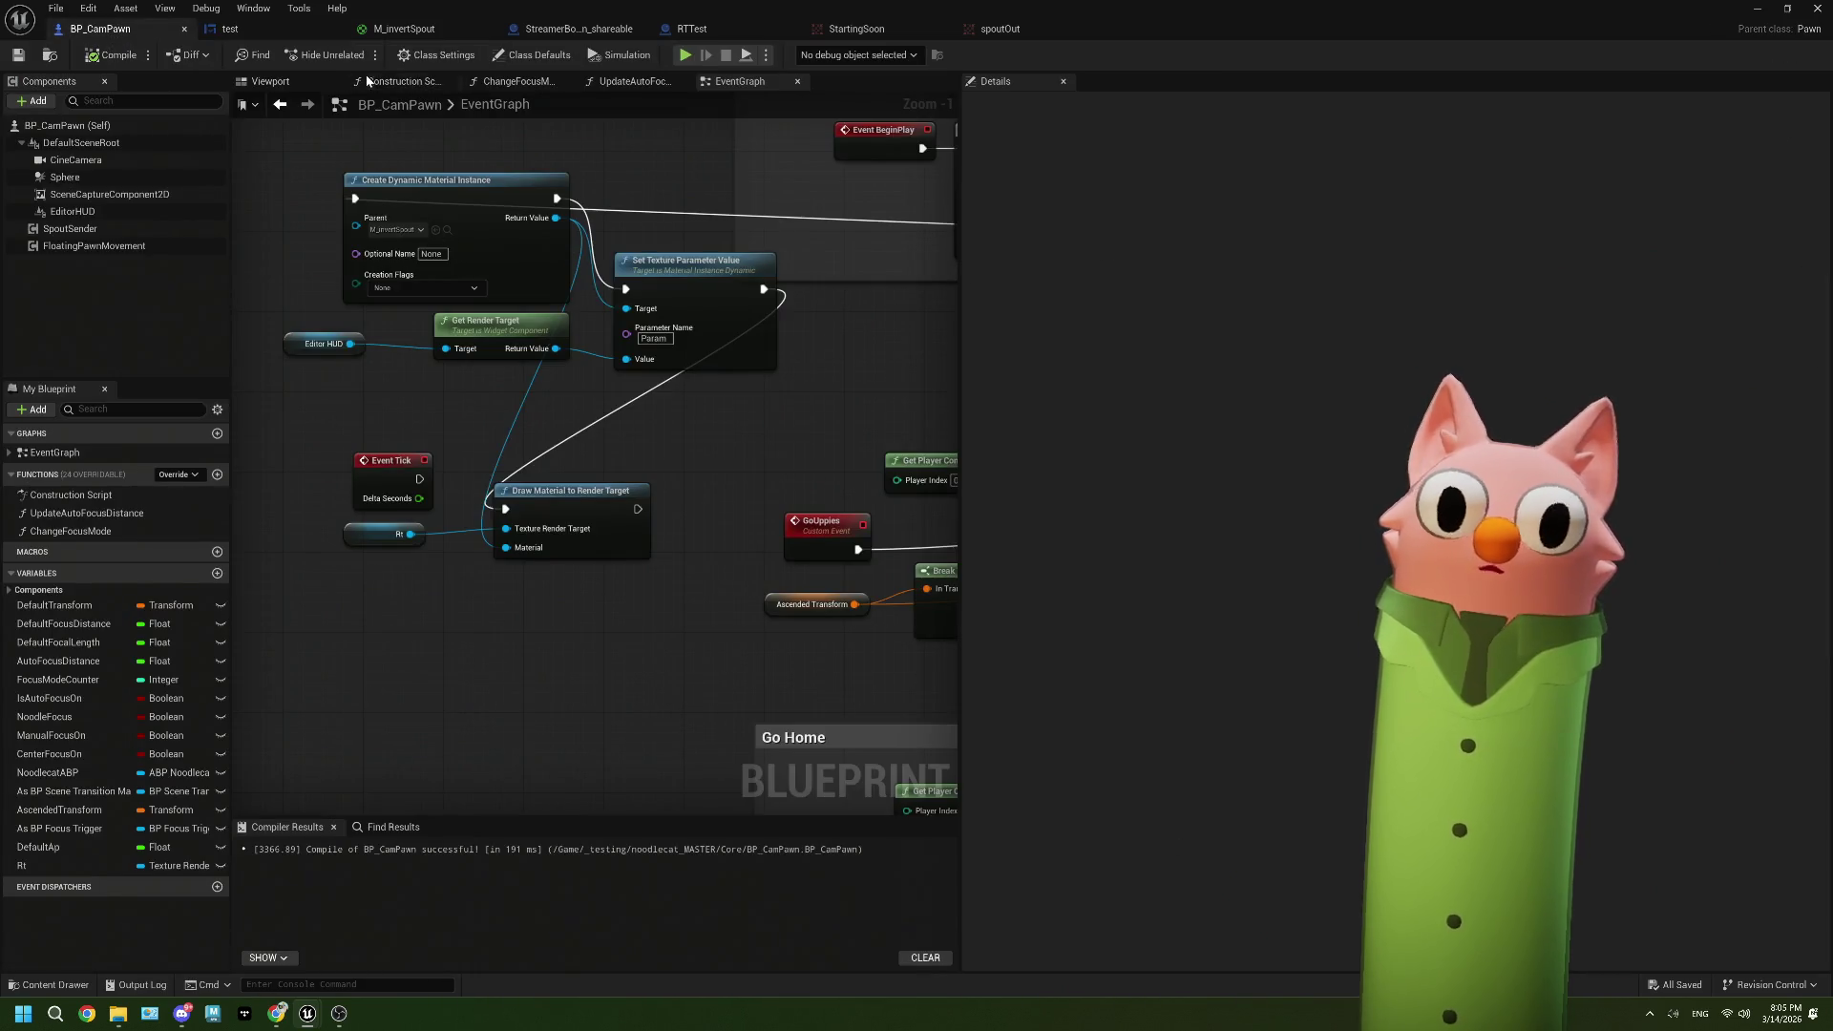
left_click(270, 82)
mouse_move(706, 487)
left_mouse_down()
mouse_move(802, 492)
mouse_move(668, 477)
mouse_move(703, 480)
left_mouse_up()
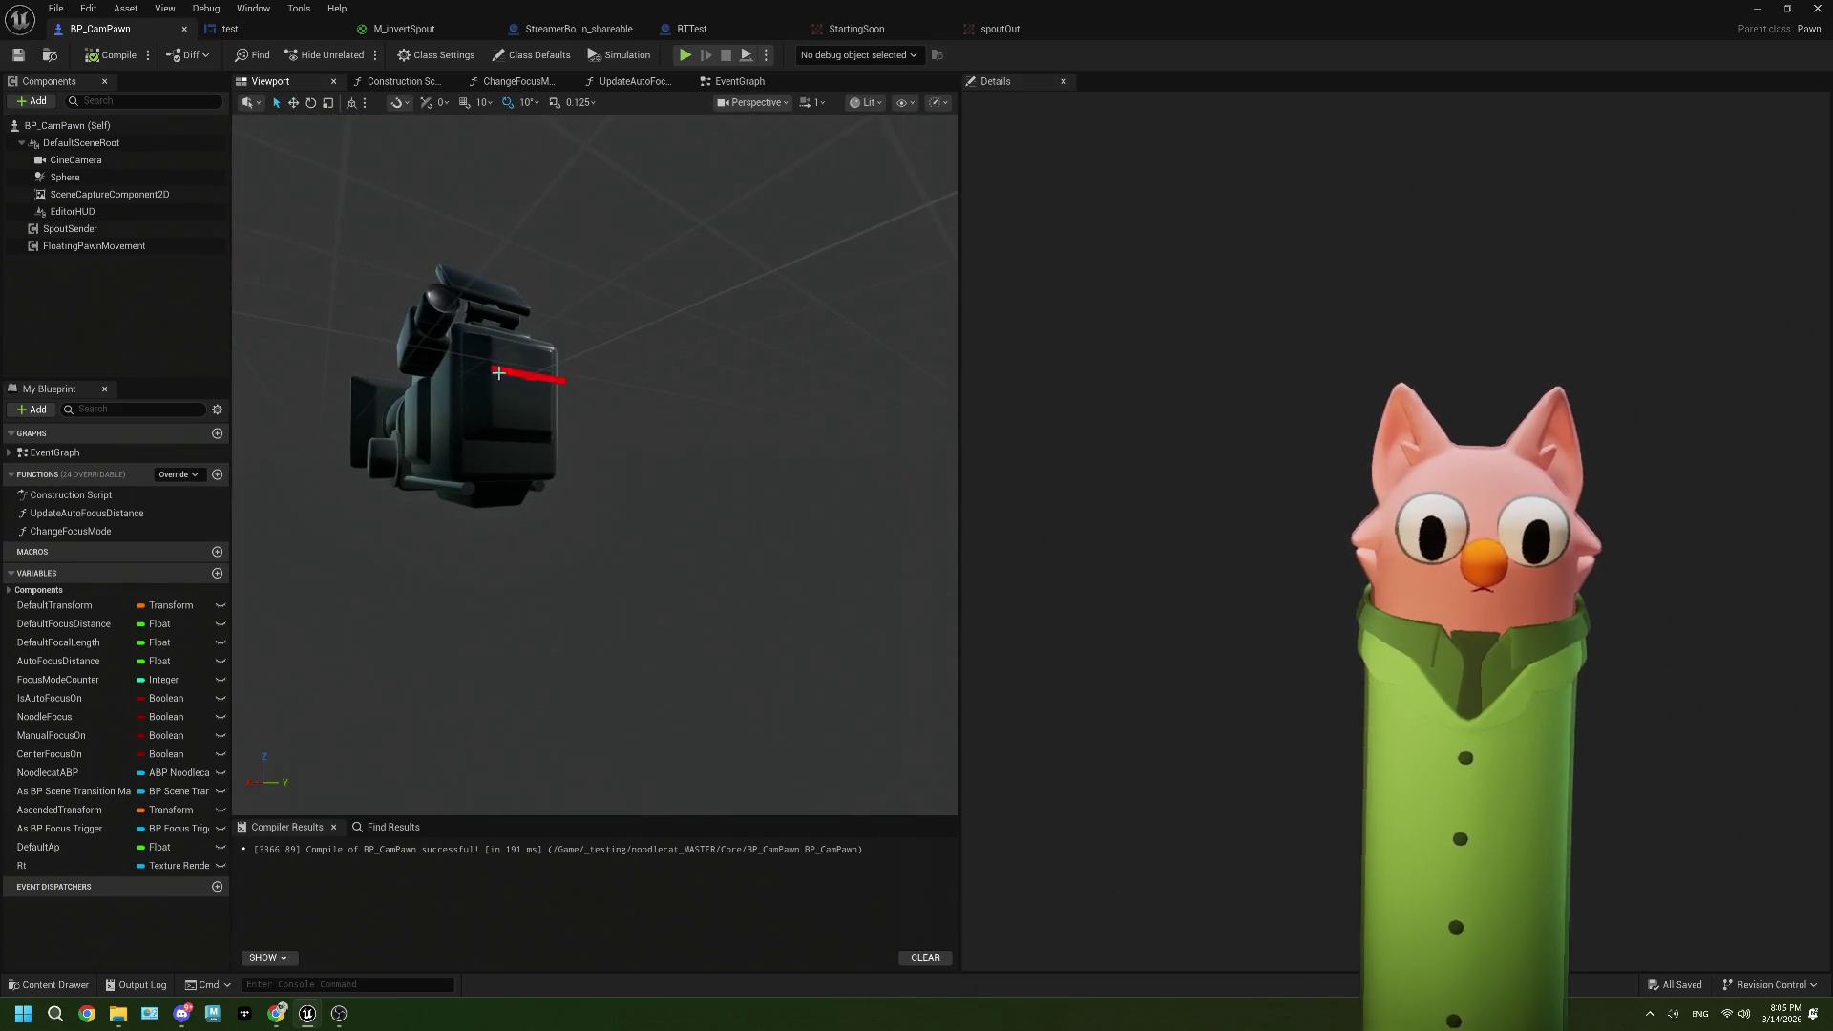
left_click(703, 481)
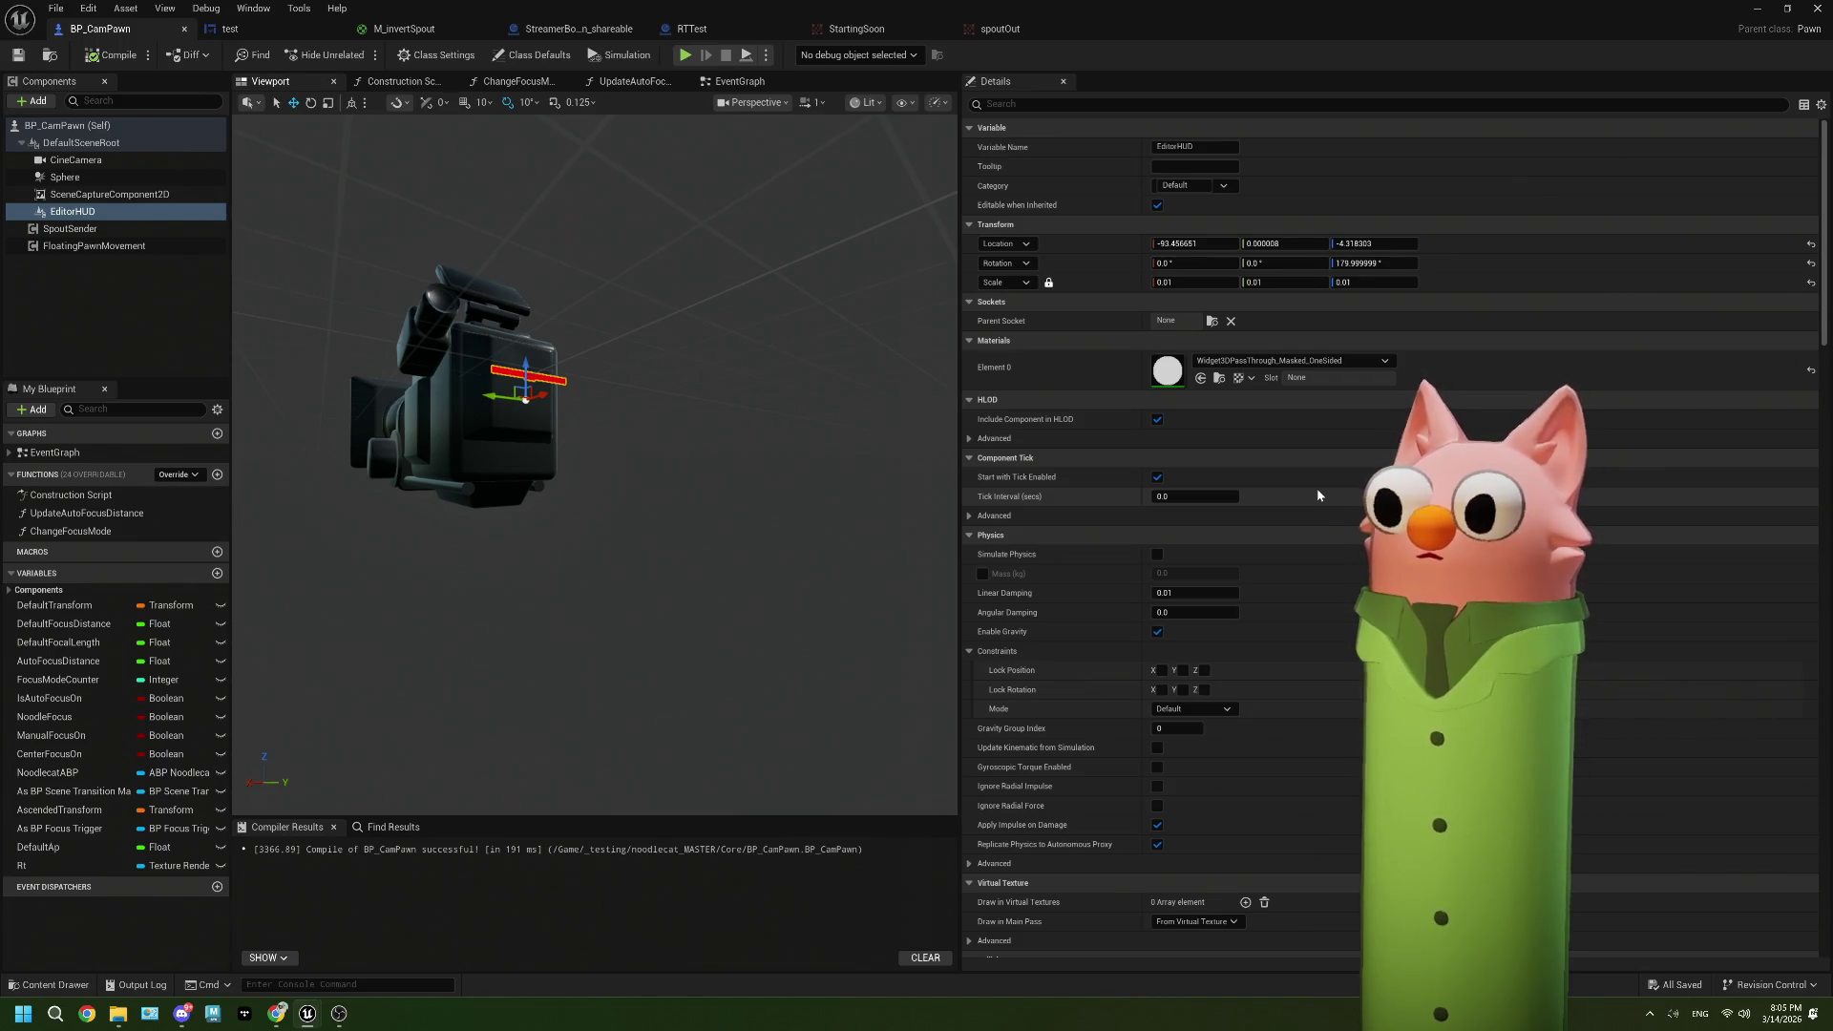
scroll(1315, 489, "down", 2)
scroll(1316, 489, "up", 2)
scroll(1318, 495, "down", 4)
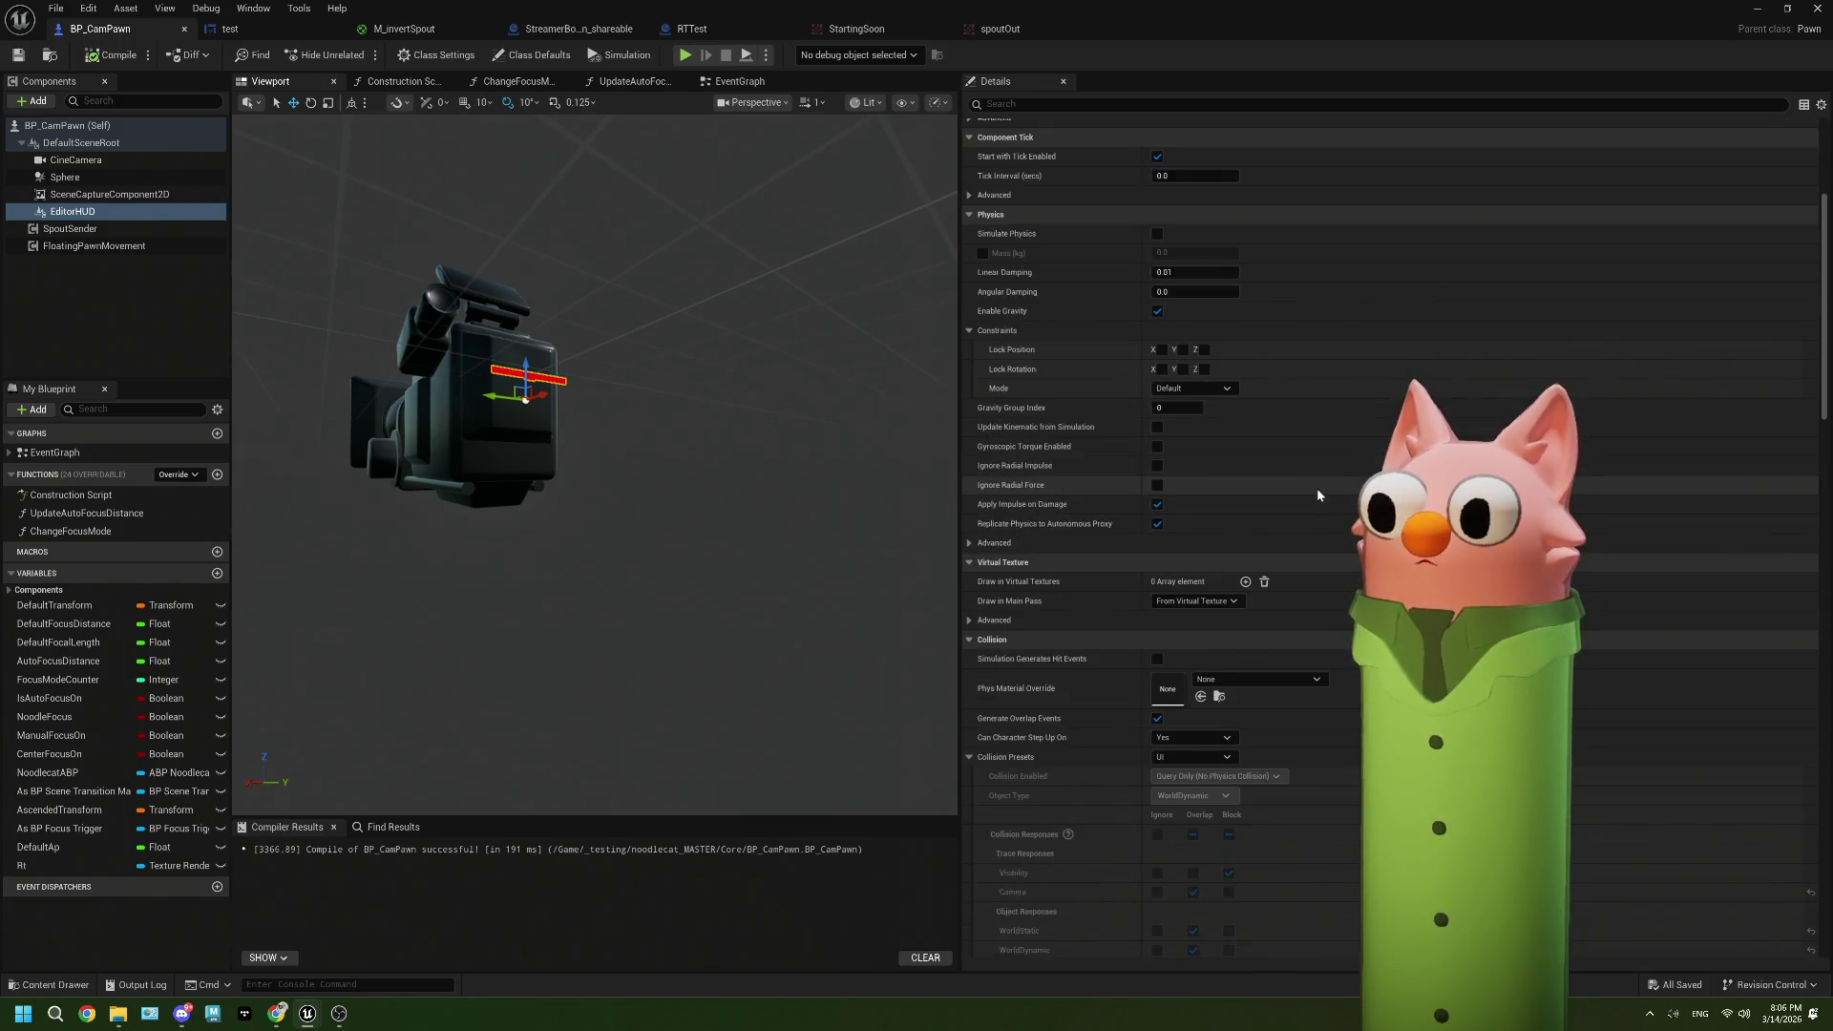
scroll(1317, 494, "up", 4)
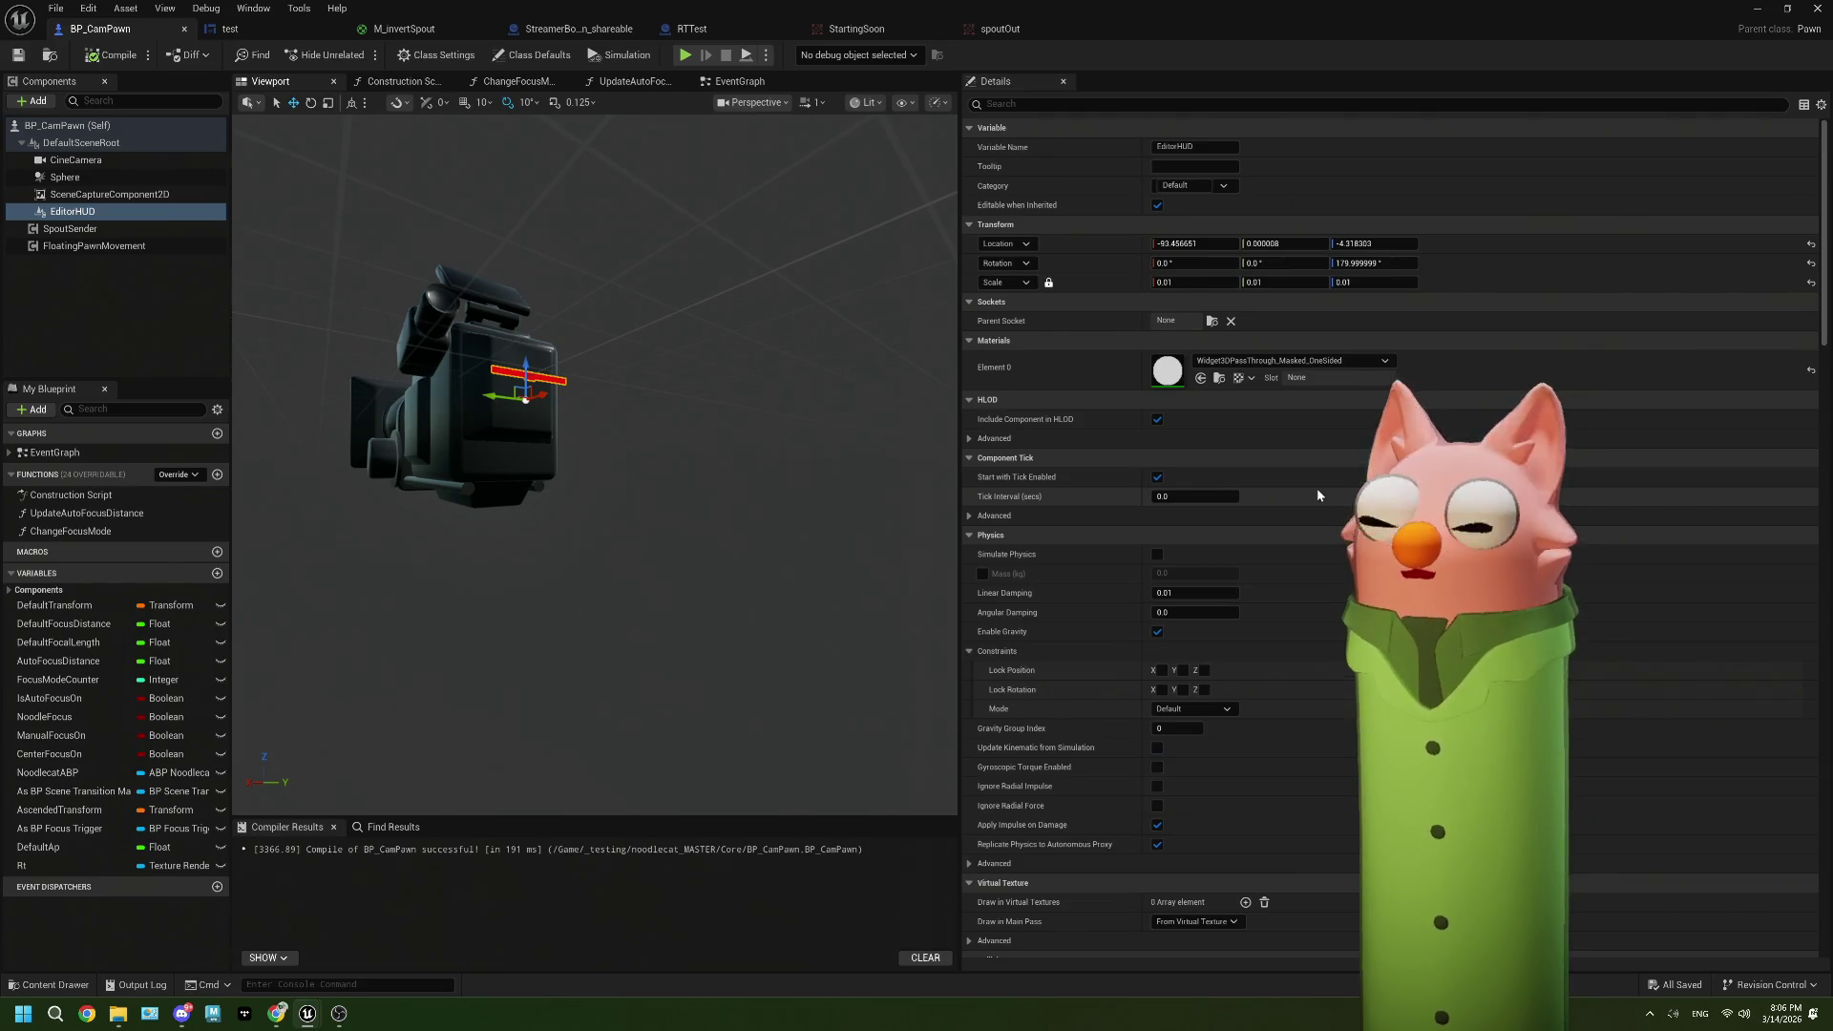
Step: Open the EditorHUD material instance and follow its parents to the Widget3DPassThrough base material
double_click(1168, 371)
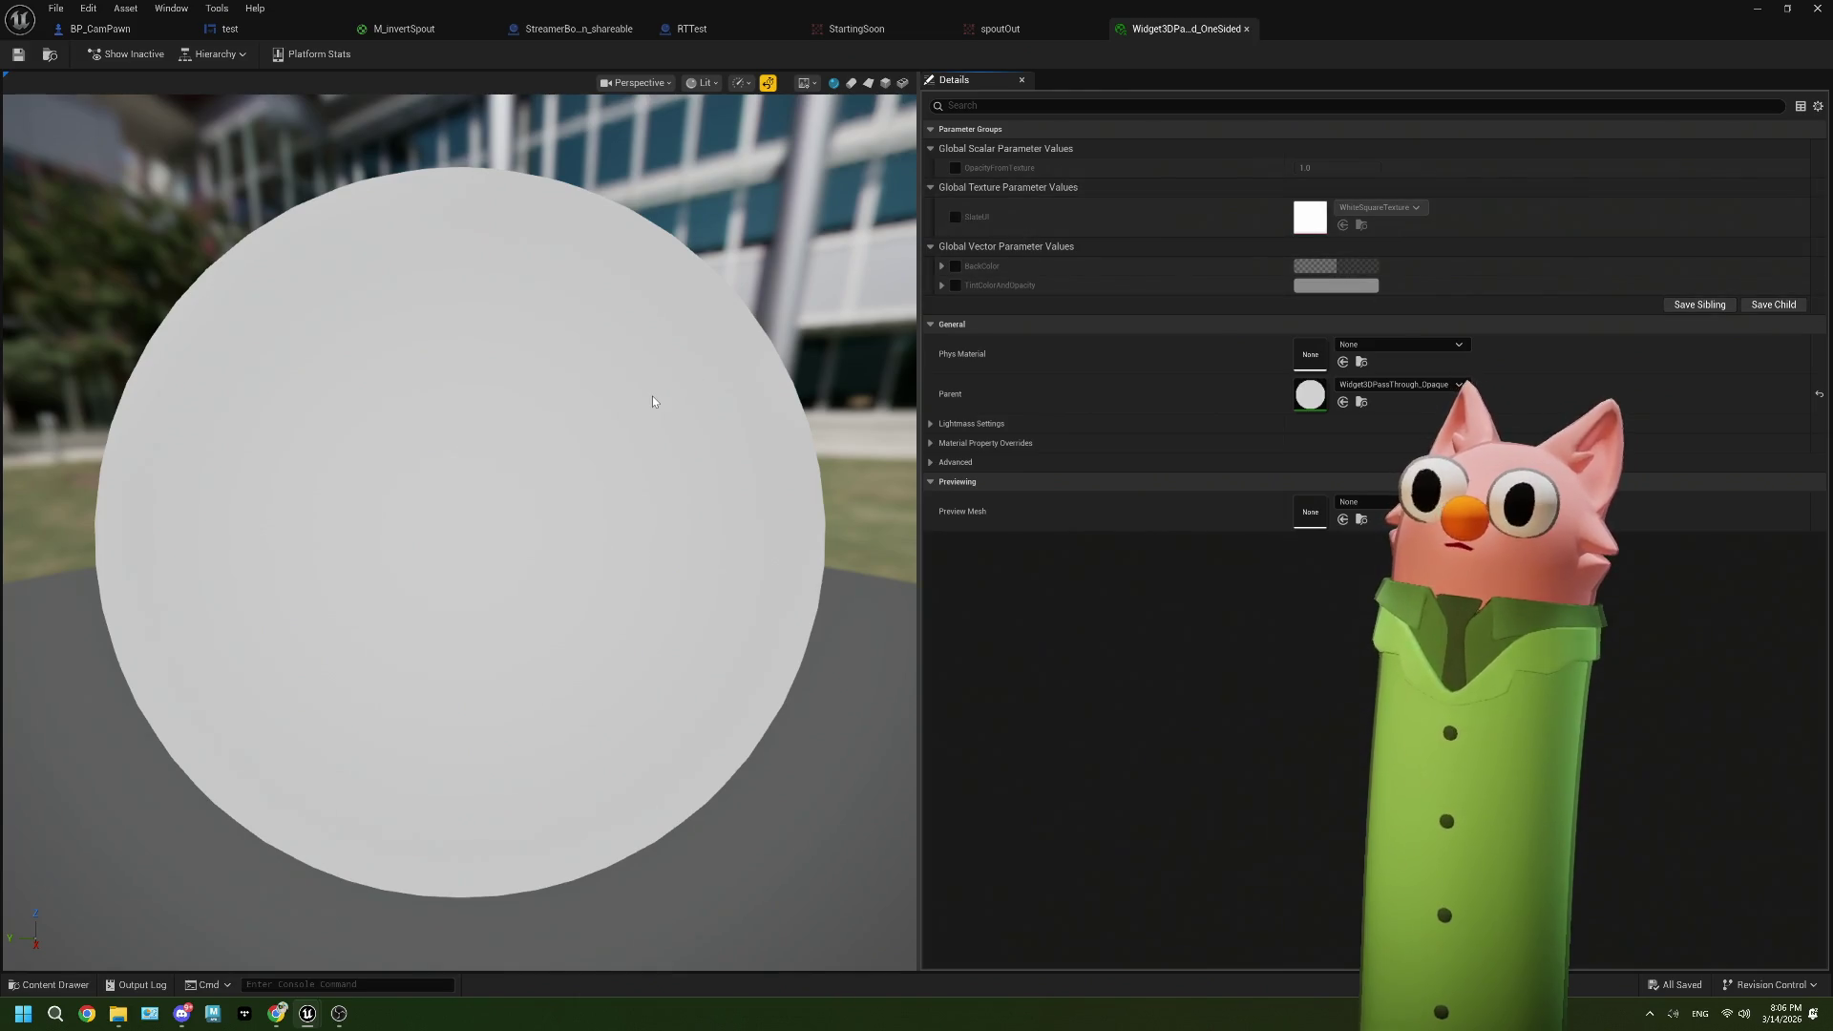
double_click(1301, 400)
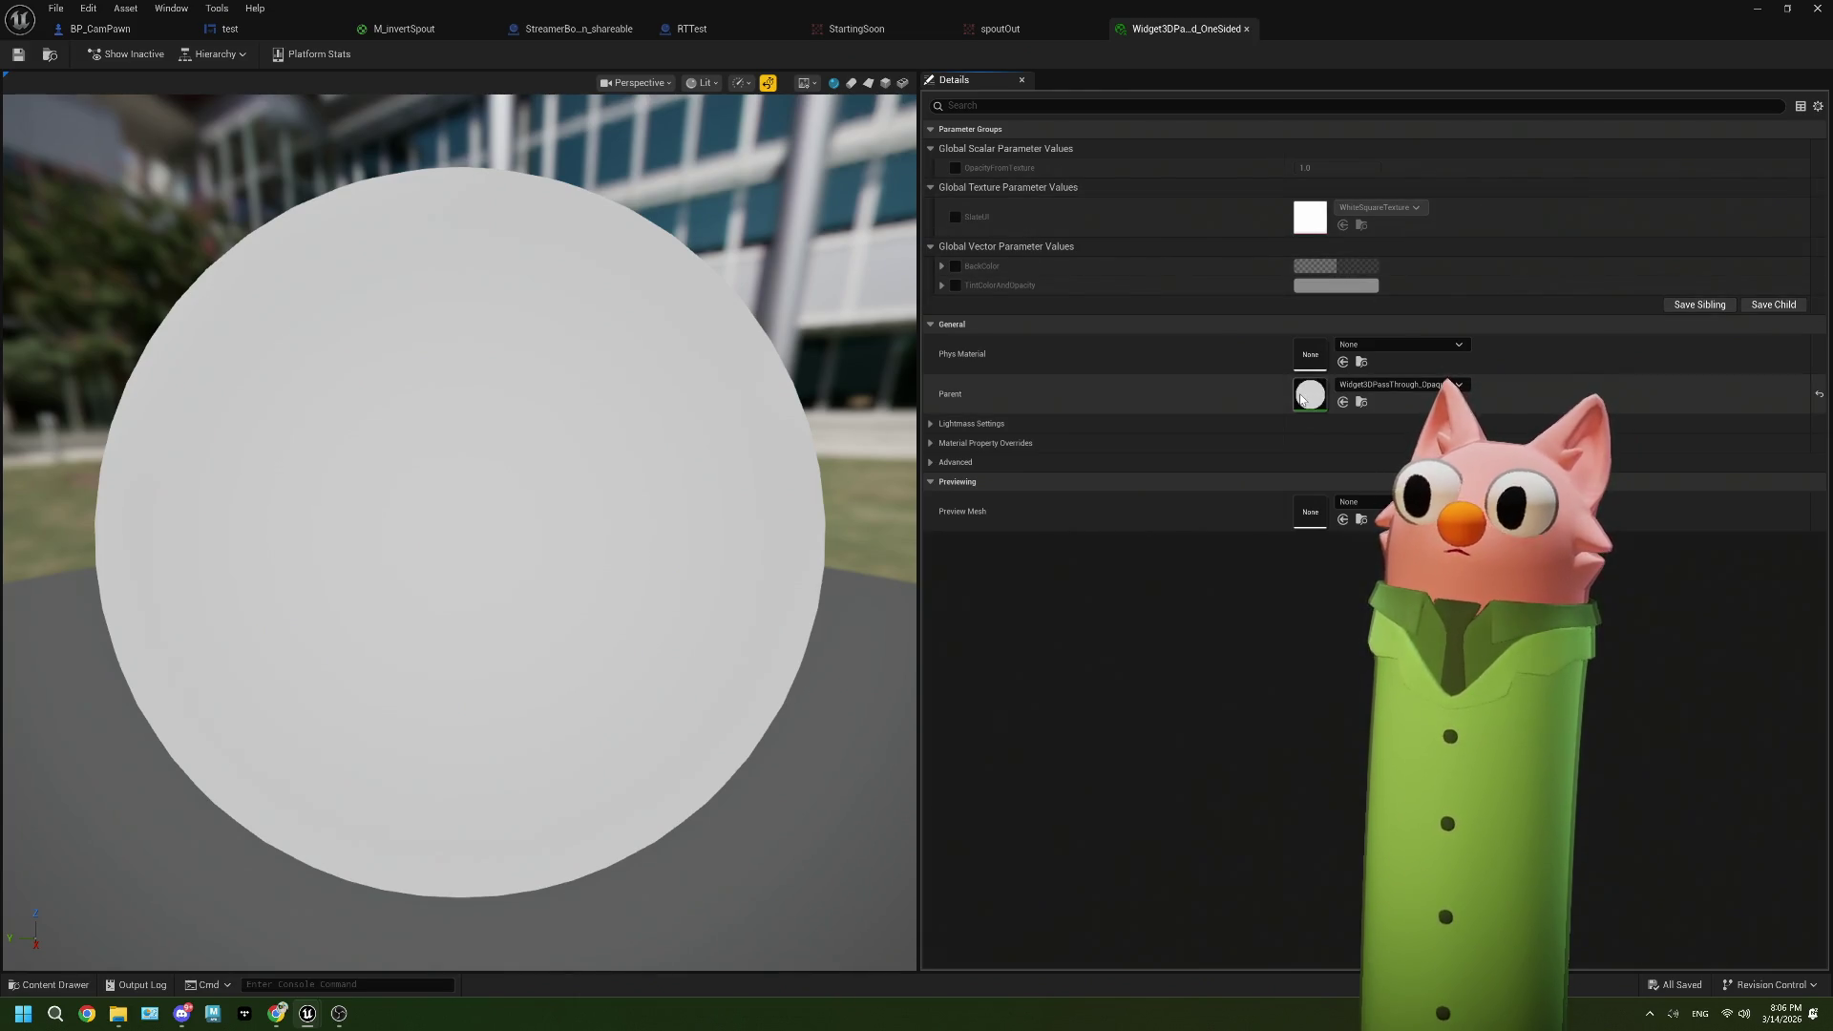
double_click(1301, 399)
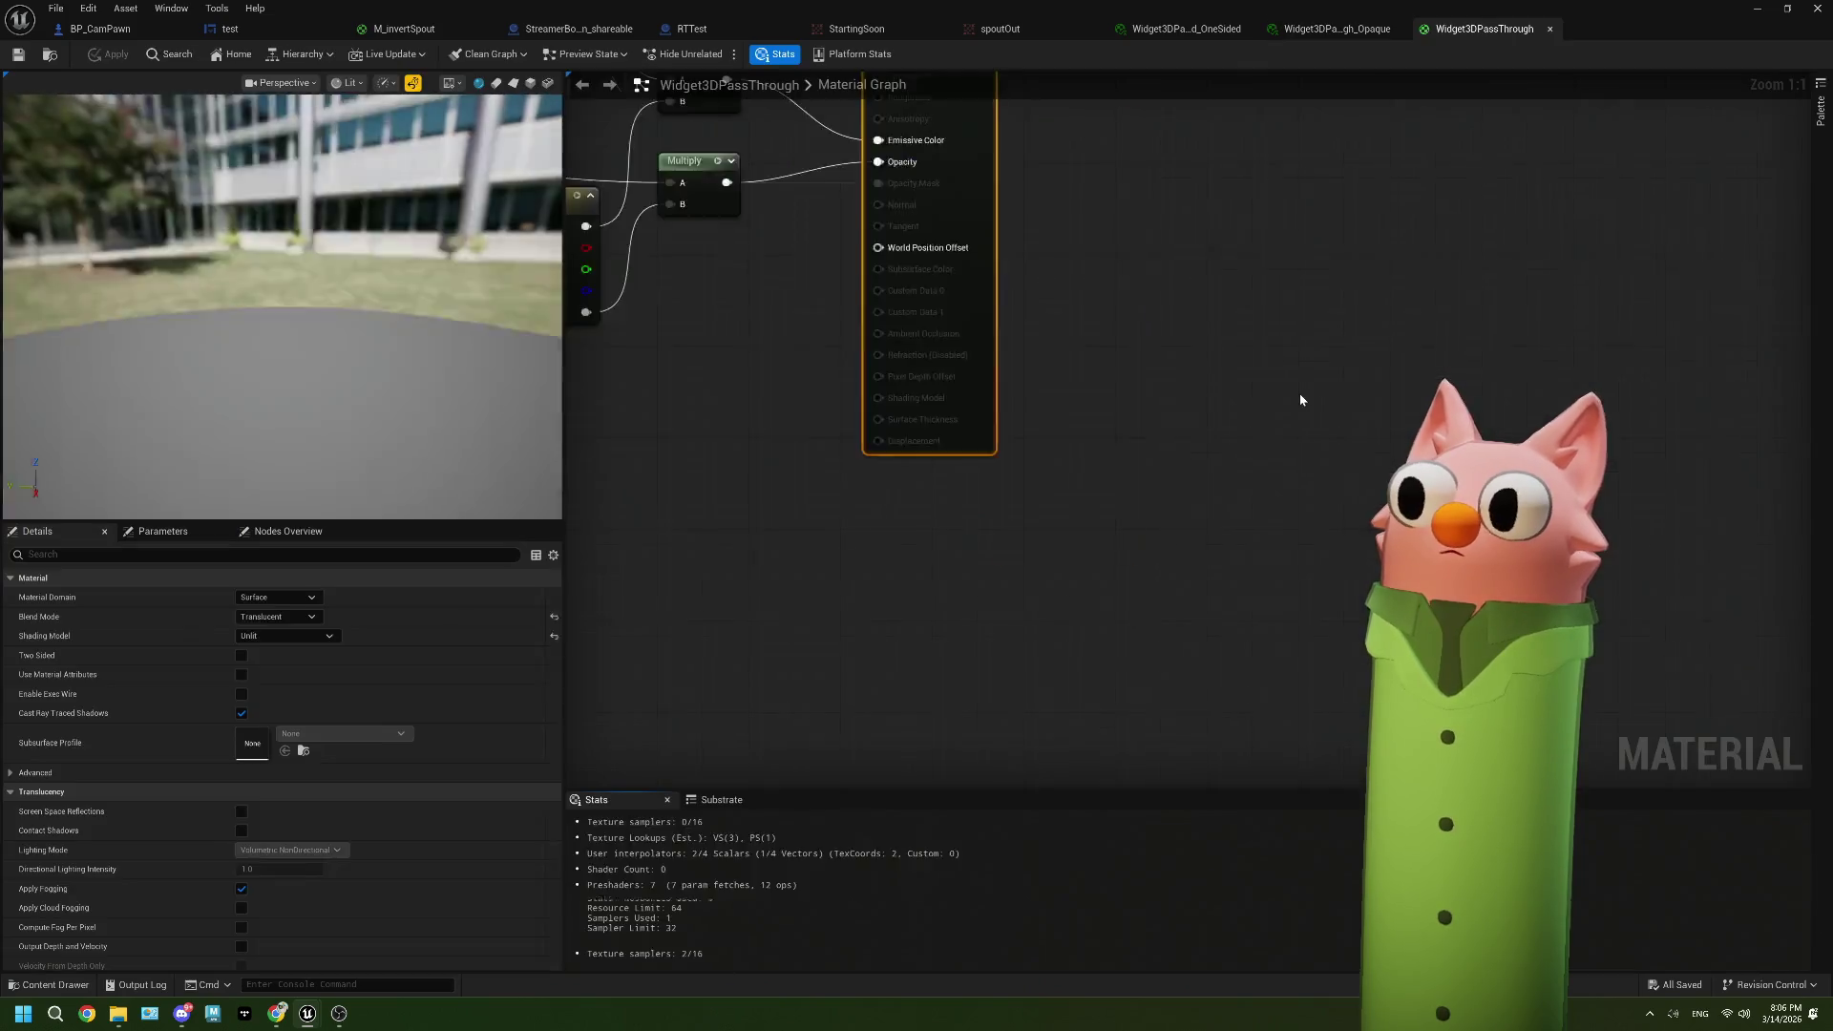
Step: Inspect the SlateUI, TwoSidedSign and TintColorAndOpacity nodes in the material graph
scroll(1236, 402, "down", 1)
mouse_move(863, 499)
left_mouse_down()
mouse_move(904, 556)
mouse_move(950, 532)
mouse_move(957, 515)
mouse_move(936, 507)
left_mouse_up()
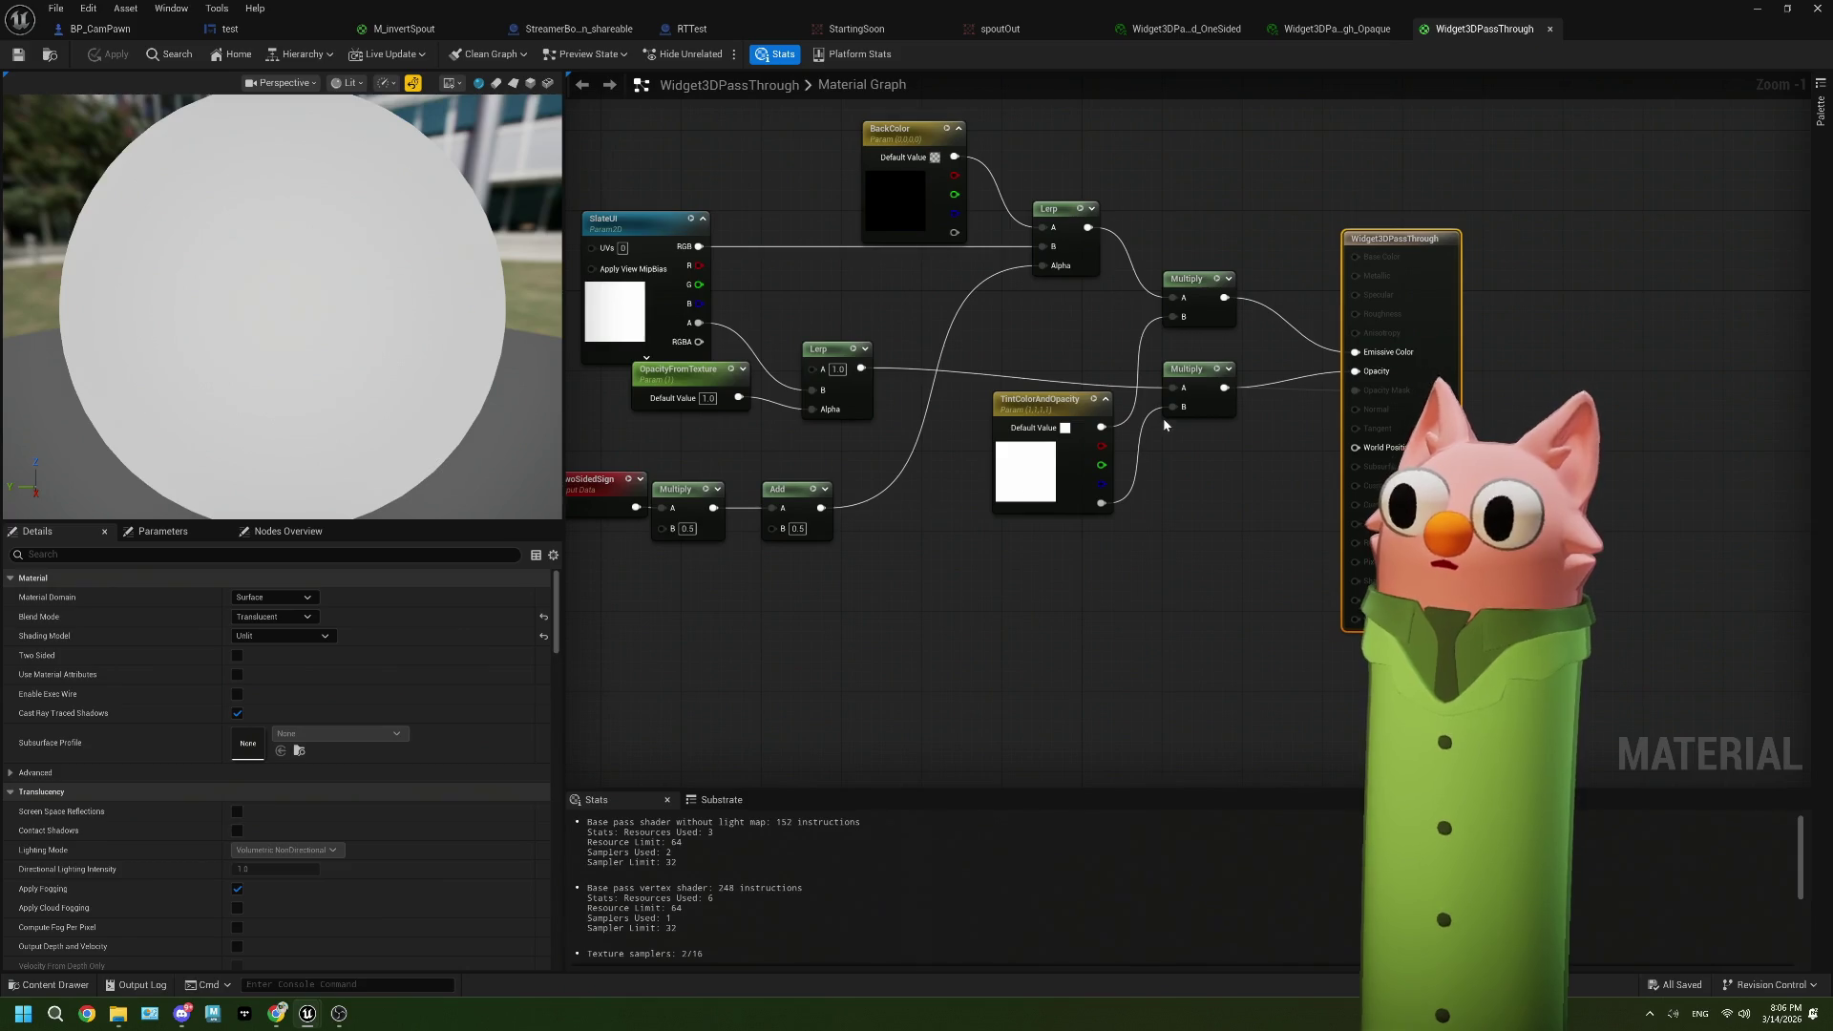
scroll(1070, 474, "up", 1)
left_click_drag(1071, 475, 1007, 468)
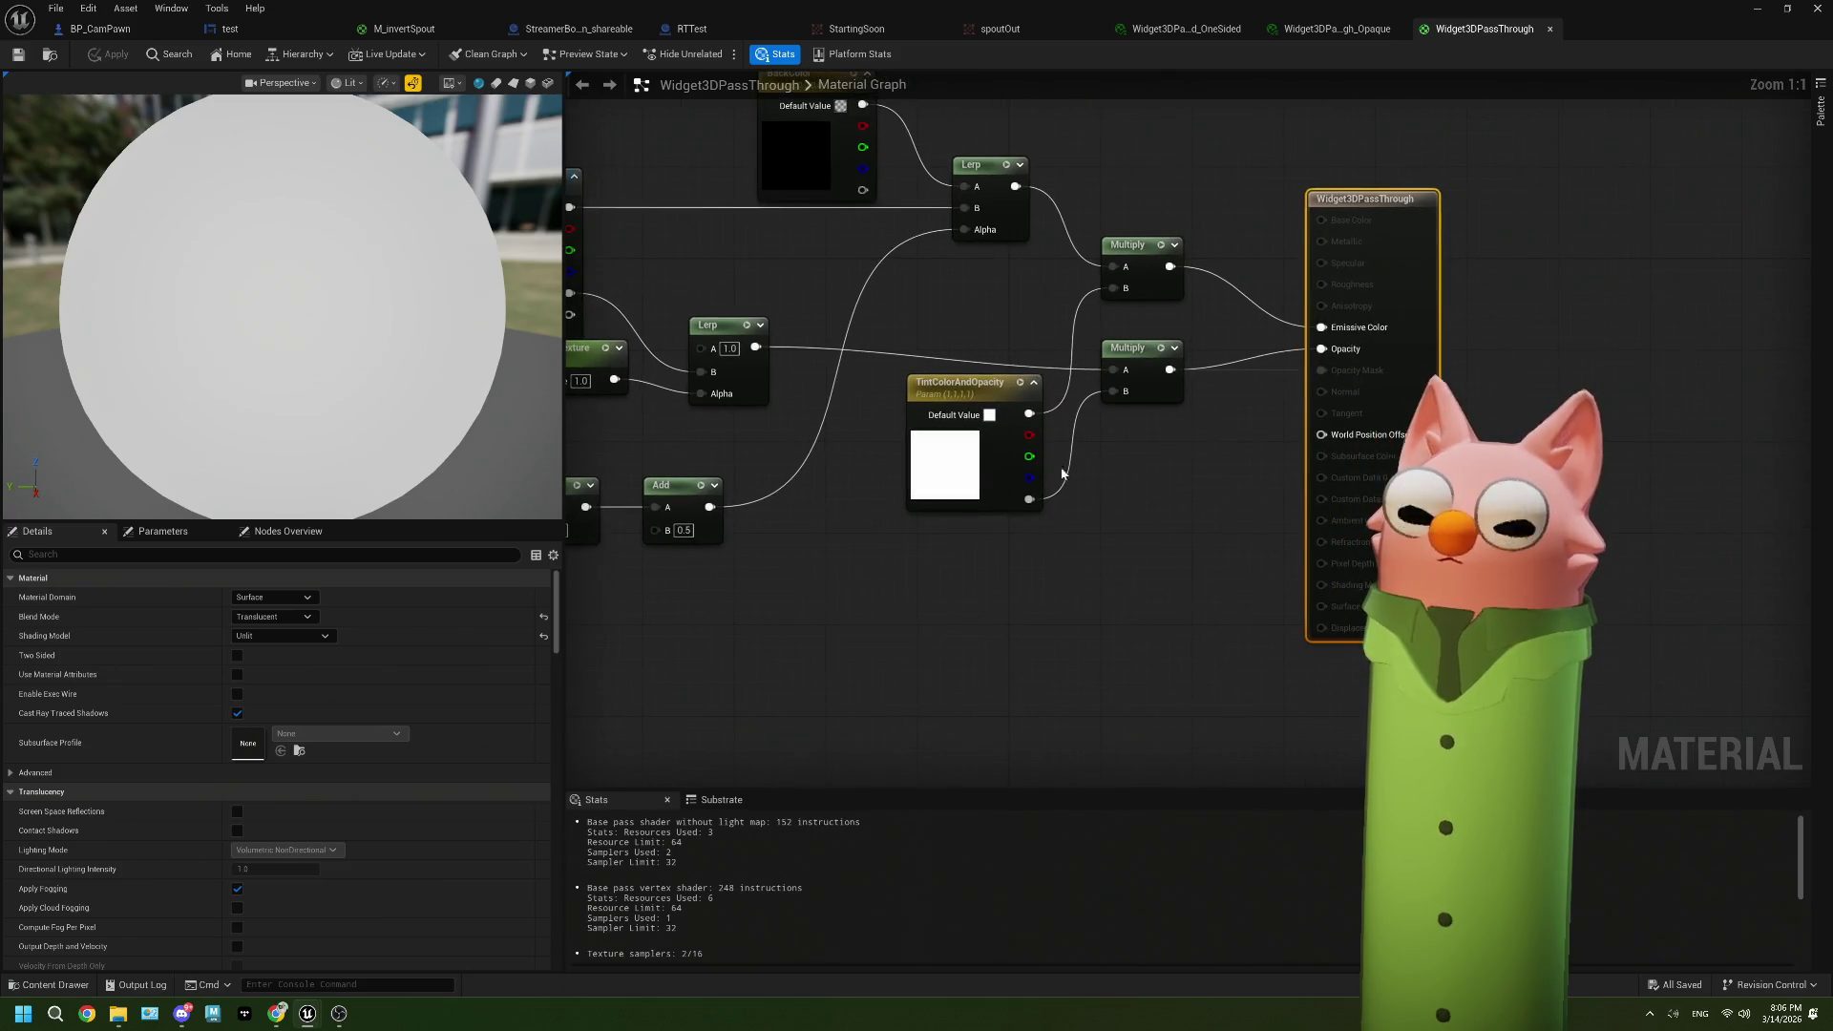
left_click(1006, 467)
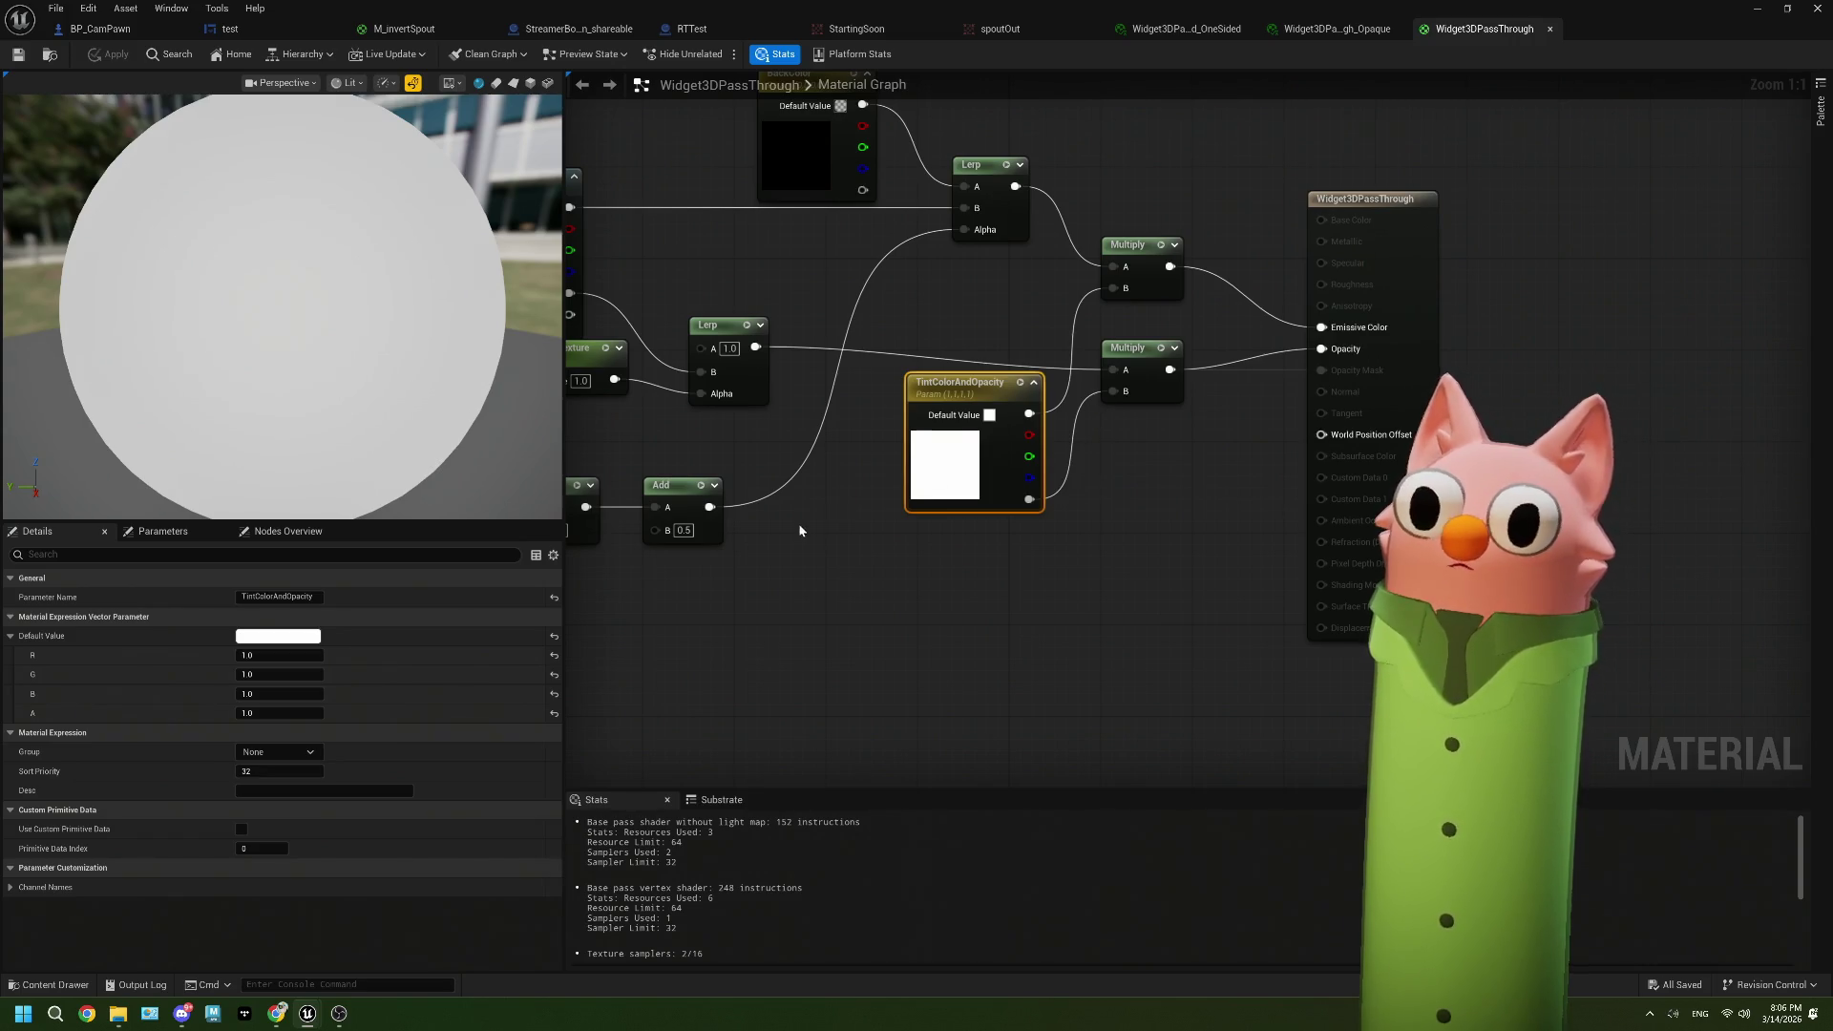
left_click_drag(802, 524, 1050, 541)
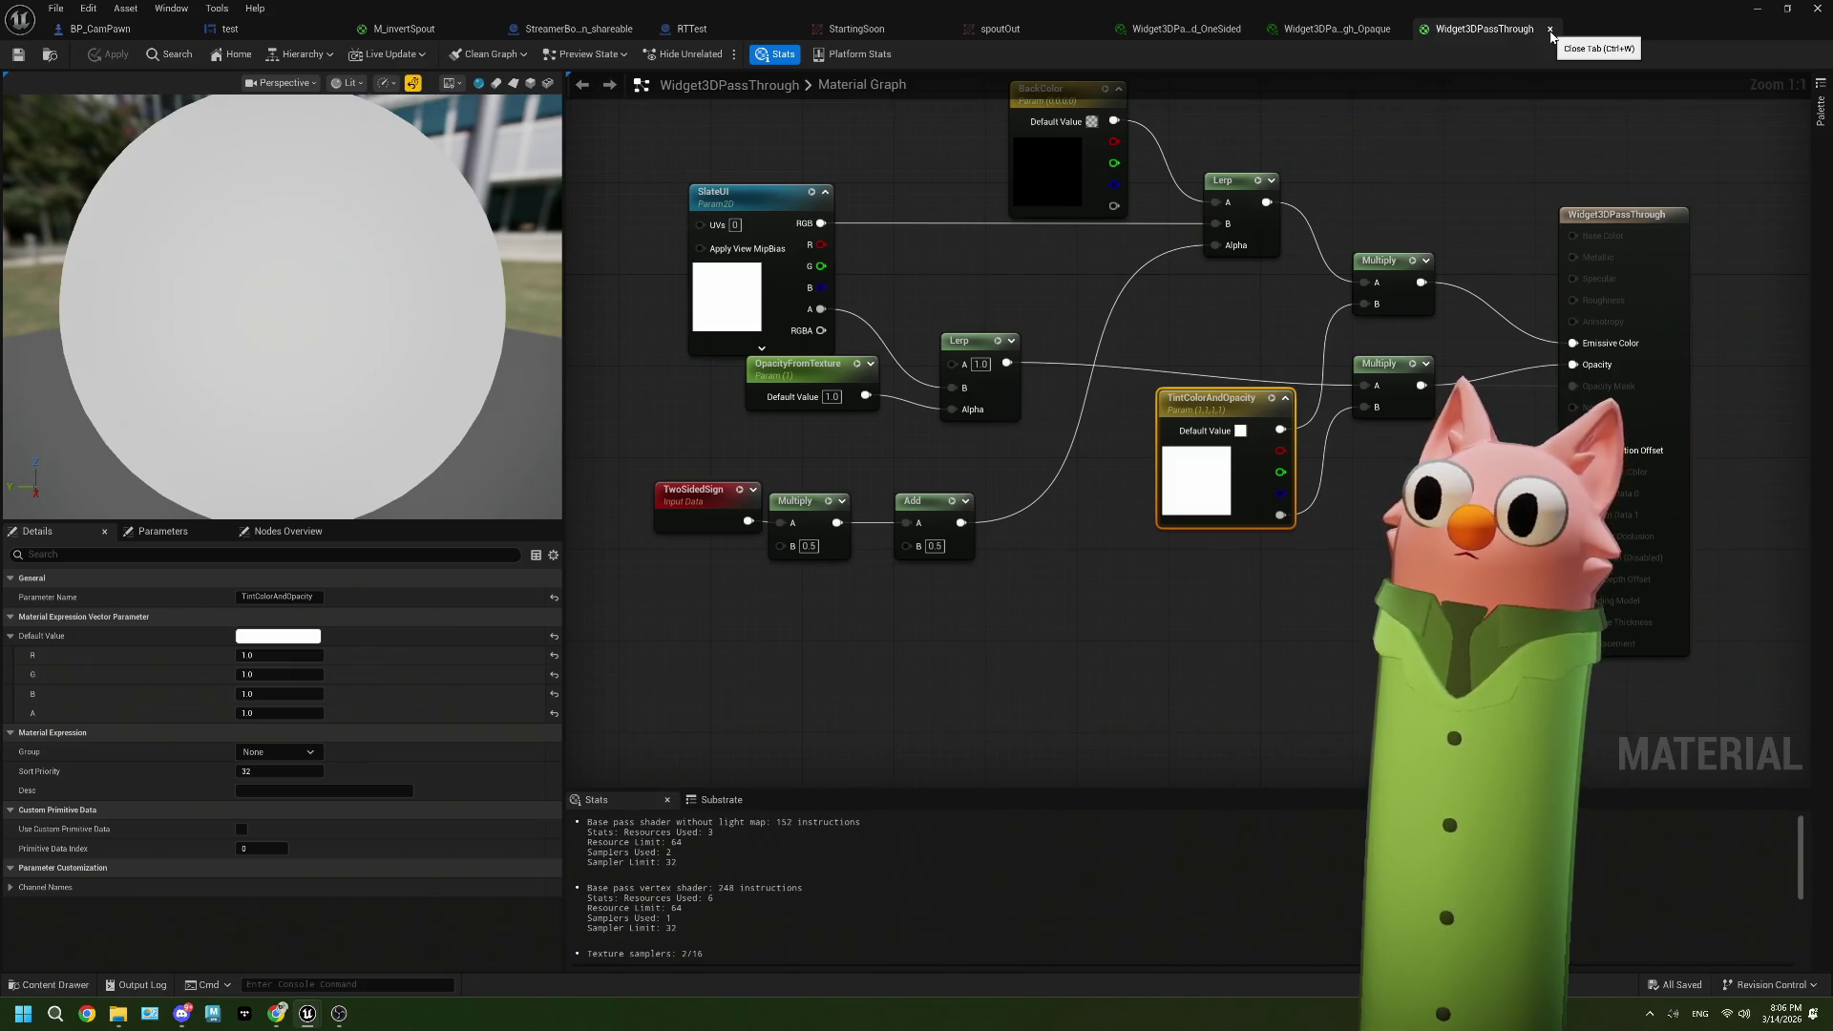
Step: Close the Widget3DPassThrough material and return to the test widget designer
left_click(1549, 31)
left_click(578, 29)
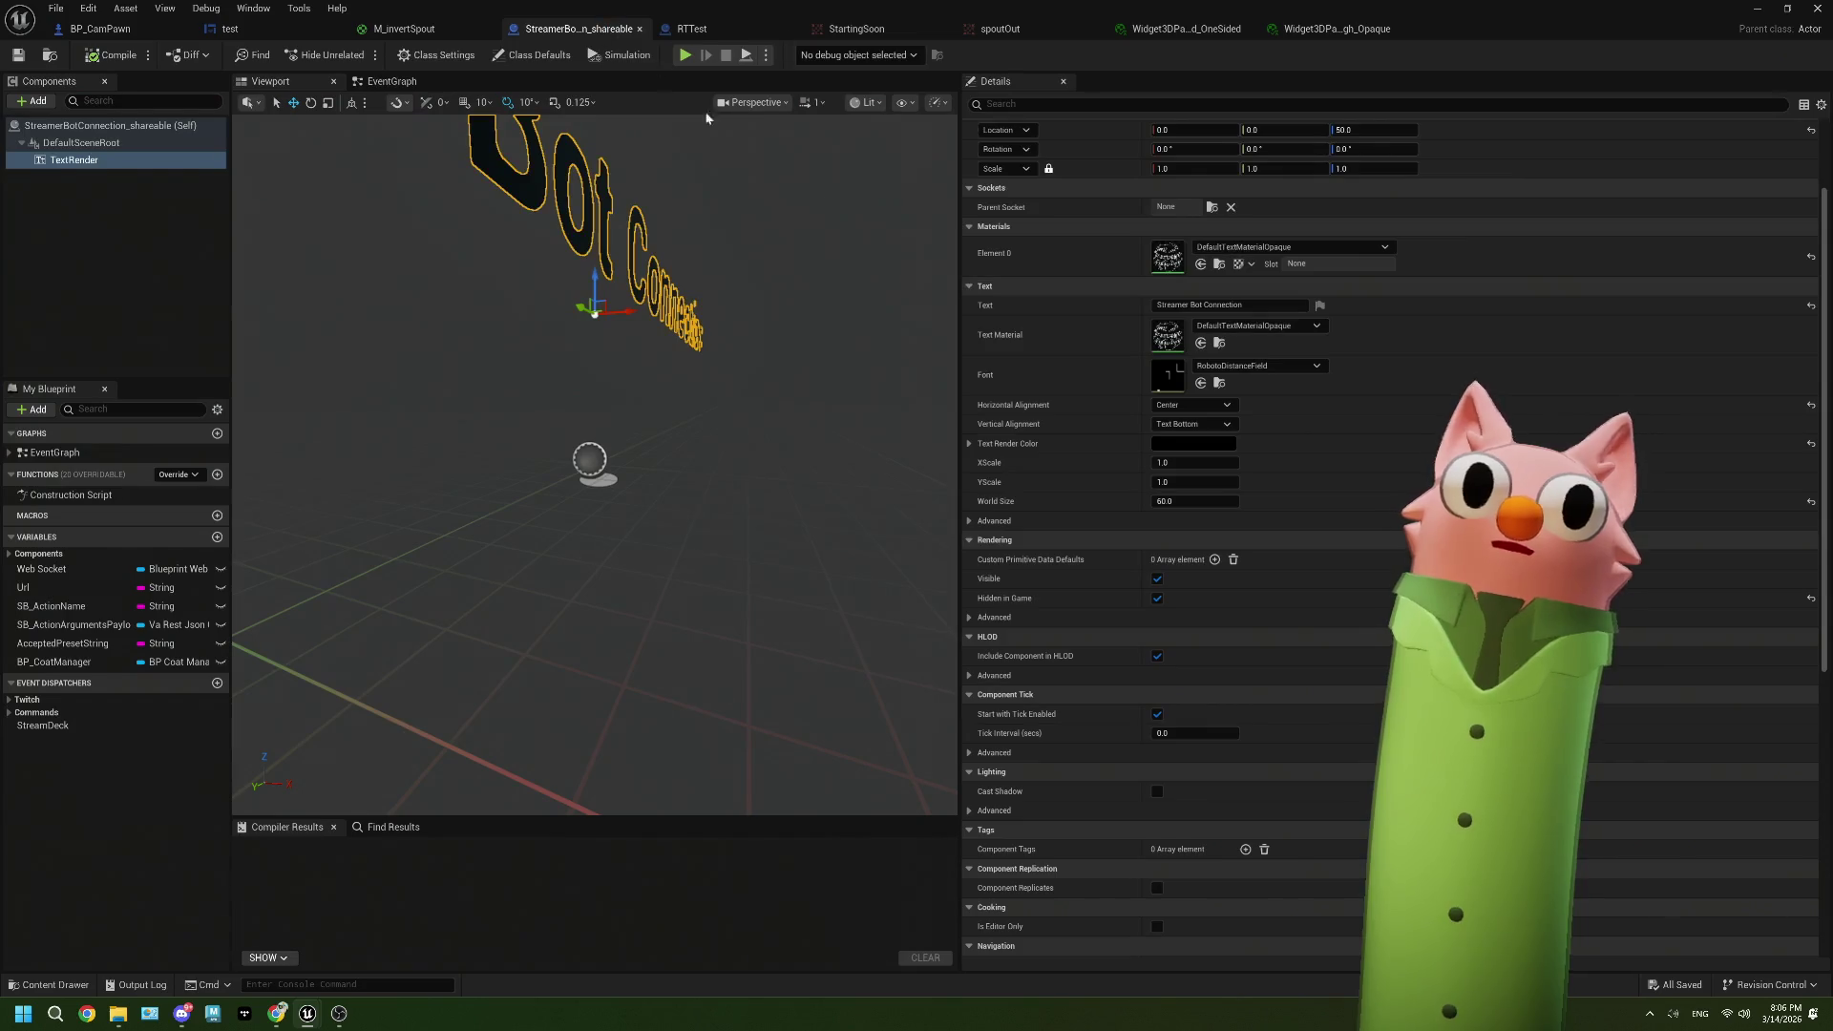
left_click(404, 29)
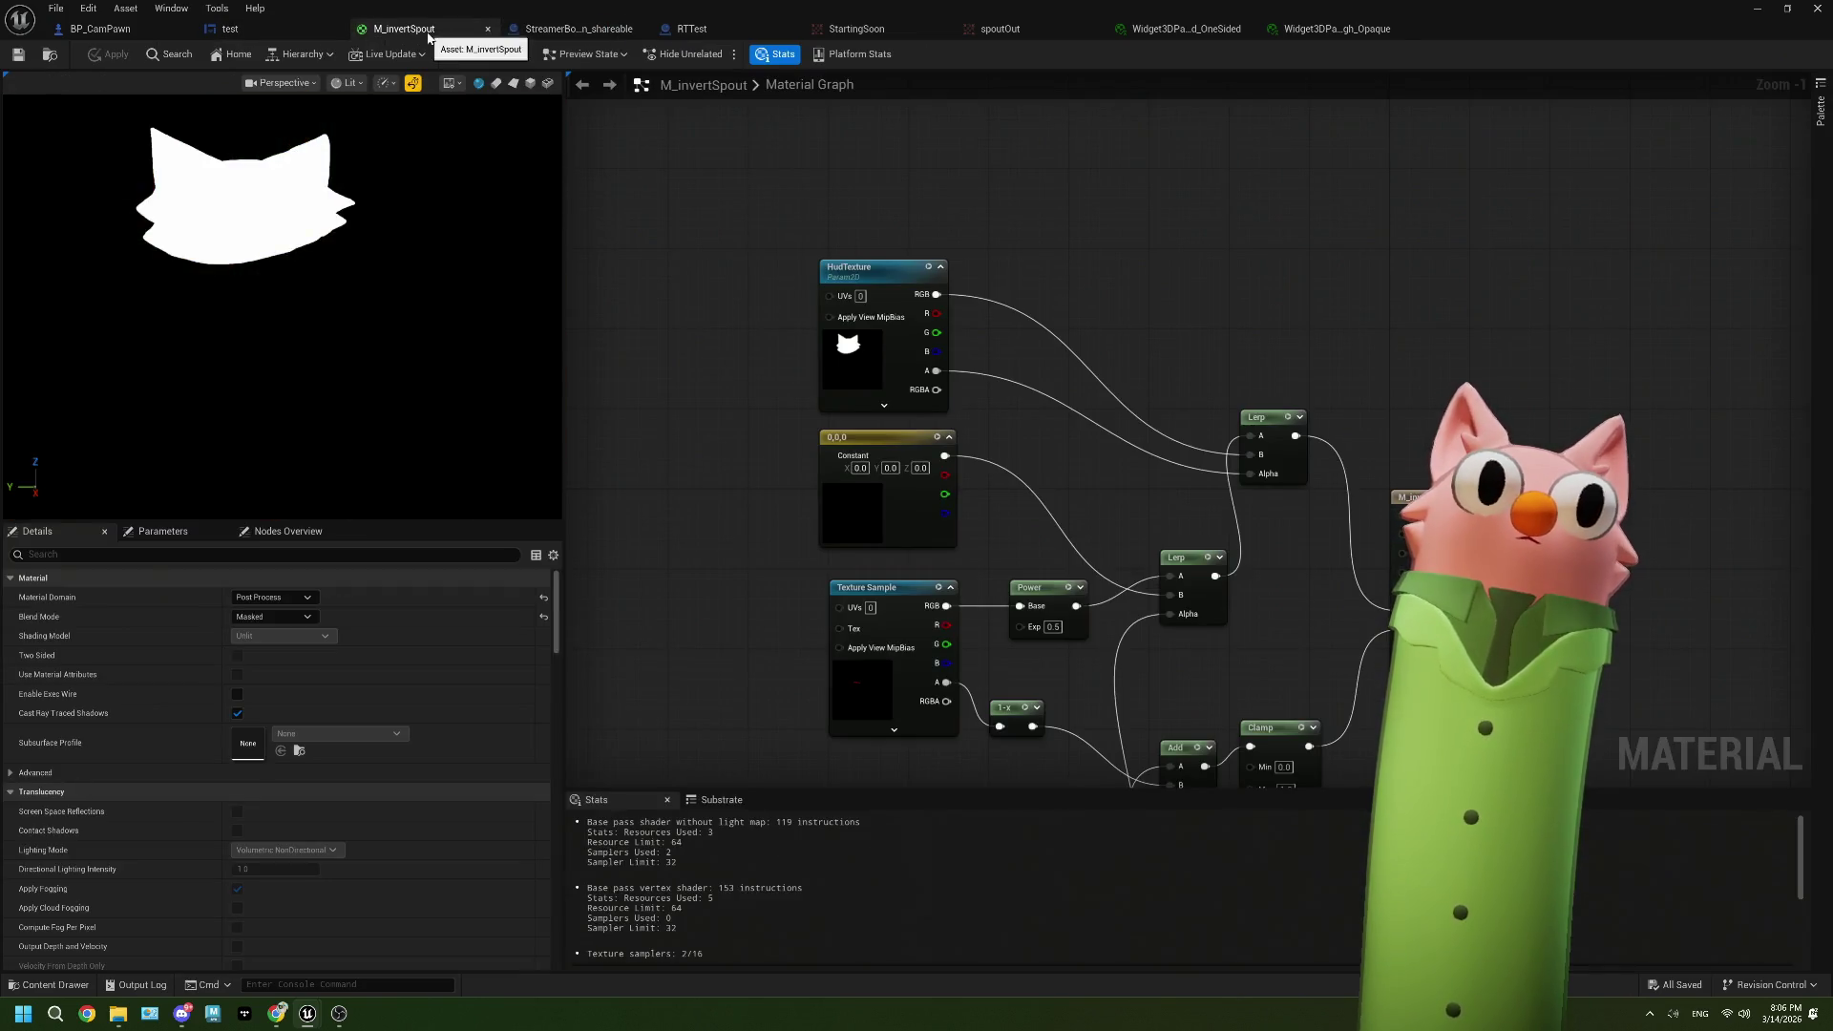
left_click(231, 29)
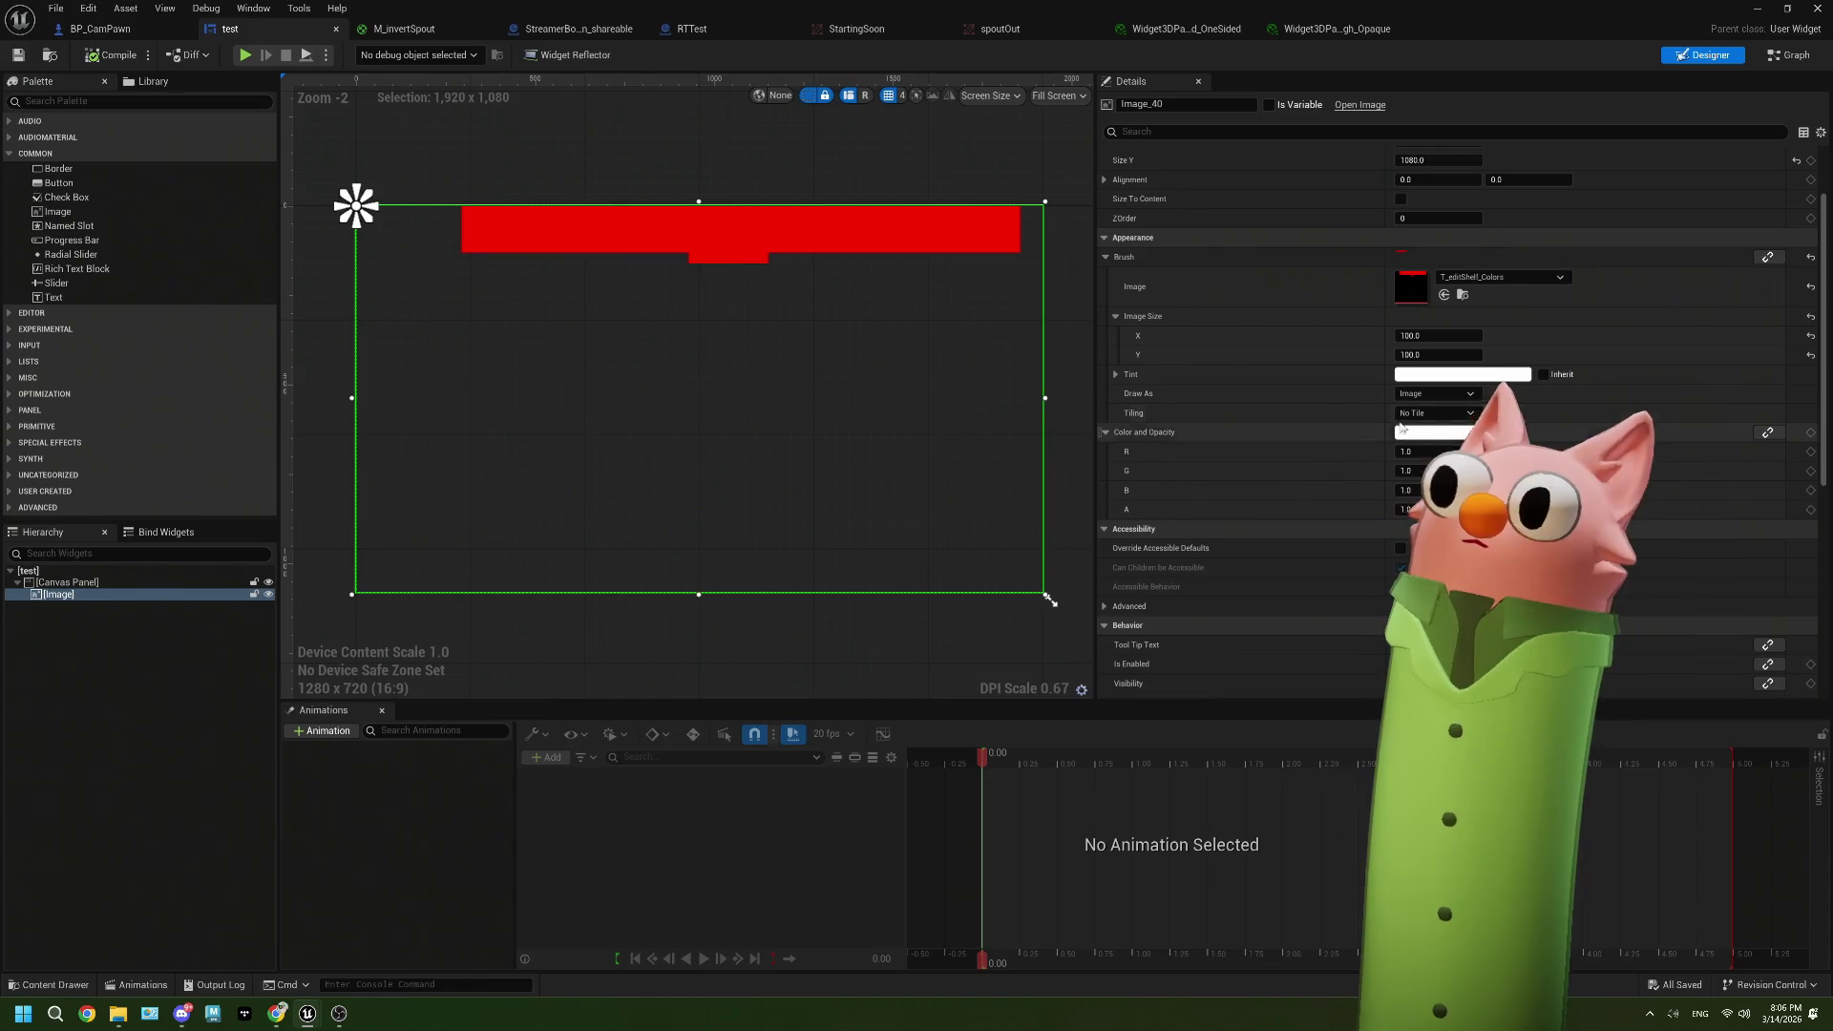
Step: Change the image Tint's hex alpha to 00 and confirm the colour
left_click(1412, 375)
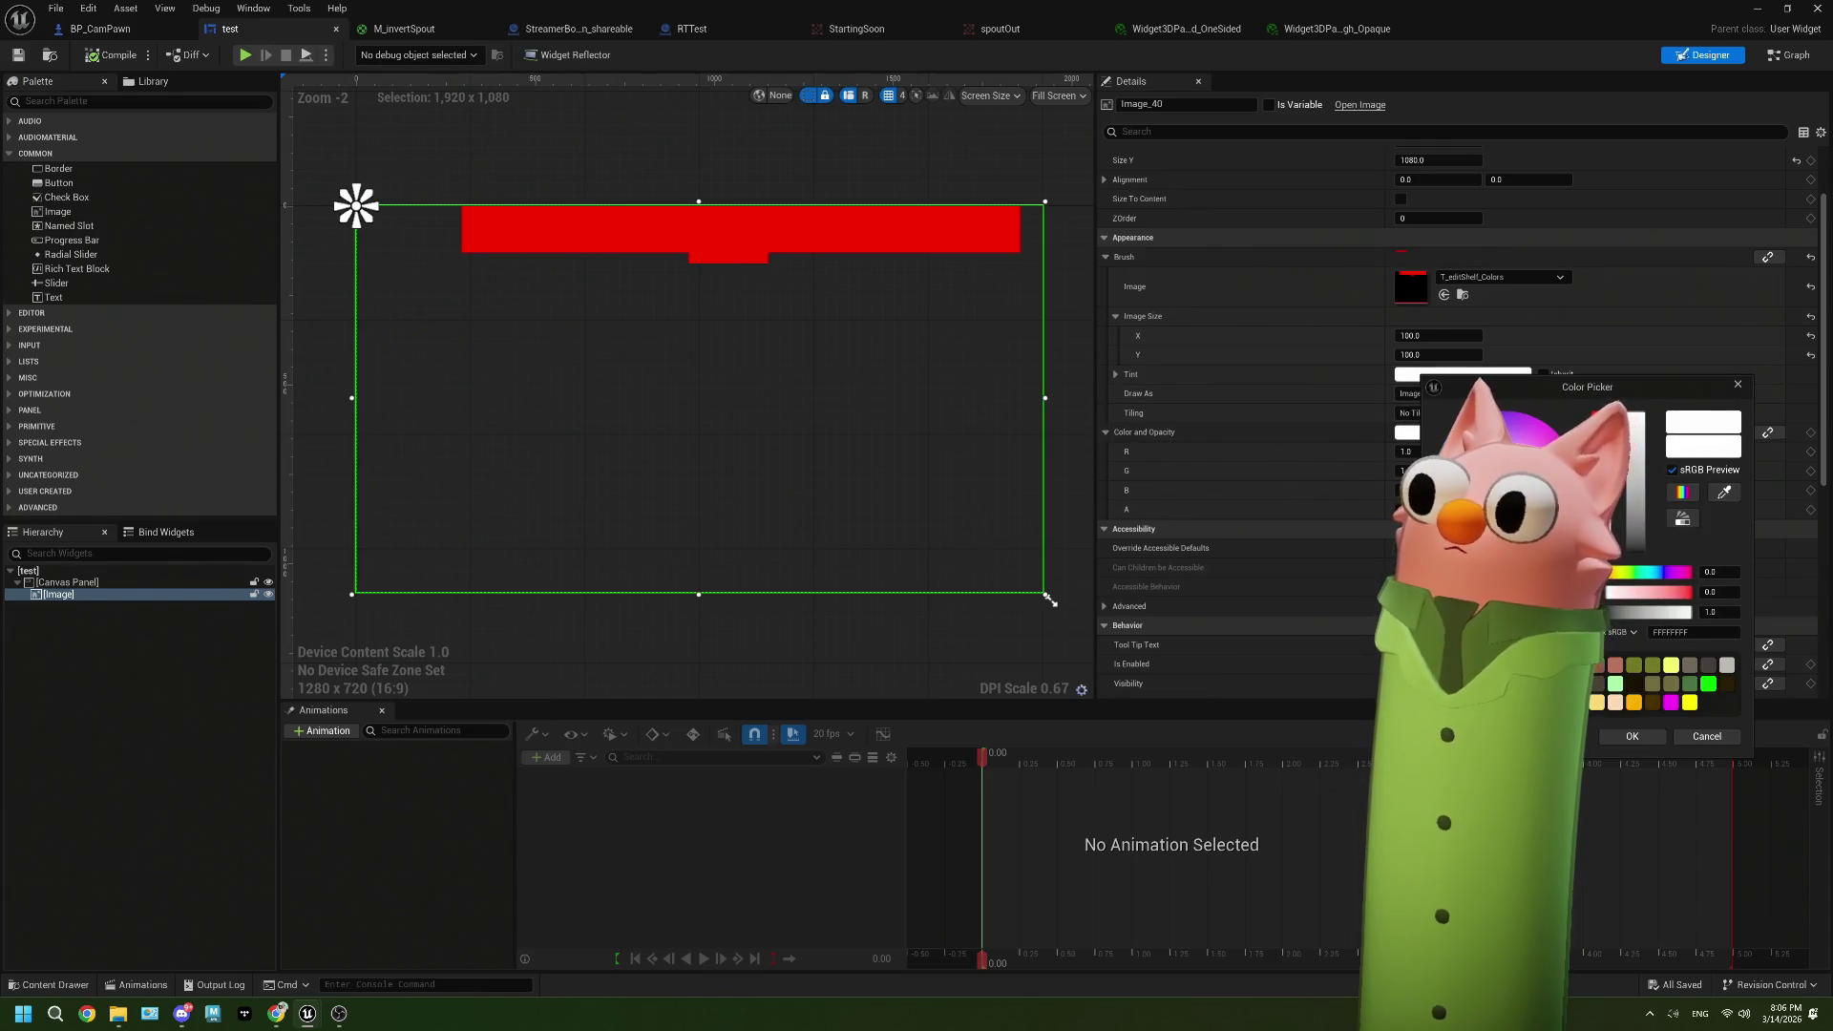
key("BackSpace")
key("BackSpace")
type("00")
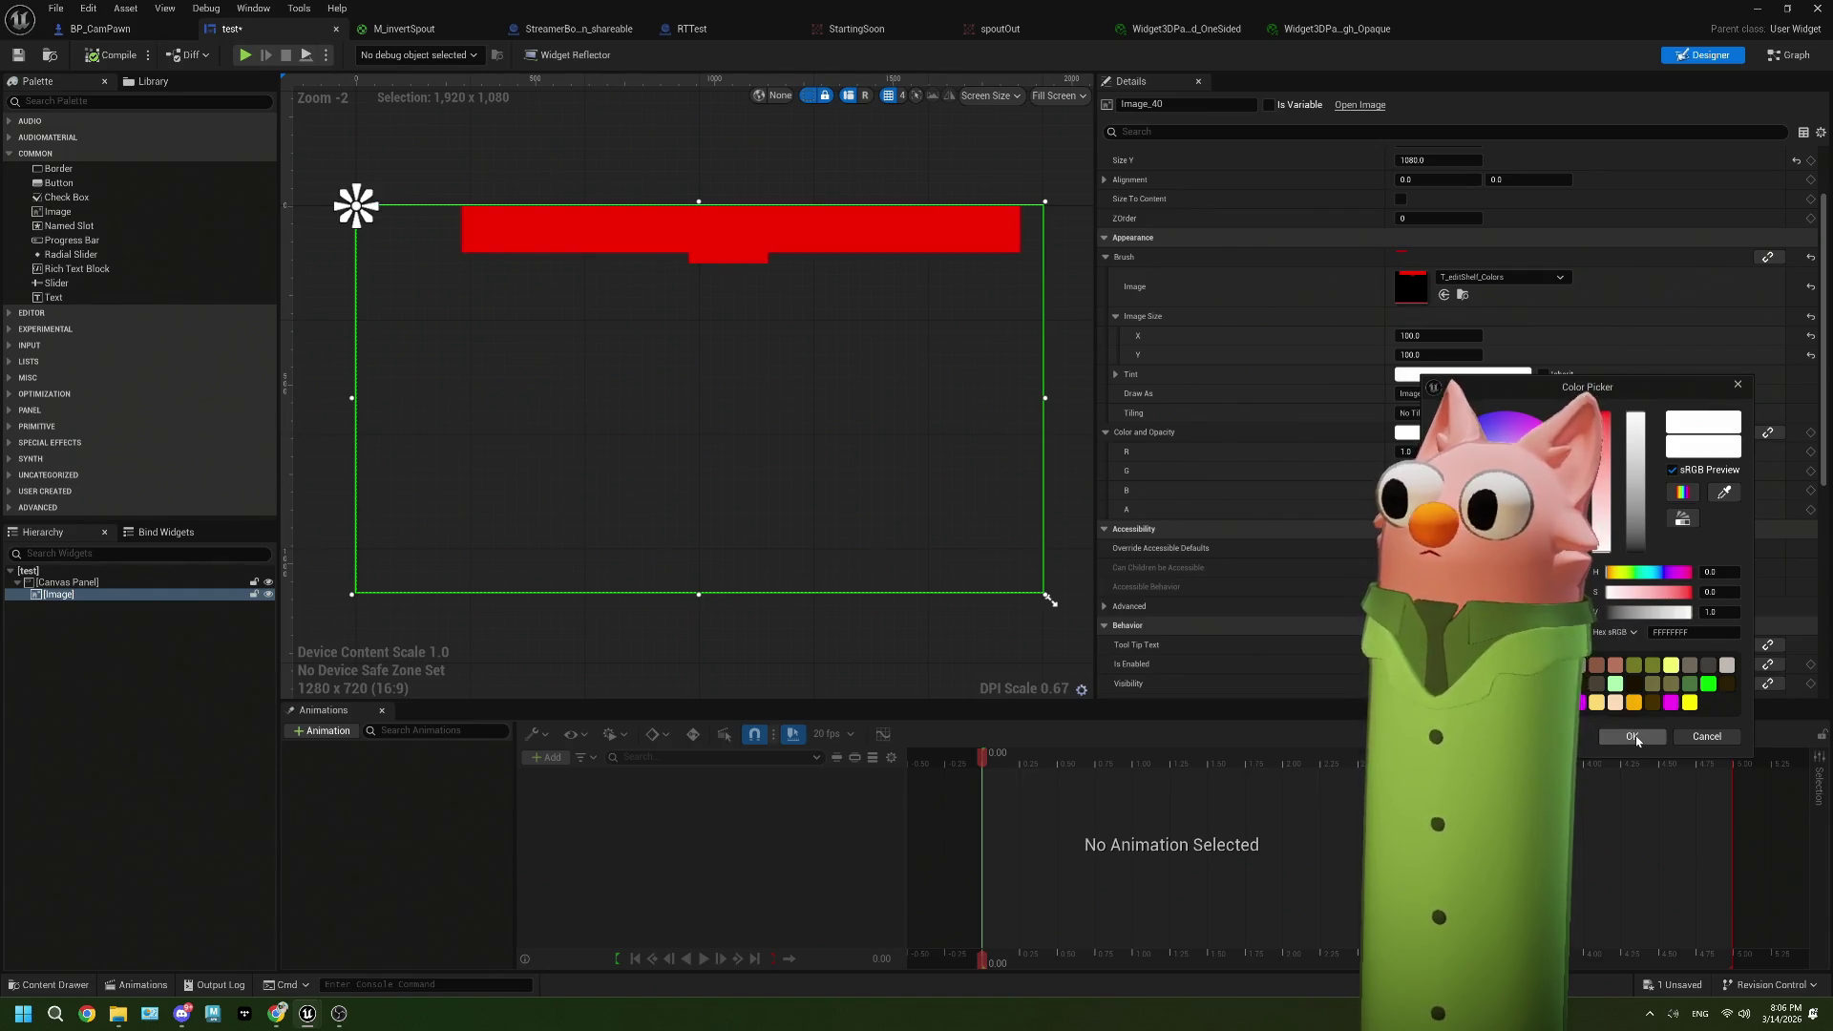
left_click(1628, 735)
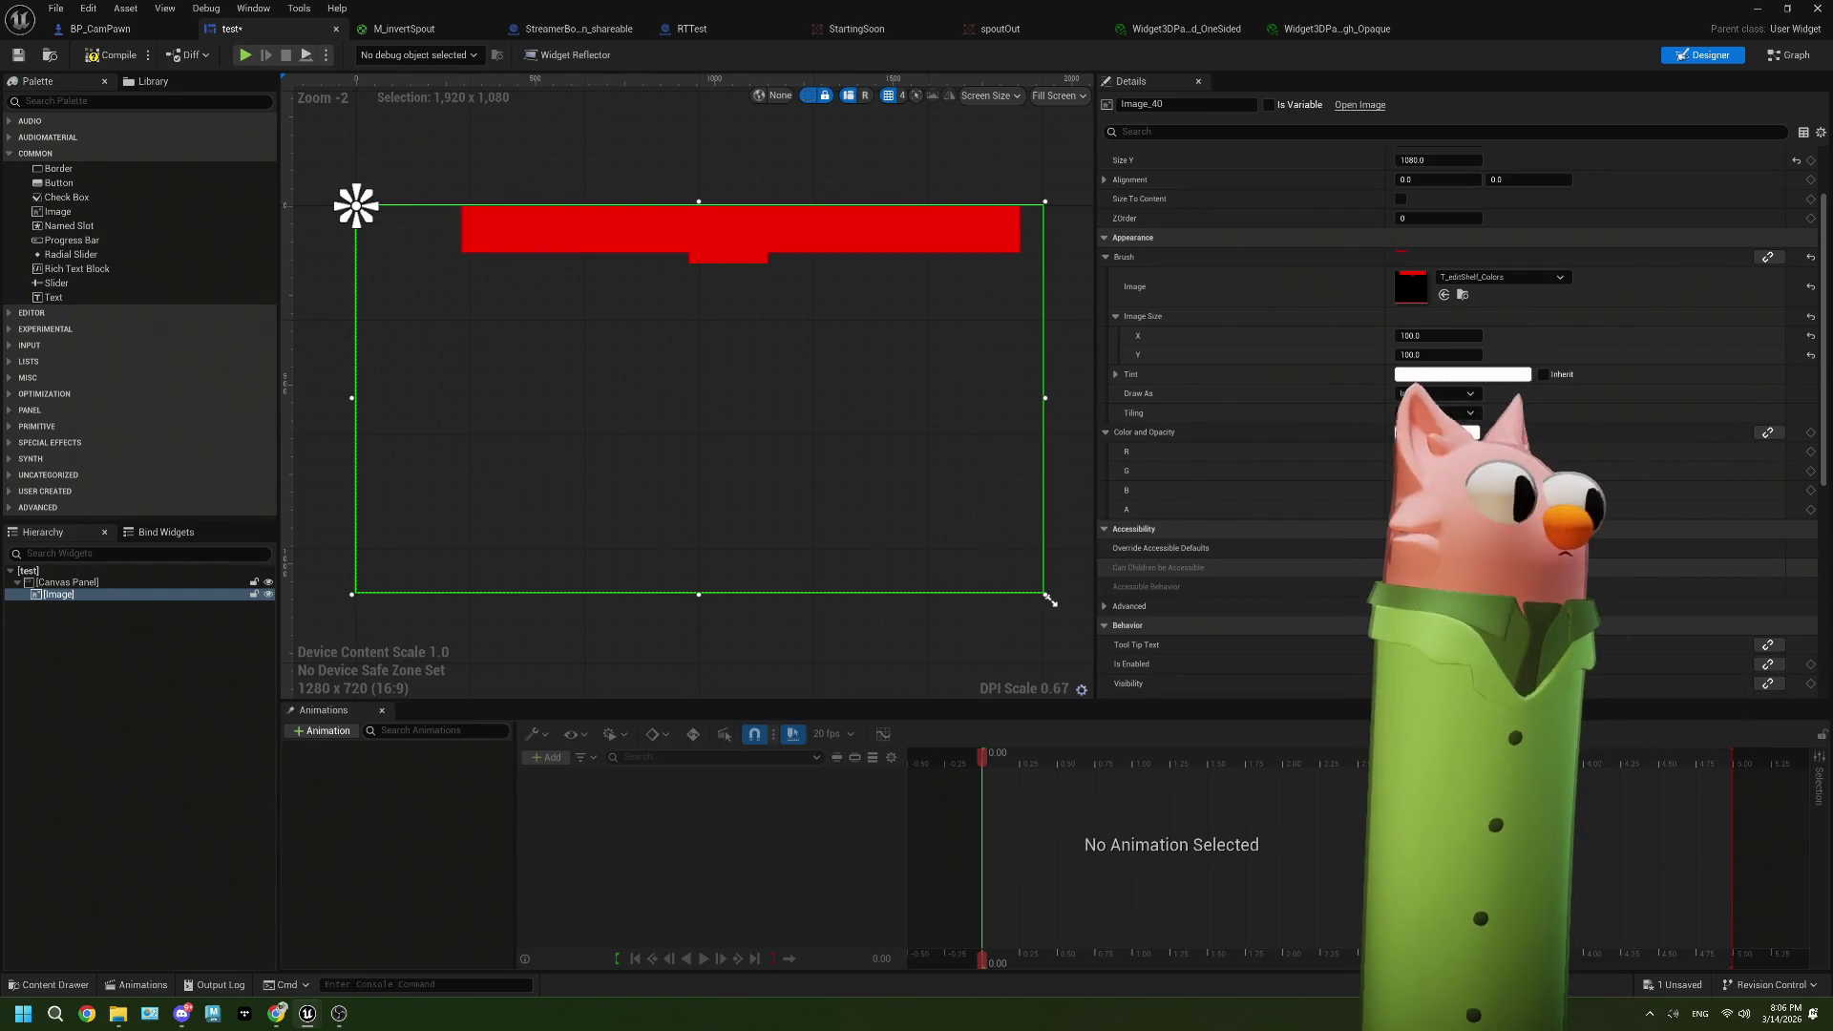
Step: Open the parent Widget3DPassThrough material from the Opaque instance and nudge OpacityFromTexture slightly left
left_click(1368, 29)
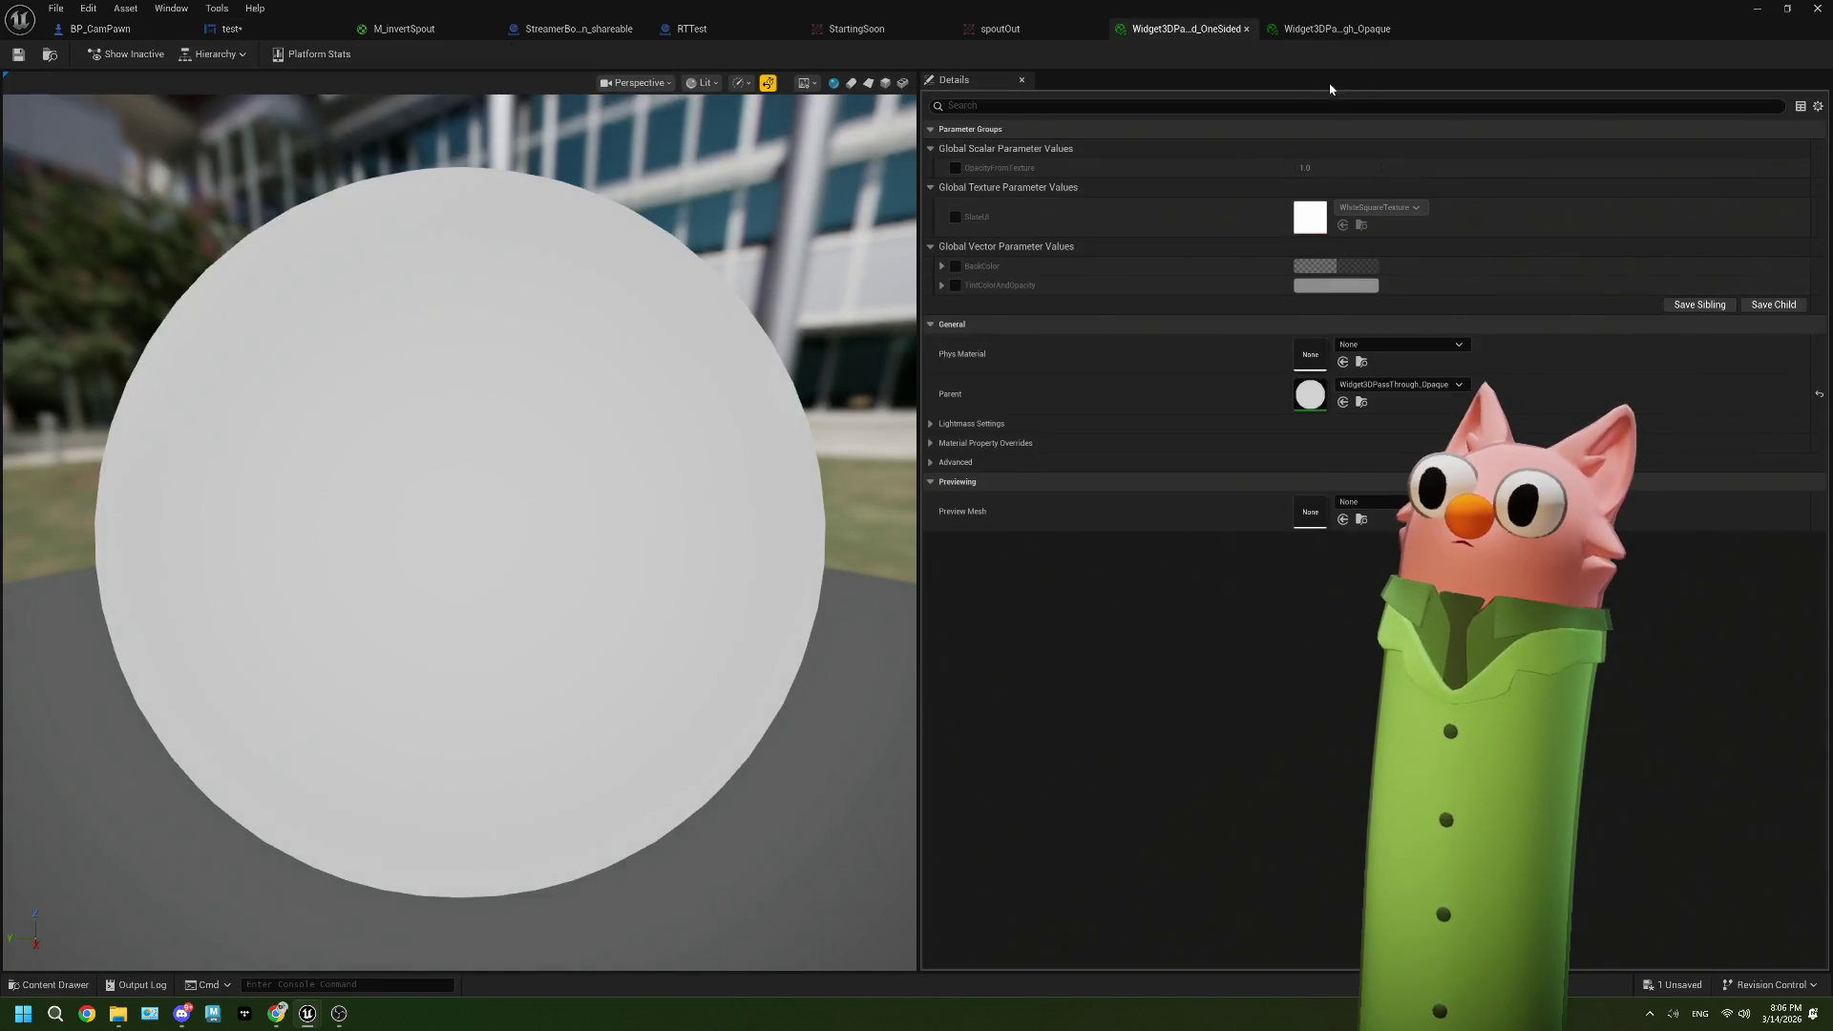
double_click(1308, 397)
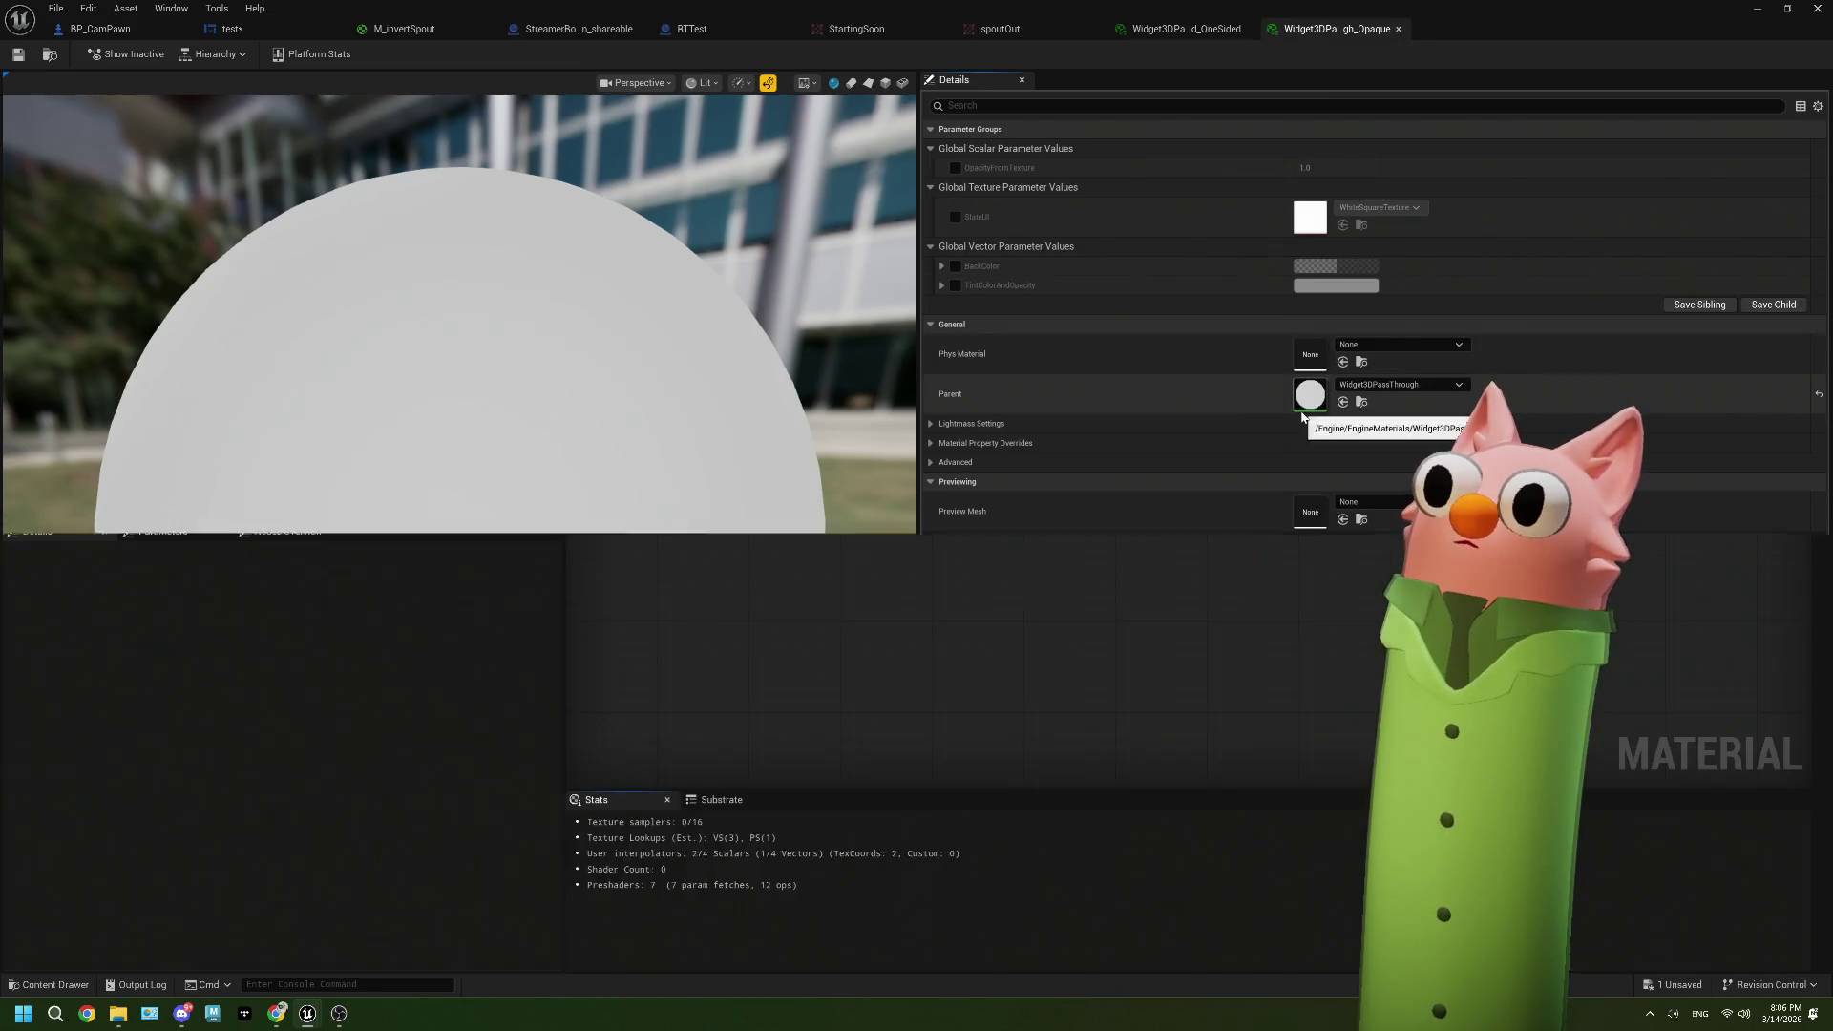
left_click_drag(884, 529, 1100, 571)
left_click(1008, 397)
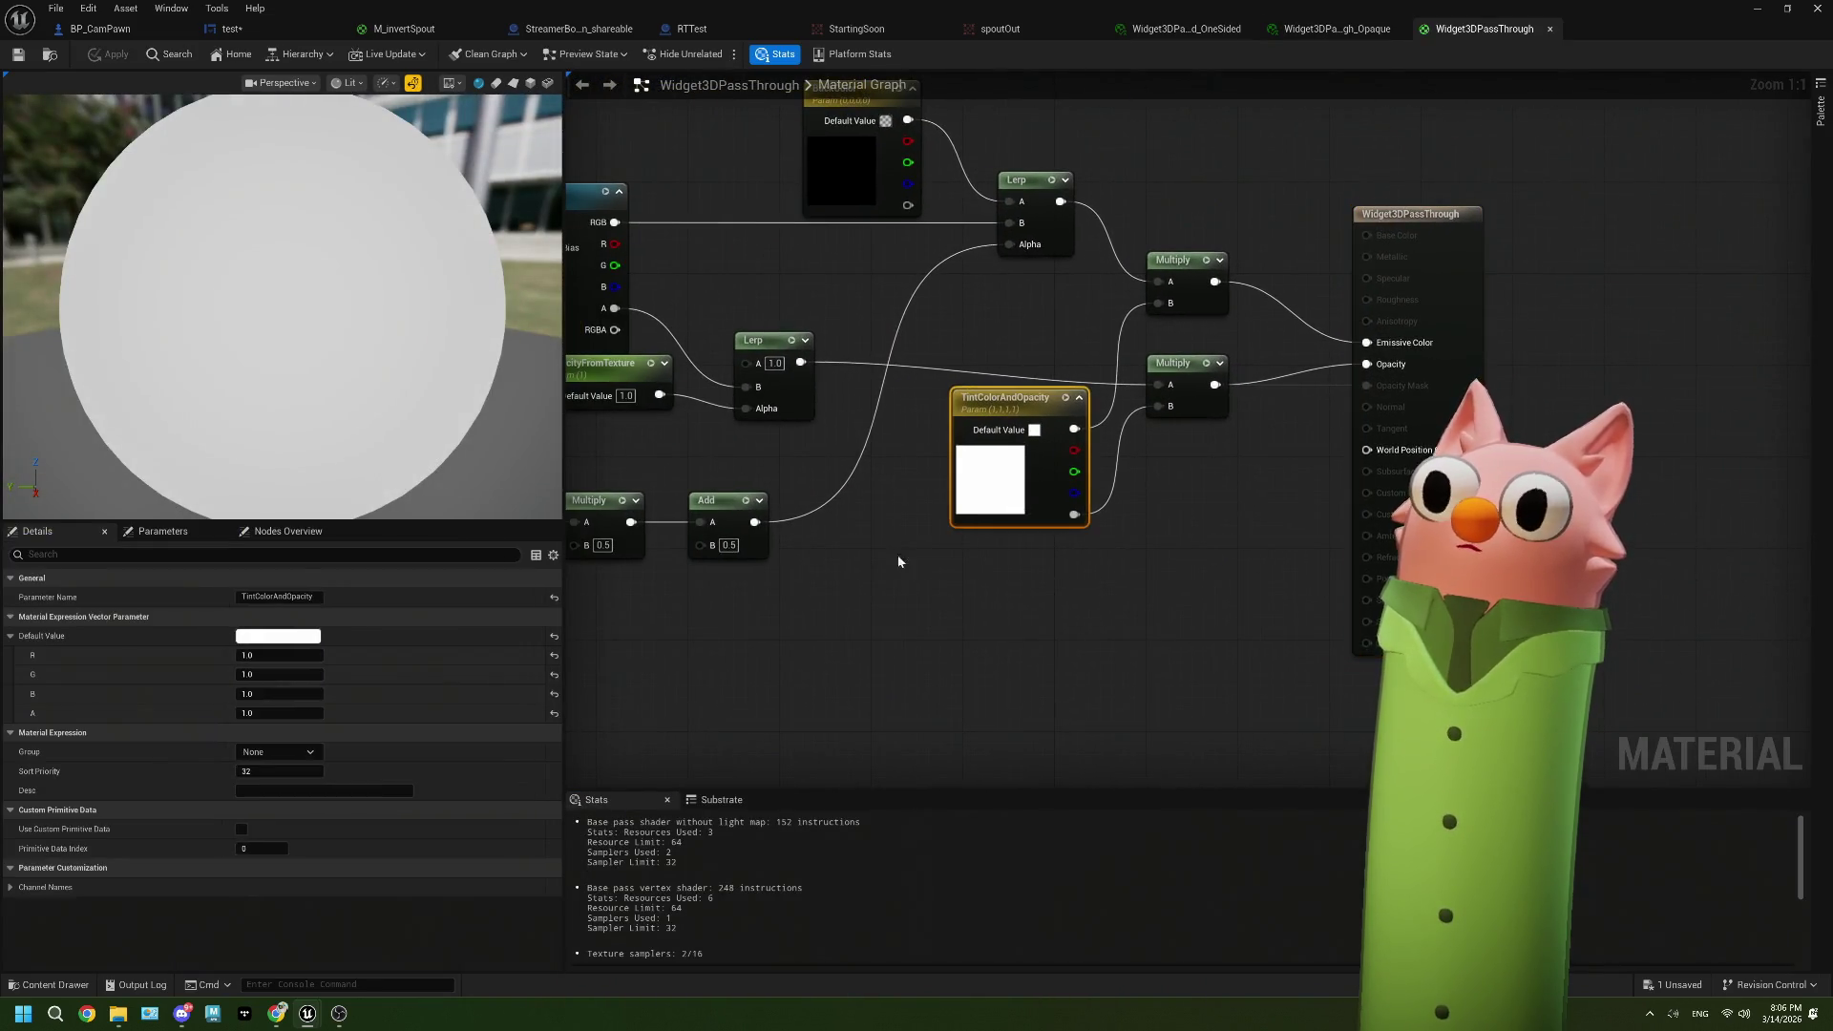
mouse_move(861, 574)
left_mouse_down()
mouse_move(1064, 537)
mouse_move(1067, 576)
mouse_move(1036, 595)
left_mouse_up()
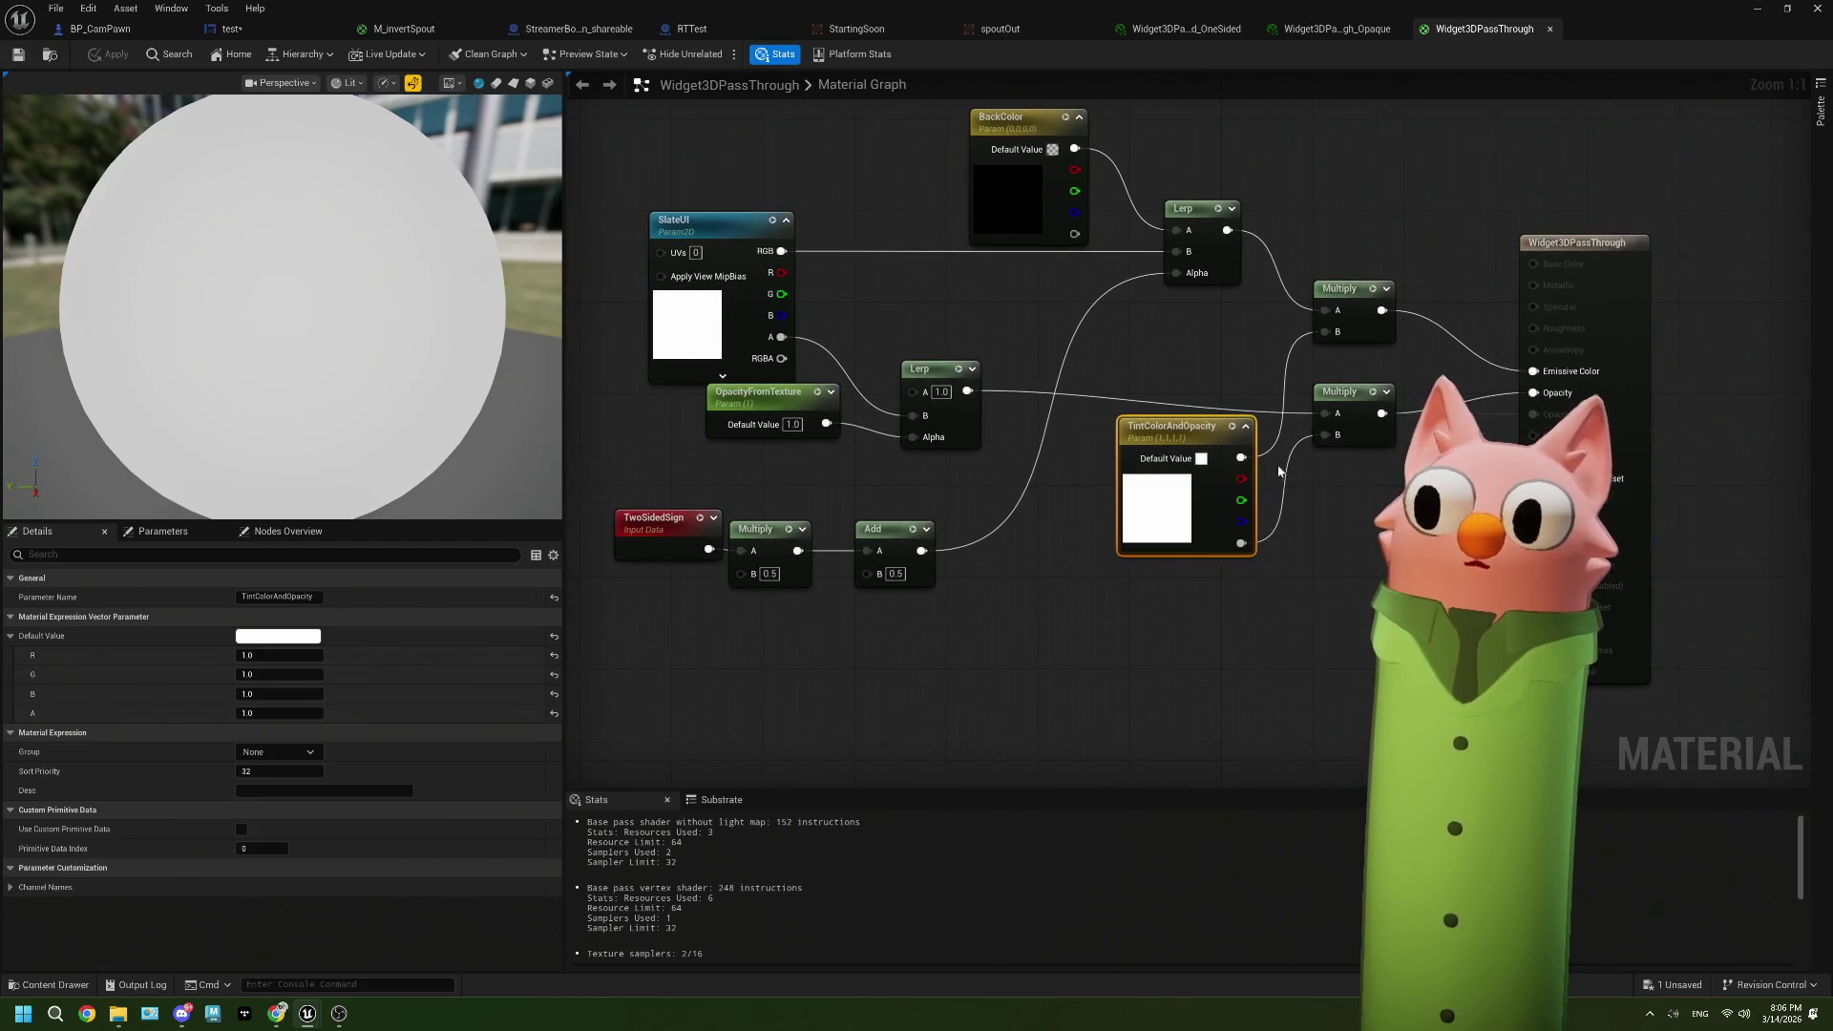
left_click_drag(795, 403, 748, 414)
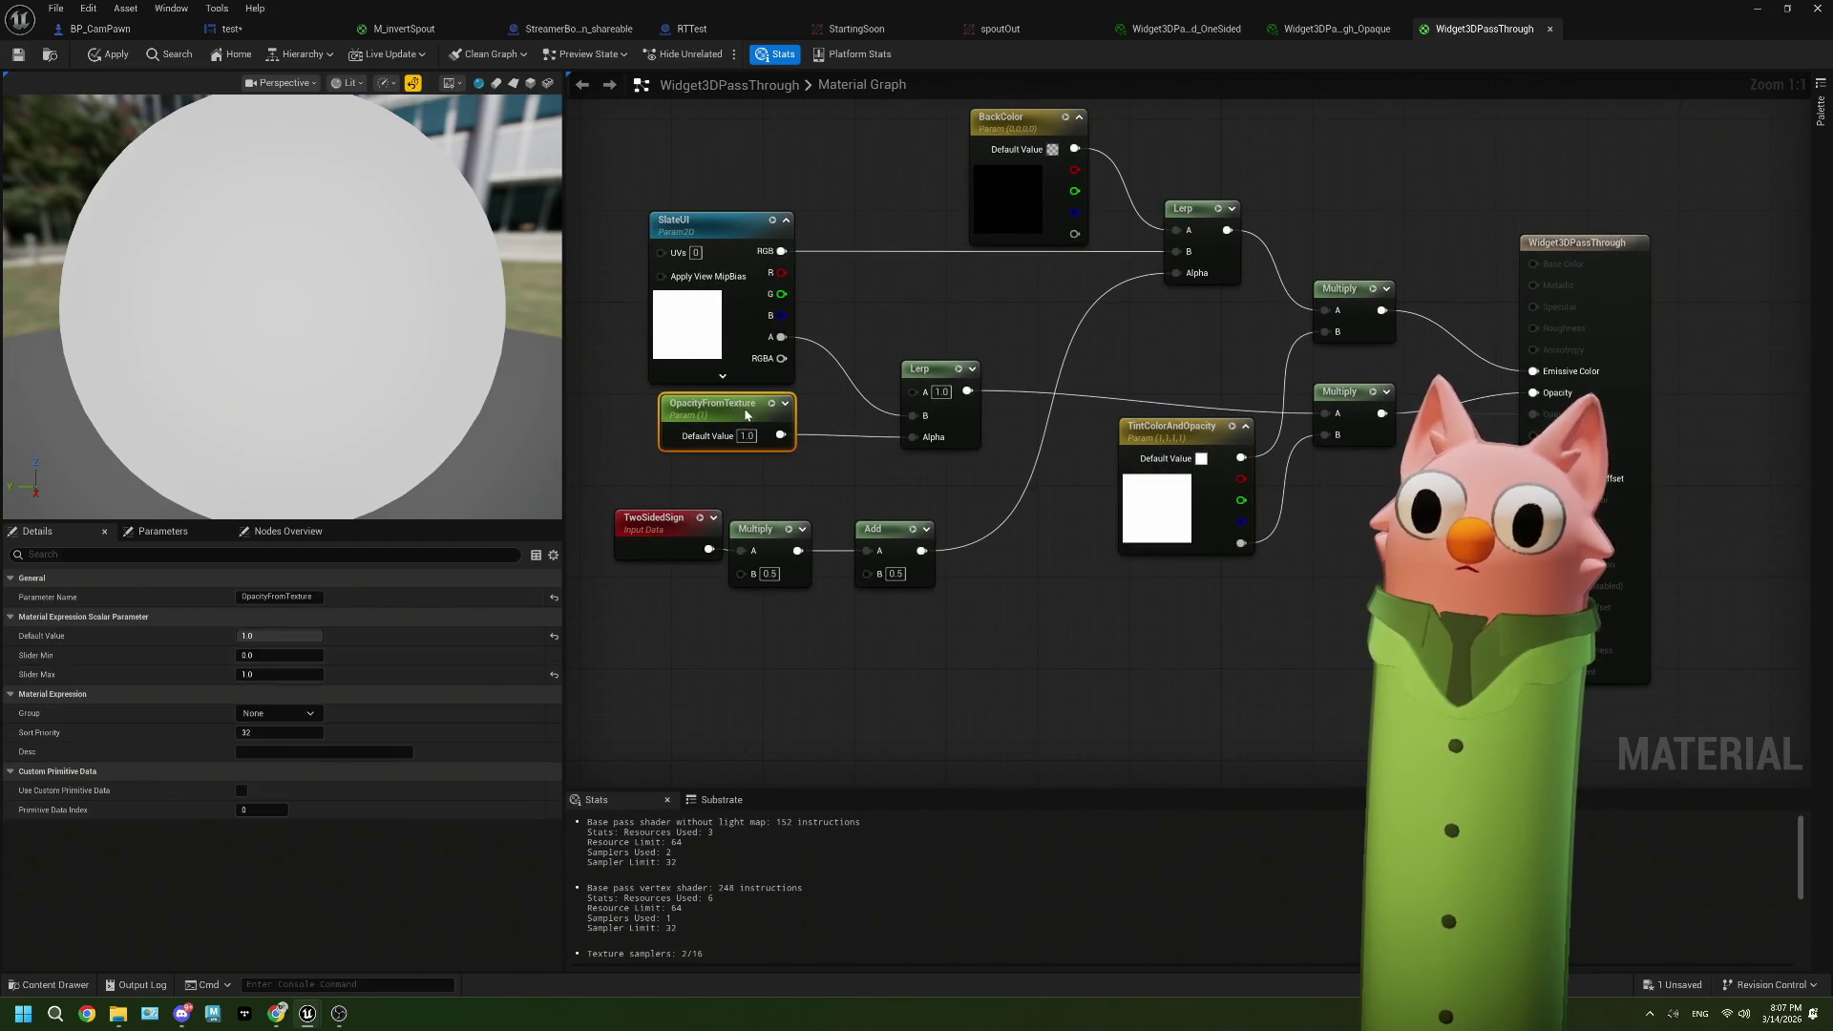
Step: Compare the Opaque and OneSided instances, then inspect the SlateUI texture parameter in Widget3DPassThrough
left_click(1341, 31)
left_click(1184, 28)
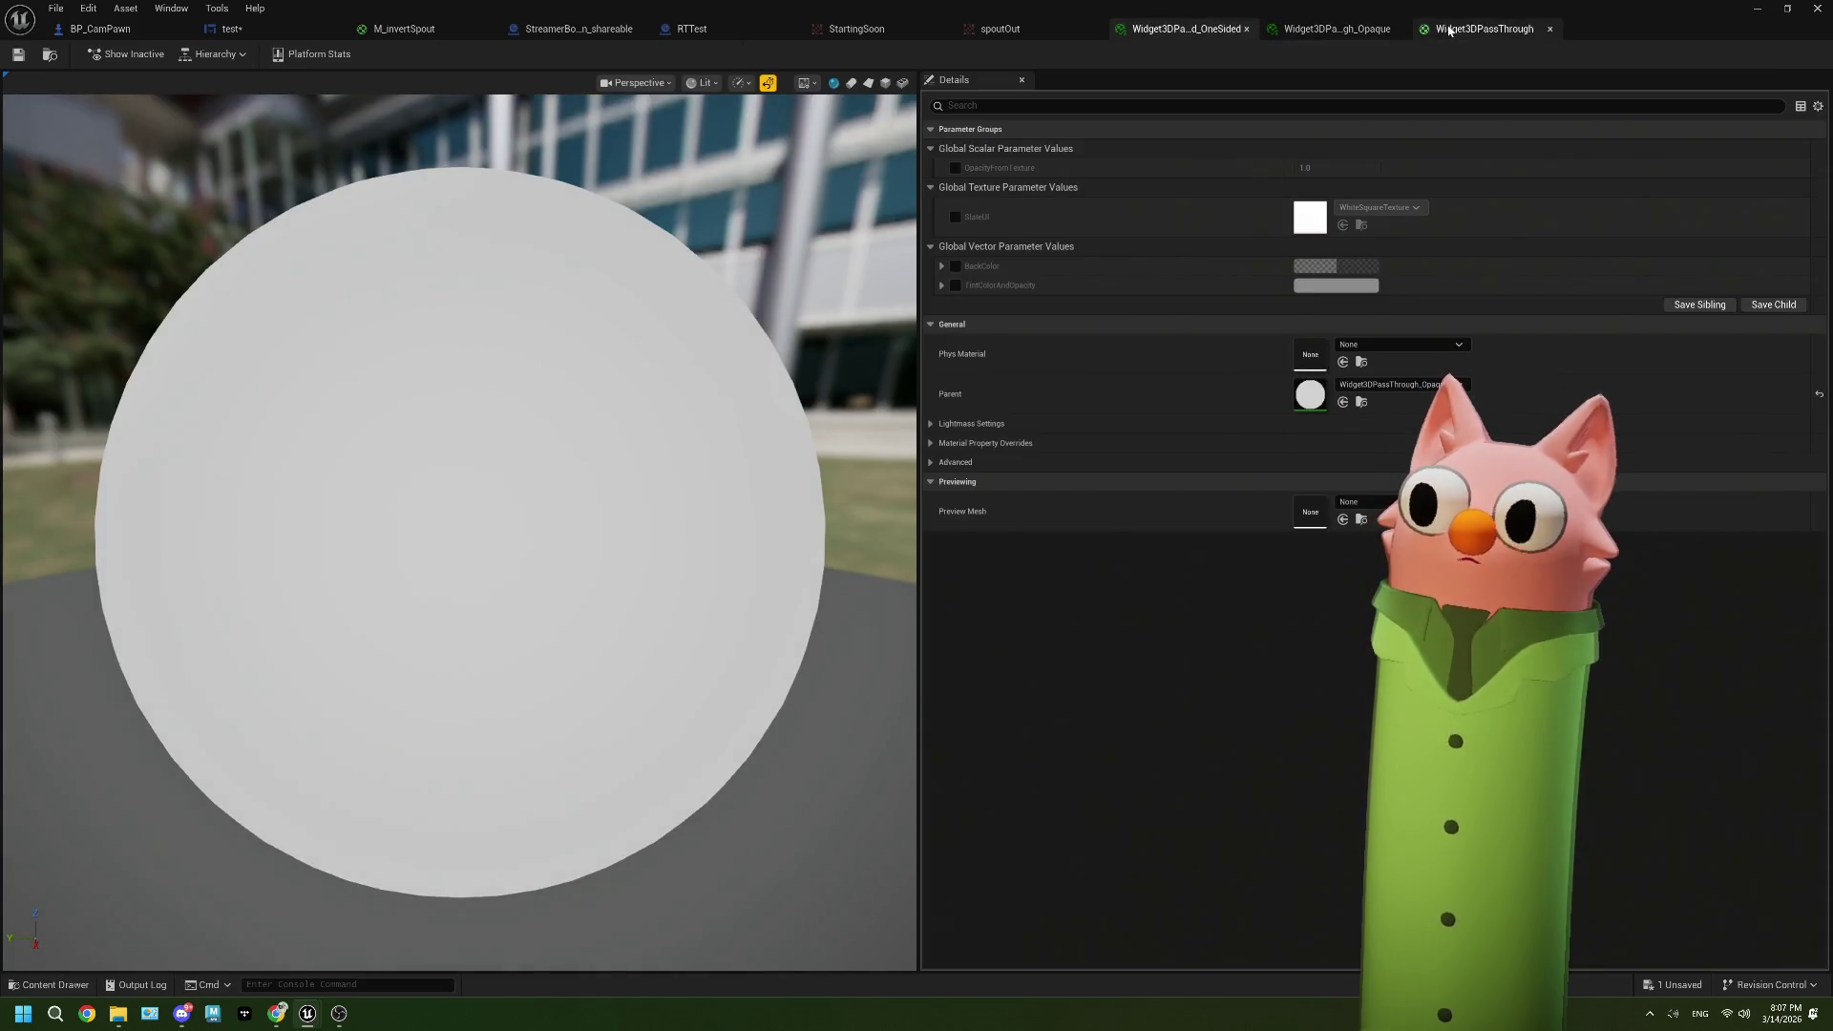
left_click(1336, 28)
left_click(1253, 33)
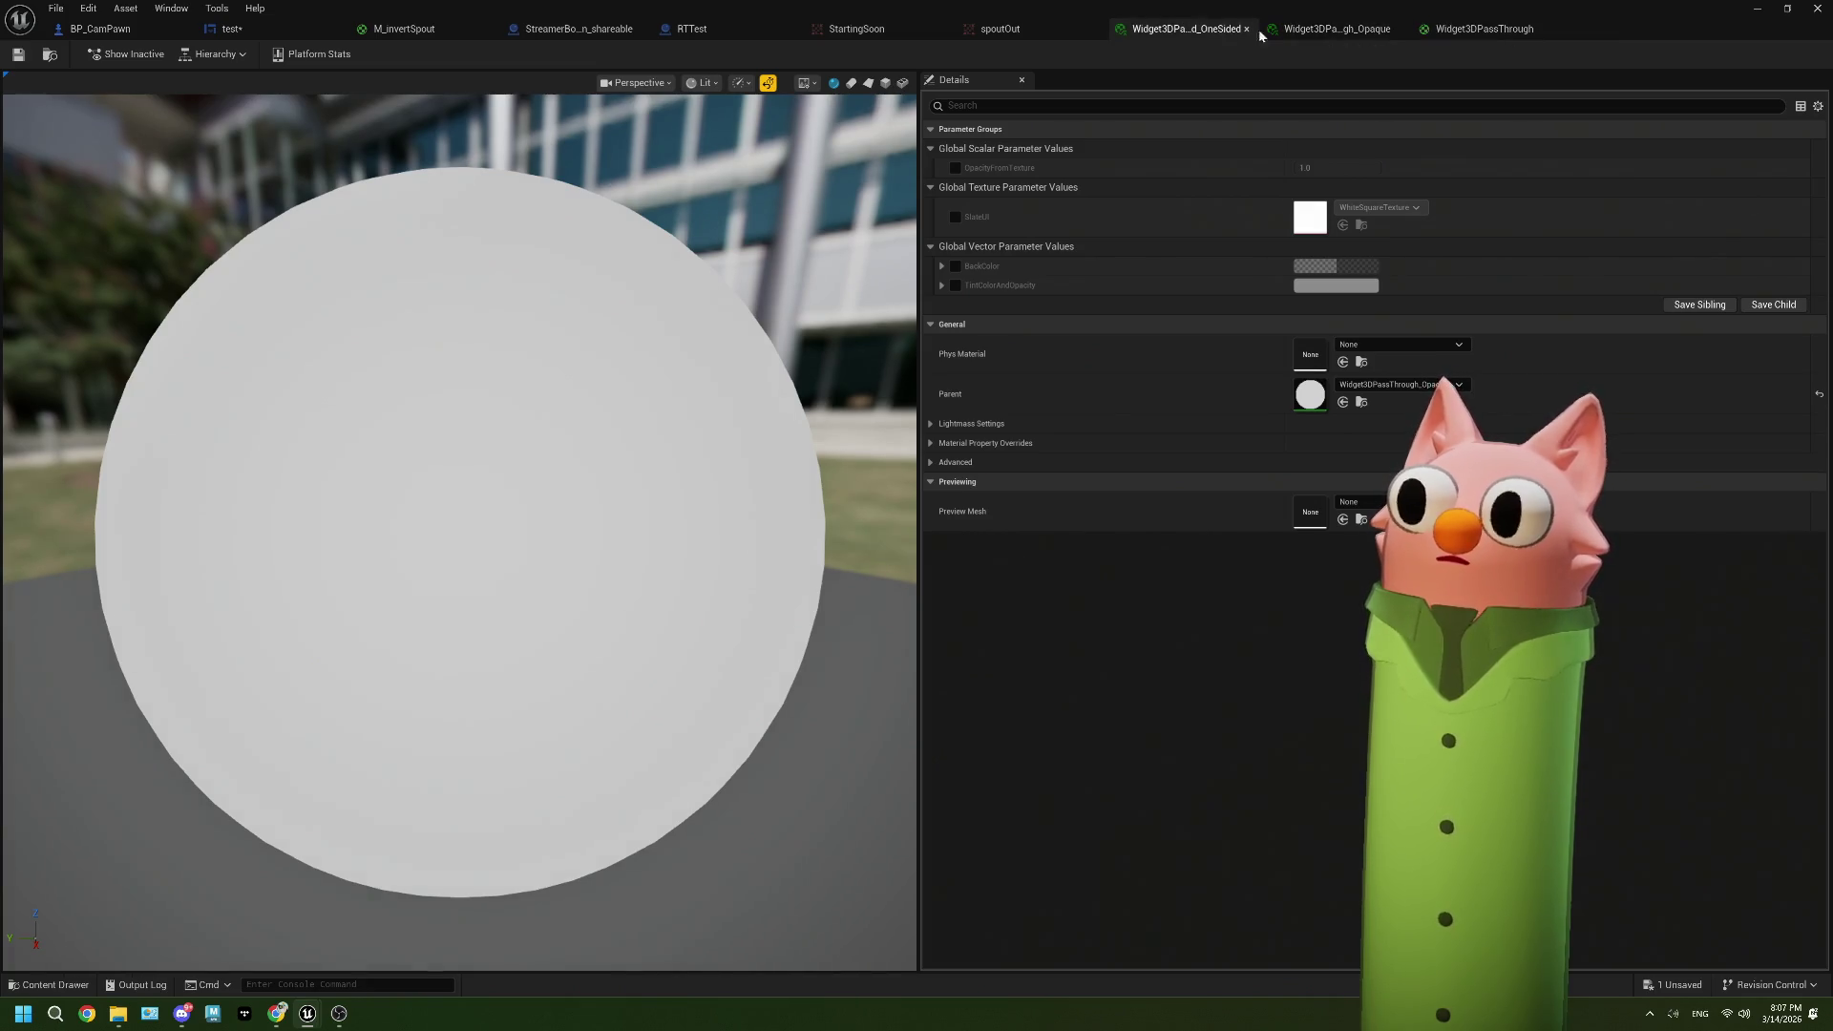
left_click(1477, 29)
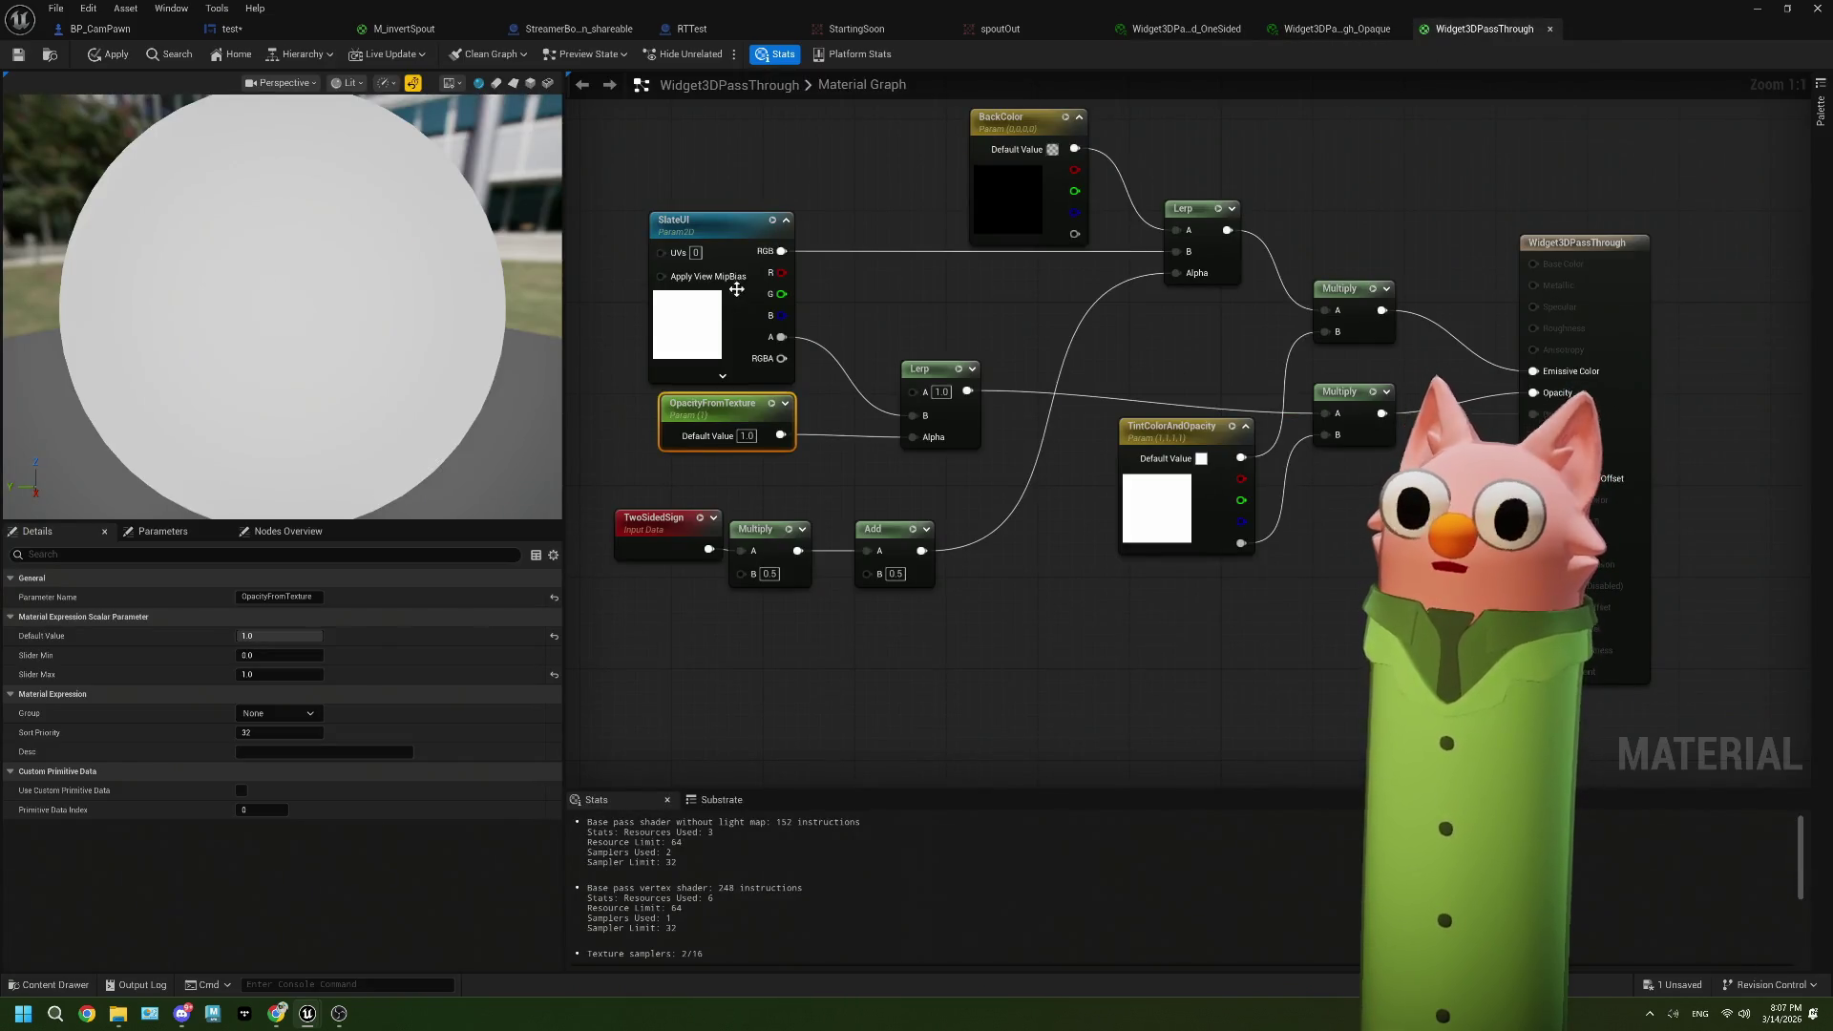
left_click(704, 318)
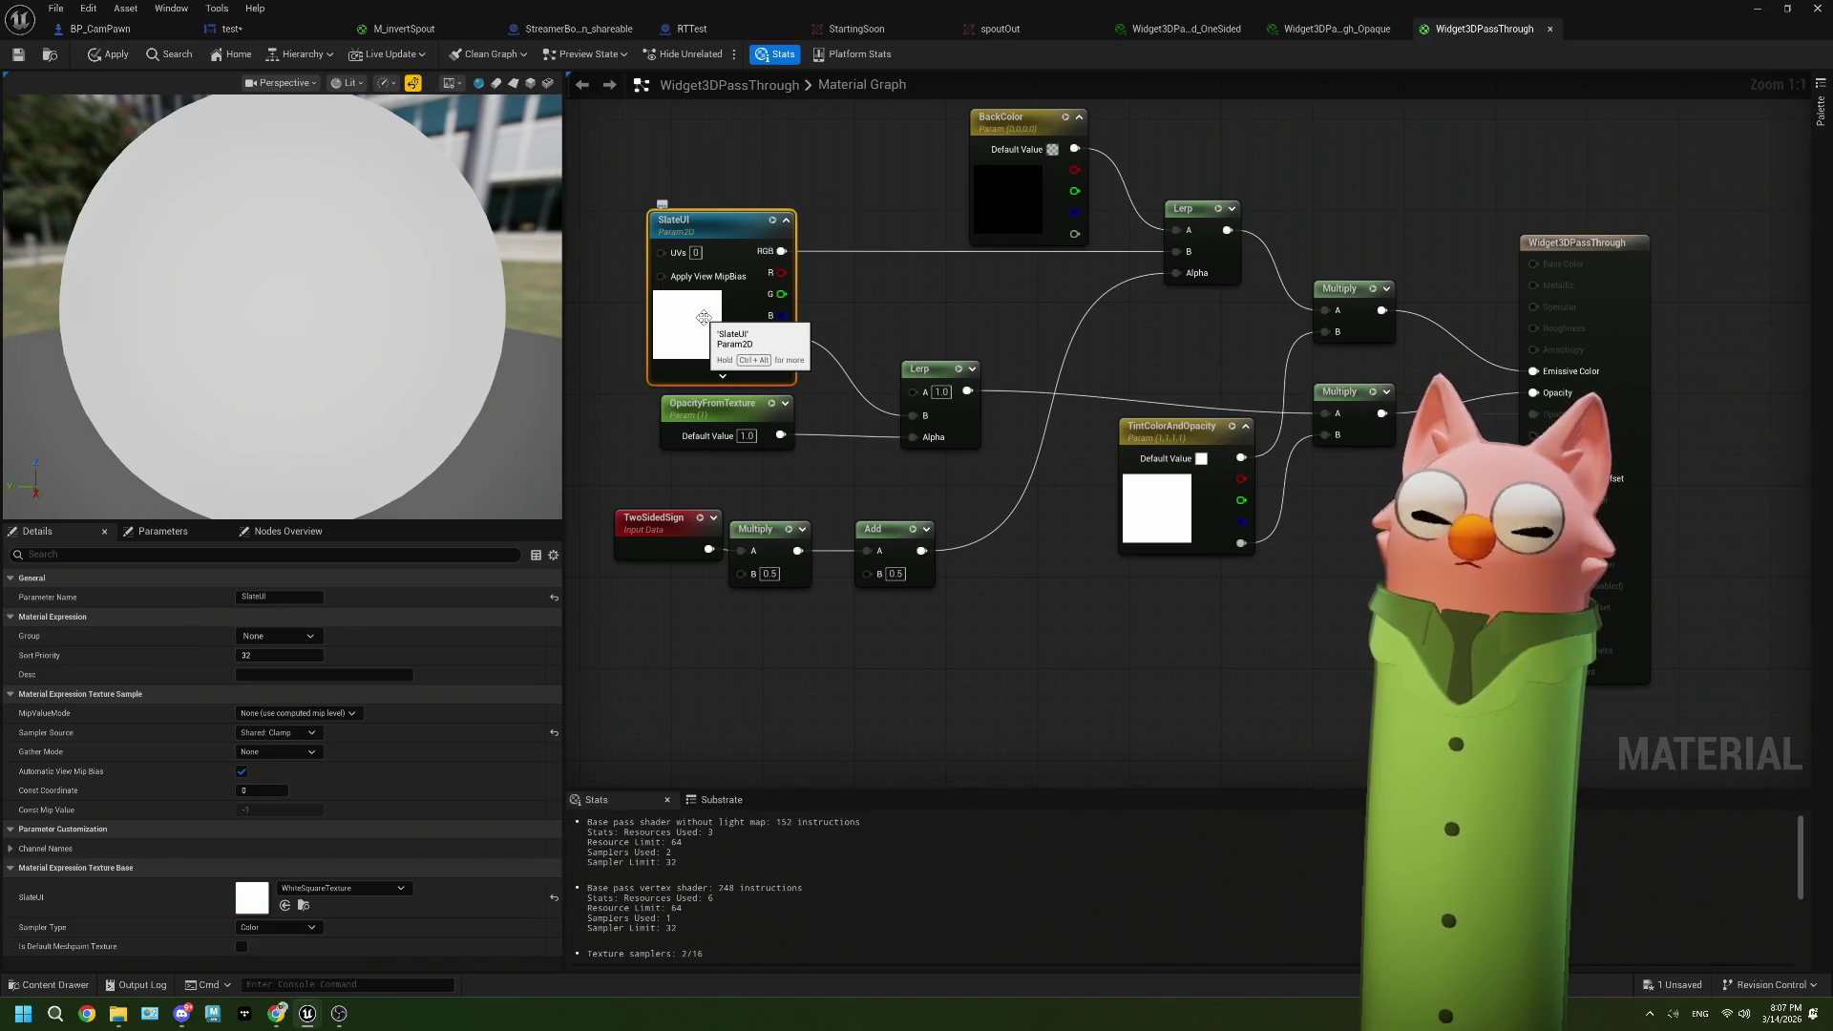
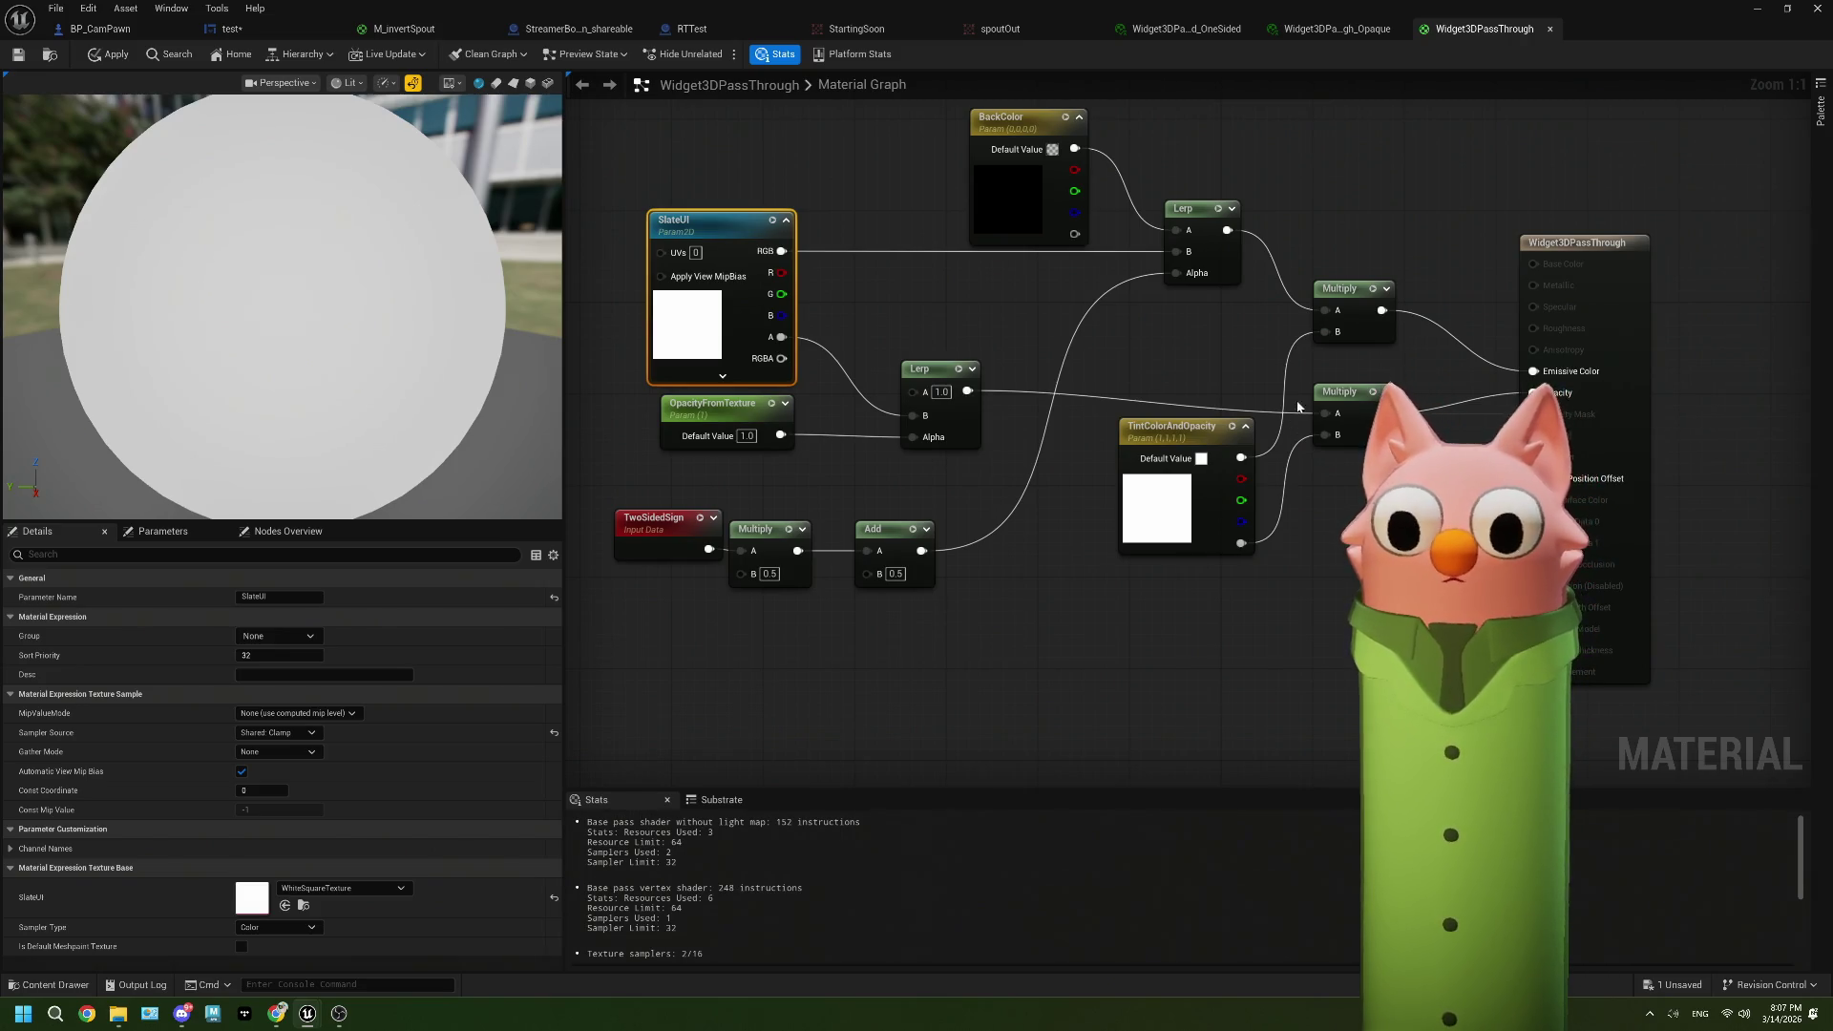
Step: Inspect the Widget3DPassThrough material's BackColor and TwoSidedSign nodes and its opaque instance
left_click(1366, 35)
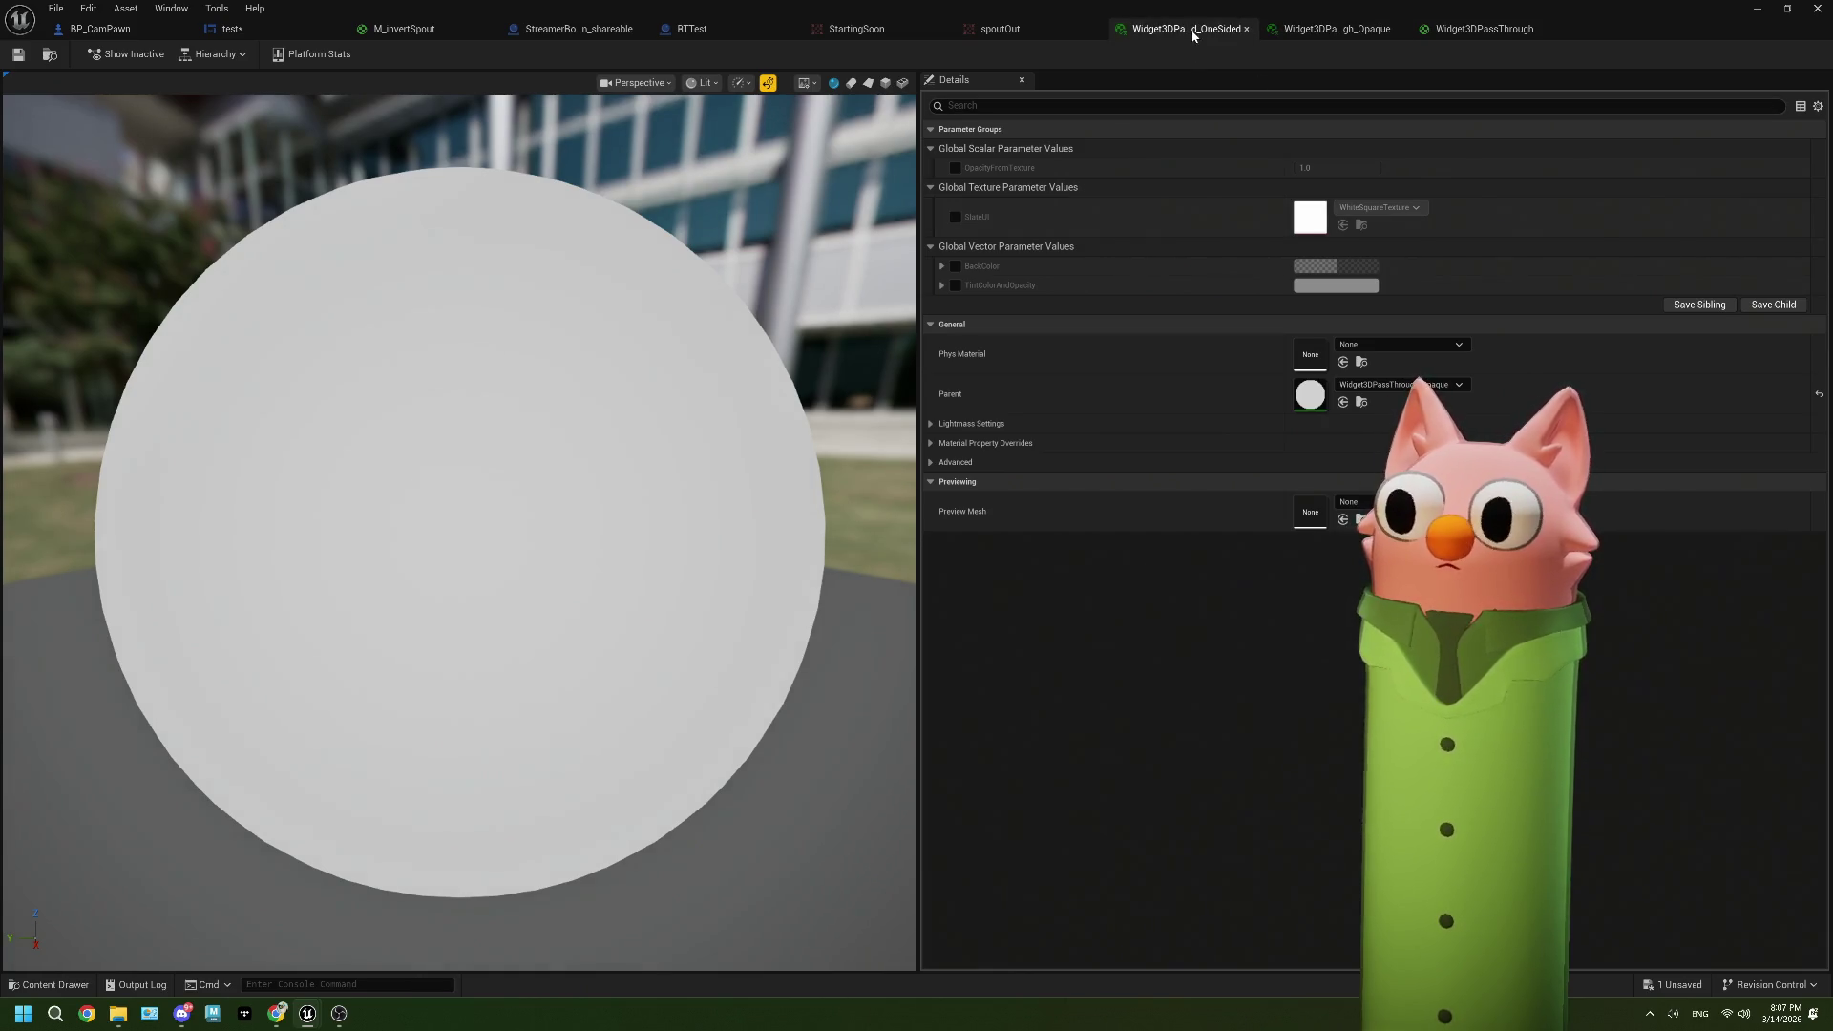
left_click(1454, 27)
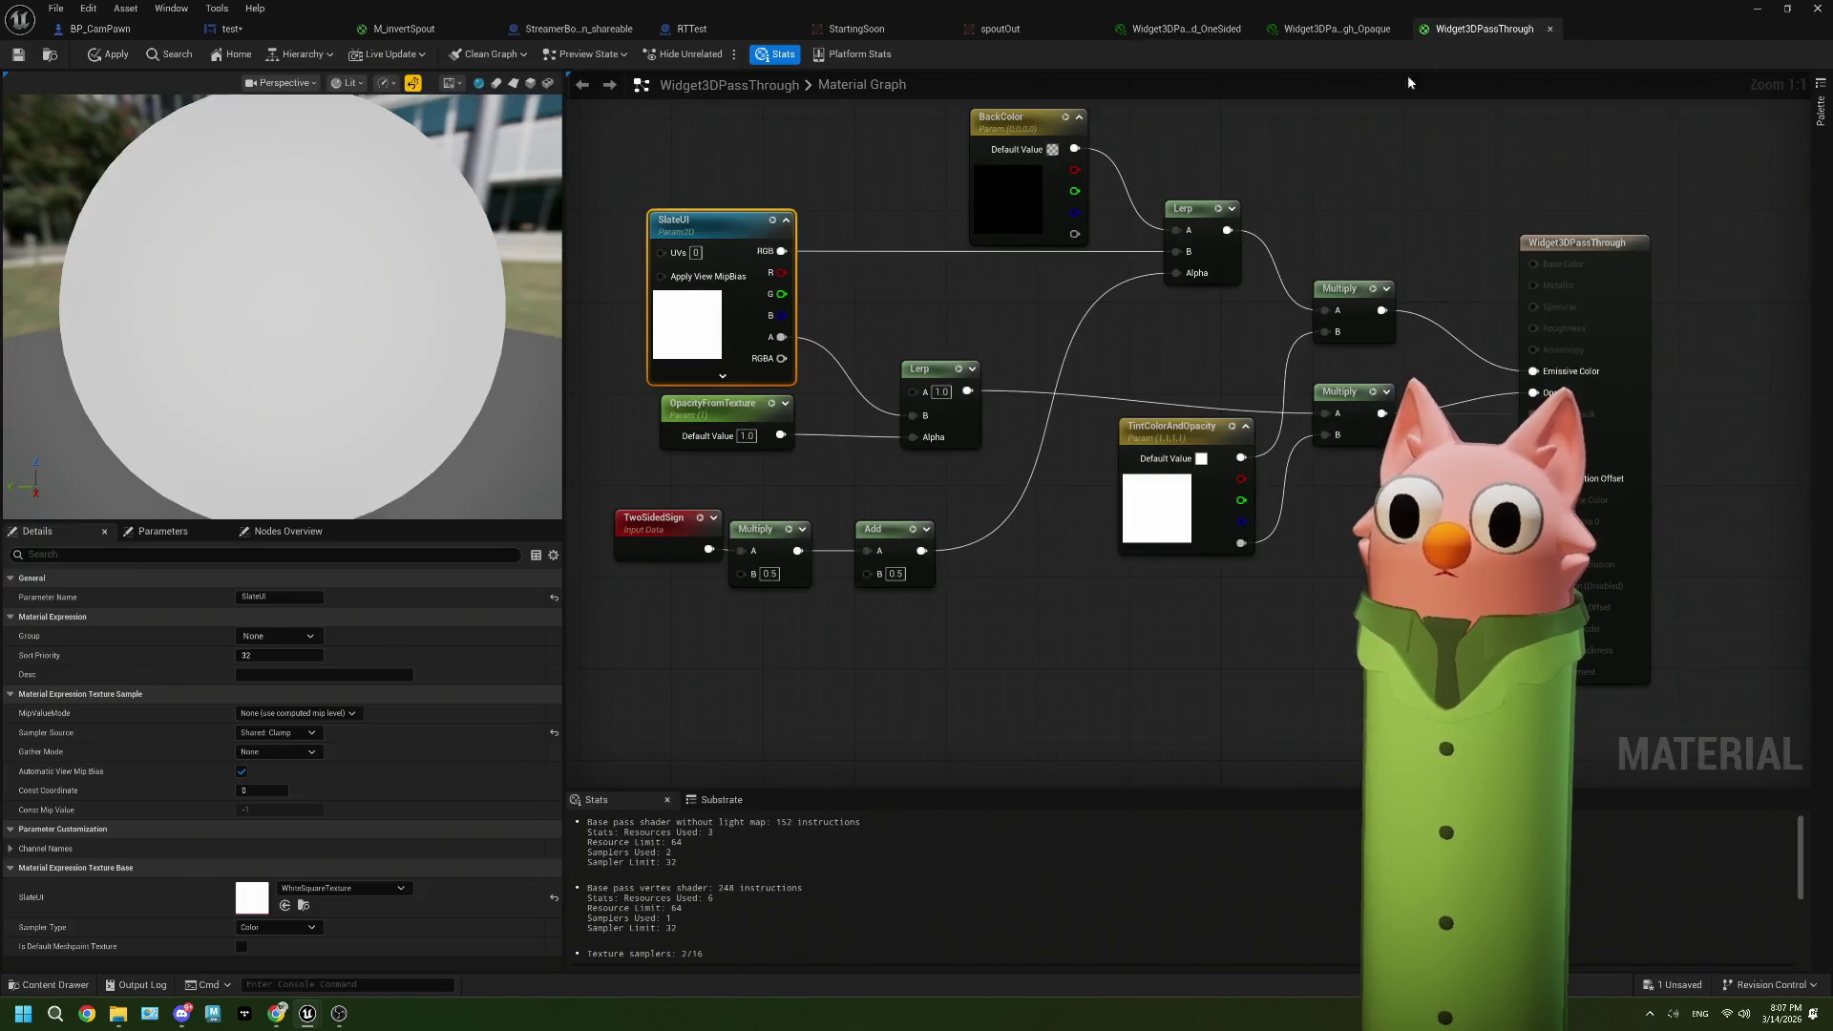
left_click(1081, 220)
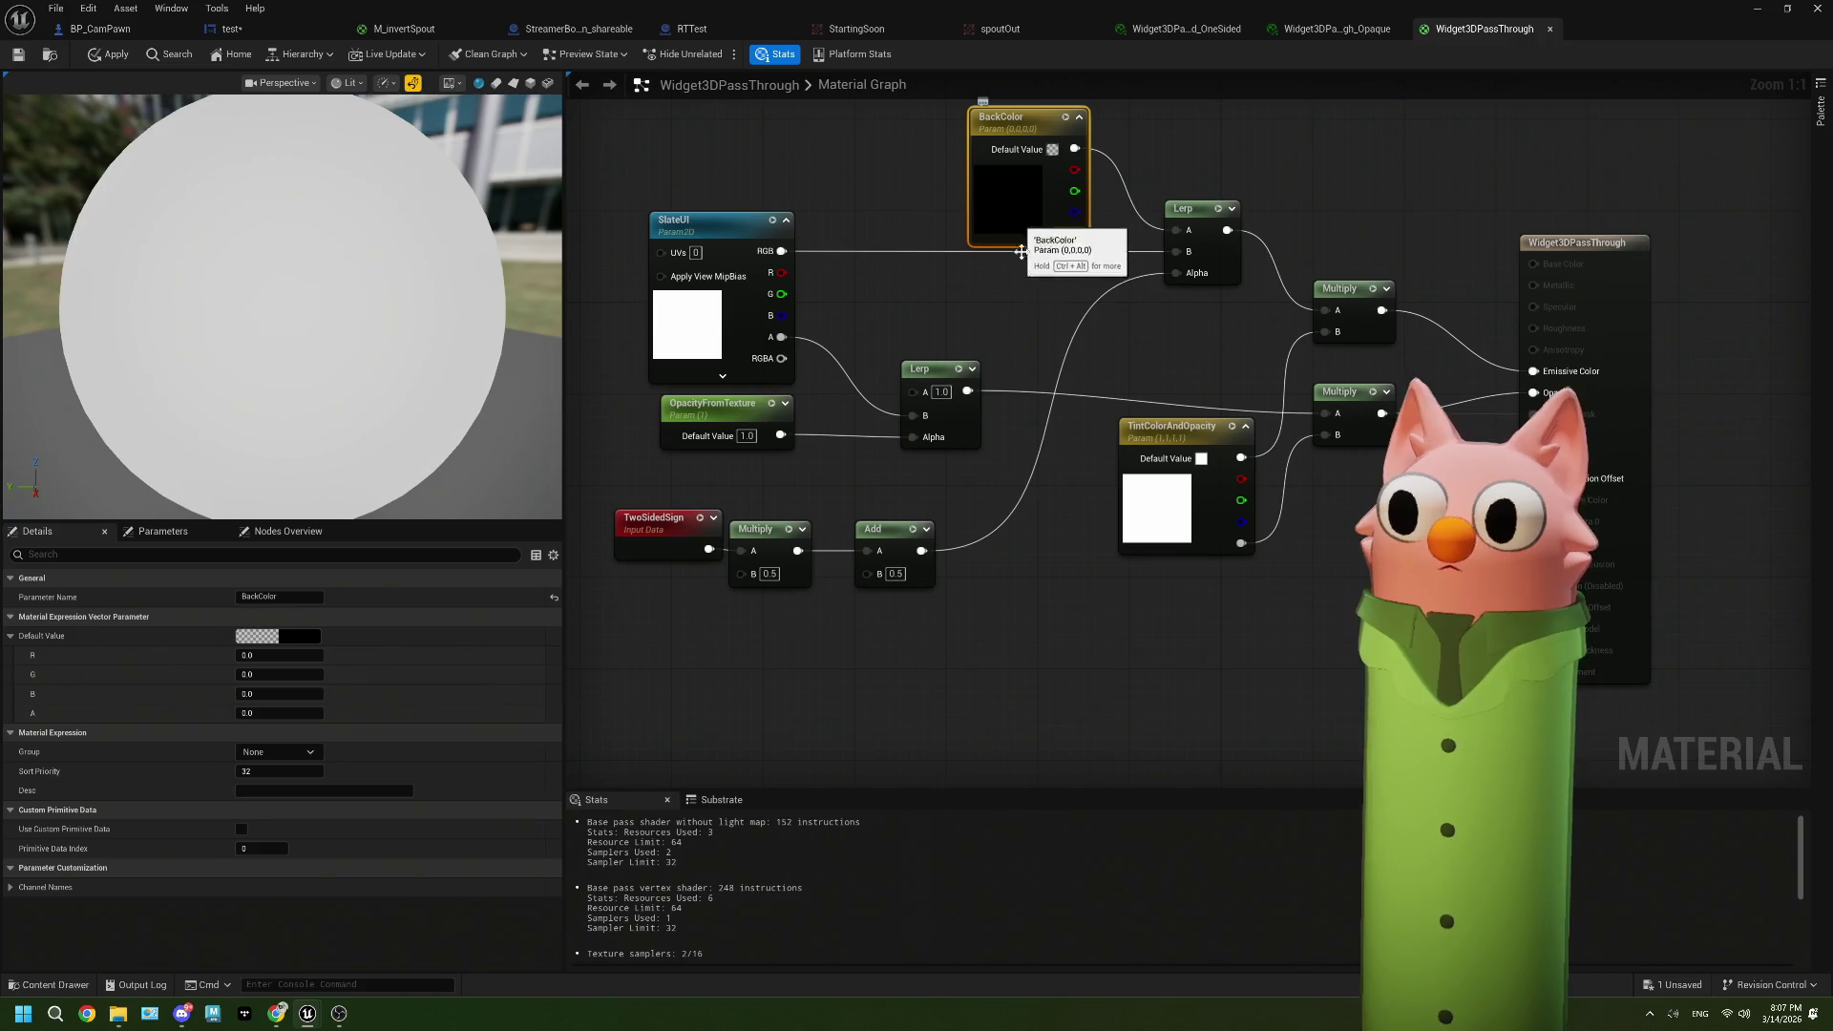
mouse_move(1020, 251)
left_mouse_down()
mouse_move(943, 285)
mouse_move(942, 306)
mouse_move(993, 334)
left_mouse_up()
left_click_drag(591, 595, 692, 583)
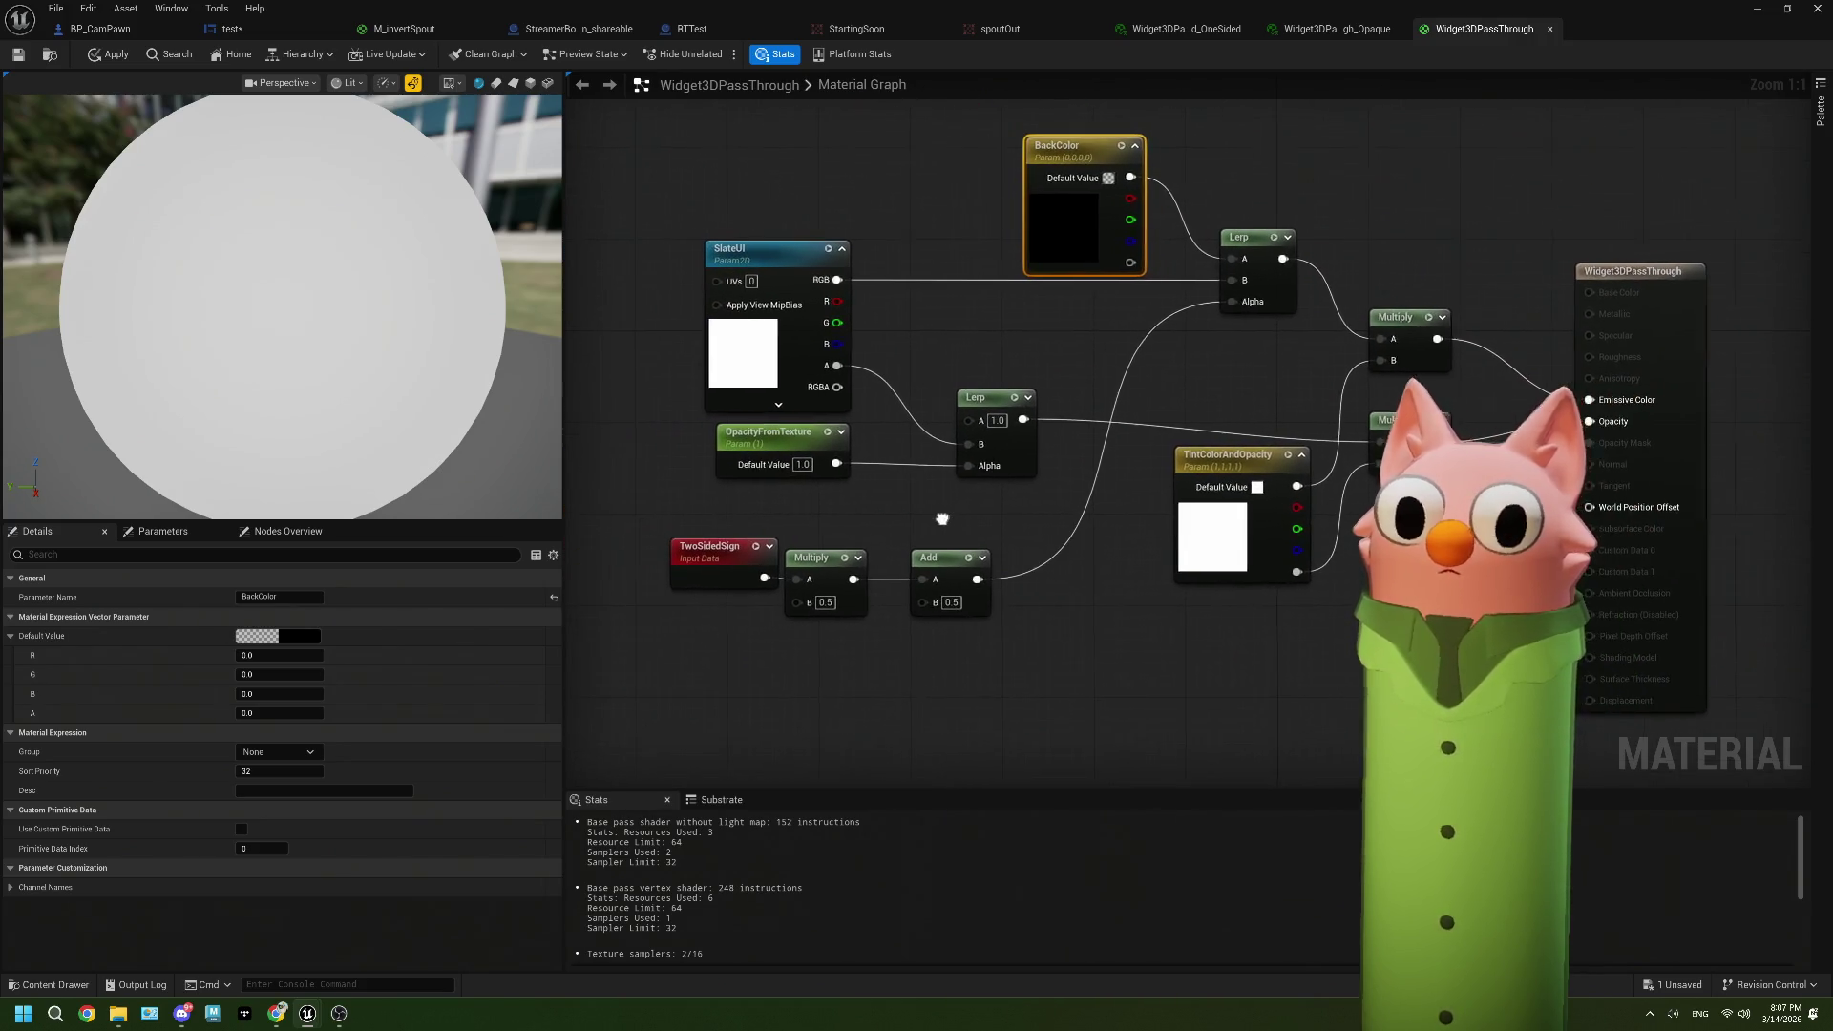
left_click(716, 566)
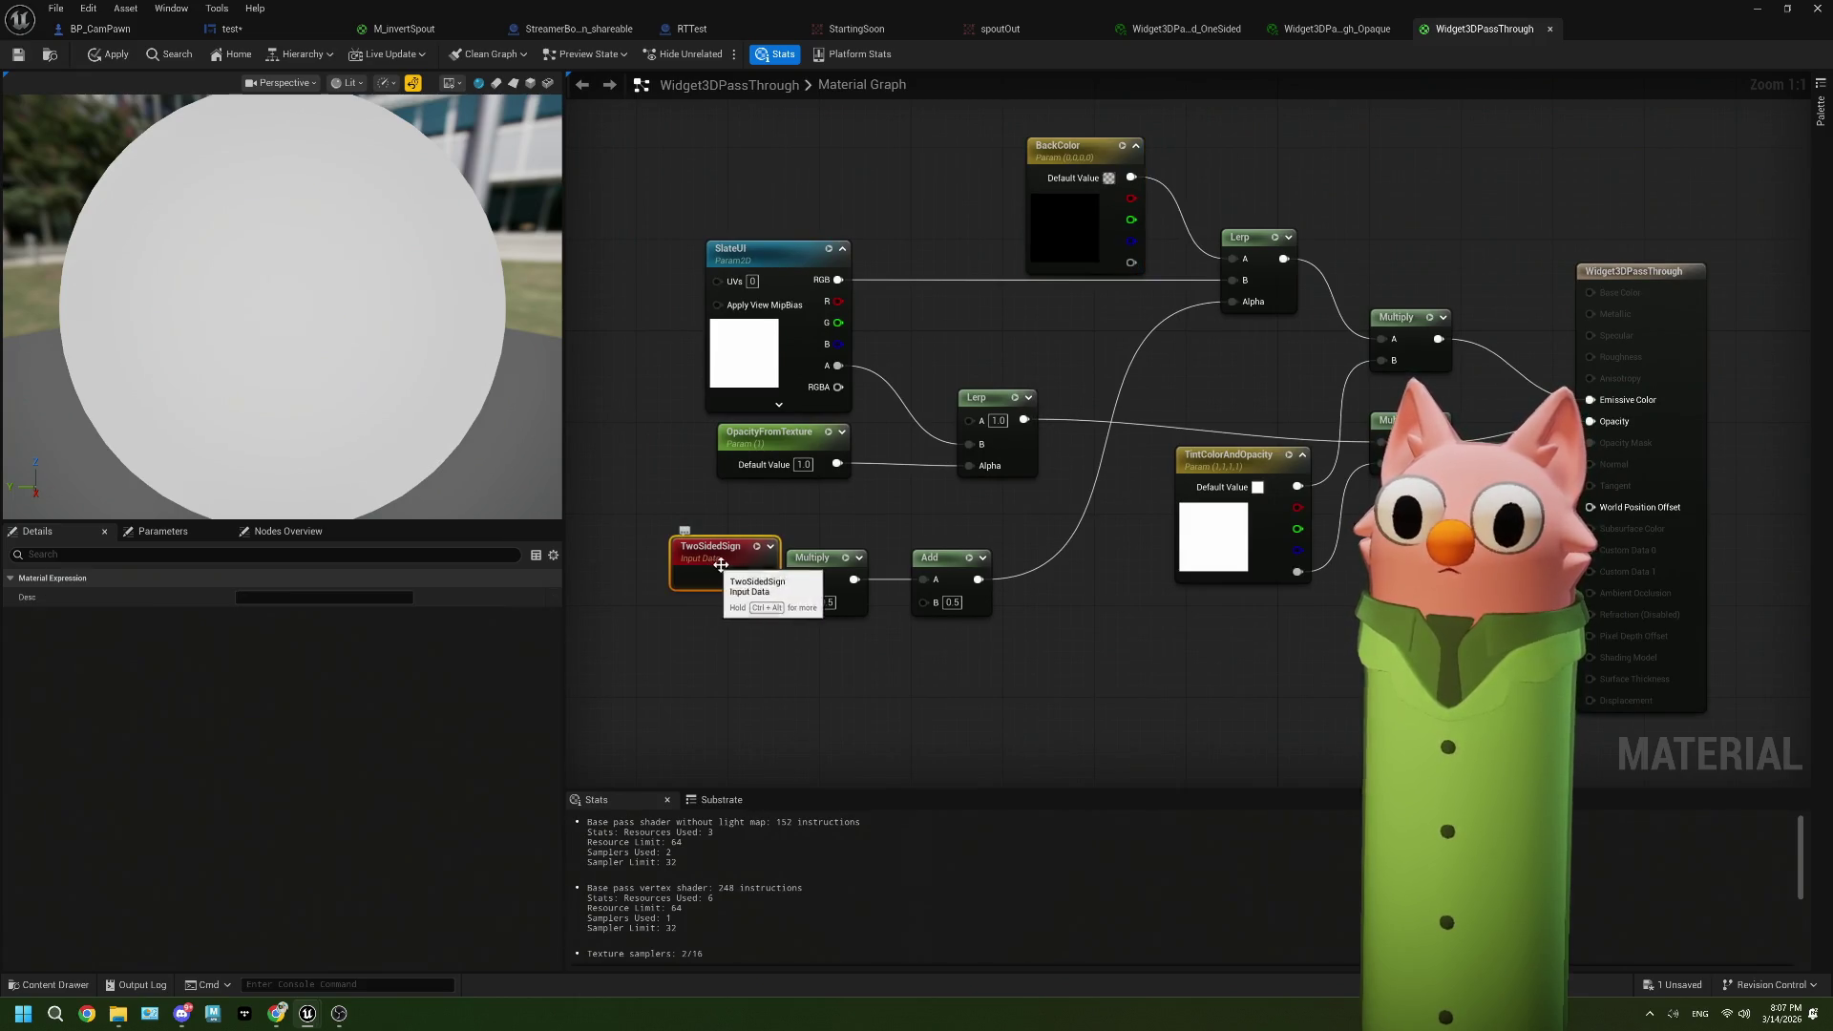
left_click(1356, 26)
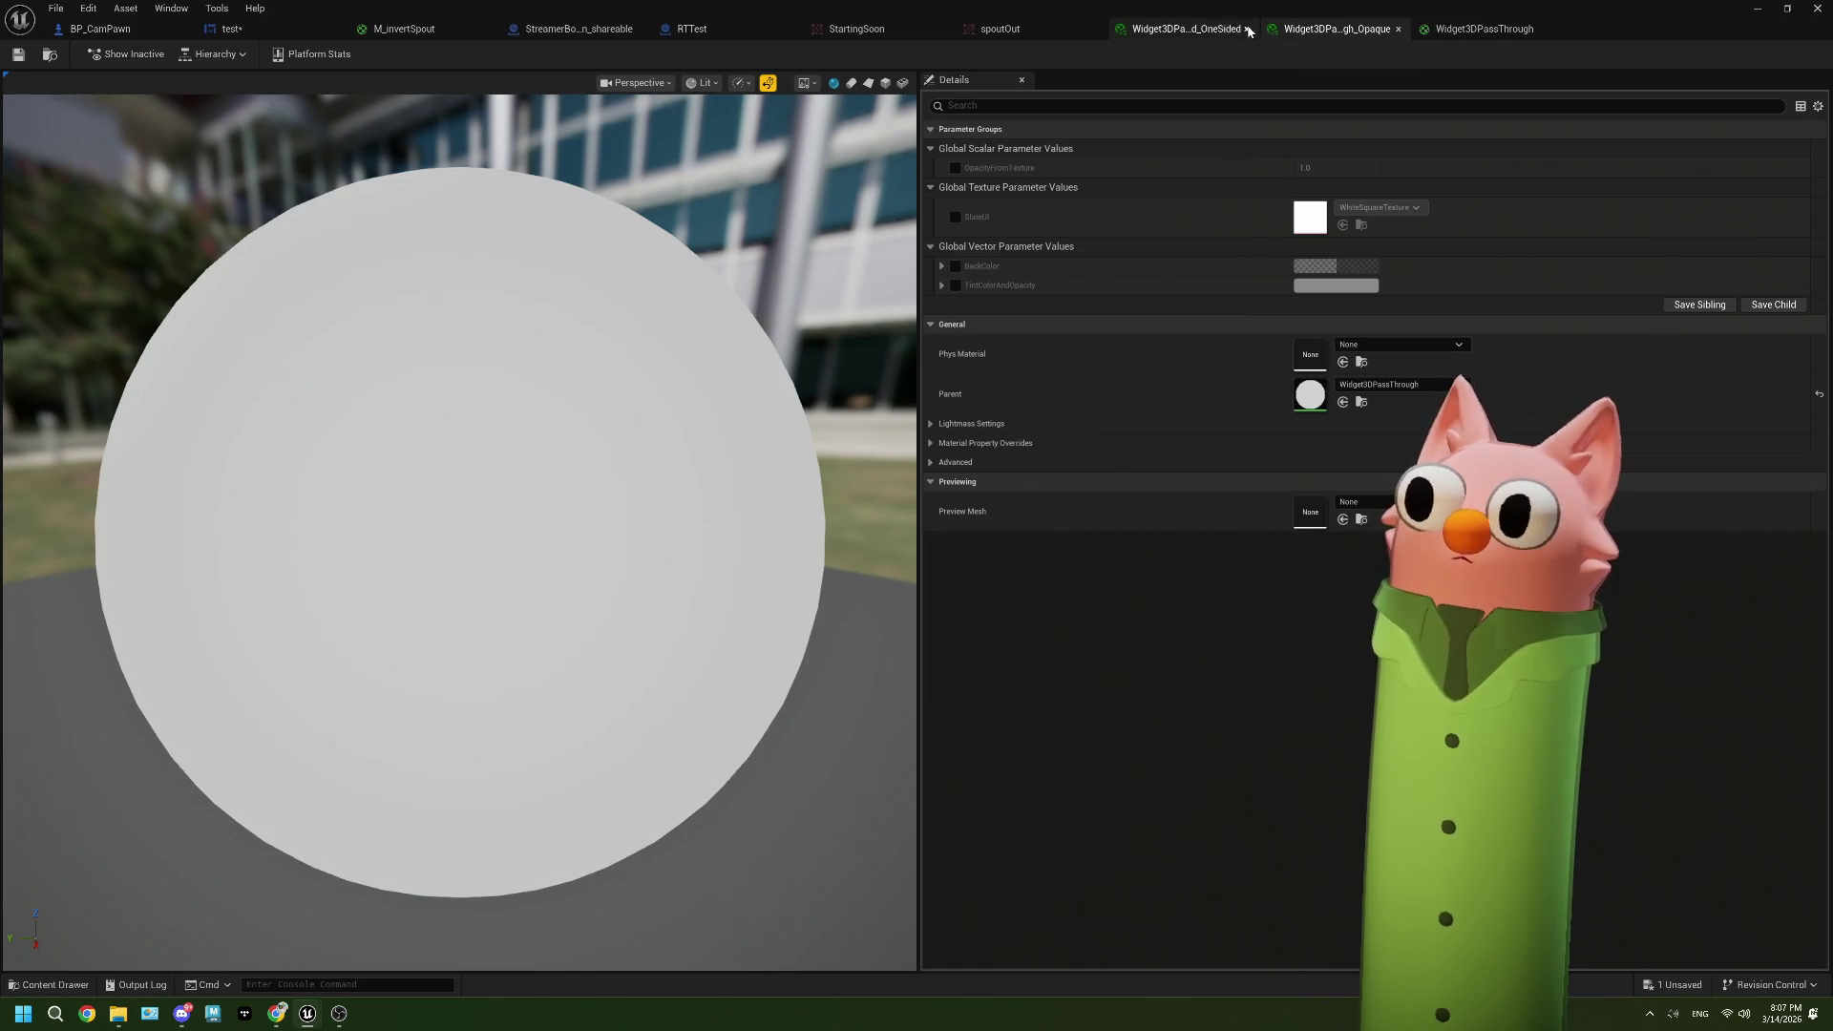
left_click(1444, 27)
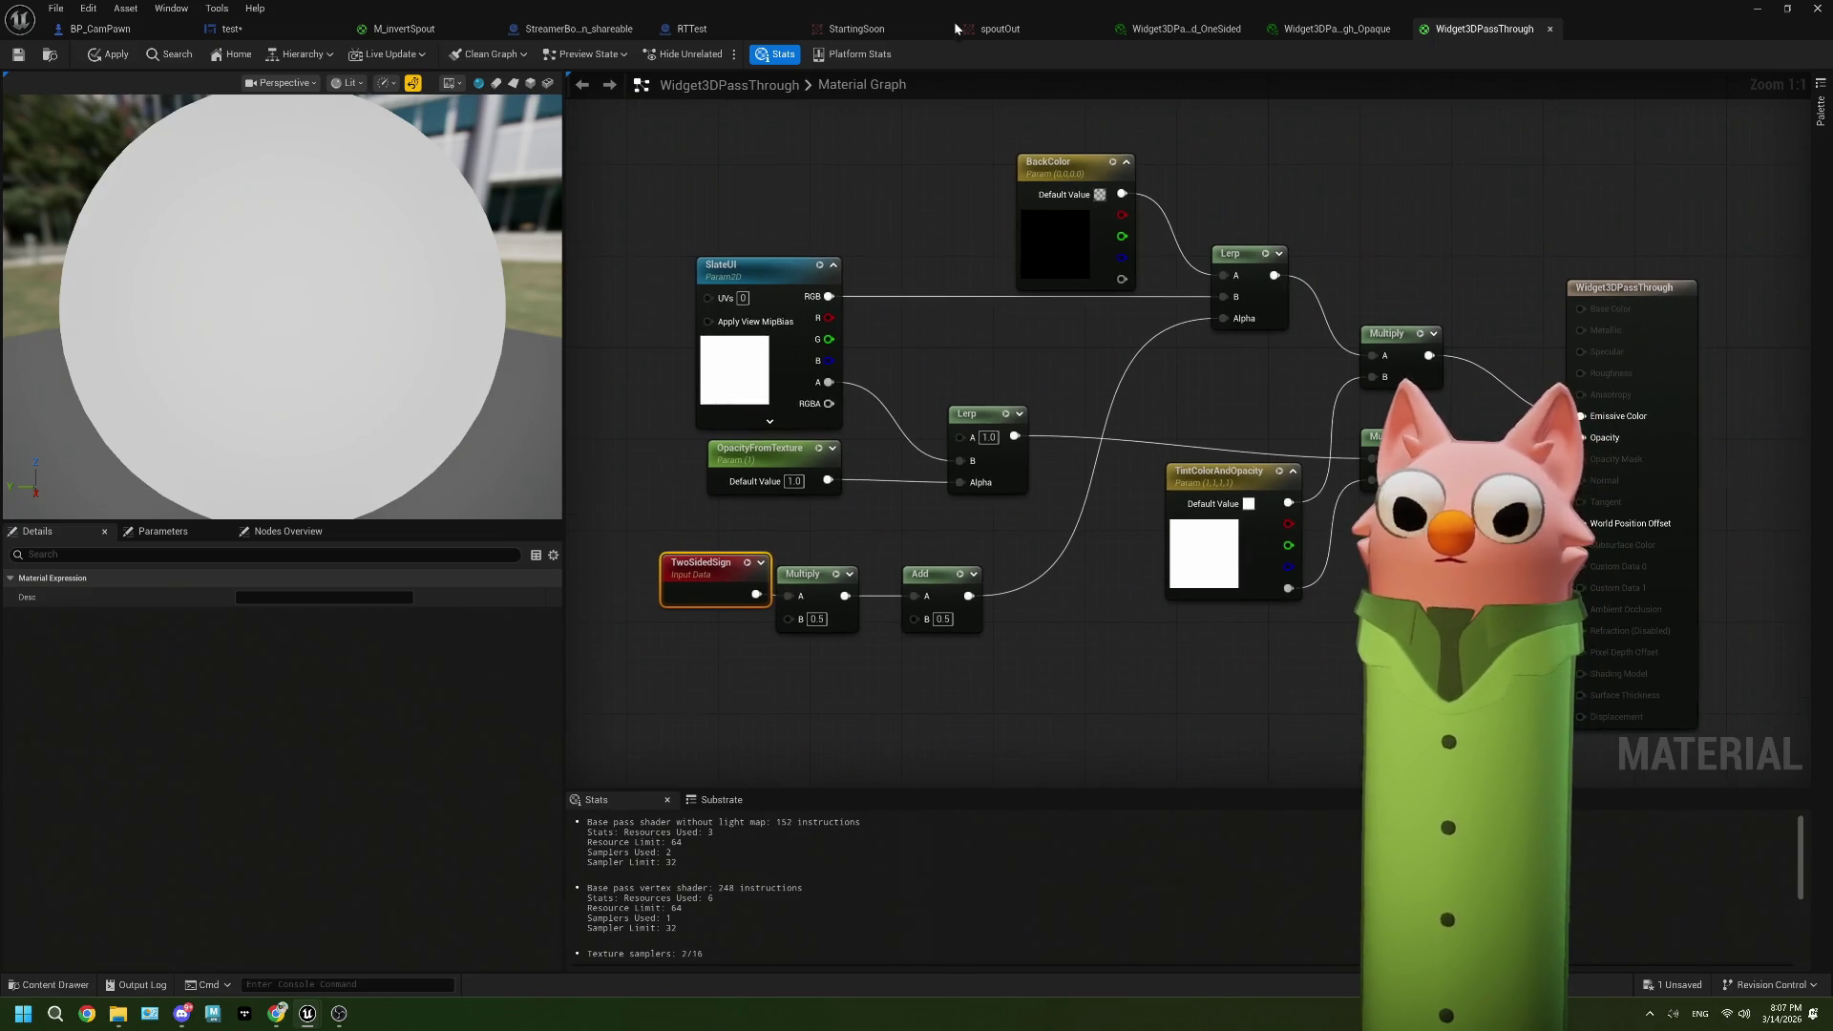
Step: Review the spoutOut render target, M_invertSpout's Texture Sample node and the test widget, ending on BP_CamPawn
left_click(1000, 30)
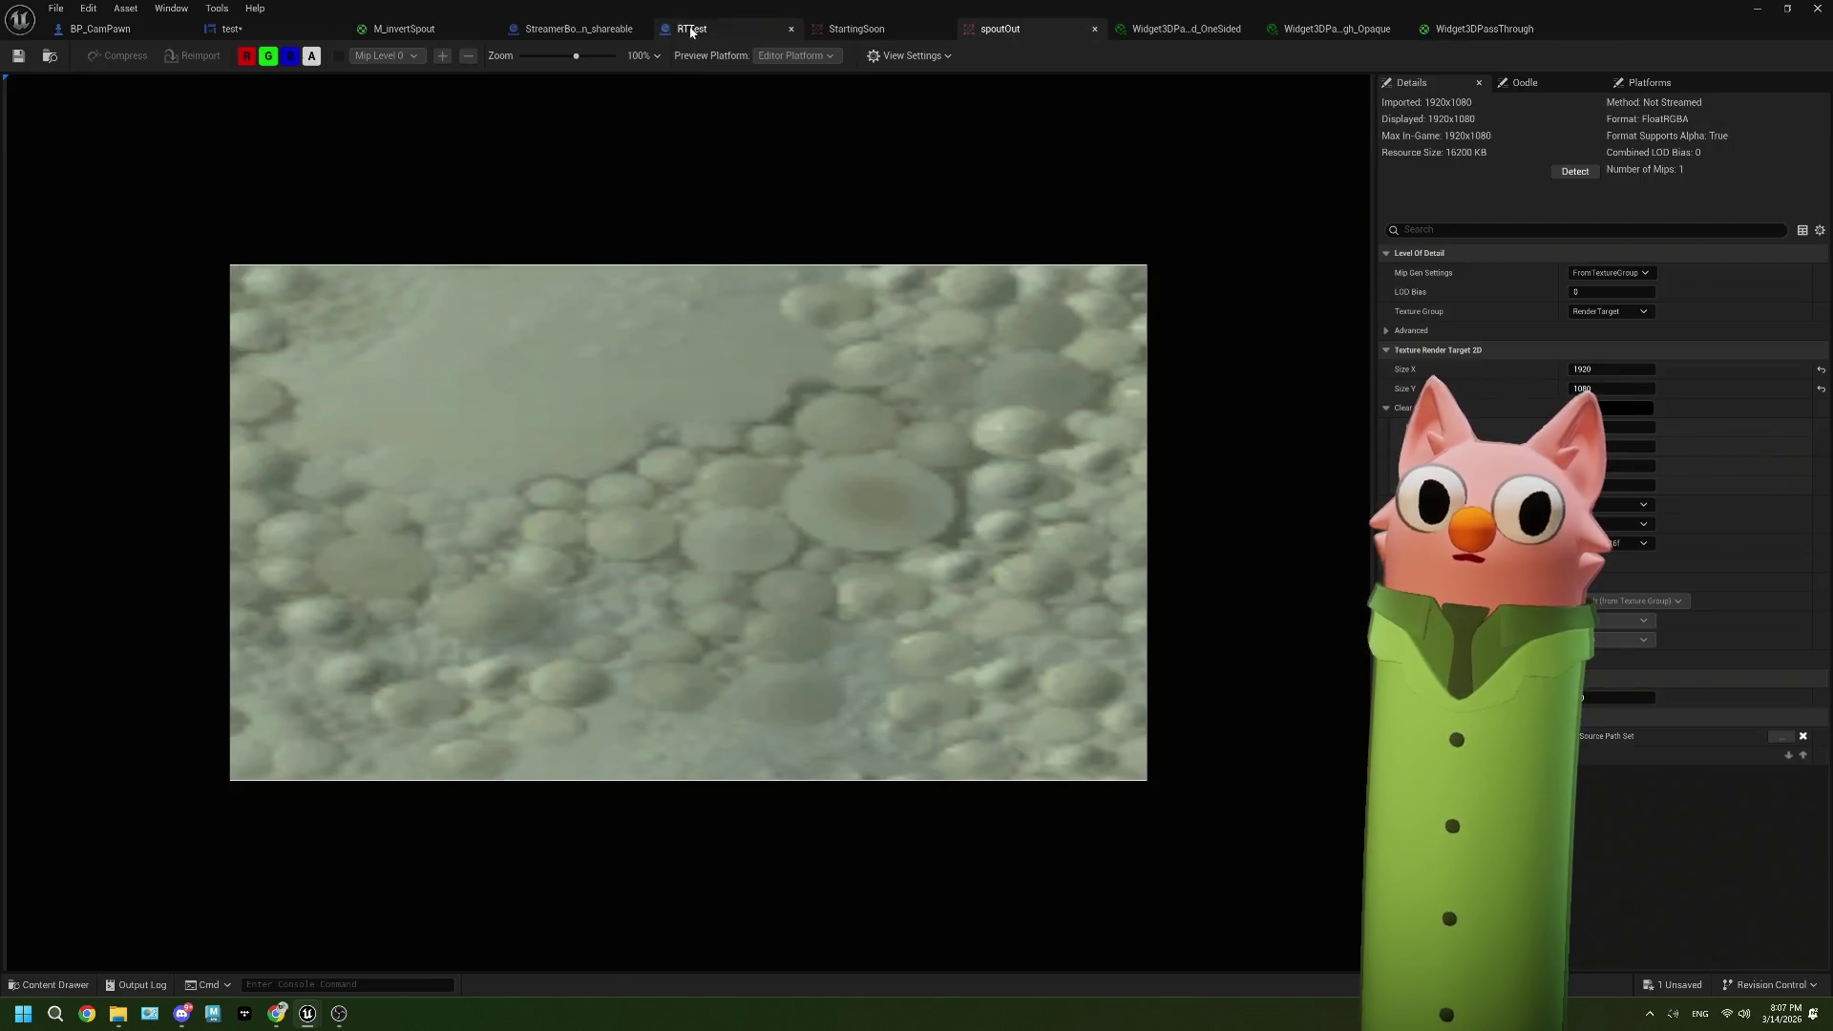
left_click(1438, 31)
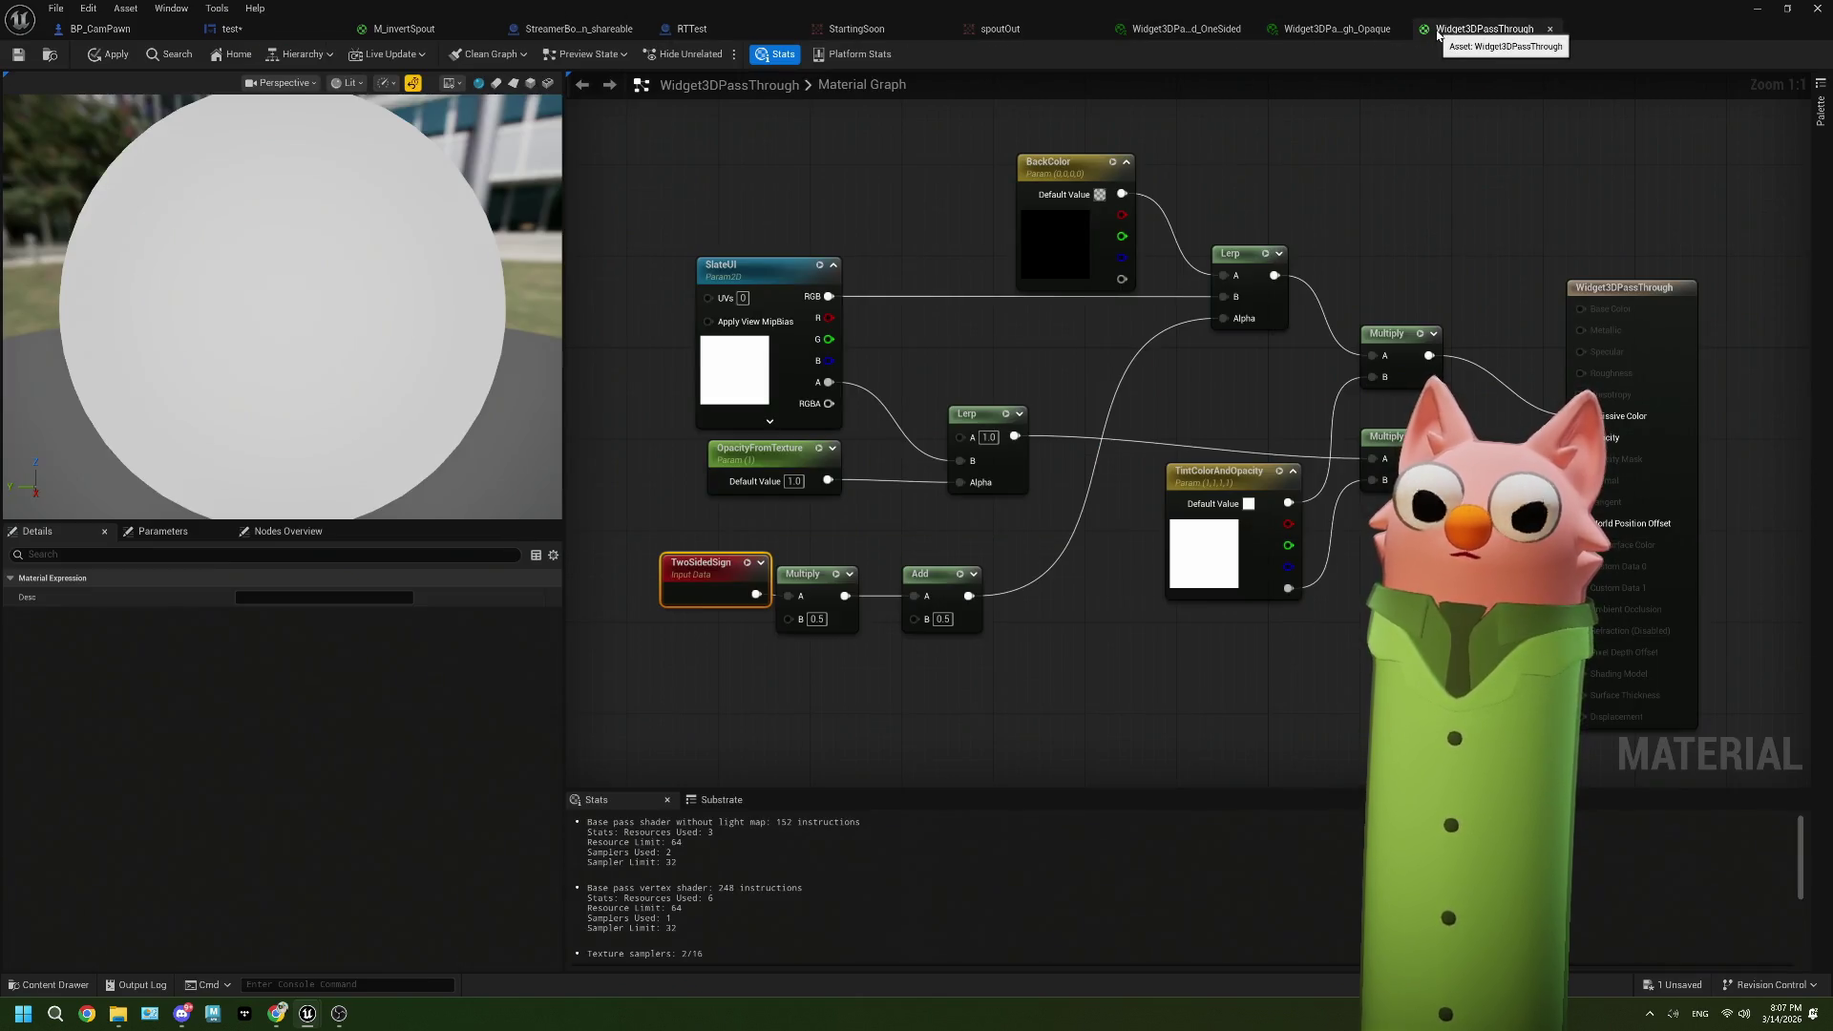
left_click(390, 30)
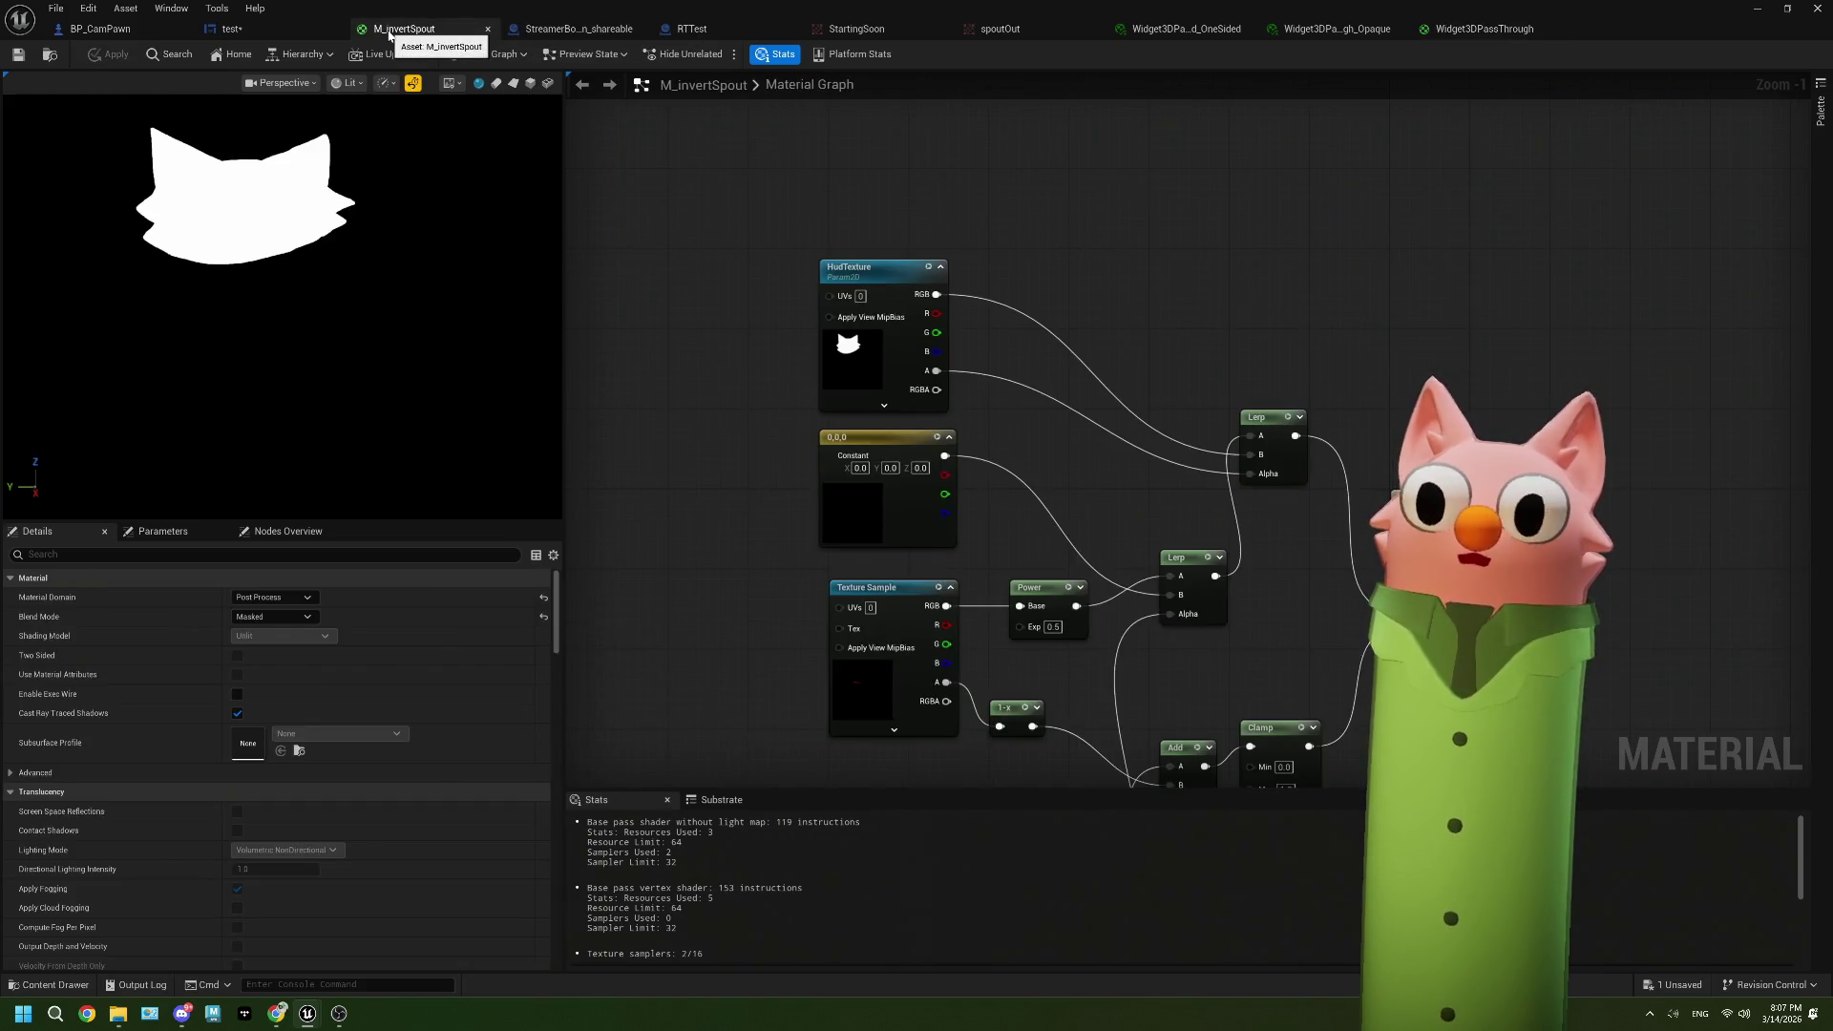
left_click(267, 35)
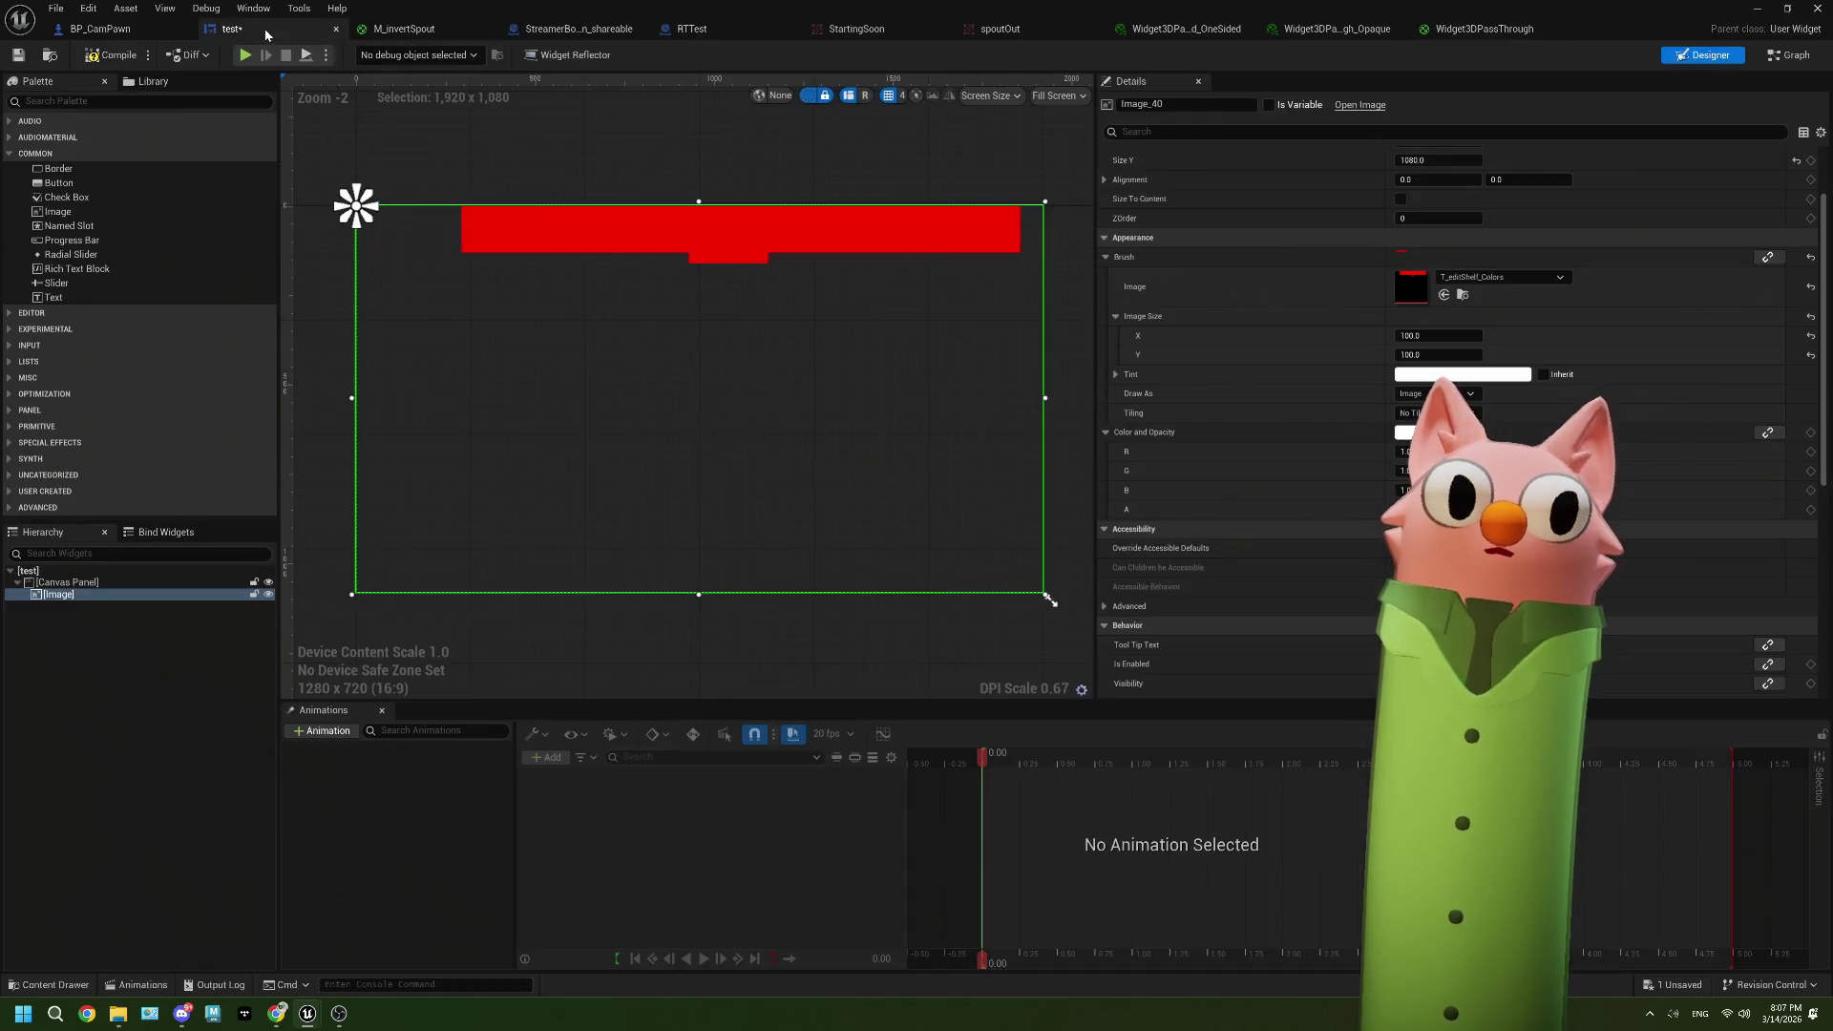
left_click(387, 35)
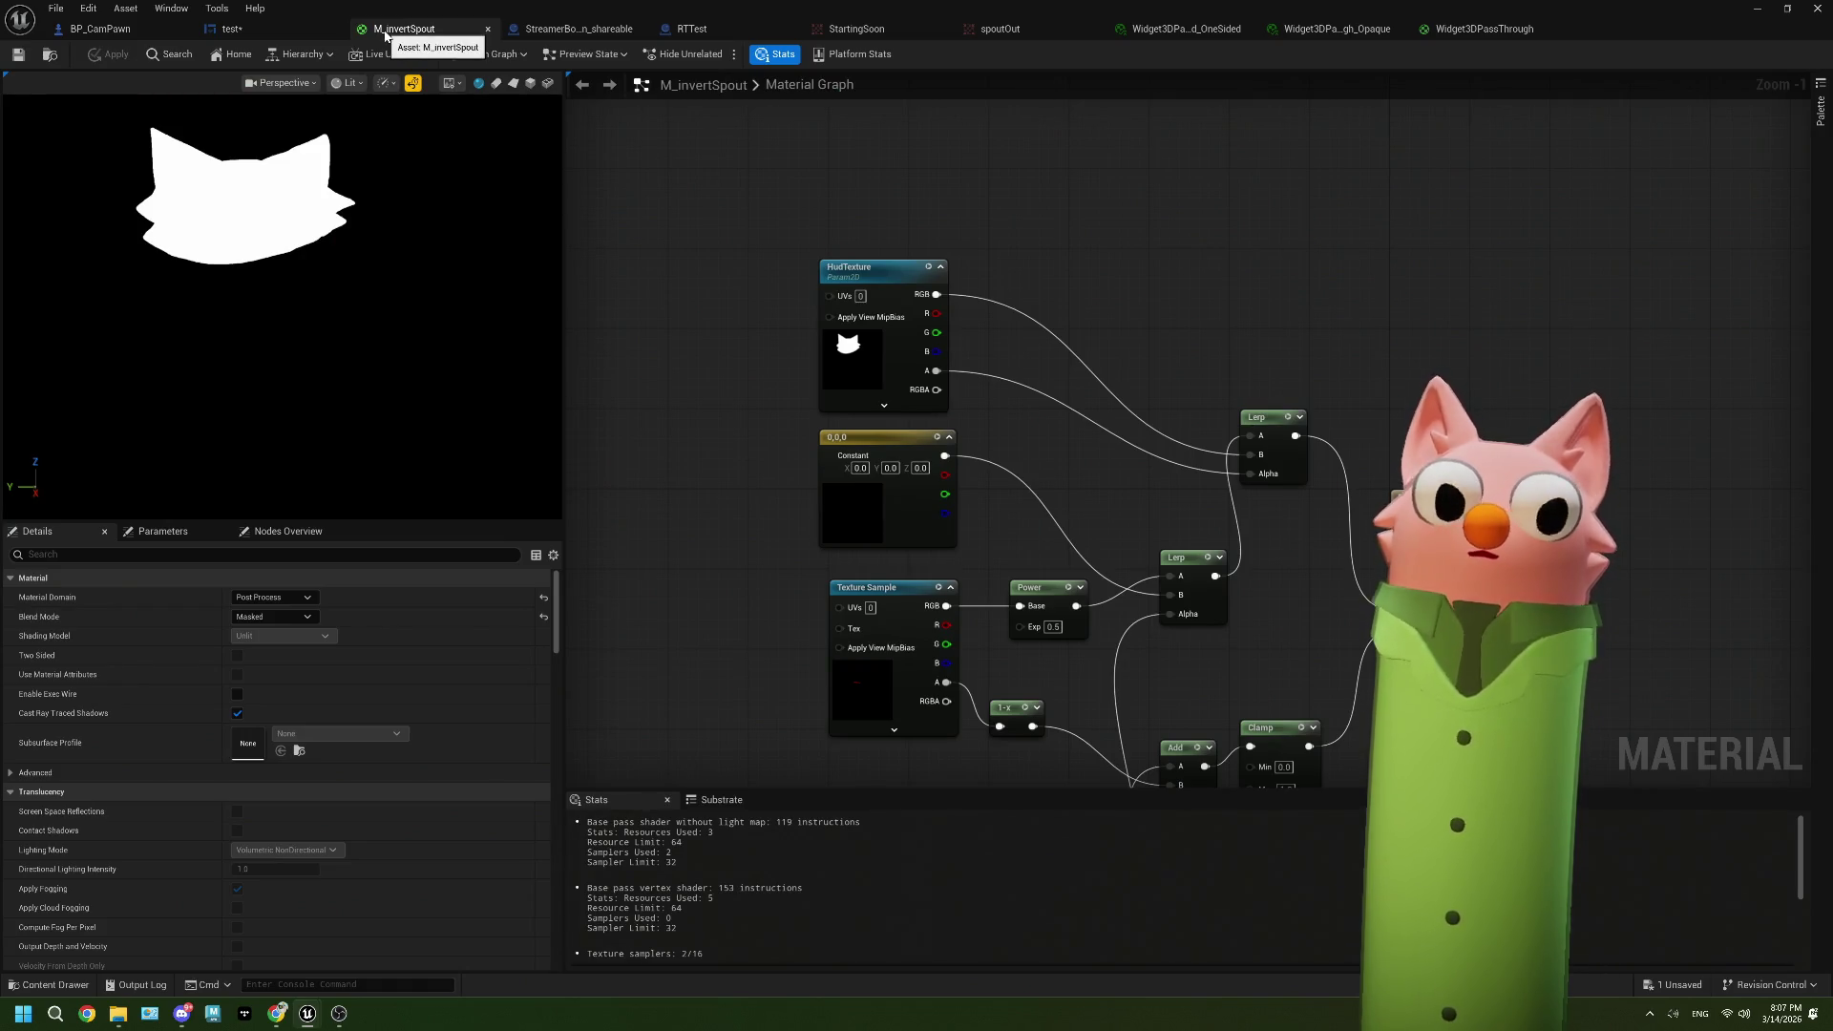
left_click(787, 519)
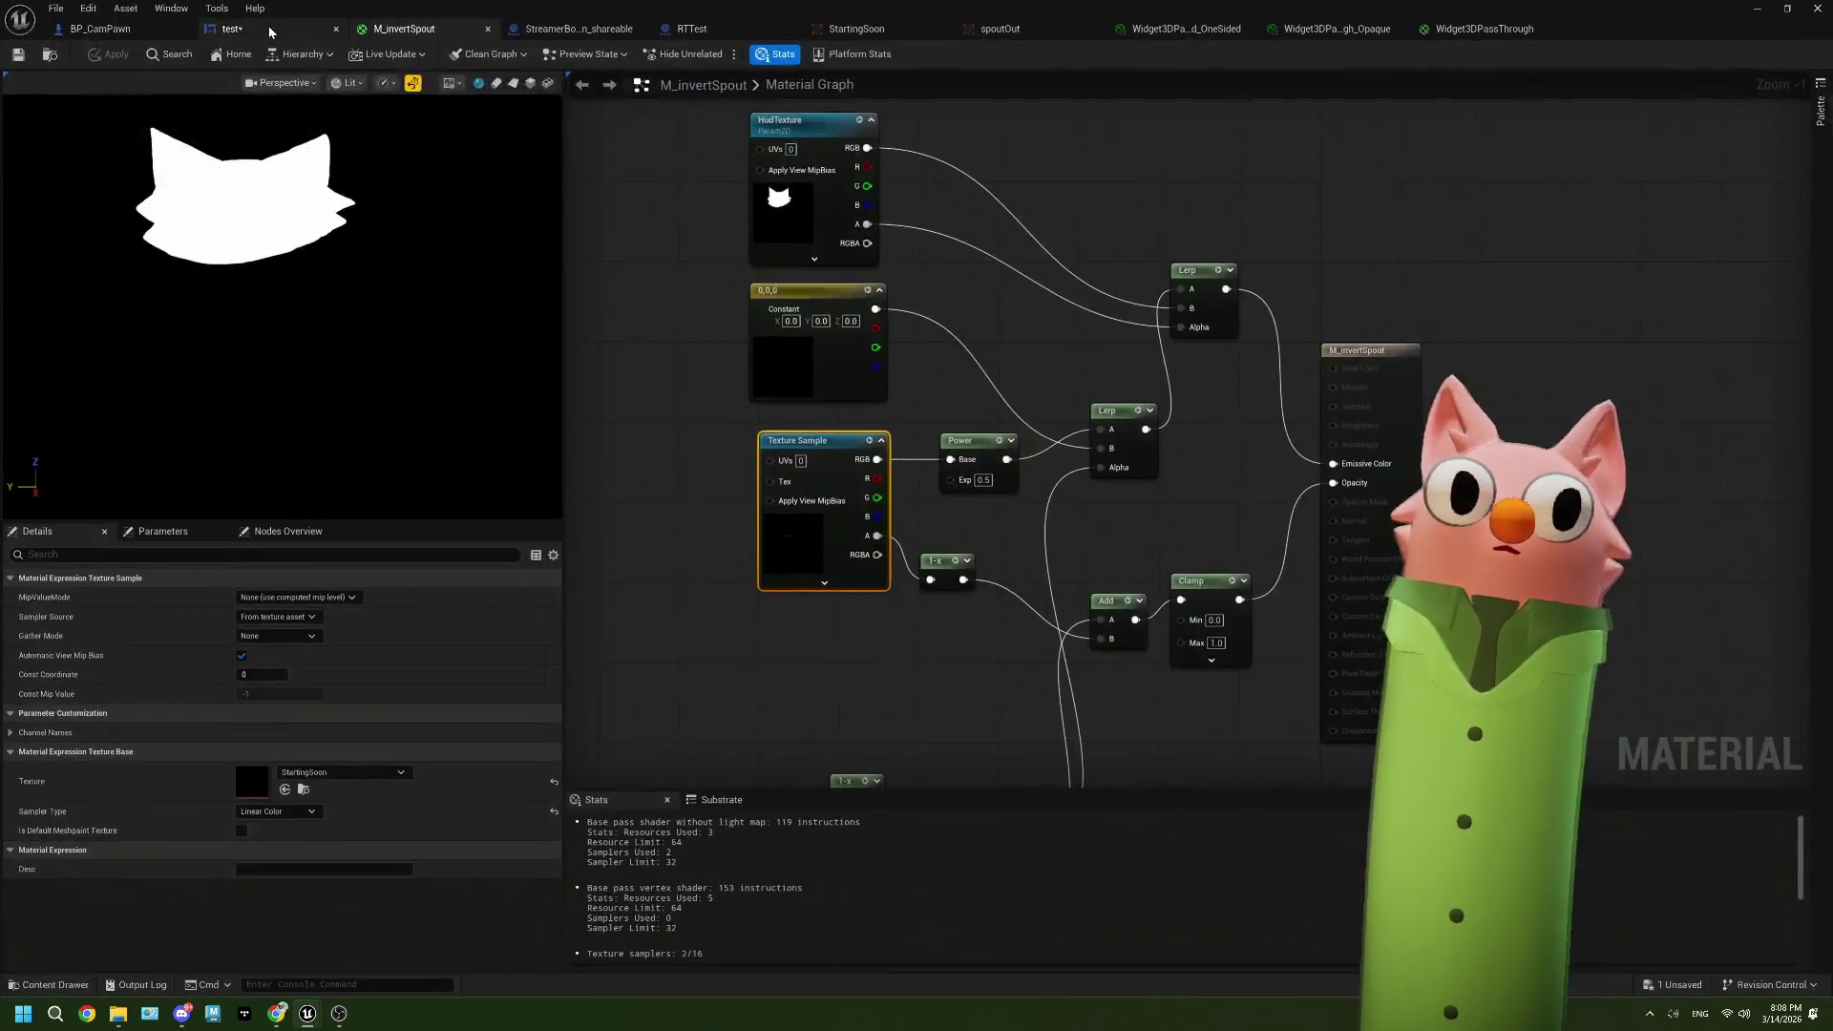
left_click(274, 32)
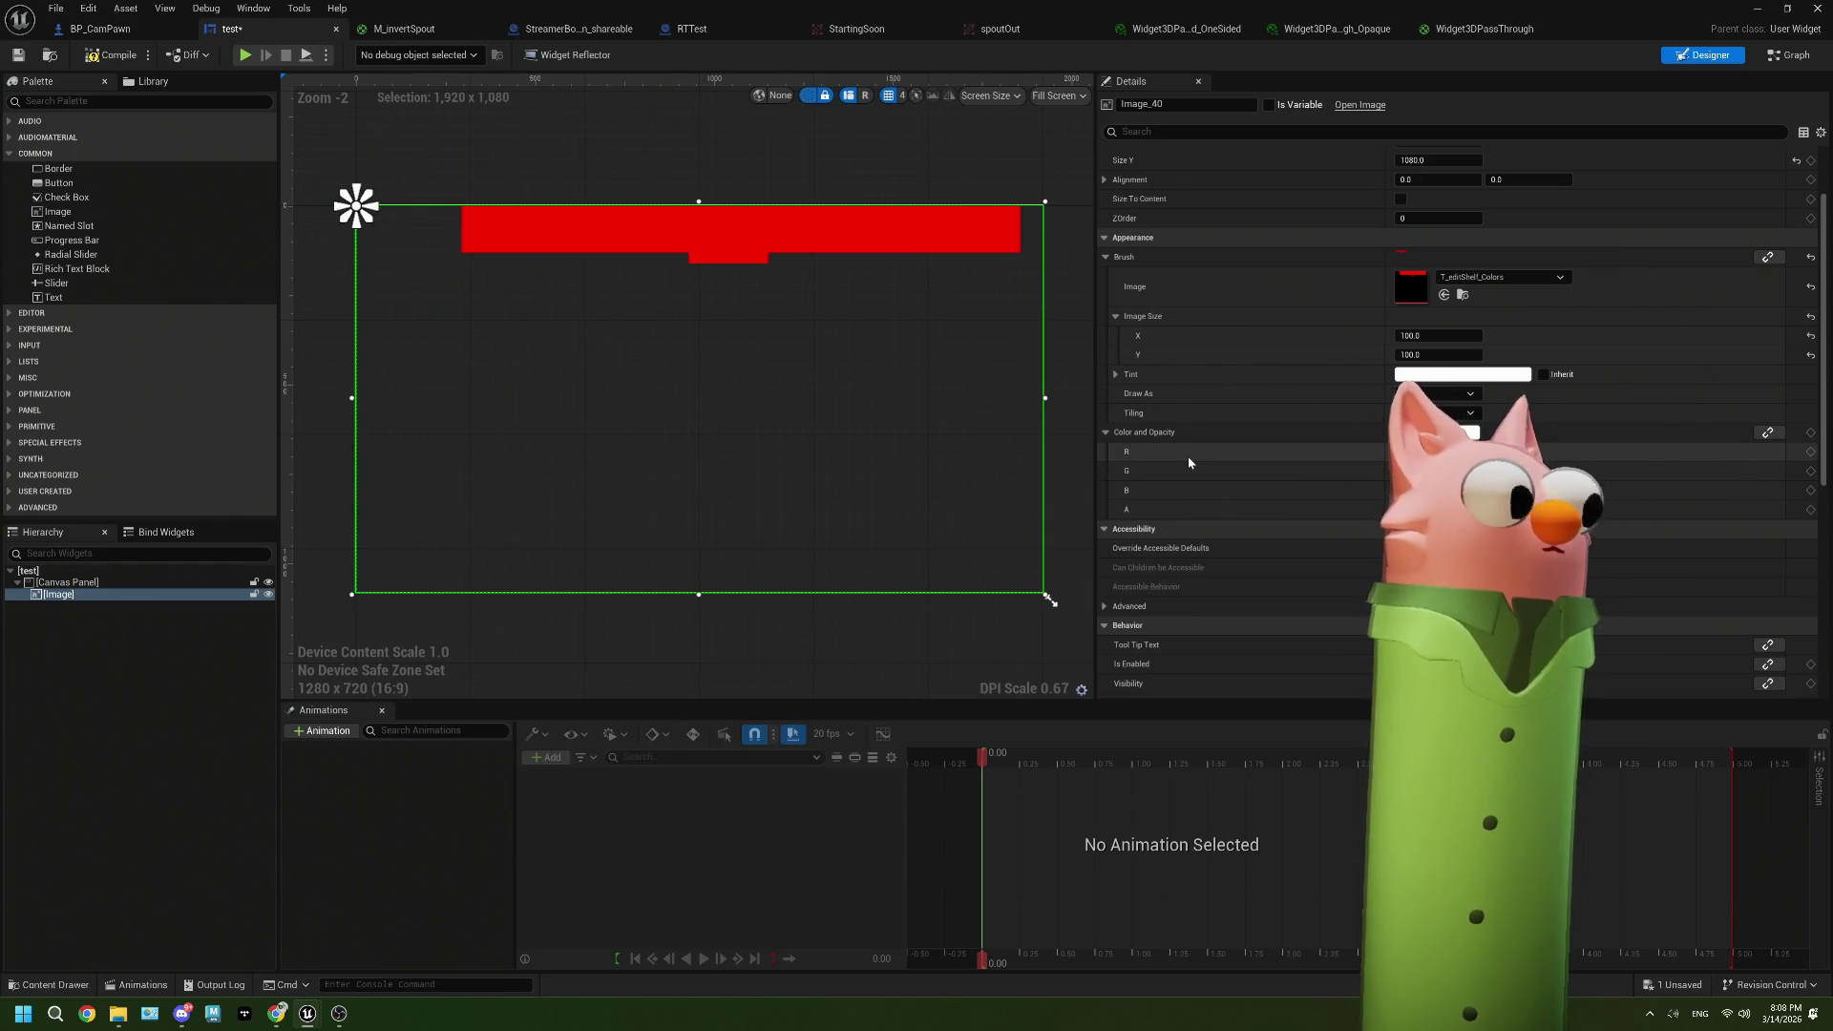
left_click(148, 30)
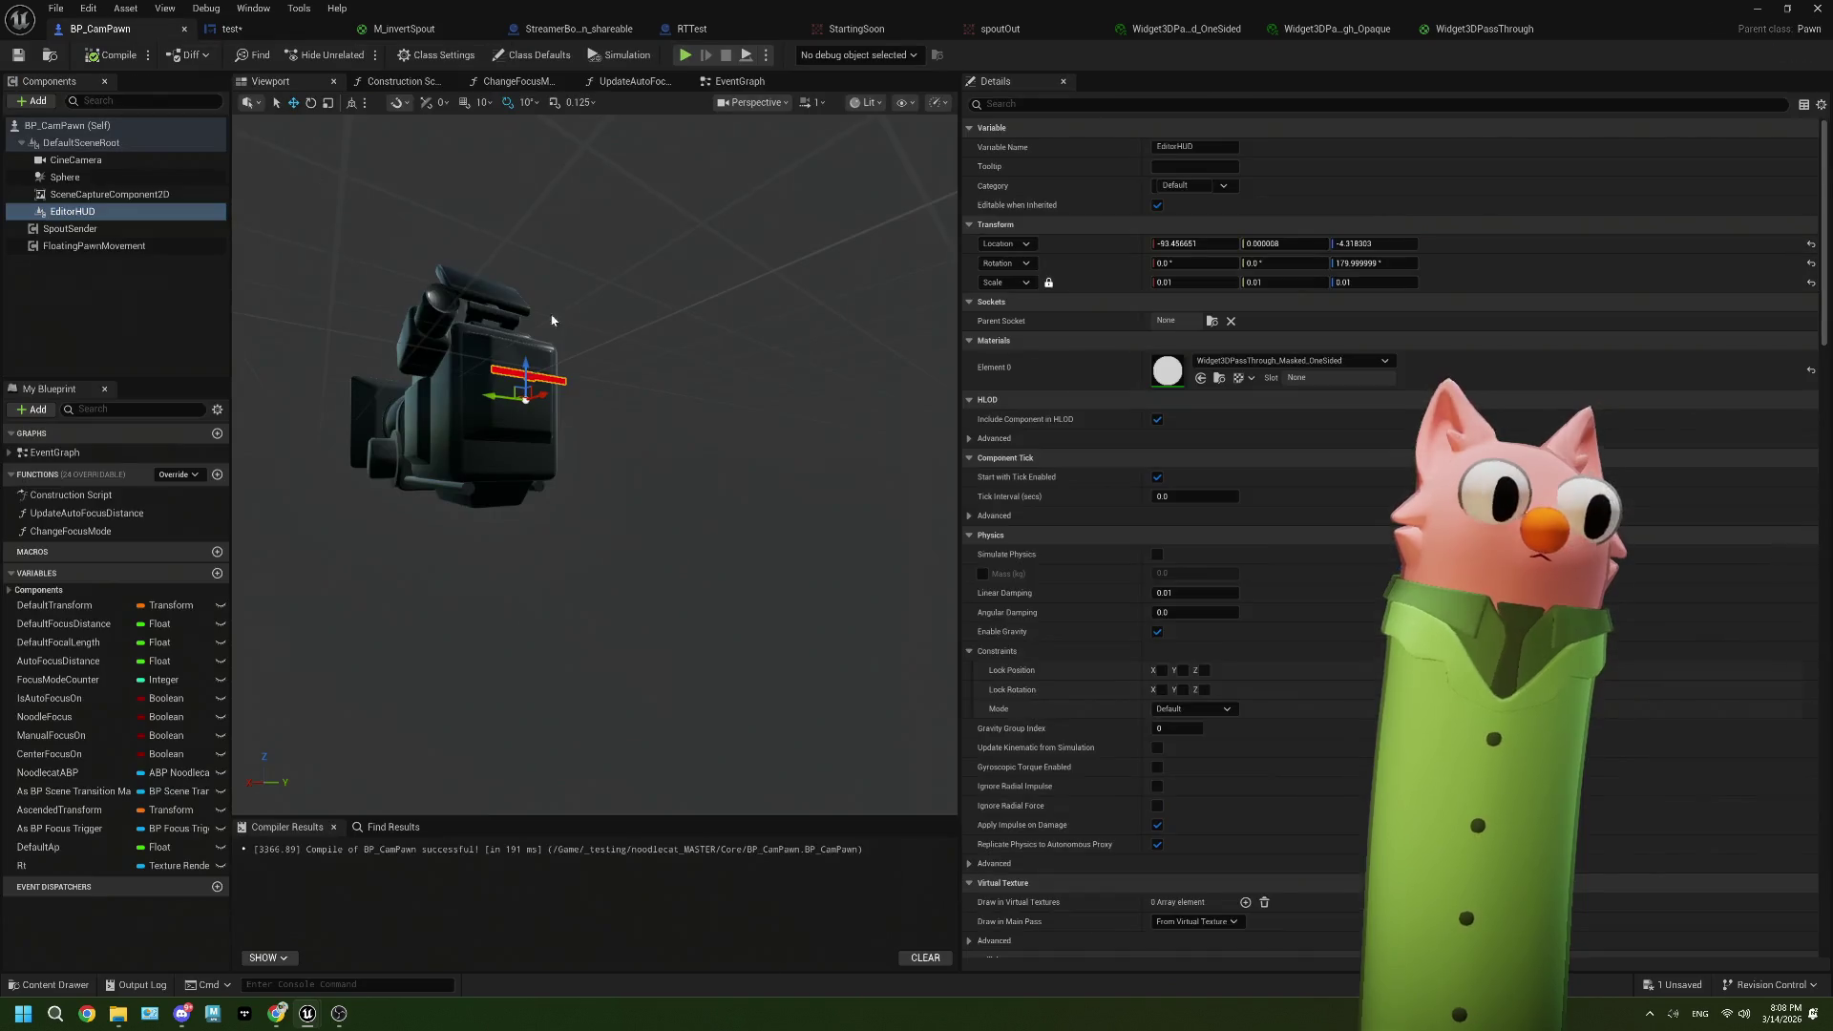
Step: Move the Editor HUD and Create Dynamic Material Instance nodes lower in the EventGraph
left_click(737, 86)
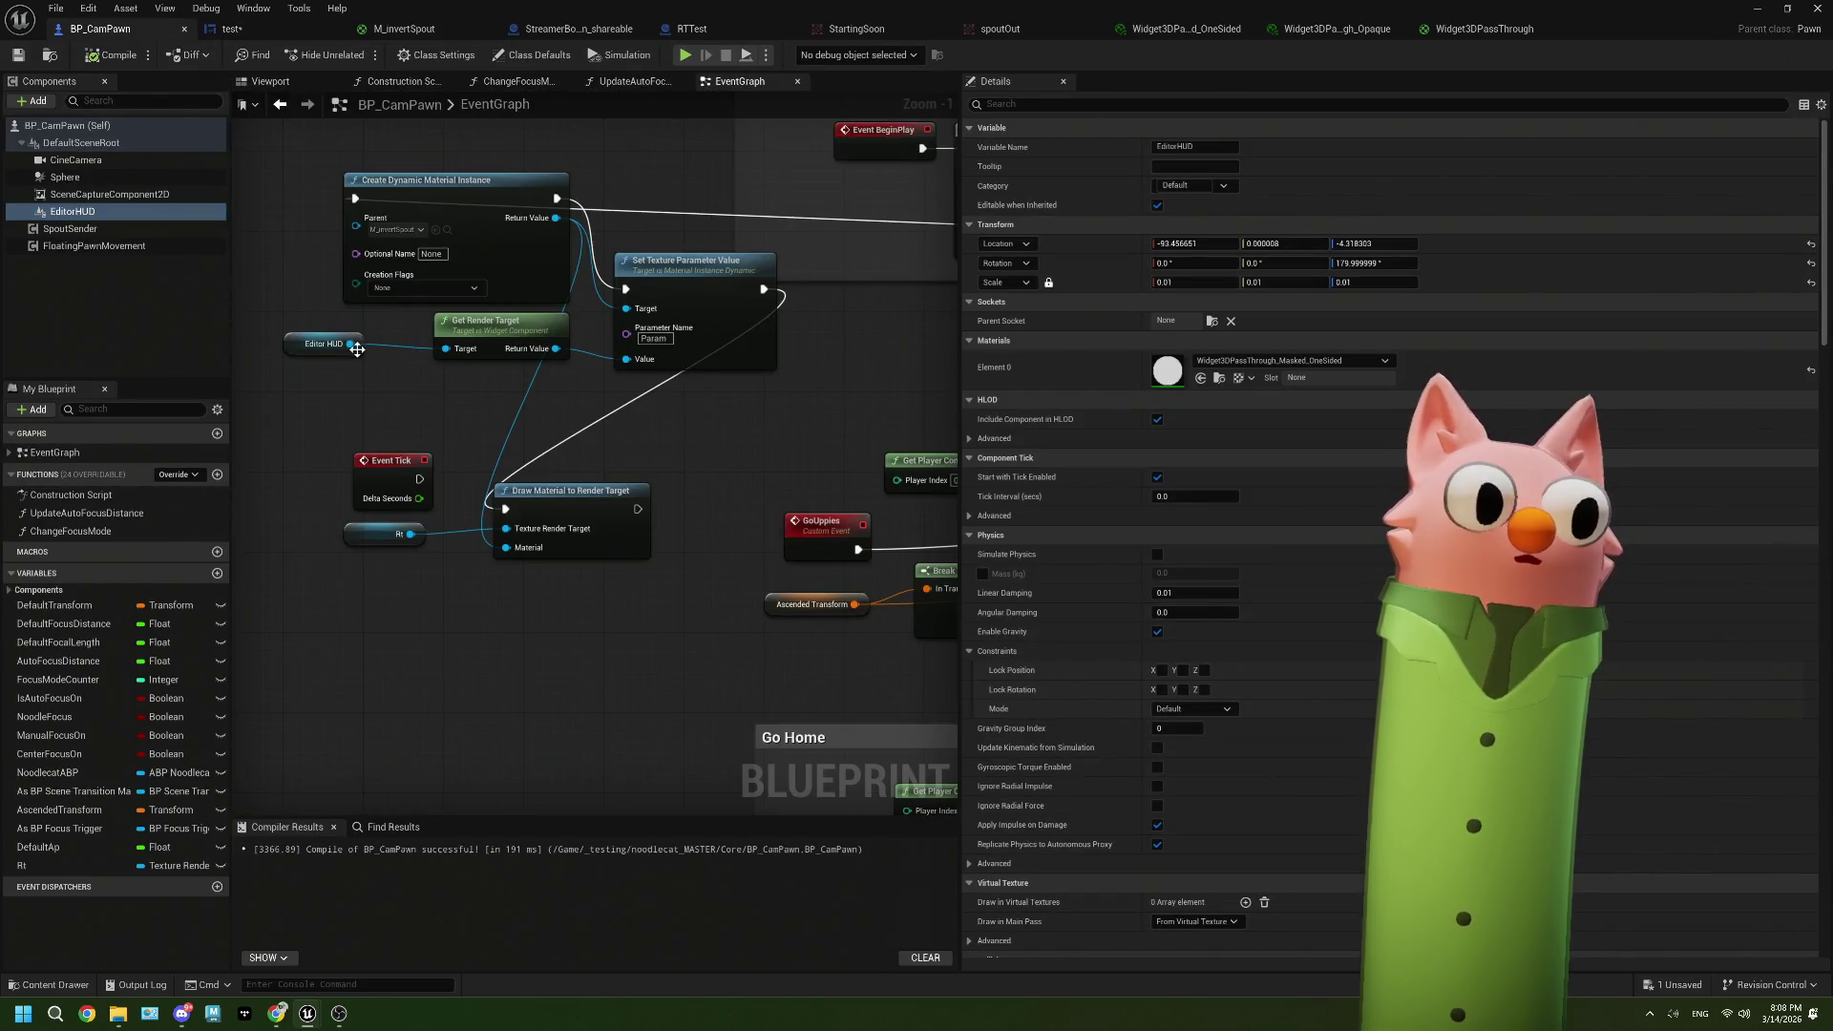
mouse_move(360, 356)
left_mouse_down()
mouse_move(399, 364)
mouse_move(353, 379)
left_mouse_up()
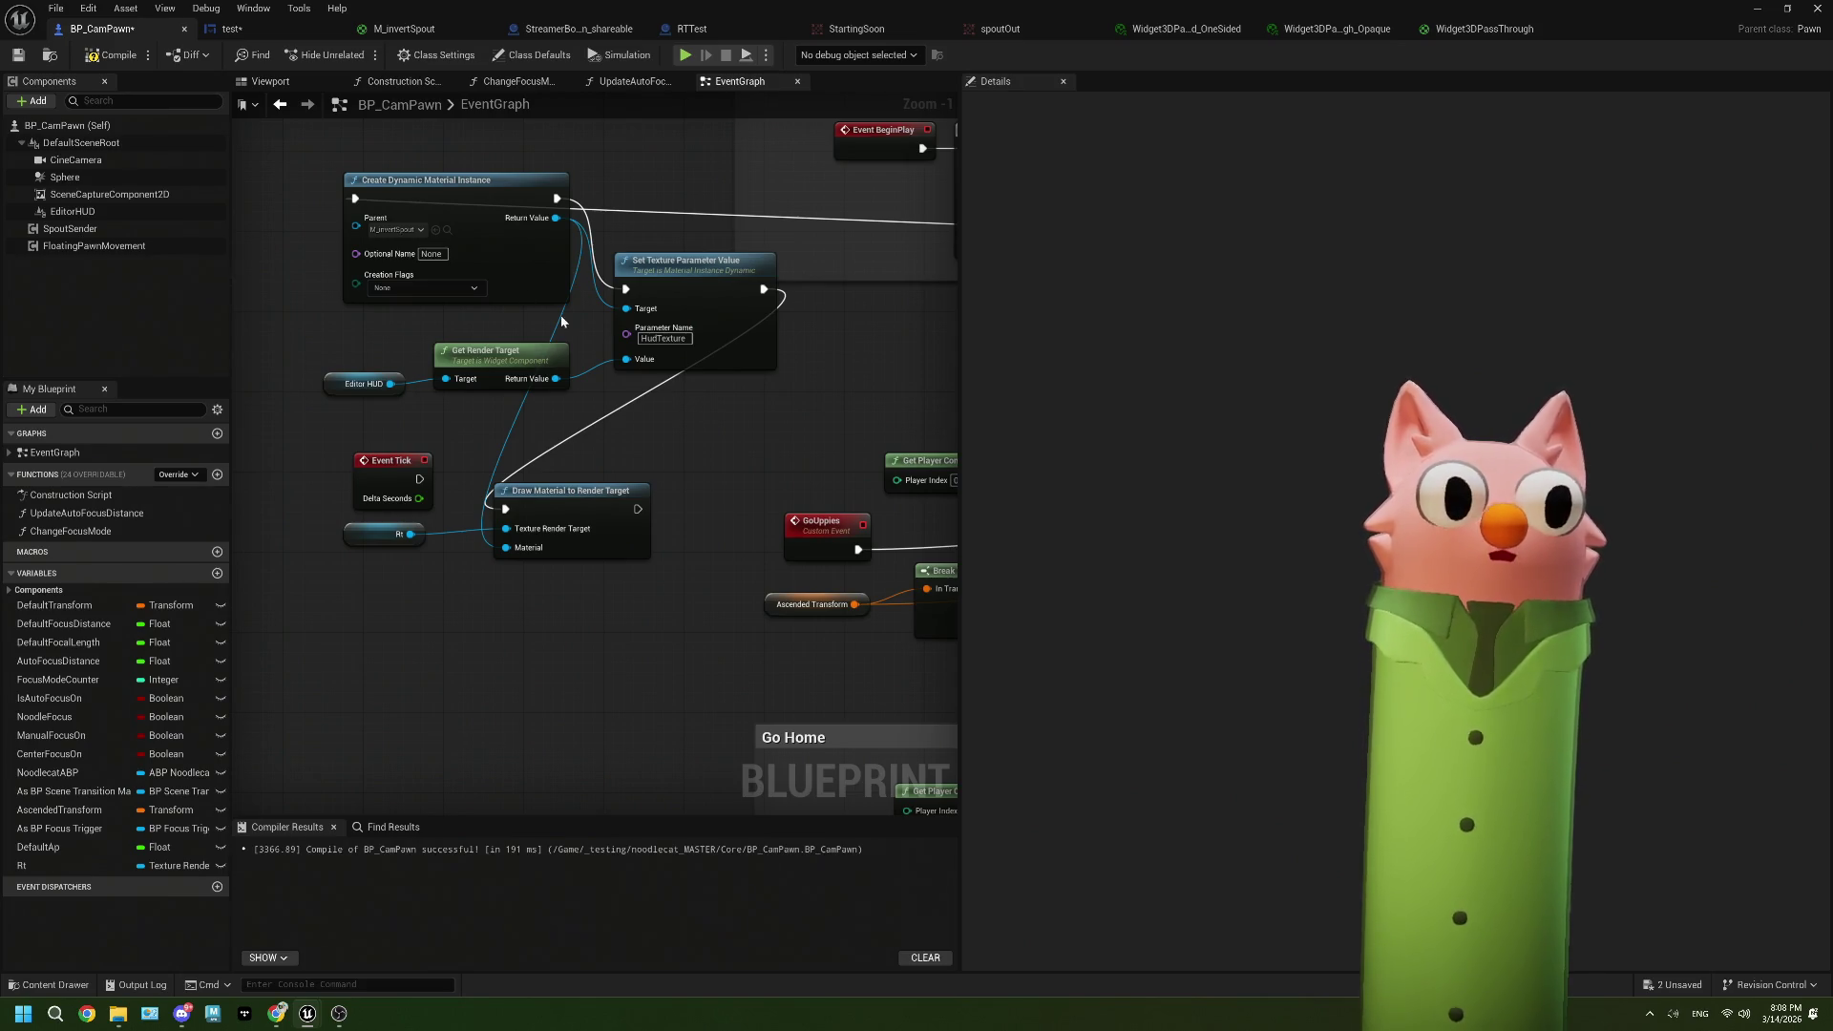
left_click_drag(457, 217, 466, 236)
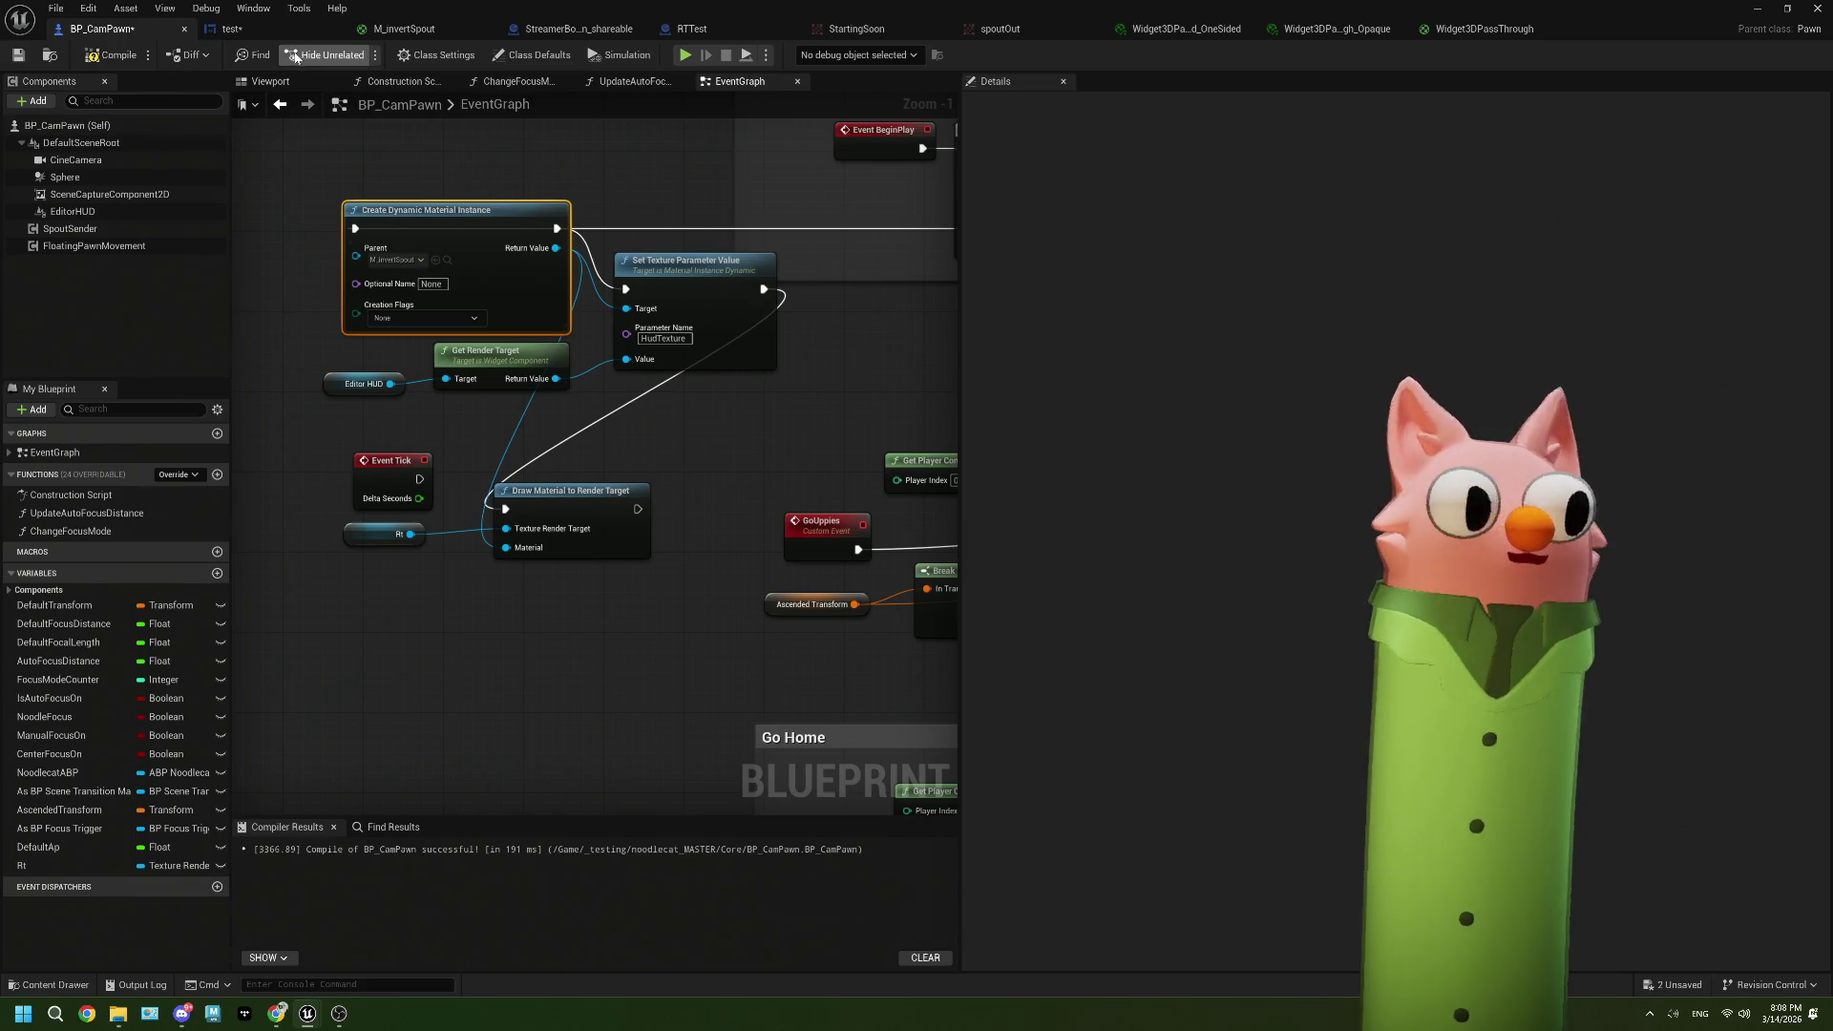
left_click(229, 29)
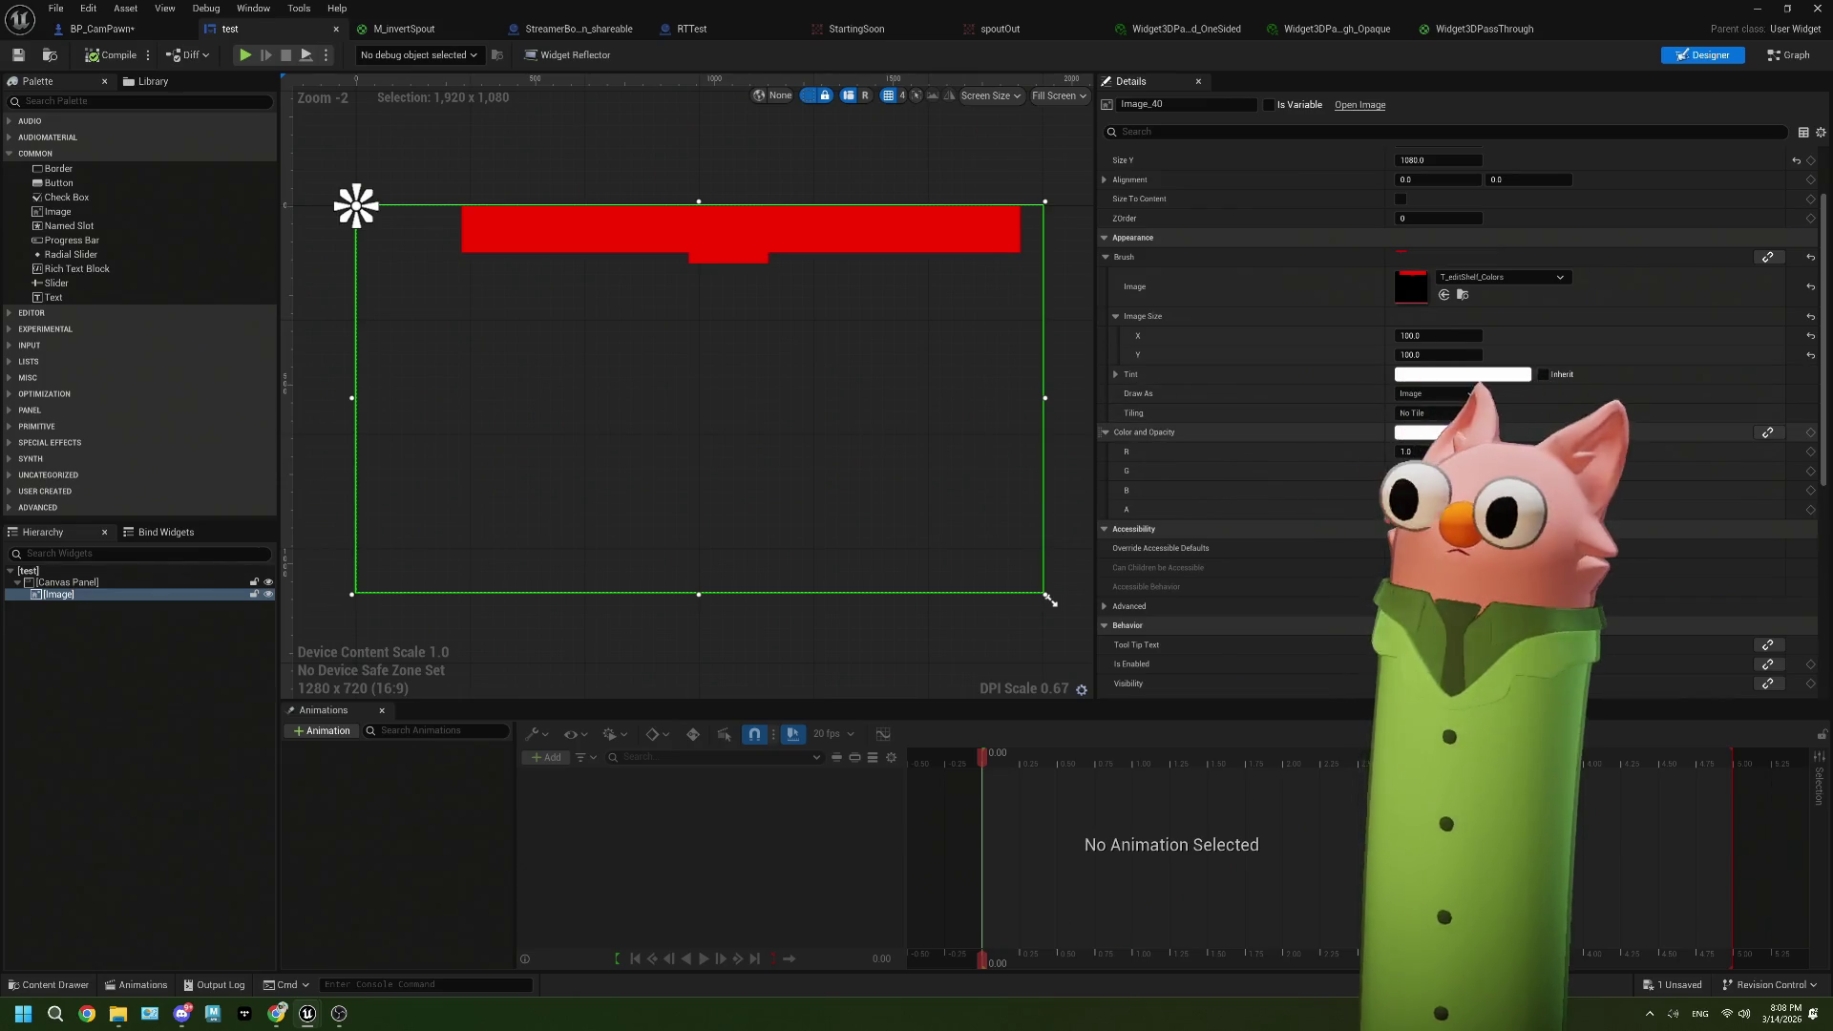
Step: Try the red image's Color and Opacity alpha at 0, undo it, and save the test widget
left_click(1456, 432)
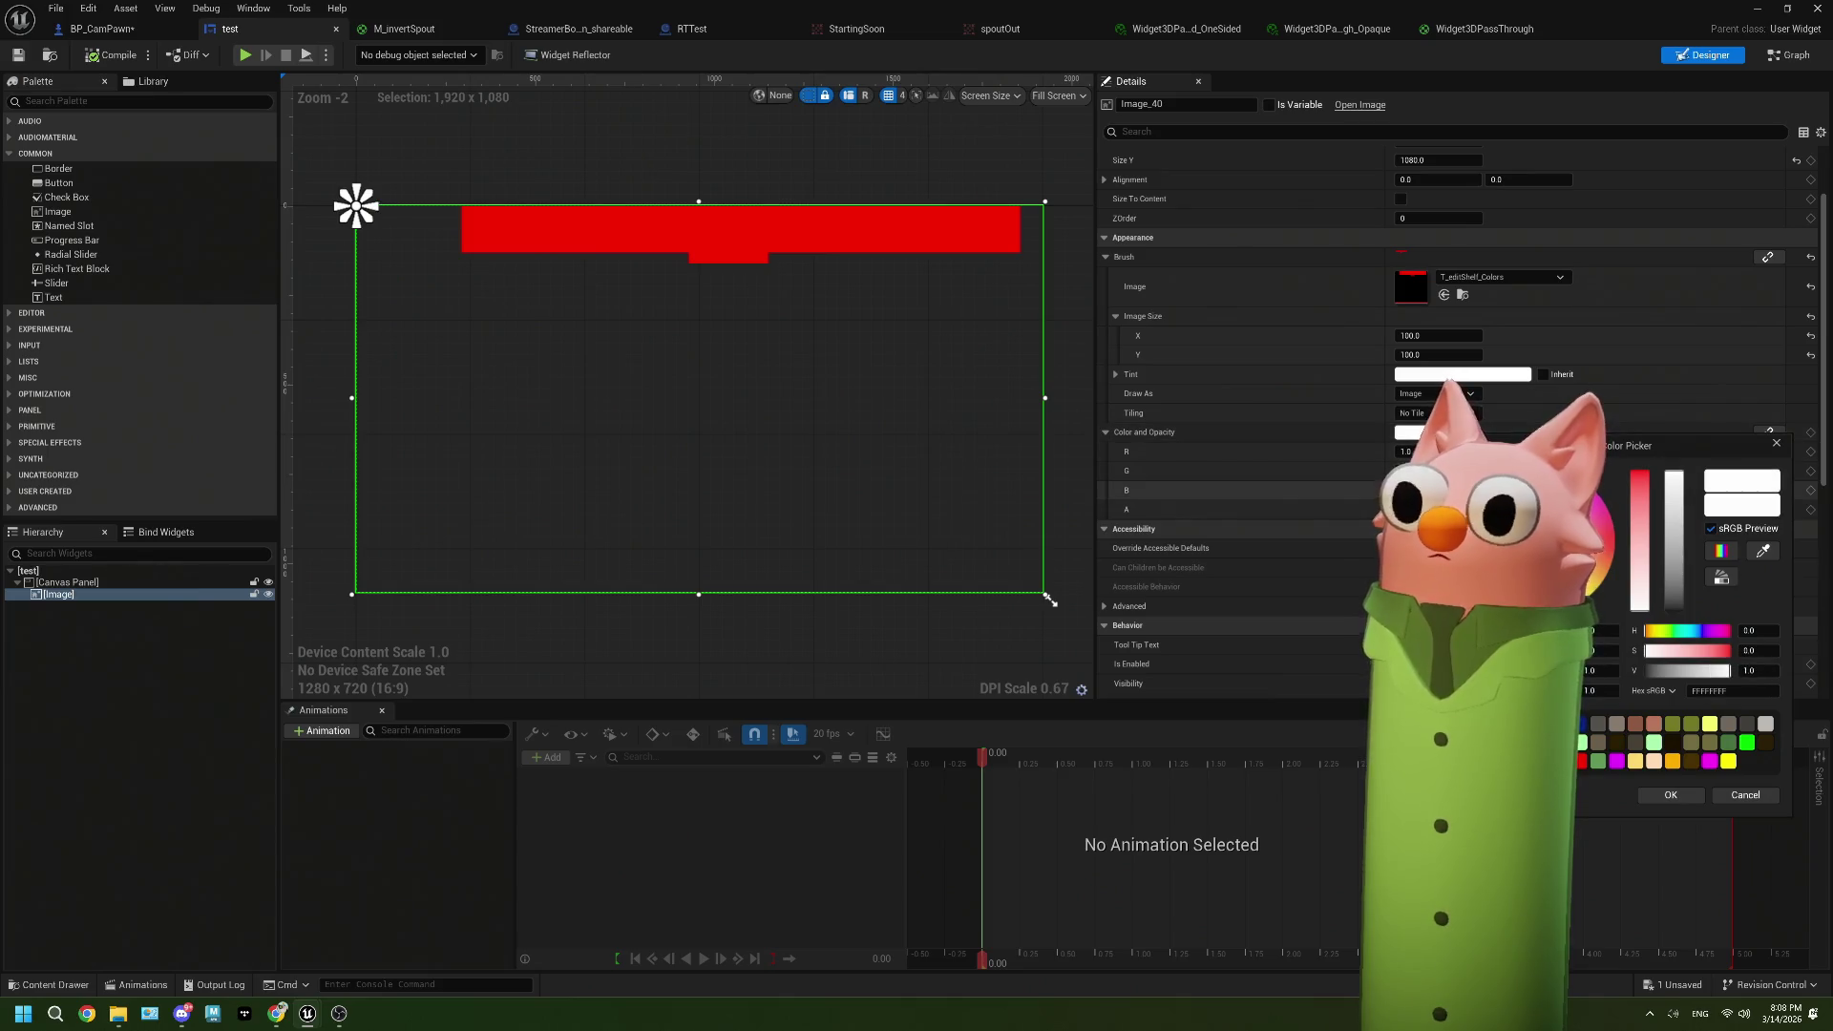
left_click(1775, 445)
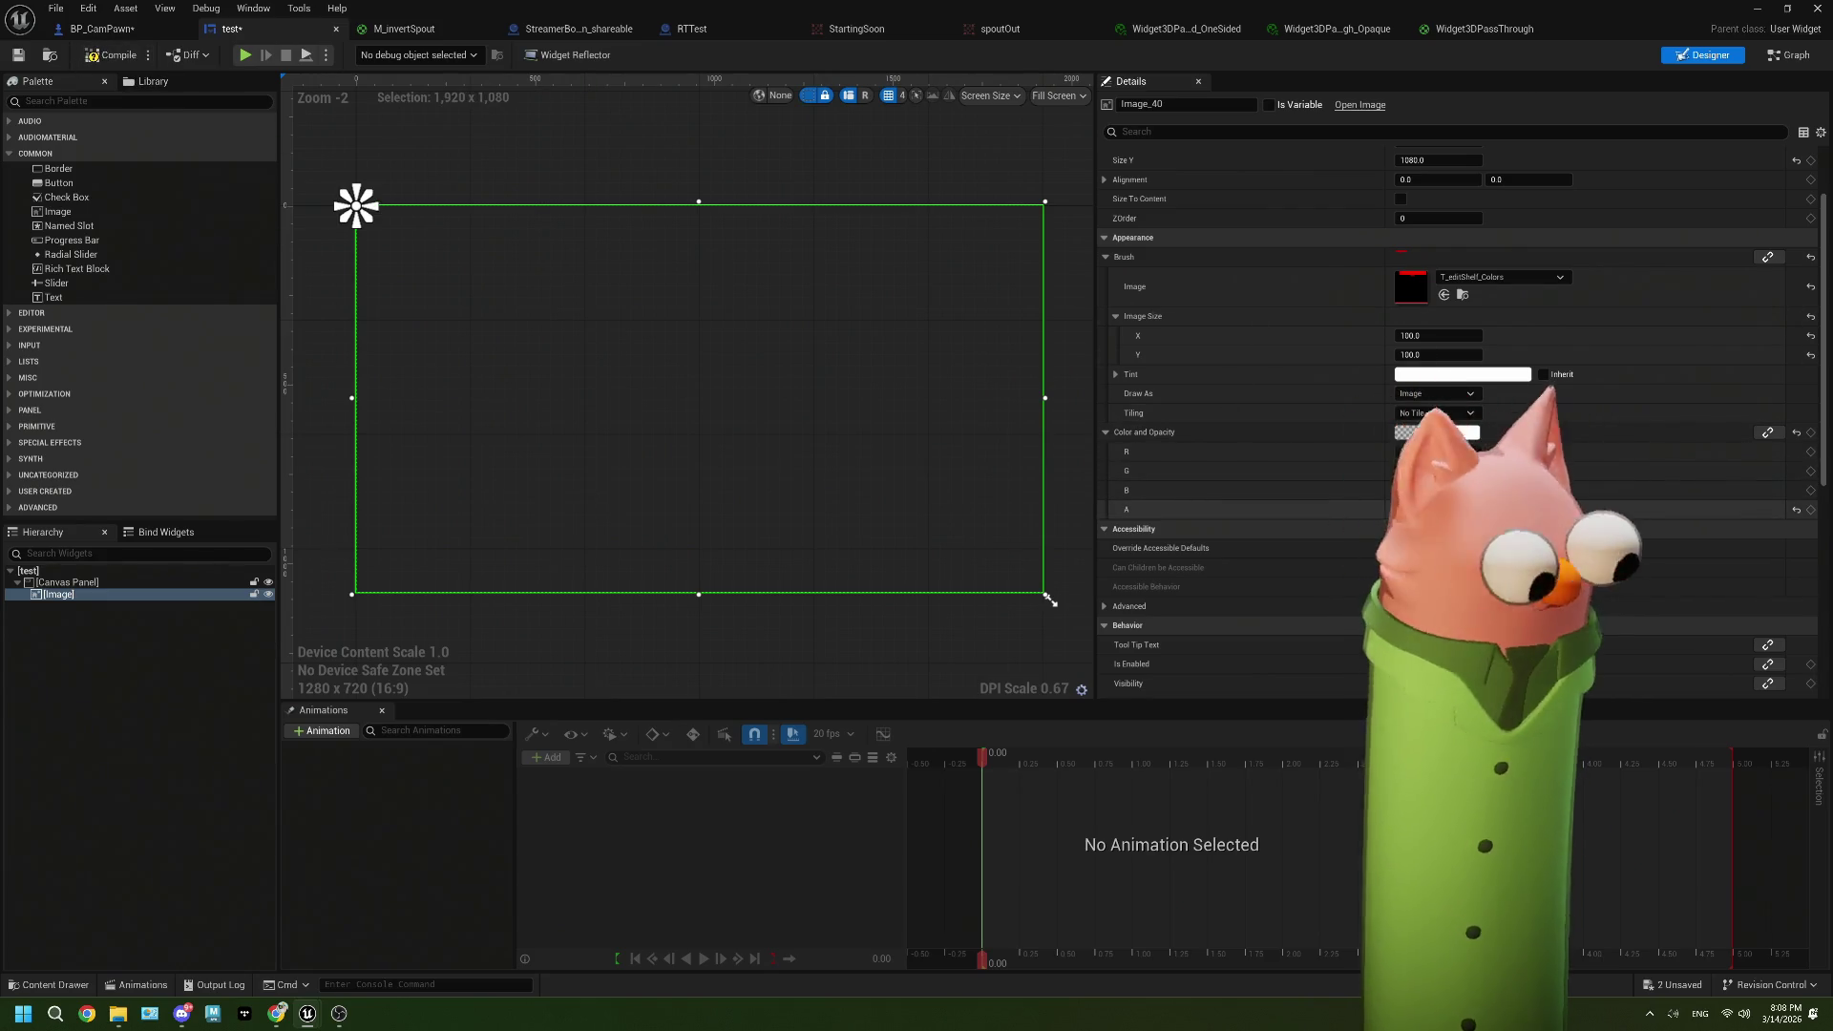
key("ctrl+z")
key("ctrl+s")
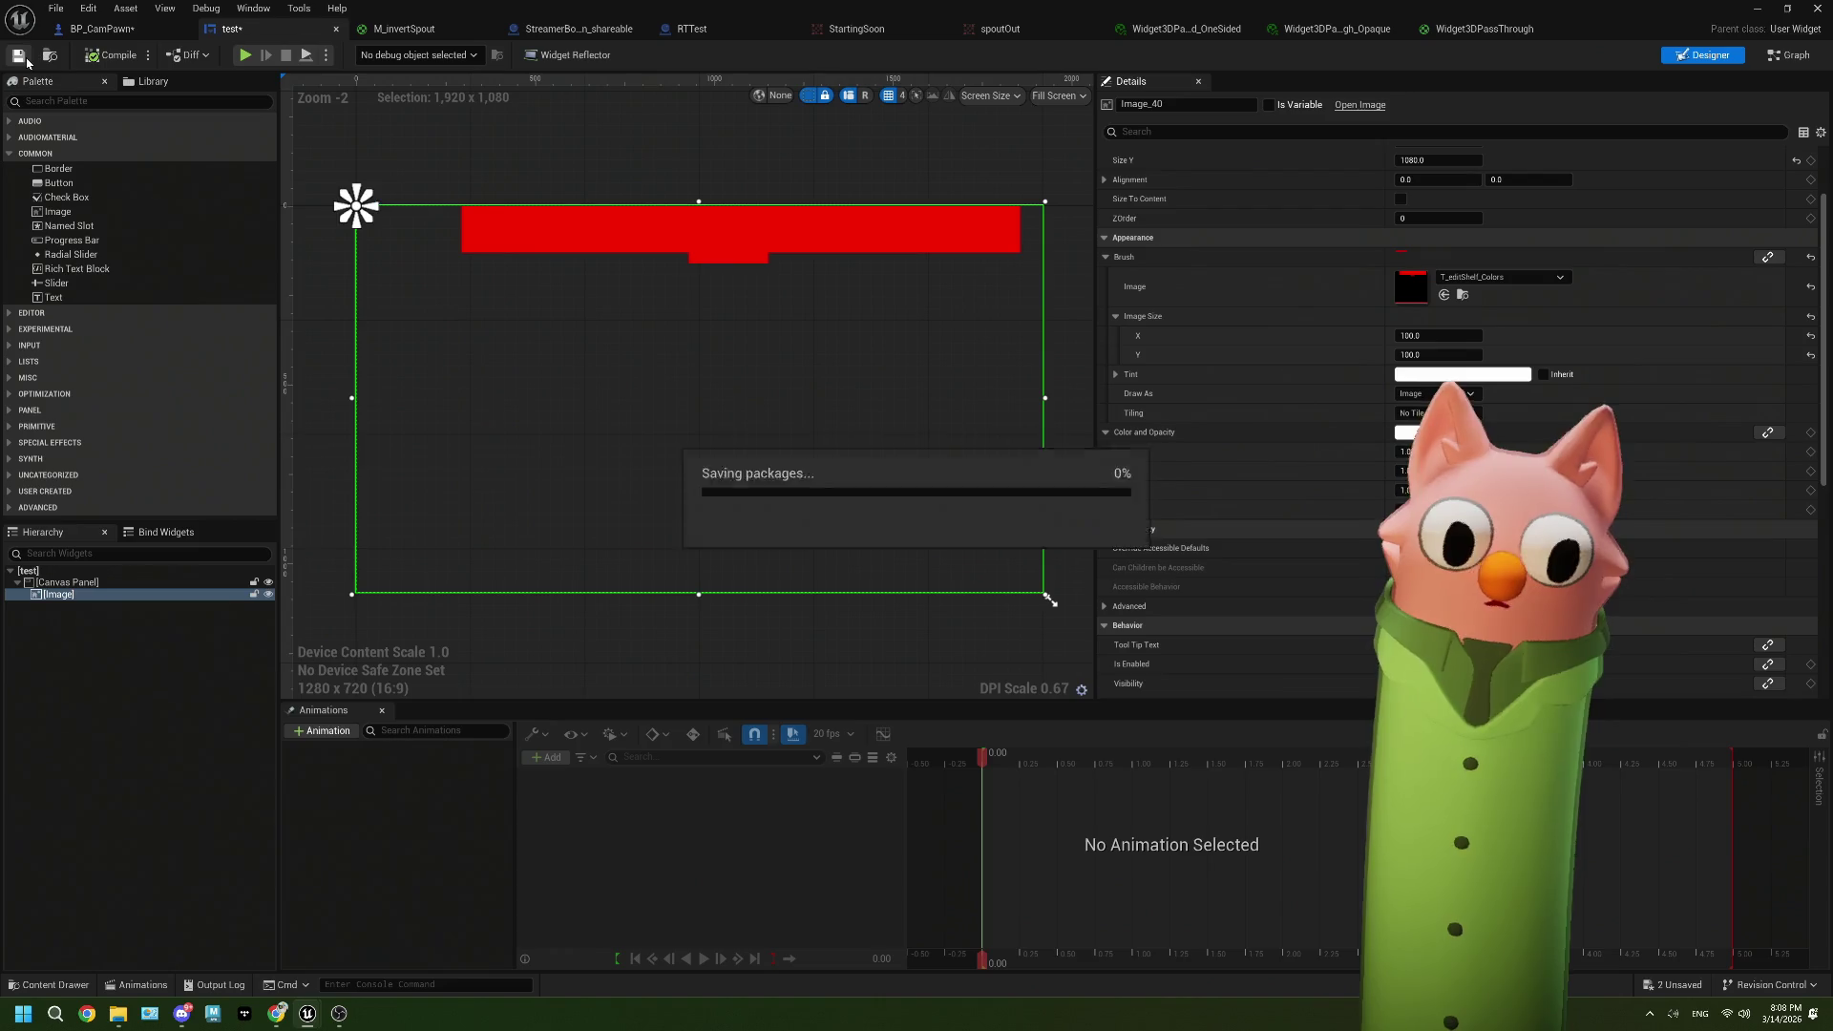
Step: Look up the EditorHUD component's Widget Class by filtering its Details for 'widg'
left_click(102, 29)
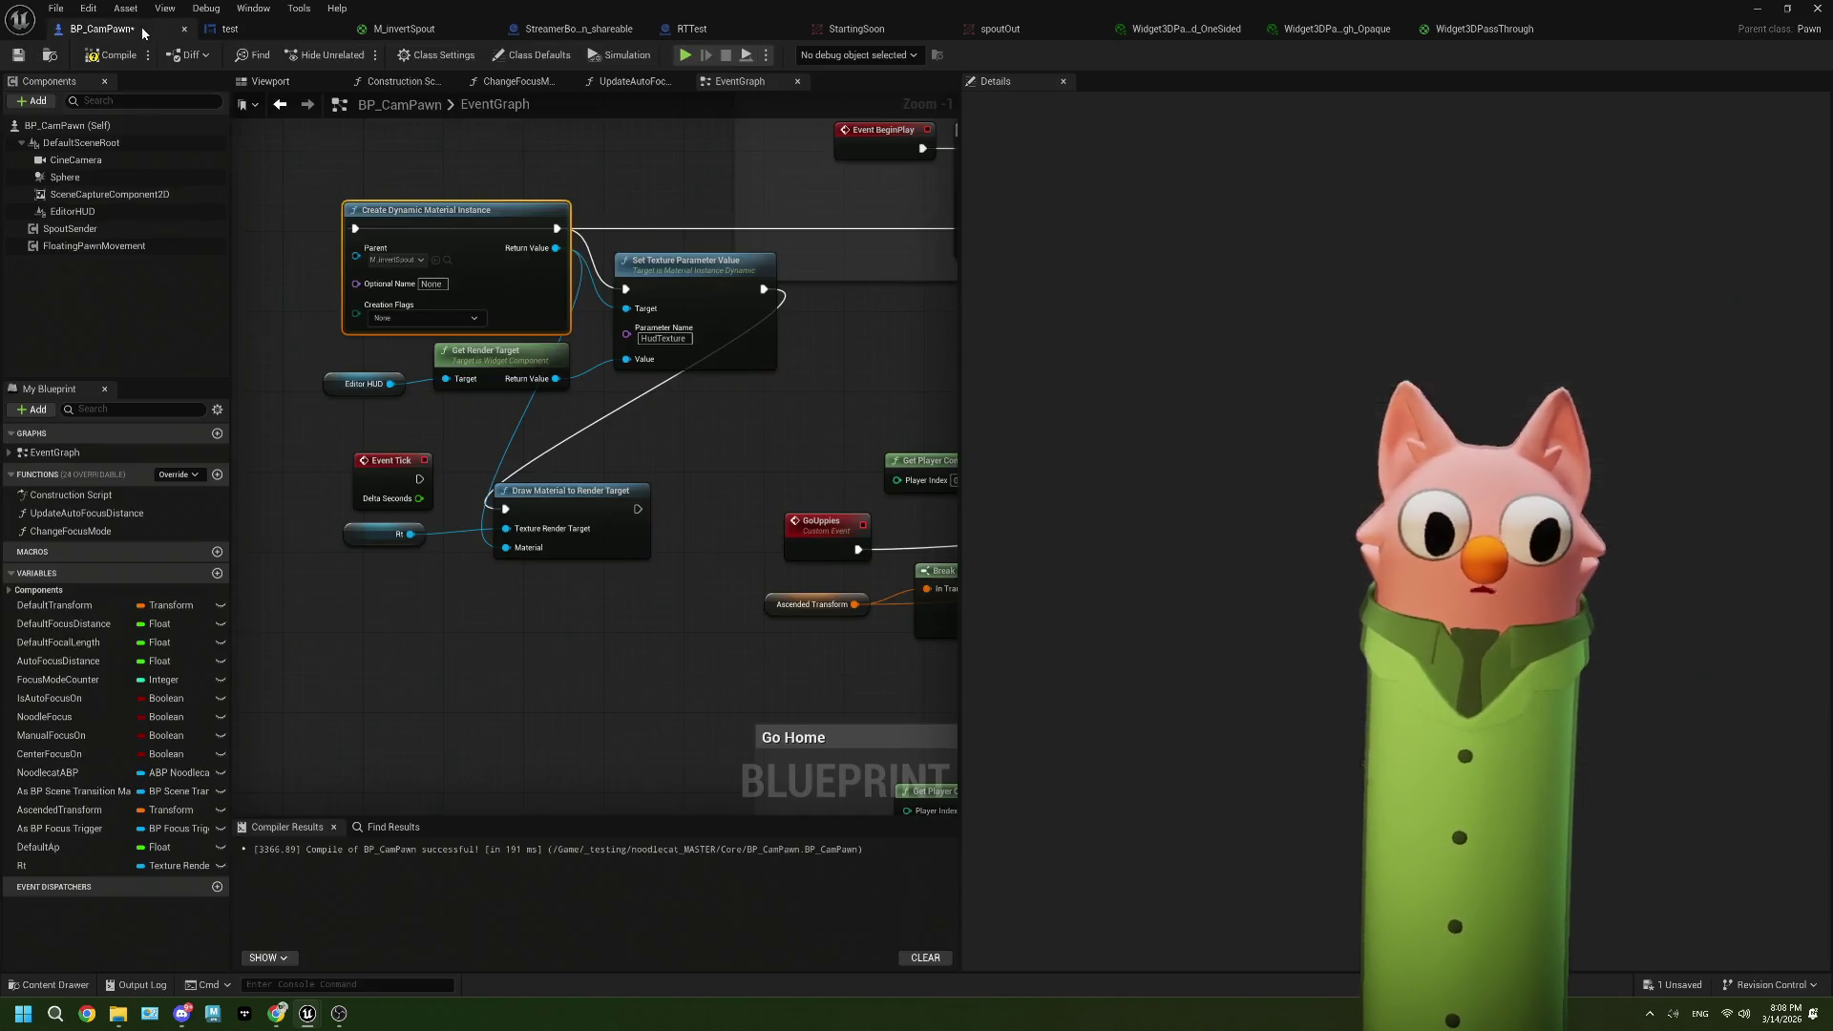
left_click_drag(468, 361, 467, 370)
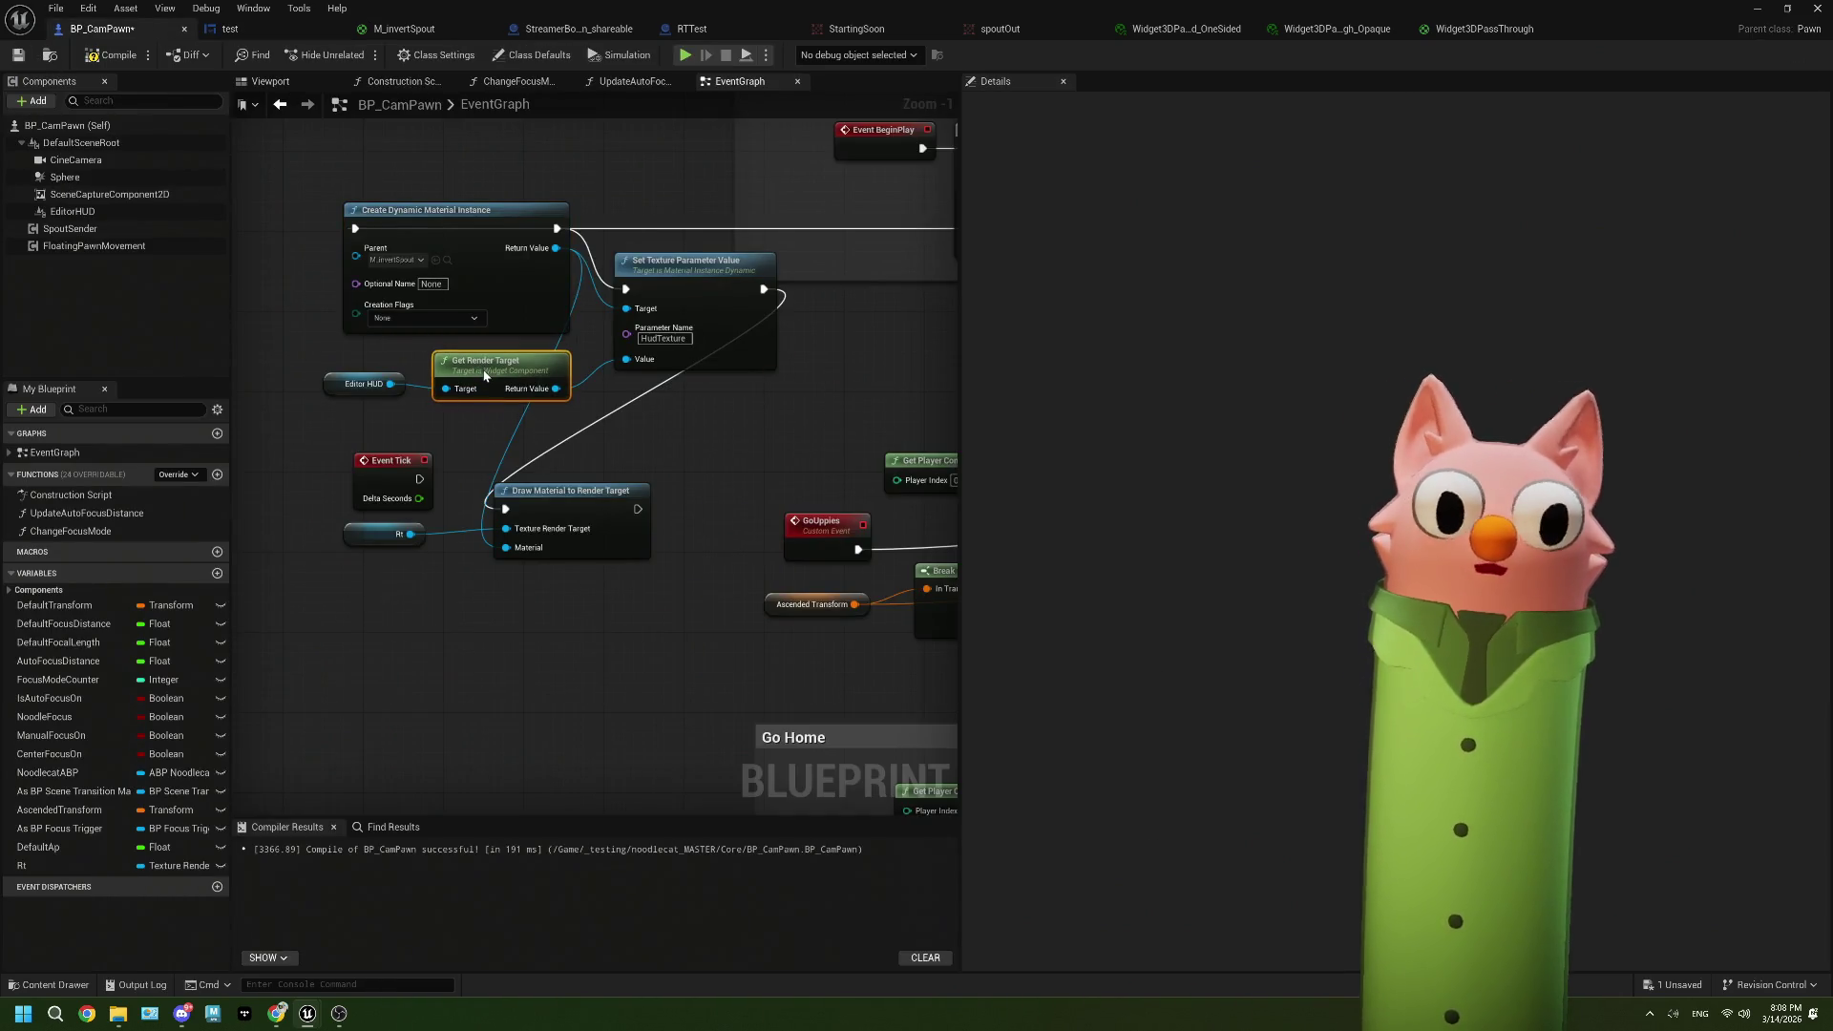
left_click(110, 214)
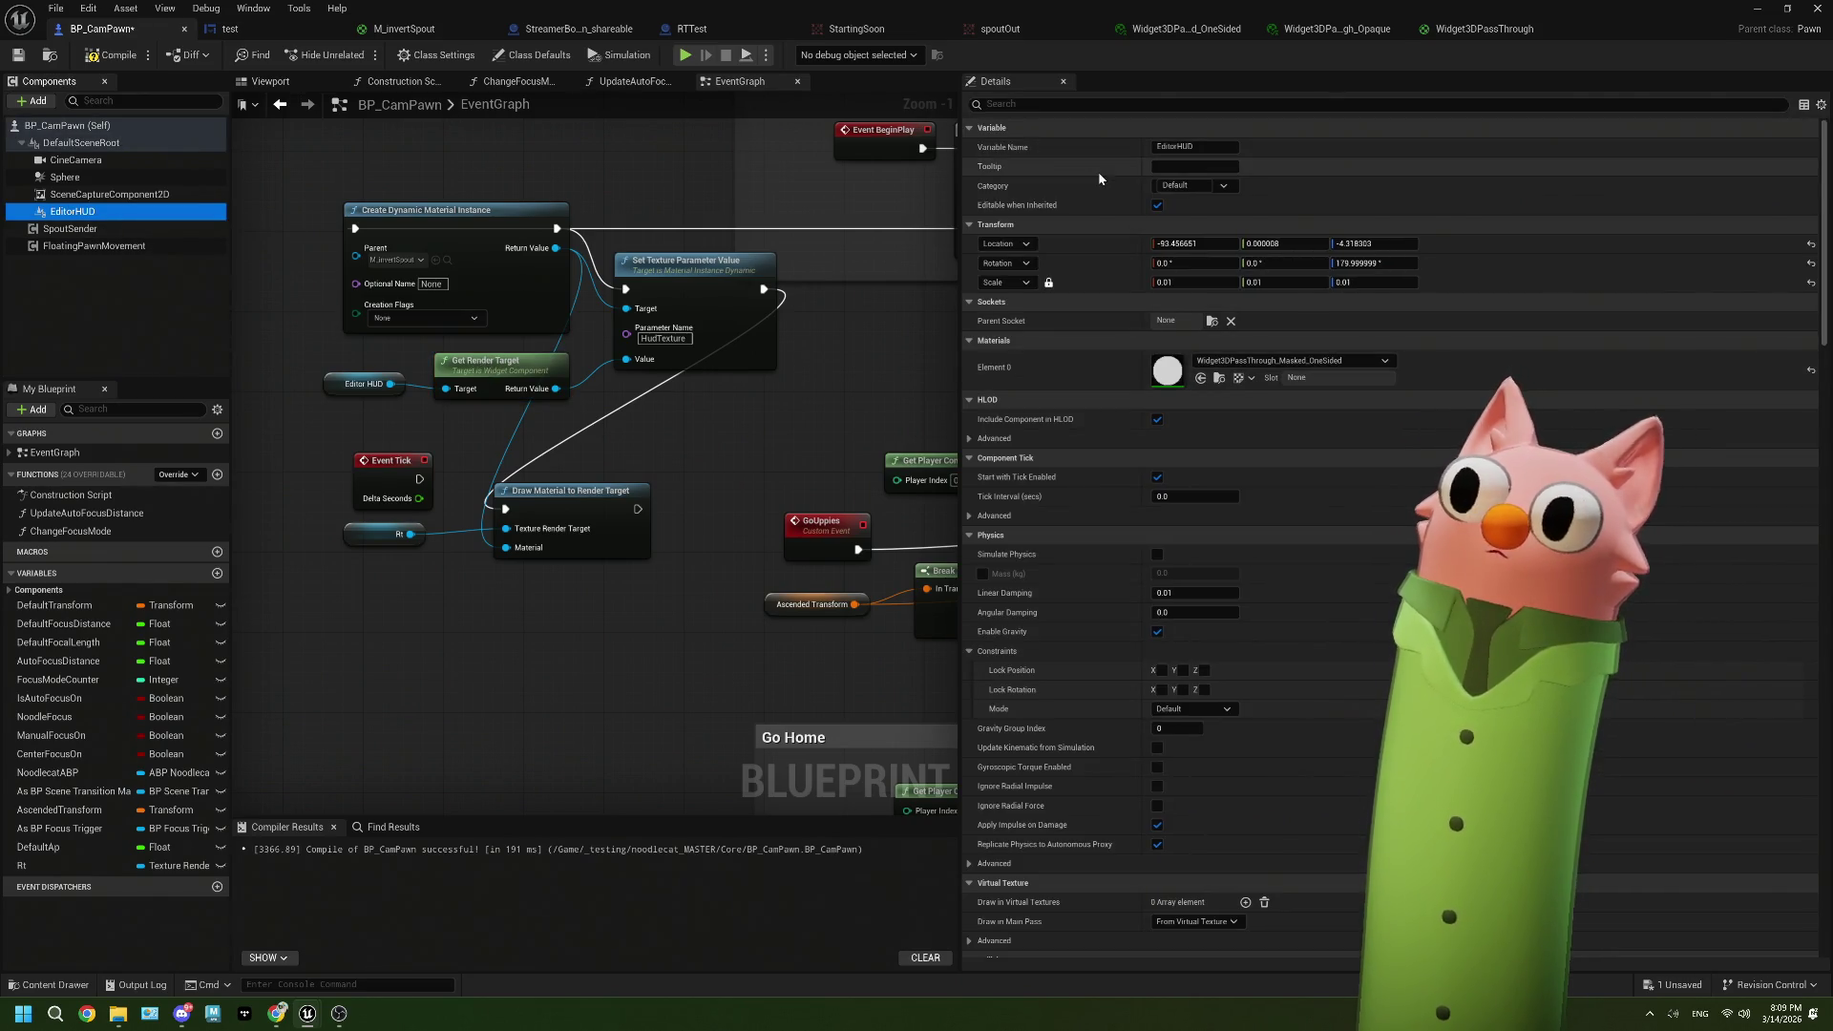
left_click(1054, 106)
type("widg")
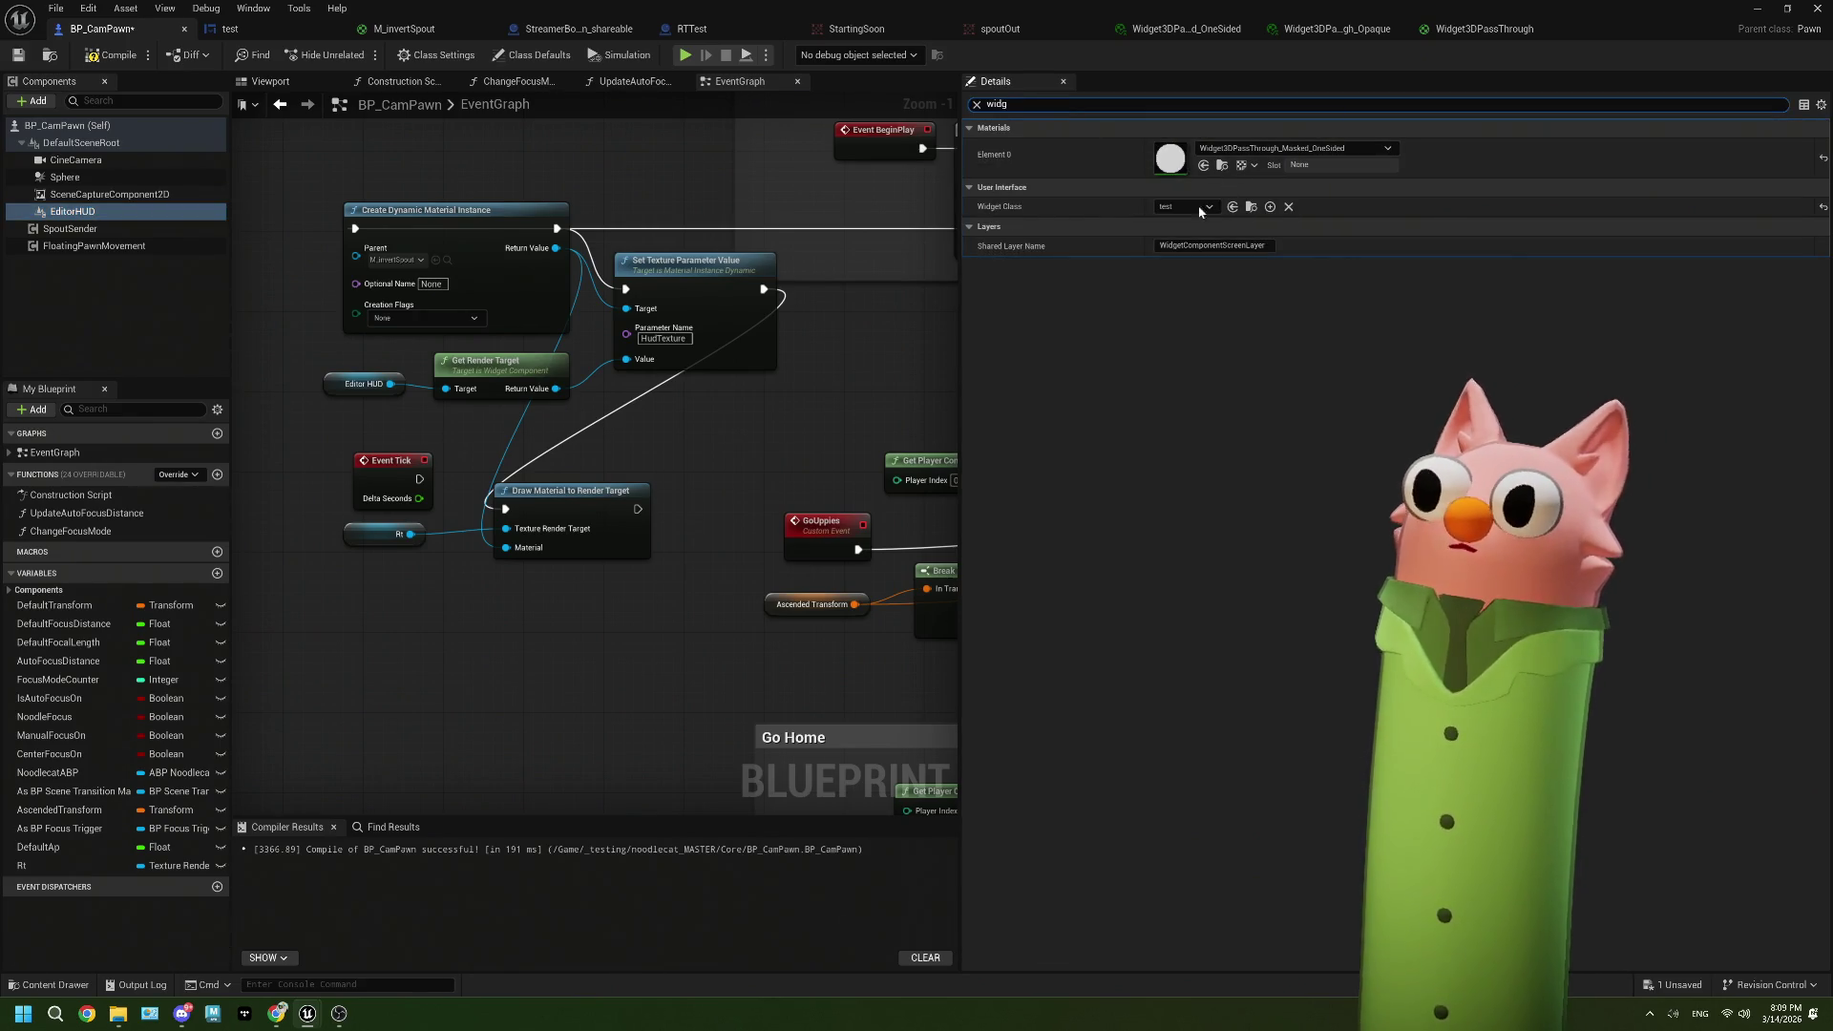
left_click(976, 106)
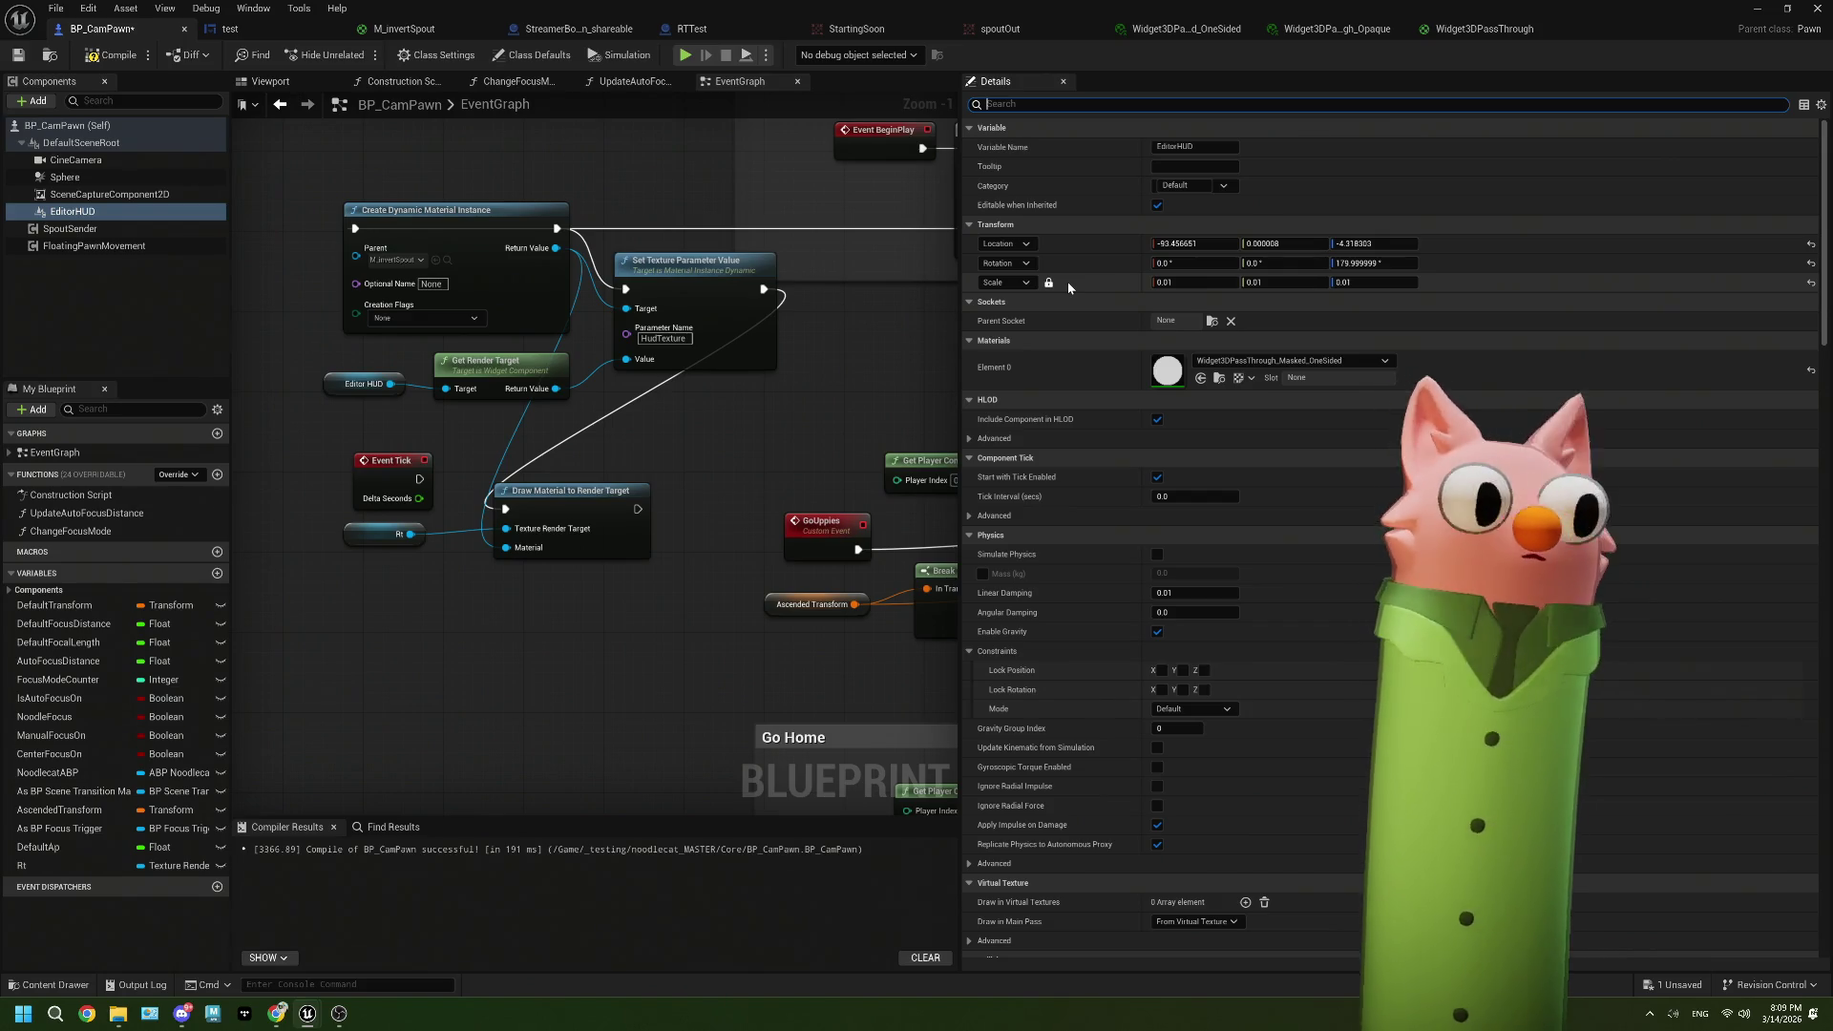
Step: Cut the four material setup nodes out of the EventGraph
left_click_drag(811, 382, 821, 398)
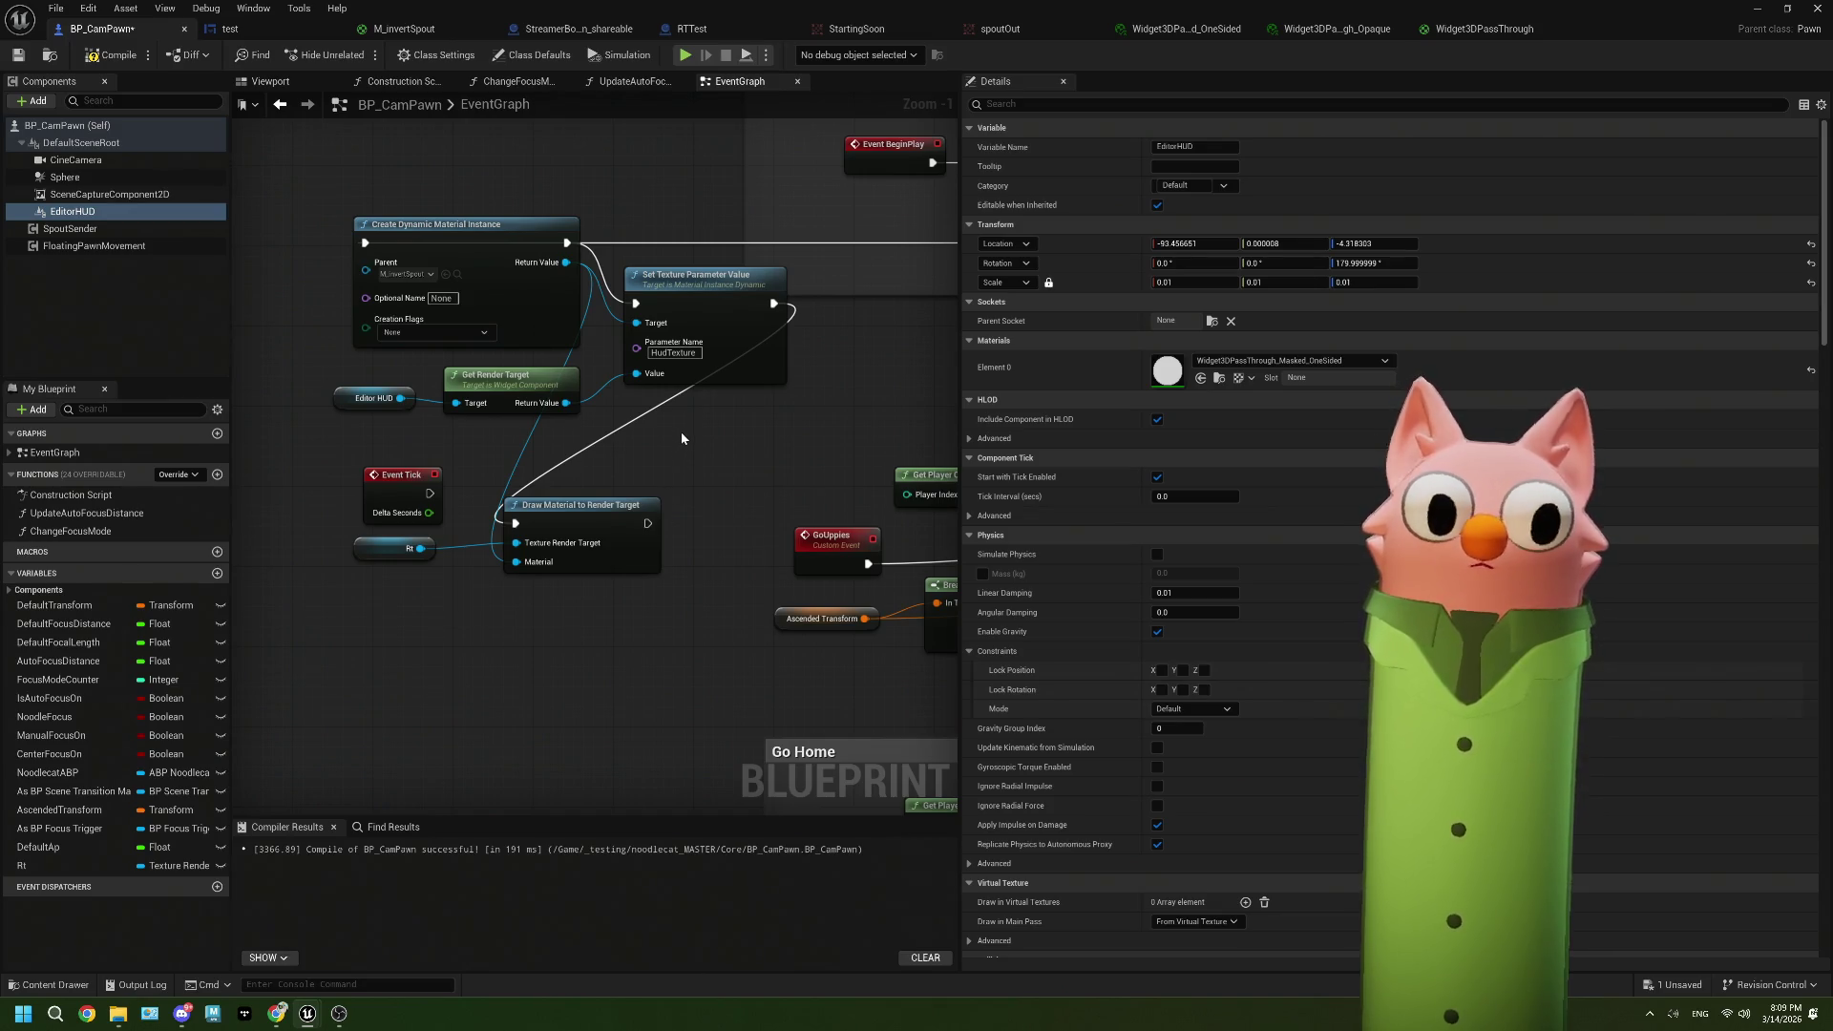
mouse_move(680, 431)
left_mouse_down()
mouse_move(458, 272)
mouse_move(379, 264)
left_mouse_up()
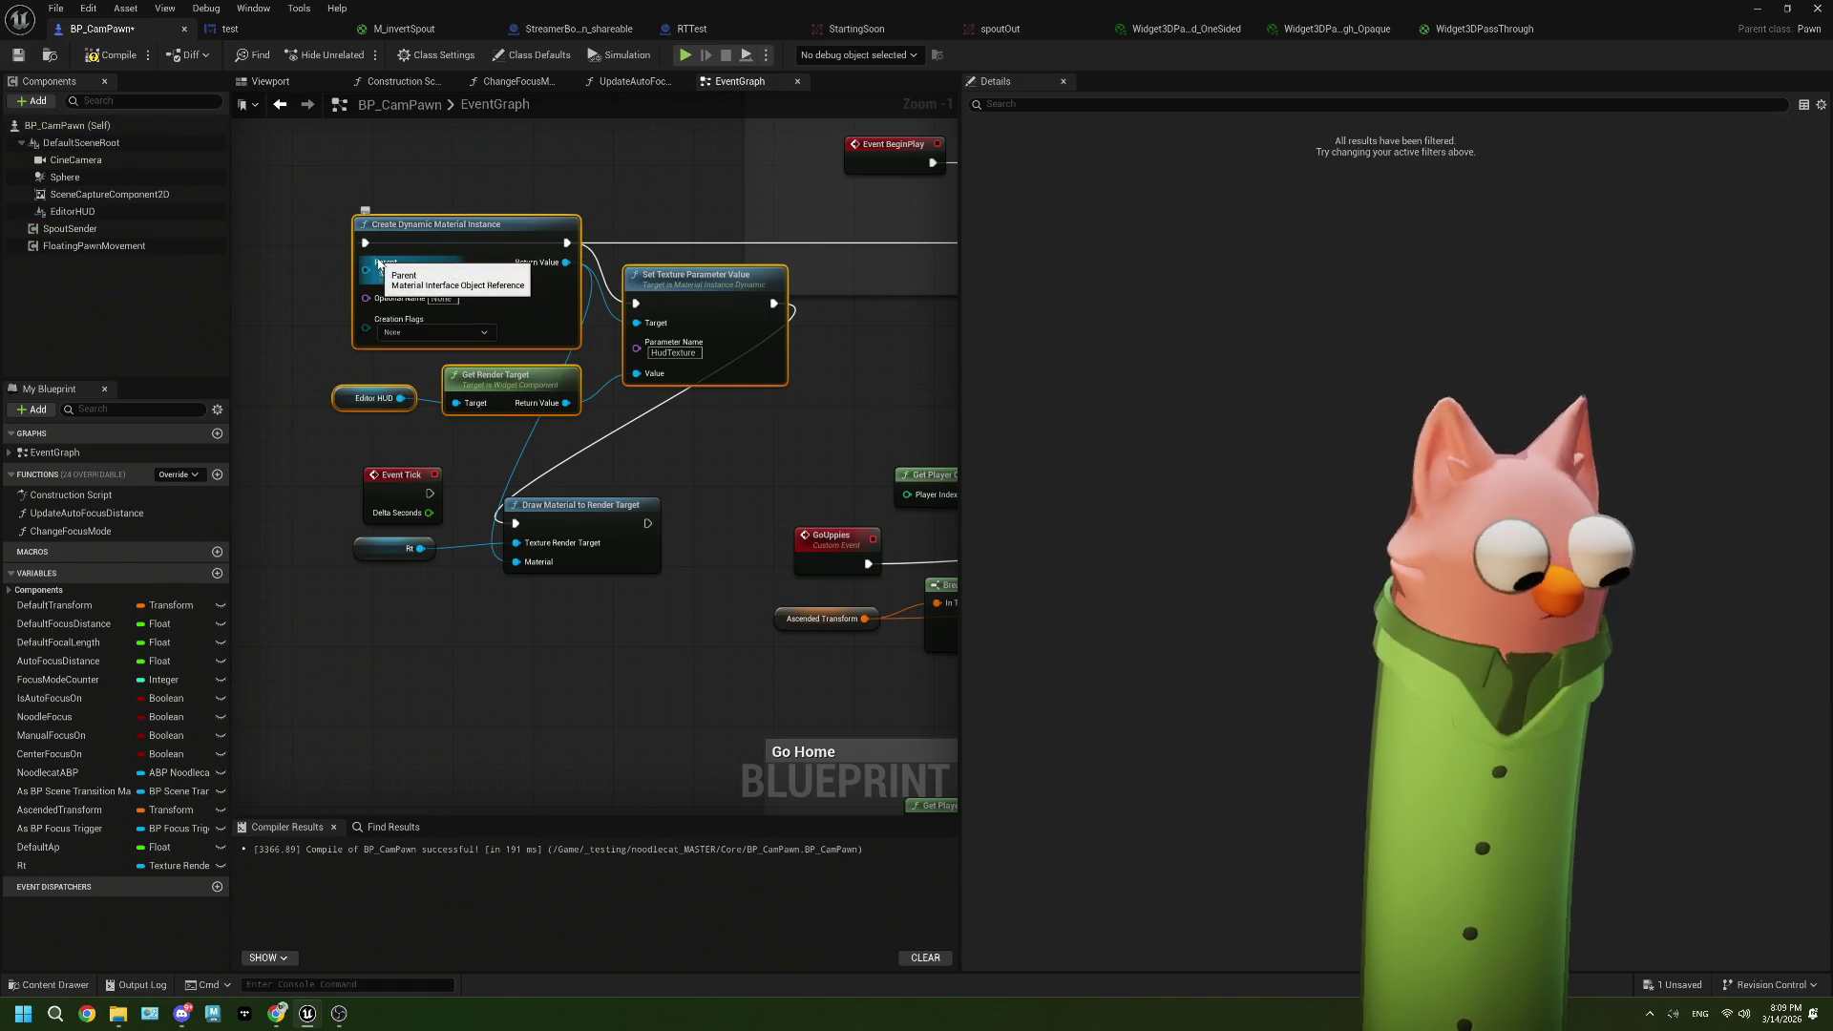
key("Delete")
Step: Paste the four material setup nodes into the Construction Script and arrange them
left_click(393, 84)
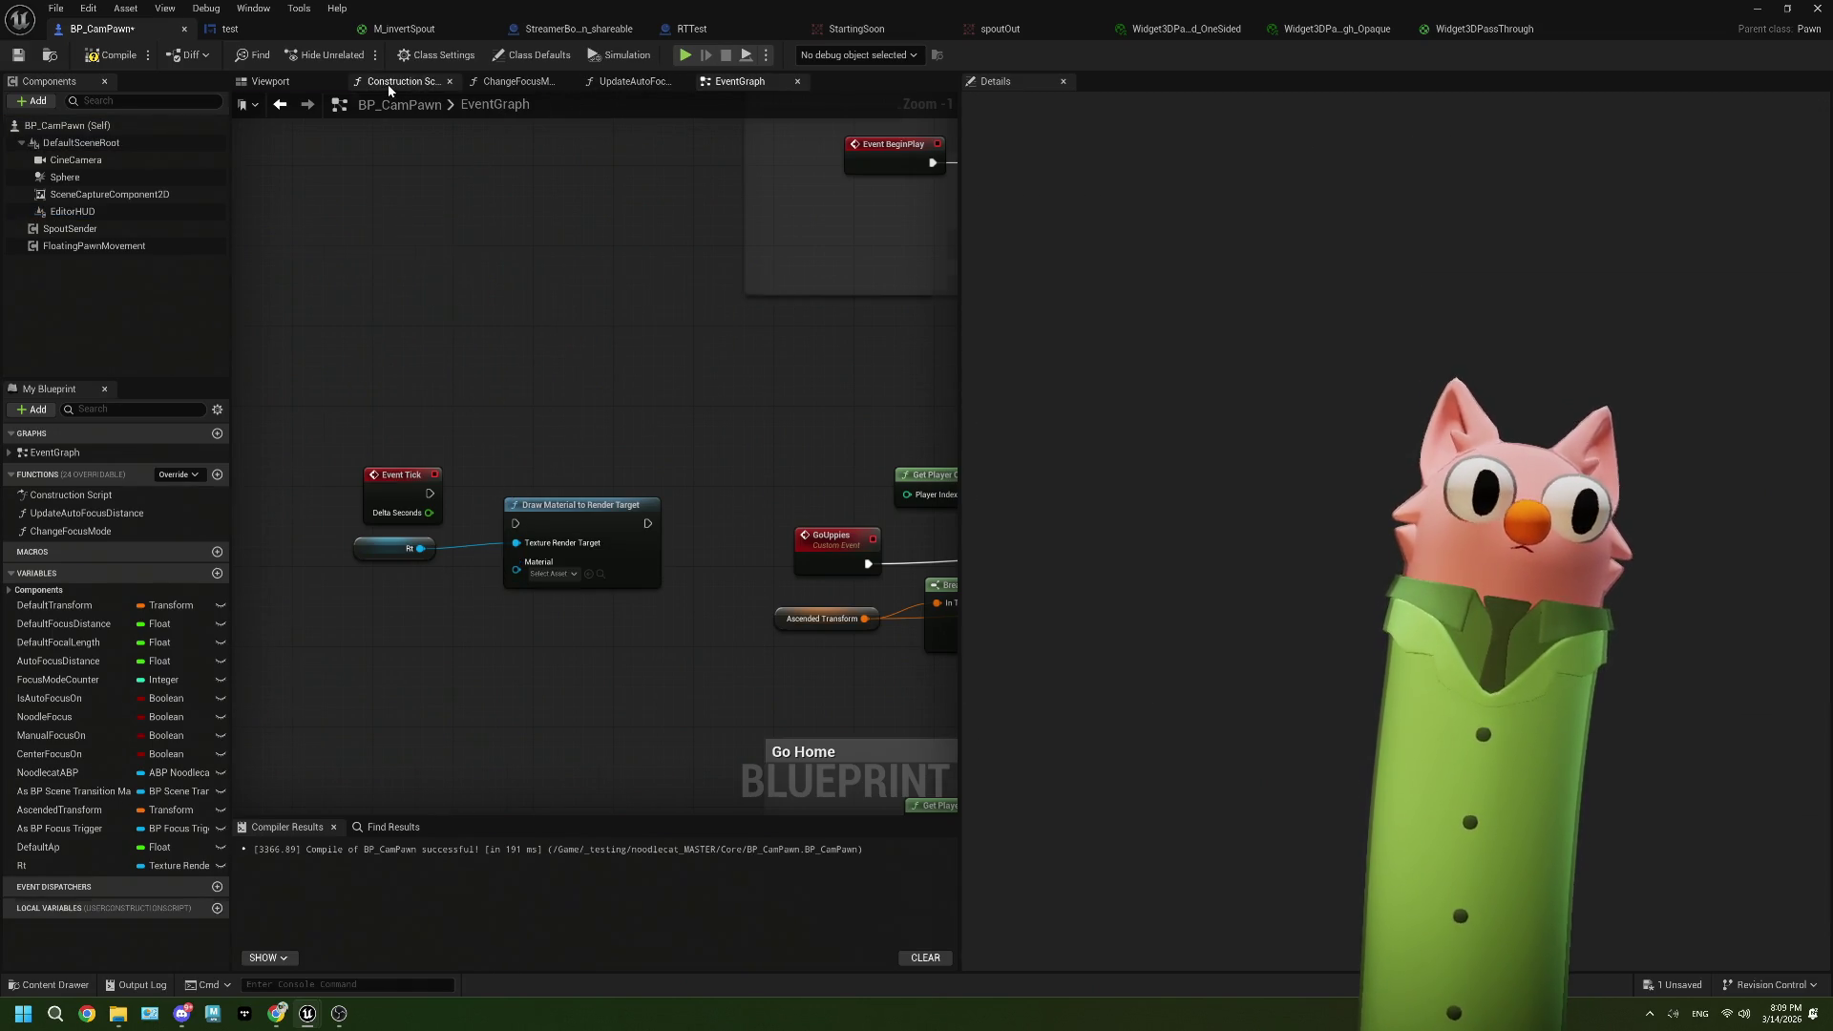
scroll(519, 486, "up", 1)
key("ctrl+v")
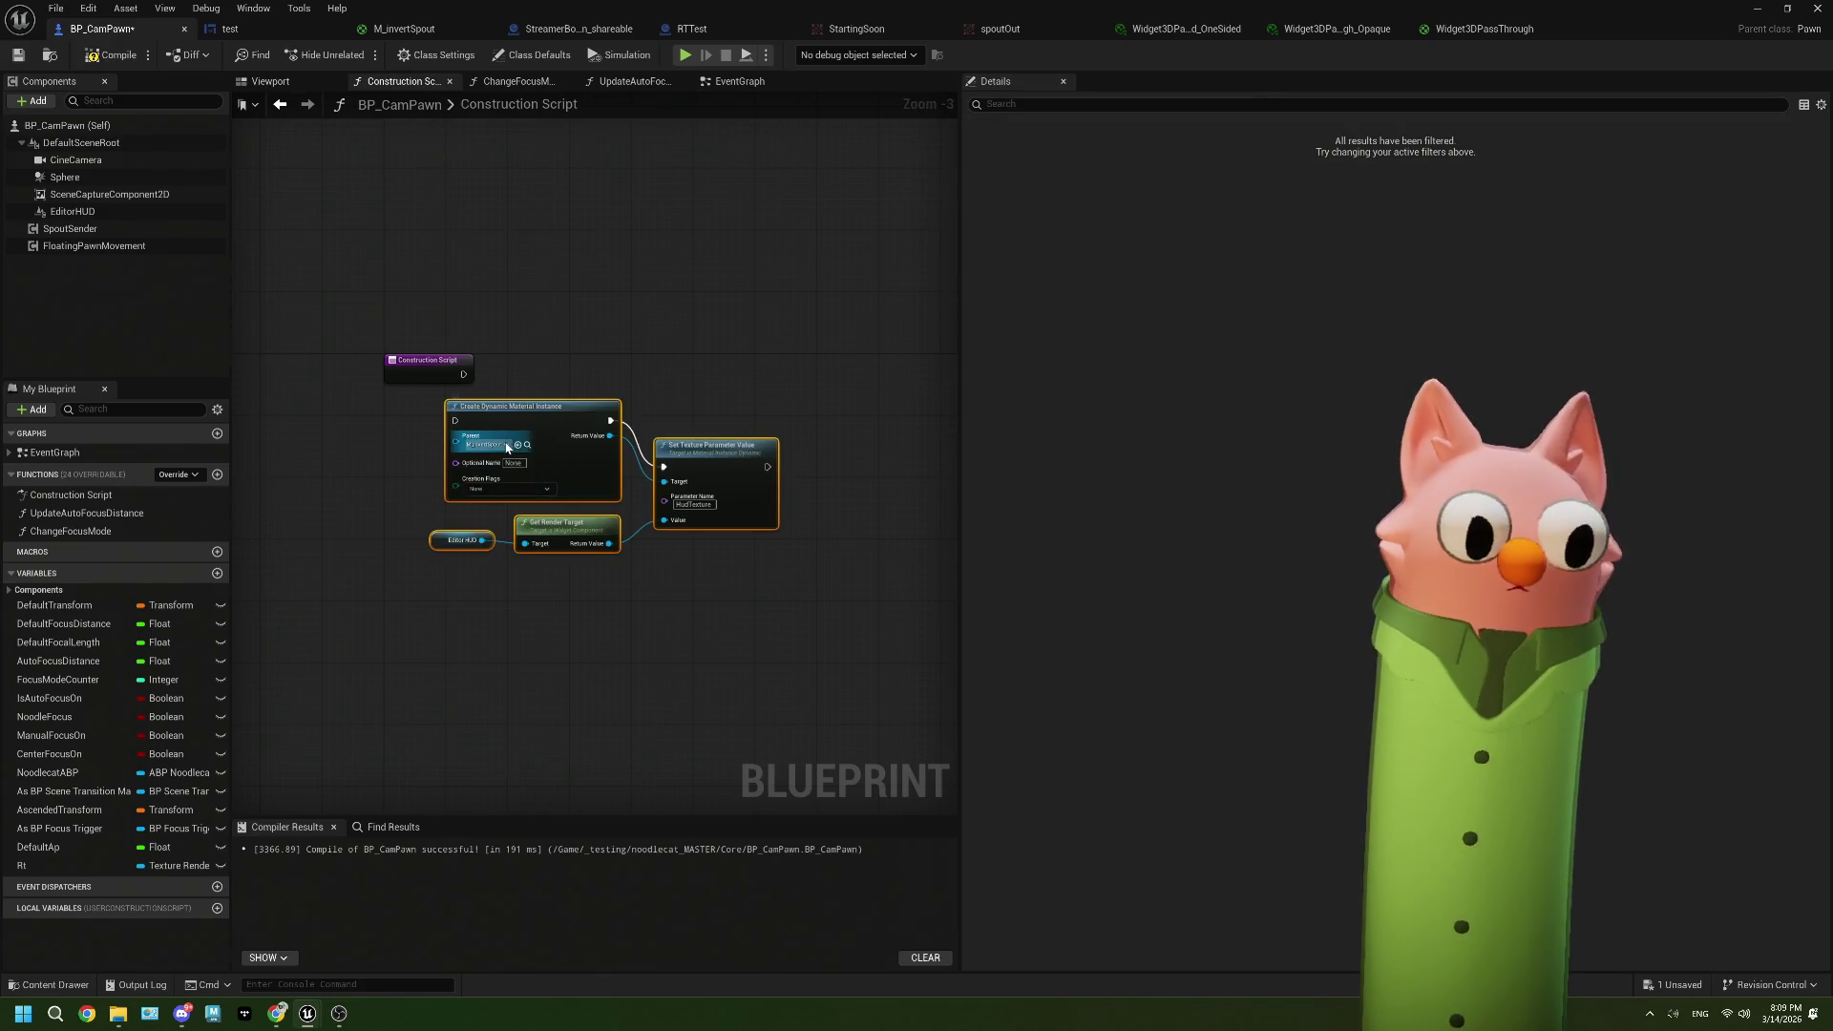
scroll(523, 419, "up", 2)
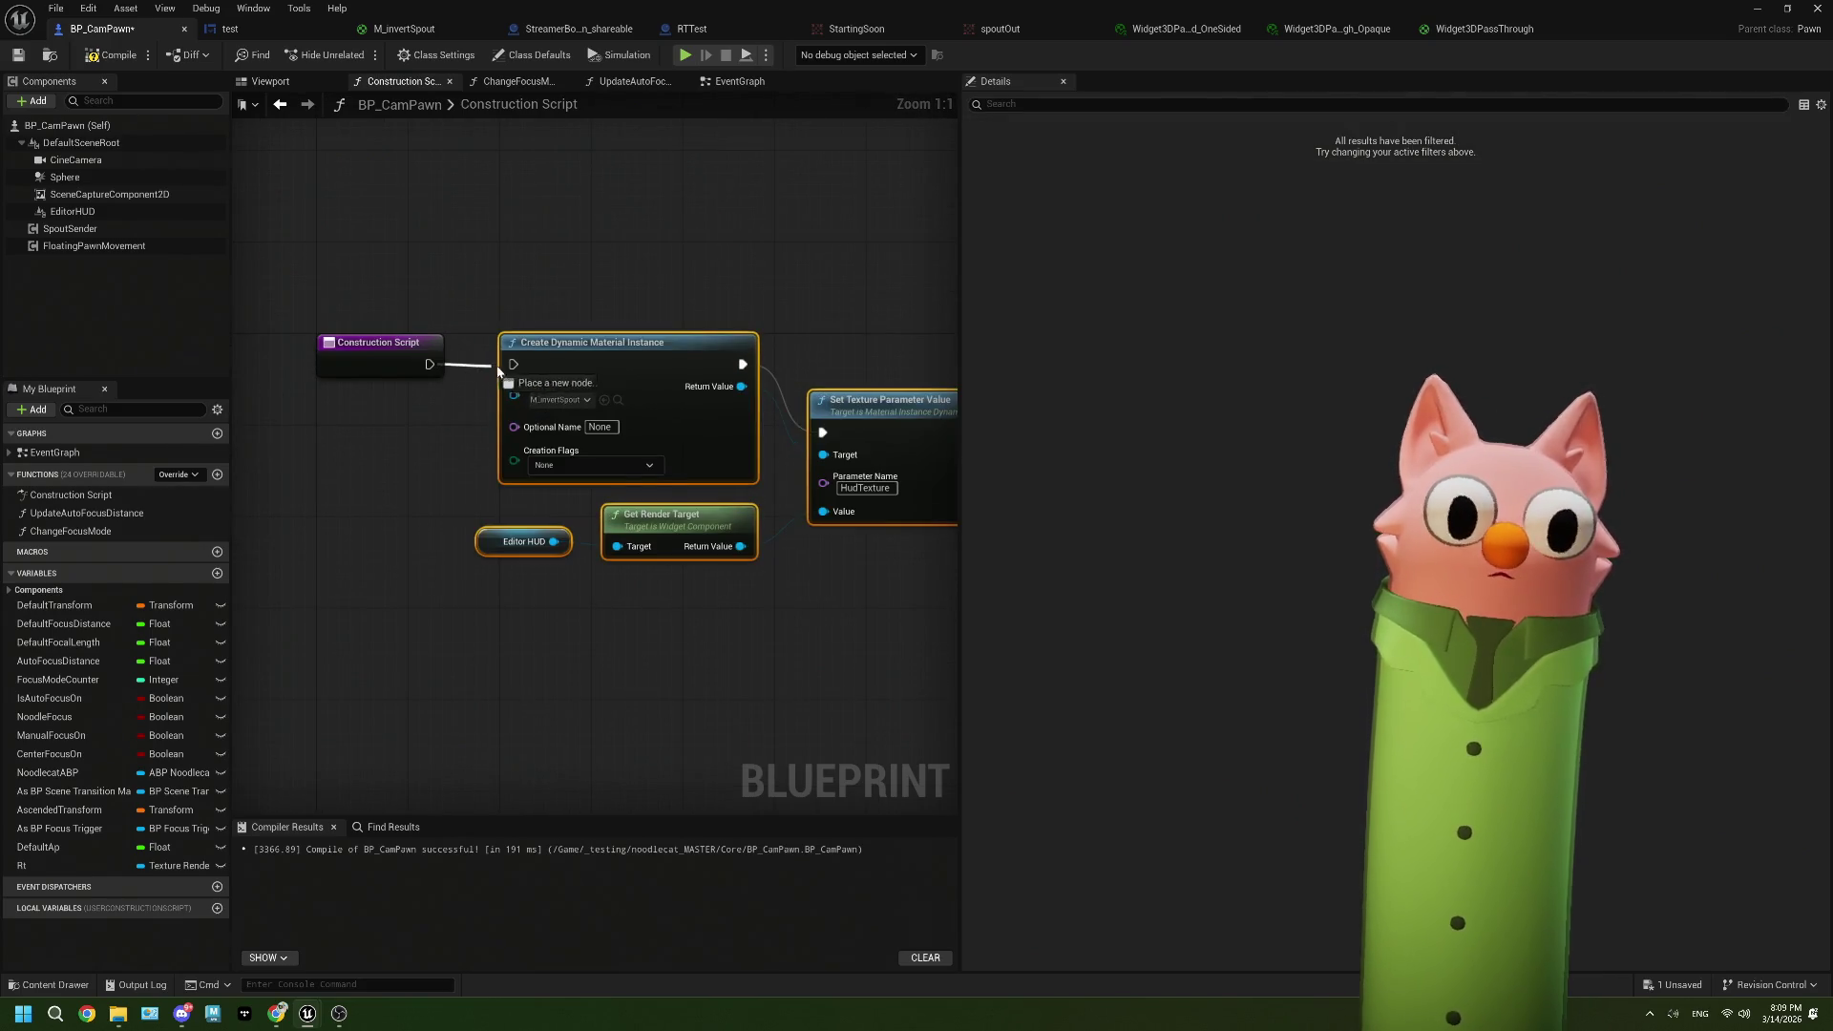
left_click_drag(456, 287, 779, 613)
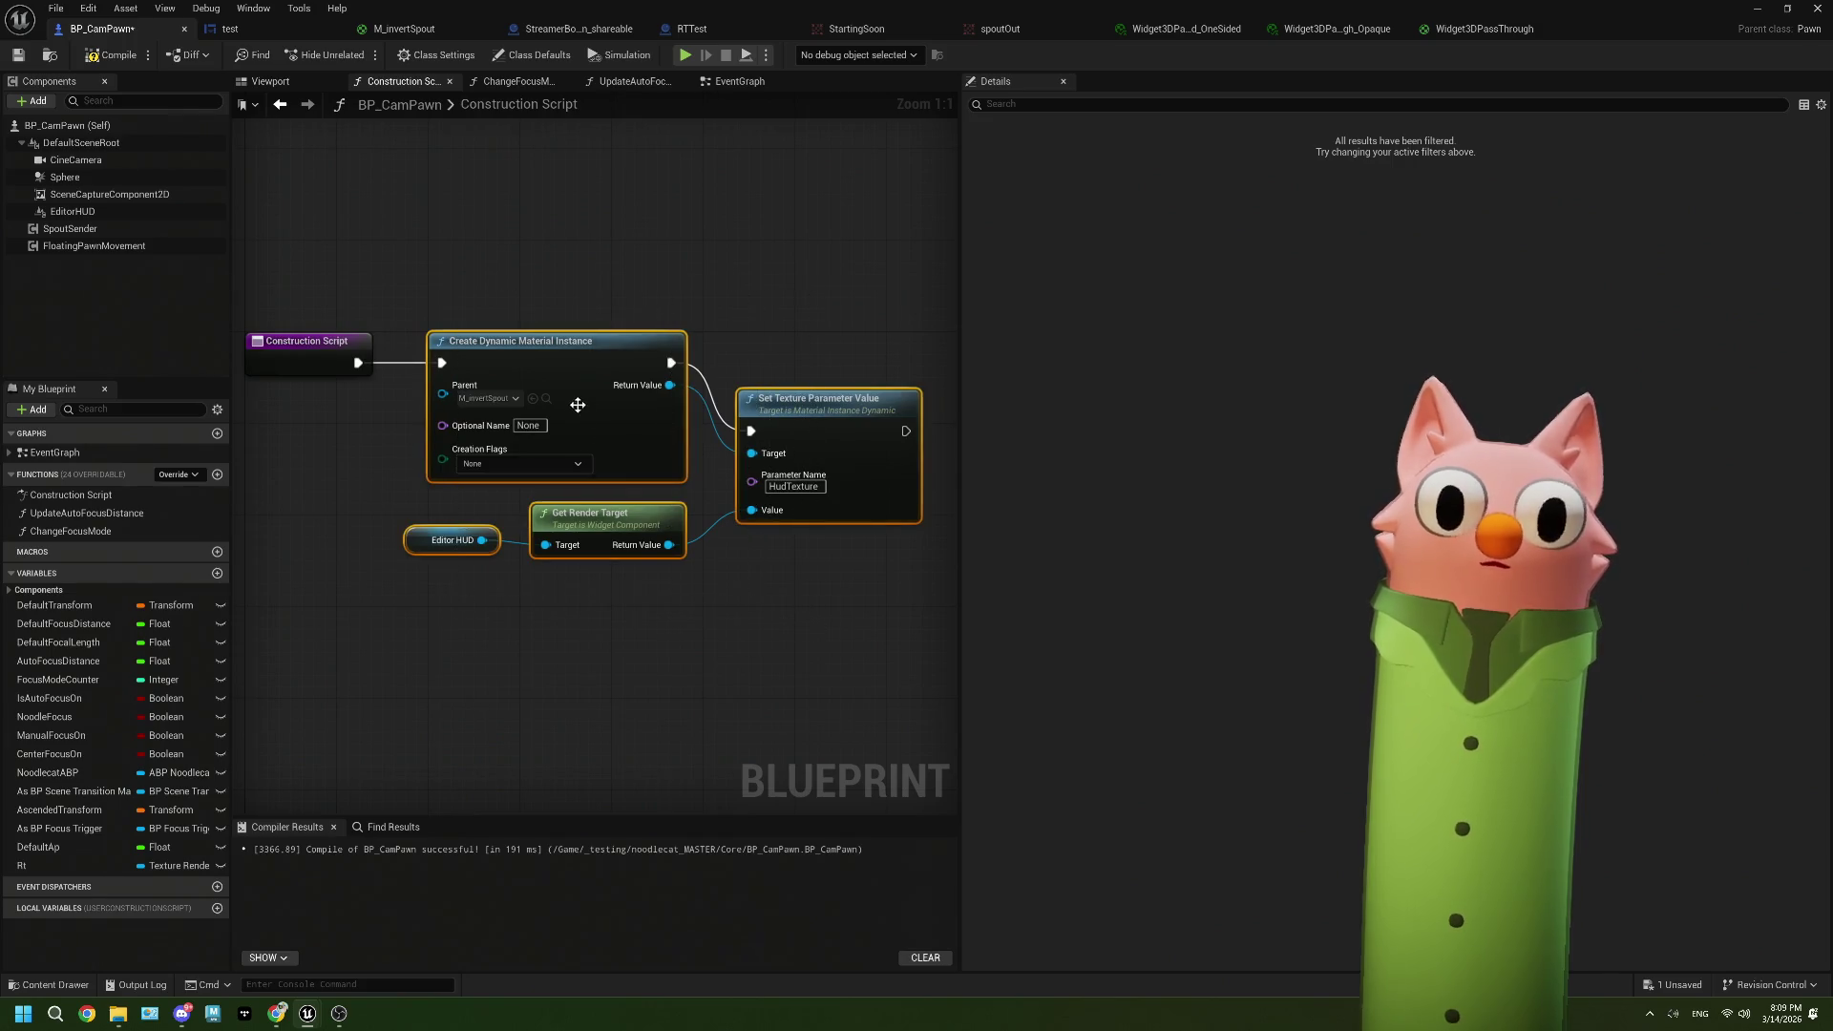
left_click_drag(578, 404, 566, 405)
left_click(685, 602)
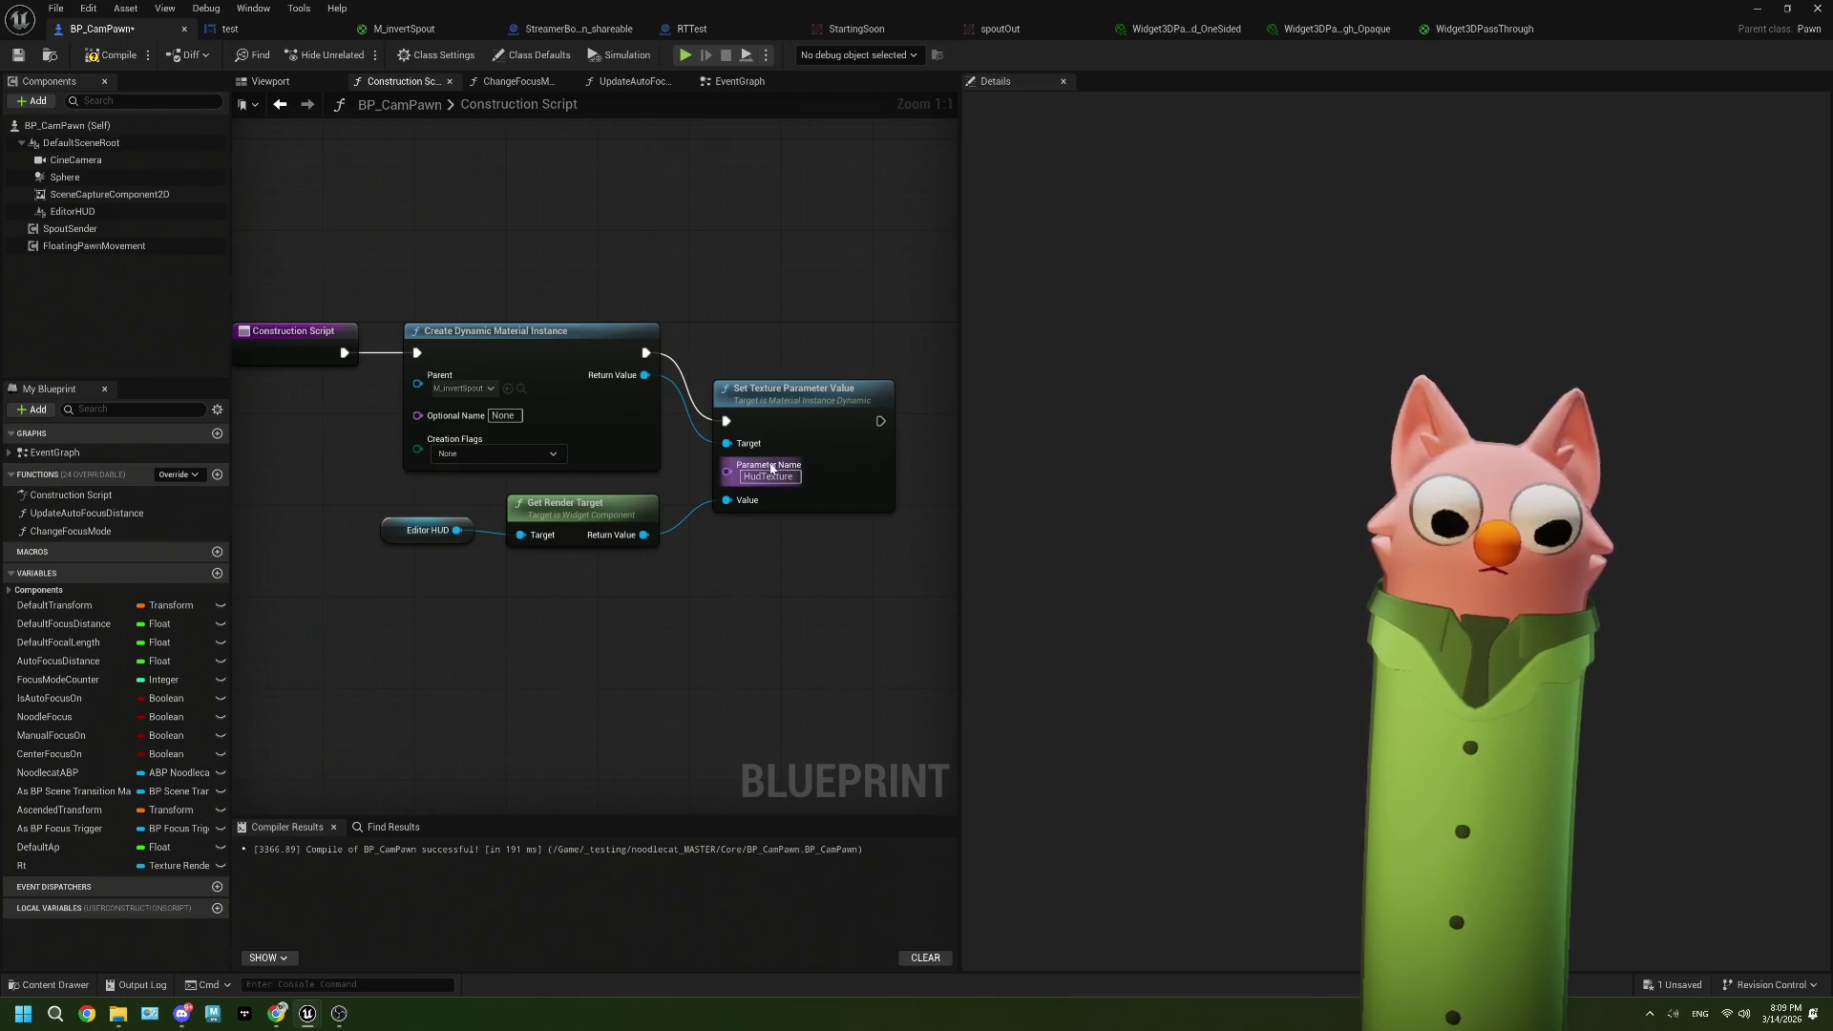
Step: Promote Create Dynamic Material Instance's Return Value to a new variable
left_click_drag(772, 424, 884, 355)
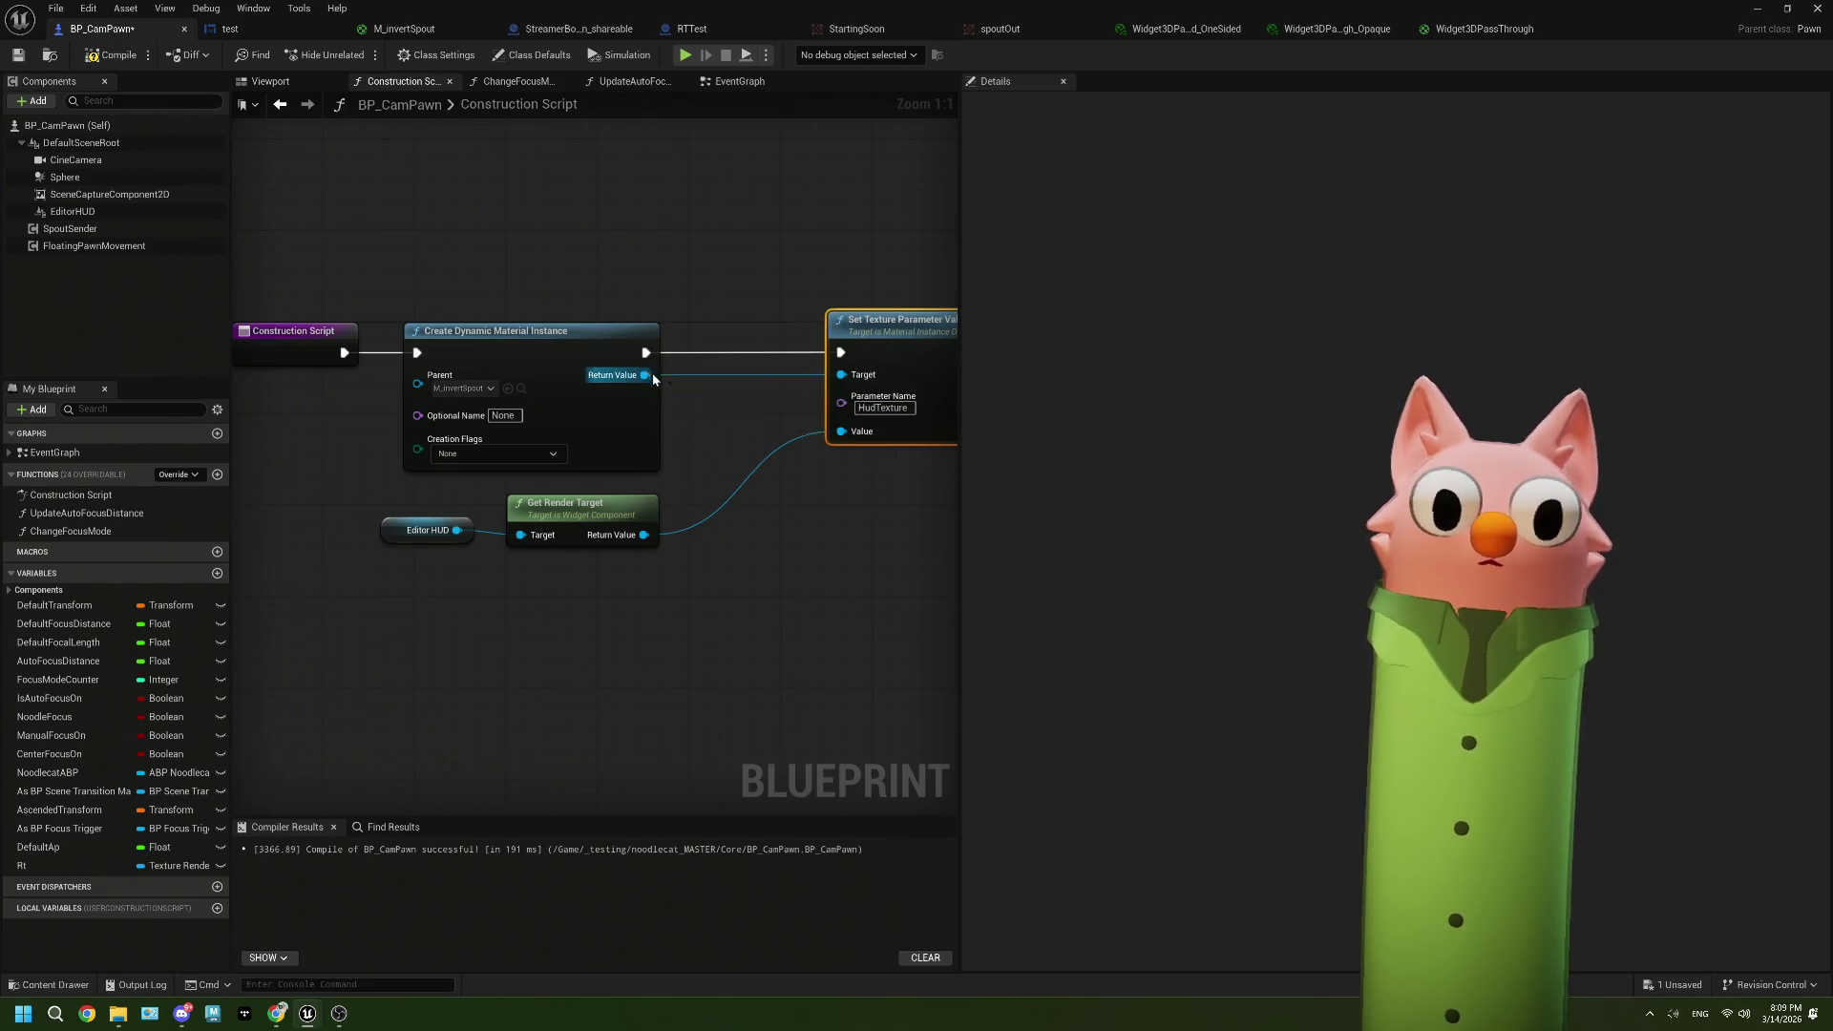
left_click_drag(653, 379, 703, 394)
left_click(775, 513)
type("SpoutDynMat")
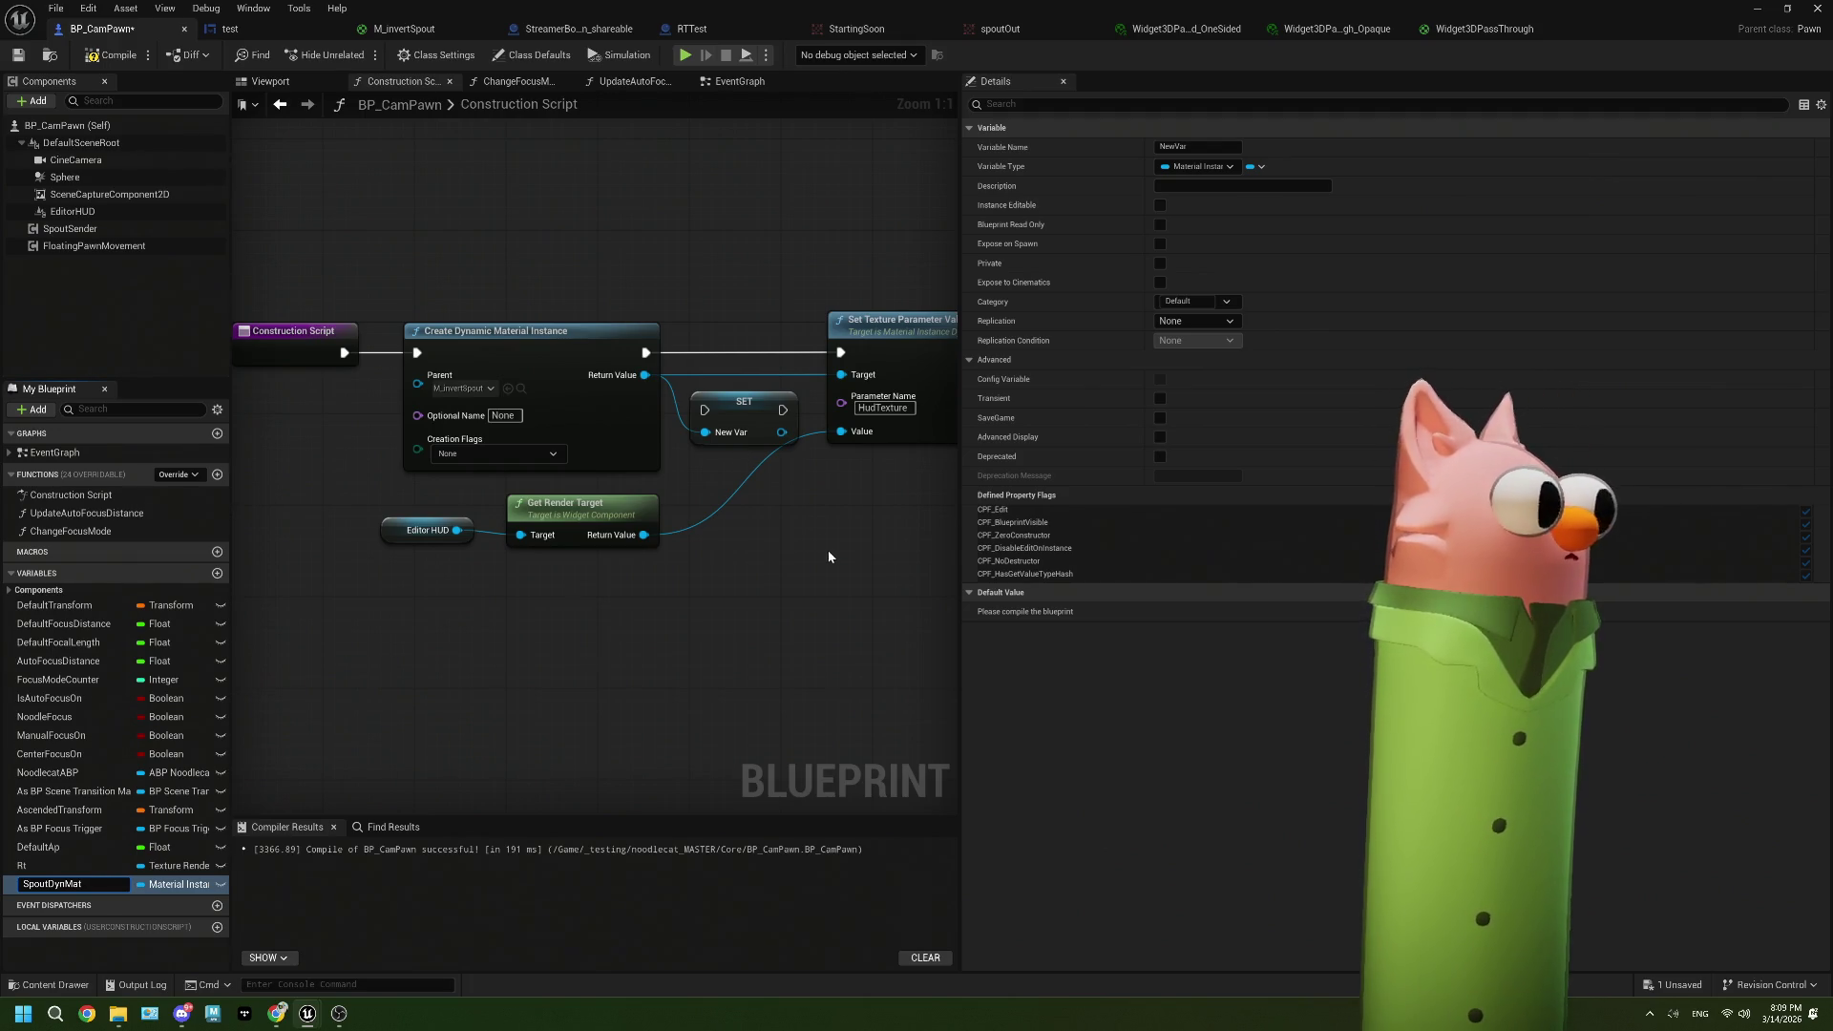
Step: Name the variable SpoutDynMat and wire its SET node into the execution chain
key("Return")
mouse_move(649, 353)
left_mouse_down()
mouse_move(705, 410)
mouse_move(745, 352)
mouse_move(724, 334)
mouse_move(817, 324)
left_mouse_up()
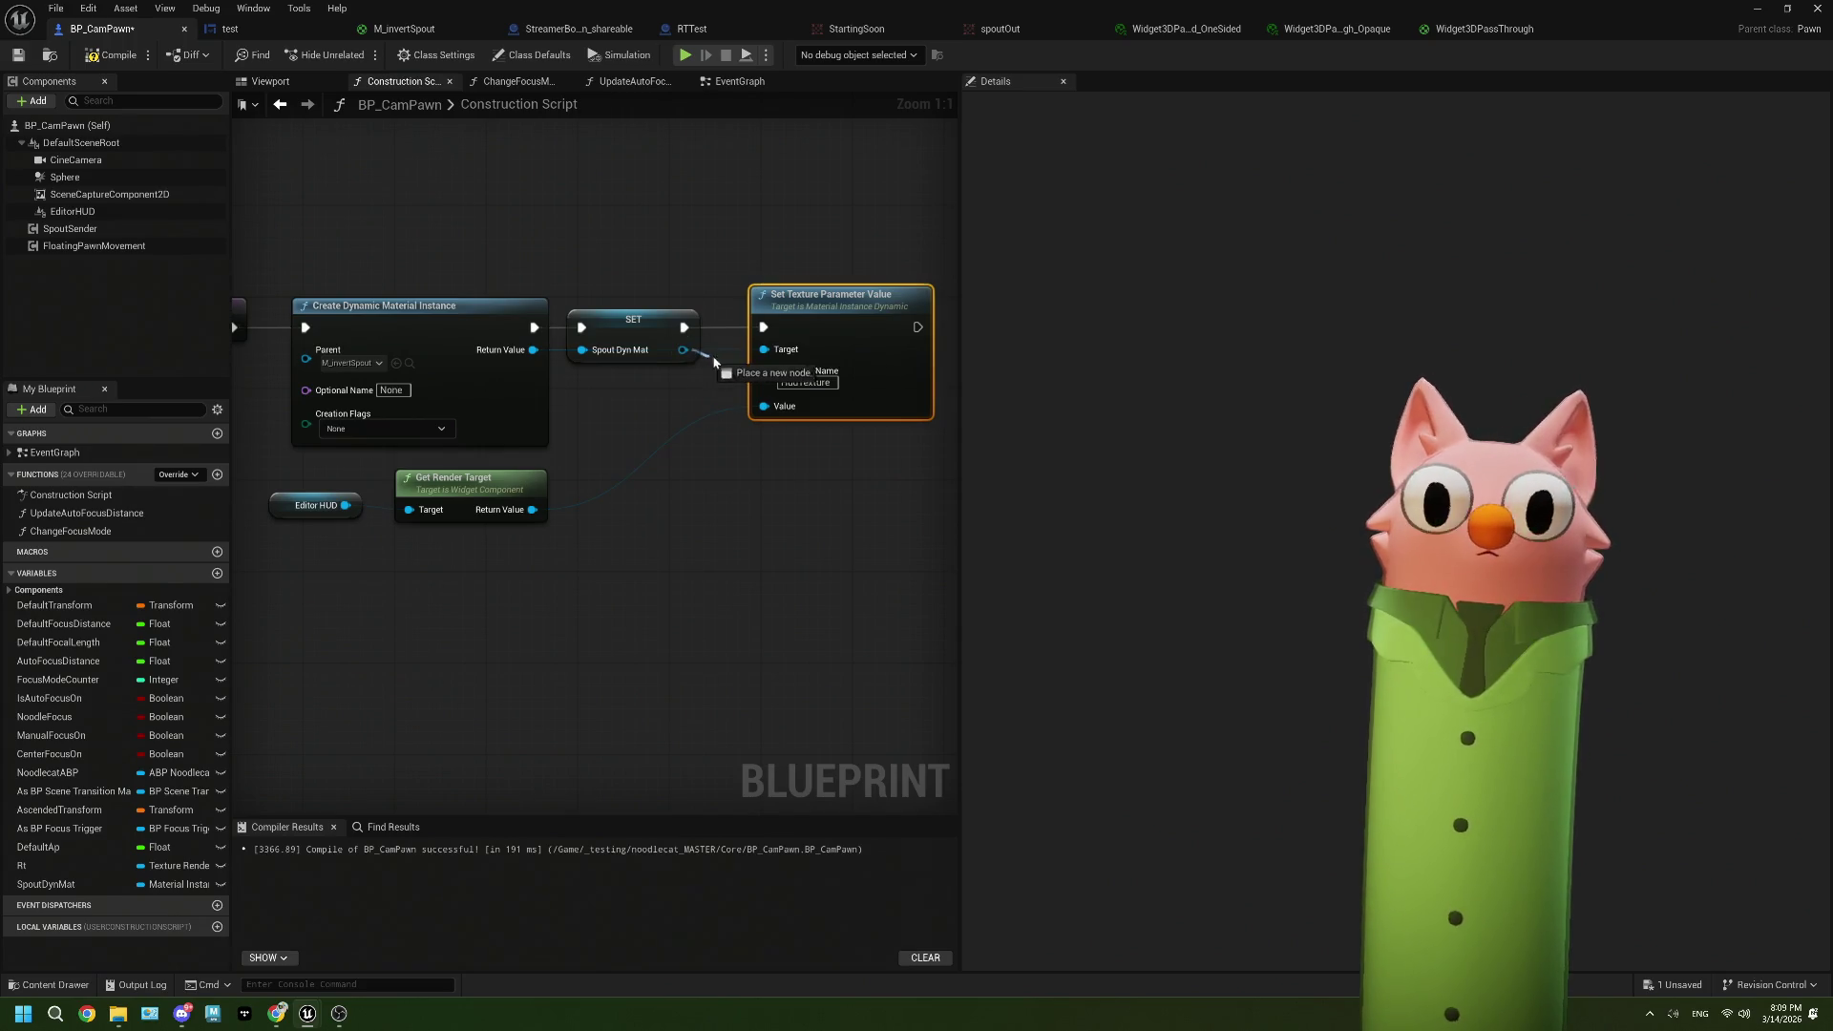
left_click_drag(761, 474, 709, 469)
mouse_move(535, 563)
left_mouse_down()
mouse_move(382, 496)
mouse_move(258, 487)
mouse_move(382, 616)
left_mouse_up()
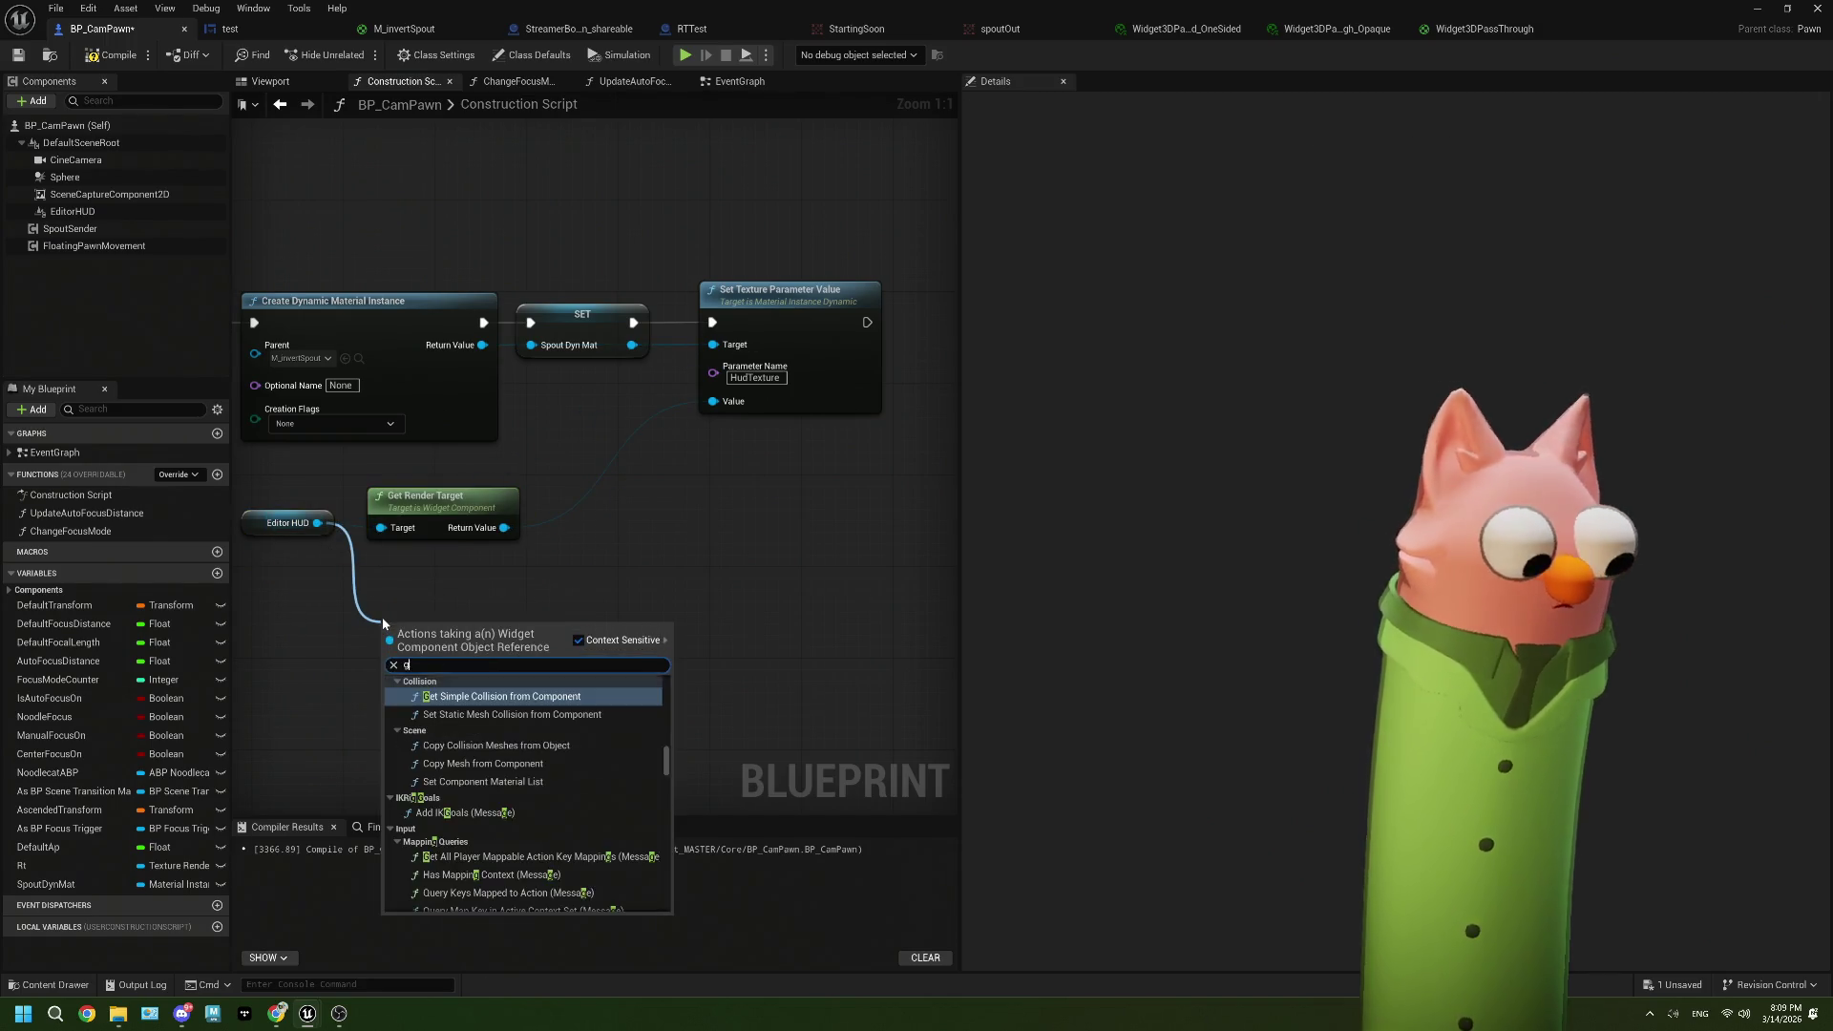
Step: Add a trial Get Widget node for Editor HUD, search its render options, then delete it
type("get wi")
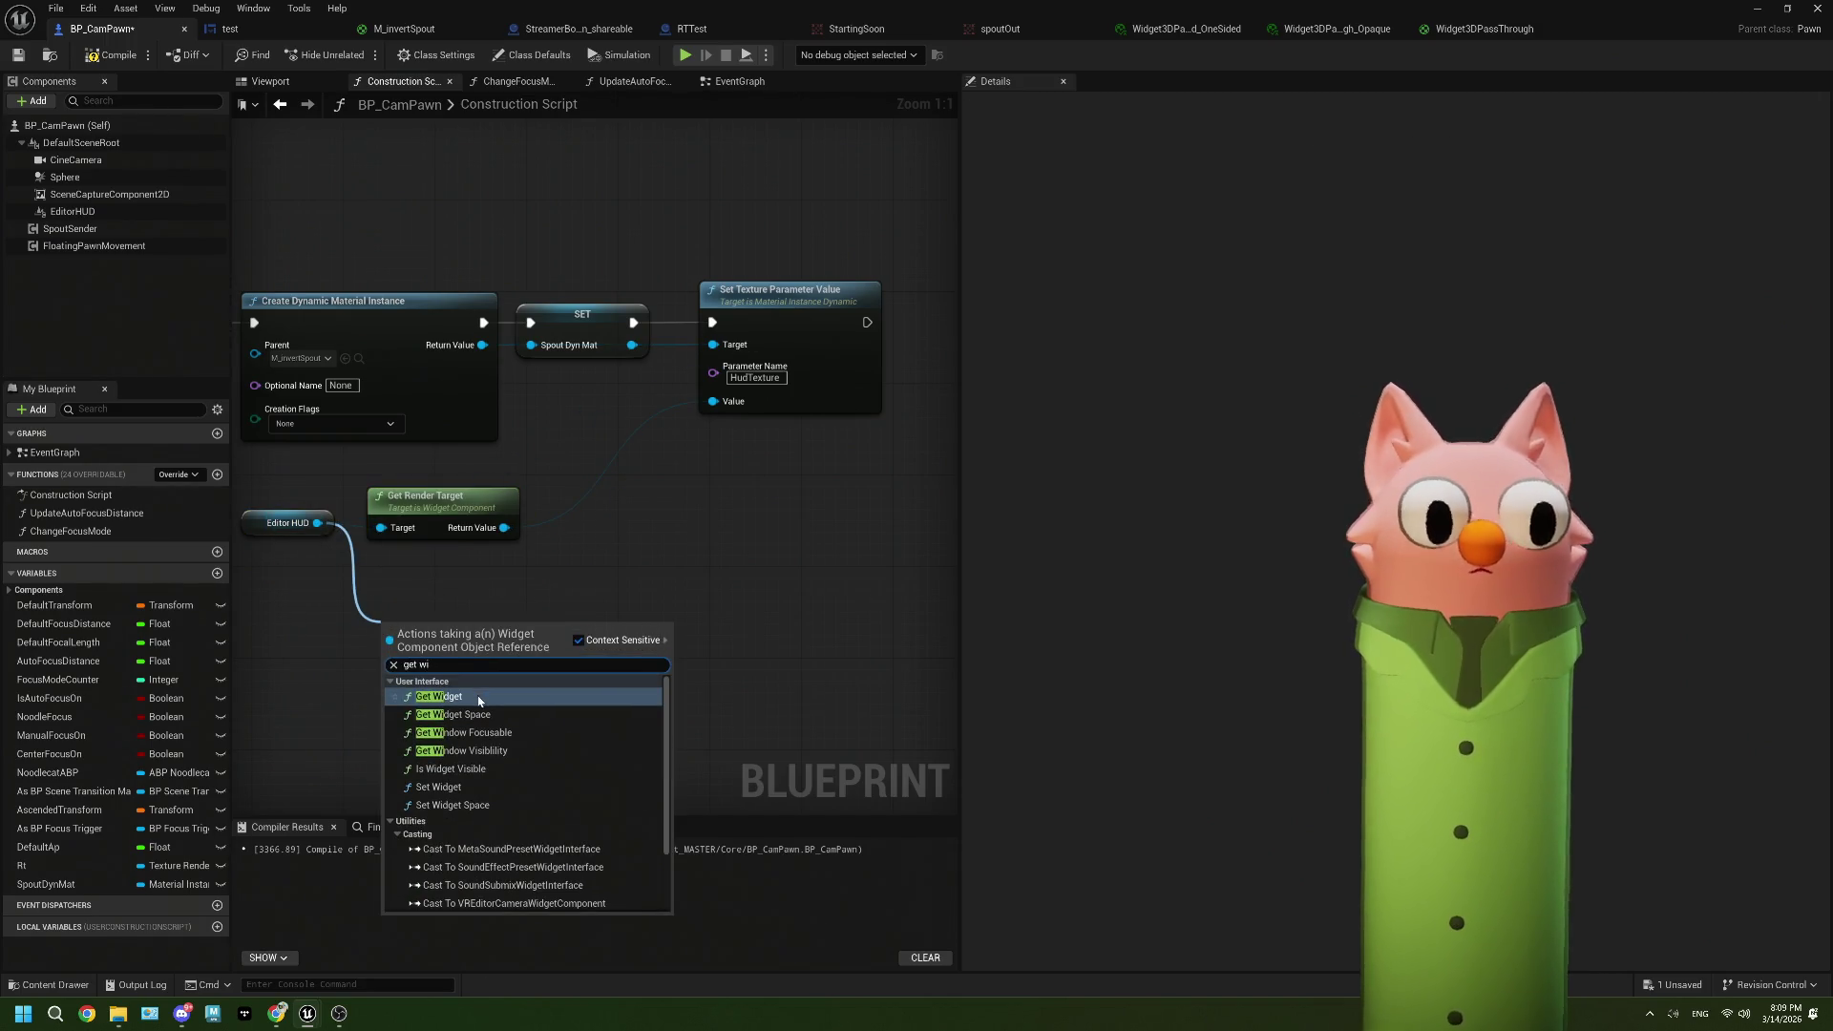
left_click(474, 696)
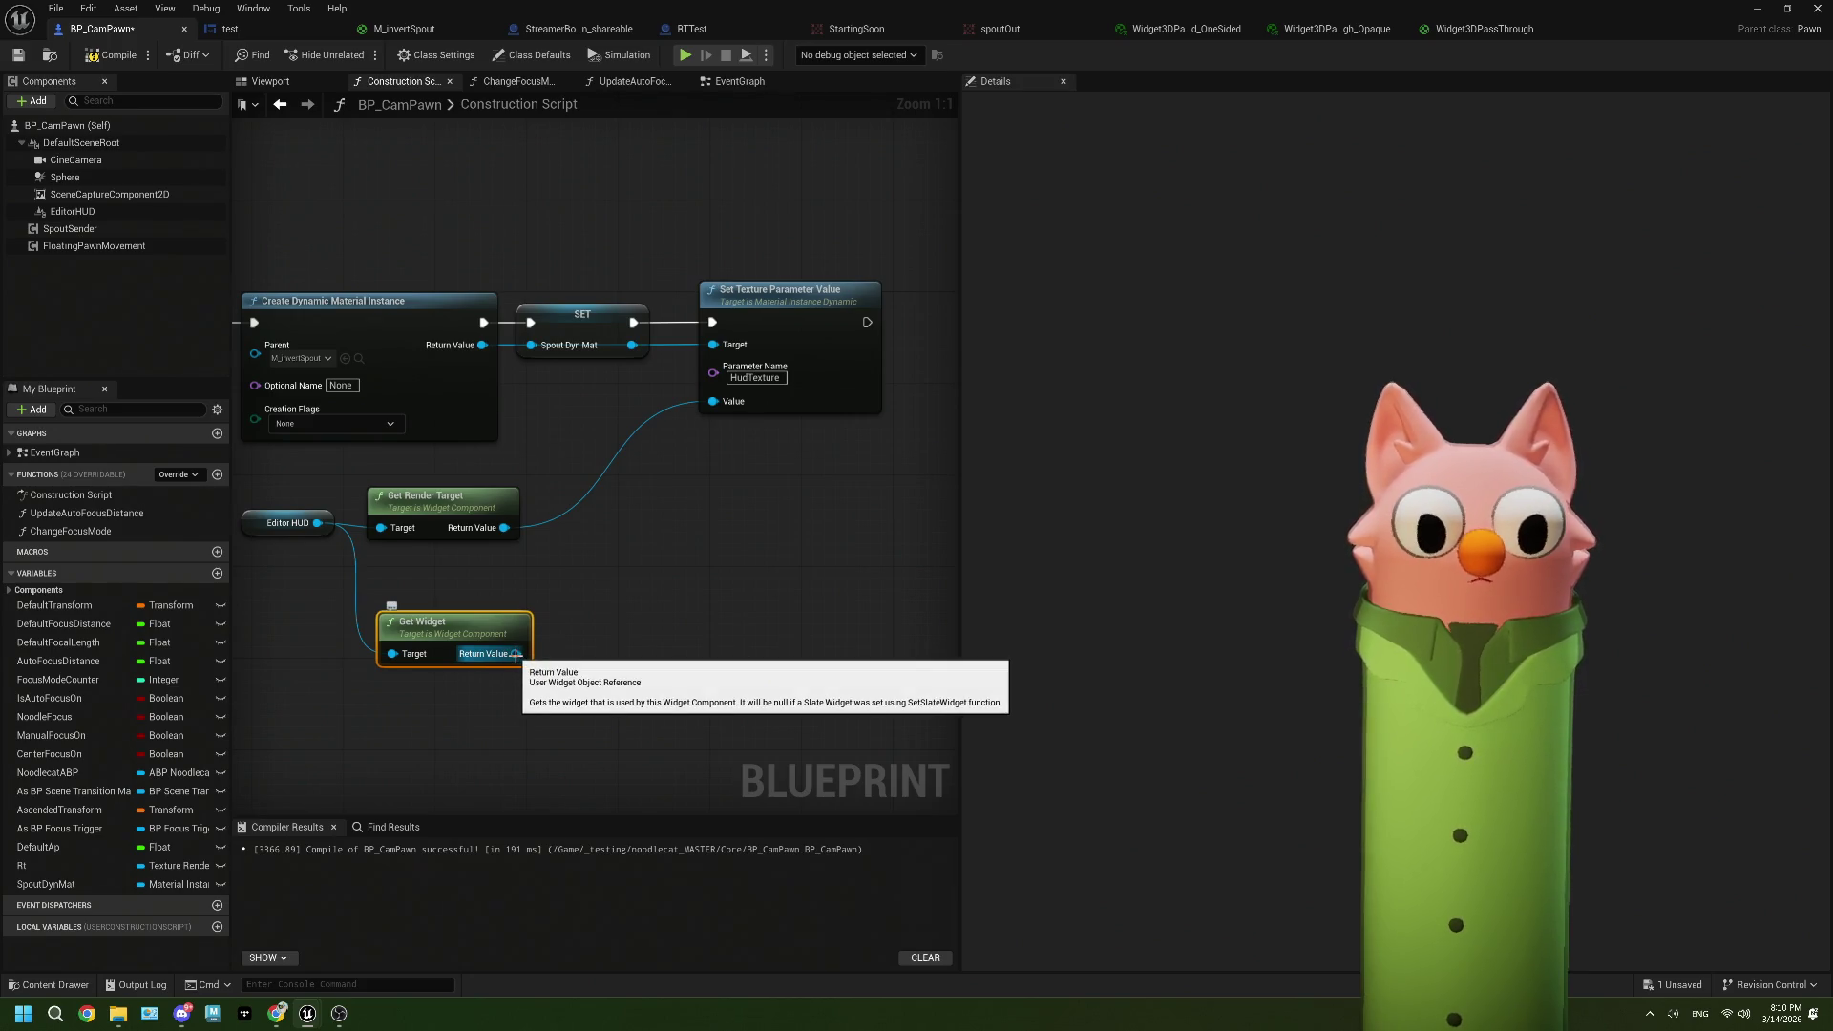
left_click_drag(516, 655, 582, 642)
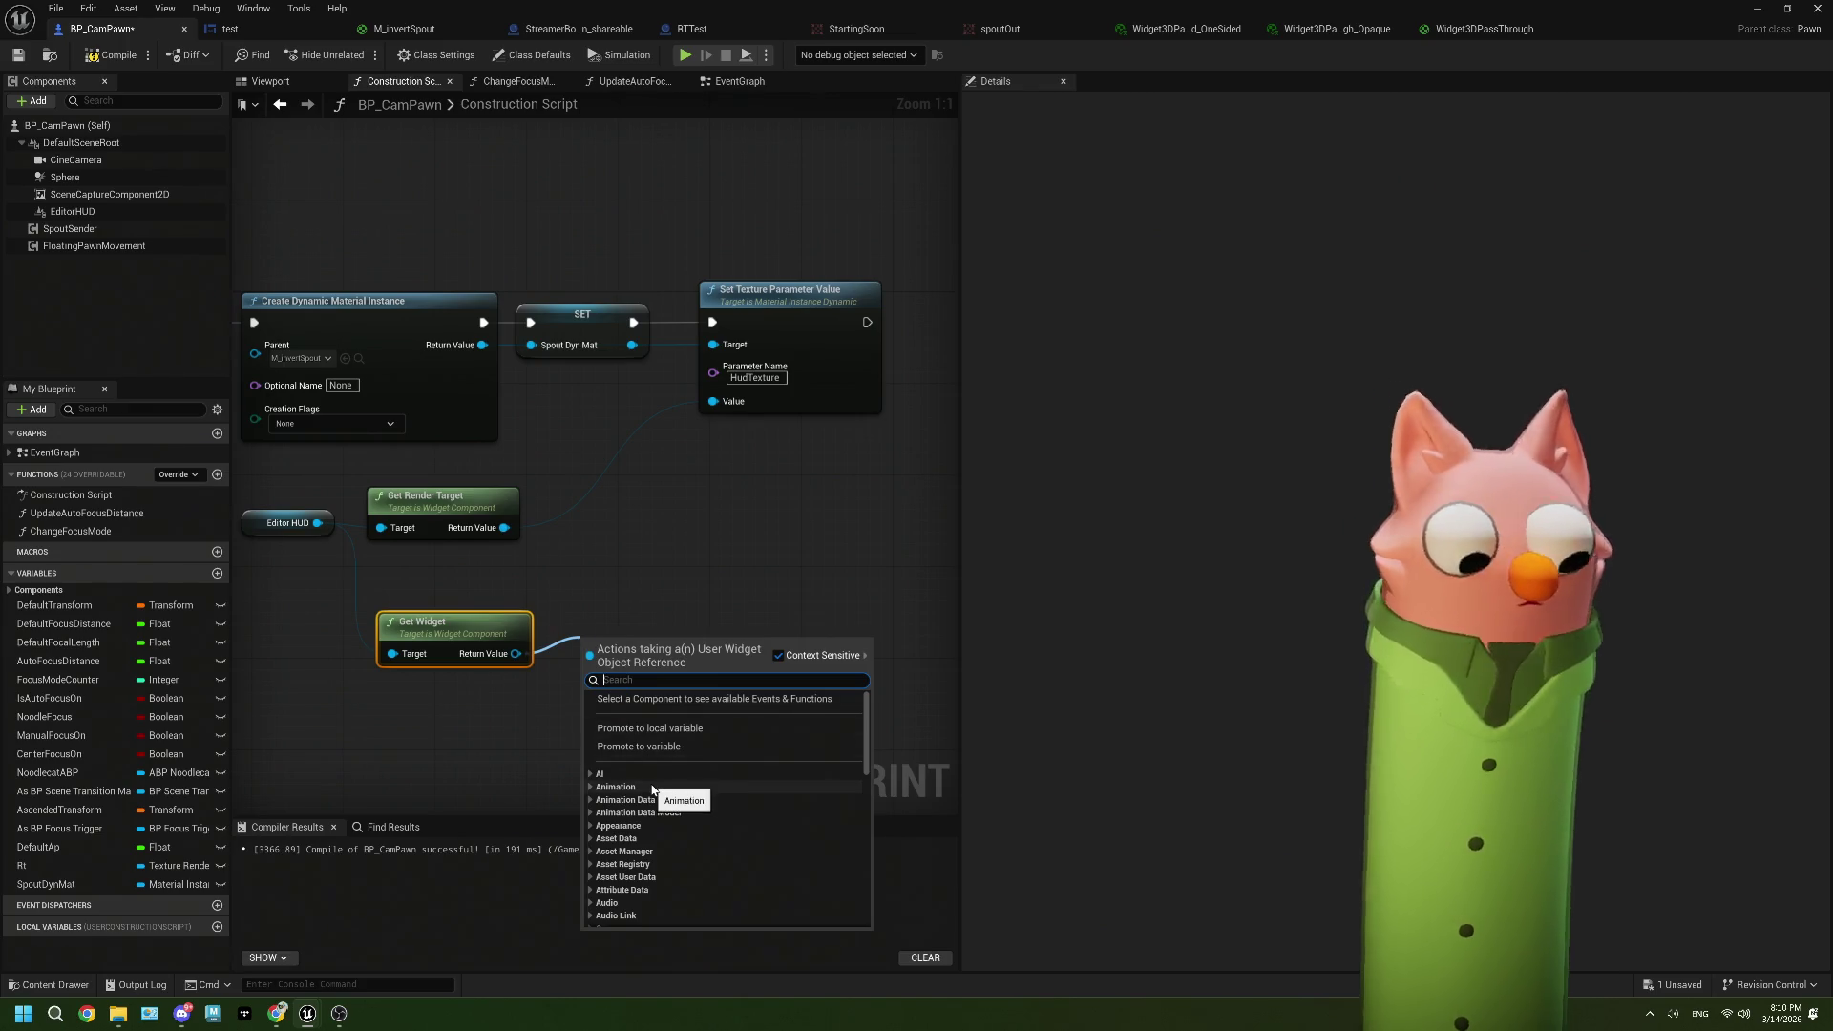
type("render")
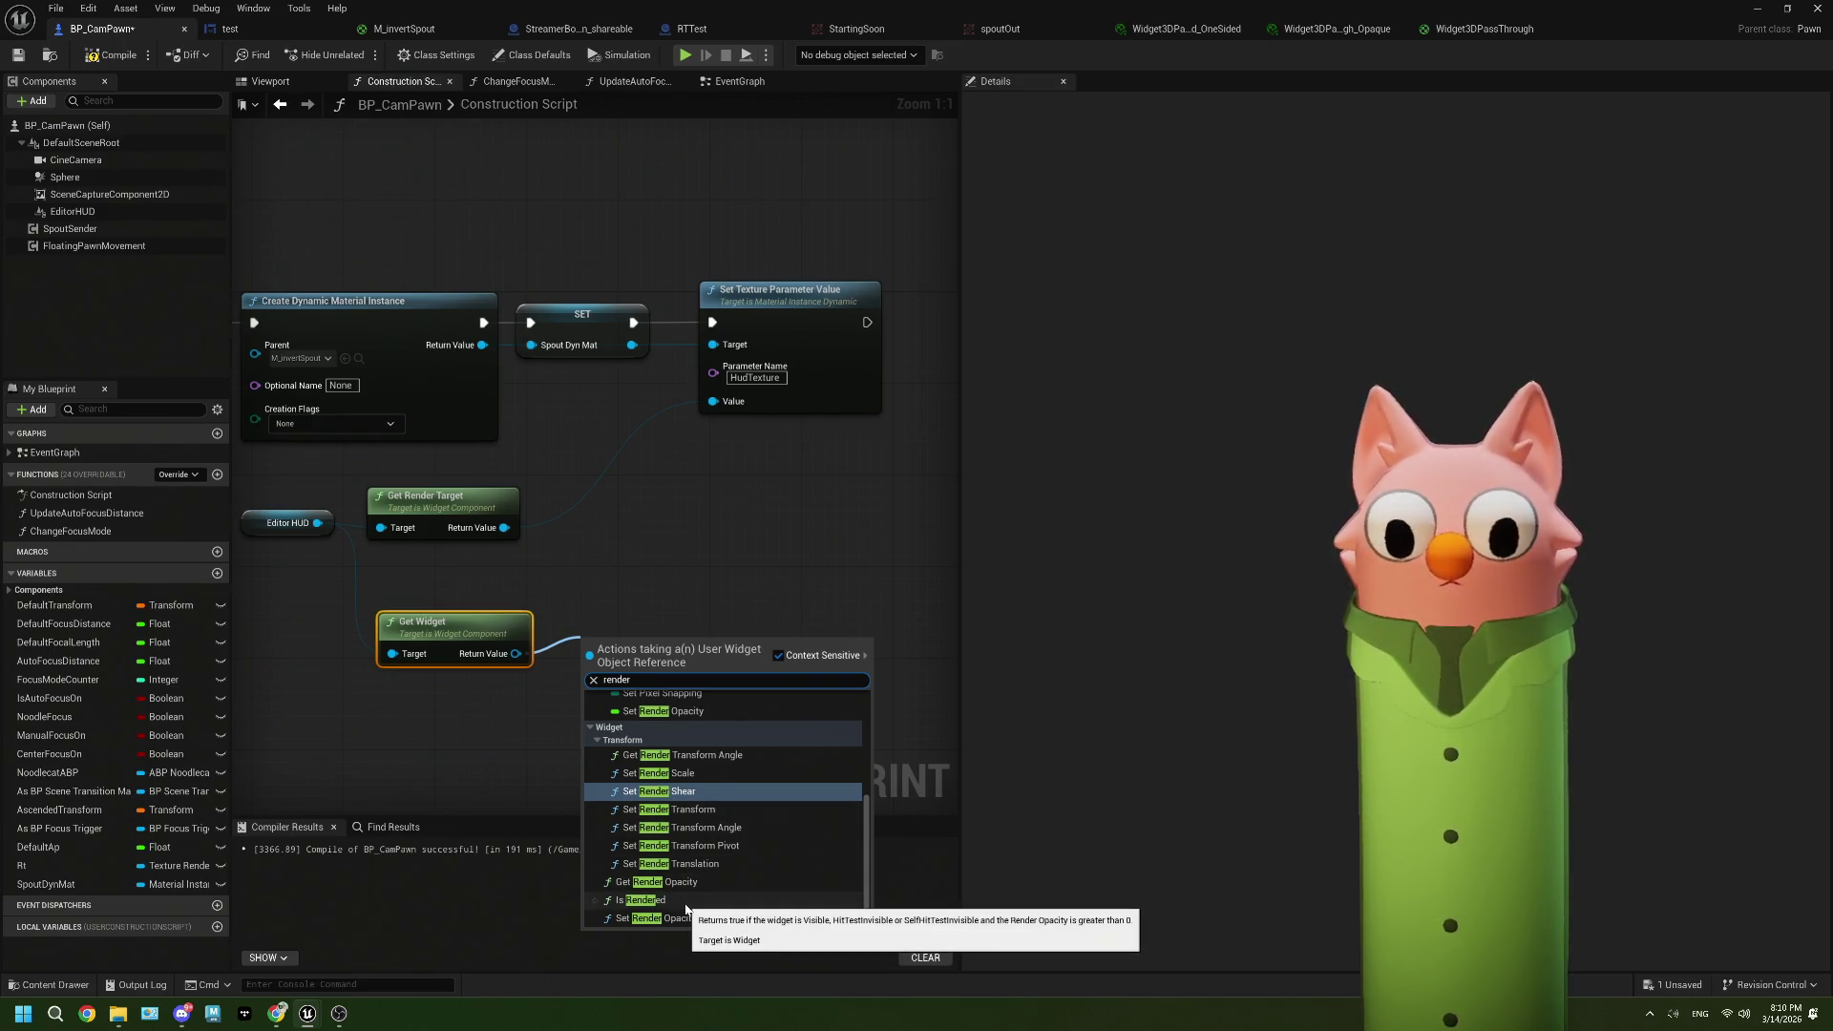
scroll(691, 888, "up", 5)
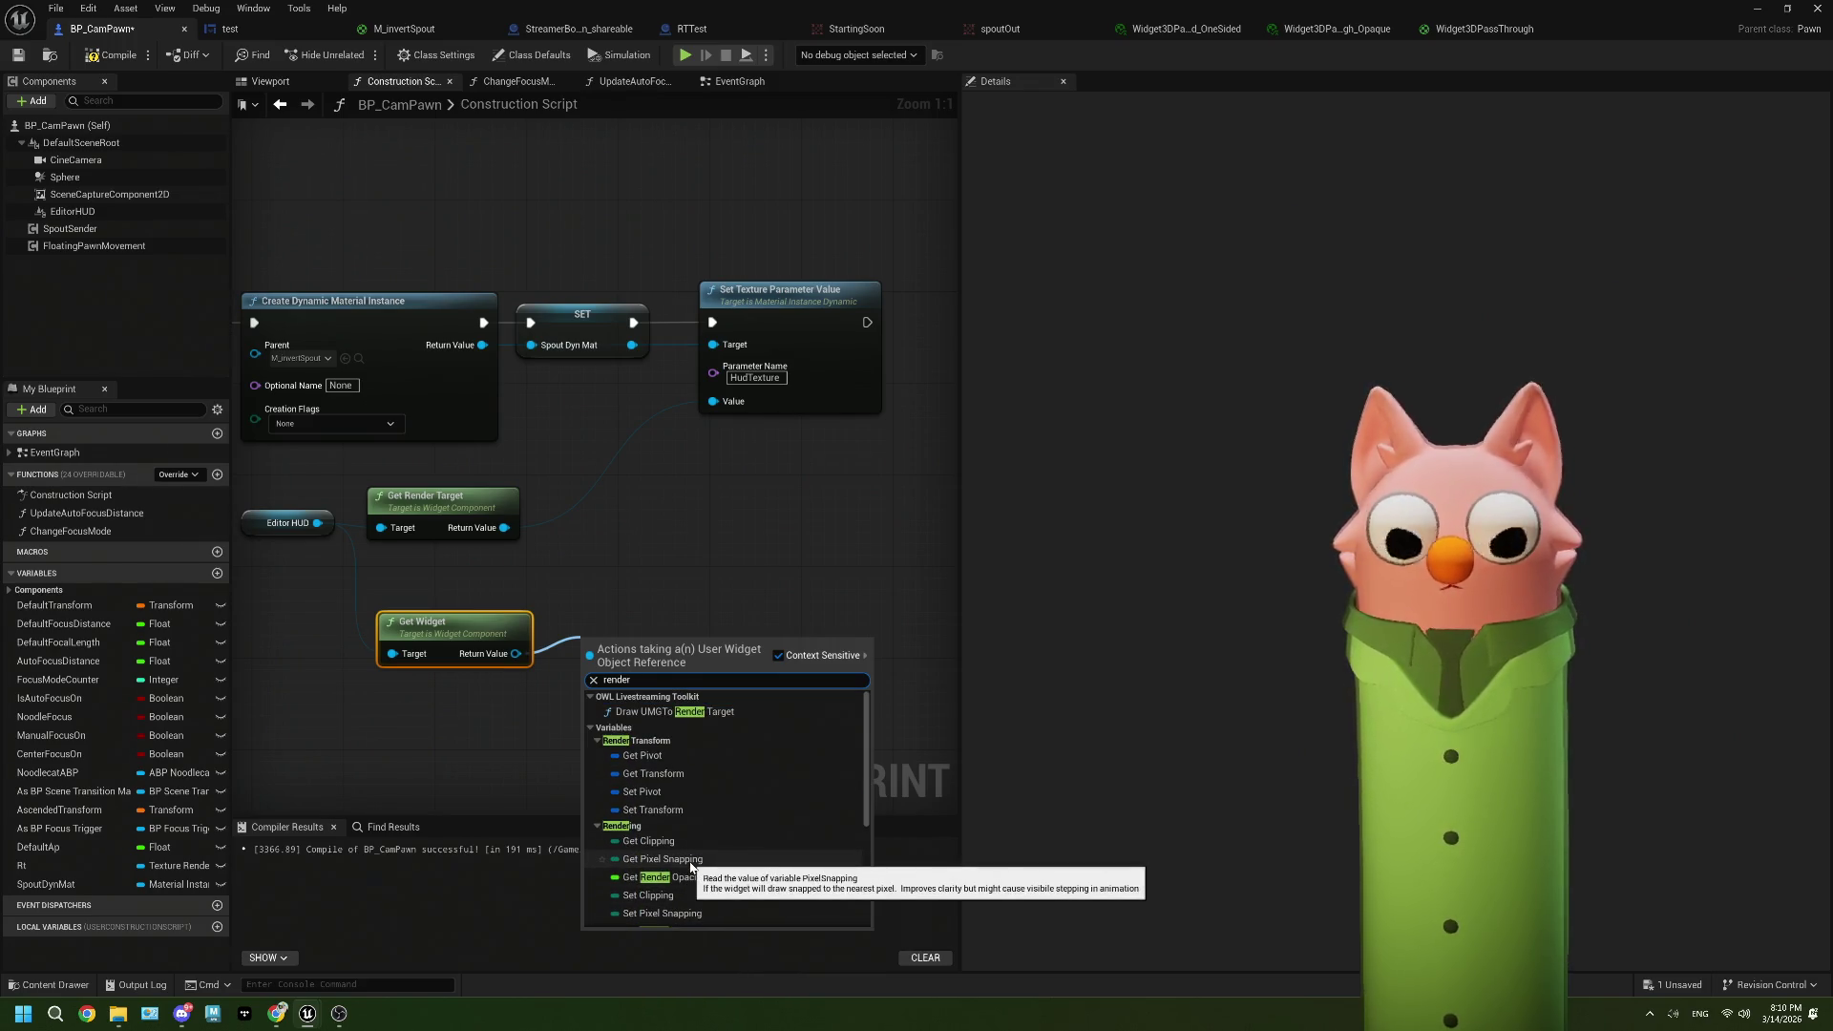
scroll(690, 865, "down", 5)
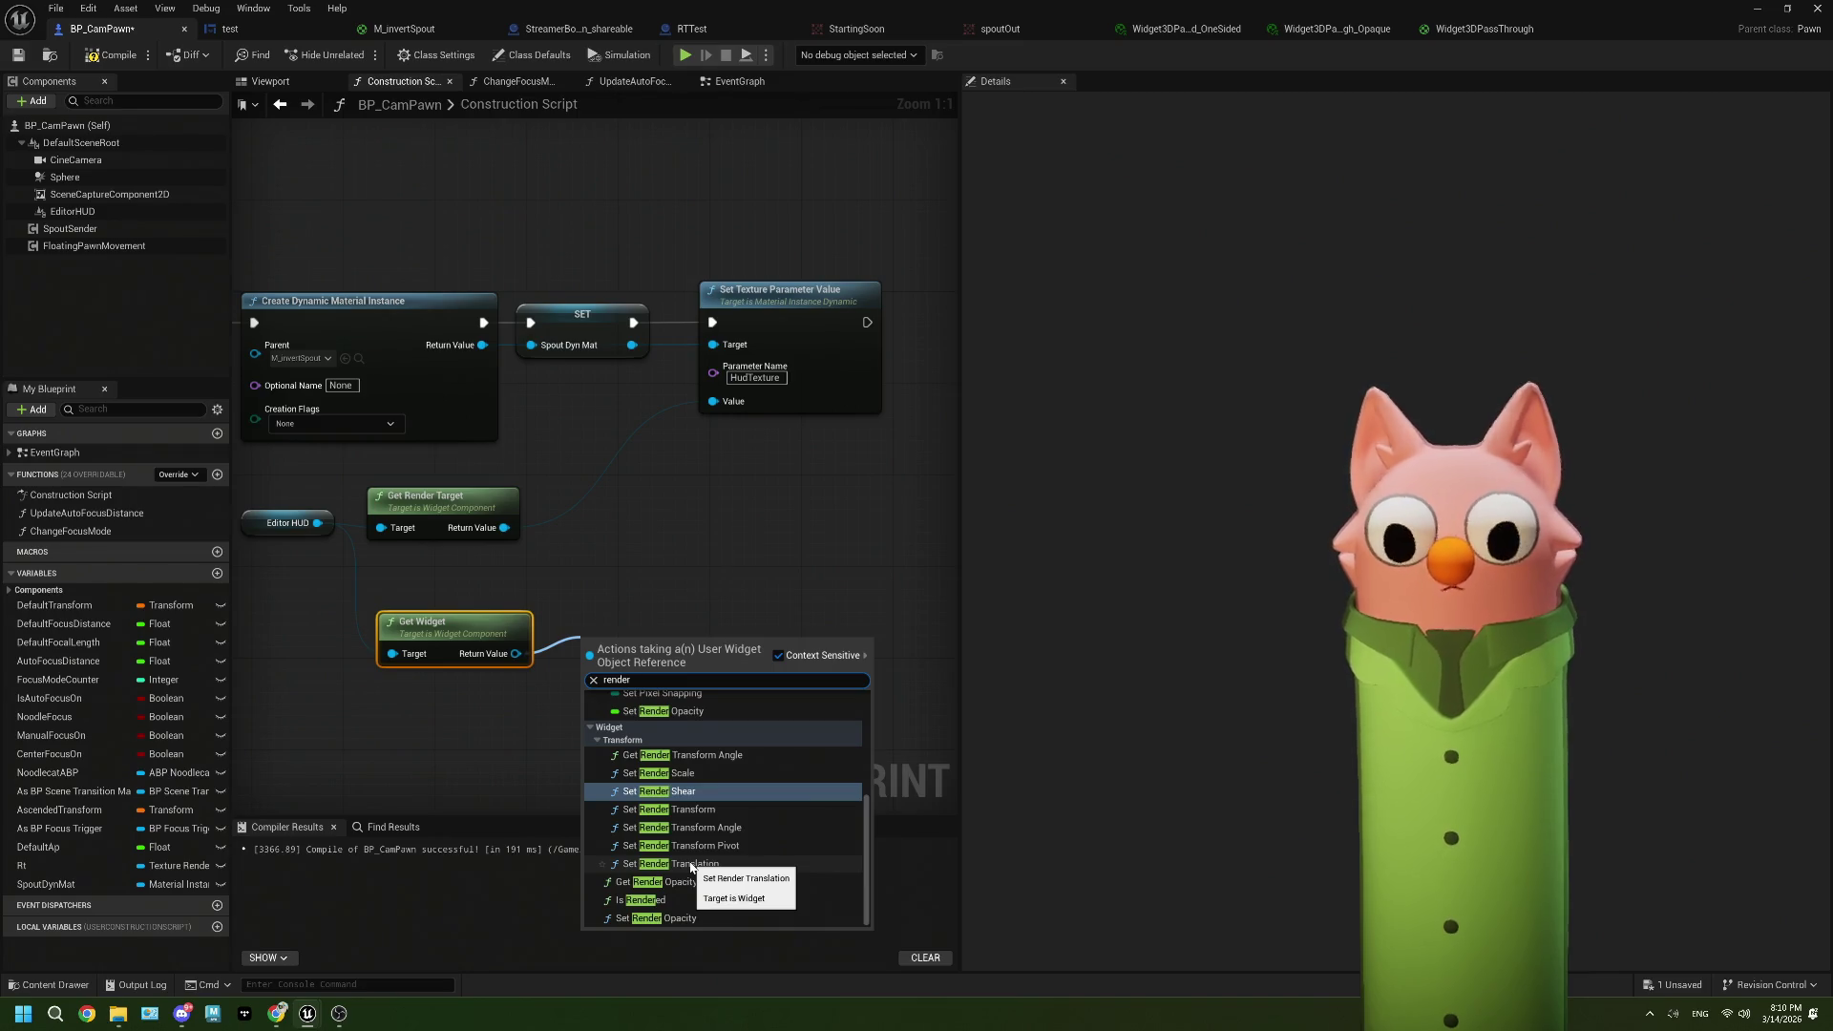
scroll(690, 865, "up", 5)
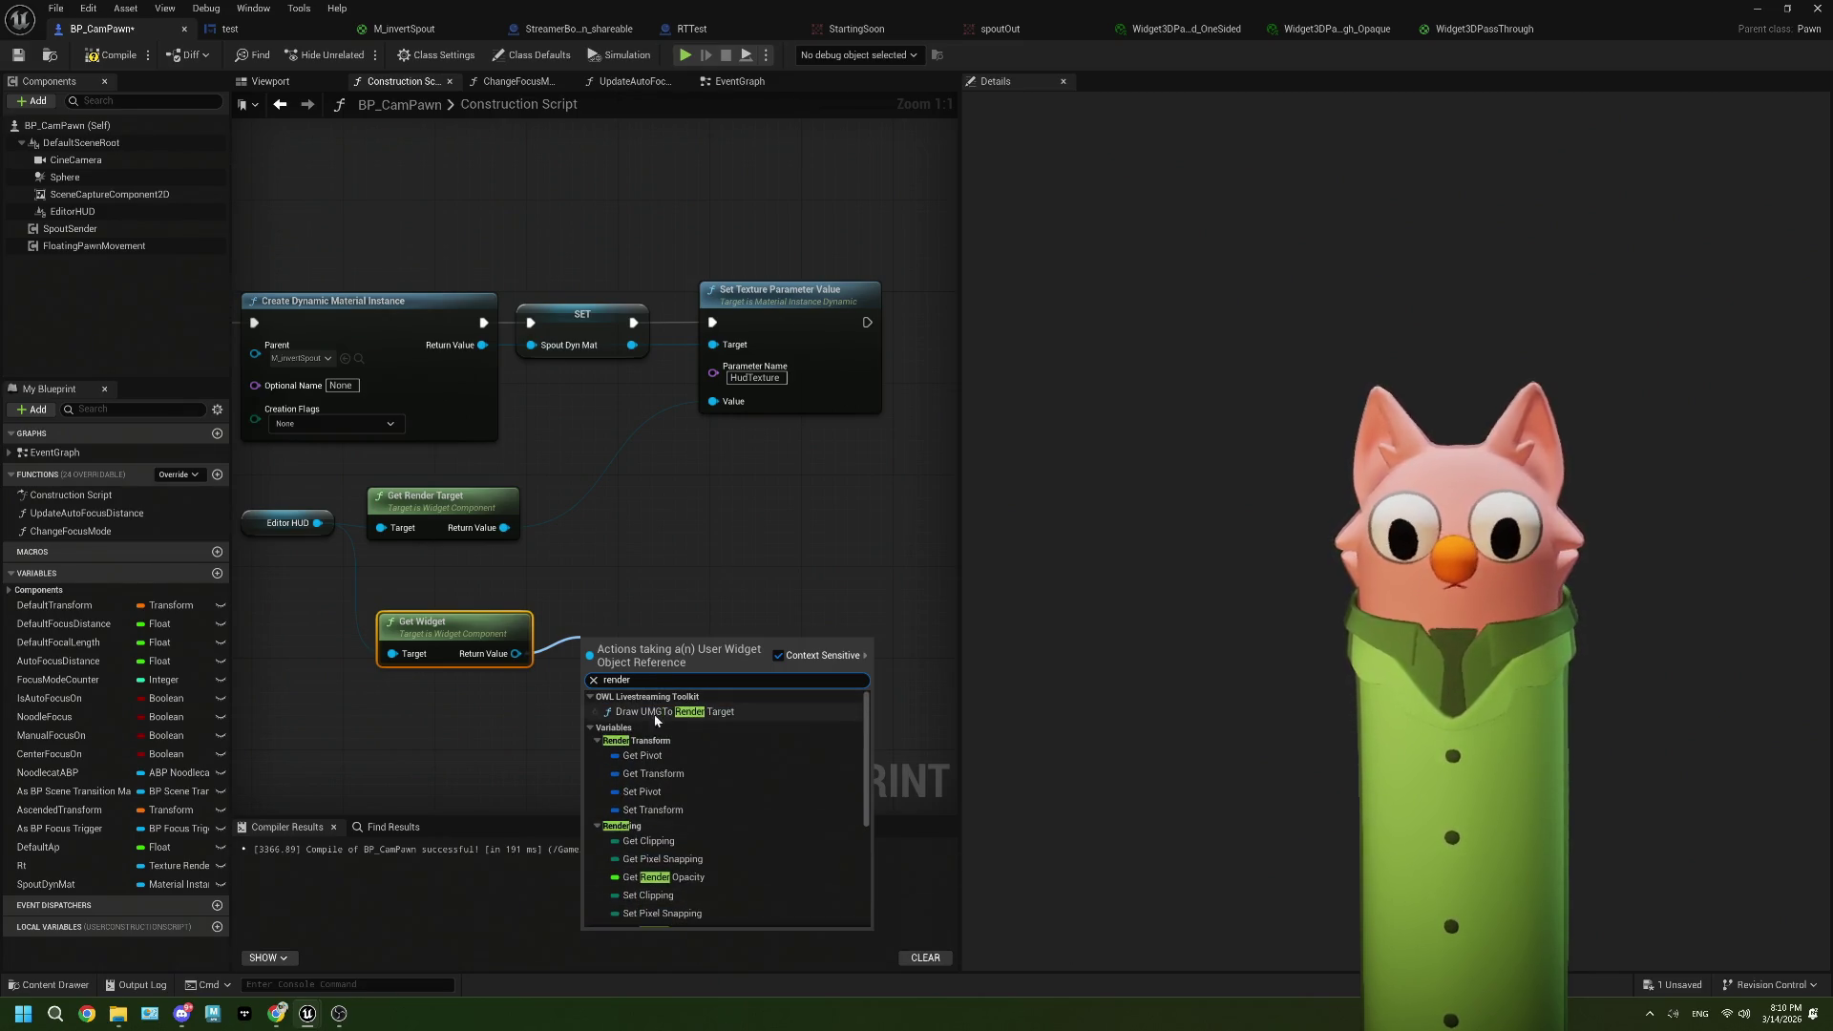
left_click(553, 703)
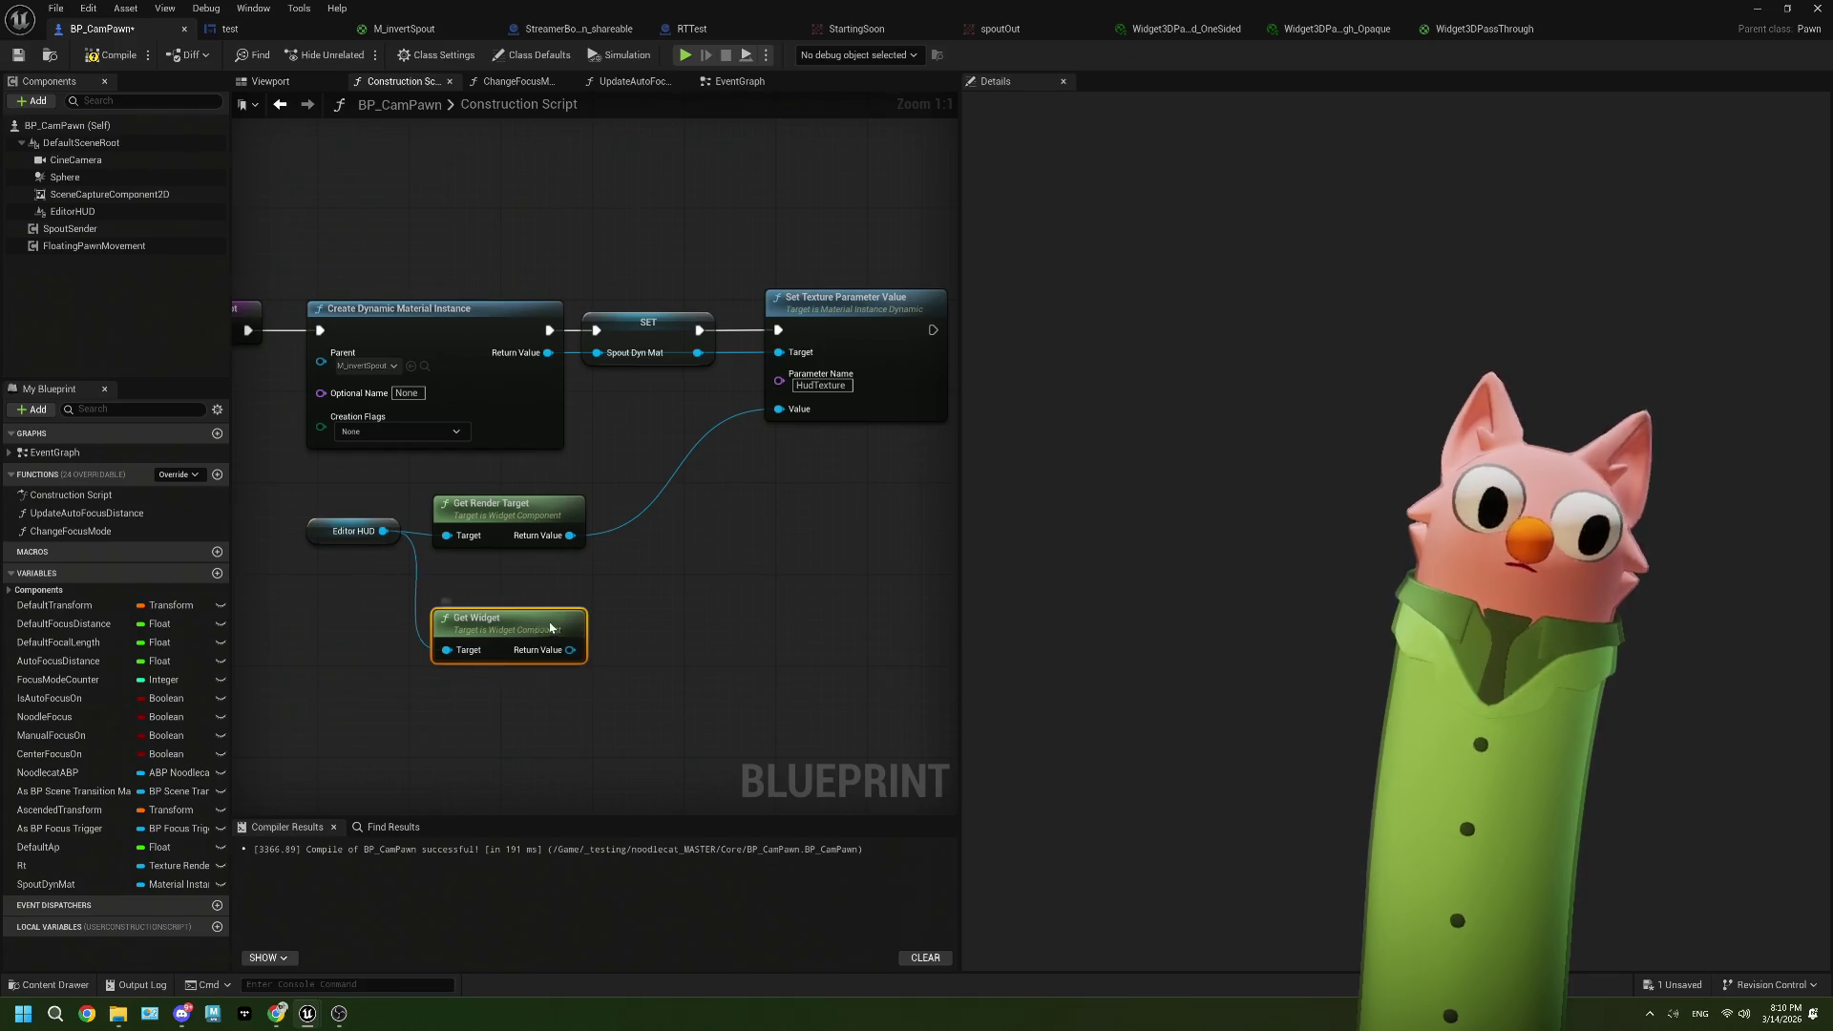
left_click_drag(556, 643, 543, 595)
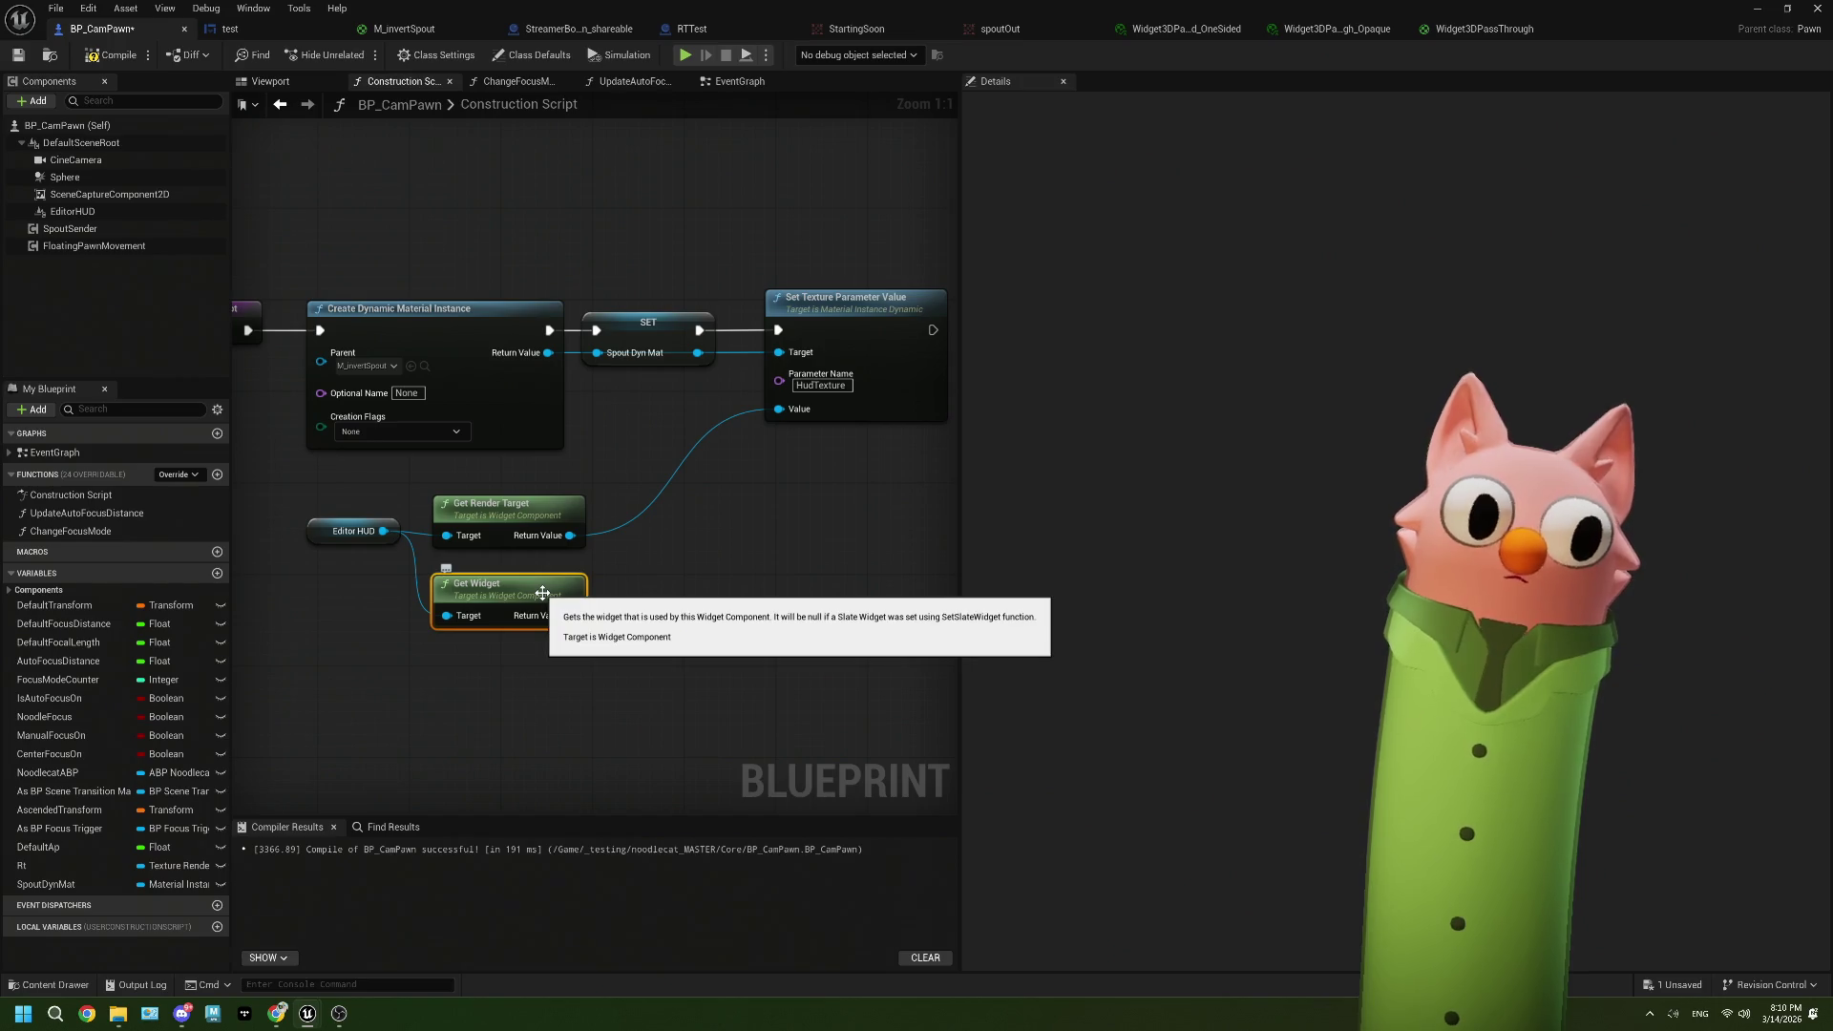
key("Delete")
left_click_drag(392, 497, 481, 579)
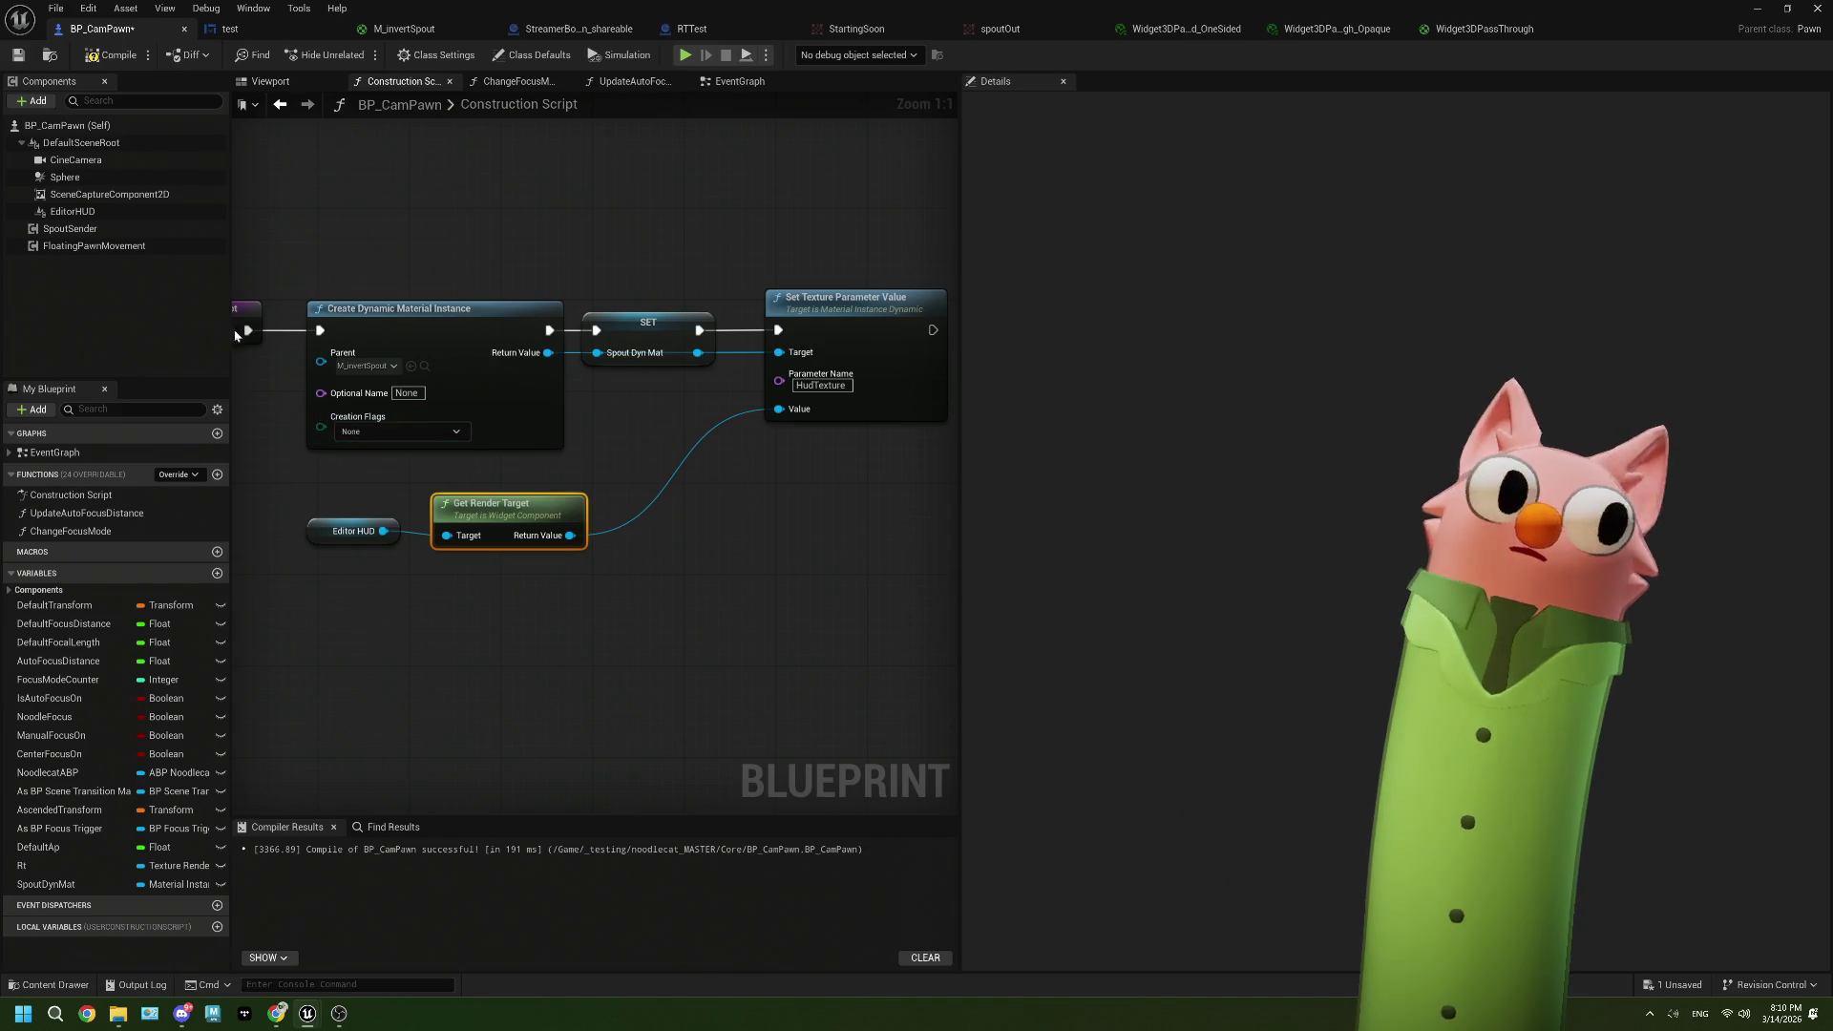
Step: Scroll EditorHUD's Details to Rendering and expand Tint Color and Opacity, all channels at 1.0
left_click(73, 211)
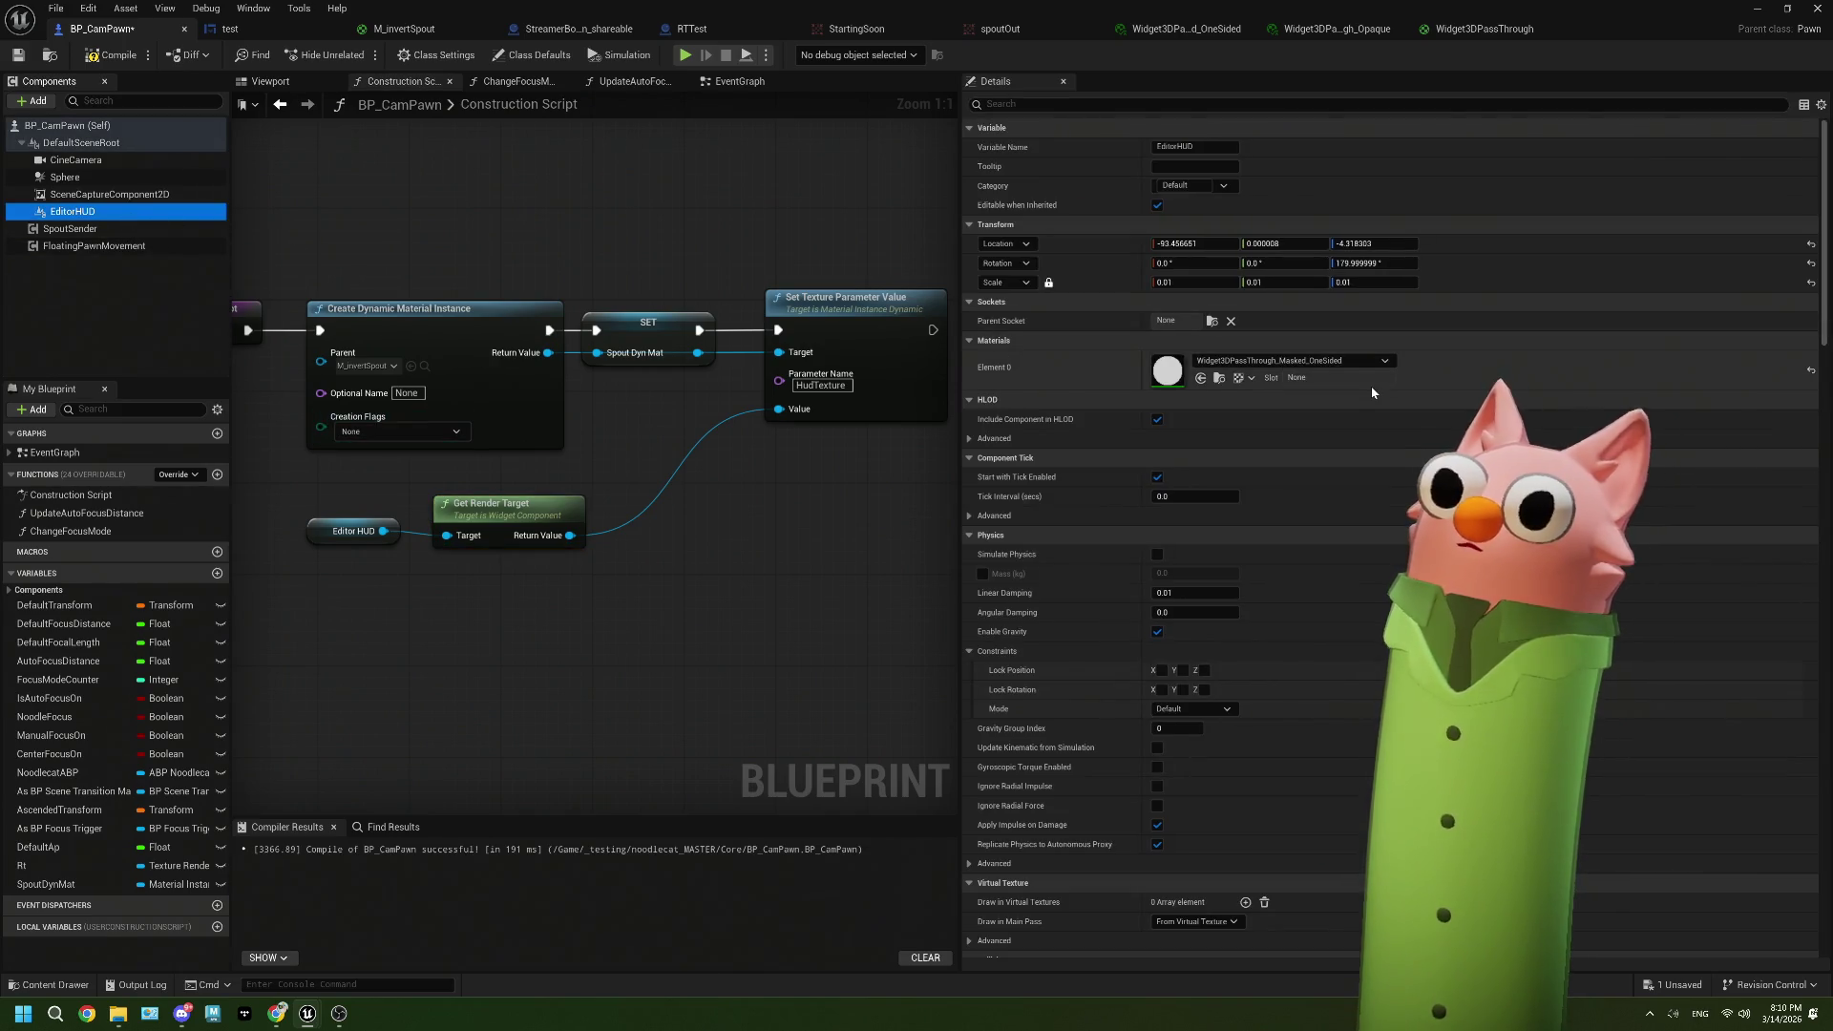
scroll(1372, 392, "down", 3)
scroll(1372, 392, "down", 3)
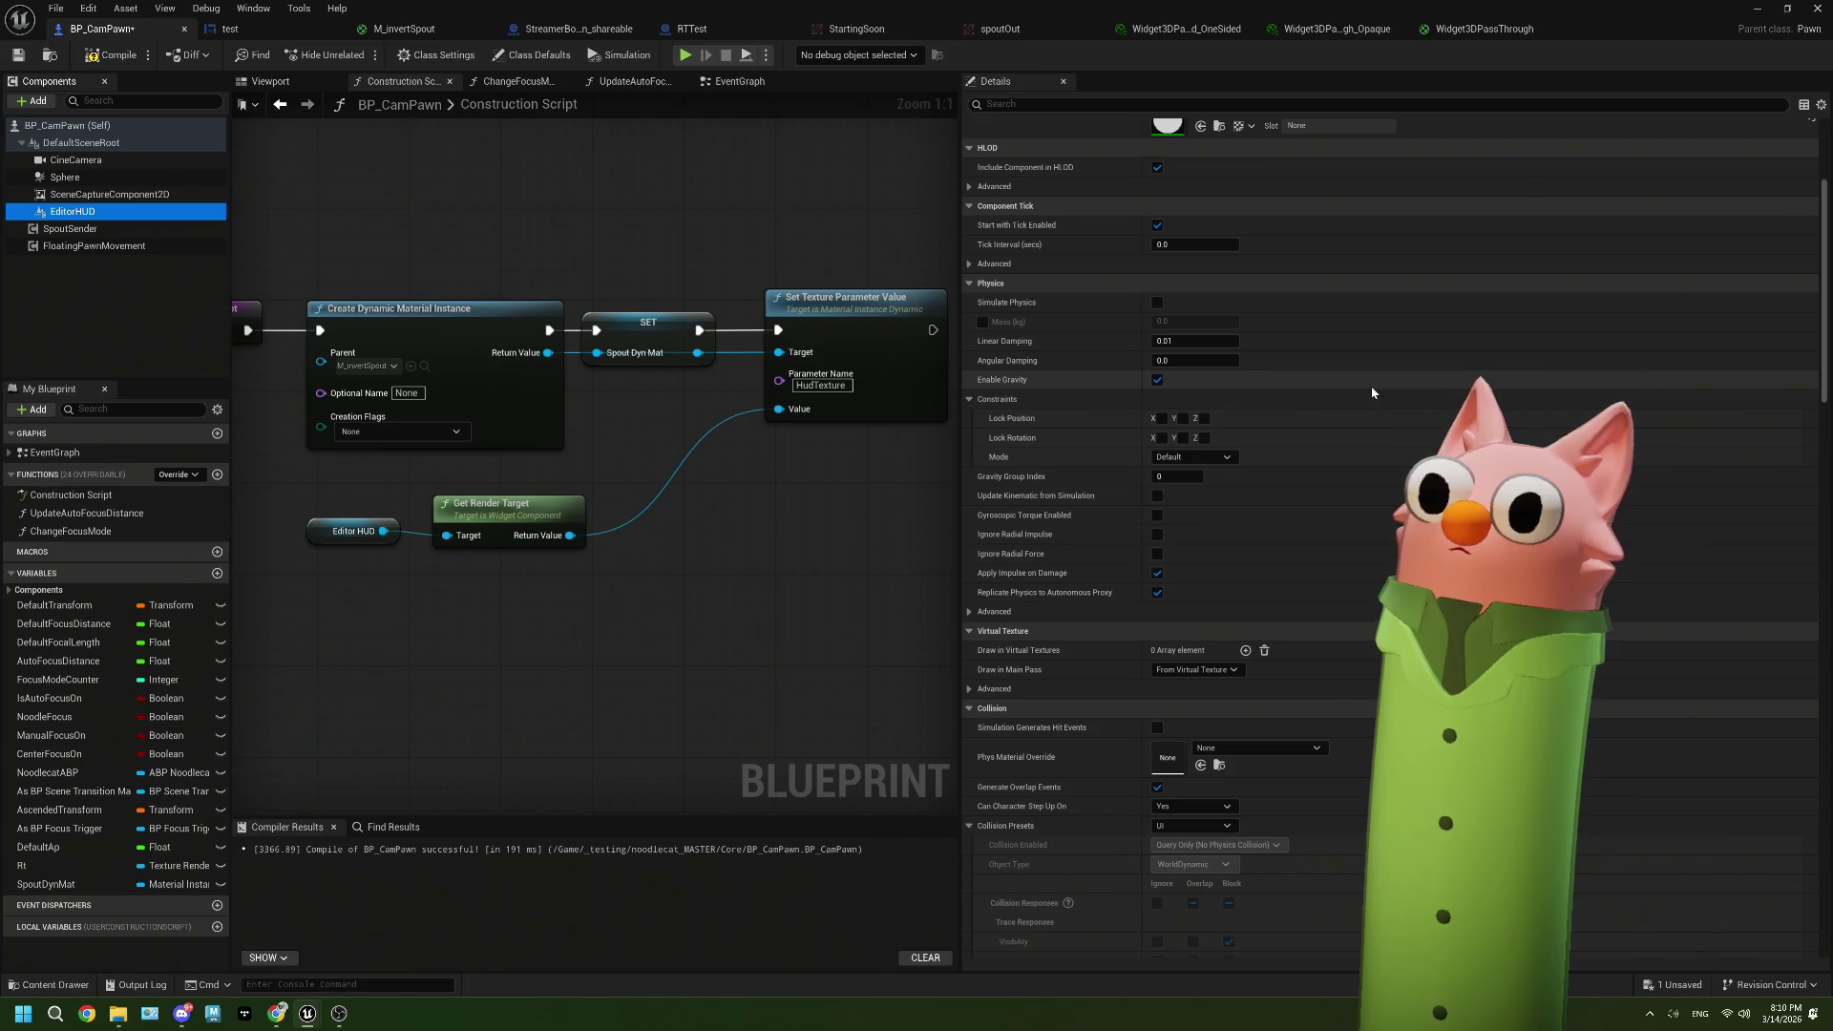
scroll(1372, 392, "down", 3)
scroll(1372, 392, "down", 3)
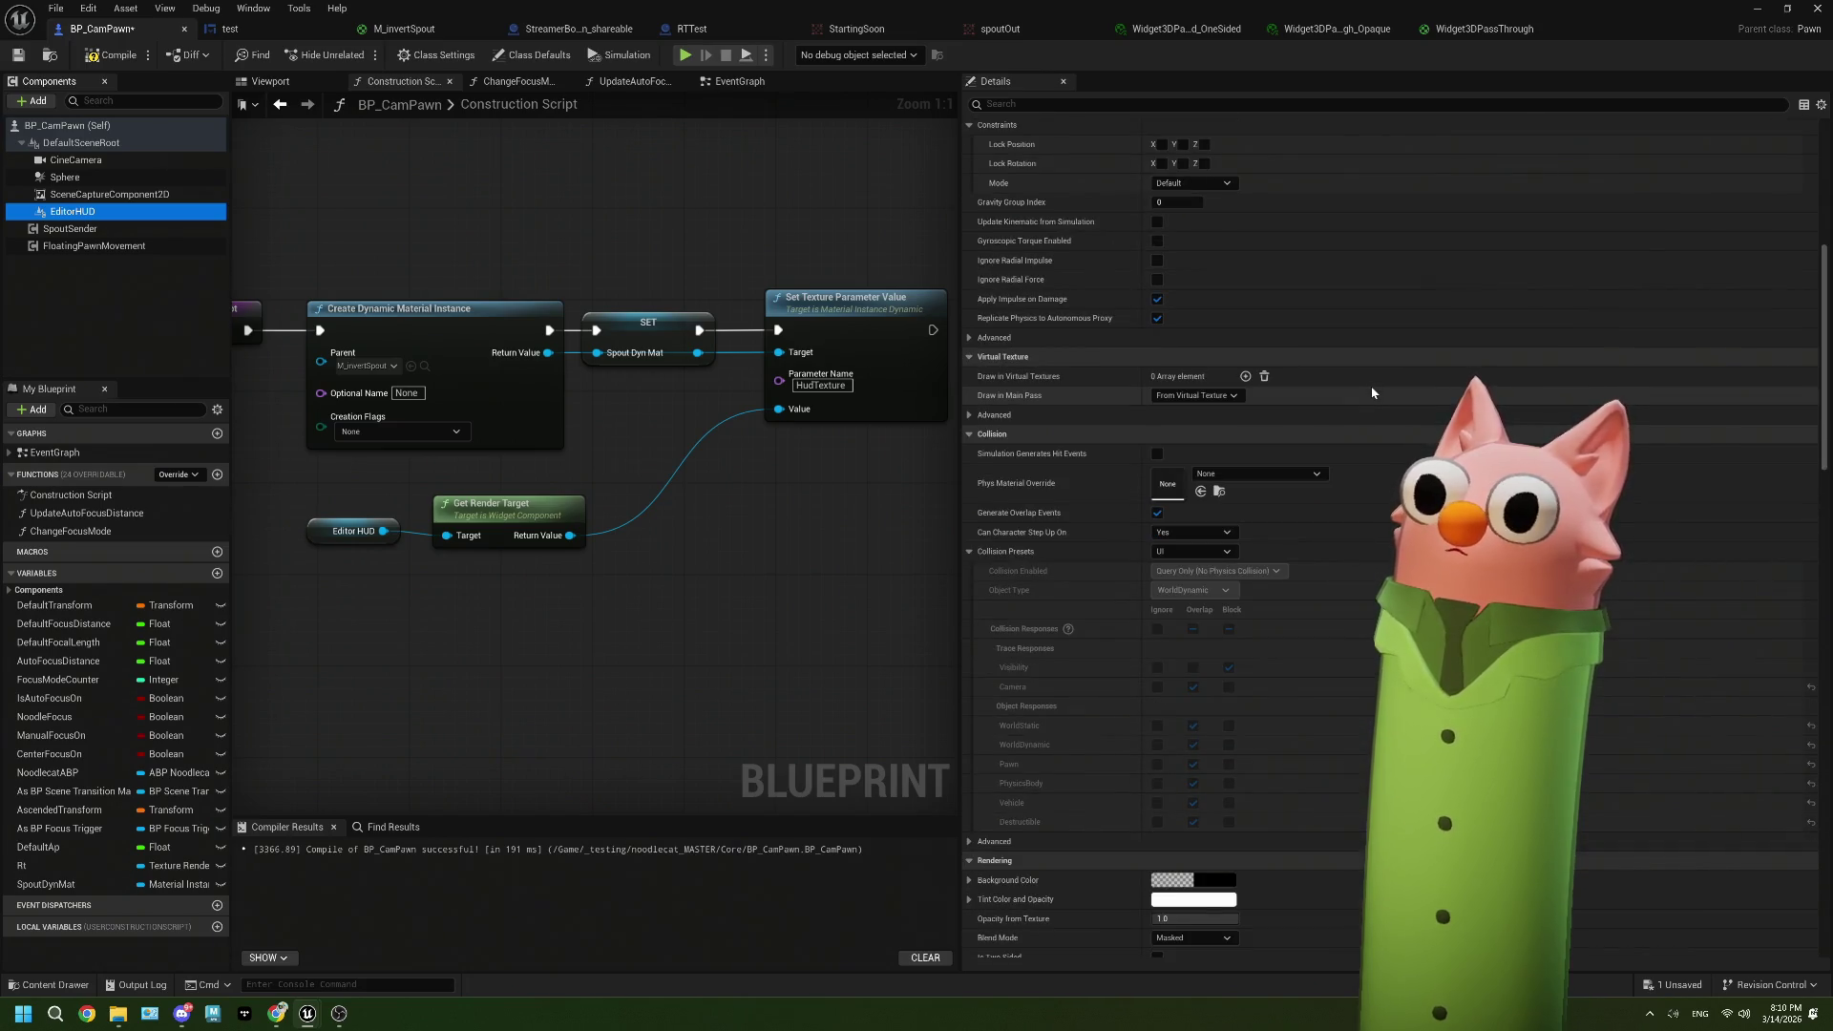
scroll(1372, 392, "down", 8)
scroll(1372, 393, "down", 3)
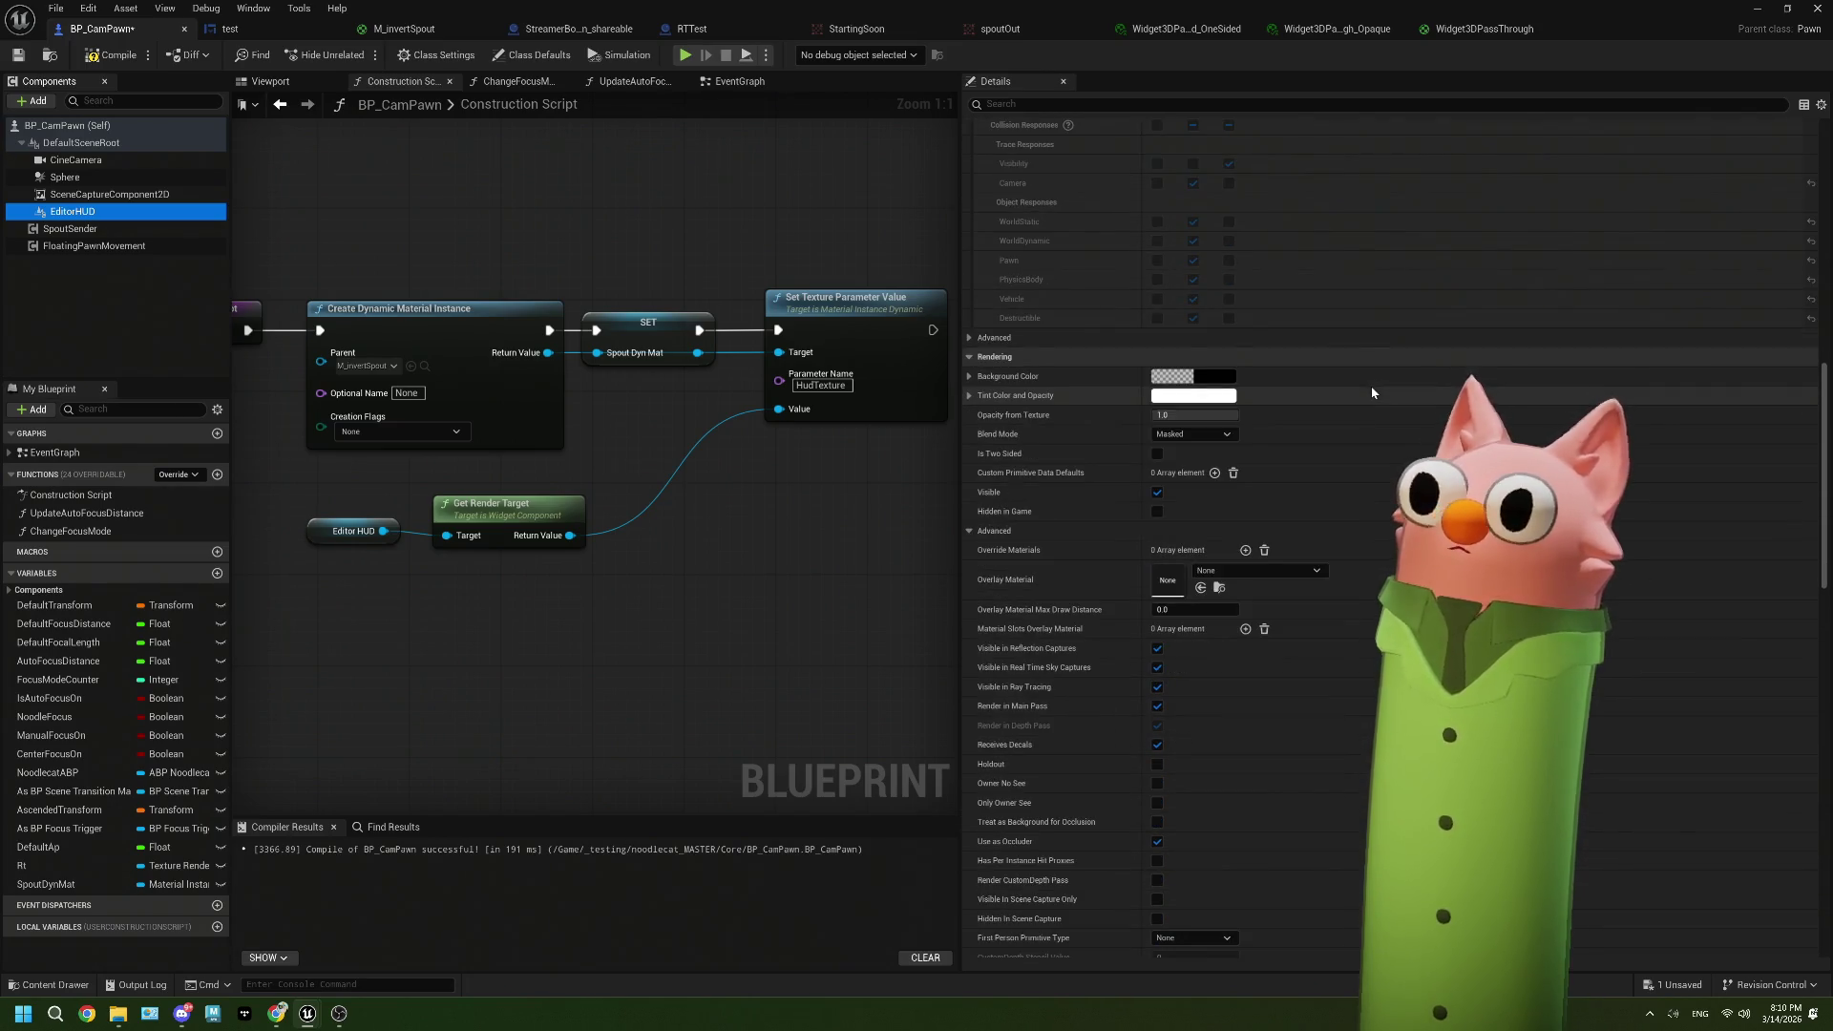
left_click(1210, 380)
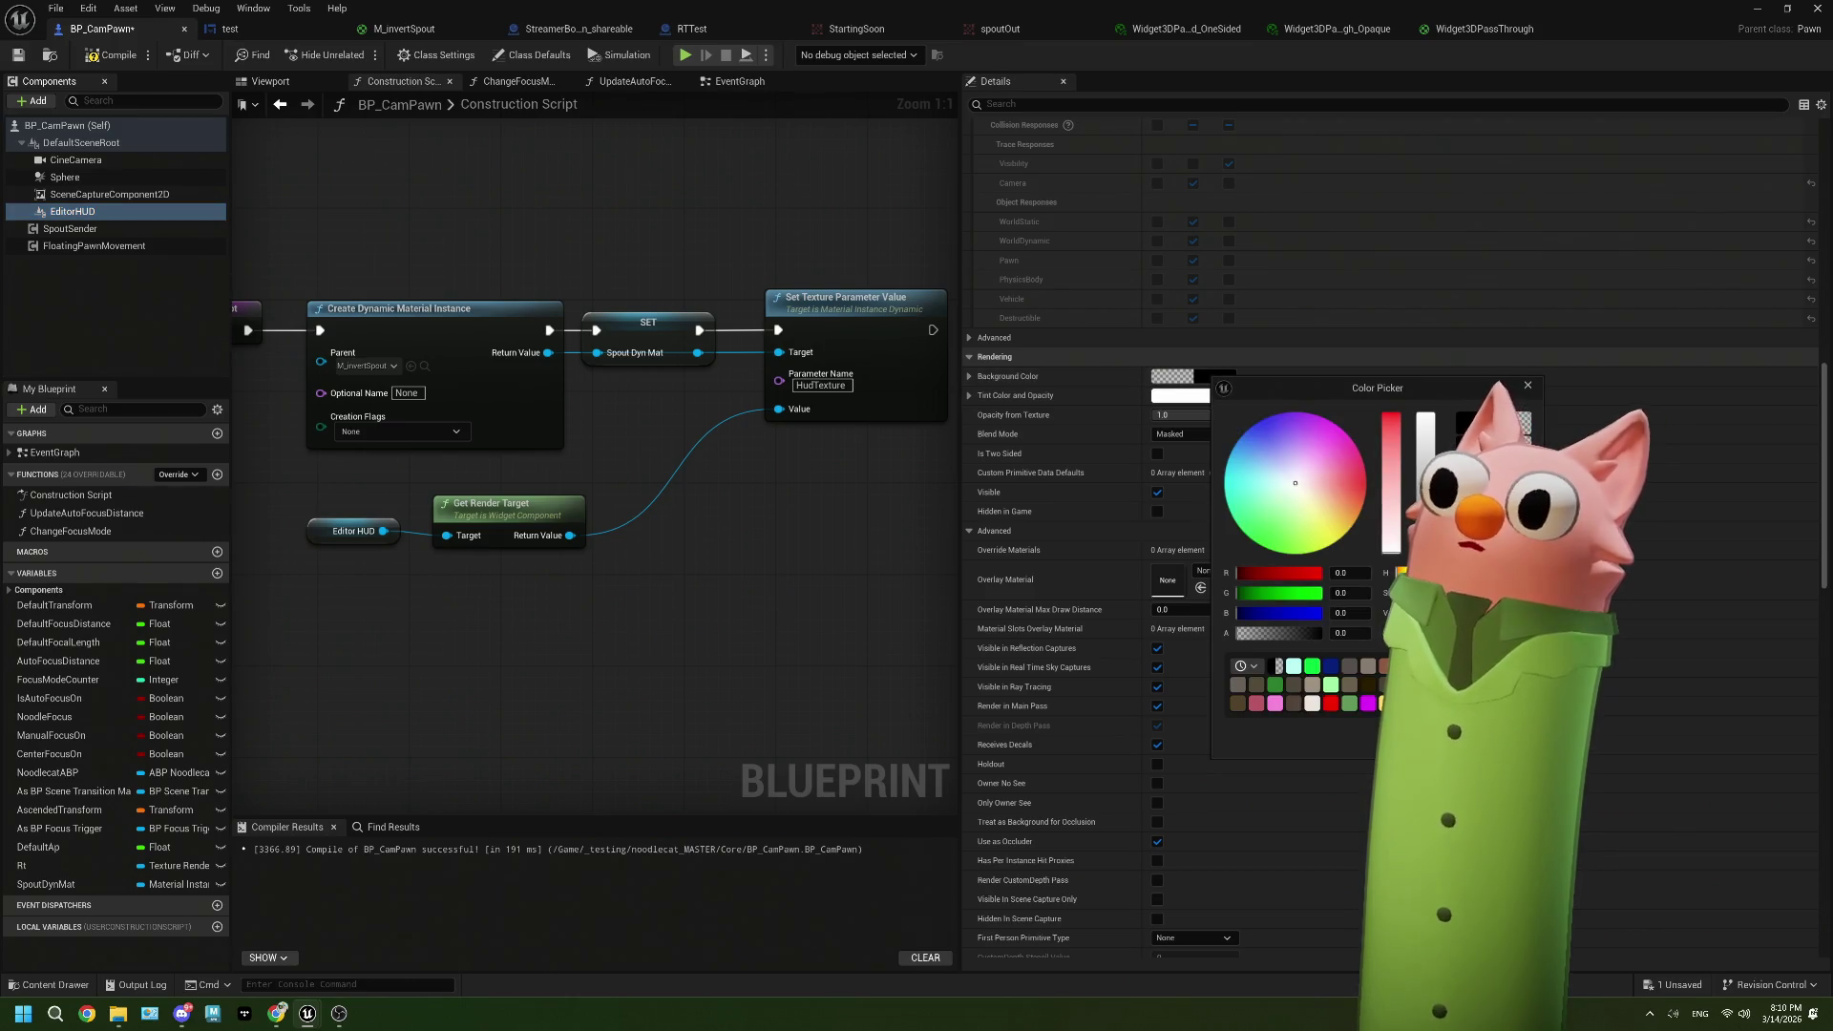
left_click(969, 395)
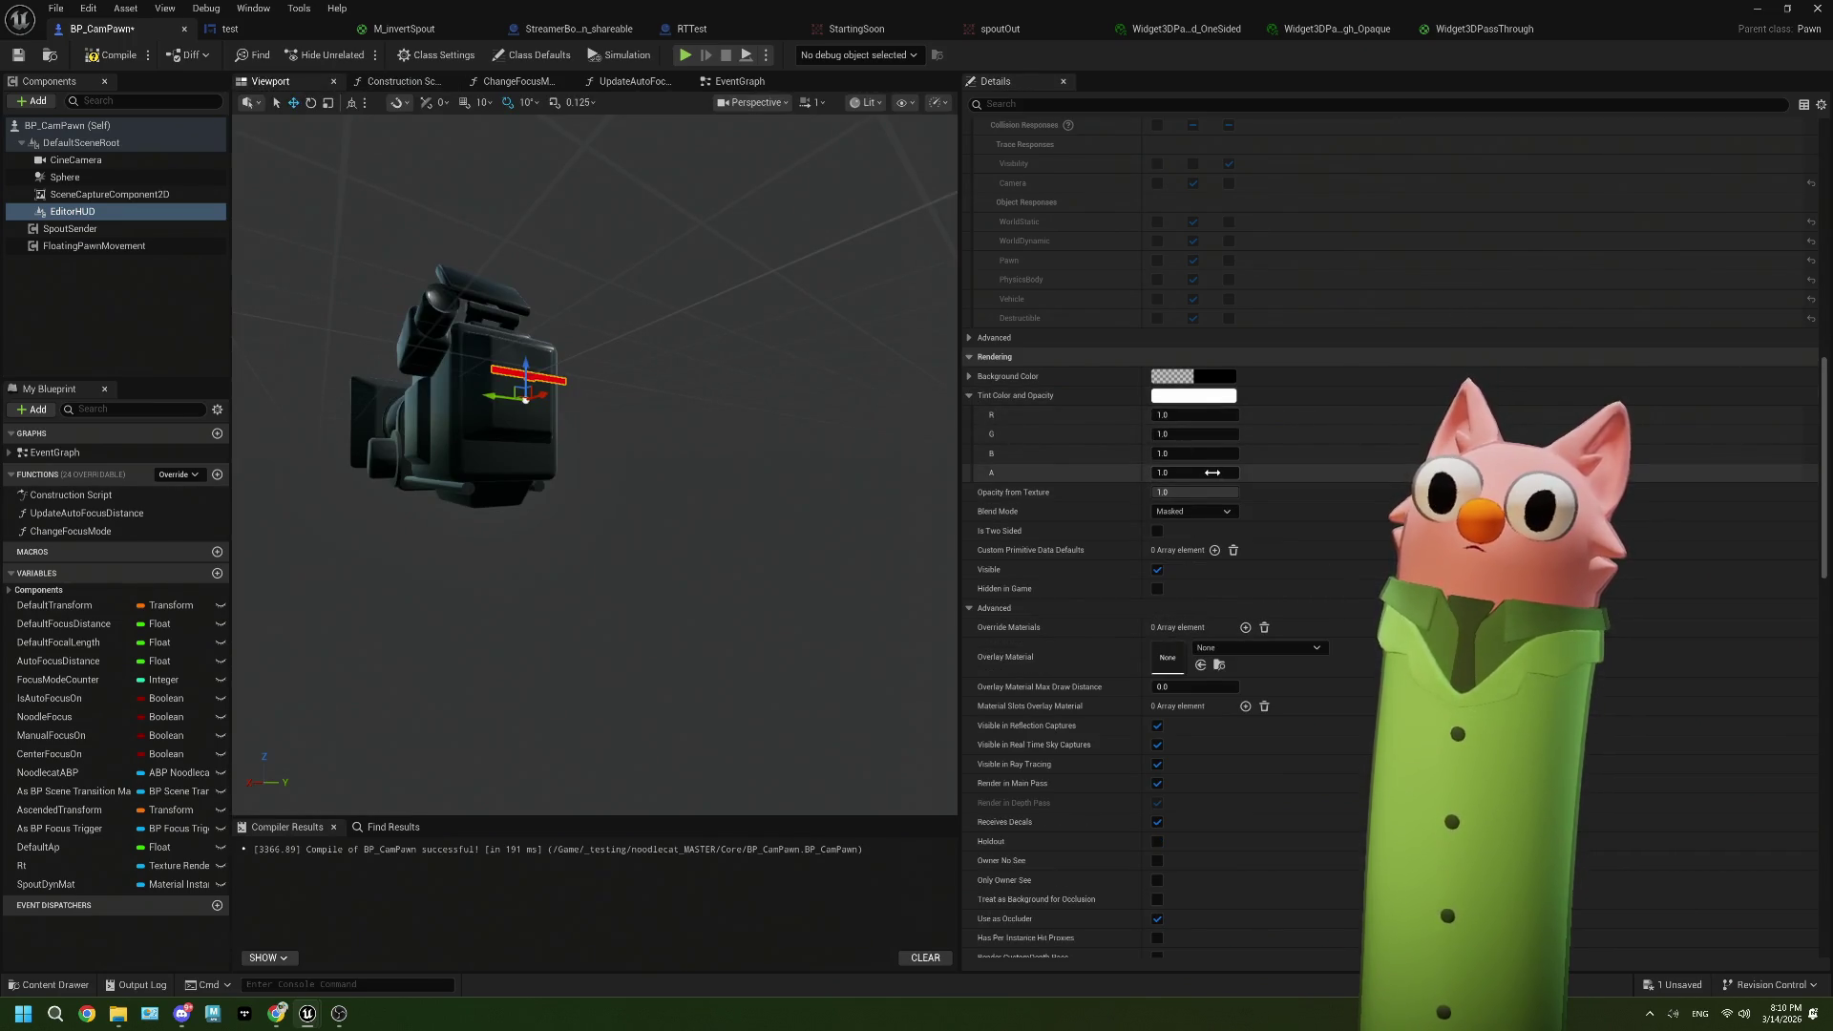
Step: Set EditorHUD's tint alpha to 1.0 and save the blueprint
mouse_move(1213, 493)
left_mouse_down()
mouse_move(1189, 492)
mouse_move(1214, 493)
left_mouse_up()
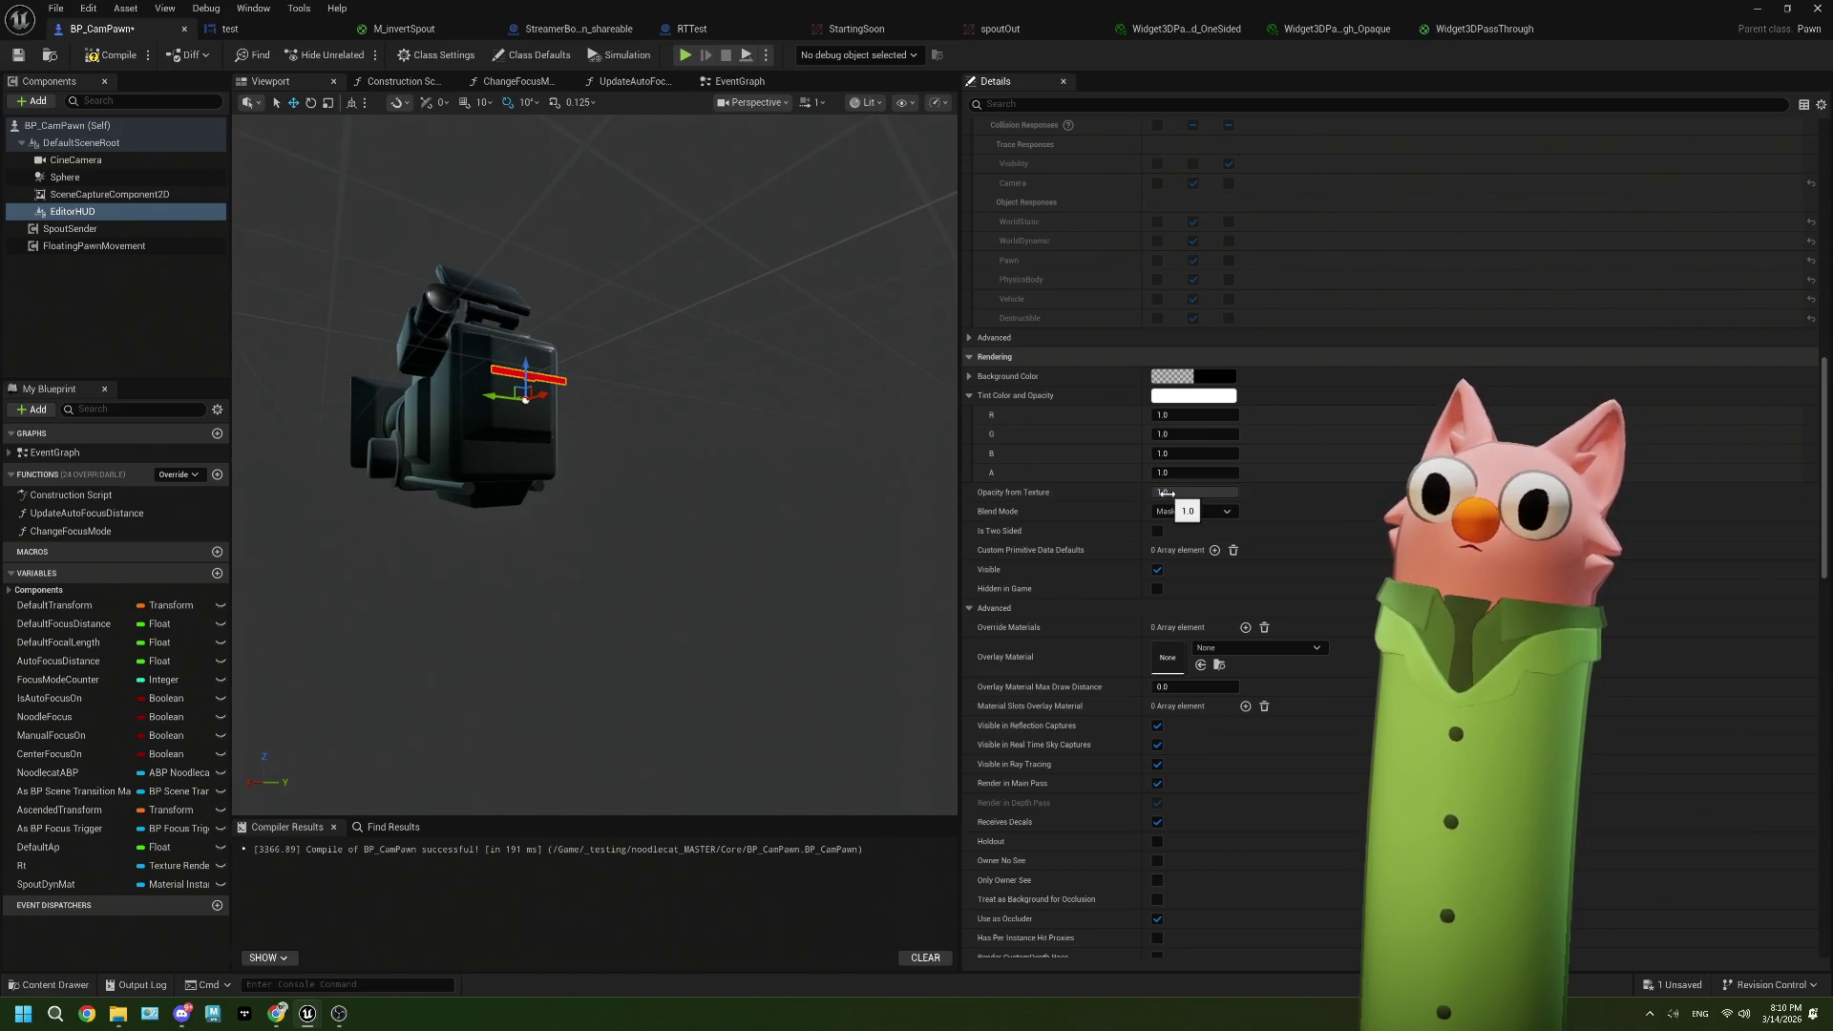
key("ctrl+s")
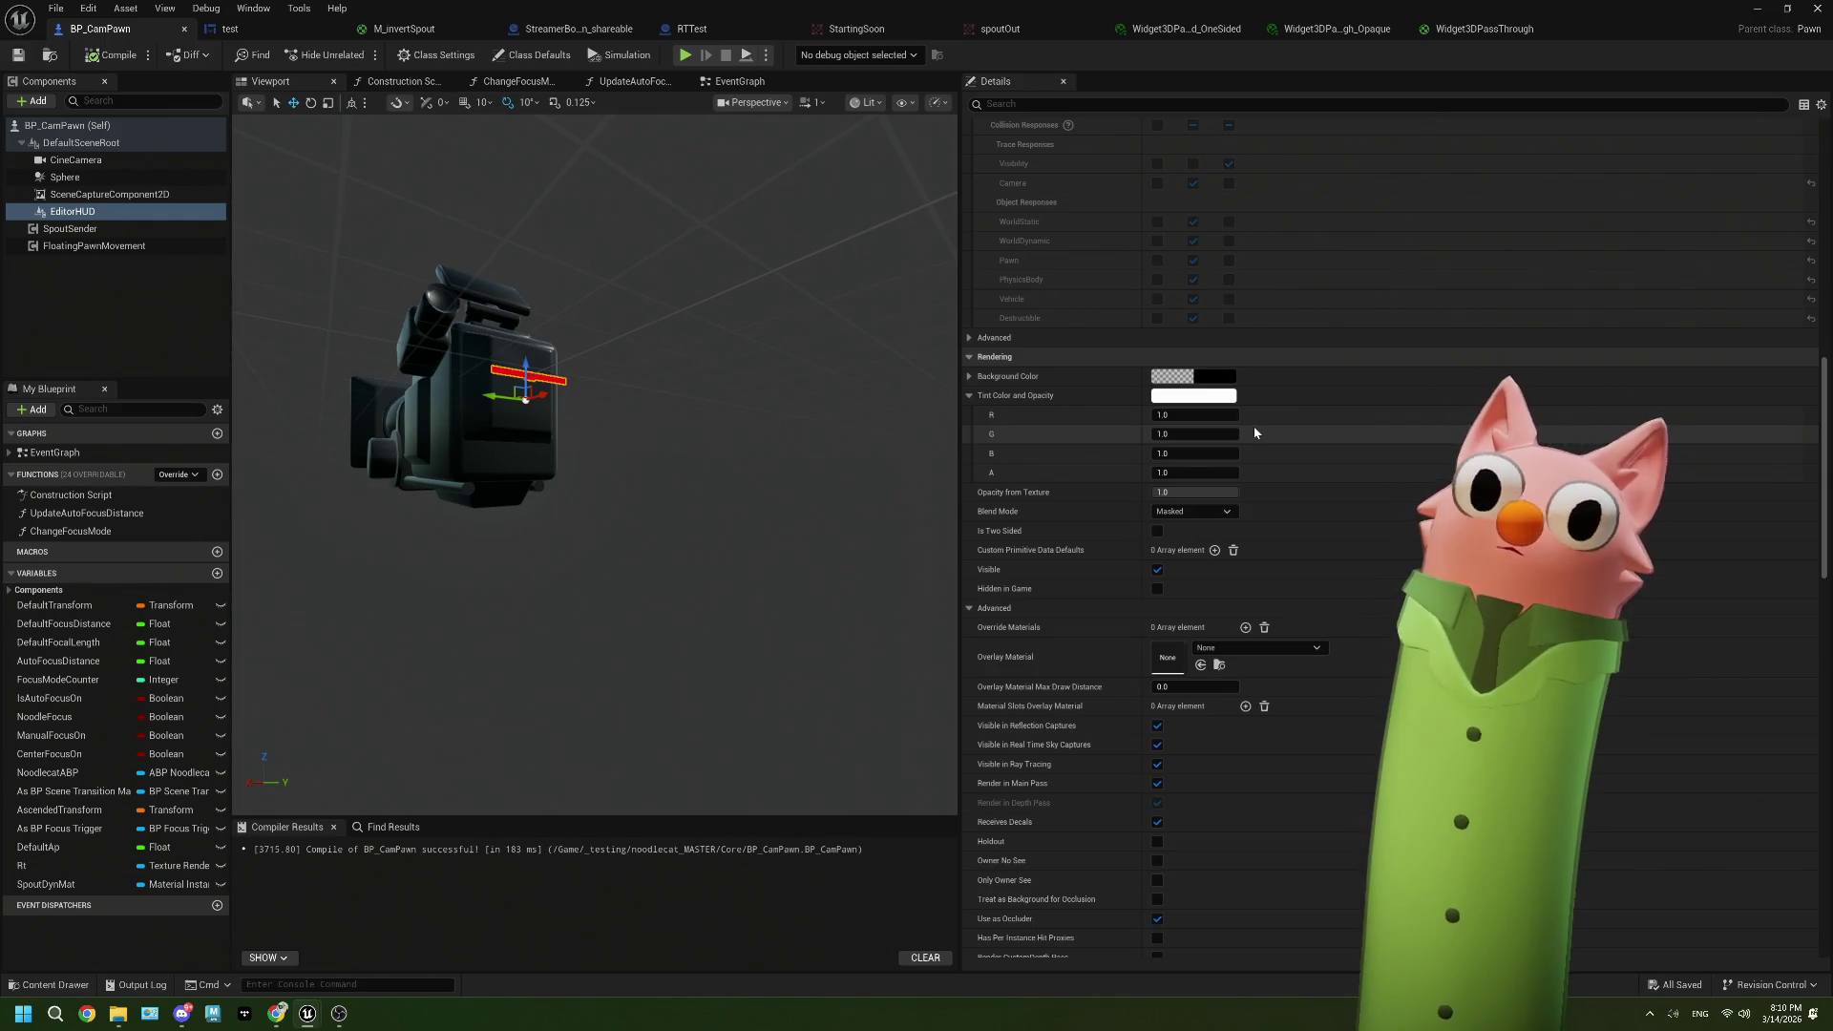
left_click_drag(1193, 472, 1279, 473)
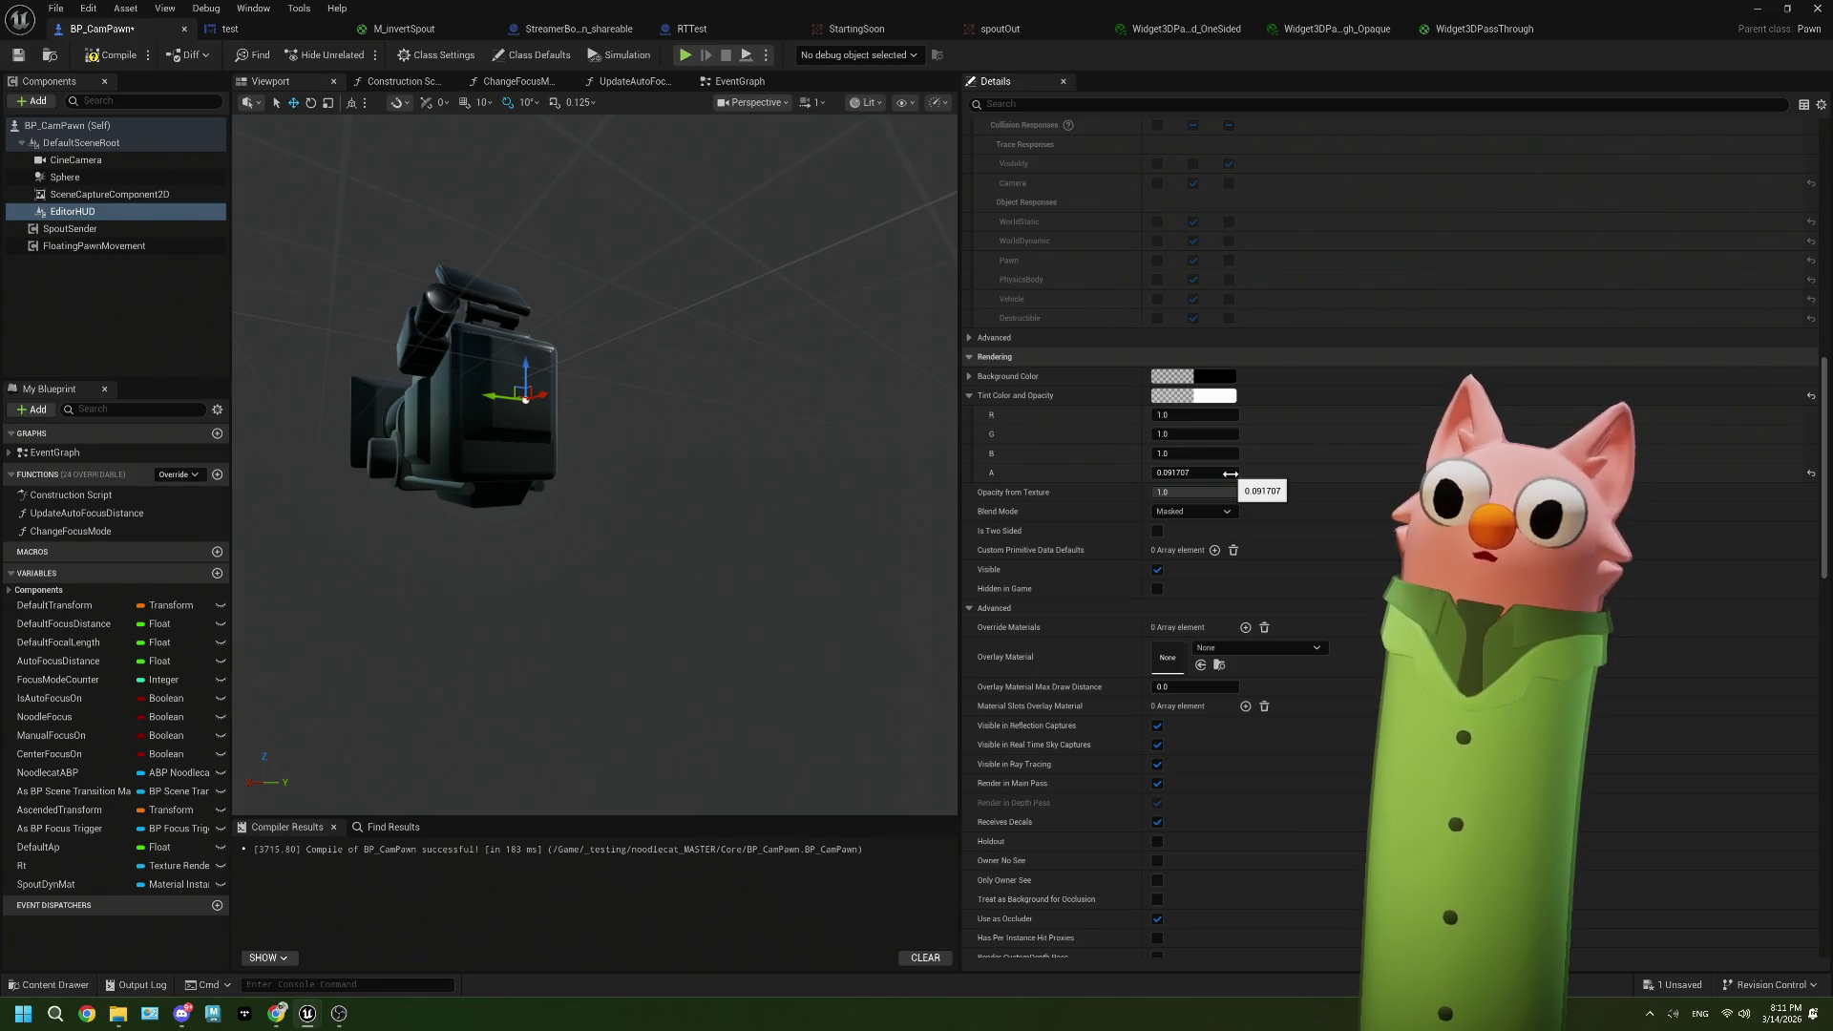
type("1")
key("Tab")
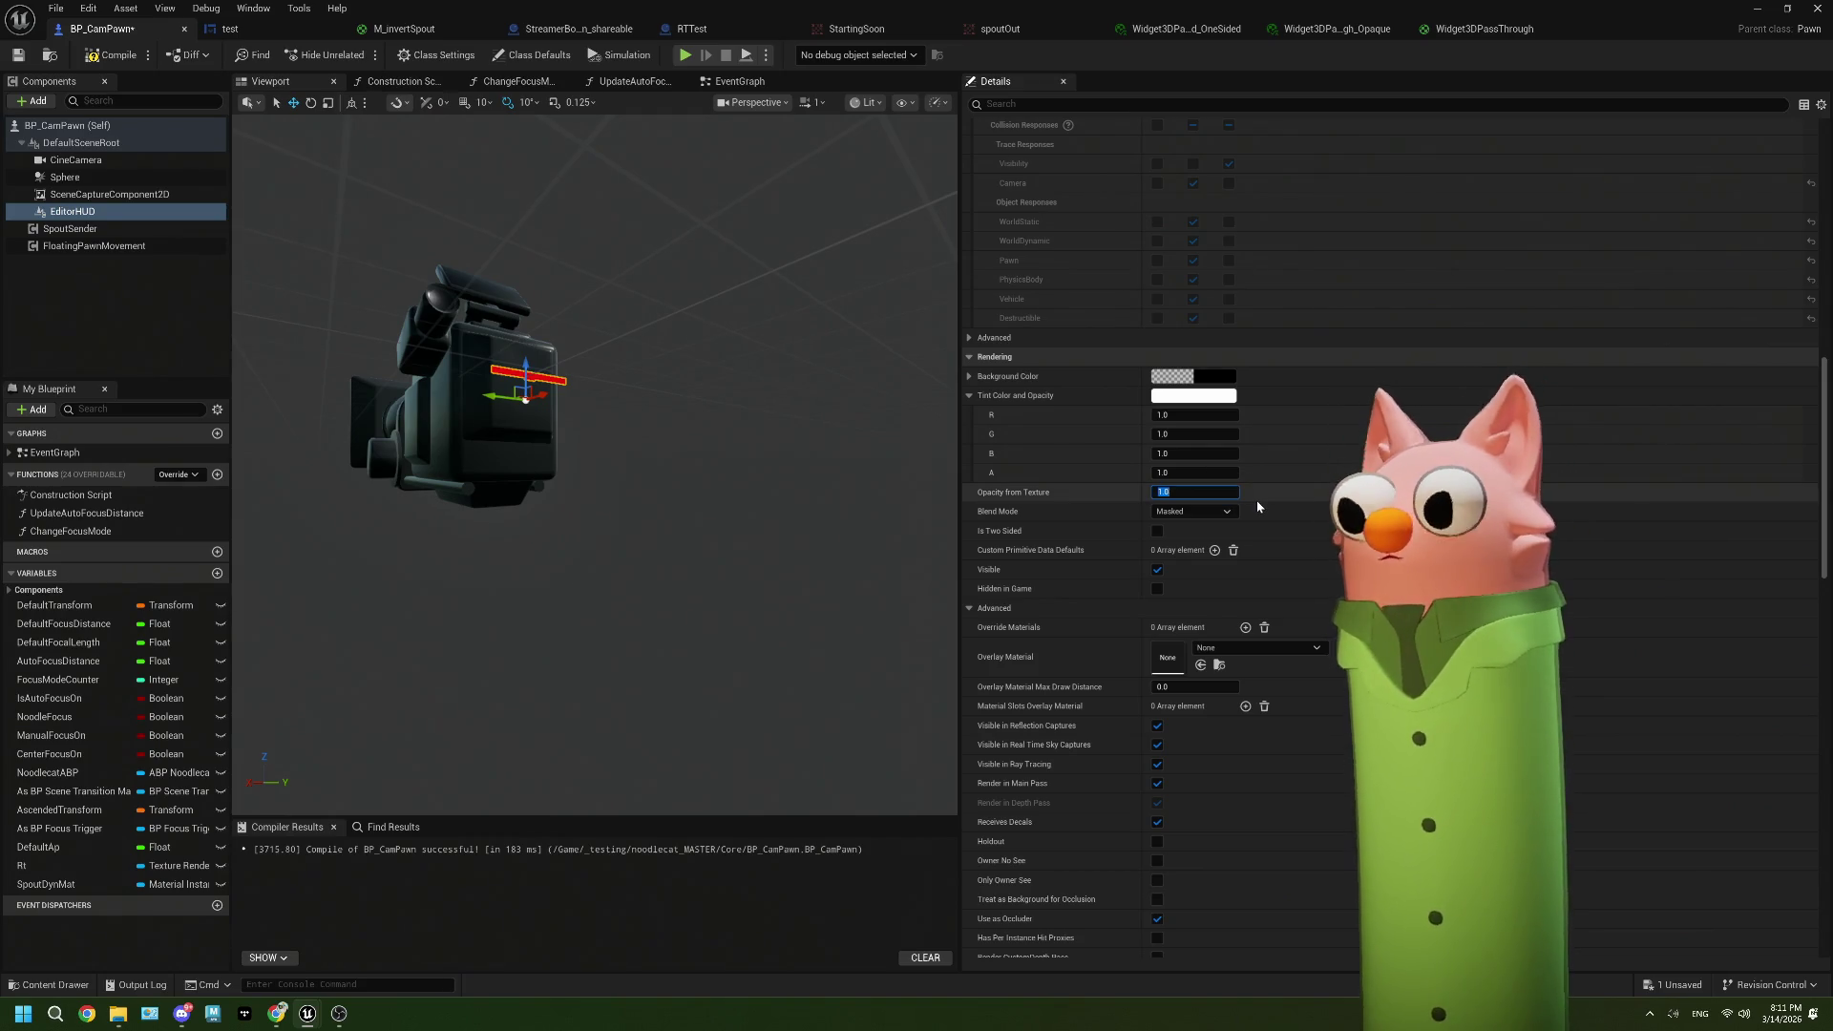
Step: Scroll through the rest of EditorHUD's Details, then return to the EventGraph
scroll(1257, 507, "down", 1)
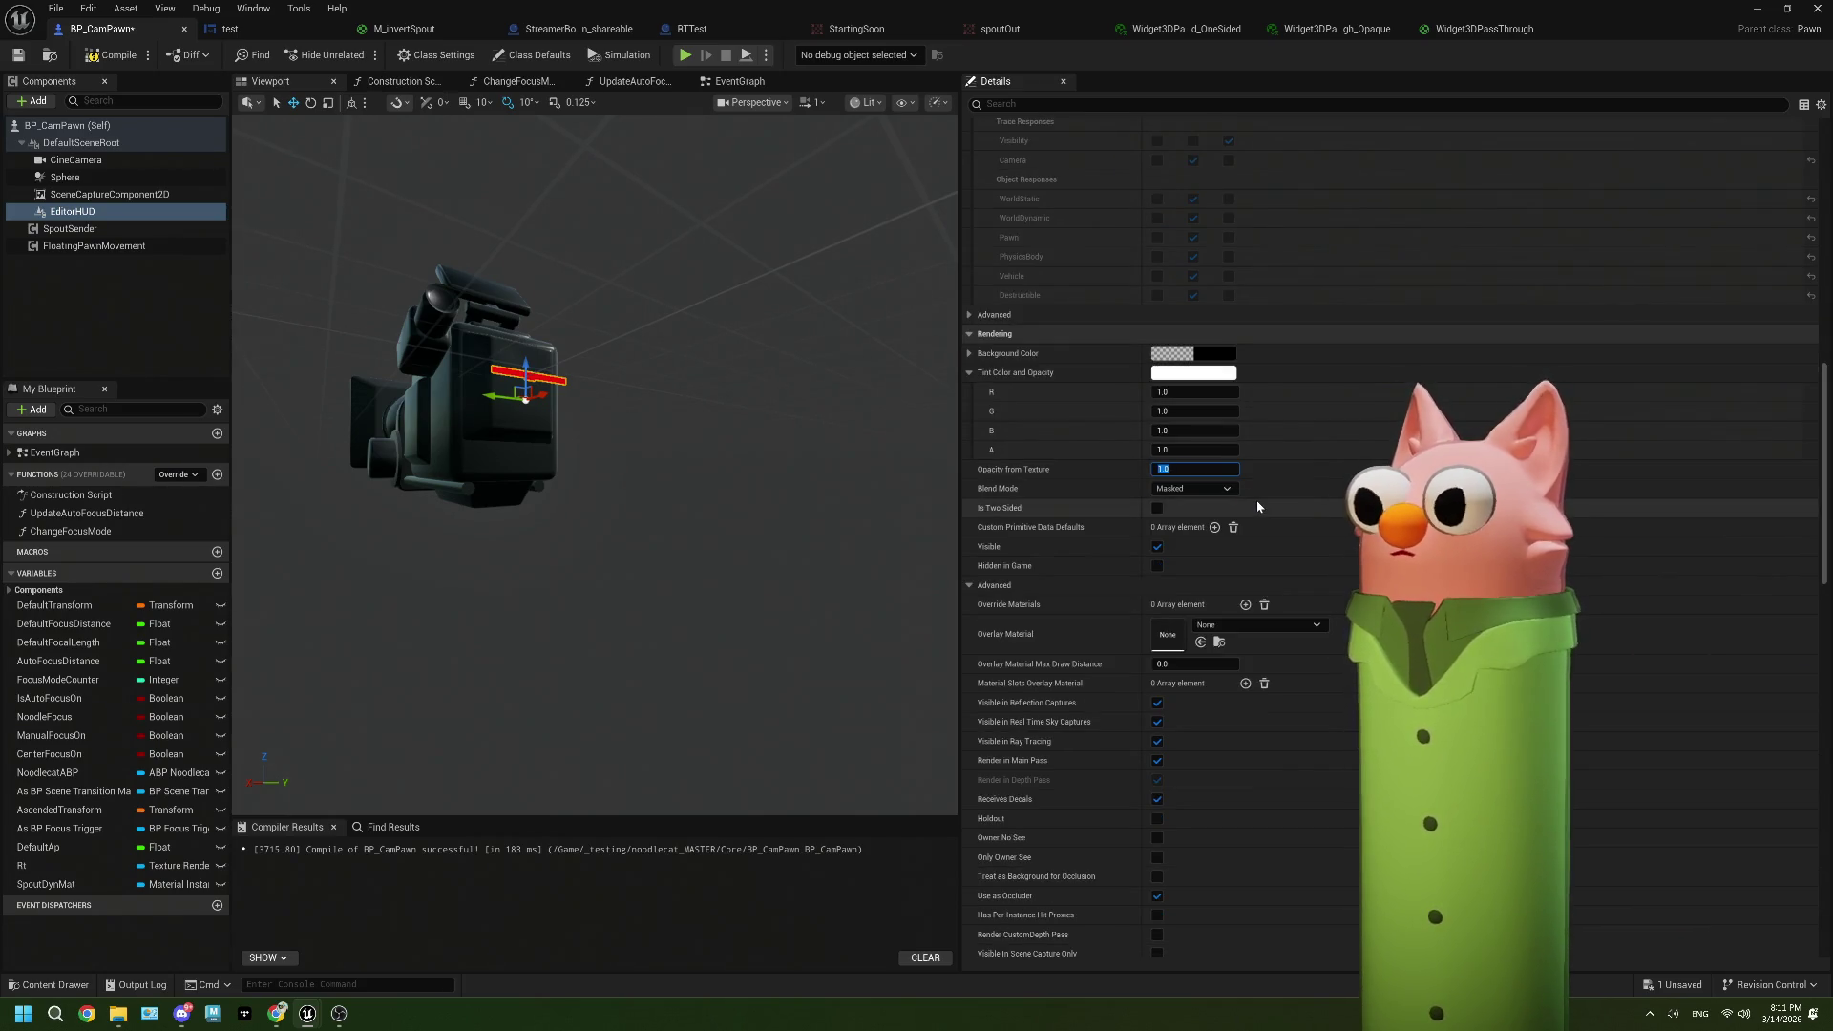
scroll(1258, 507, "down", 6)
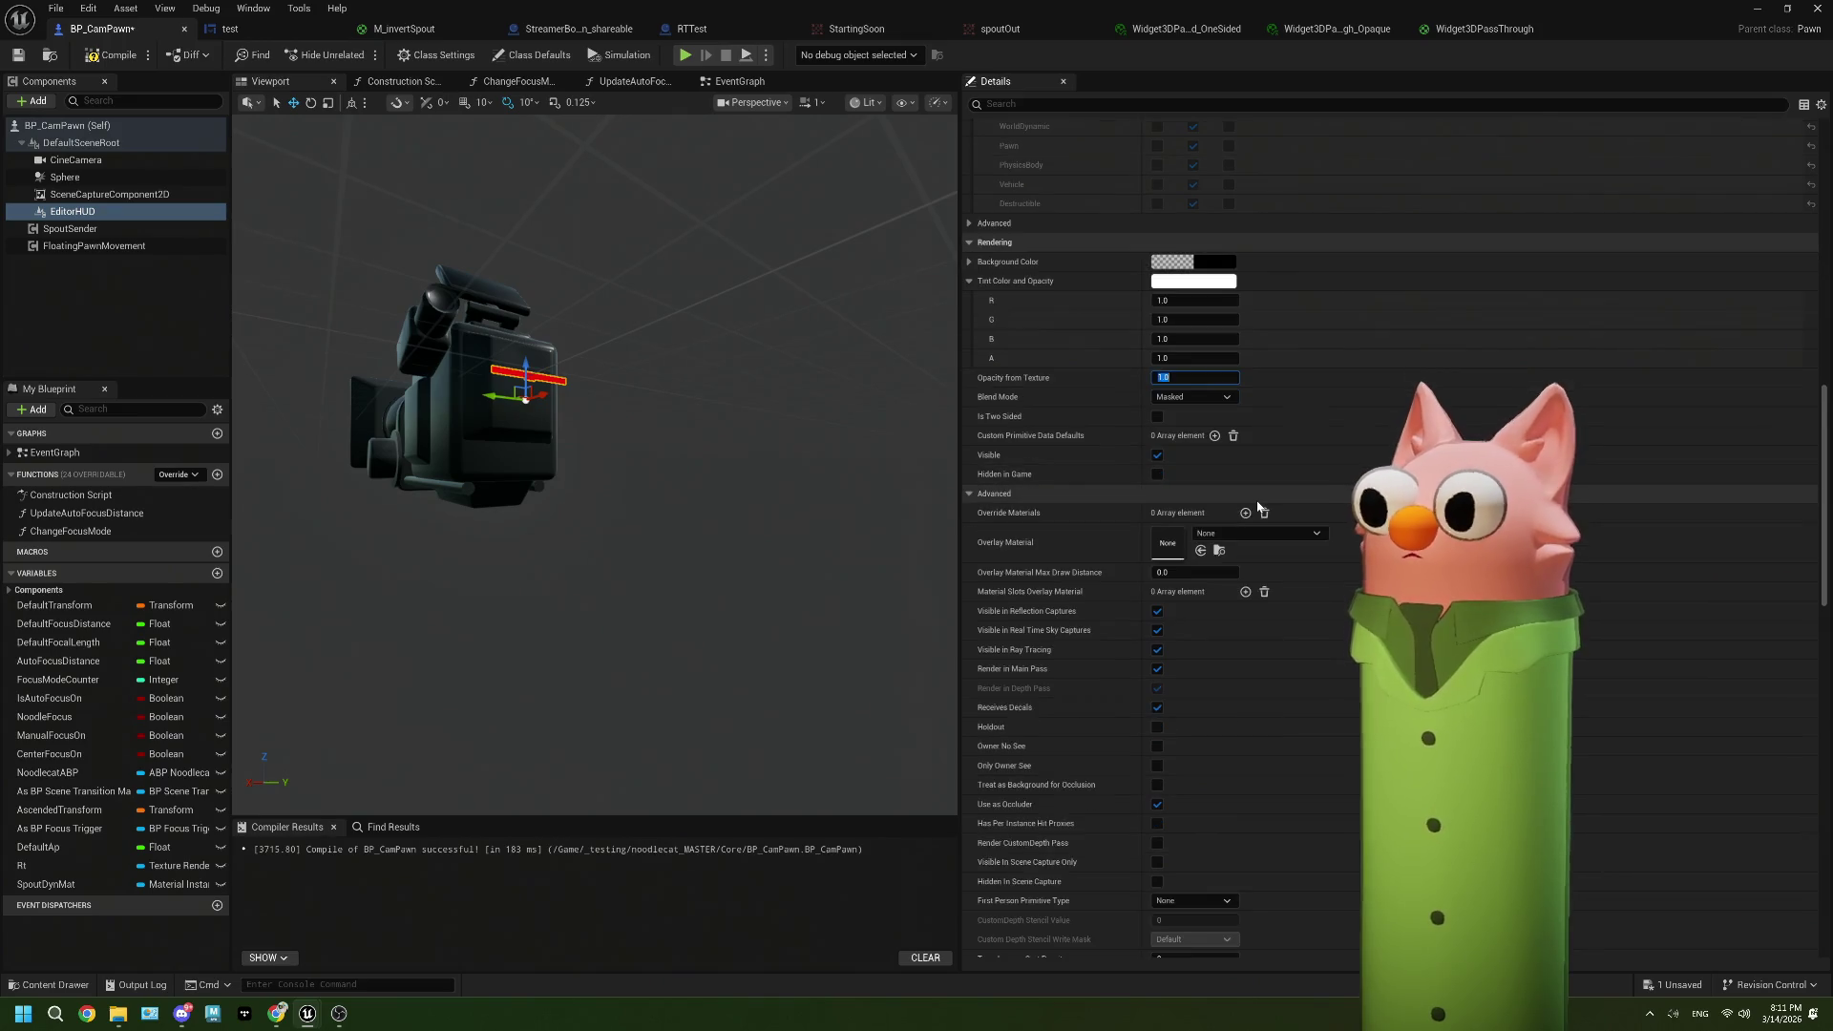
scroll(1257, 507, "down", 9)
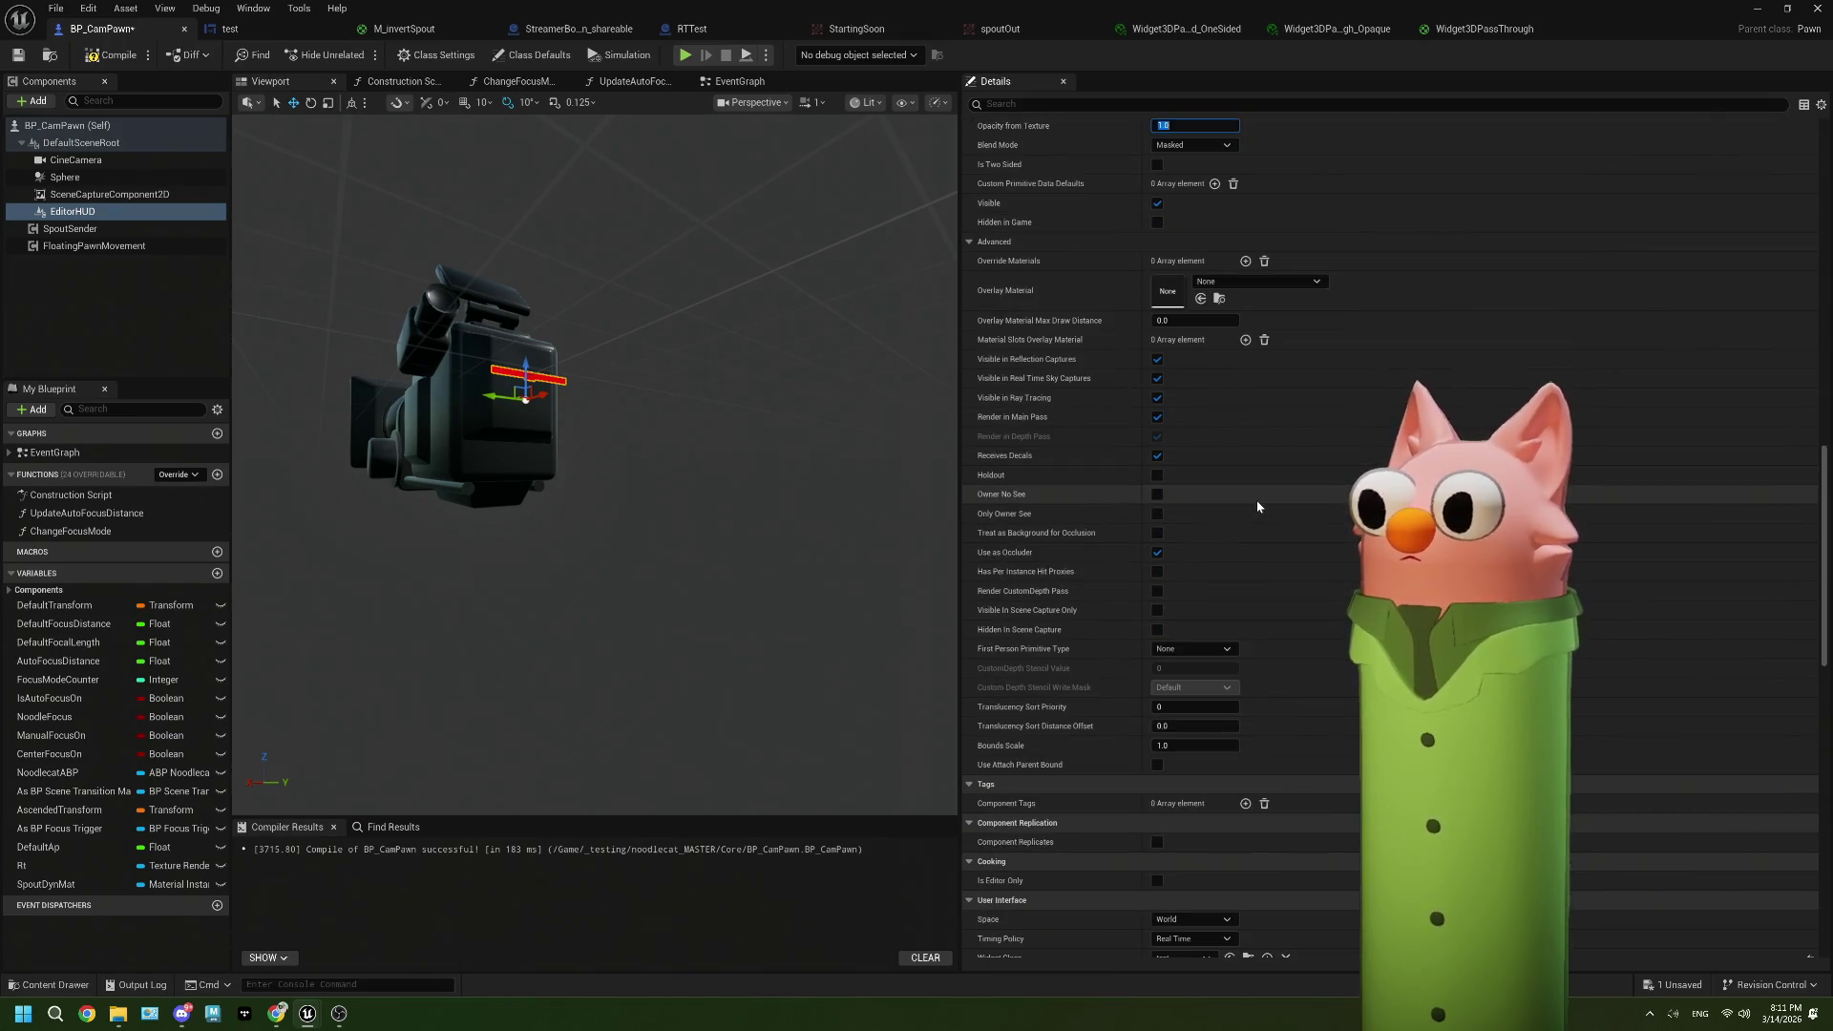
scroll(1258, 507, "down", 4)
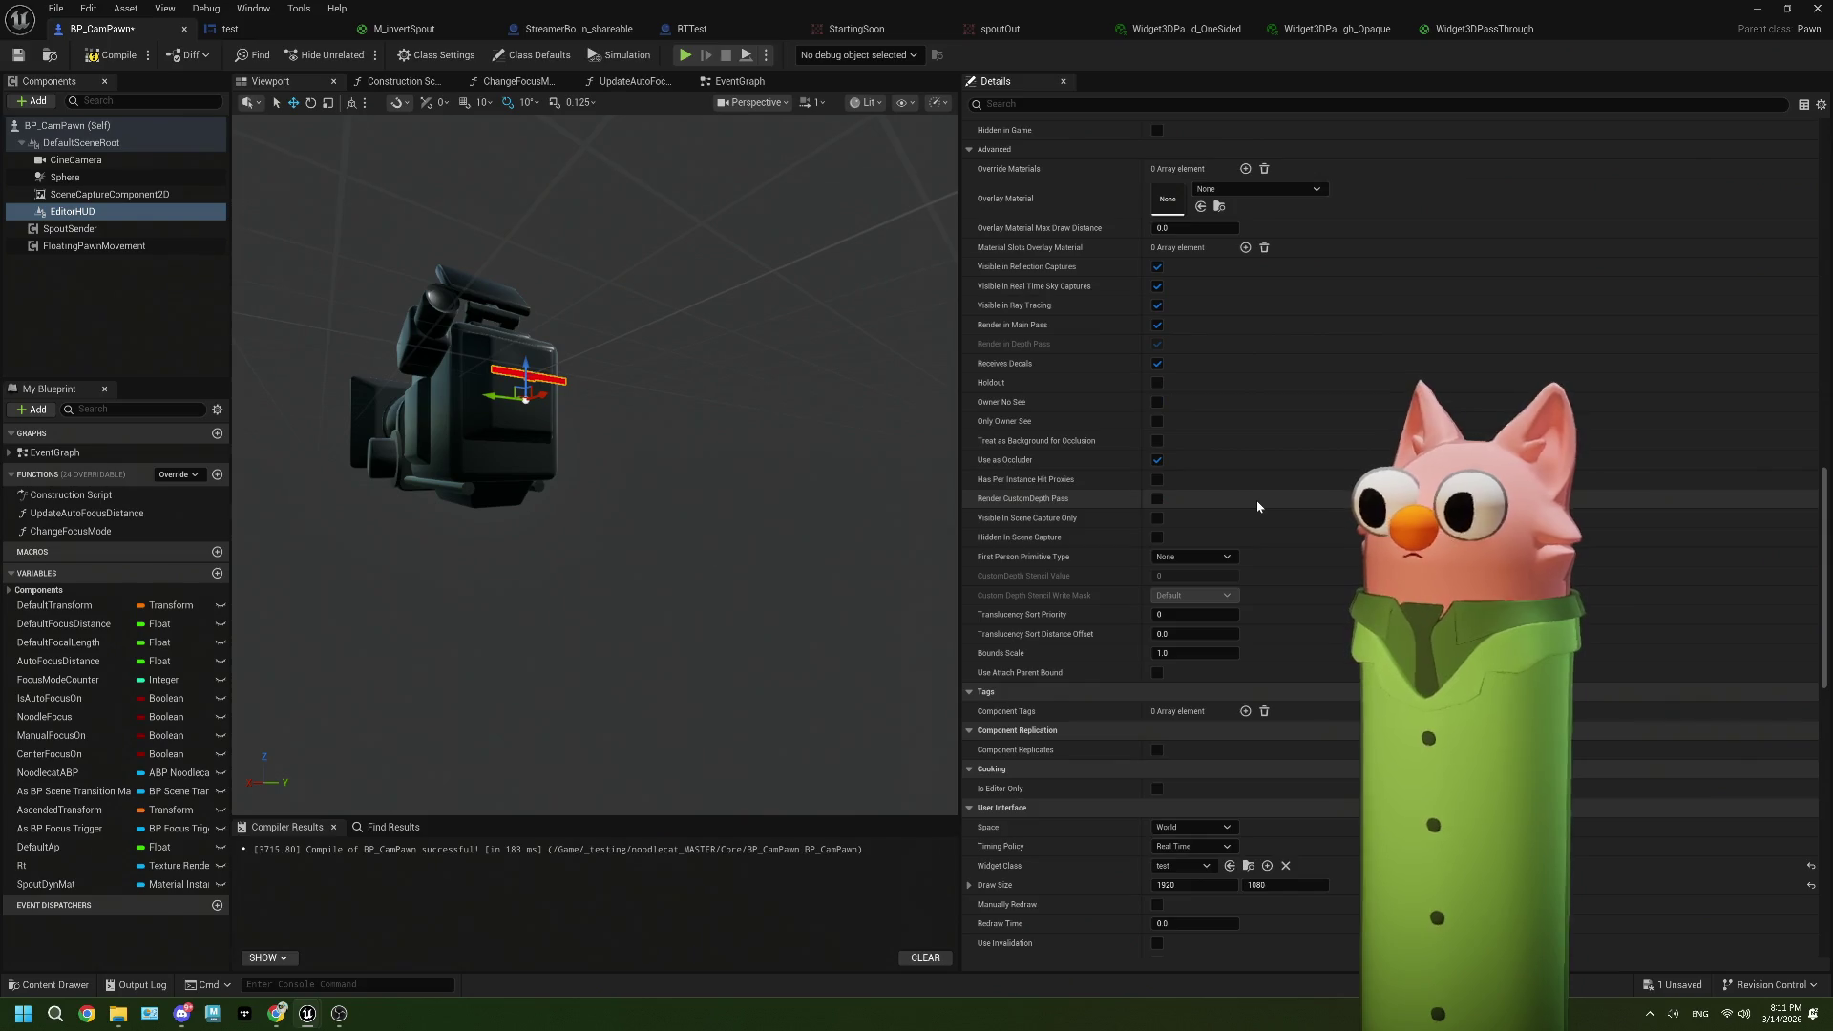
scroll(1257, 507, "down", 12)
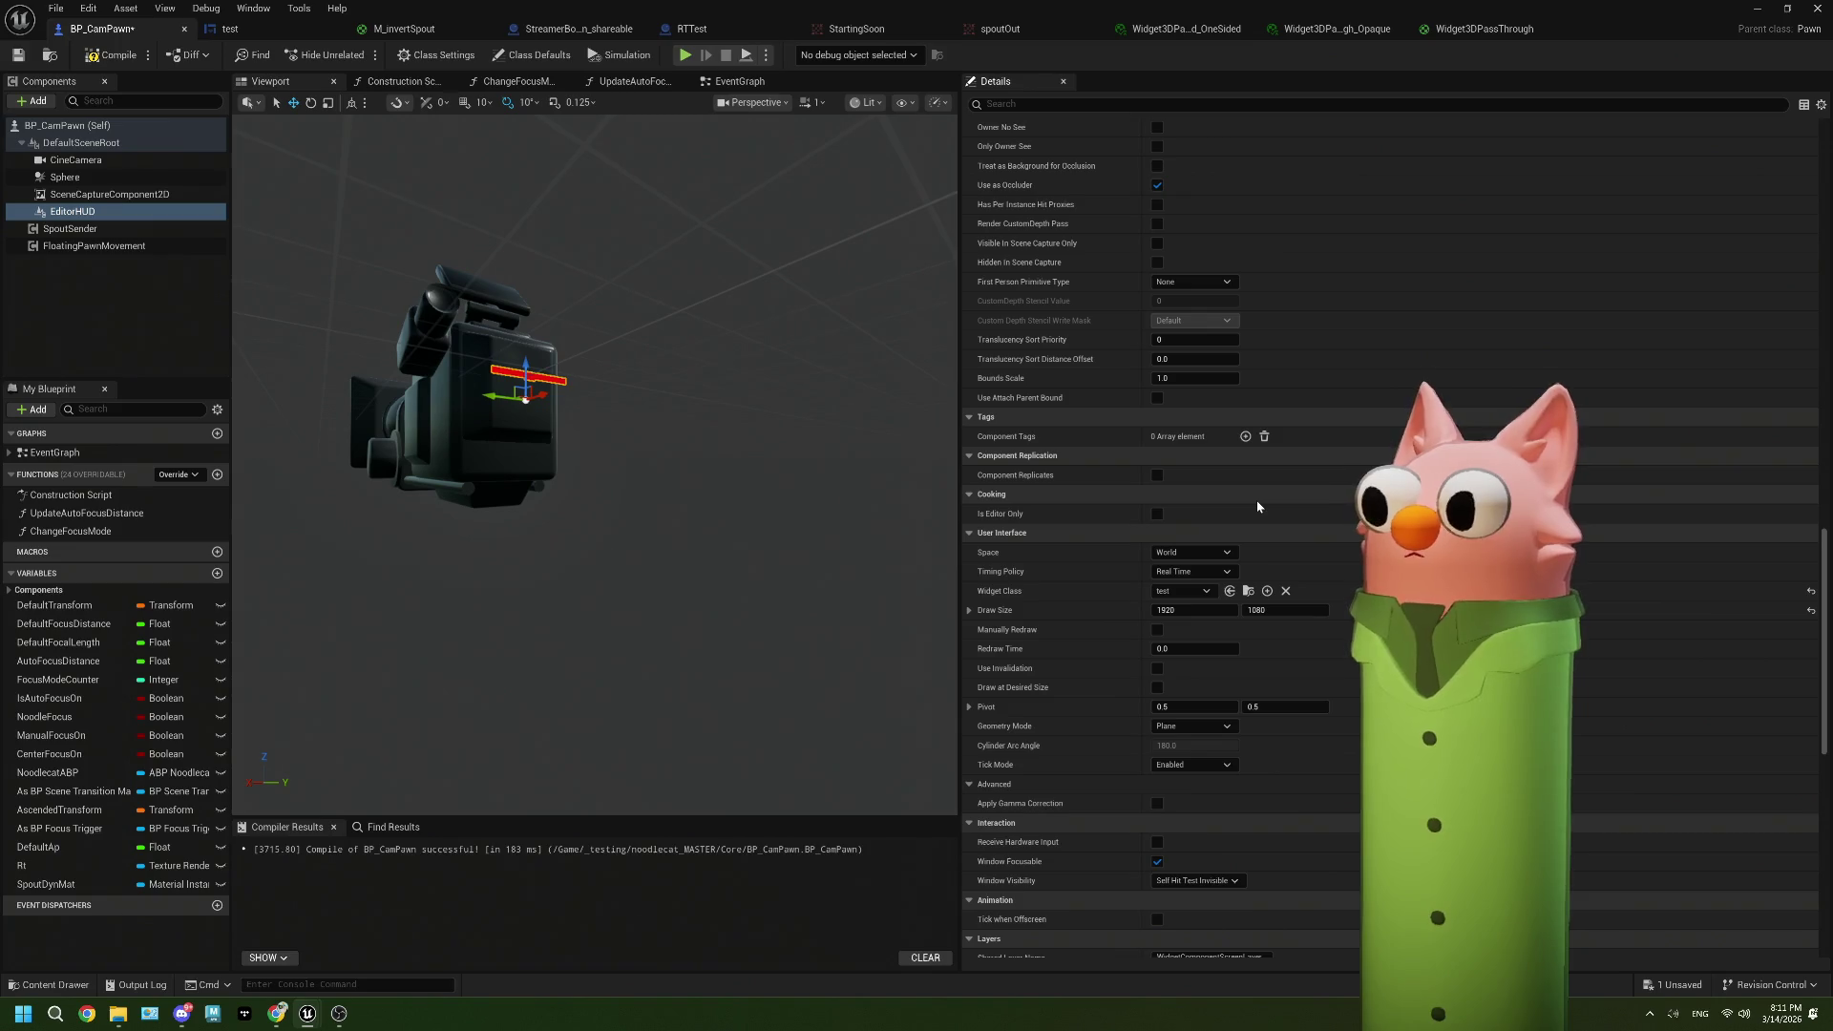
scroll(1257, 507, "down", 3)
scroll(1092, 558, "down", 1)
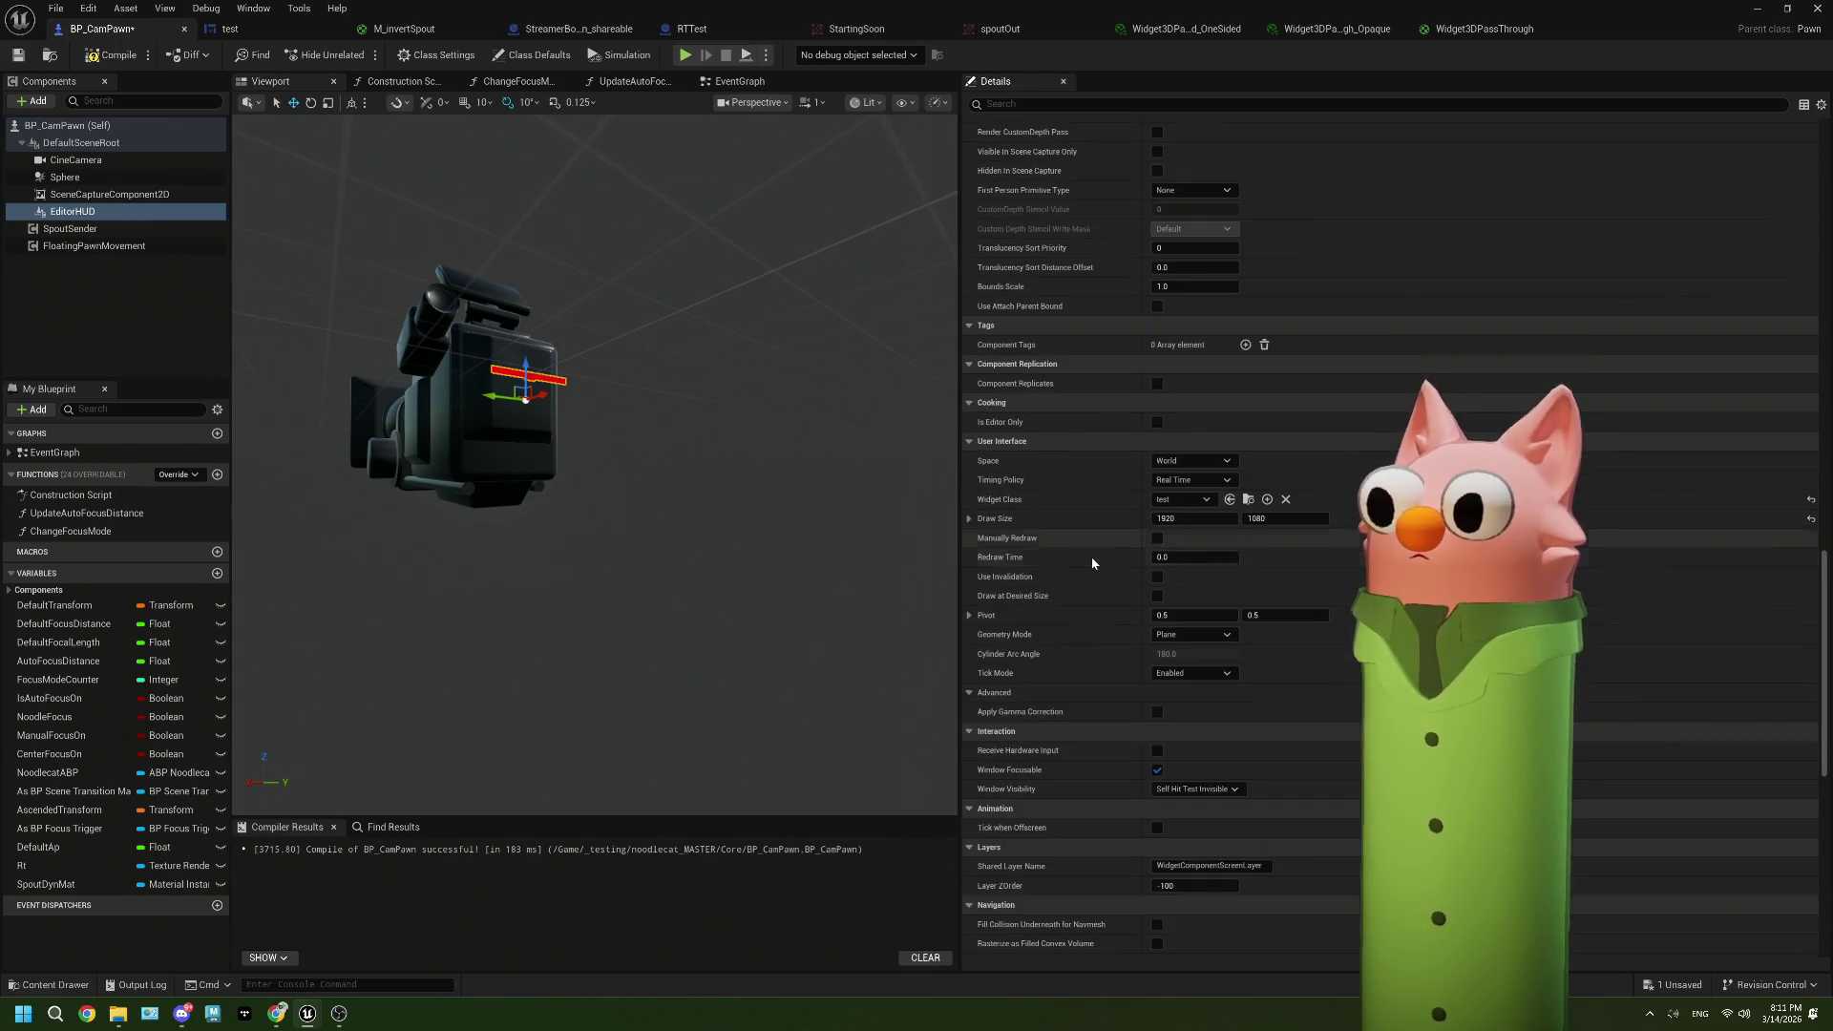
scroll(1066, 633, "down", 3)
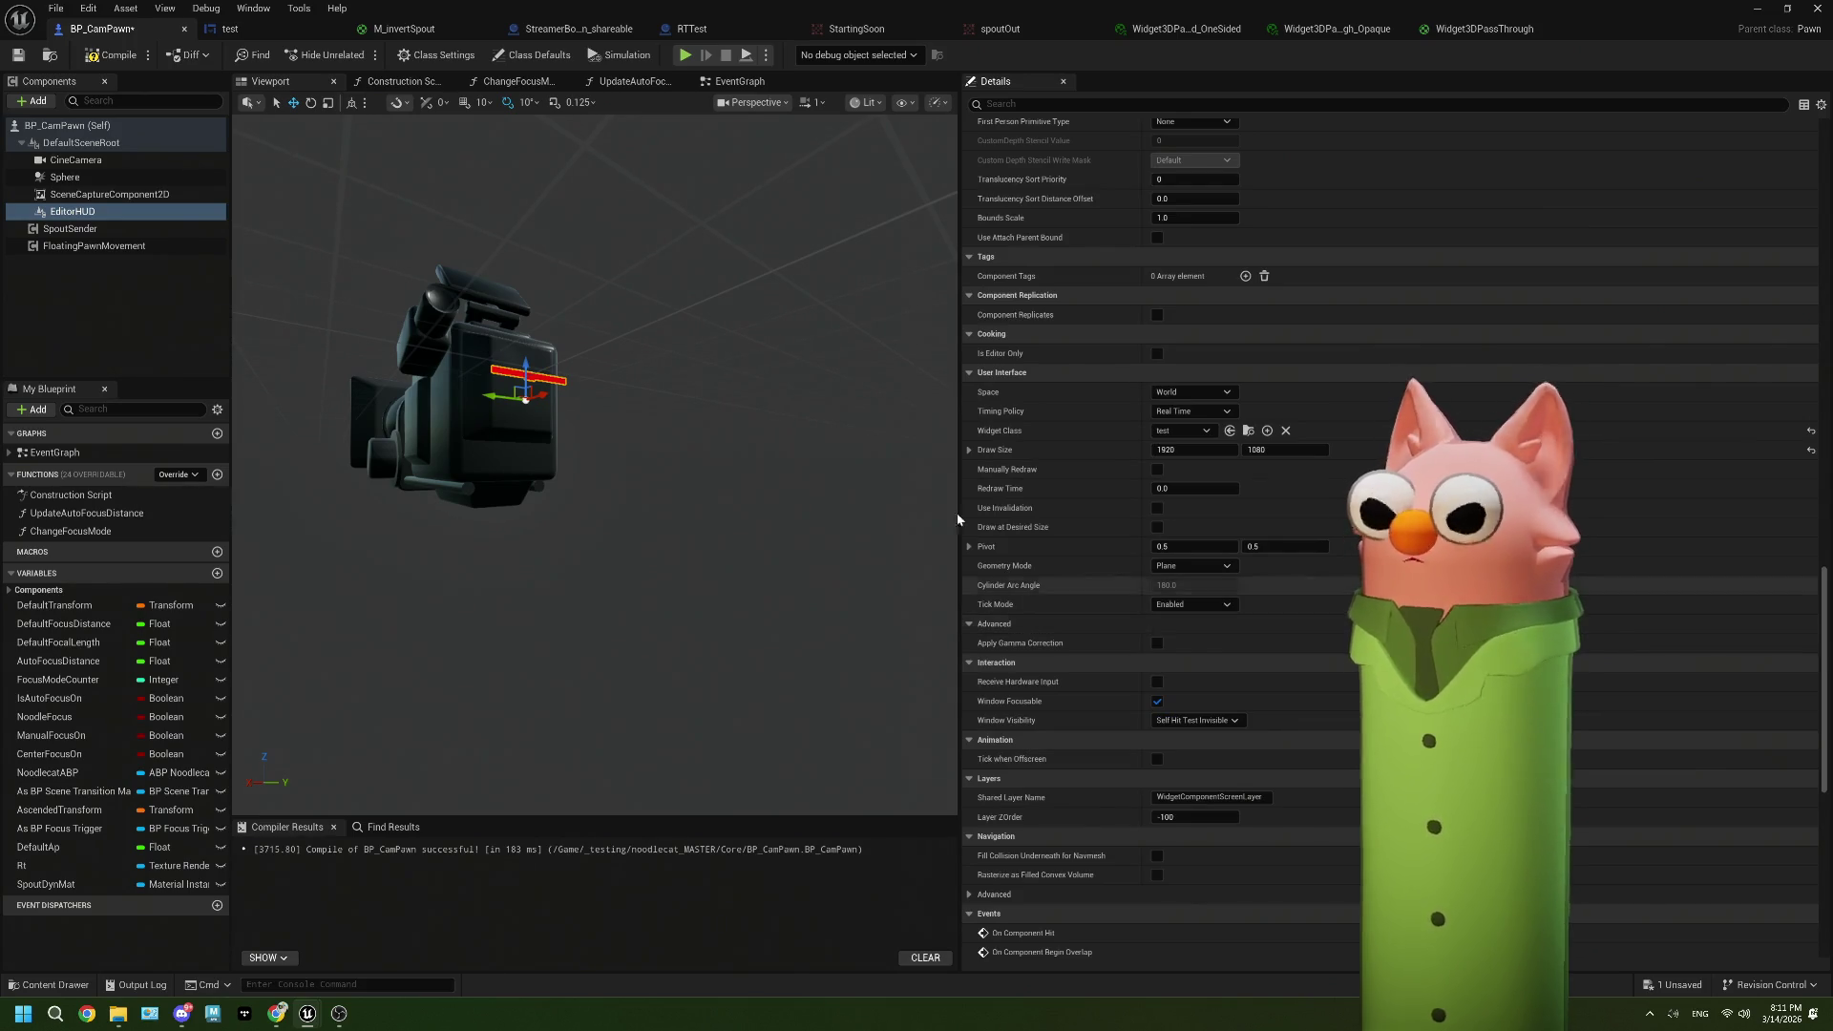
left_click(727, 86)
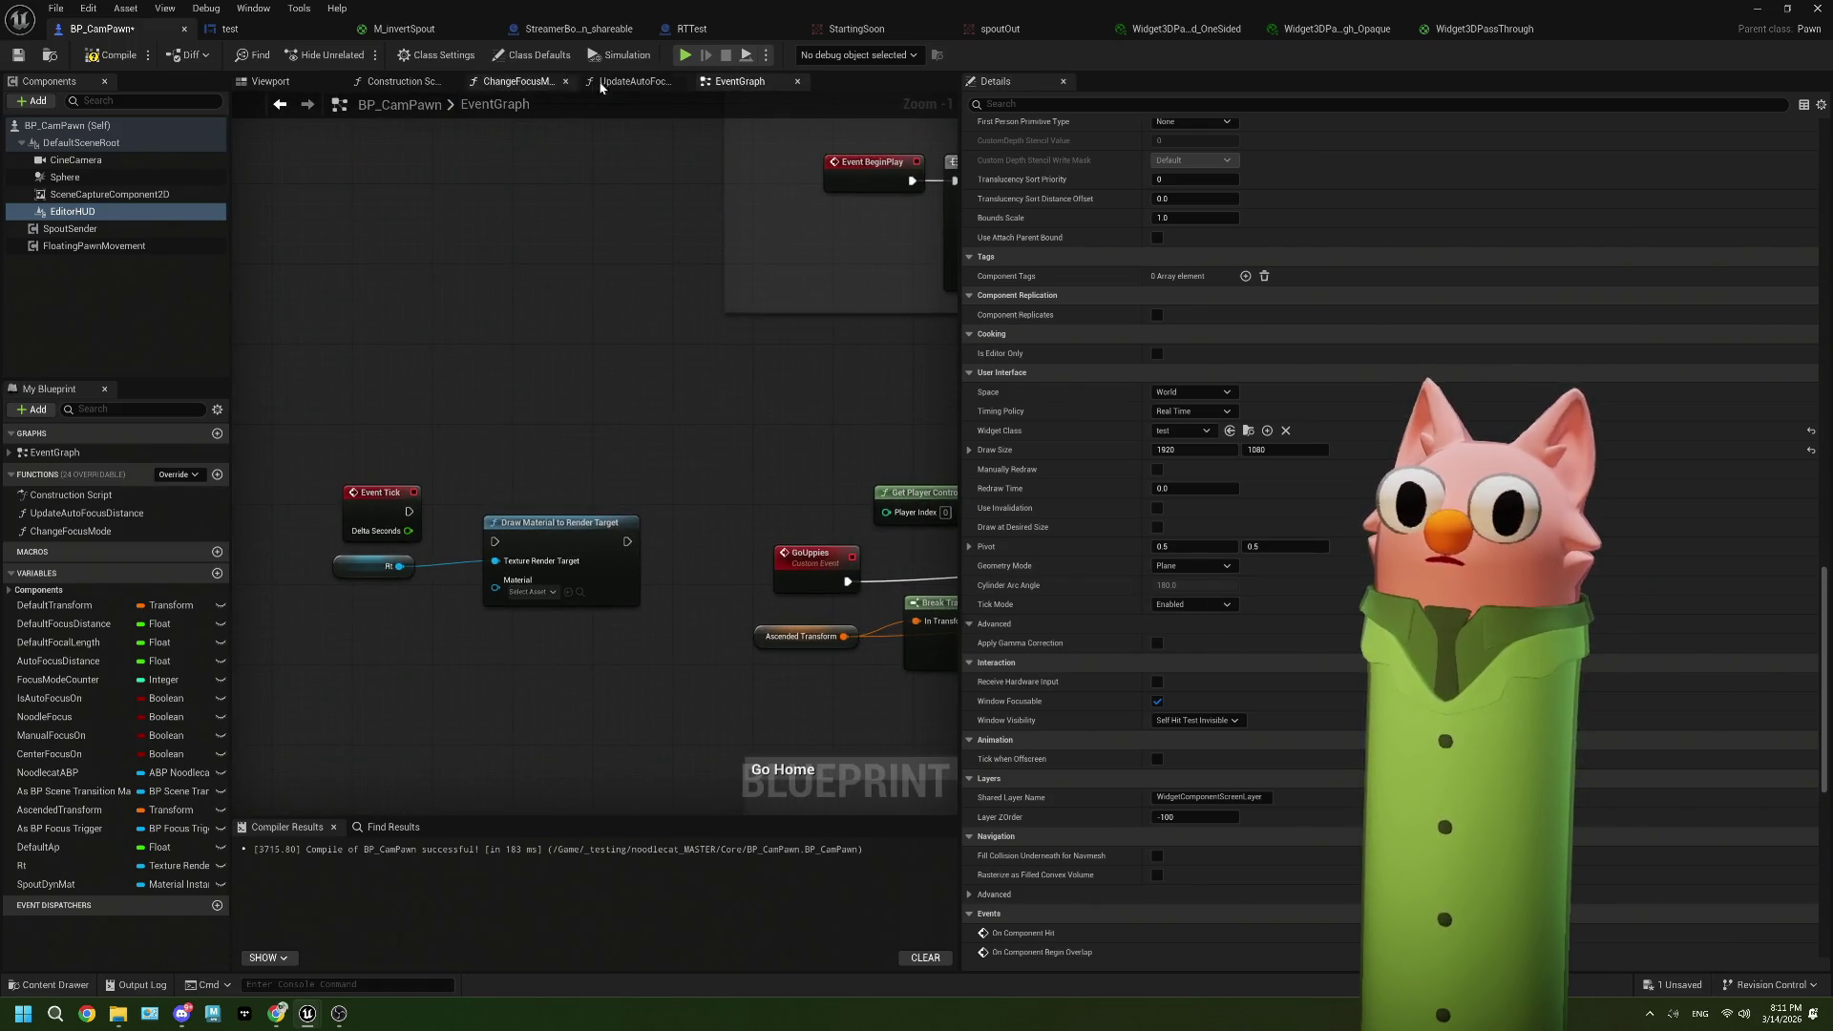
Step: Search the Construction Script's action list for 'create wi' and 'widget' nodes, adding none
left_click(401, 81)
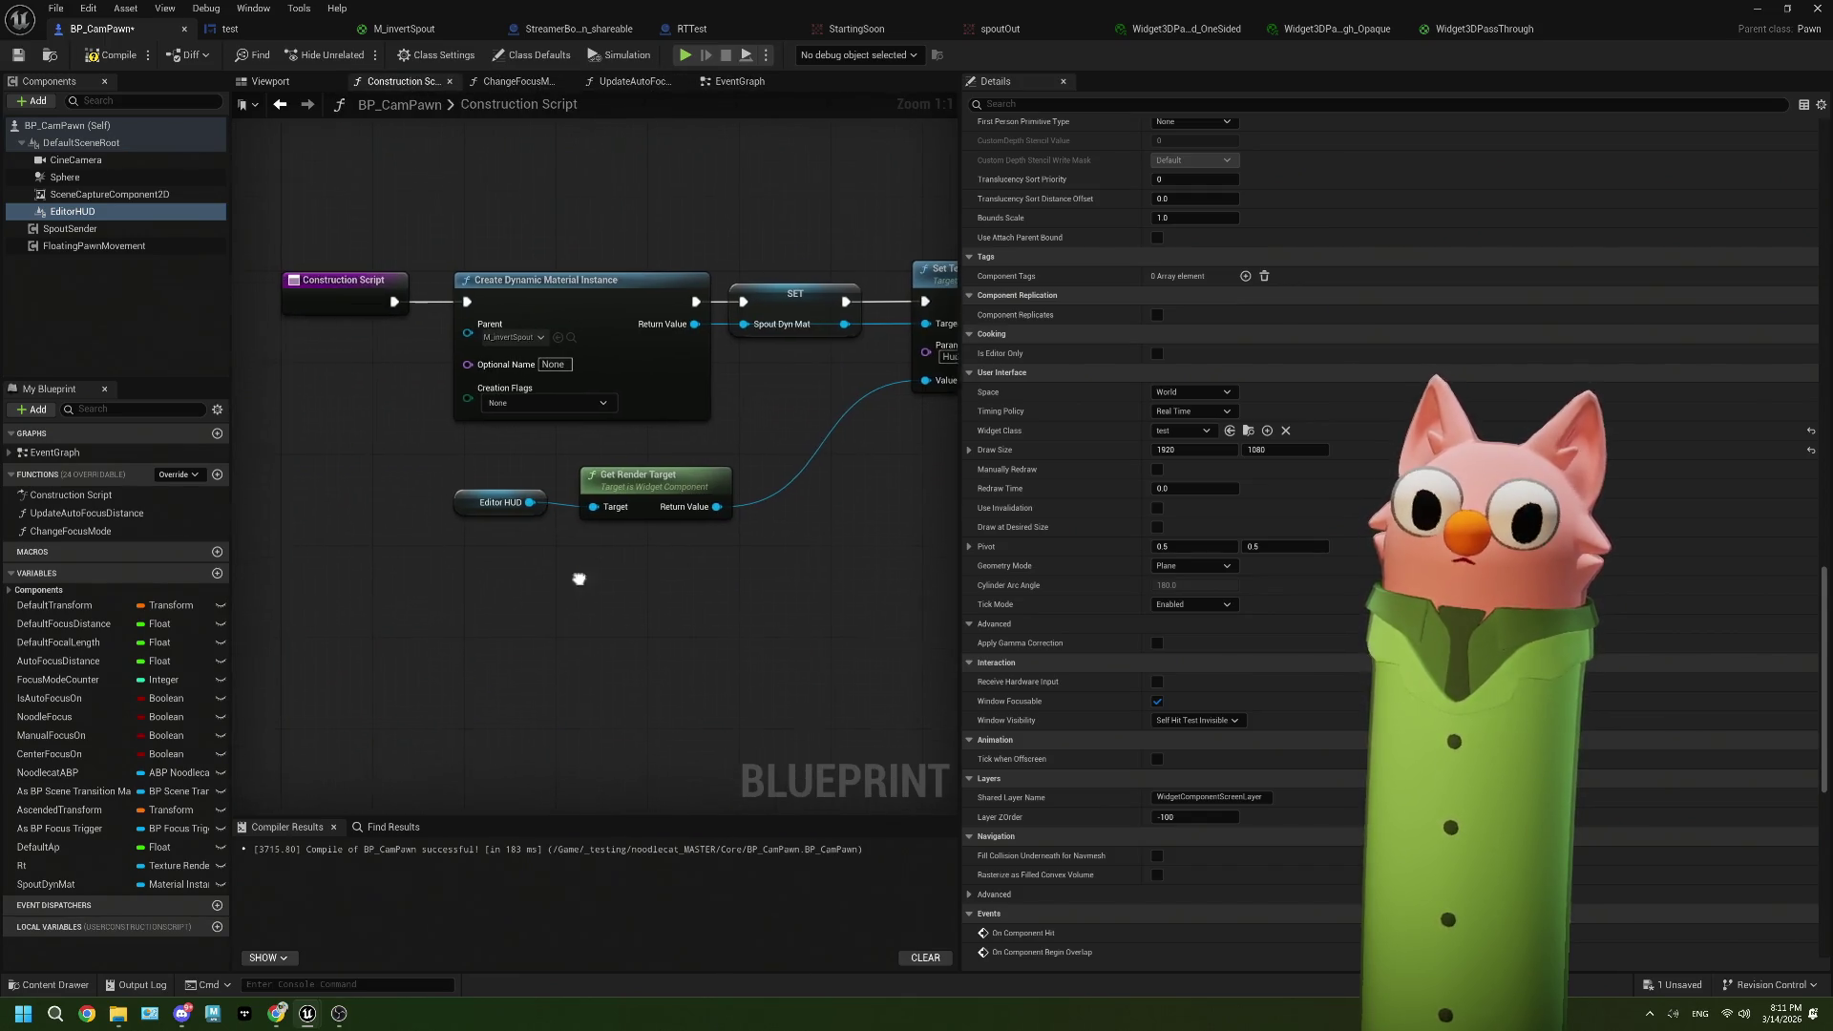
scroll(586, 546, "down", 3)
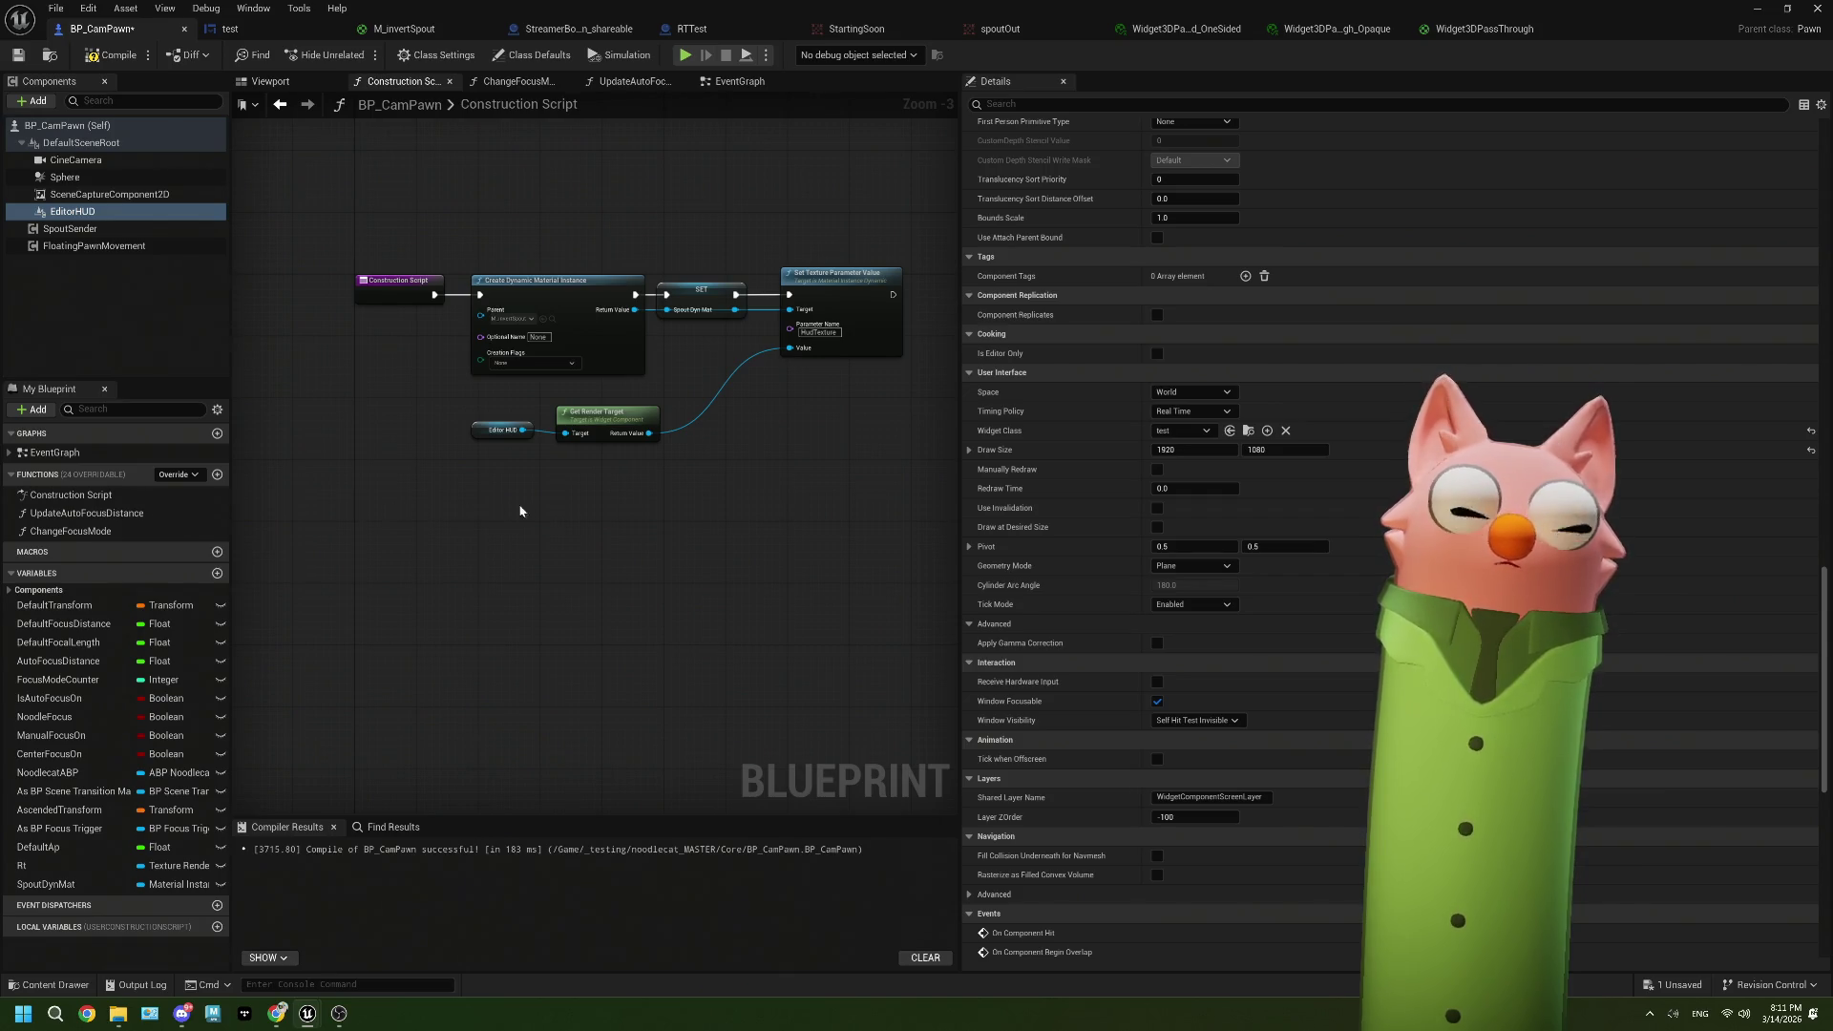
right_click(406, 528)
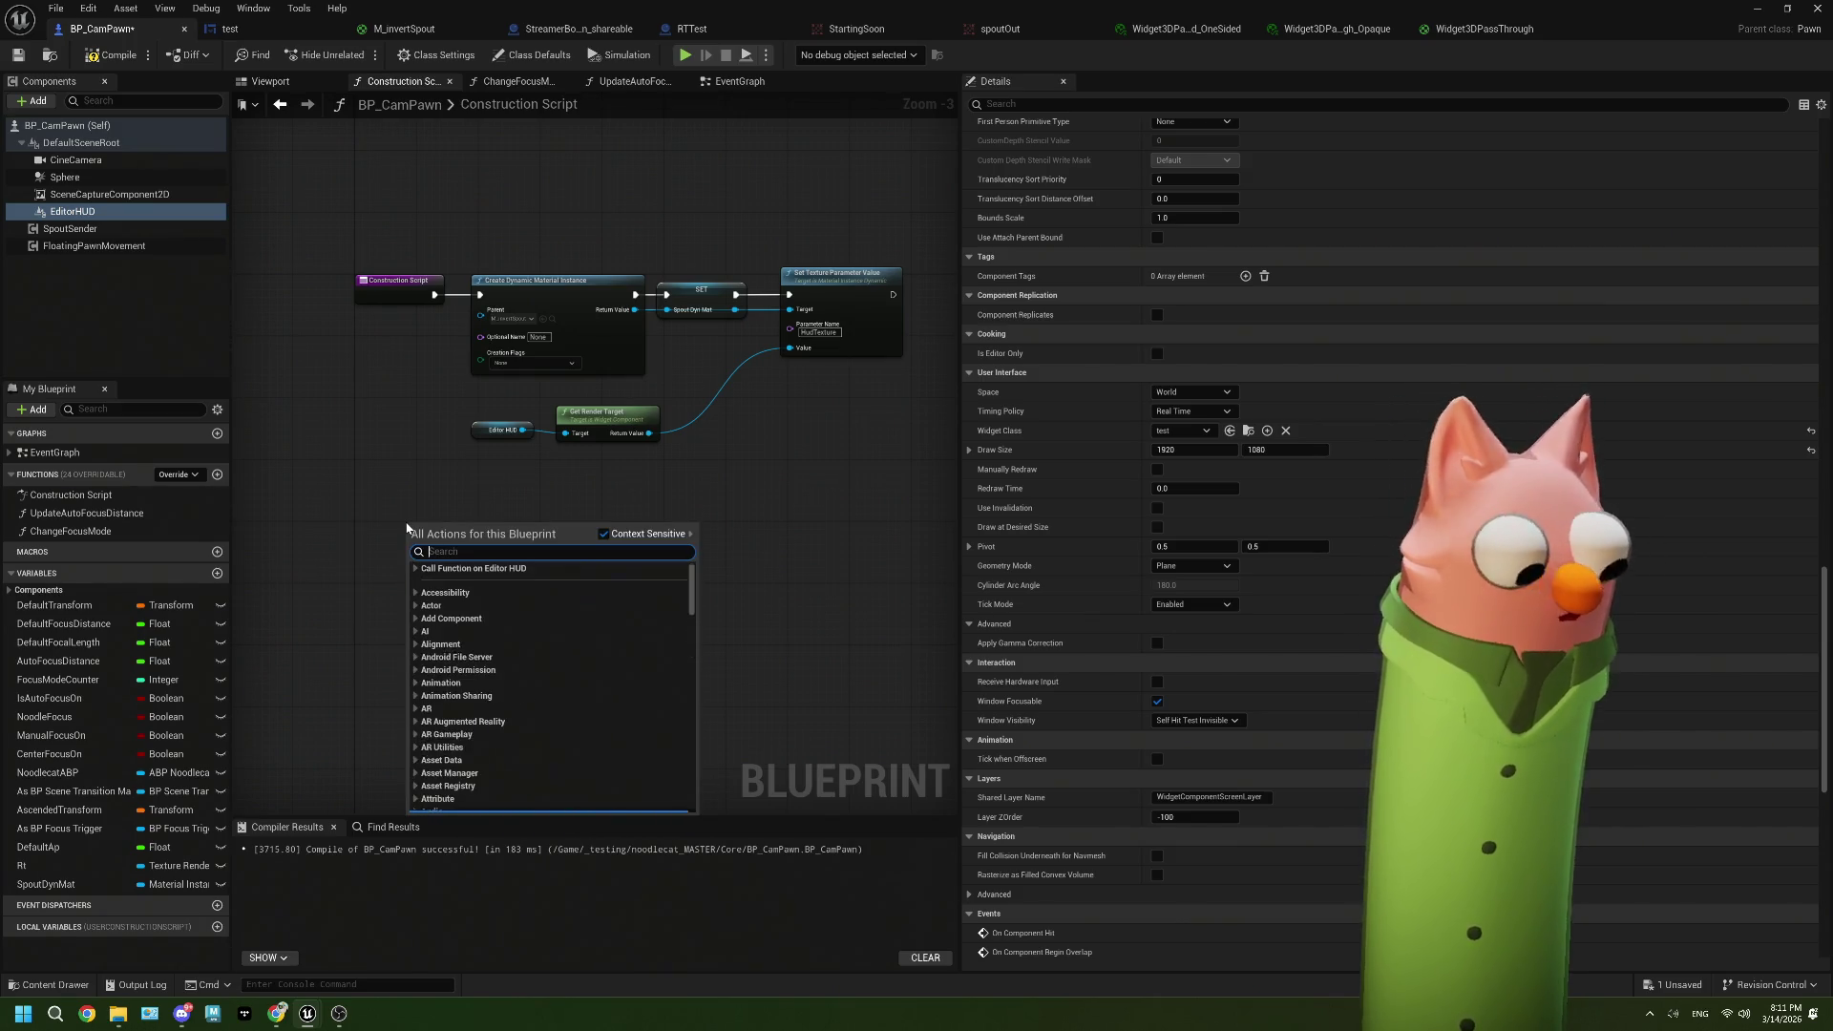
type("create wi")
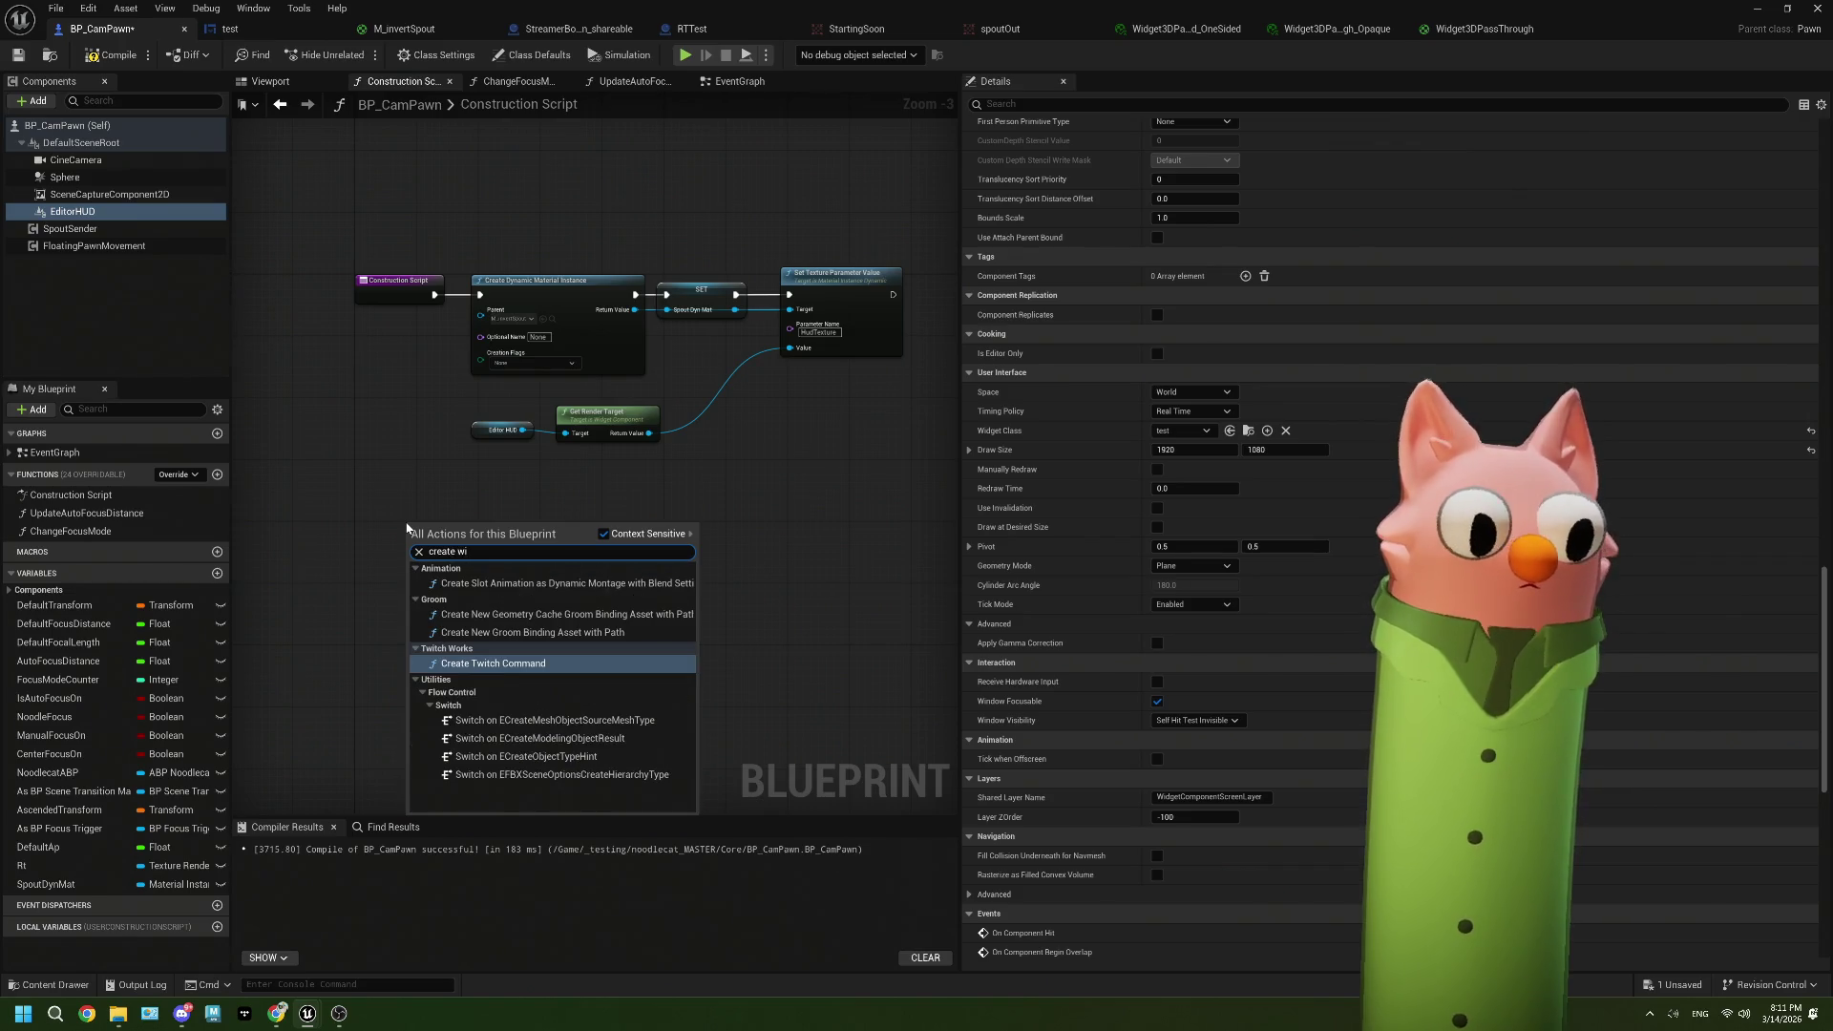
key("BackSpace")
key("BackSpace")
key("BackSpace")
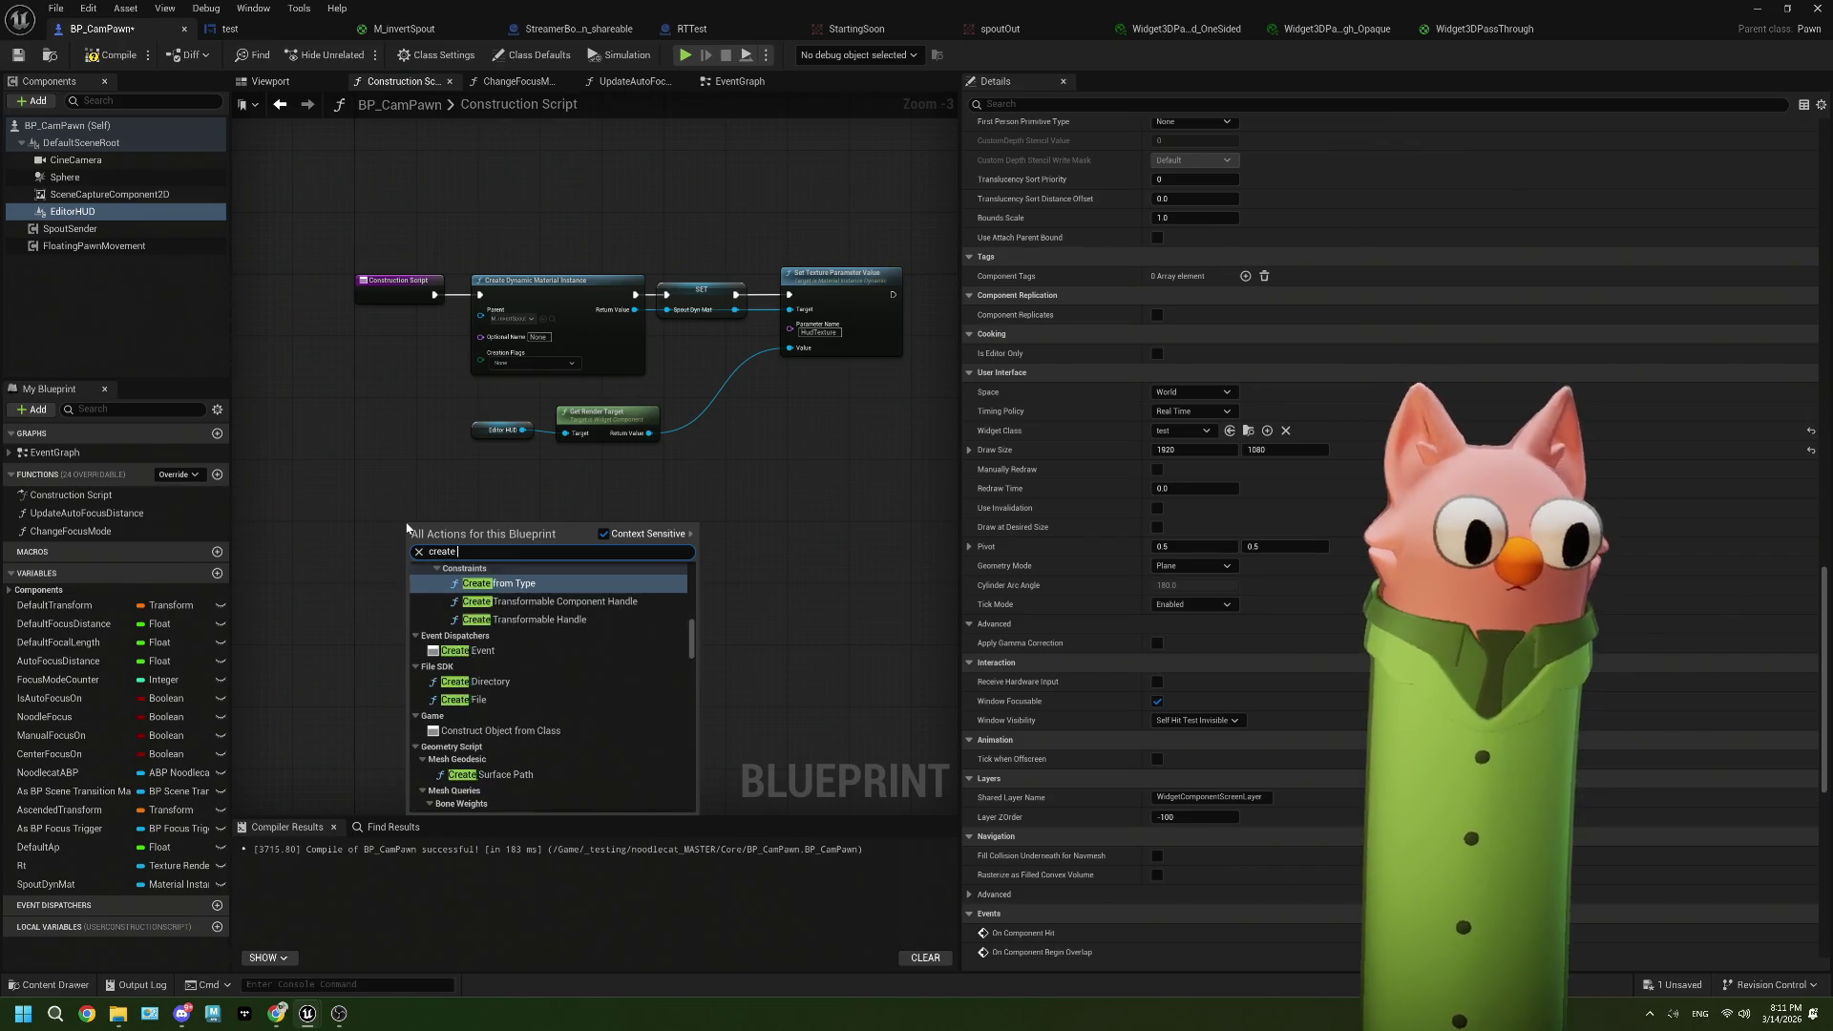
type("widget")
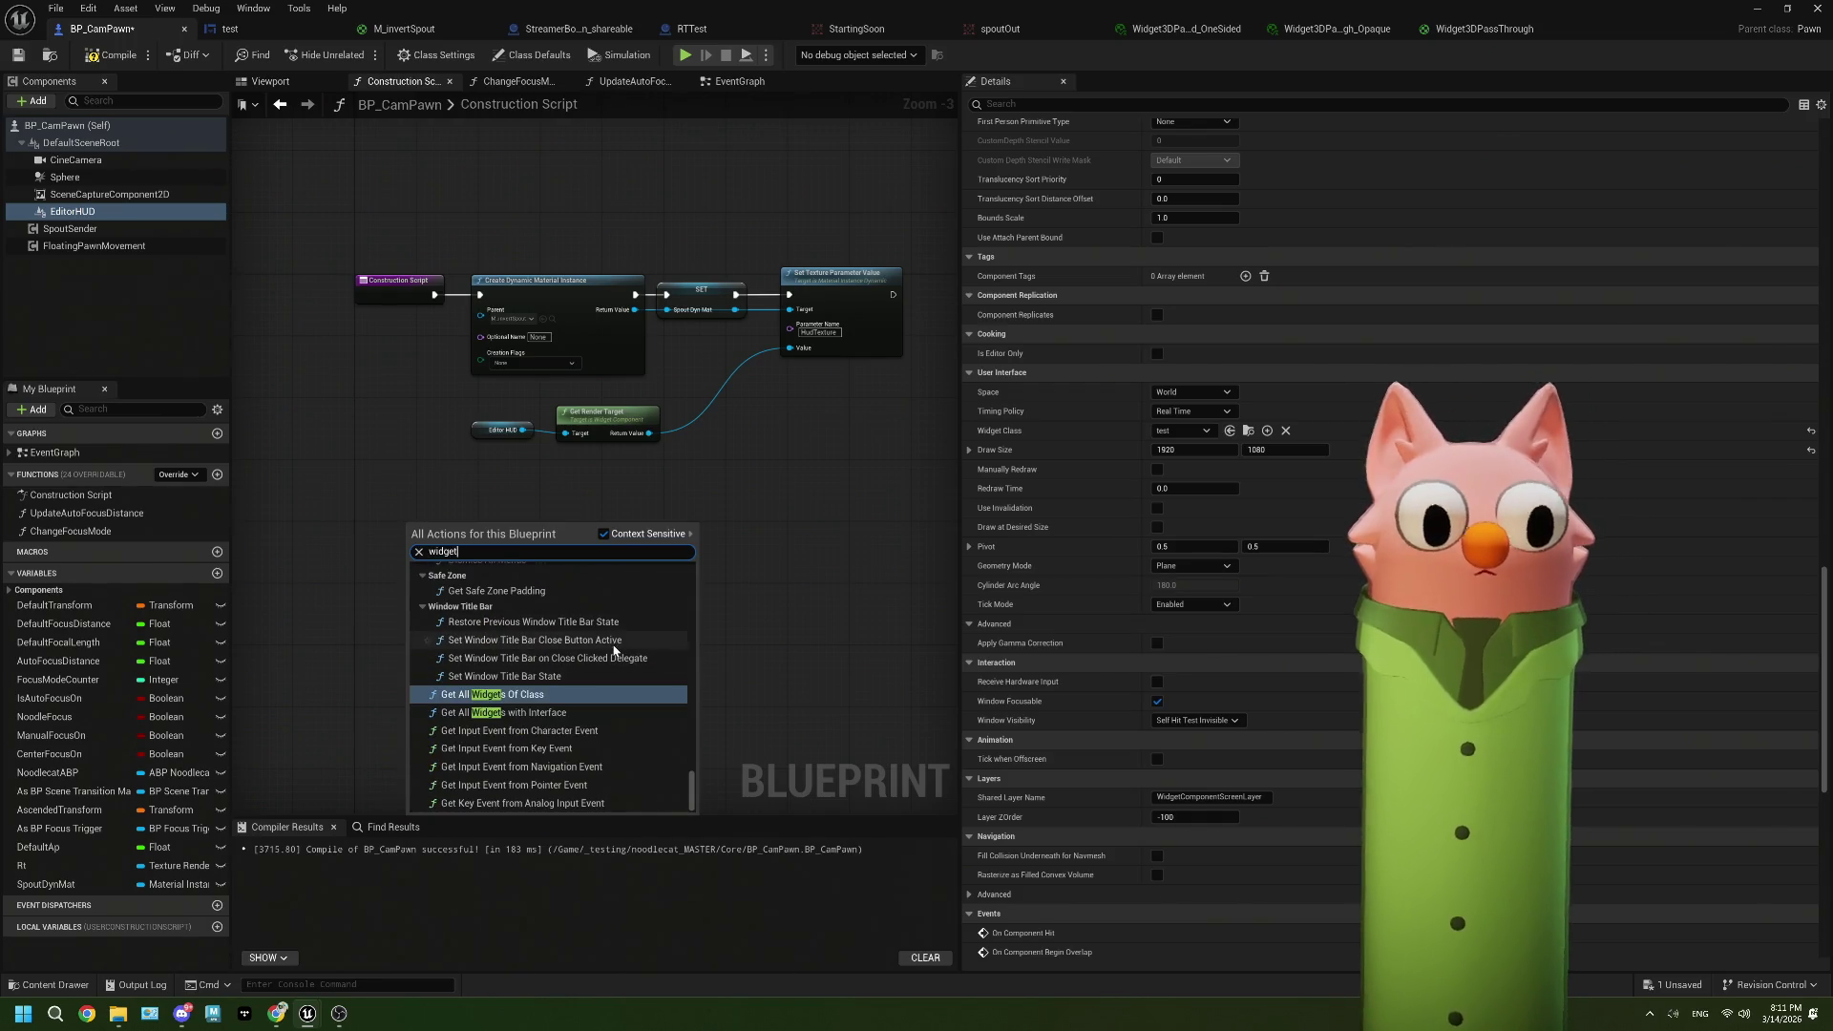
scroll(611, 645, "up", 5)
scroll(614, 652, "up", 3)
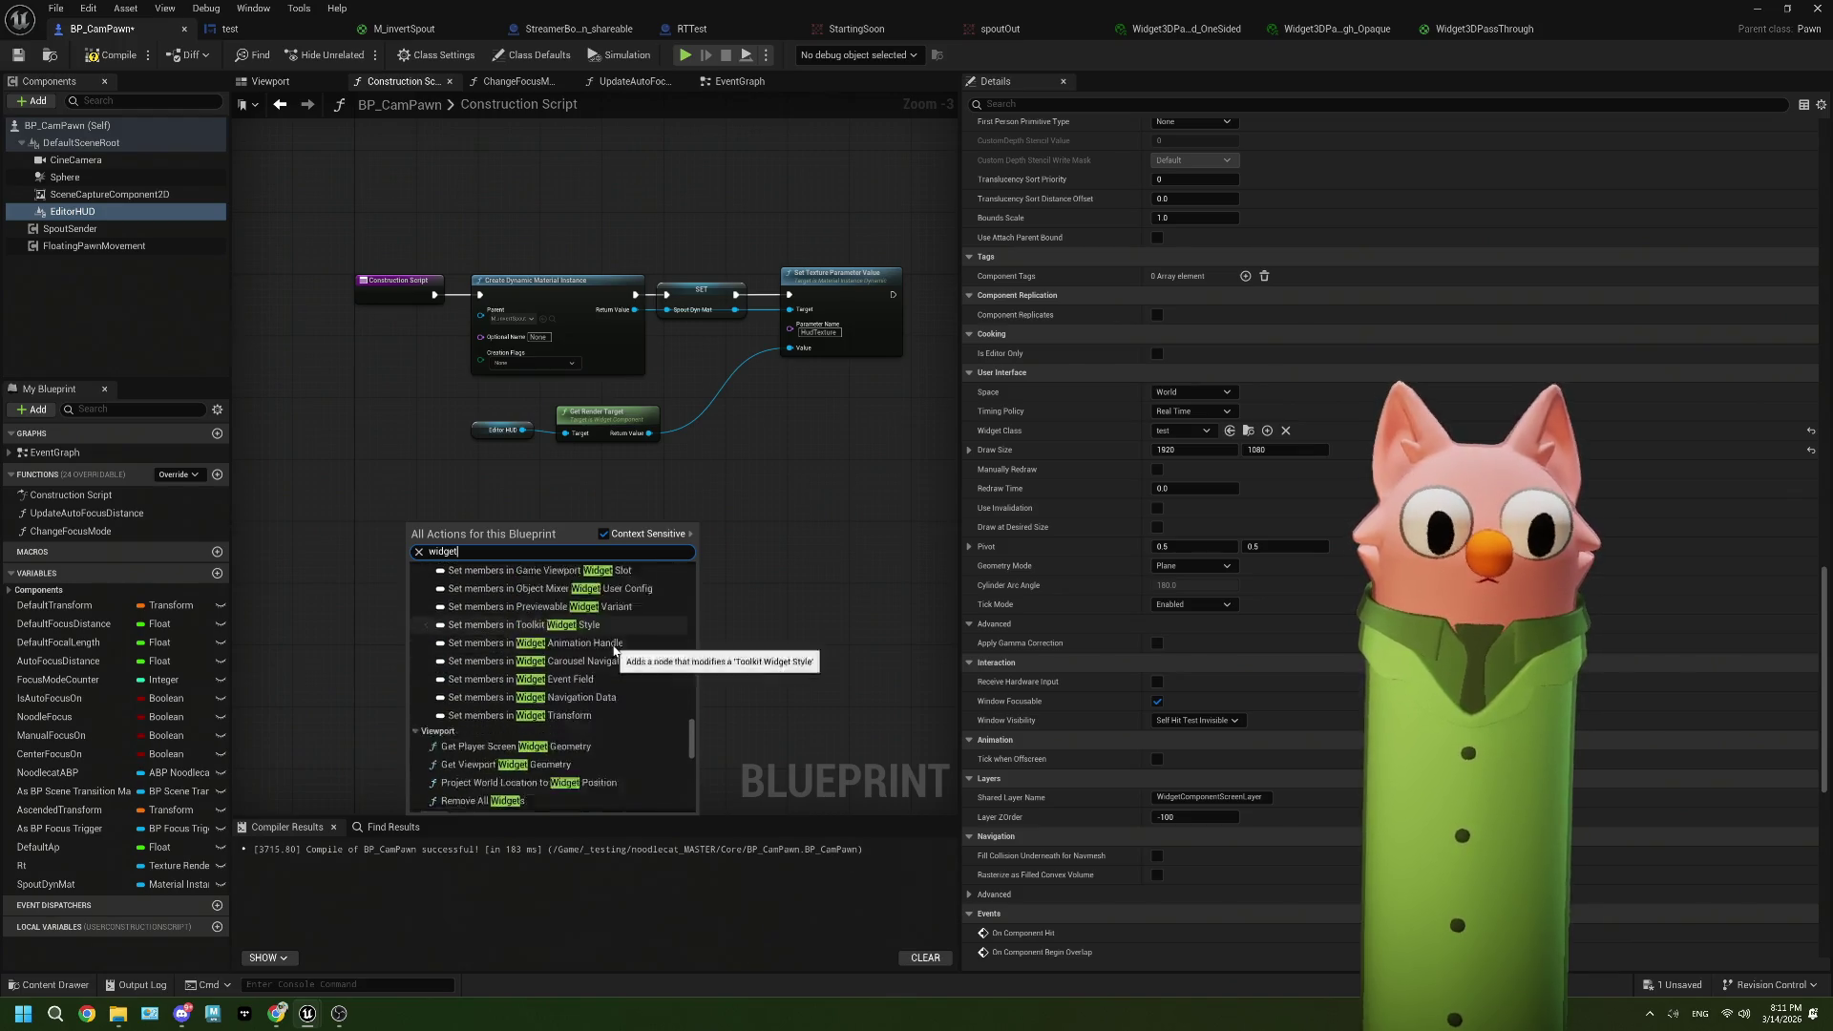
scroll(614, 651, "down", 3)
scroll(614, 651, "up", 3)
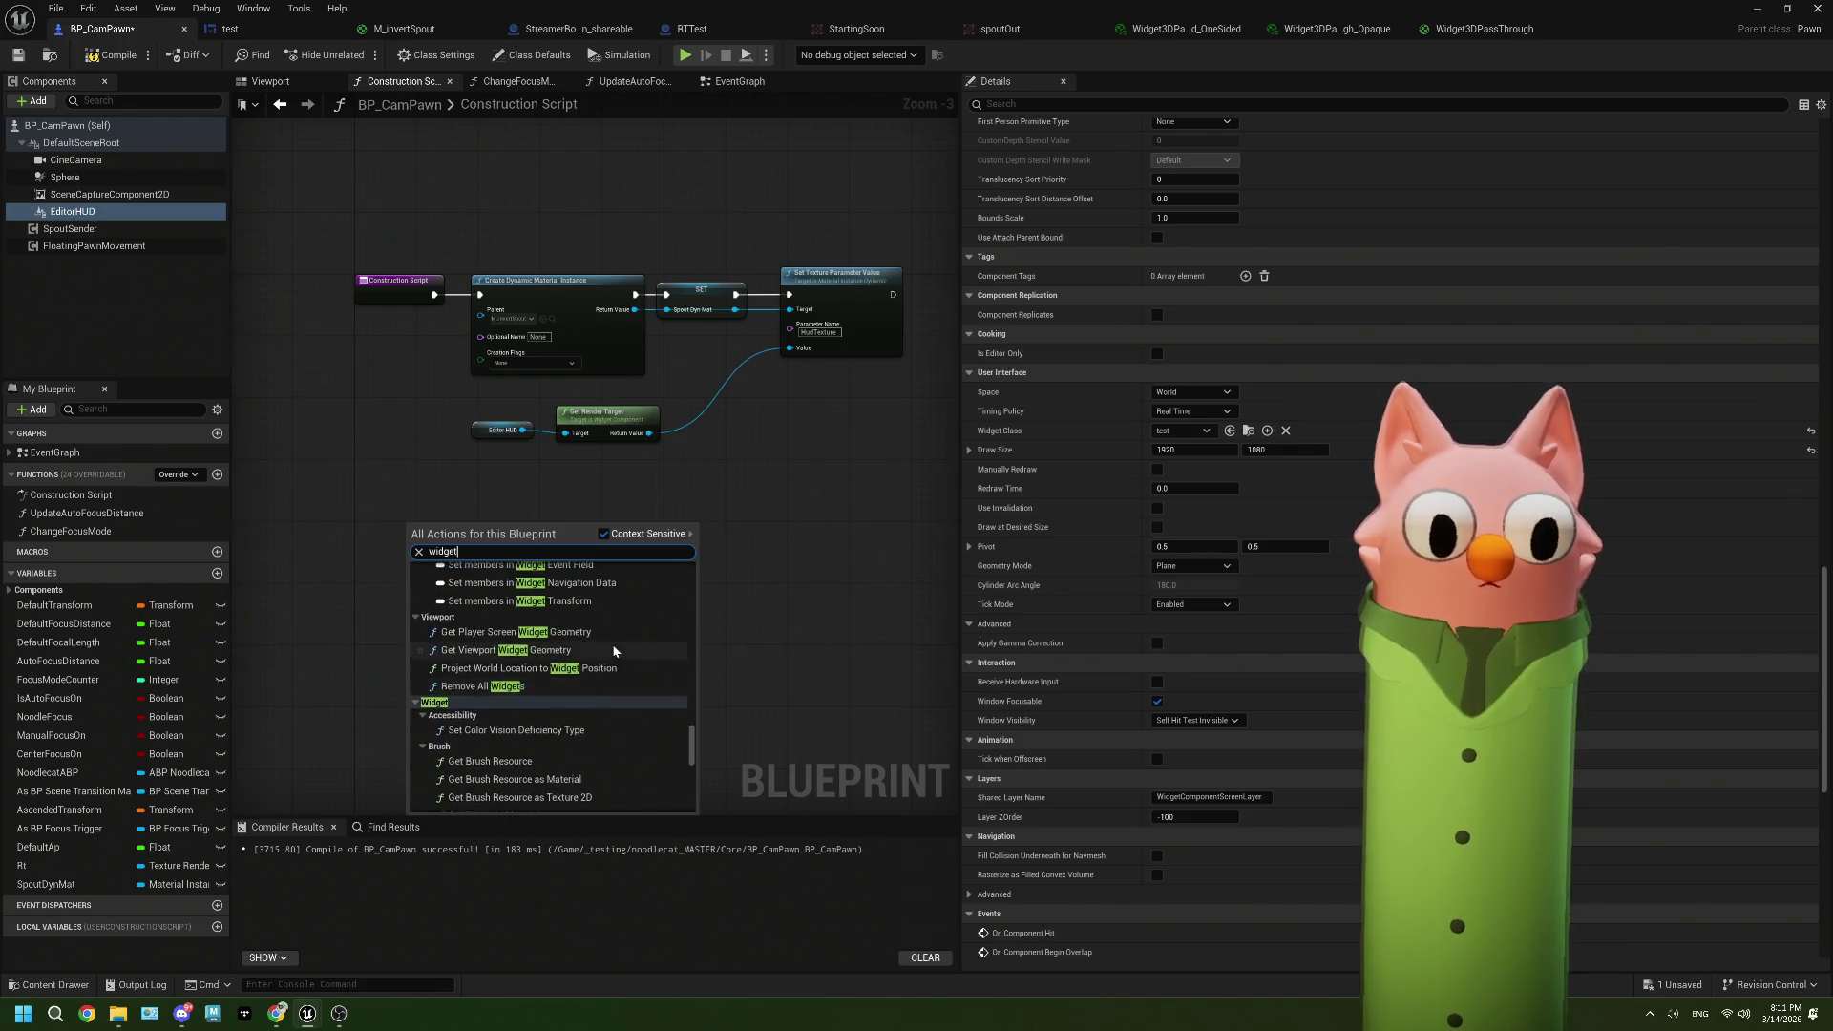
scroll(614, 652, "up", 8)
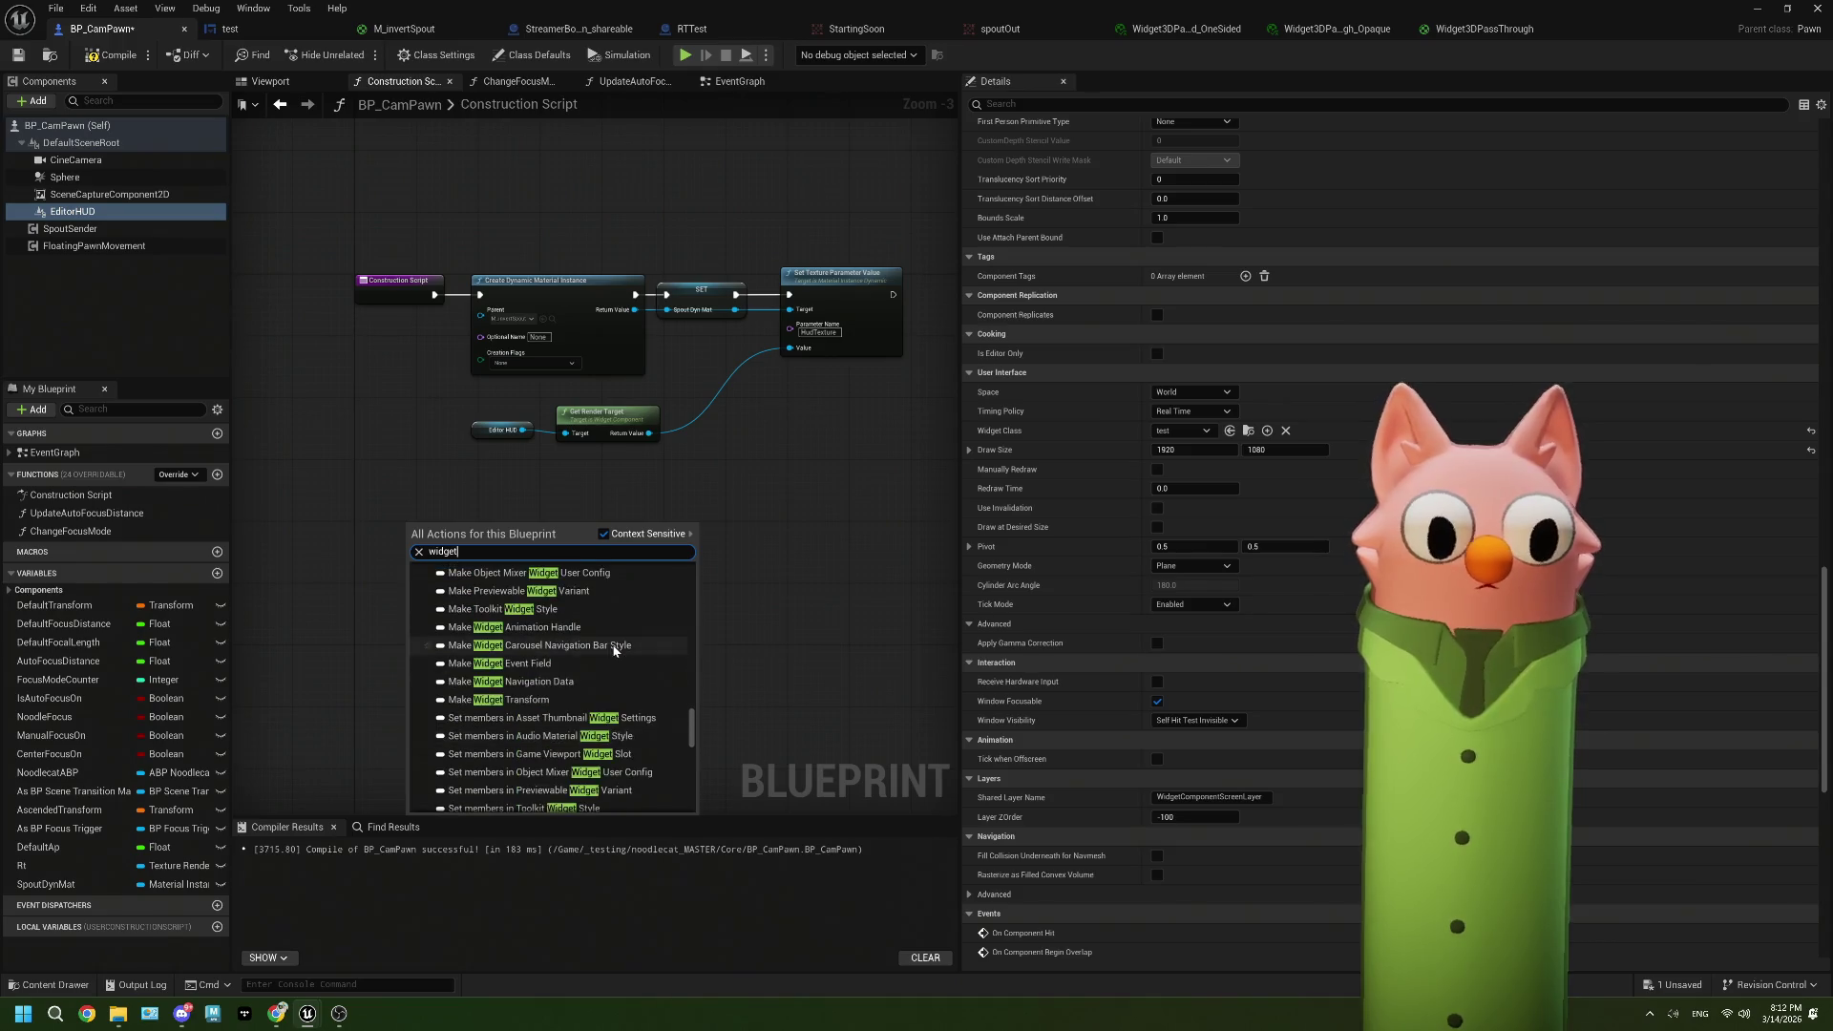
scroll(614, 651, "up", 15)
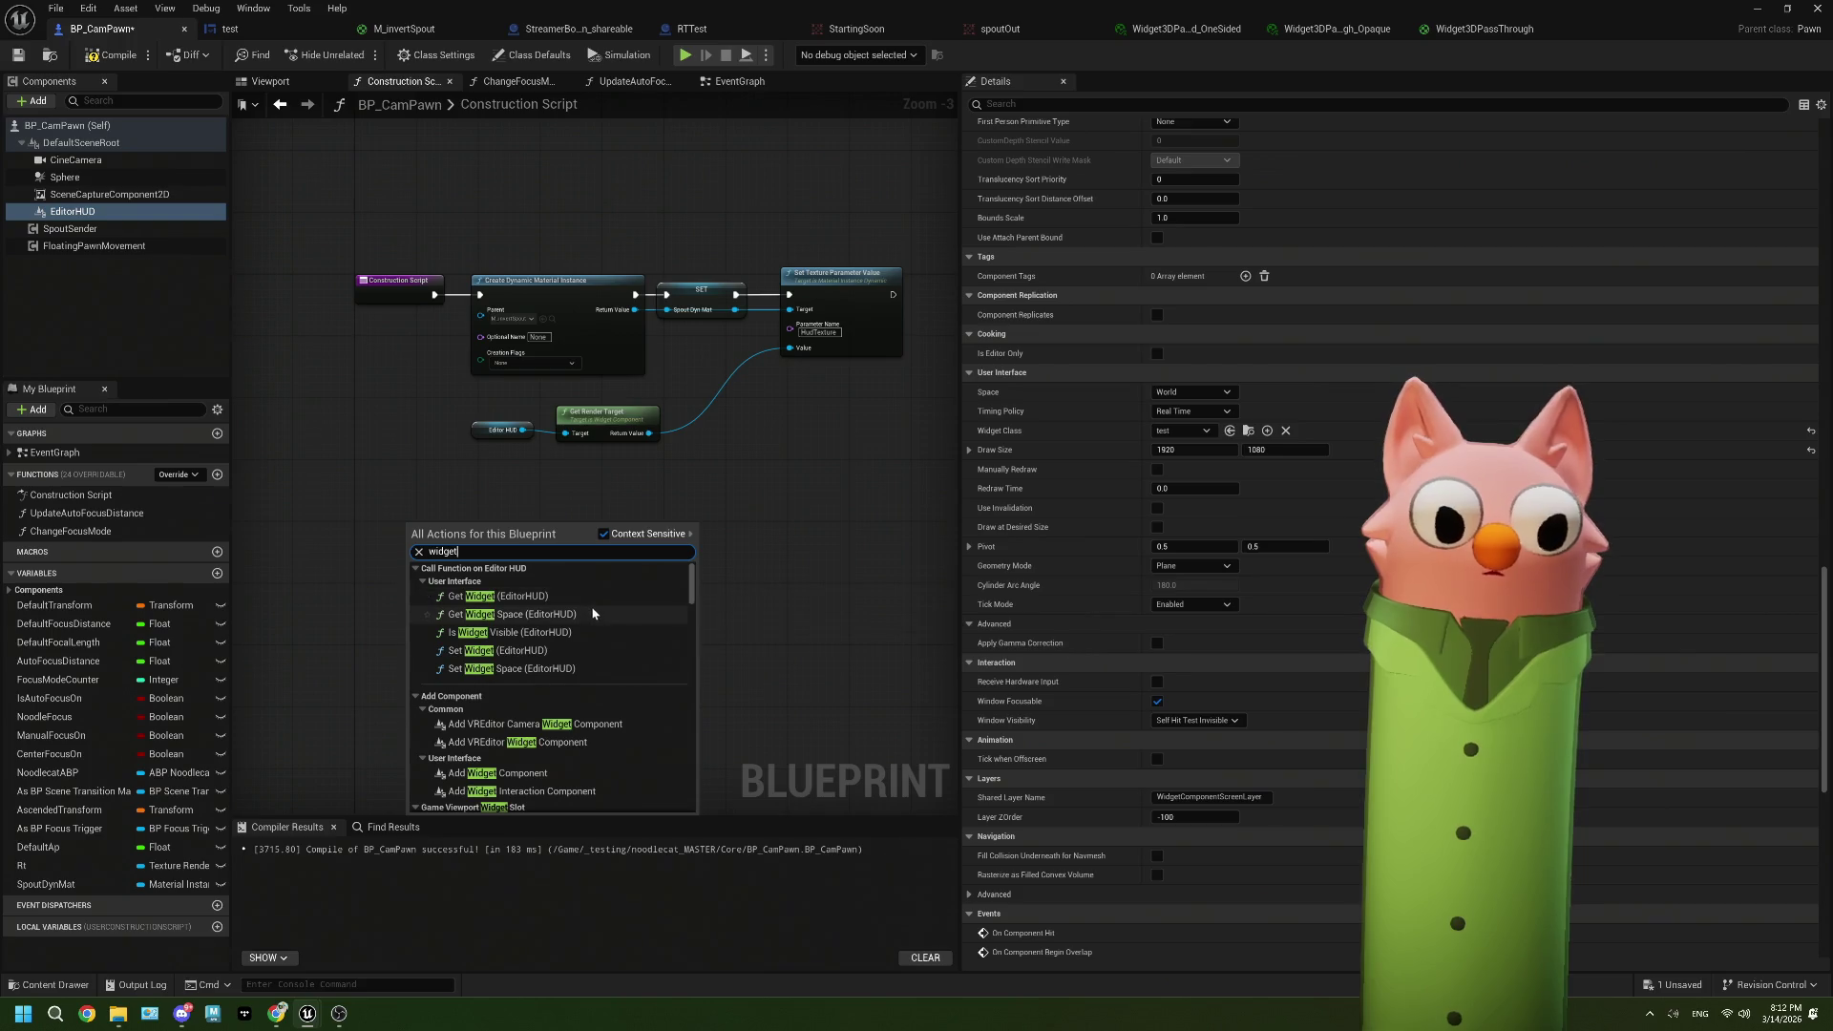
scroll(603, 668, "down", 5)
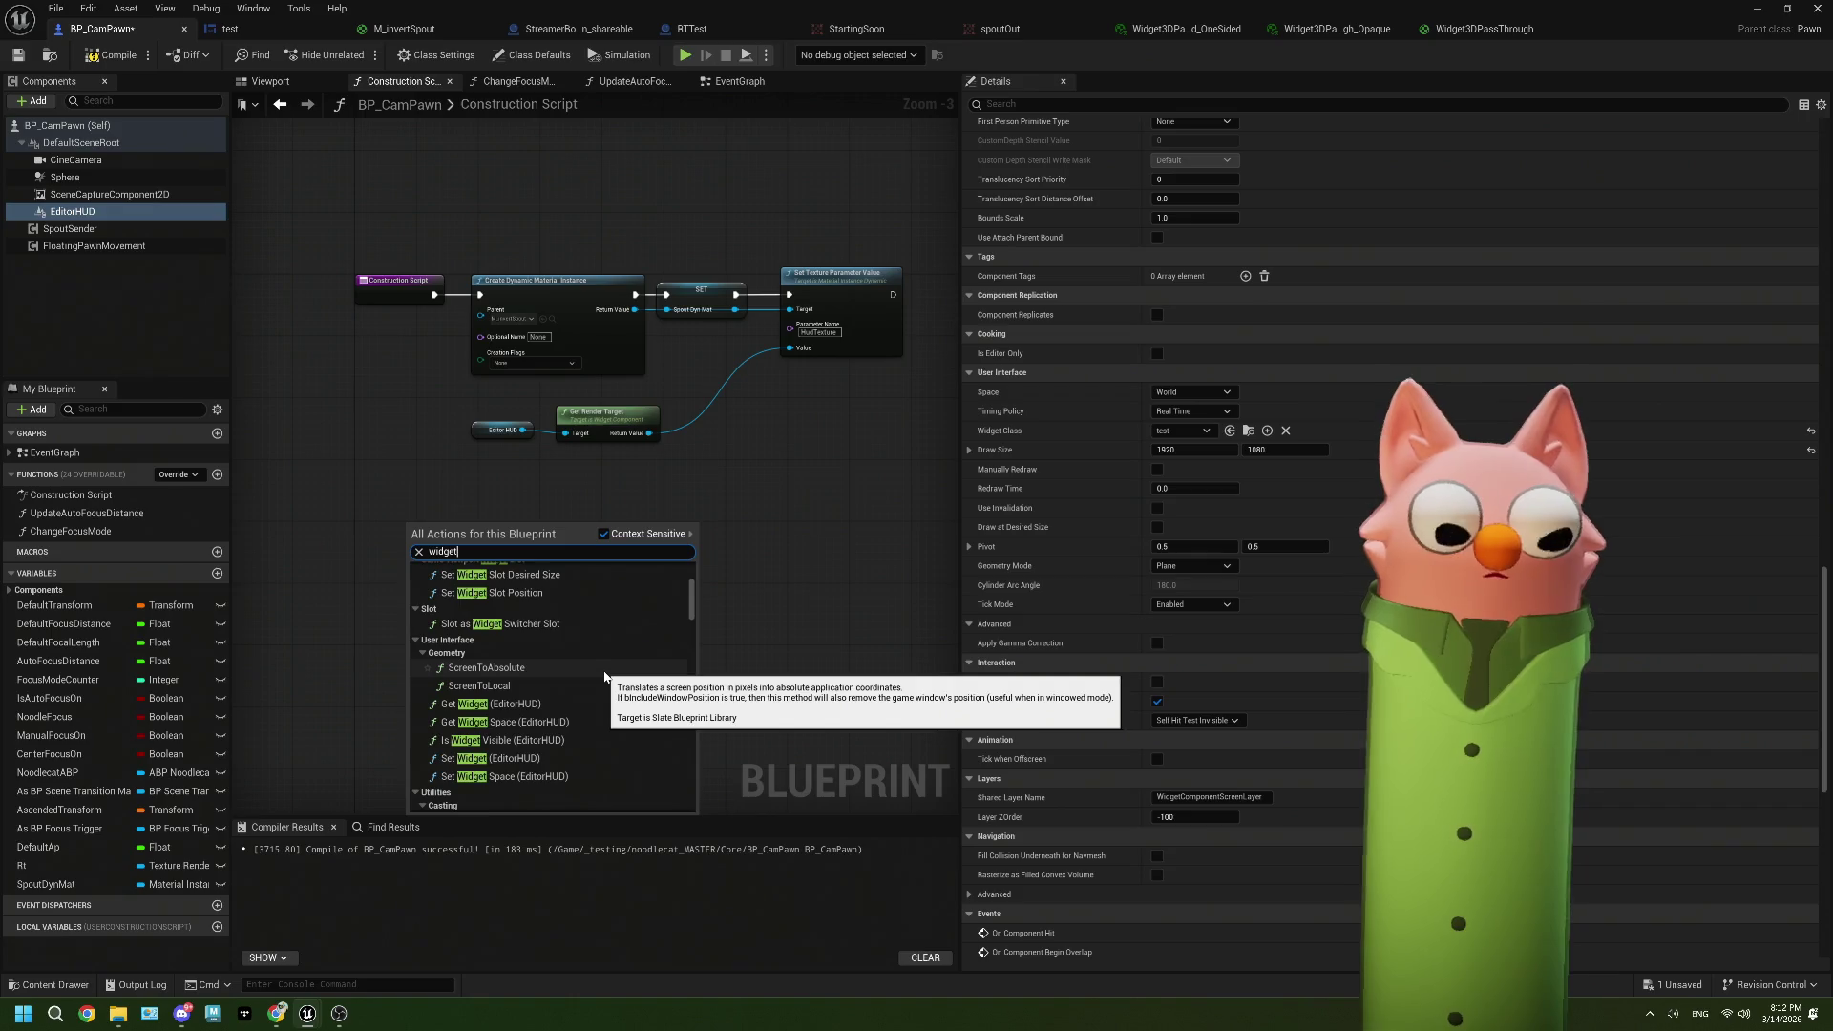
left_click(765, 553)
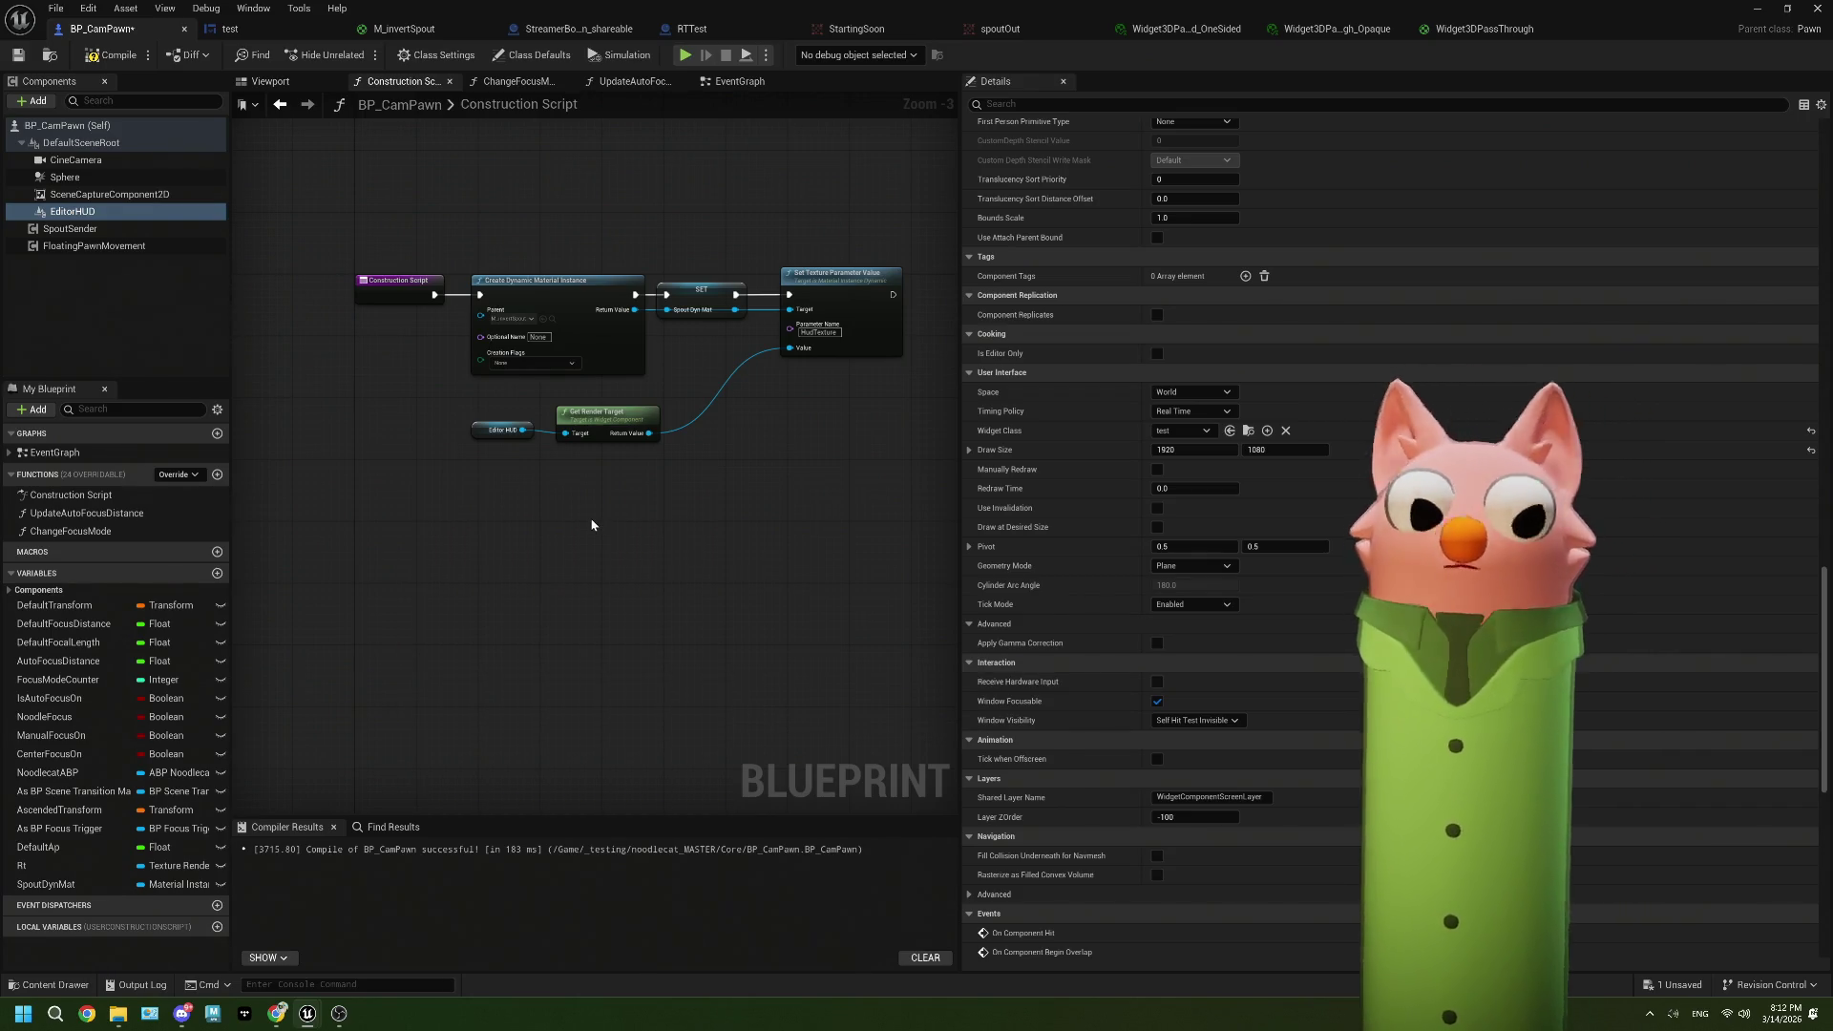
Step: Check SceneCaptureComponent2D and EditorHUD, then view the 'Everything in main user widget to render target' thread
left_click(111, 195)
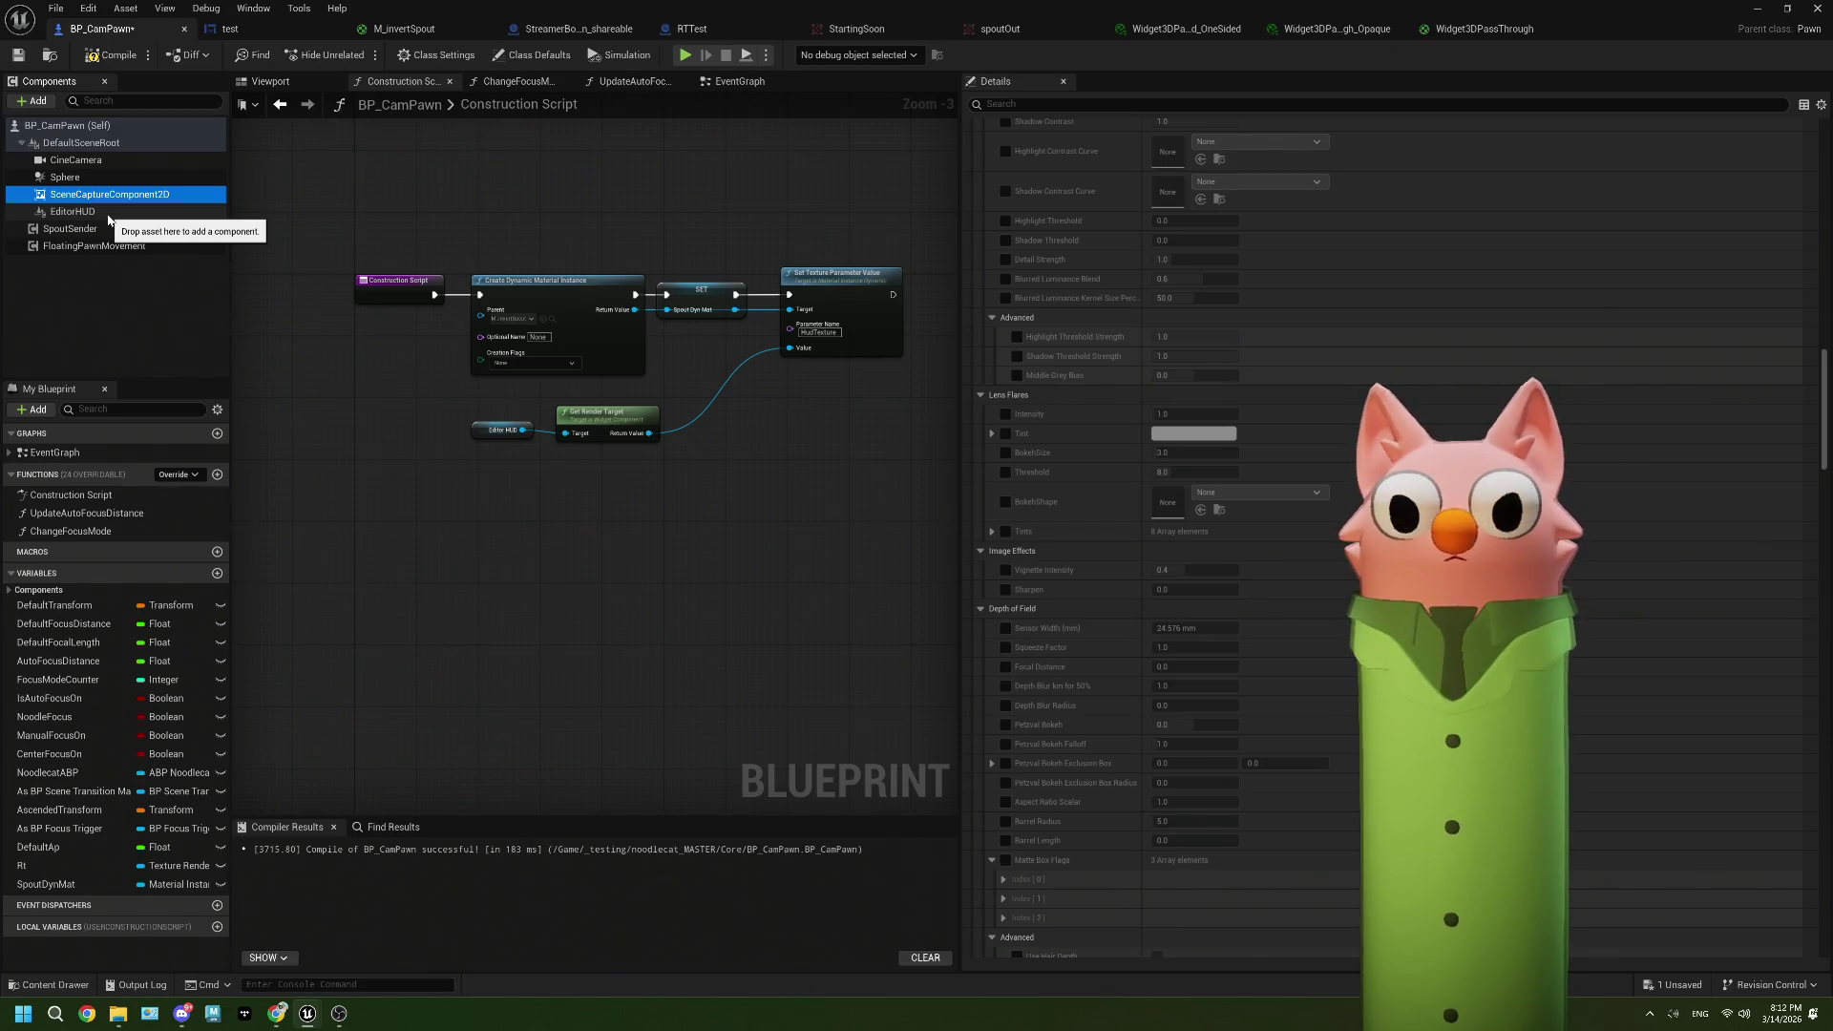
scroll(592, 417, "up", 3)
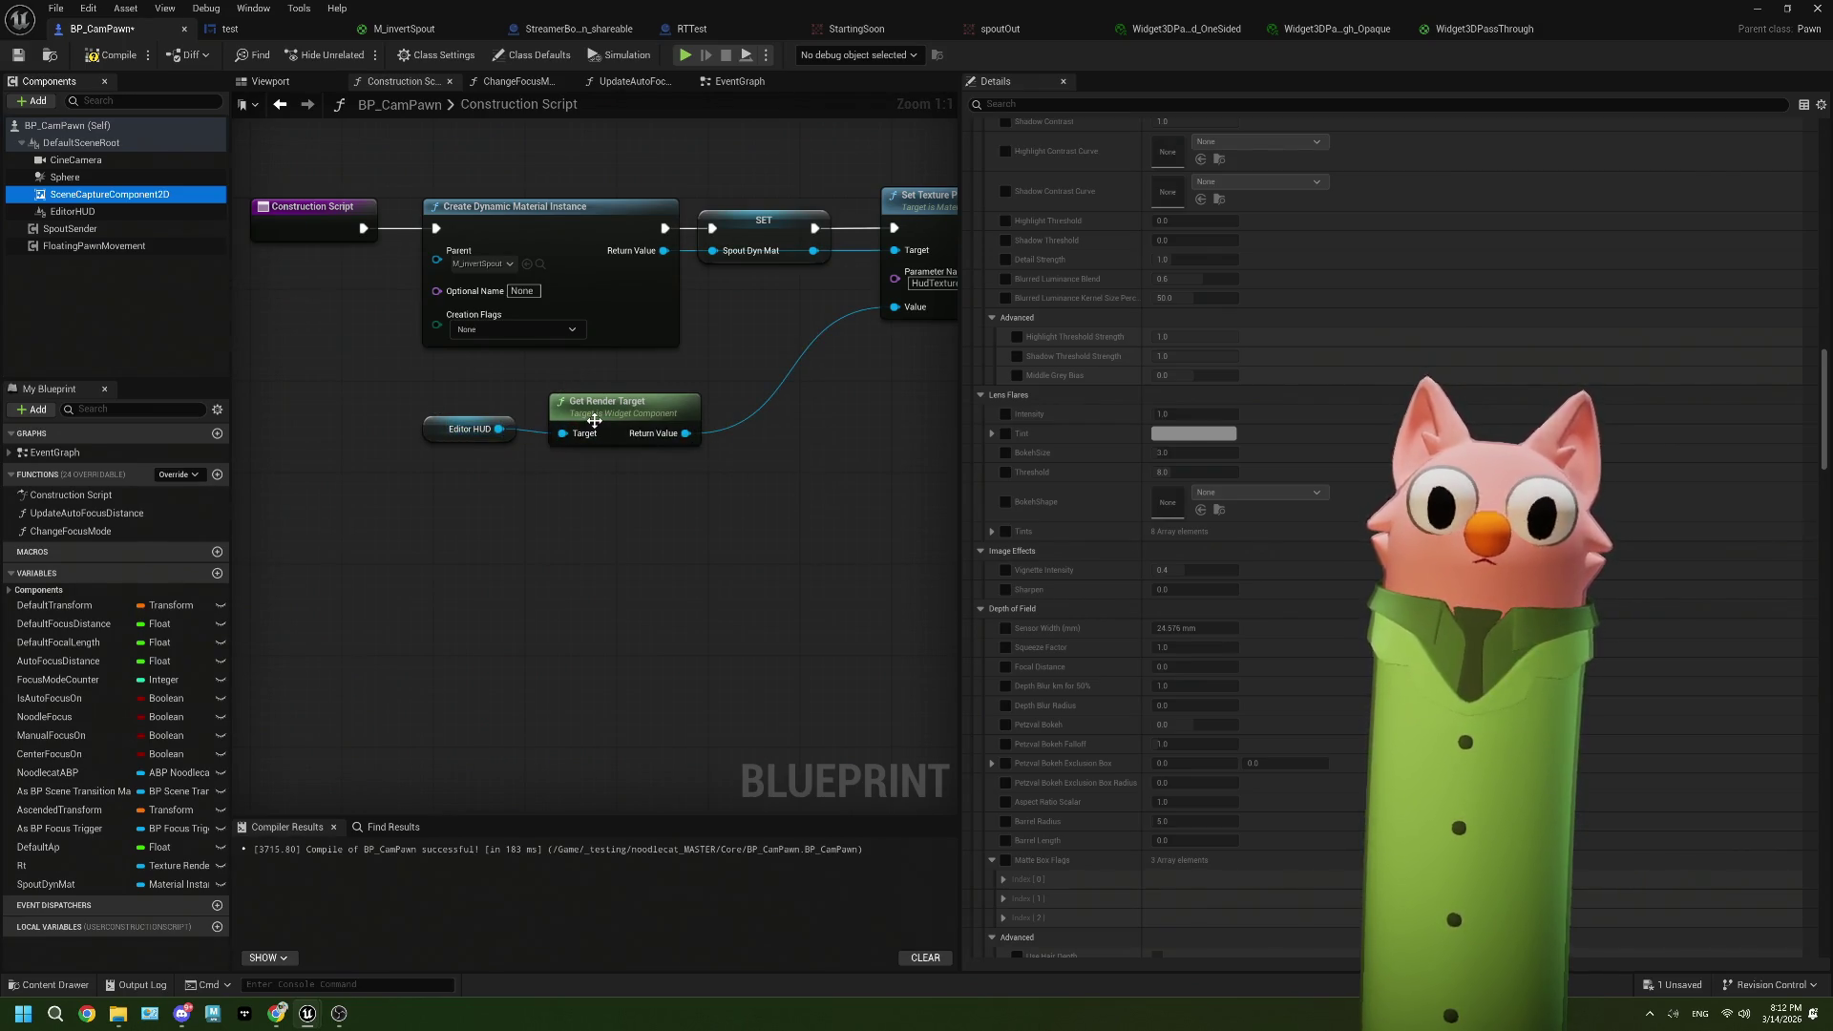
left_click(74, 212)
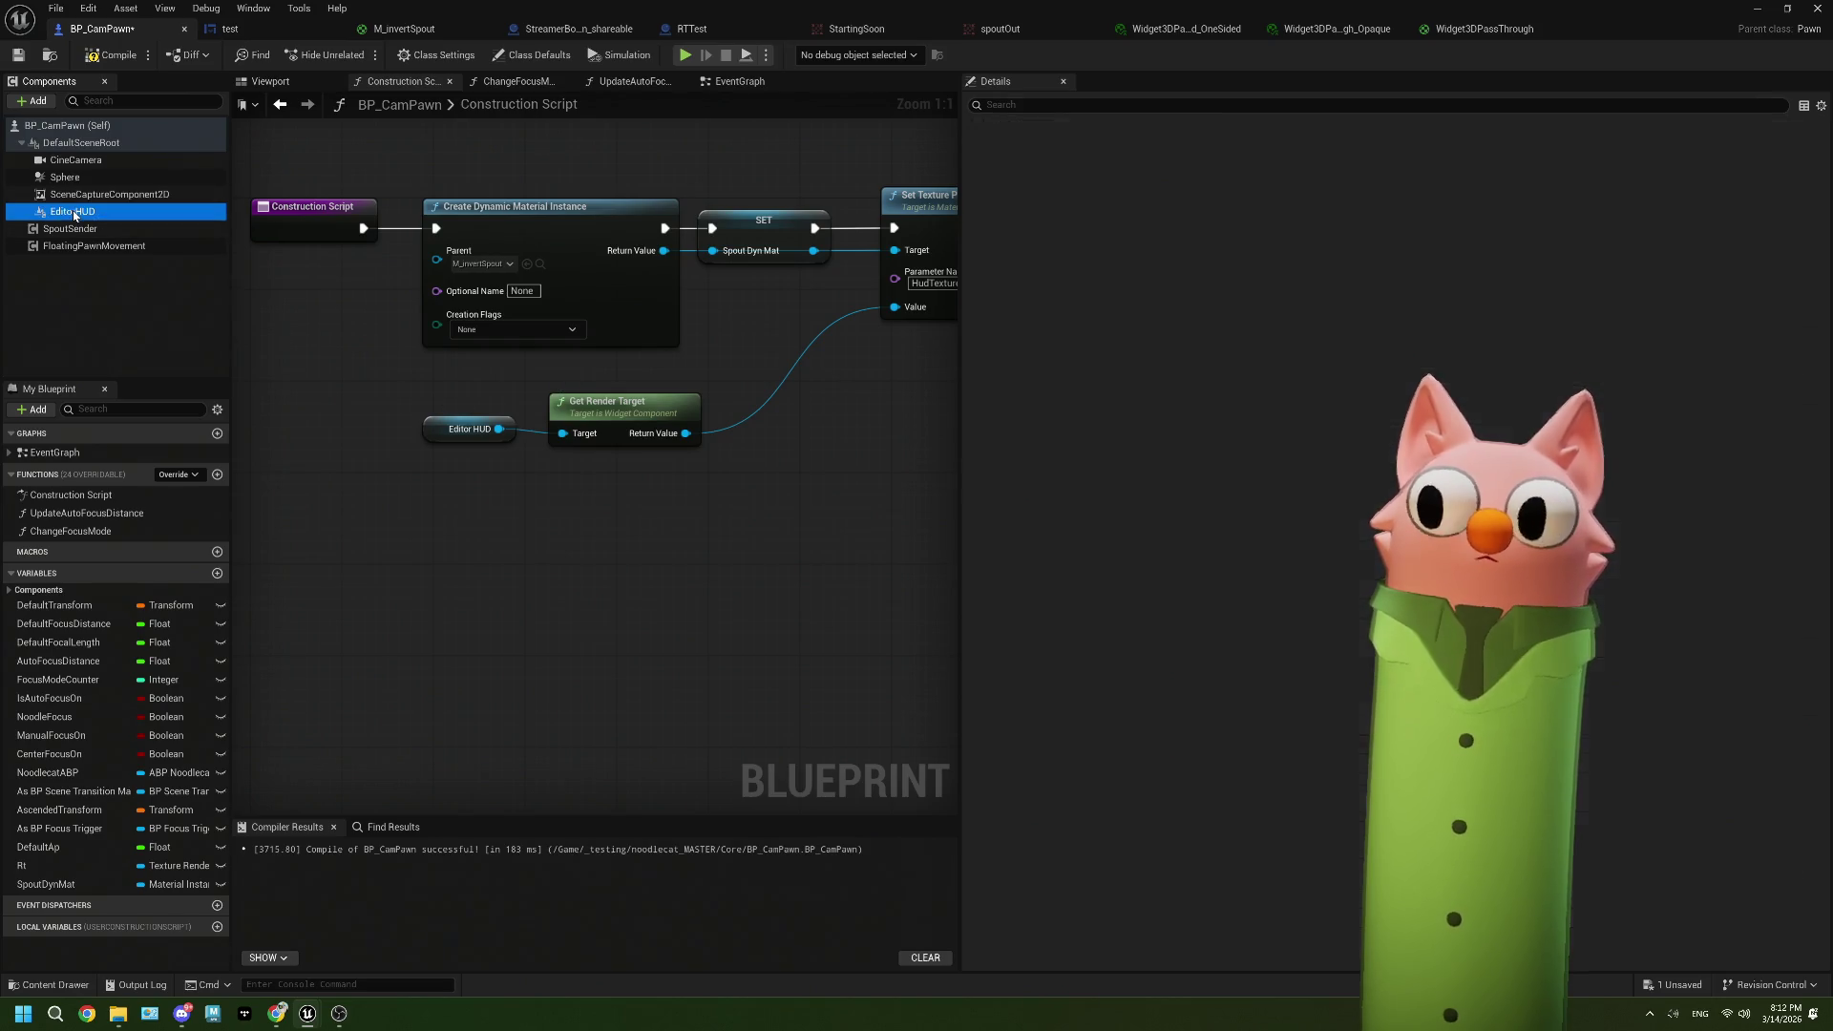
scroll(667, 509, "down", 2)
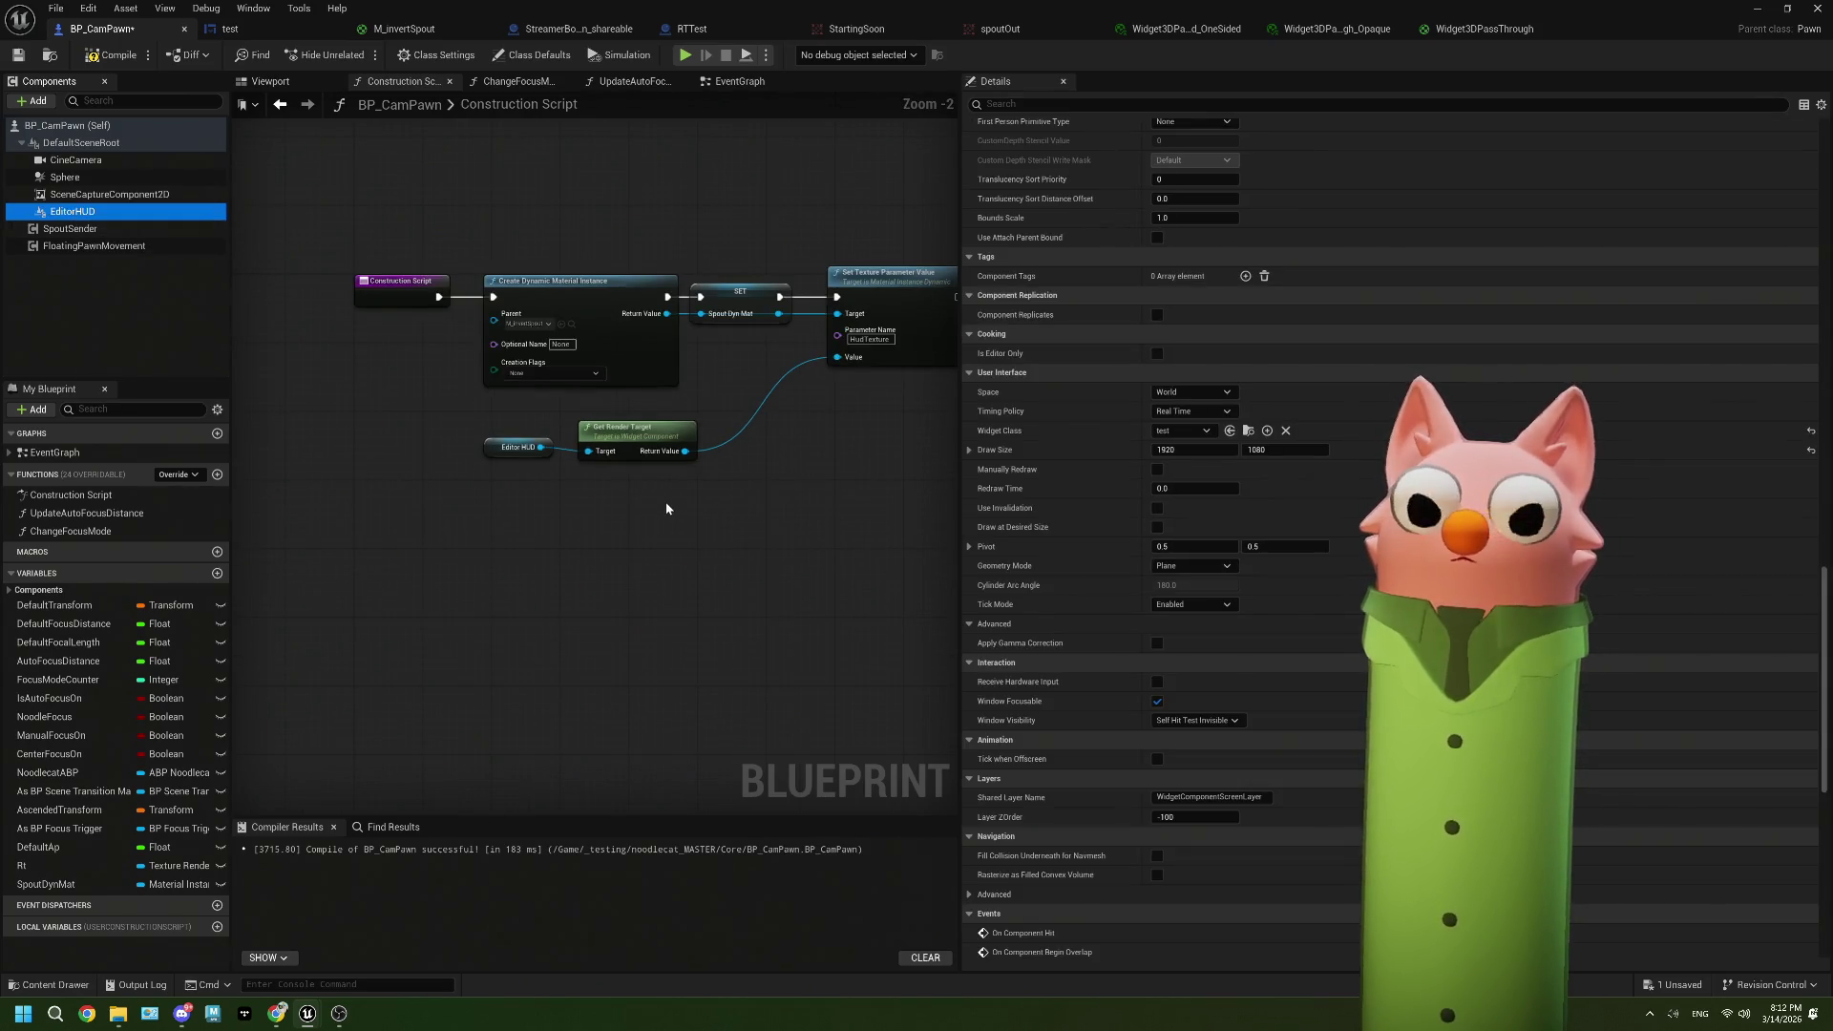
left_click_drag(666, 508, 584, 505)
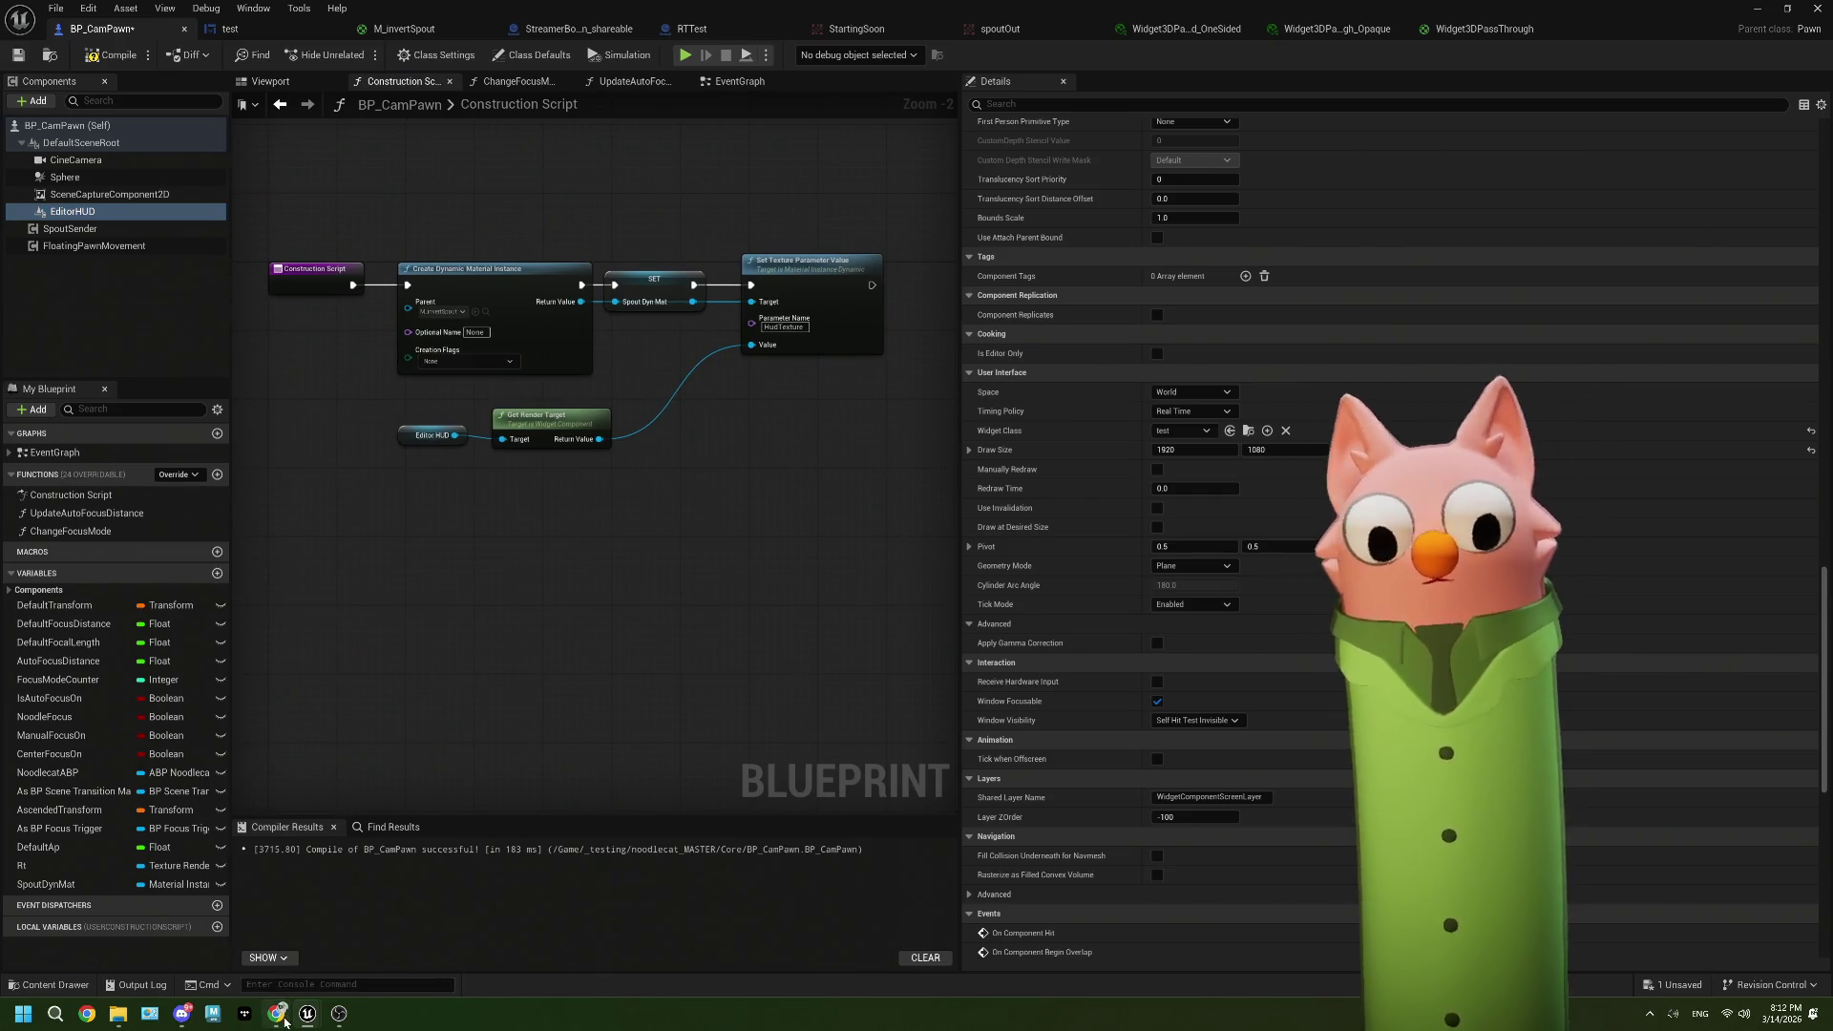
mouse_move(285, 1020)
left_click(275, 940)
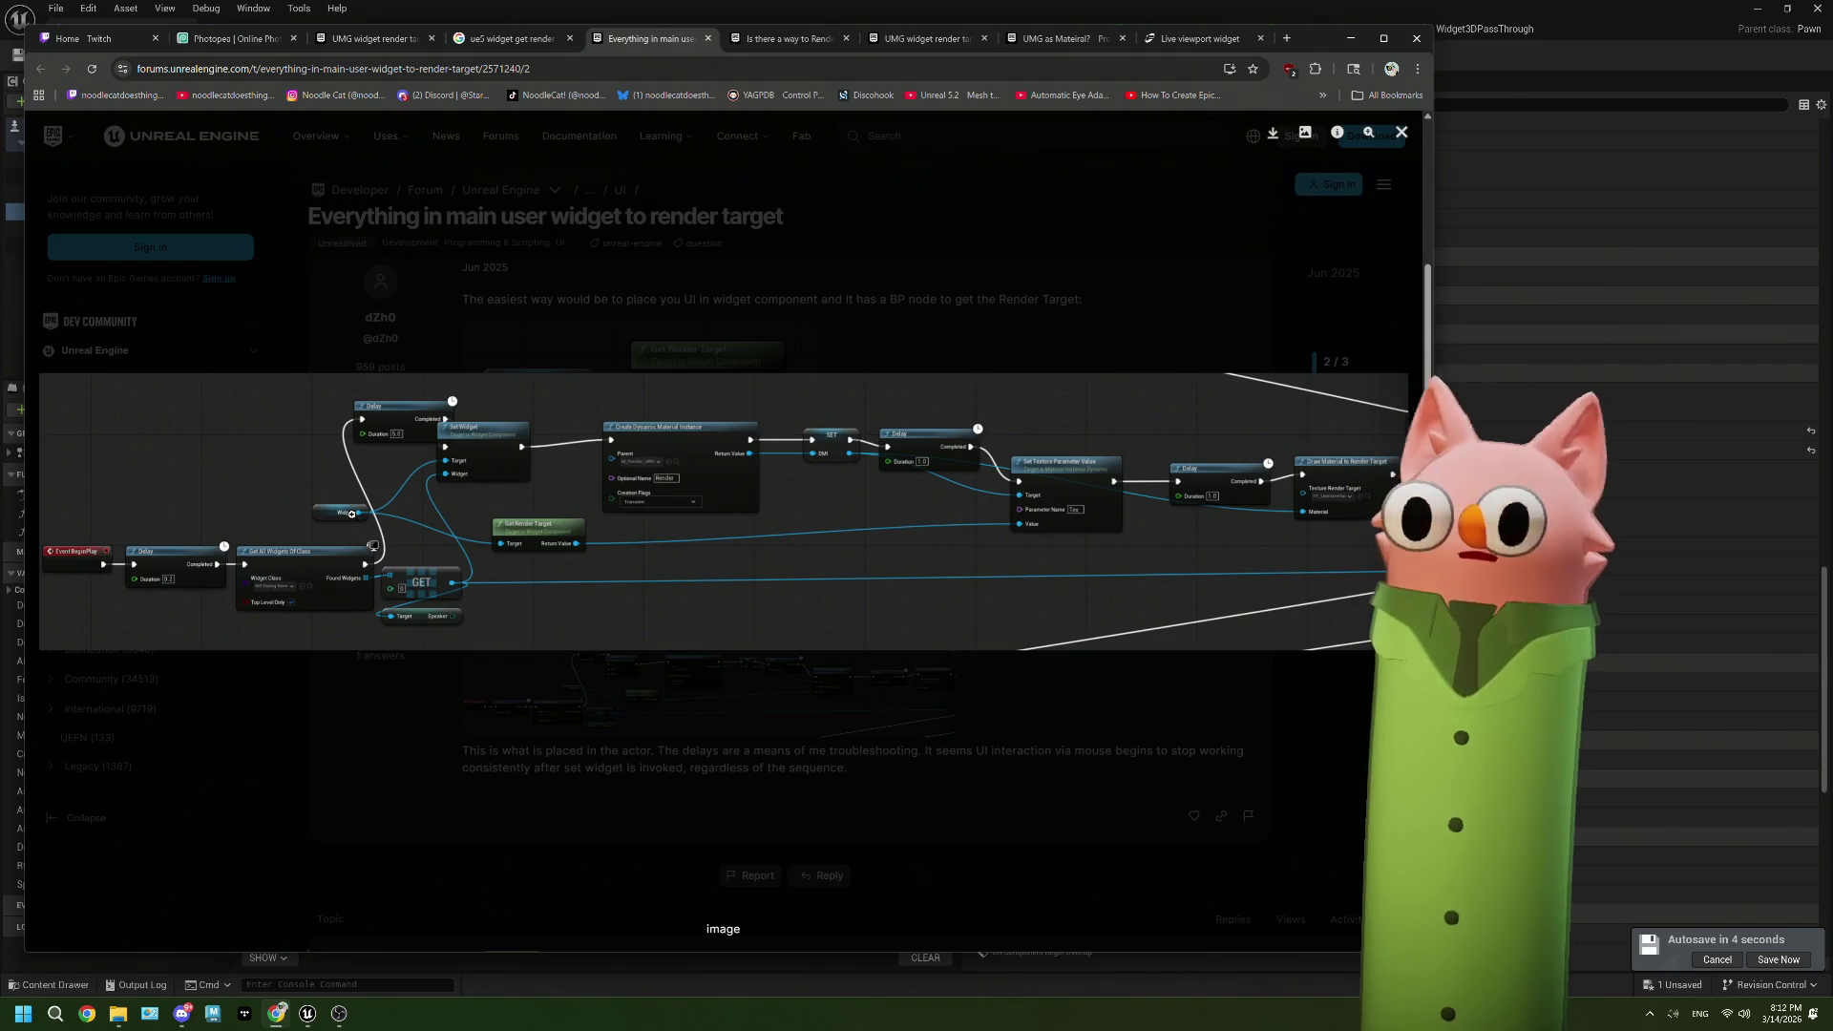
Step: Close the enlarged blueprint image, skim the replies, and return to the thread's first post
left_click(459, 726)
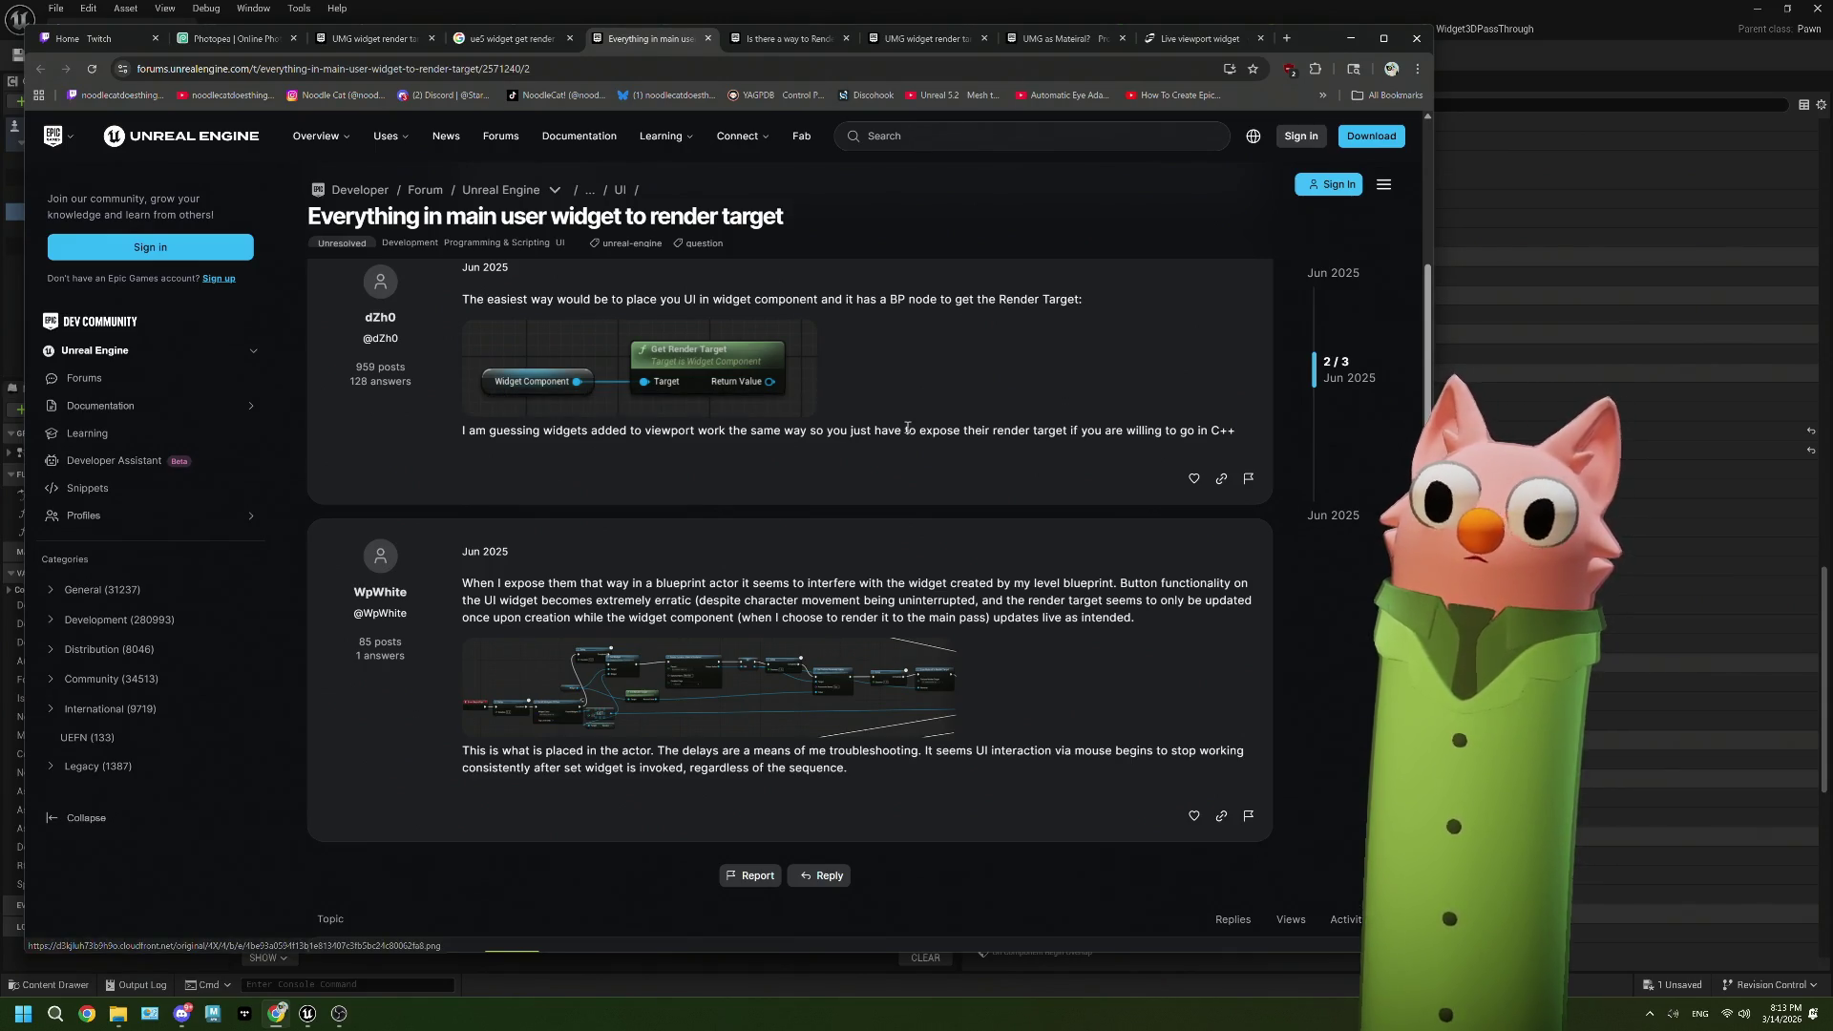
scroll(907, 428, "down", 1)
scroll(907, 432, "down", 2)
scroll(859, 448, "up", 2)
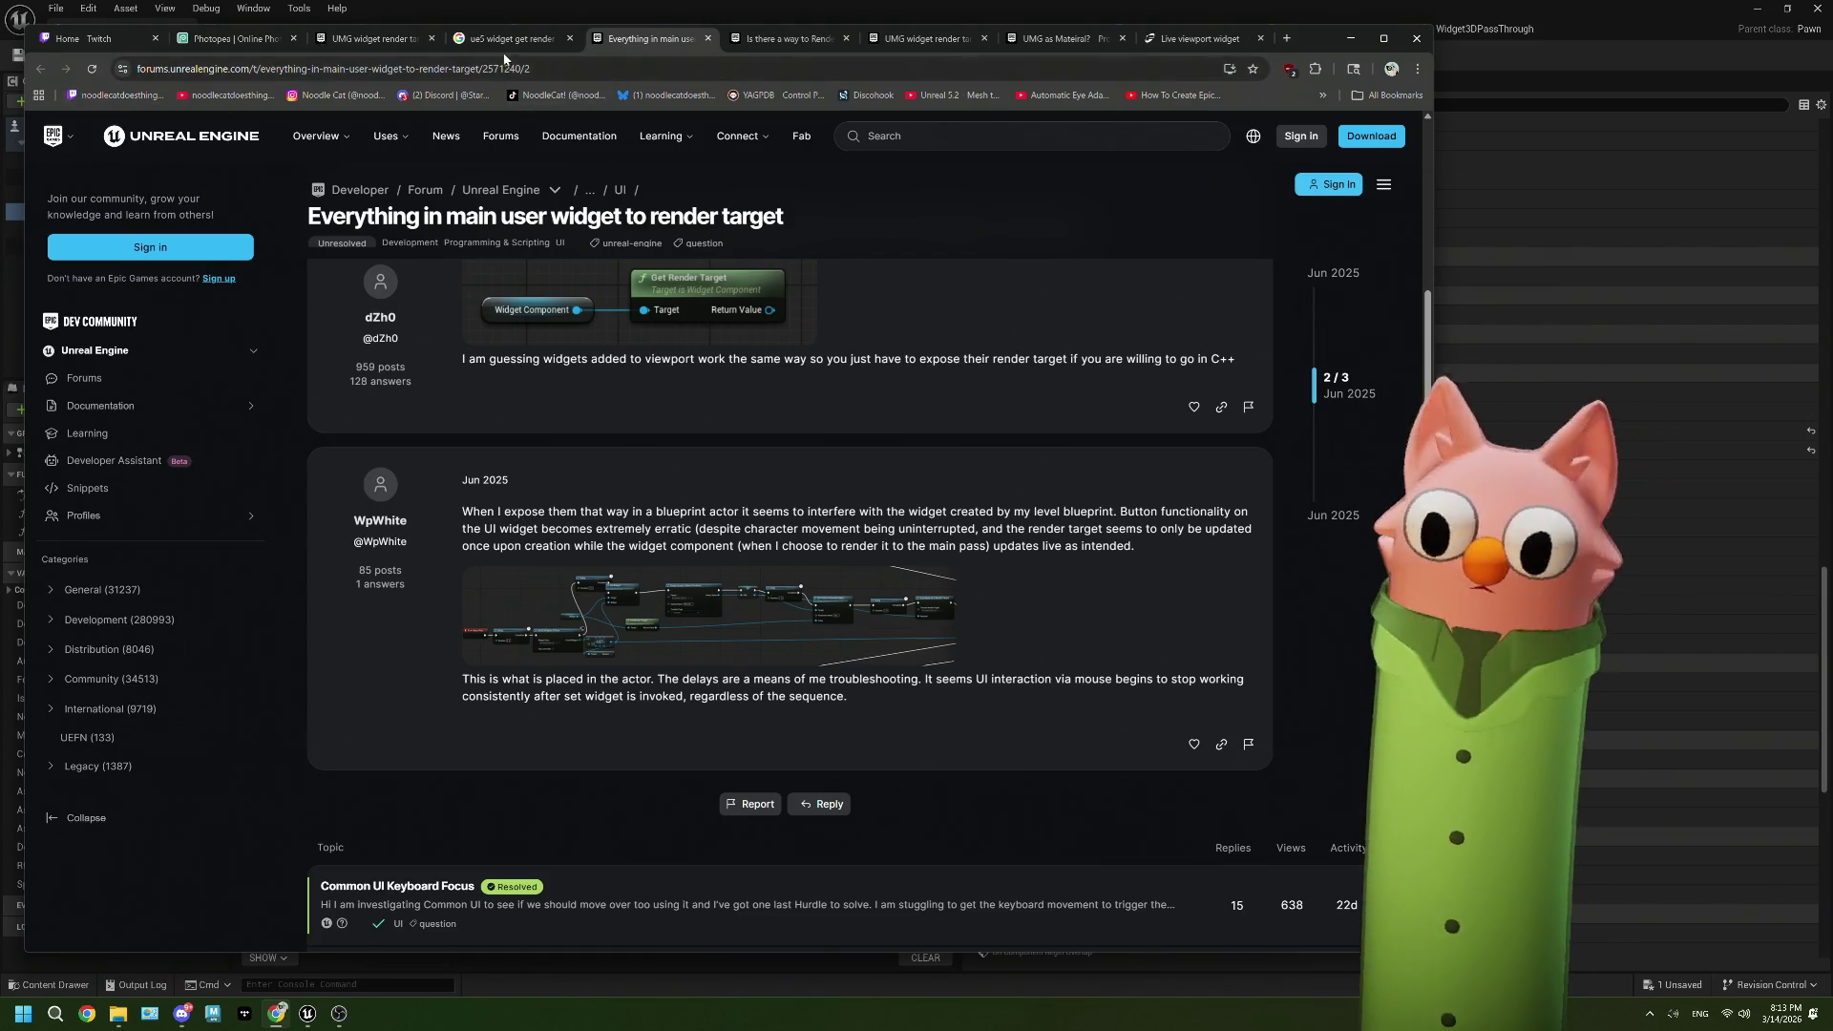
scroll(699, 385, "up", 1)
scroll(700, 385, "up", 4)
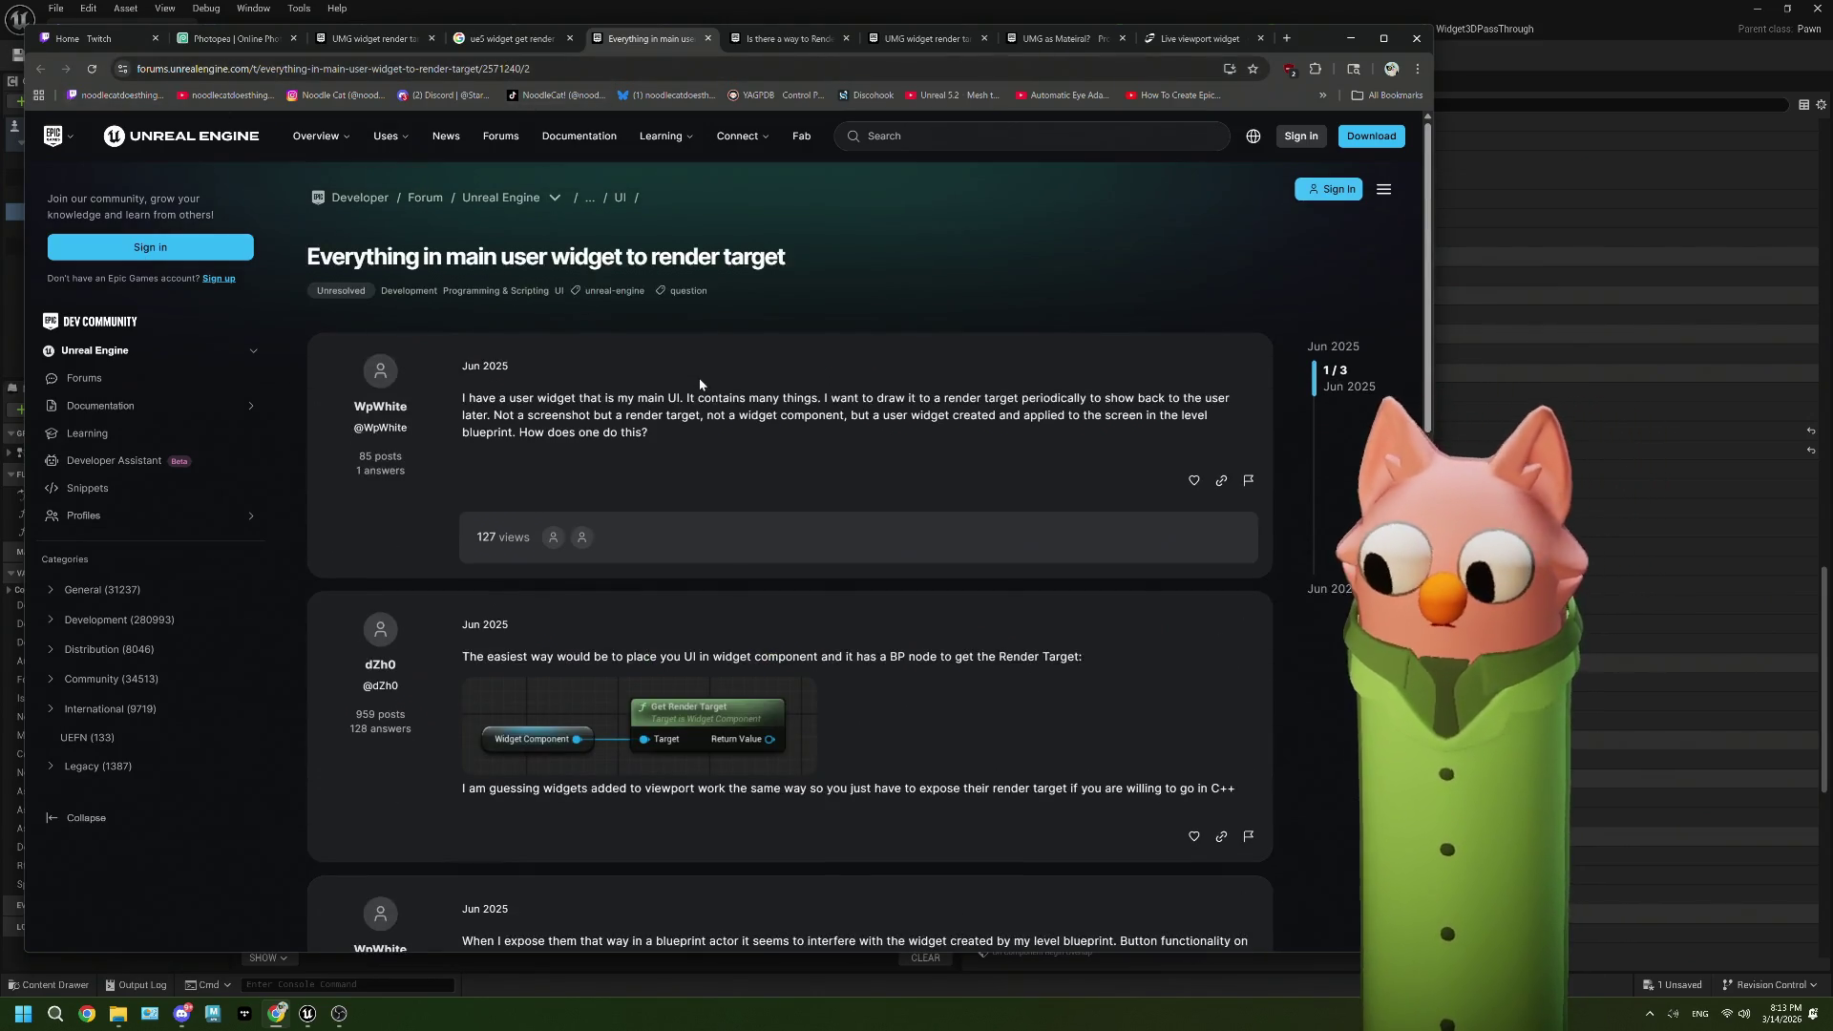
Step: Browse the widget render target image results, previewing the 80 Level and Froyok entries
left_click(506, 38)
scroll(658, 437, "down", 3)
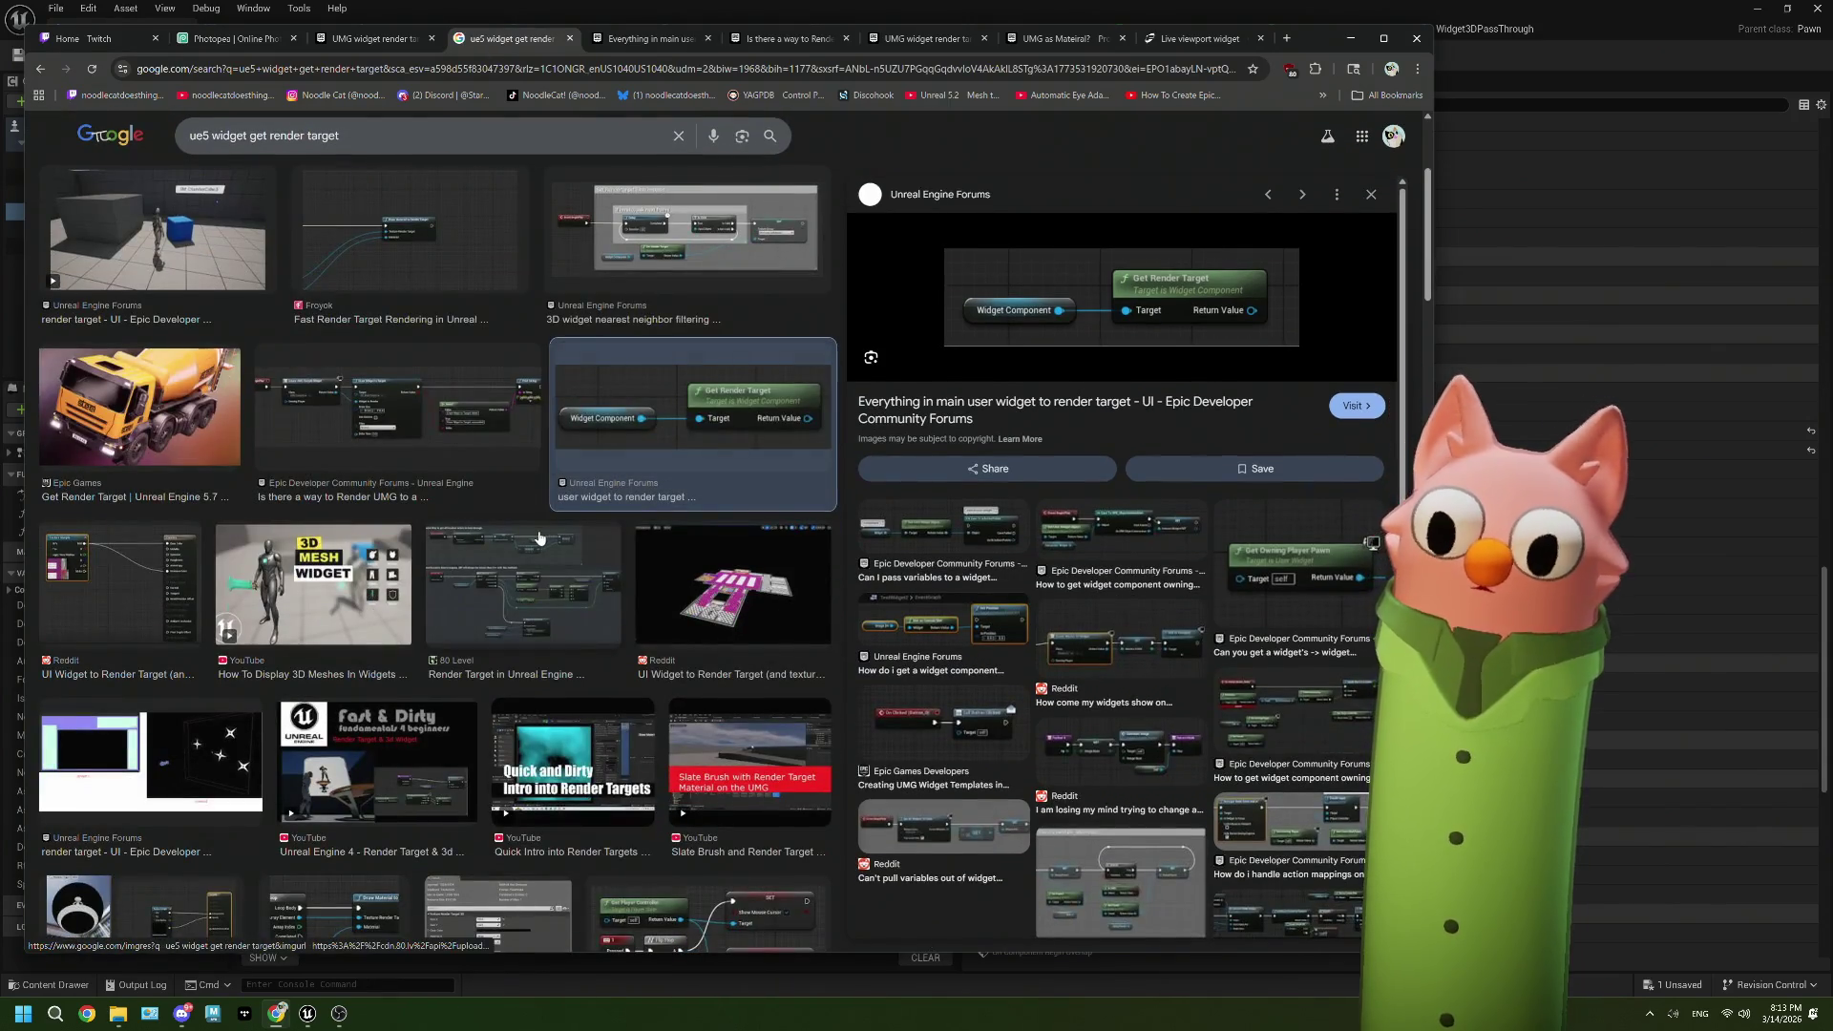
left_click(539, 537)
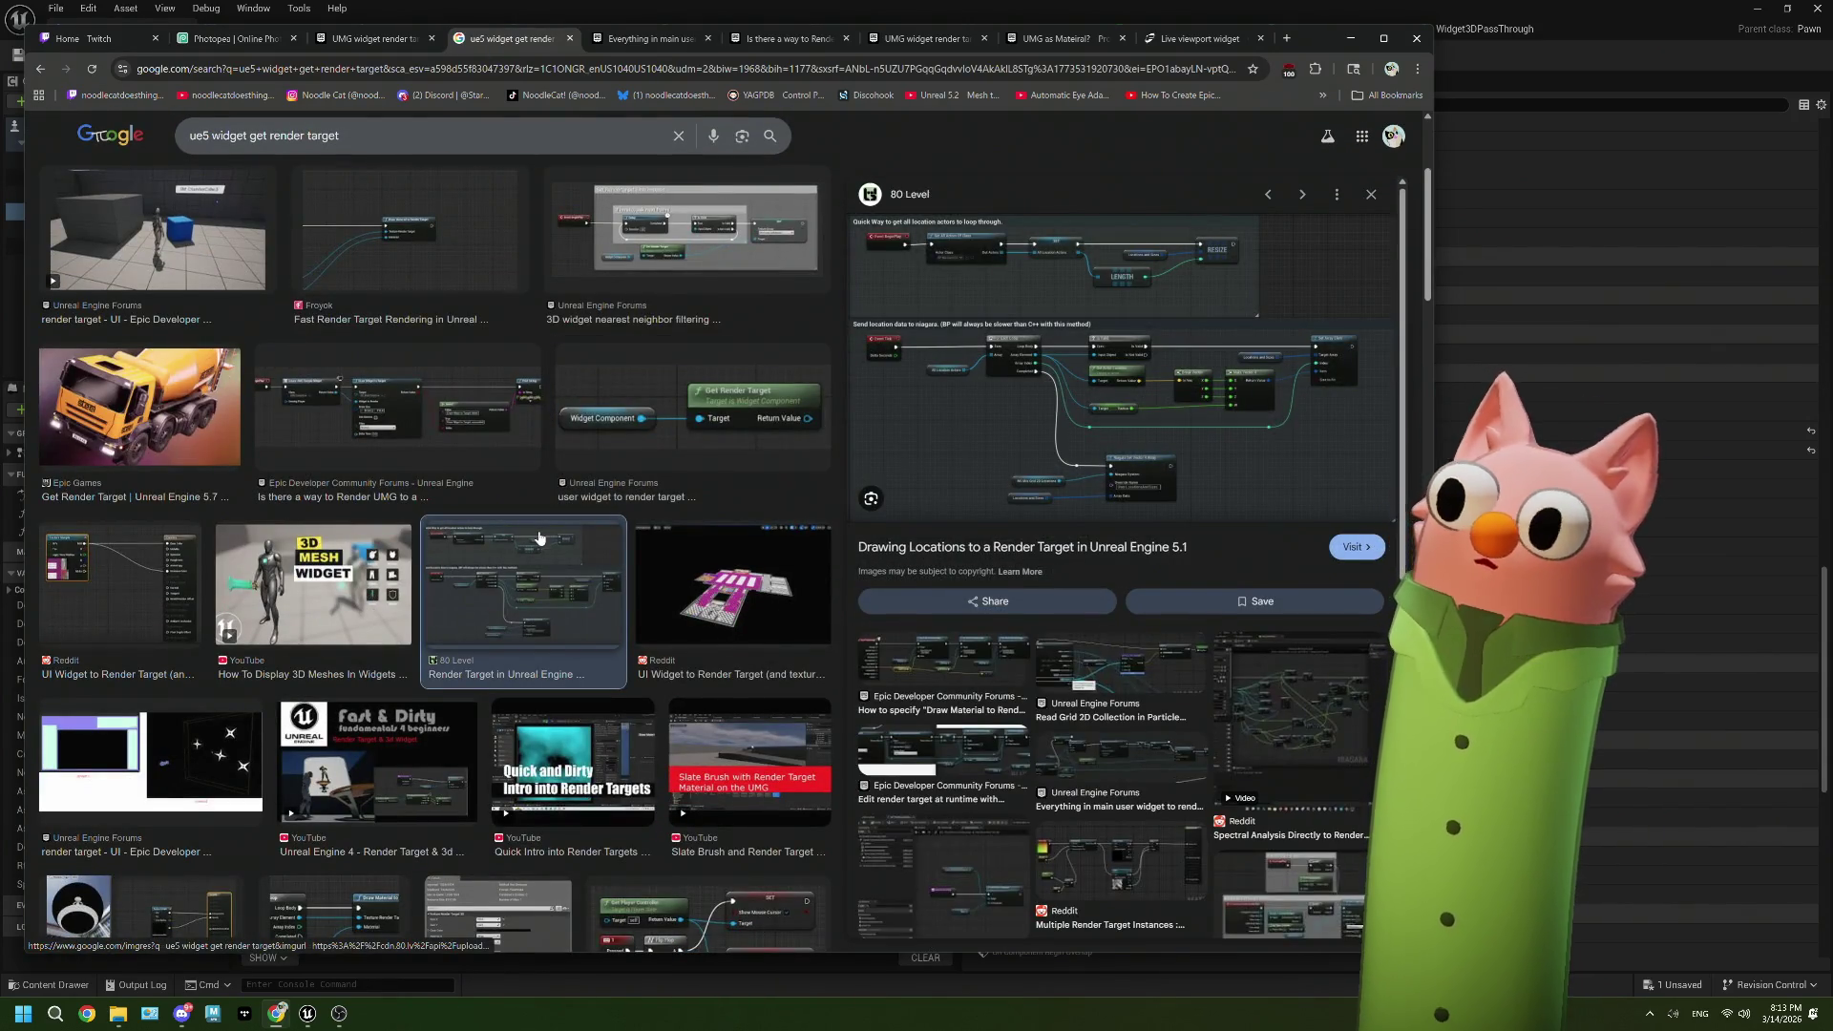
scroll(518, 530, "down", 3)
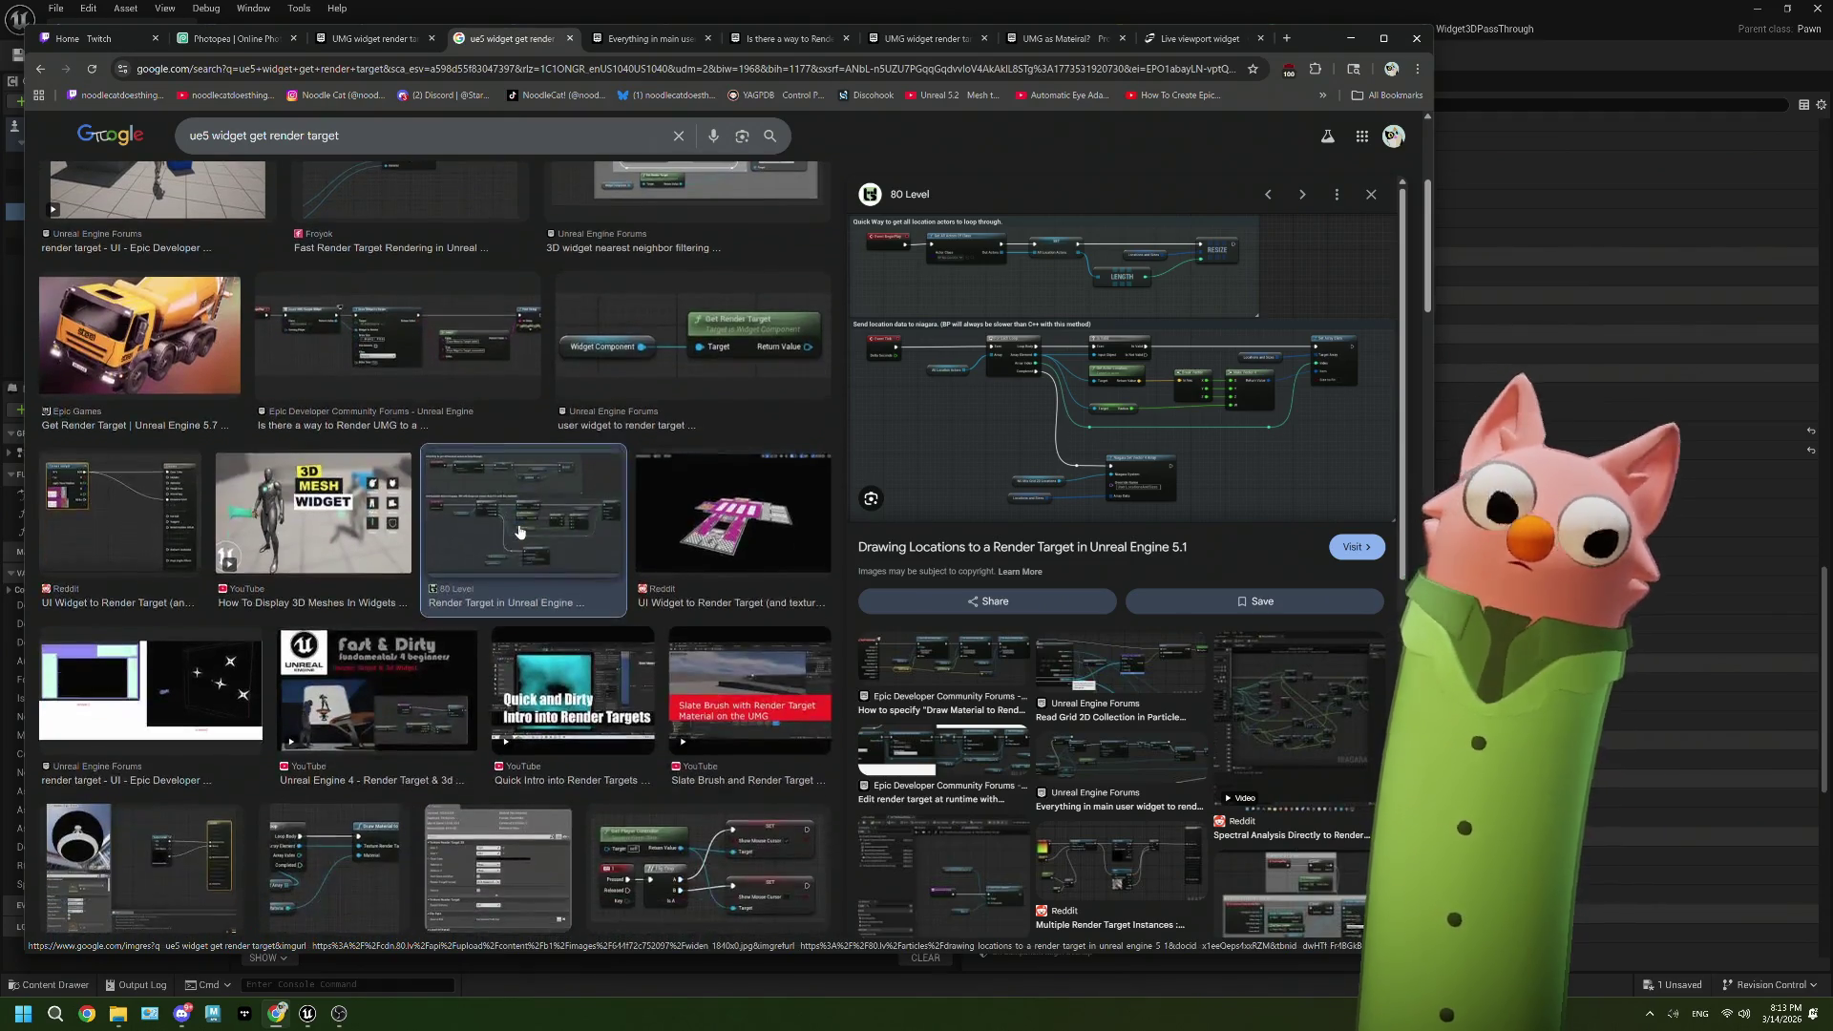
scroll(518, 531, "down", 2)
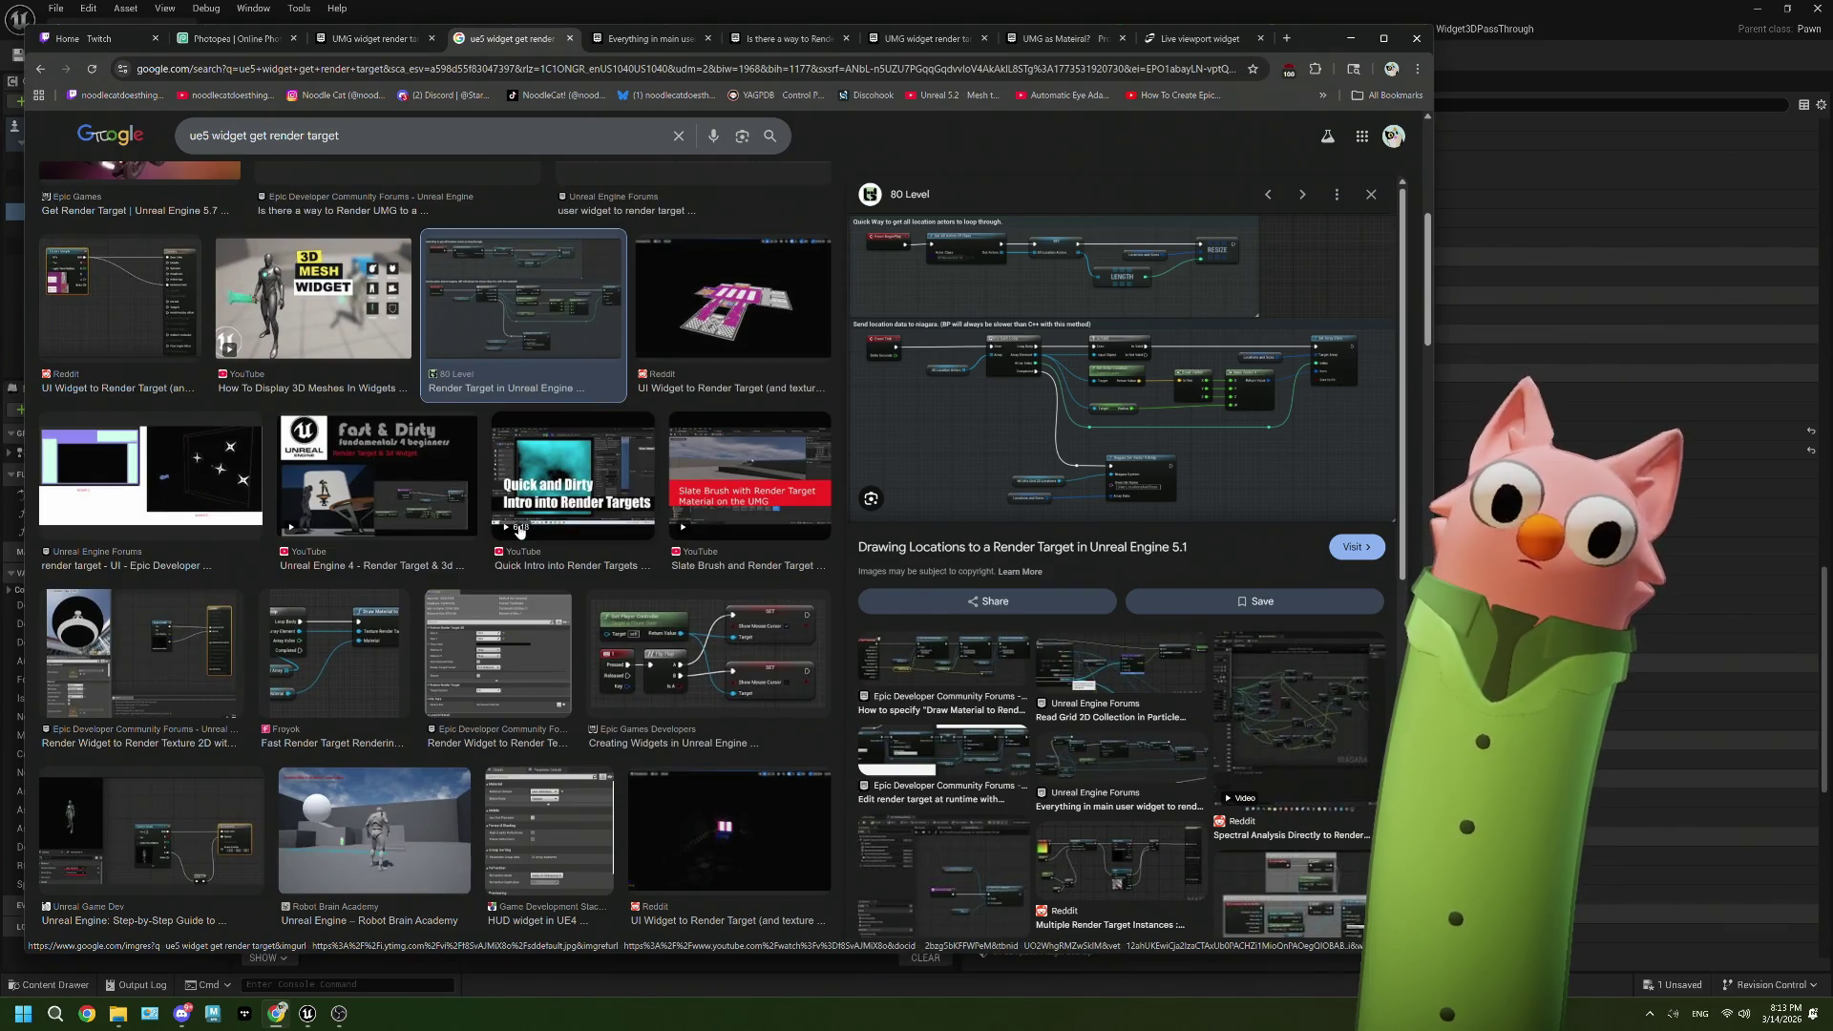
left_click(349, 621)
scroll(490, 582, "down", 3)
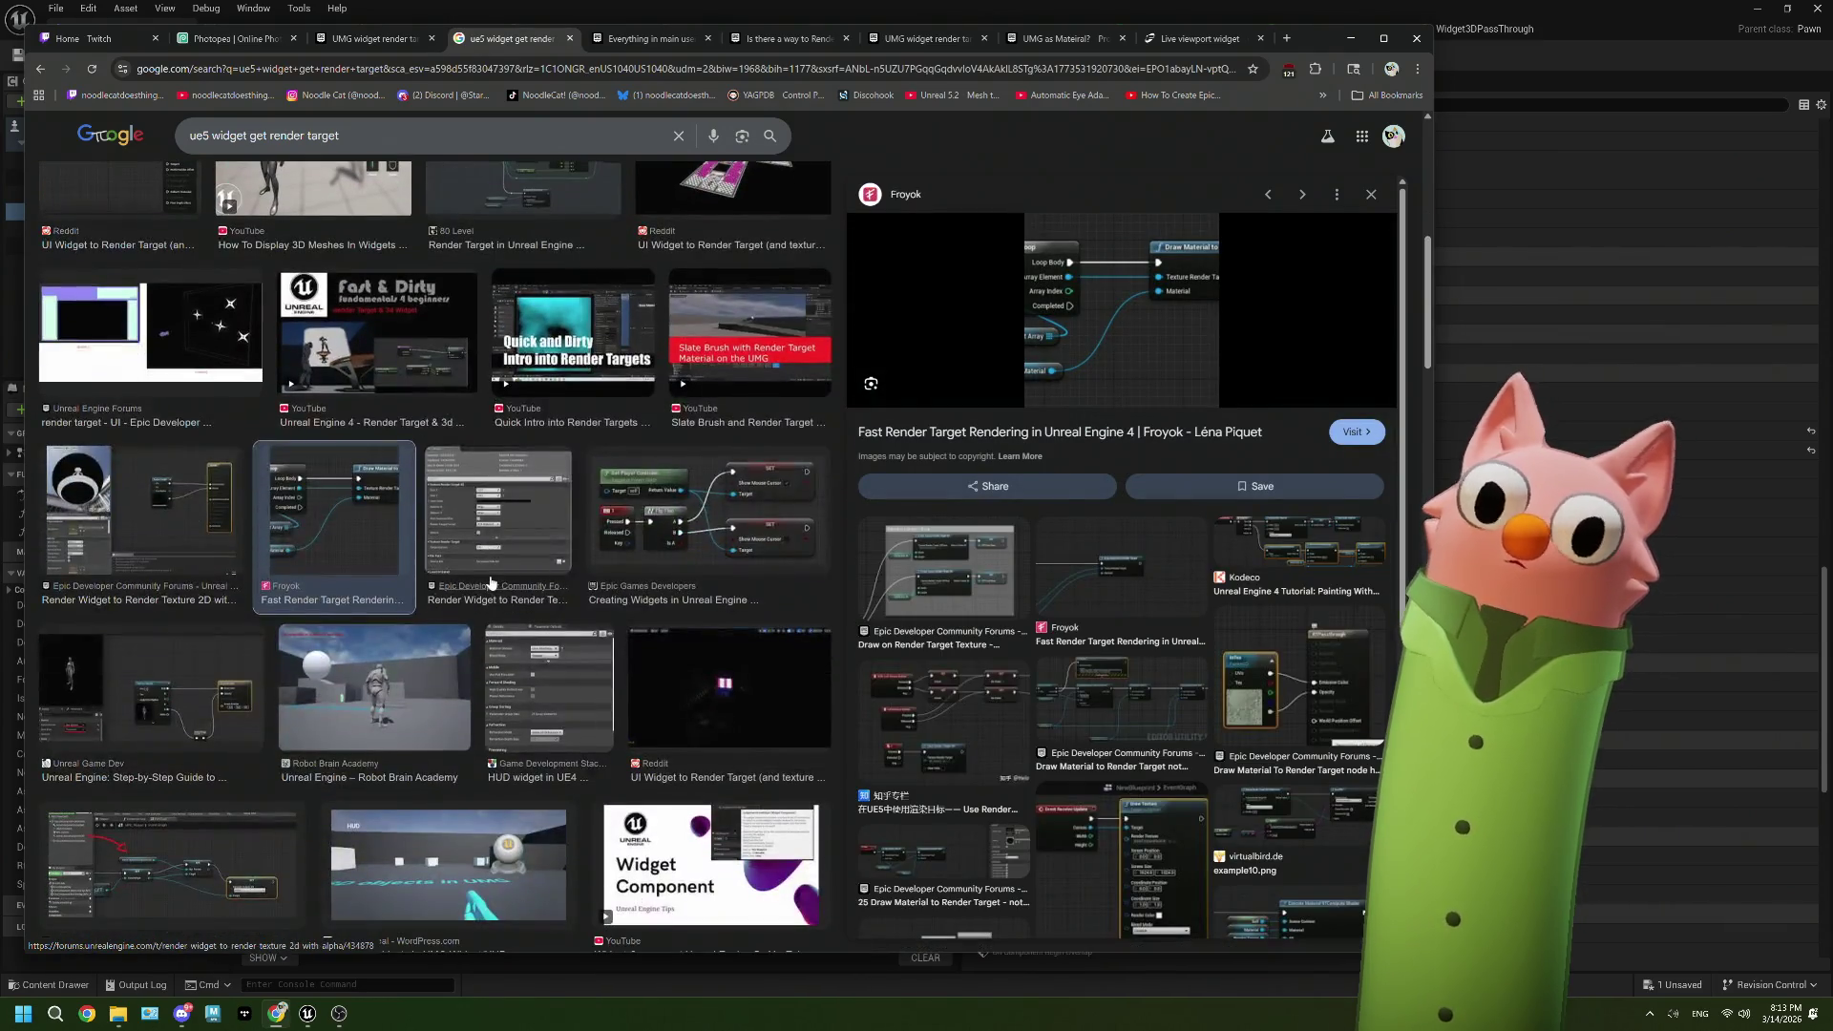
scroll(490, 582, "down", 6)
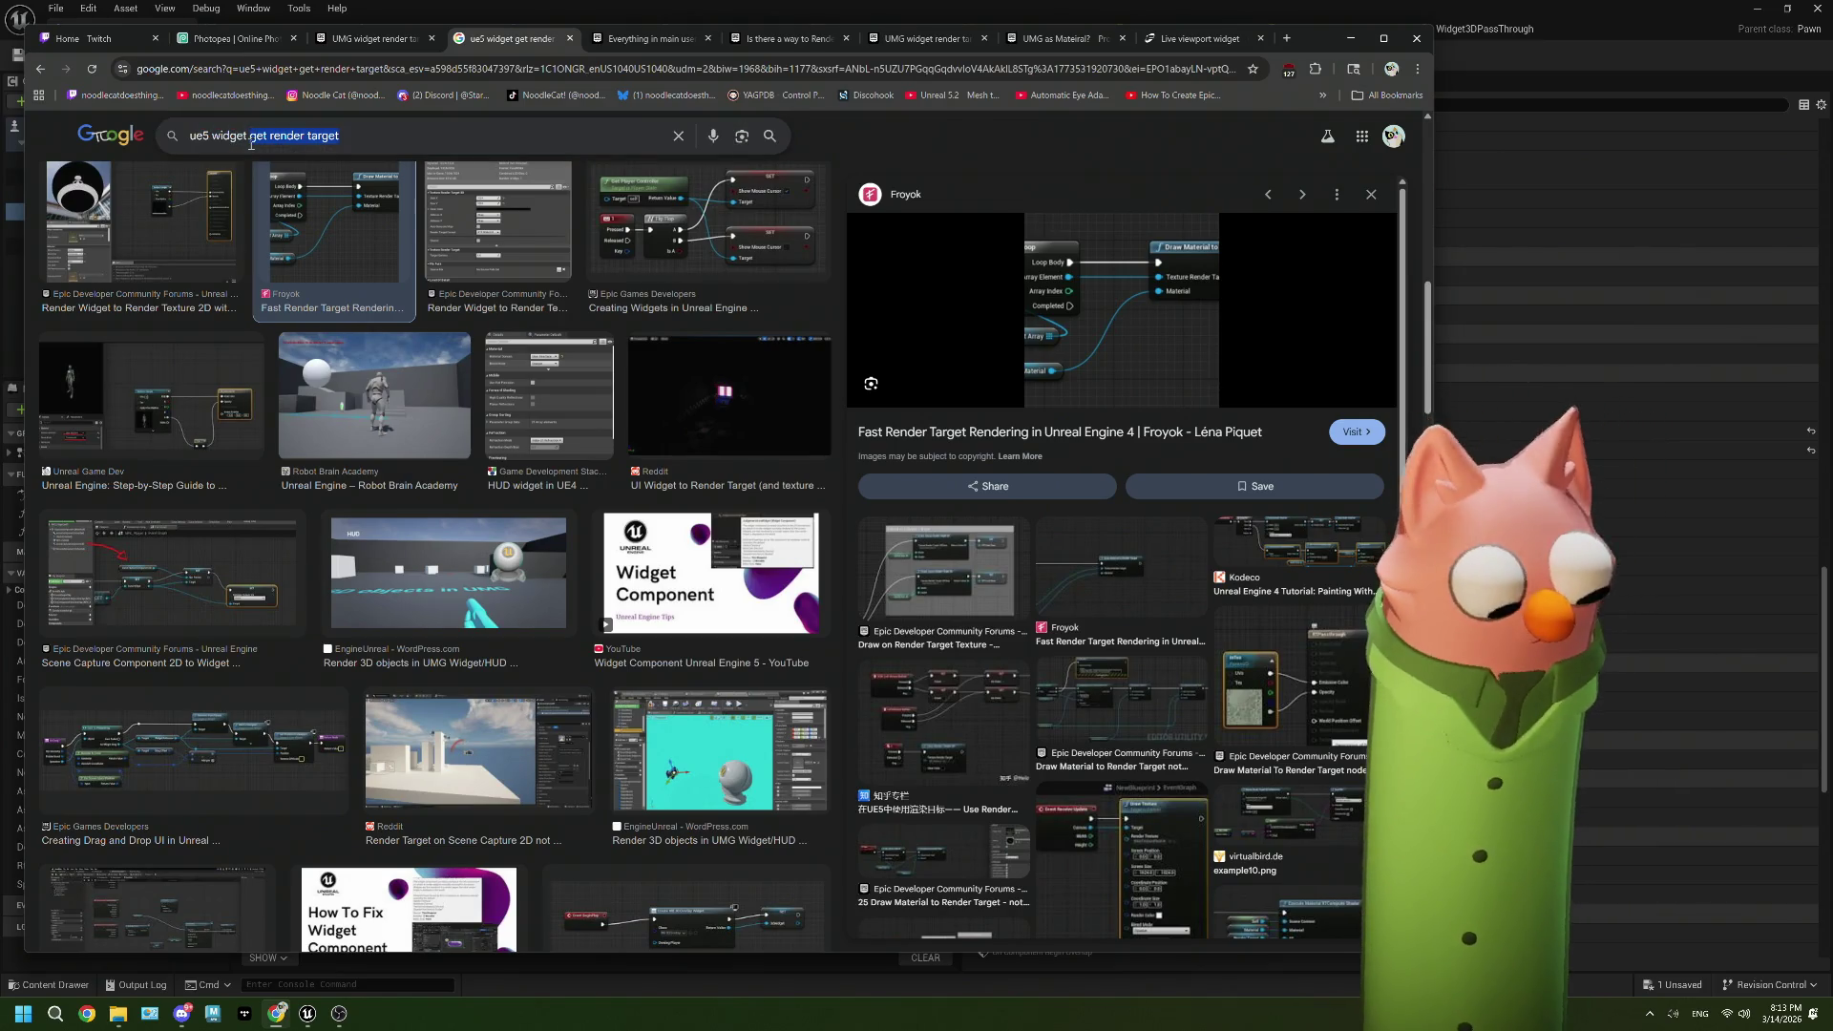
Step: Search Google Images for 'ue5 widget to material' and open the widget-to-texture YouTube tutorial
type("to material")
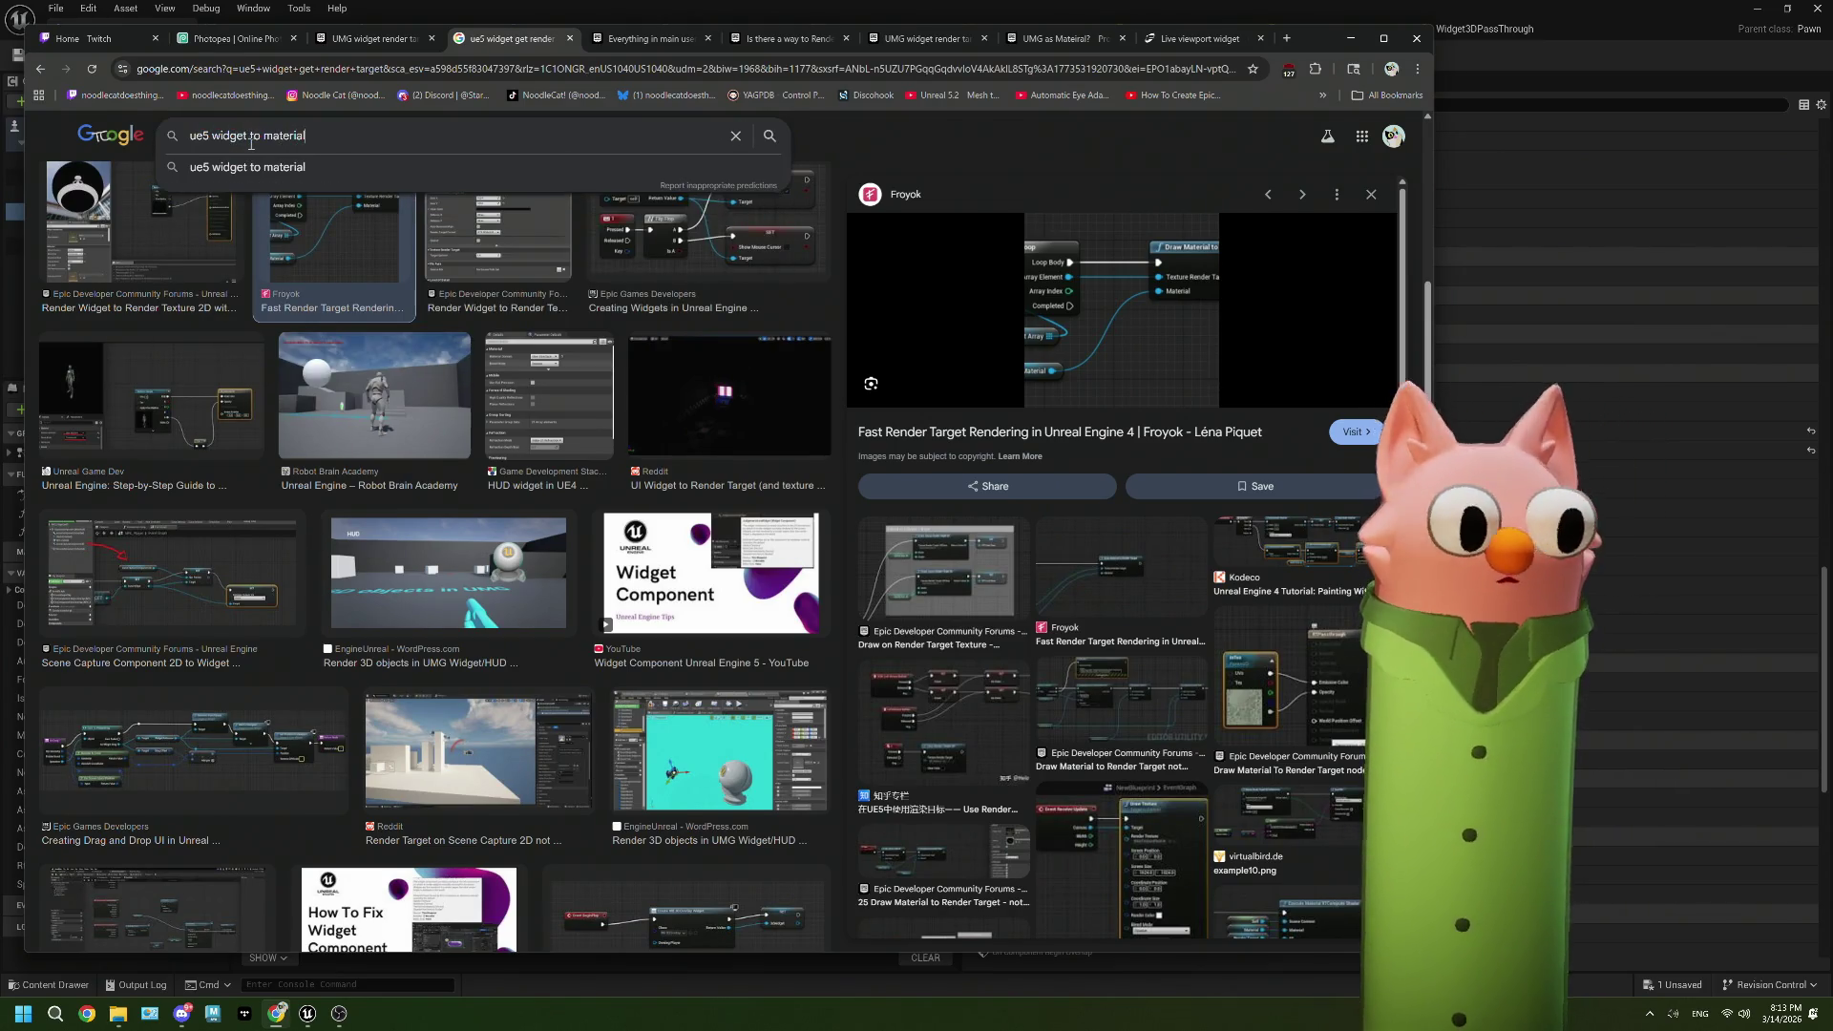
key("Return")
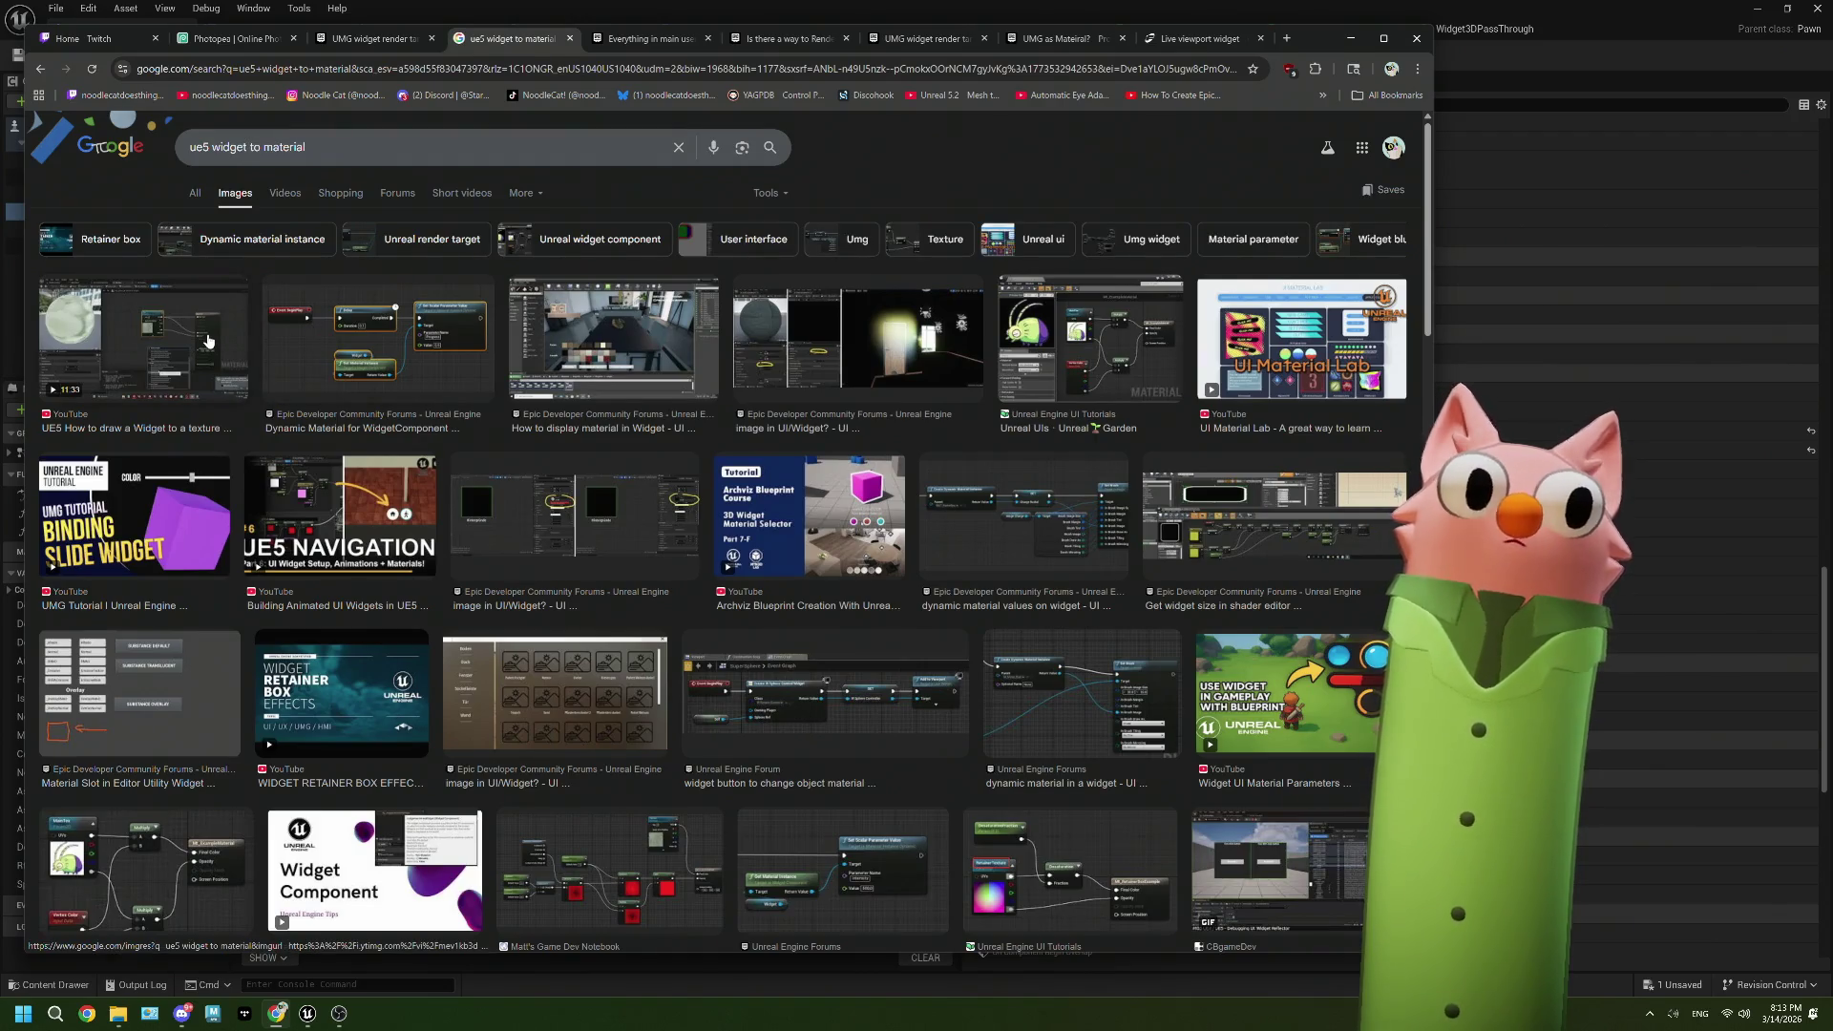
left_click(163, 339)
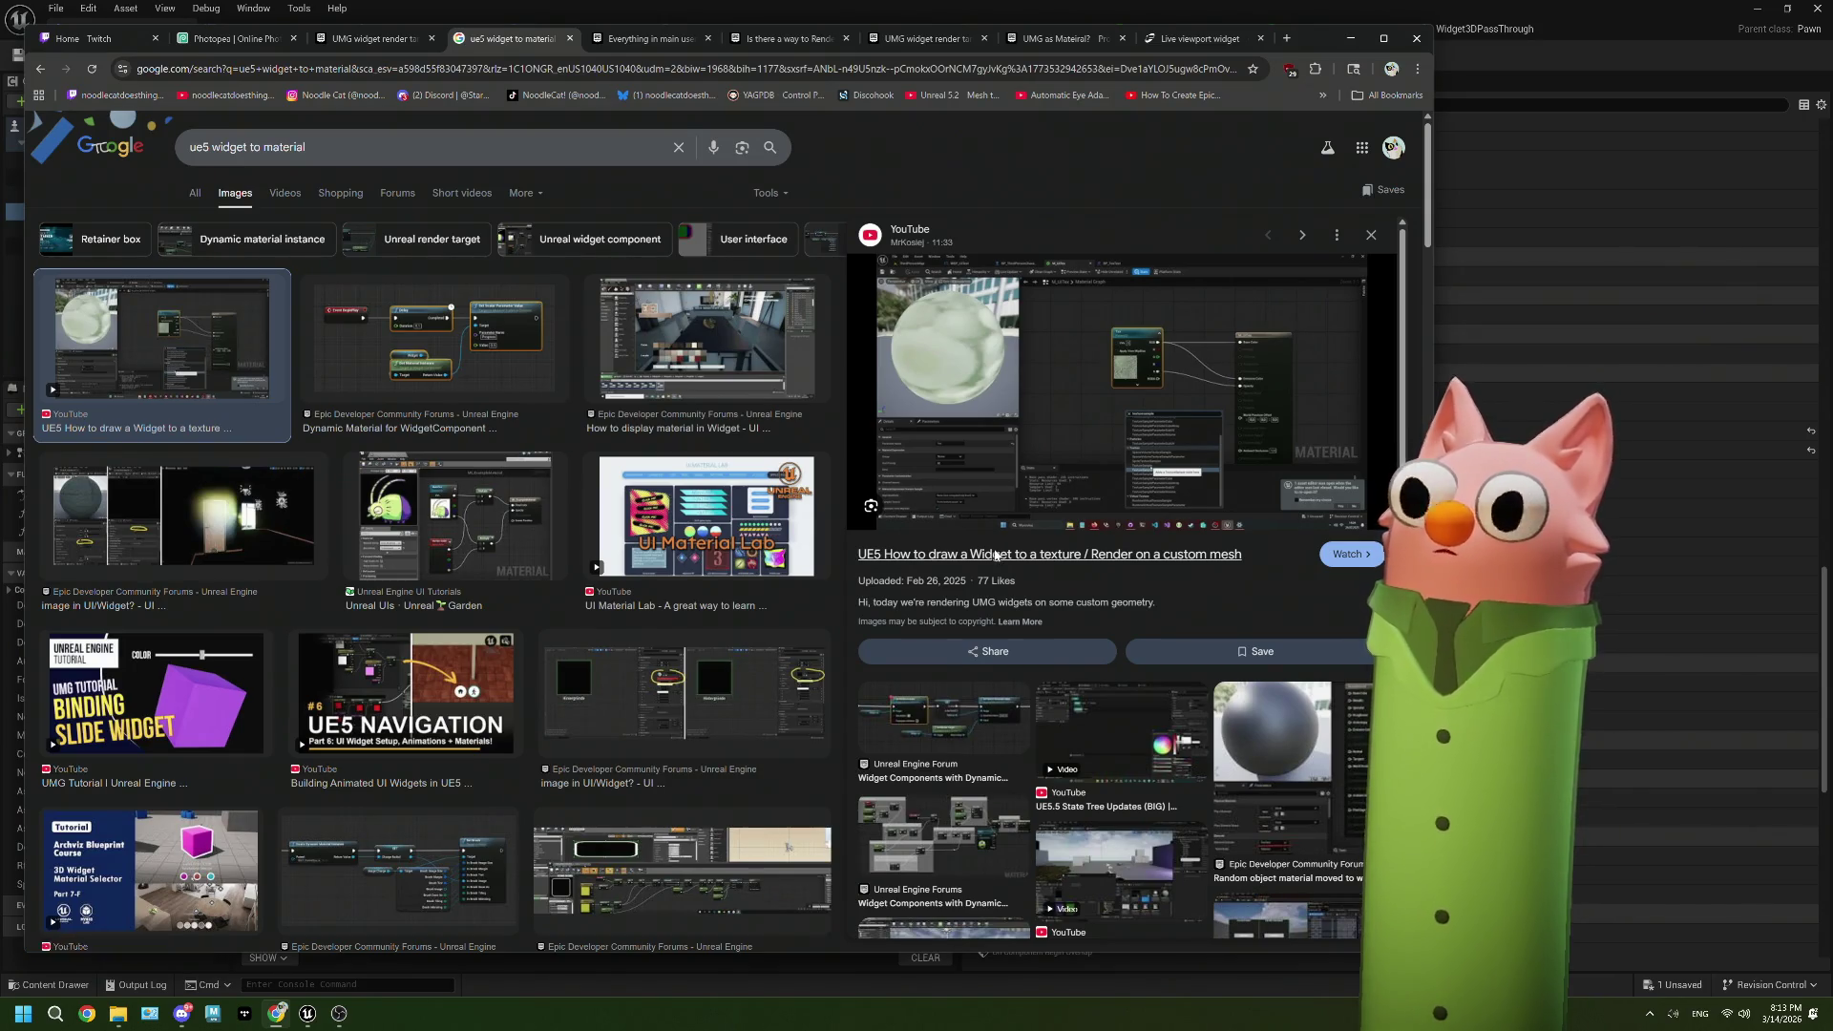
left_click(994, 555)
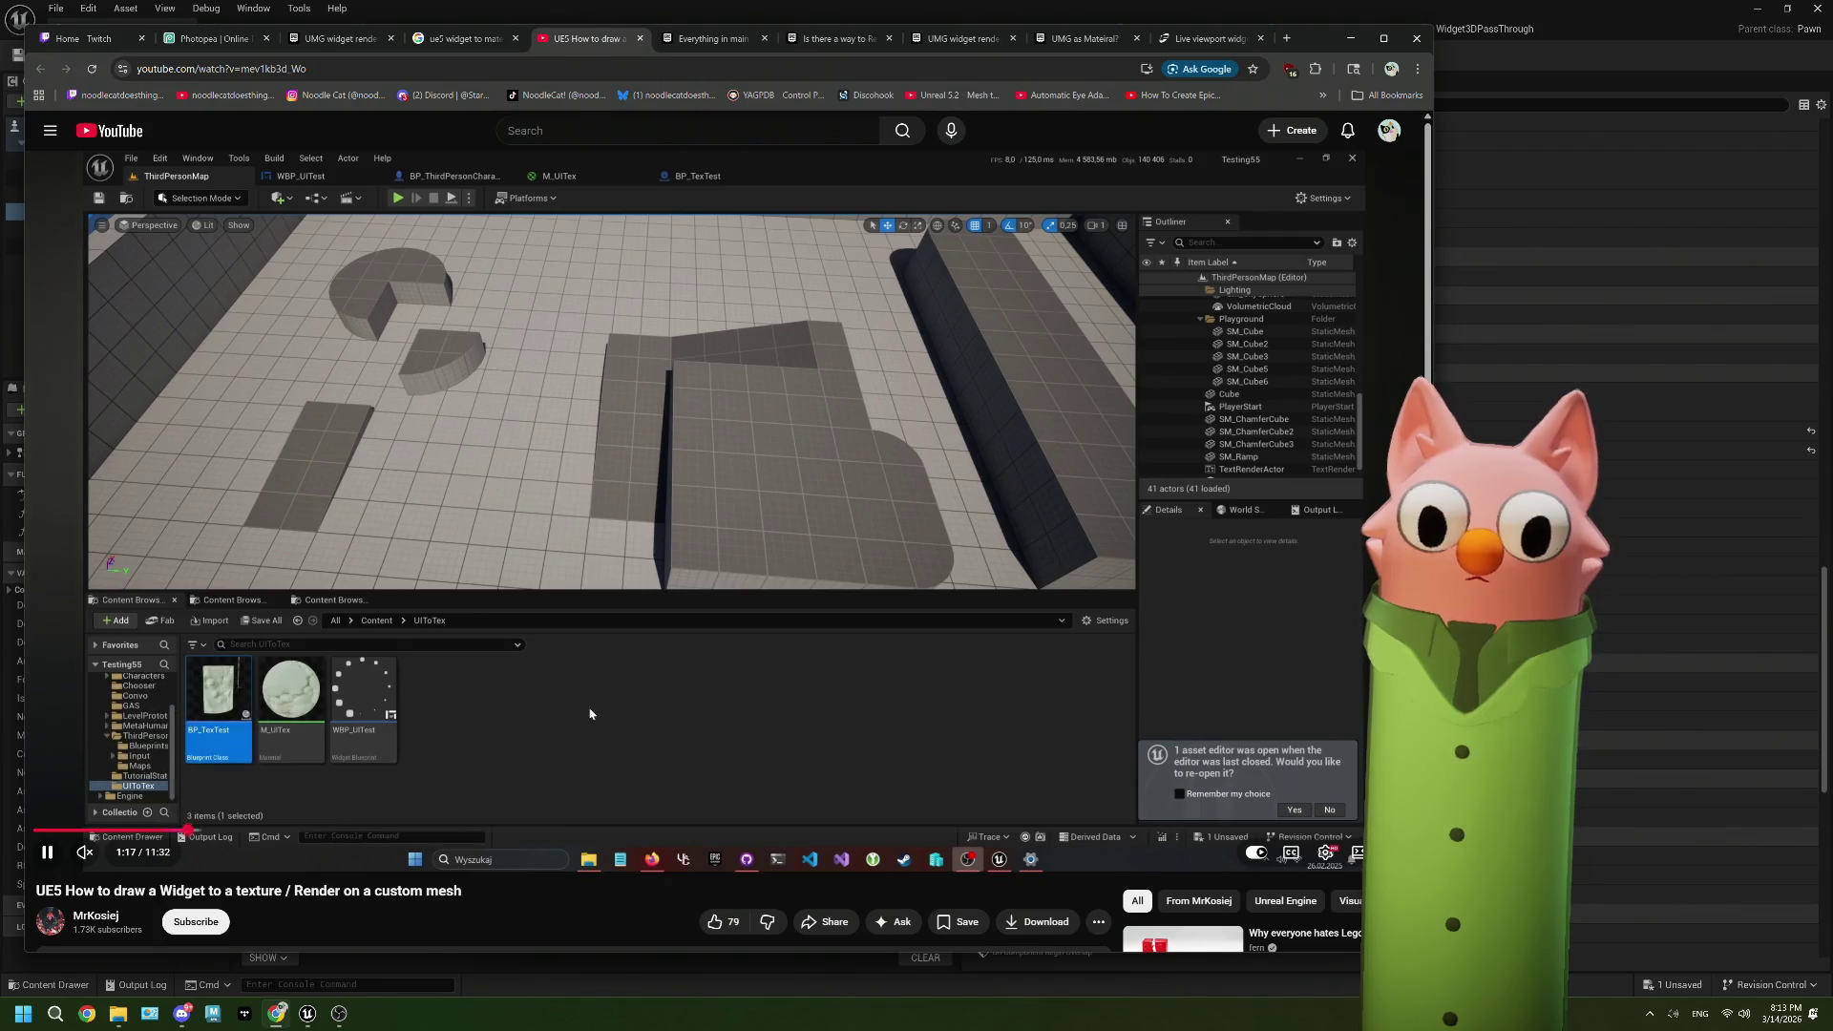
Step: Seek the tutorial forward to about 4:55, where a Widget feeds Get Render Target
key("l")
key("l")
key("l")
key("l")
key("l")
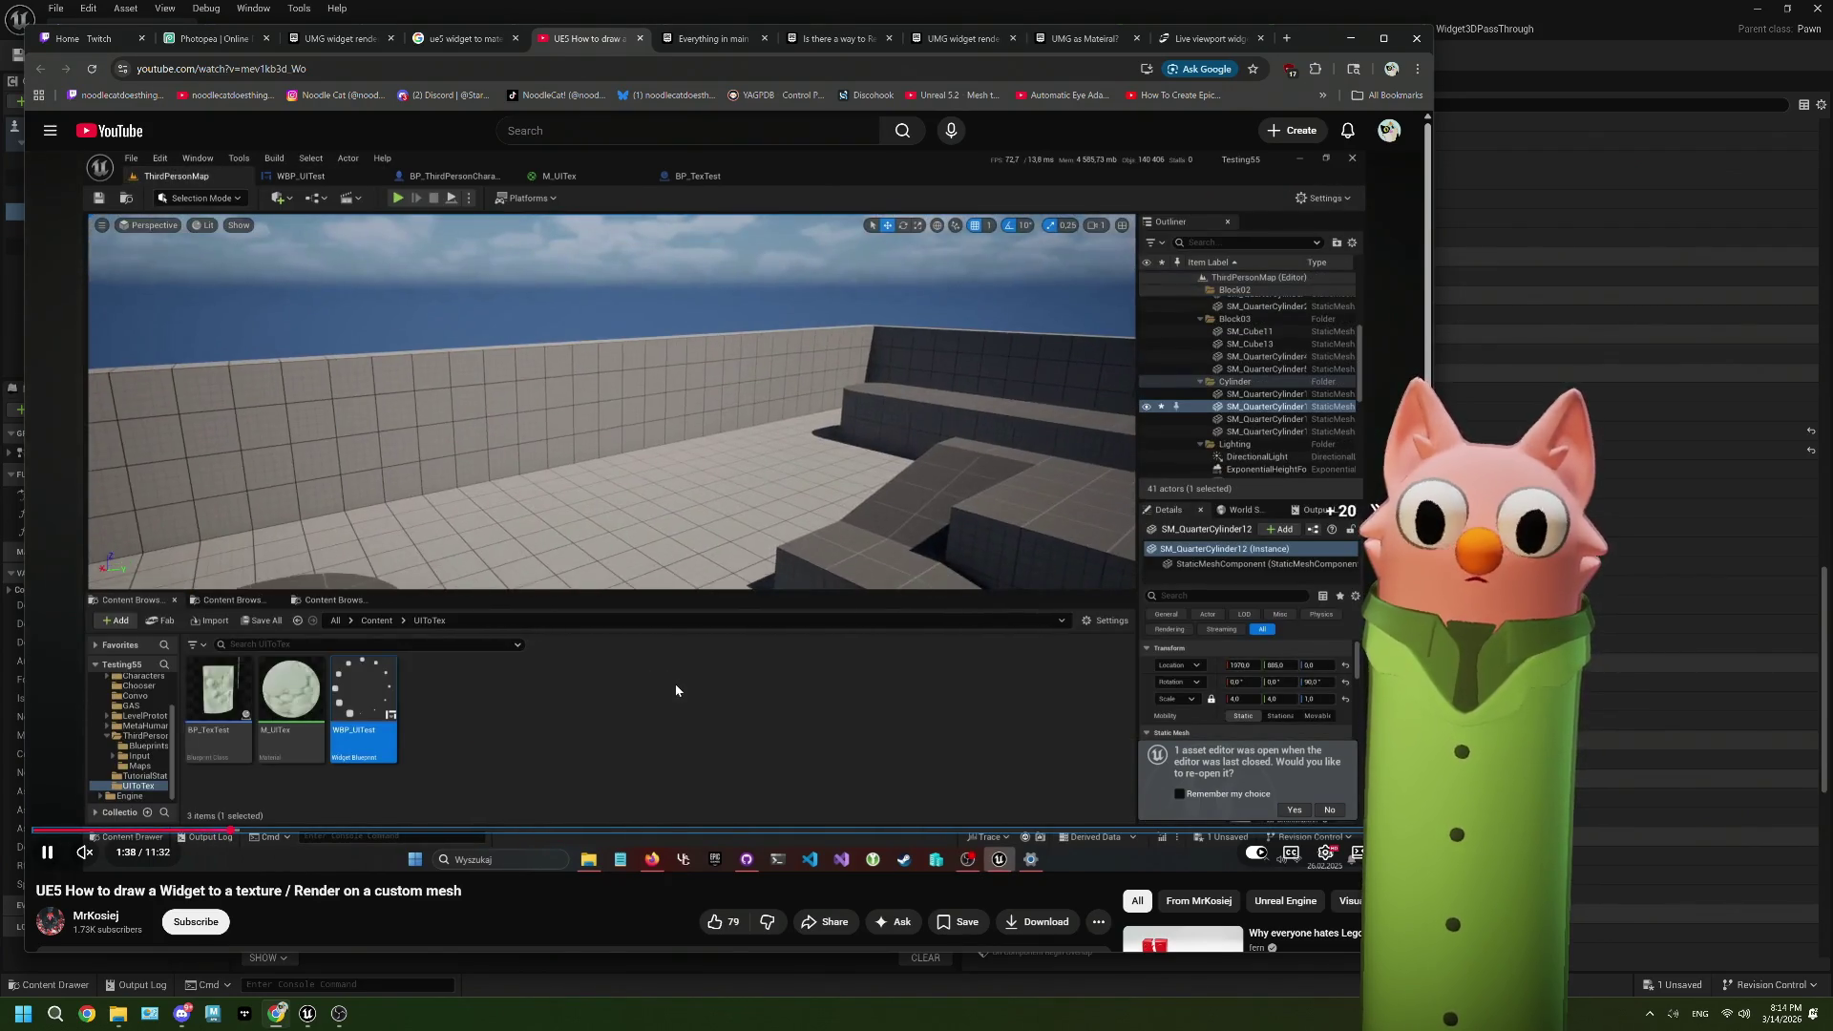
key("l")
key("l")
key("l")
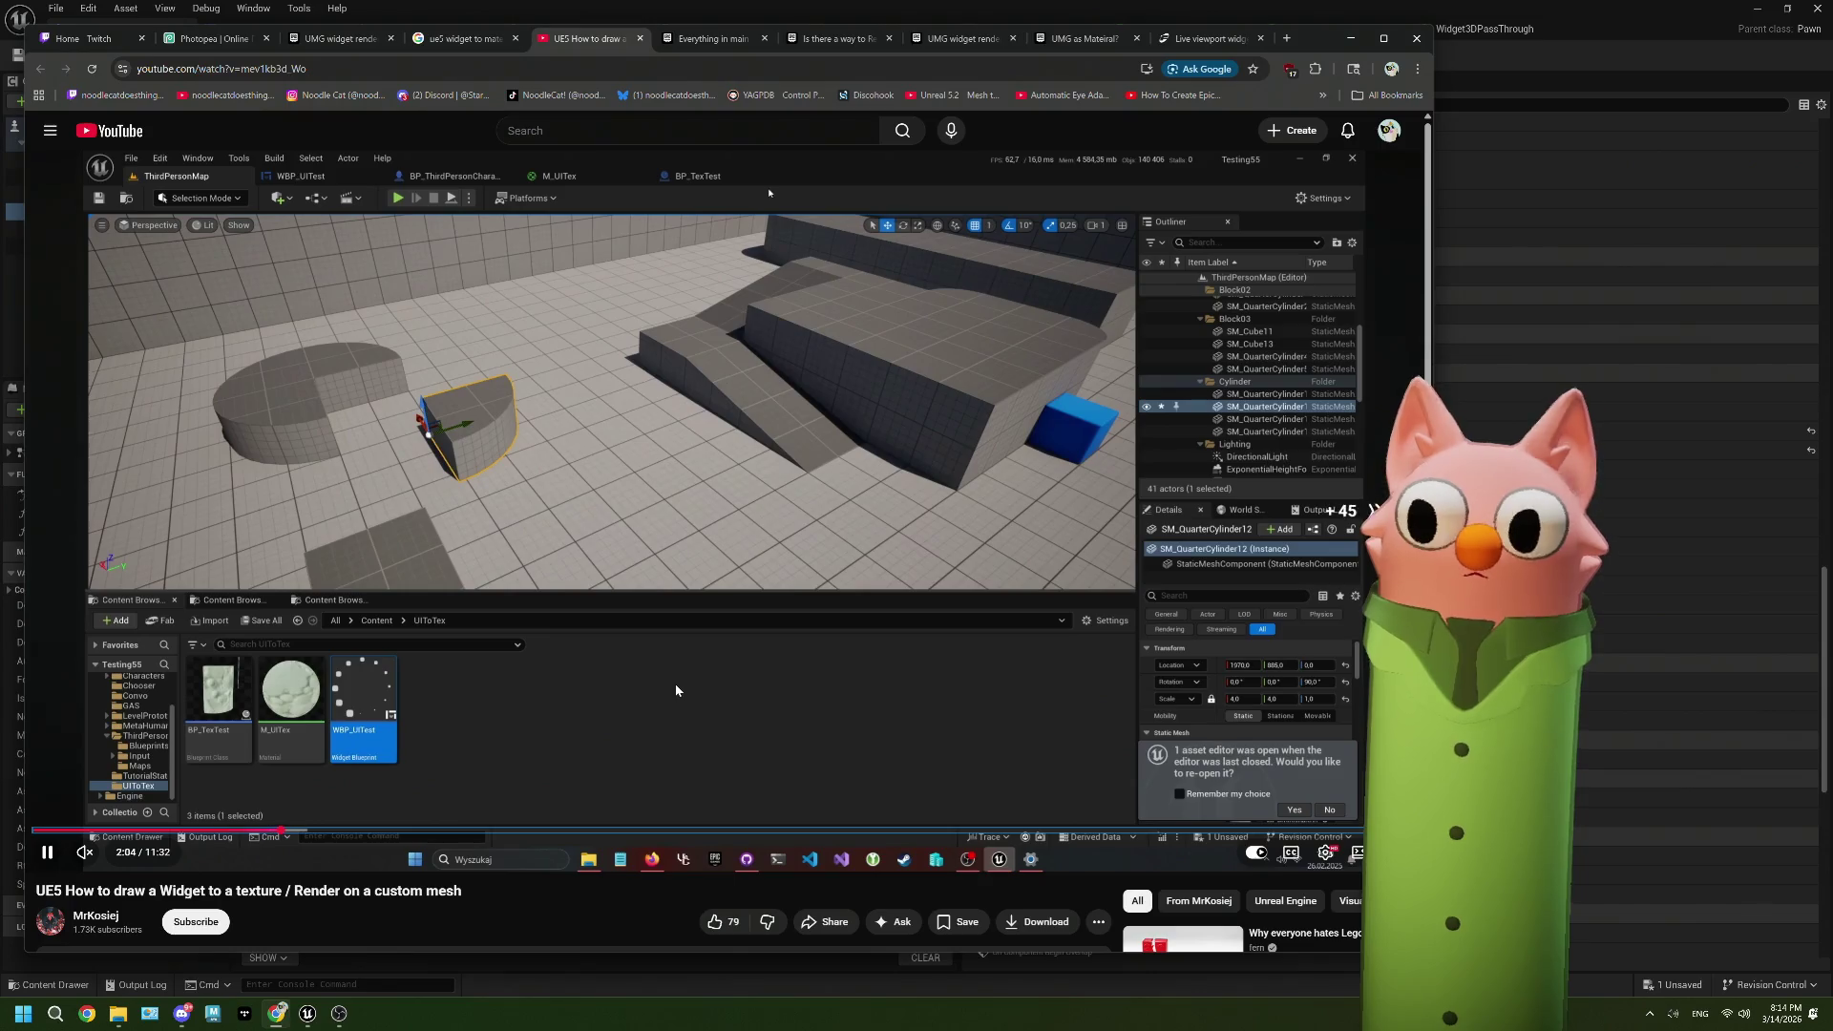
key("l")
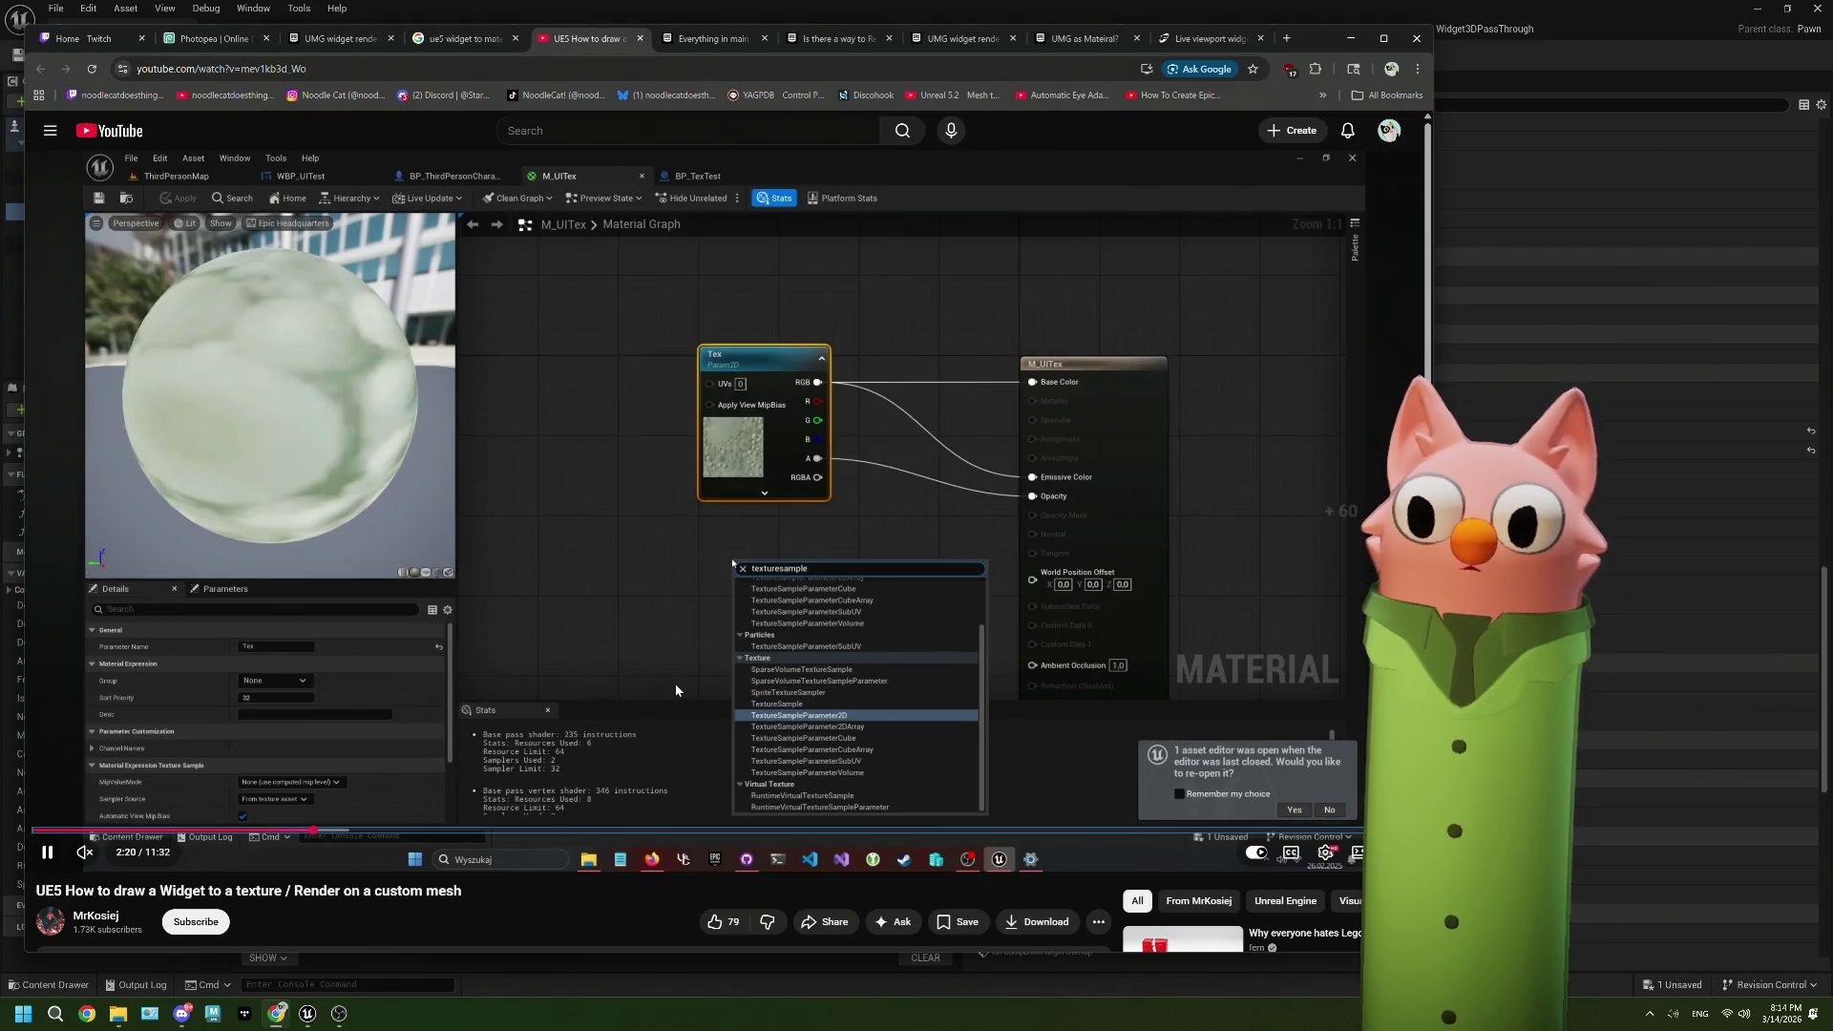
key("l")
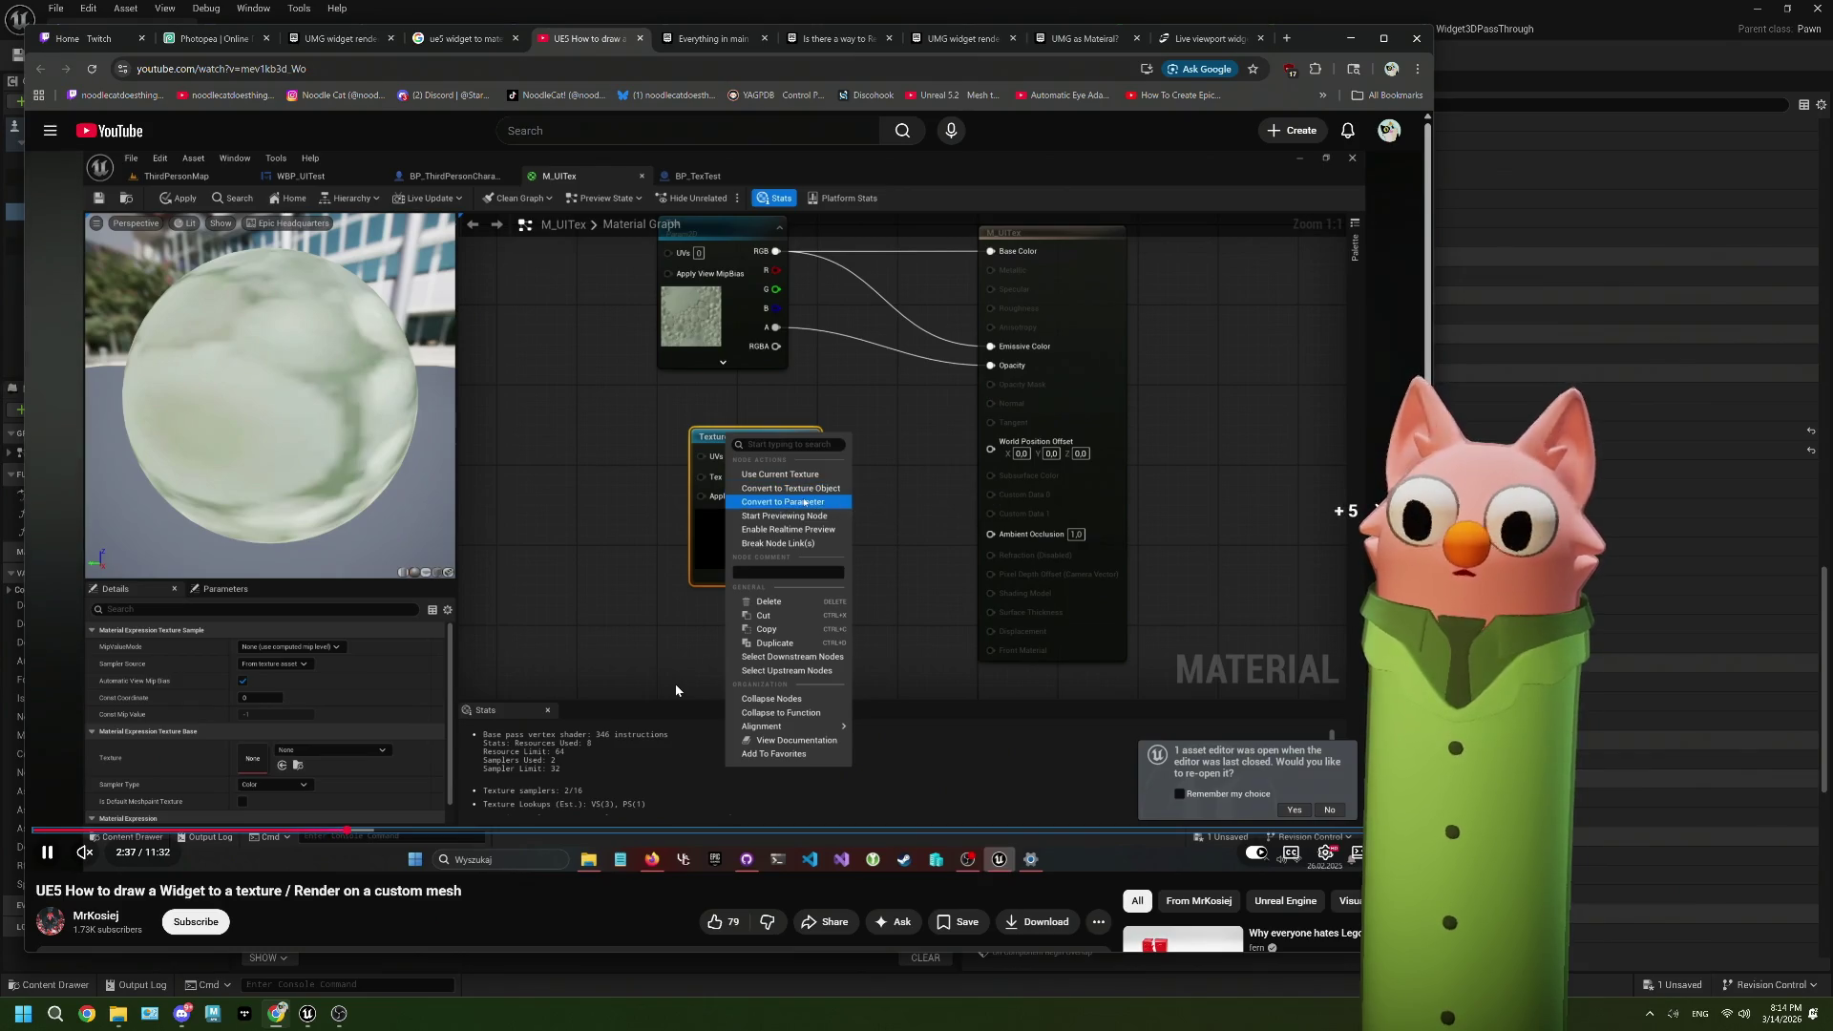
key("Right")
key("Right")
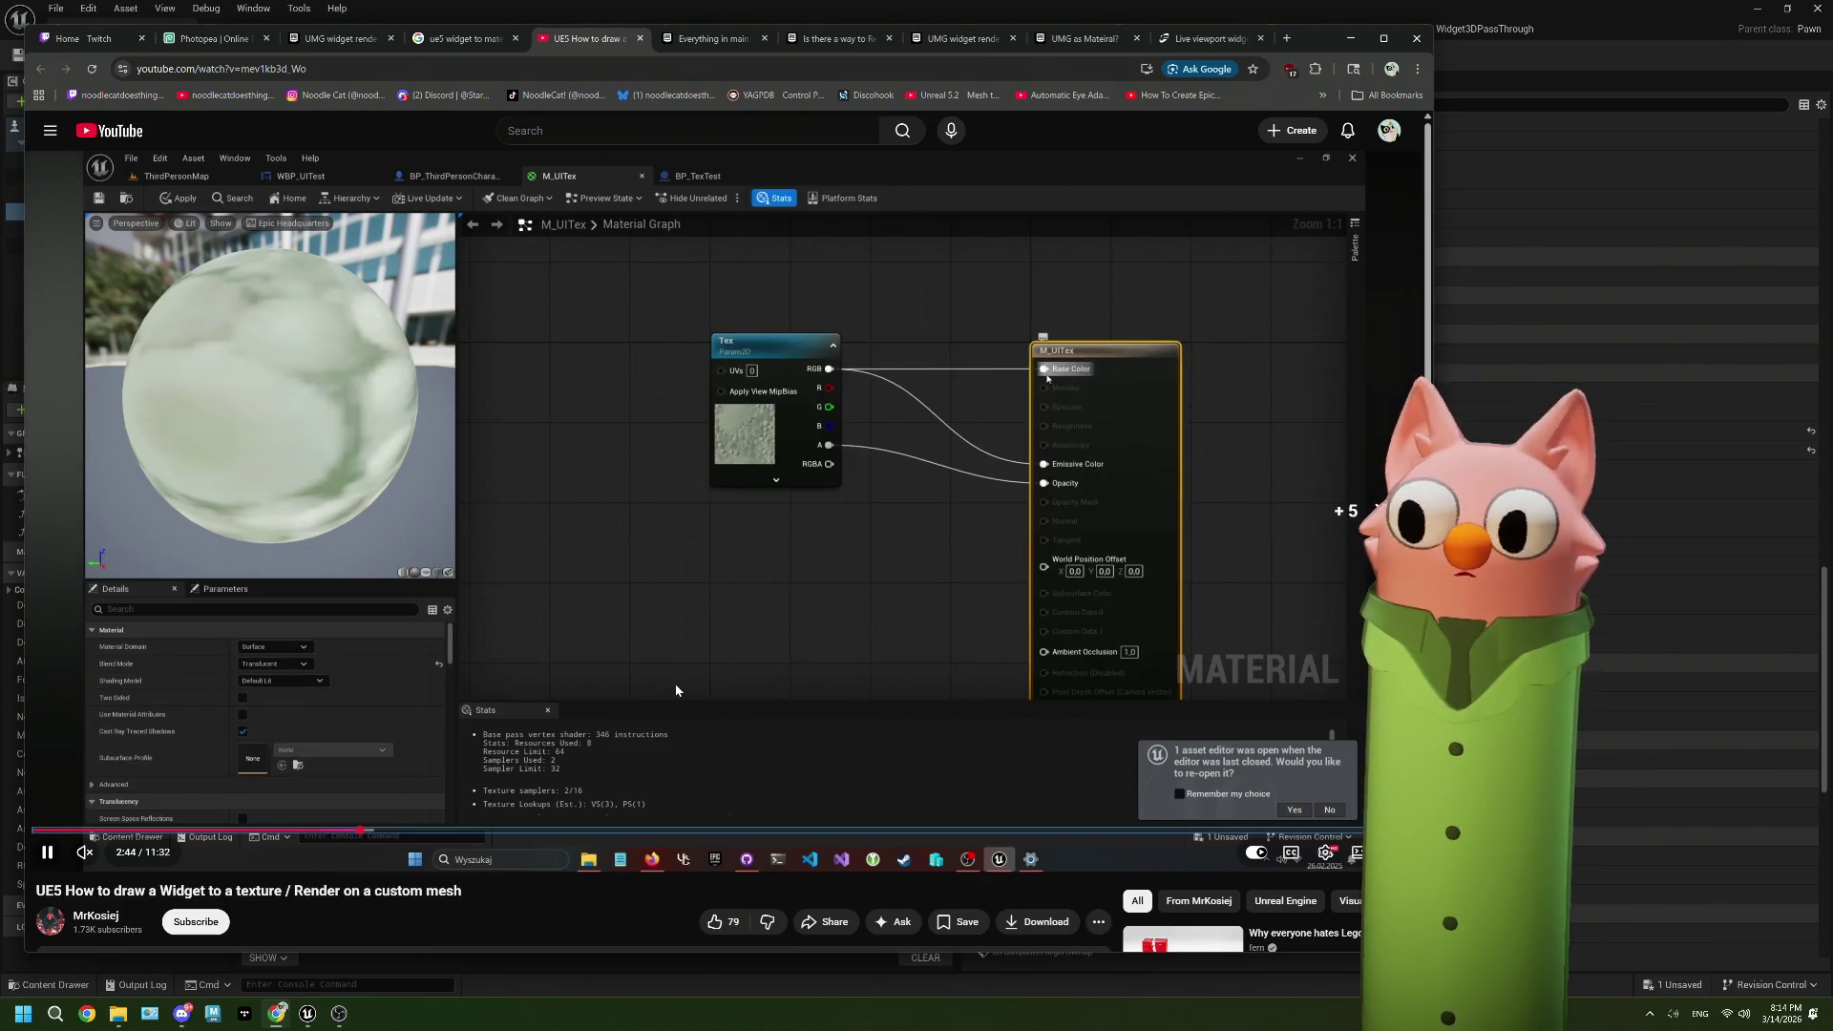
key("Right")
key("Right")
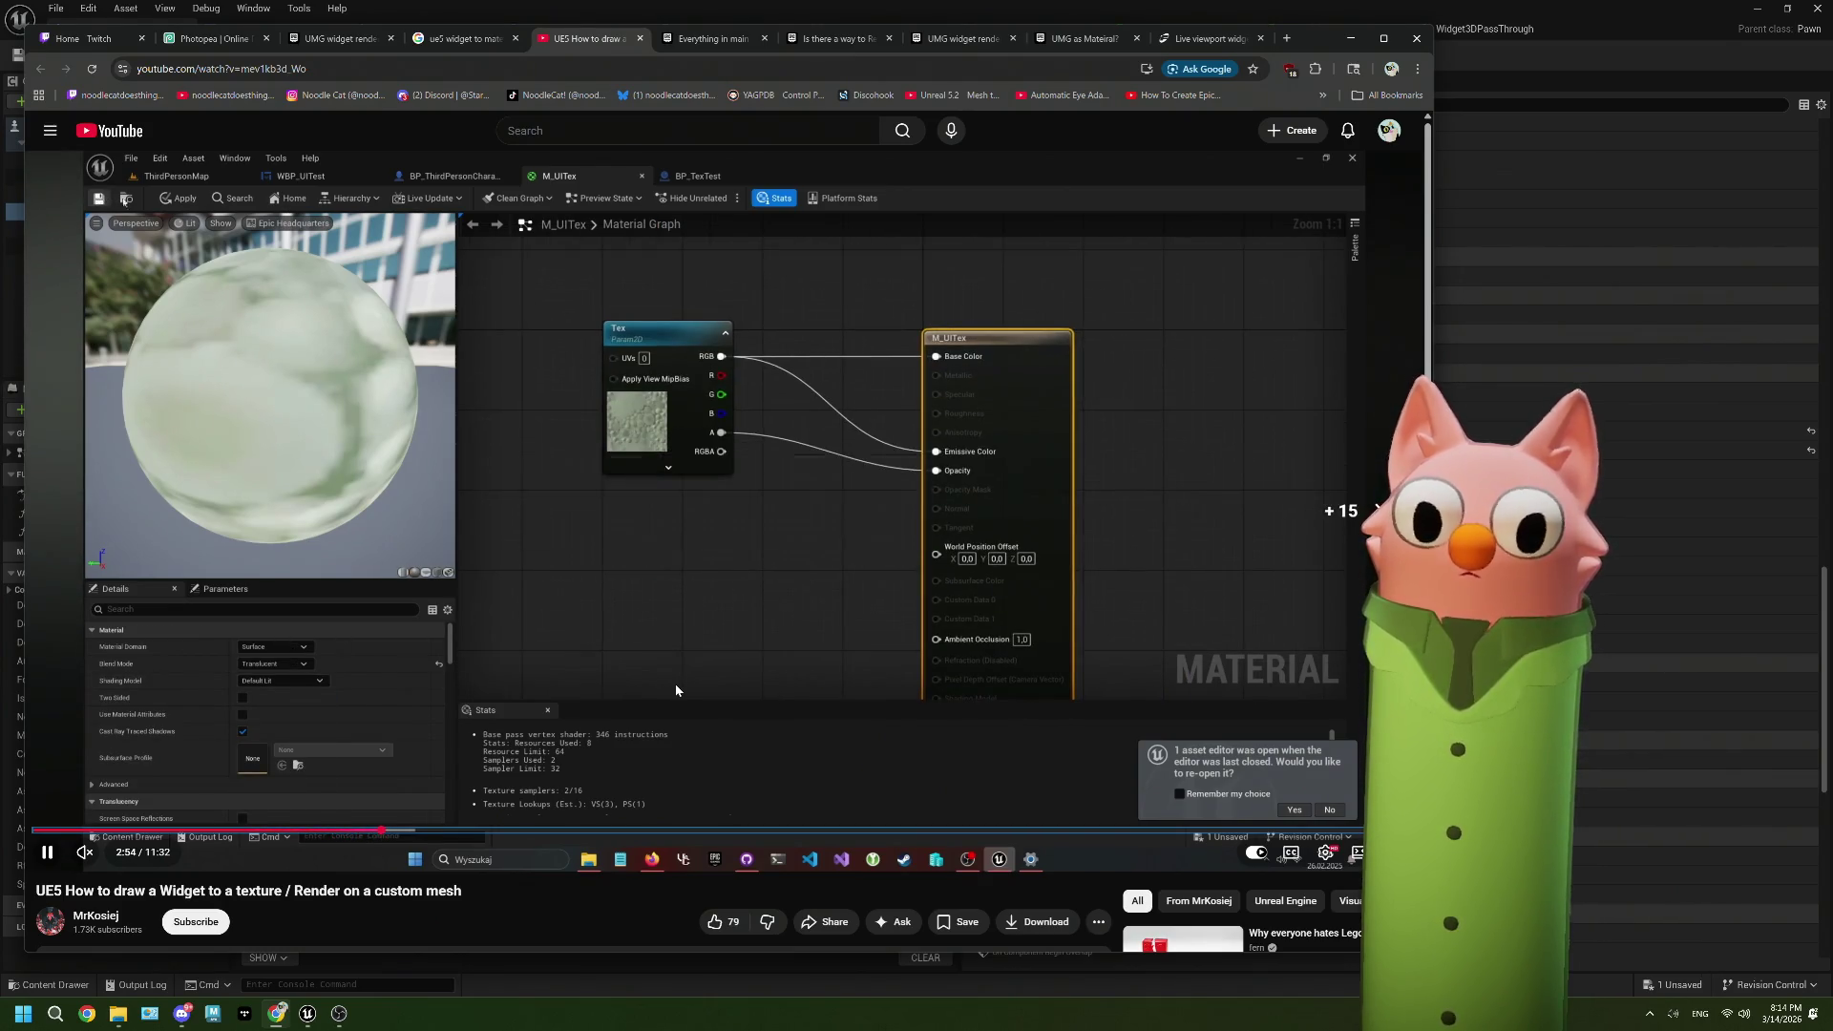
key("Right")
key("Right")
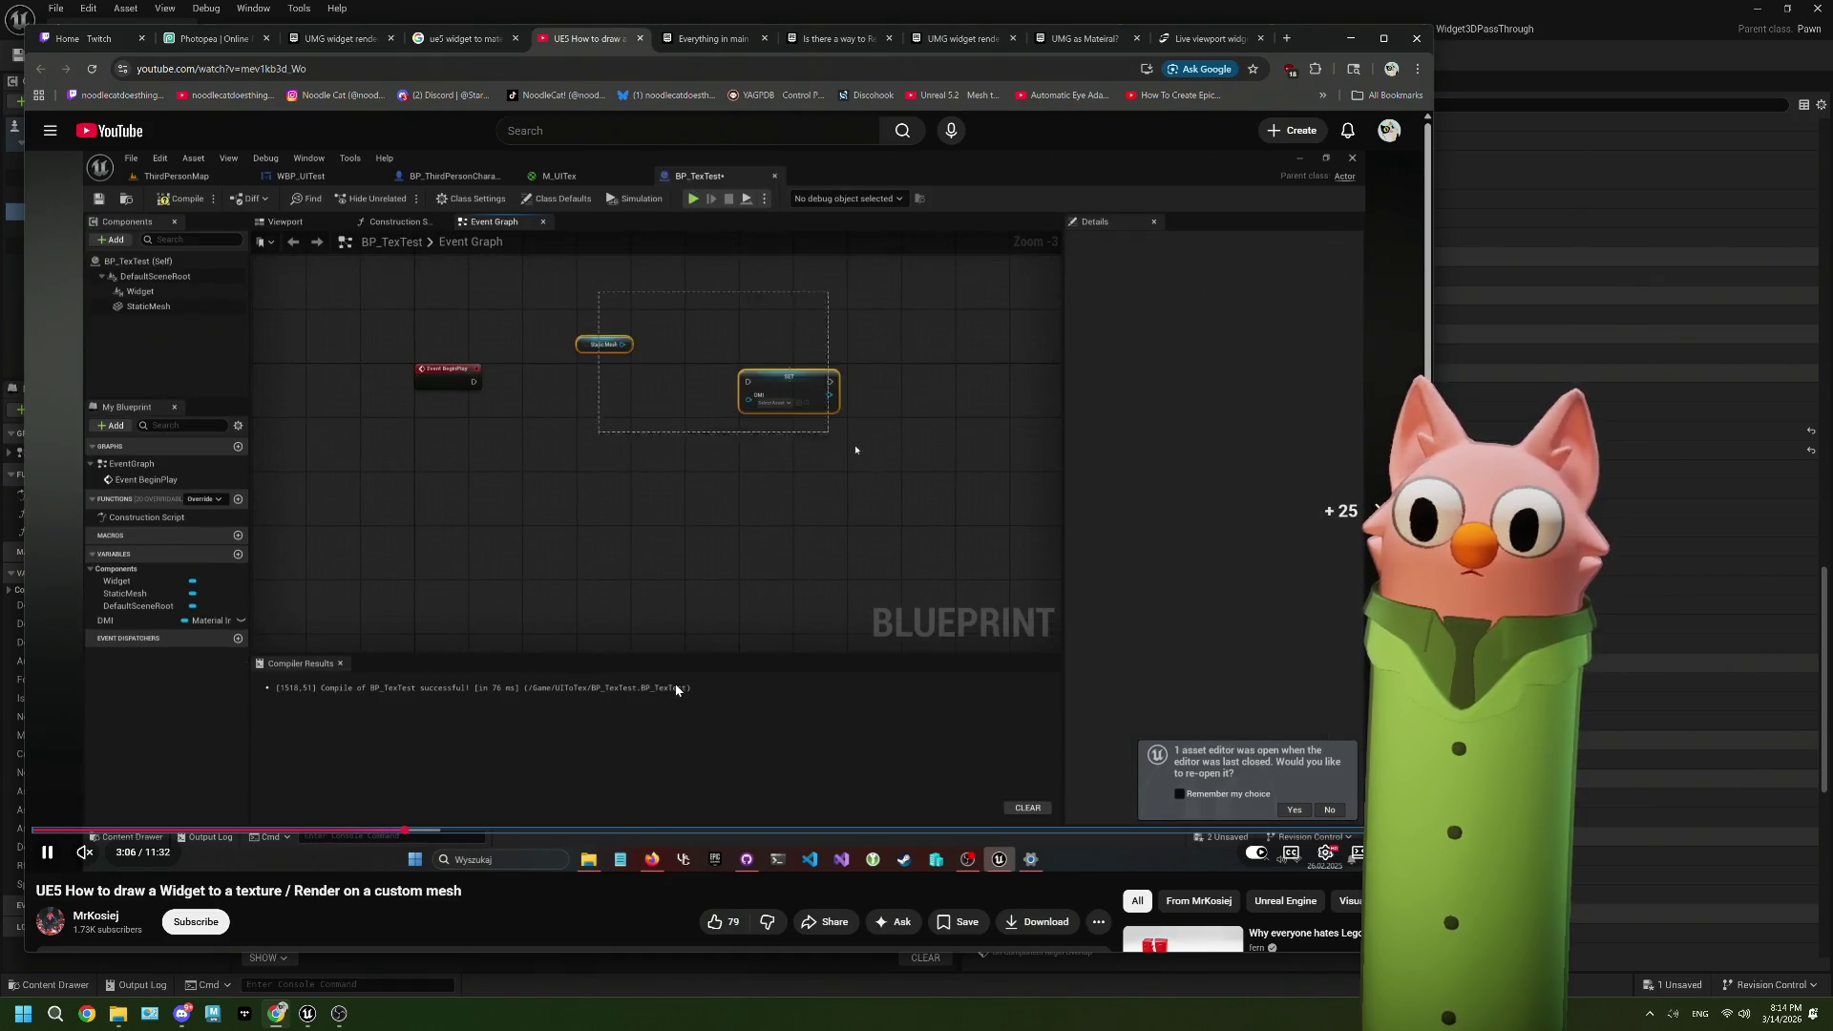
key("Right")
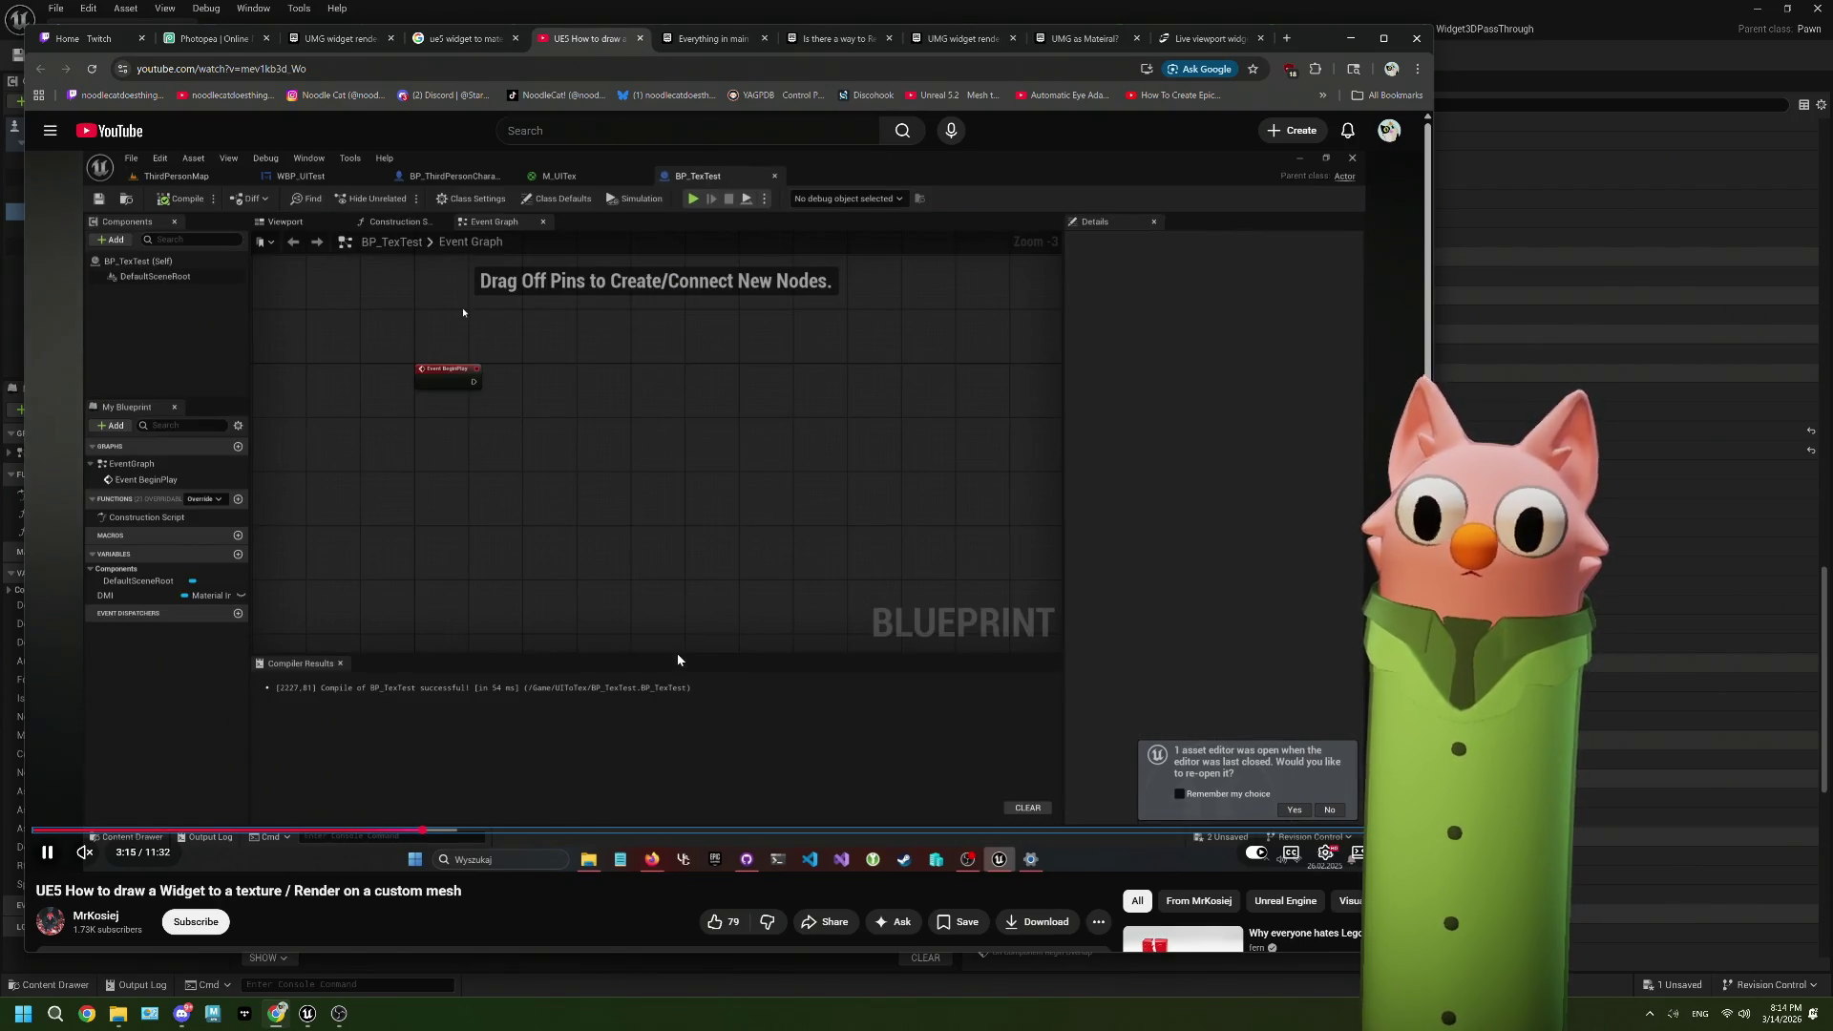
key("Right")
key("Right")
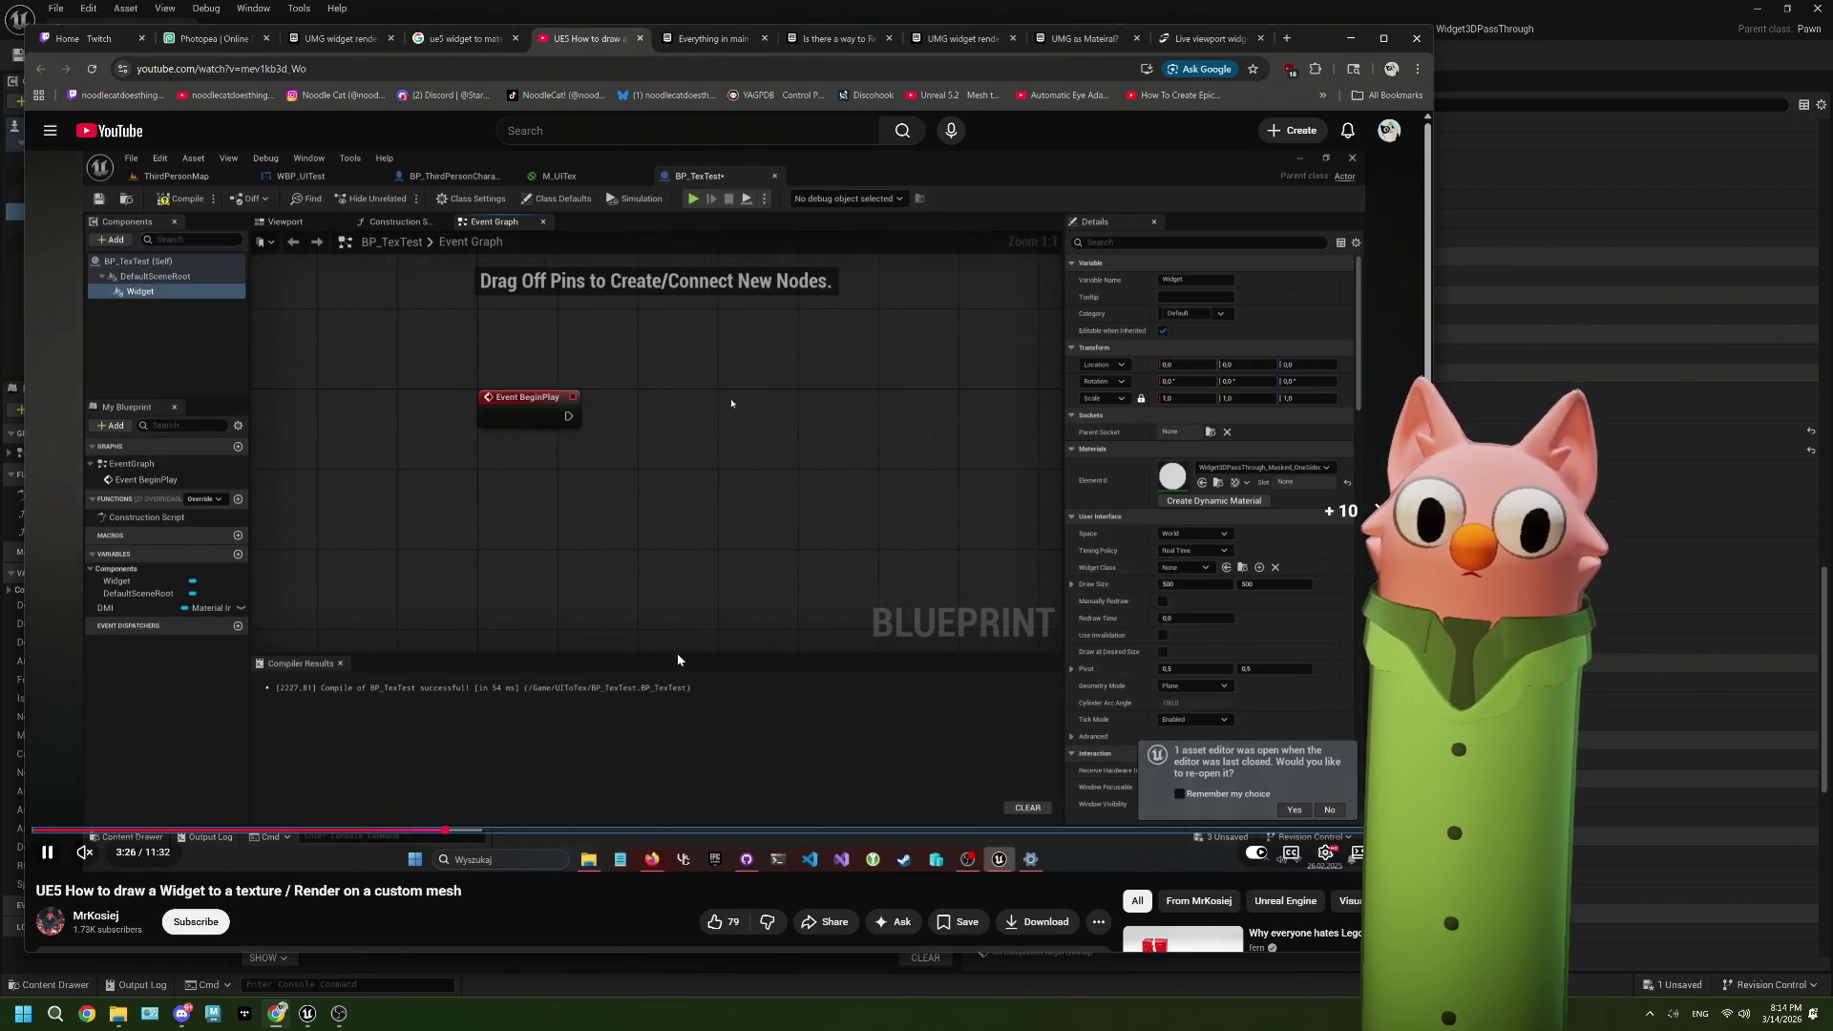
key("Right")
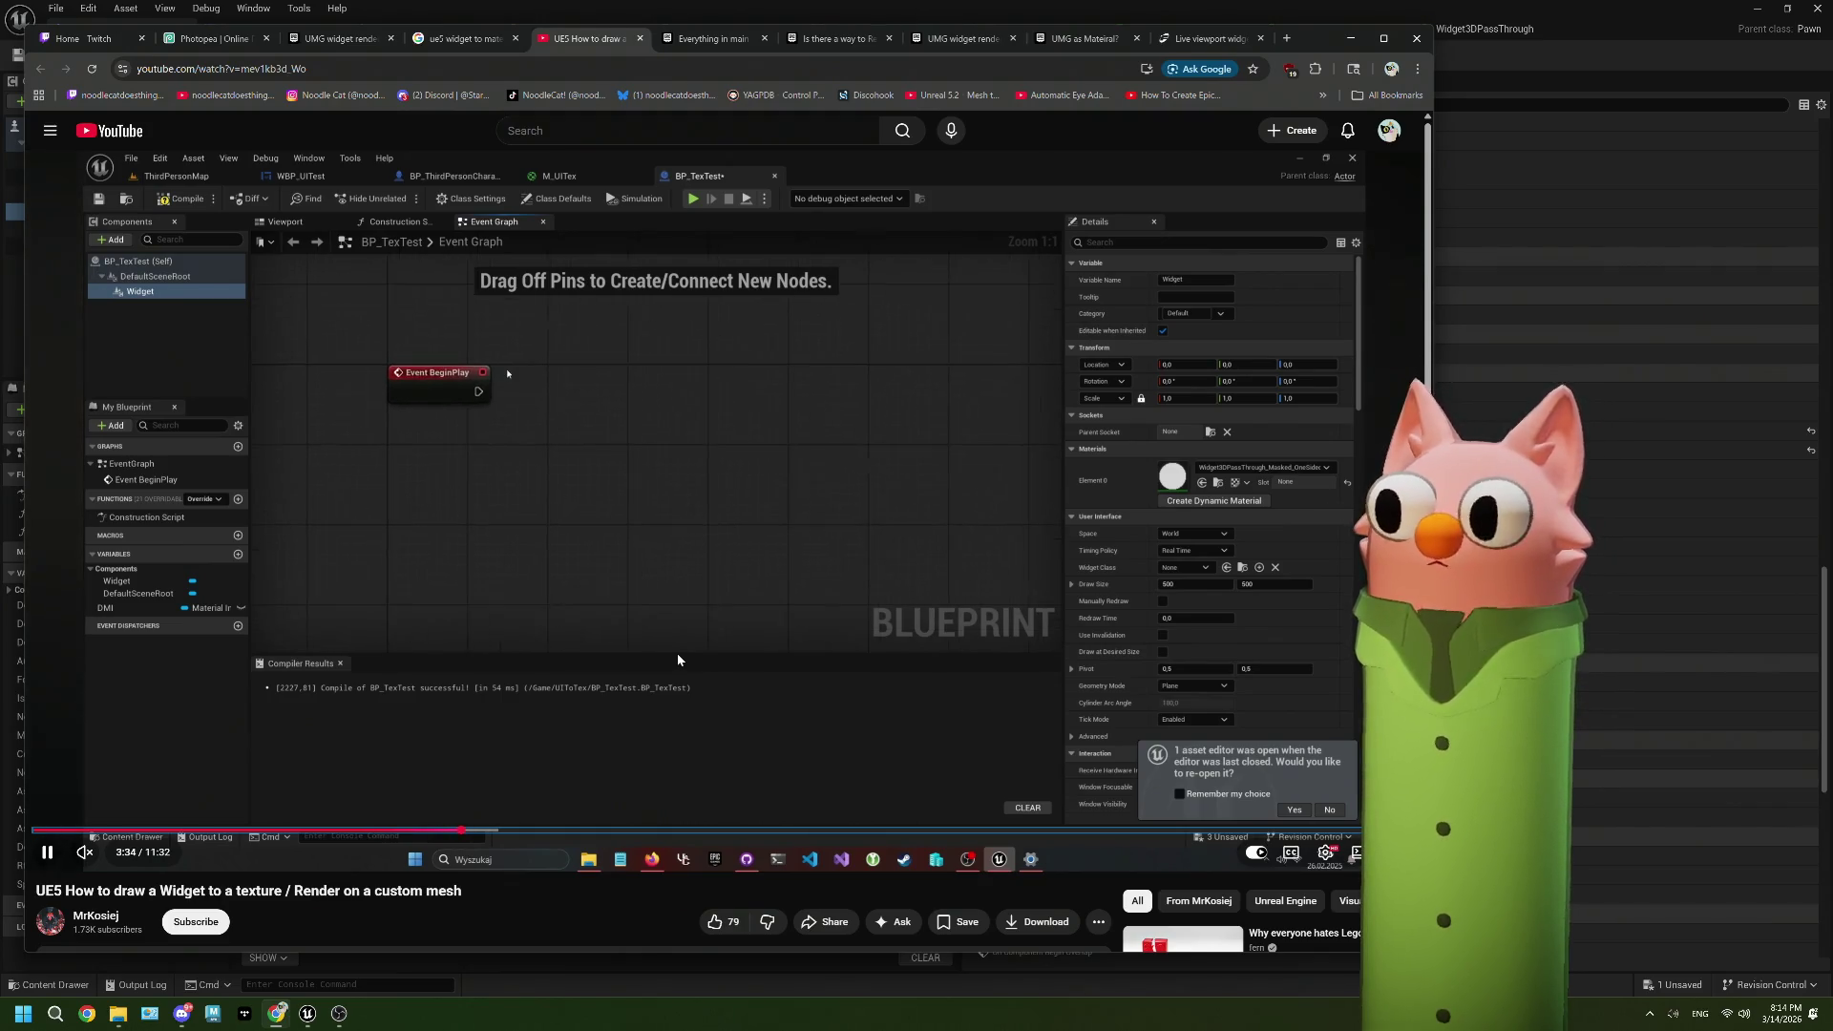
key("Right")
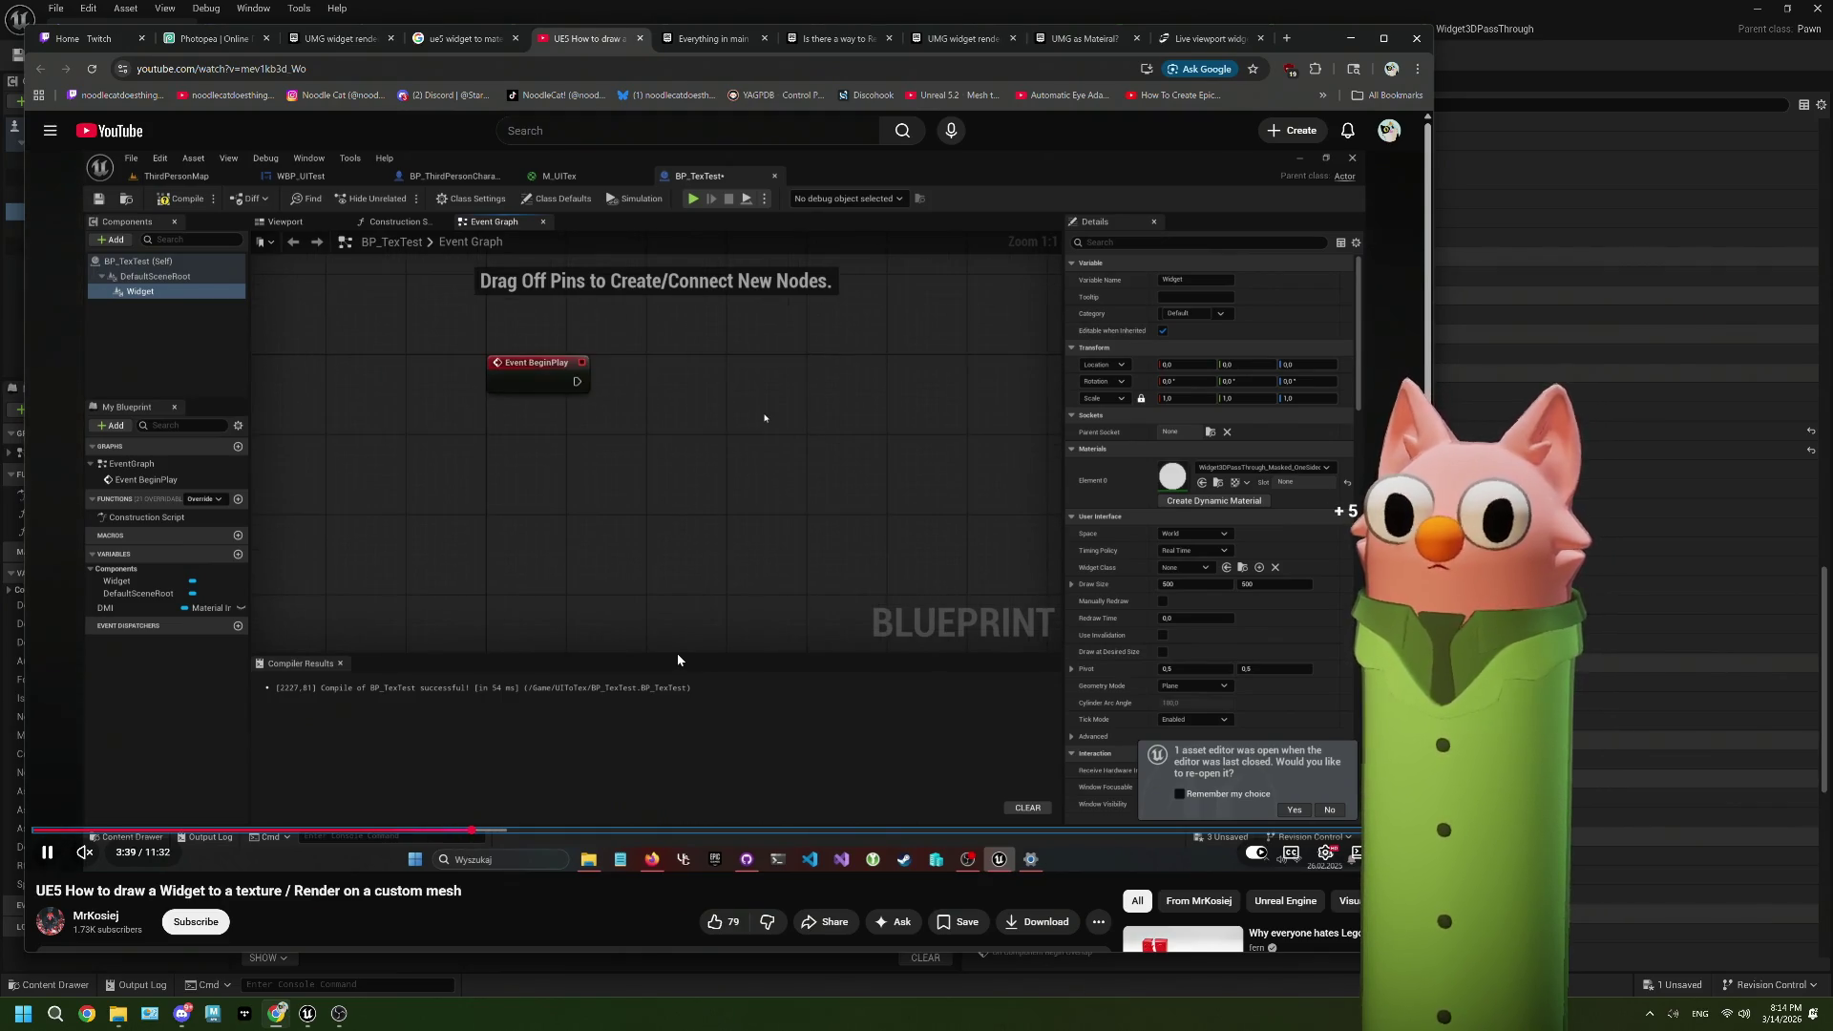
key("Right")
key("Right")
key("Right")
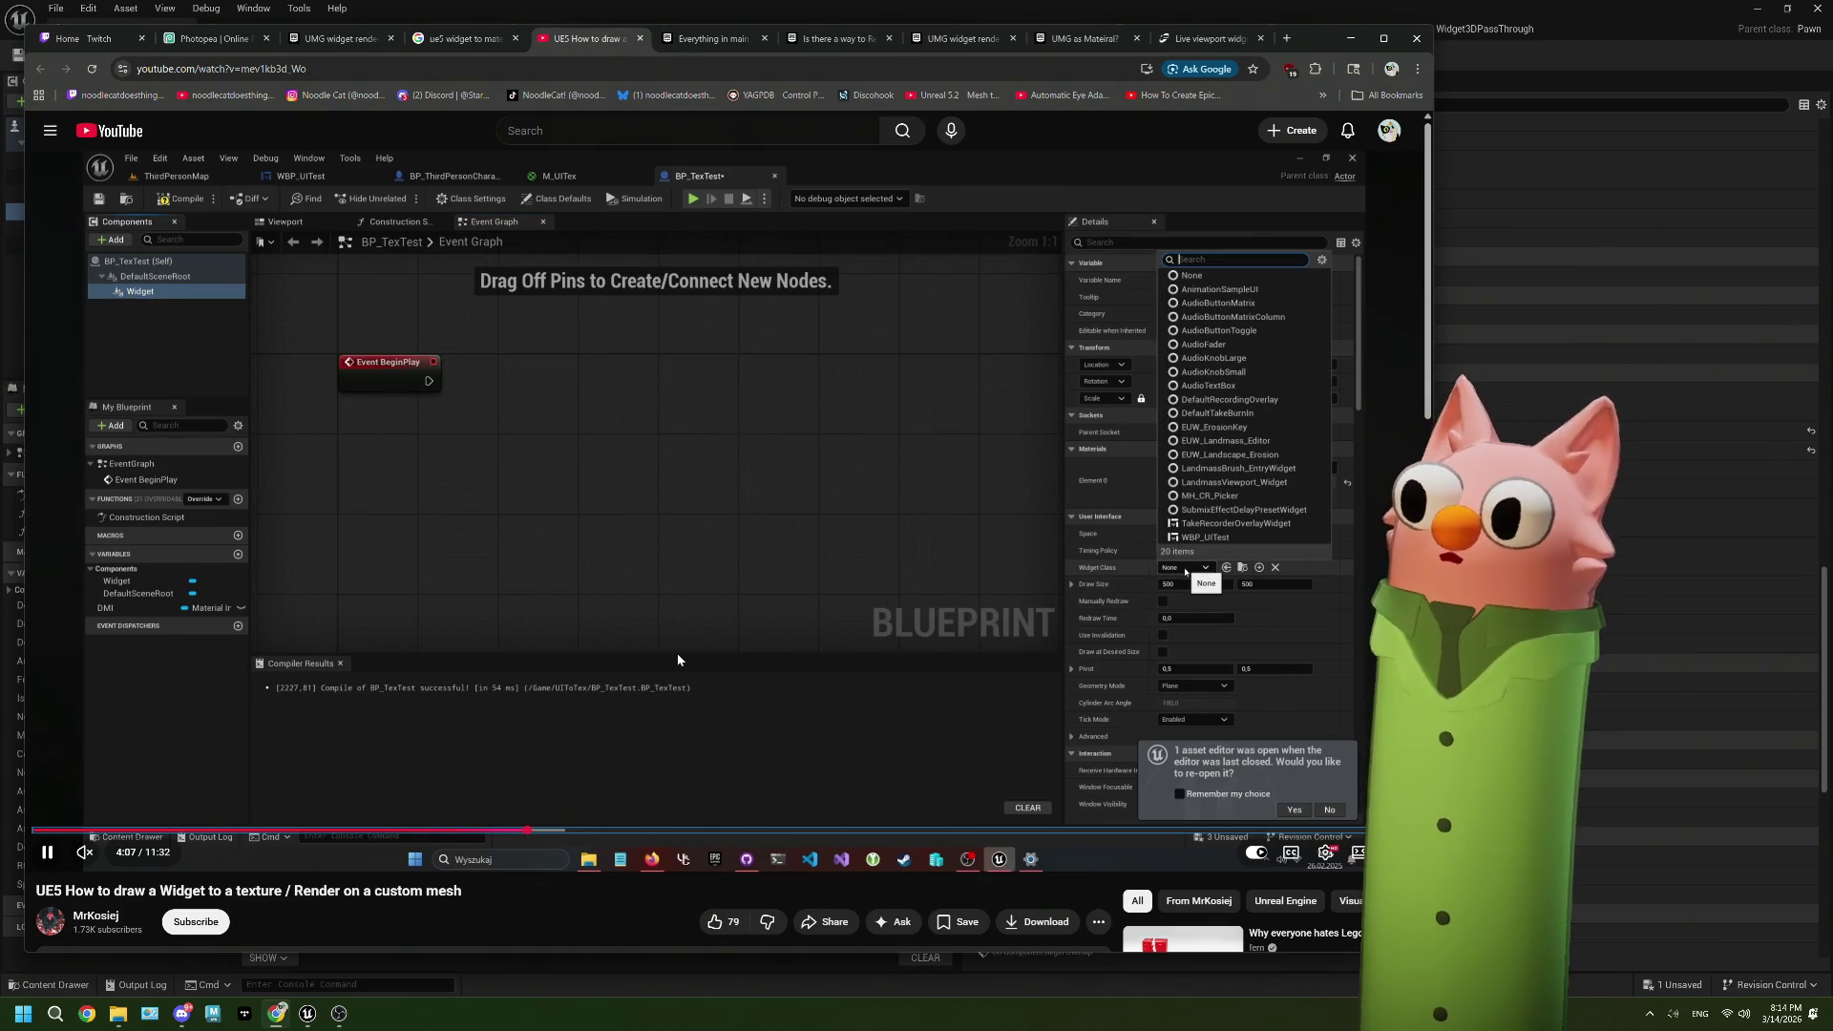
key("Right")
key("Right")
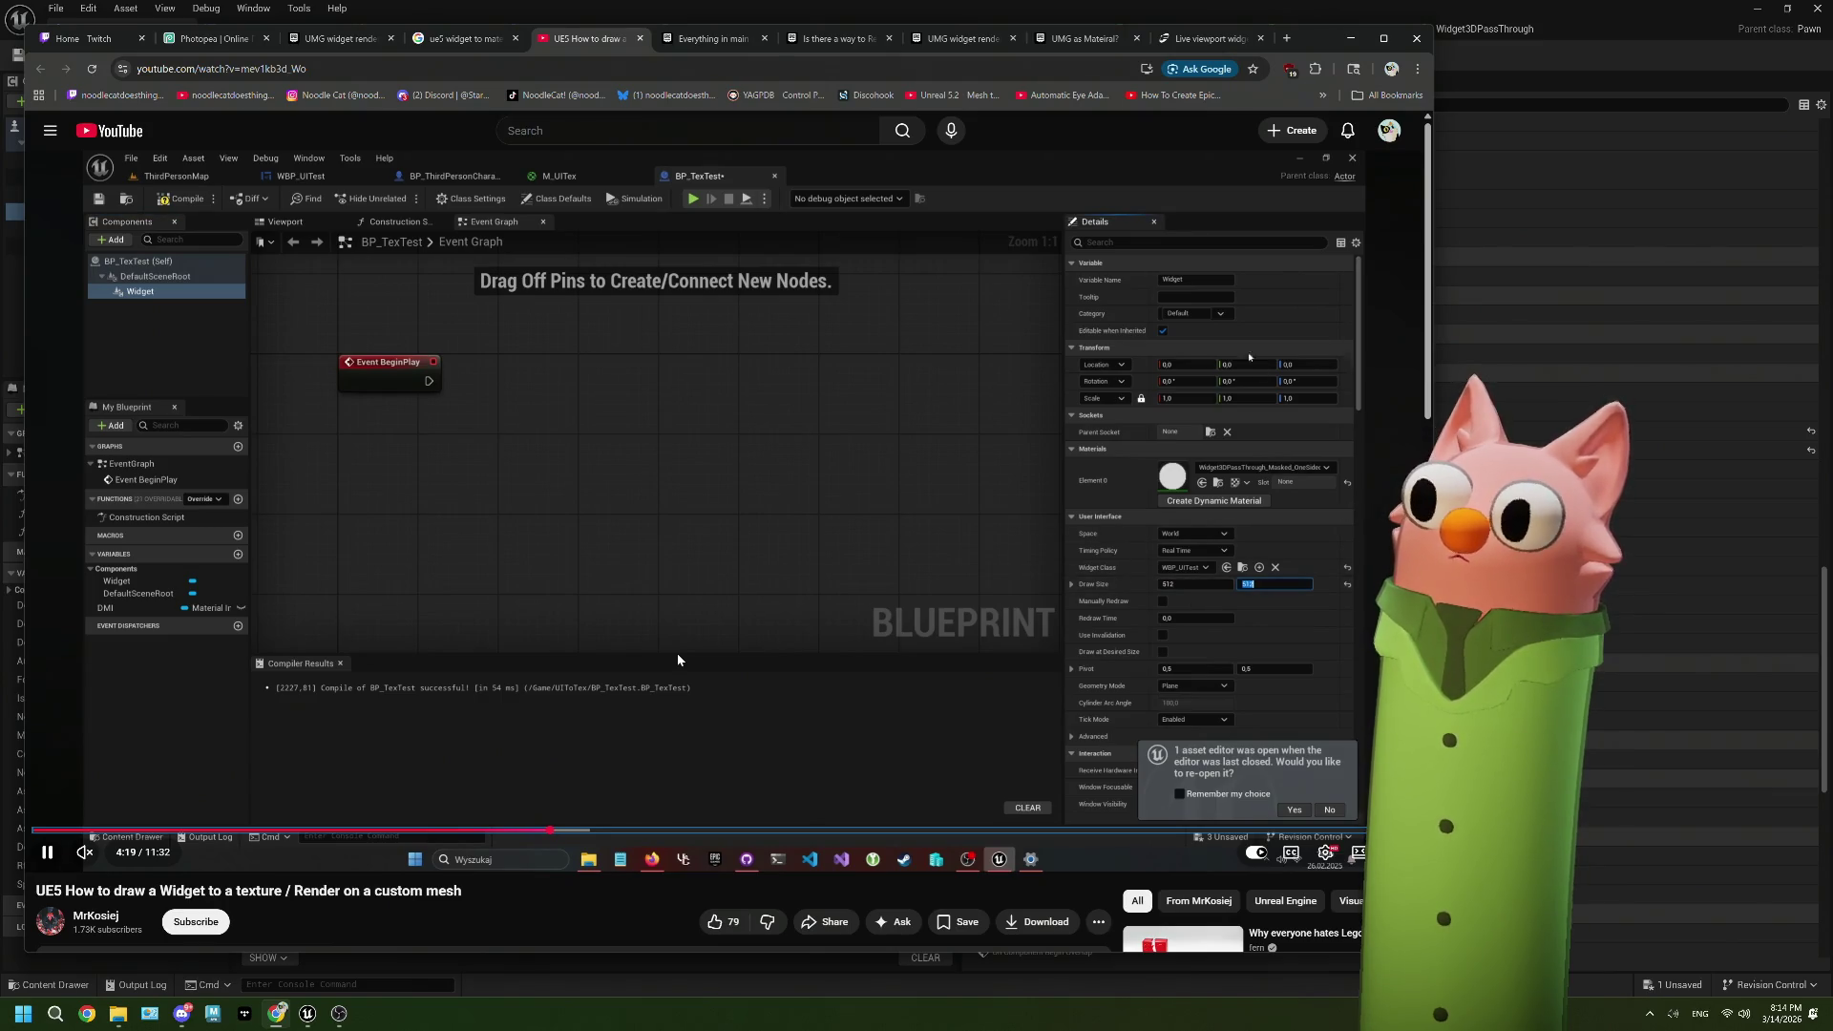
key("Right")
key("Right")
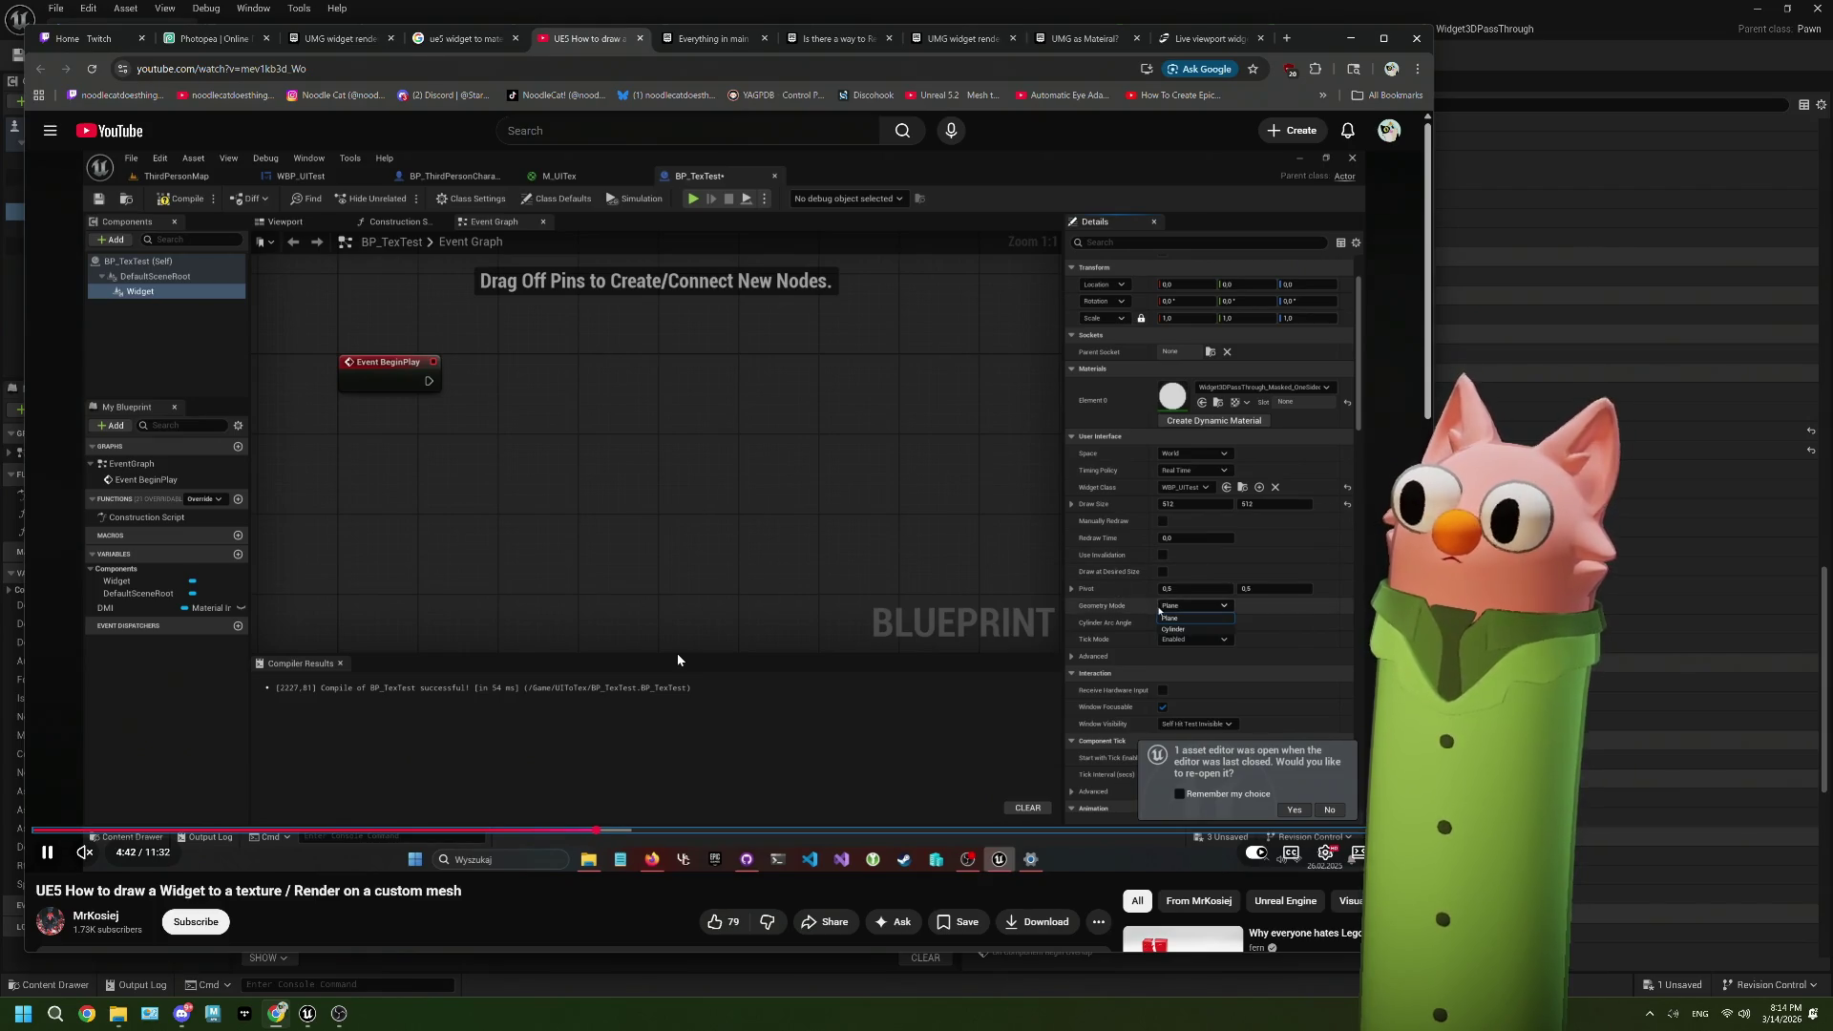
key("Right")
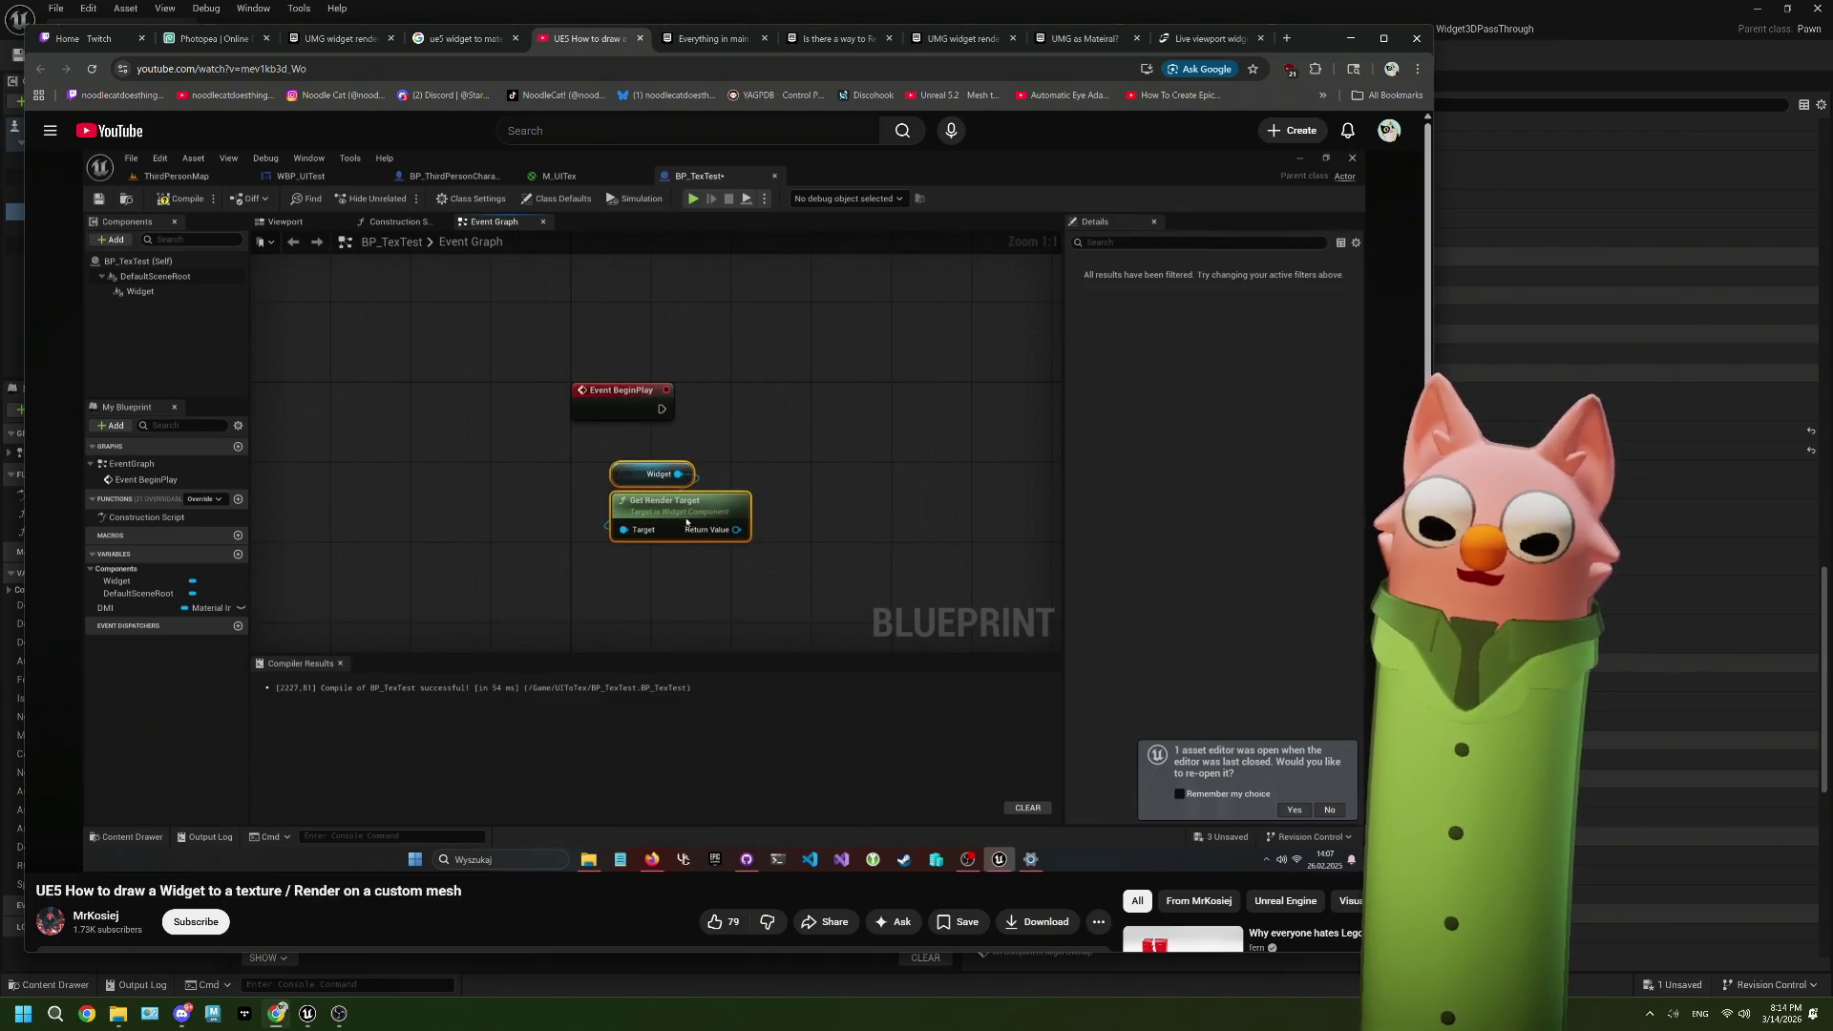
Step: Advance the tutorial to about 7:14, with one short rewind, showing the setup running in play
key("l")
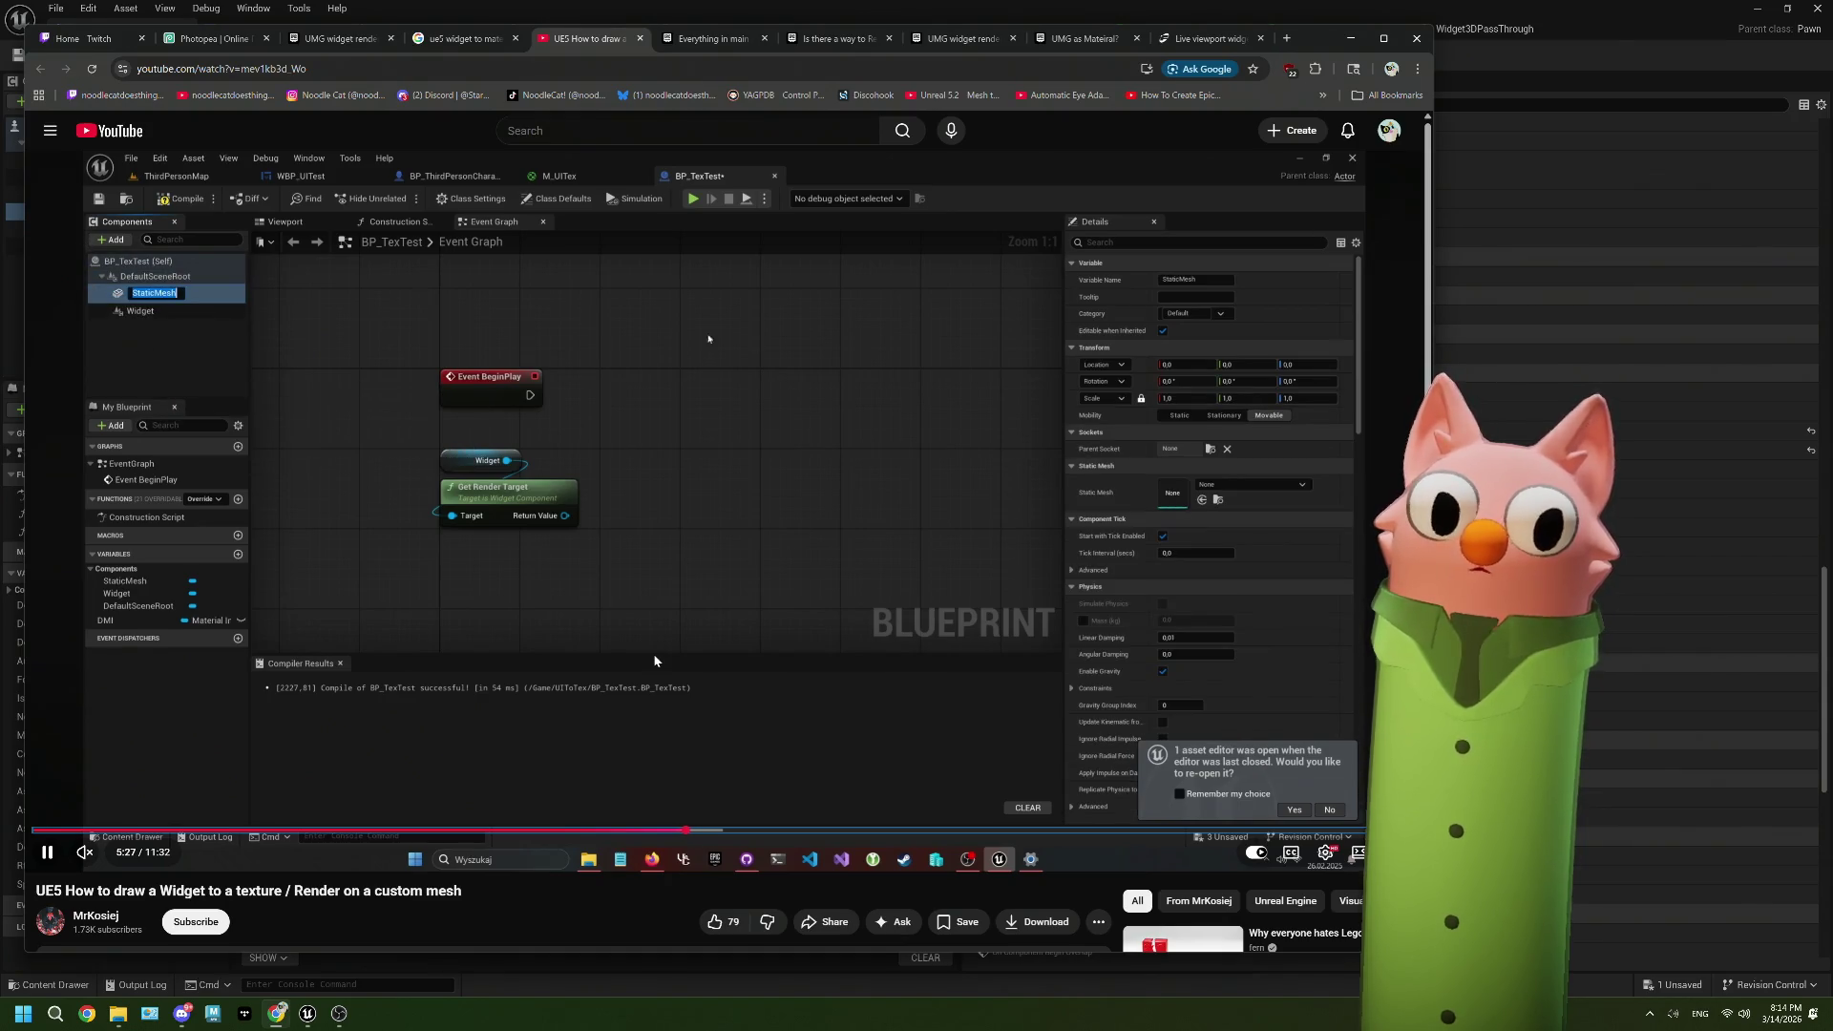
key("Right")
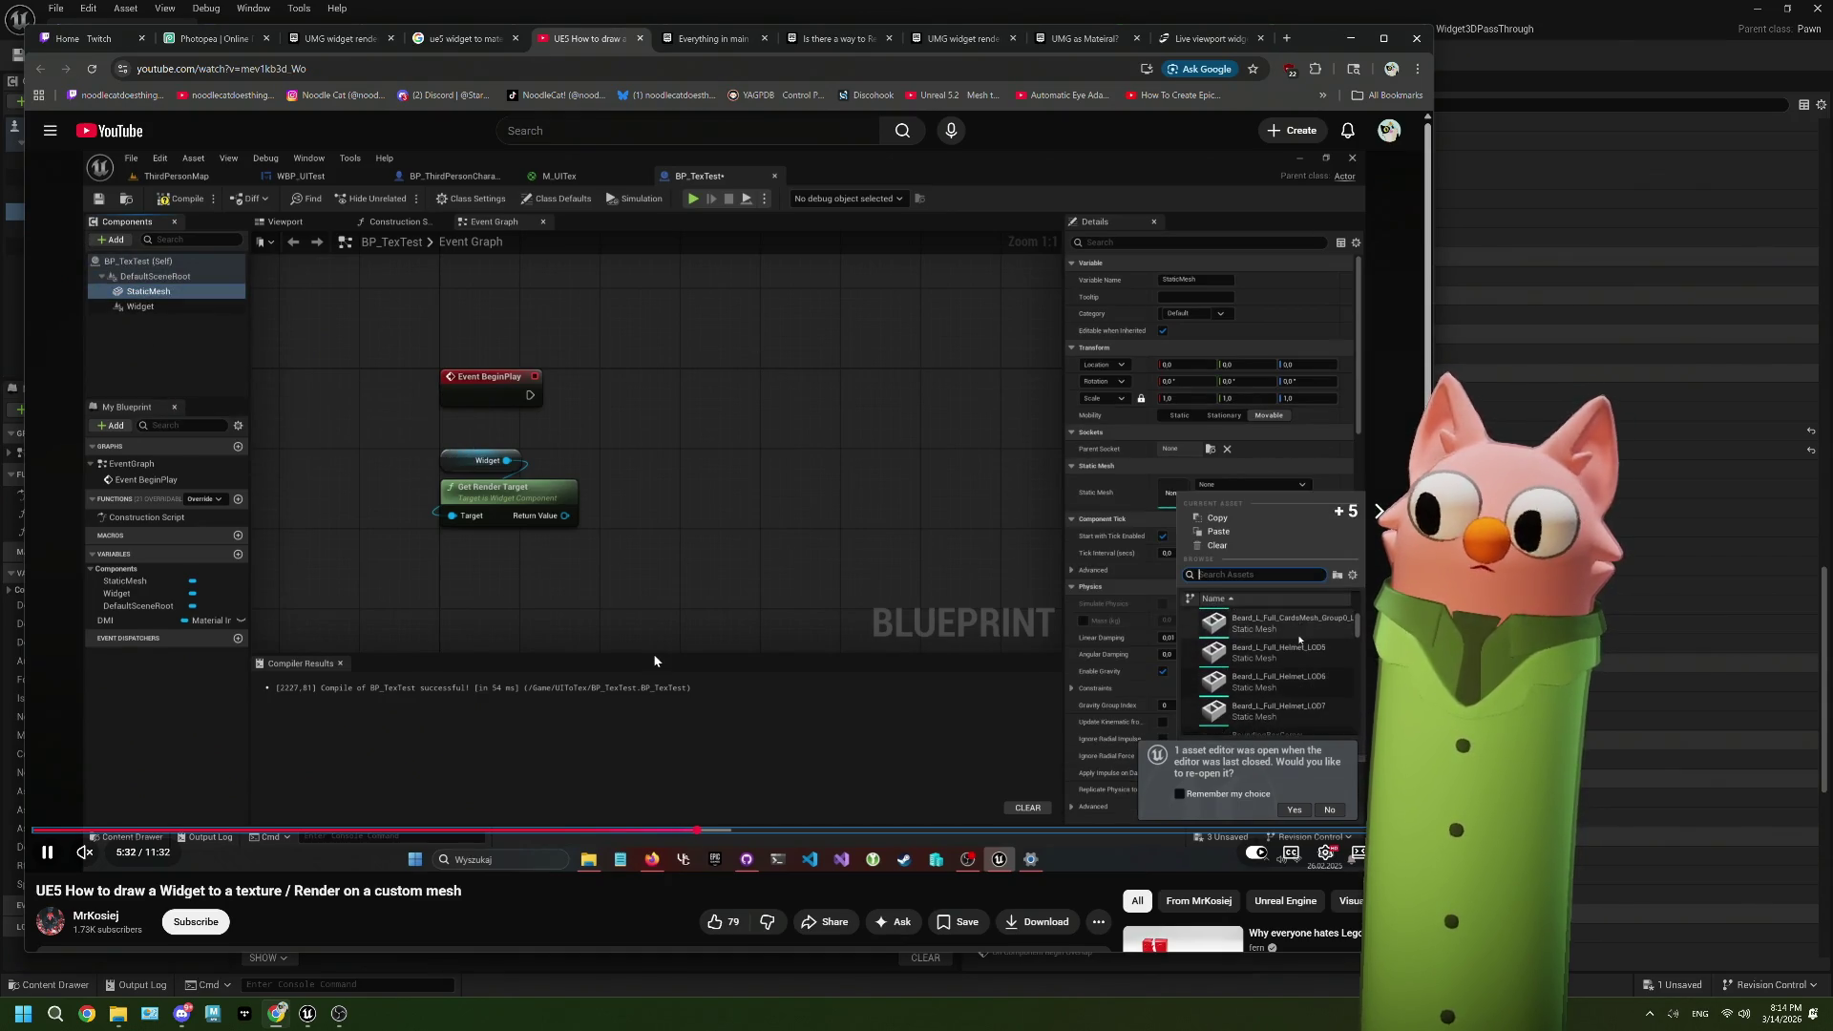
key("Right")
key("Right")
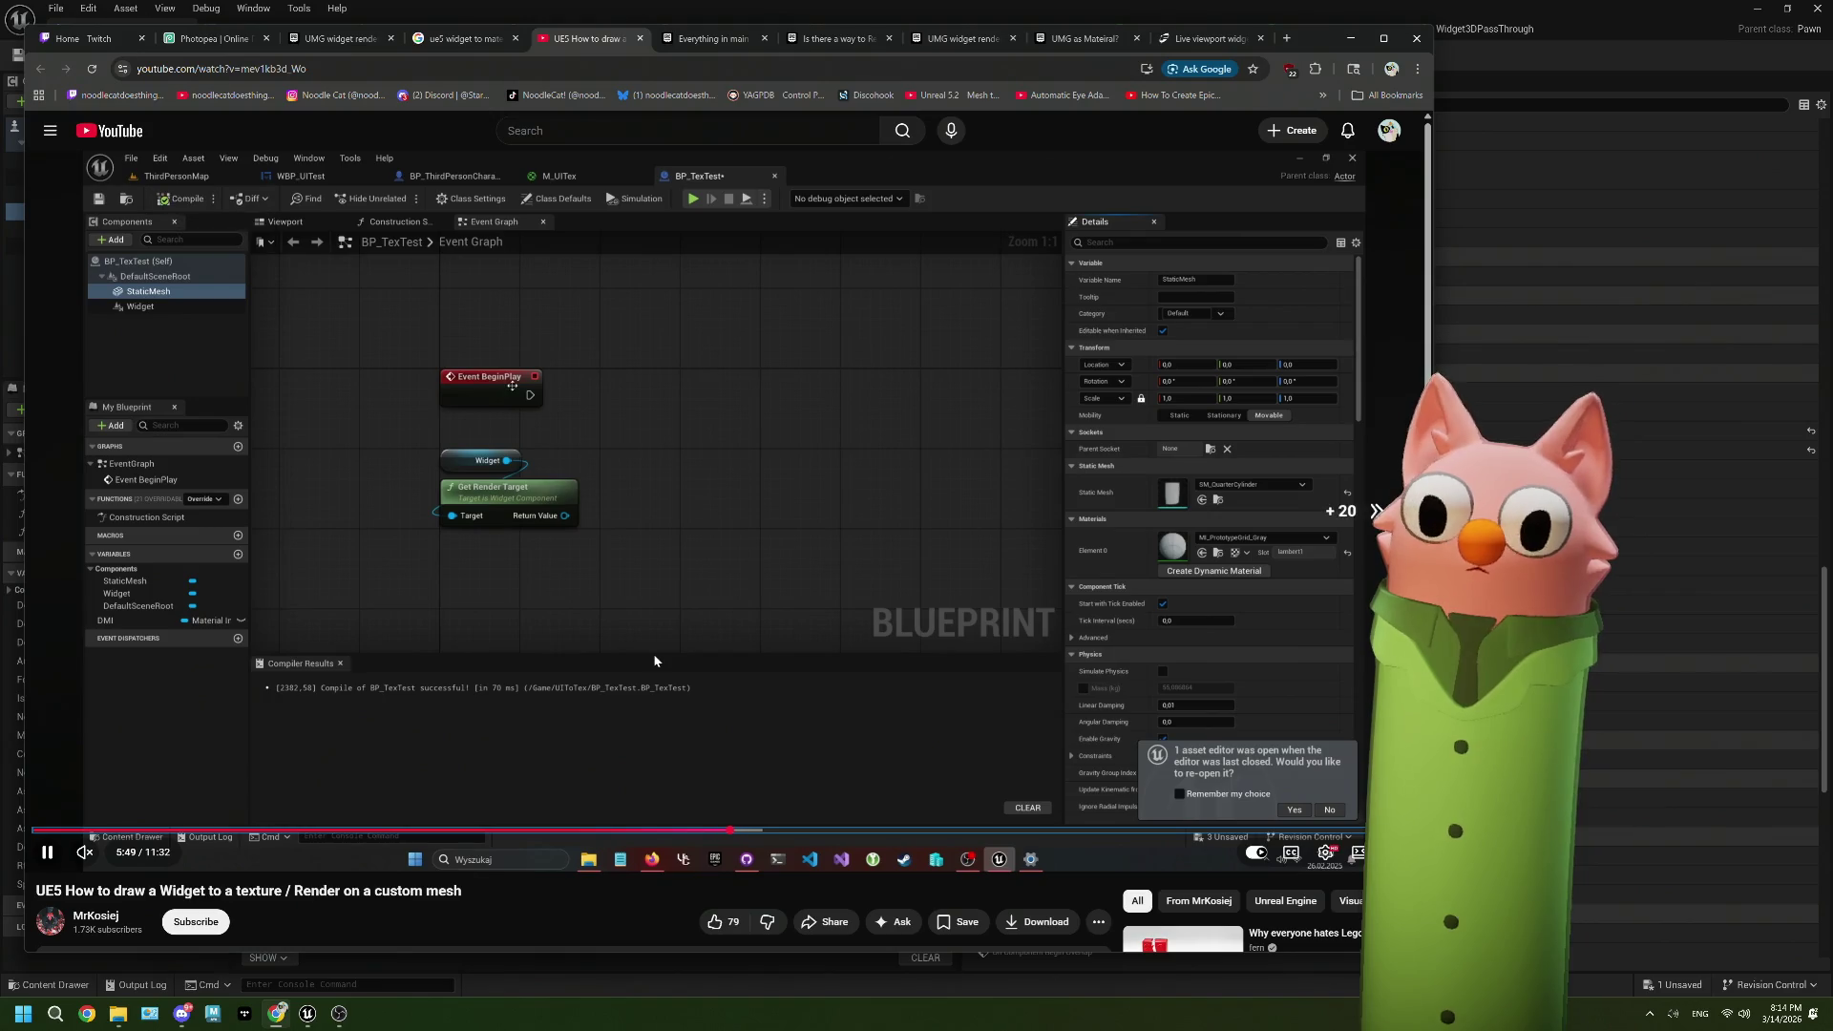
key("Right")
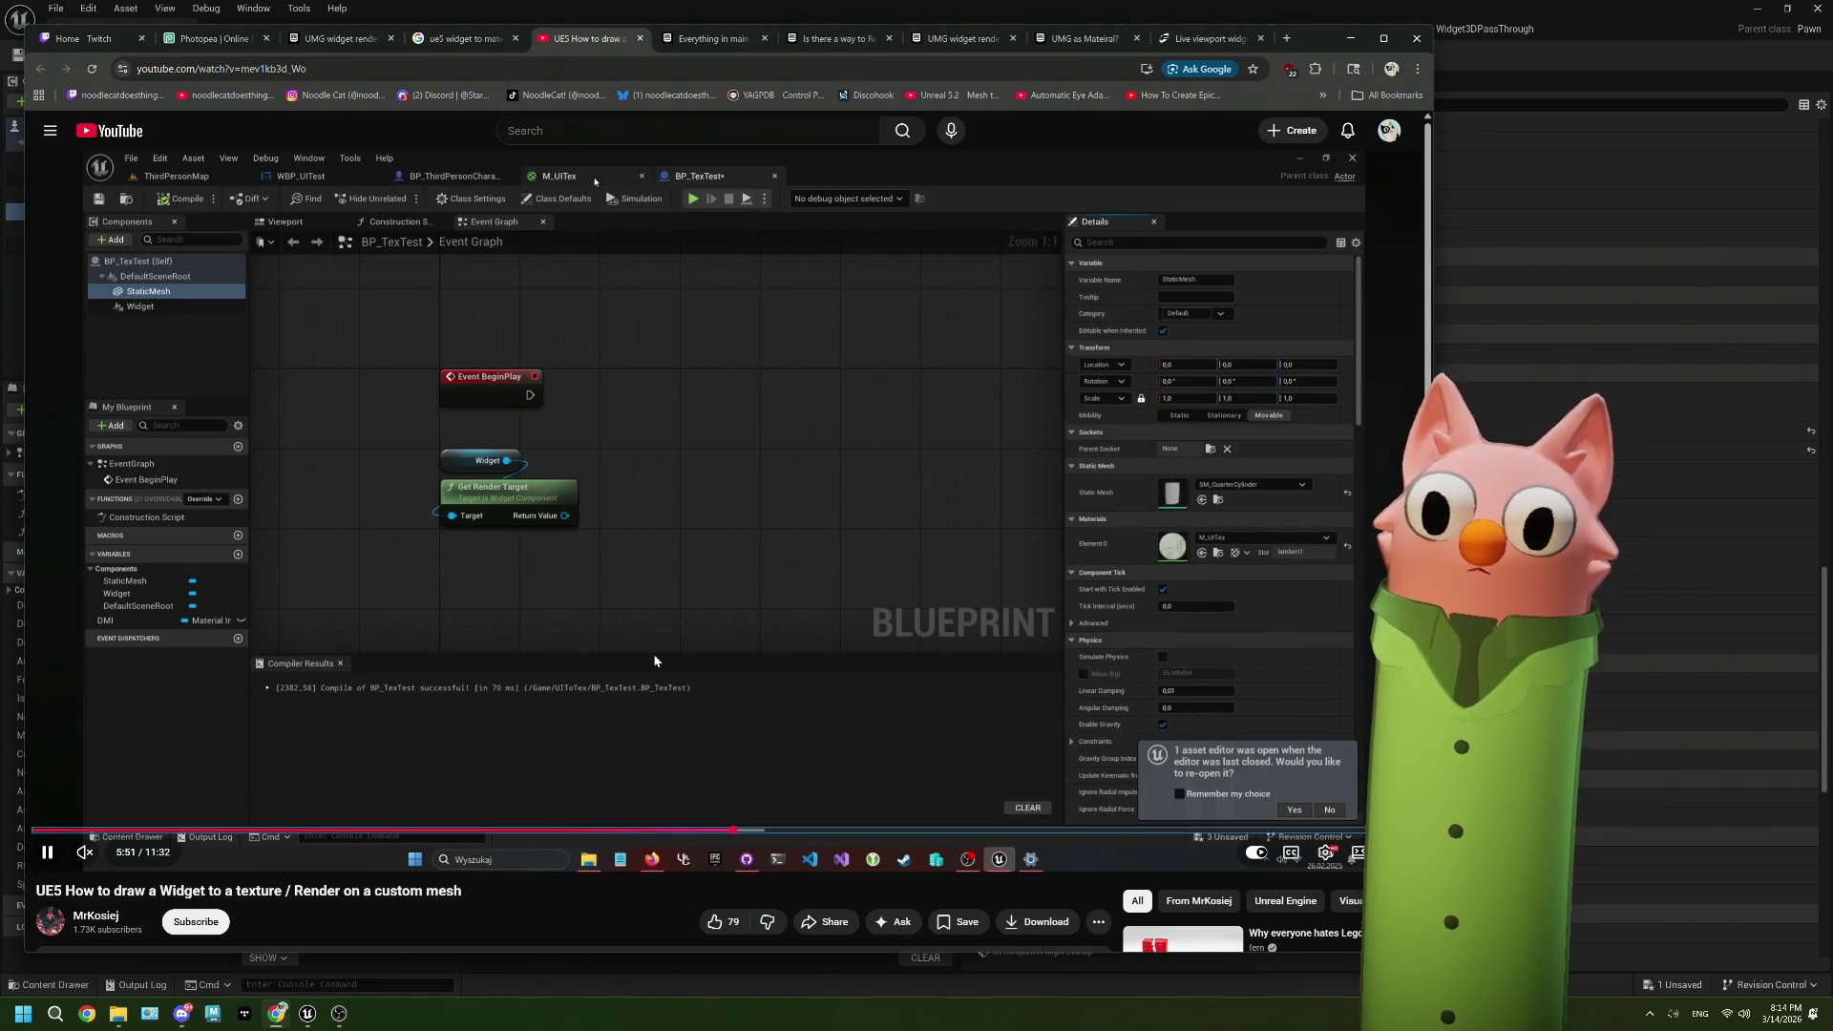
key("Right")
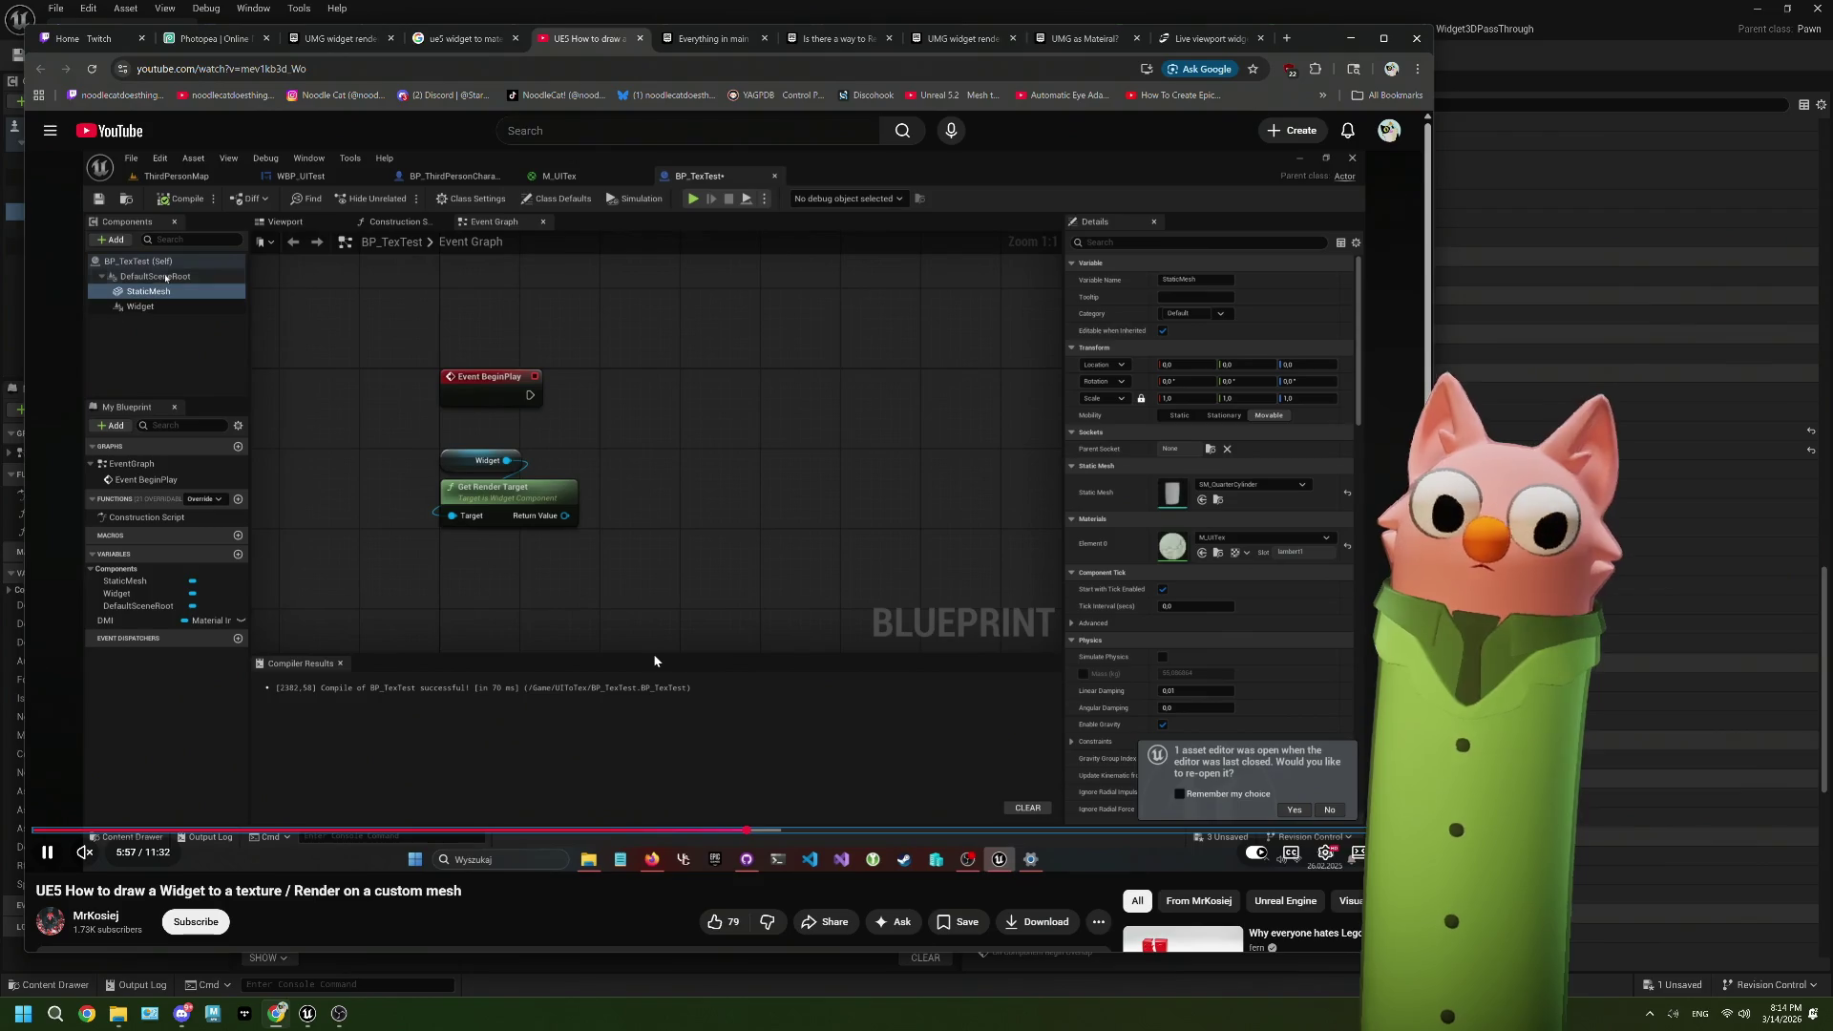
key("Right")
key("Right")
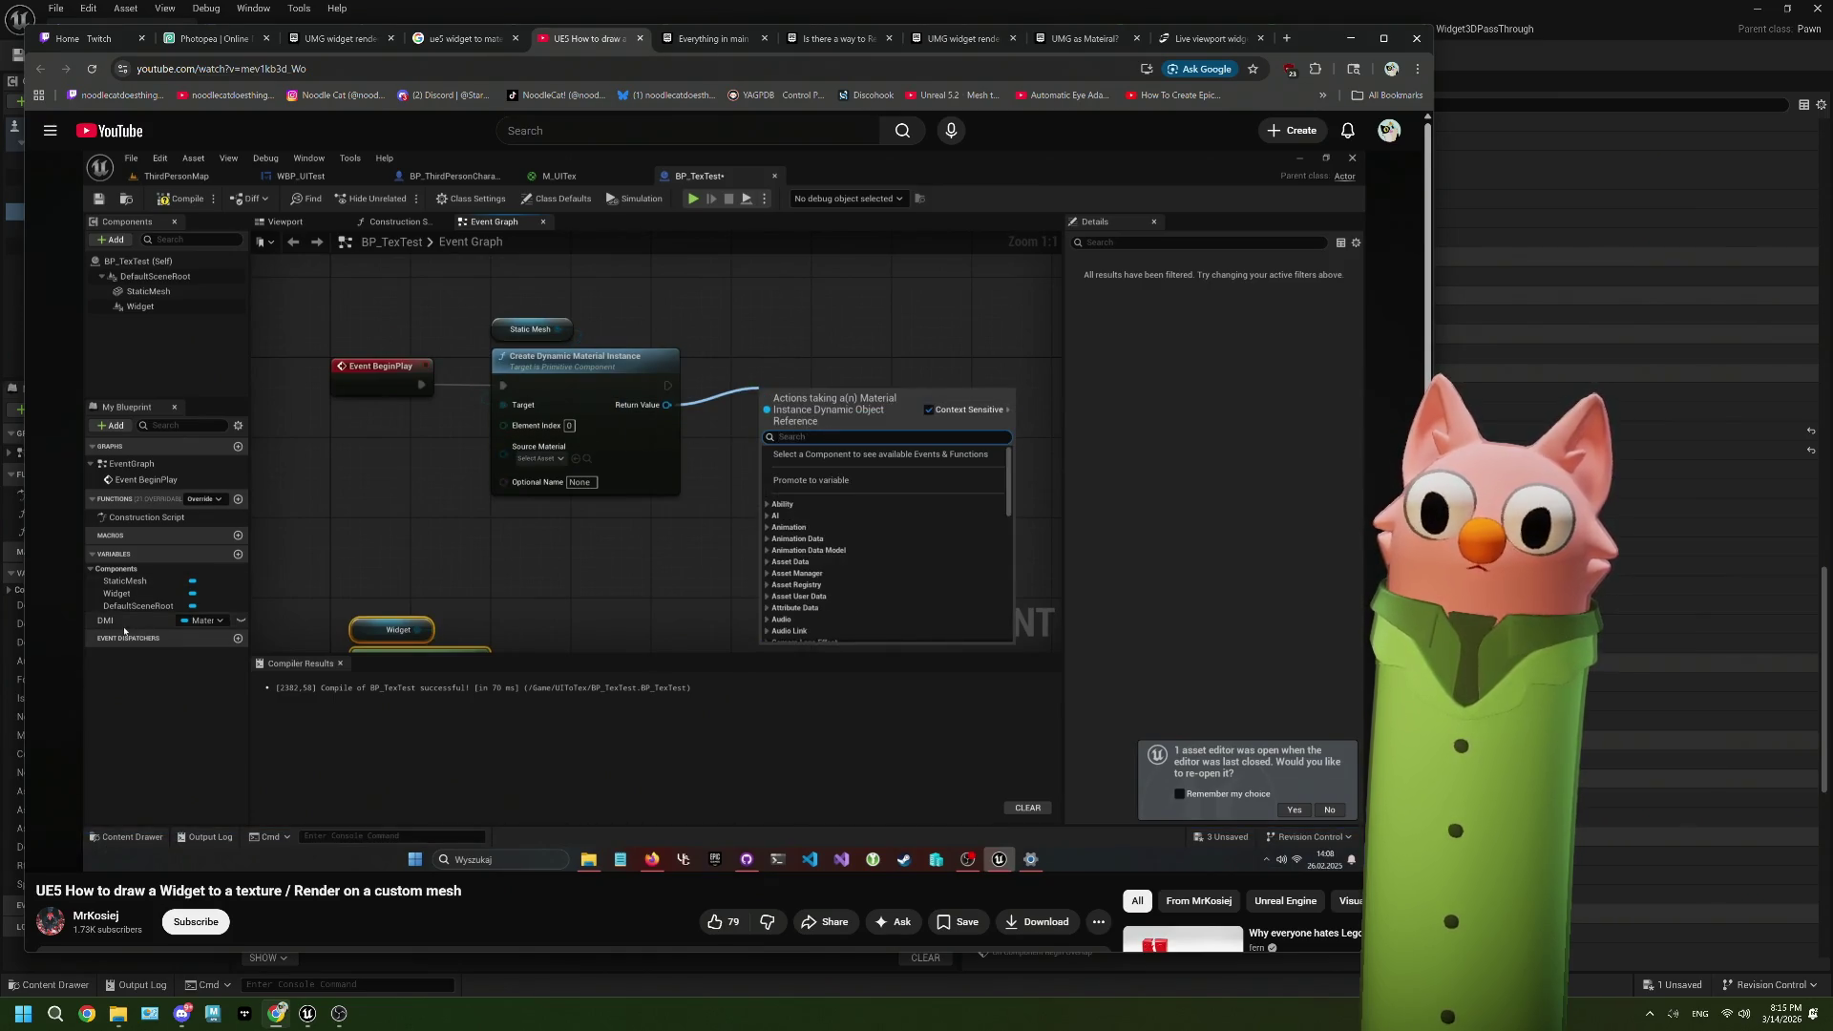
key("Right")
key("Right")
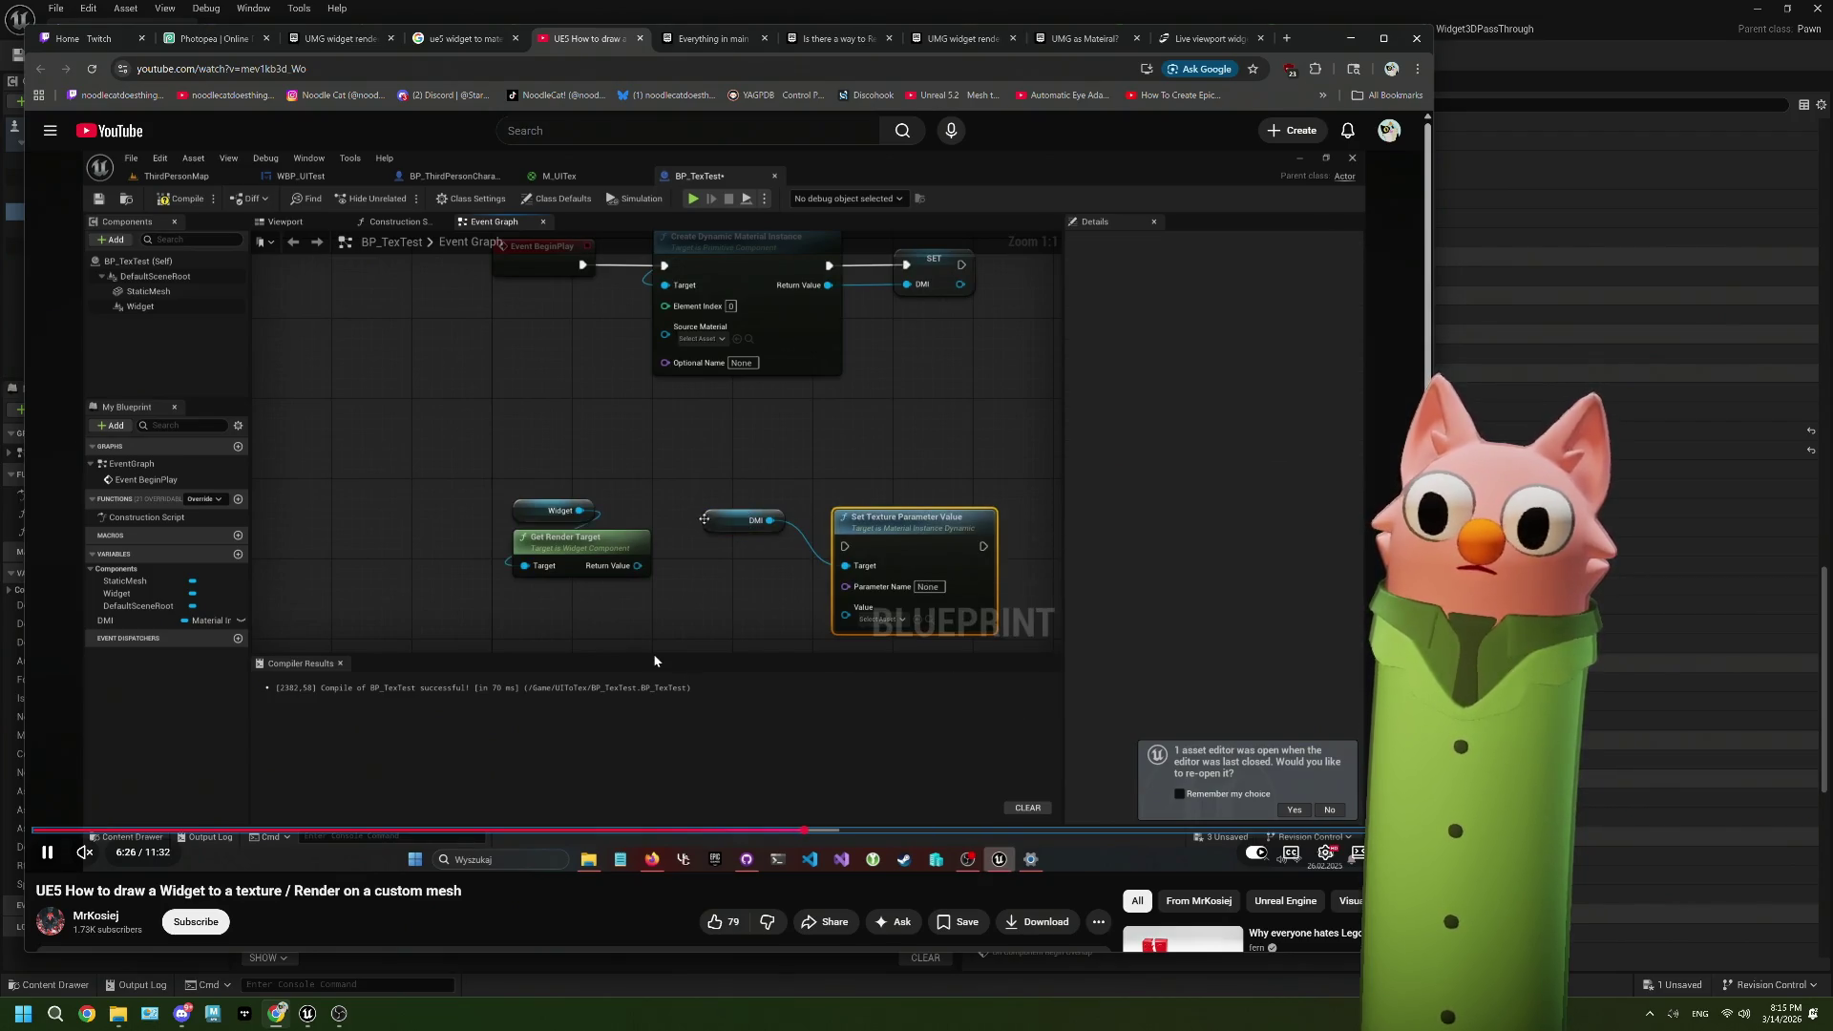
key("Right")
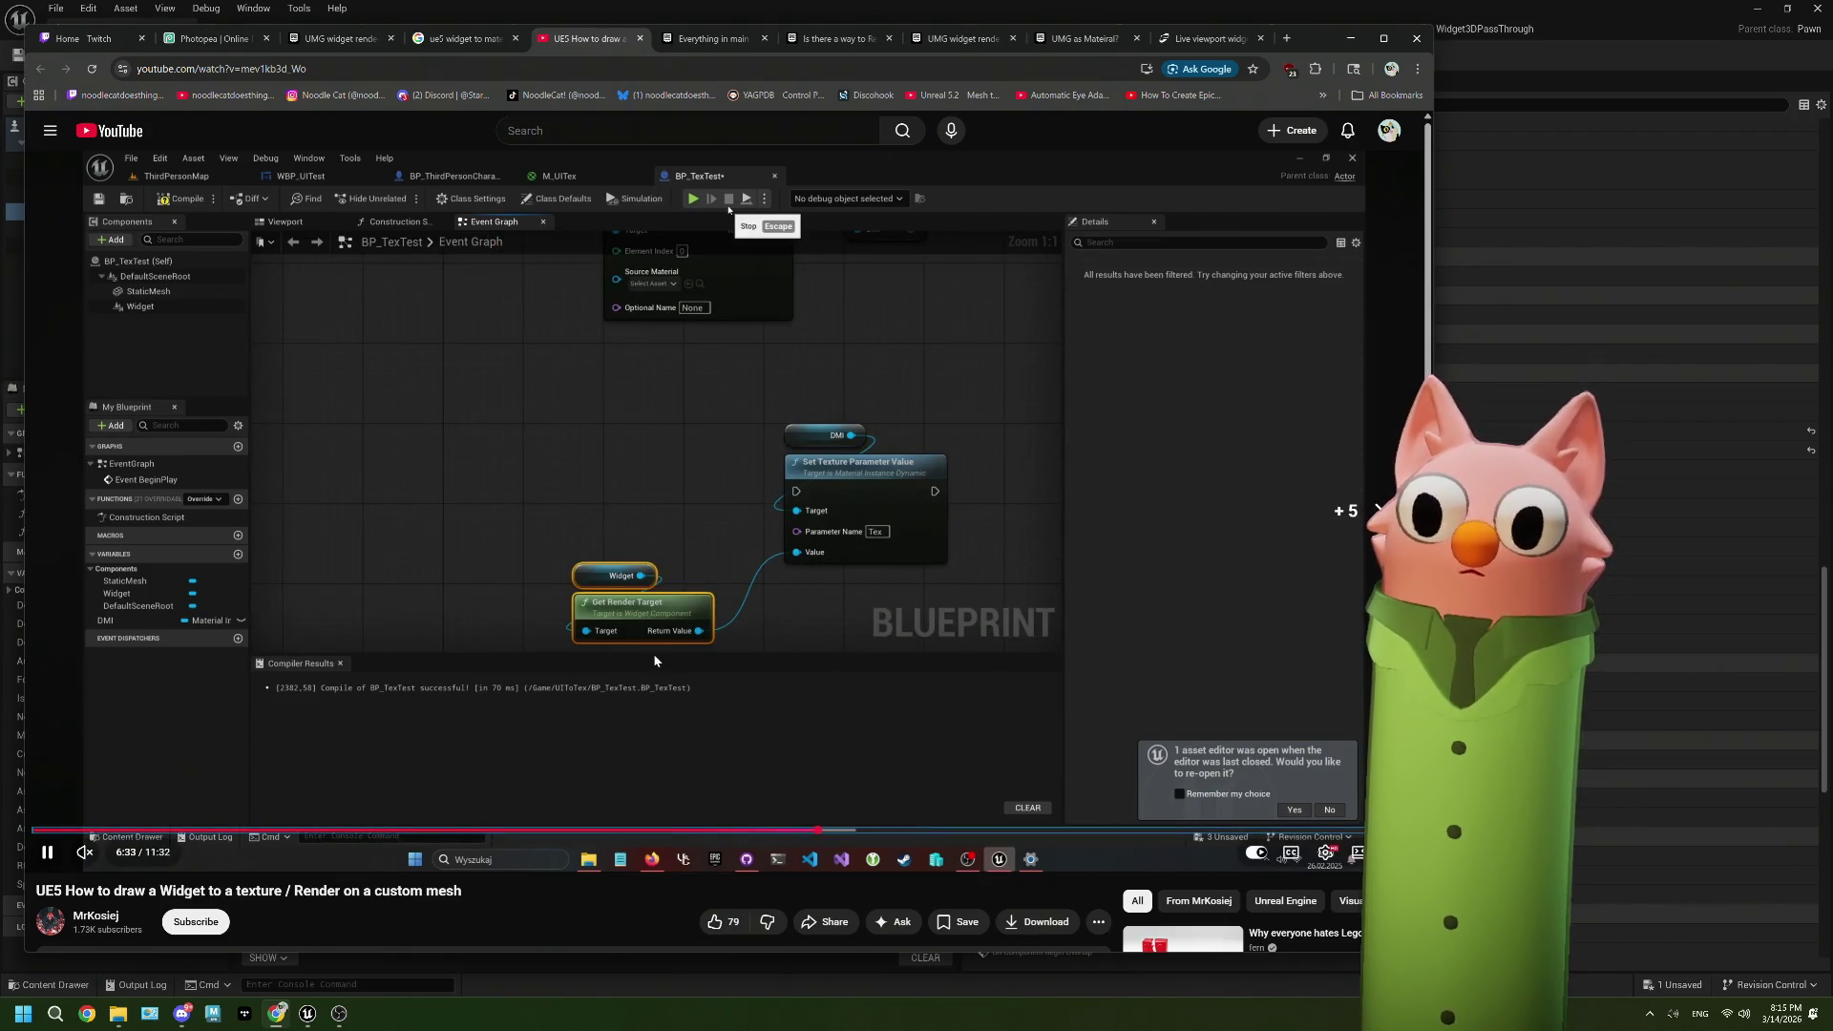
key("Right")
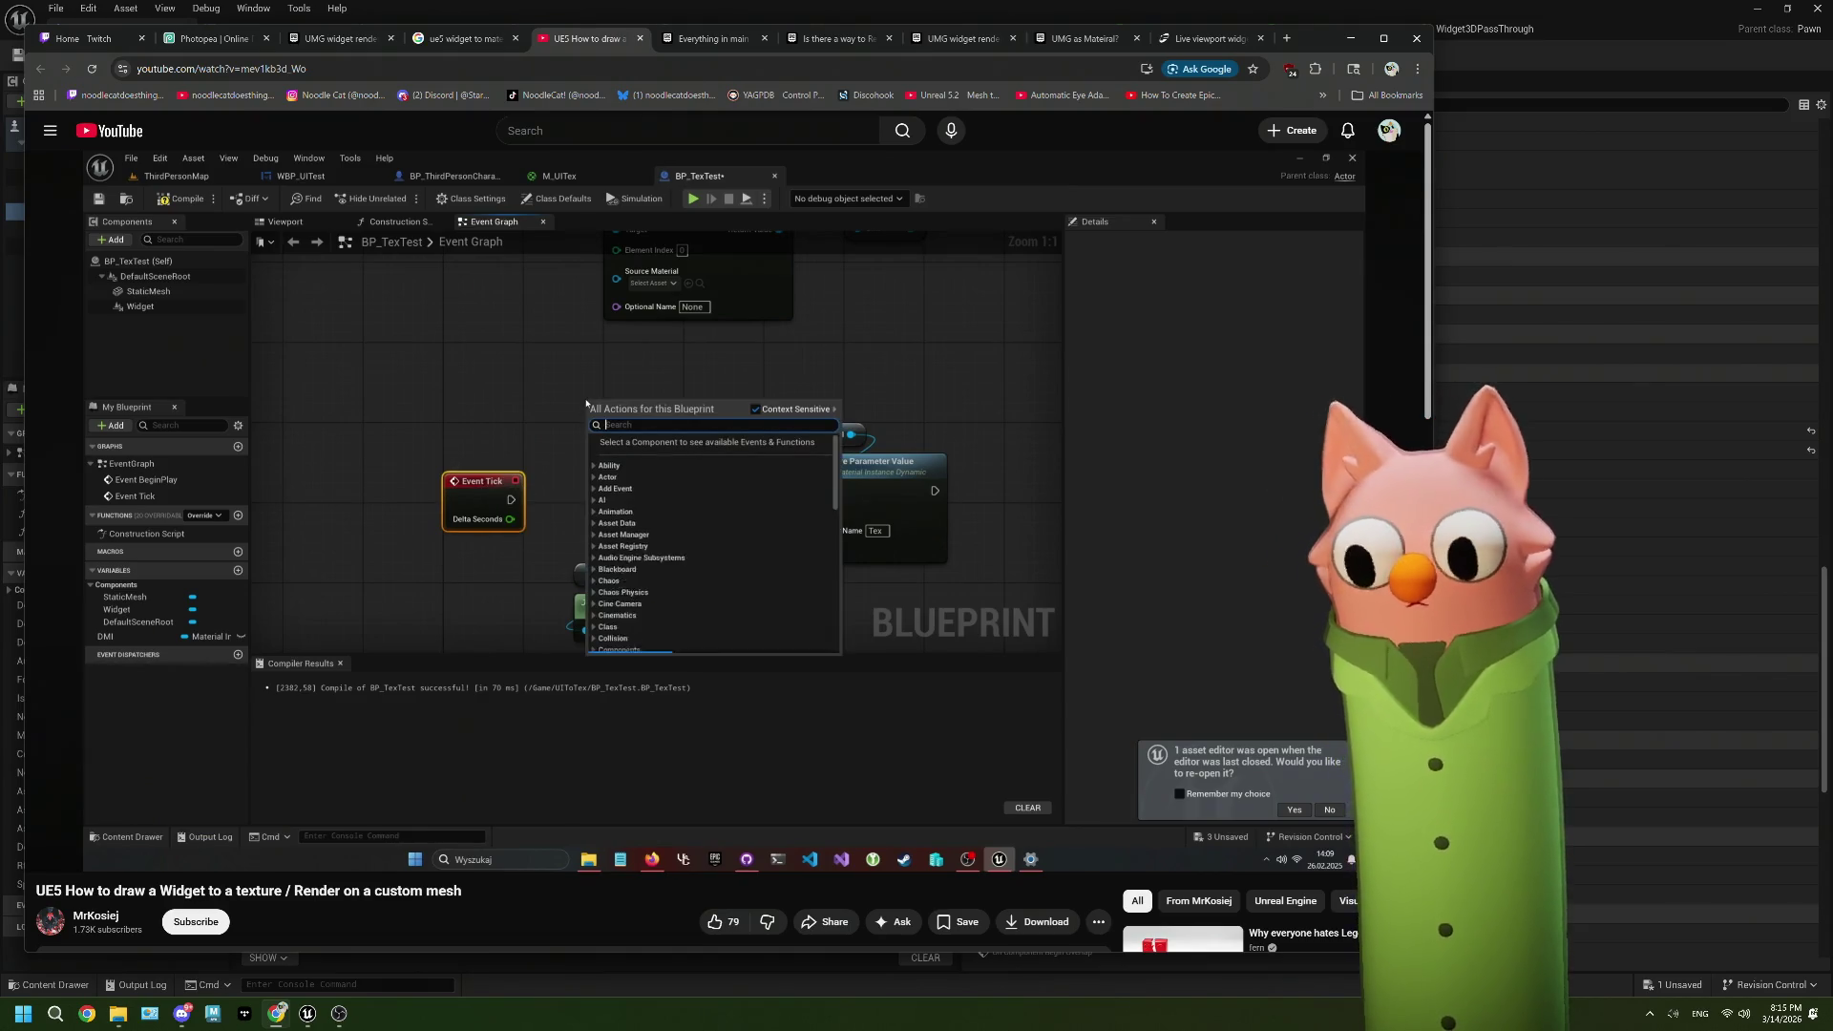
key("Right")
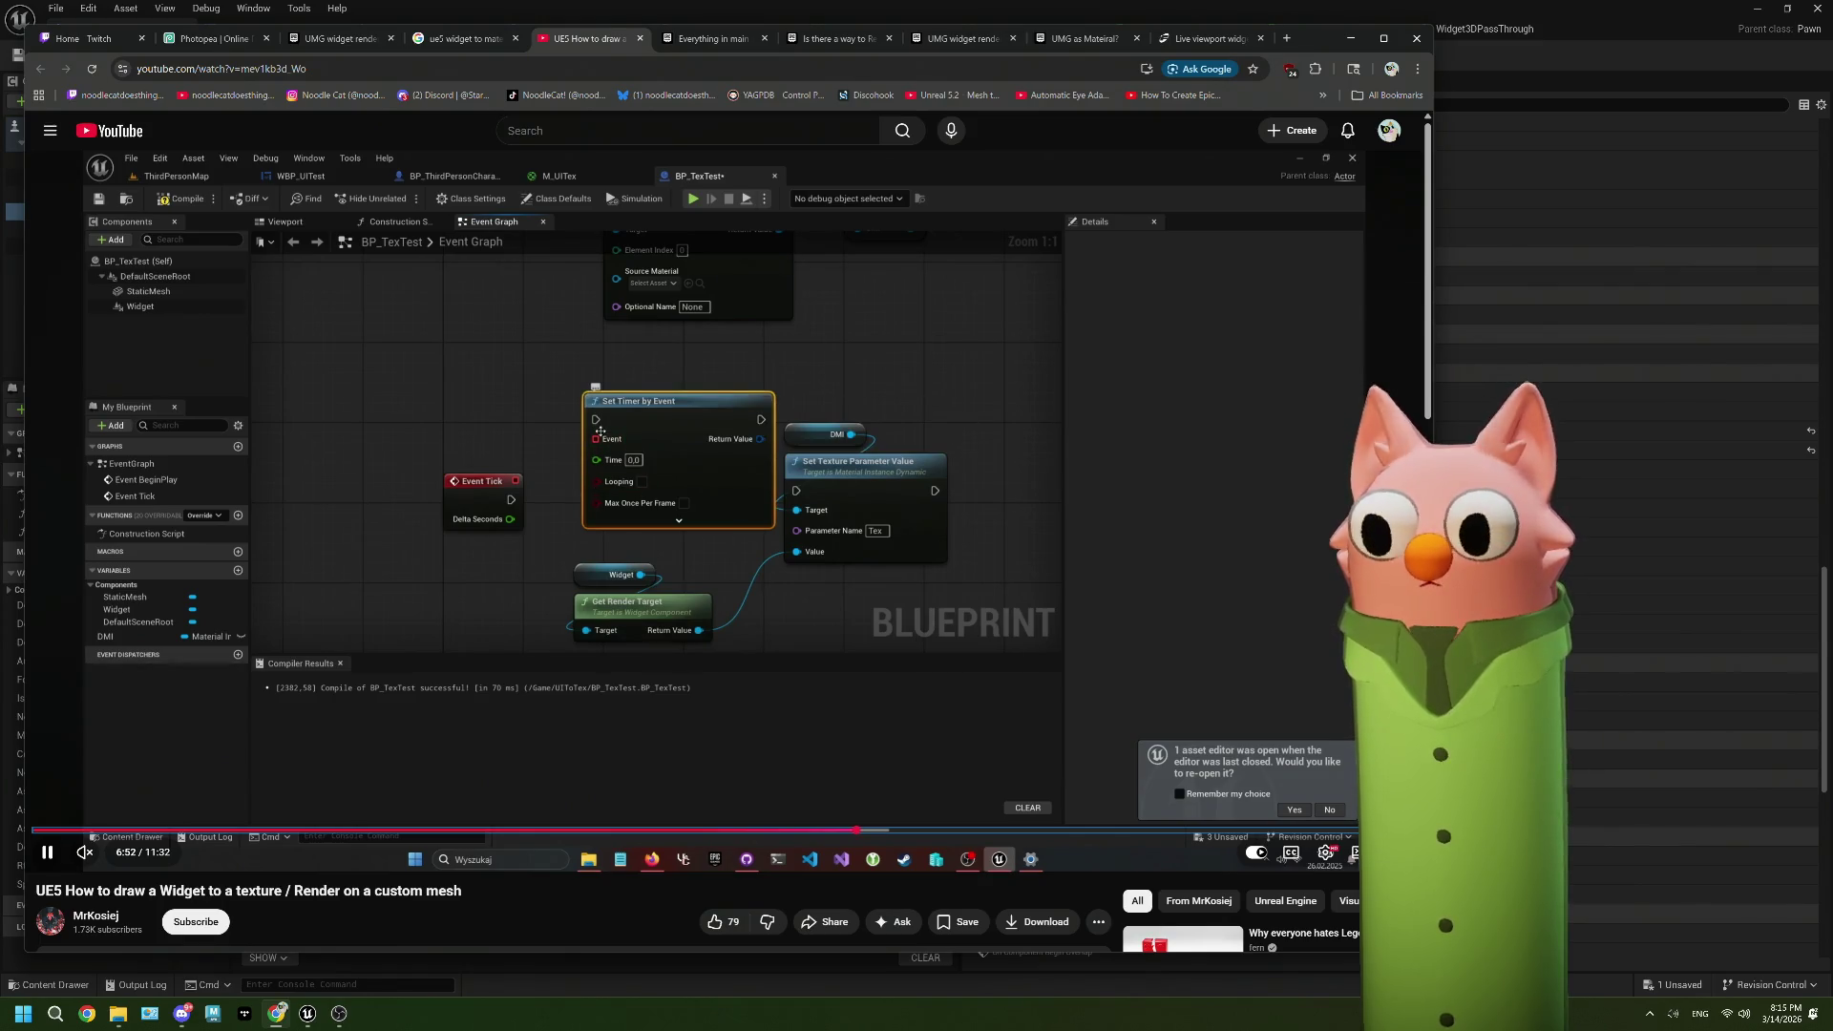
key("Right")
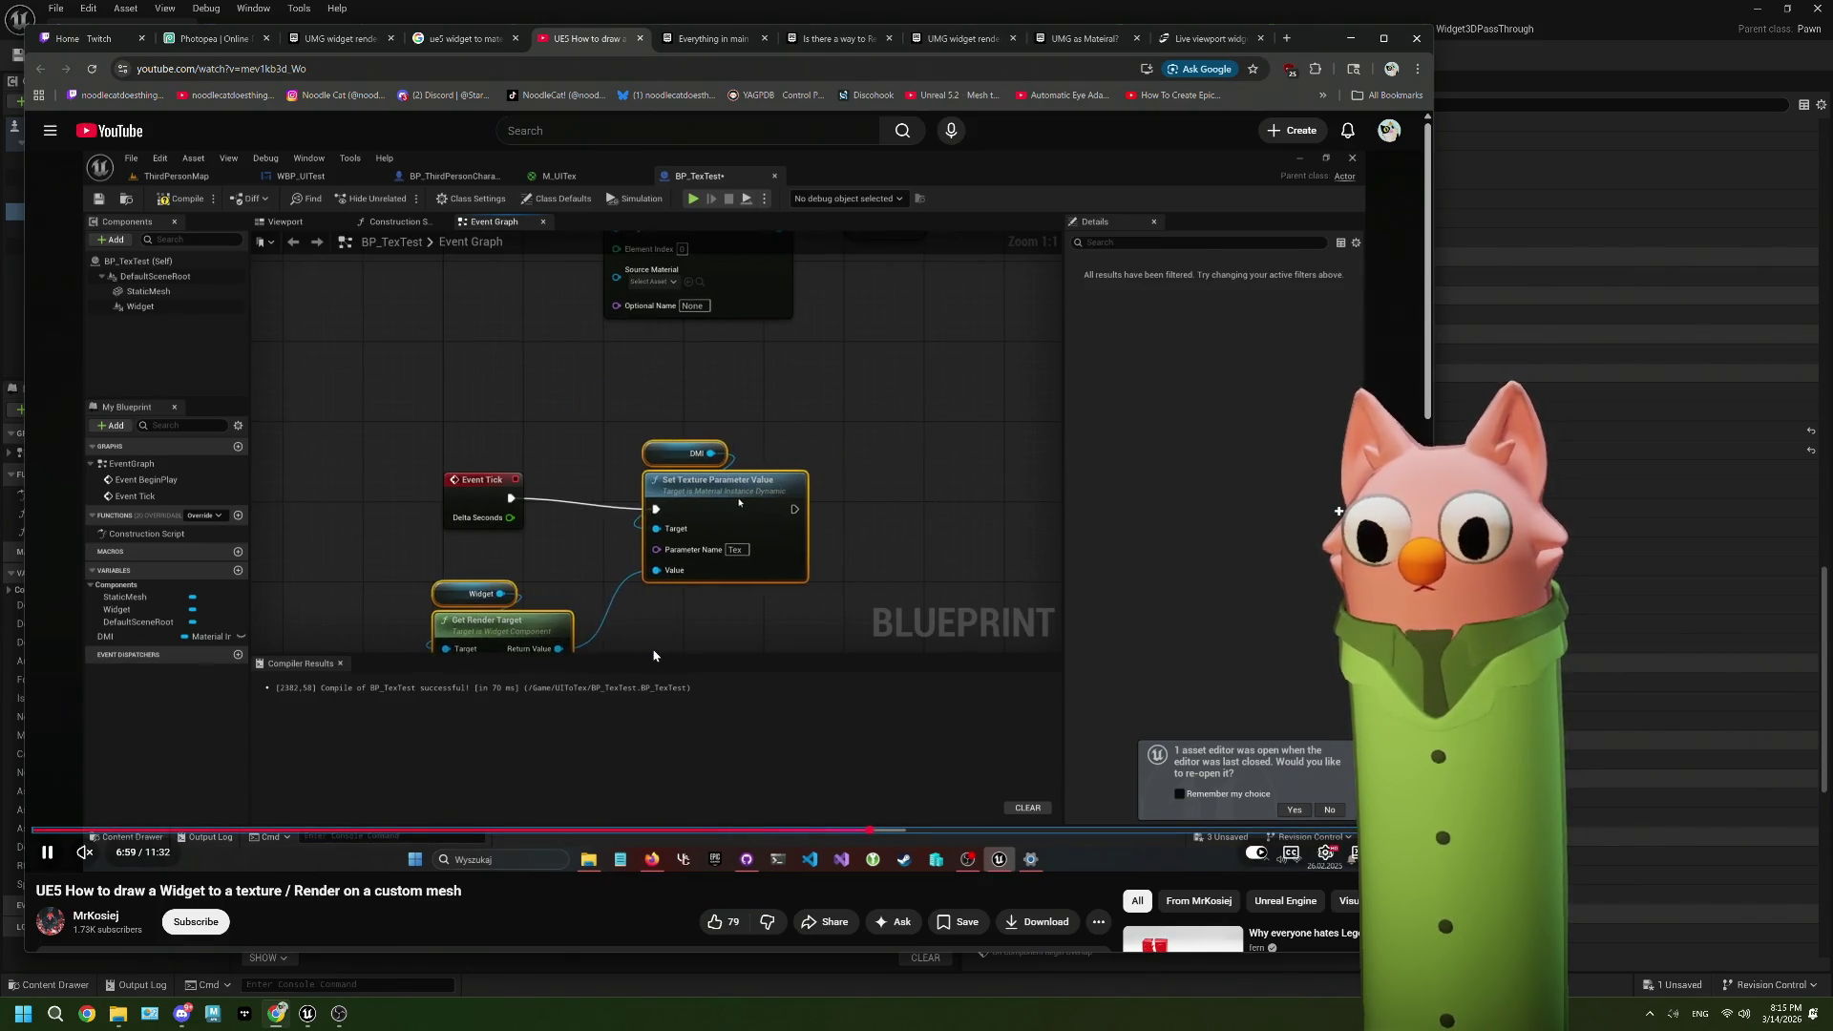
key("Left")
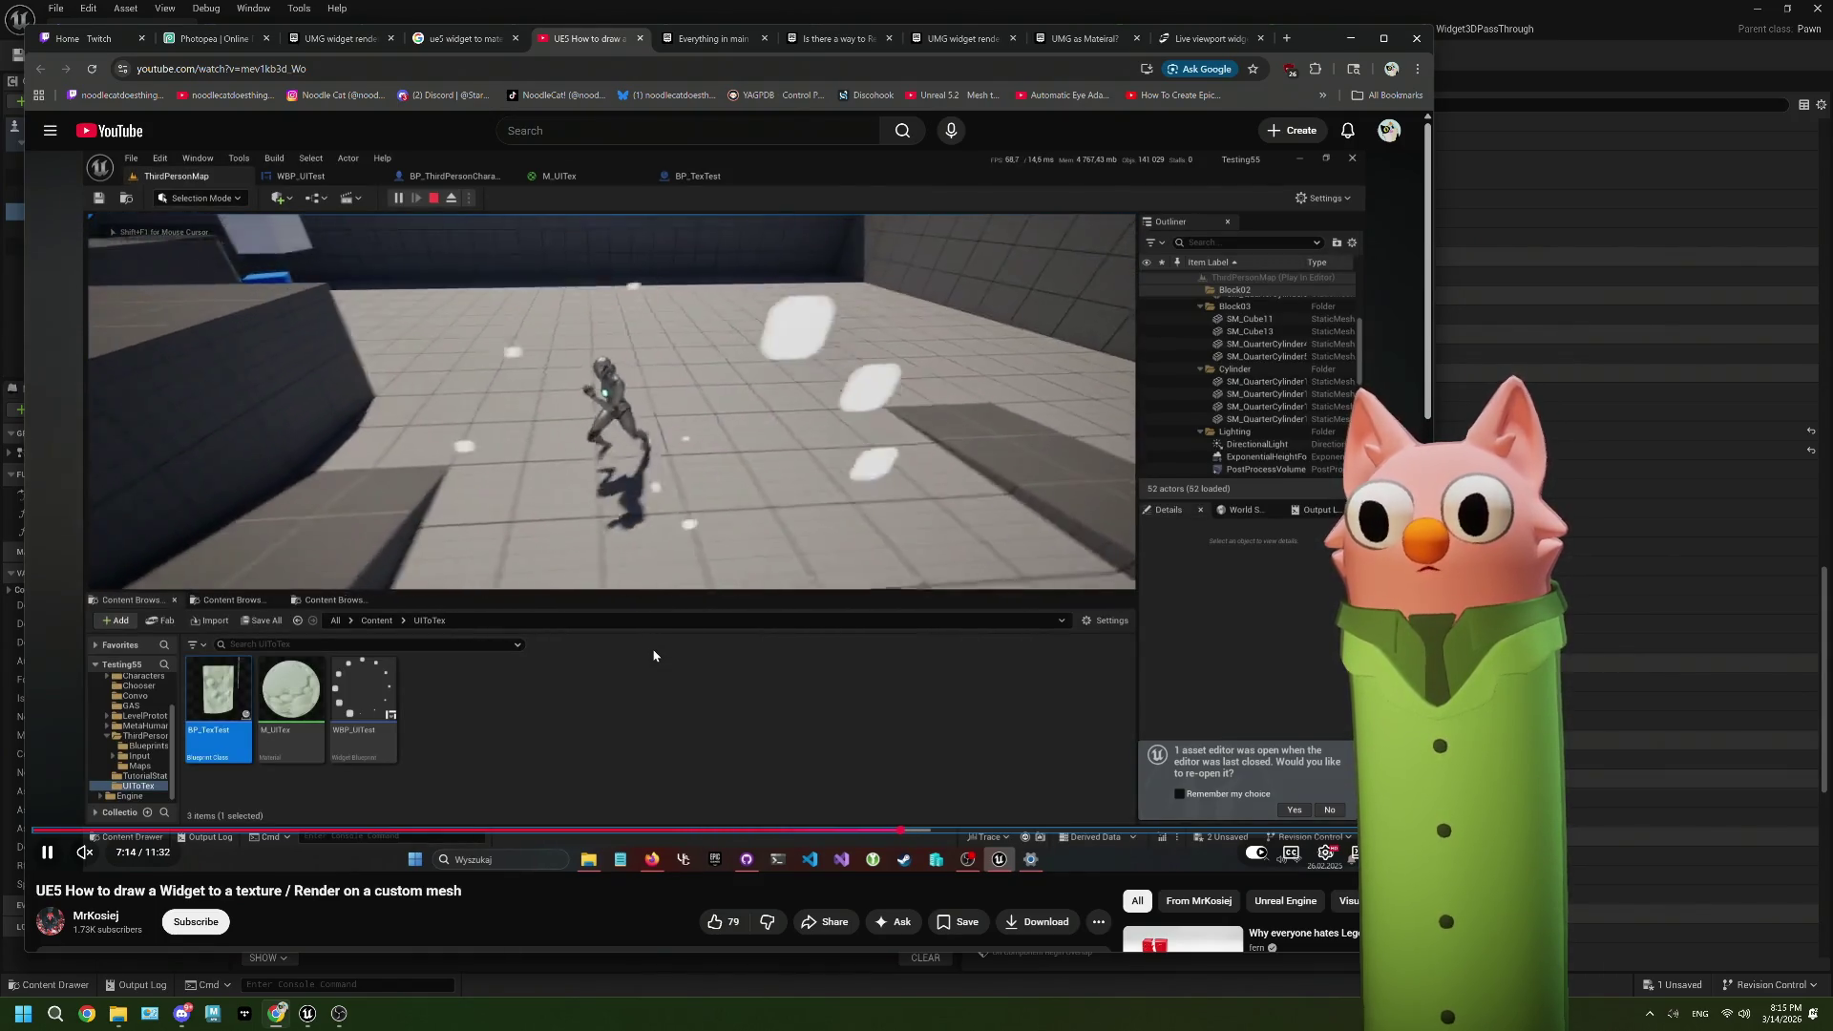
Step: Skip ahead and pause the tutorial at 10:55 on the Event Tick texture-parameter graph
key("l")
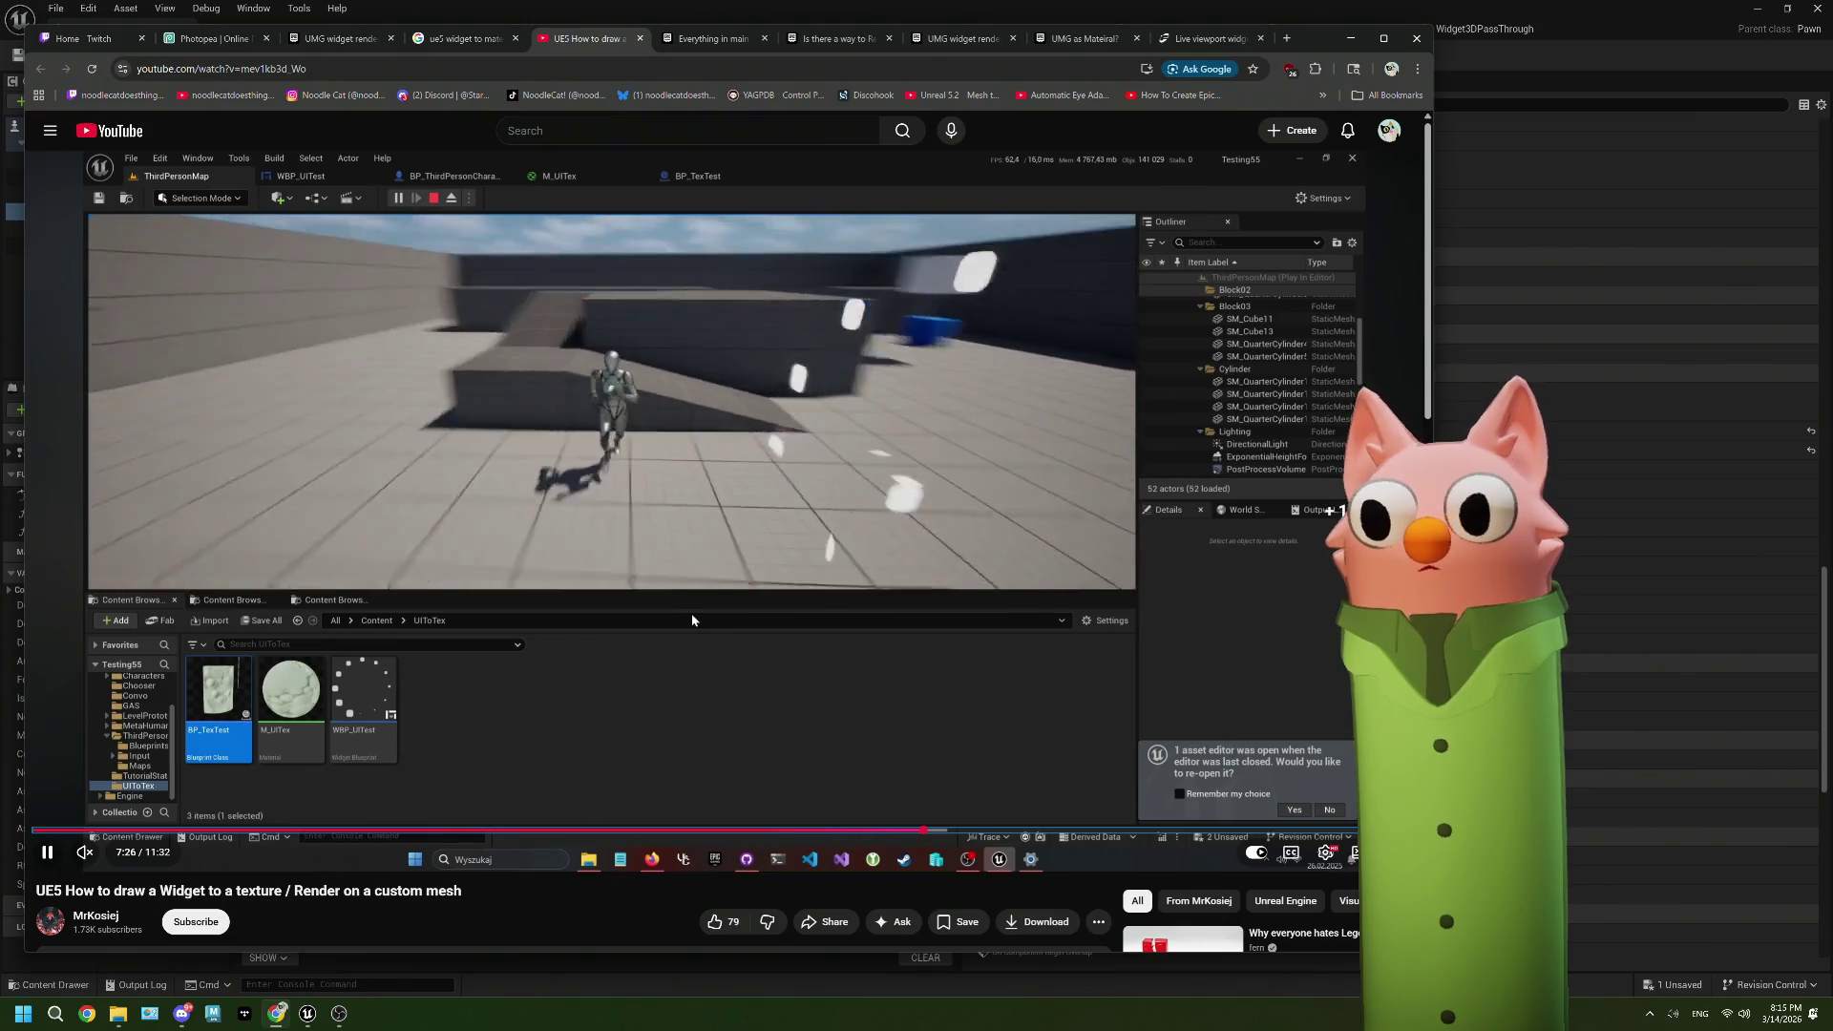
key("Right")
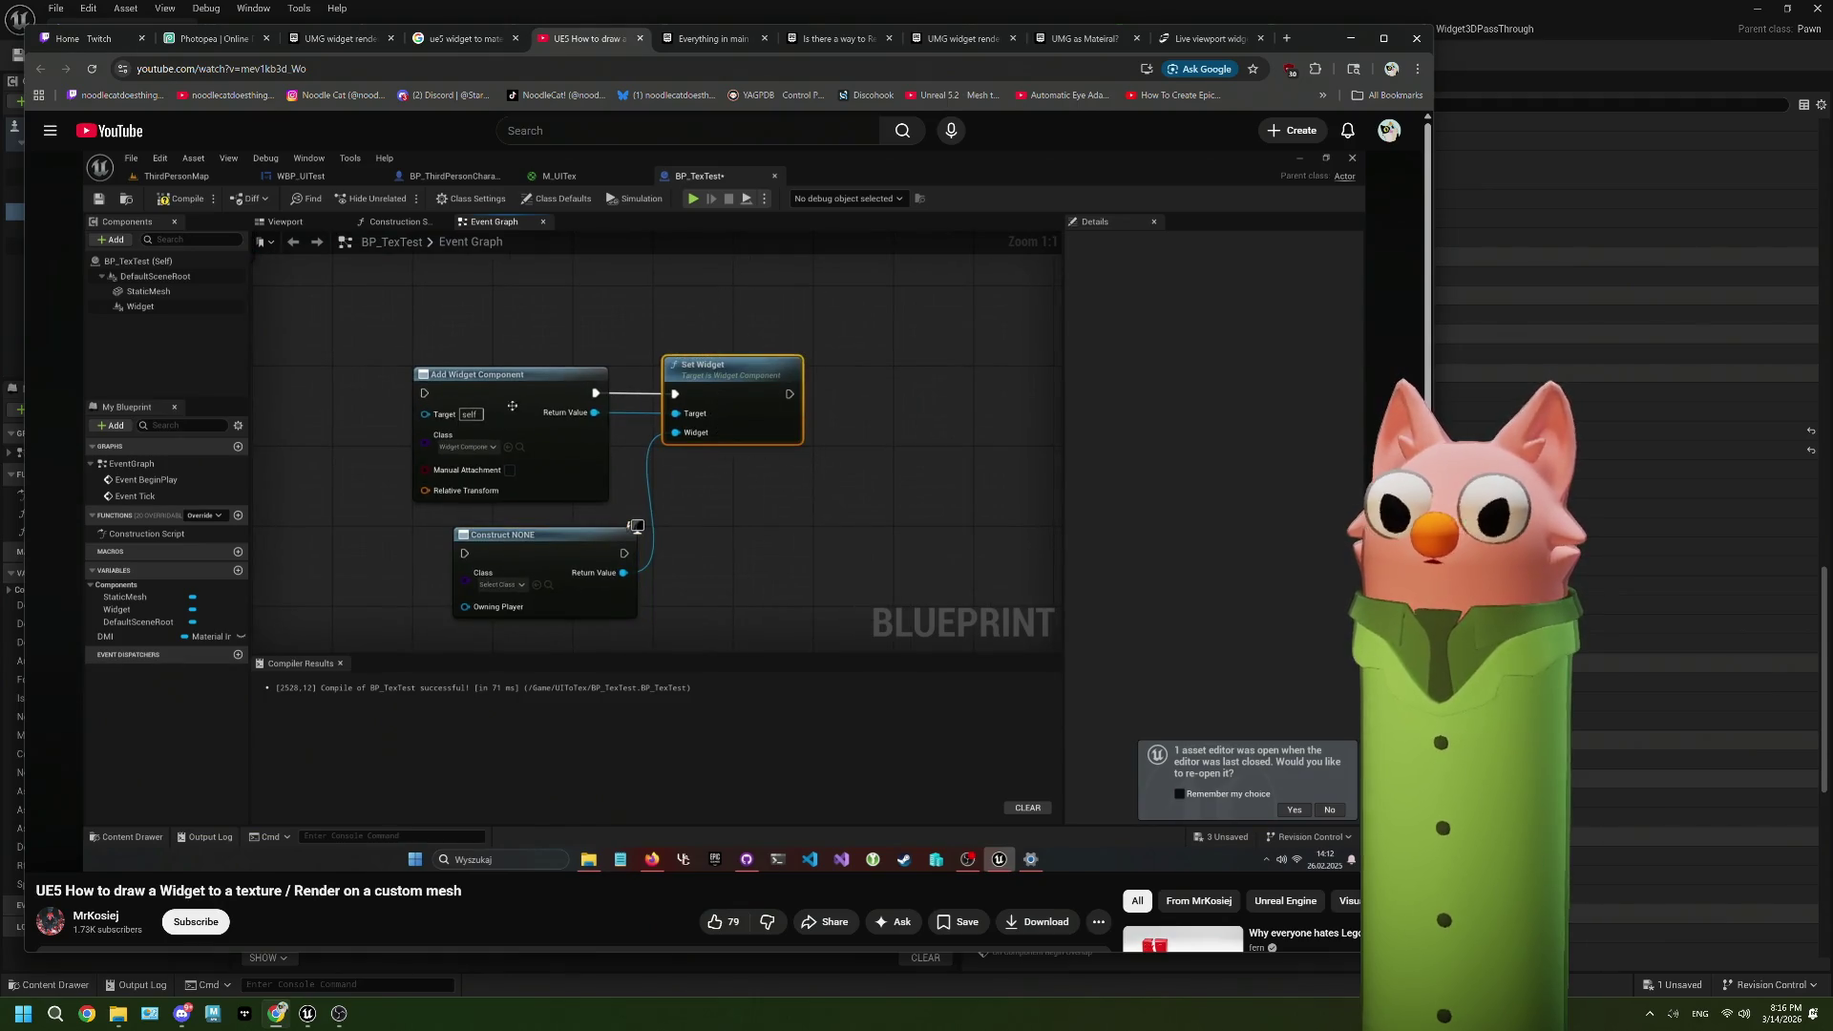
key("l")
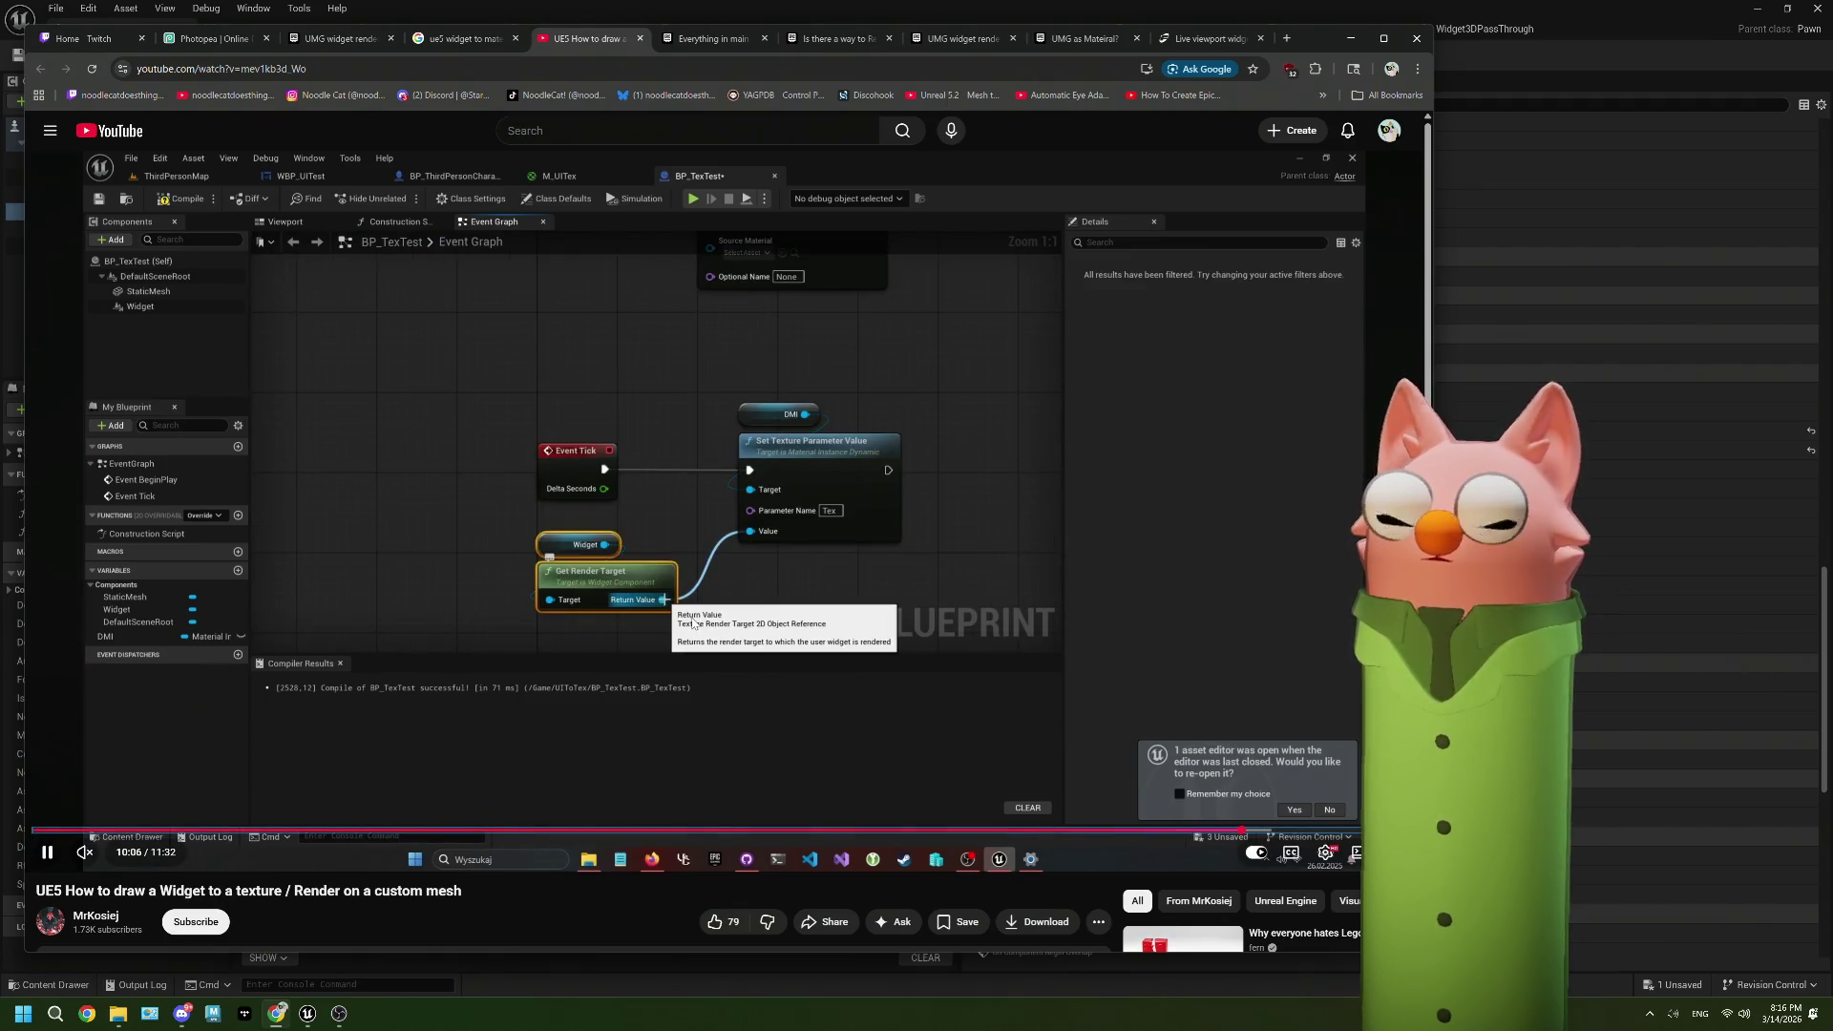
key("Right")
key("Right")
key("Right")
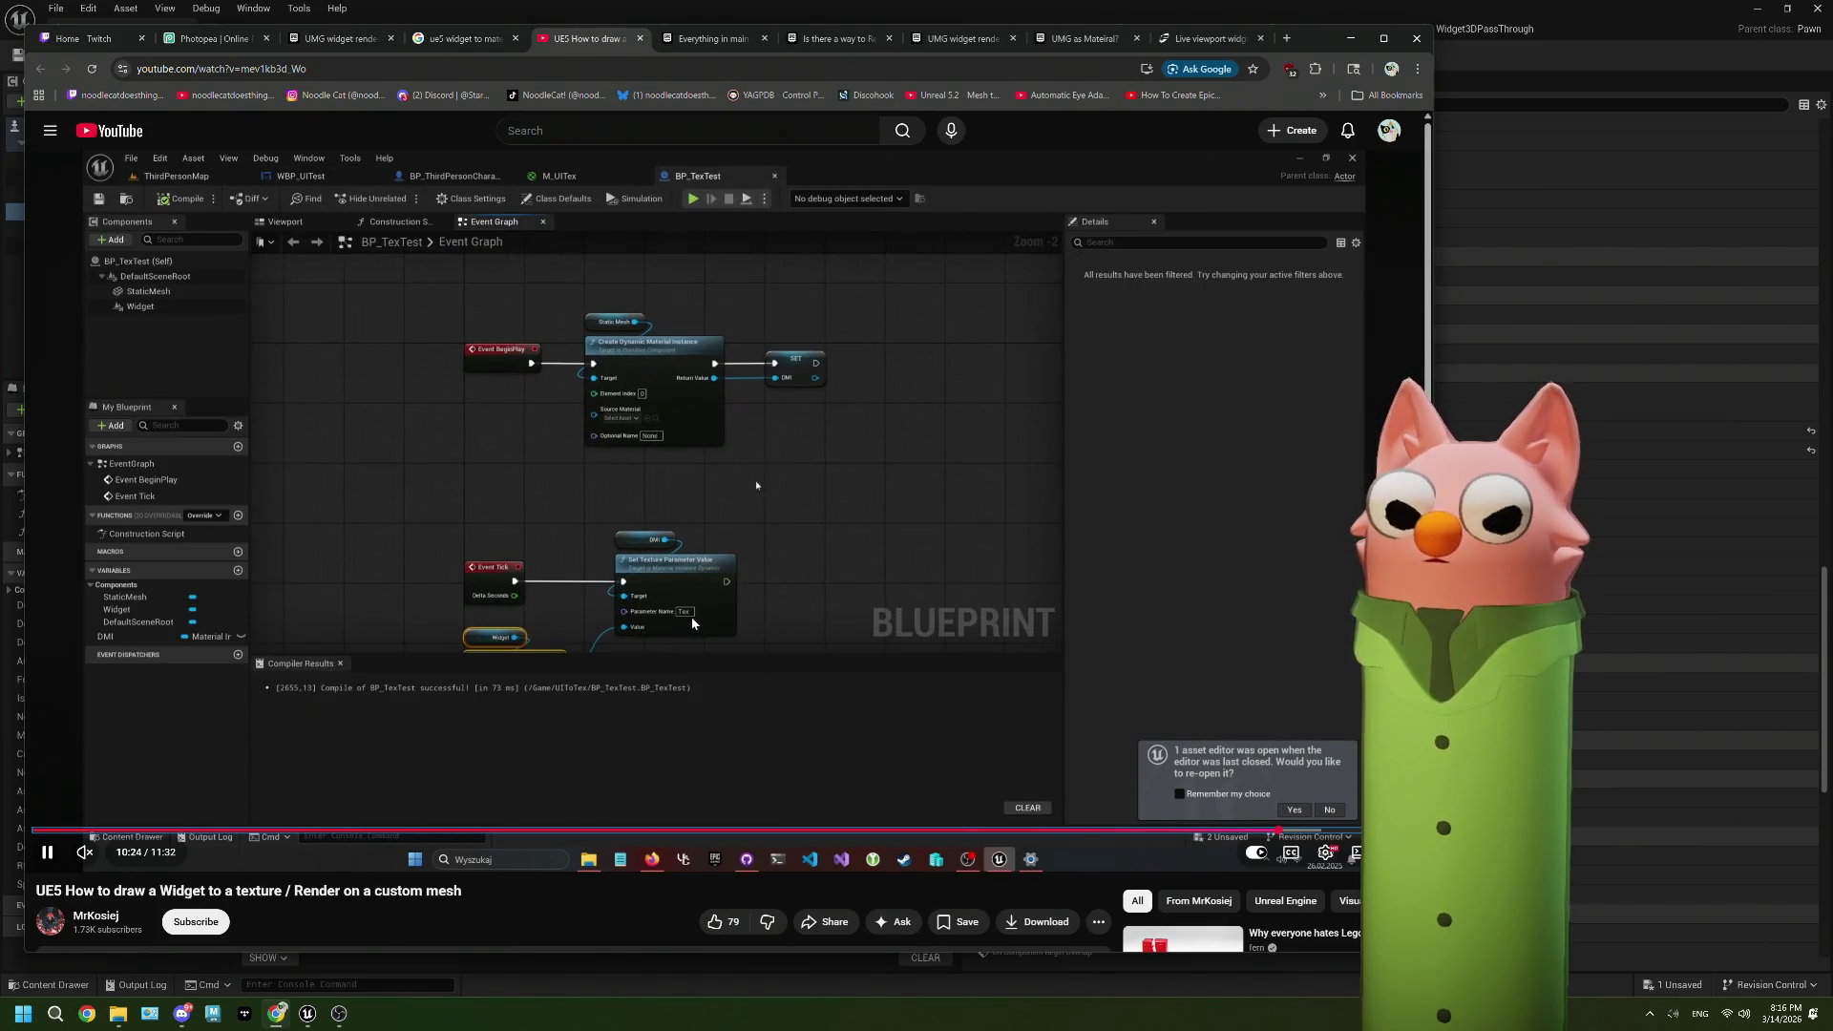
key("Right")
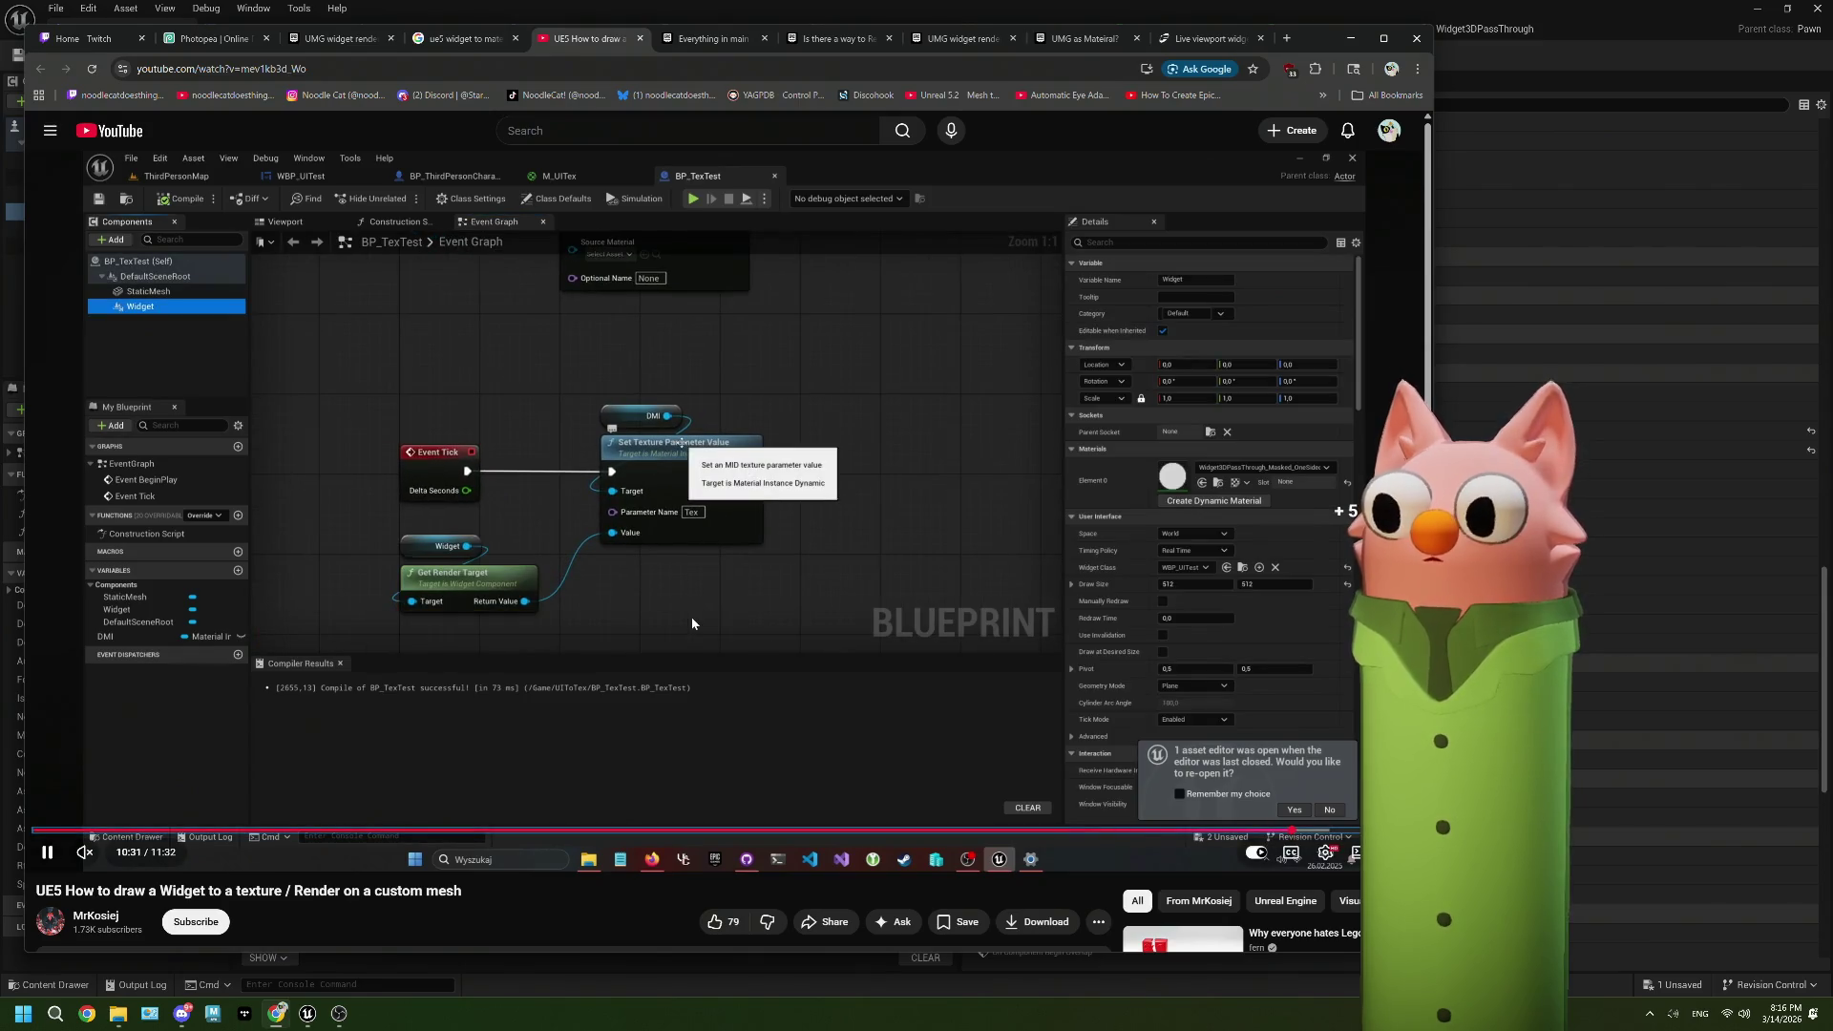
key("Right")
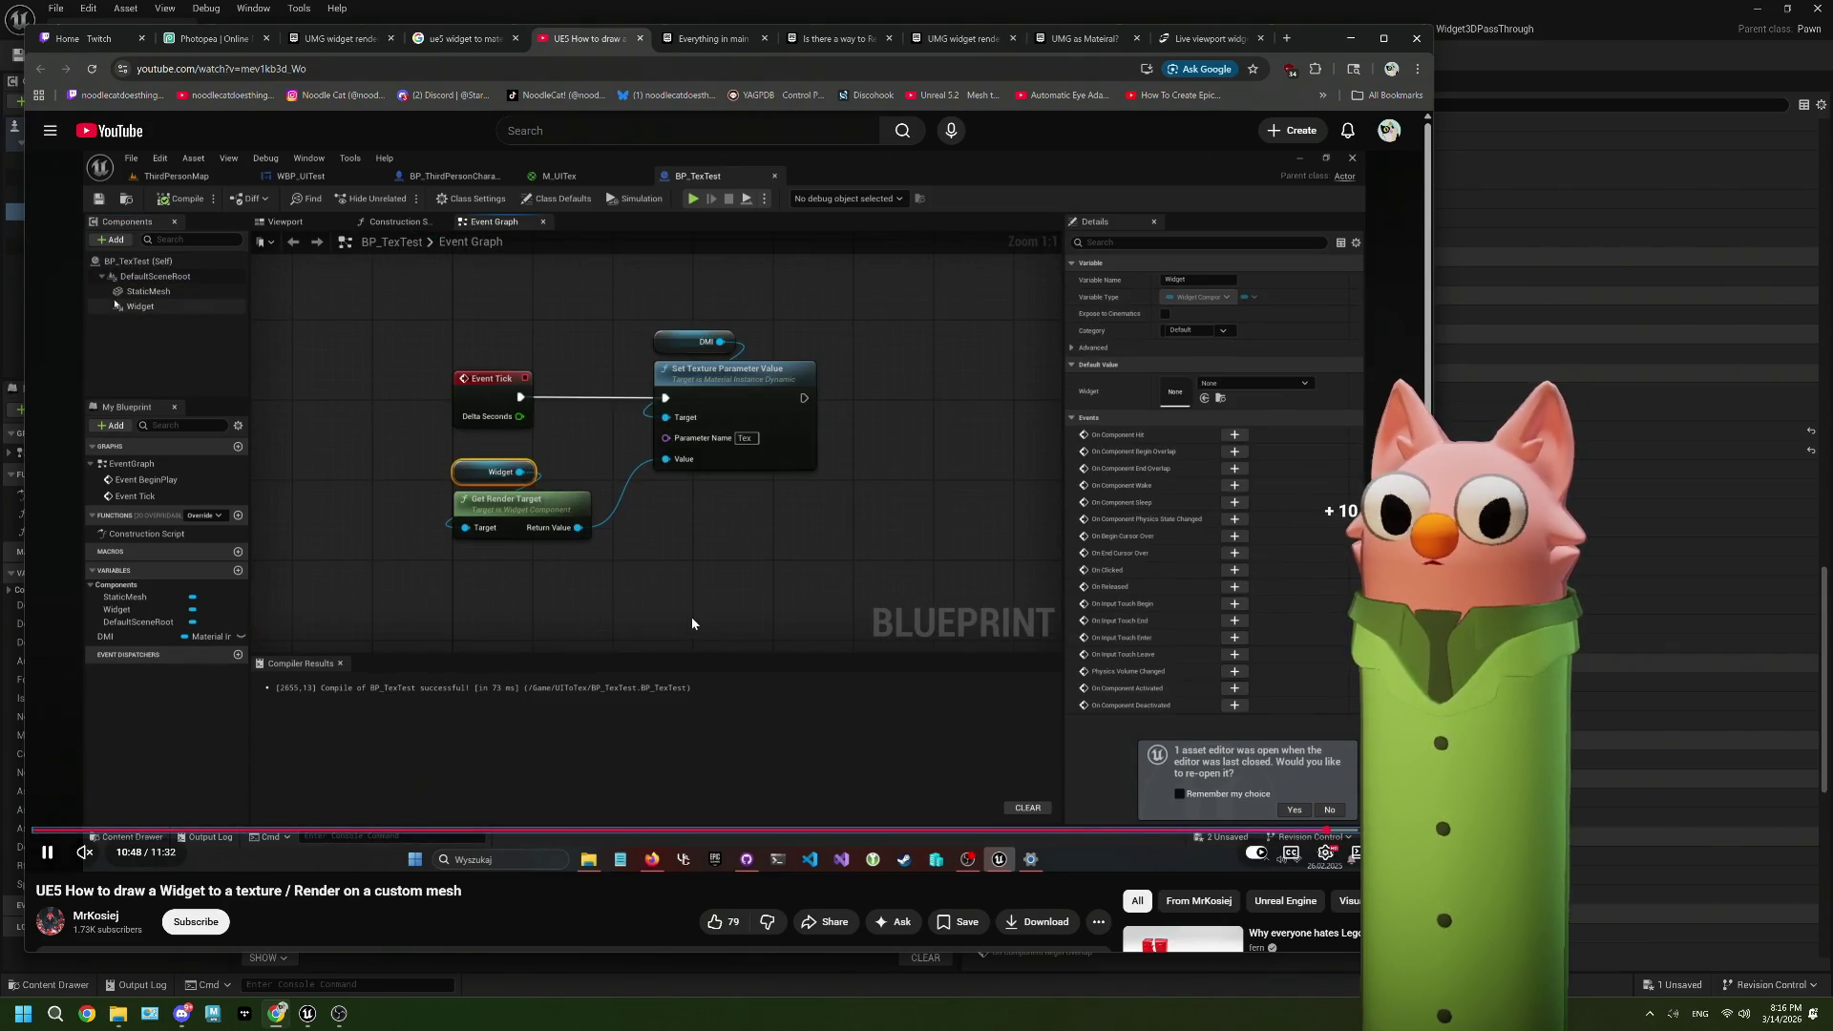
key("Right")
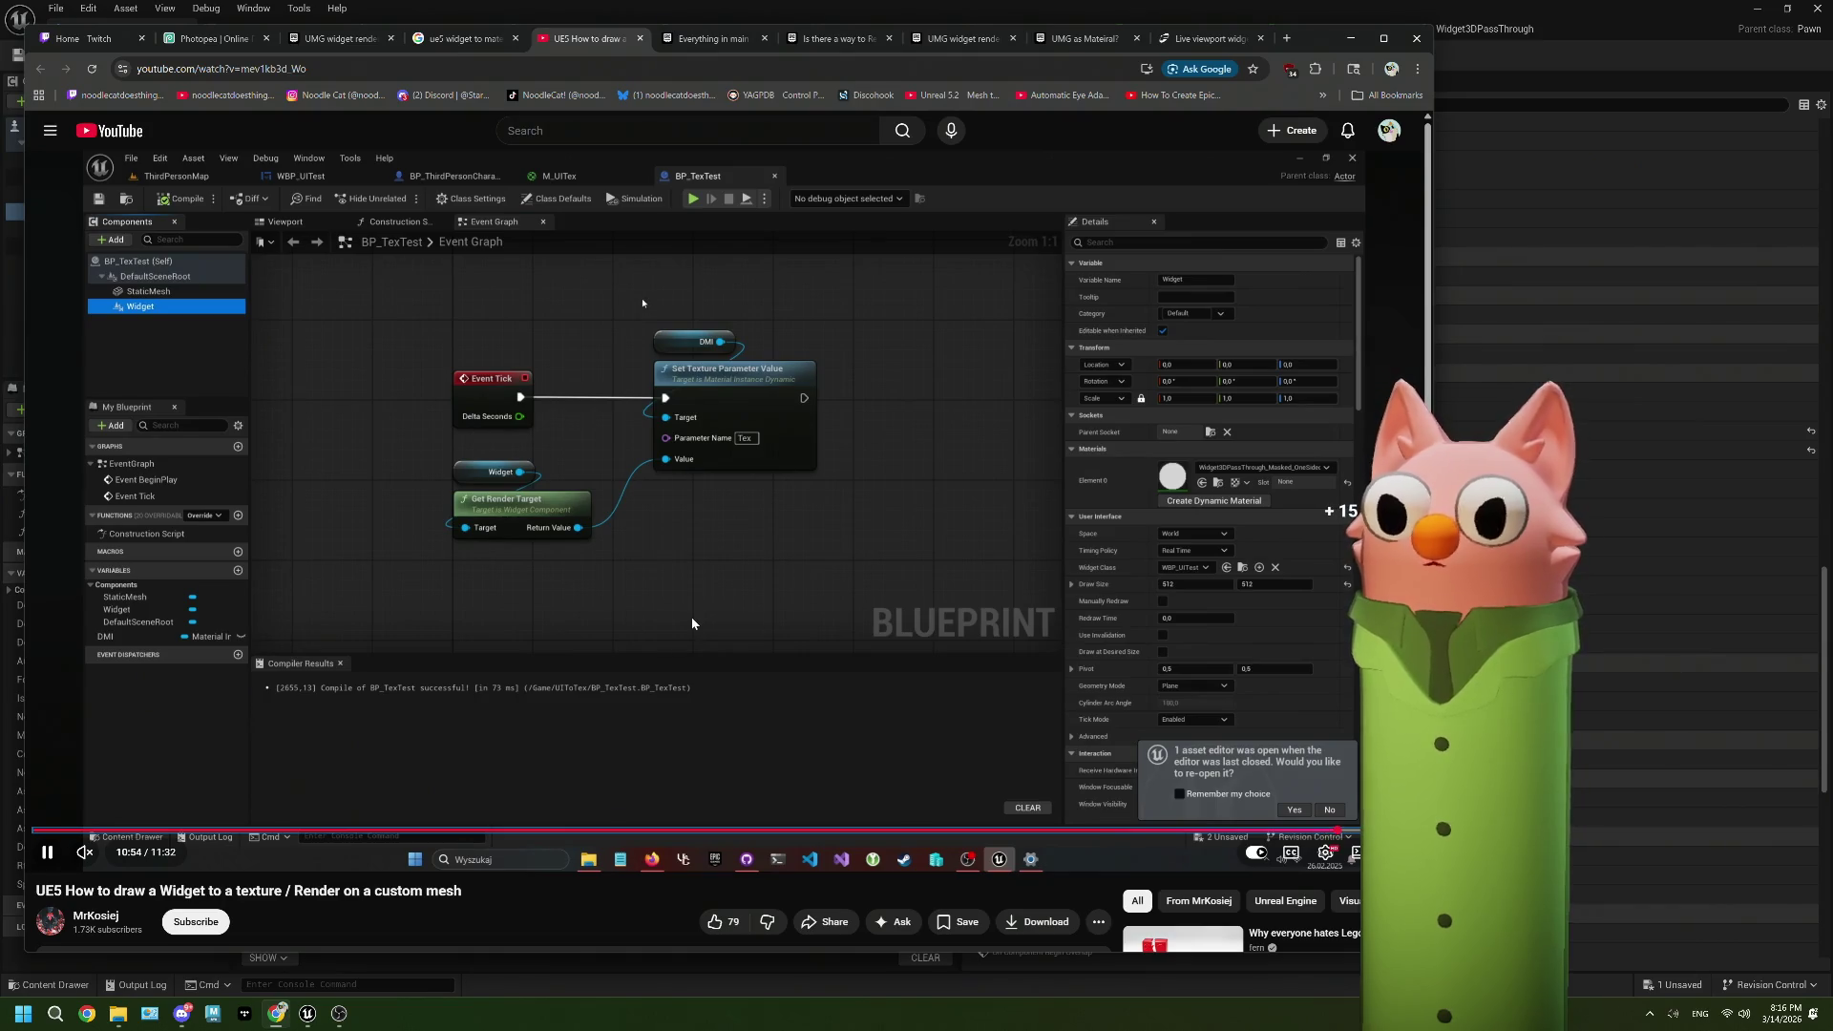
key("space")
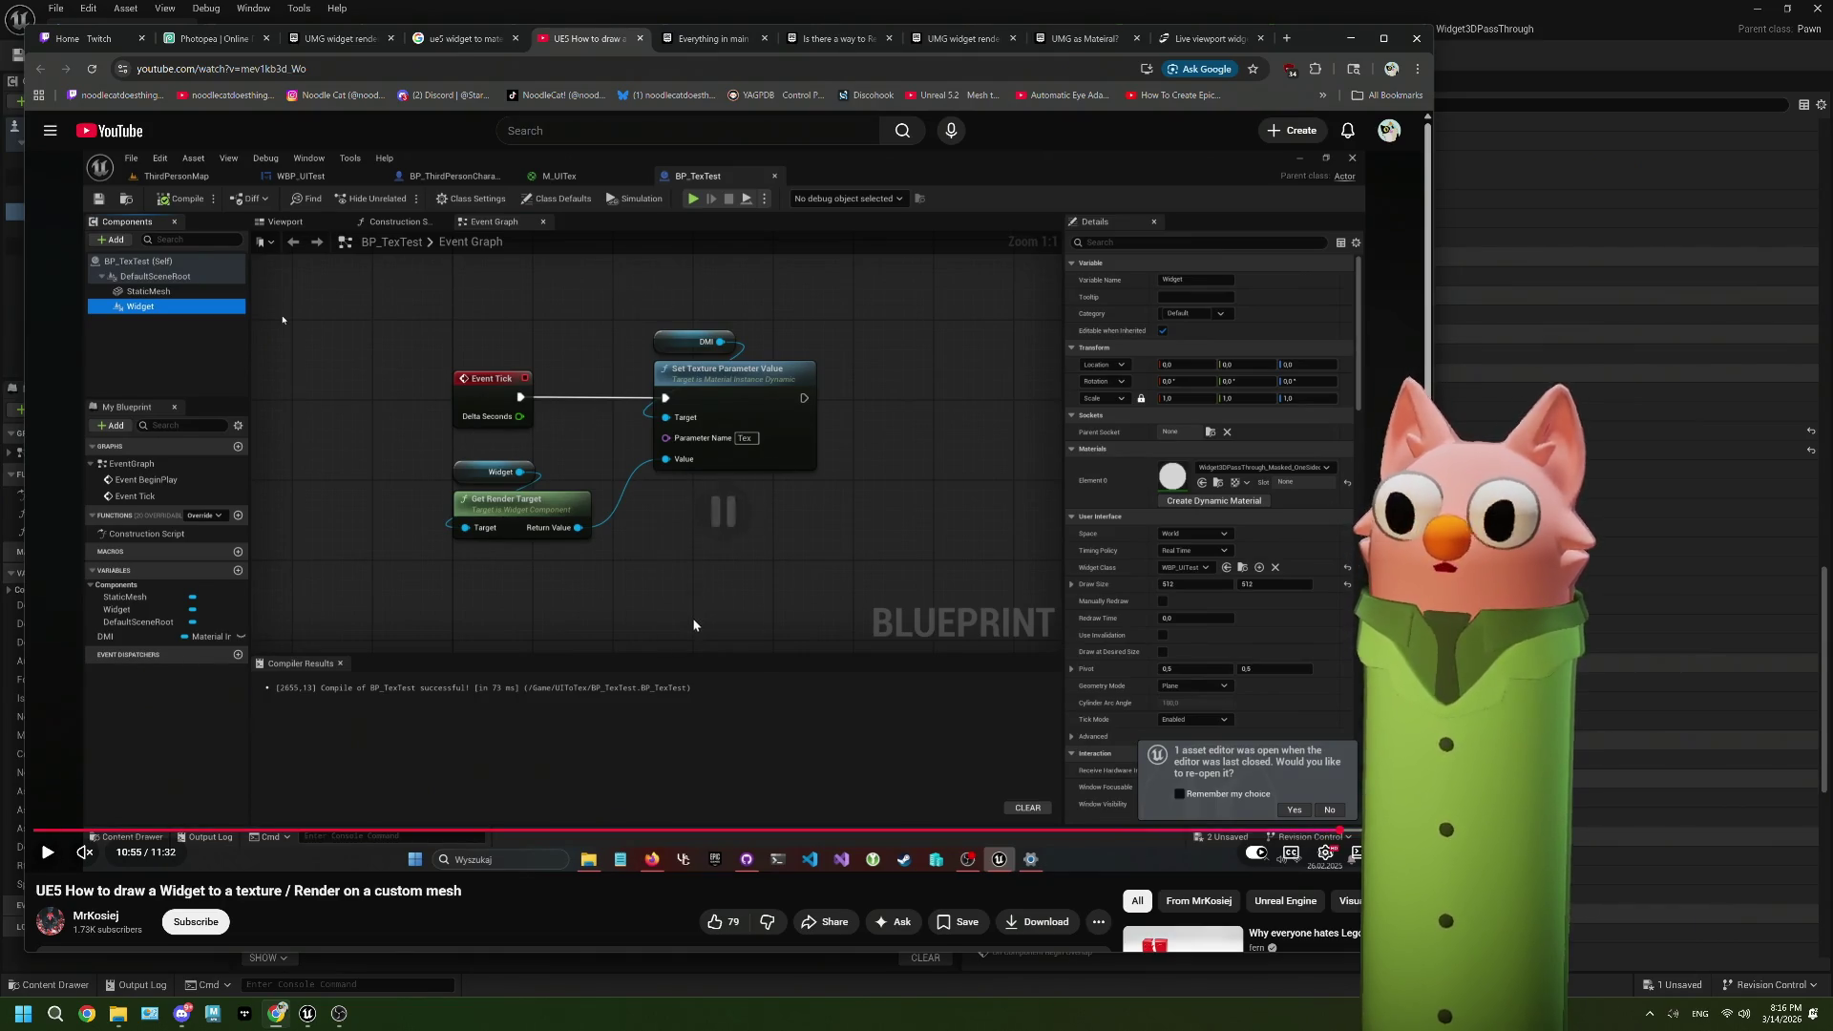
Step: Return to BP_CamPawn and move the Editor HUD and Get Render Target nodes up and right
left_click(1594, 38)
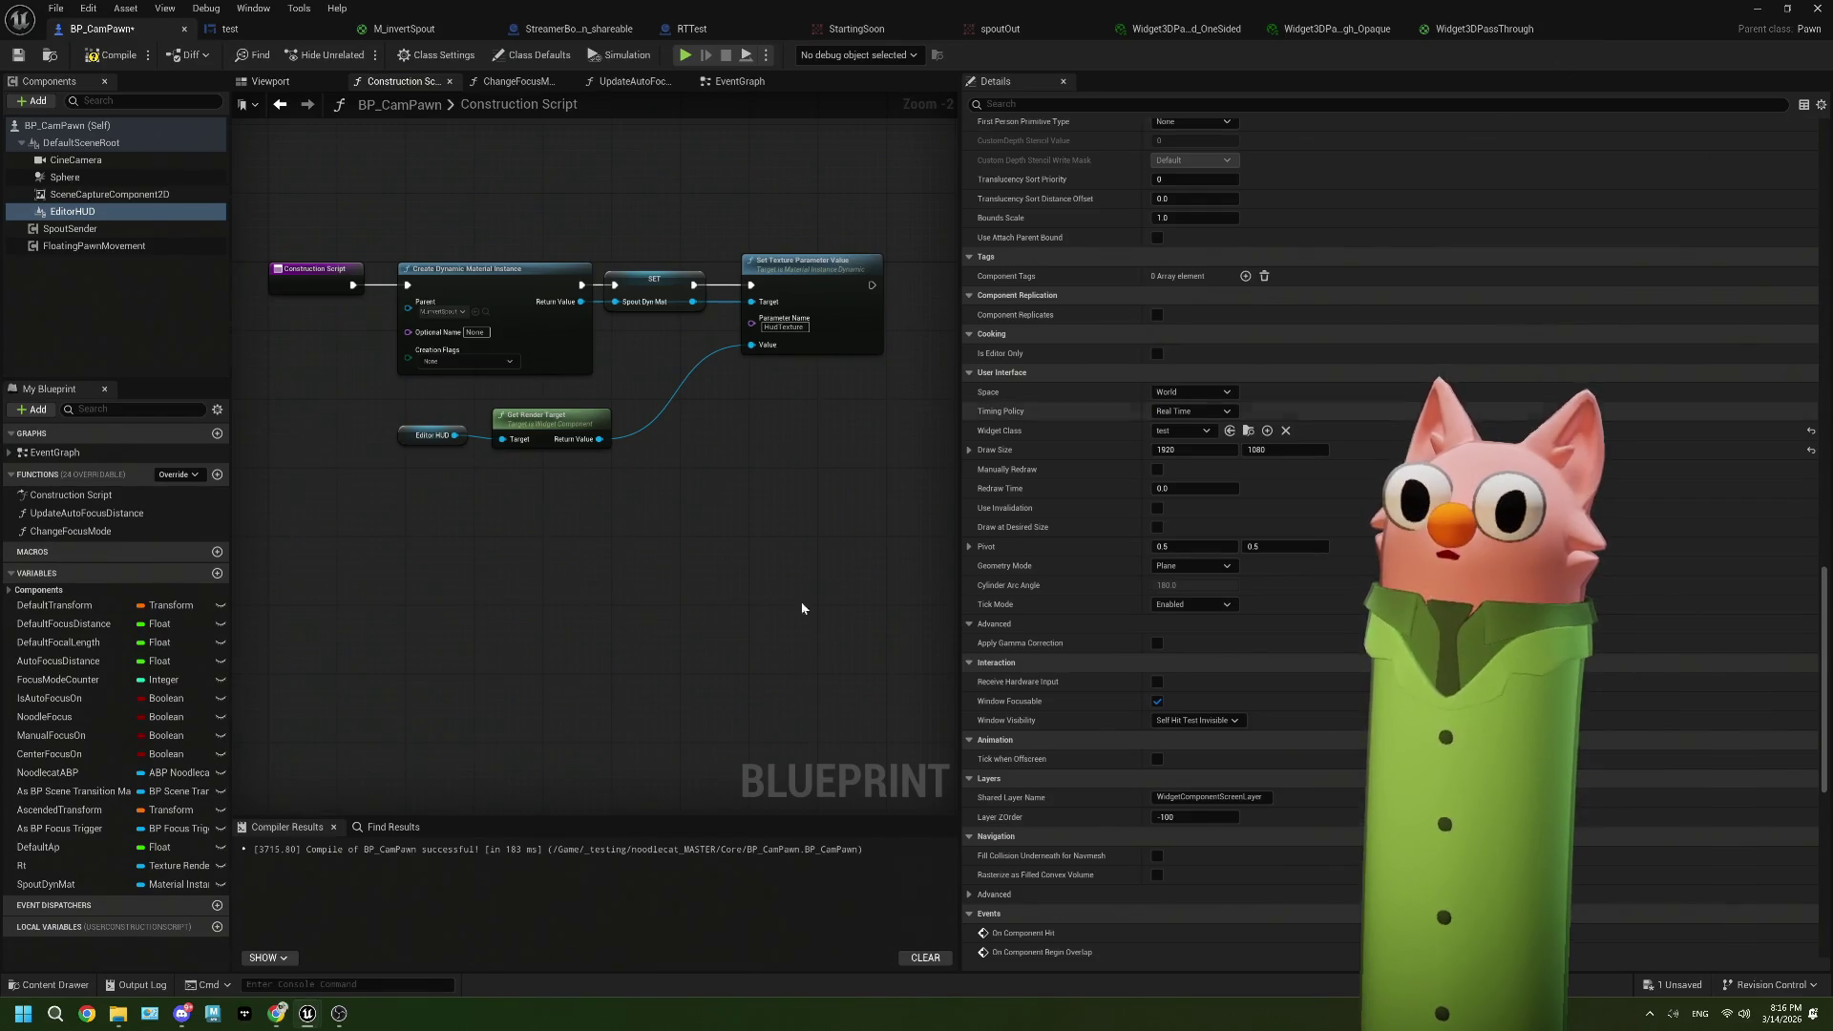
left_click_drag(709, 523, 712, 583)
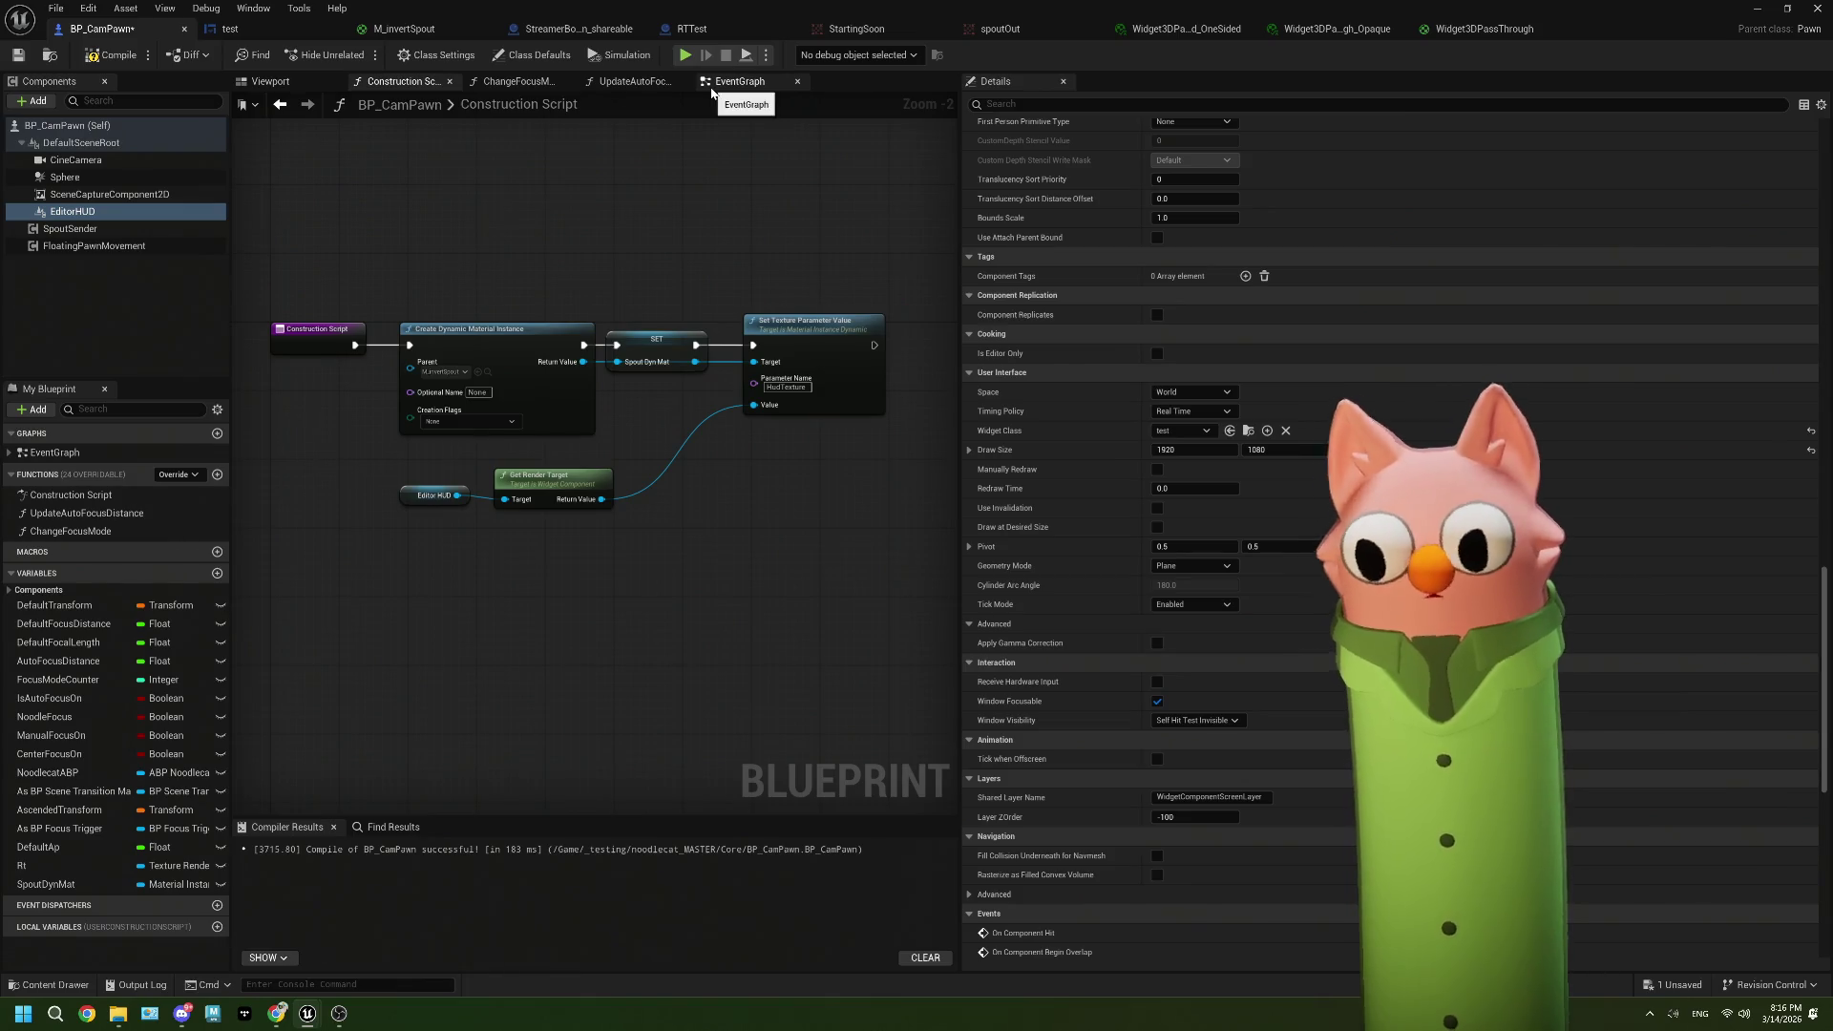
left_click_drag(553, 573, 392, 458)
left_click_drag(537, 477, 614, 459)
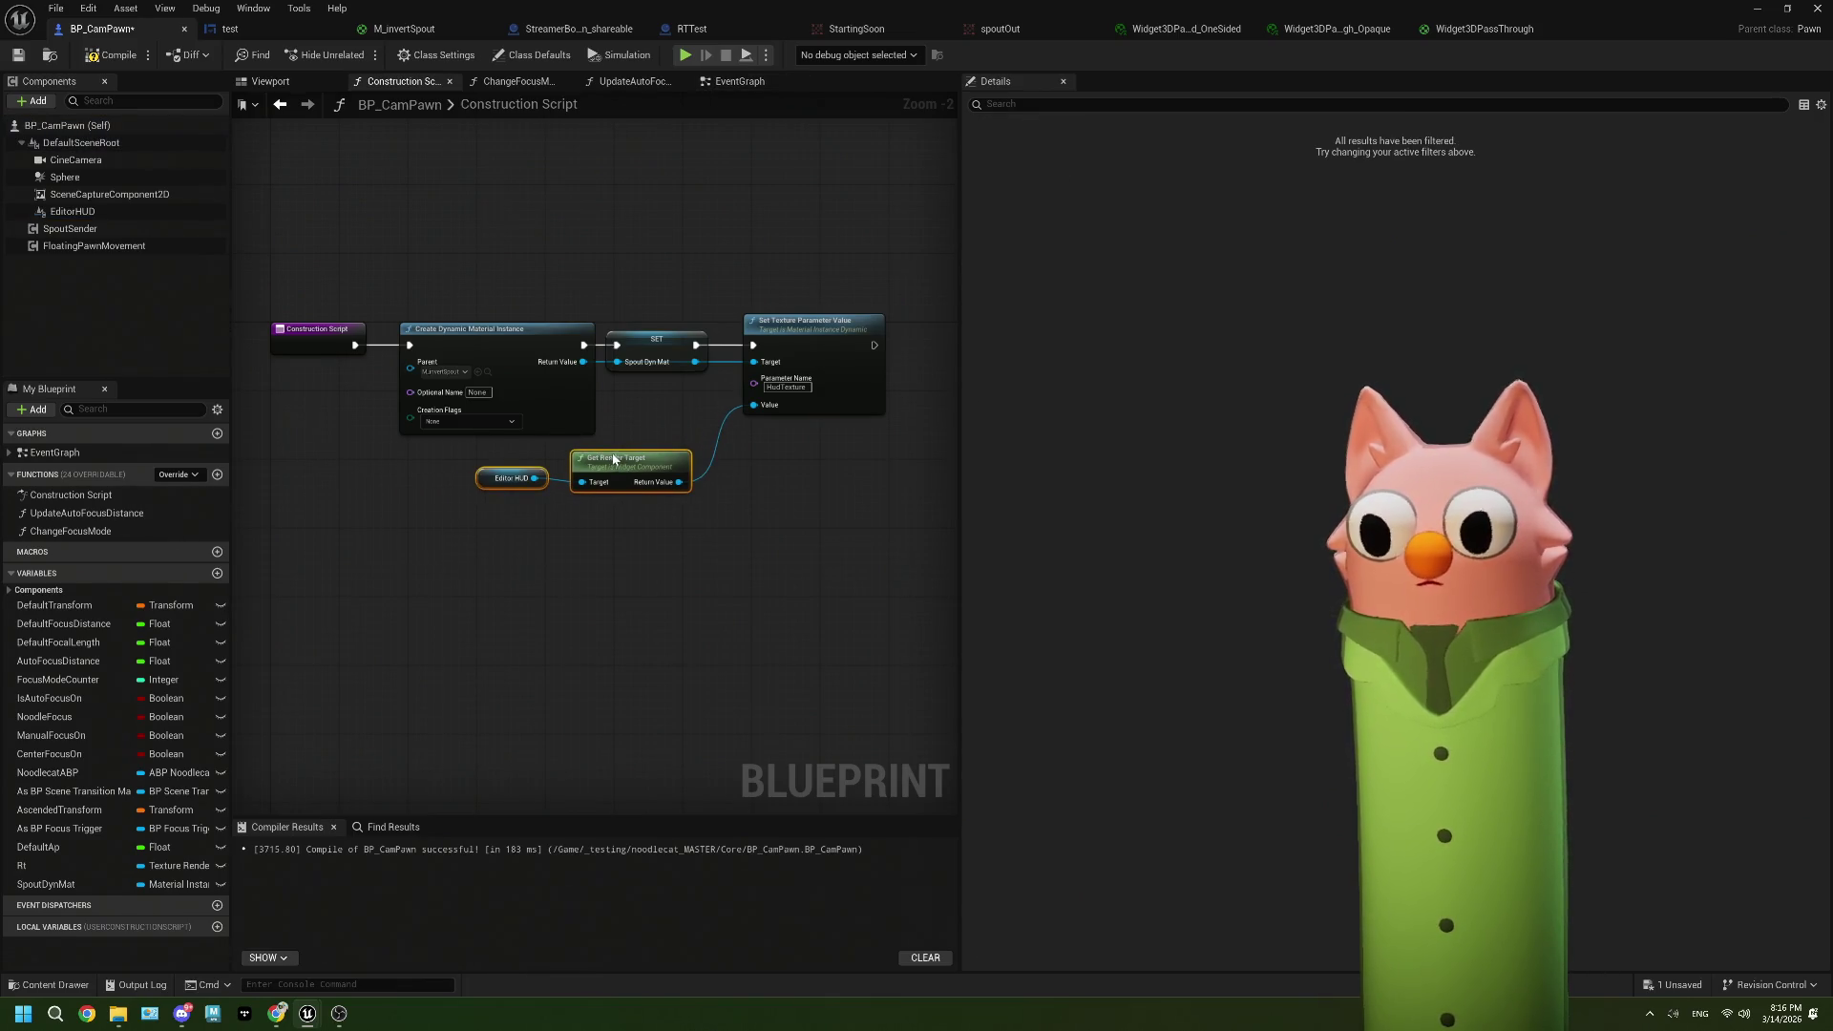
scroll(609, 602, "up", 2)
left_click(382, 465)
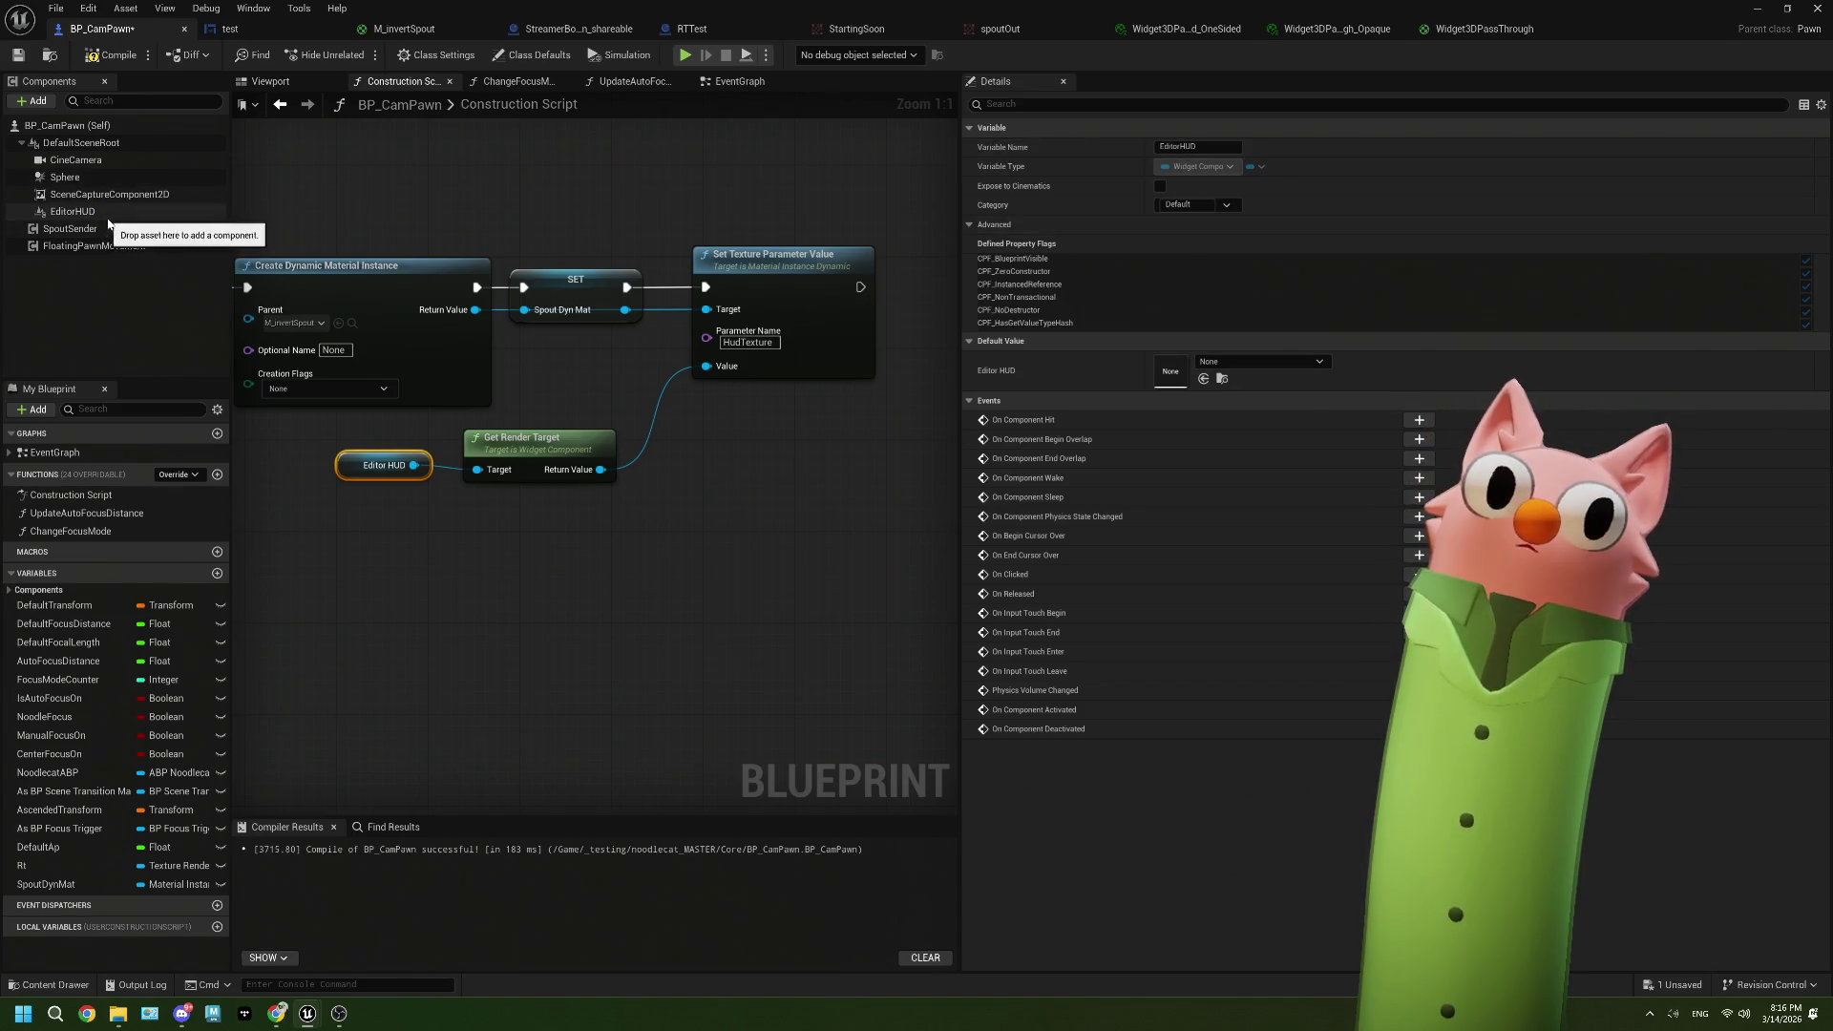
Step: Select the EditorHUD component and review its User Interface widget settings
left_click(73, 211)
scroll(1203, 430, "down", 10)
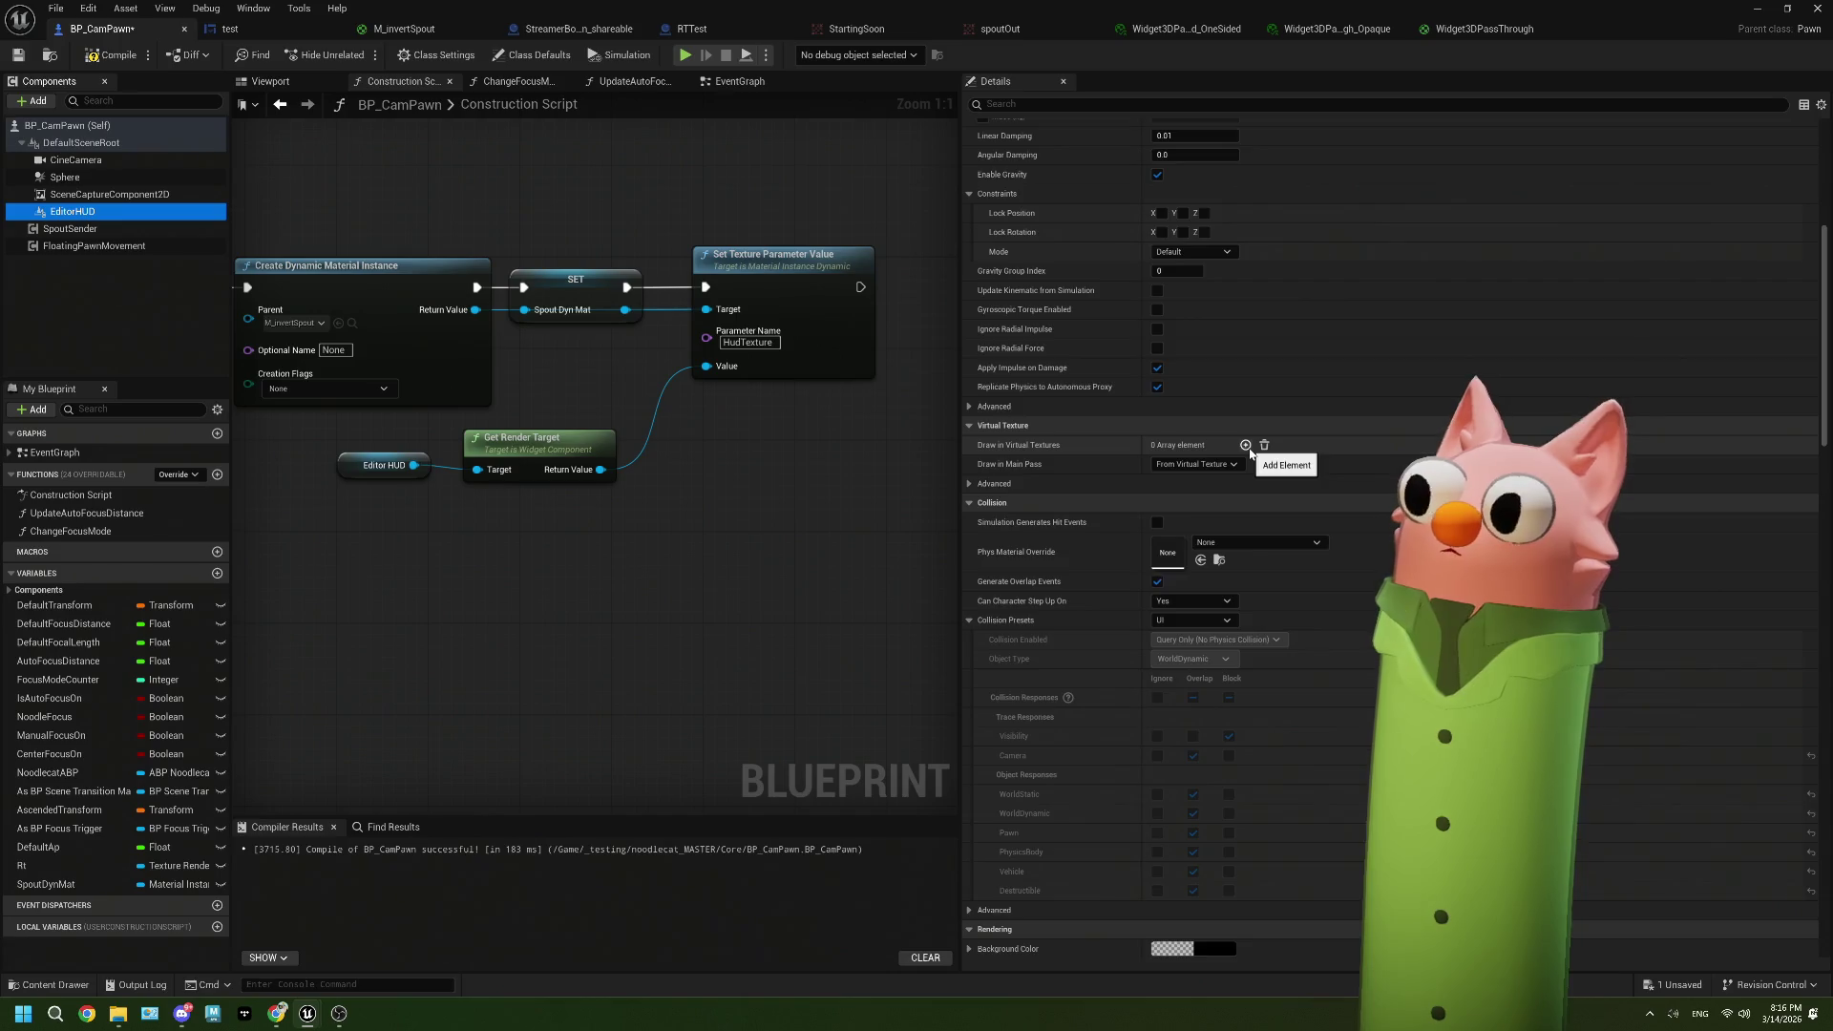
scroll(1250, 451, "down", 10)
scroll(1249, 454, "up", 5)
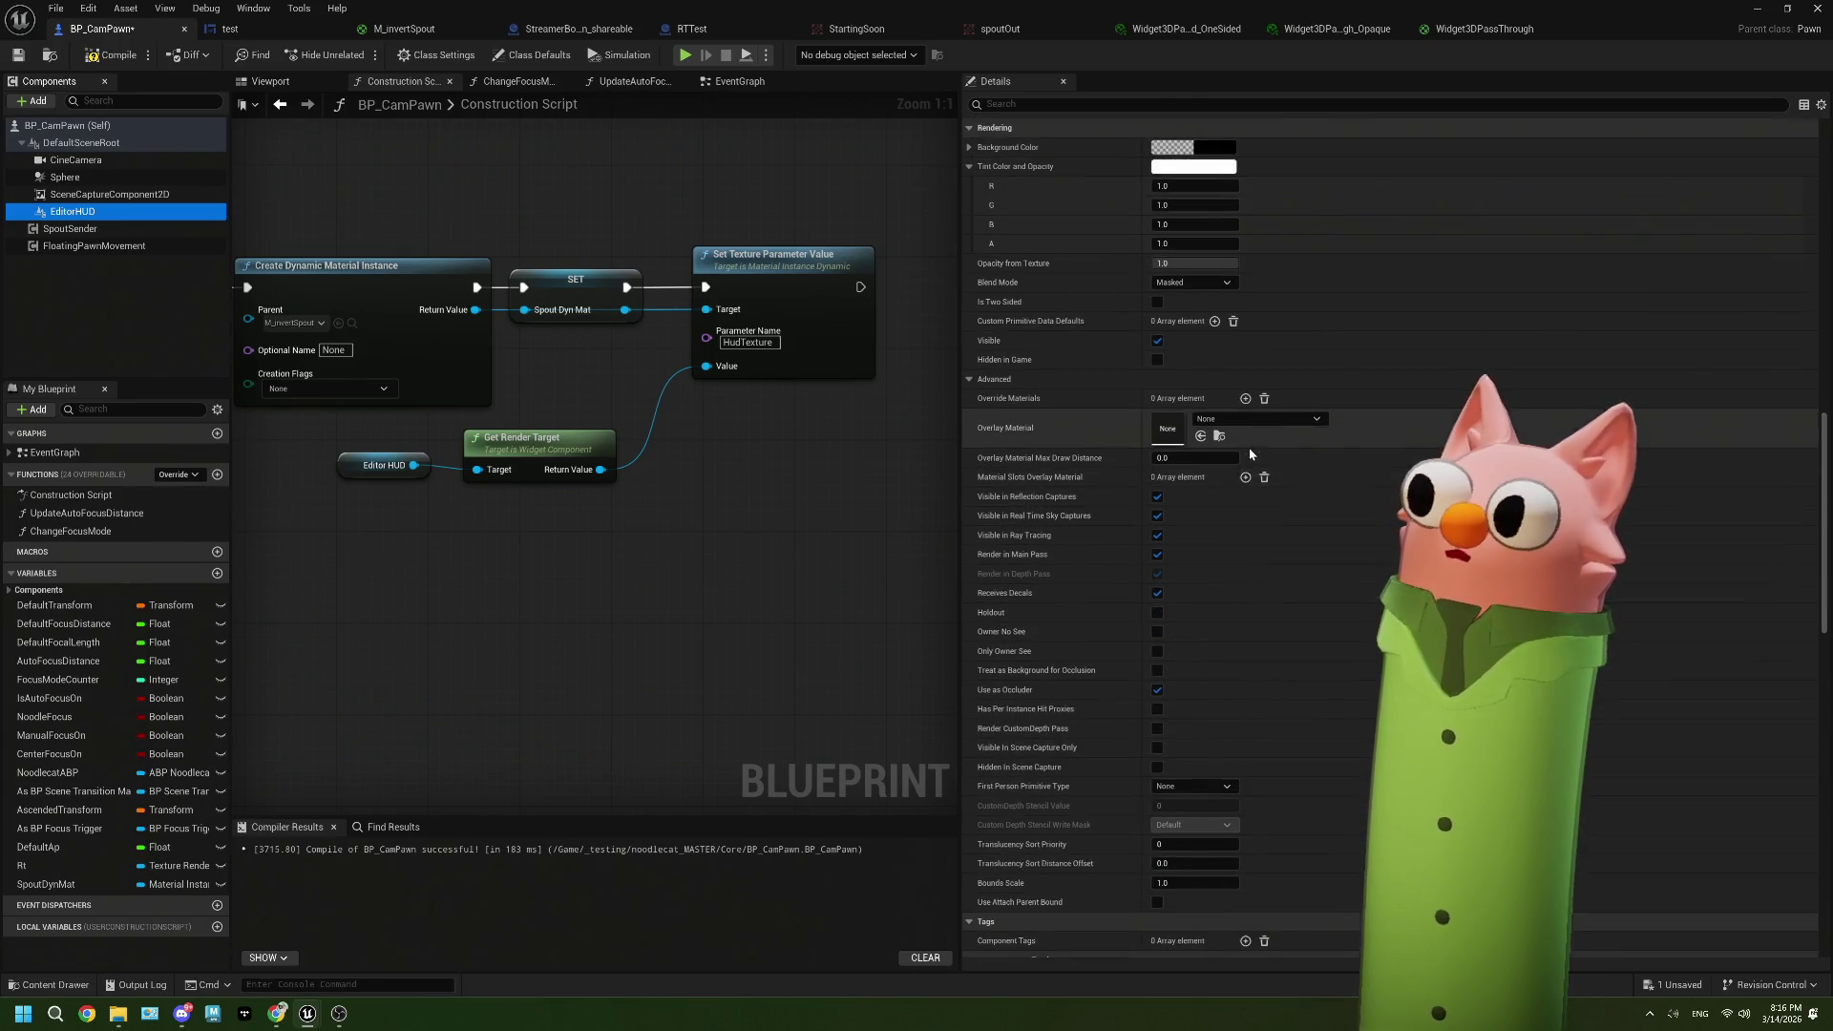
scroll(1249, 455, "up", 1)
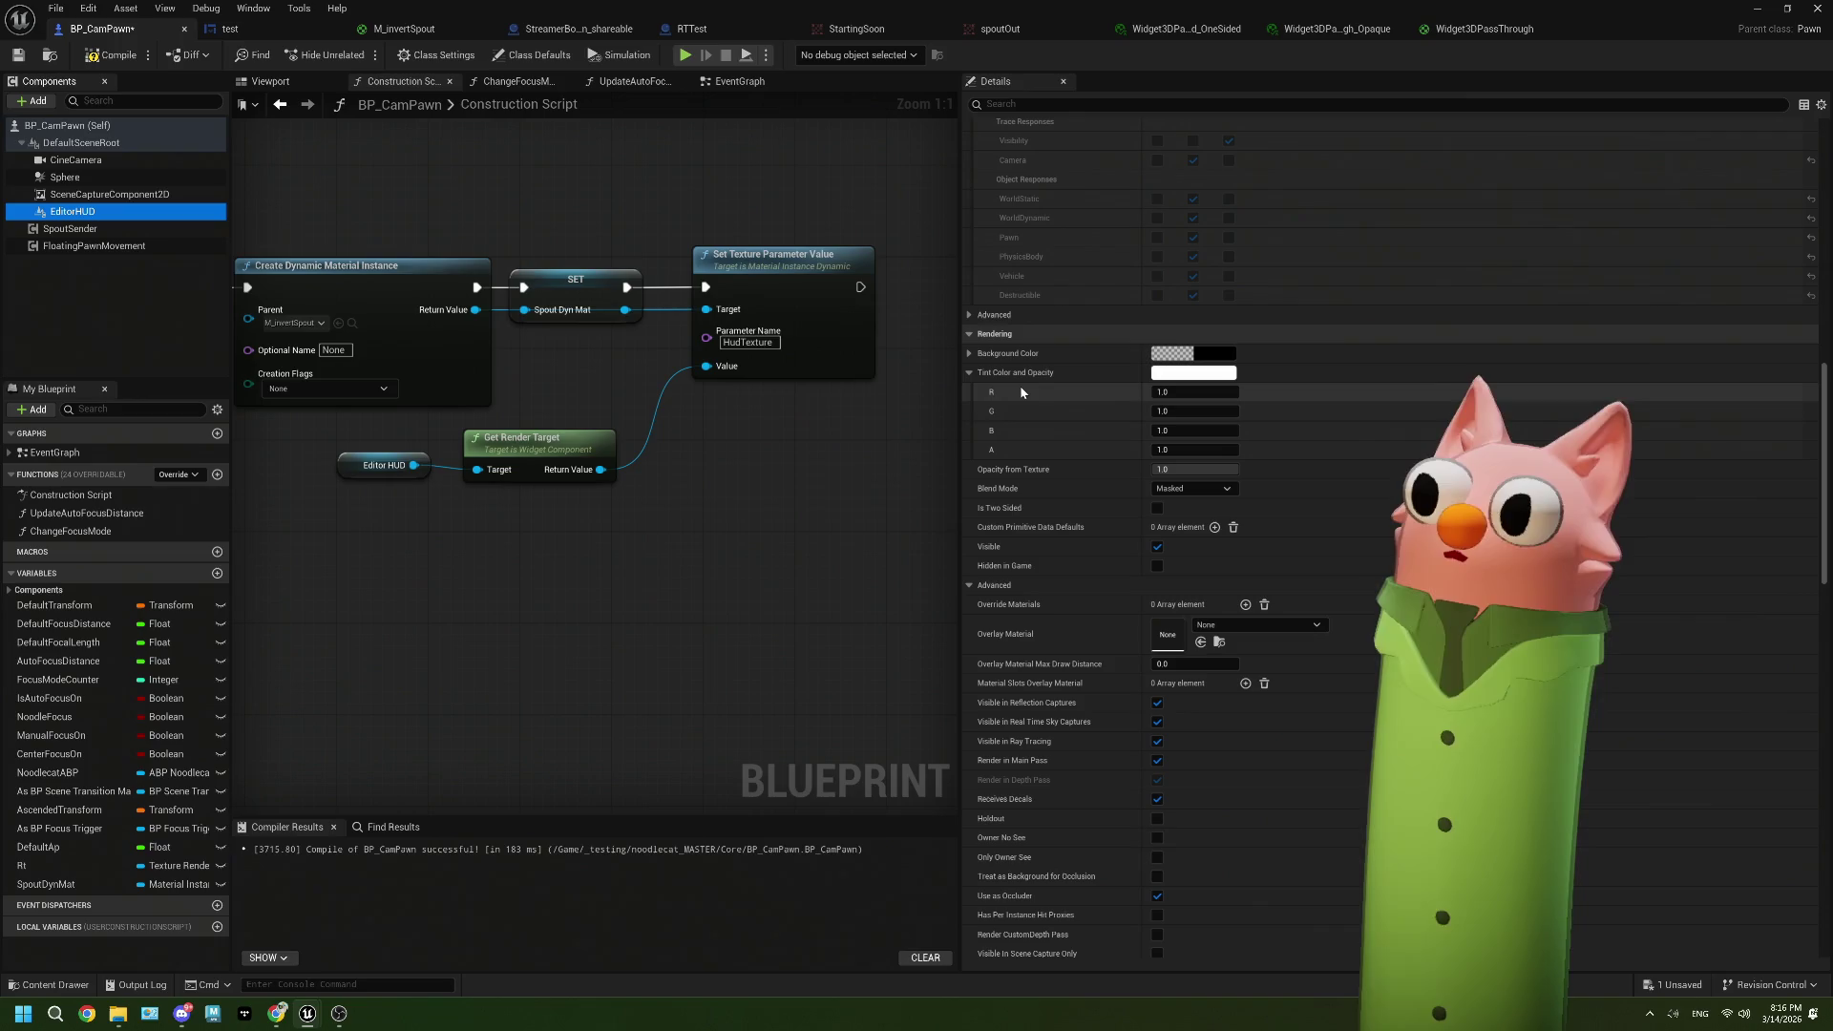
scroll(1020, 392, "down", 10)
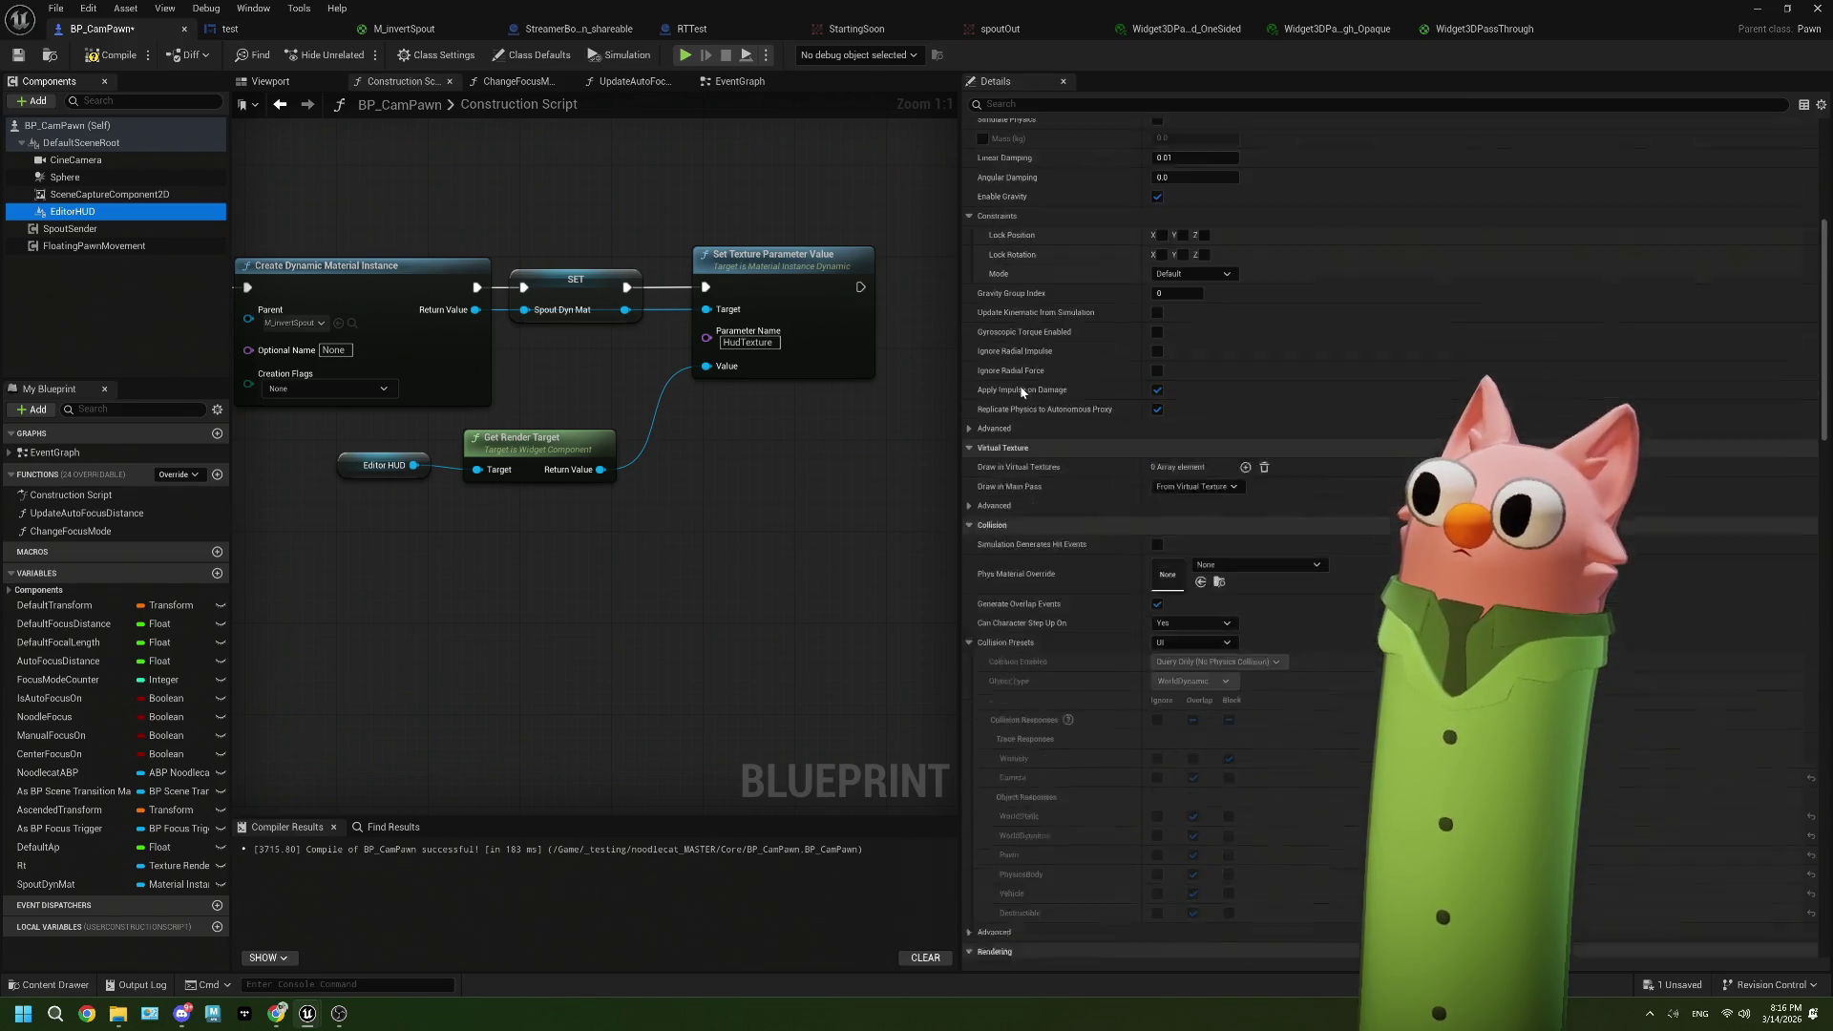
scroll(1021, 391, "down", 1)
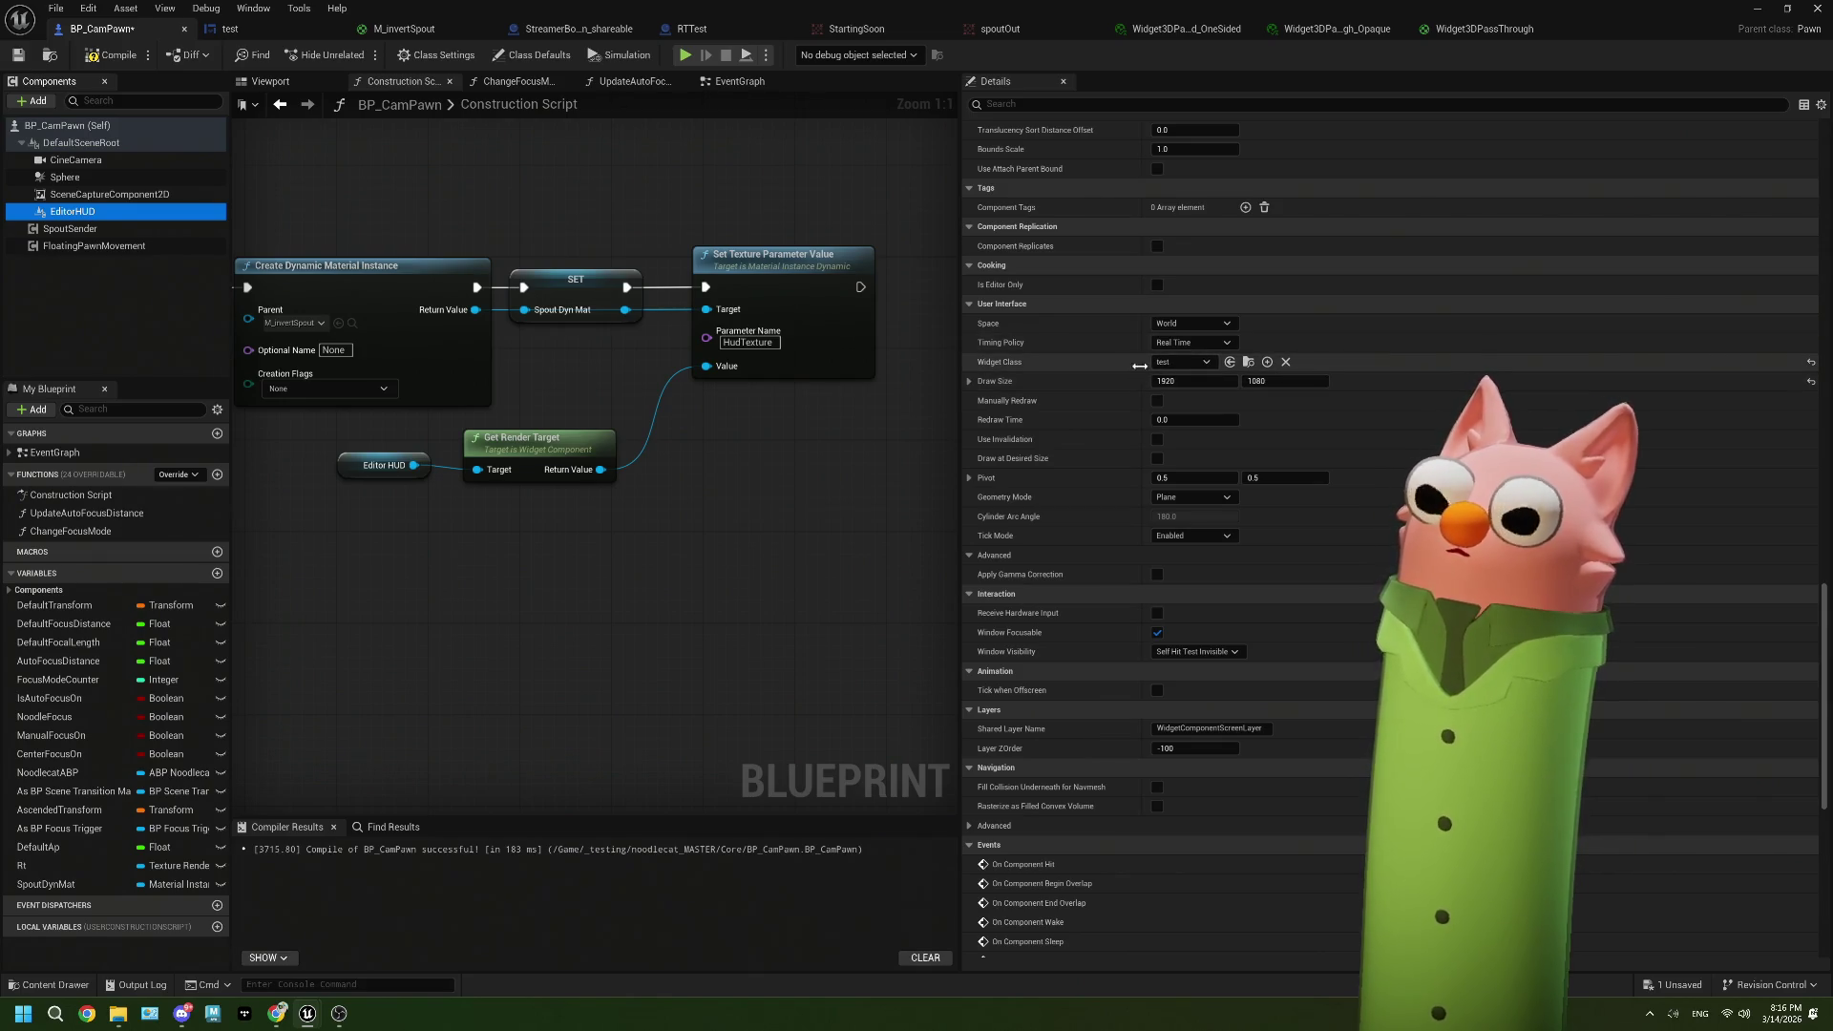
left_click(978, 384)
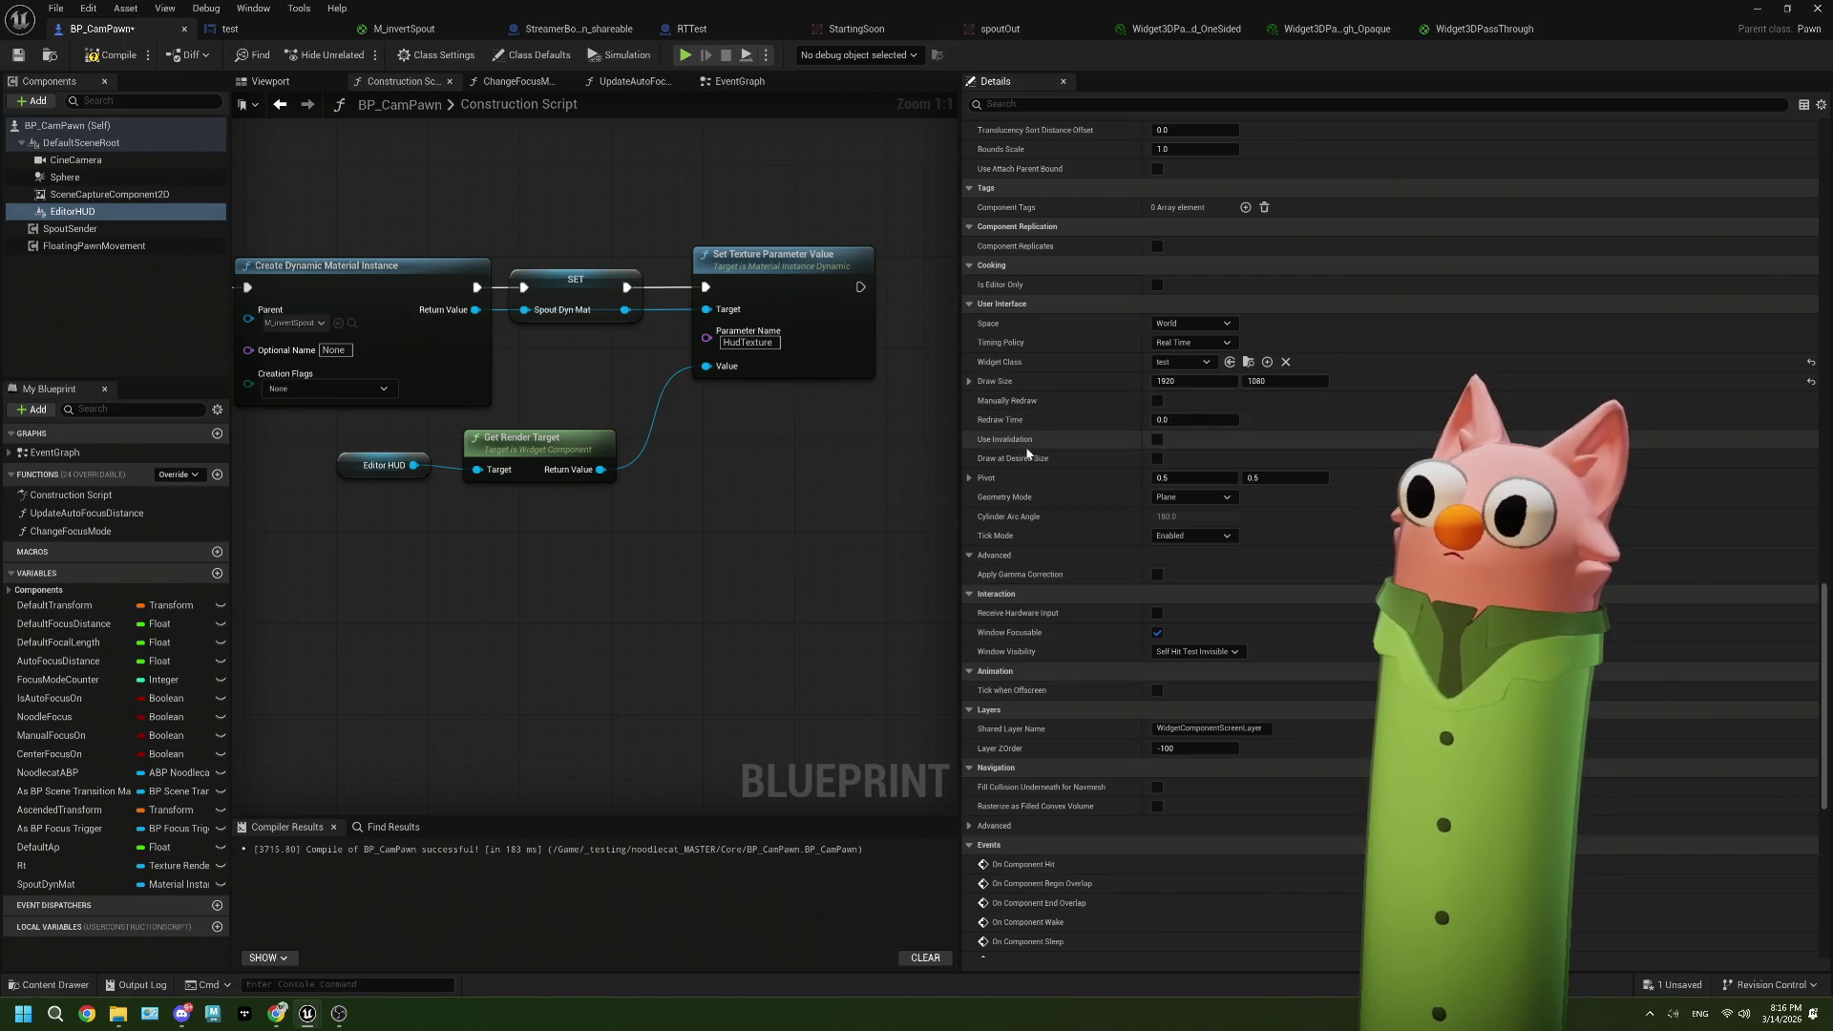
mouse_move(1032, 460)
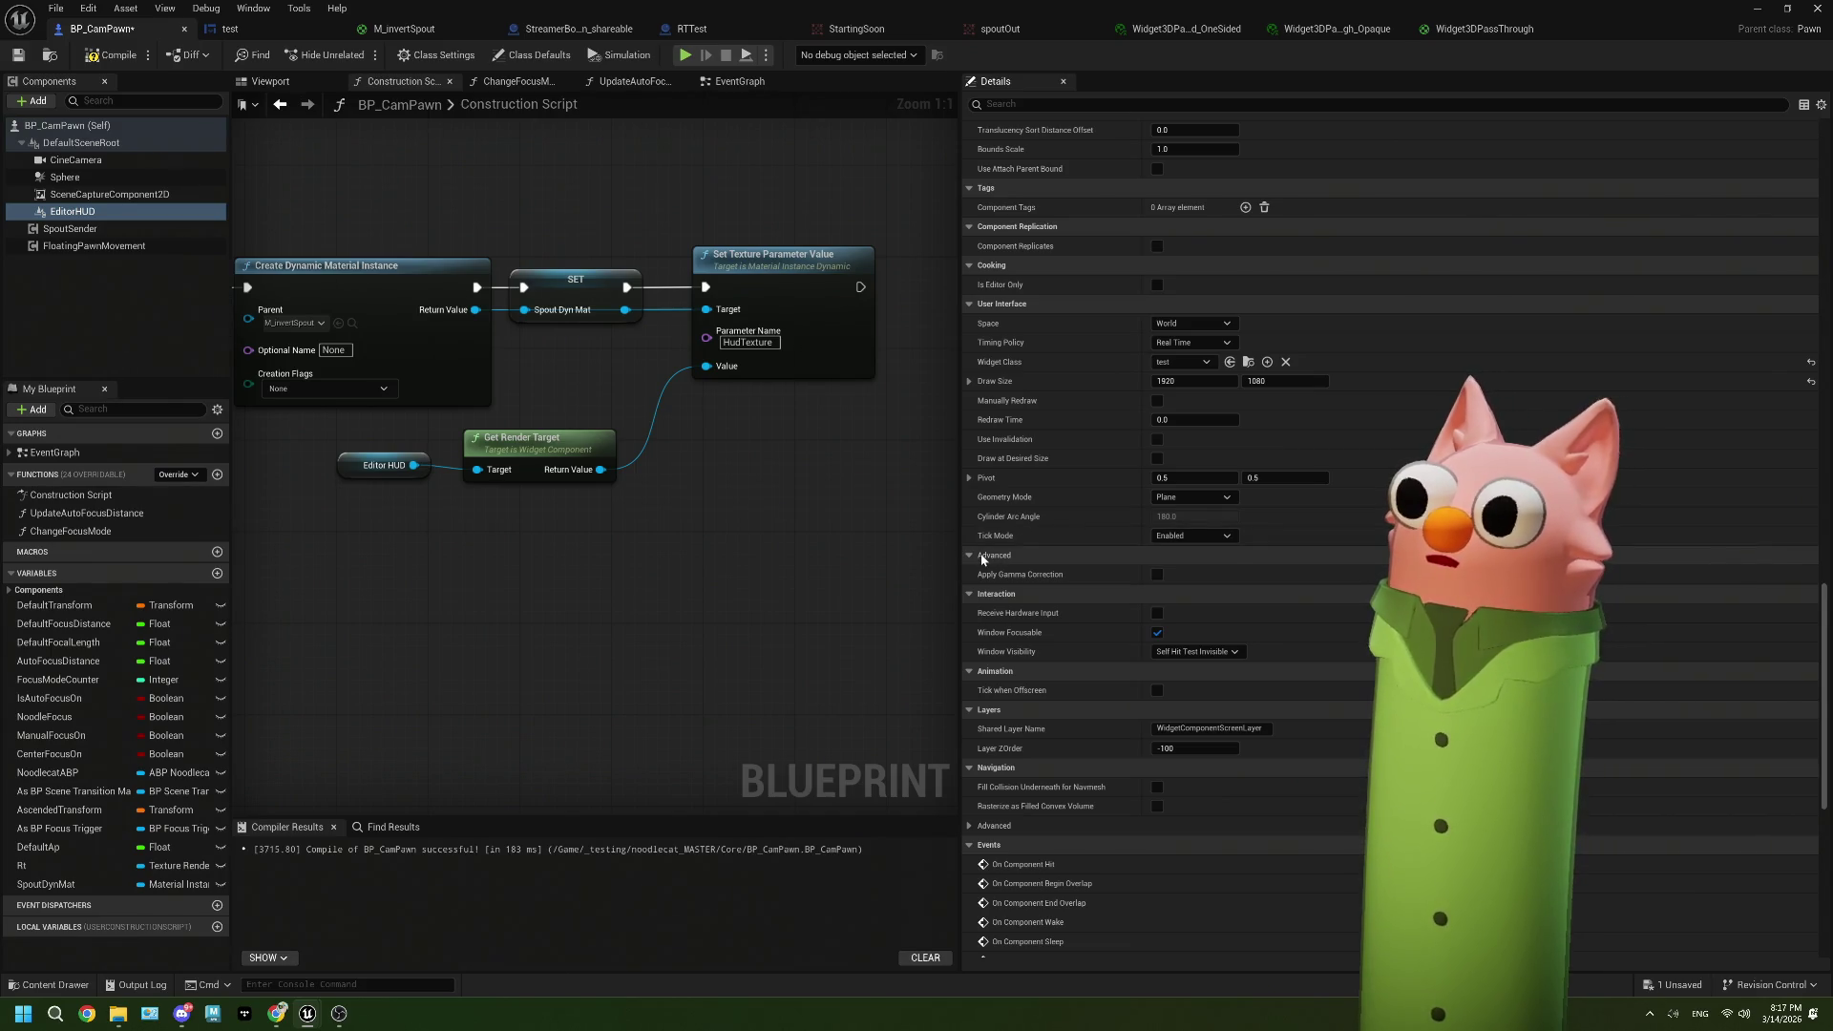
scroll(1044, 551, "down", 1)
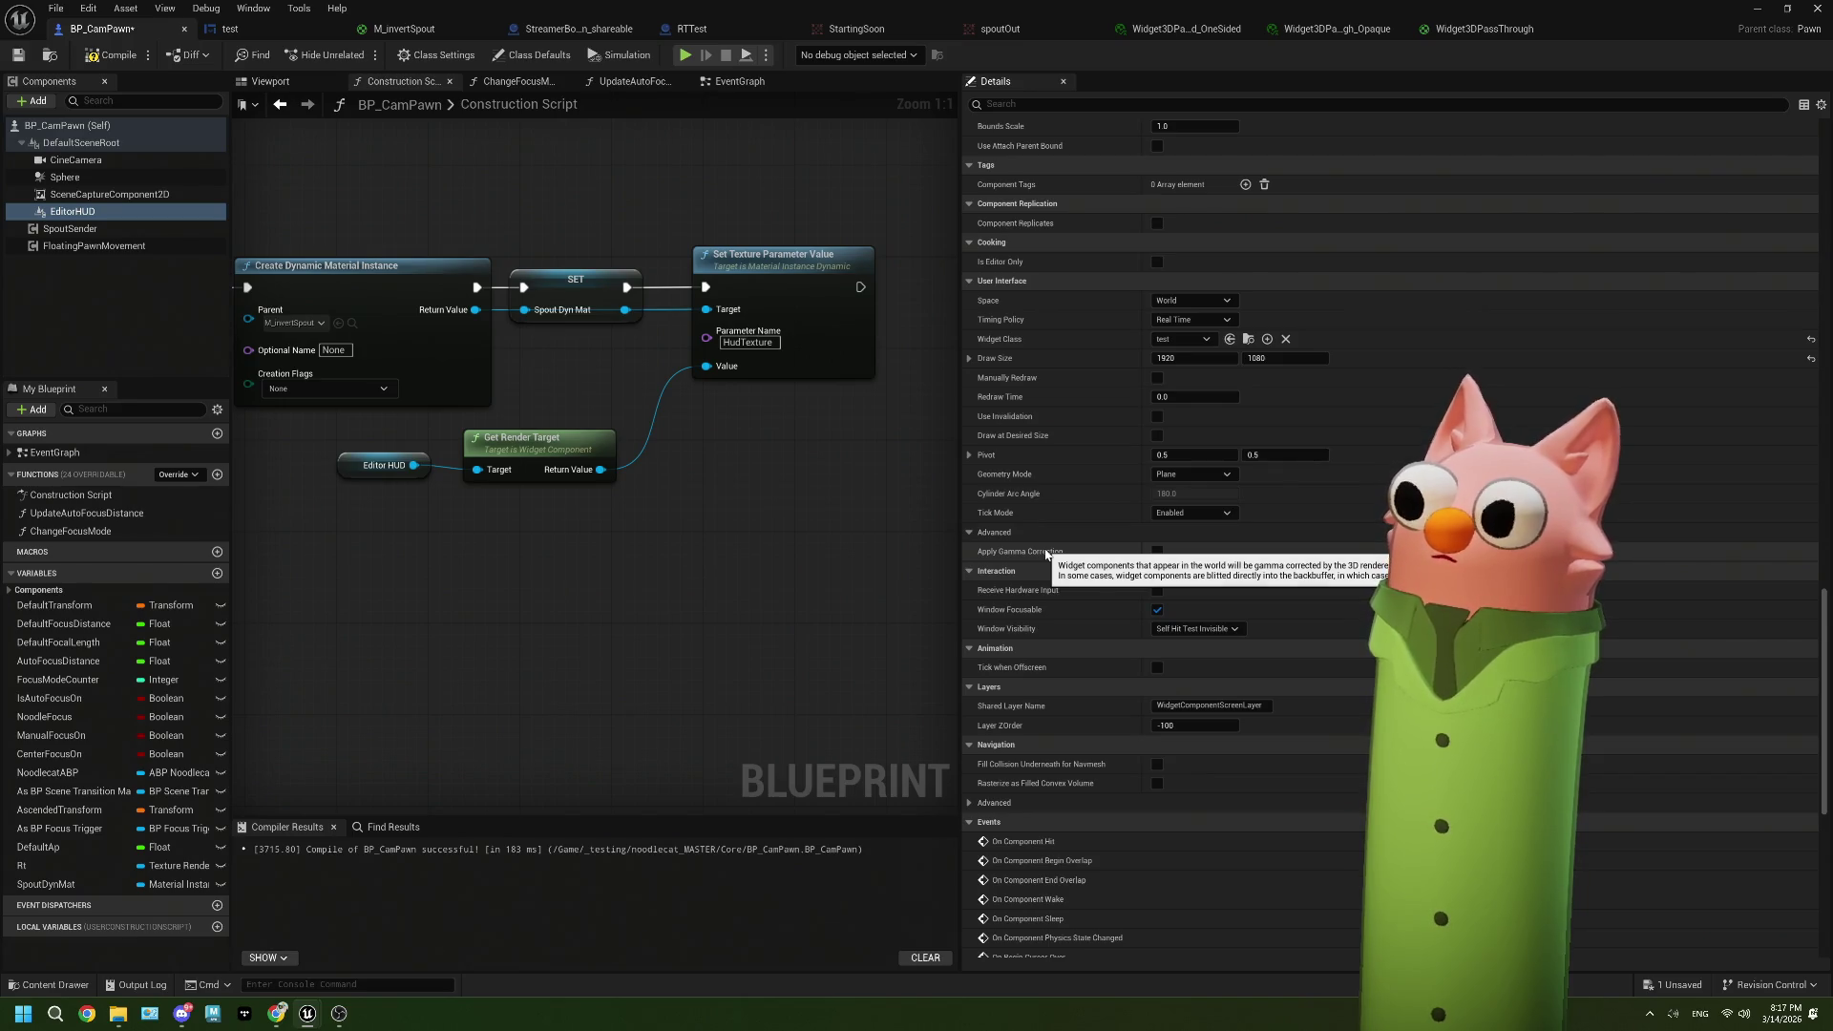
Step: Pan the Construction Script graph and bring up the test widget in its designer
left_click_drag(655, 544, 764, 534)
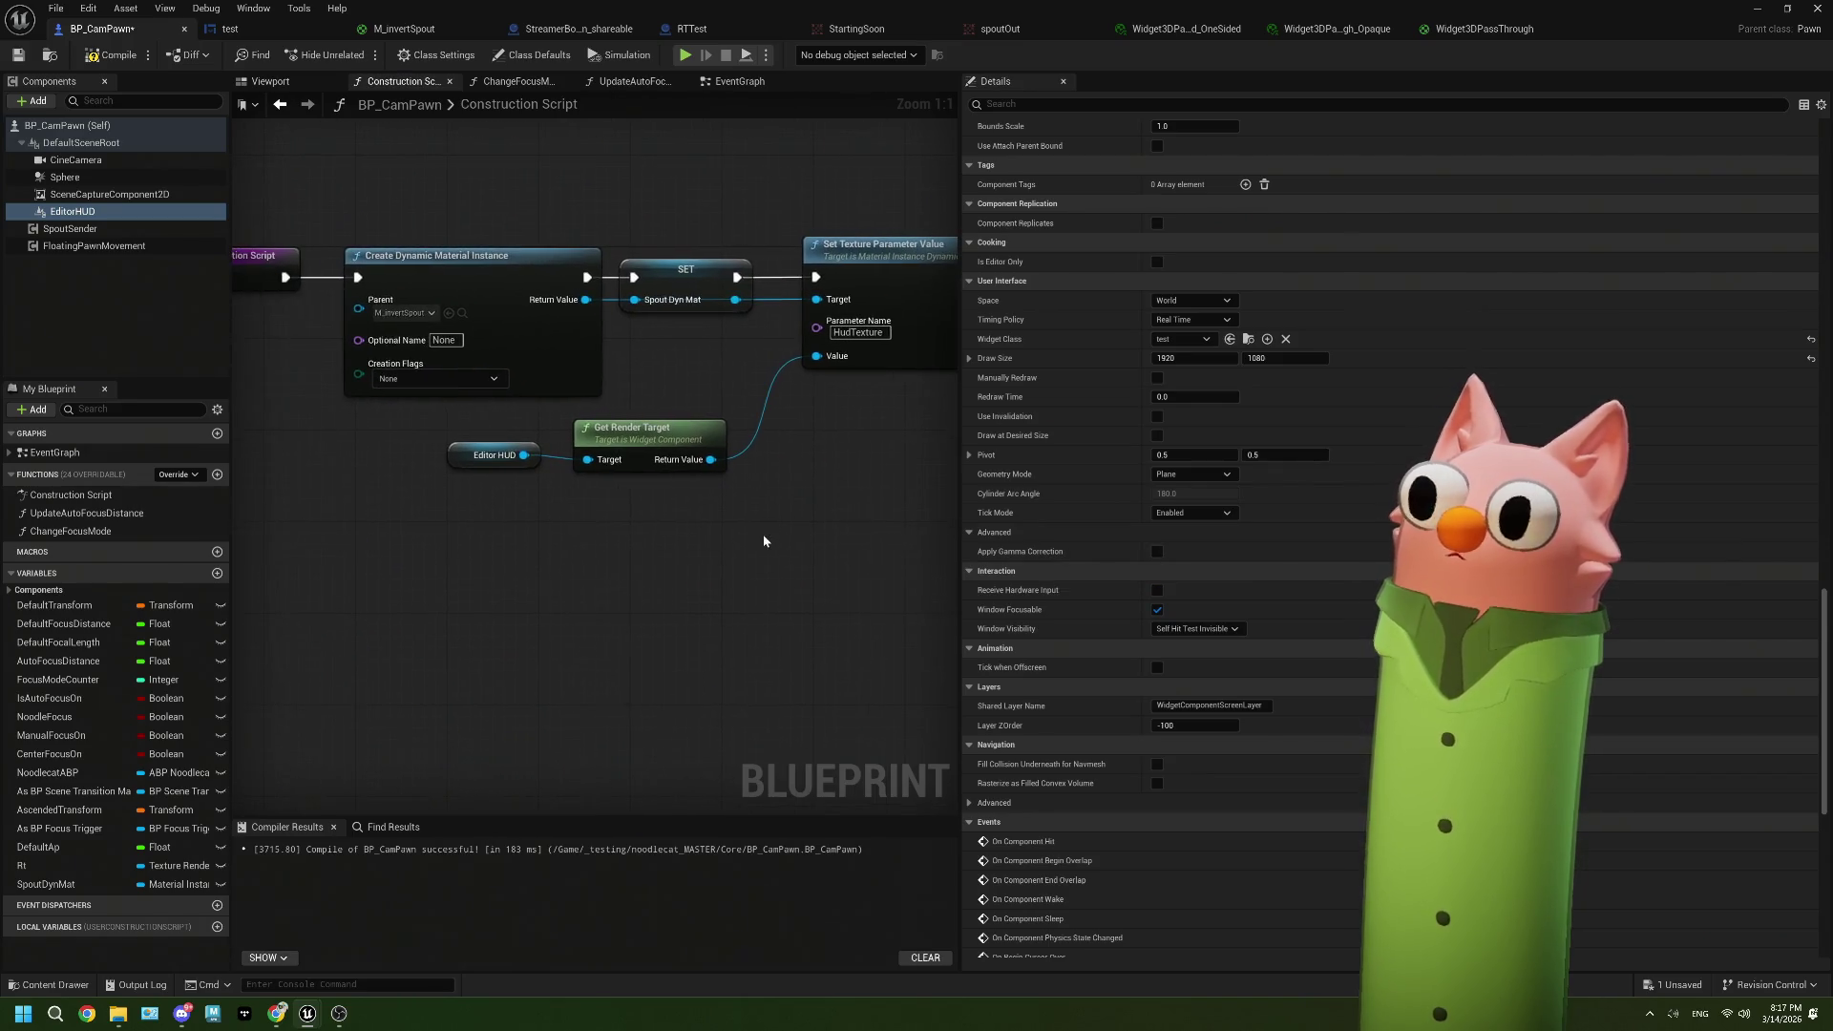
left_click_drag(574, 657, 591, 684)
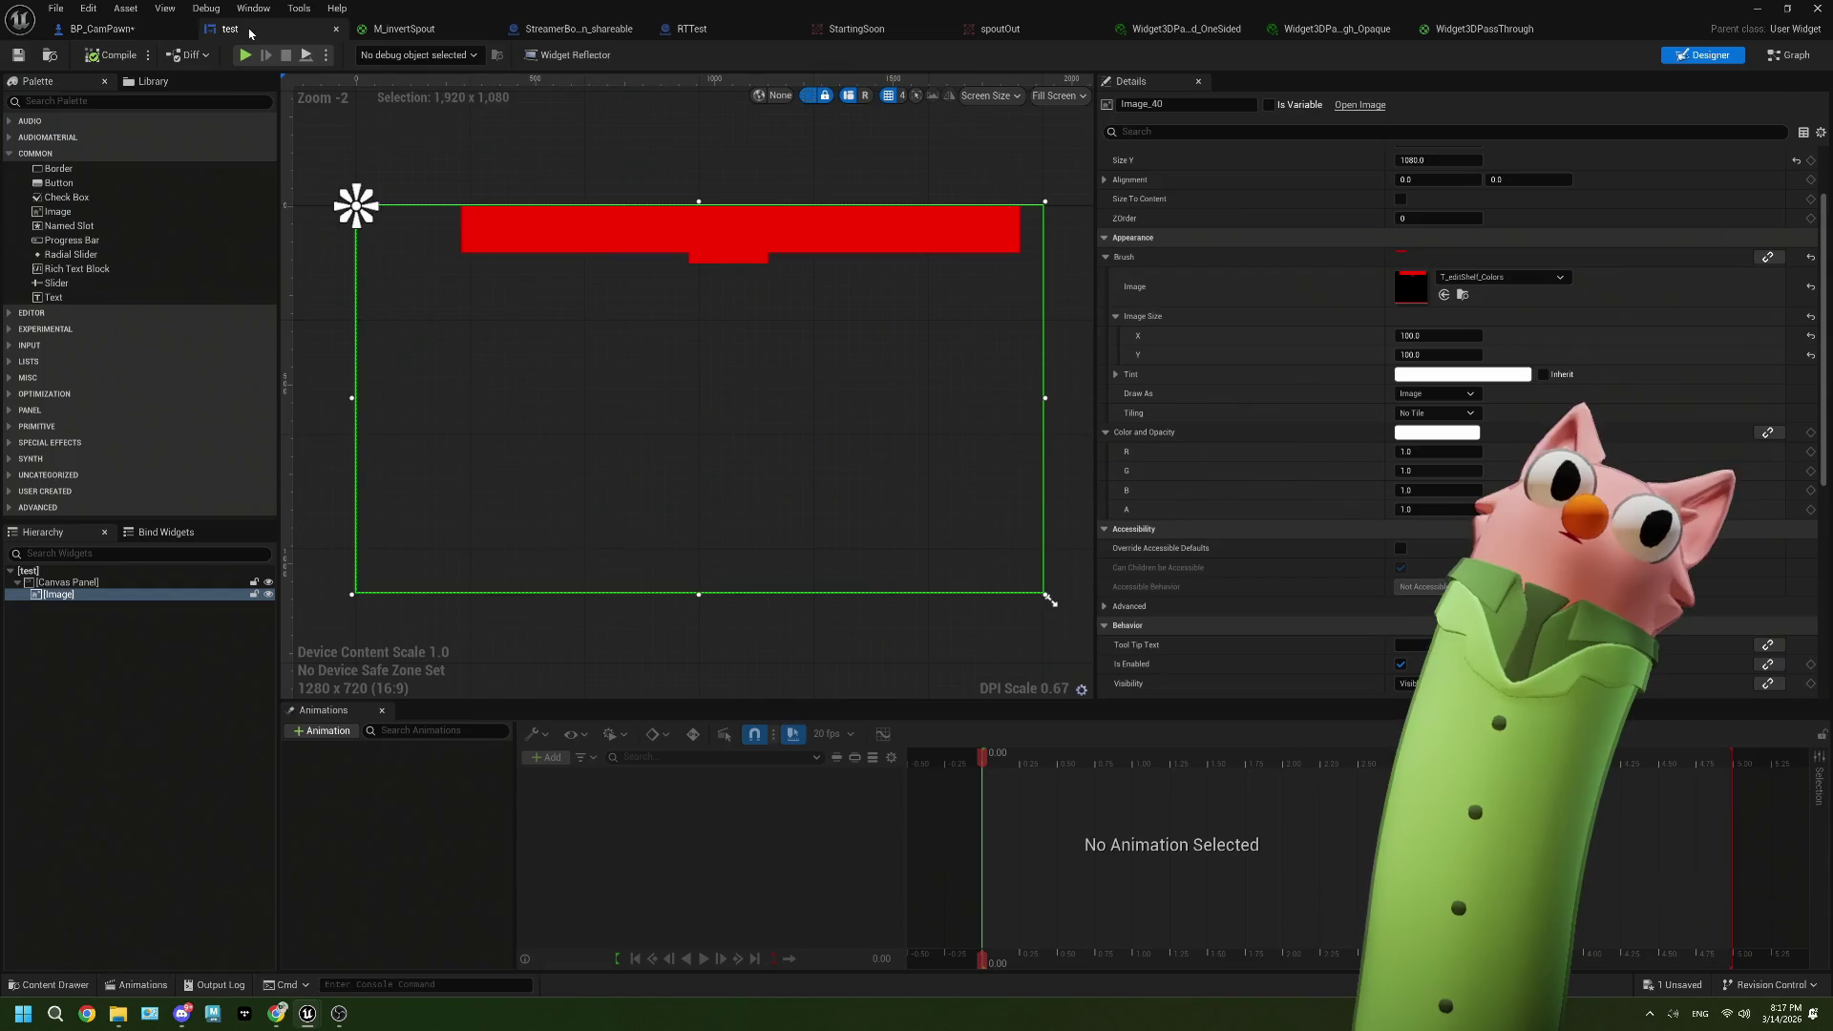
left_click(231, 29)
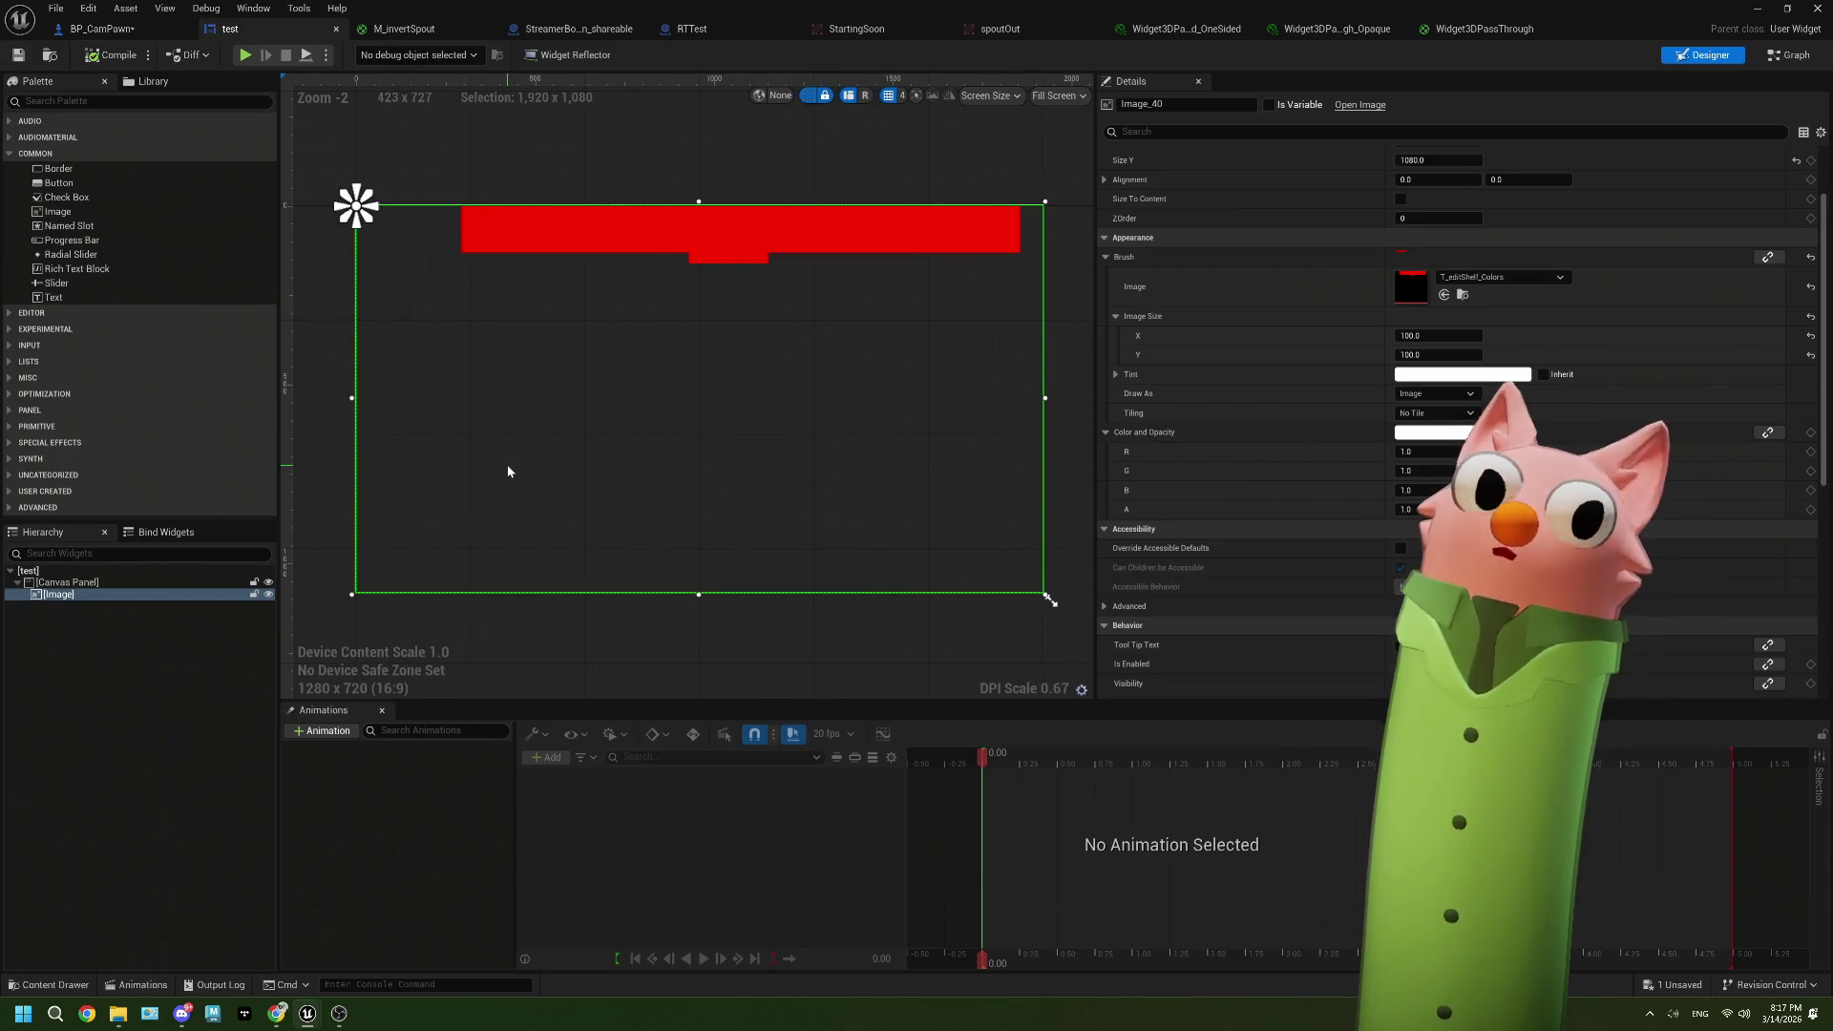
scroll(1180, 495, "down", 3)
scroll(1180, 503, "up", 5)
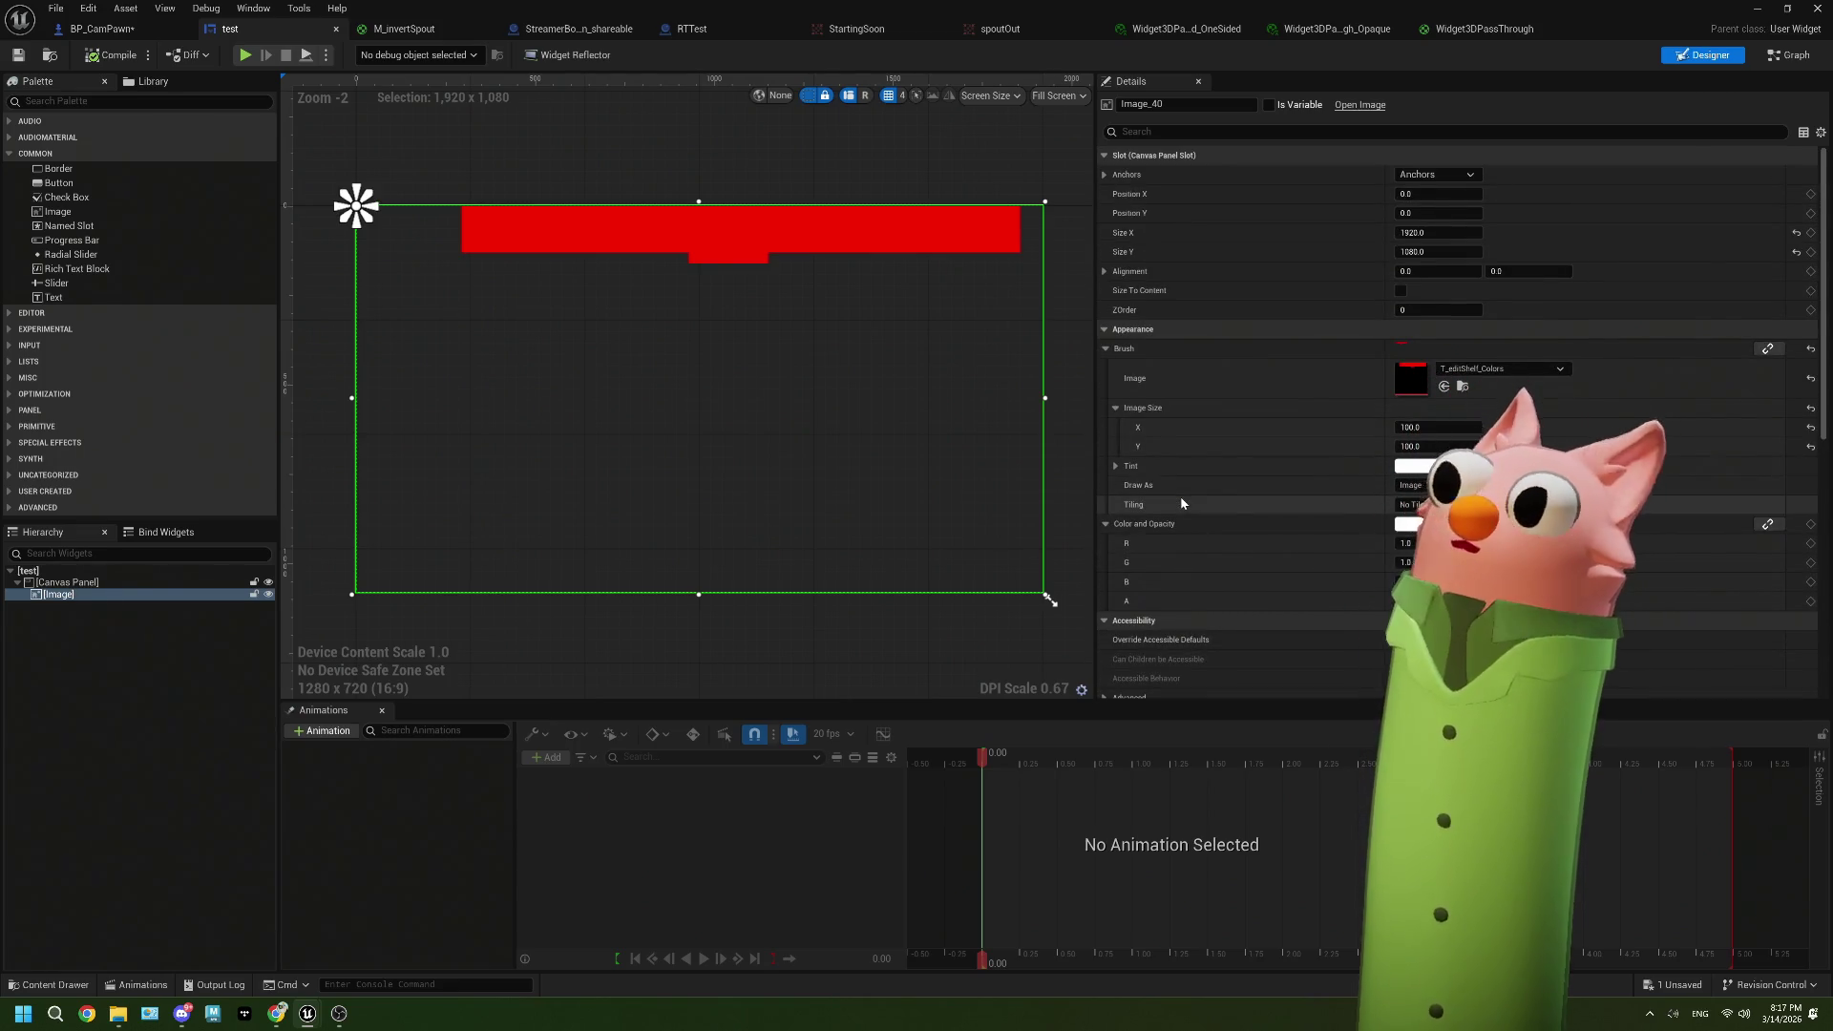
scroll(1180, 496, "down", 1)
scroll(1180, 496, "up", 1)
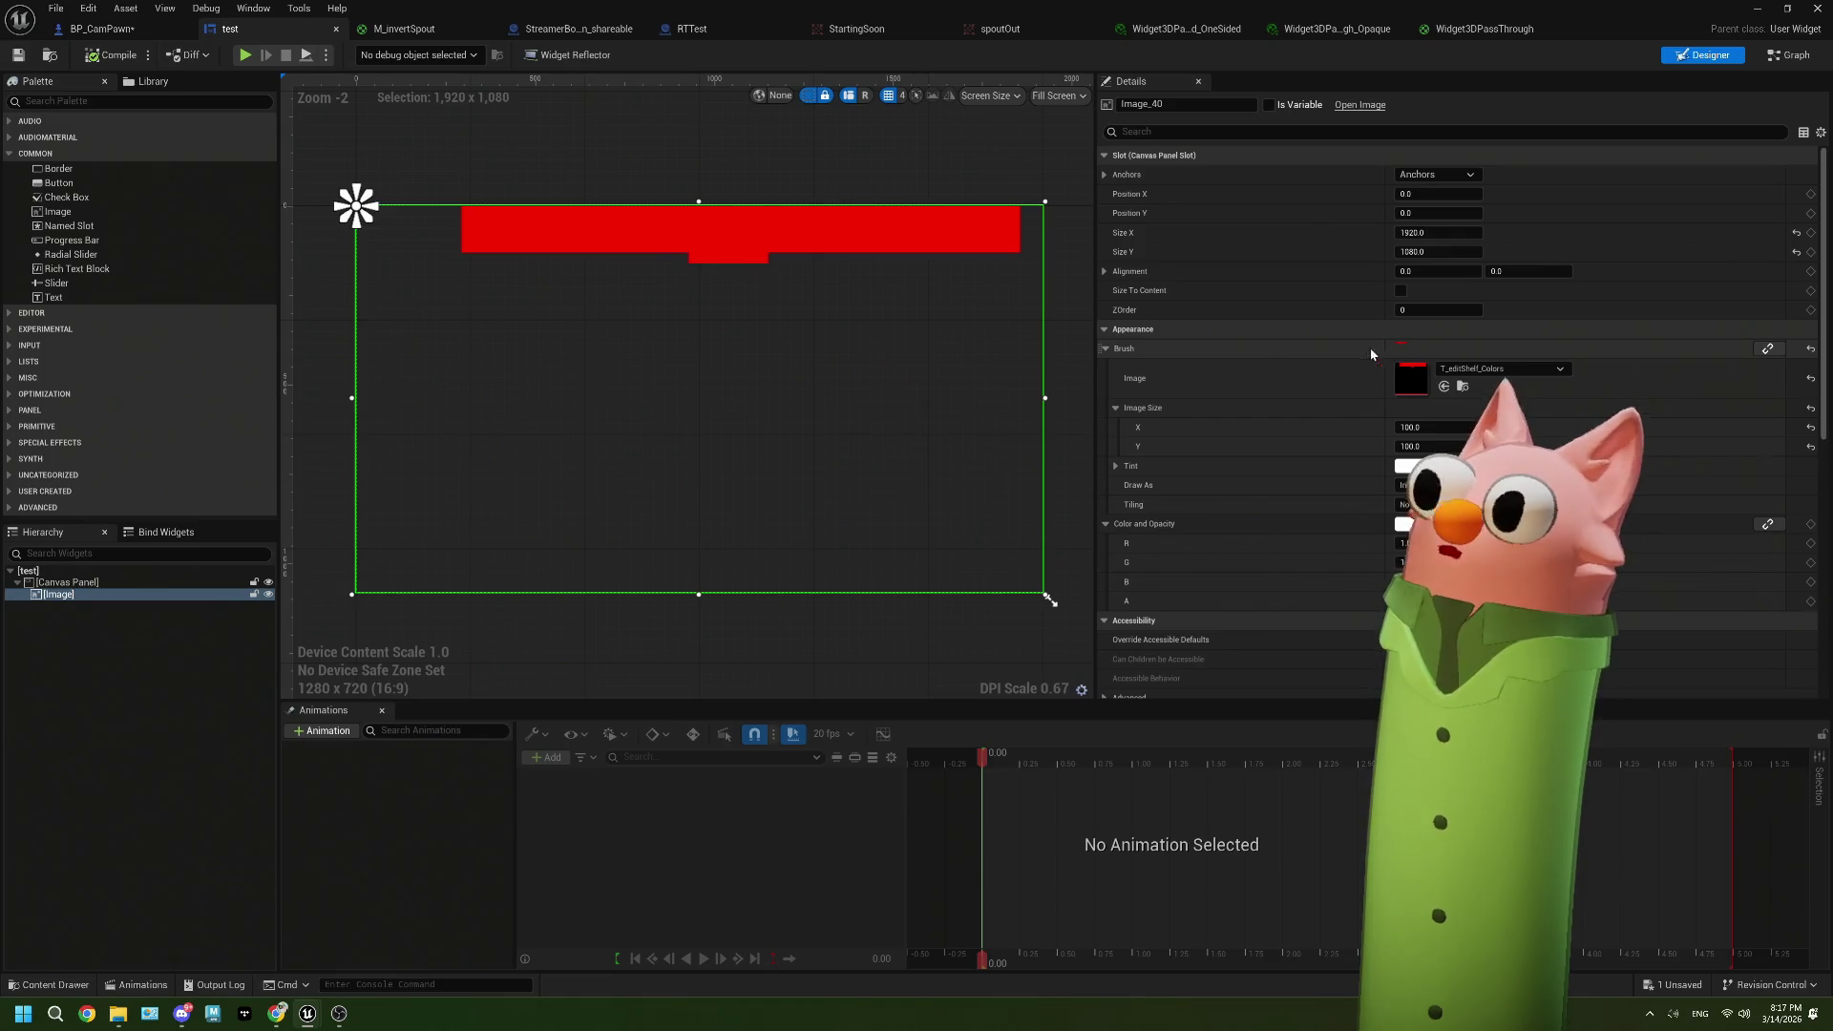
scroll(1270, 450, "down", 2)
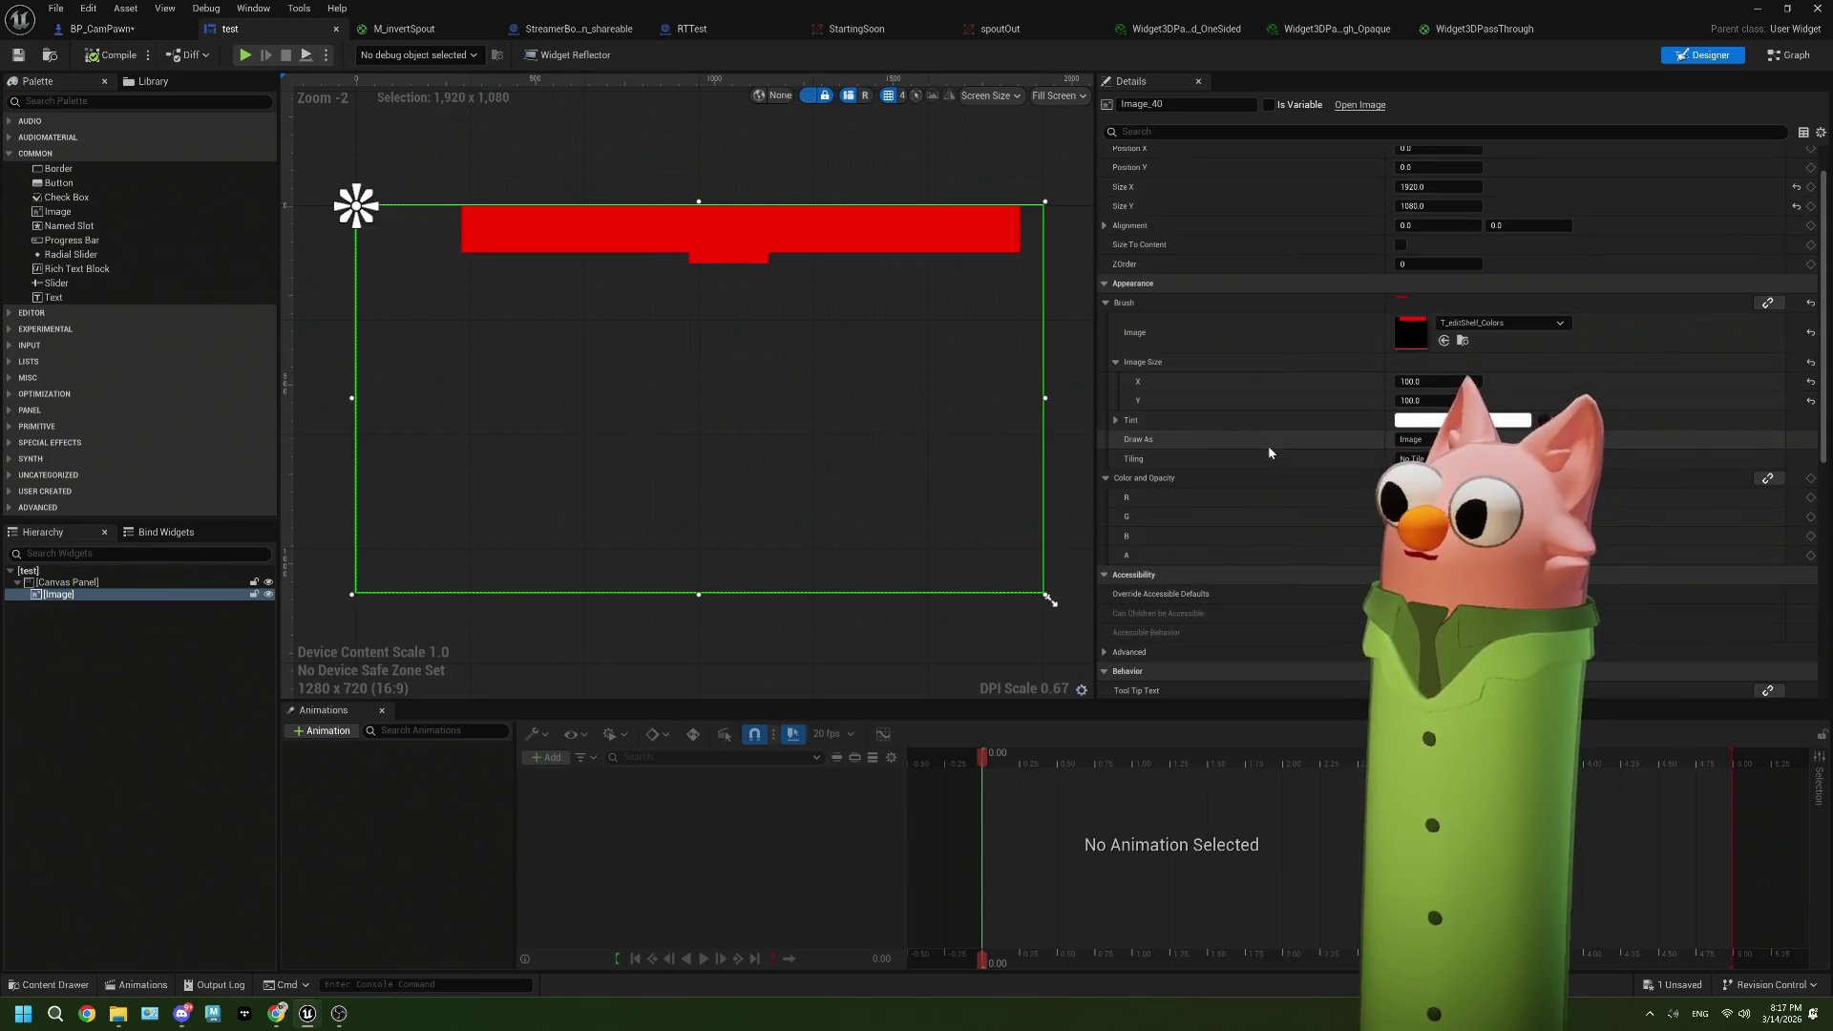
scroll(1270, 451, "down", 5)
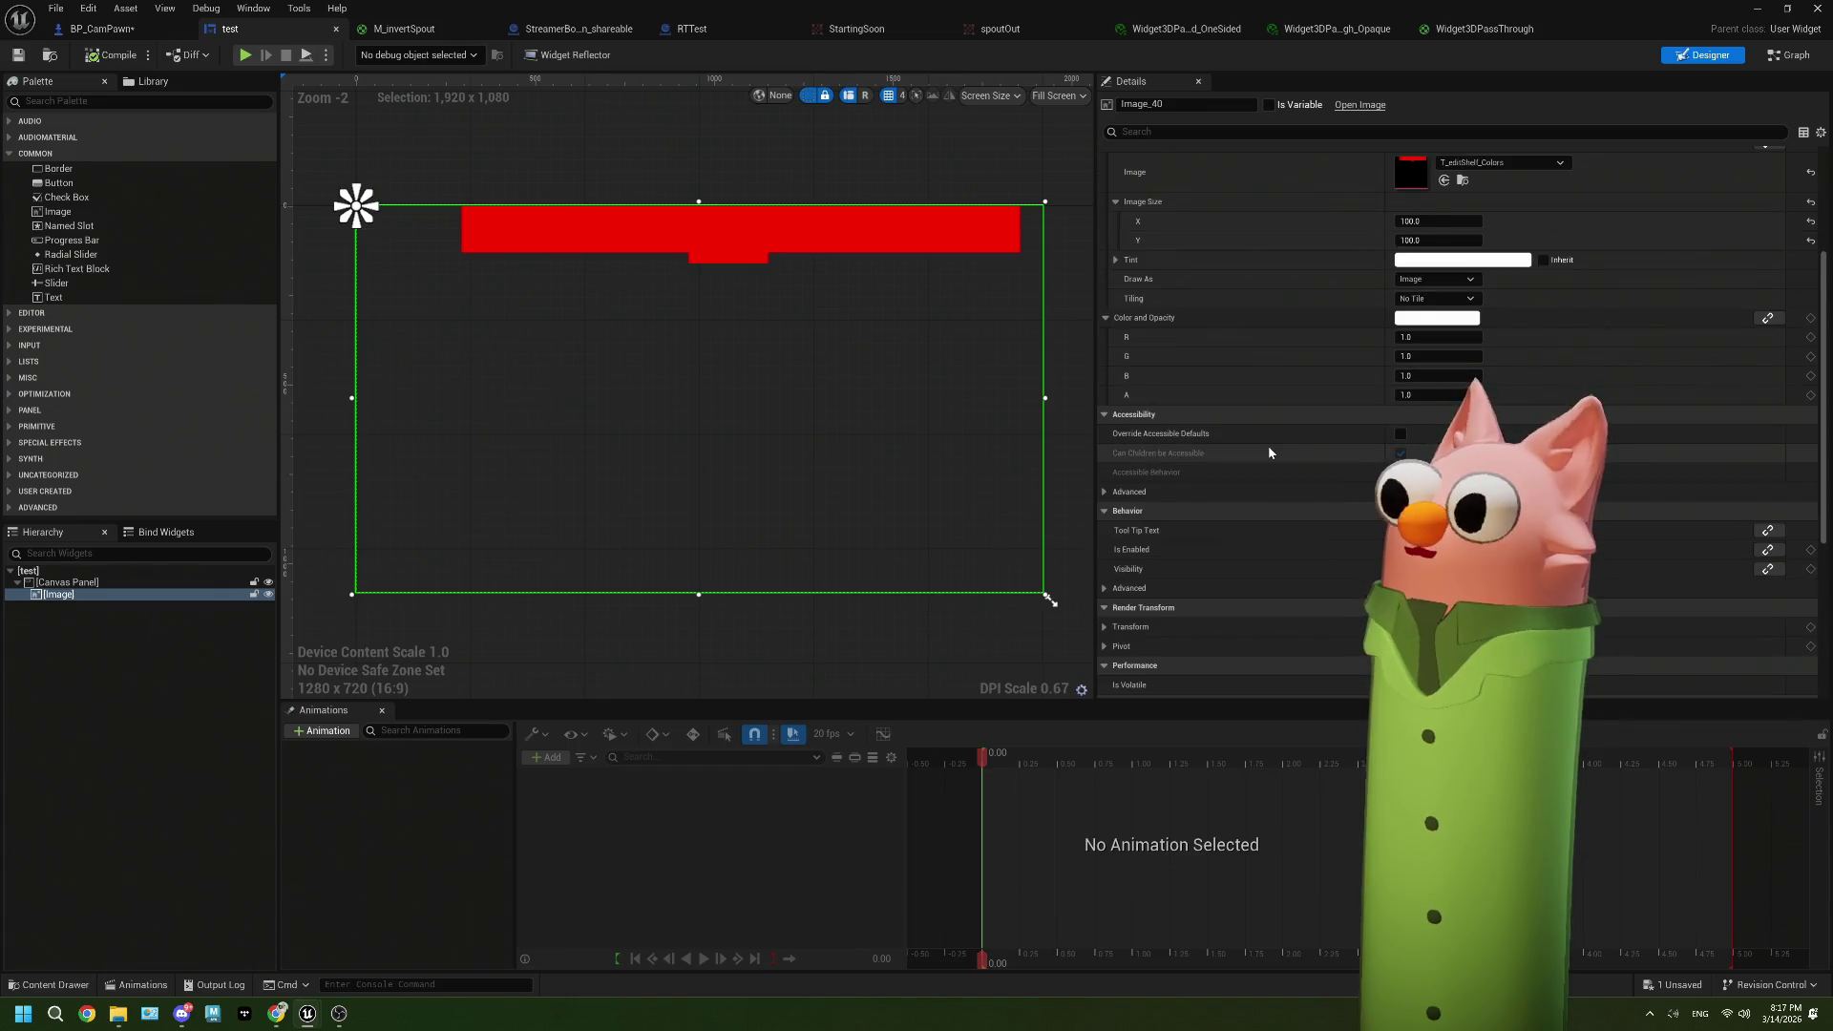
scroll(1270, 451, "down", 2)
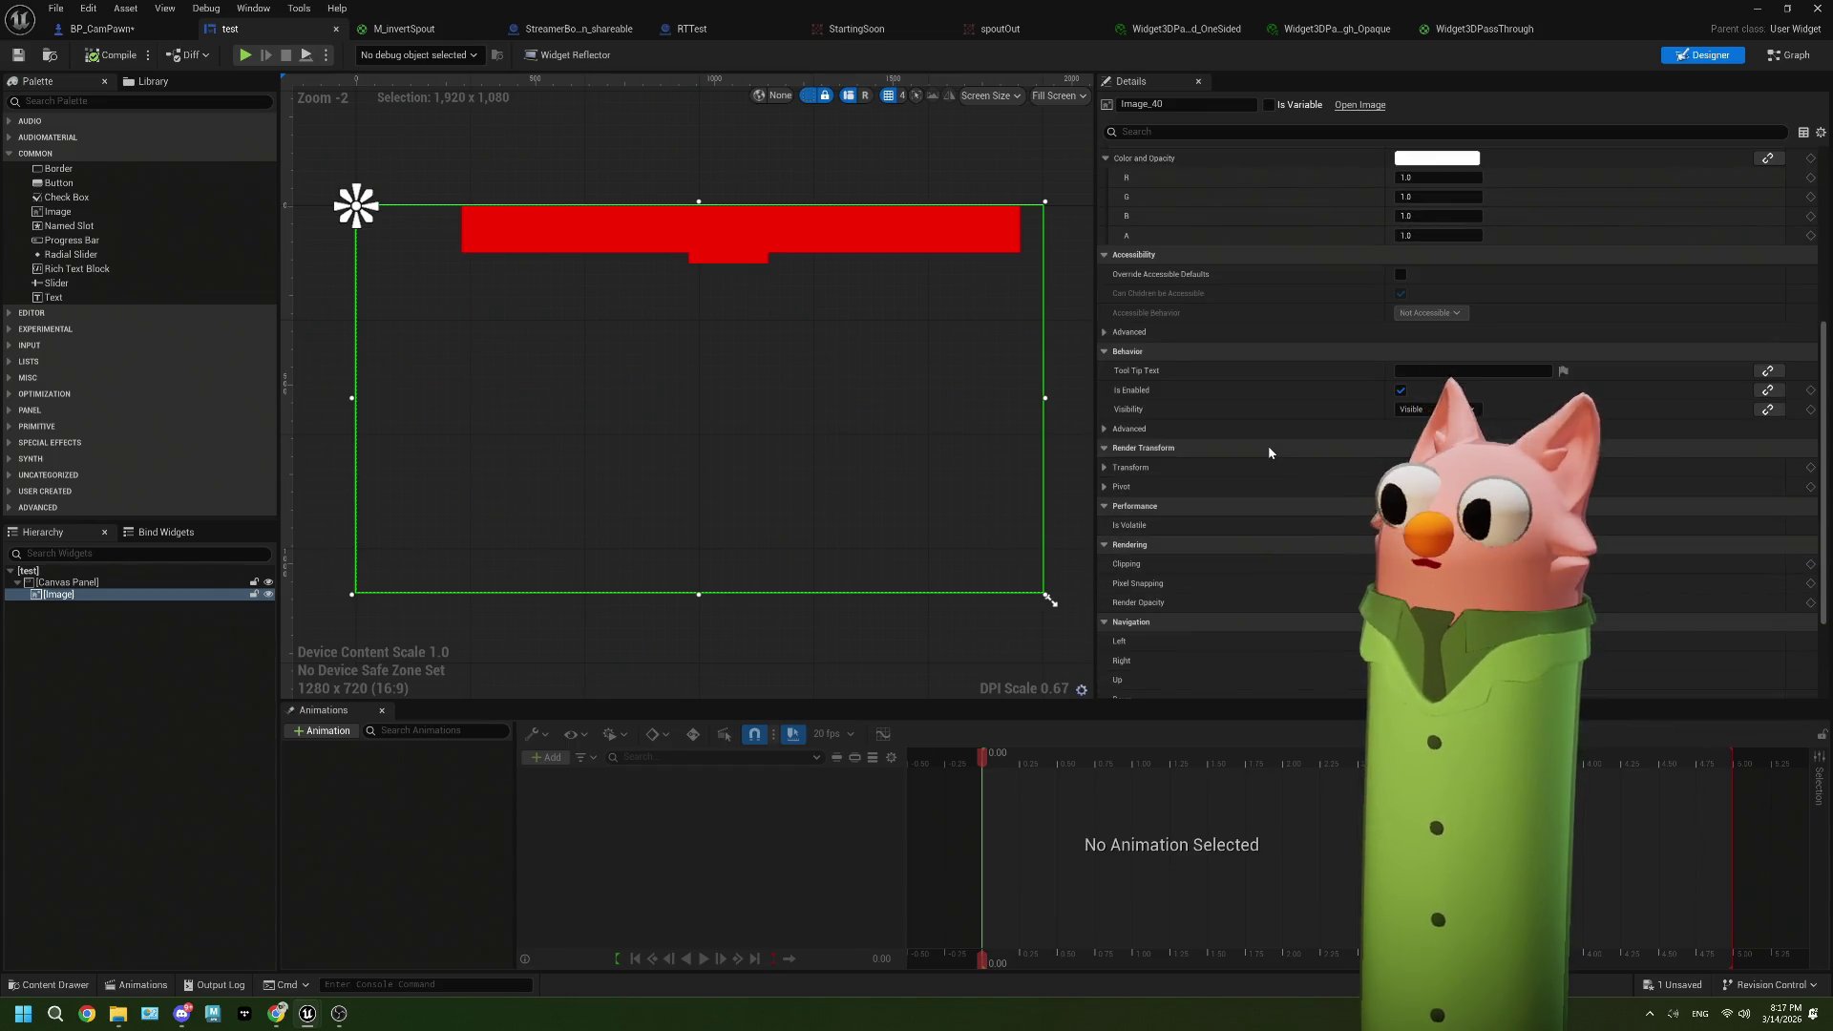
scroll(1270, 452, "down", 2)
scroll(1270, 452, "down", 2)
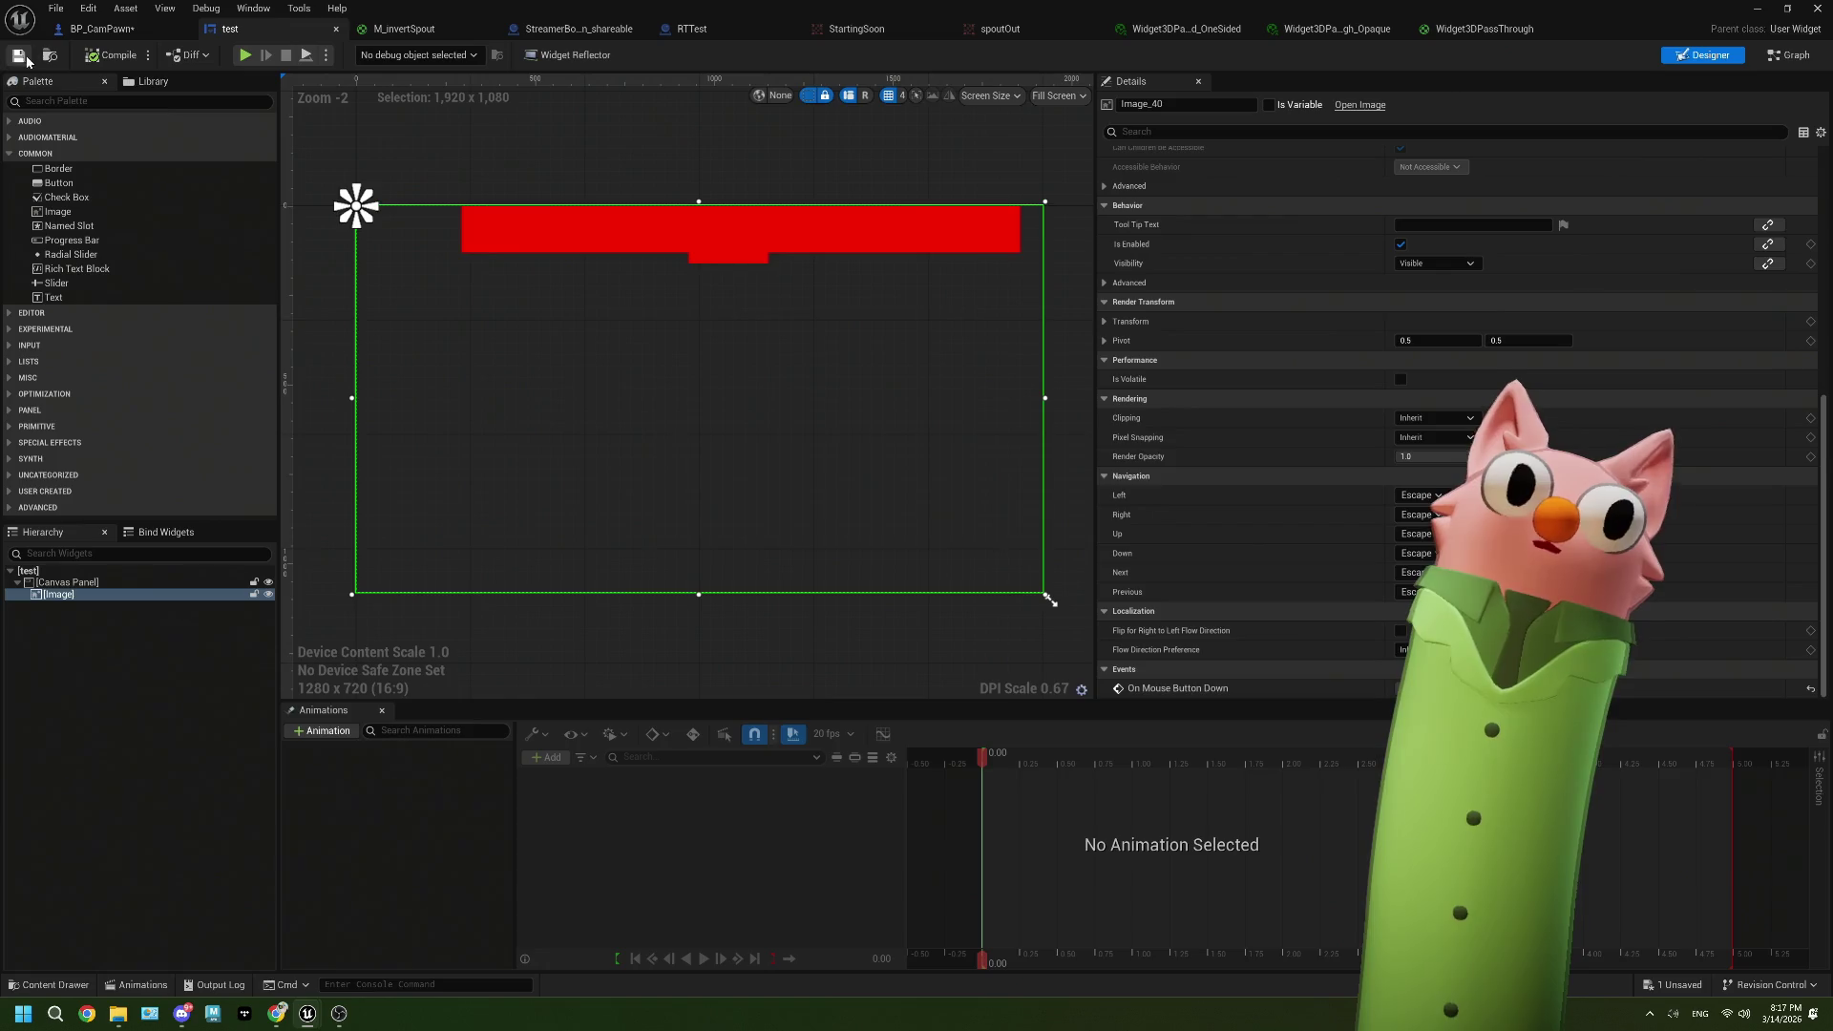
left_click(100, 29)
Step: Disconnect the render target from the Set Texture Parameter Value node's Value input
left_click(544, 477)
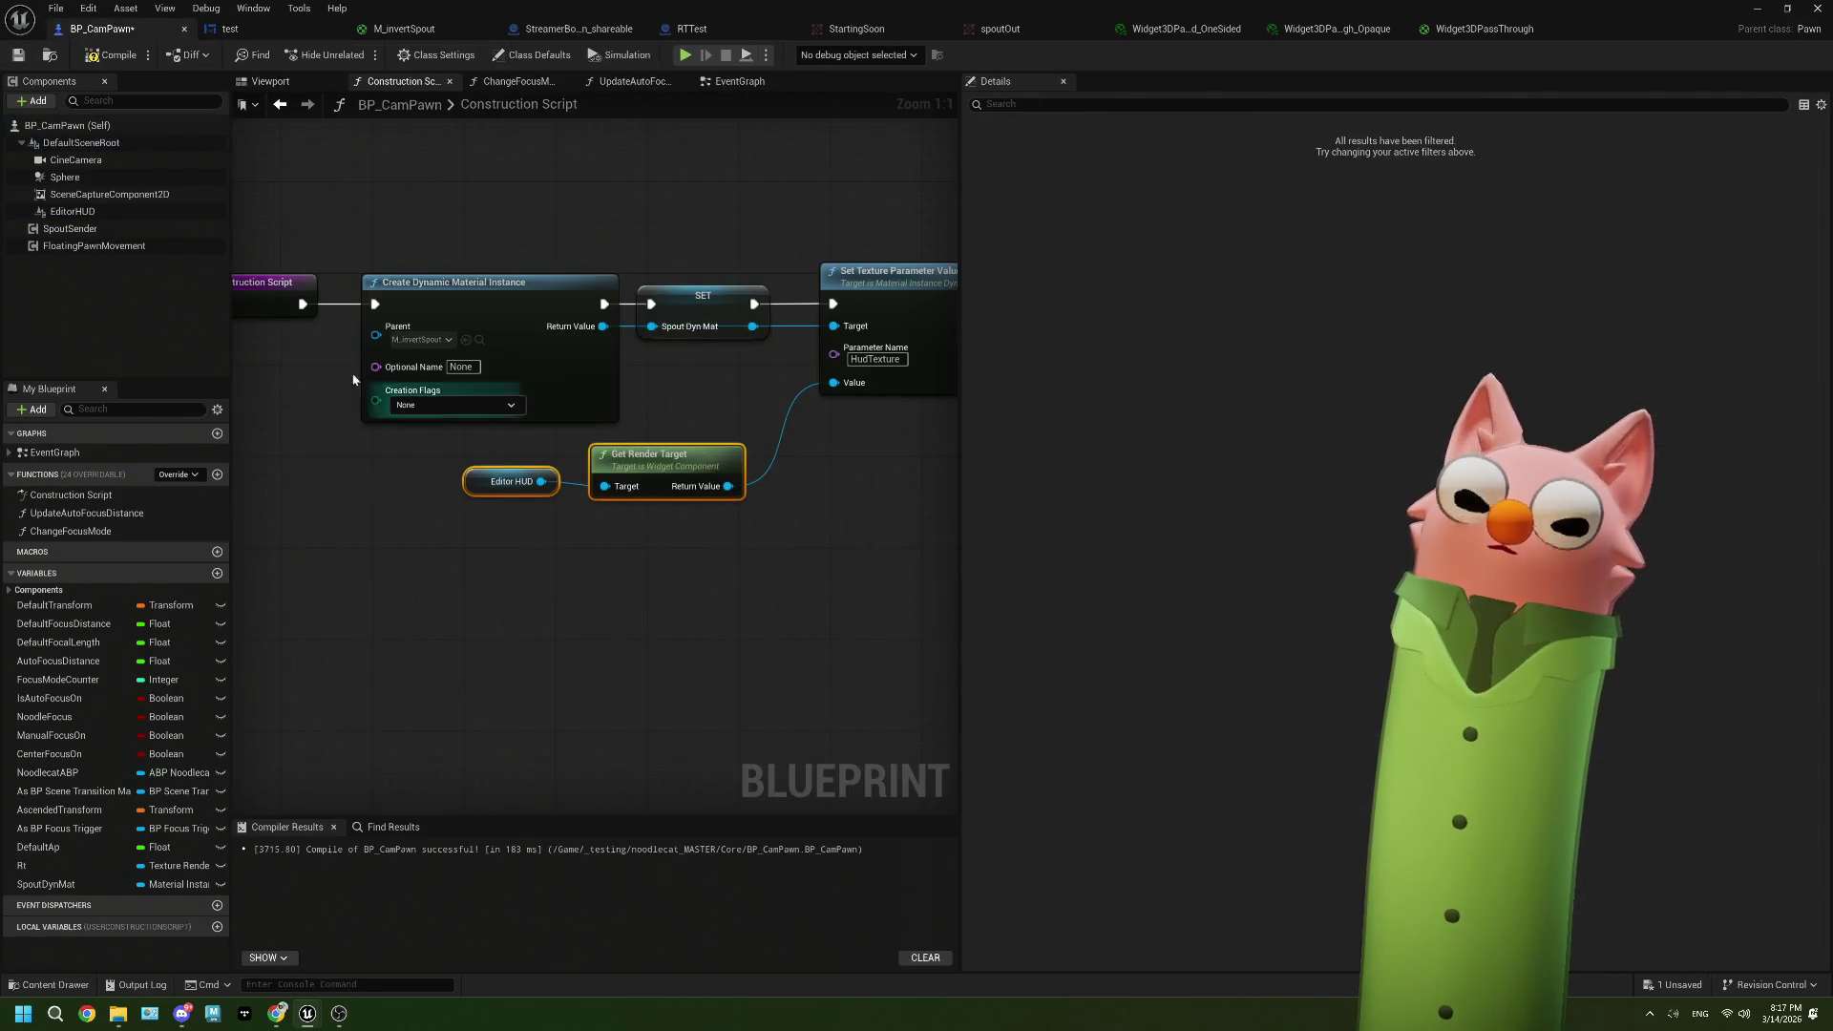
left_click(115, 195)
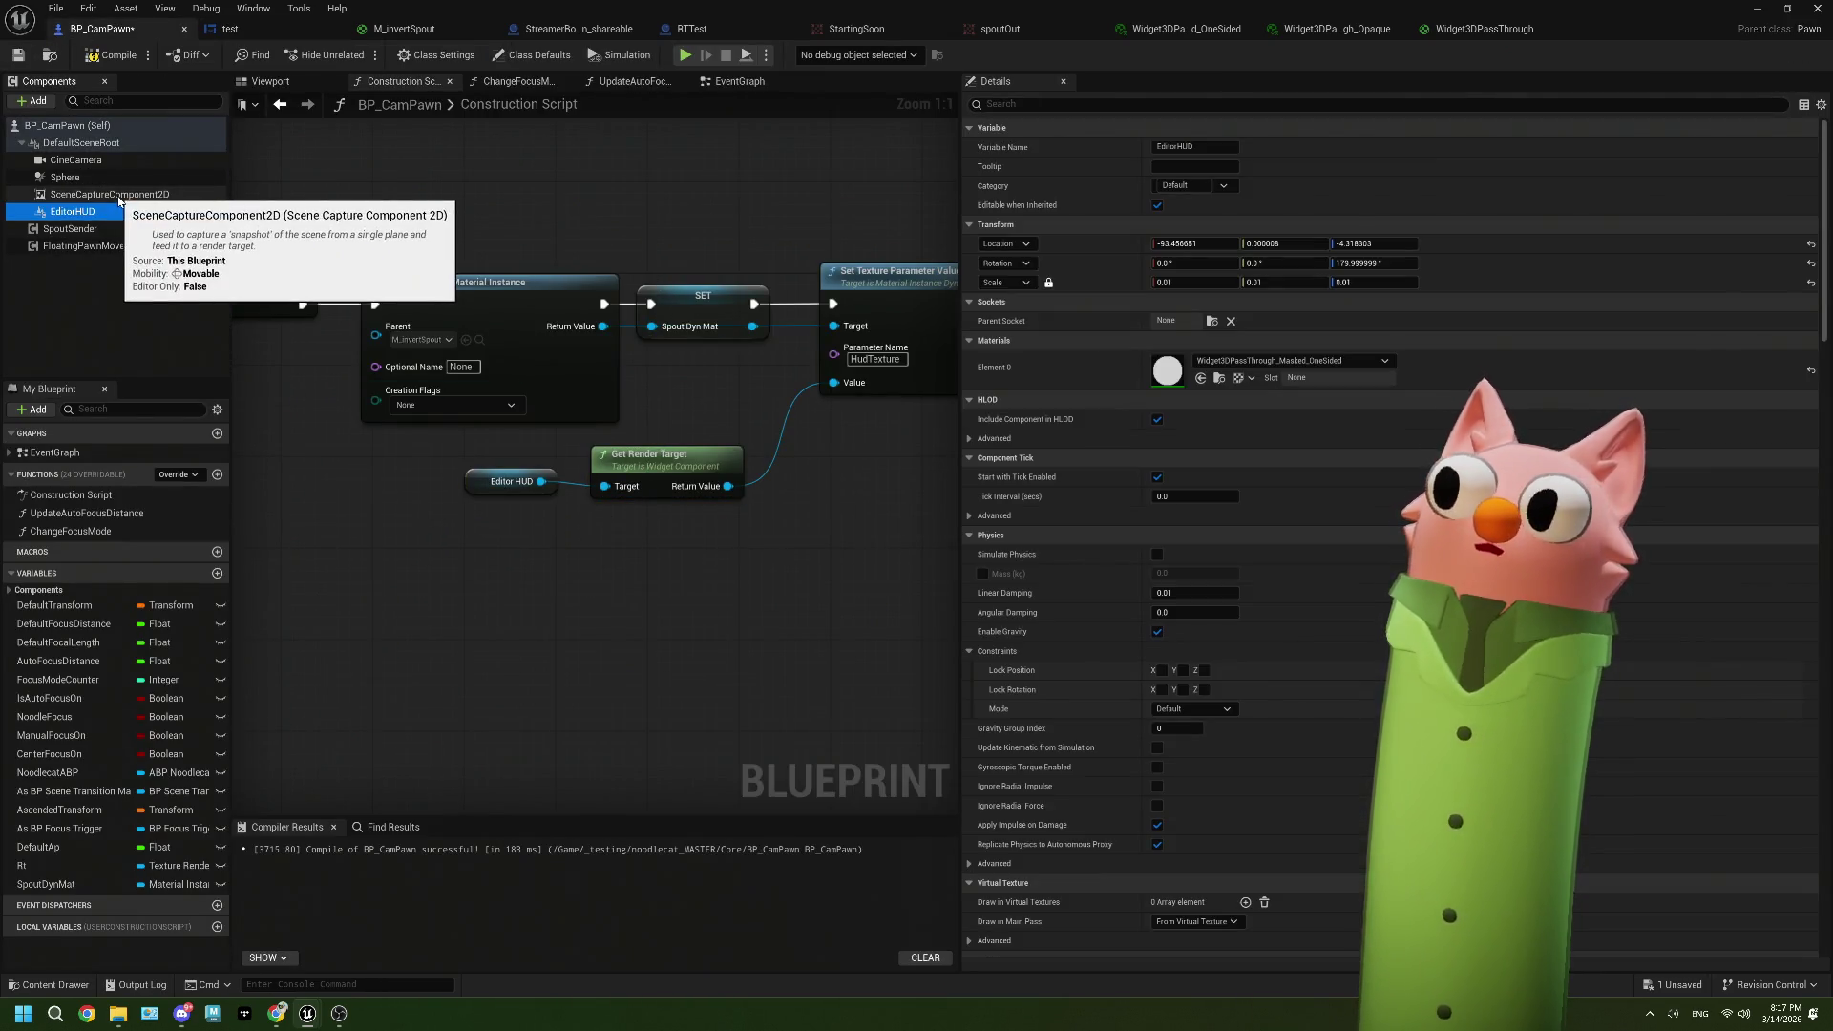
left_click(114, 199)
left_click_drag(624, 437, 547, 435)
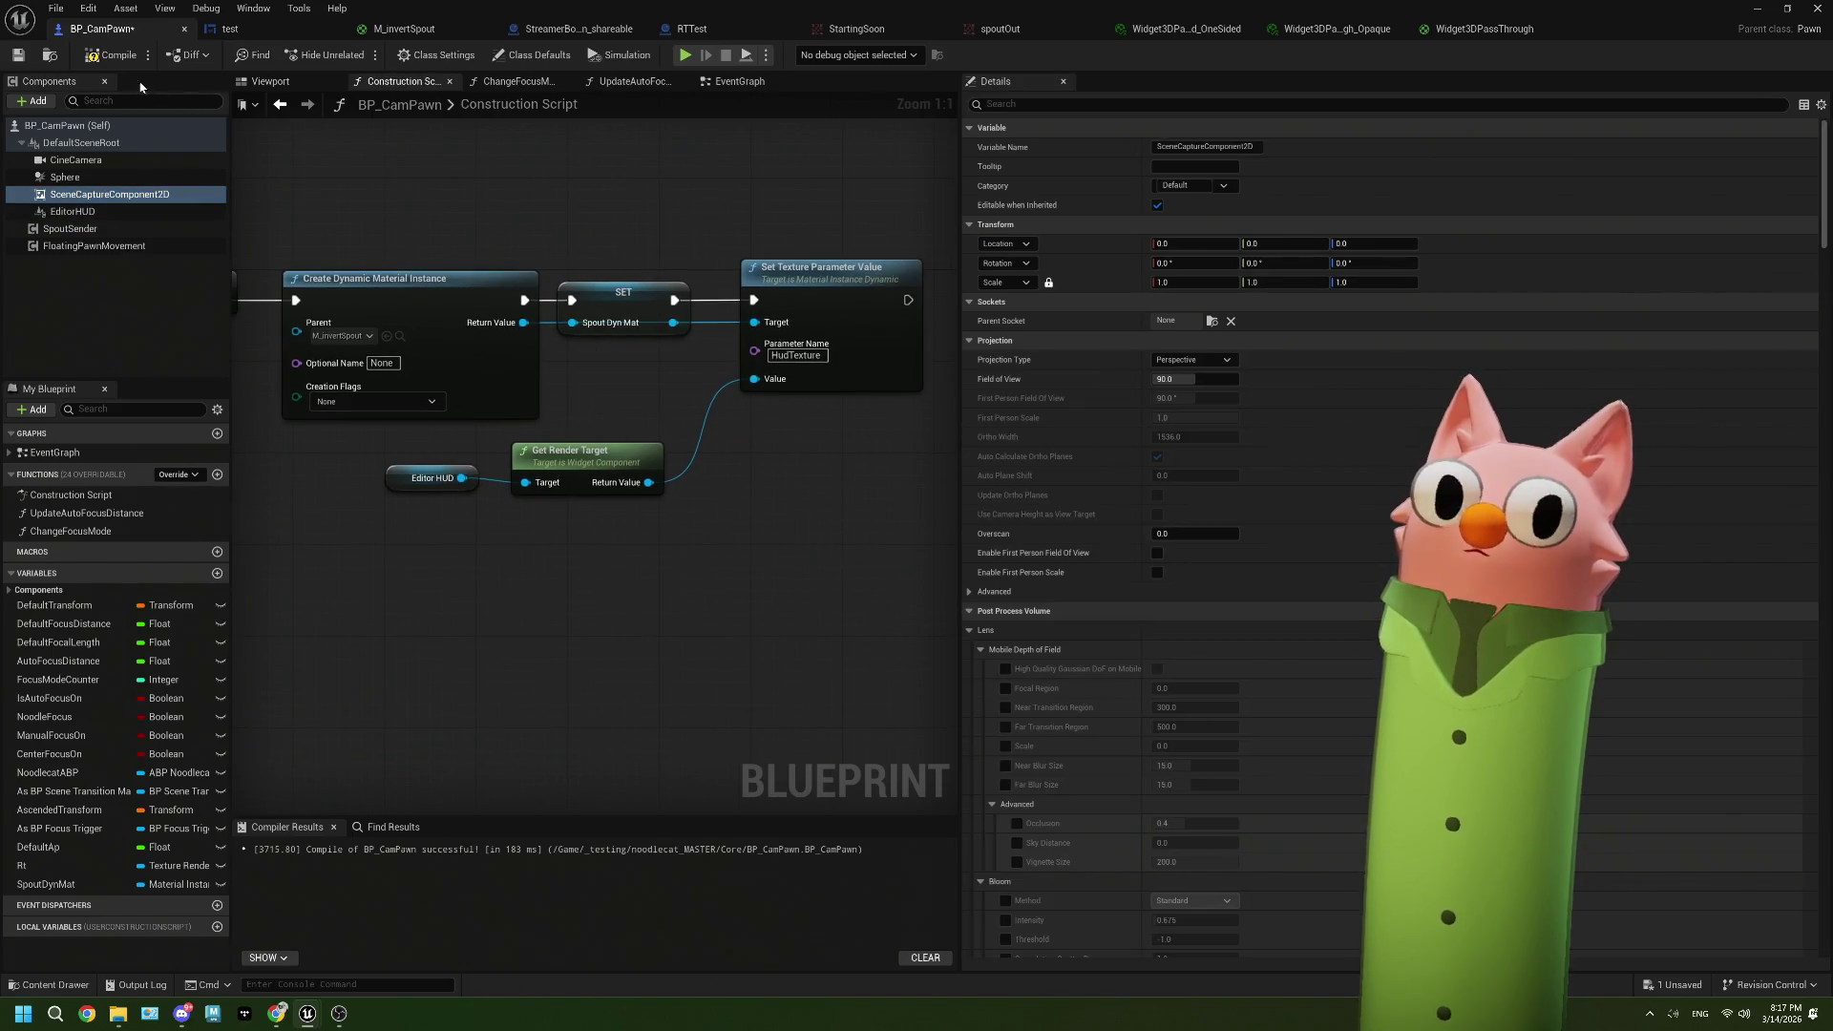
right_click(774, 379)
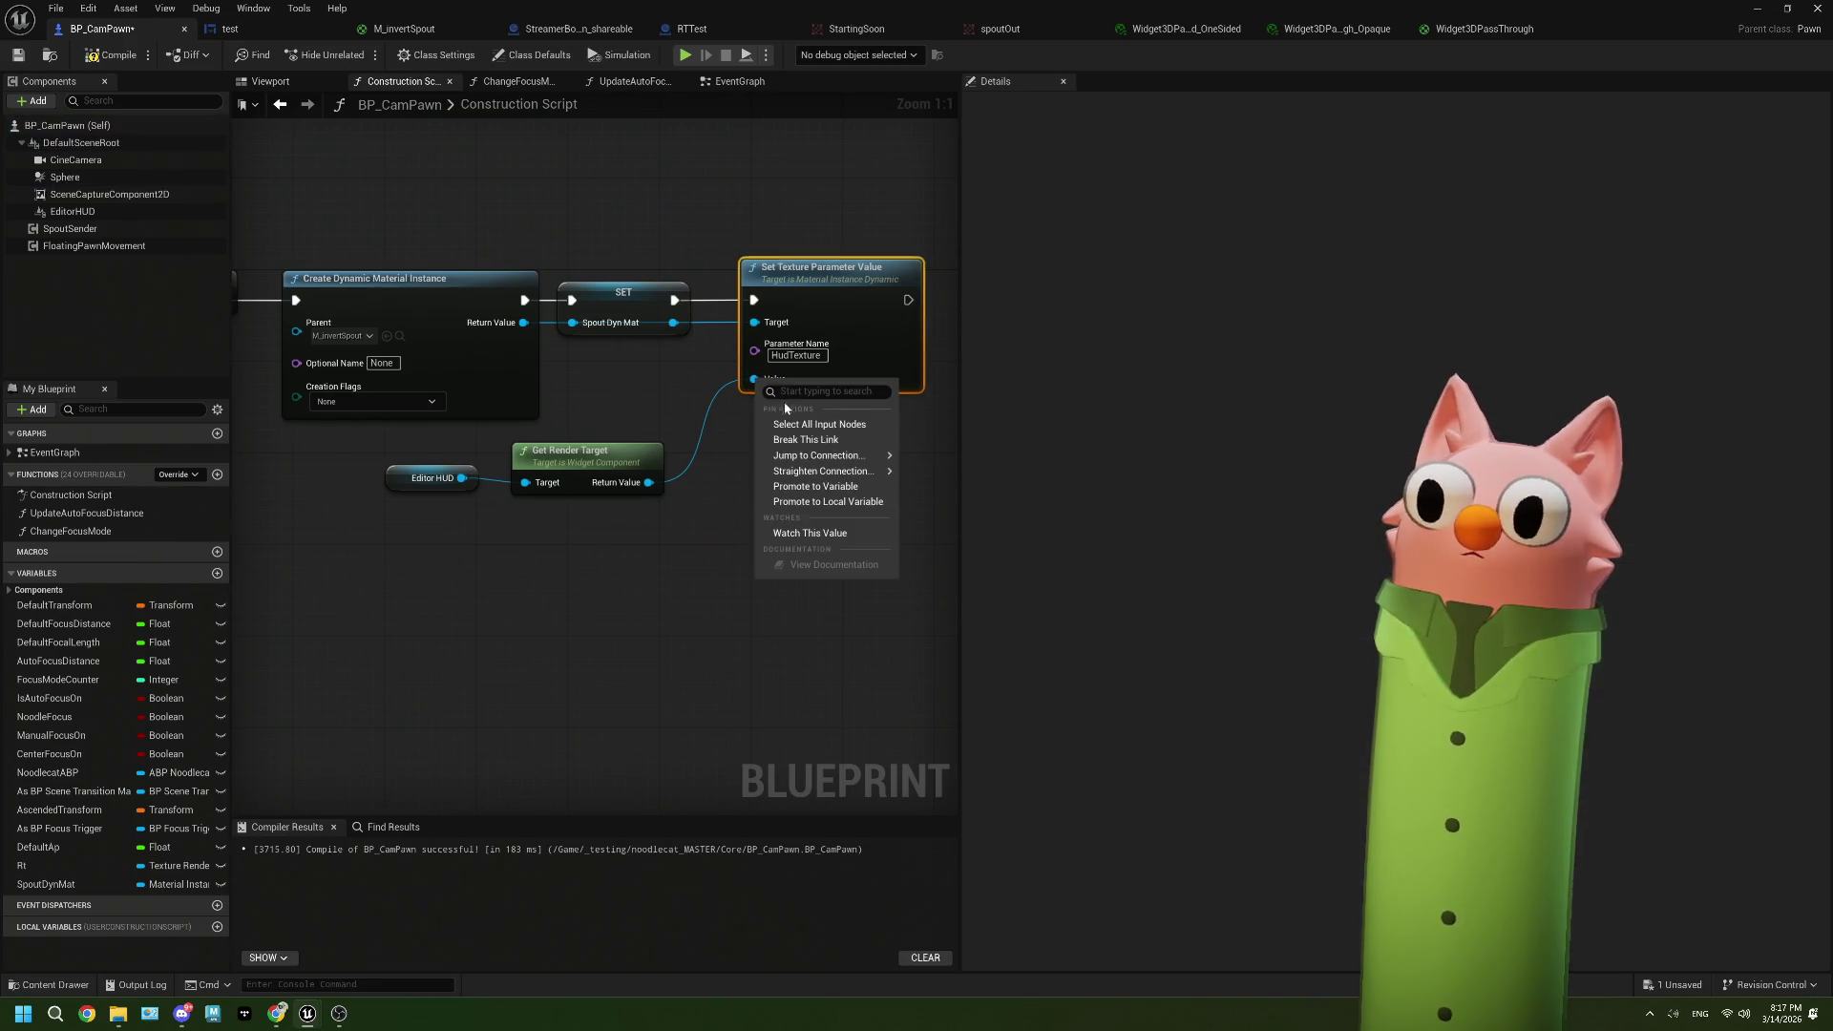
left_click(864, 442)
Step: Set the texture parameter's Value to 127grey and save BP_CamPawn
left_click(679, 332)
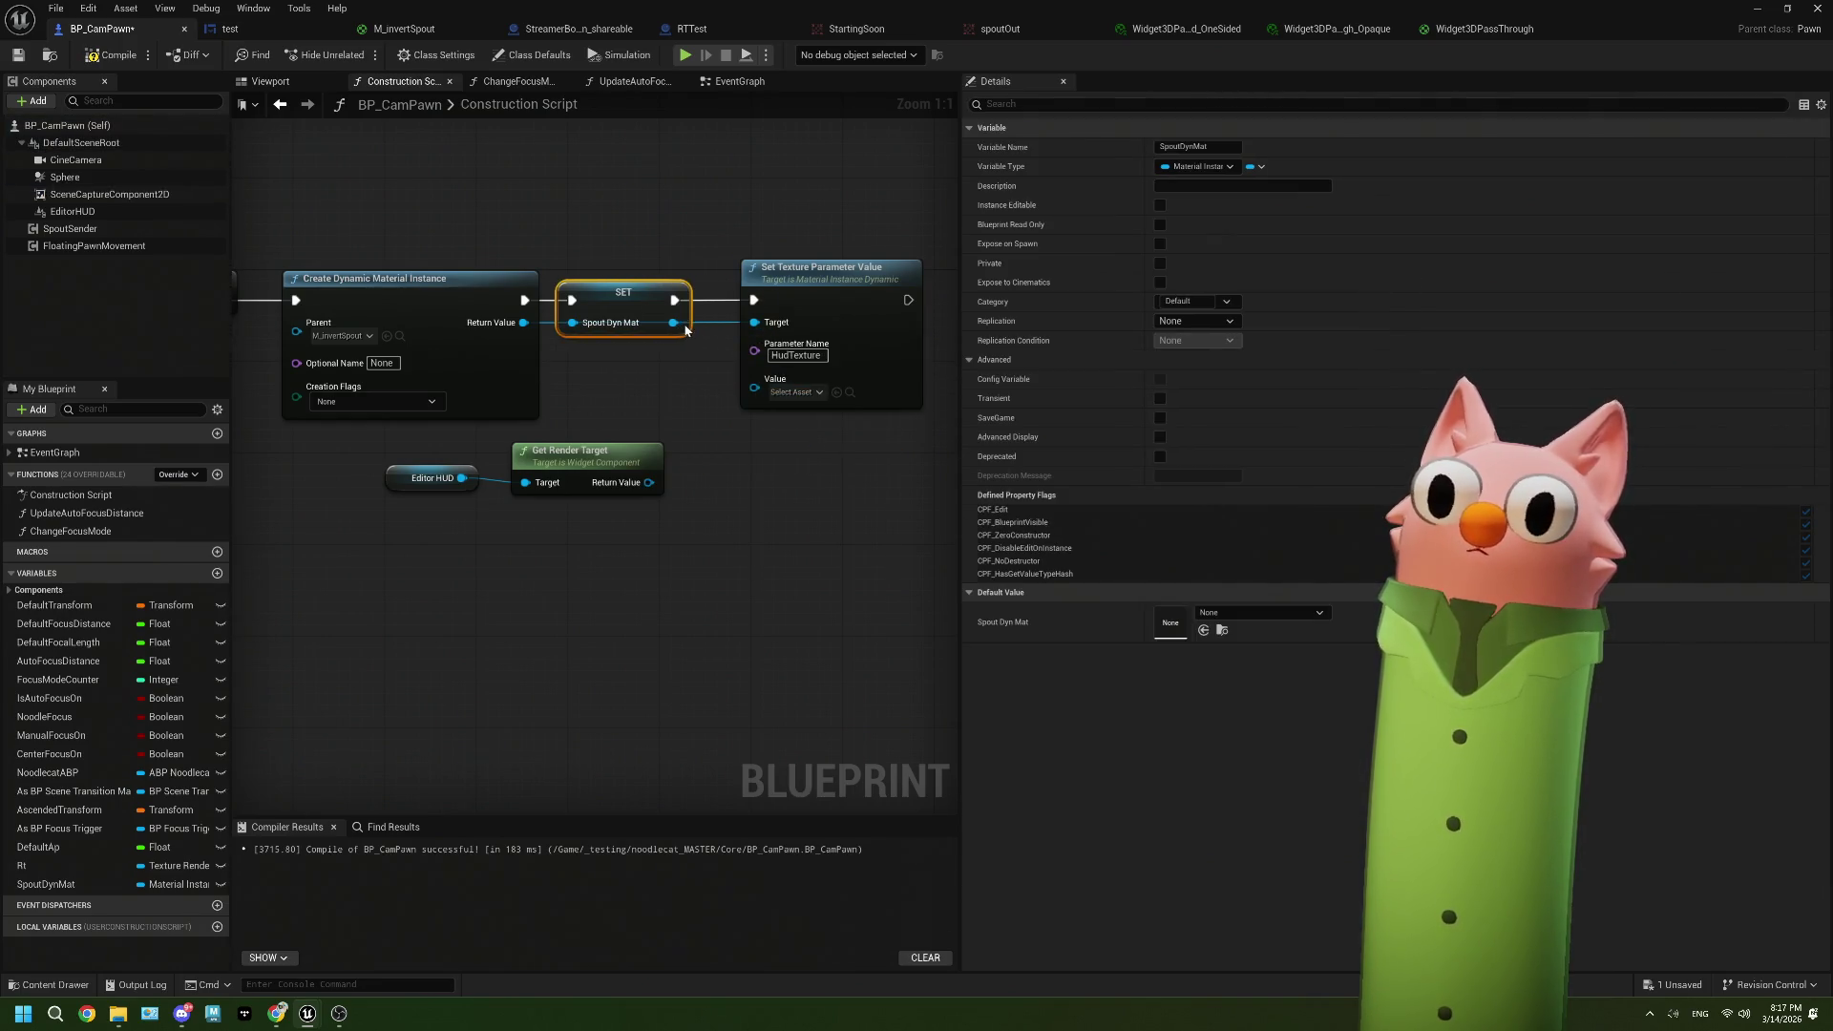
left_click(795, 391)
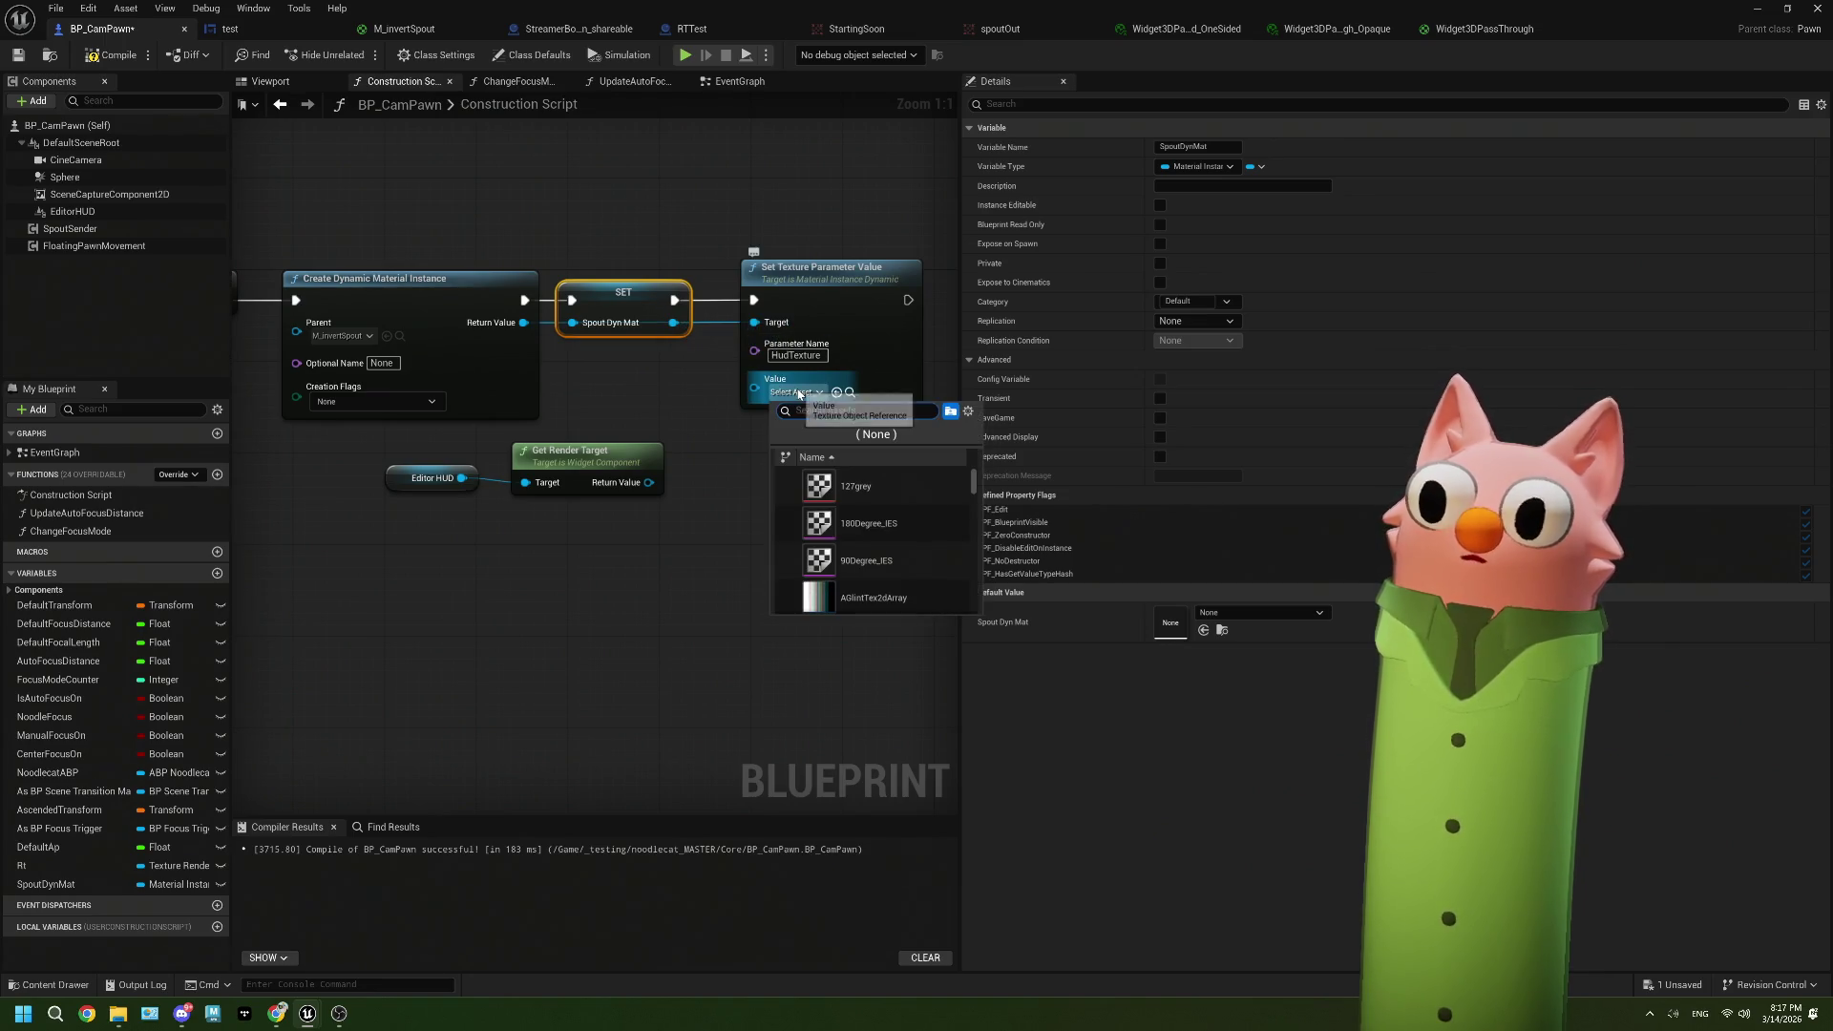
left_click(857, 489)
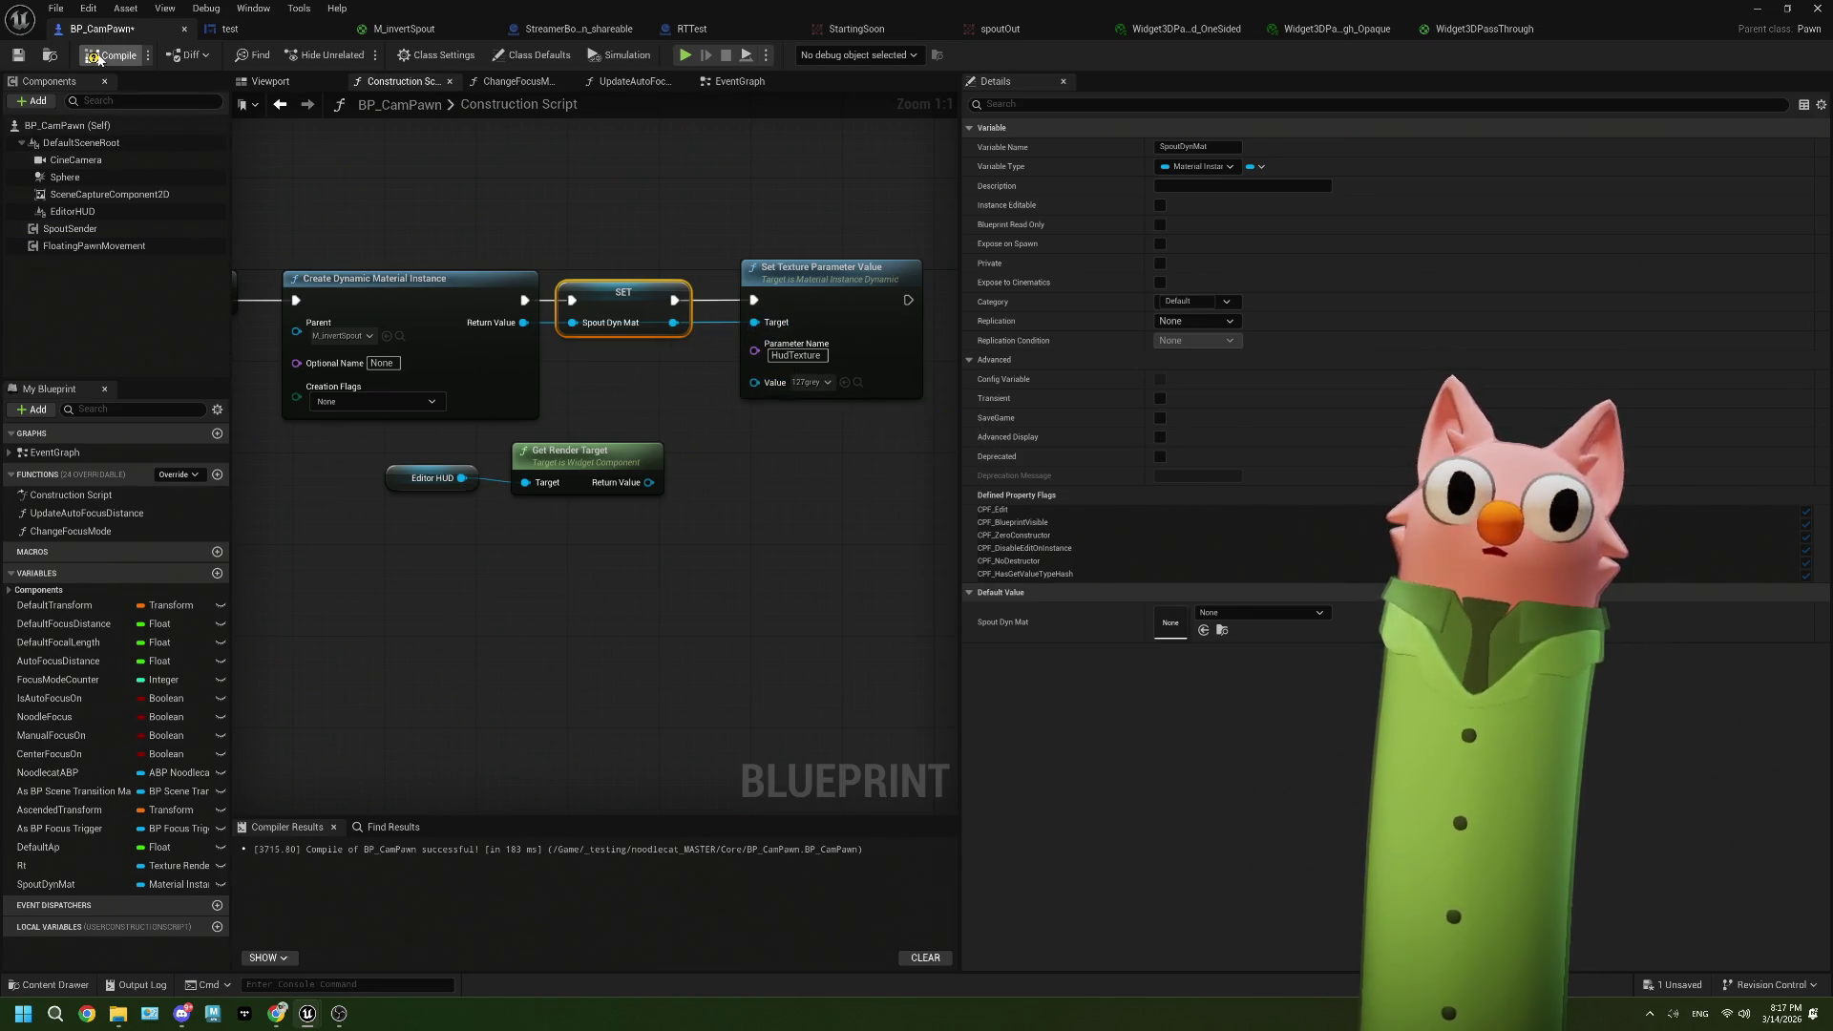
left_click(16, 60)
Step: Run a brief Play test of the level from the main editor, then stop it
key("alt+Tab")
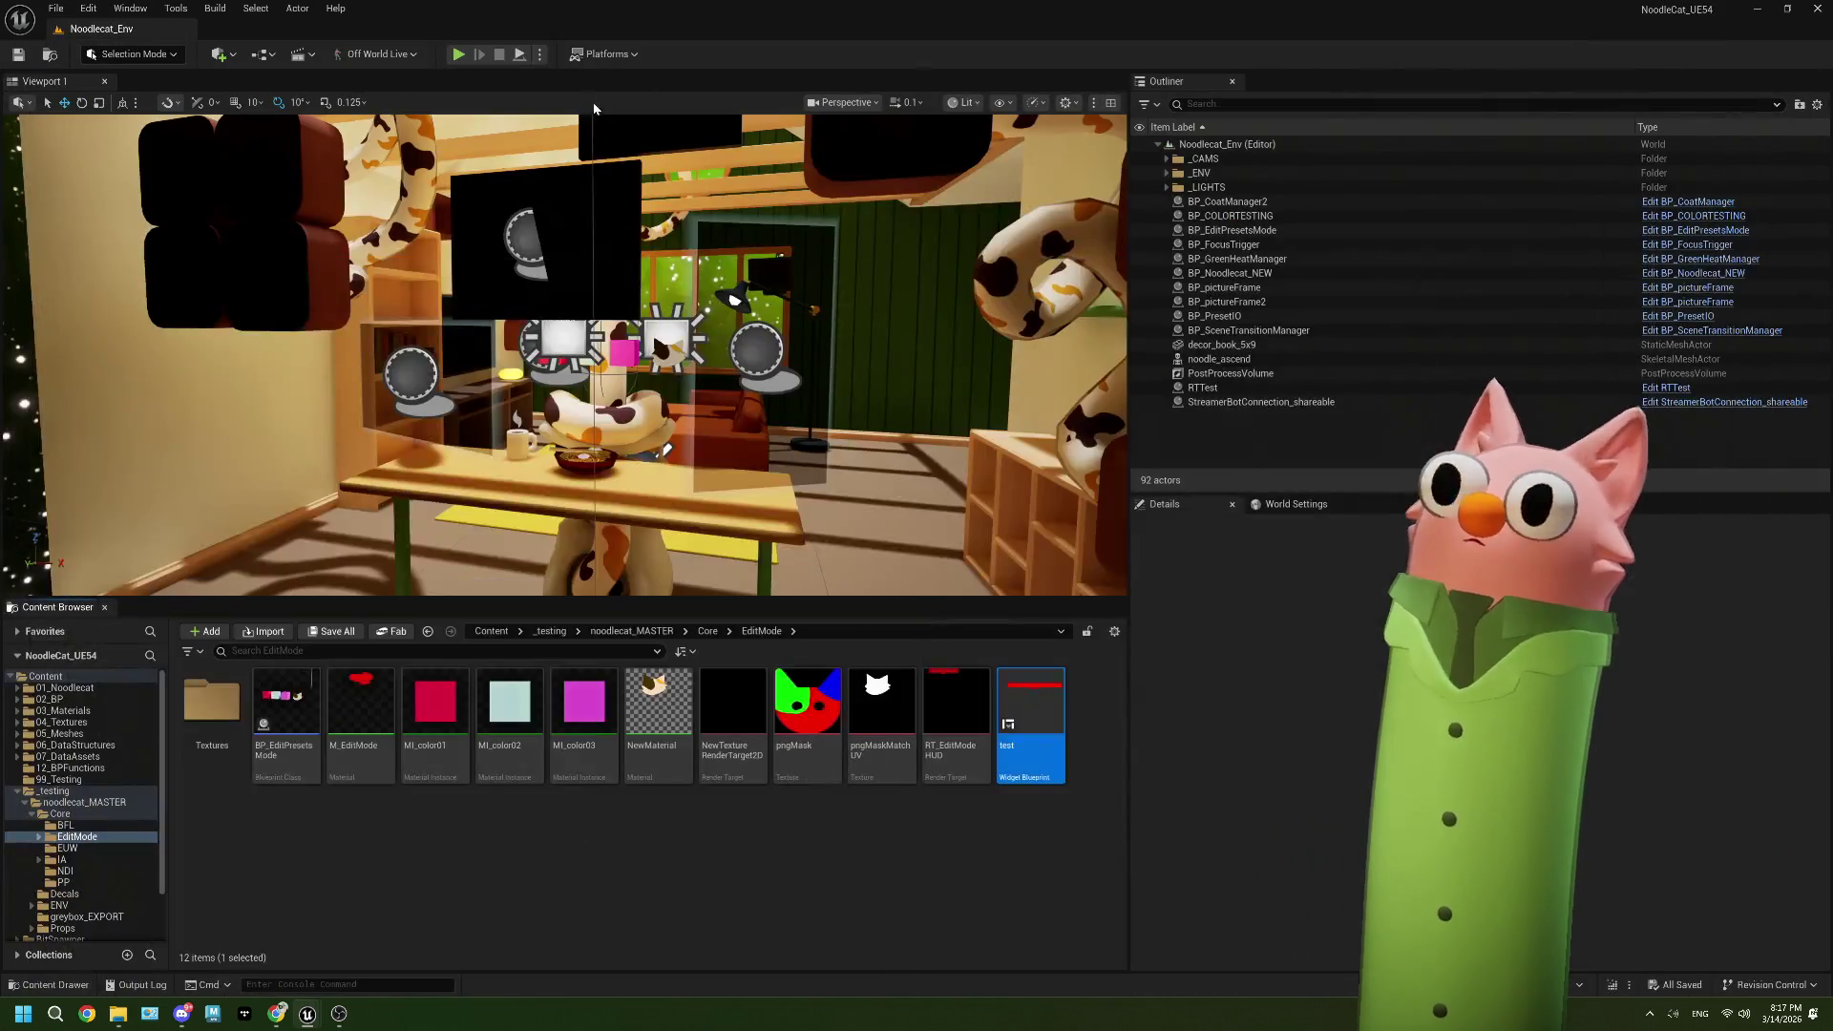
left_click(458, 55)
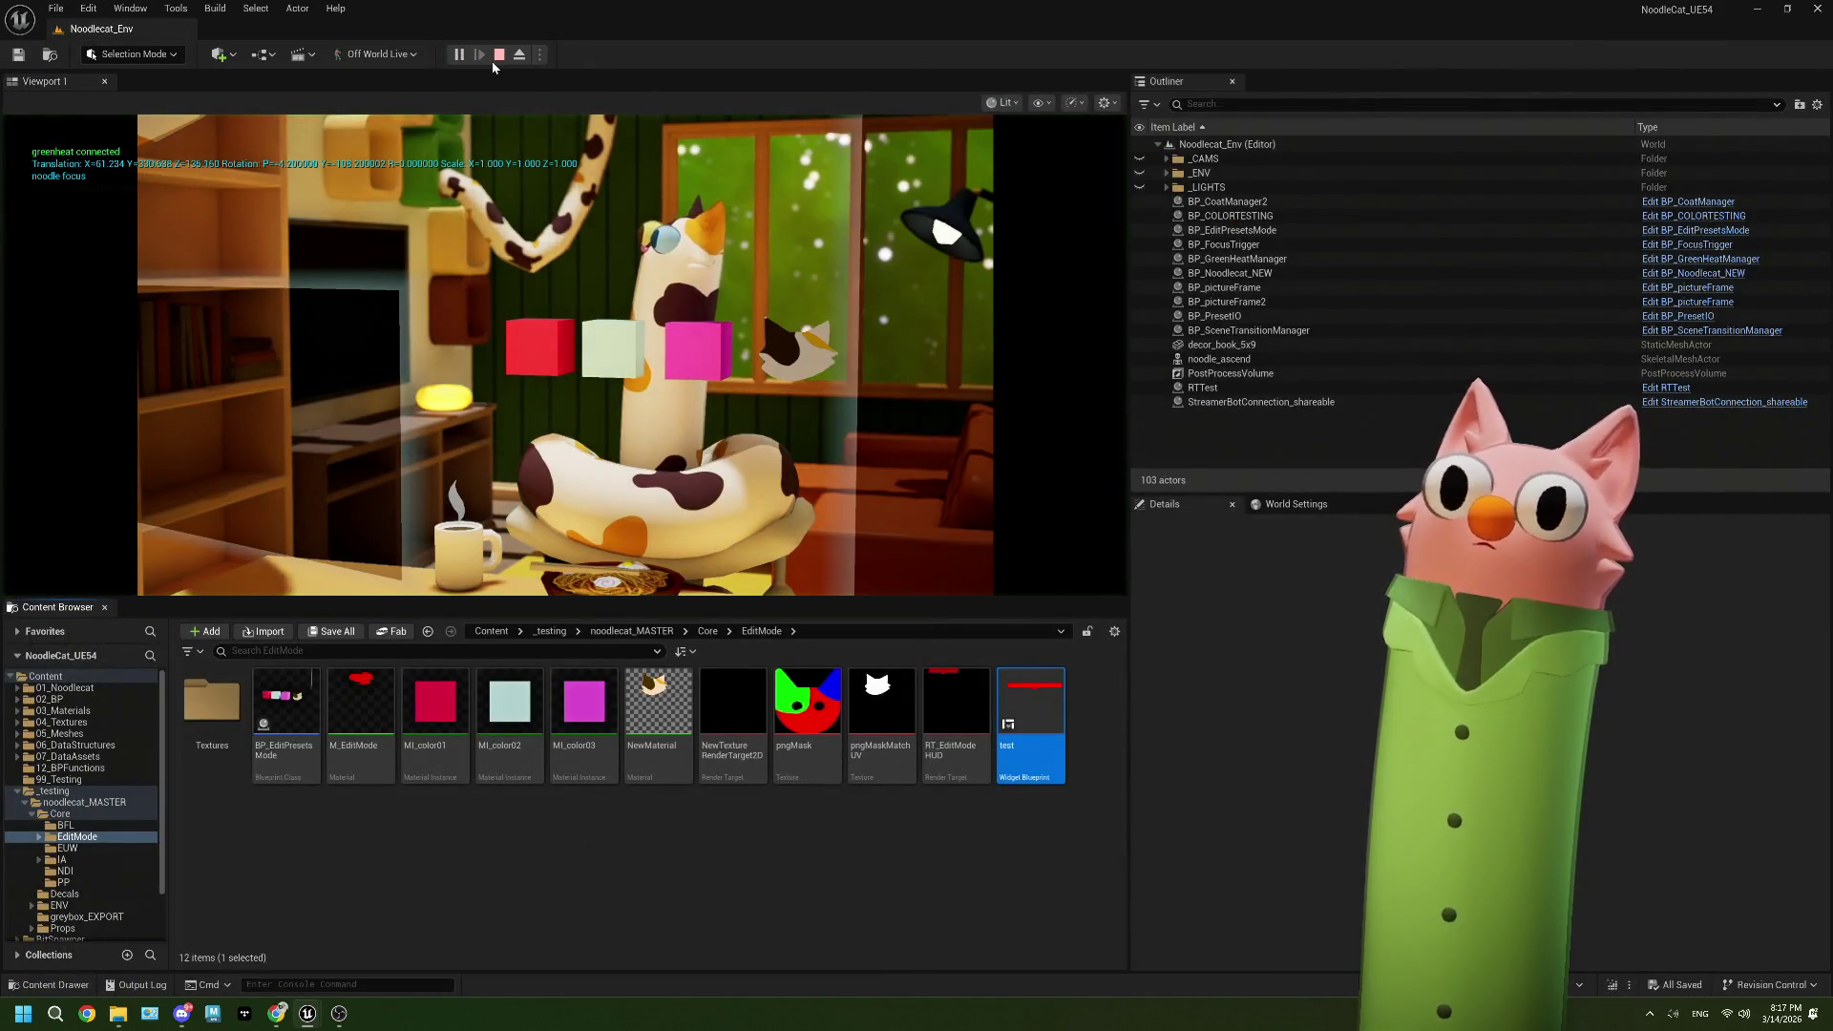
left_click(496, 60)
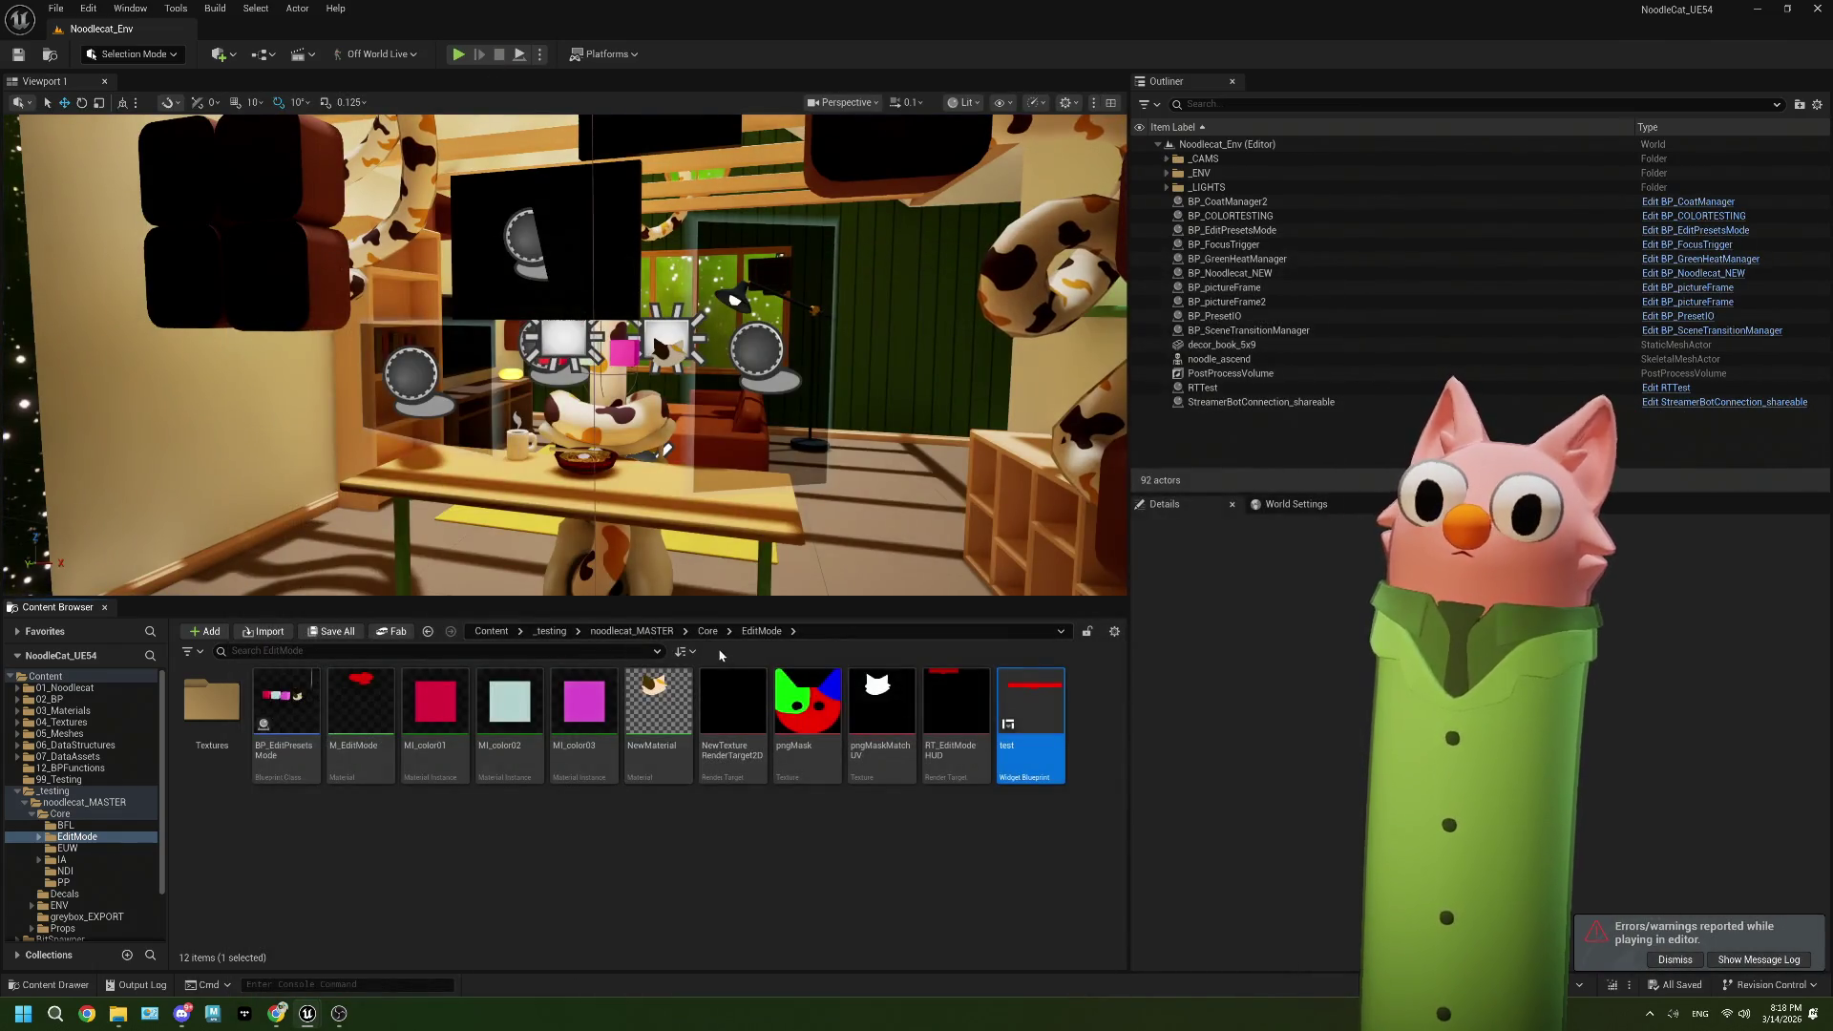
Step: Open the spoutOut render target from Core > NDI, then return to BP_CamPawn's Construction Script
left_click(708, 631)
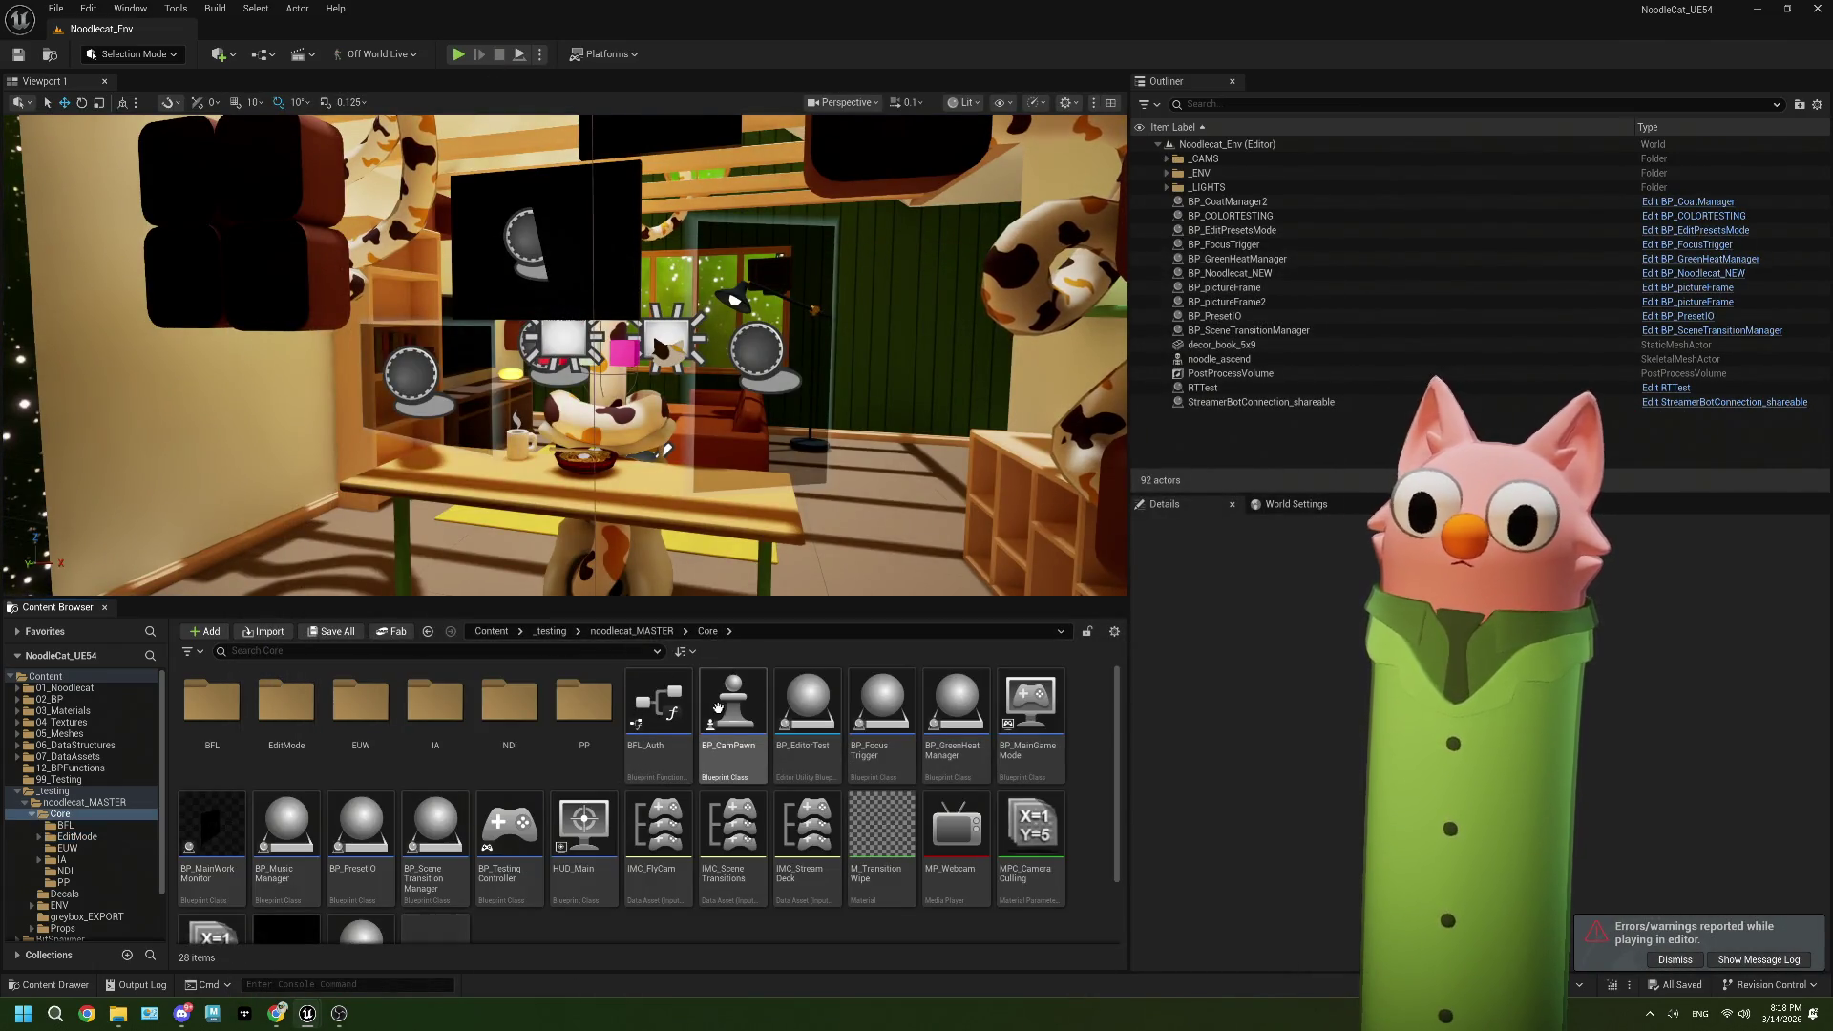
double_click(515, 711)
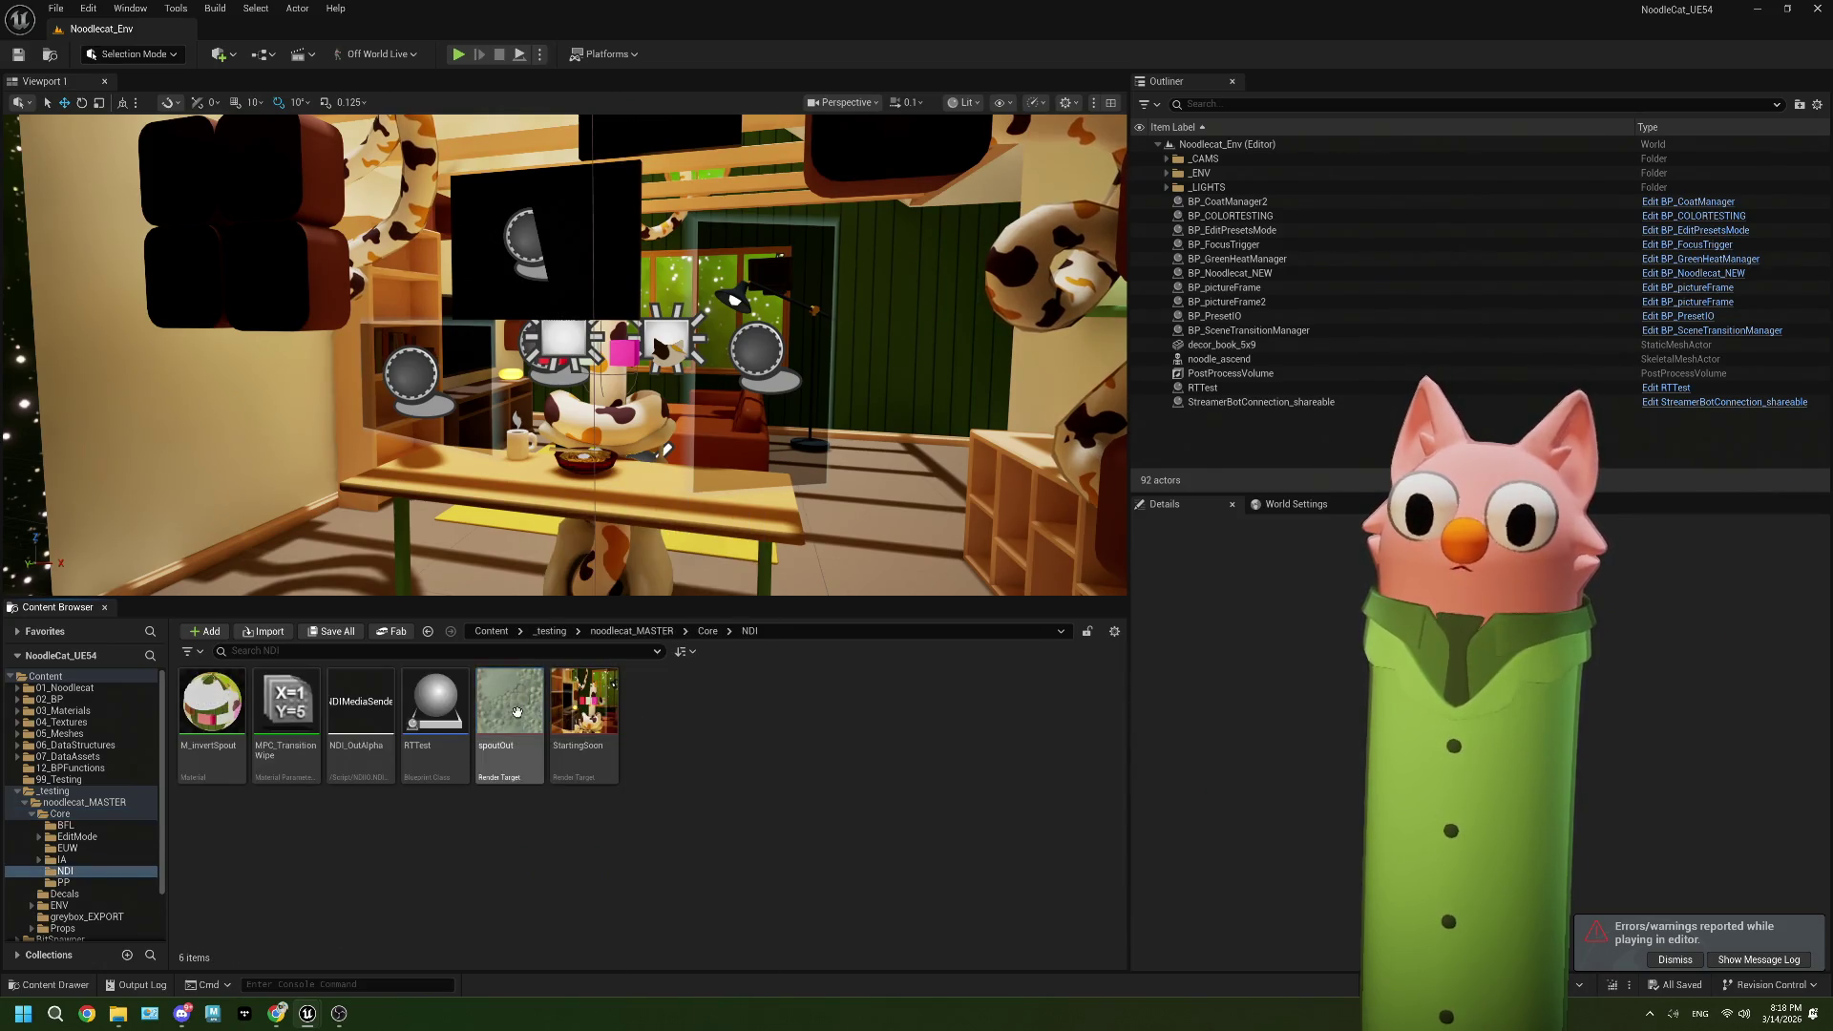
double_click(519, 716)
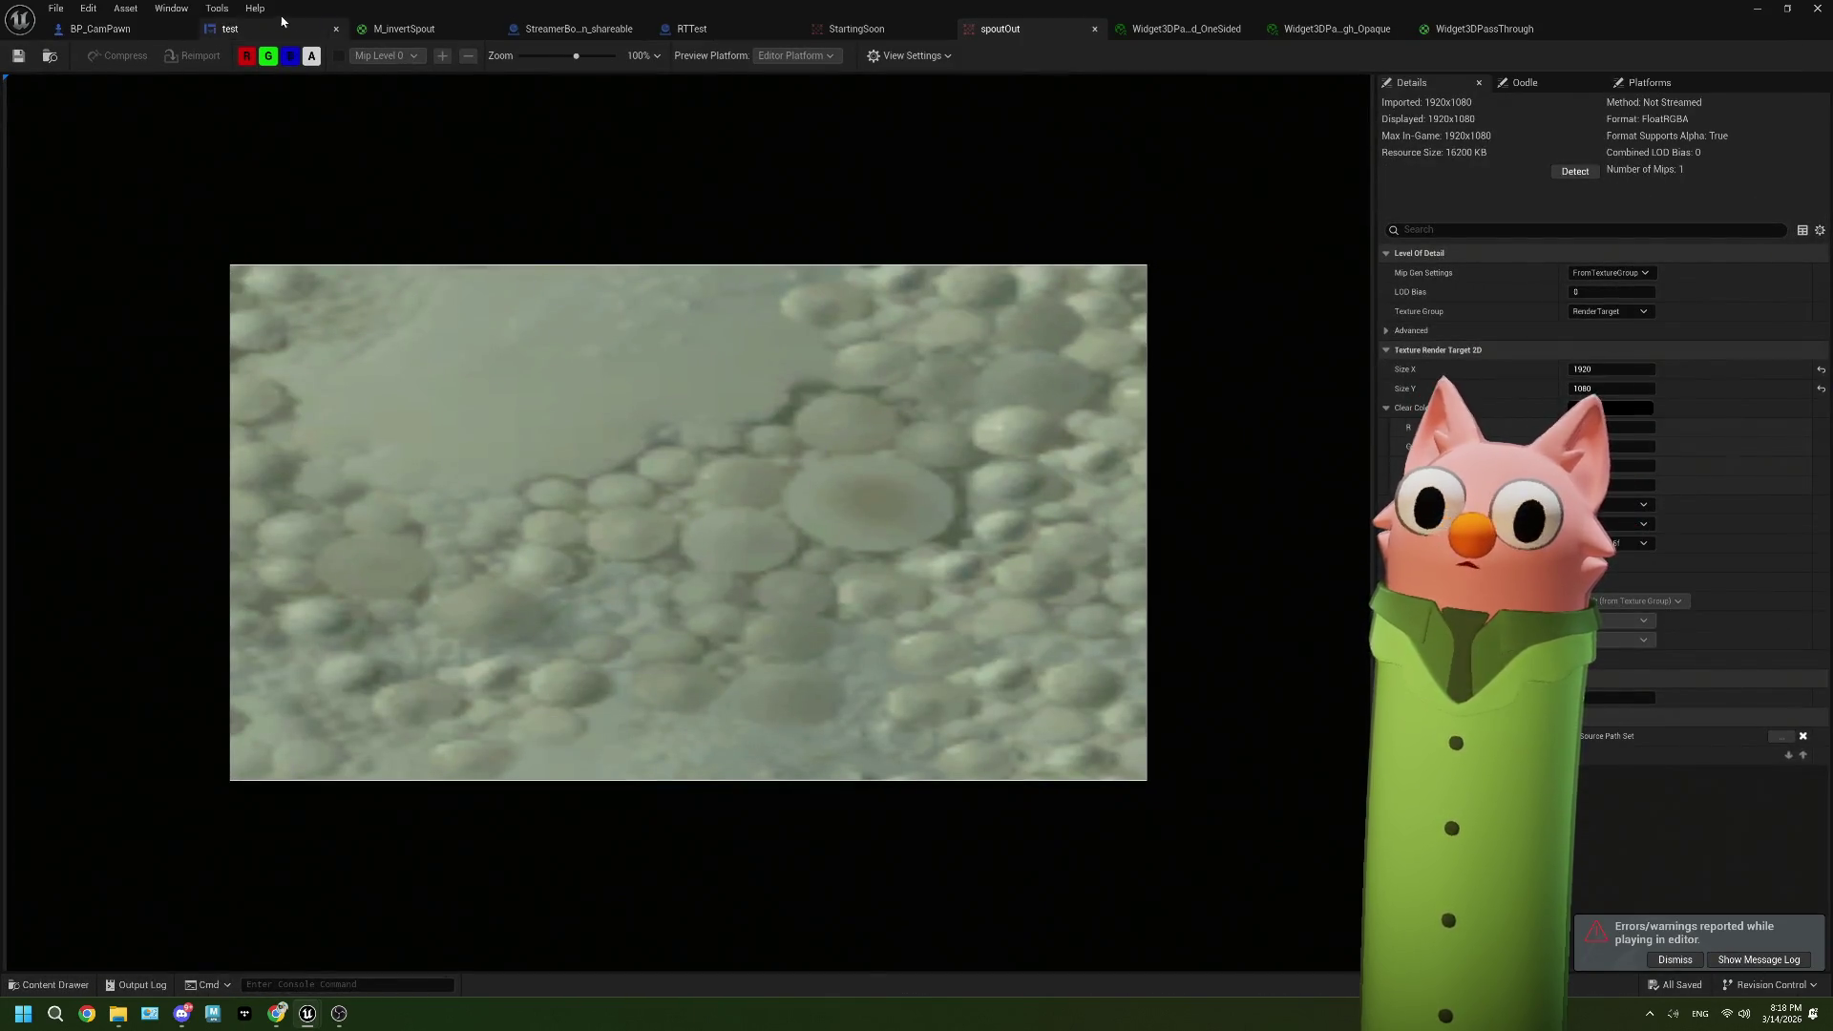
left_click(247, 38)
left_click(100, 28)
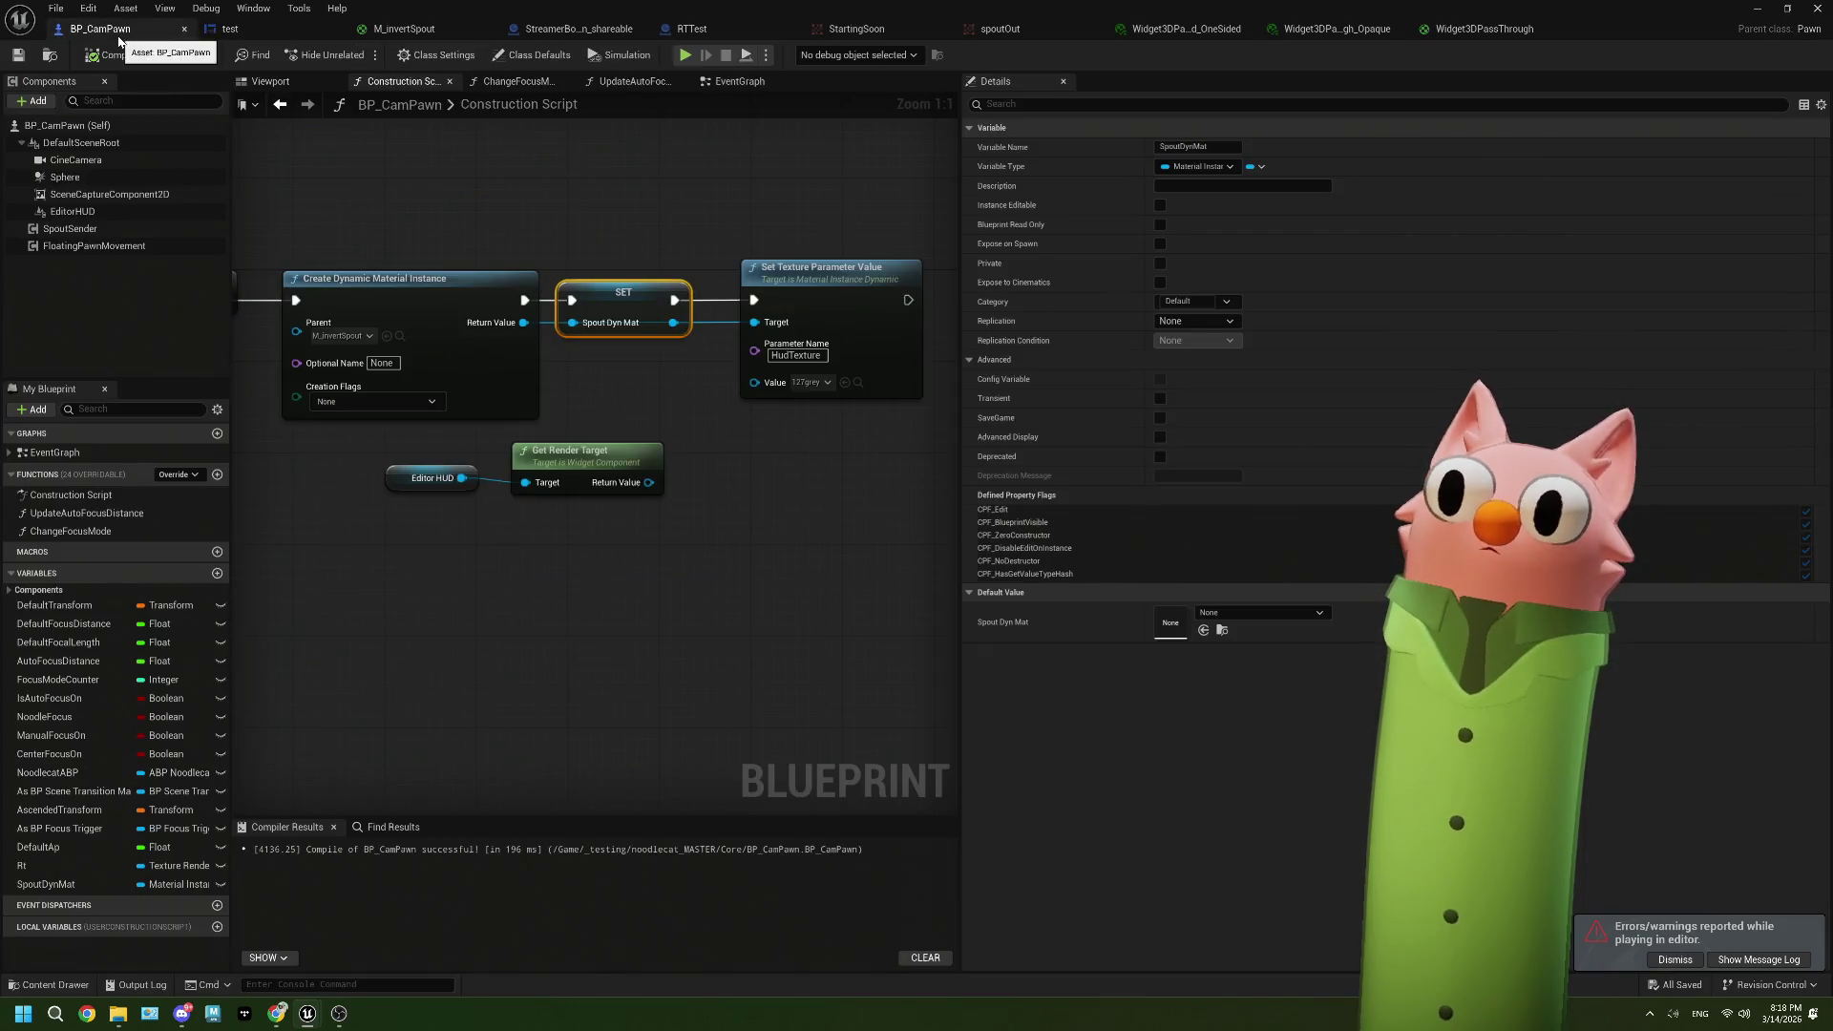
left_click_drag(530, 455, 638, 434)
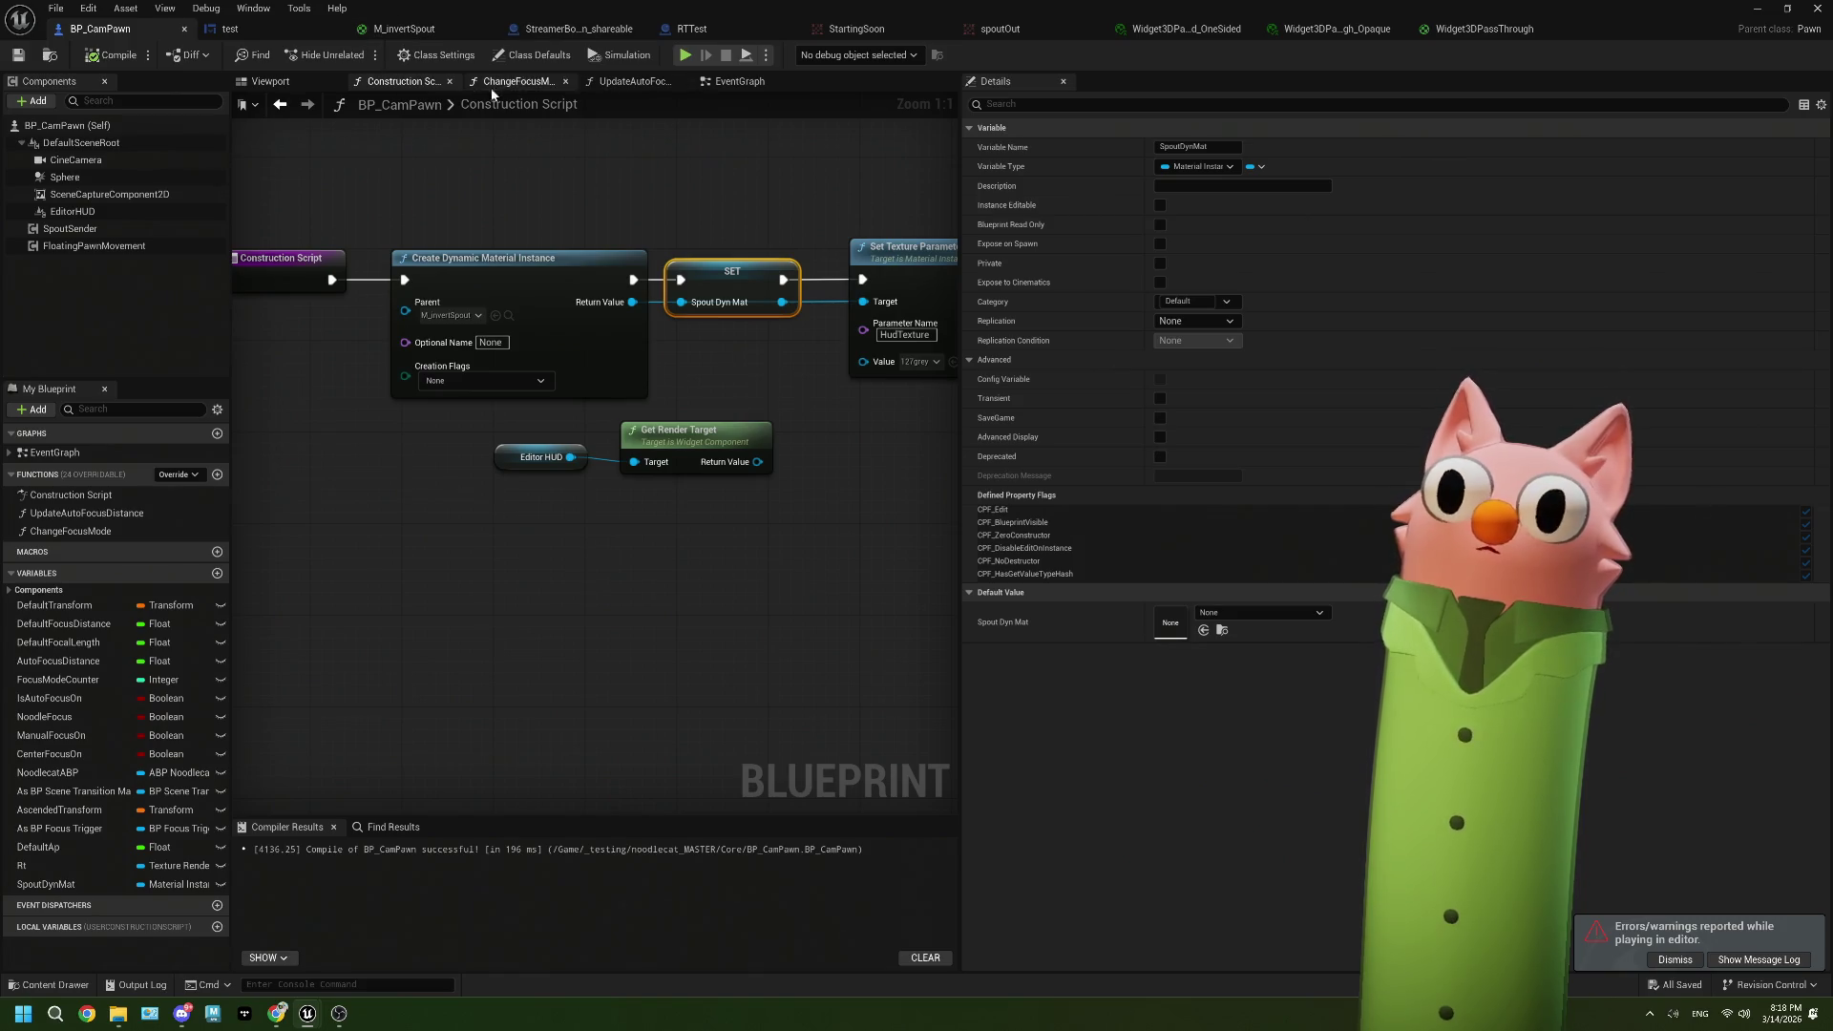
Step: In the EventGraph, connect Event Tick to Draw Material to Render Target and add a Spout Dyn Mat getter
left_click(734, 81)
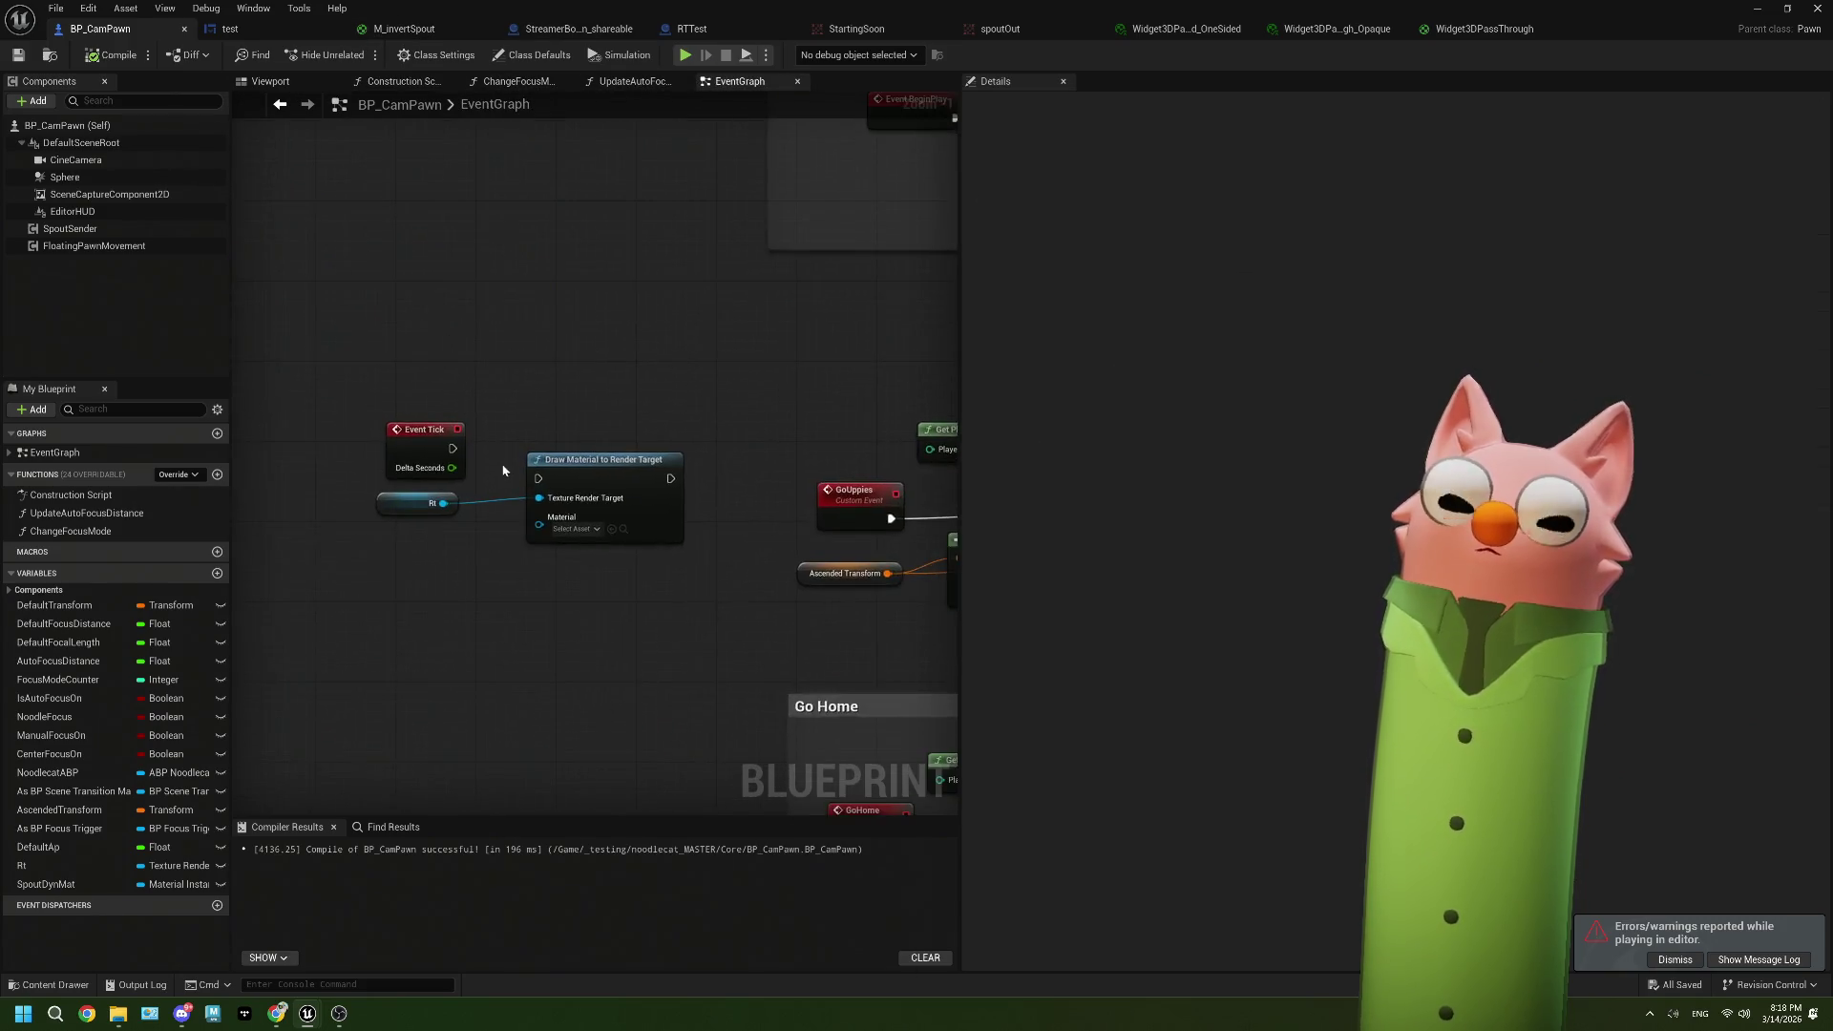
scroll(620, 506, "up", 1)
left_click(627, 513)
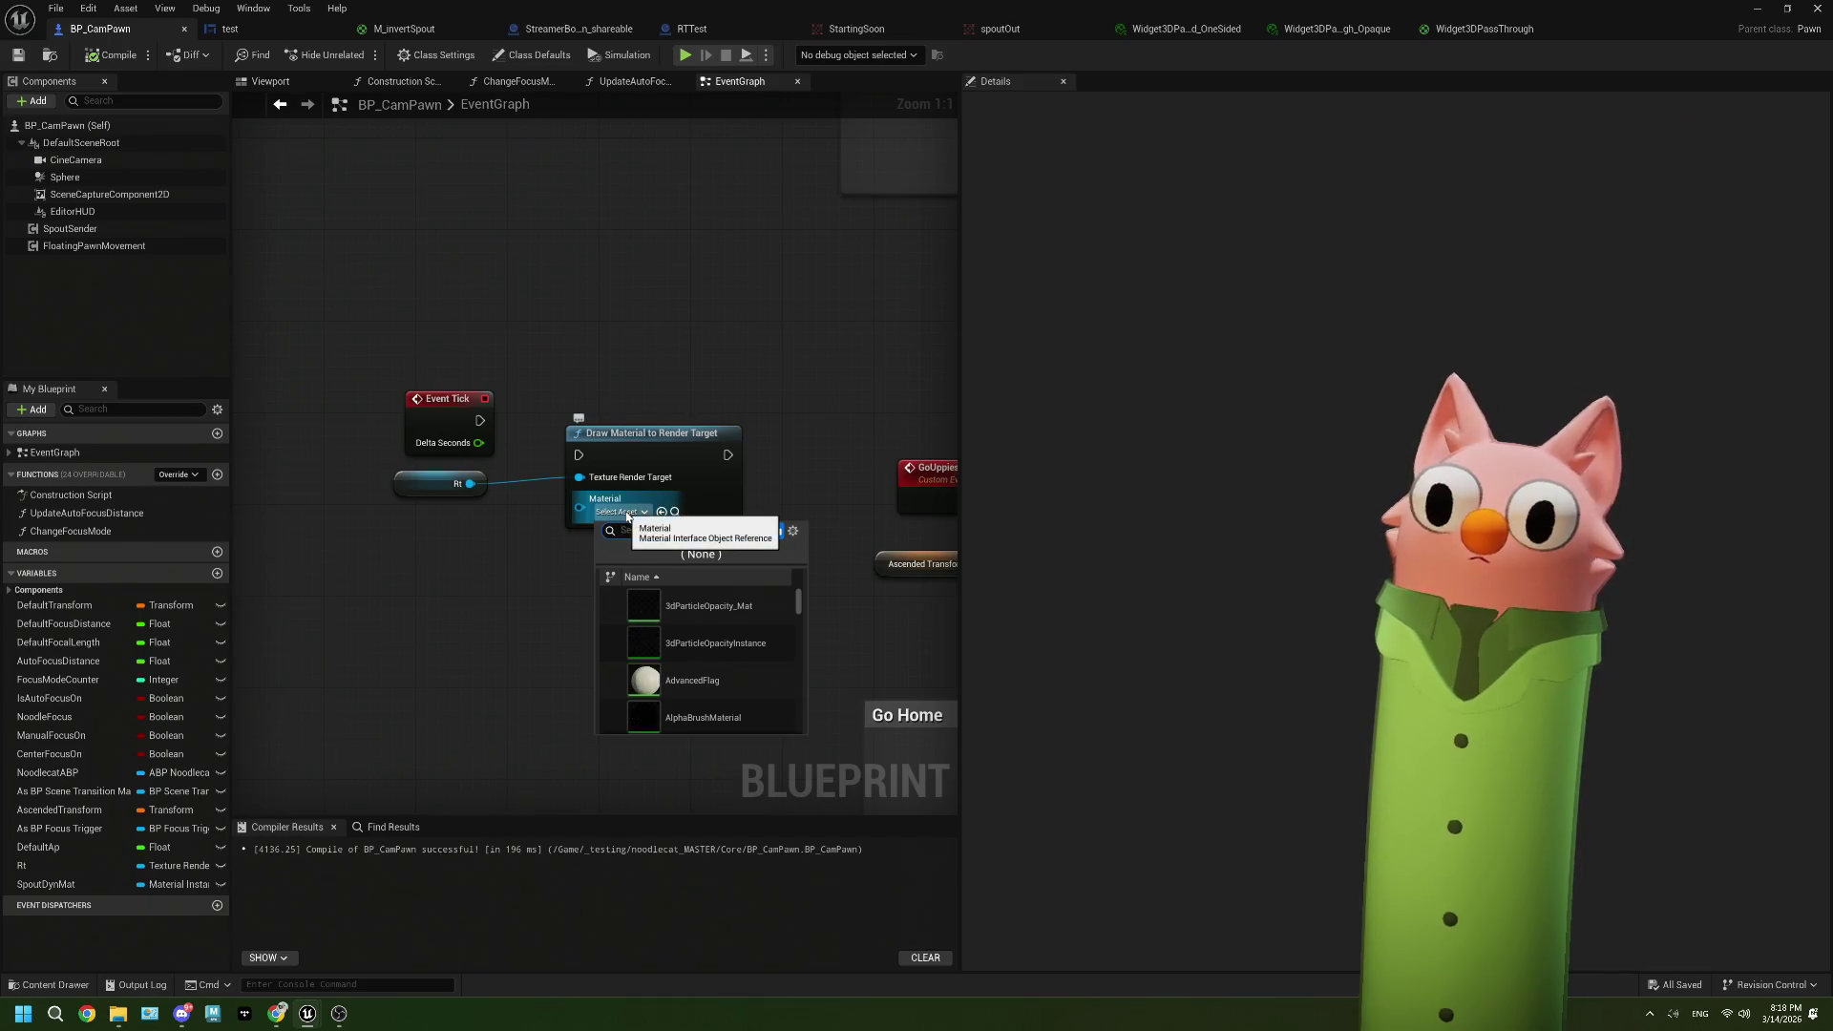
left_click(516, 449)
left_click_drag(584, 462, 580, 455)
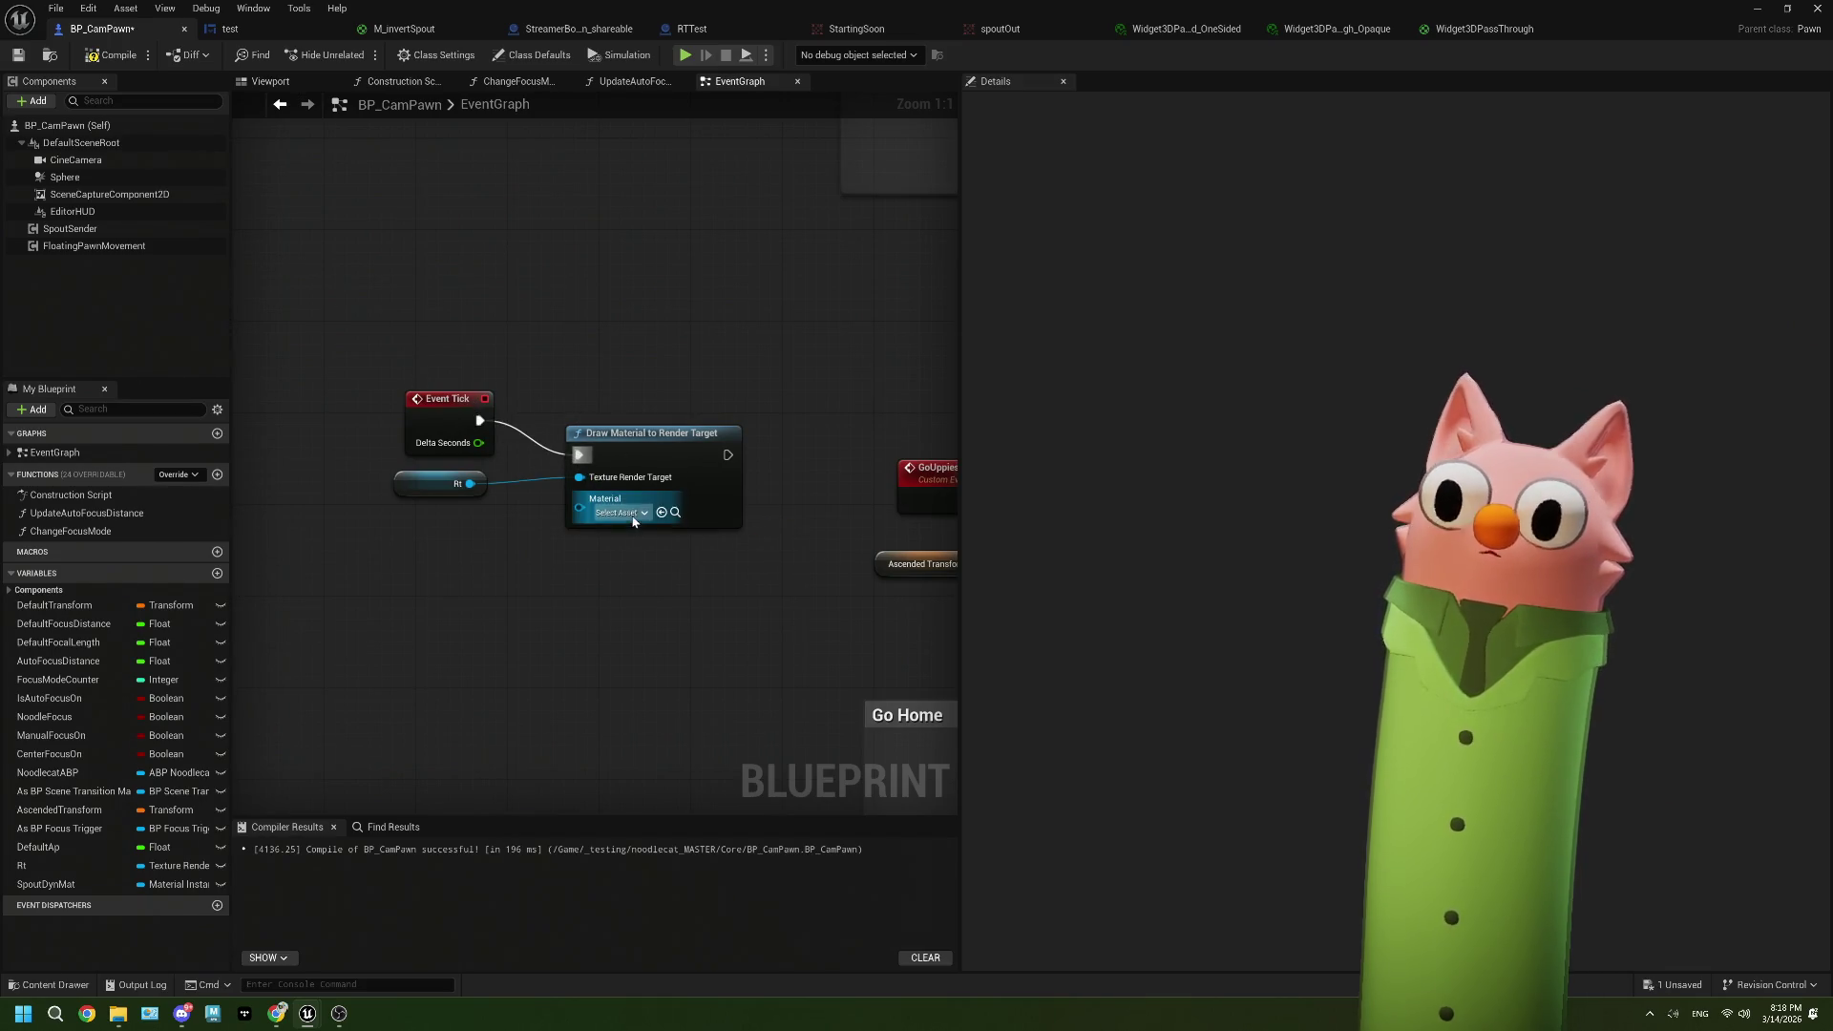
left_click(621, 512)
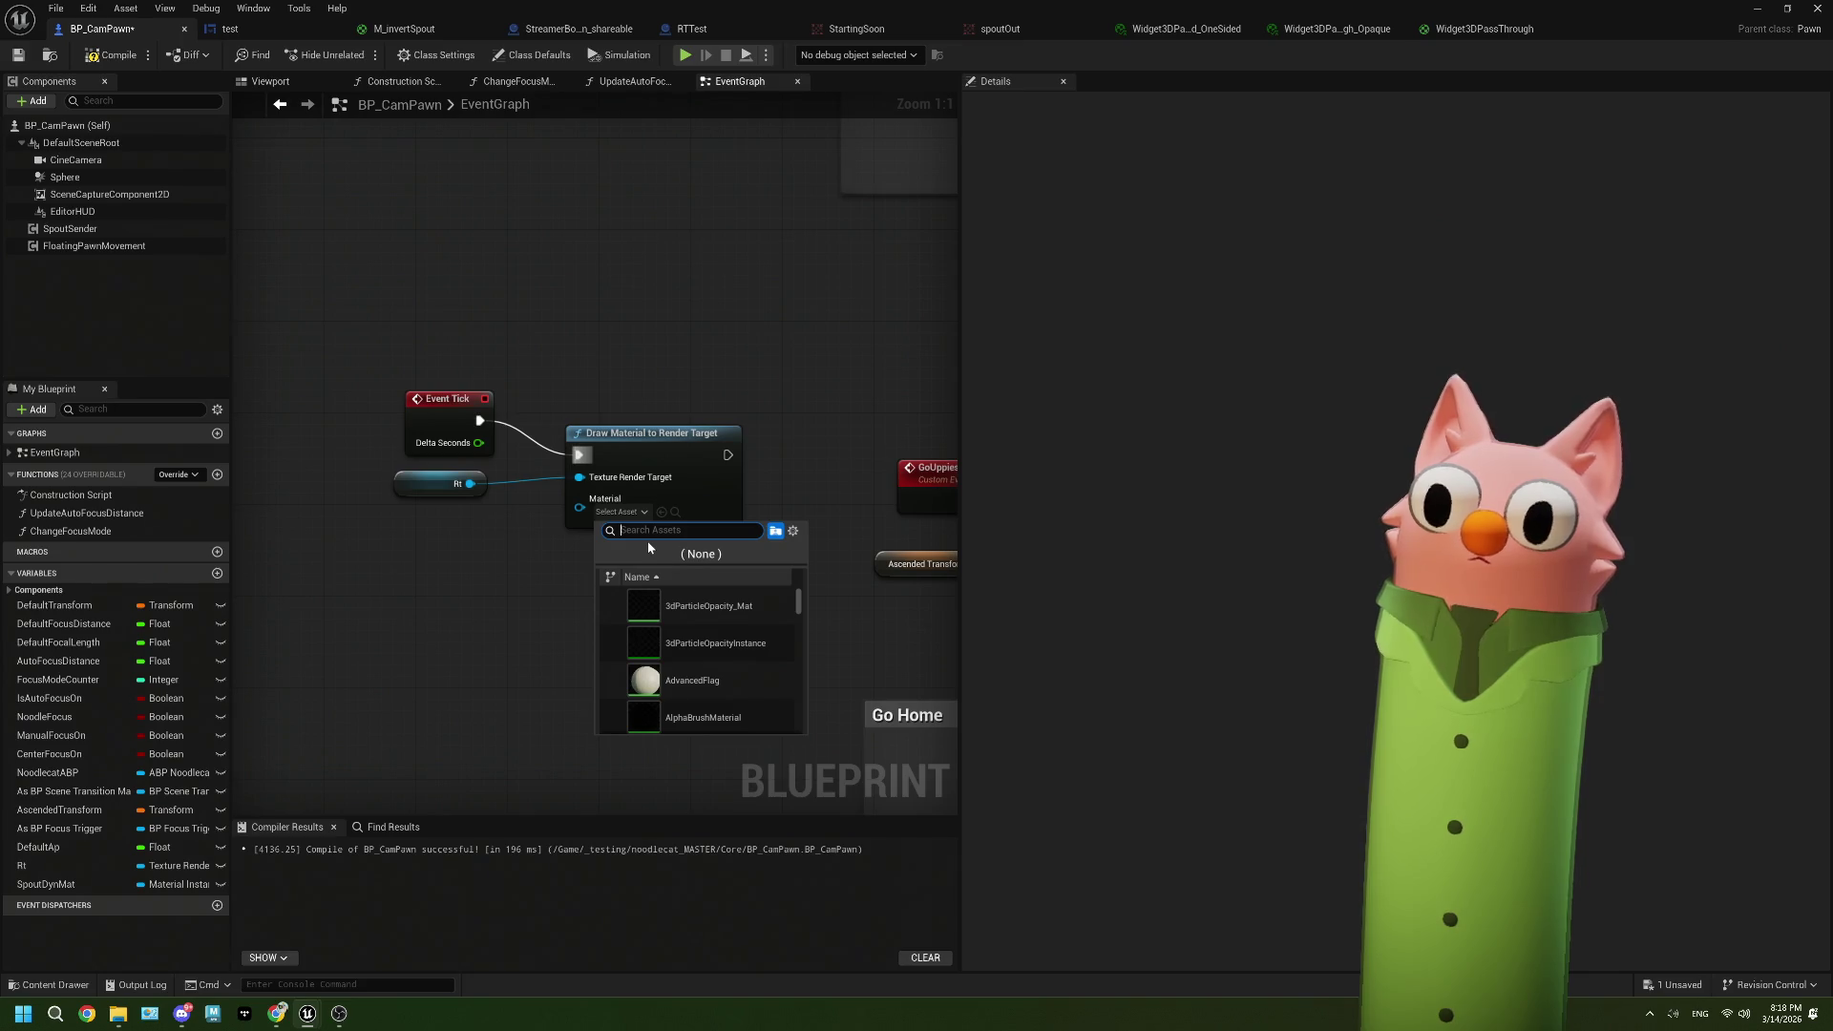
left_click(517, 552)
mouse_move(31, 888)
left_mouse_down()
mouse_move(424, 606)
mouse_move(392, 571)
mouse_move(566, 523)
mouse_move(579, 500)
left_mouse_up()
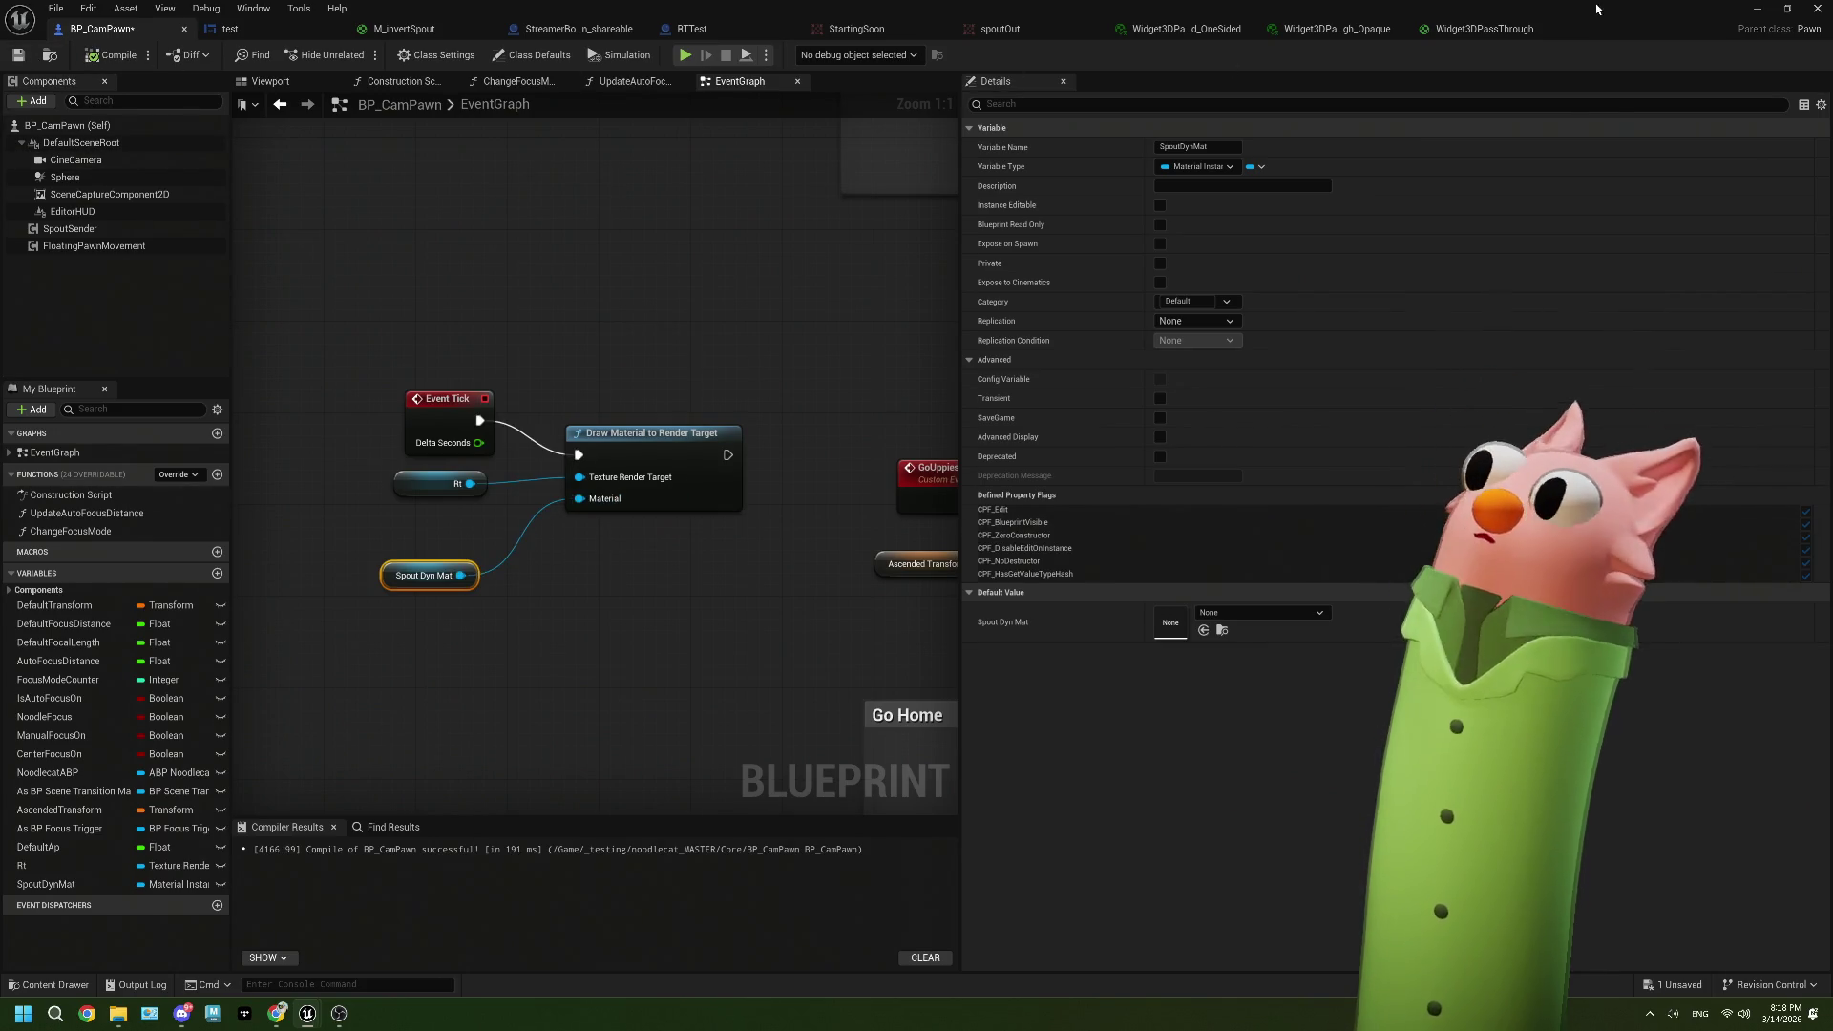
Step: Bring up the spoutOut preview window, run a quick Play test, and reposition the preview
left_click(1000, 28)
left_click(1787, 9)
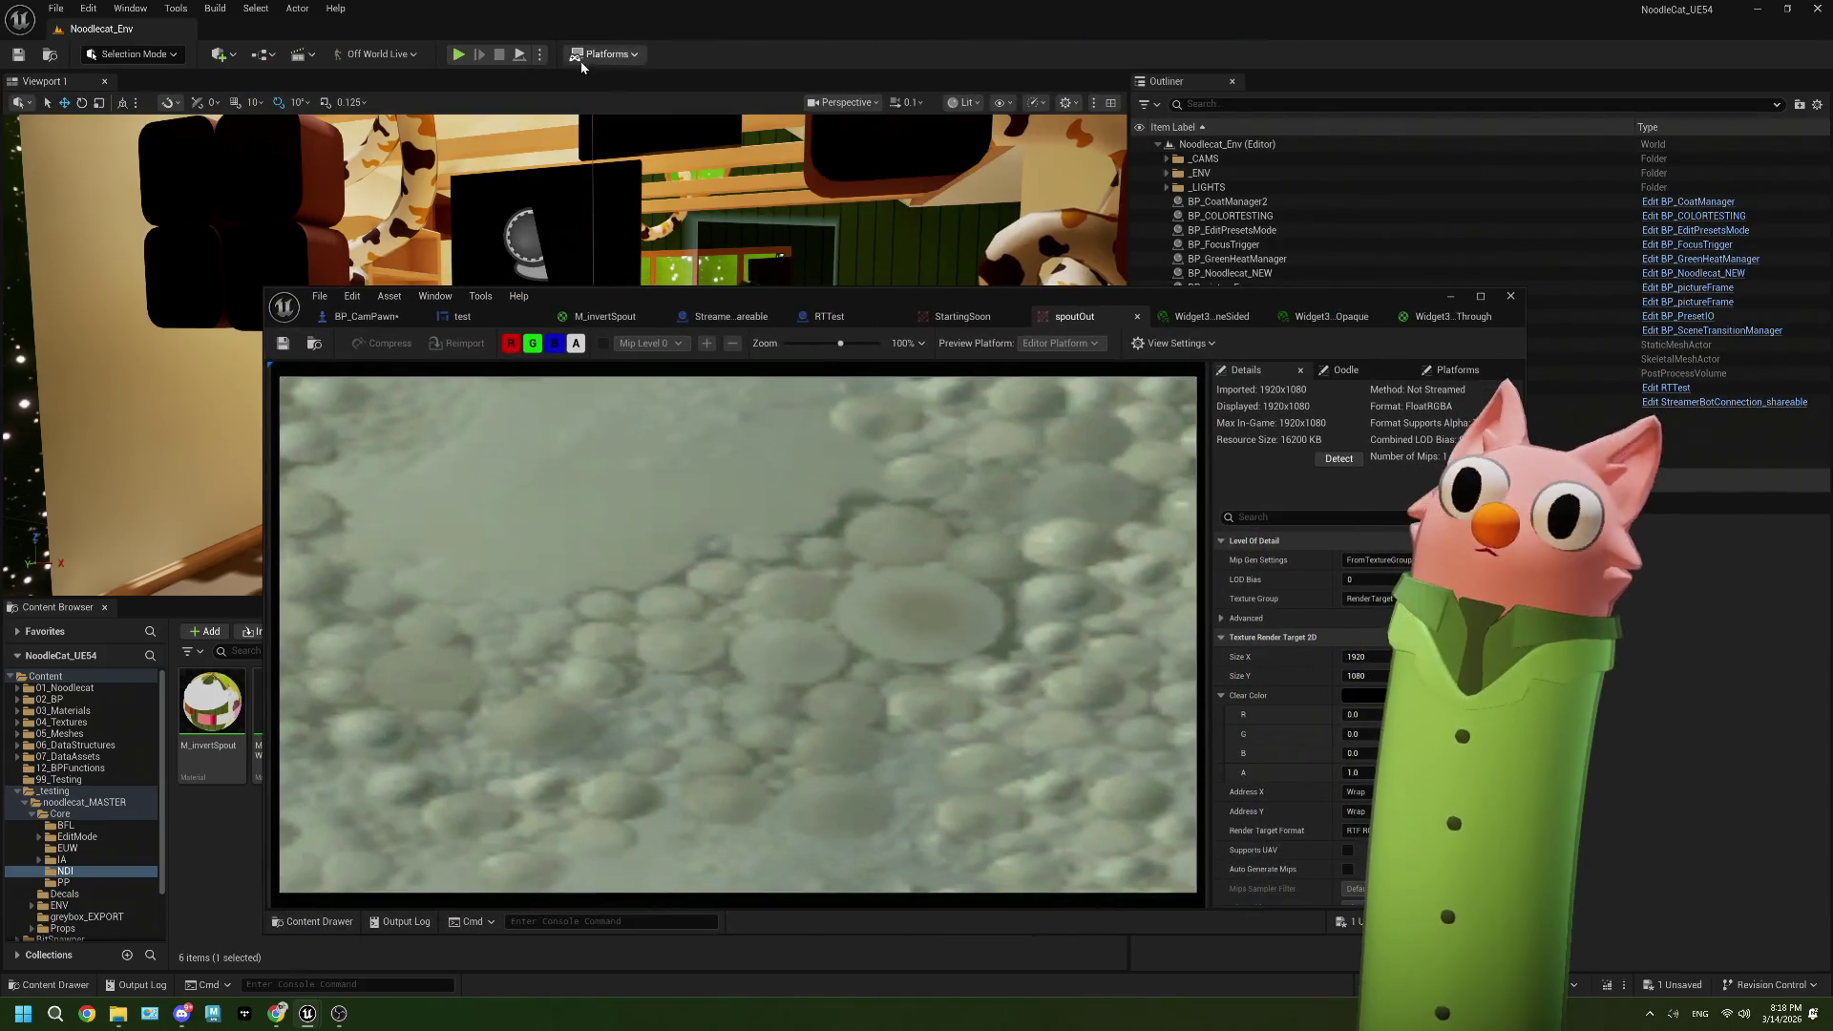
left_click(458, 54)
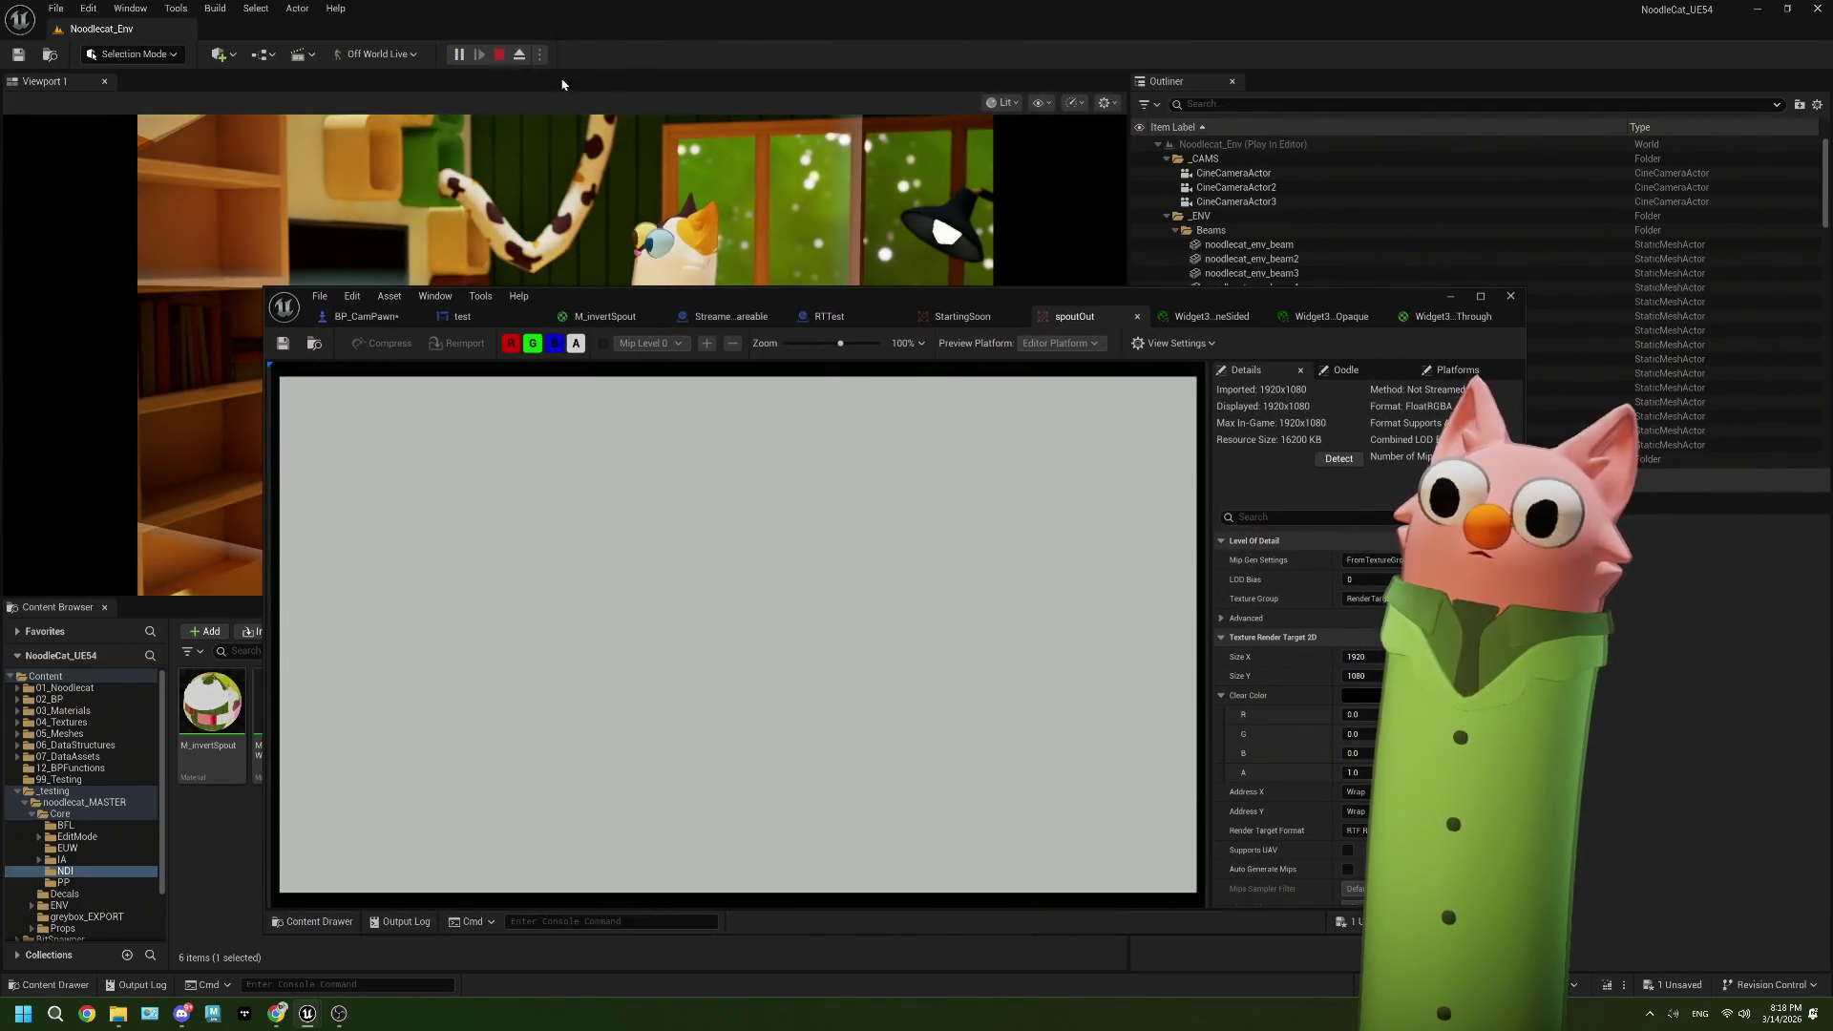
key("Escape")
mouse_move(1354, 305)
left_mouse_down()
mouse_move(1318, 193)
mouse_move(1193, 2)
left_mouse_up()
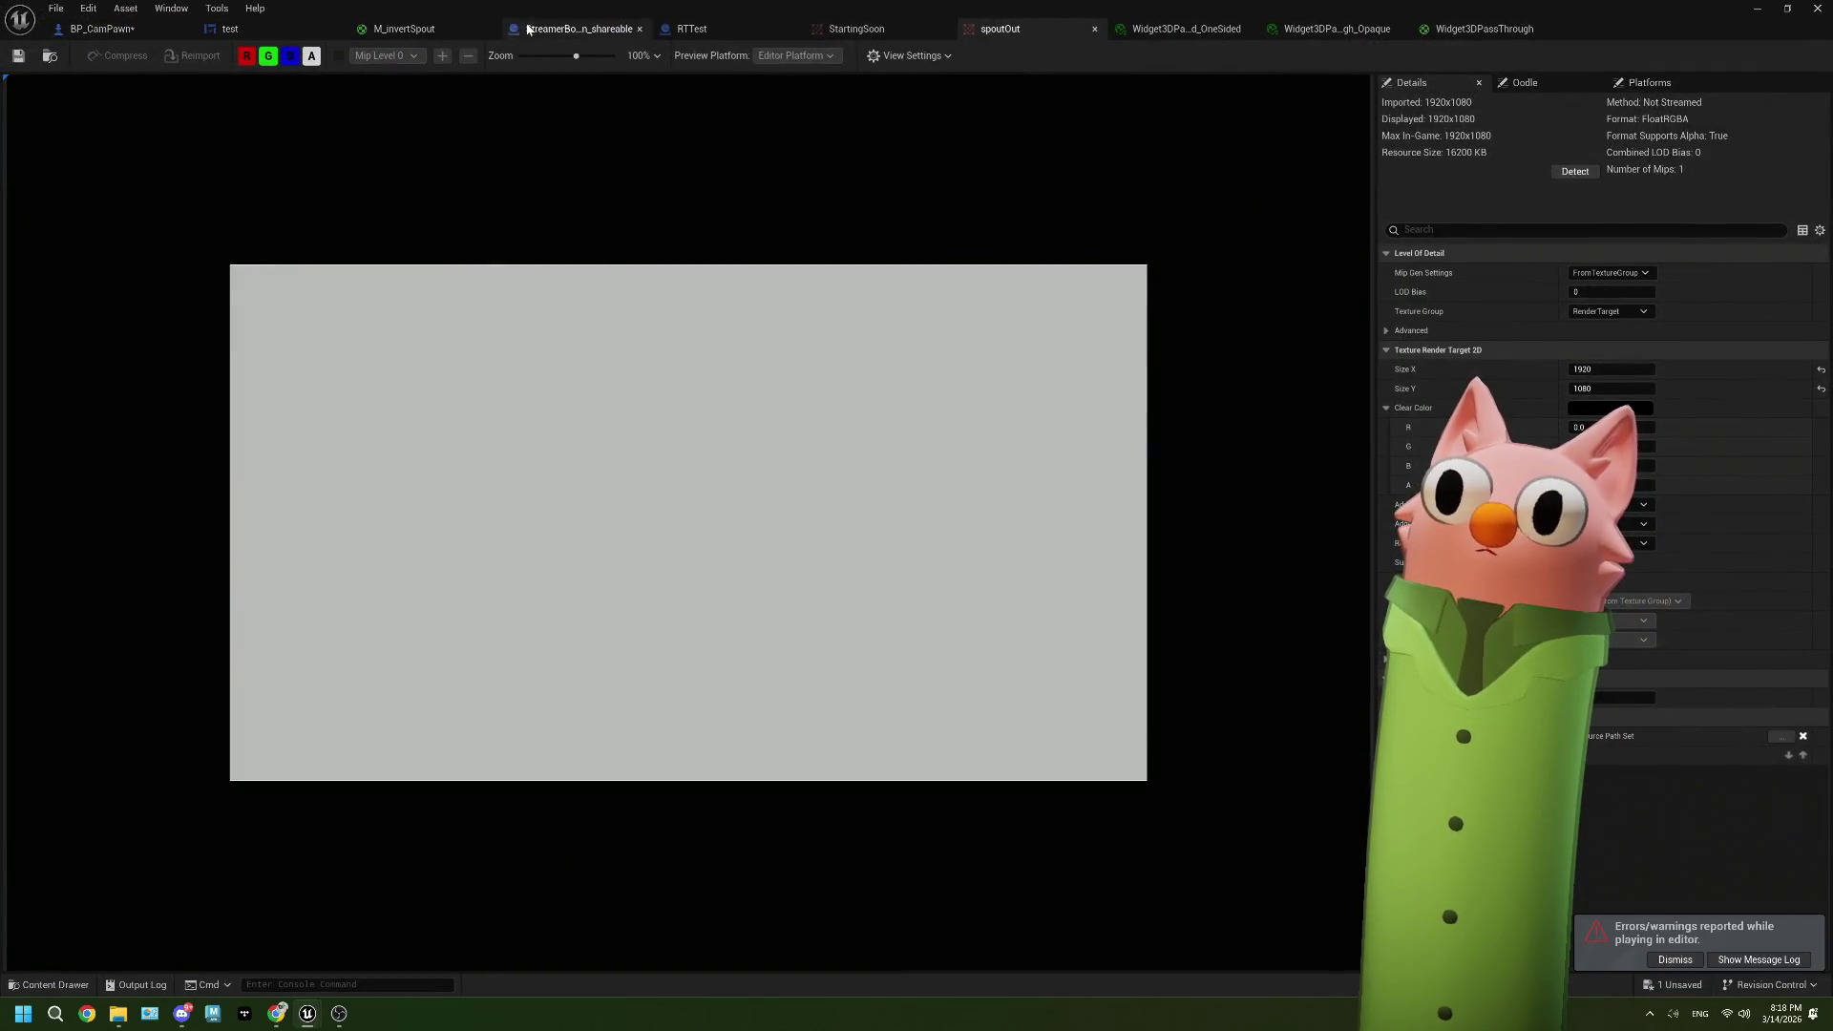
Step: Reconnect Get Render Target's Return Value to the Value pin, then compile and save BP_CamPawn
left_click(229, 28)
left_click(102, 29)
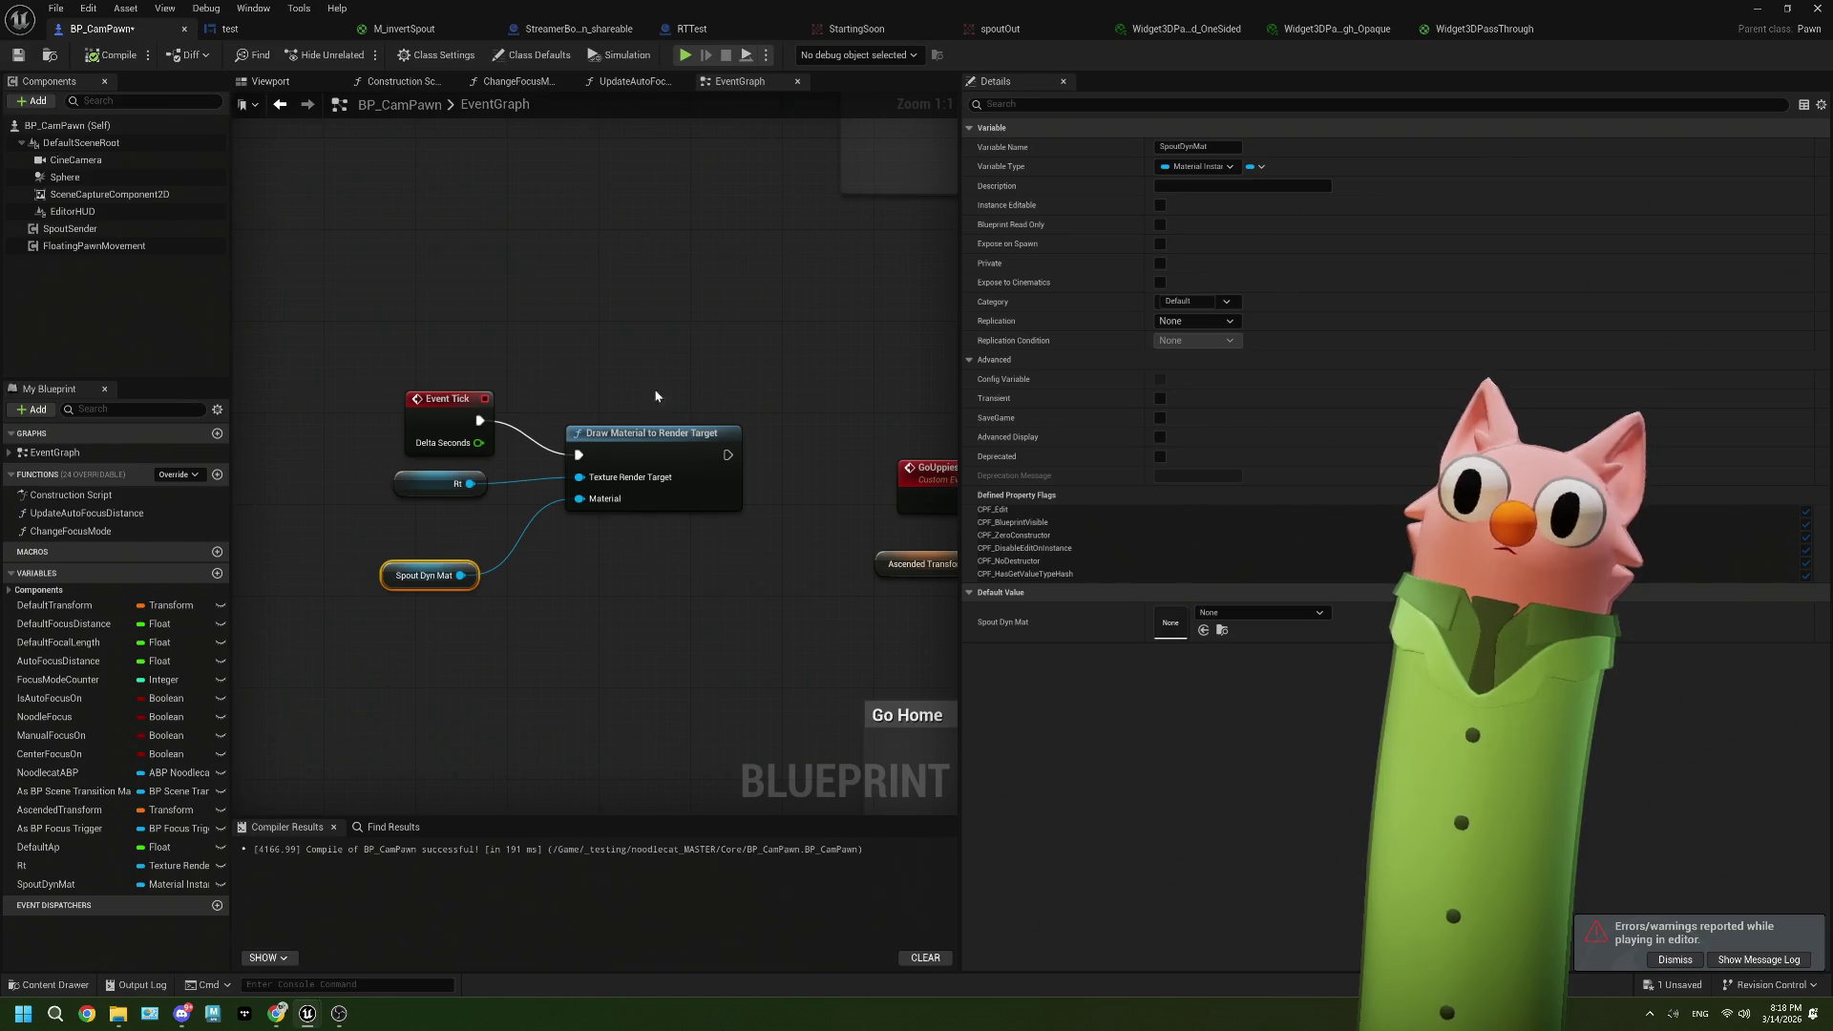
left_click(306, 82)
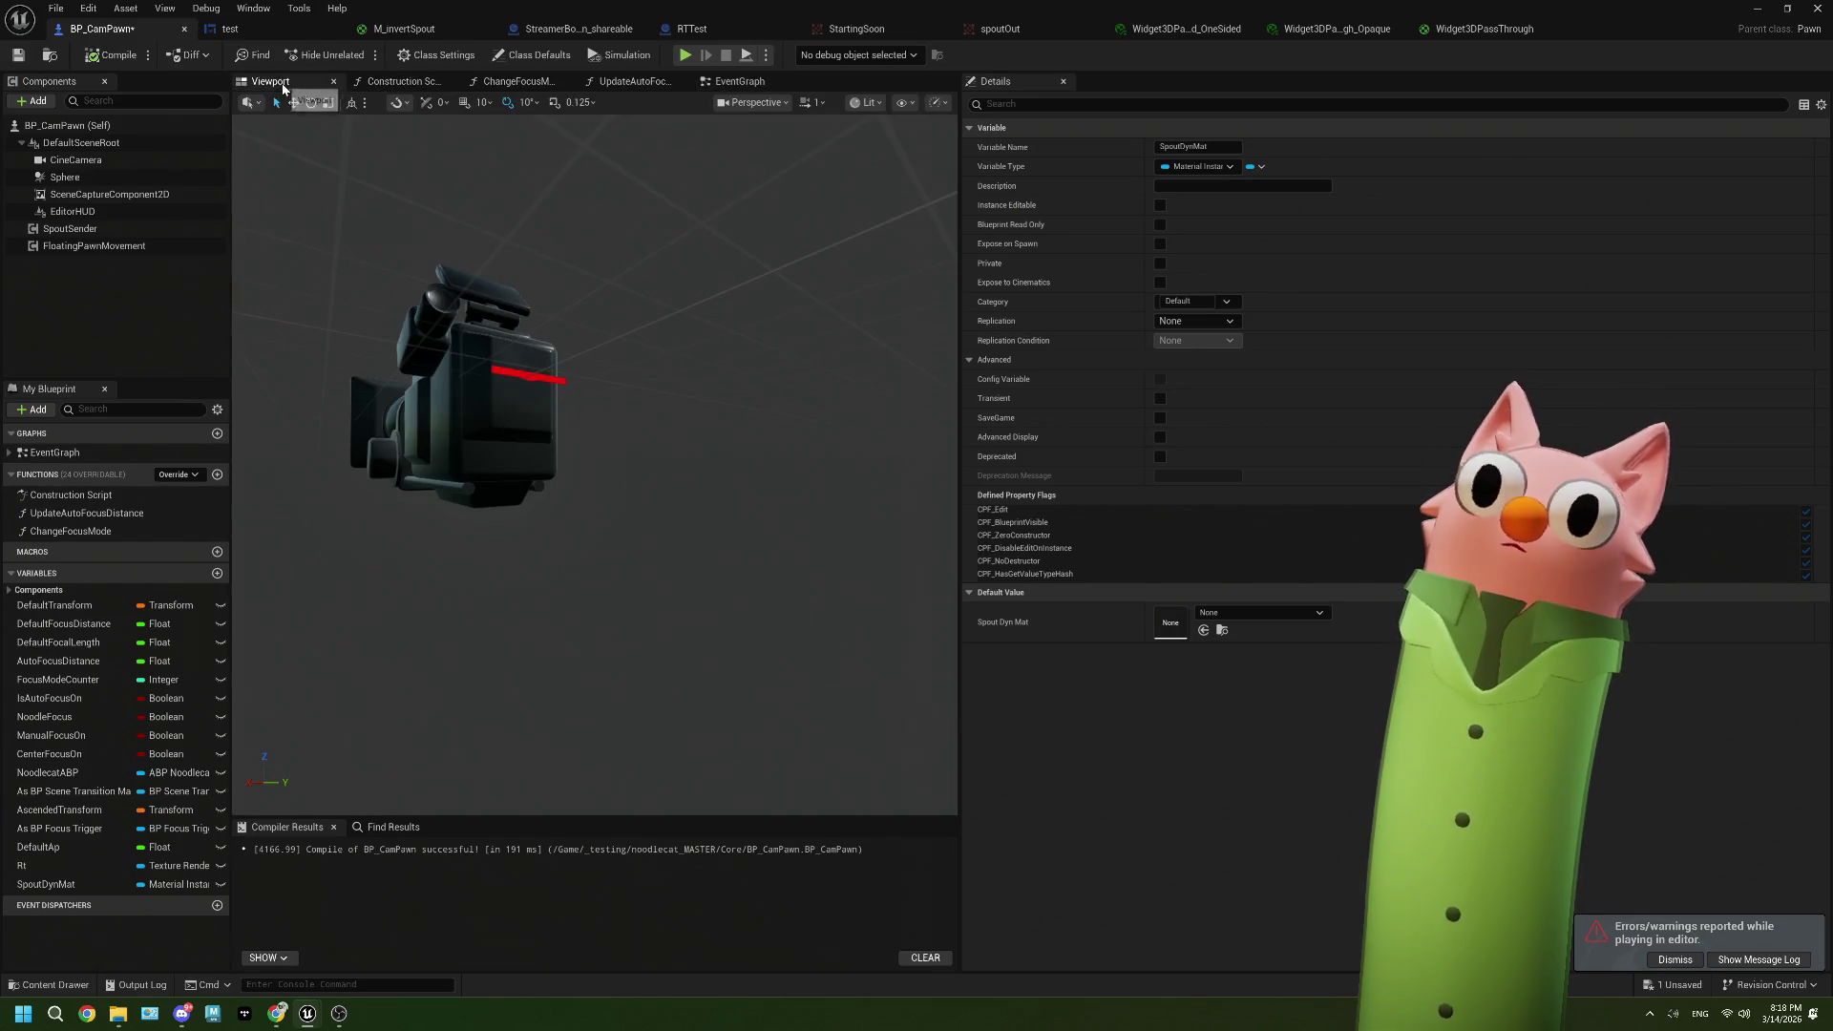
left_click(727, 84)
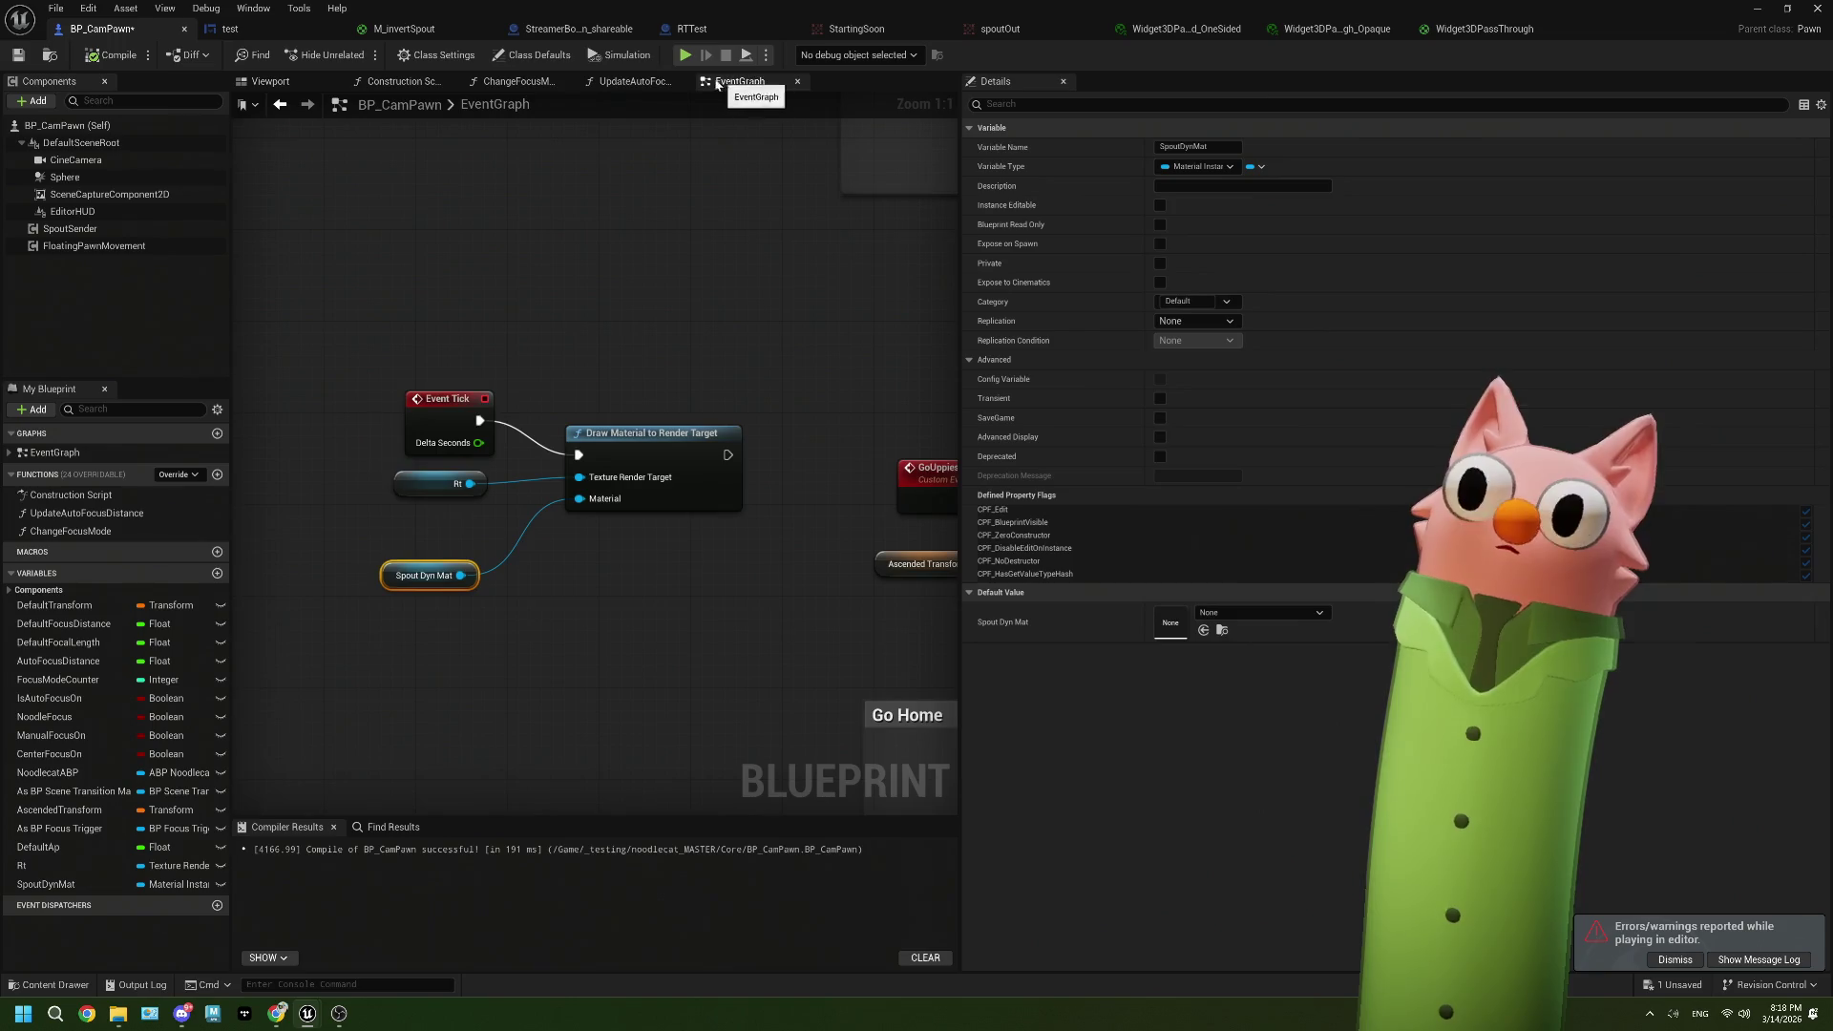
left_click(459, 85)
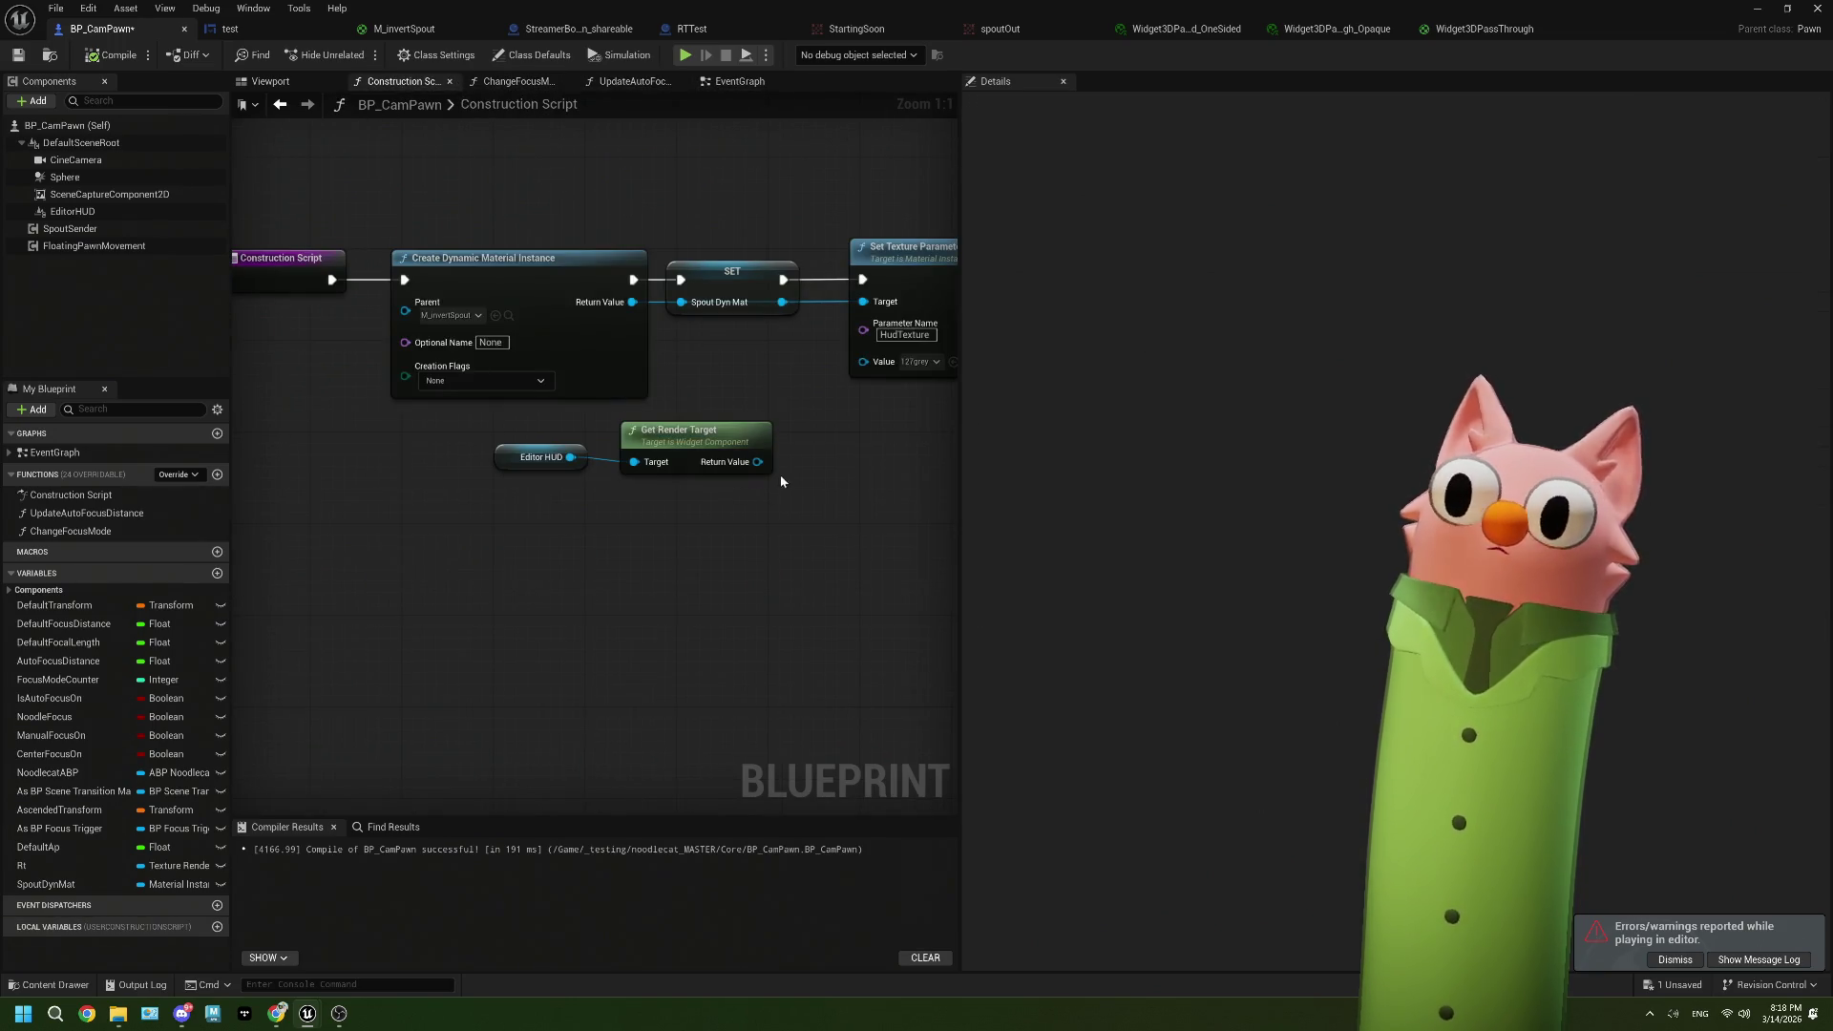
left_click_drag(765, 461, 863, 359)
left_click(112, 55)
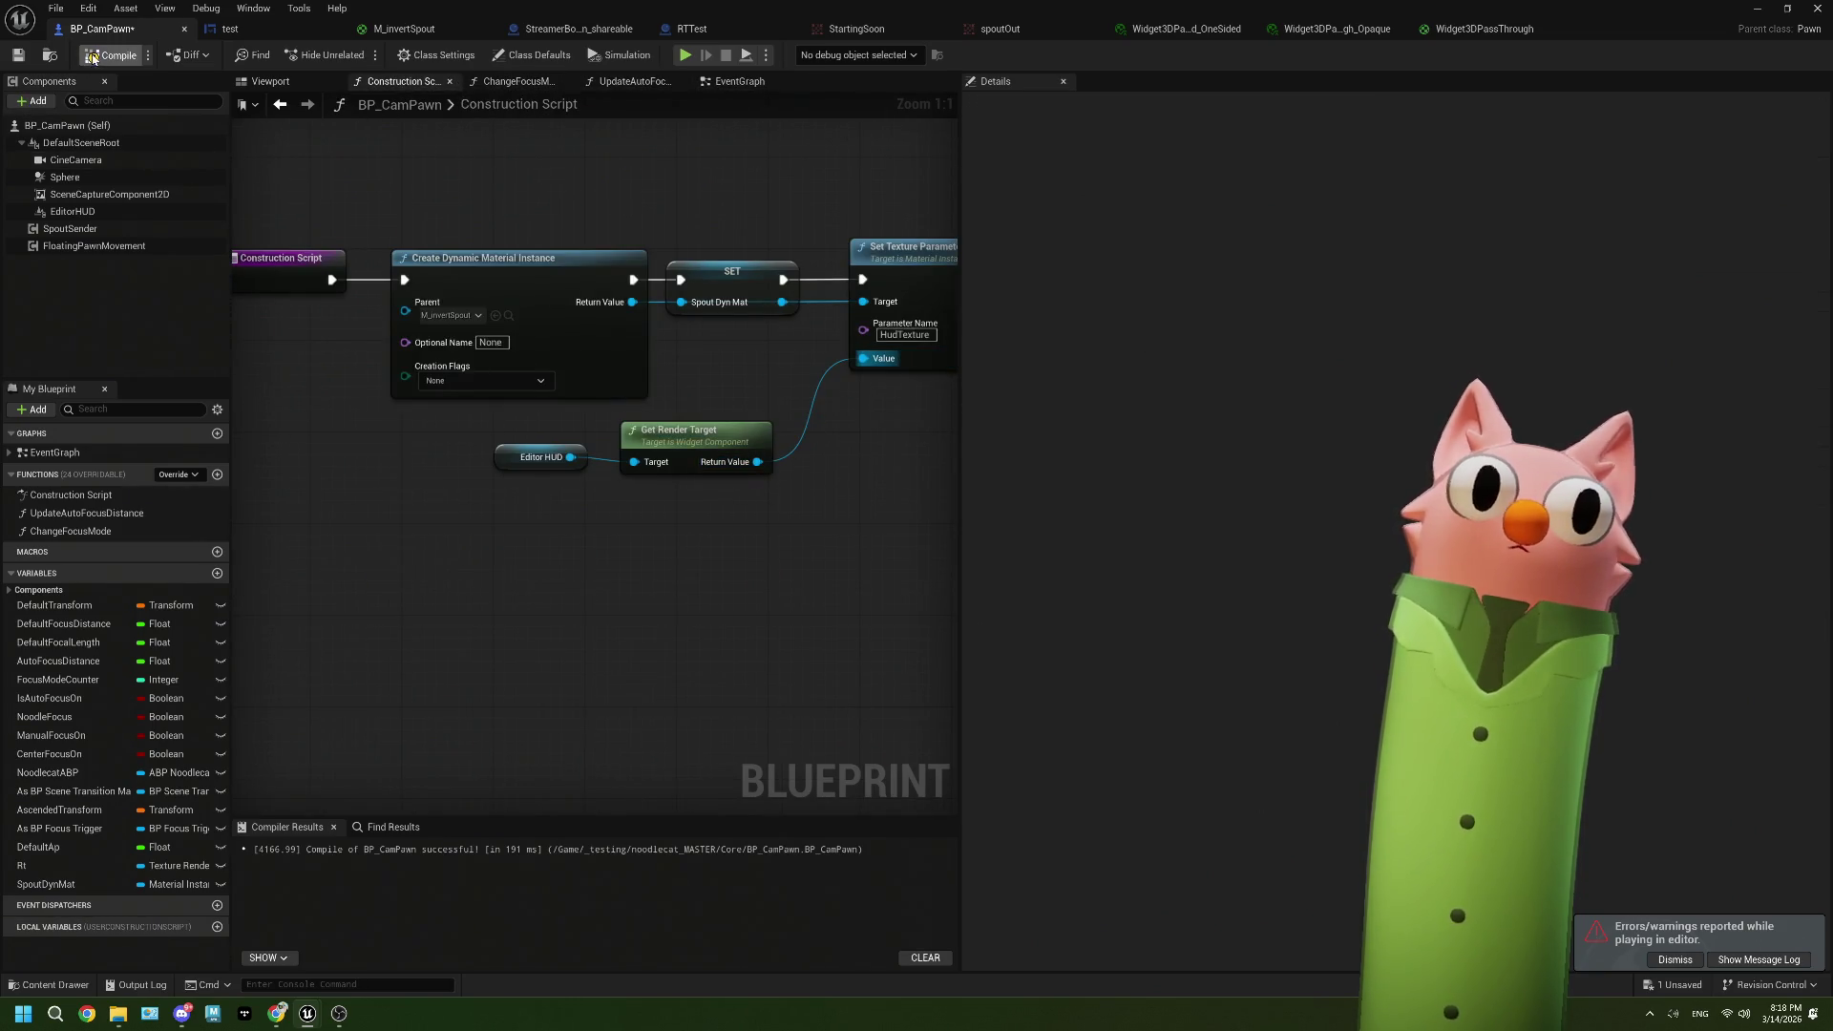
left_click(19, 54)
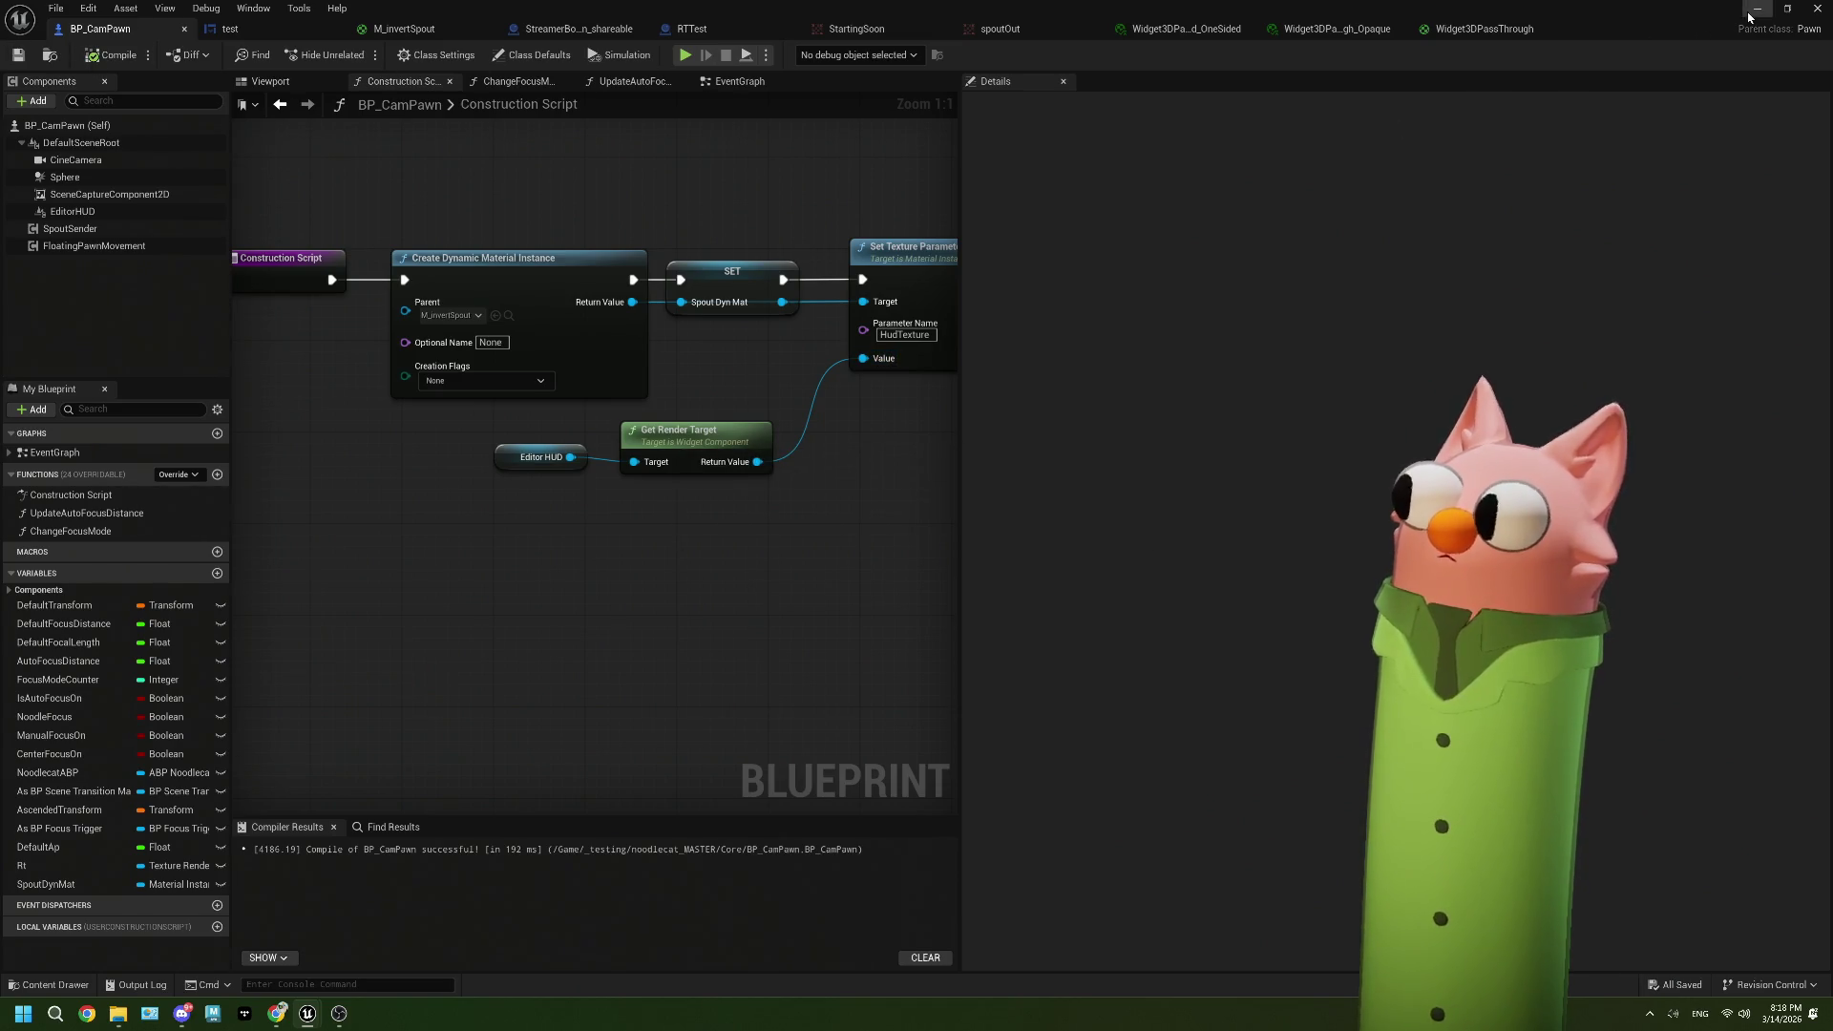
Step: Run and stop a test play, then view the spoutOut render target preview maximized
left_click(1031, 29)
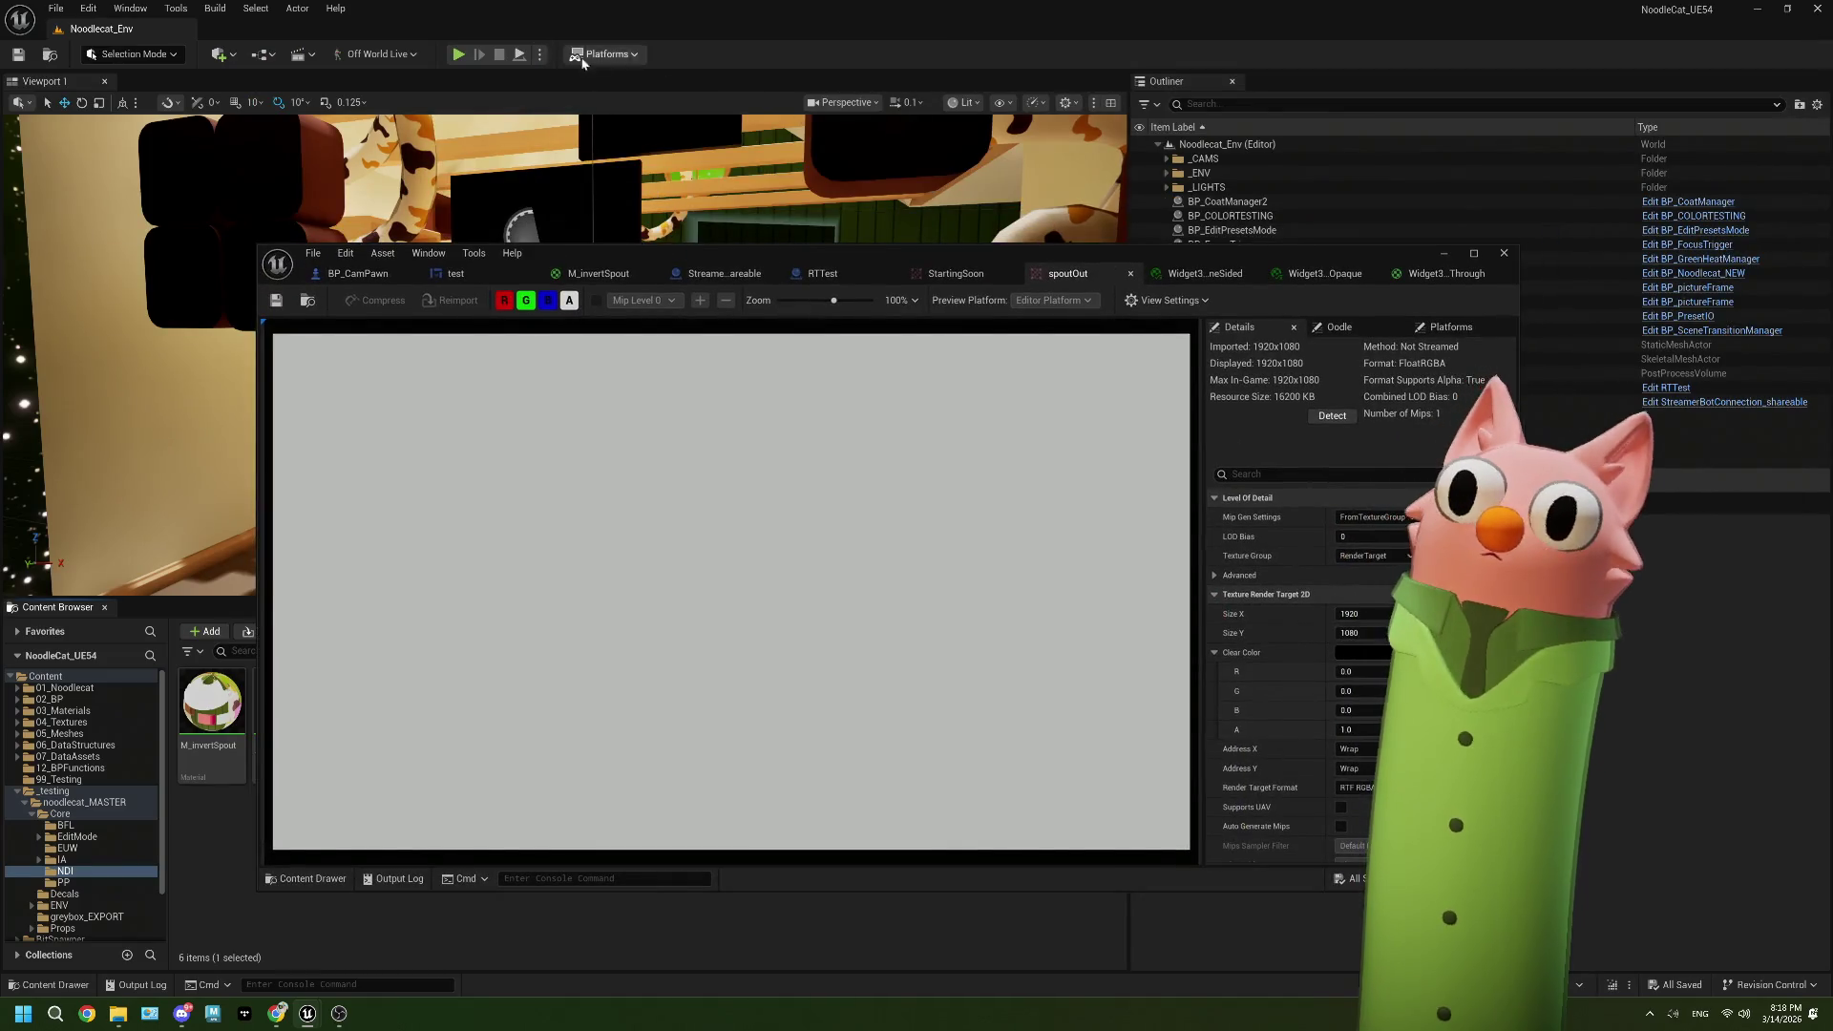
left_click(458, 54)
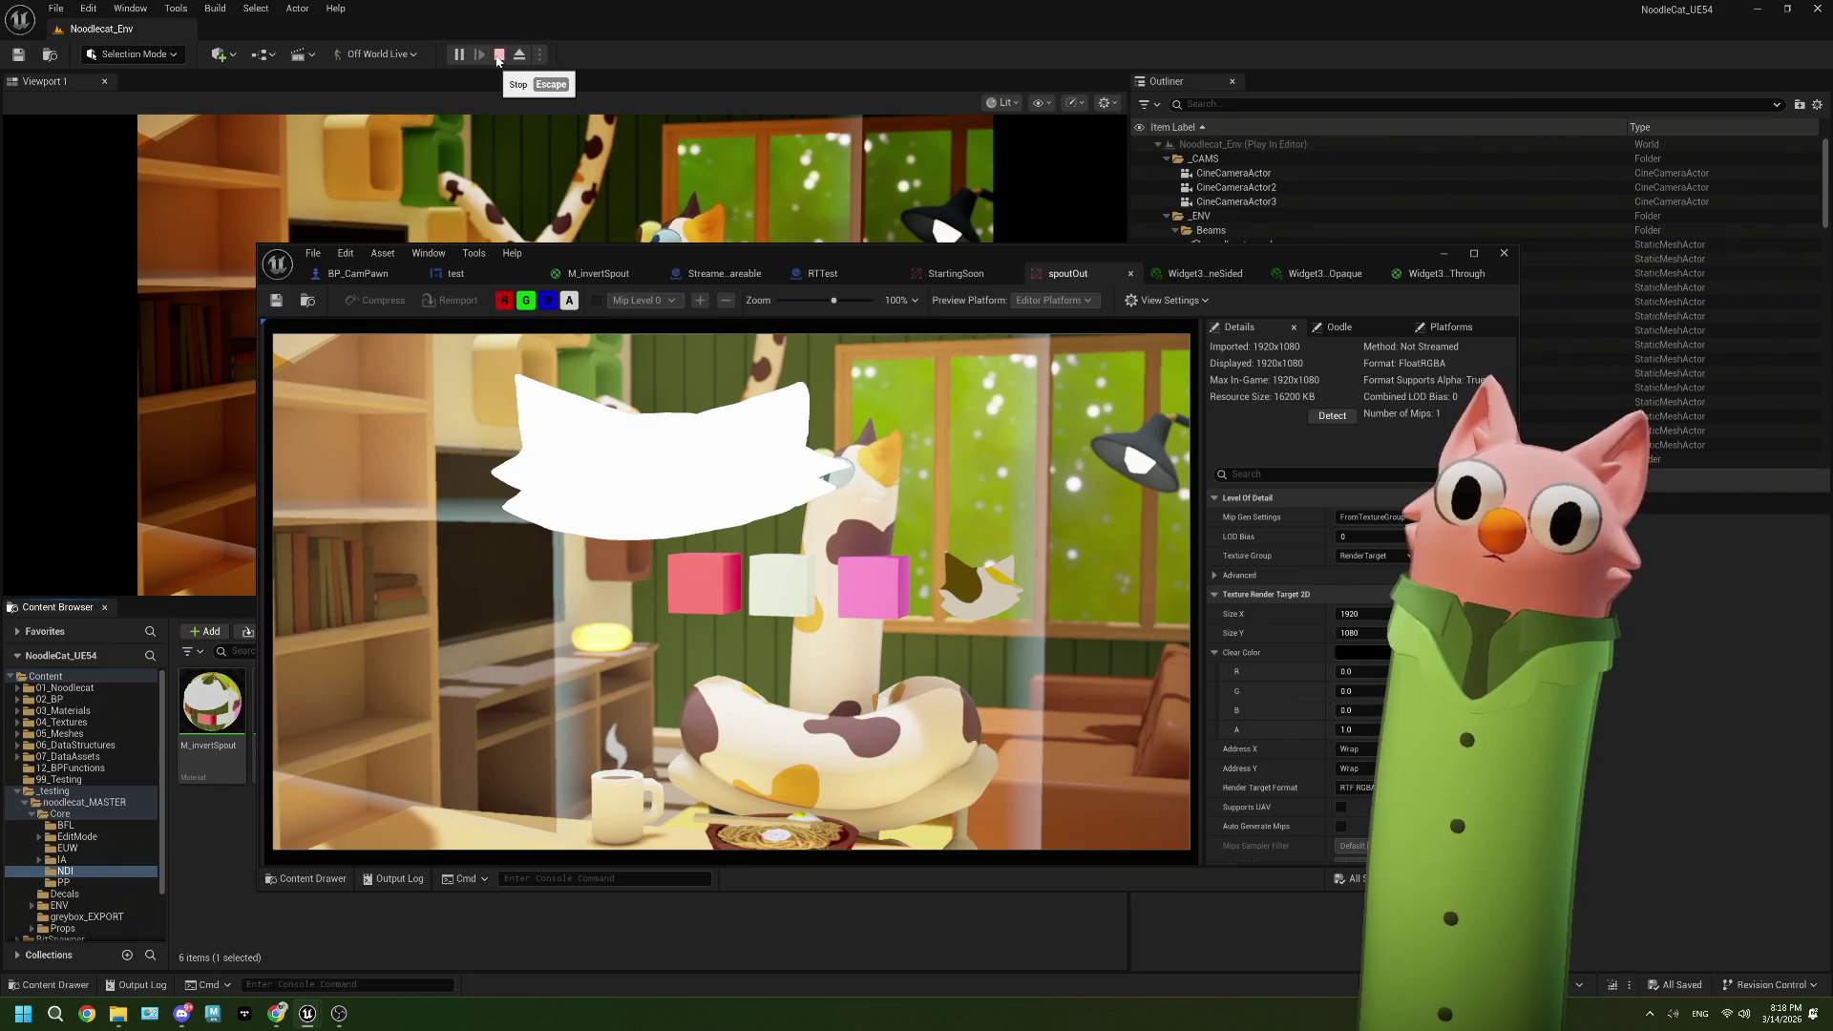
left_click(498, 54)
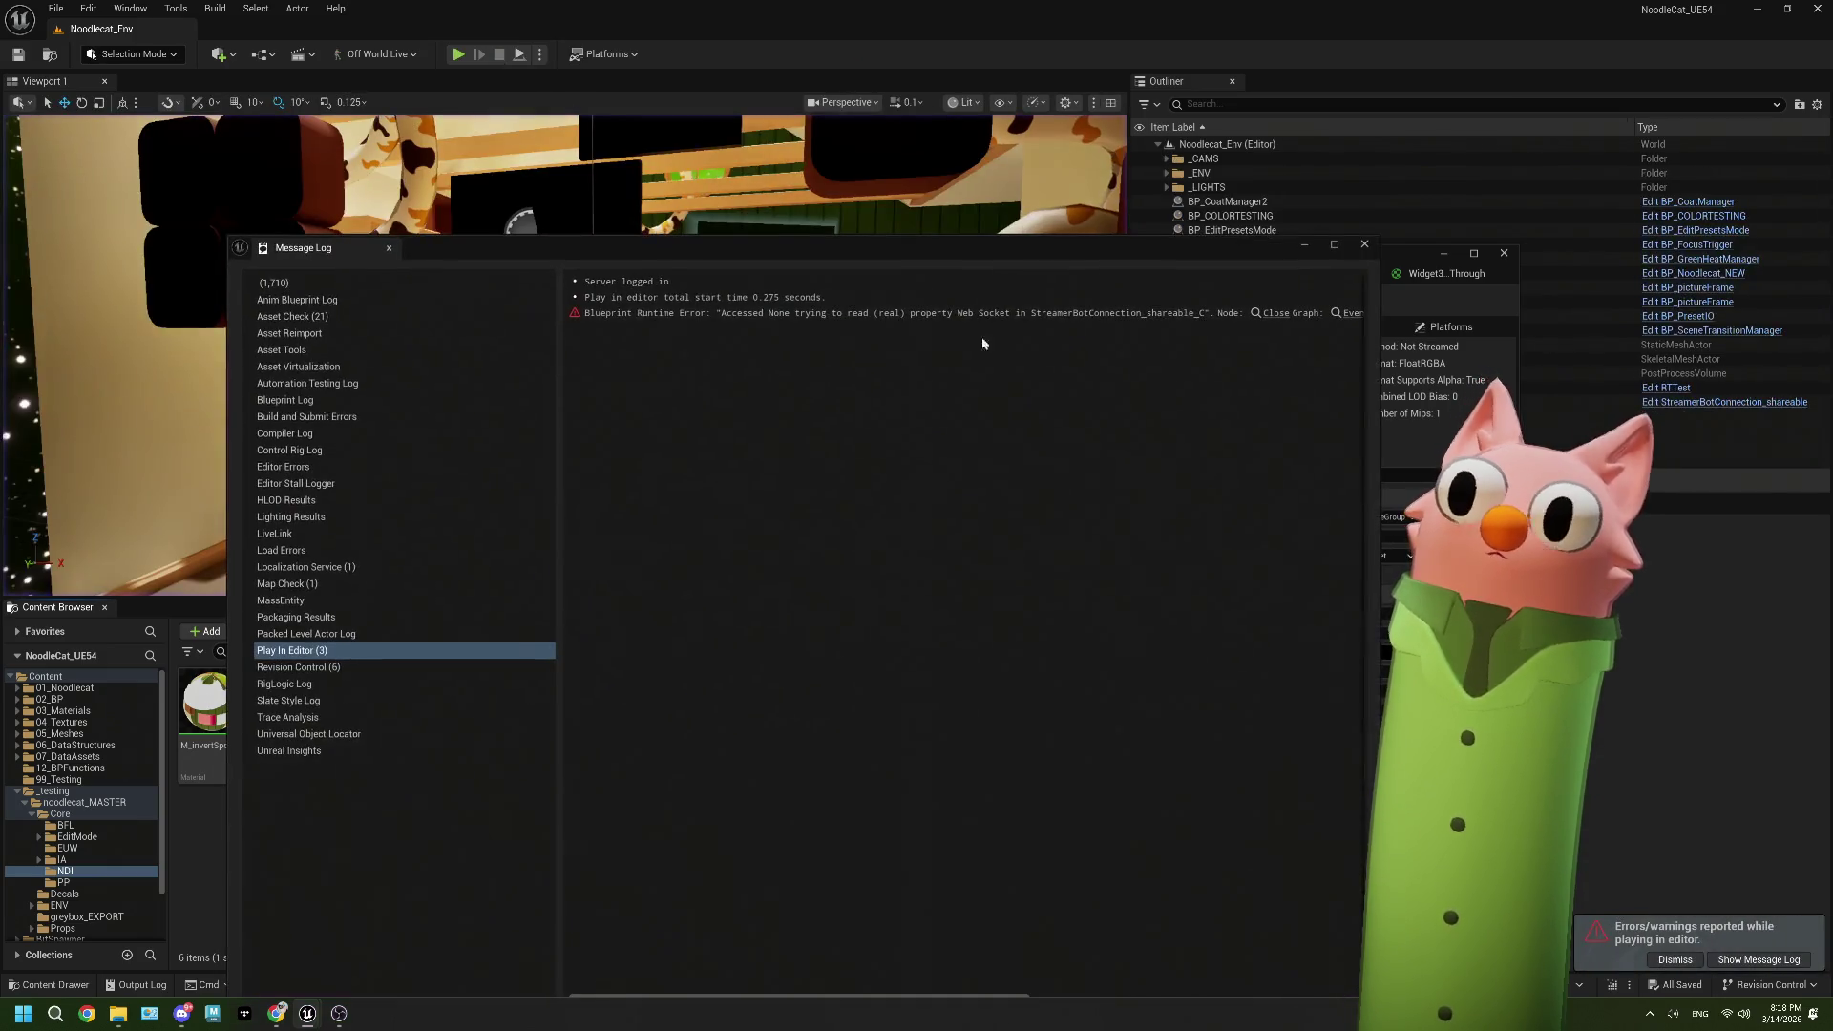
left_click(1365, 244)
double_click(1299, 134)
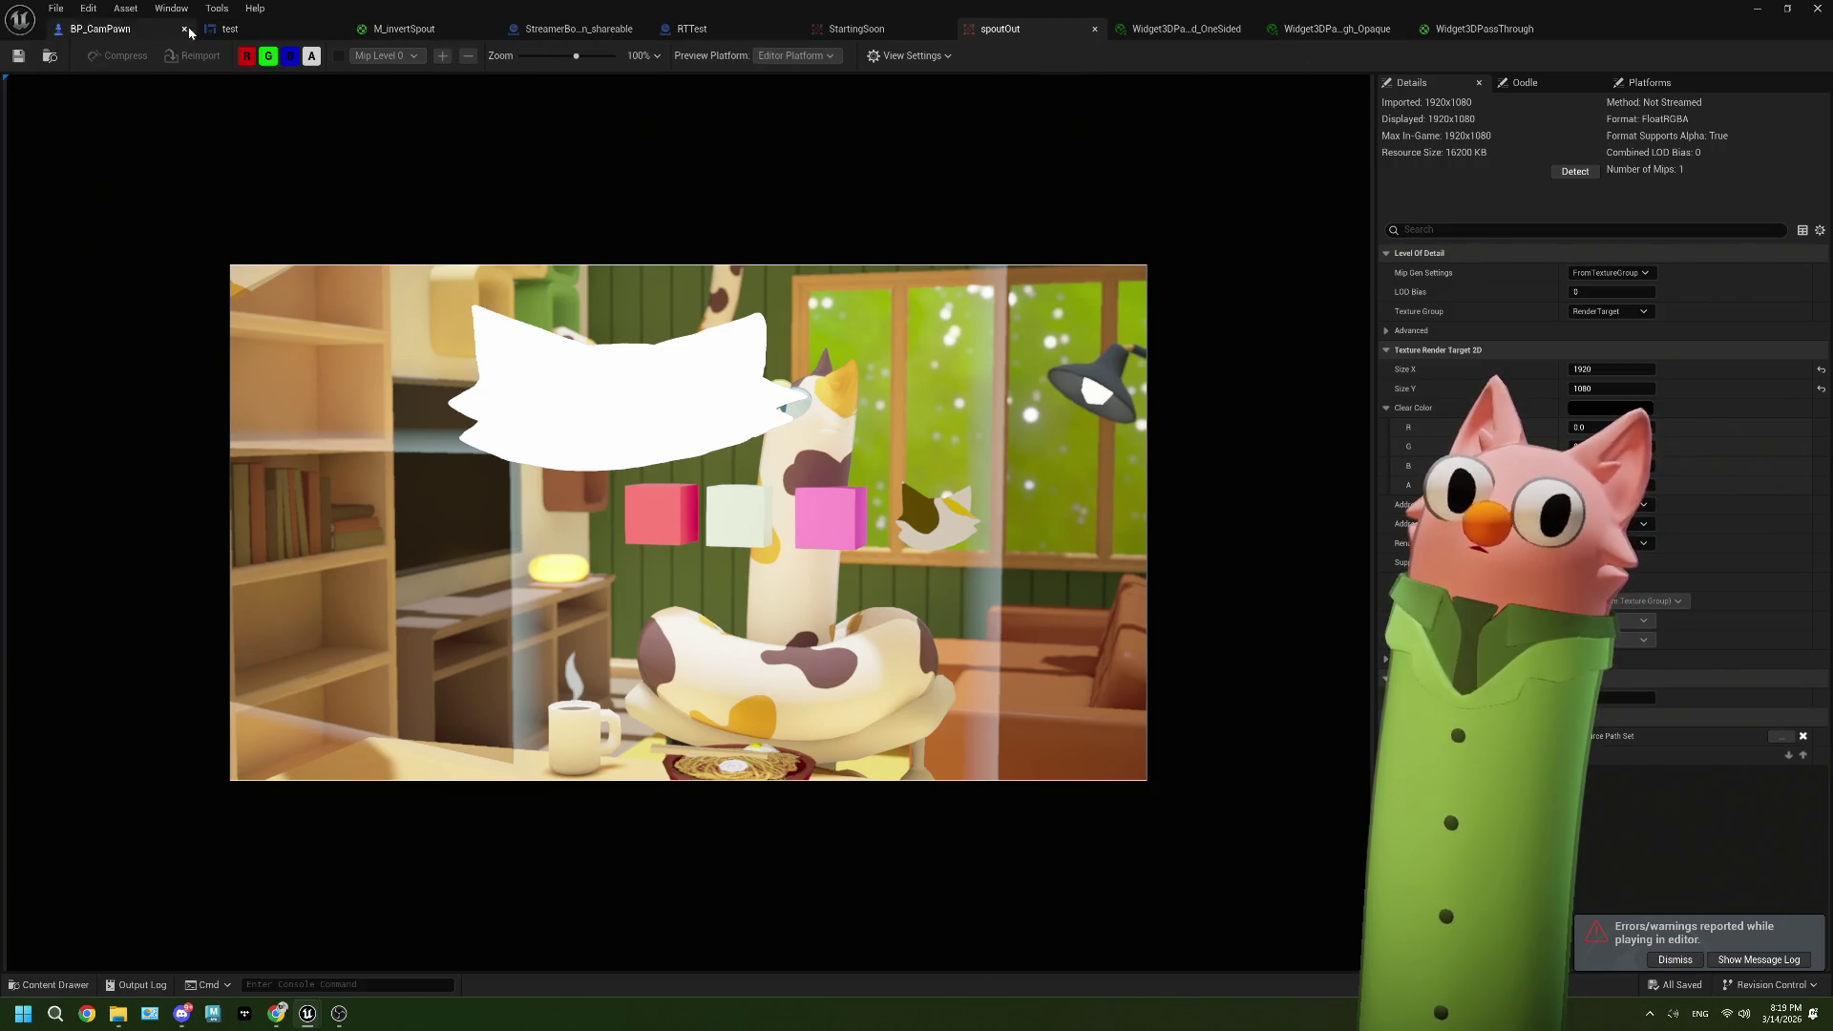
Step: Remove the Rt, Draw Material and Spout Dyn Mat nodes from BP_CamPawn's EventGraph
left_click(230, 28)
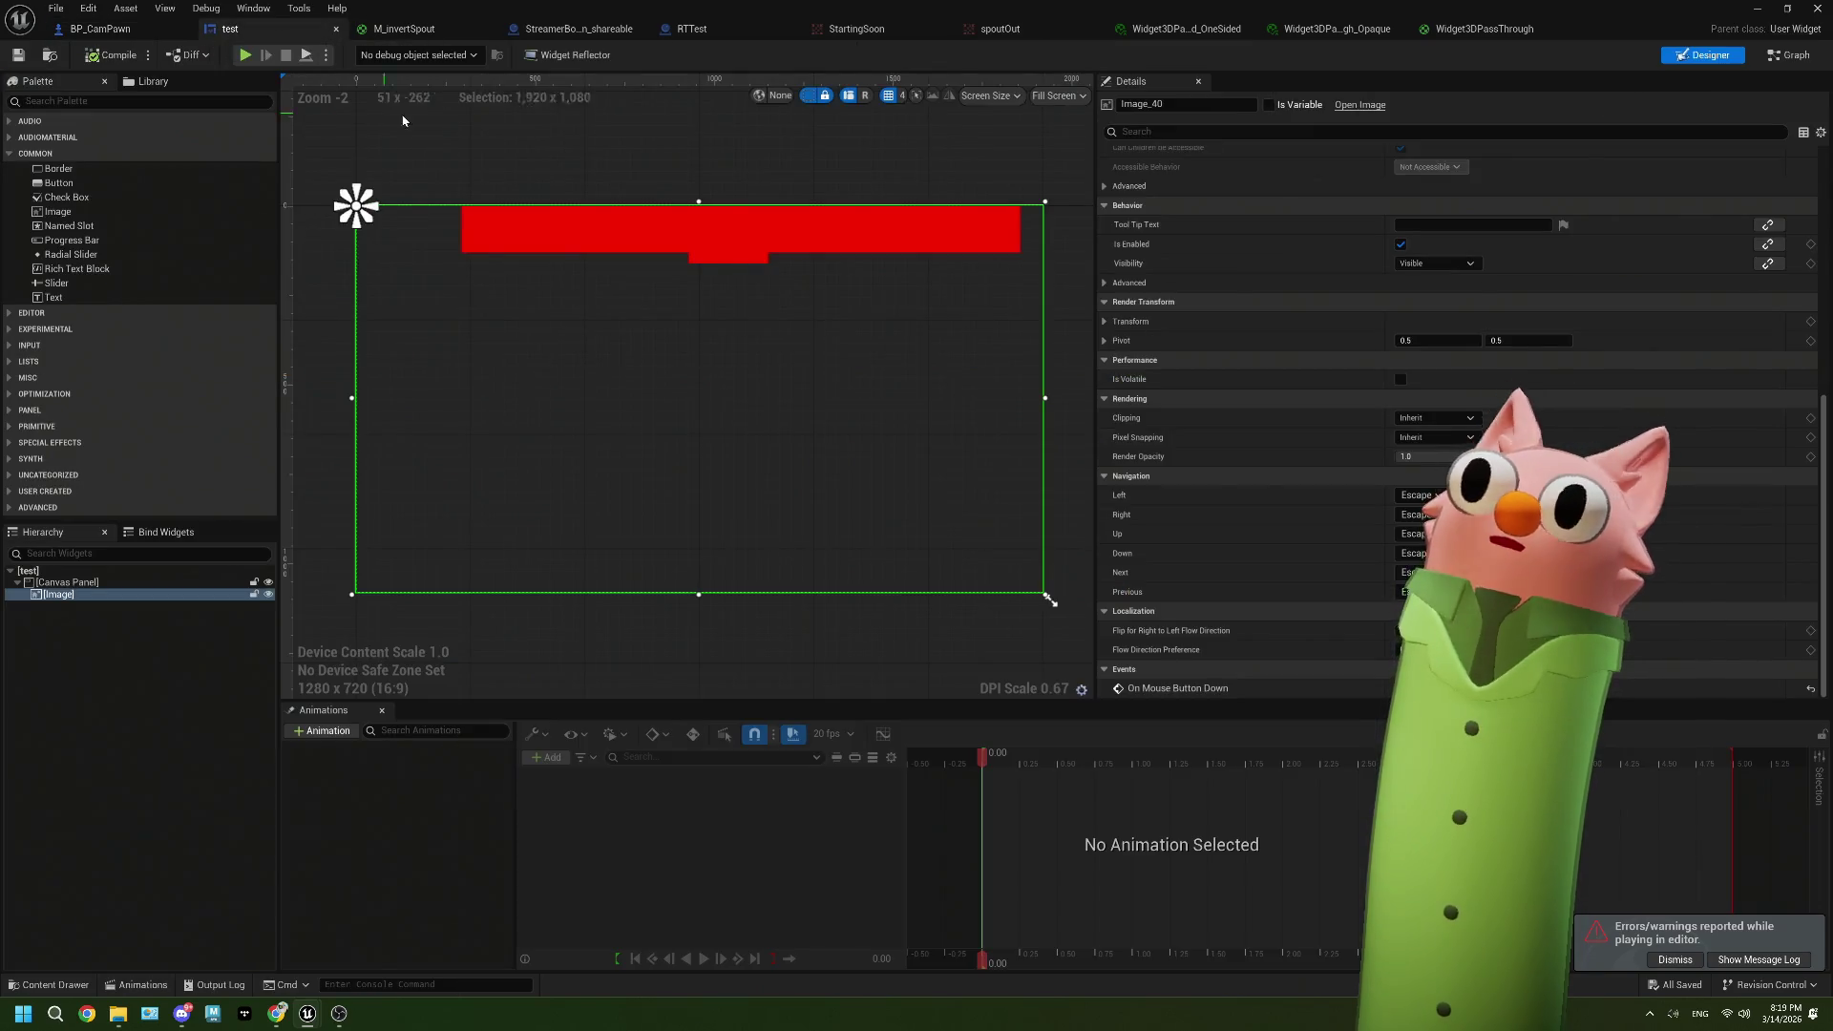
left_click(89, 29)
left_click_drag(563, 286, 388, 243)
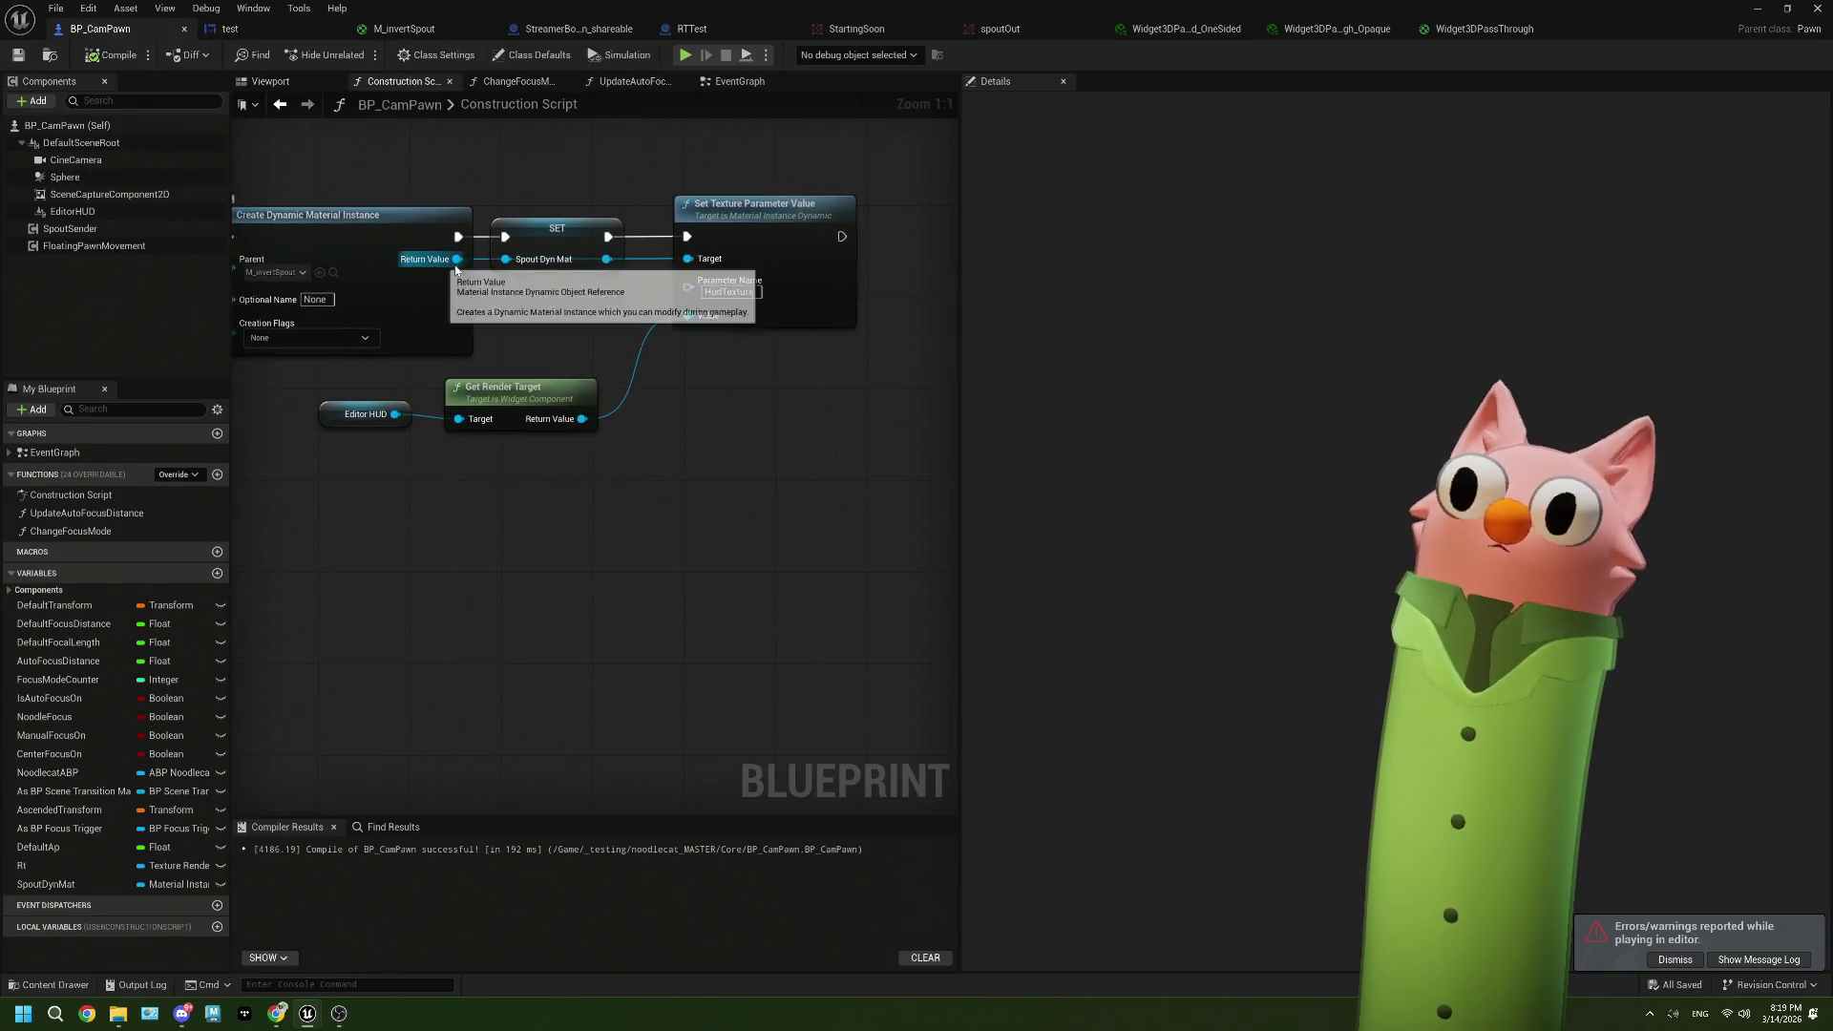
left_click(740, 82)
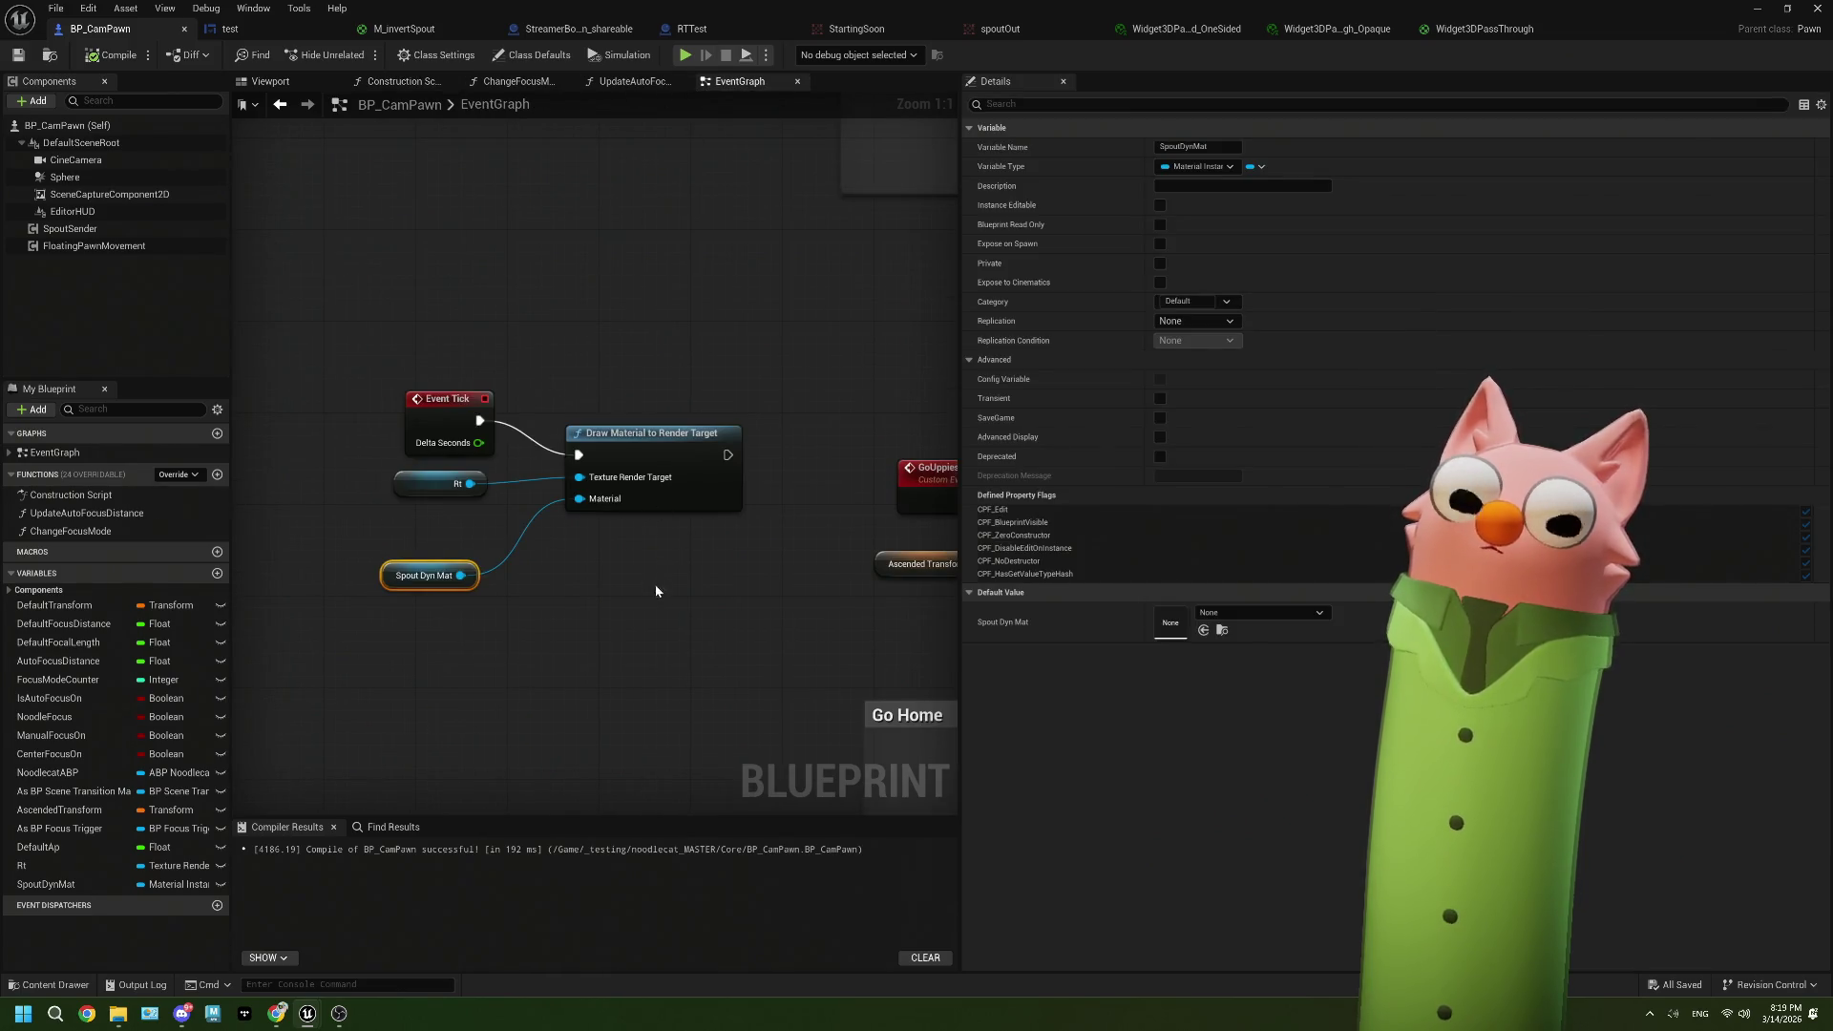
left_click_drag(654, 585, 445, 498)
key("Delete")
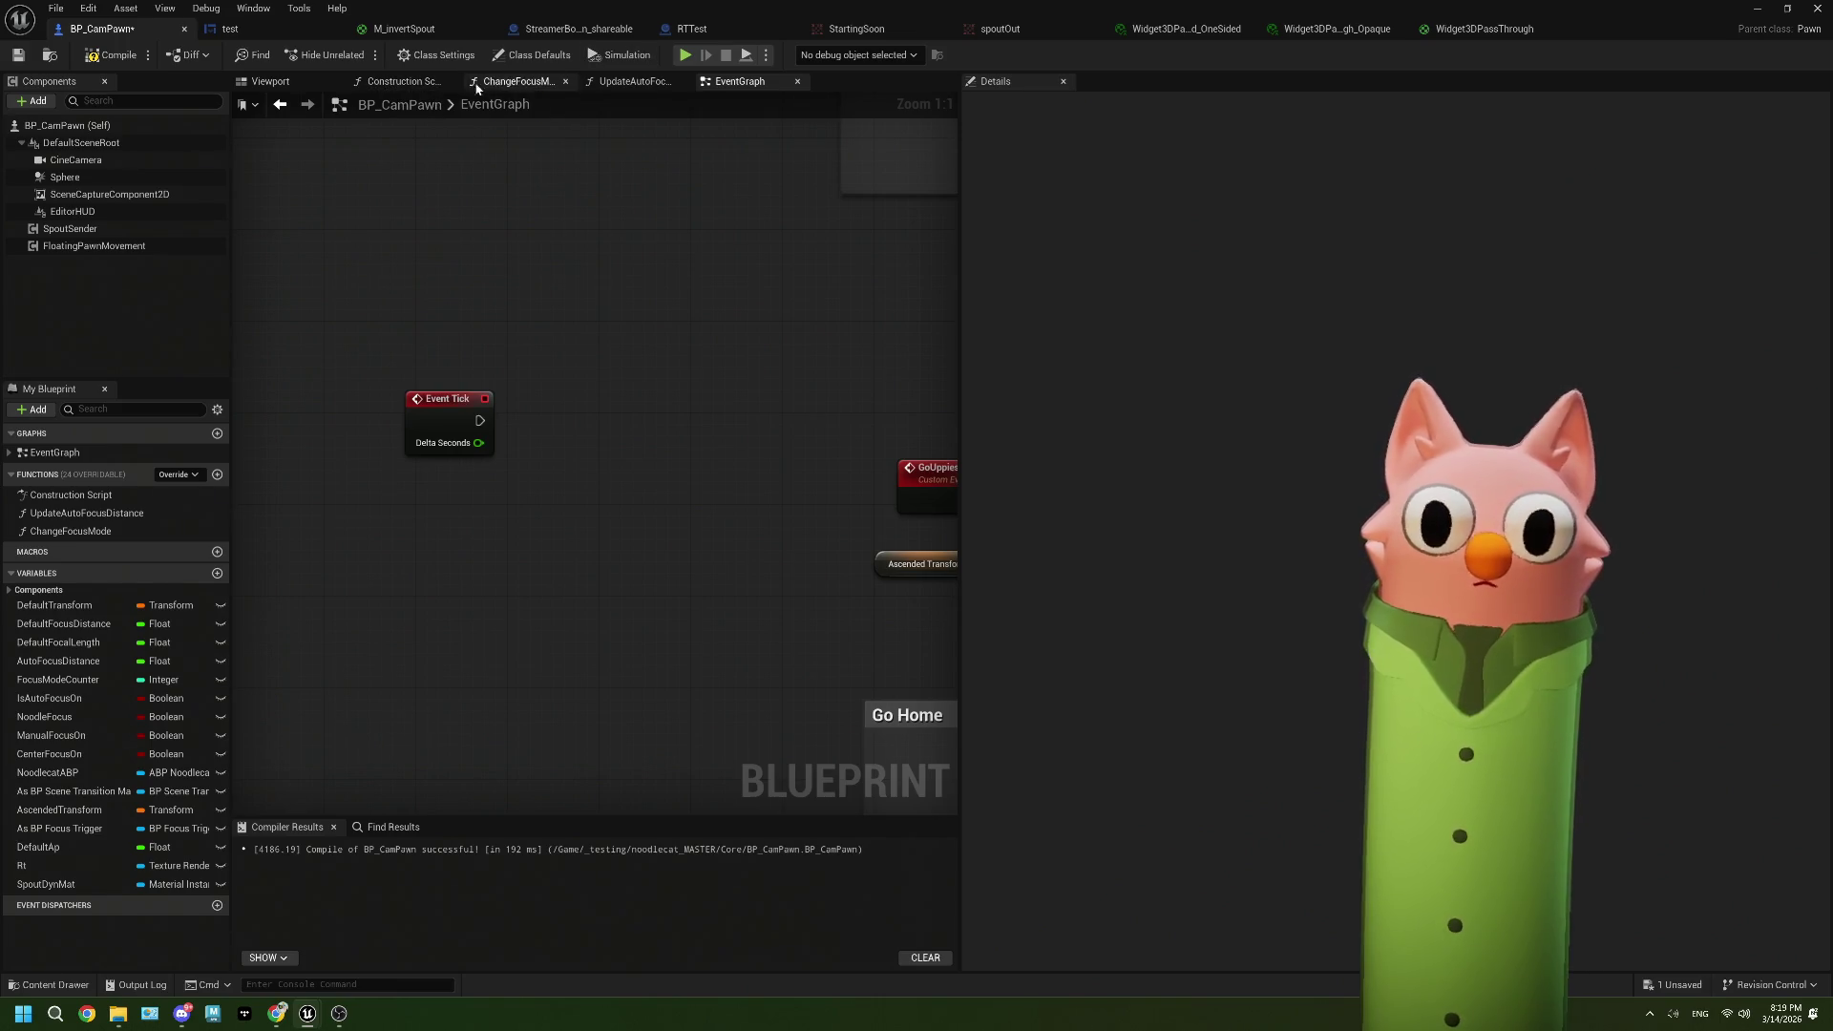
Step: Paste the nodes into the Construction Script, then undo the stray Rt and Spout Dyn Mat paste
left_click(399, 81)
key("ctrl+v")
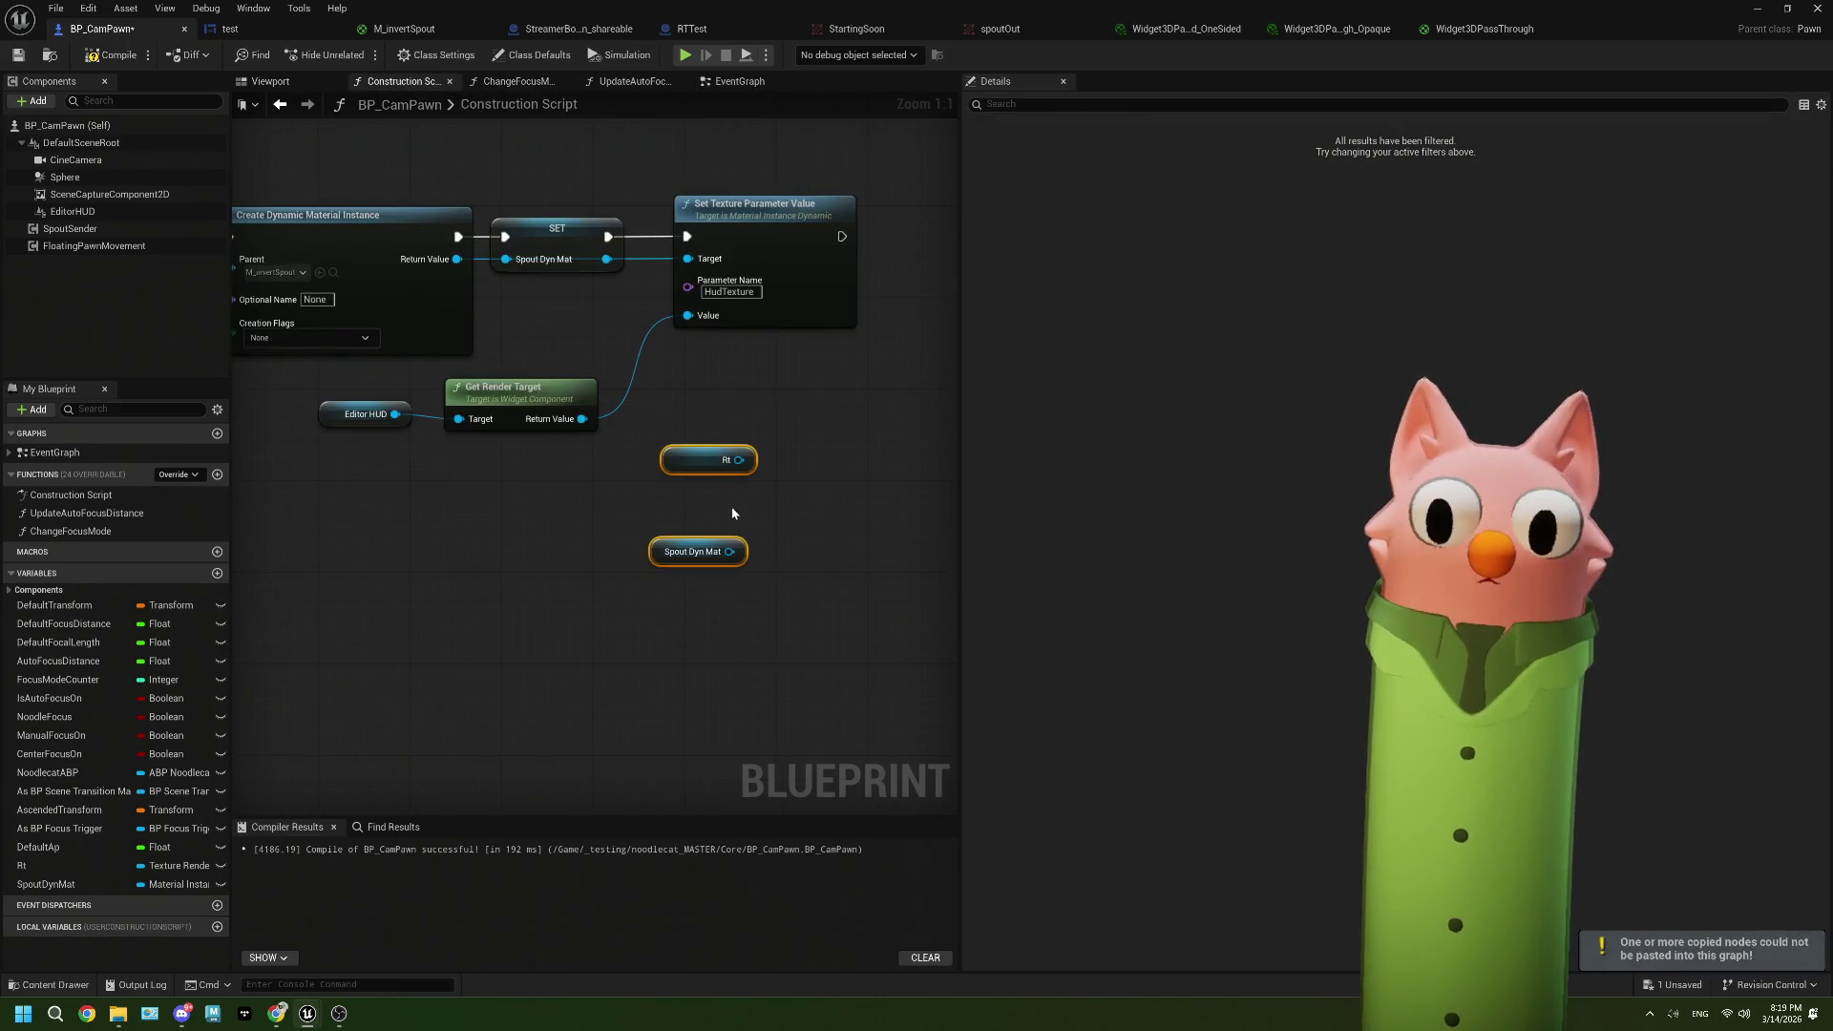
left_click_drag(732, 506, 607, 509)
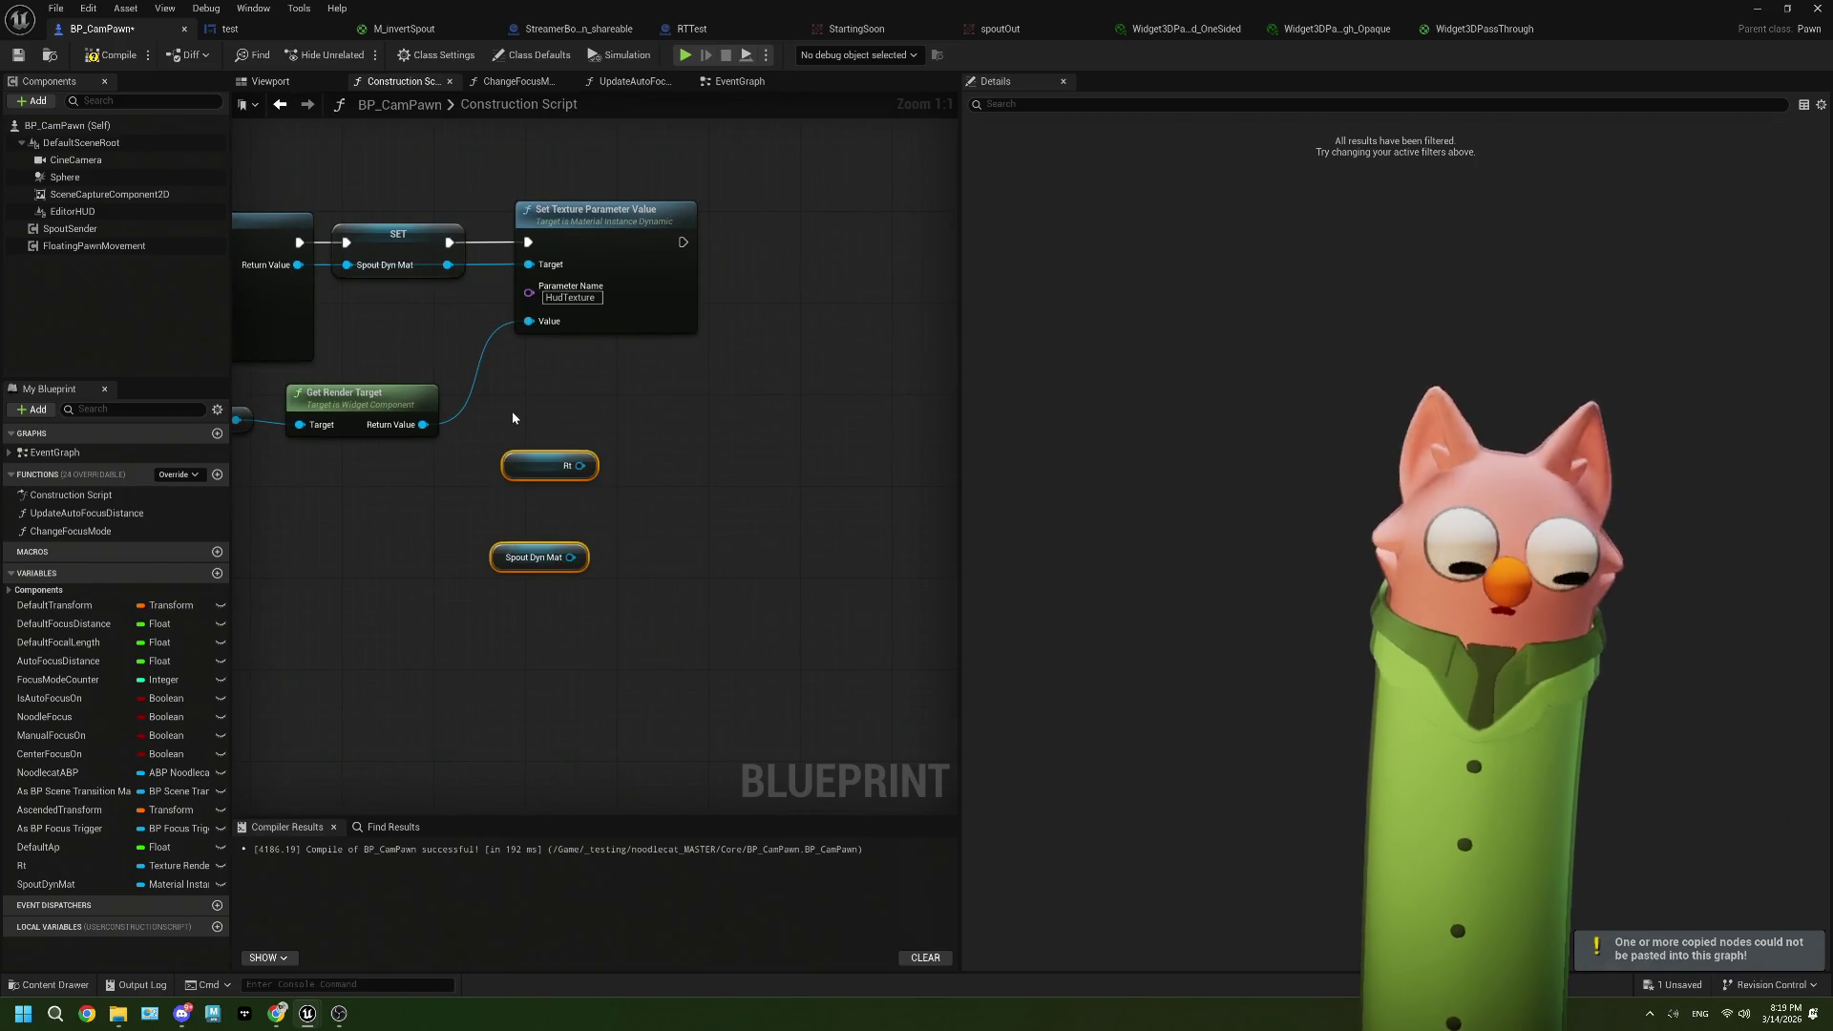
key("ctrl+z")
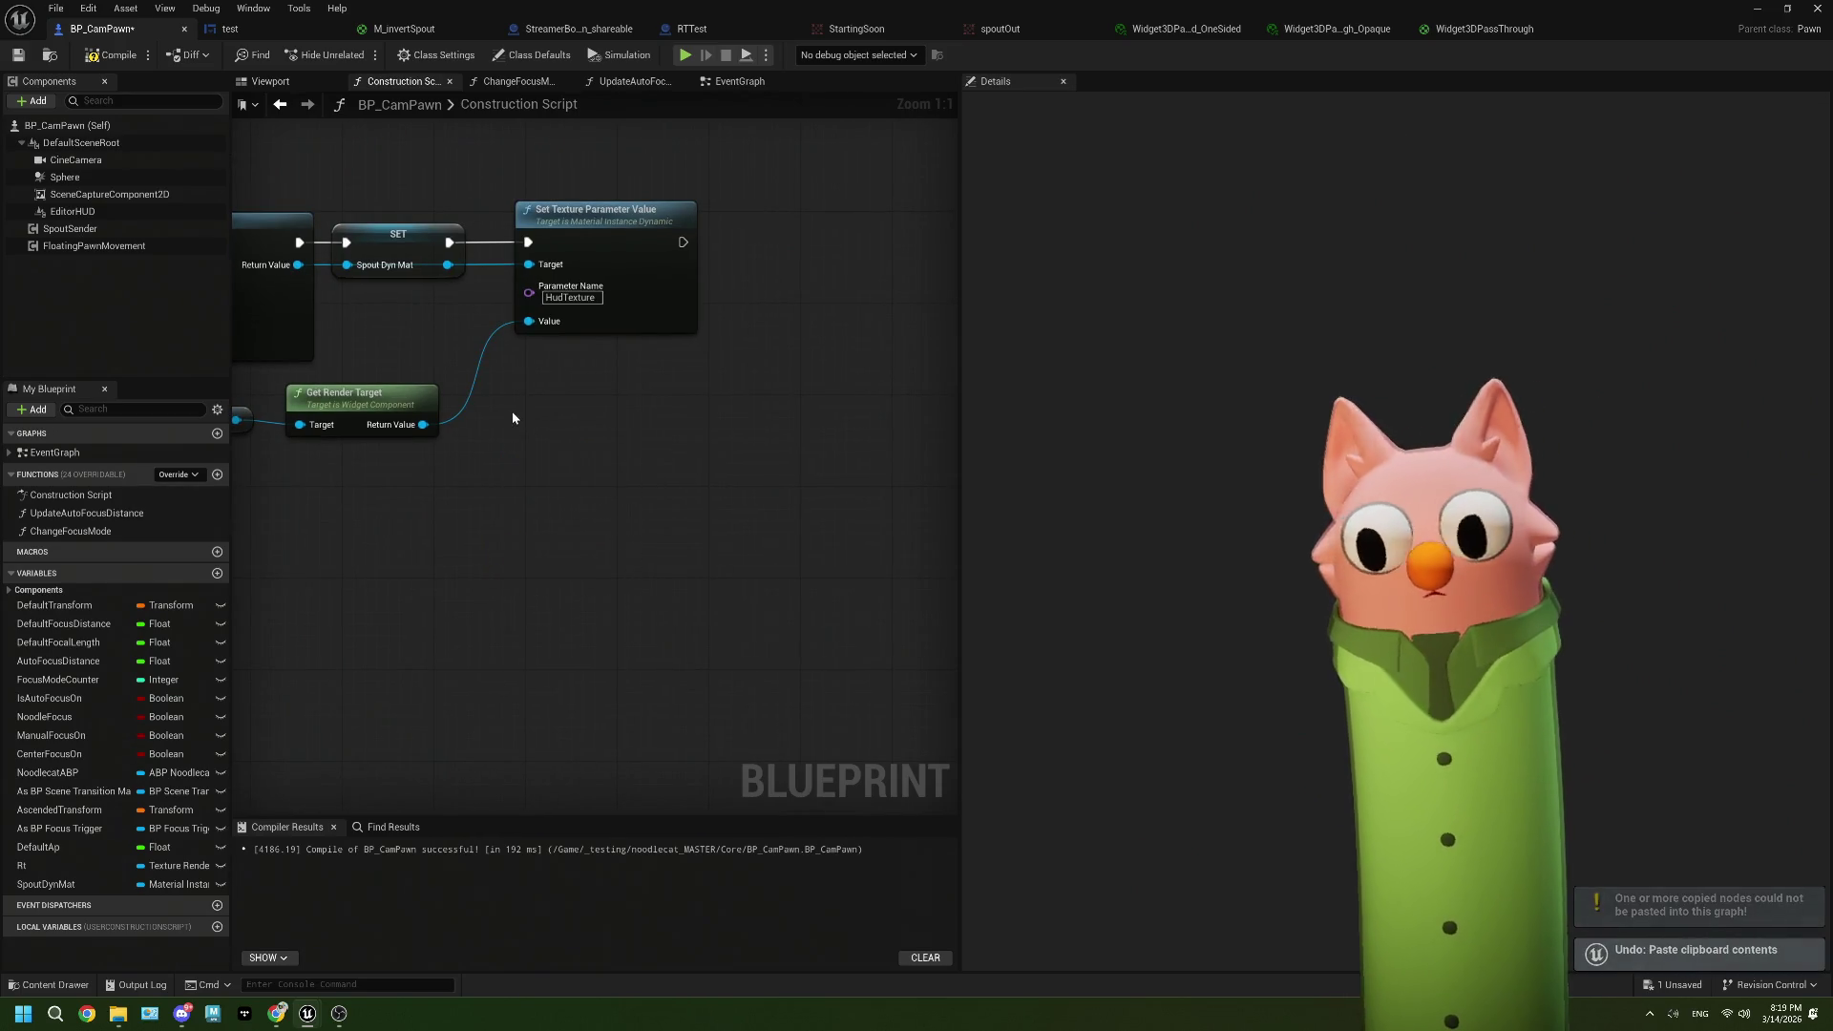
left_click_drag(536, 403, 636, 423)
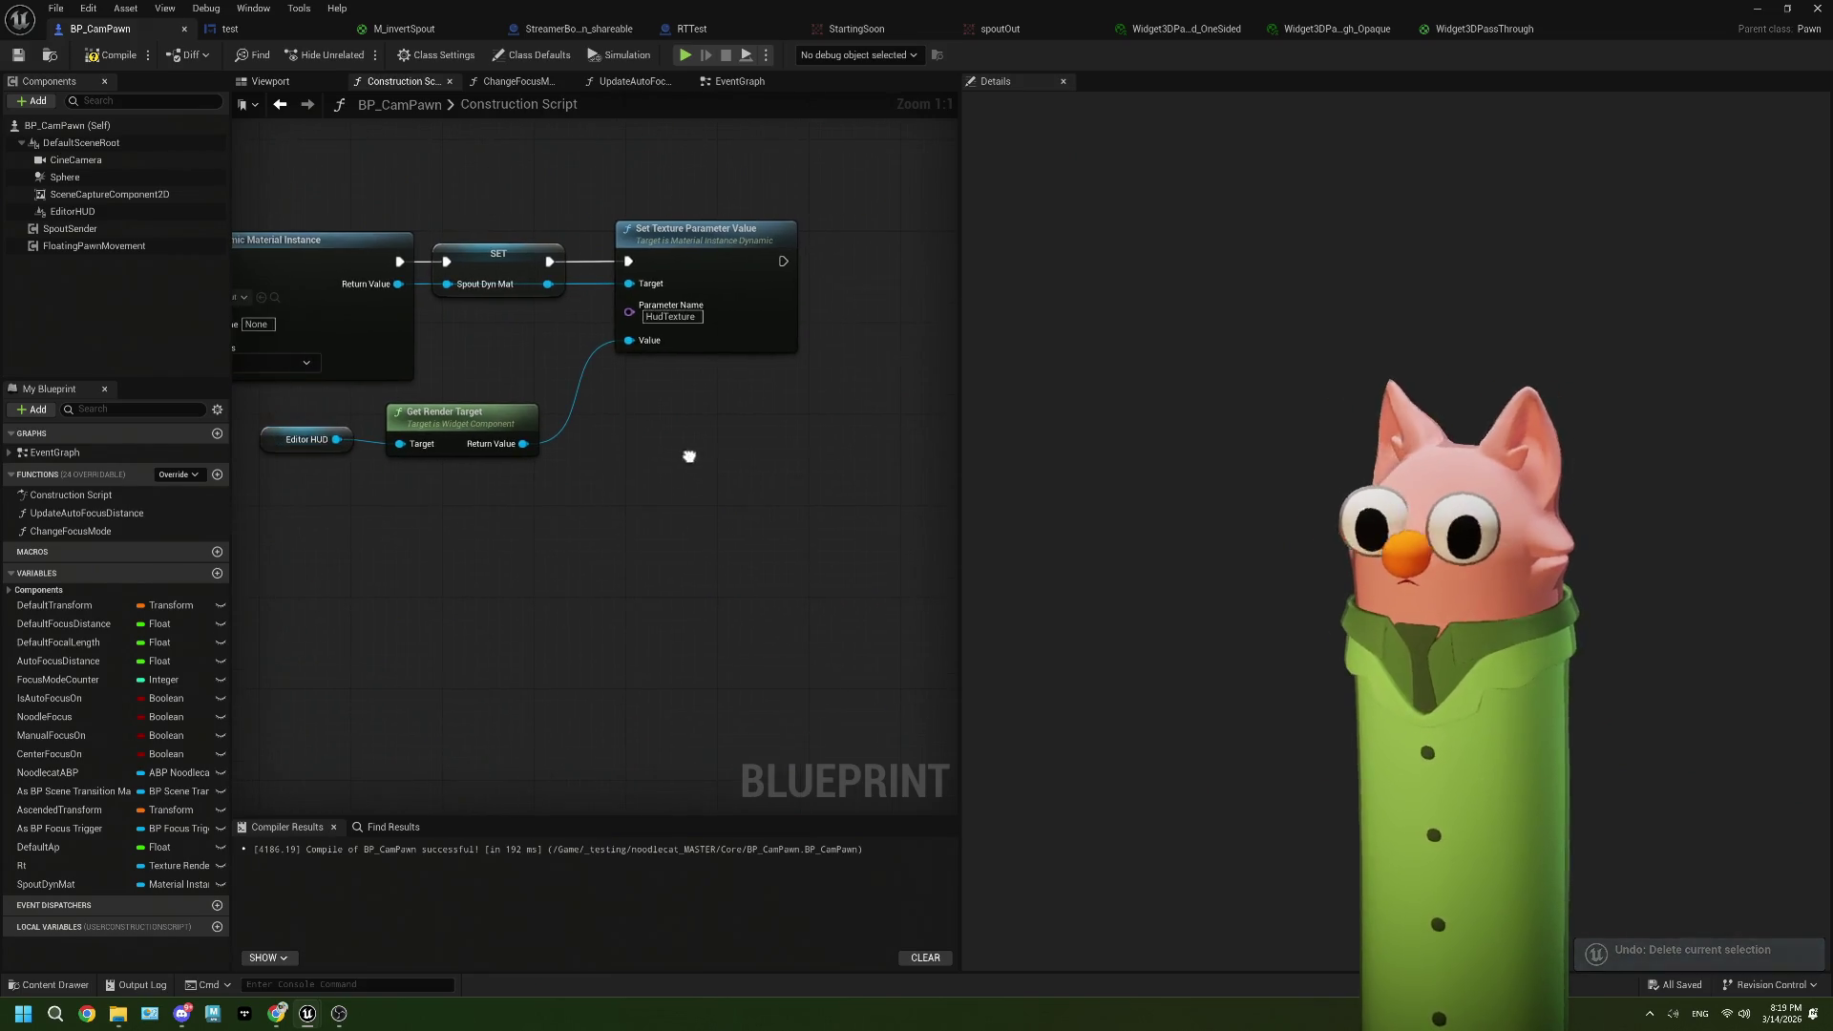
Step: Tidy the EventGraph by moving Draw Material to Render Target and Spout Dyn Mat together
left_click(725, 85)
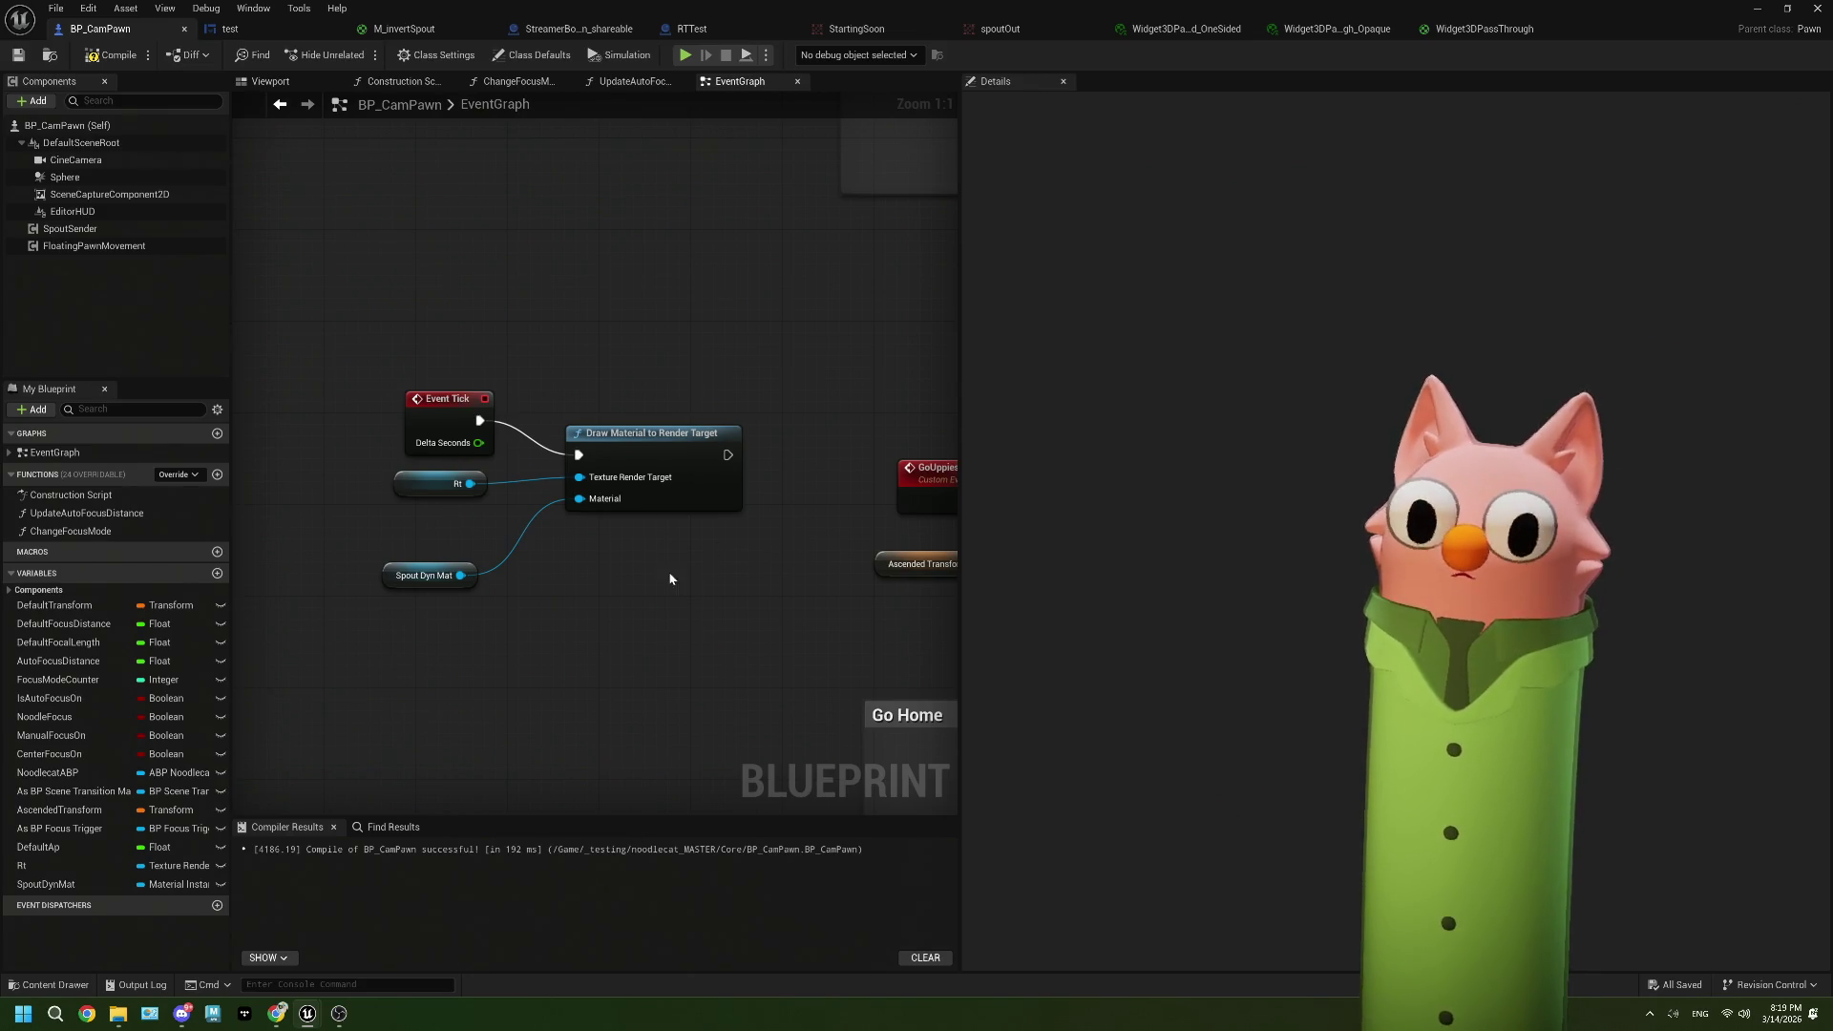
left_click_drag(629, 453, 593, 418)
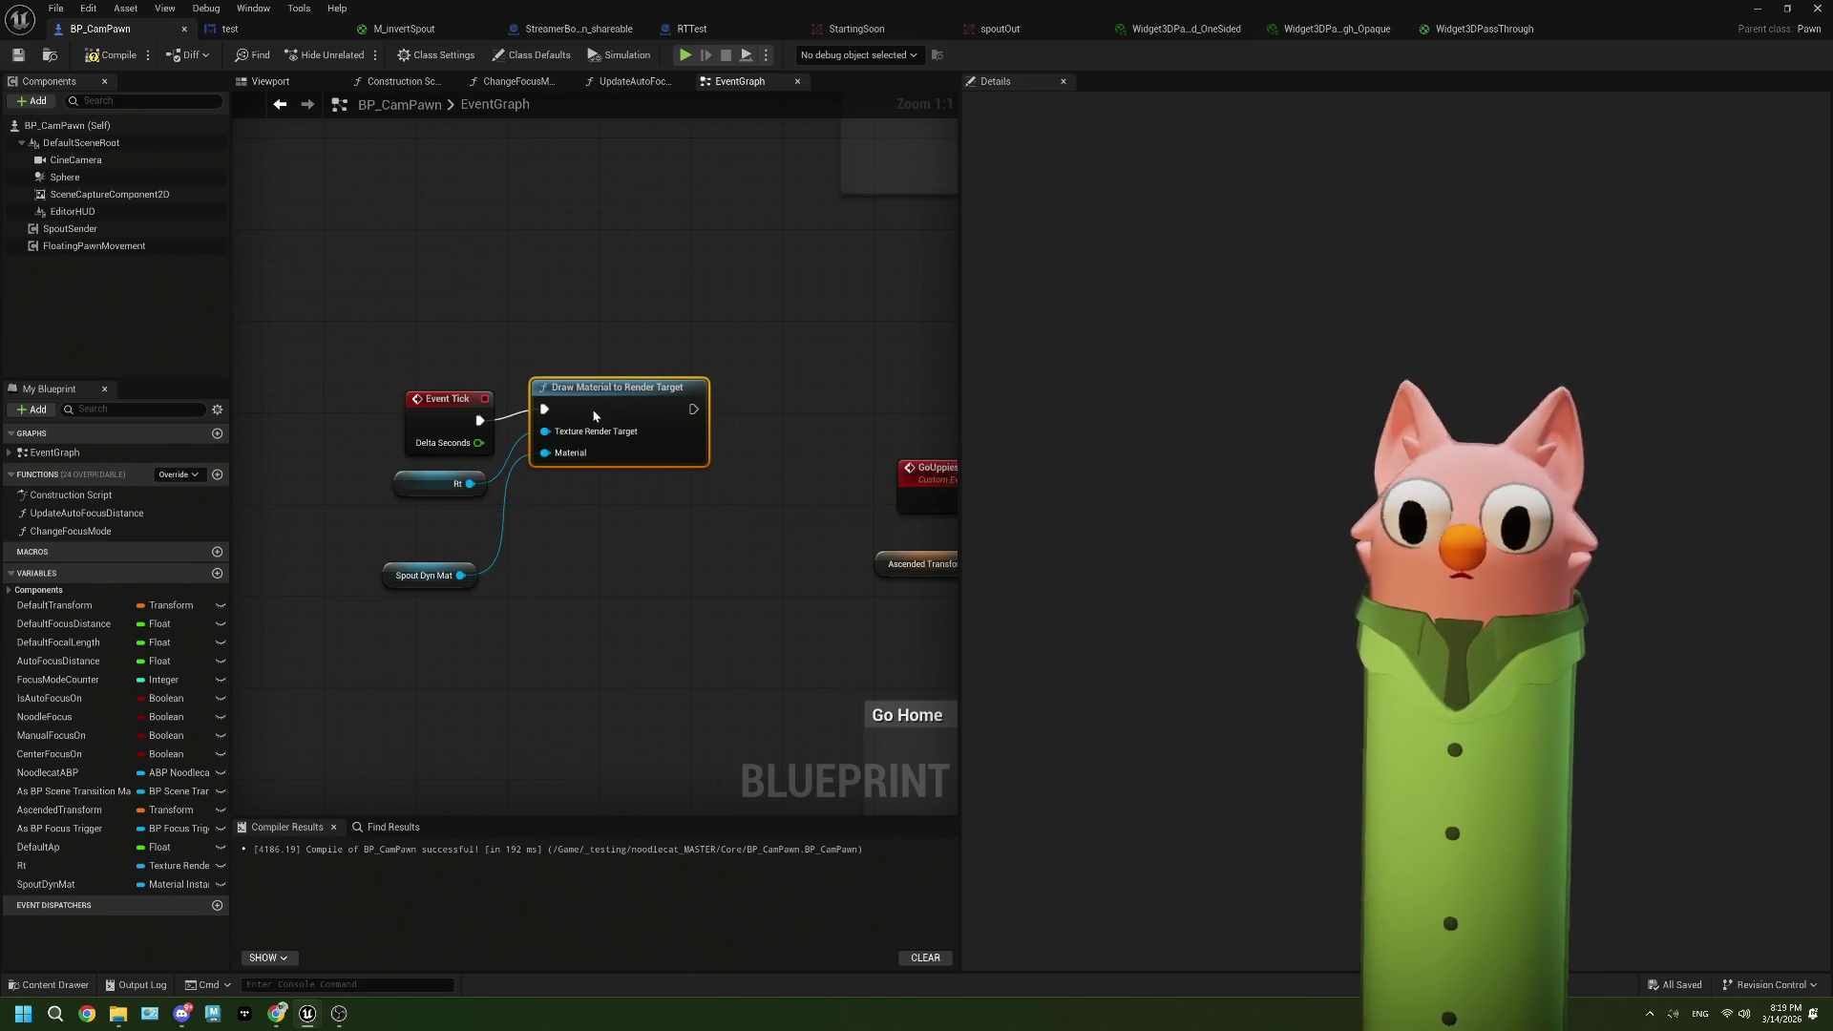
left_click_drag(451, 576, 462, 531)
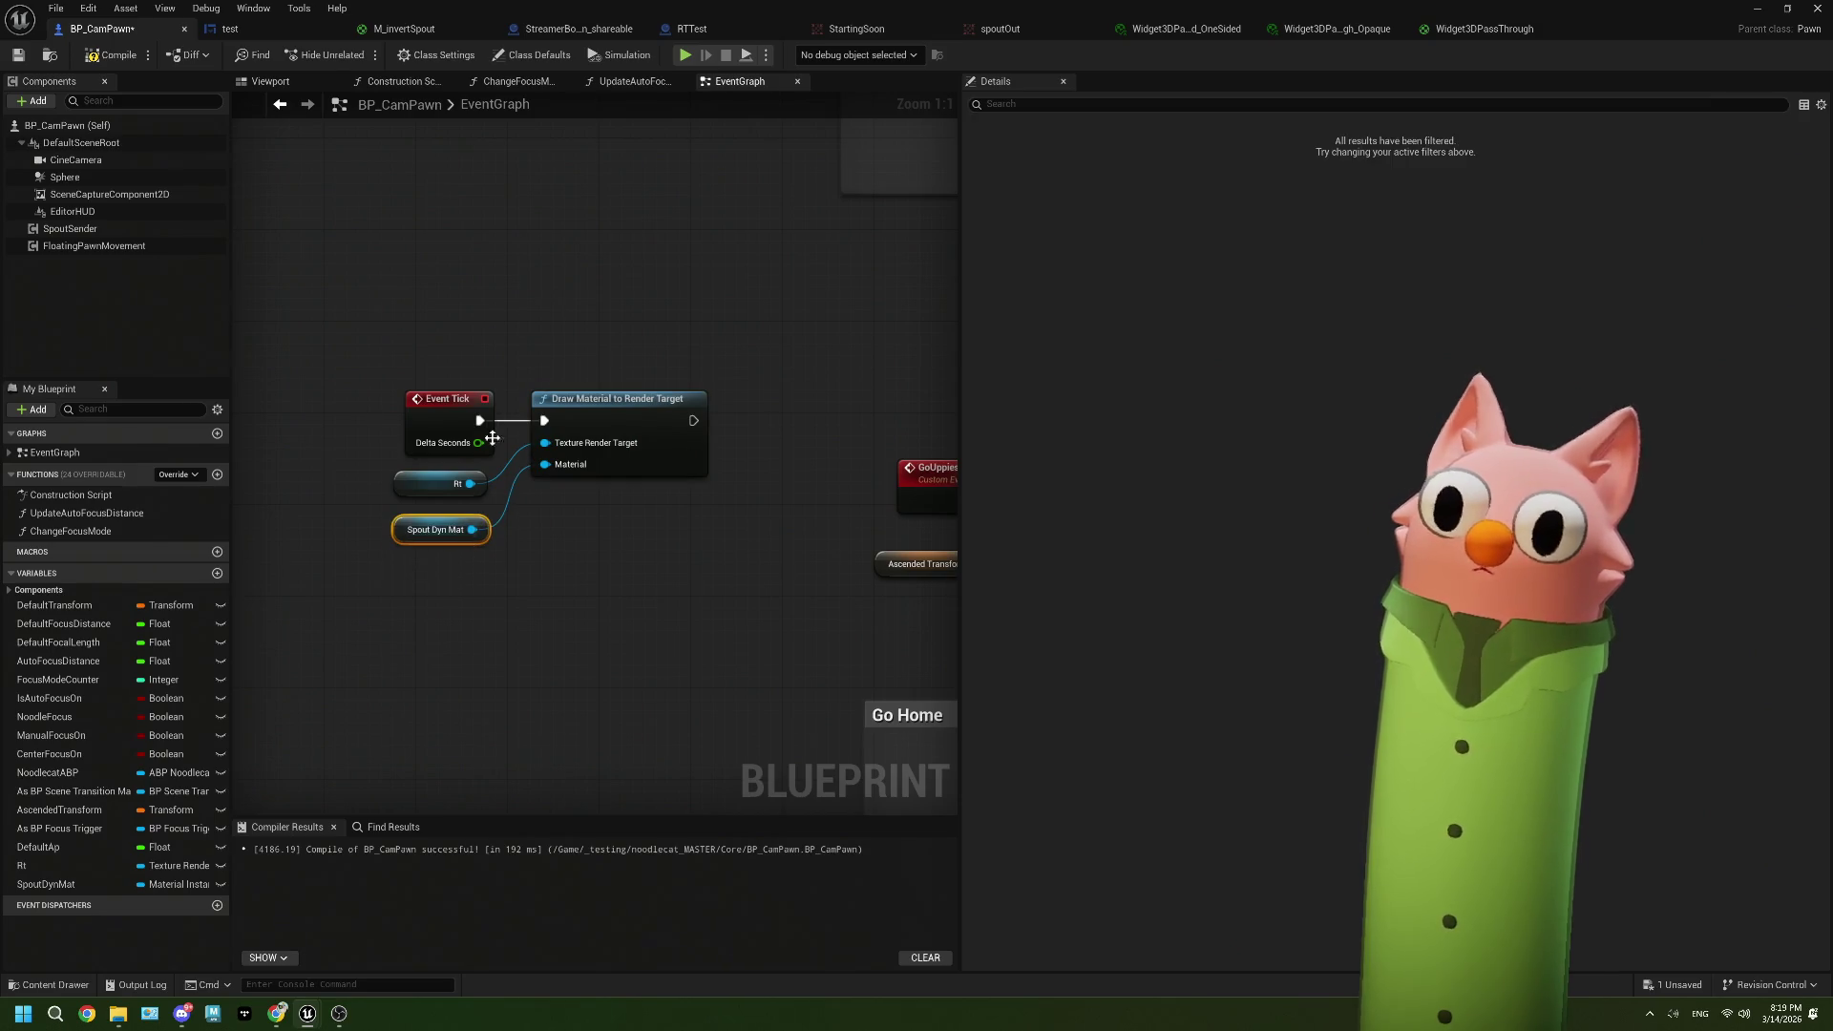
Step: Review the Construction Script, inspect the EditorHUD component, and bring up the Chrome tutorial
left_click(271, 82)
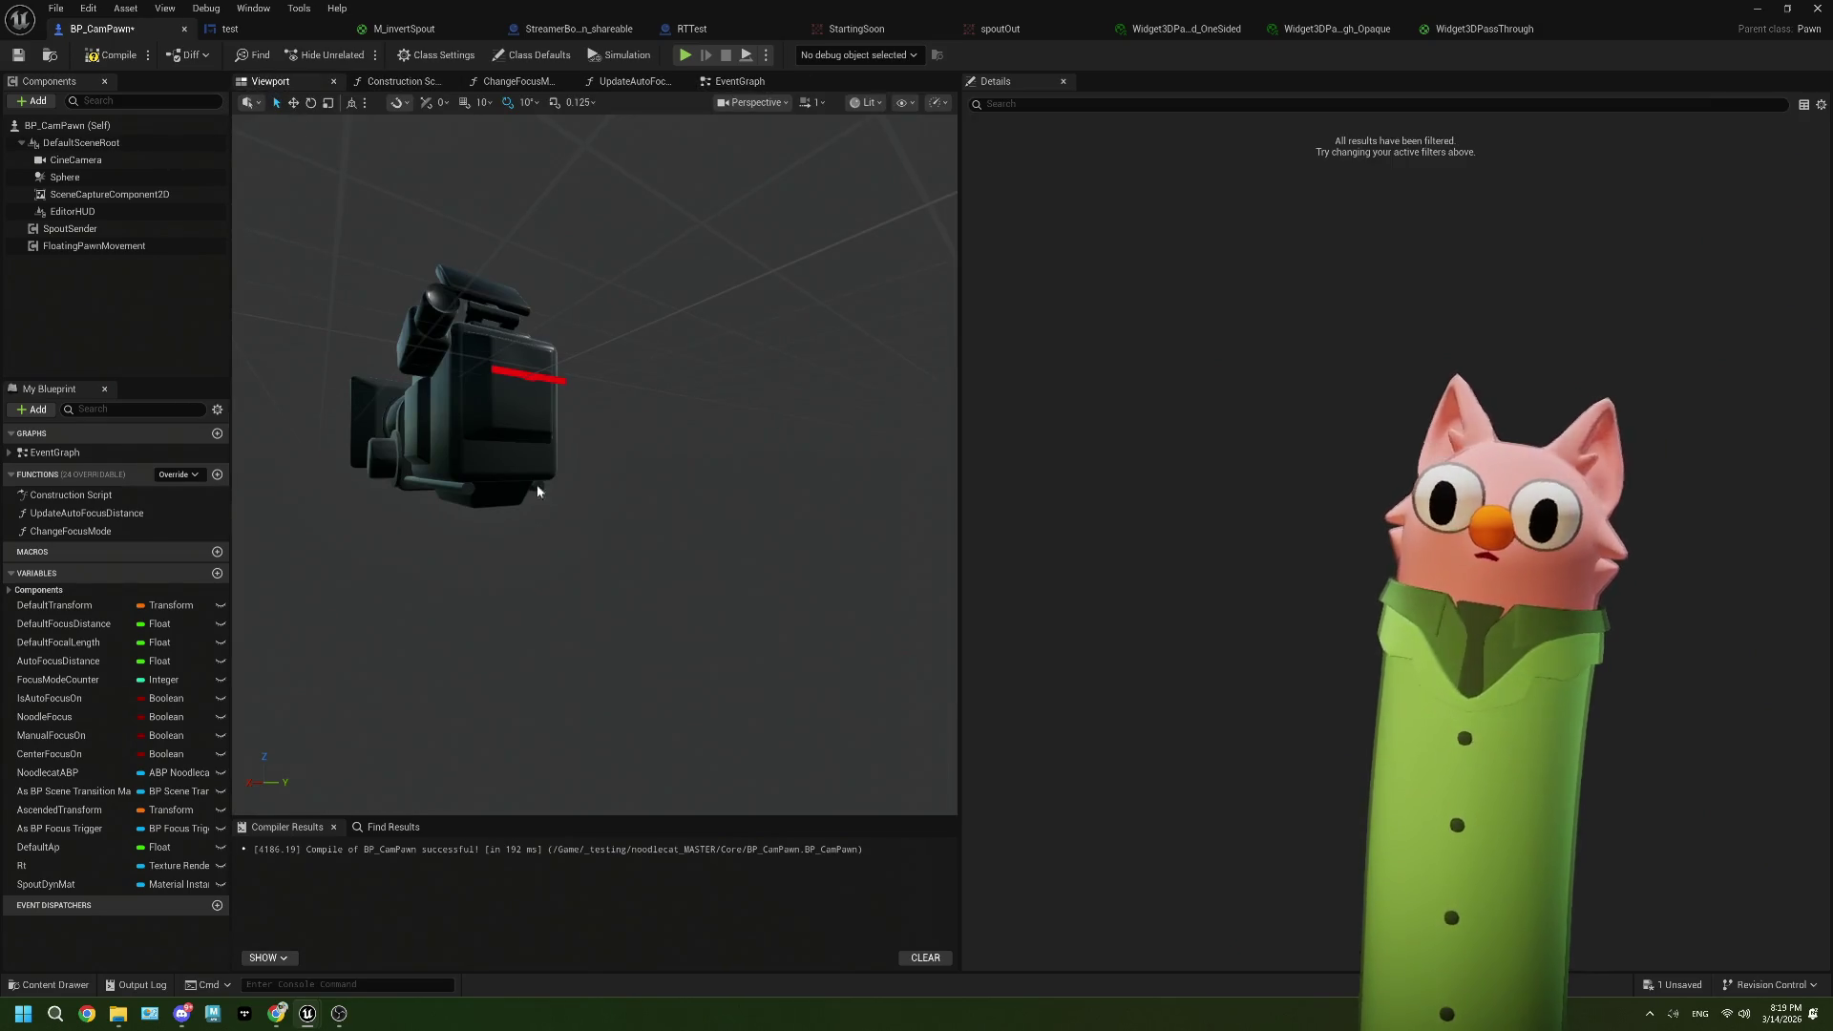
left_click(420, 82)
left_click_drag(540, 492, 641, 505)
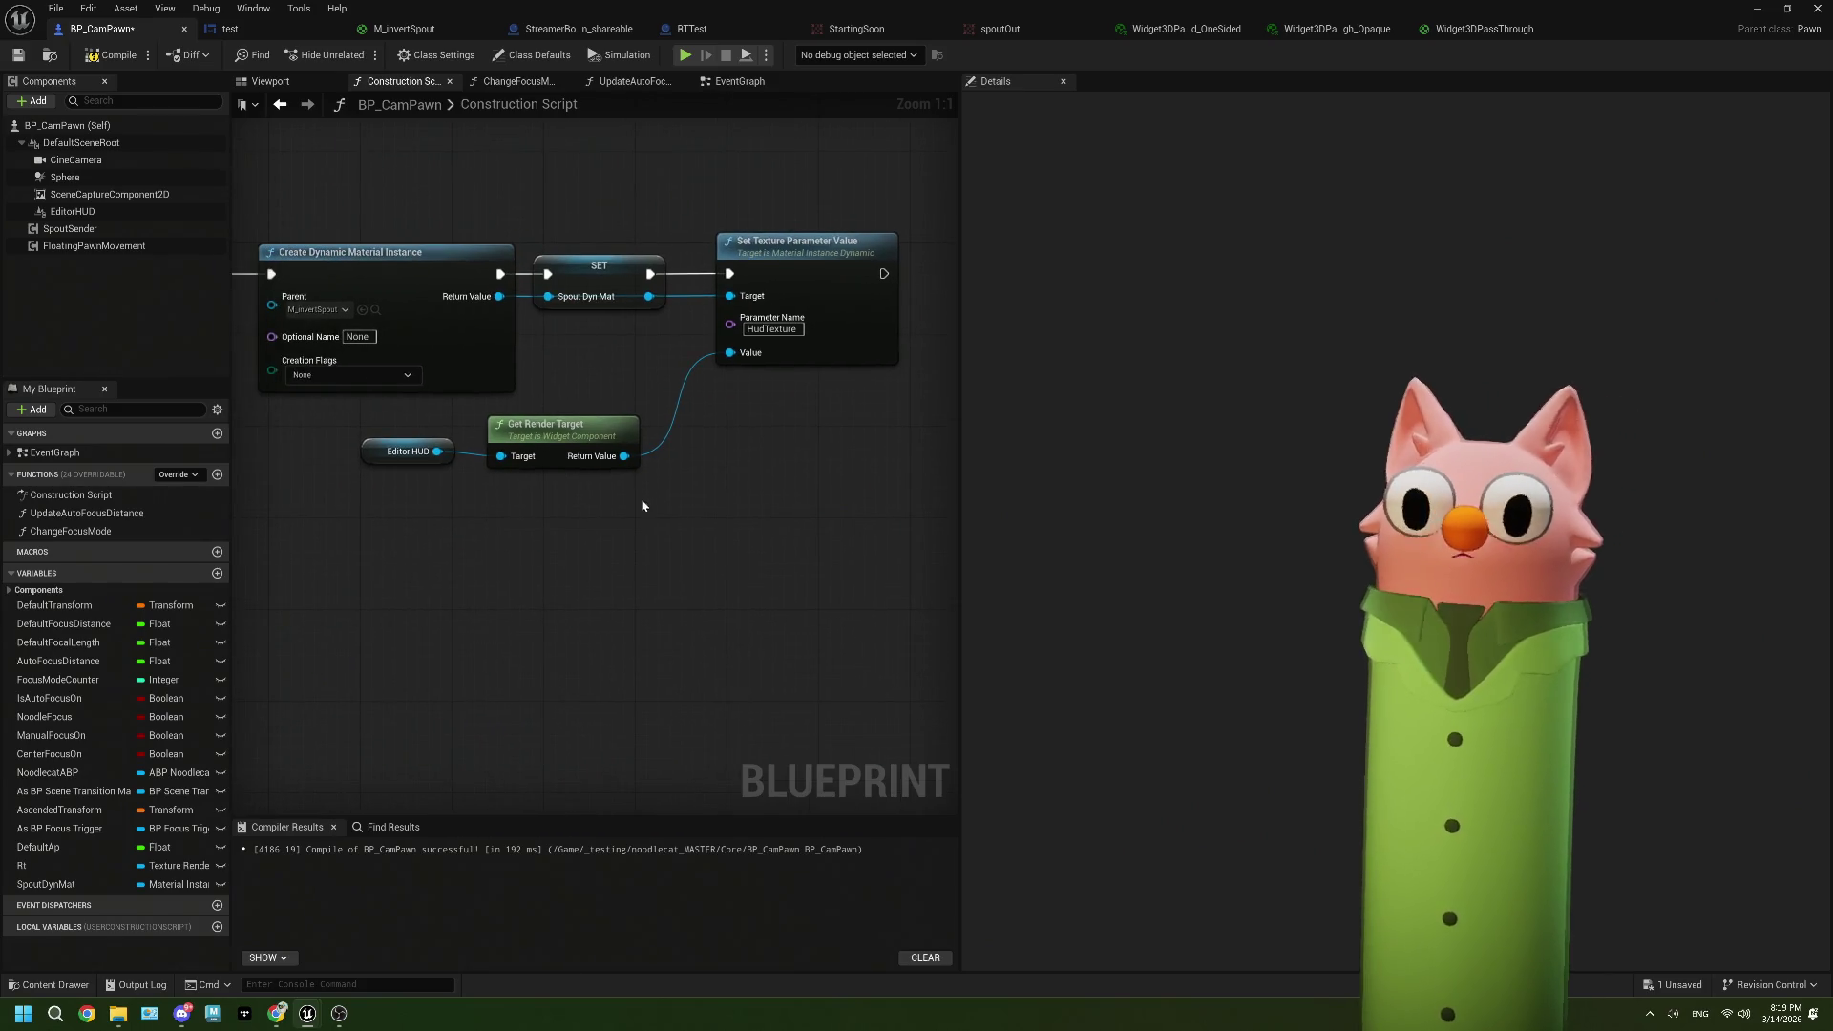
left_click(73, 211)
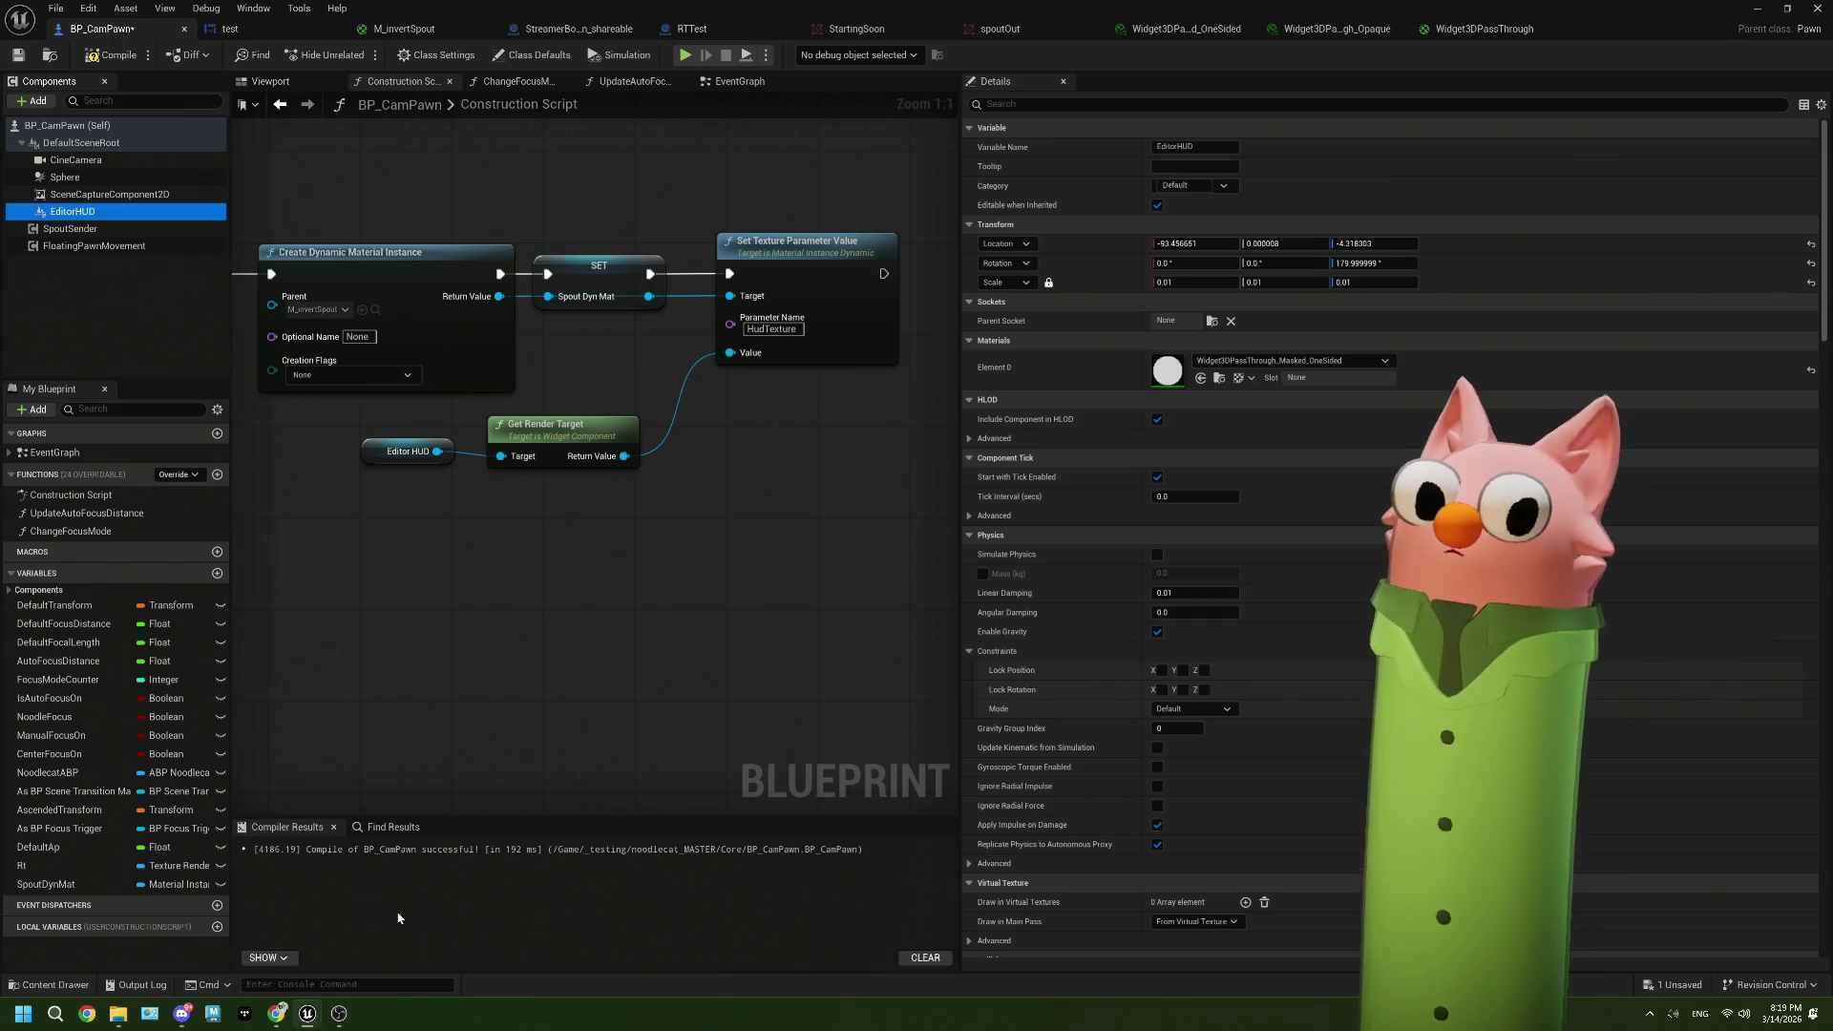
left_click(277, 1013)
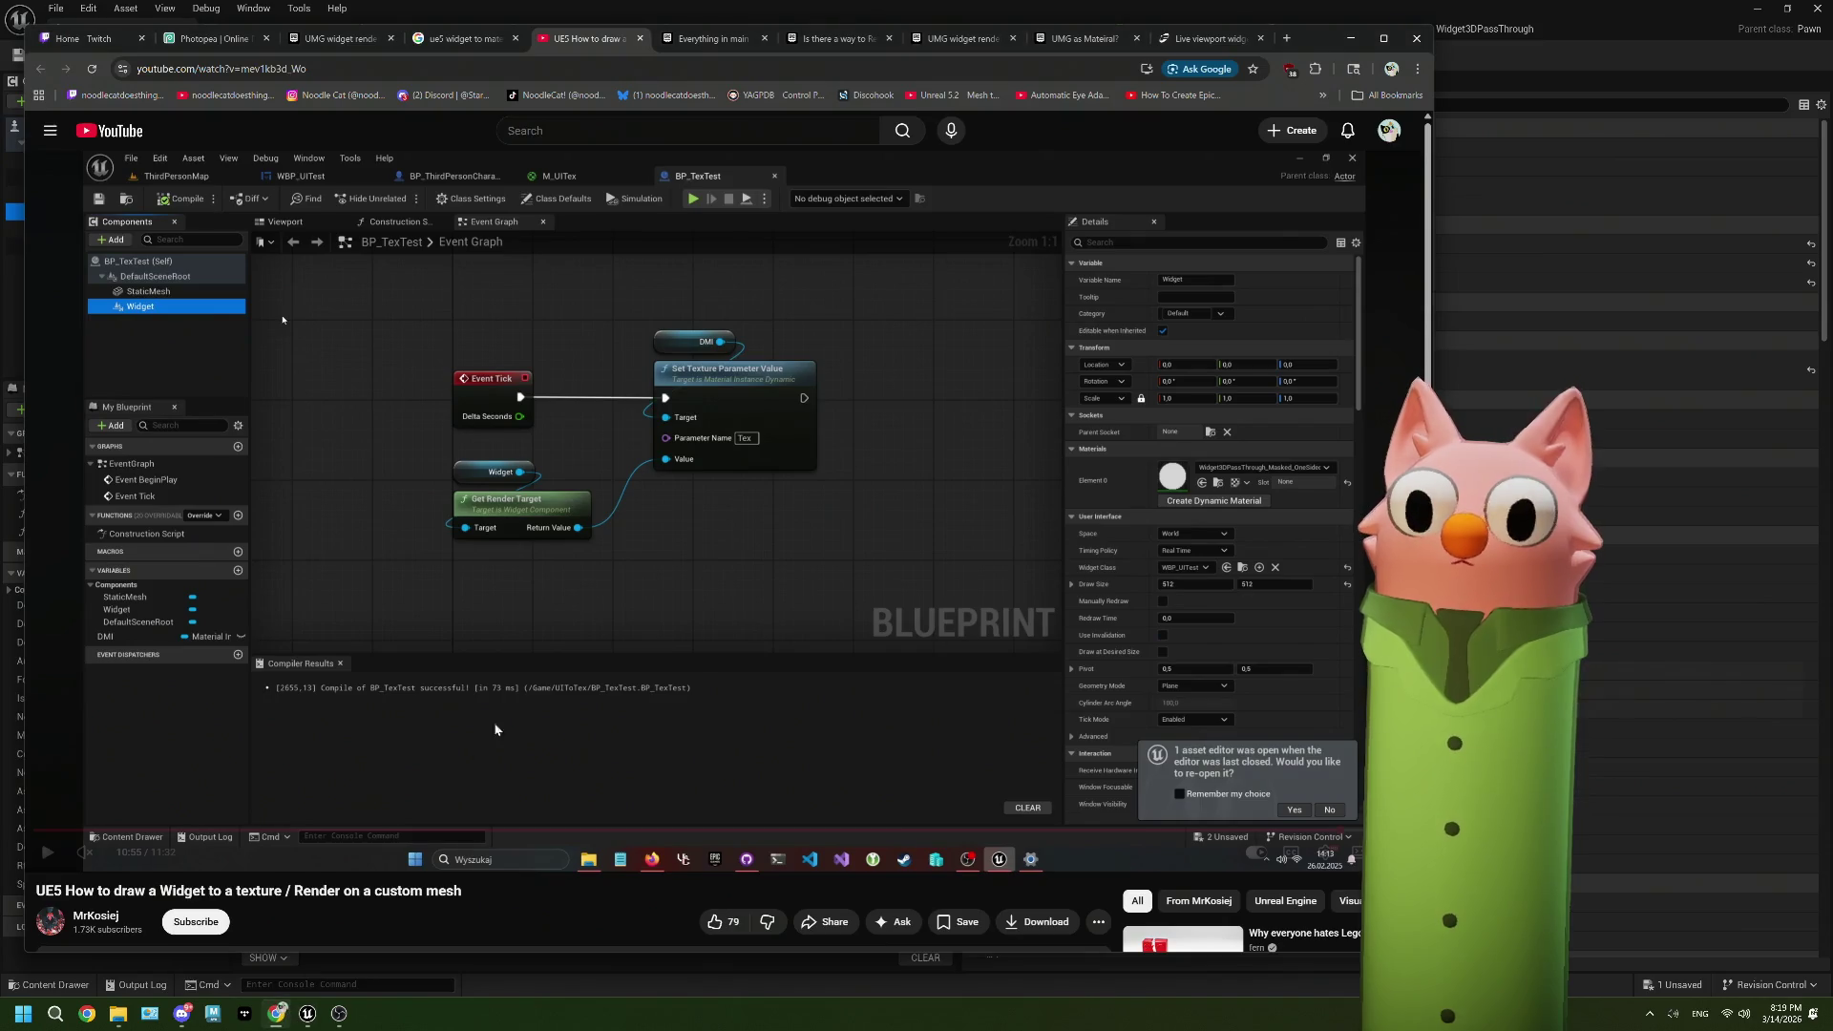
Step: Search Google in a new tab for 'ue5 widget get render target' and scroll the results
left_click(1287, 38)
type("u")
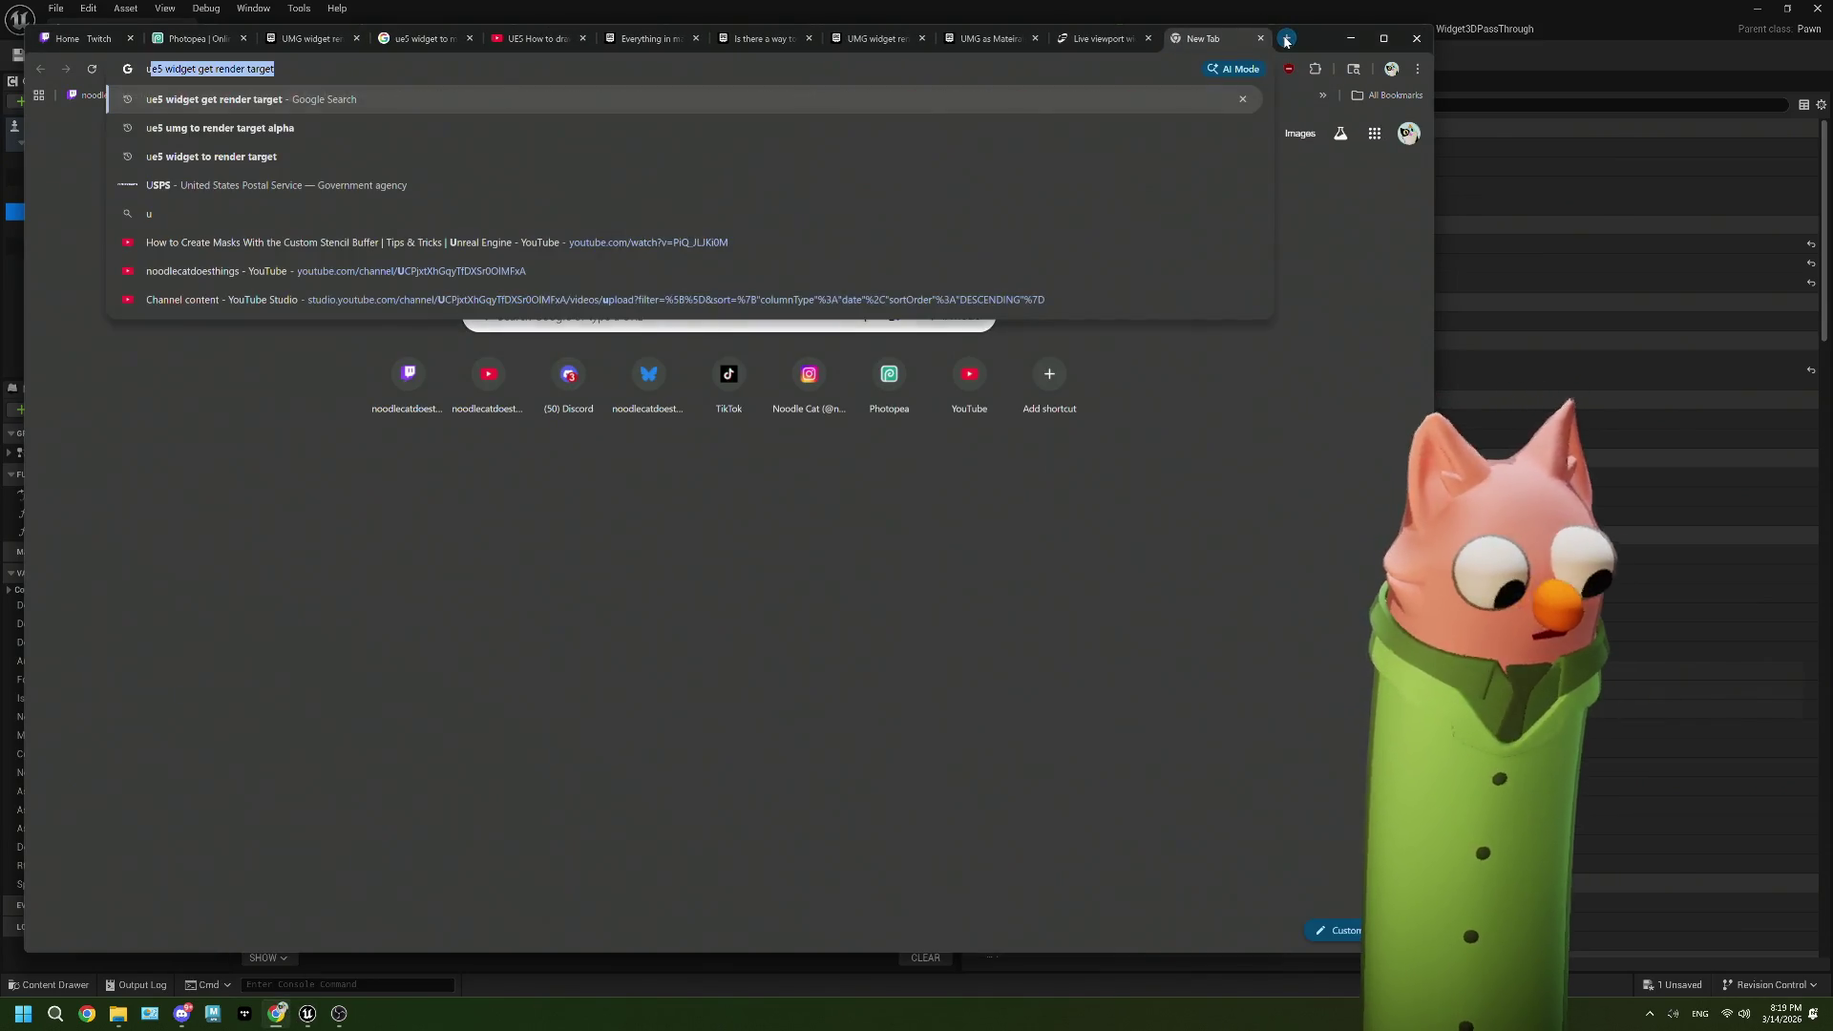
type("e5")
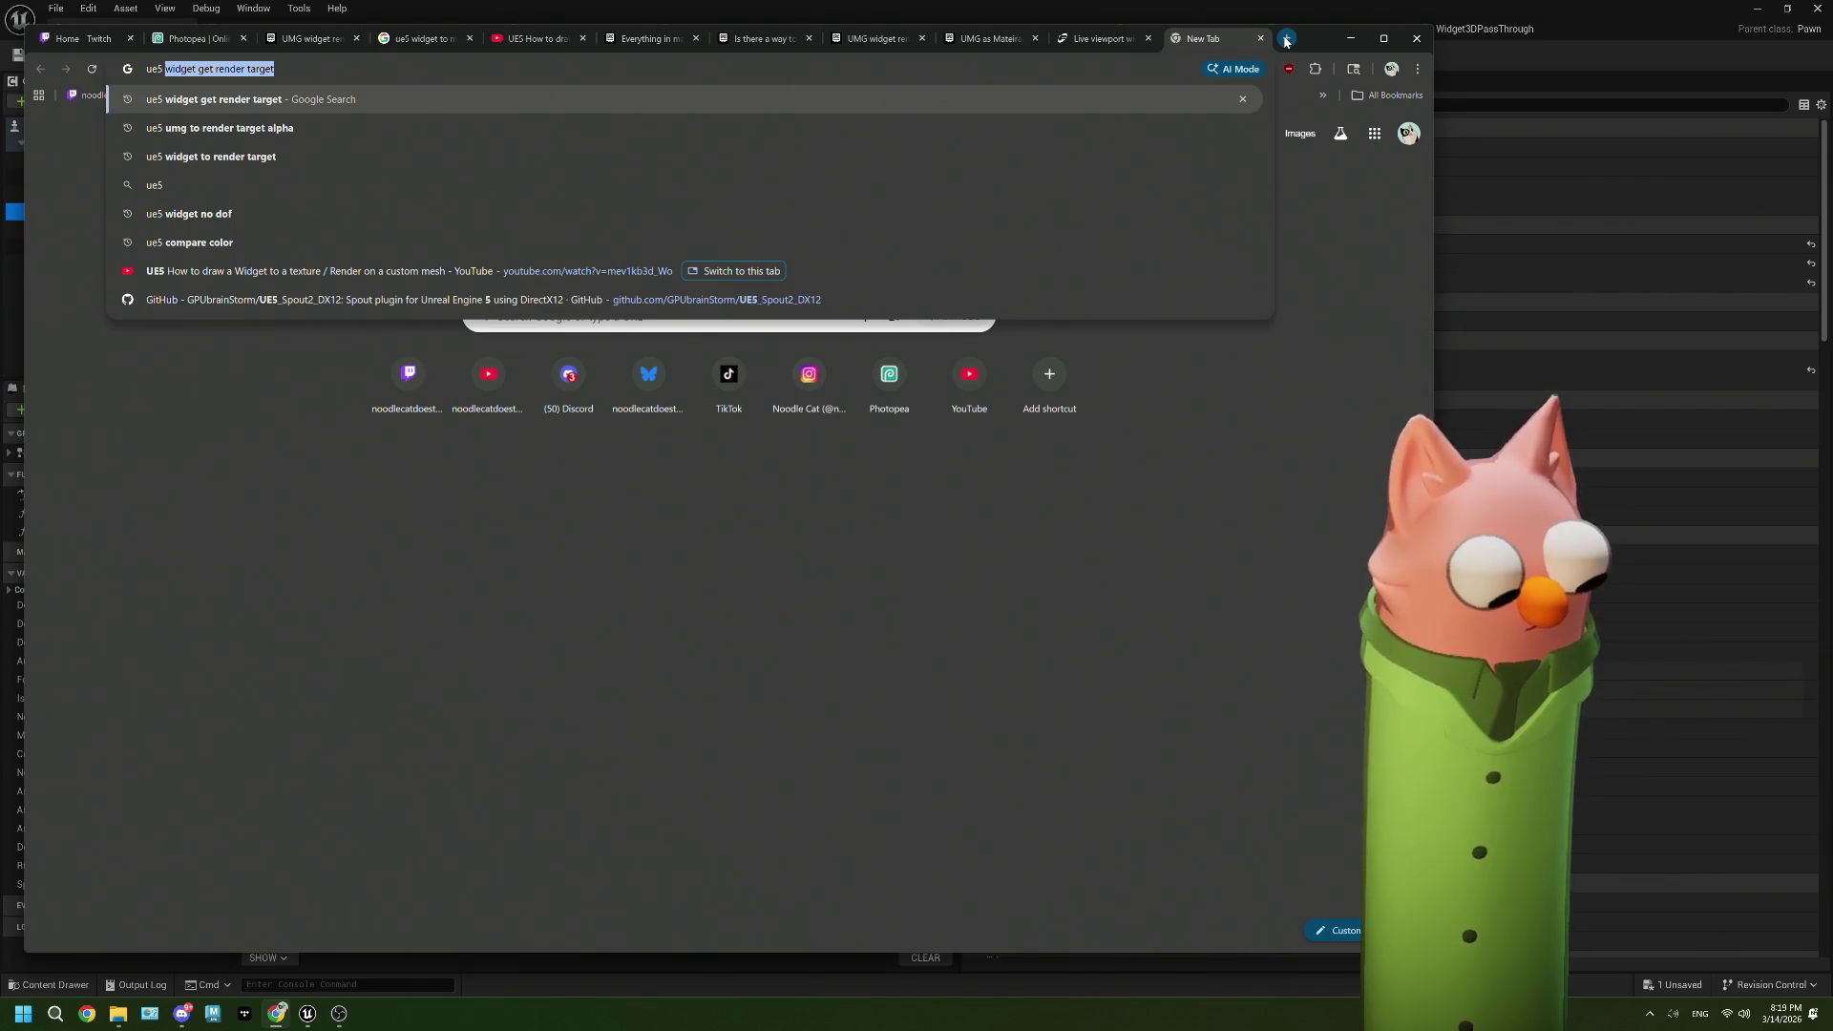
type(" widget get ren")
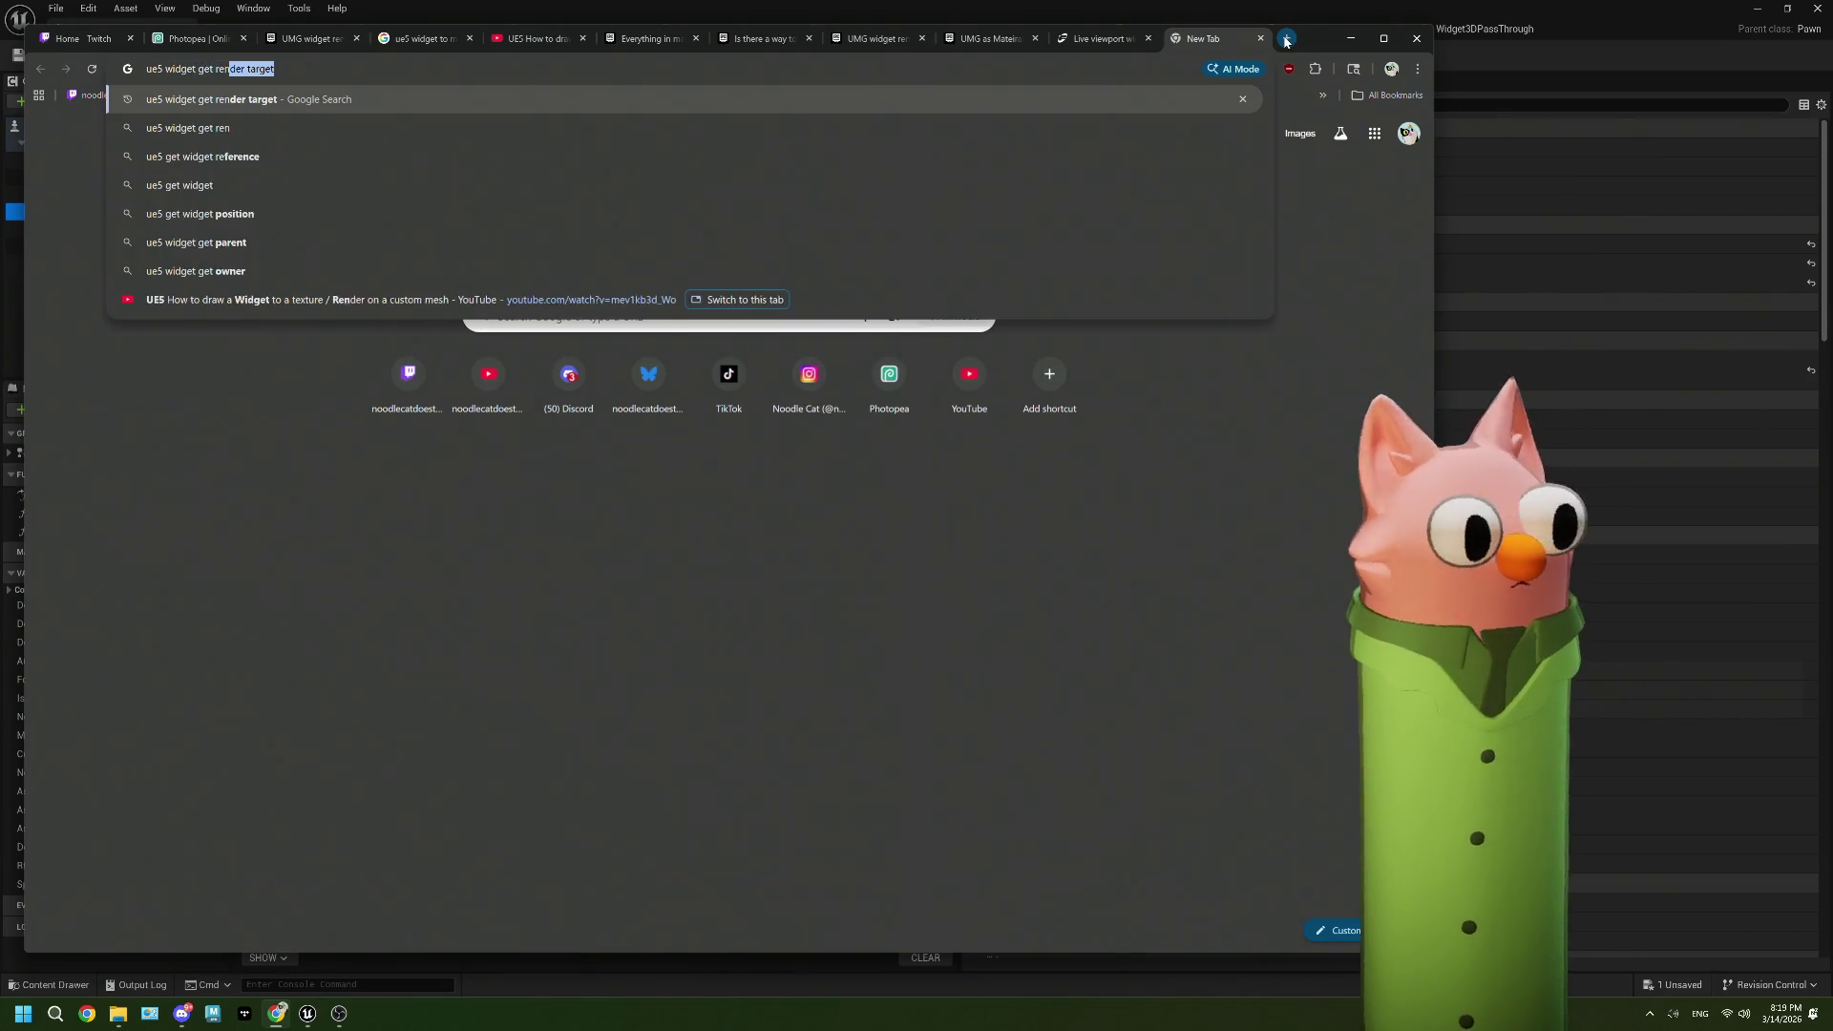
key("Return")
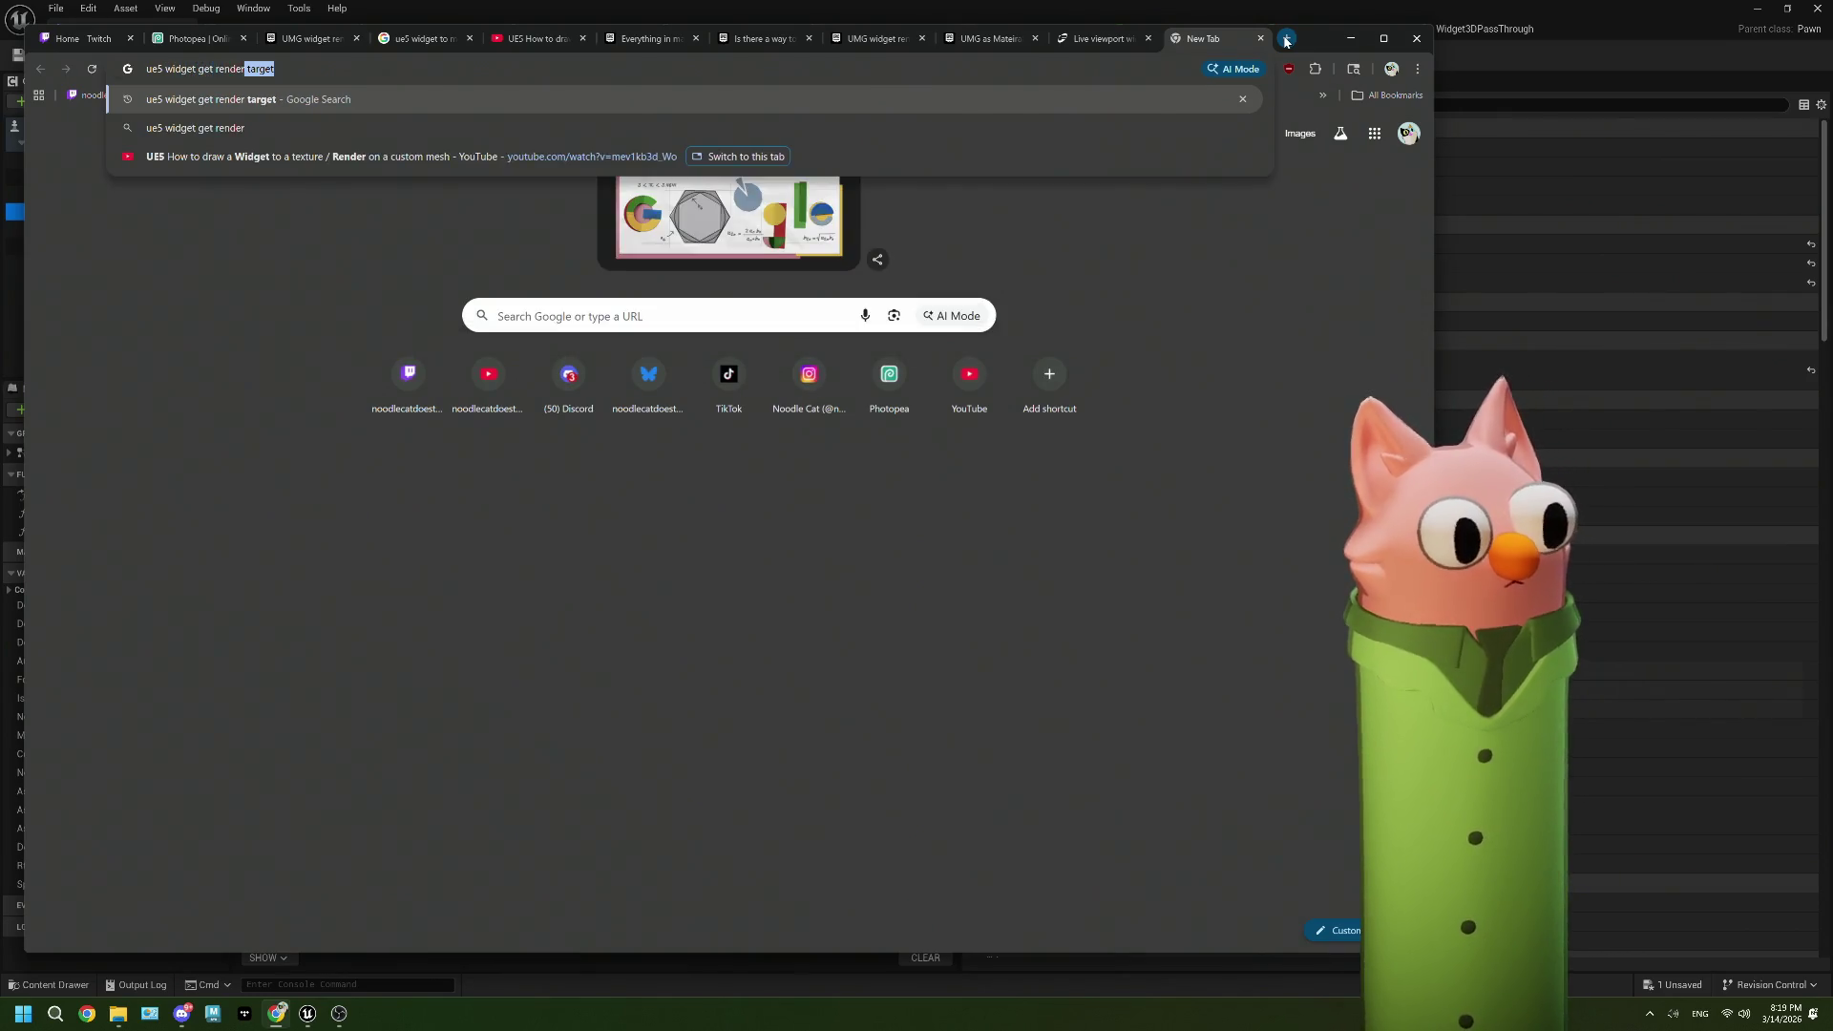
scroll(868, 456, "down", 3)
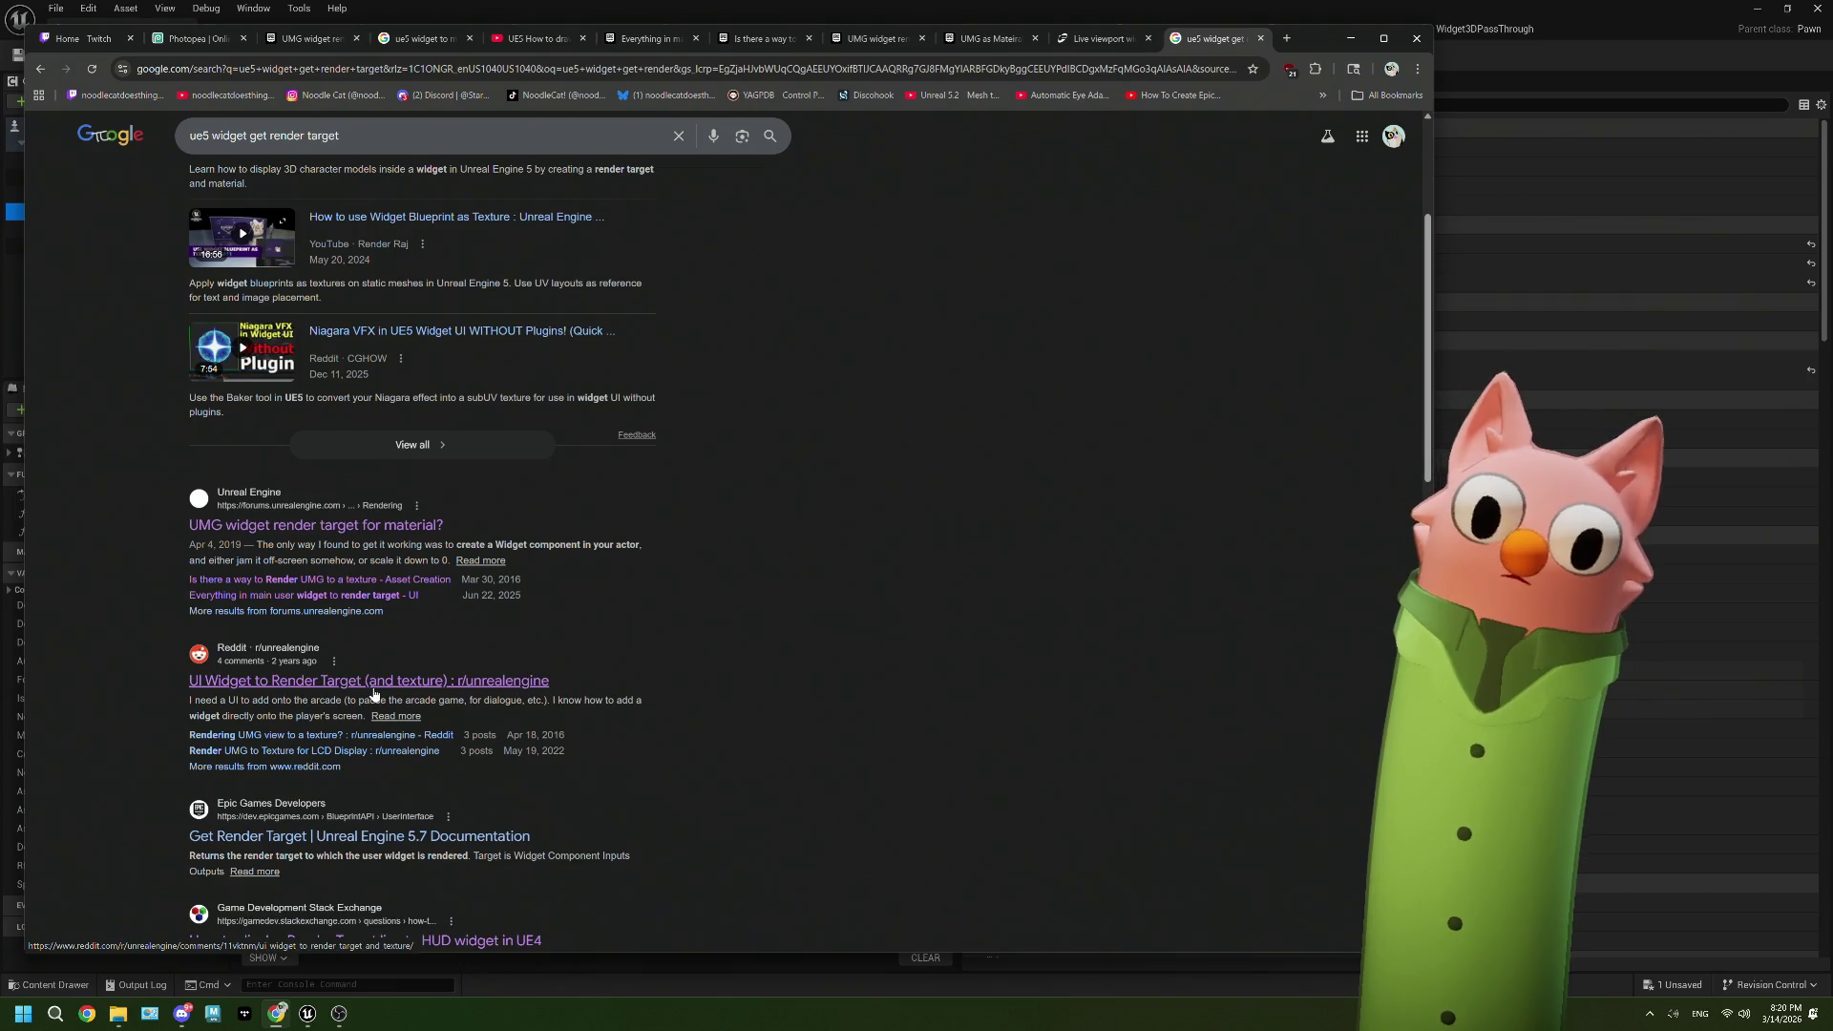
Step: Read the Reddit thread on UI widget render targets, then go back to the results
left_click(373, 694)
scroll(375, 694, "down", 3)
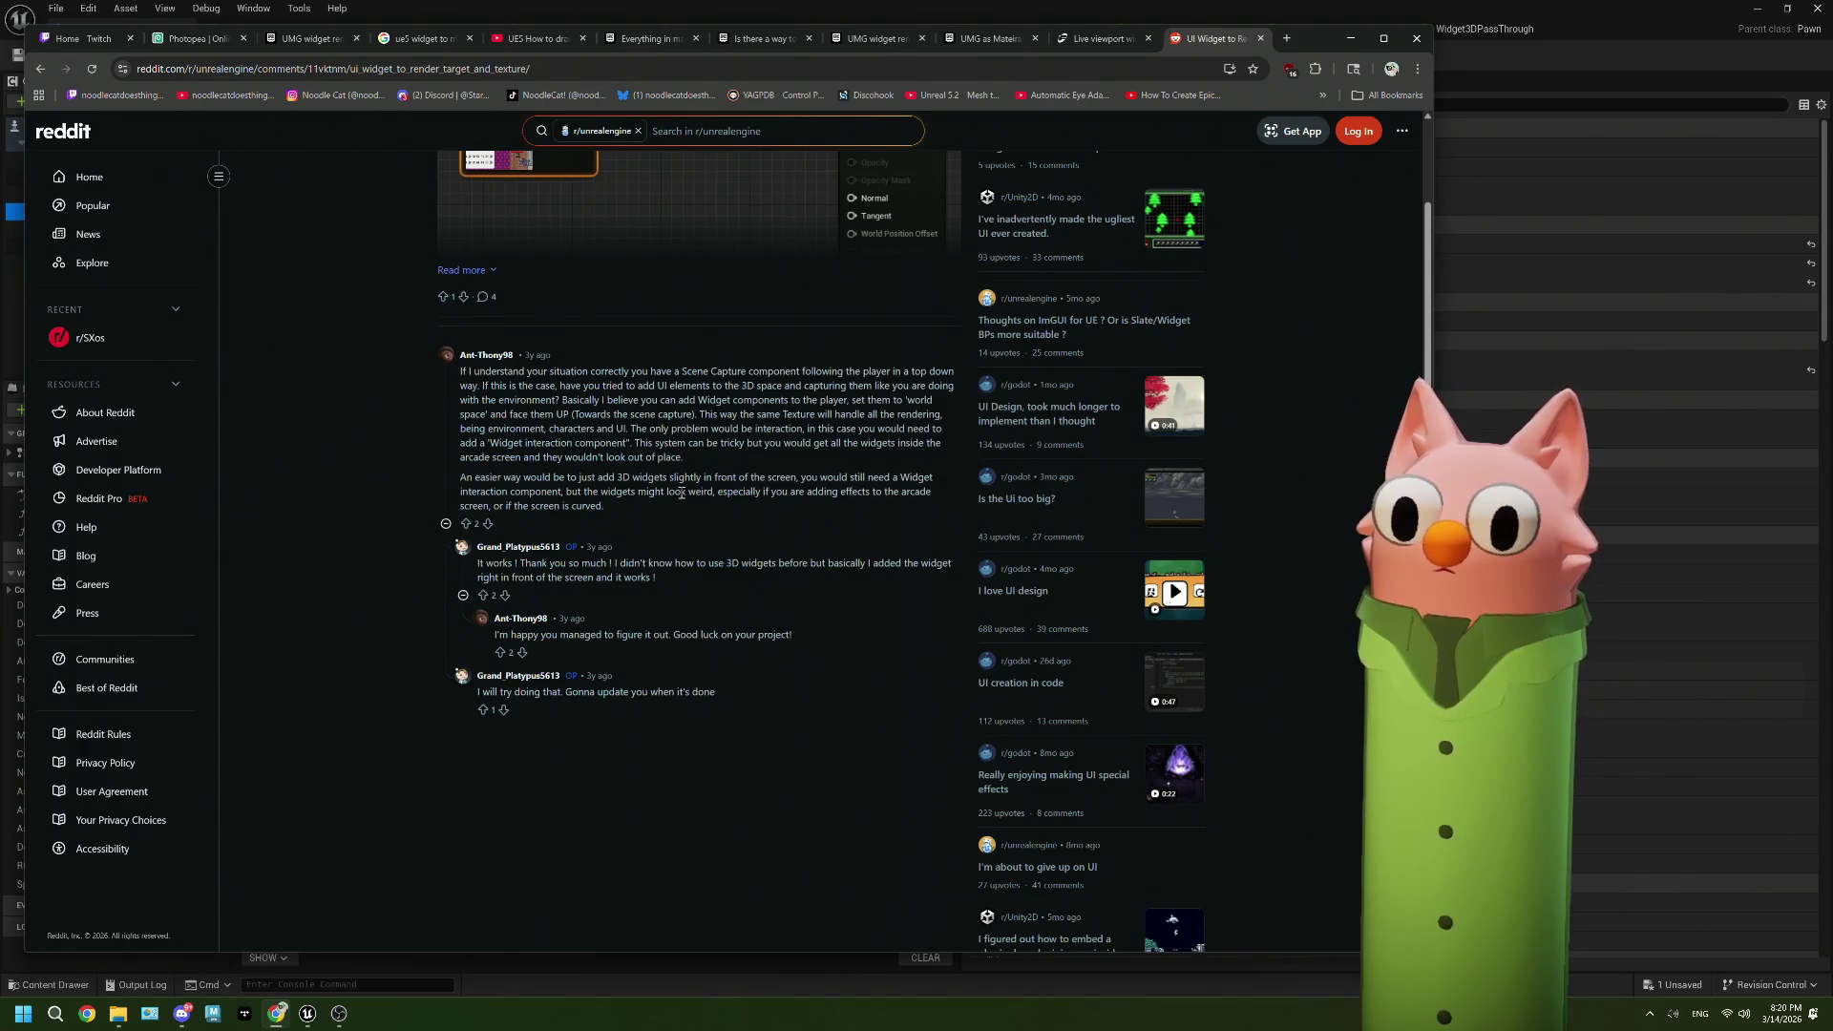
key("alt+Left")
Step: Read the Get Render Target docs' Outputs table, then return to the BP_CamPawn blueprint
scroll(431, 573, "down", 2)
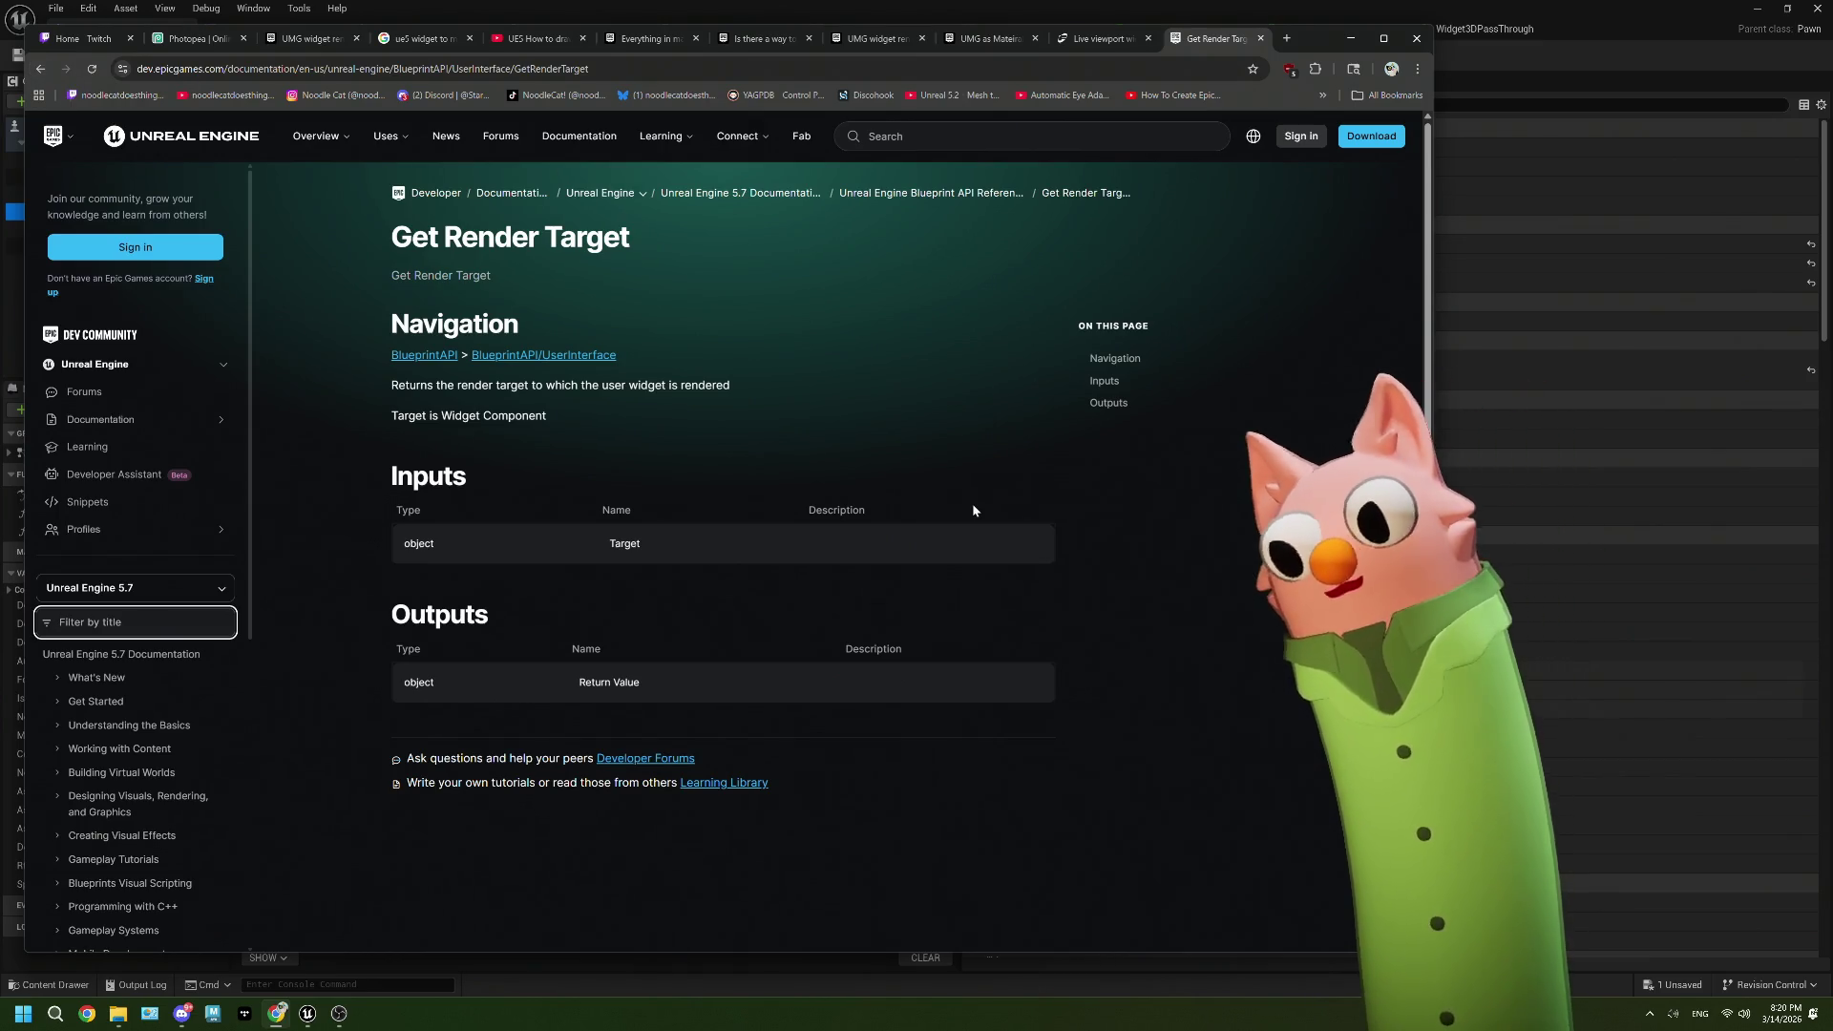
scroll(973, 507, "down", 3)
scroll(973, 508, "up", 3)
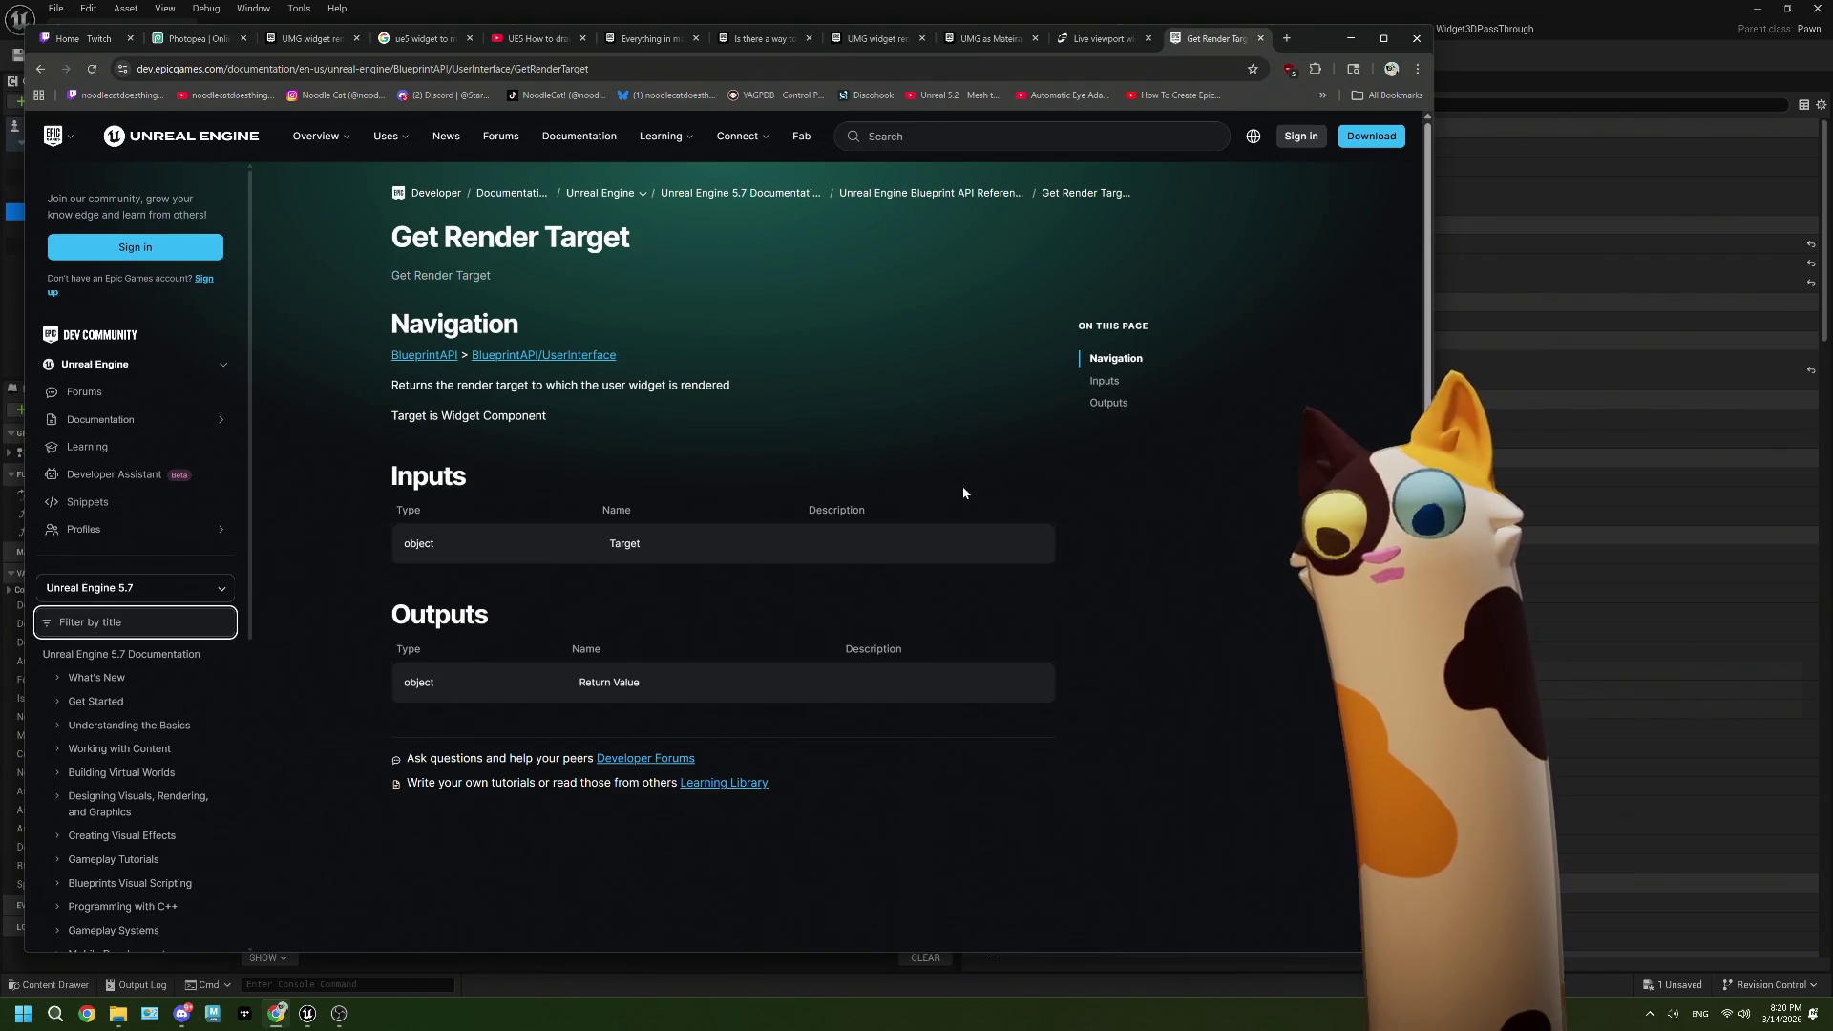
double_click(414, 681)
mouse_move(607, 682)
left_mouse_down()
mouse_move(666, 685)
mouse_move(576, 698)
left_mouse_up()
left_click(666, 703)
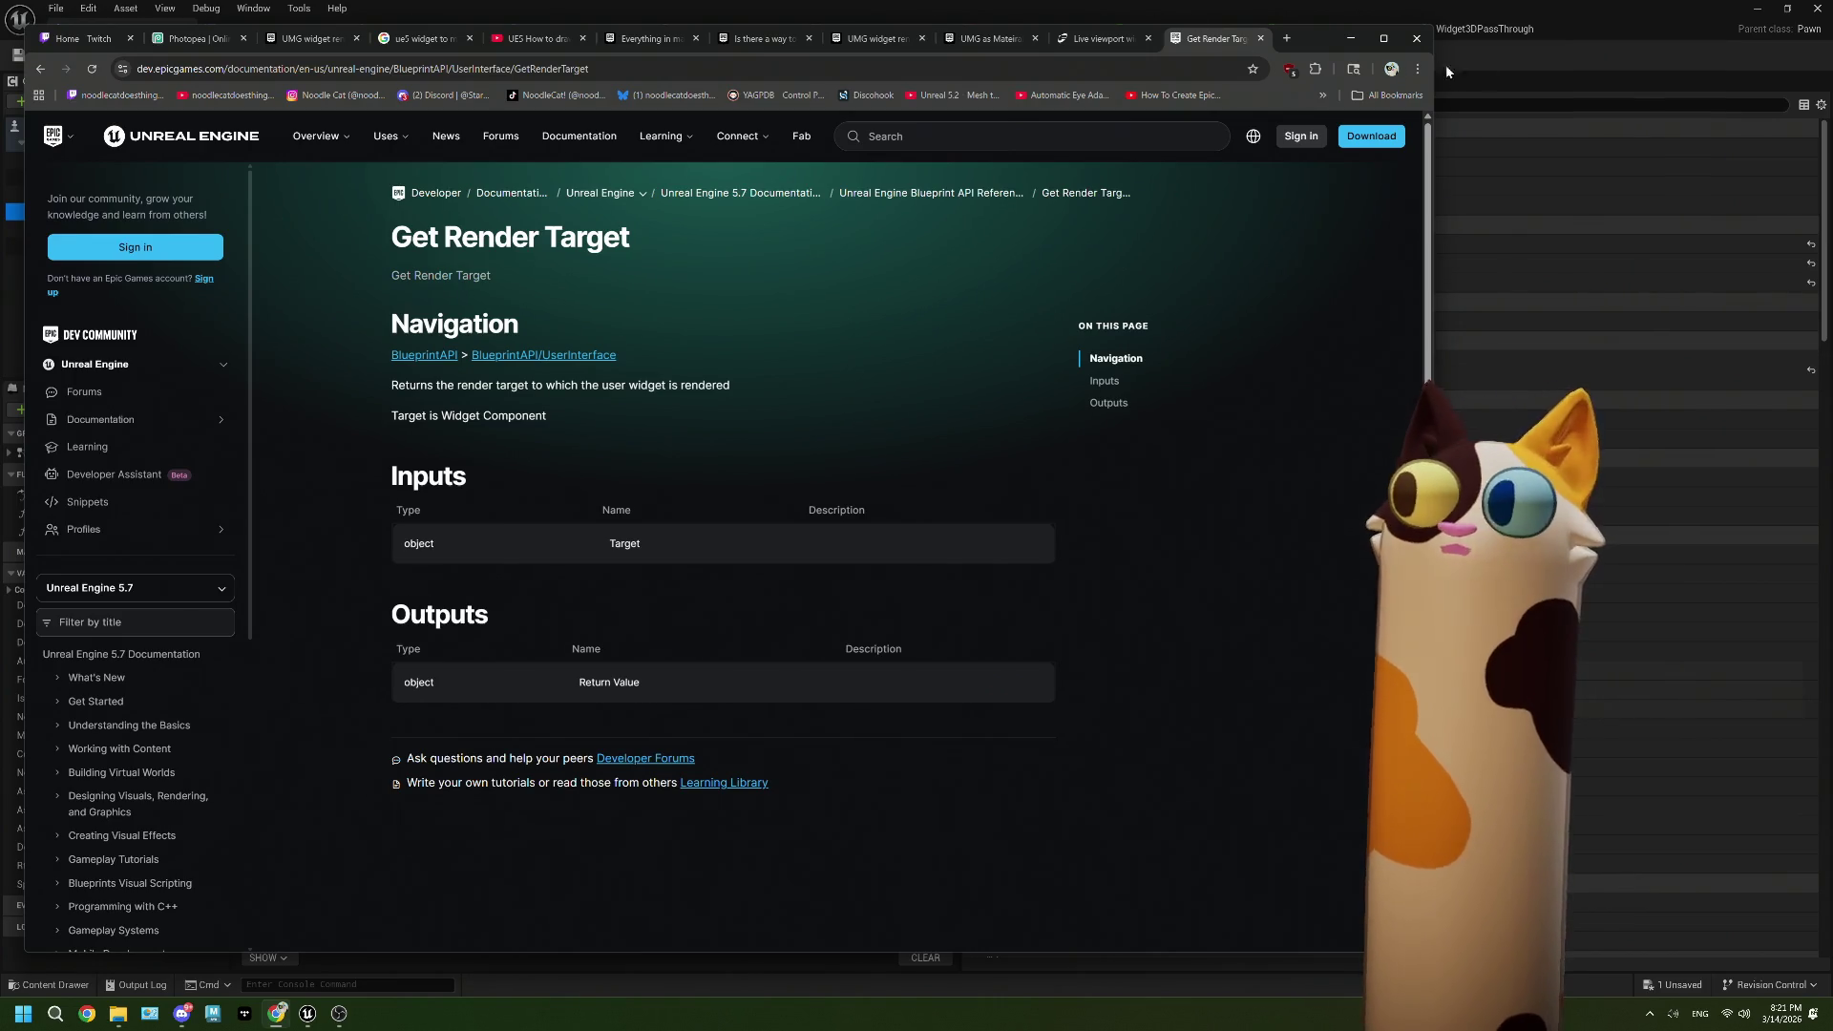
left_click(1518, 50)
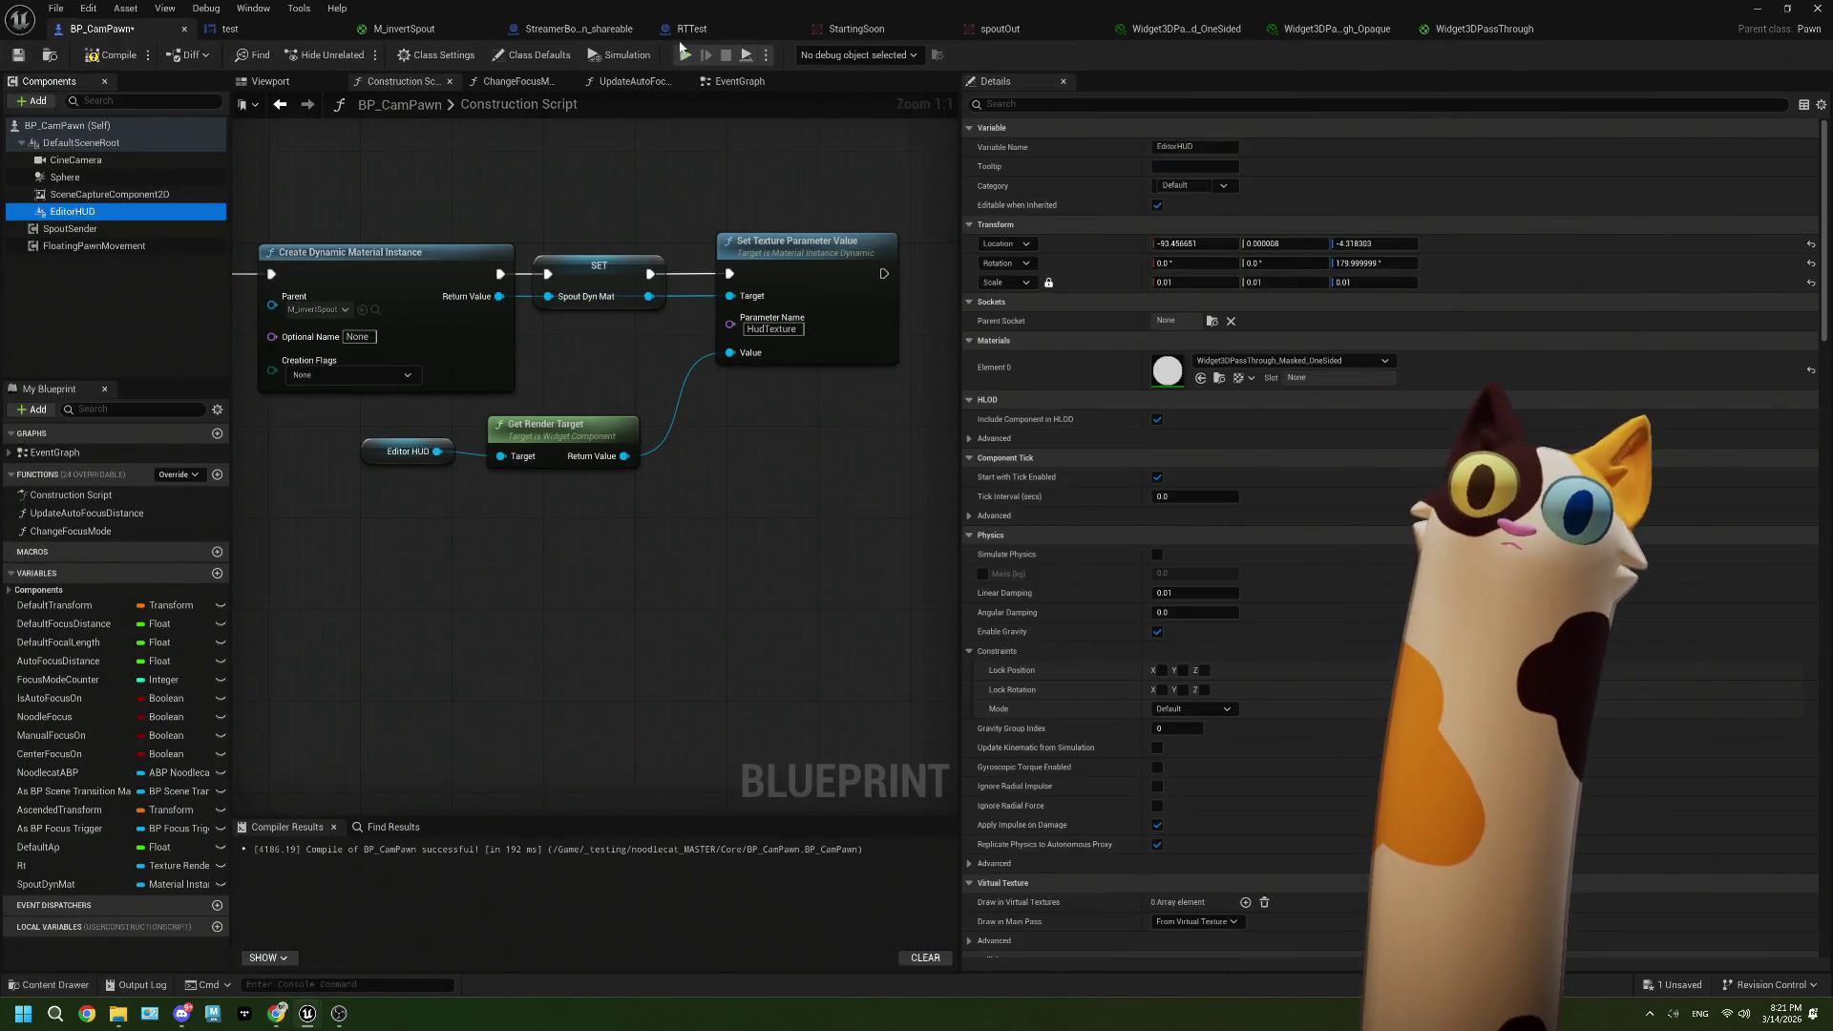
Step: Look over StreamerBotConnection_shareable's Branch and Append nodes, then minimize the blueprint editor
left_click(577, 28)
left_click(411, 83)
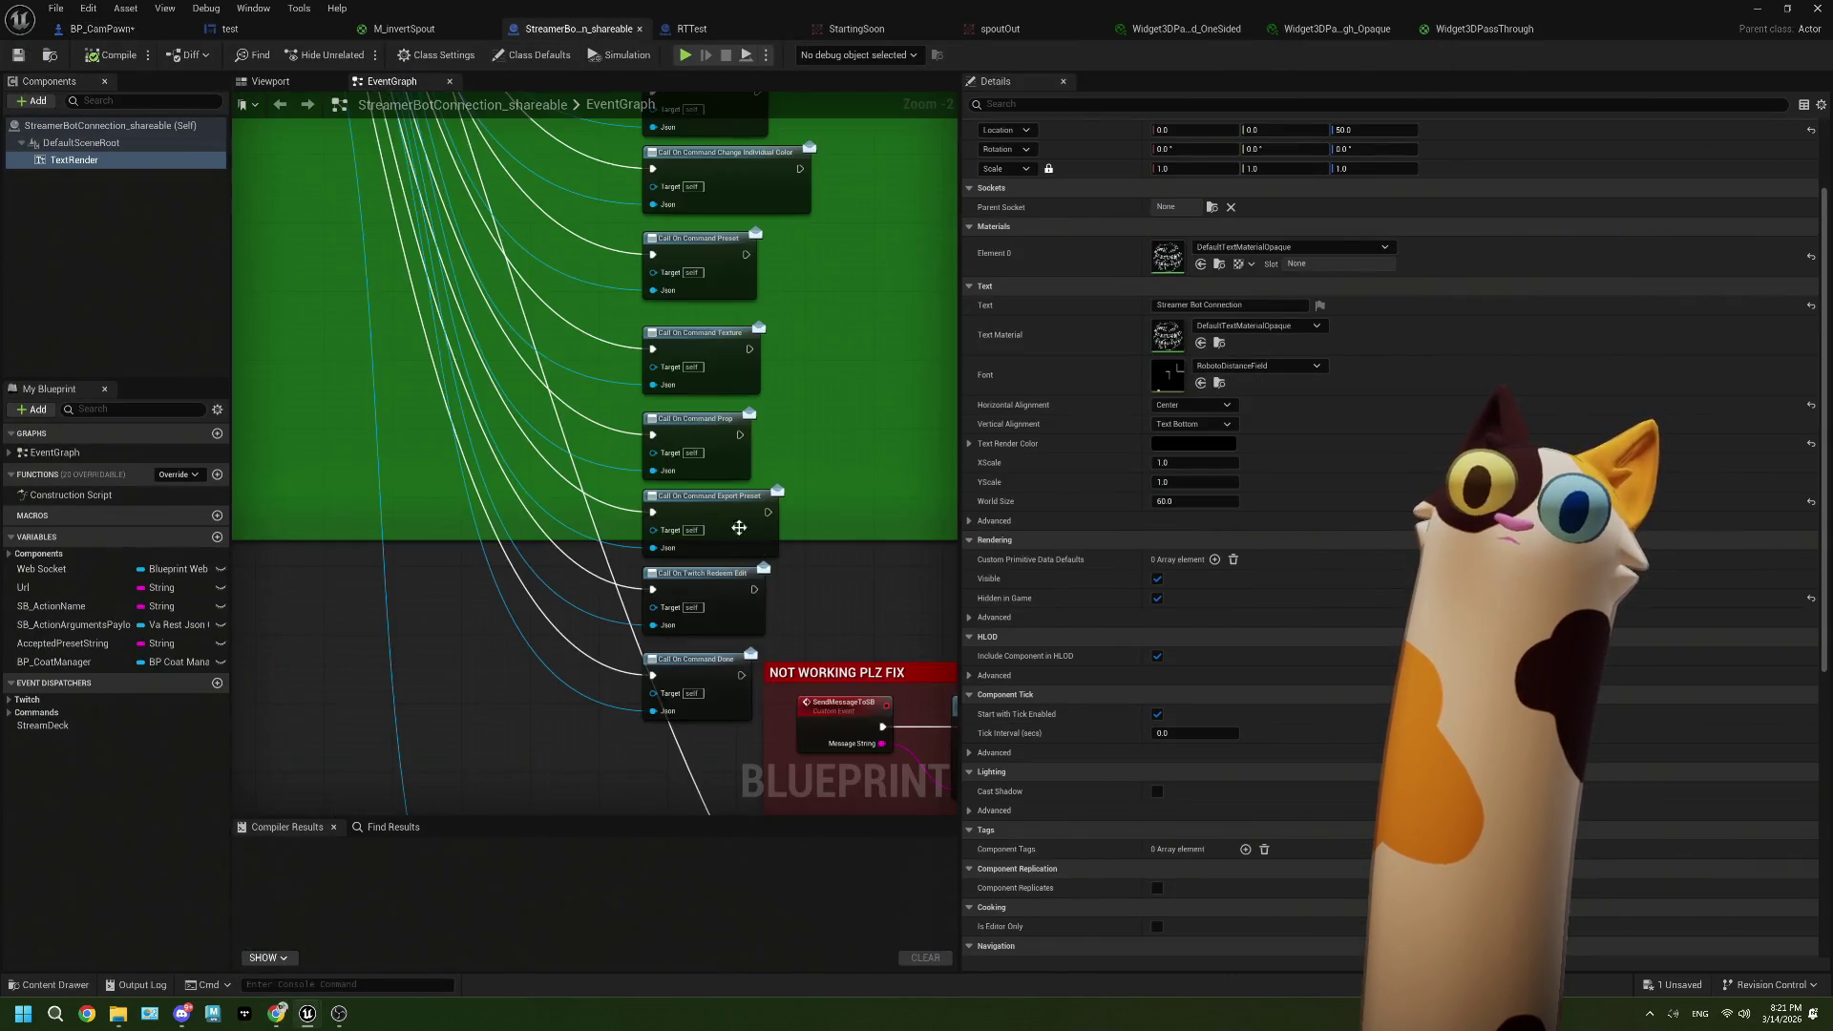
scroll(739, 528, "down", 4)
scroll(797, 718, "up", 7)
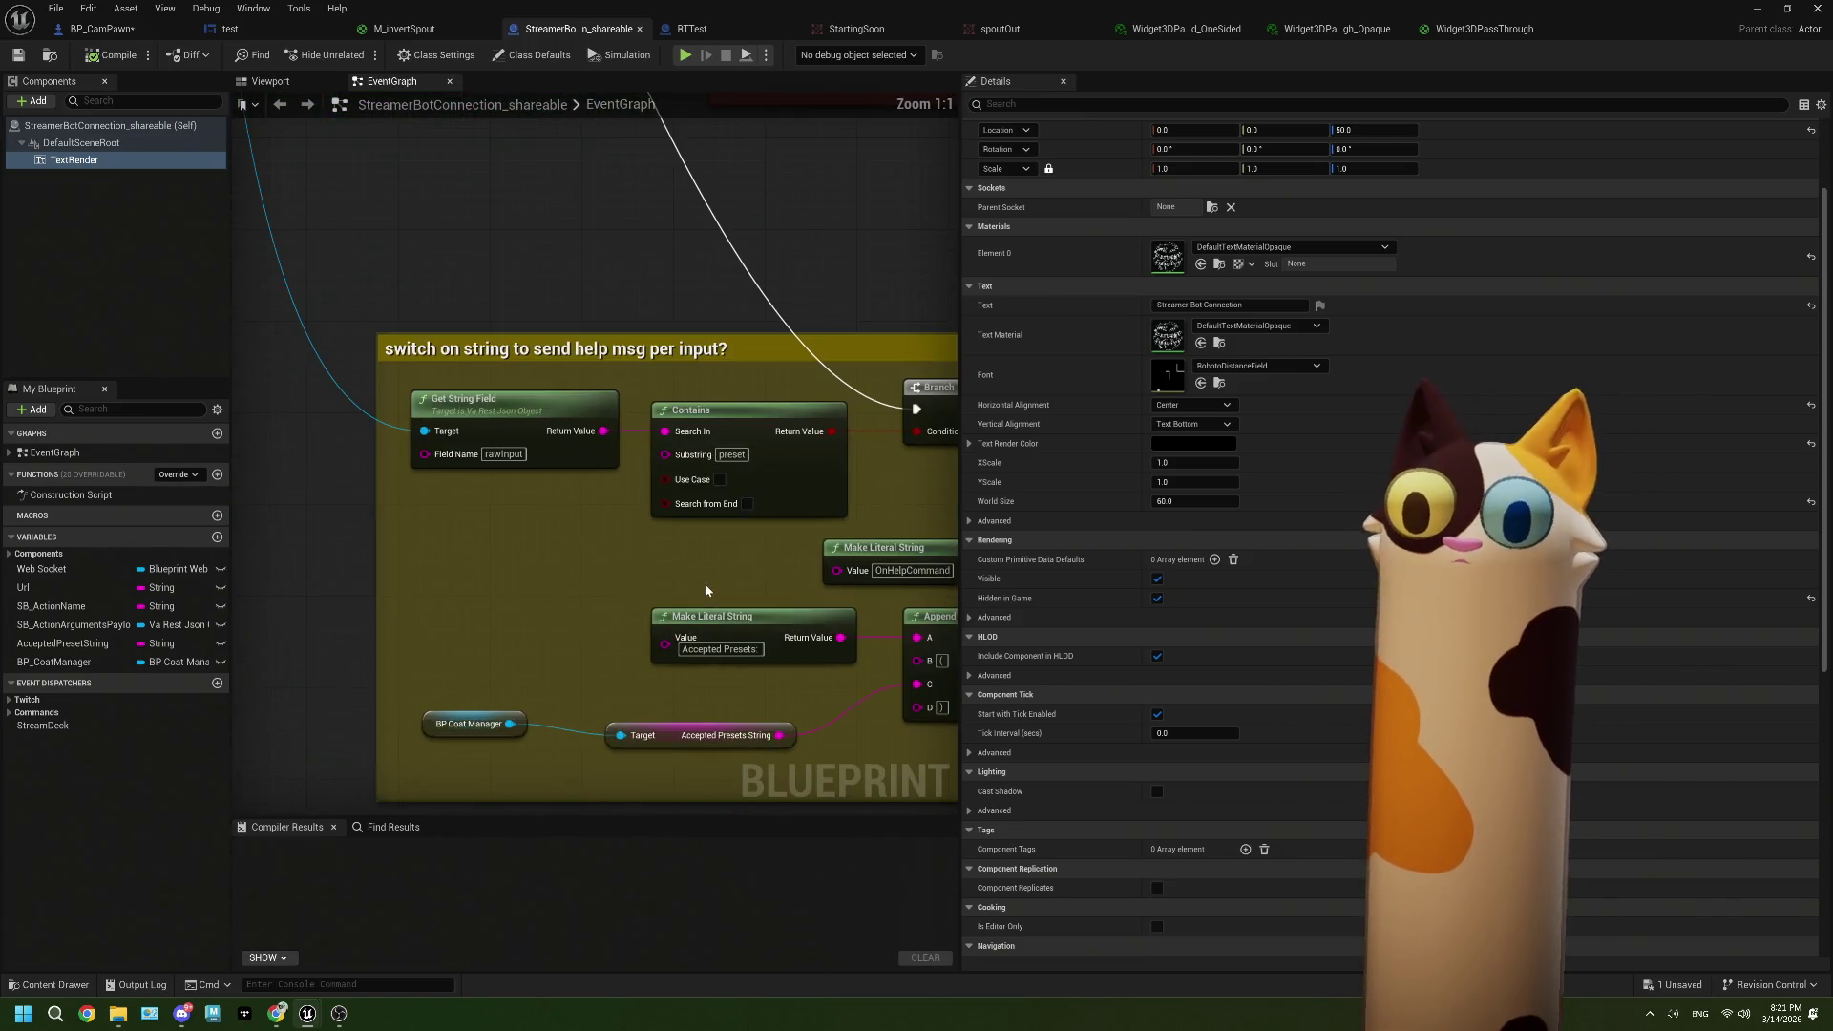
left_click_drag(728, 605, 448, 531)
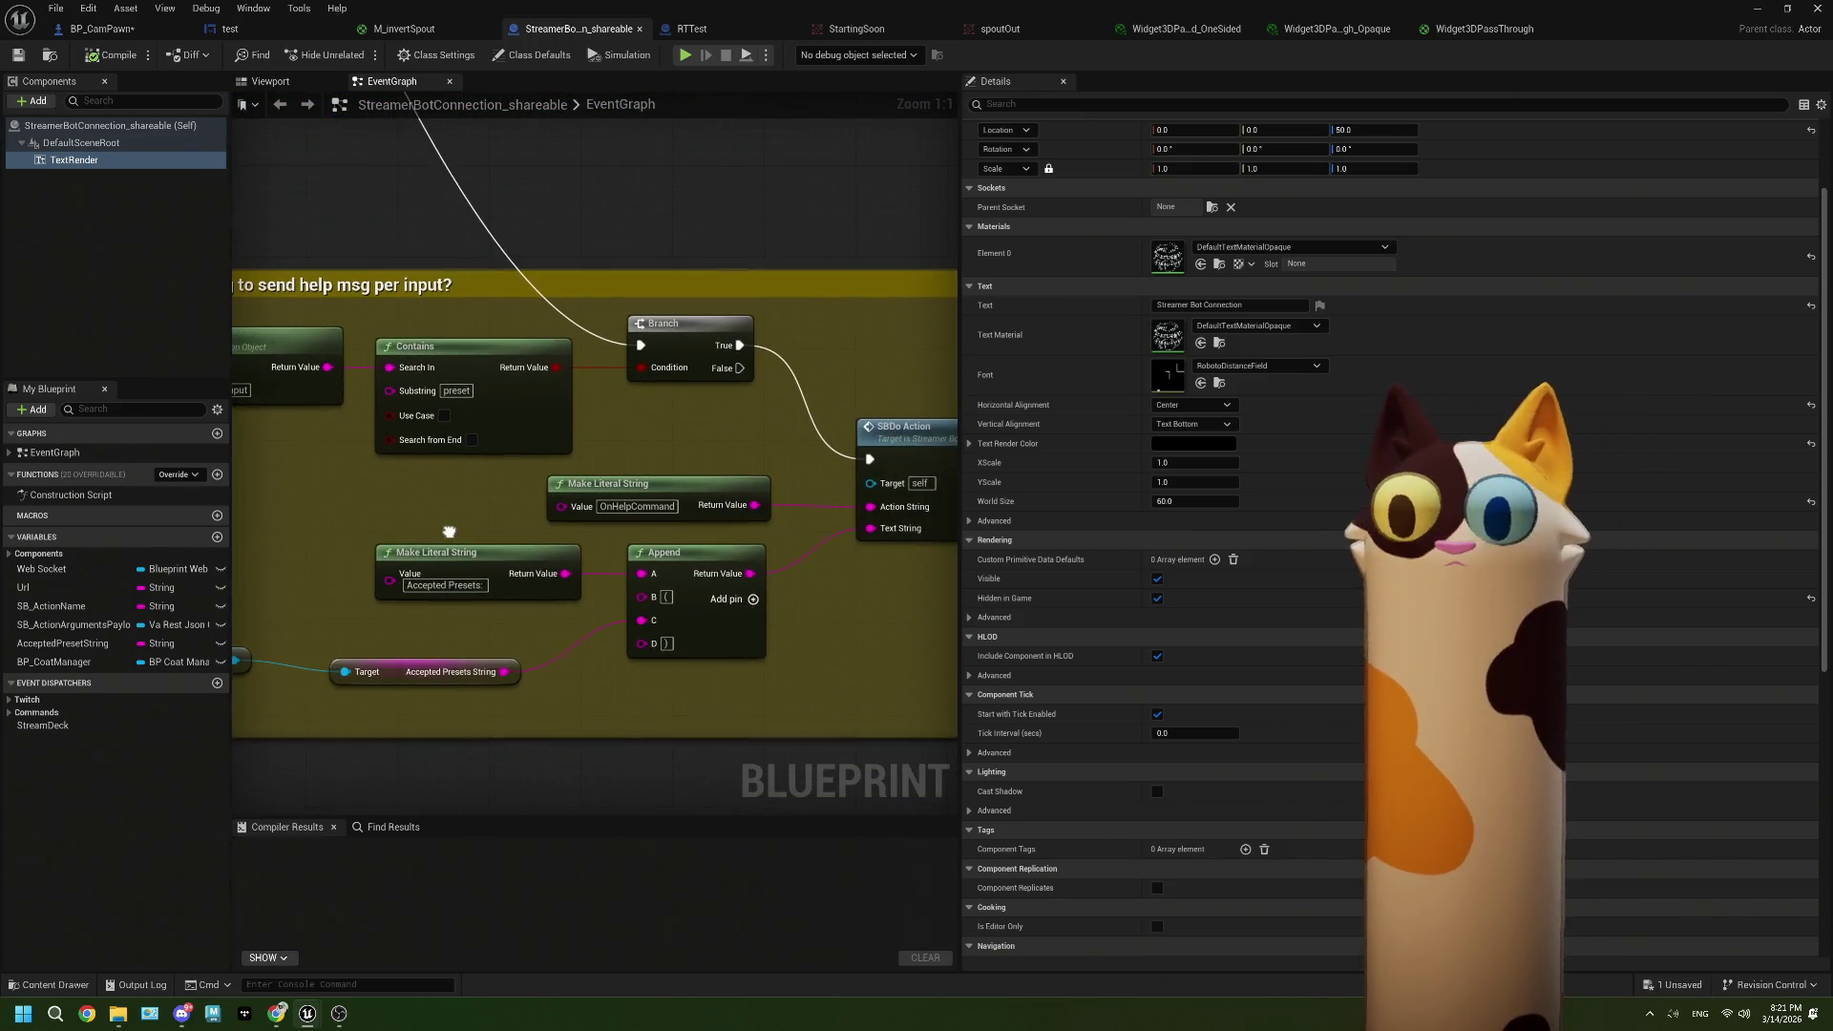
left_click(1756, 8)
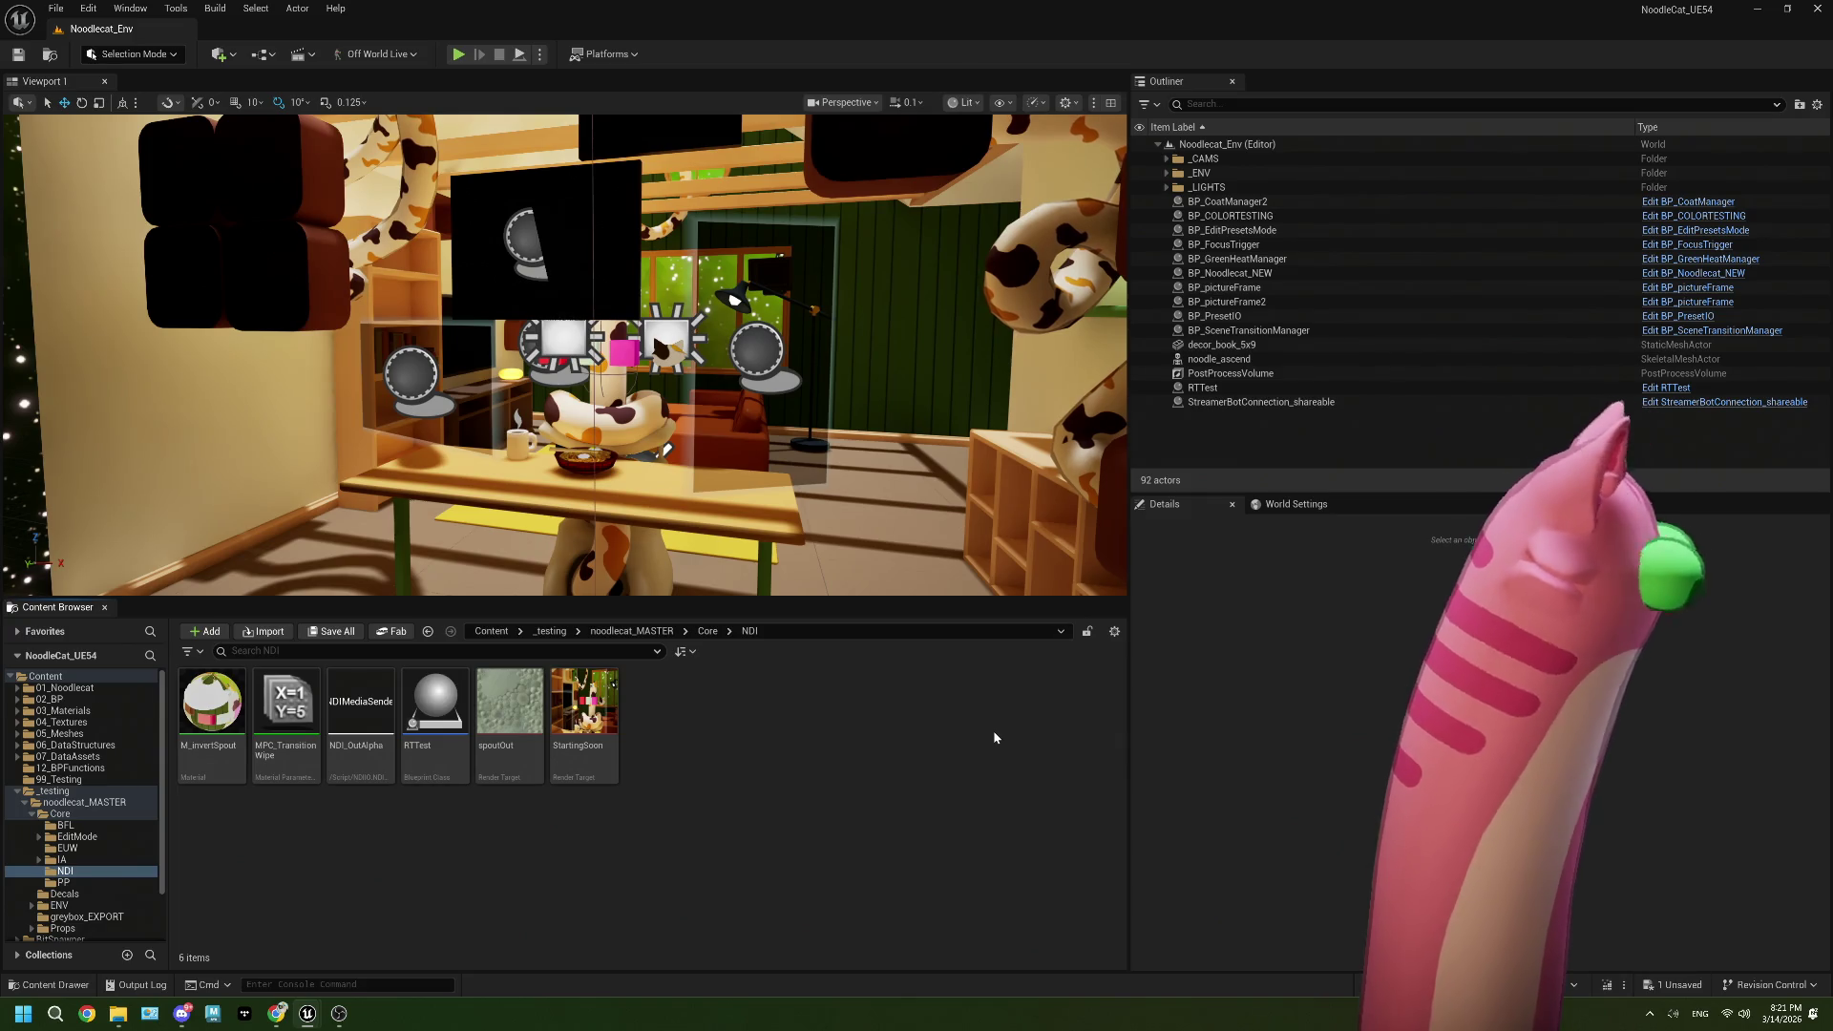
Step: Go up to Core, enter the EditMode folder, and open the RT_EditModeHUD render target
right_click(840, 768)
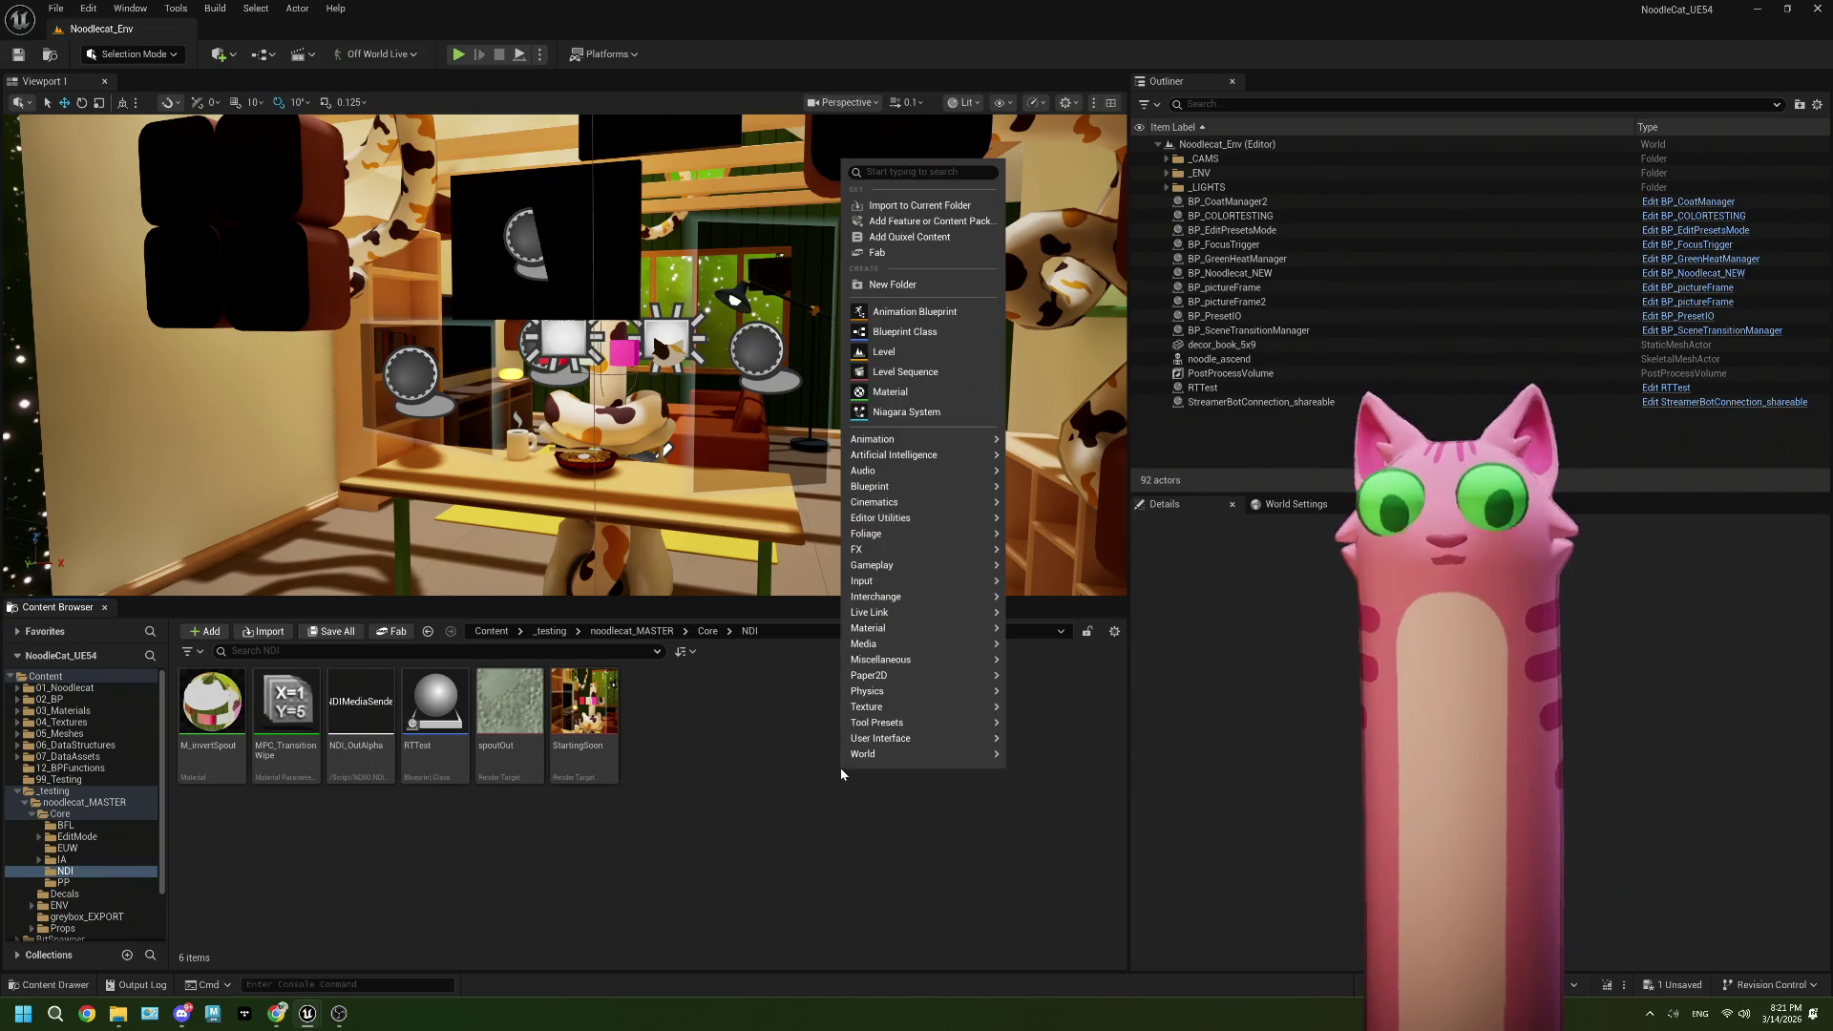
left_click(736, 759)
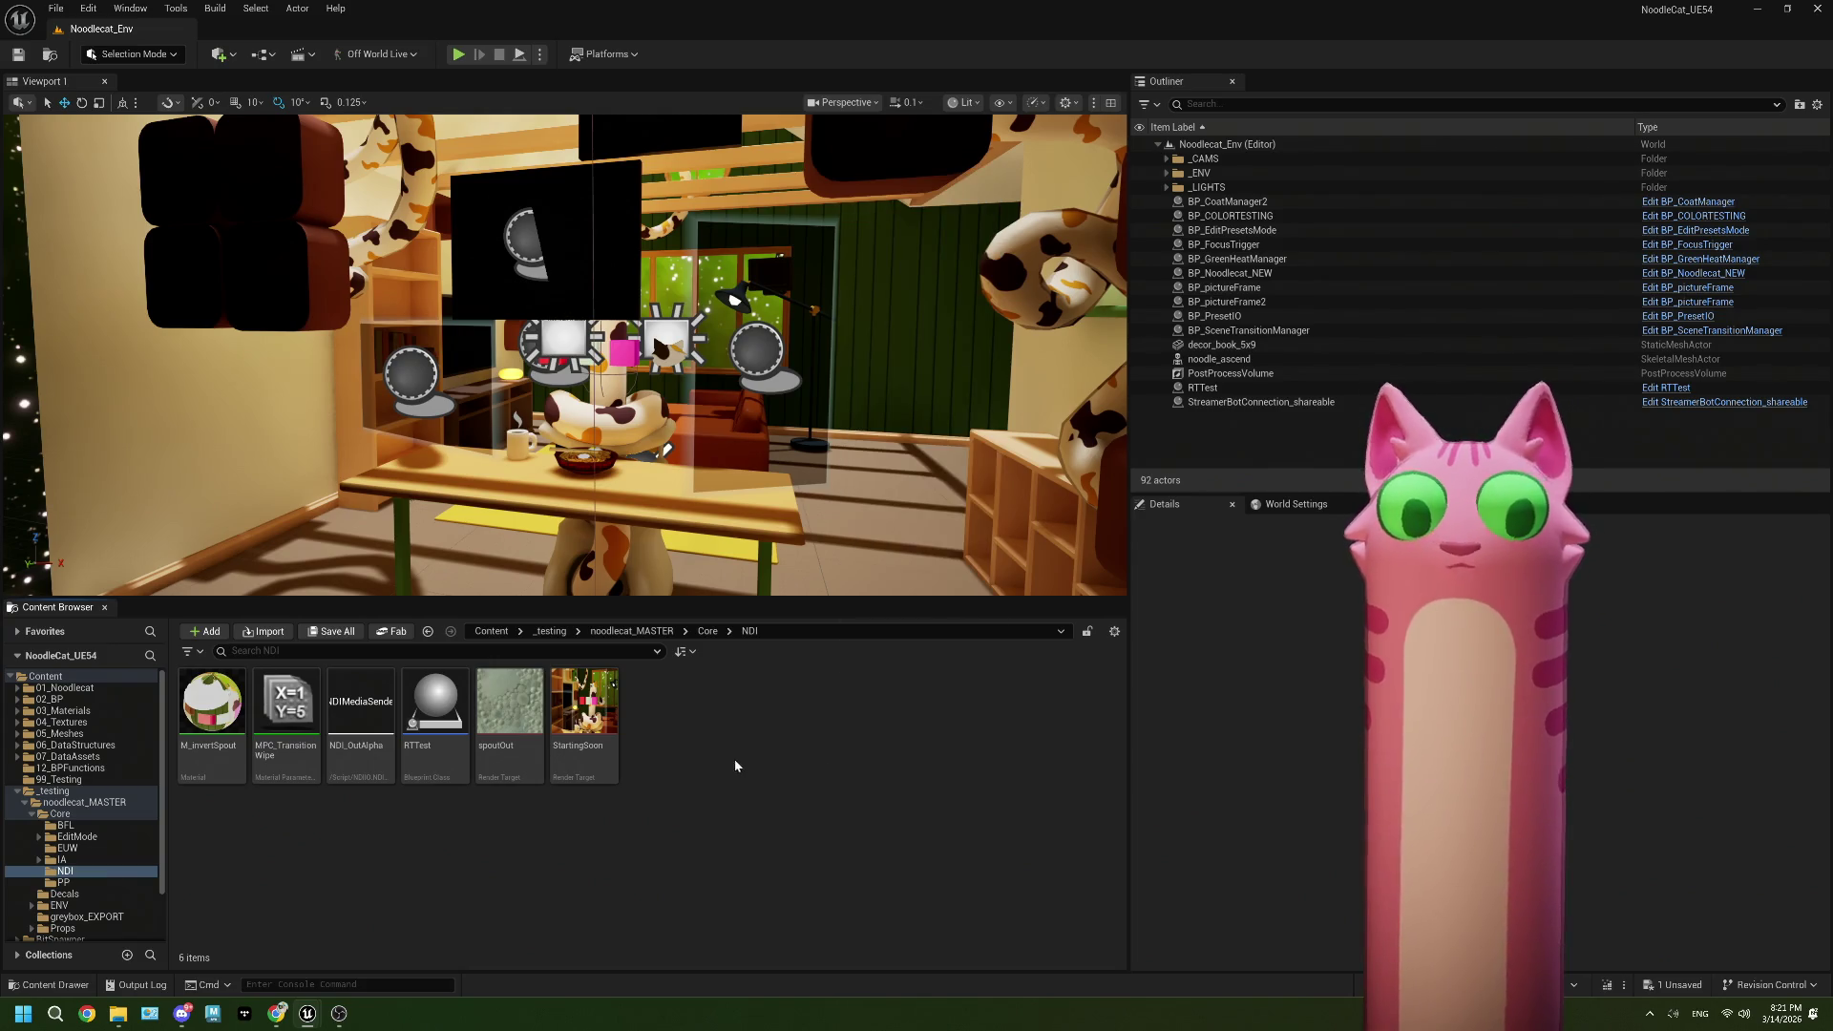
left_click(707, 631)
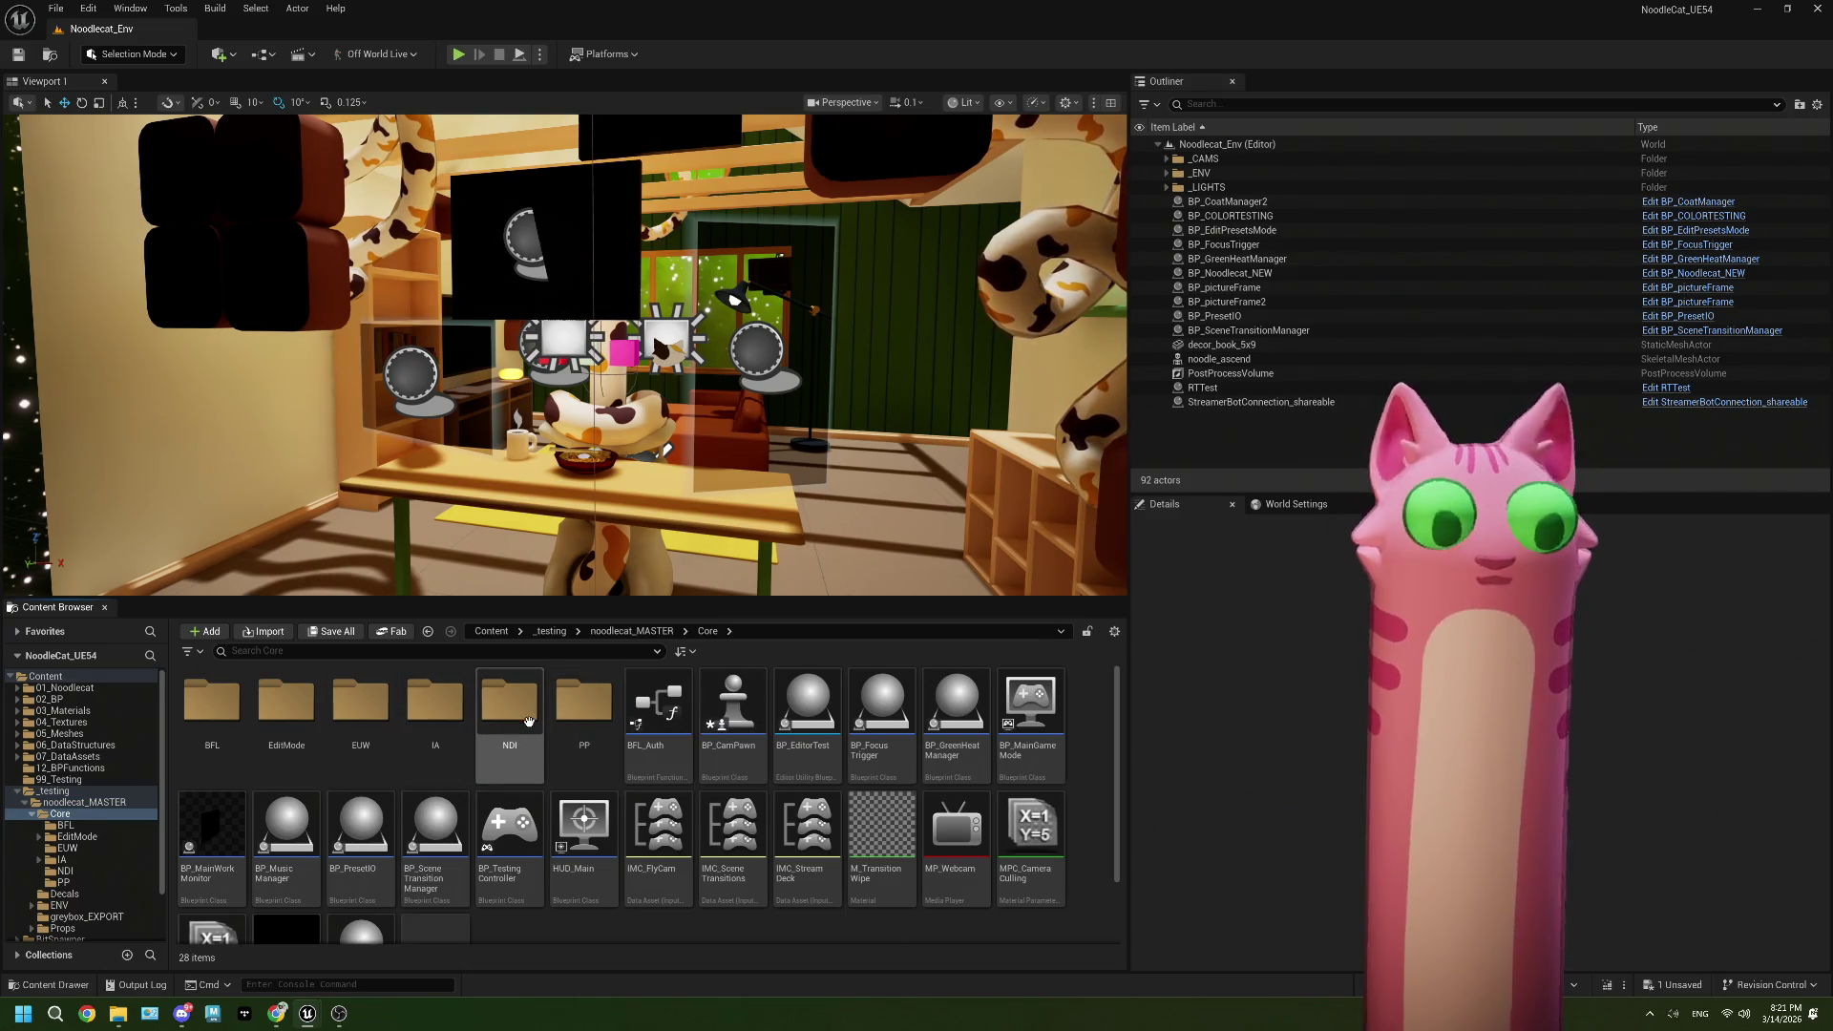
left_click(303, 721)
double_click(302, 721)
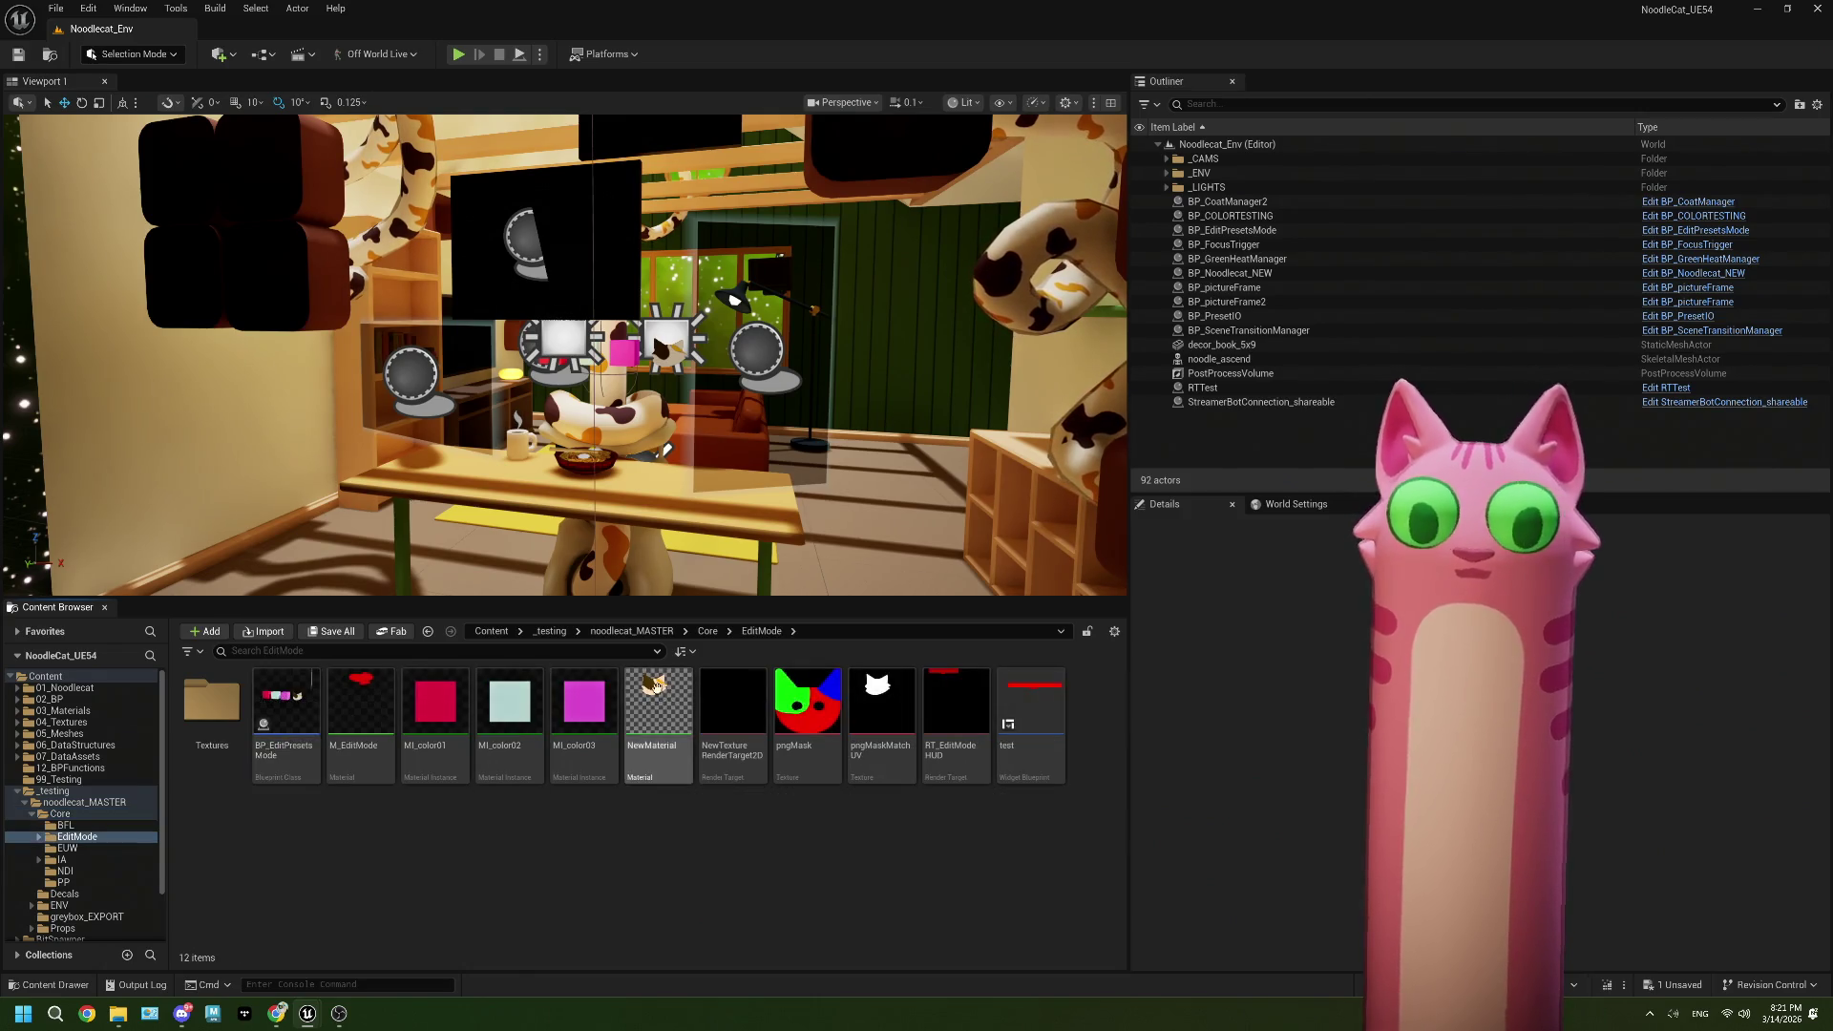
double_click(956, 707)
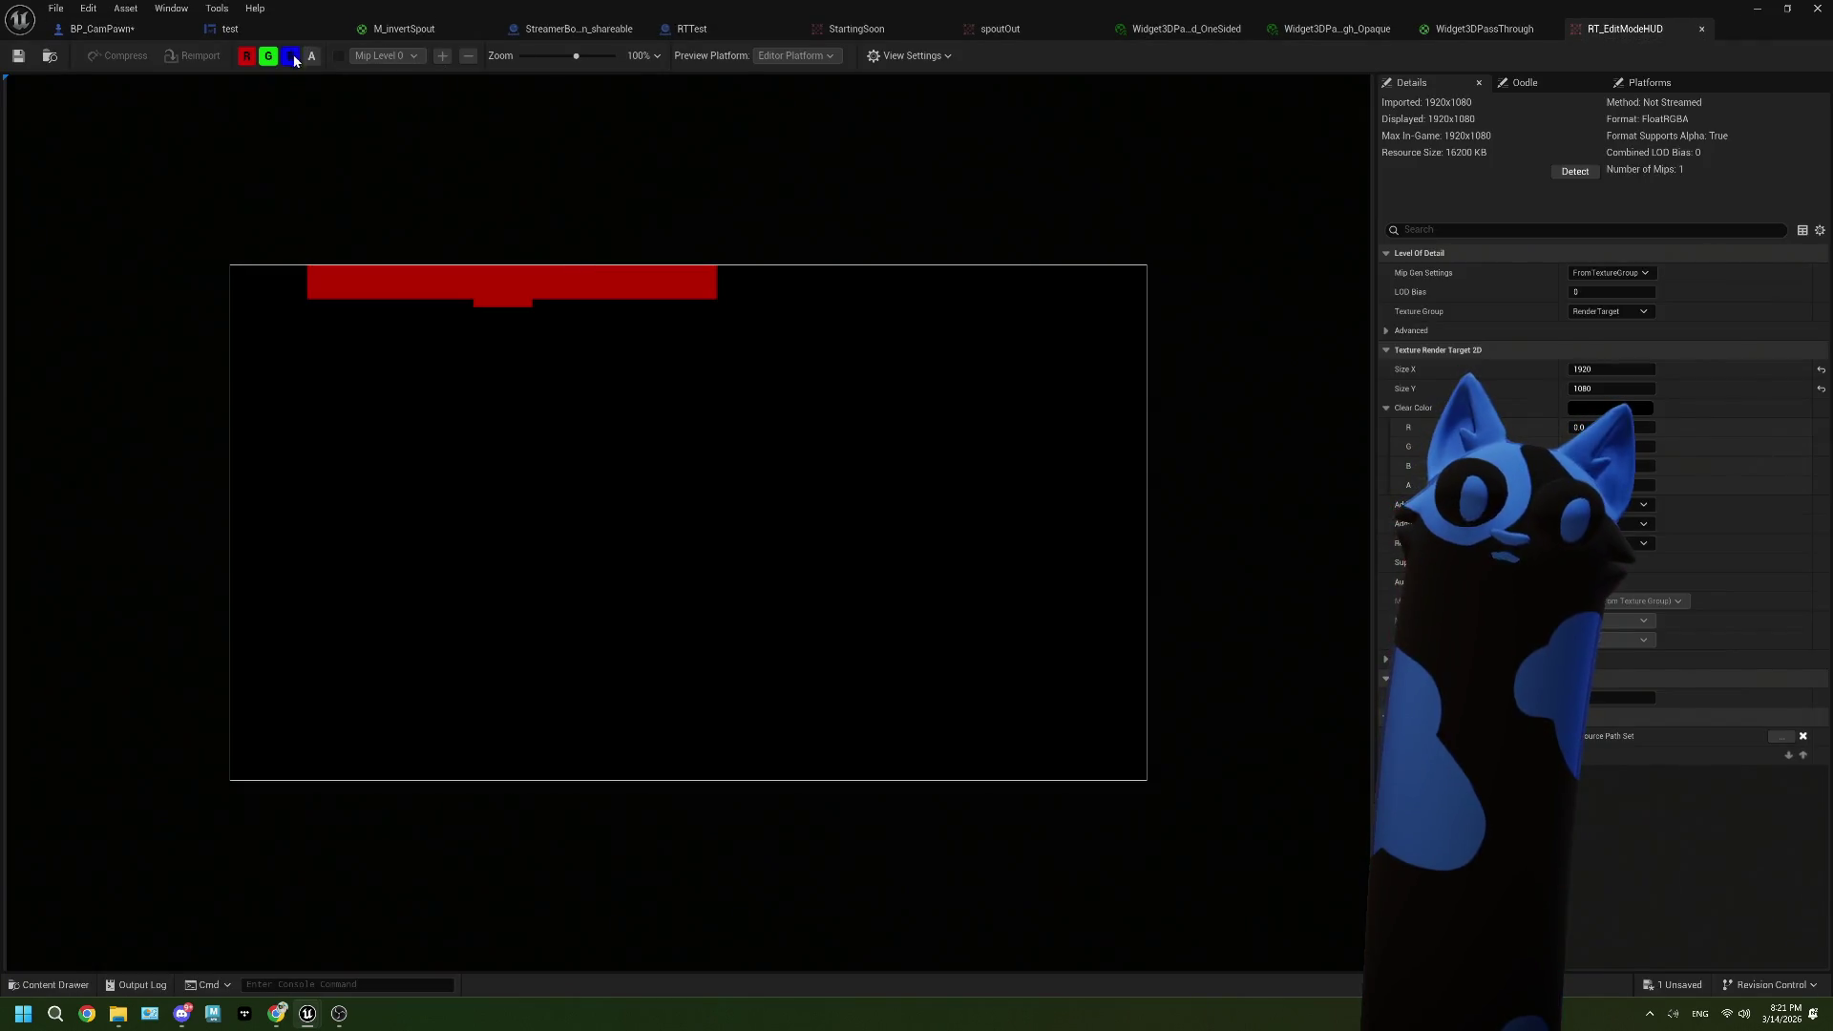
Step: Inspect RT_EditModeHUD's red, green, blue and alpha channels, restore full colour, and close it
left_click(311, 56)
left_click(290, 55)
left_click(268, 56)
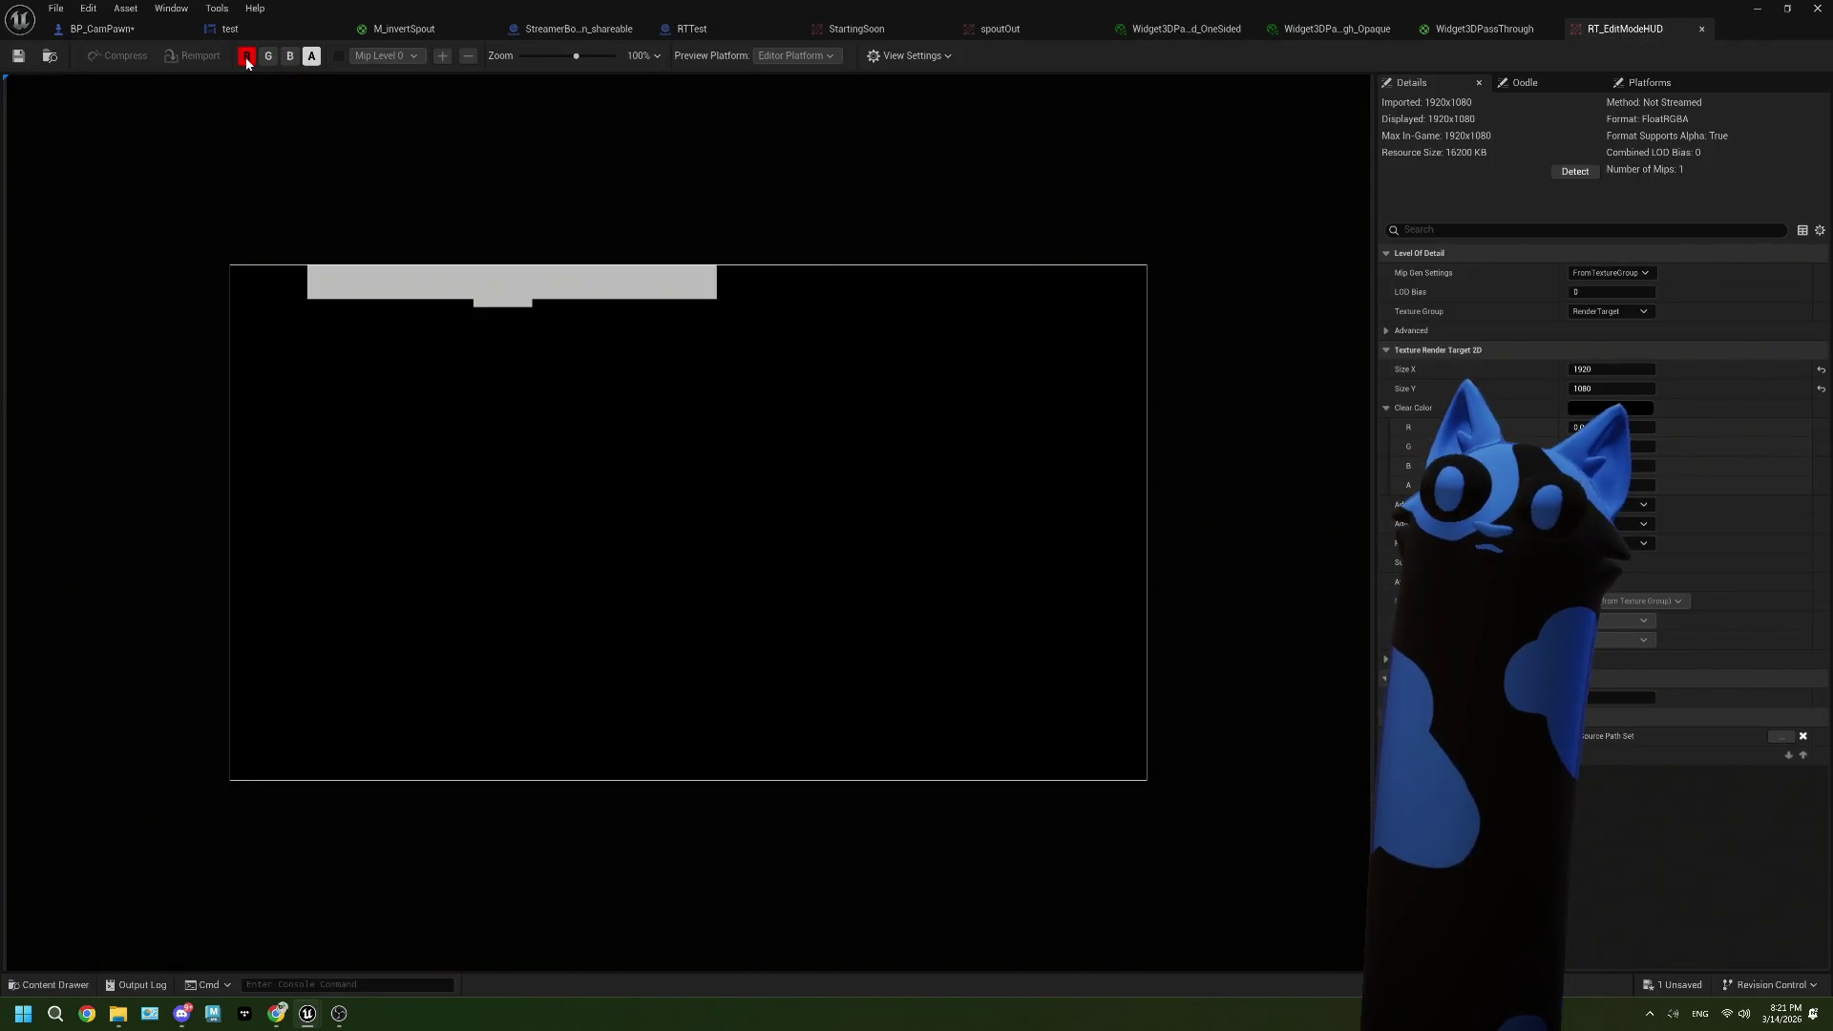
left_click(246, 59)
left_click(247, 59)
left_click(267, 57)
left_click(246, 57)
left_click(264, 59)
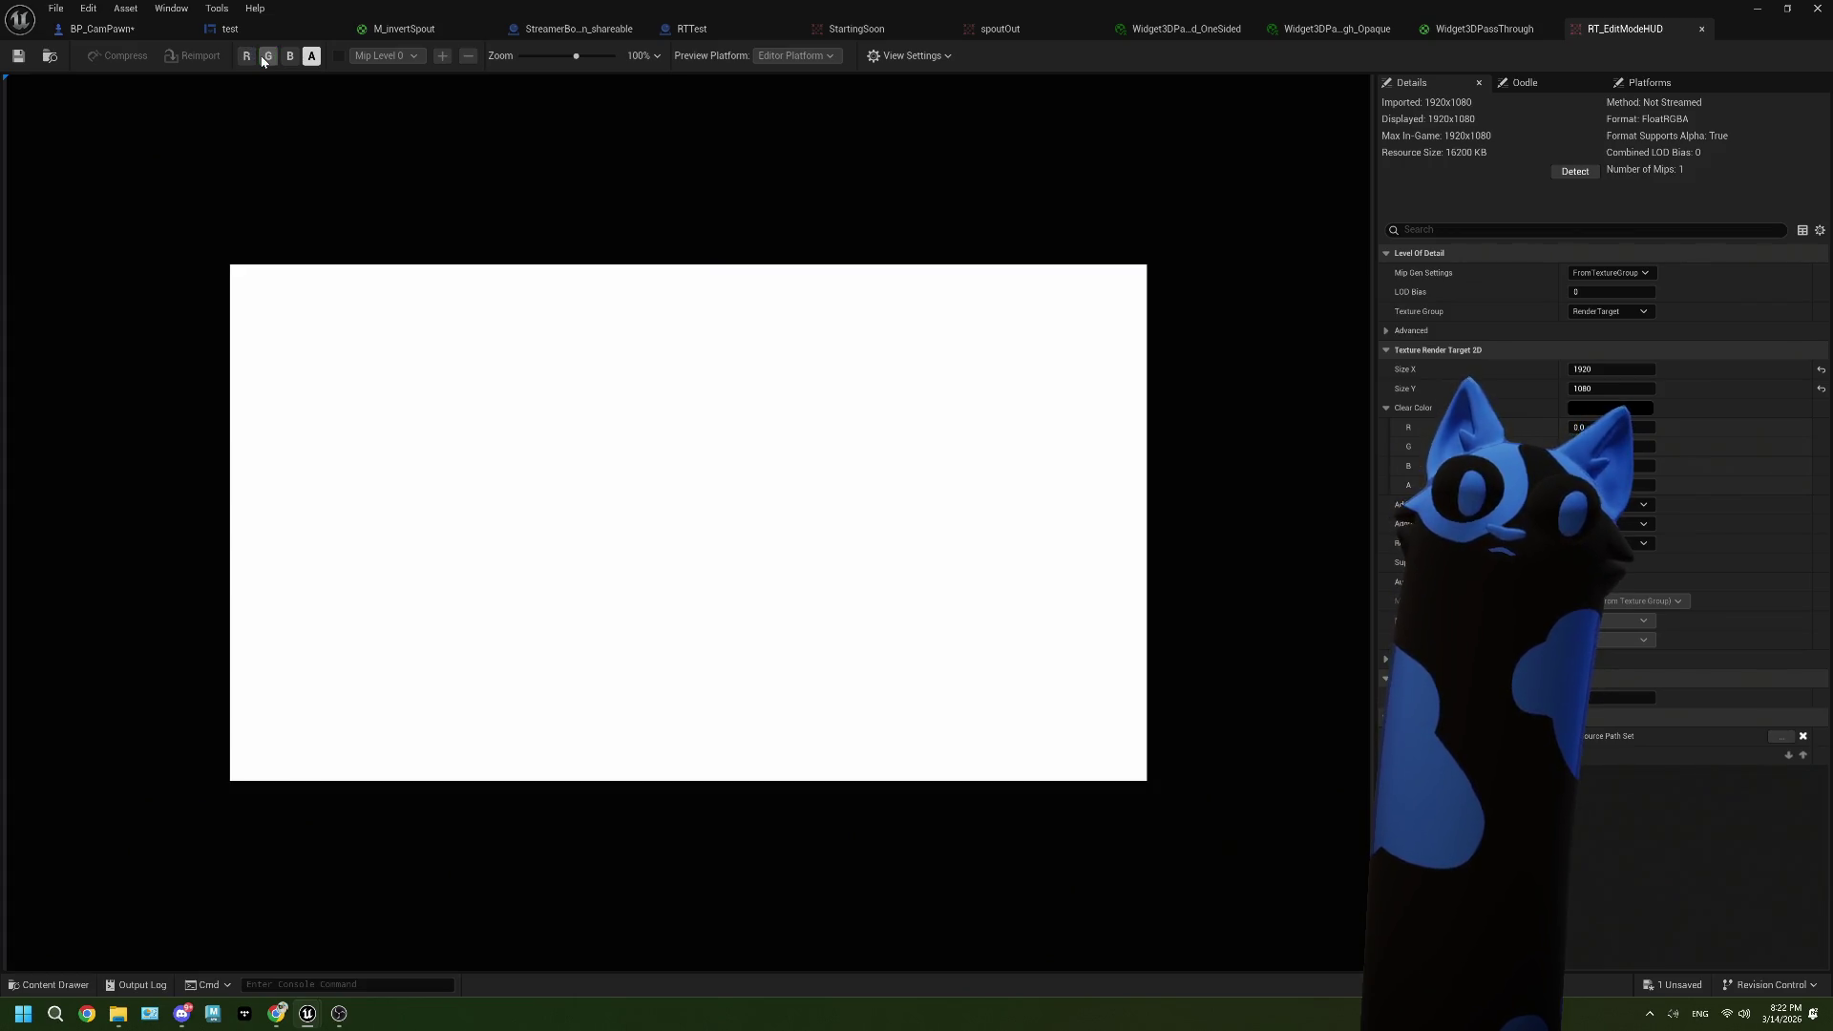
left_click(313, 58)
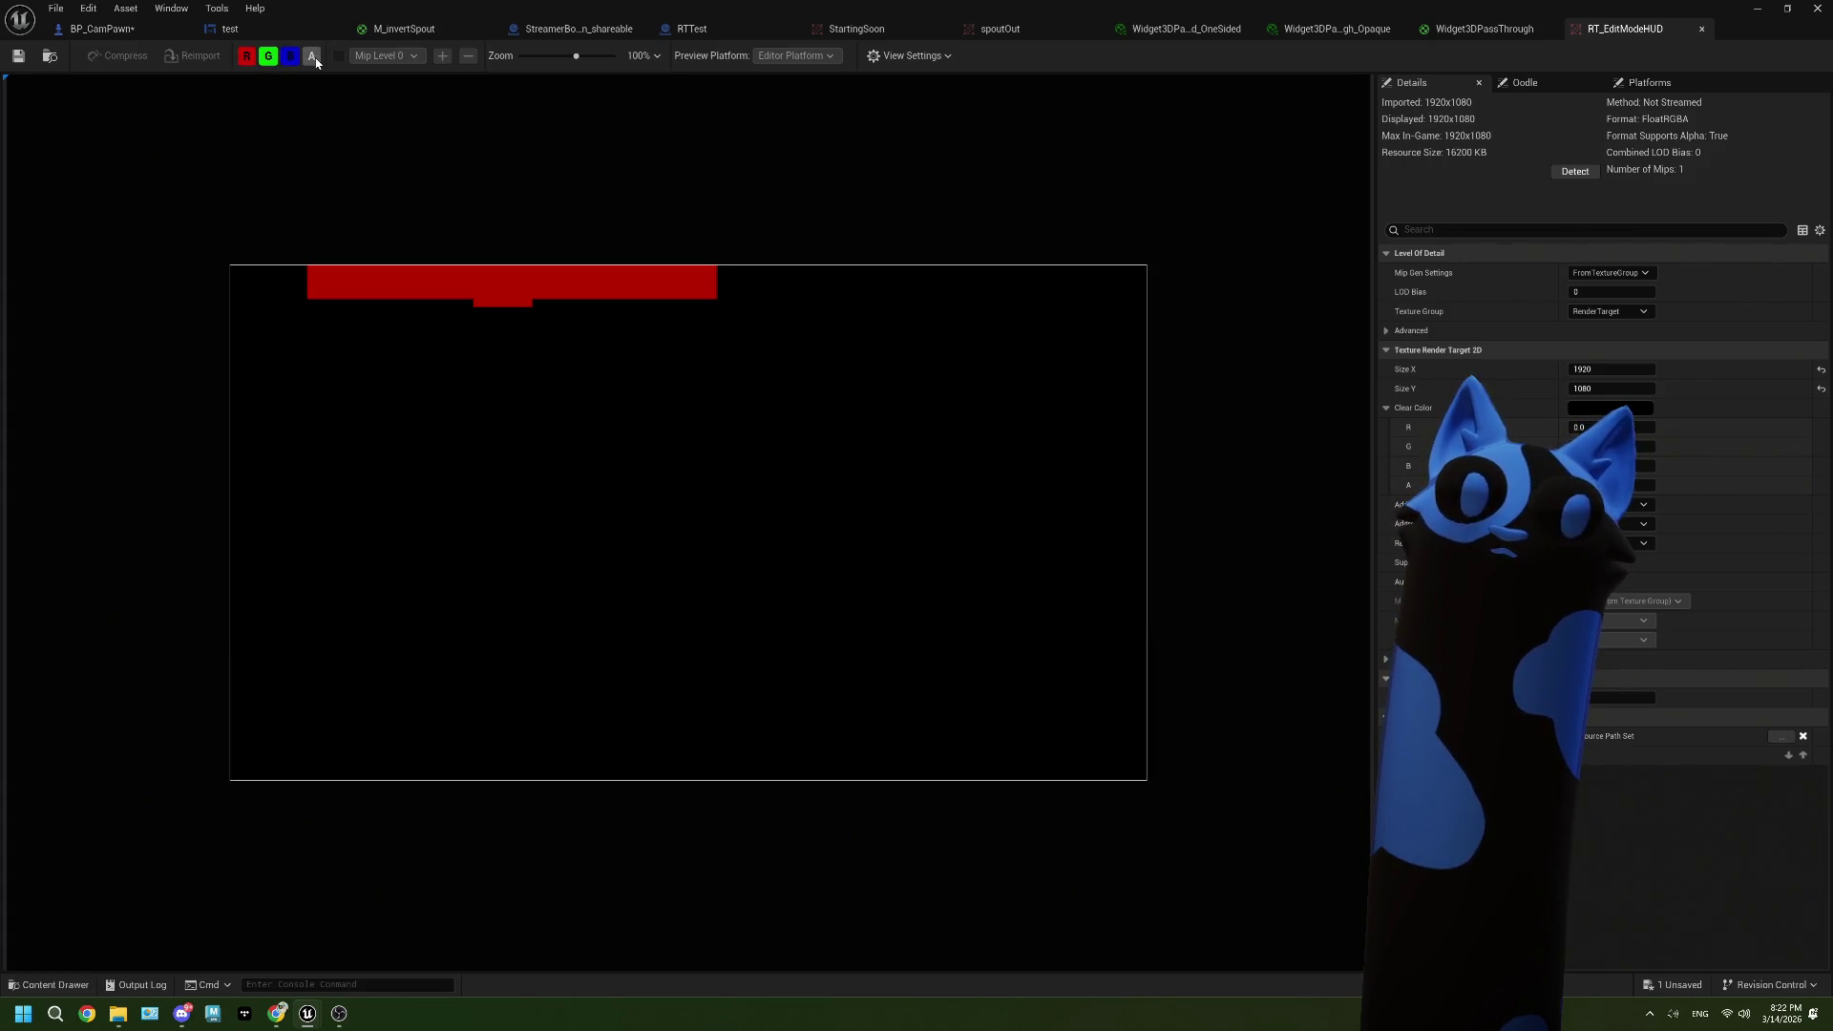
left_click(313, 57)
left_click(1703, 31)
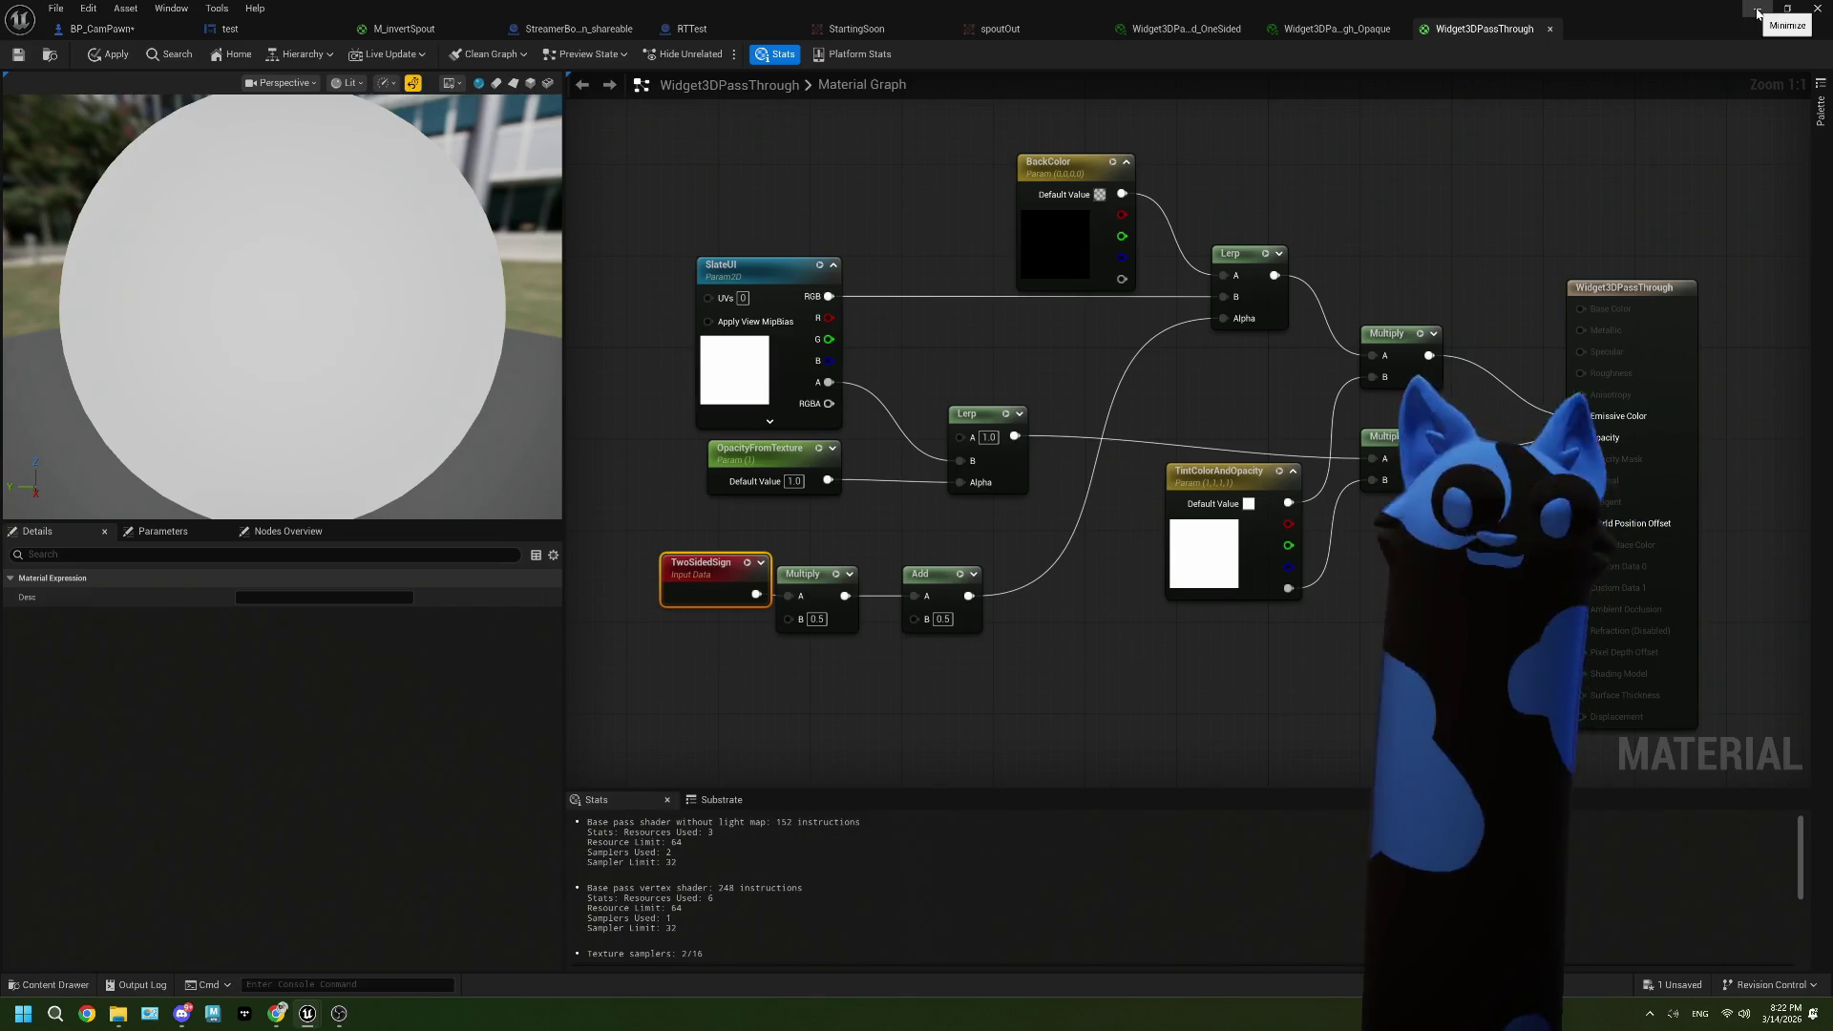
Step: Delete the RT_EditModeHUD render target from EditMode and open the Textures subfolder
left_click(1757, 12)
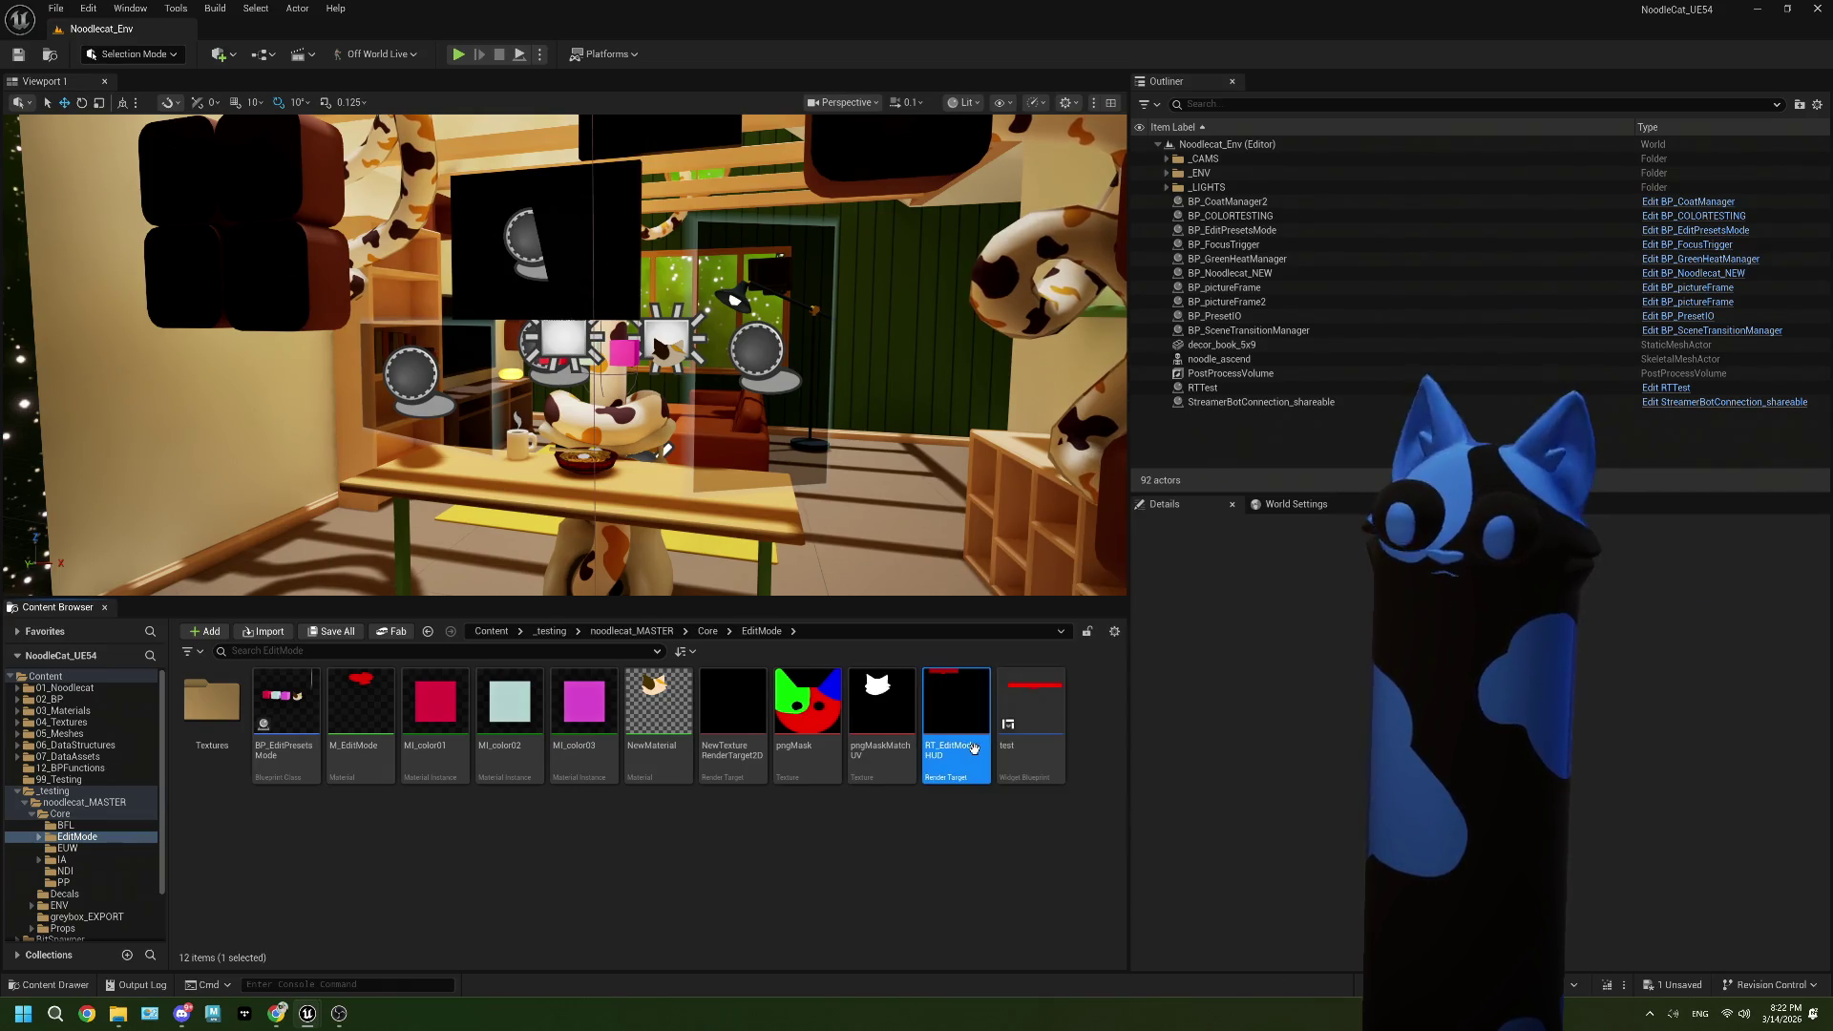
left_click(1026, 711)
left_click(980, 732)
key("Delete")
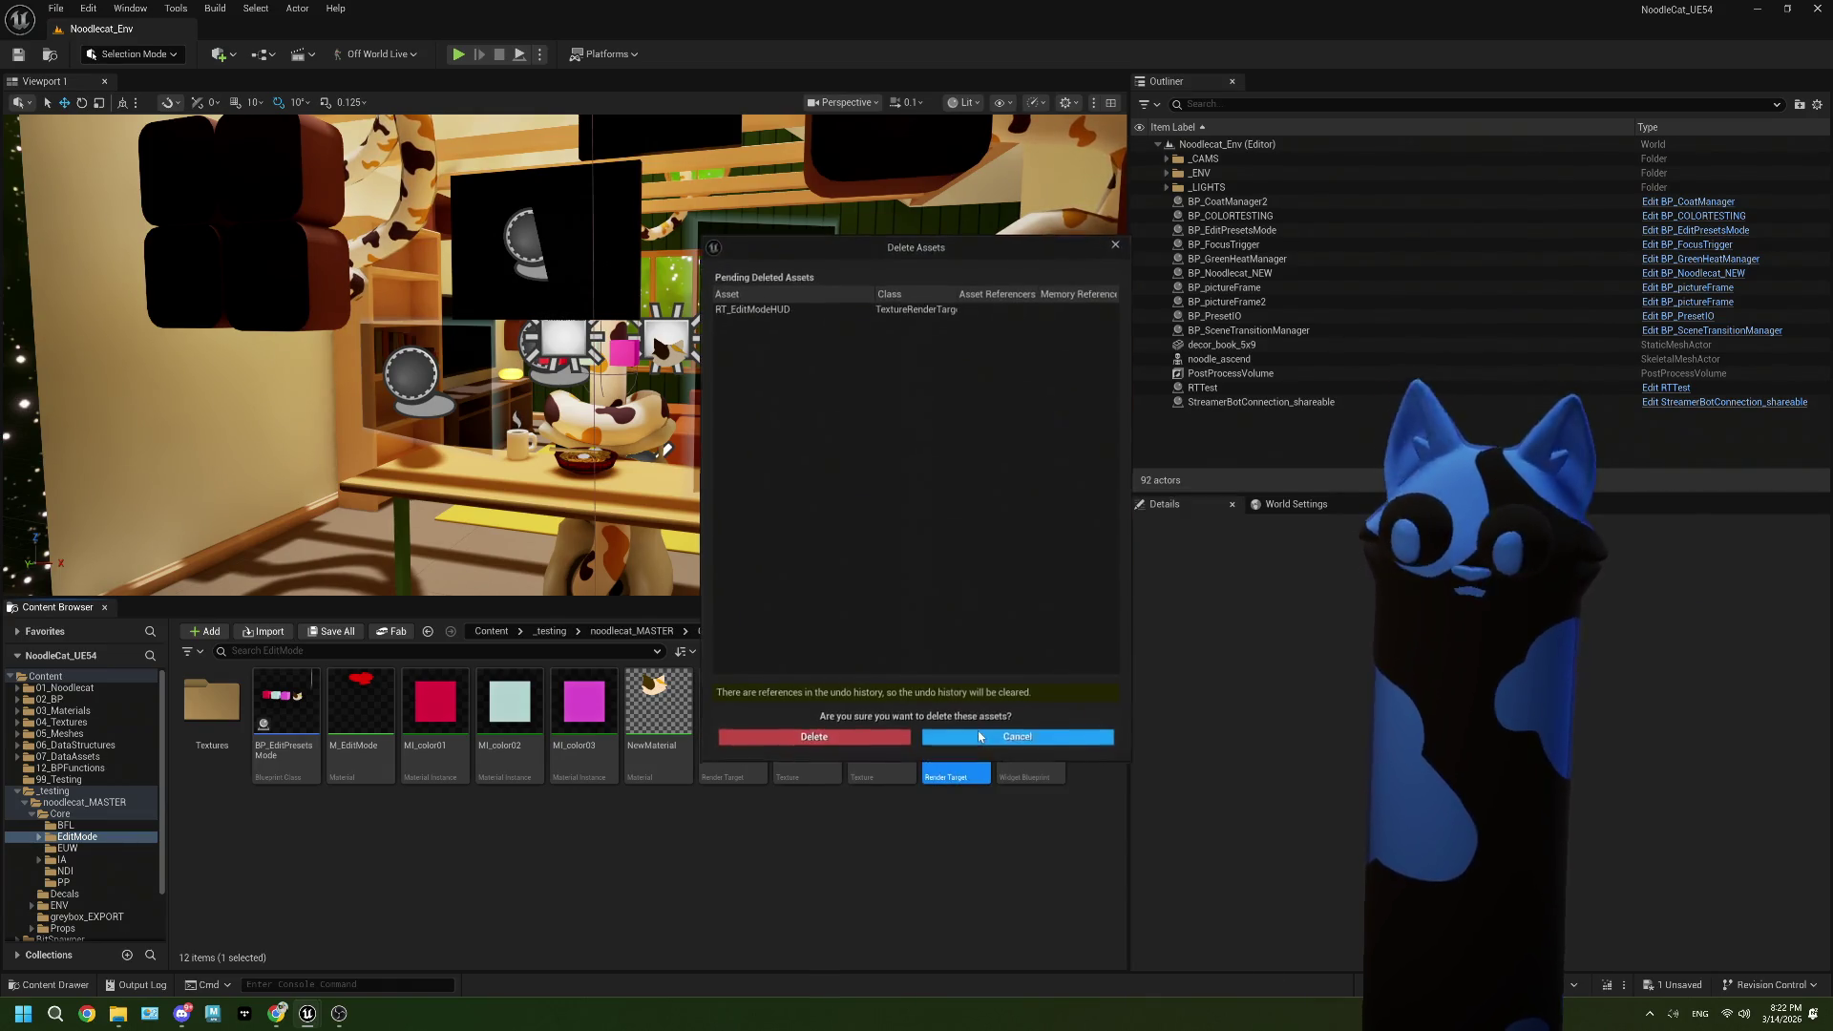
left_click(866, 737)
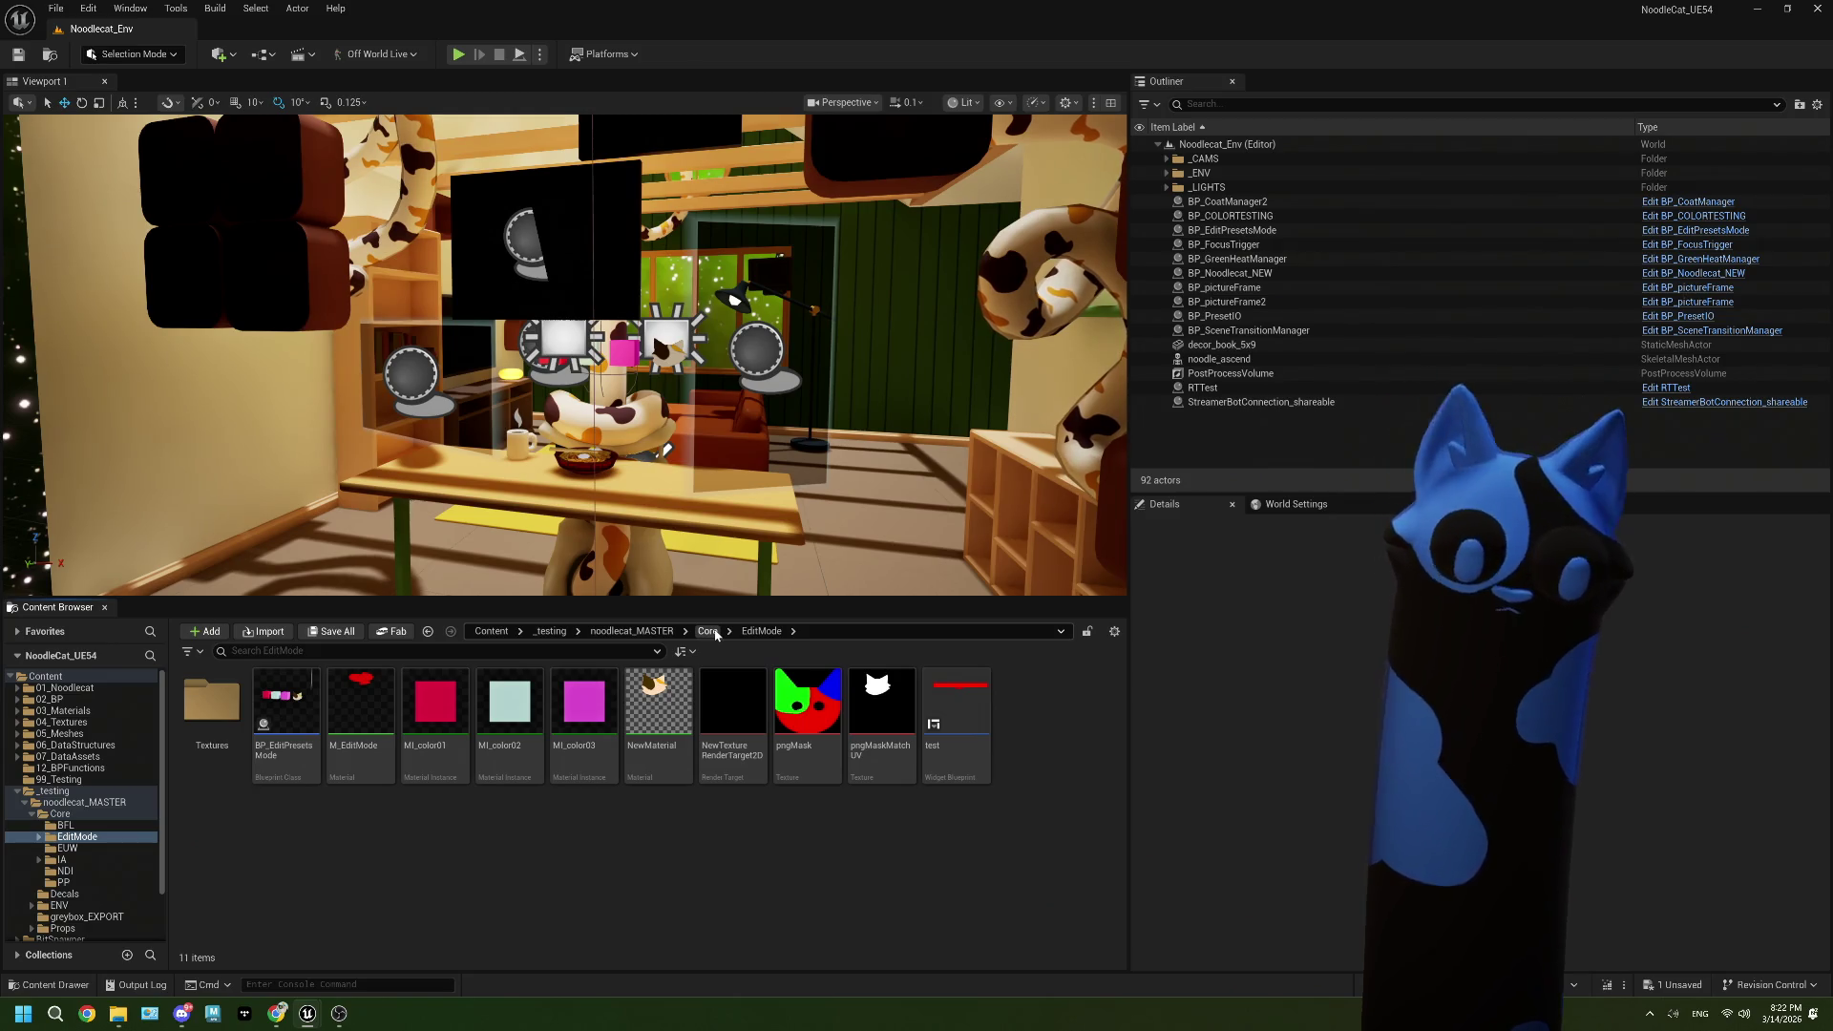
double_click(219, 712)
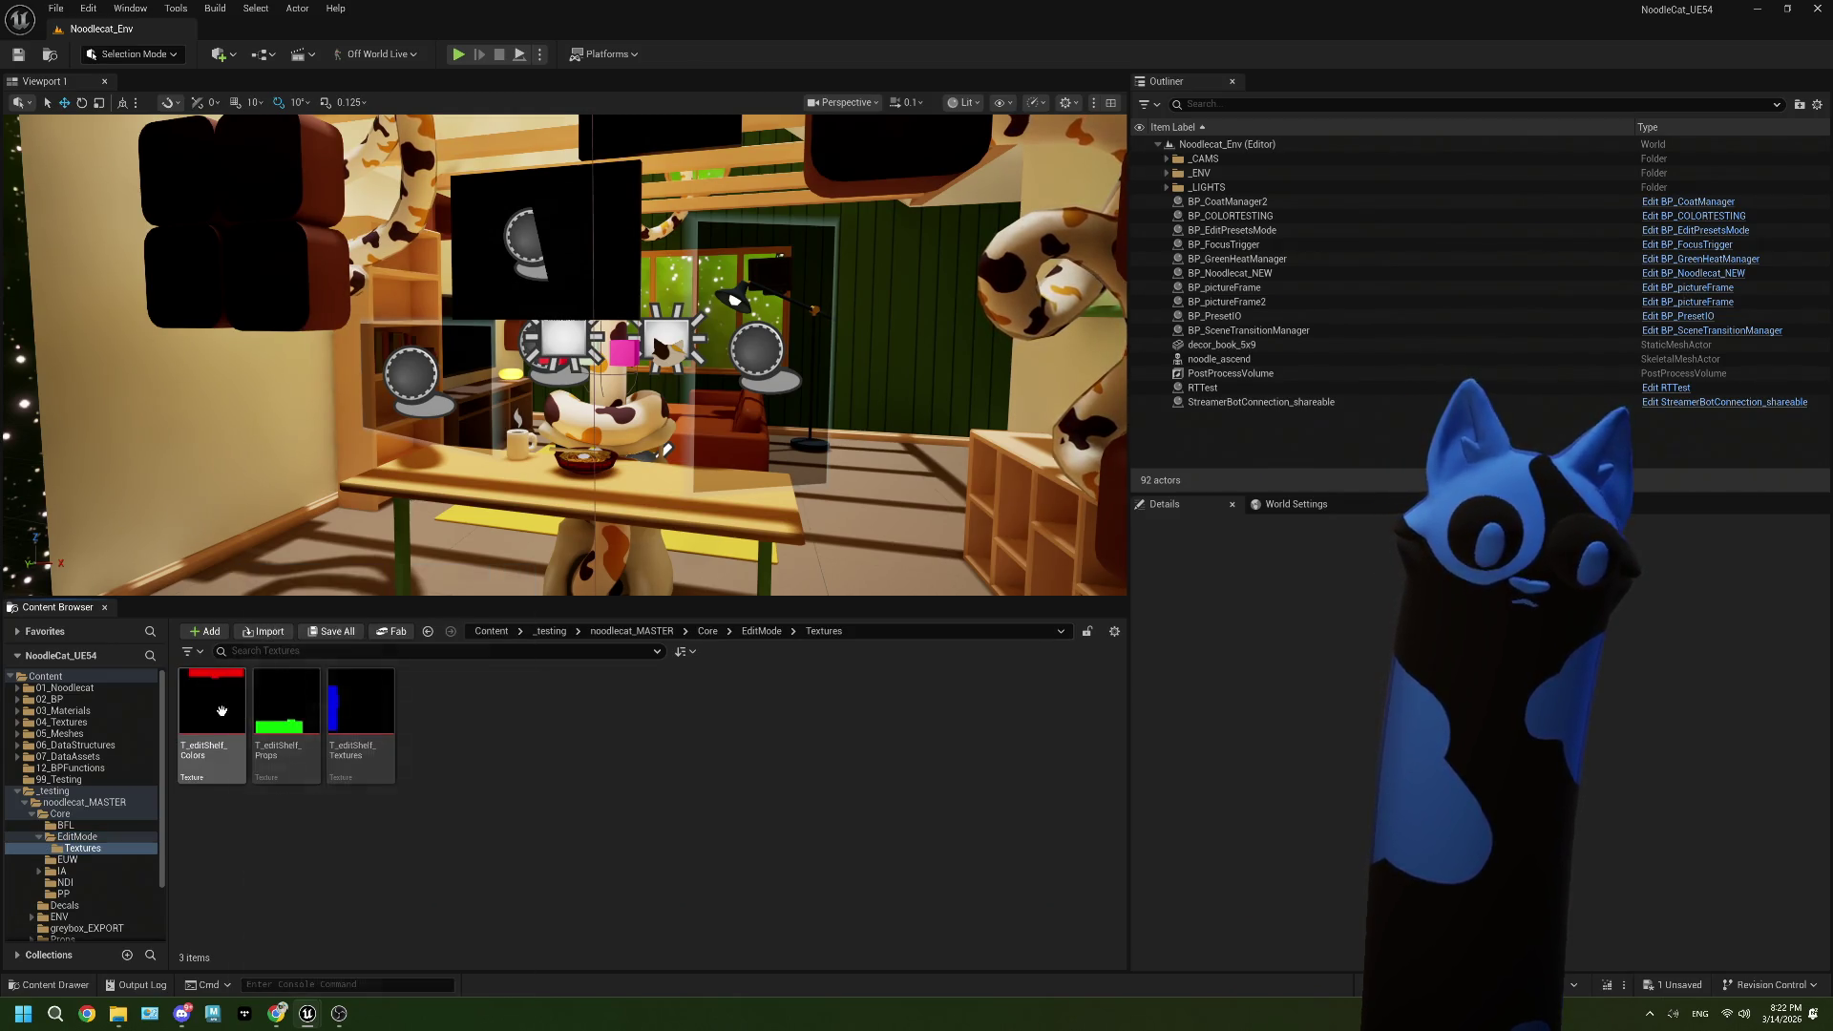
Step: Preview T_editShelf_Colors, then nudge TwoSidedSign left and select the SlateUI parameter node
double_click(216, 712)
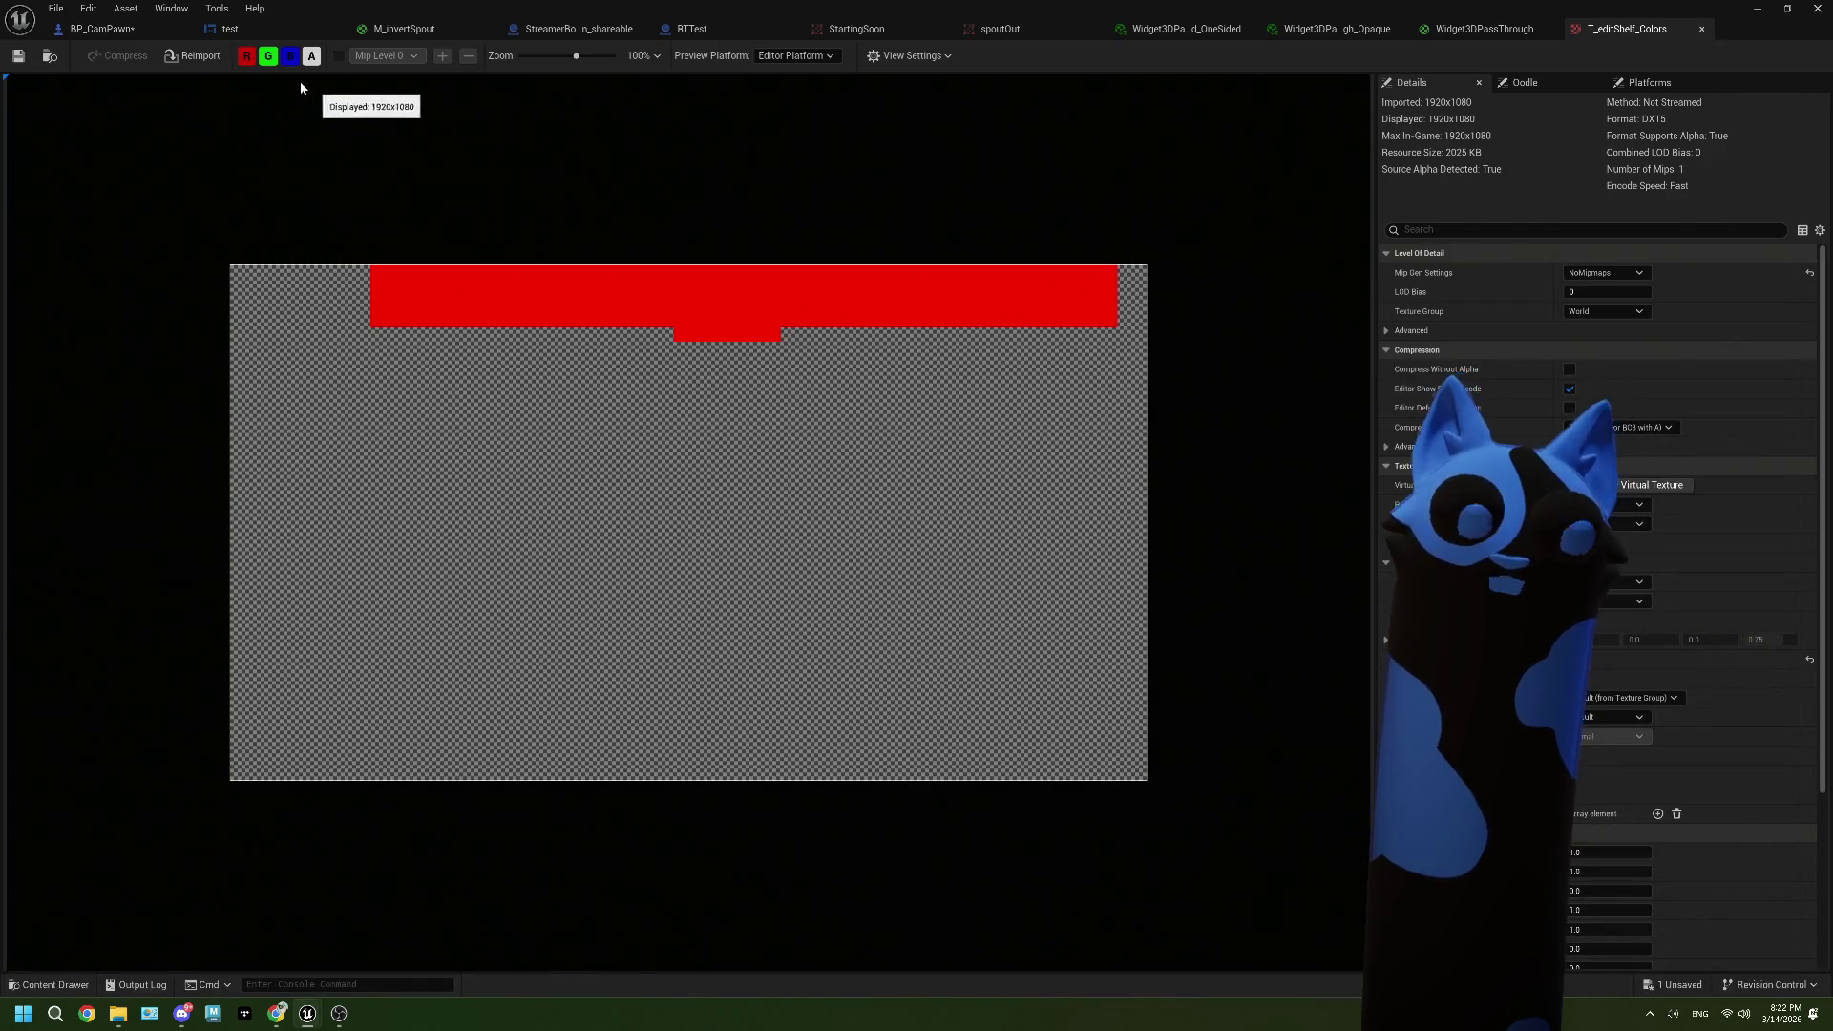
left_click(1702, 33)
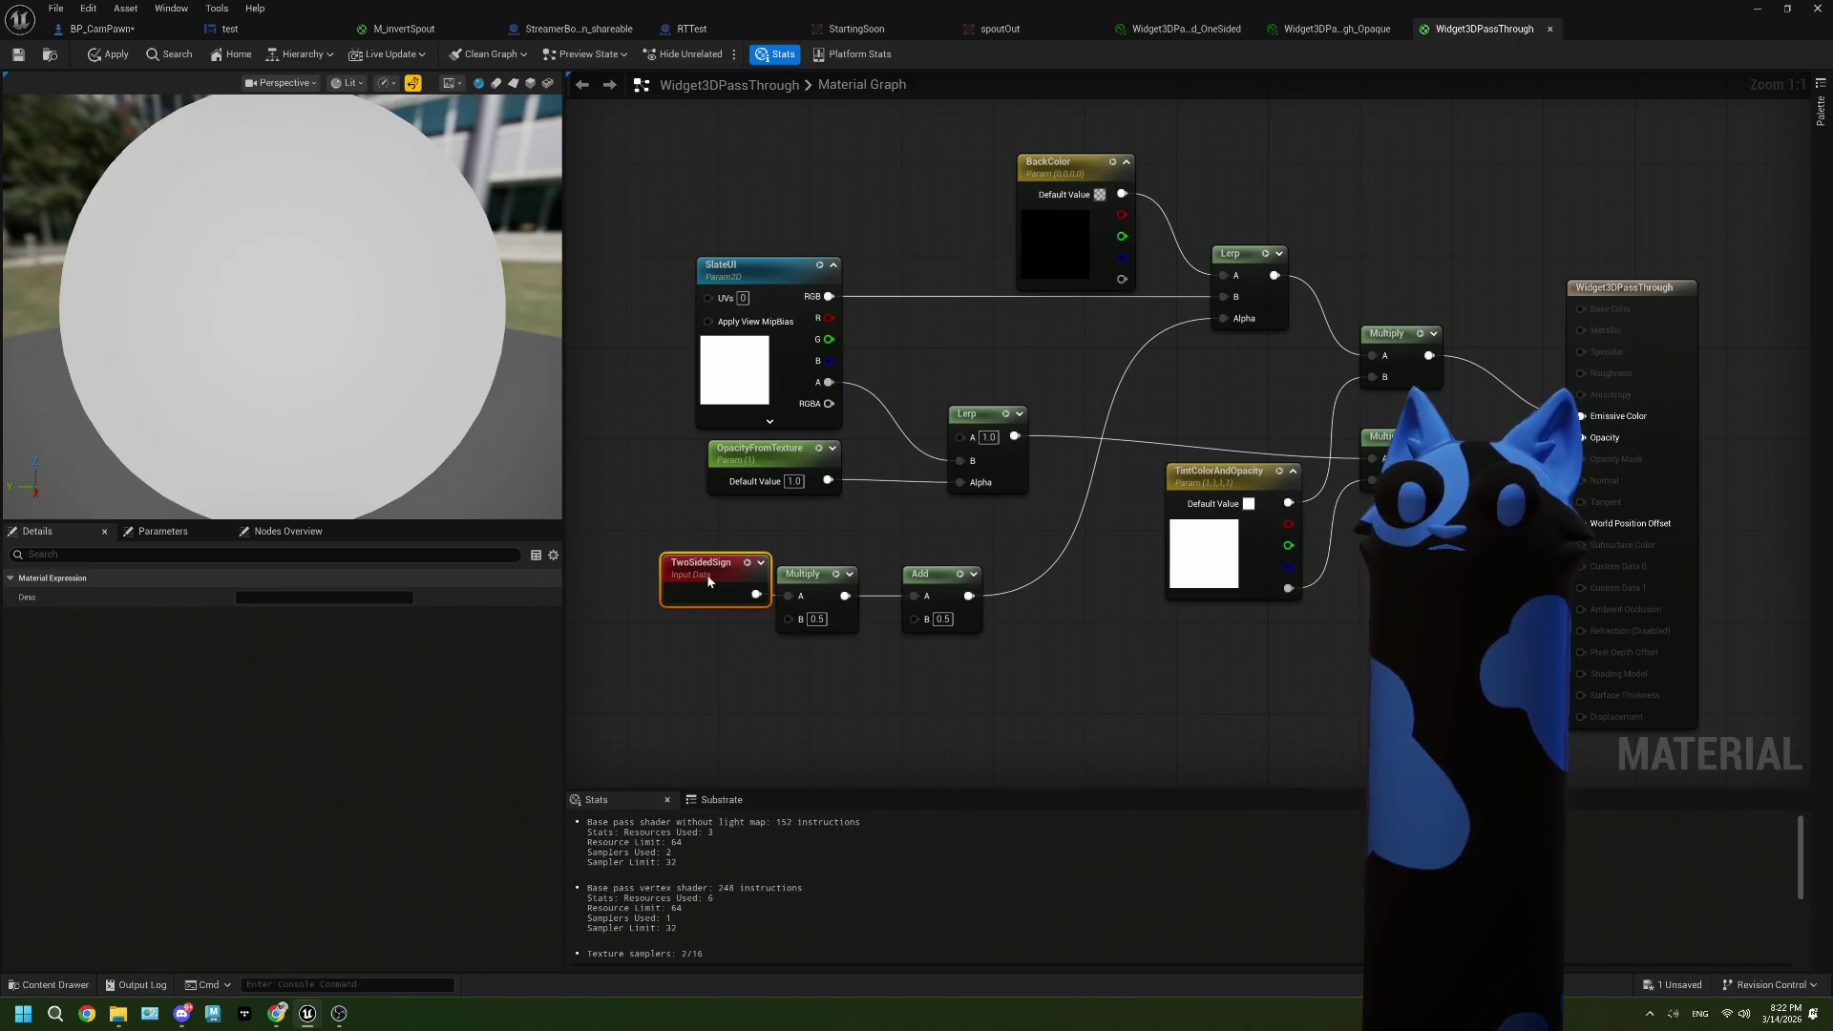
left_click_drag(713, 576, 702, 575)
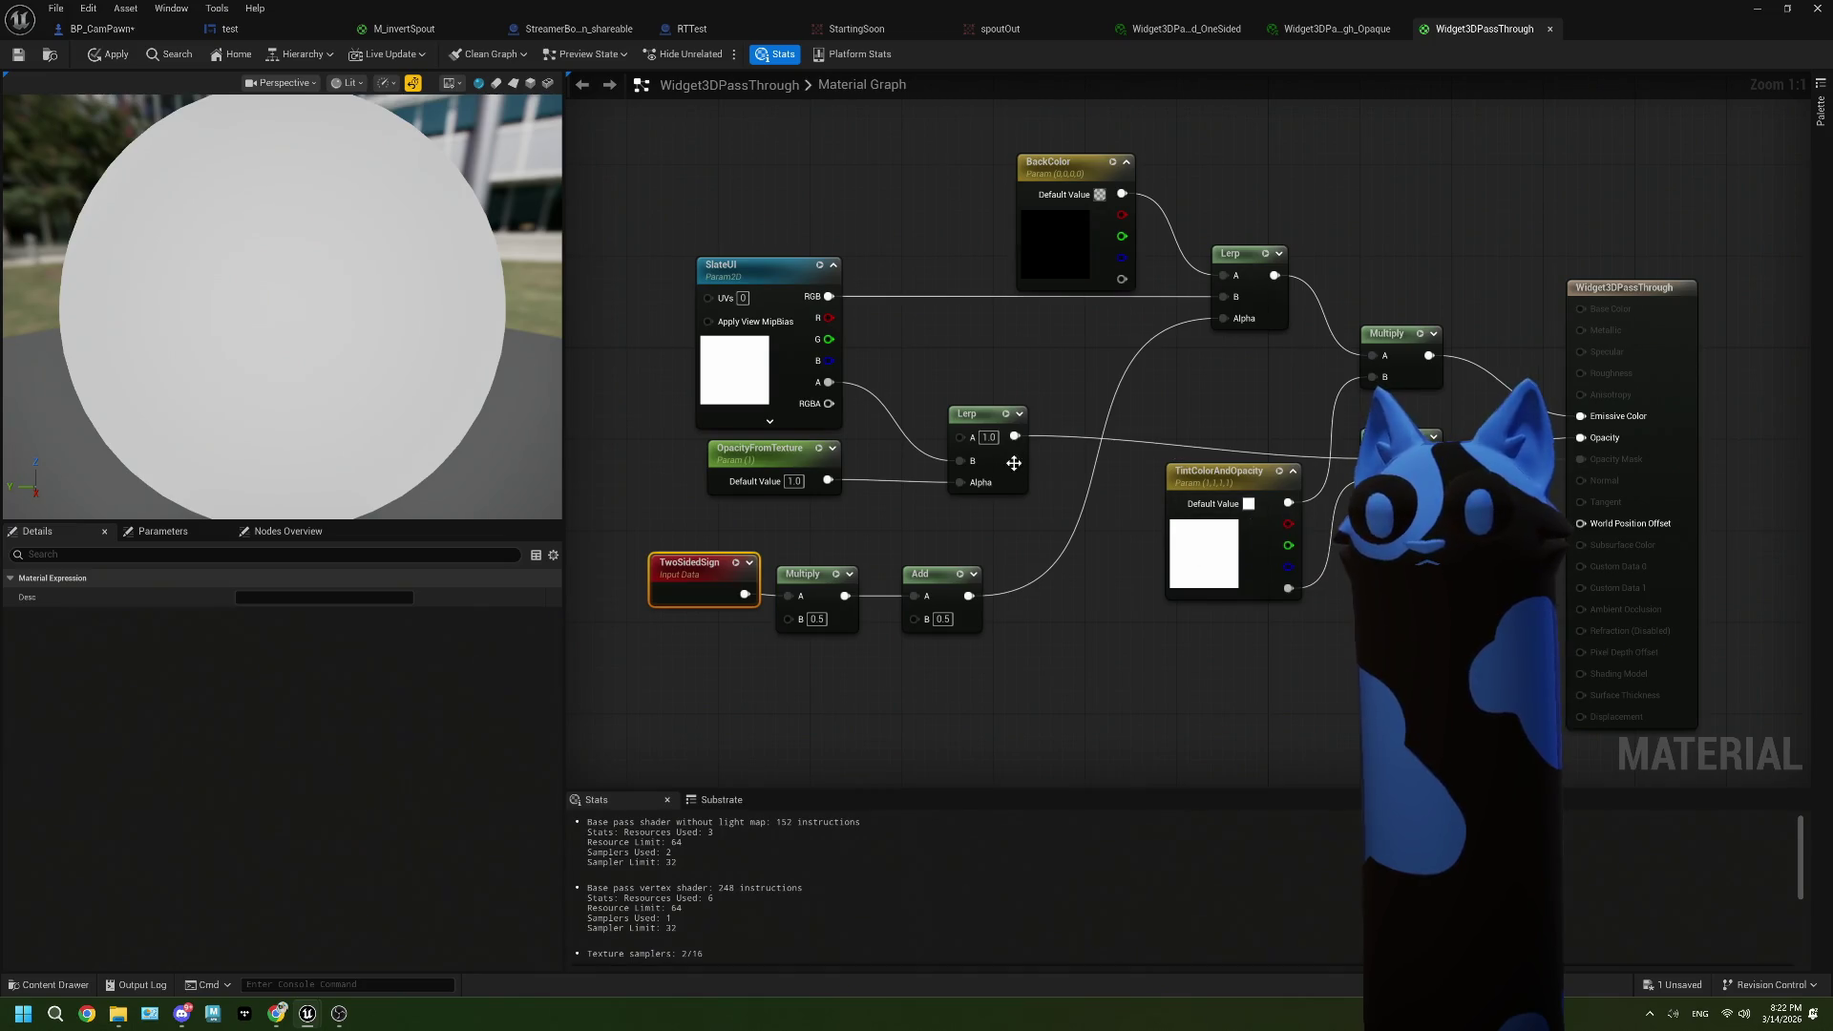
left_click(801, 385)
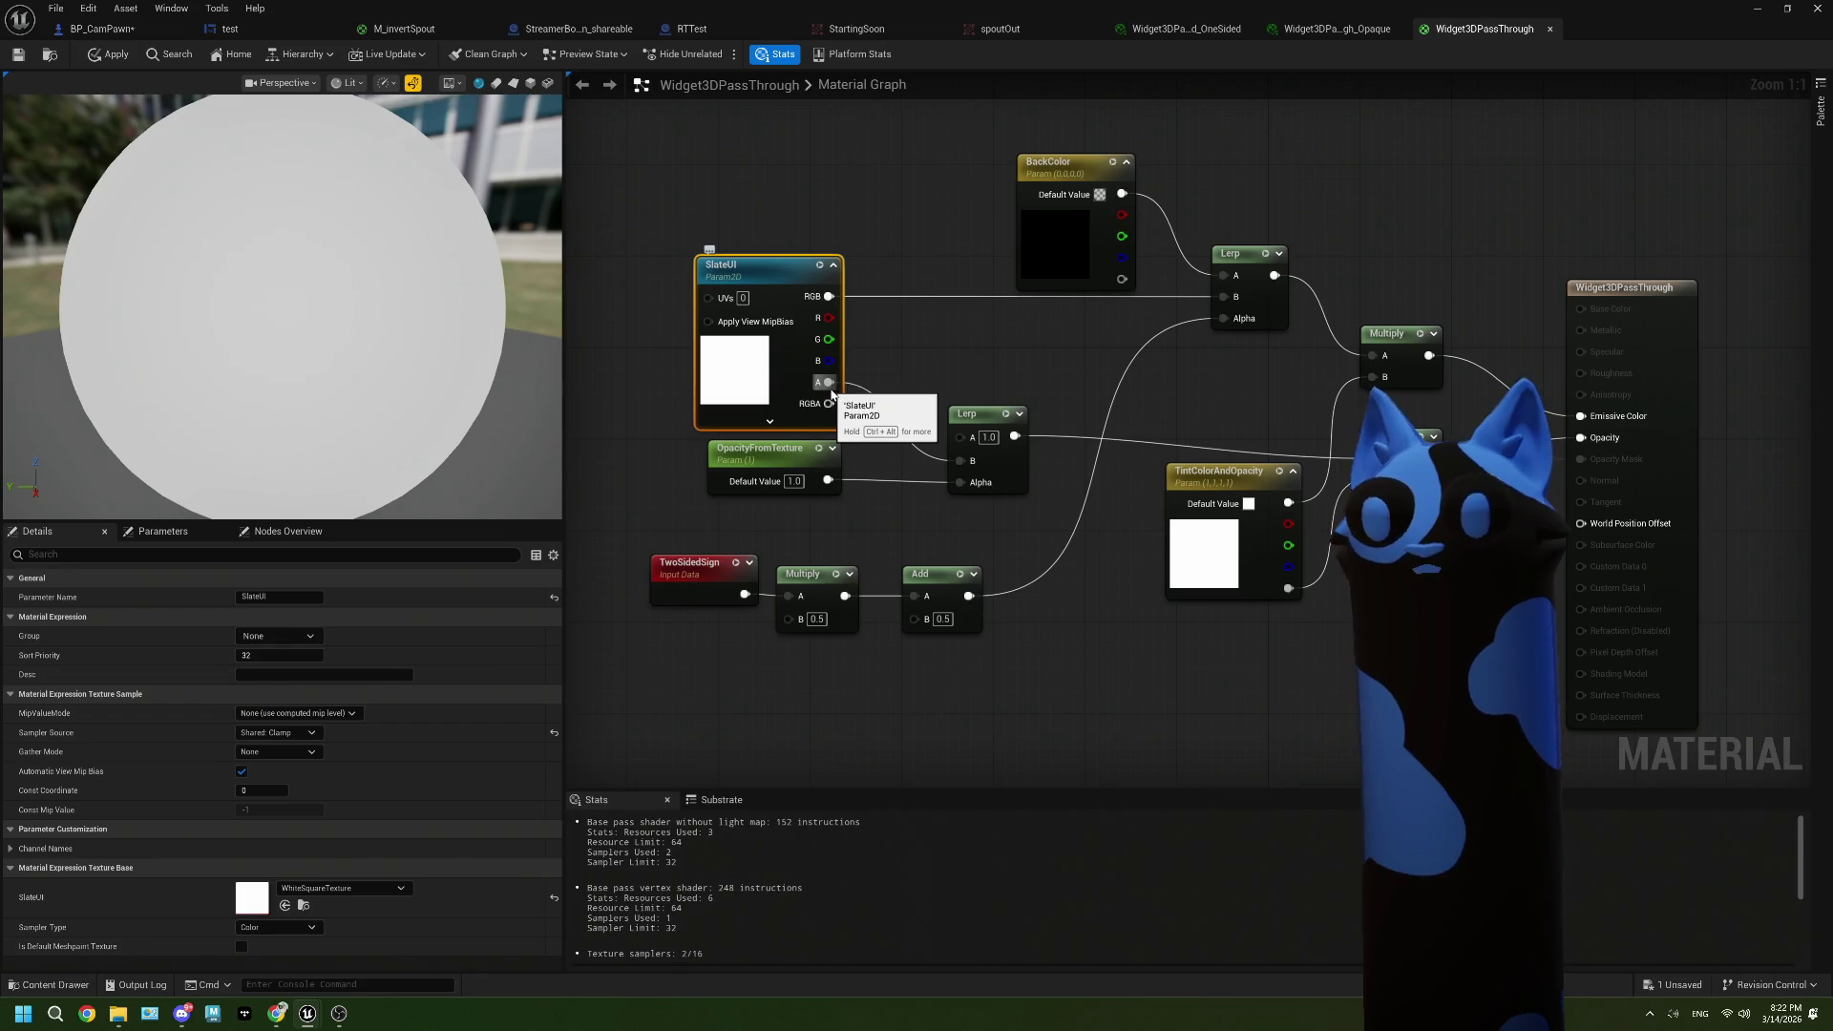
Step: Pan through BP_CamPawn's Construction Script, then bring up the Get Render Target documentation
left_click(408, 33)
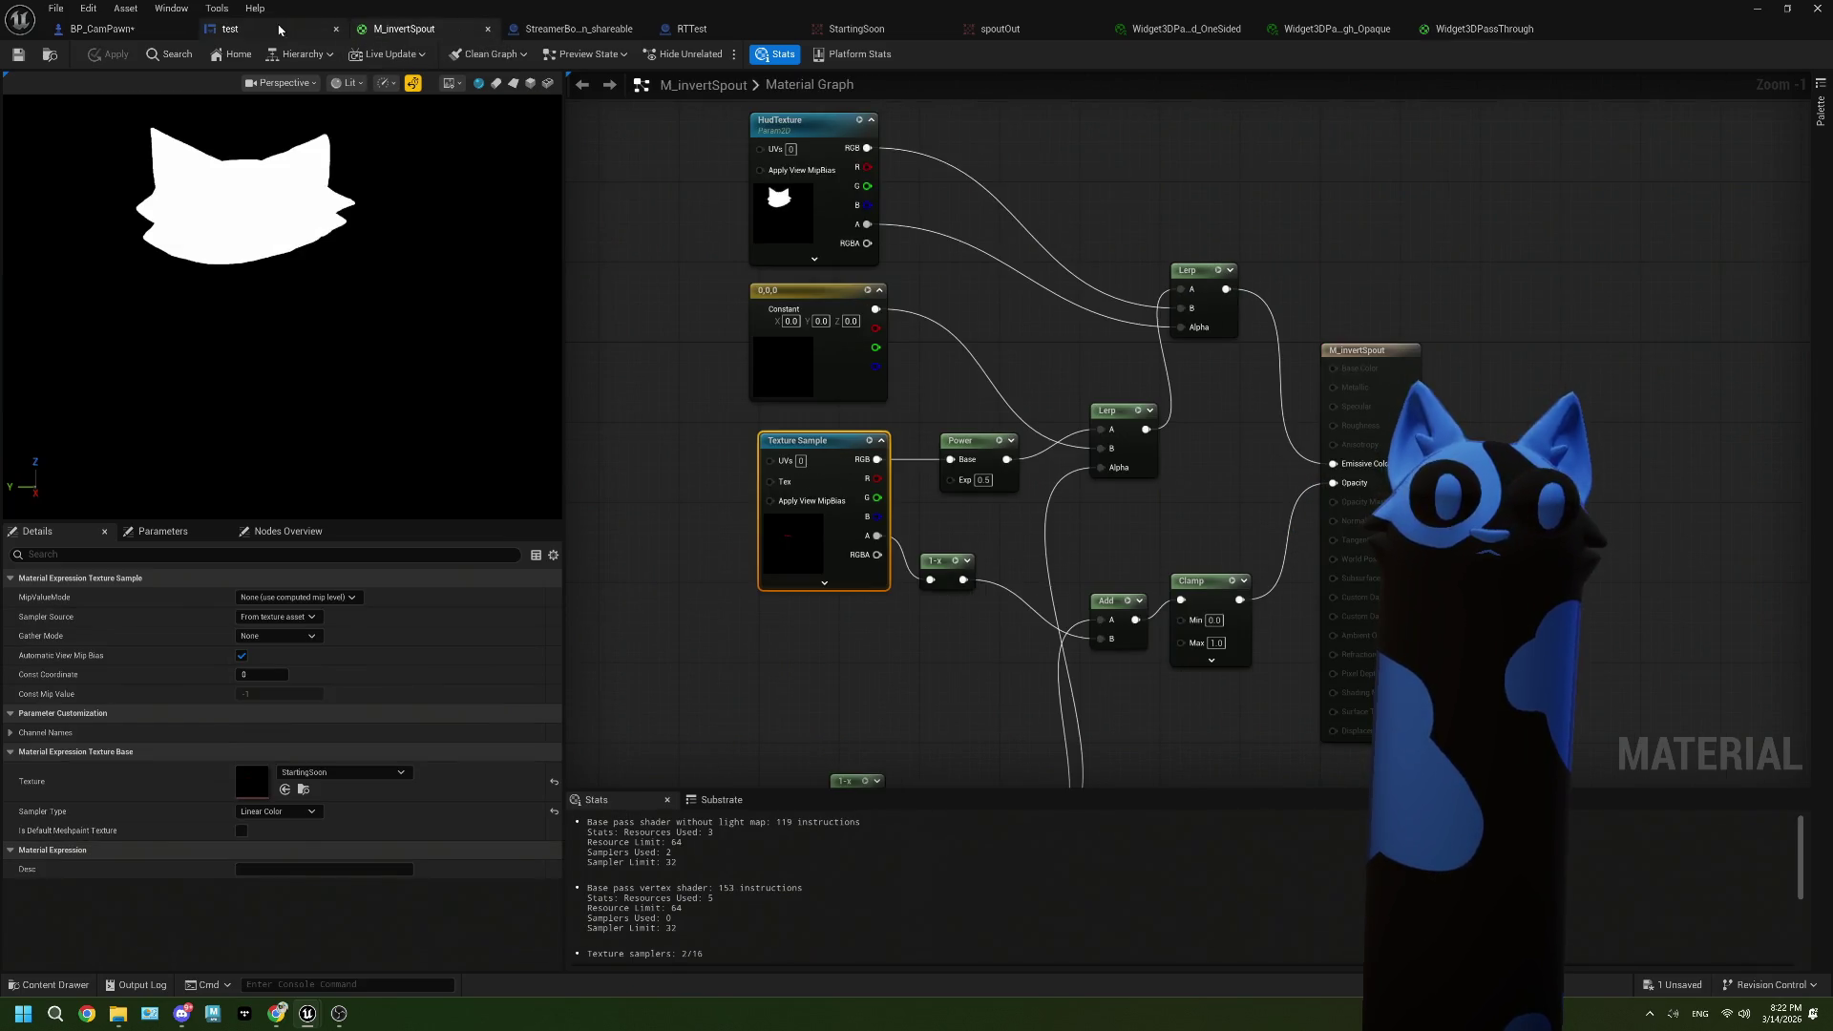
left_click(229, 29)
left_click(100, 31)
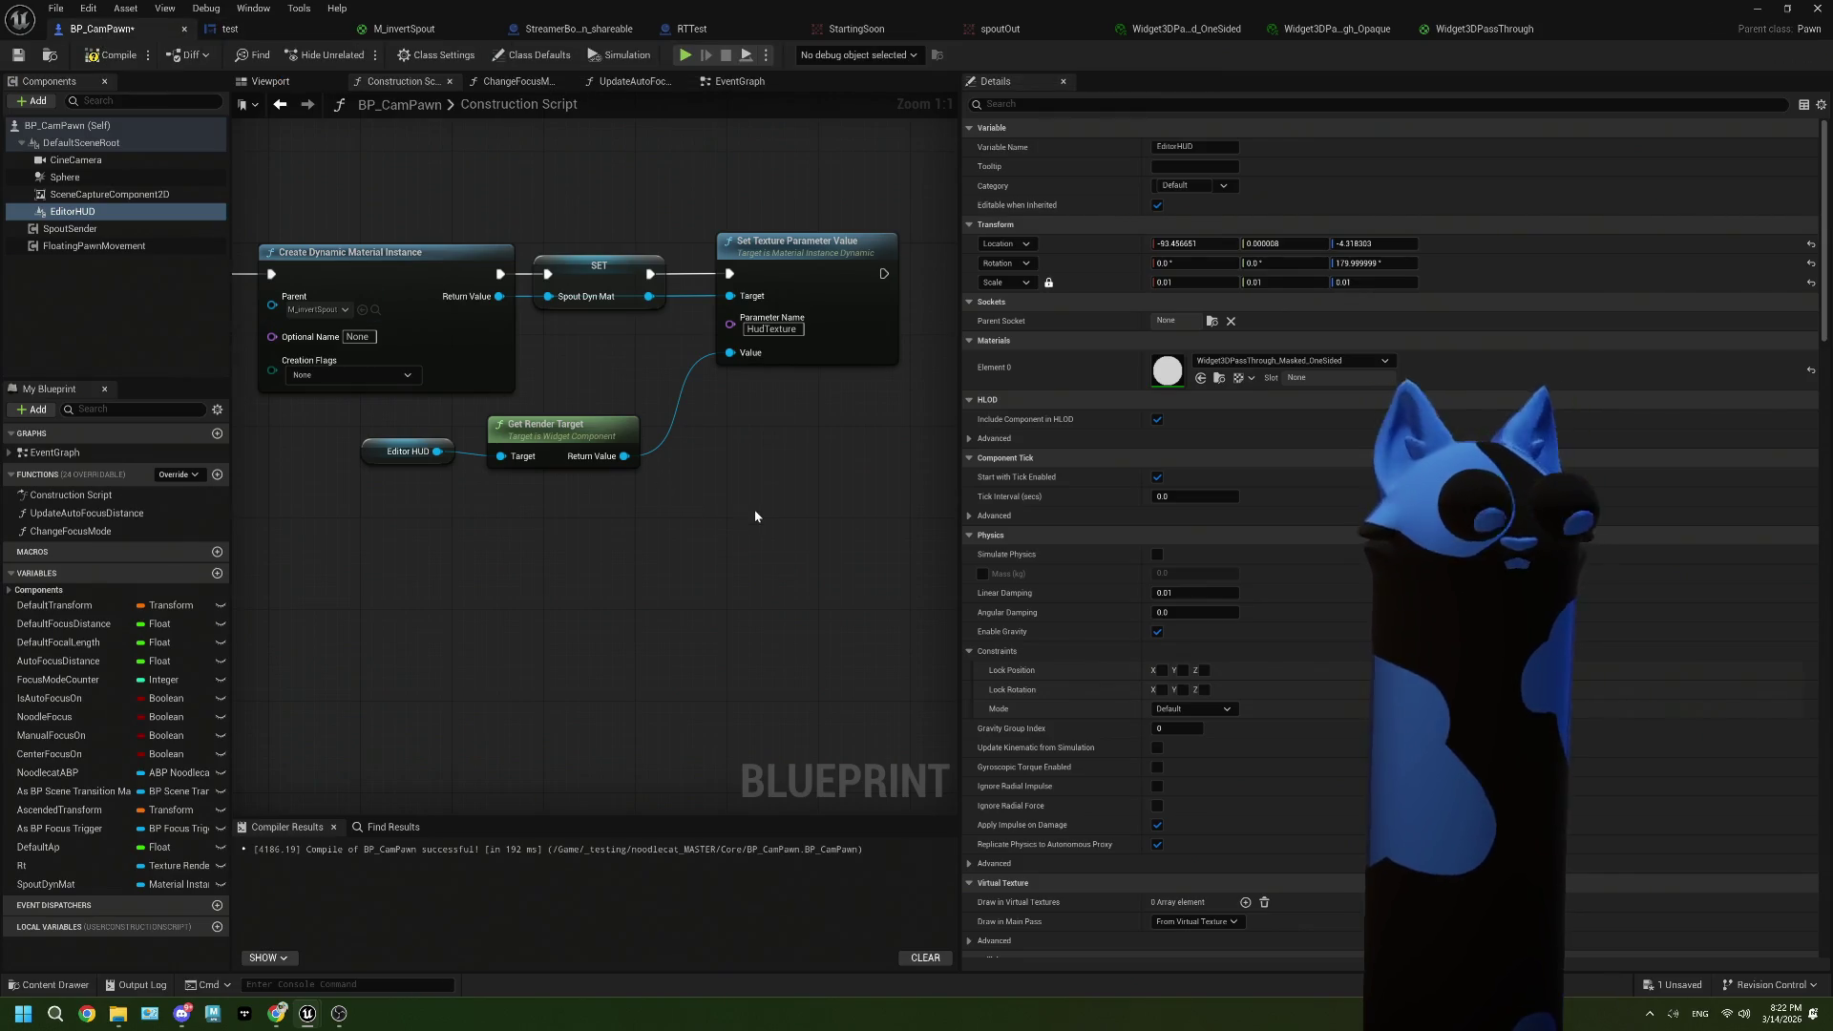
left_click_drag(690, 502, 732, 528)
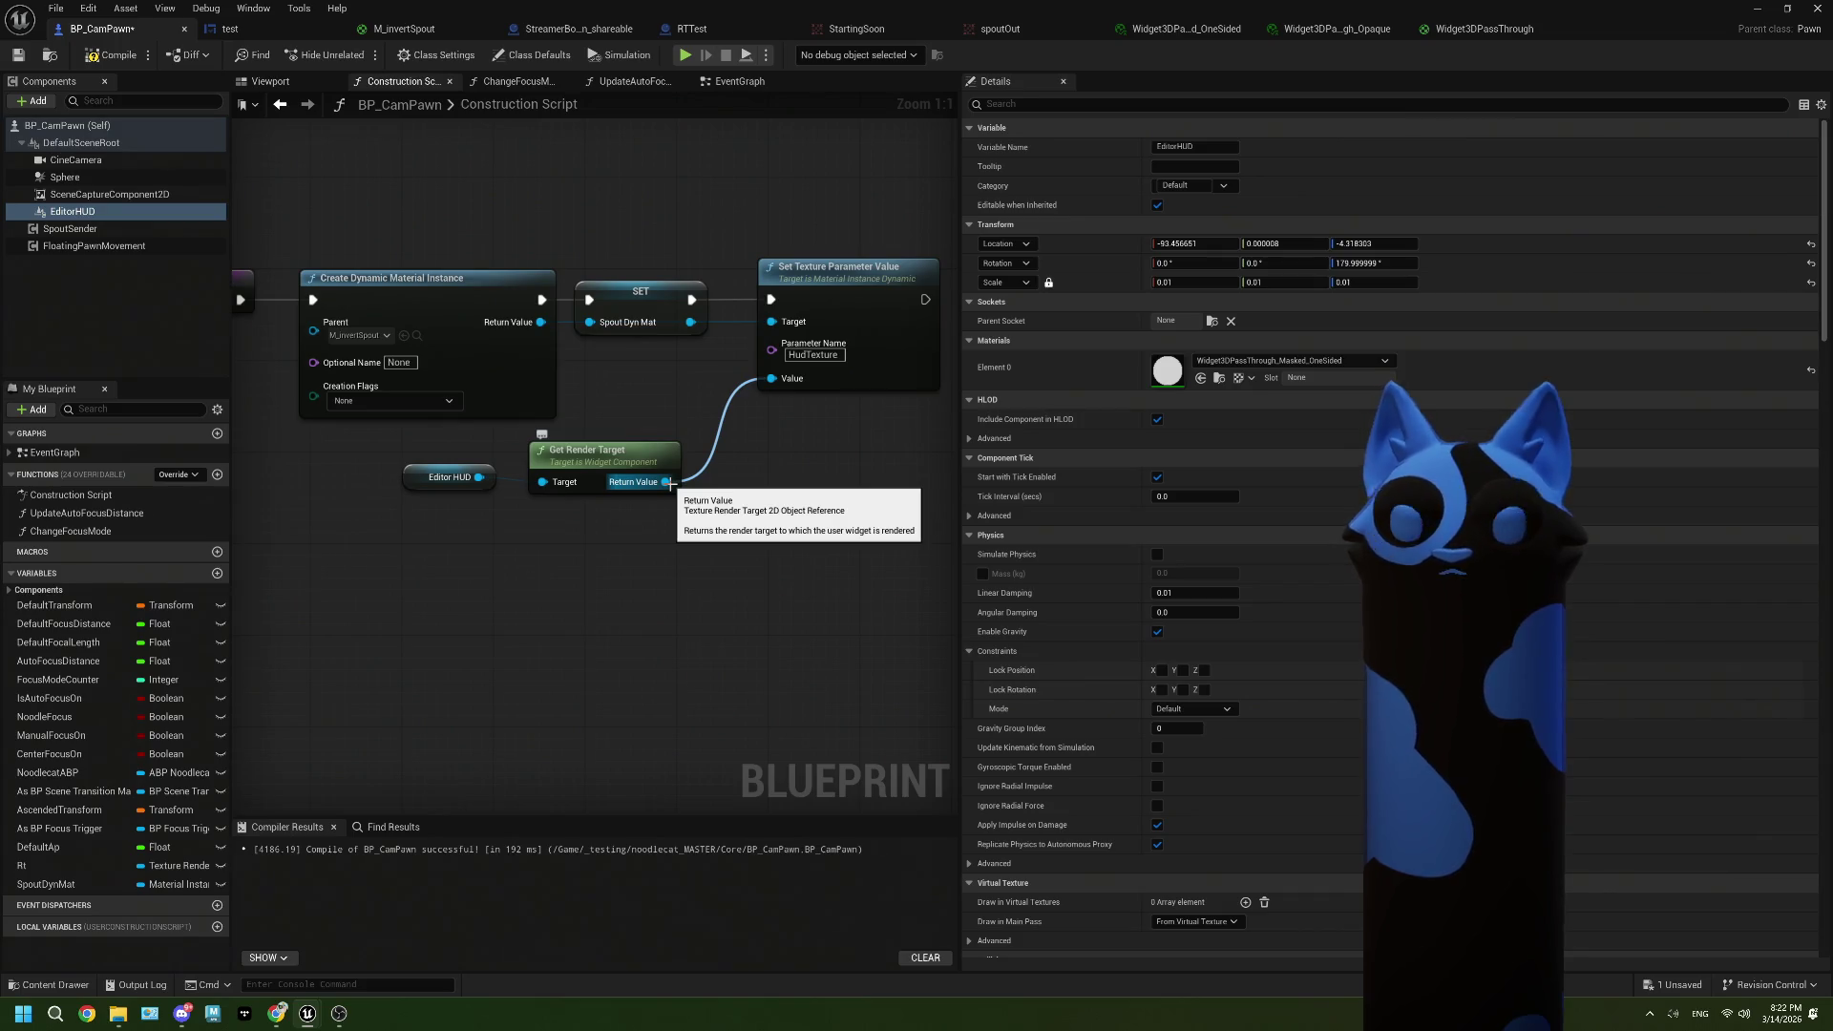
left_click_drag(702, 508, 632, 497)
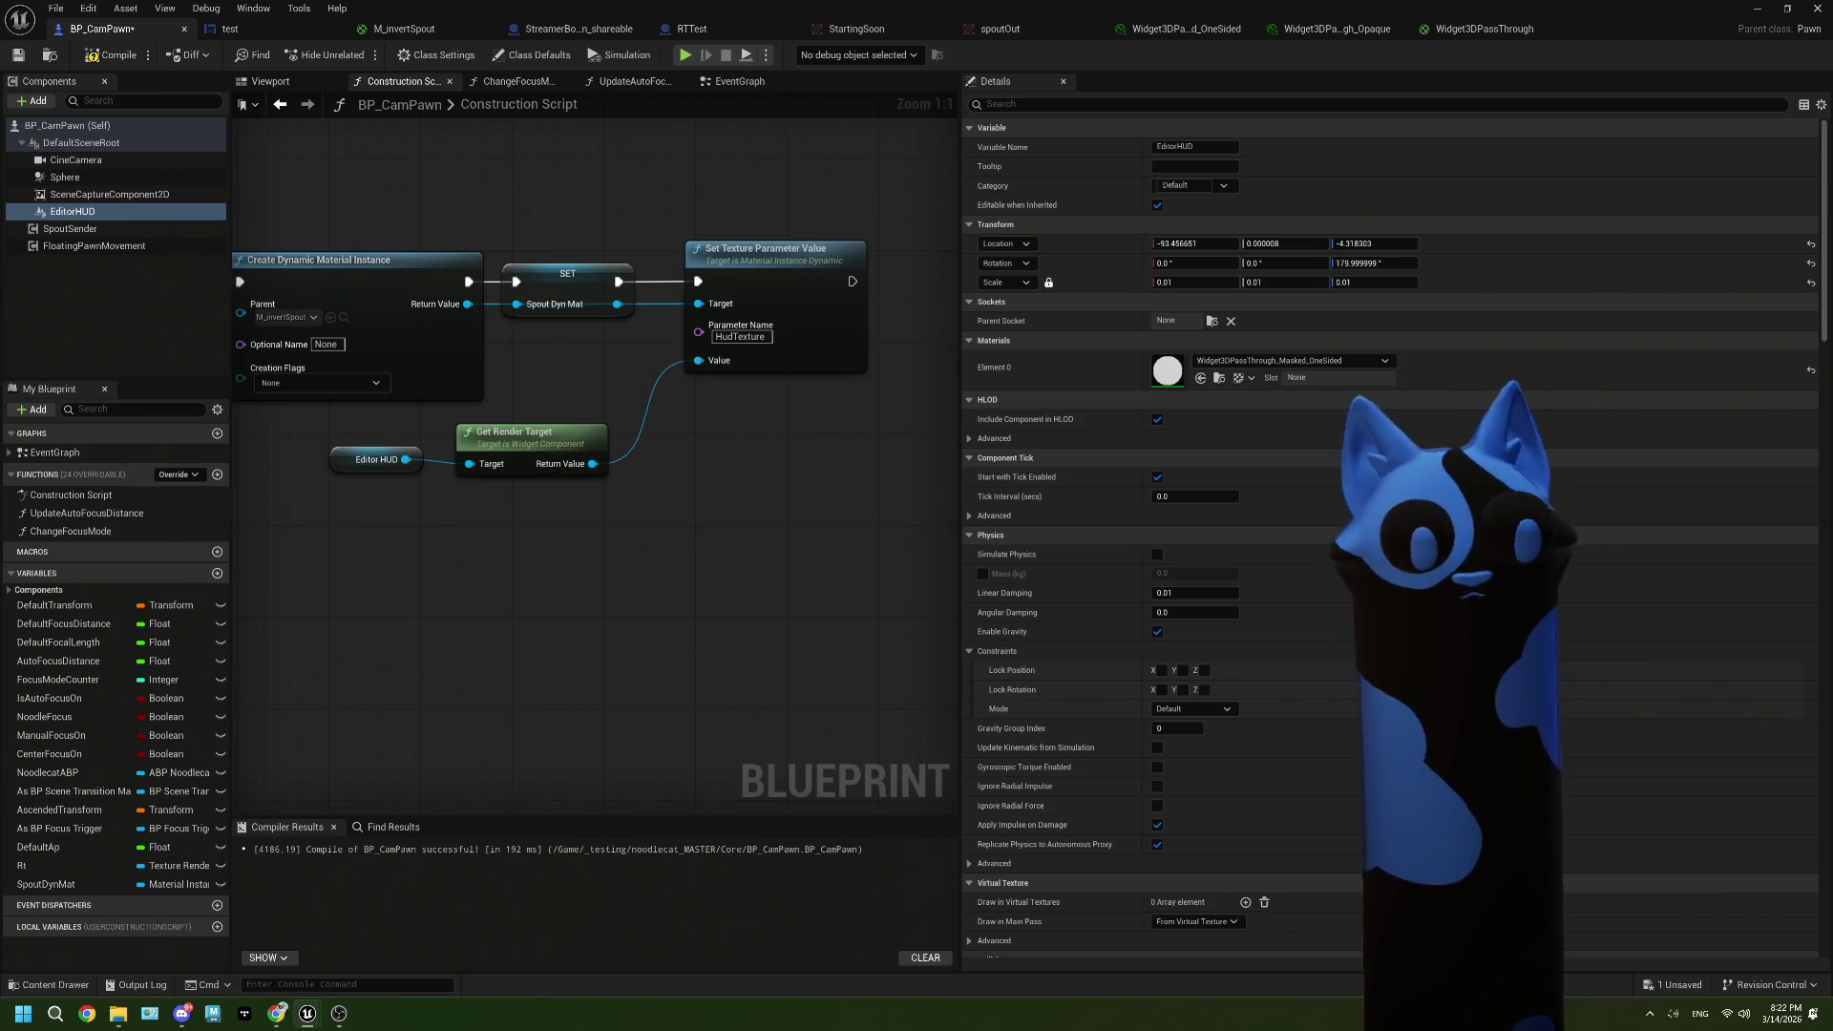
left_click(276, 1013)
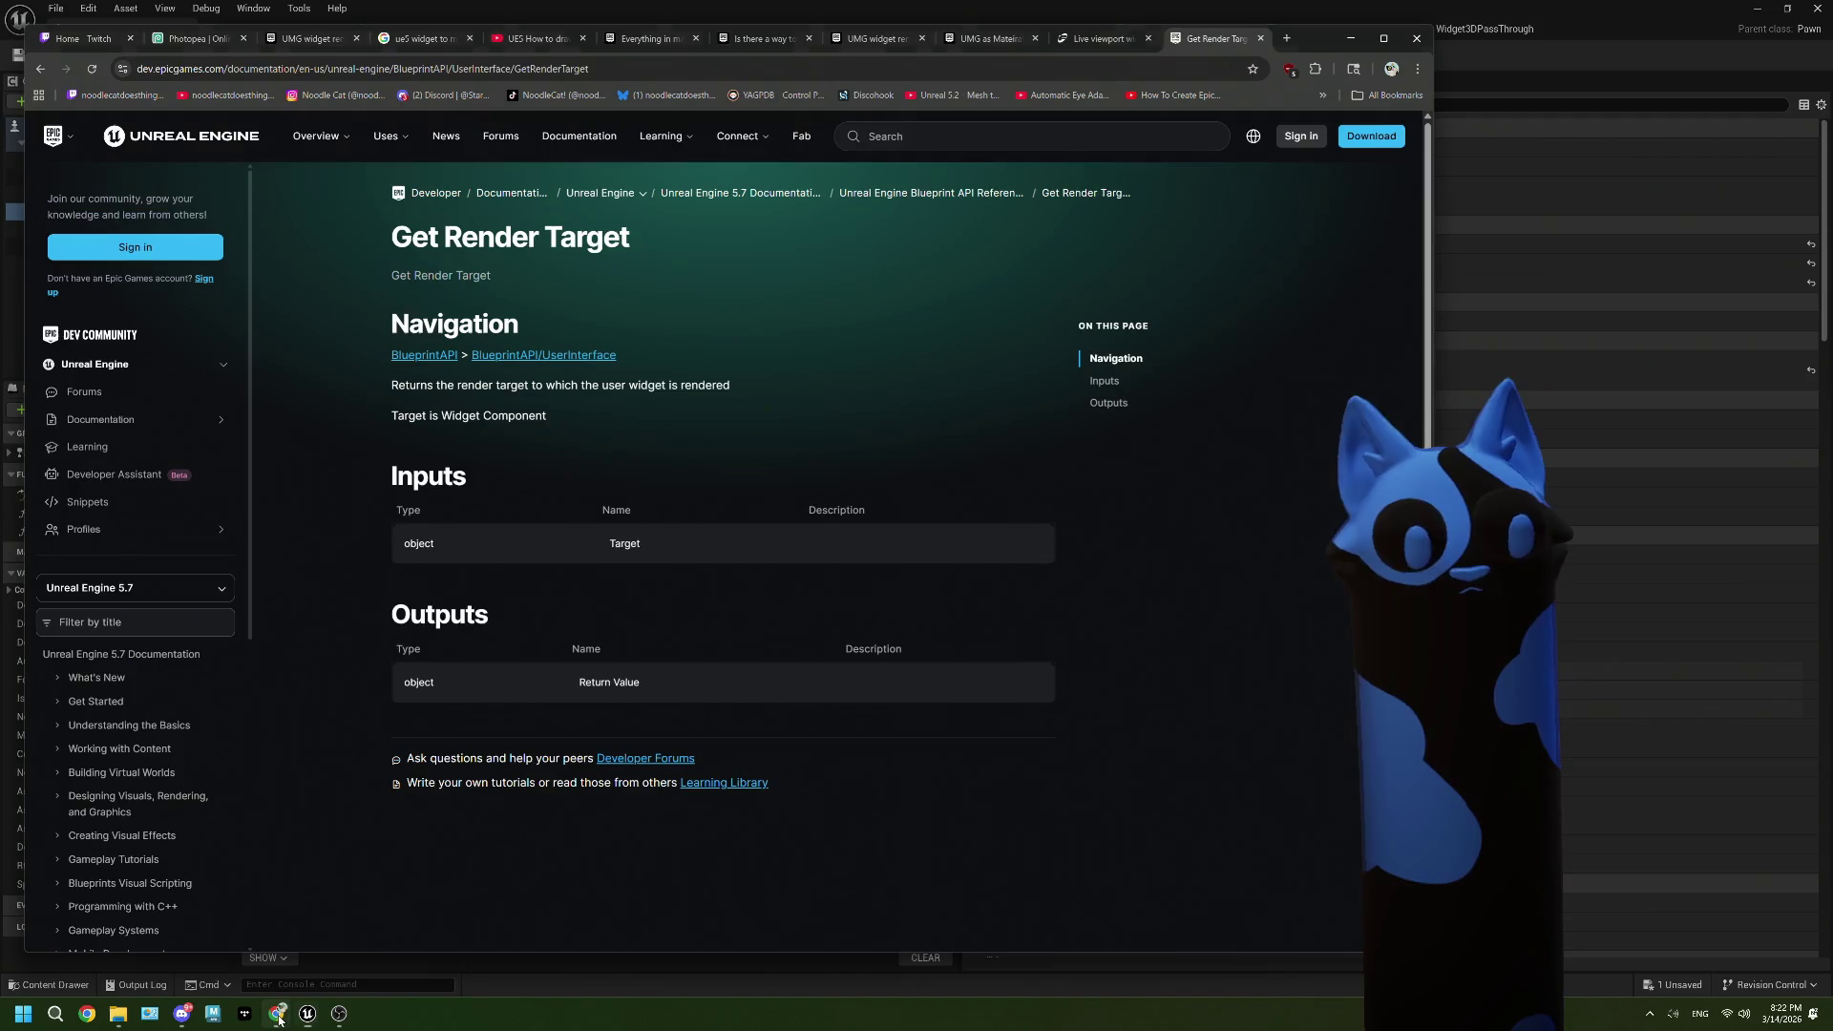
Step: Go back to the Google results and open the RenderWidgetToTarget GitHub repository
left_click(38, 69)
scroll(574, 604, "down", 2)
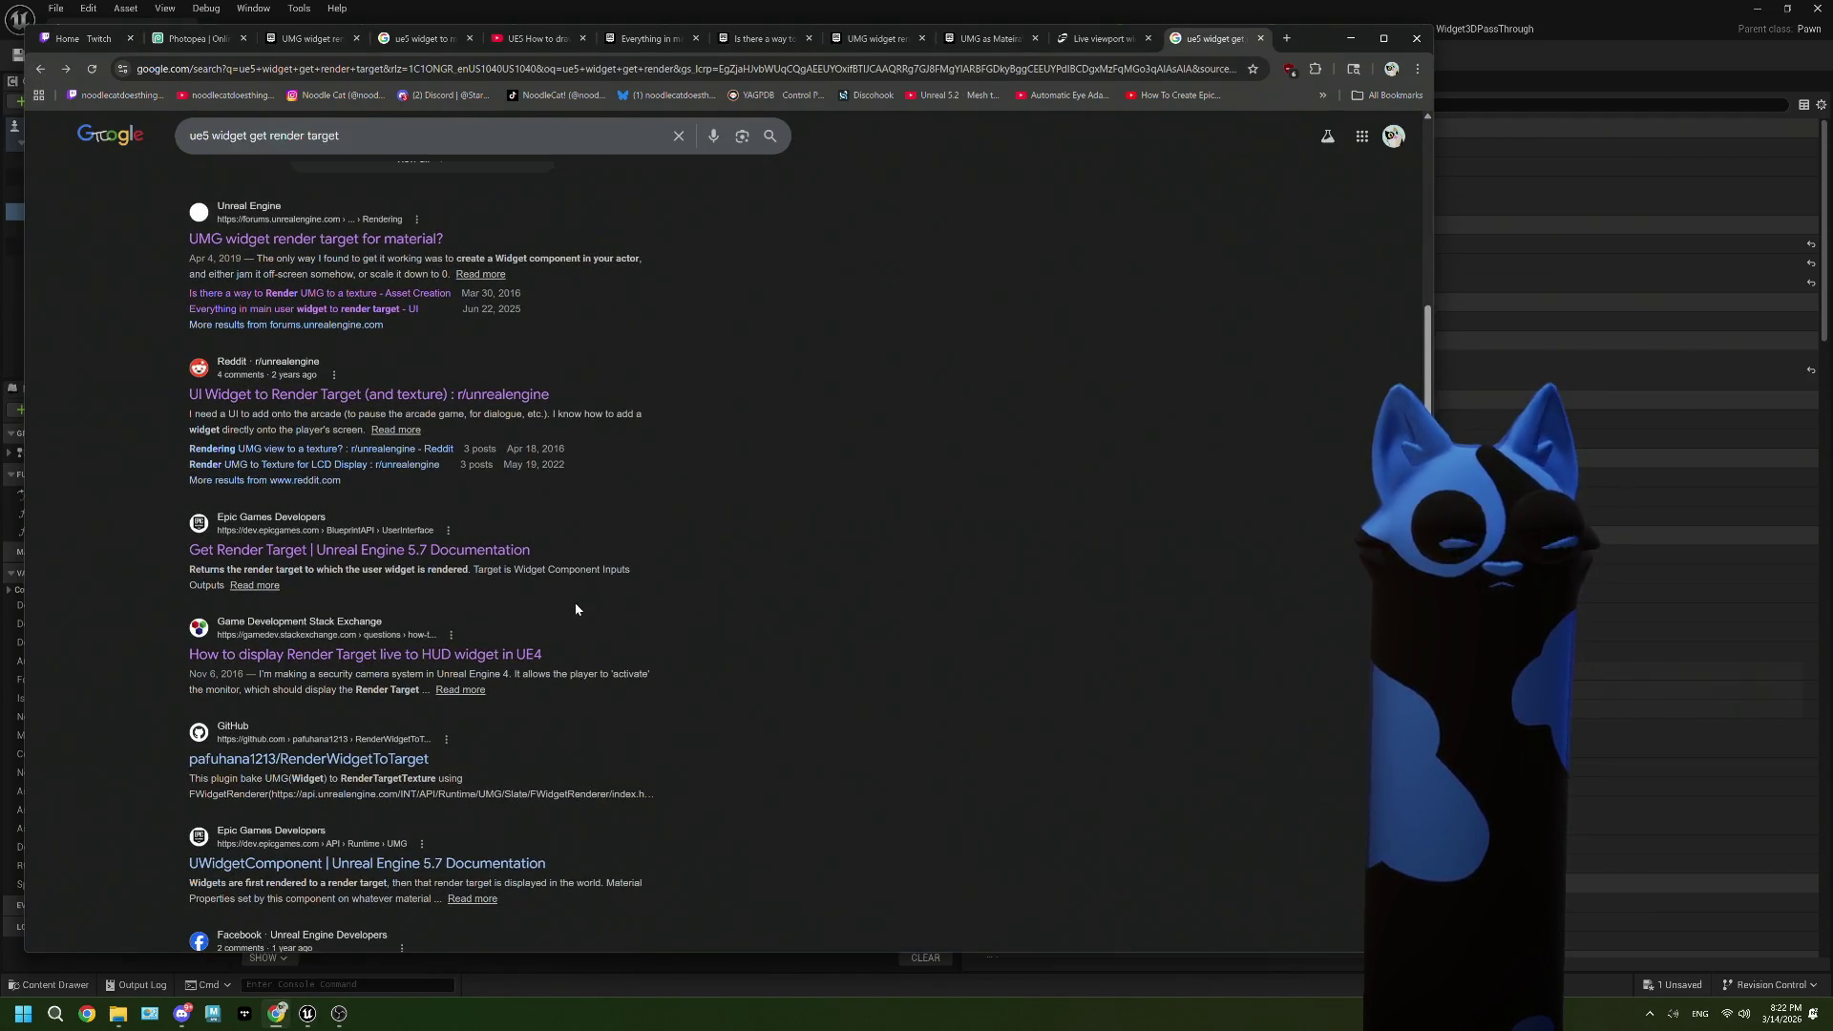
left_click(371, 767)
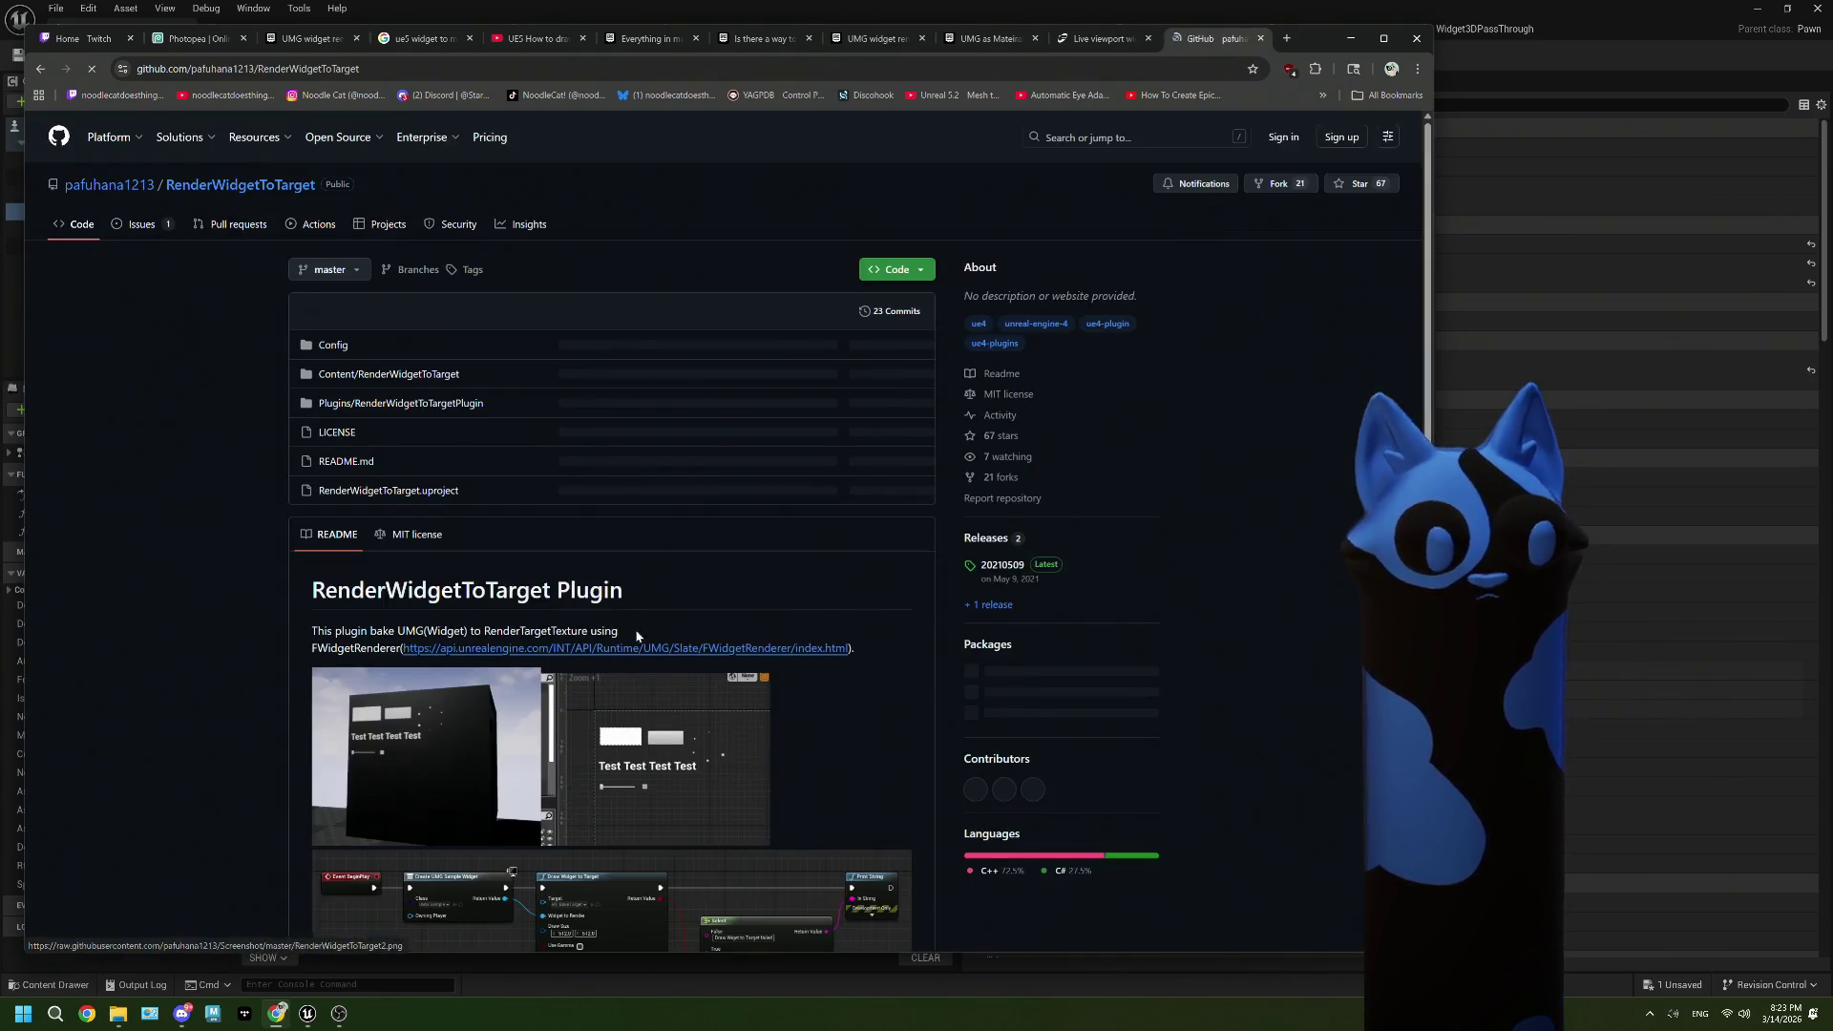
Step: Scroll through the README's blueprint screenshots for baking UMG widgets into a render target
scroll(644, 622, "down", 2)
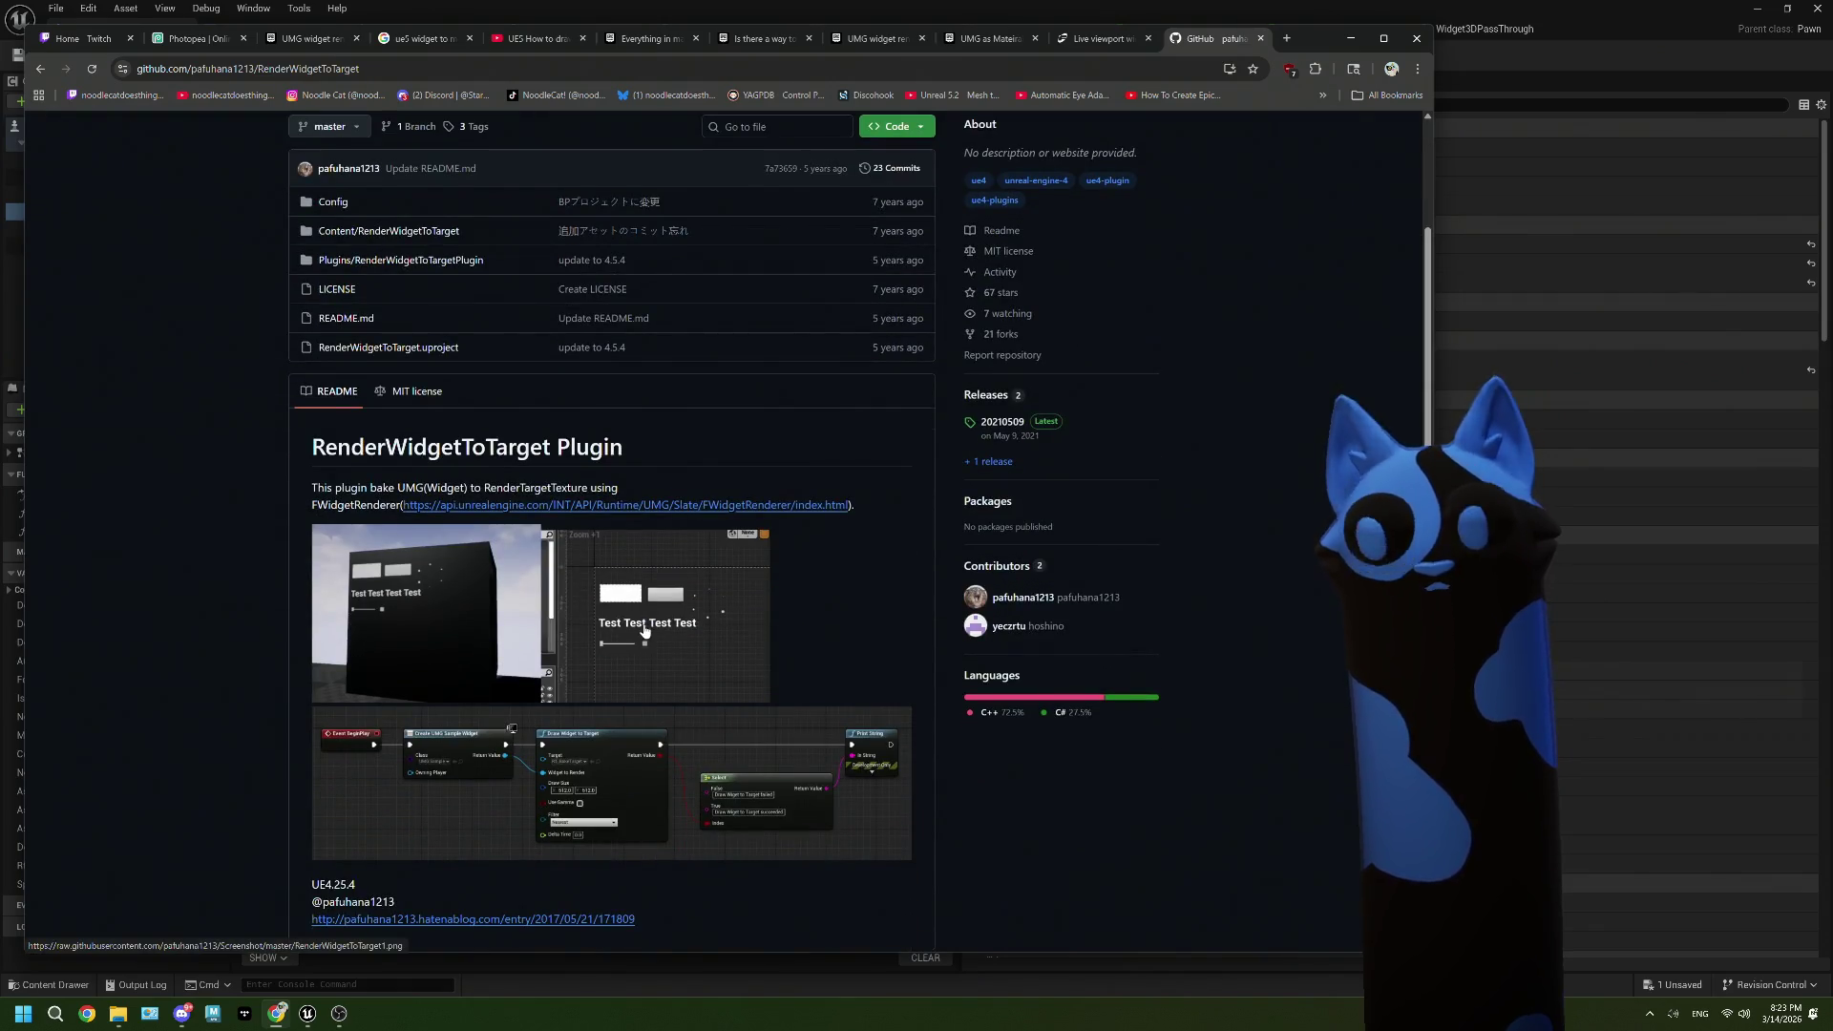
scroll(645, 630, "down", 1)
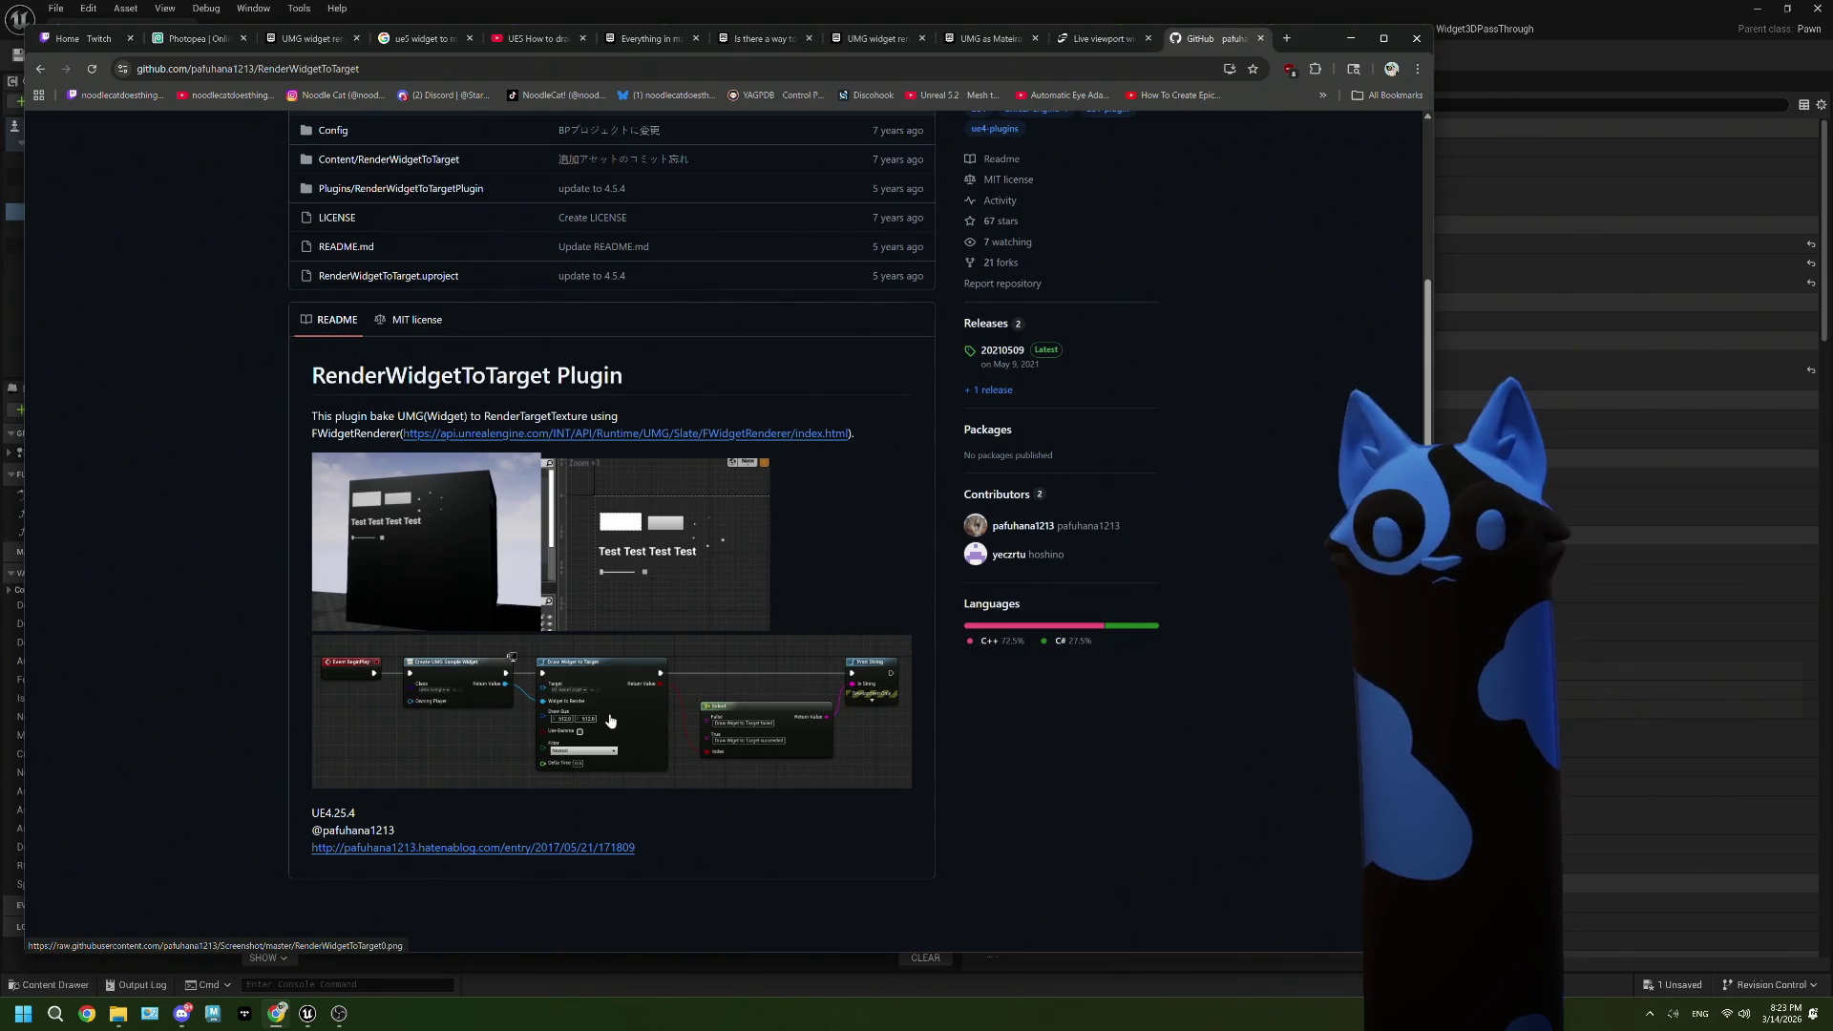
scroll(611, 721, "up", 2)
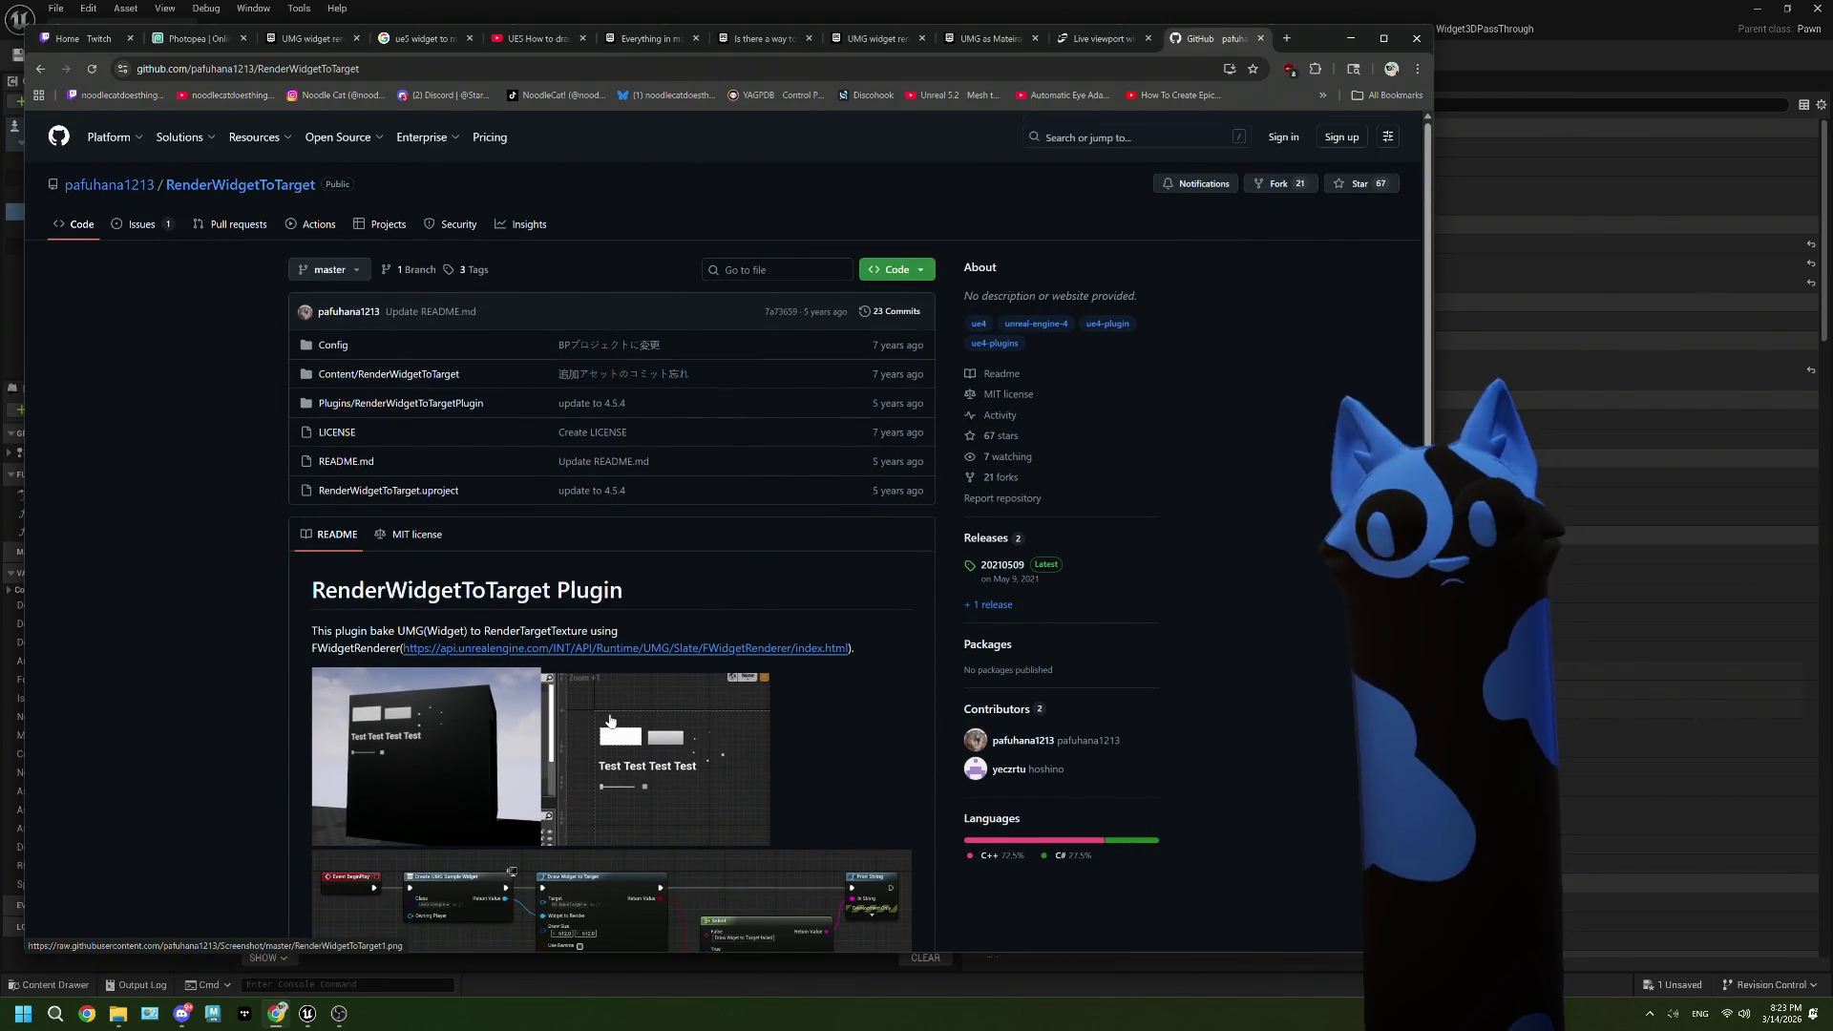
scroll(611, 721, "down", 2)
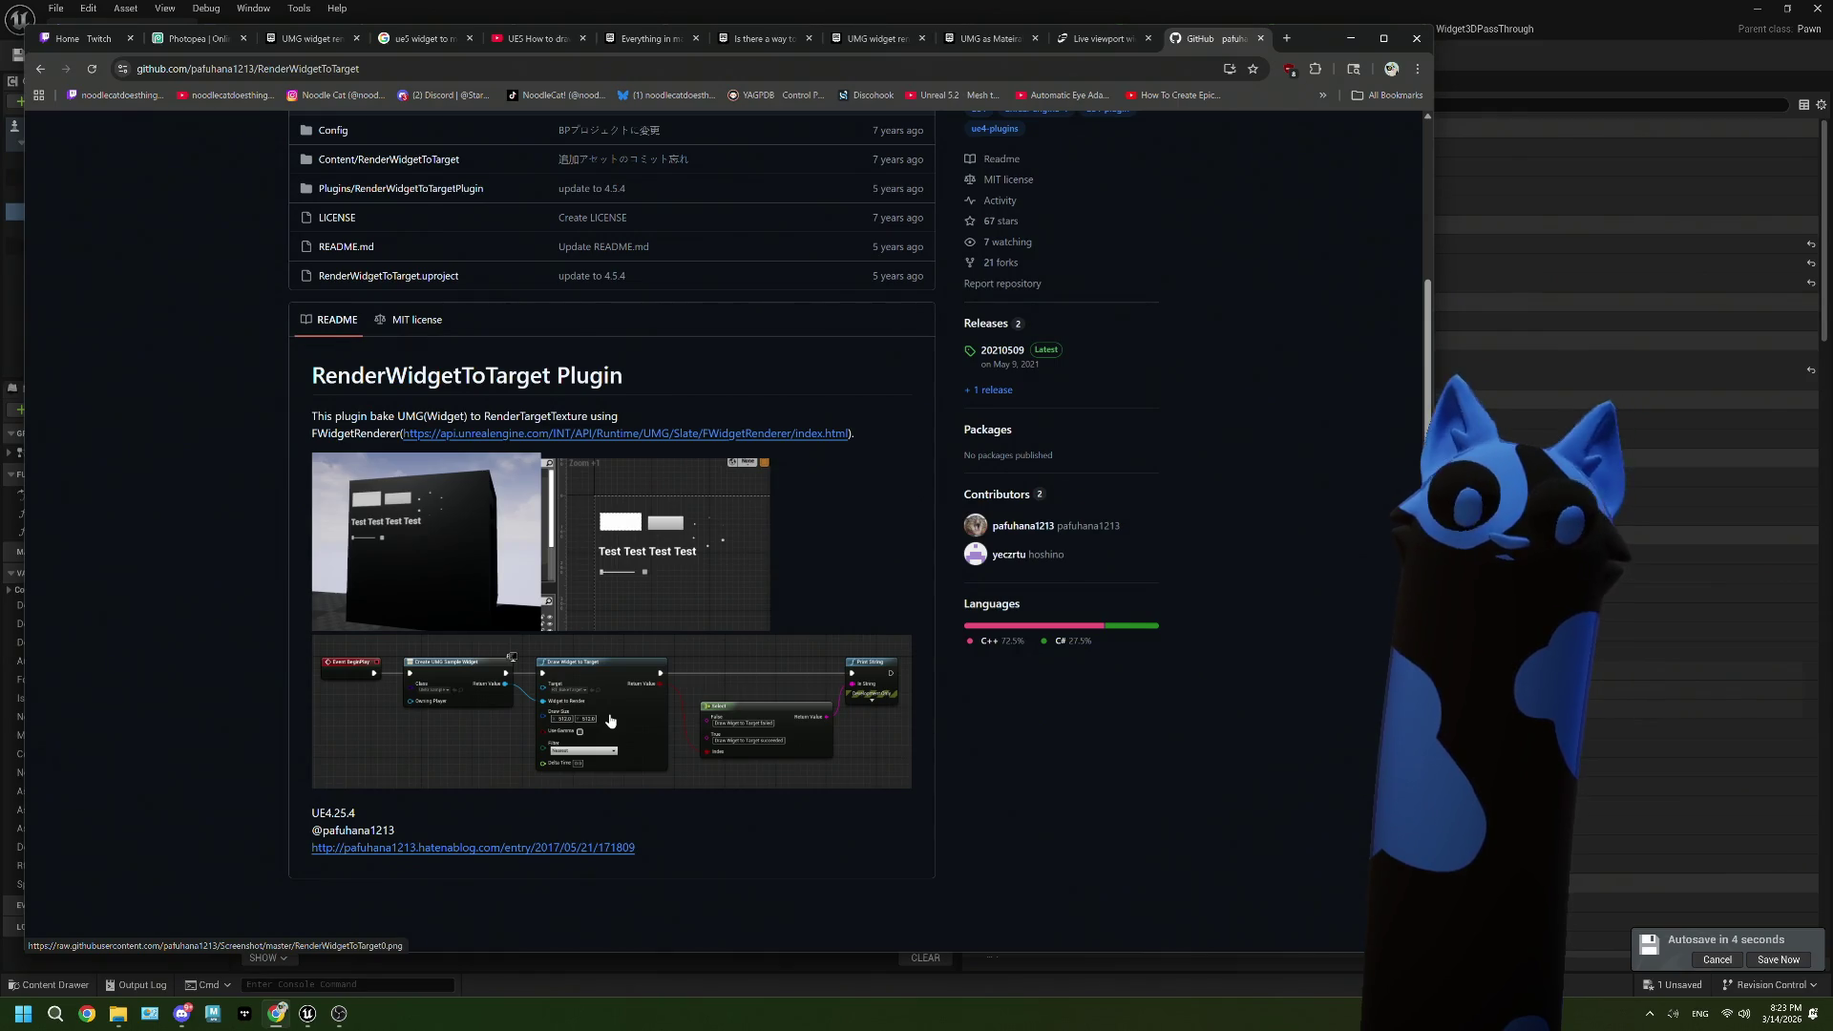
scroll(611, 720, "up", 3)
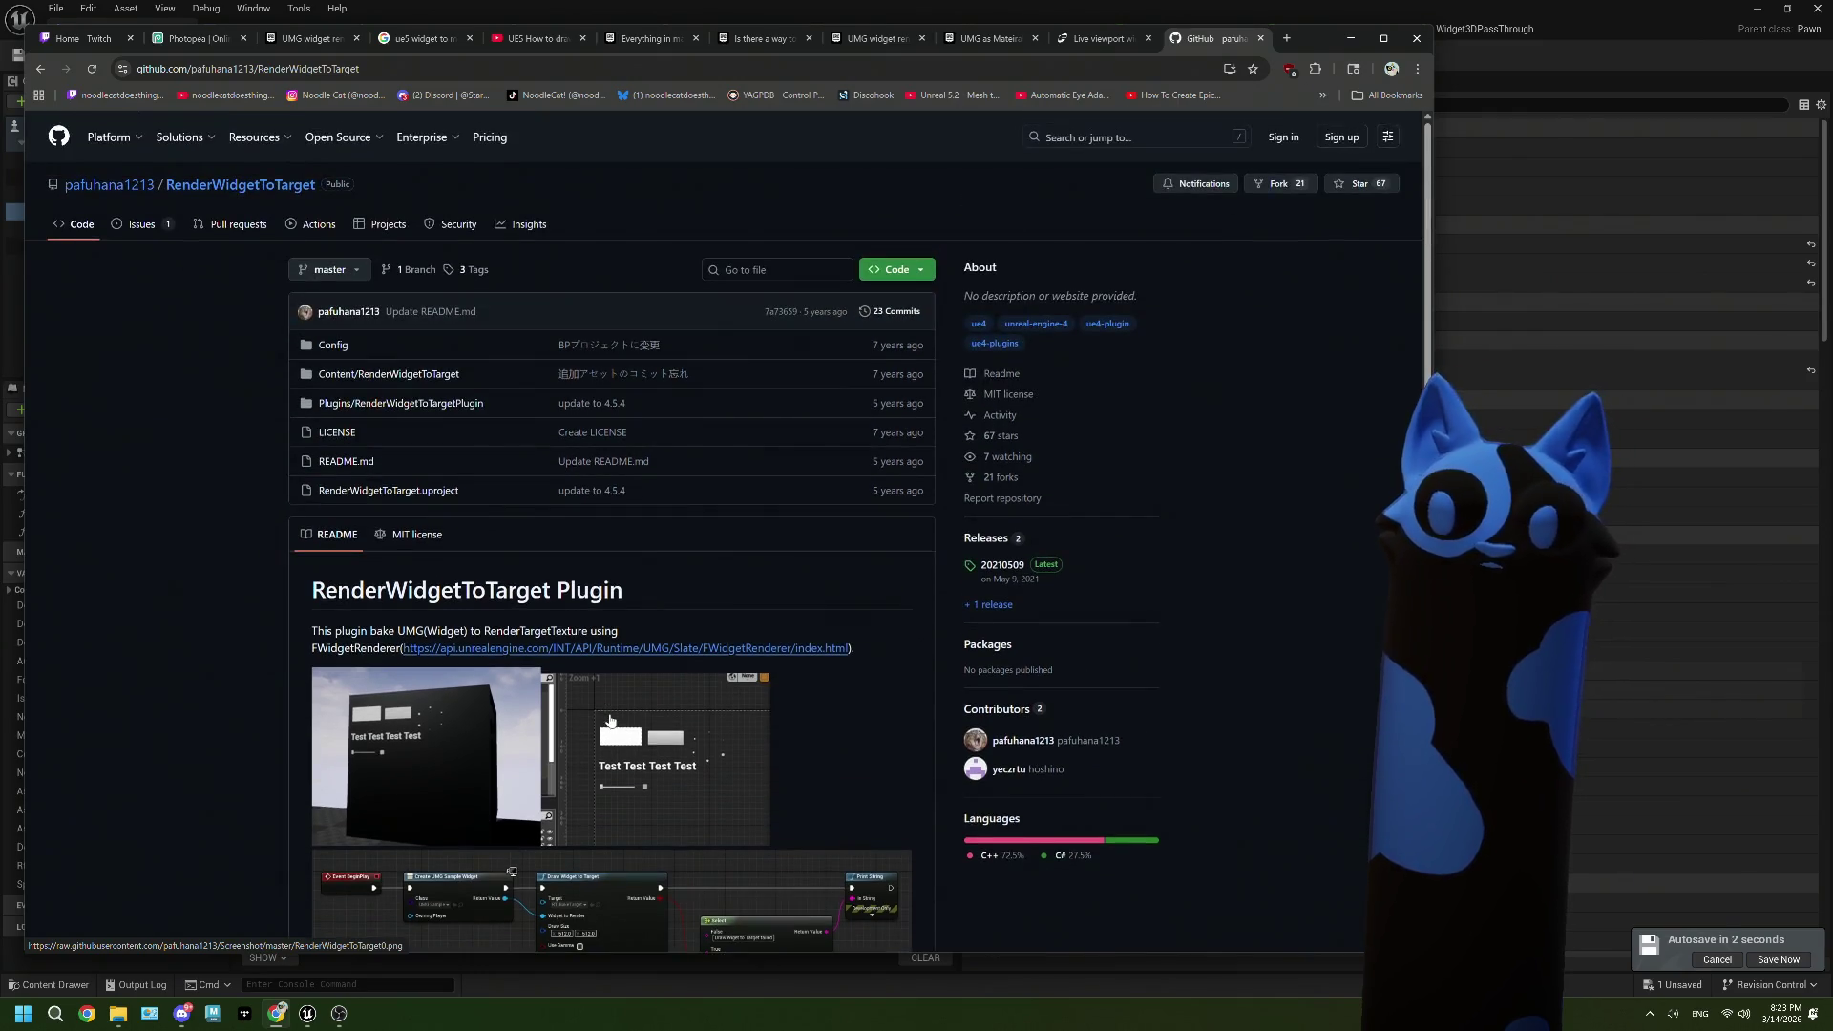
scroll(611, 720, "down", 2)
scroll(611, 721, "up", 2)
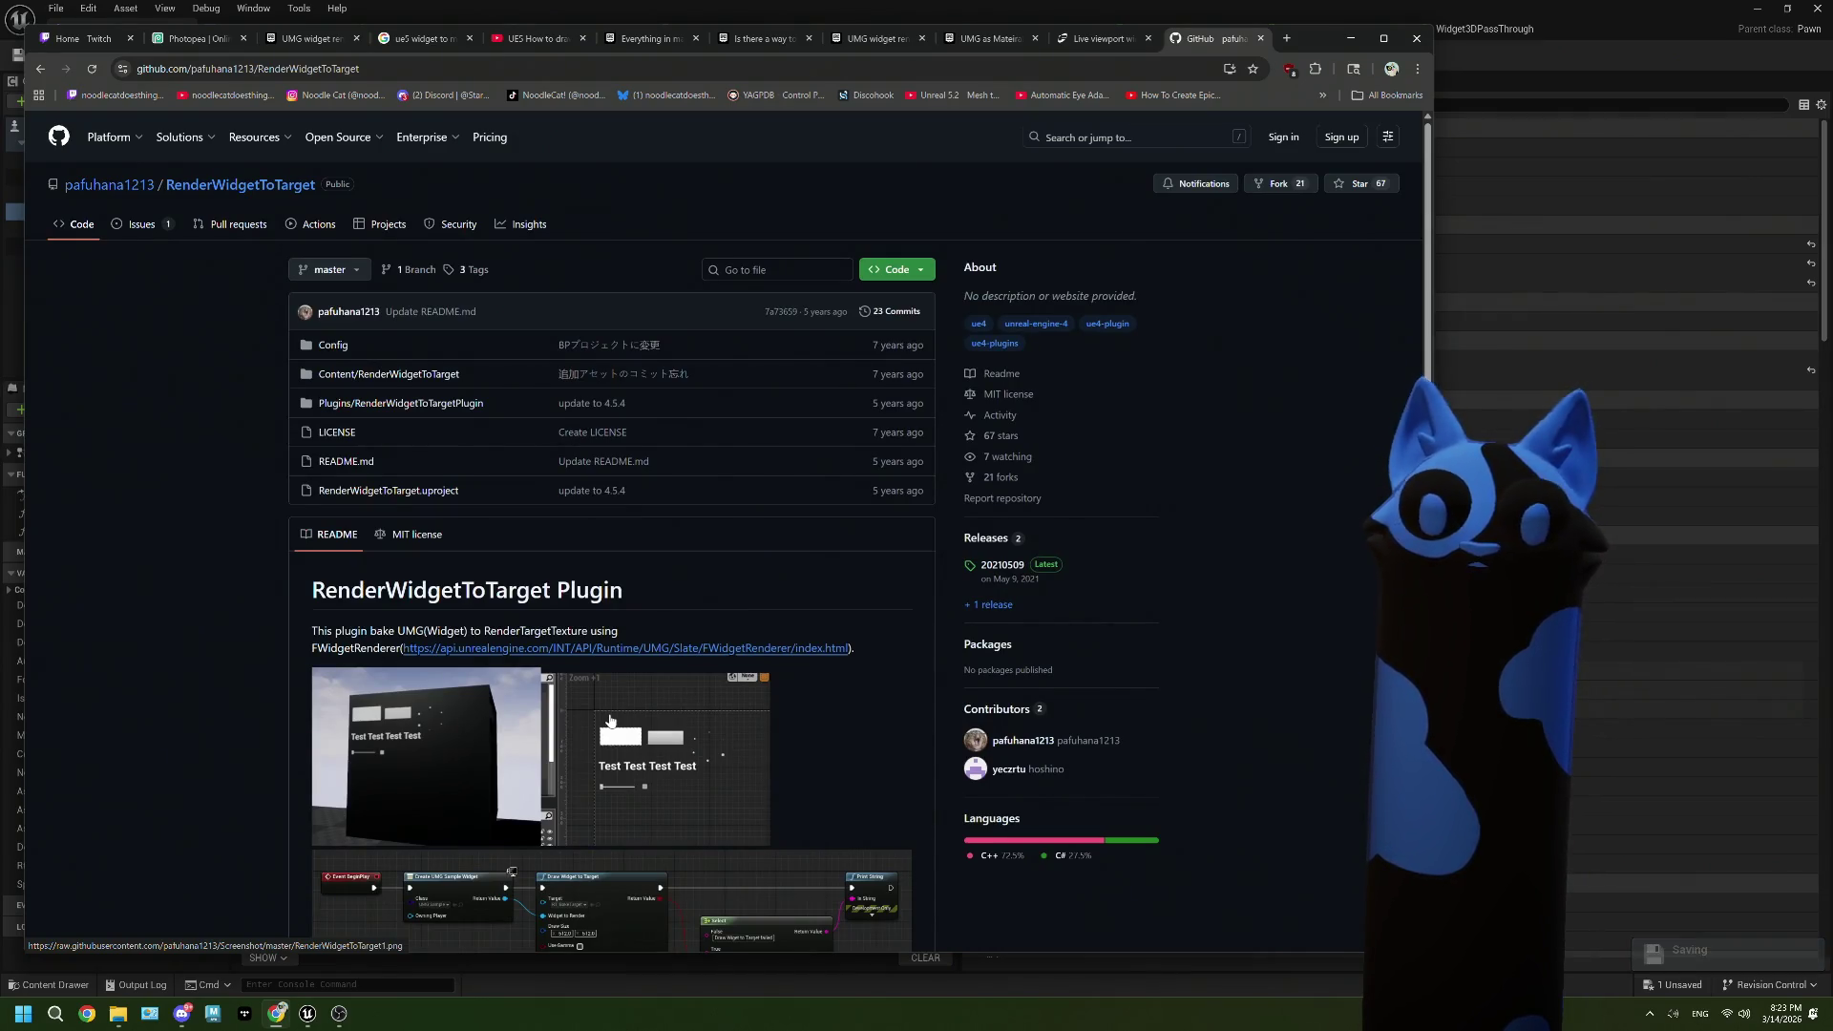
scroll(611, 721, "down", 3)
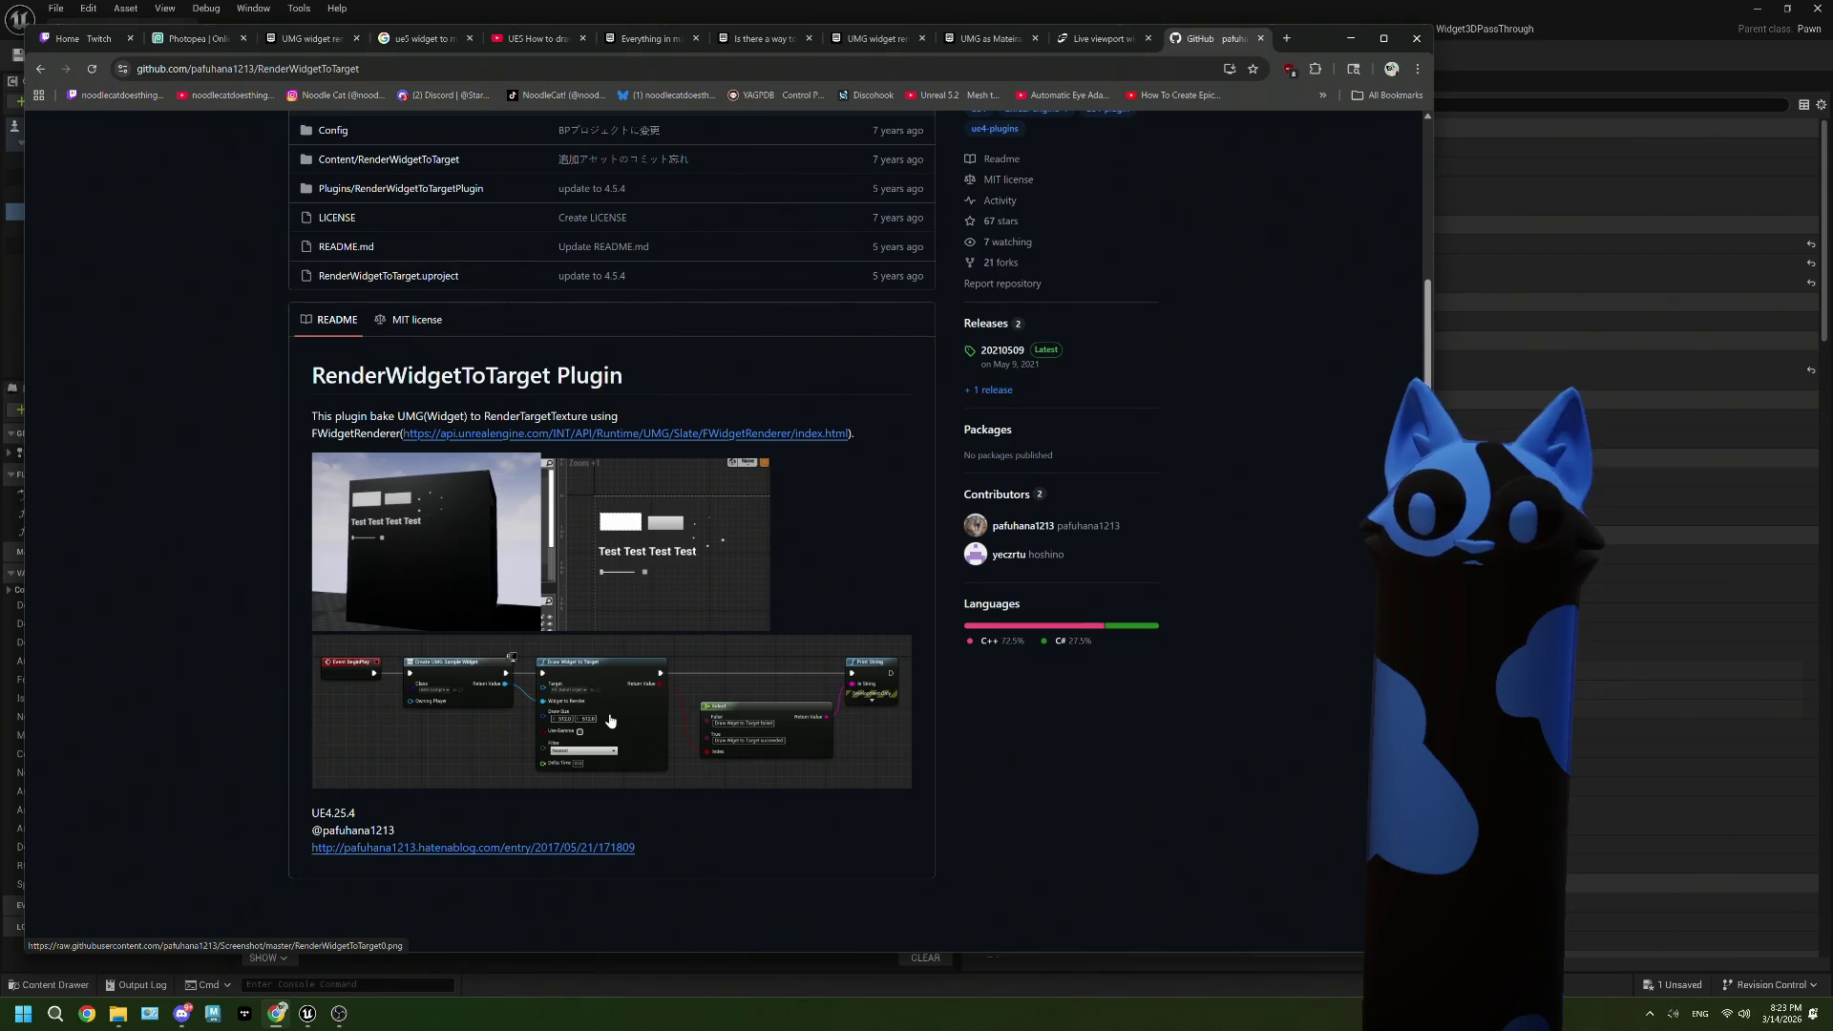
Step: View the Draw Widget to Target blueprint screenshot full size, then return to the repository page
left_click(611, 721)
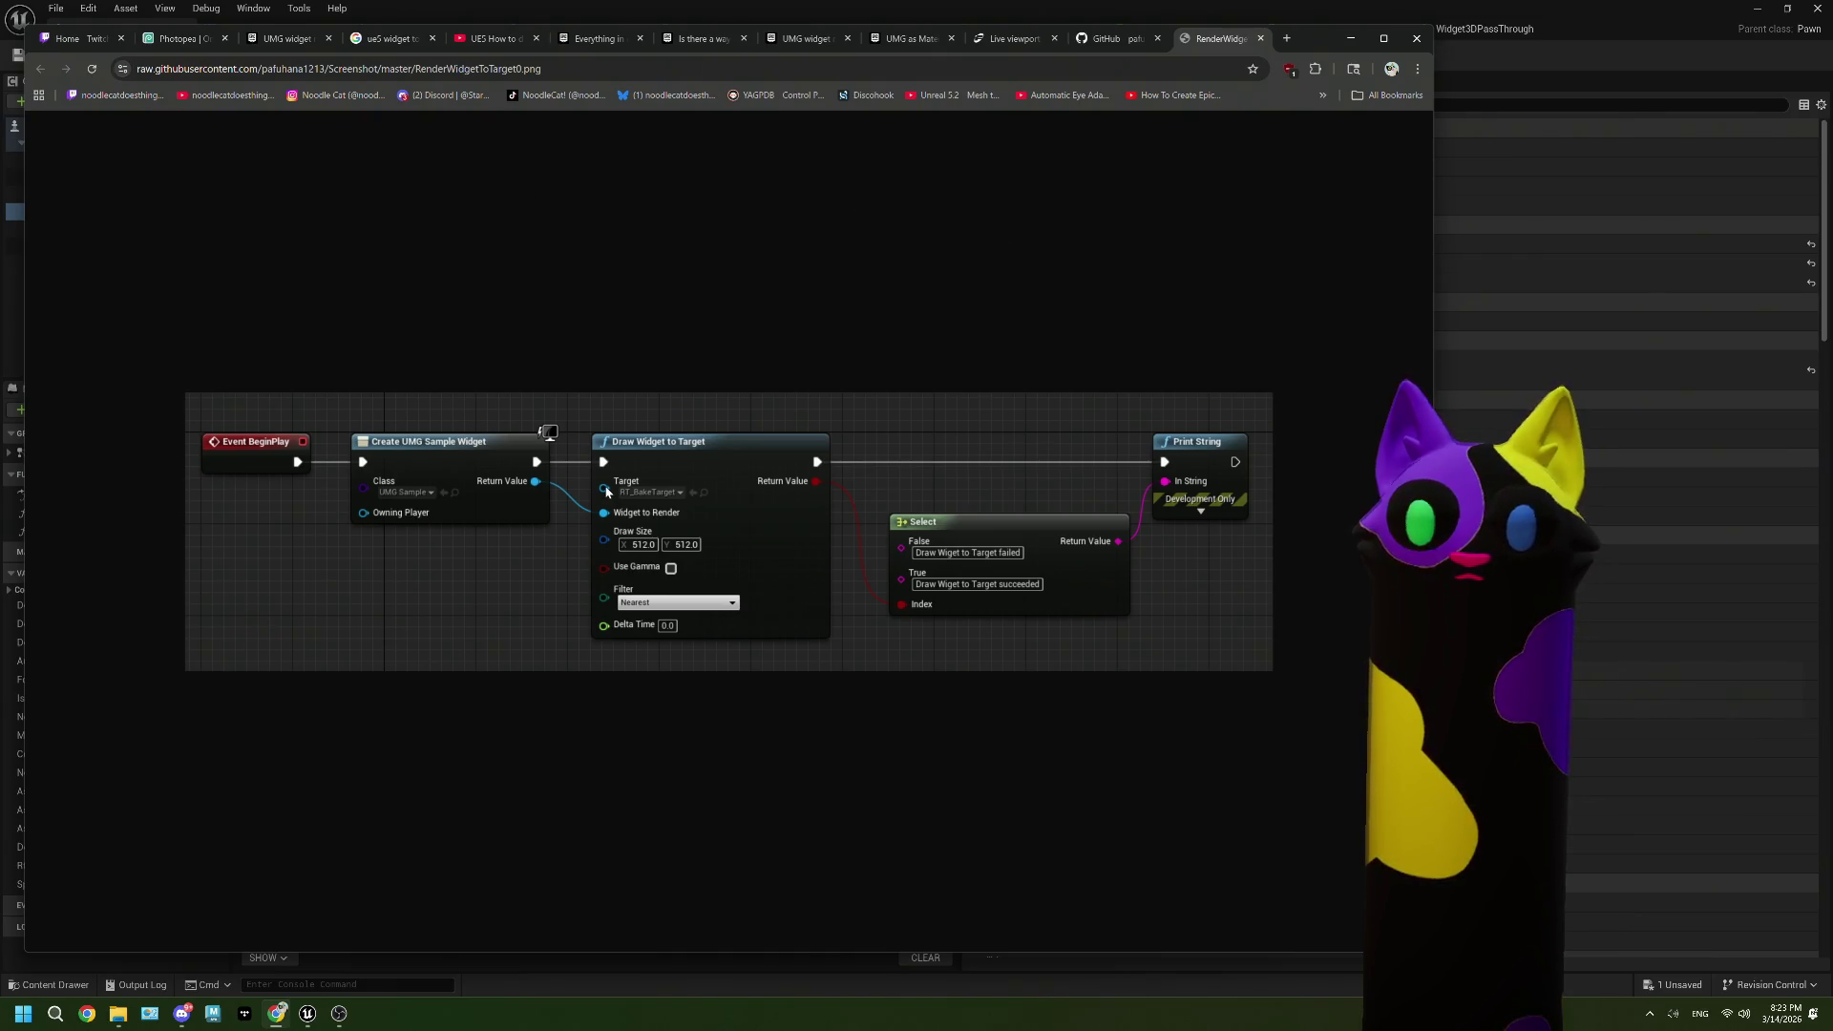
left_click(1112, 39)
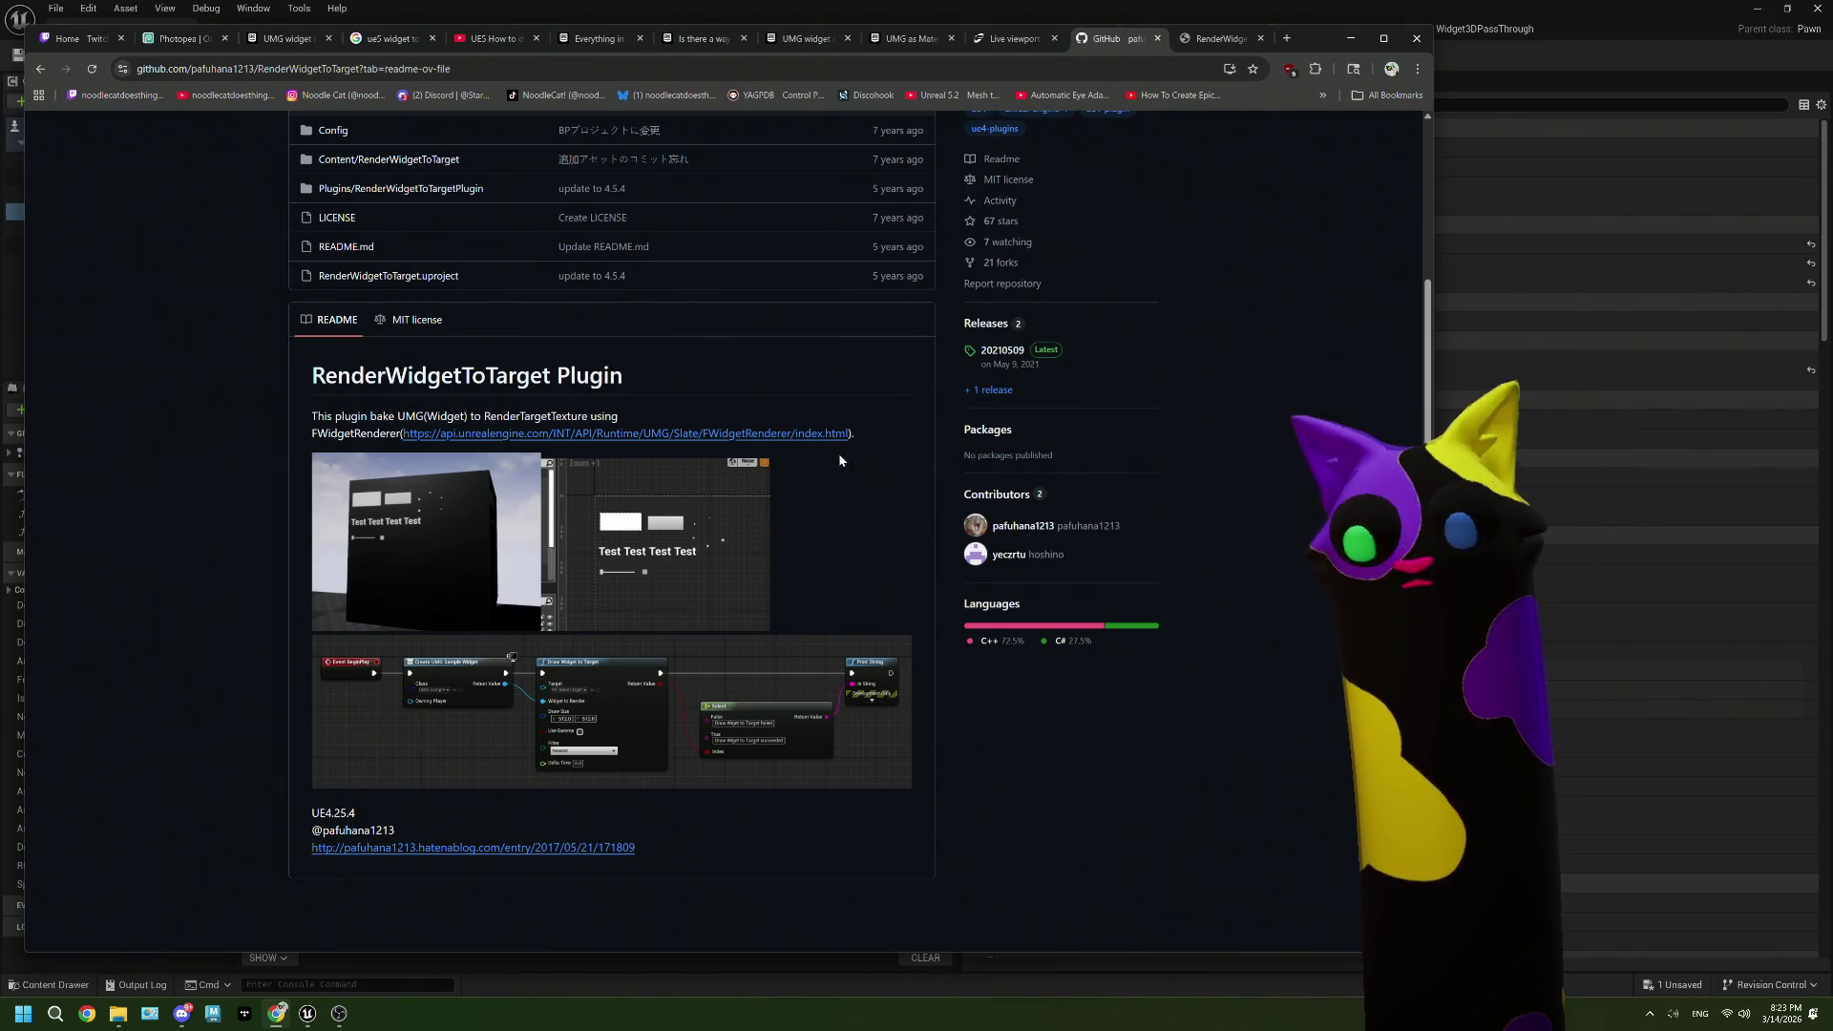
scroll(844, 494, "up", 2)
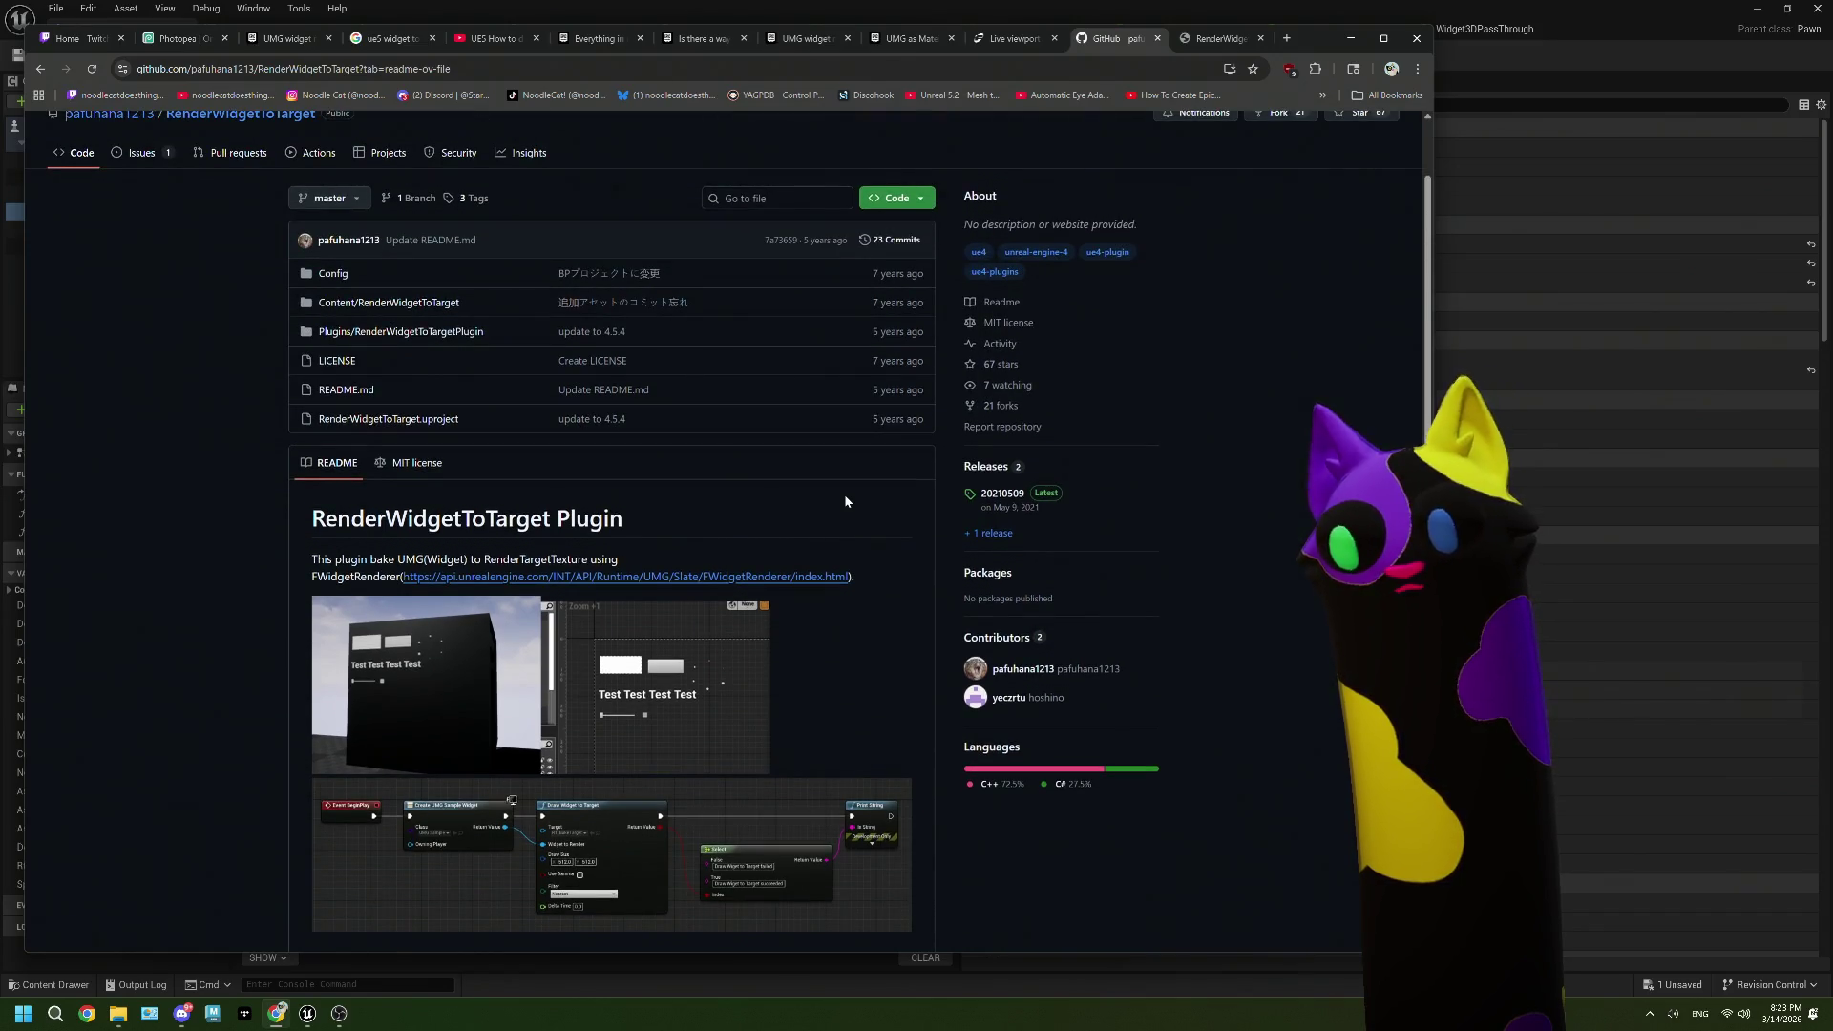
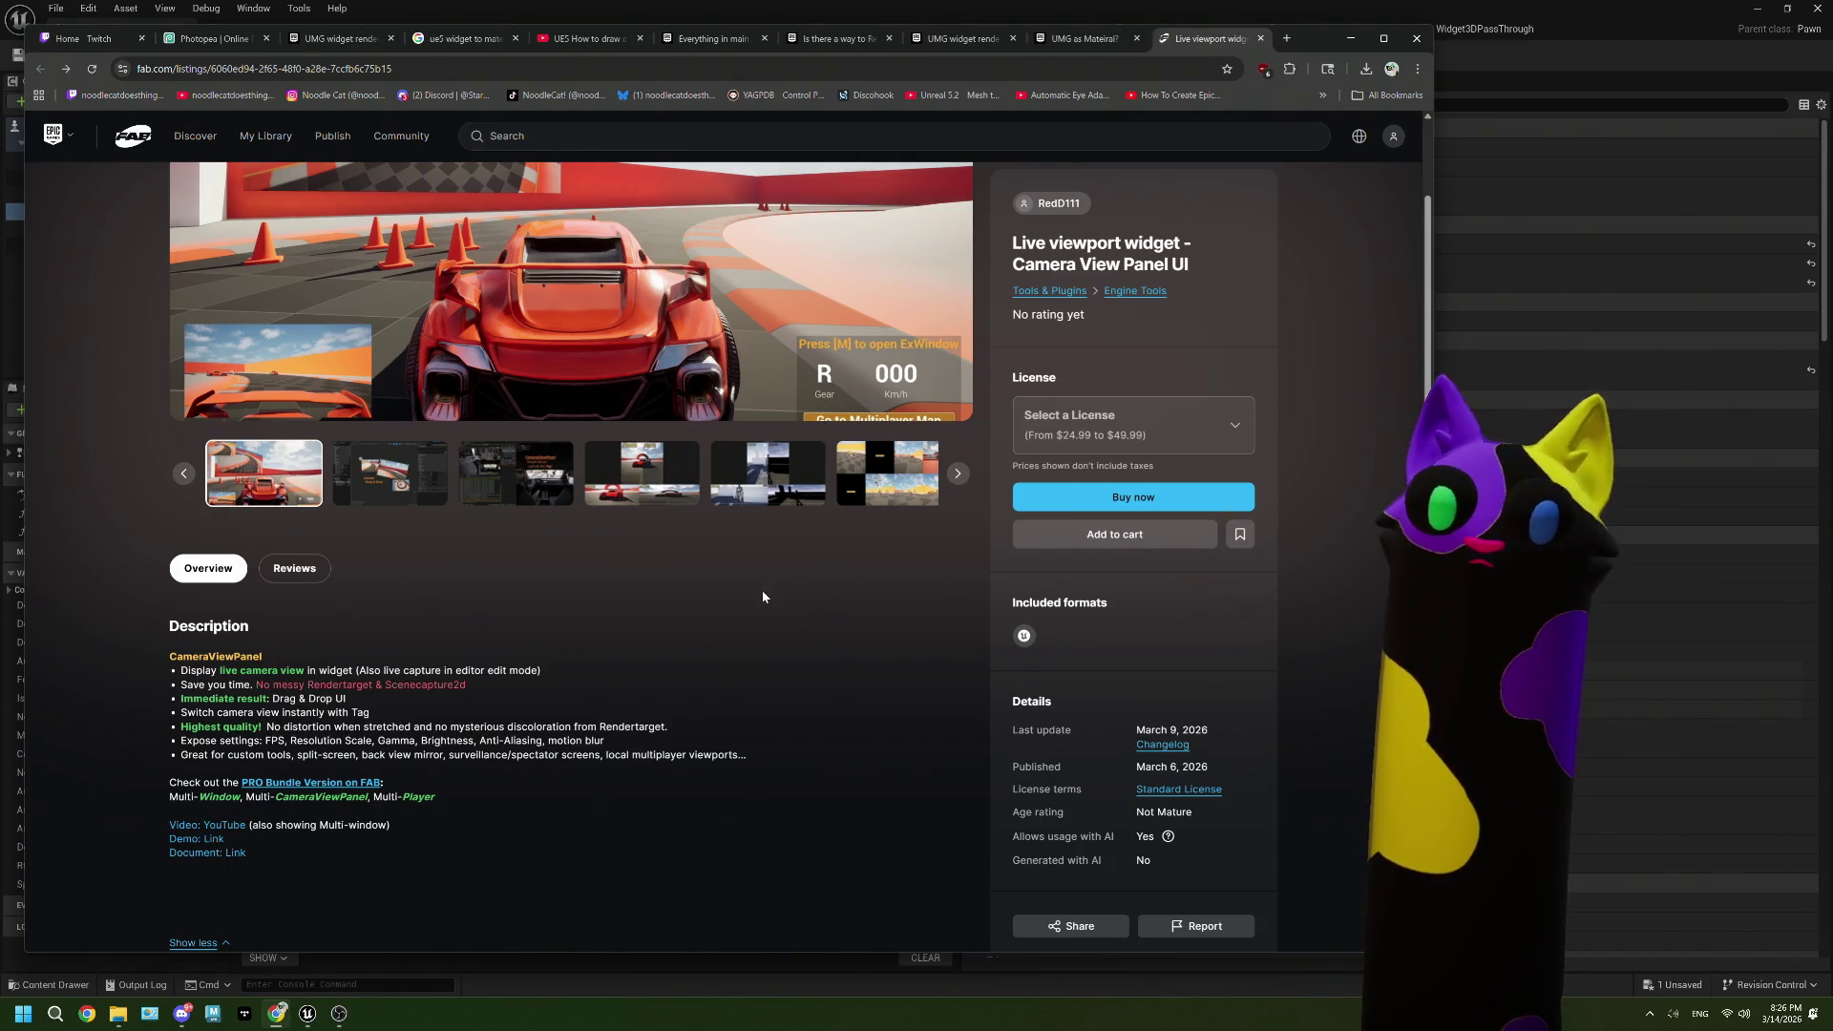
Step: Read the Camera View Panel listing's description, then return to the 'ue5 widget to material' image results
scroll(762, 592, "up", 2)
scroll(762, 597, "down", 2)
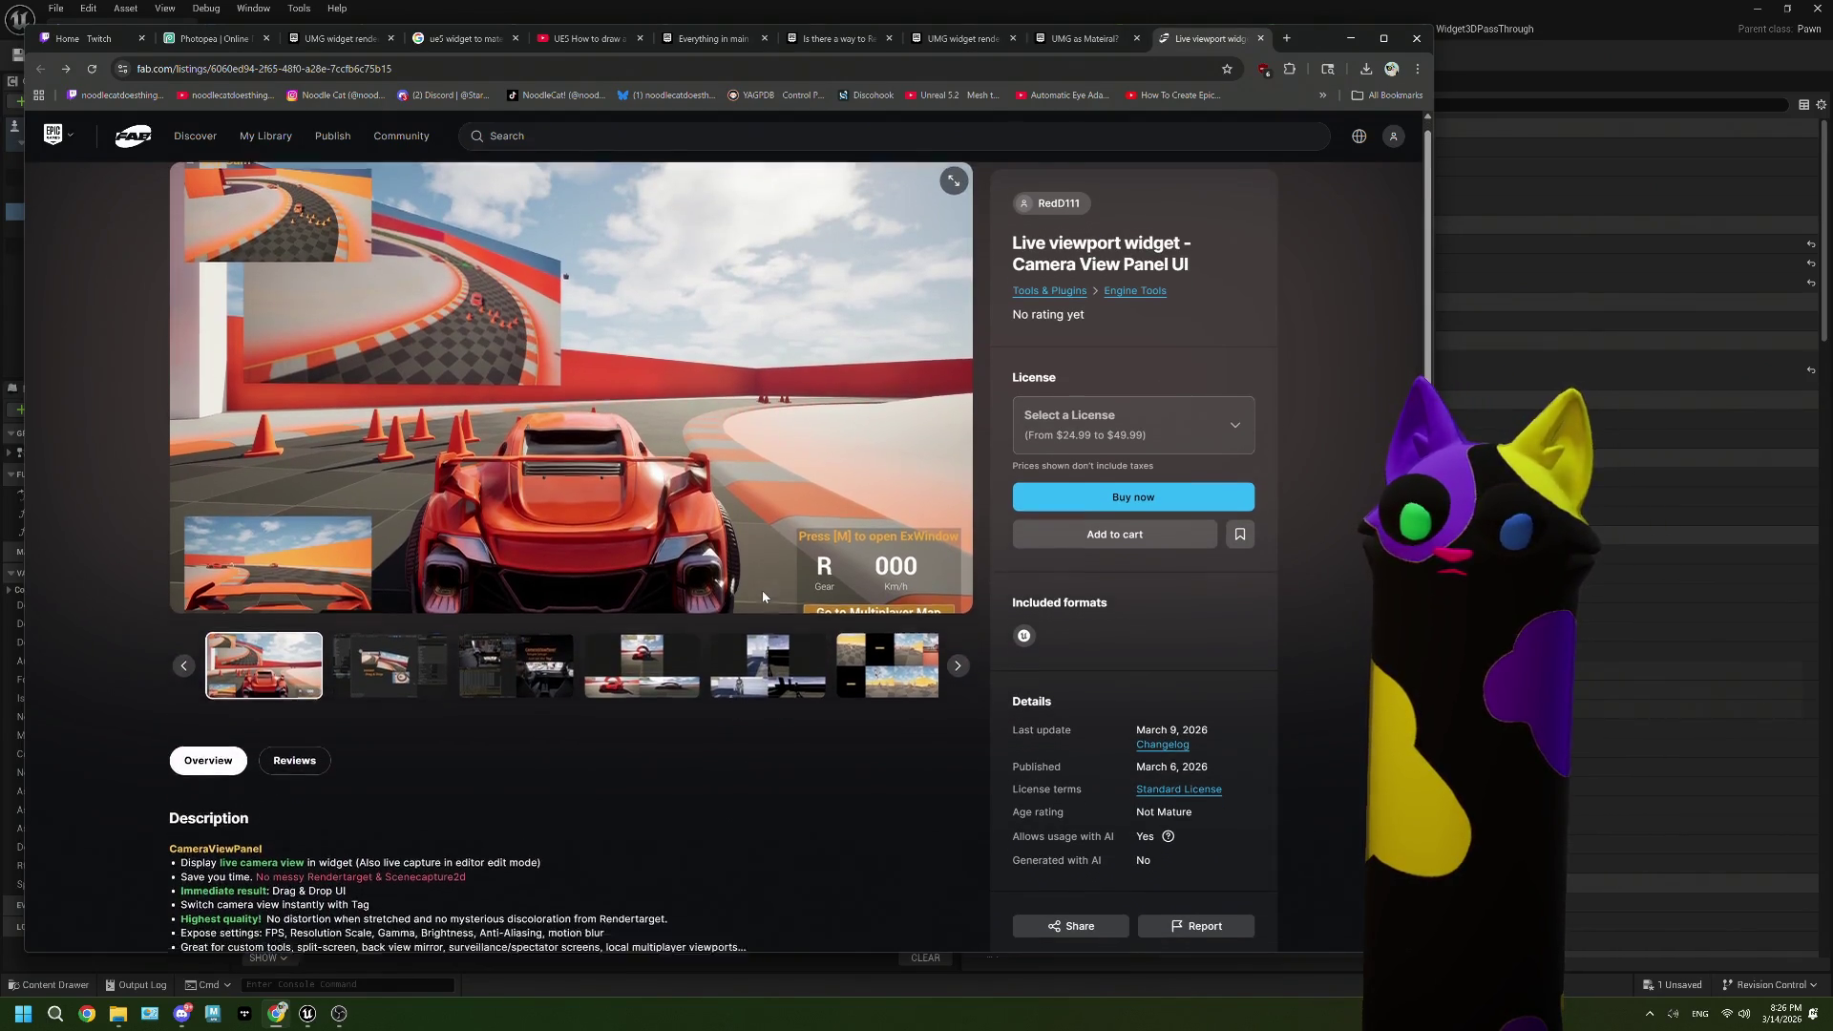
left_click_drag(182, 670, 487, 671)
left_click(470, 668)
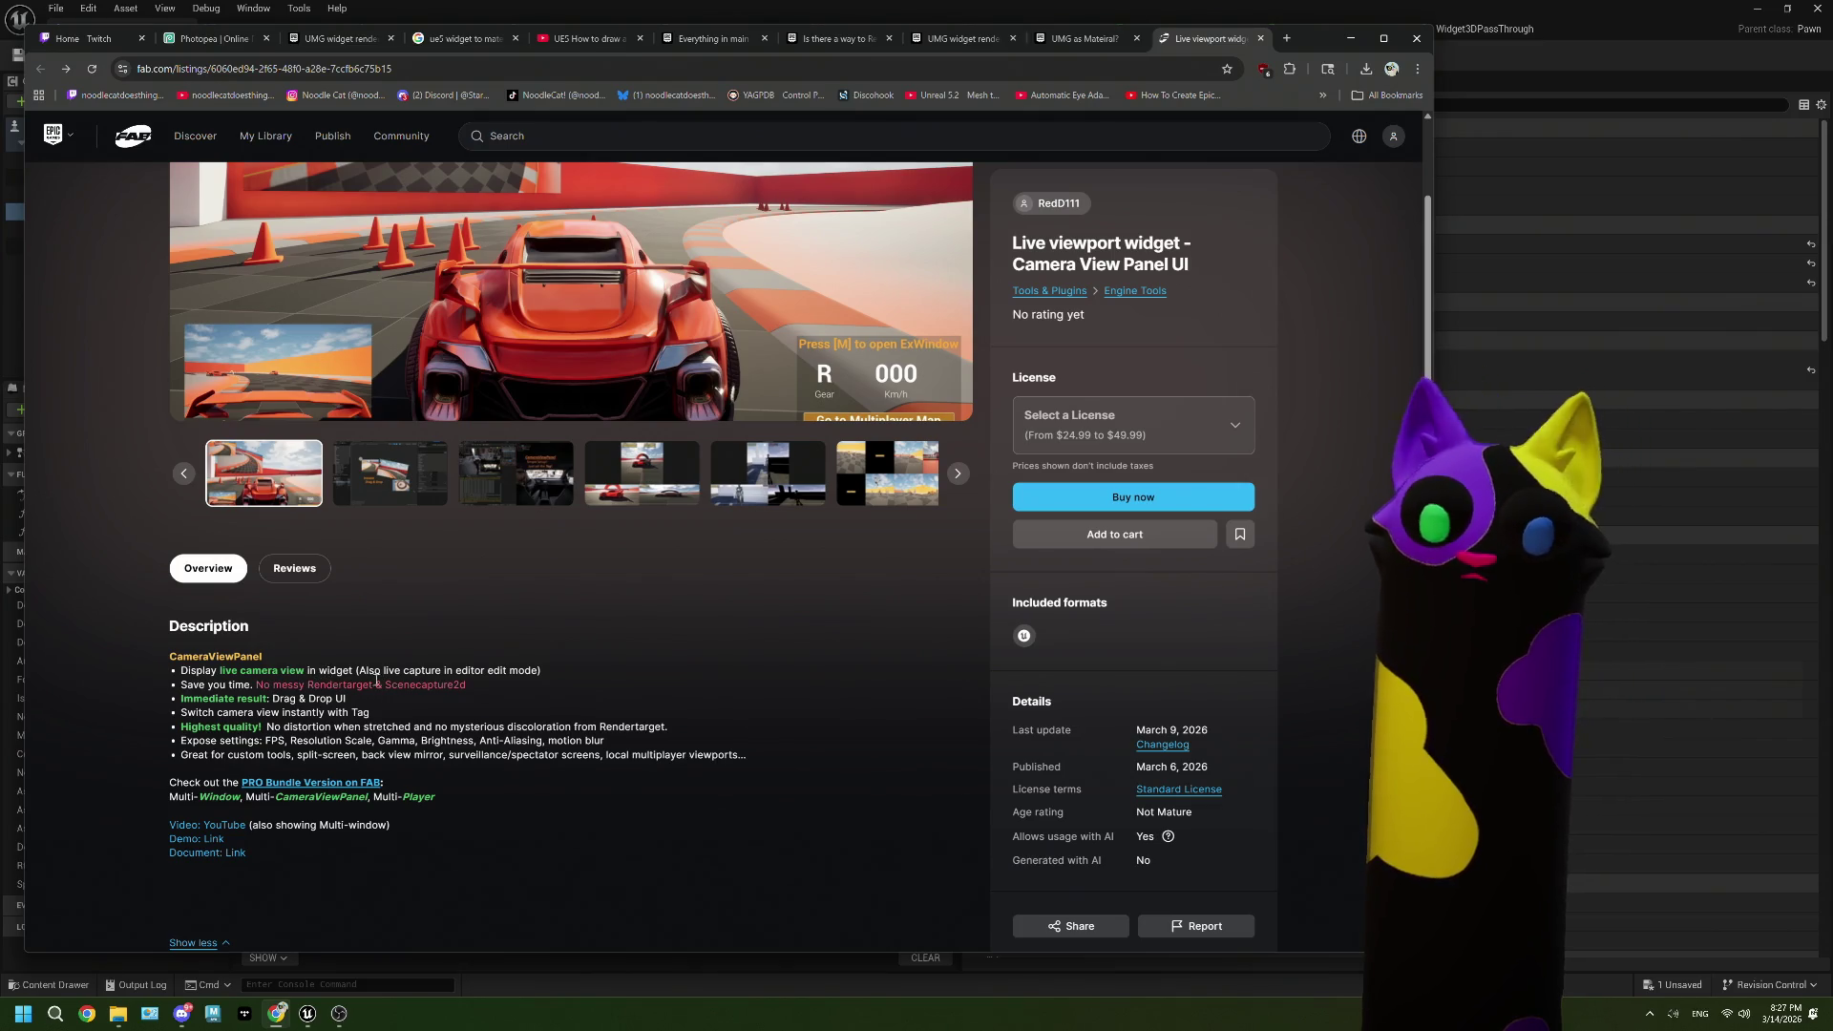
left_click_drag(310, 686, 372, 687)
left_click(495, 673)
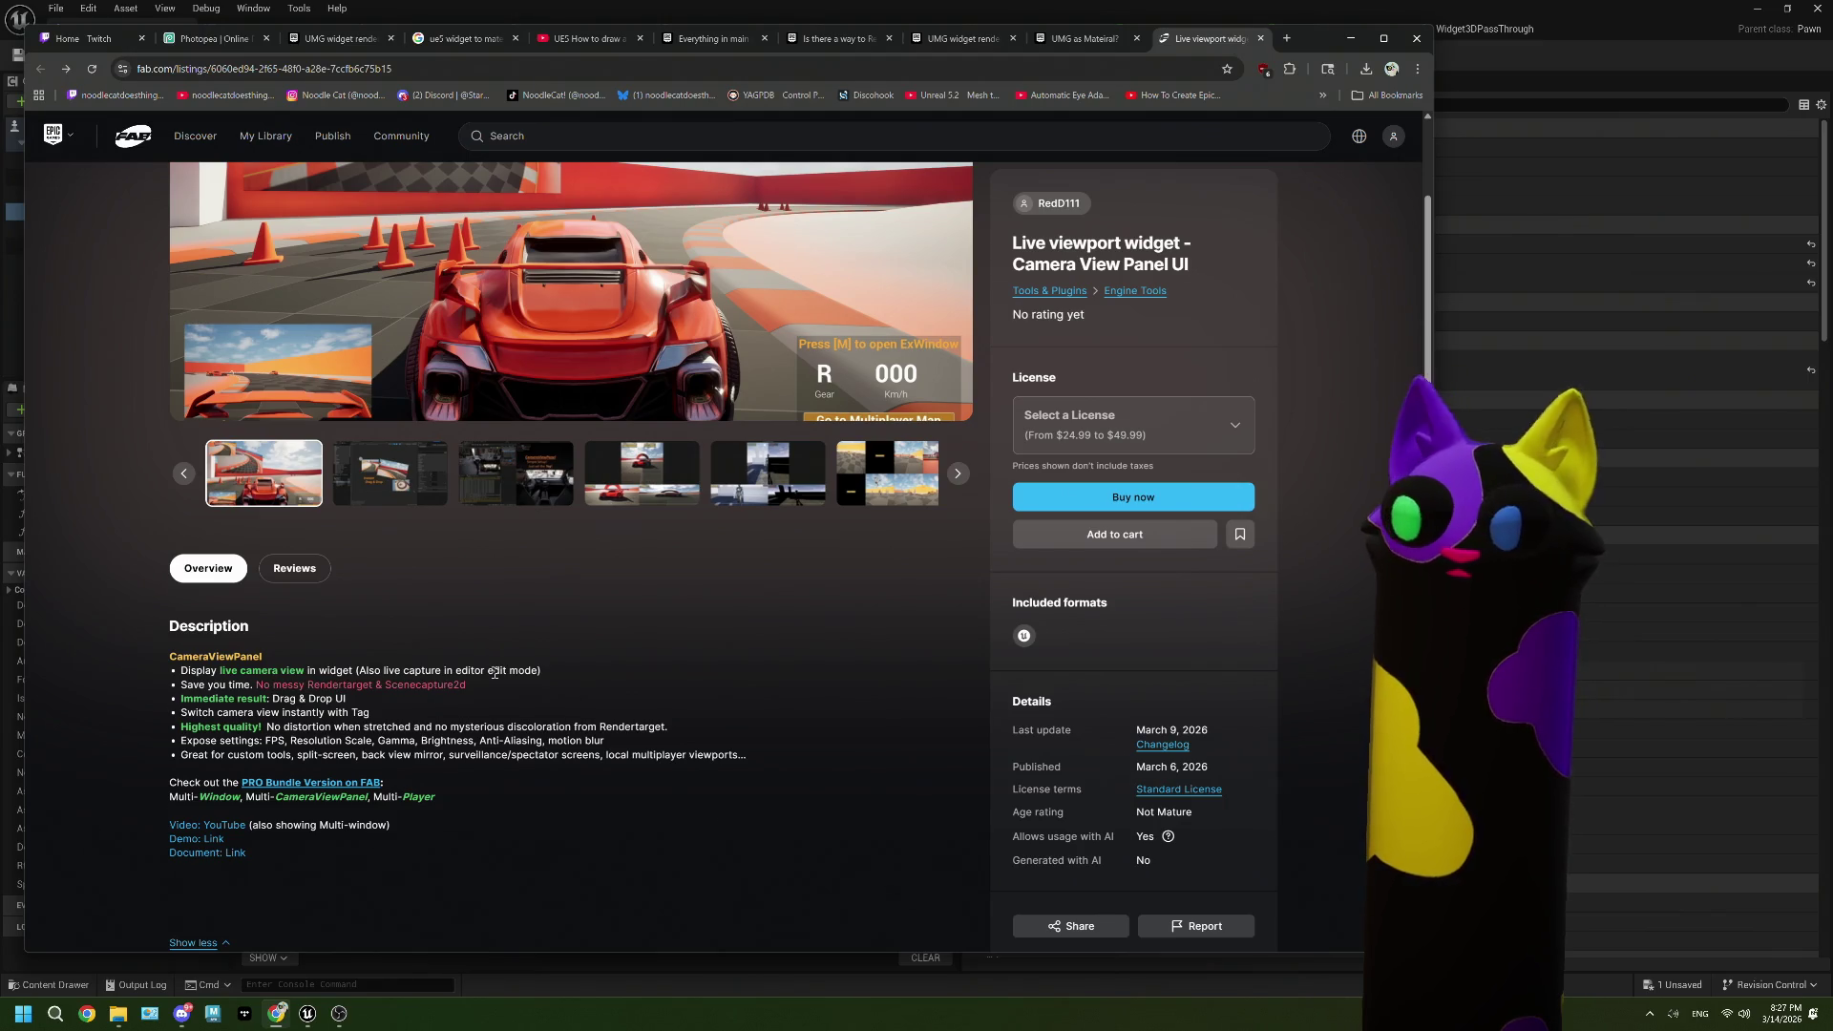
left_click(463, 38)
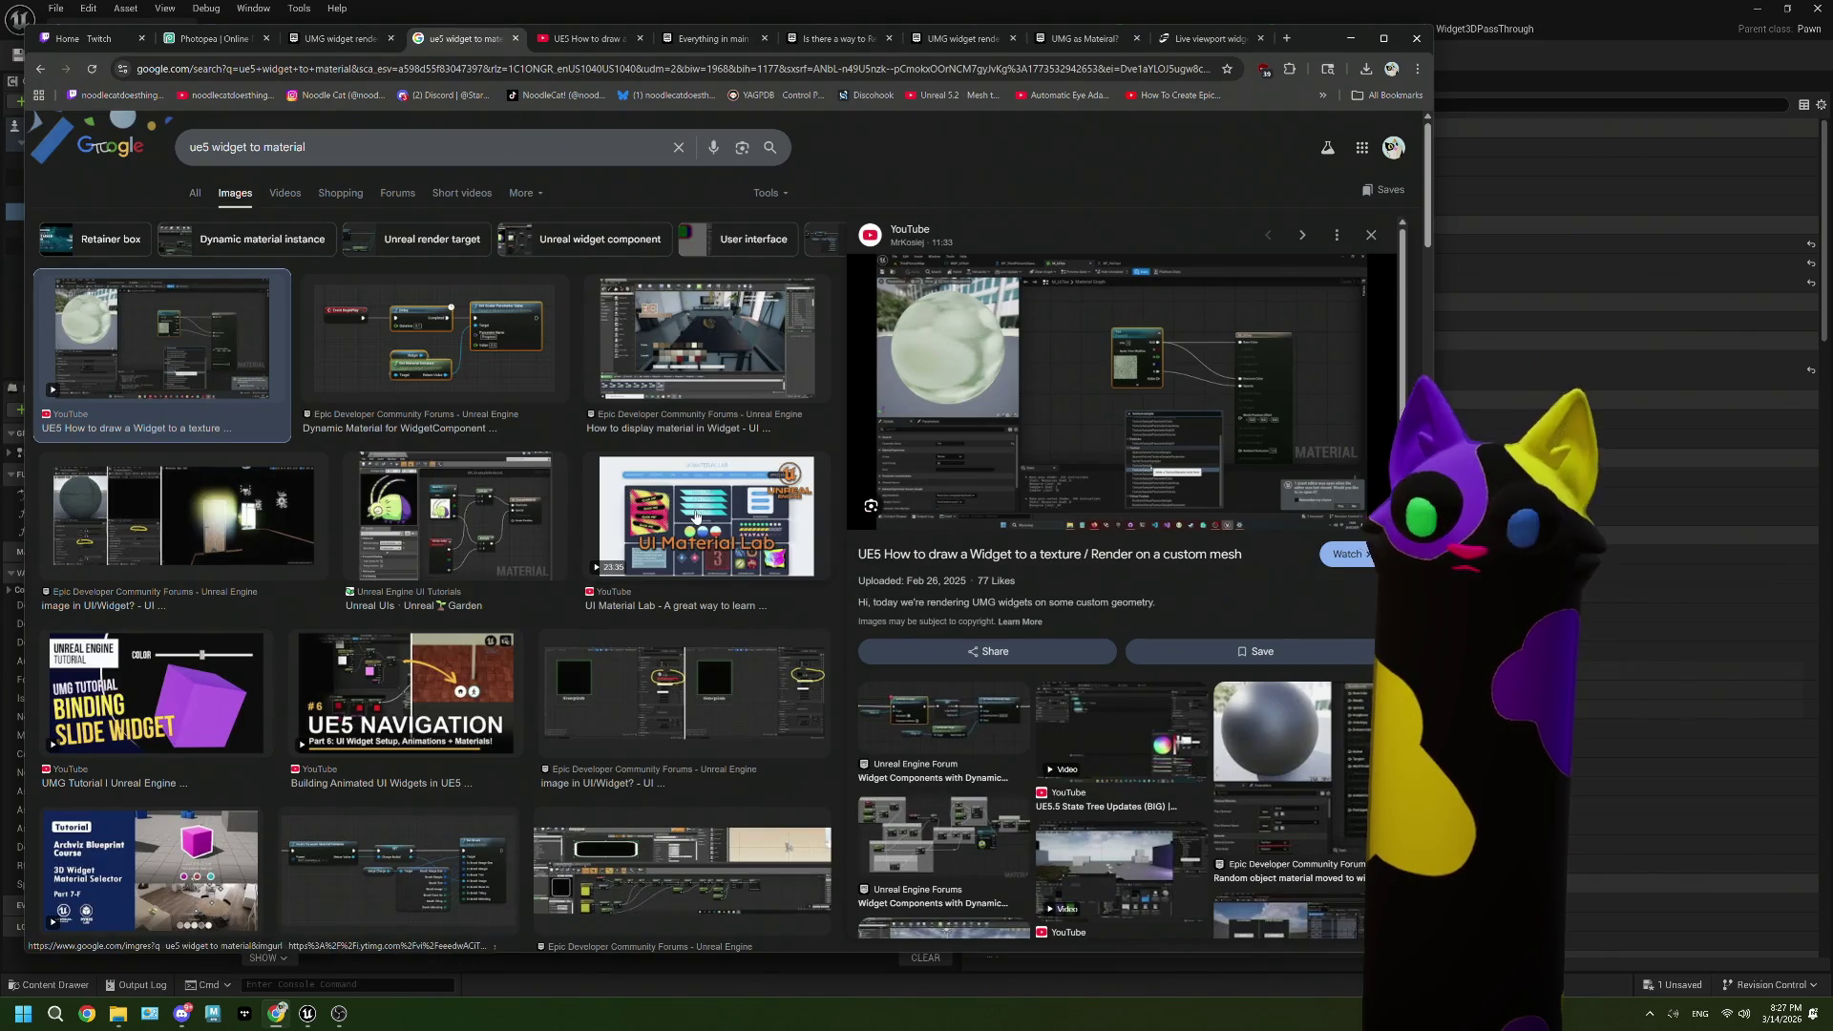
Step: Preview the Unreal Garden UI materials result, then bring the Unreal Editor back to the front
left_click(513, 509)
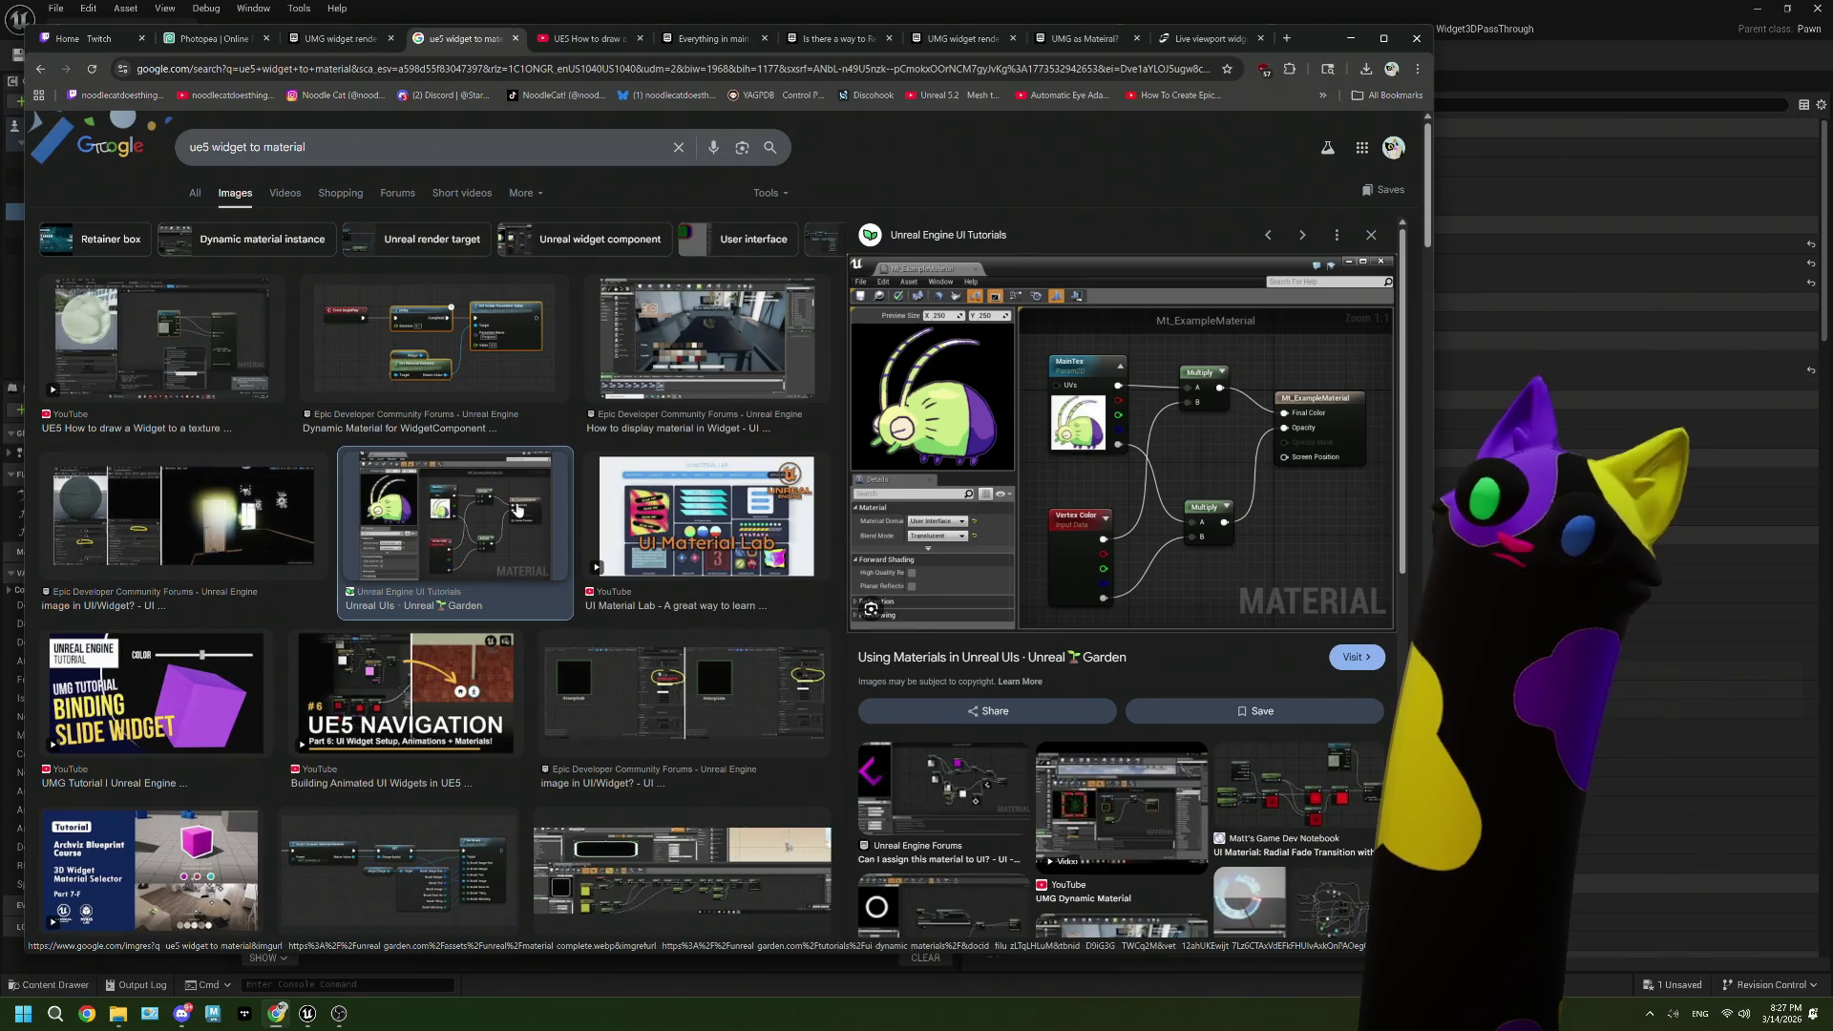
left_click(1528, 166)
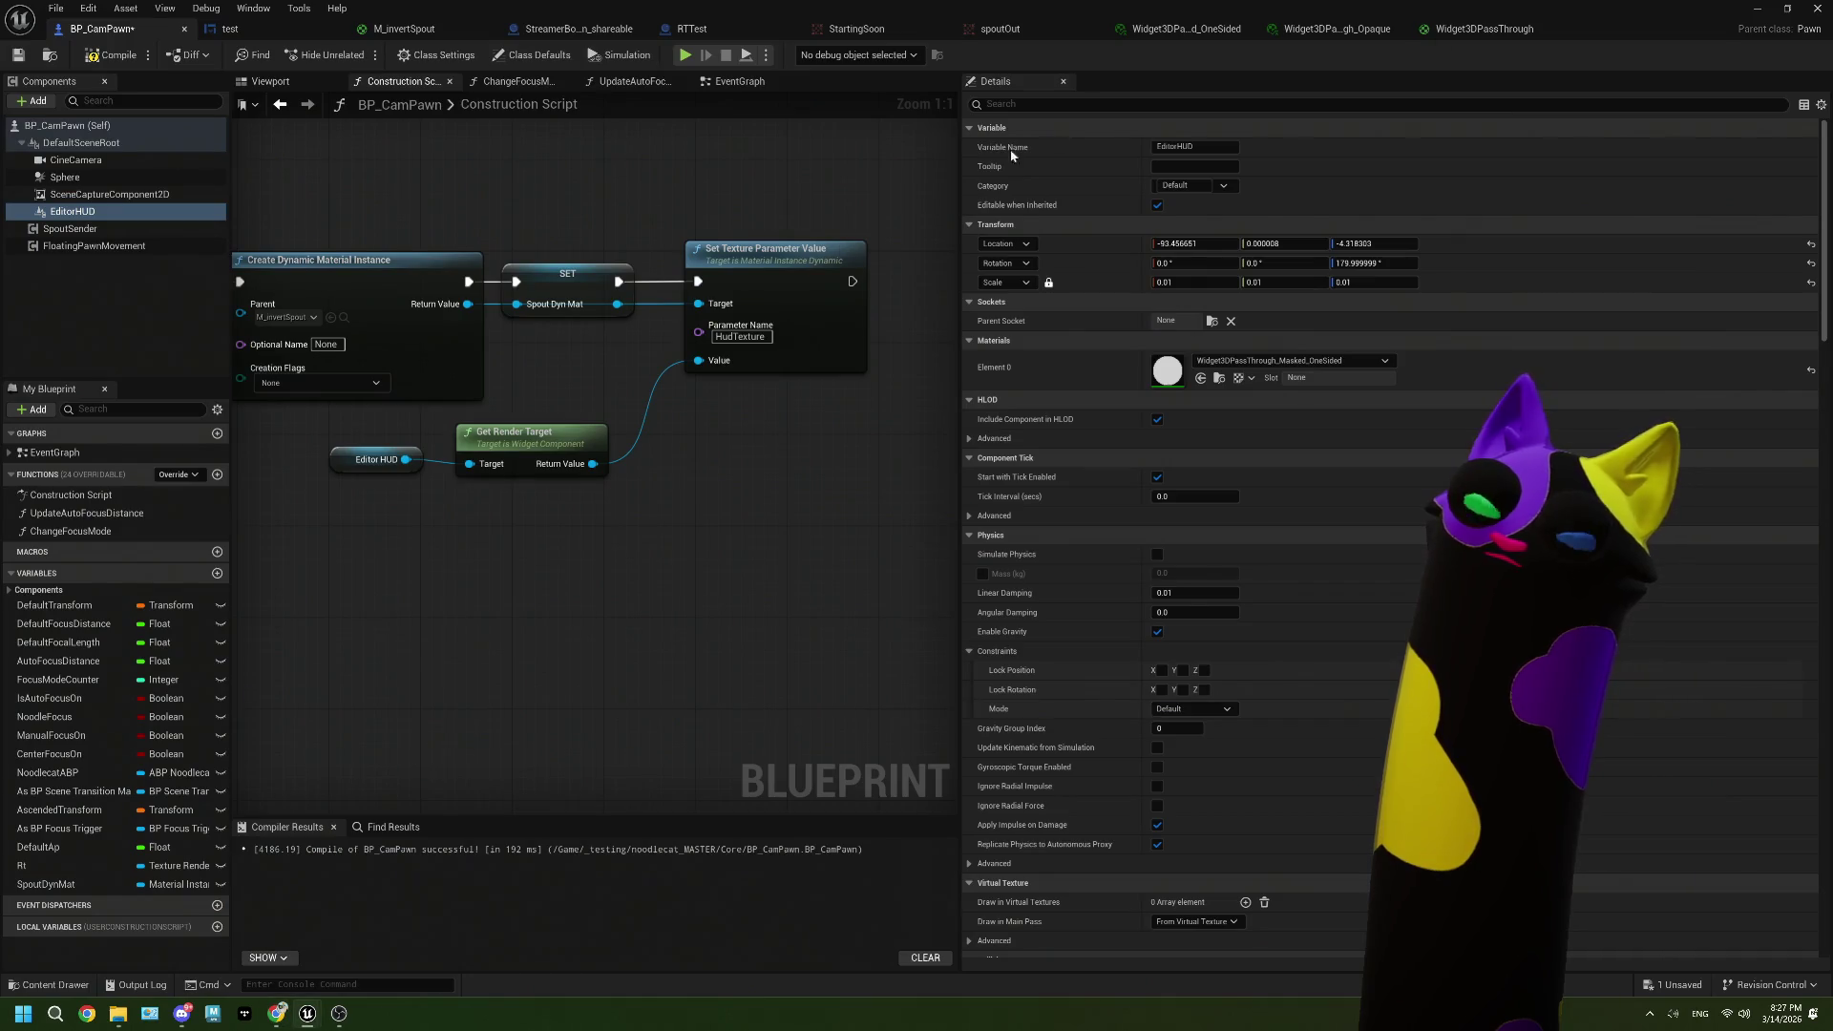
left_click(404, 28)
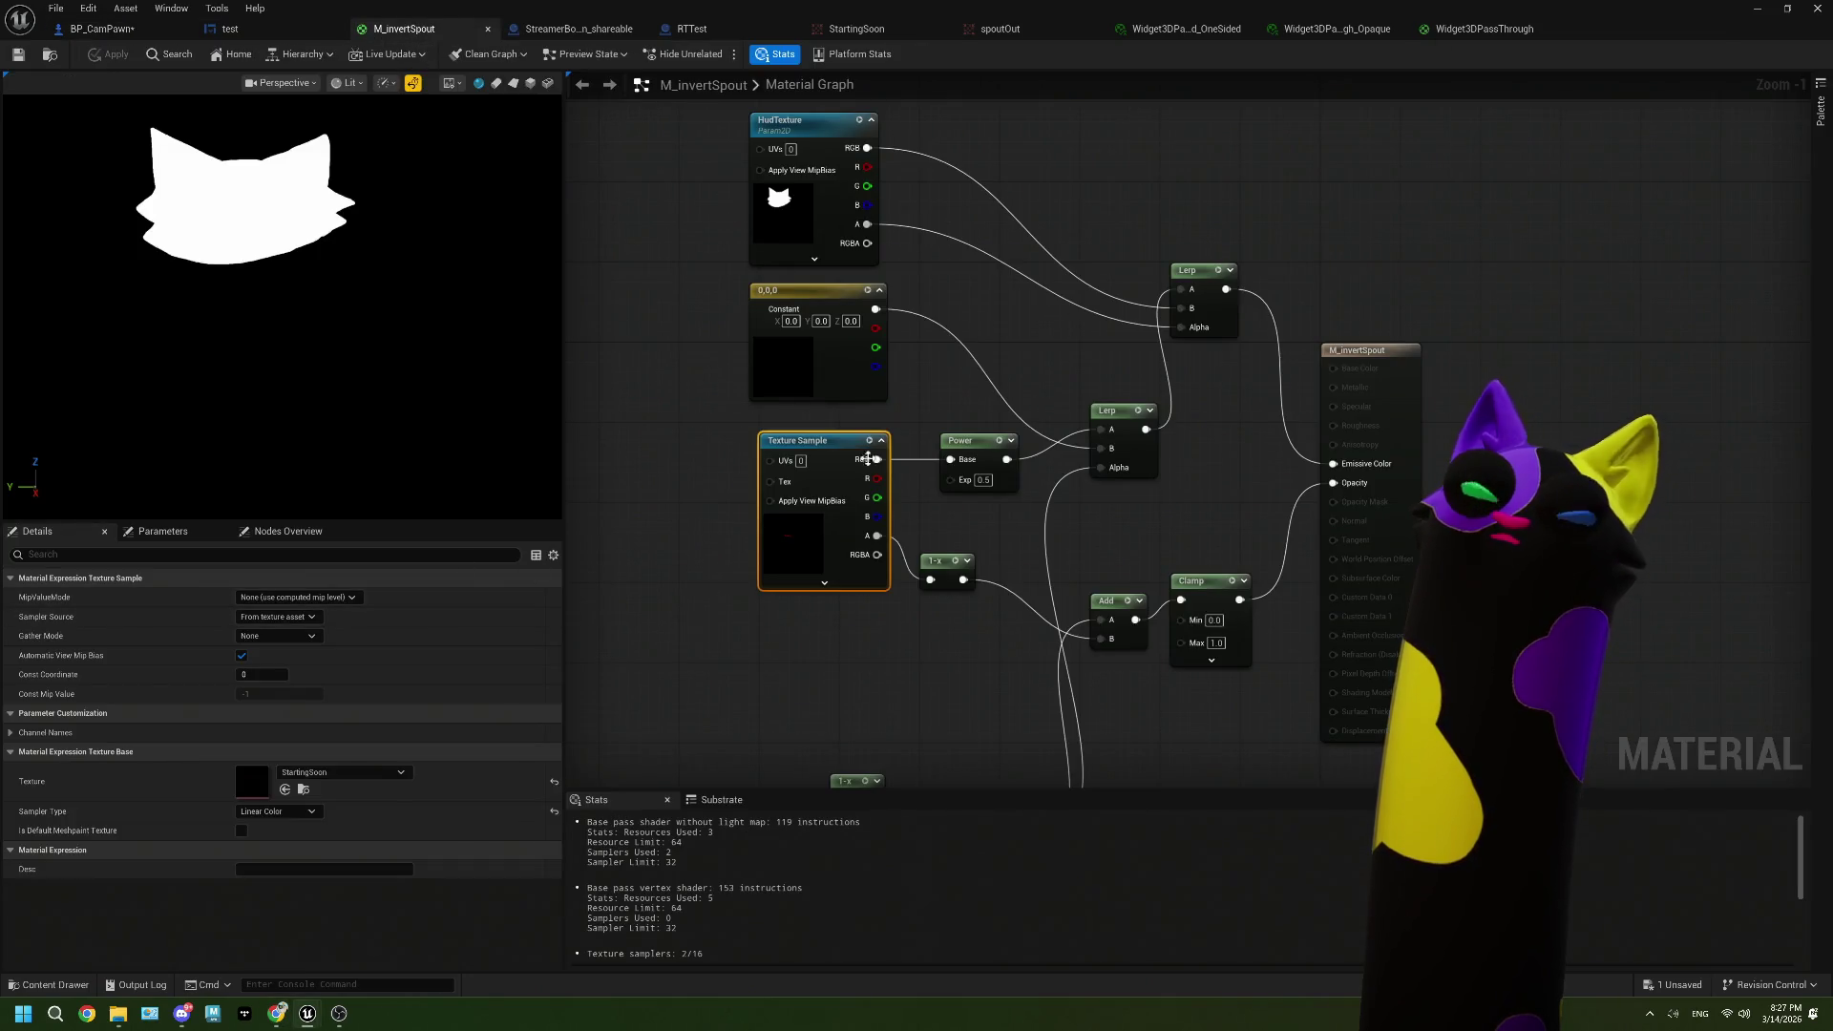
left_click(1385, 407)
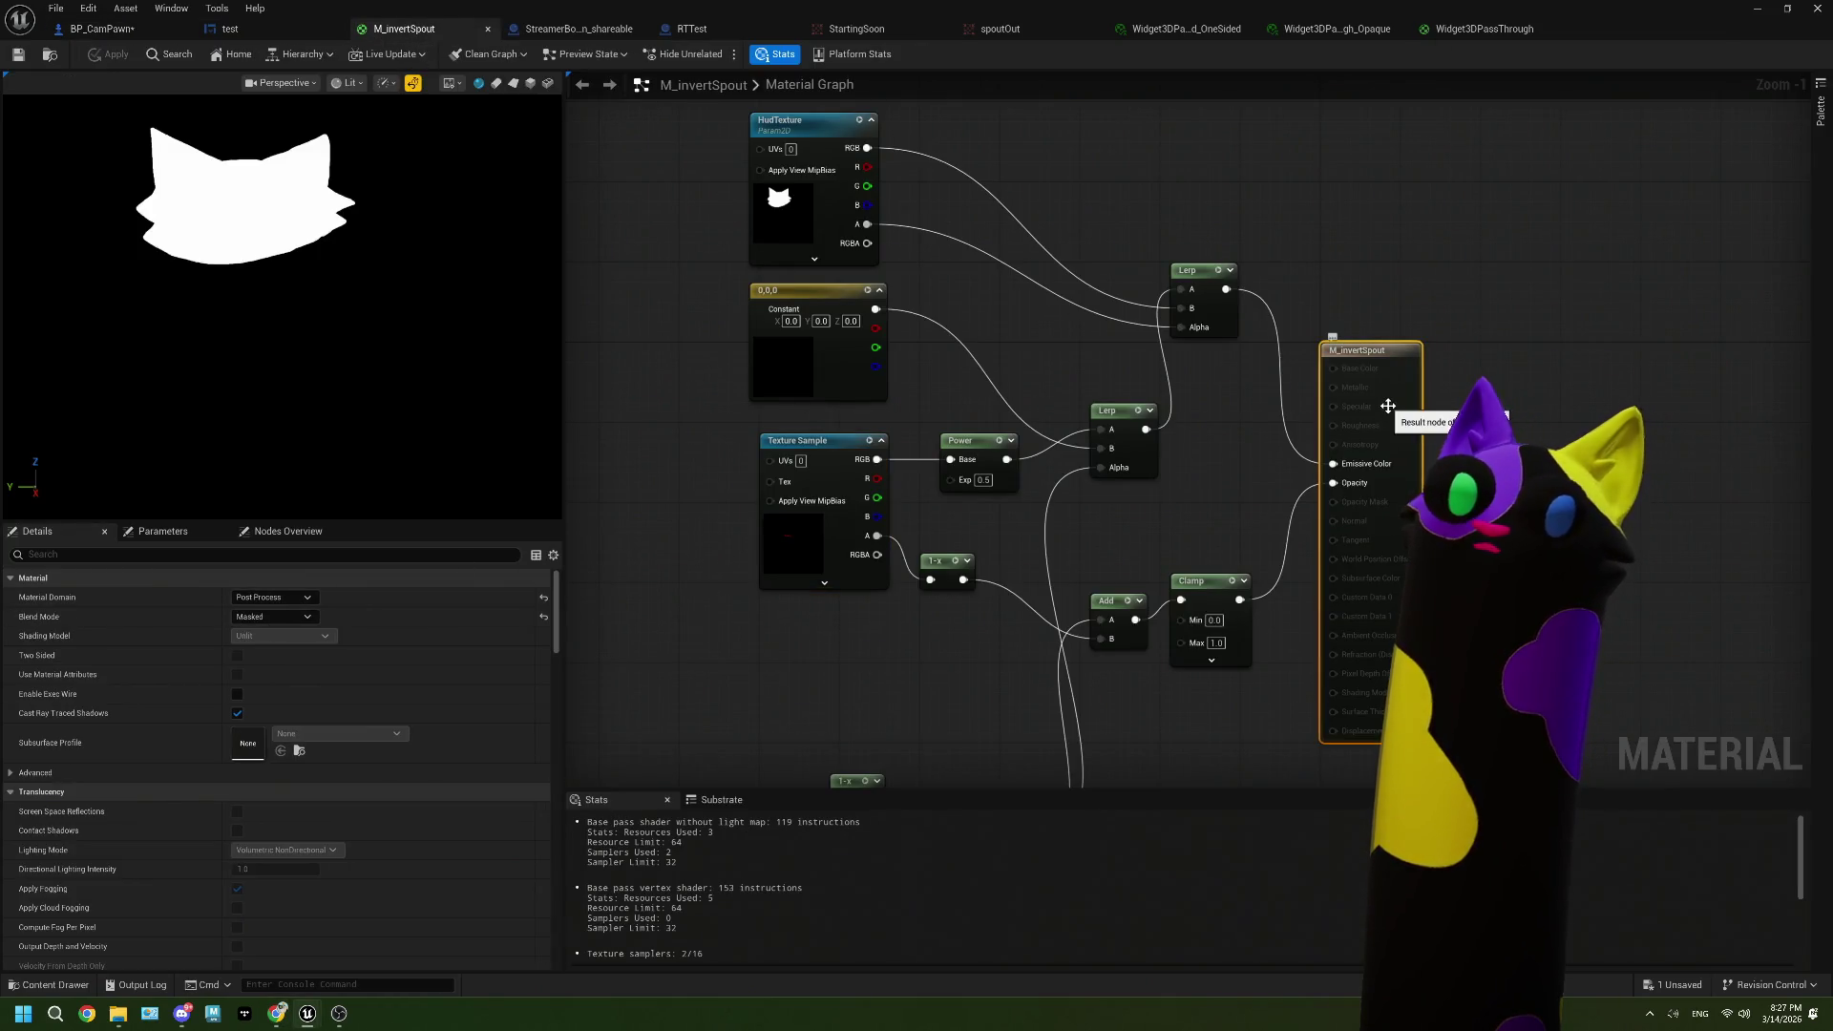
left_click(306, 618)
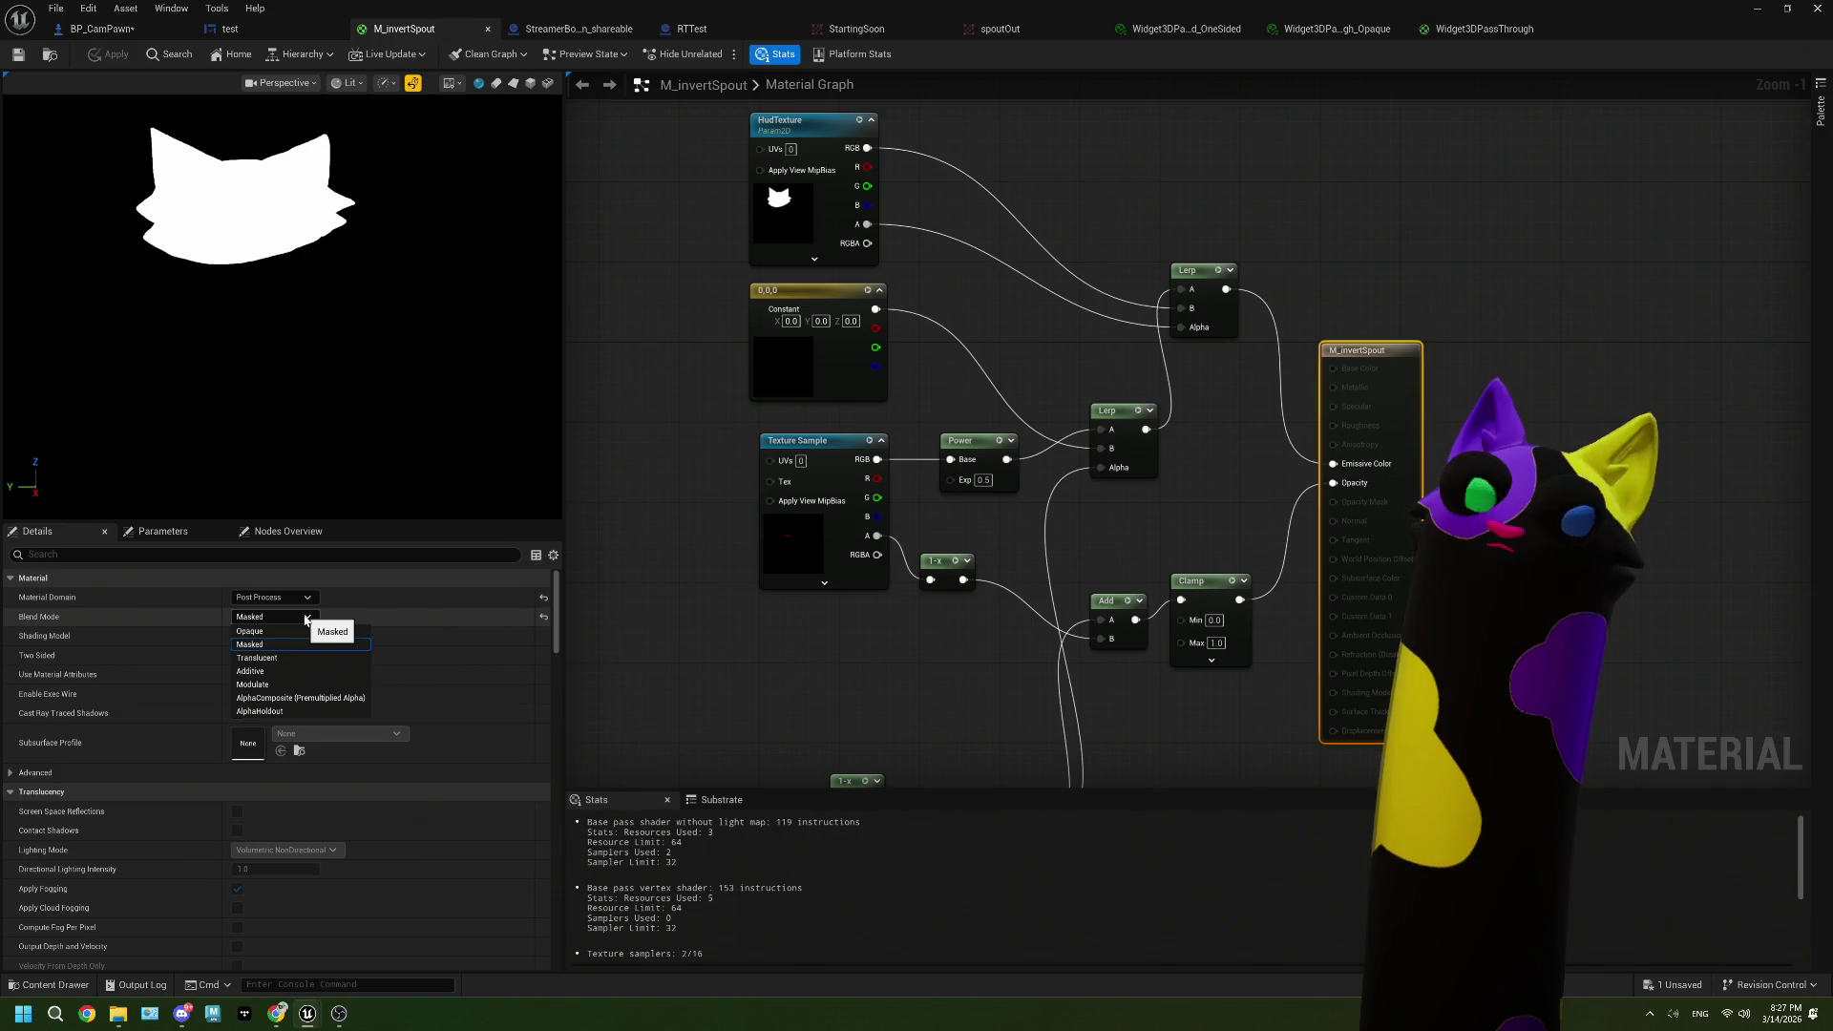
left_click(306, 617)
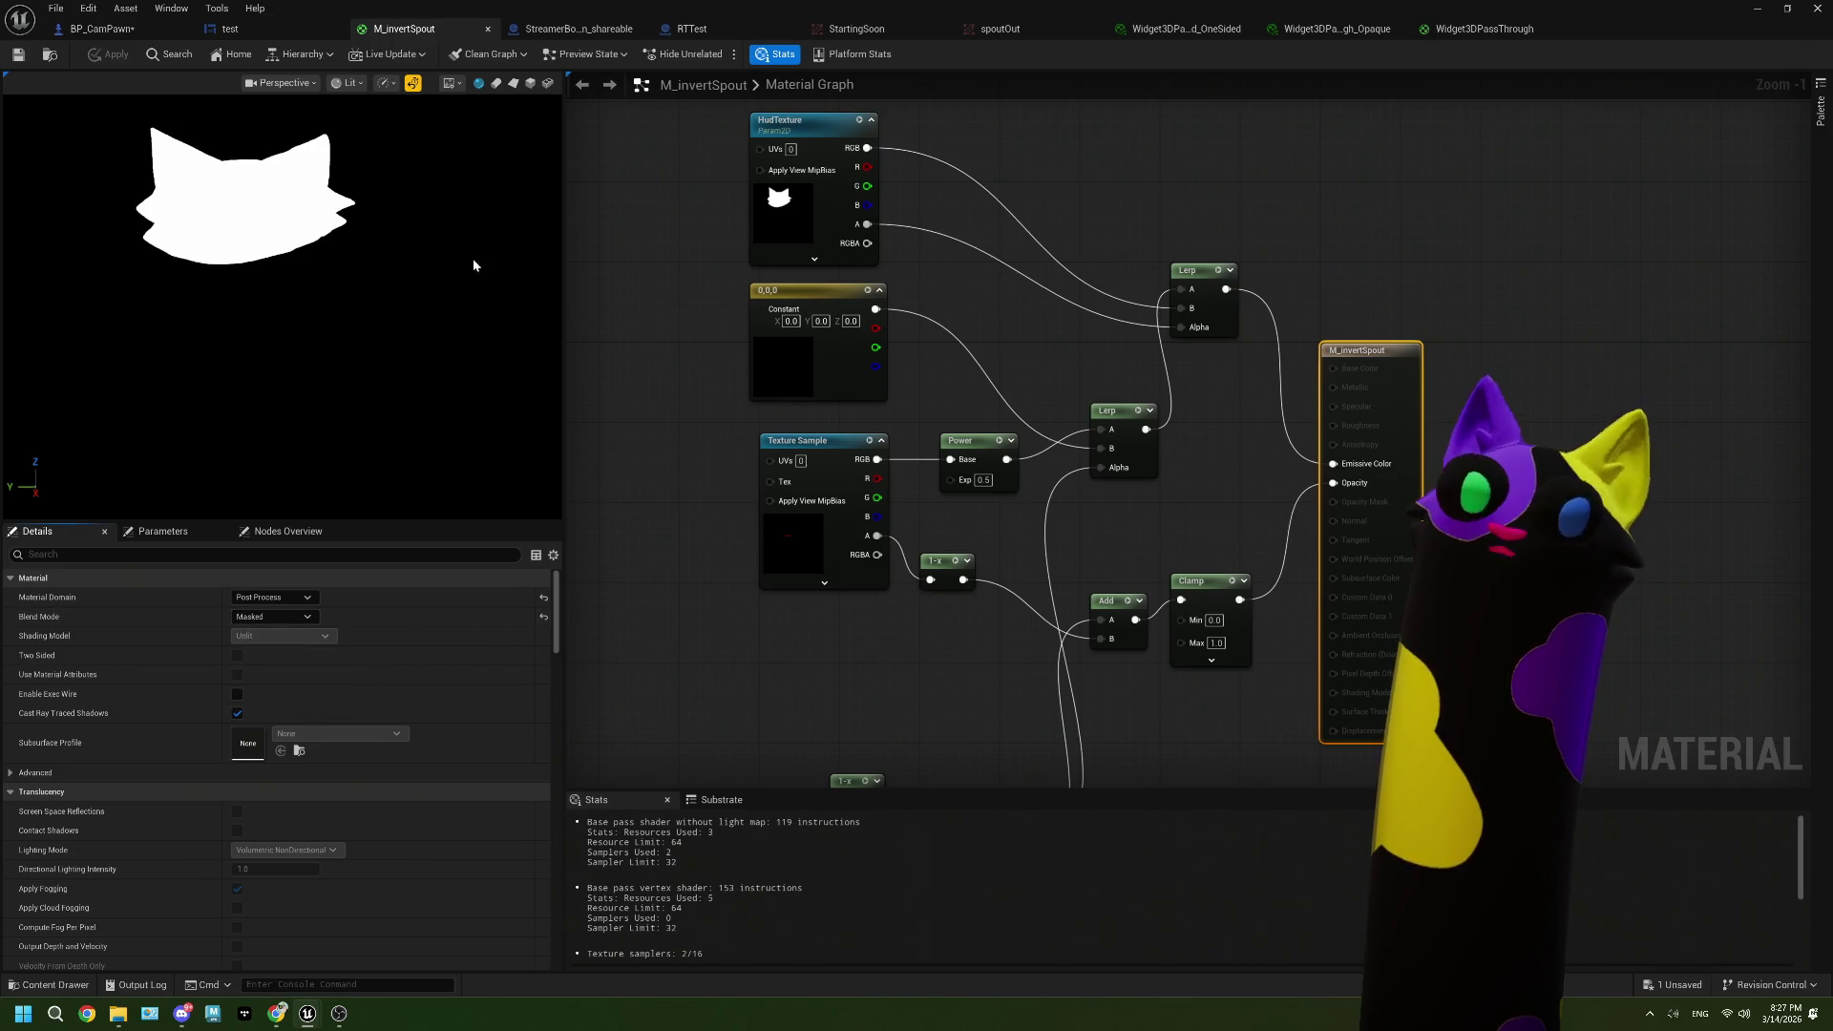
left_click(102, 36)
left_click_drag(558, 563, 622, 515)
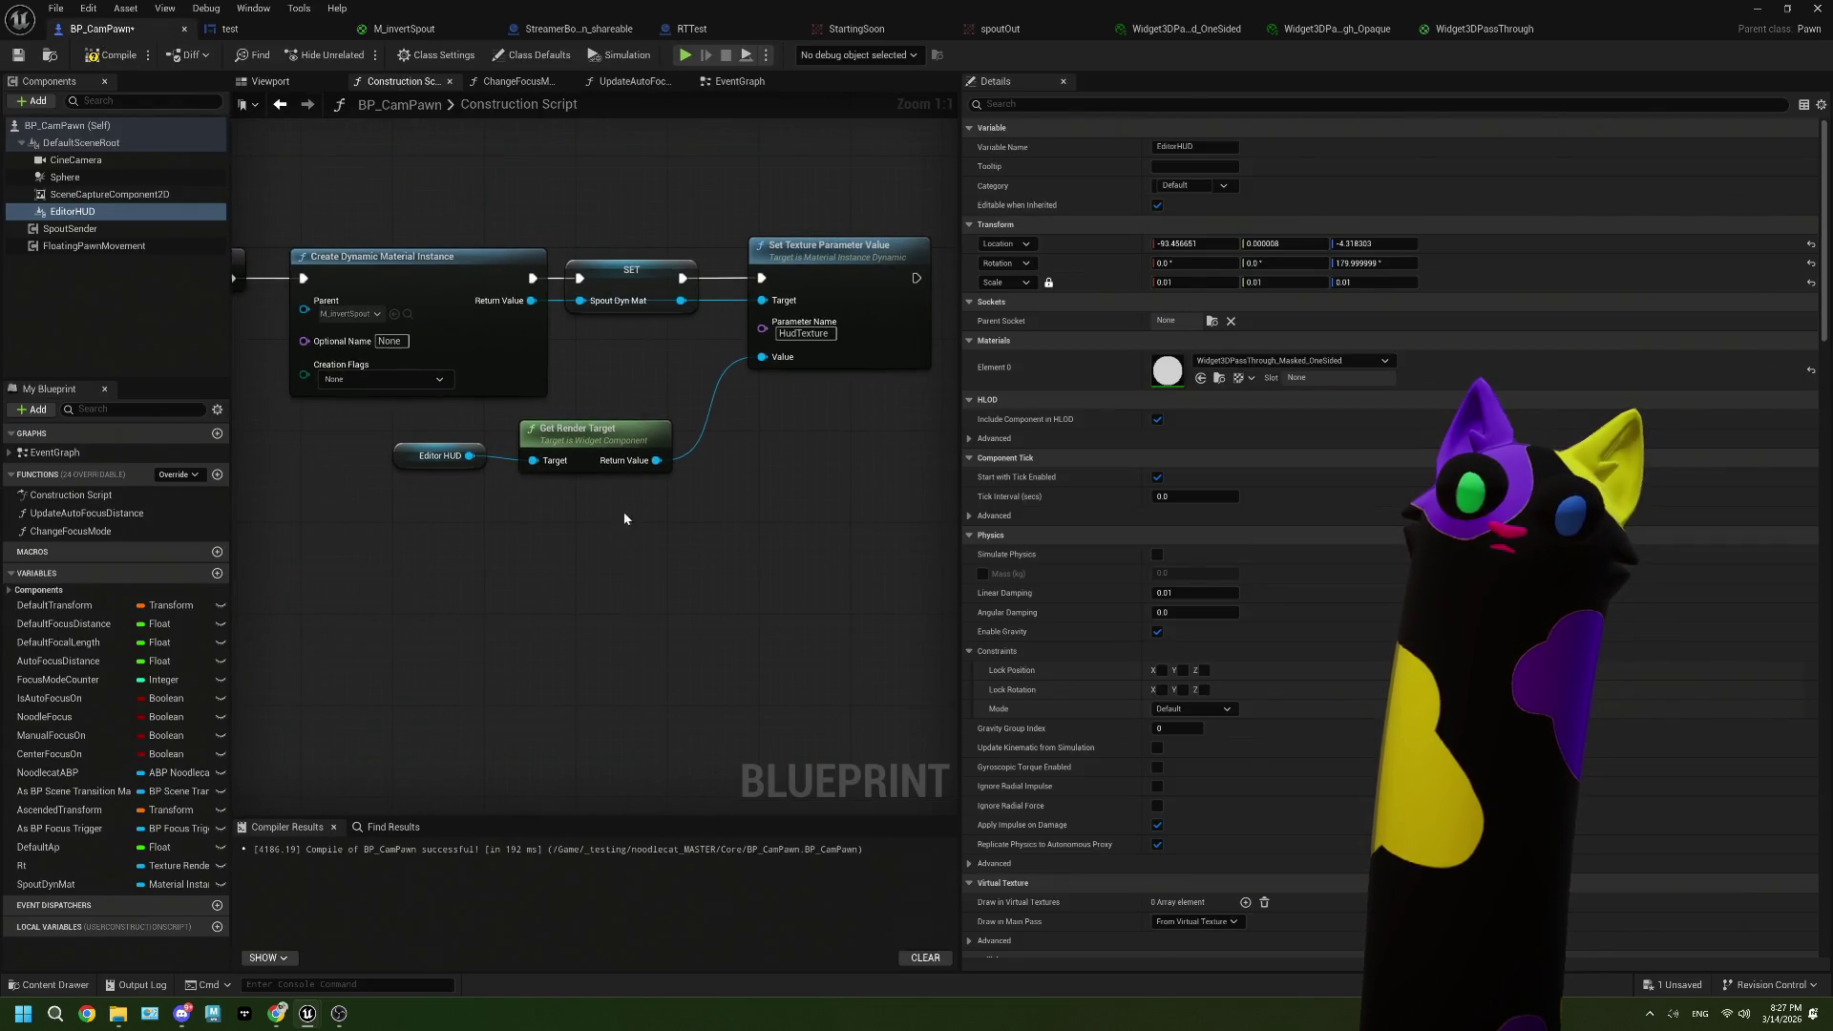
left_click(562, 426)
left_click(406, 450)
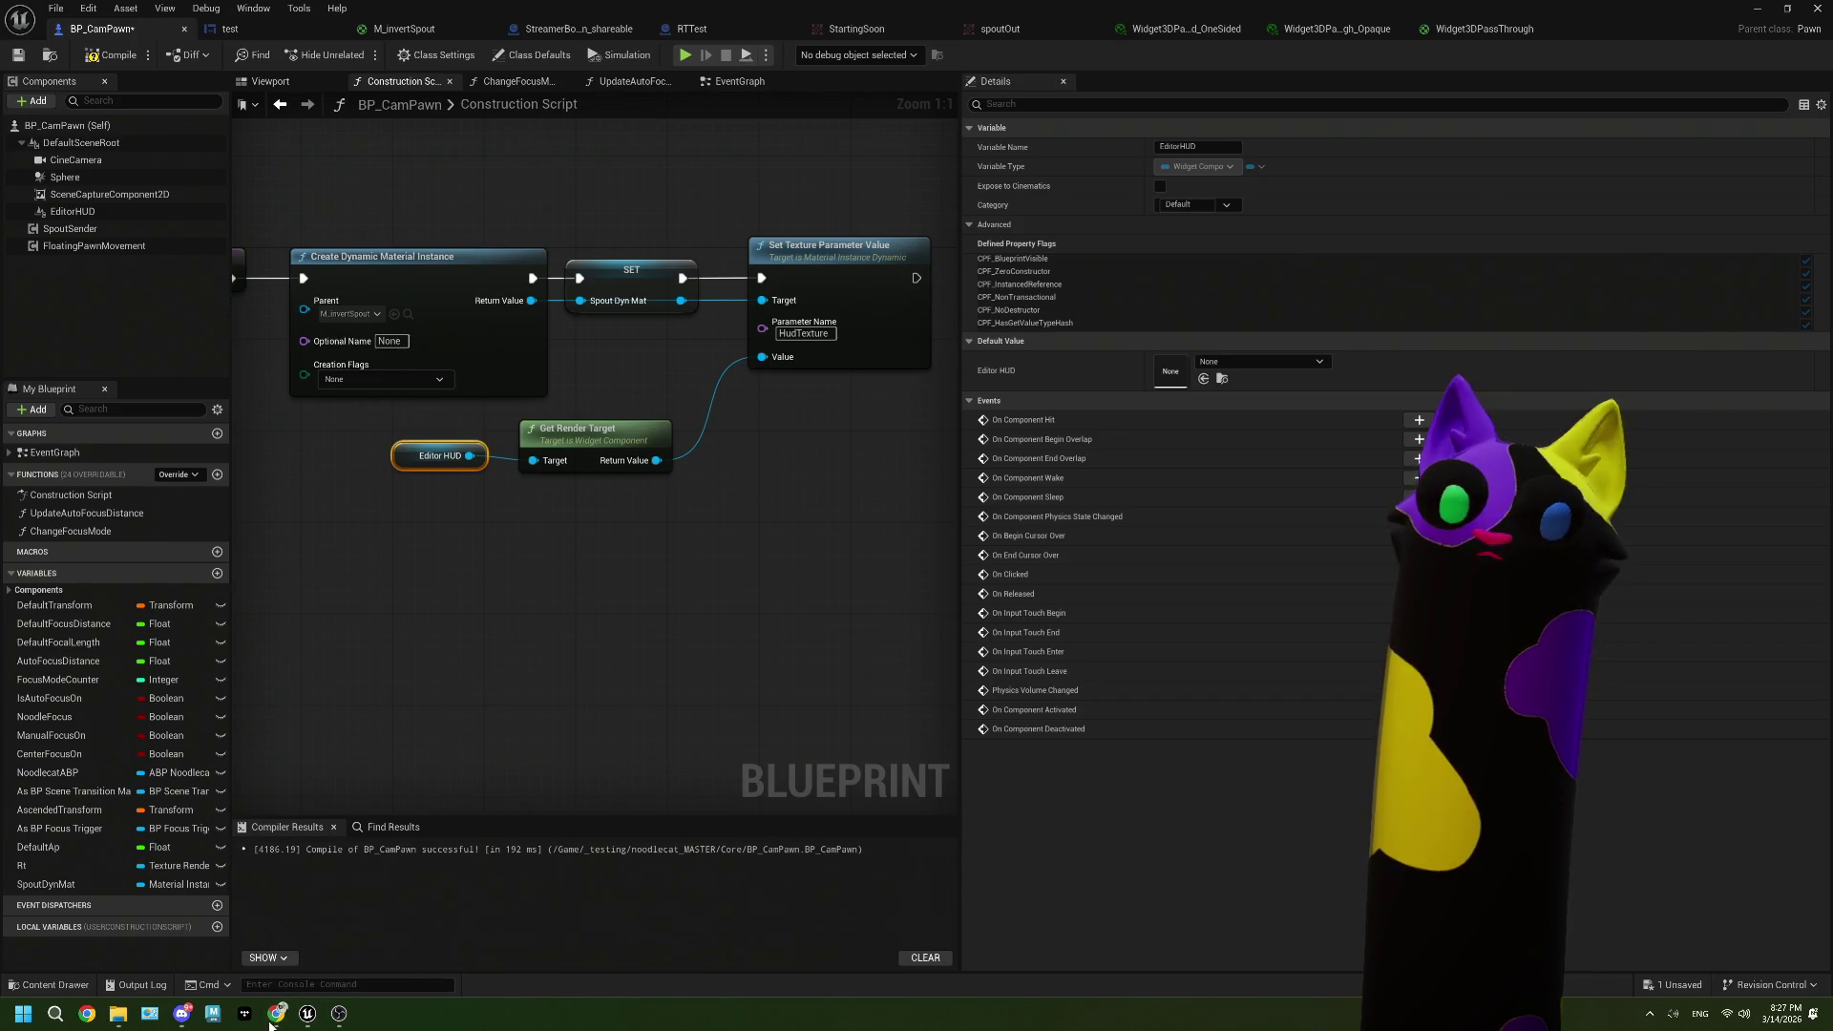
left_click(274, 1018)
Step: Search Google for 'ue5 widget get render target not working'
left_click_drag(315, 149, 216, 151)
type("w")
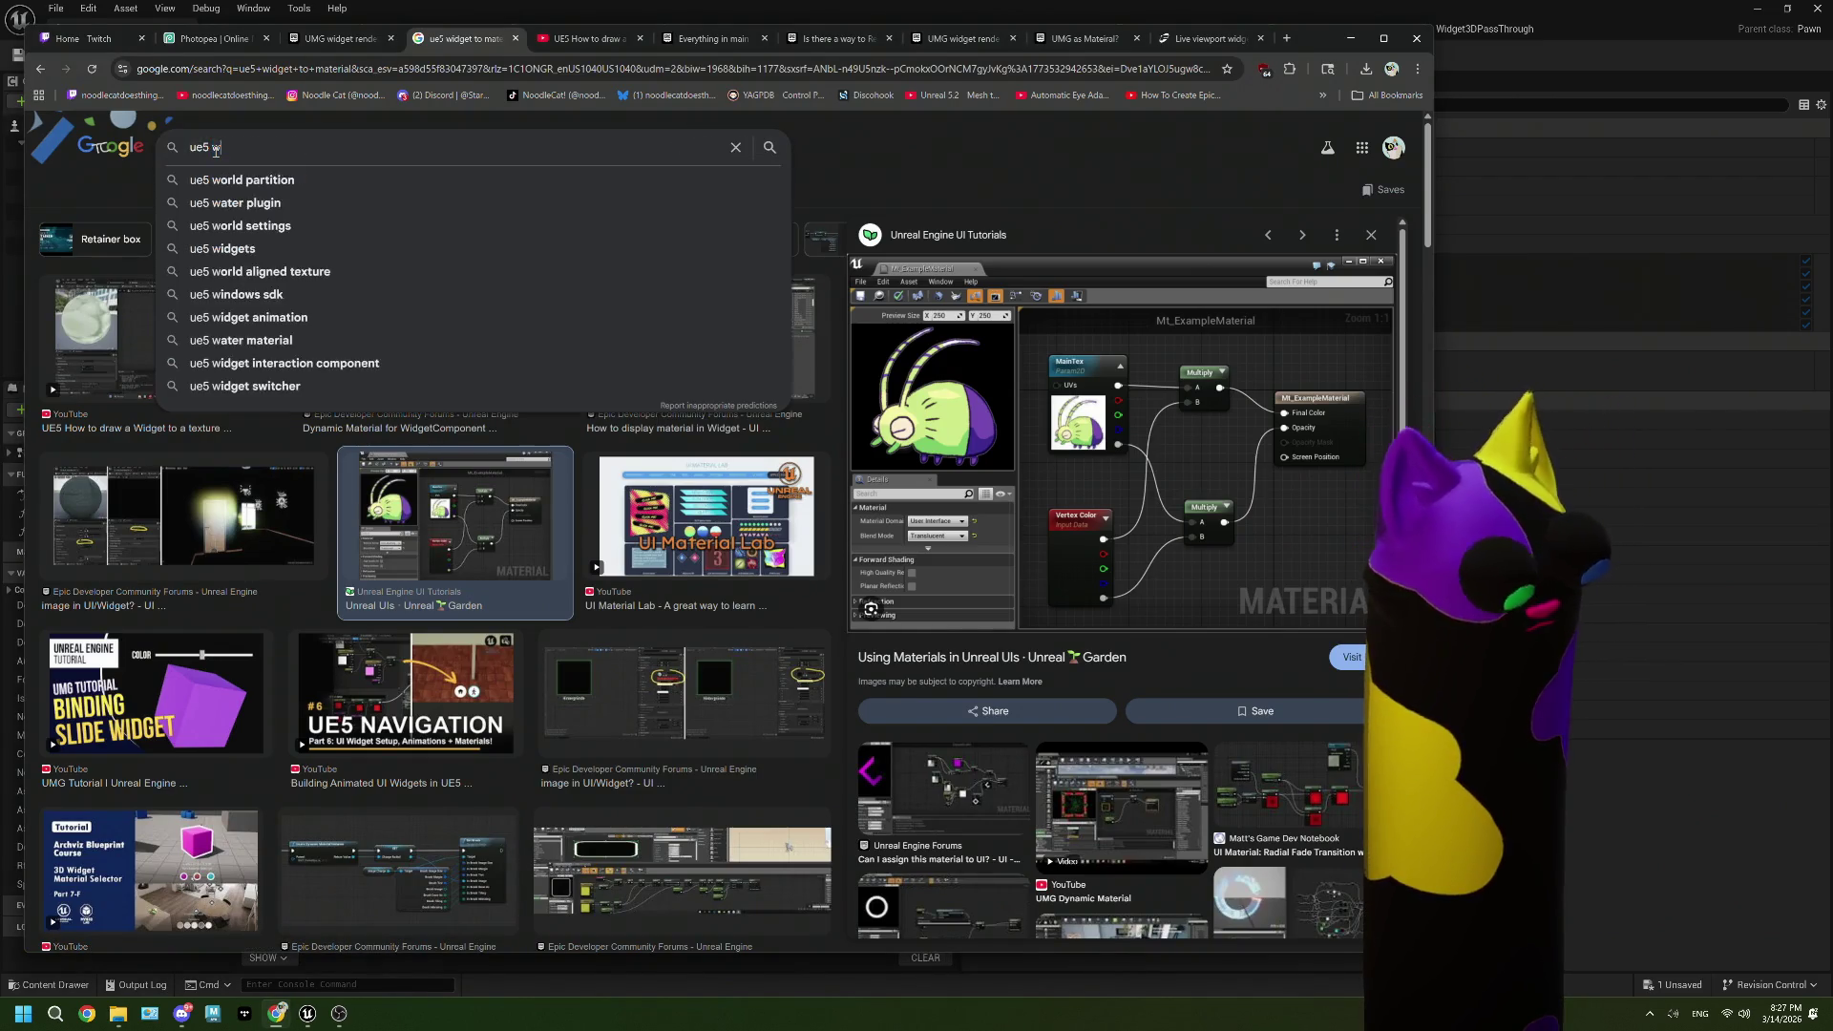
type("idget g")
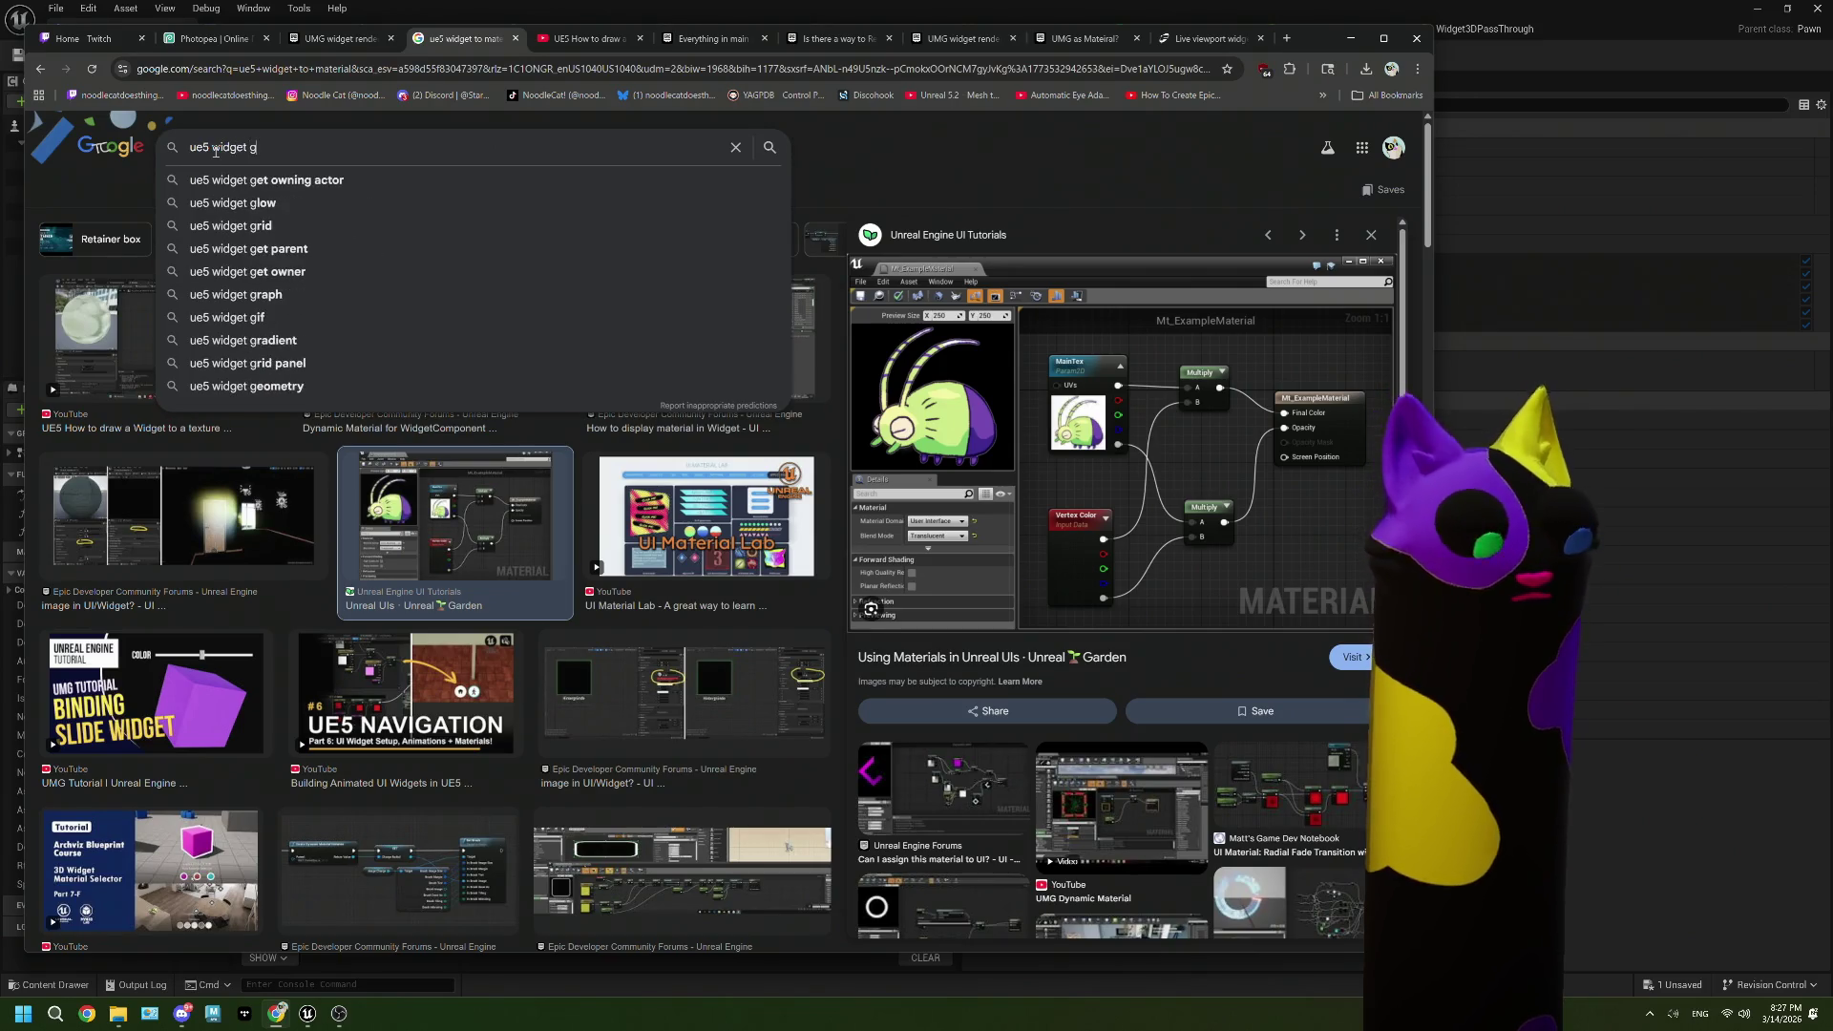
type("et render targ")
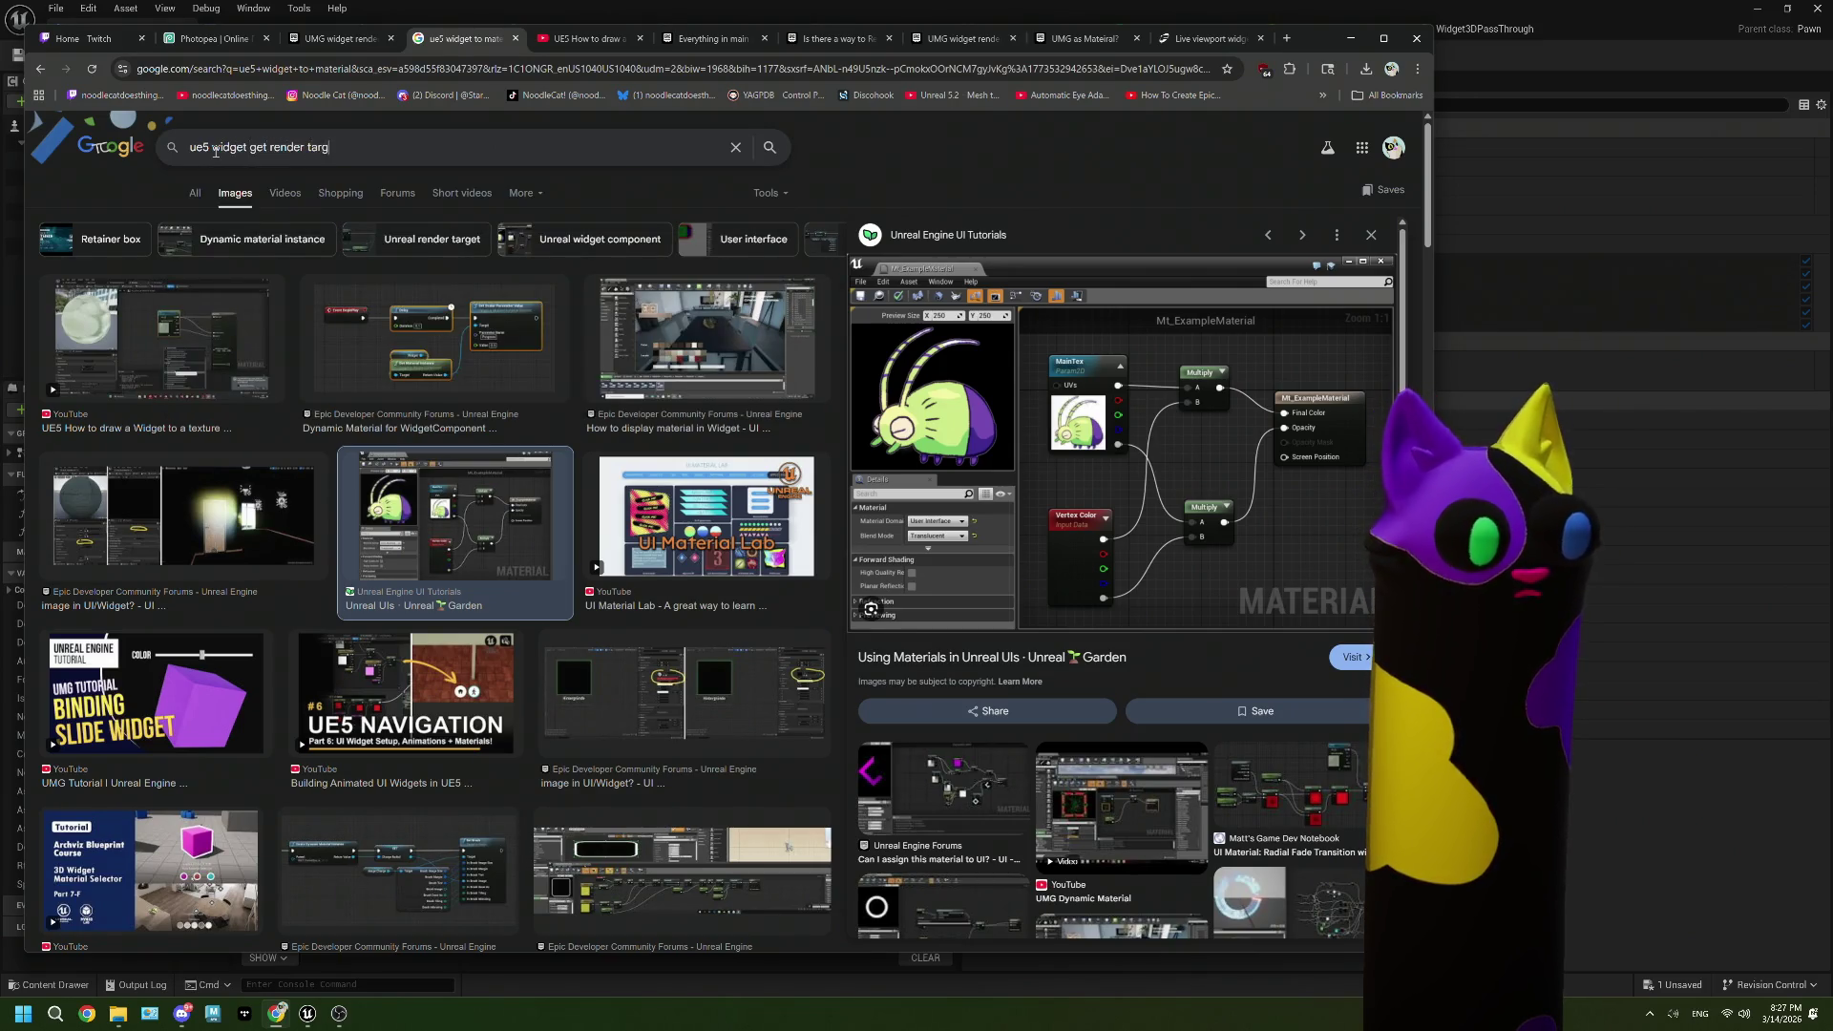
type("et not working")
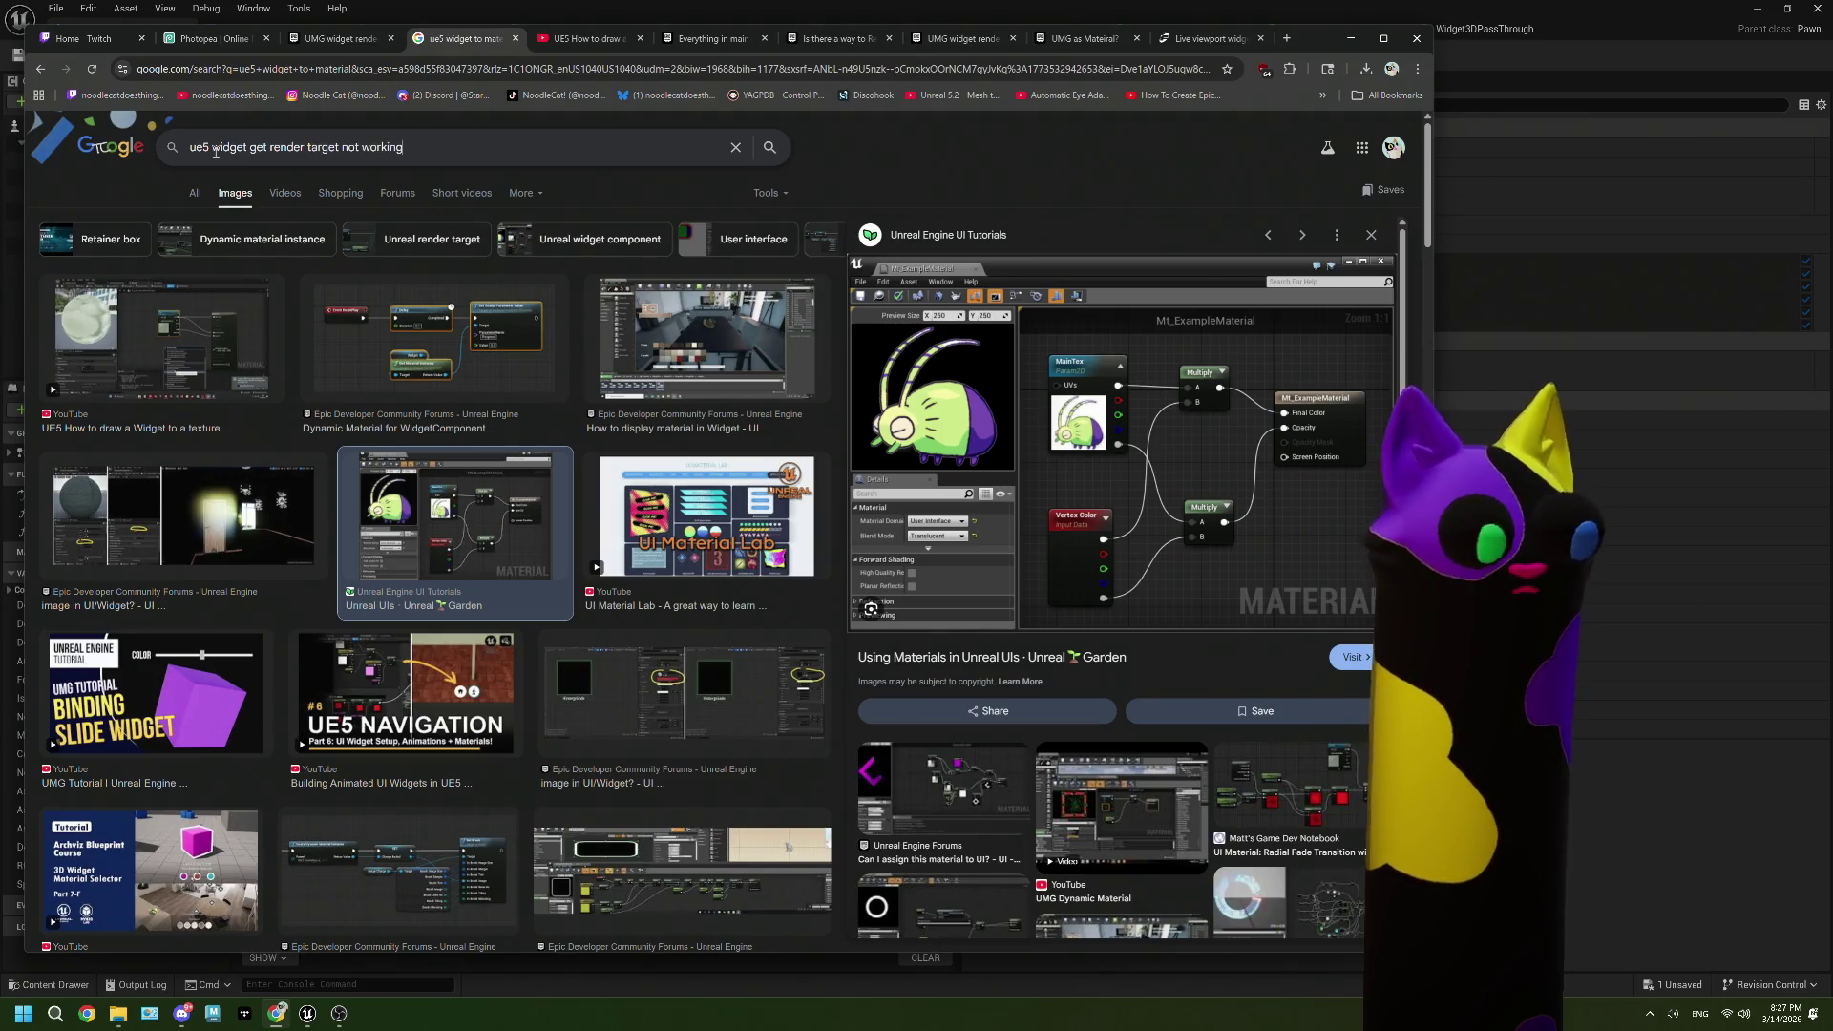
key("Return")
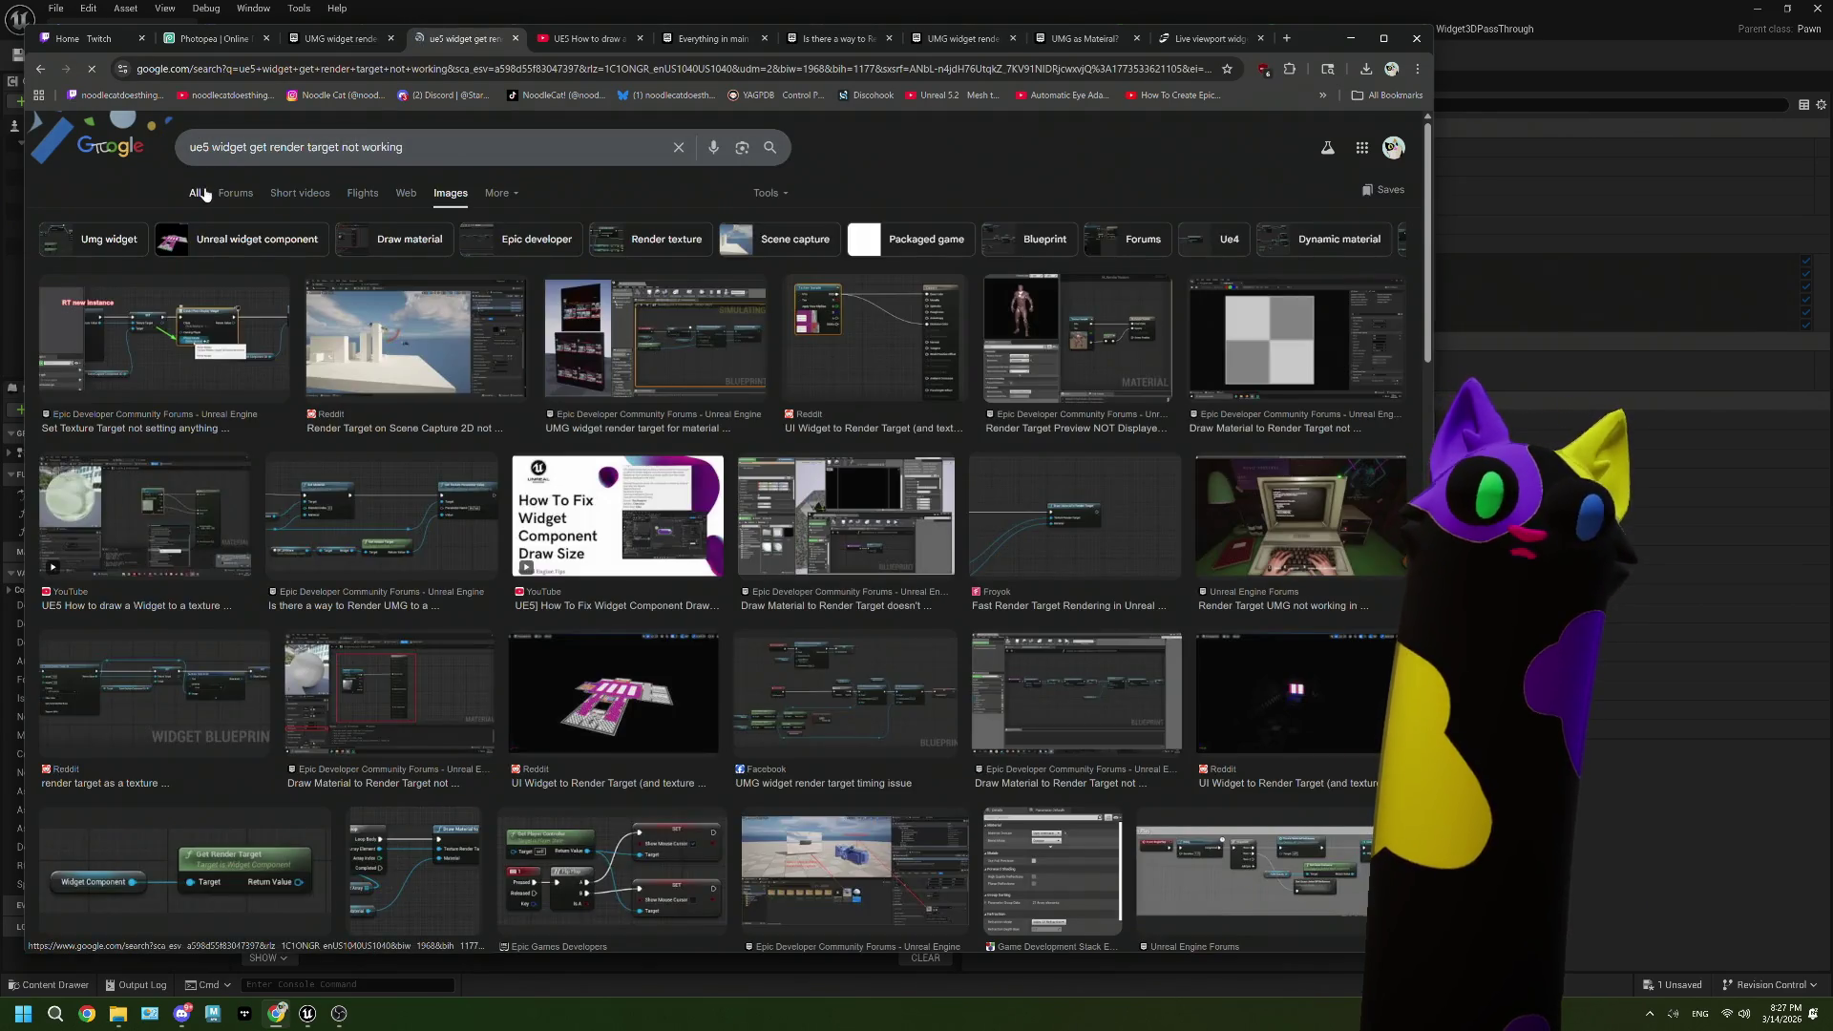
Step: Preview the Set Texture Target, Reddit and UMG results, then open the 'UMG widget render target for material?' thread
left_click(209, 331)
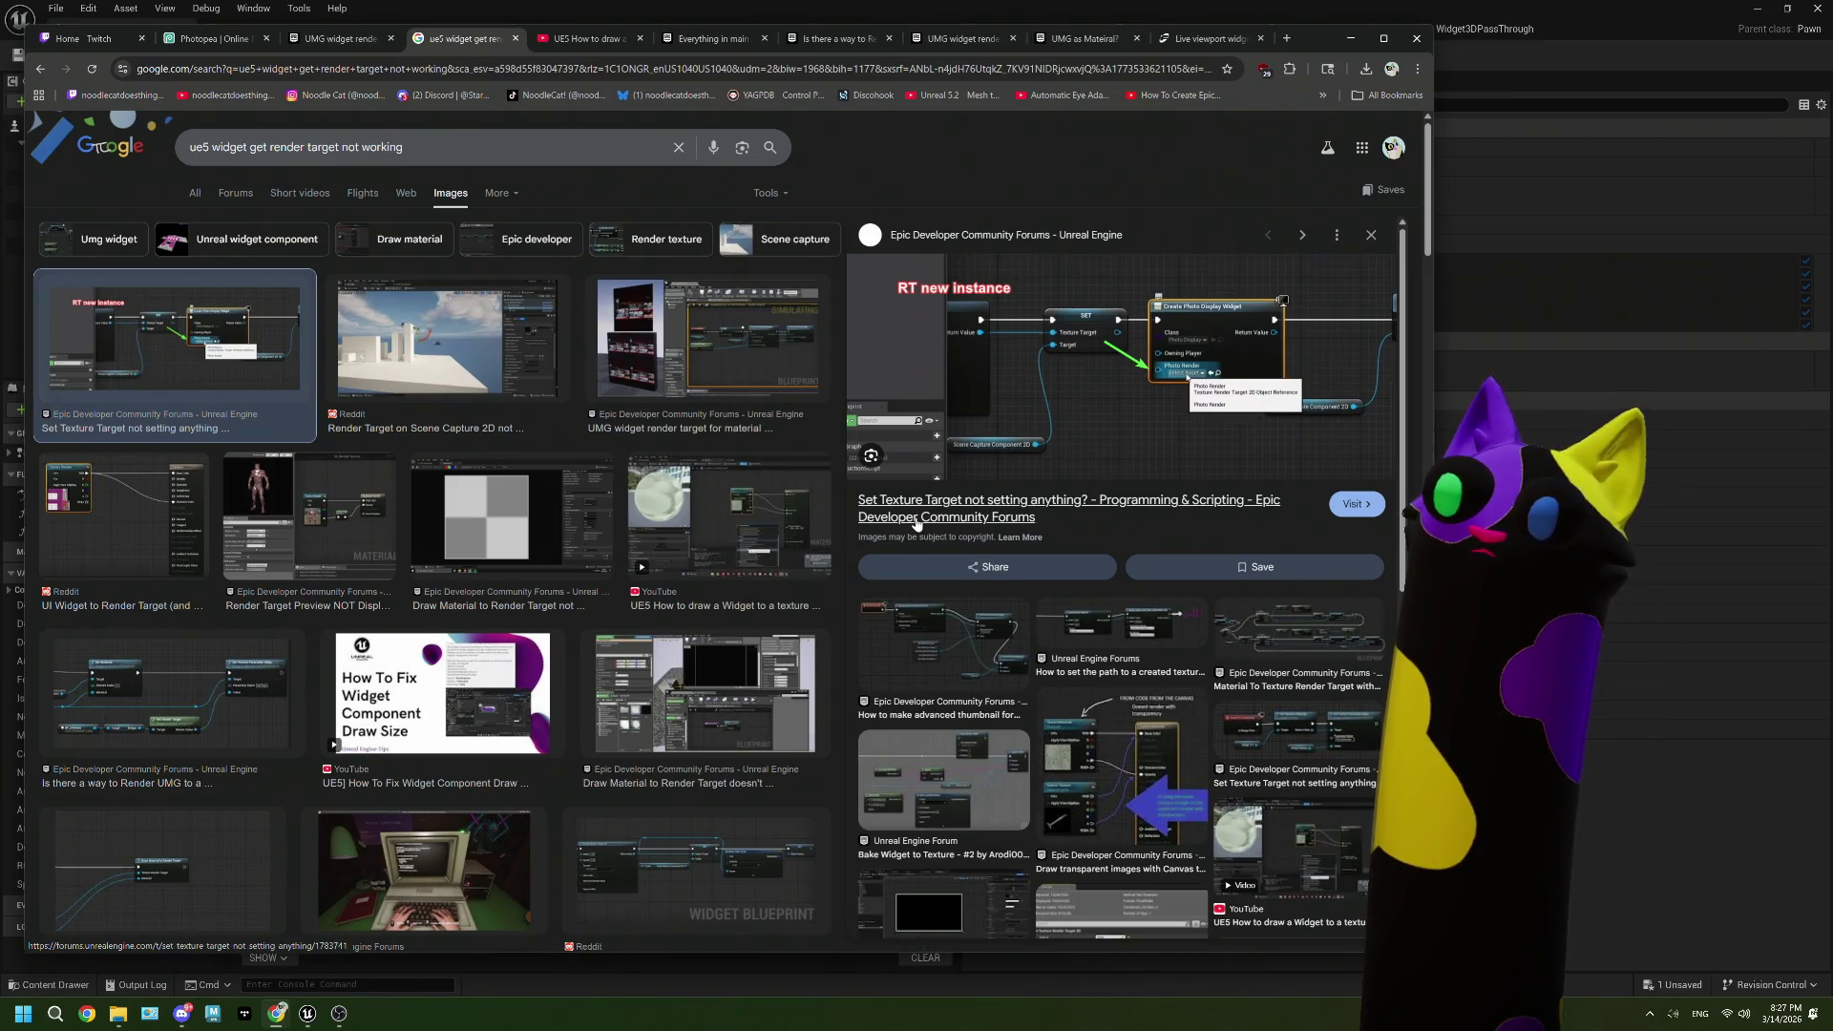
left_click(511, 335)
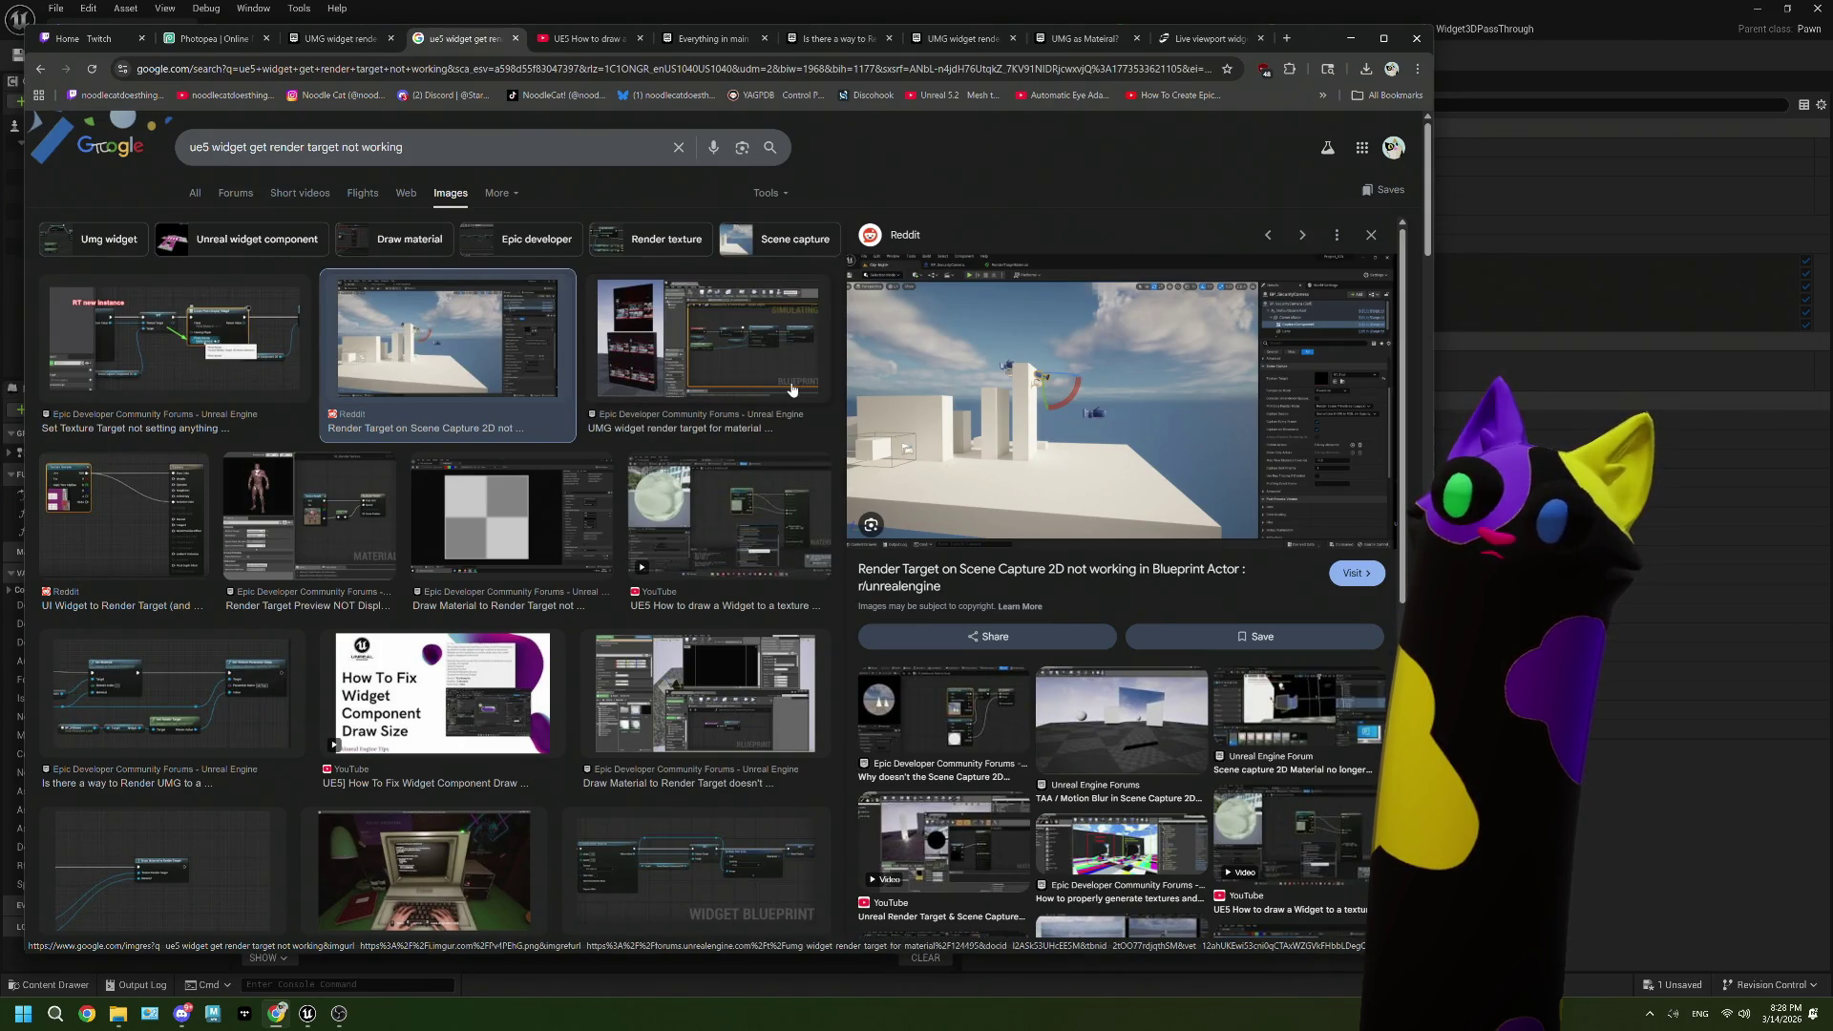
left_click(791, 389)
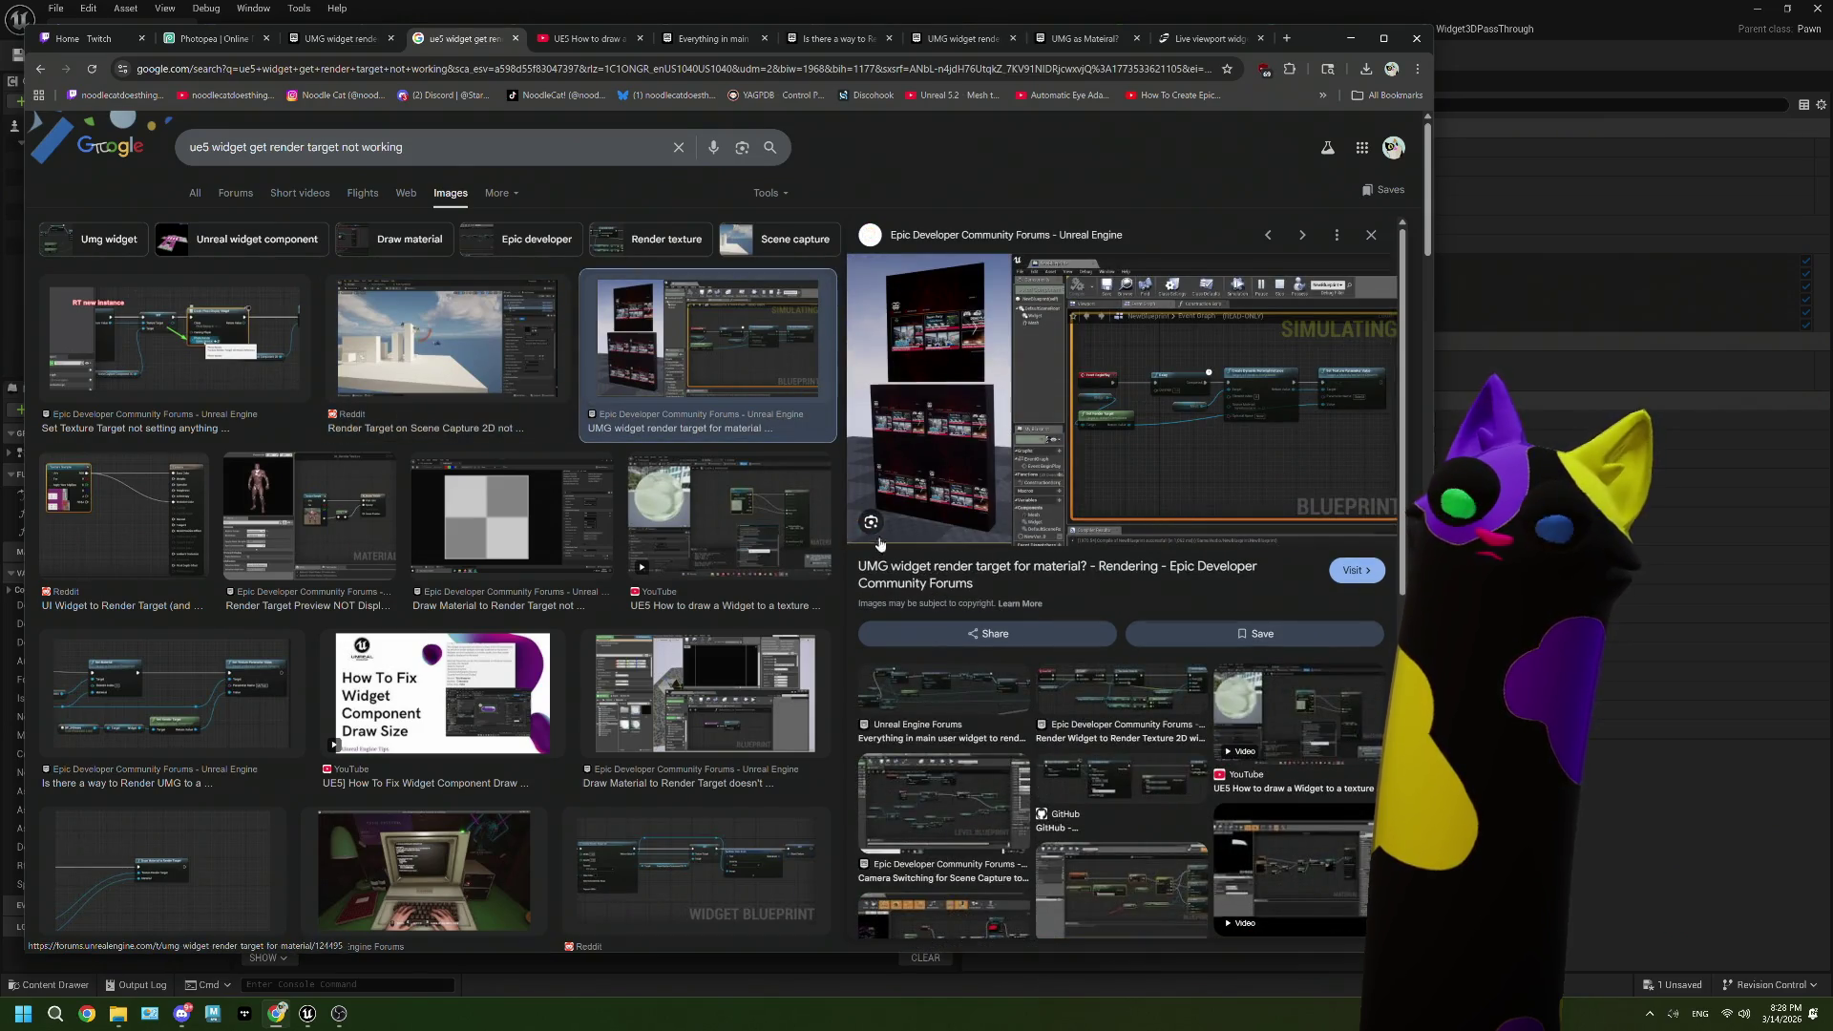
left_click(898, 576)
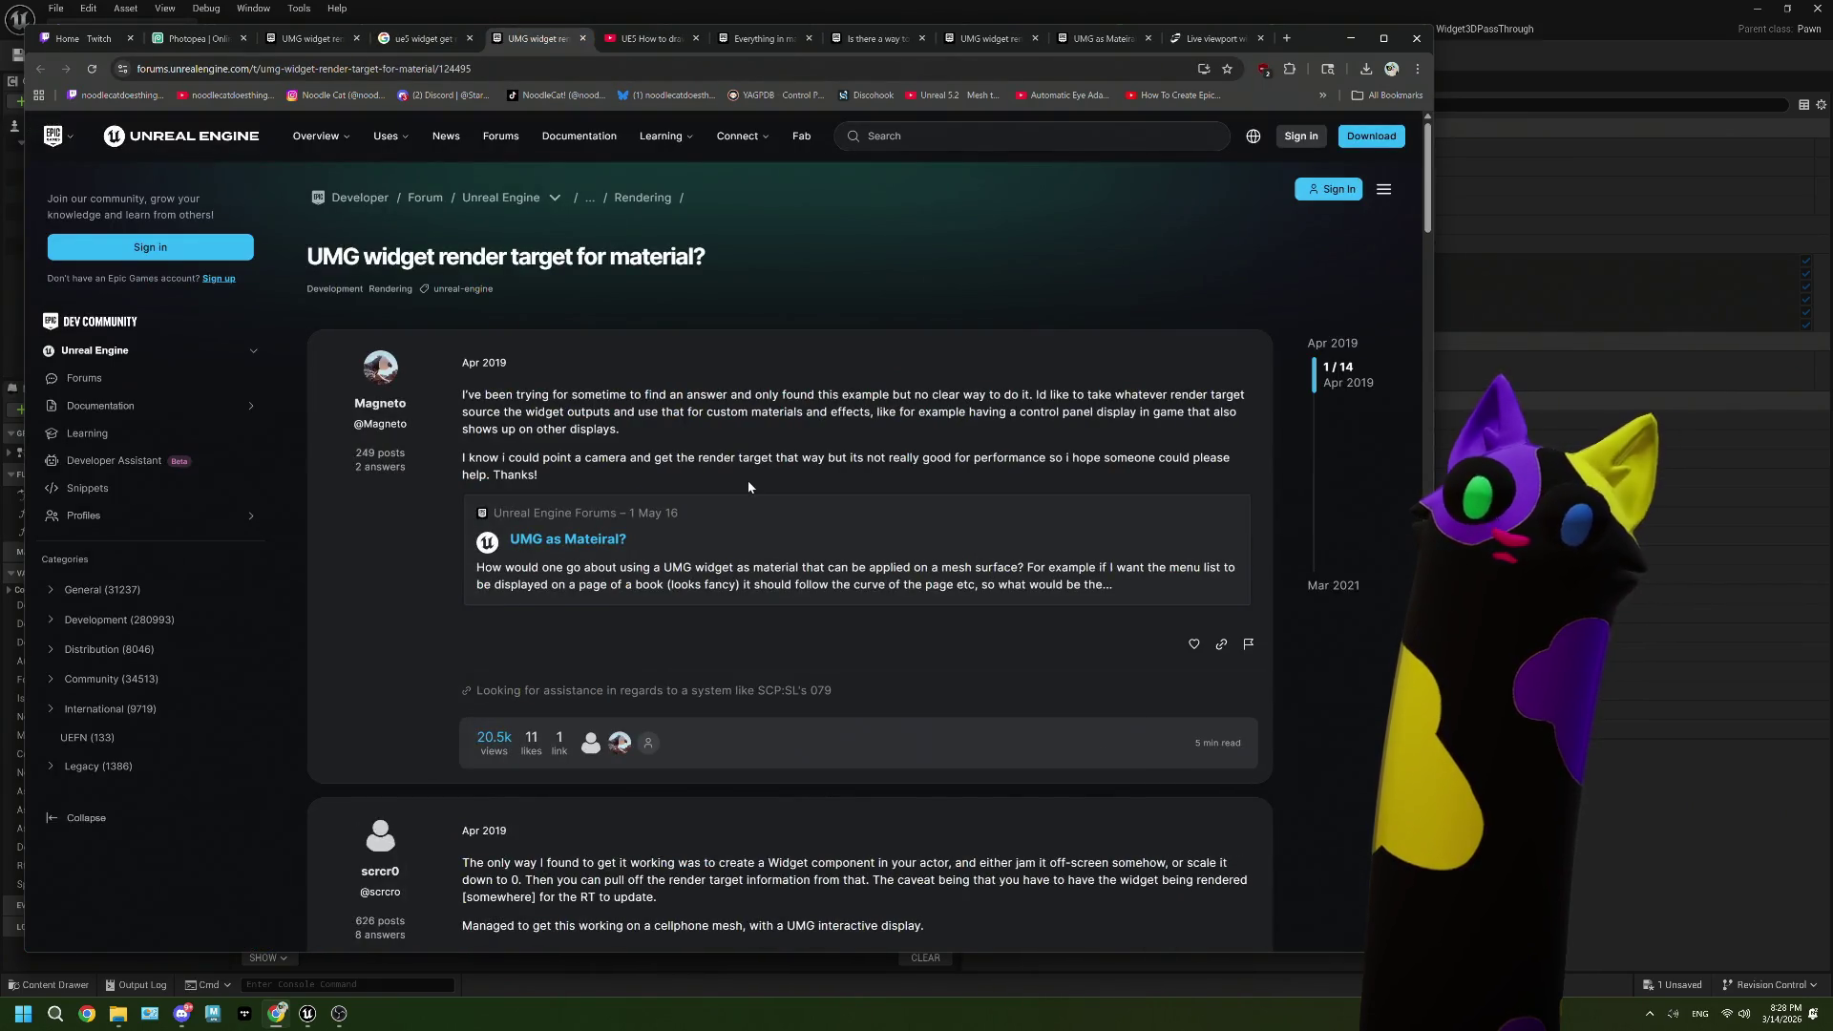
Step: Read through the forum thread down to the fix: a 1 second delay plus a 'SlateUI' emissive parameter
scroll(711, 554, "down", 3)
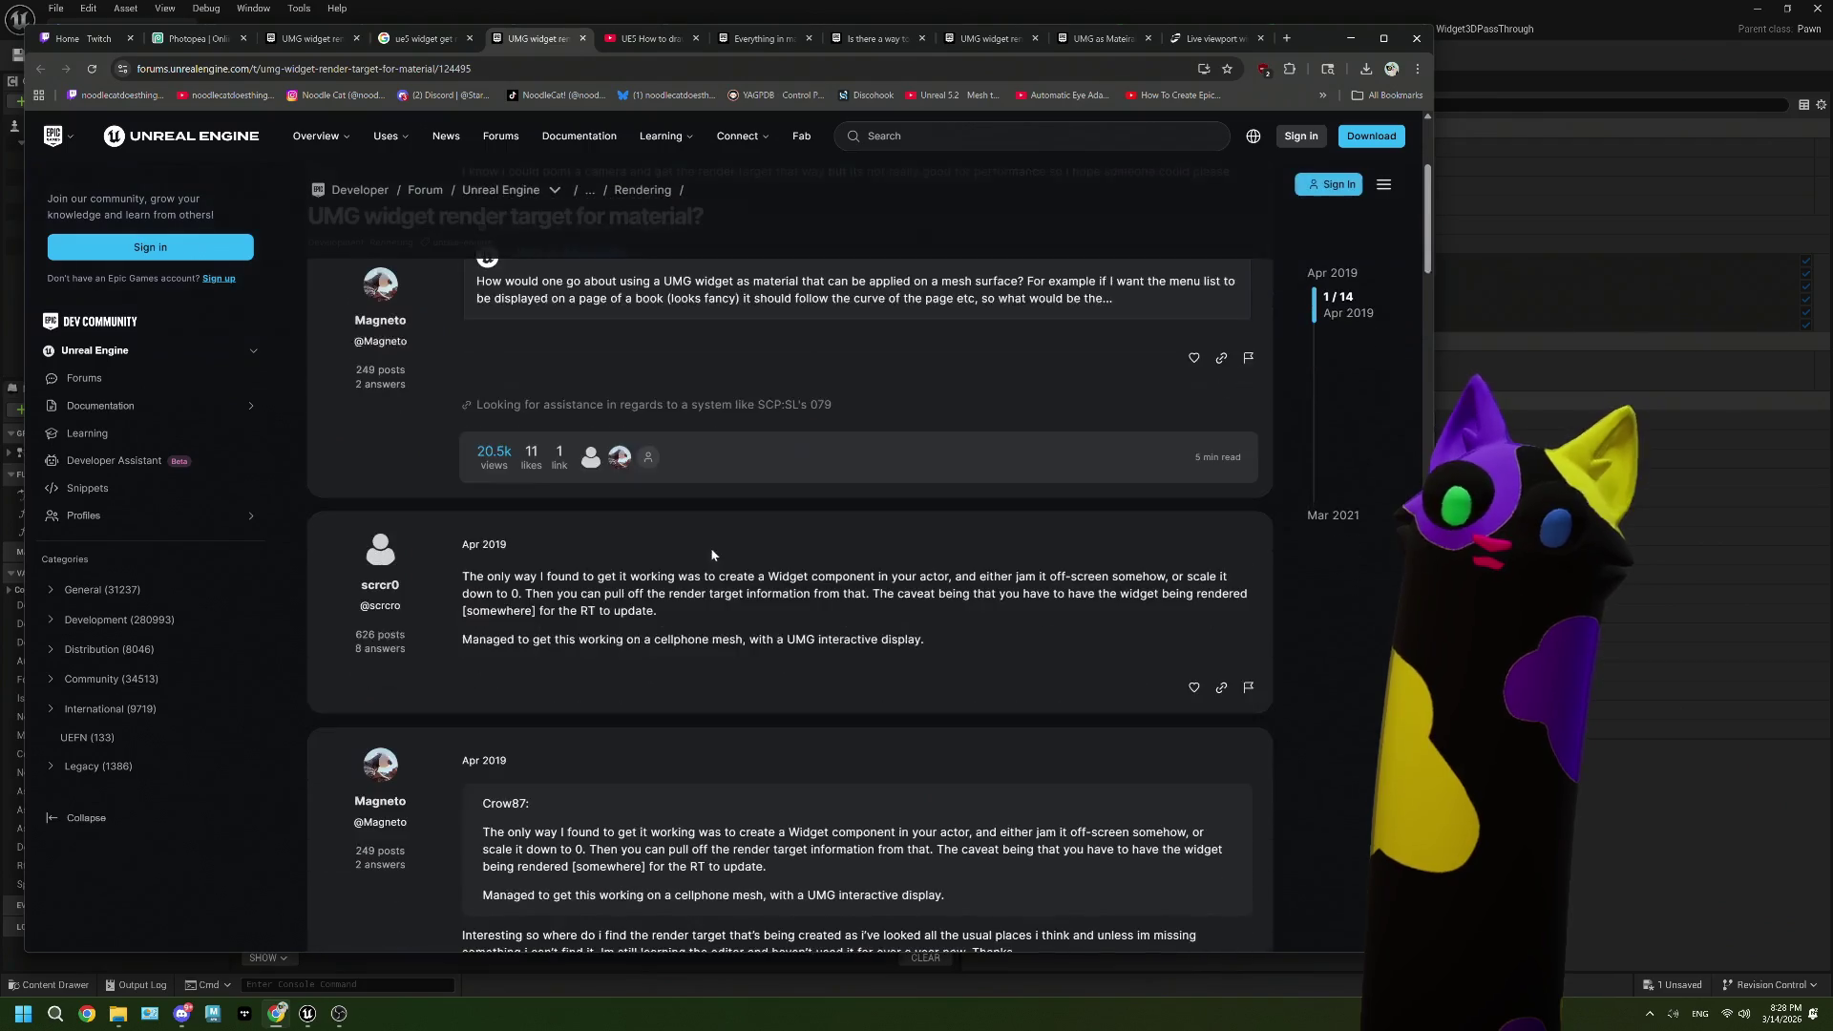
scroll(711, 555, "down", 1)
scroll(711, 554, "down", 10)
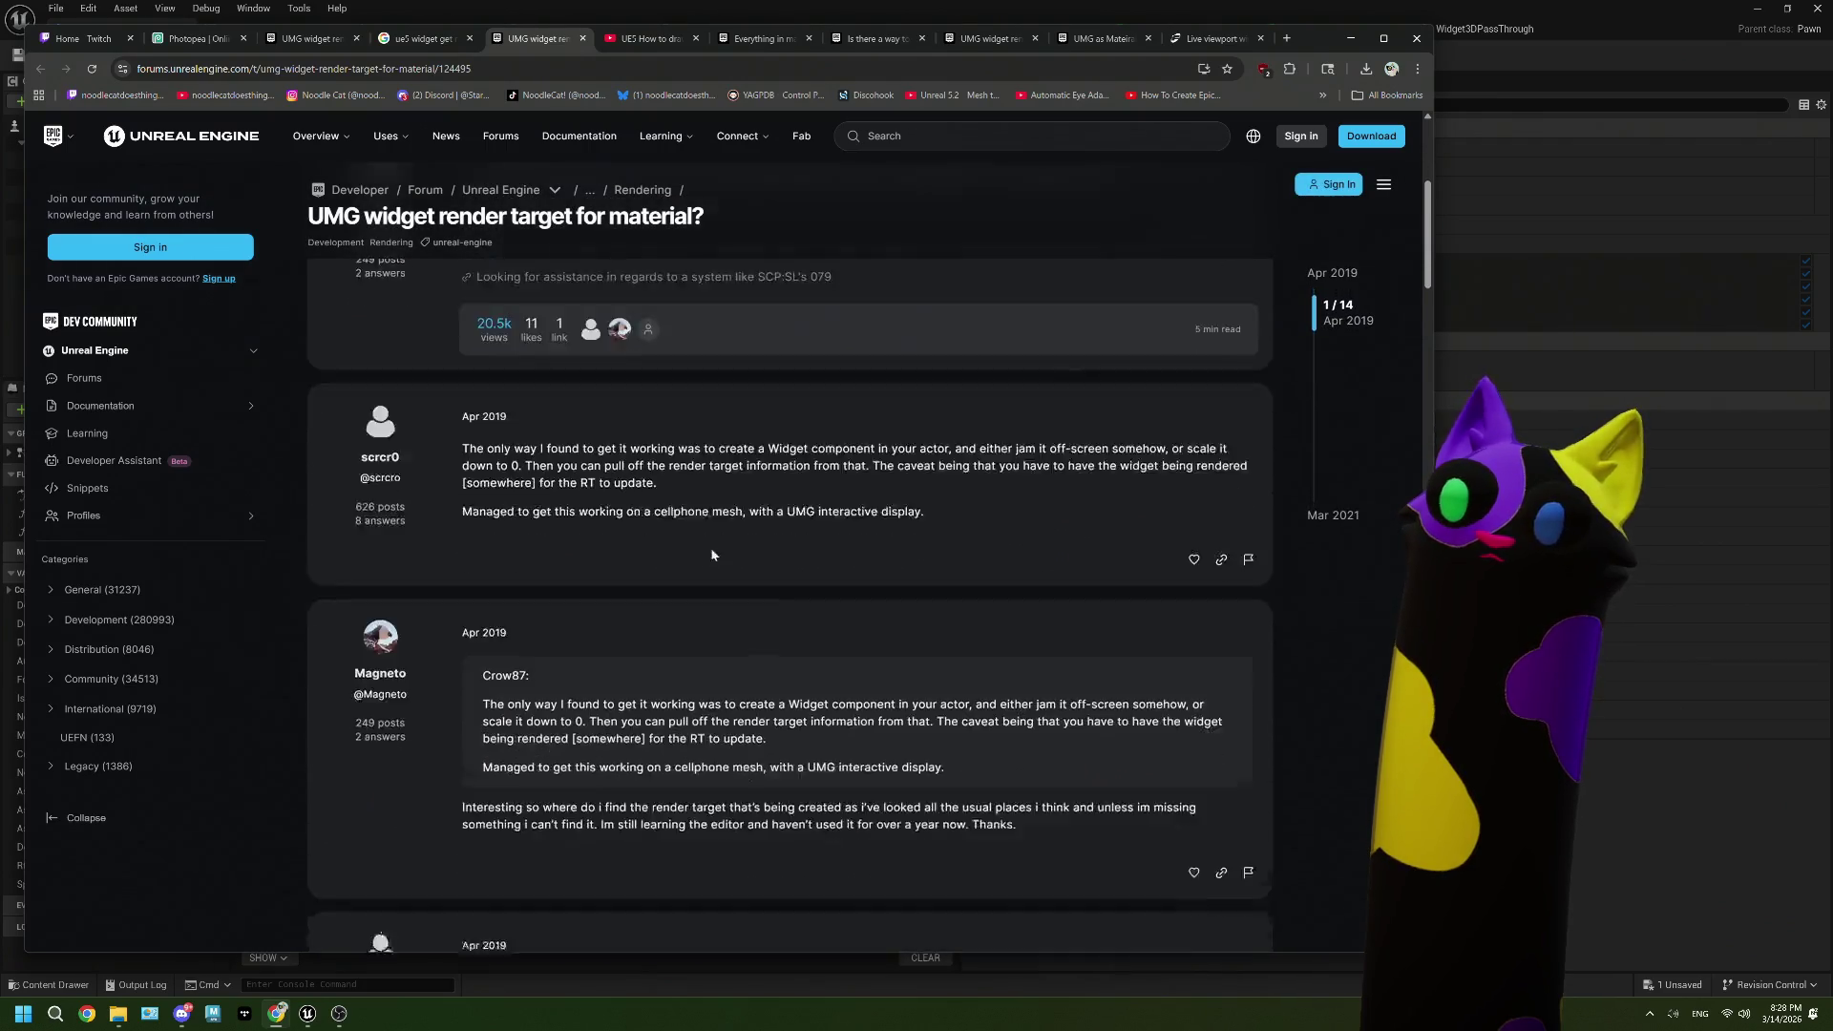
scroll(711, 550, "down", 8)
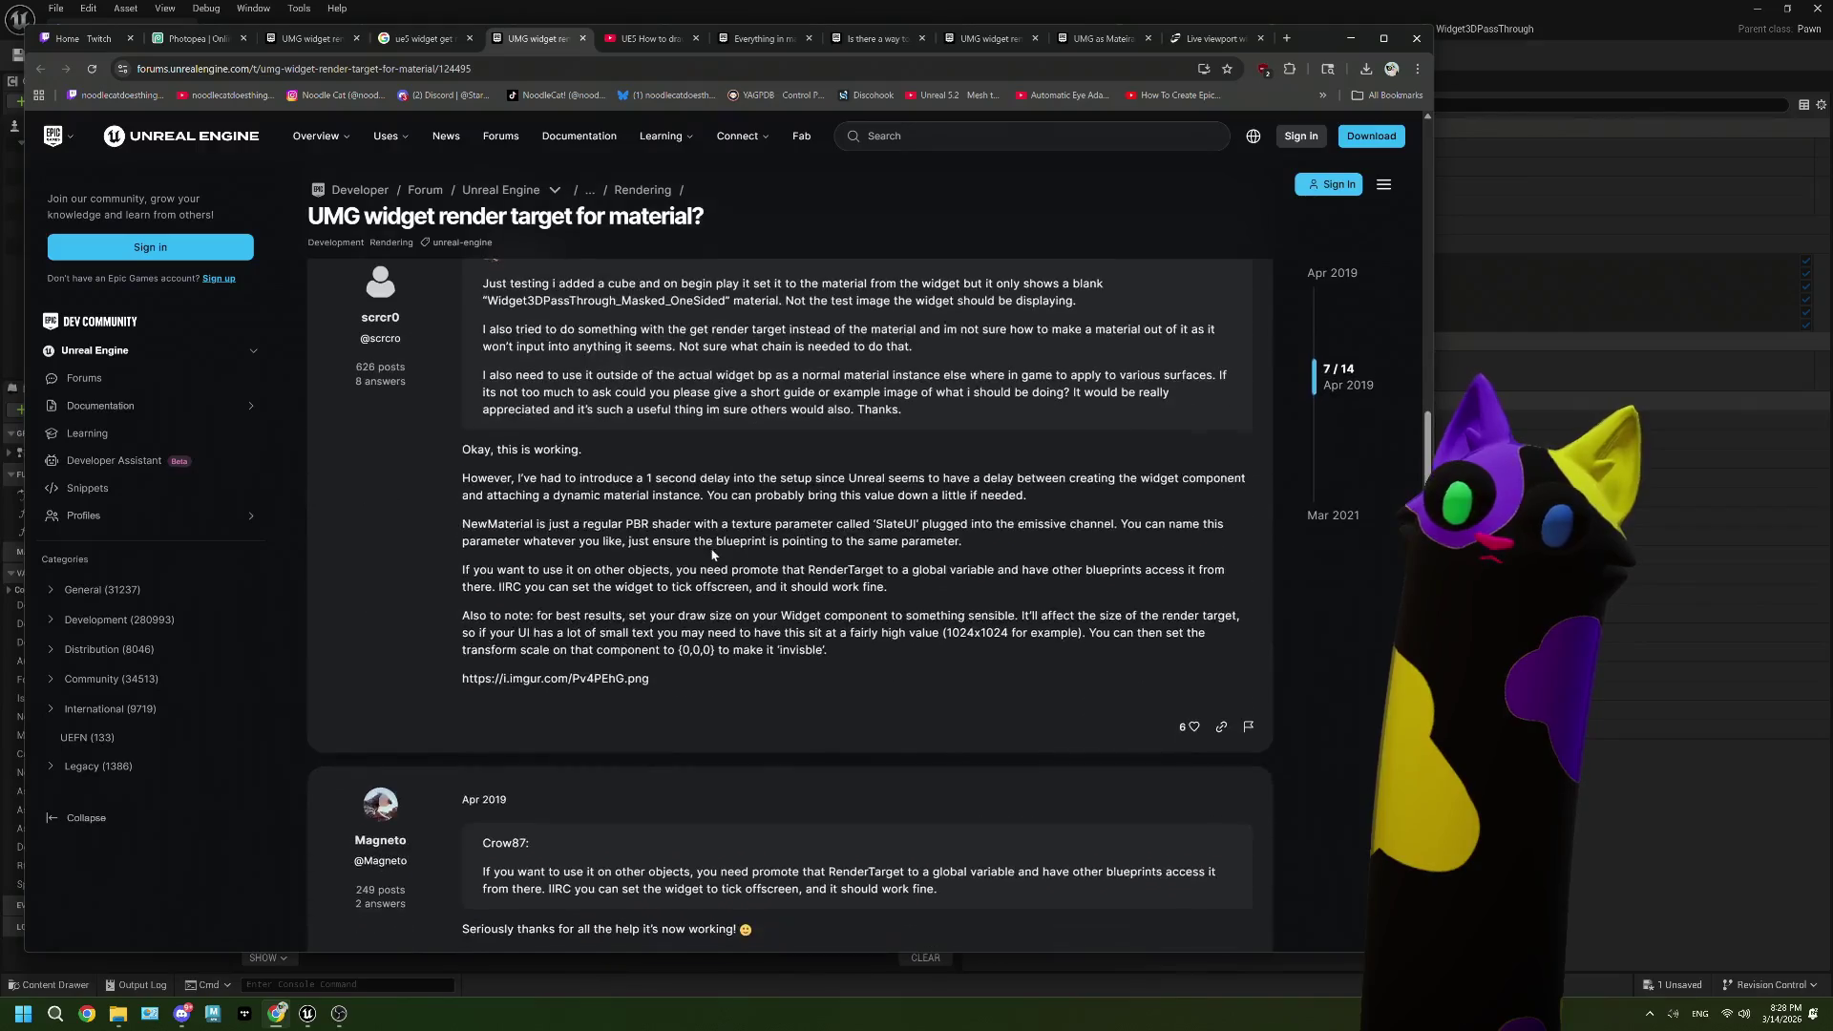
scroll(711, 555, "up", 4)
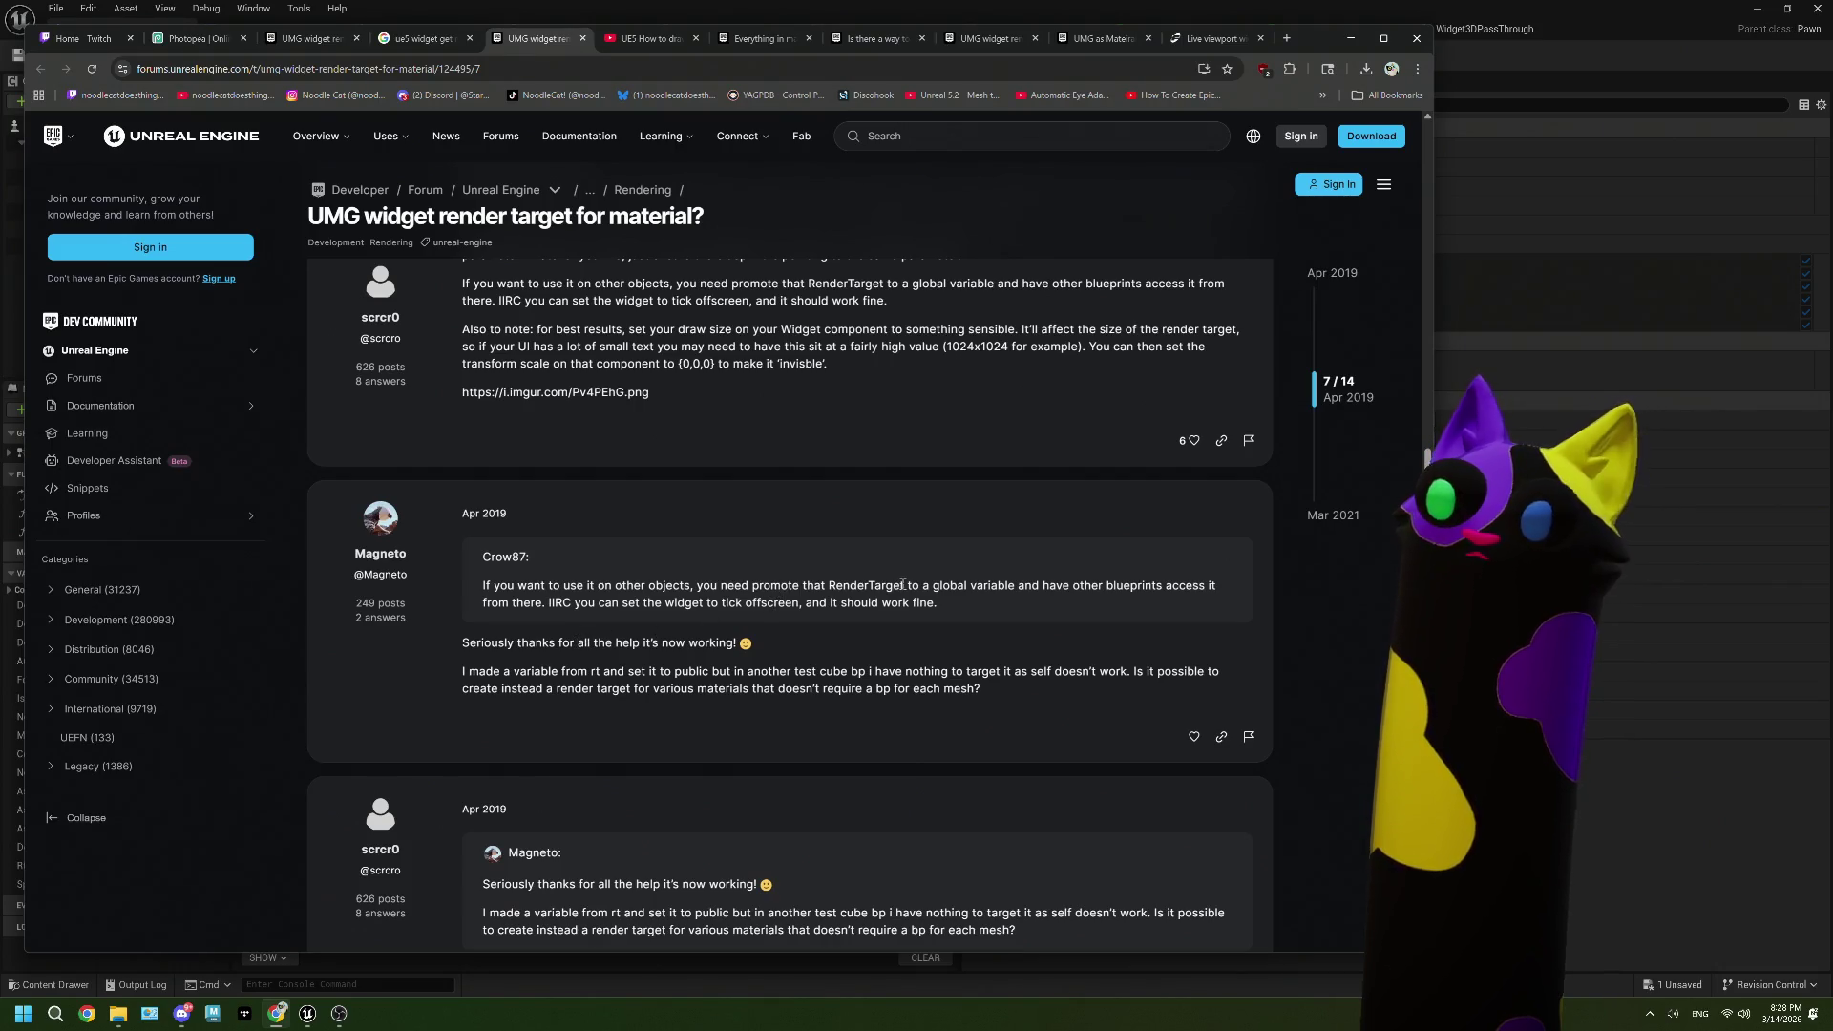
scroll(871, 586, "up", 3)
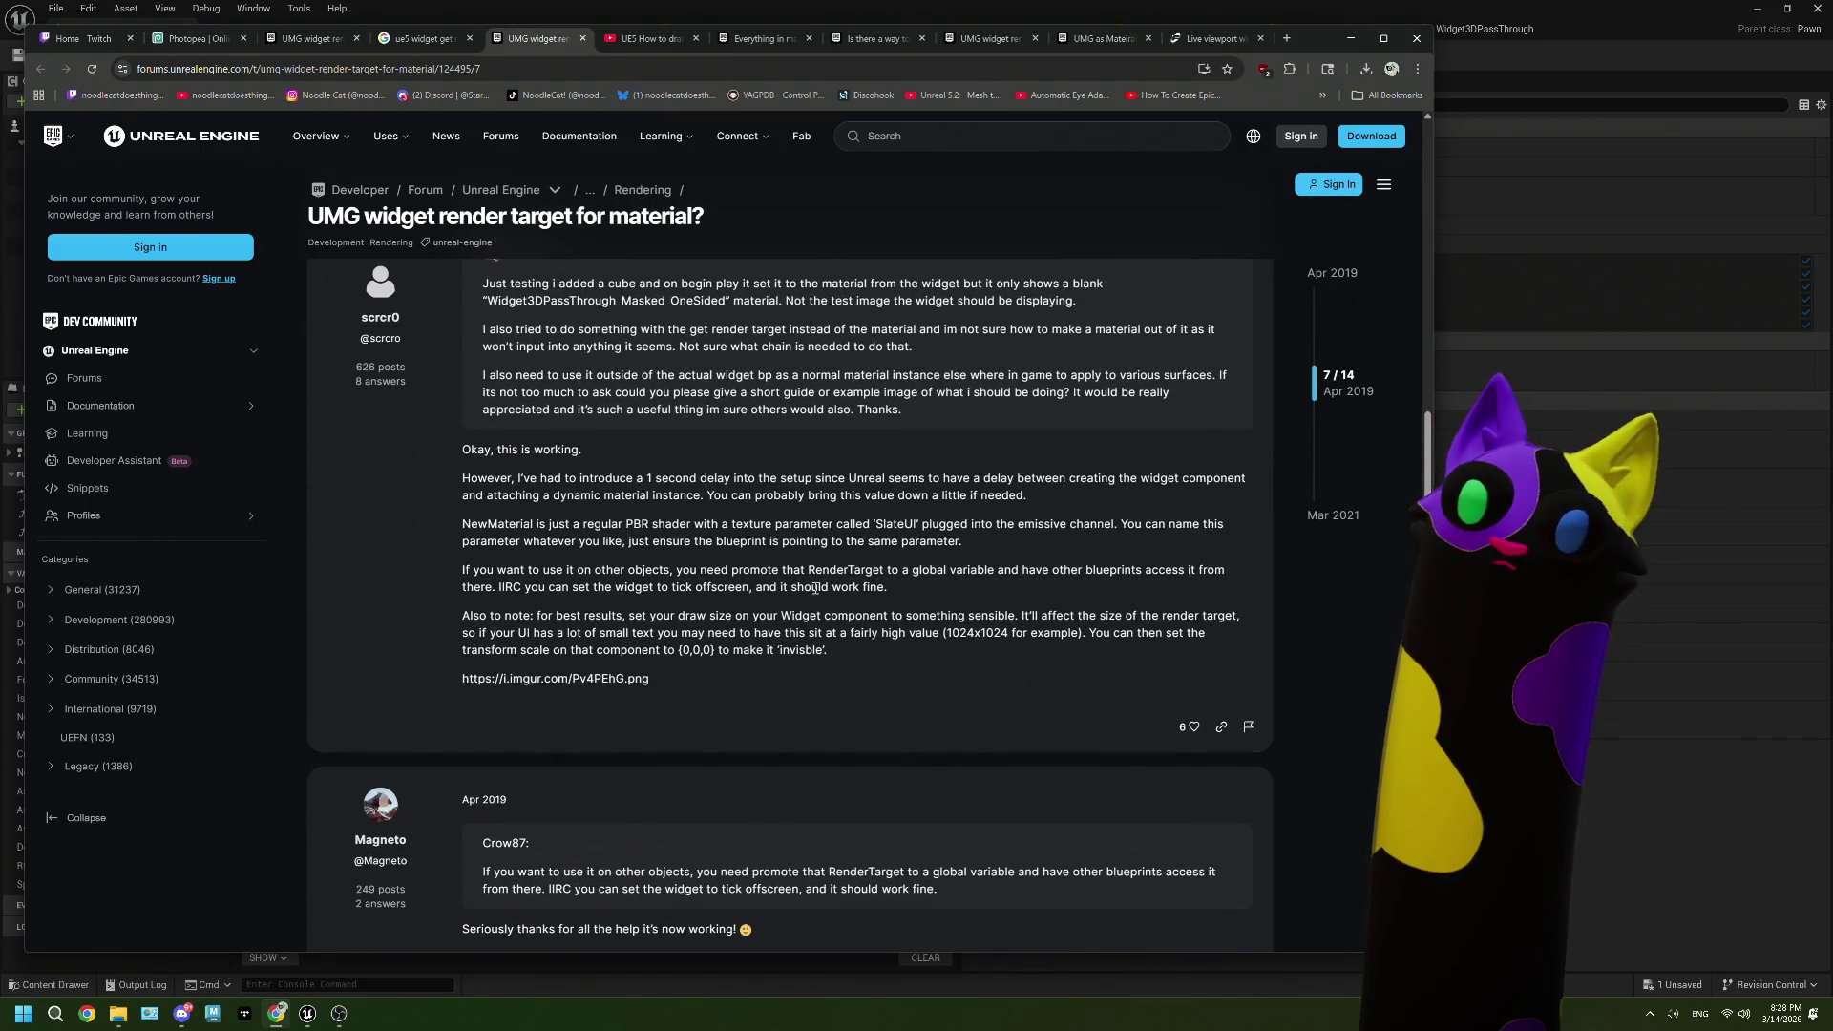
scroll(814, 588, "up", 5)
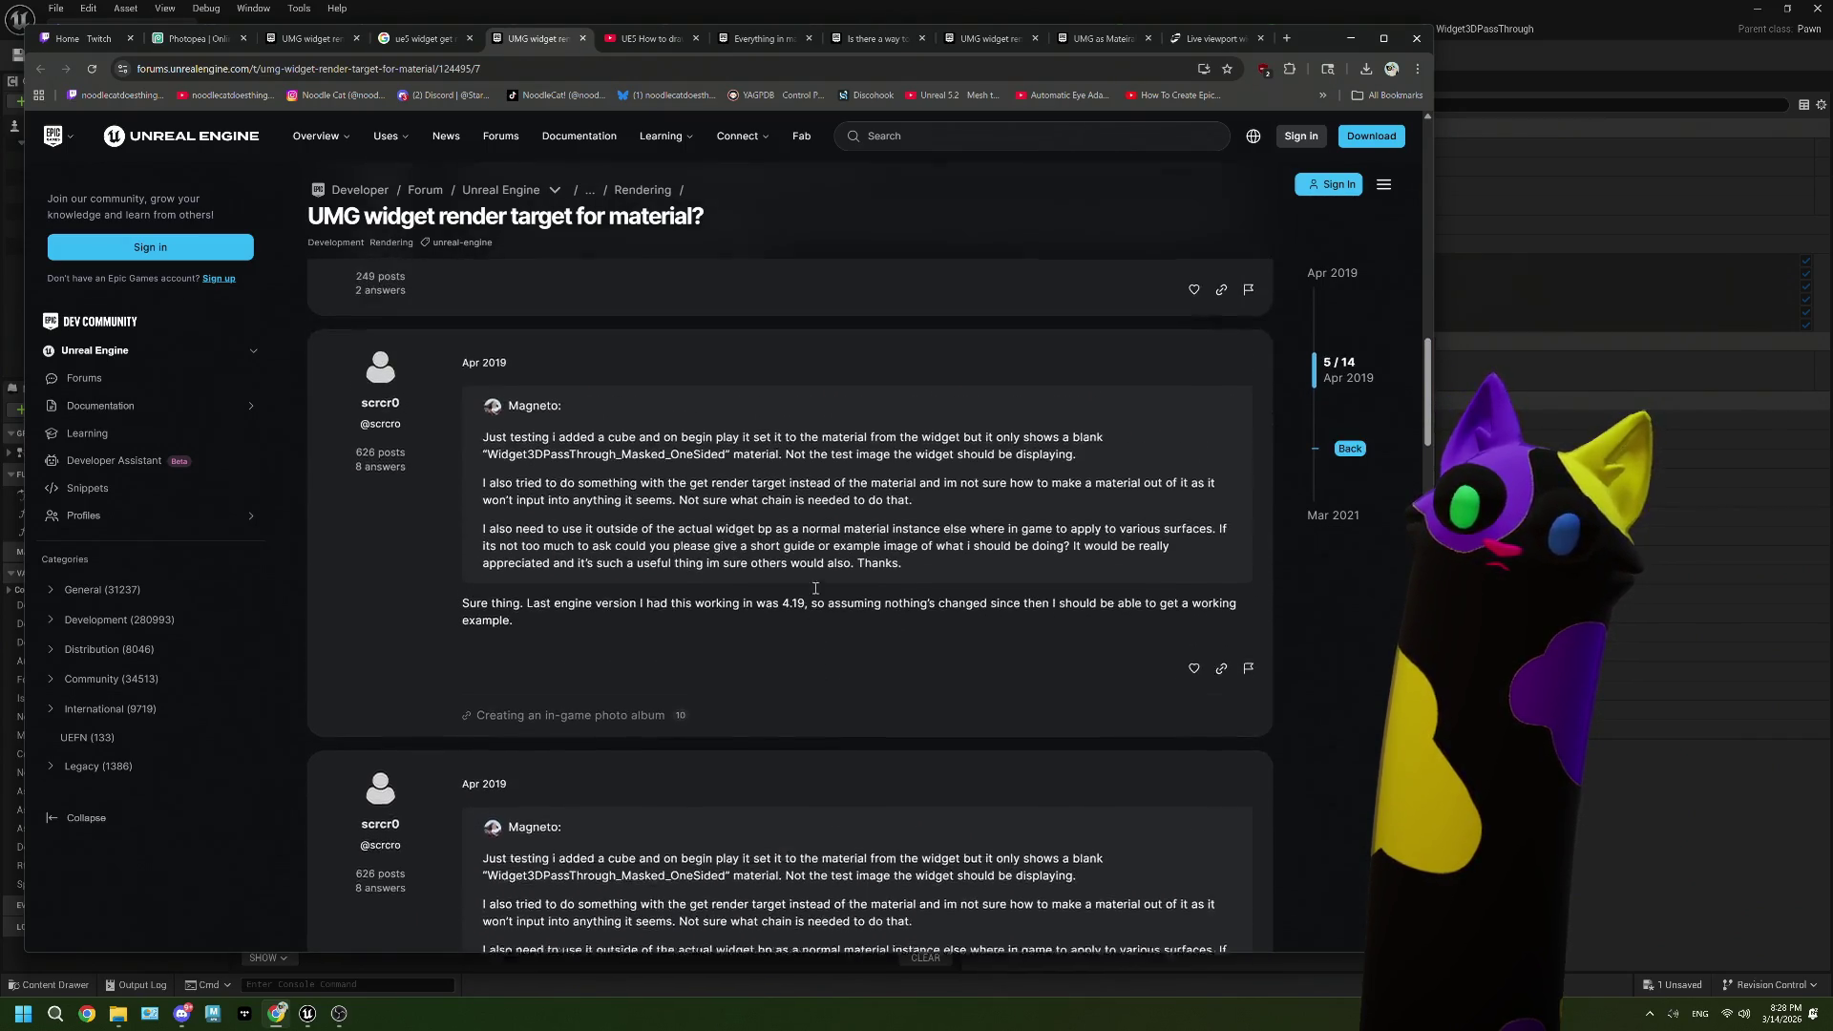
scroll(815, 587, "up", 3)
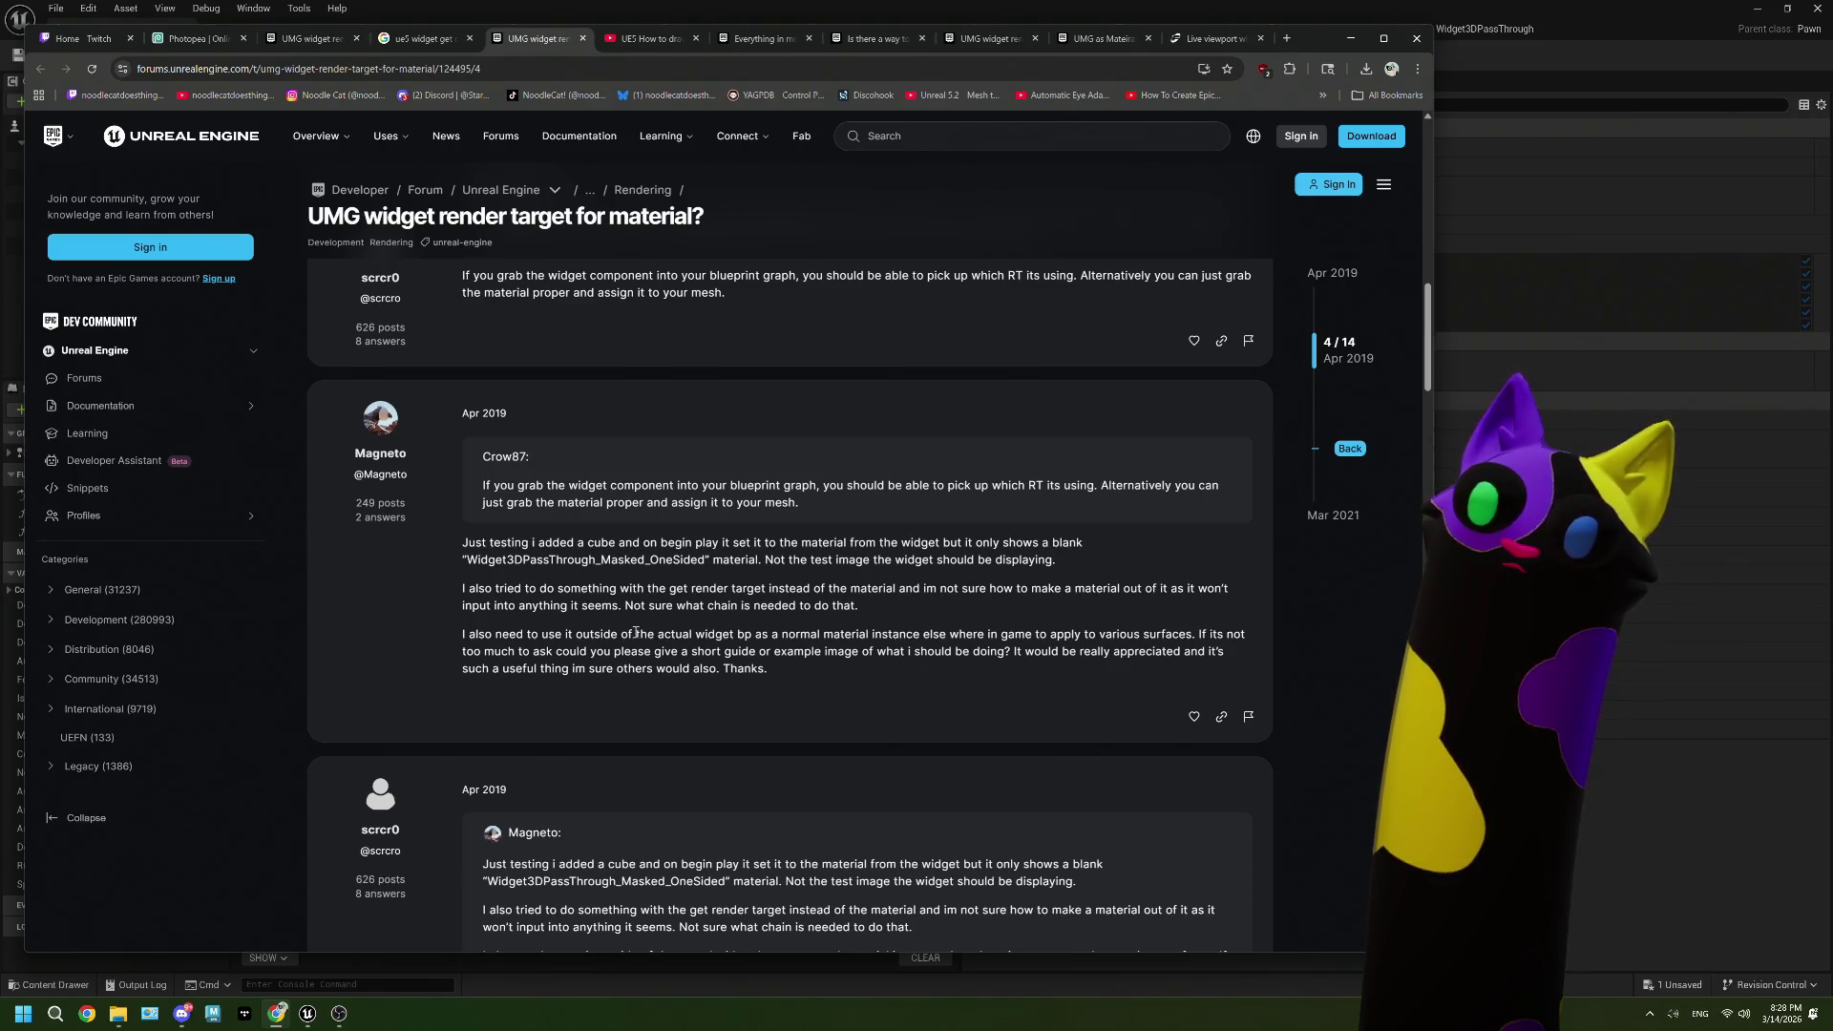
scroll(636, 632, "down", 5)
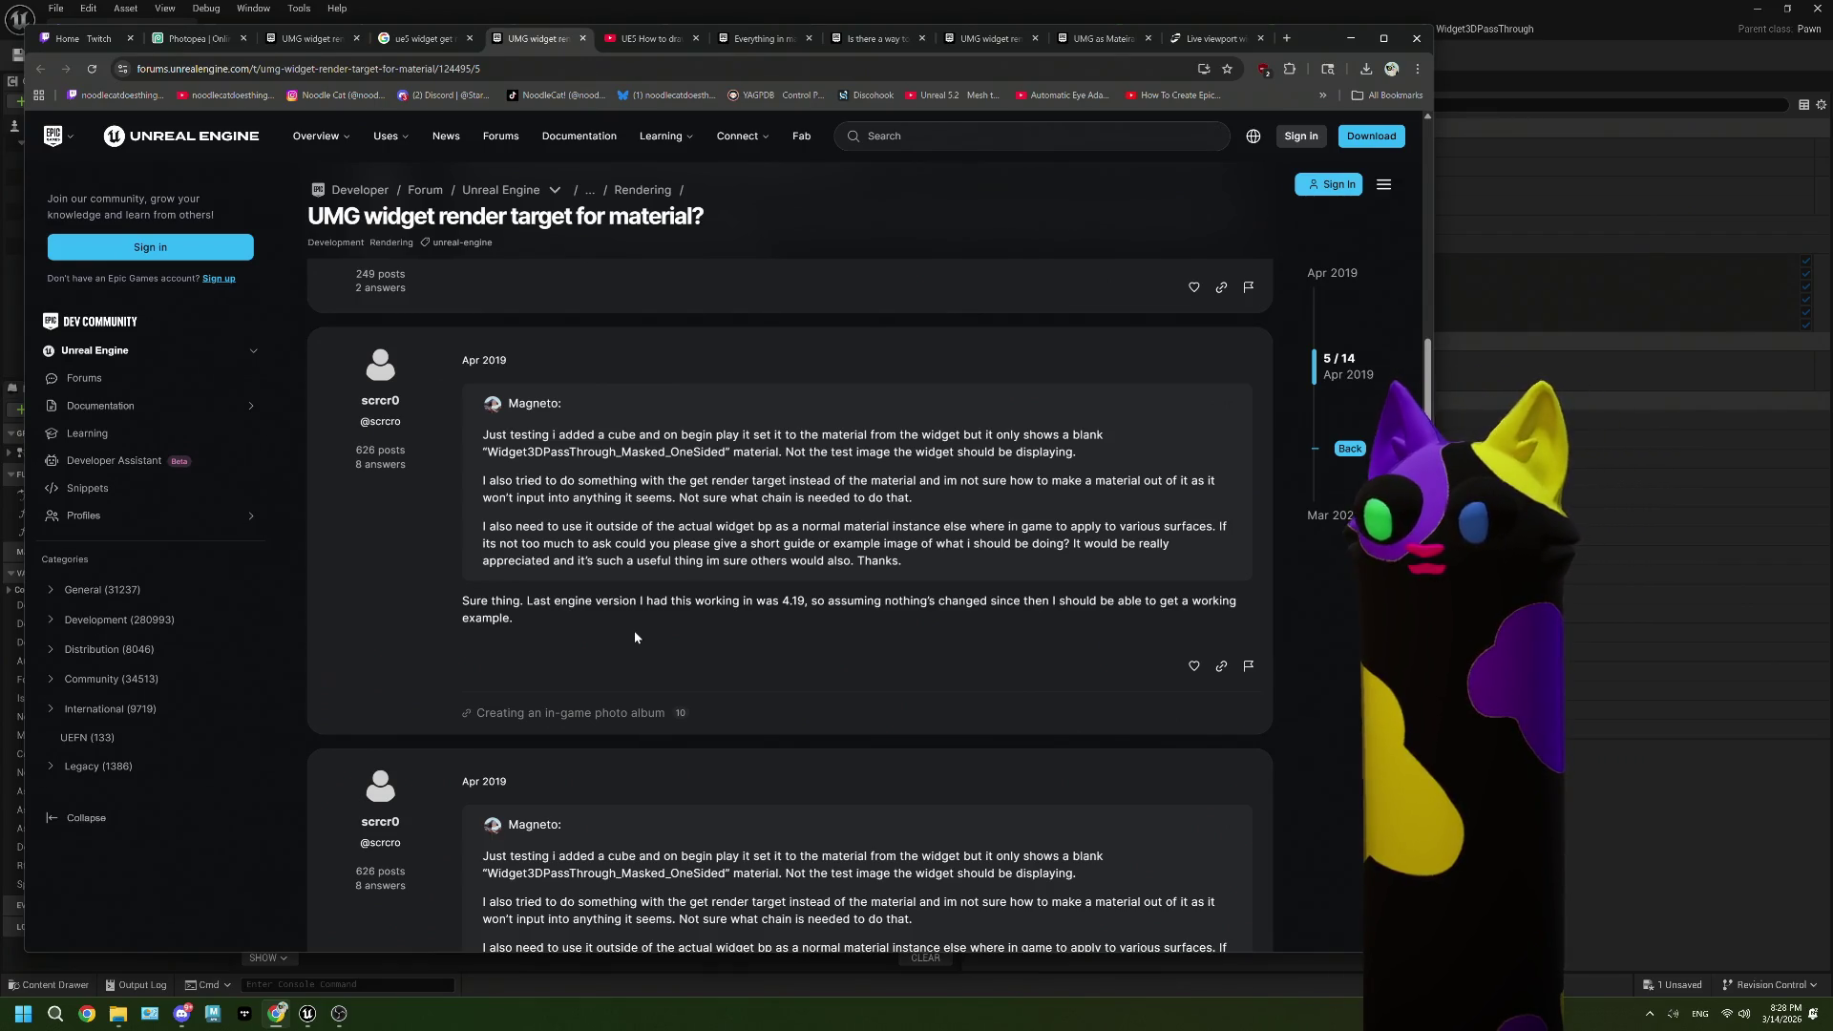
scroll(633, 630, "down", 3)
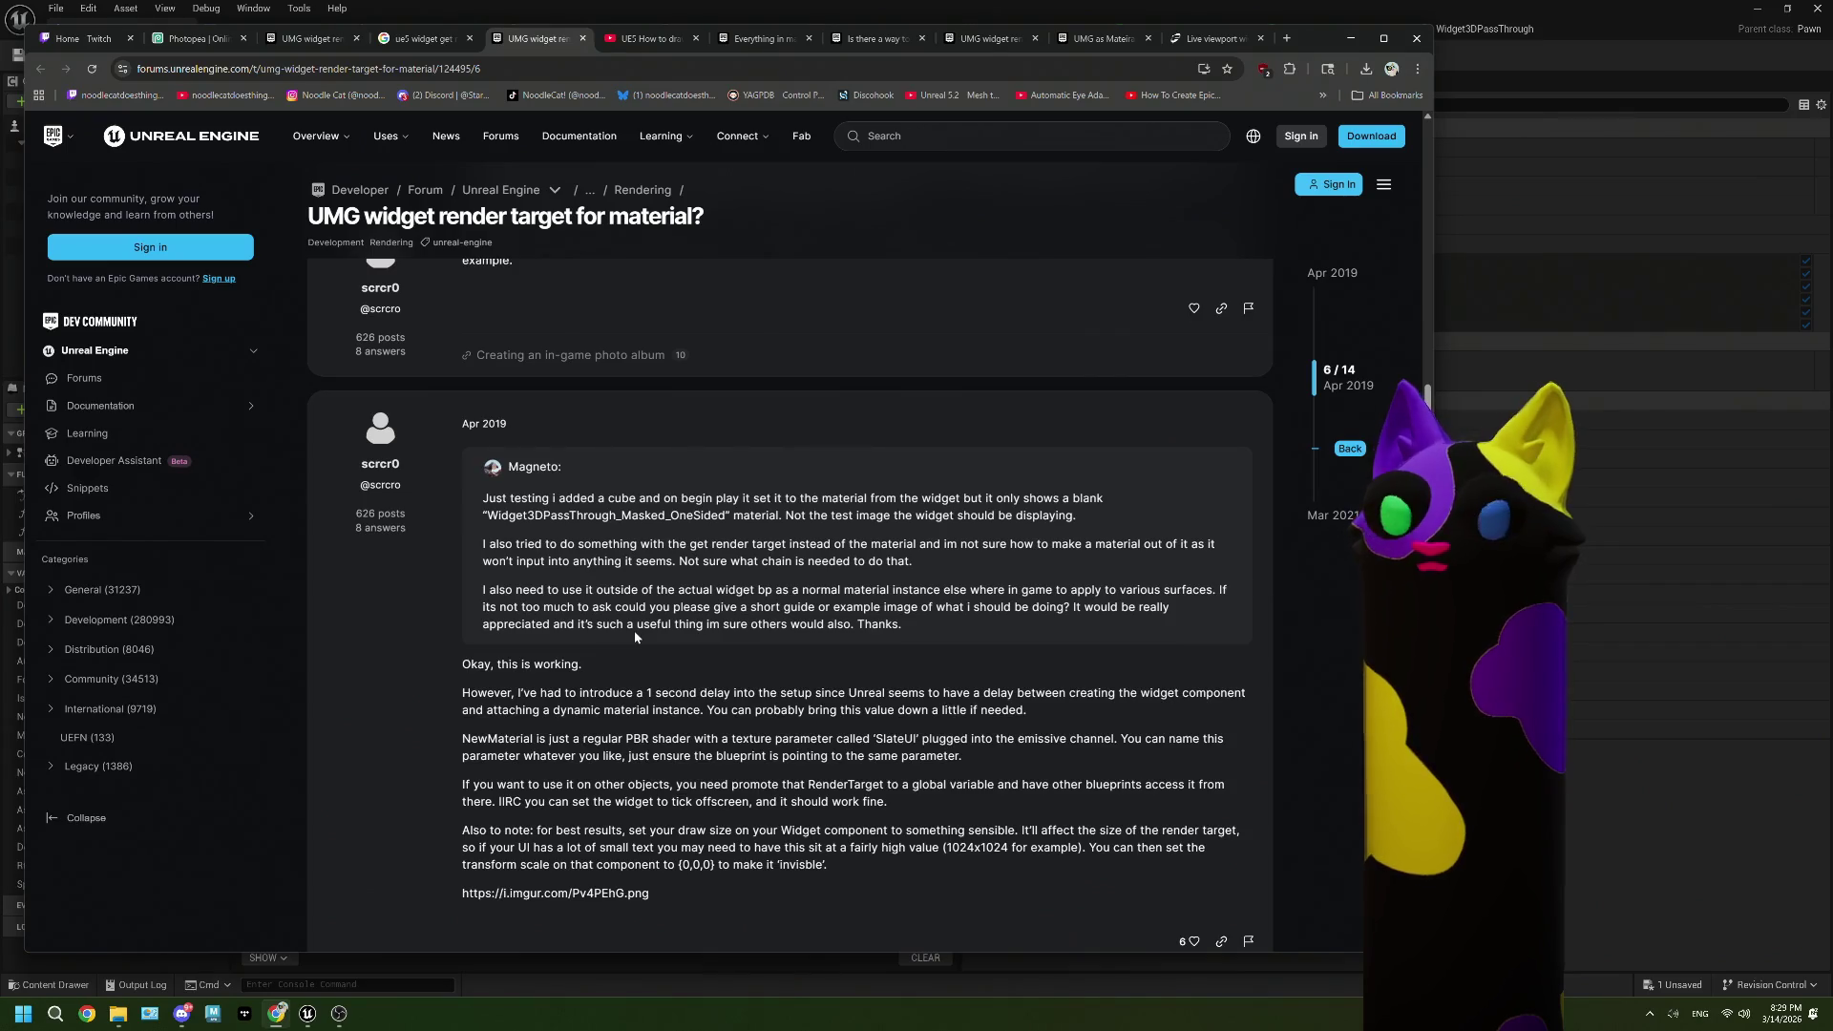
scroll(634, 637, "down", 1)
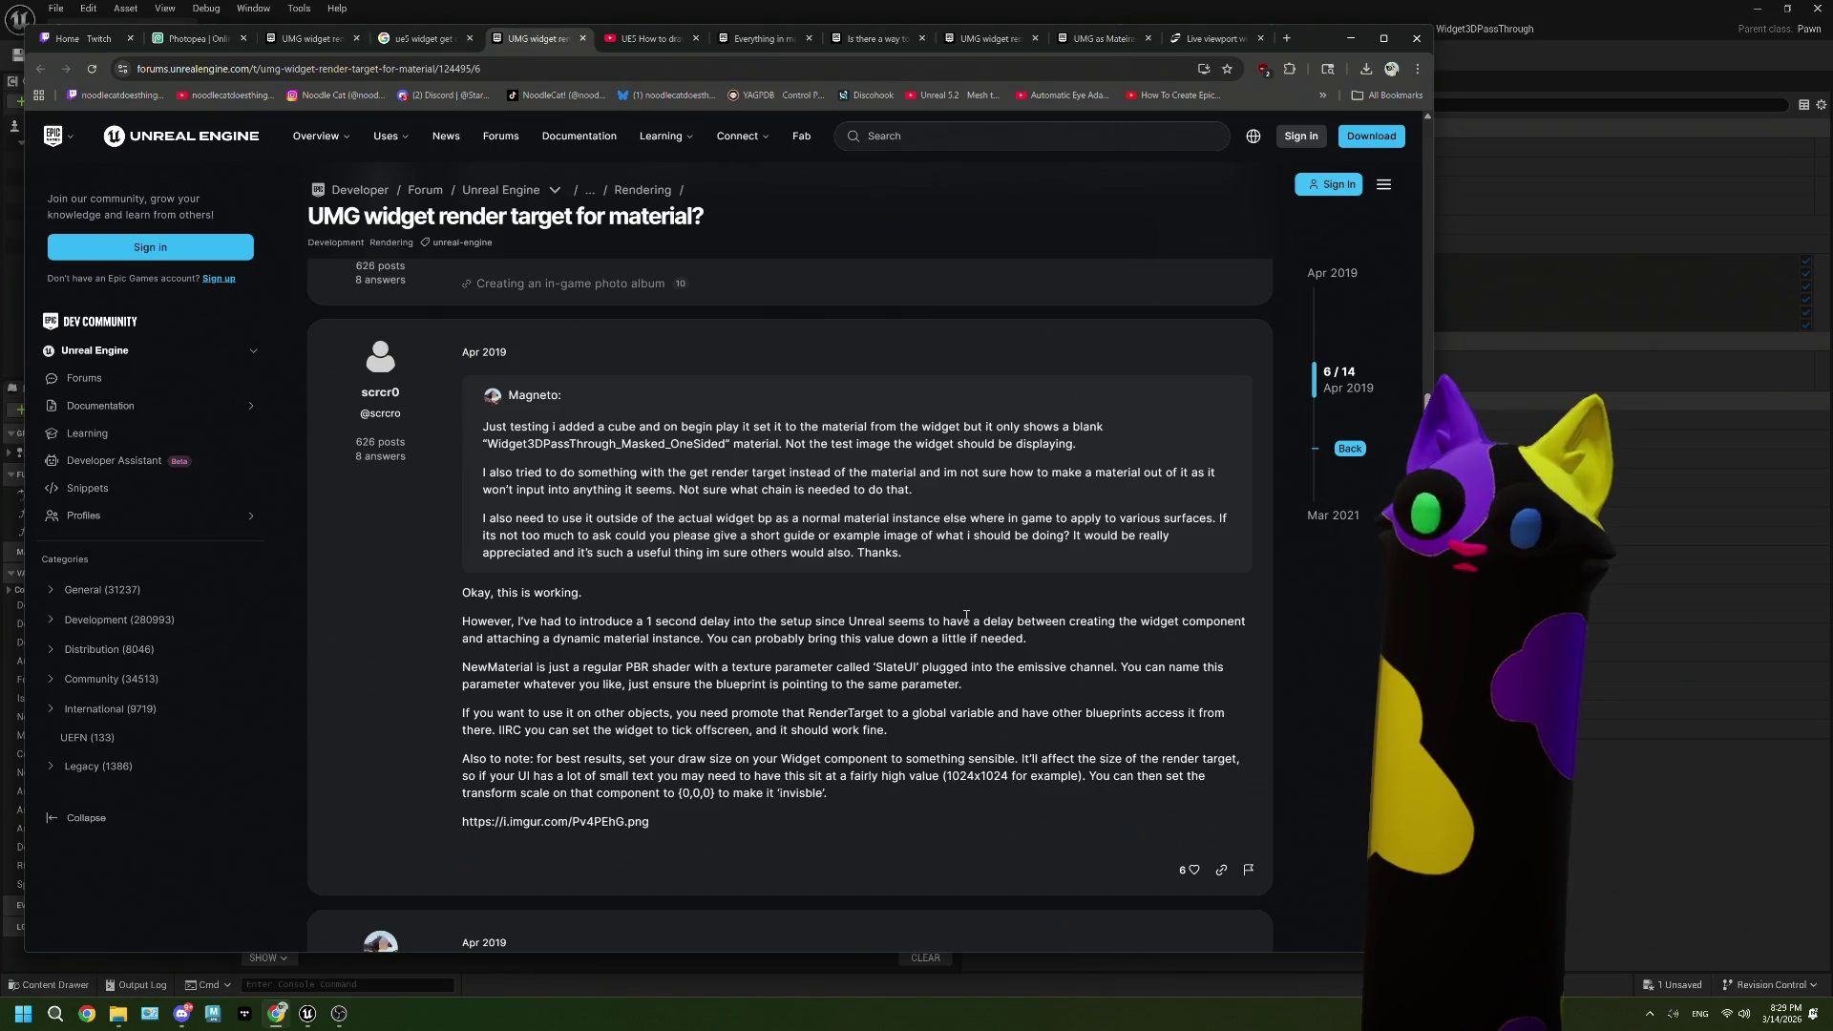
Step: In the Construction Script, move Set Texture Parameter Value aside and try adding a Delay node, then cancel
key("alt+Tab")
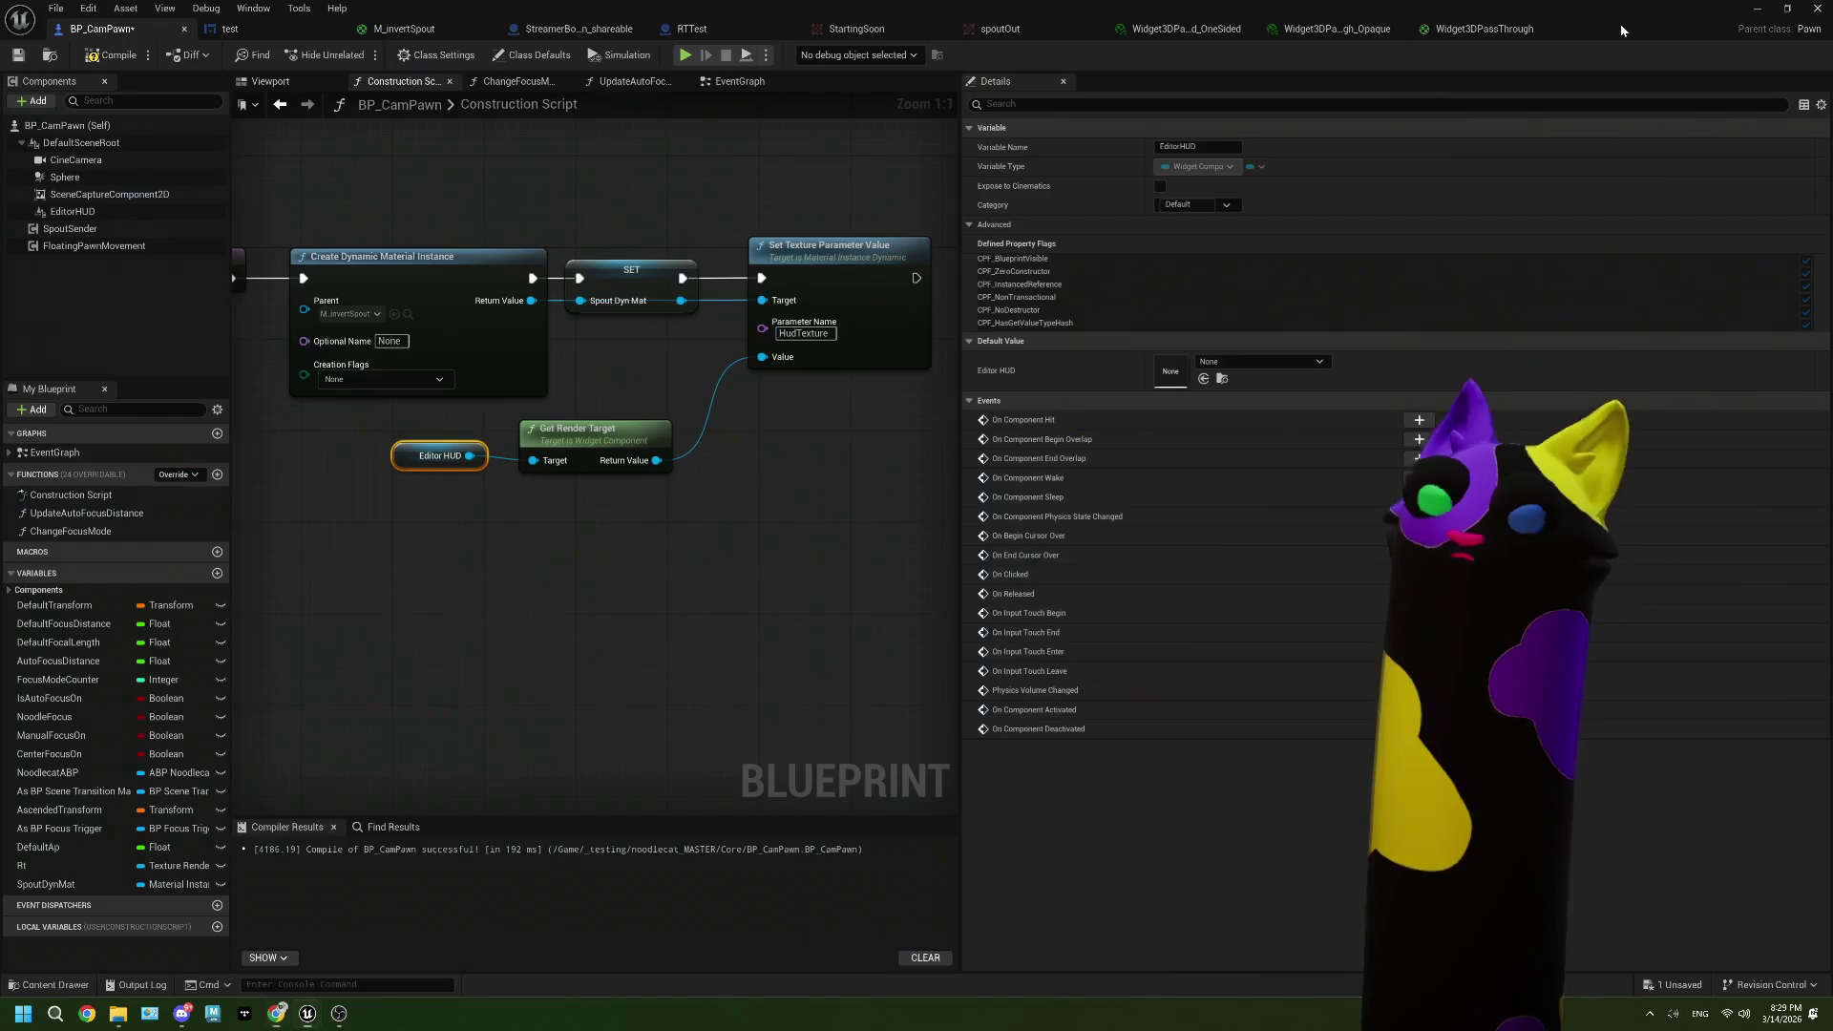
mouse_move(807, 278)
left_mouse_down()
mouse_move(968, 277)
mouse_move(908, 277)
left_mouse_up()
mouse_move(403, 278)
left_mouse_down()
mouse_move(491, 274)
mouse_move(480, 264)
left_mouse_up()
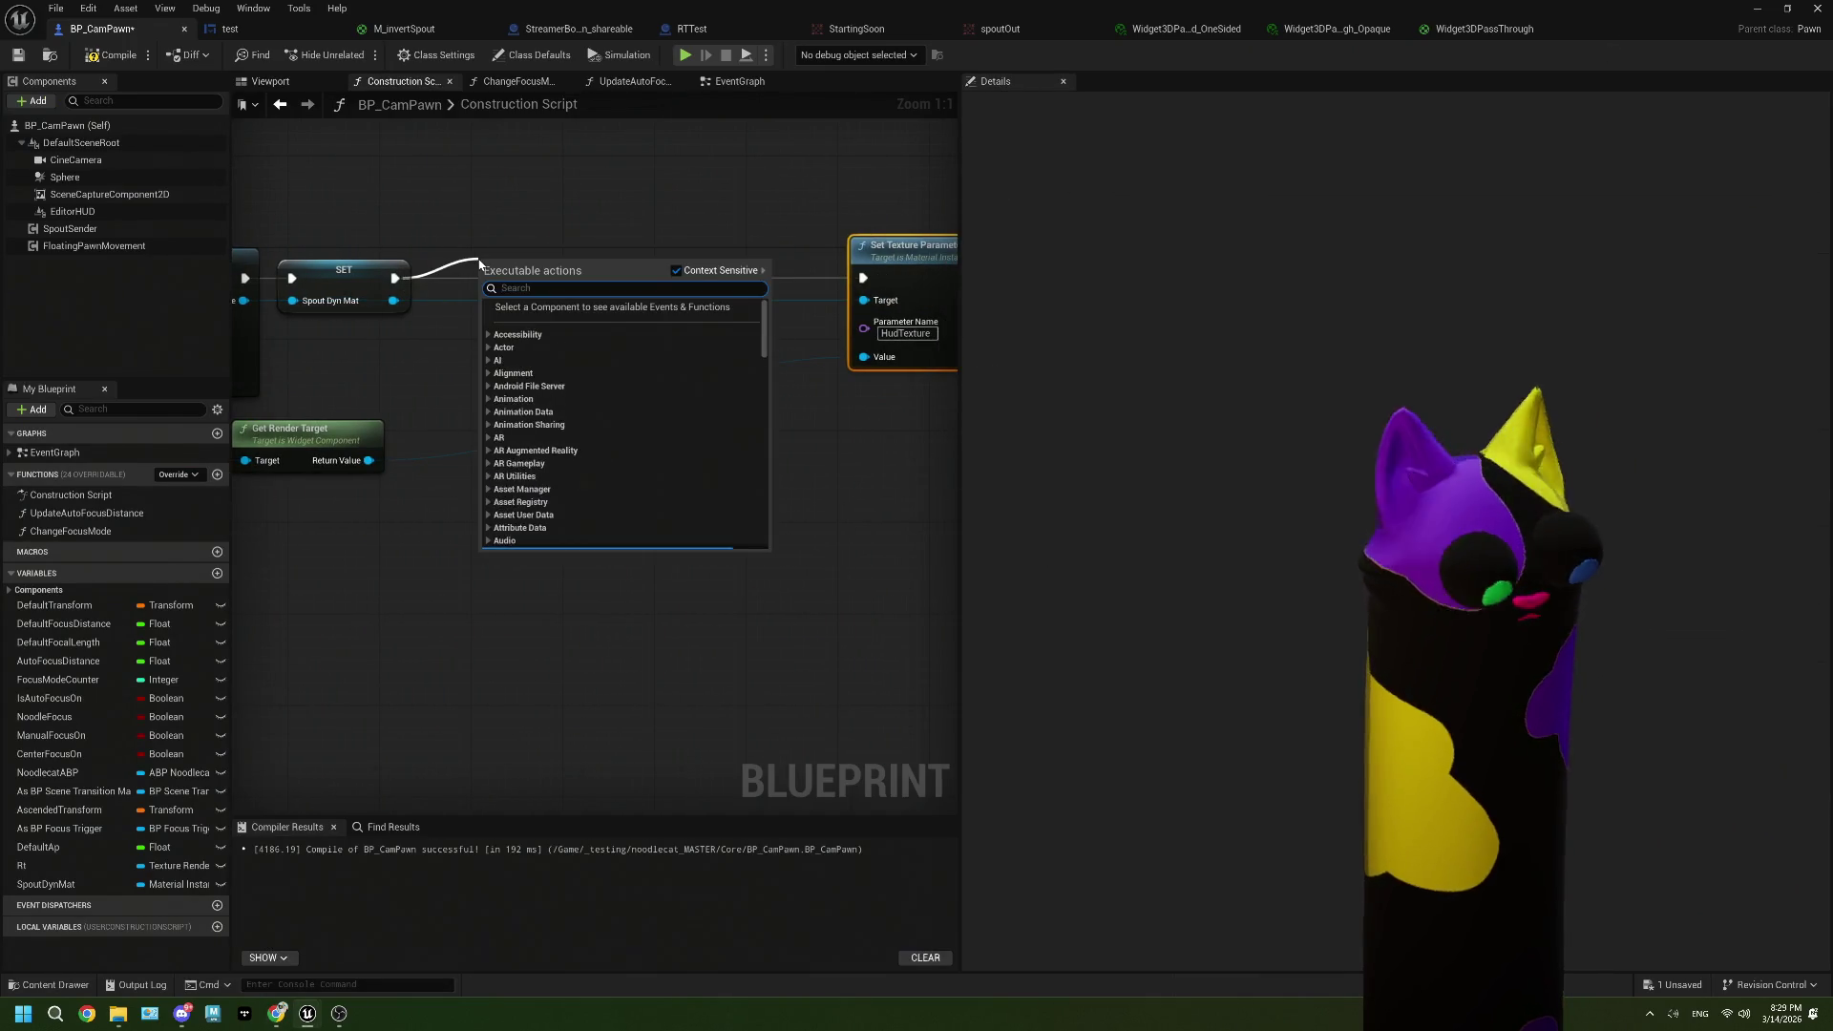
type("delay")
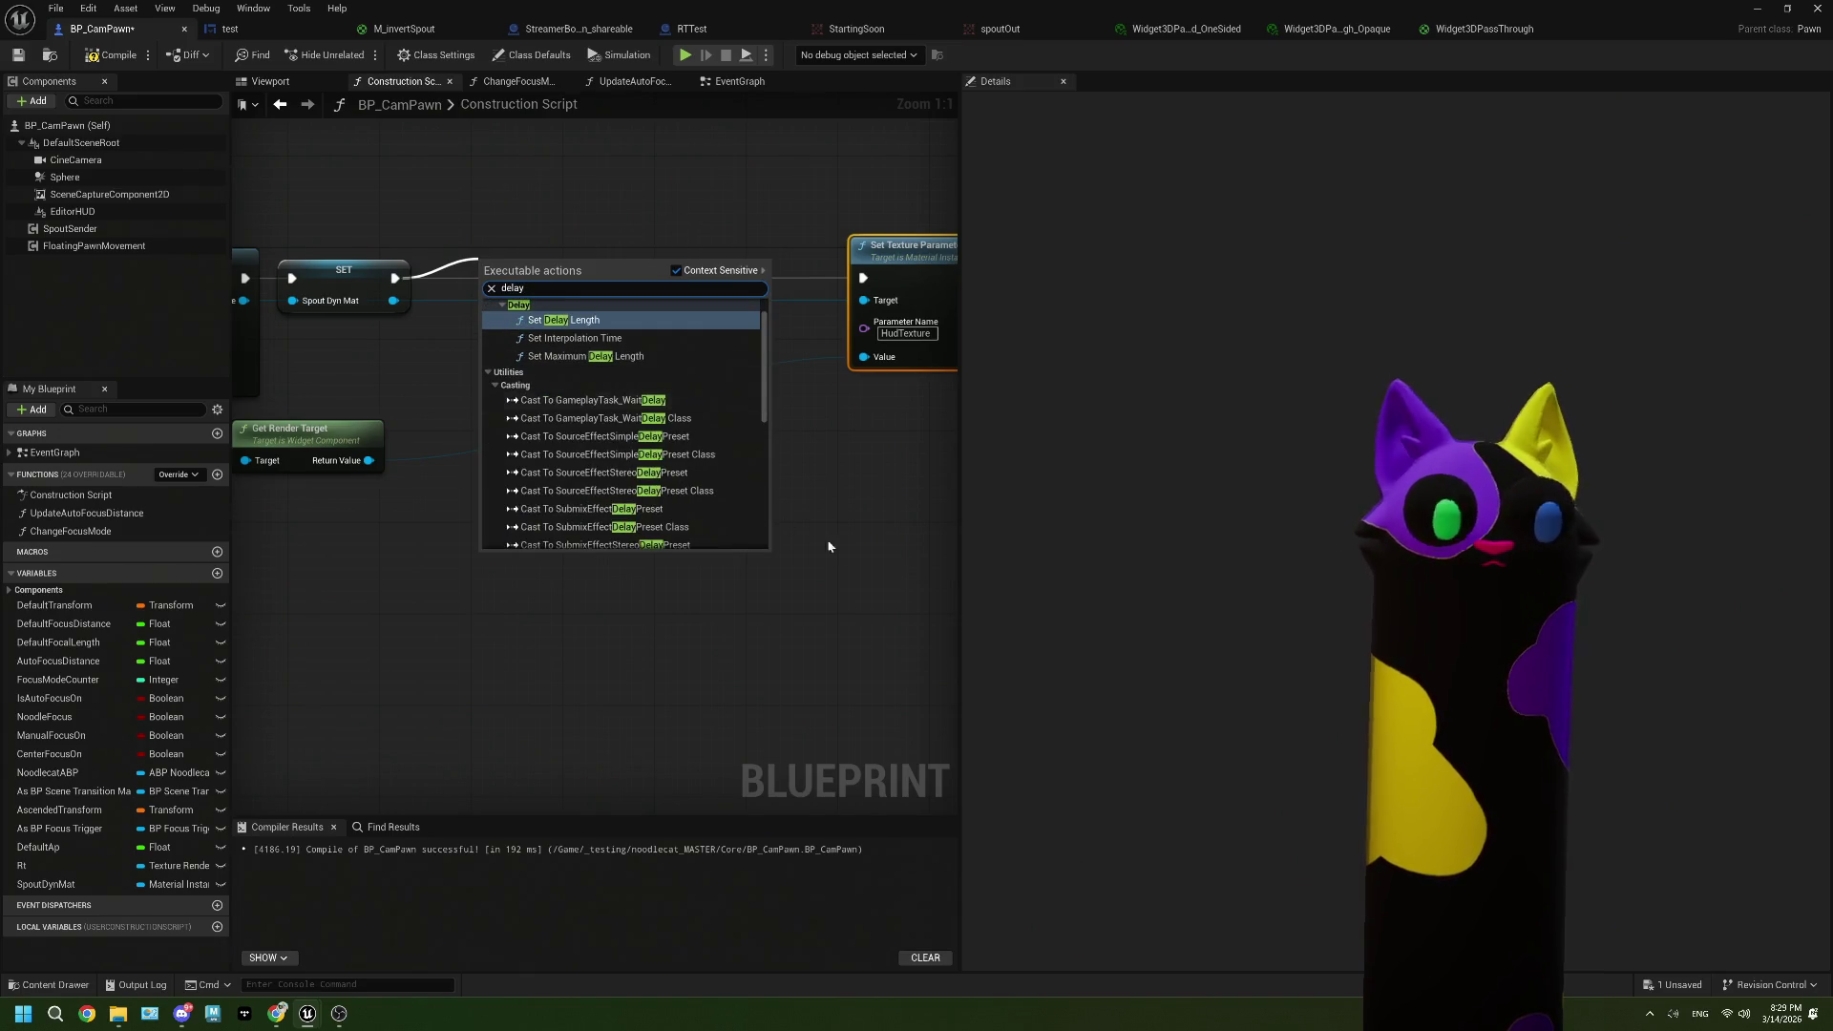
left_click(855, 554)
scroll(754, 563, "down", 3)
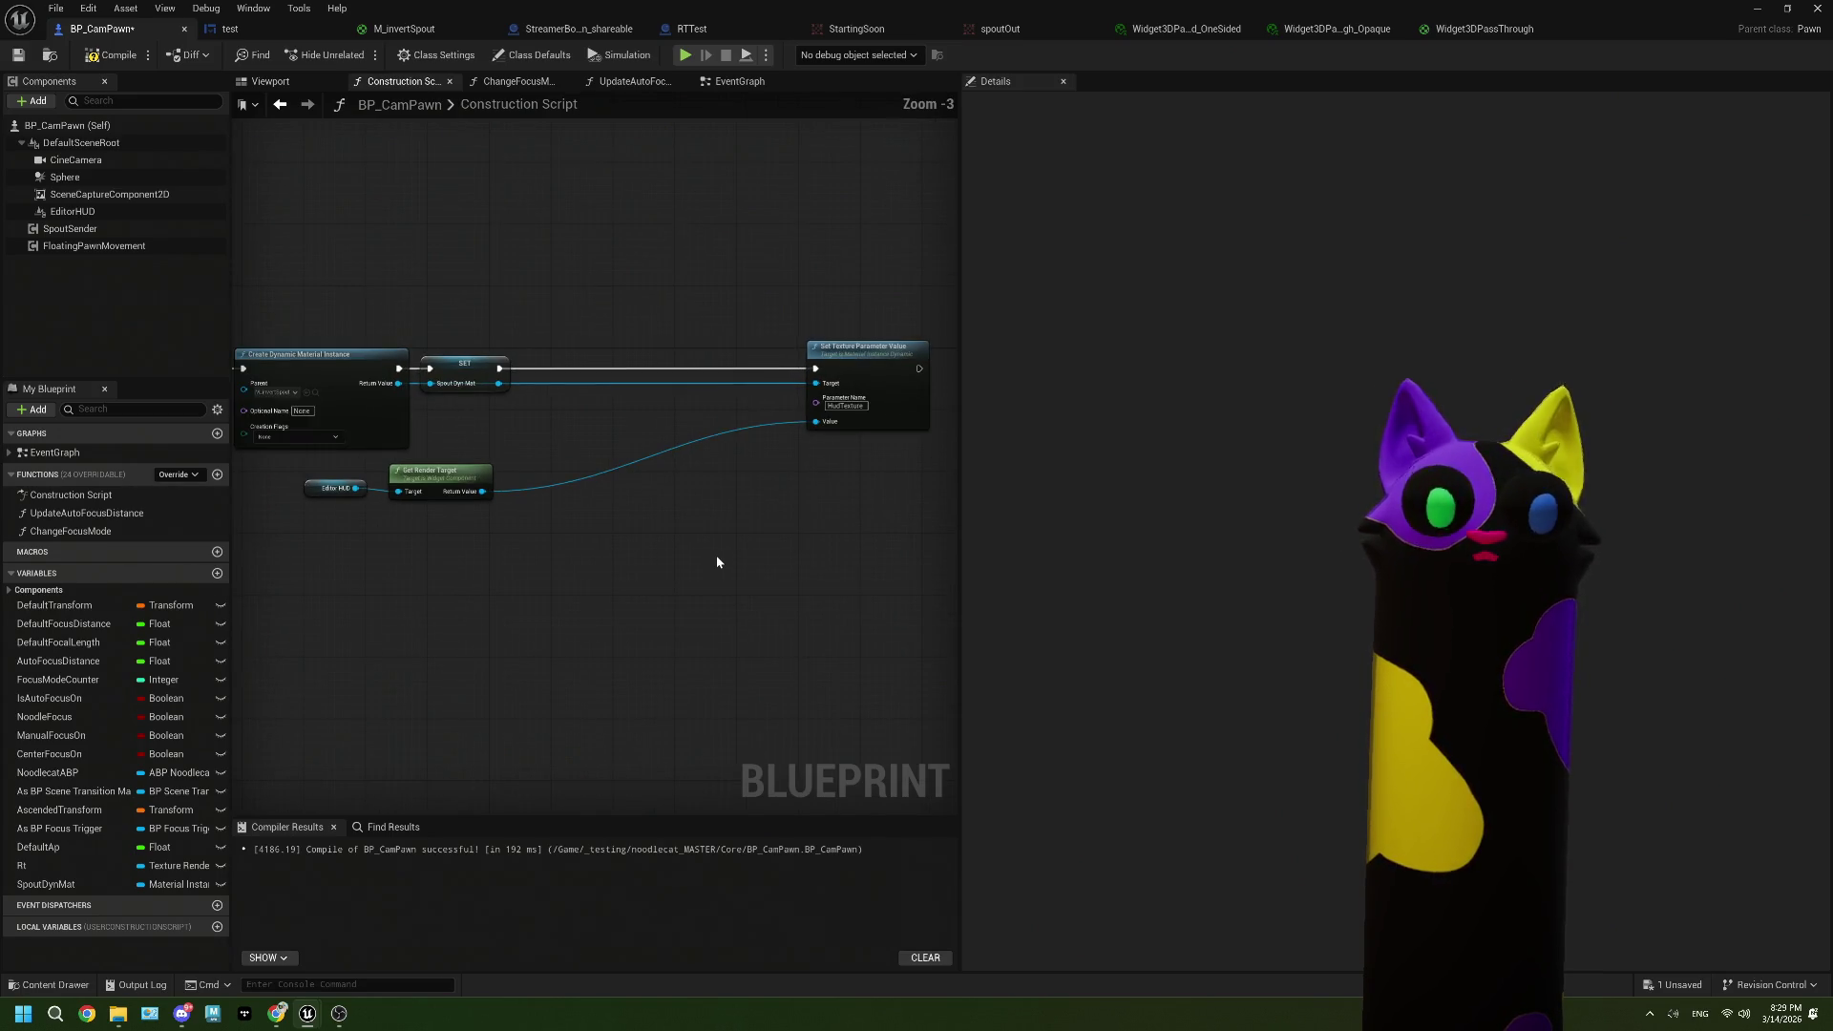
Step: Delete the Editor HUD, Get Render Target and Set Texture Parameter Value nodes, then go to the EventGraph
left_click_drag(724, 578, 339, 474)
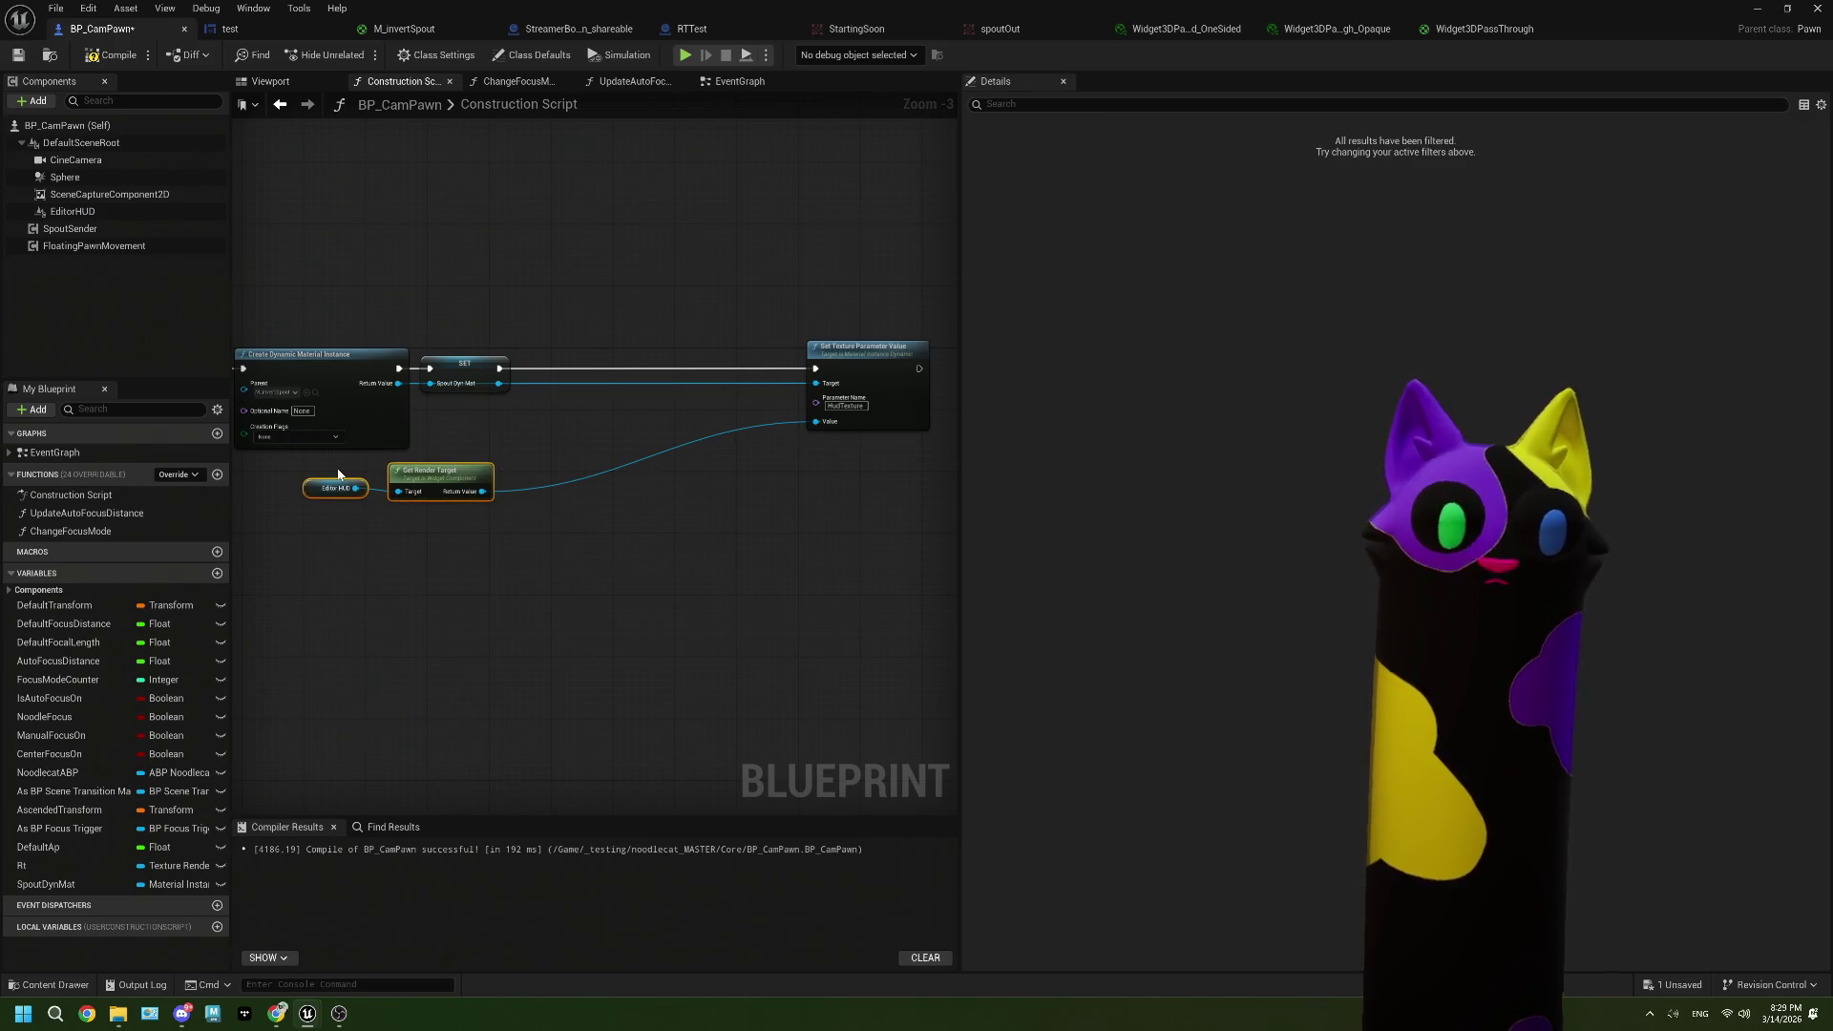
key("Delete")
left_click(875, 387)
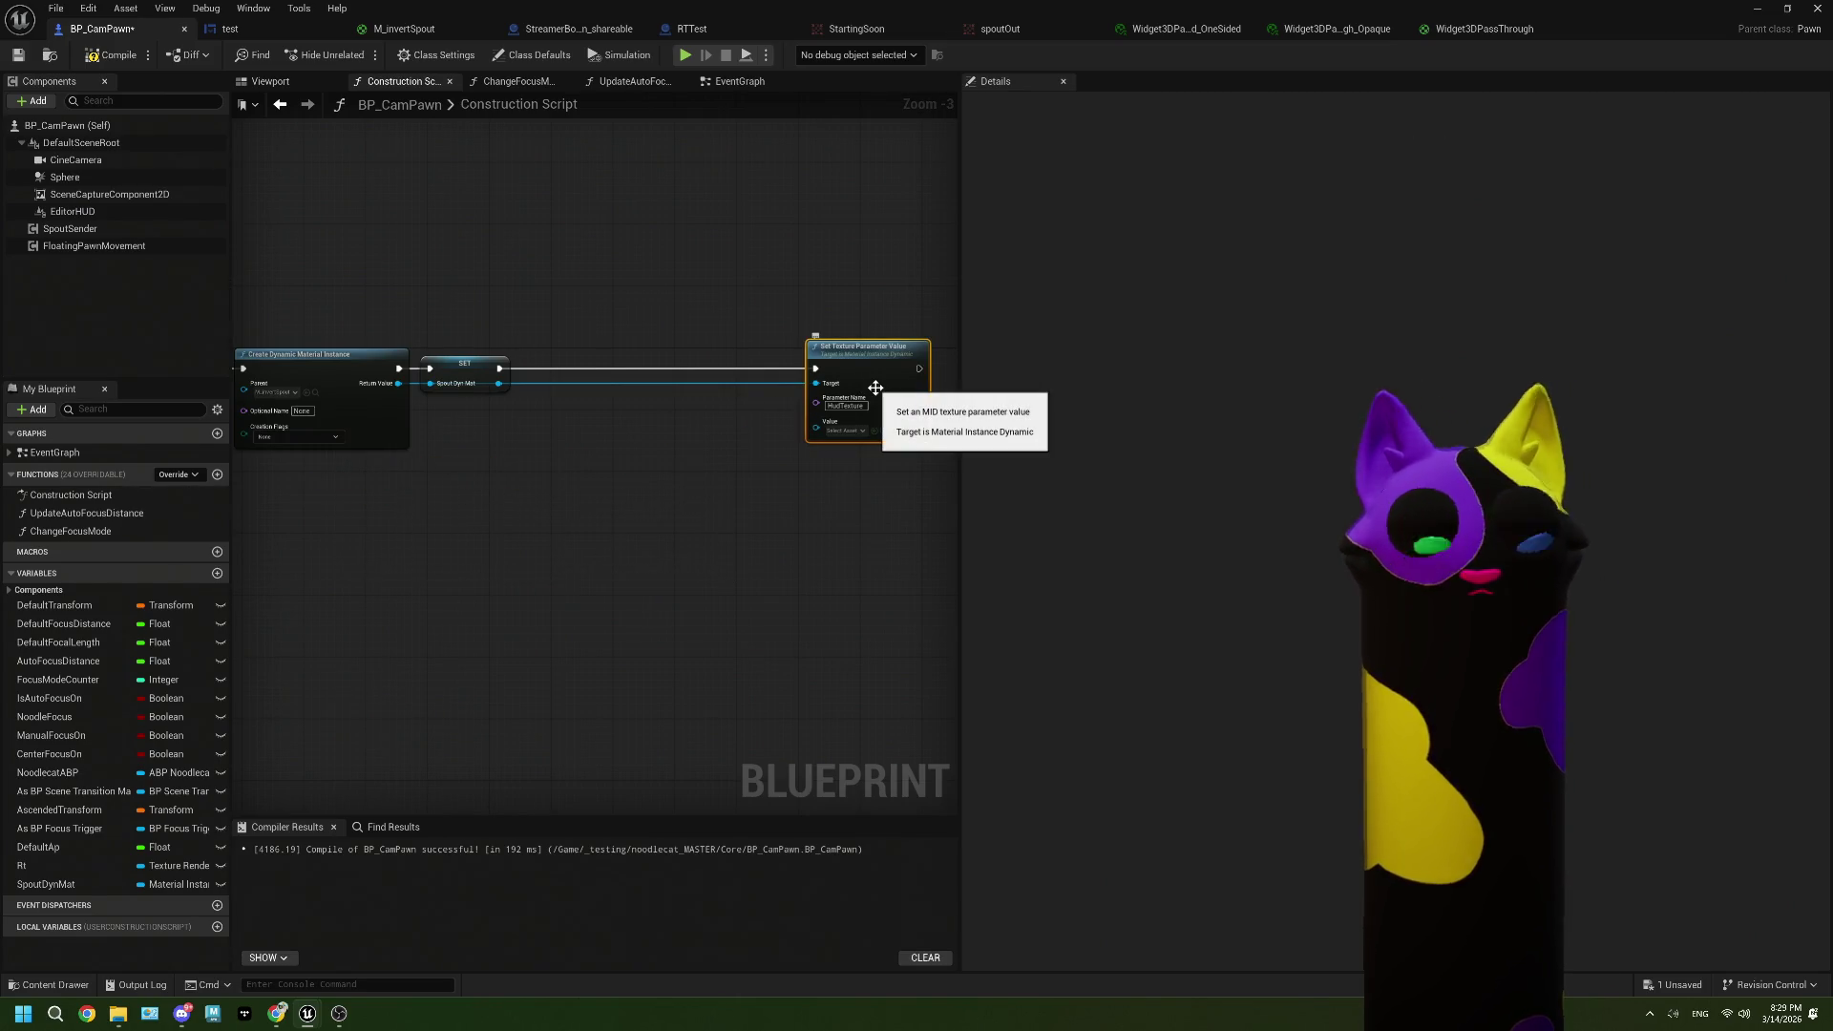
key("ctrl+z")
mouse_move(854, 535)
left_mouse_down()
mouse_move(598, 533)
mouse_move(315, 458)
left_mouse_up()
left_click(901, 370, "ctrl")
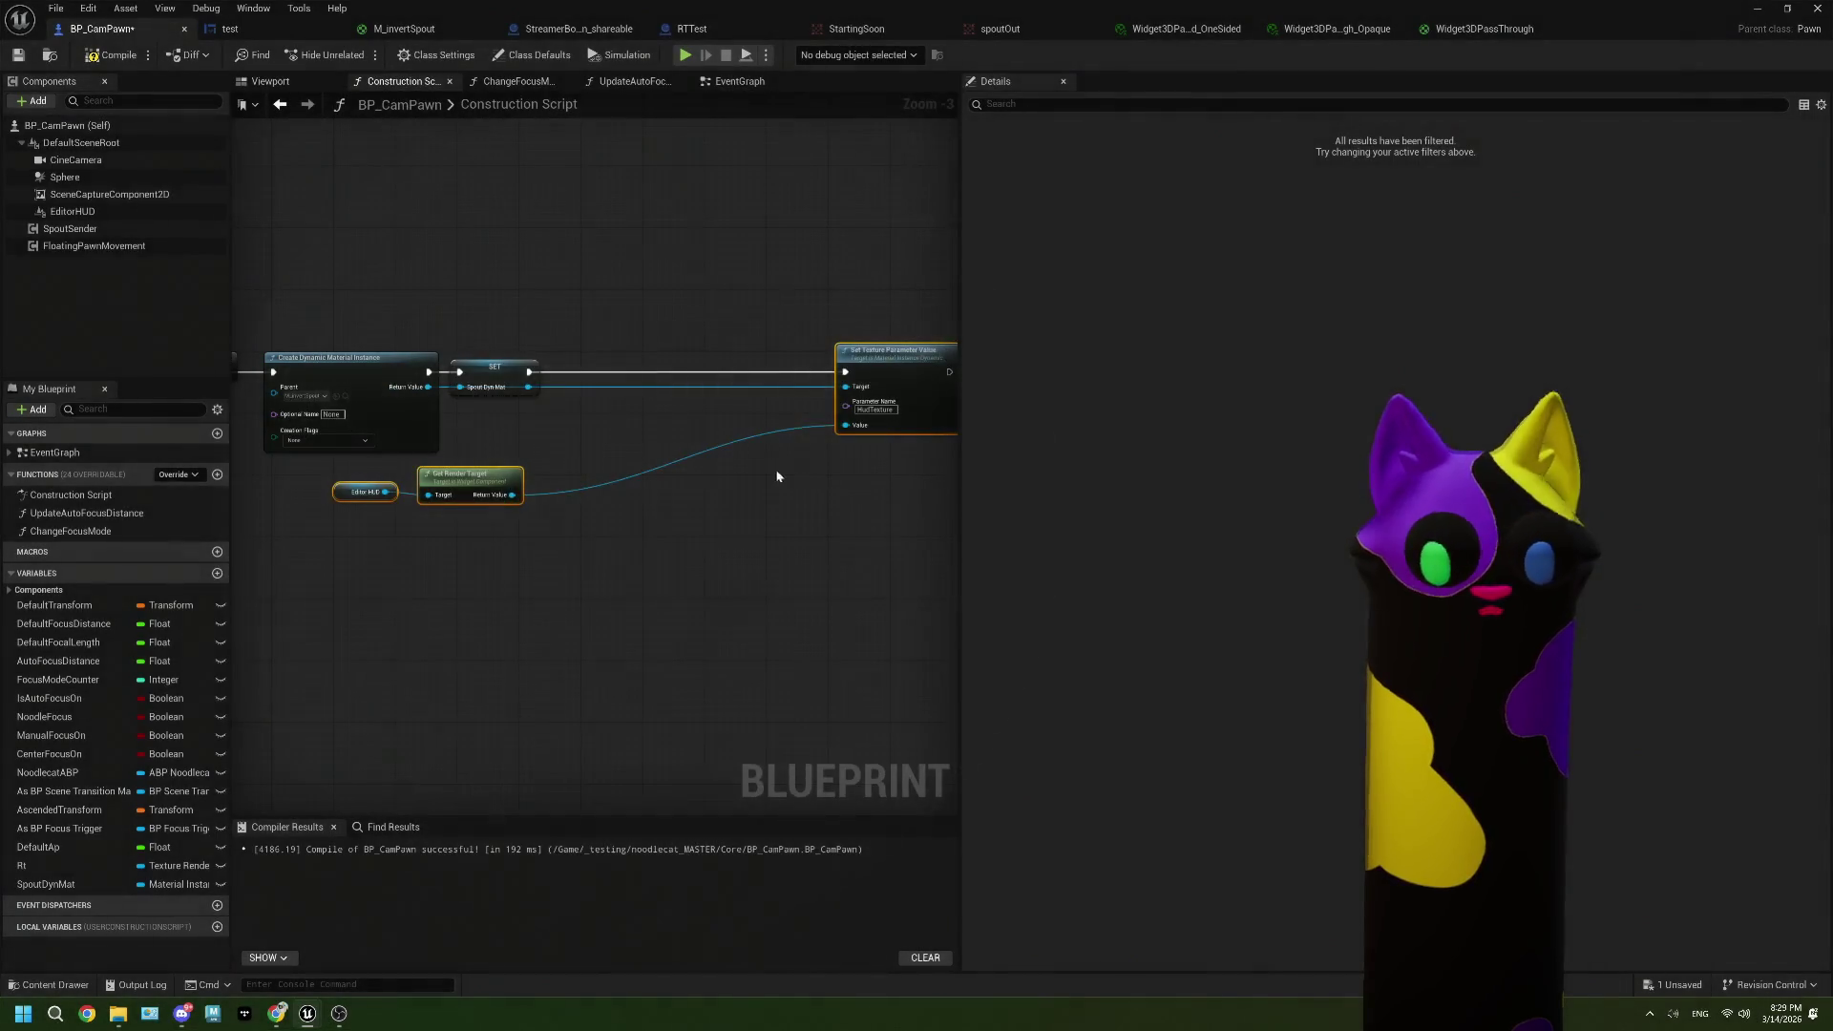
key("Delete")
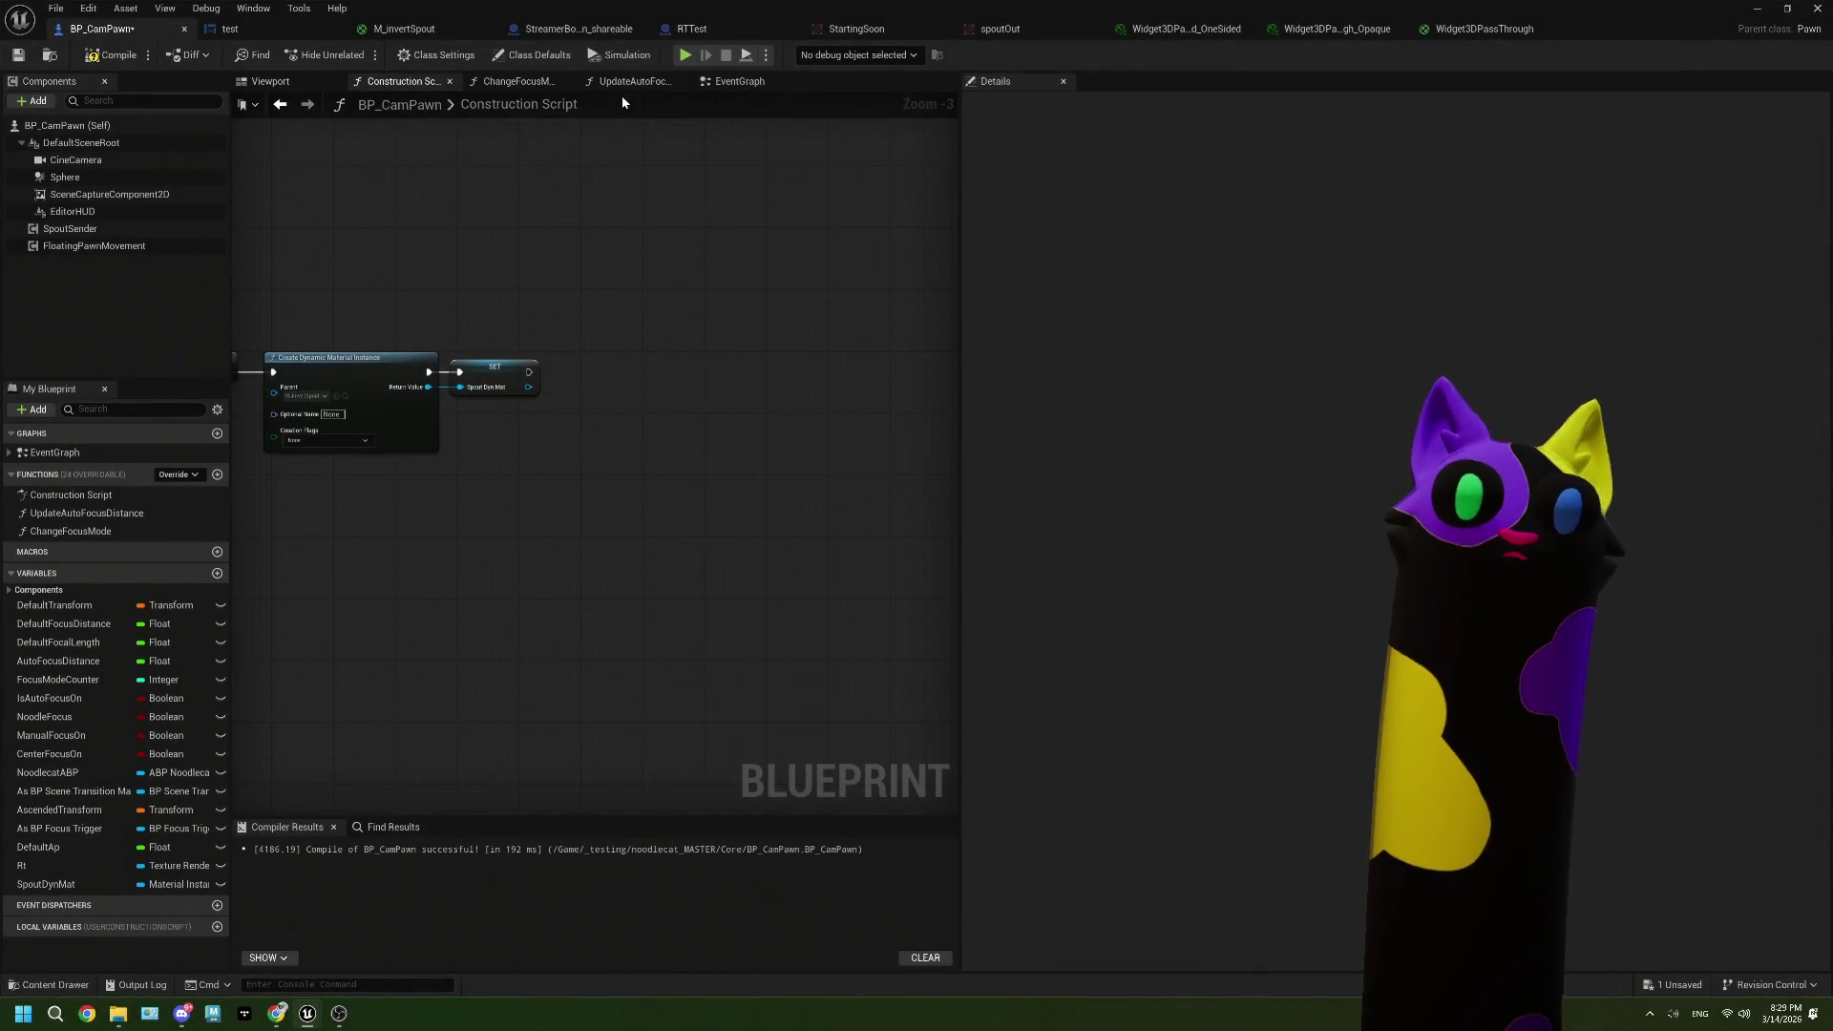
left_click(737, 81)
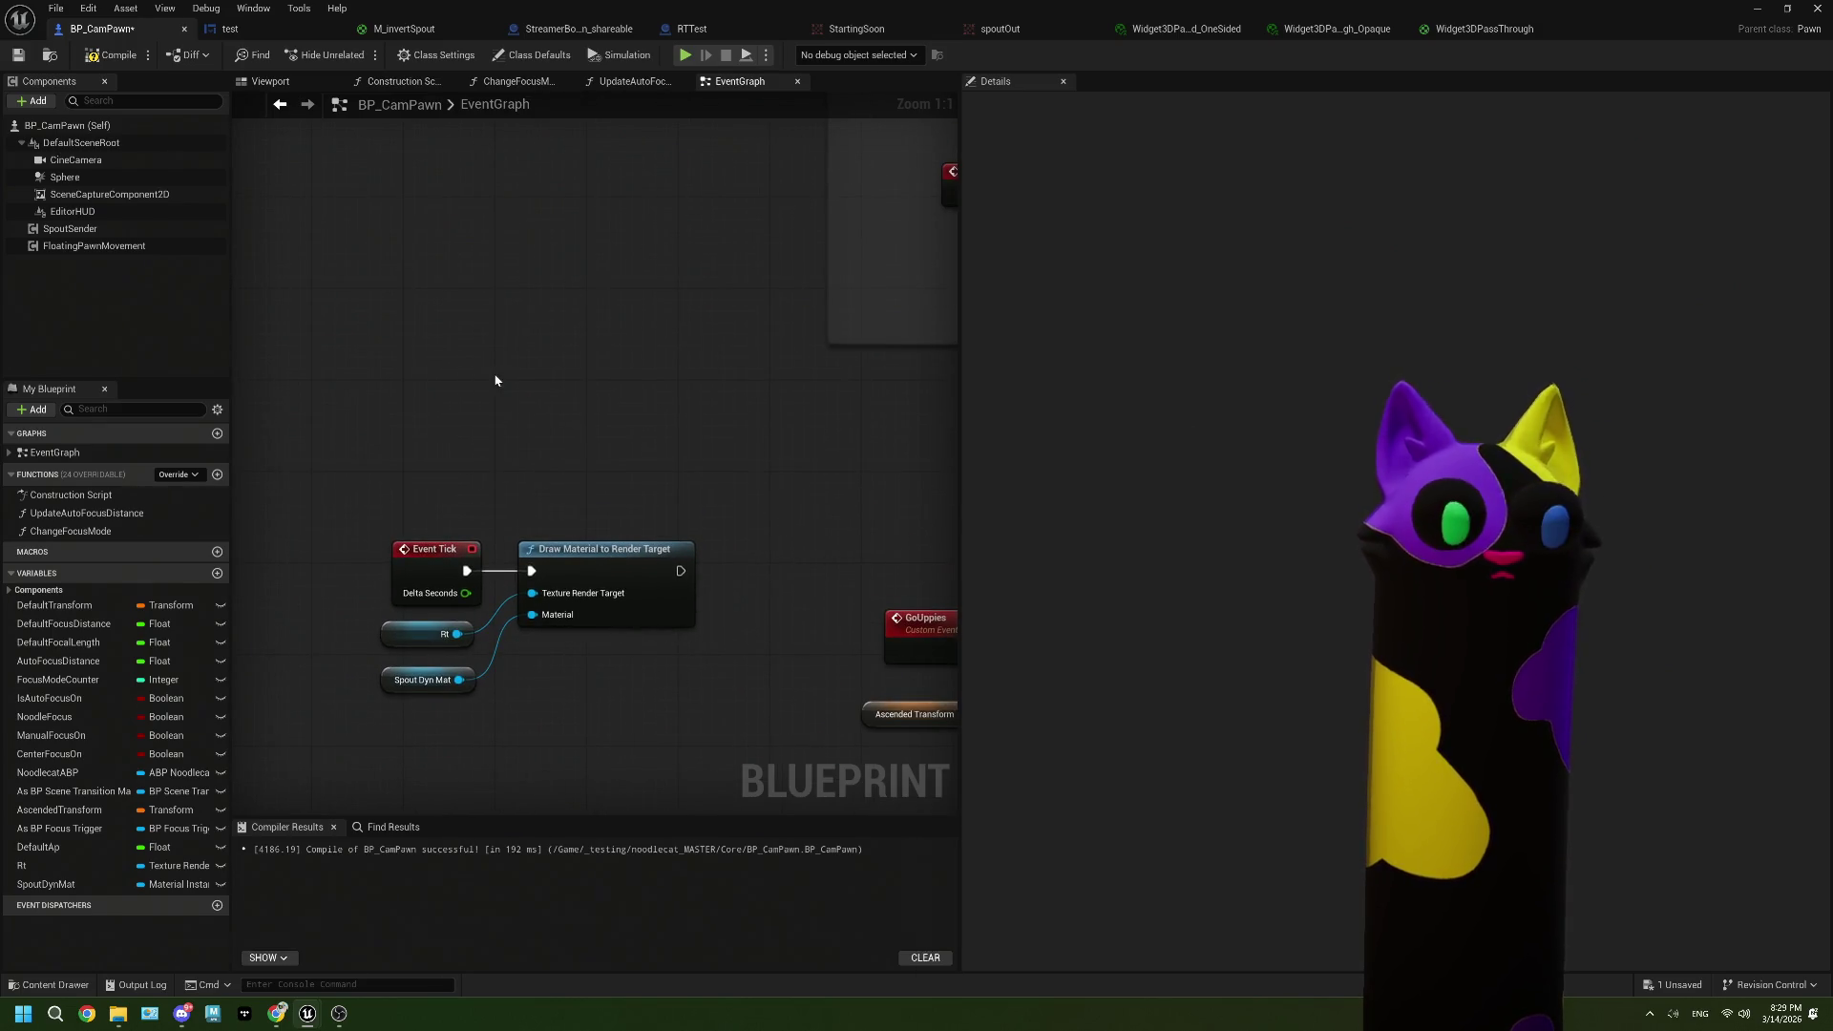
scroll(667, 401, "down", 2)
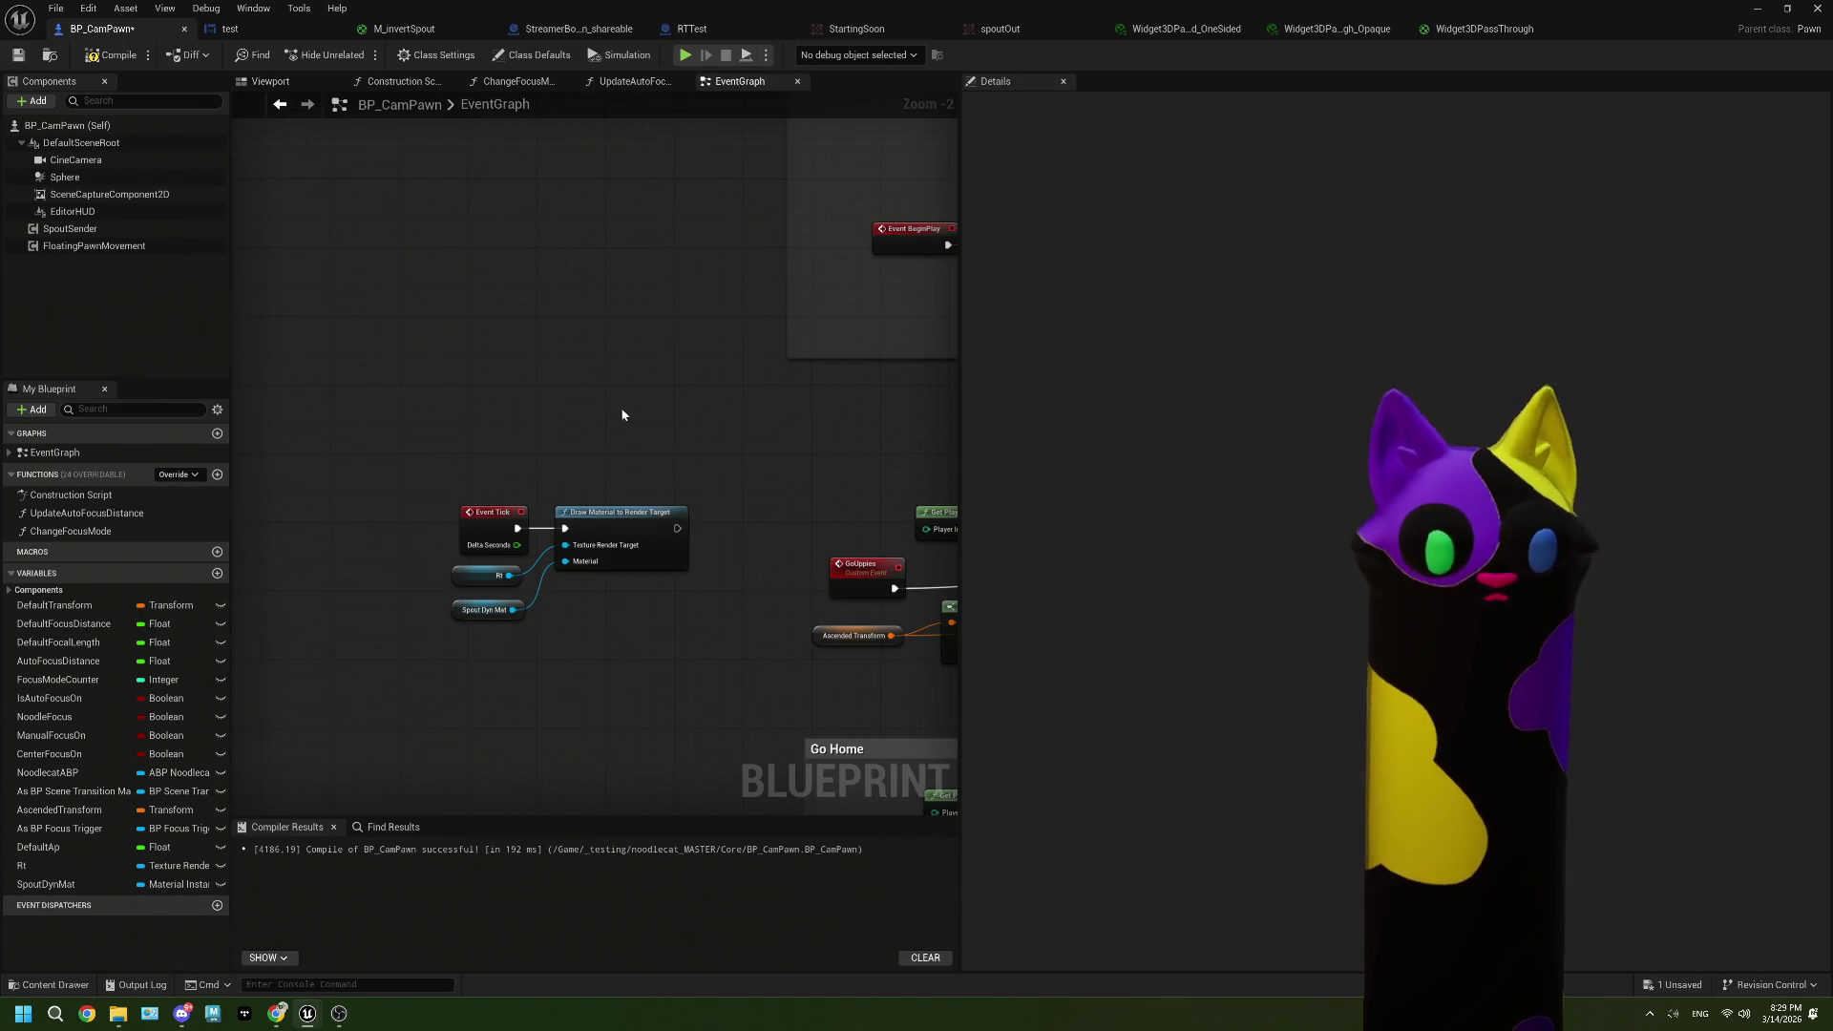
Step: Bring the BeginPlay Sequence into view and drop a Spout Dyn Mat get node into the EventGraph
left_click_drag(622, 414, 552, 419)
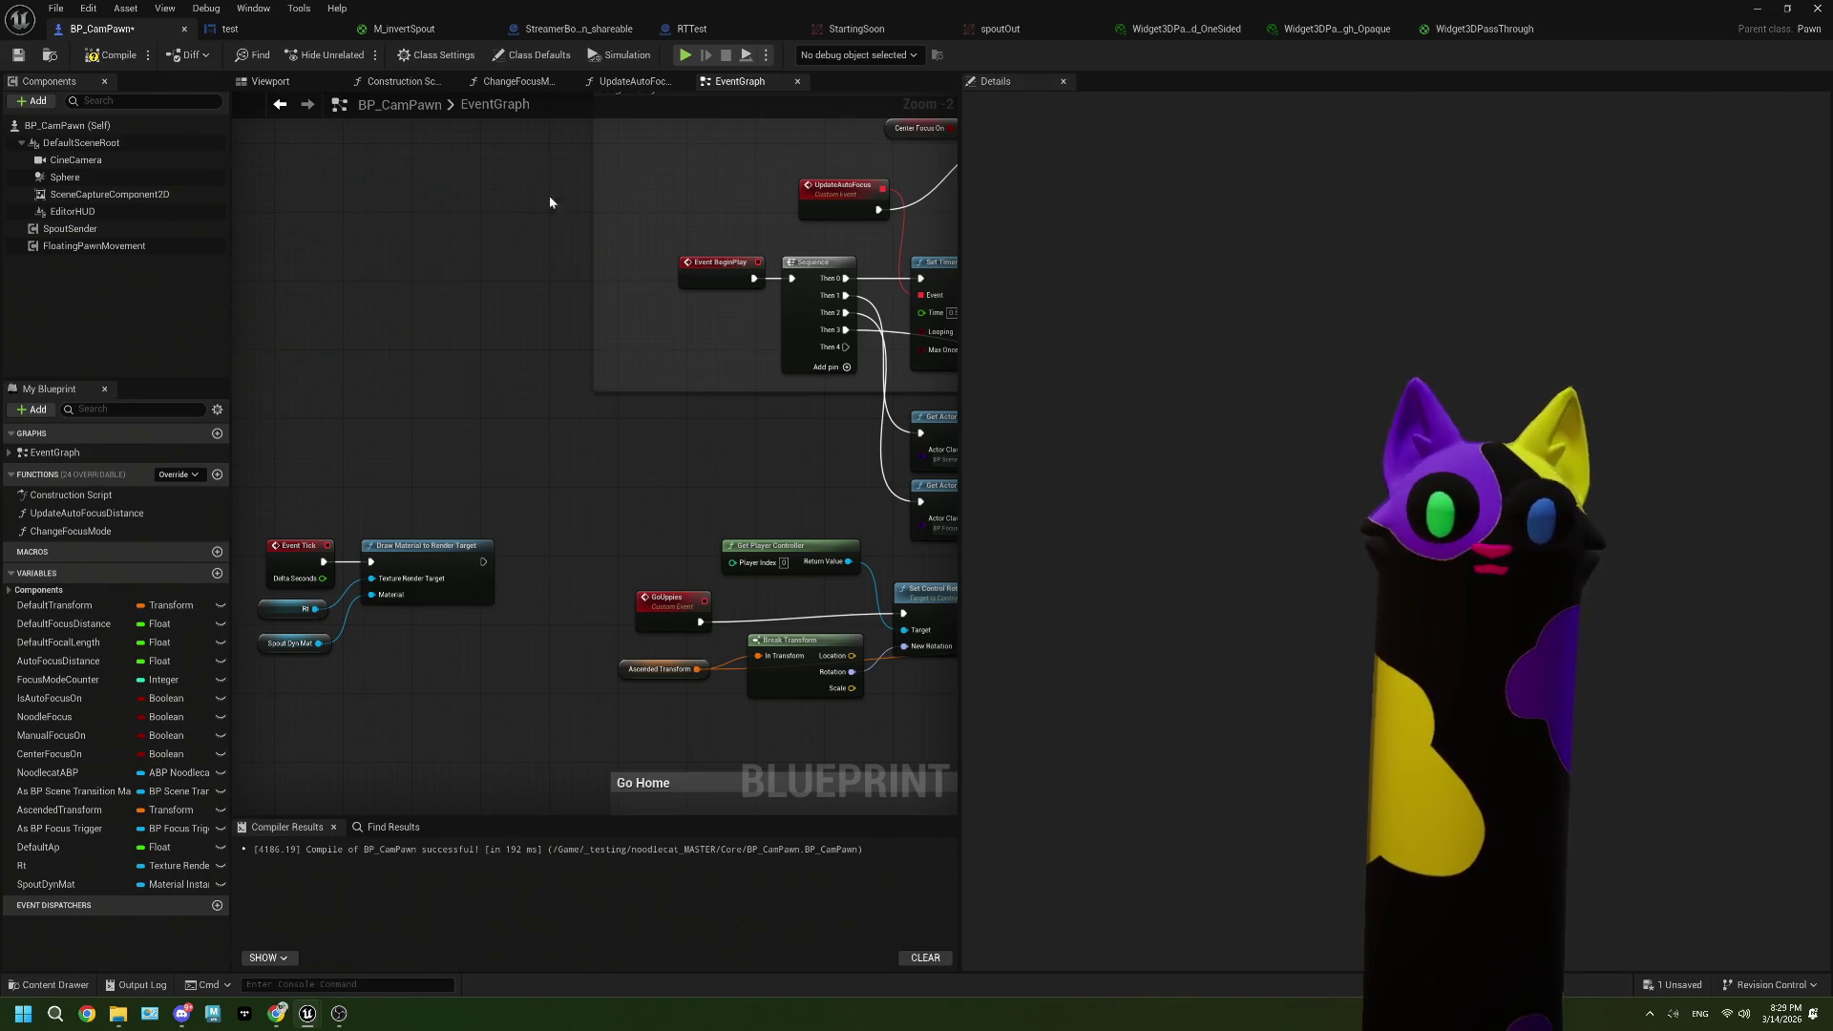
mouse_move(846, 347)
left_mouse_down()
mouse_move(424, 430)
mouse_move(472, 414)
mouse_move(422, 403)
left_mouse_up()
left_click(302, 499)
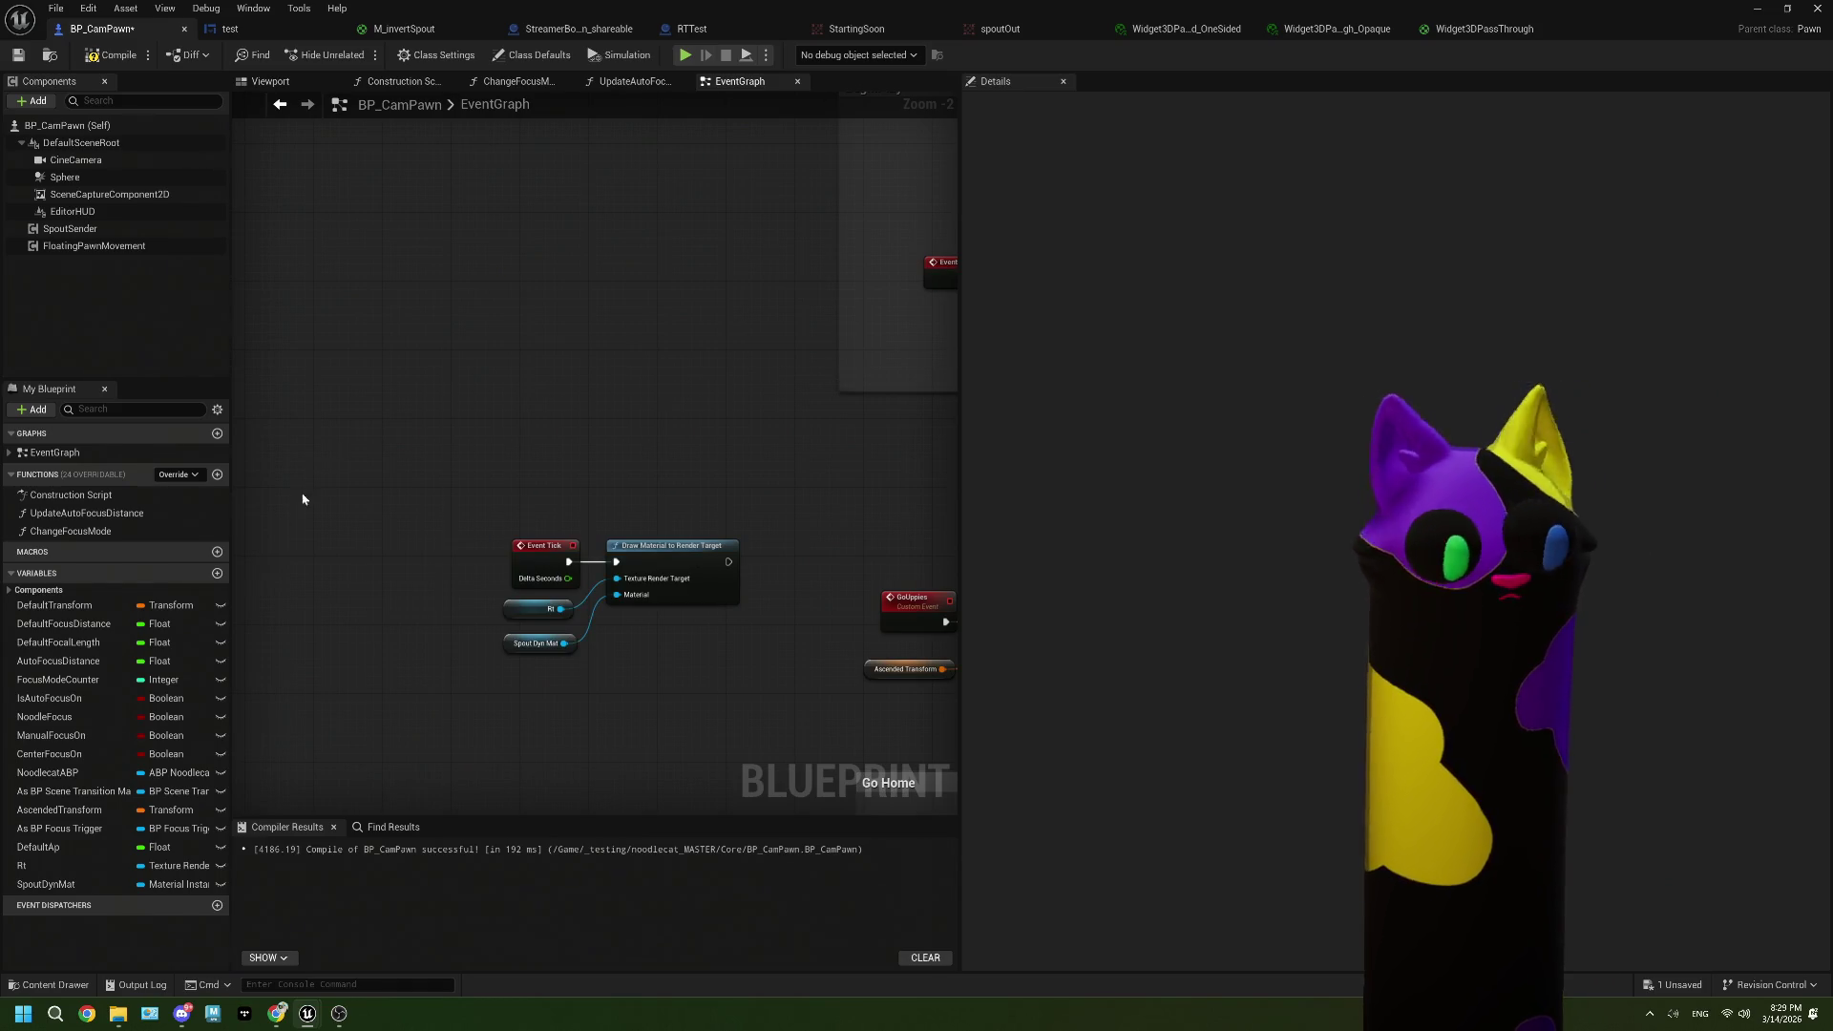
mouse_move(45, 884)
left_mouse_down()
mouse_move(299, 728)
mouse_move(374, 597)
mouse_move(378, 489)
mouse_move(449, 448)
left_mouse_up()
left_click(404, 477)
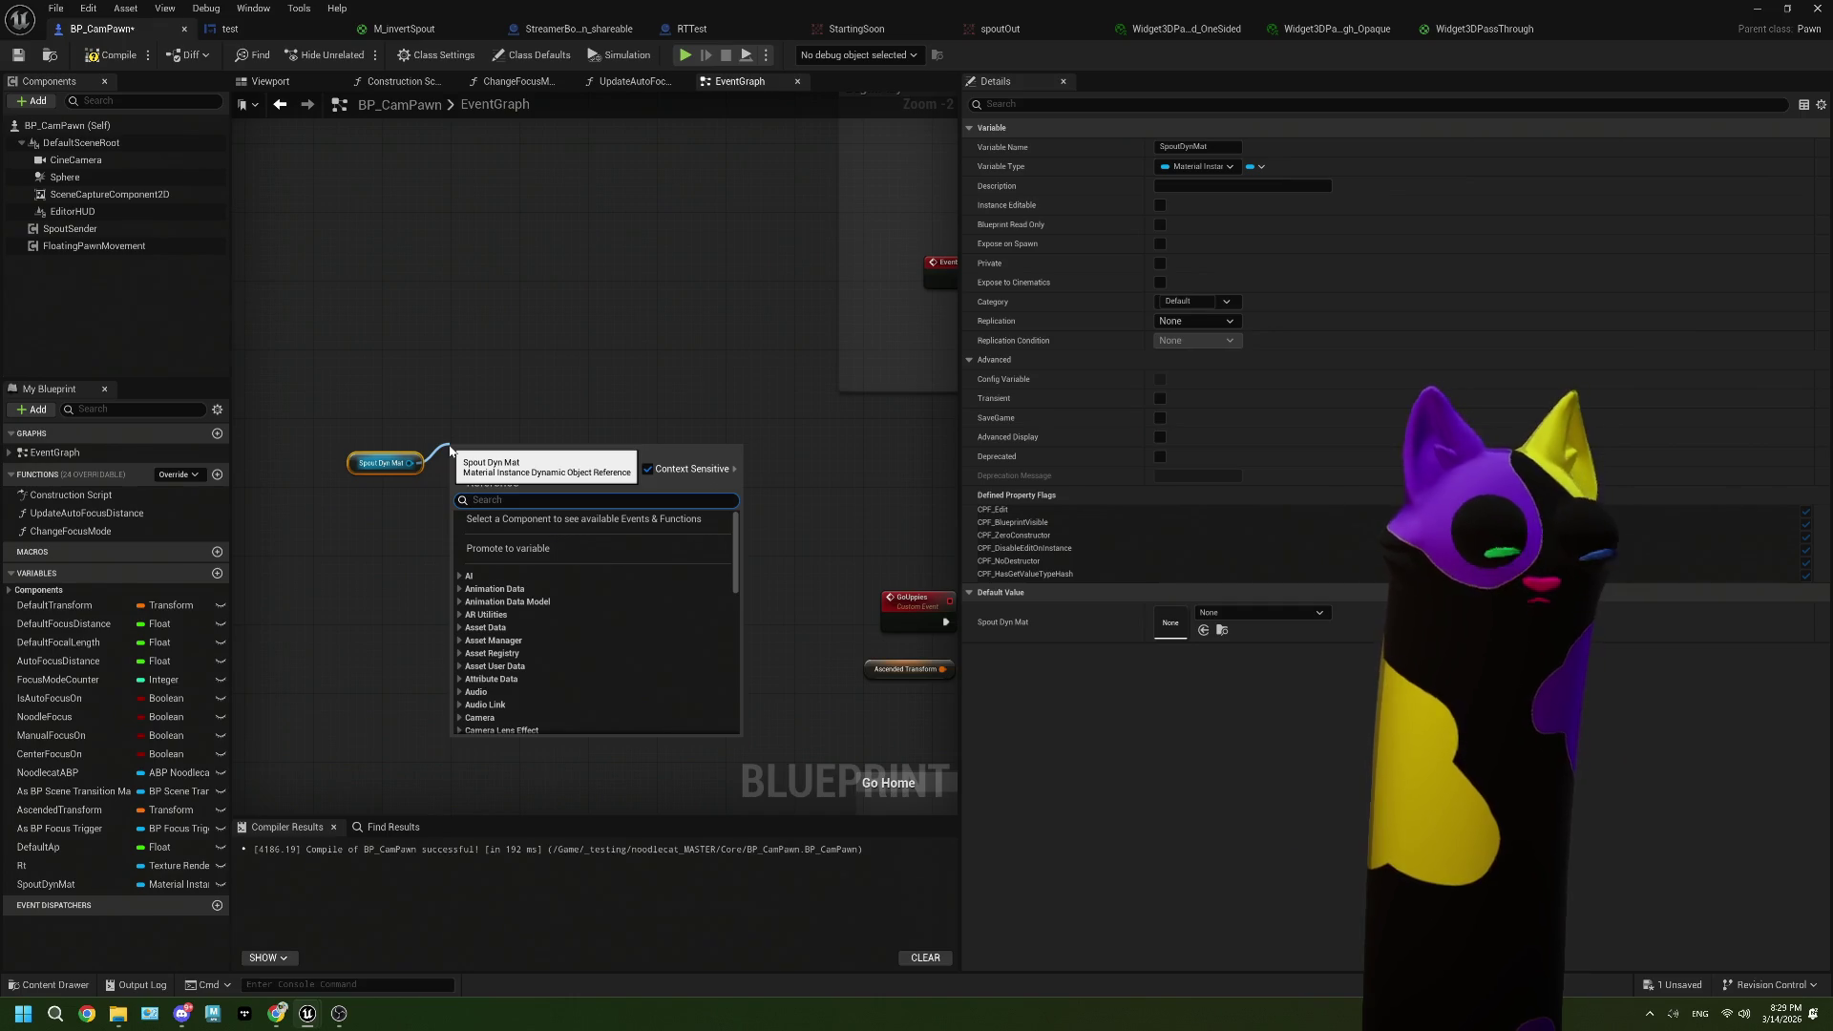
Step: Add a Set Texture Parameter Value node on Spout Dyn Mat with Parameter Name HudTexture
type("set t")
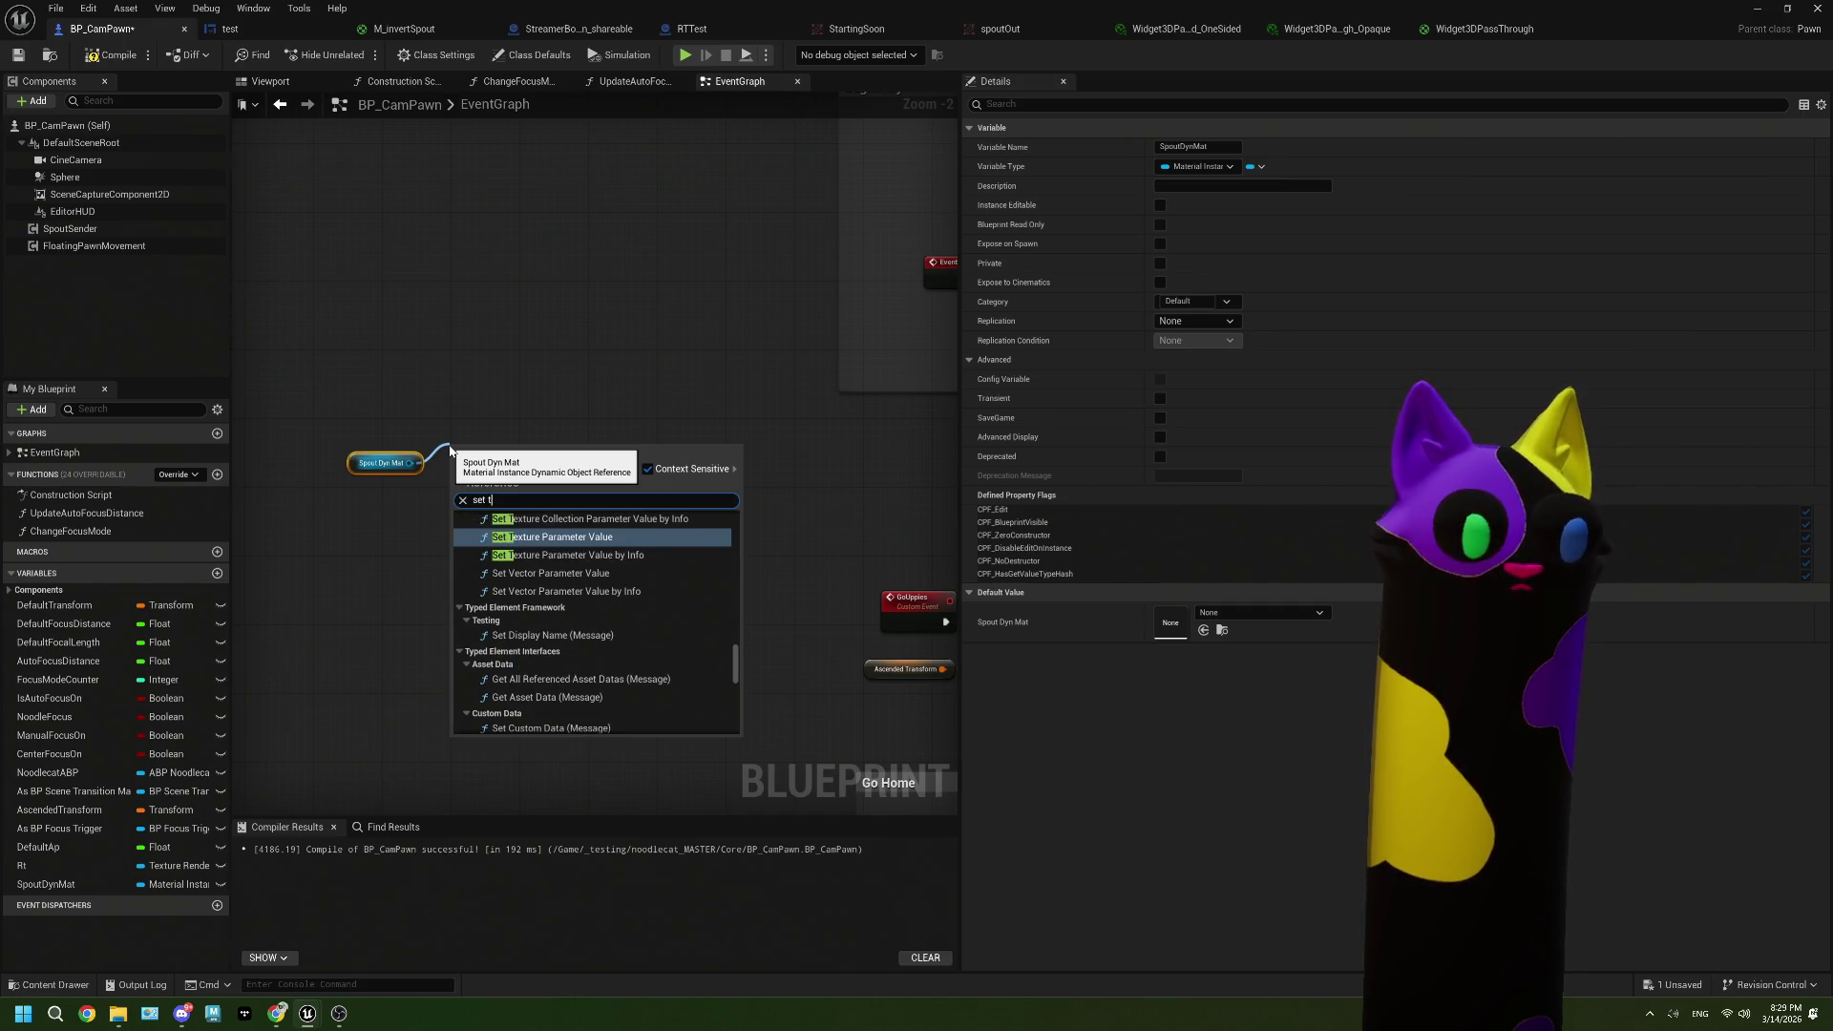
left_click(552, 537)
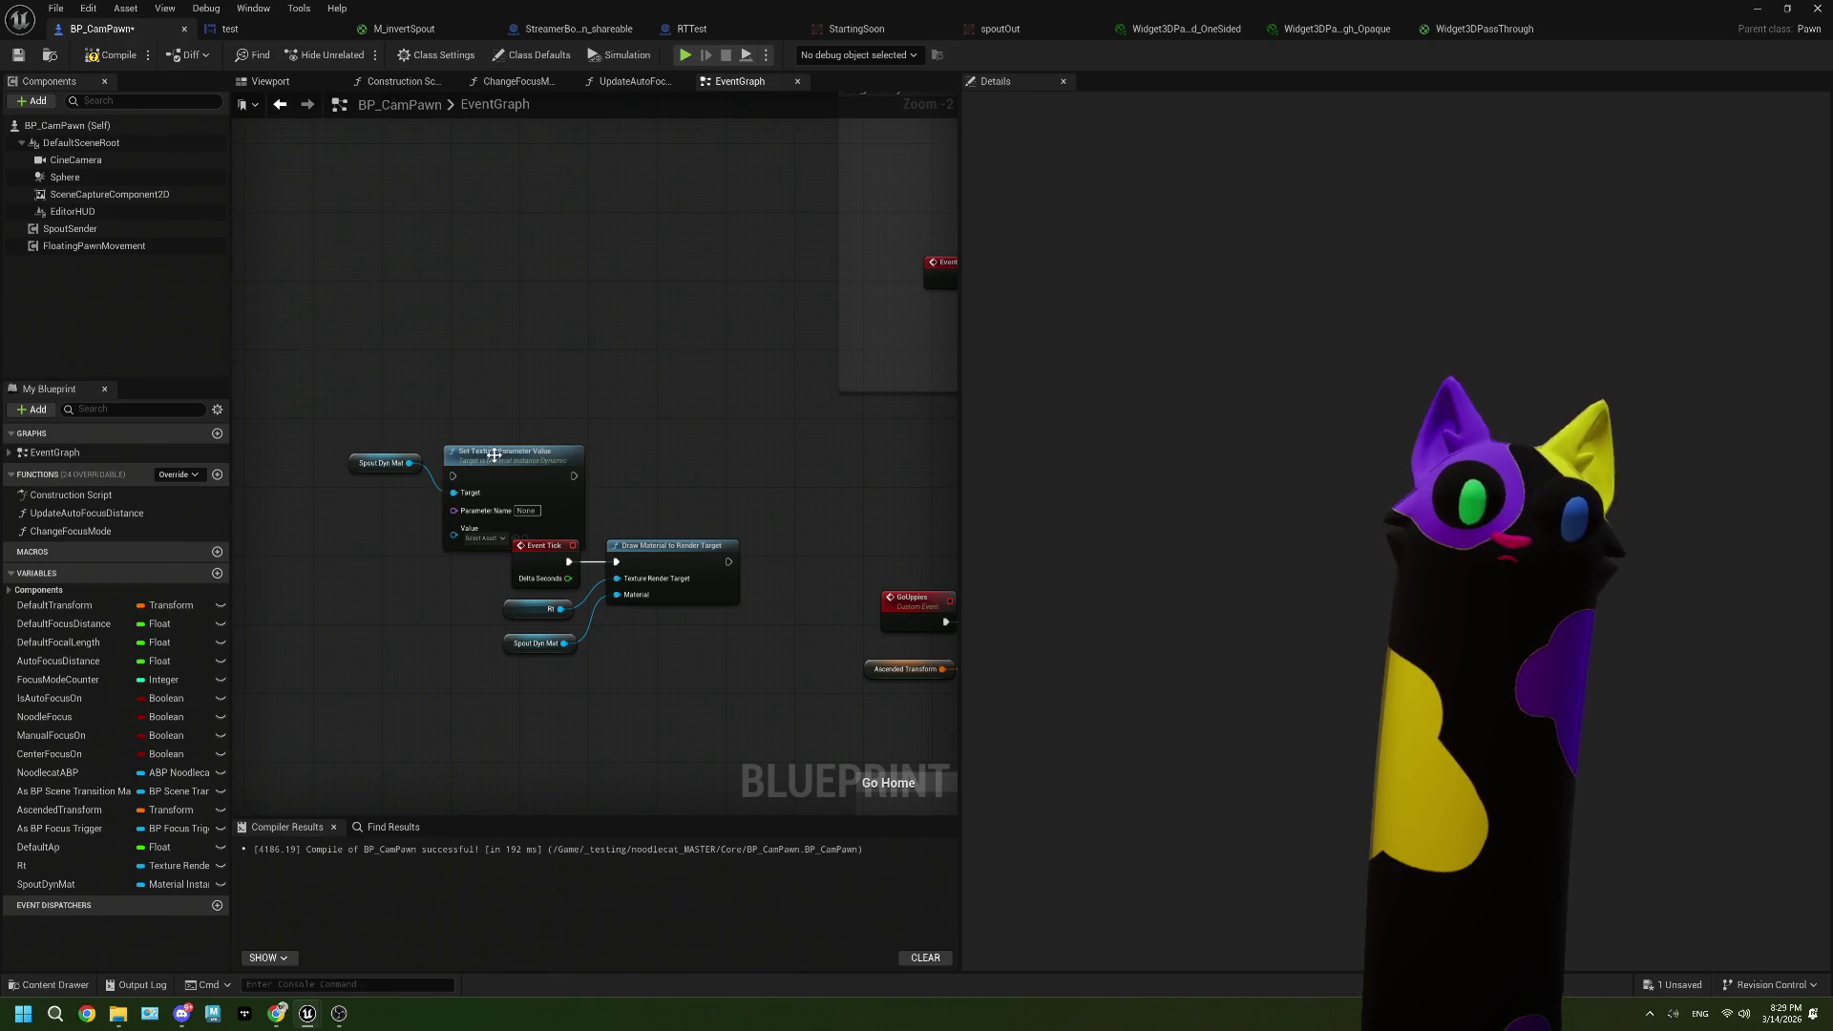
left_click_drag(539, 464, 540, 374)
left_click(401, 29)
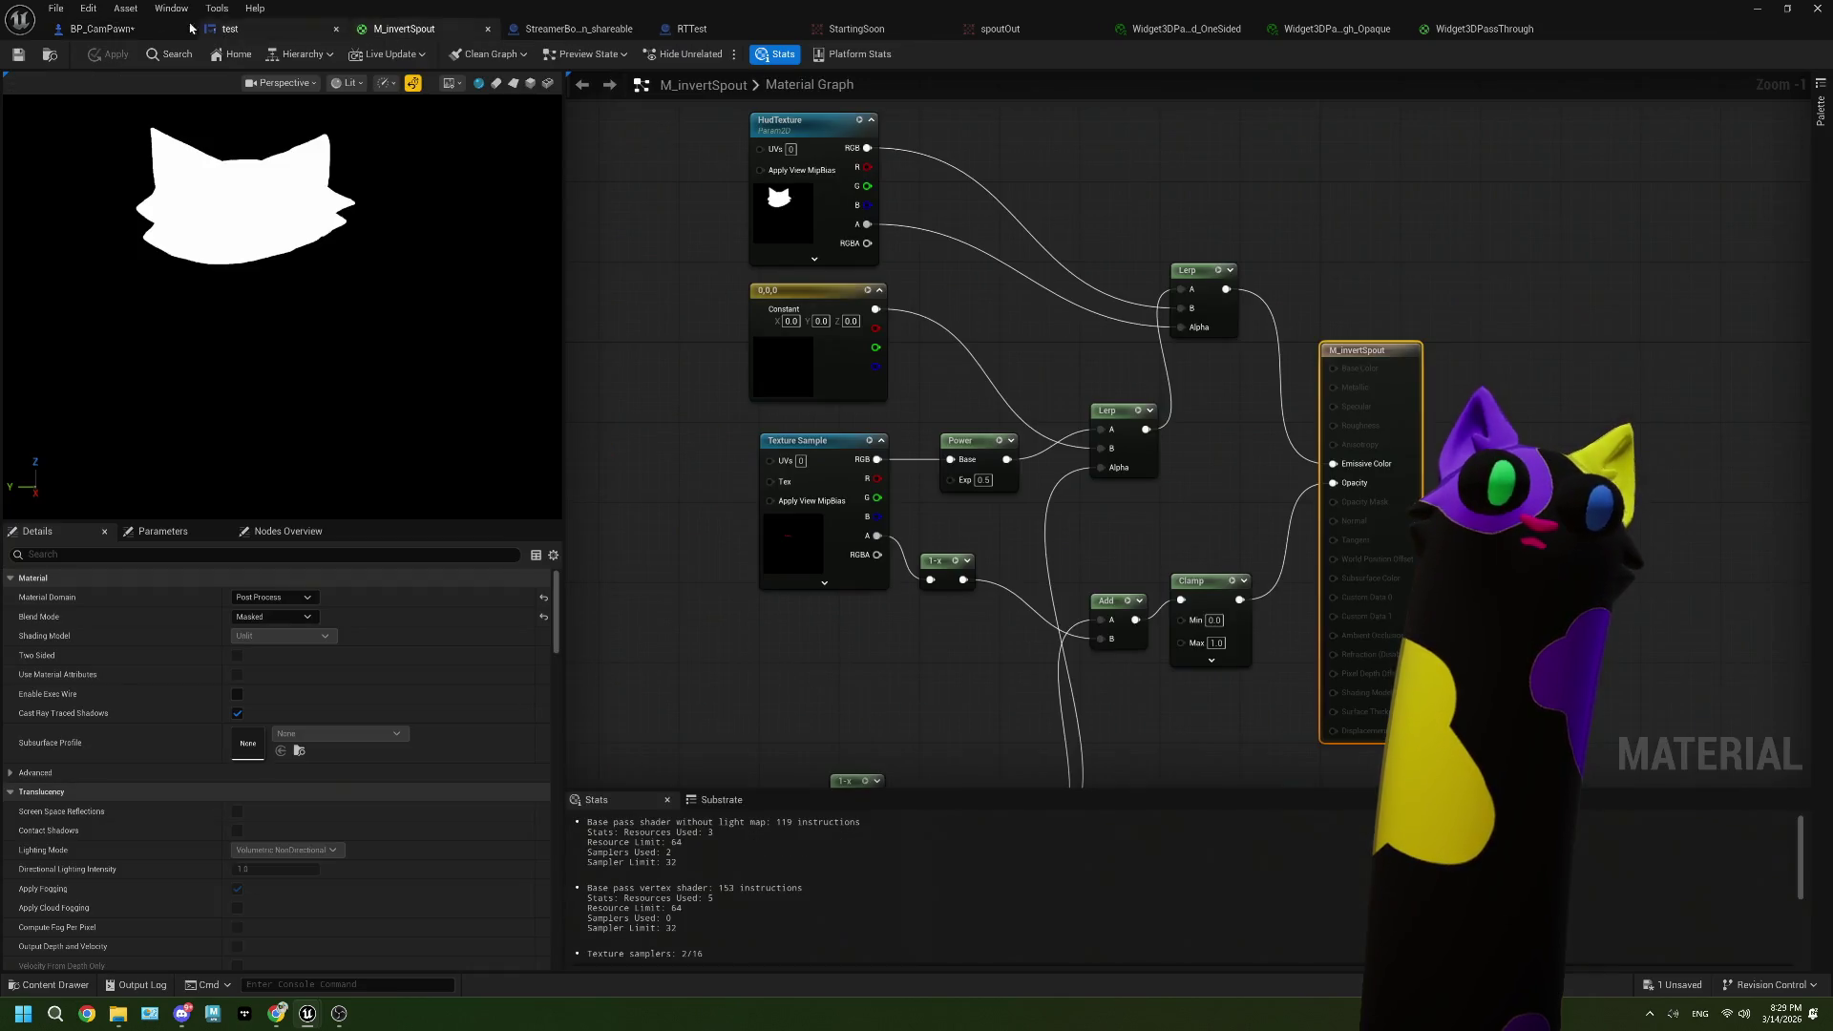
left_click(102, 31)
left_click(563, 434)
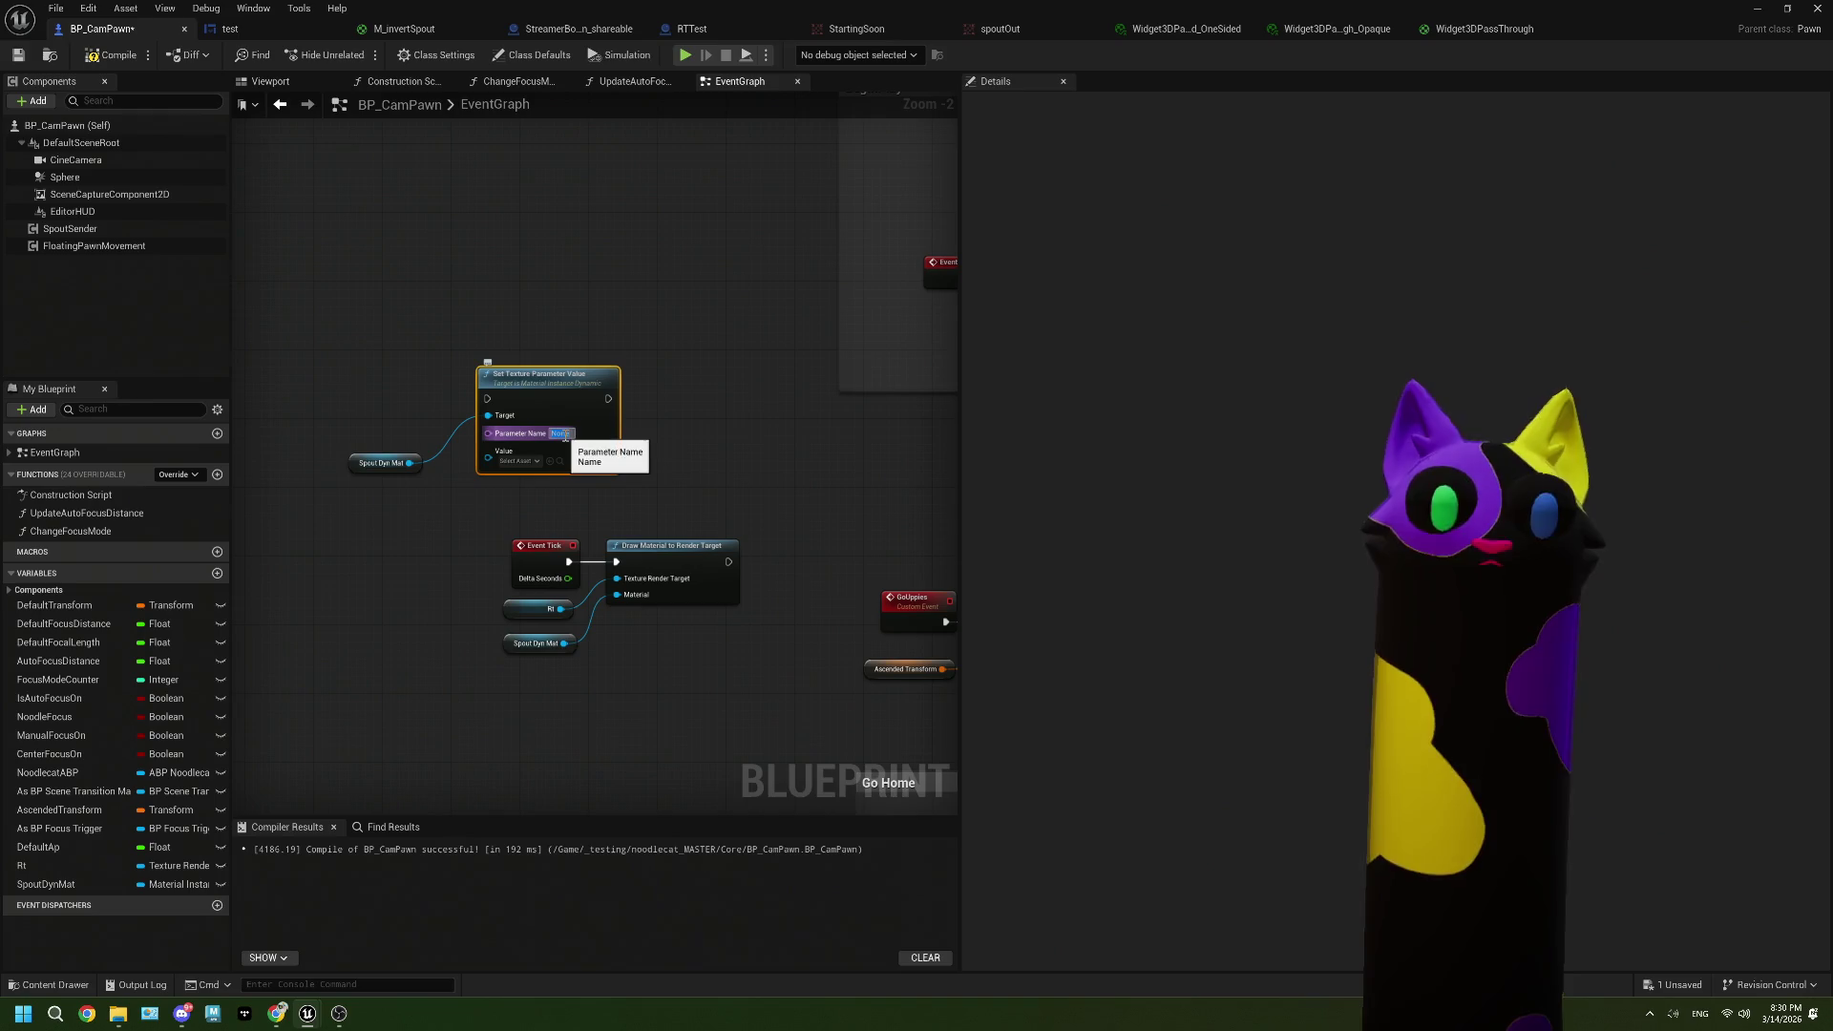
key("Return")
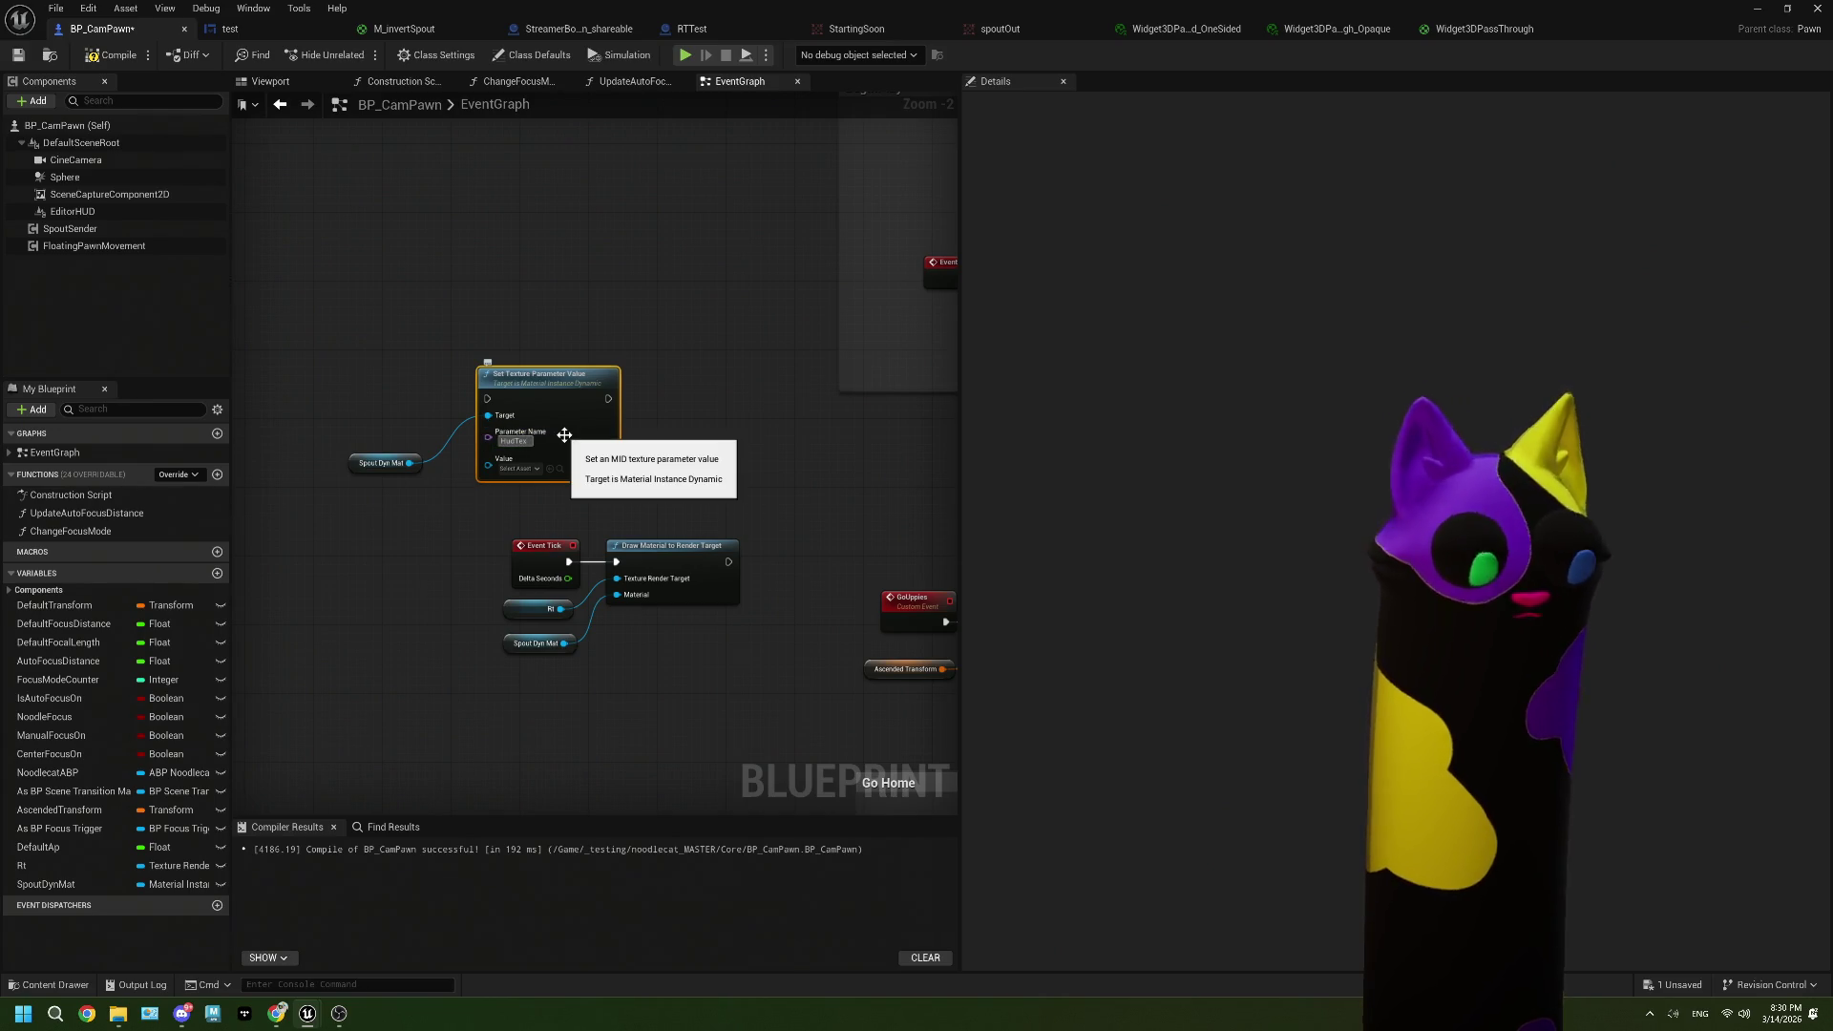
left_click(736, 474)
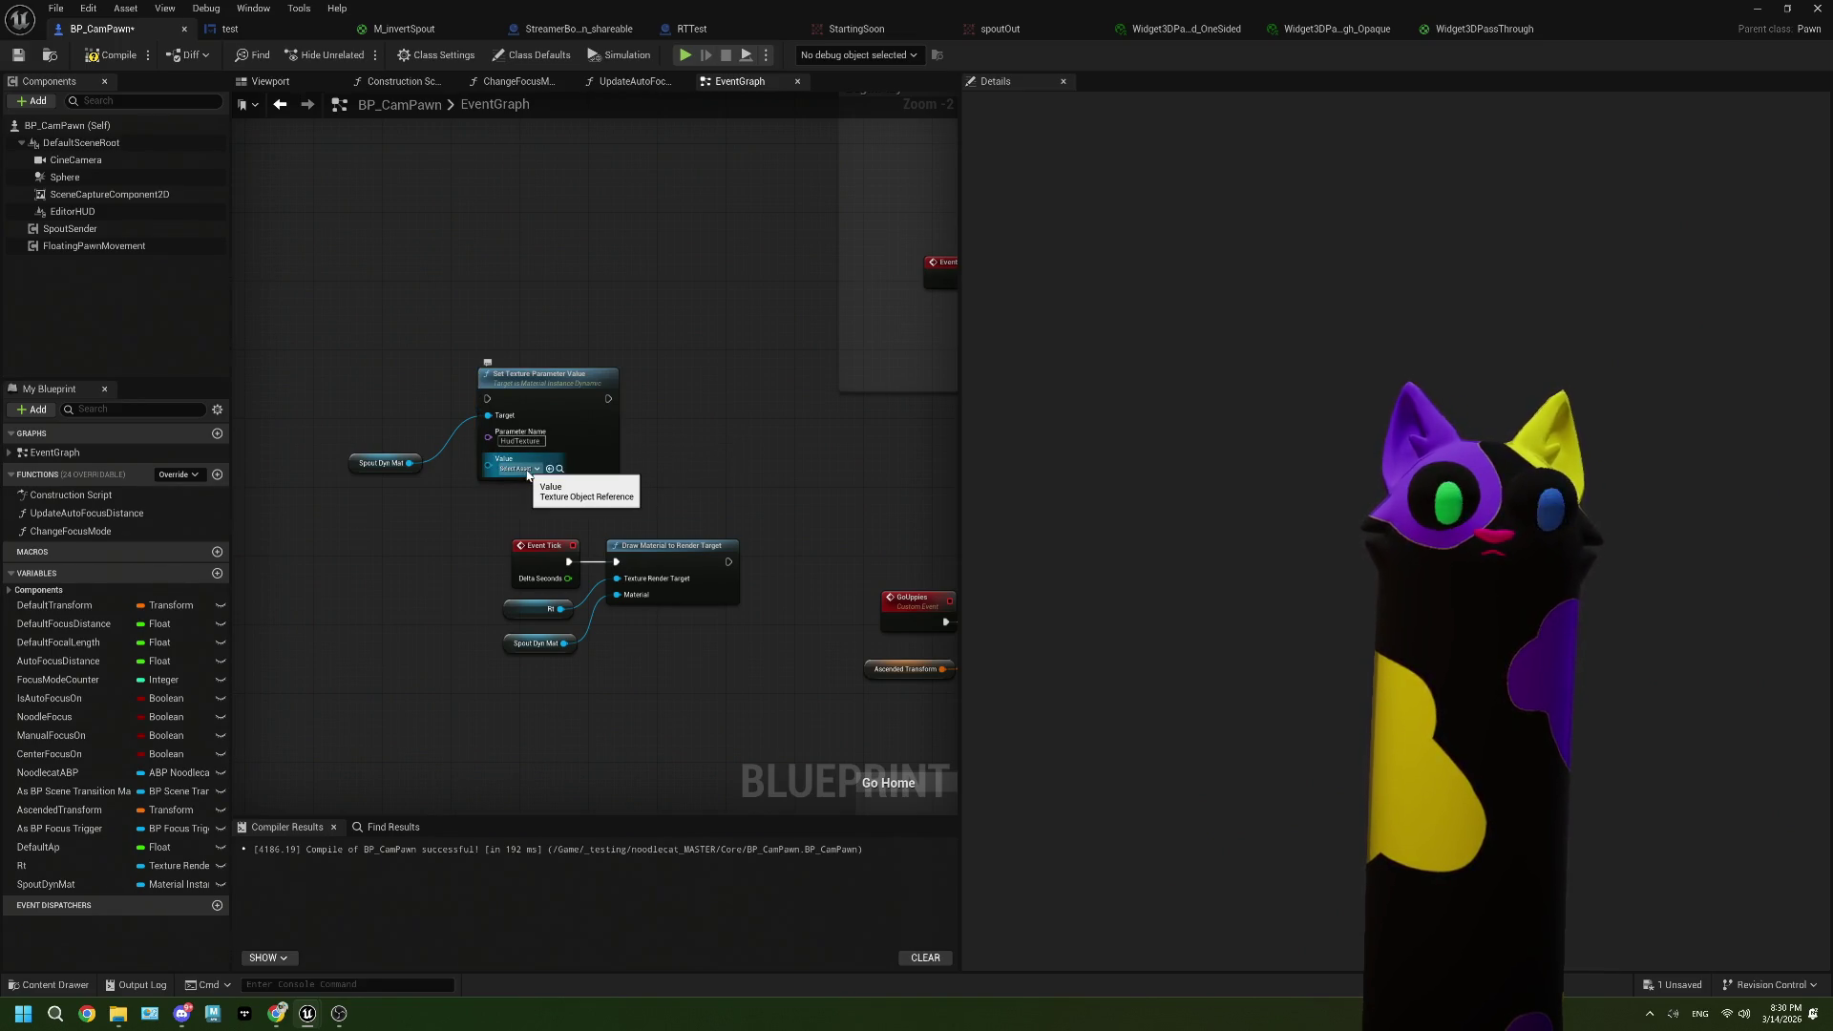
Step: Add an Editor HUD component reference to the graph and pull a wire from it
left_click_drag(426, 673, 469, 675)
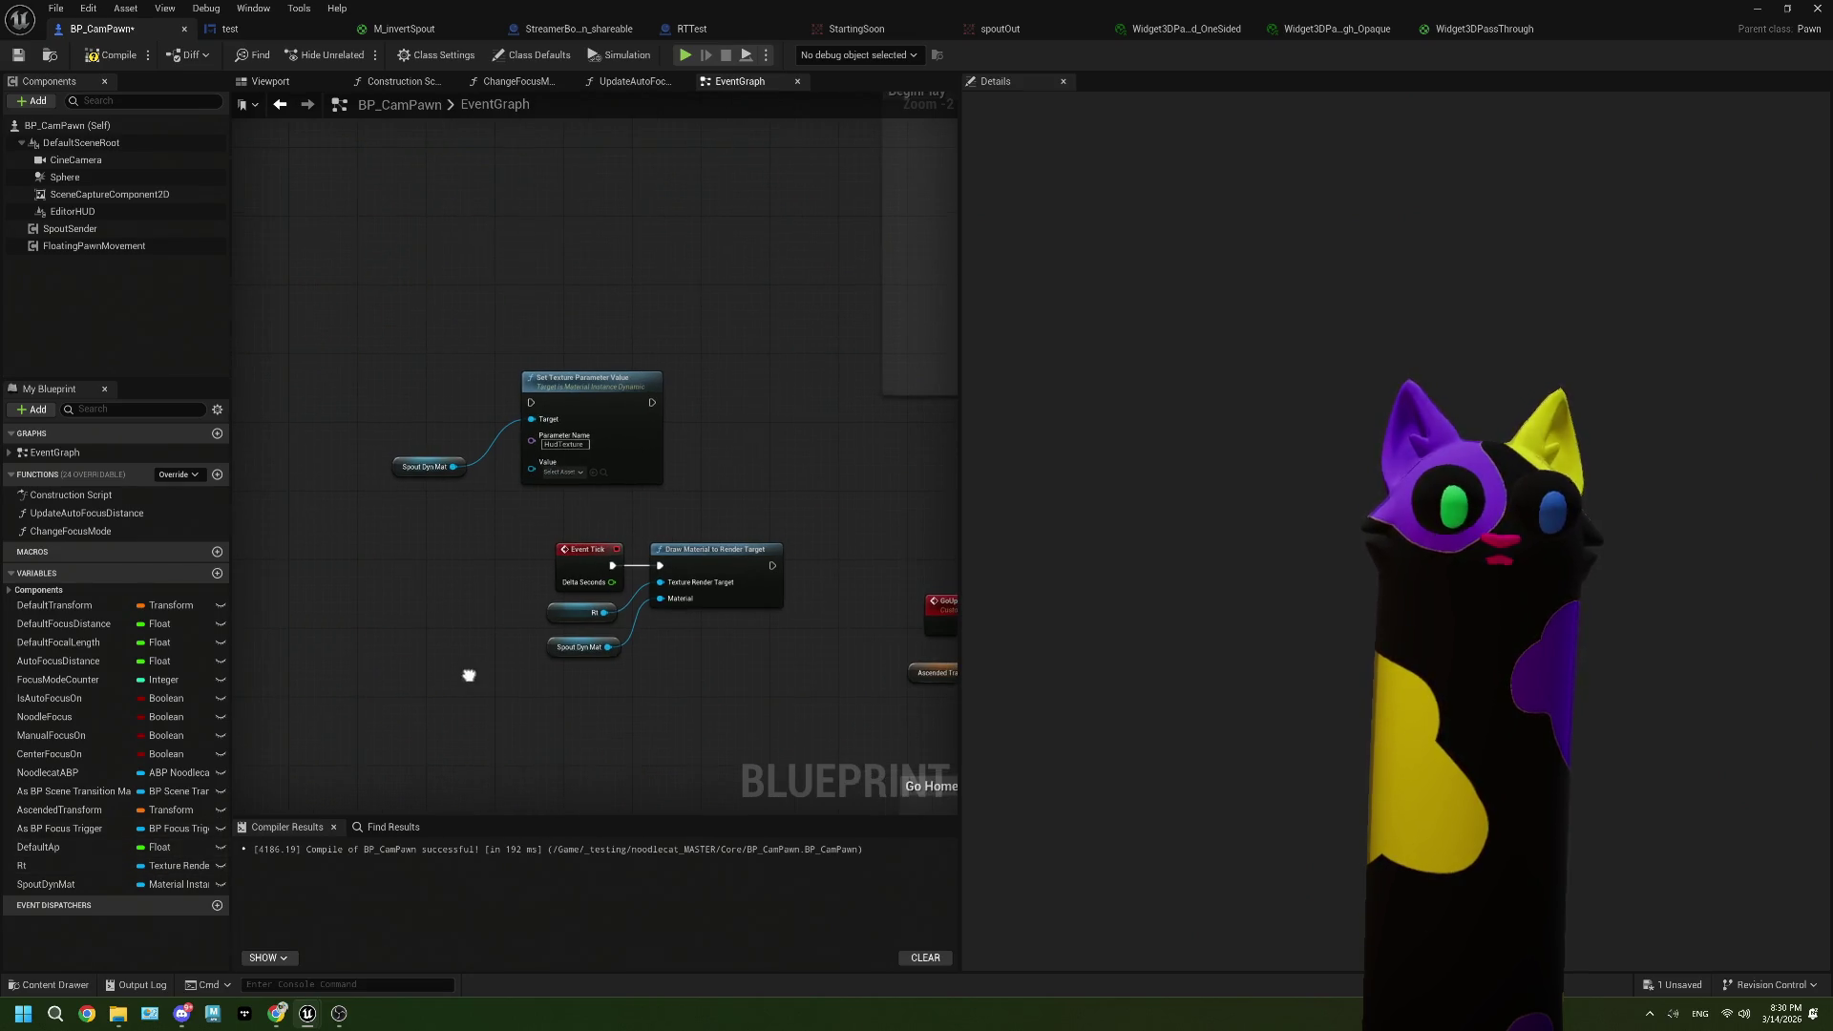
left_click(43, 868)
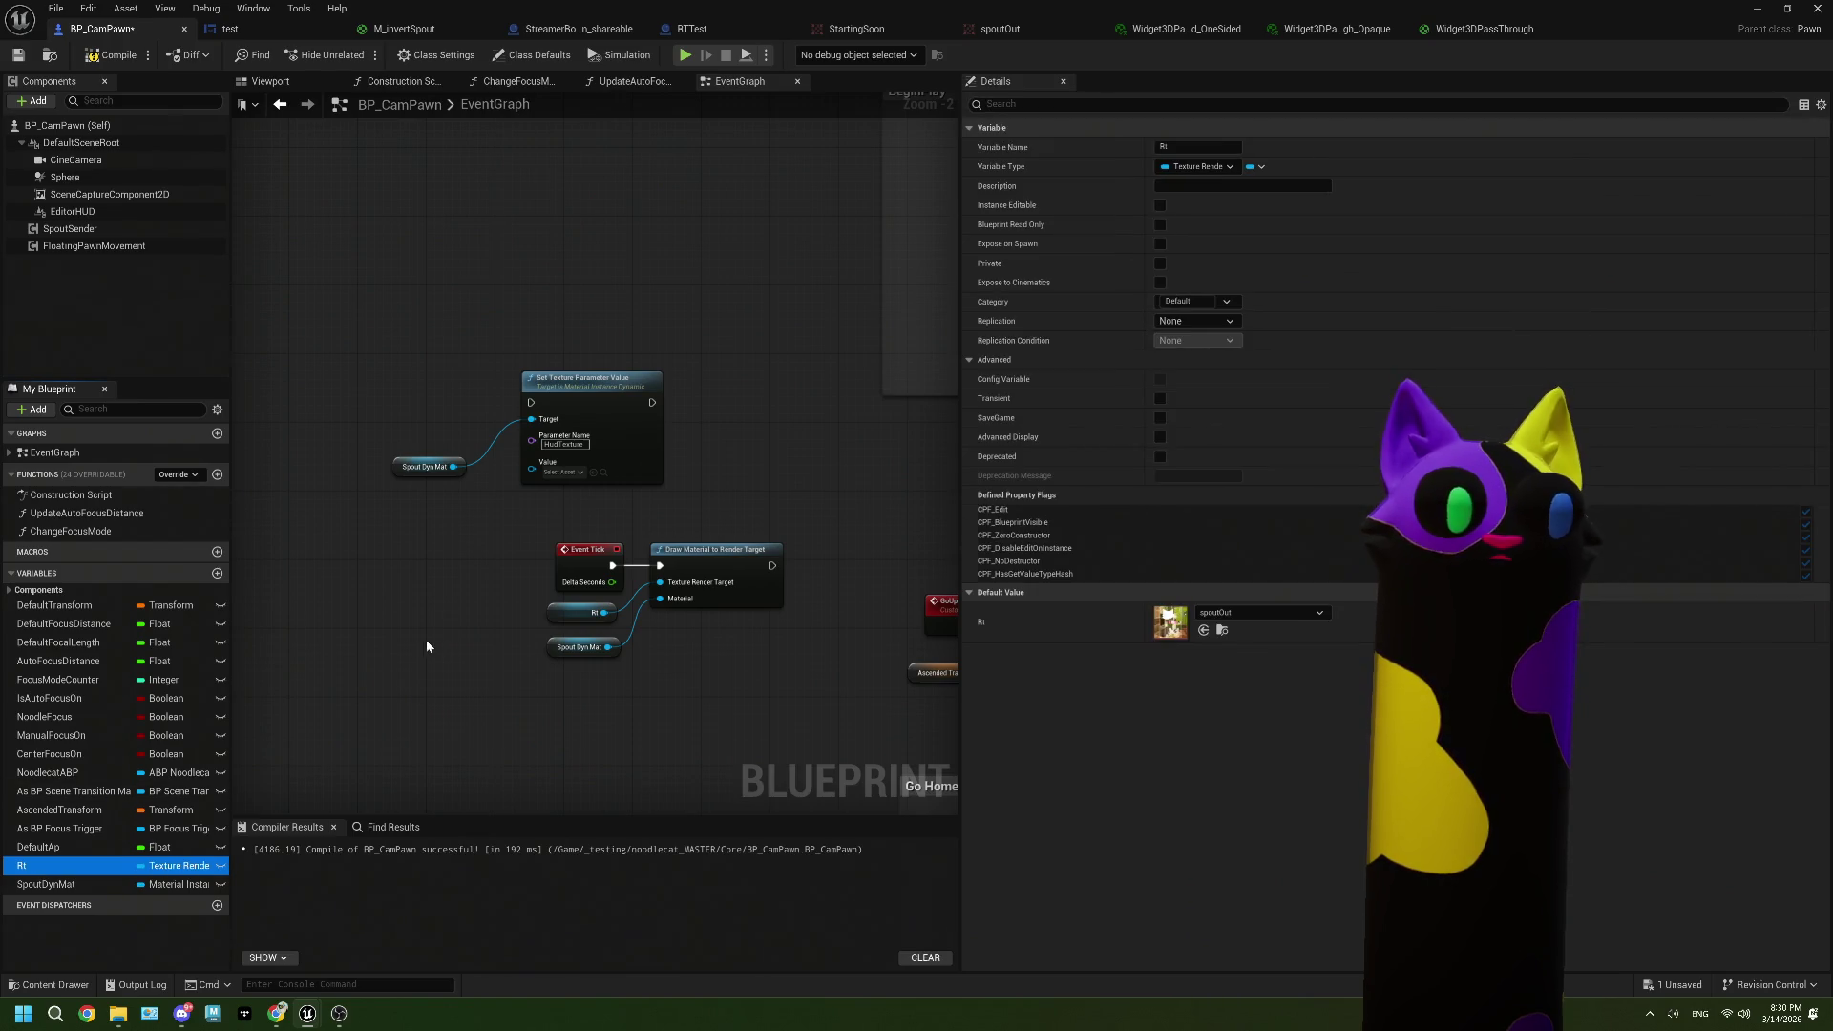
left_click_drag(426, 646, 496, 643)
left_click(72, 211)
mouse_move(72, 211)
left_mouse_down()
mouse_move(312, 527)
mouse_move(410, 609)
left_mouse_up()
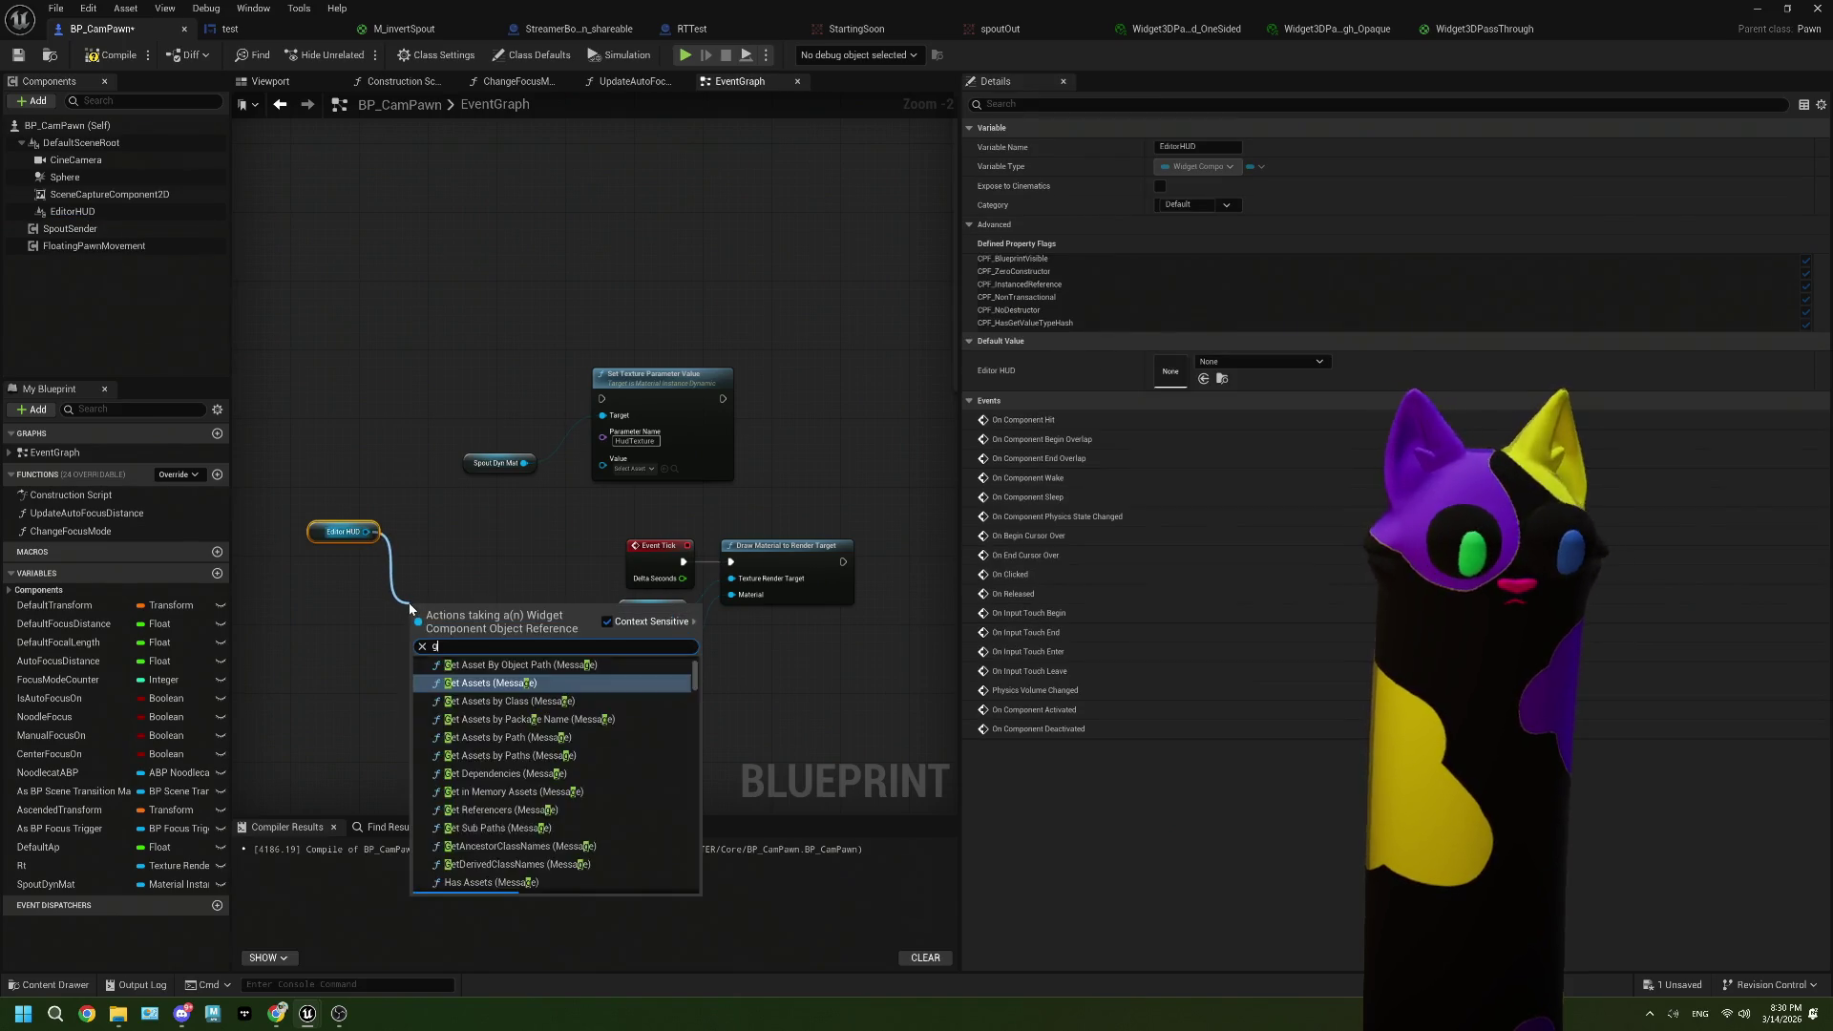
Step: Feed Editor HUD's Get Render Target into the HudTexture Value, run it from Sequence Then 4, and compile
type("get re")
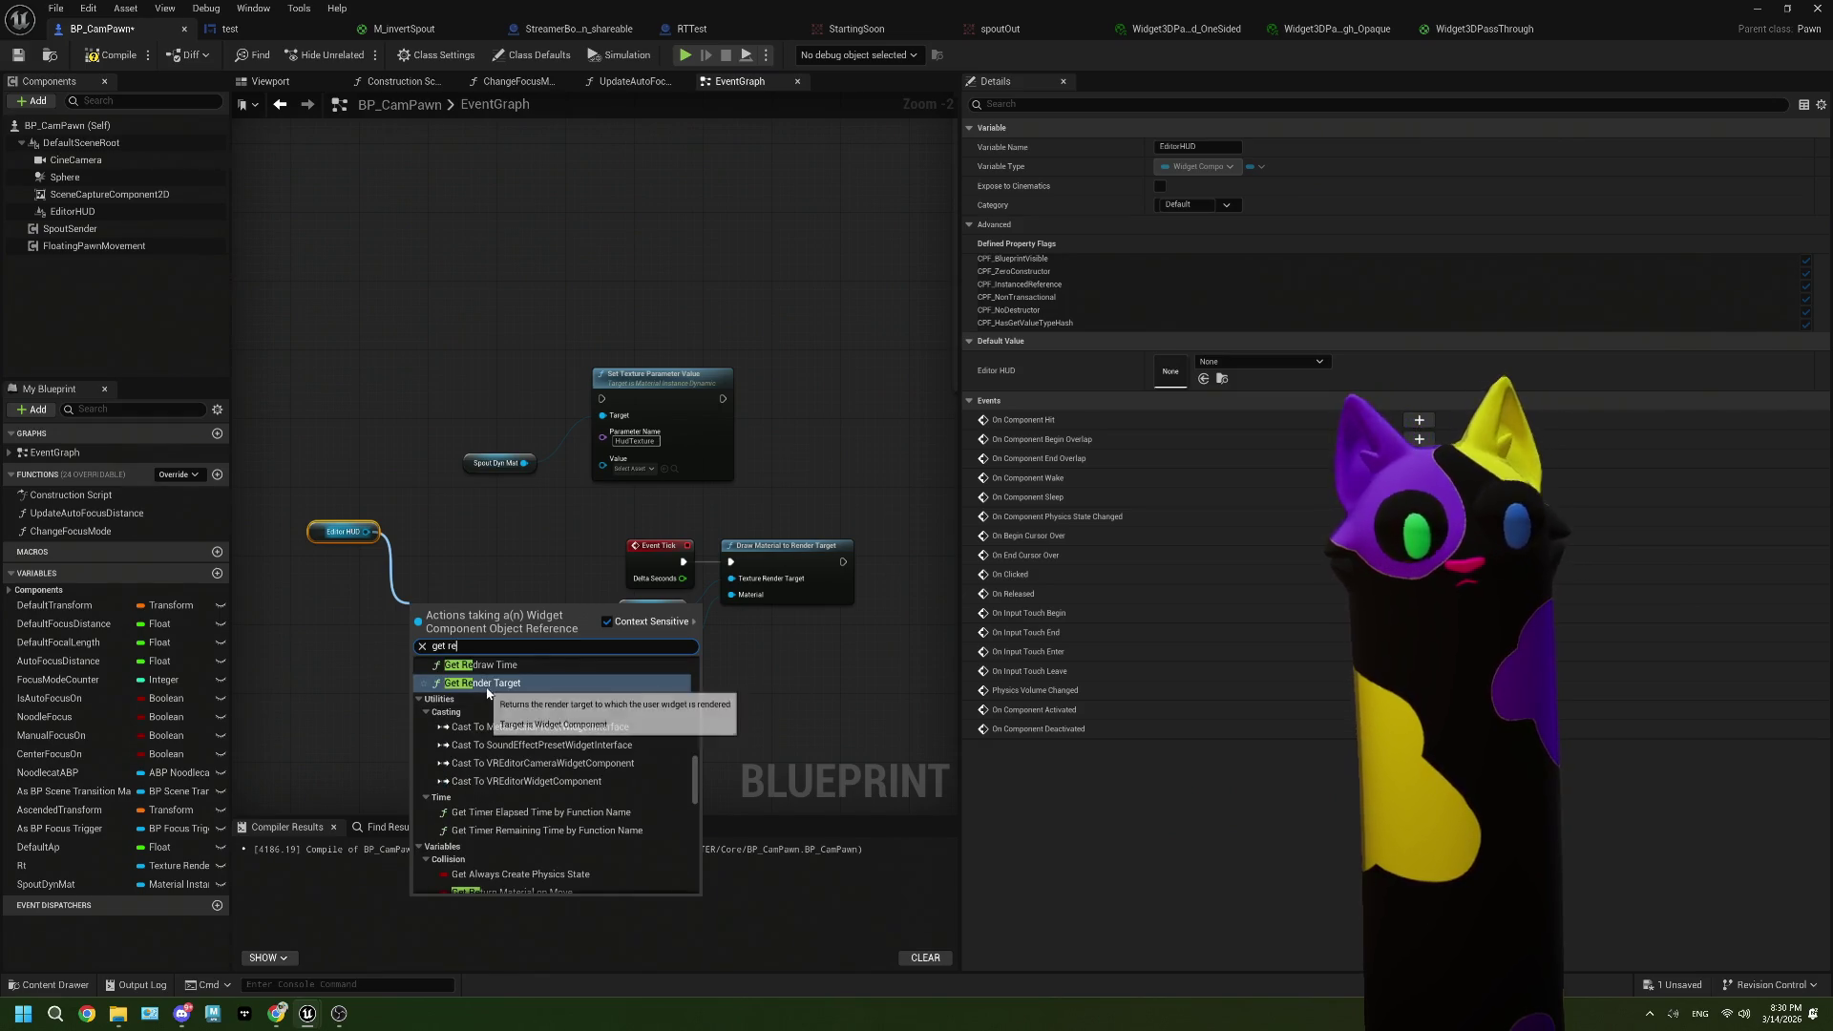
left_click(487, 684)
mouse_move(510, 630)
left_mouse_down()
mouse_move(611, 640)
mouse_move(601, 472)
left_mouse_up()
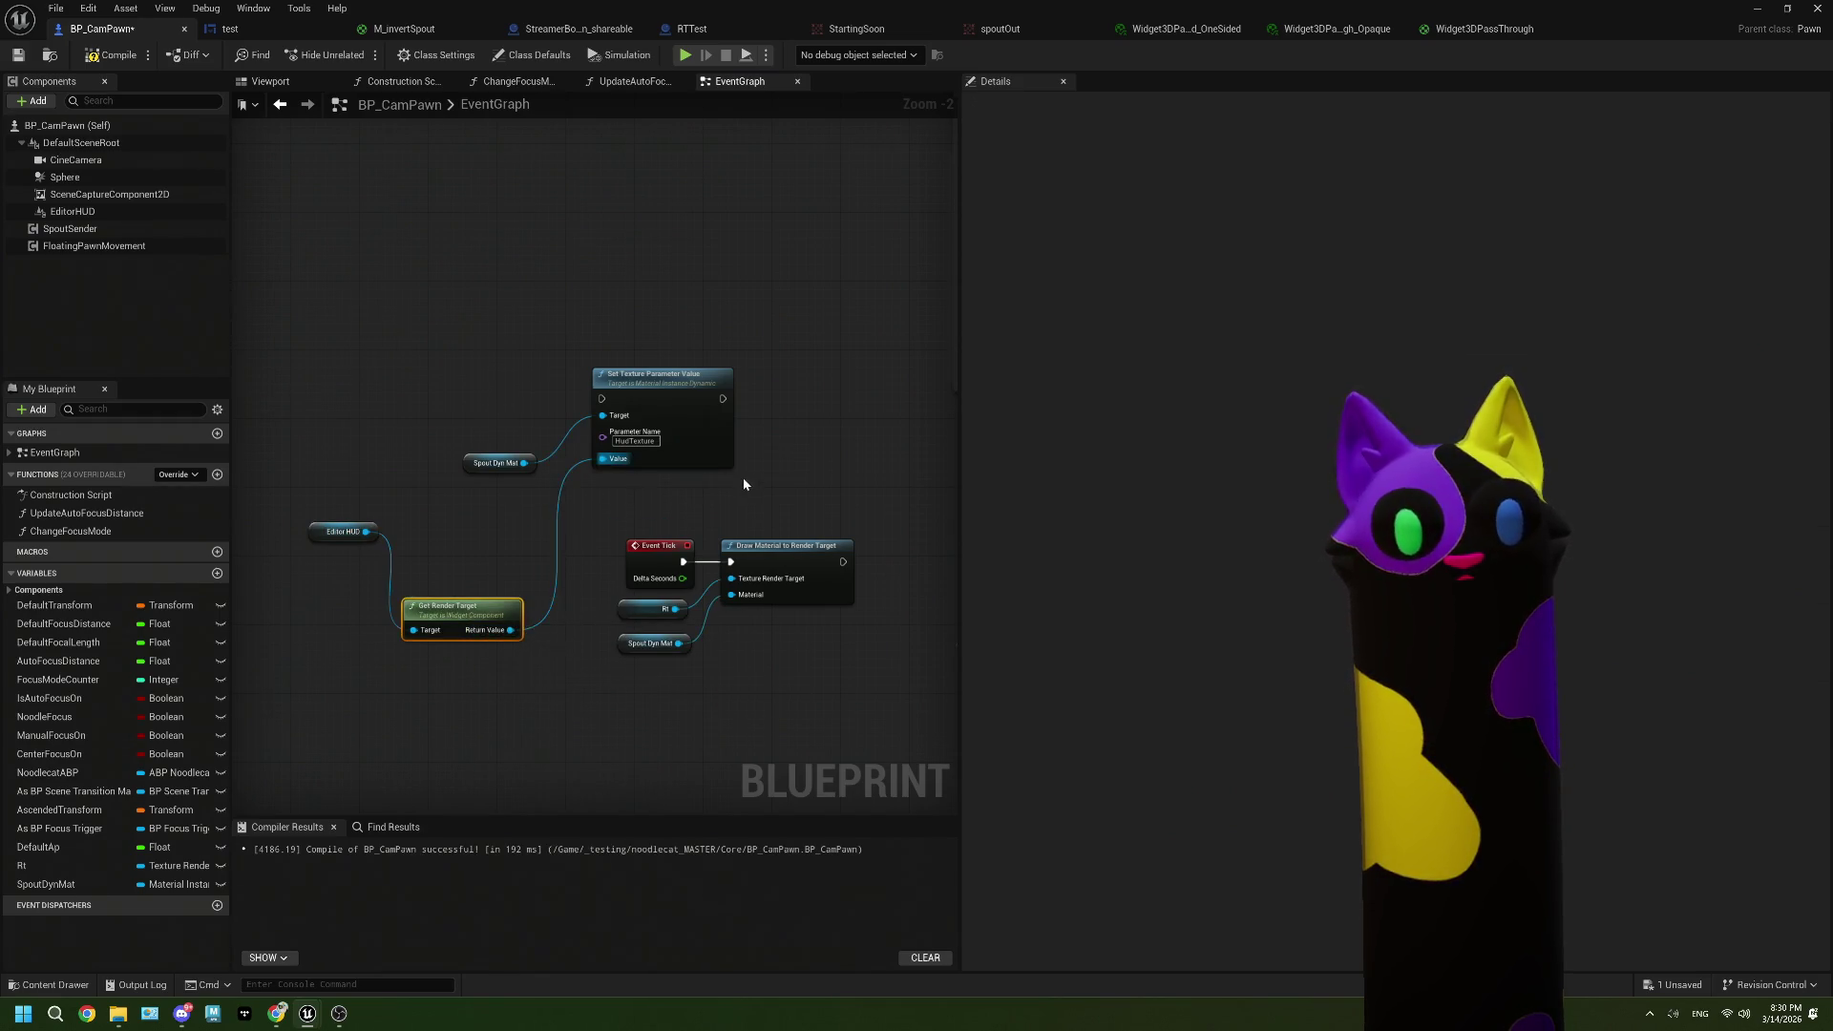
scroll(602, 473, "down", 2)
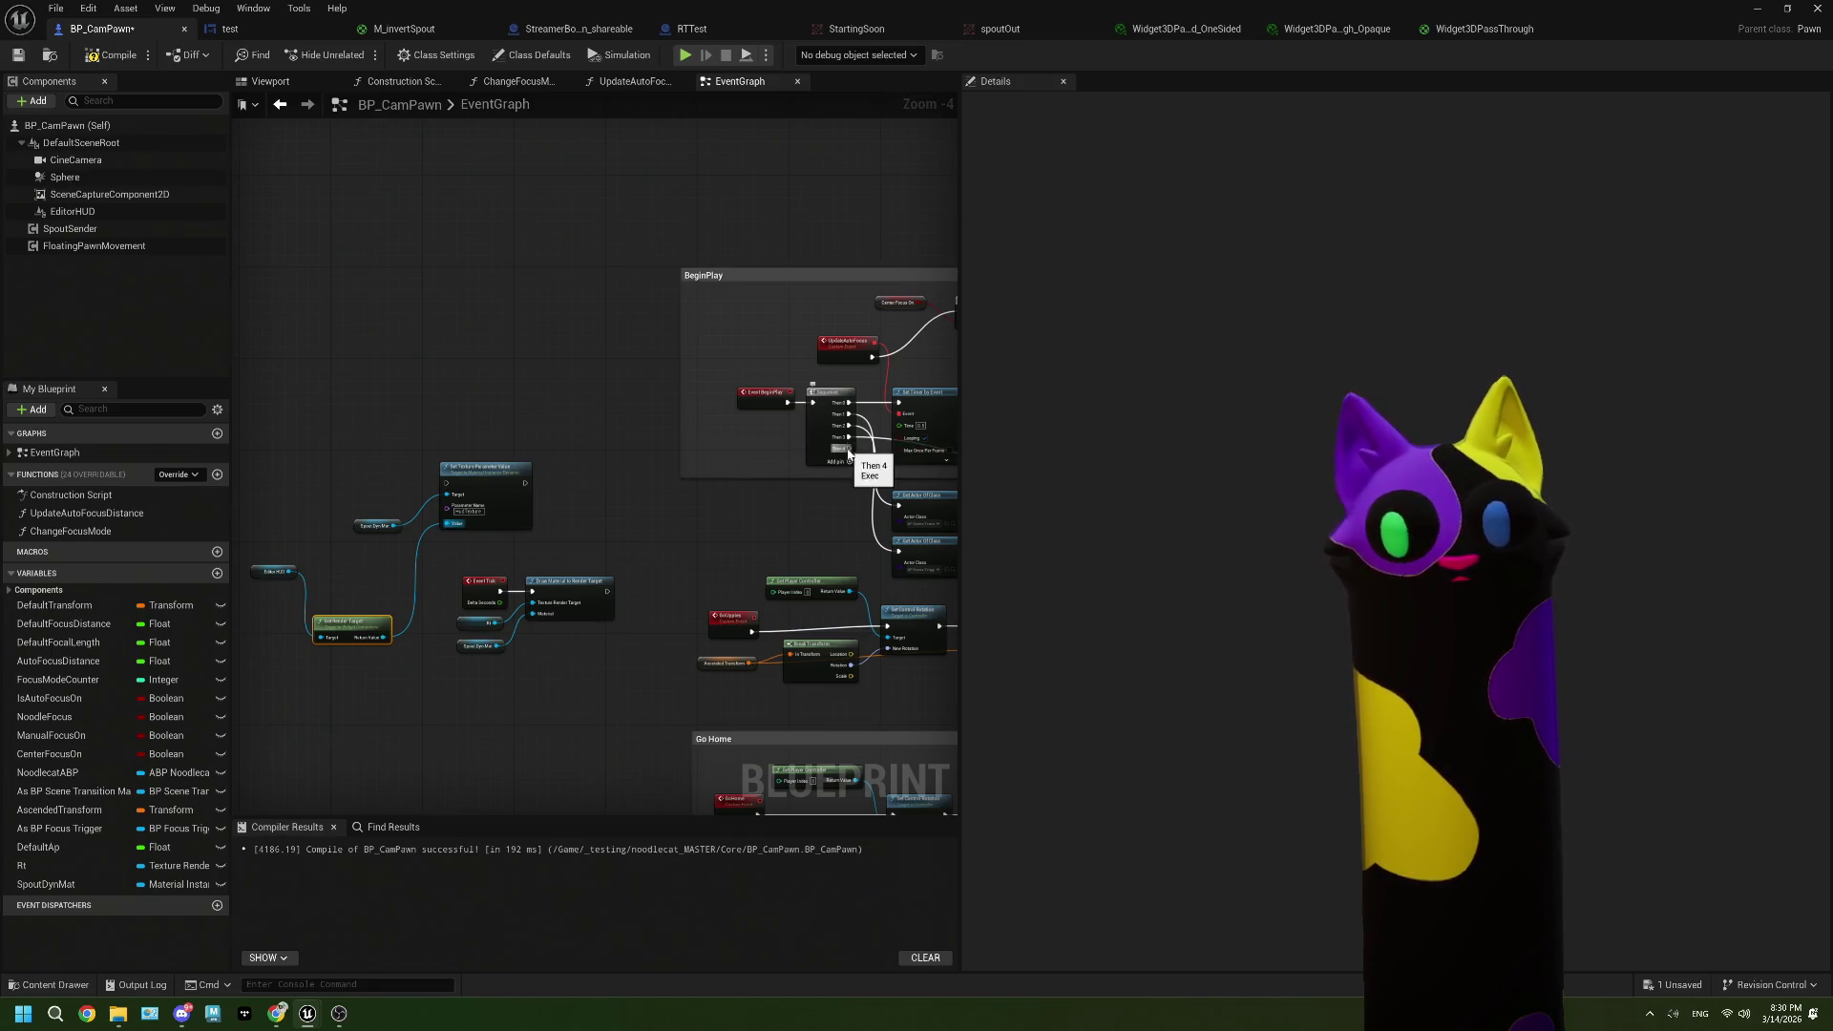
left_click_drag(848, 453, 445, 484)
scroll(498, 601, "up", 1)
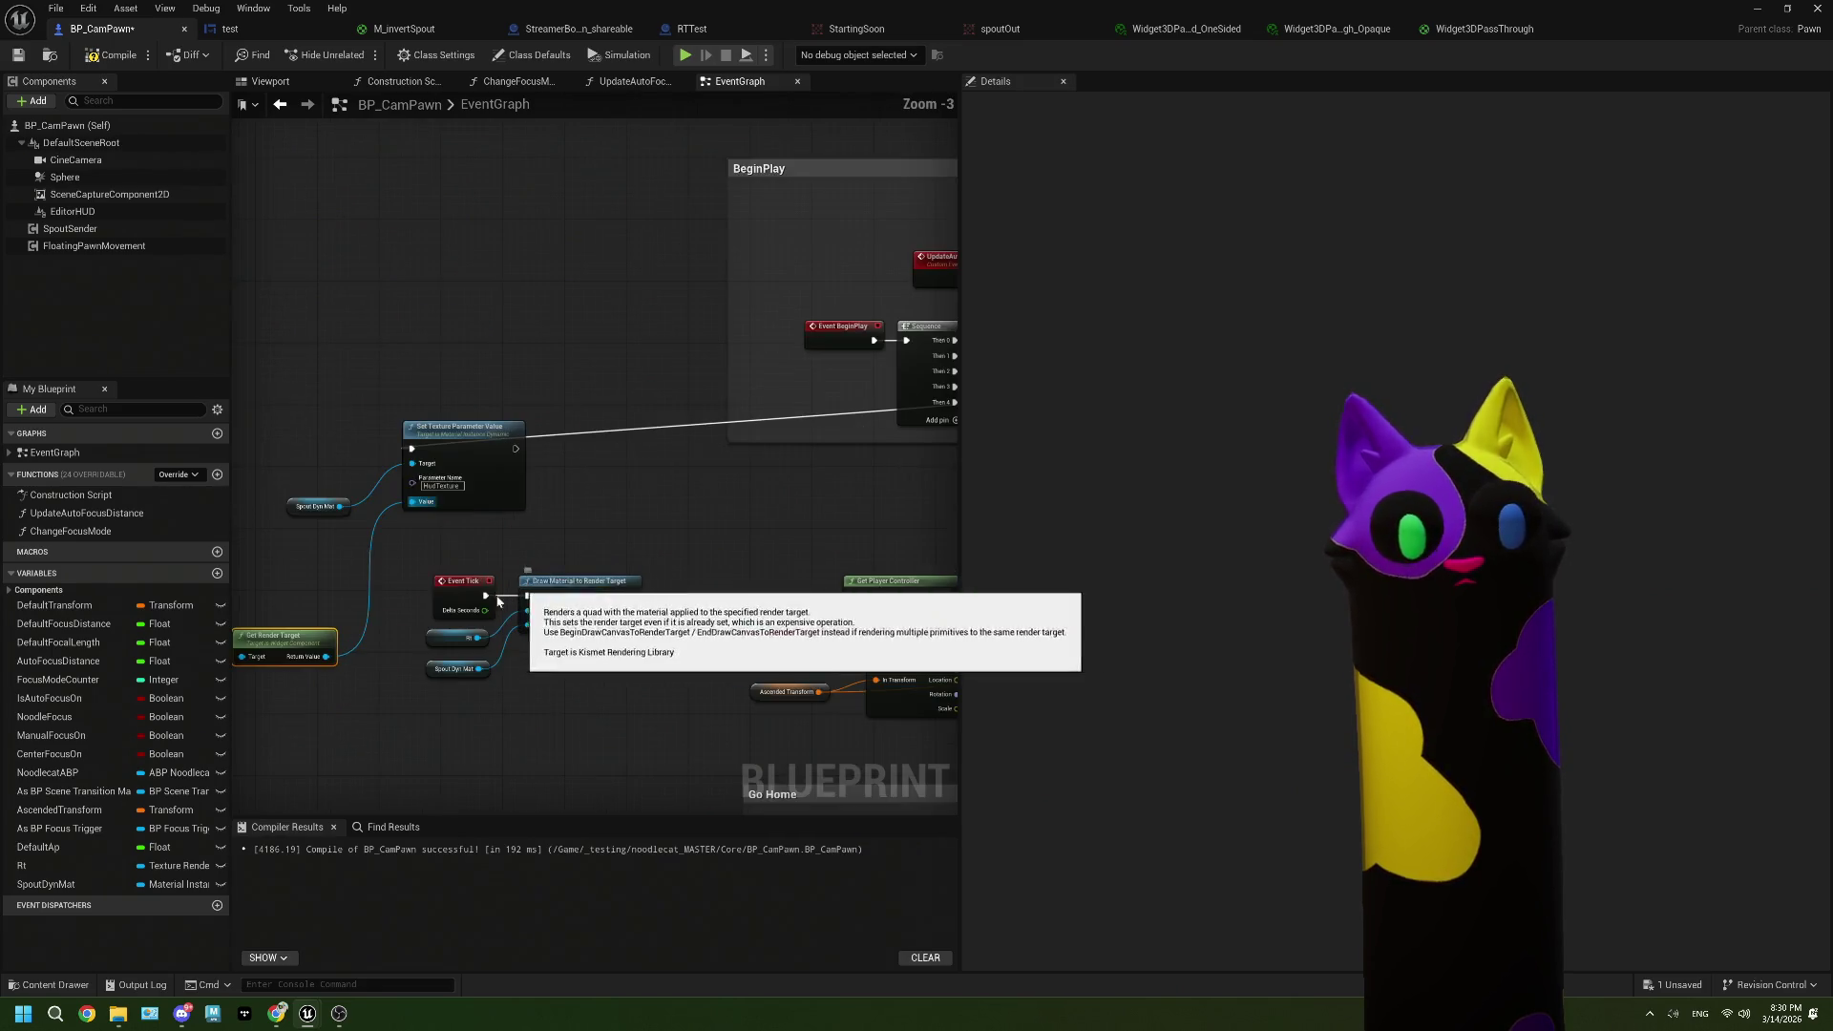
left_click_drag(498, 602, 646, 580)
left_click(94, 59)
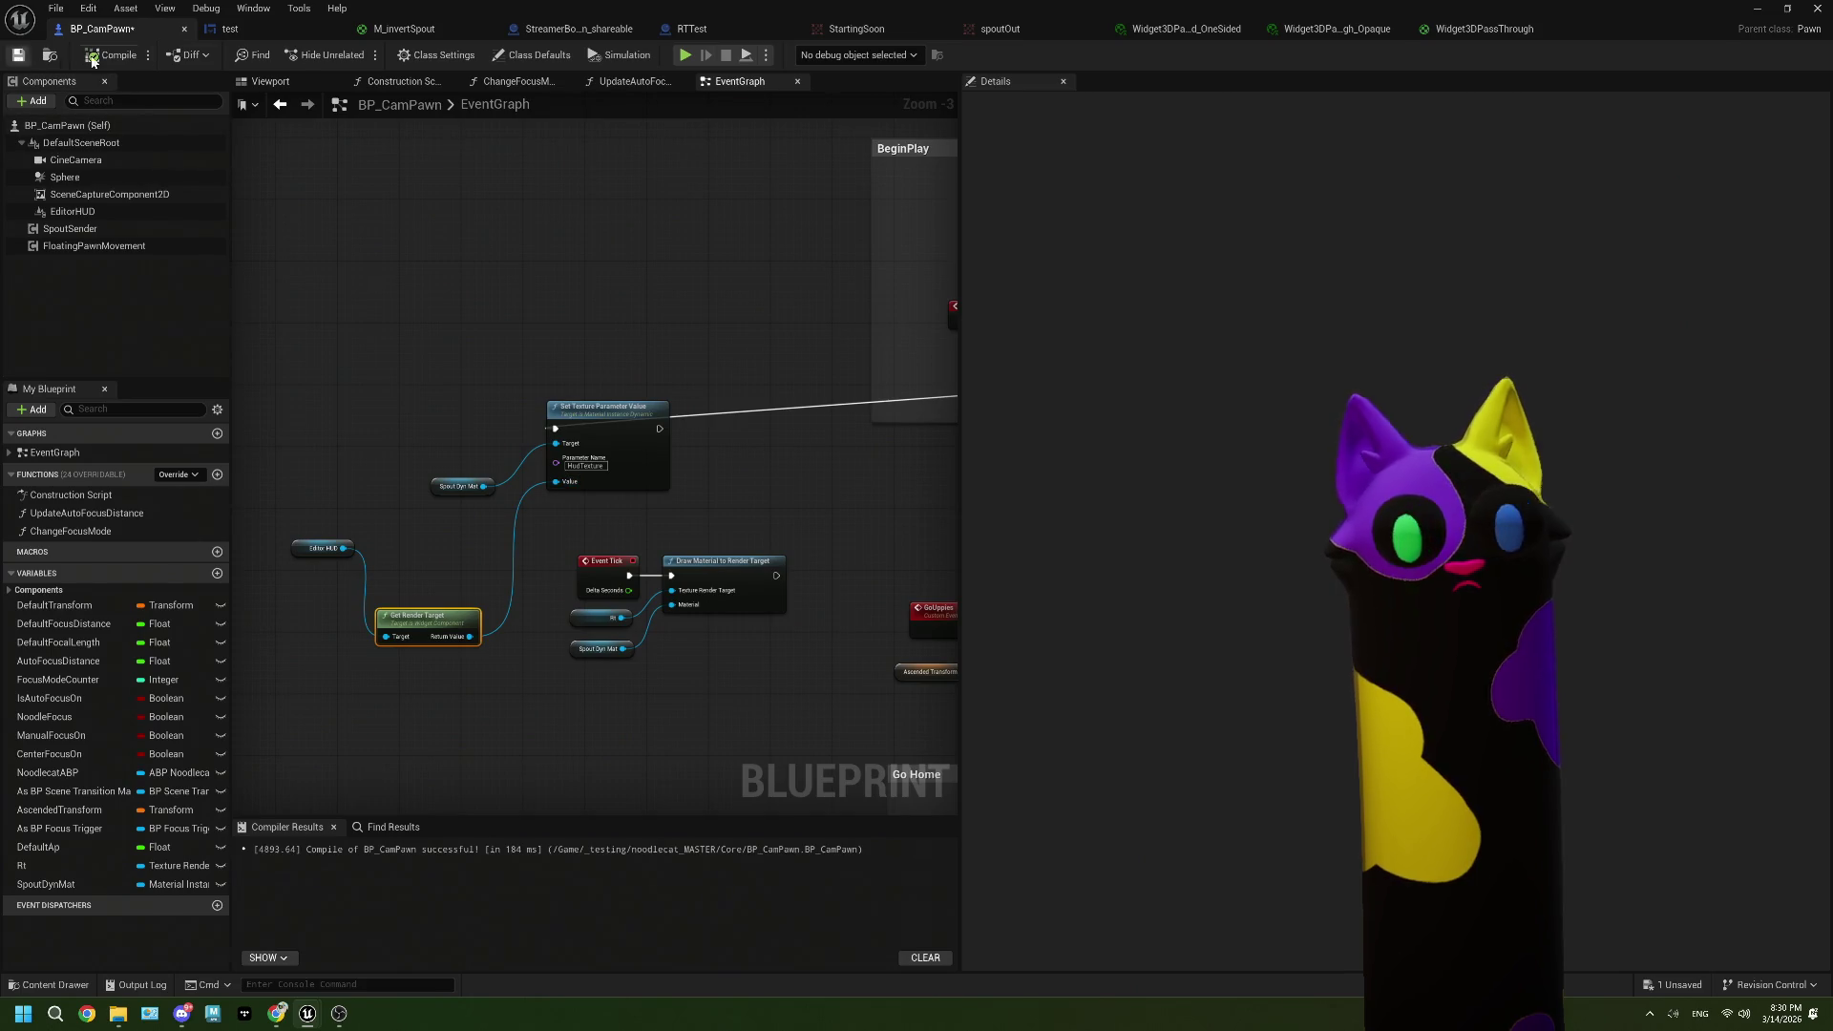
Step: Chain Draw Material to Render Target after the texture setup and break Event Tick's link to it
scroll(729, 531, "down", 1)
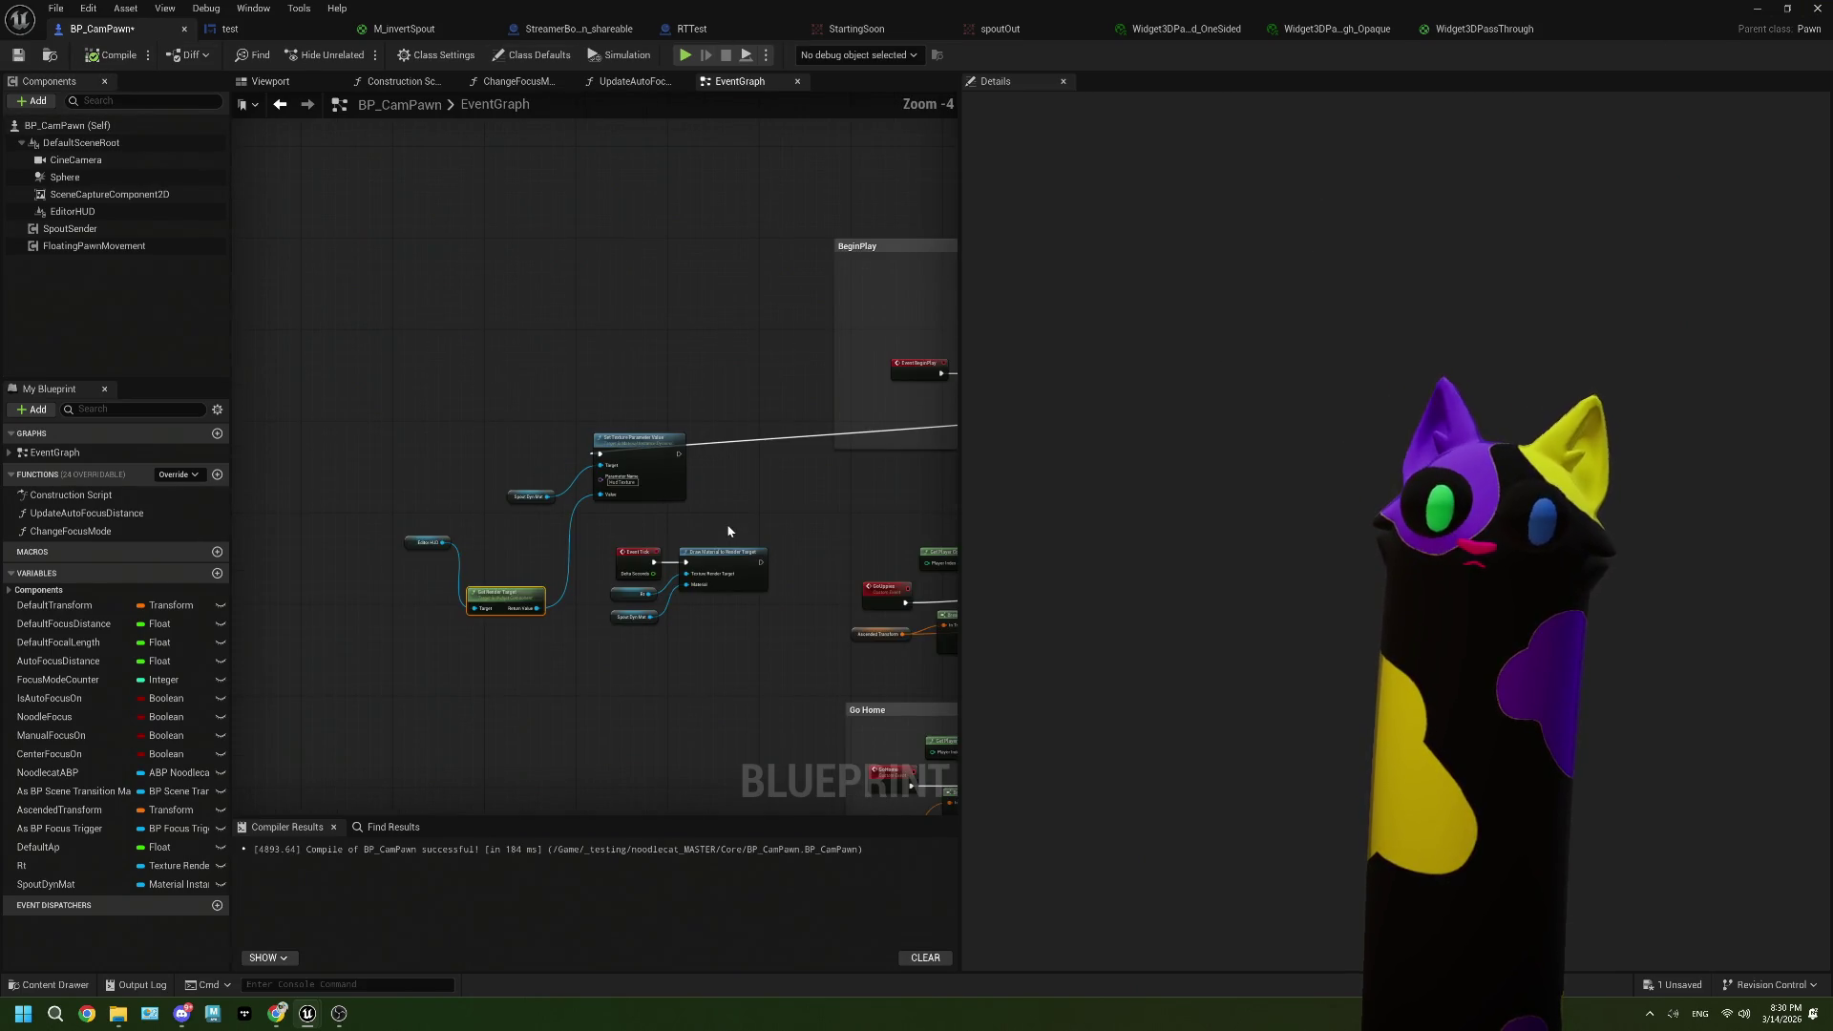
scroll(751, 544, "up", 1)
left_click_drag(651, 425, 662, 570)
right_click(626, 577)
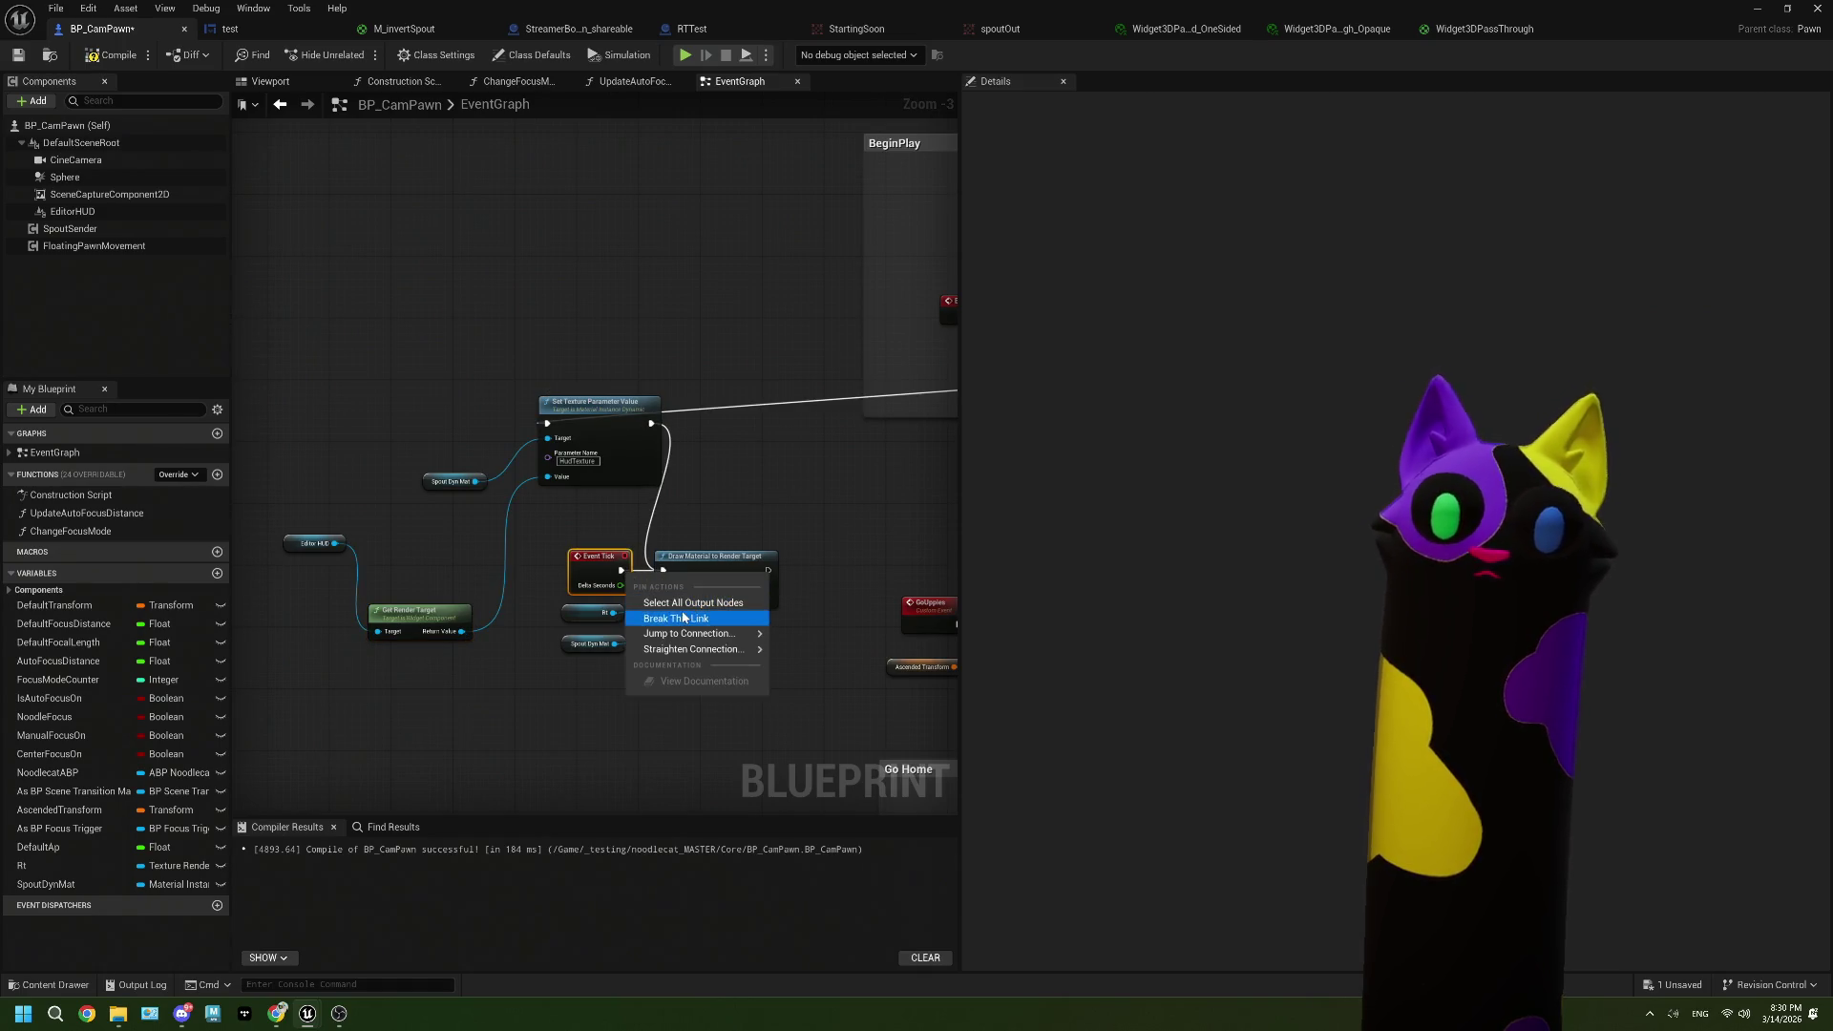
left_click(678, 618)
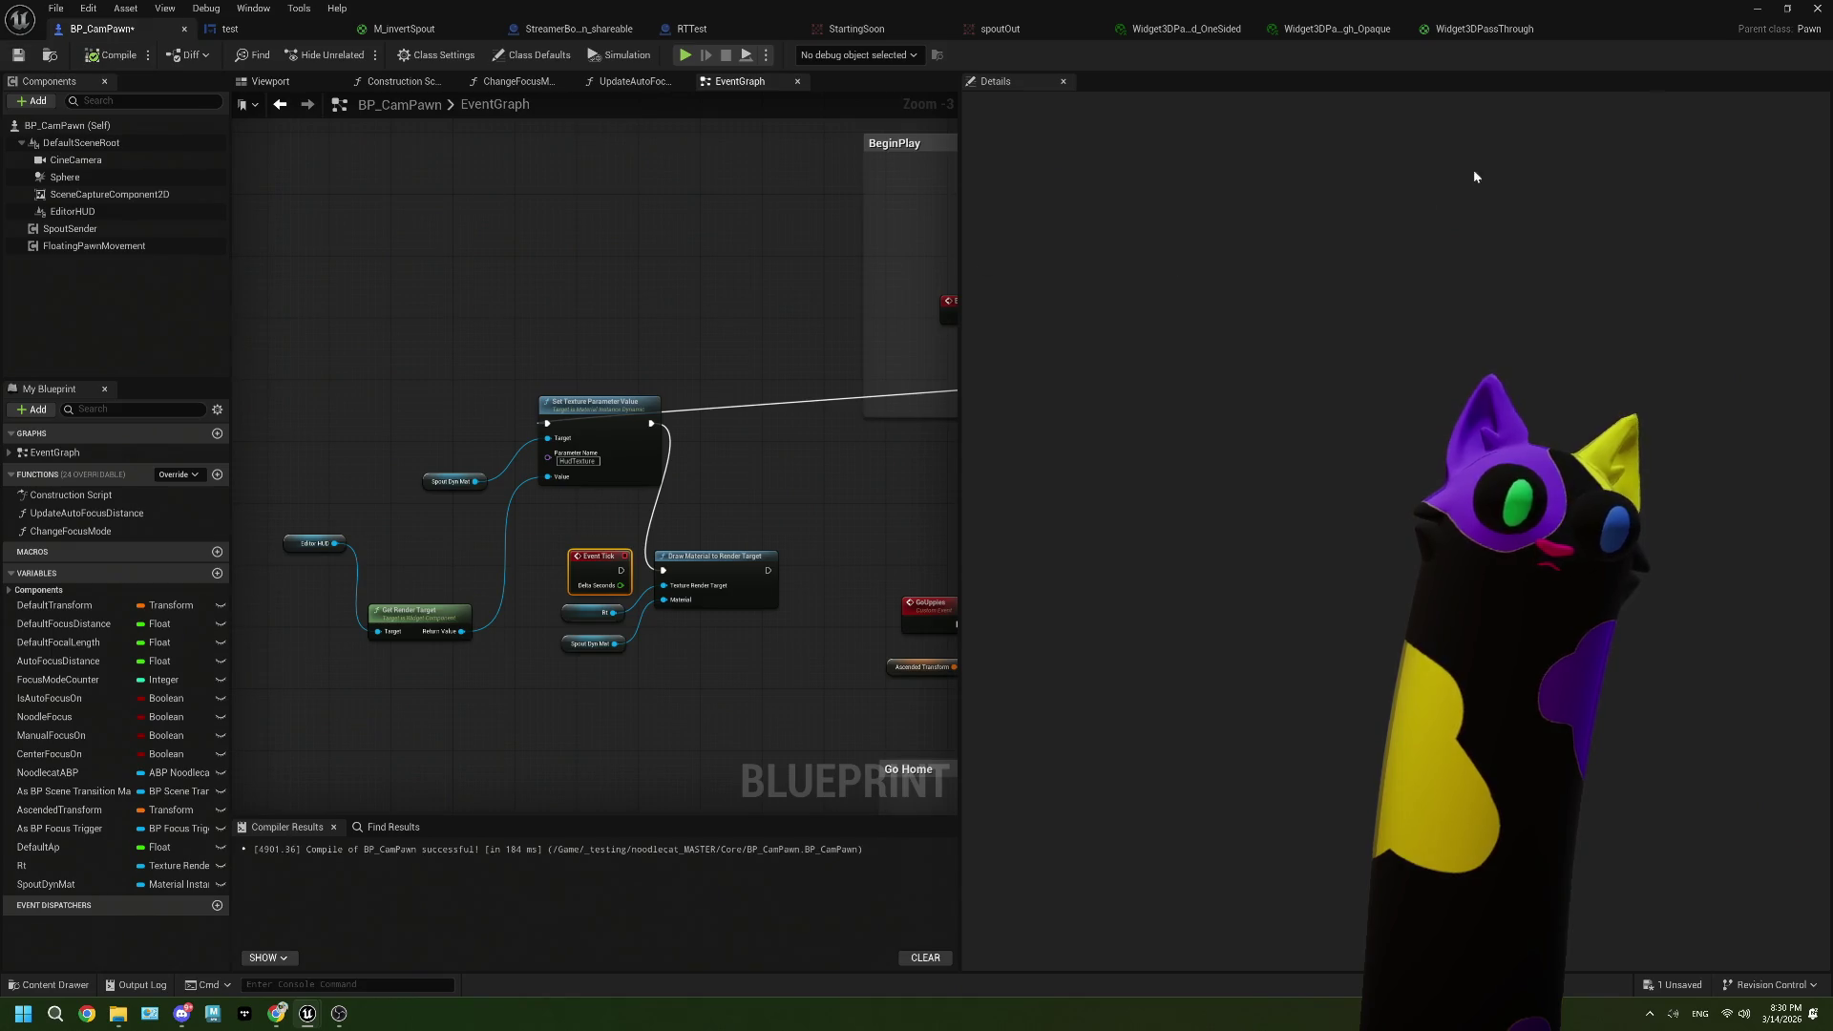
Step: Play the level and stretch the UE Spout source in OBS to fill the canvas
left_click(1758, 7)
left_click(464, 55)
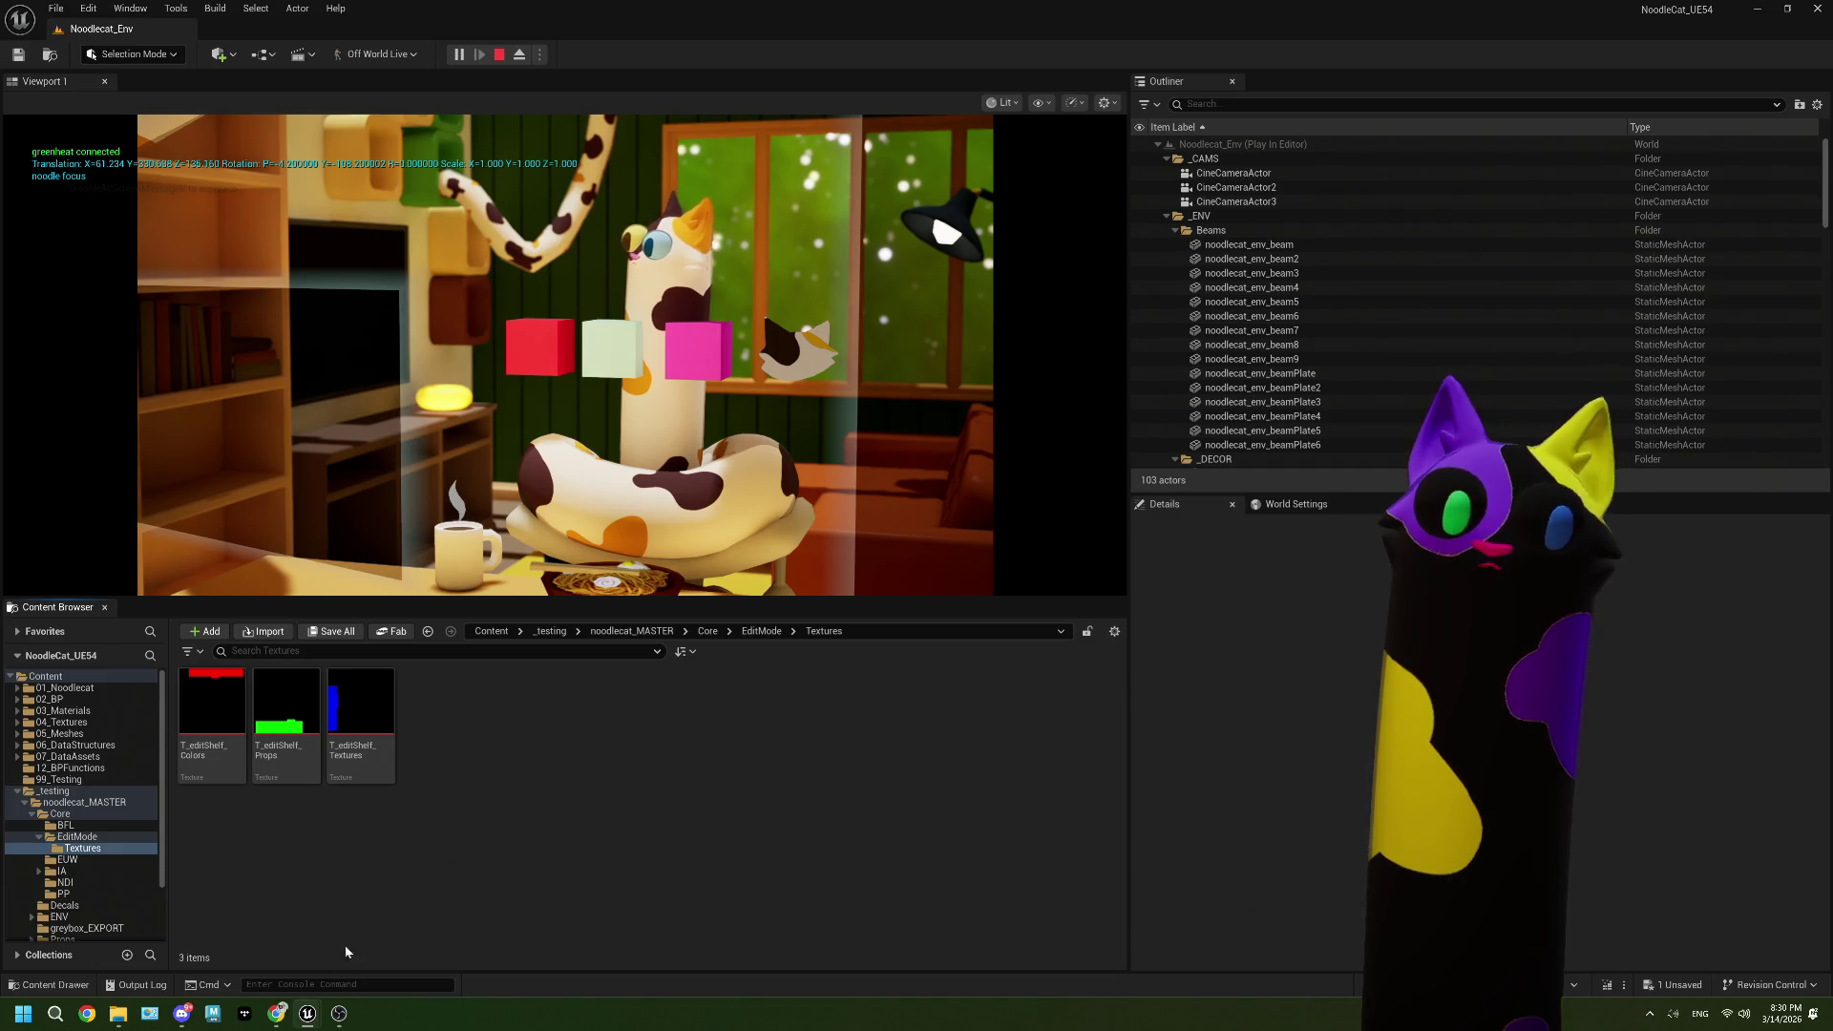
mouse_move(339, 1013)
left_click(339, 927)
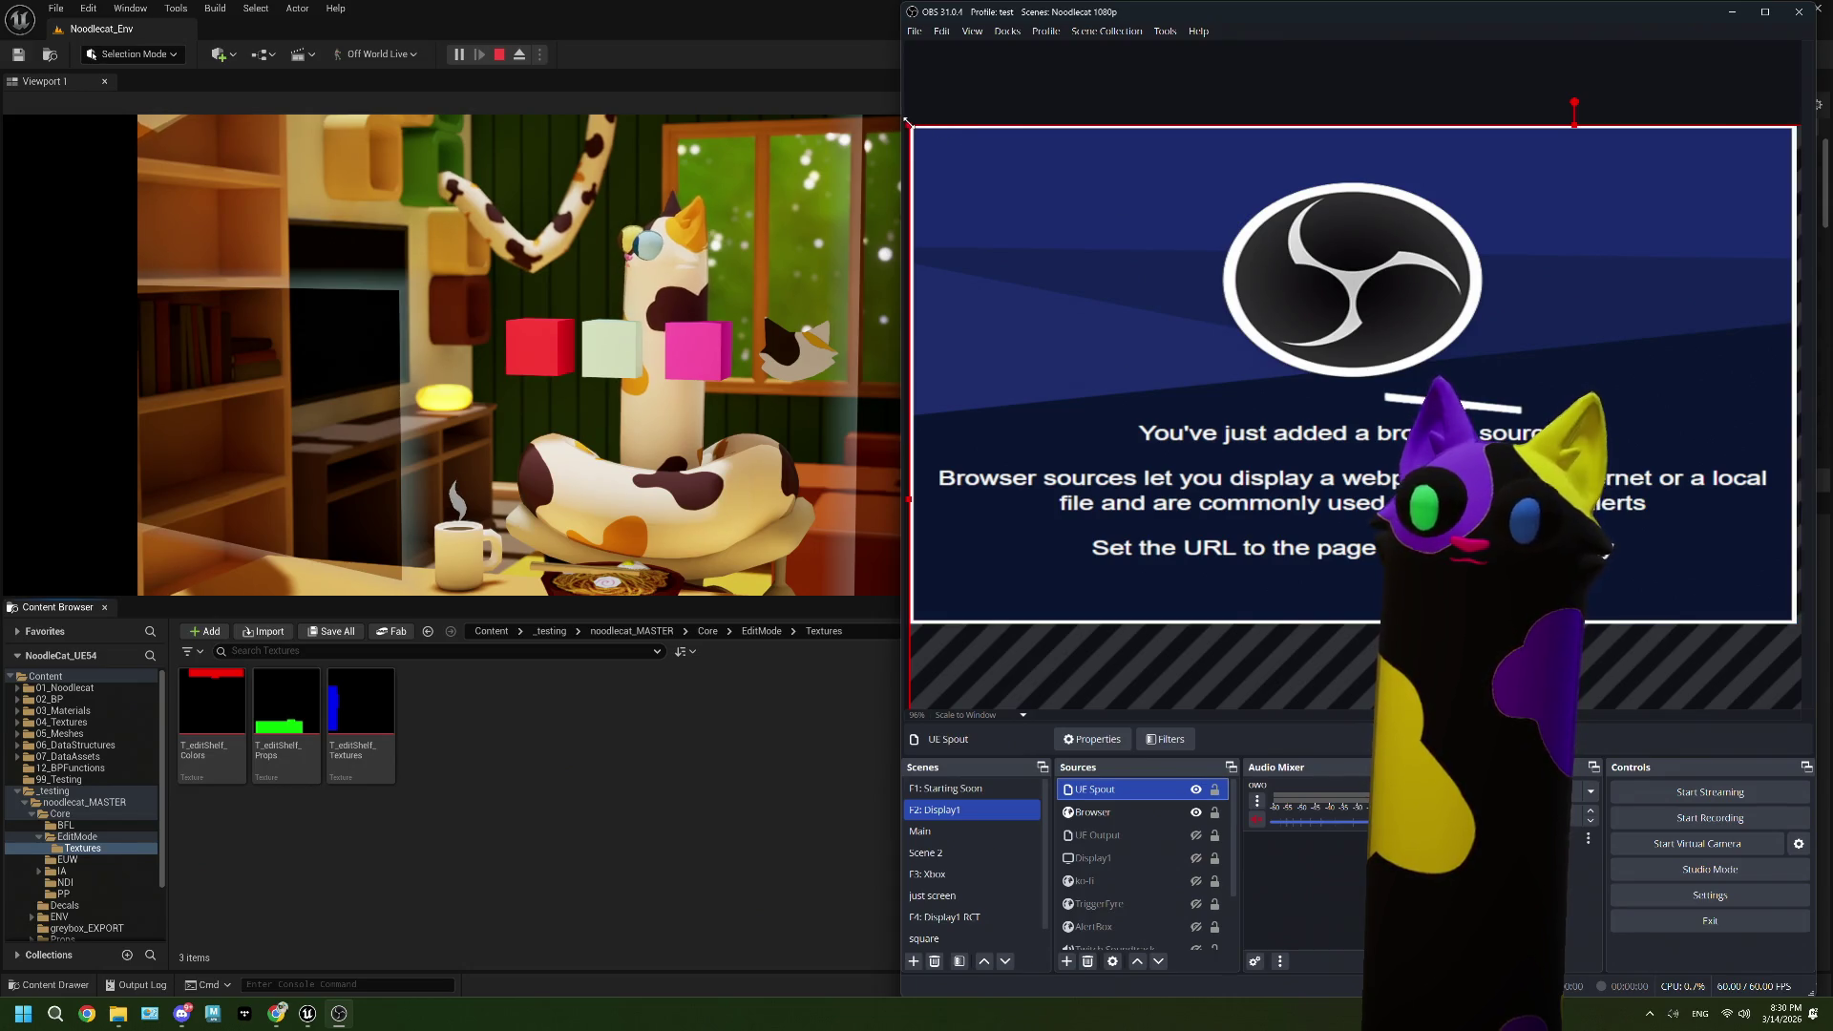
mouse_move(926, 126)
left_mouse_down()
mouse_move(1349, 441)
mouse_move(941, 143)
mouse_move(1219, 295)
mouse_move(1028, 241)
mouse_move(1034, 220)
left_mouse_up()
left_click_drag(1747, 594, 1796, 622)
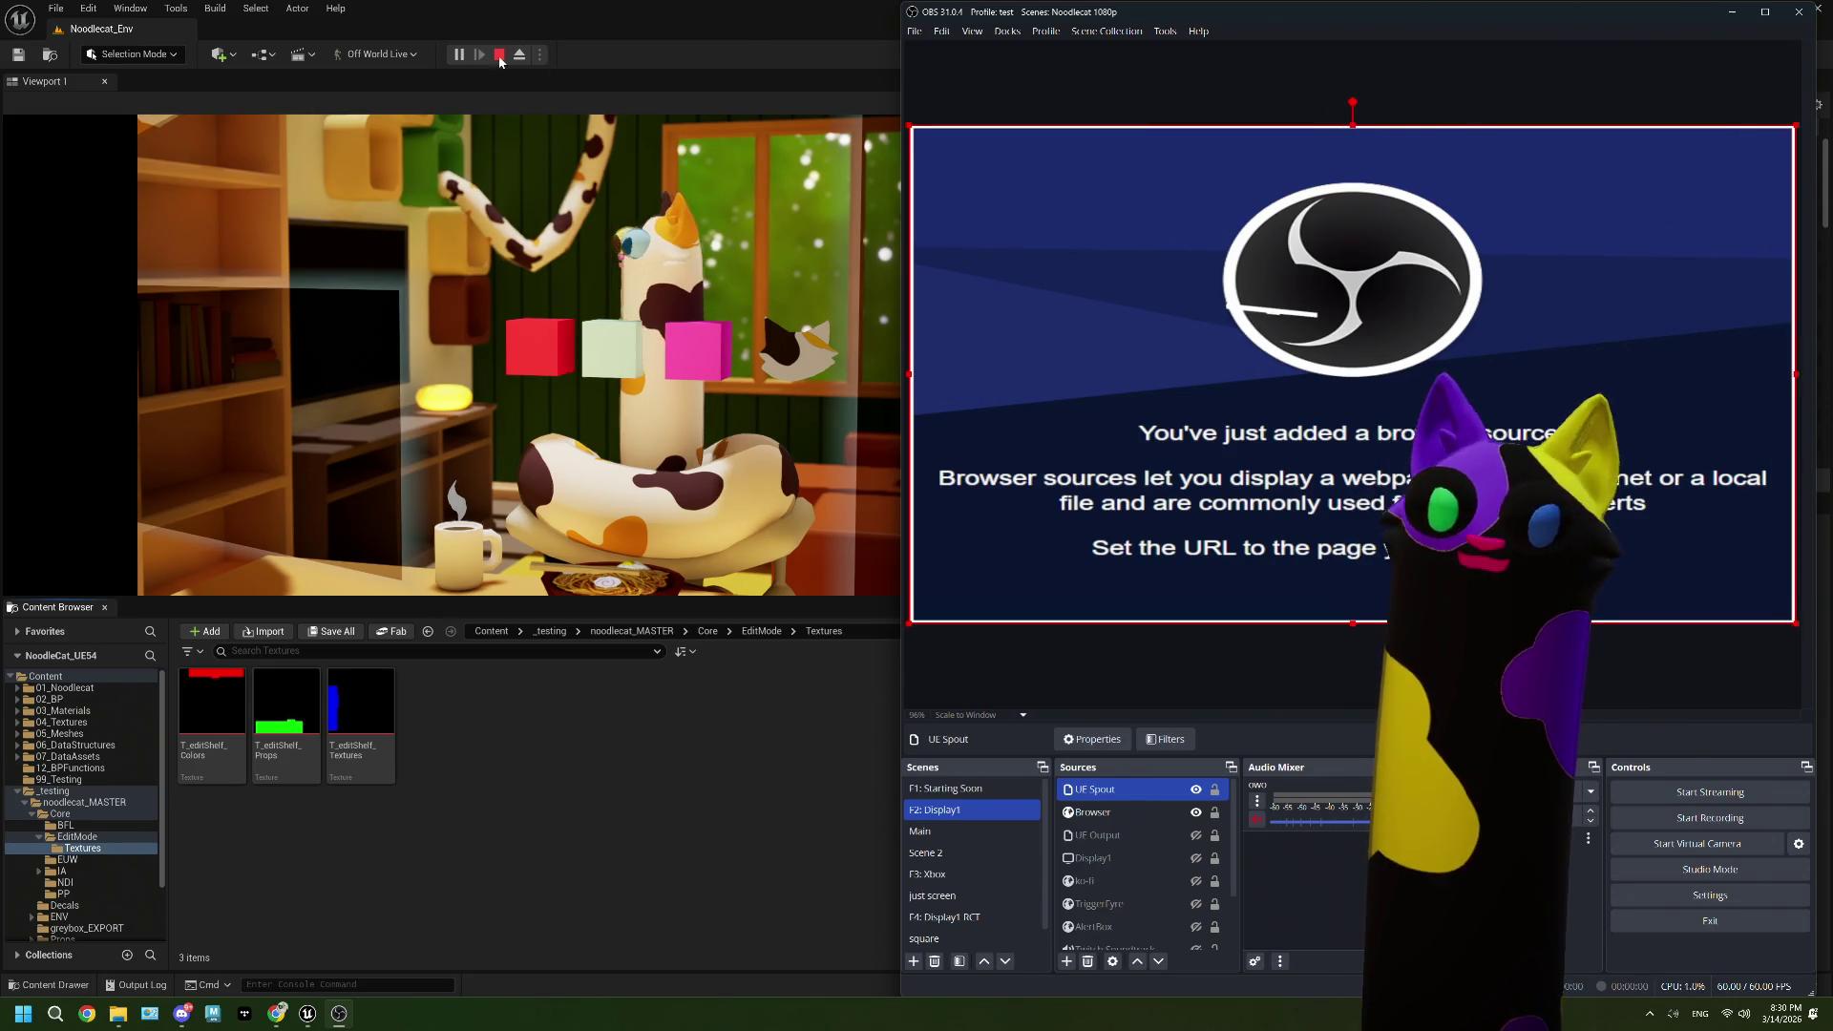
Step: Stop play, close the Message Log, and open the spoutOut render target from Core > NDI
left_click(498, 54)
left_click(1365, 245)
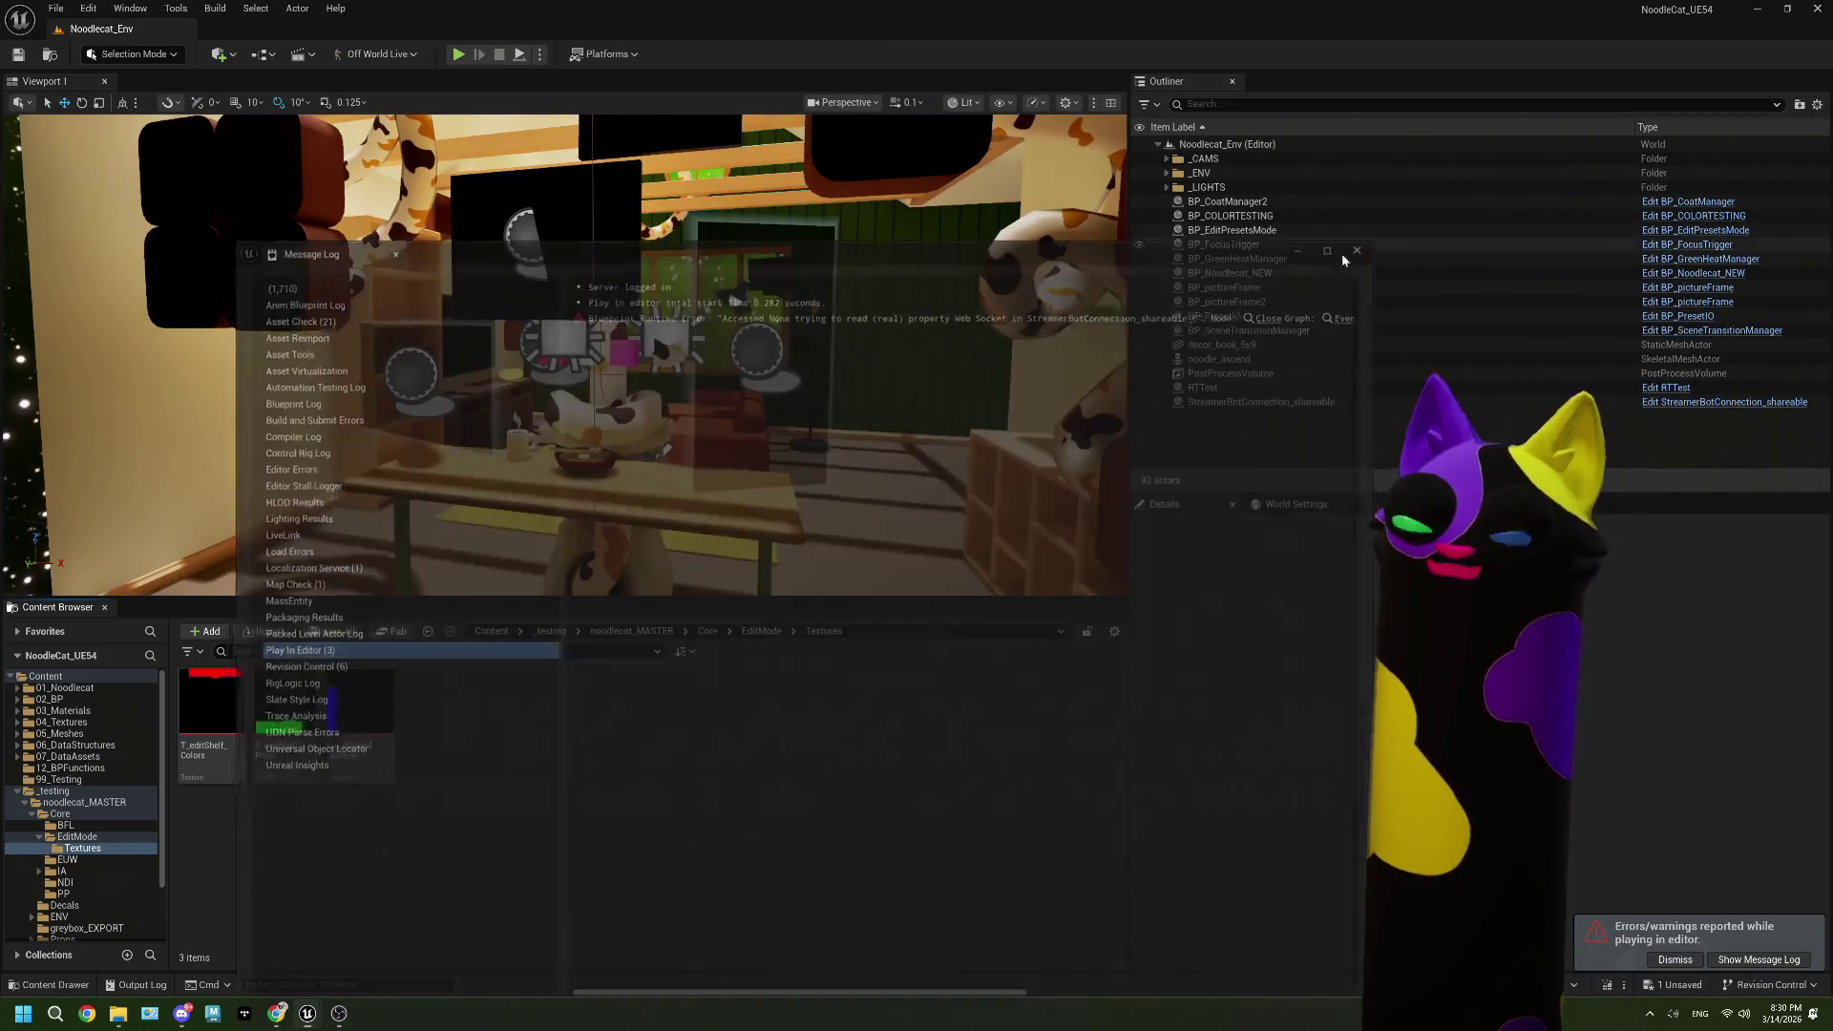
left_click(760, 632)
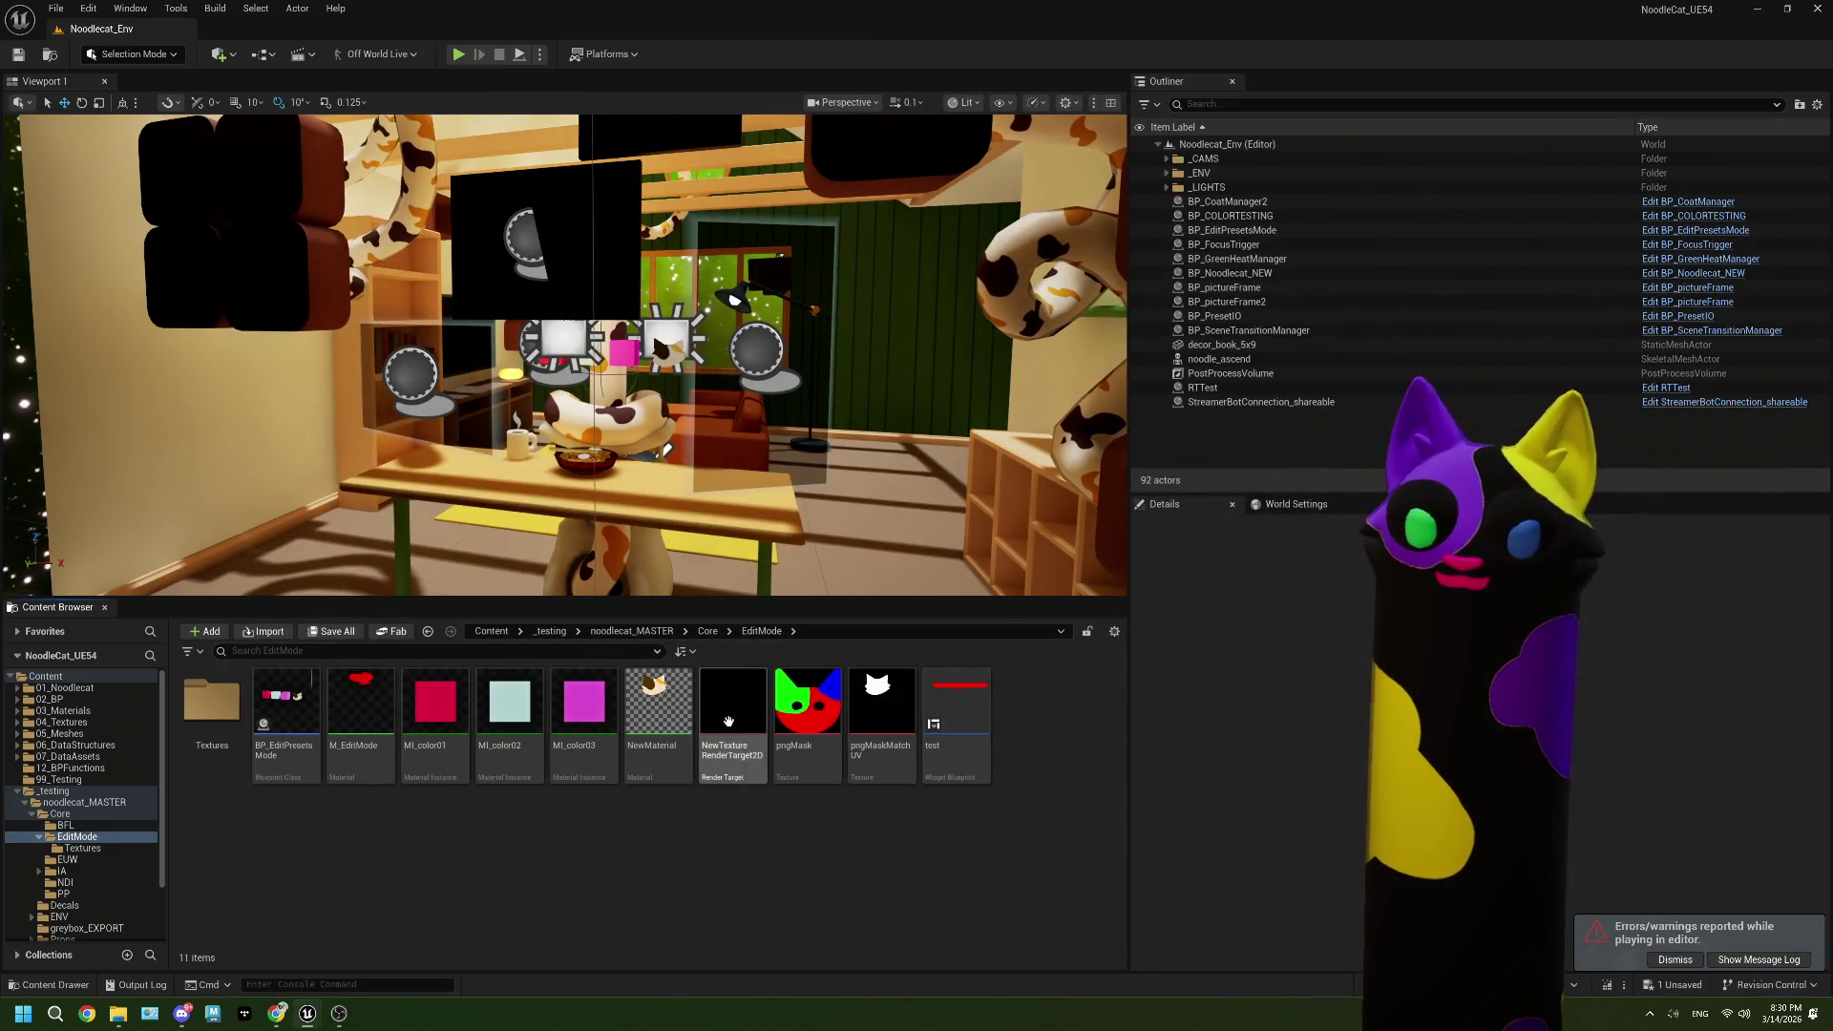
left_click(708, 632)
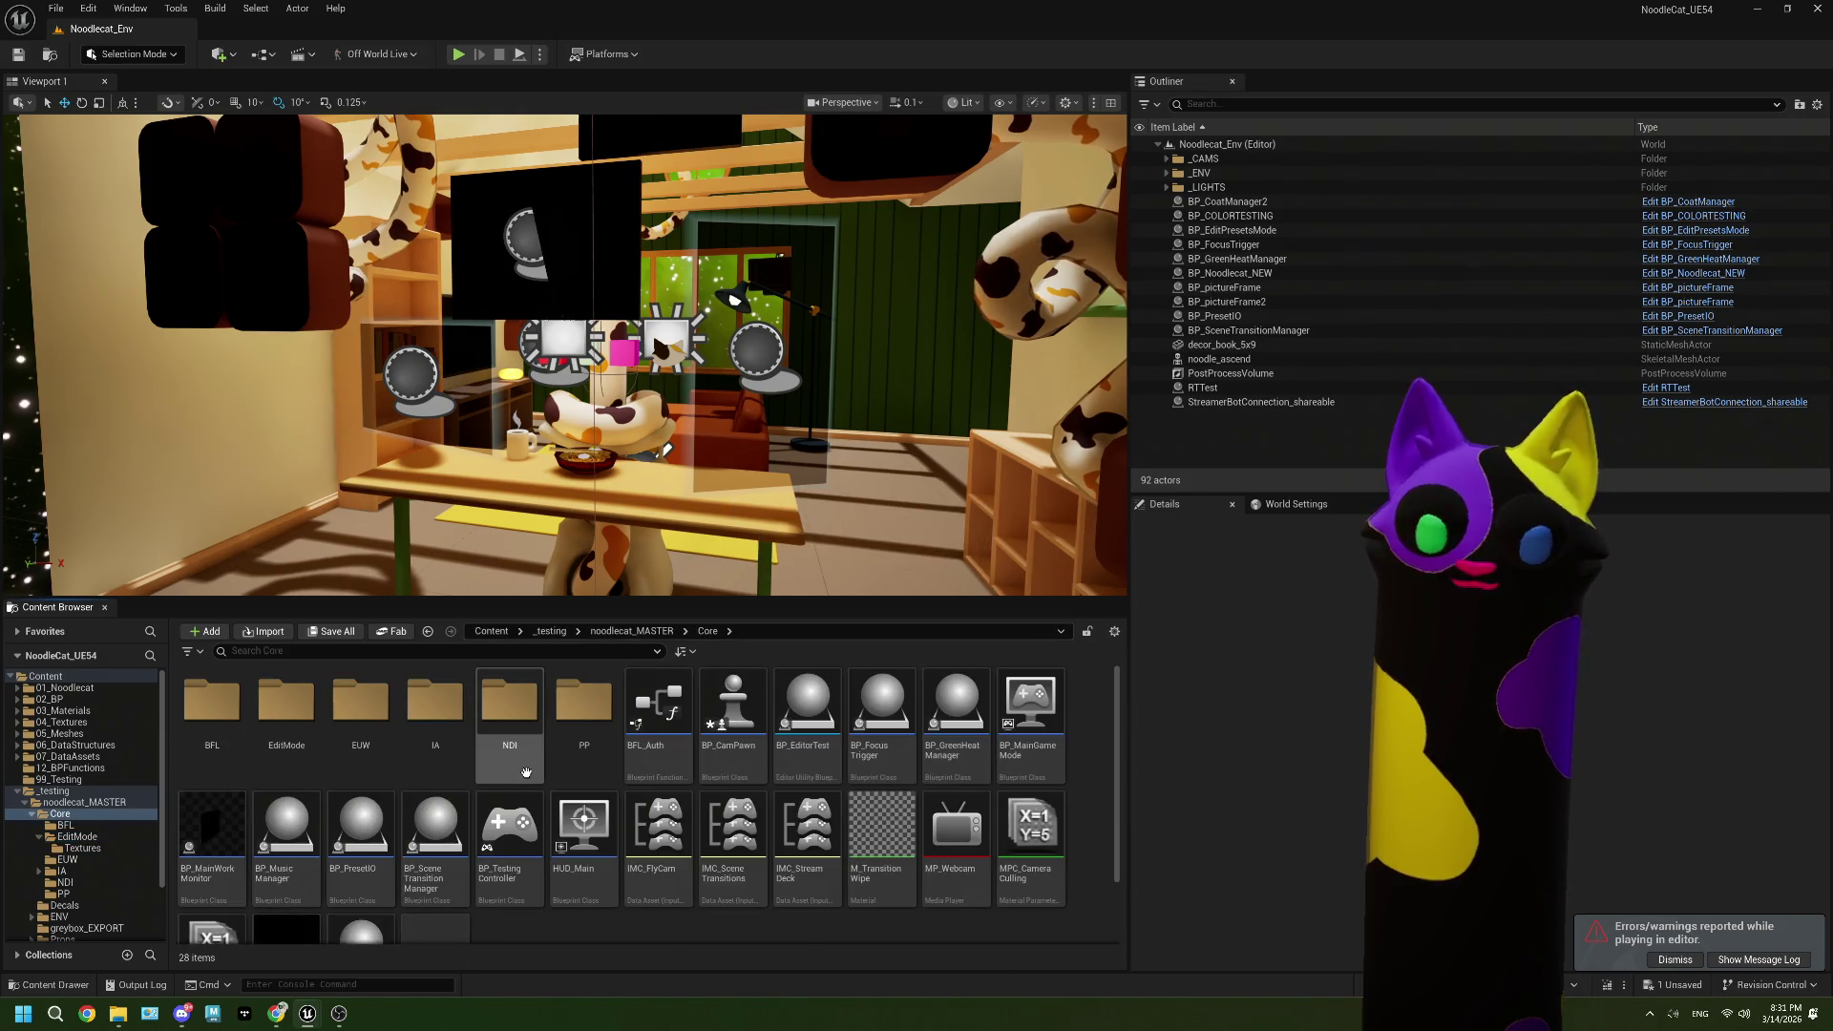
left_click(520, 716)
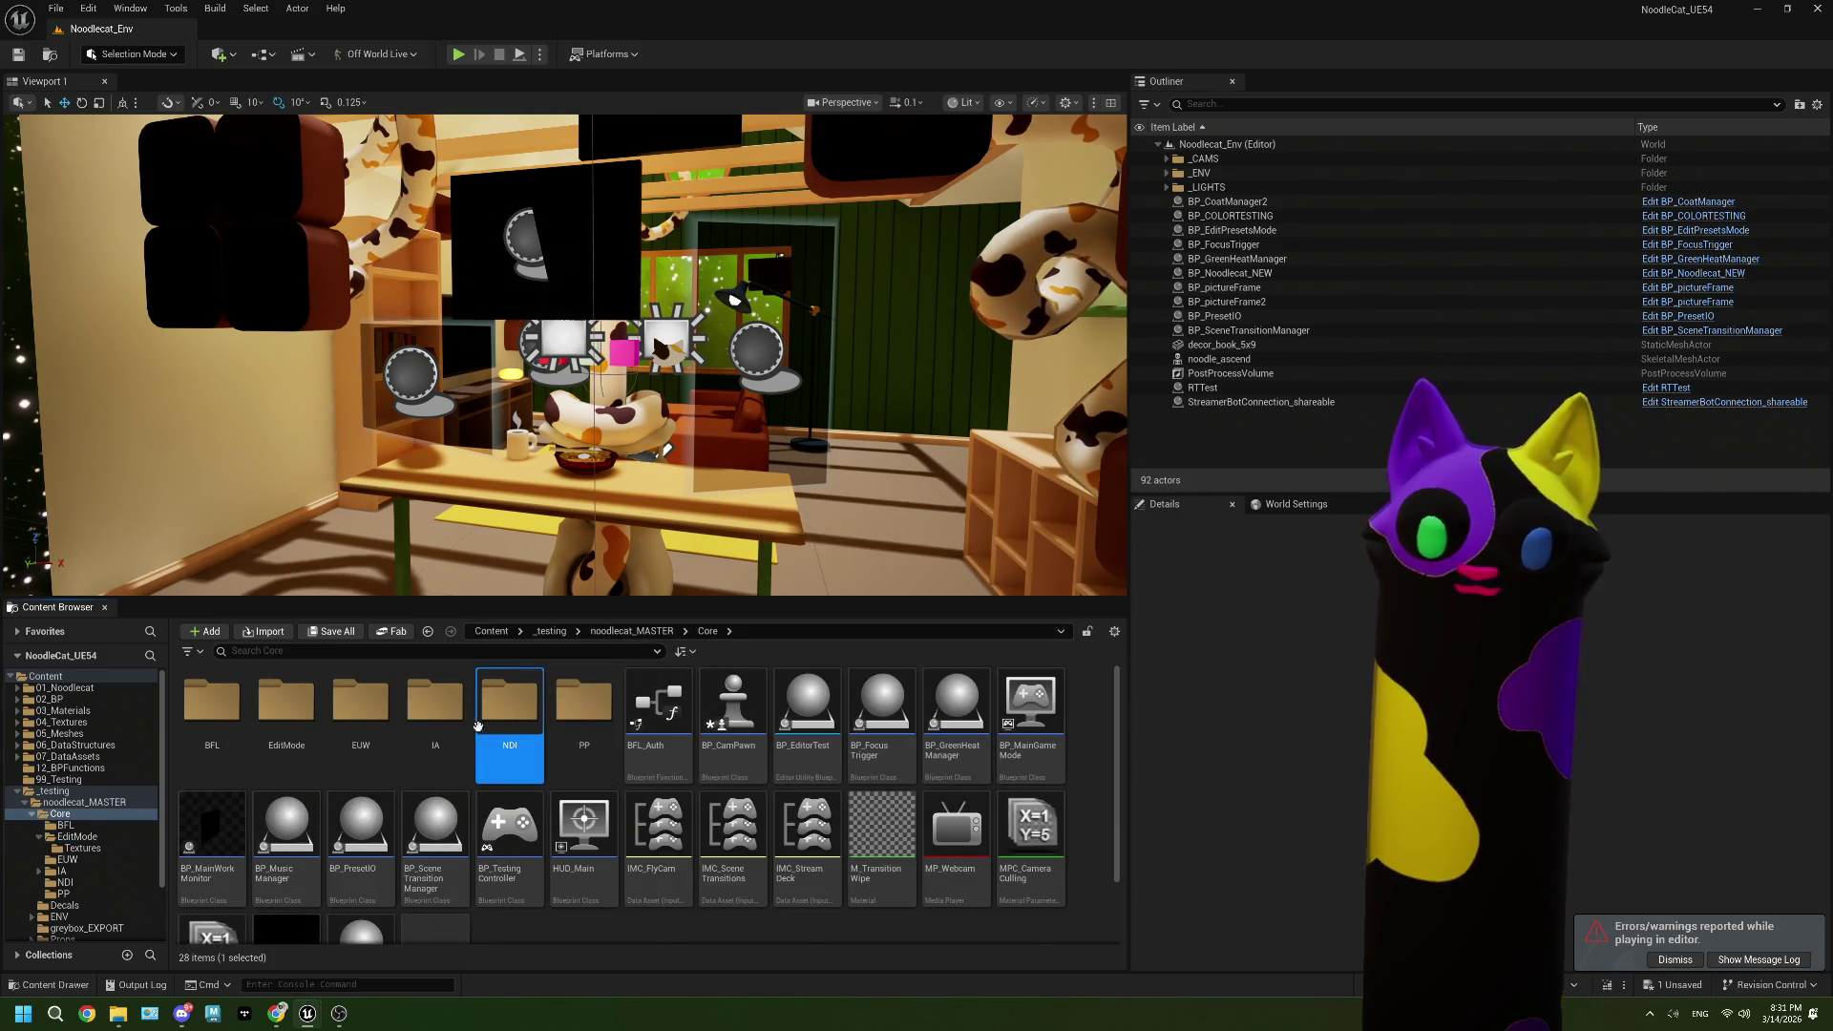
double_click(520, 716)
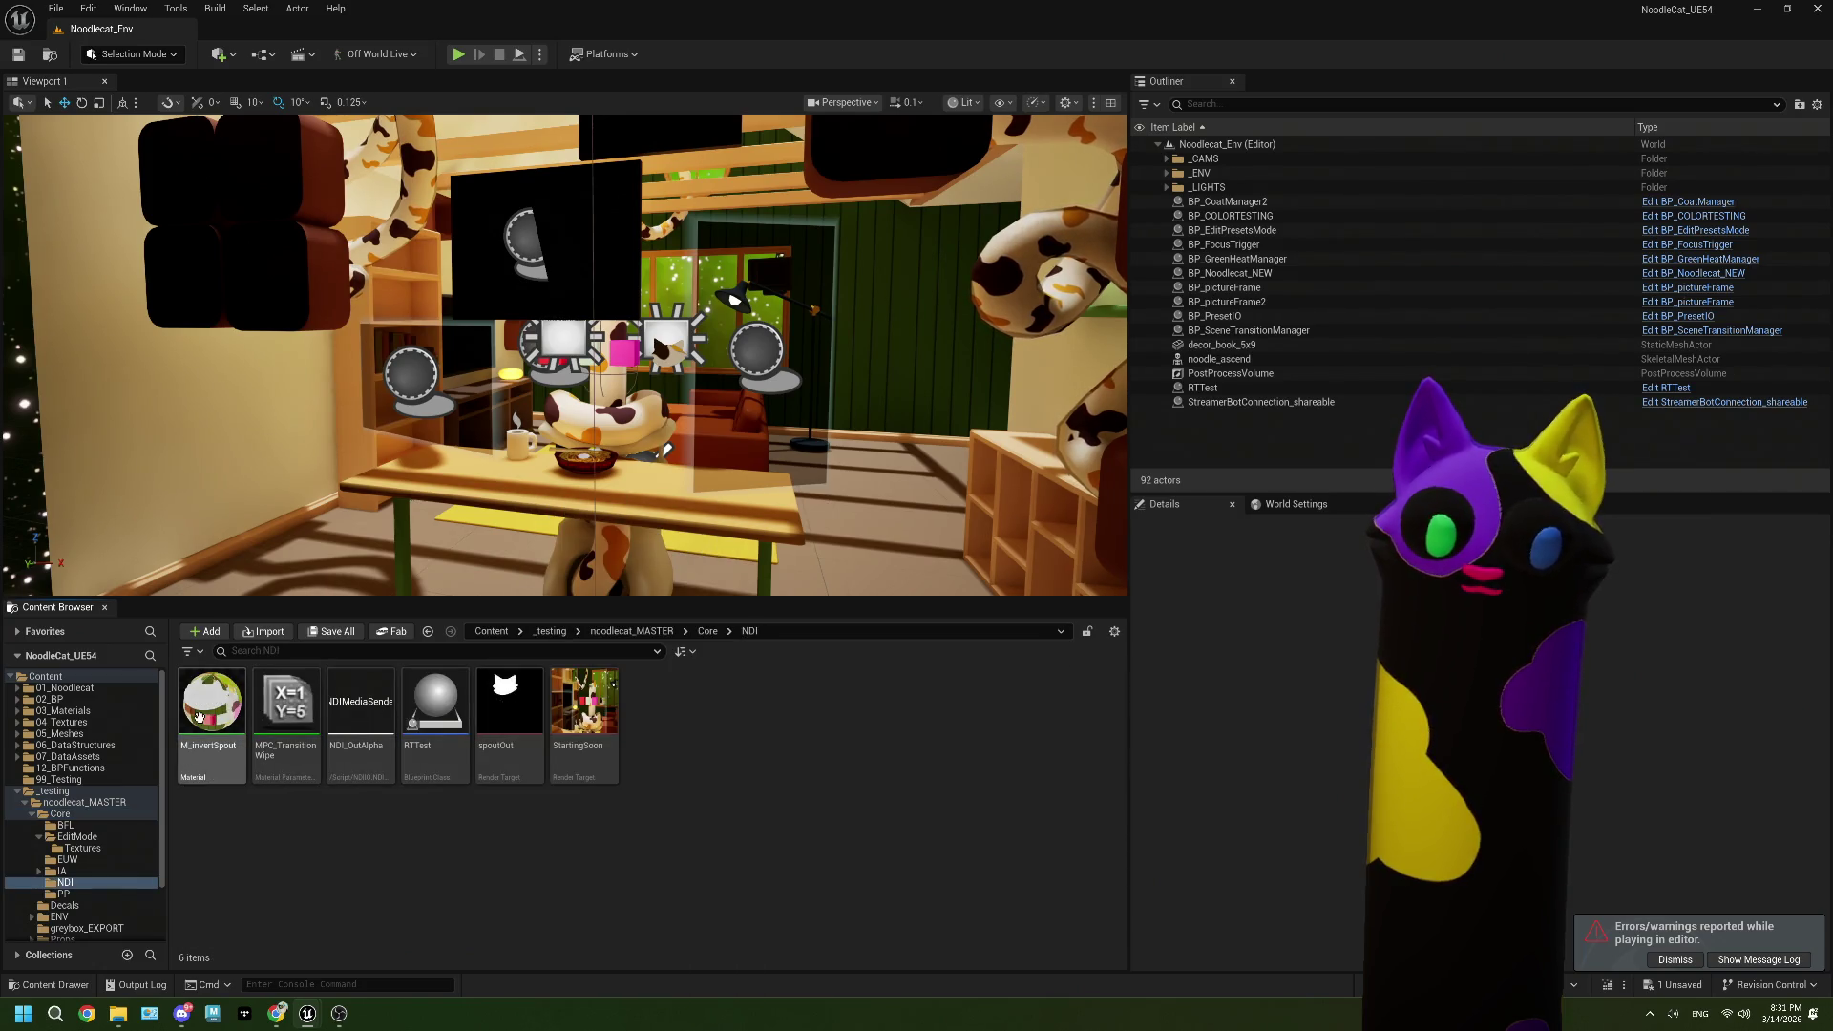
double_click(511, 716)
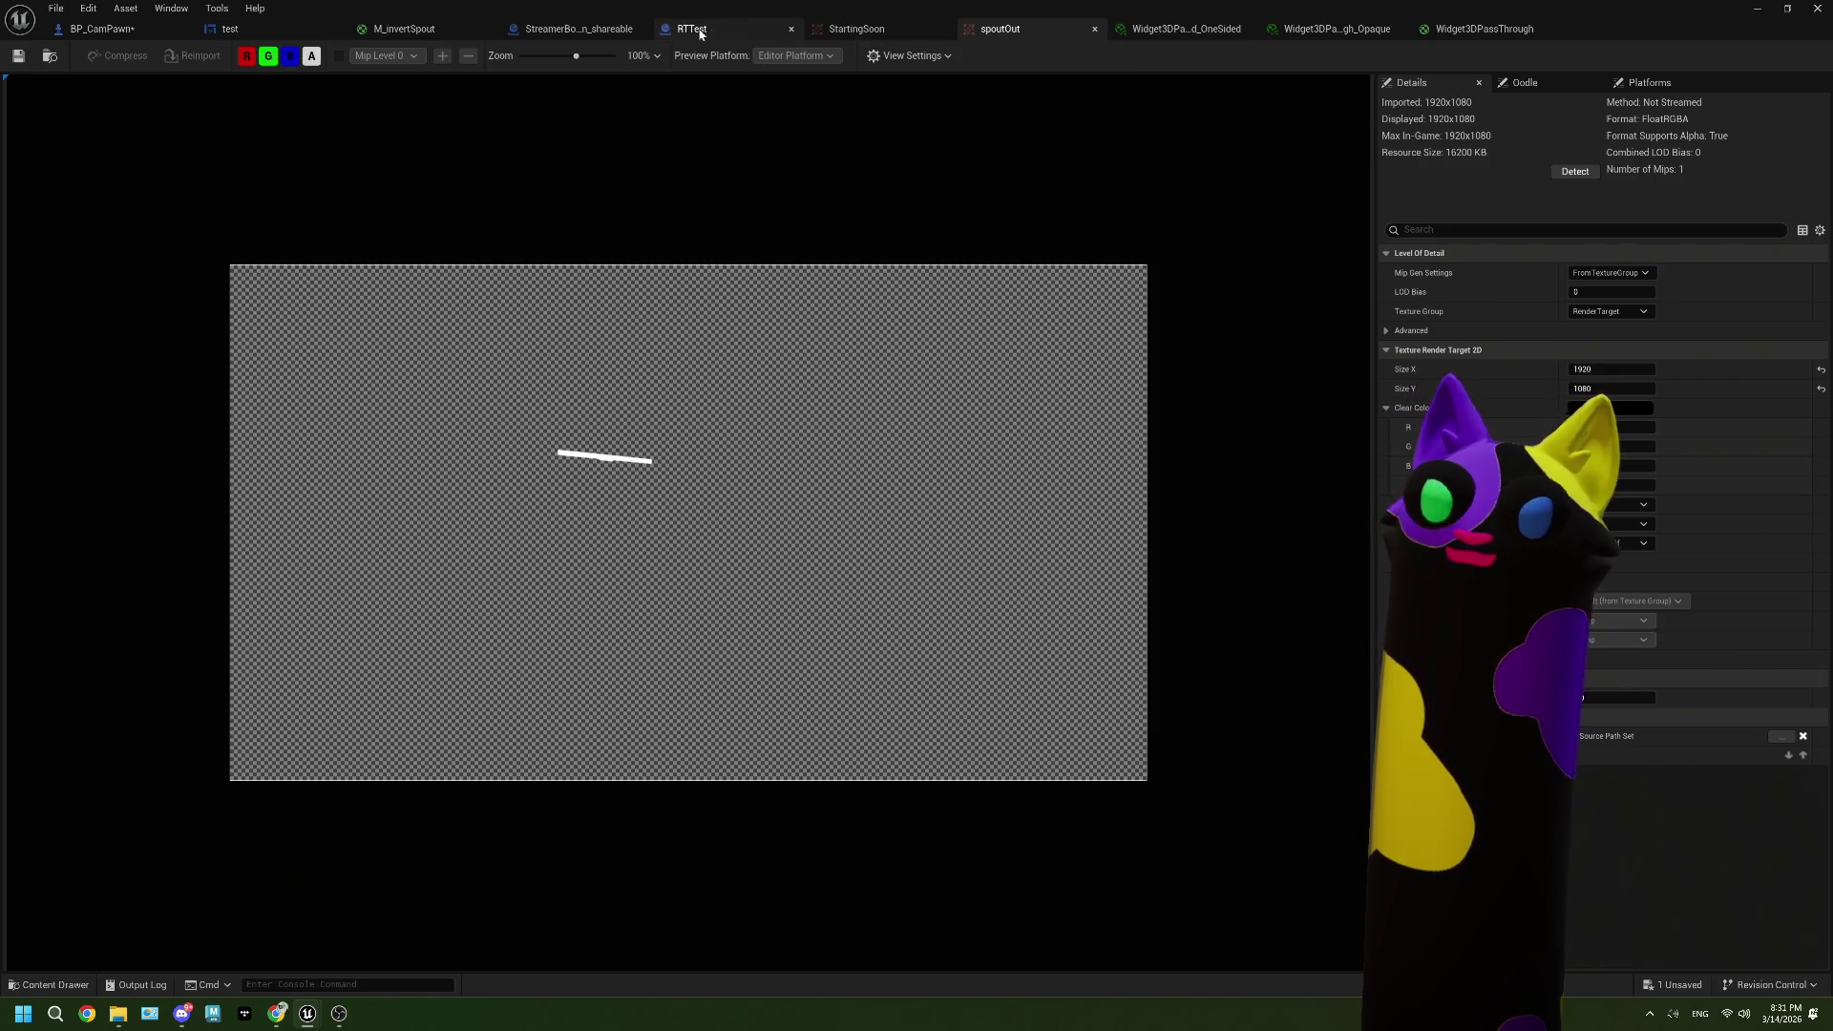
Step: Look through the M_invertSpout, StartingSoon, spoutOut and test widget tabs before returning to BP_CamPawn
left_click(404, 29)
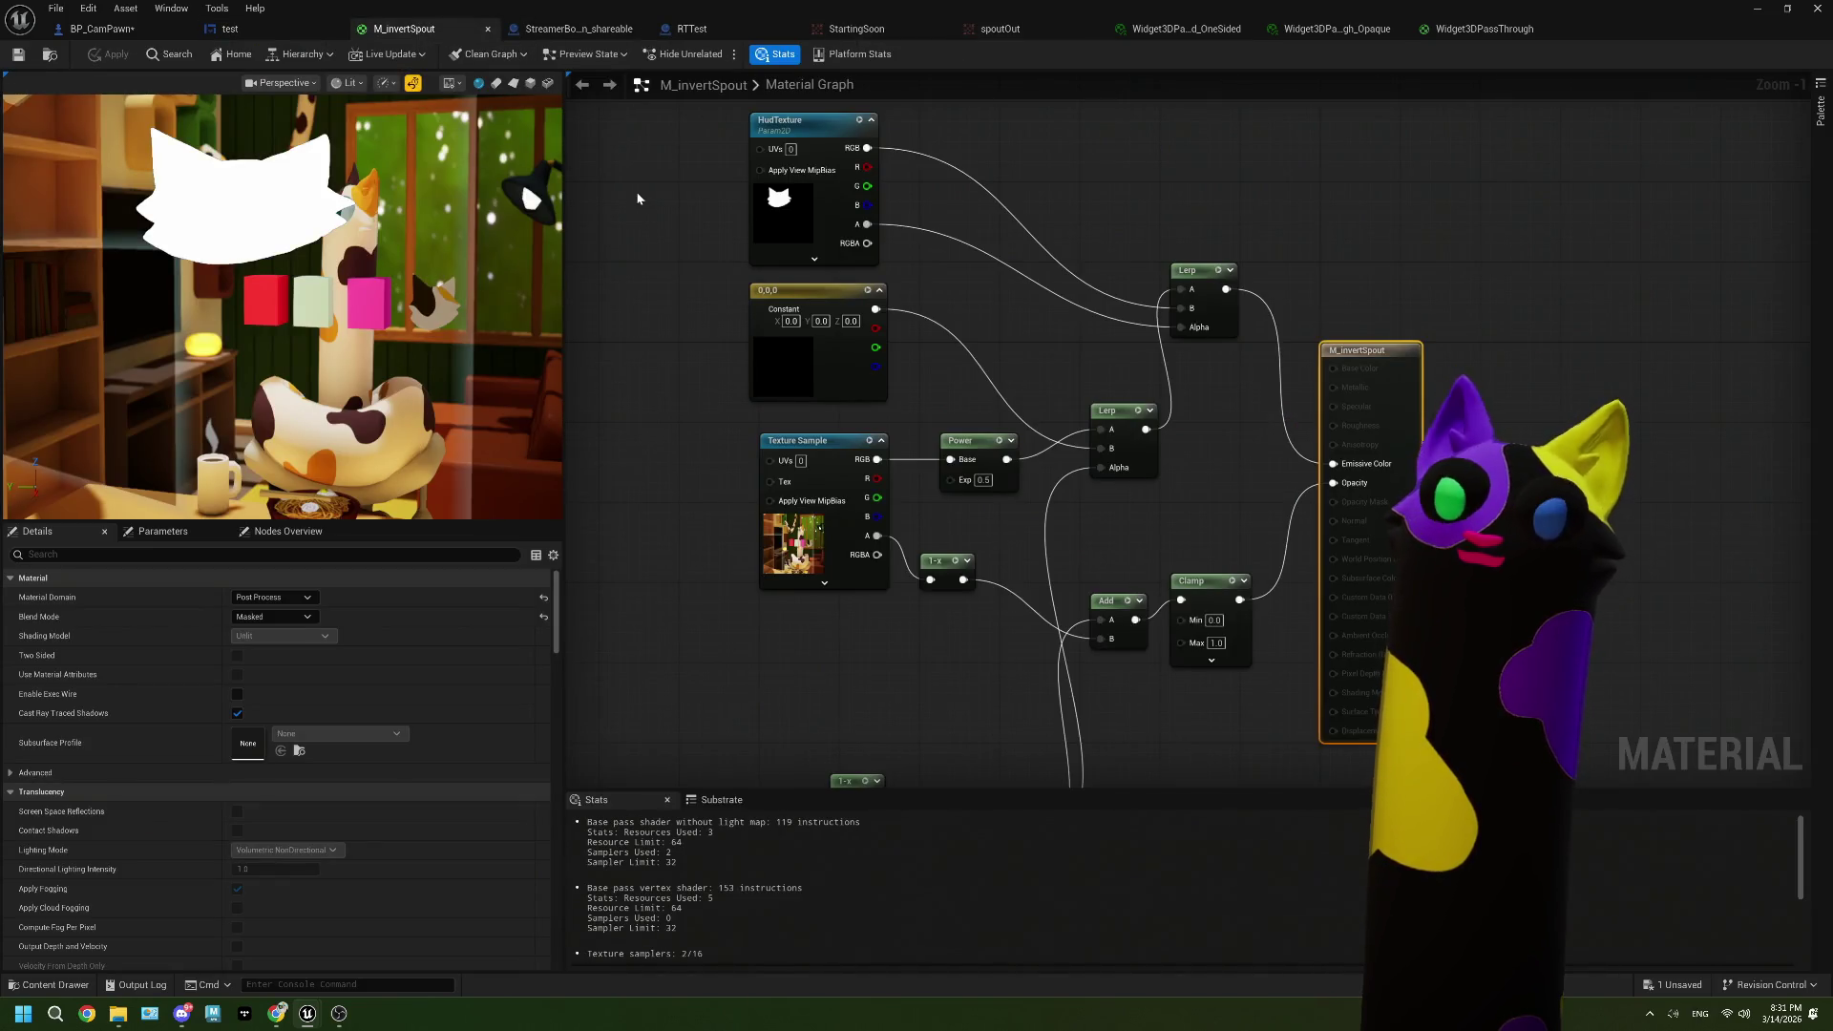
left_click(899, 31)
left_click(969, 30)
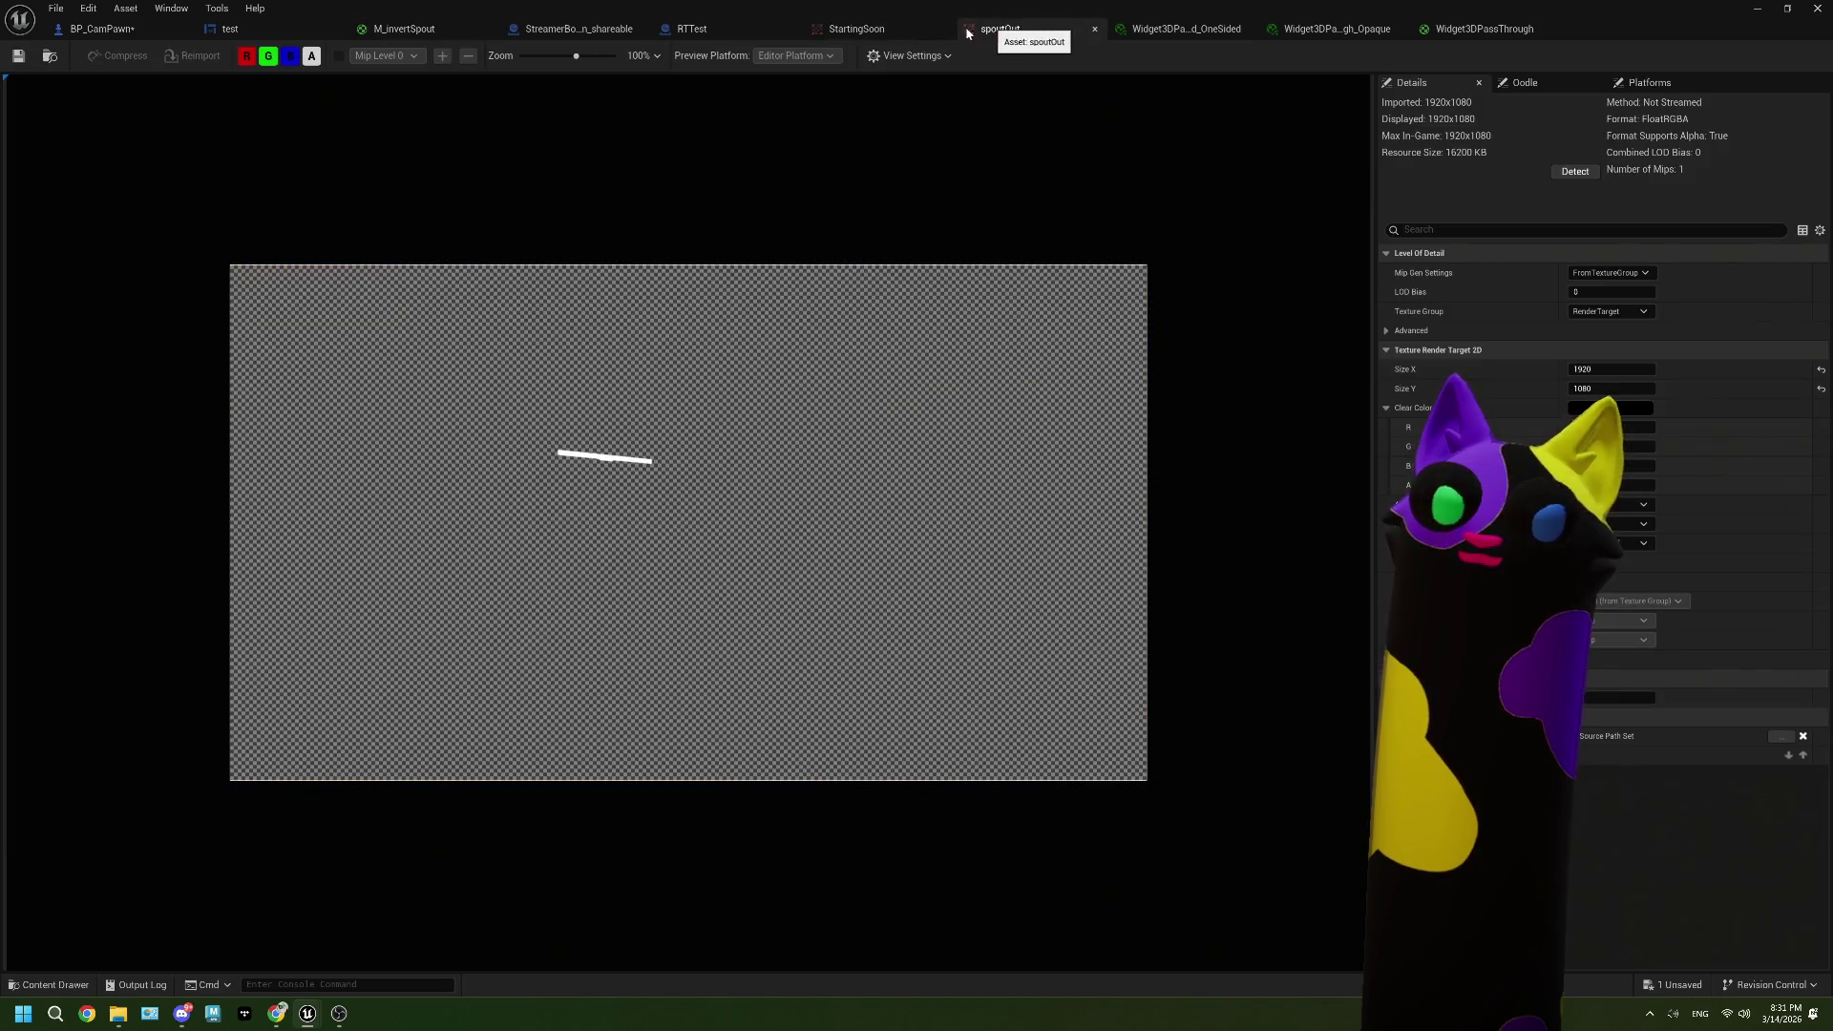
left_click(235, 28)
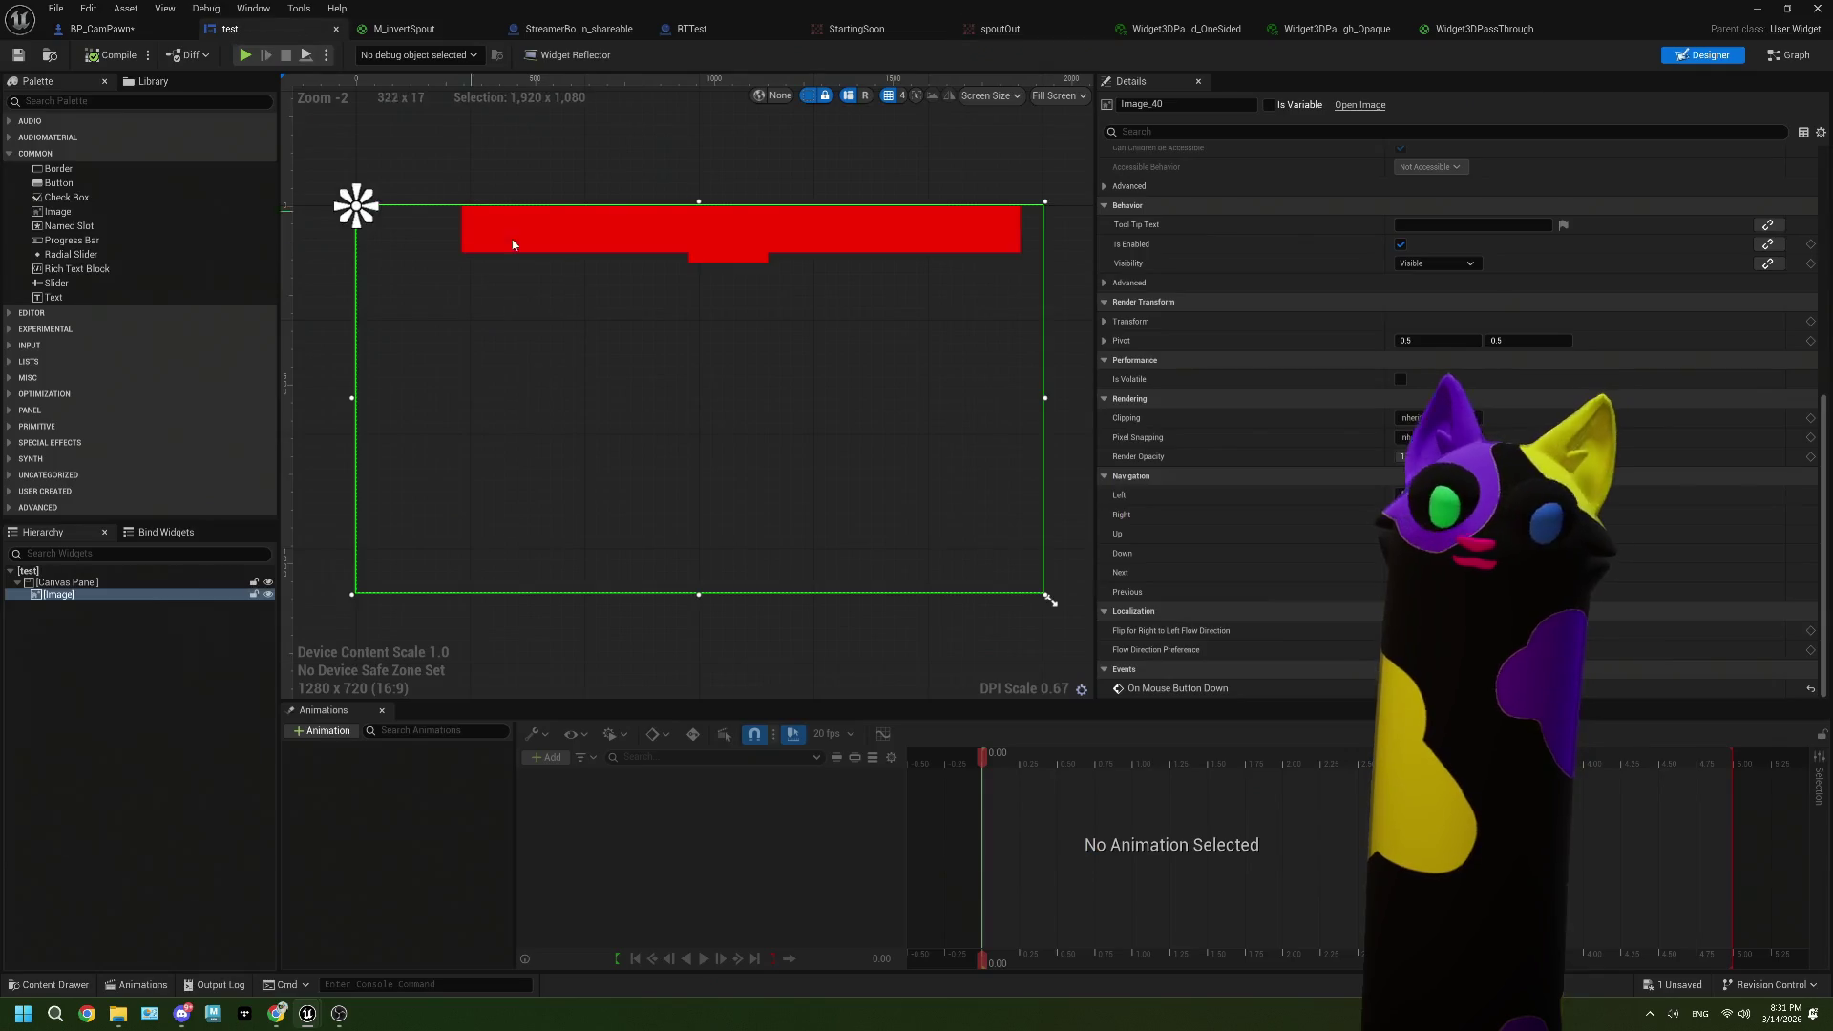
left_click(166, 36)
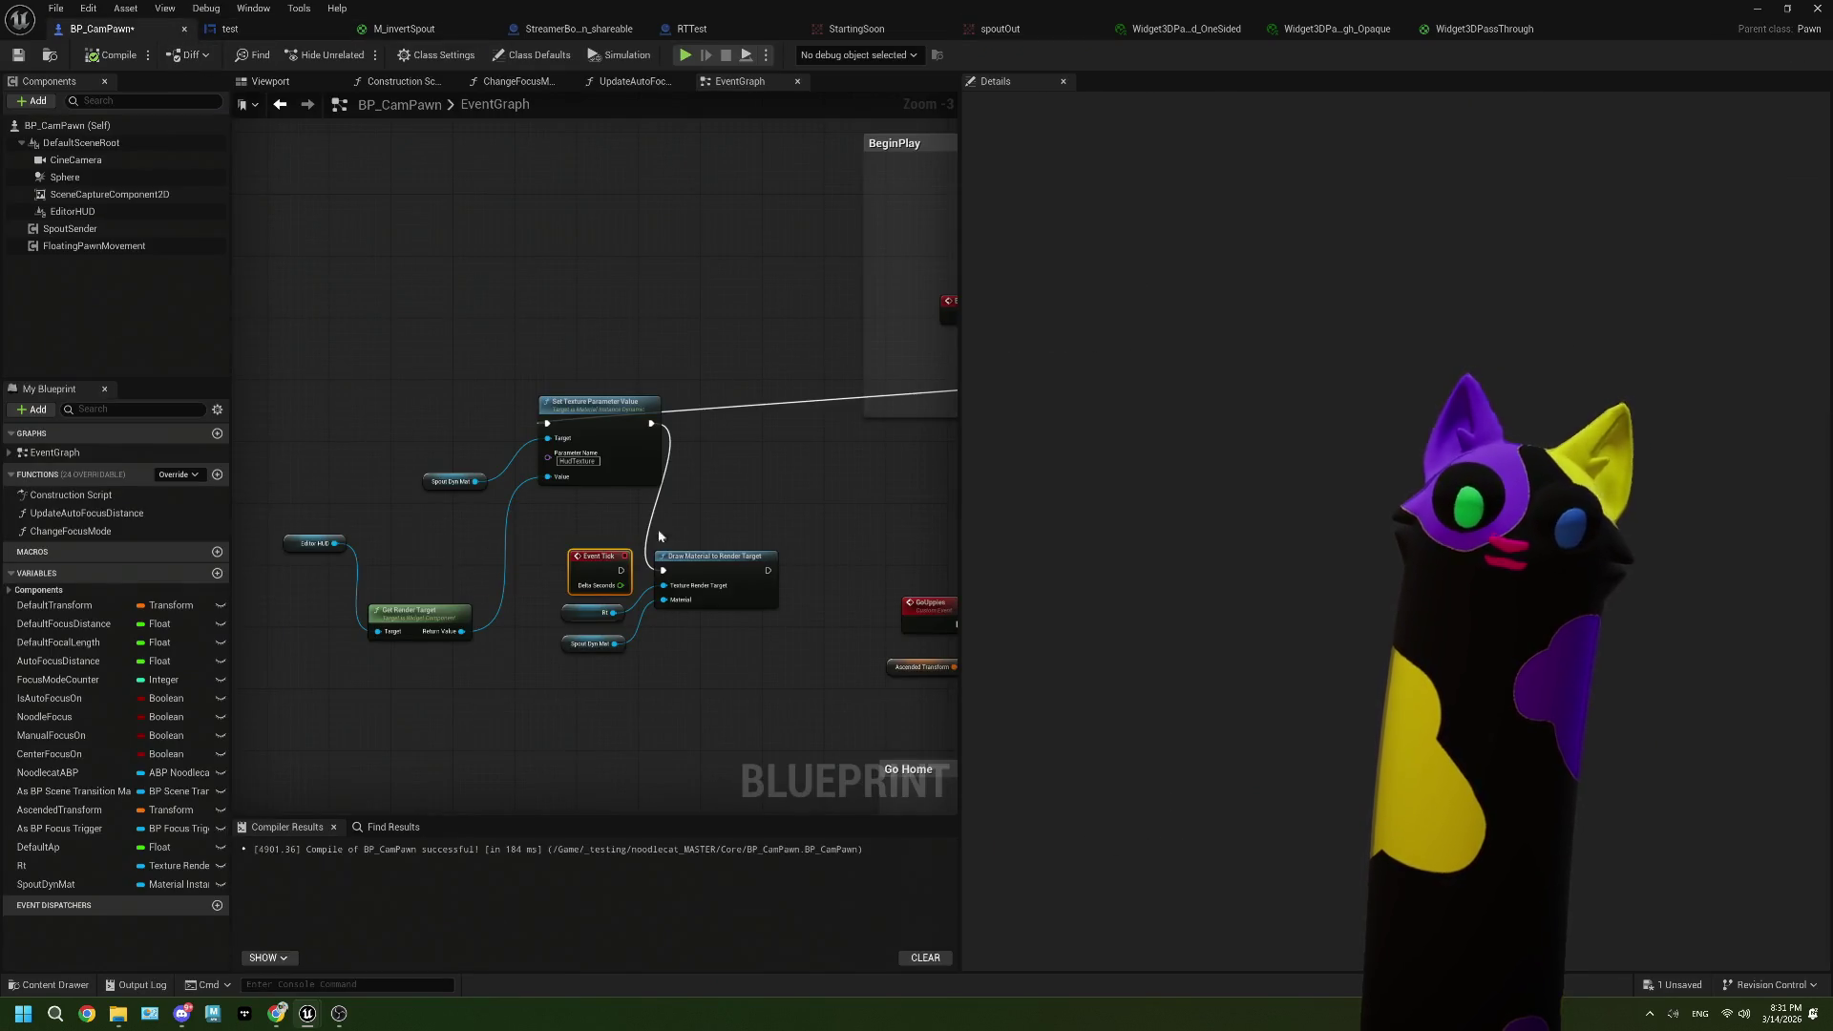
Step: Frame the Draw Material to Render Target nodes and confirm Rt defaults to spoutOut with Spout Dyn Mat
scroll(668, 573, "up", 3)
left_click(541, 651)
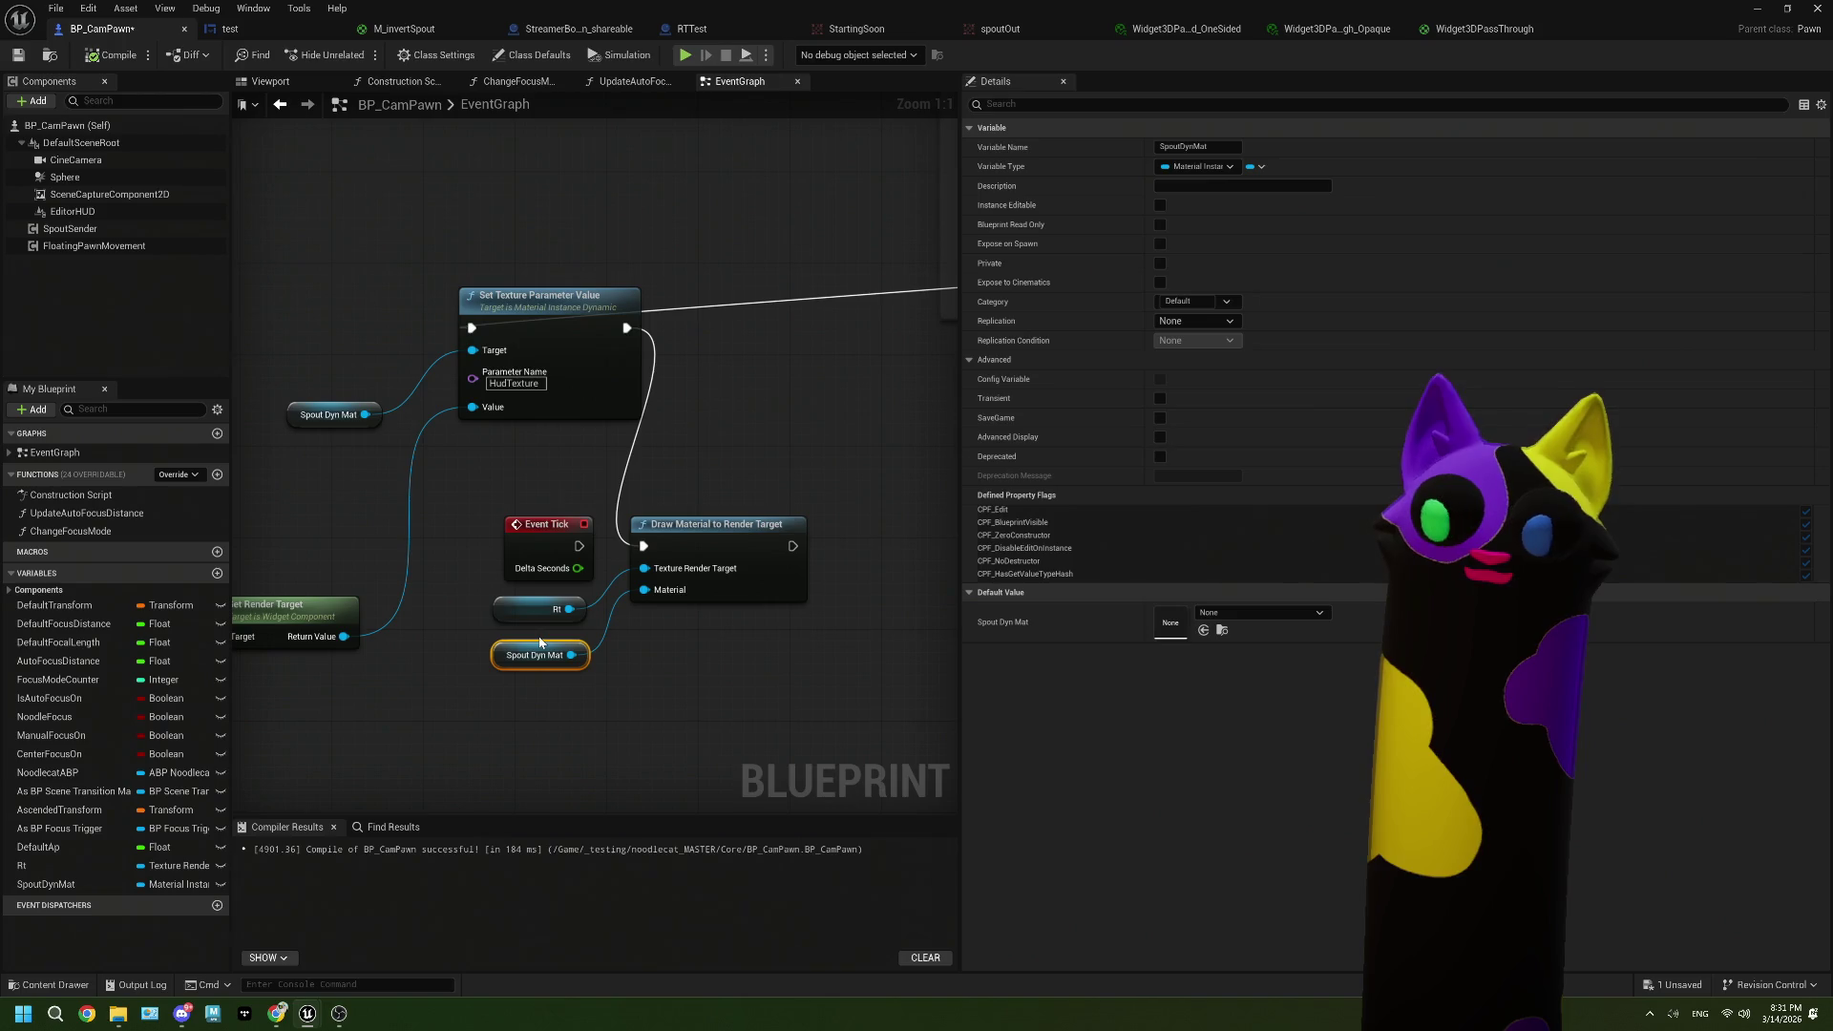
scroll(728, 649, "down", 1)
scroll(727, 649, "up", 1)
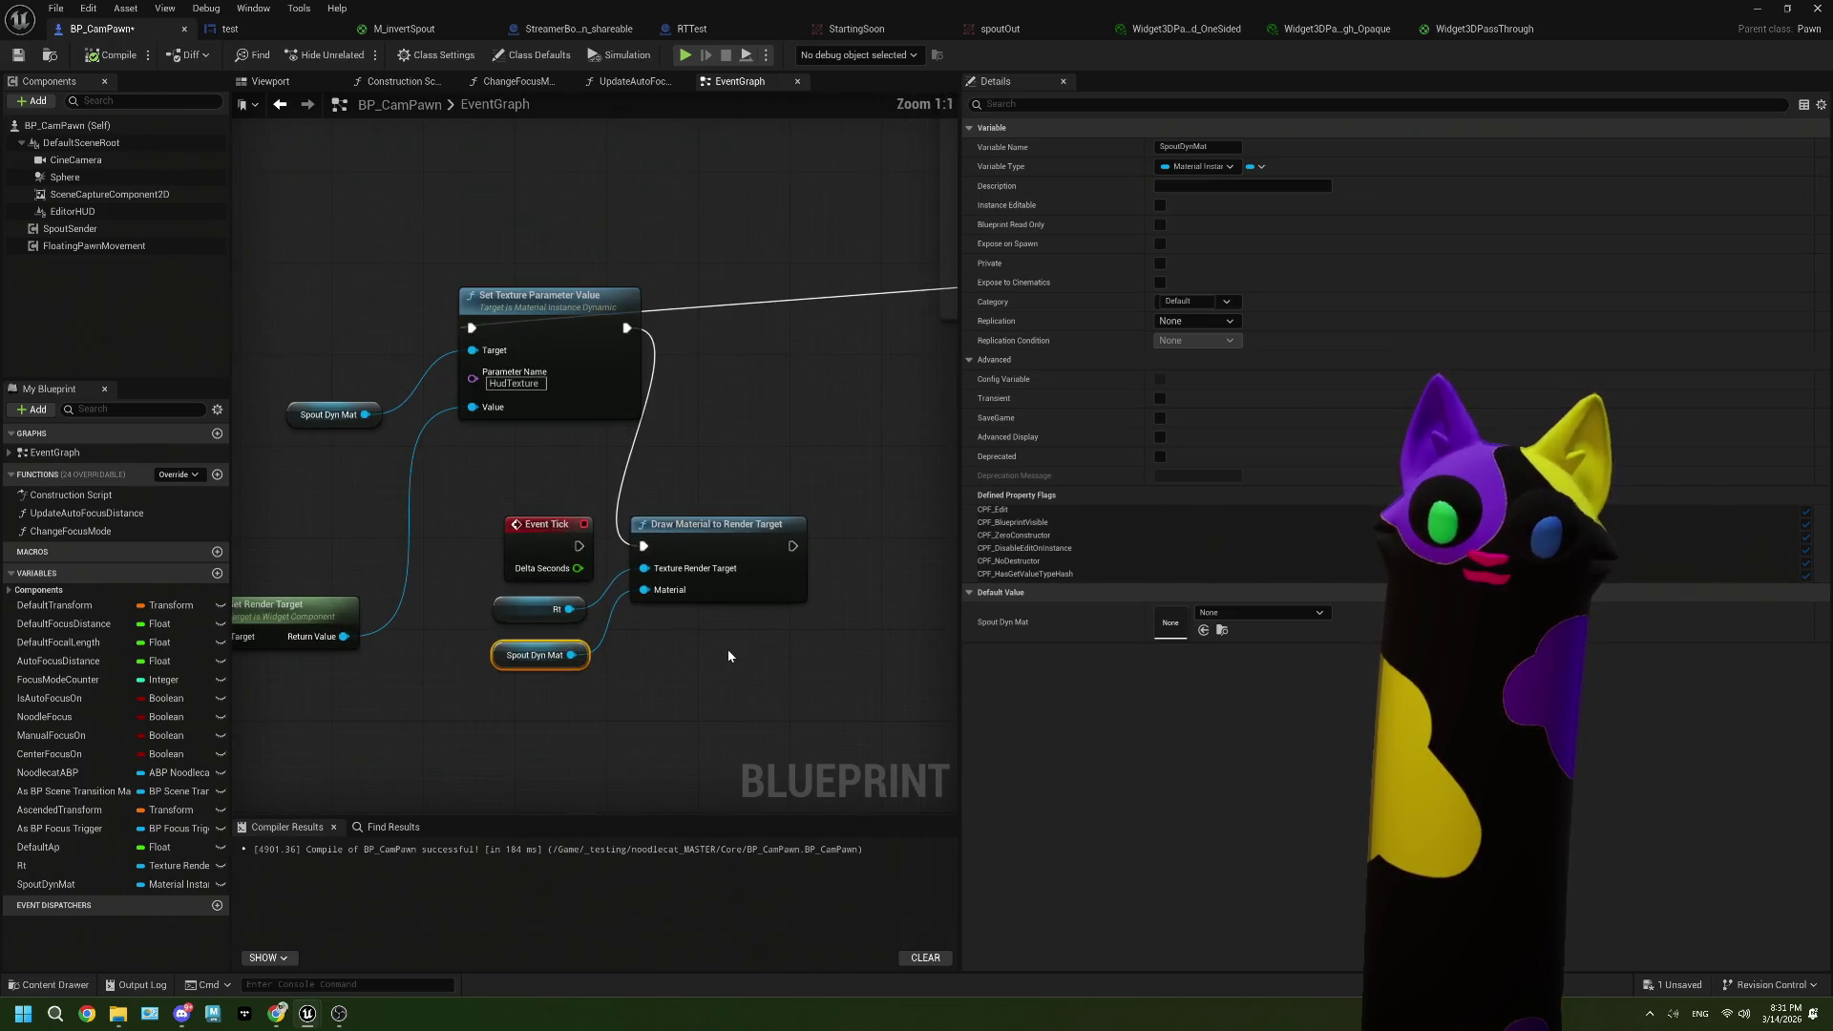
scroll(727, 649, "down", 4)
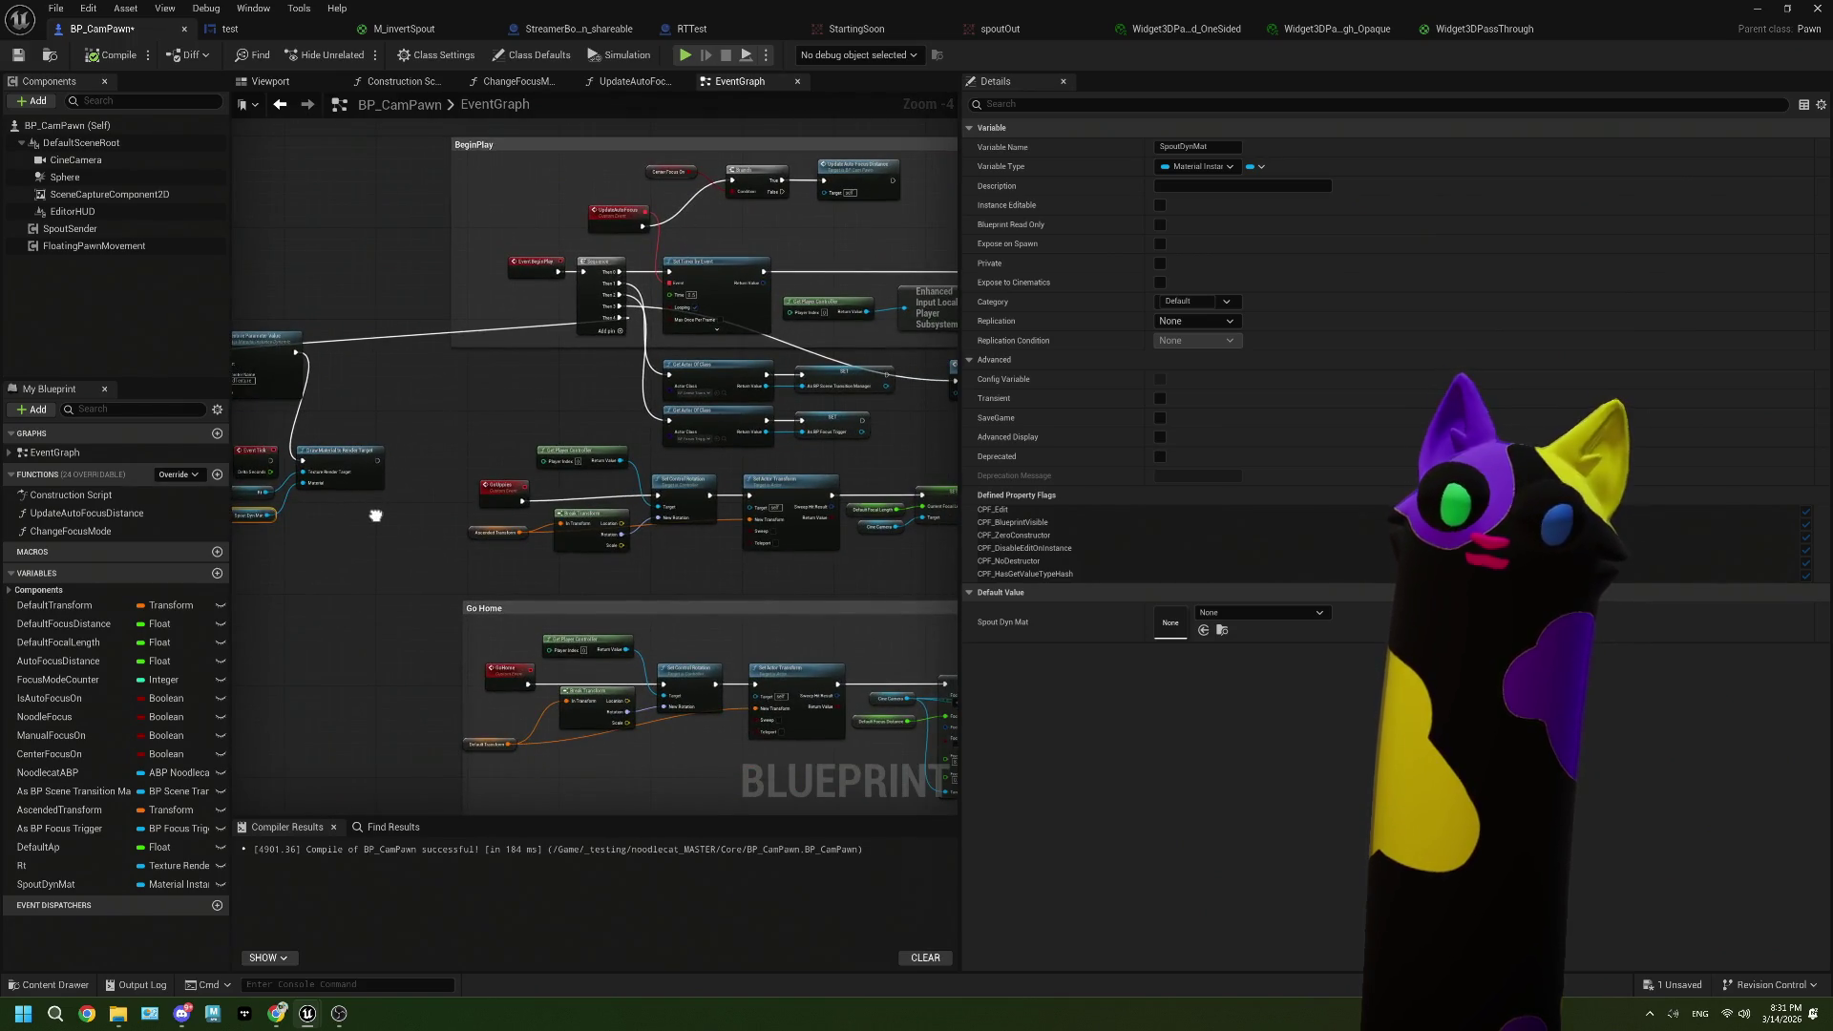
left_click_drag(375, 515, 202, 529)
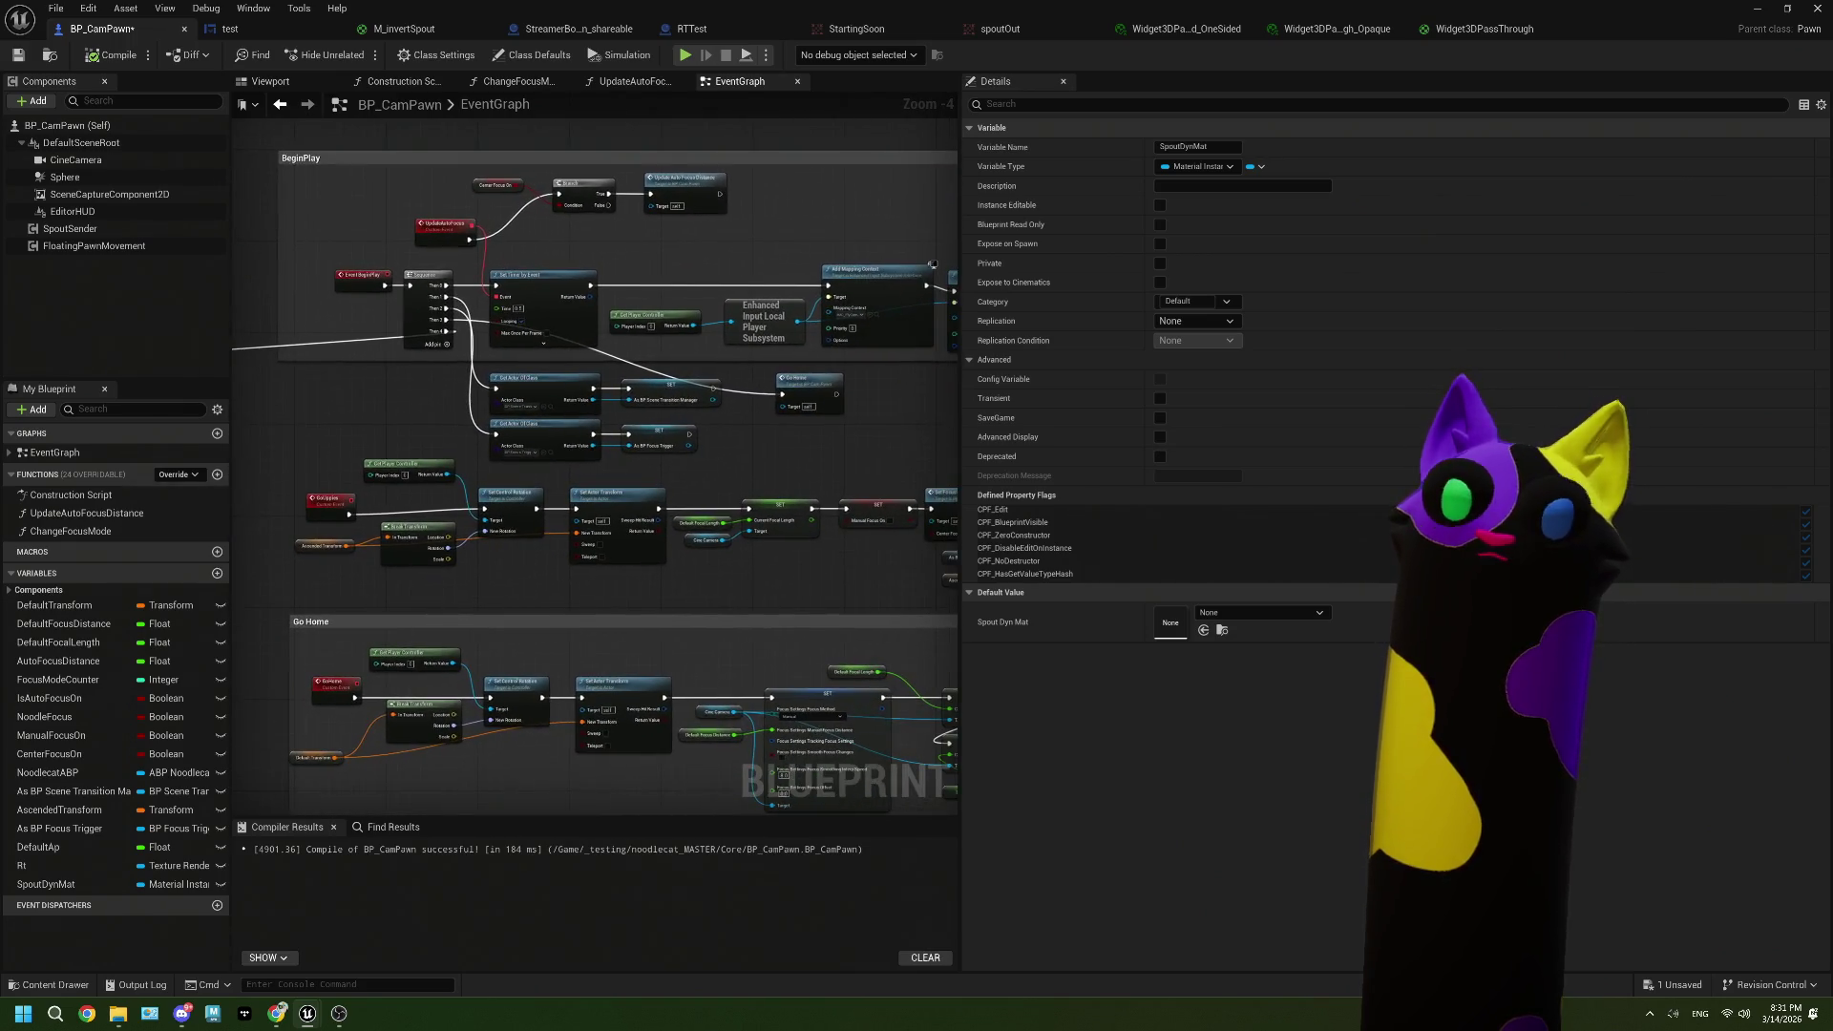
scroll(556, 563, "up", 3)
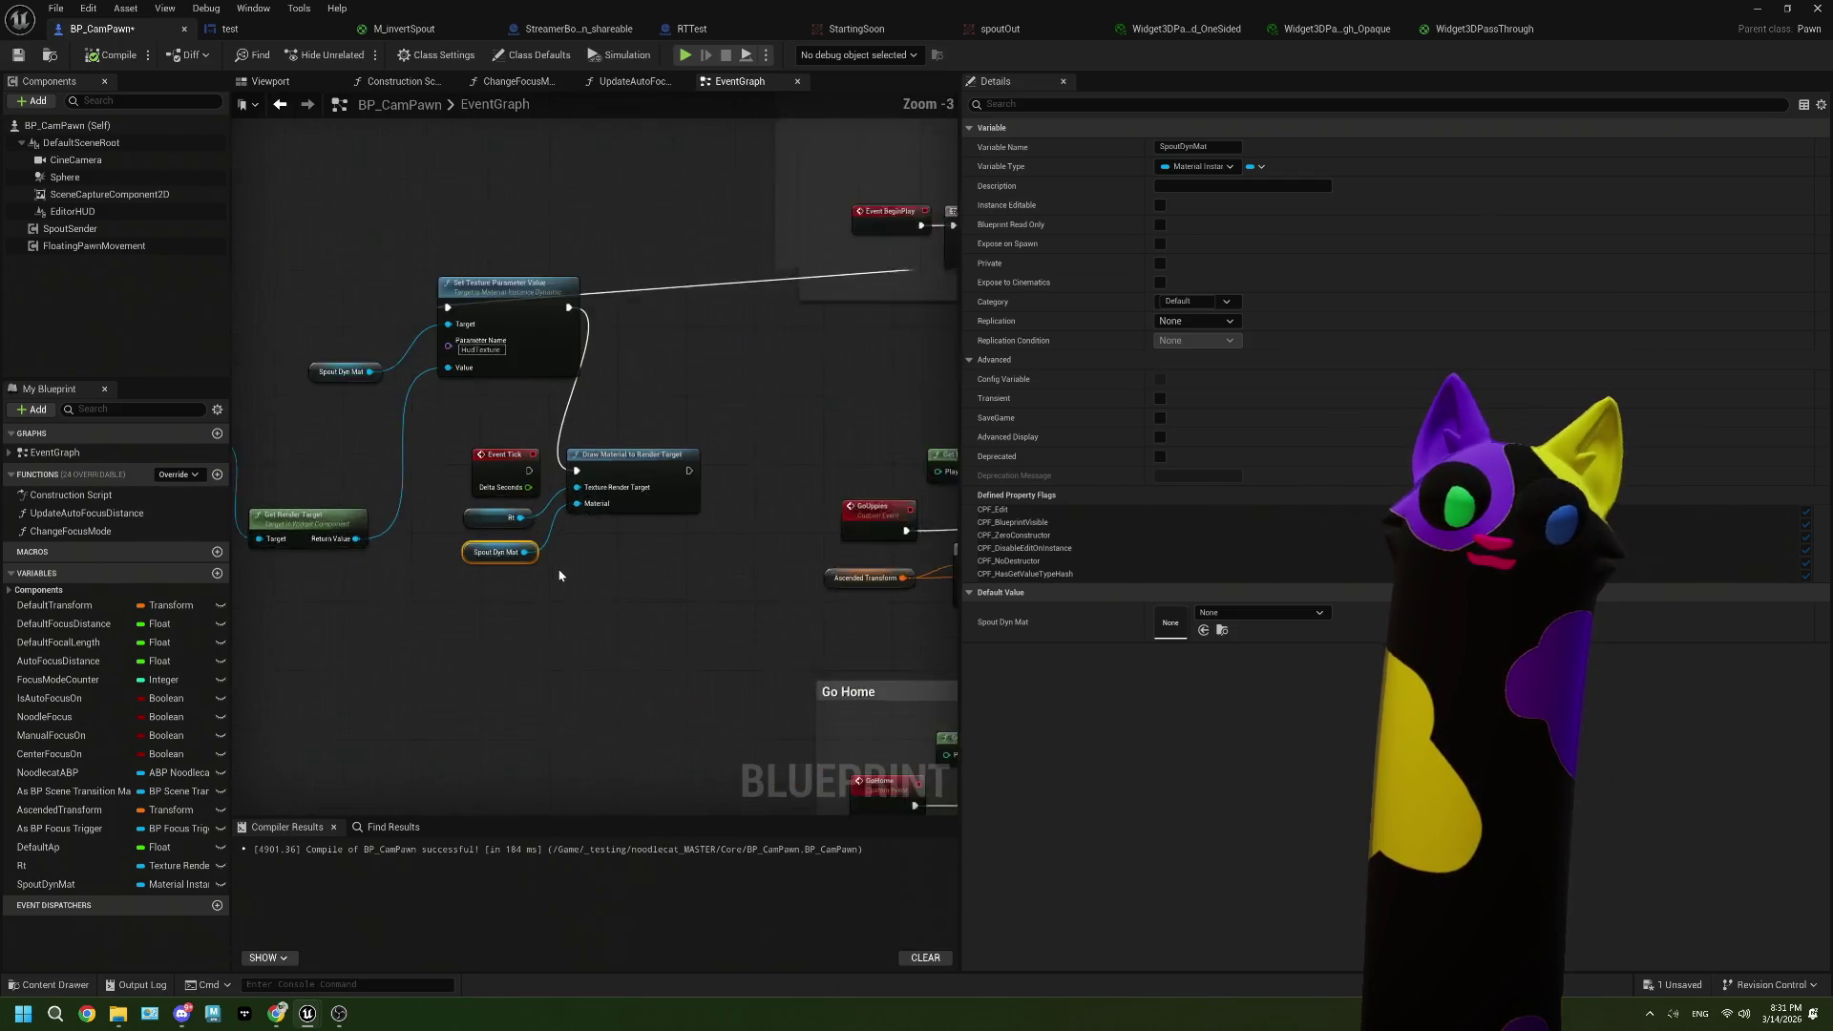
left_click_drag(555, 563, 602, 562)
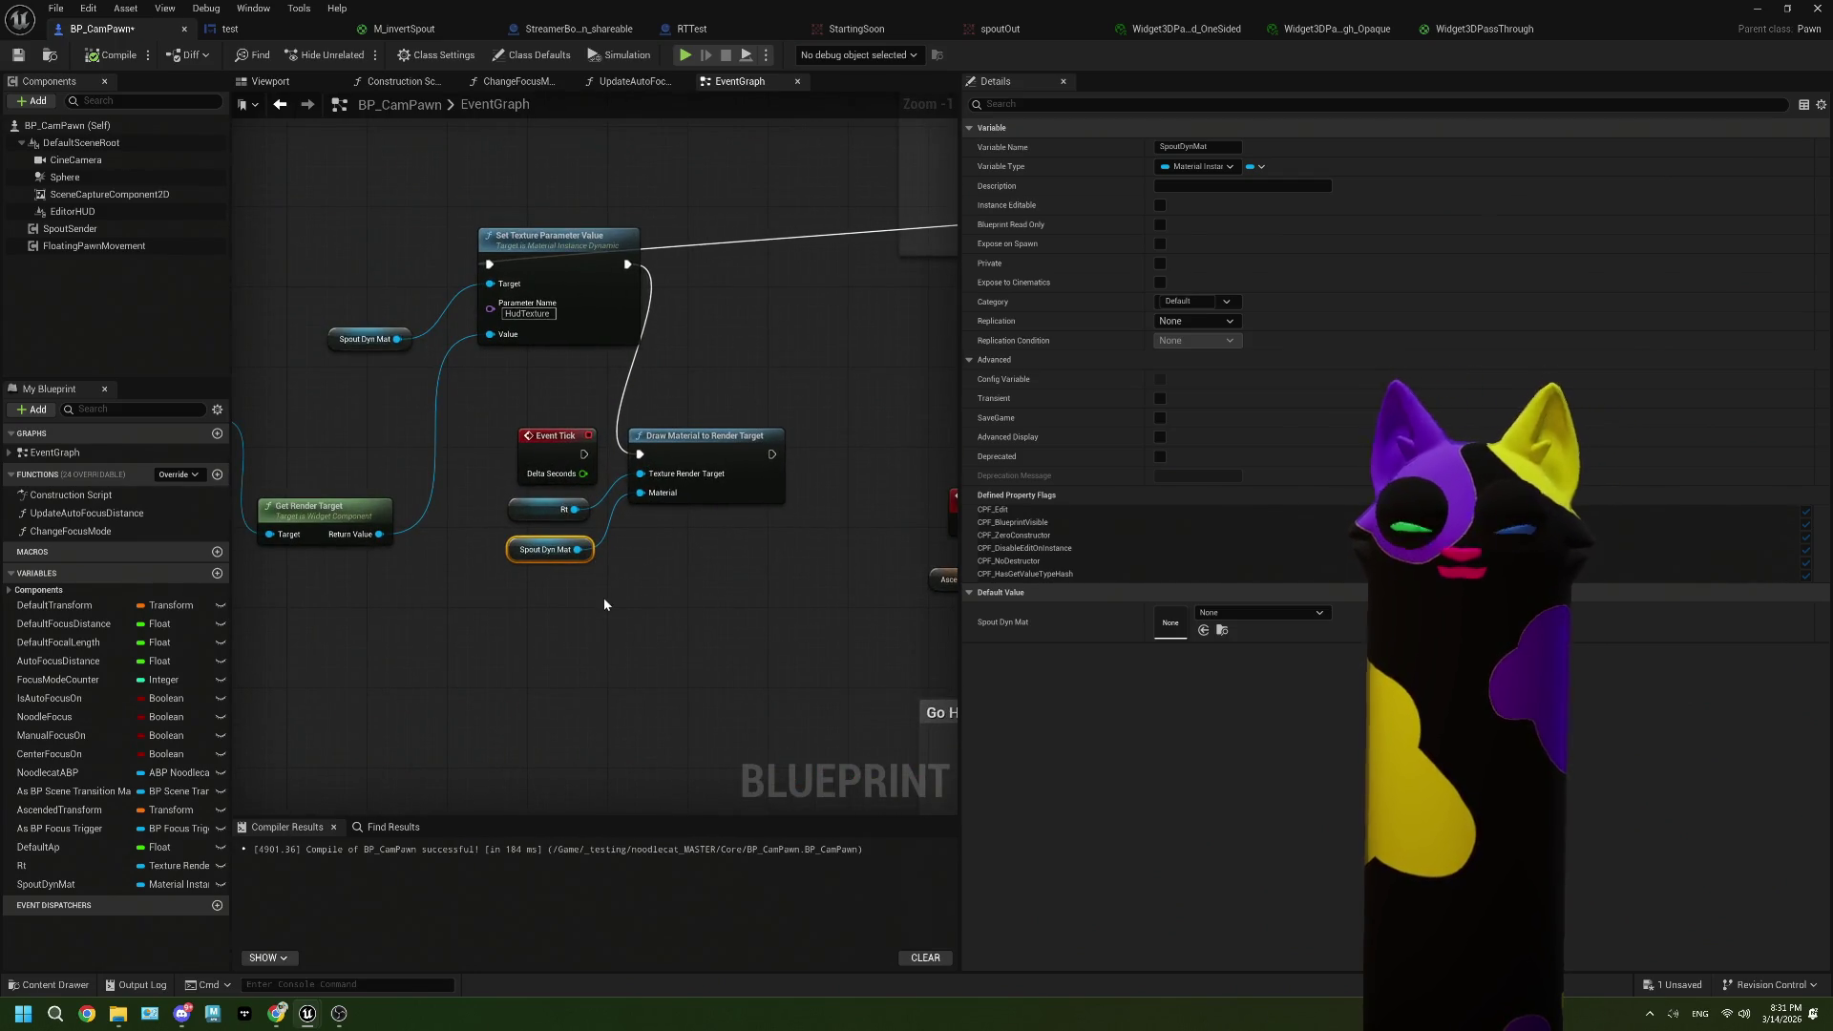
left_click(545, 519)
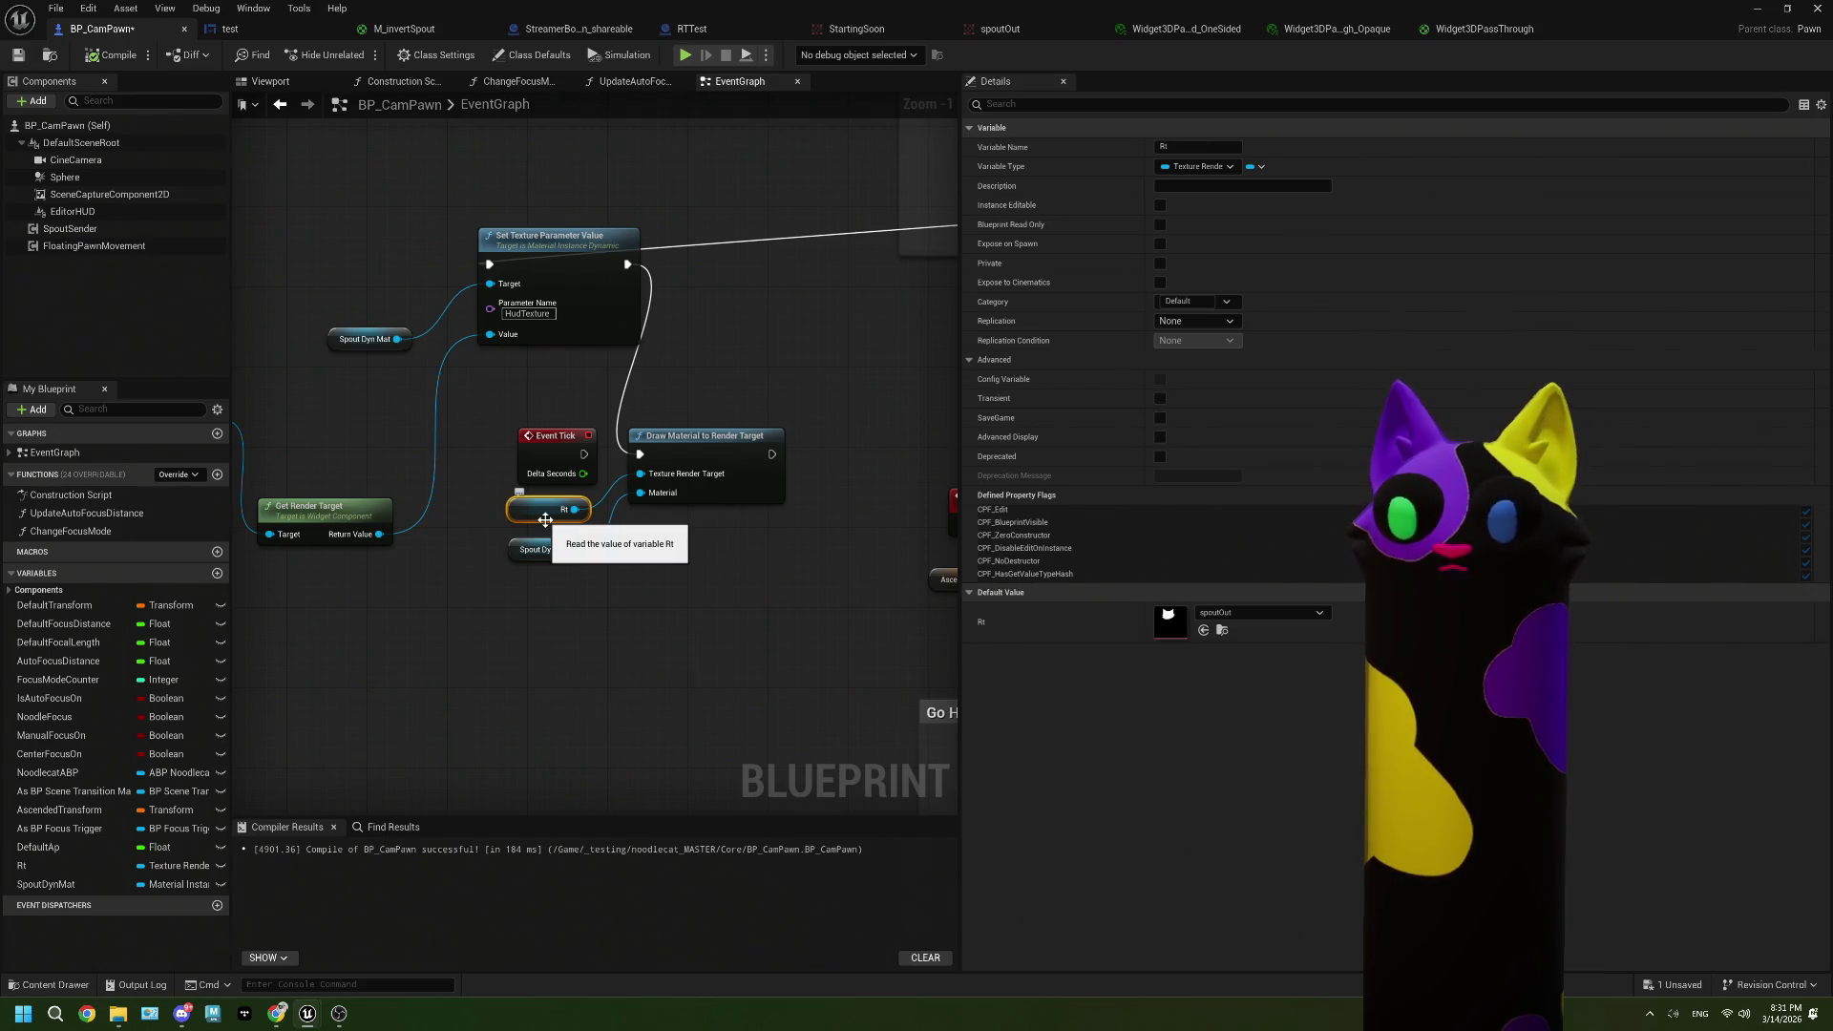
left_click(552, 559)
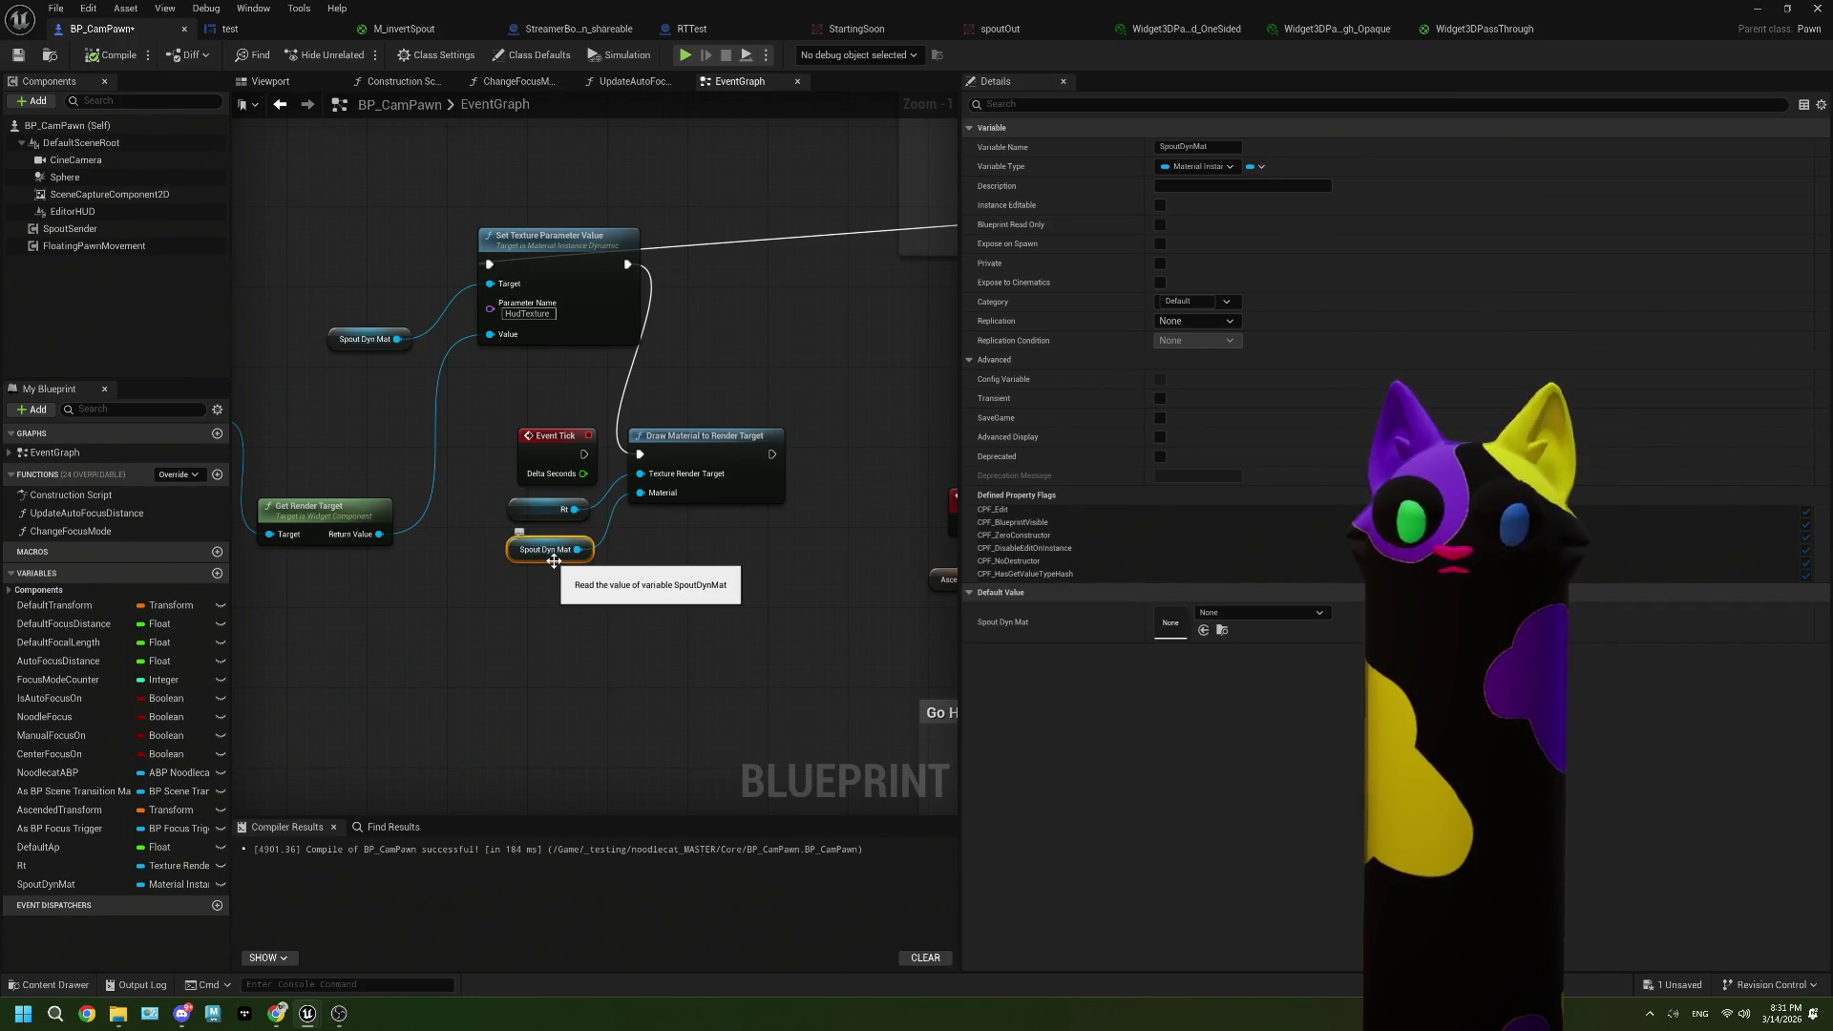
Step: Add a Print String after Set Texture Parameter Value printing the render target's name, then compile and save
mouse_move(554, 561)
left_mouse_down()
mouse_move(693, 588)
mouse_move(614, 567)
left_mouse_up()
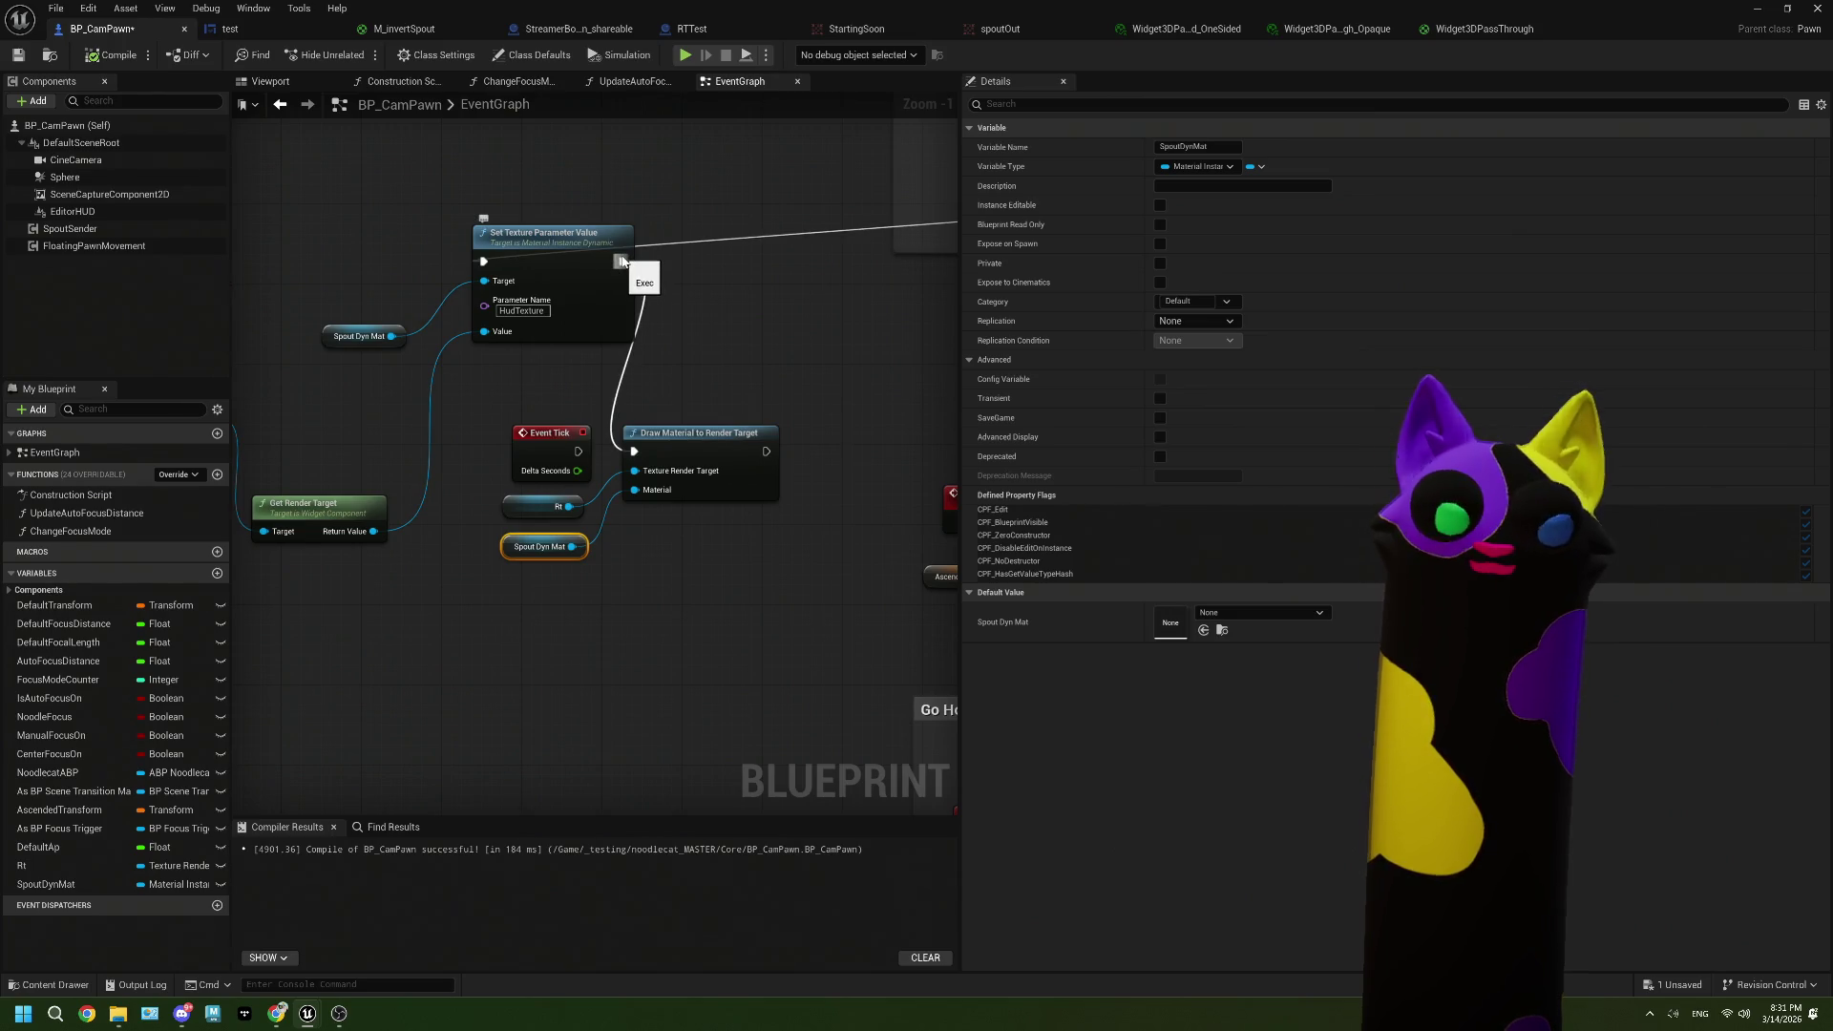
left_click_drag(623, 262, 697, 318)
type("print")
key("Return")
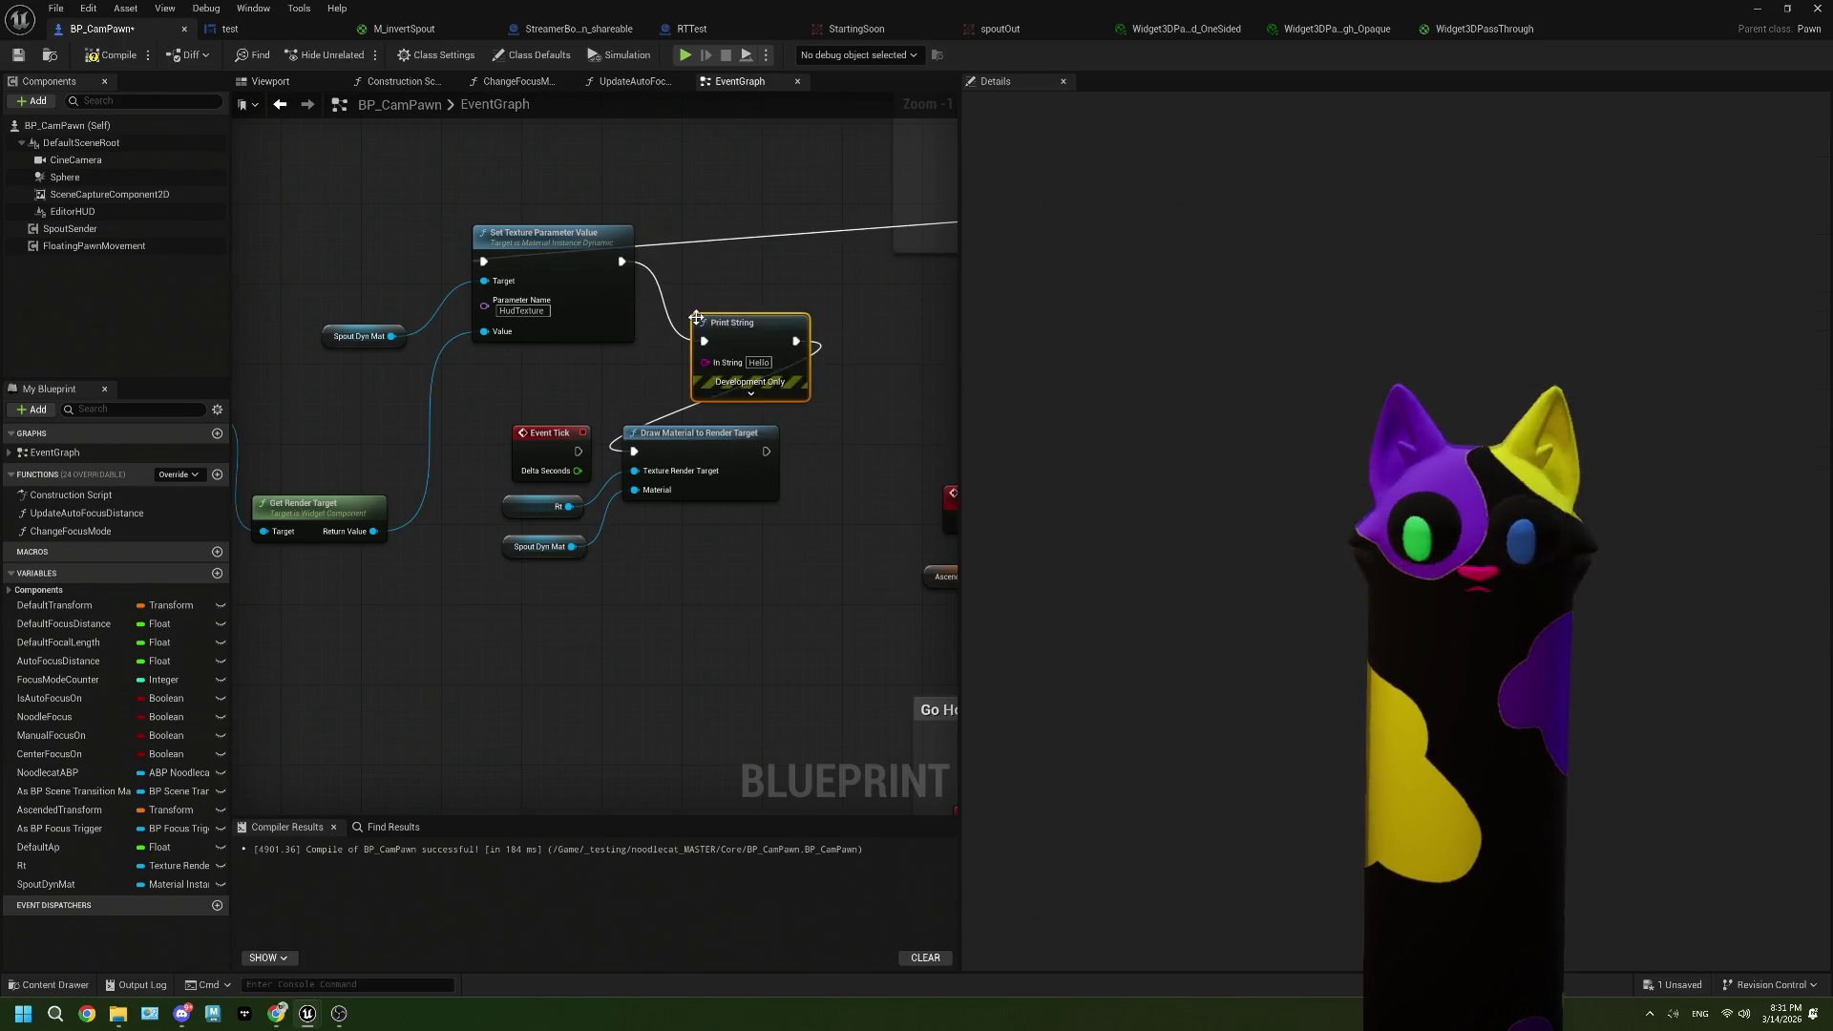
left_click_drag(375, 532, 706, 363)
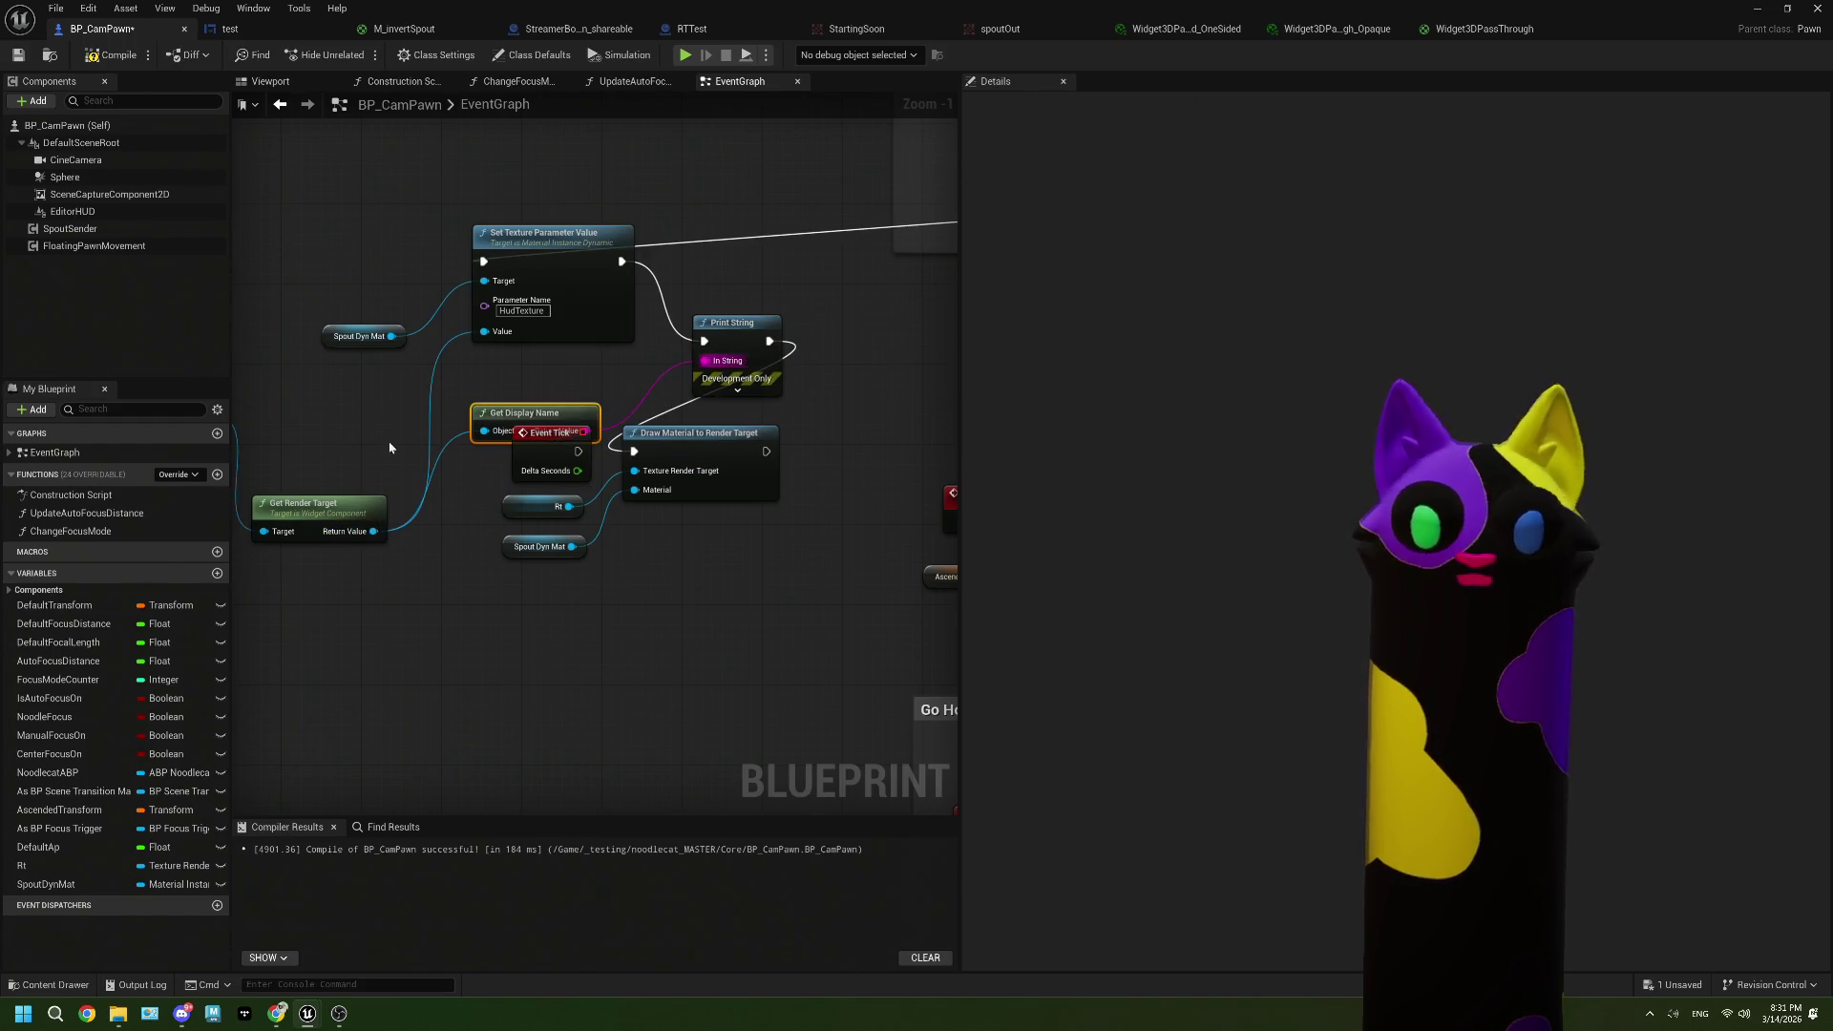
left_click(21, 55)
Step: Run and stop a play-in-editor test, then reopen BP_CamPawn and move the Event Tick nodes lower
left_click(1760, 10)
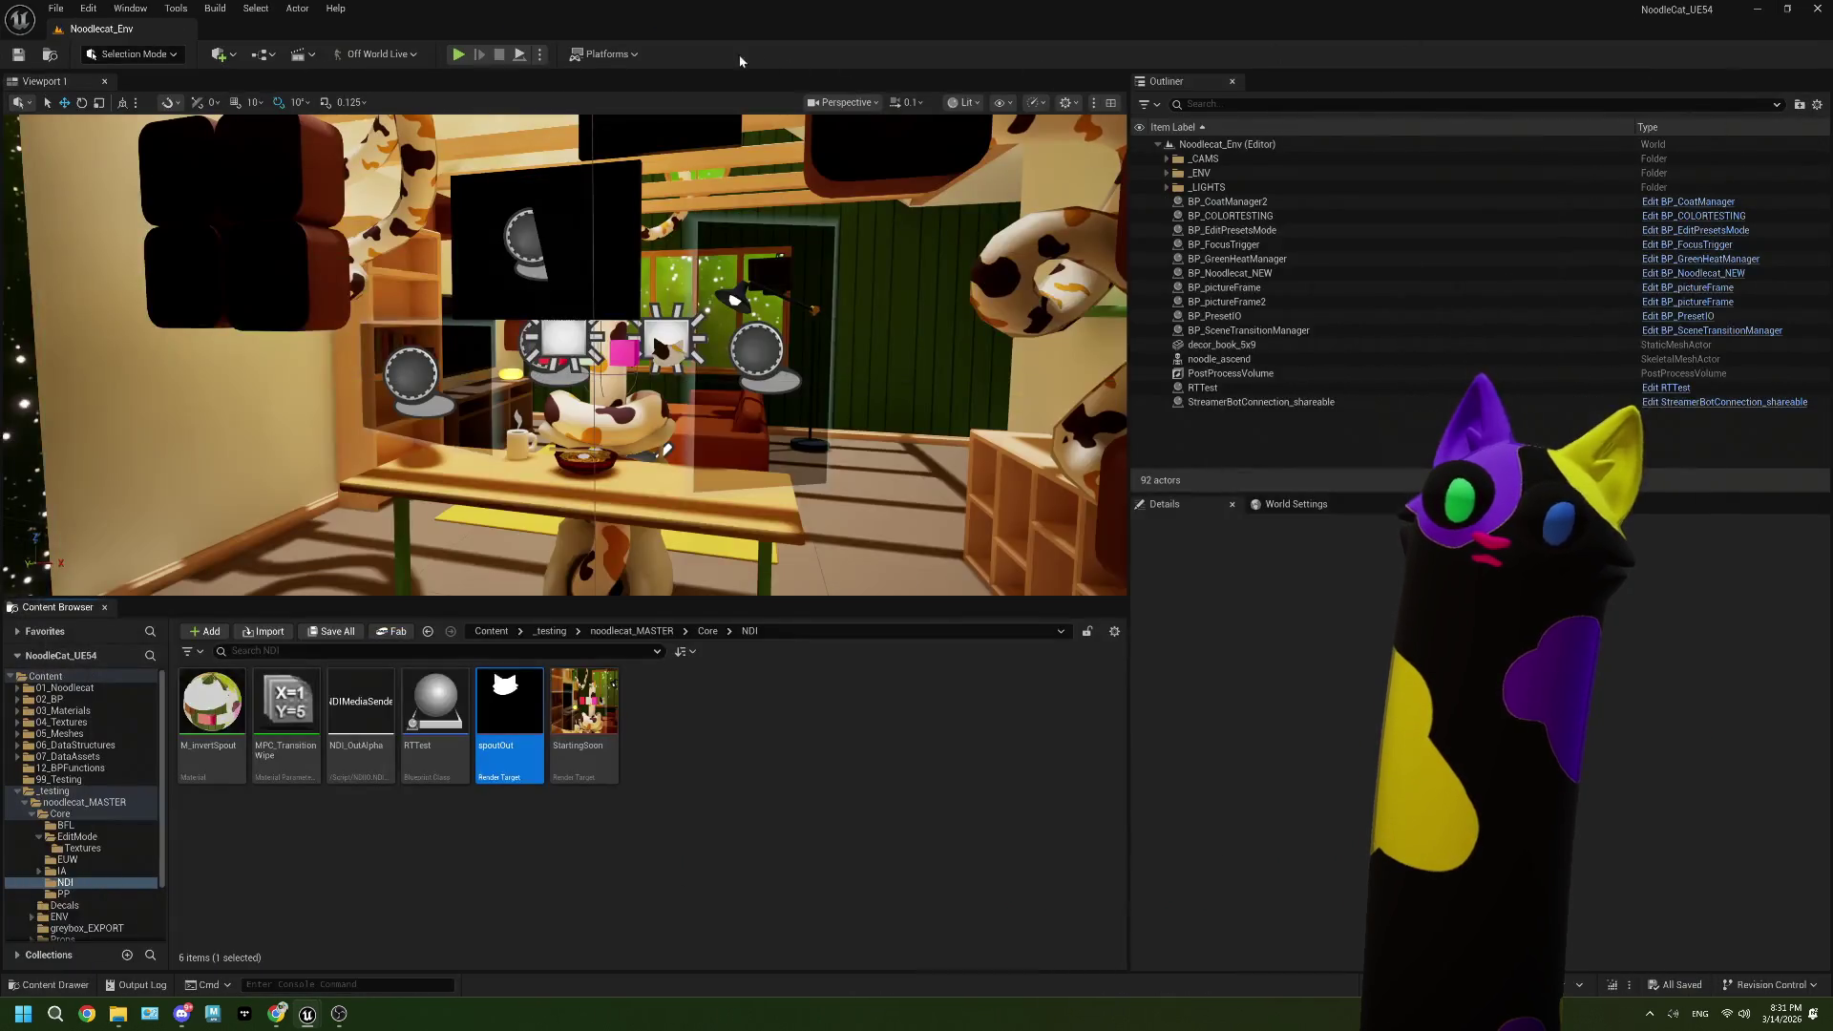
left_click(458, 54)
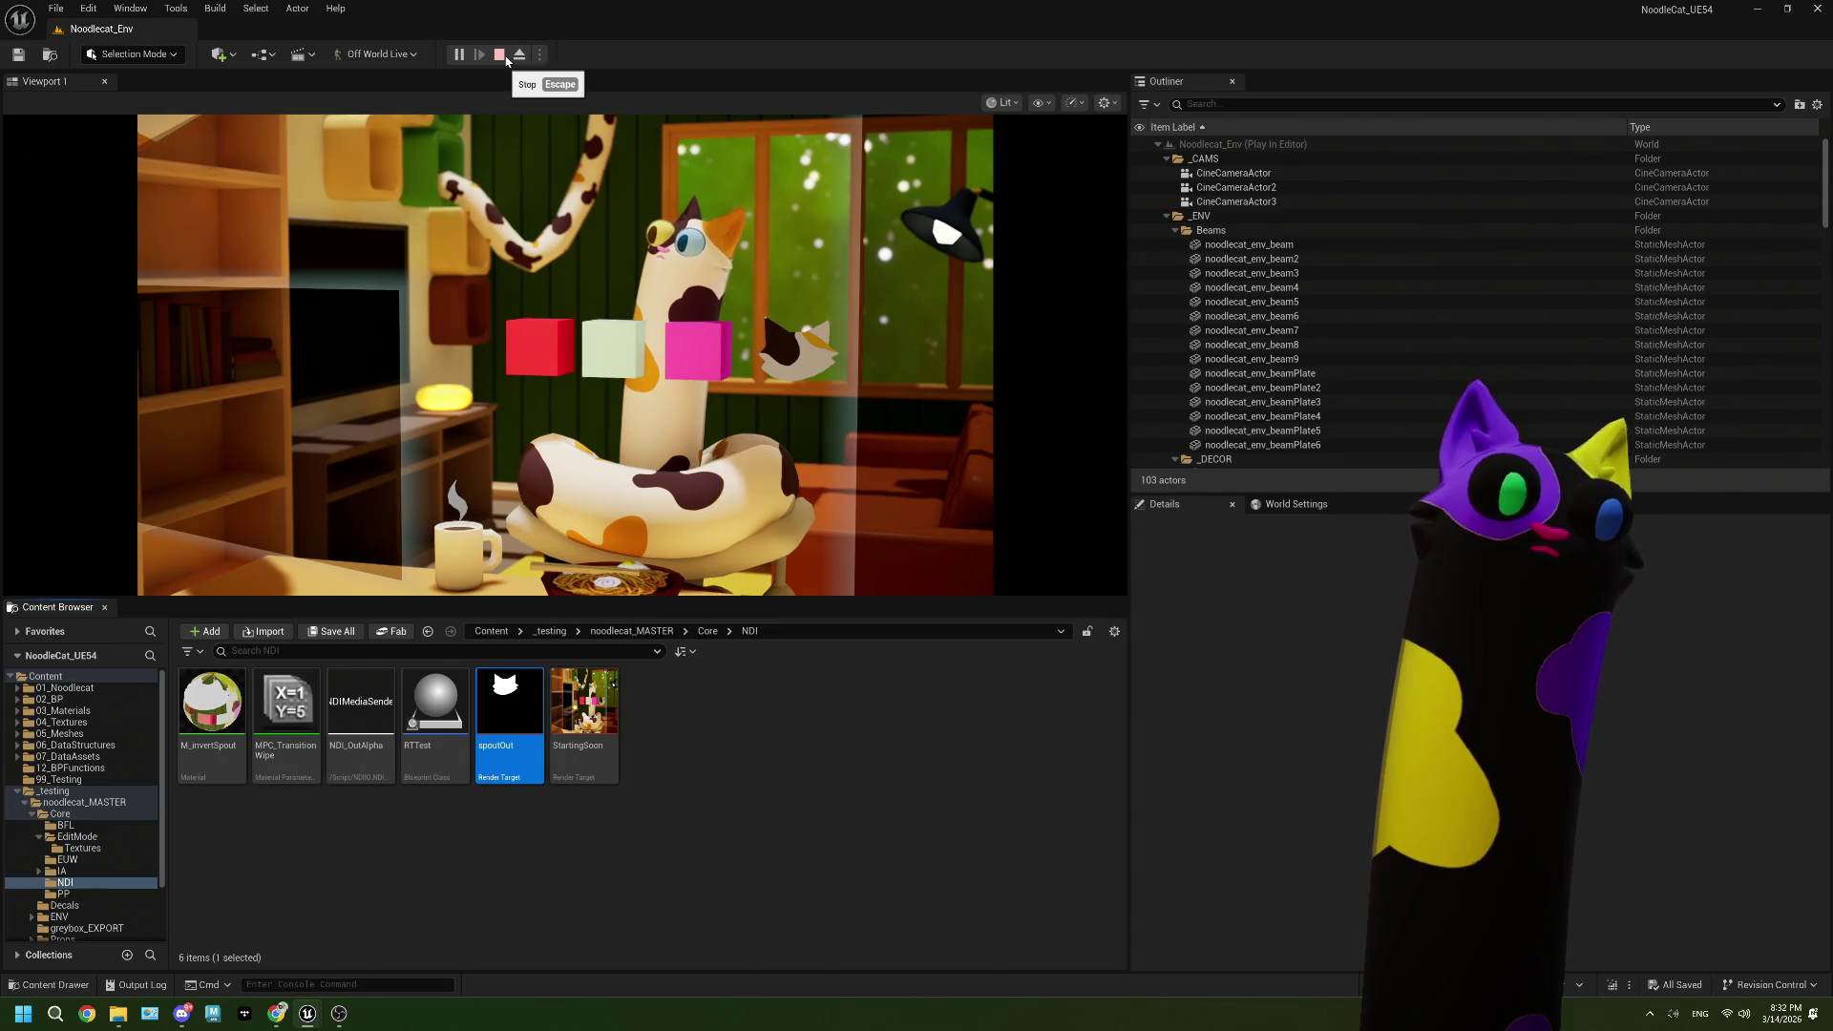
key("Escape")
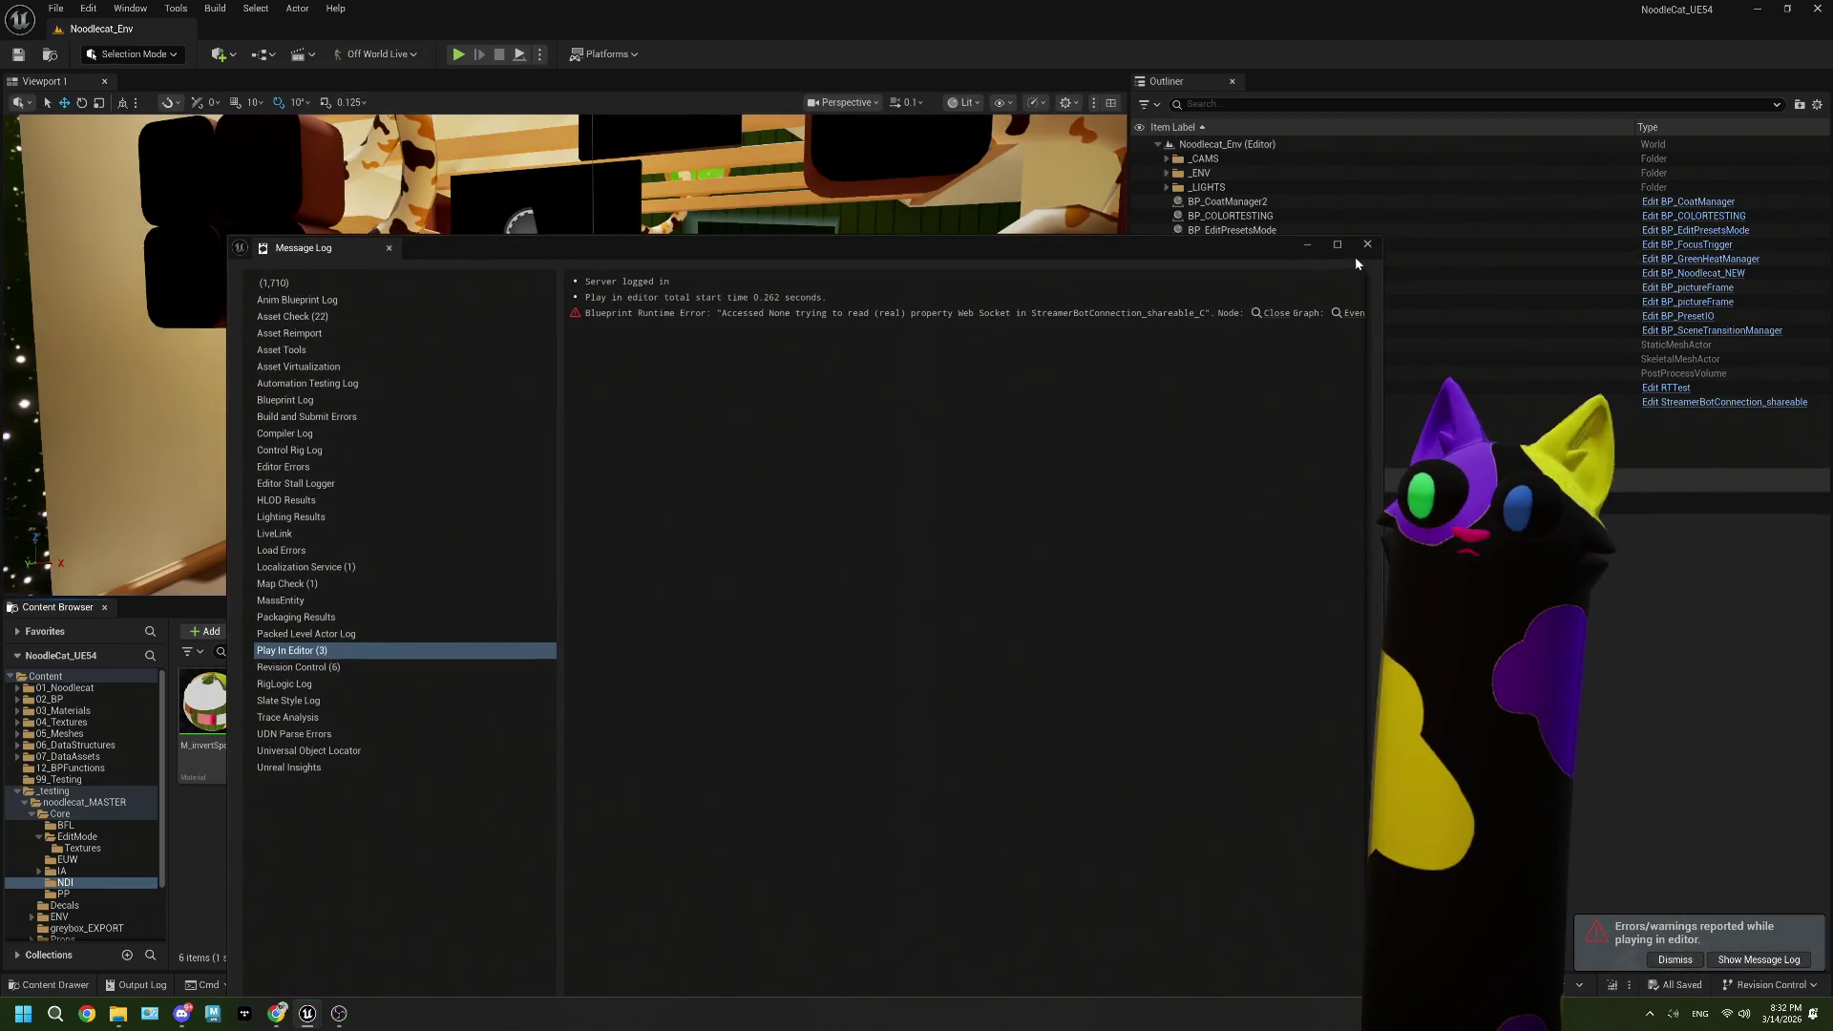
left_click(708, 631)
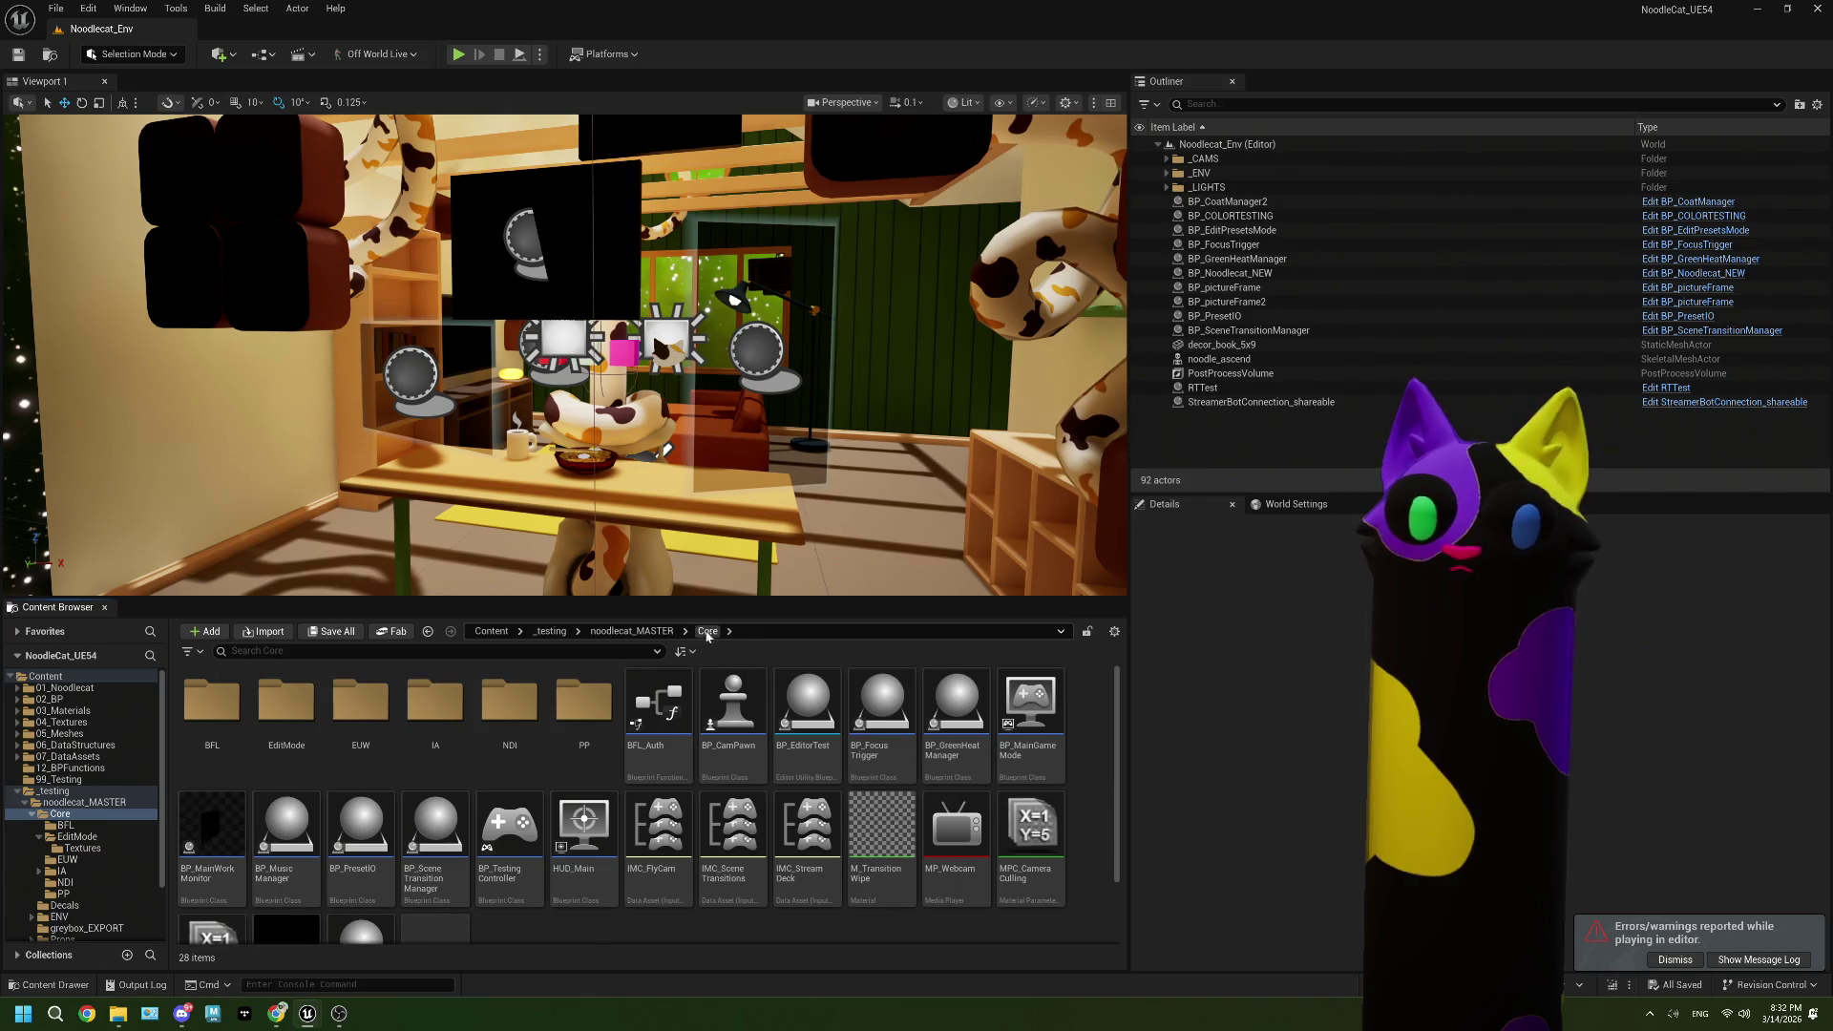
double_click(734, 711)
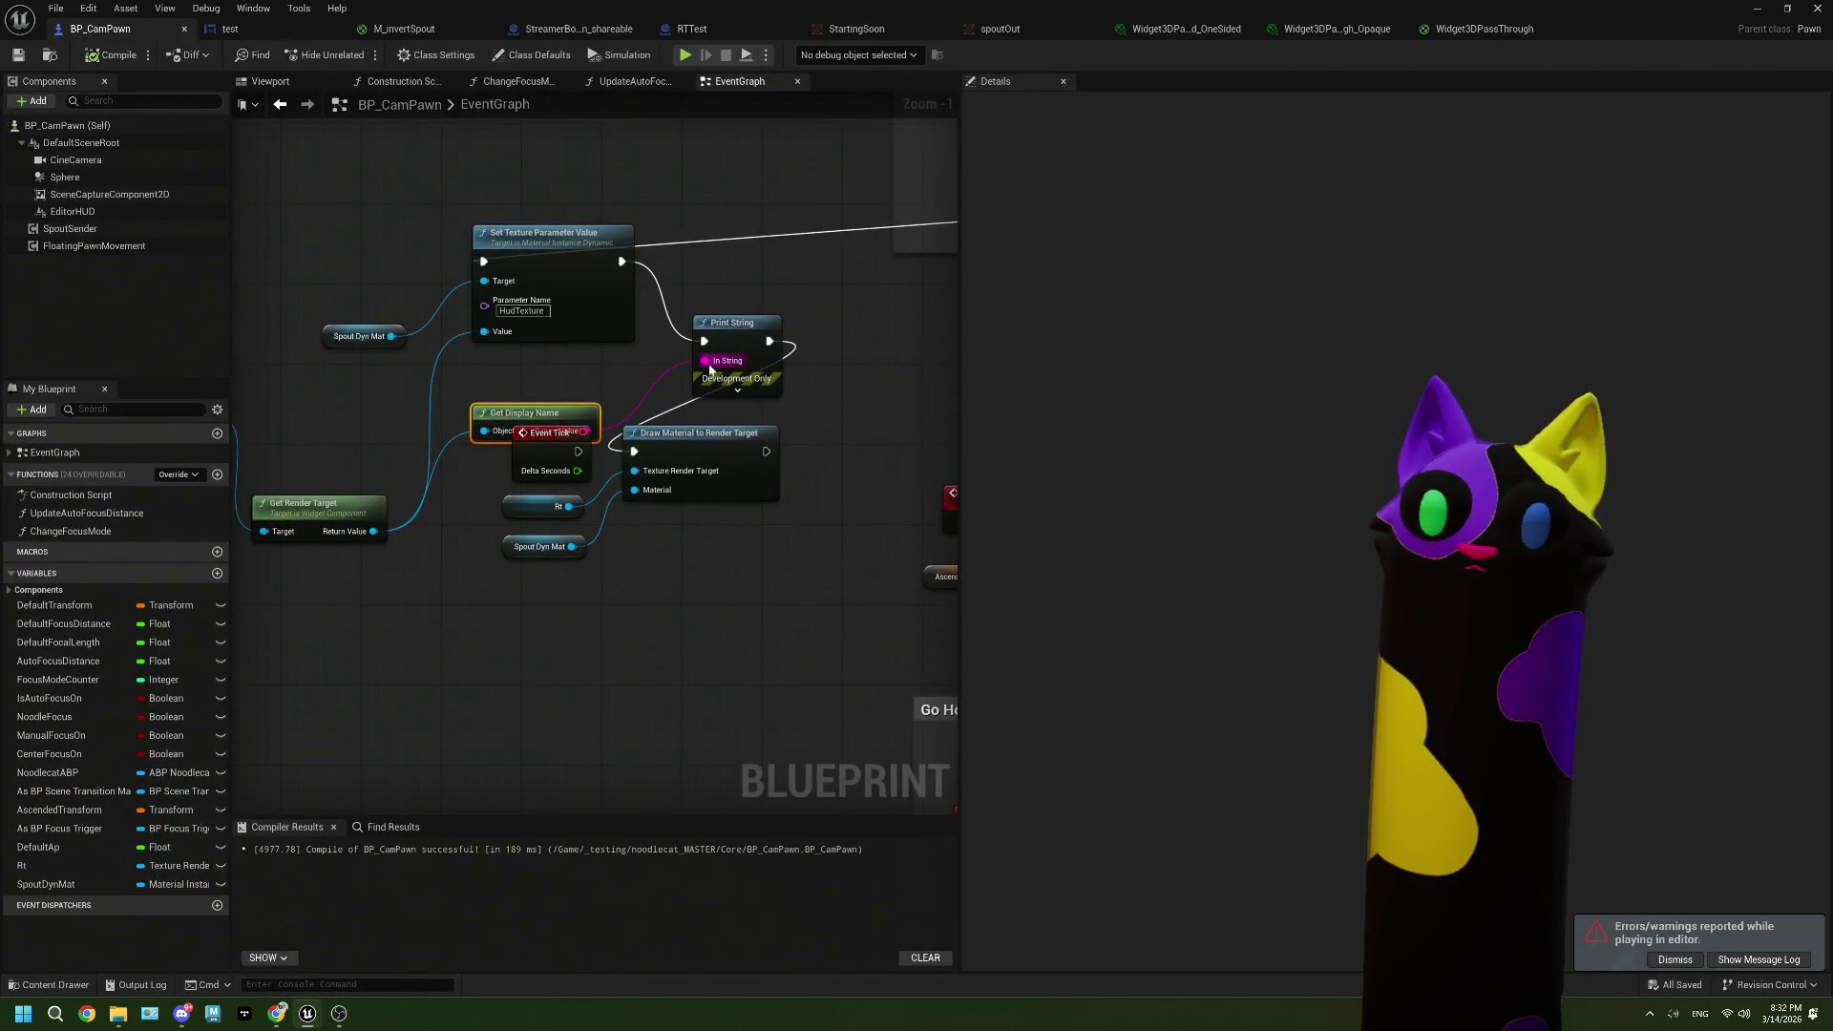
left_click_drag(665, 571, 544, 459)
left_click_drag(705, 458, 715, 688)
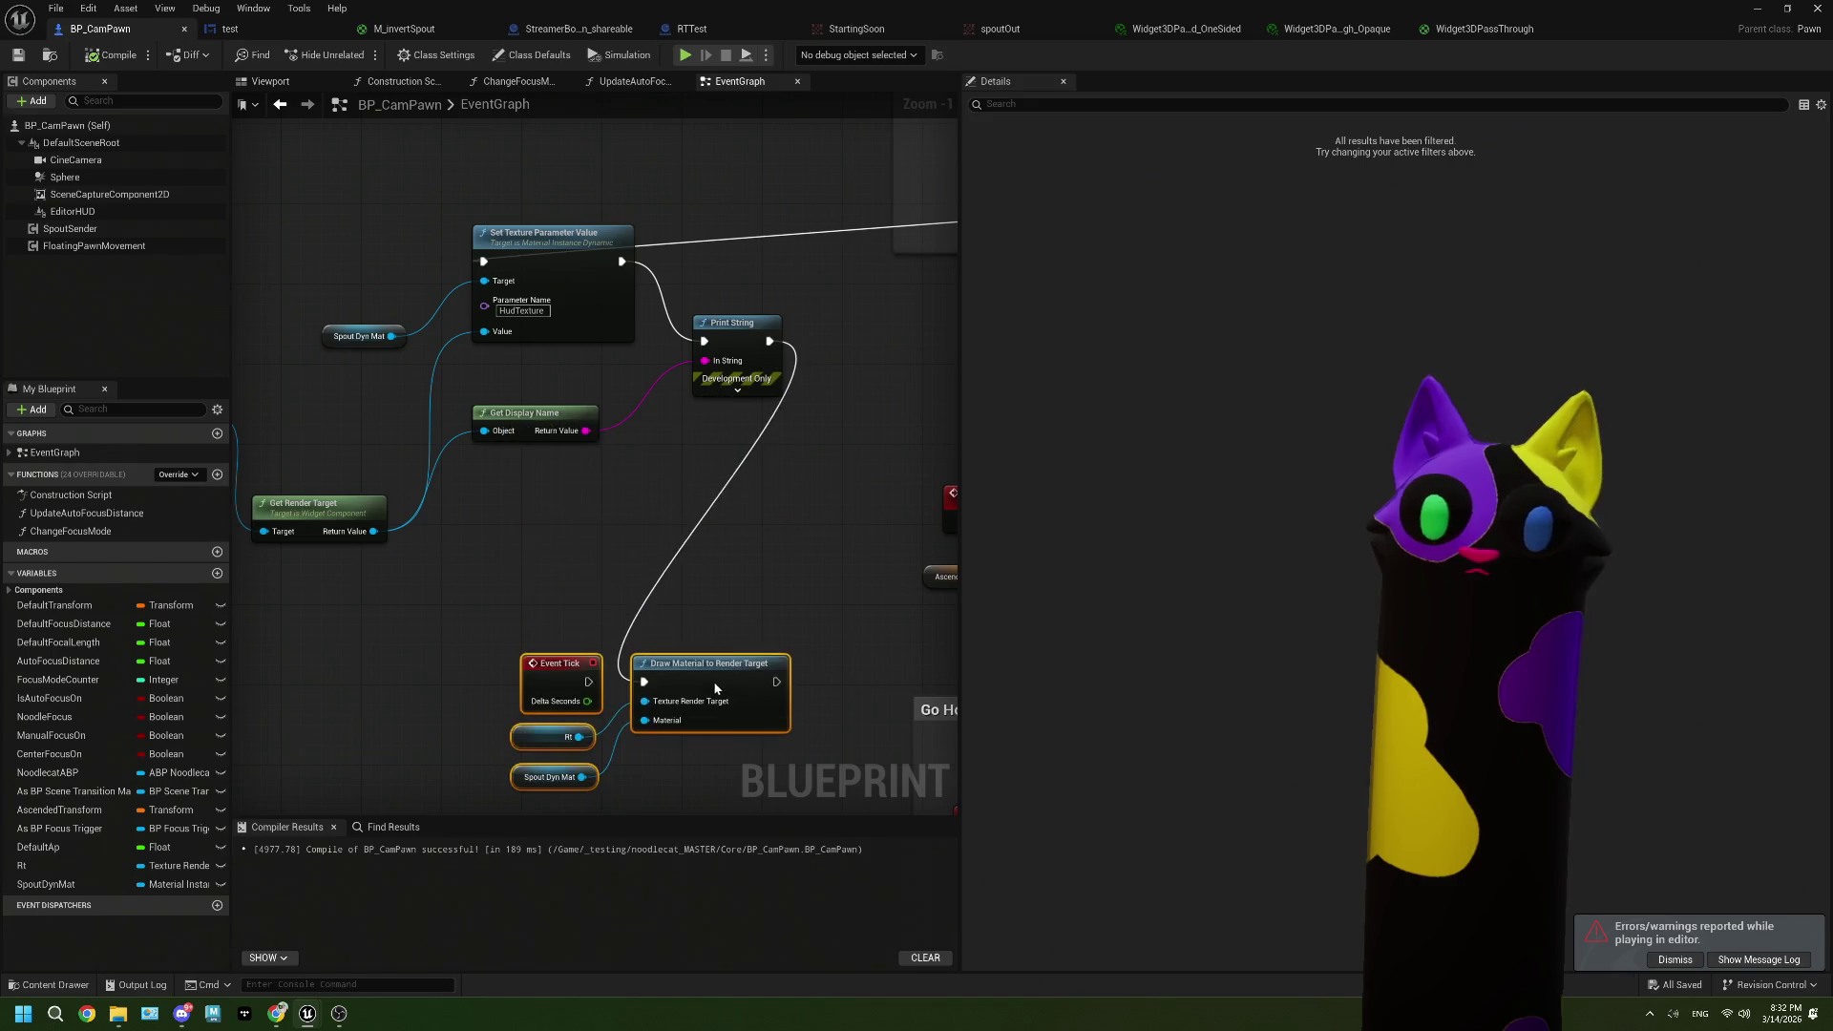
Step: Append 'render target' to the display name and send the joined string into Print String
left_click_drag(585, 430, 590, 501)
type("appen")
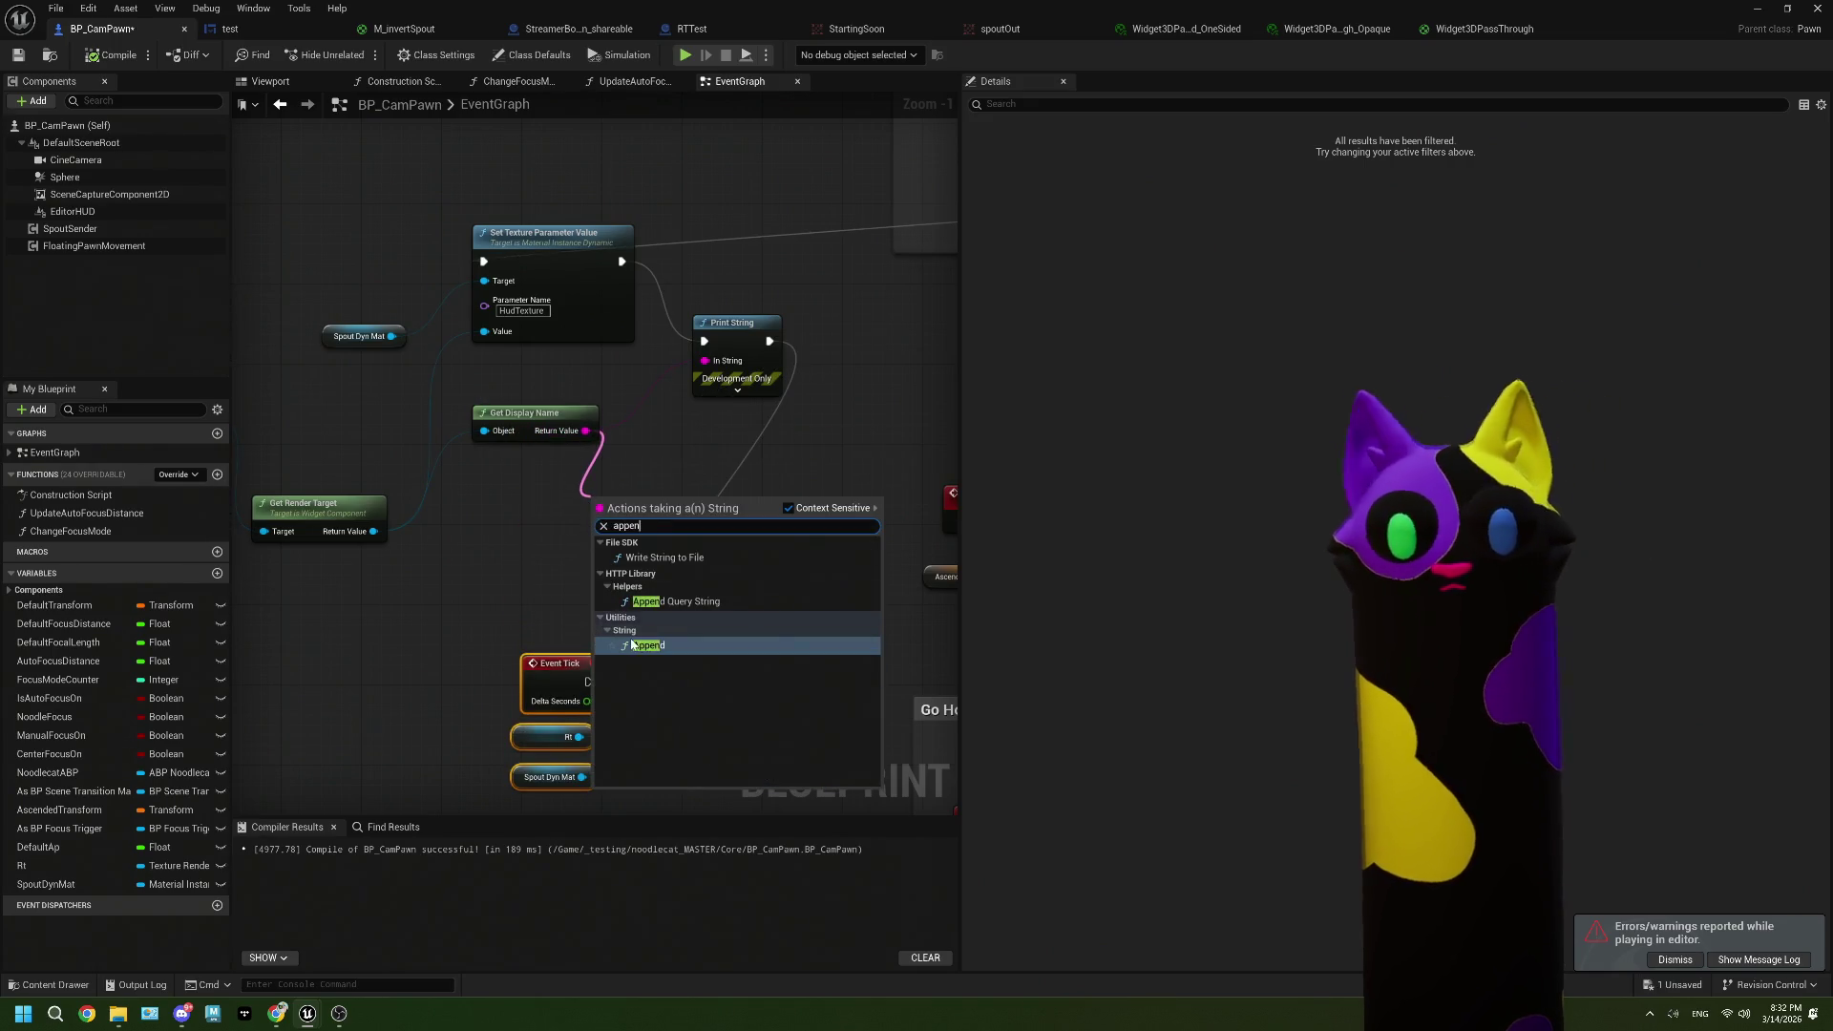
left_click(638, 646)
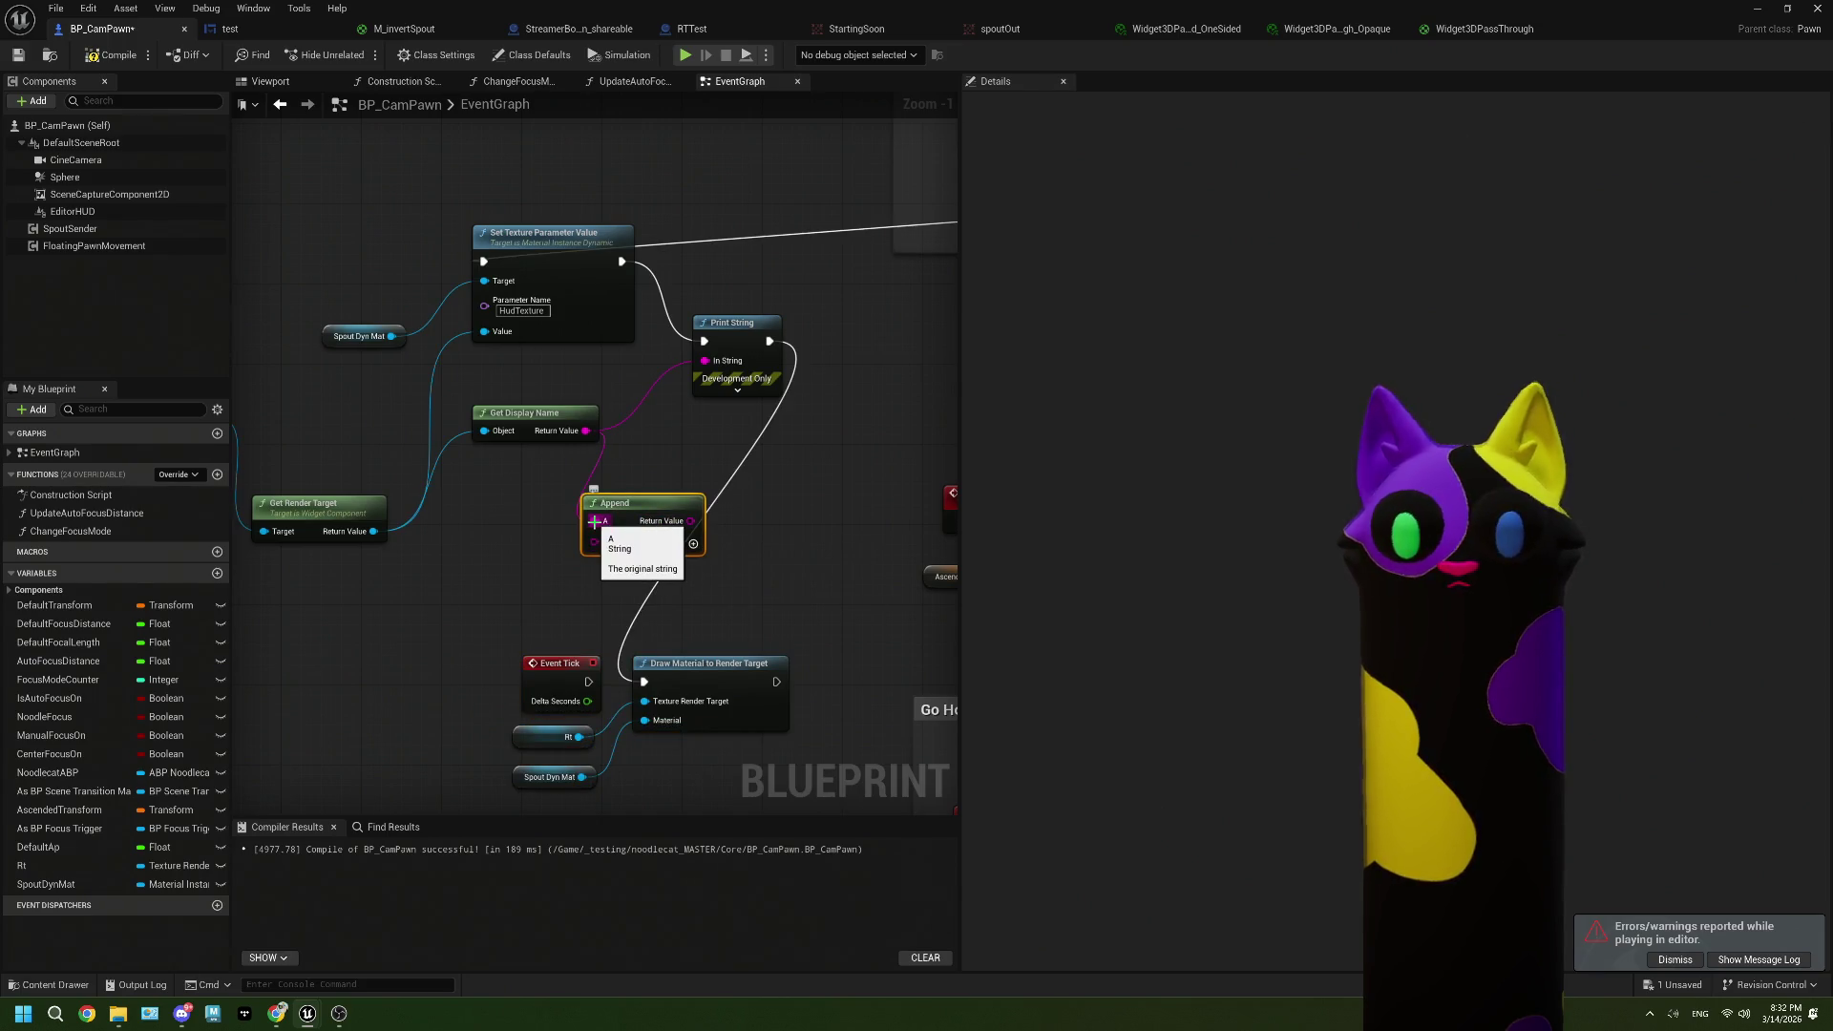
left_click_drag(616, 542, 616, 526)
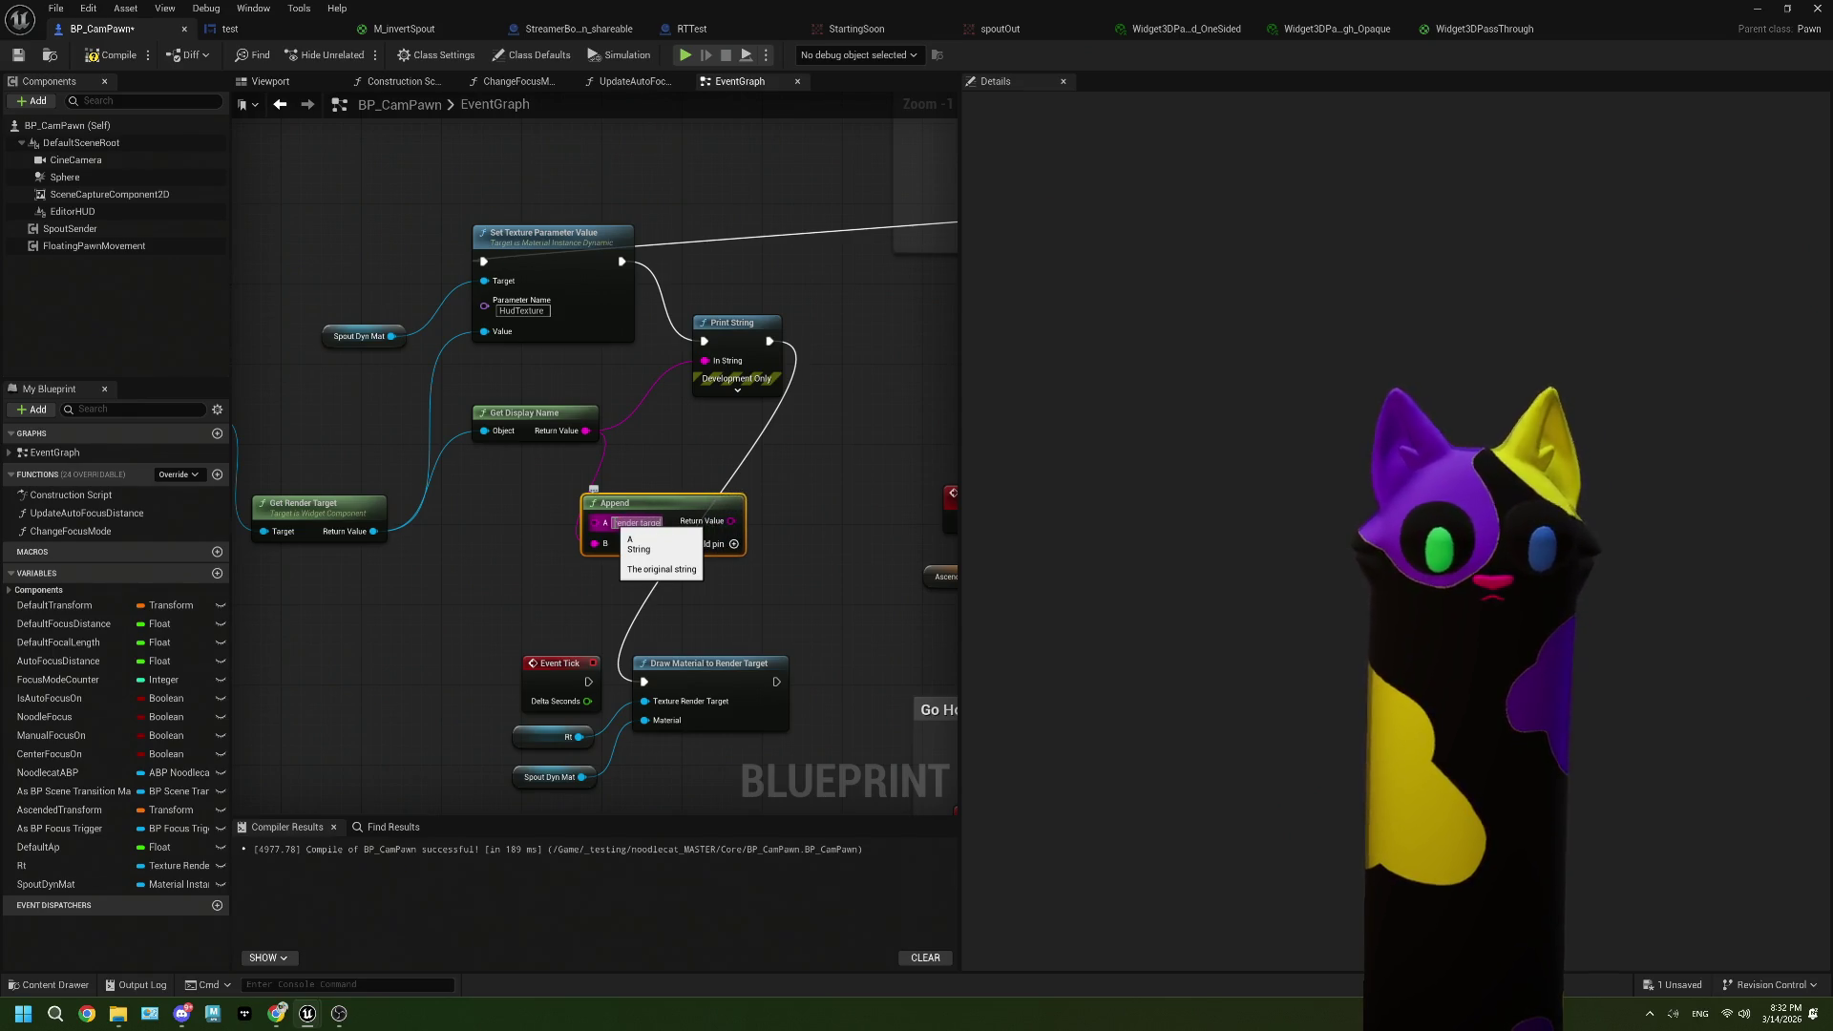
left_click(827, 523)
mouse_move(743, 520)
left_mouse_down()
mouse_move(690, 372)
mouse_move(711, 362)
left_mouse_up()
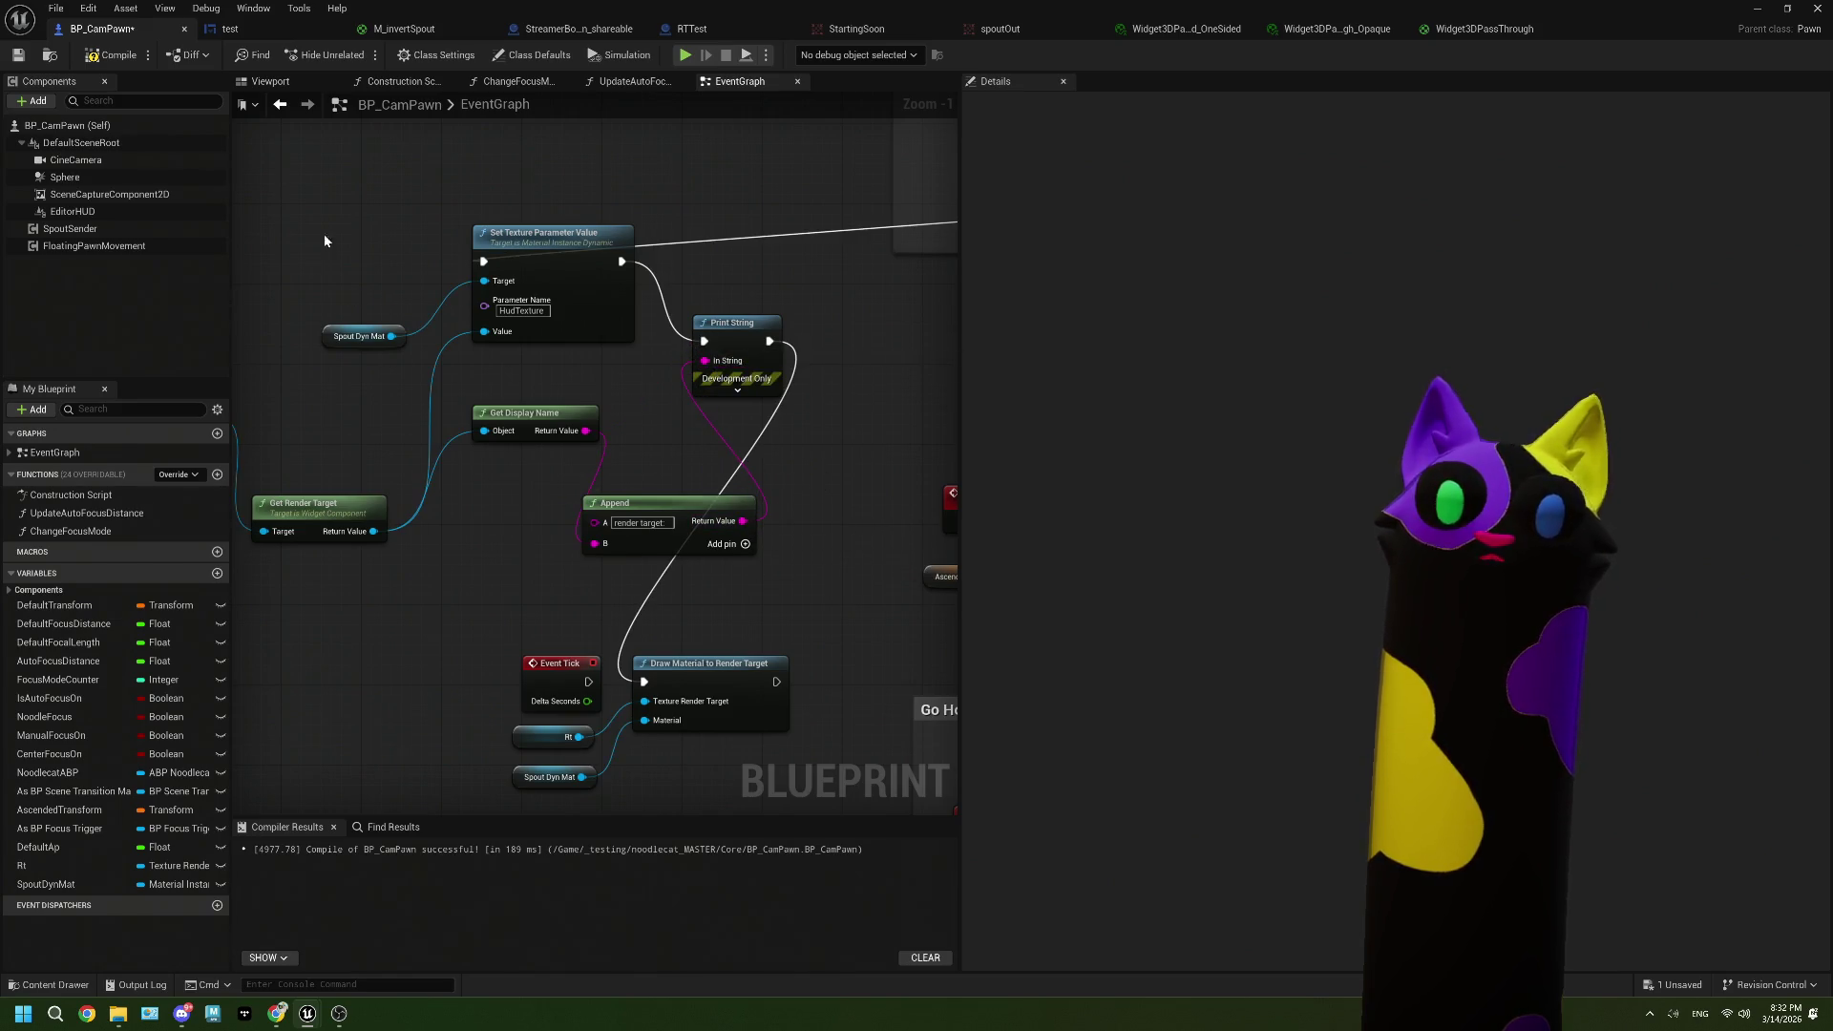
Step: Save BP_CamPawn and run a quick play-in-editor test
left_click(20, 55)
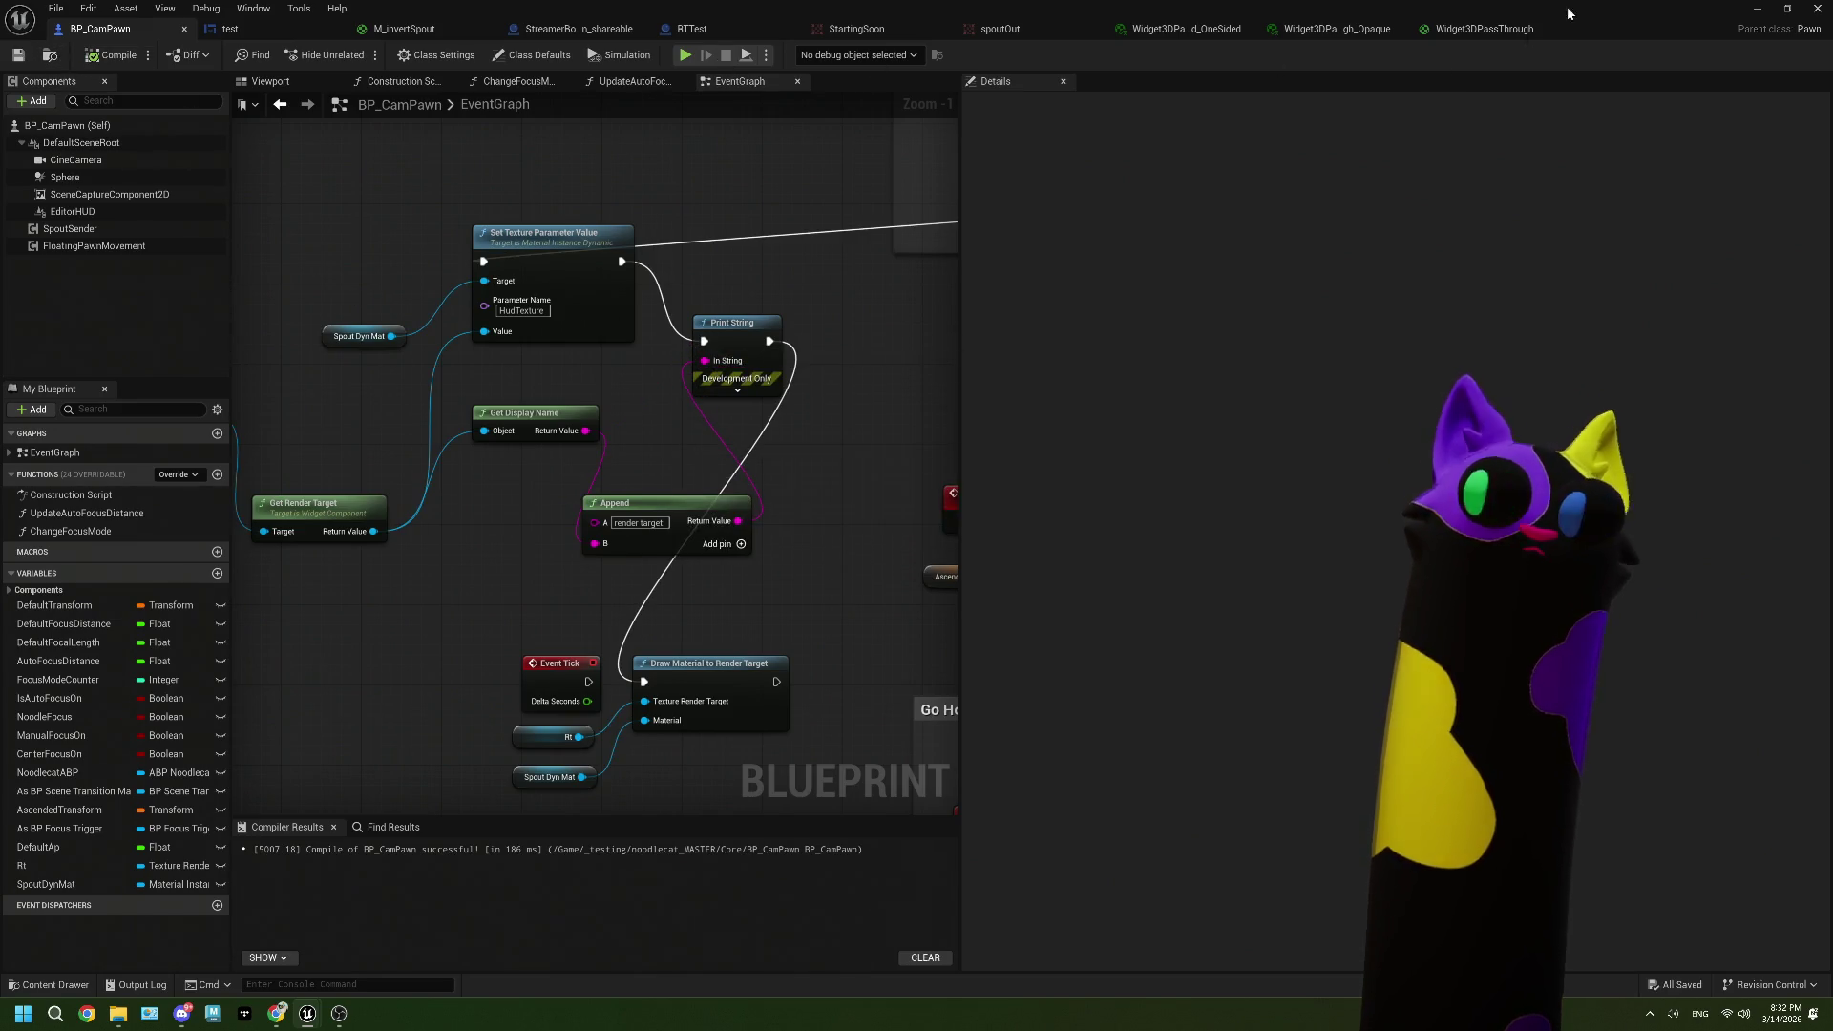
left_click(1756, 9)
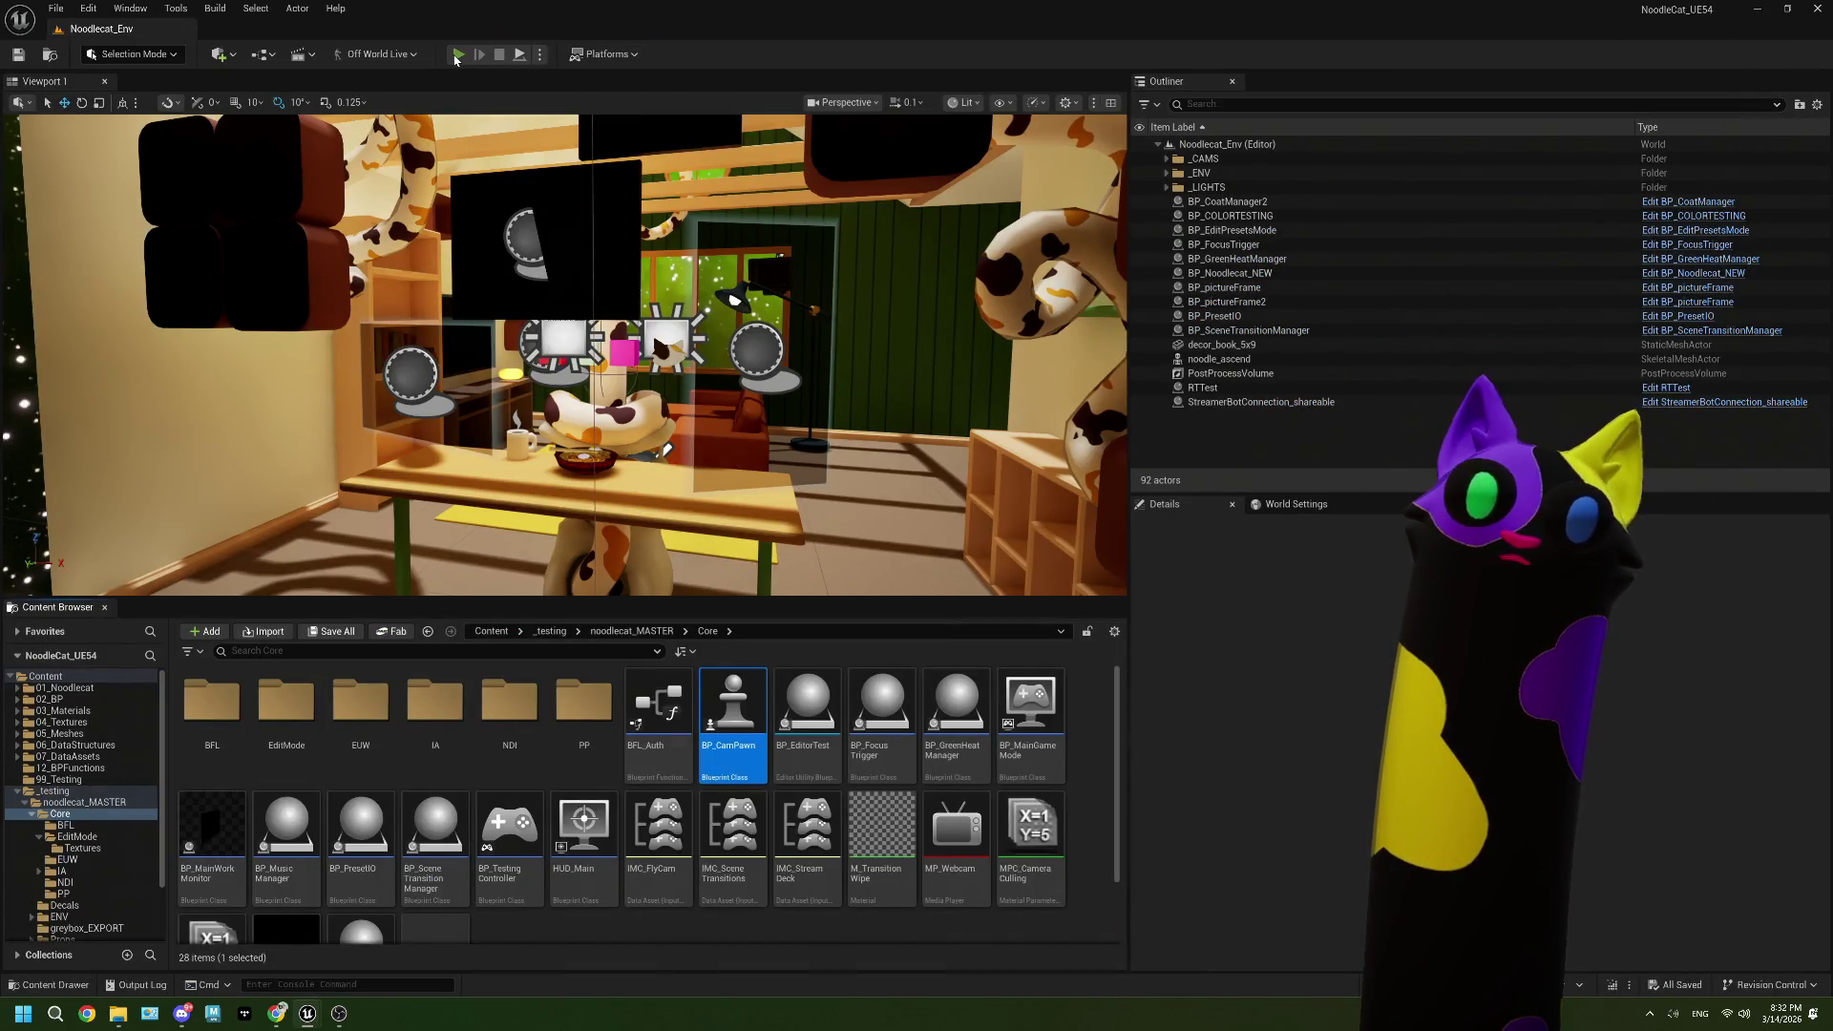
left_click(457, 55)
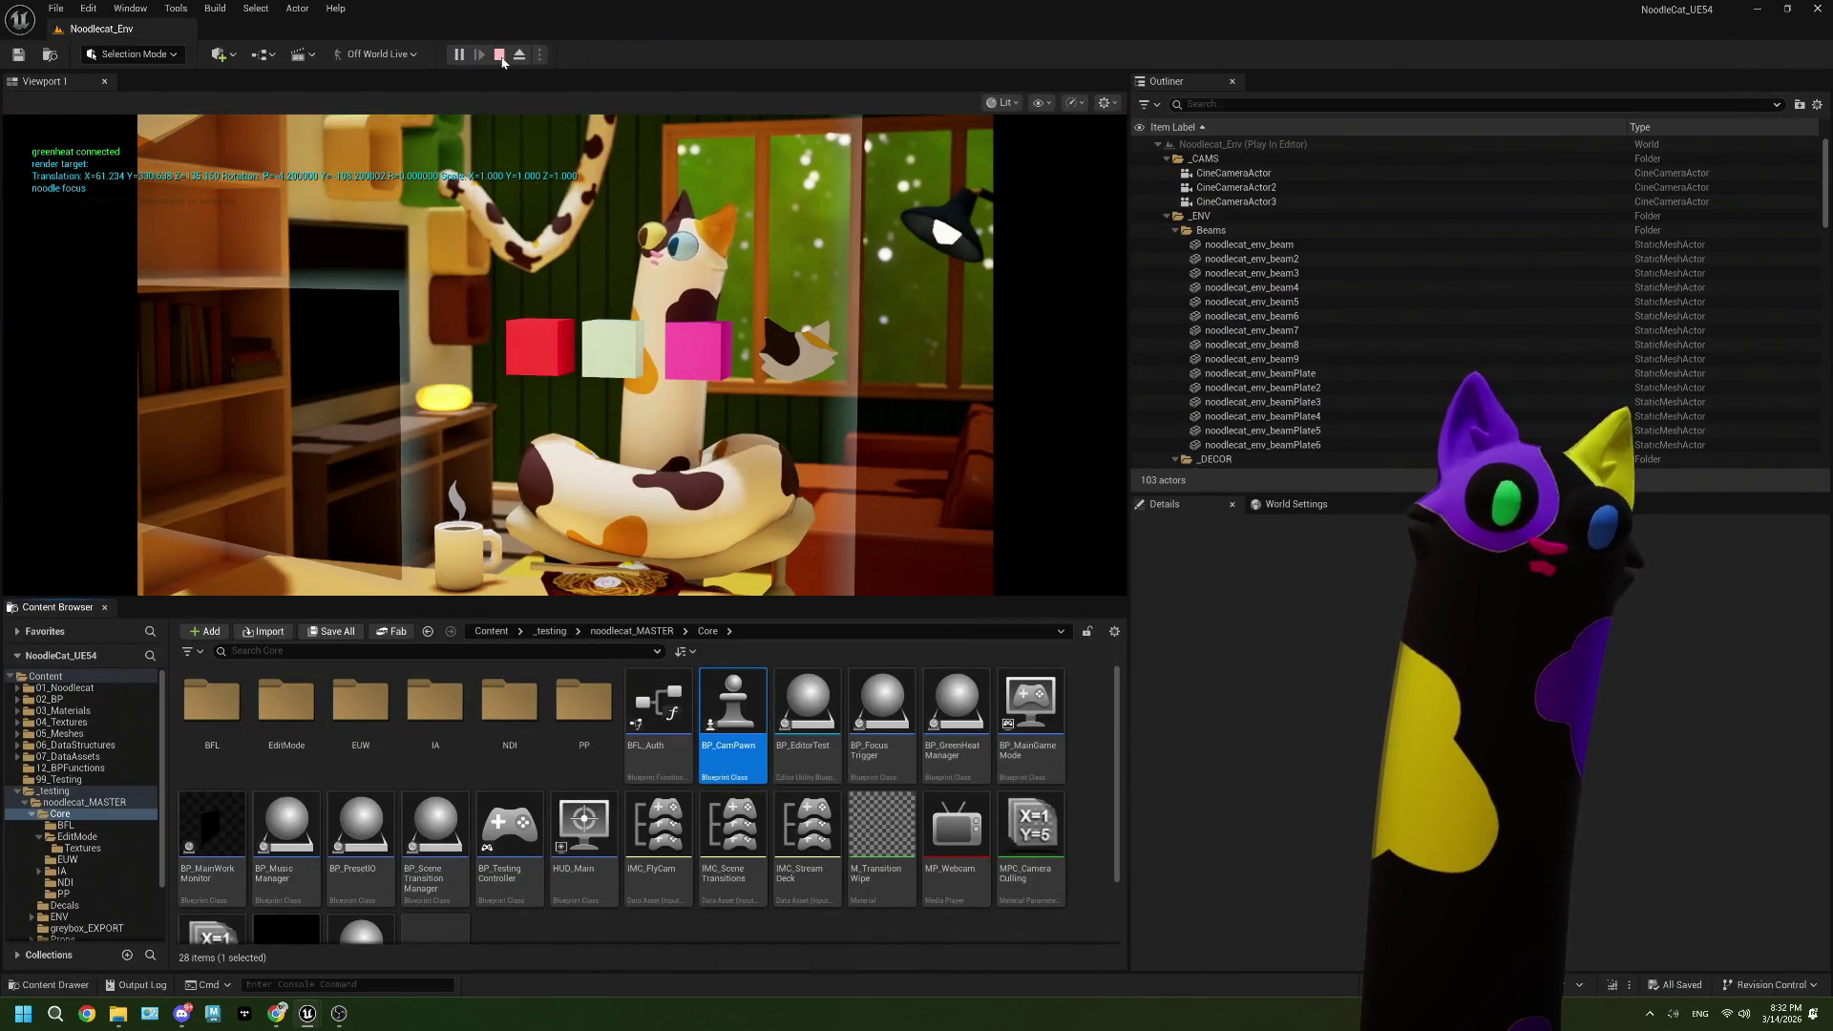
left_click(499, 55)
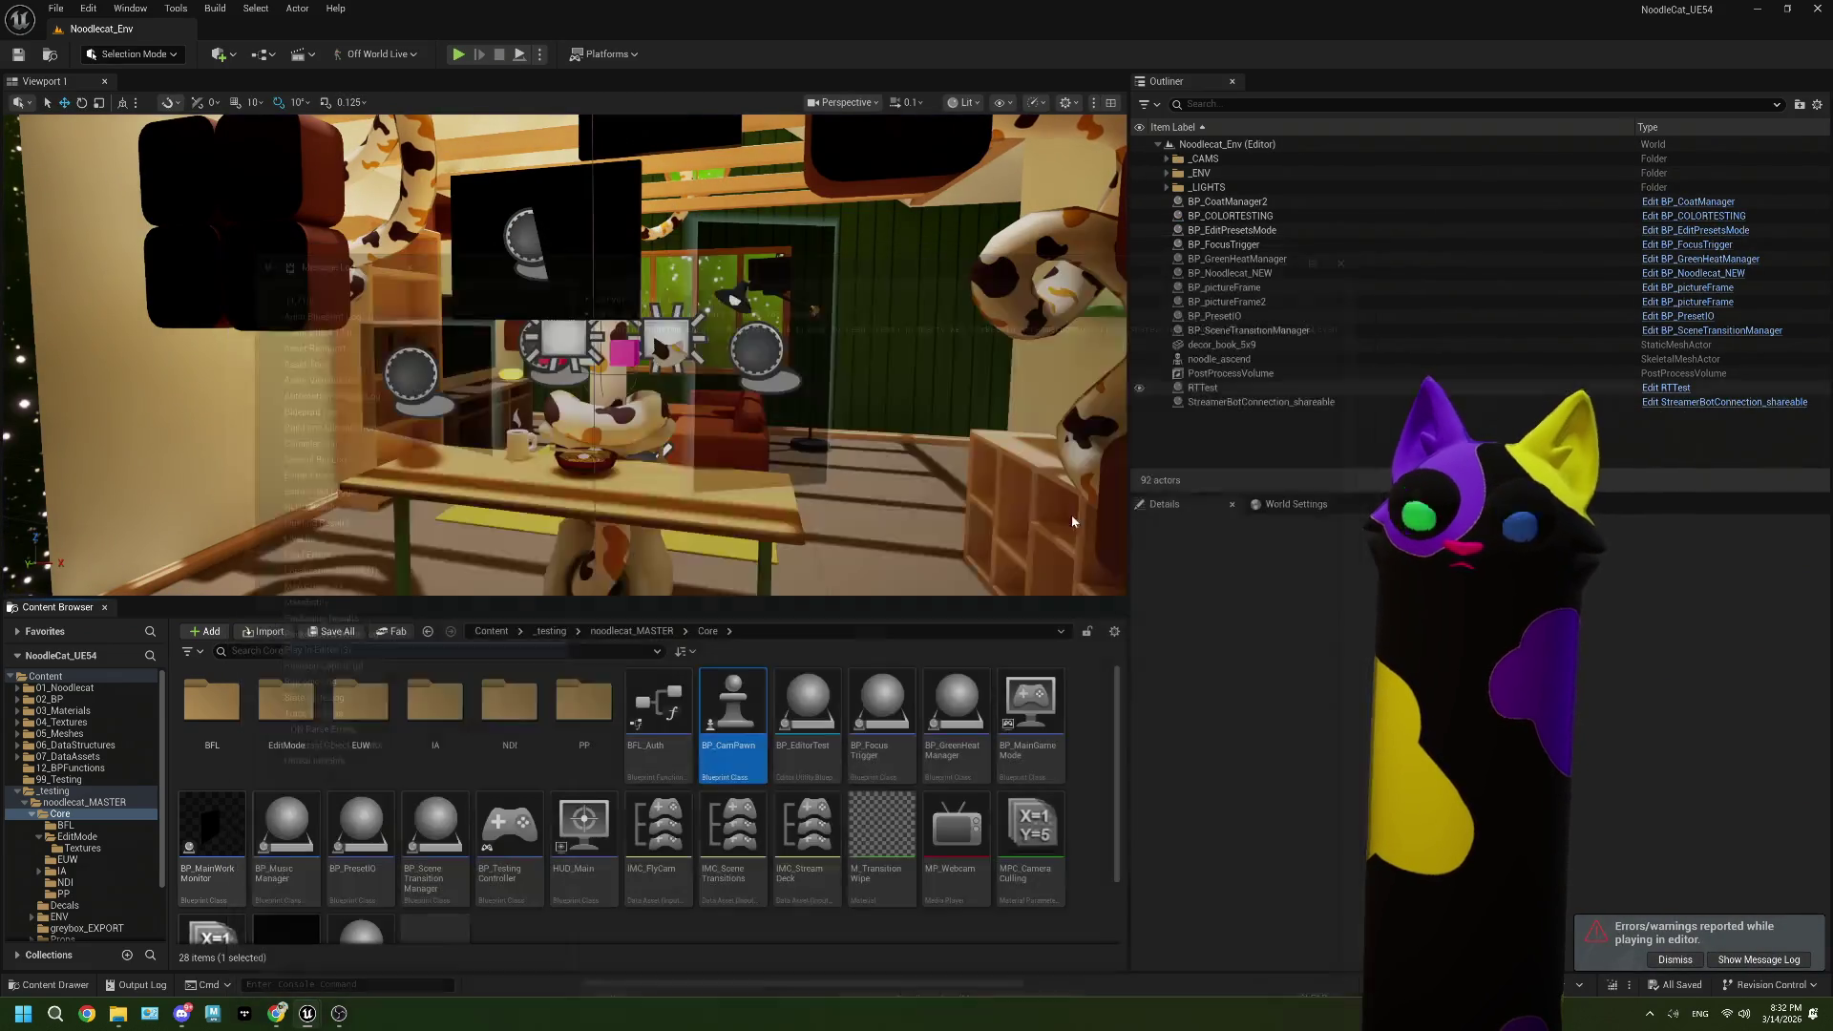
Step: Delete the Get Display Name and Append nodes from BP_CamPawn's event graph
double_click(732, 711)
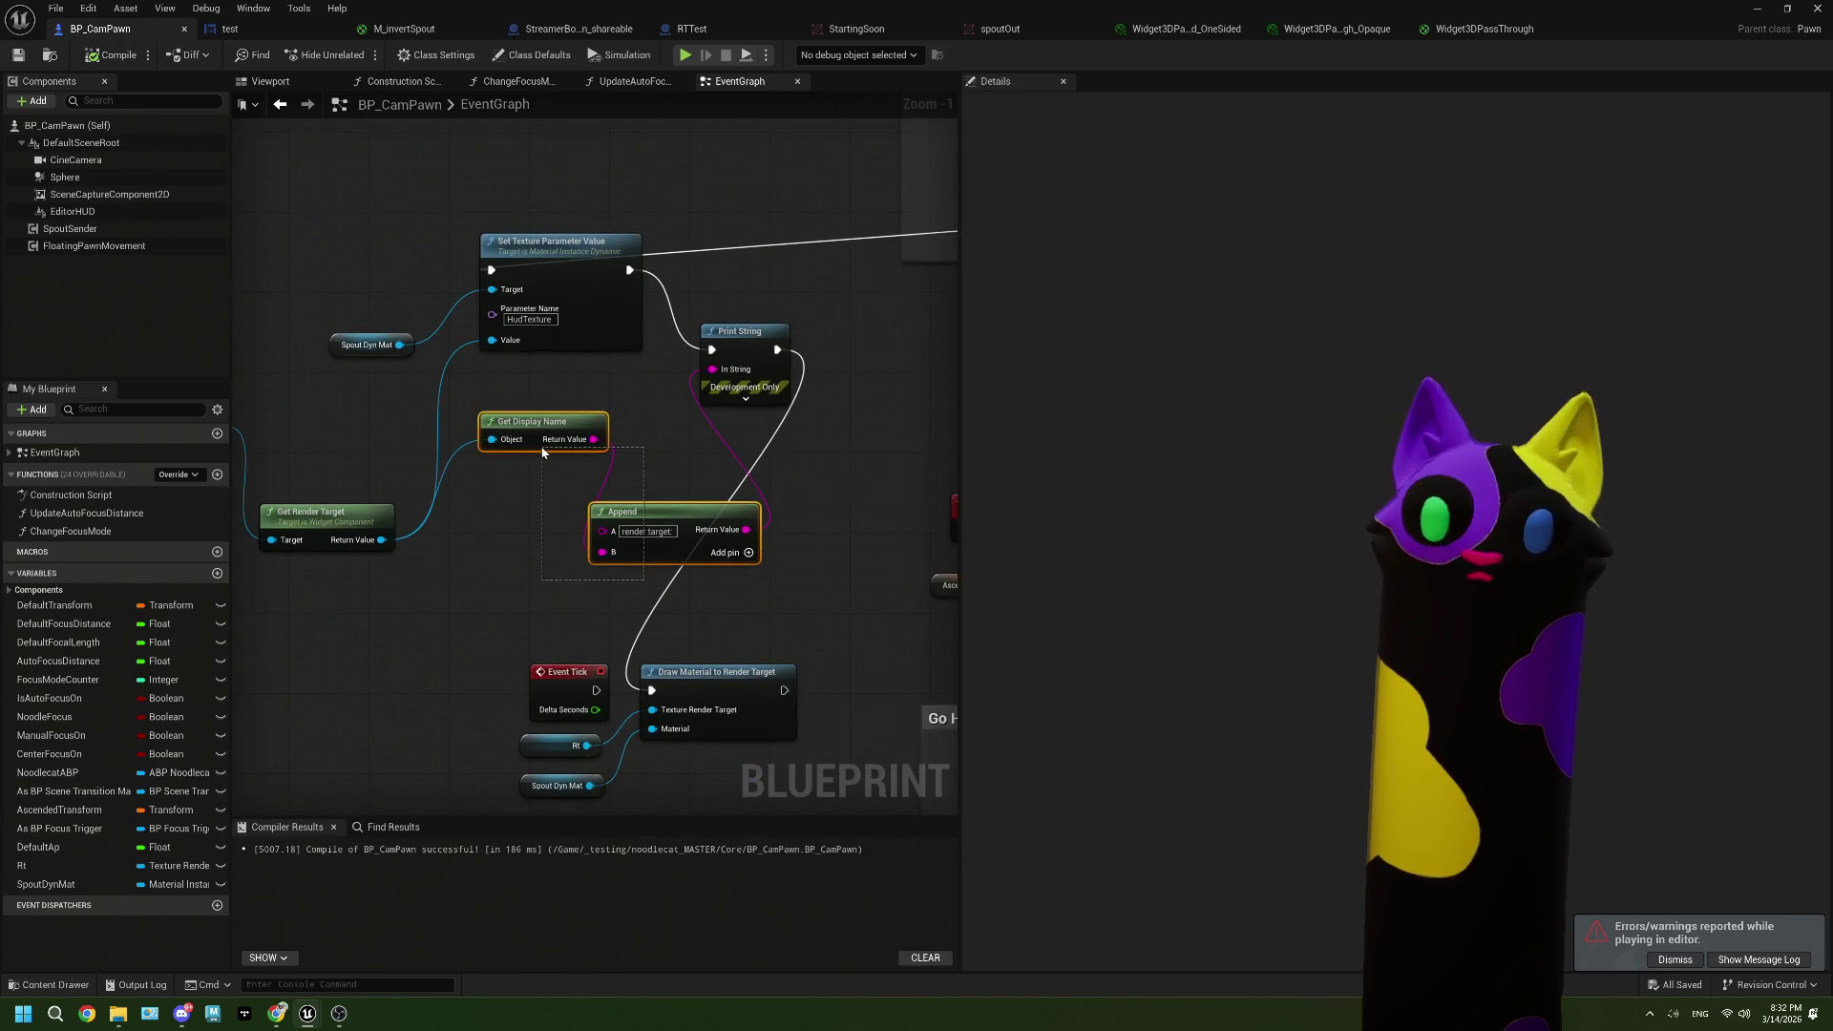
left_click_drag(542, 453, 544, 454)
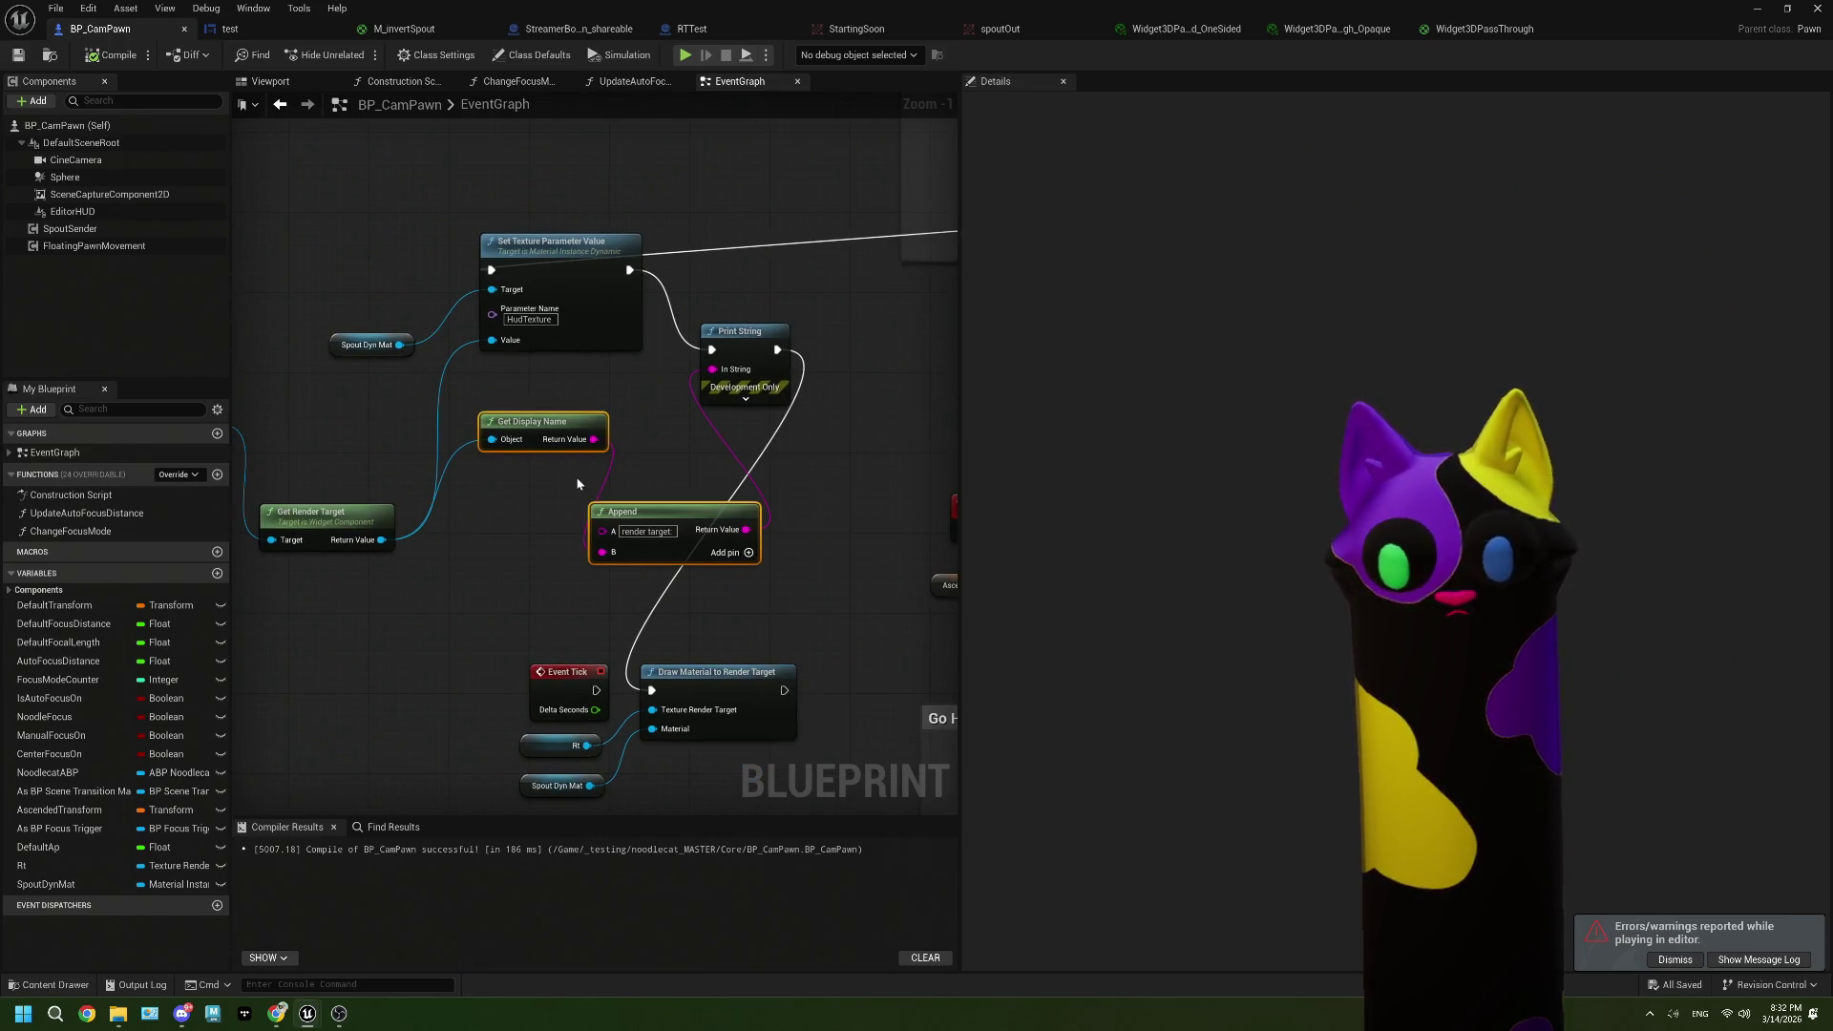
key("Delete")
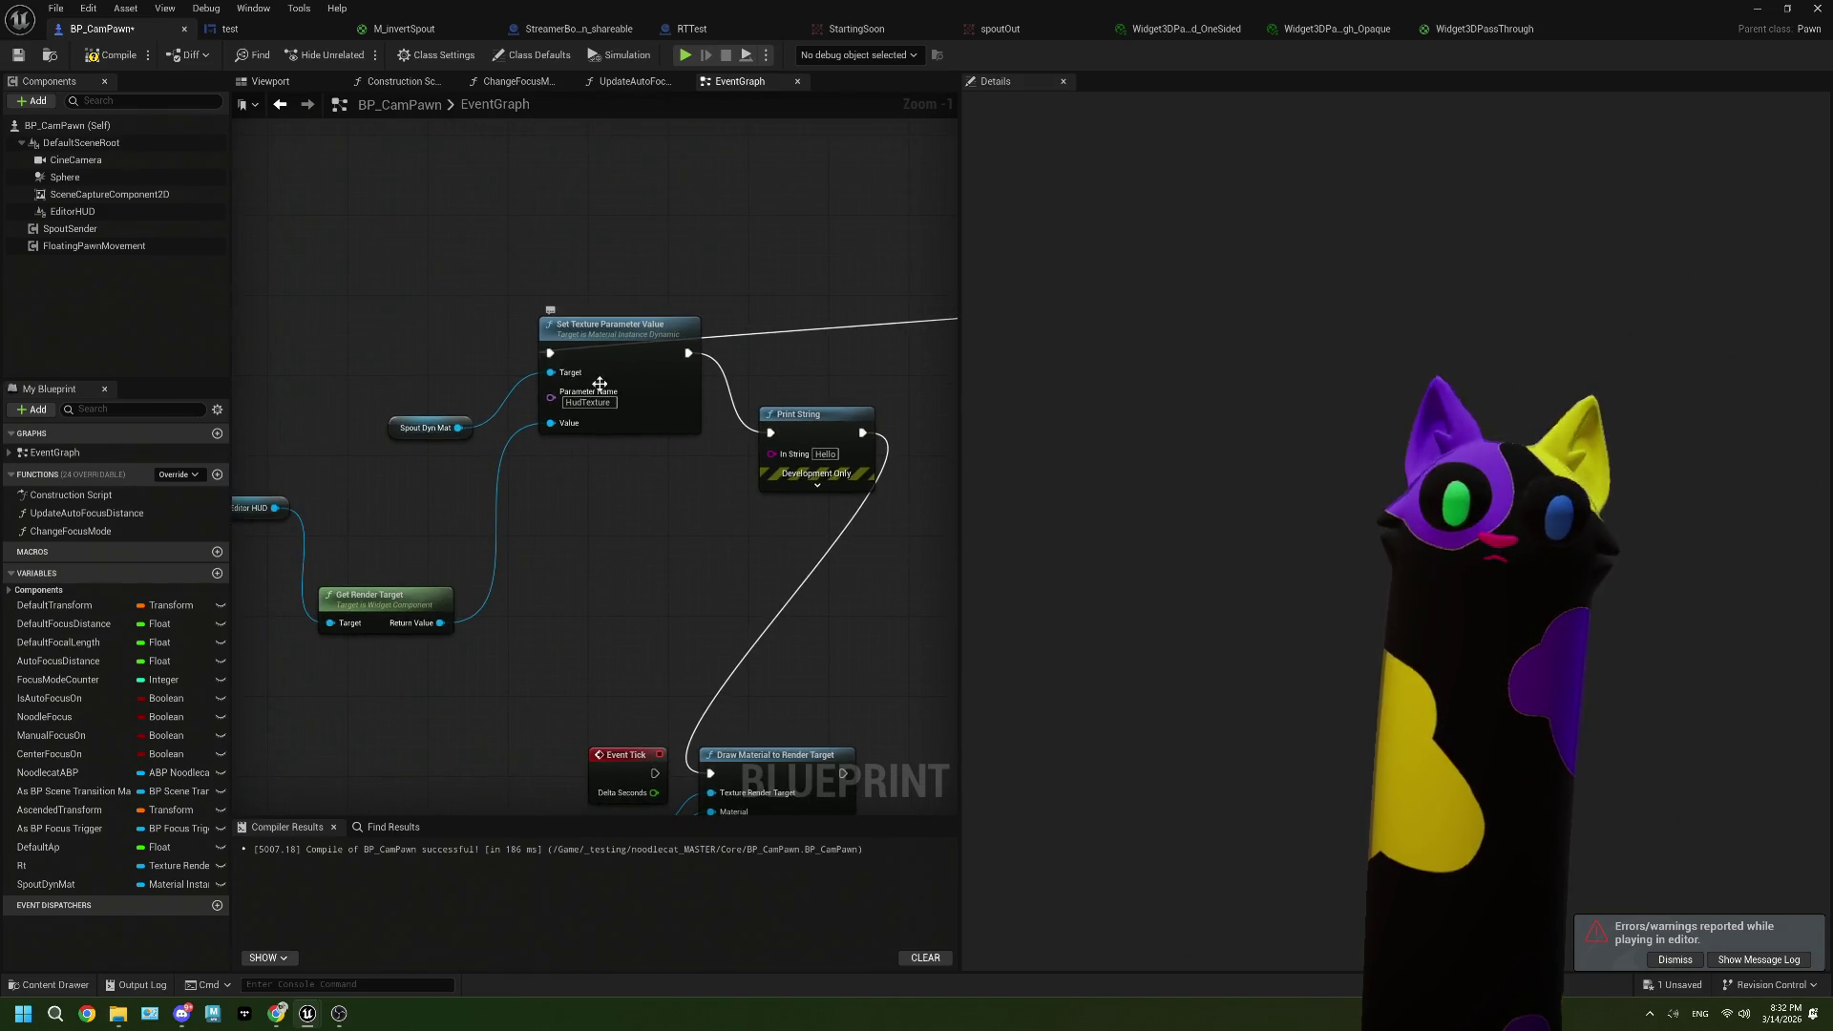
Step: Add a 1.0-second Delay node ahead of Set Texture Parameter Value
left_click_drag(600, 383, 656, 488)
right_click(477, 440)
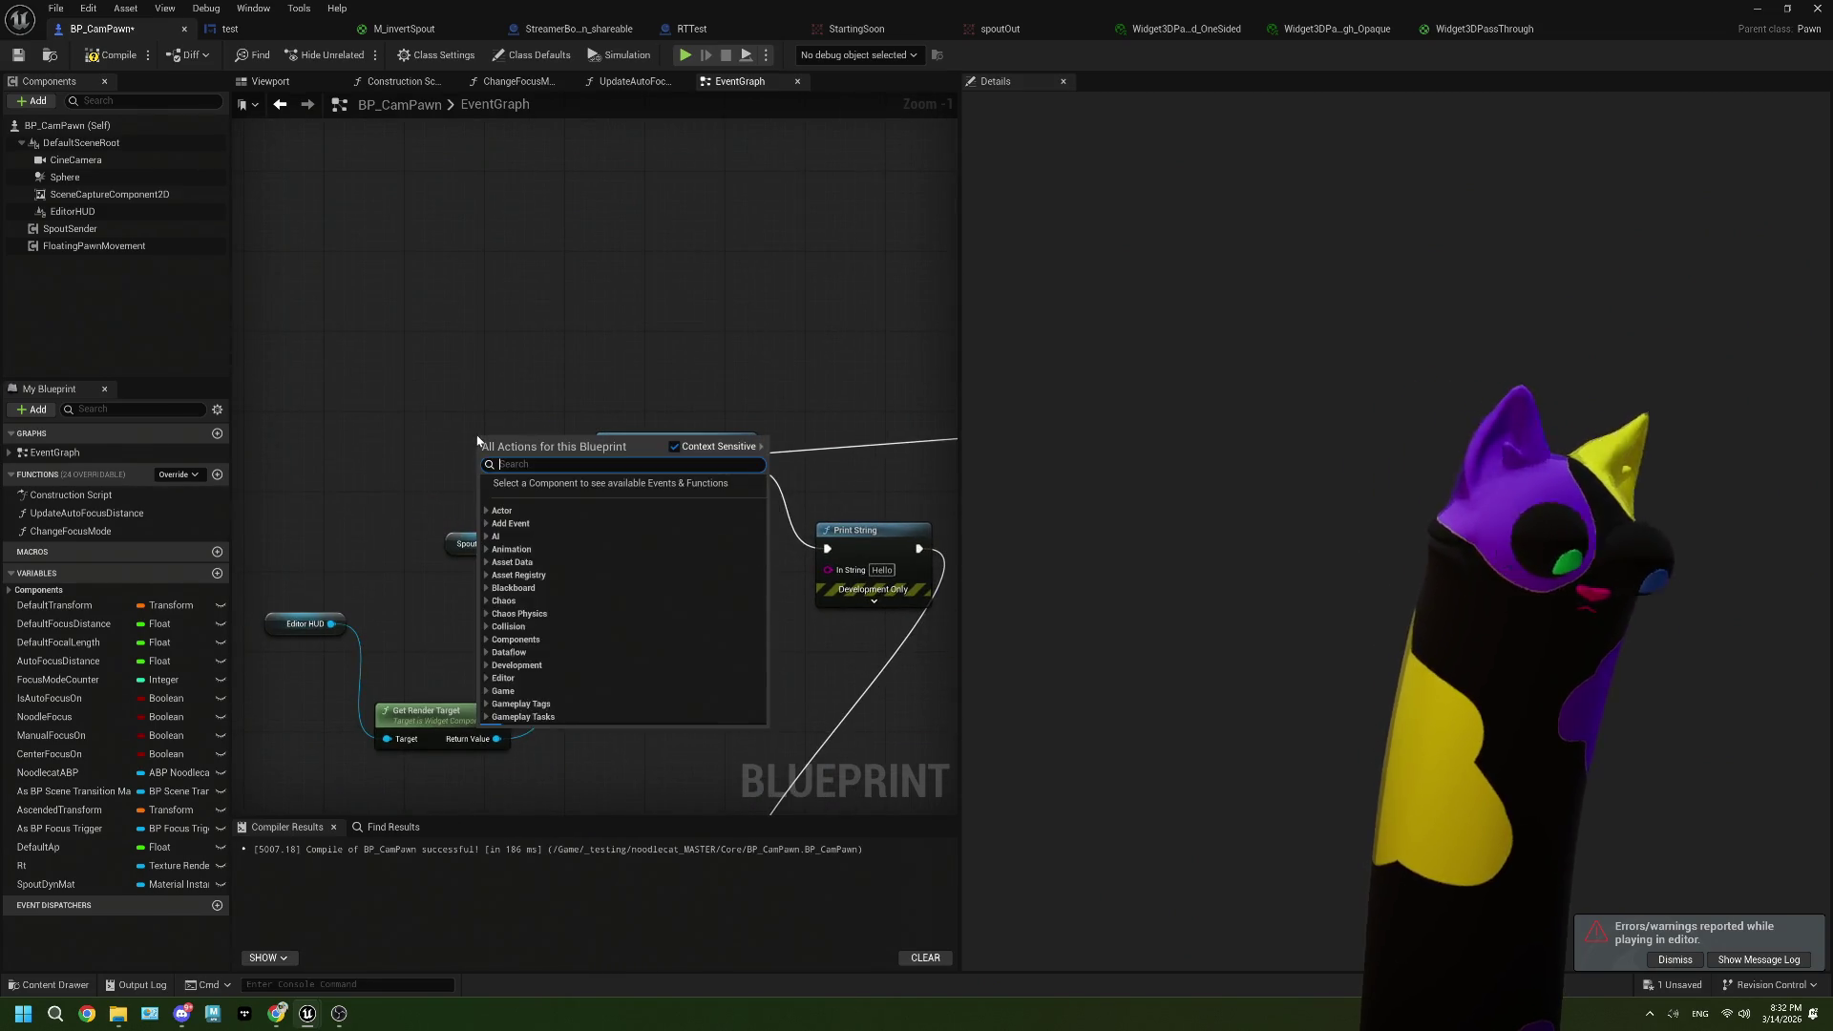
type("delay")
left_click(530, 503)
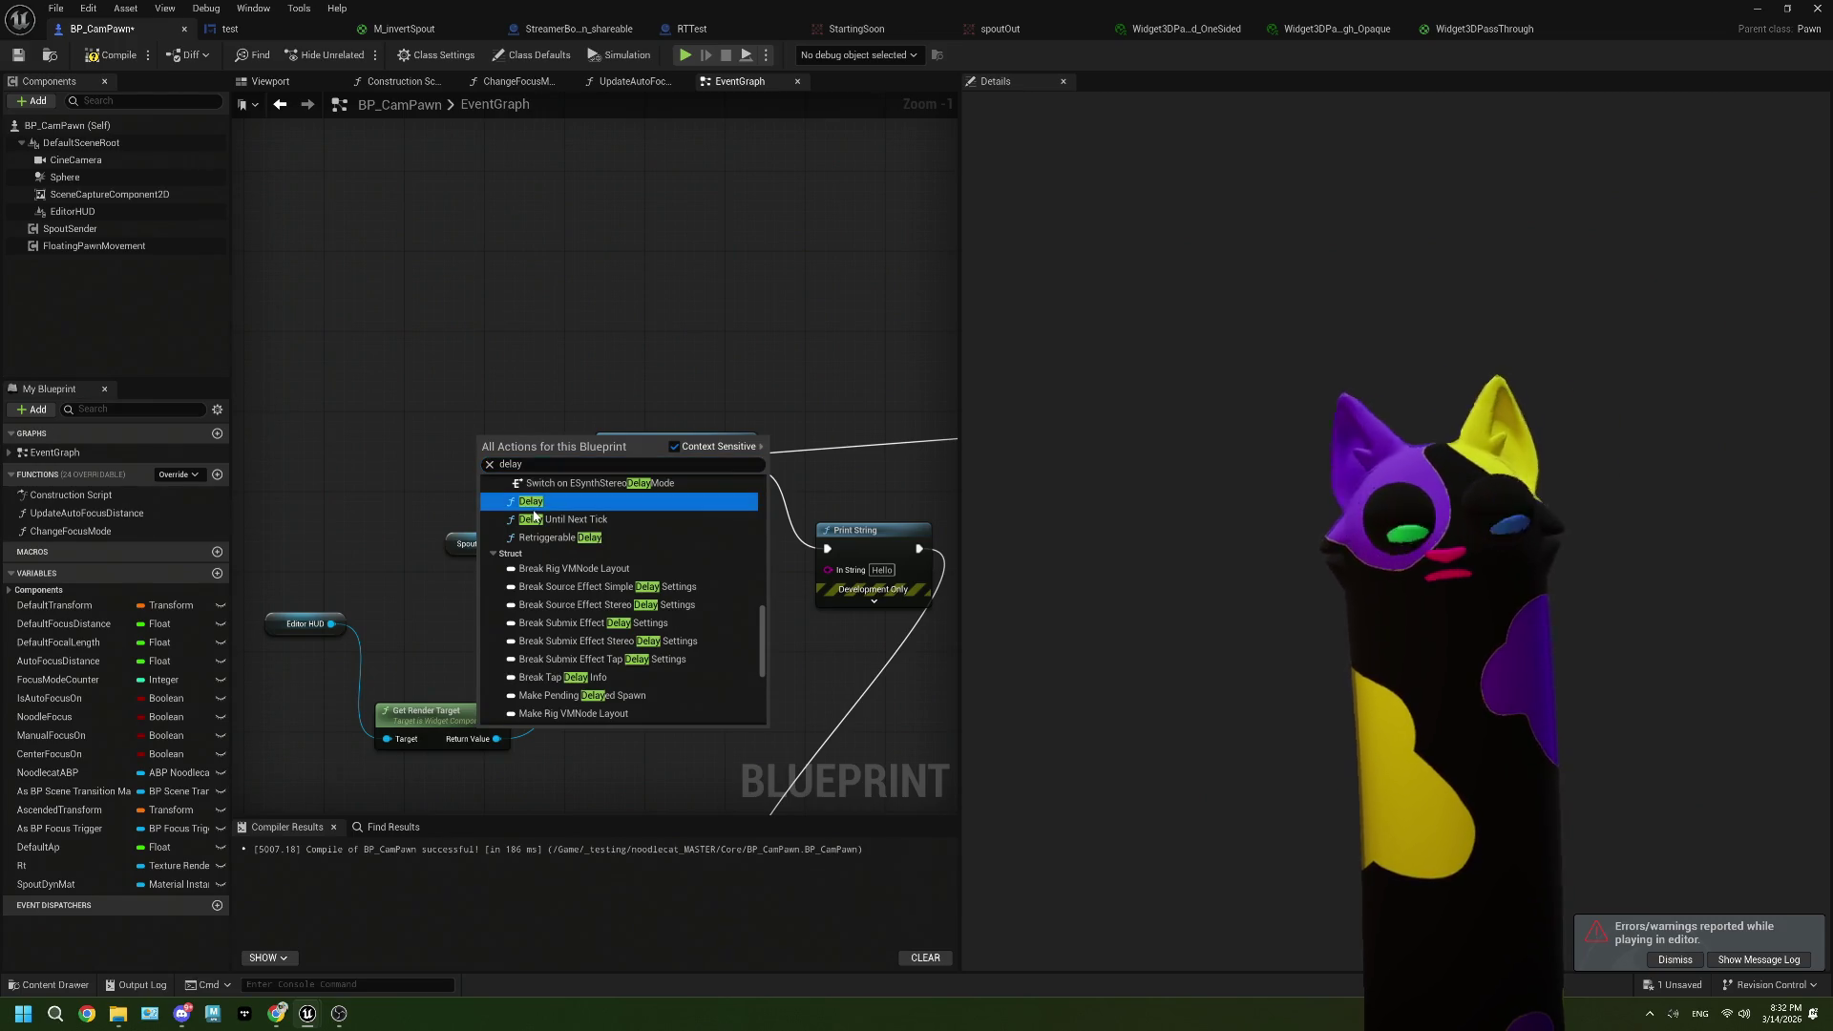
left_click(552, 509)
left_click_drag(546, 487, 464, 463)
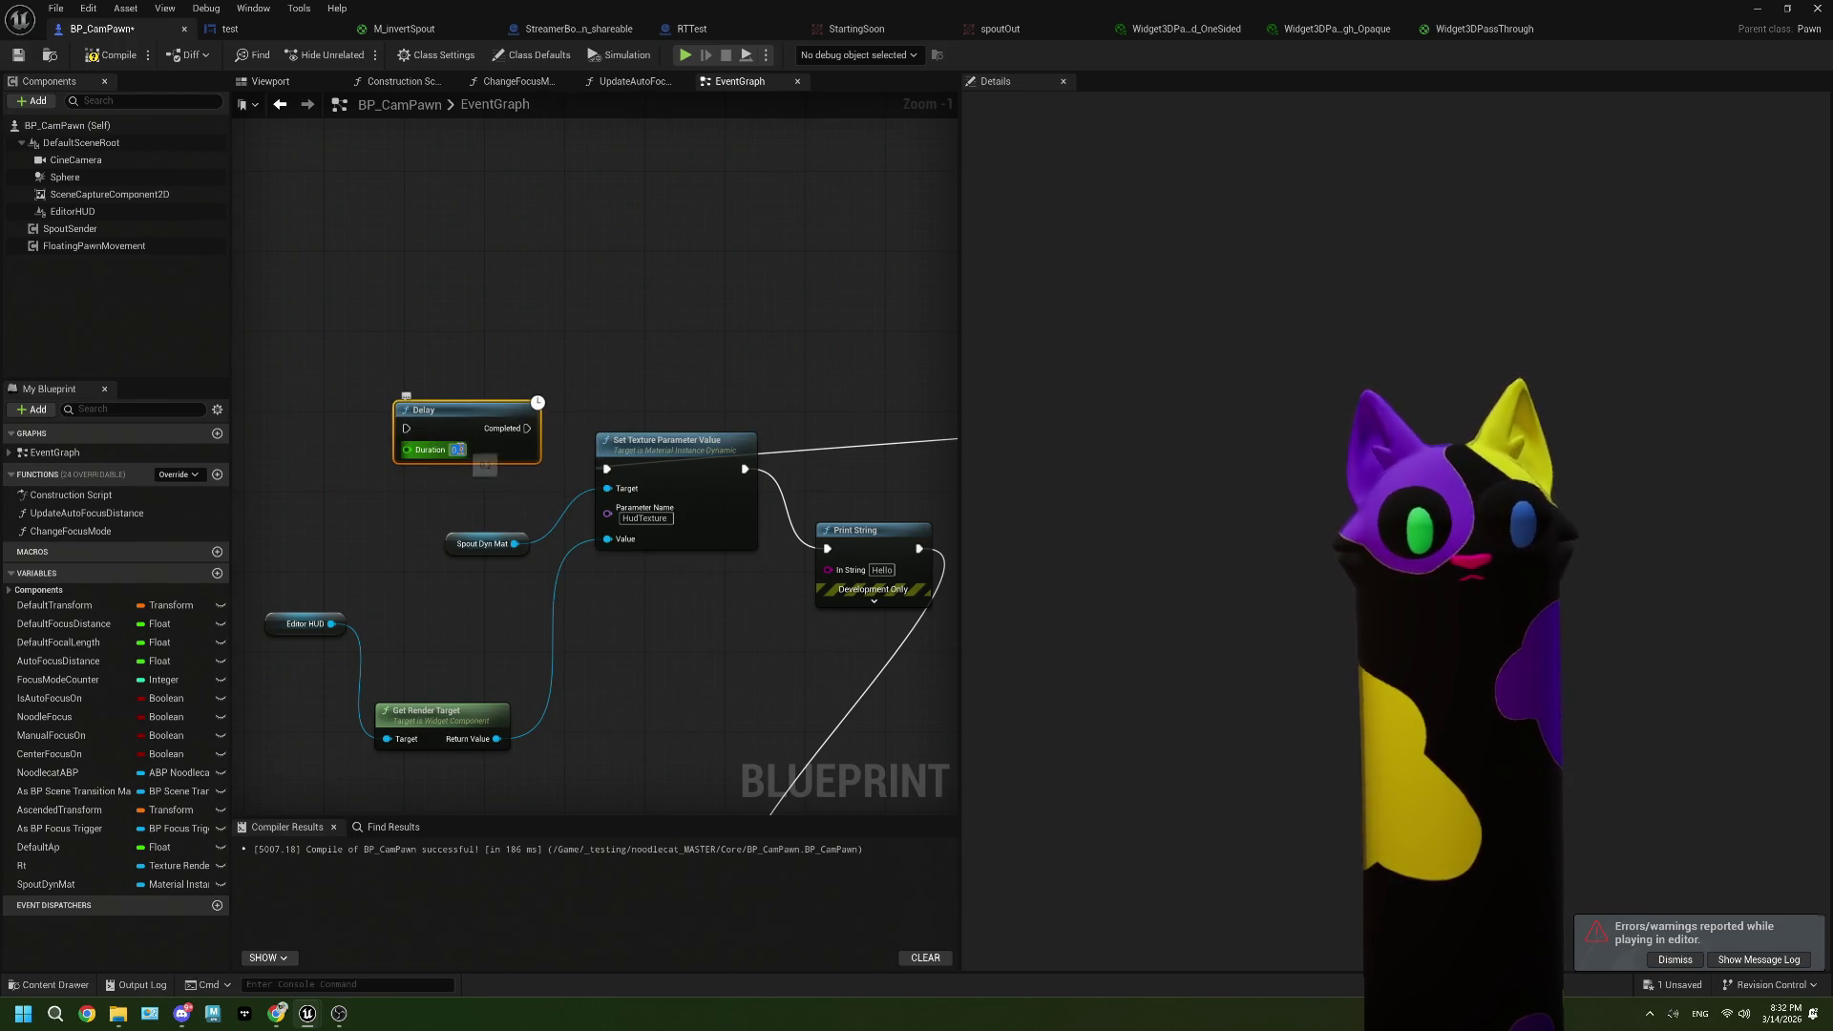
type("1")
key("Return")
left_click(587, 483)
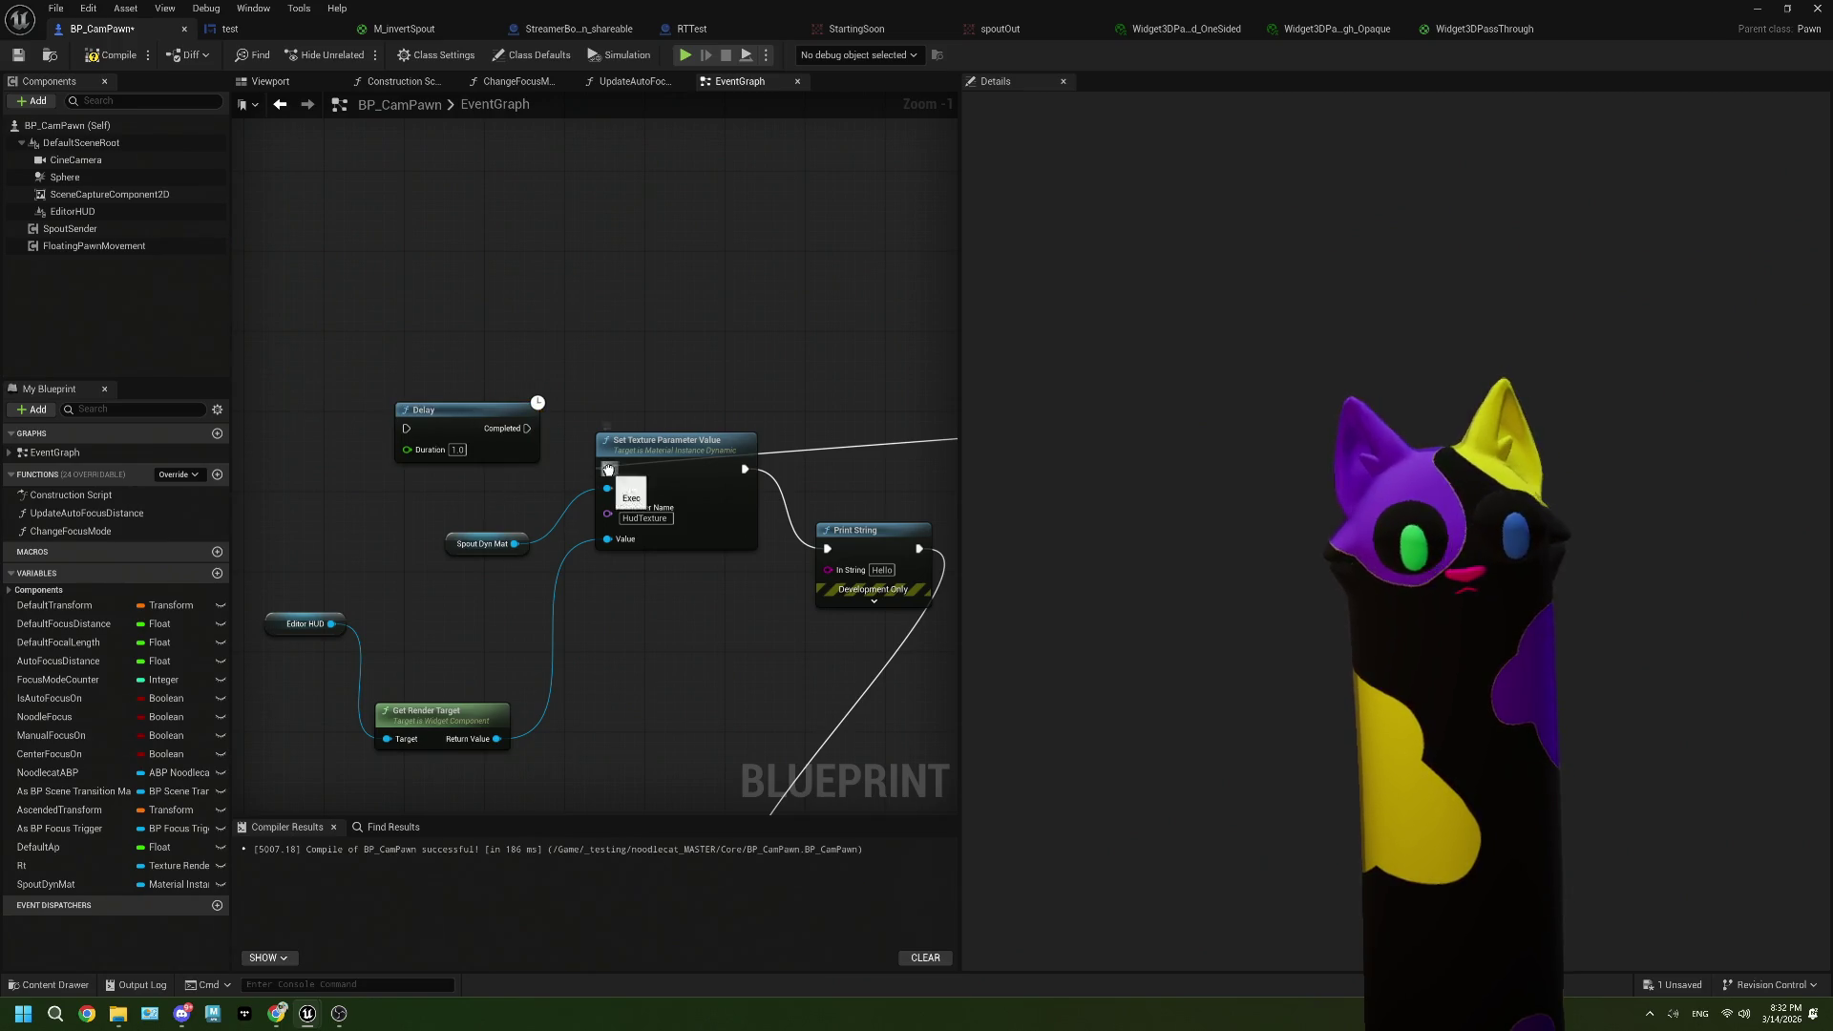
mouse_move(608, 469)
left_mouse_down()
mouse_move(448, 429)
mouse_move(606, 469)
left_mouse_up()
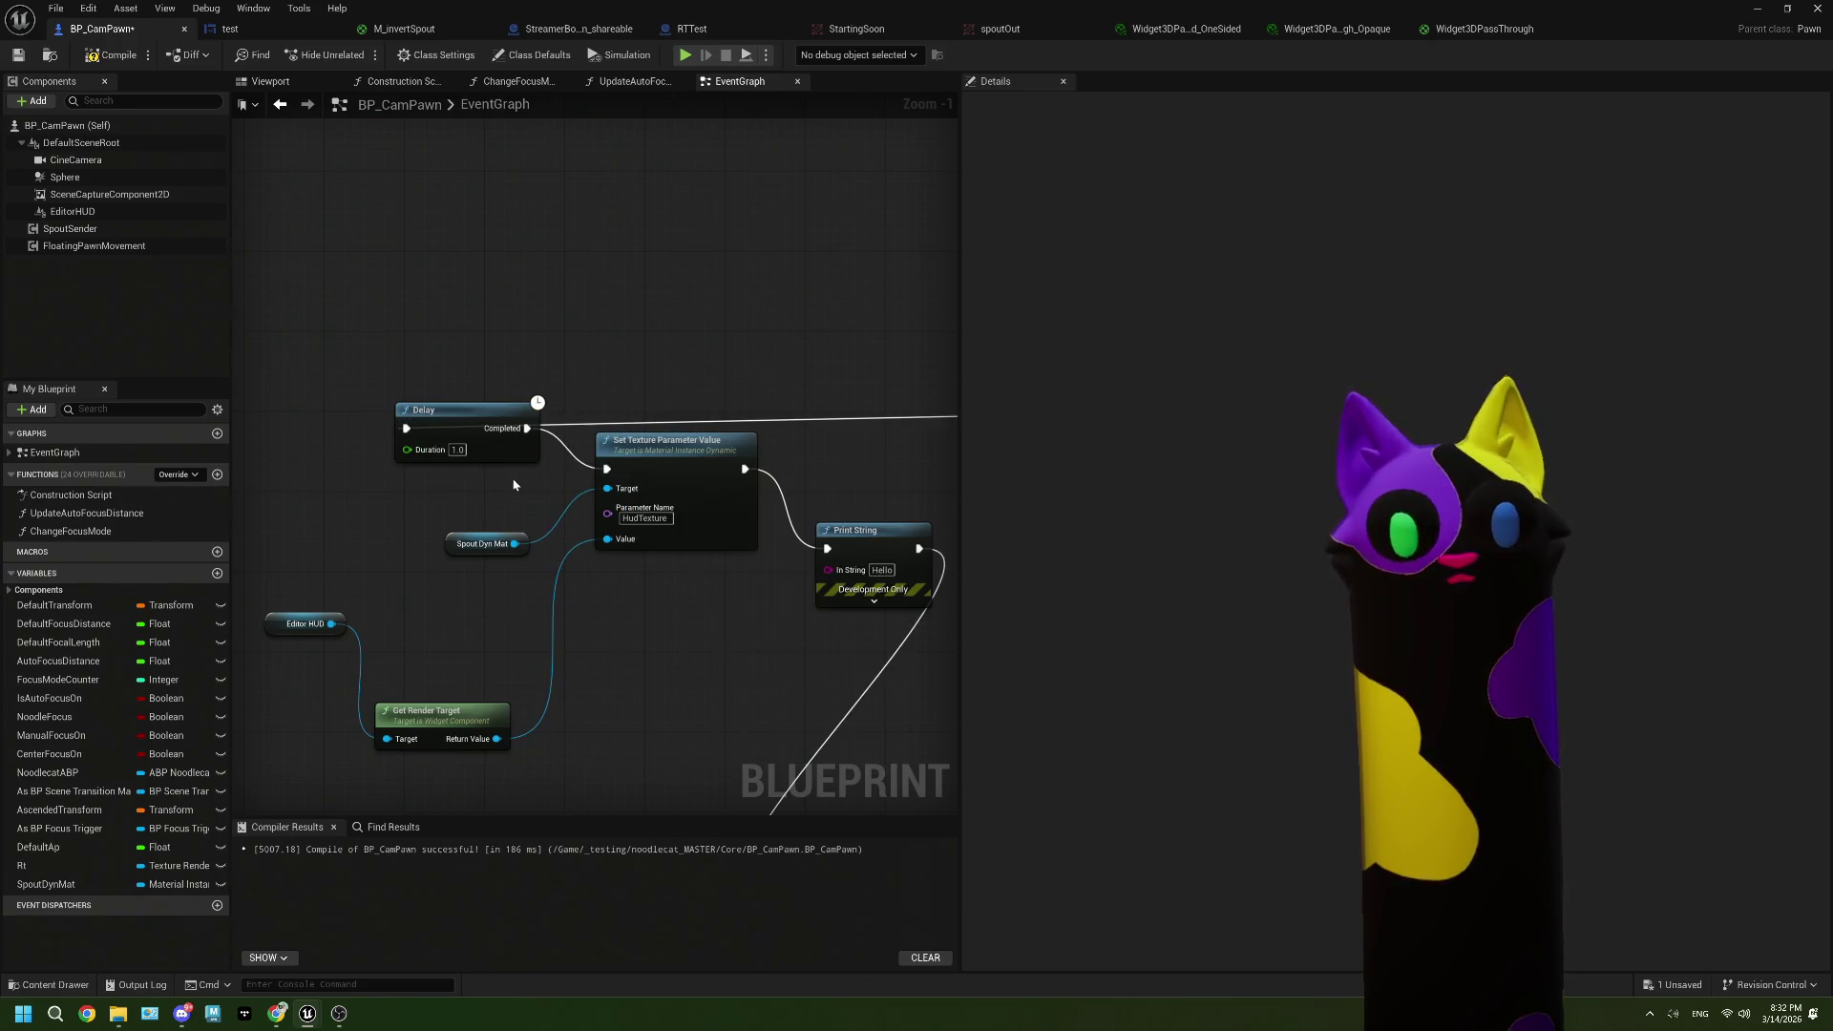
Step: Compile, link Set Texture Parameter Value directly to Draw Material to Render Target, and play-test
left_click(18, 55)
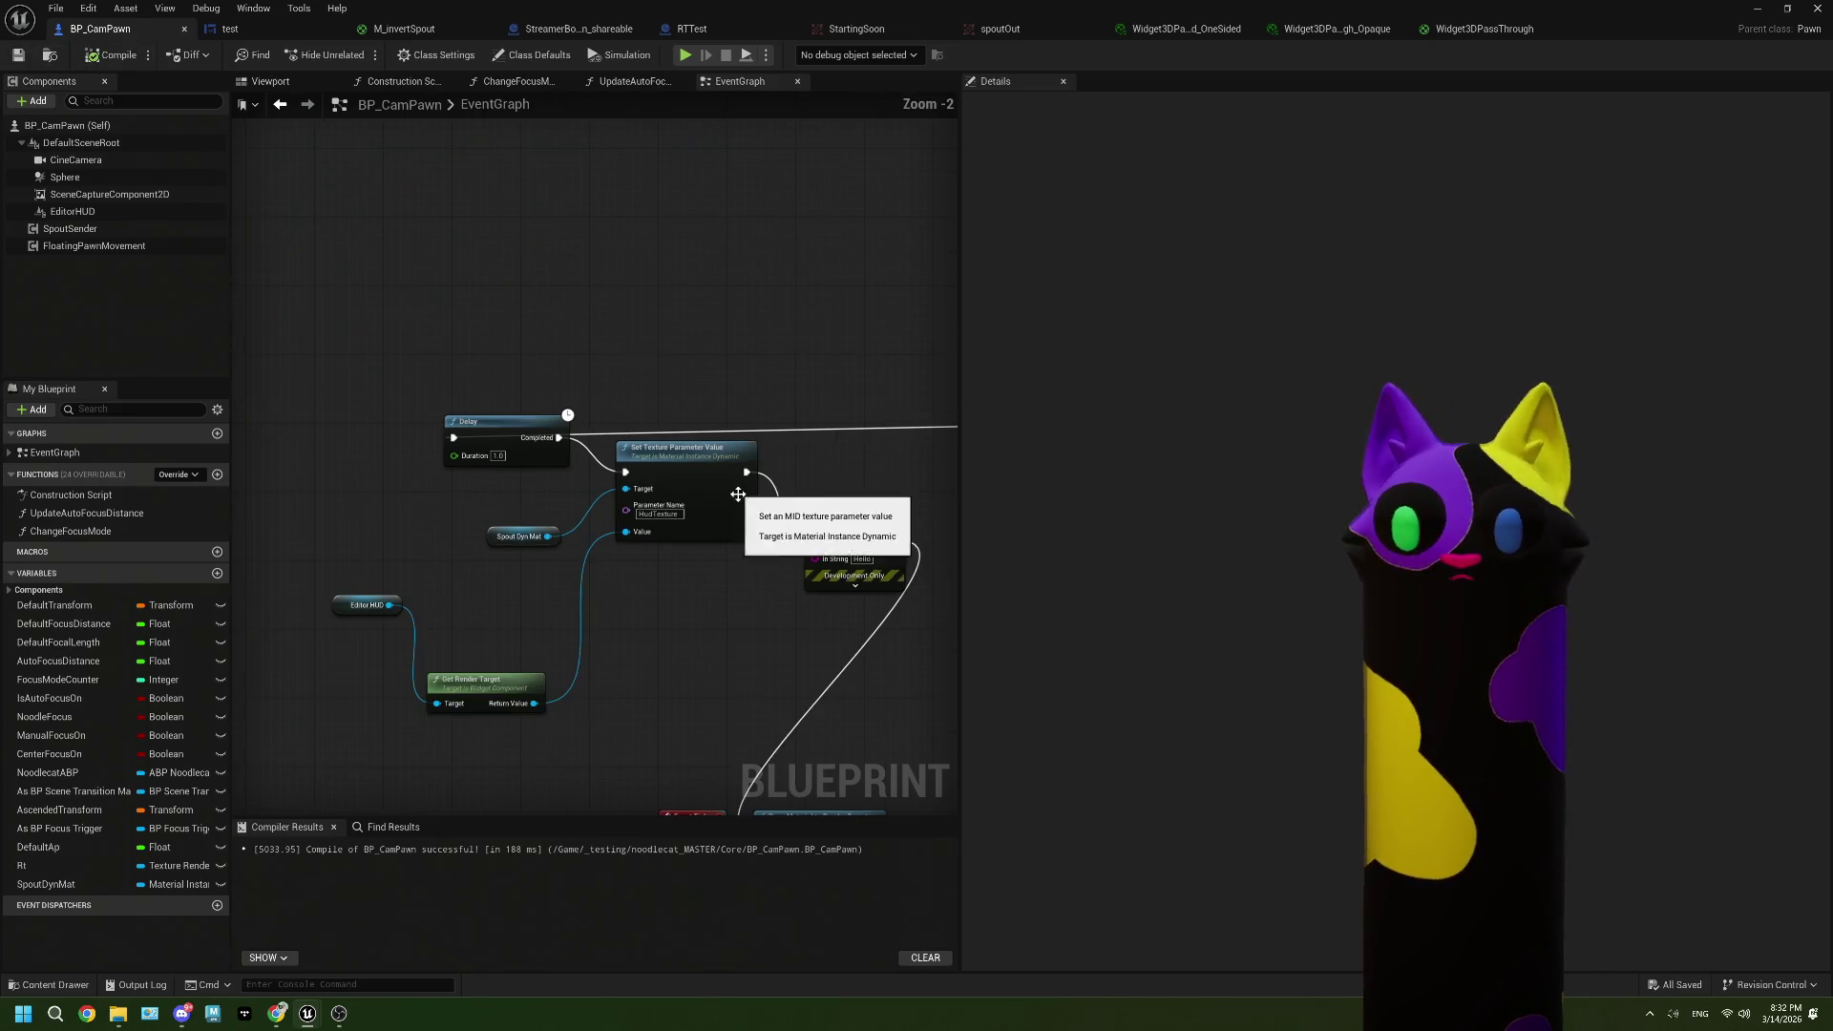
scroll(728, 477, "down", 1)
mouse_move(658, 350)
left_mouse_down()
mouse_move(651, 711)
mouse_move(674, 710)
left_mouse_up()
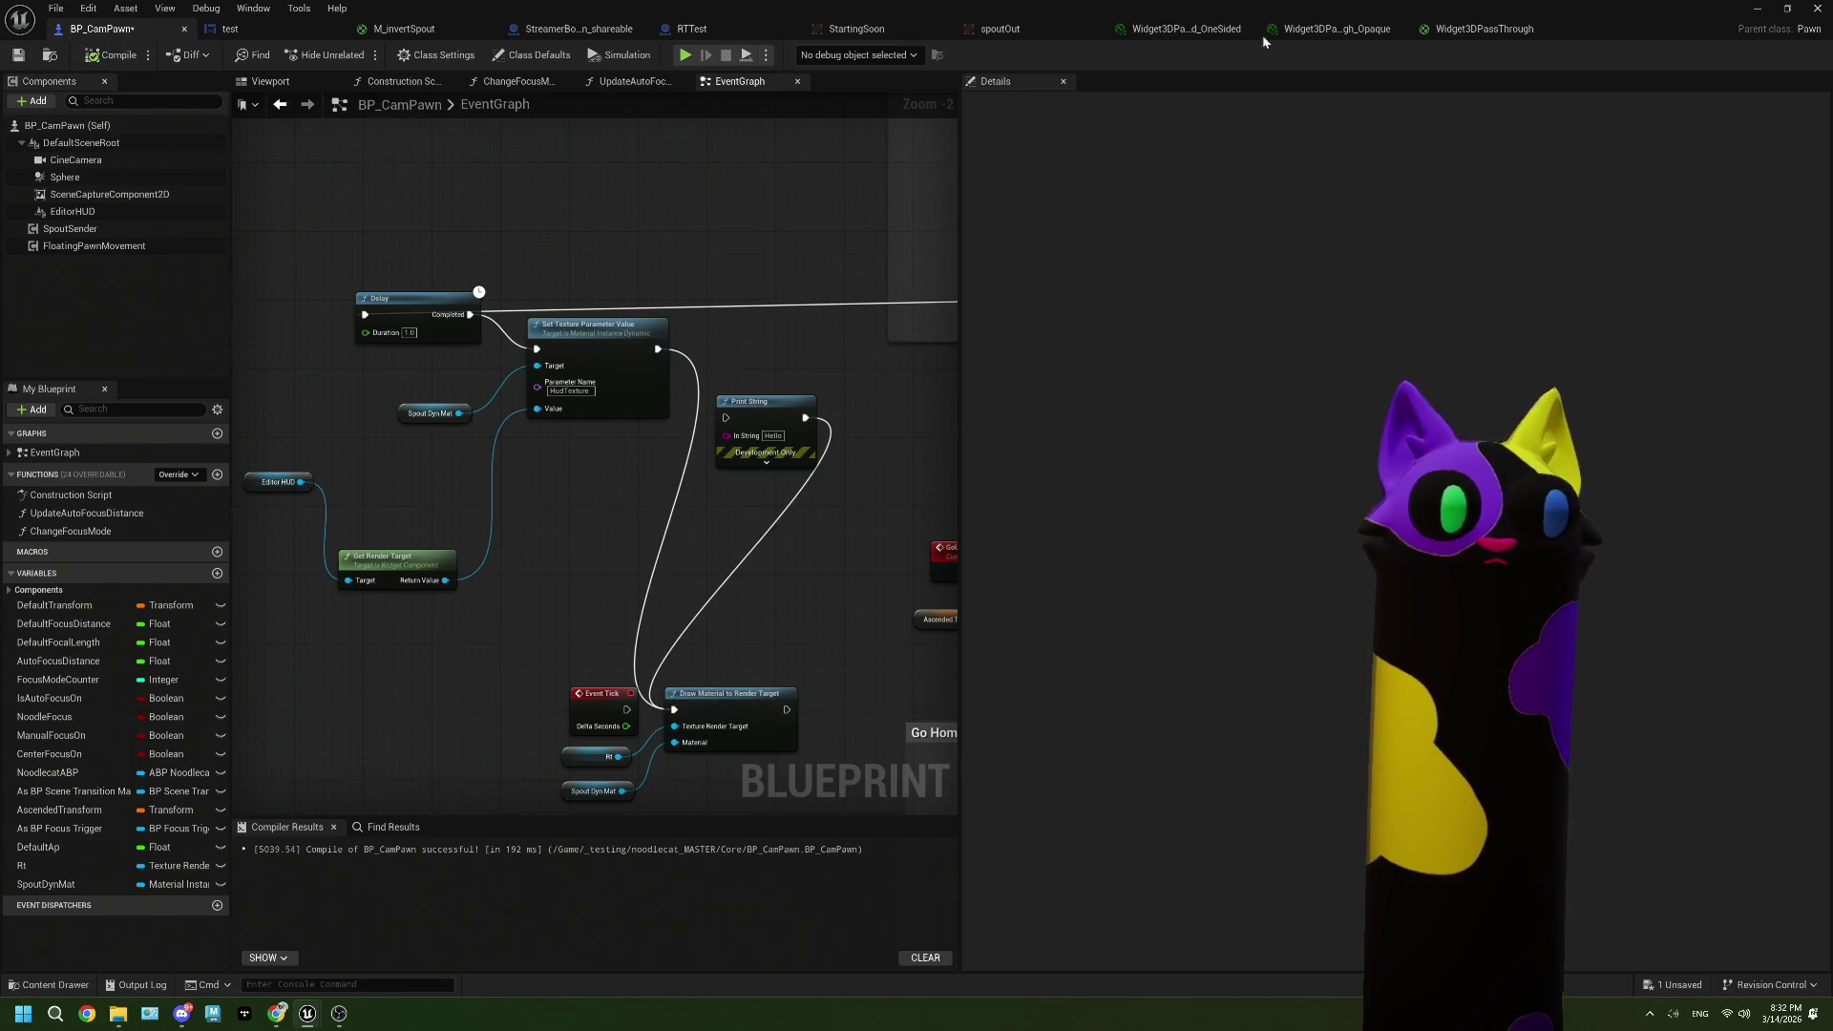
left_click(1762, 9)
left_click(459, 54)
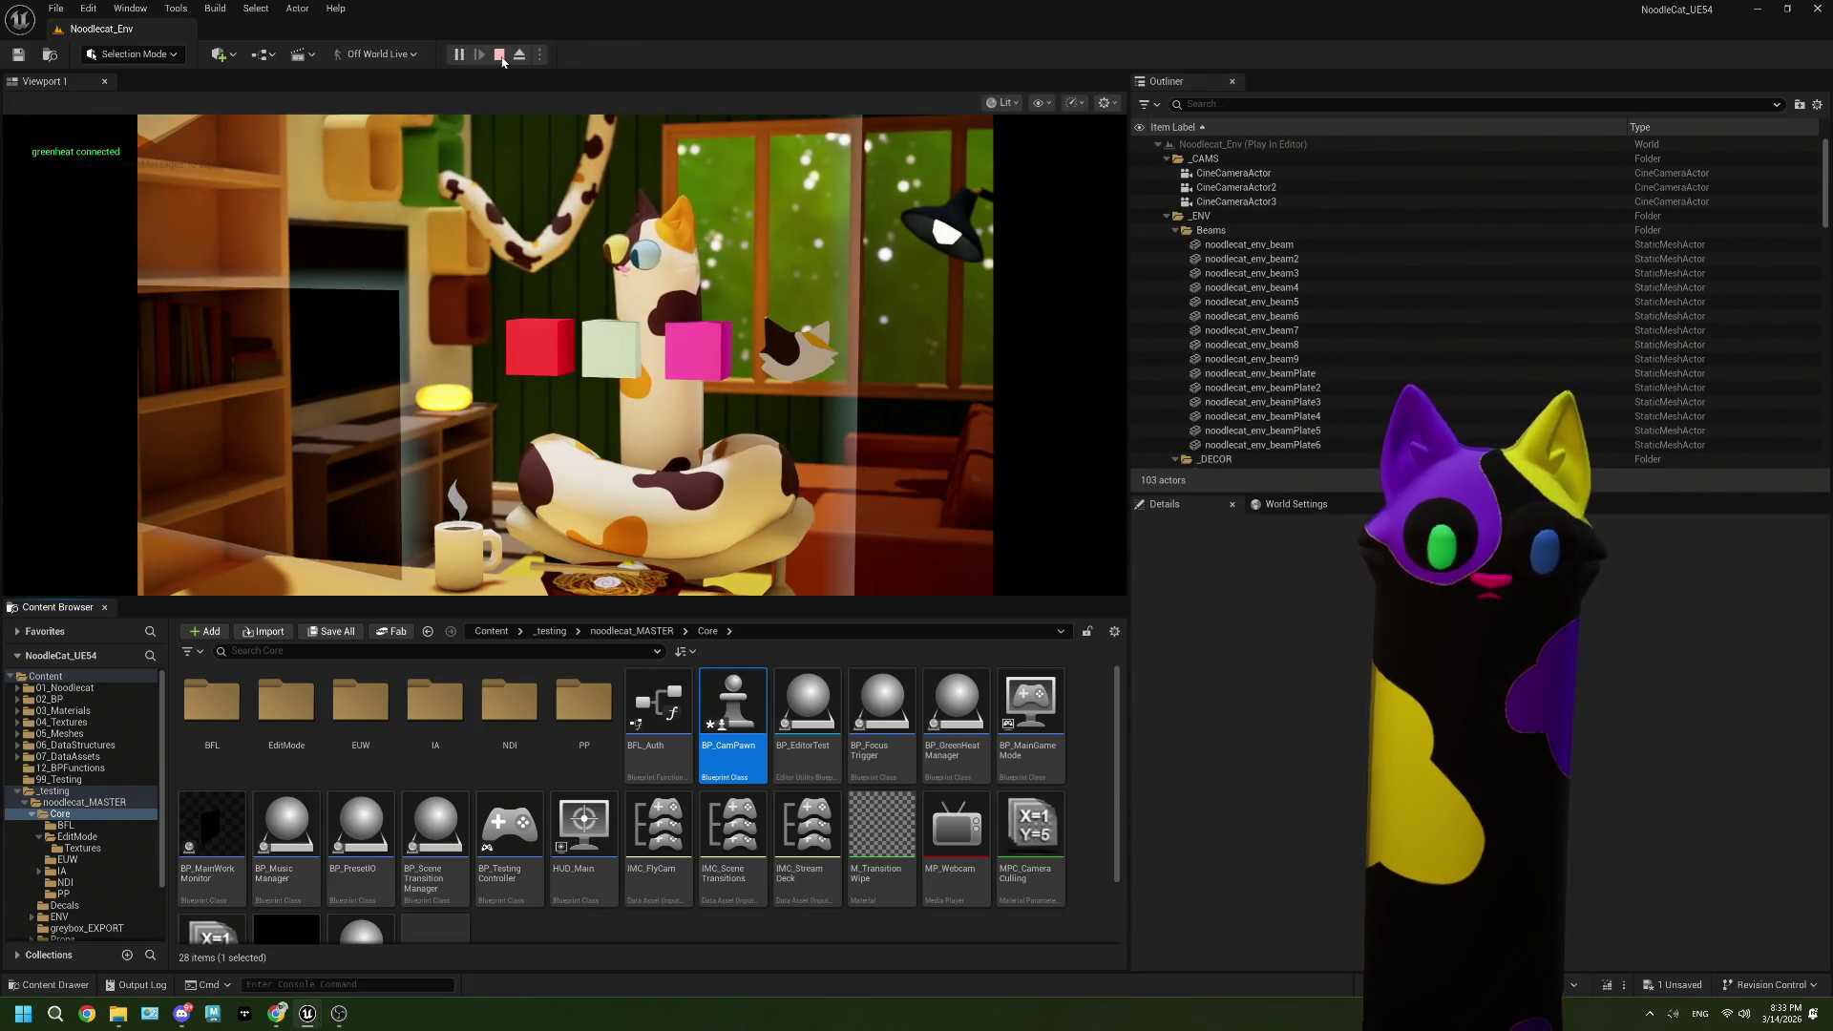
key("Escape")
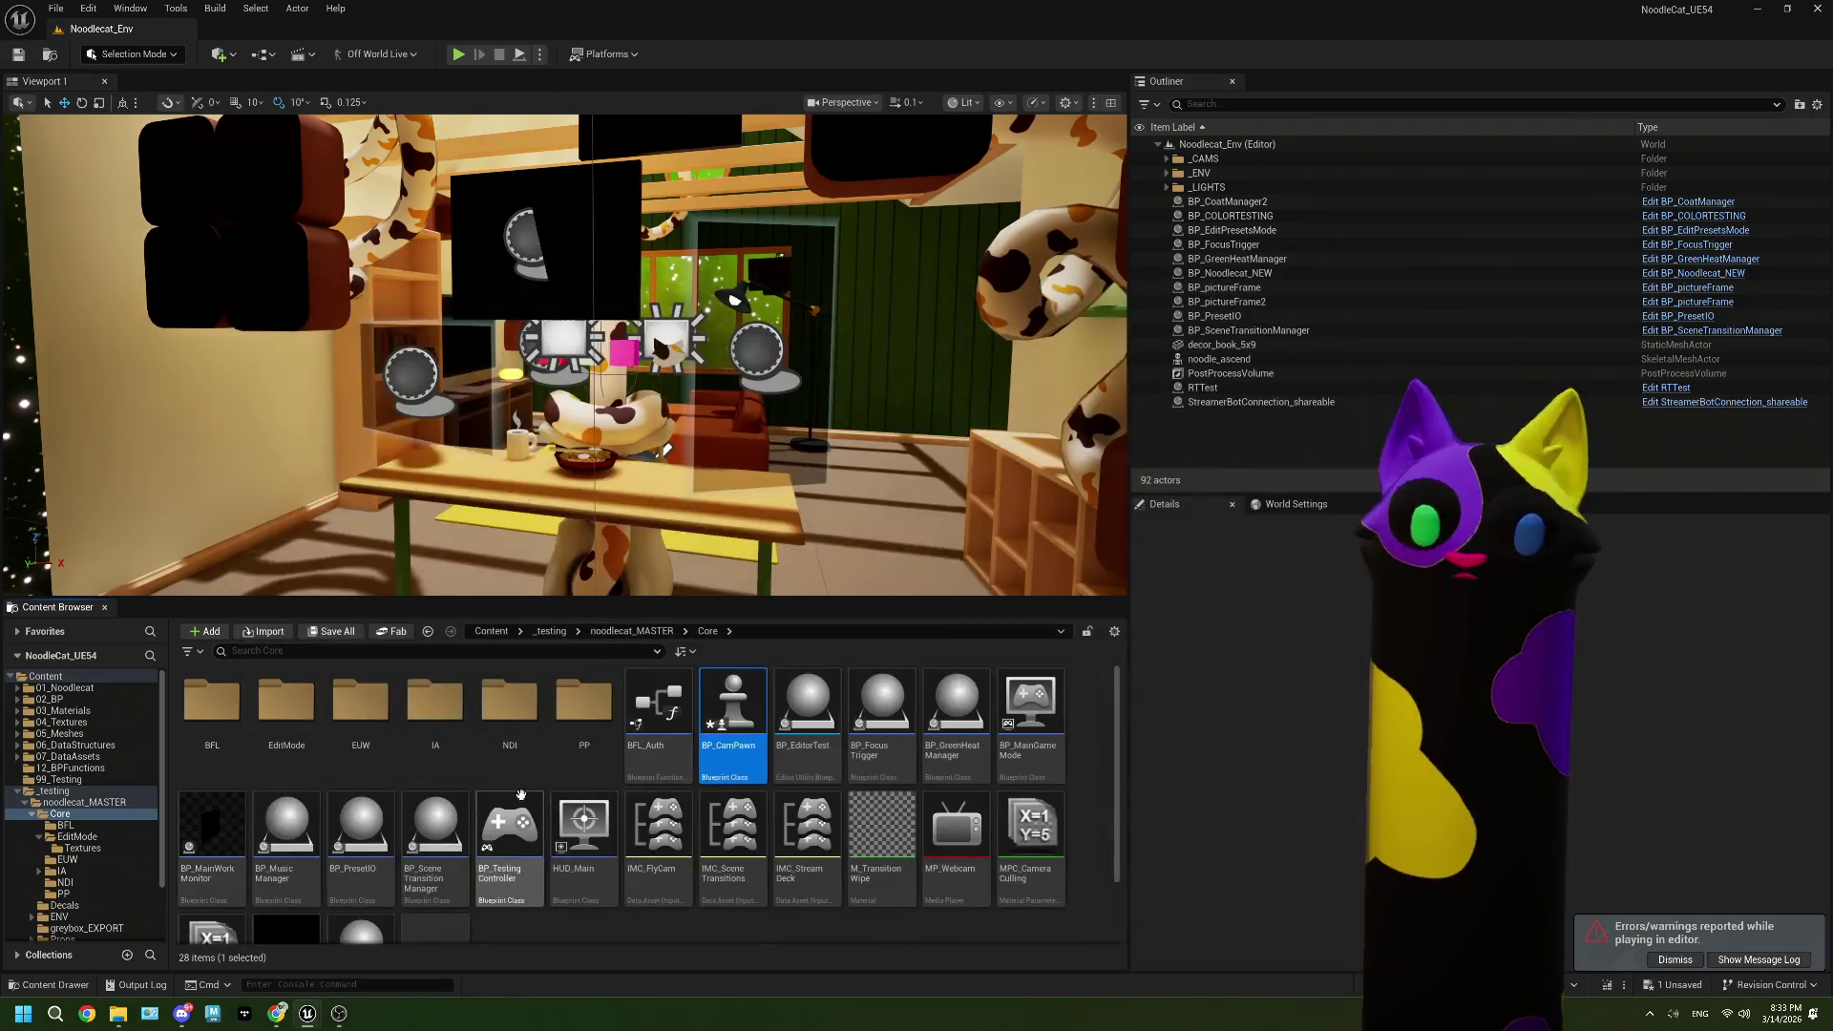
Step: Inspect the spoutOut render target from the NDI folder, check OBS, and return to BP_CamPawn
double_click(511, 725)
double_click(511, 730)
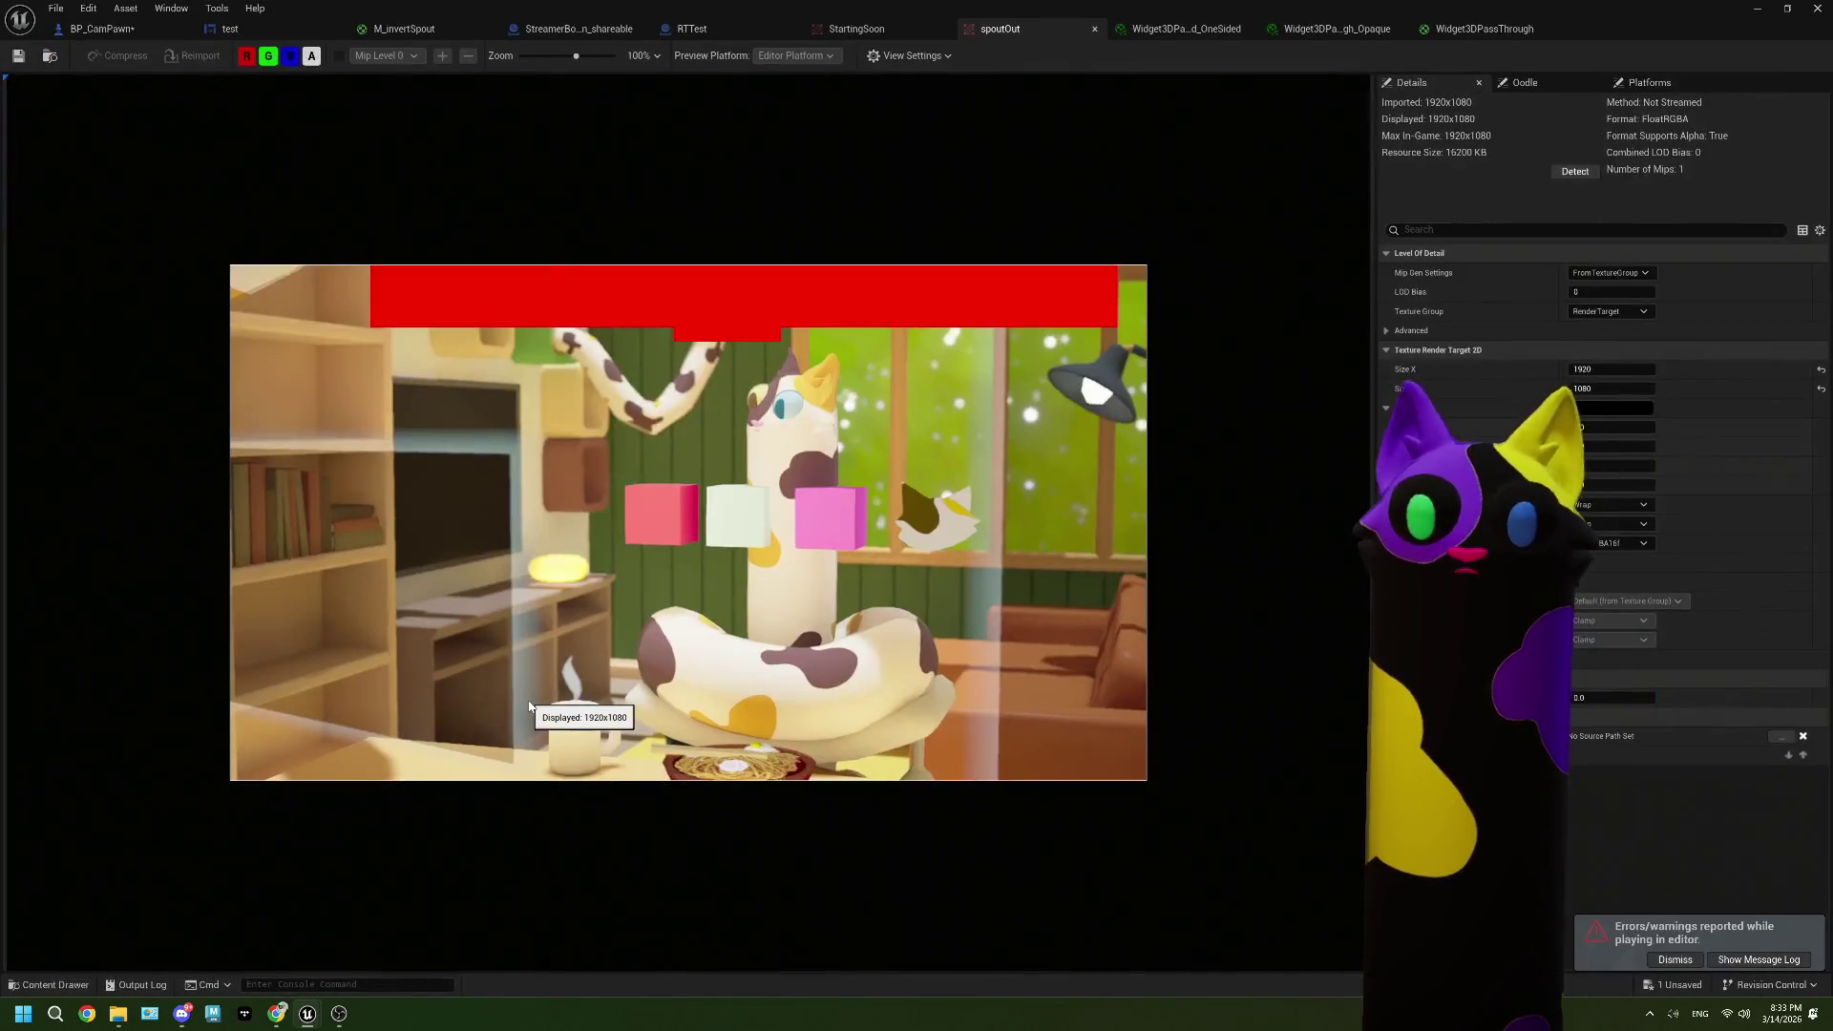
left_click(339, 1013)
left_click(1730, 12)
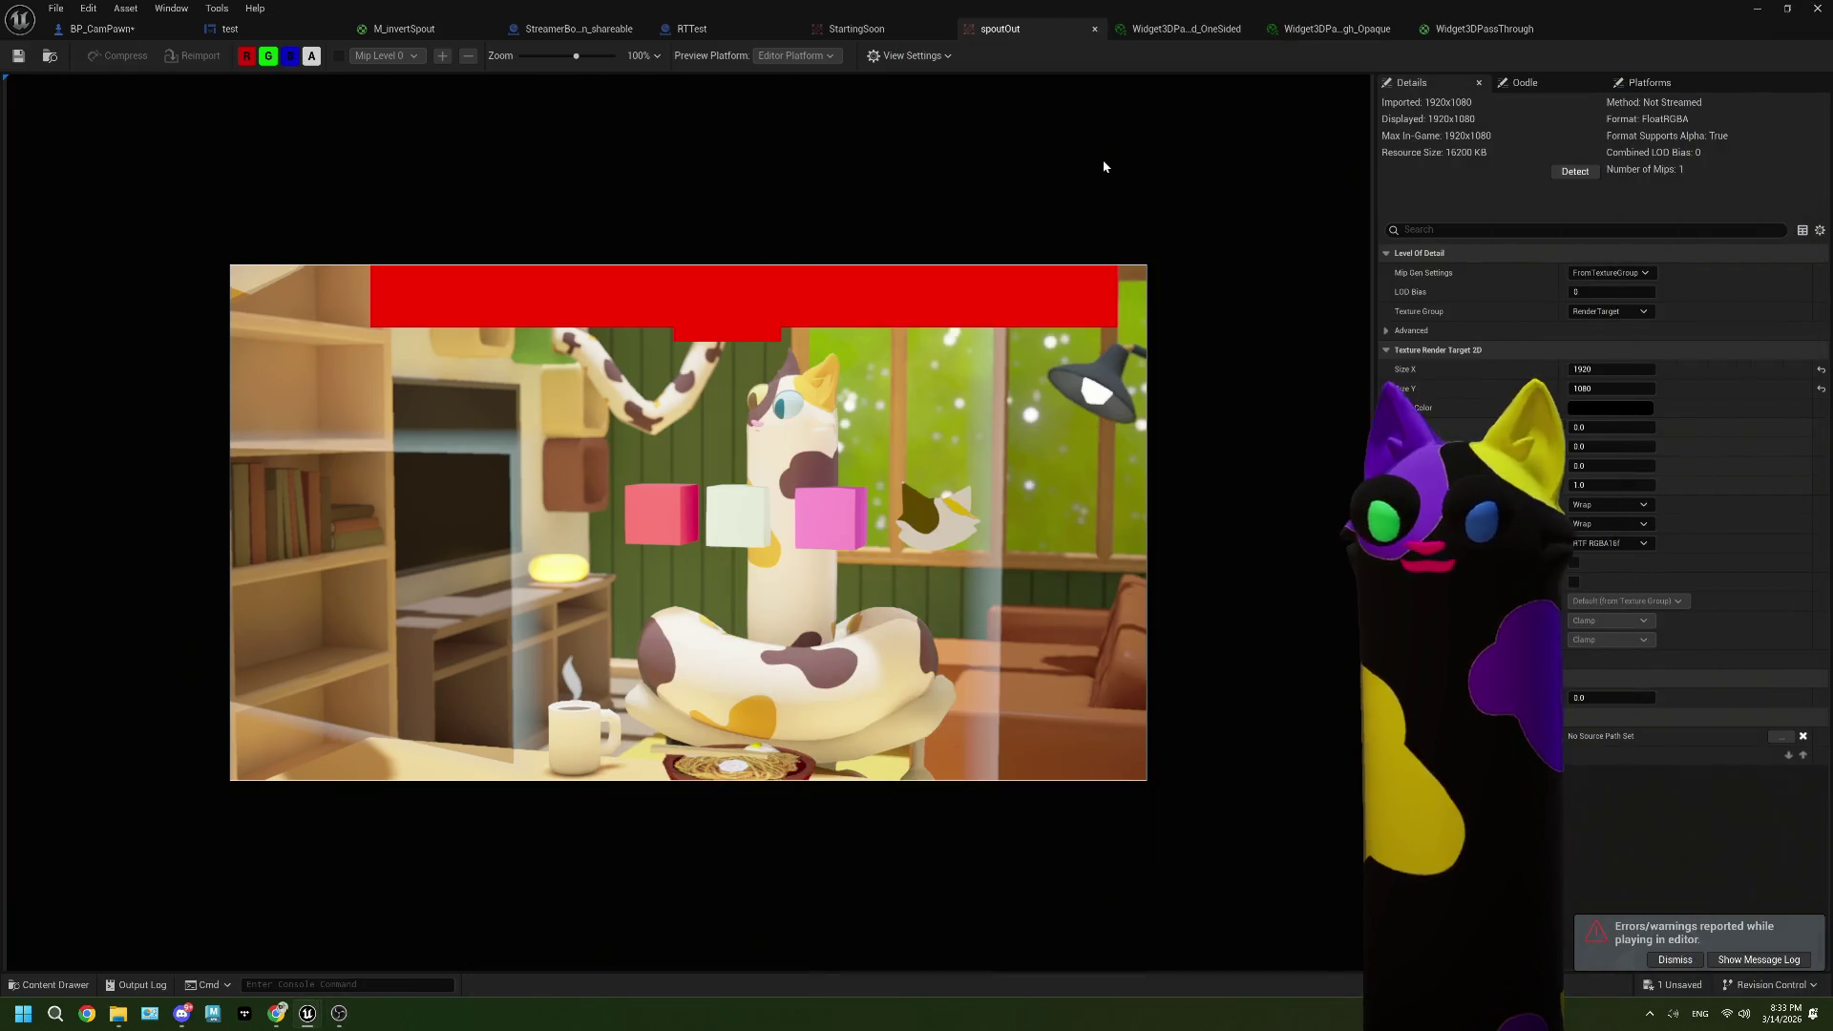
left_click(103, 30)
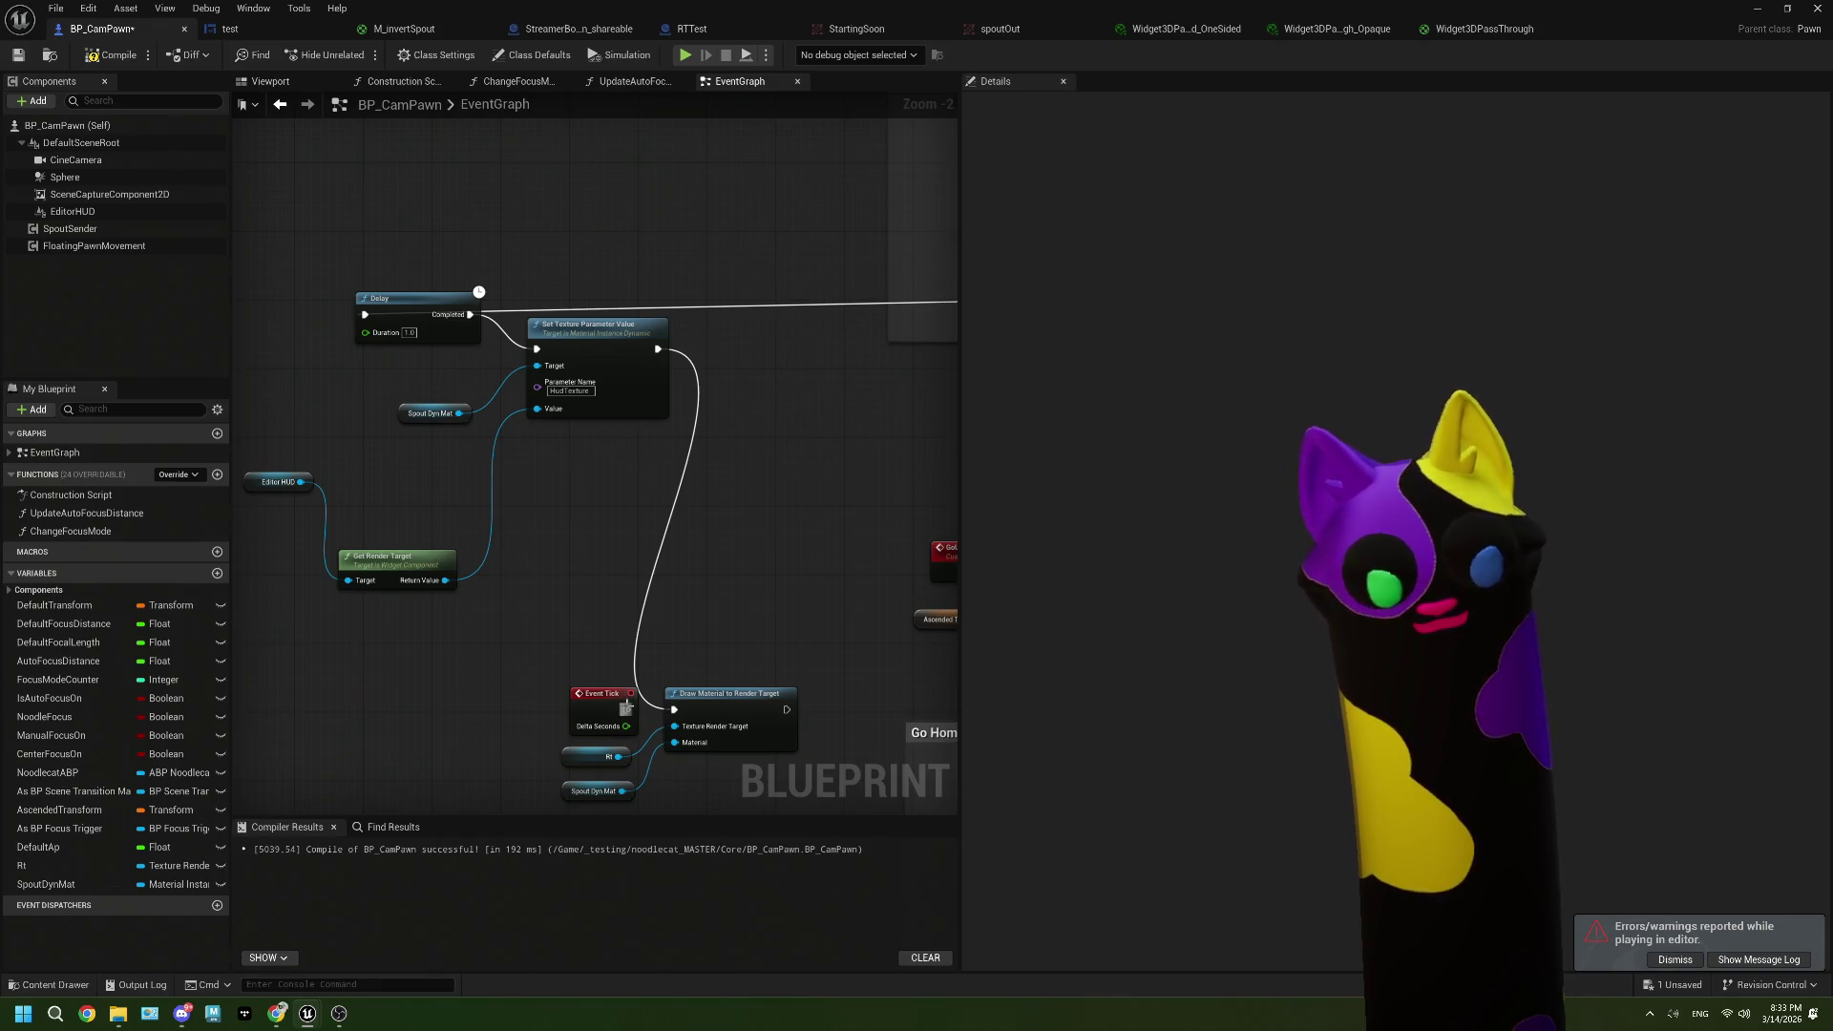
Step: Drive Draw Material to Render Target from Event Tick instead of Set Texture Parameter Value, then compile
left_click_drag(625, 708, 676, 710)
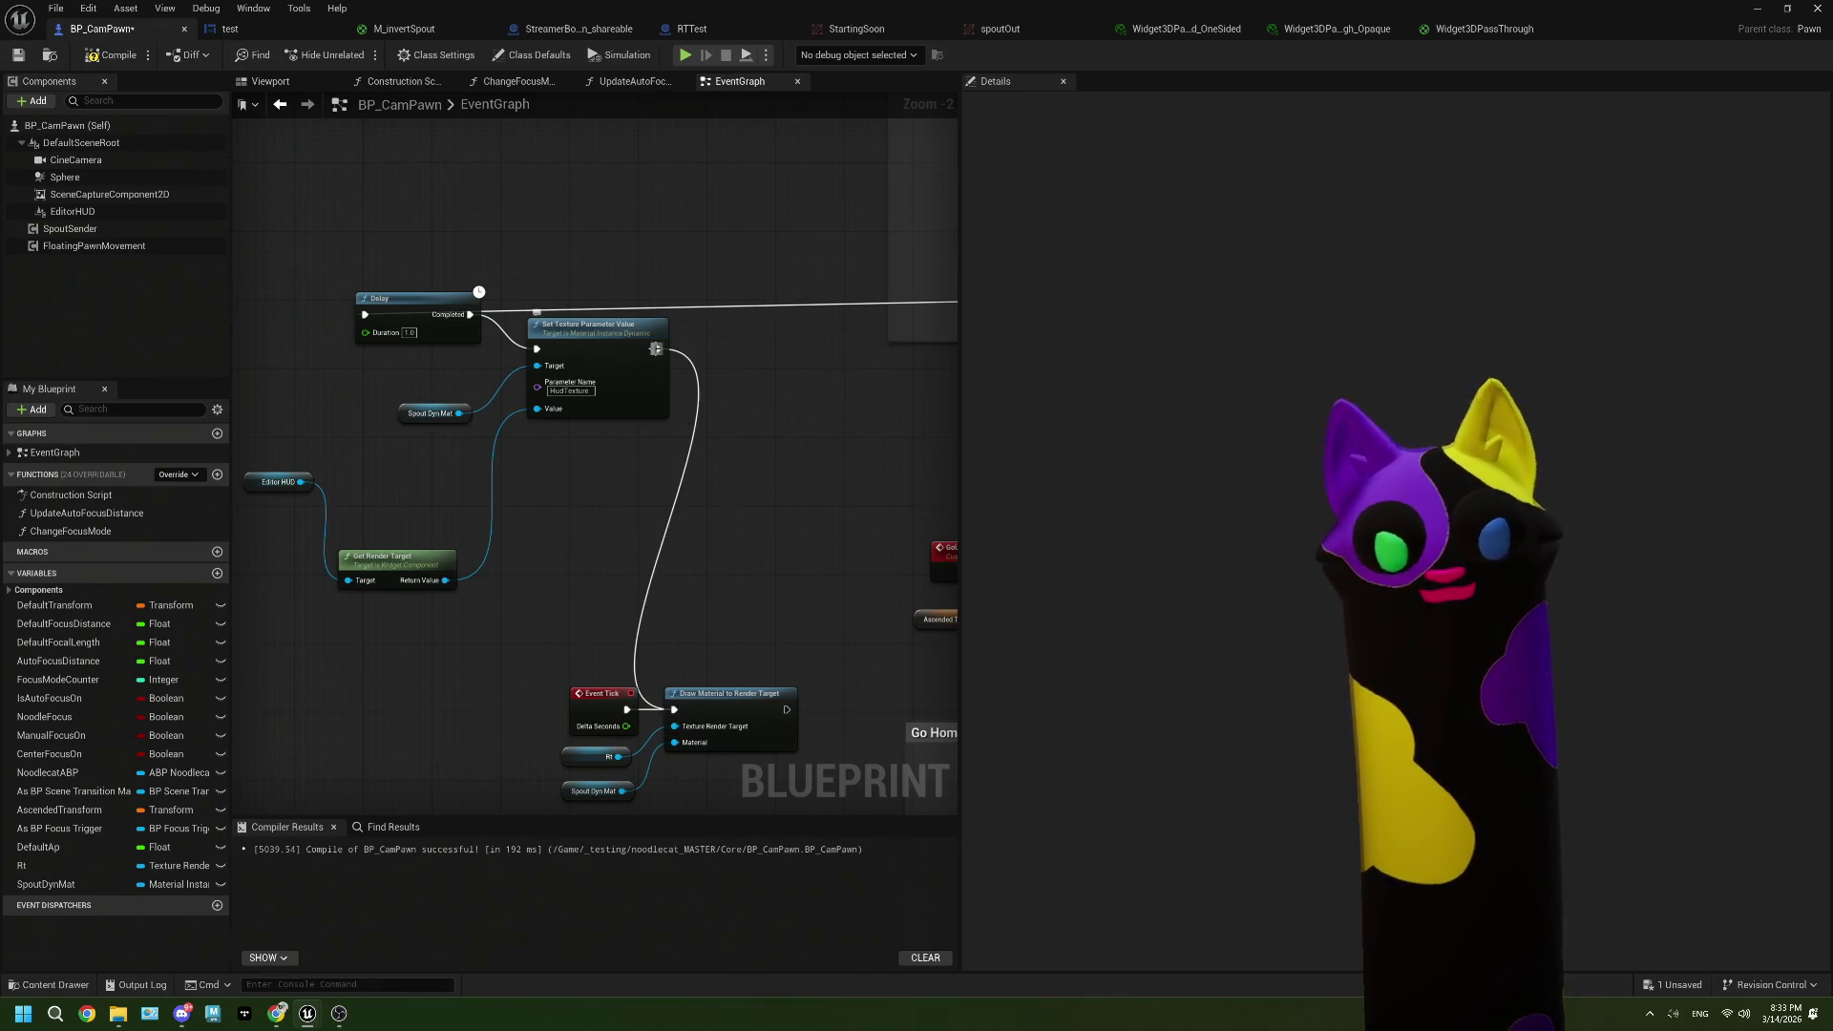
right_click(658, 349)
left_click(723, 407)
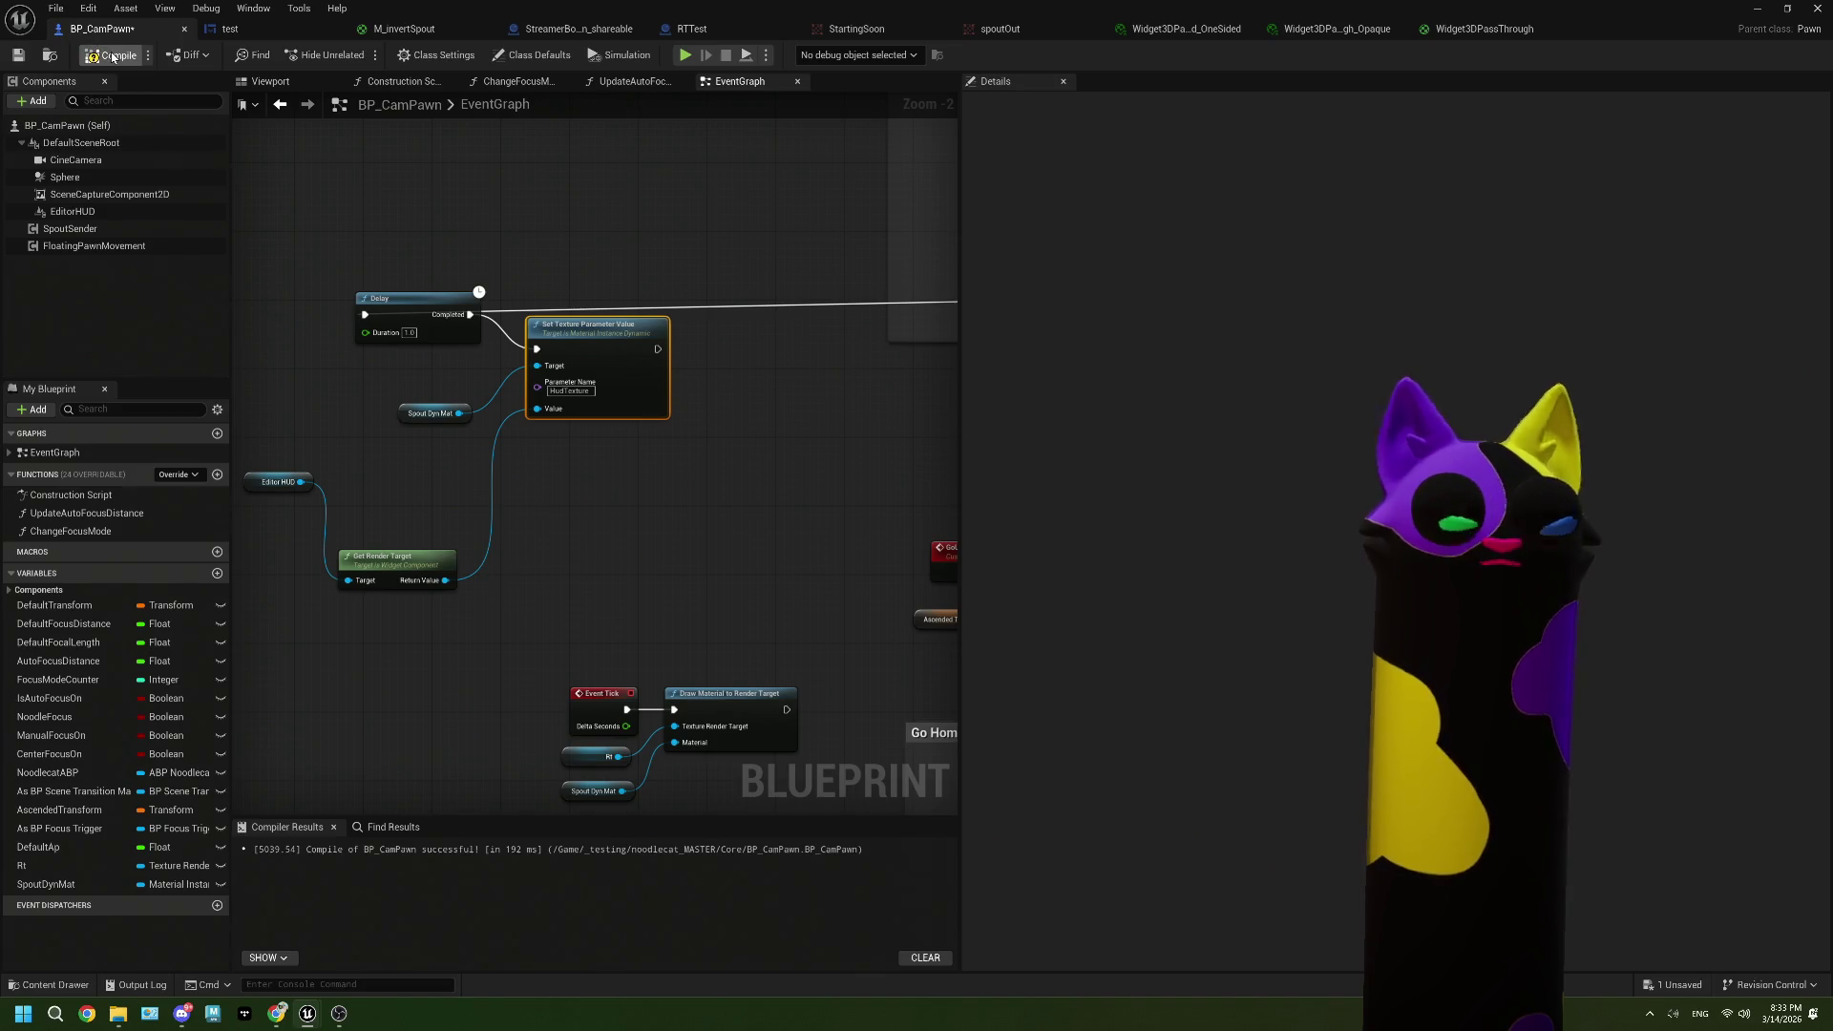
left_click(18, 55)
Step: Play-test the level while checking the OBS output, then stop and close the message log
left_click(1756, 9)
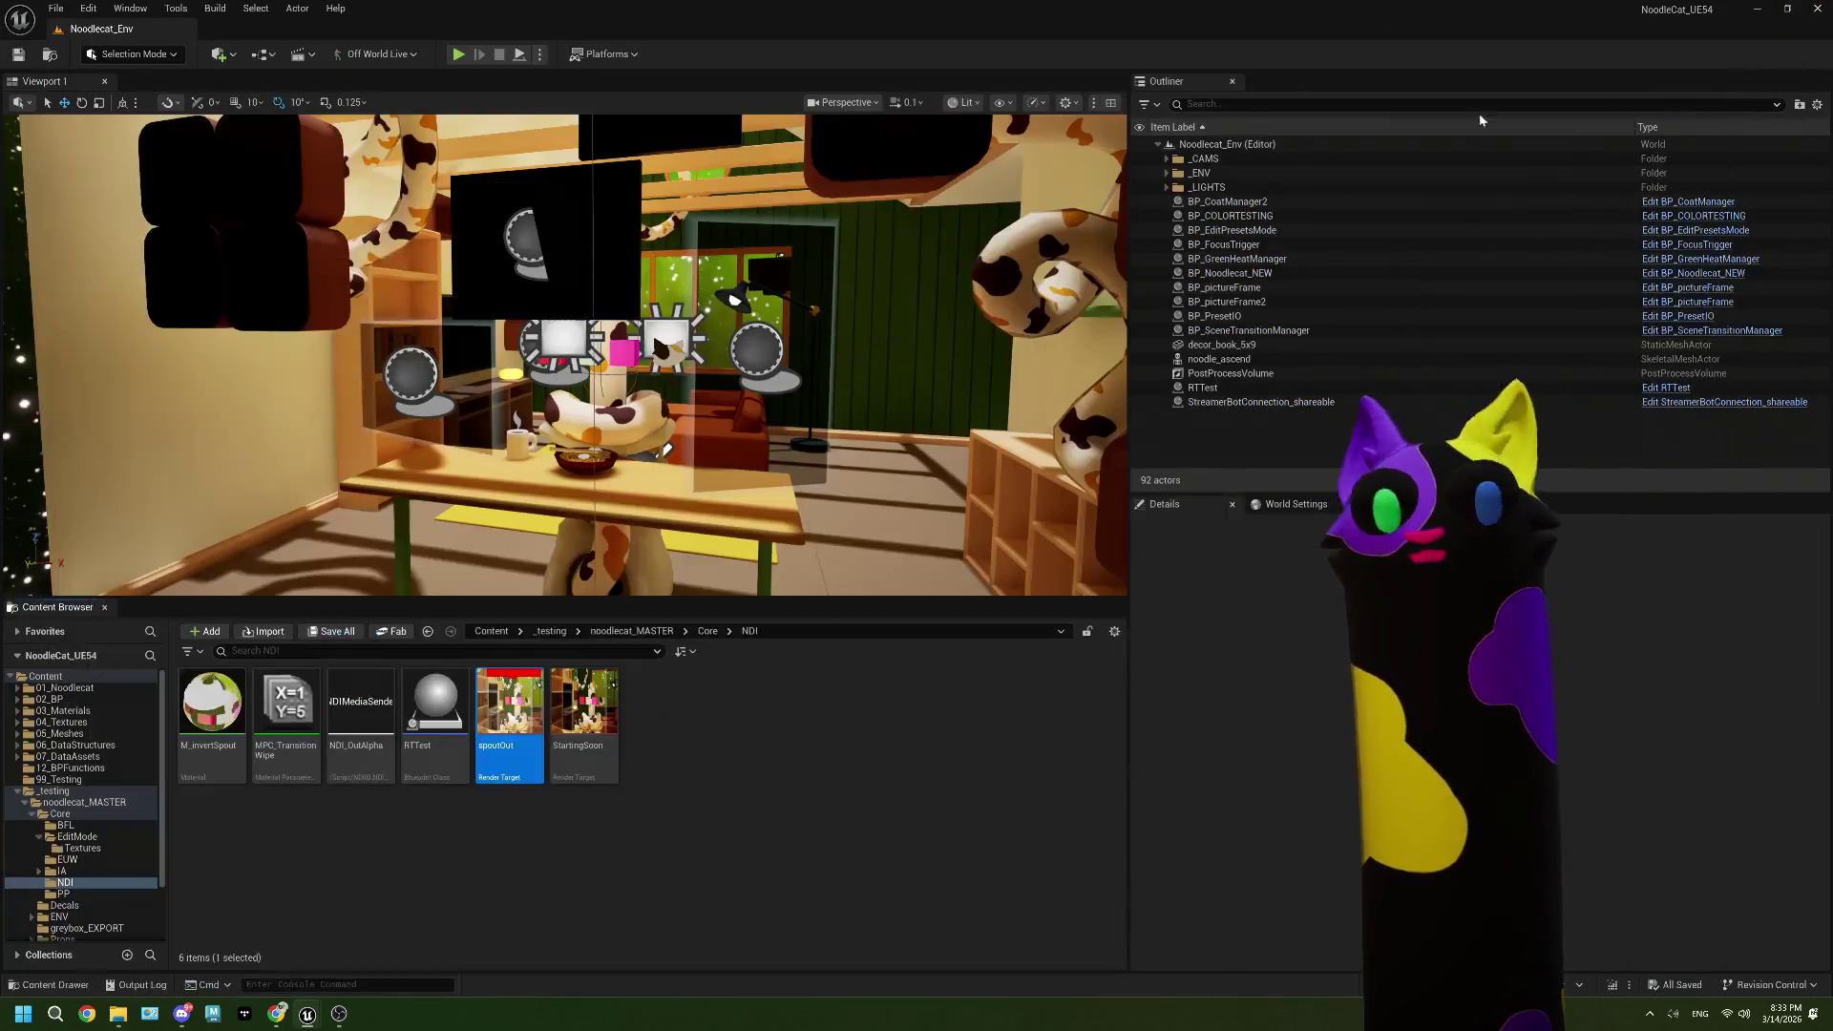
left_click(460, 55)
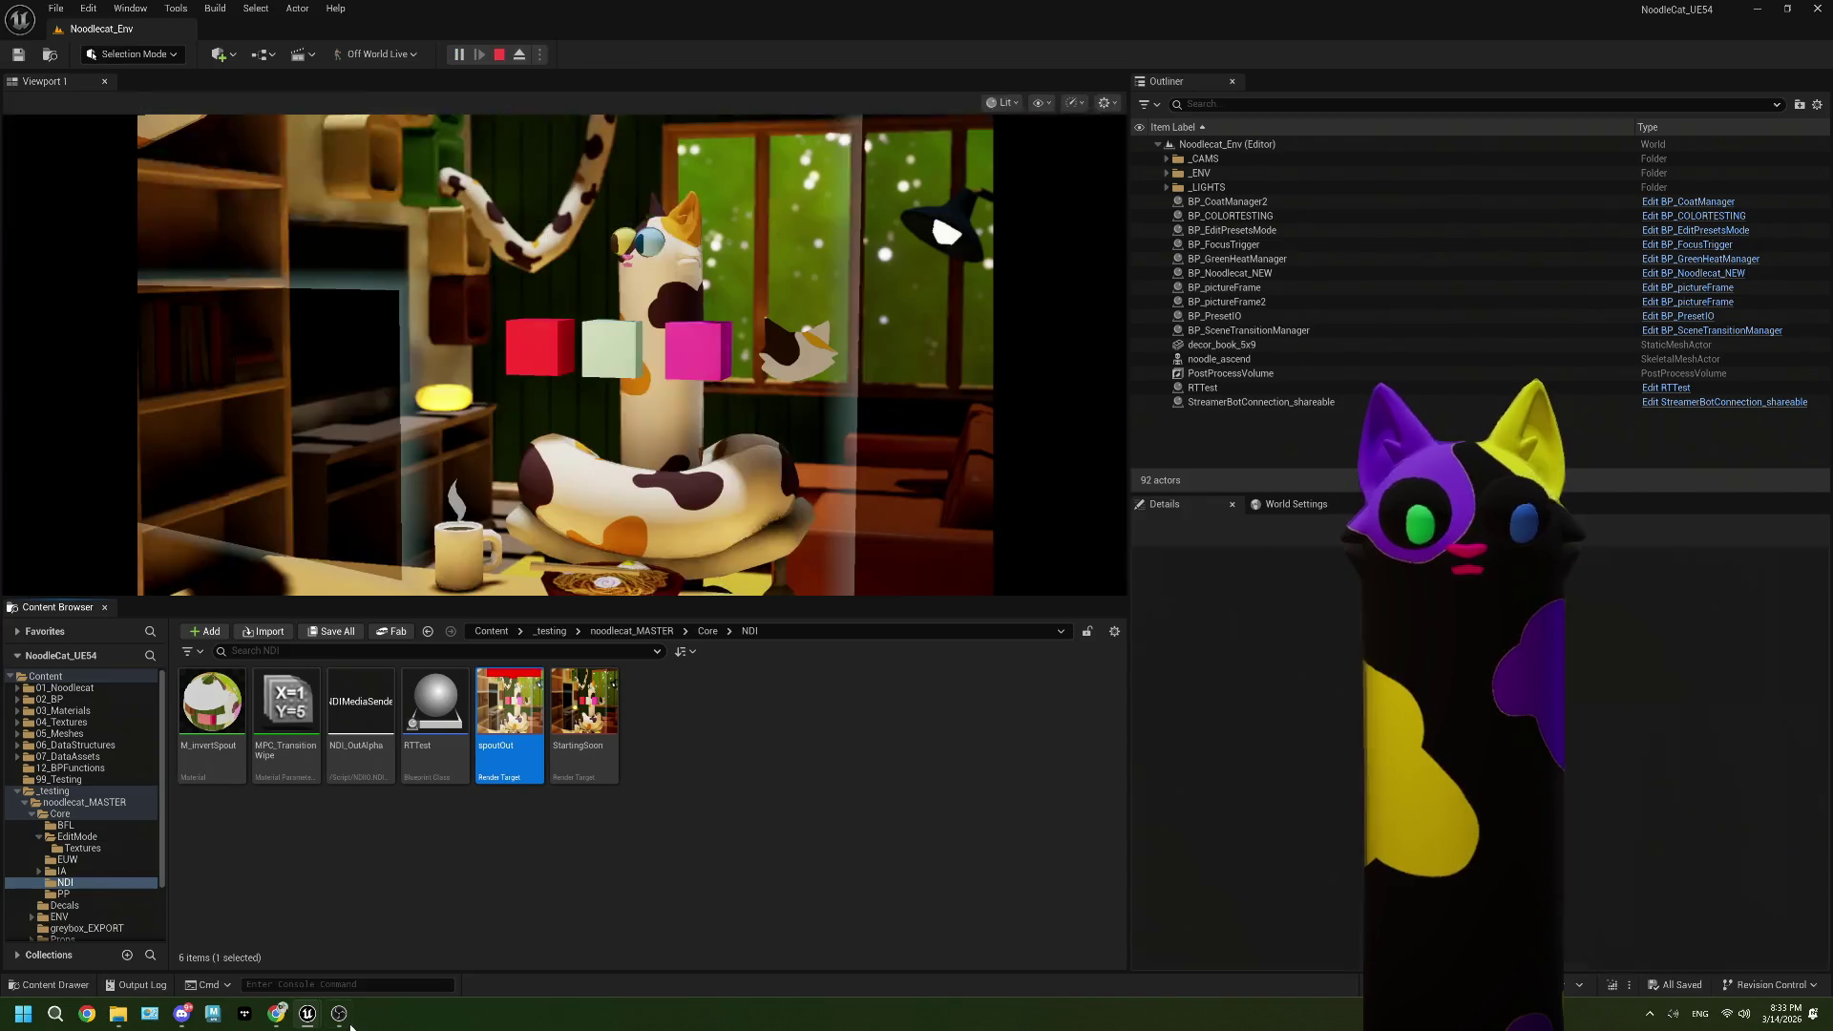
left_click(339, 1013)
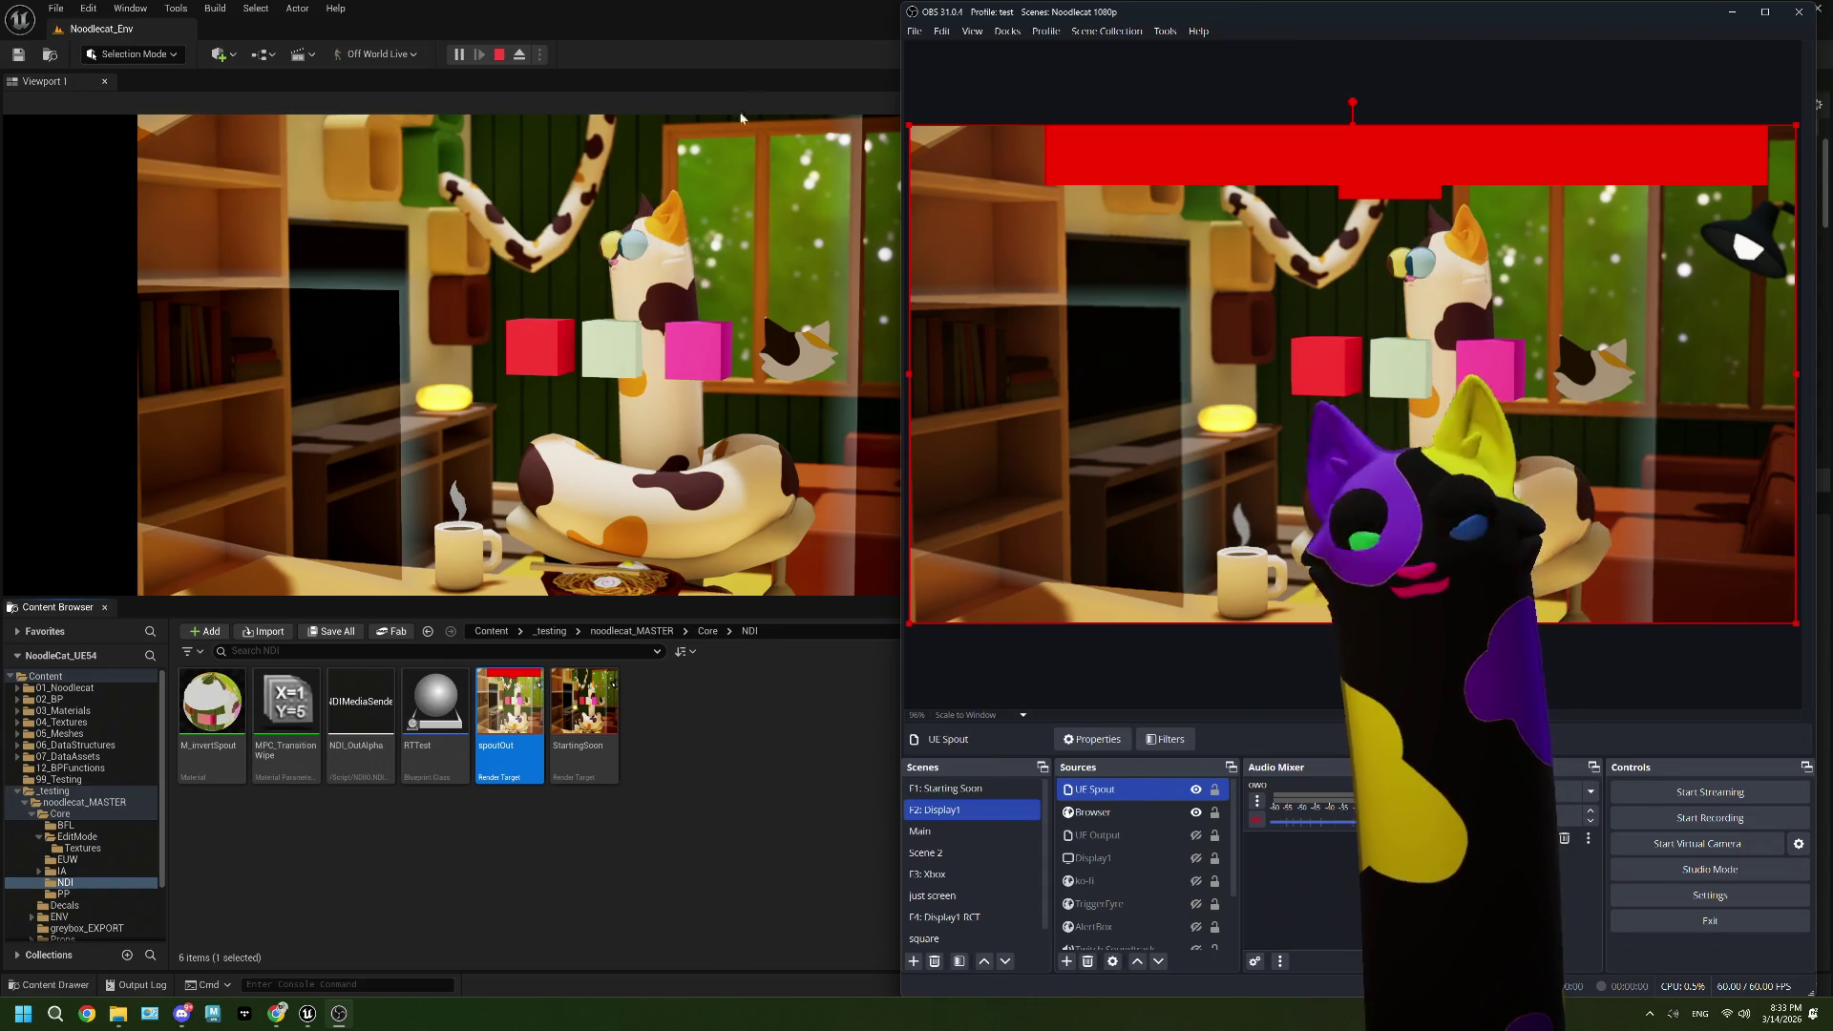
left_click(498, 57)
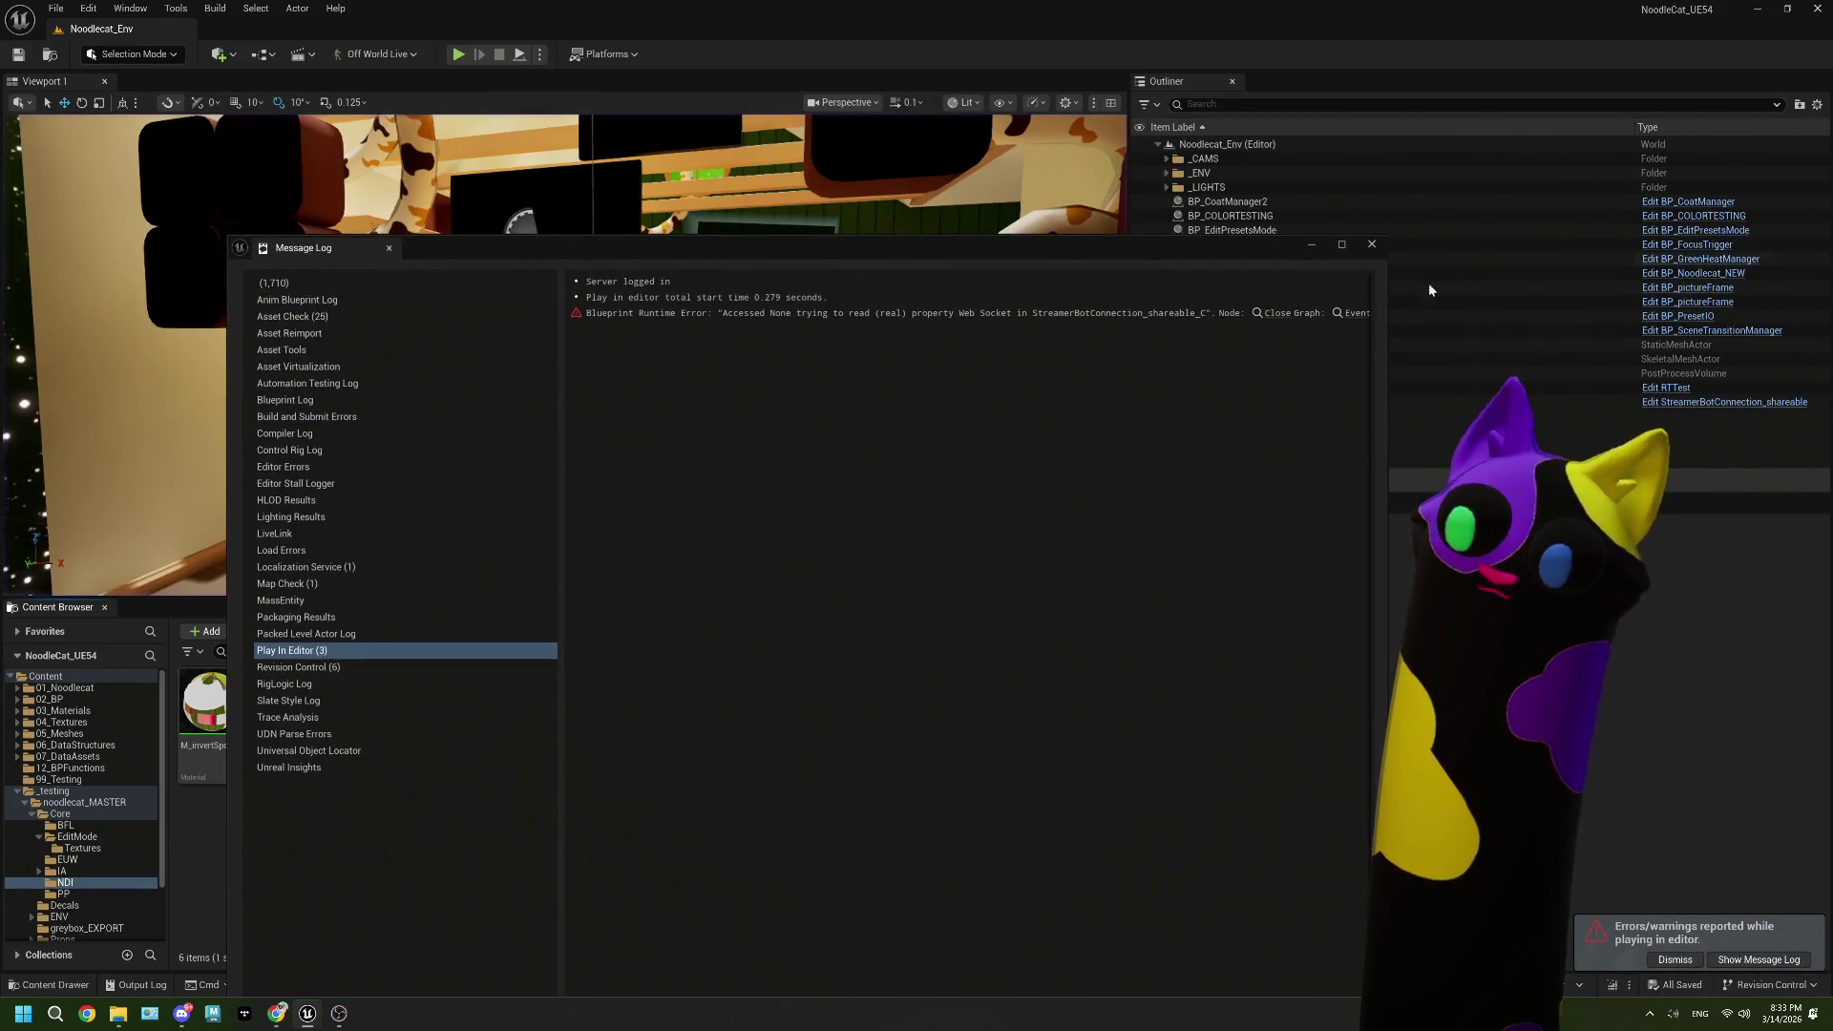
left_click(1367, 247)
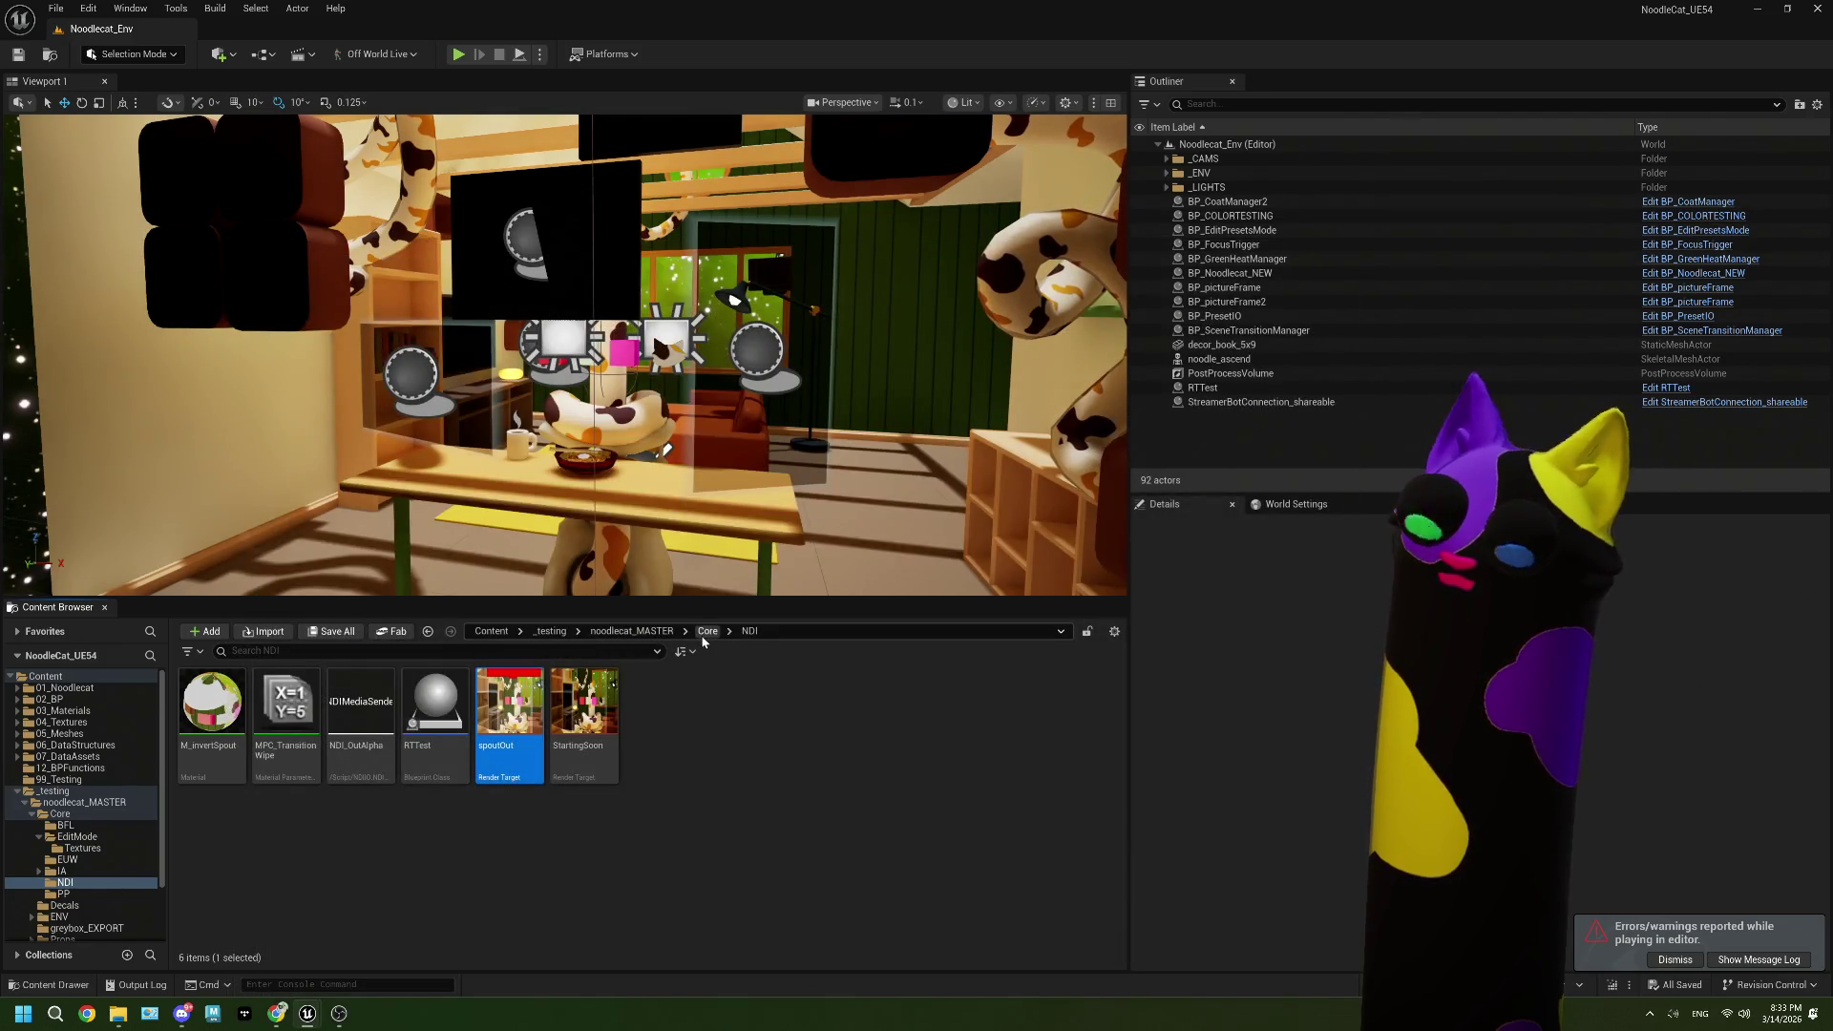
Step: Go up to noodlecat_MASTER and play-test again with OBS, dismissing the error log
left_click(652, 634)
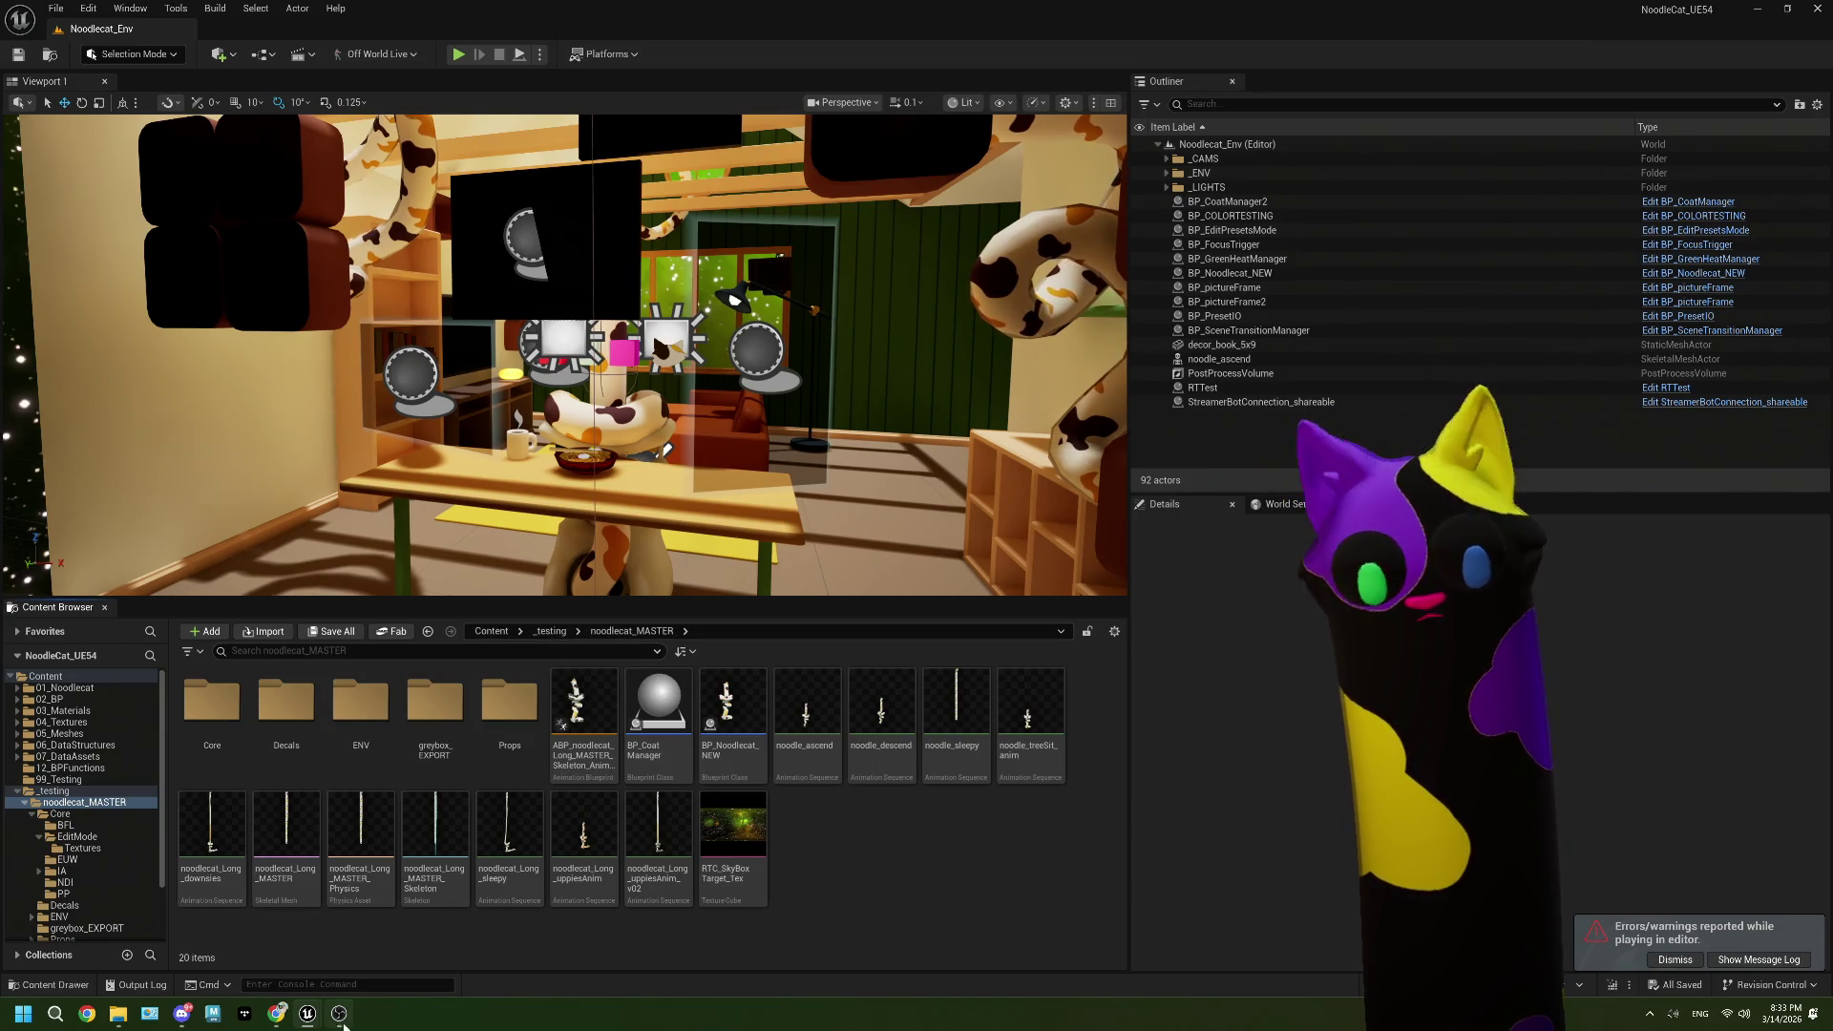
key("alt+p")
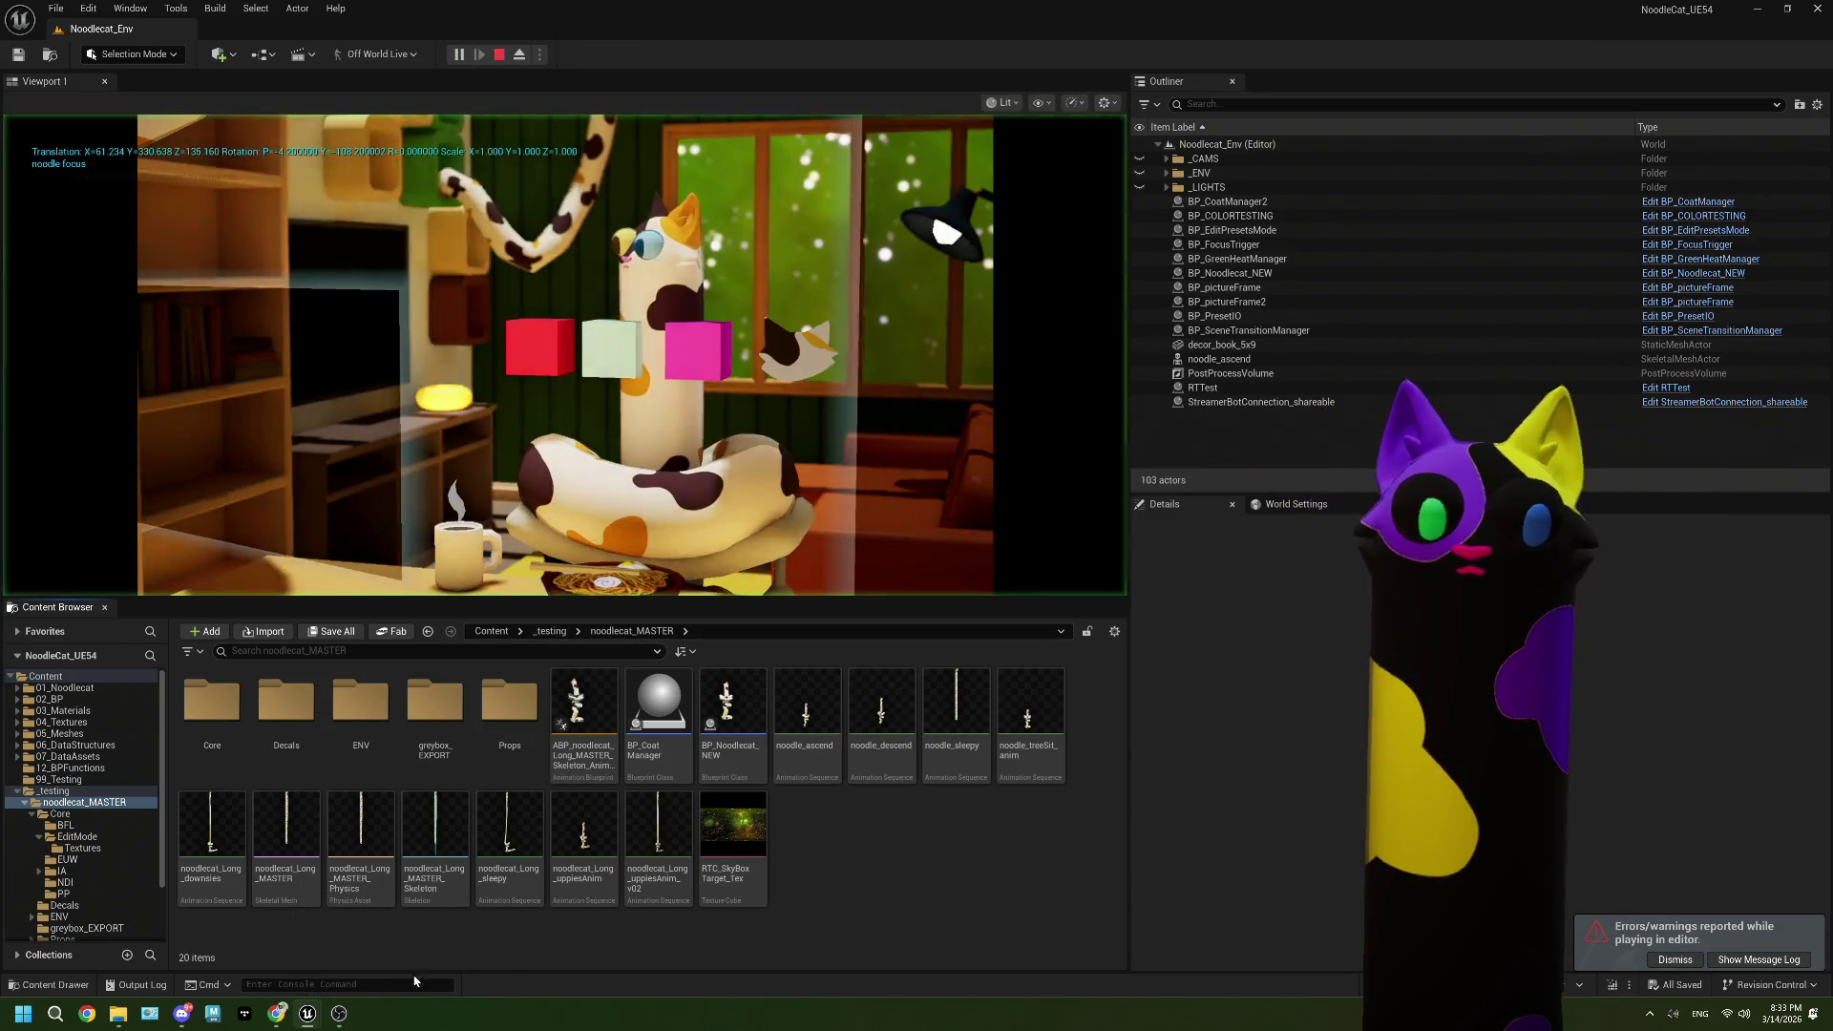
left_click(339, 1014)
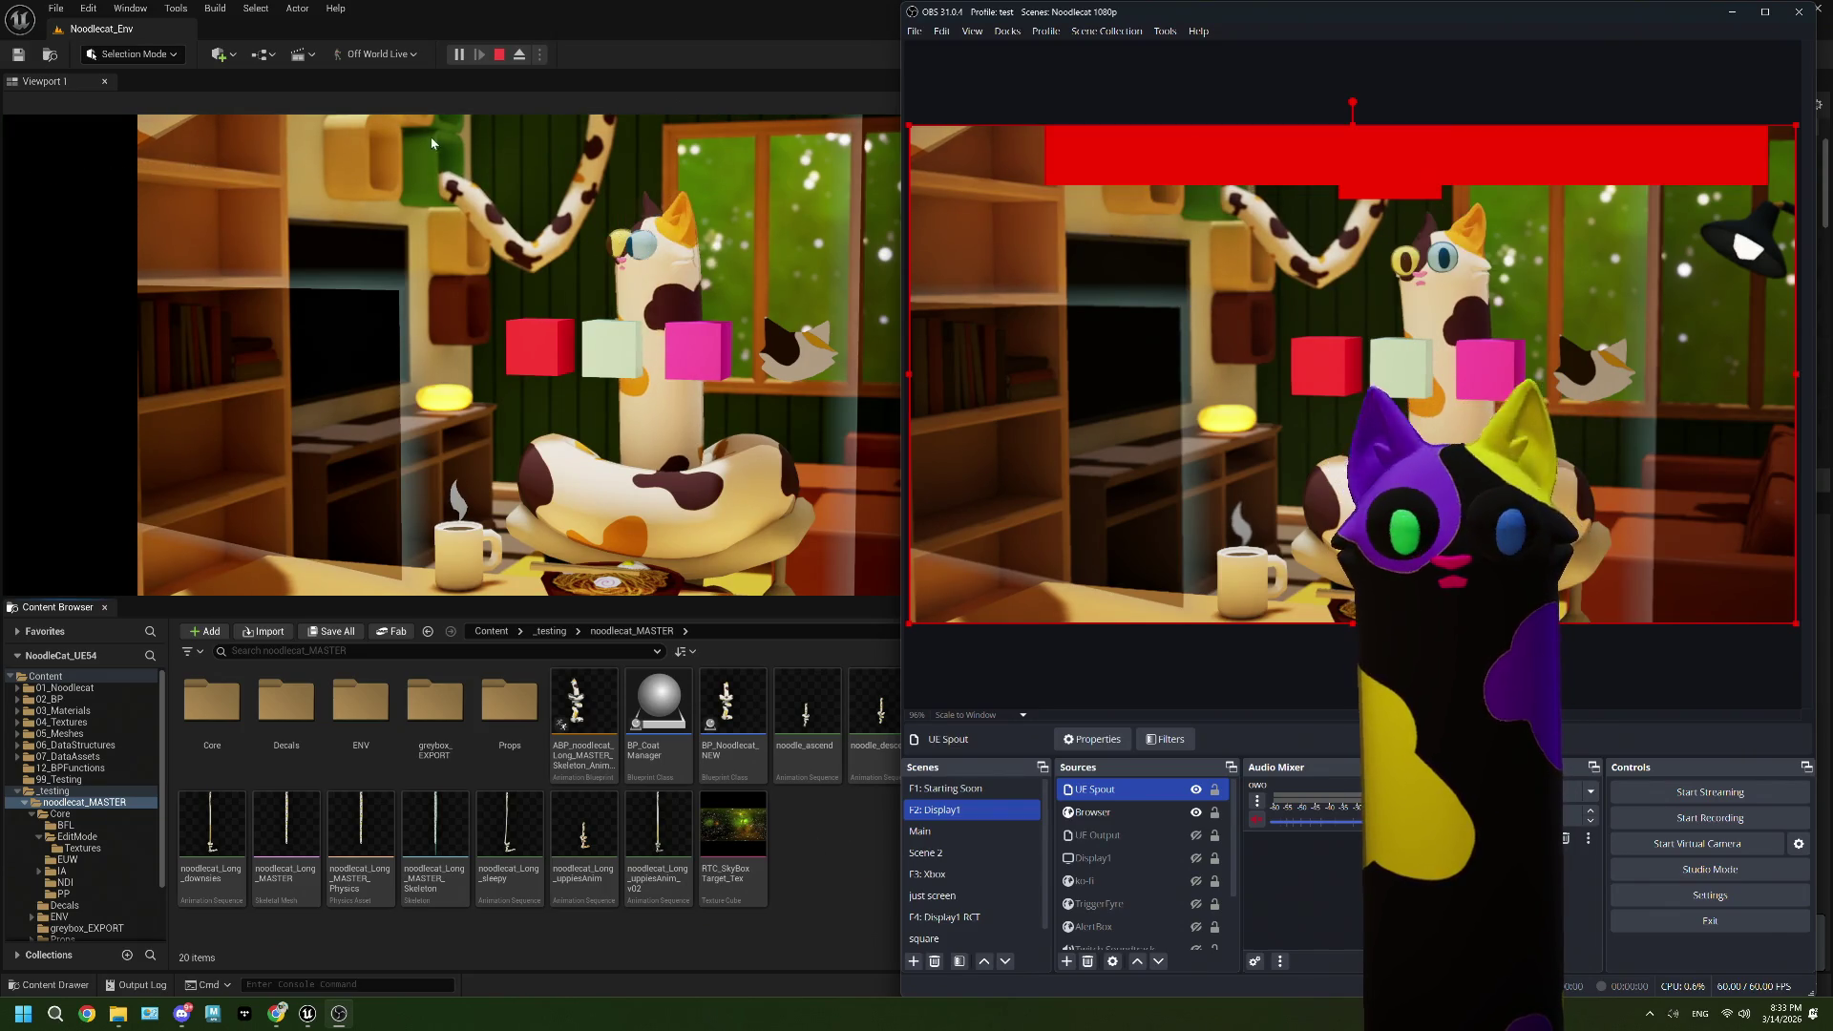
left_click(498, 58)
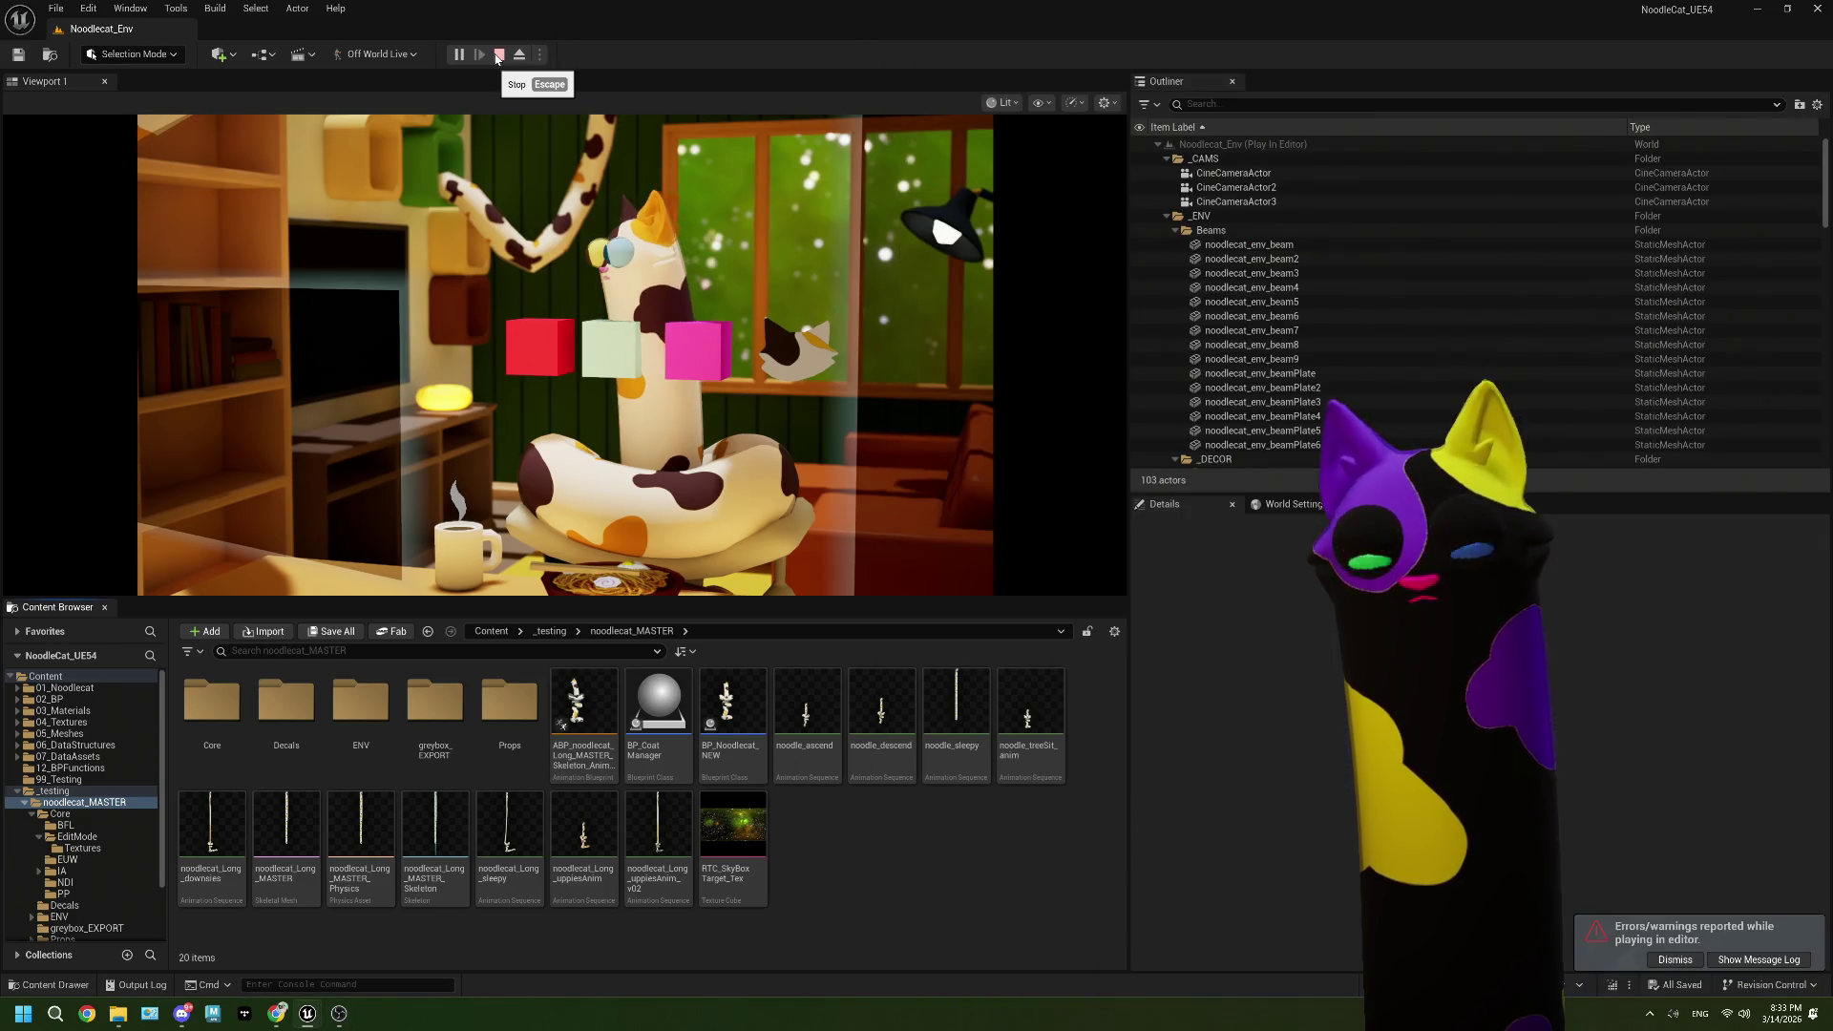
left_click(1366, 248)
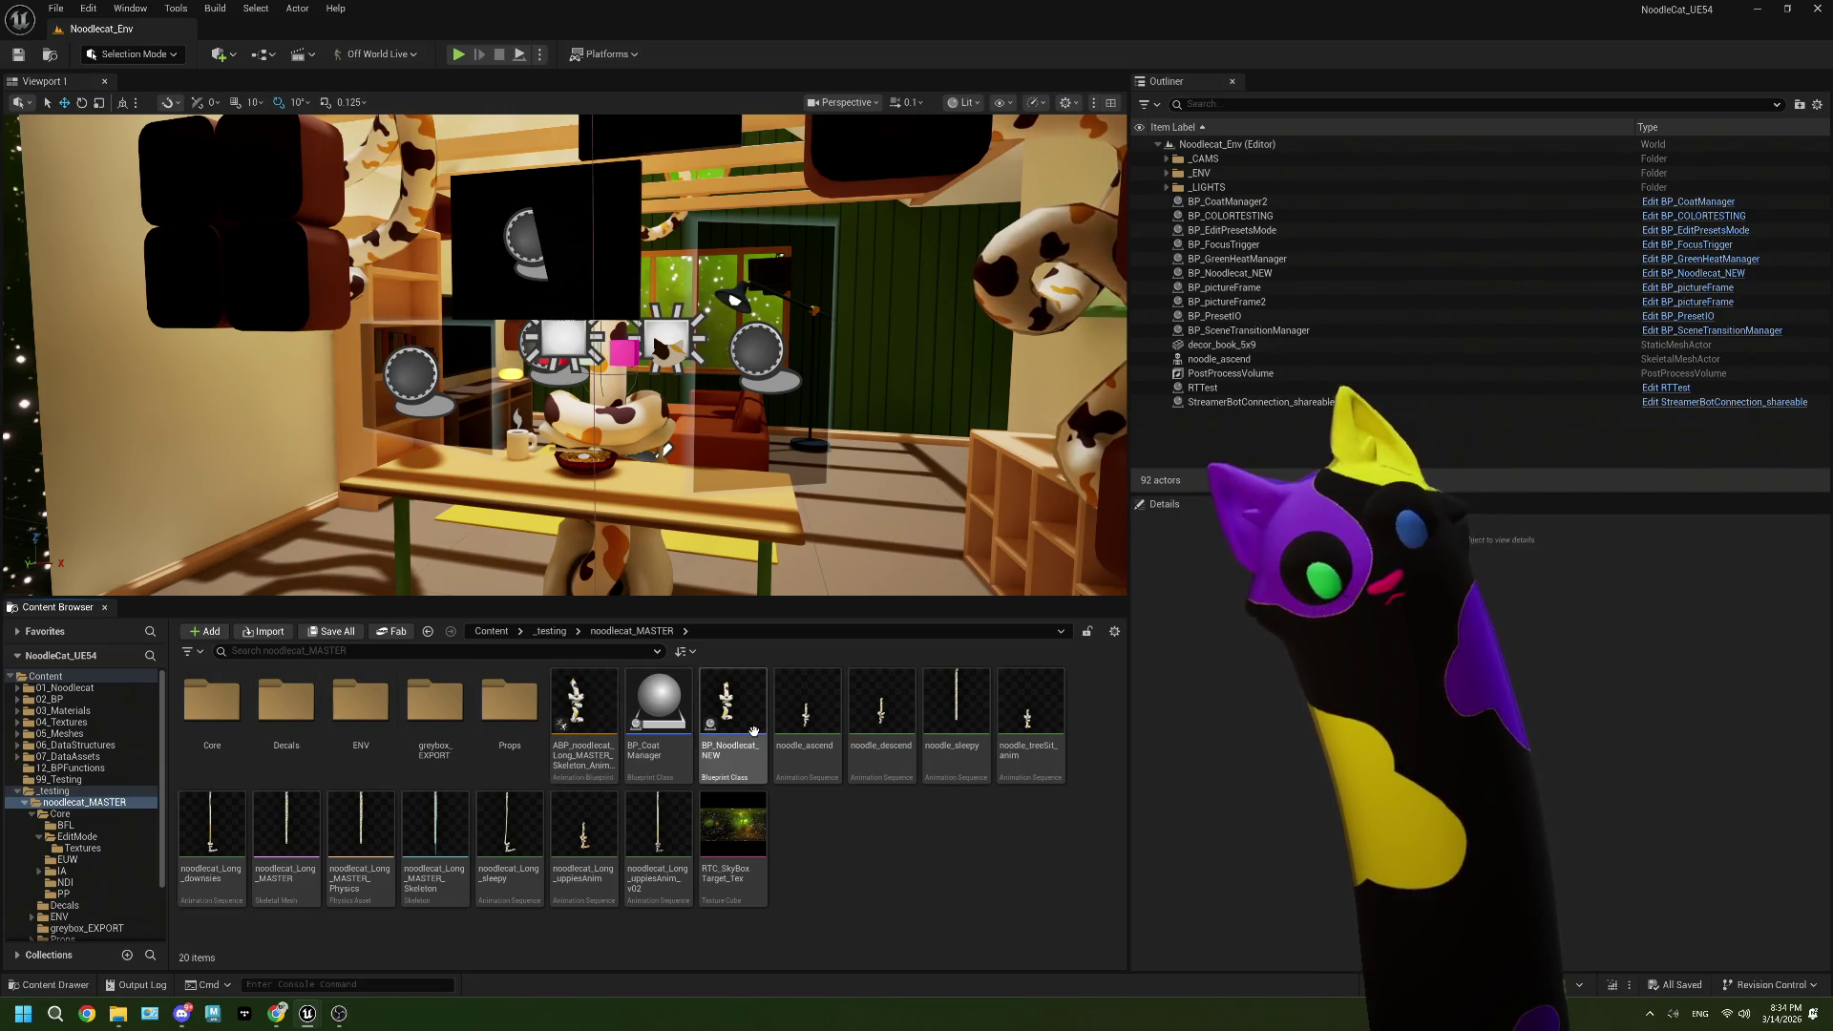
Step: Browse Core > EditMode to BP_EditPresetsMode, then go back to Core and open BP_CamPawn
left_click(236, 716)
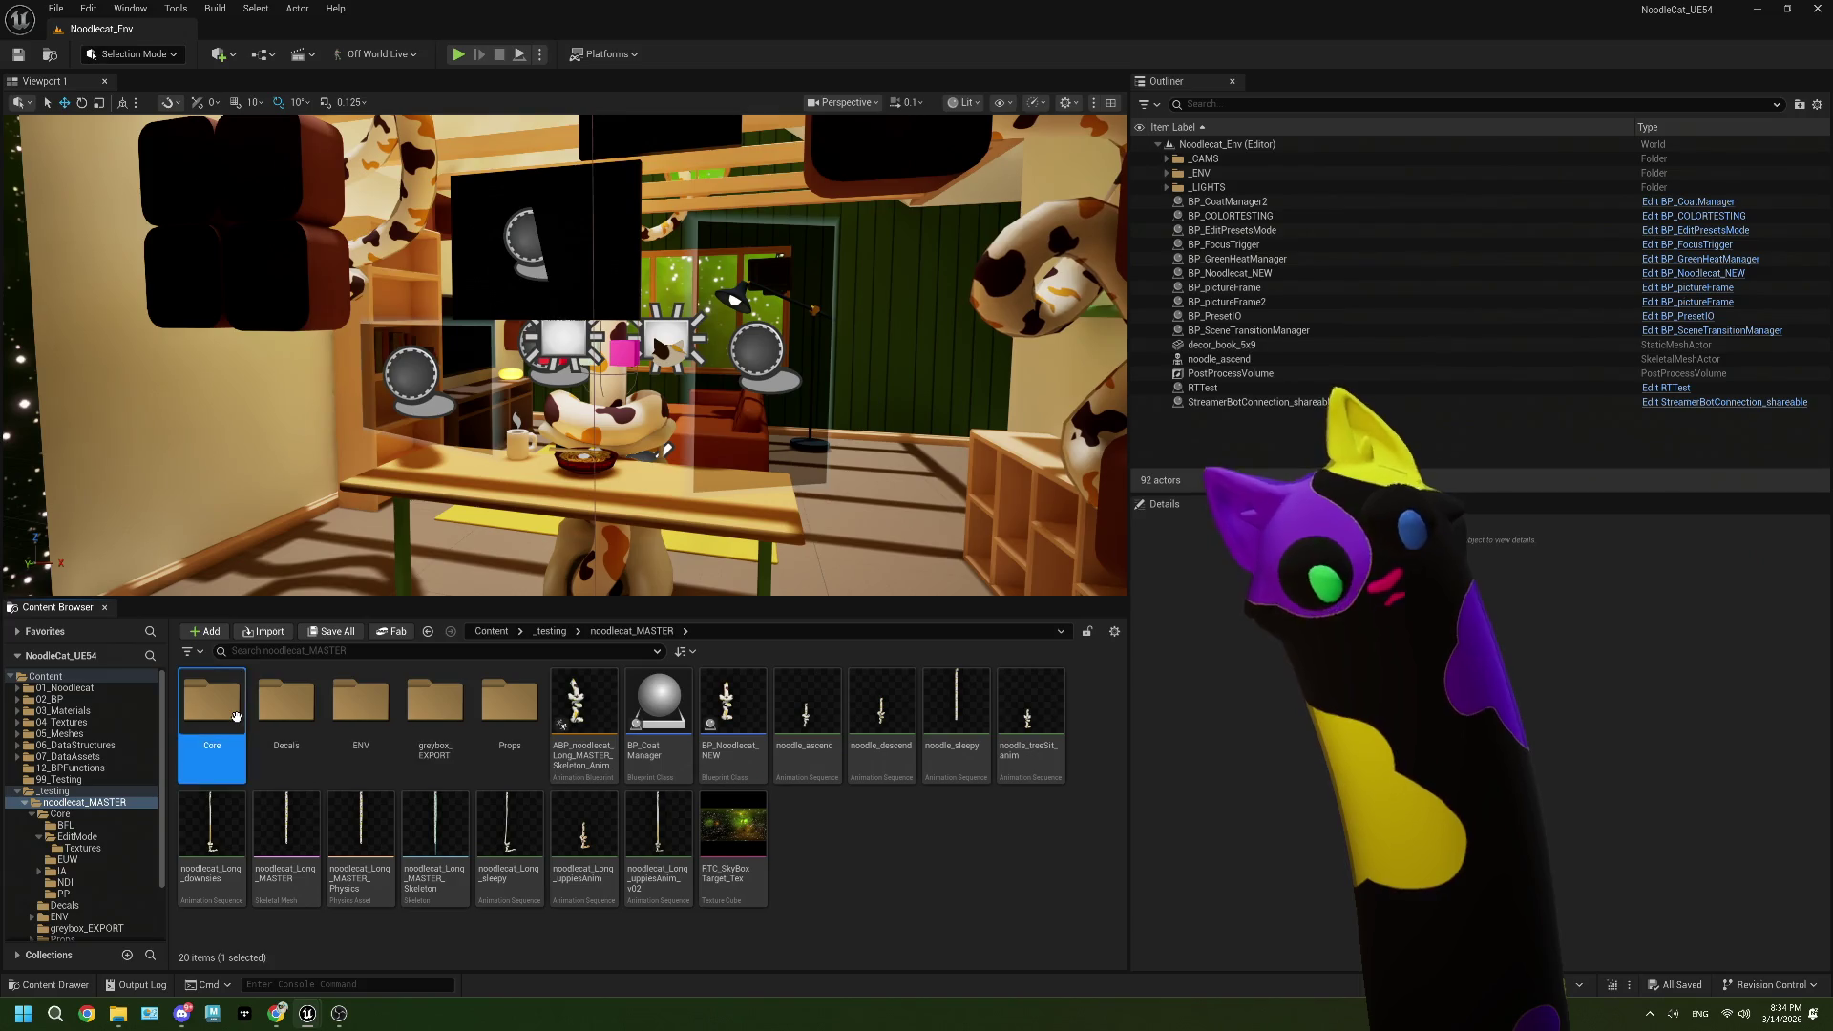
double_click(212, 706)
double_click(285, 706)
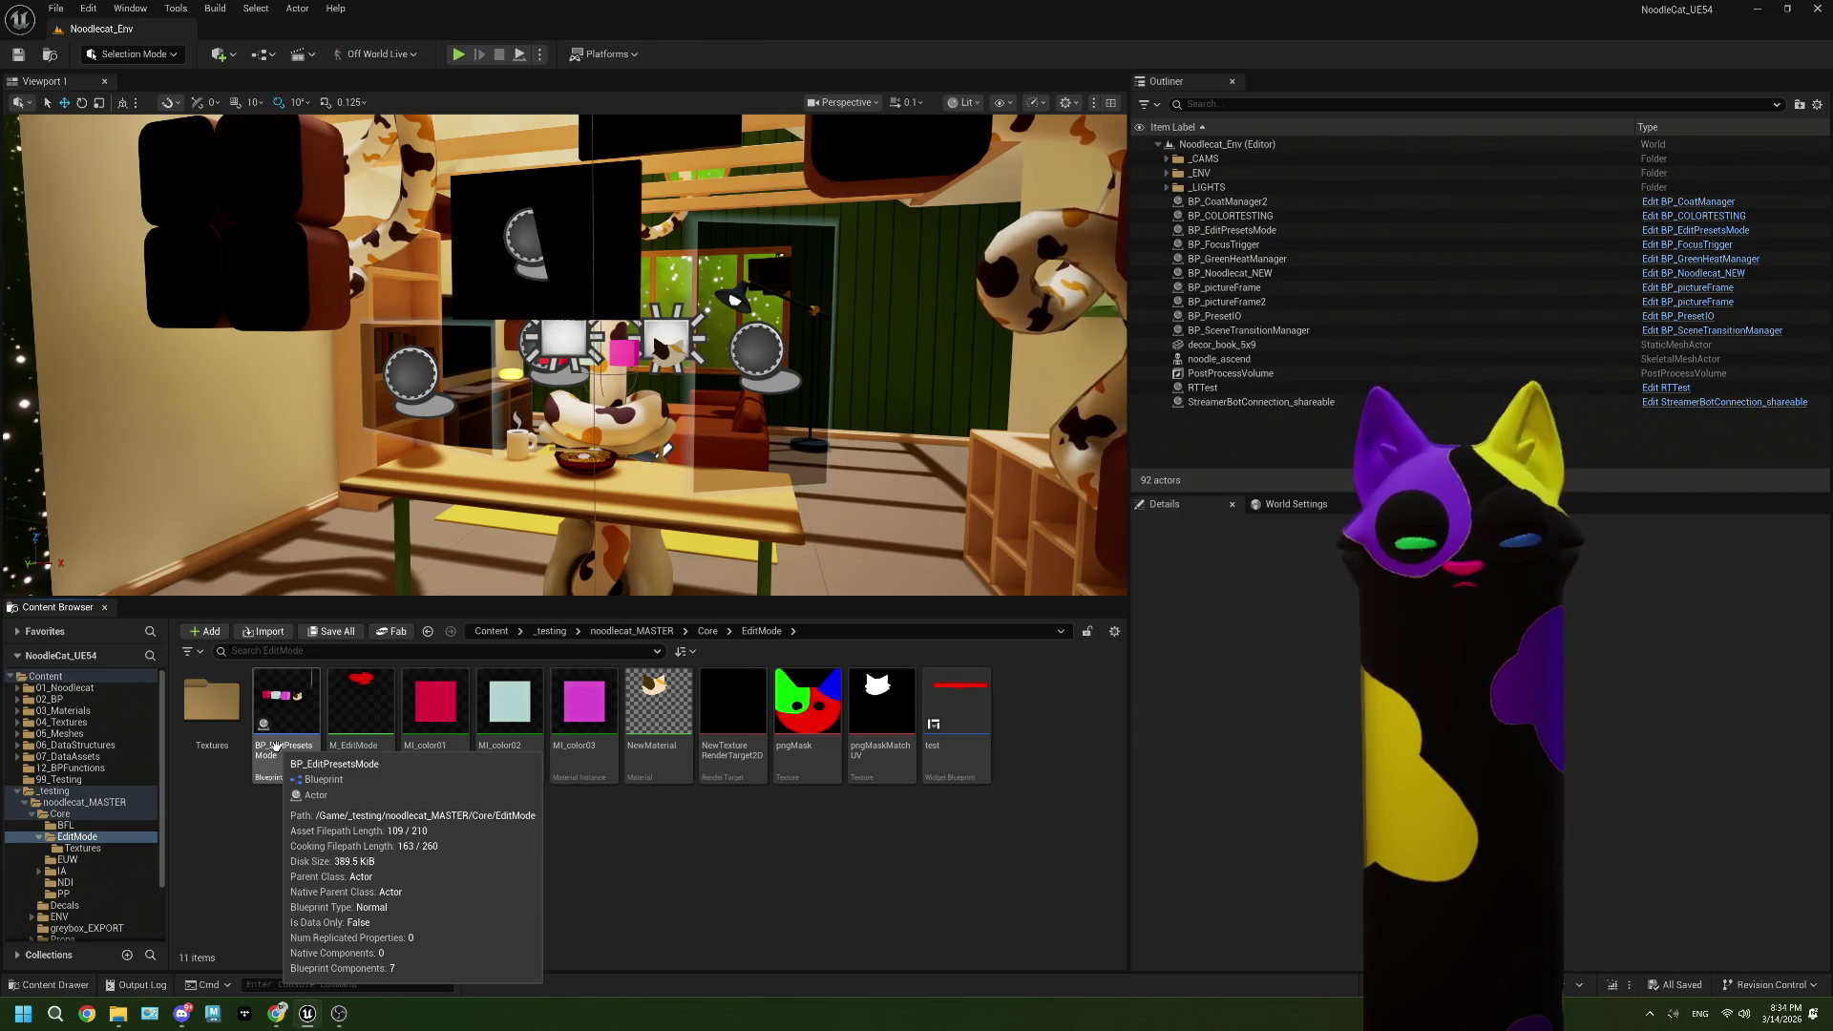
left_click(955, 707)
left_click(303, 725)
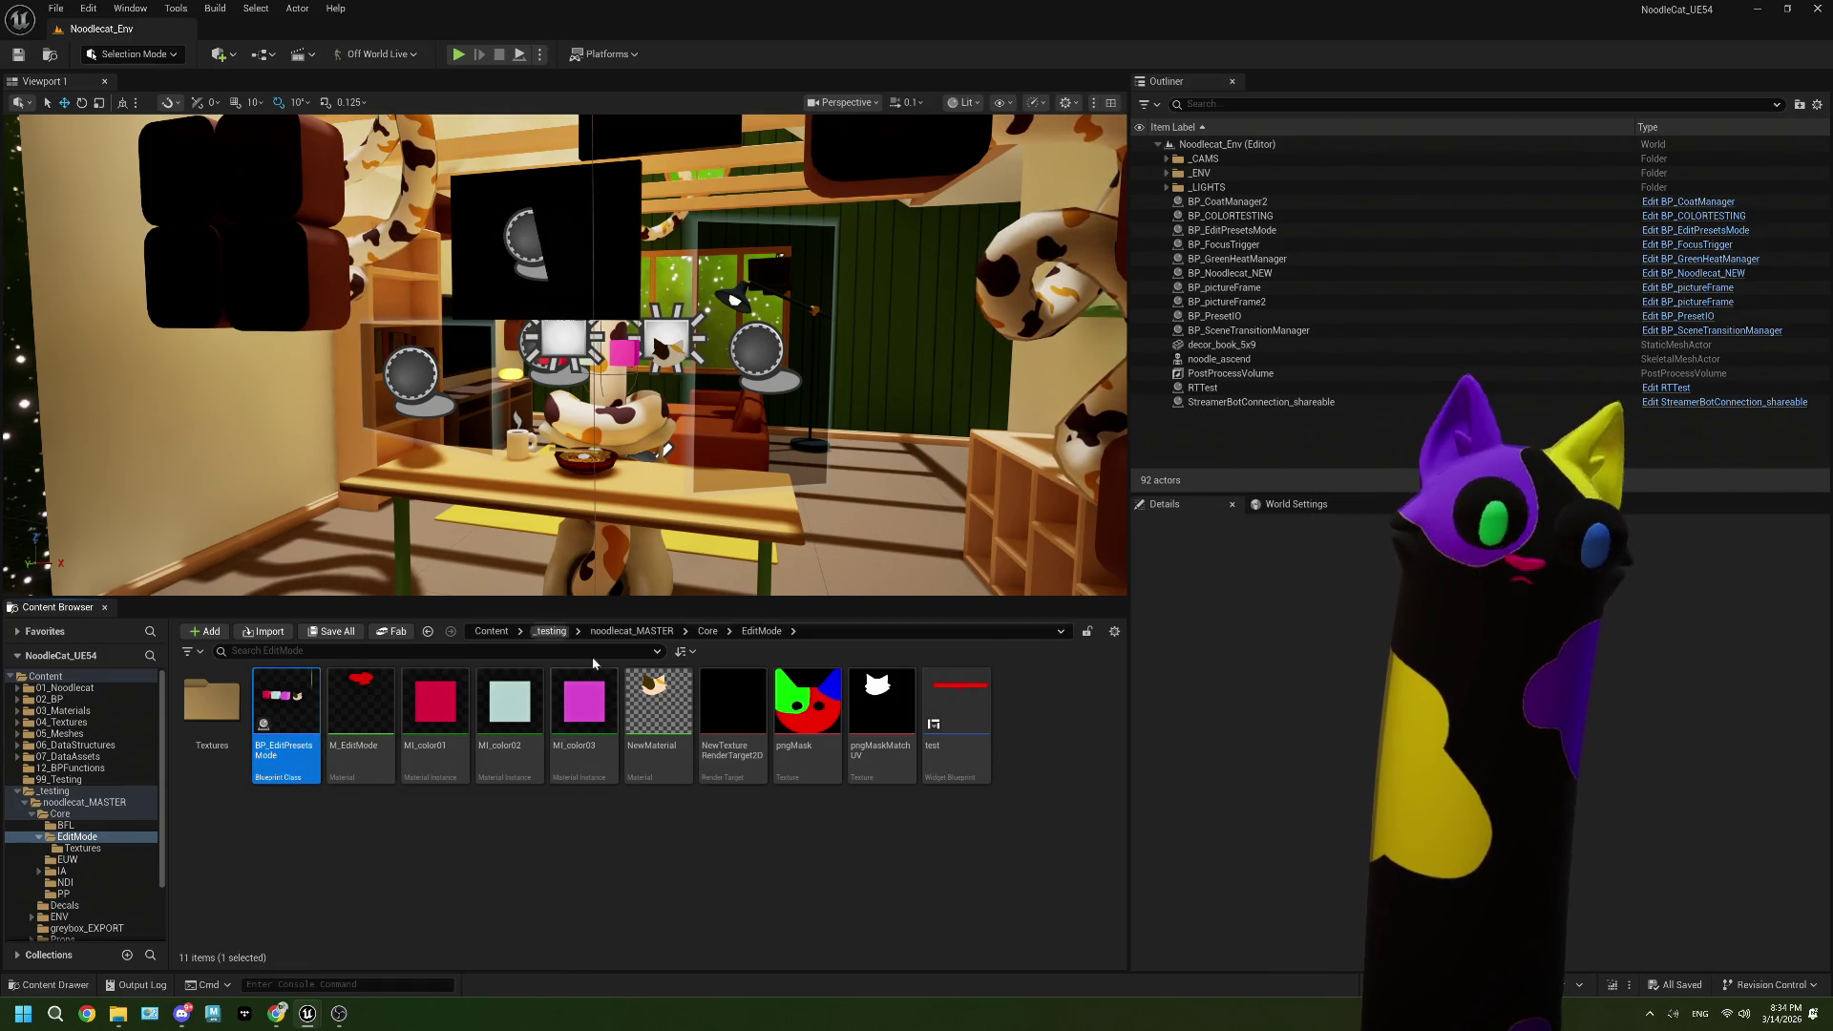
left_click(708, 633)
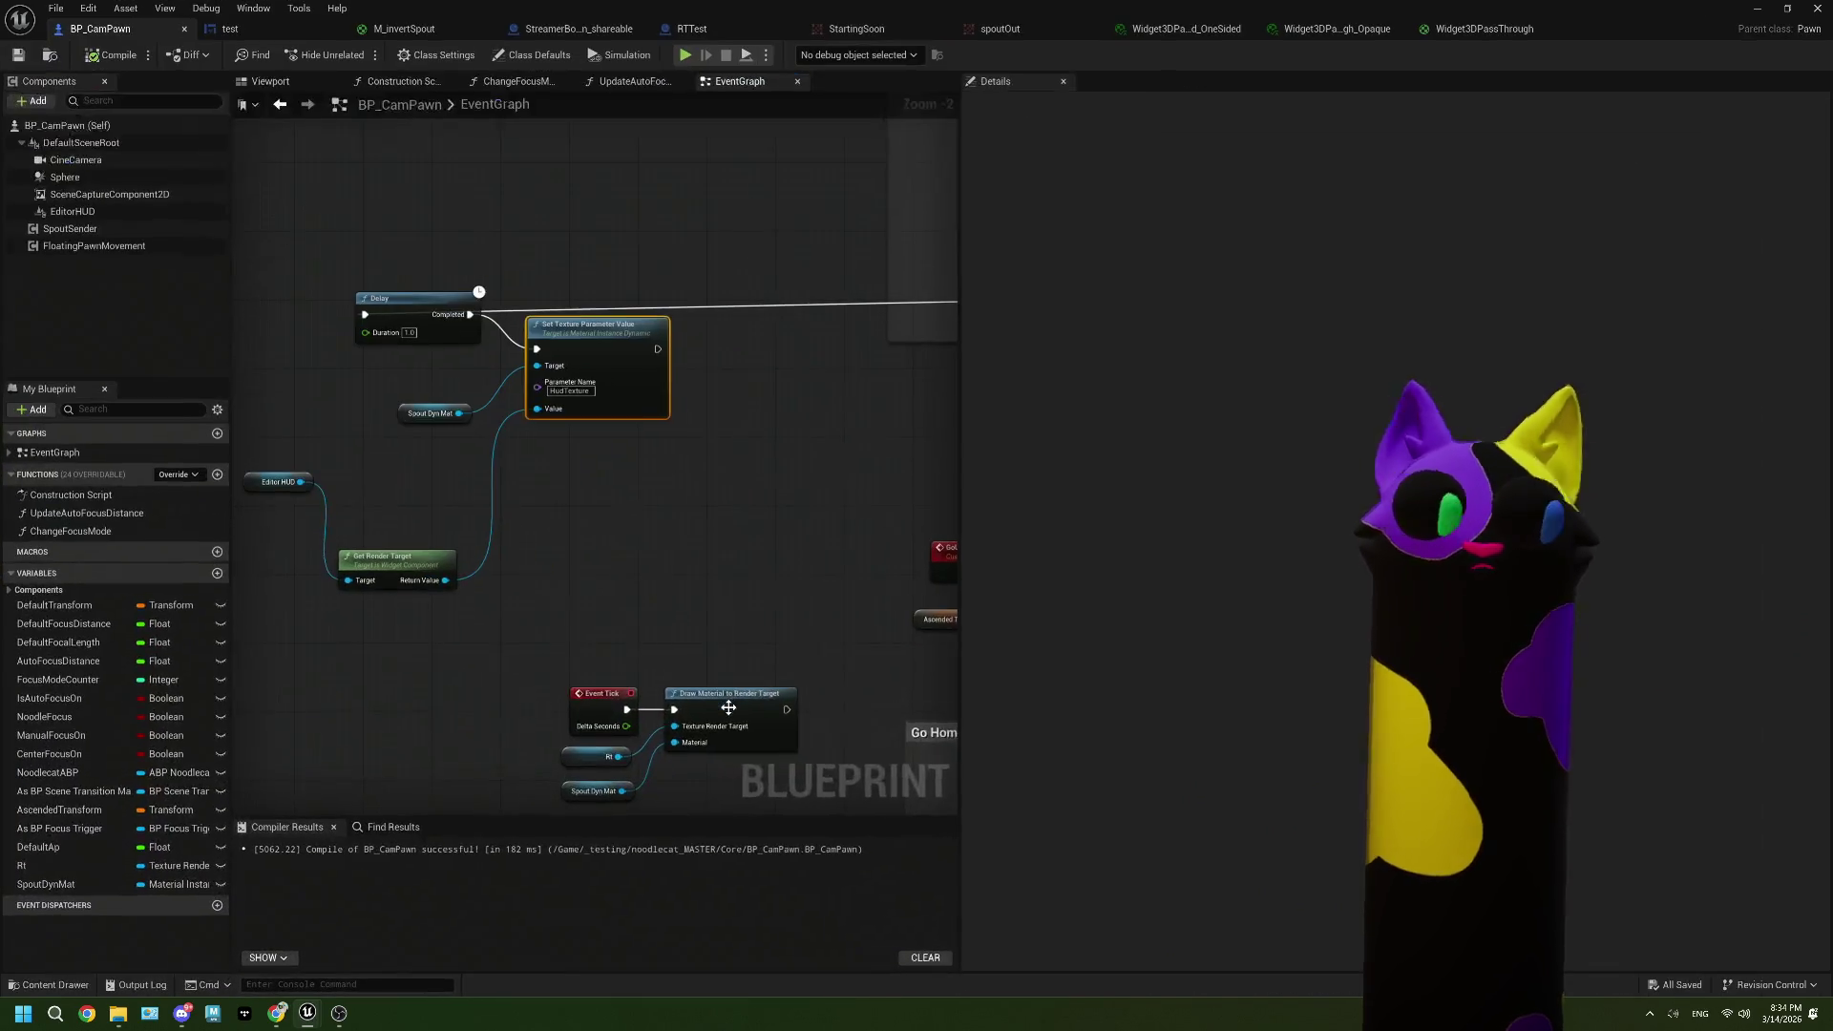
double_click(728, 708)
Step: Group Get Render Target and Editor HUD beside Spout Dyn Mat in BP_CamPawn's graph
left_click(764, 530)
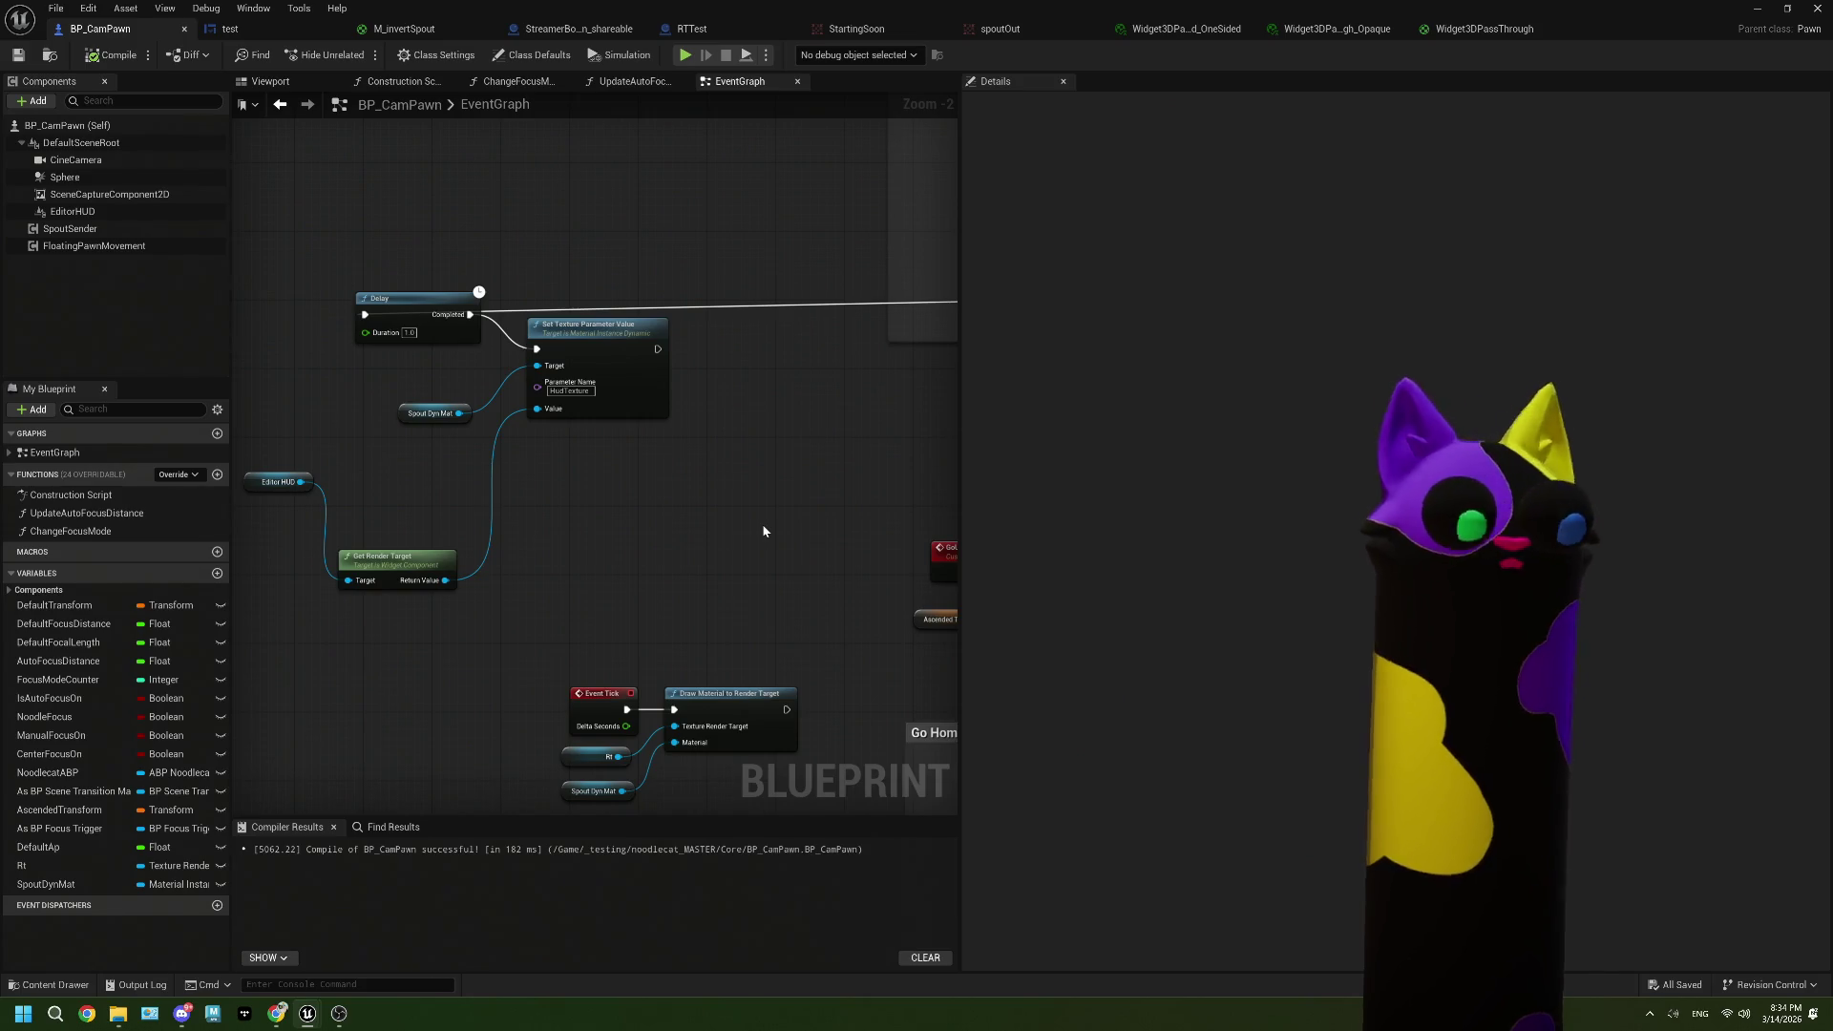
scroll(672, 570, "down", 2)
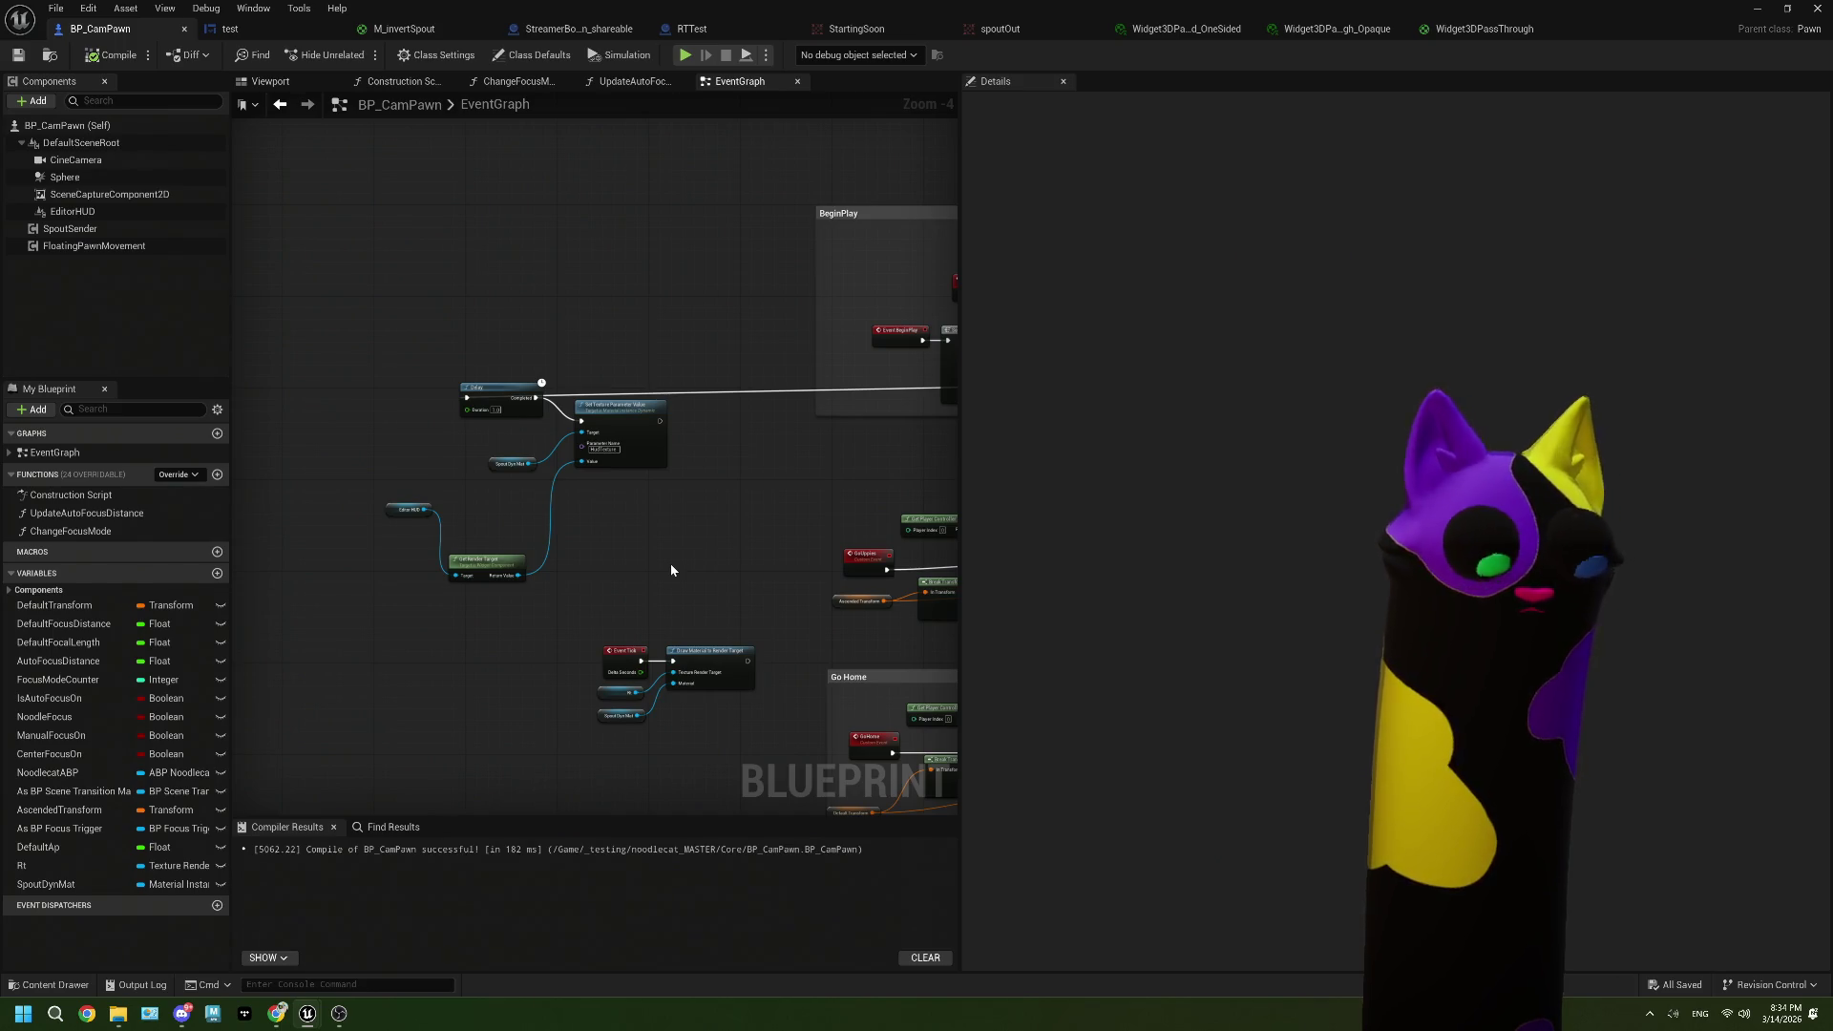
scroll(670, 566, "up", 2)
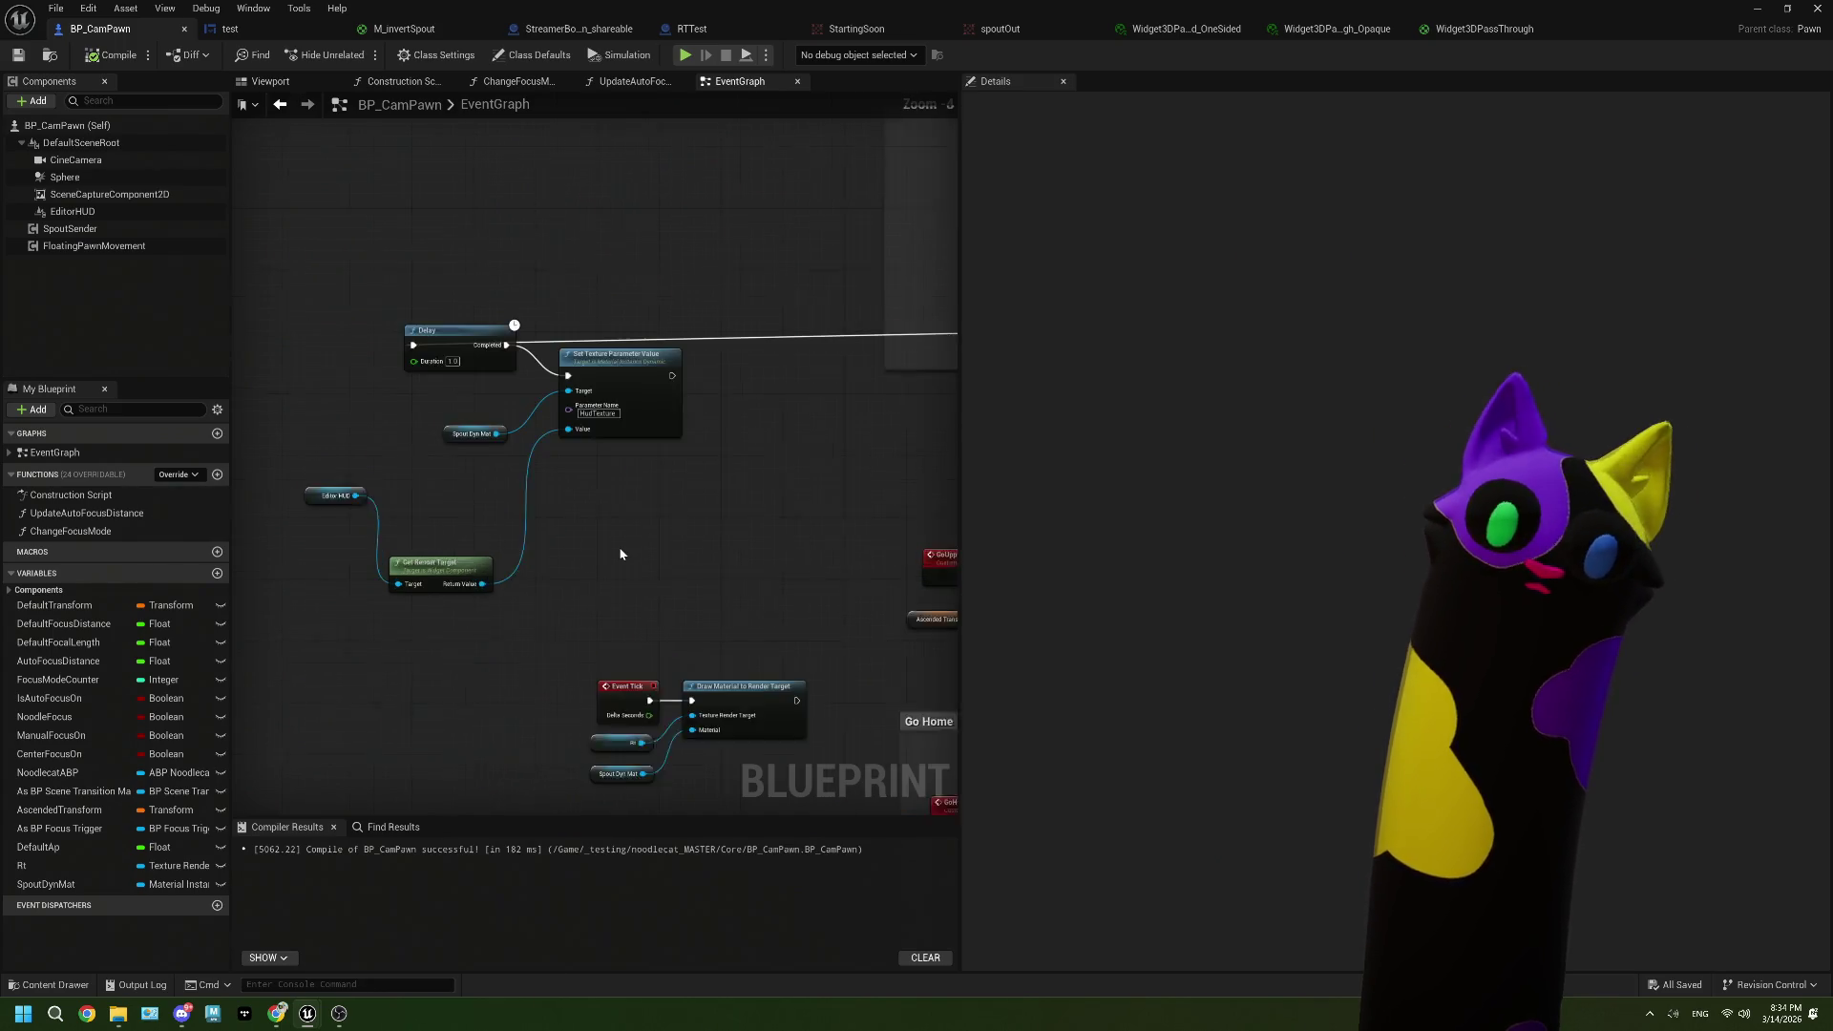
mouse_move(534, 573)
left_mouse_down()
mouse_move(549, 461)
mouse_move(564, 467)
left_mouse_up()
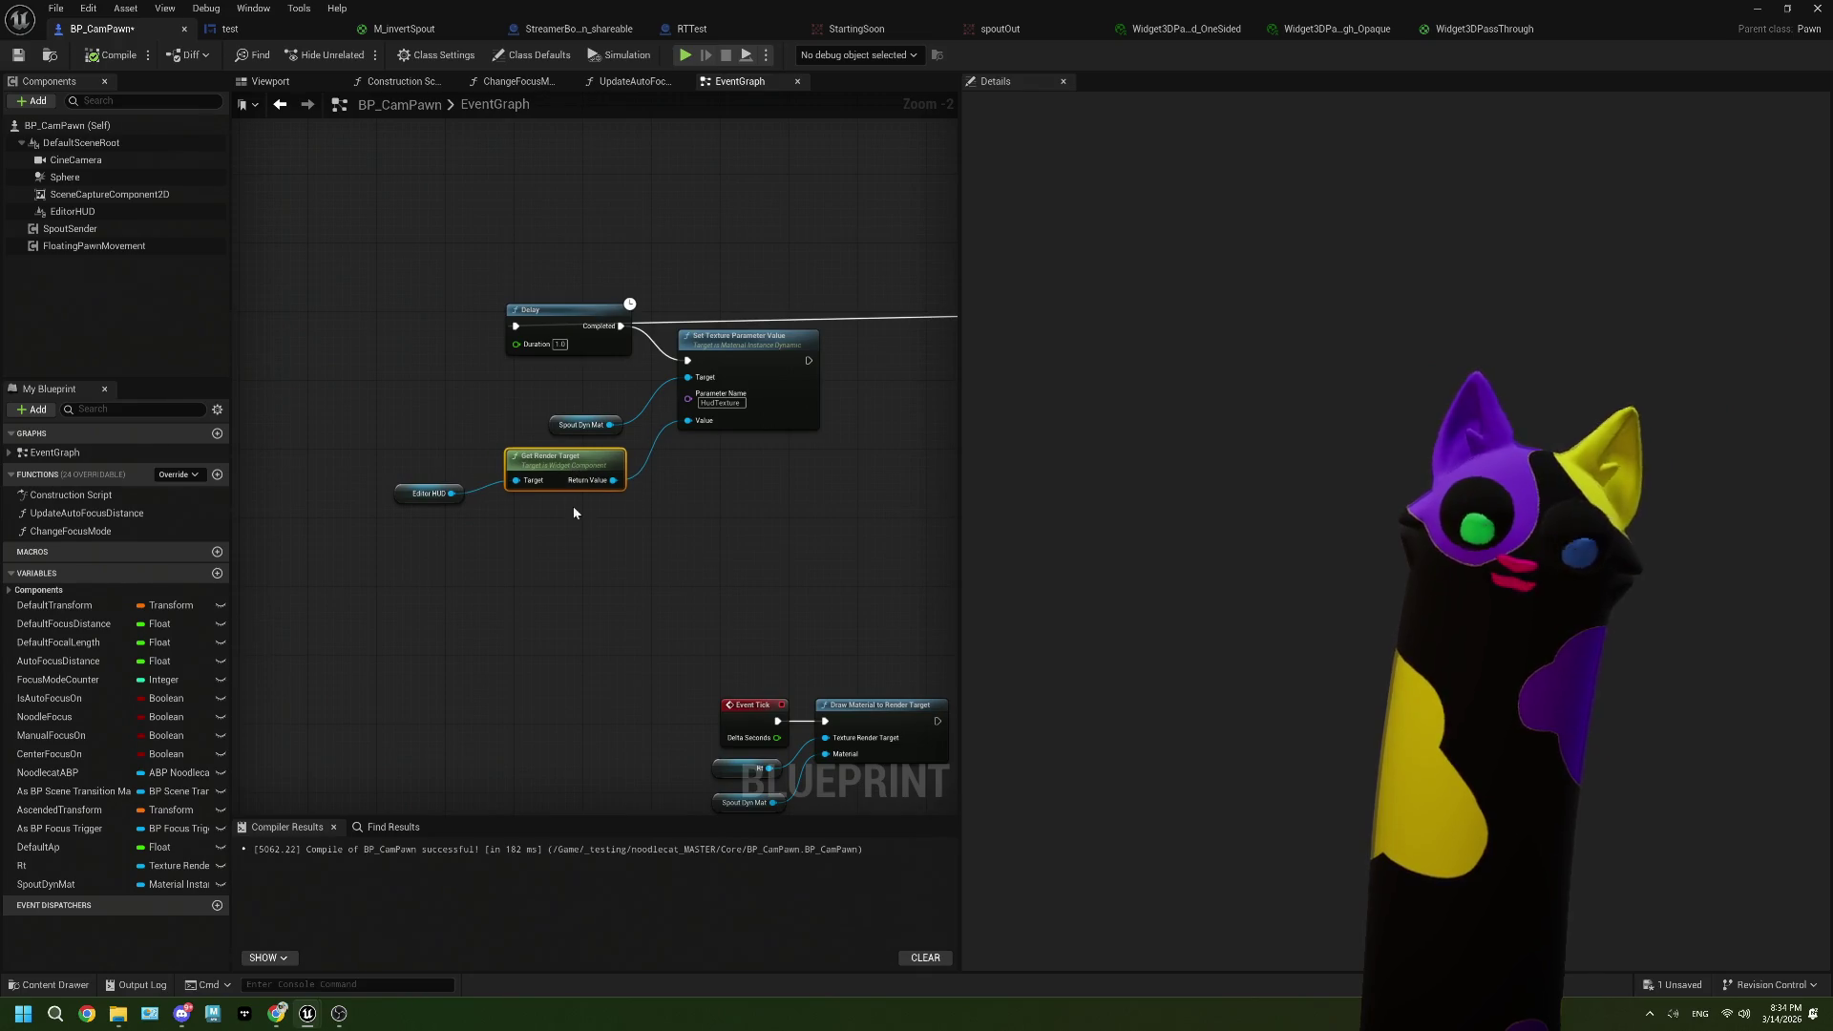
left_click_drag(444, 501, 462, 483)
left_click_drag(587, 546, 431, 399)
left_click_drag(683, 504, 474, 534)
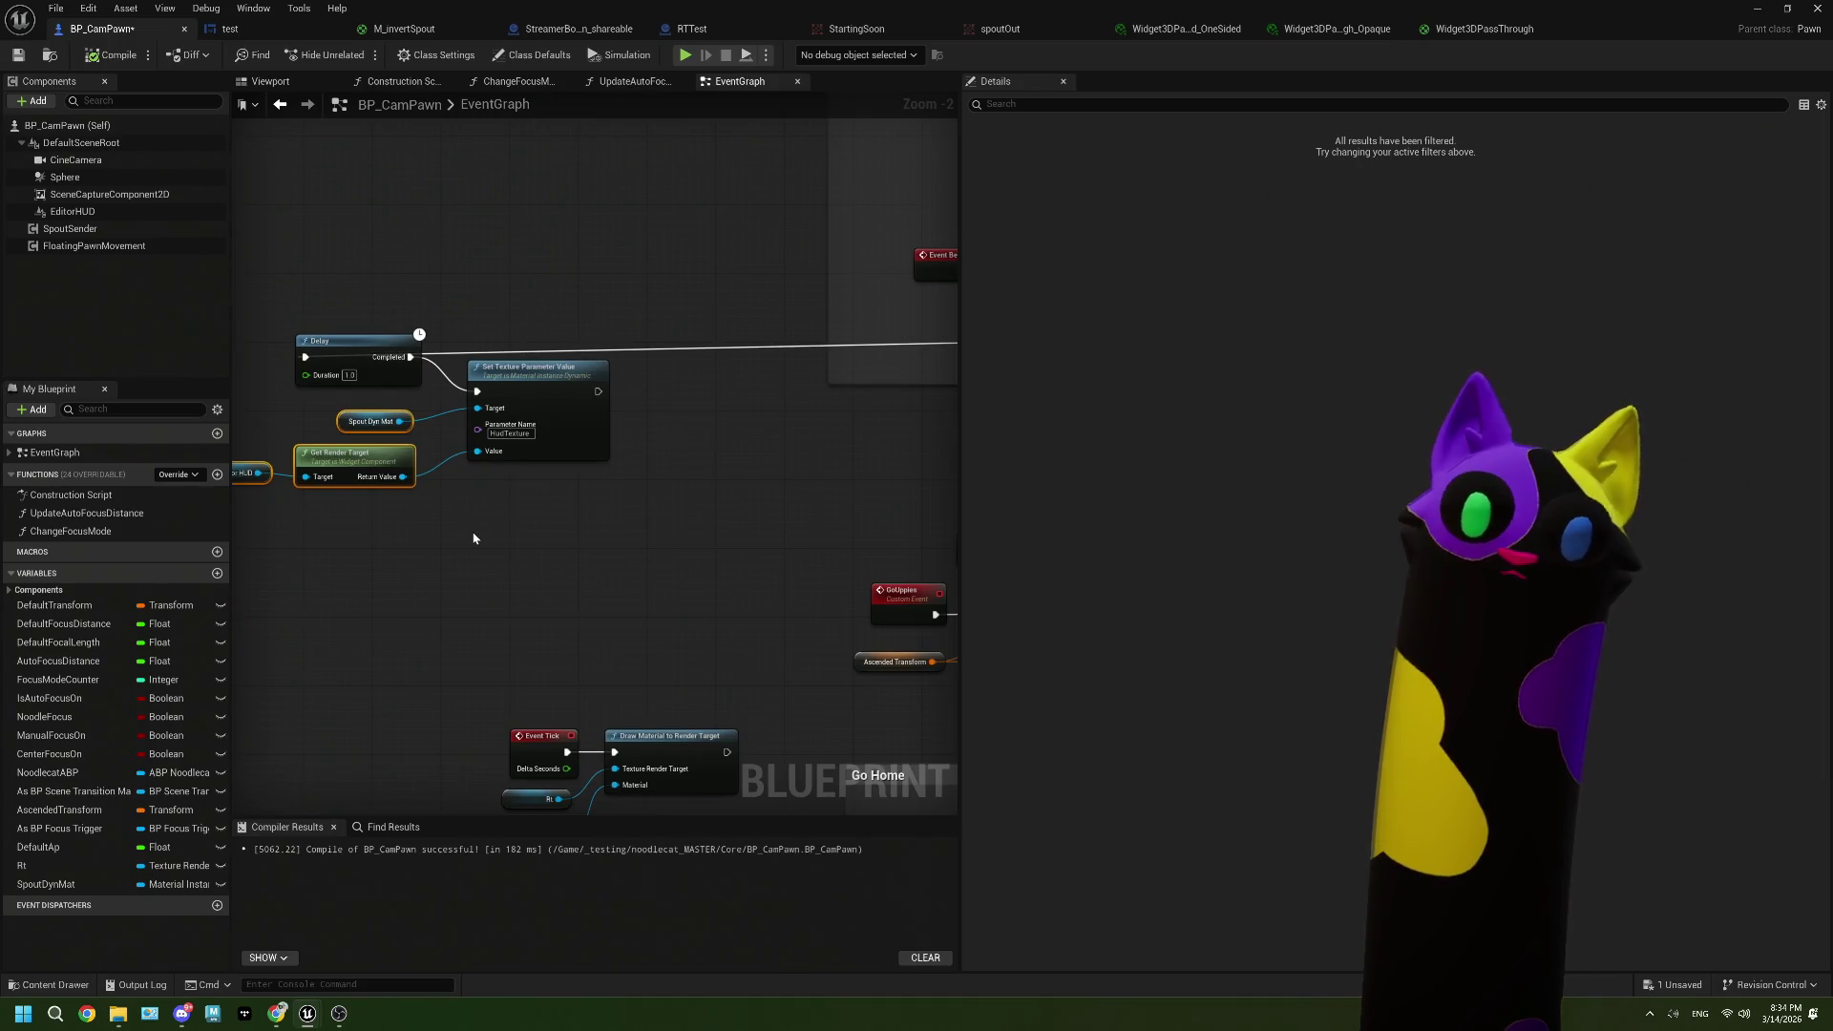
scroll(474, 537, "down", 2)
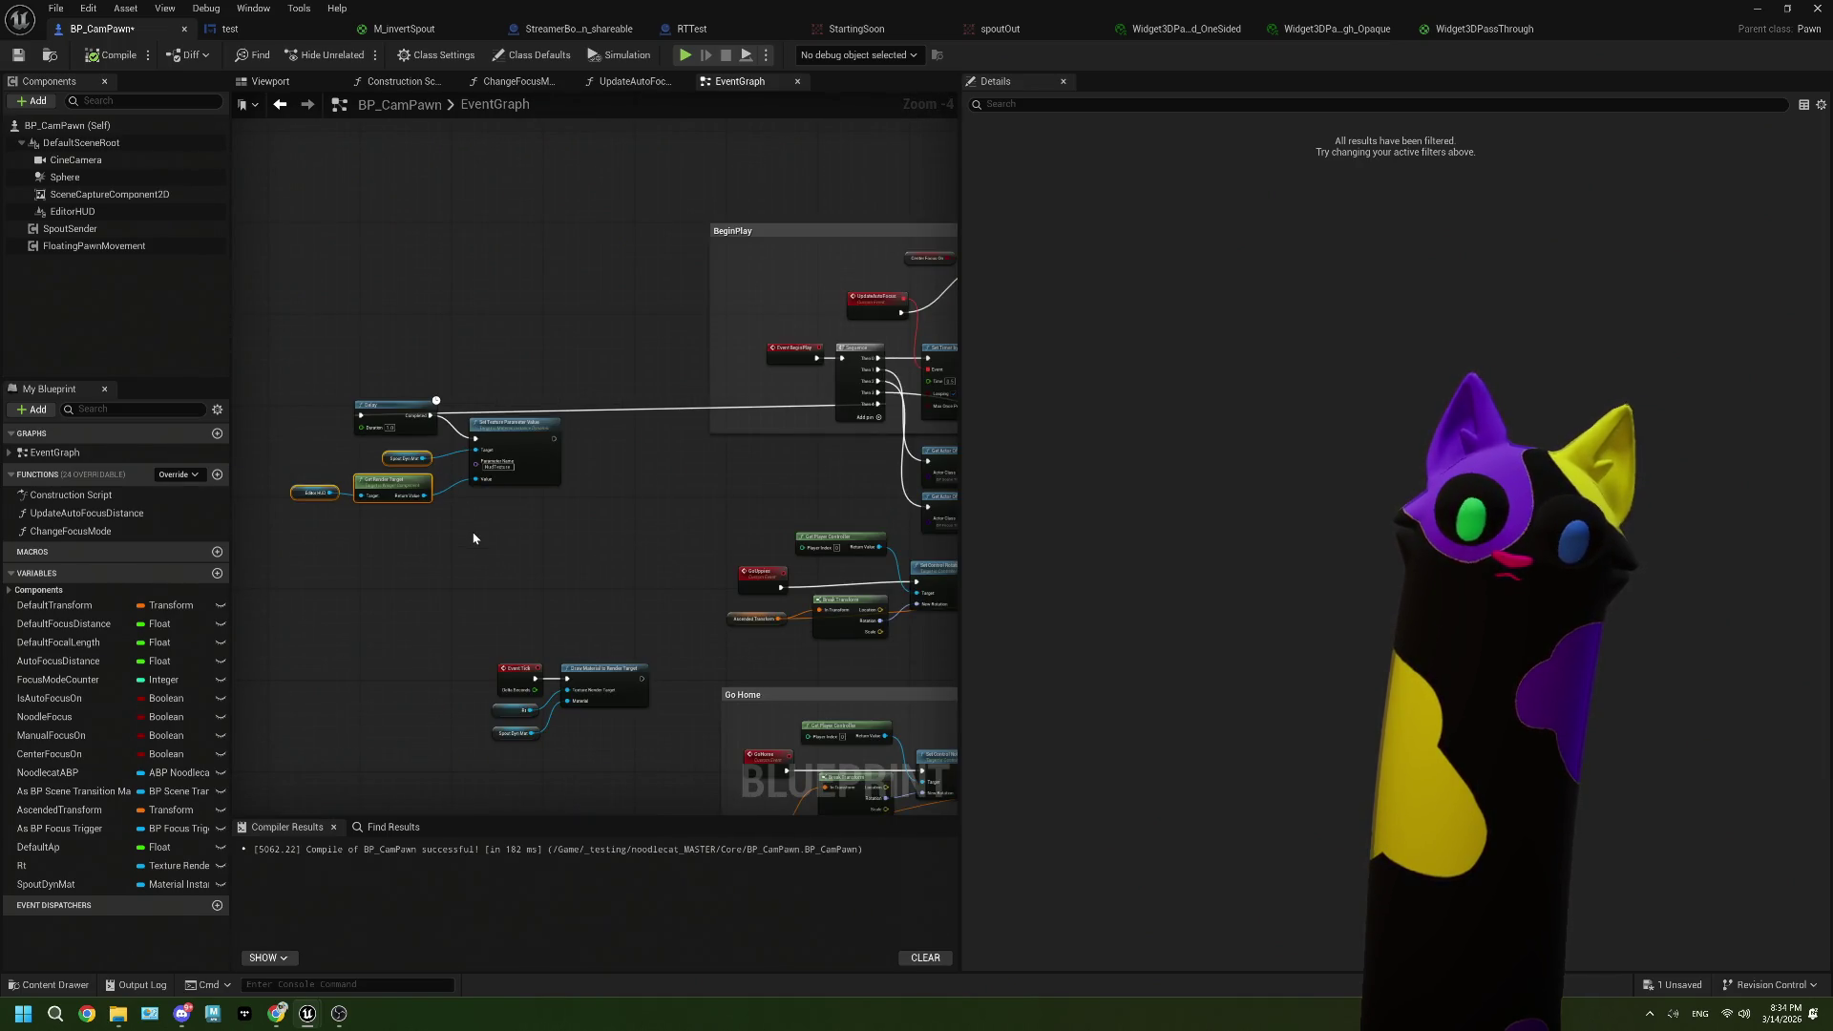
scroll(474, 538, "up", 1)
mouse_move(473, 537)
left_mouse_down()
mouse_move(465, 448)
mouse_move(622, 485)
mouse_move(519, 497)
mouse_move(661, 477)
mouse_move(714, 527)
left_mouse_up()
Step: Delete the EditorHUD component and cut the Delay, Set Texture and Event Tick nodes
left_click(73, 211)
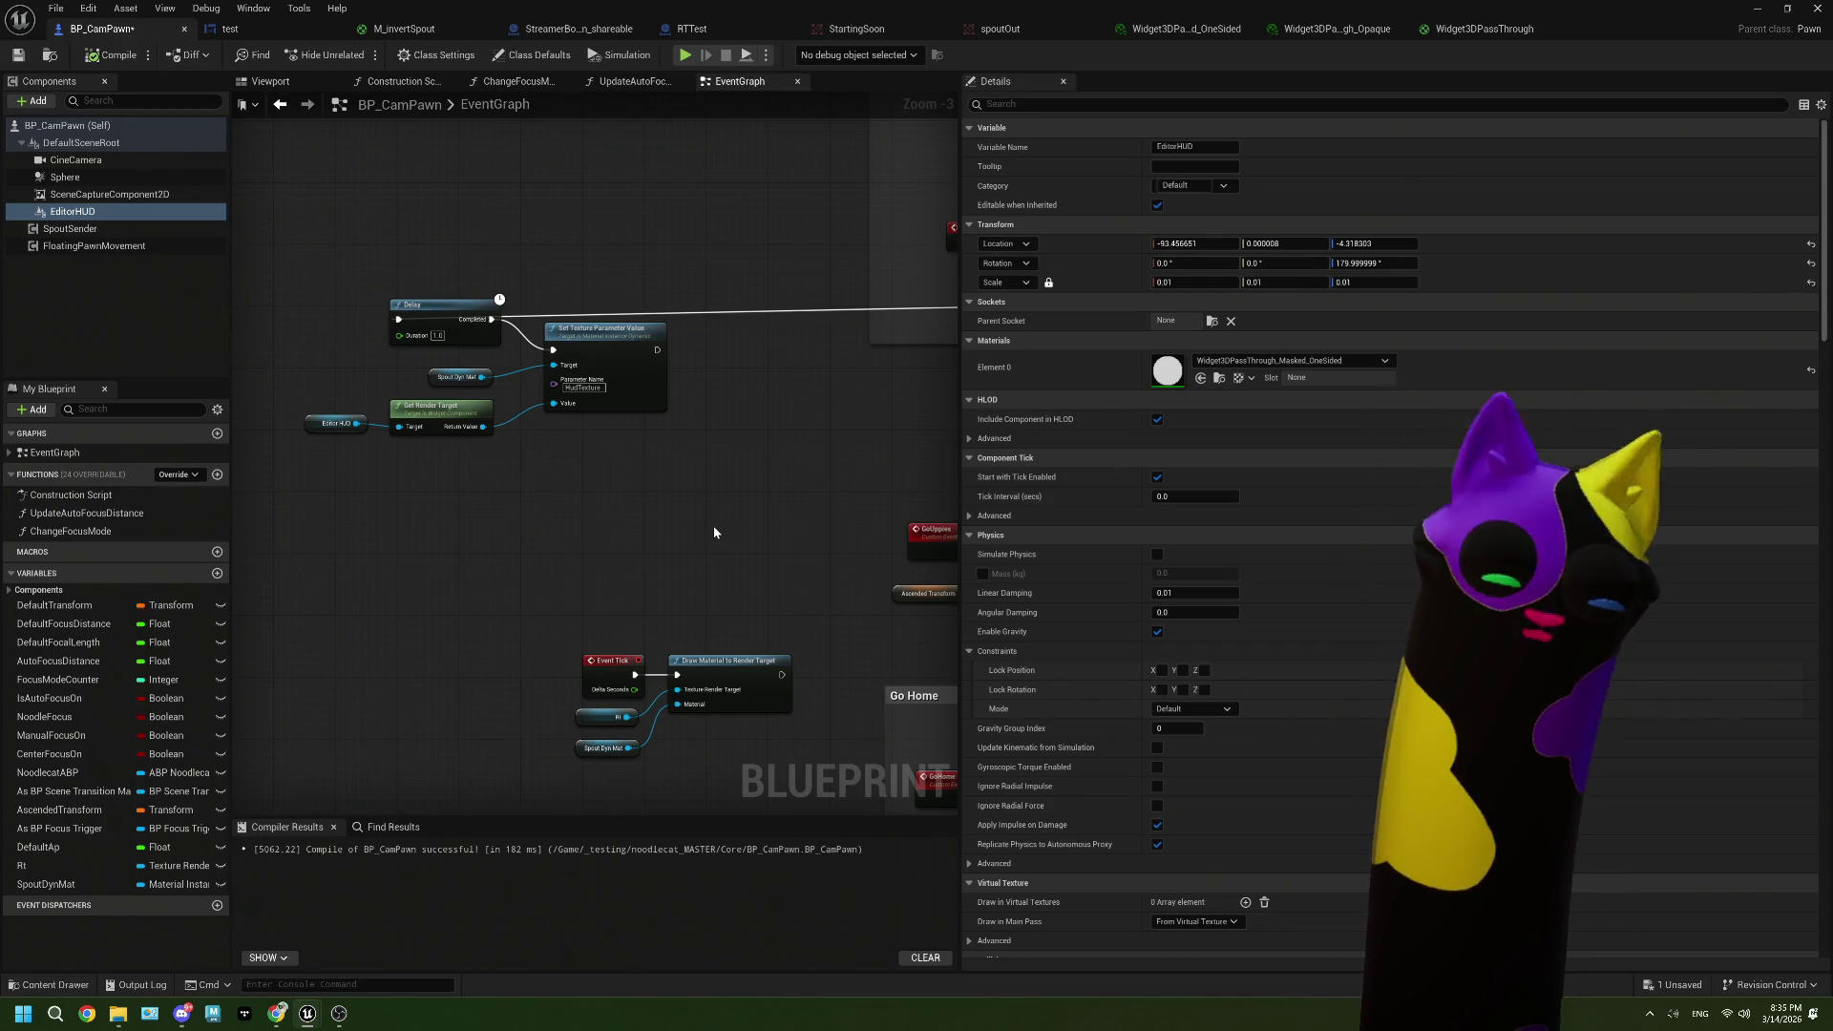
left_click(96, 211)
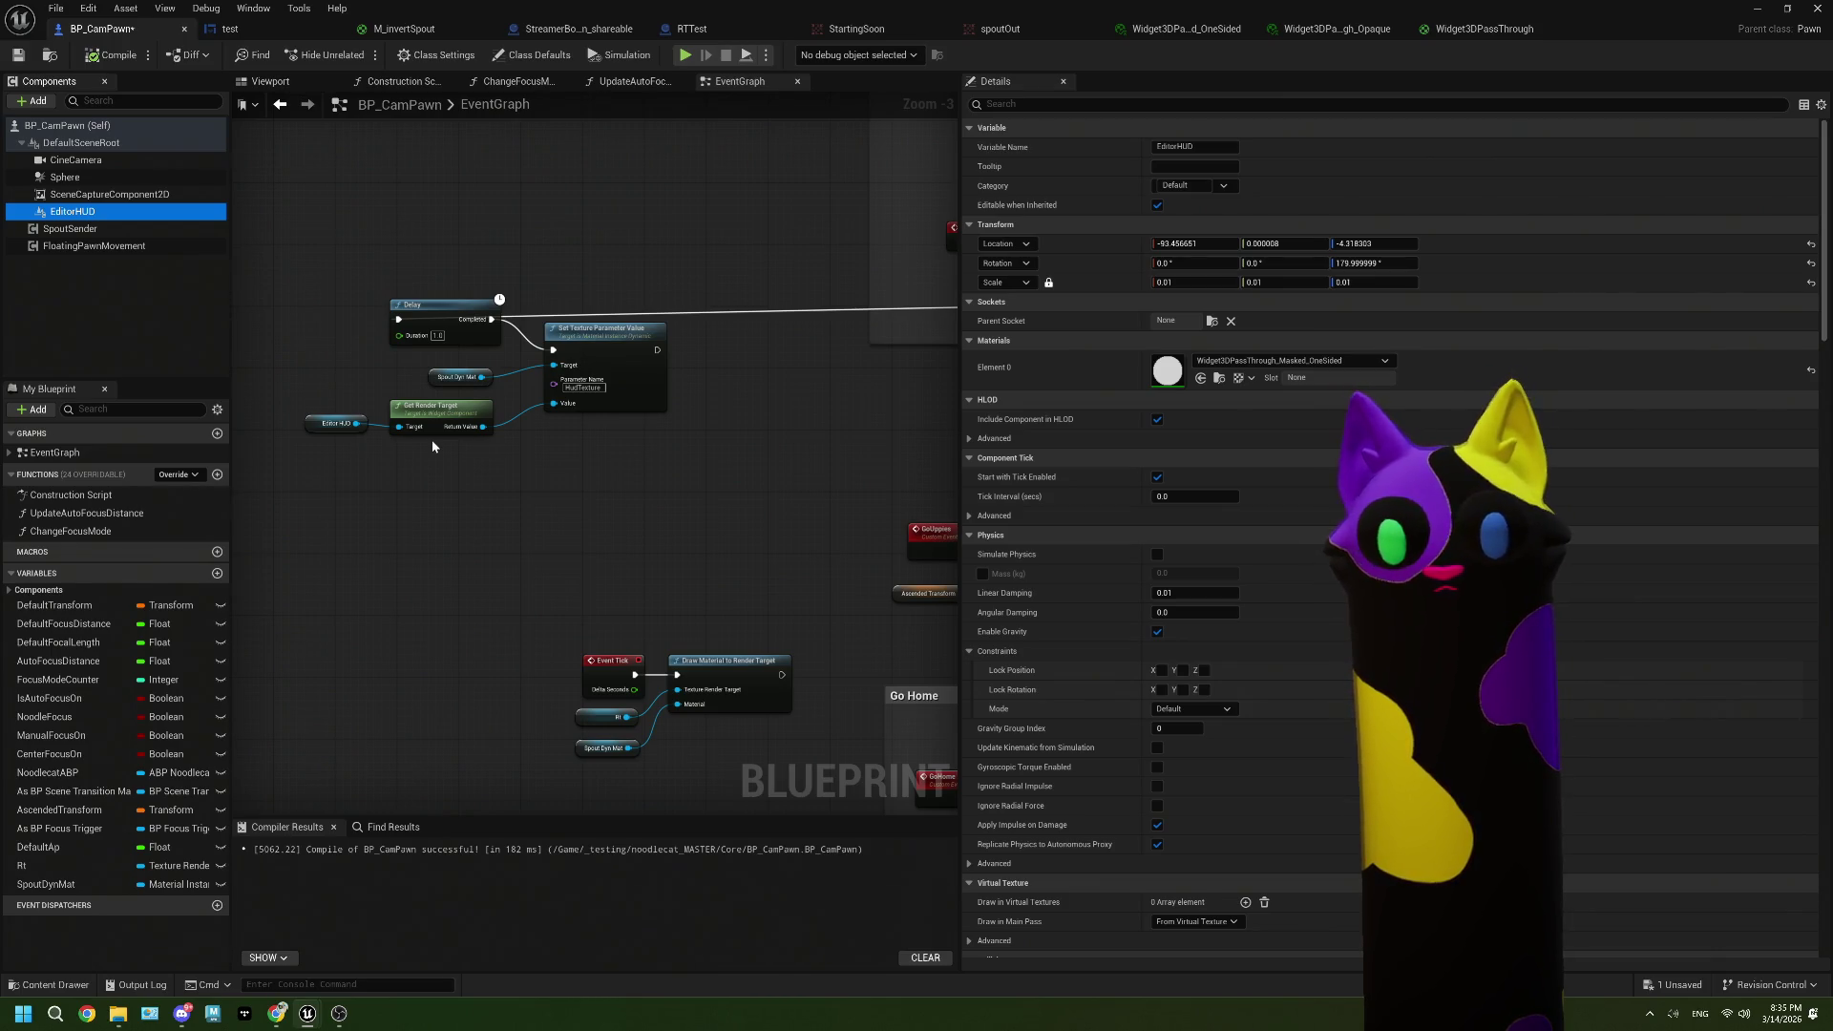
key("Delete")
left_click_drag(339, 281, 748, 770)
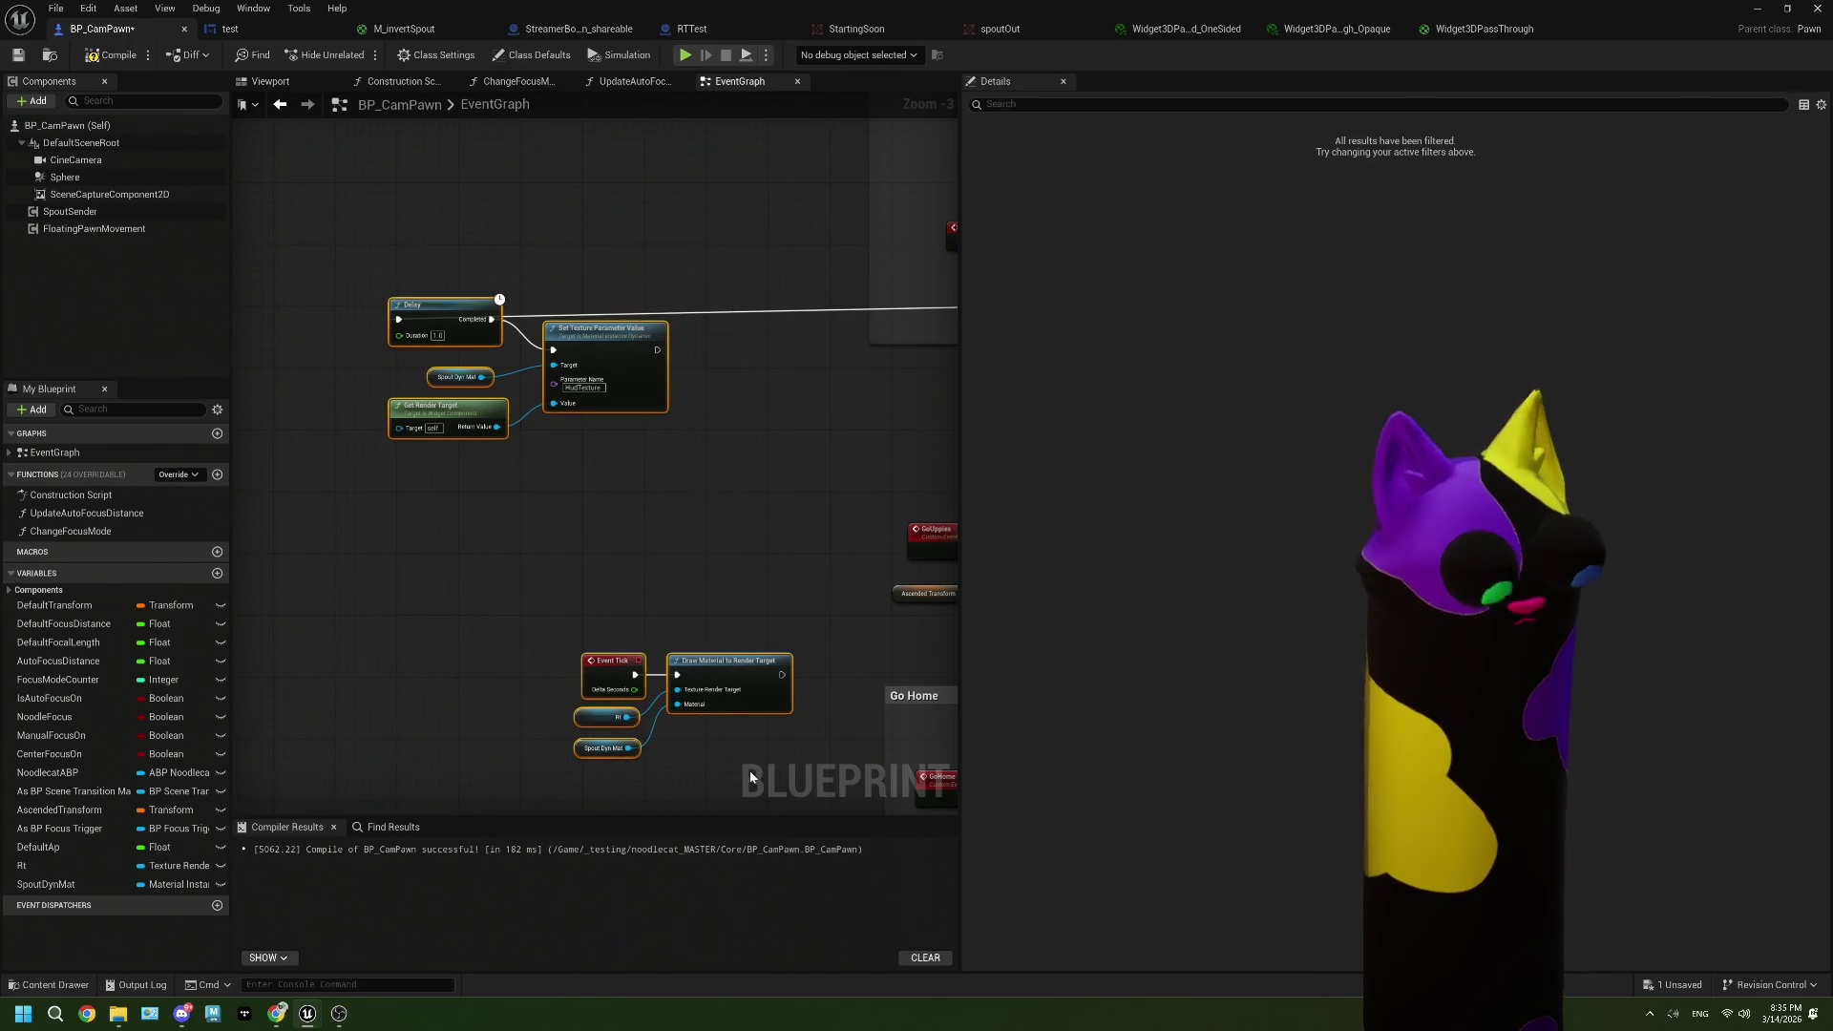
key("Delete")
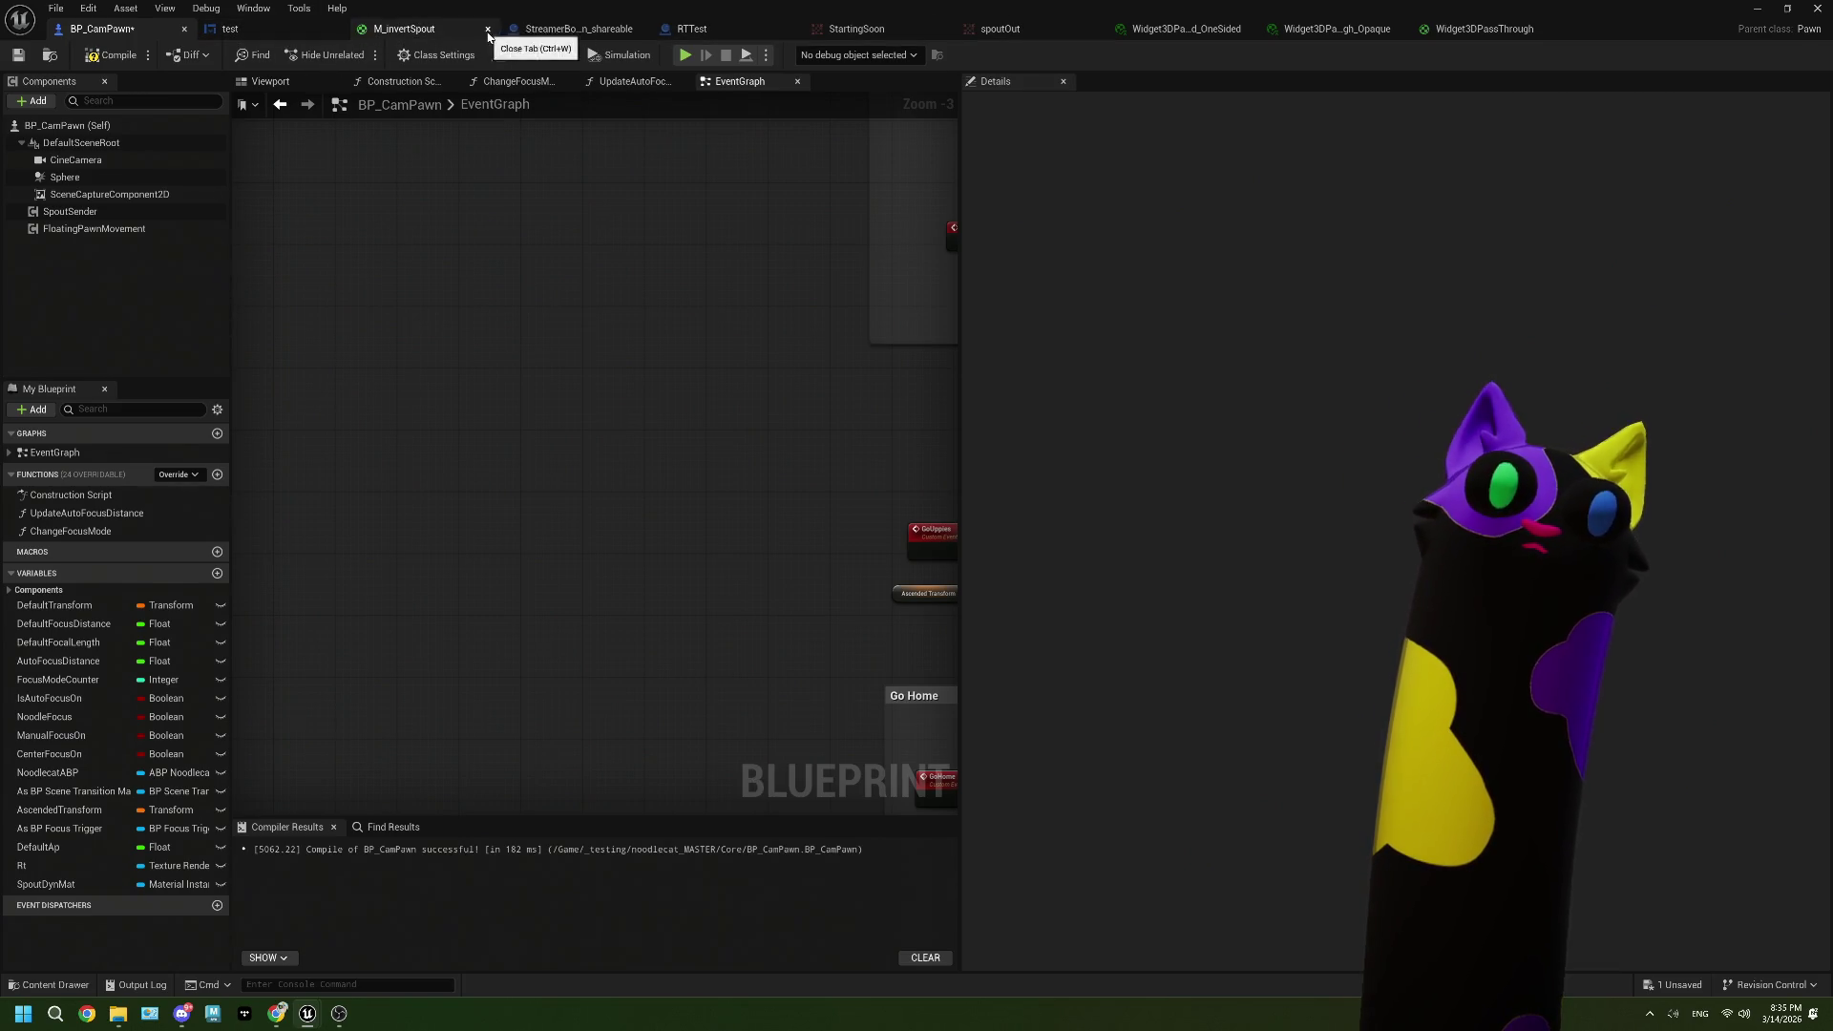
Step: Close the six extra asset tabs, applying the modified material changes, and return to the level editor
left_click(640, 30)
left_click(641, 29)
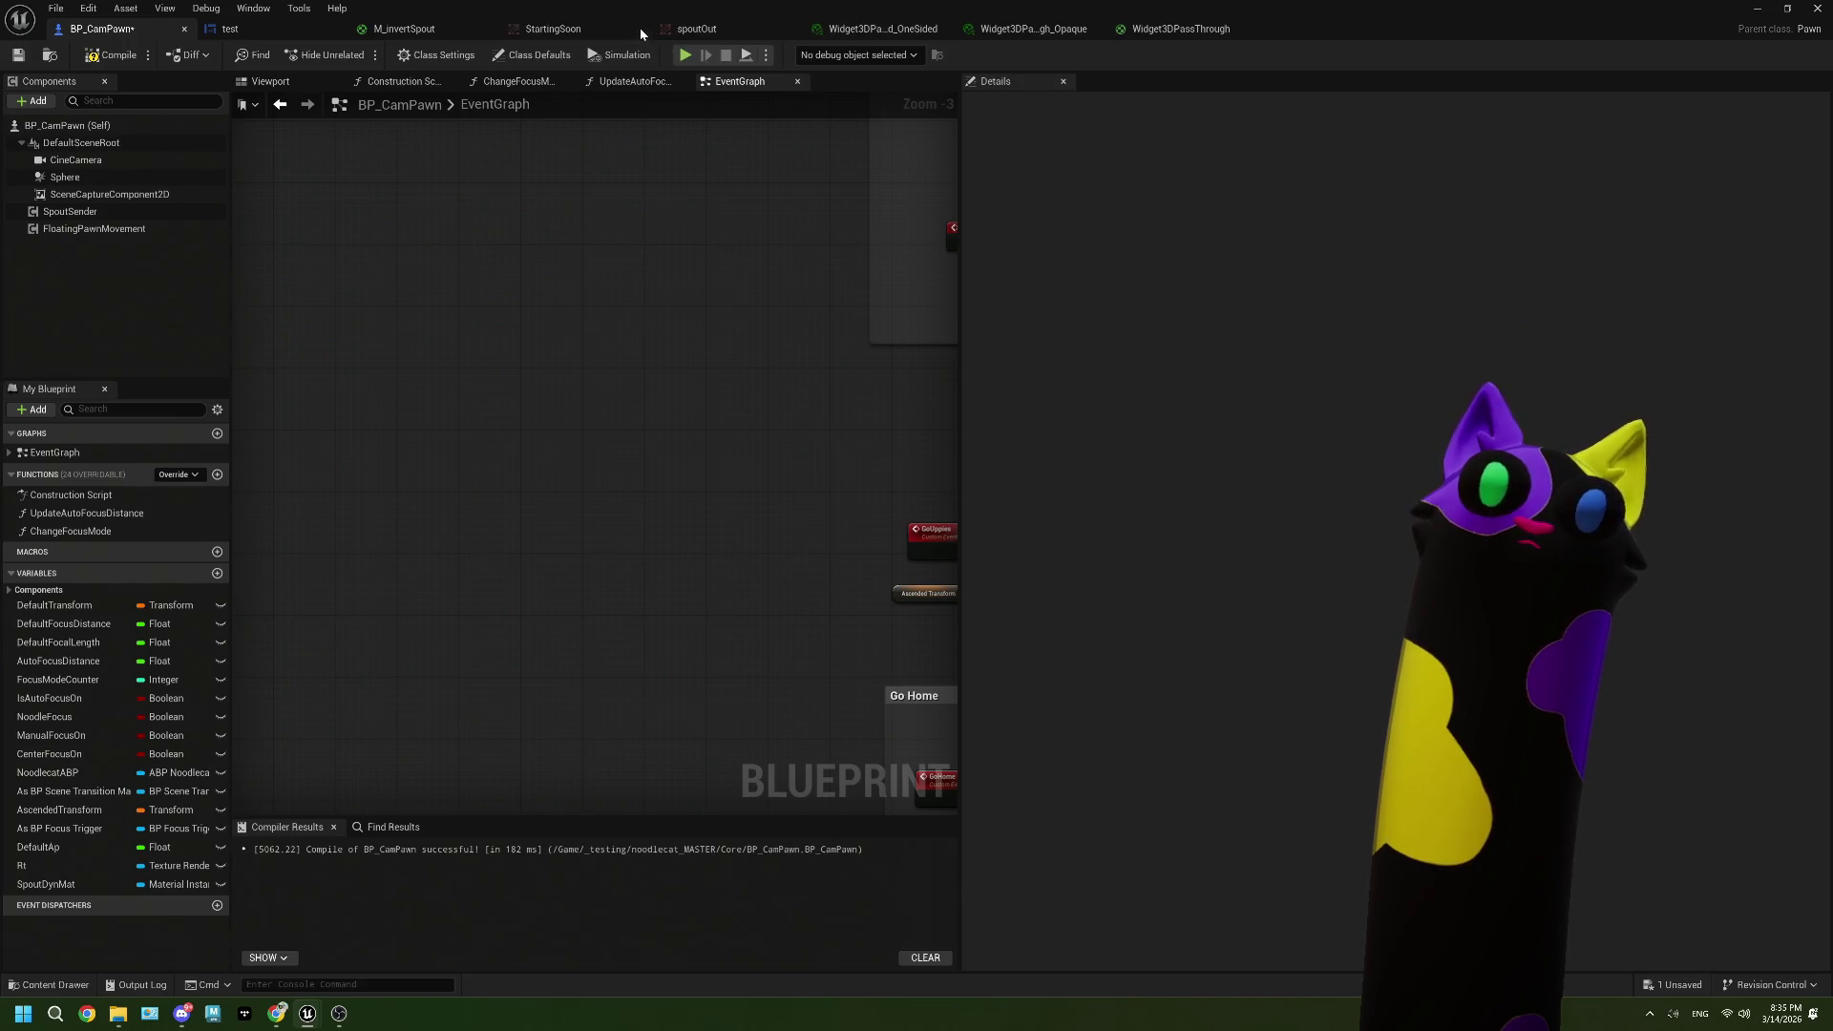
left_click(641, 29)
left_click(641, 30)
left_click(641, 29)
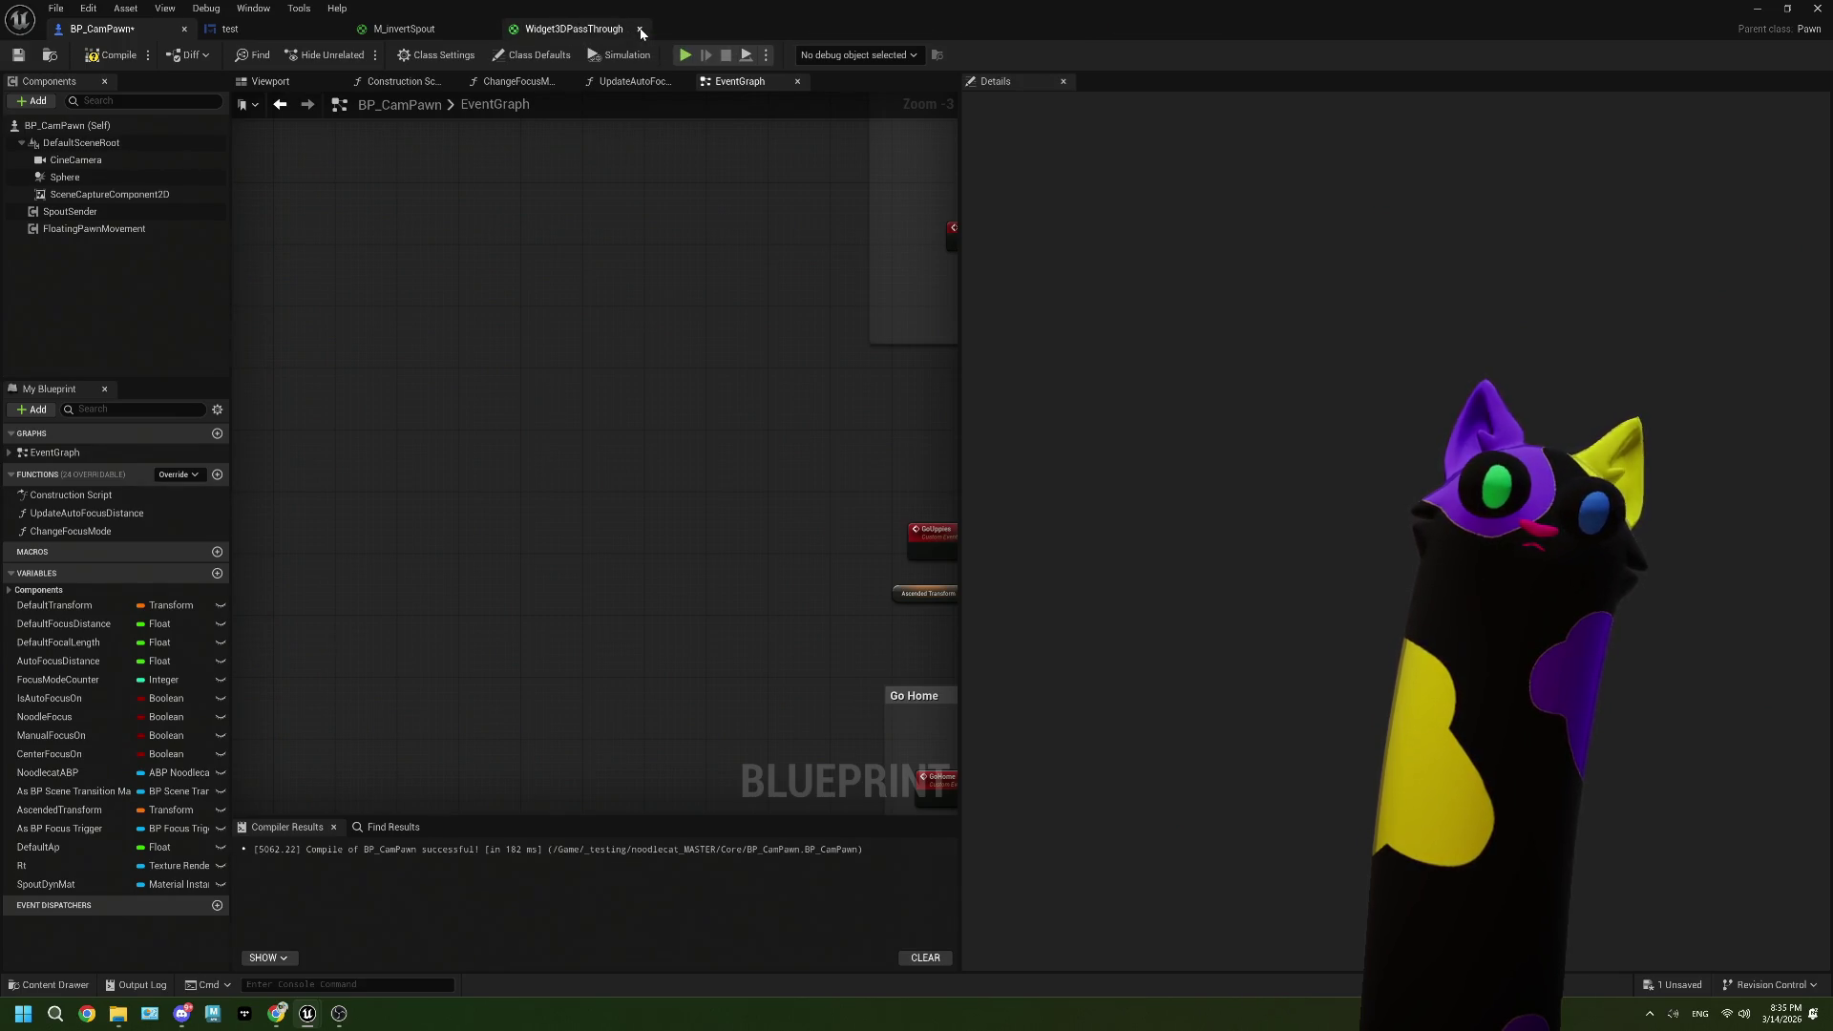
left_click(640, 30)
left_click(988, 540)
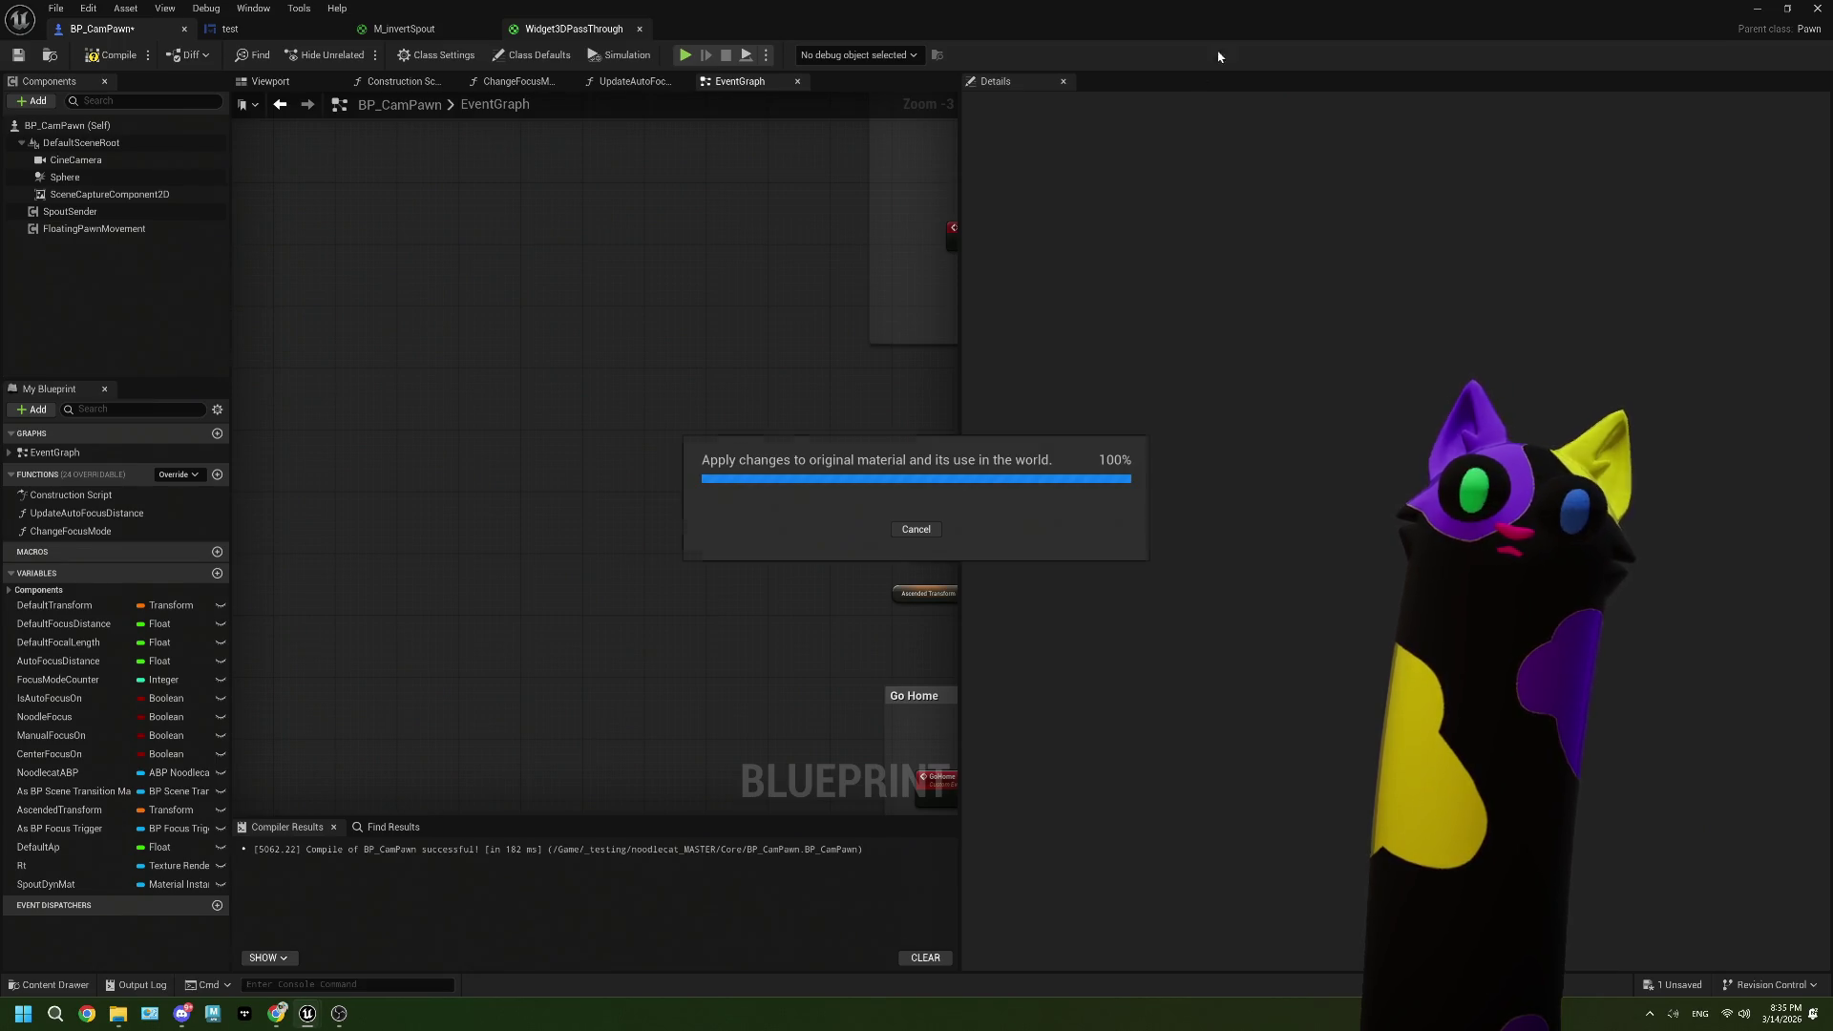
left_click(1756, 9)
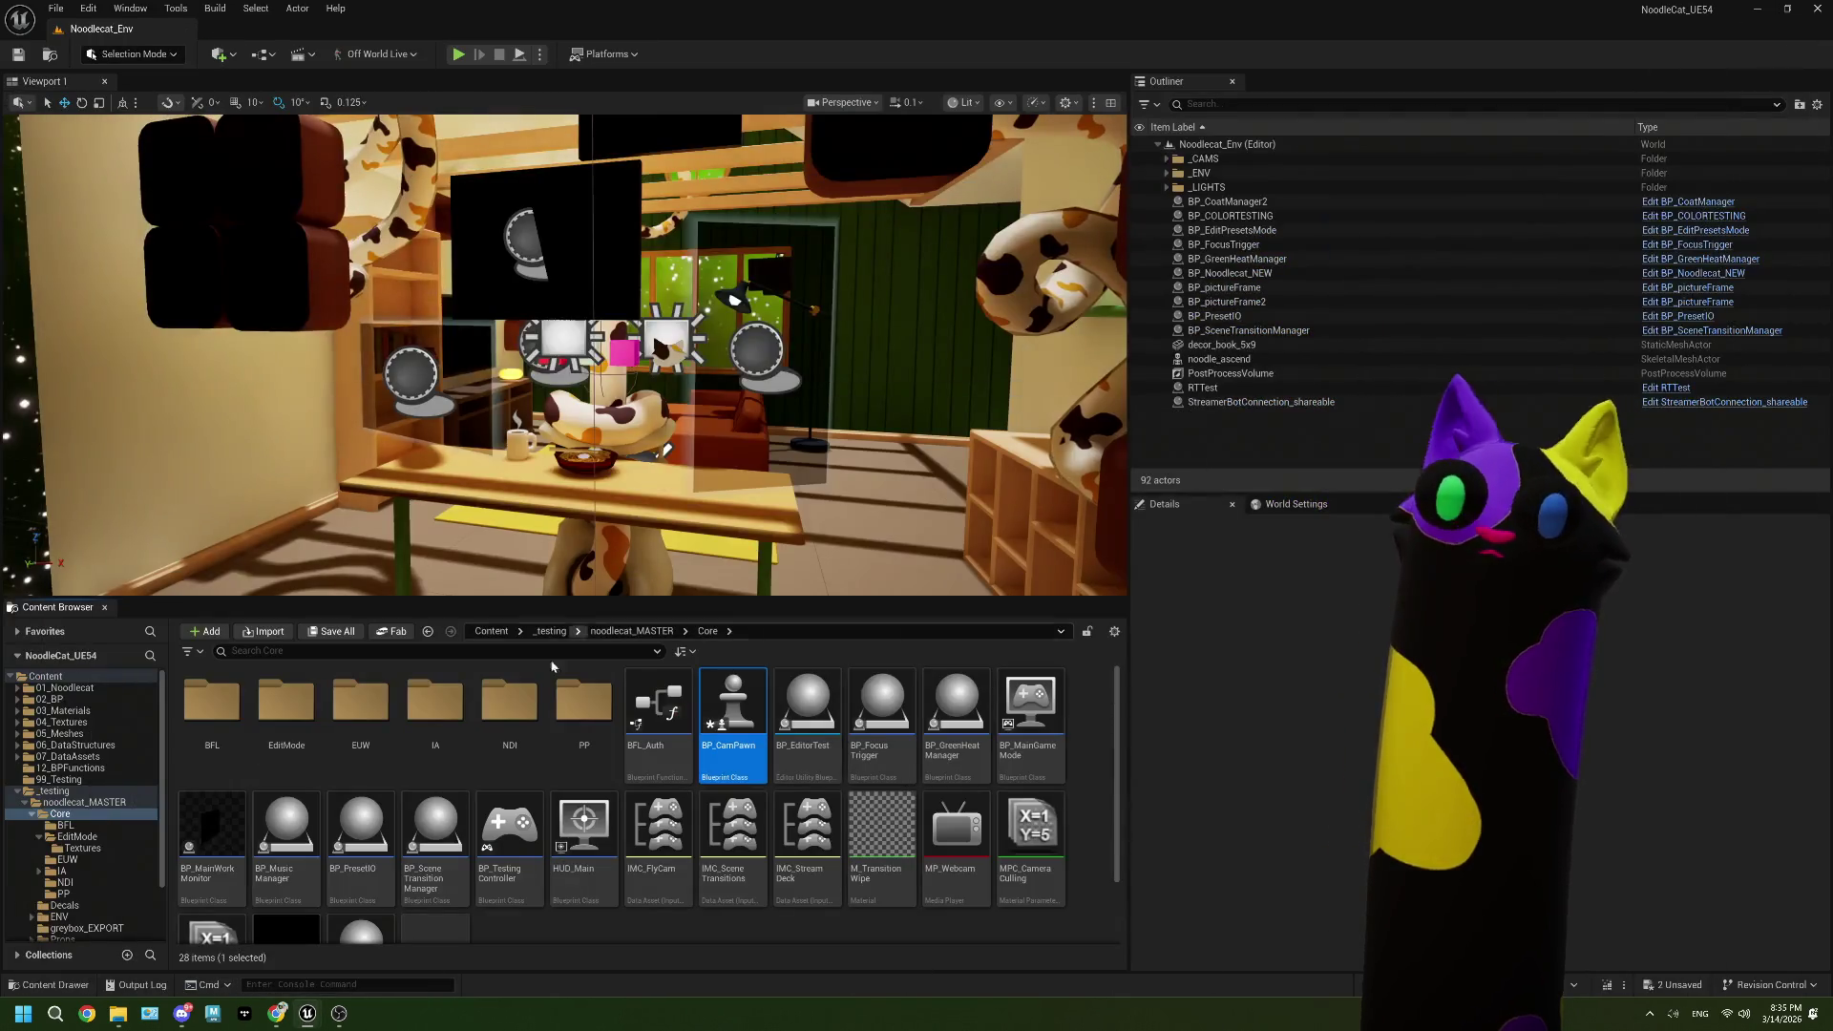
Step: Paste the cut render-target nodes into BP_EditPresetsMode's EventGraph
double_click(292, 728)
double_click(292, 706)
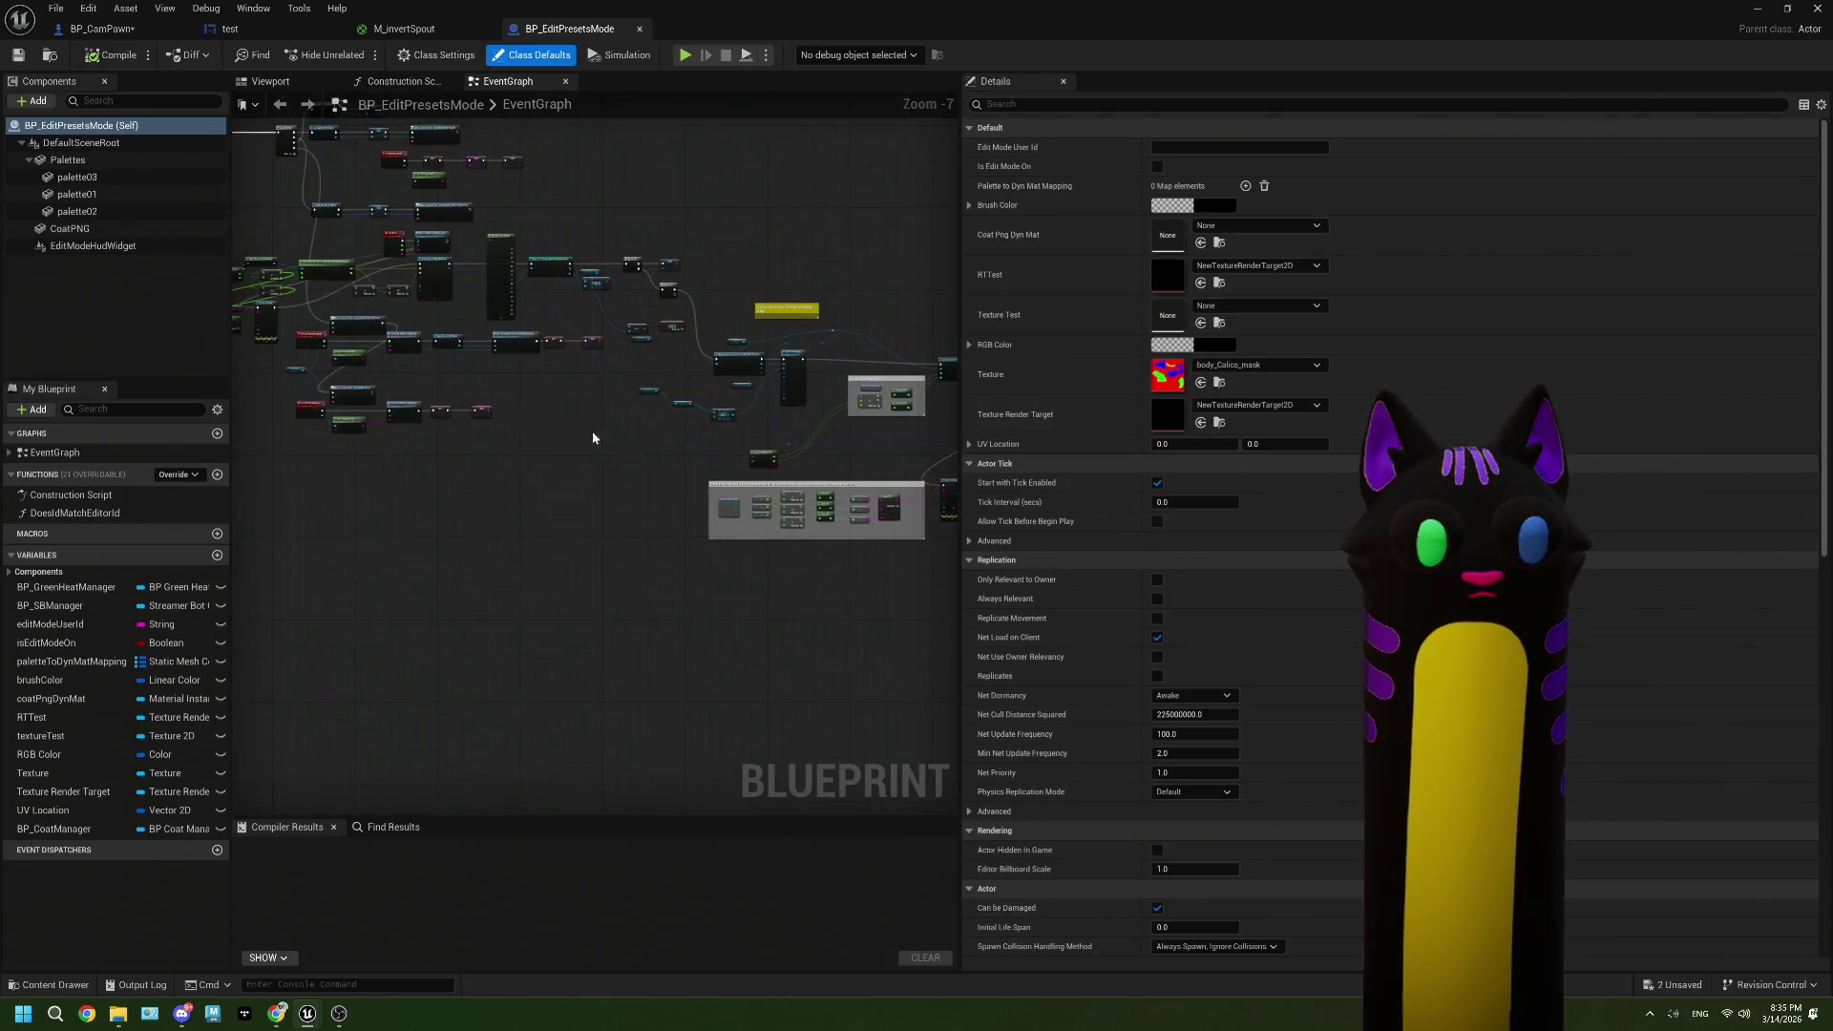
mouse_move(407, 158)
left_mouse_down()
mouse_move(634, 560)
mouse_move(611, 530)
left_mouse_up()
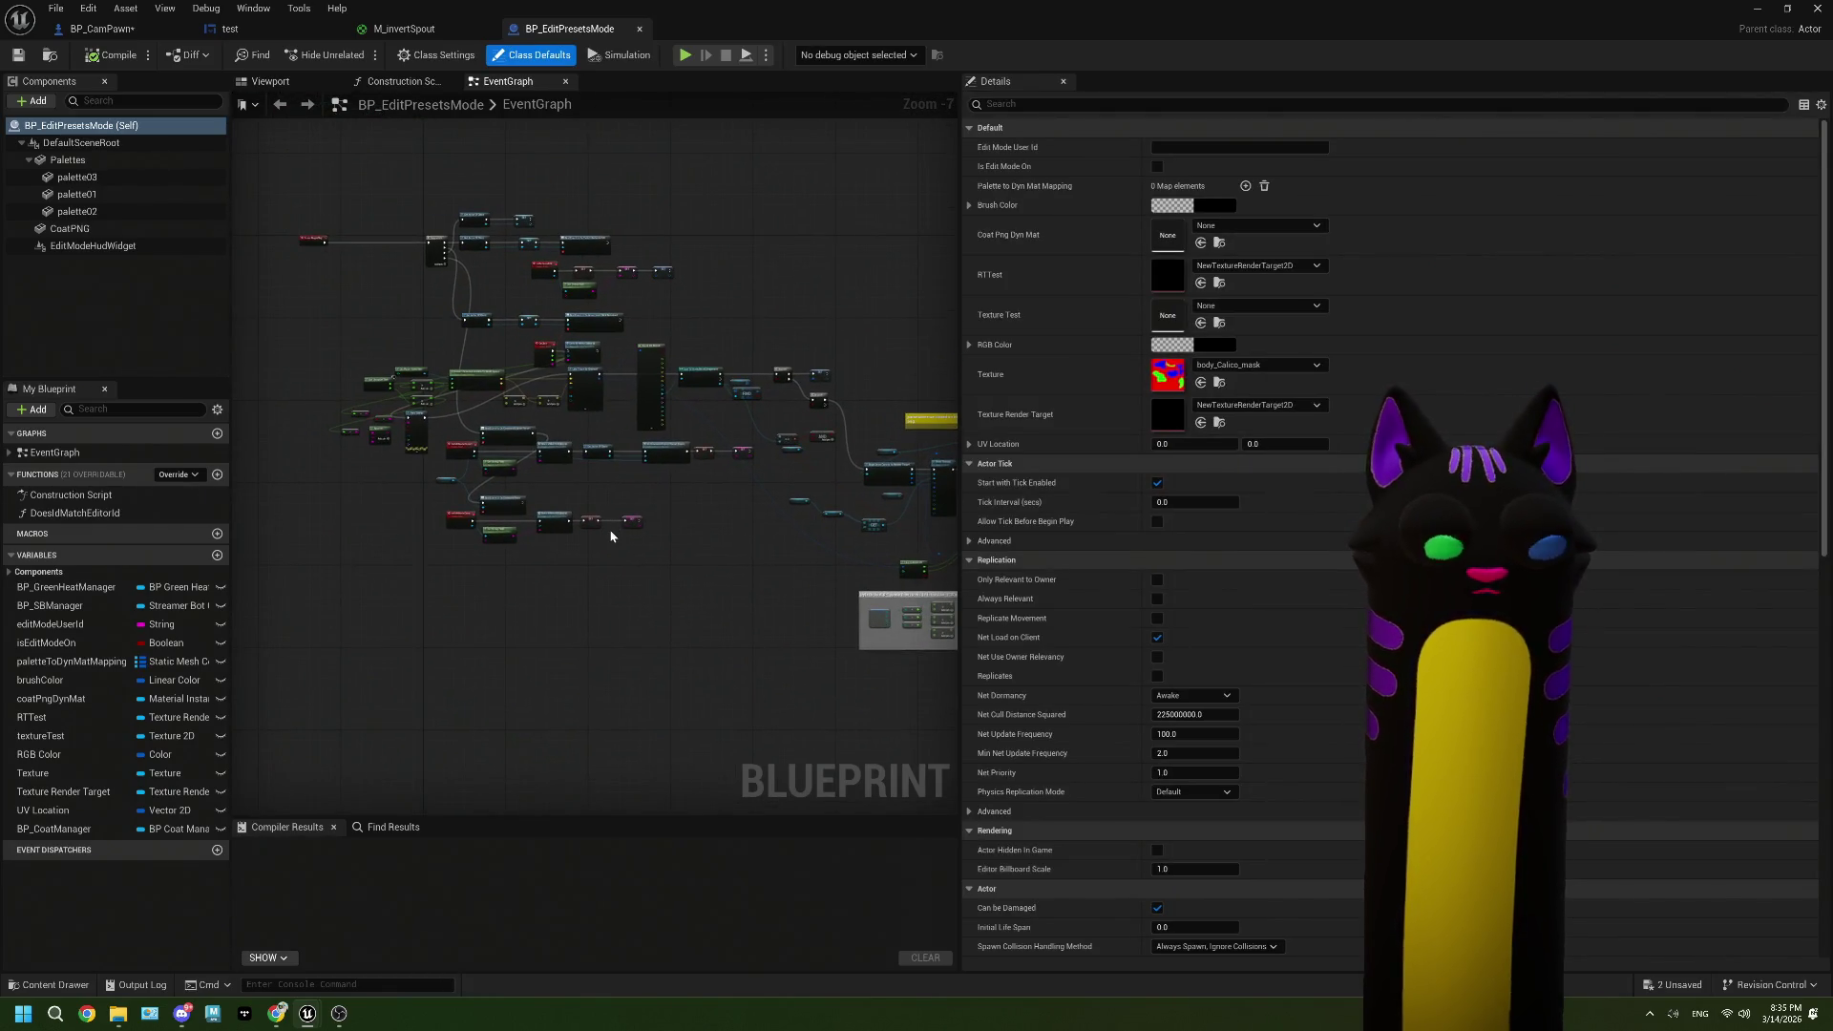
scroll(507, 376, "up", 3)
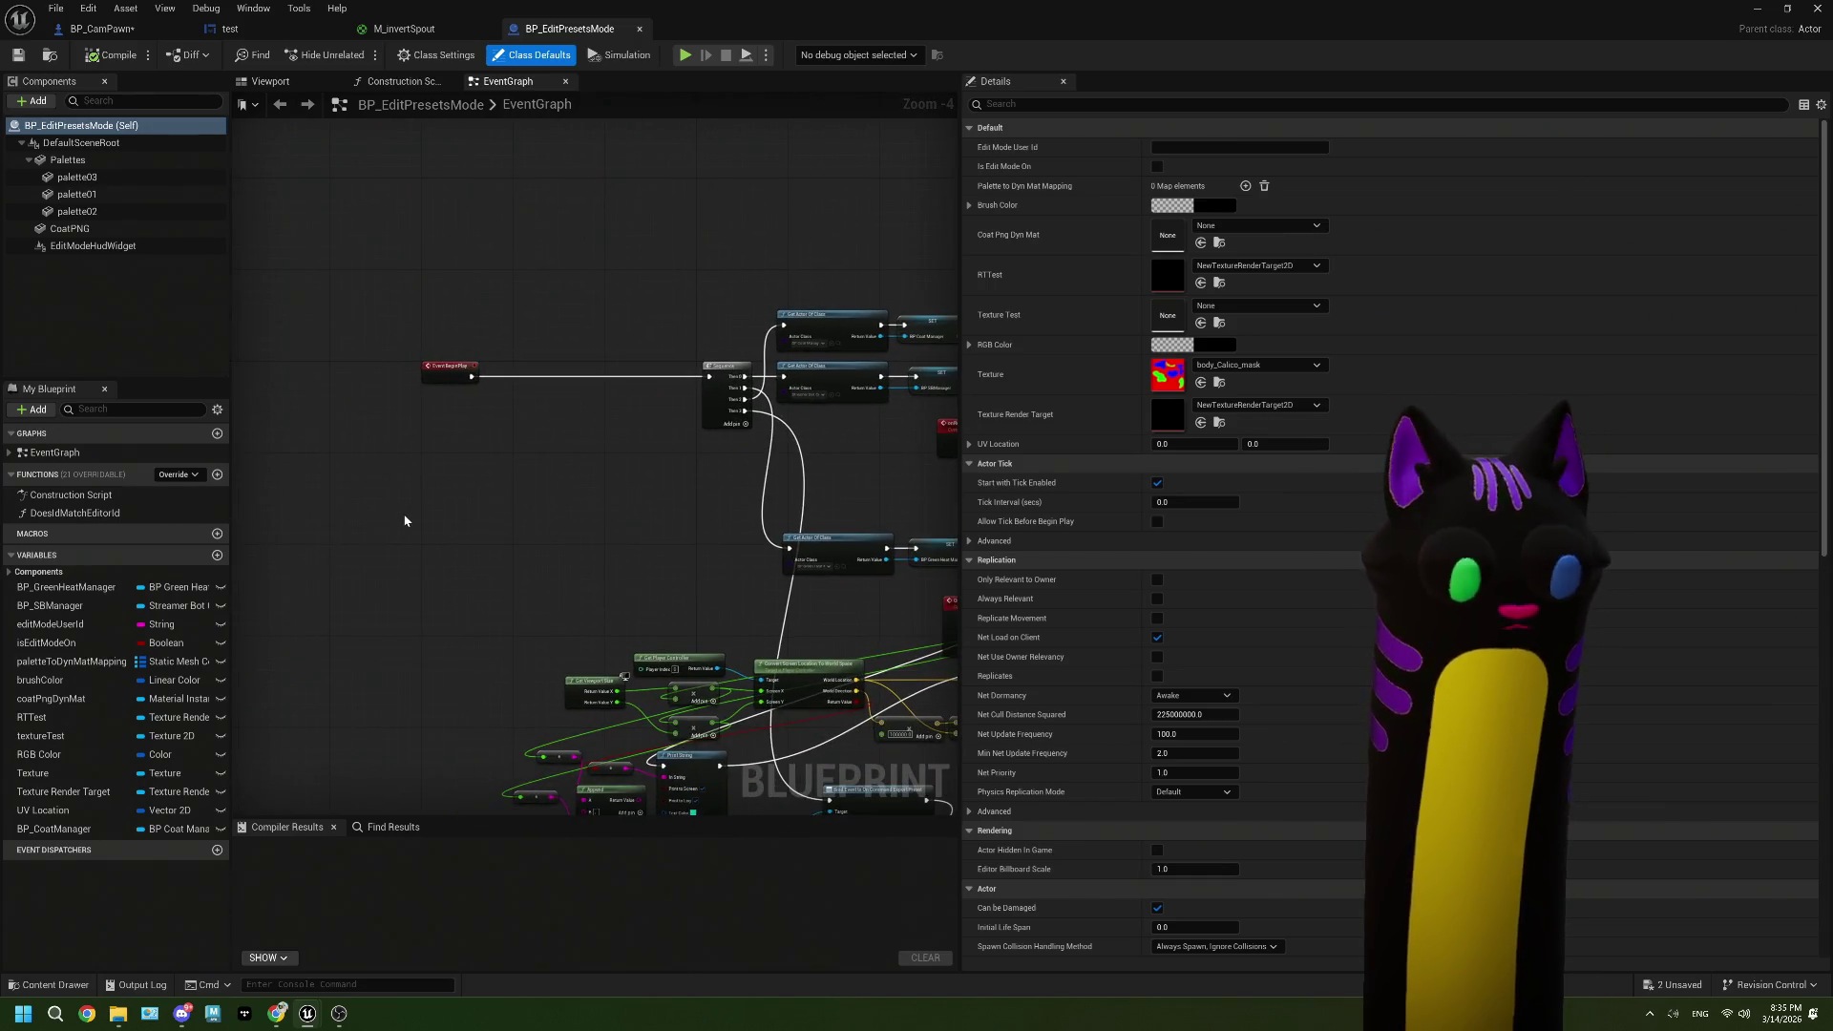
key("ctrl+v")
Step: Move the Event Tick group left and place the Delay/Set Texture nodes under Event BeginPlay
mouse_move(510, 534)
left_mouse_down()
mouse_move(708, 425)
mouse_move(555, 439)
left_mouse_up()
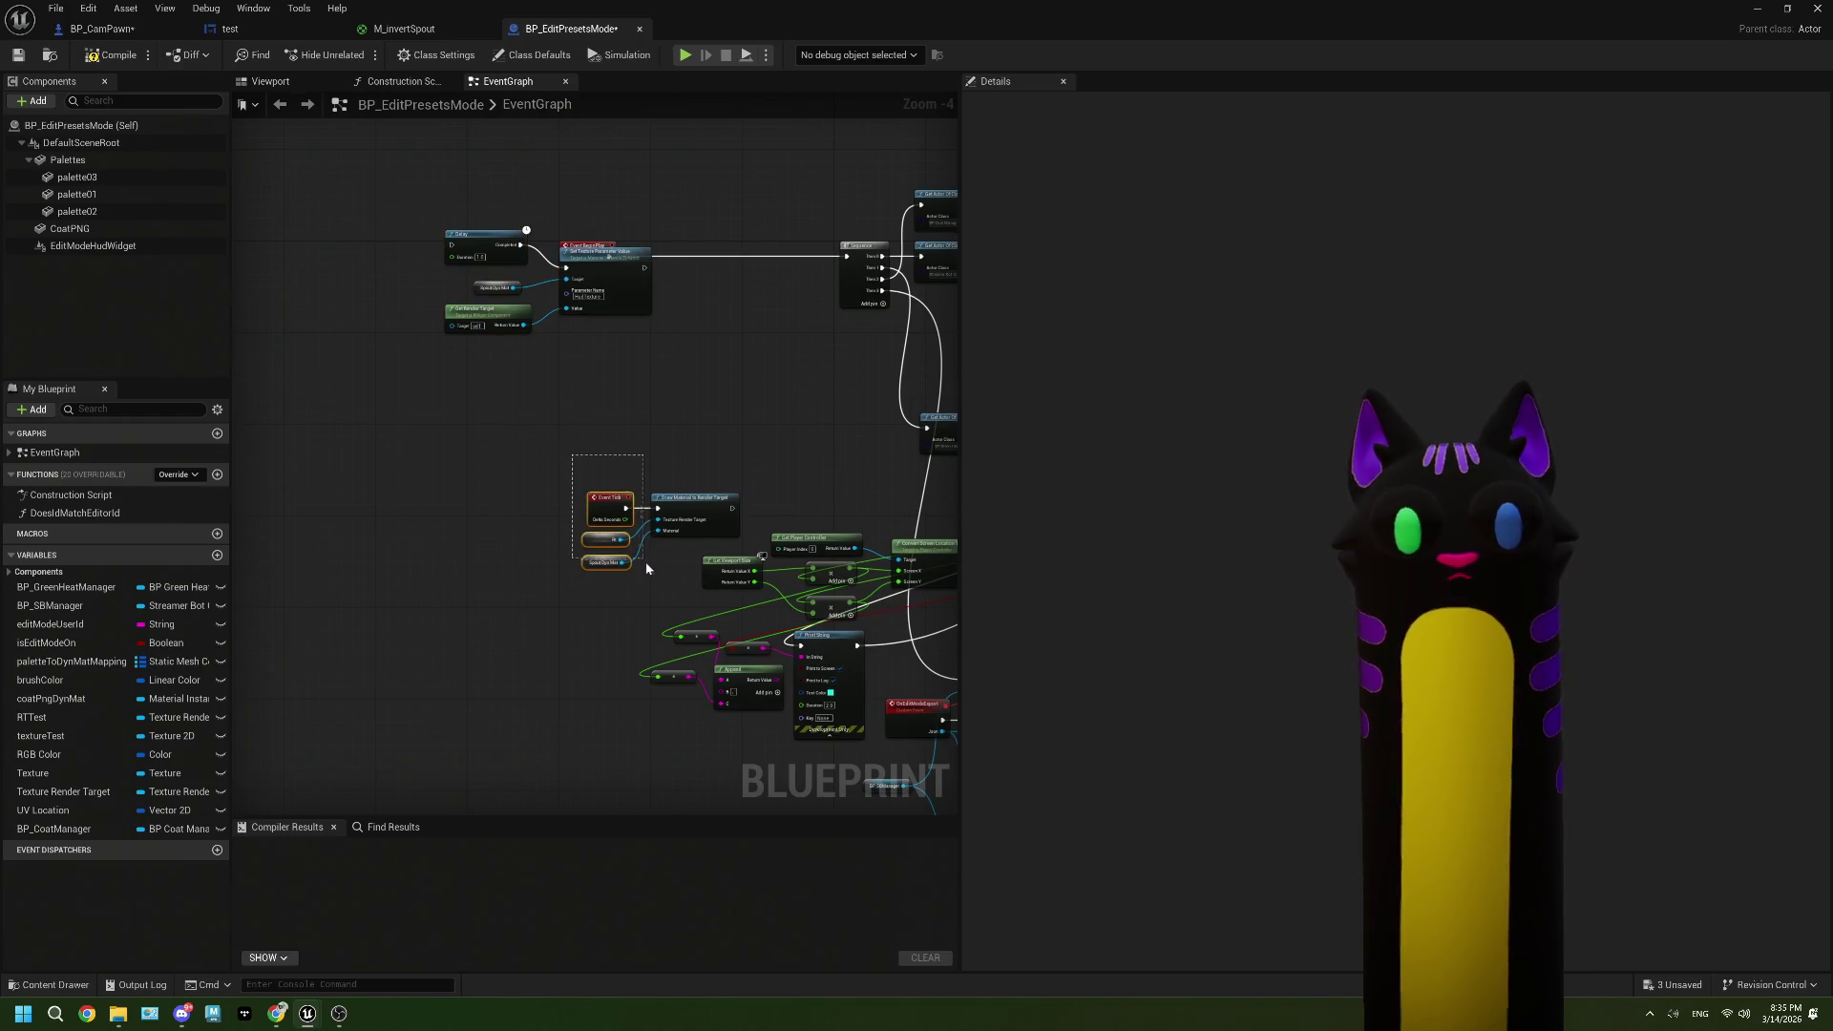
left_click_drag(646, 568, 744, 546)
left_click_drag(609, 497, 357, 550)
mouse_move(576, 435)
left_mouse_down()
mouse_move(506, 325)
mouse_move(410, 264)
left_mouse_up()
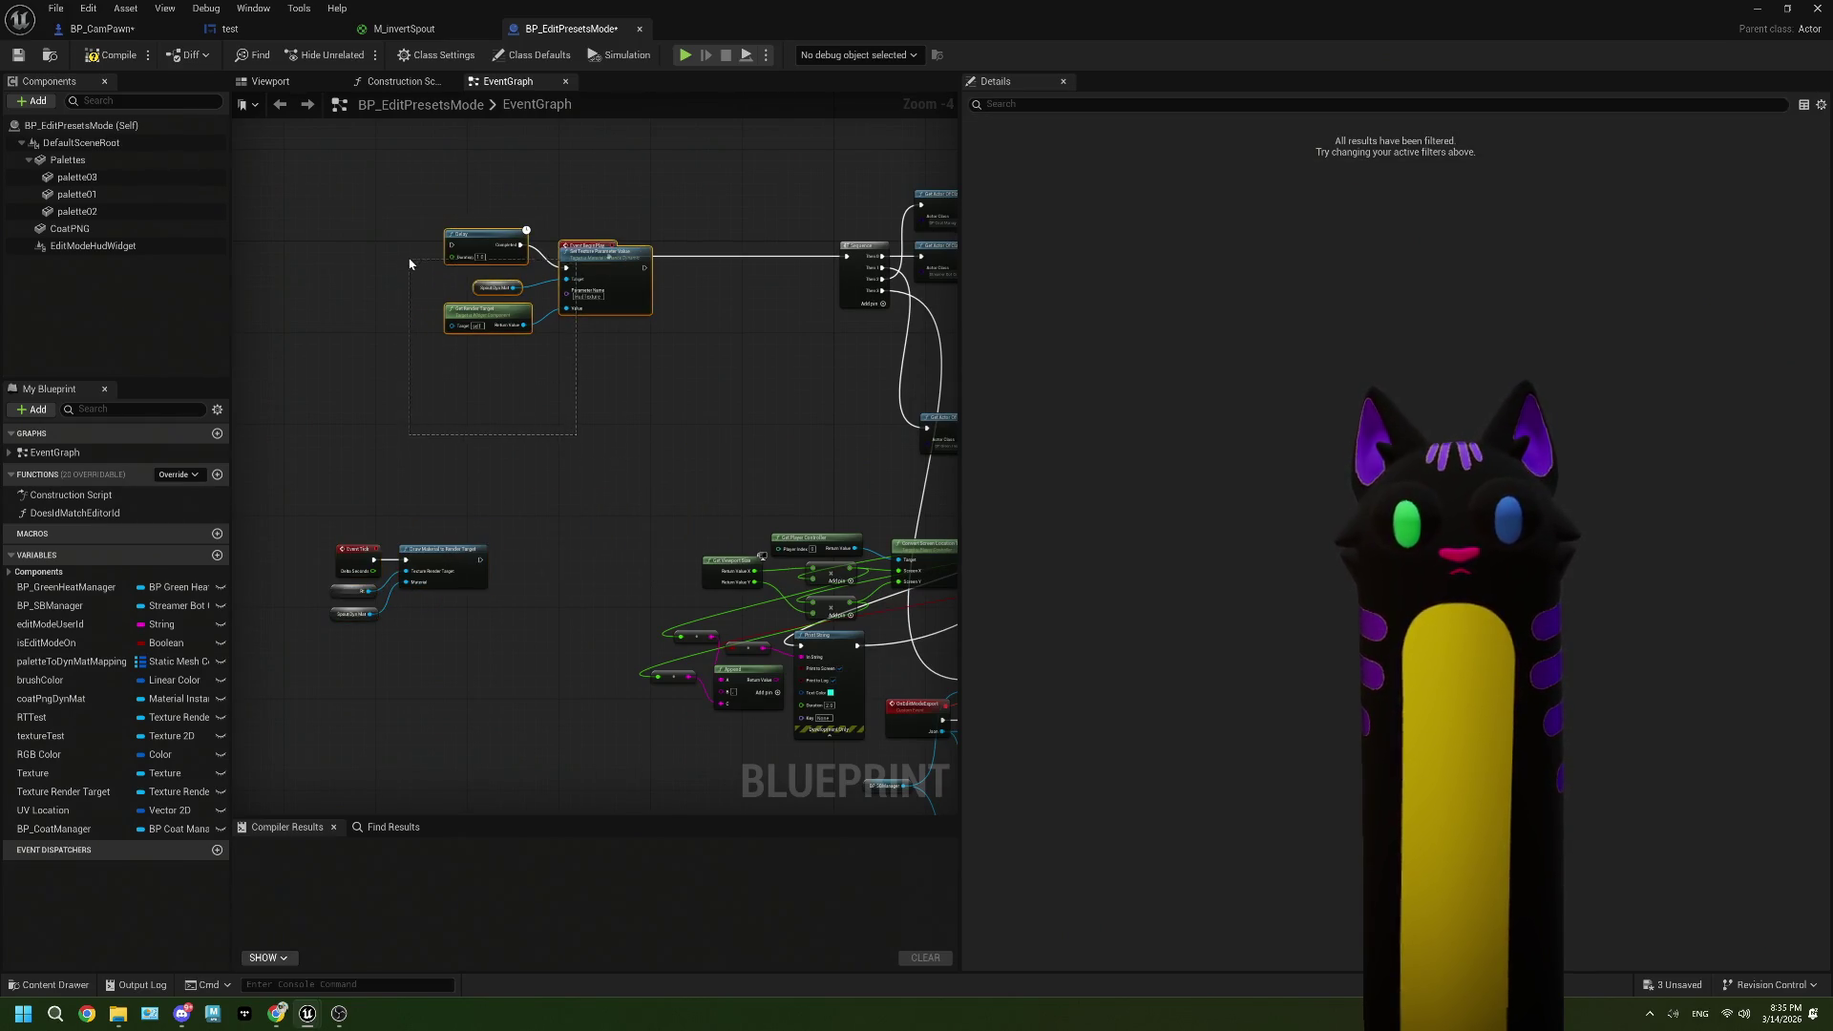
scroll(642, 226, "up", 3)
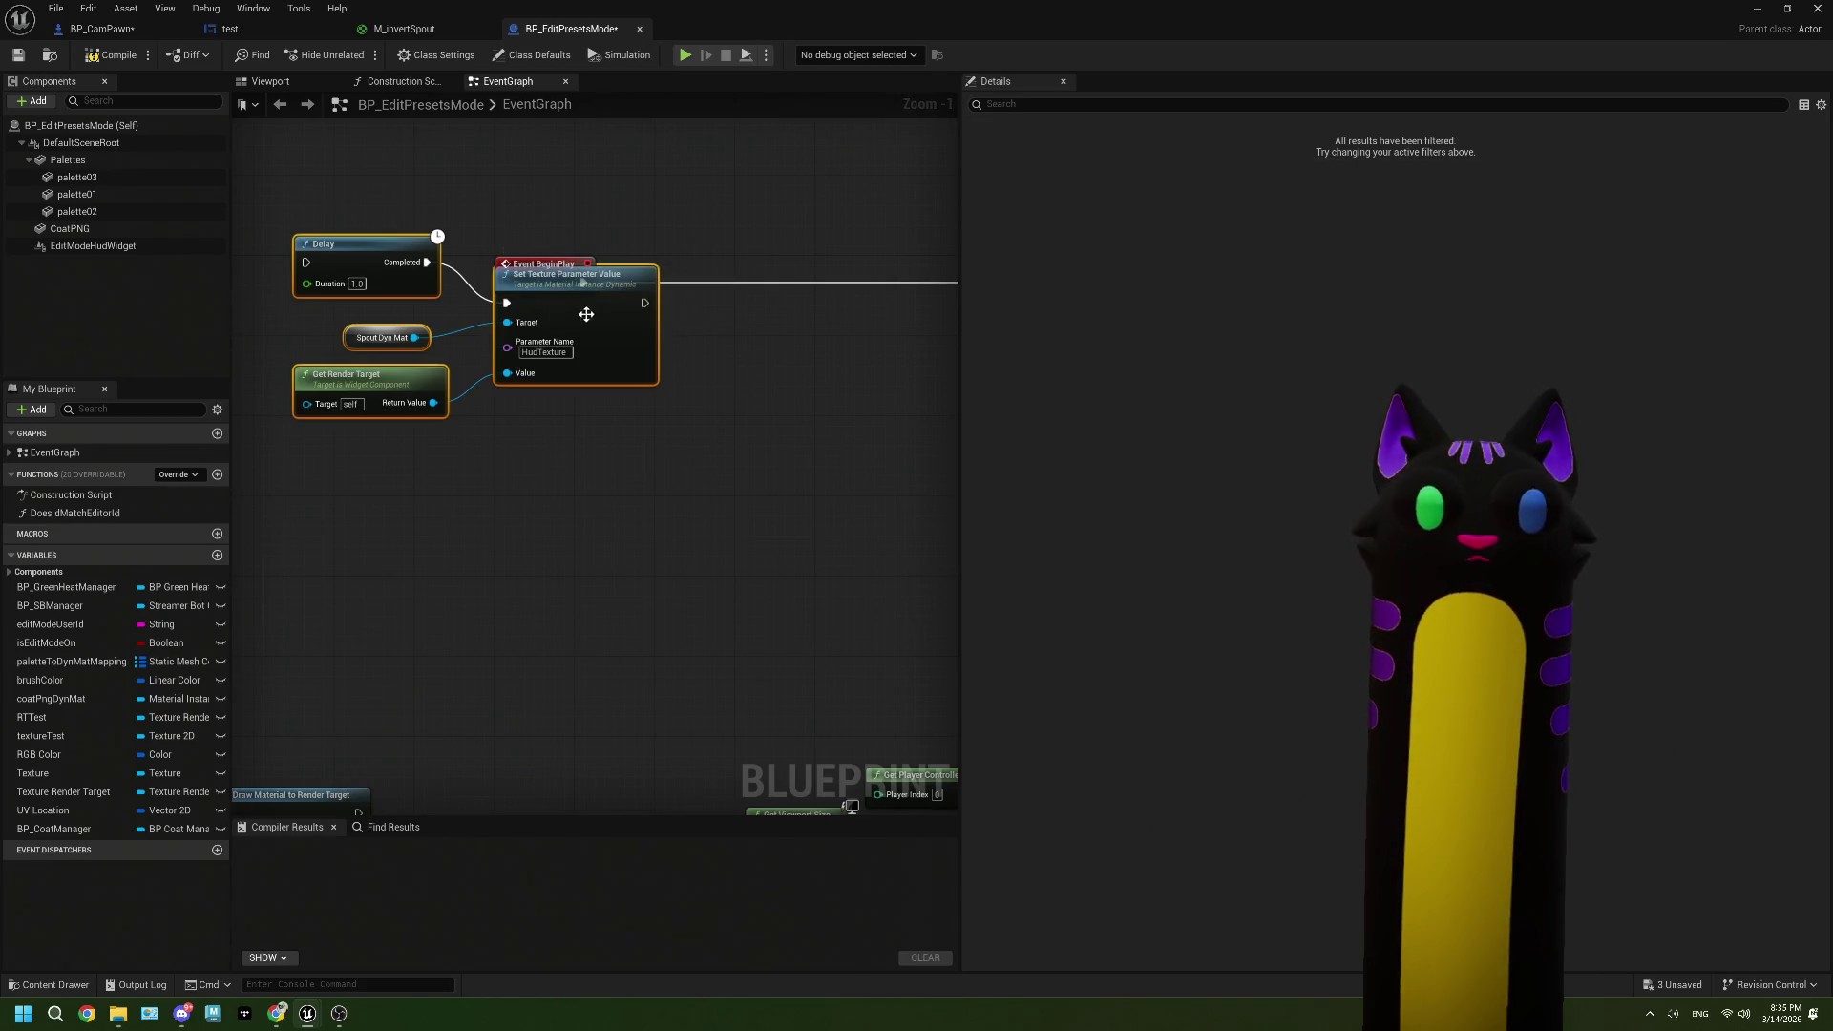
mouse_move(585, 303)
left_mouse_down()
mouse_move(825, 504)
mouse_move(619, 509)
left_mouse_up()
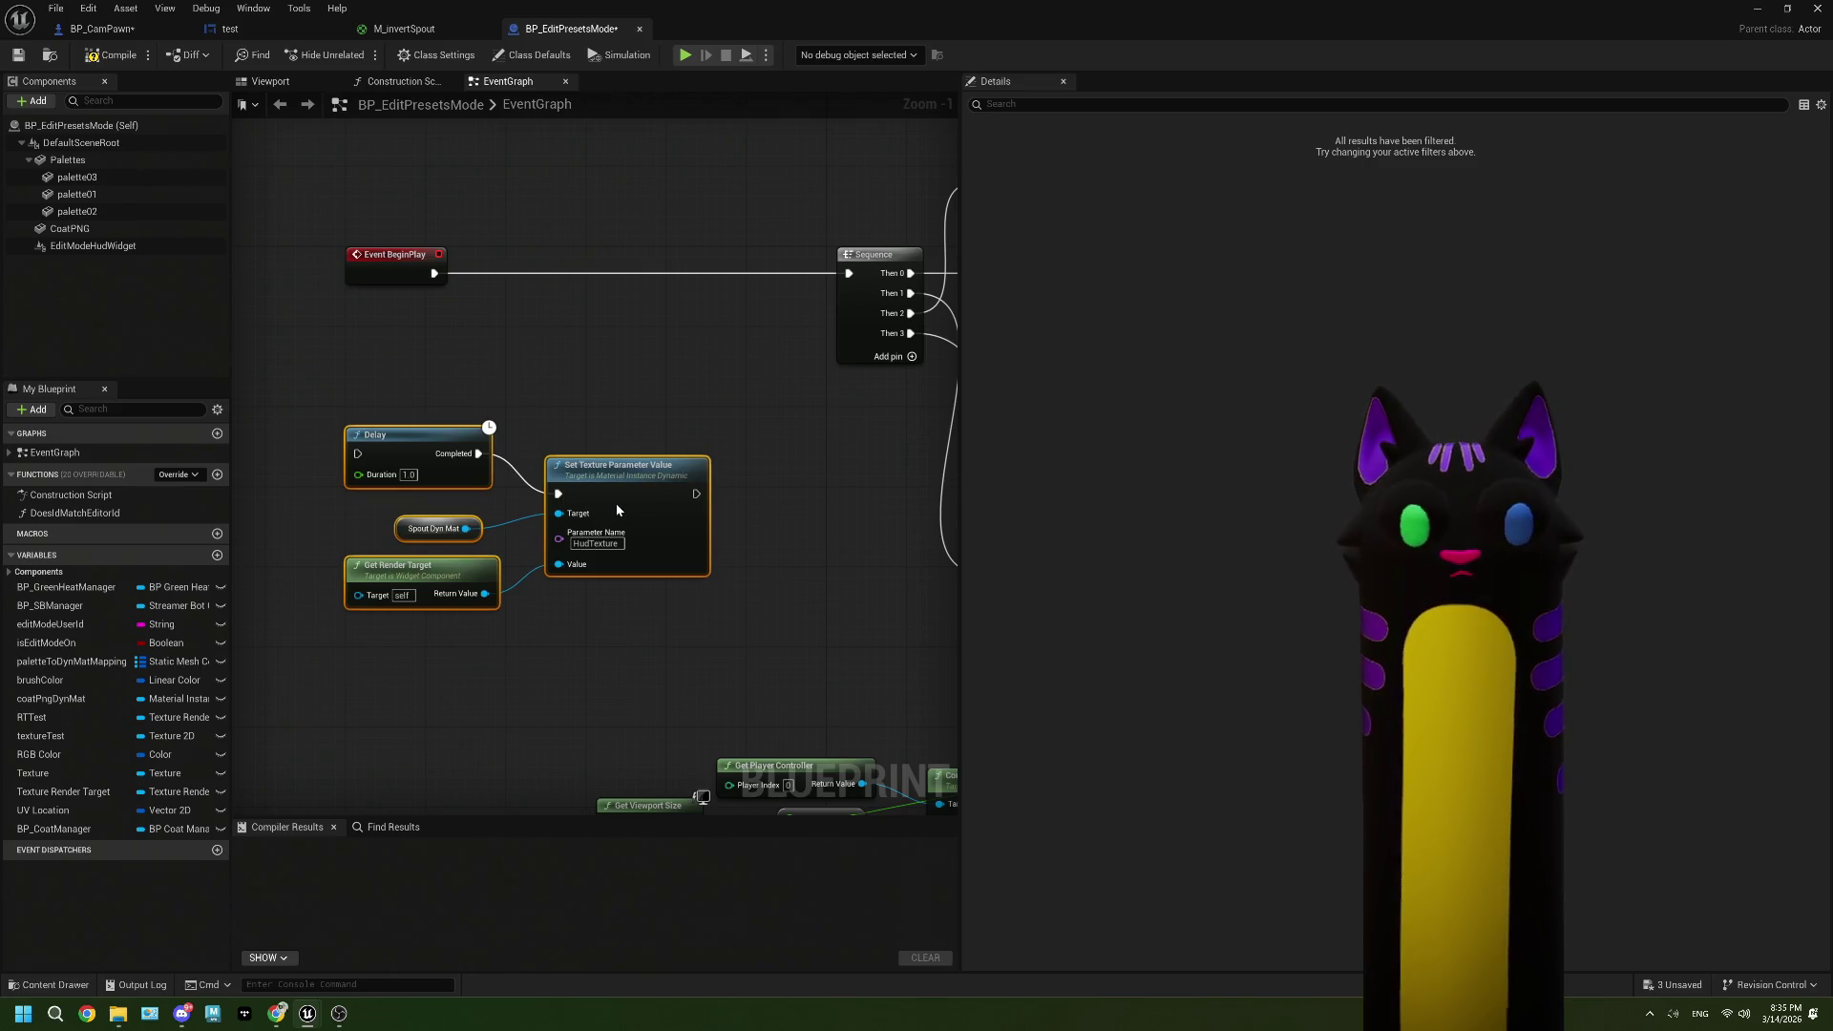
scroll(601, 525, "down", 2)
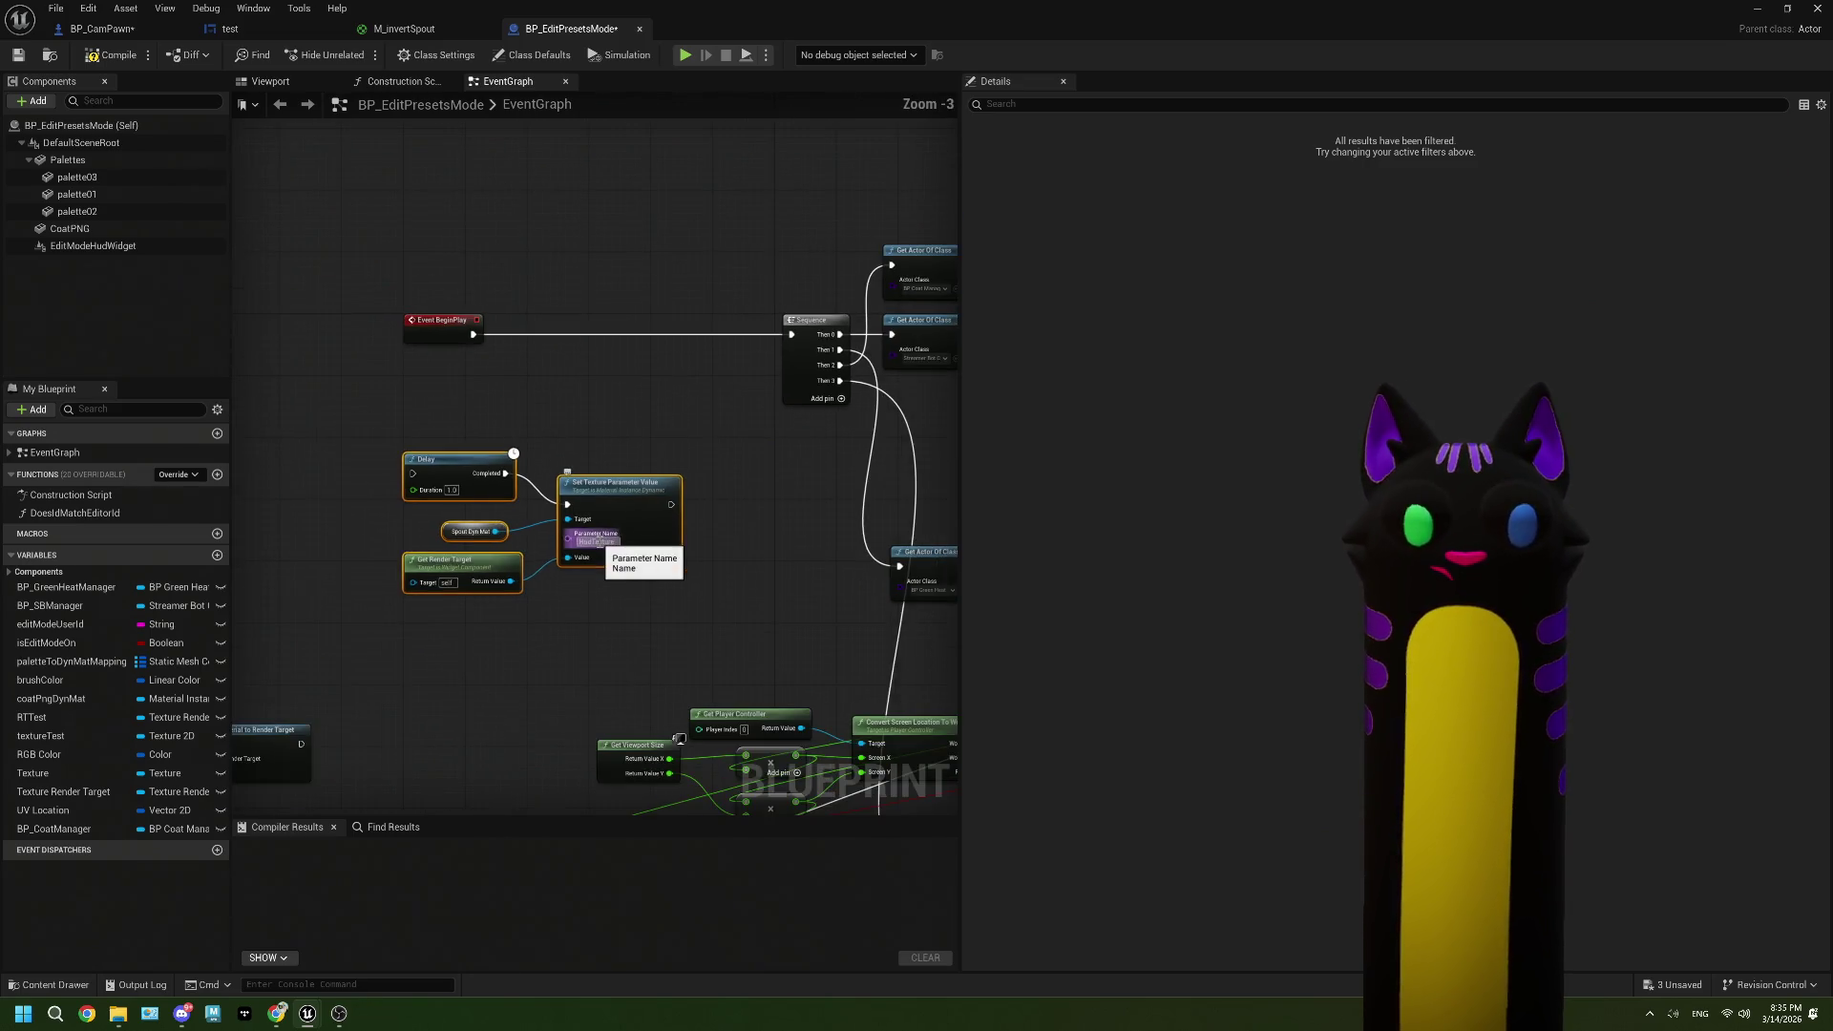
left_click_drag(597, 541, 737, 537)
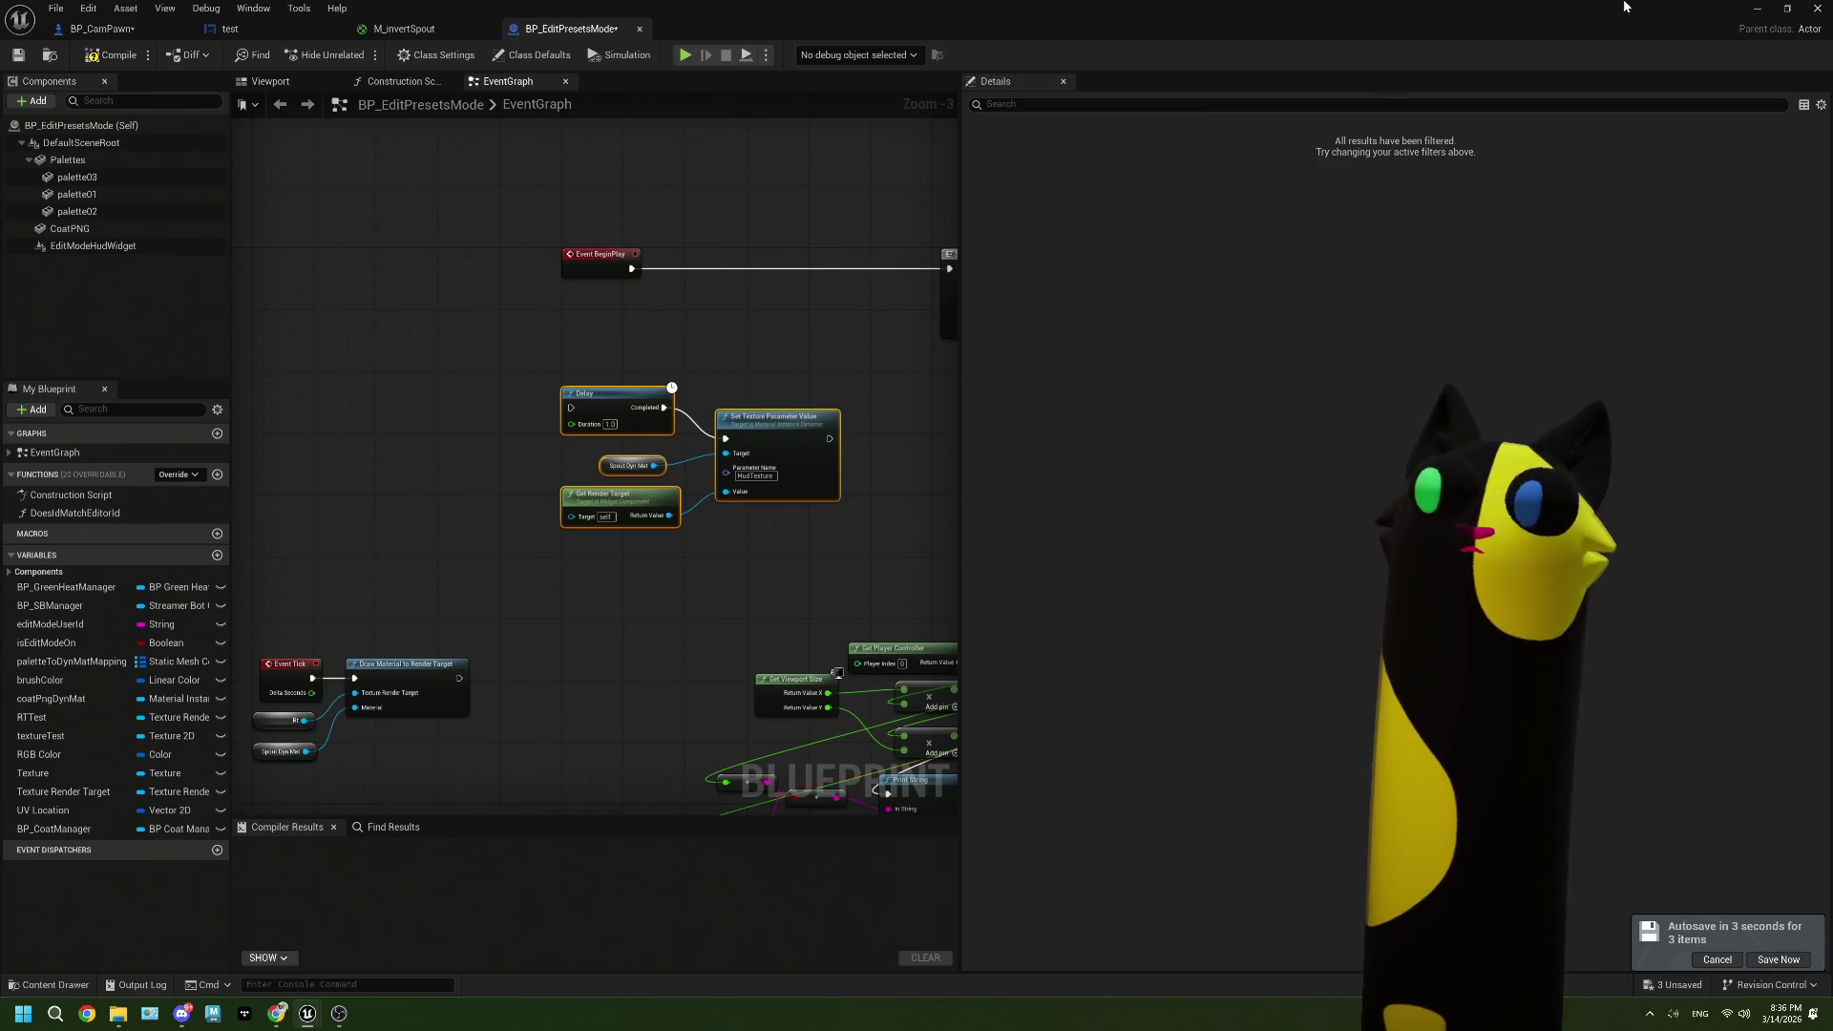
Step: Open the RTTest blueprint from the Core > NDI folder
left_click(1788, 9)
left_click(1752, 30)
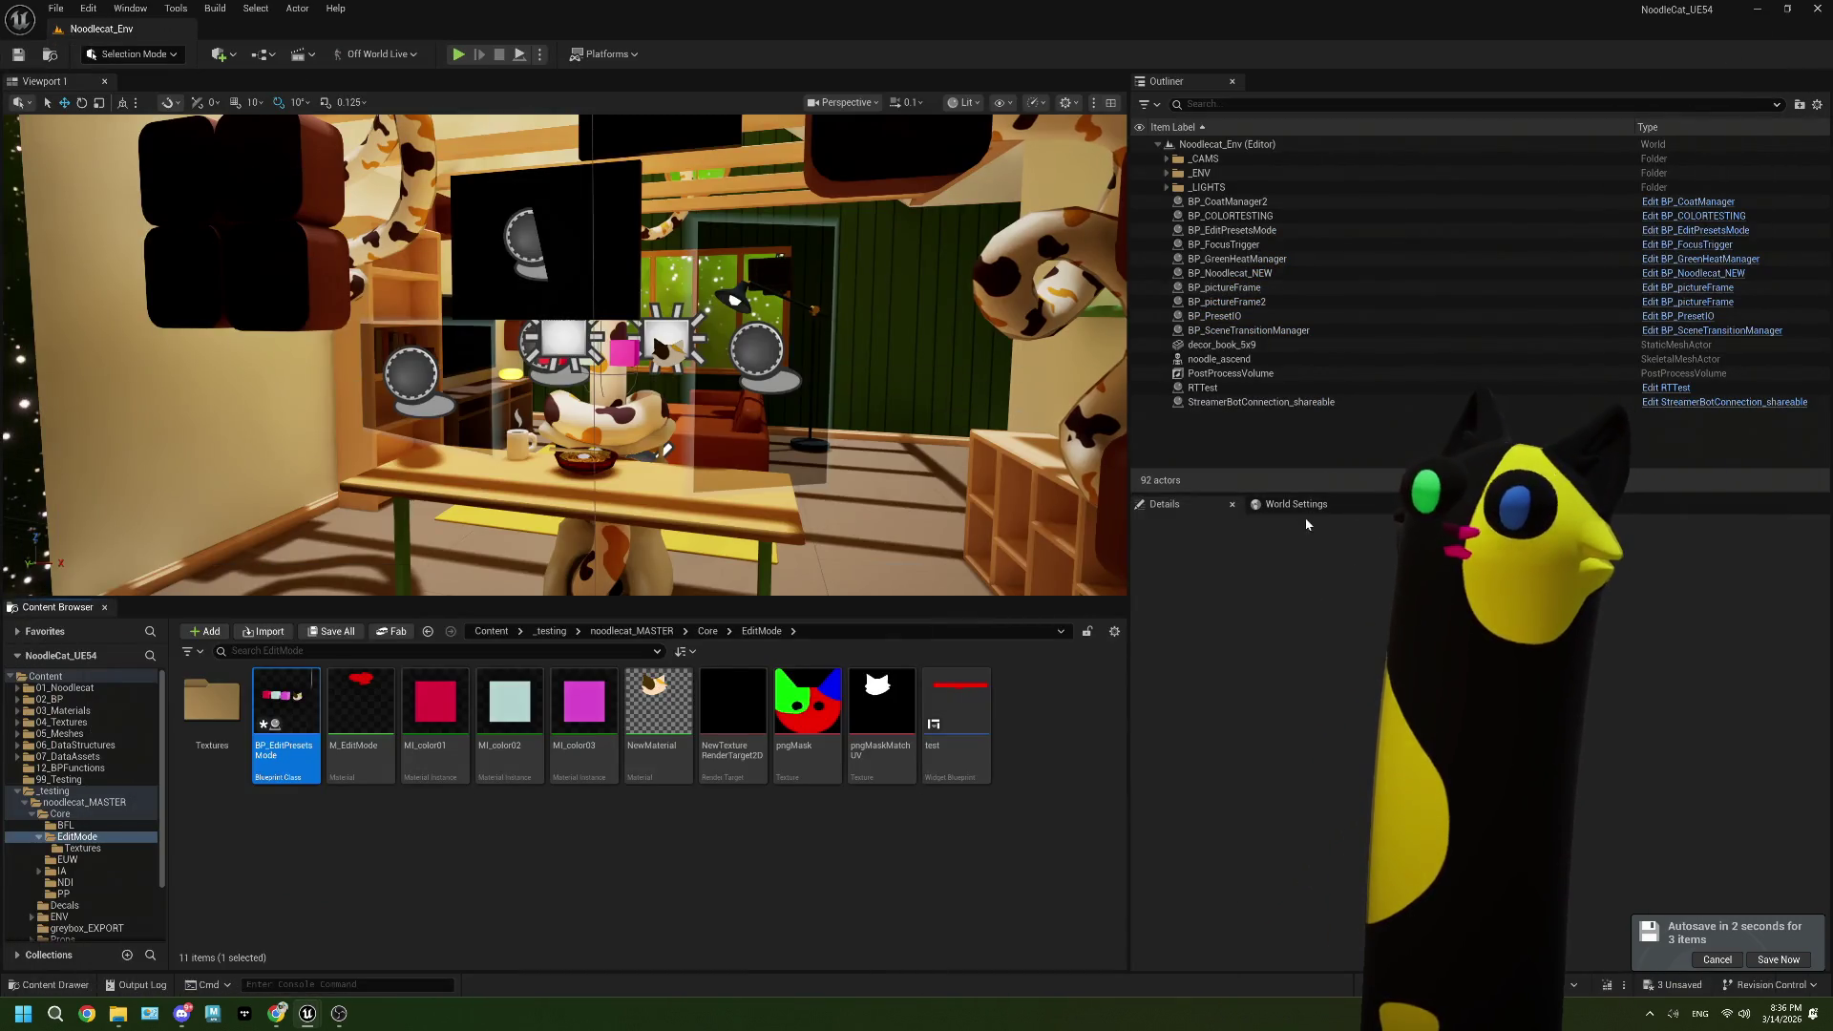
left_click(1203, 388)
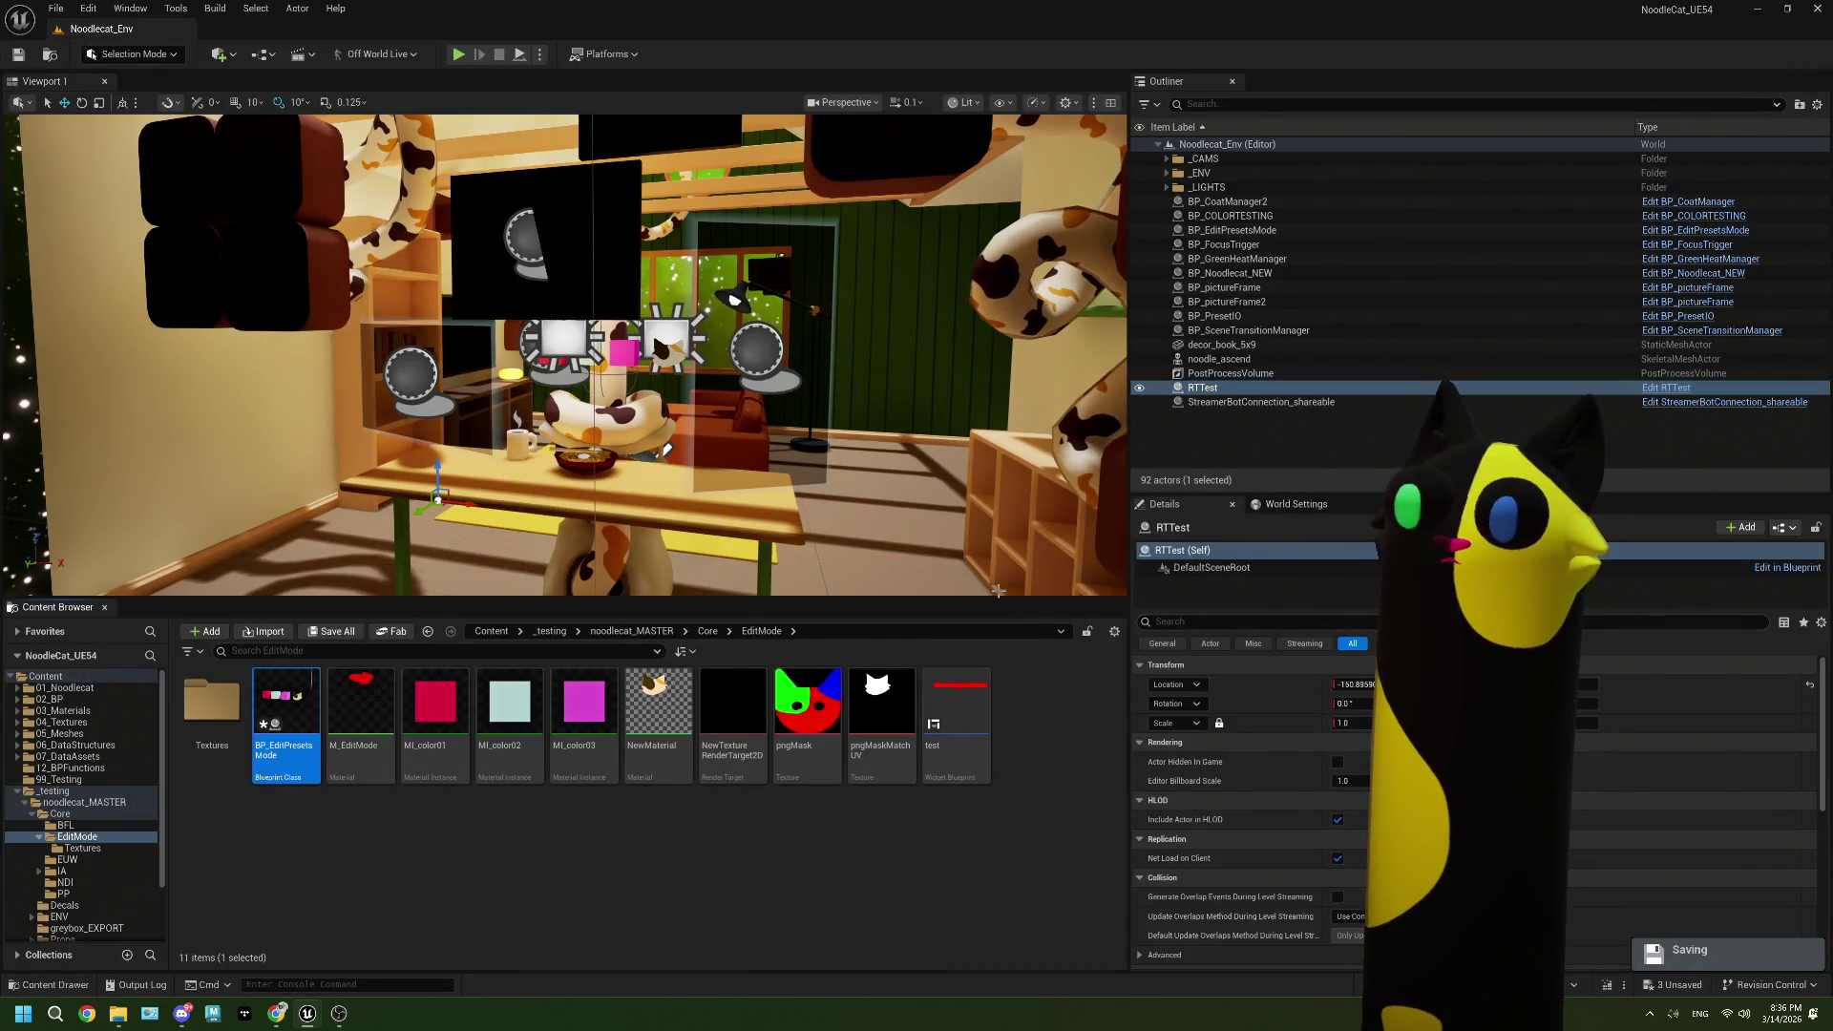
left_click(706, 632)
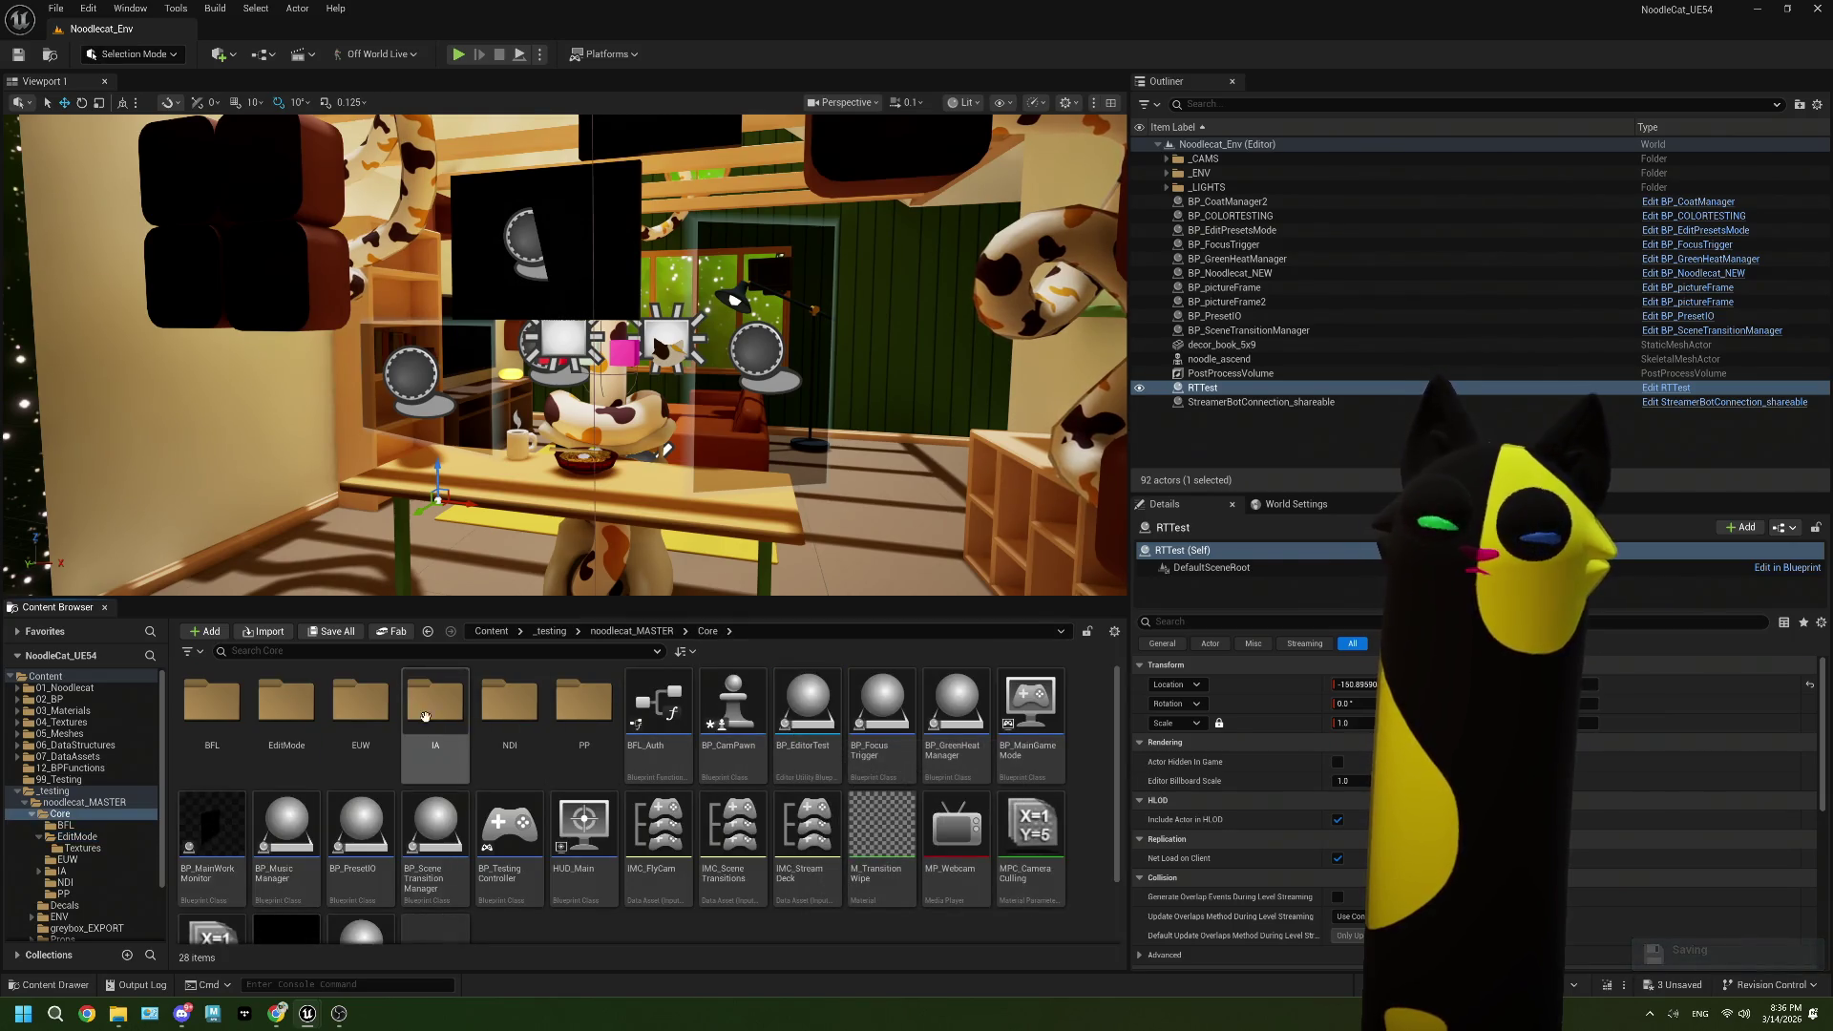
double_click(509, 705)
double_click(435, 706)
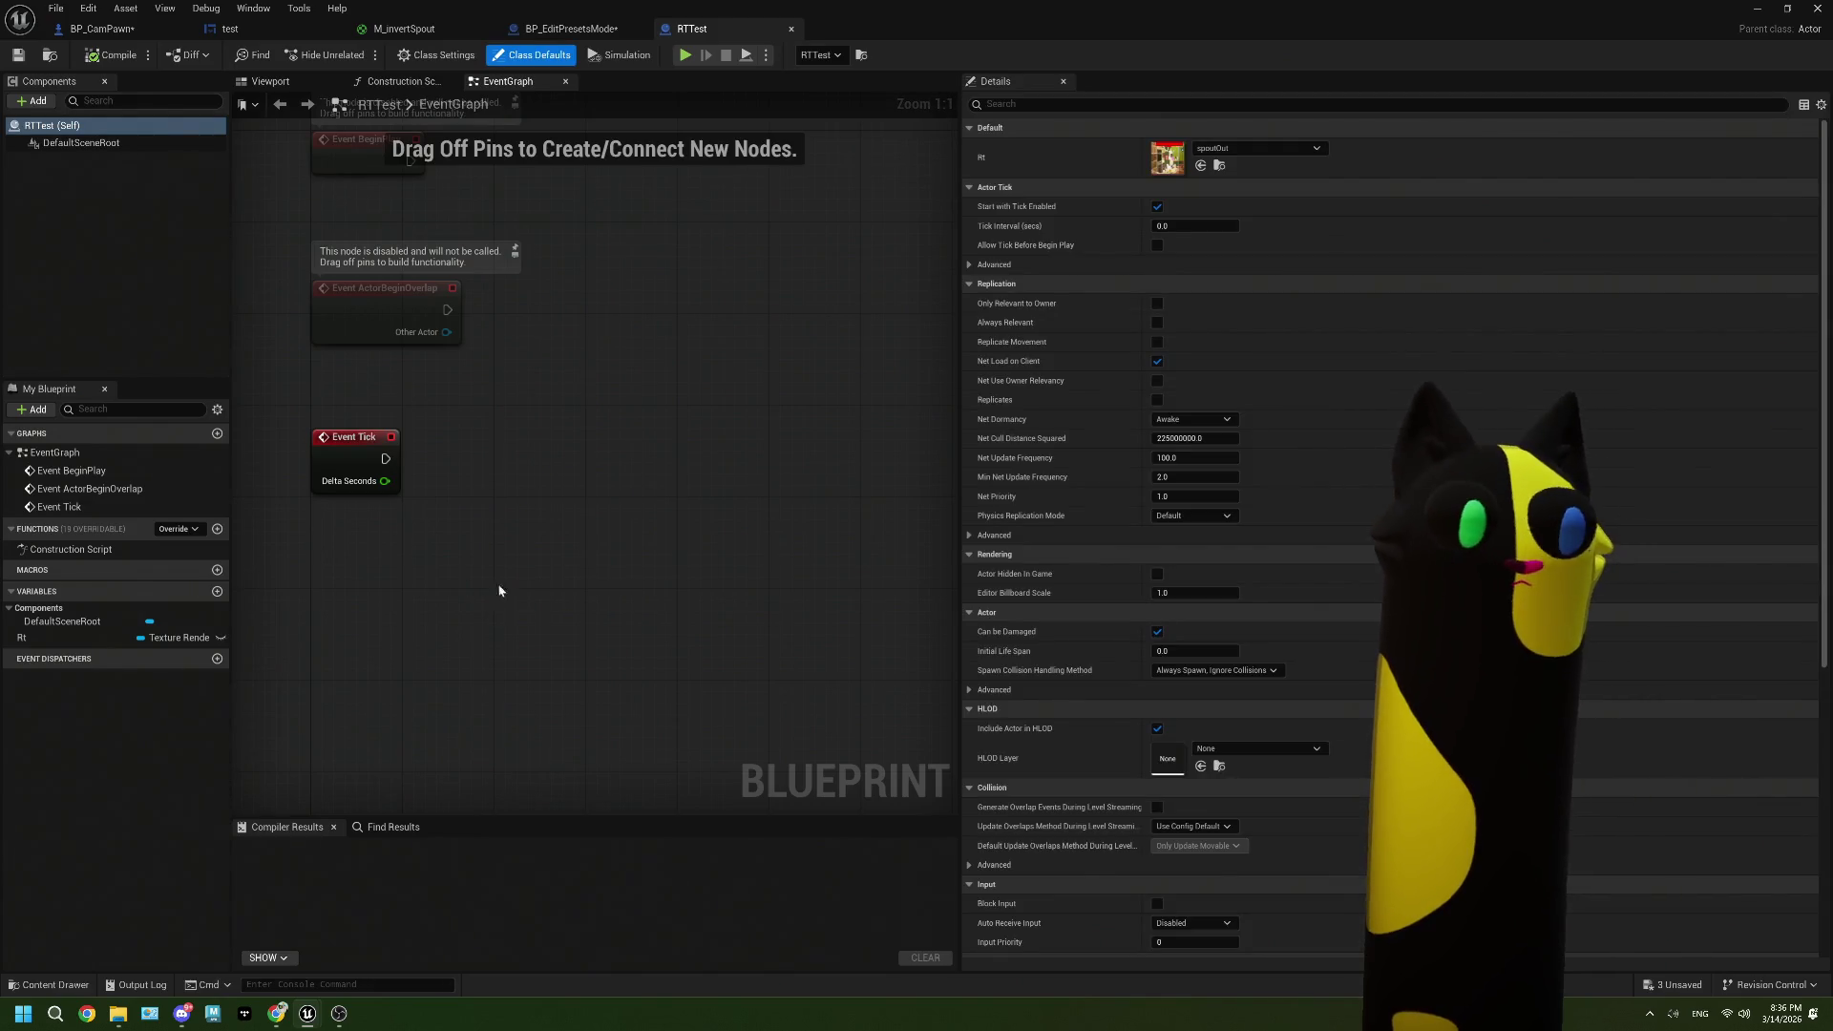
Step: Paste the copied nodes into RTTest and delete the Delay, Set Texture and custom event nodes
key("ctrl+v")
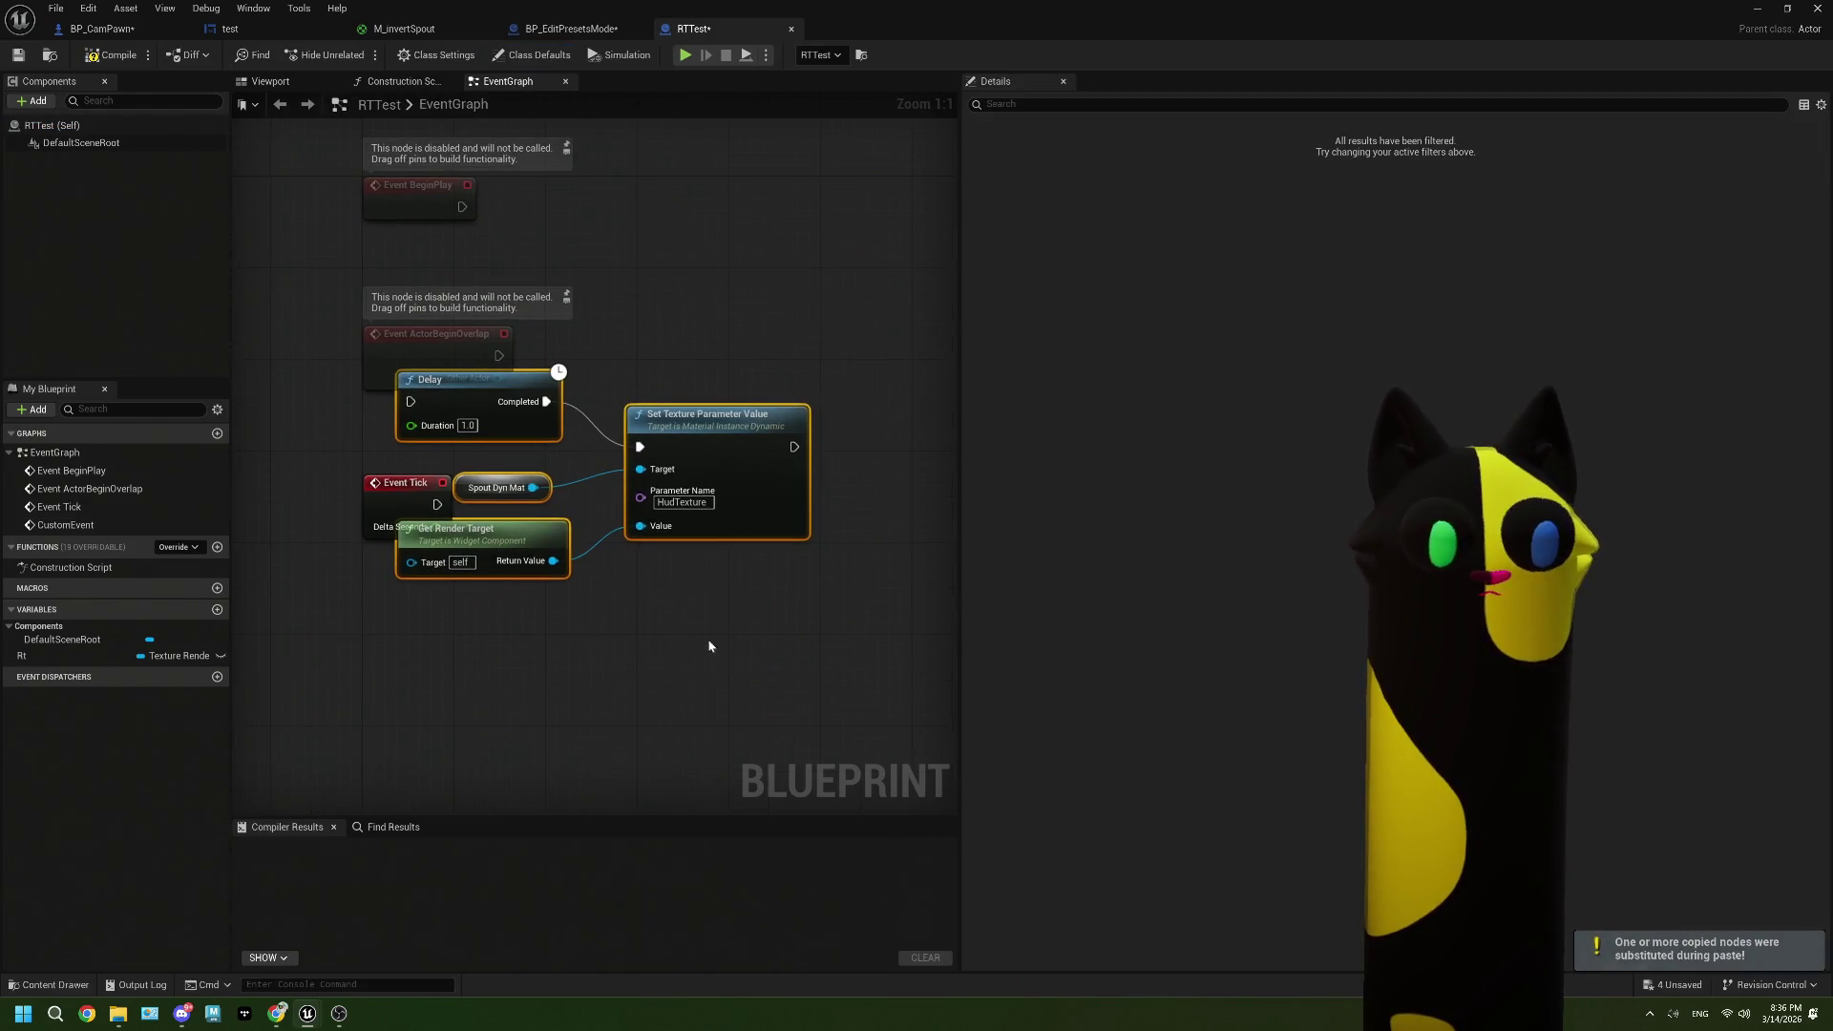
left_click_drag(678, 600, 503, 404)
key("Delete")
scroll(674, 675, "down", 3)
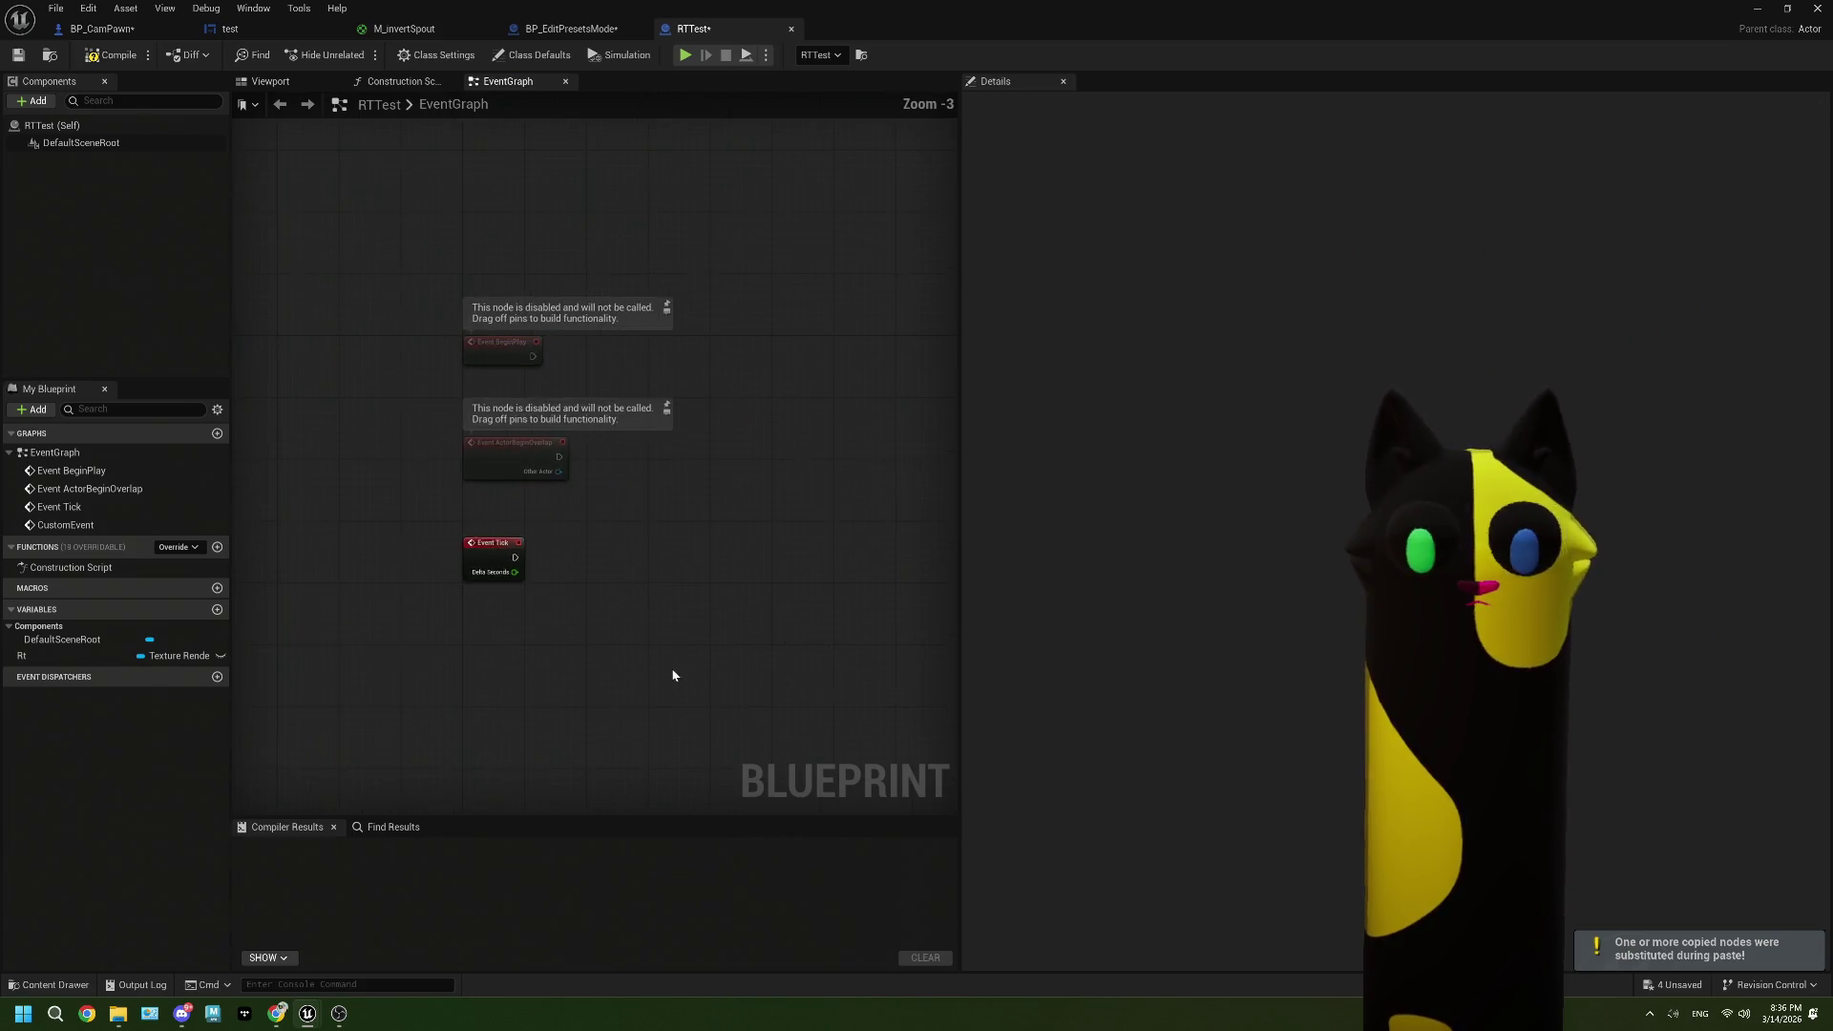
left_click(604, 620)
key("Delete")
Step: Line Draw Material, Rt and Spout Dyn Mat up with Event Tick, and delete ActorBeginOverlap
left_click_drag(564, 597, 684, 712)
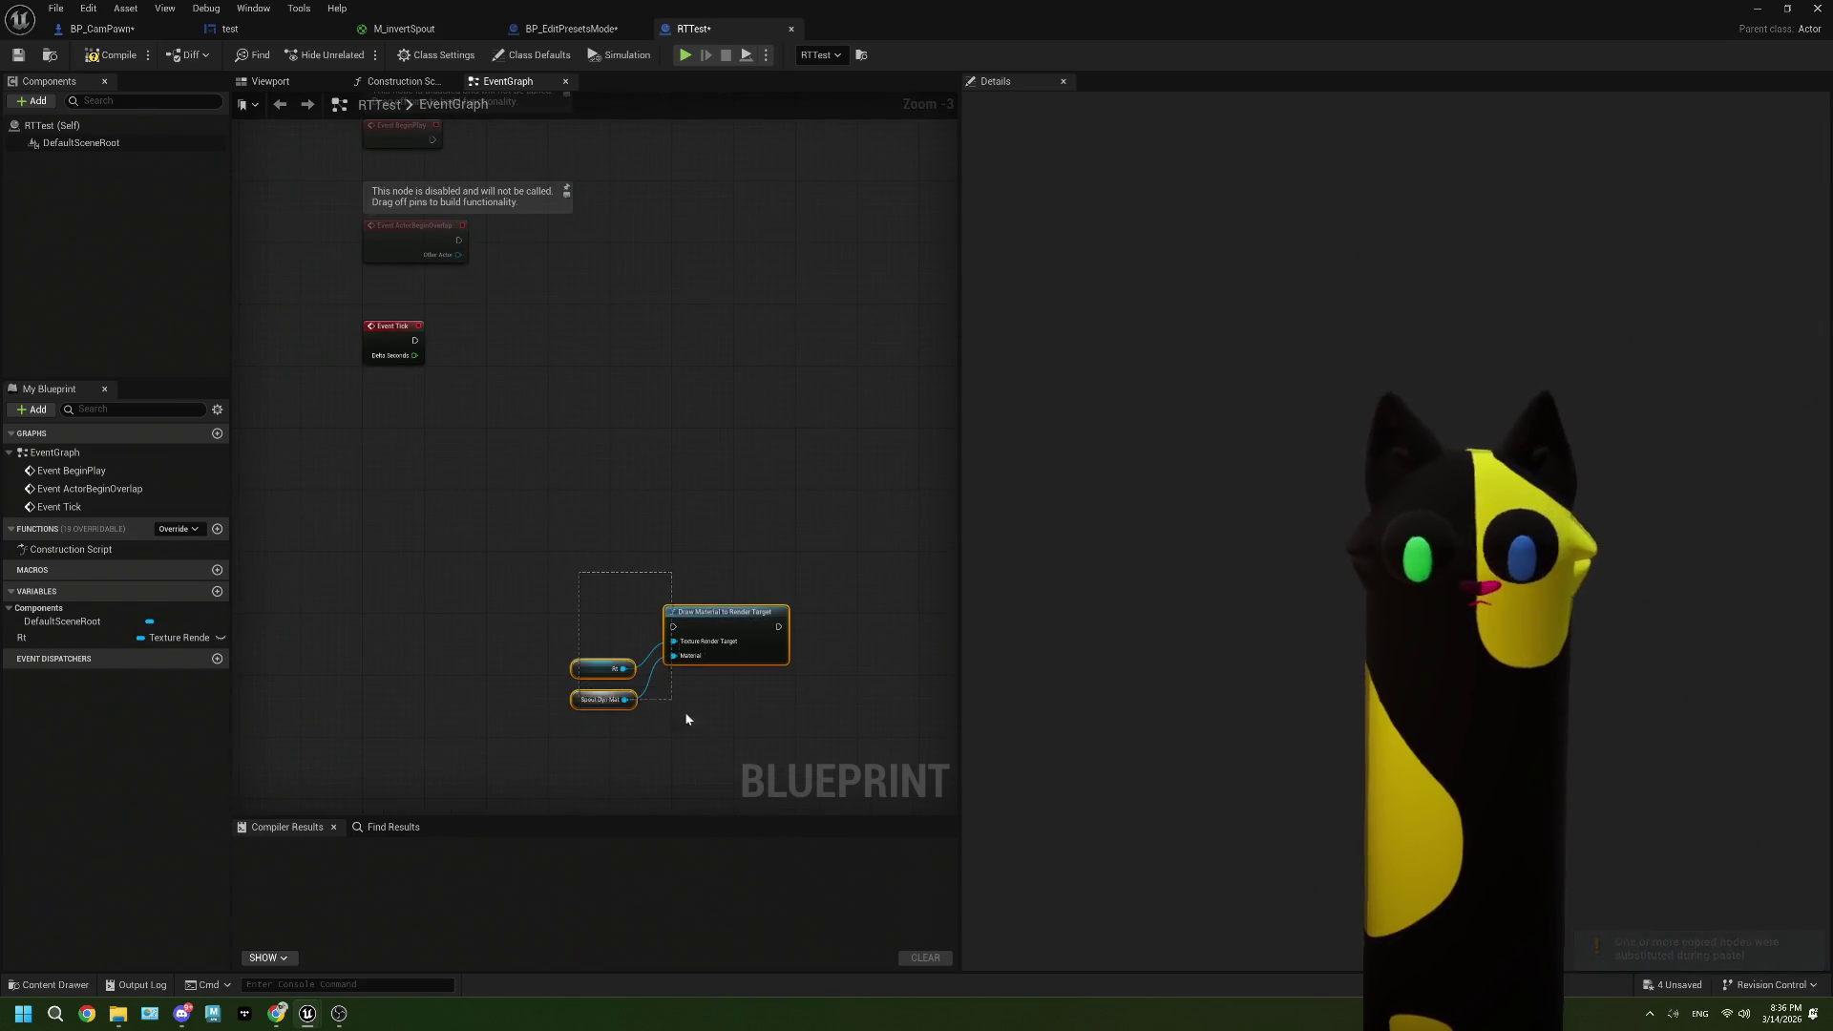
left_click_drag(716, 612, 514, 395)
scroll(495, 348, "up", 4)
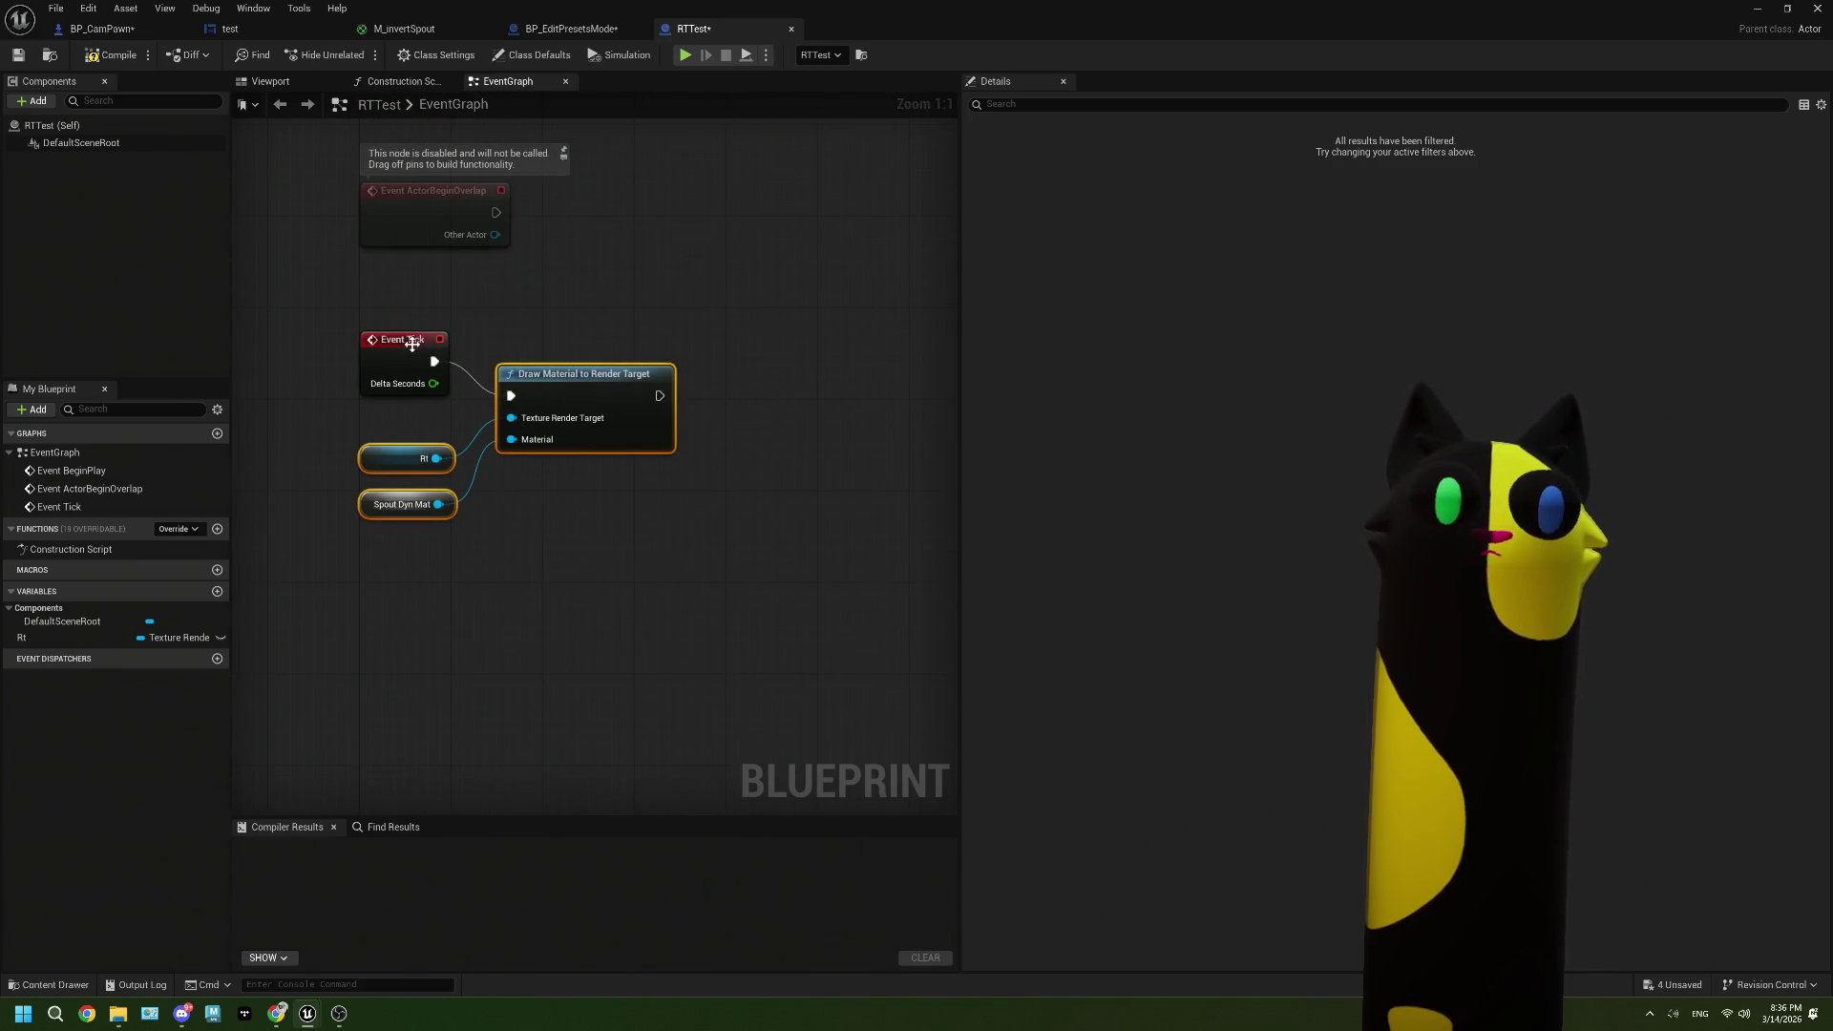
left_click_drag(413, 344, 410, 381)
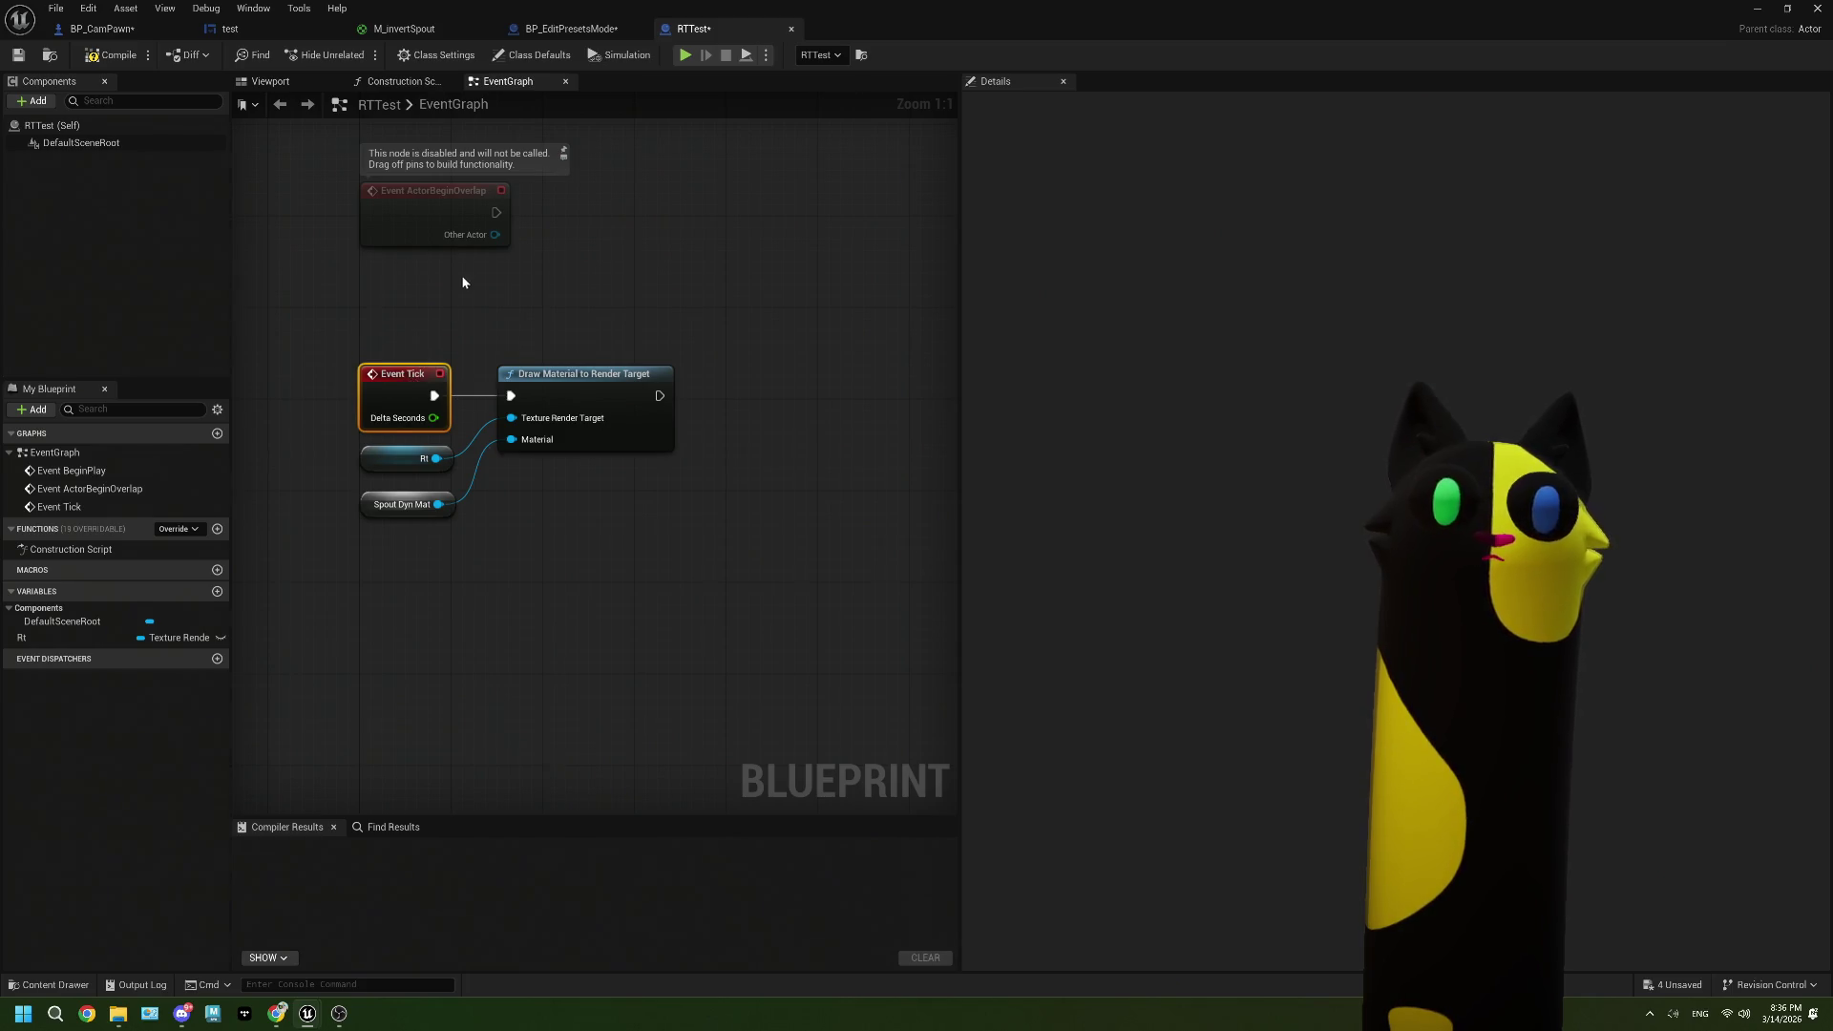
scroll(463, 282, "down", 2)
left_click(467, 352)
key("Delete")
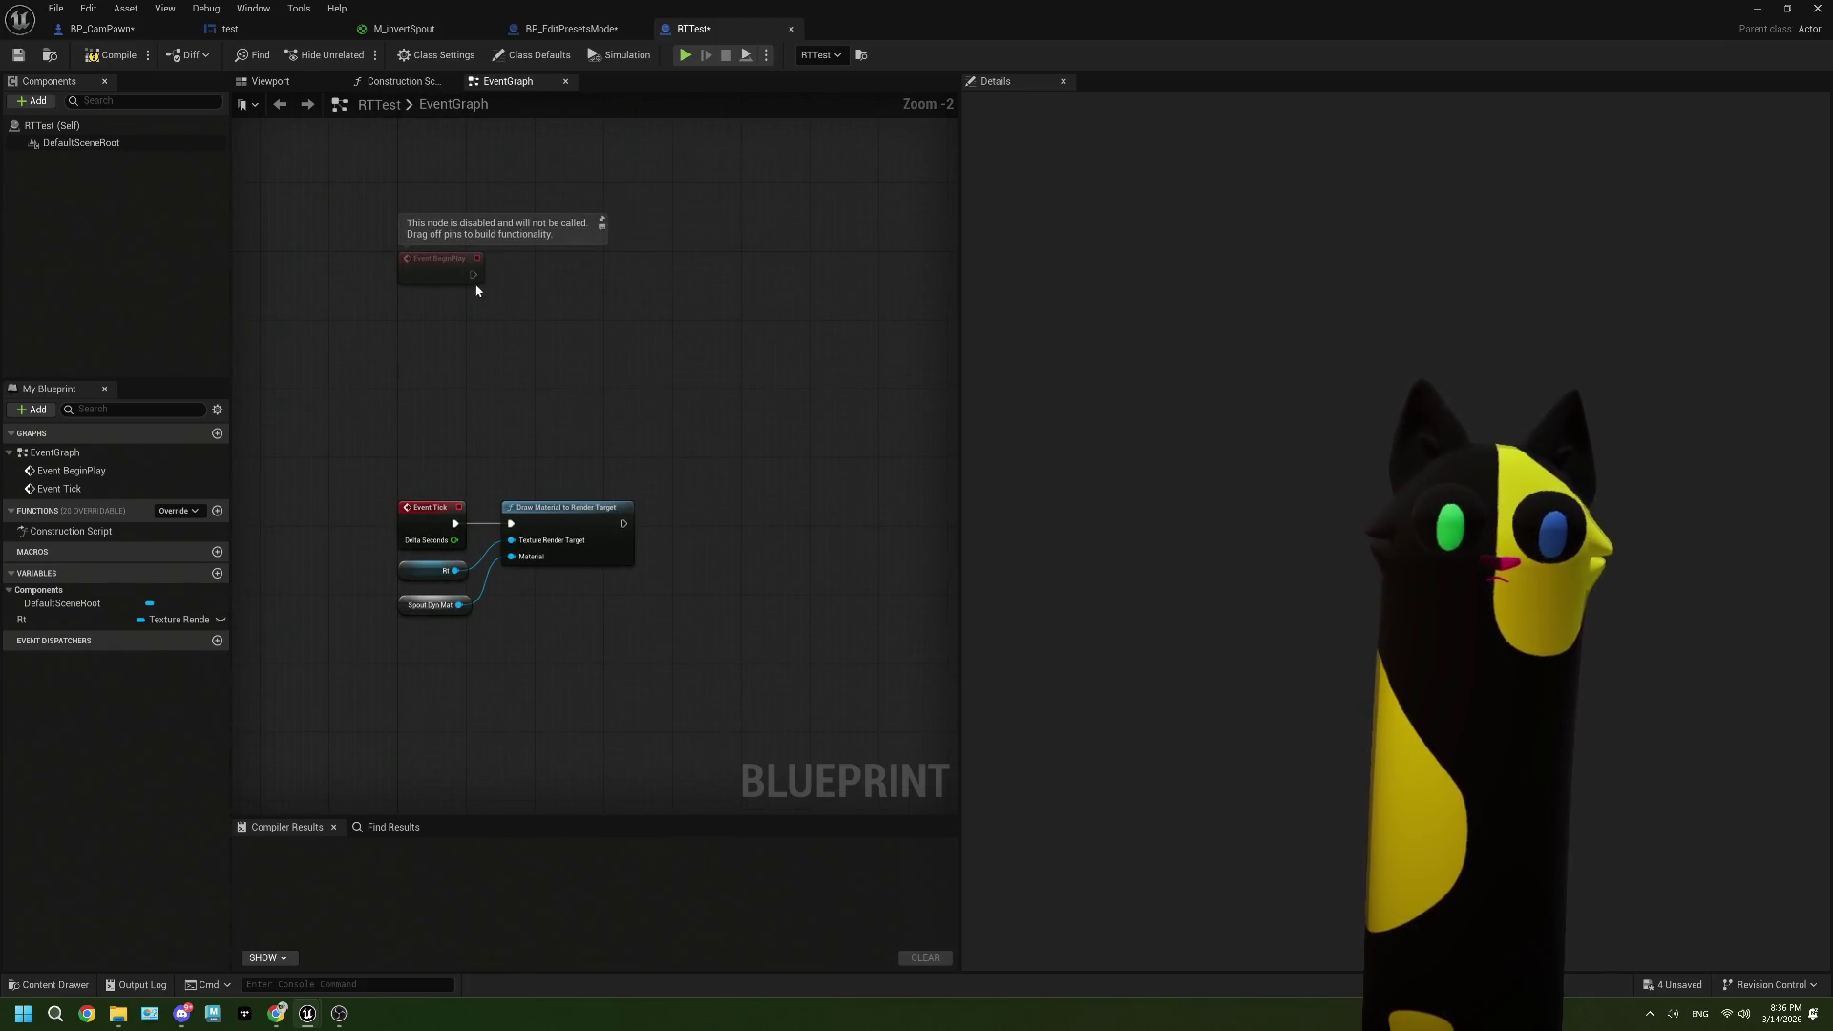
left_click_drag(474, 274, 548, 305)
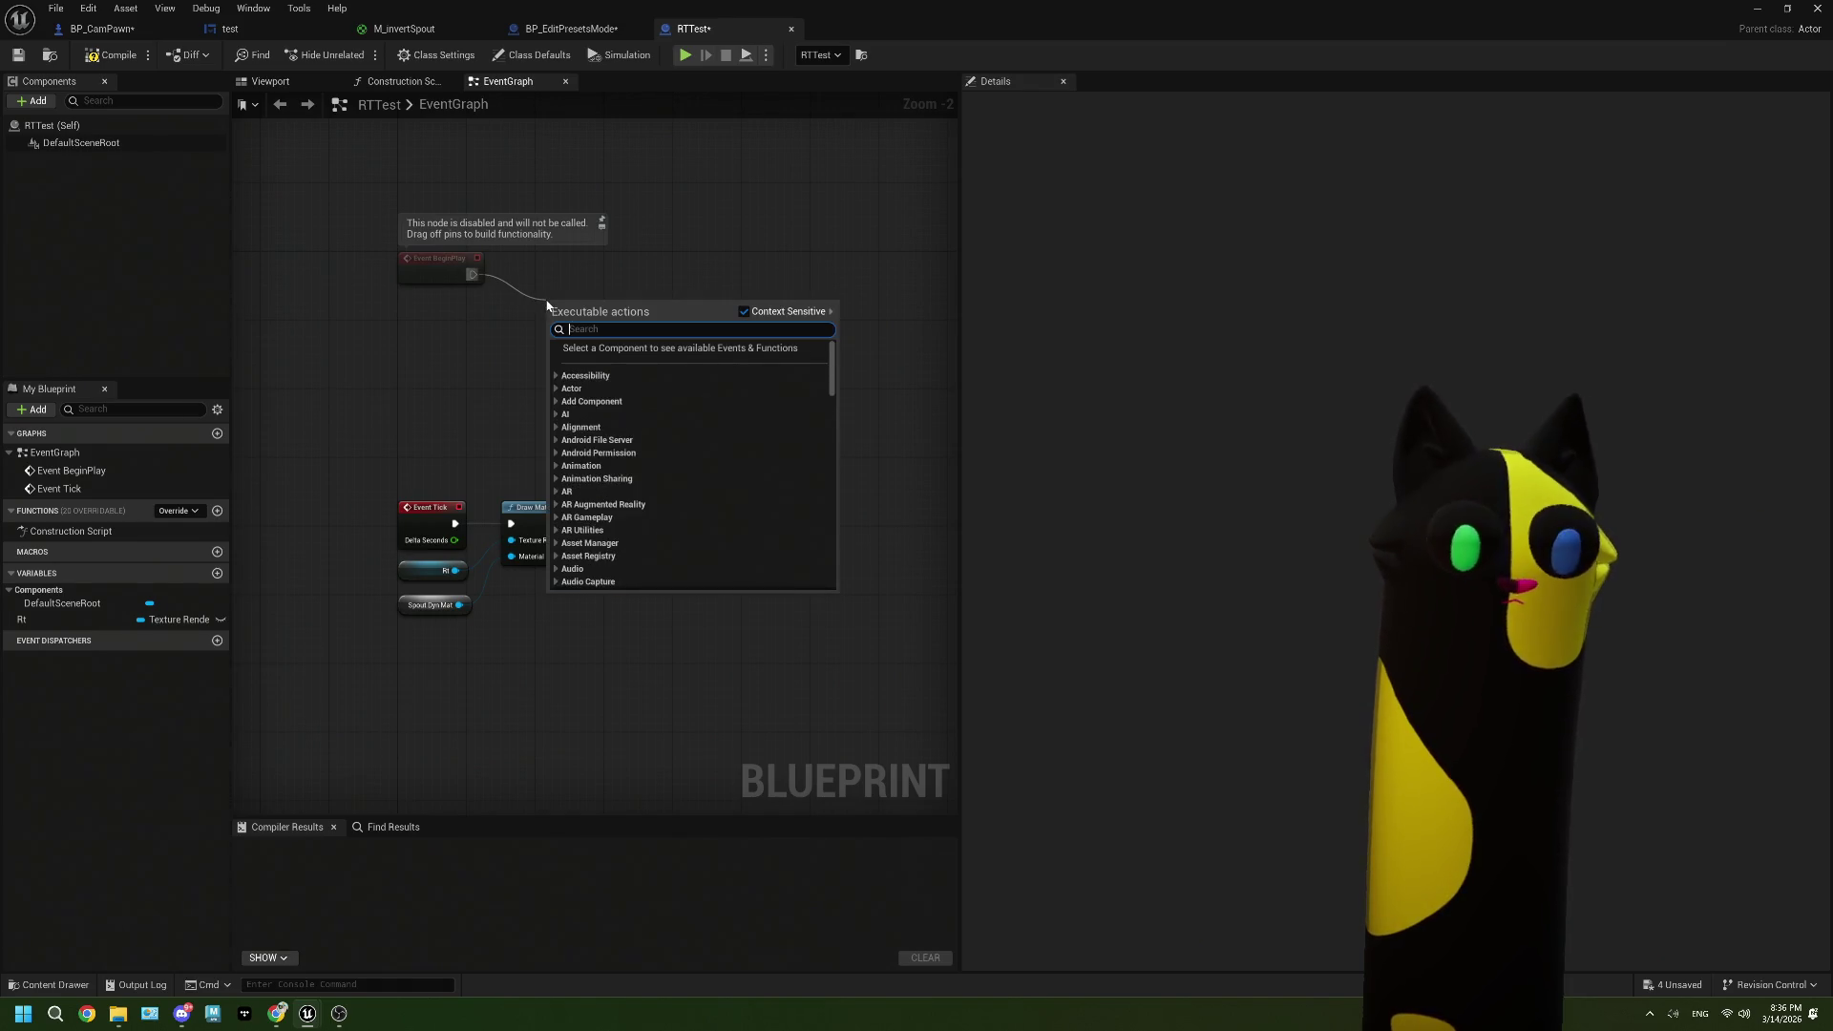
Step: Add a Get Player Pawn node to RTTest's graph
type("get")
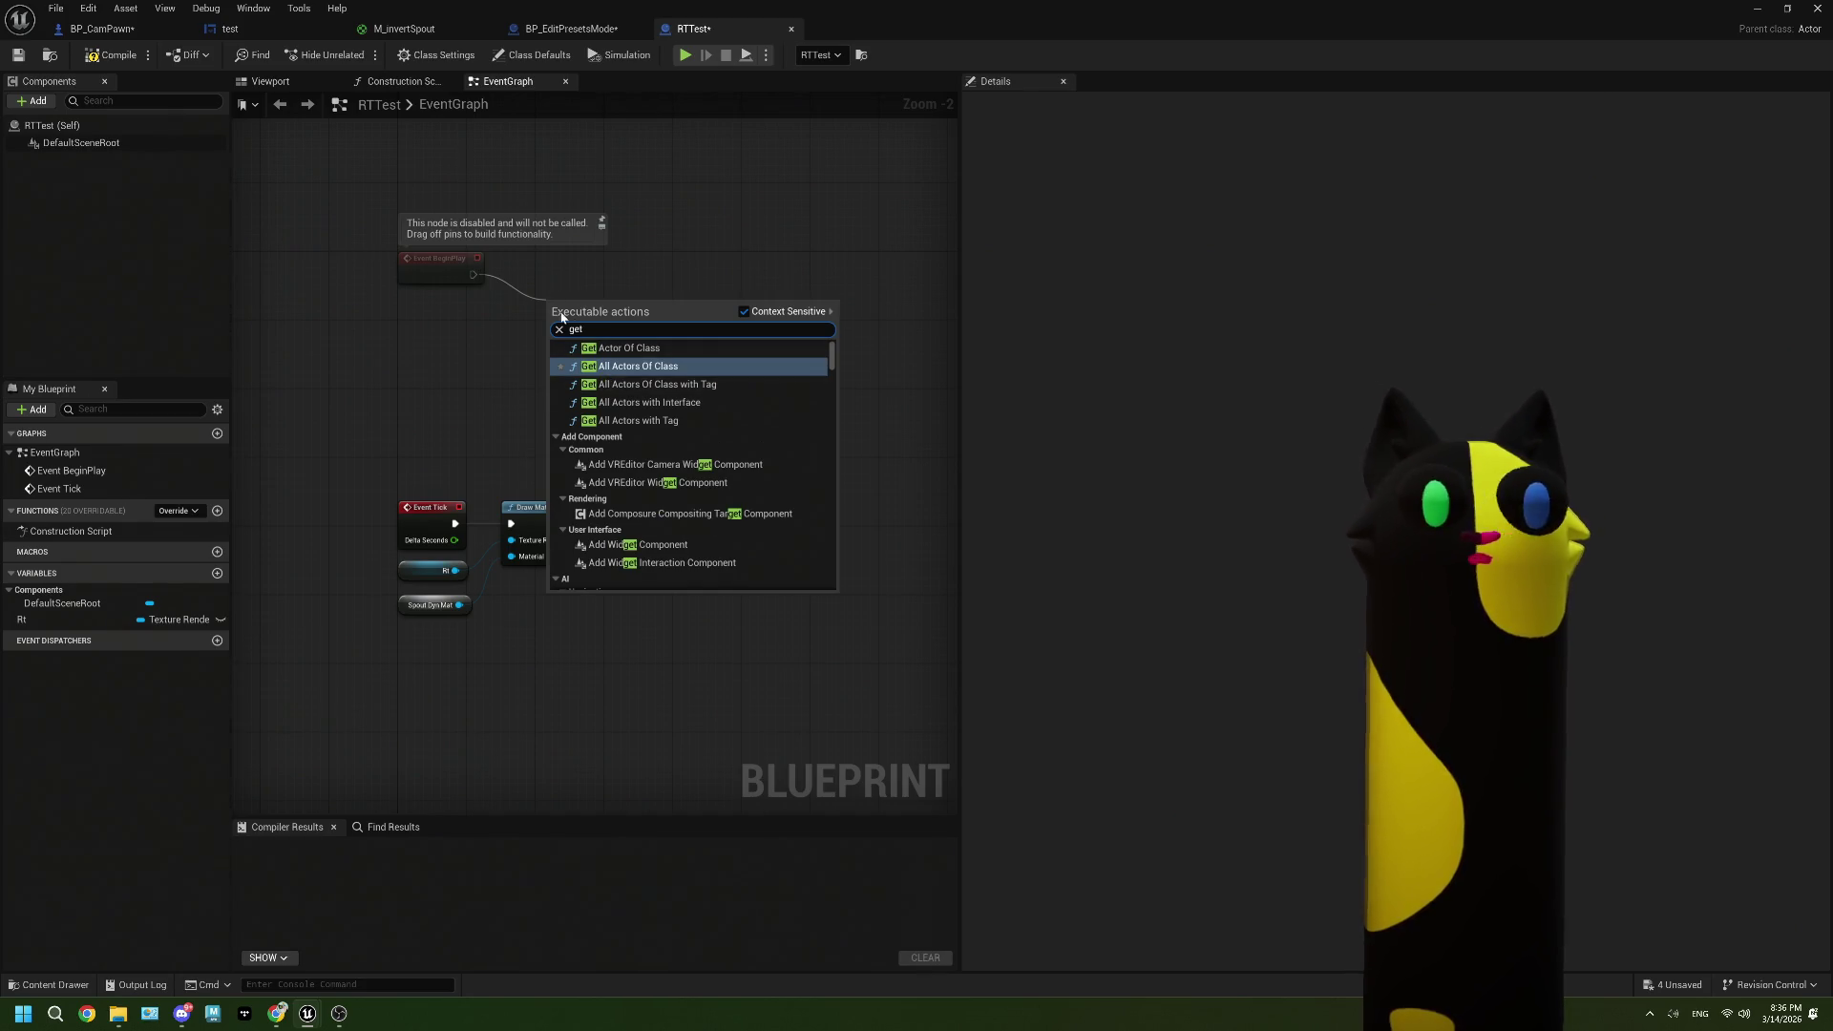
left_click(386, 435)
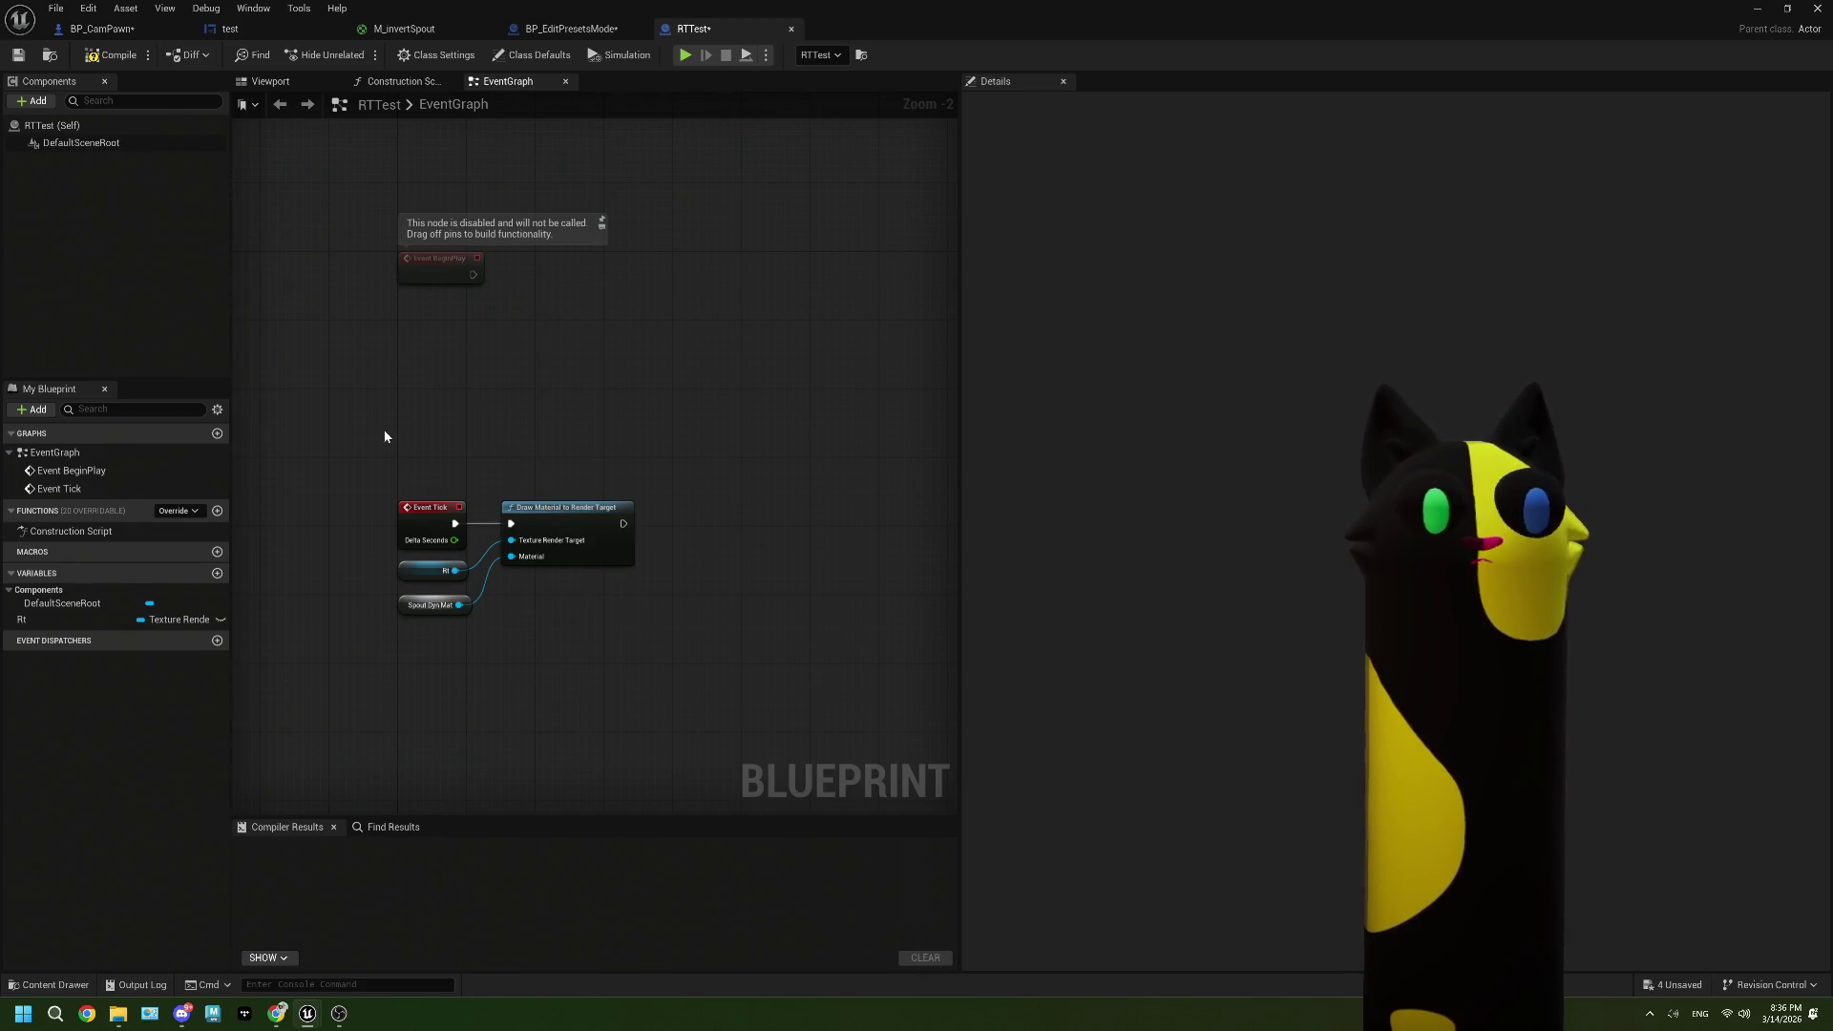
right_click(436, 350)
type("get pawn")
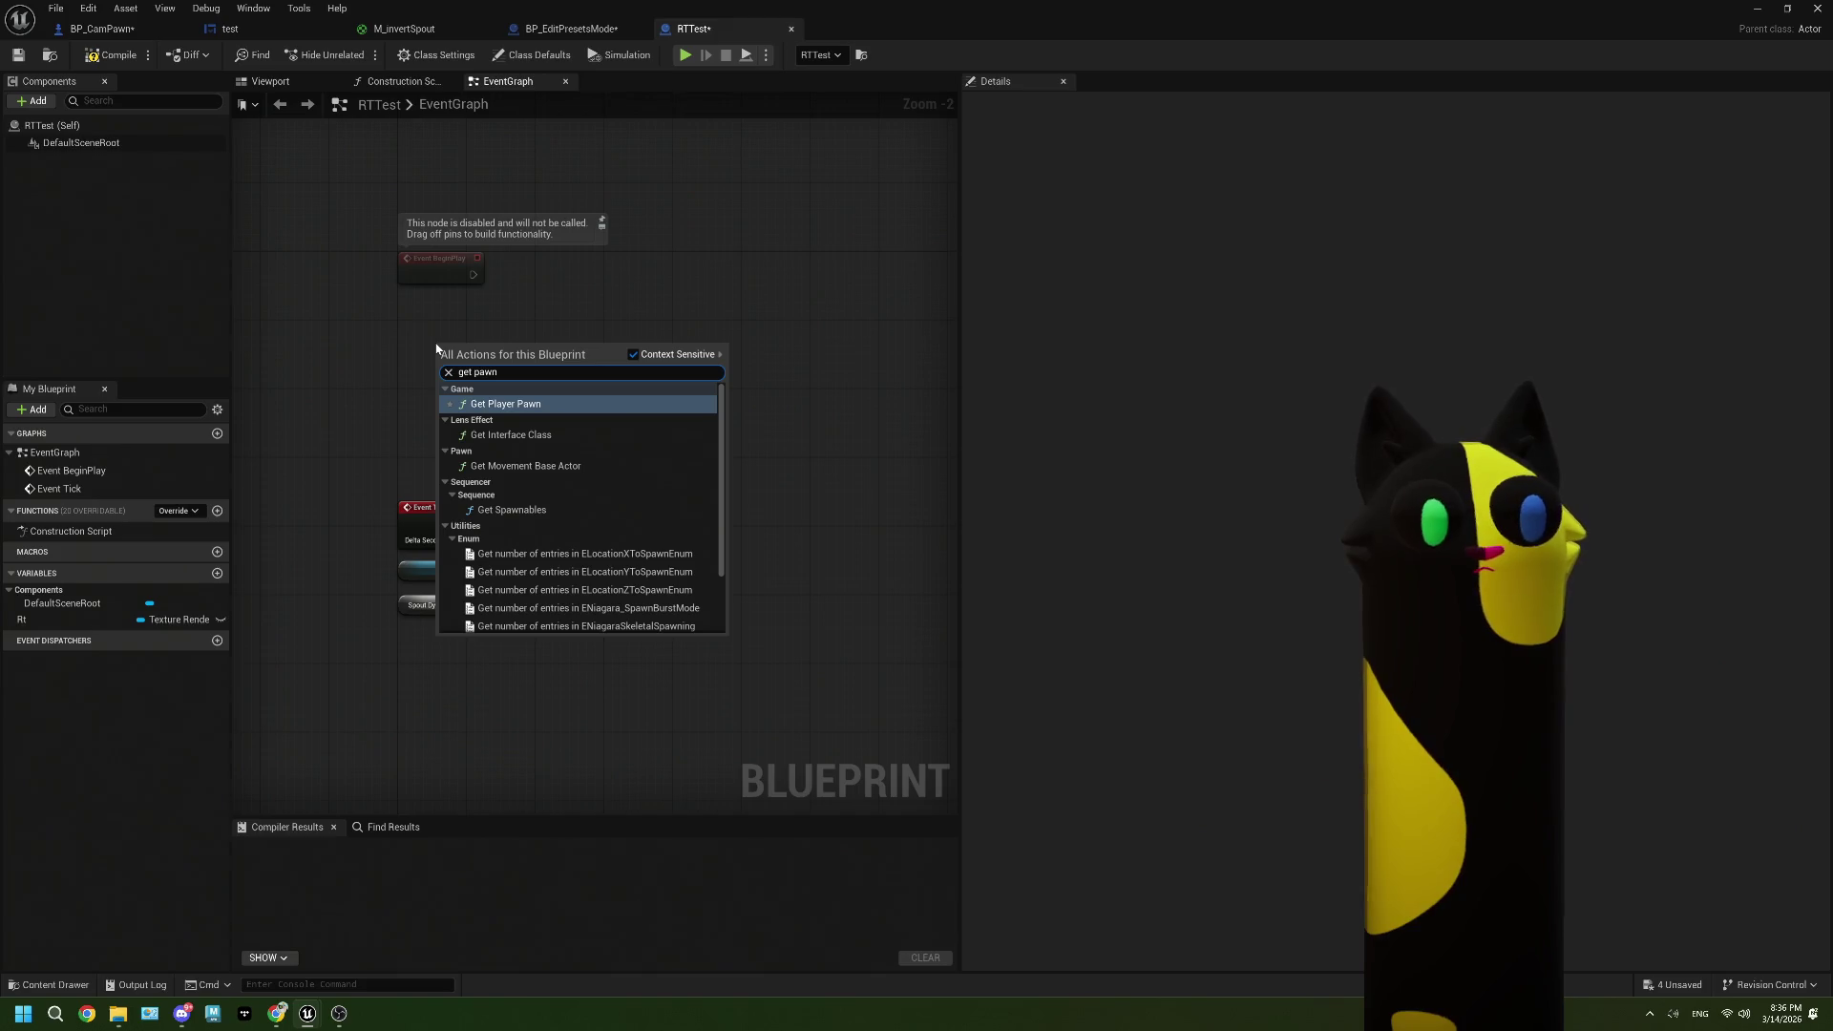
key("Return")
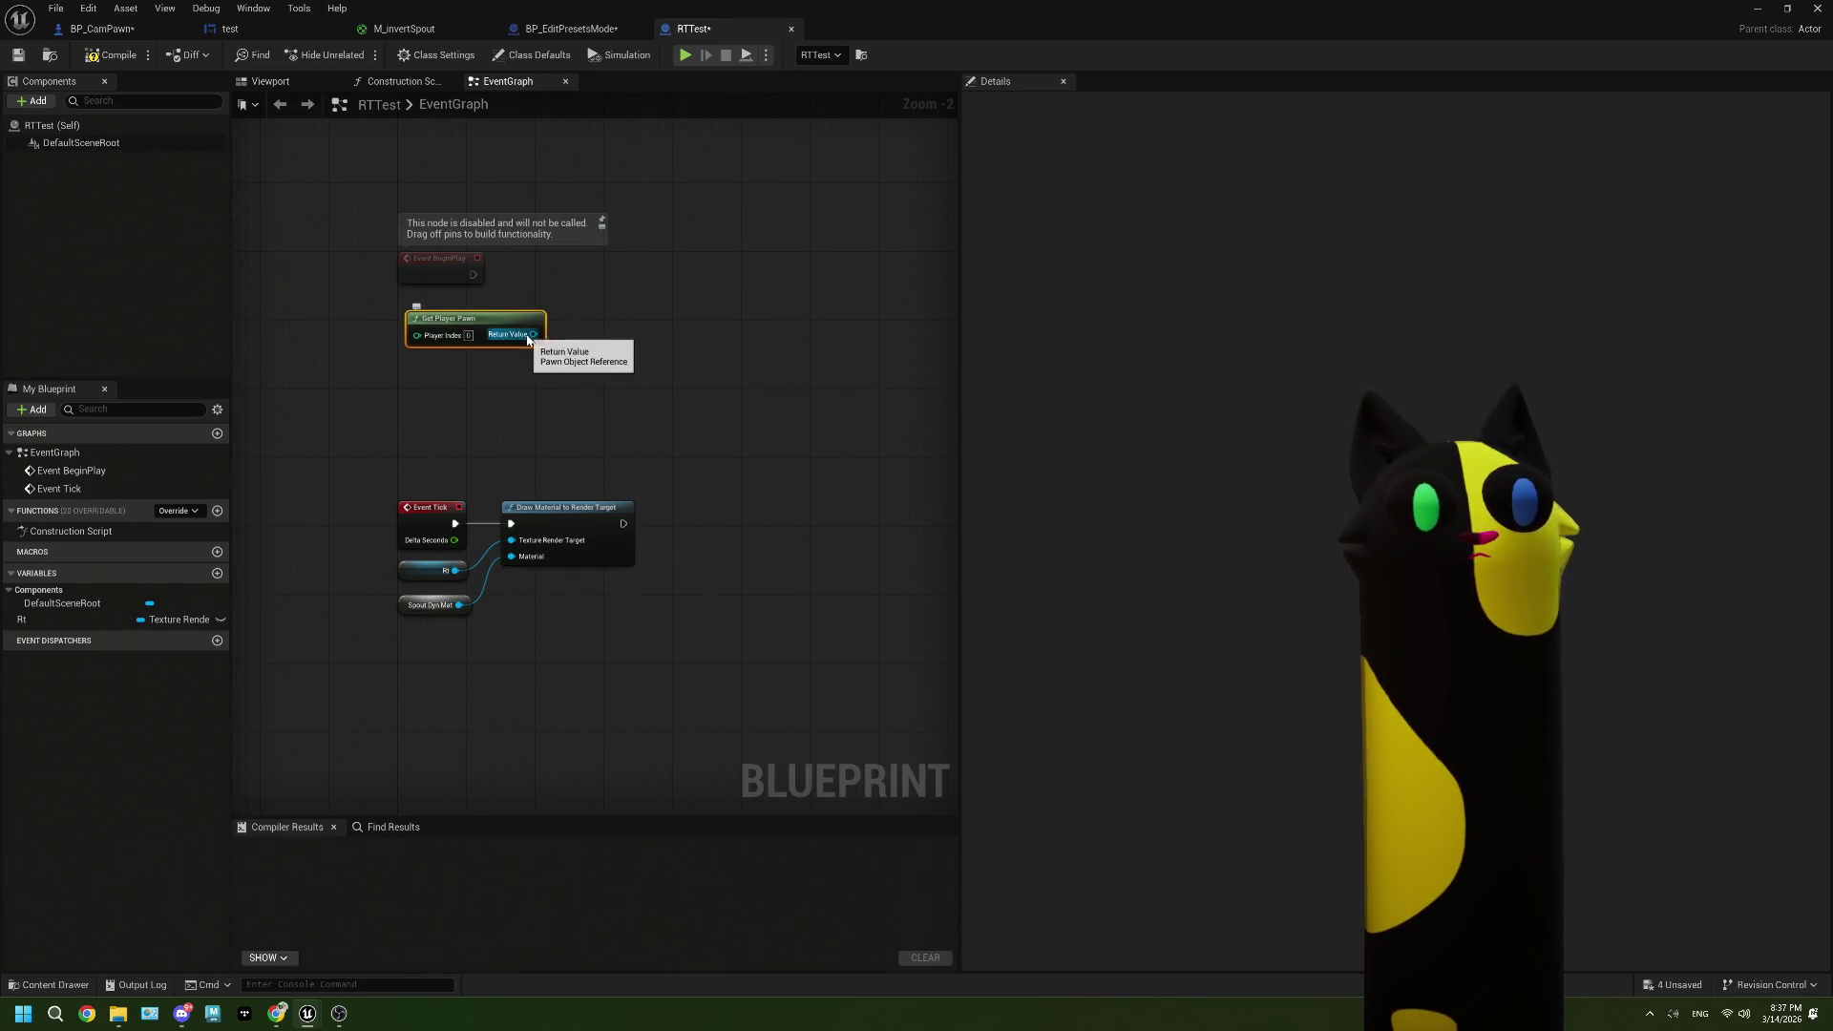
Step: Cast the player pawn to BP_CamPawn, executed from Event BeginPlay
left_click_drag(532, 334, 601, 303)
type("cast")
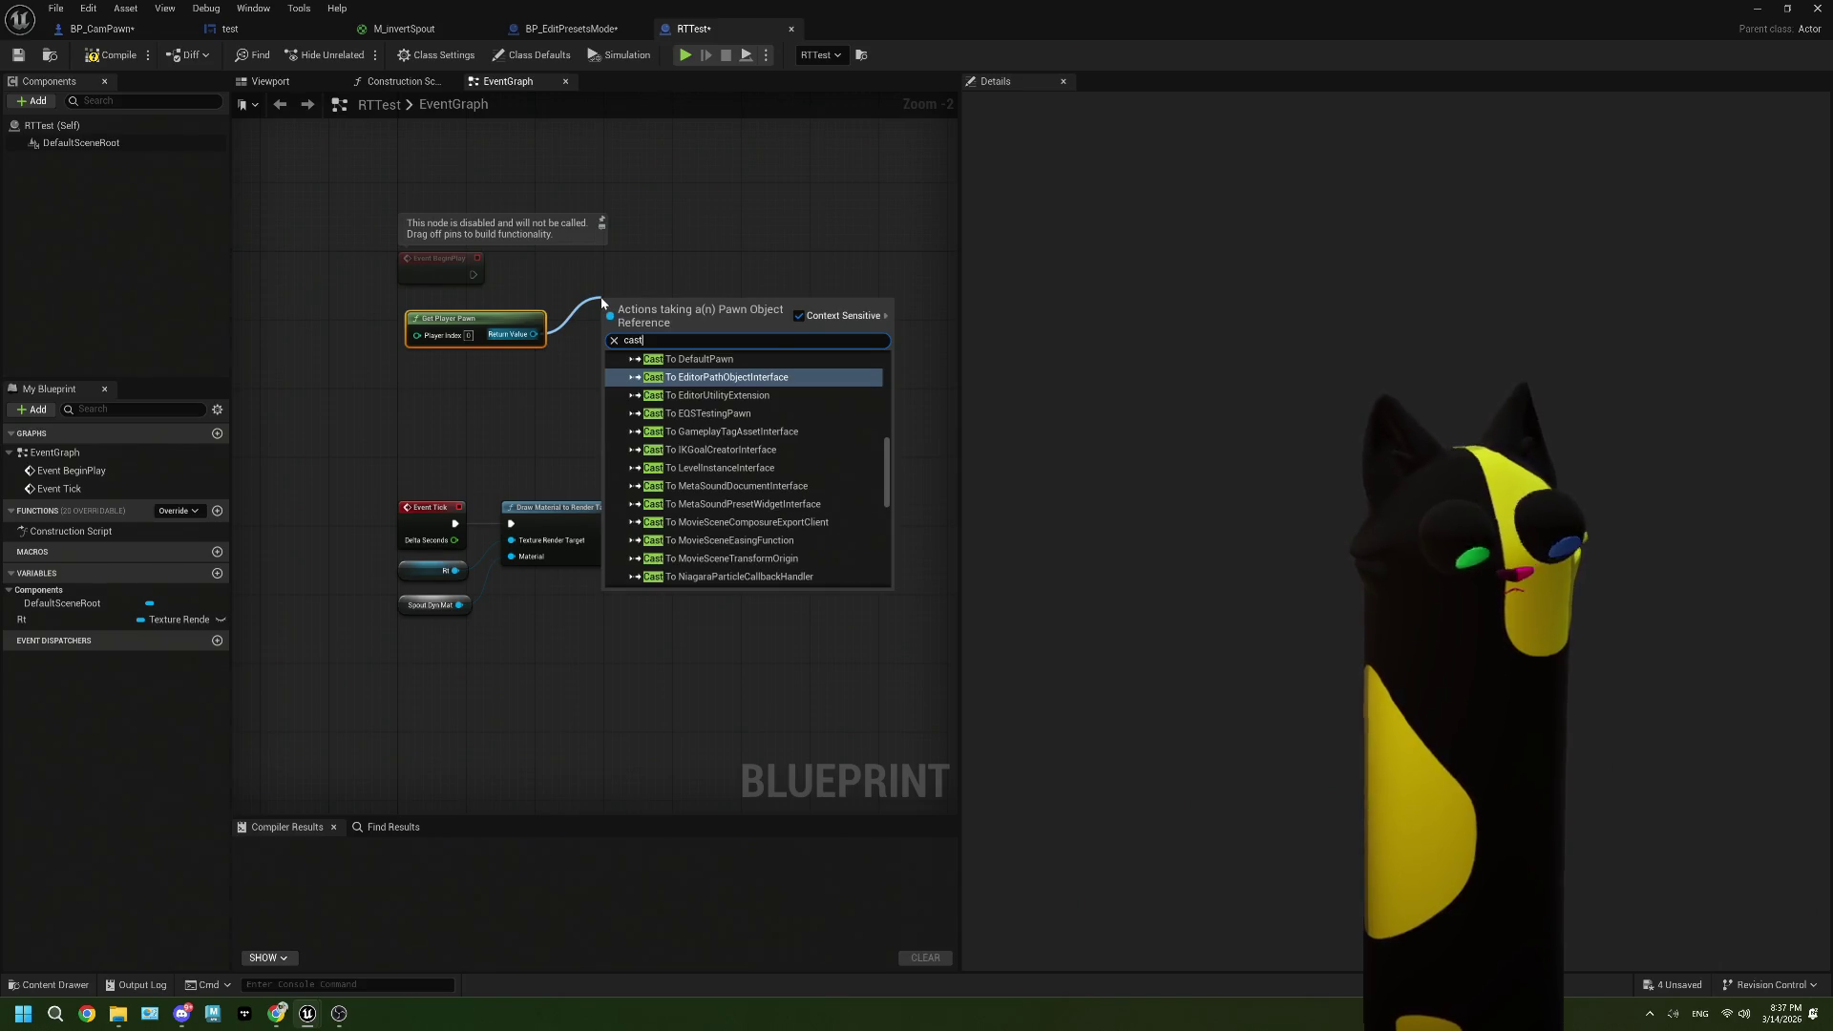
type(" to")
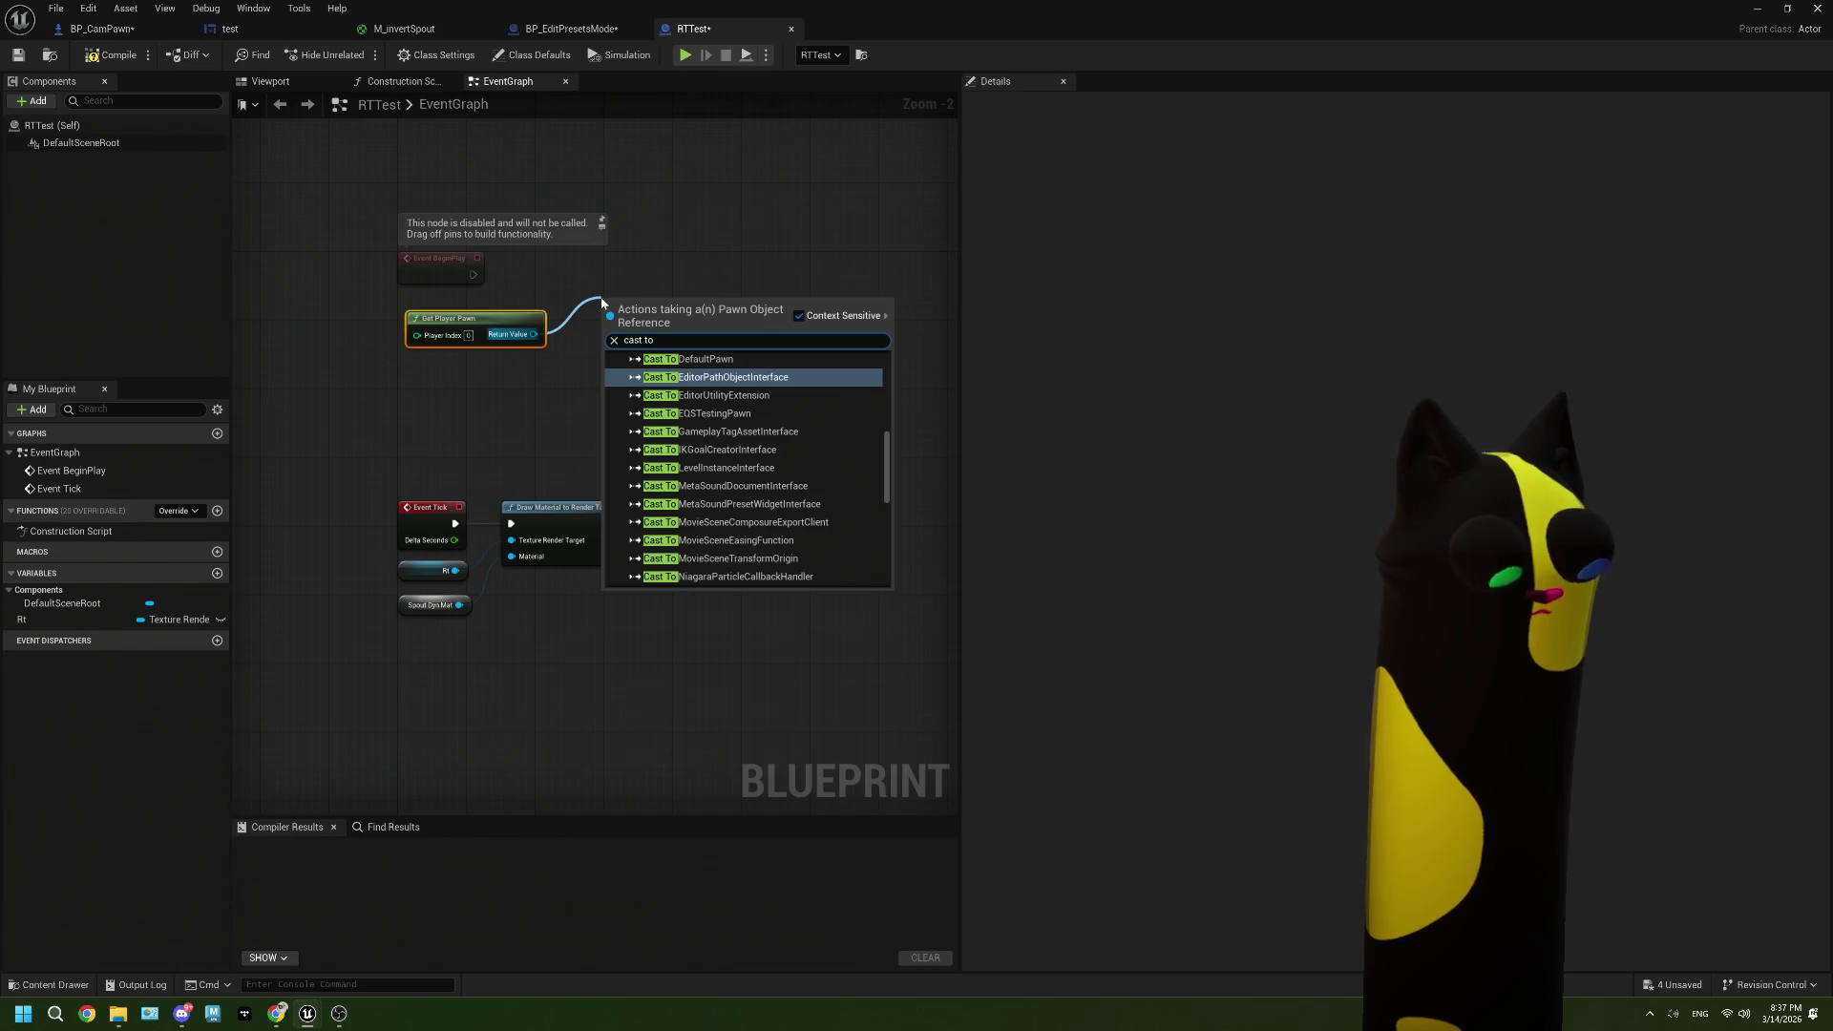
type(" camp")
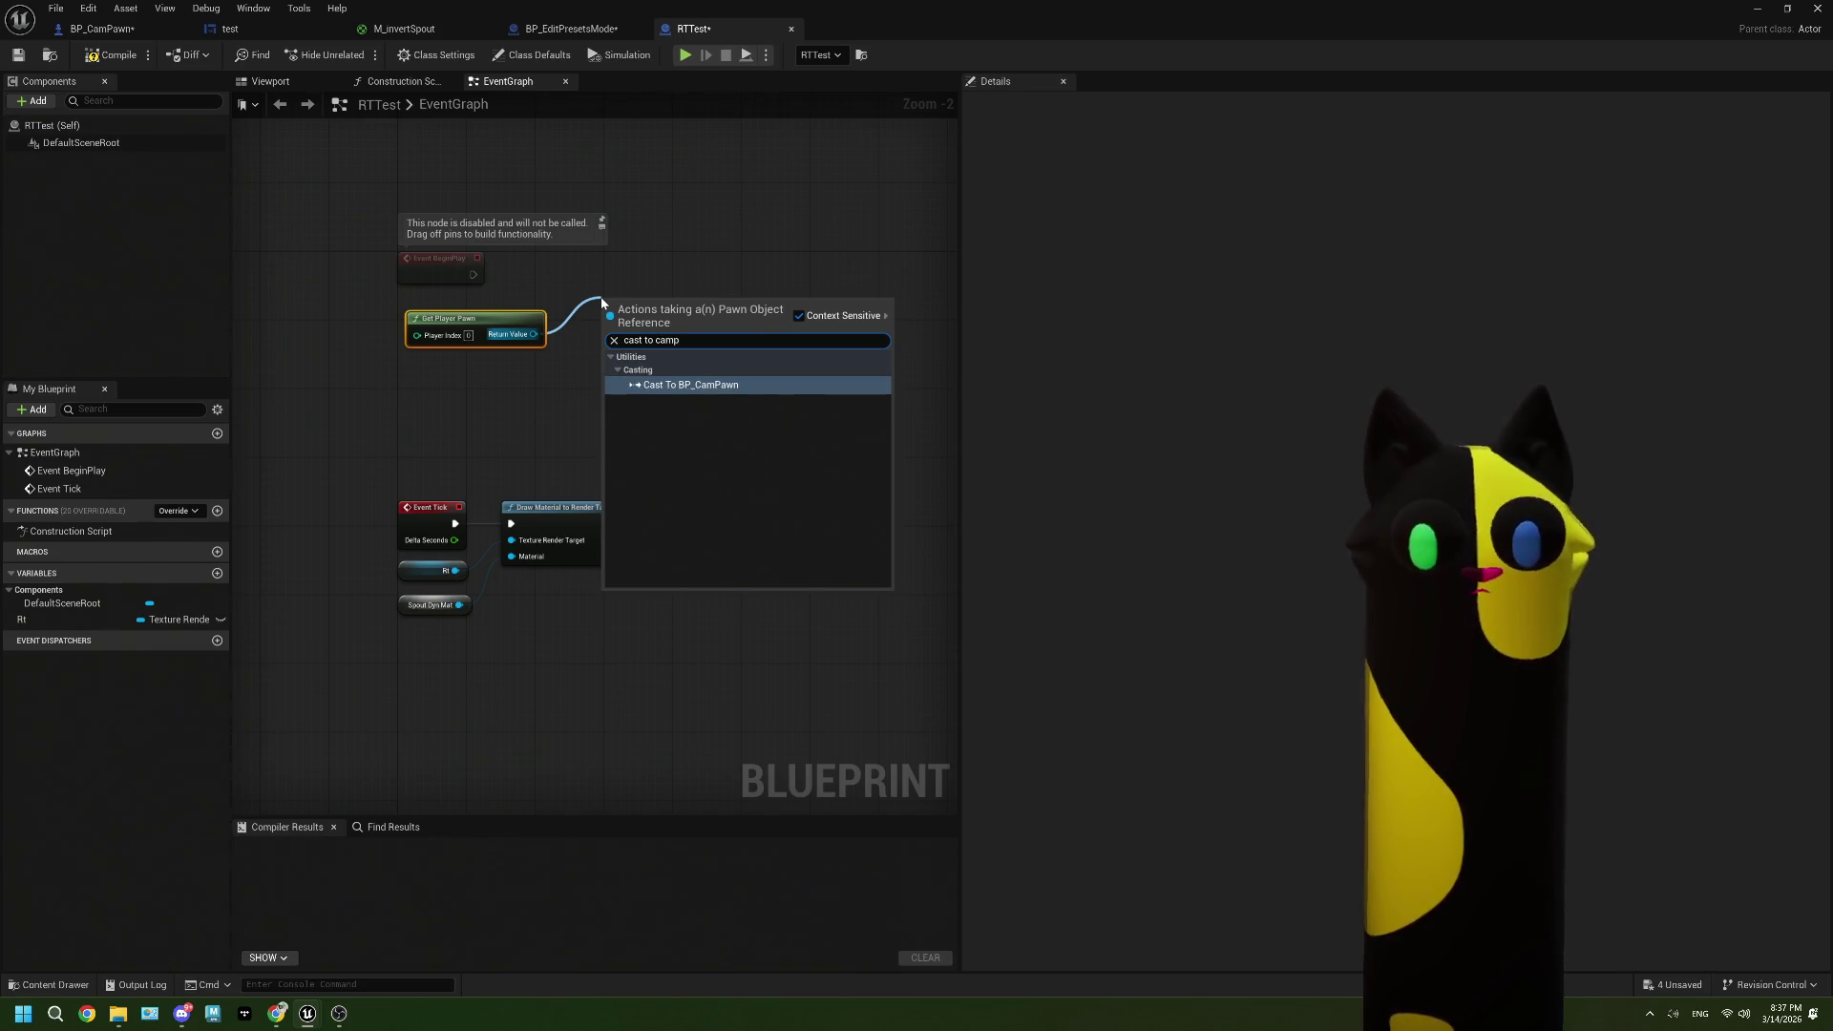
left_click(655, 385)
left_click_drag(474, 275, 605, 317)
Step: Get Spout Dyn Mat from the cast's As BP Cam Pawn output
left_click_drag(506, 345, 593, 357)
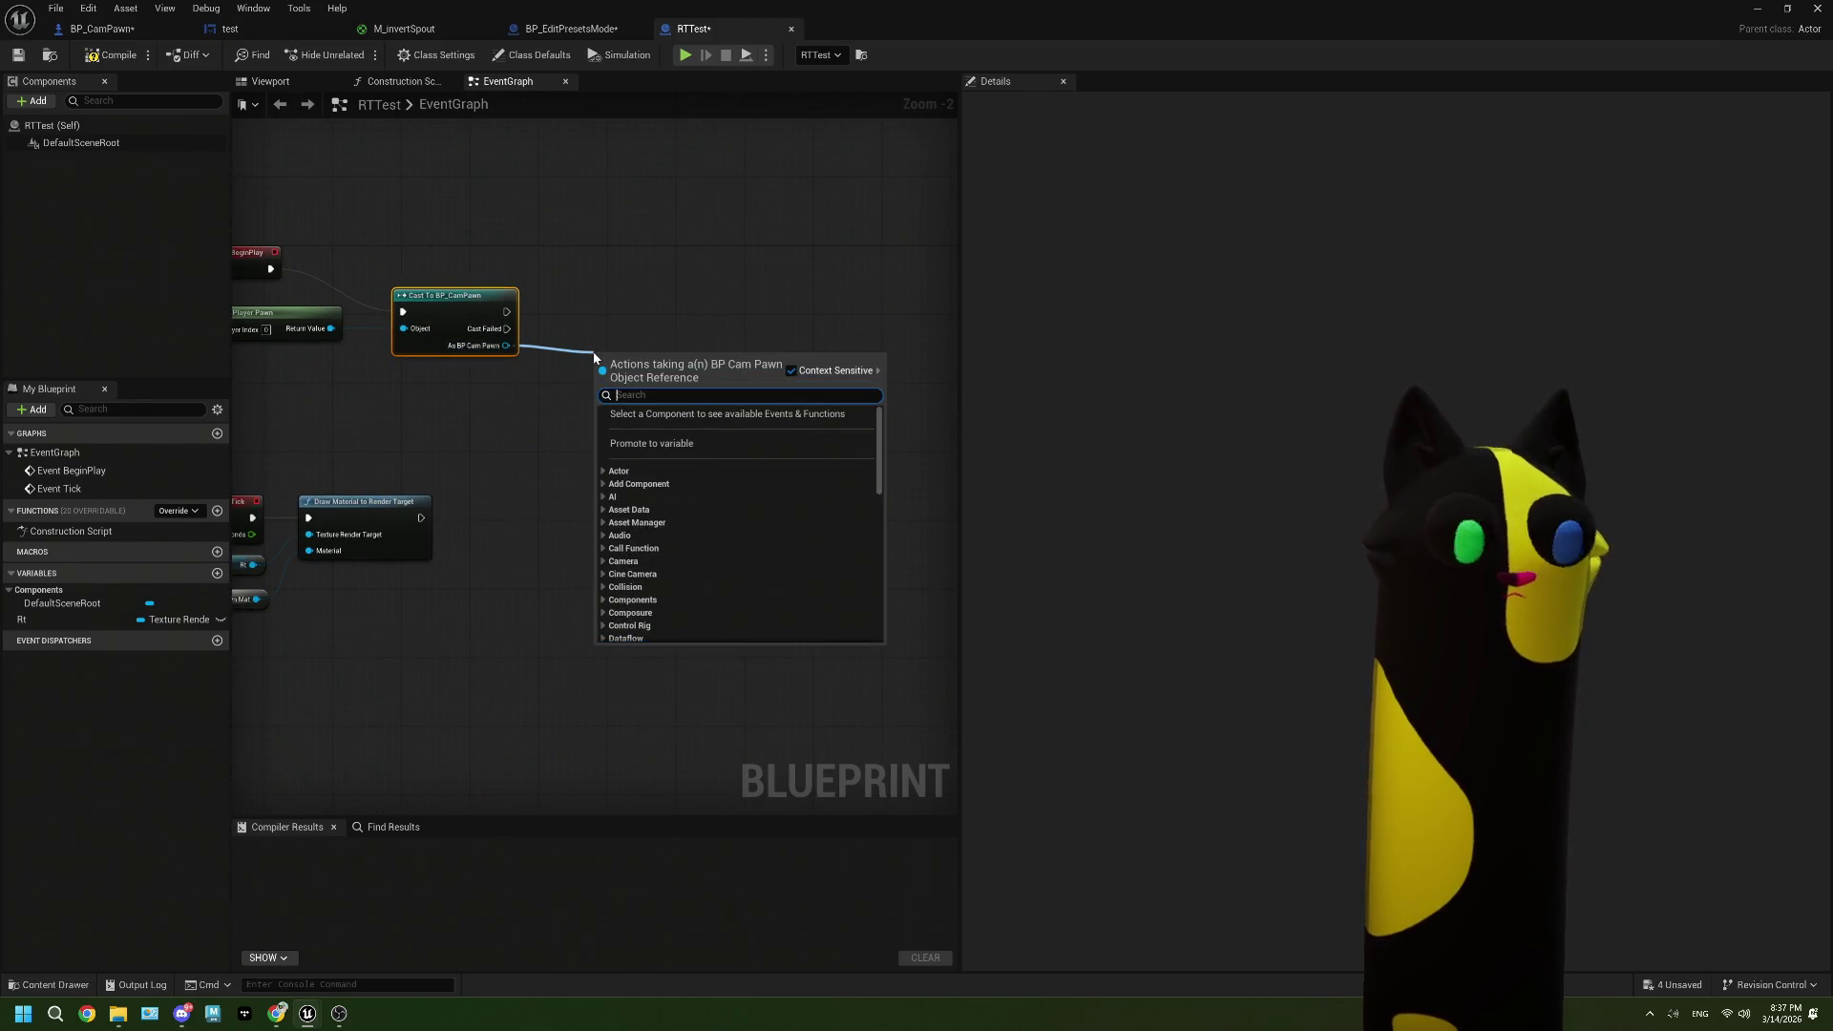
type("spoi")
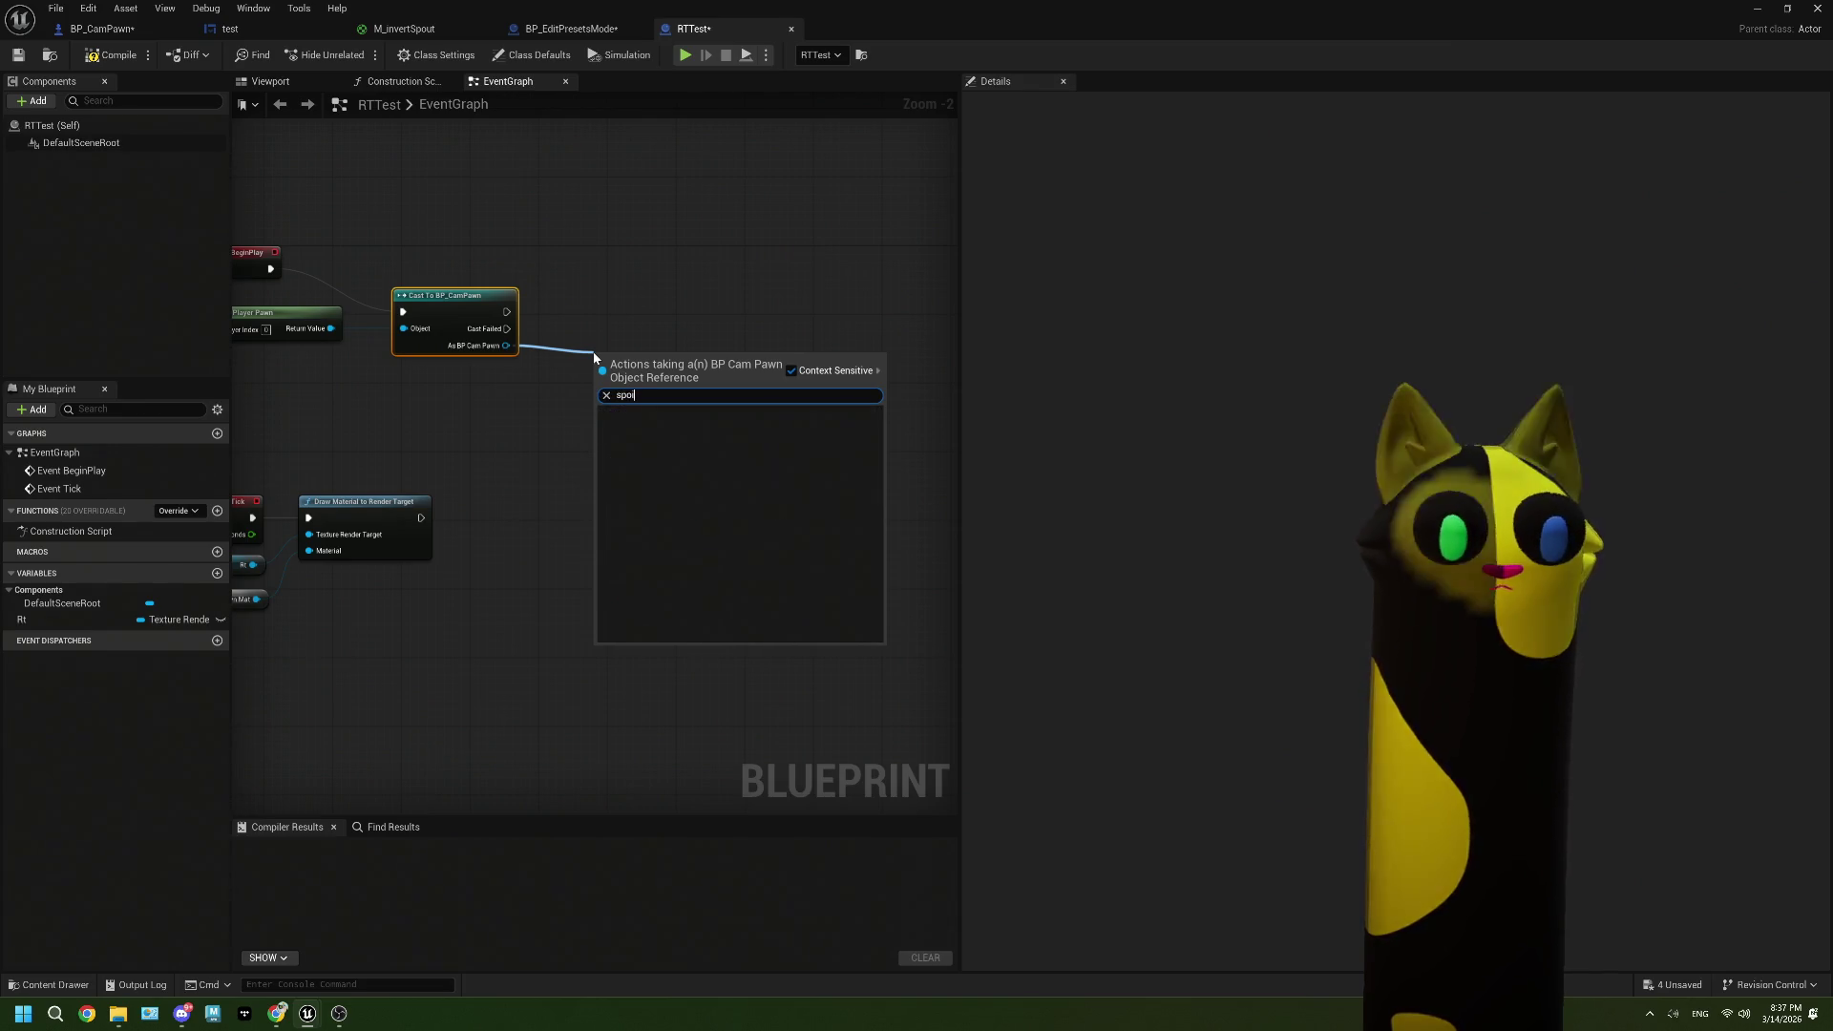
key("BackSpace")
type("ut")
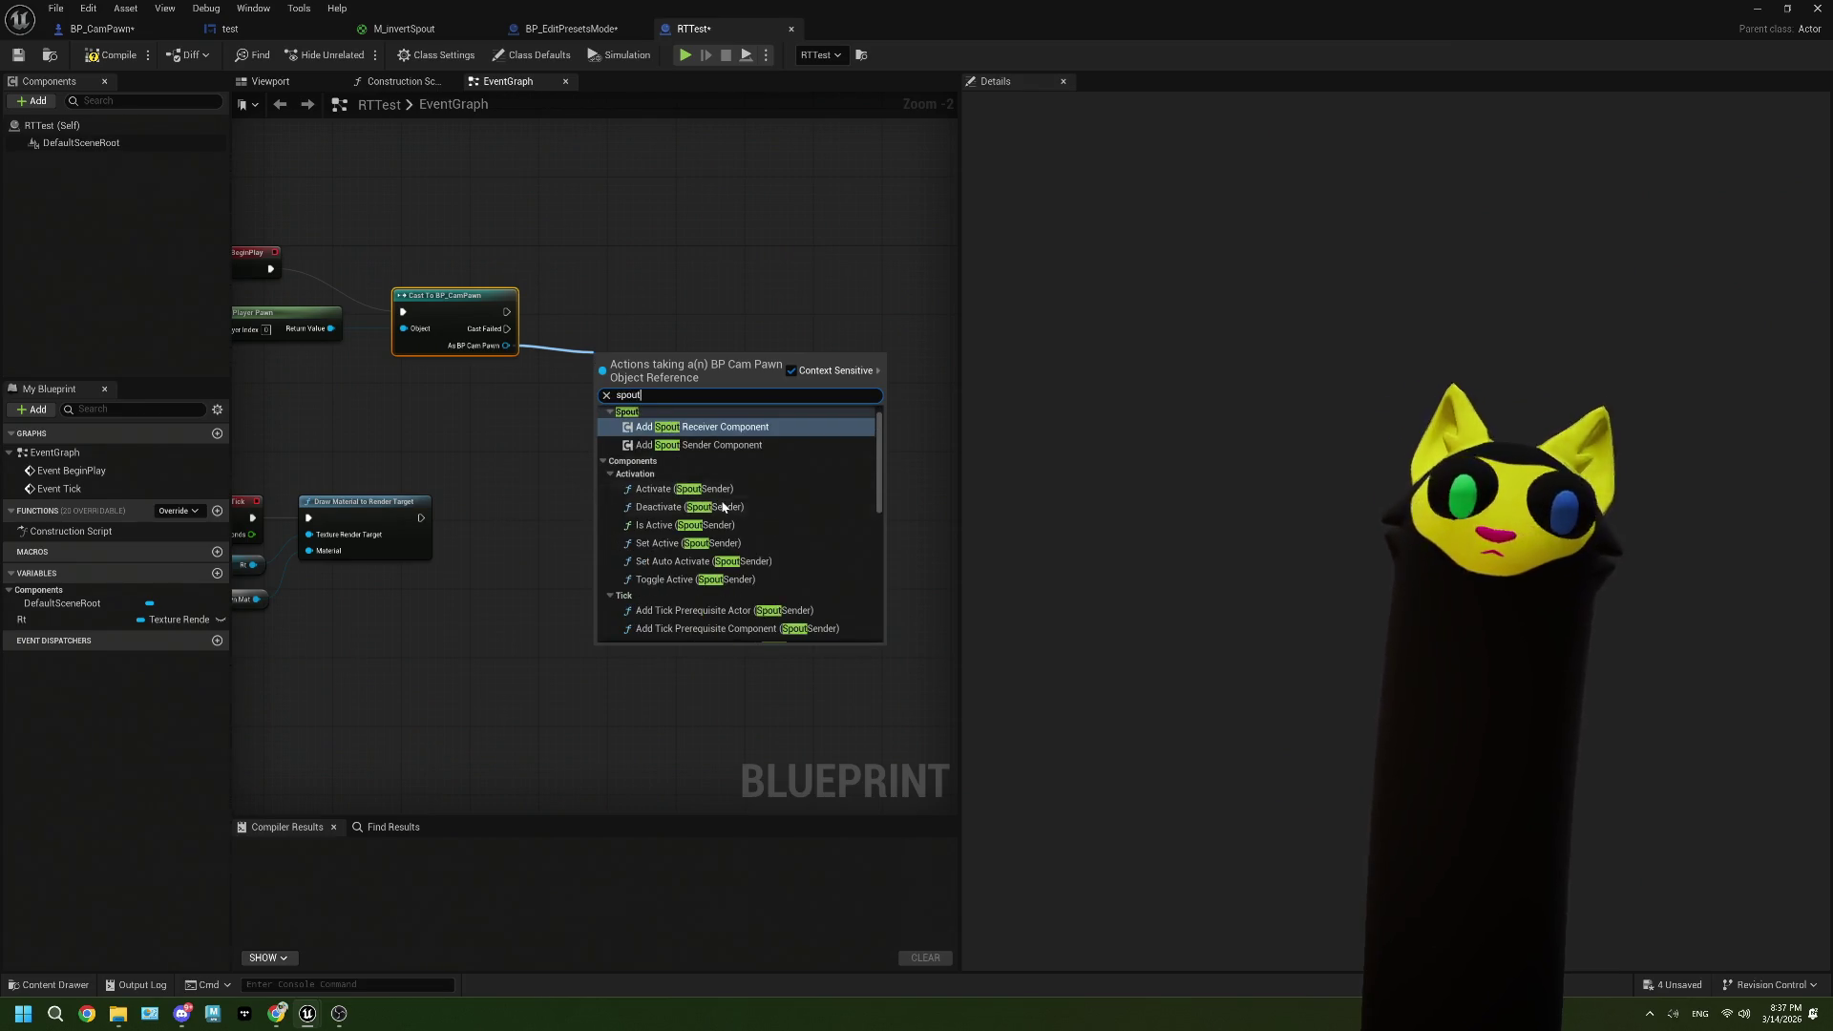
scroll(723, 506, "down", 5)
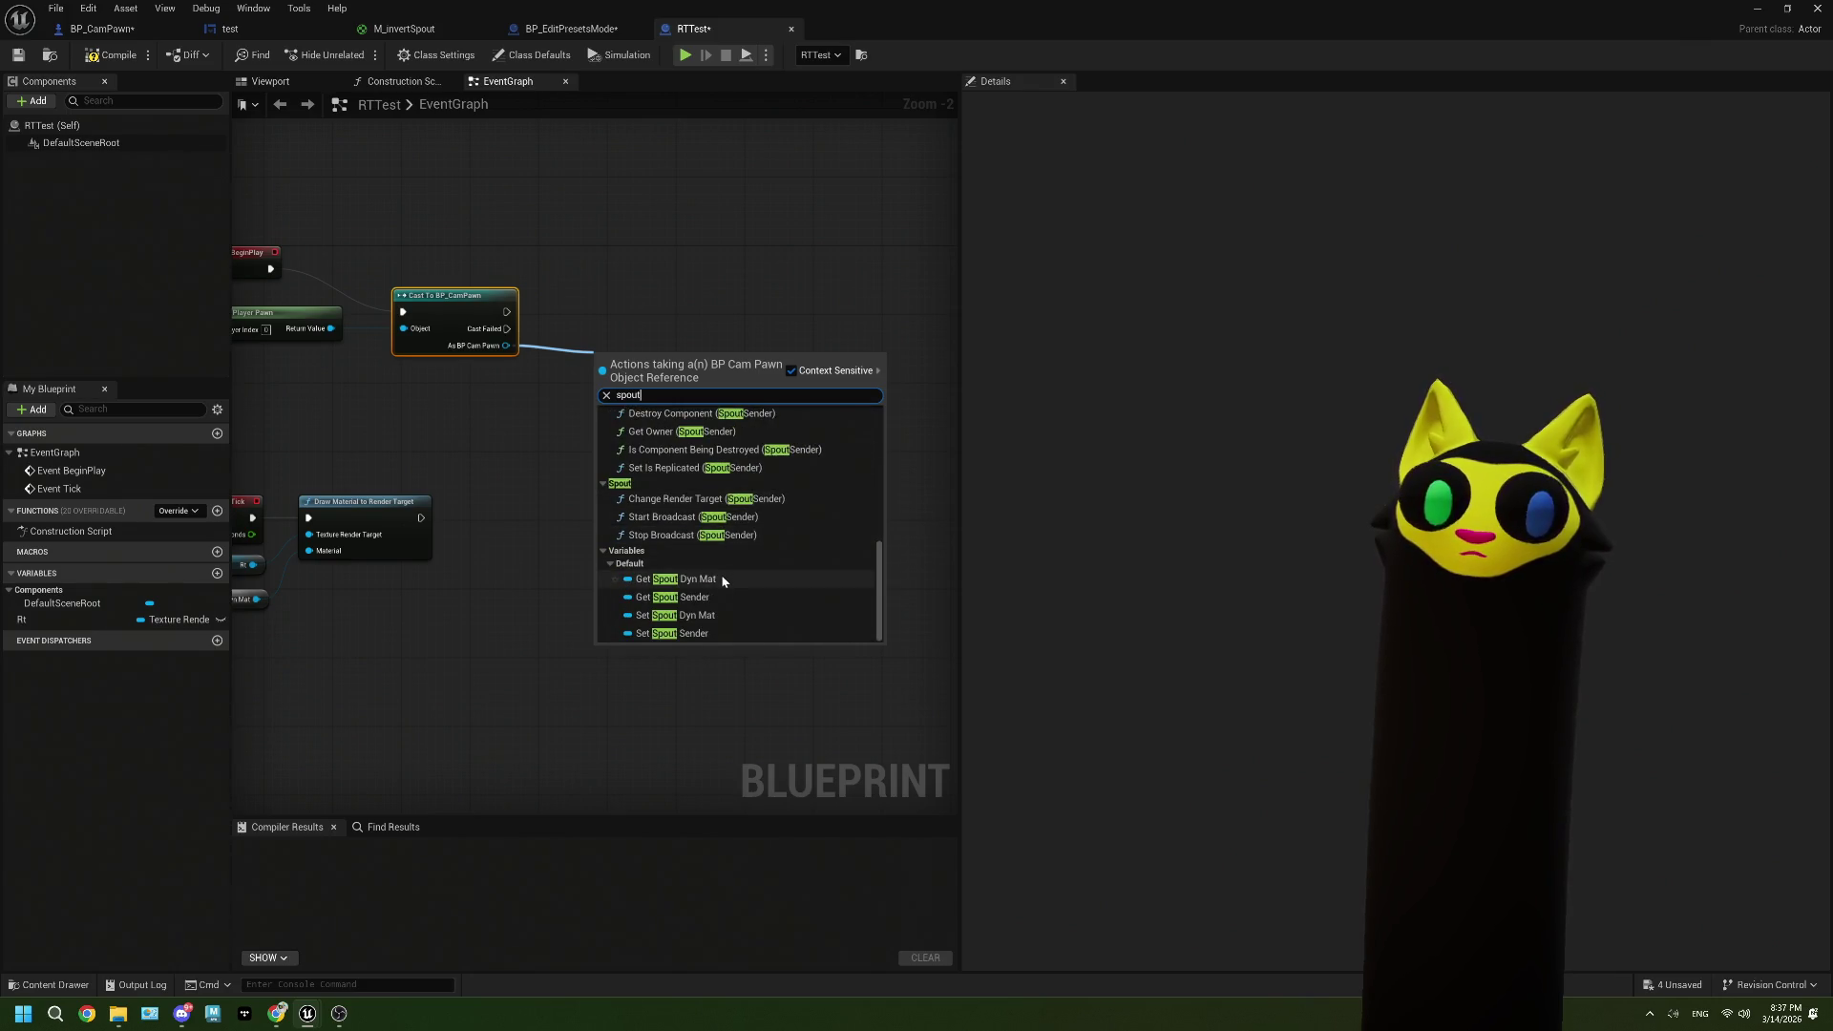
left_click(720, 575)
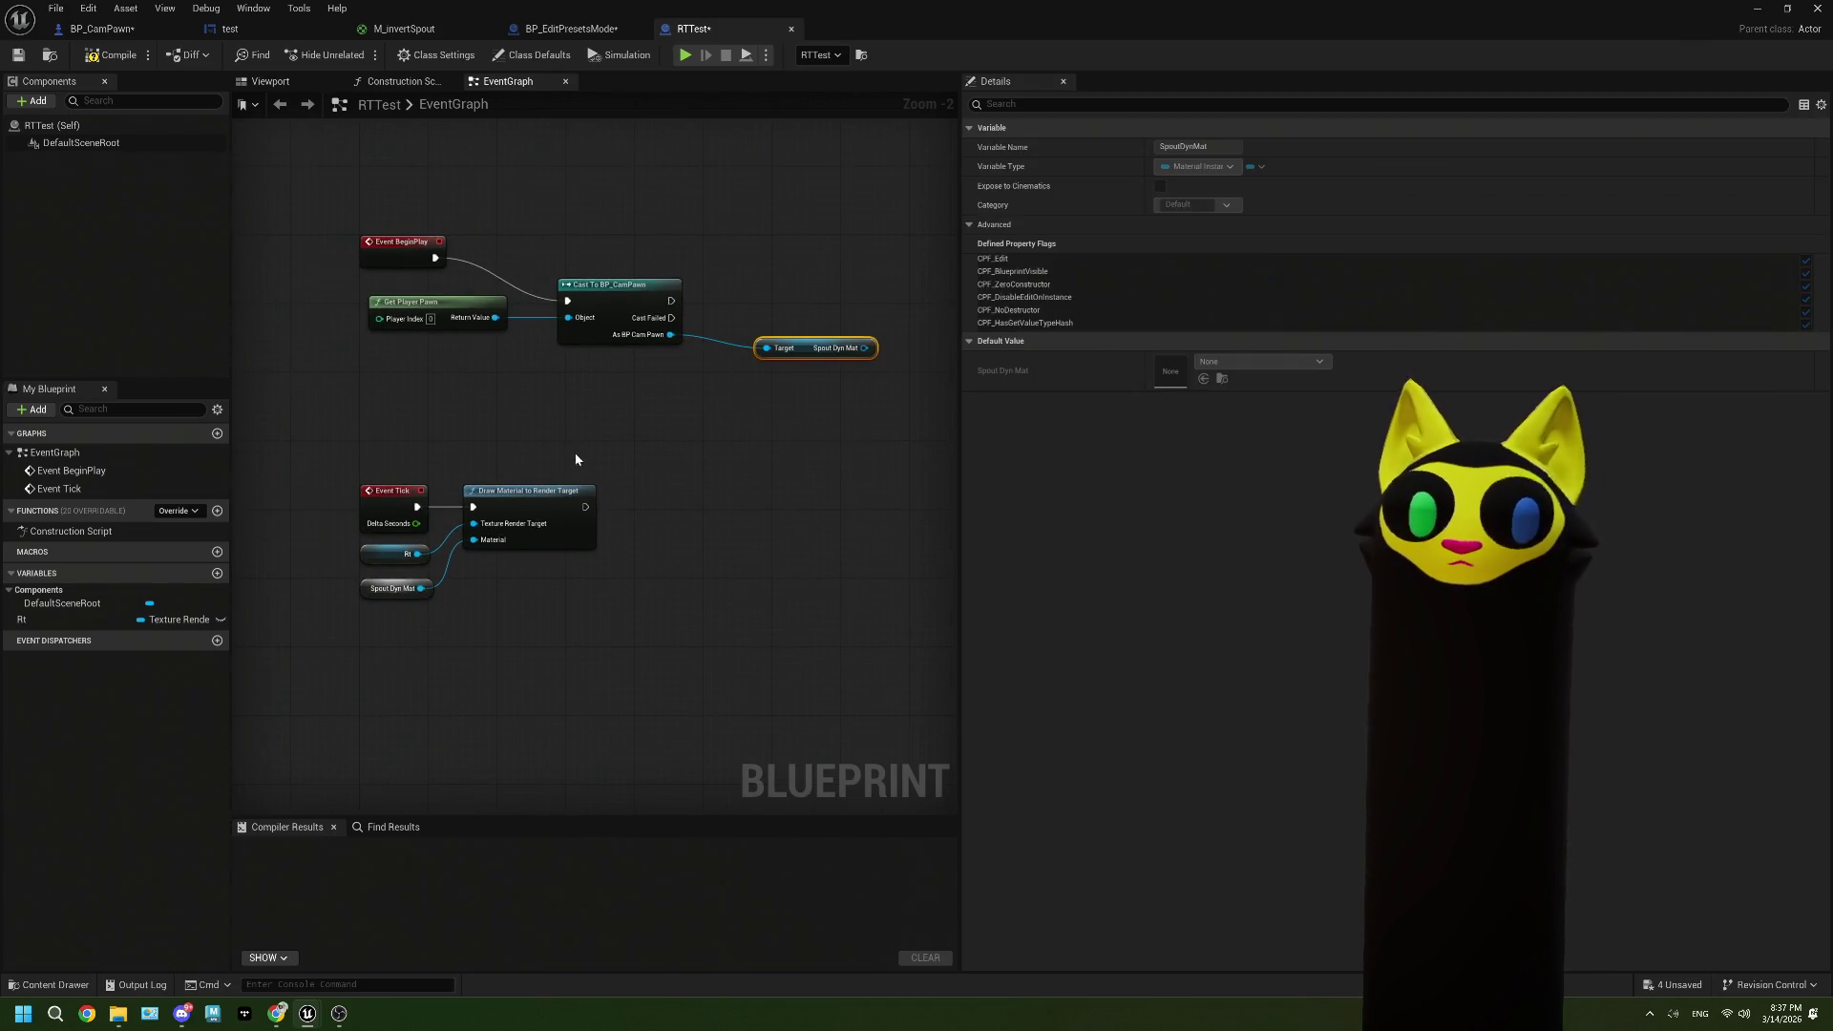
Step: Promote the pawn's Spout Dyn Mat to a variable set after the cast, removing the old getter
mouse_move(874, 349)
left_mouse_down()
mouse_move(898, 331)
mouse_move(686, 424)
mouse_move(899, 334)
left_mouse_up()
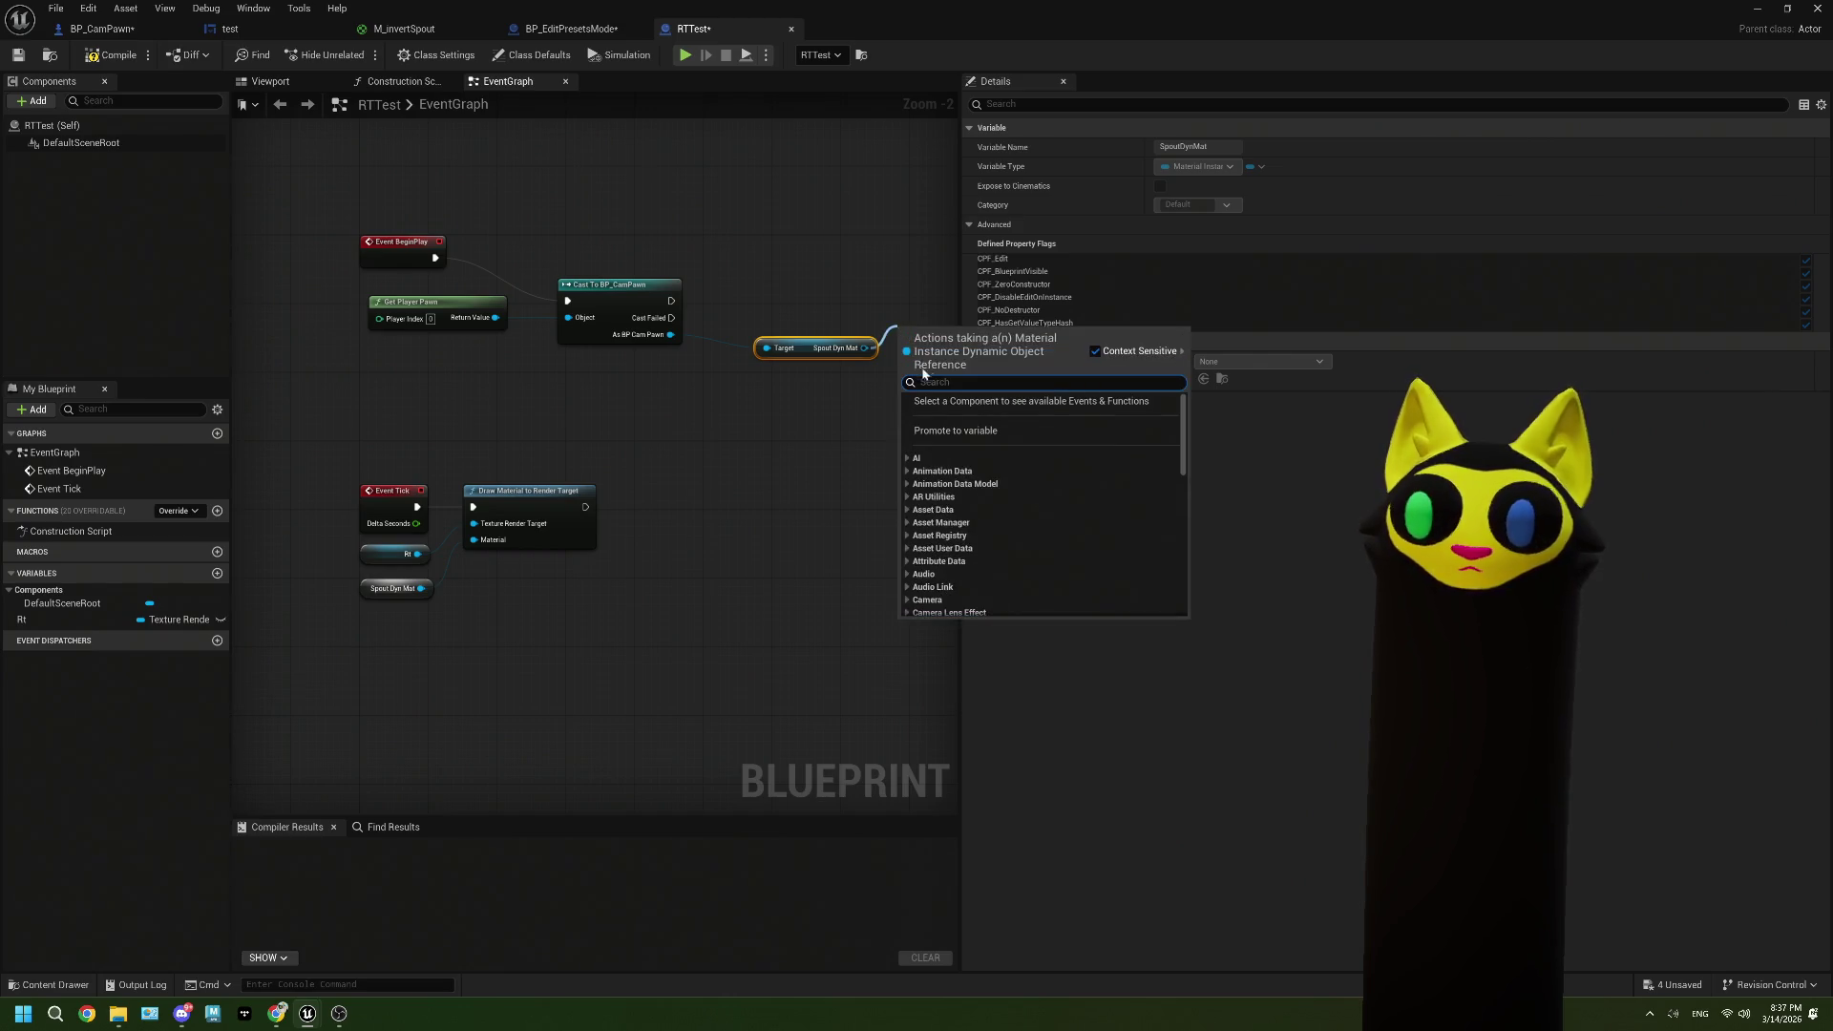
left_click(984, 433)
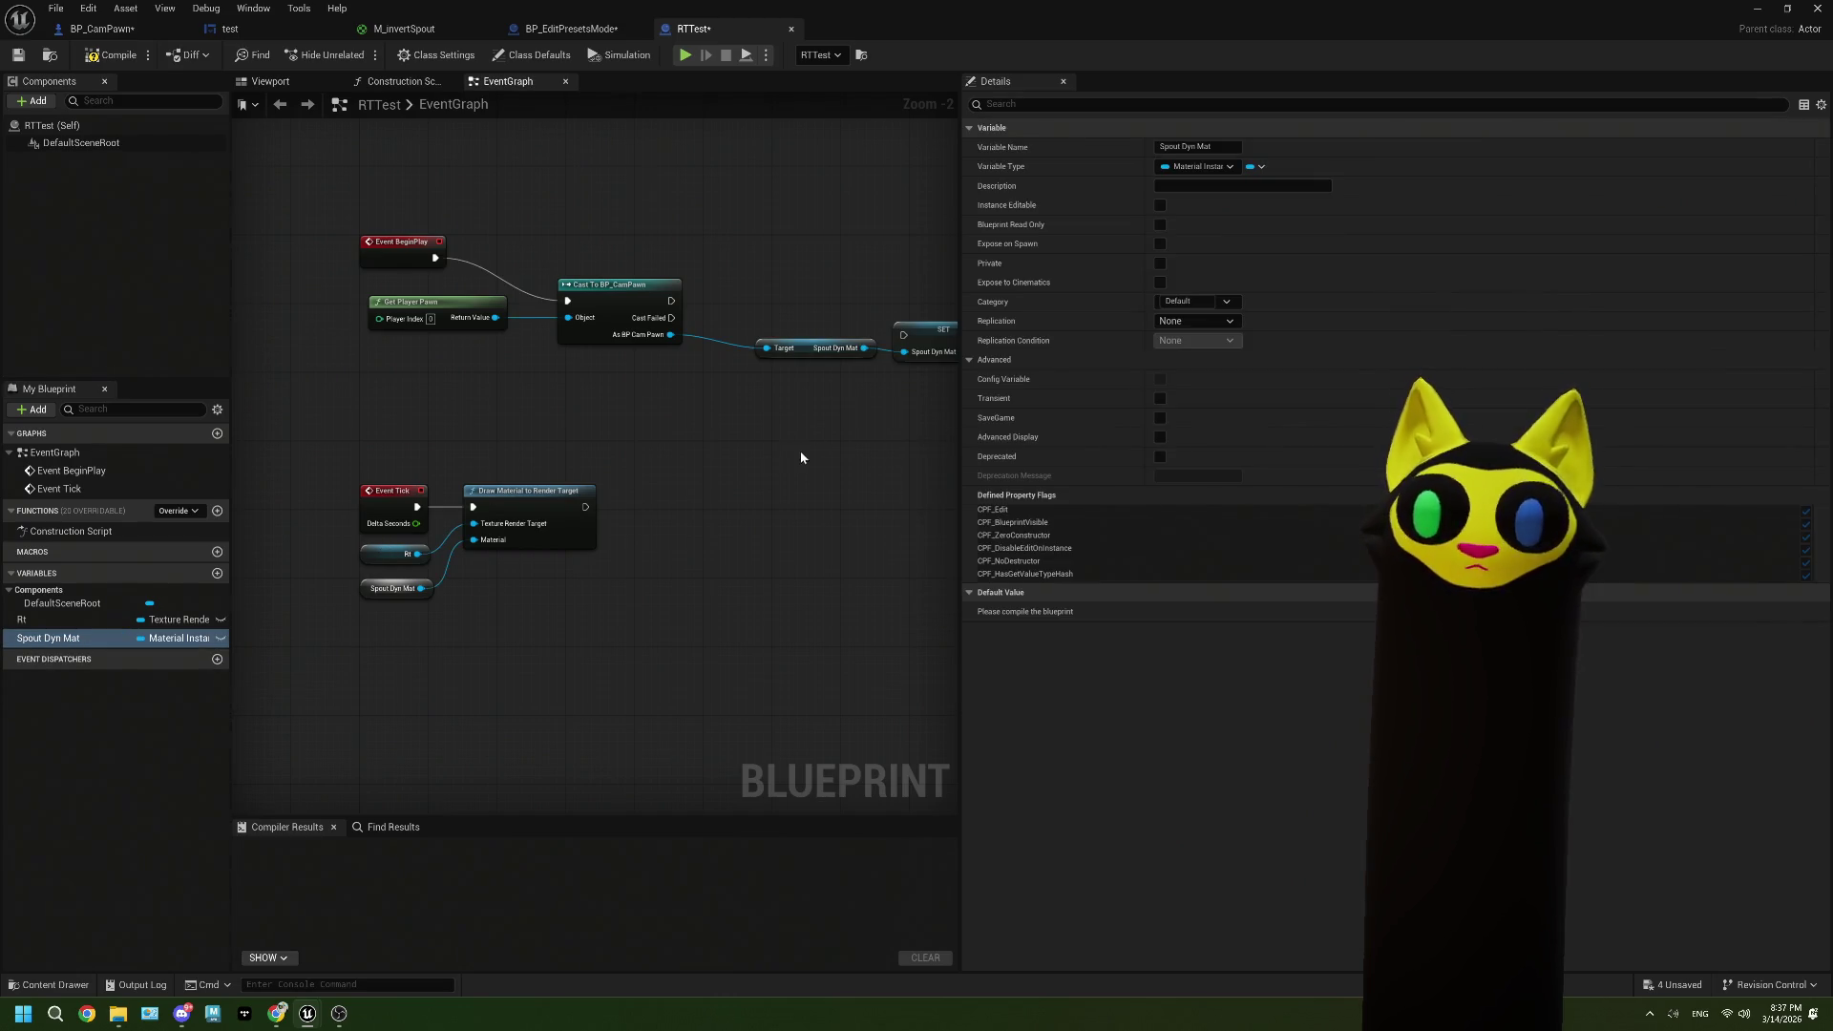
mouse_move(520, 322)
left_mouse_down()
mouse_move(752, 356)
mouse_move(797, 326)
left_mouse_up()
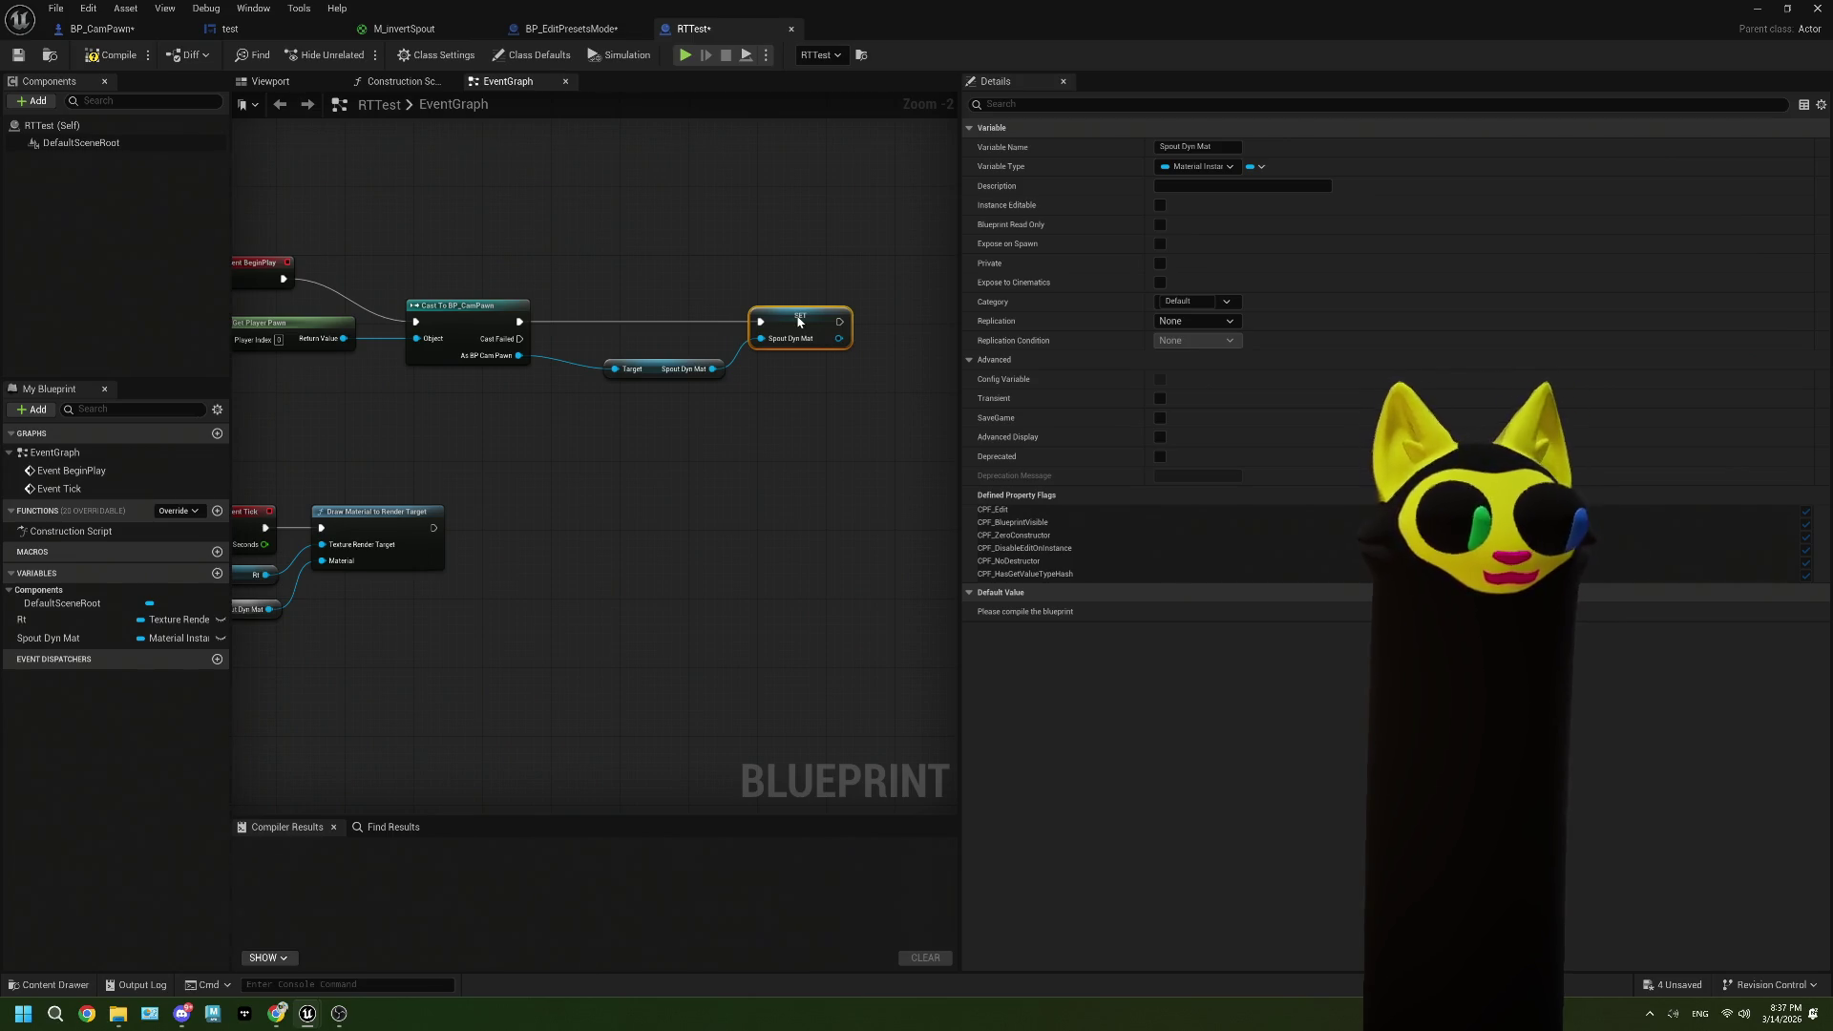
scroll(725, 459, "up", 3)
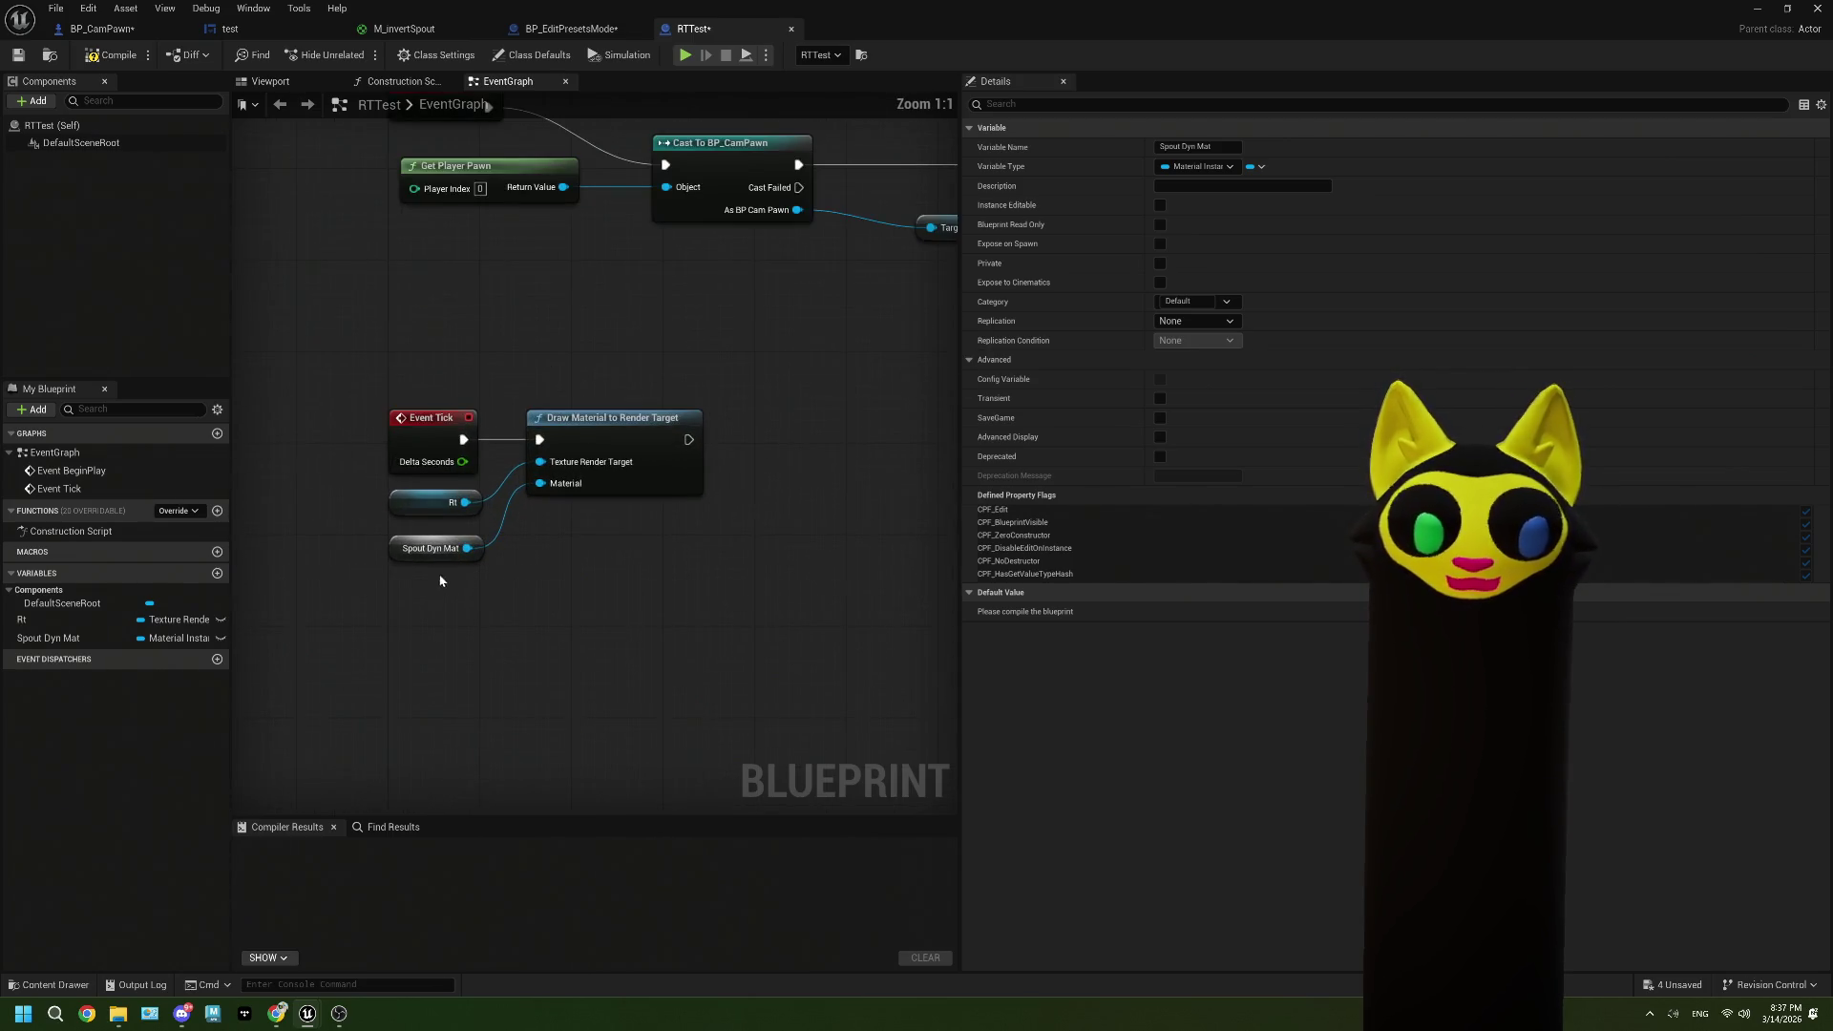
left_click(435, 548)
key("Delete")
Step: Plug a Spout Dyn Mat variable getter into Draw Material's Material input and compile RTTest
left_click(51, 639)
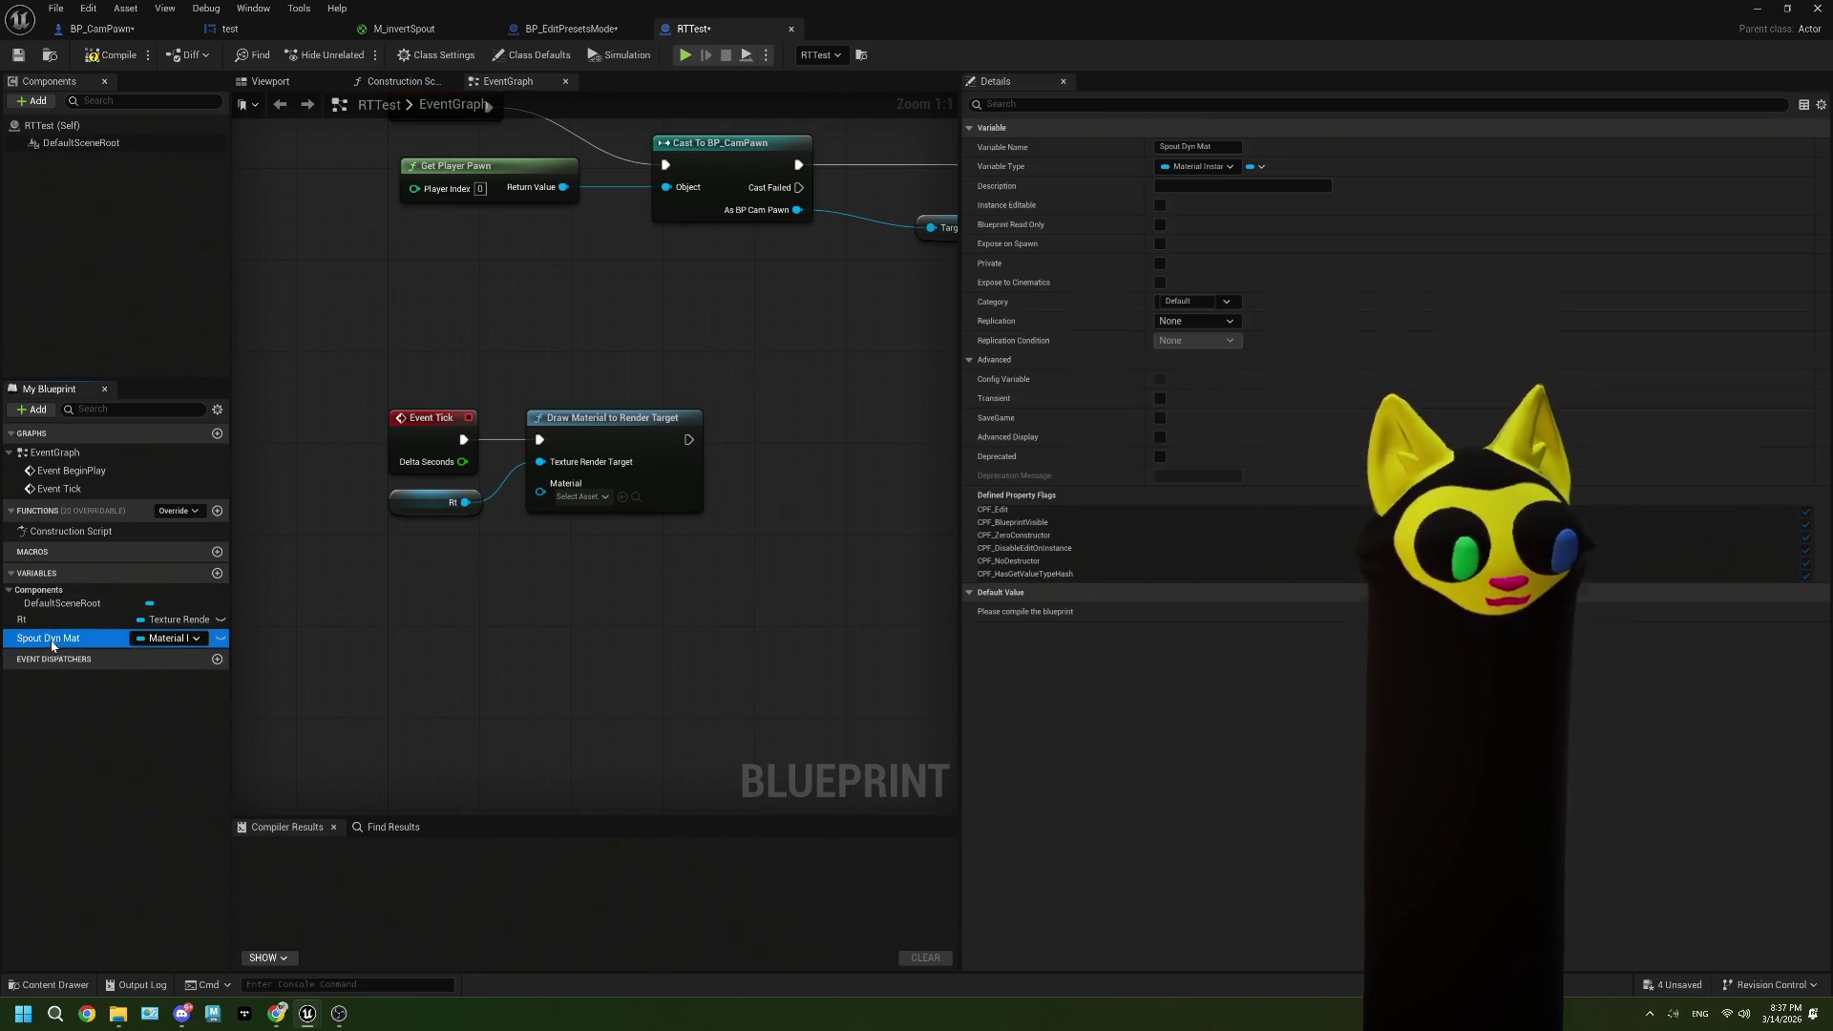
mouse_move(56, 642)
left_mouse_down()
mouse_move(274, 614)
mouse_move(383, 550)
mouse_move(551, 517)
mouse_move(541, 491)
left_mouse_up()
left_click(421, 565)
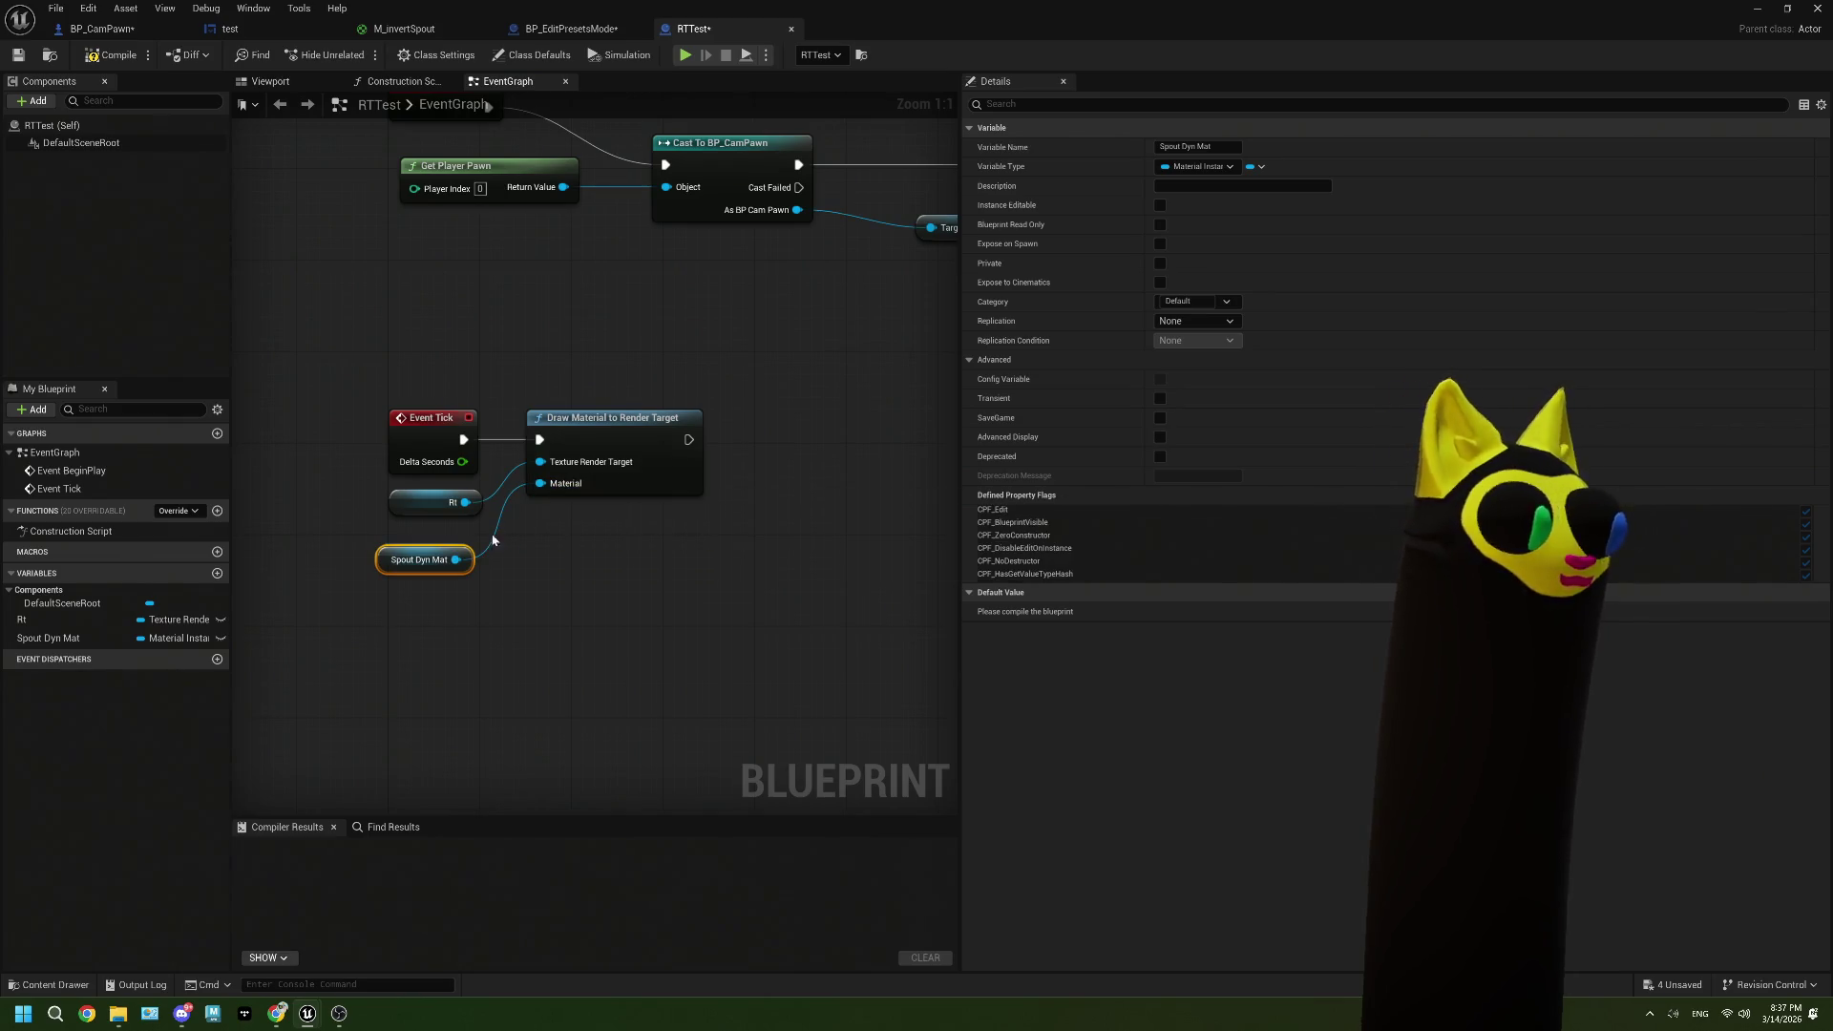
mouse_move(461, 562)
left_mouse_down()
mouse_move(475, 540)
mouse_move(479, 560)
left_mouse_up()
scroll(479, 571, "down", 2)
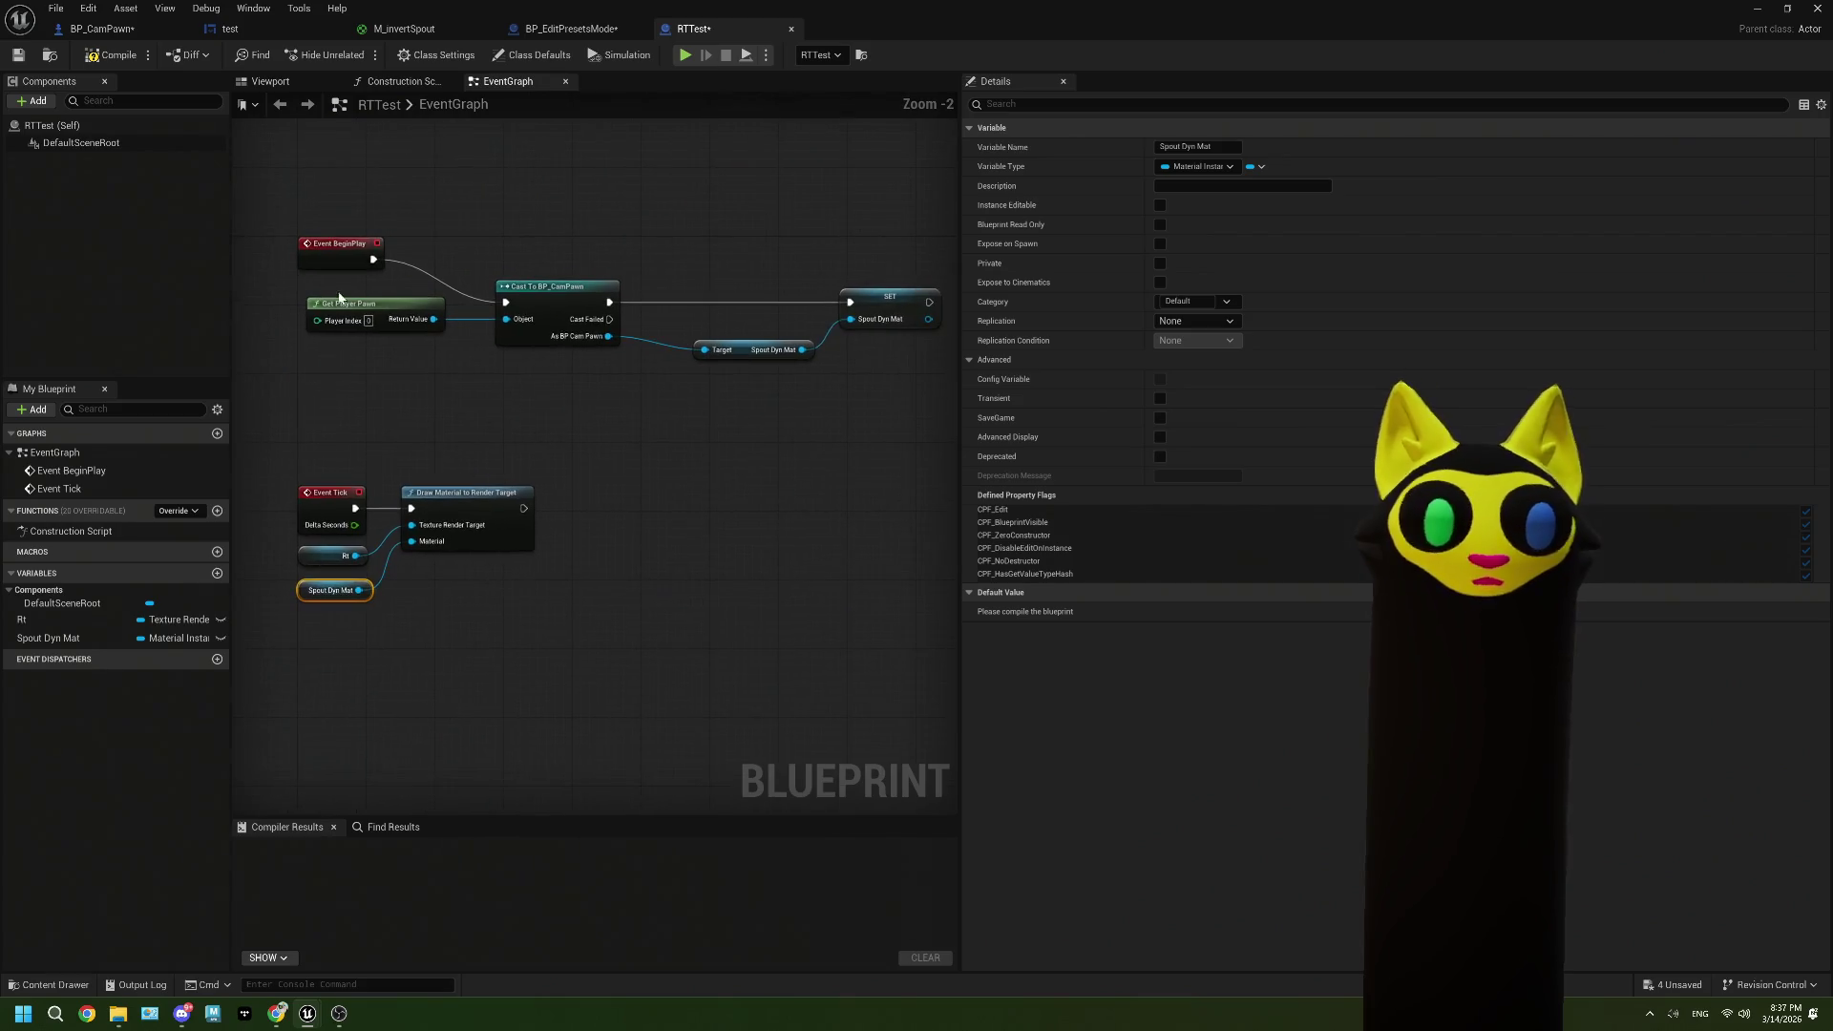
left_click(34, 59)
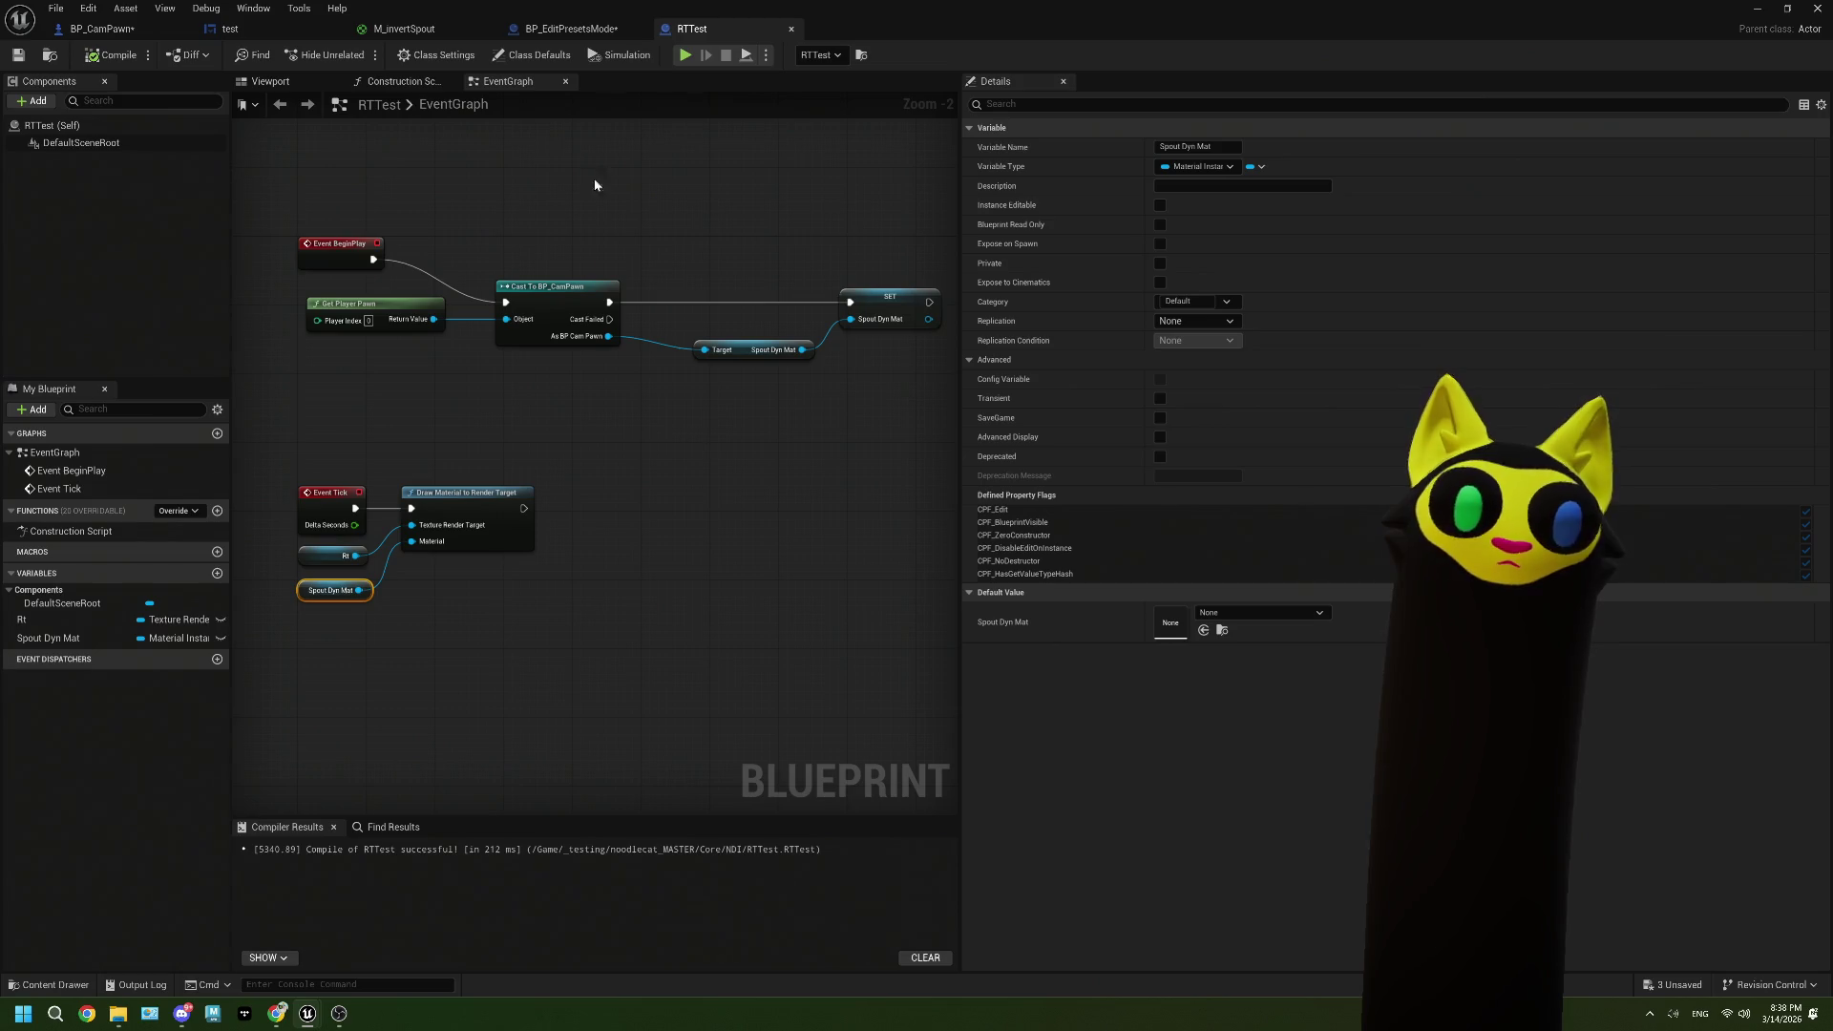
Step: Review the BP_EditPresetsMode and BP_CamPawn construction scripts, inspecting the SpoutDynMat setter node
left_click(571, 29)
left_click(398, 82)
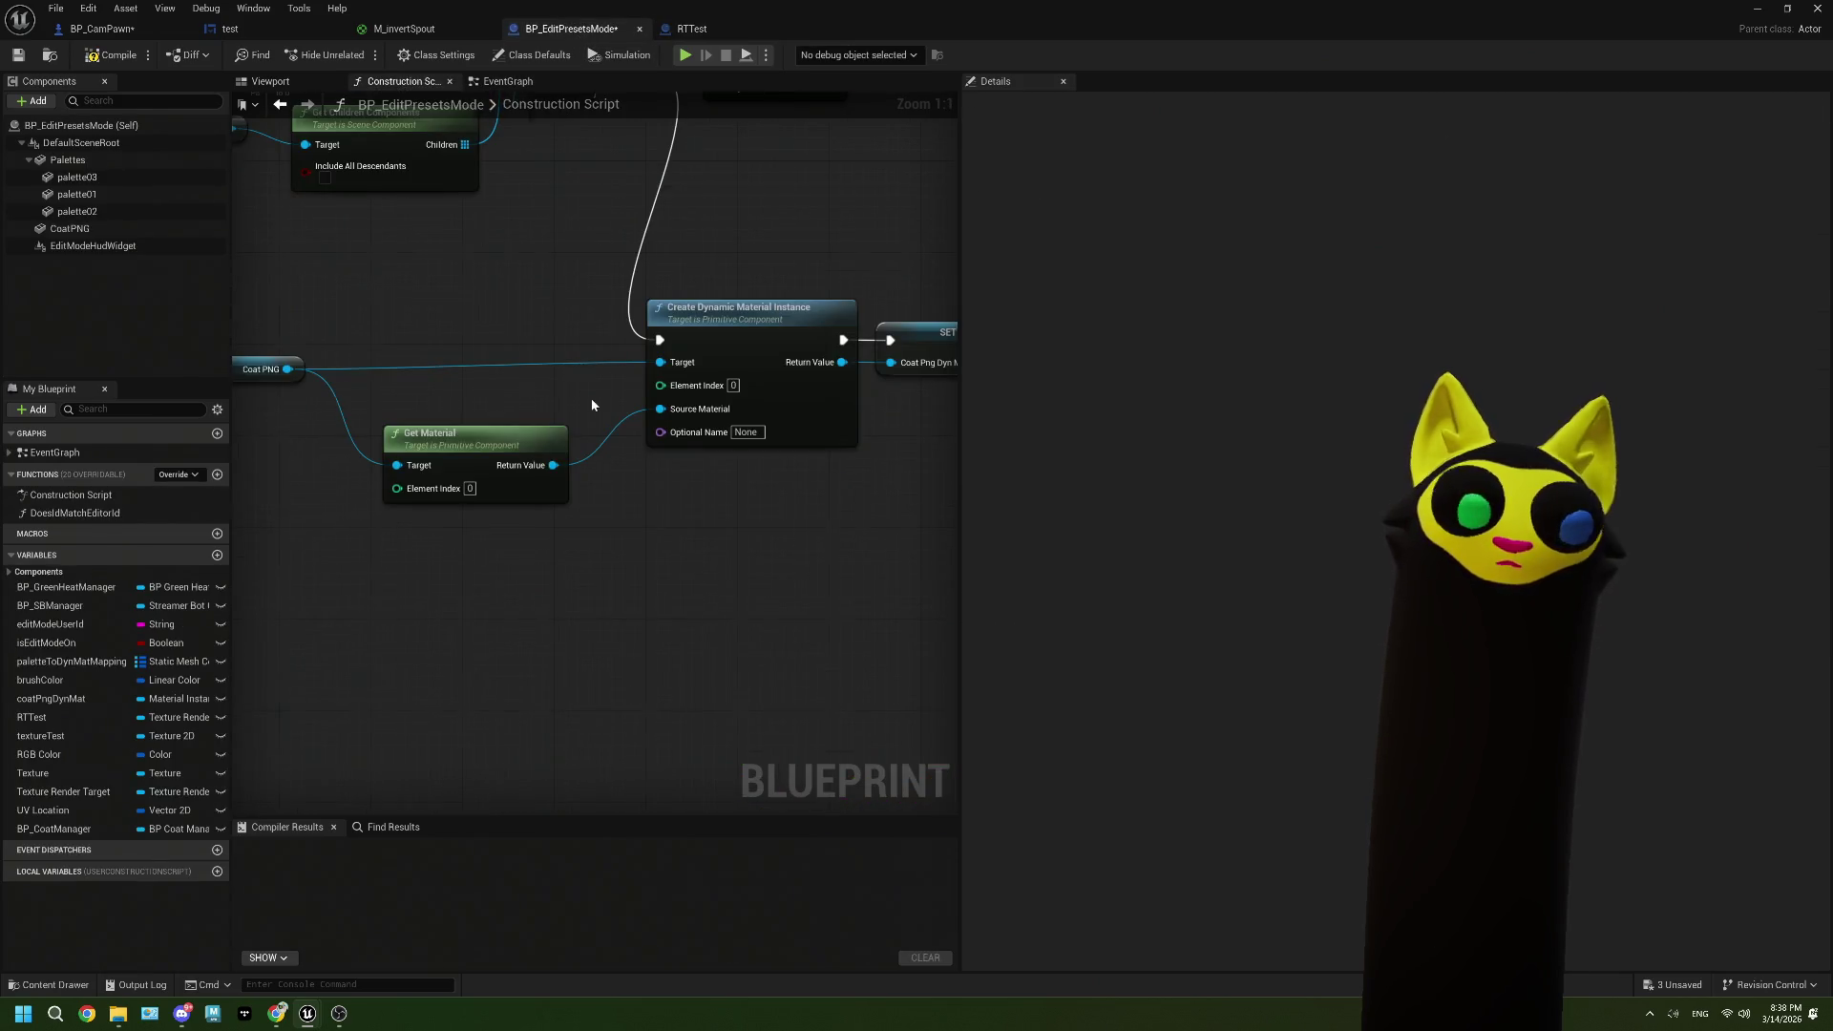
scroll(592, 399, "down", 3)
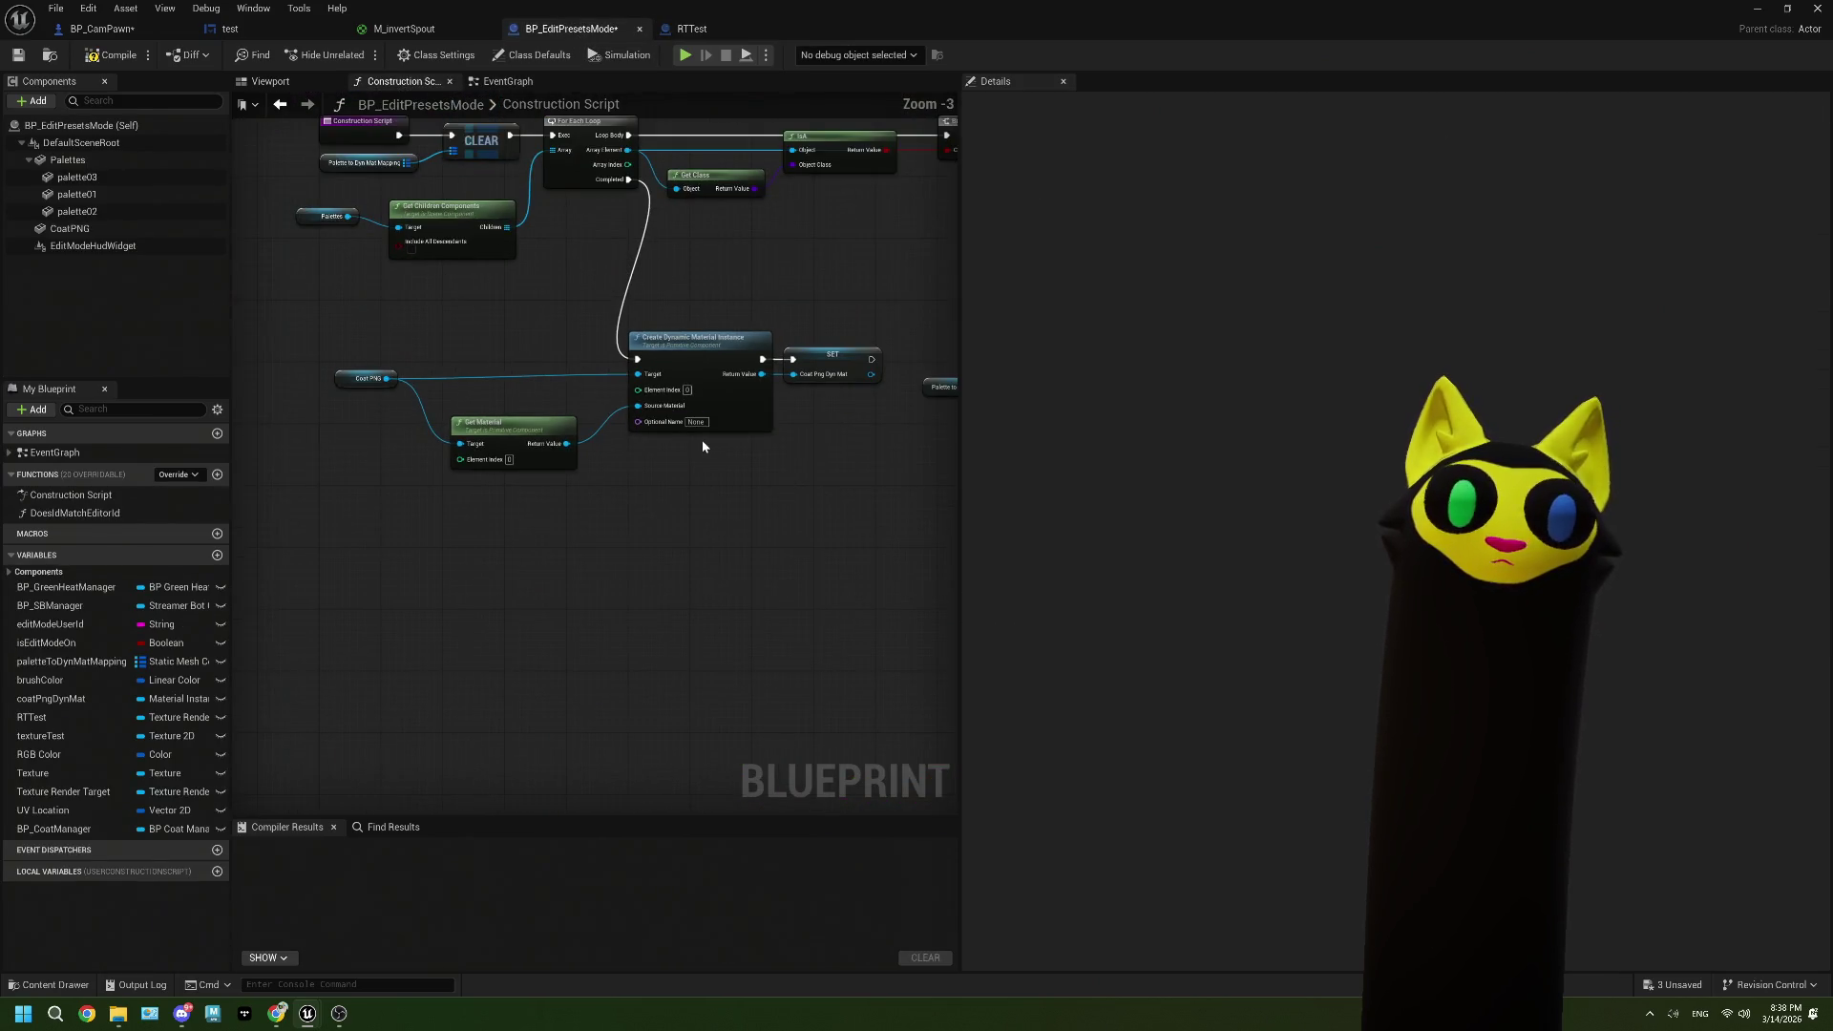
left_click(282, 30)
left_click(102, 29)
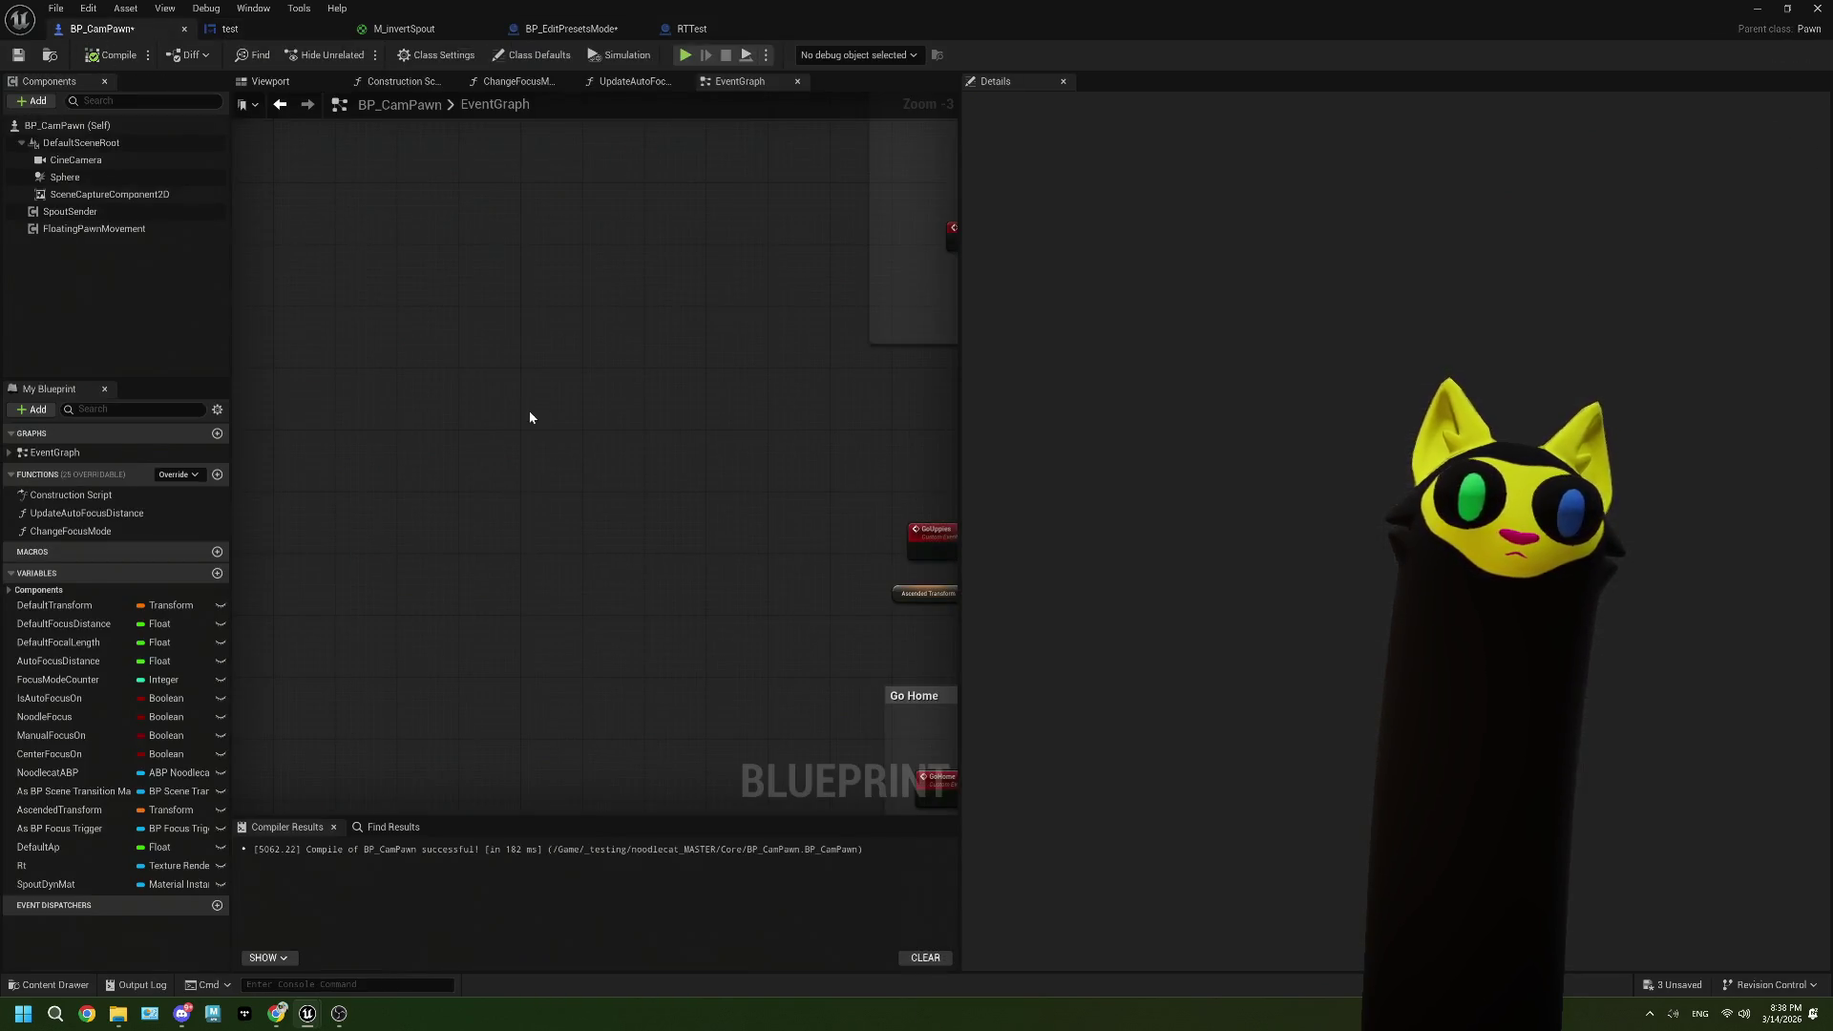
left_click(430, 82)
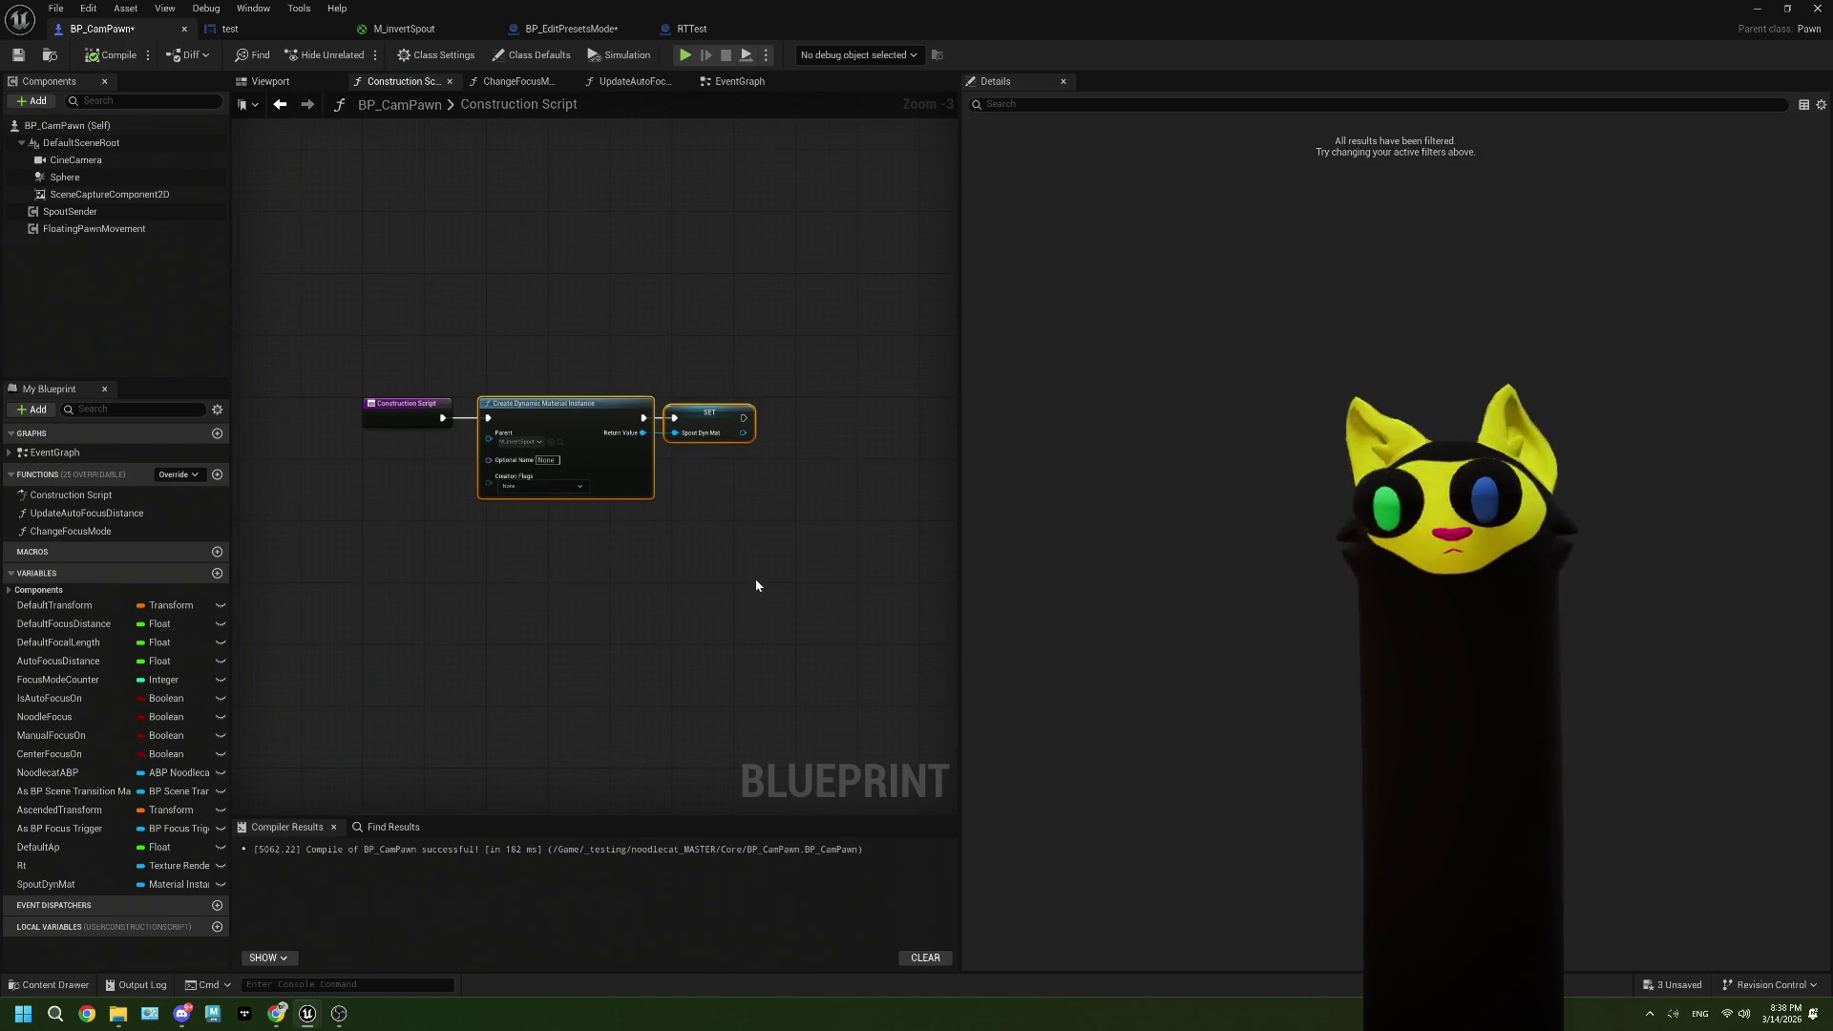
left_click_drag(693, 411, 707, 422)
left_click(717, 82)
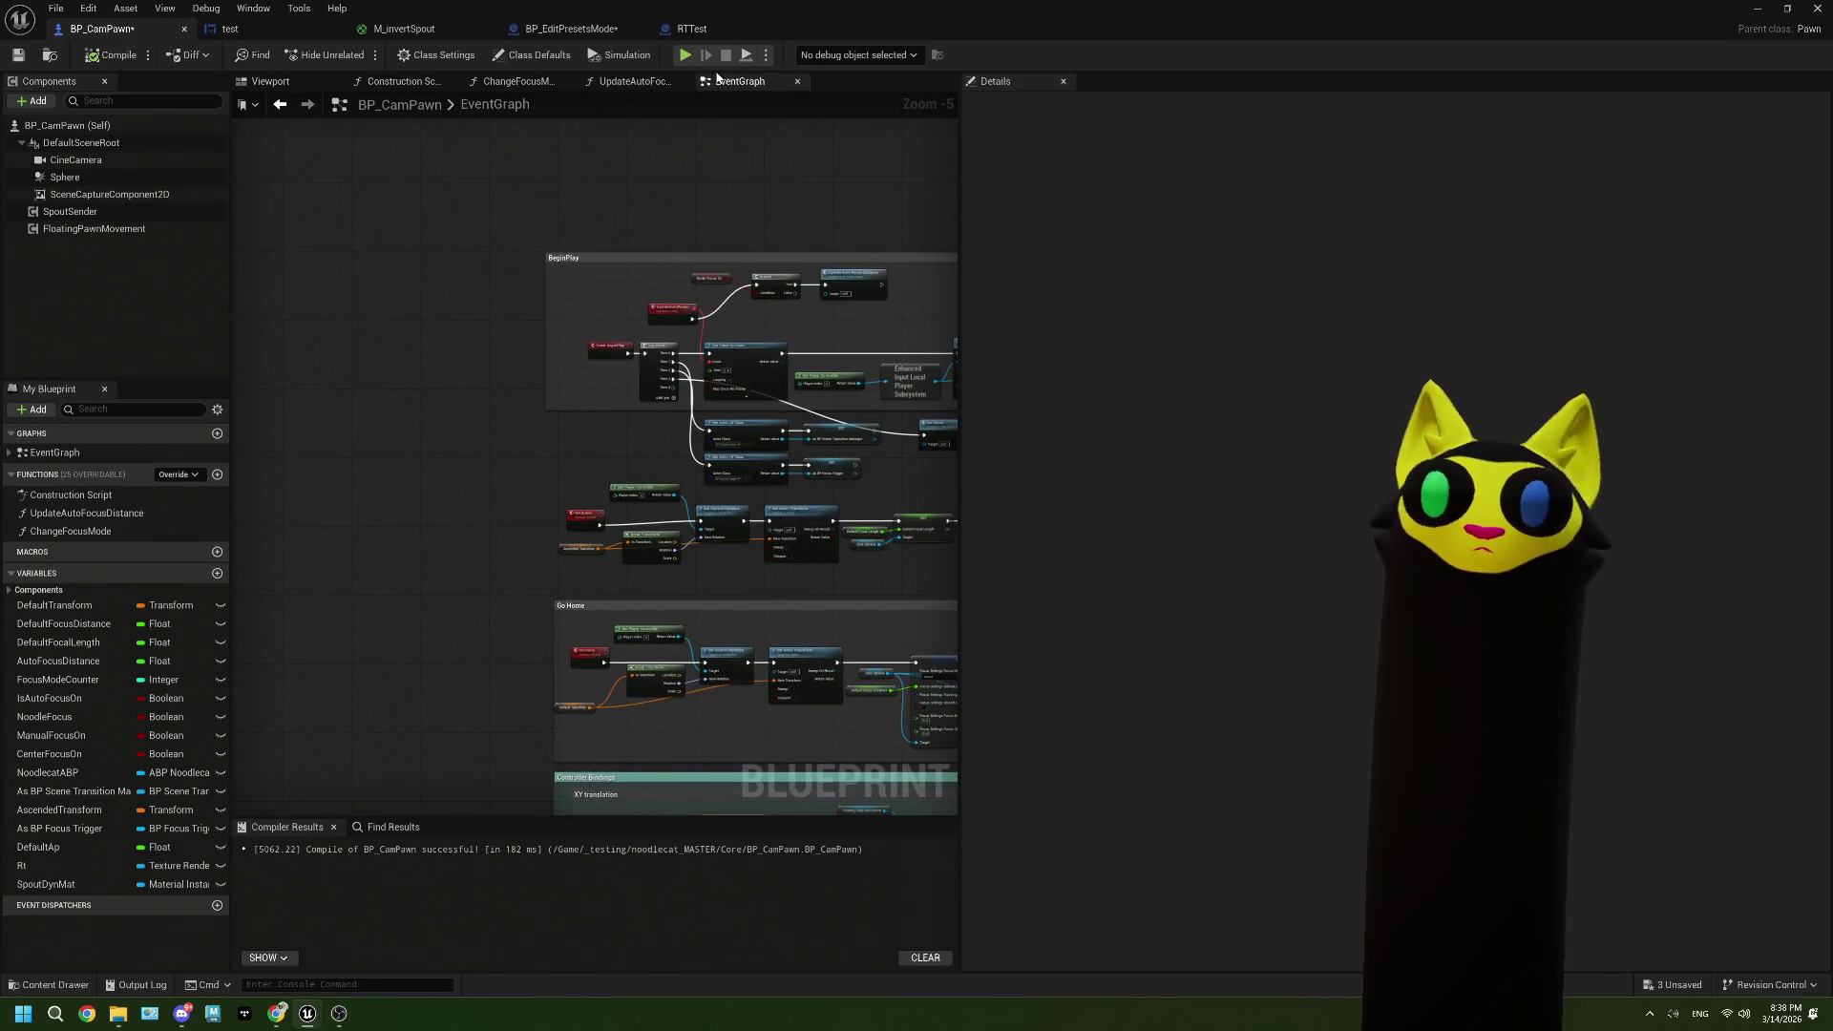
left_click(702, 28)
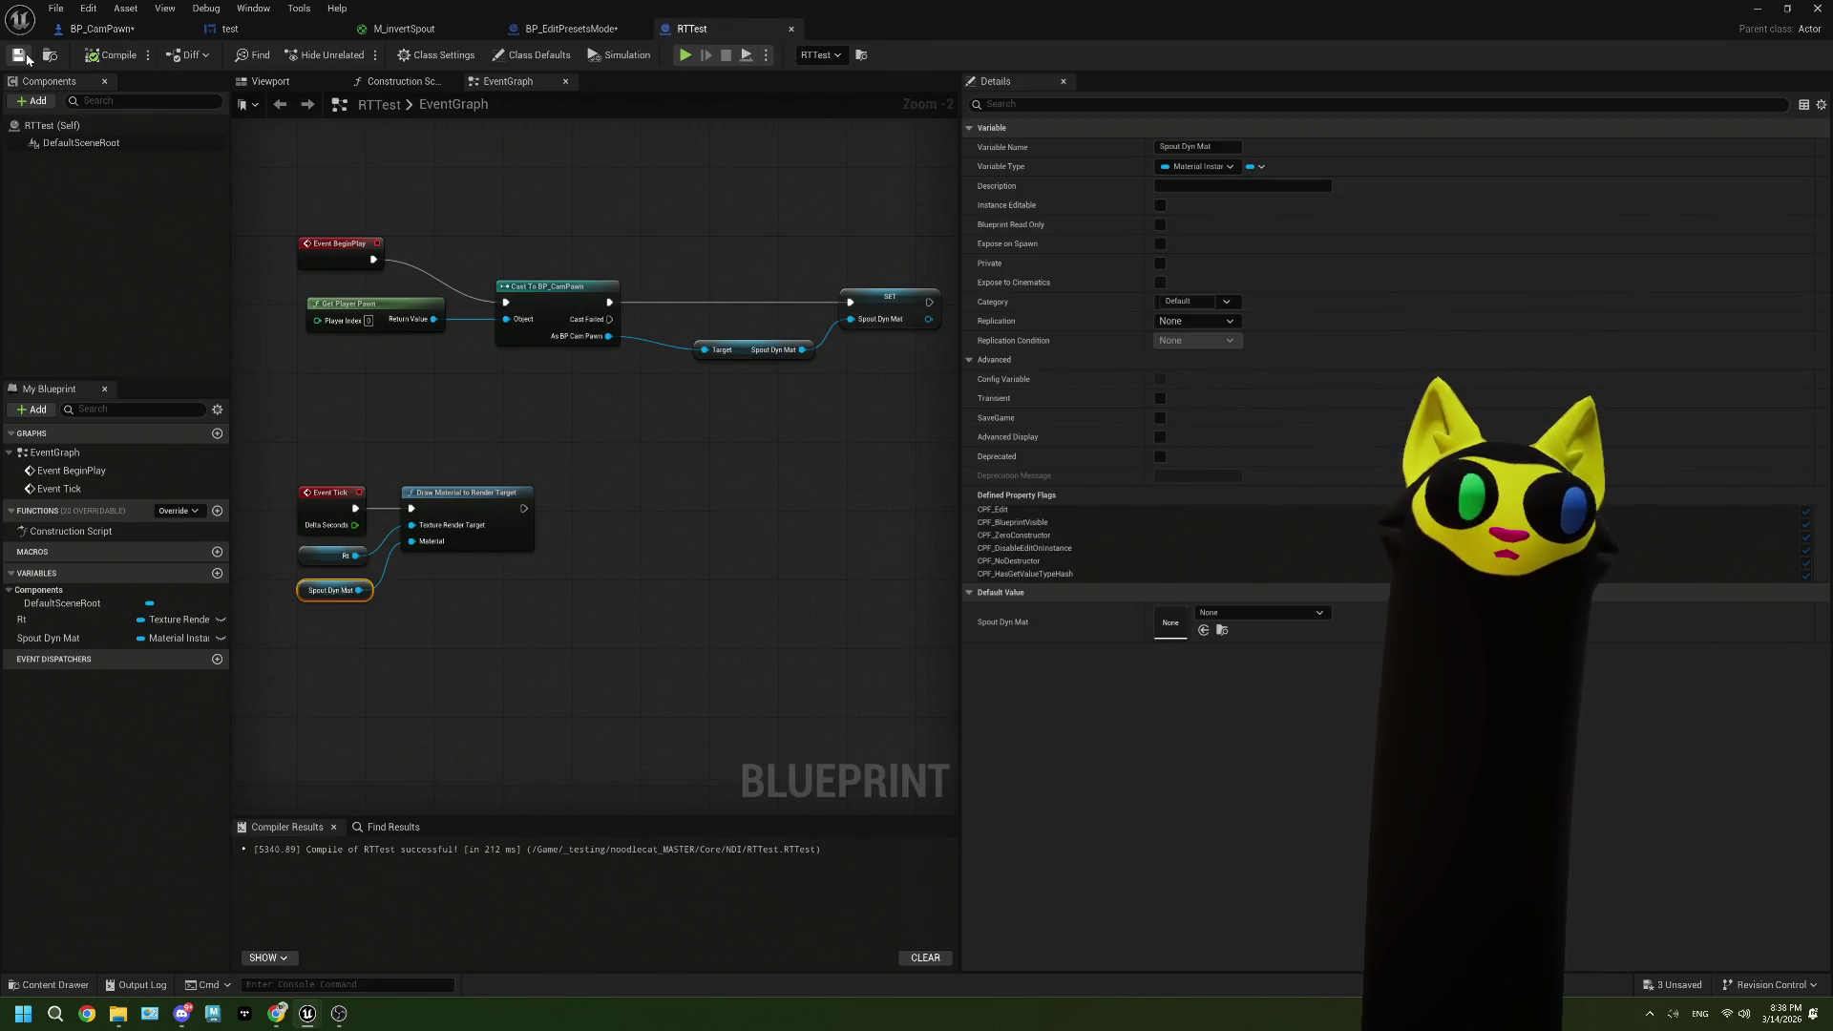
Step: In BP_EditPresetsMode, add a Then 4 output to Sequence, wire it to the Delay, and move that group up
left_click(565, 29)
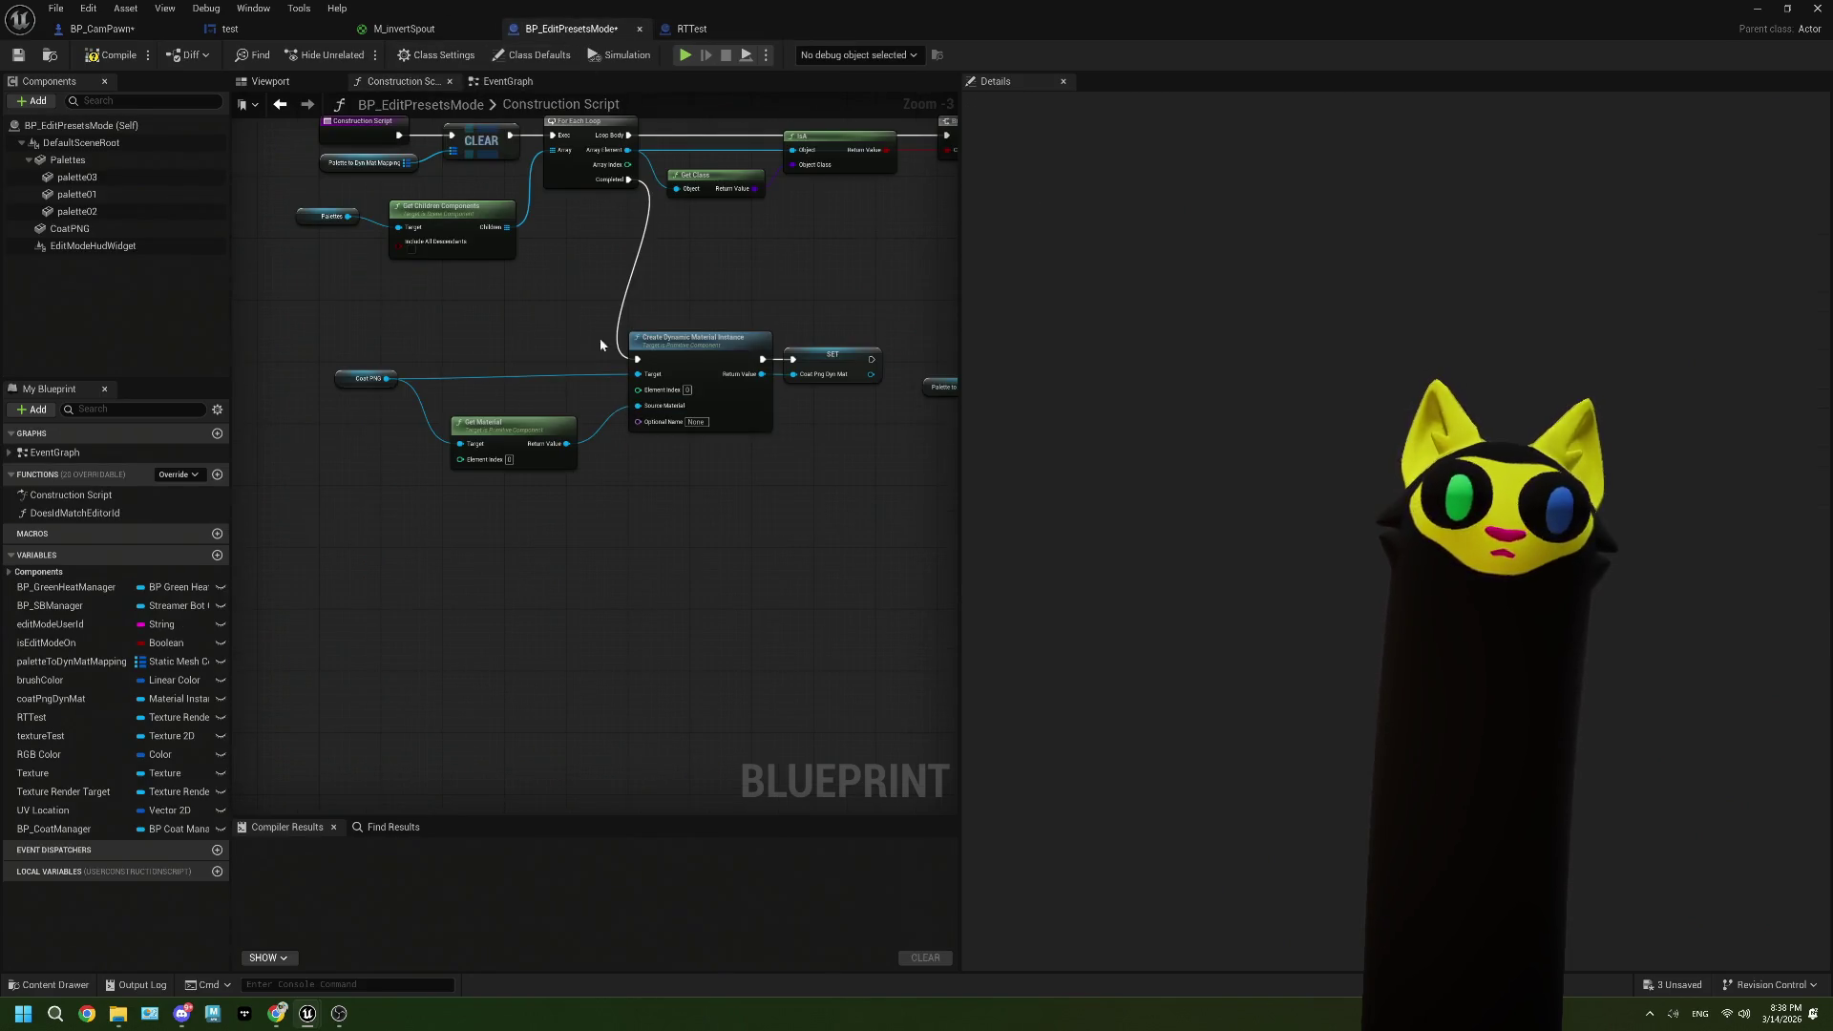
left_click(506, 81)
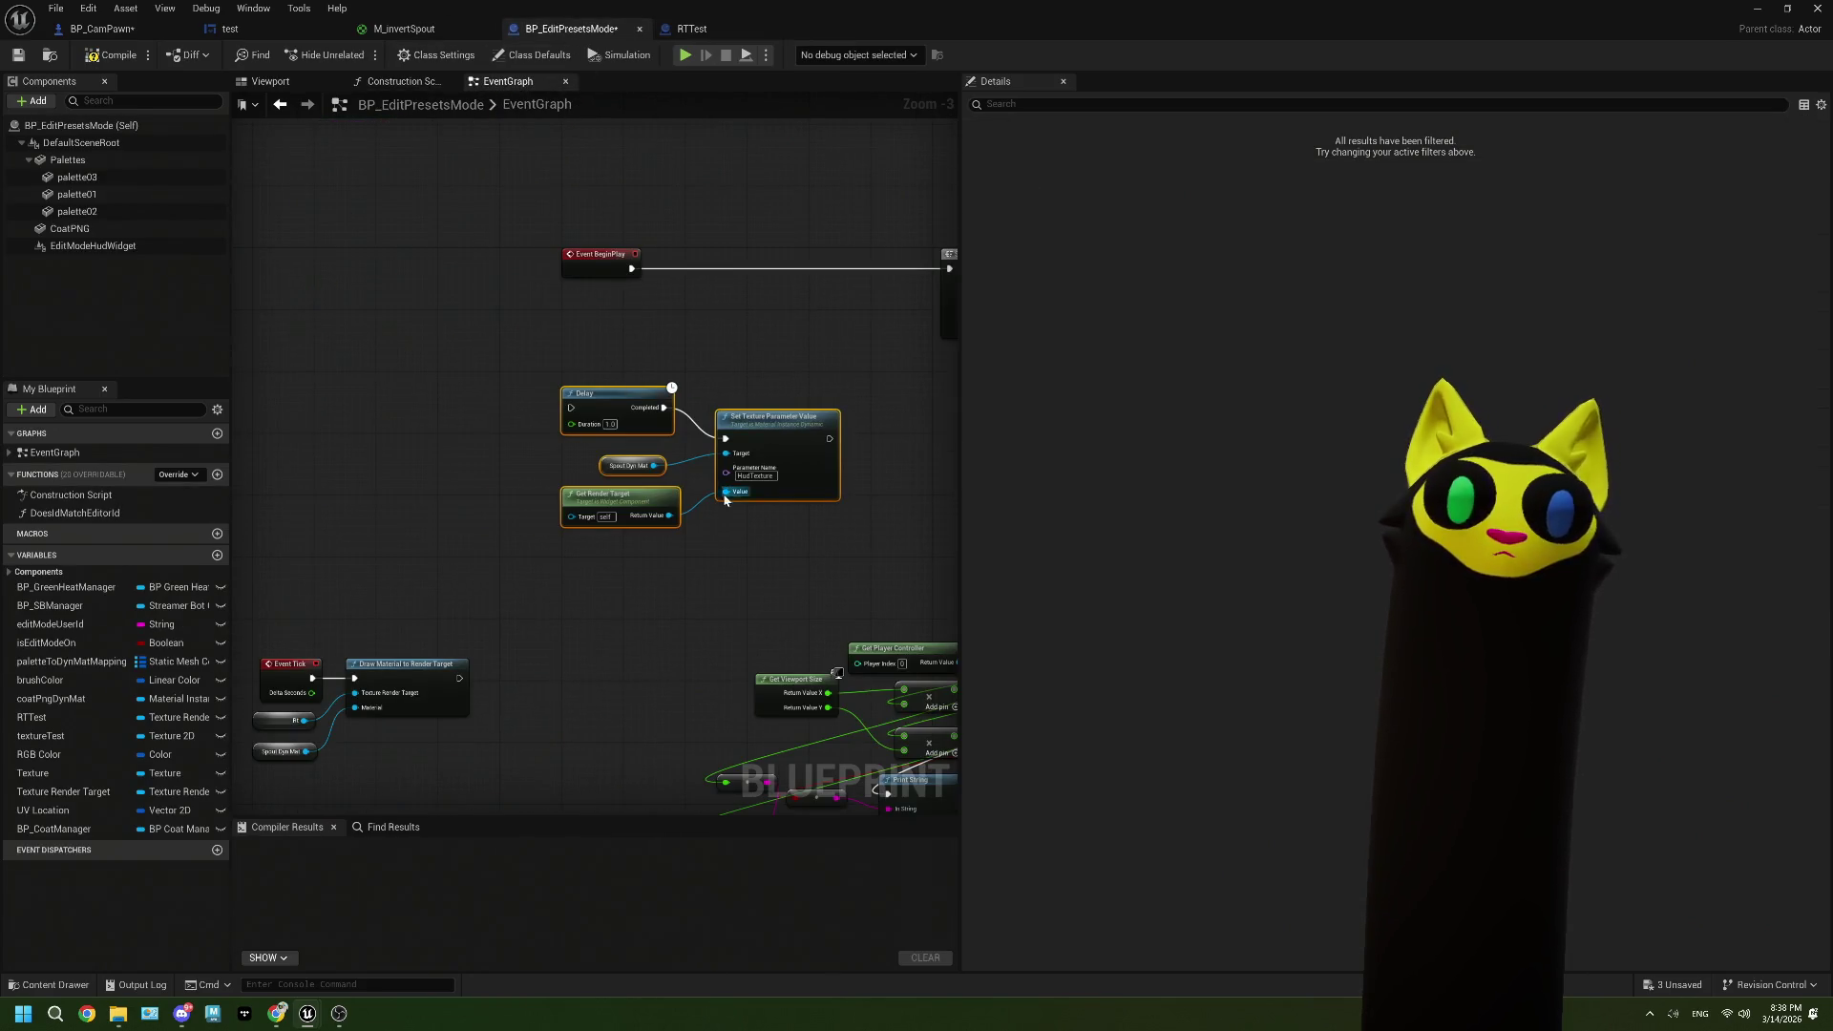
mouse_move(724, 498)
left_mouse_down()
mouse_move(638, 507)
mouse_move(564, 332)
left_mouse_up()
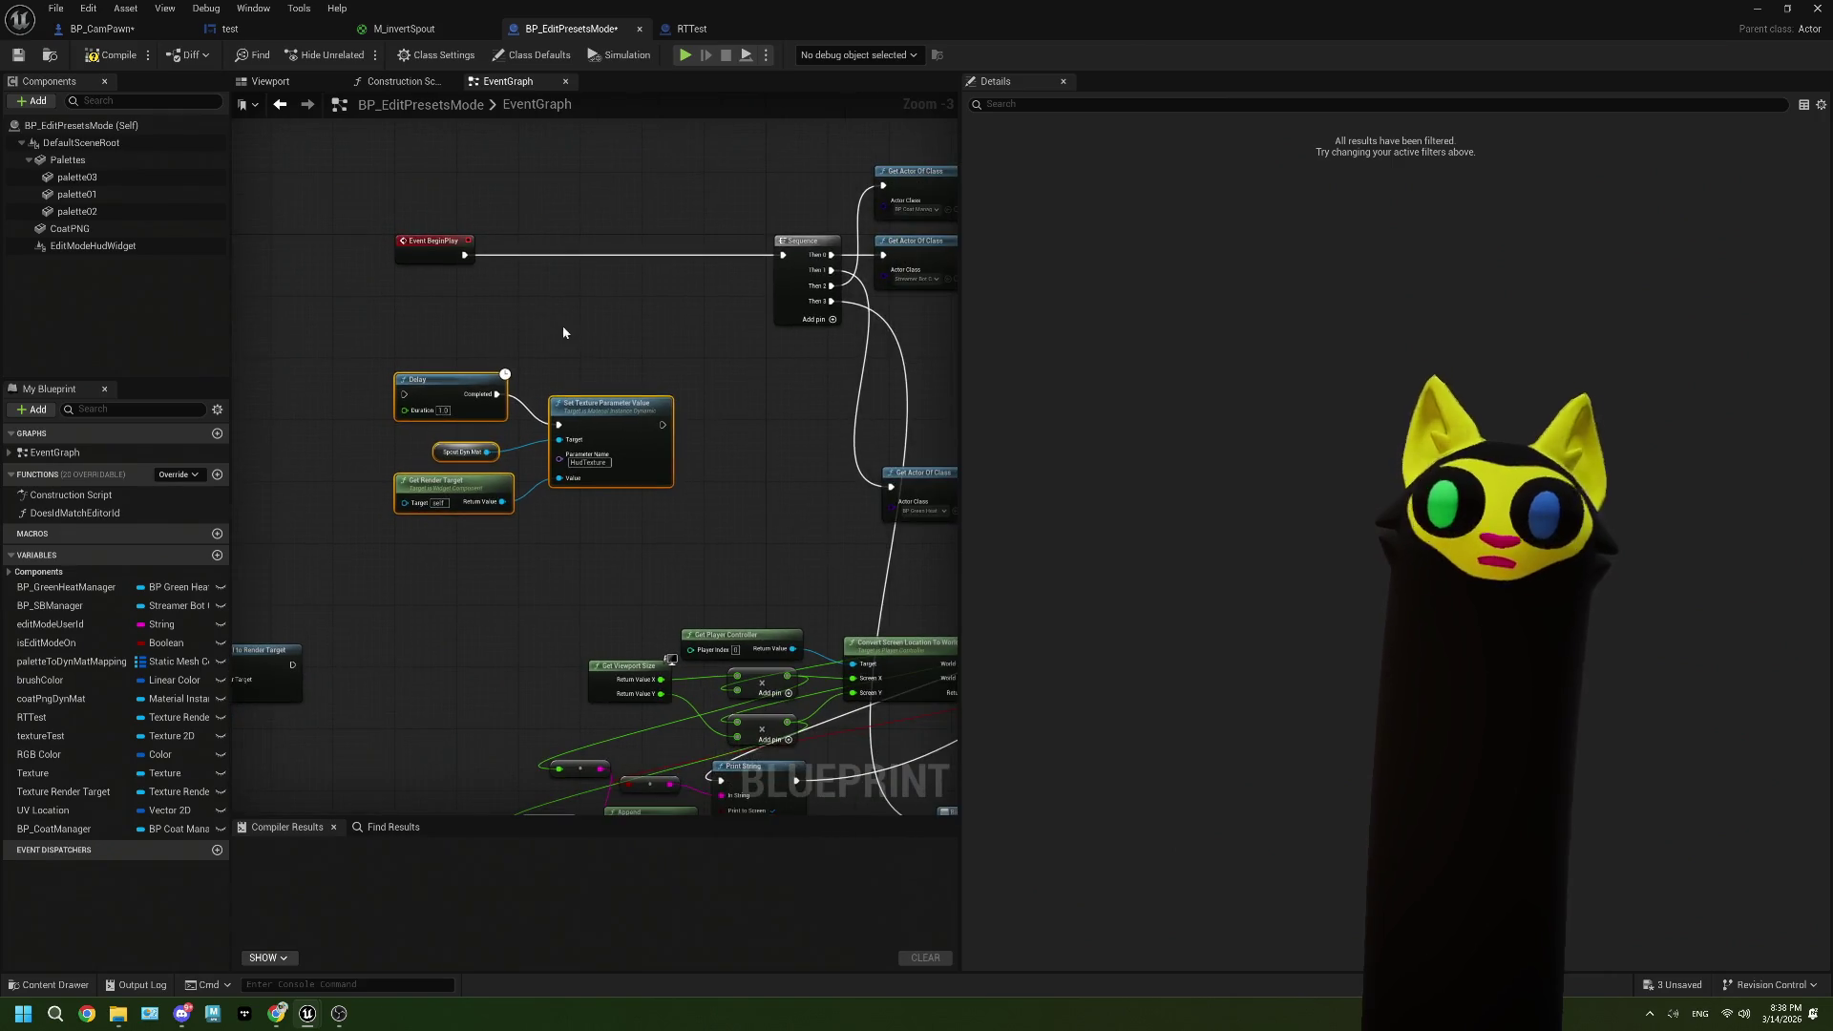
left_click(819, 321)
left_click_drag(831, 316, 403, 394)
mouse_move(608, 540)
left_mouse_down()
mouse_move(414, 374)
mouse_move(577, 347)
left_mouse_up()
left_click_drag(777, 421, 783, 416)
left_click(696, 535)
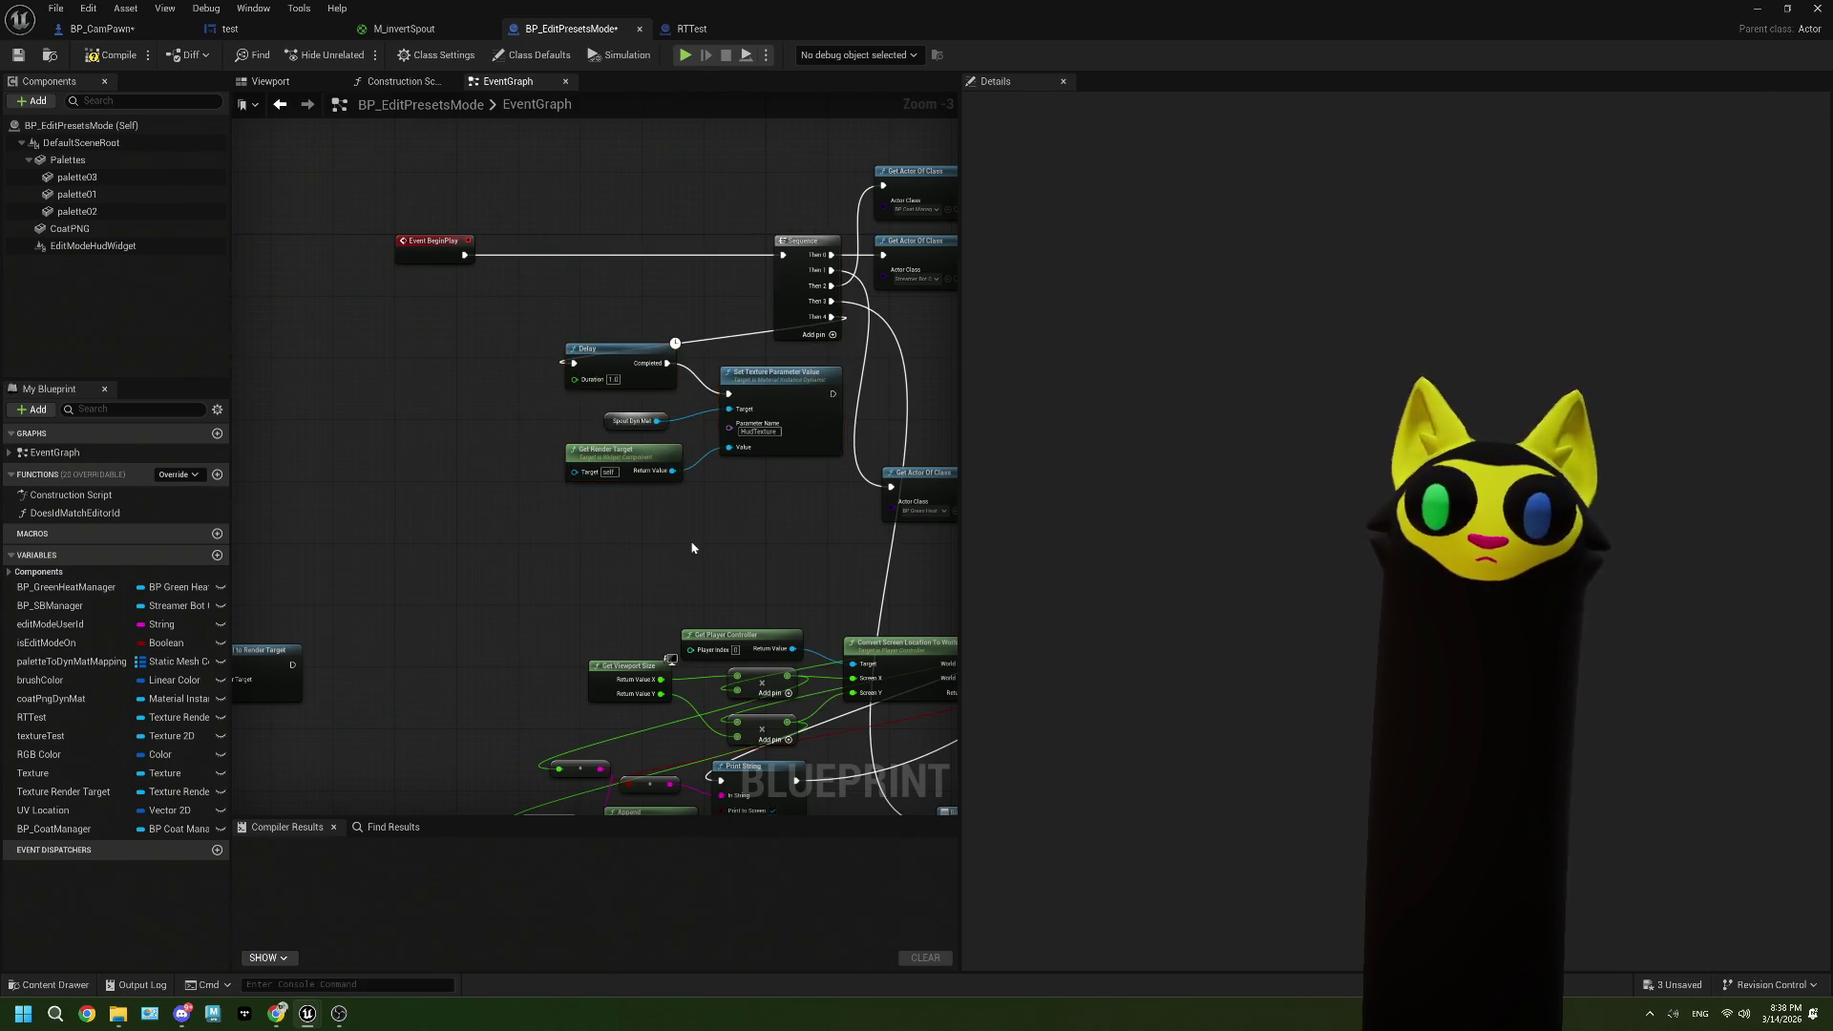
scroll(708, 524, "up", 2)
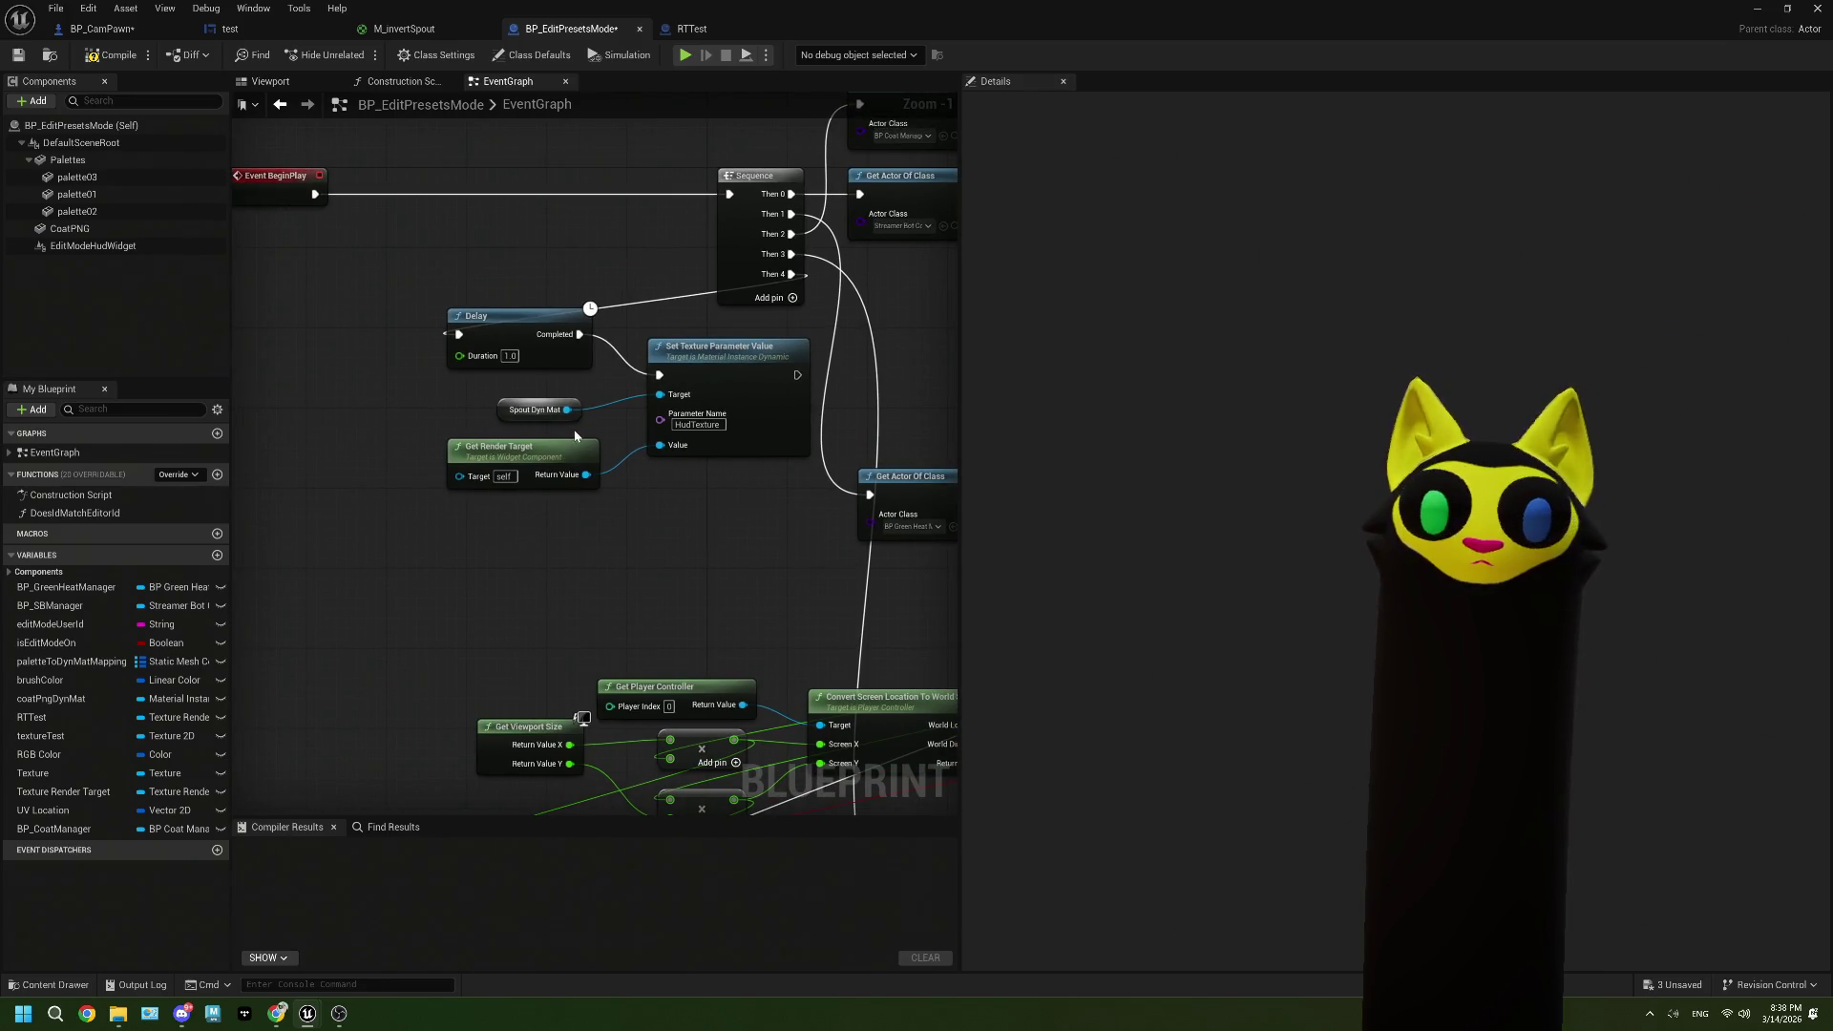
left_click(548, 411)
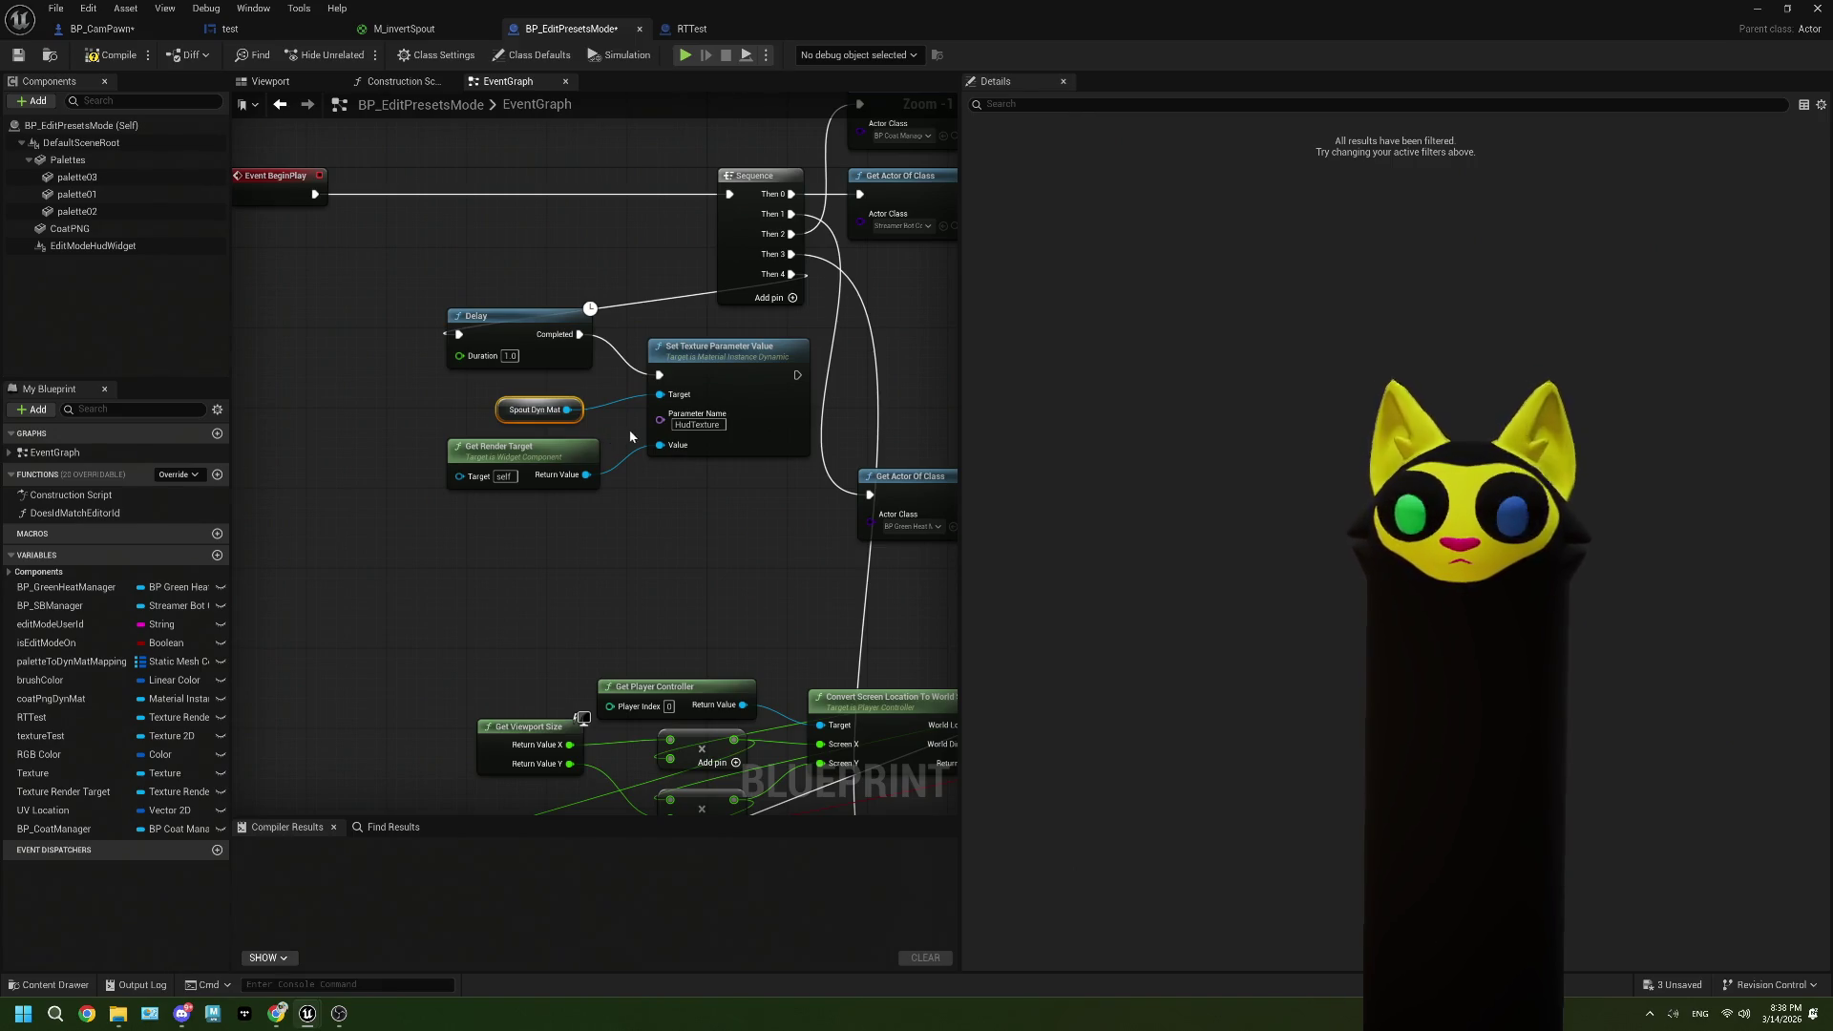
Step: Copy the Cast To BP_CamPawn nodes from RTTest and chain them between BeginPlay and the Delay
left_click(668, 32)
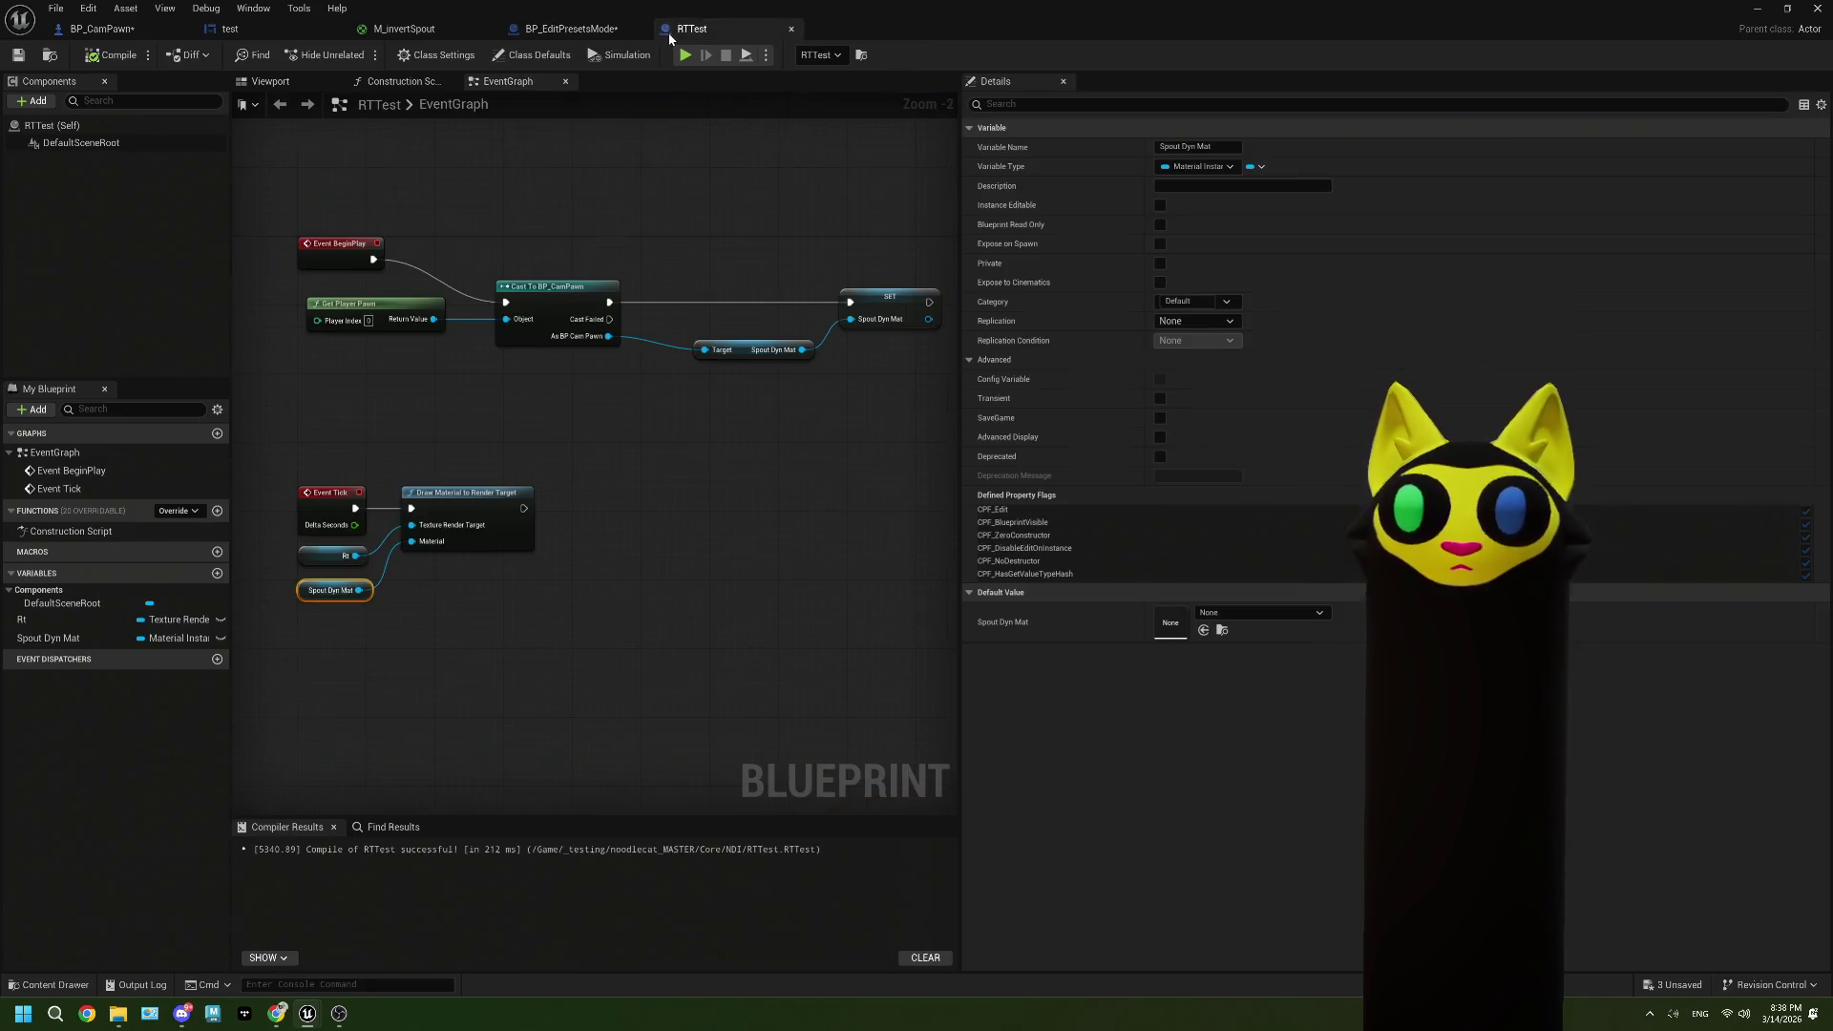
left_click_drag(609, 372, 392, 298)
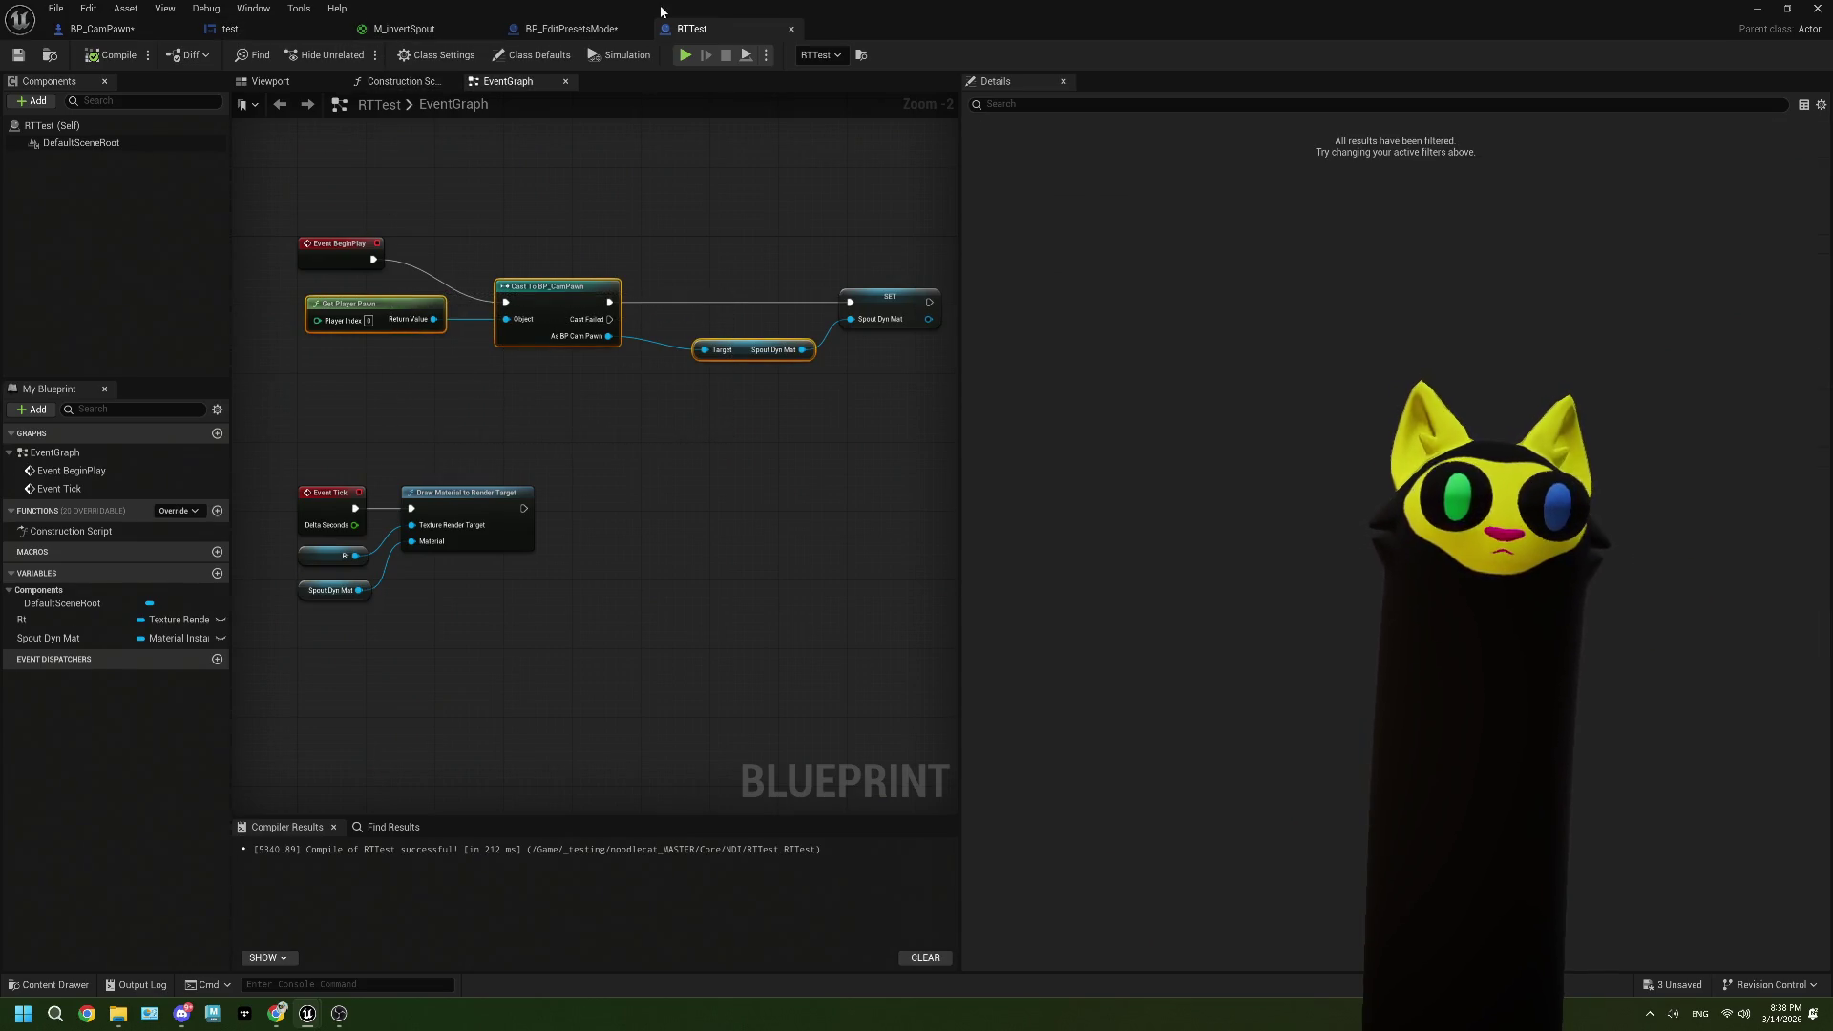
left_click(571, 29)
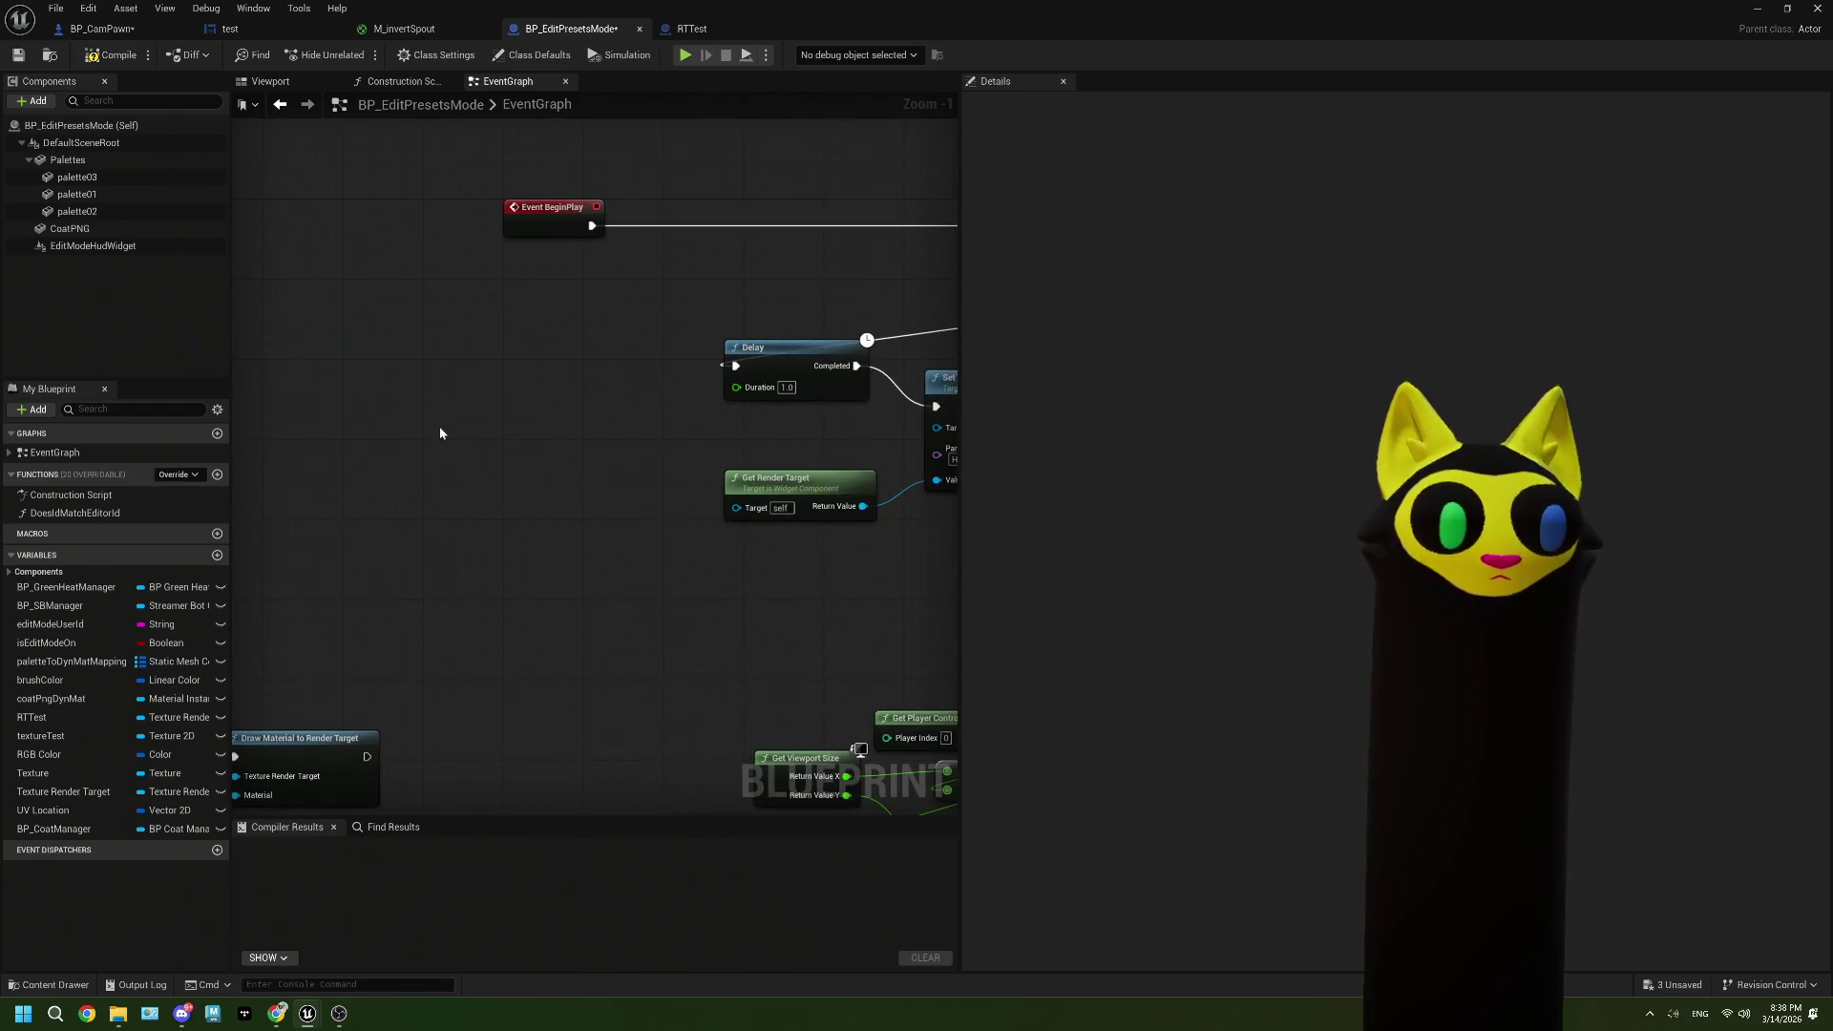
key("ctrl+v")
mouse_move(622, 510)
left_mouse_down()
mouse_move(635, 482)
mouse_move(804, 465)
left_mouse_up()
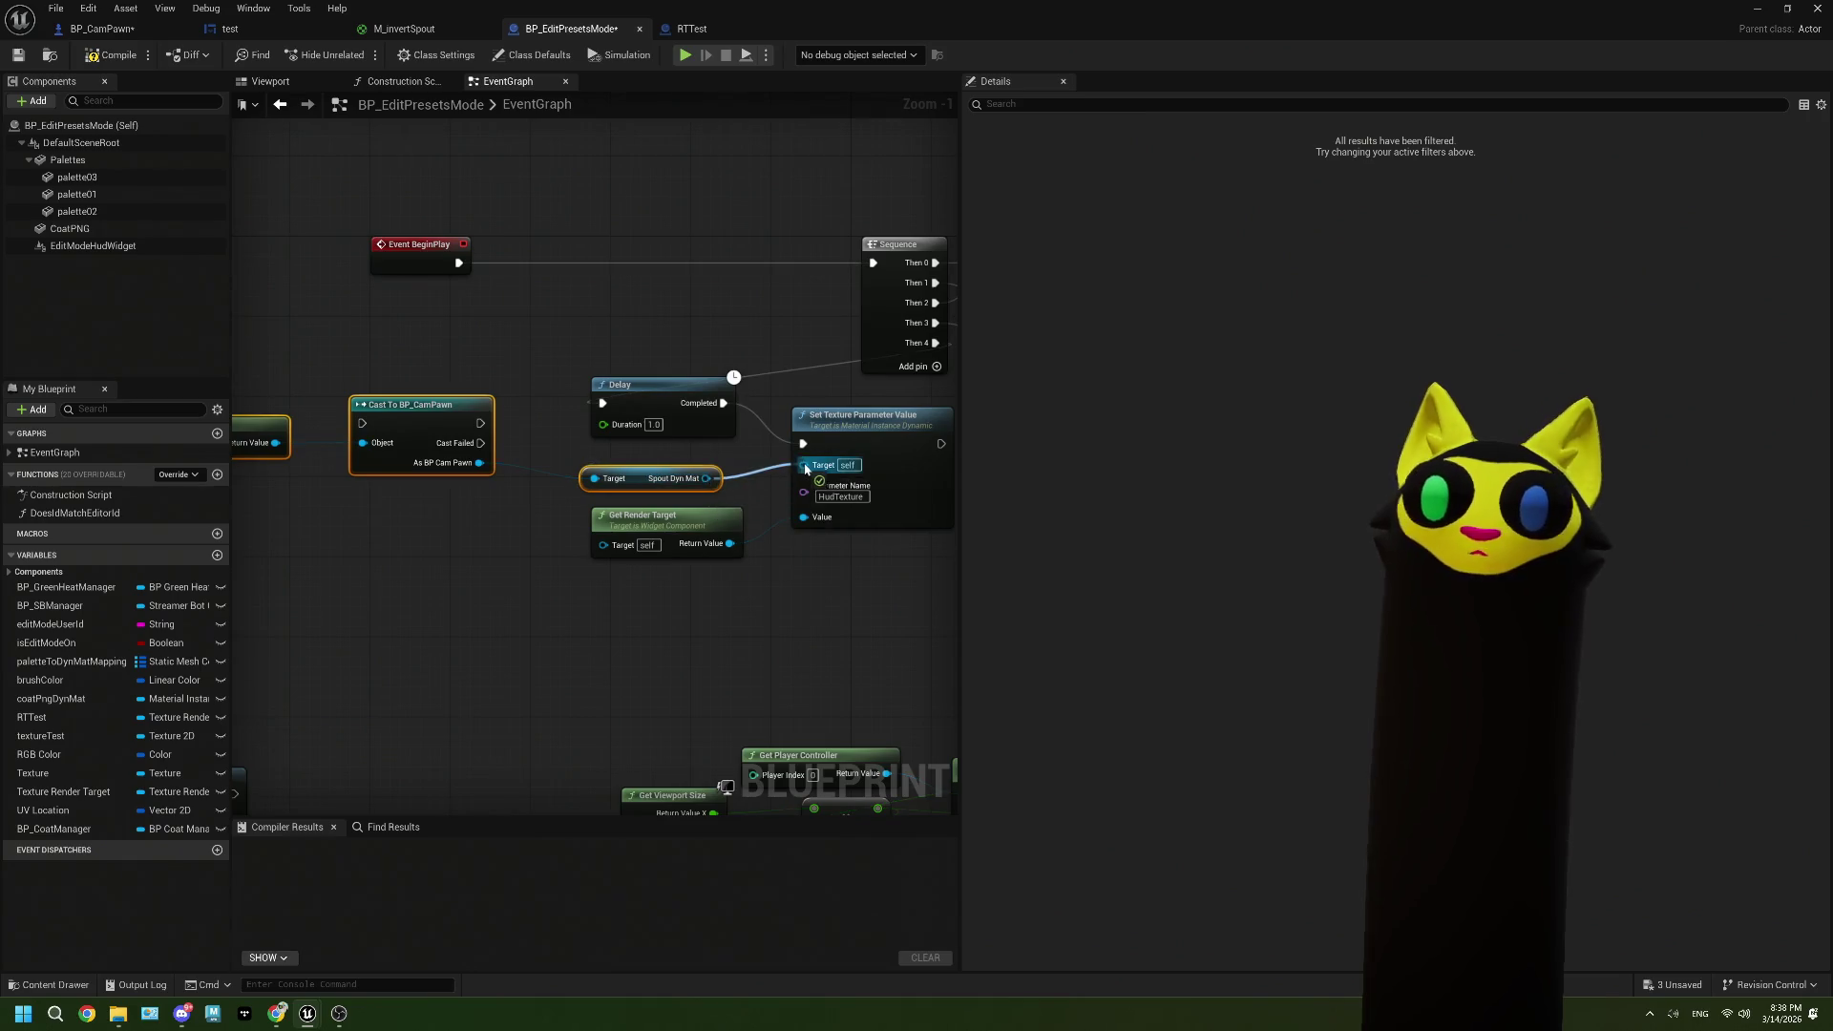
left_click_drag(685, 448, 447, 472)
left_click_drag(564, 468, 685, 449)
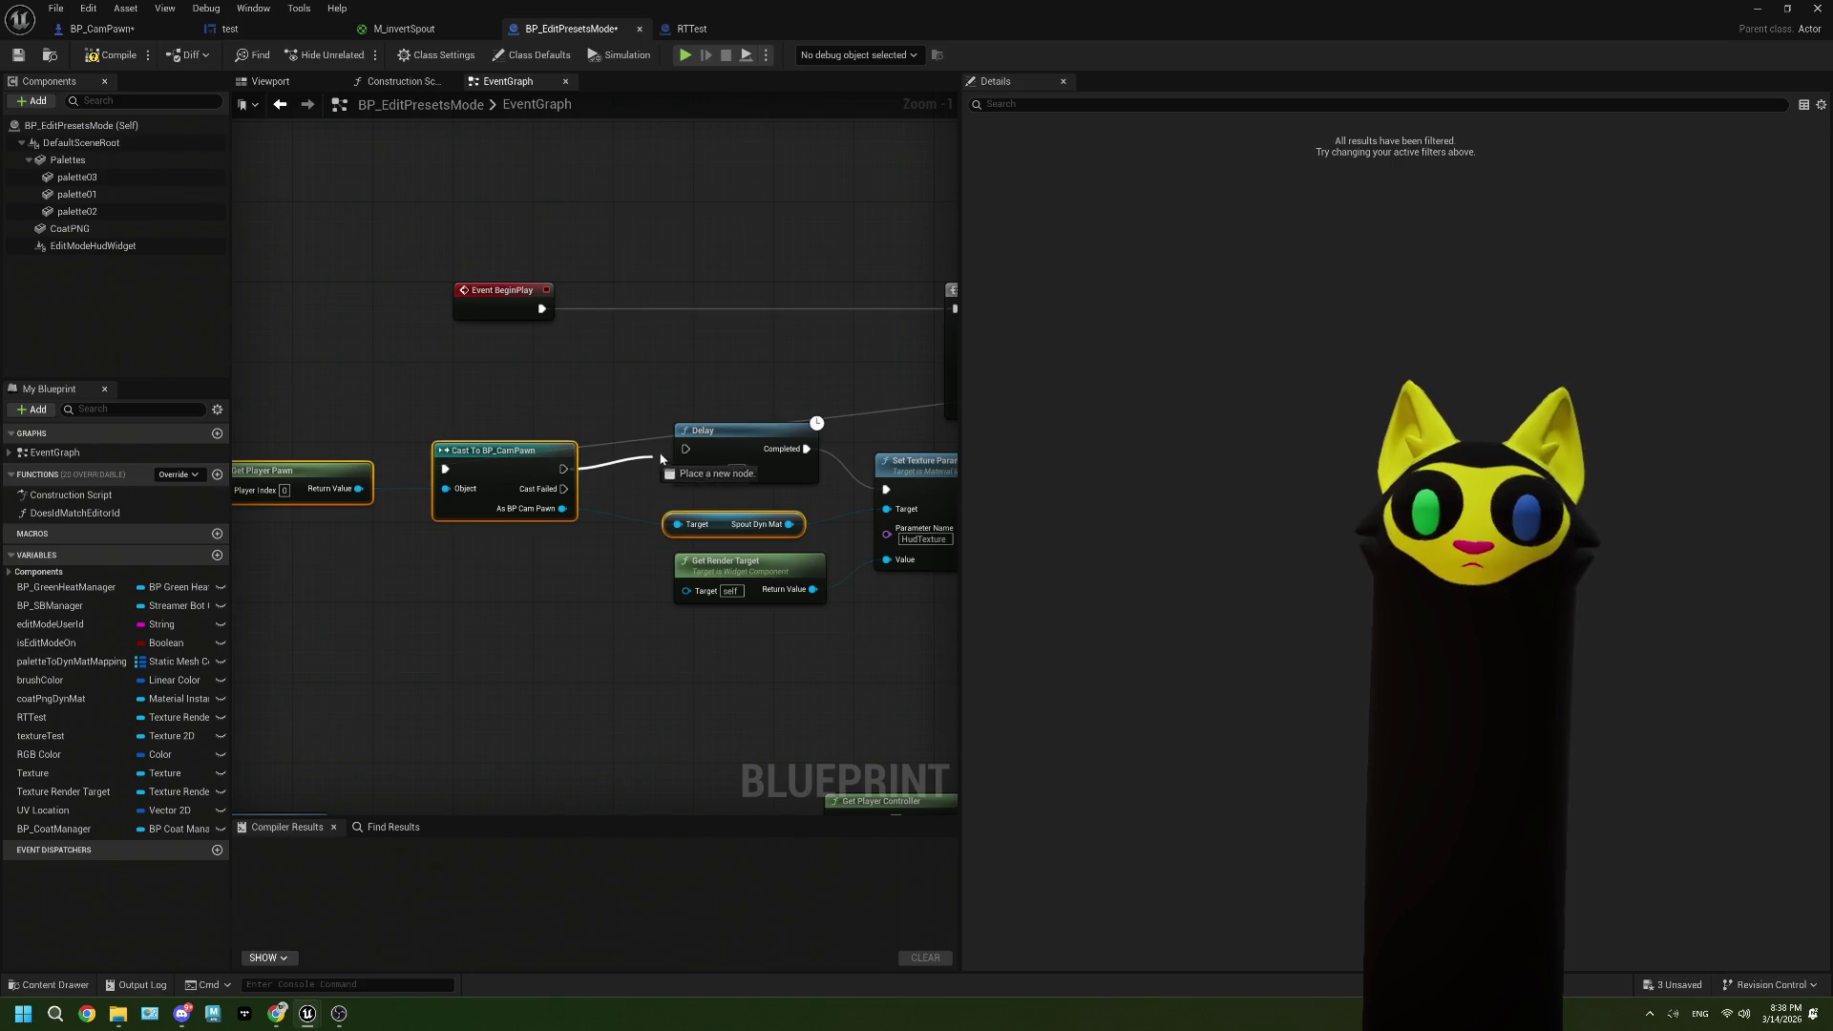
Step: Compile BP_EditPresetsMode, add an EditModeHudWidget reference, and recompile to check errors
scroll(420, 444, "down", 3)
scroll(636, 519, "up", 1)
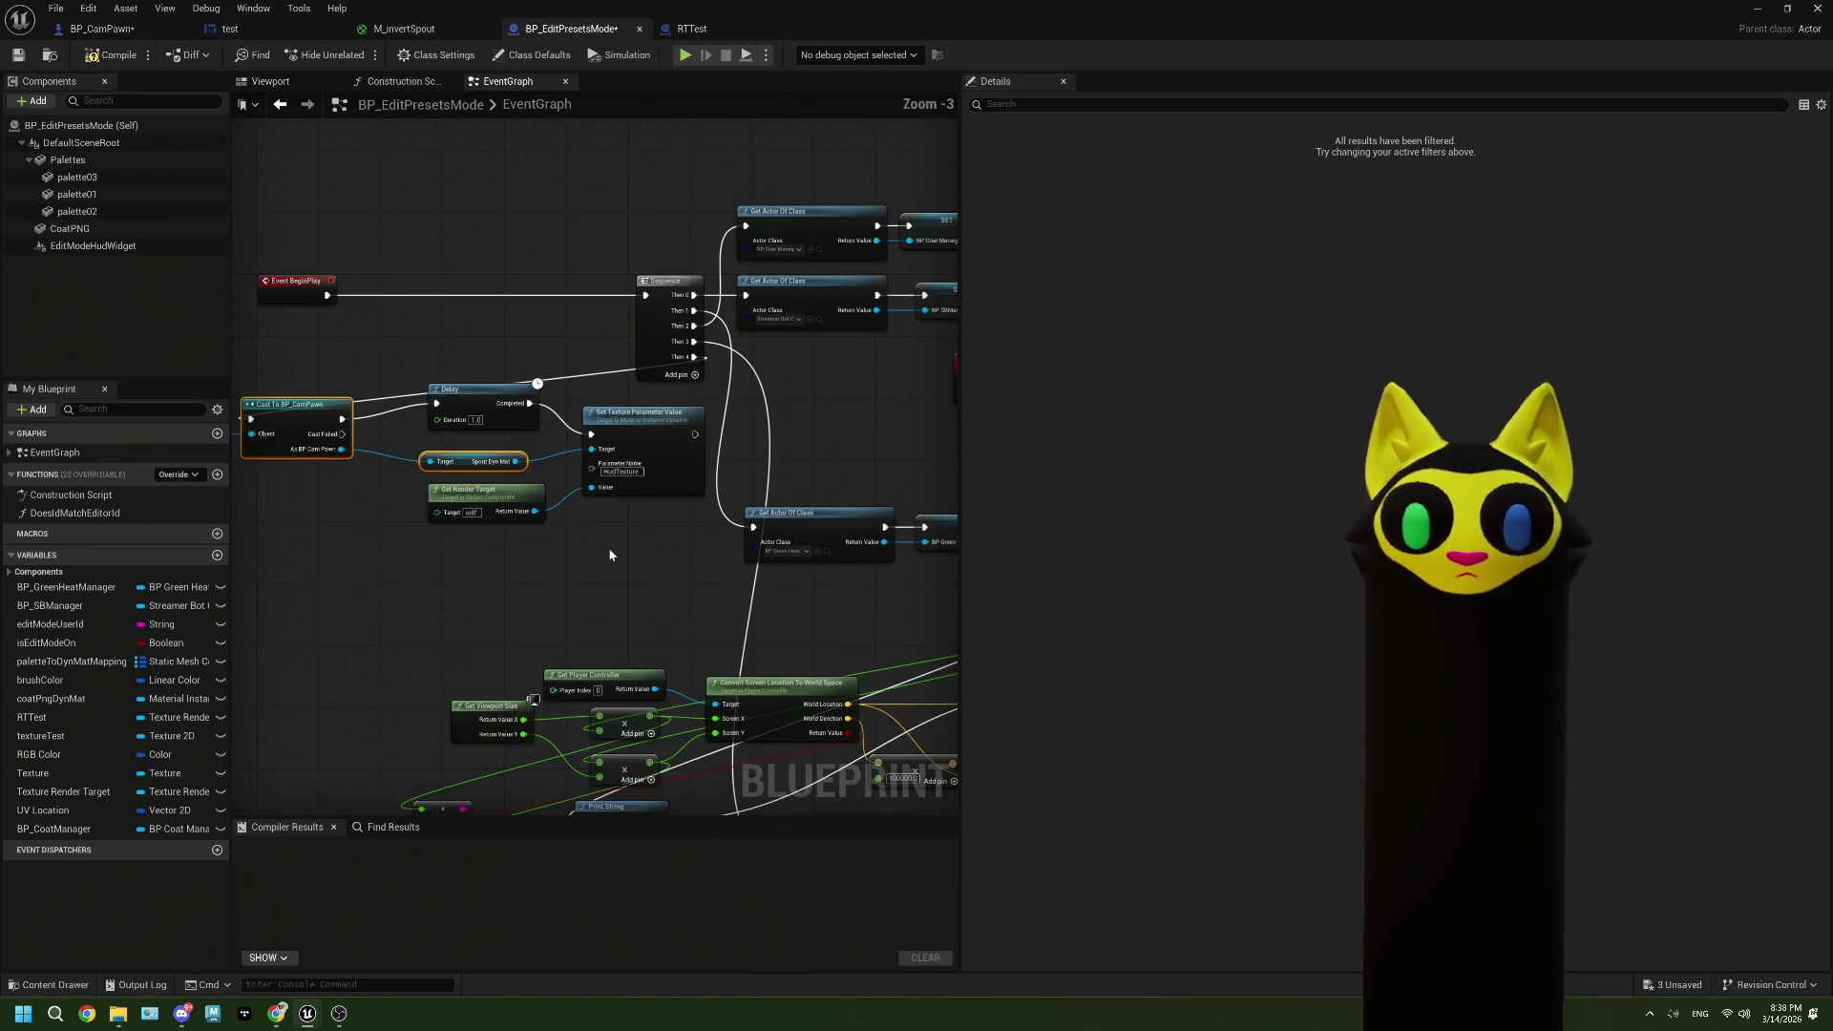
left_click(18, 58)
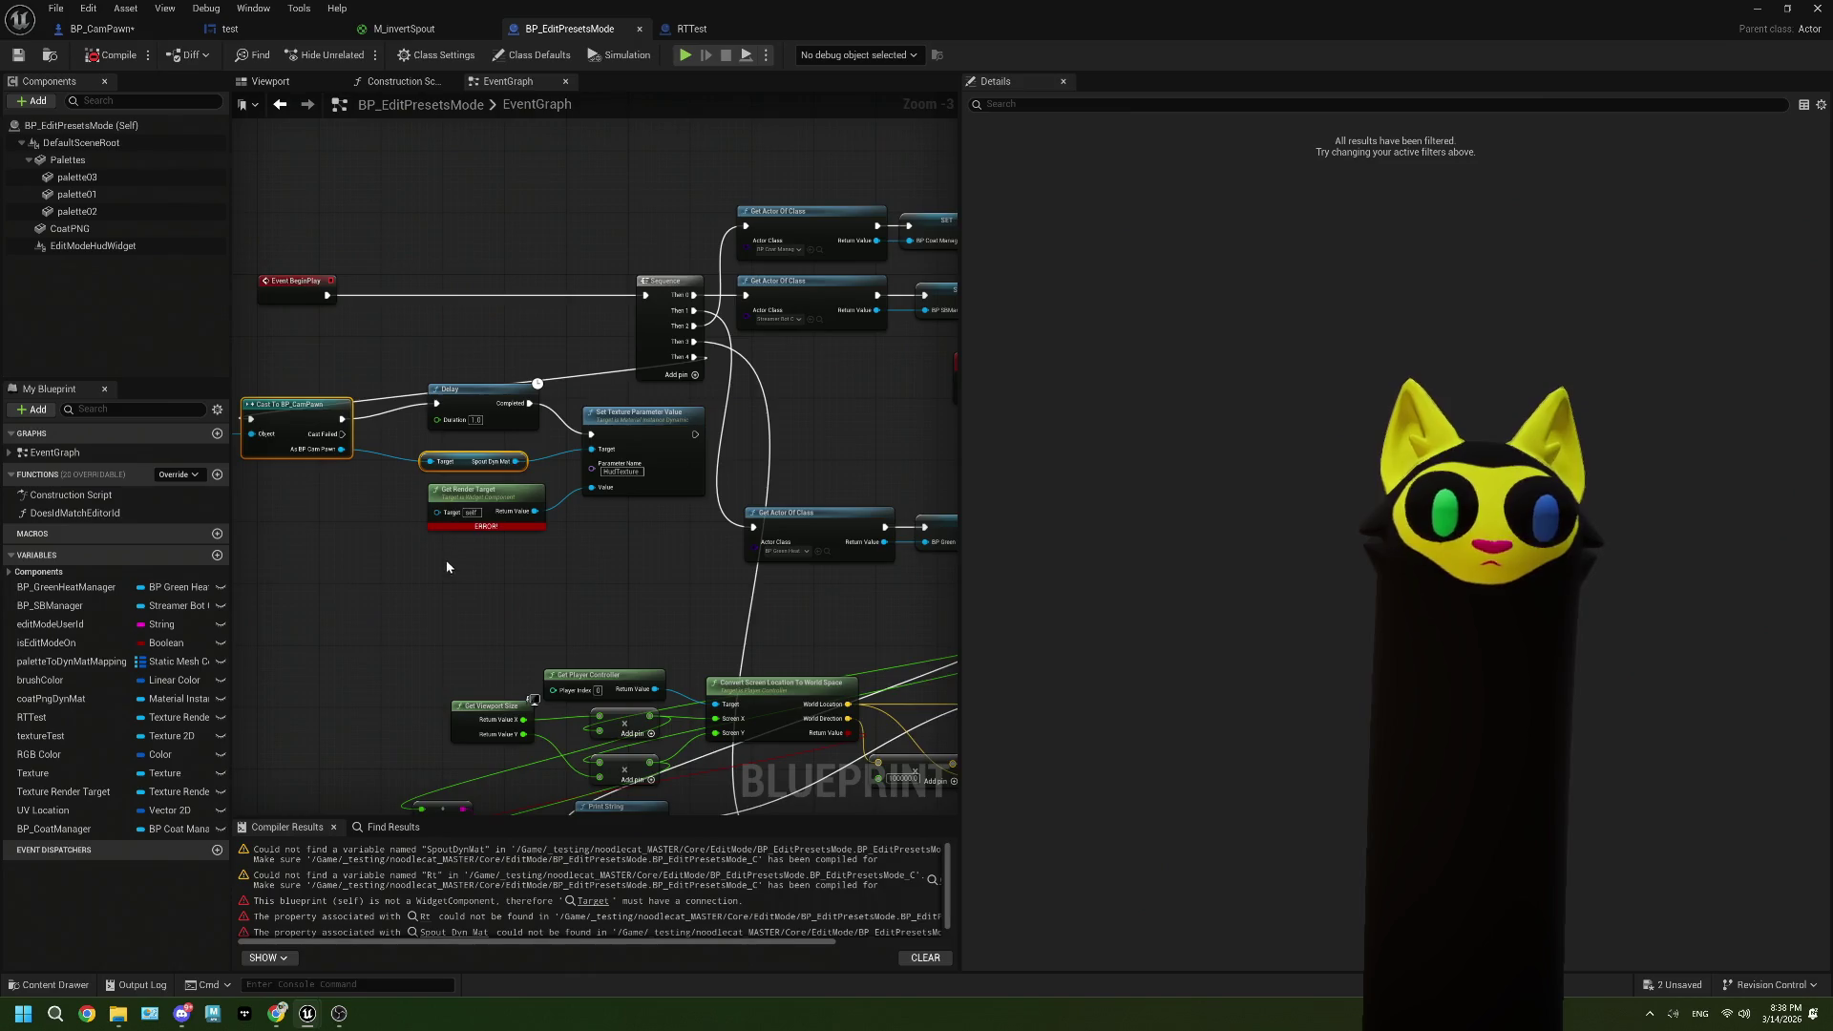
scroll(447, 567, "up", 2)
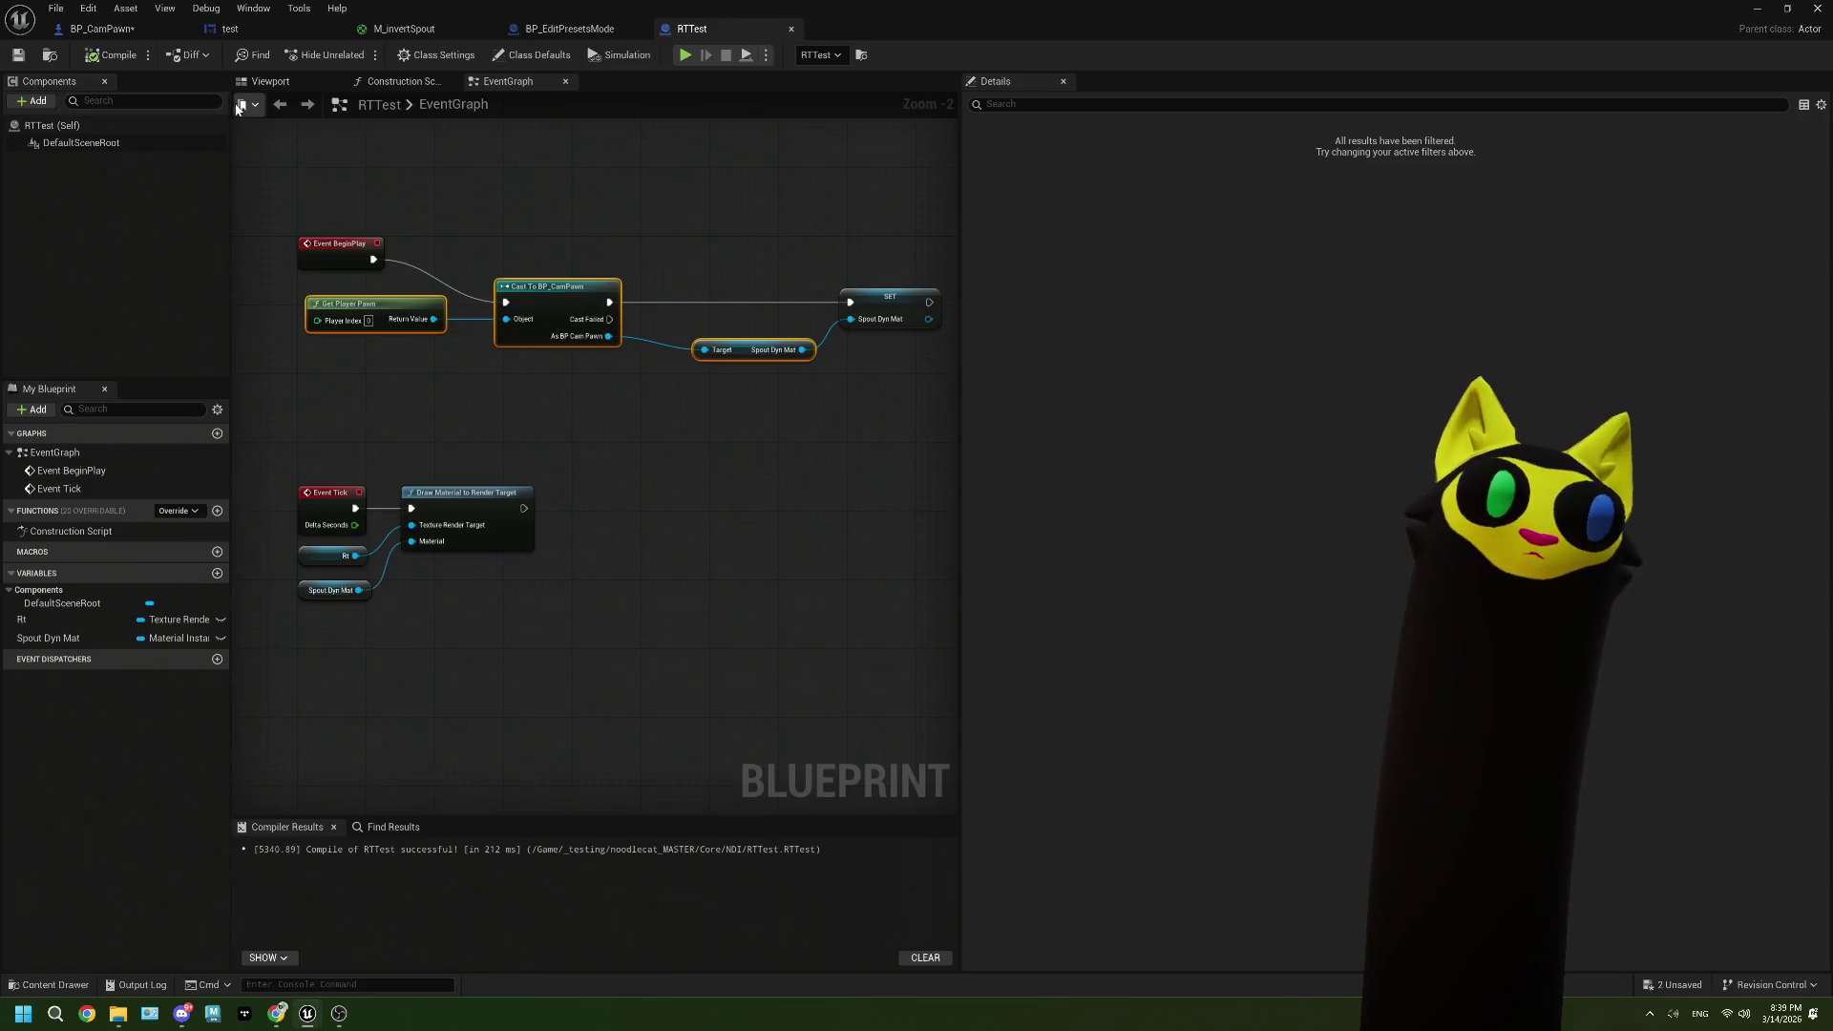
left_click(530, 33)
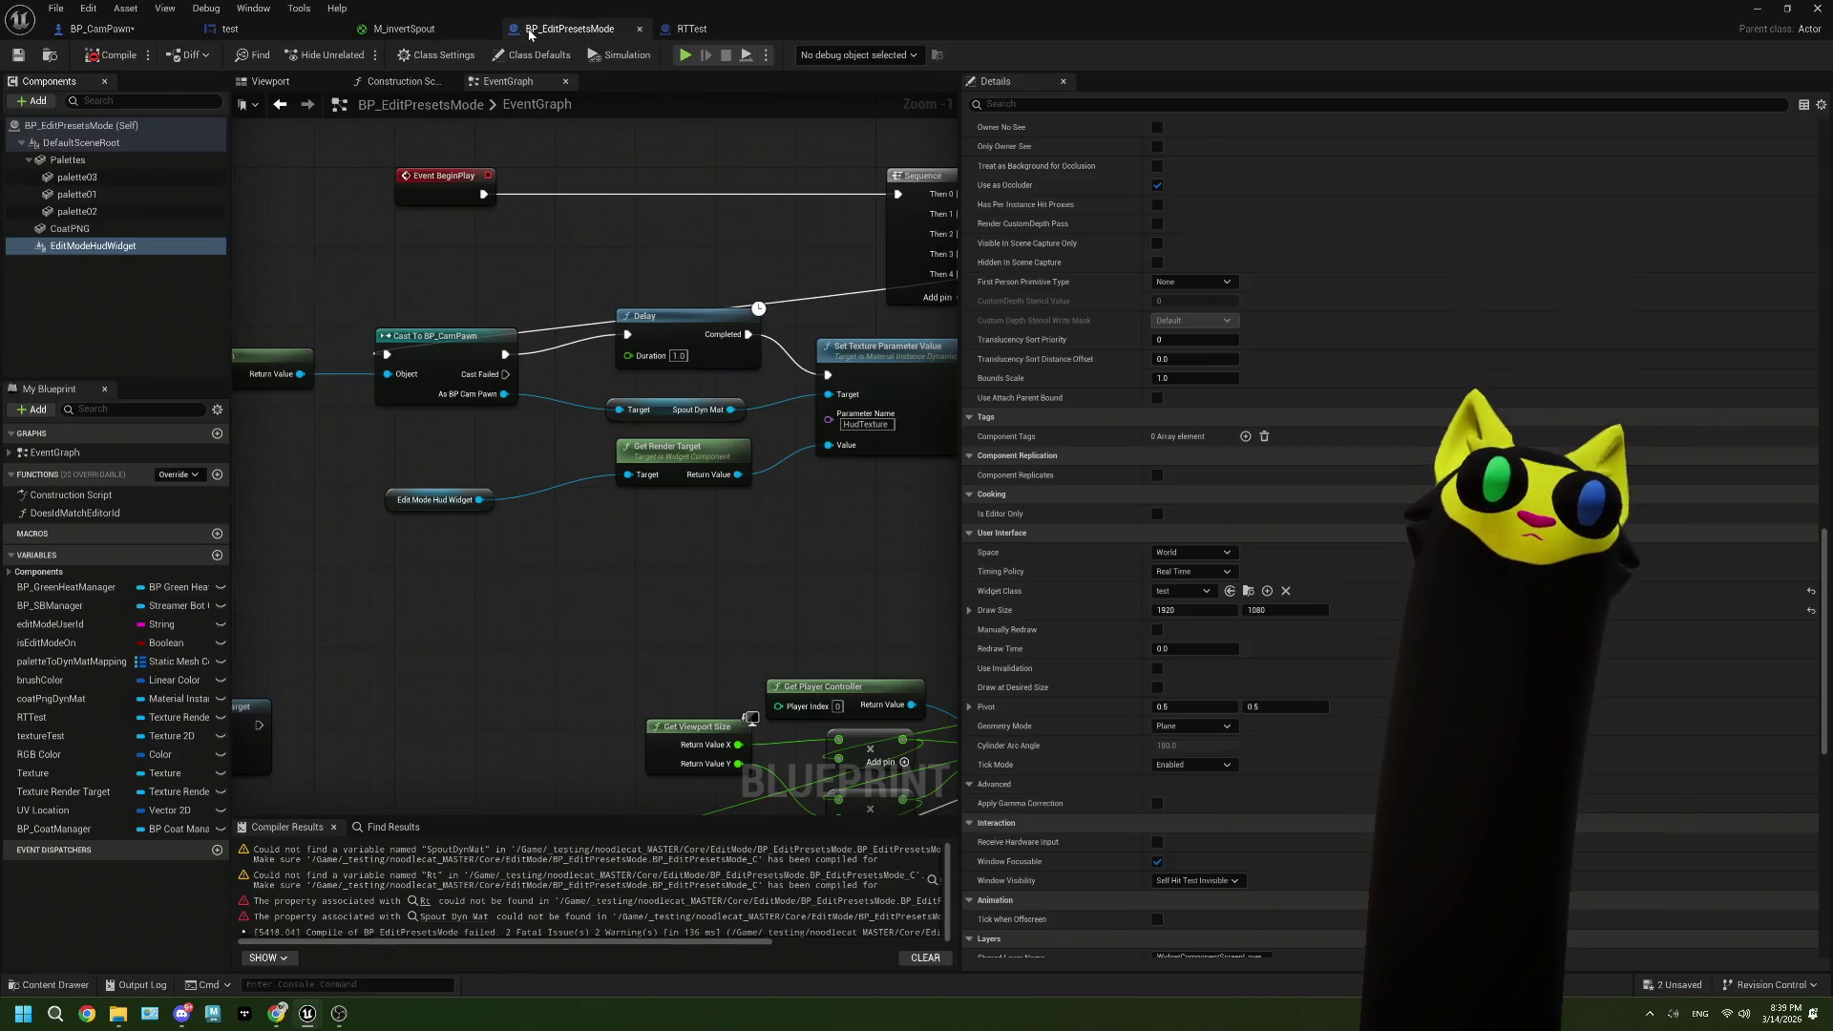
left_click(112, 55)
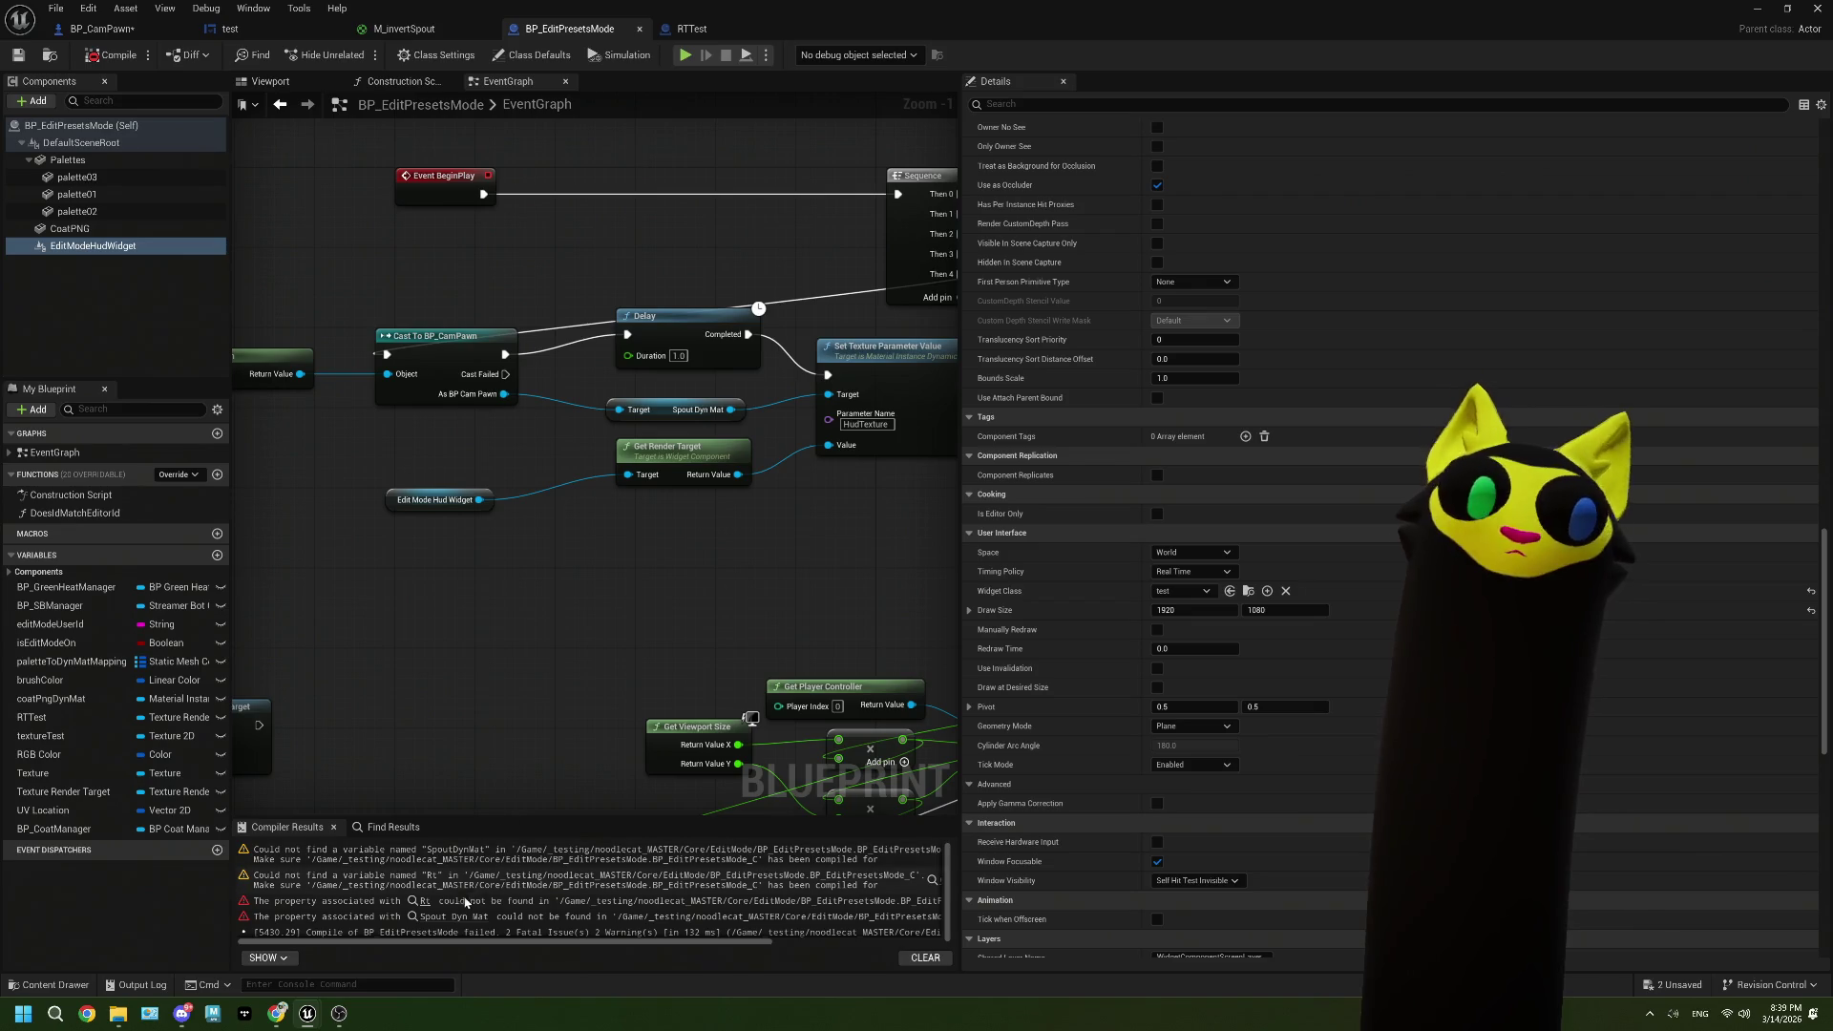
Step: Point Draw Material to Render Target at spoutOut, feed it Spout Dyn Mat, and delete broken getters
left_click(426, 904)
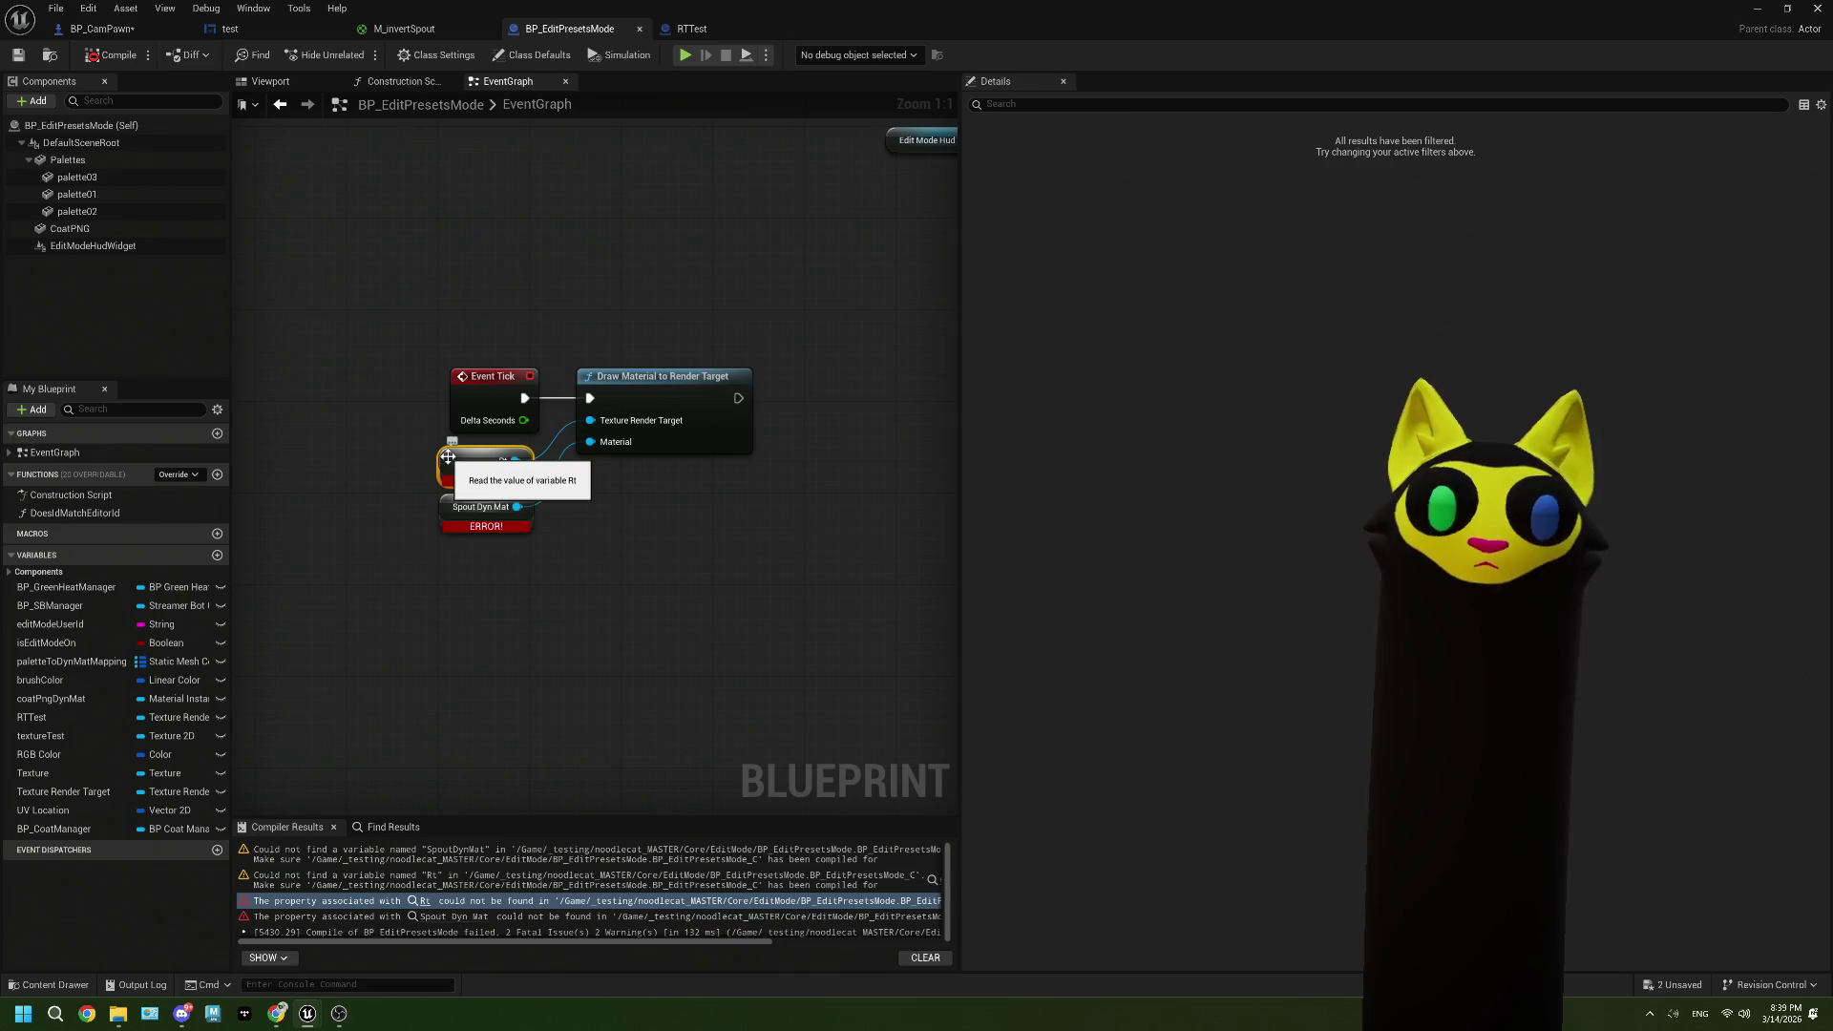
key("Delete")
left_click(616, 435)
type("spout")
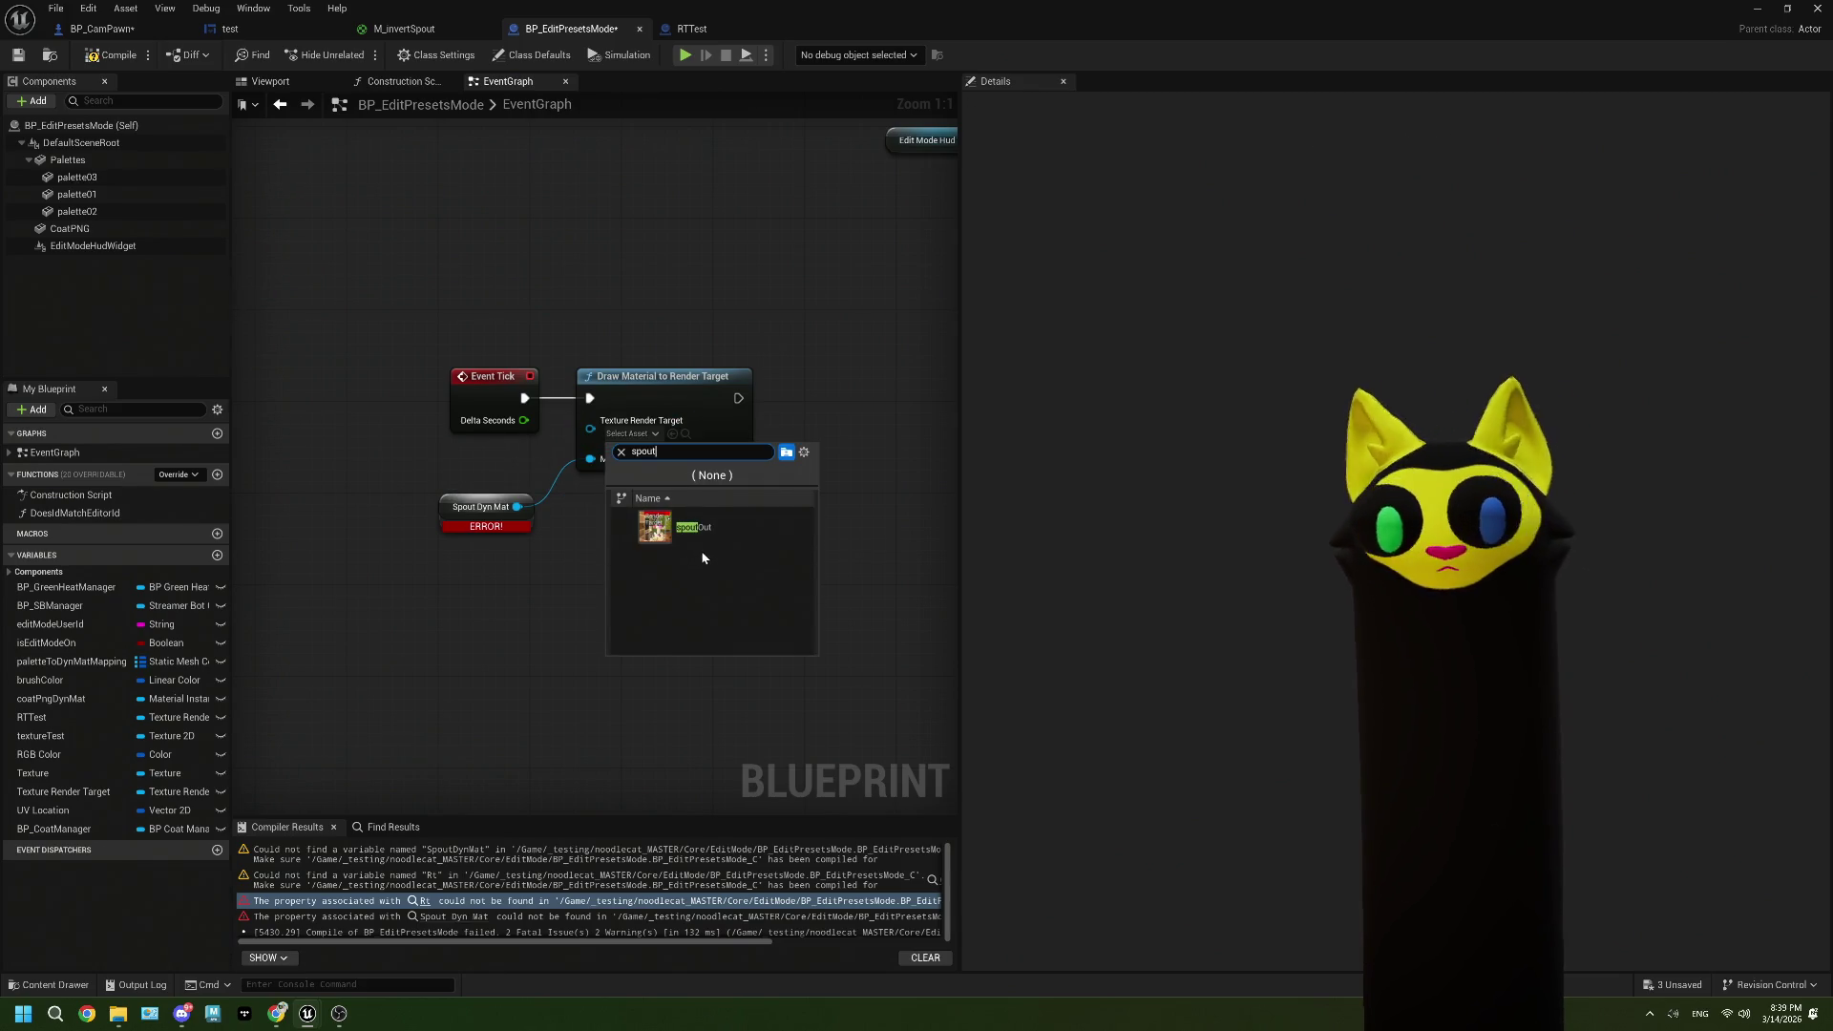
left_click(697, 530)
scroll(516, 507, "down", 3)
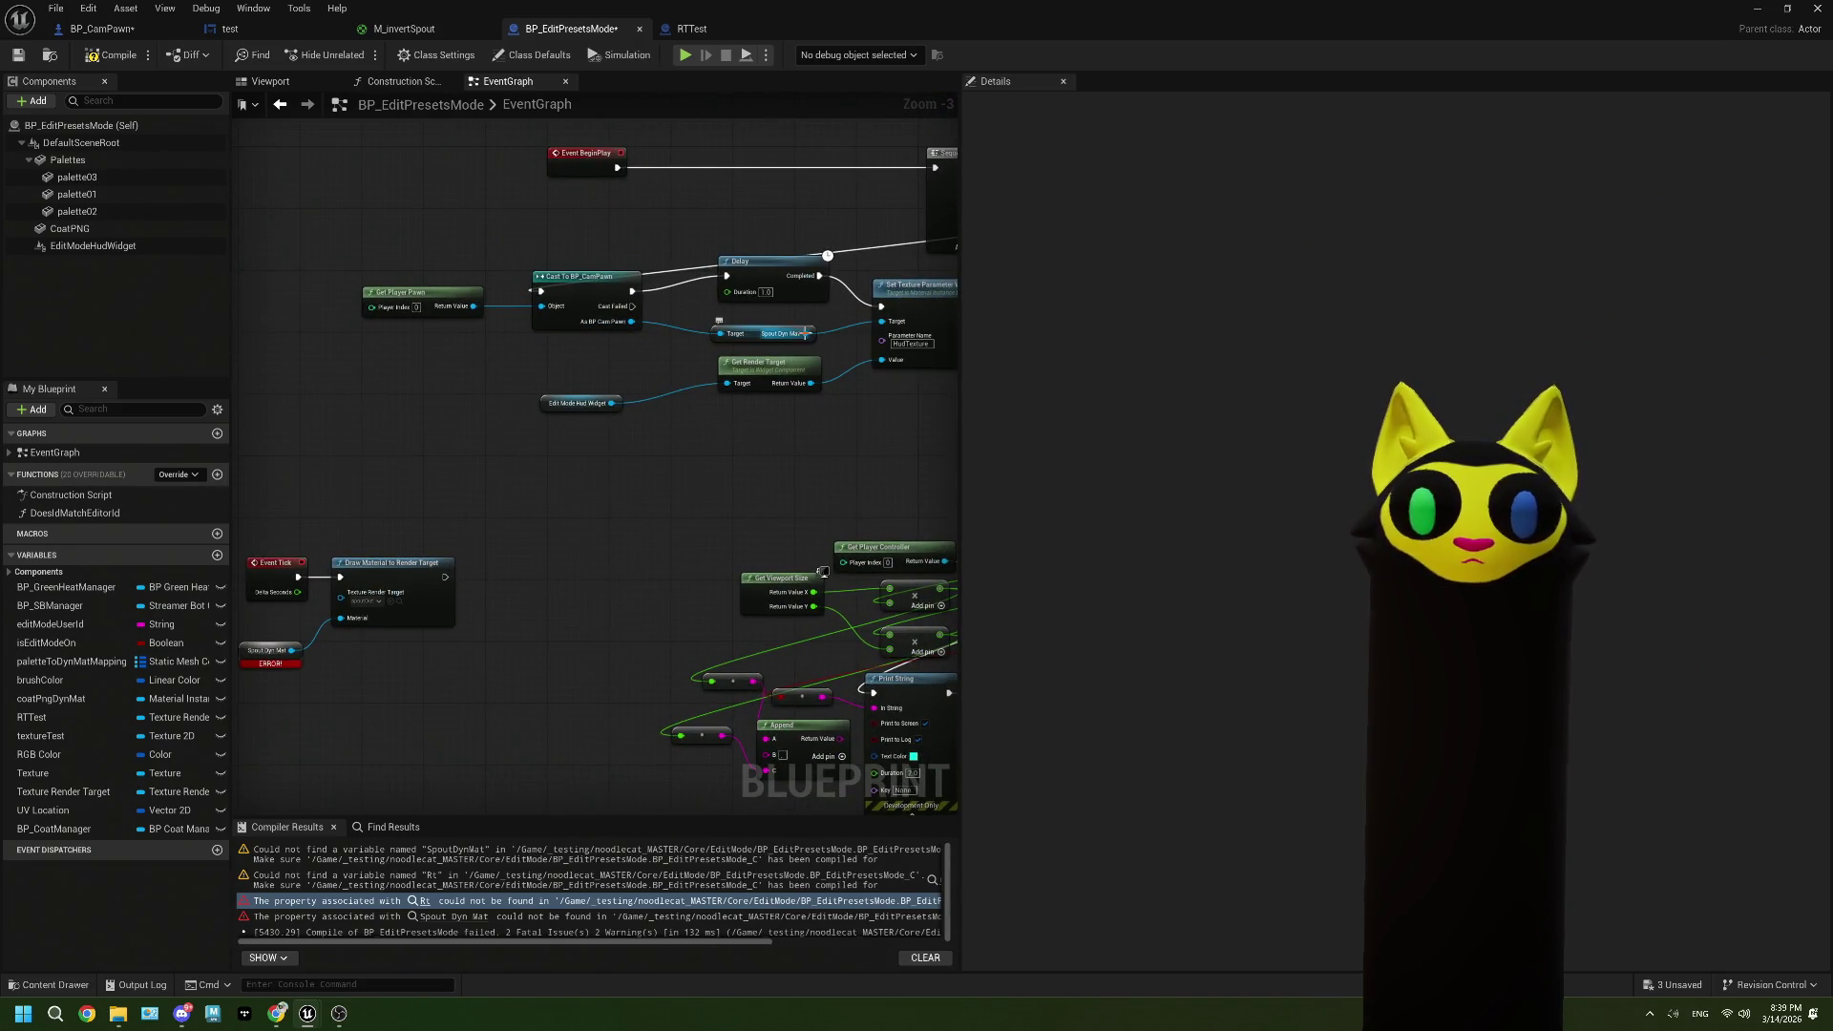
mouse_move(806, 333)
left_mouse_down()
mouse_move(184, 580)
mouse_move(543, 587)
mouse_move(538, 621)
left_mouse_up()
key("Delete")
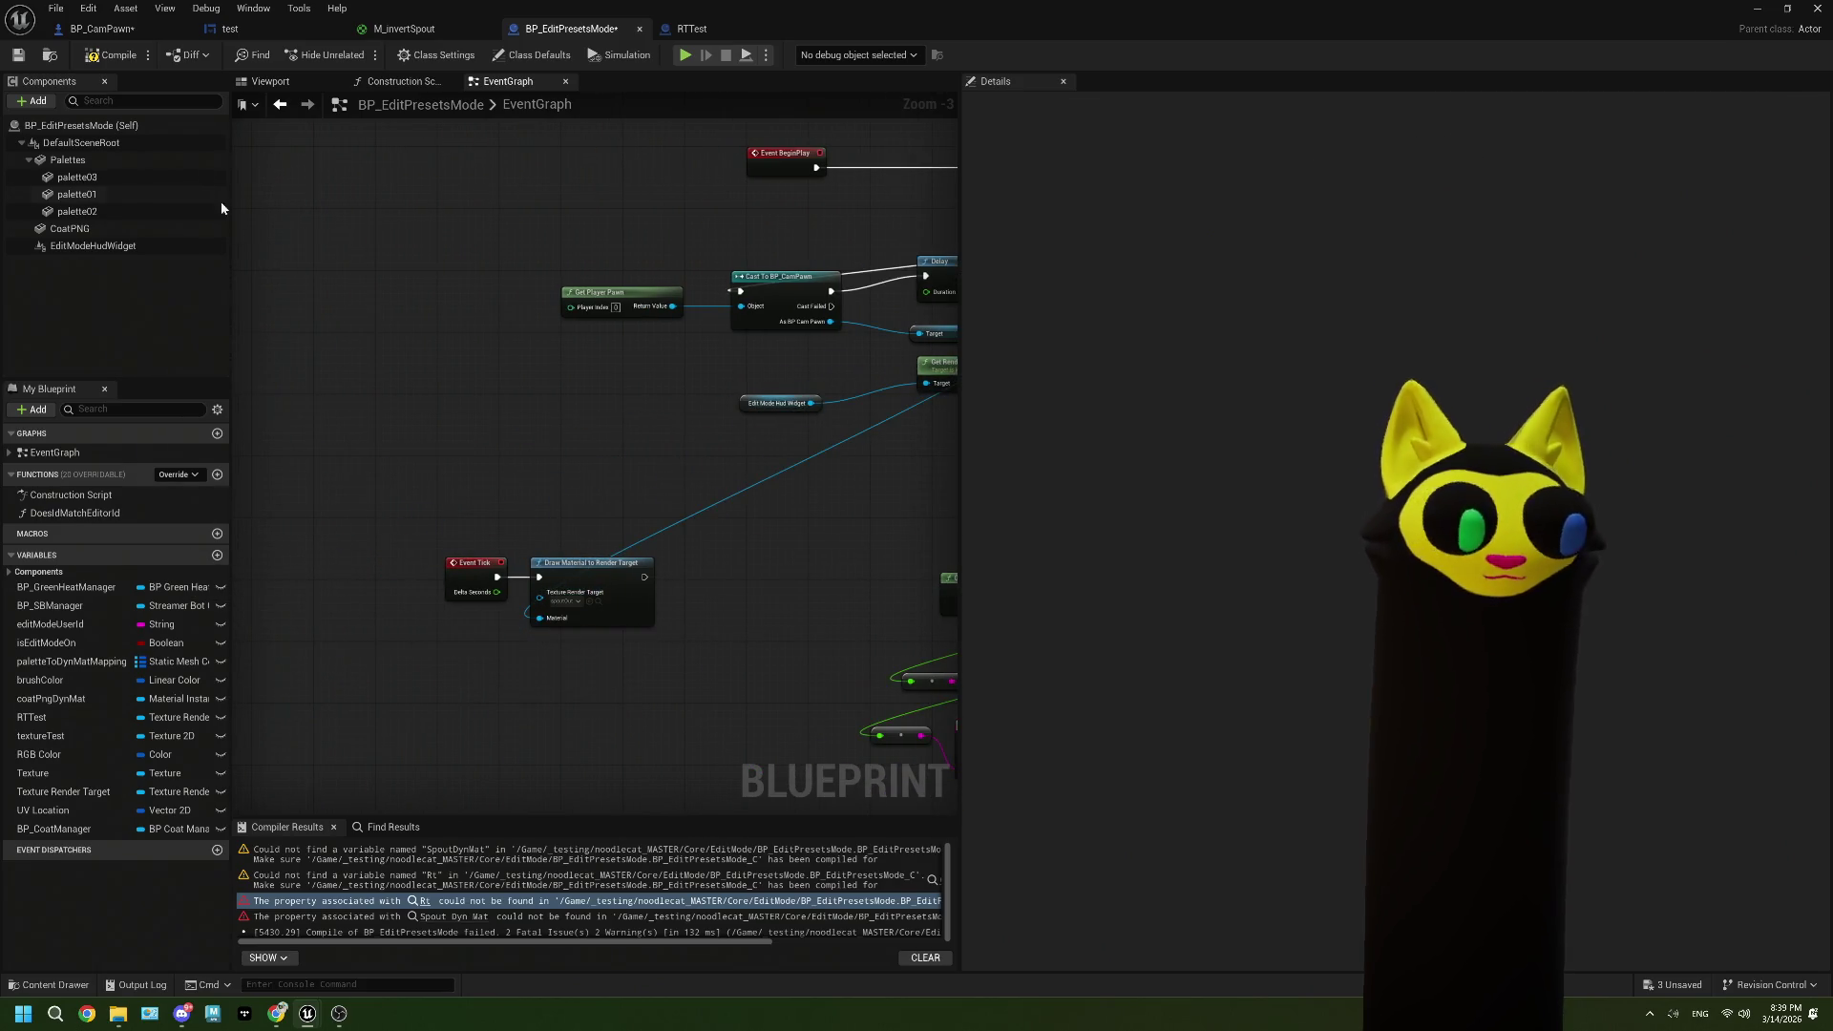
Step: Compile the blueprint, inspect the spoutOut render target, stop the session, and save all assets
left_click(18, 54)
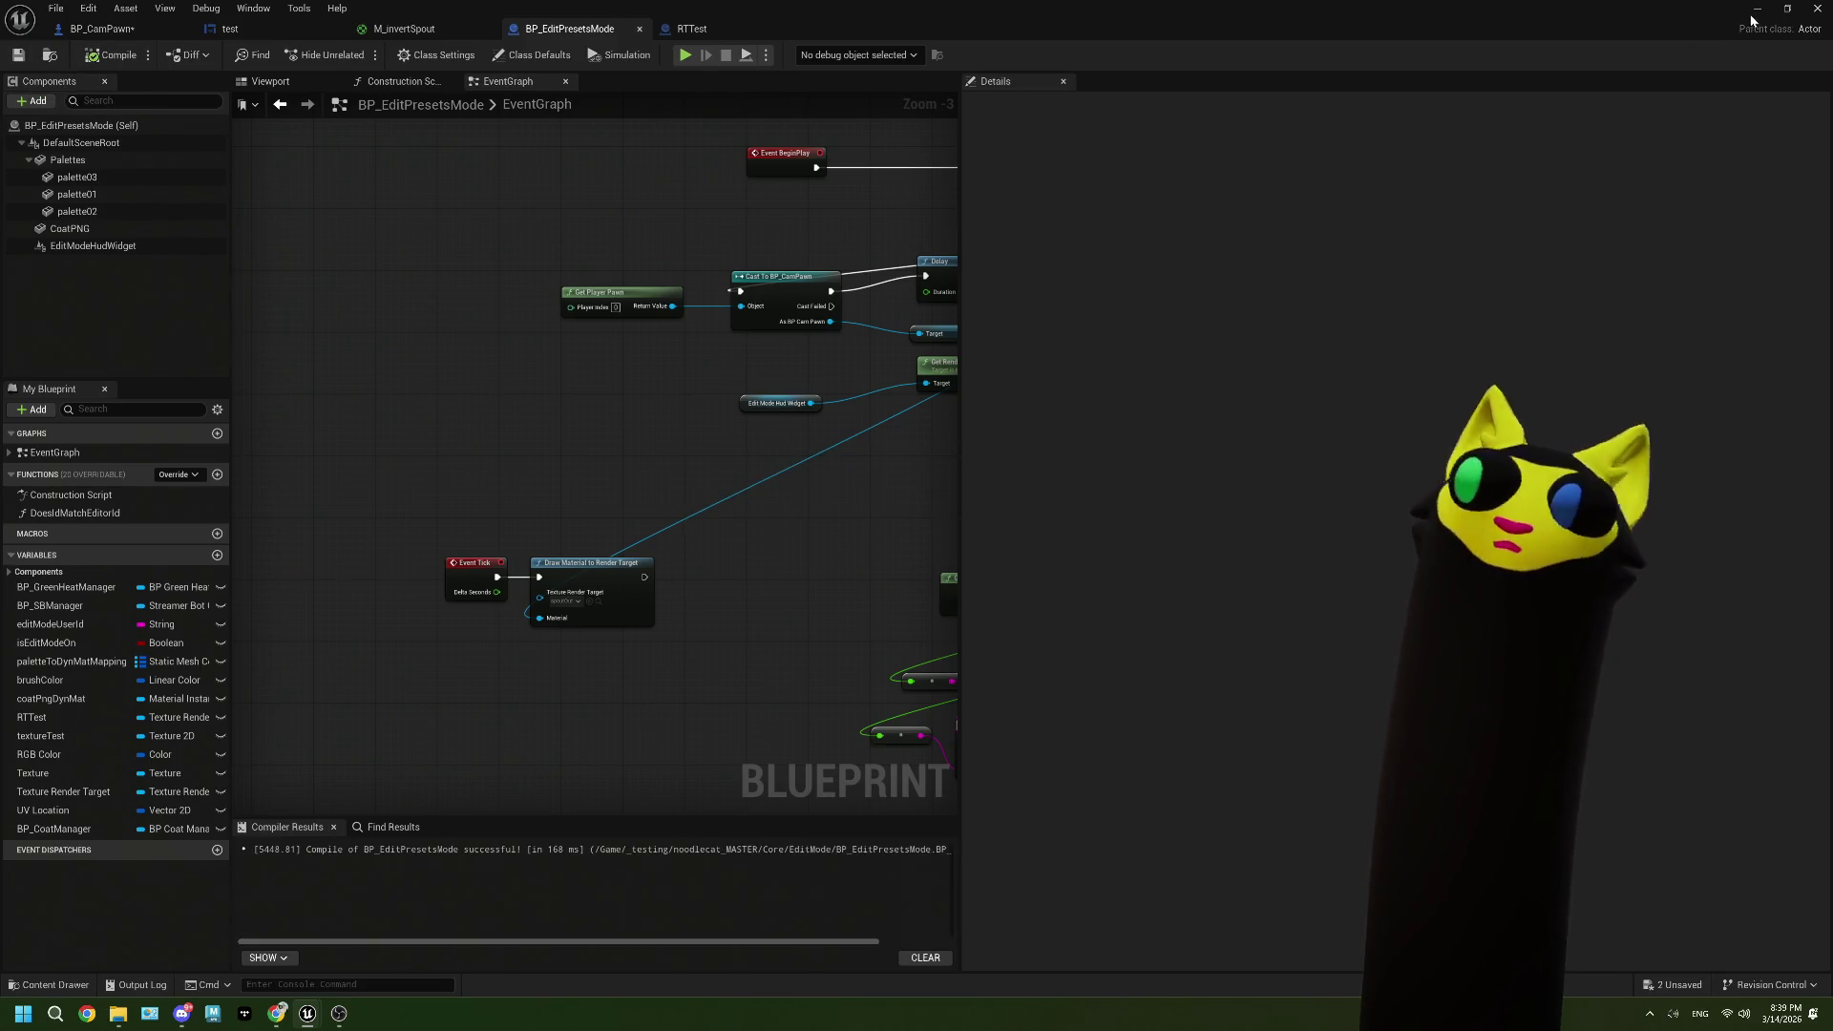
left_click(1816, 7)
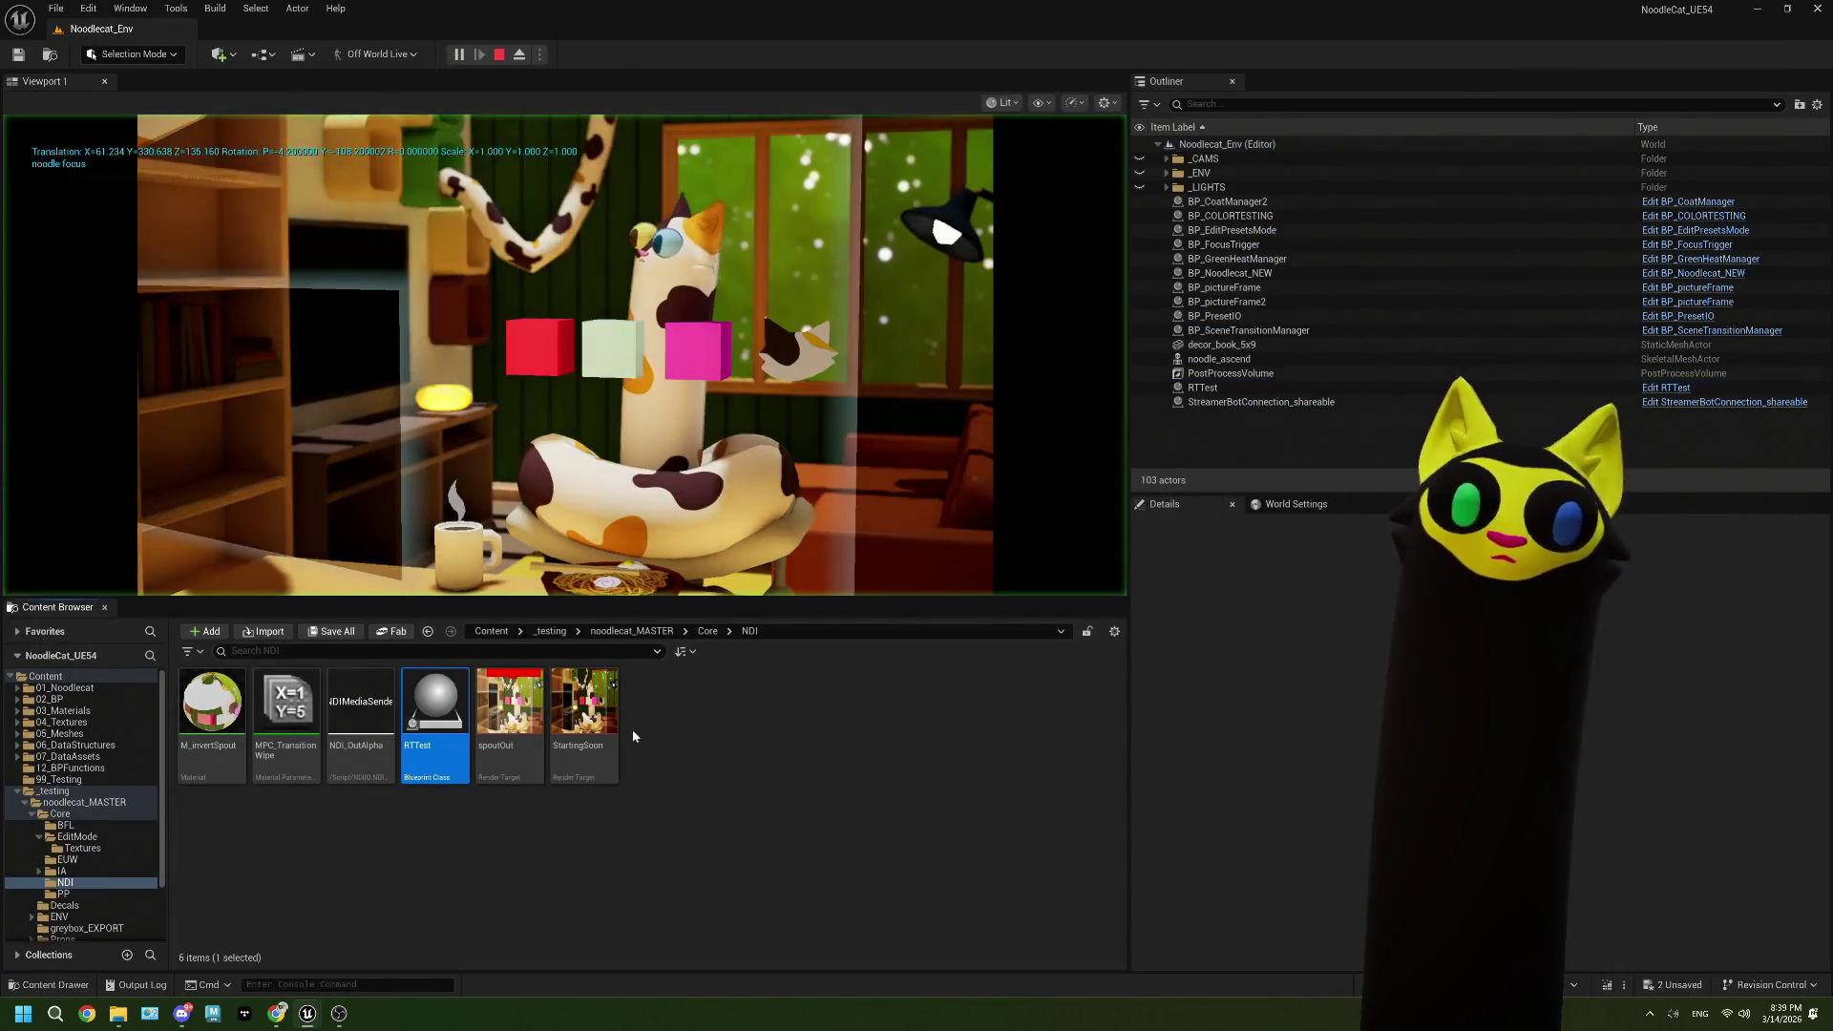
double_click(524, 716)
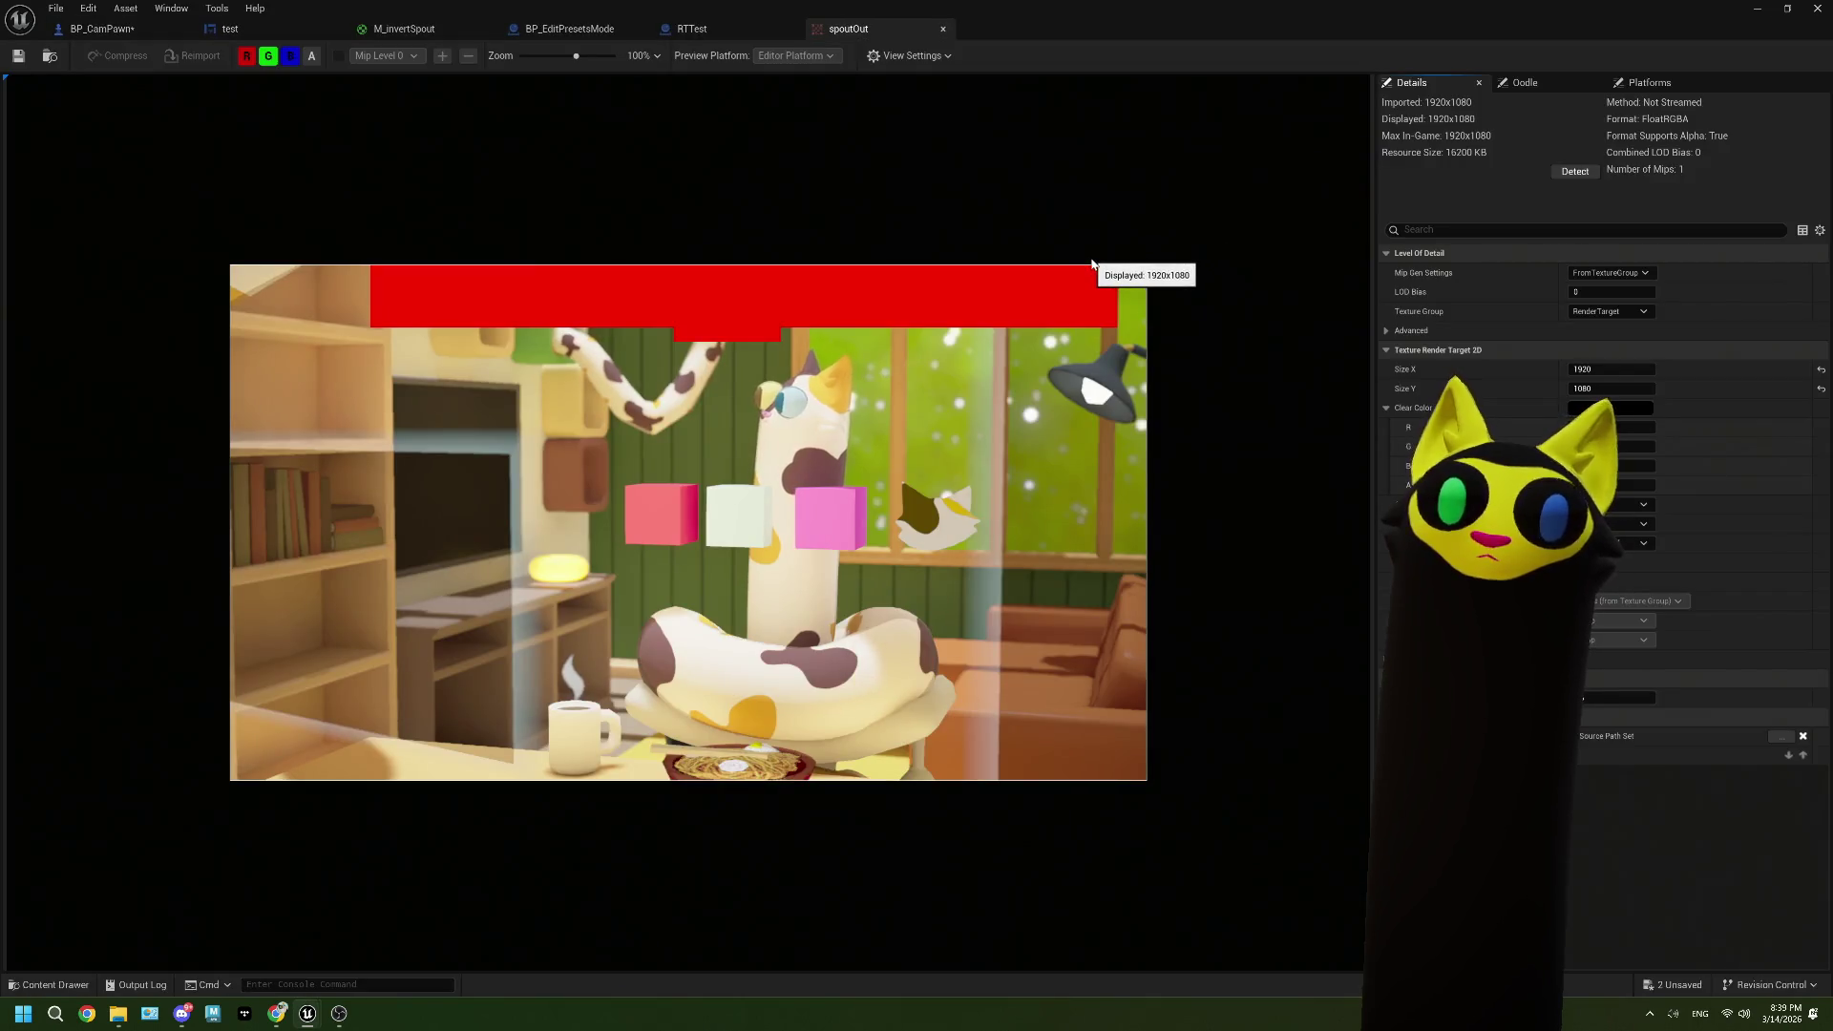
left_click(943, 31)
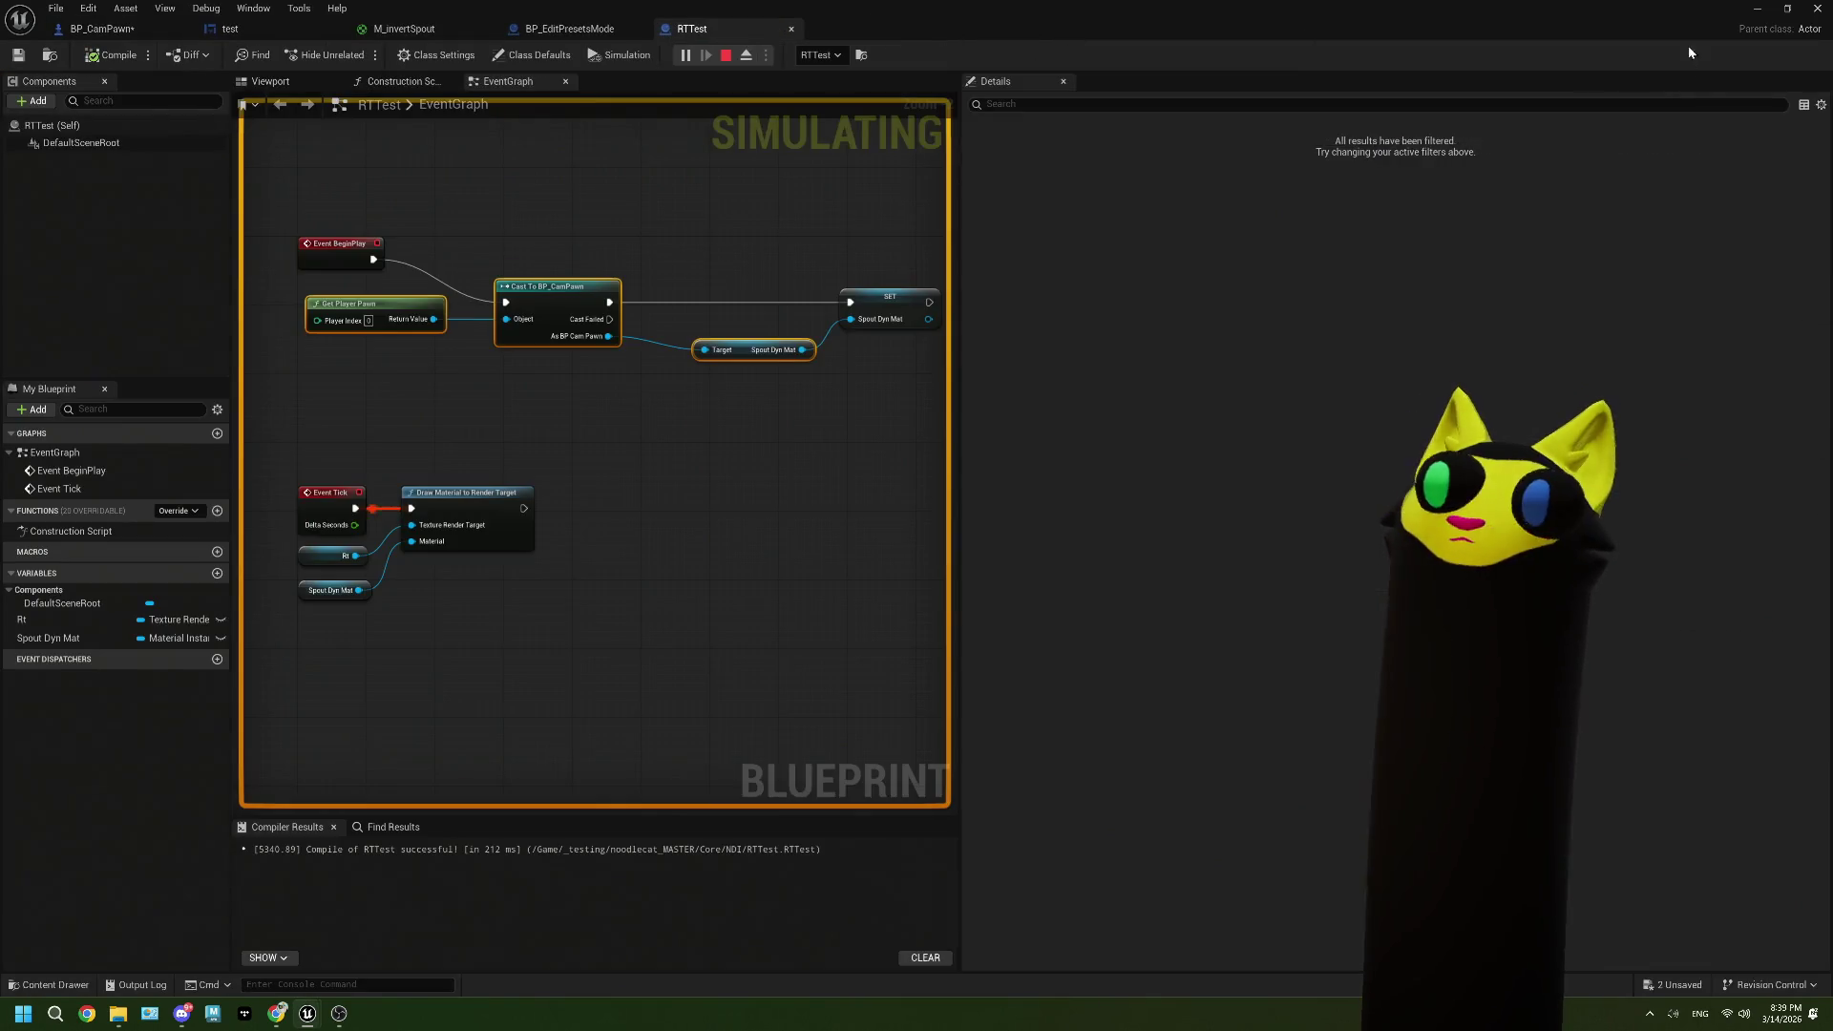
left_click(728, 55)
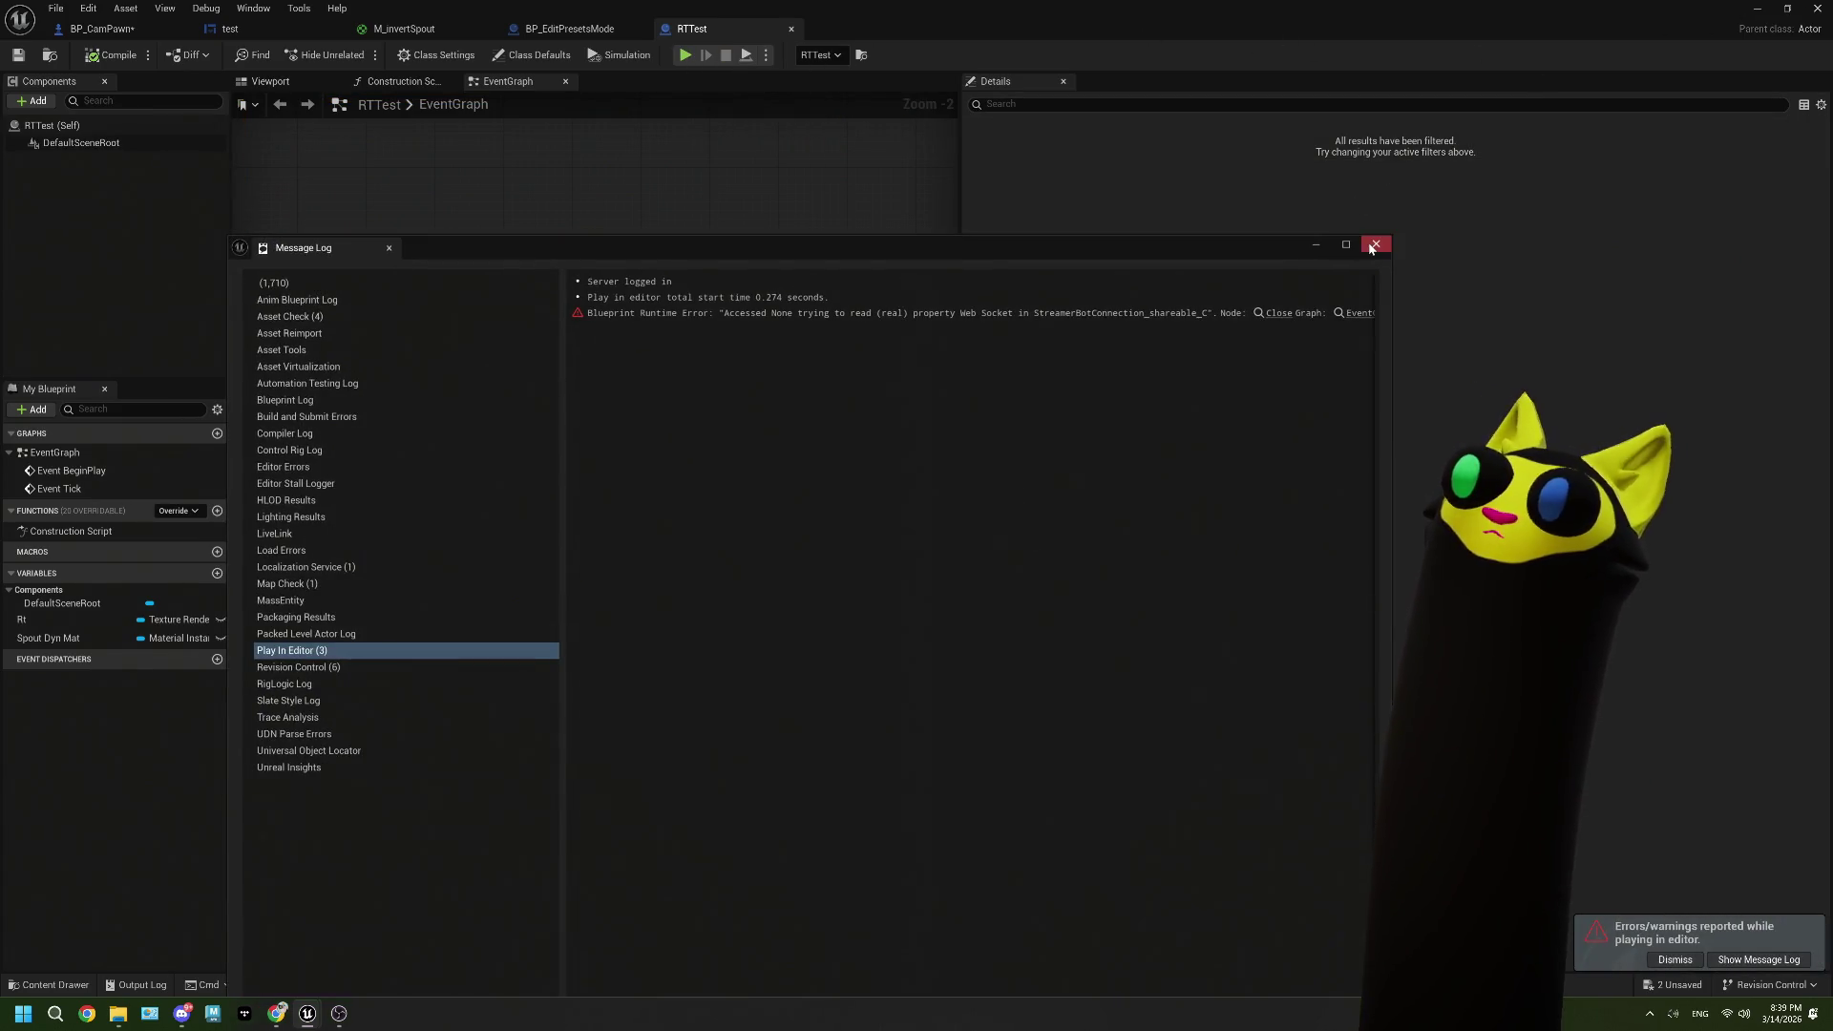
left_click(1374, 244)
left_click(1817, 9)
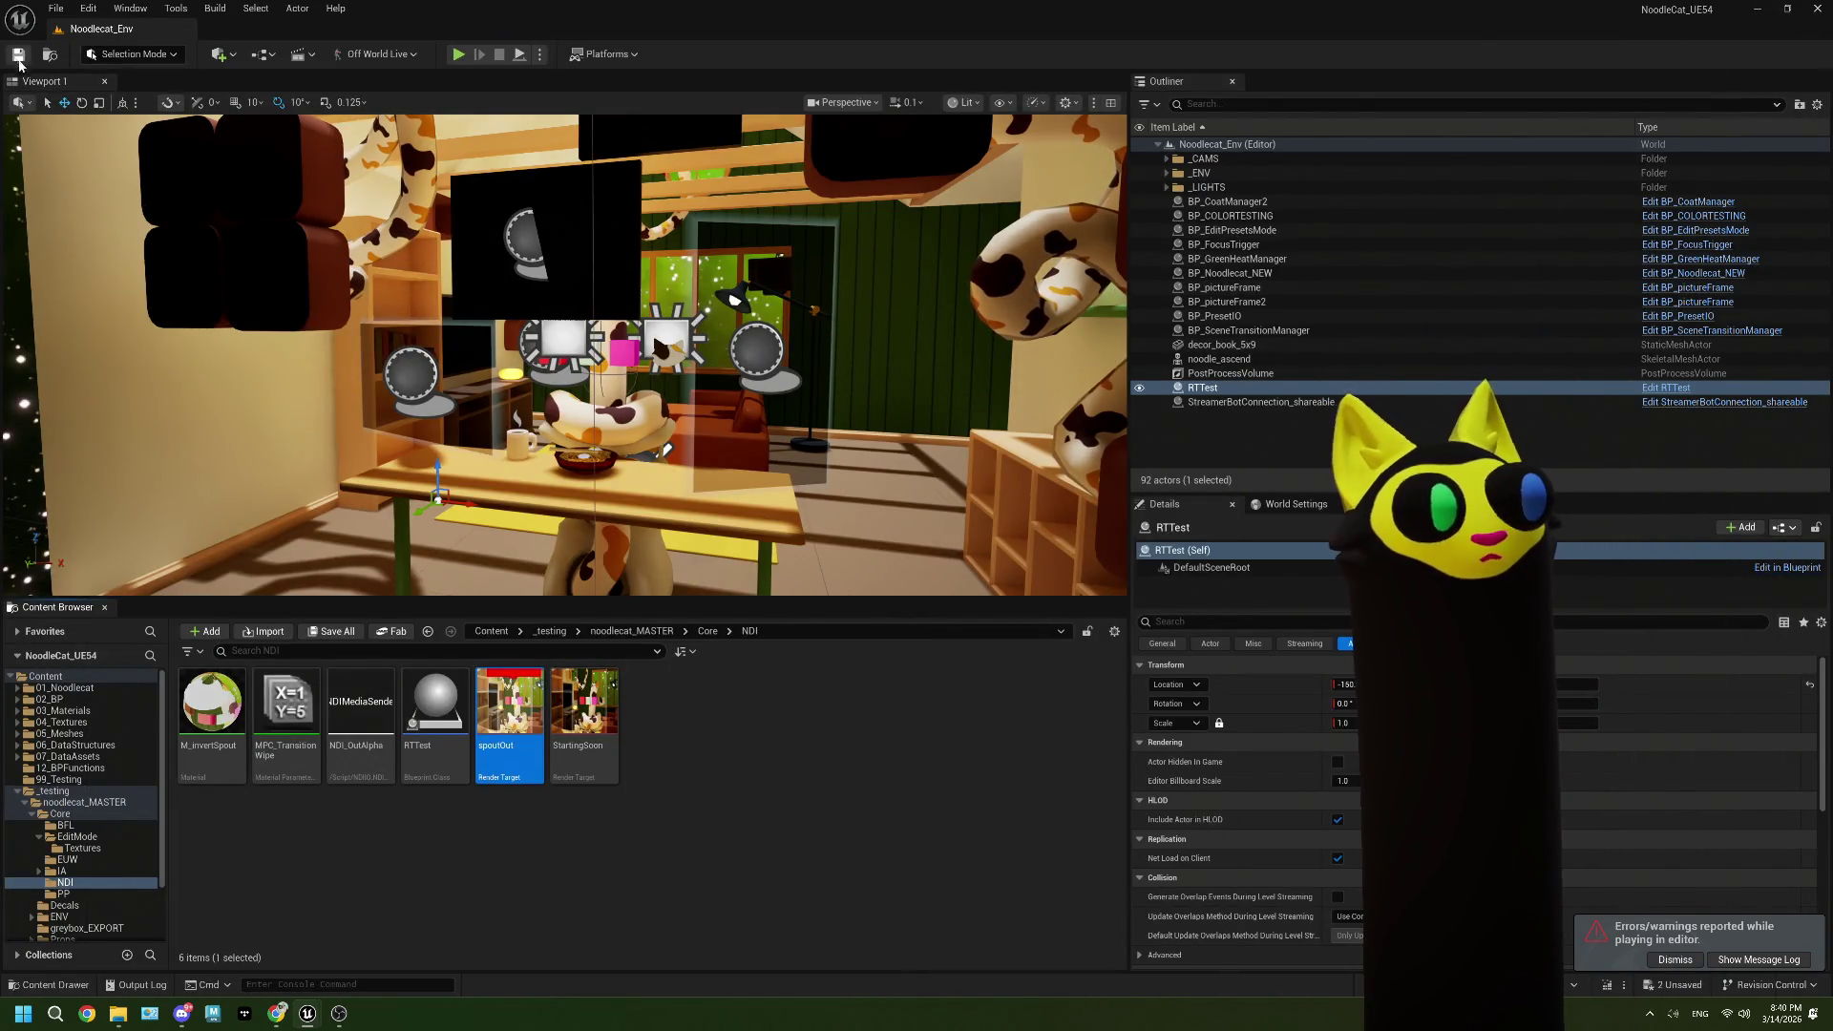
left_click(880, 721)
key("ctrl+s")
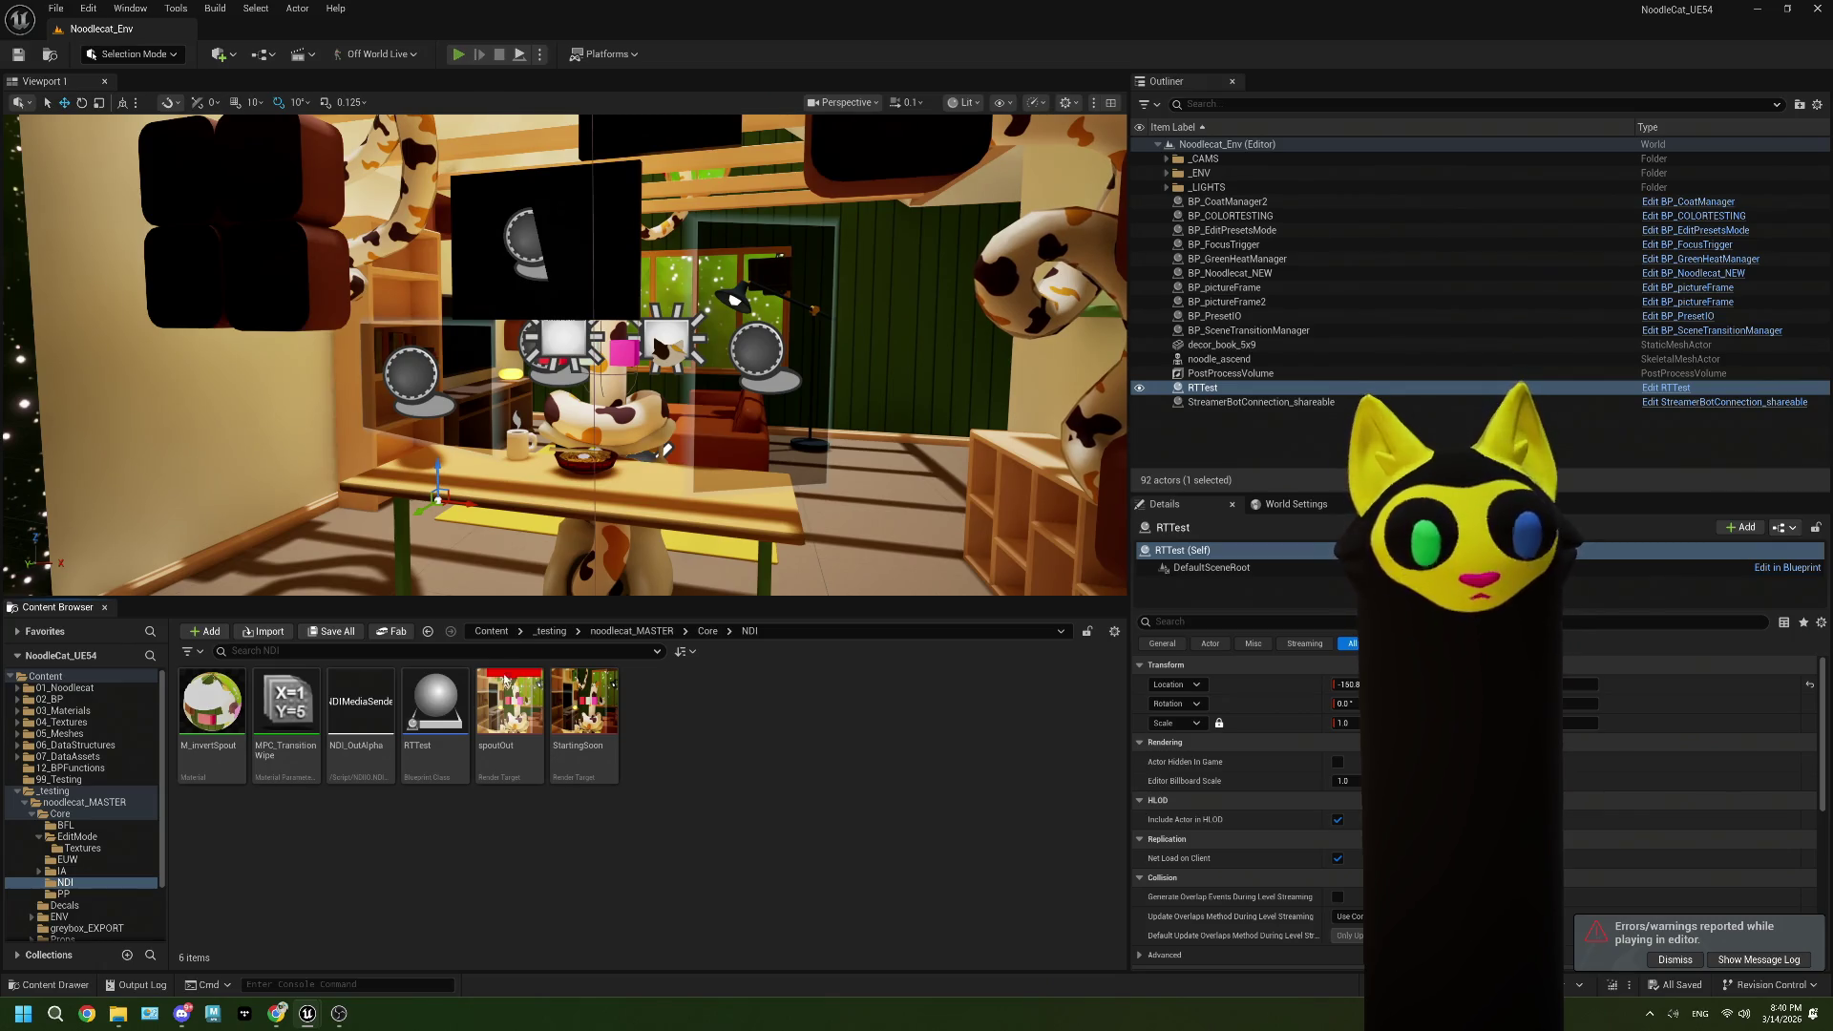
Step: Run a play-in-editor test with Alt+P, then stop it and dismiss the error message log
key("alt+p")
key("alt+Tab")
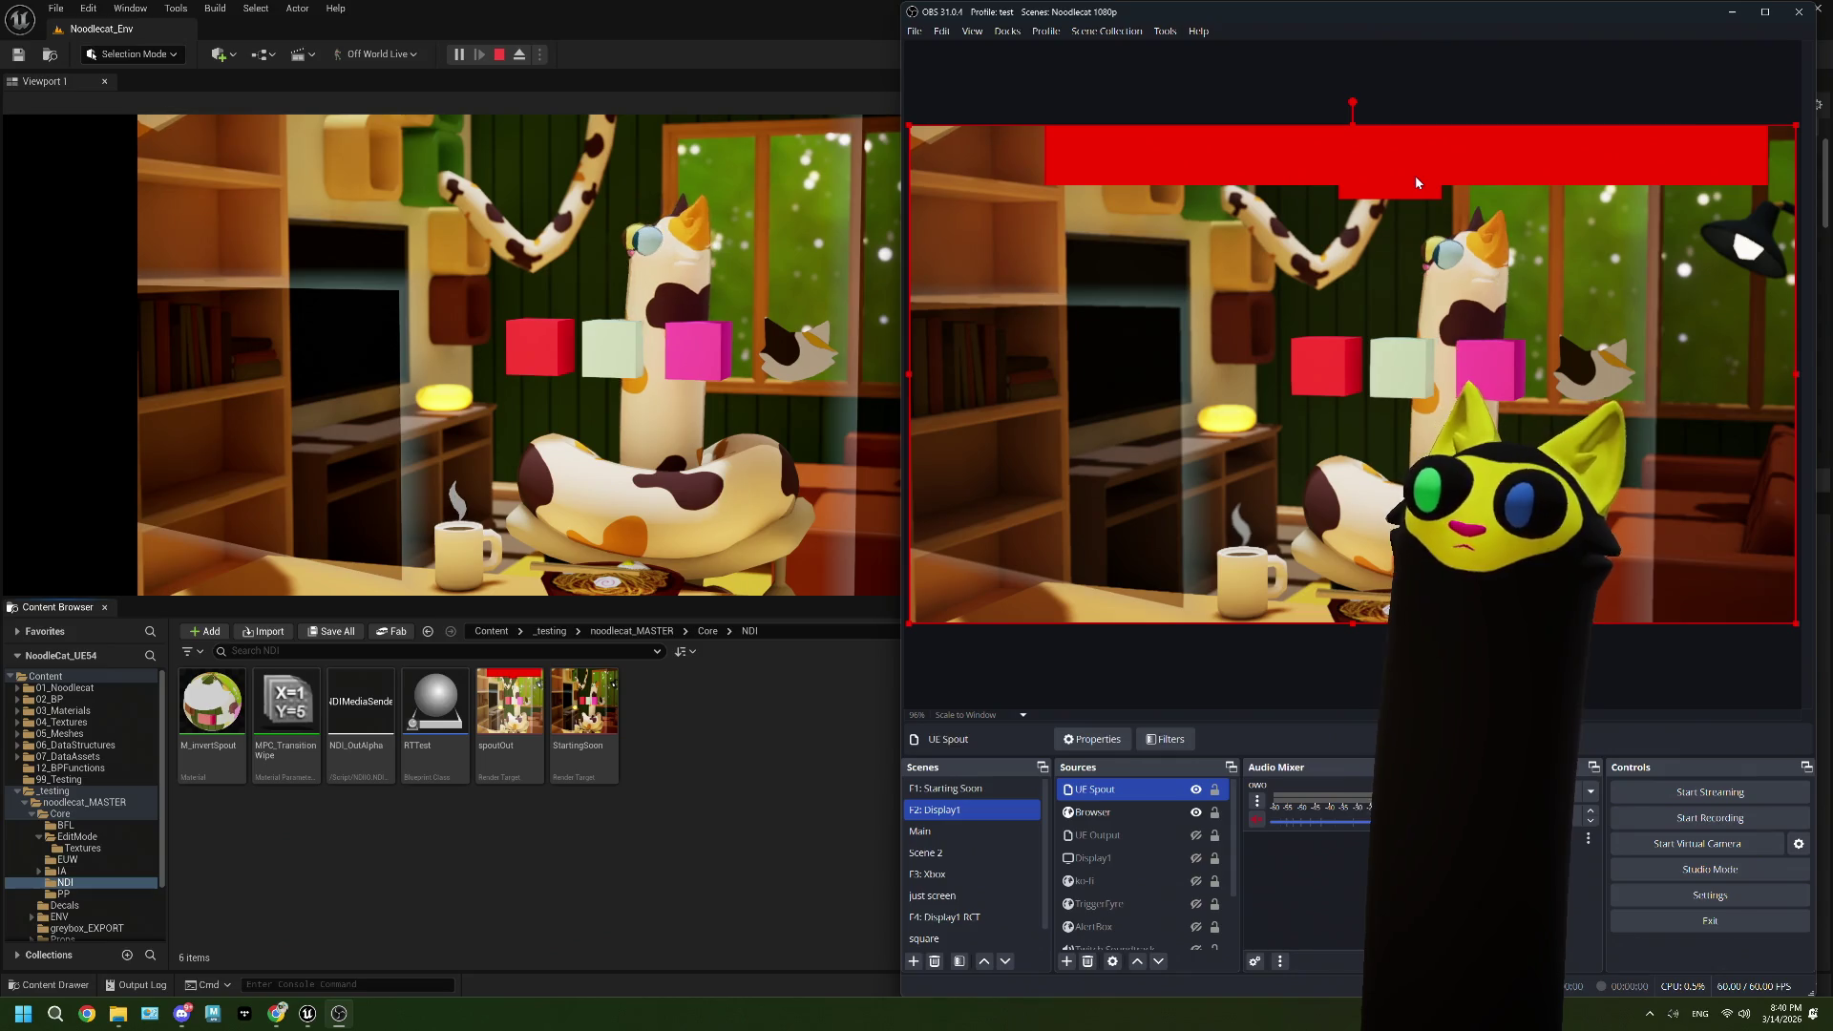
left_click(499, 55)
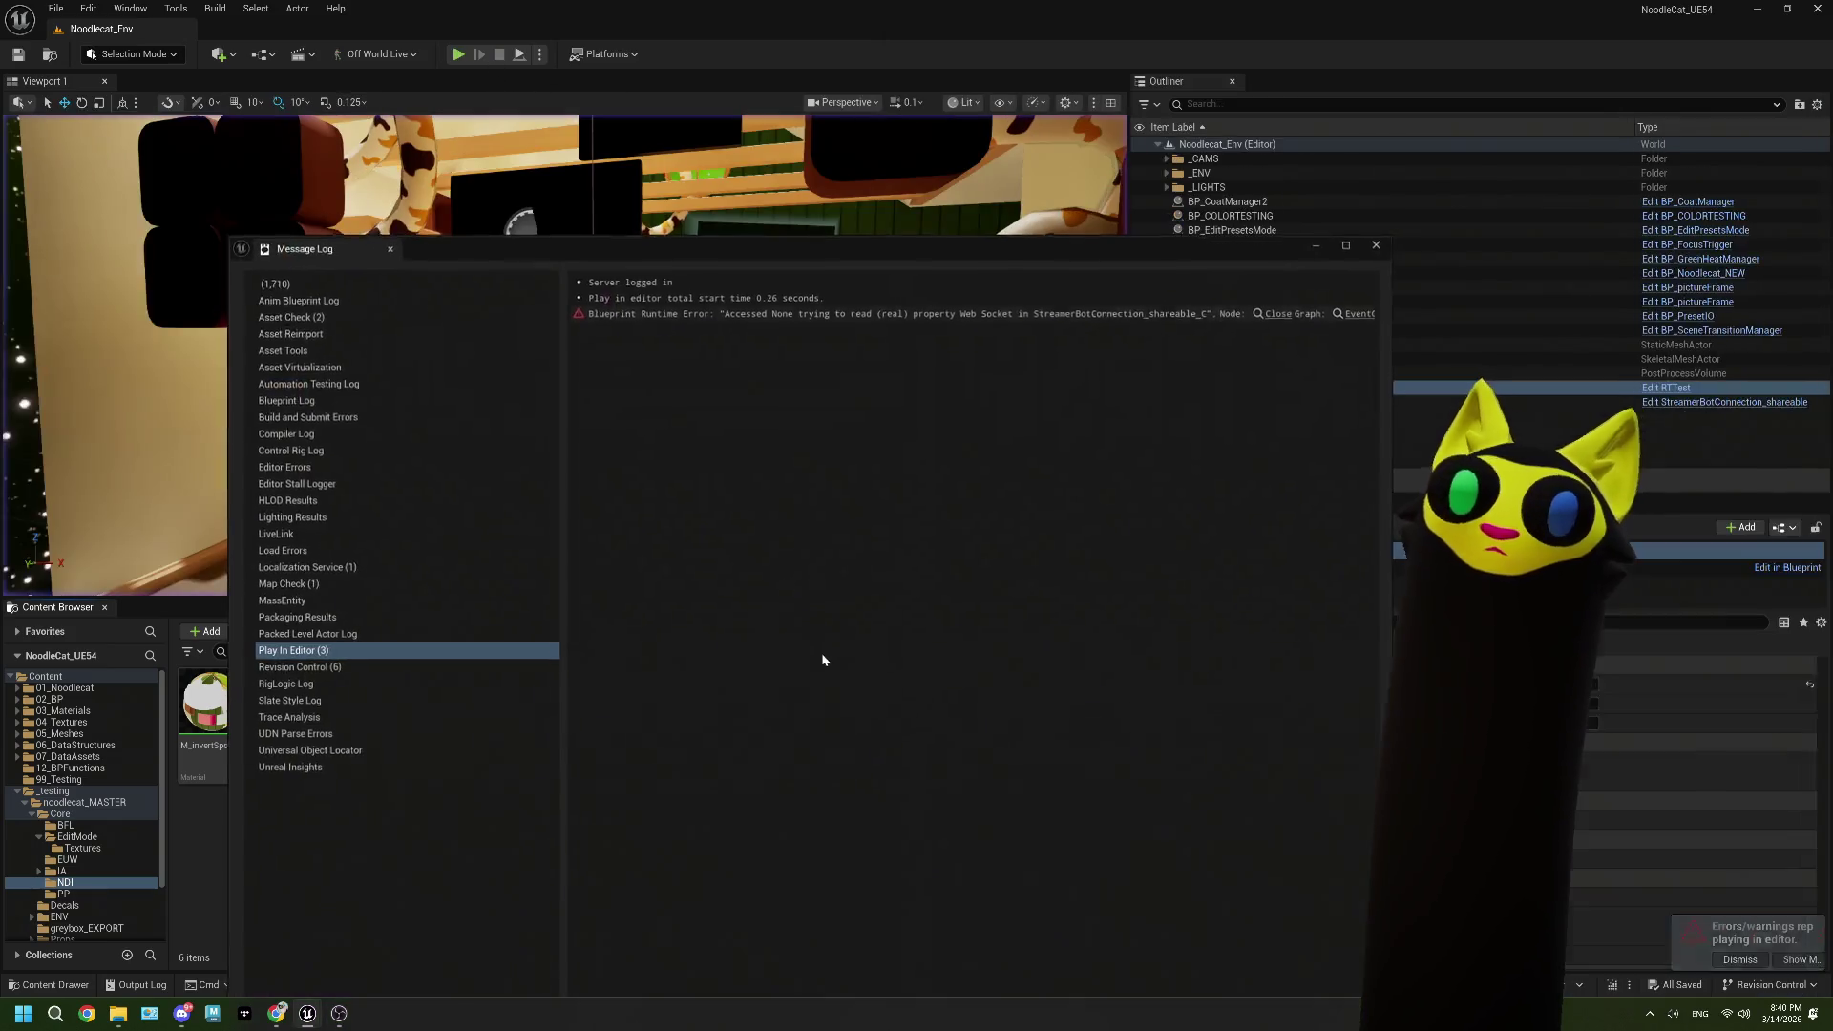
key("alt+F4")
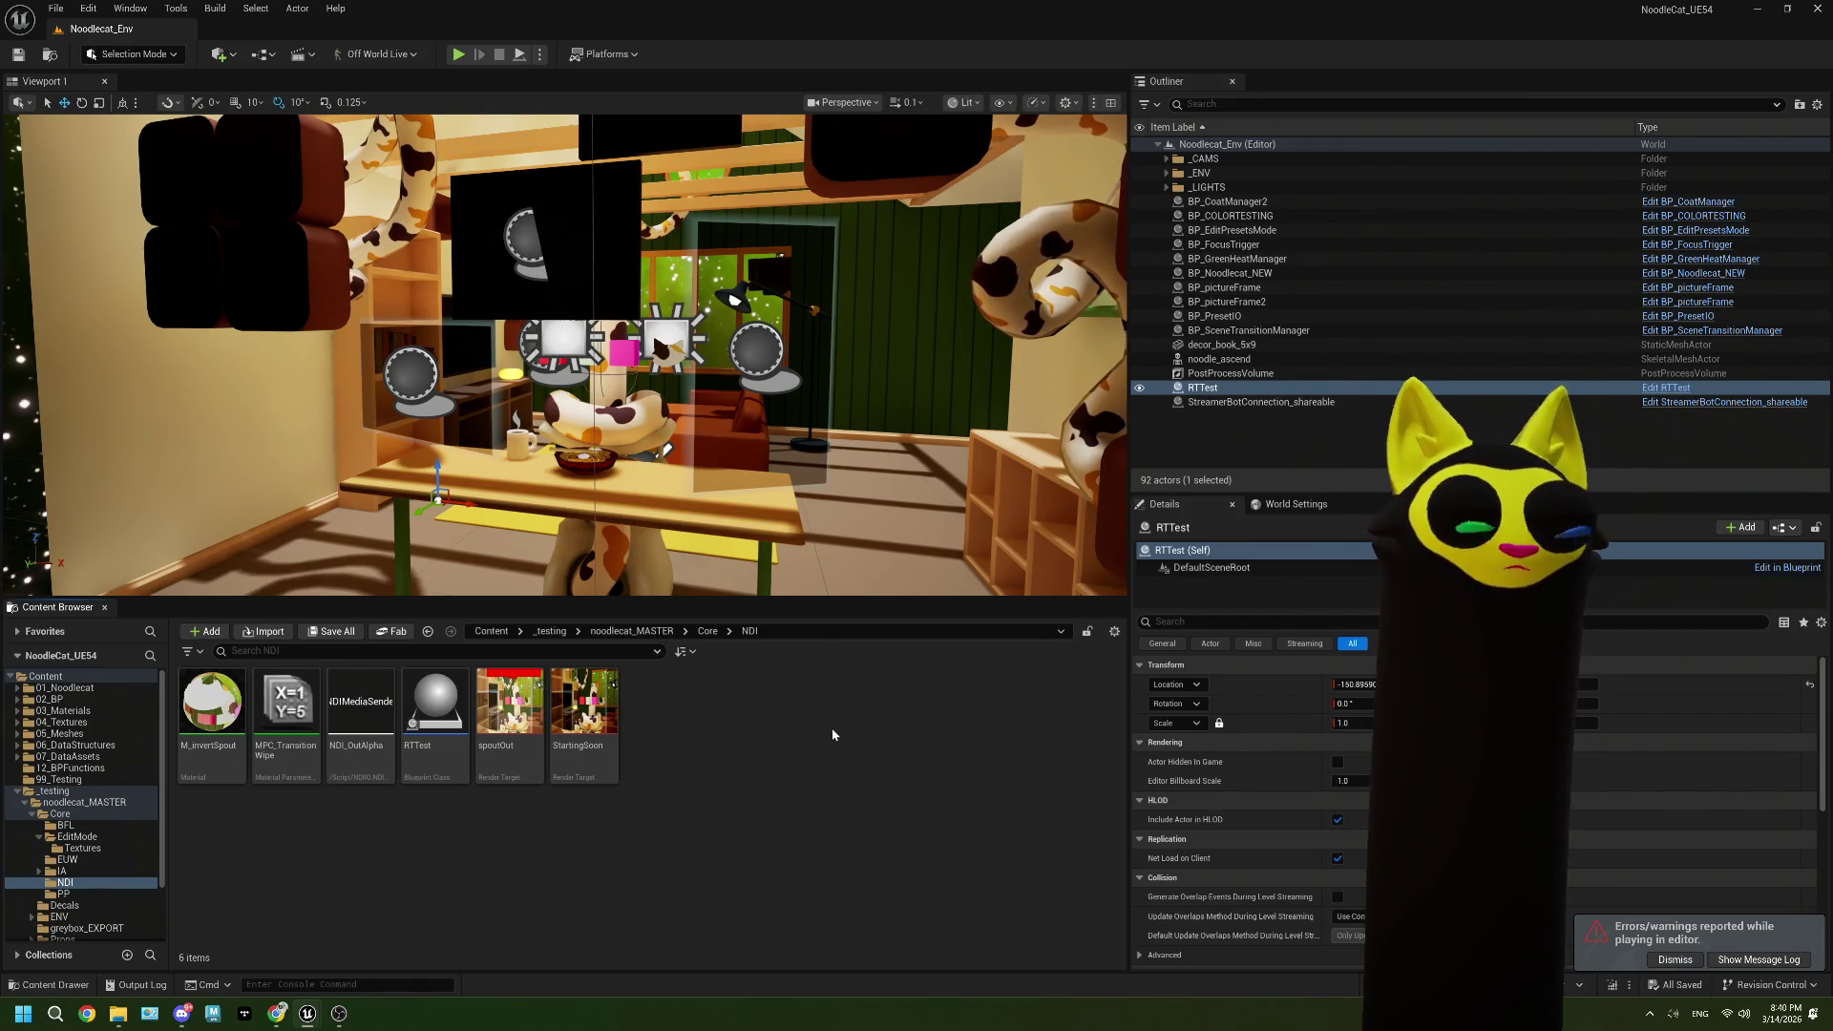
Step: Browse the Content folder to Core > EditMode and select BP_EditPresetsMode
left_click(708, 631)
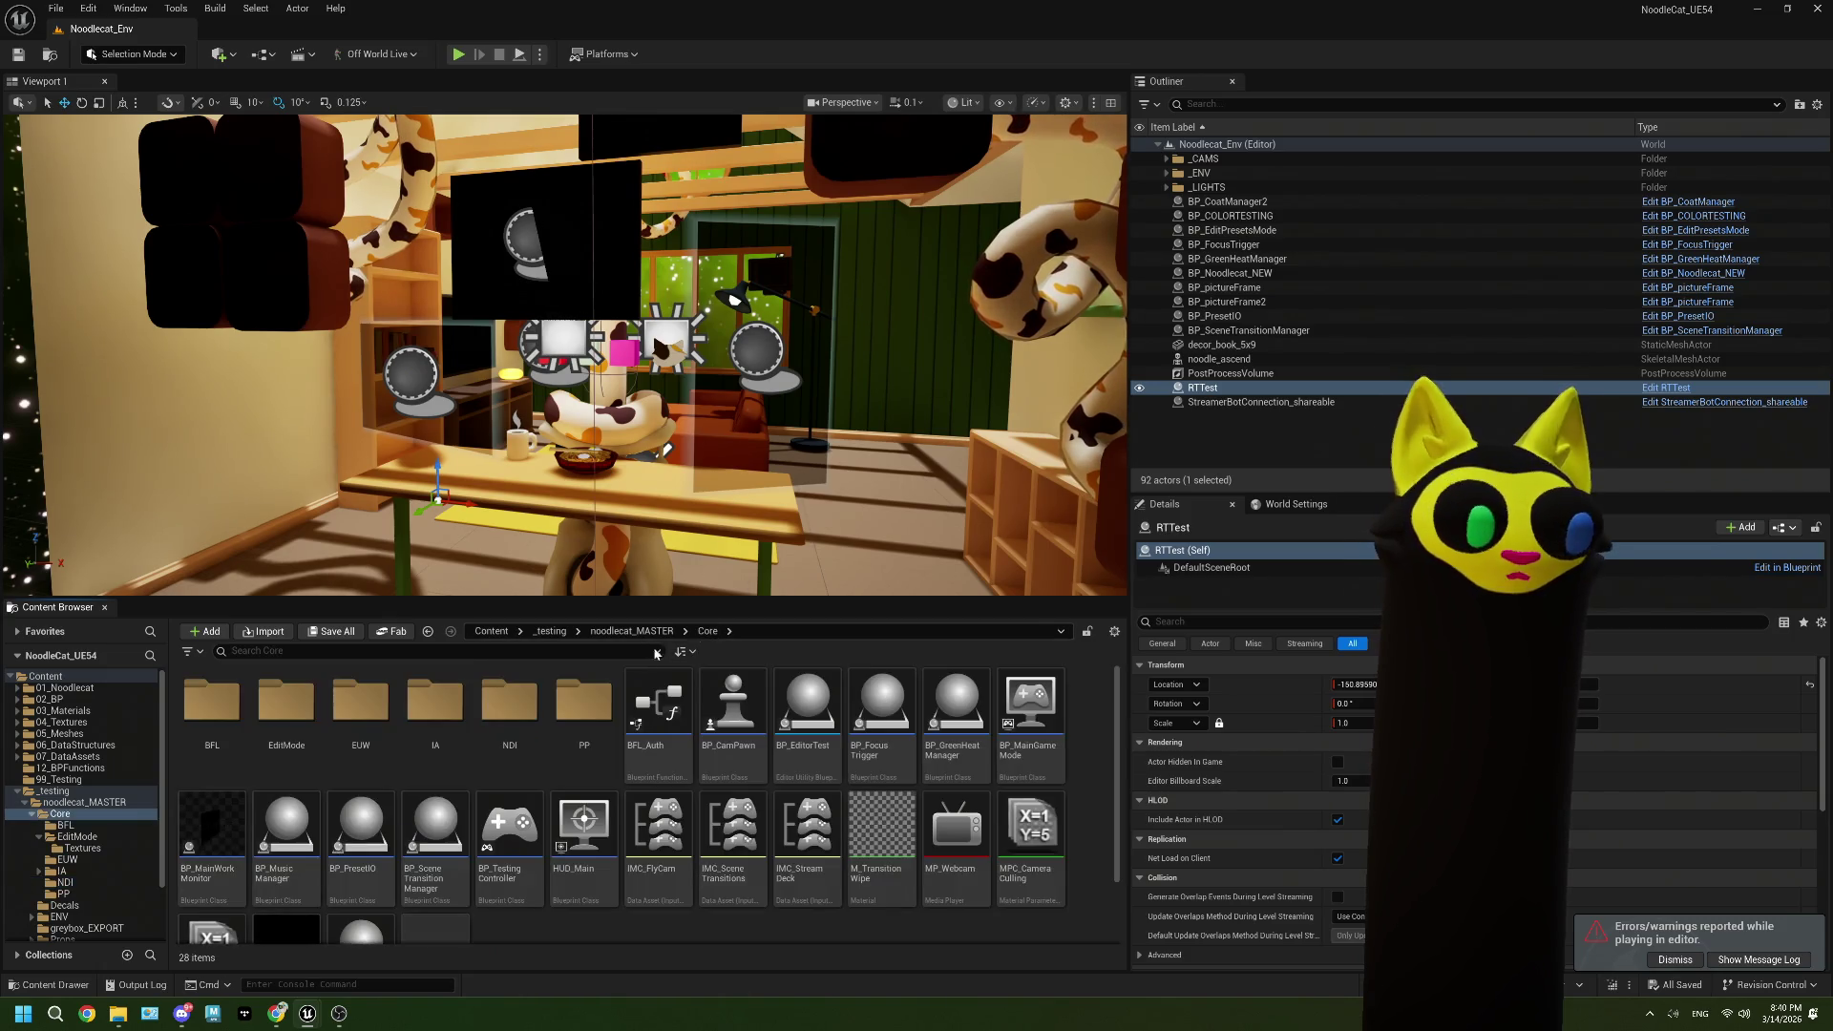
double_click(287, 706)
left_click(302, 716)
Step: Open BP_EditPresetsMode and survey the line-trace, Draw Texture and Event Tick draw-material nodes
double_click(303, 716)
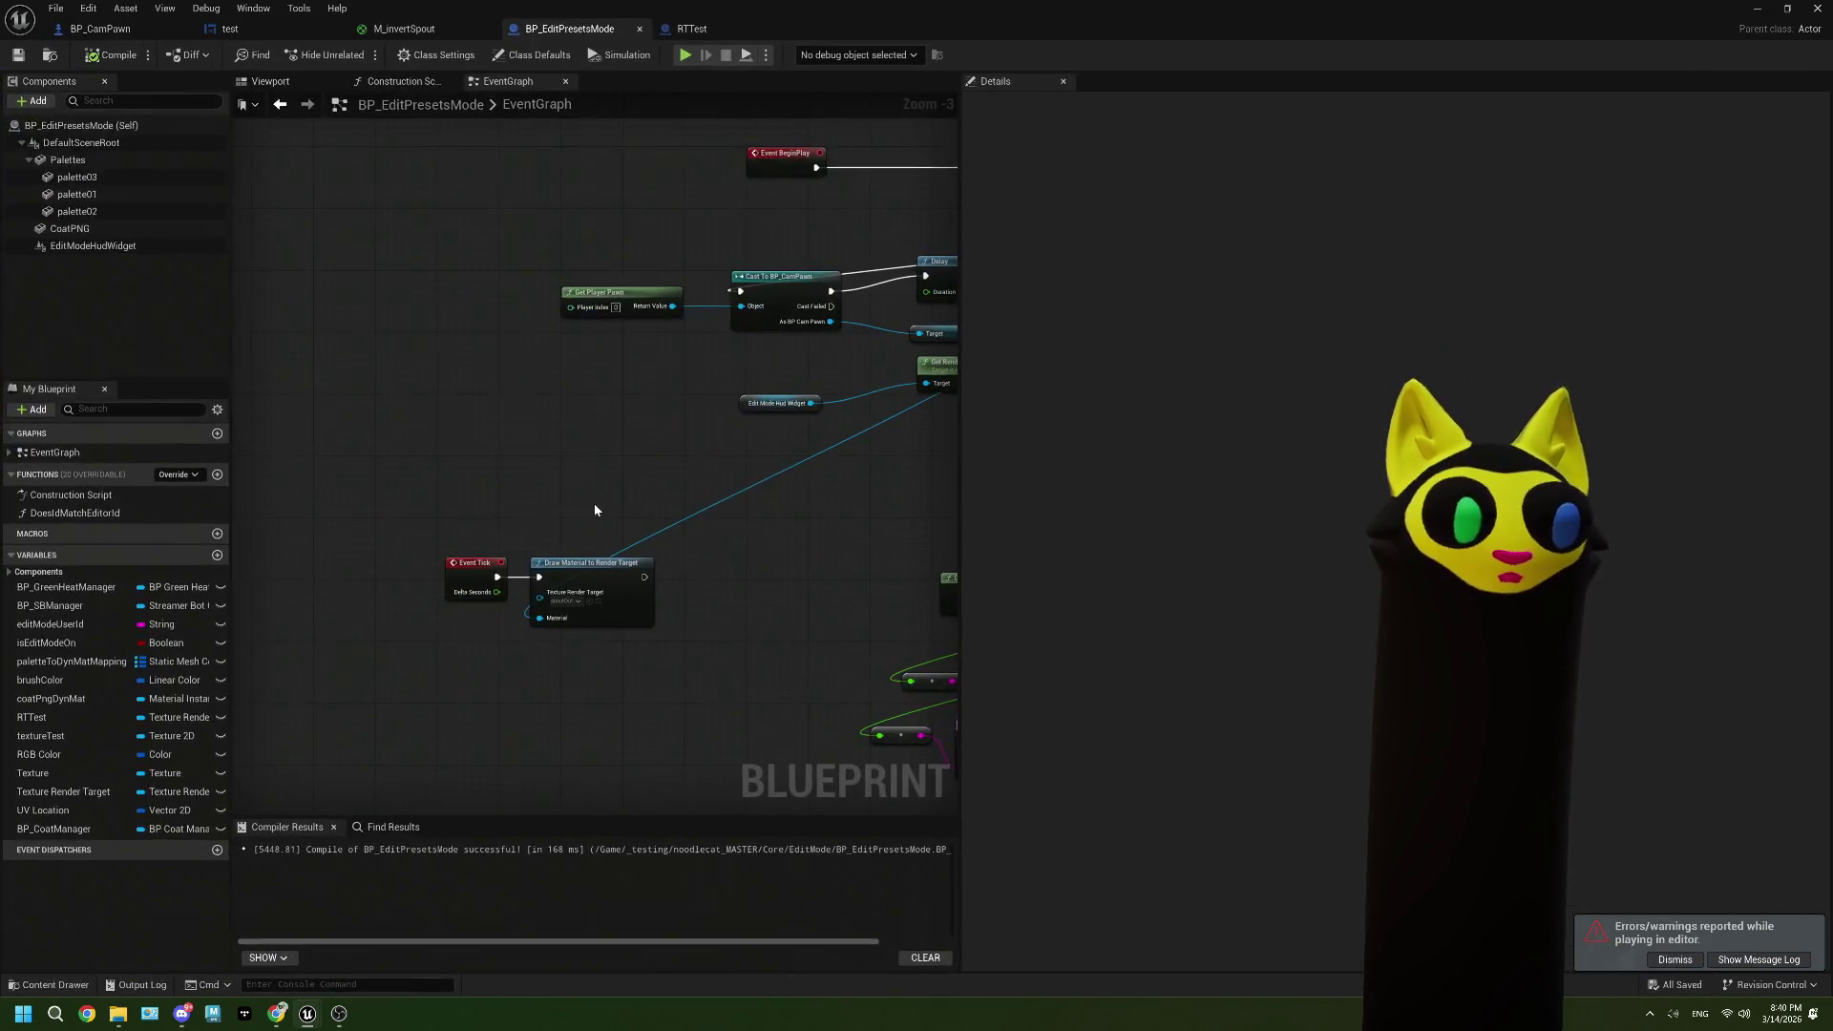
scroll(623, 517, "down", 4)
scroll(494, 517, "up", 4)
left_click_drag(494, 518, 296, 444)
left_click_drag(725, 534, 470, 363)
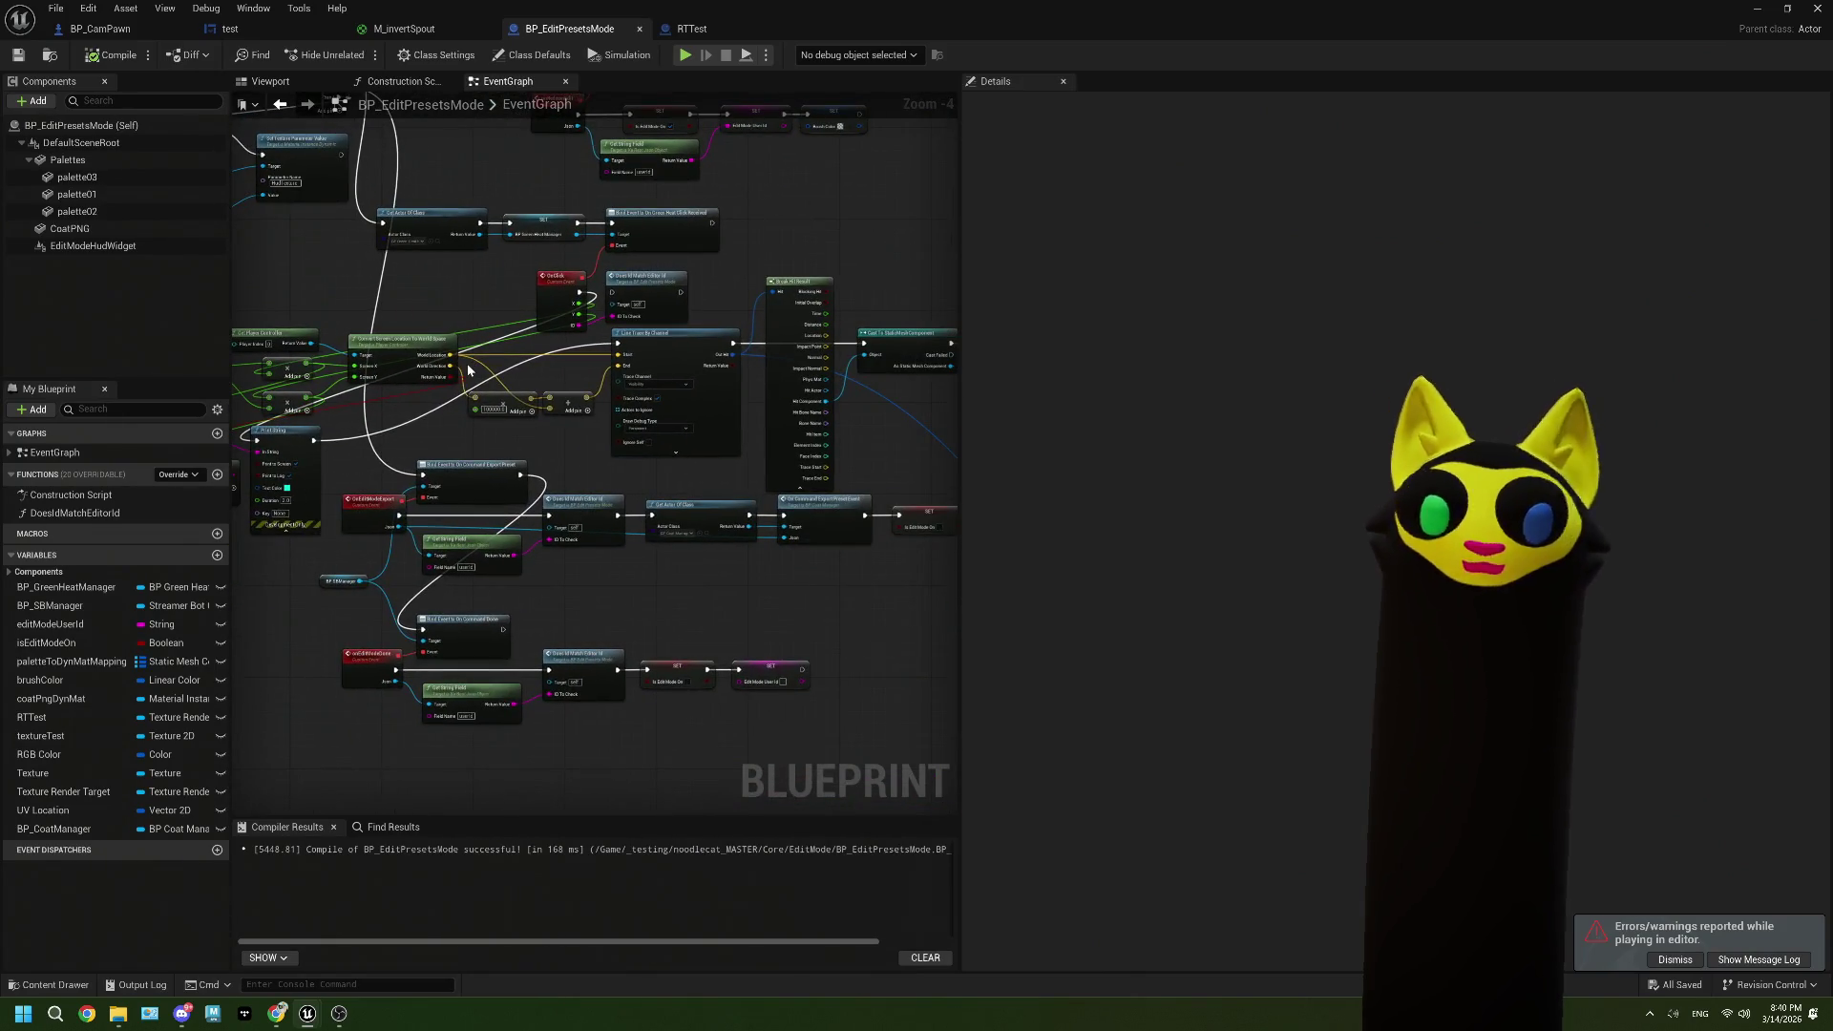
scroll(471, 363, "down", 3)
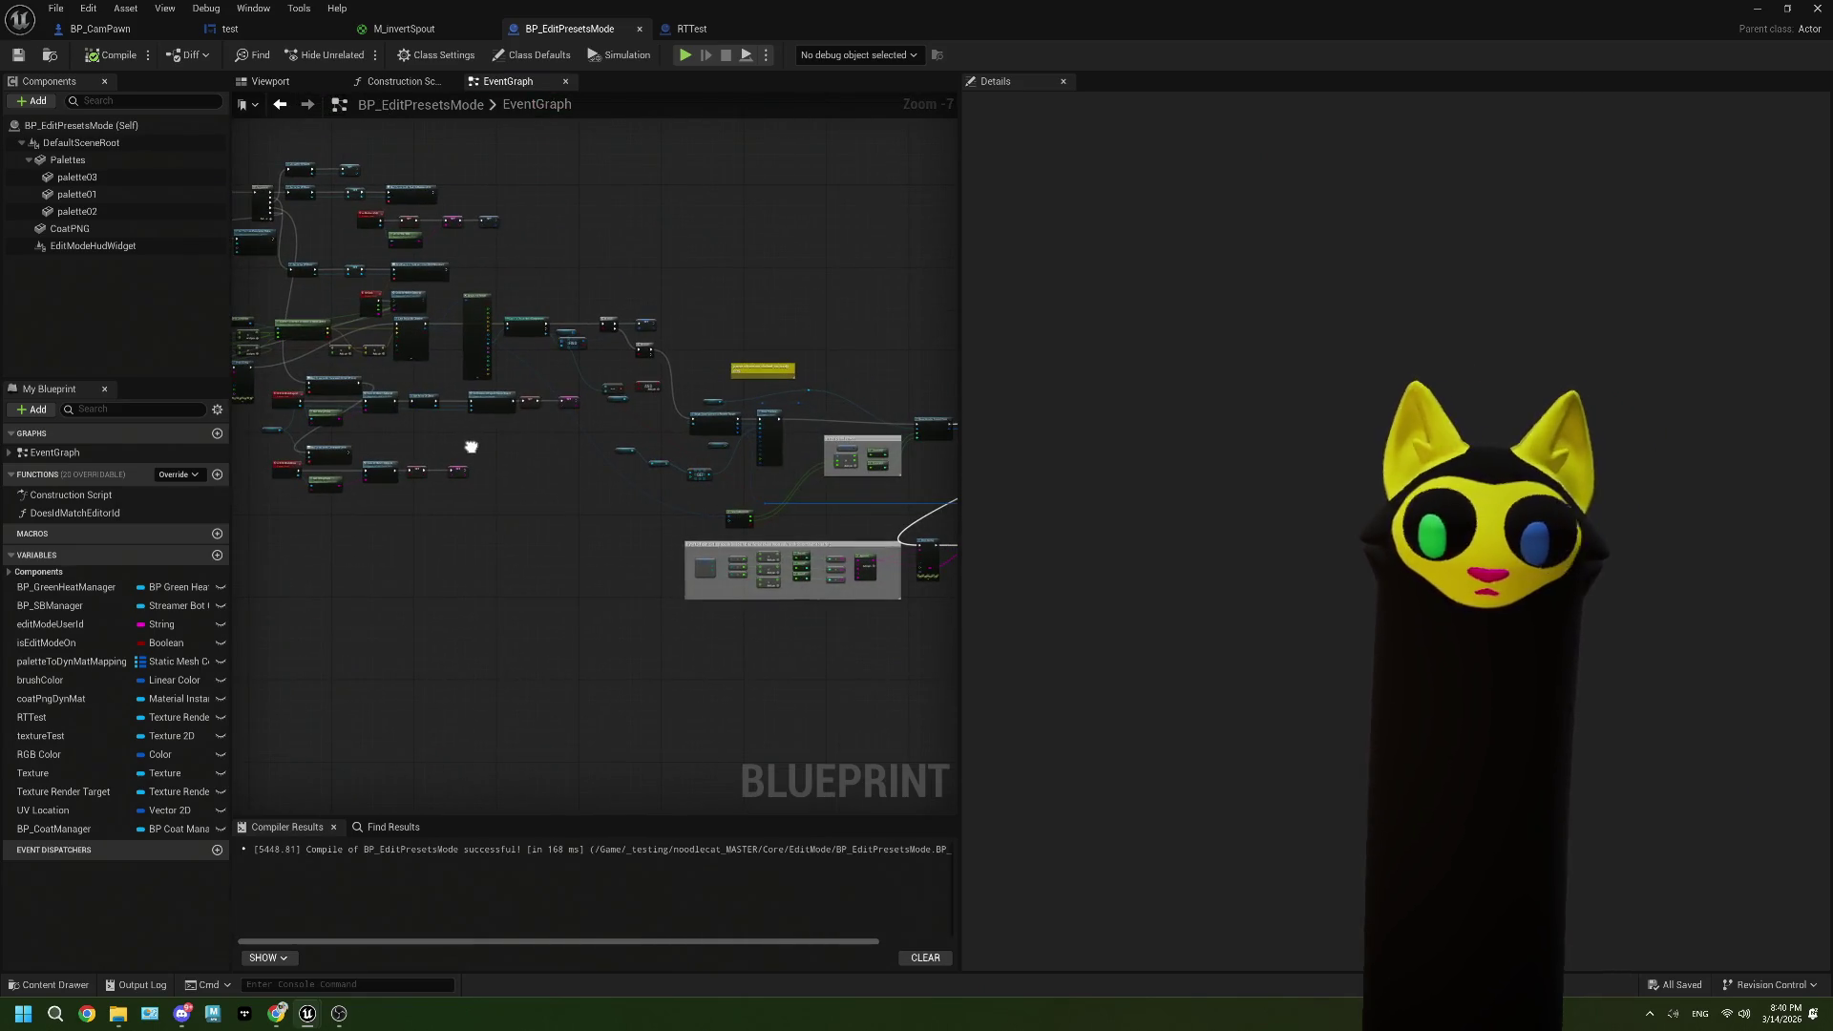
mouse_move(471, 447)
left_mouse_down()
mouse_move(704, 524)
mouse_move(392, 452)
left_mouse_up()
scroll(585, 556, "up", 3)
left_click_drag(643, 458, 664, 570)
scroll(468, 506, "up", 1)
mouse_move(467, 506)
left_mouse_down()
mouse_move(614, 532)
mouse_move(389, 523)
mouse_move(704, 520)
mouse_move(621, 520)
mouse_move(753, 475)
left_mouse_up()
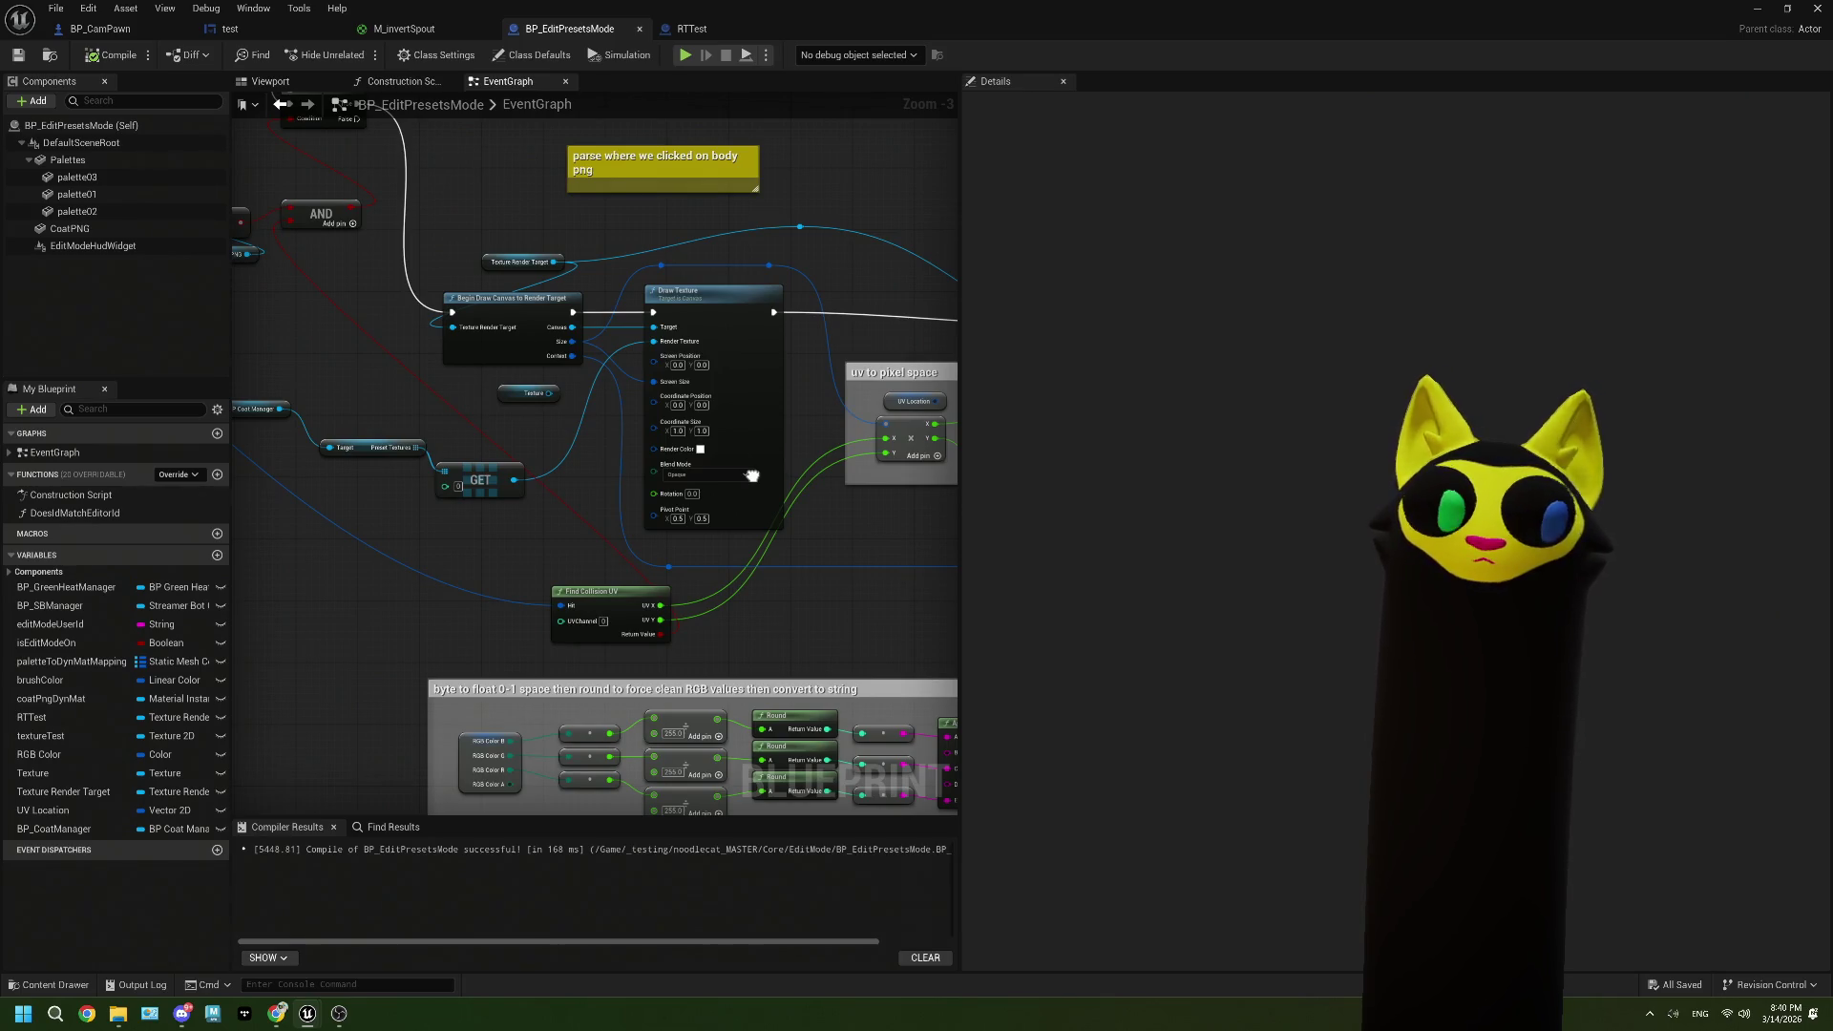
mouse_move(752, 475)
left_mouse_down()
mouse_move(531, 483)
mouse_move(605, 484)
mouse_move(440, 404)
left_mouse_up()
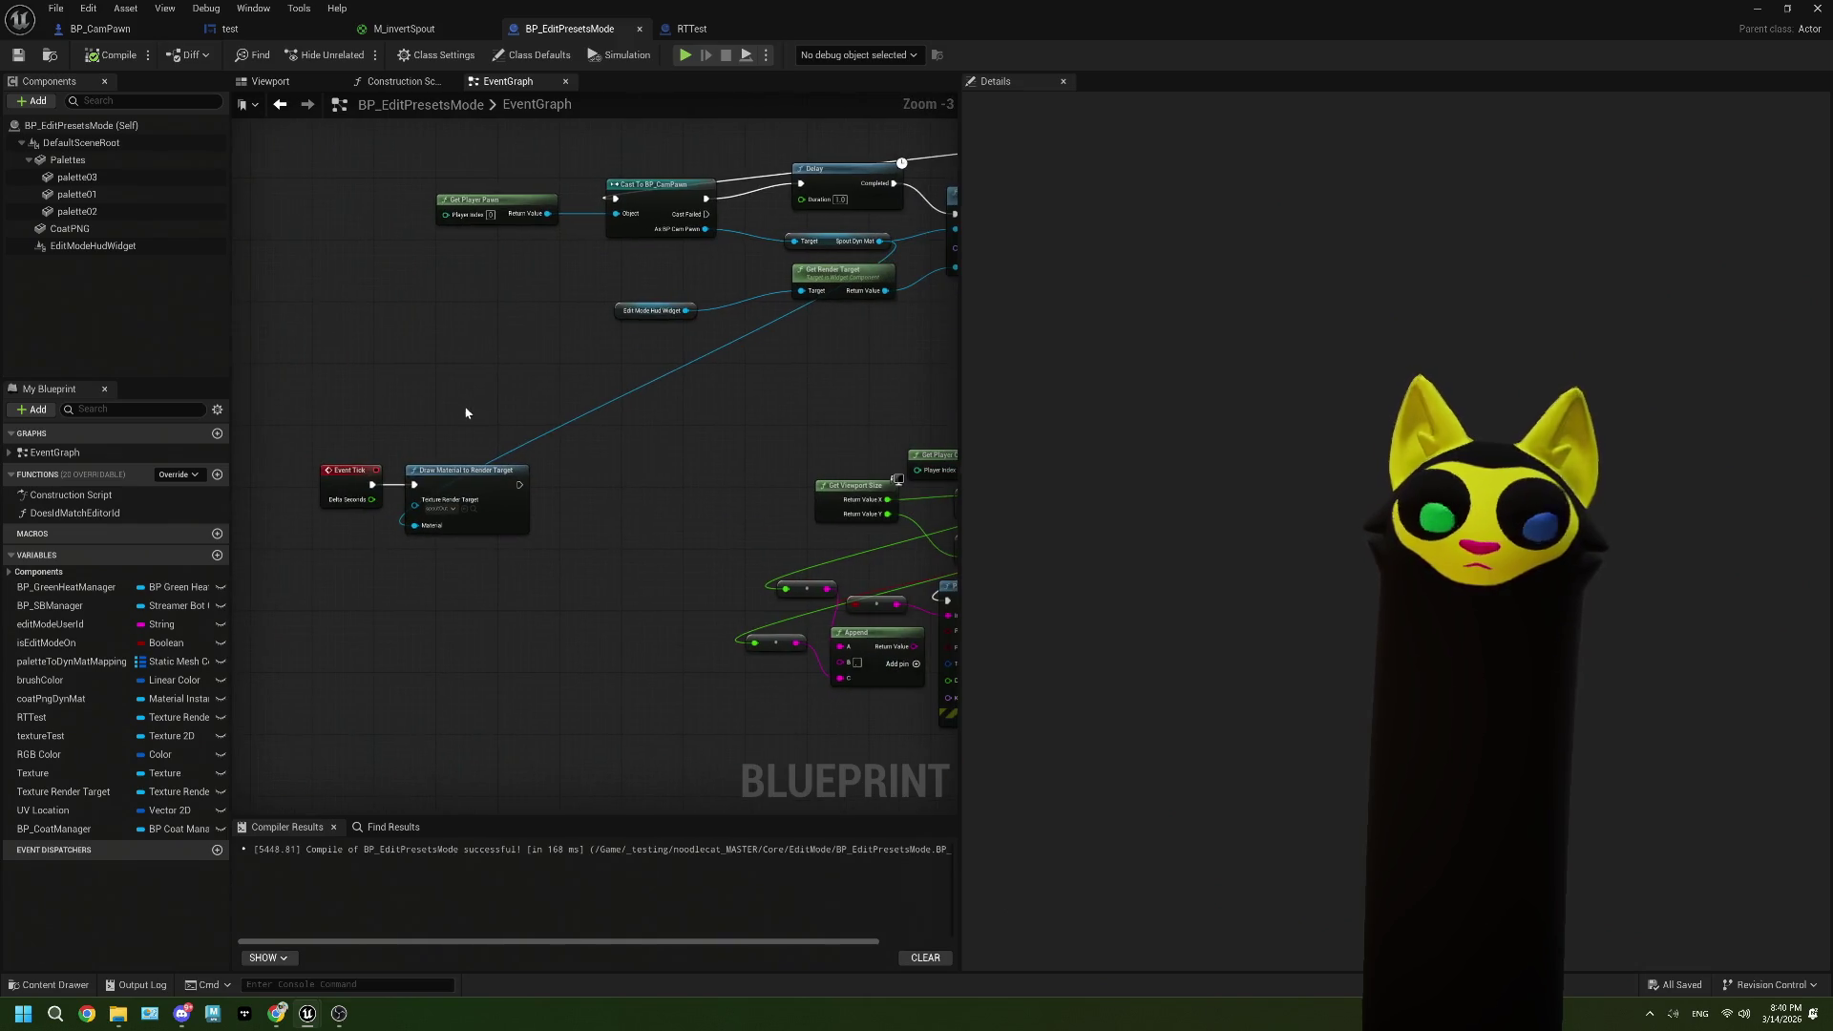
scroll(714, 413, "down", 1)
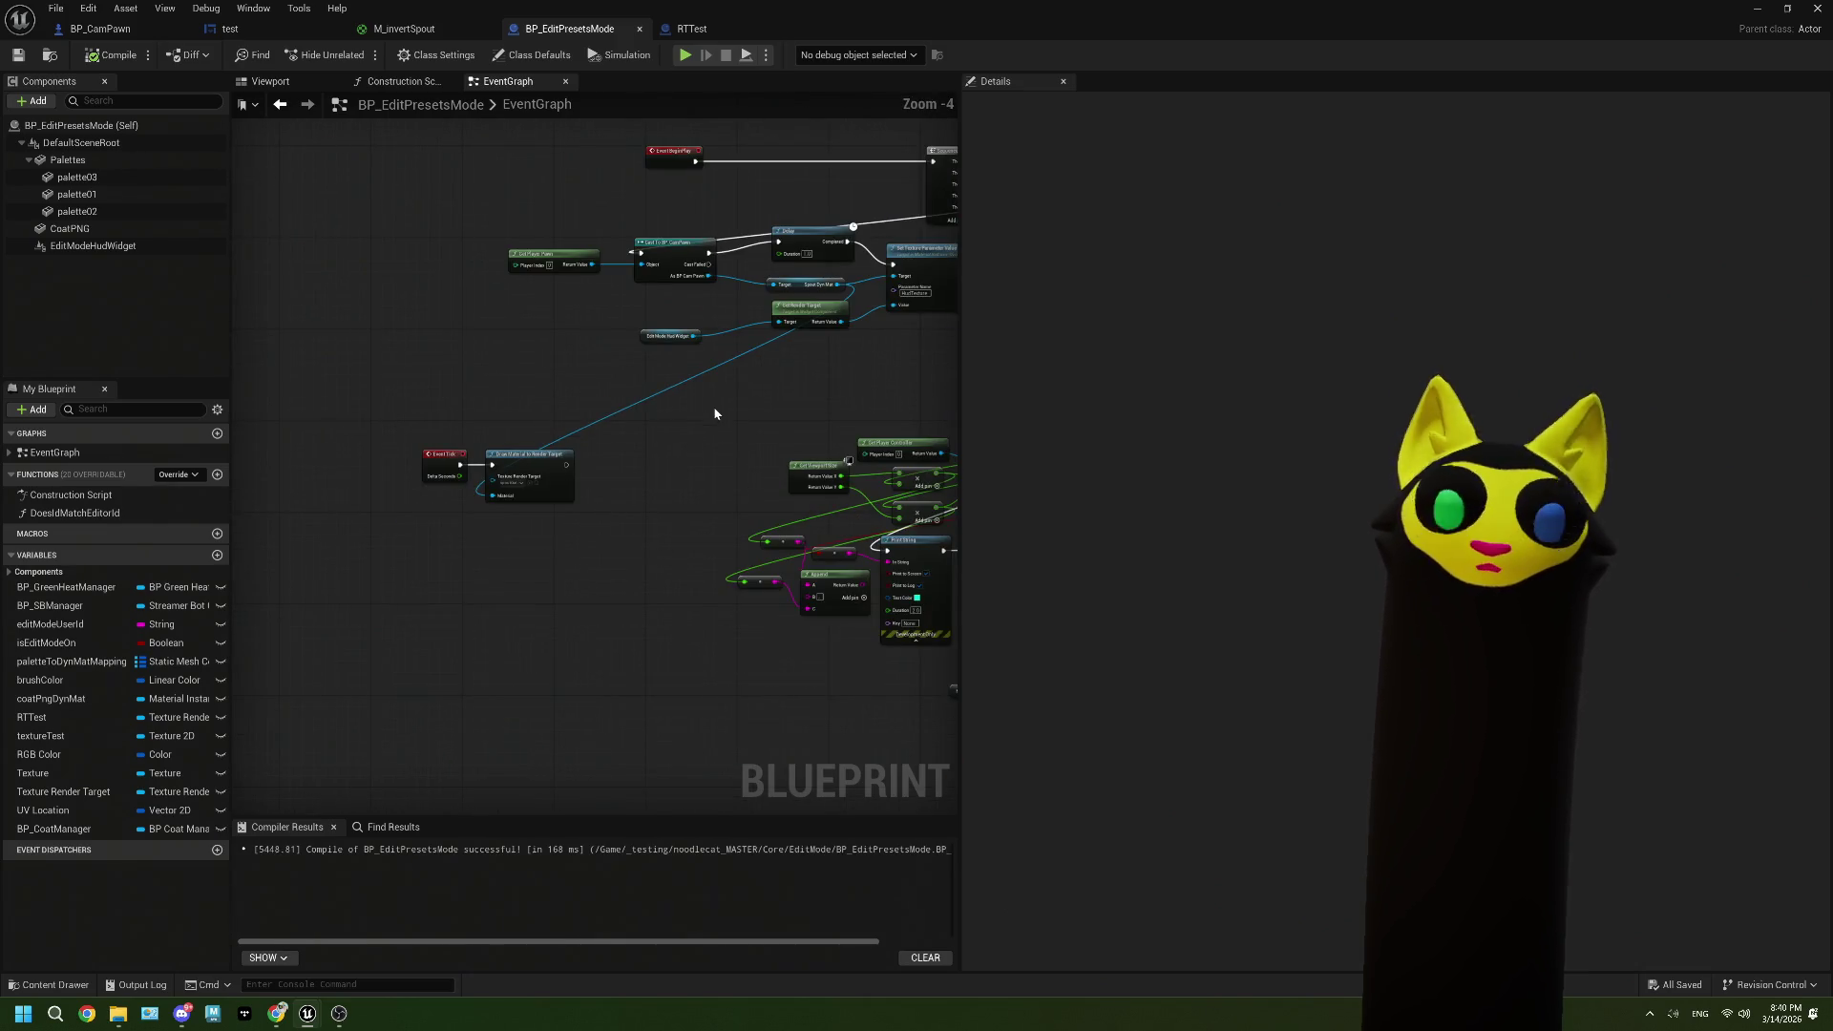
left_click_drag(715, 413, 575, 434)
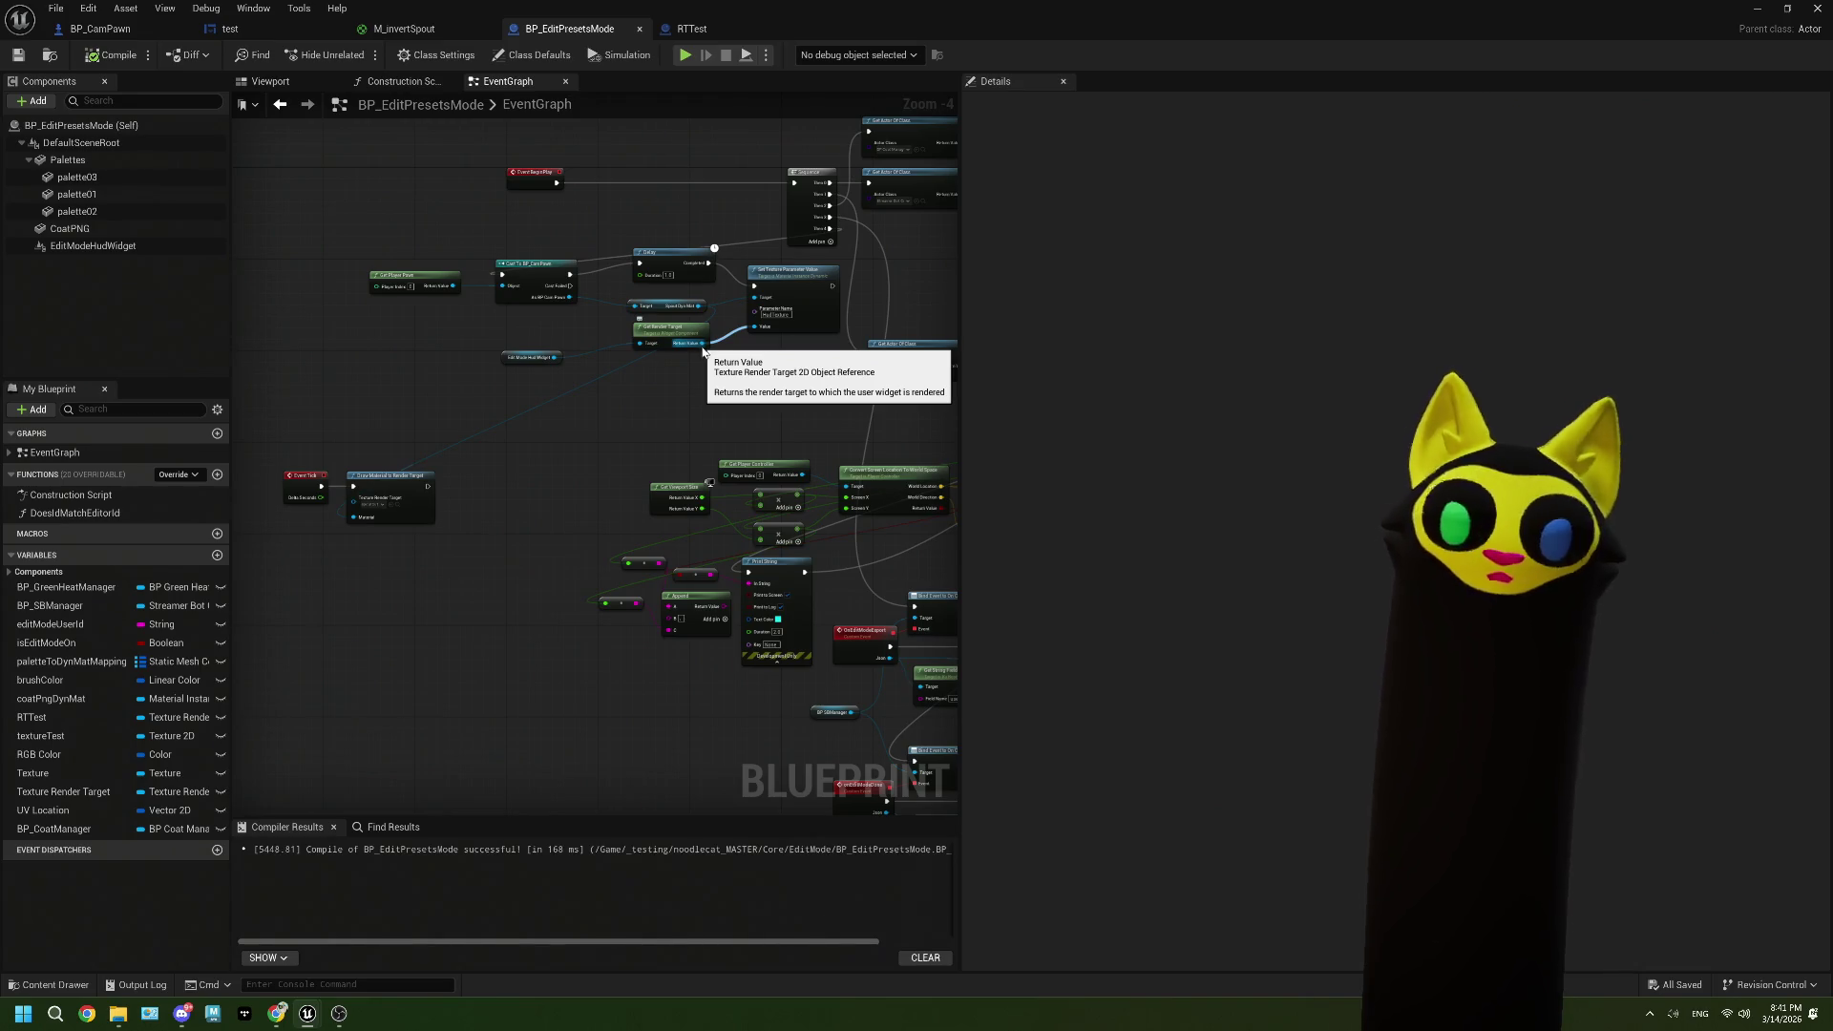
scroll(700, 349, "up", 2)
Step: Inspect the Set Texture Parameter Value, uv to pixel space and Read Render Target Pixel nodes, then return to the forum thread
left_click_drag(657, 385, 506, 392)
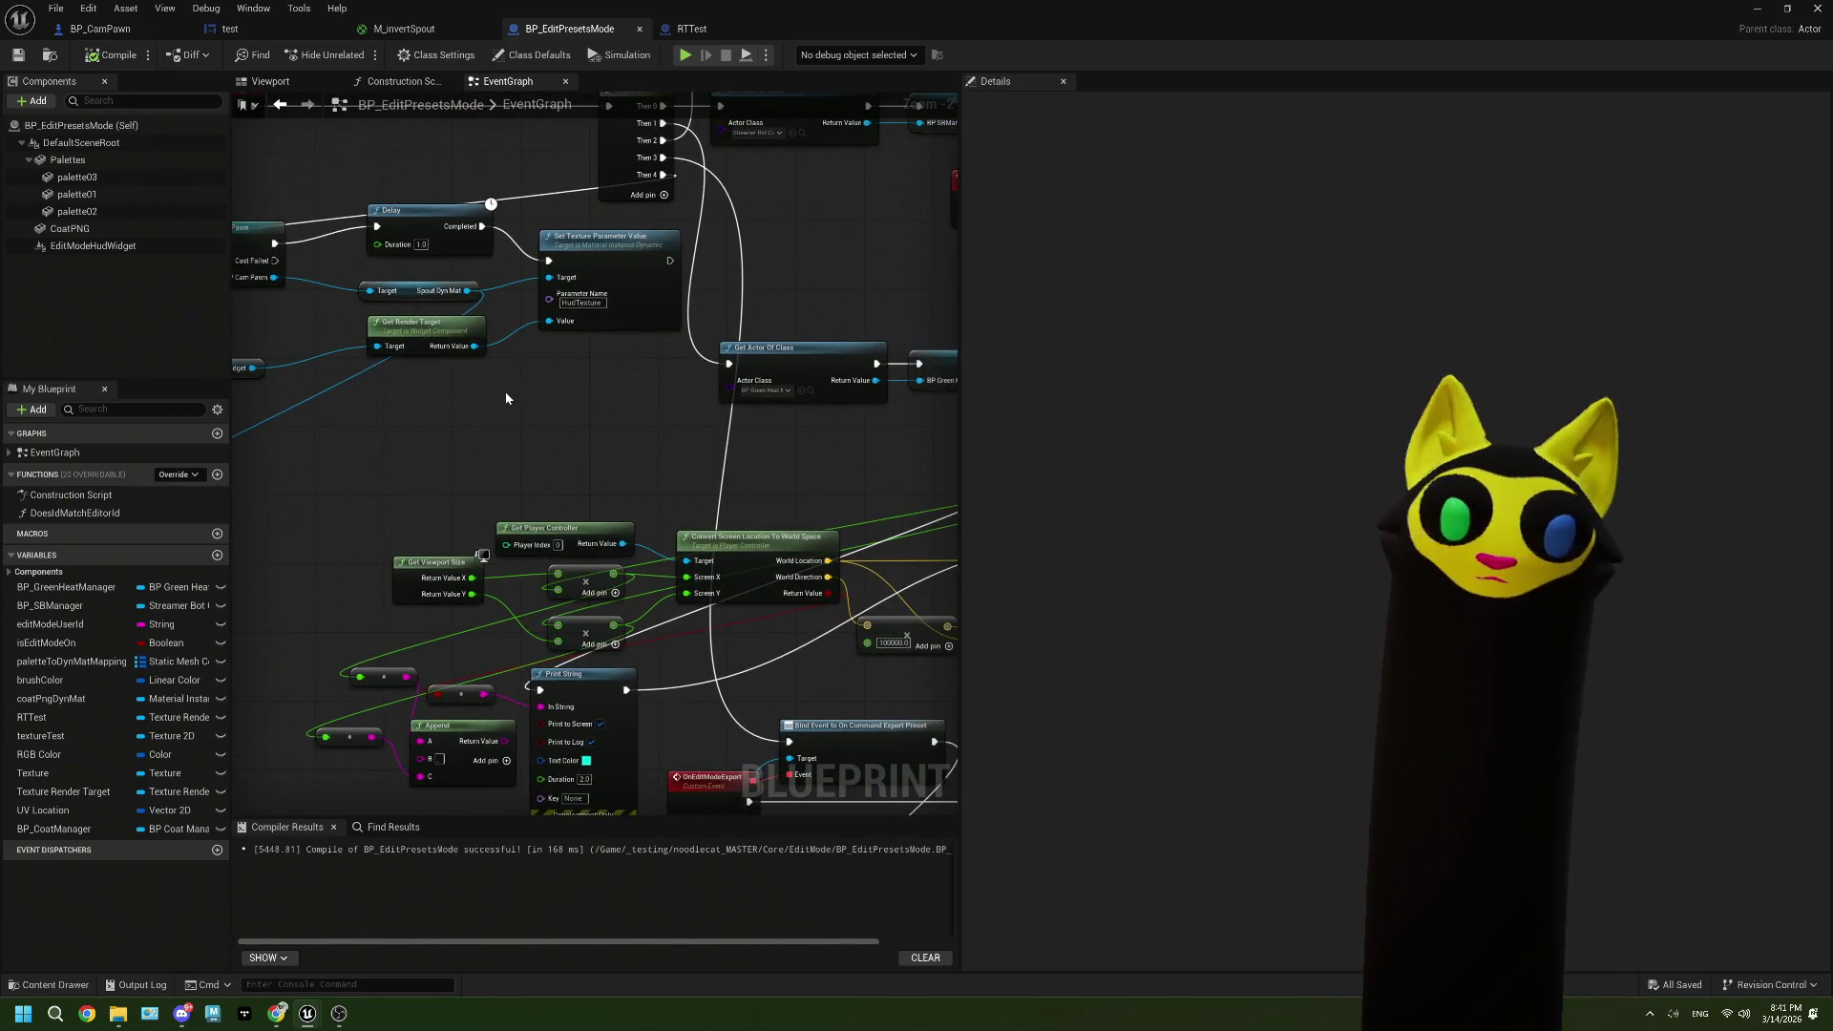
scroll(506, 397, "down", 3)
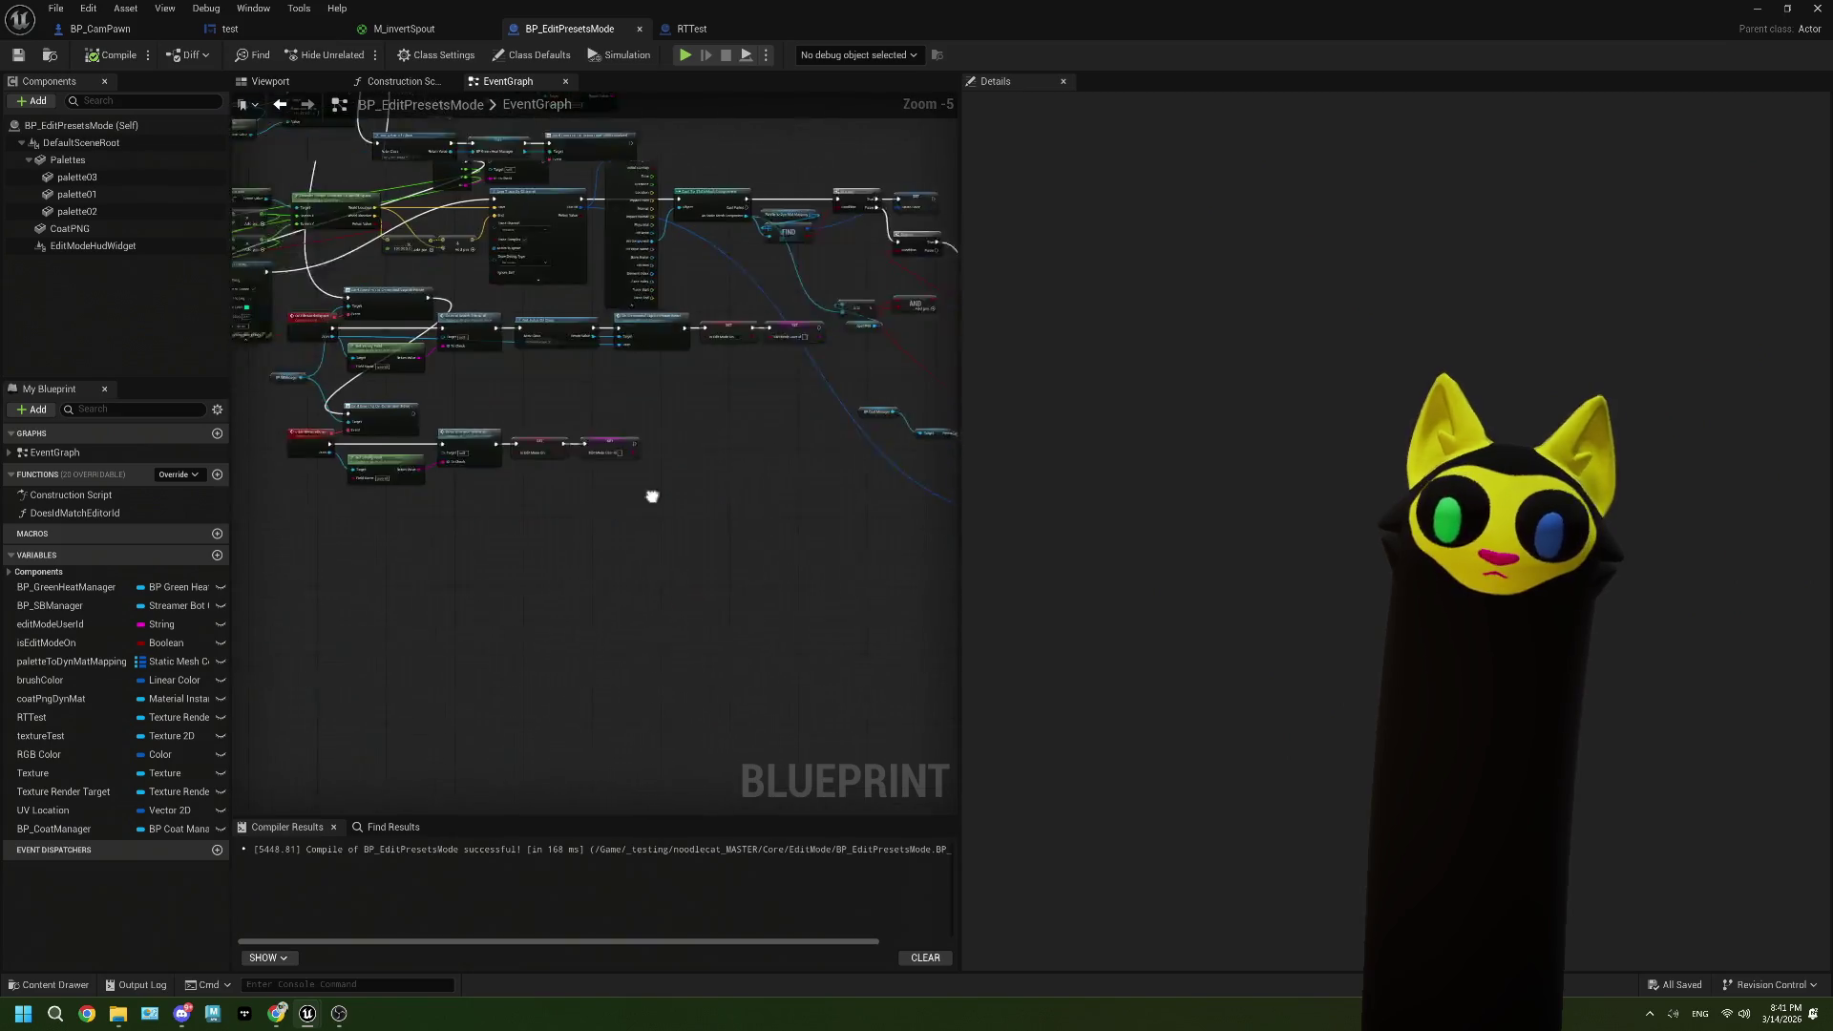
scroll(748, 503, "up", 2)
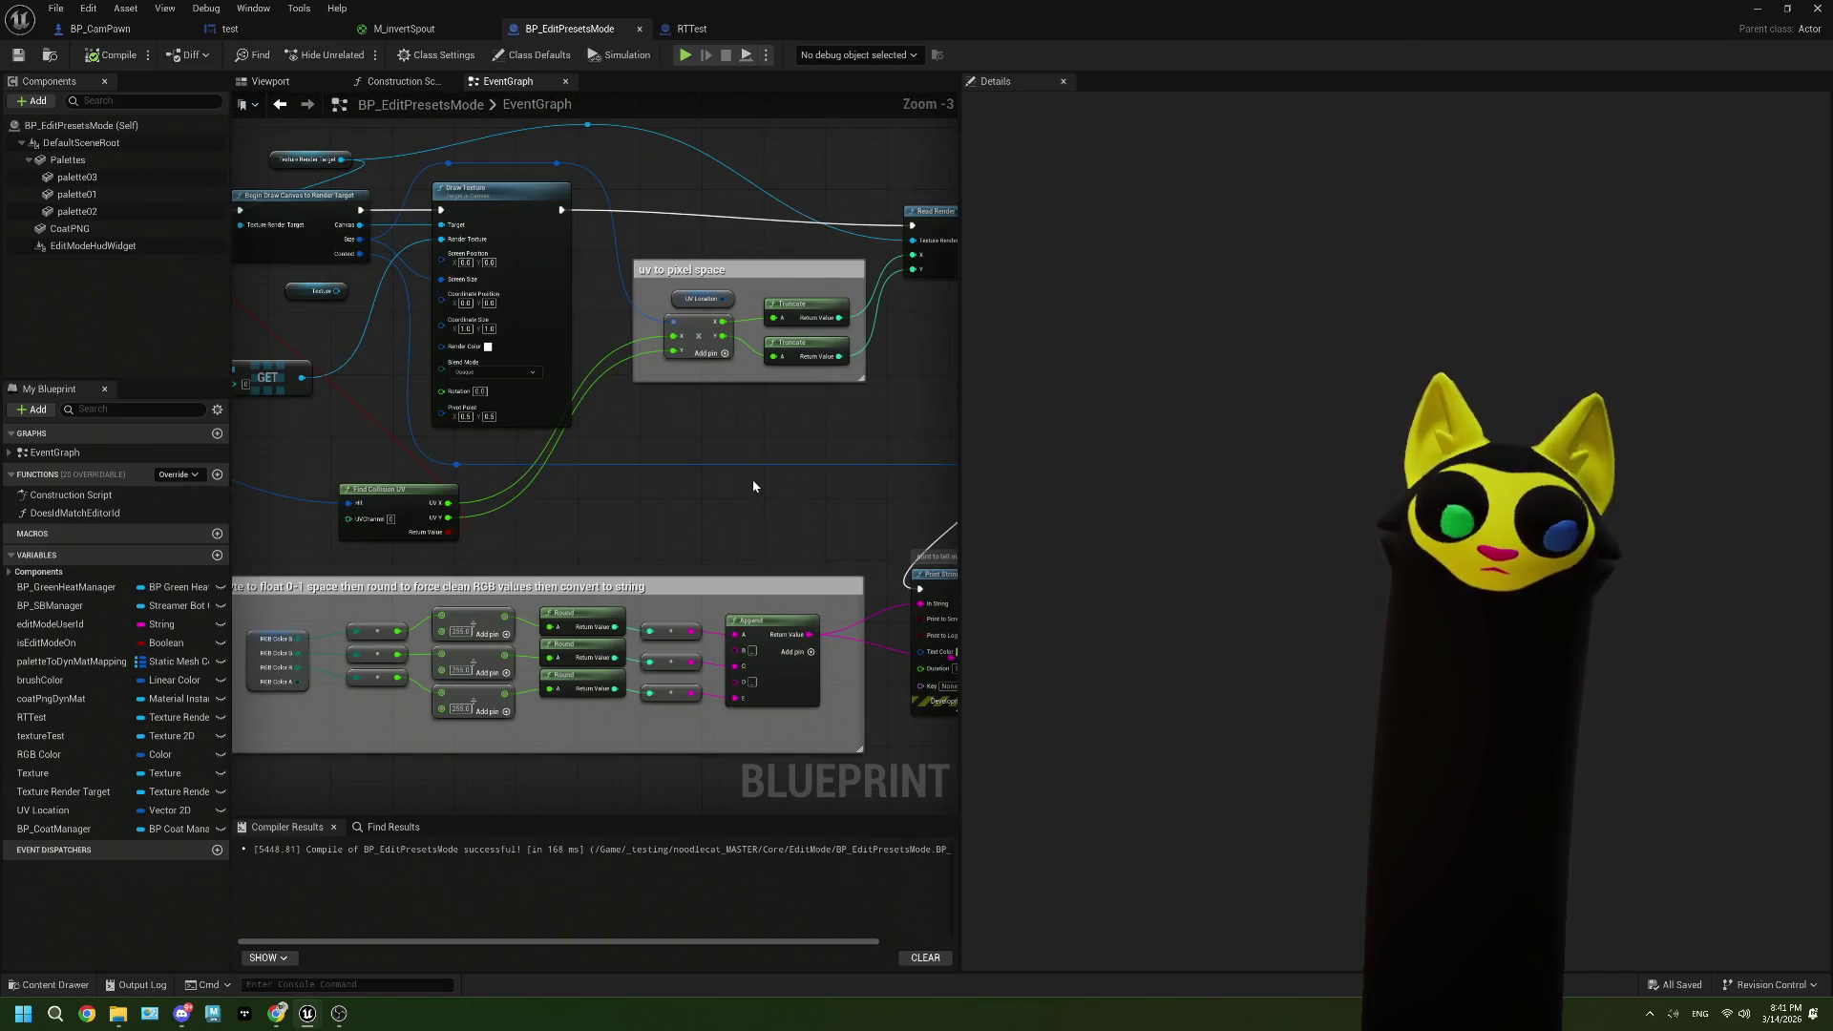
mouse_move(419, 505)
left_mouse_down()
mouse_move(573, 495)
mouse_move(524, 512)
mouse_move(535, 501)
left_mouse_up()
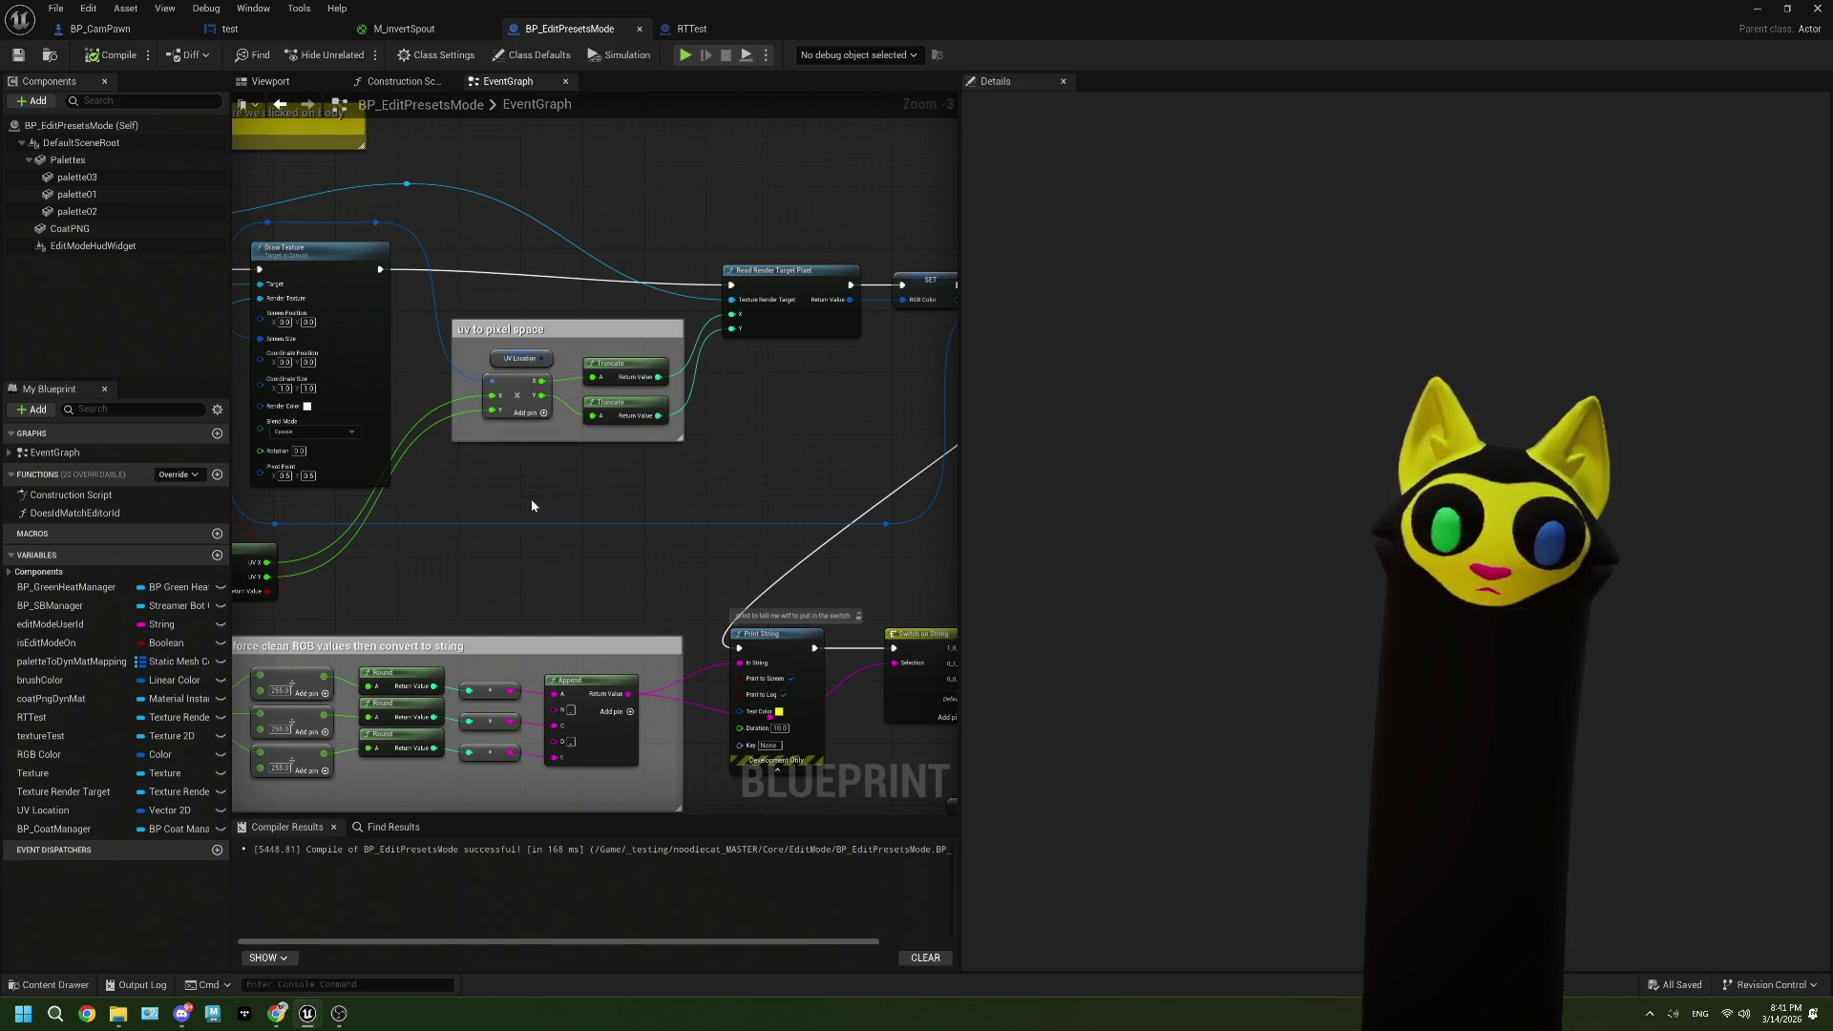
mouse_move(532, 501)
left_mouse_down()
mouse_move(663, 492)
mouse_move(666, 474)
left_mouse_up()
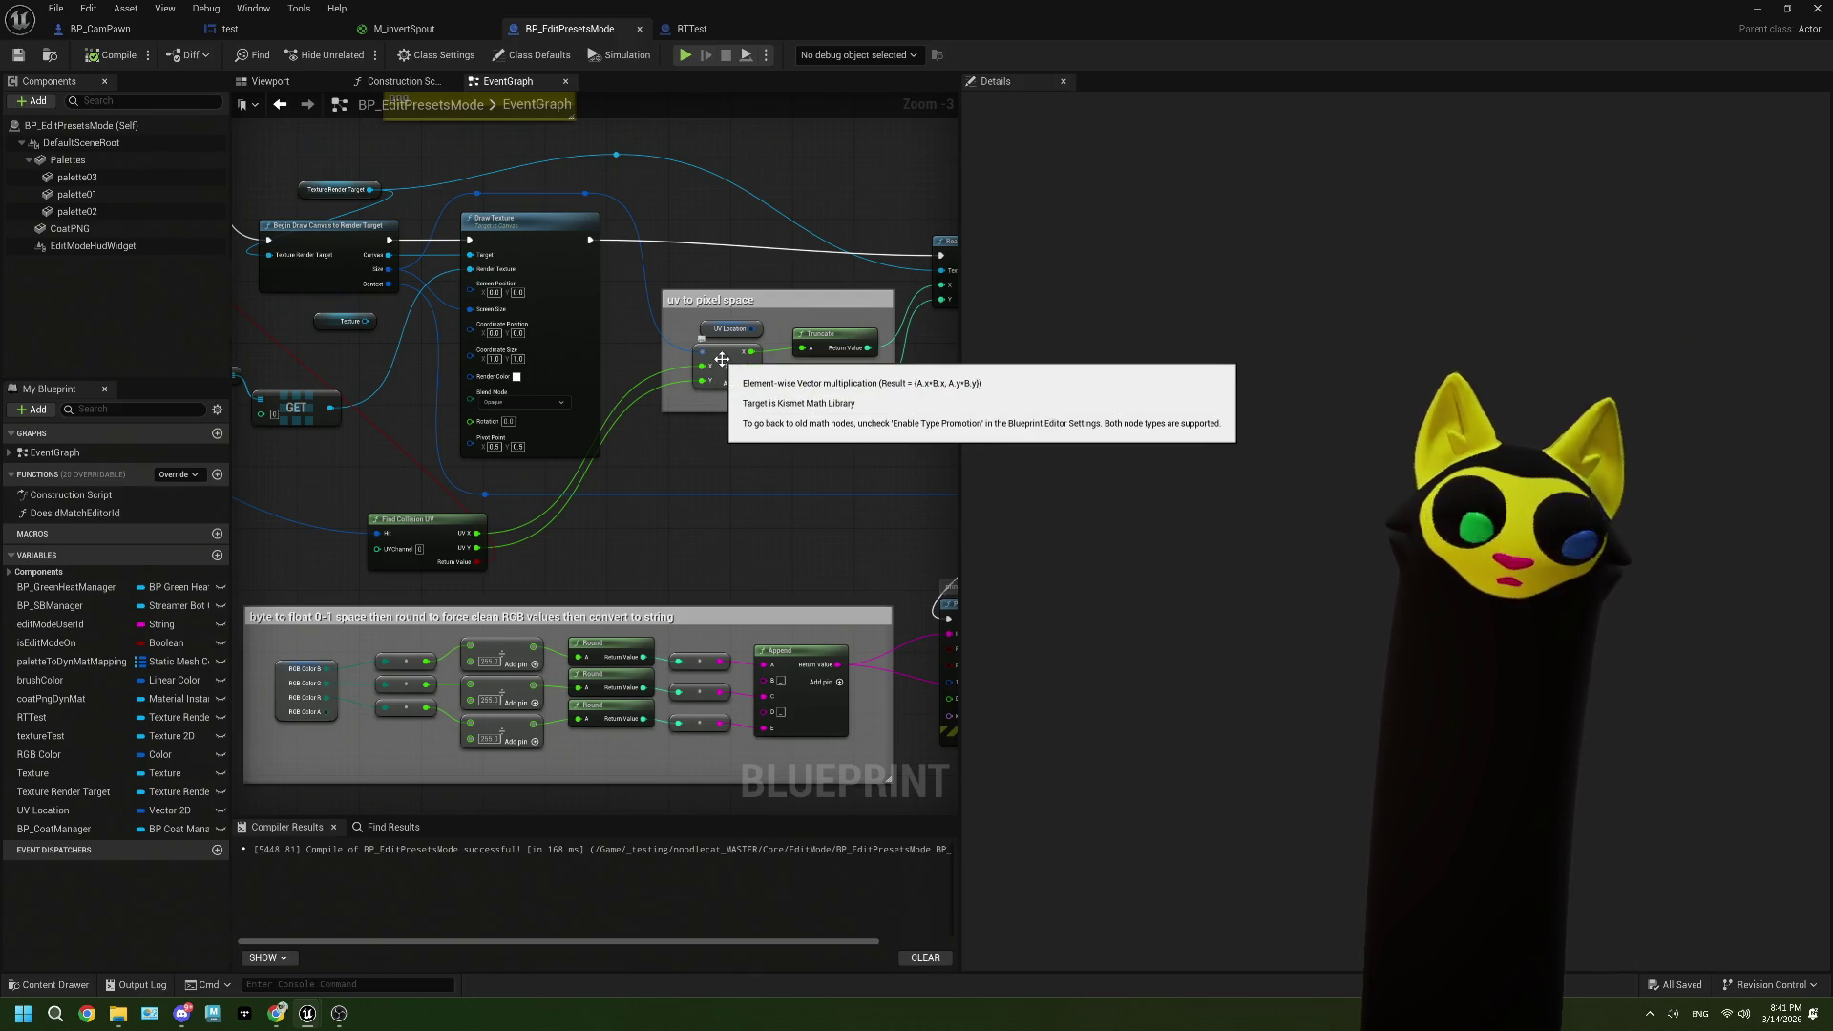
scroll(654, 420, "down", 2)
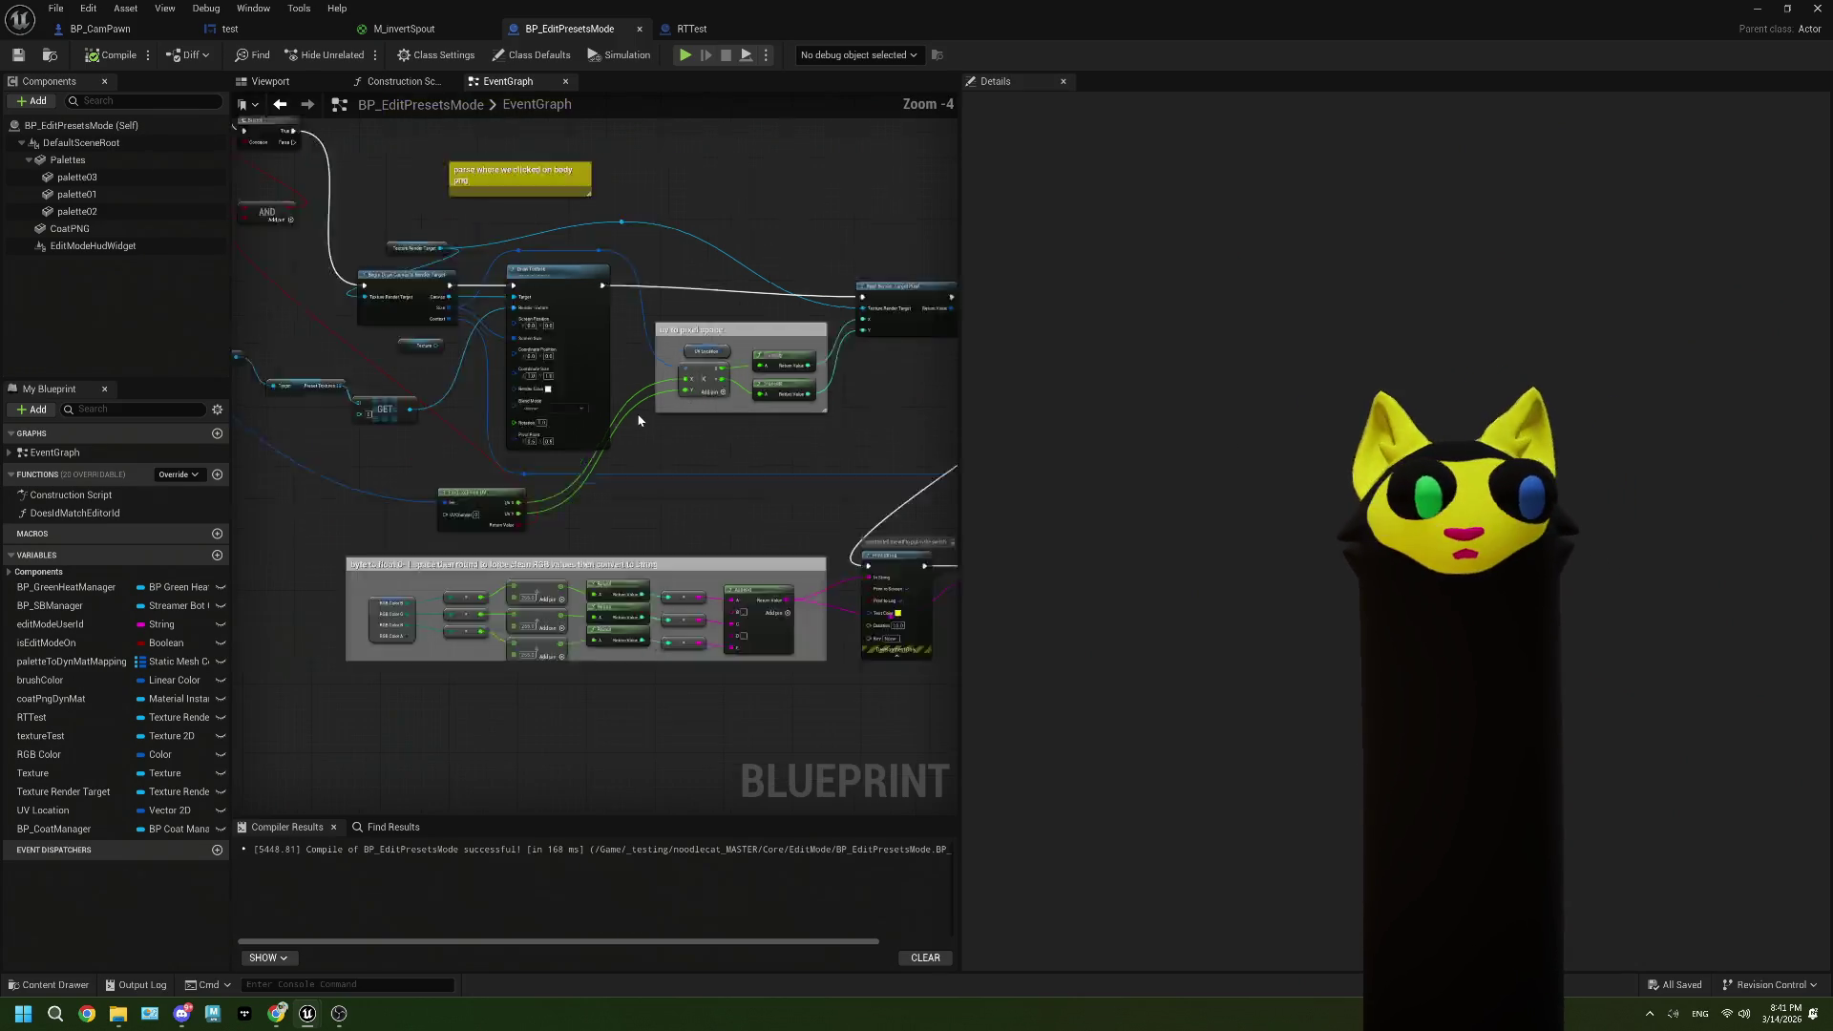
left_click_drag(649, 447, 727, 449)
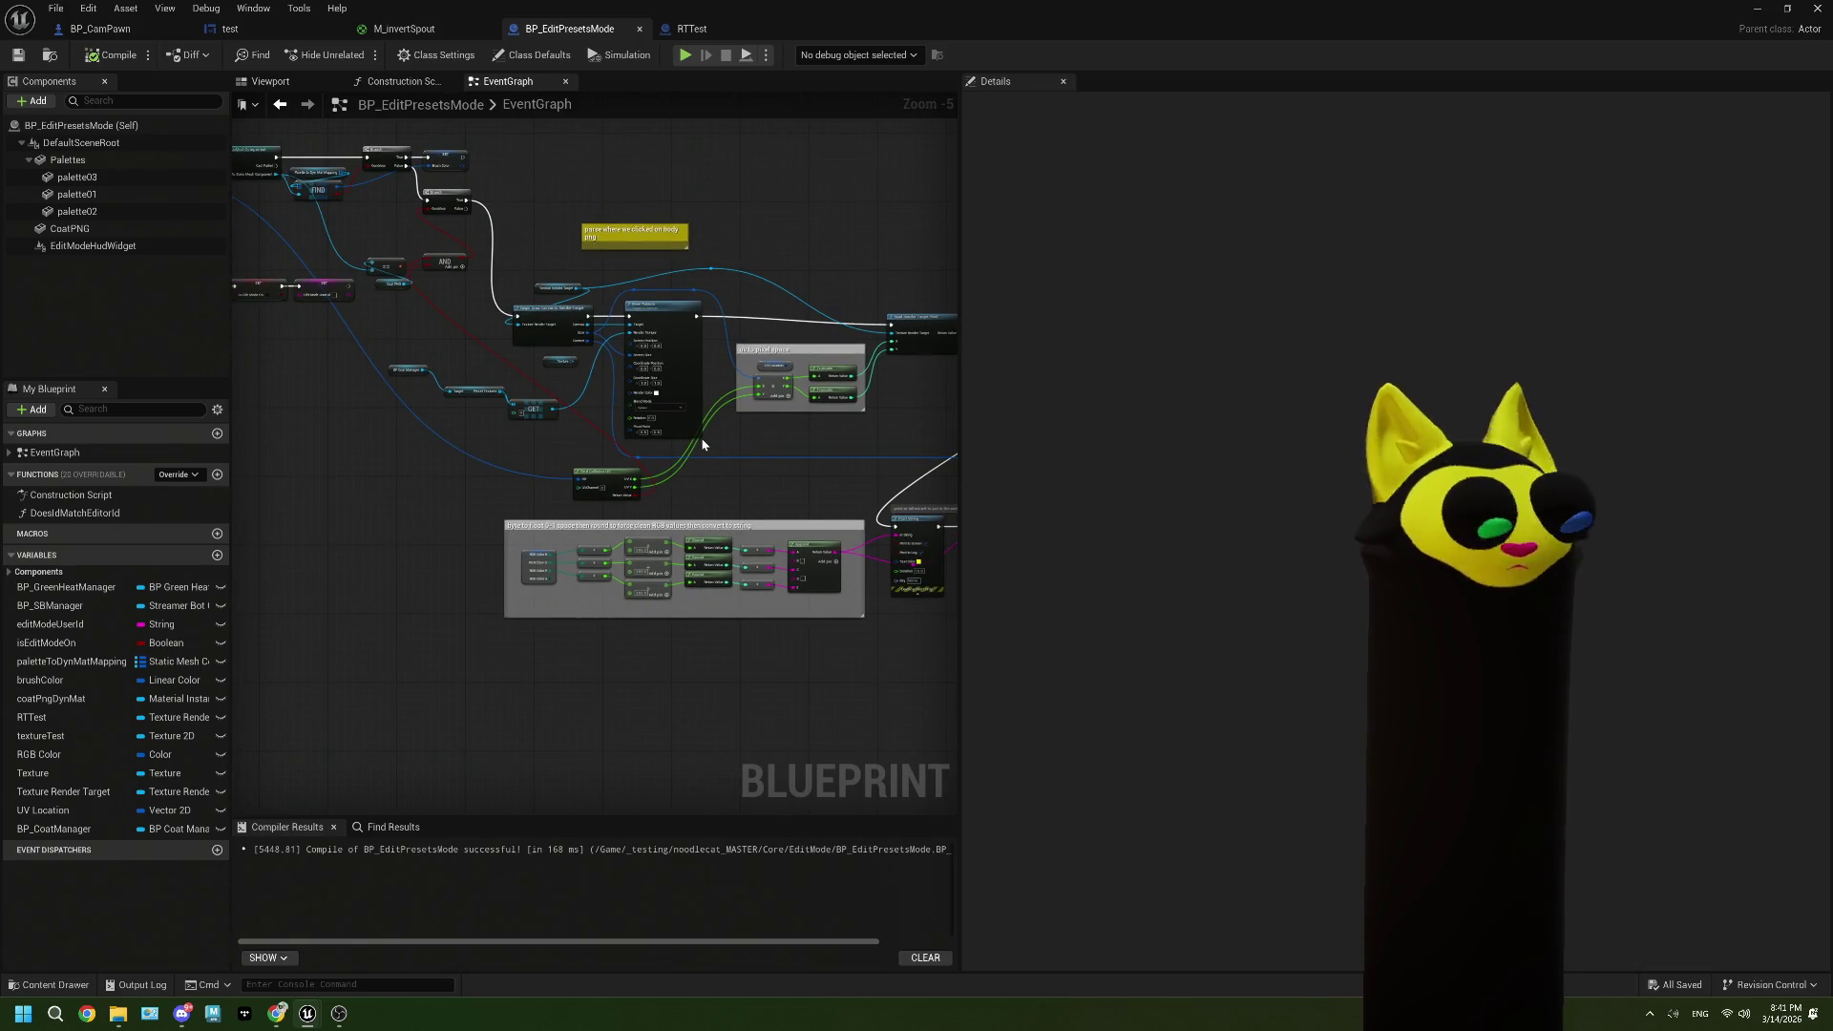
left_click_drag(703, 444, 566, 479)
scroll(673, 466, "up", 3)
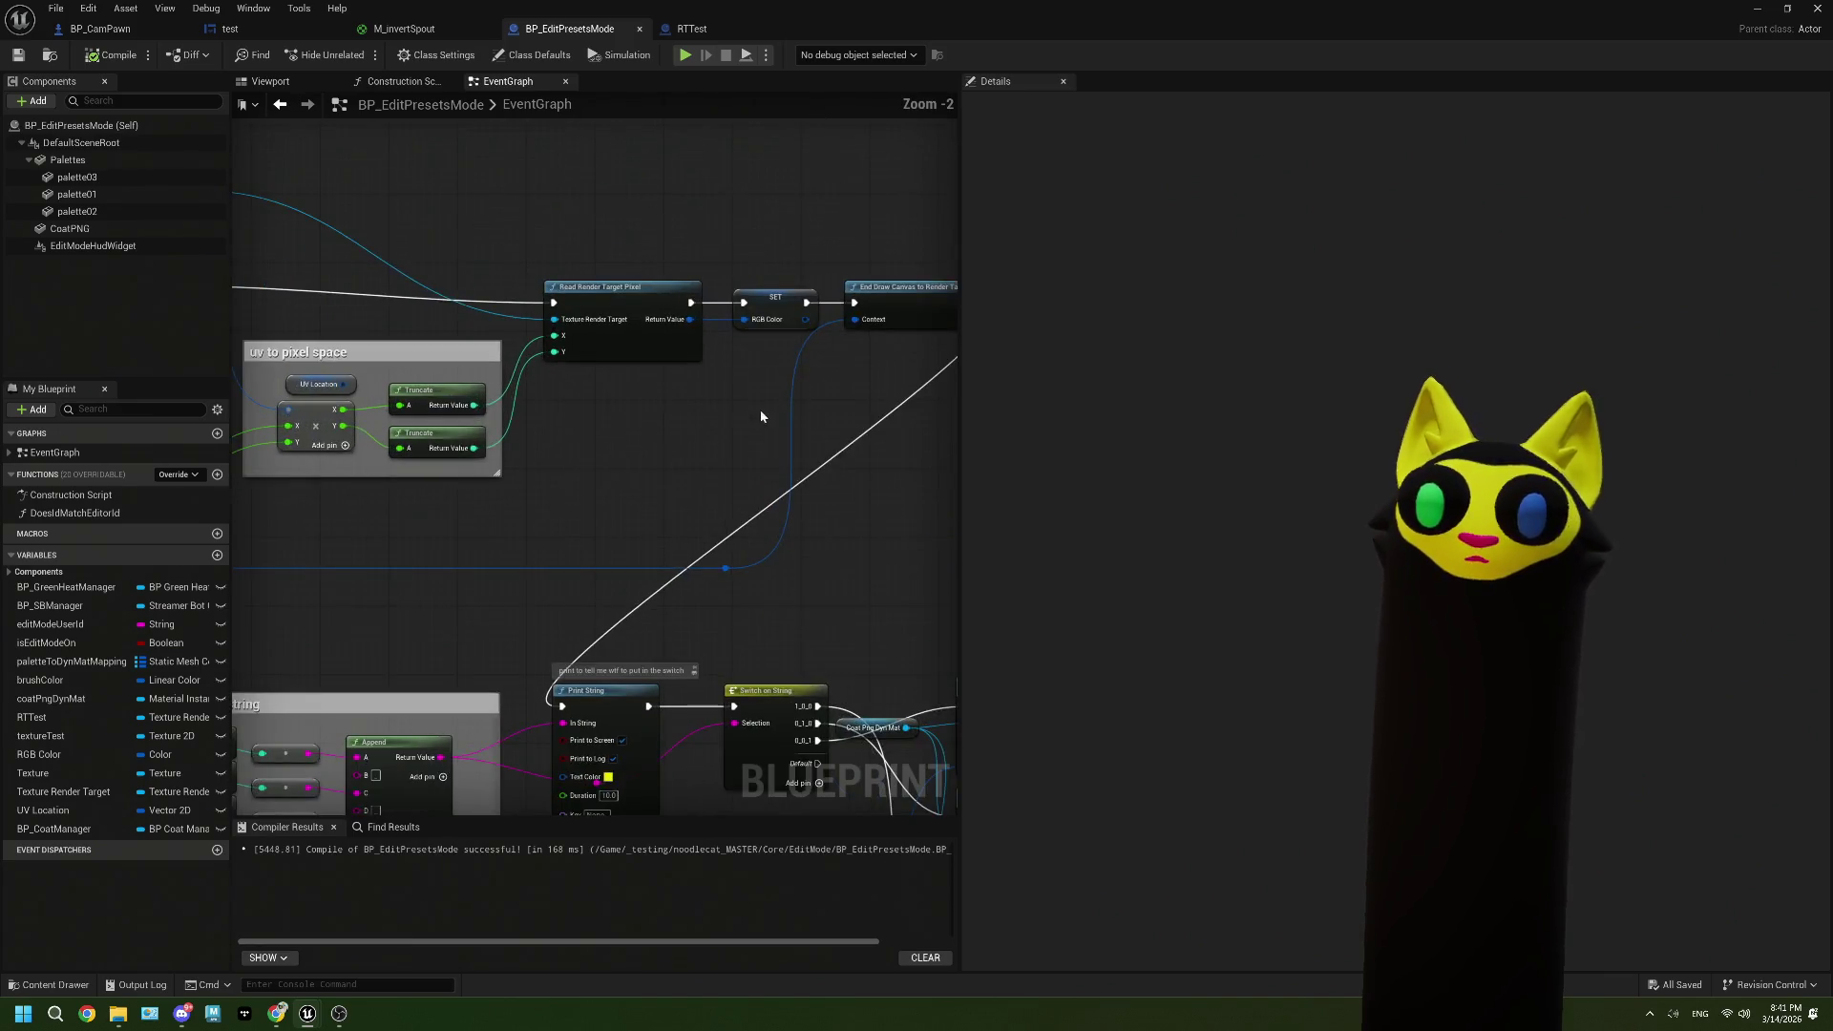
scroll(668, 420, "down", 1)
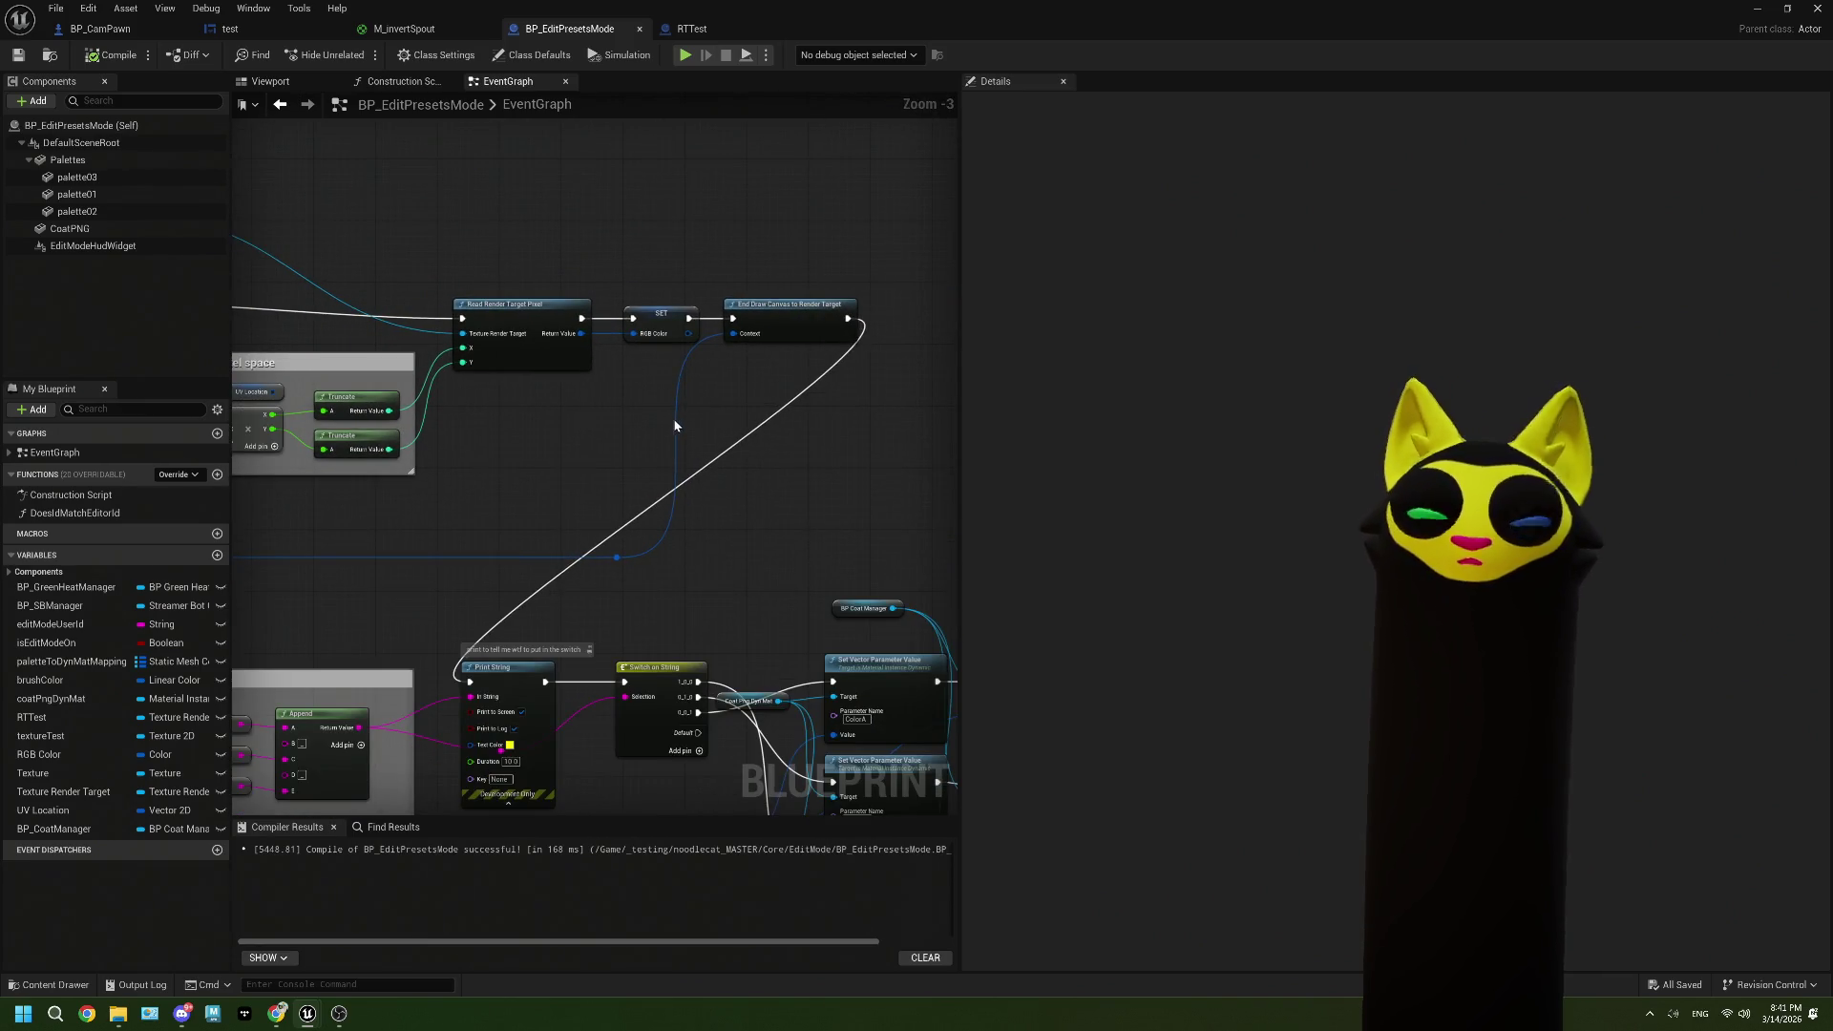
scroll(668, 425, "down", 2)
left_click_drag(628, 434, 811, 397)
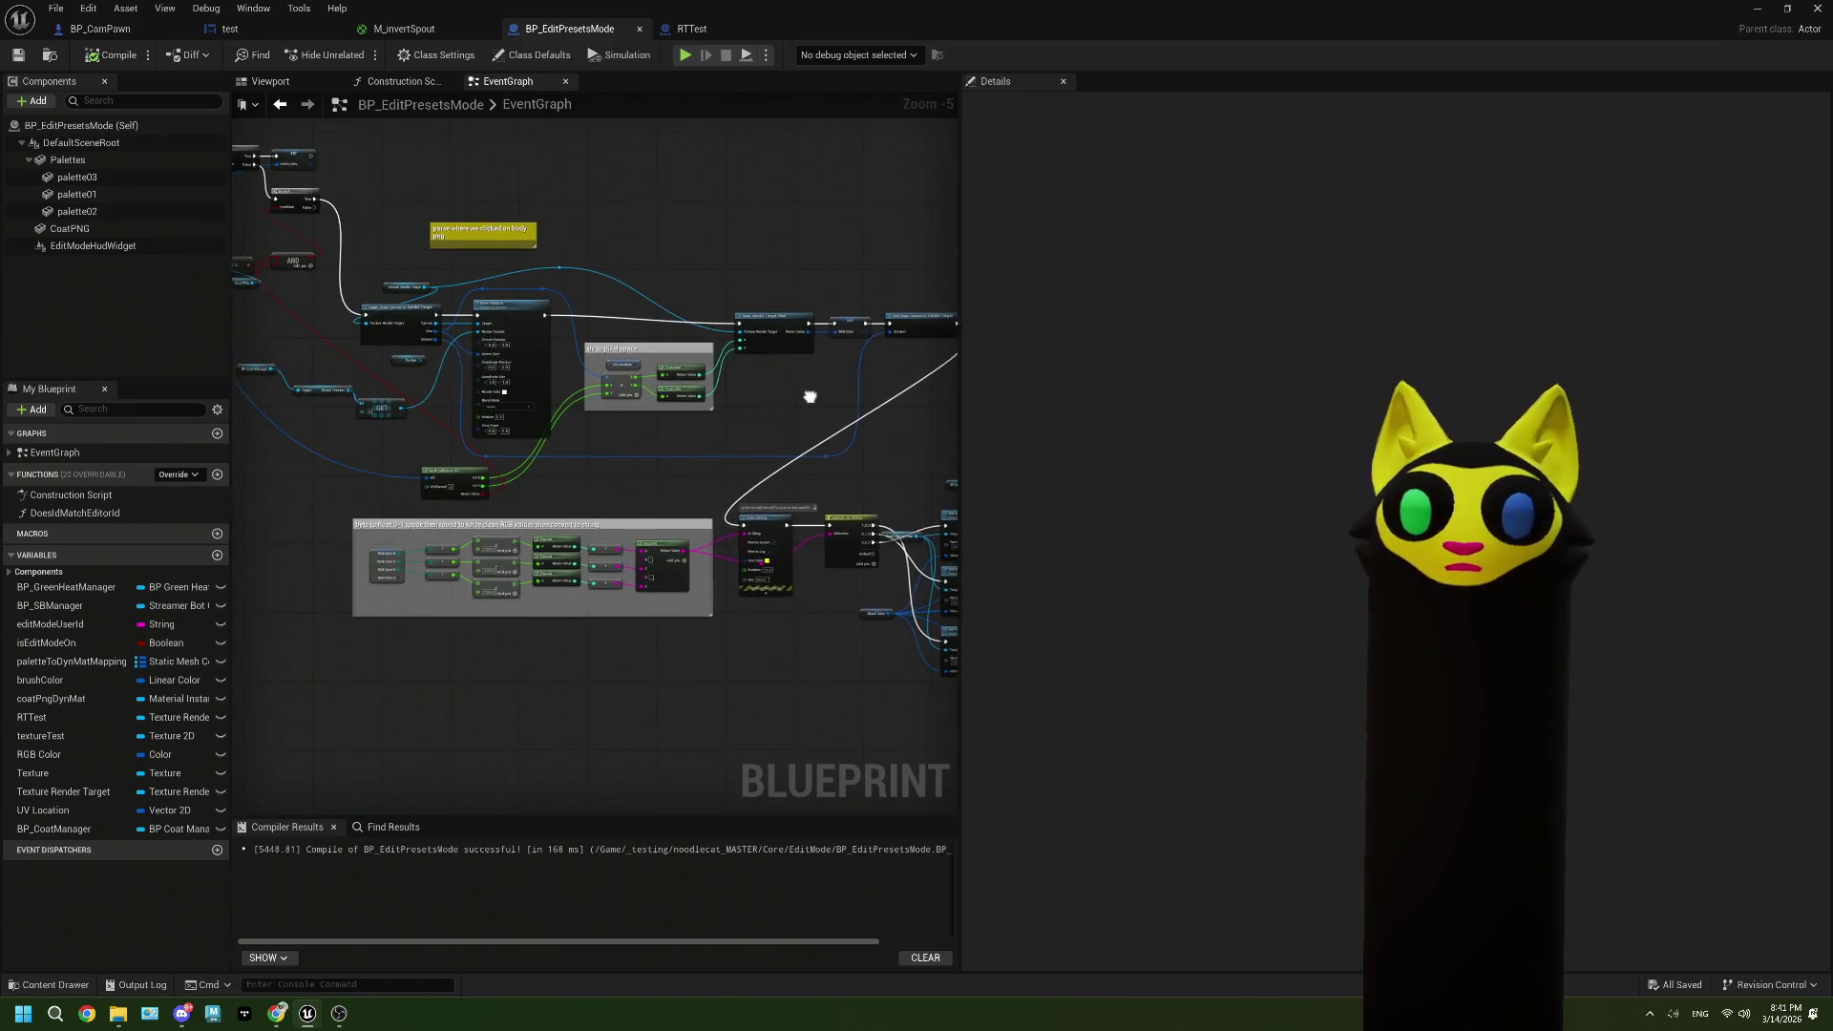
scroll(471, 426, "down", 2)
mouse_move(471, 426)
left_mouse_down()
mouse_move(468, 504)
mouse_move(530, 435)
left_mouse_up()
scroll(487, 478, "up", 2)
scroll(531, 435, "up", 2)
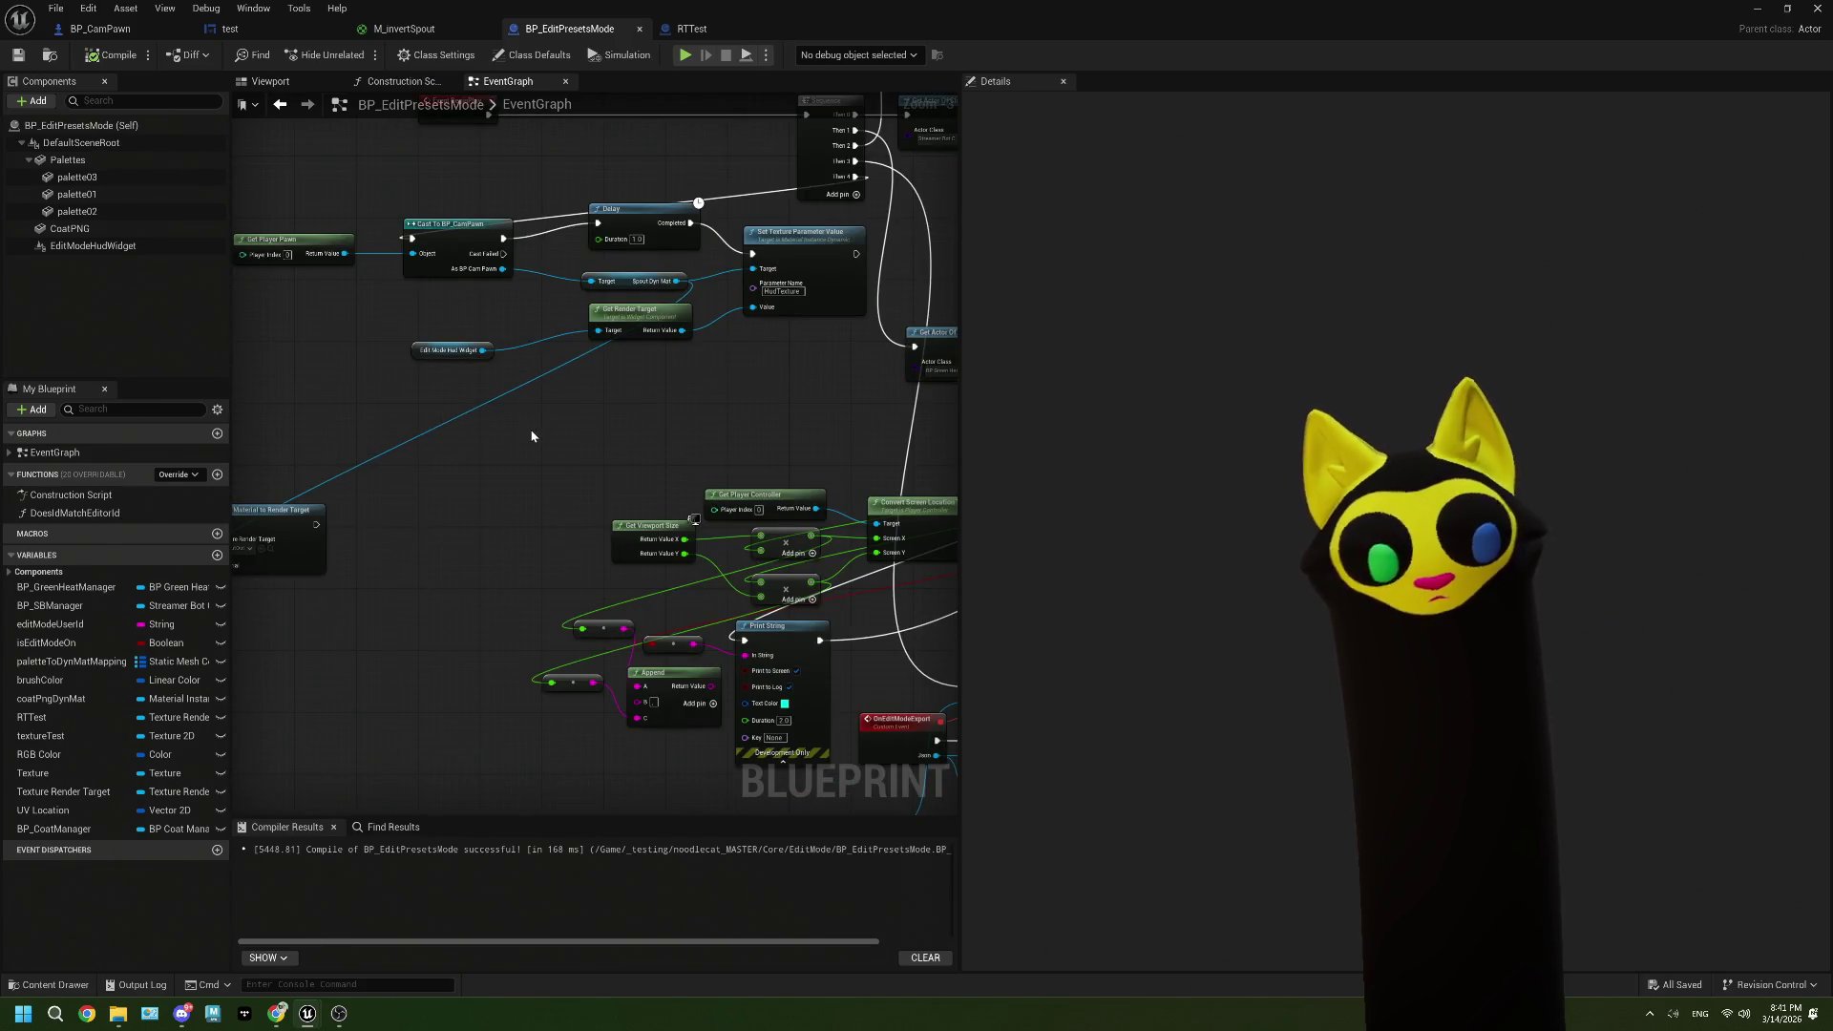
left_click(274, 1016)
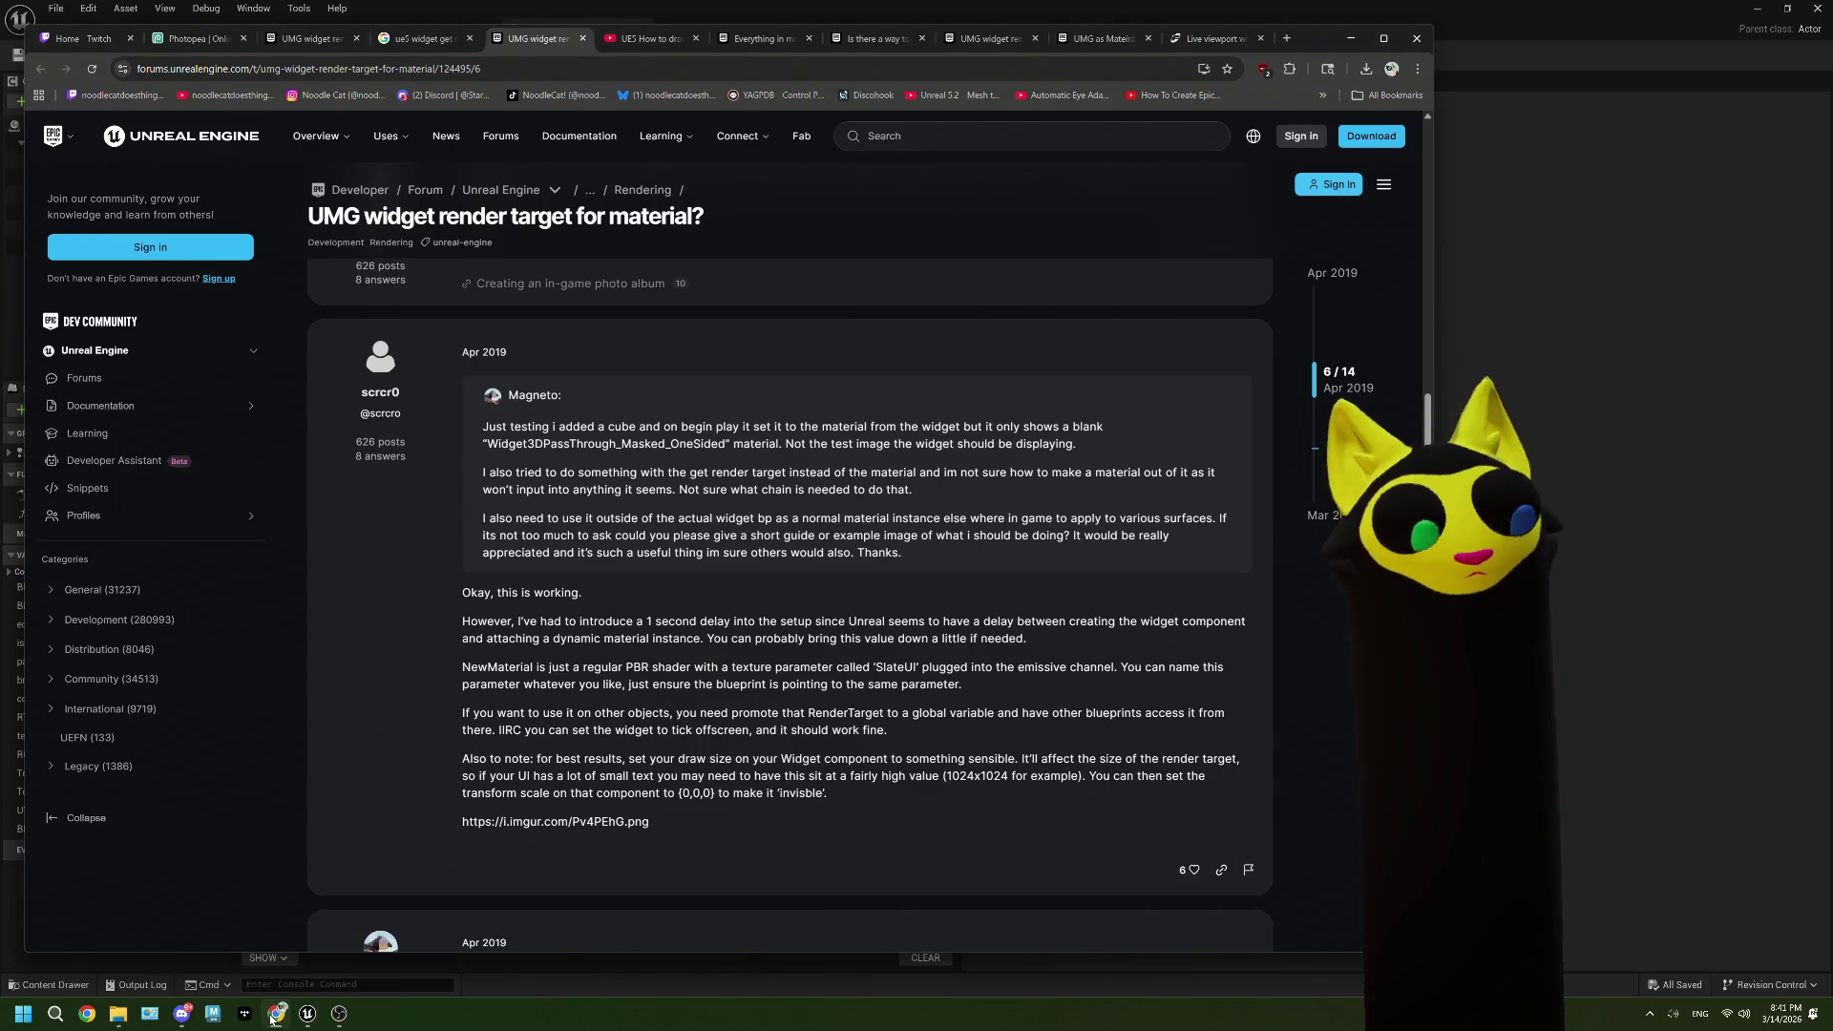
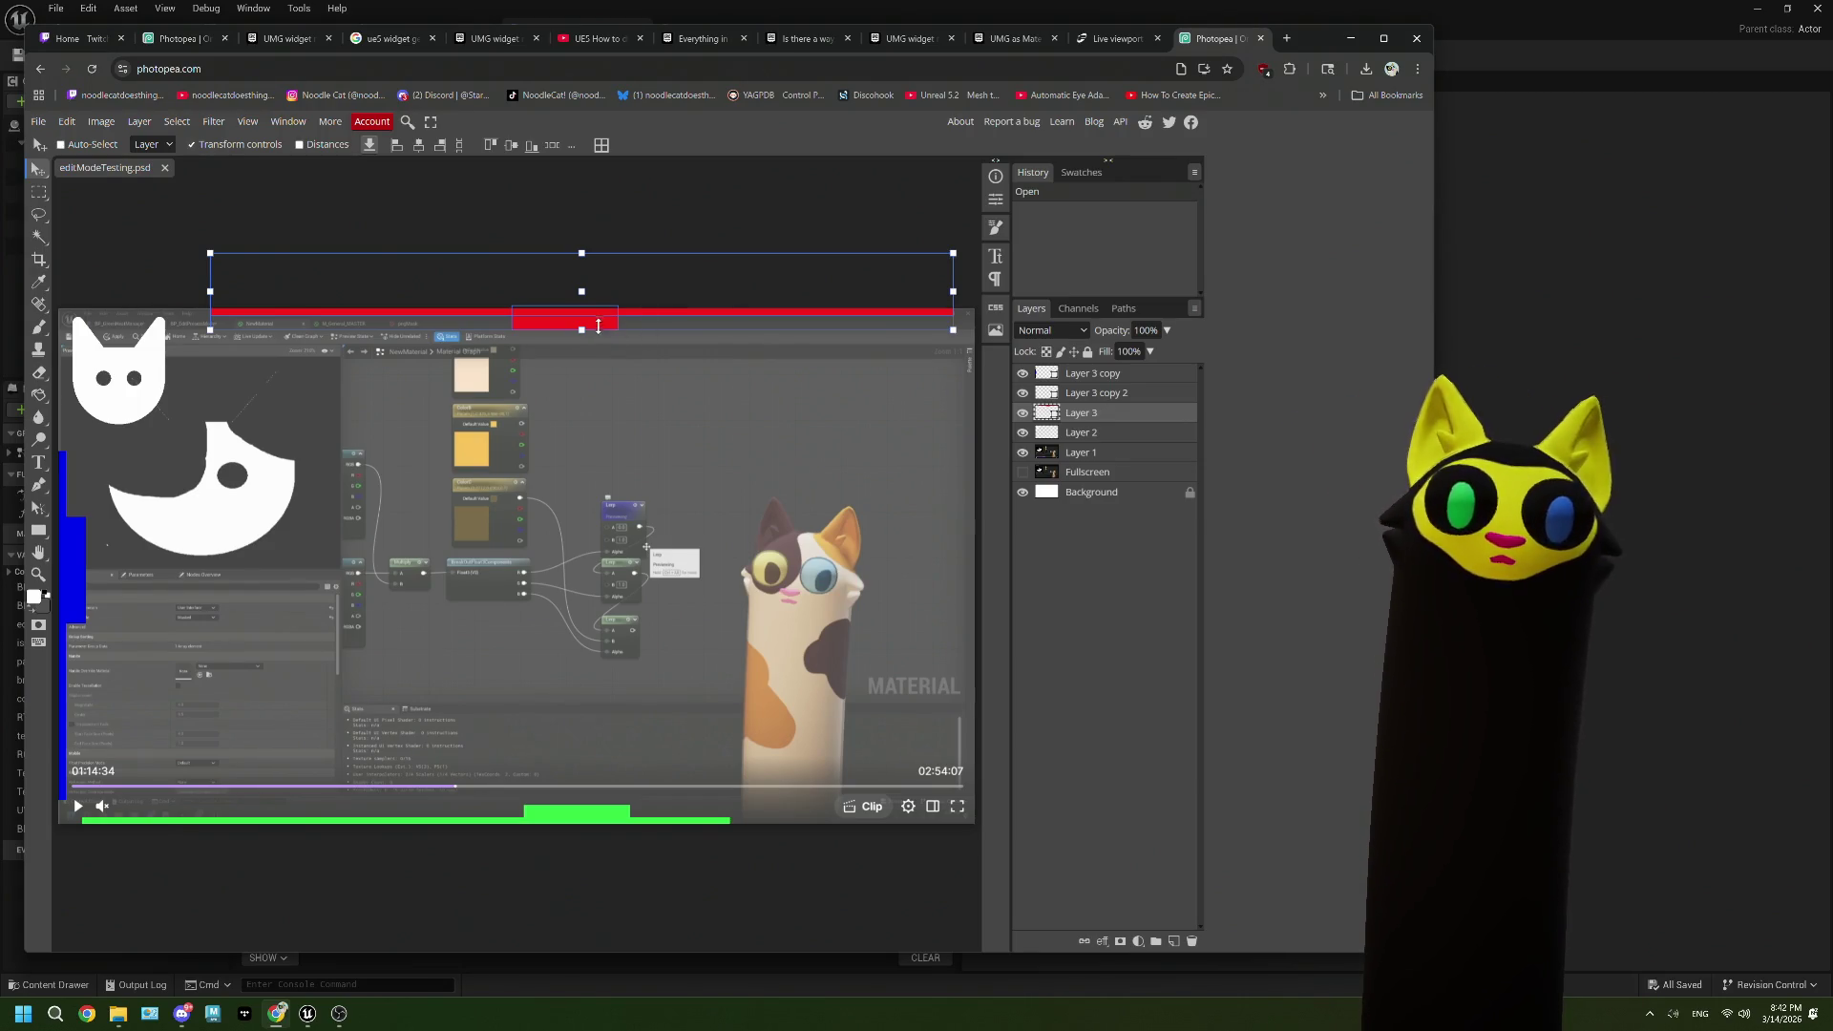
Step: Move the red bar layer lower so it overlaps the top edge of the pasted screenshot
left_click_drag(600, 325, 608, 380)
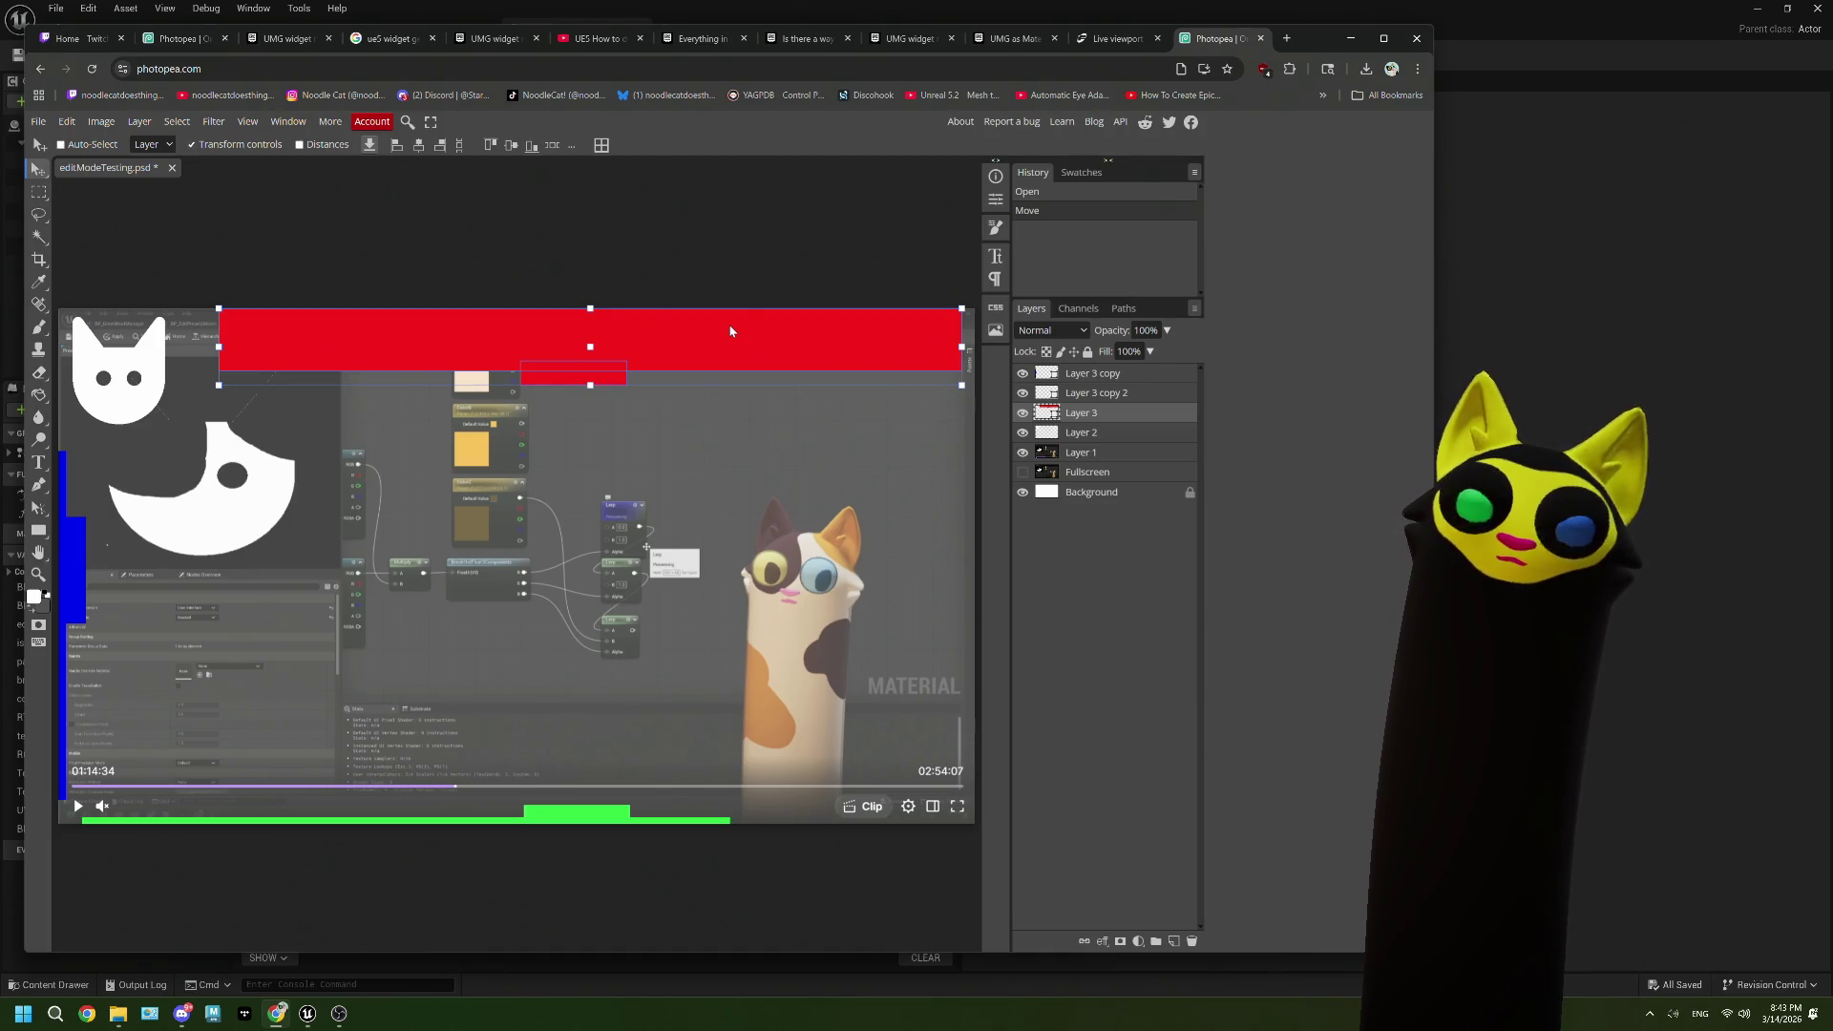
Step: Start a new Chrome tab with 'ue5' in the address bar, then minimize the browser
left_click(1282, 44)
type("ue5")
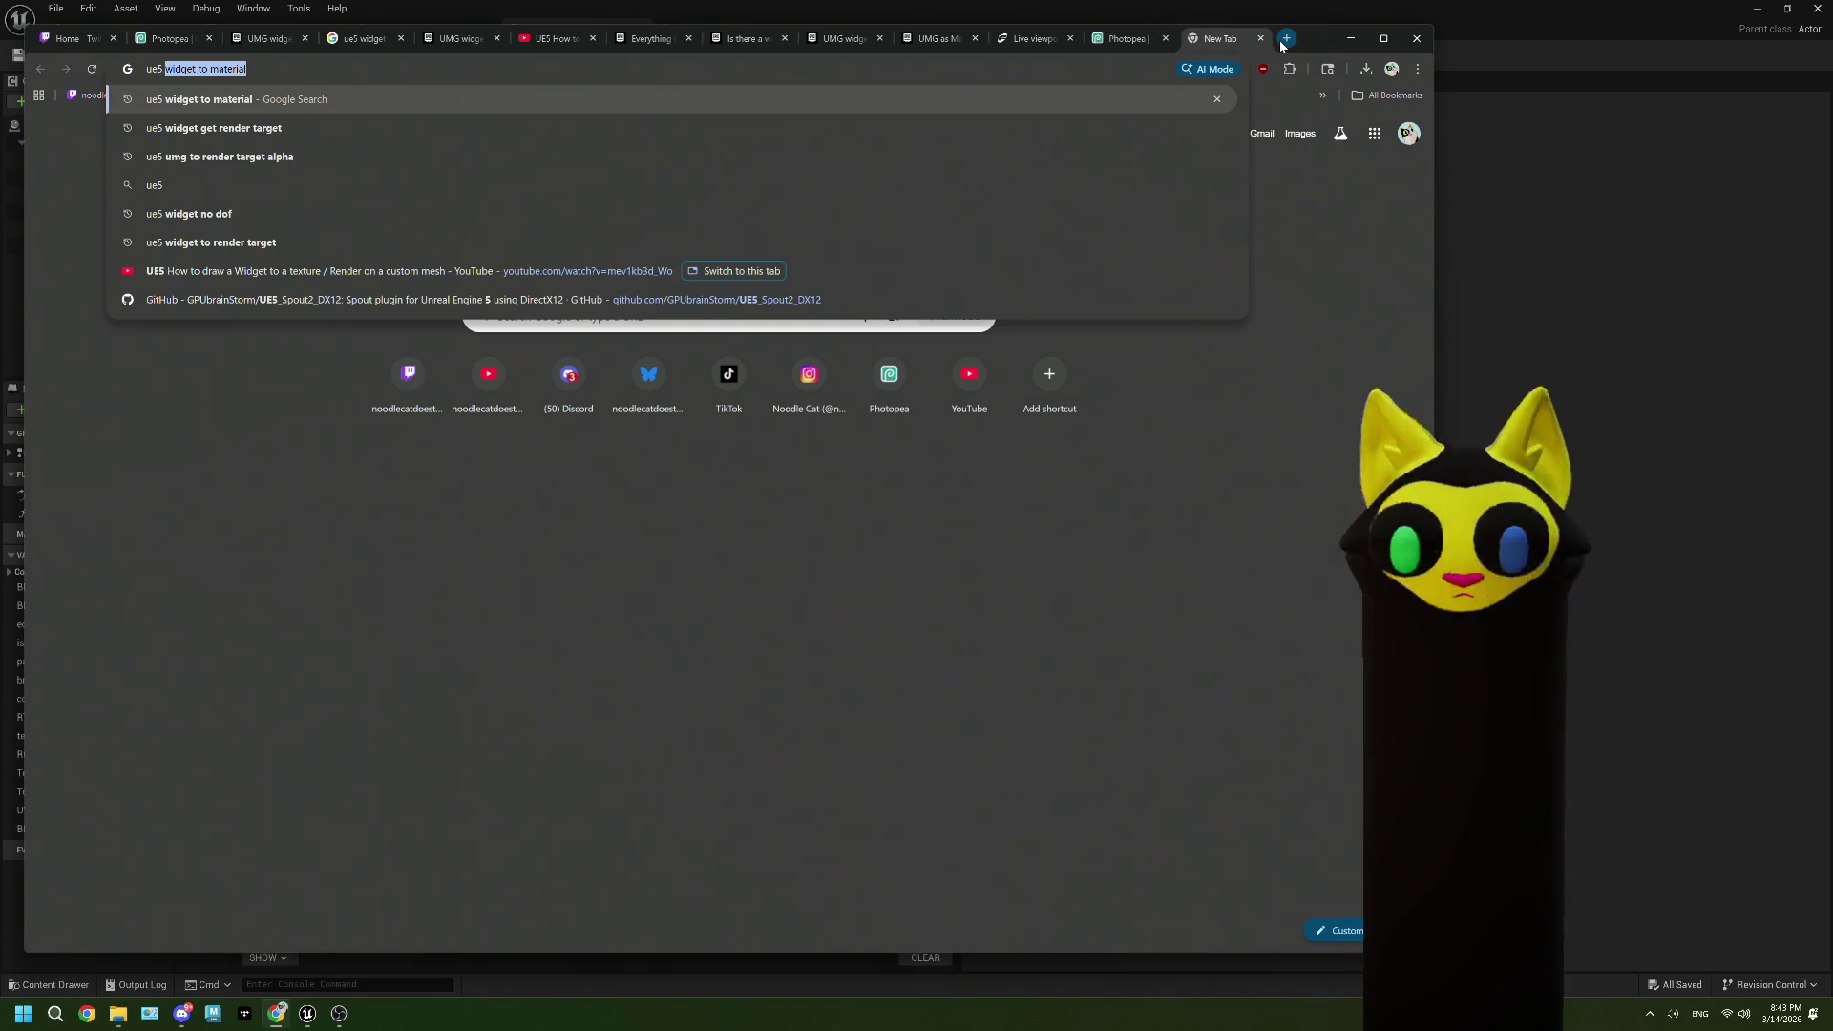
left_click(1516, 374)
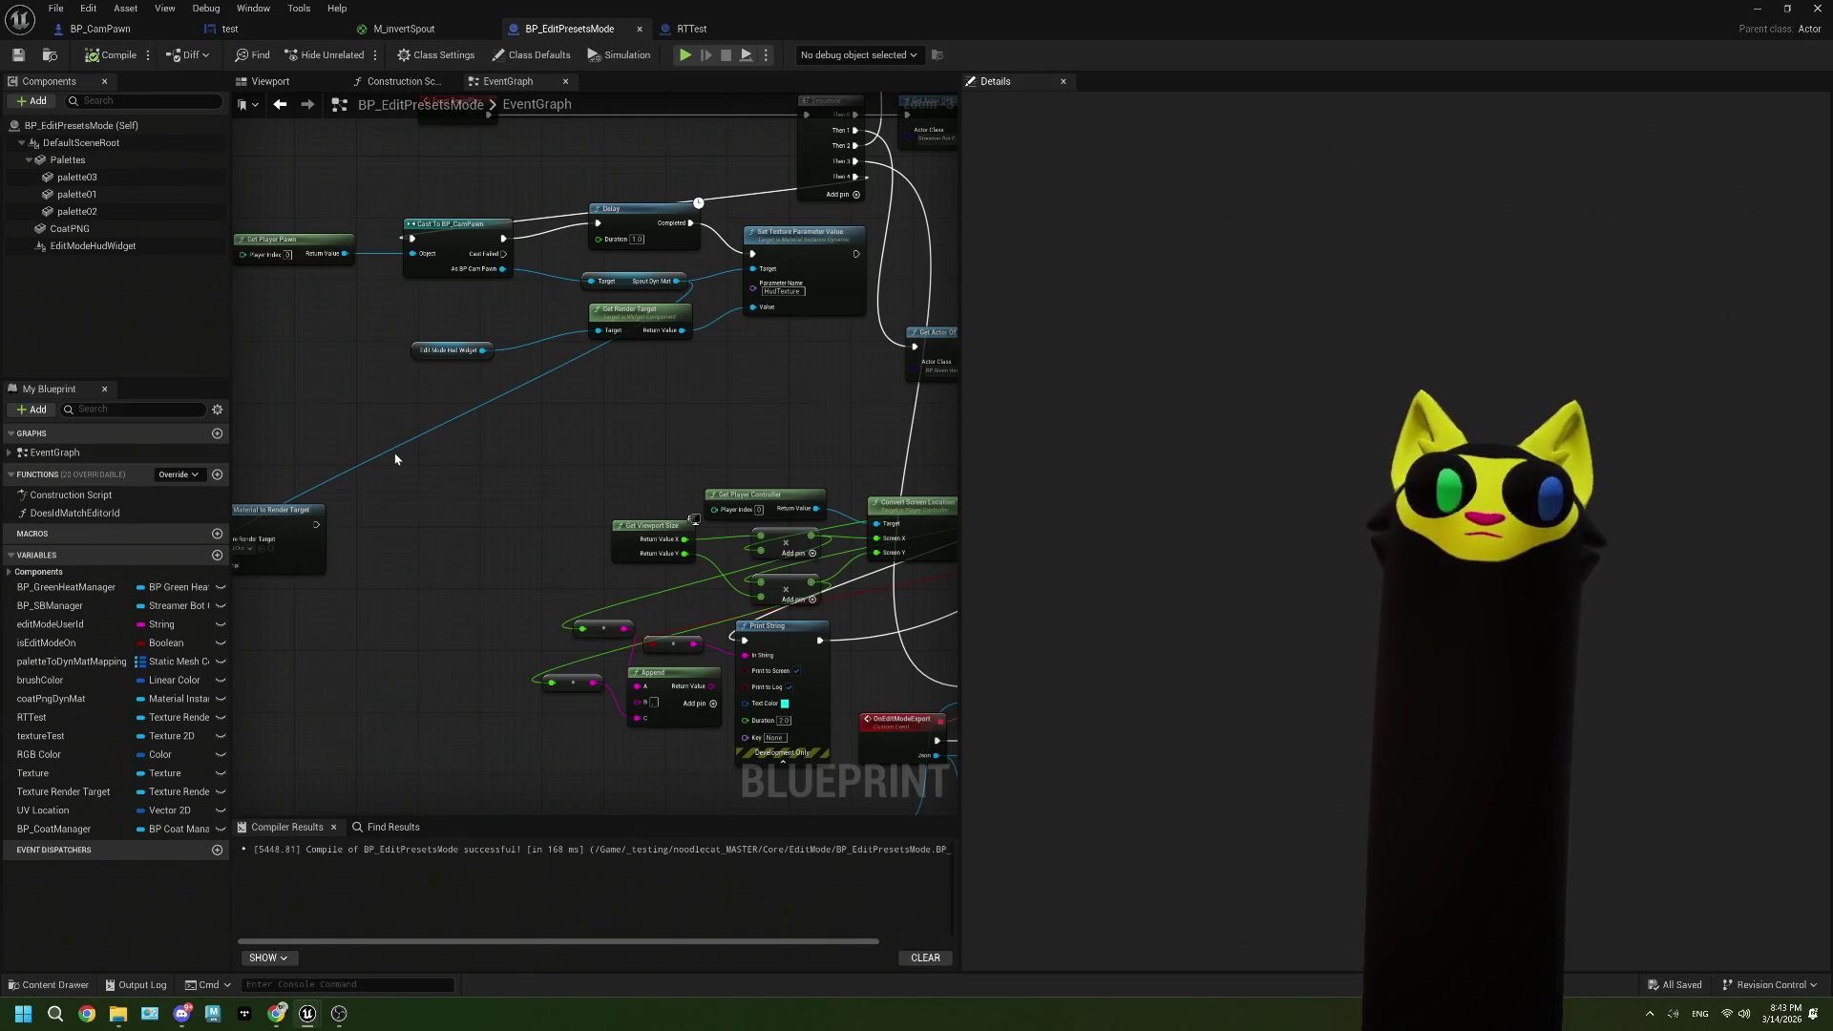
Step: Scale the EditModeHudWidget component to 0.01 in the Viewport preview and save the blueprint
left_click(124, 246)
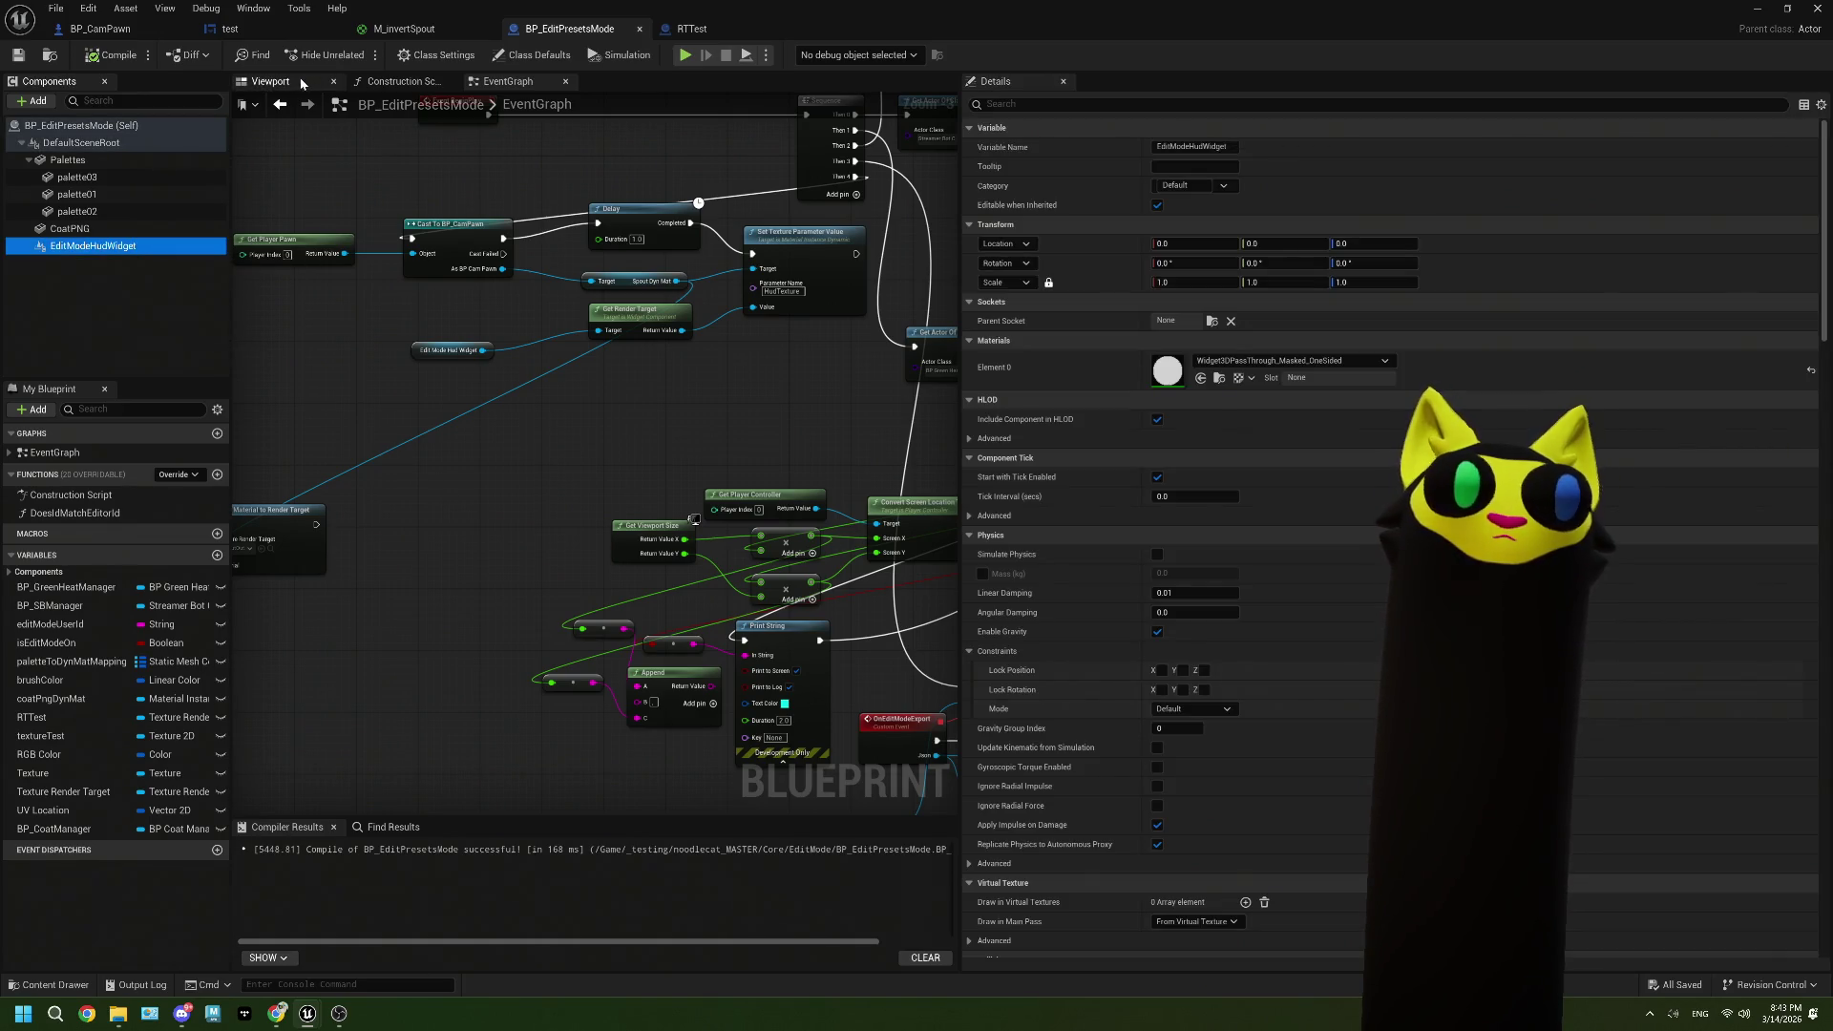
left_click(270, 81)
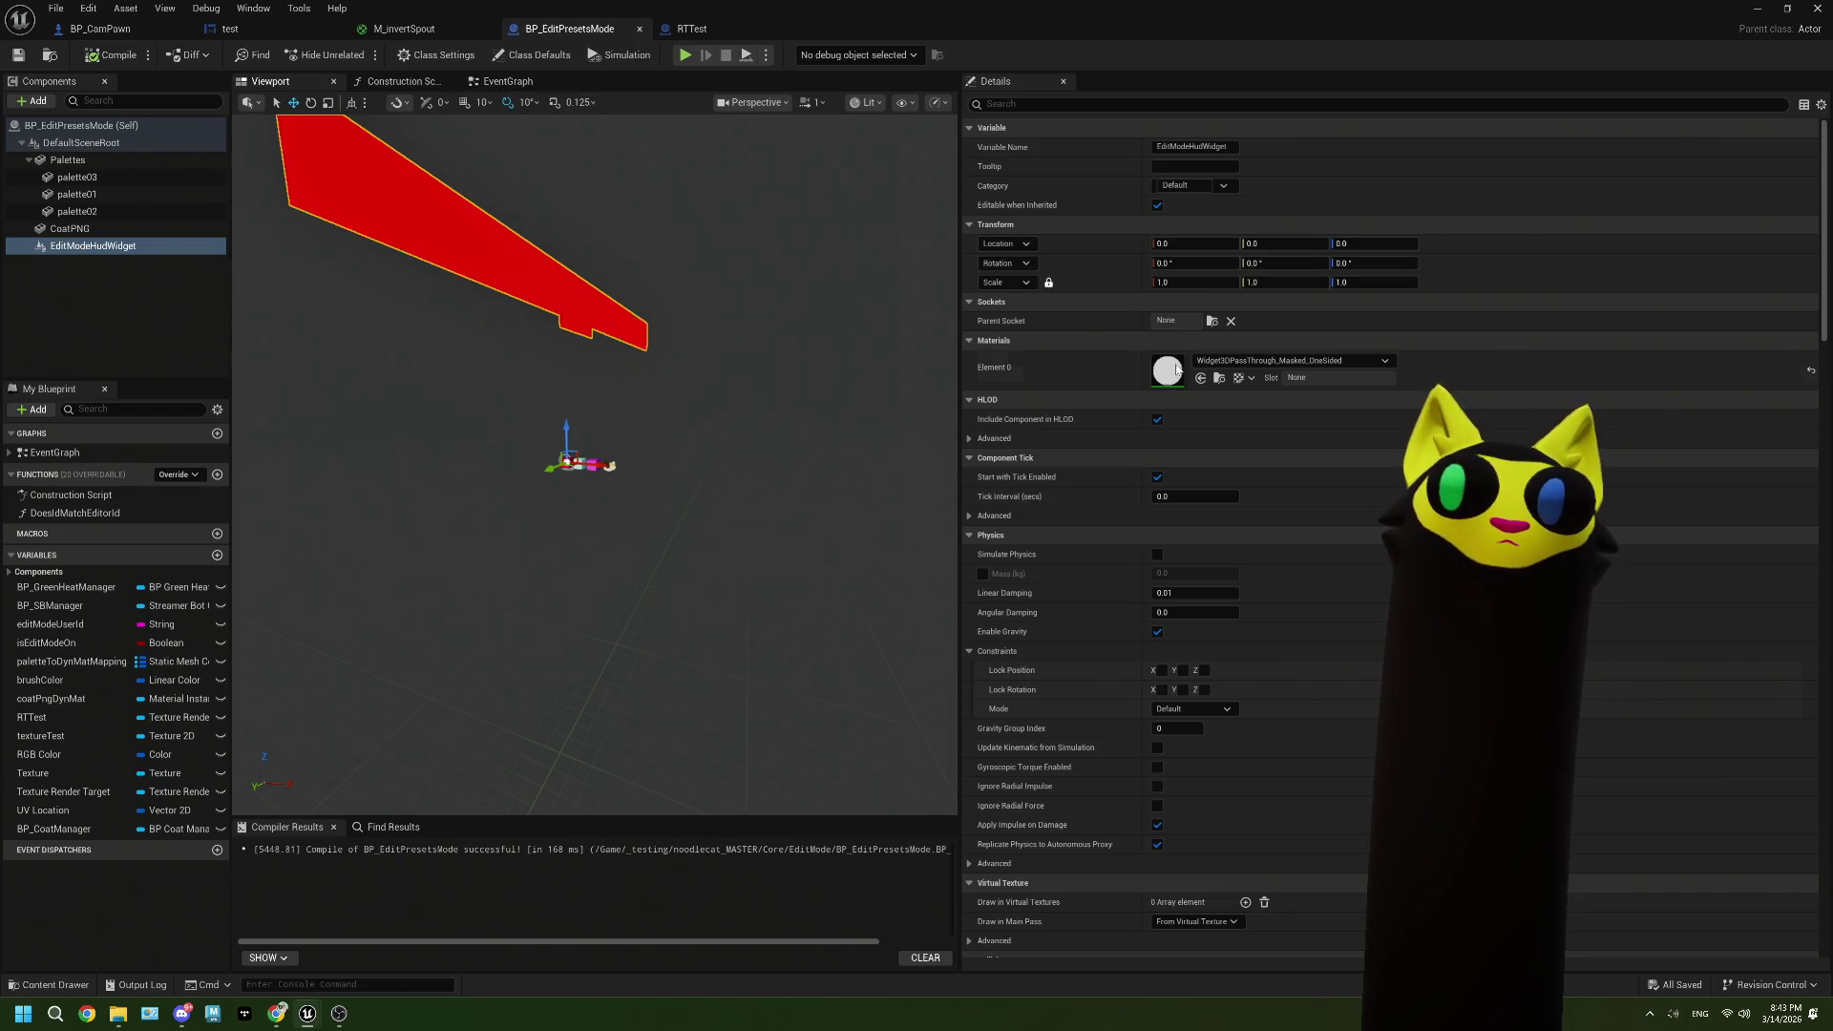
left_click(1189, 282)
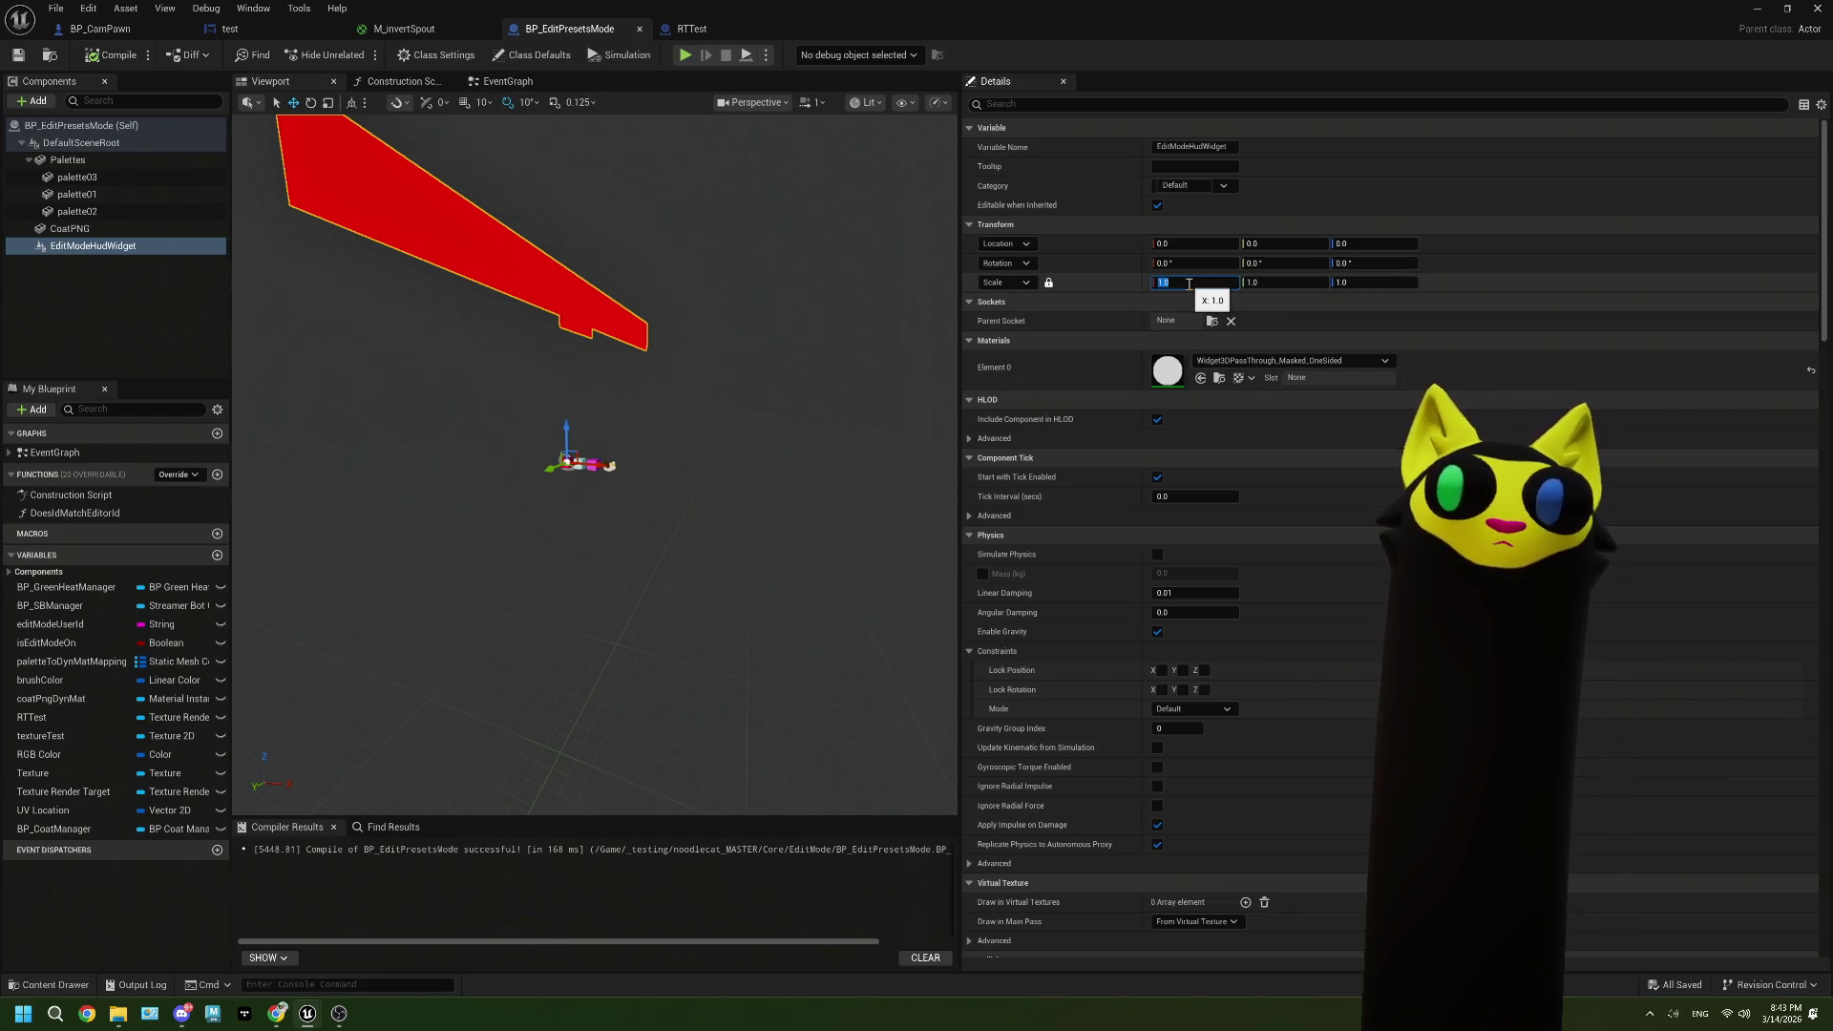
type("0.01")
key("Tab")
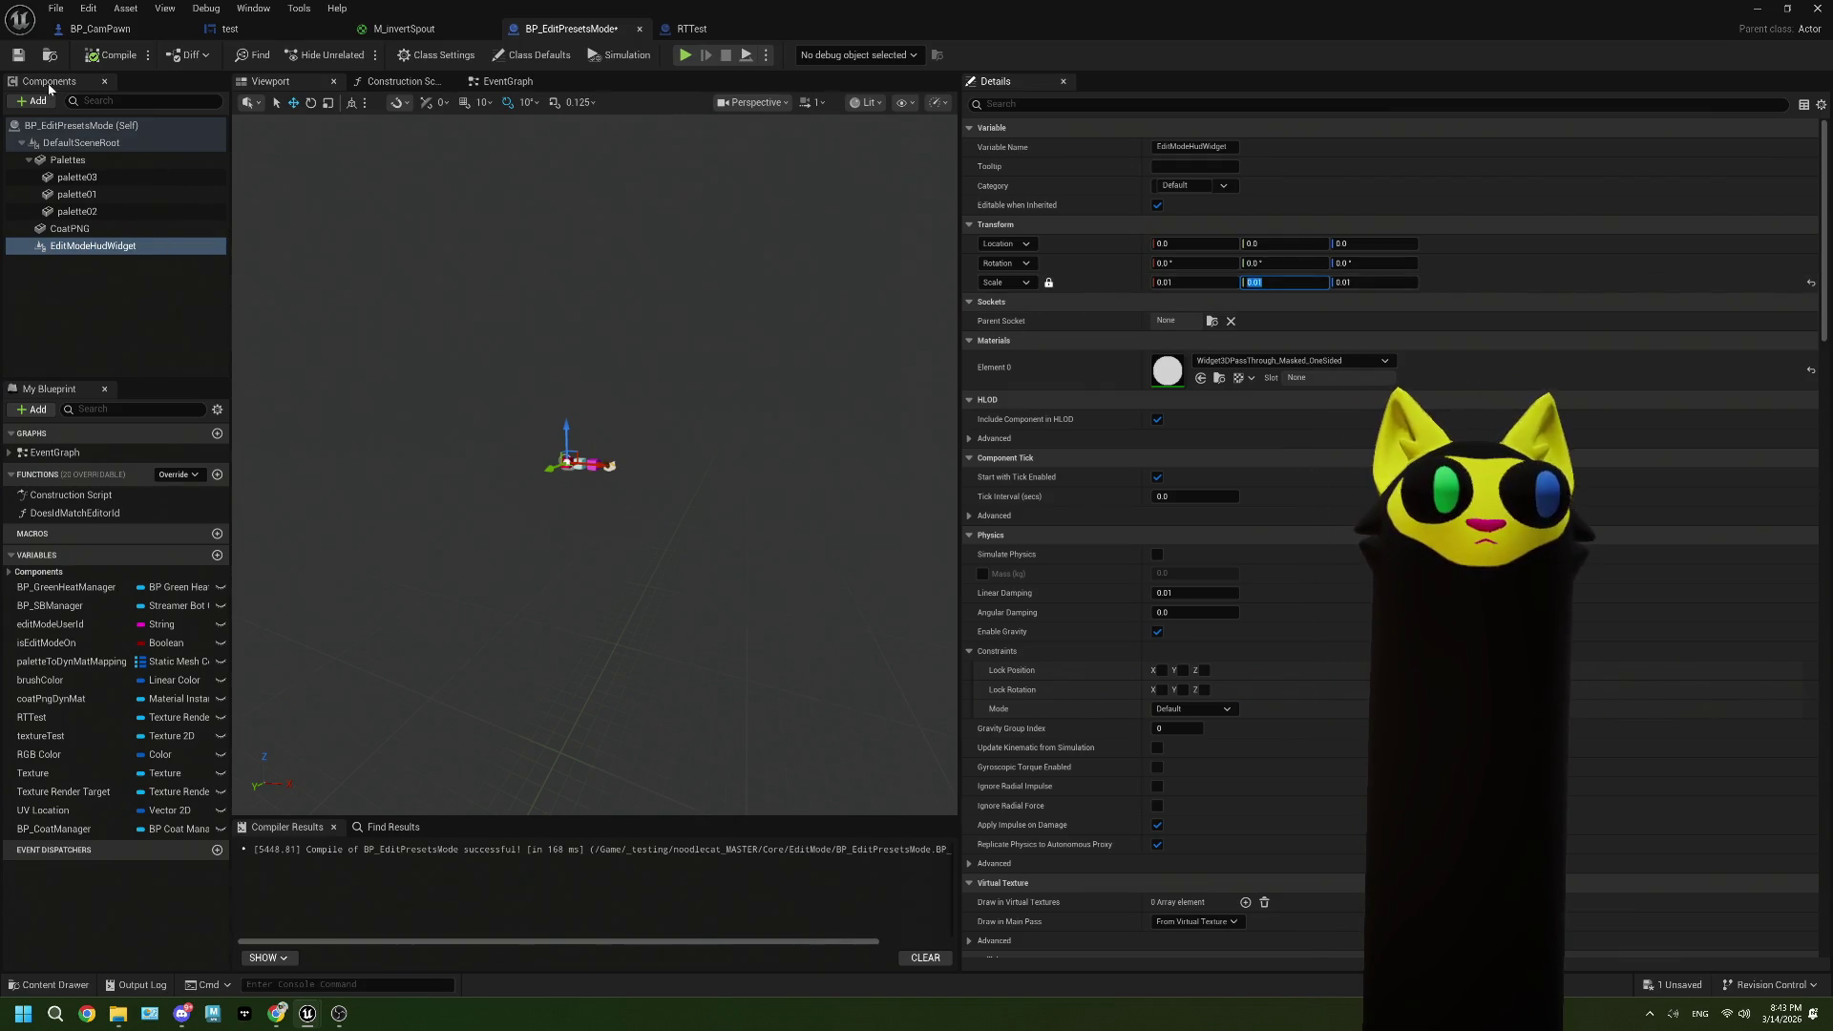
left_click(19, 55)
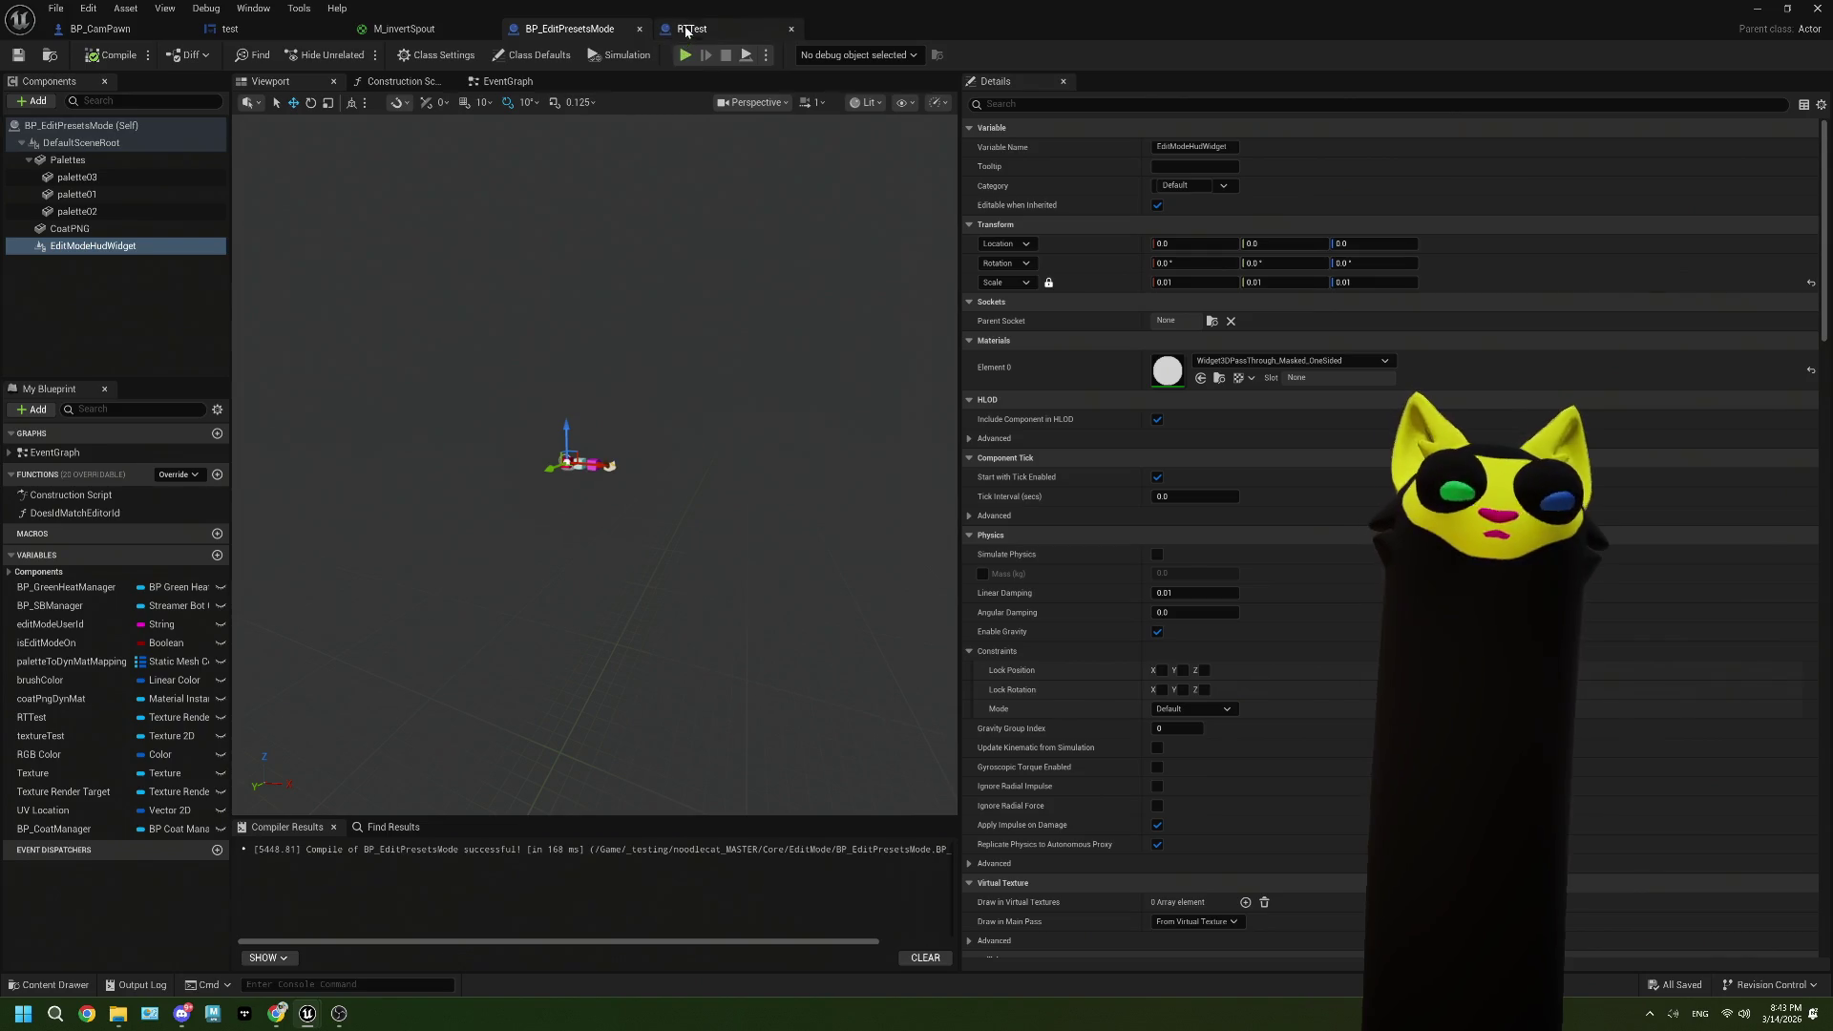
key("alt+Tab")
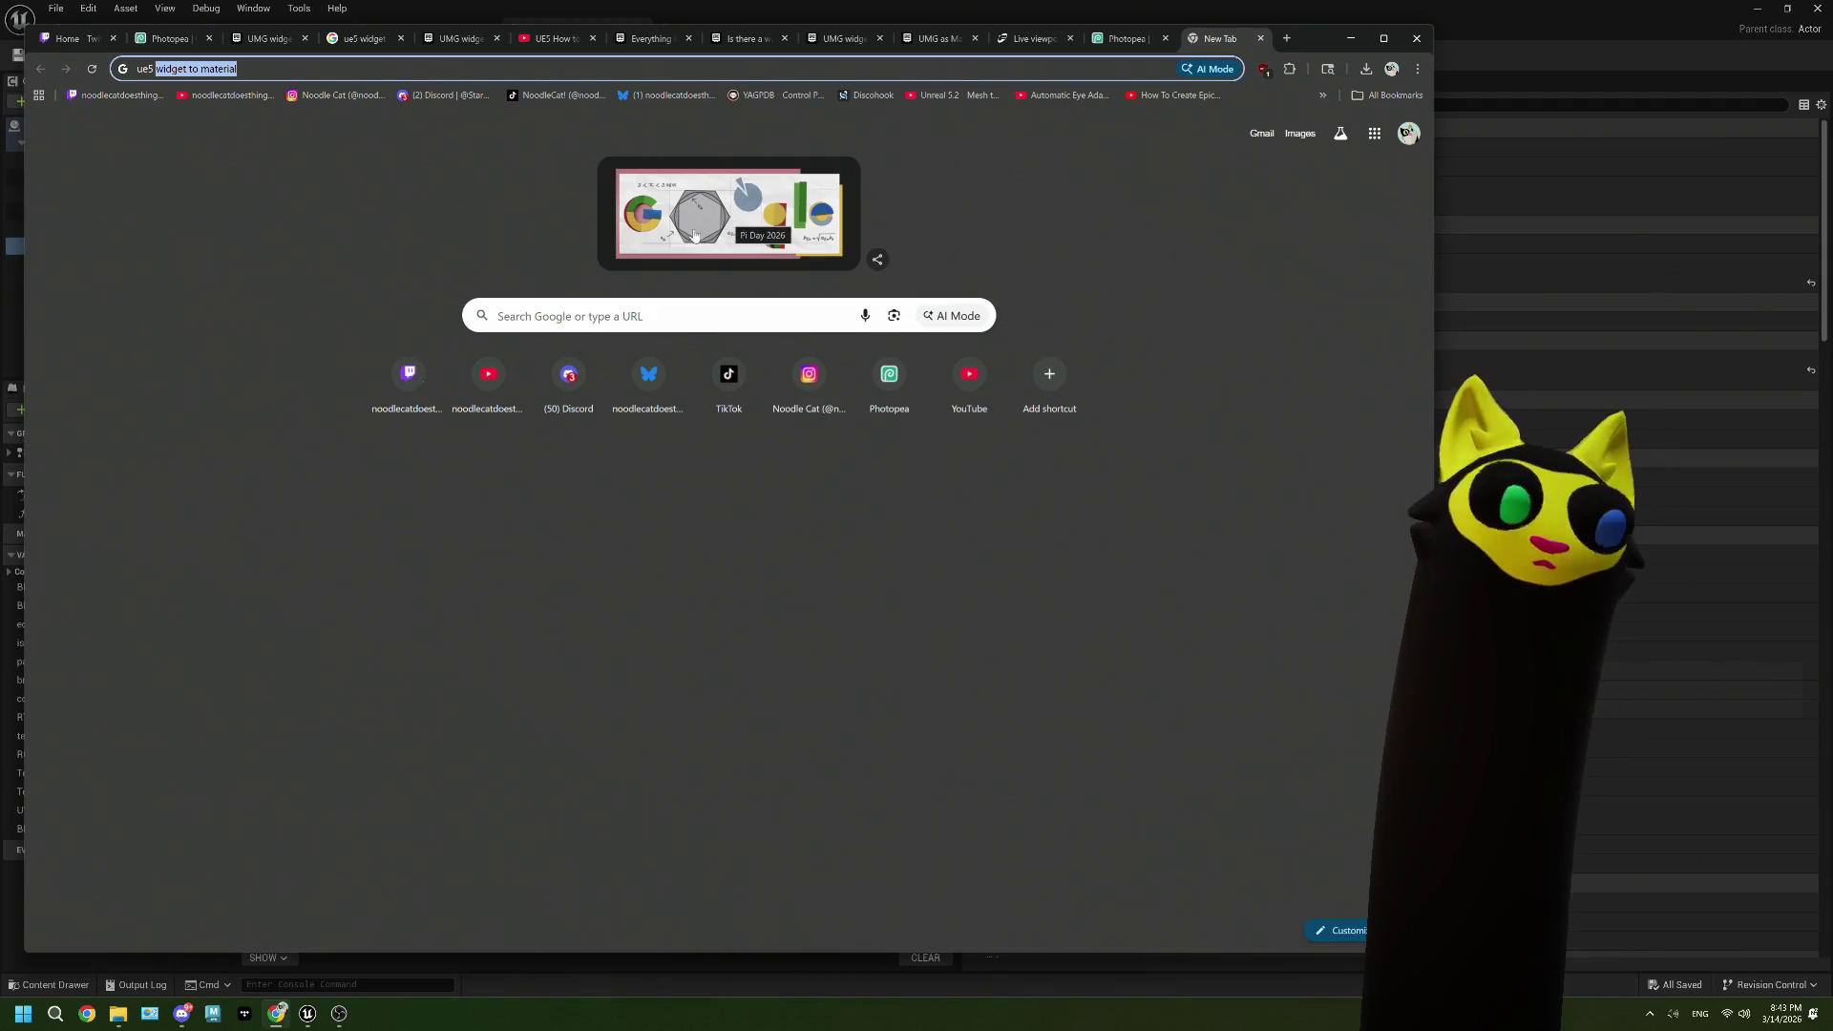
Step: Search 'ue5 material to widget' and open the Dynamic Material for WidgetComponent forum thread
type("m")
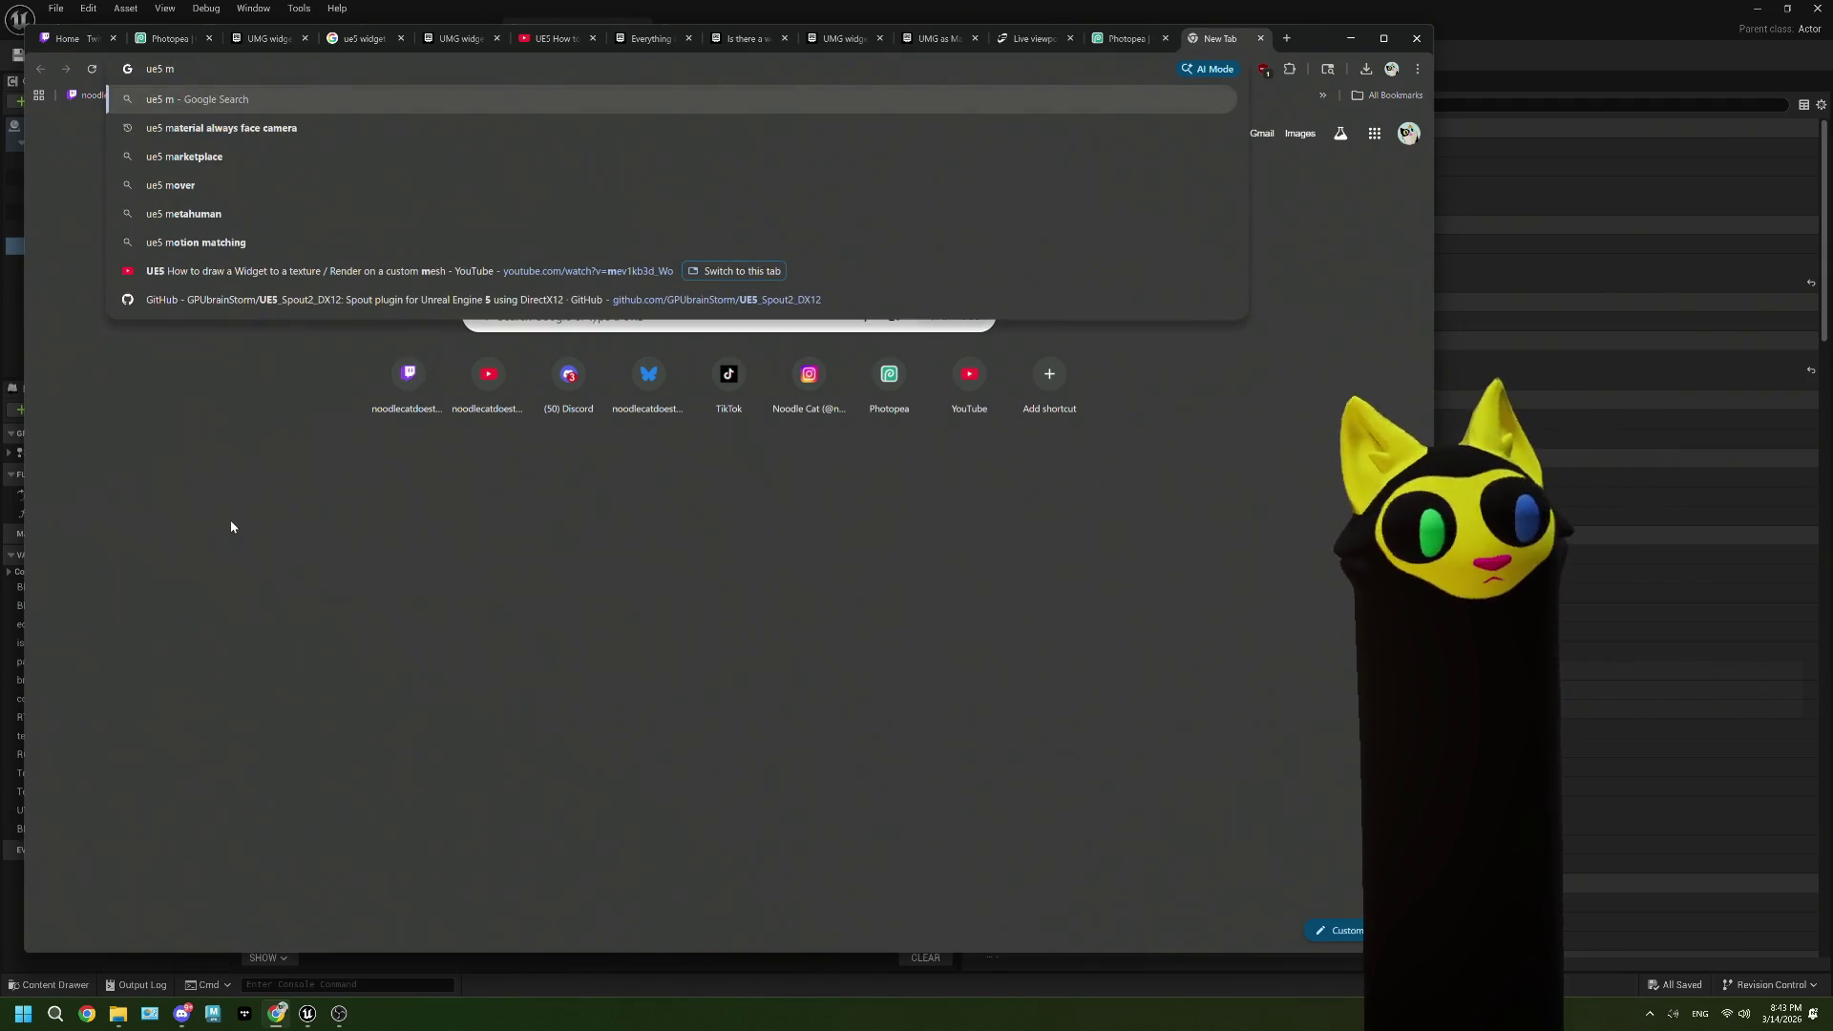
type("aterial to ")
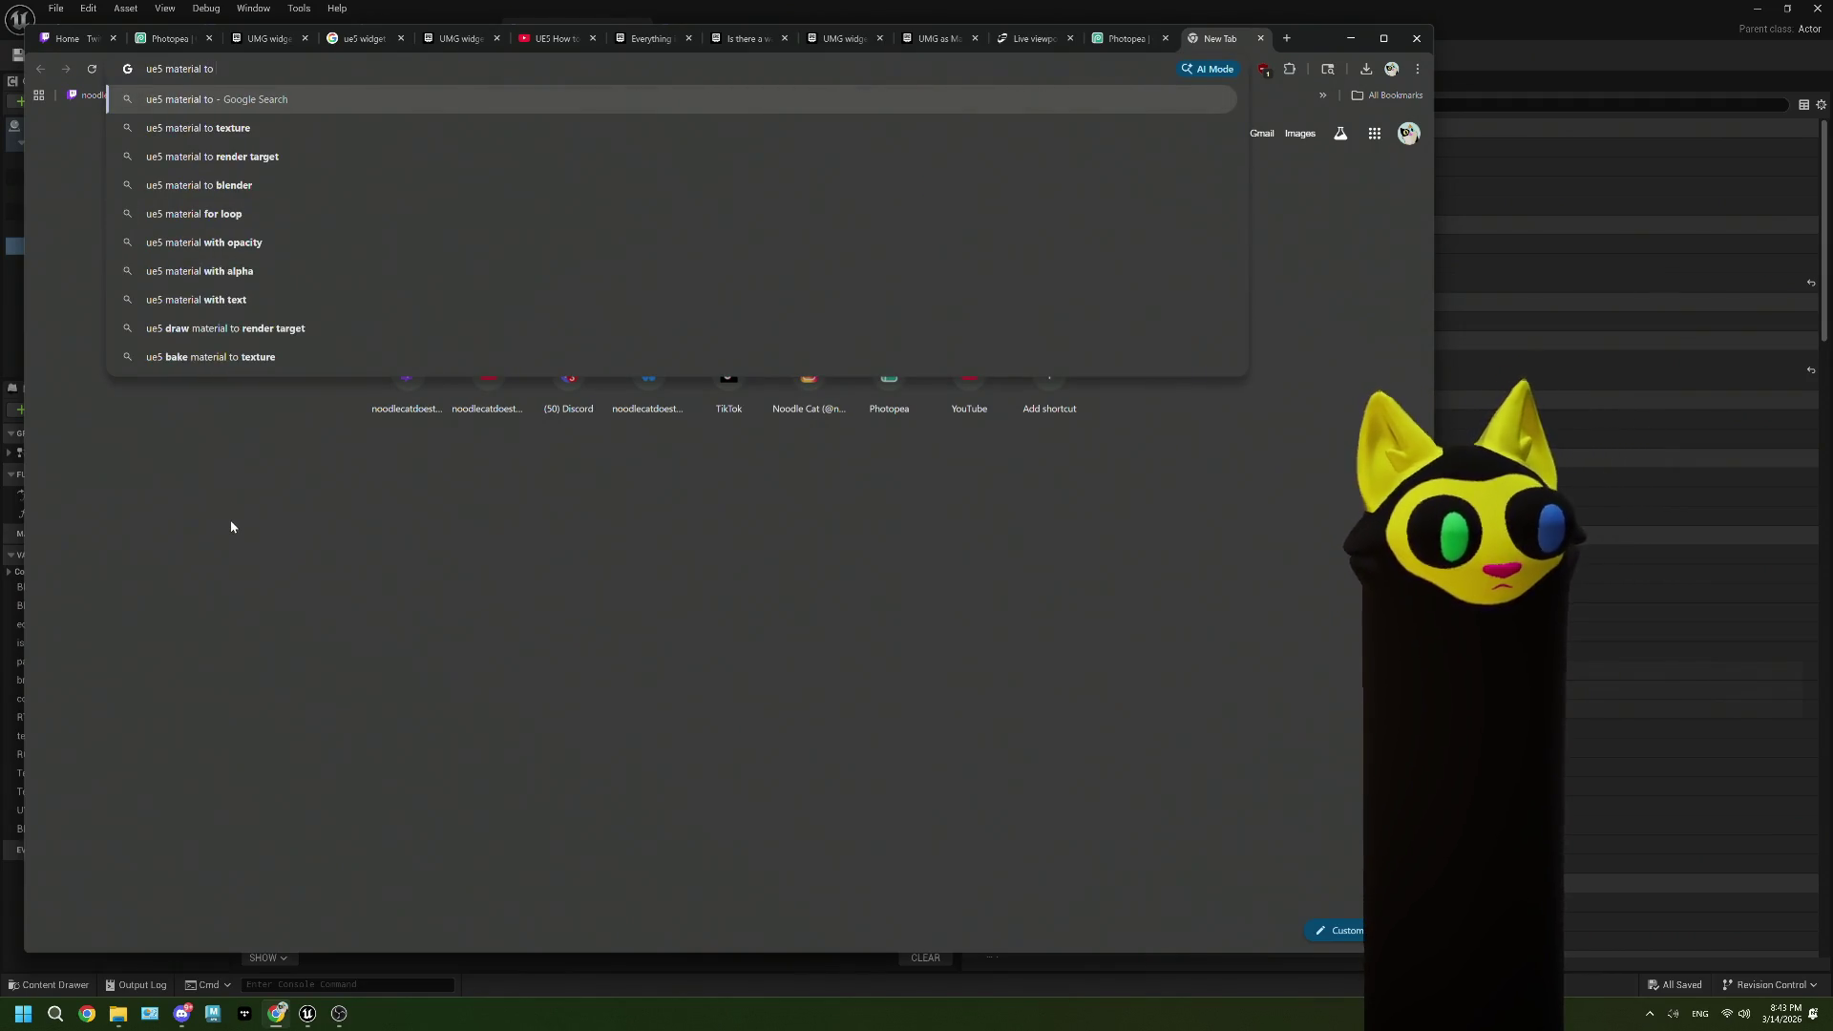
type("widget")
key("Return")
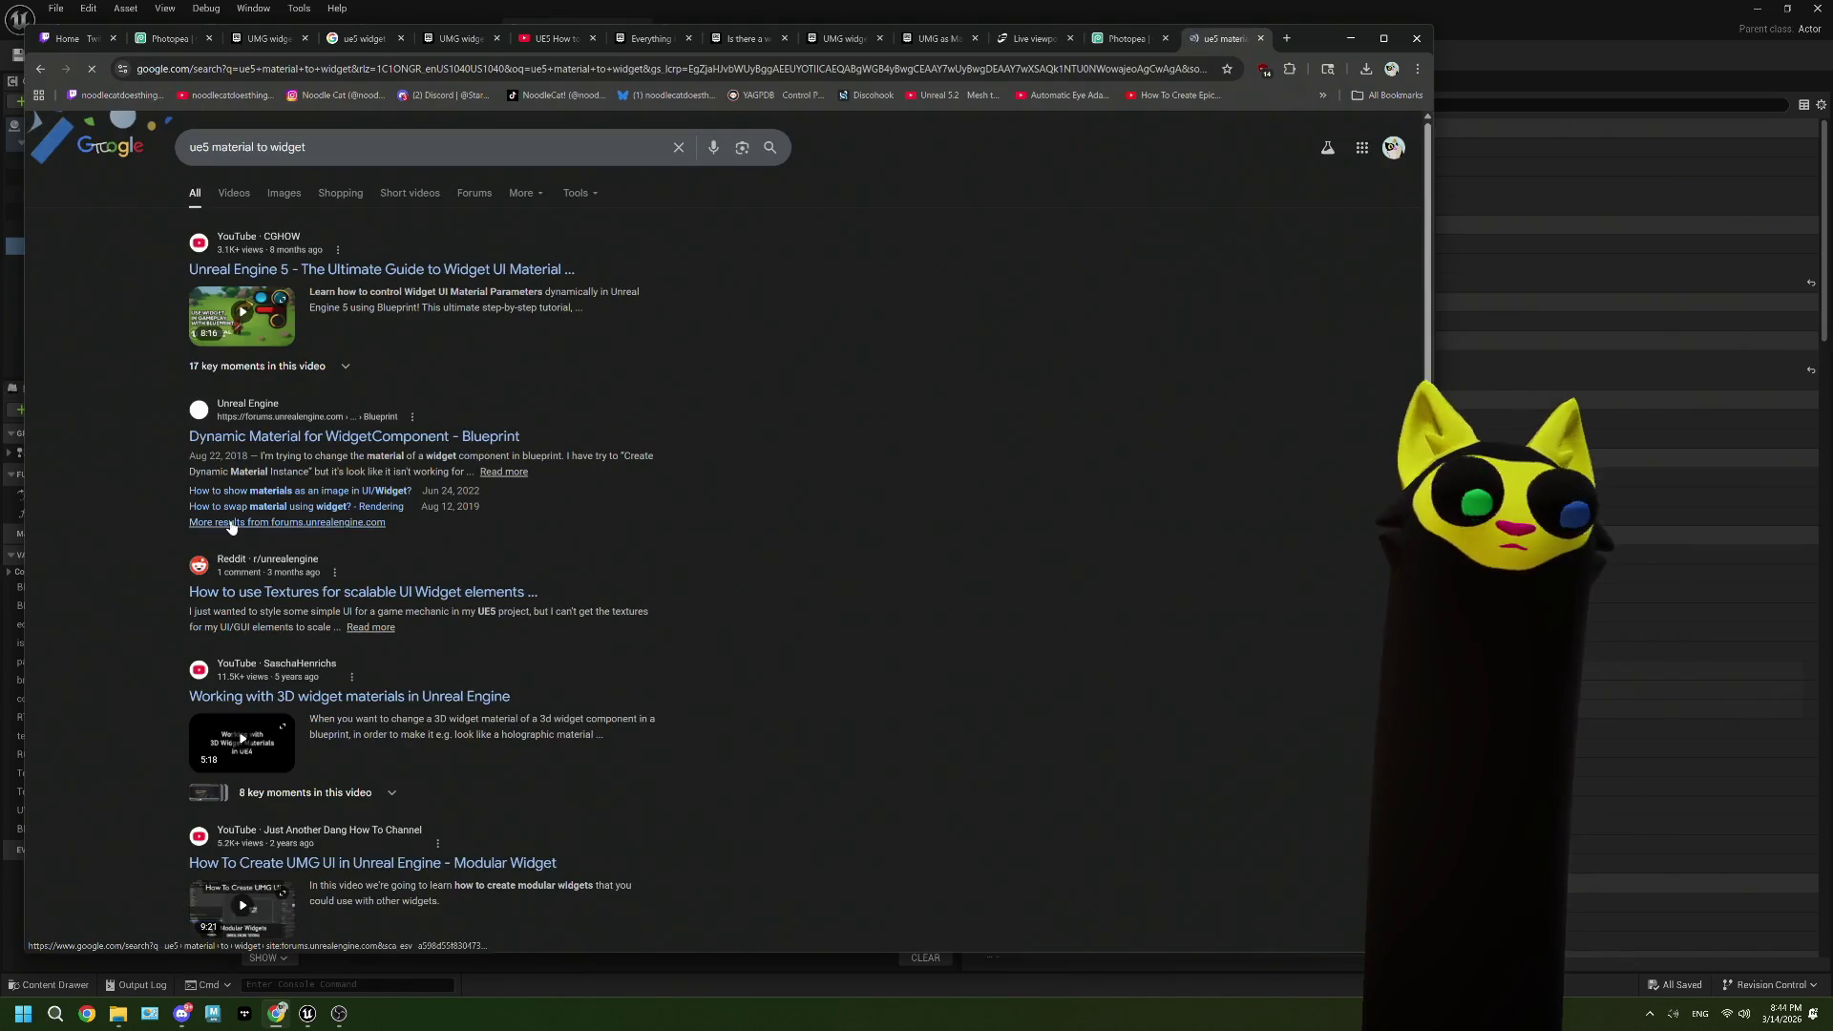
left_click(503, 431)
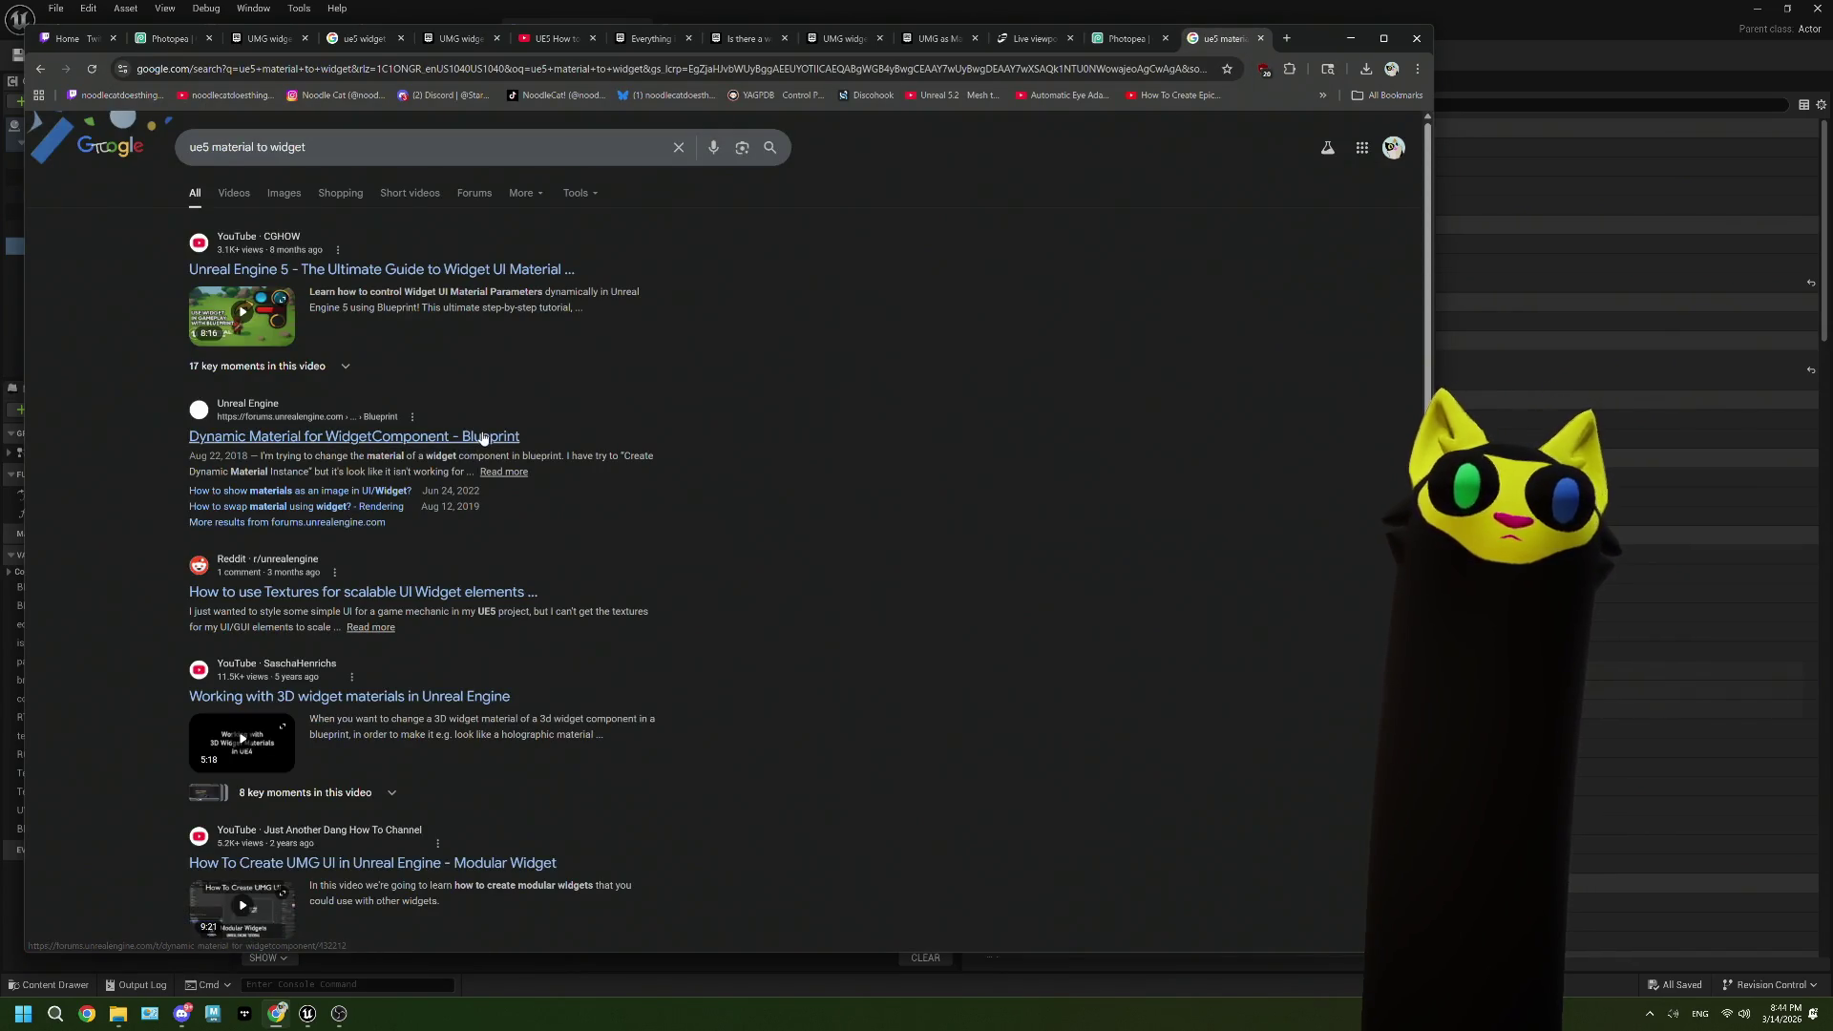
Step: Read down the thread past the Get Material workaround reply, then return to Unreal
scroll(571, 512, "down", 2)
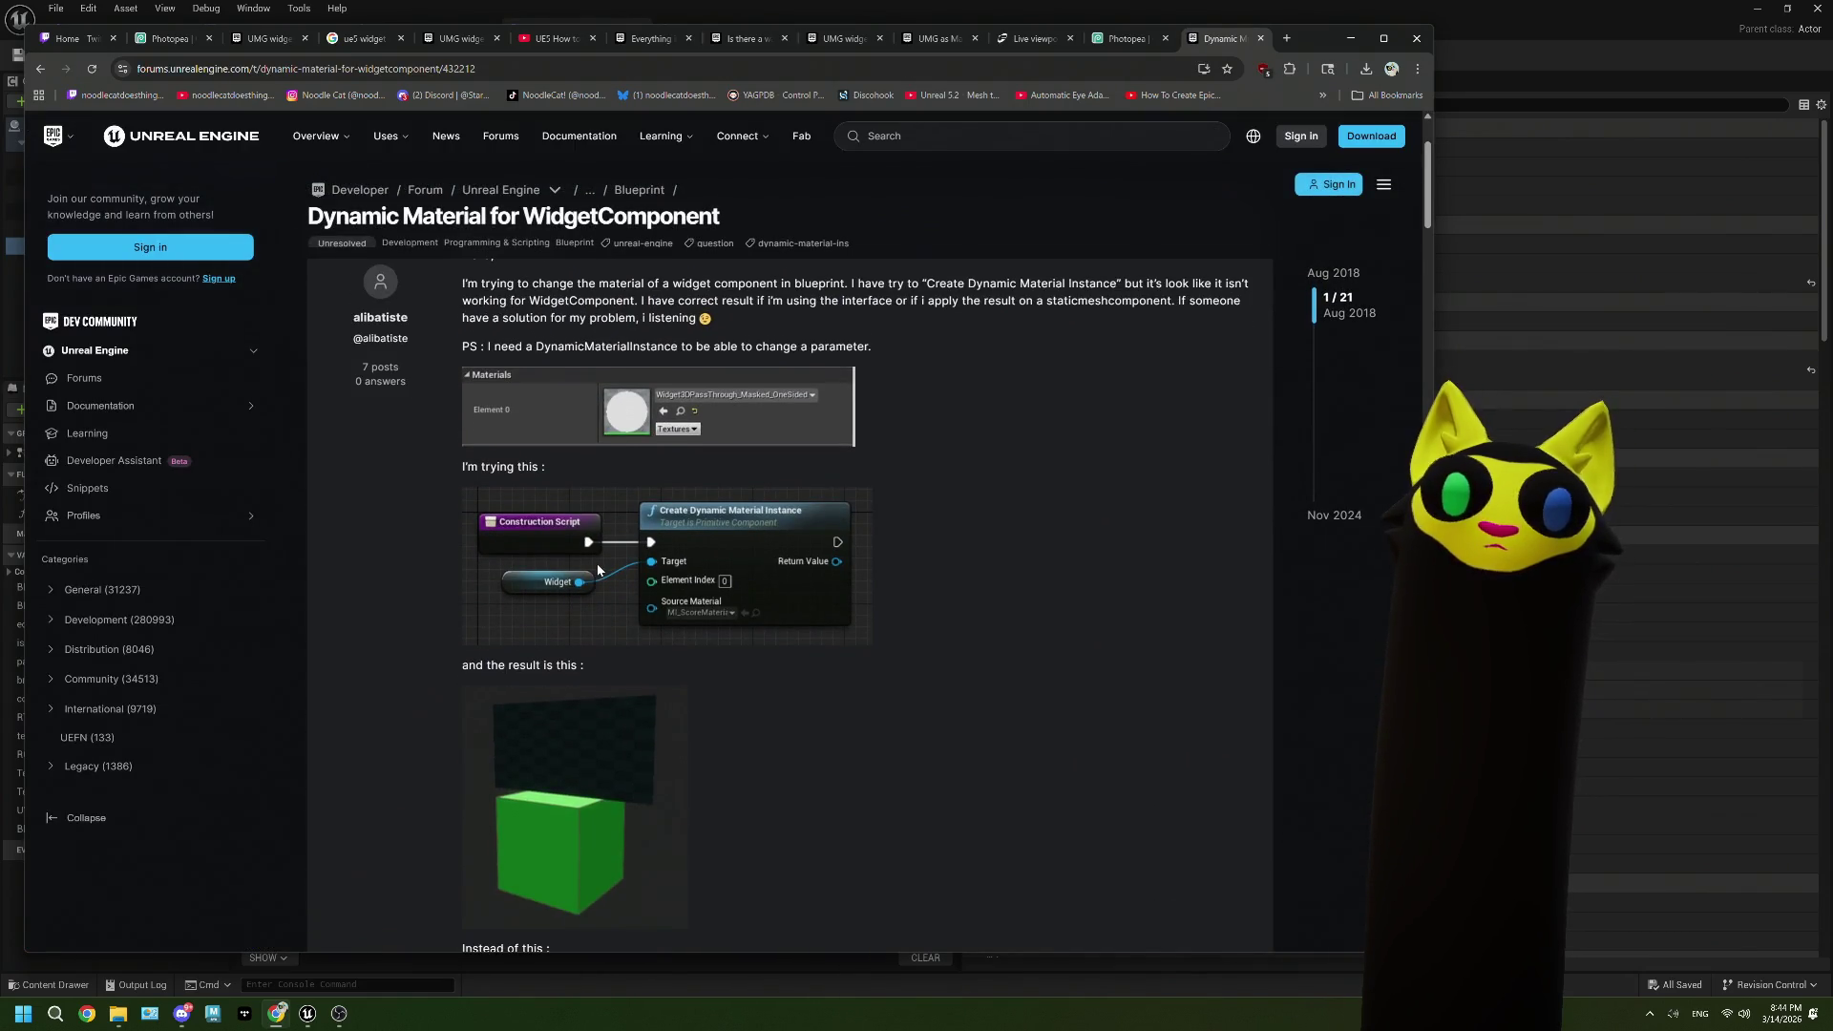
scroll(598, 570, "down", 3)
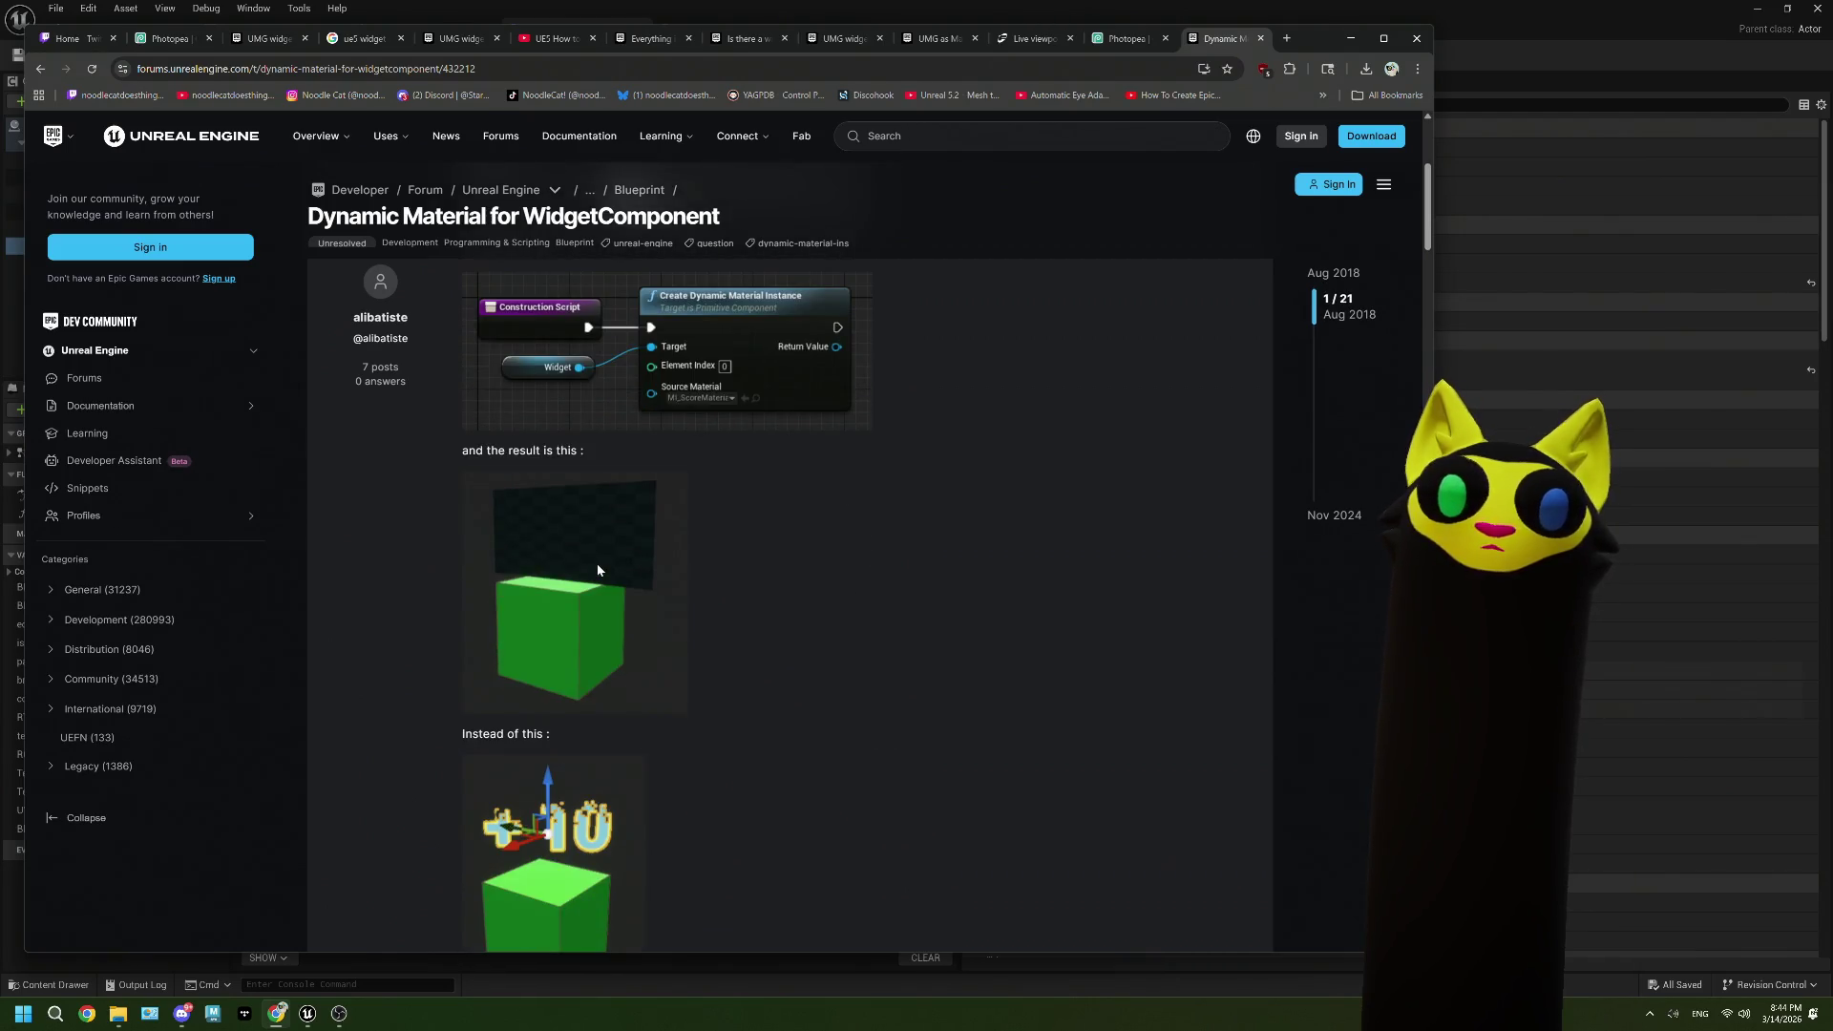
scroll(597, 570, "down", 1)
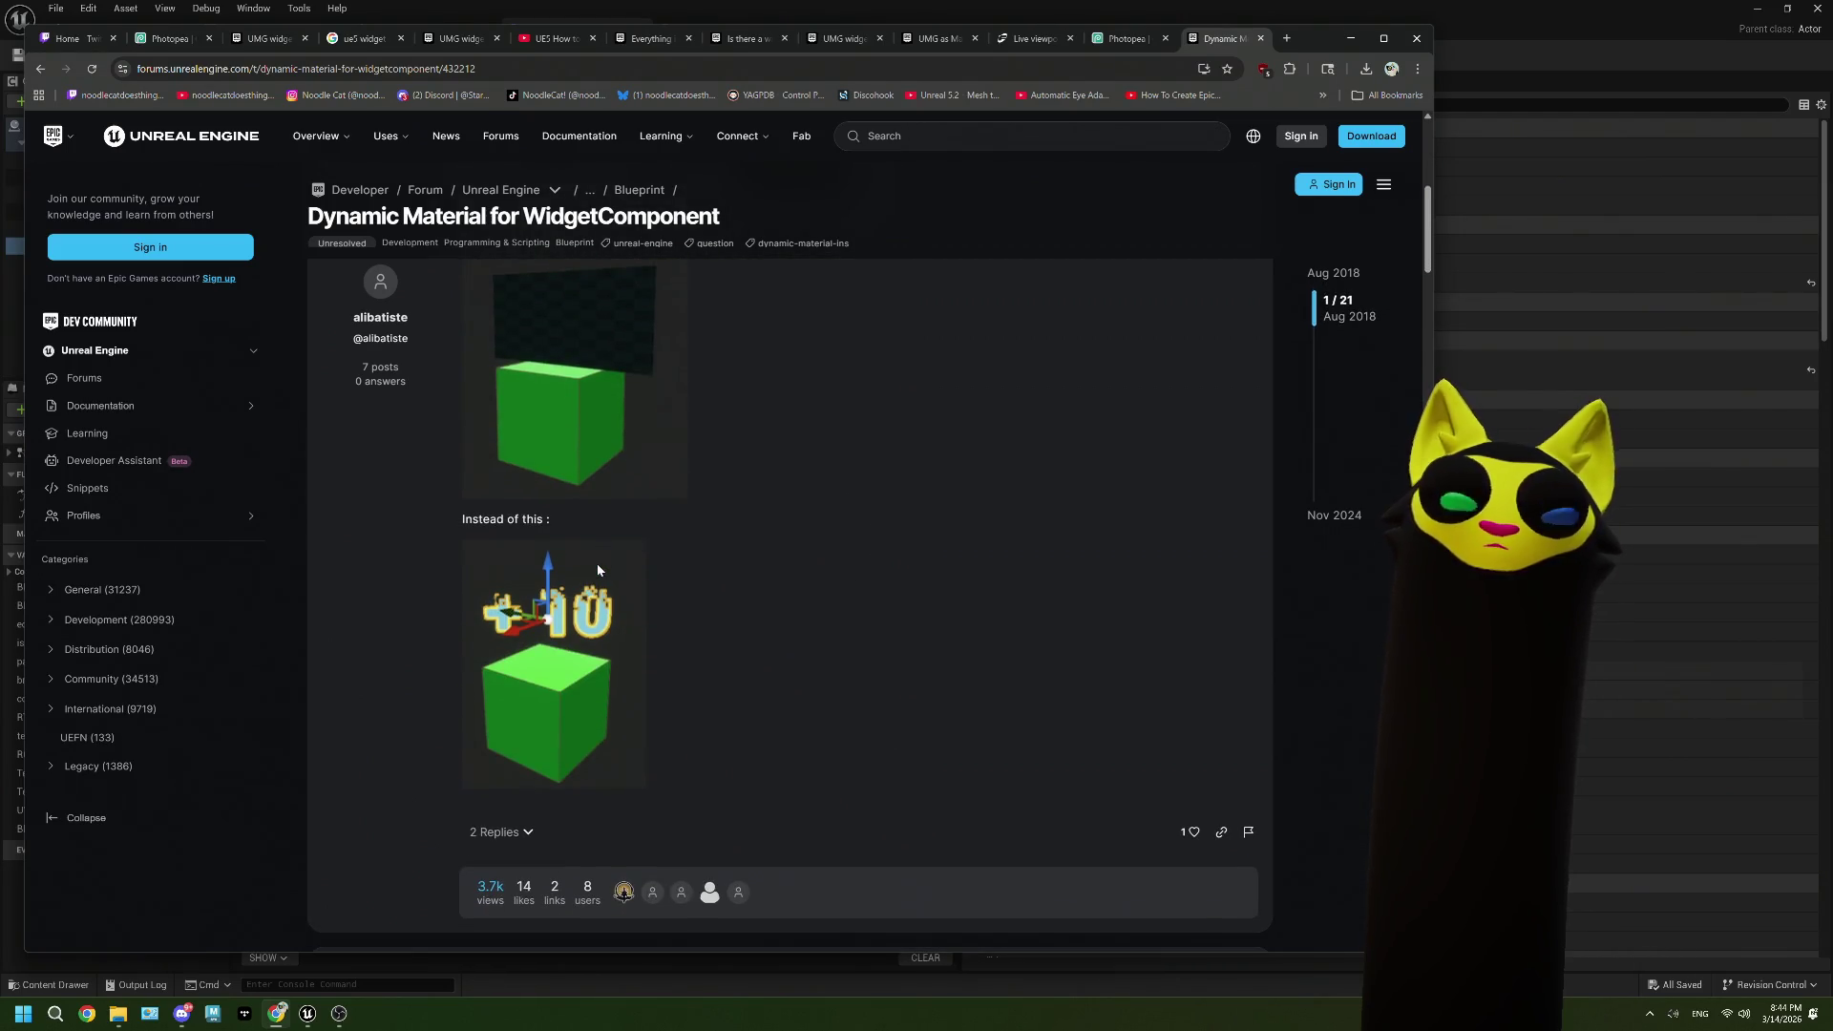
scroll(597, 570, "down", 4)
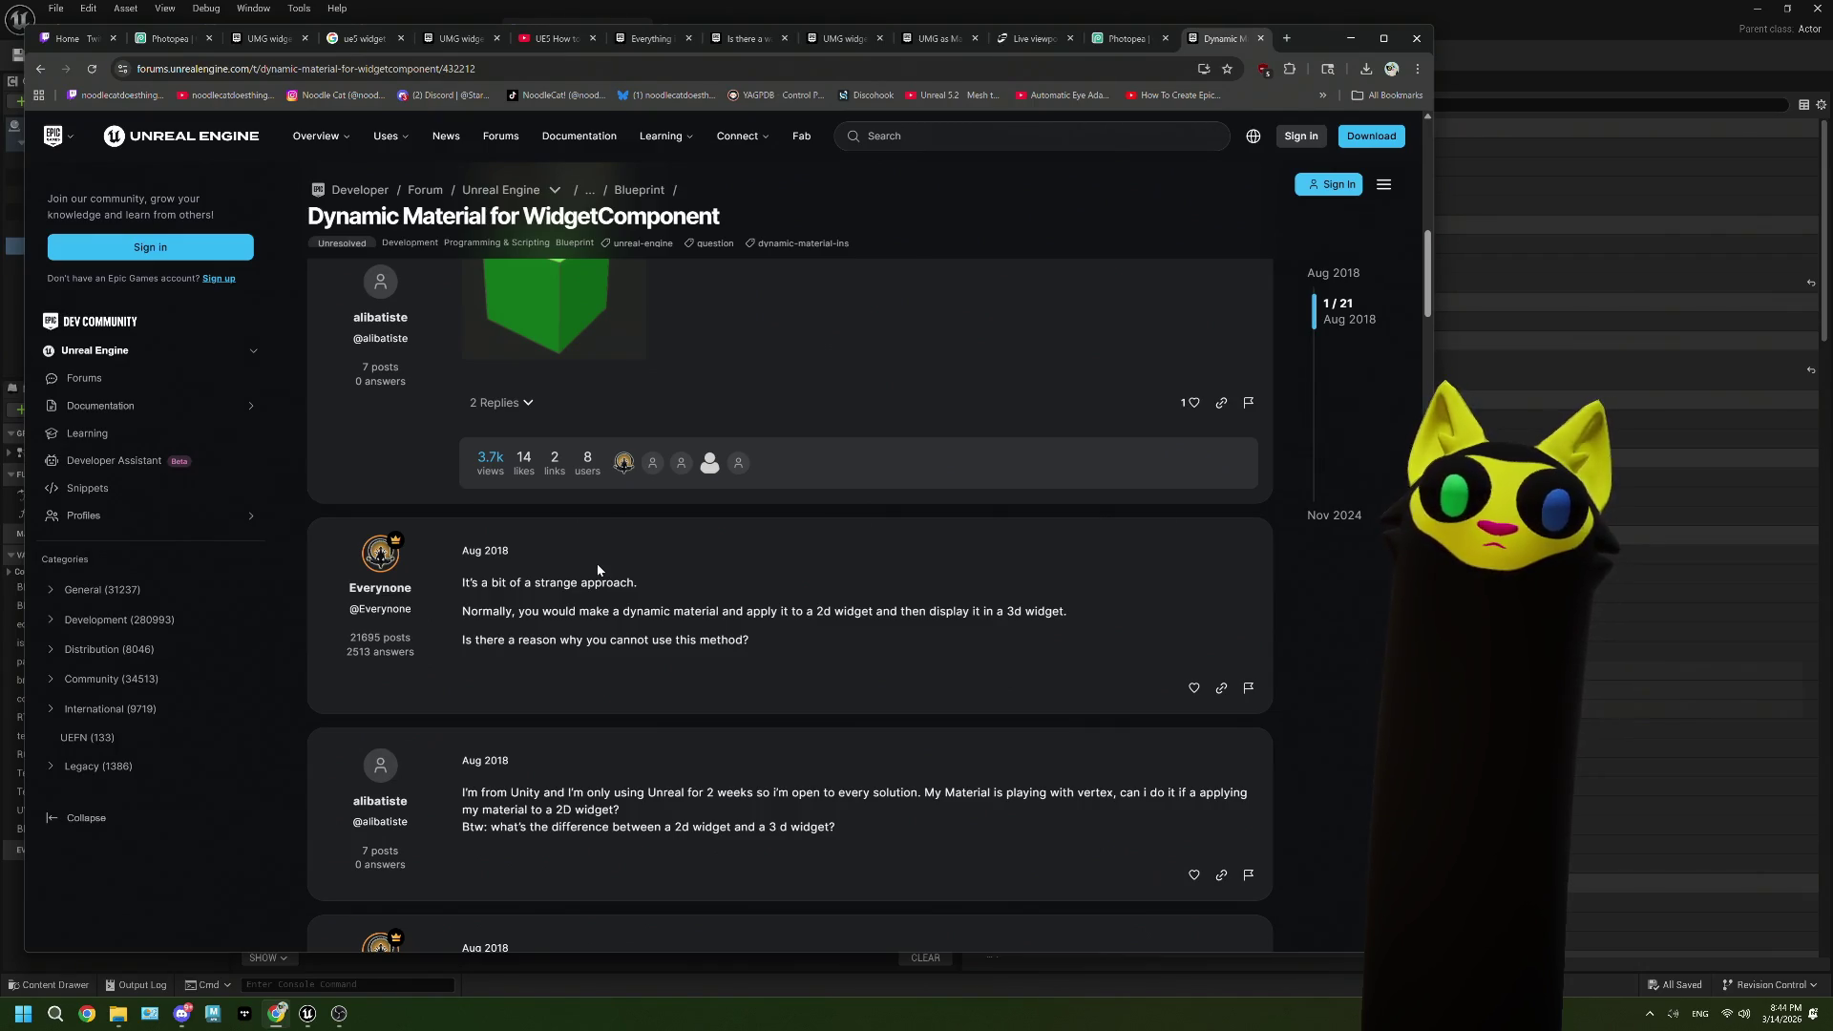
scroll(598, 570, "down", 2)
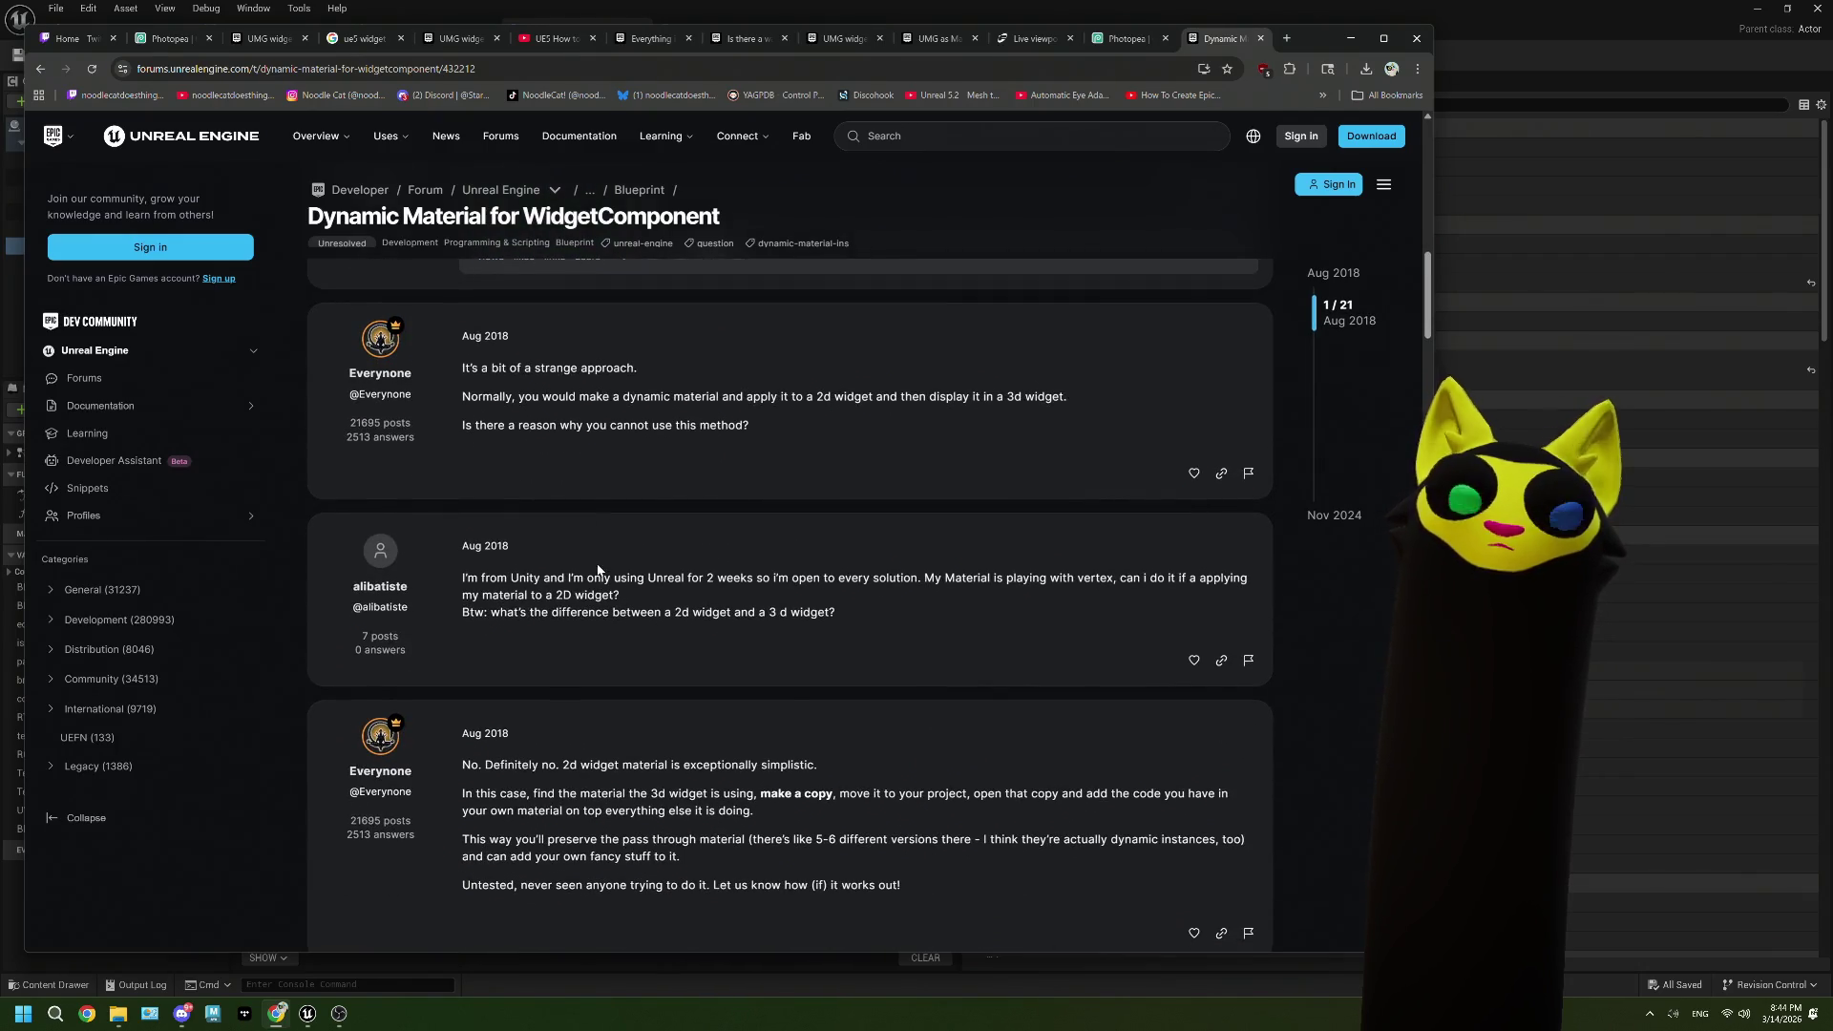
scroll(597, 570, "down", 2)
scroll(598, 570, "down", 1)
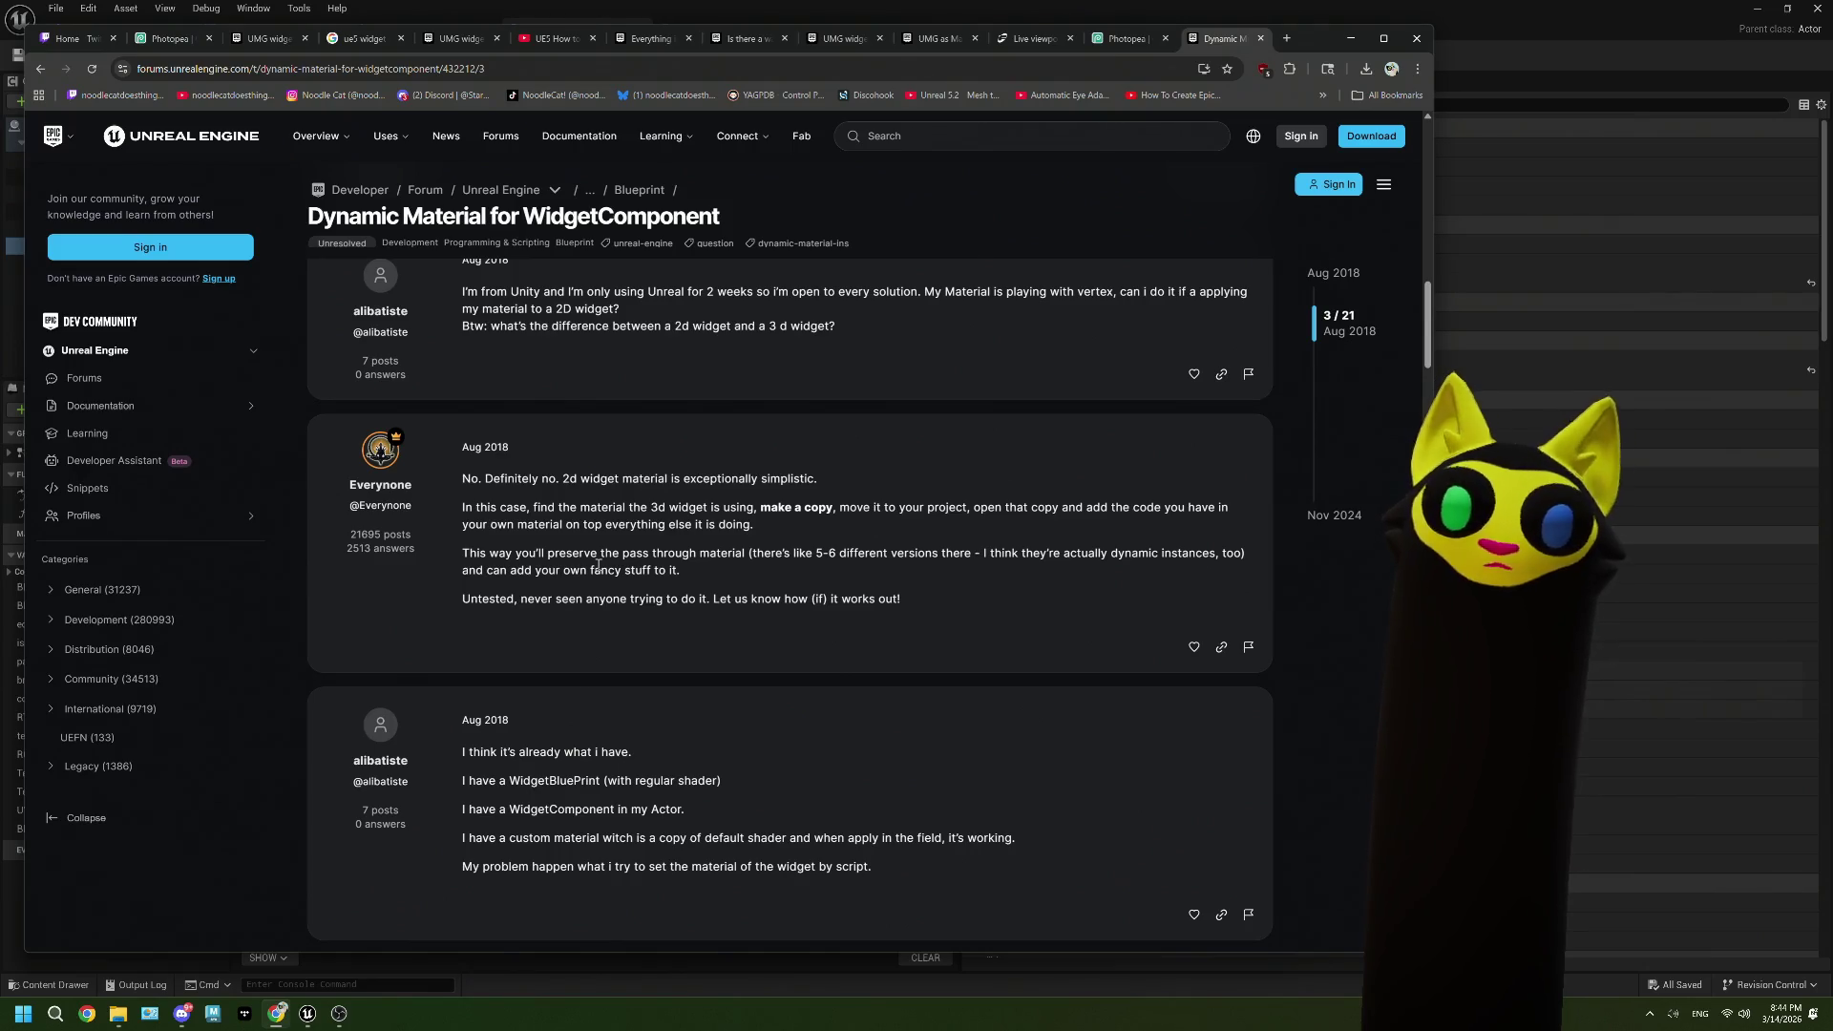
scroll(599, 566, "down", 2)
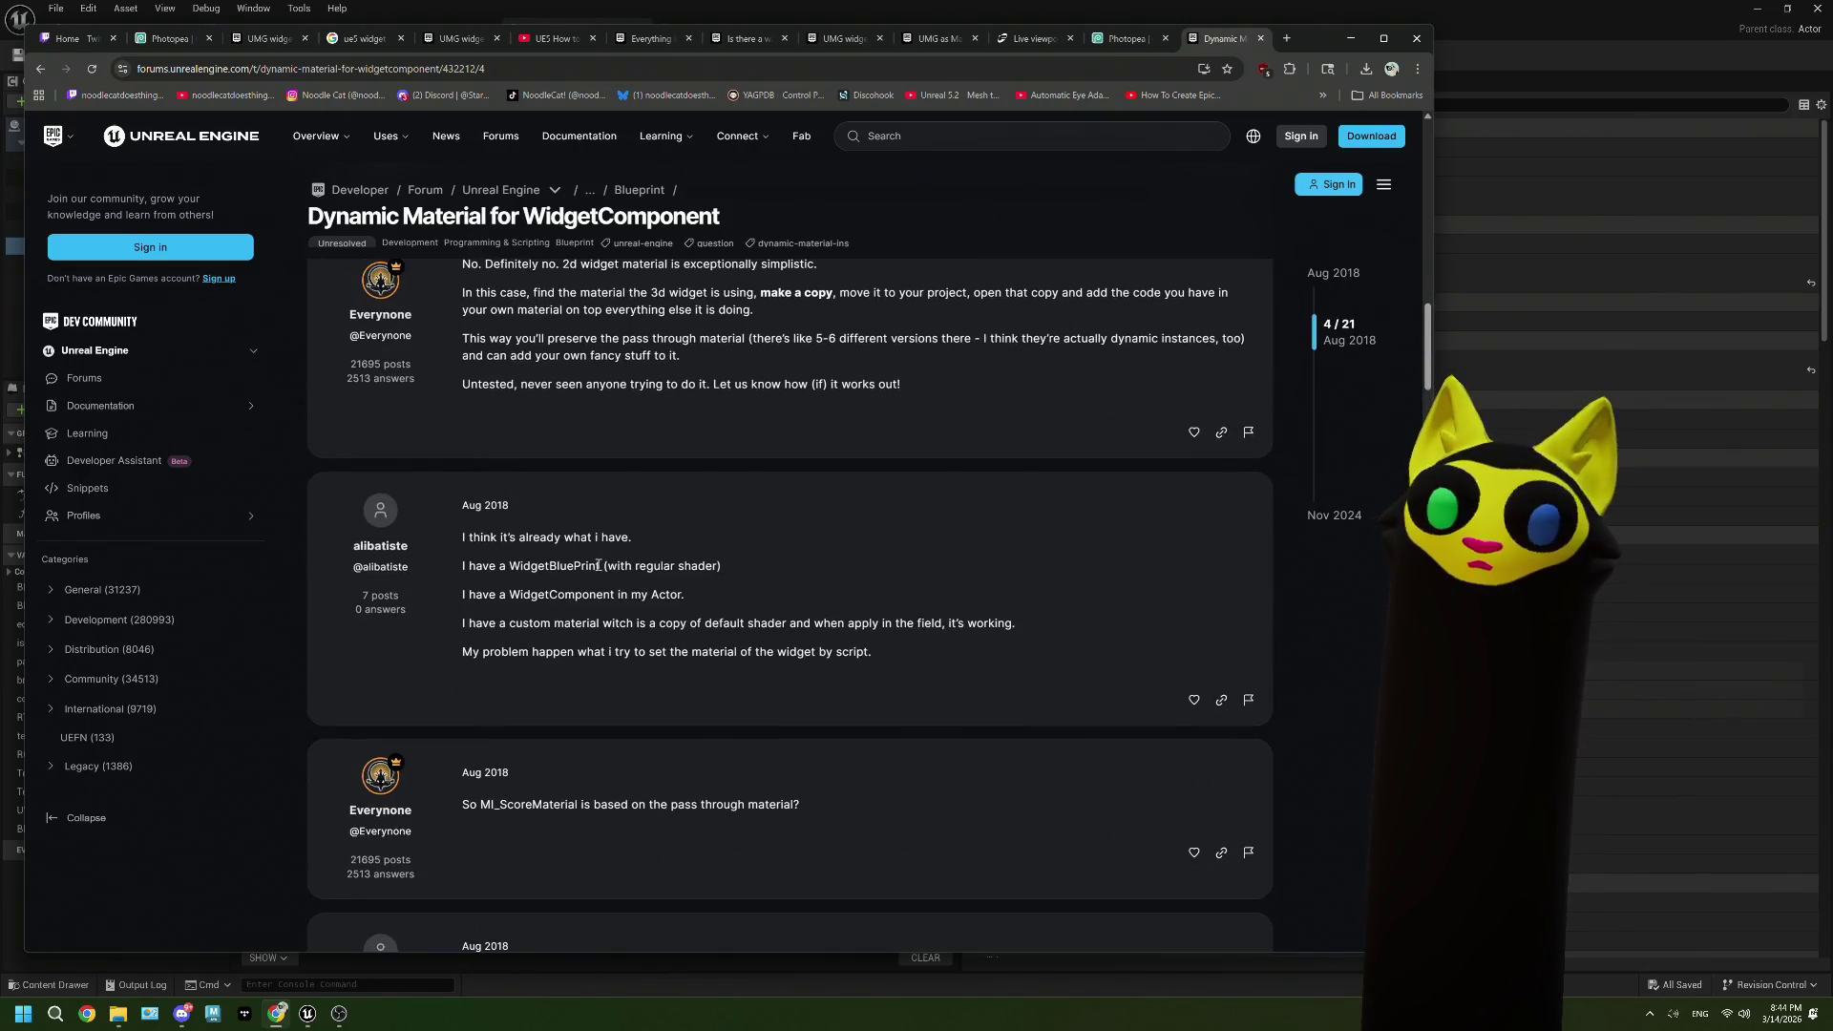
scroll(598, 565, "down", 2)
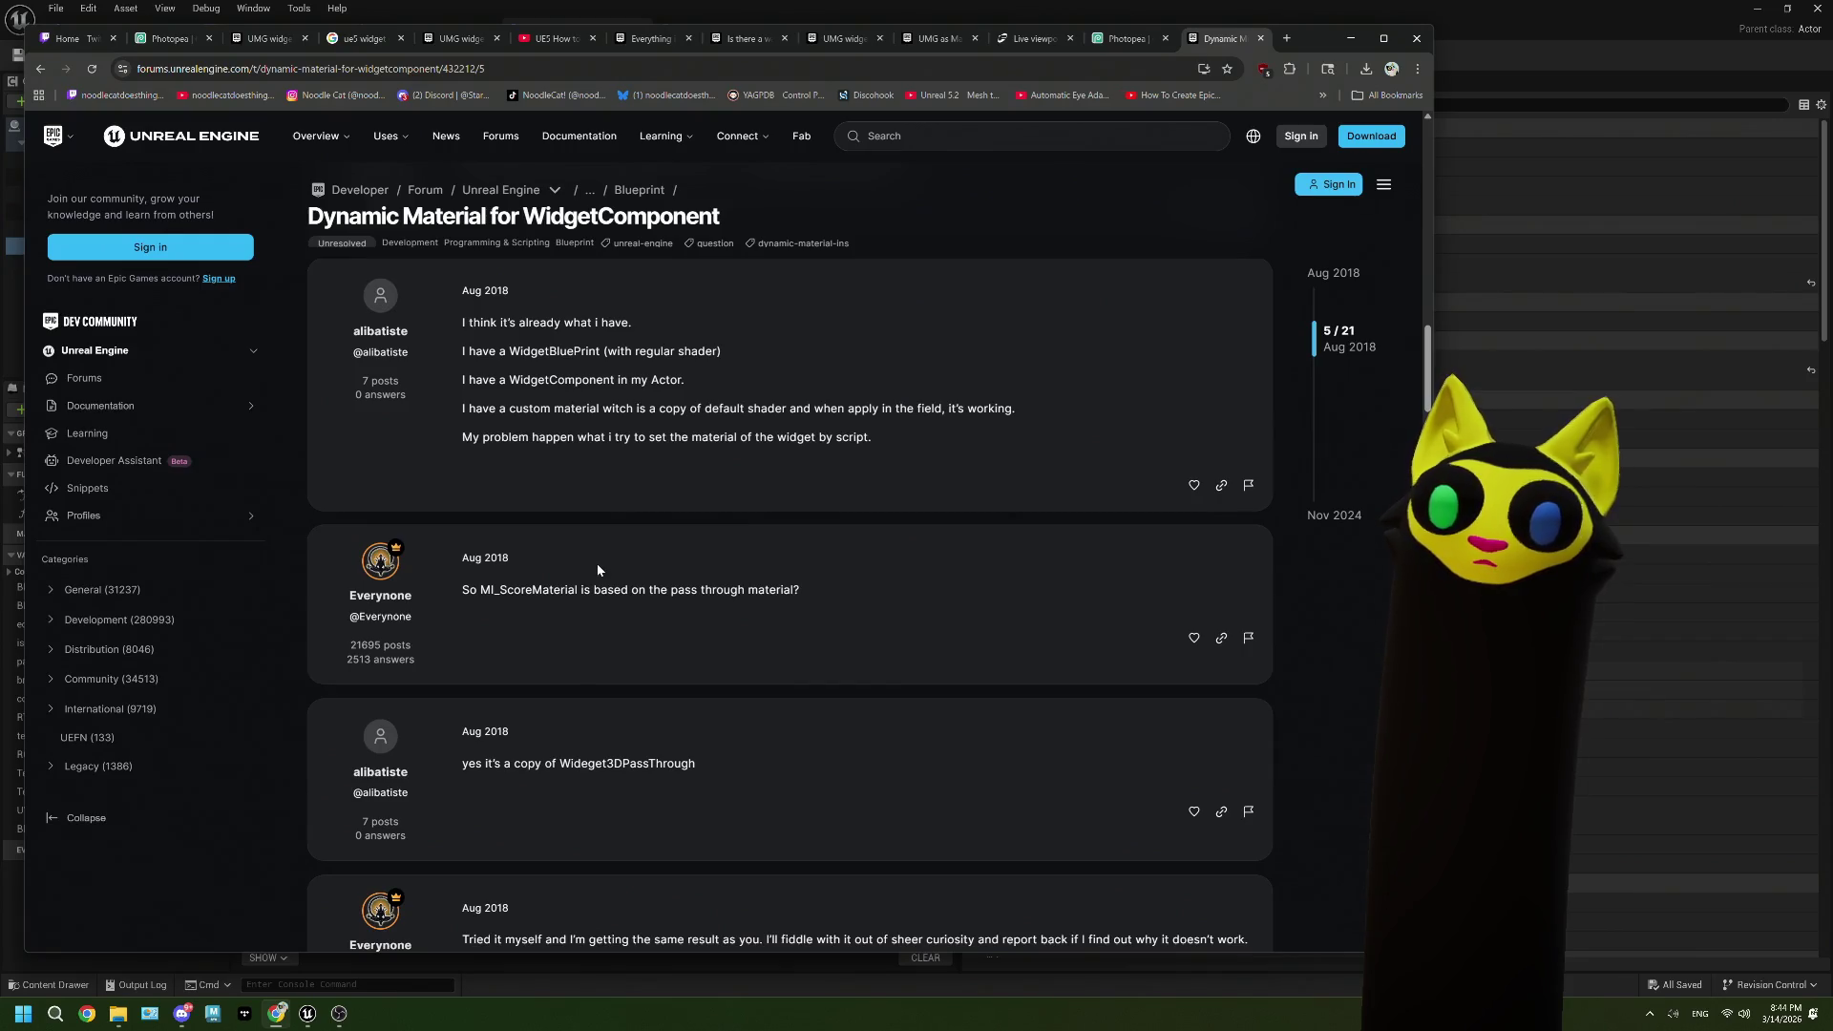
scroll(598, 570, "down", 4)
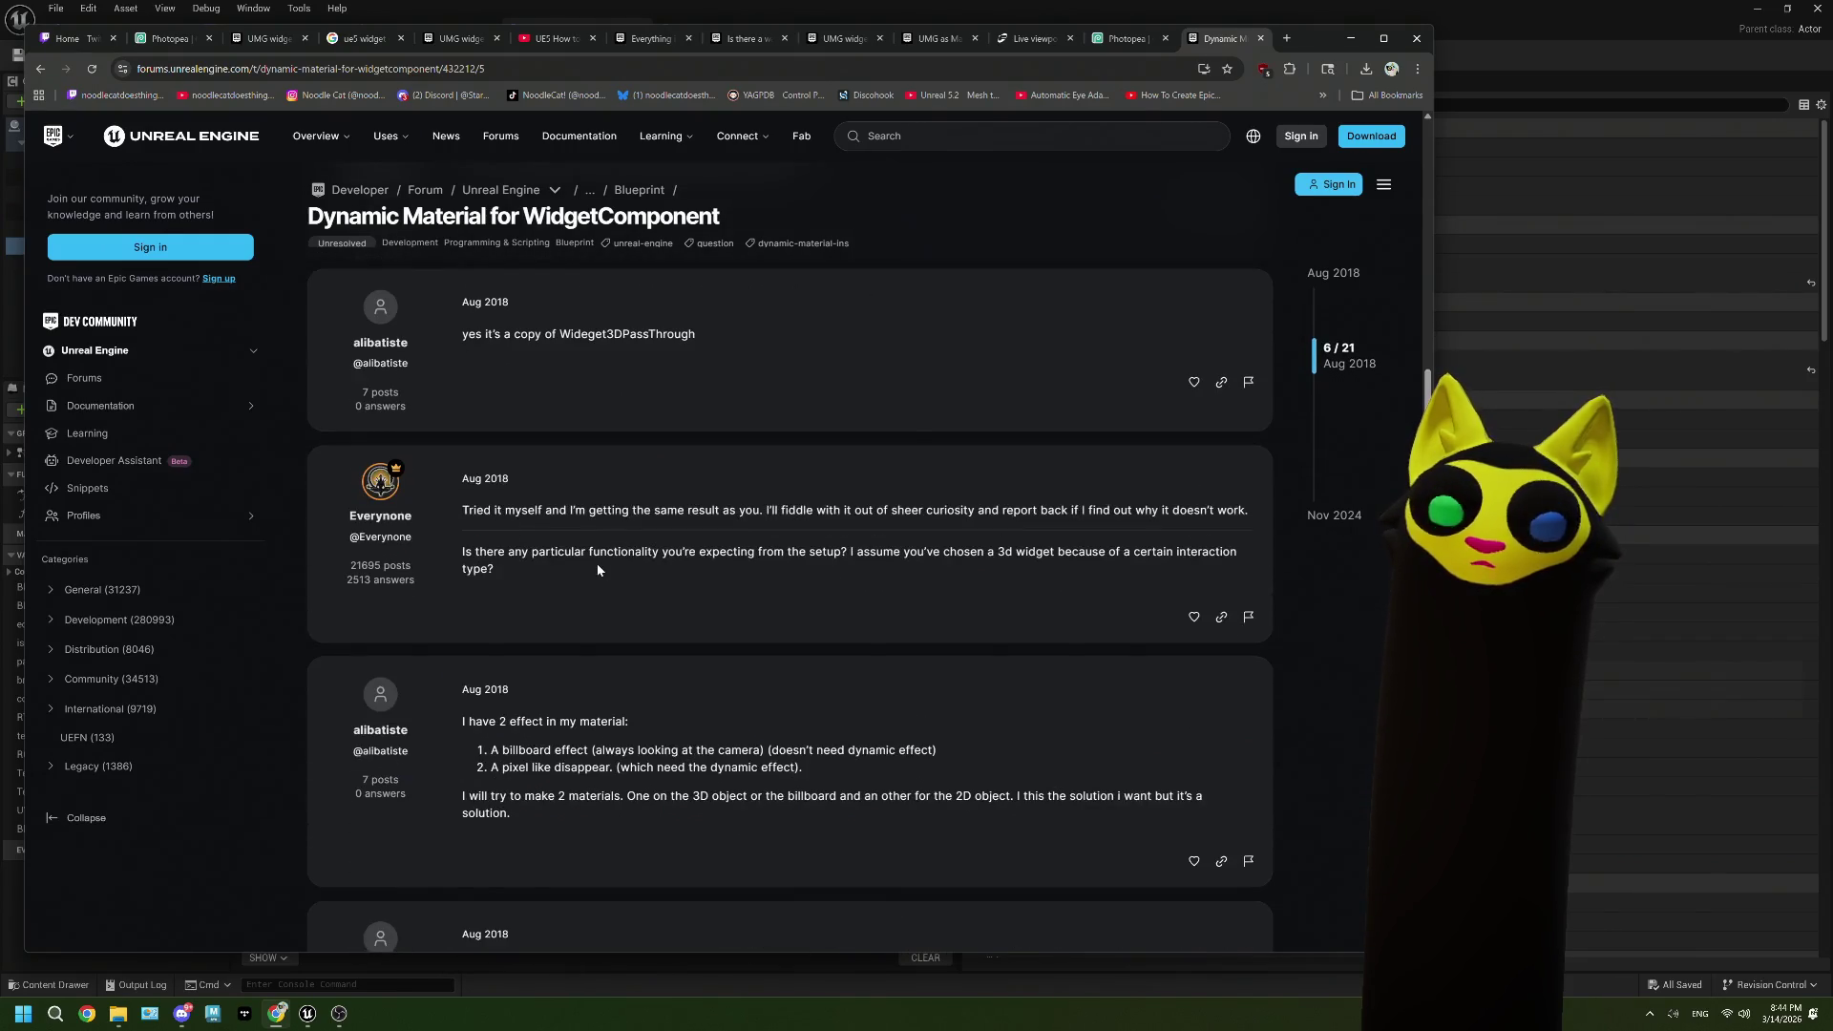
scroll(597, 570, "down", 2)
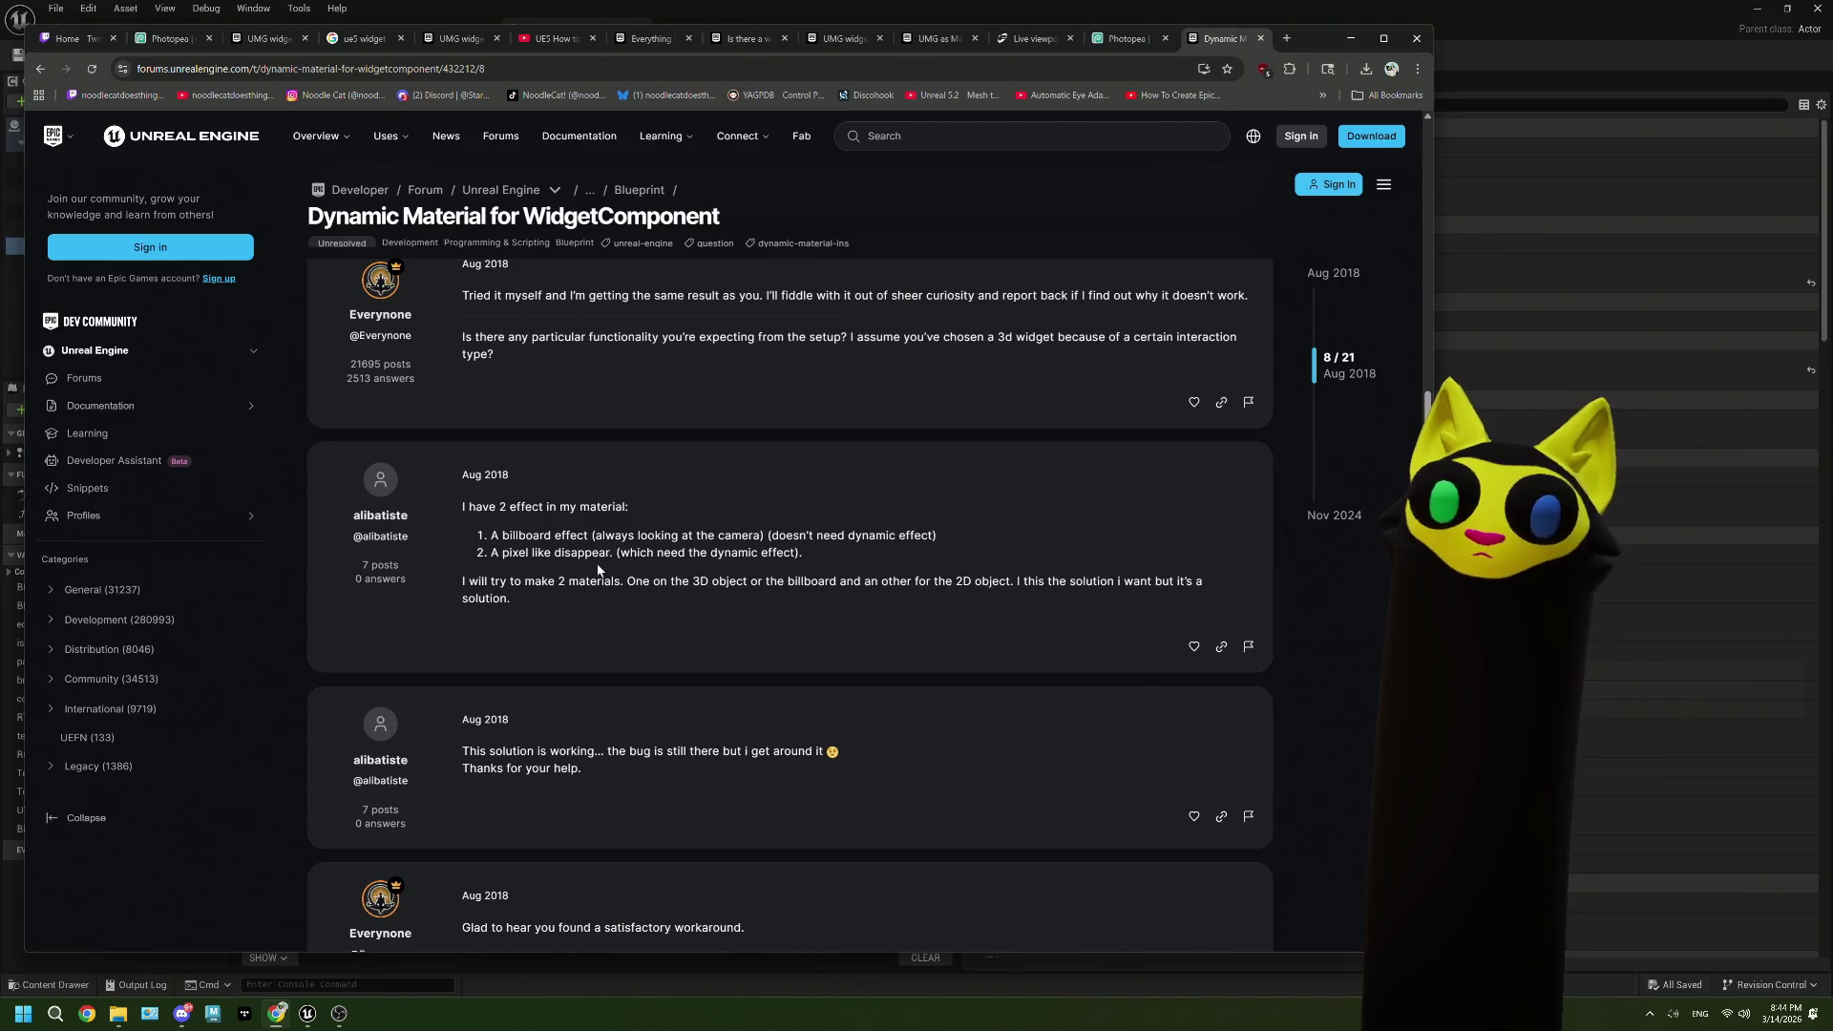
scroll(597, 570, "down", 2)
scroll(597, 570, "up", 1)
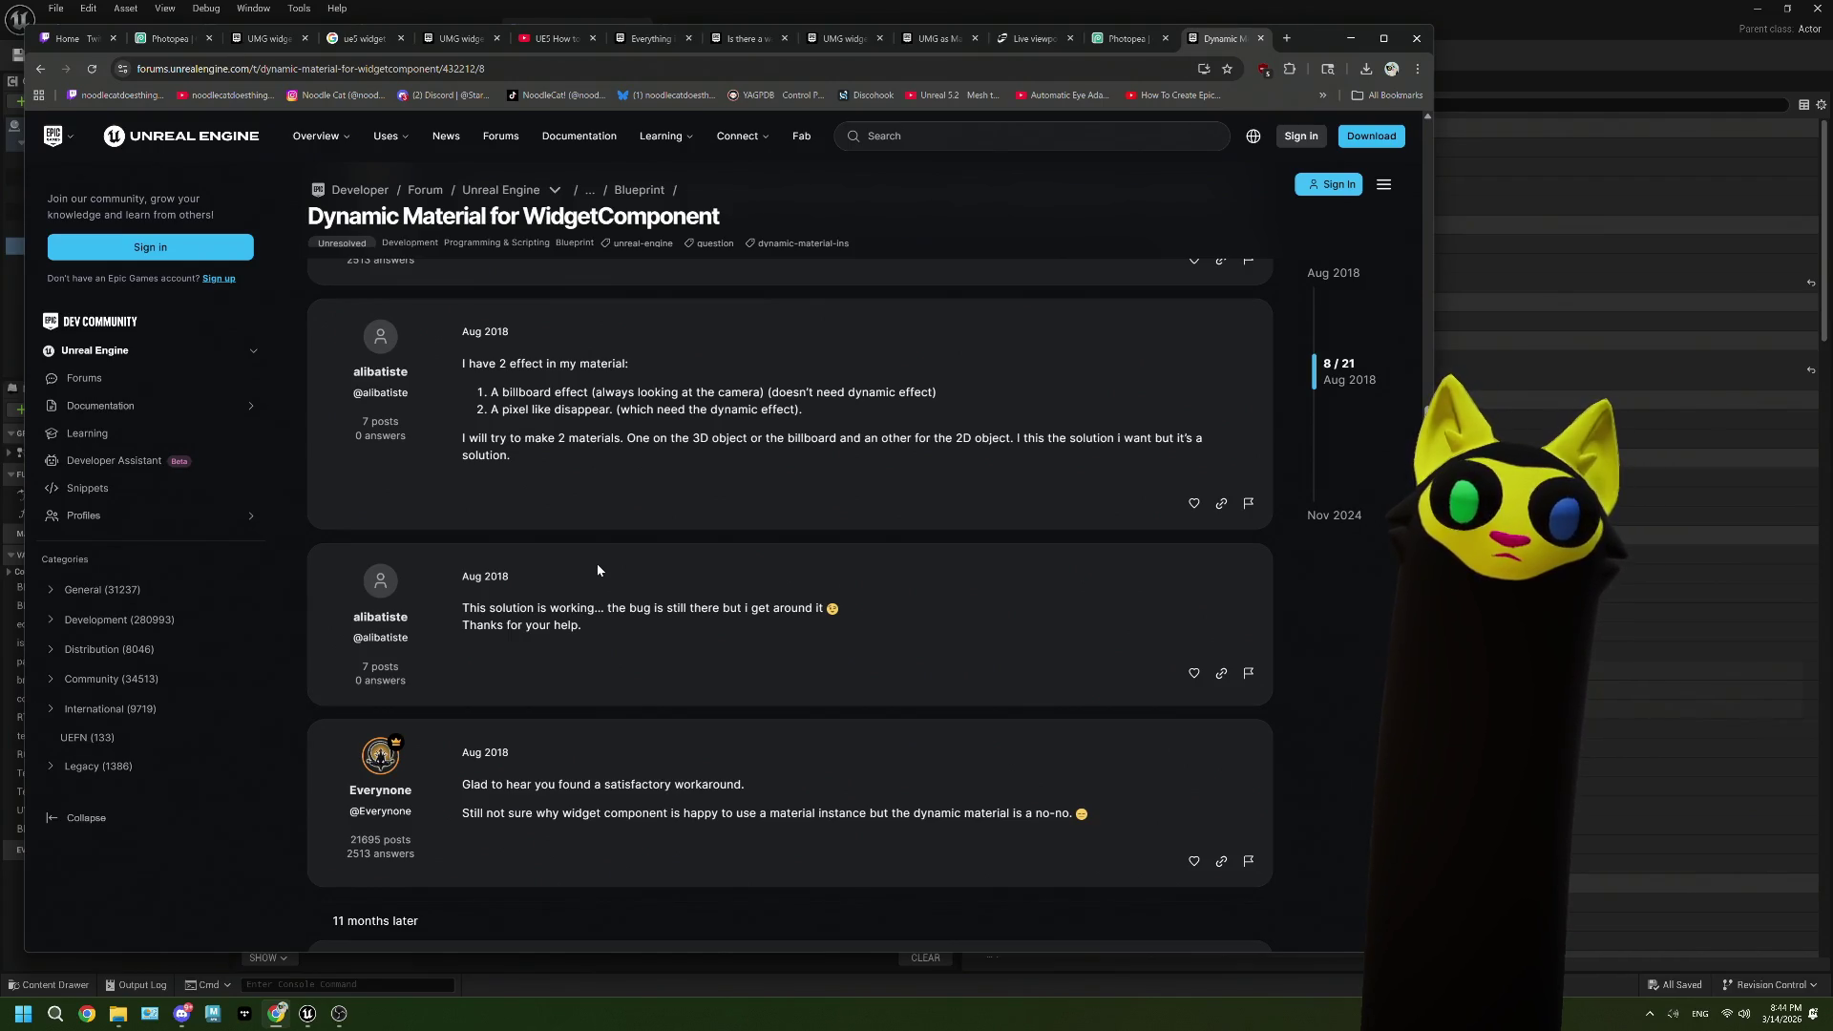
scroll(598, 570, "down", 2)
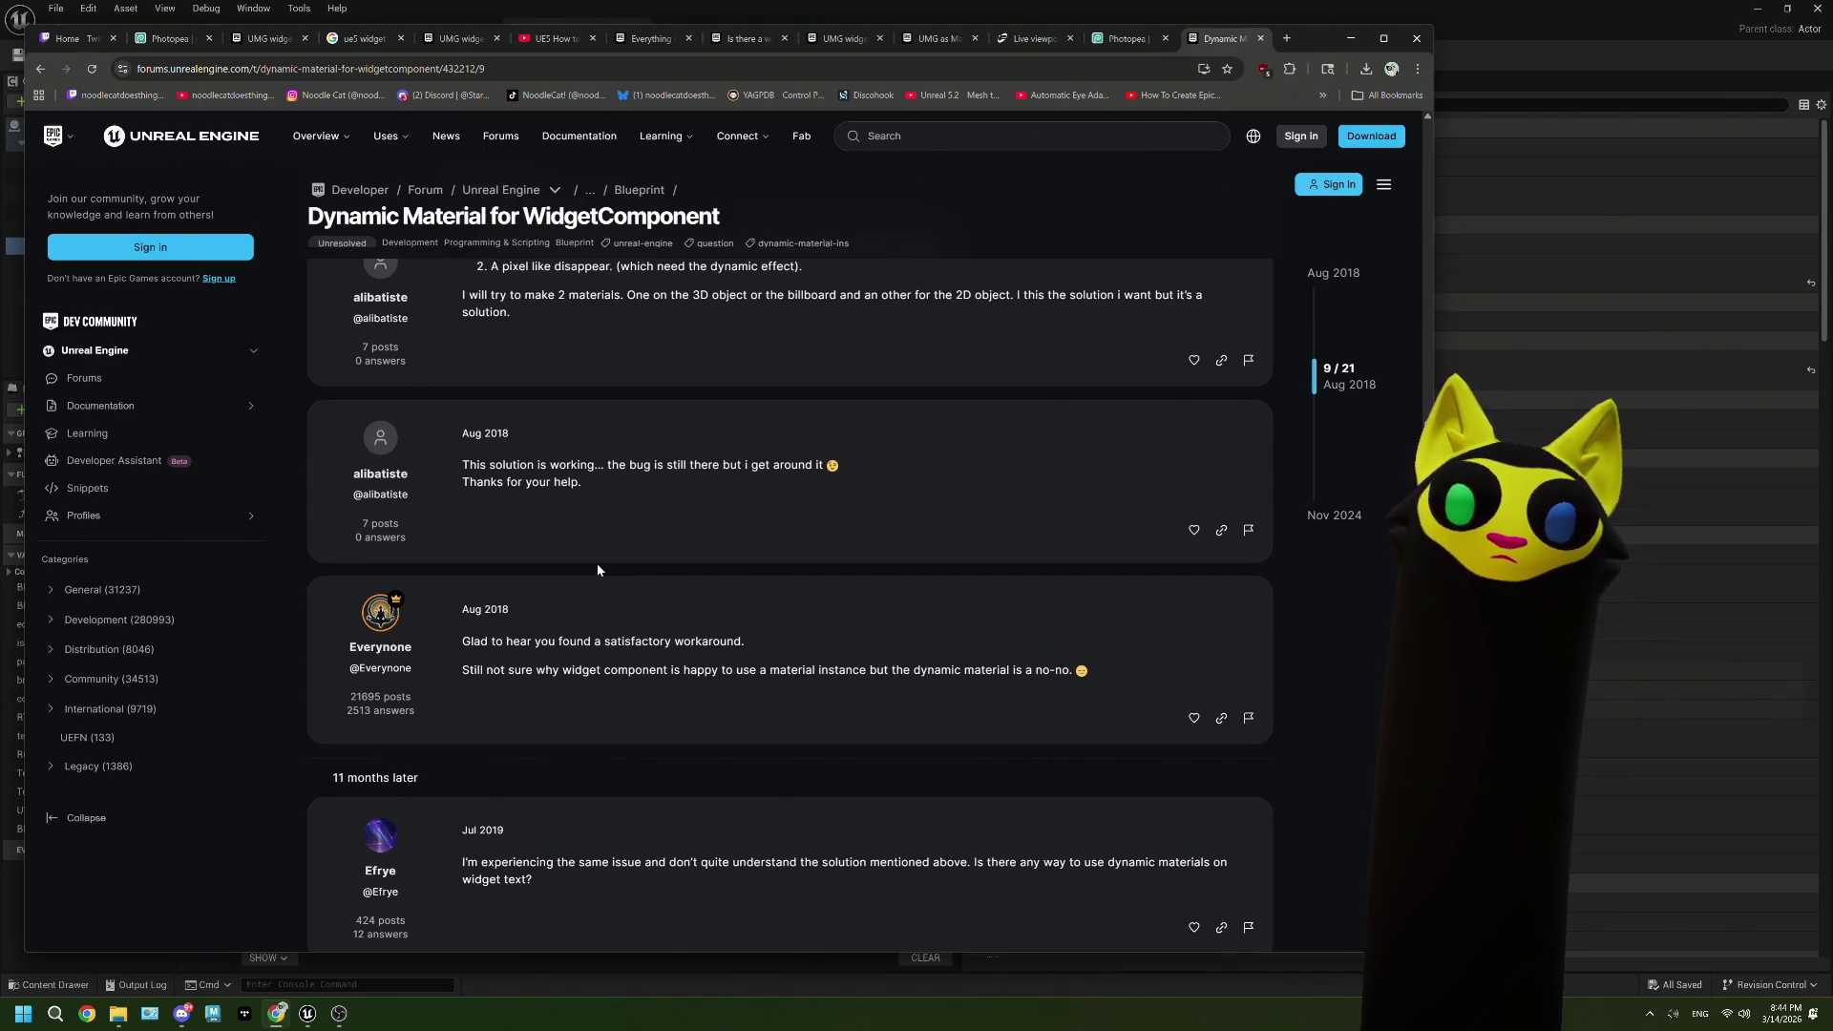
scroll(597, 570, "down", 3)
scroll(598, 570, "down", 6)
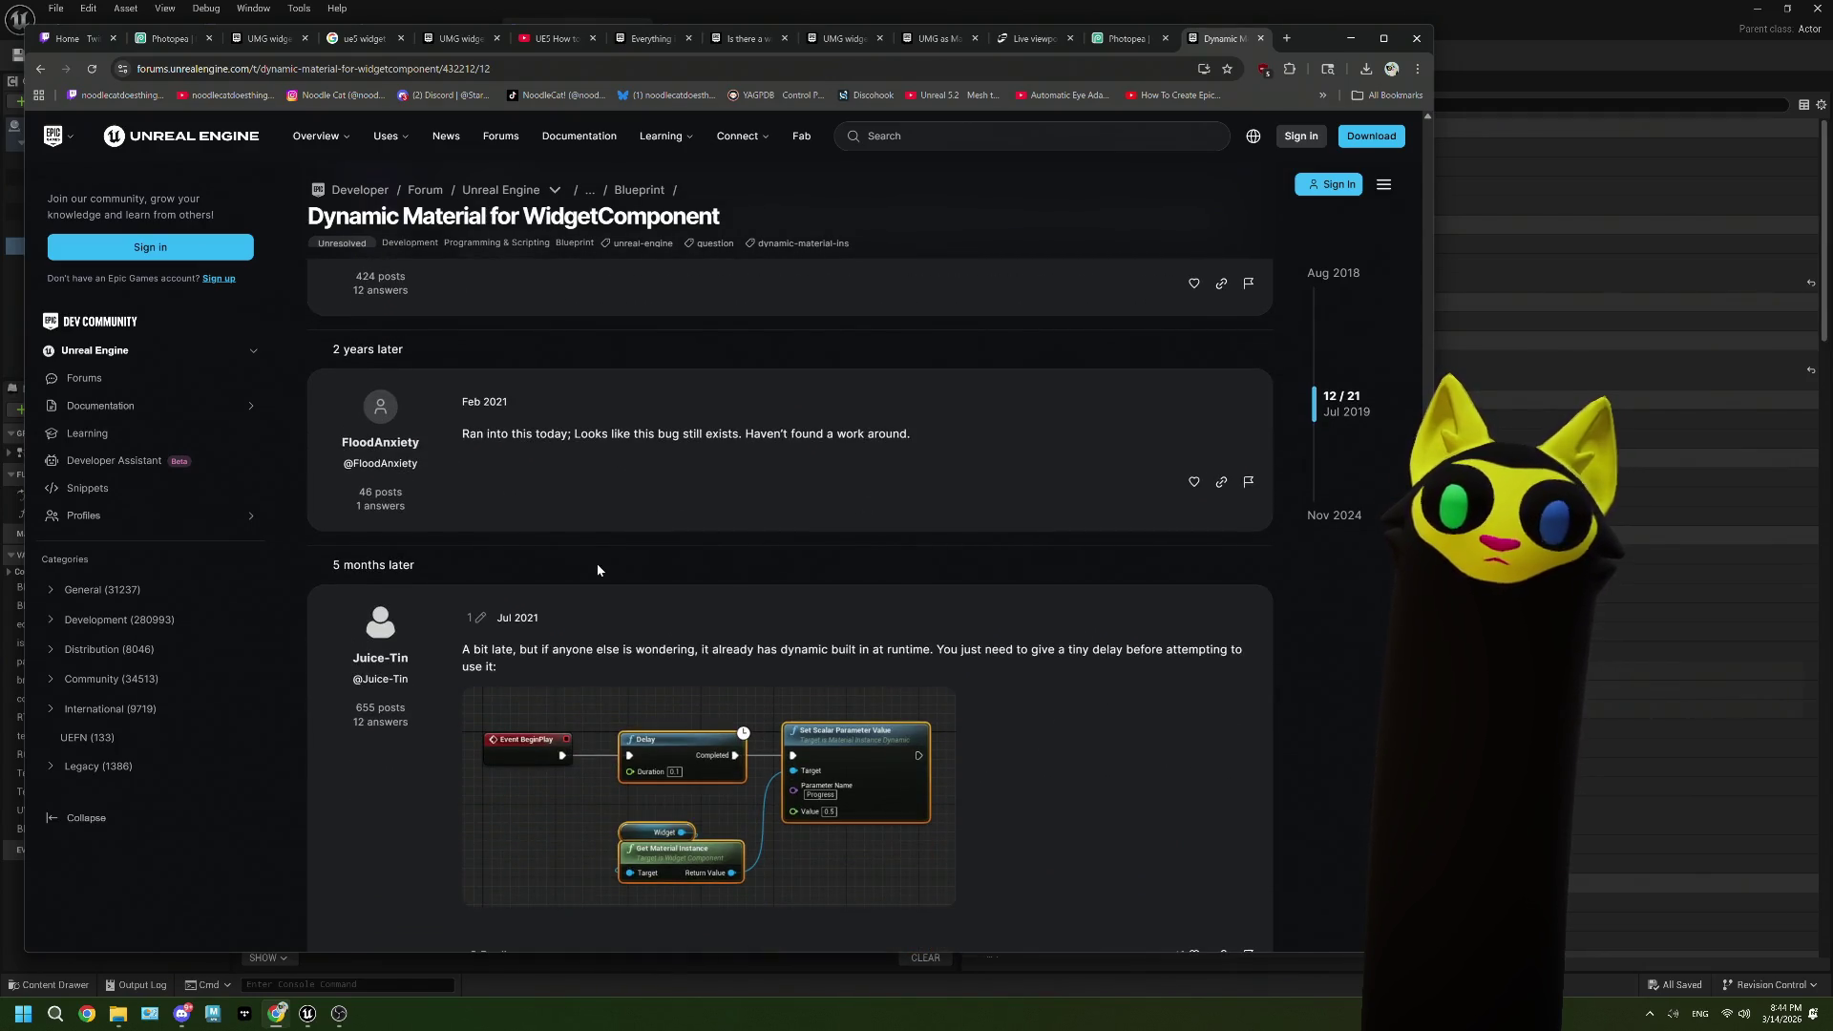
scroll(598, 570, "down", 10)
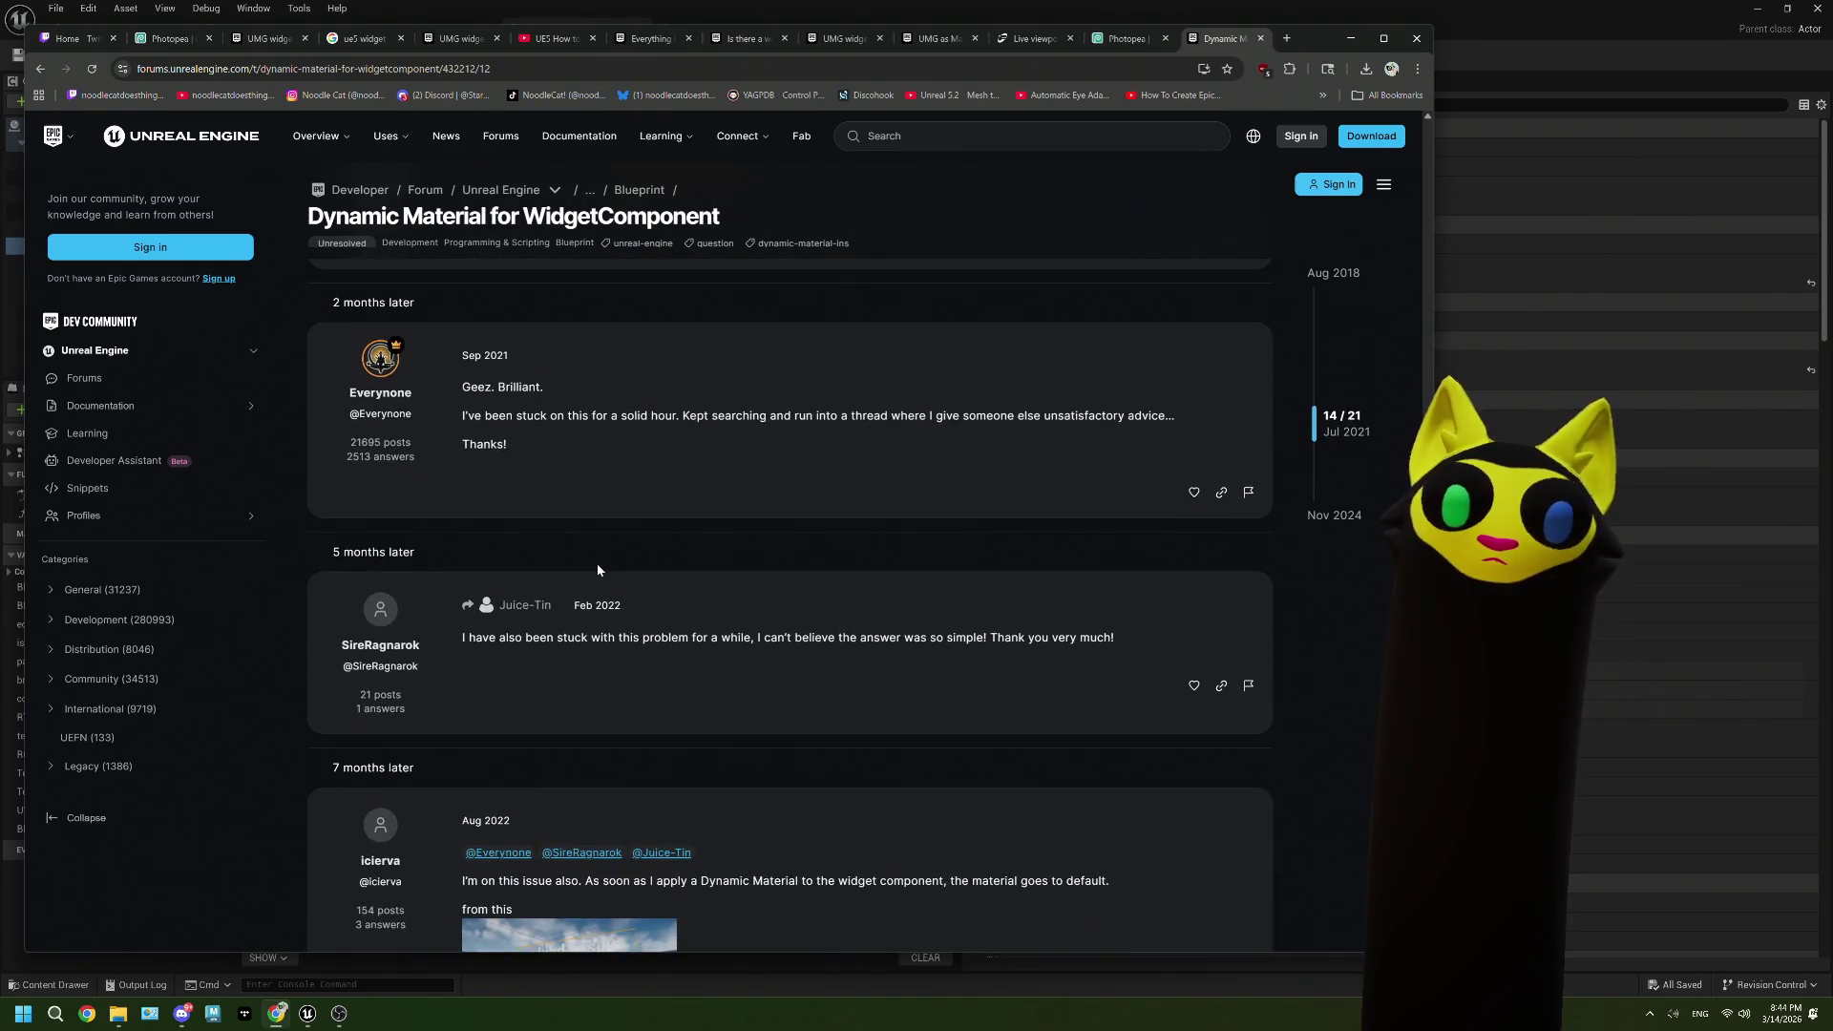
scroll(598, 570, "down", 3)
scroll(597, 570, "up", 6)
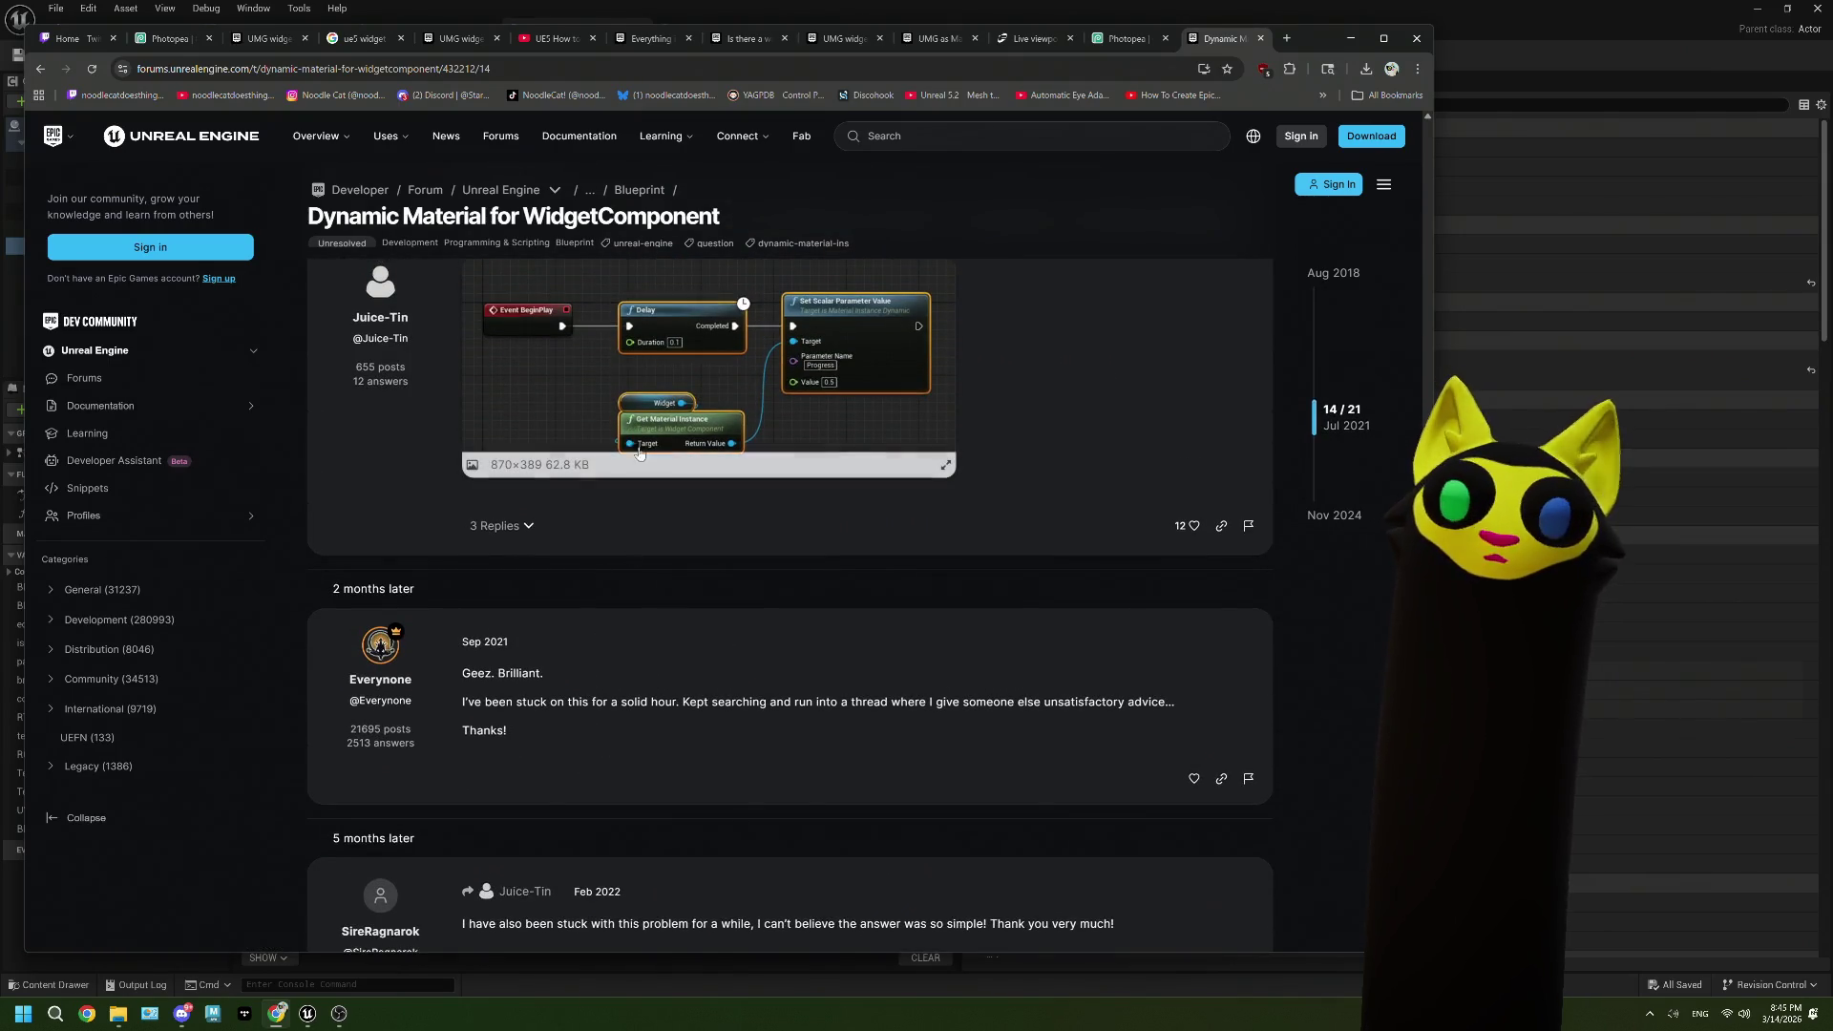
scroll(712, 554, "up", 1)
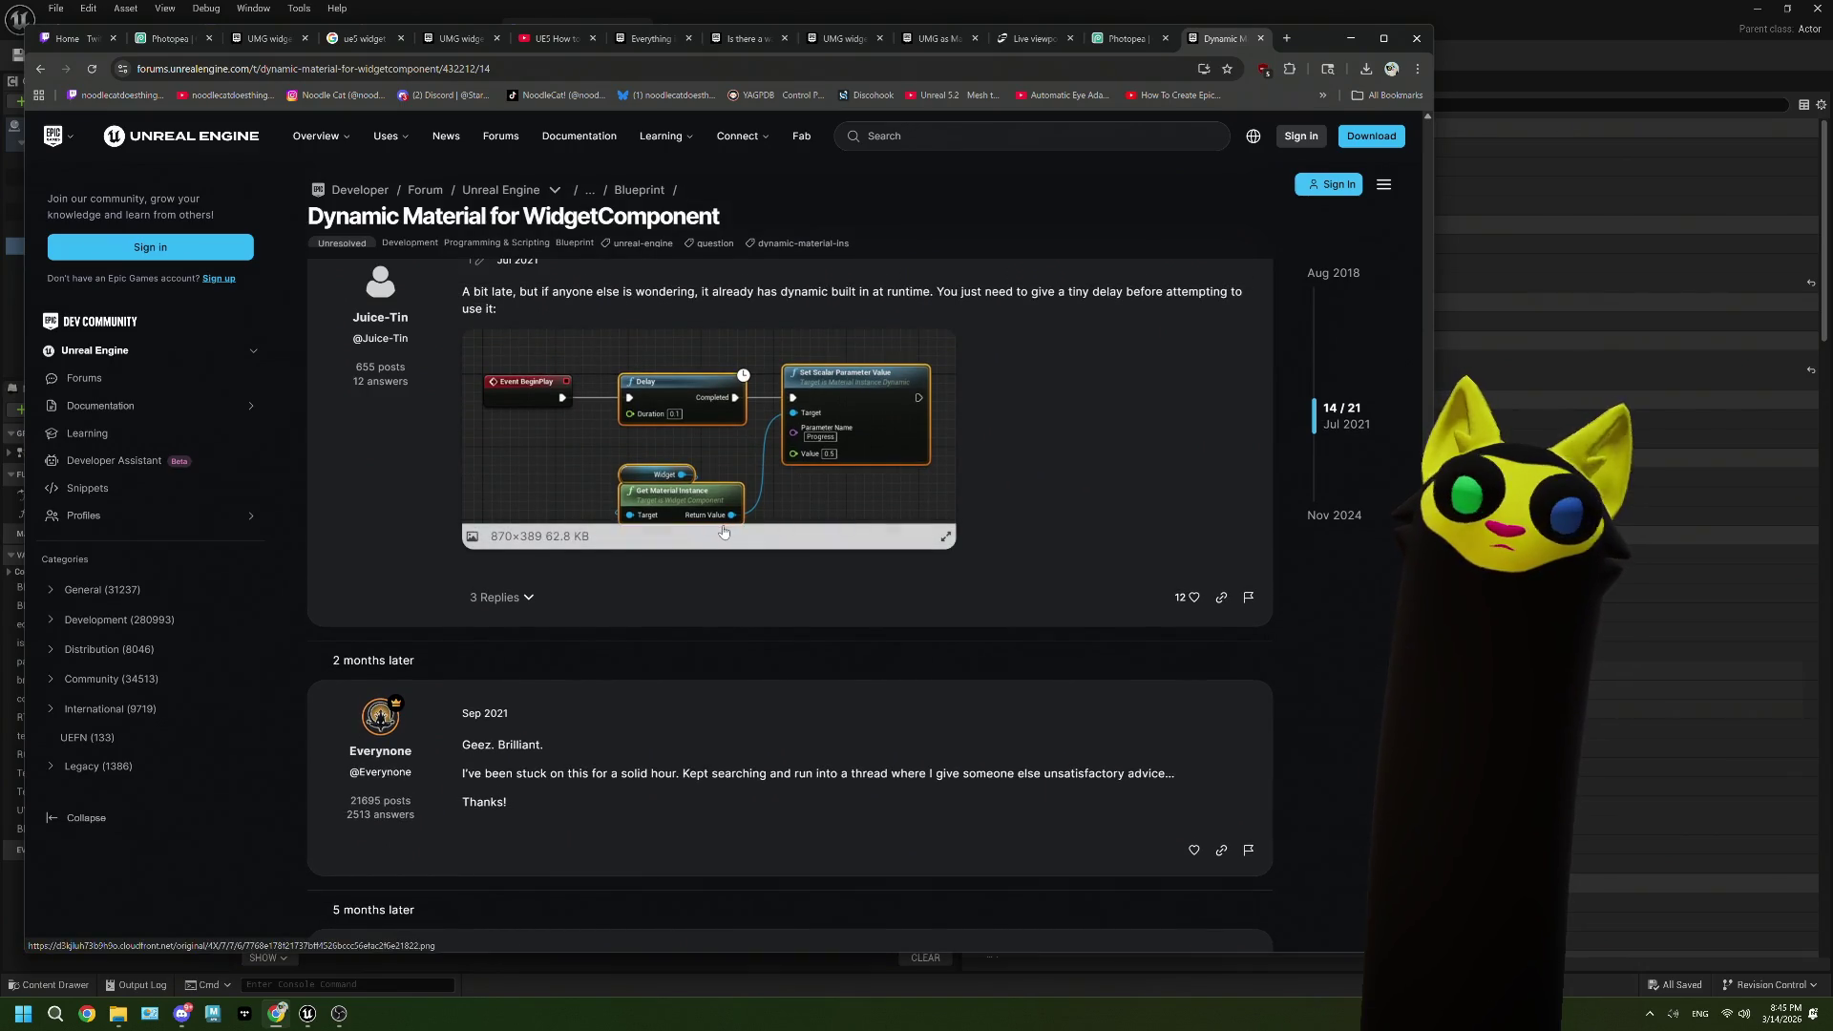
scroll(722, 531, "down", 6)
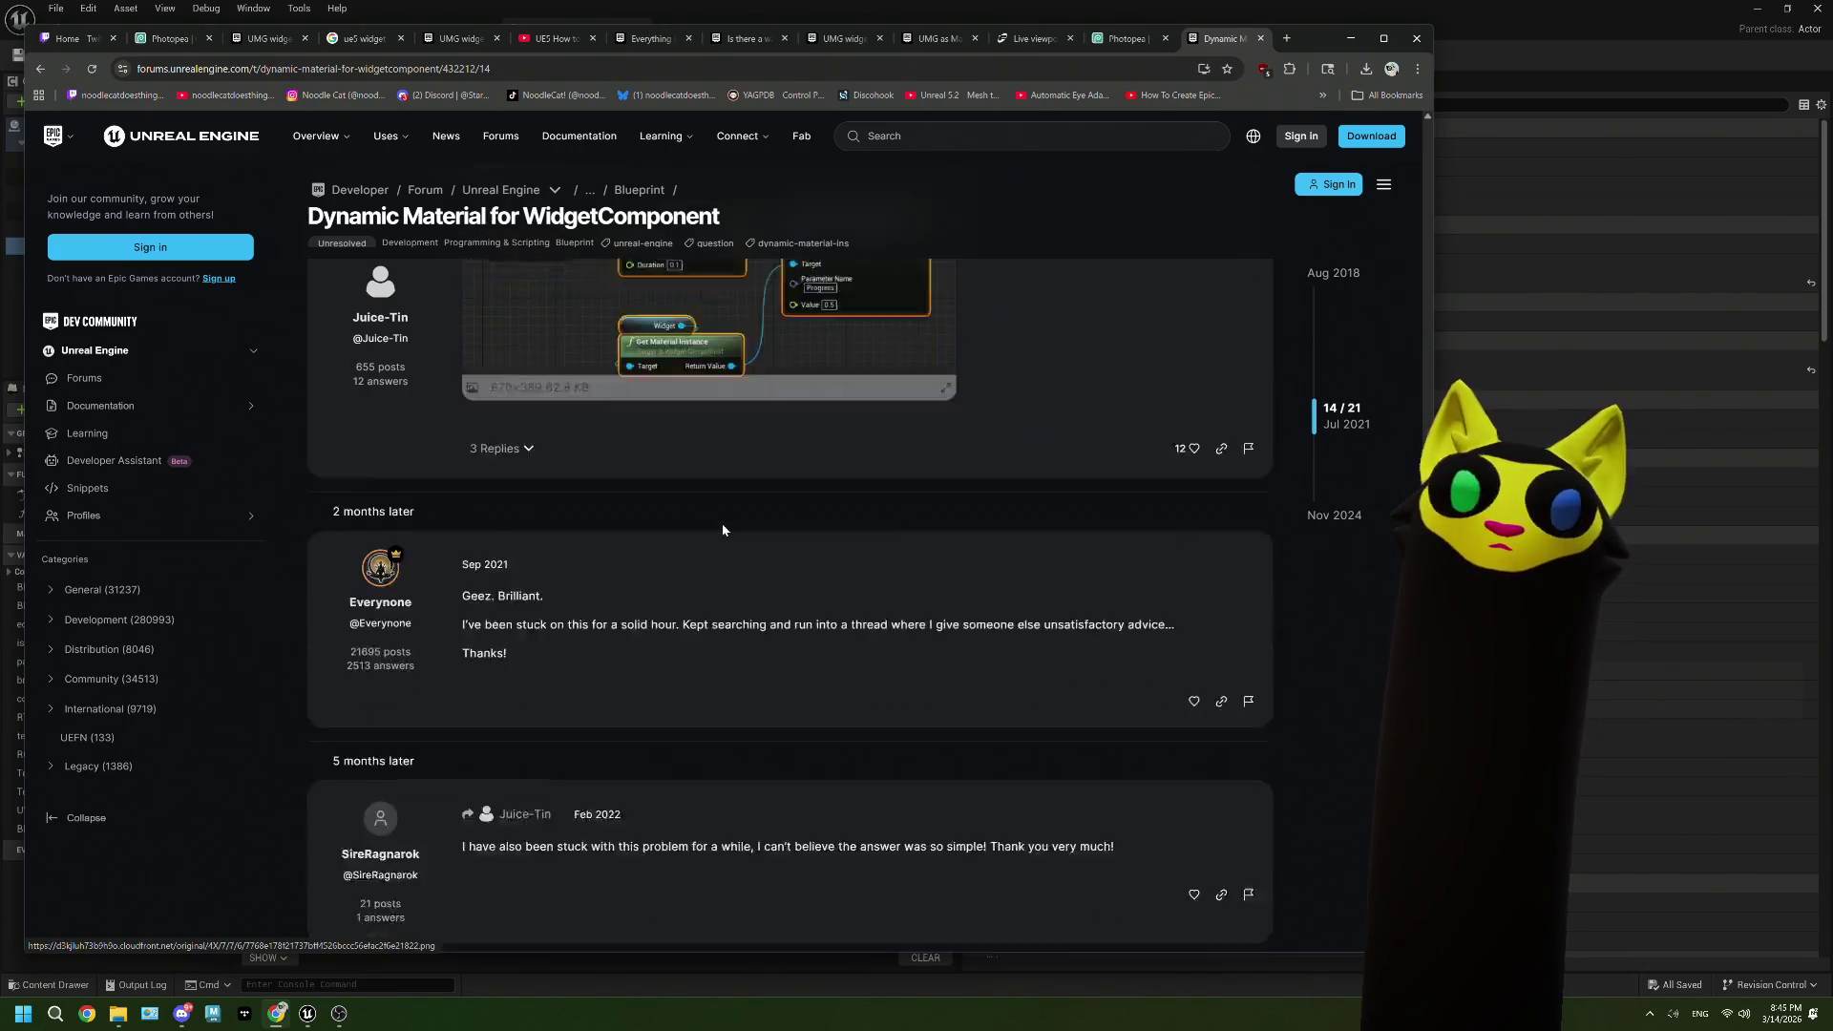
scroll(722, 531, "down", 2)
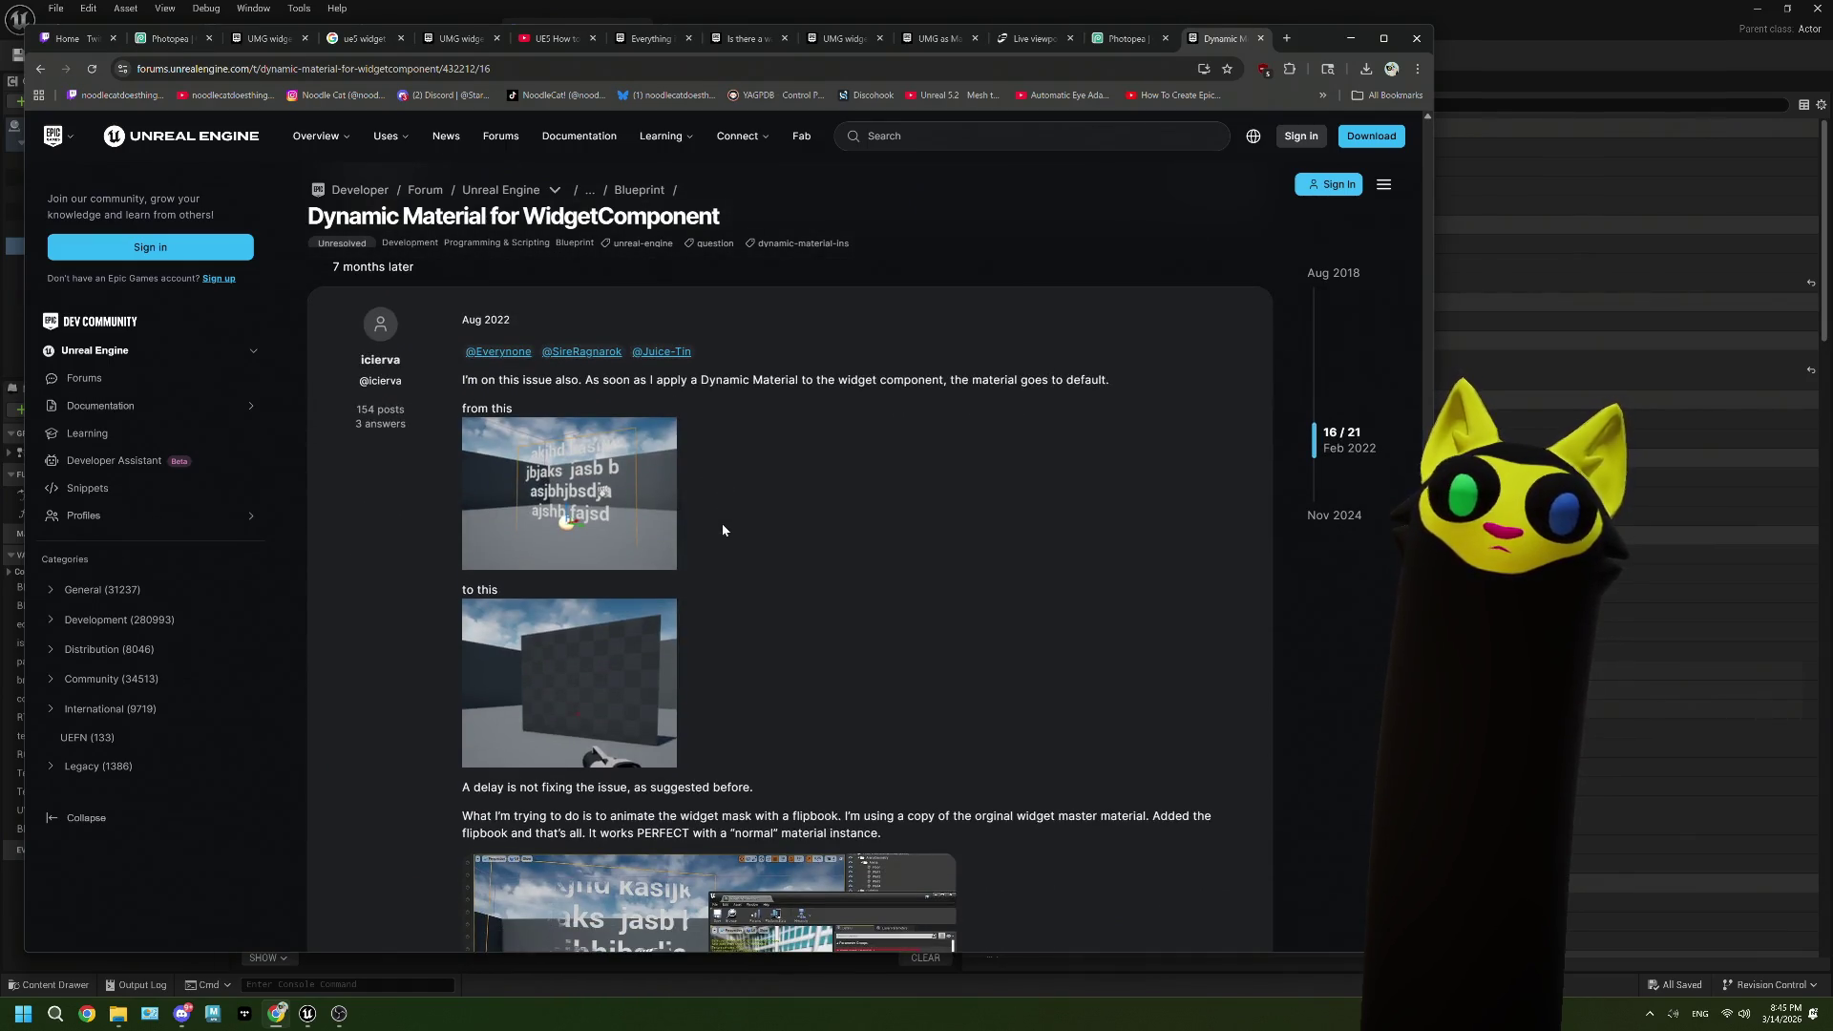
scroll(723, 530, "down", 3)
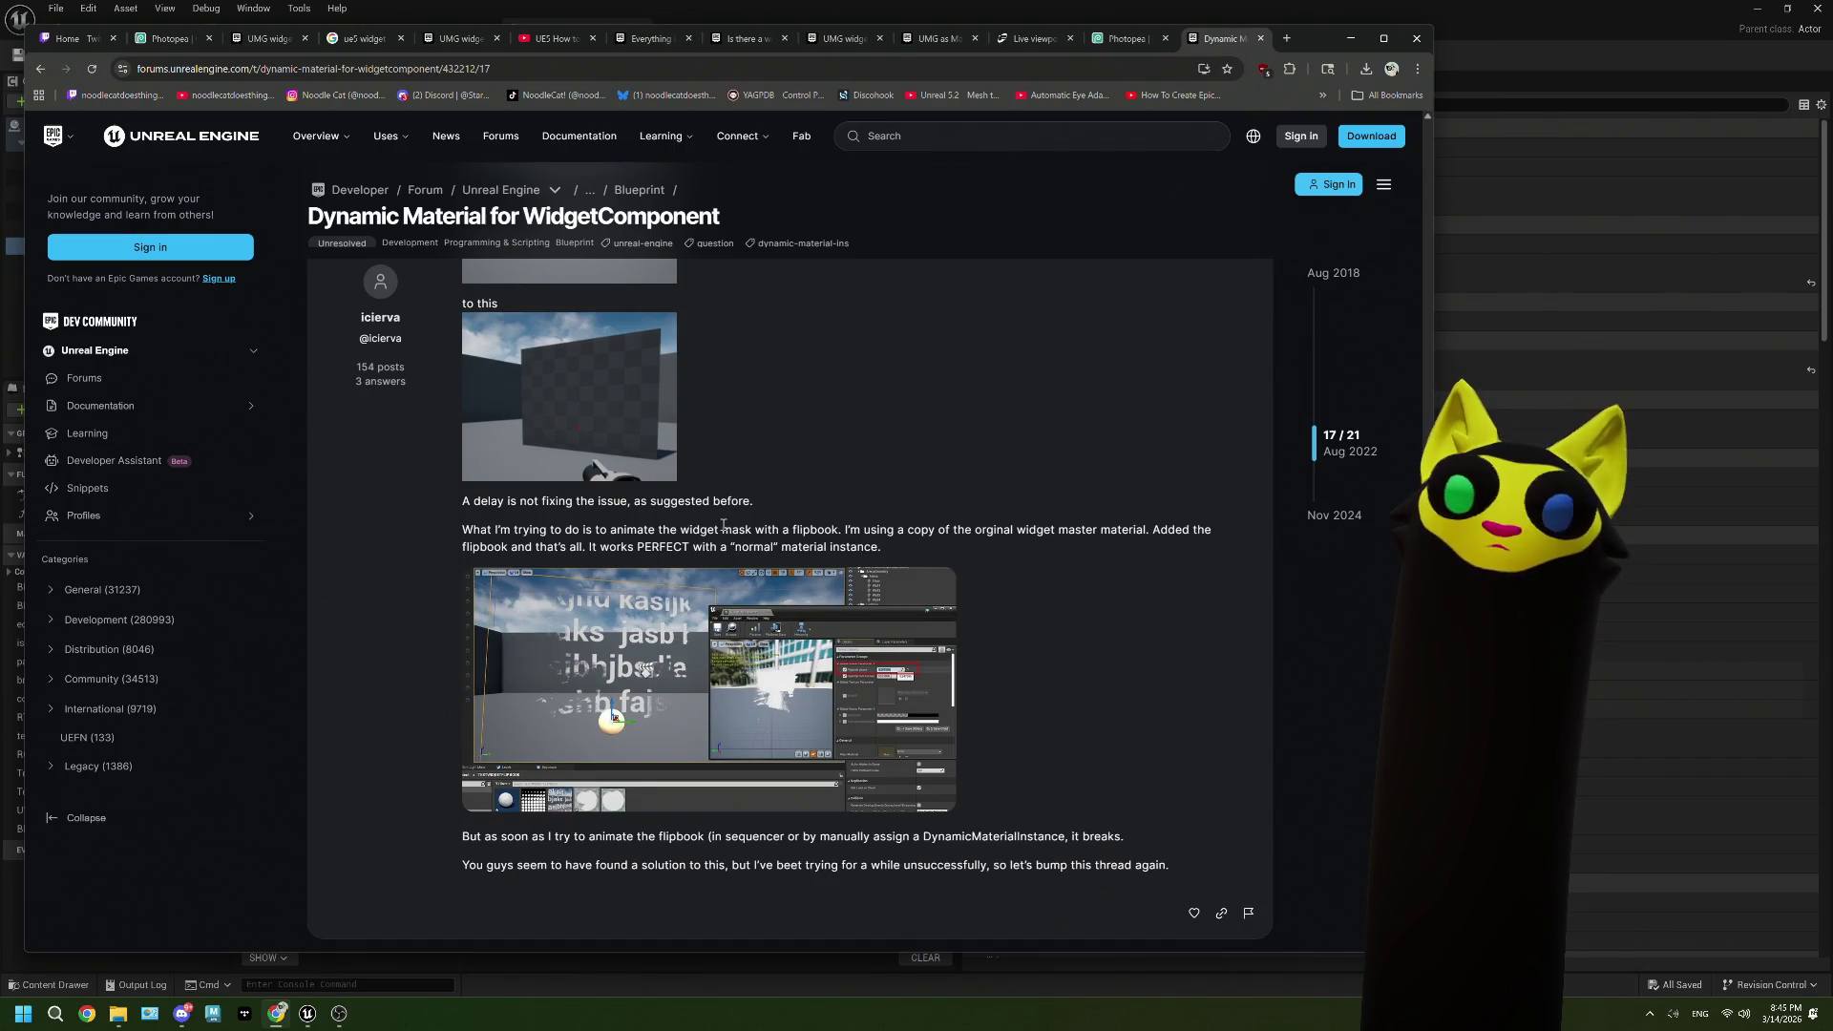
scroll(723, 525, "down", 5)
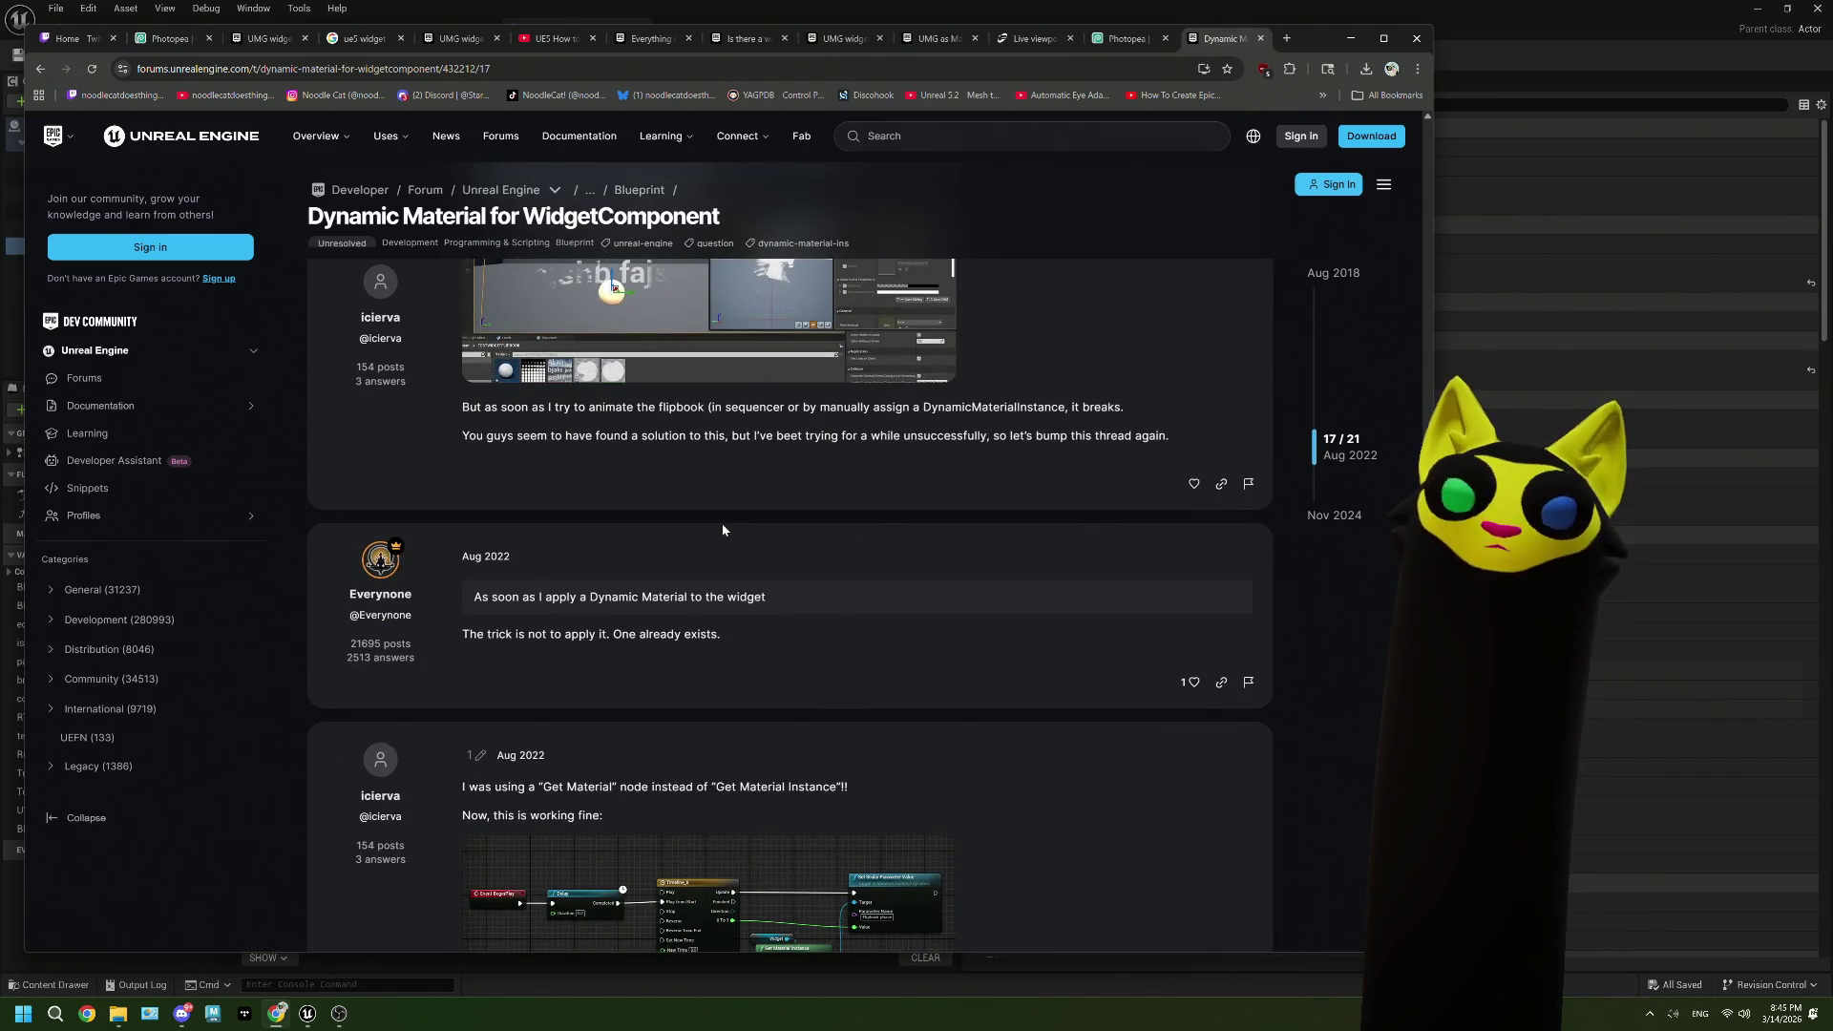
scroll(722, 530, "down", 2)
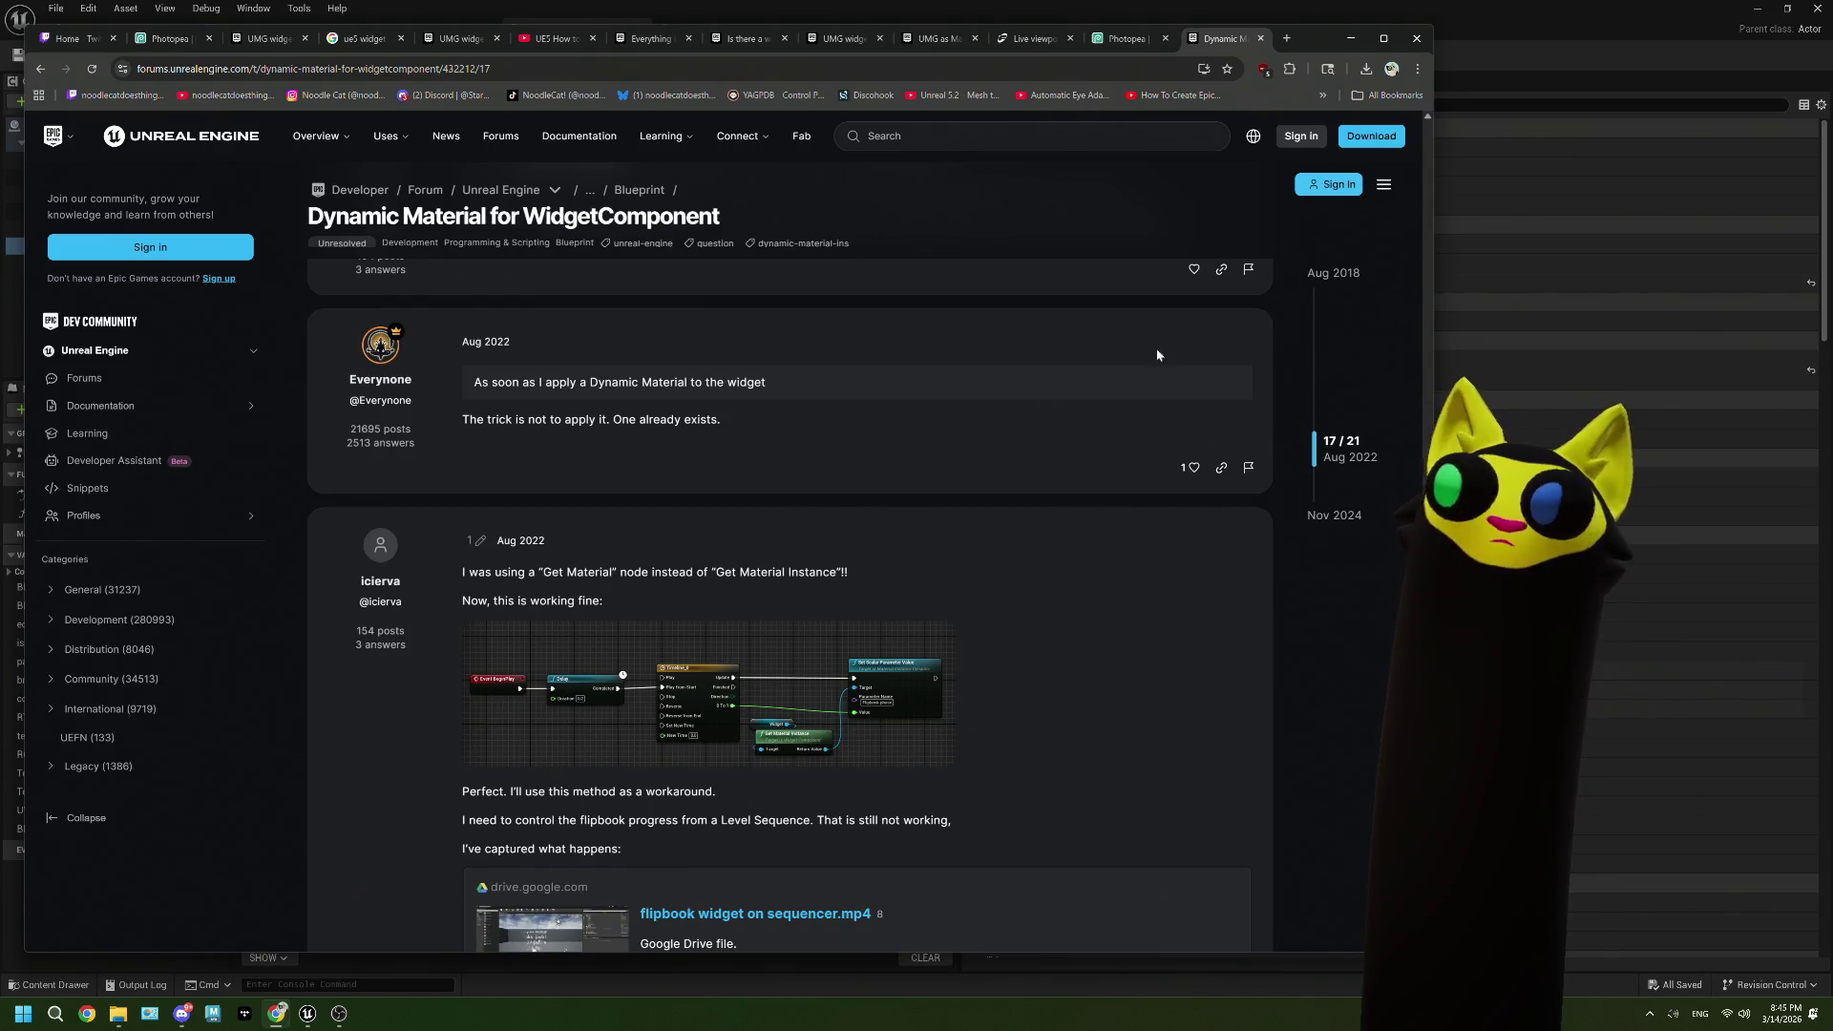
key("alt+Tab")
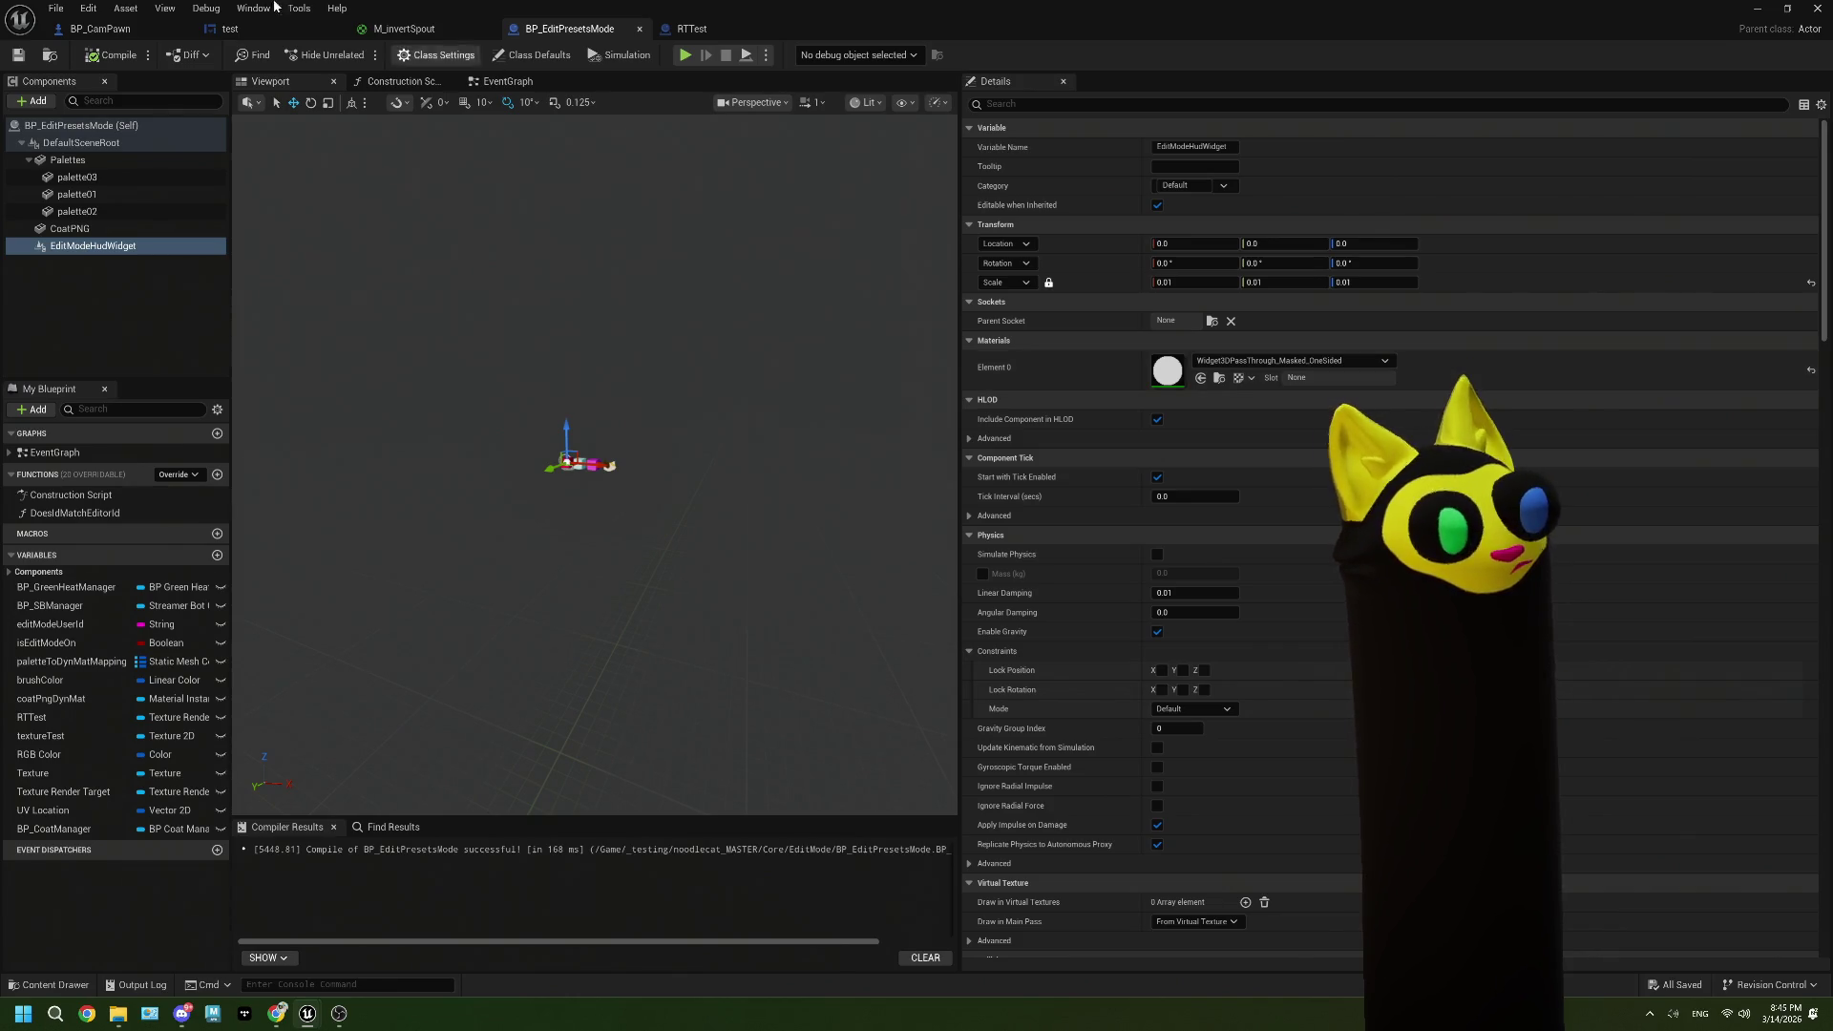
Step: Inspect the test widget's Image and Canvas Panel settings, then return to the level editor
left_click(260, 28)
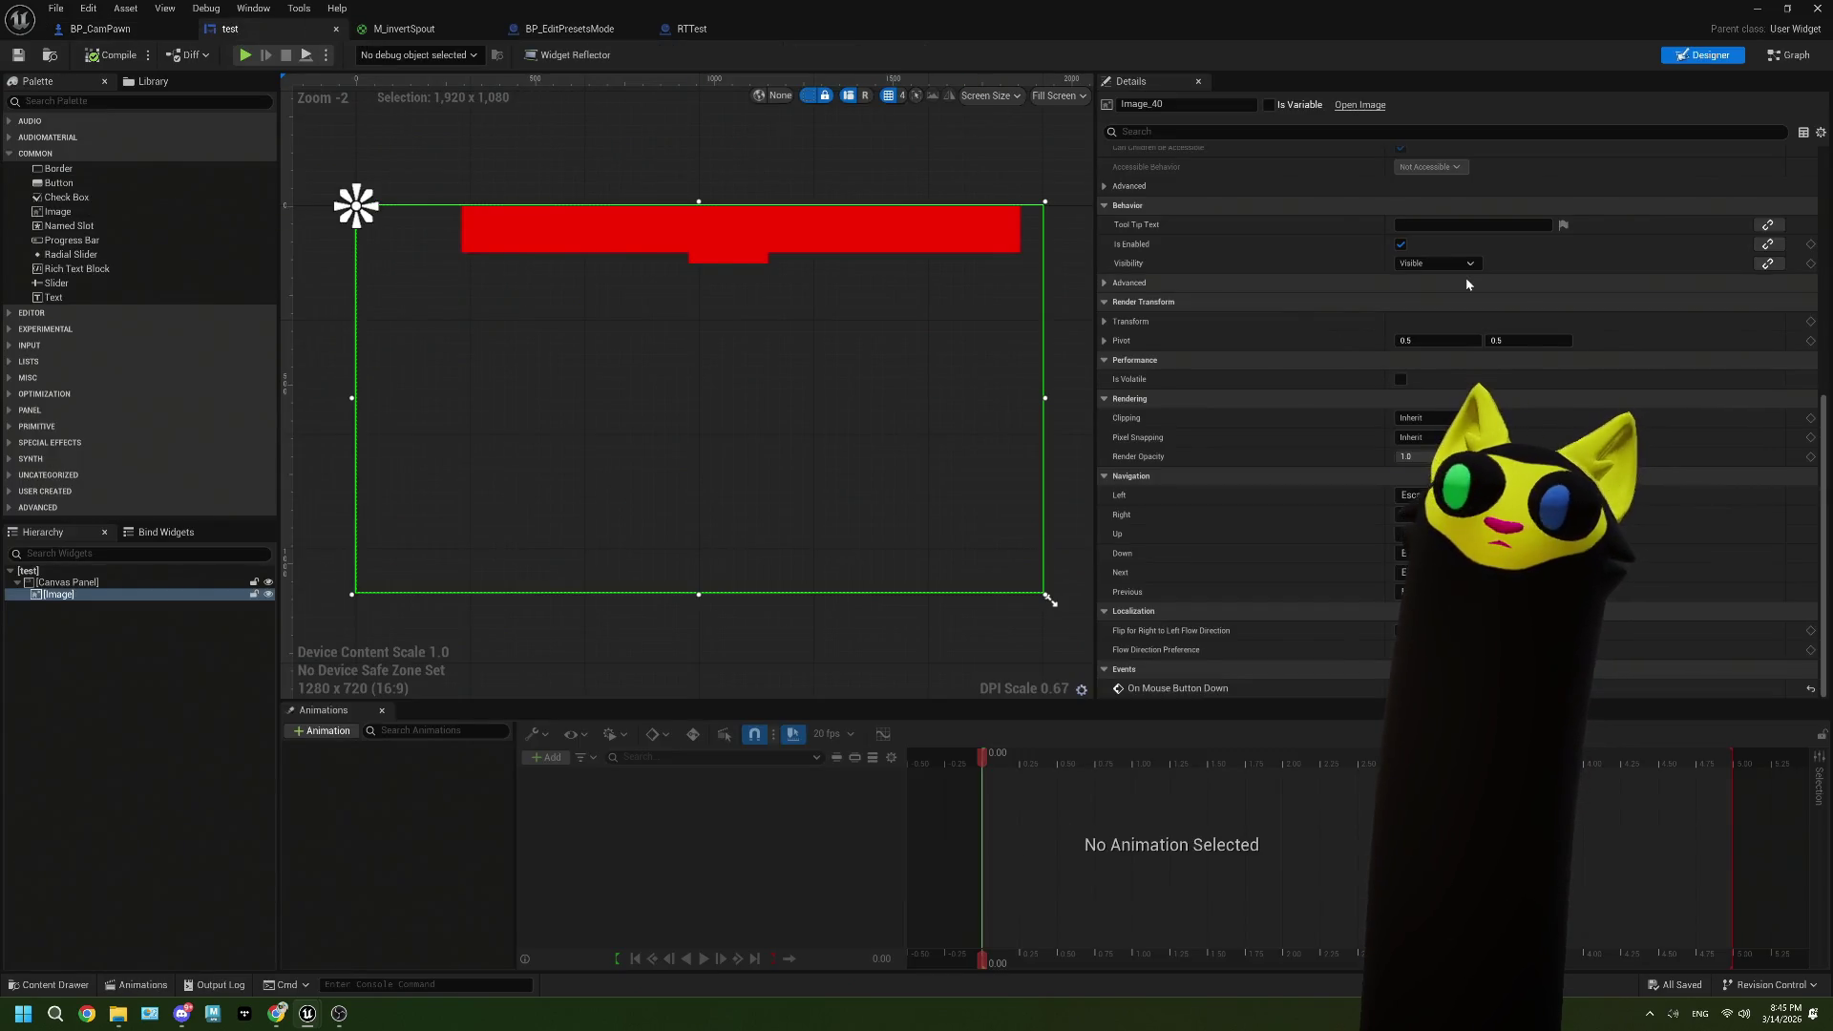
left_click(95, 594)
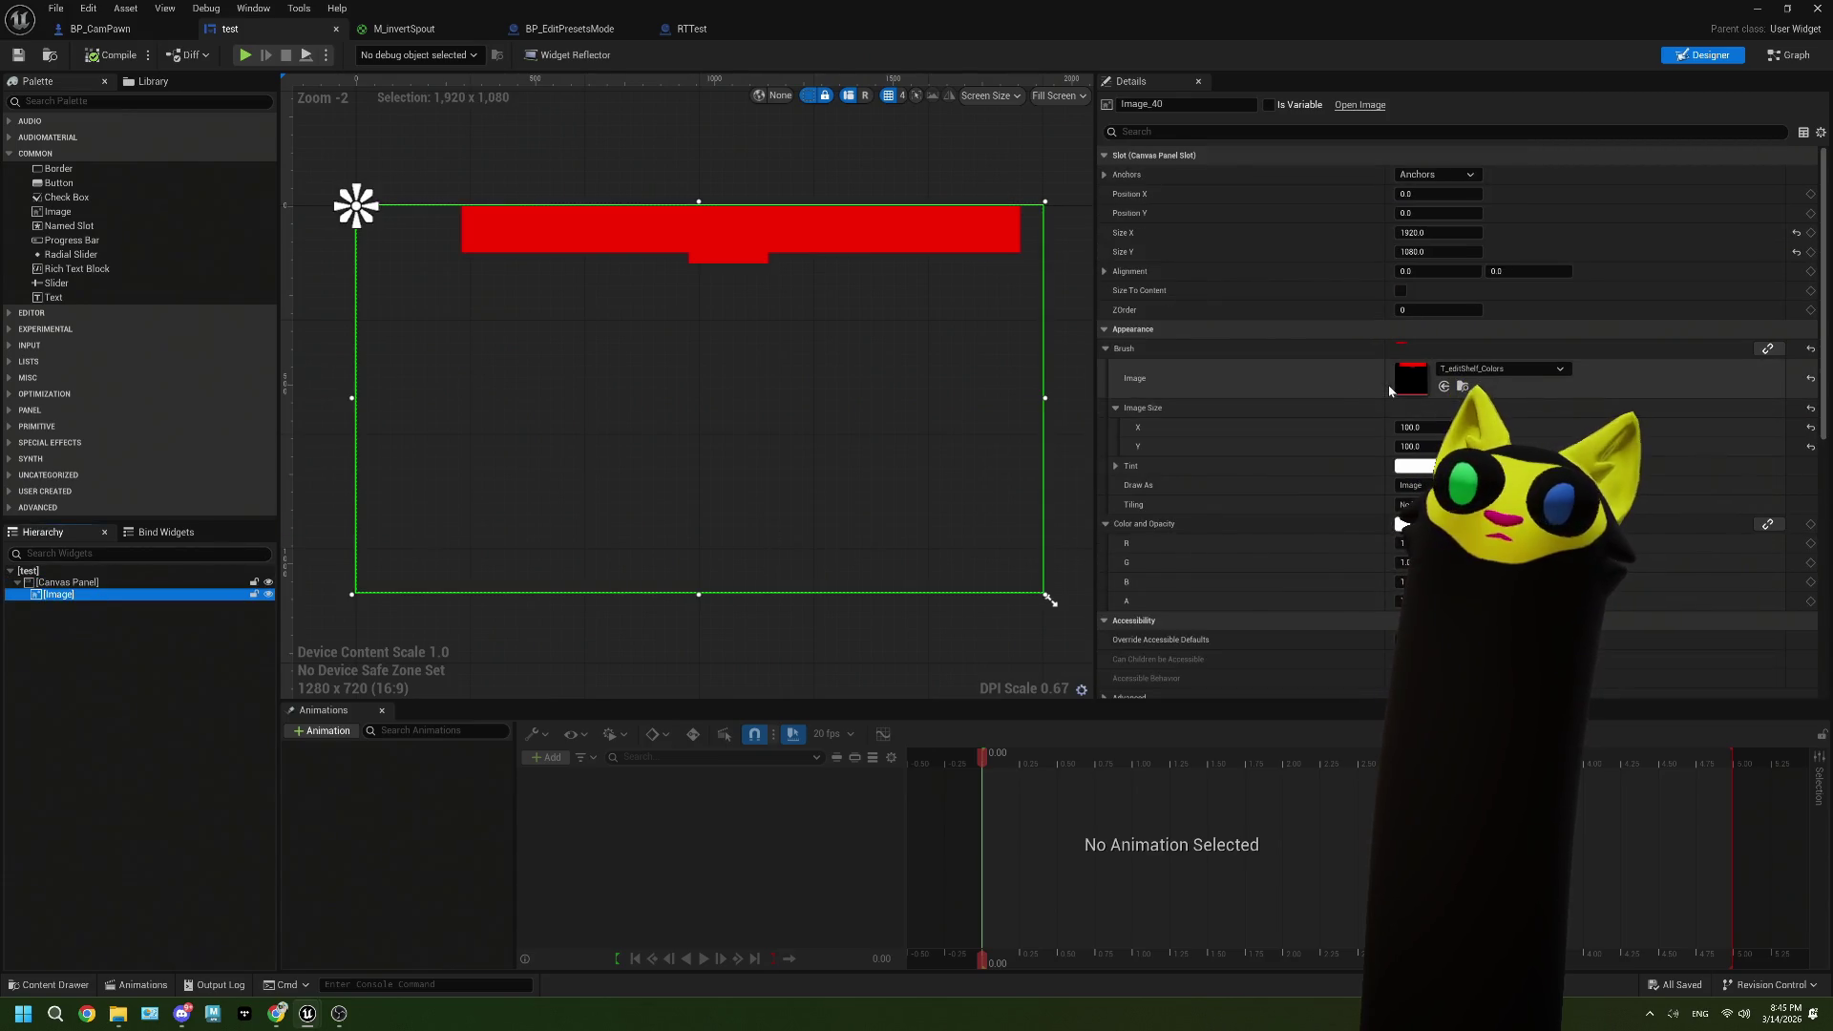
left_click(86, 583)
left_click(83, 595)
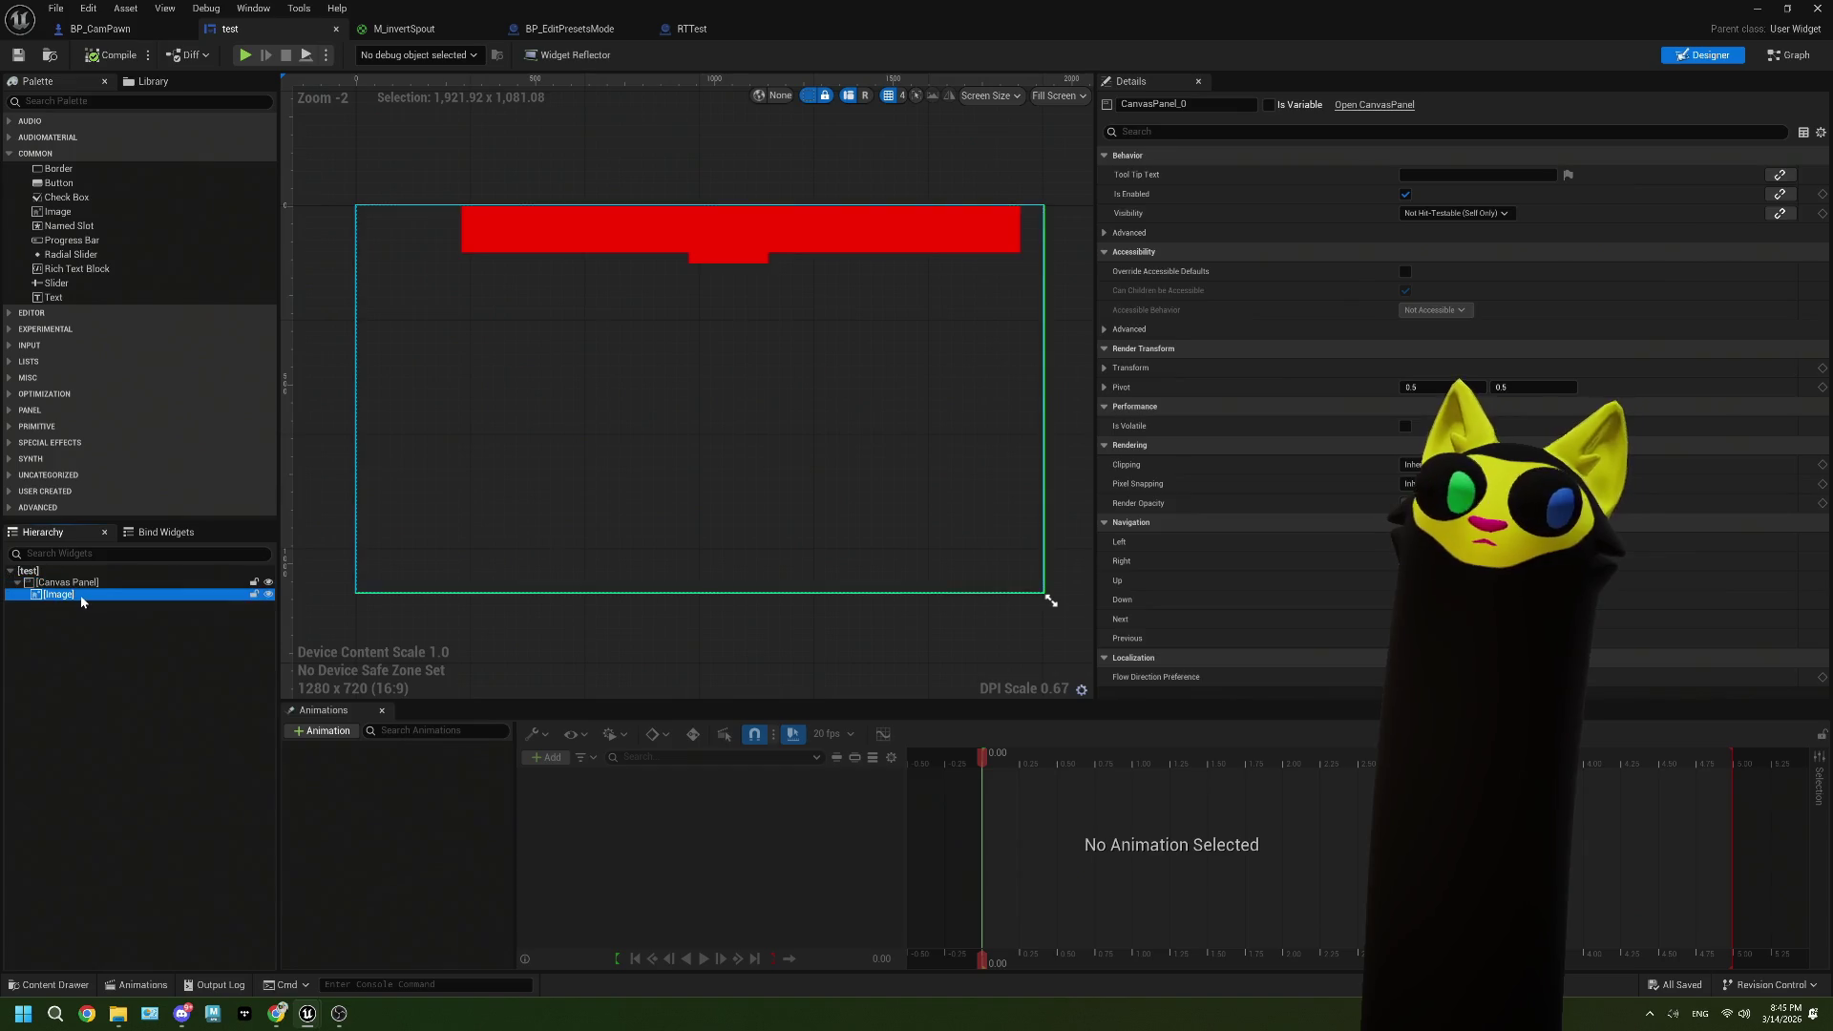
left_click(1758, 7)
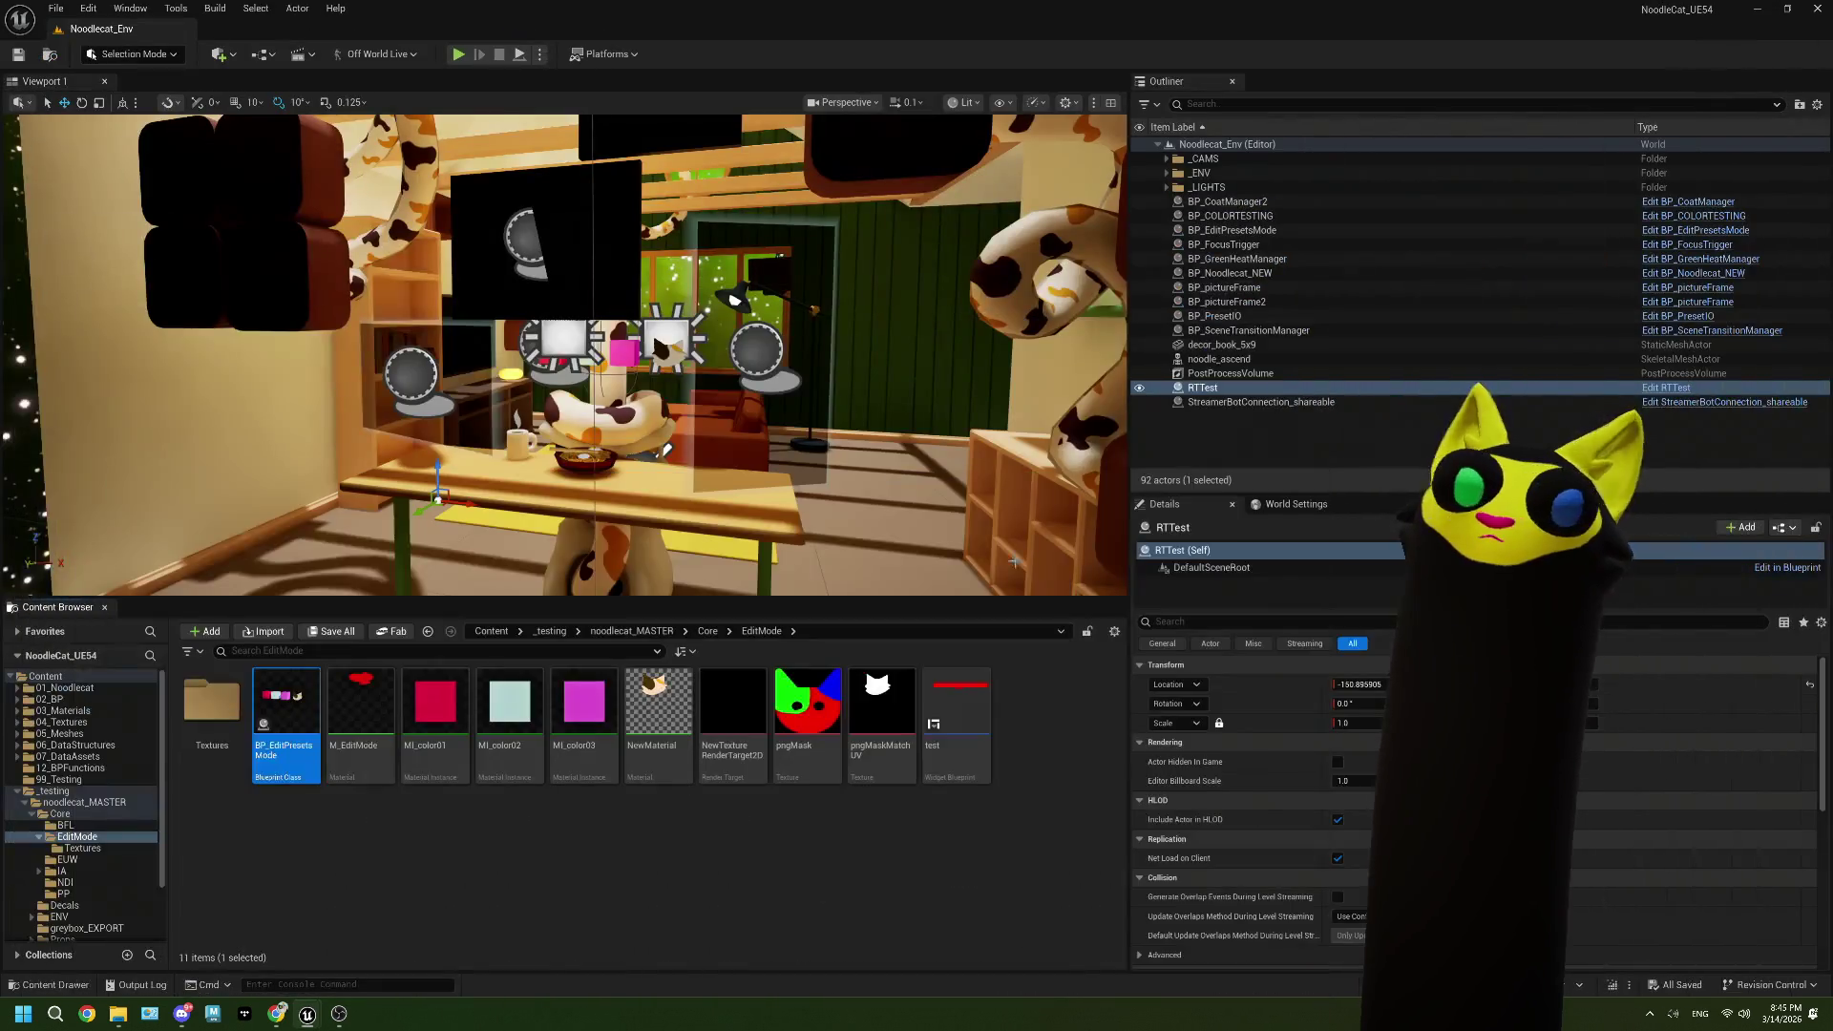
Step: Open WBP_Main from the Core folder and check its Image widget properties
left_click(708, 632)
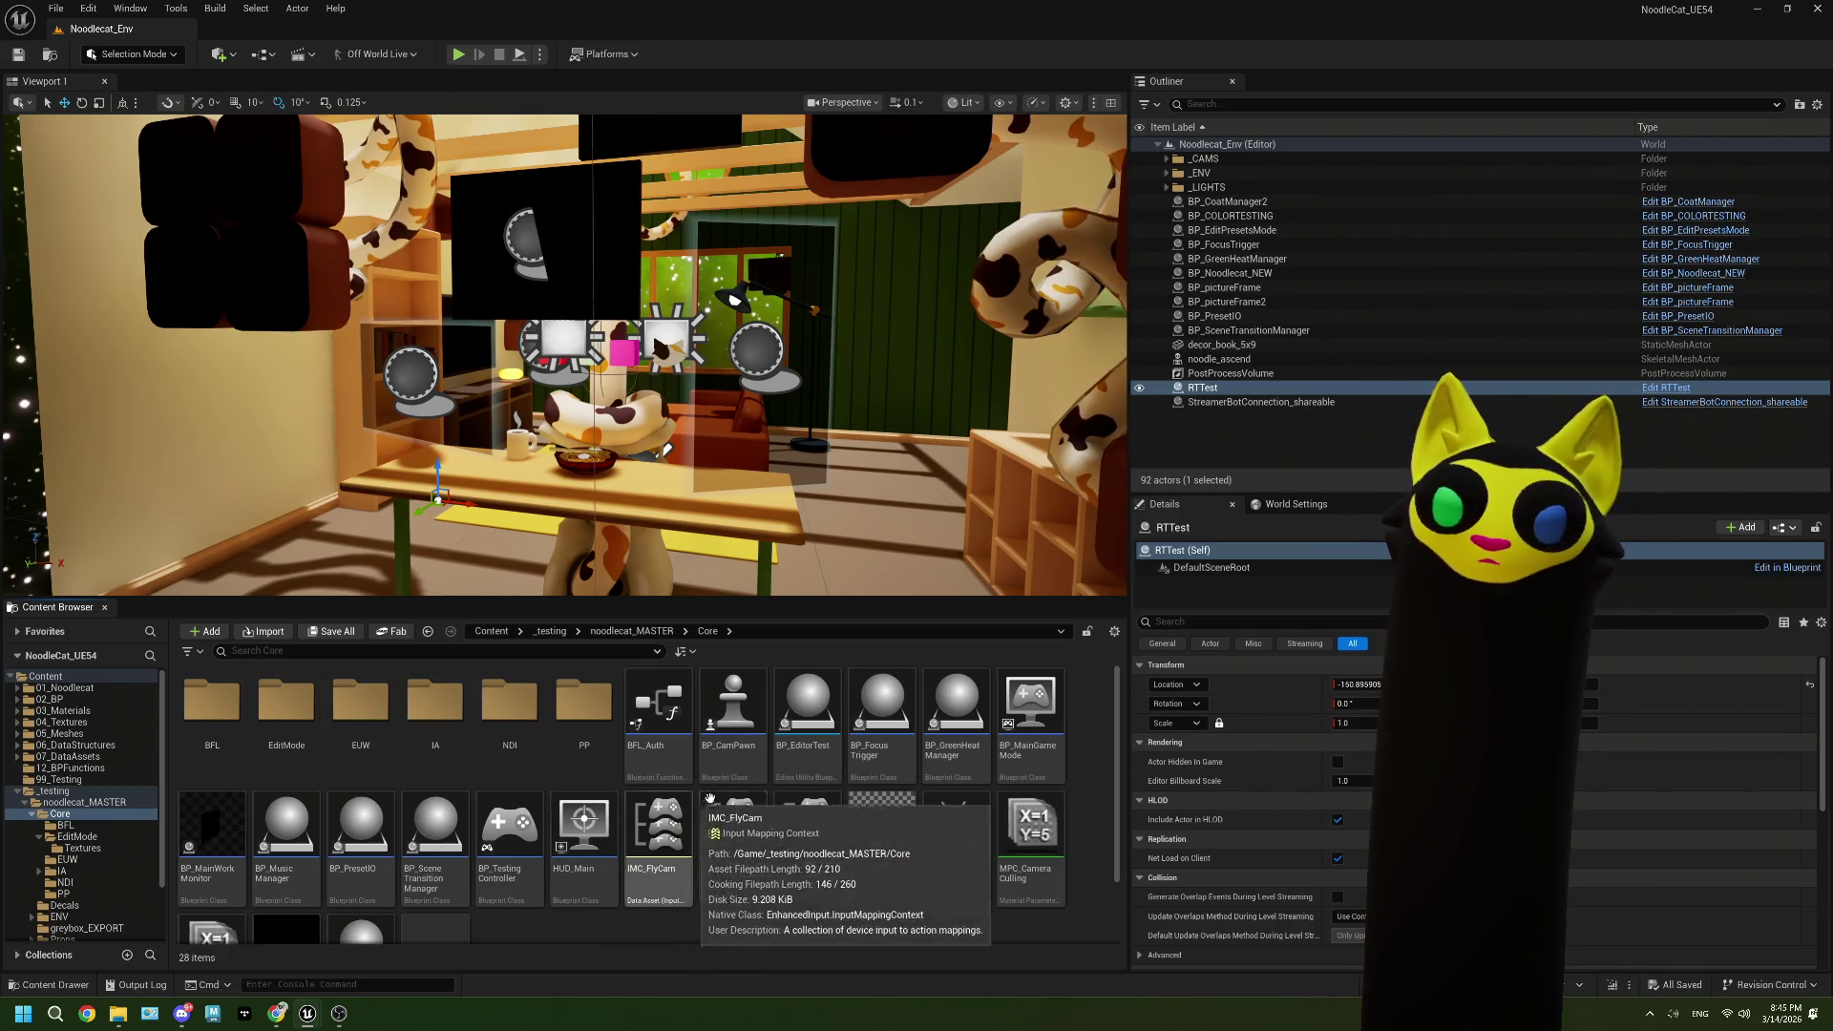
scroll(741, 792, "down", 1)
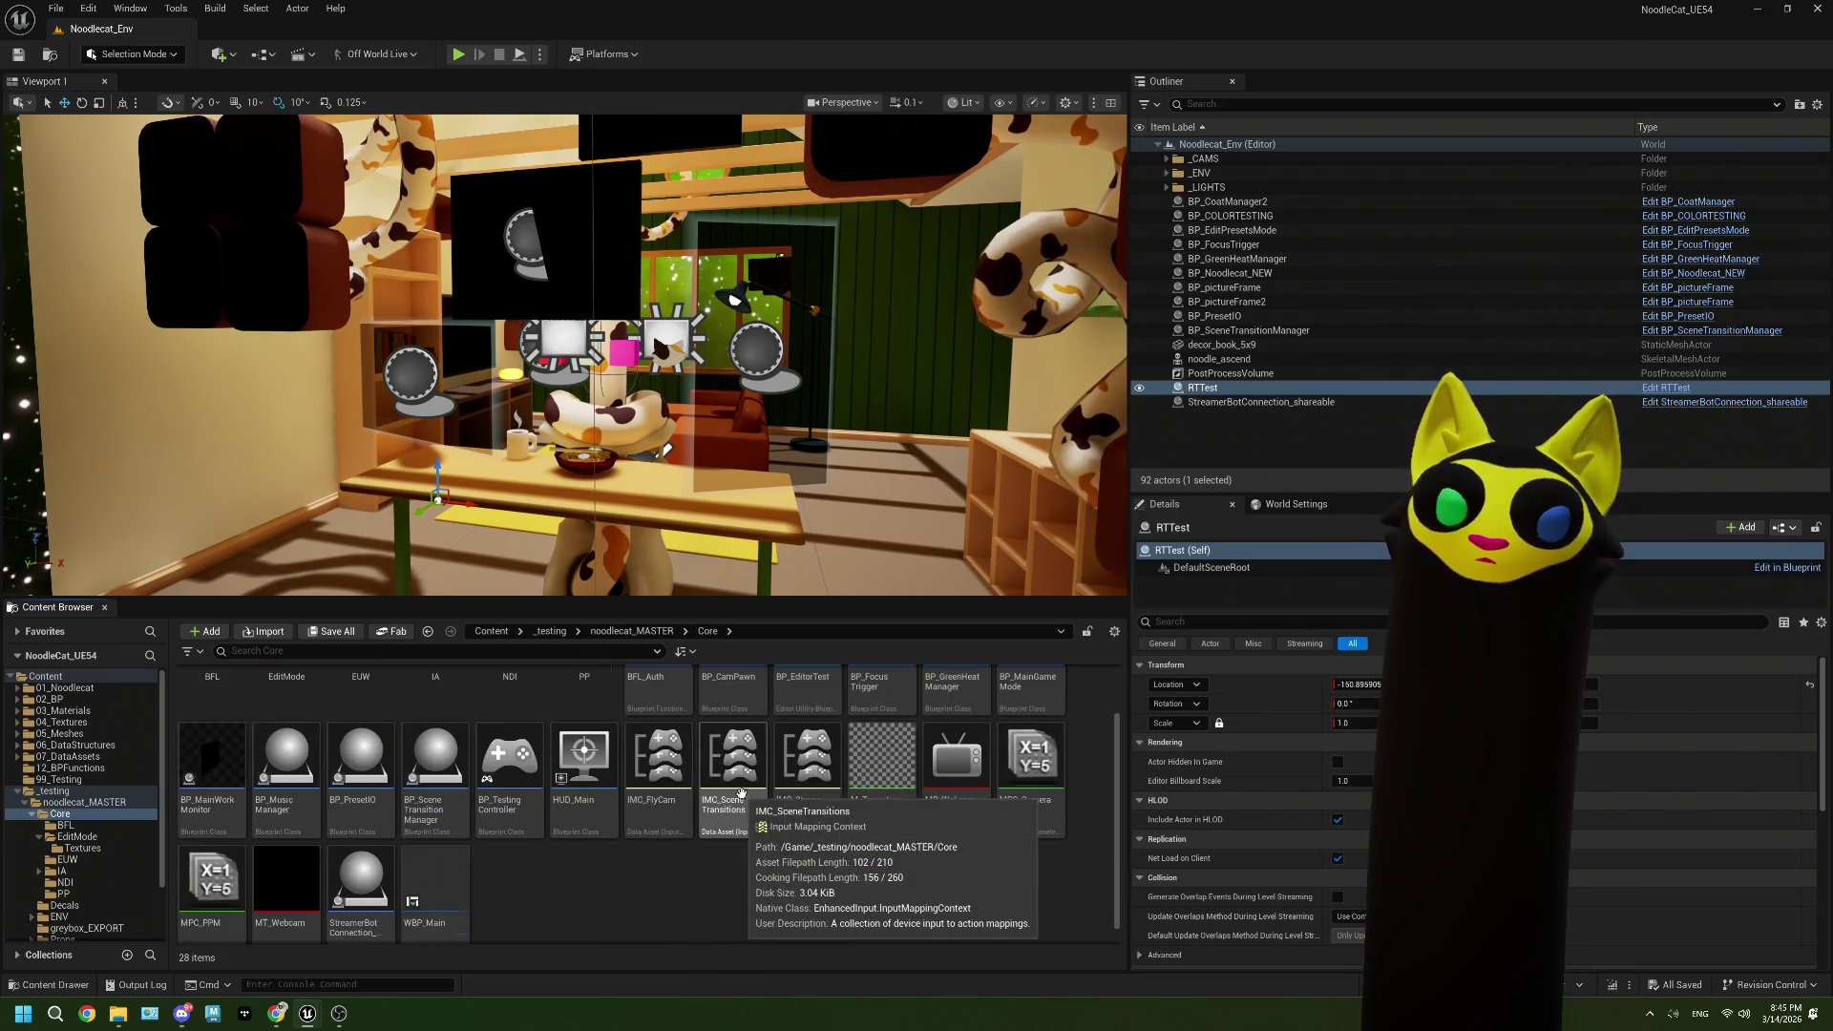
double_click(434, 883)
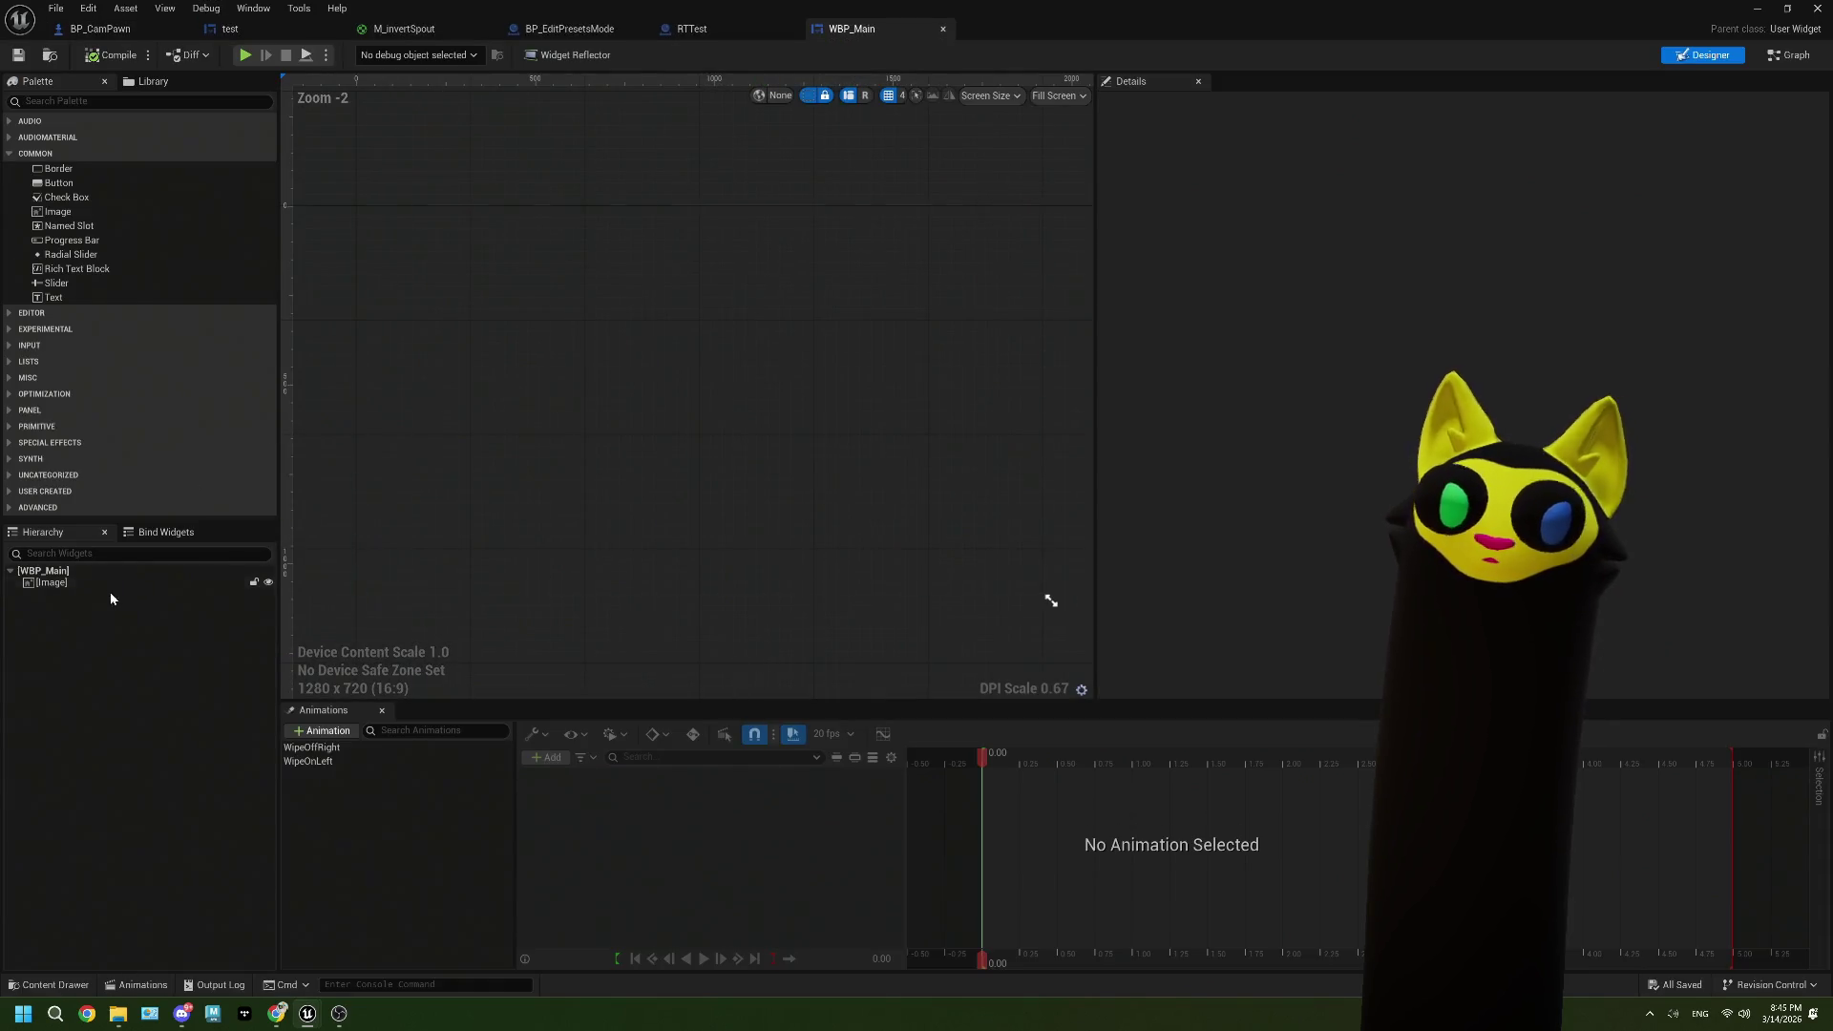
left_click(102, 586)
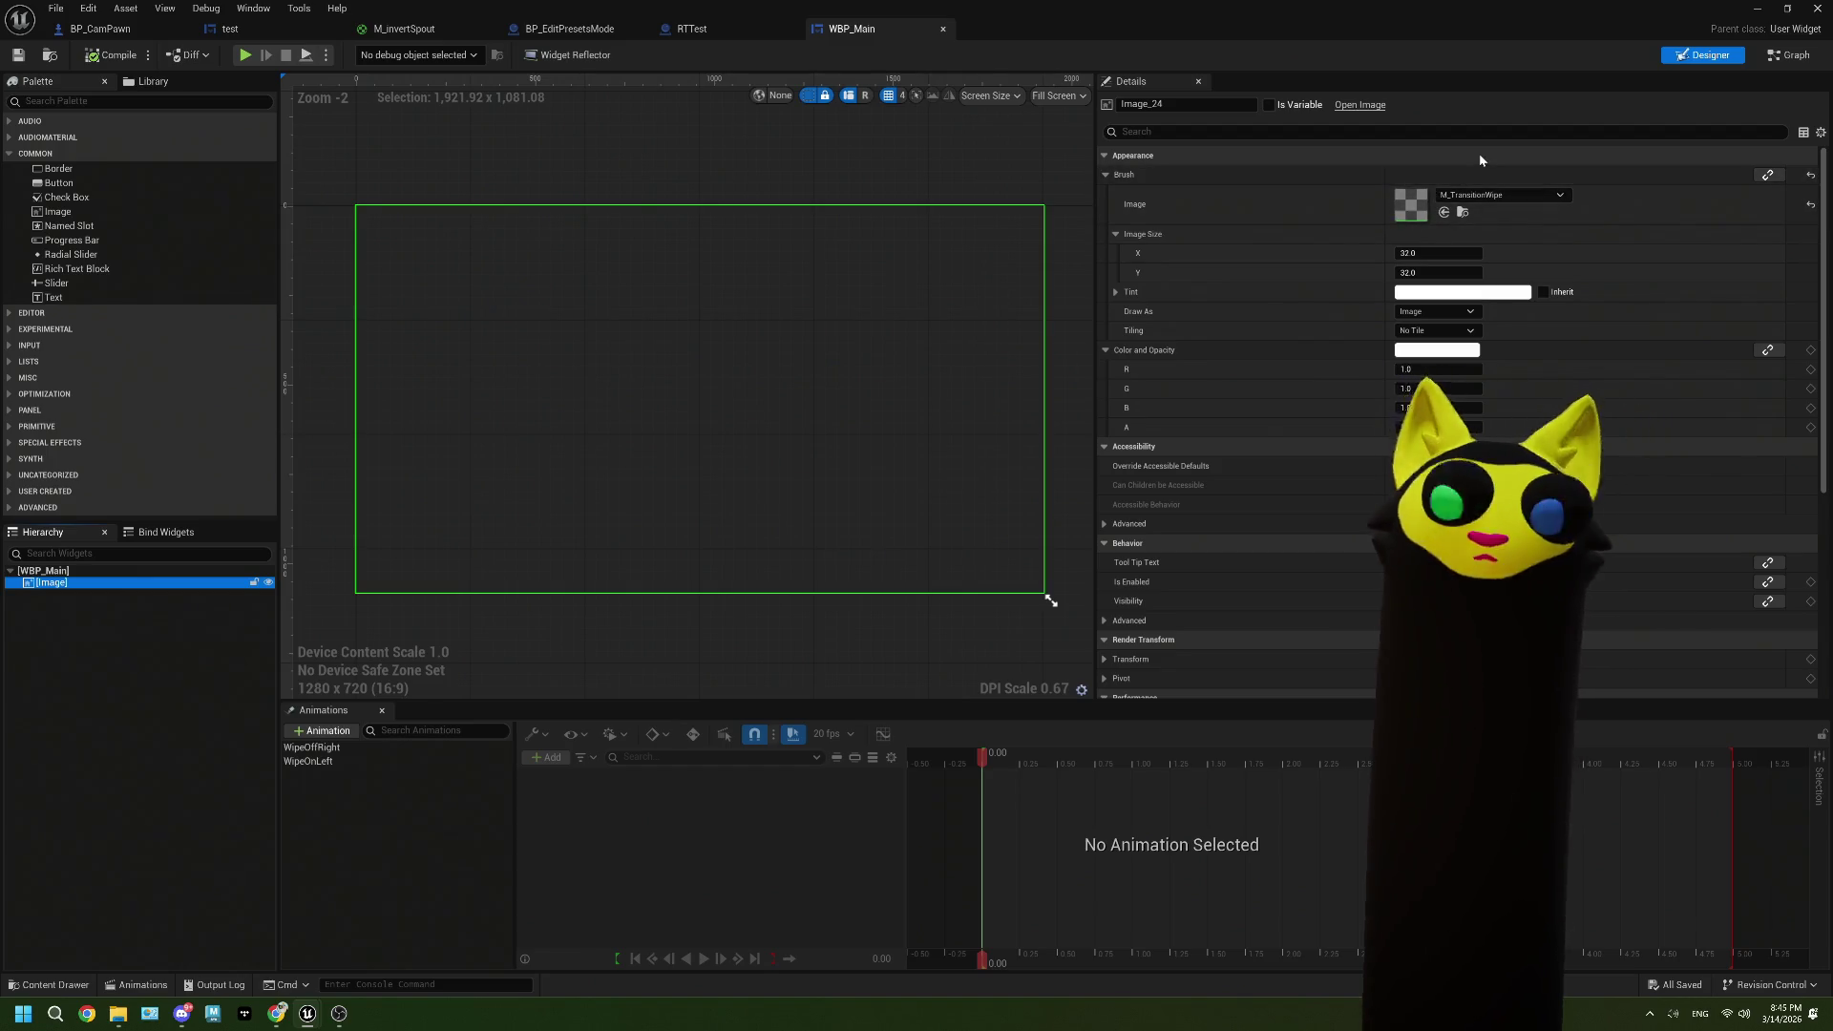
left_click(1759, 11)
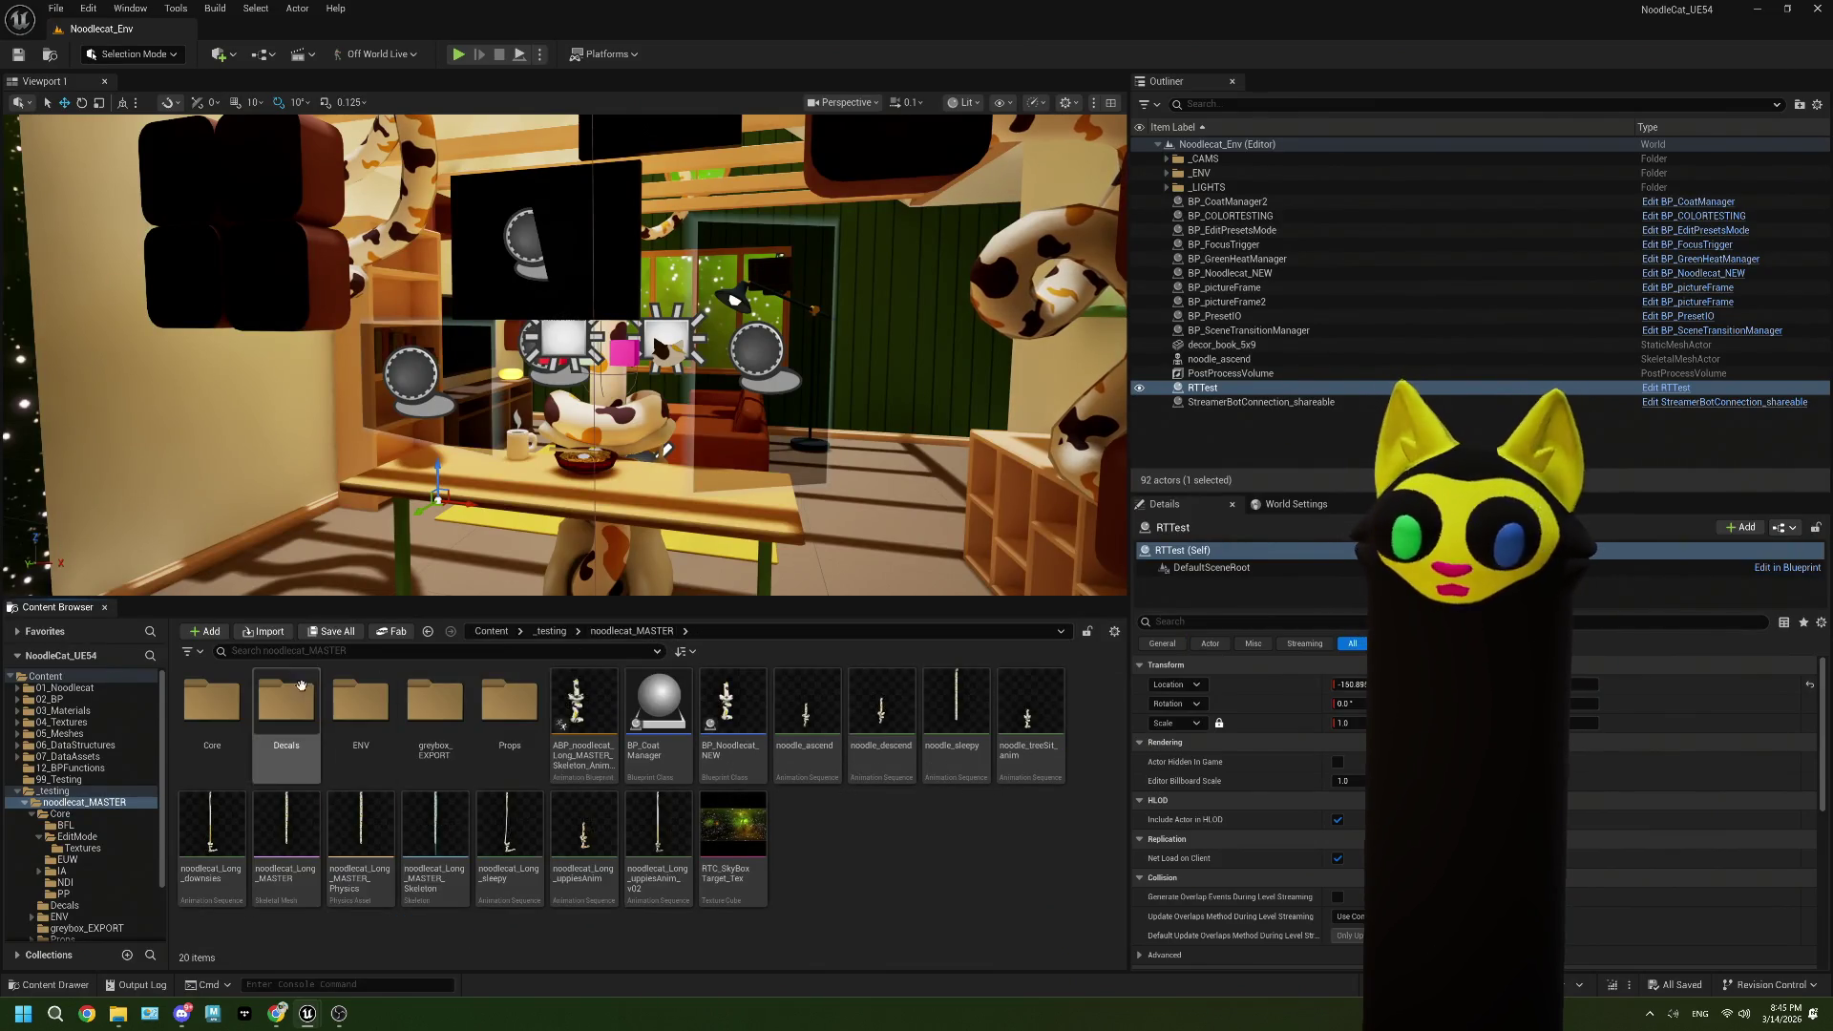
Step: Browse the Content Browser to noodlecat_MASTER/Core/EditMode and right-click its empty area
left_click(551, 632)
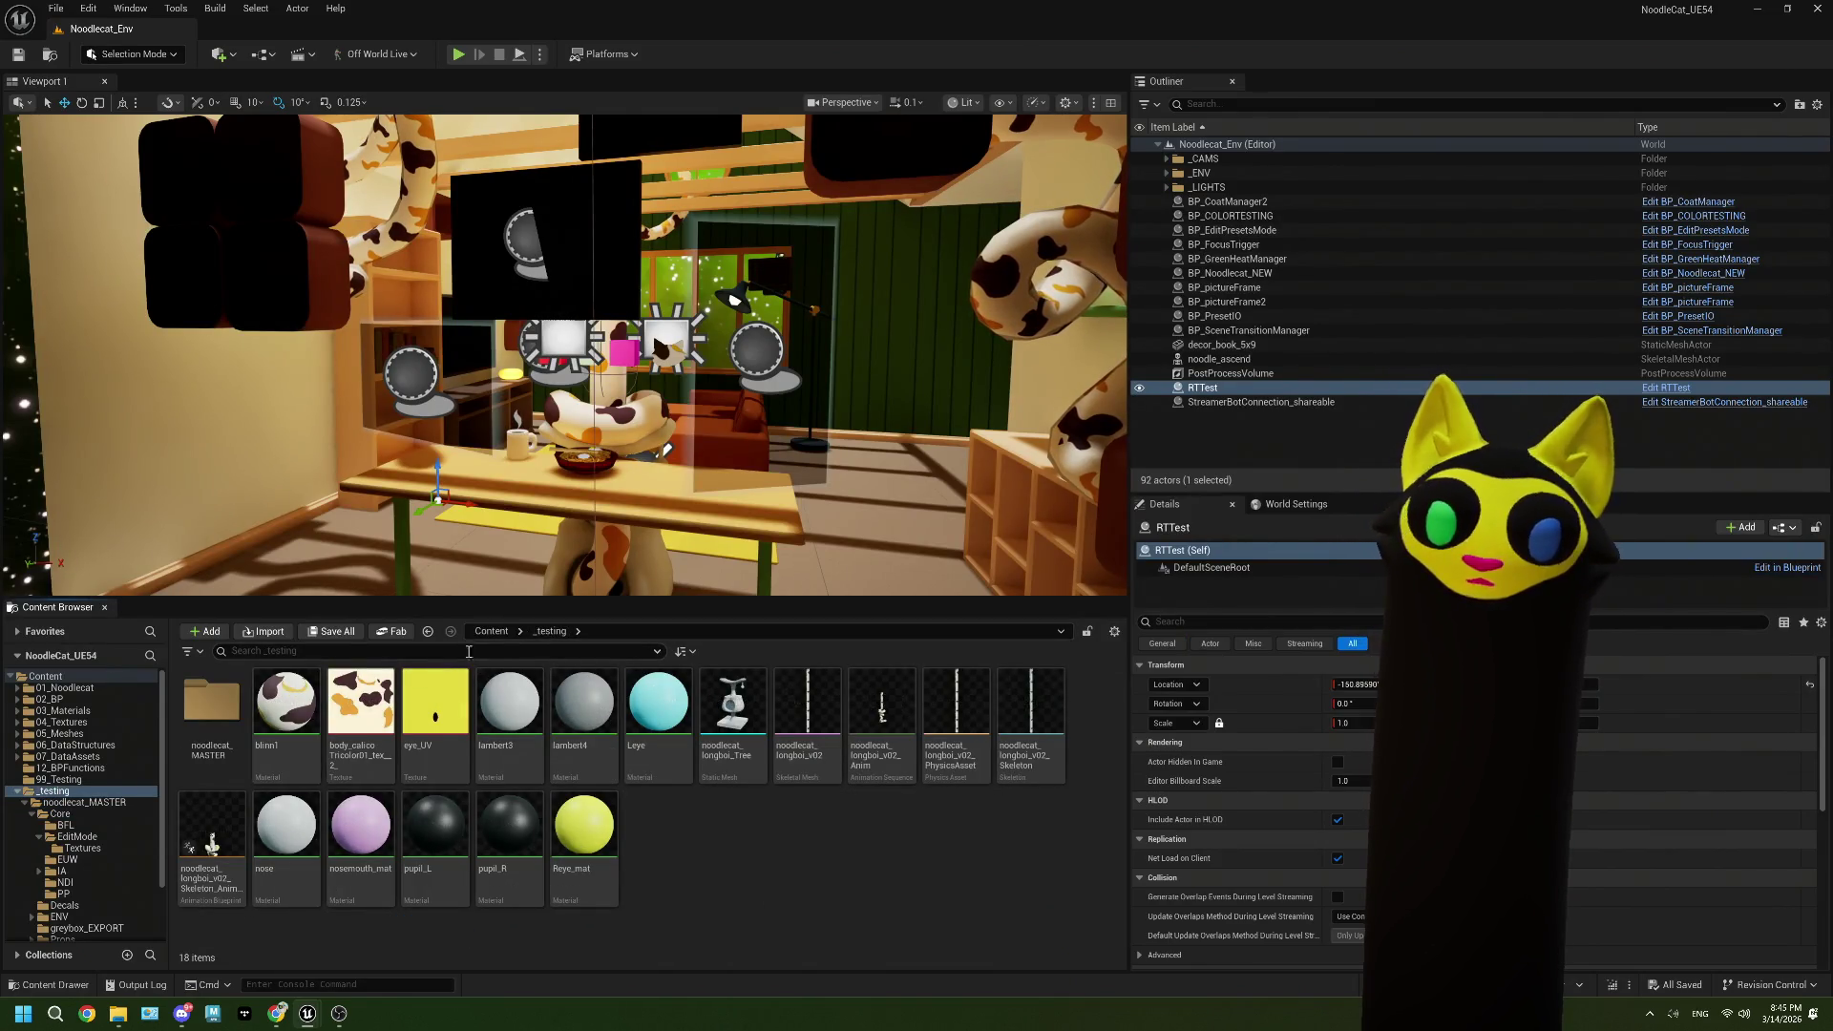
double_click(224, 720)
double_click(217, 710)
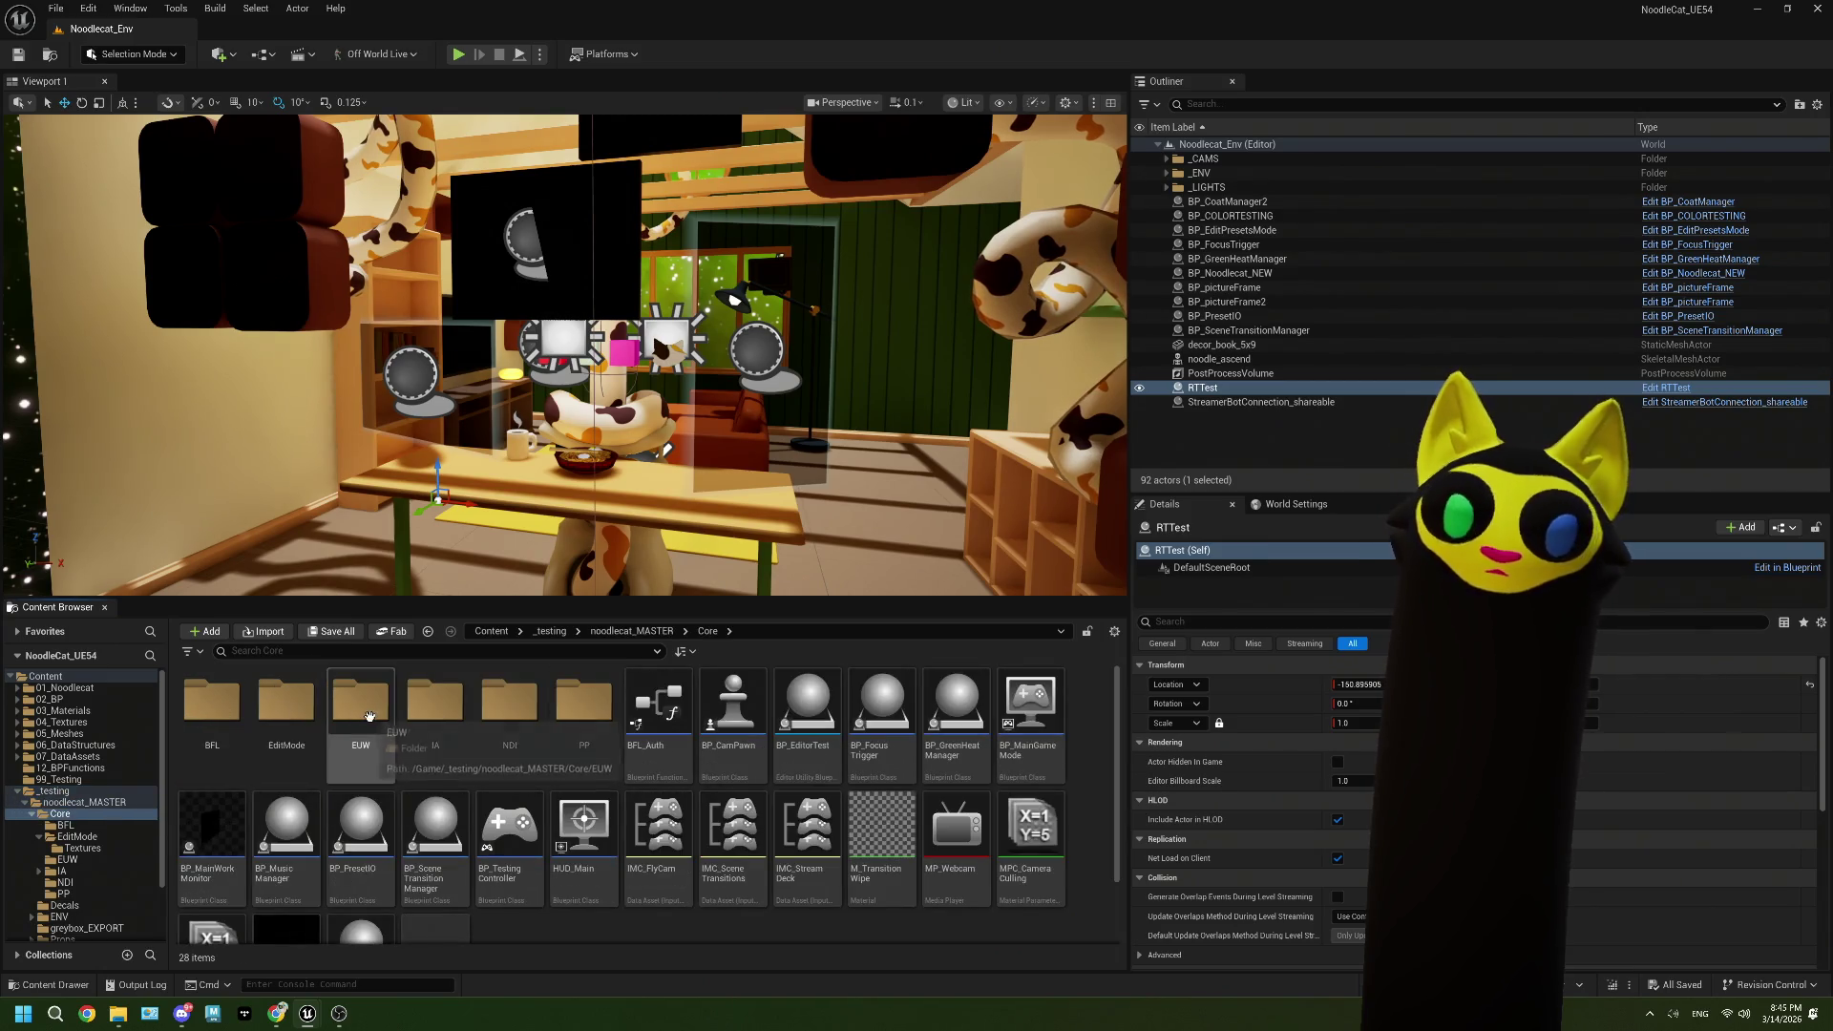
double_click(286, 706)
right_click(368, 839)
mouse_move(401, 767)
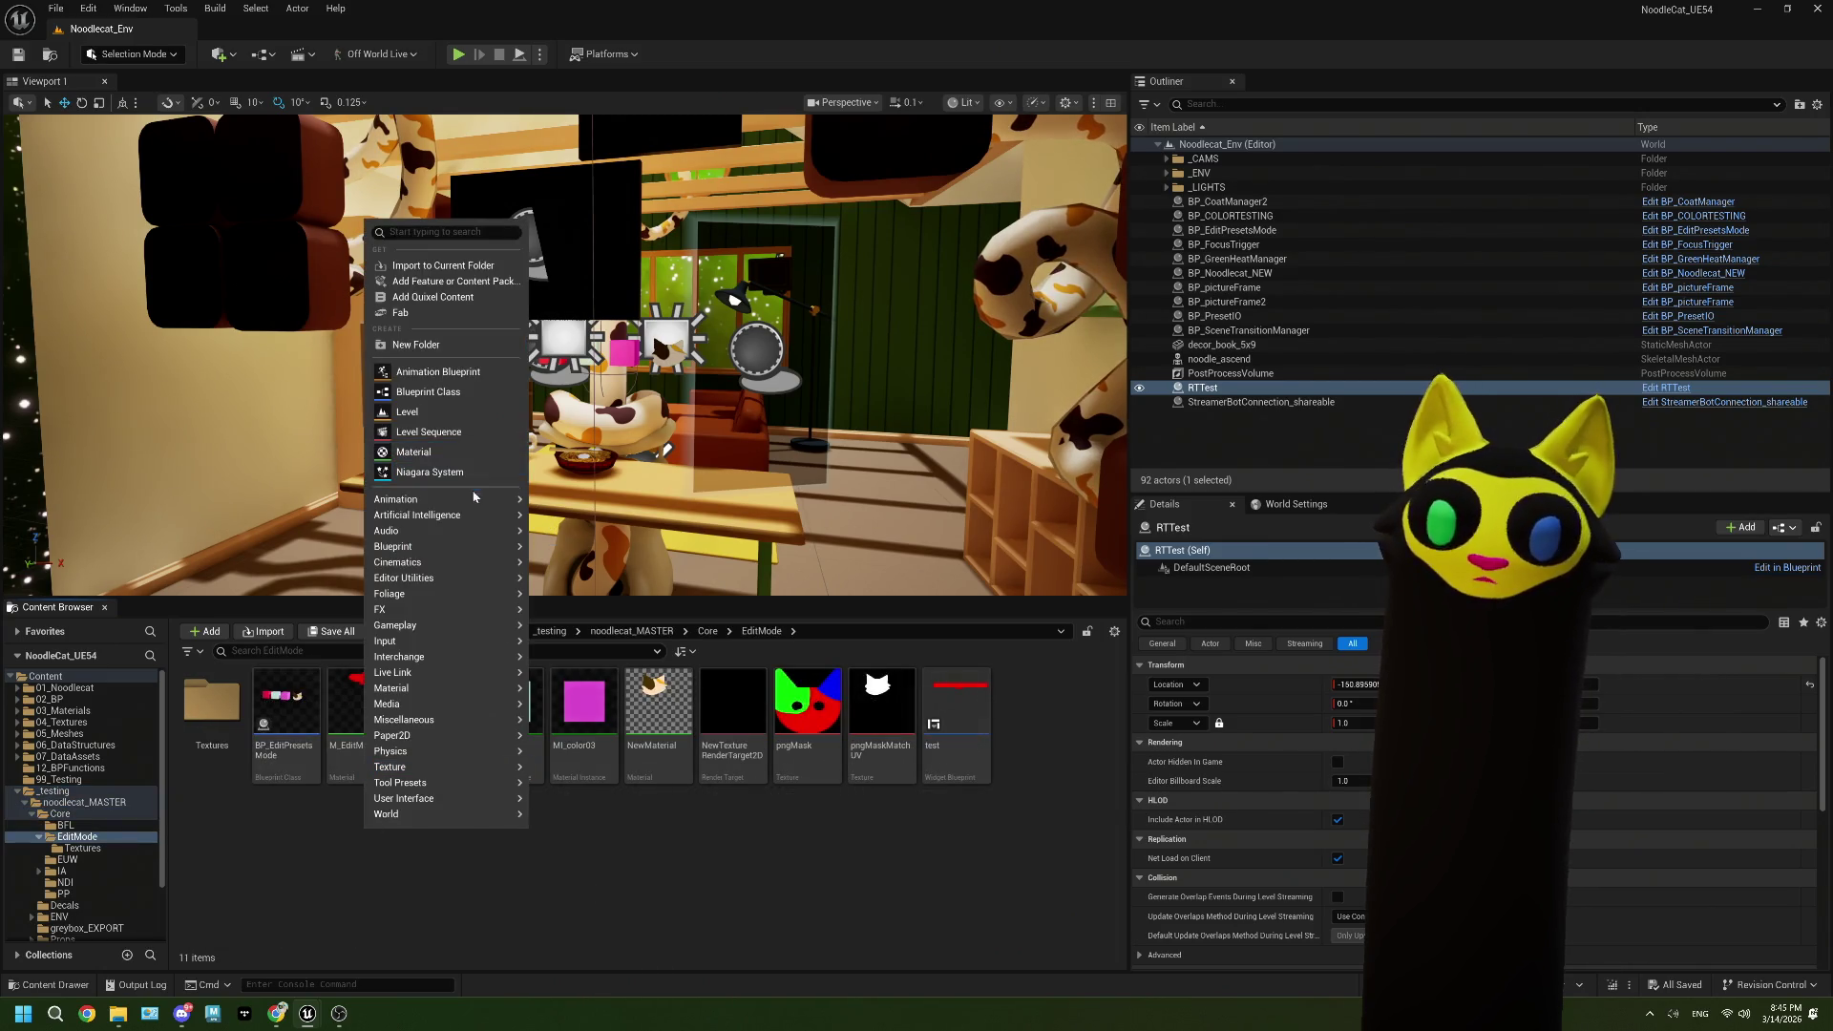
Step: Create a new folder named Materials inside EditMode
left_click(439, 349)
type("Mater")
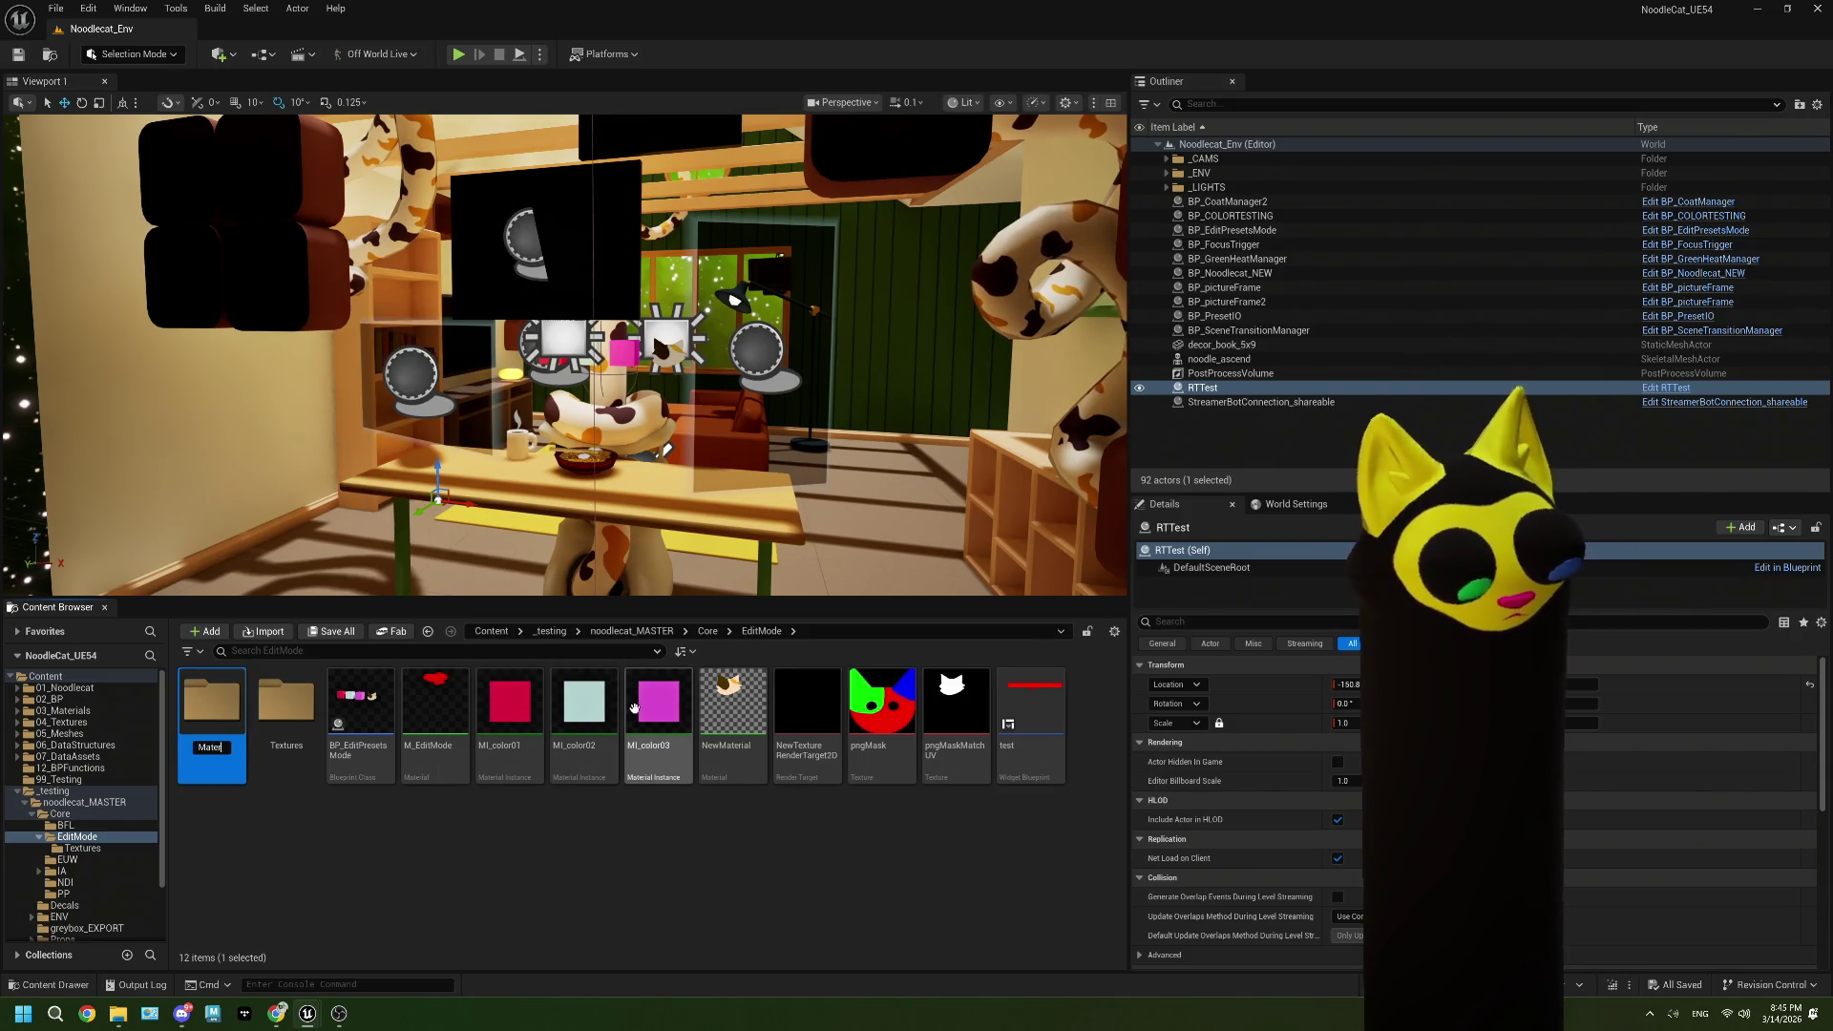
type("ials")
key("Return")
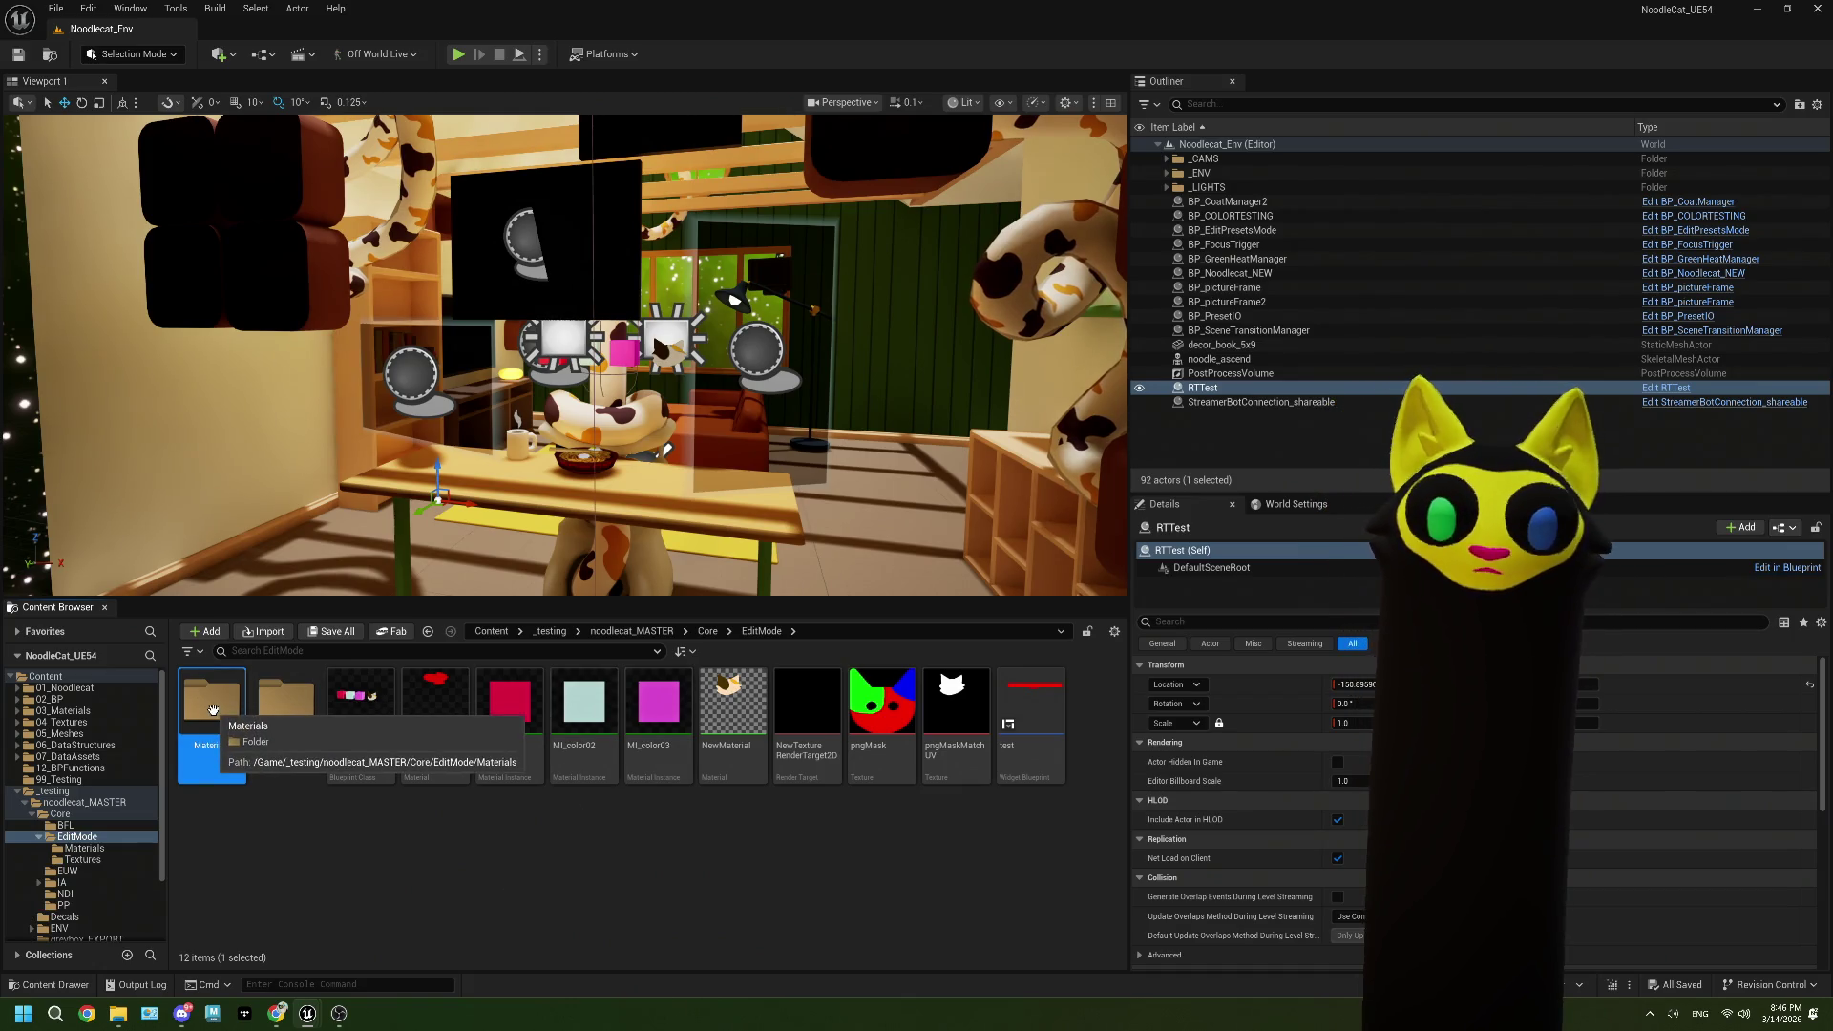
Step: Inside Materials, create a new material named M_UI_General
double_click(213, 709)
right_click(265, 733)
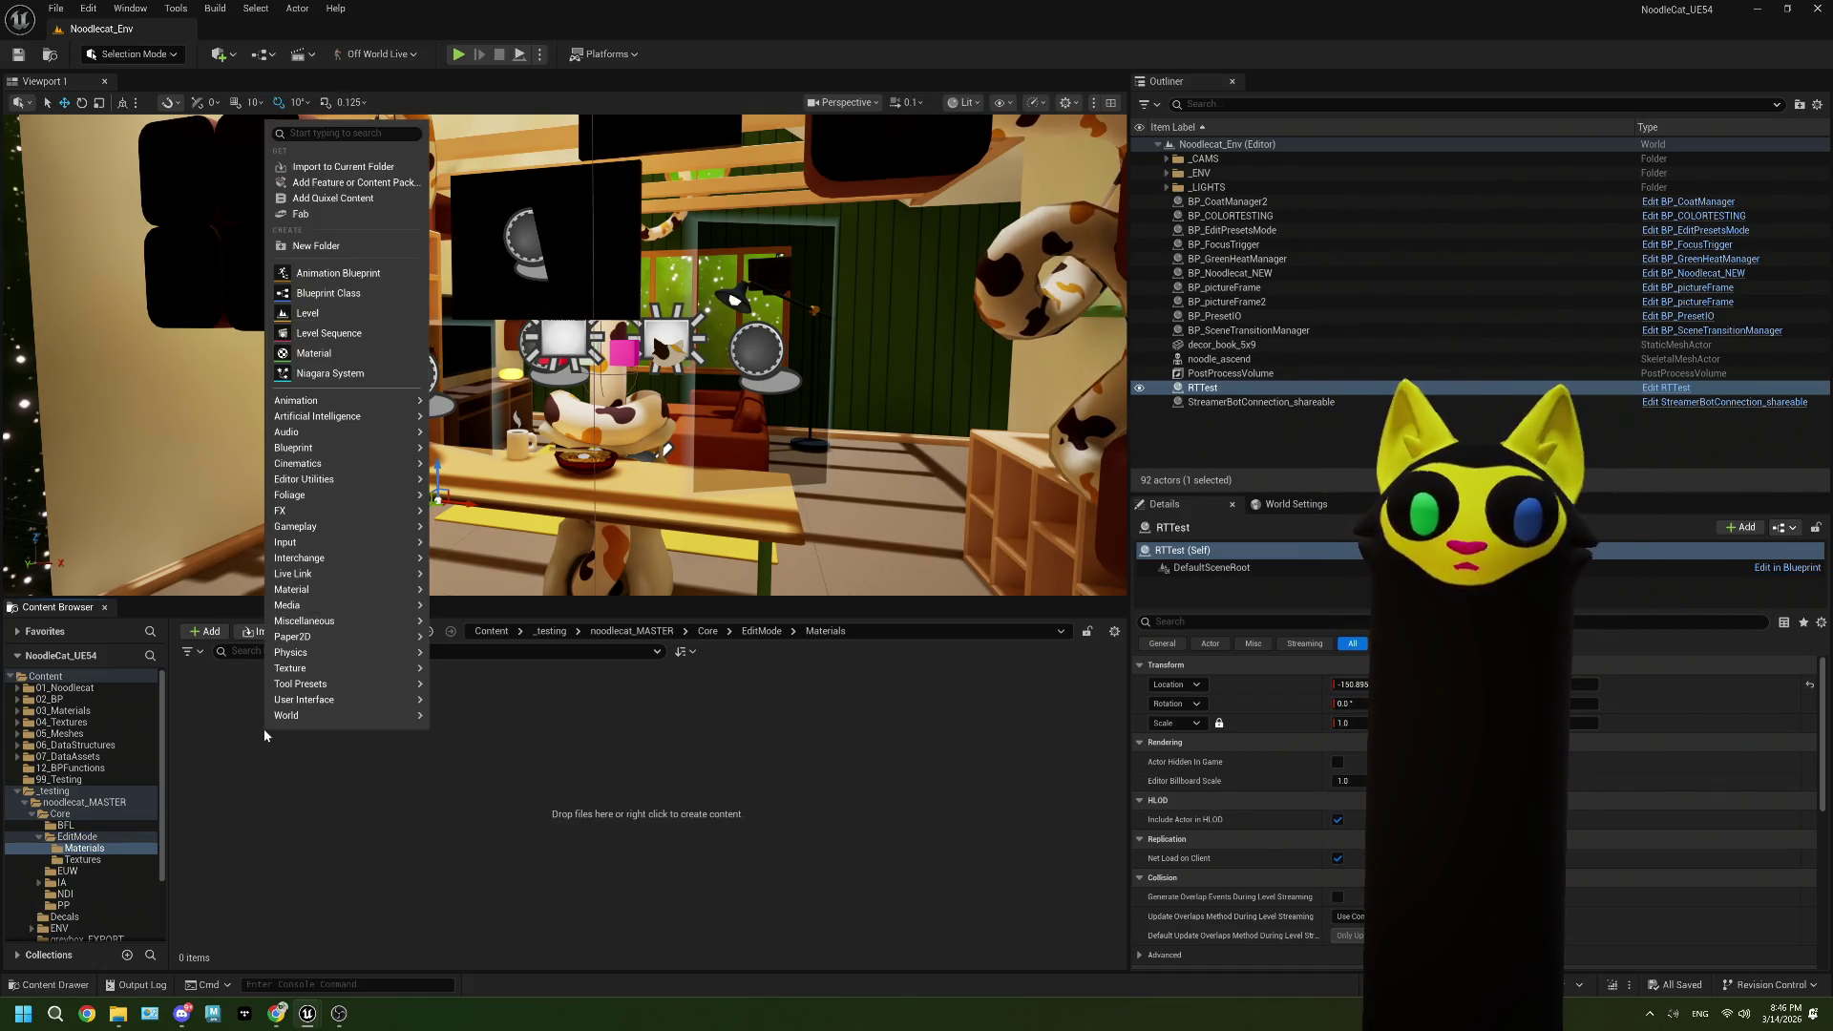
mouse_move(372, 542)
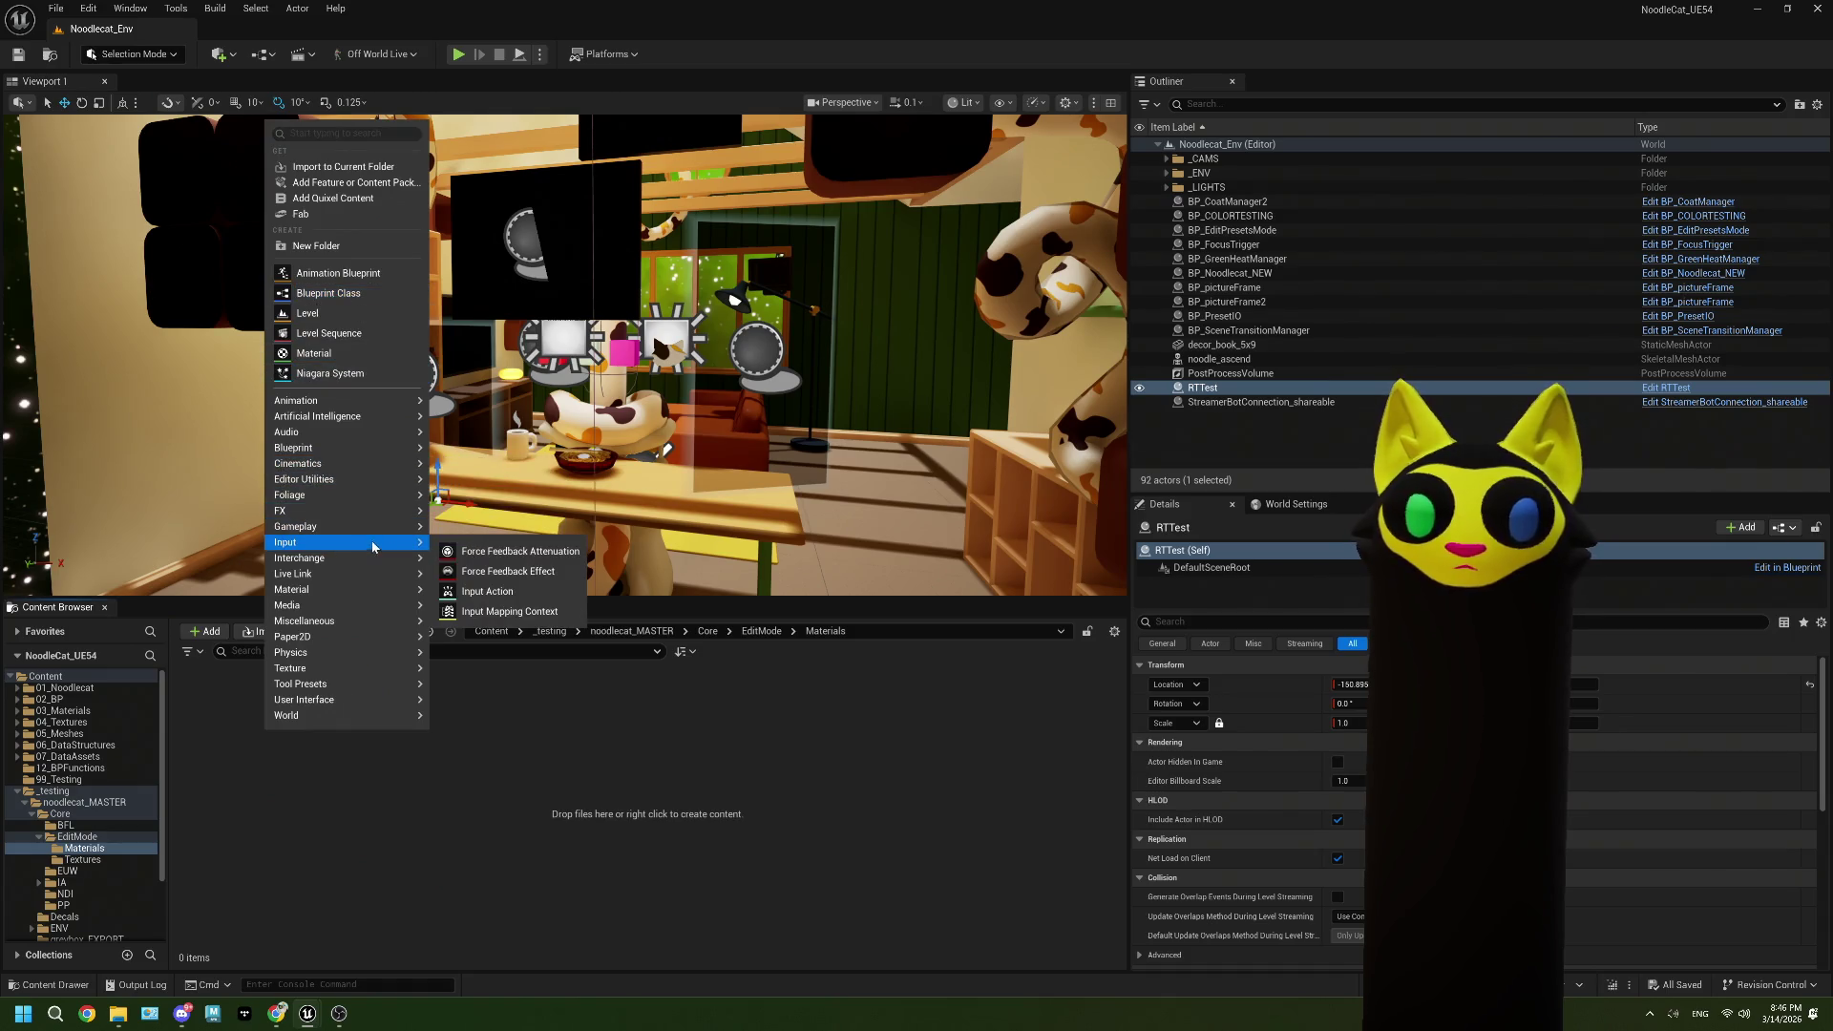
mouse_move(377, 575)
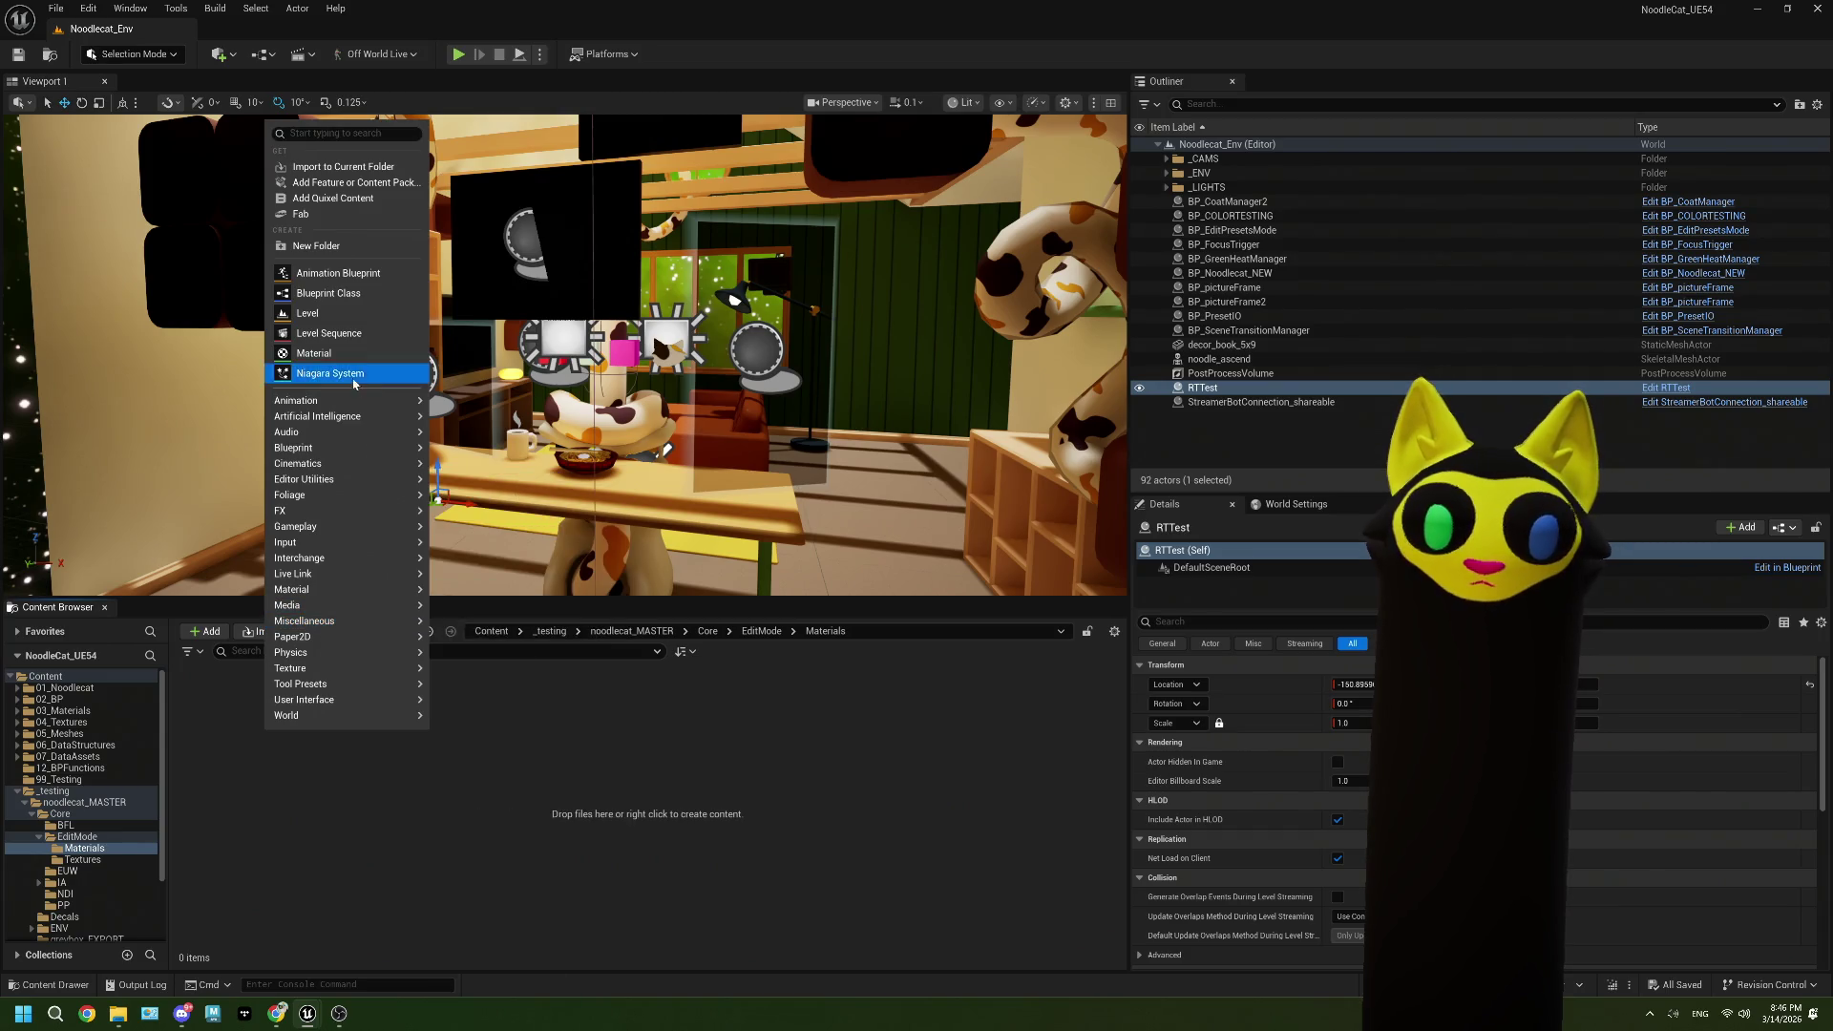
left_click(325, 353)
type("M")
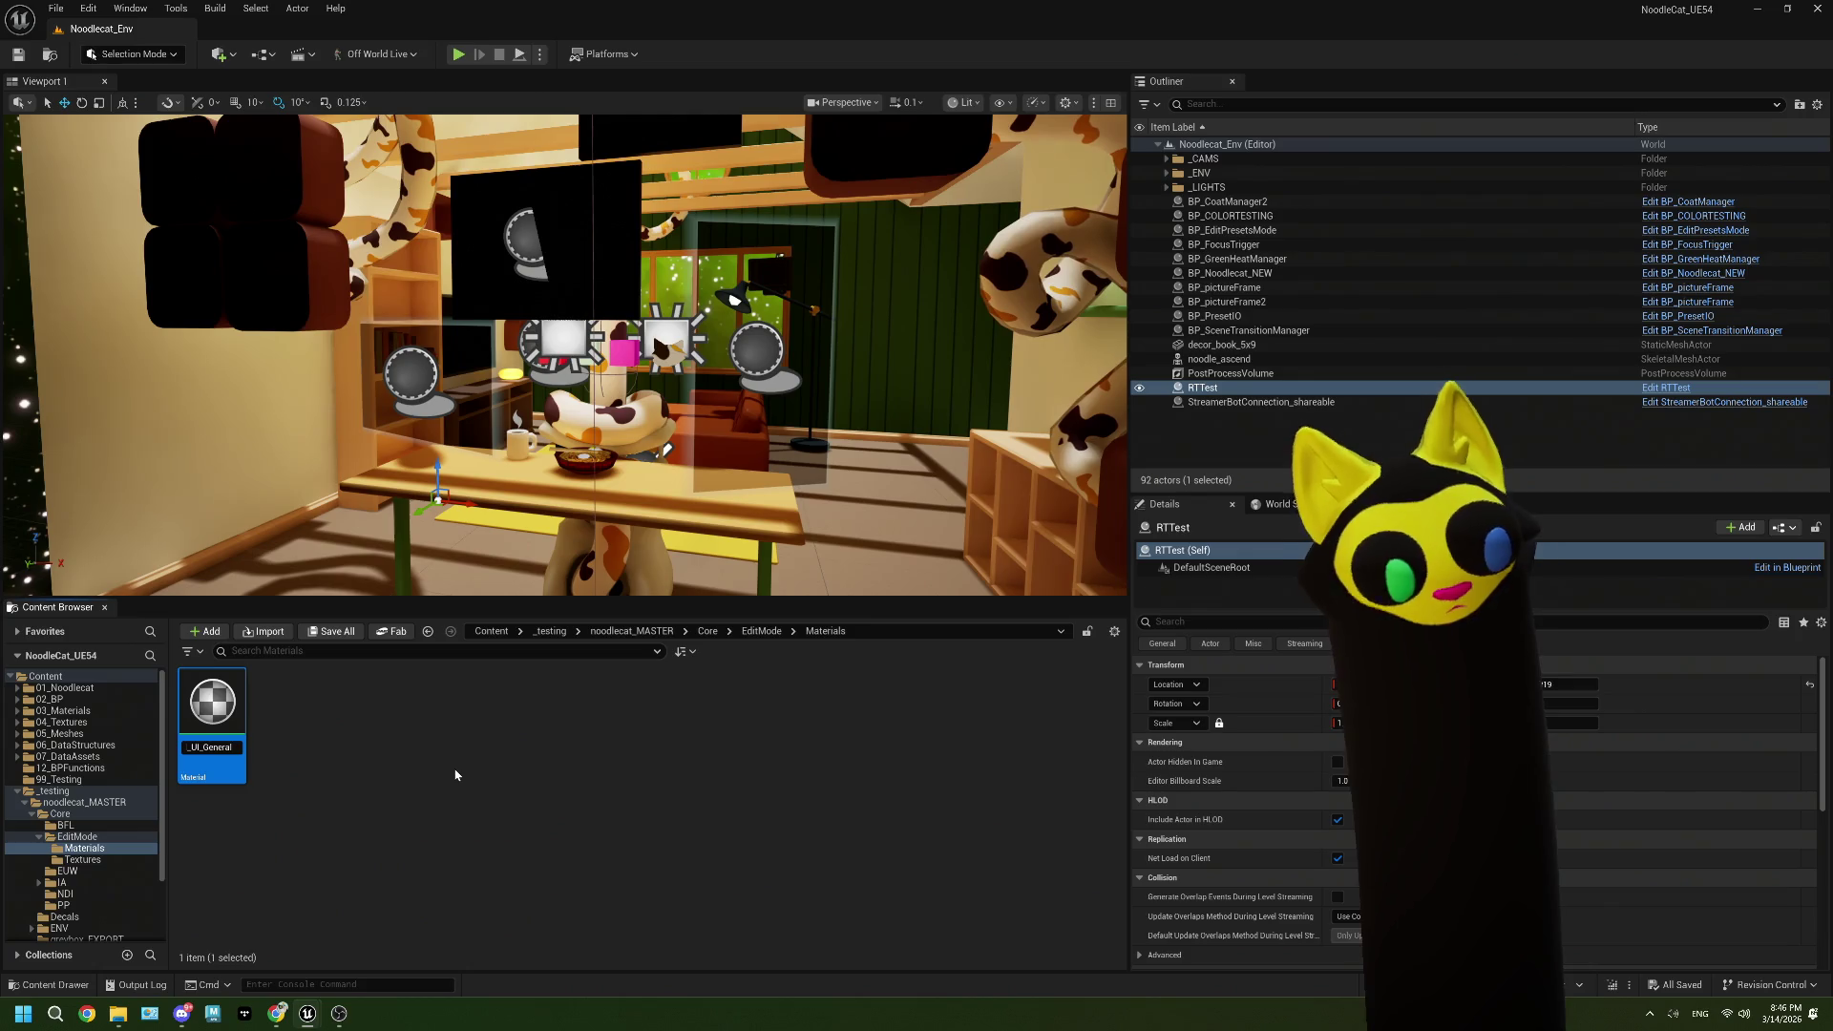
key("Return")
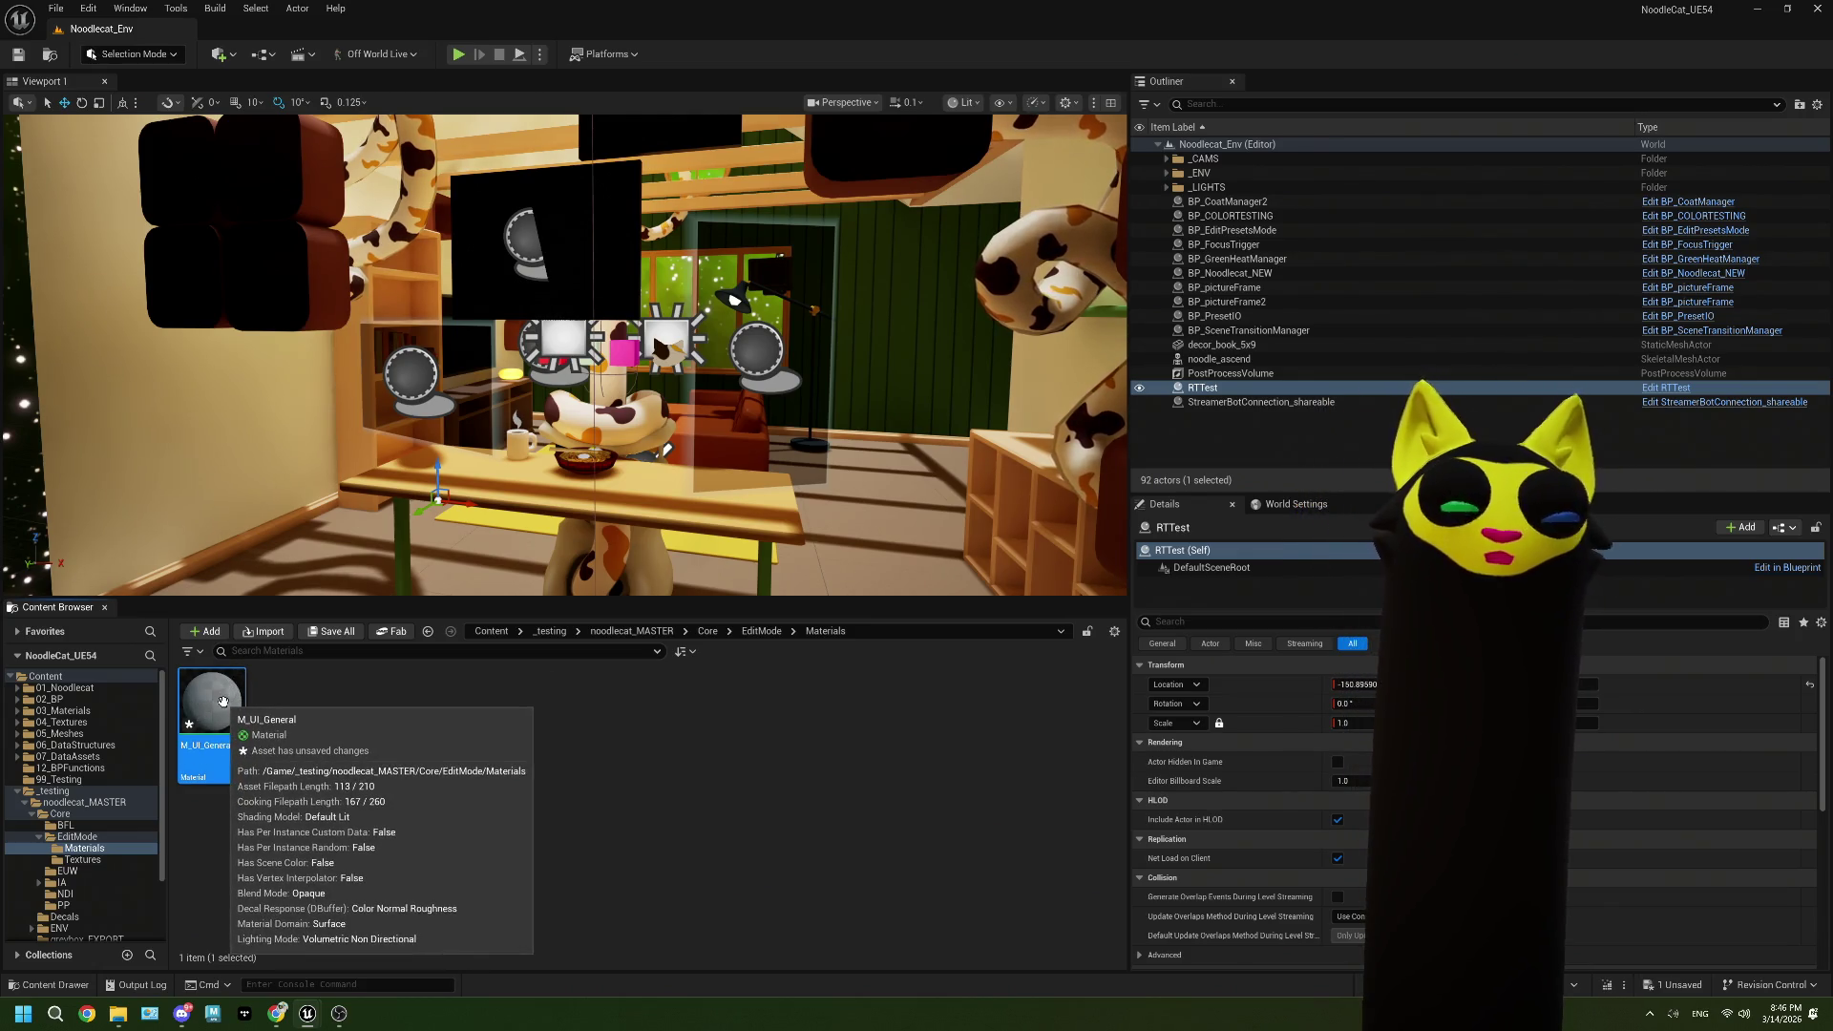
Step: Open M_UI_General and set its domain to User Interface and blend mode to Masked
double_click(222, 701)
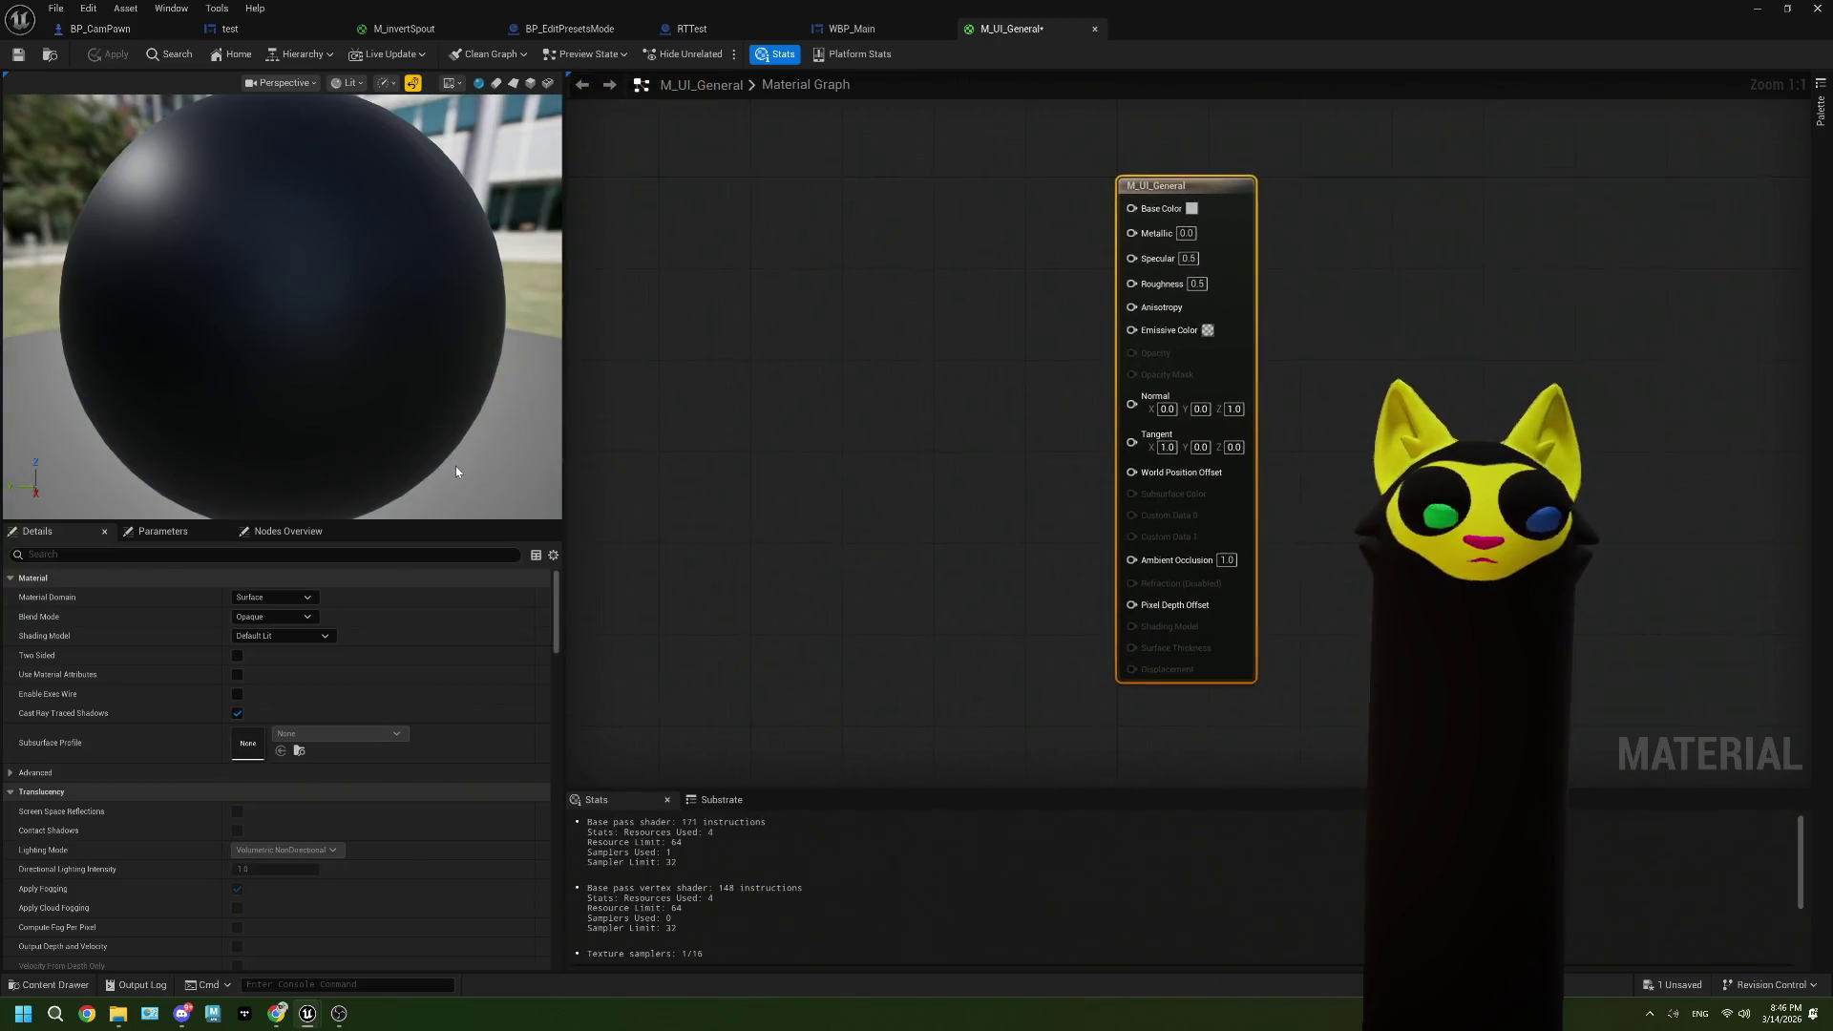
left_click(269, 598)
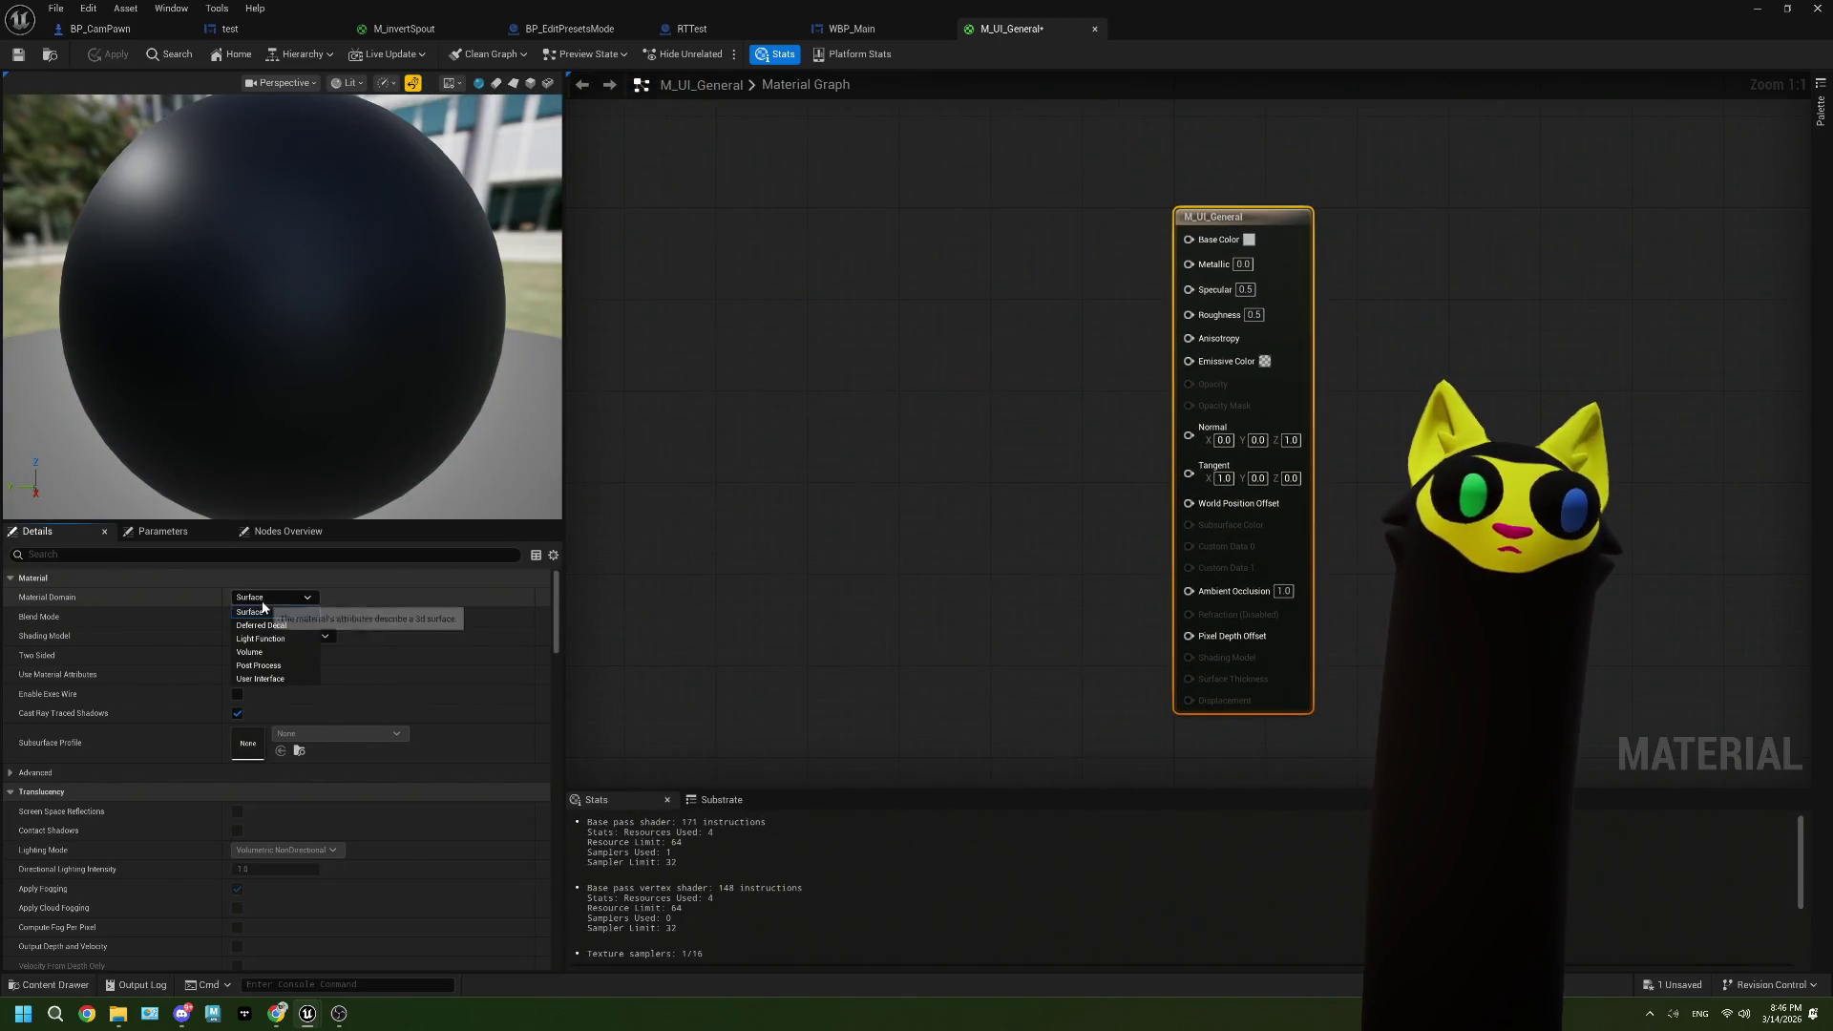
left_click(258, 666)
left_click(273, 597)
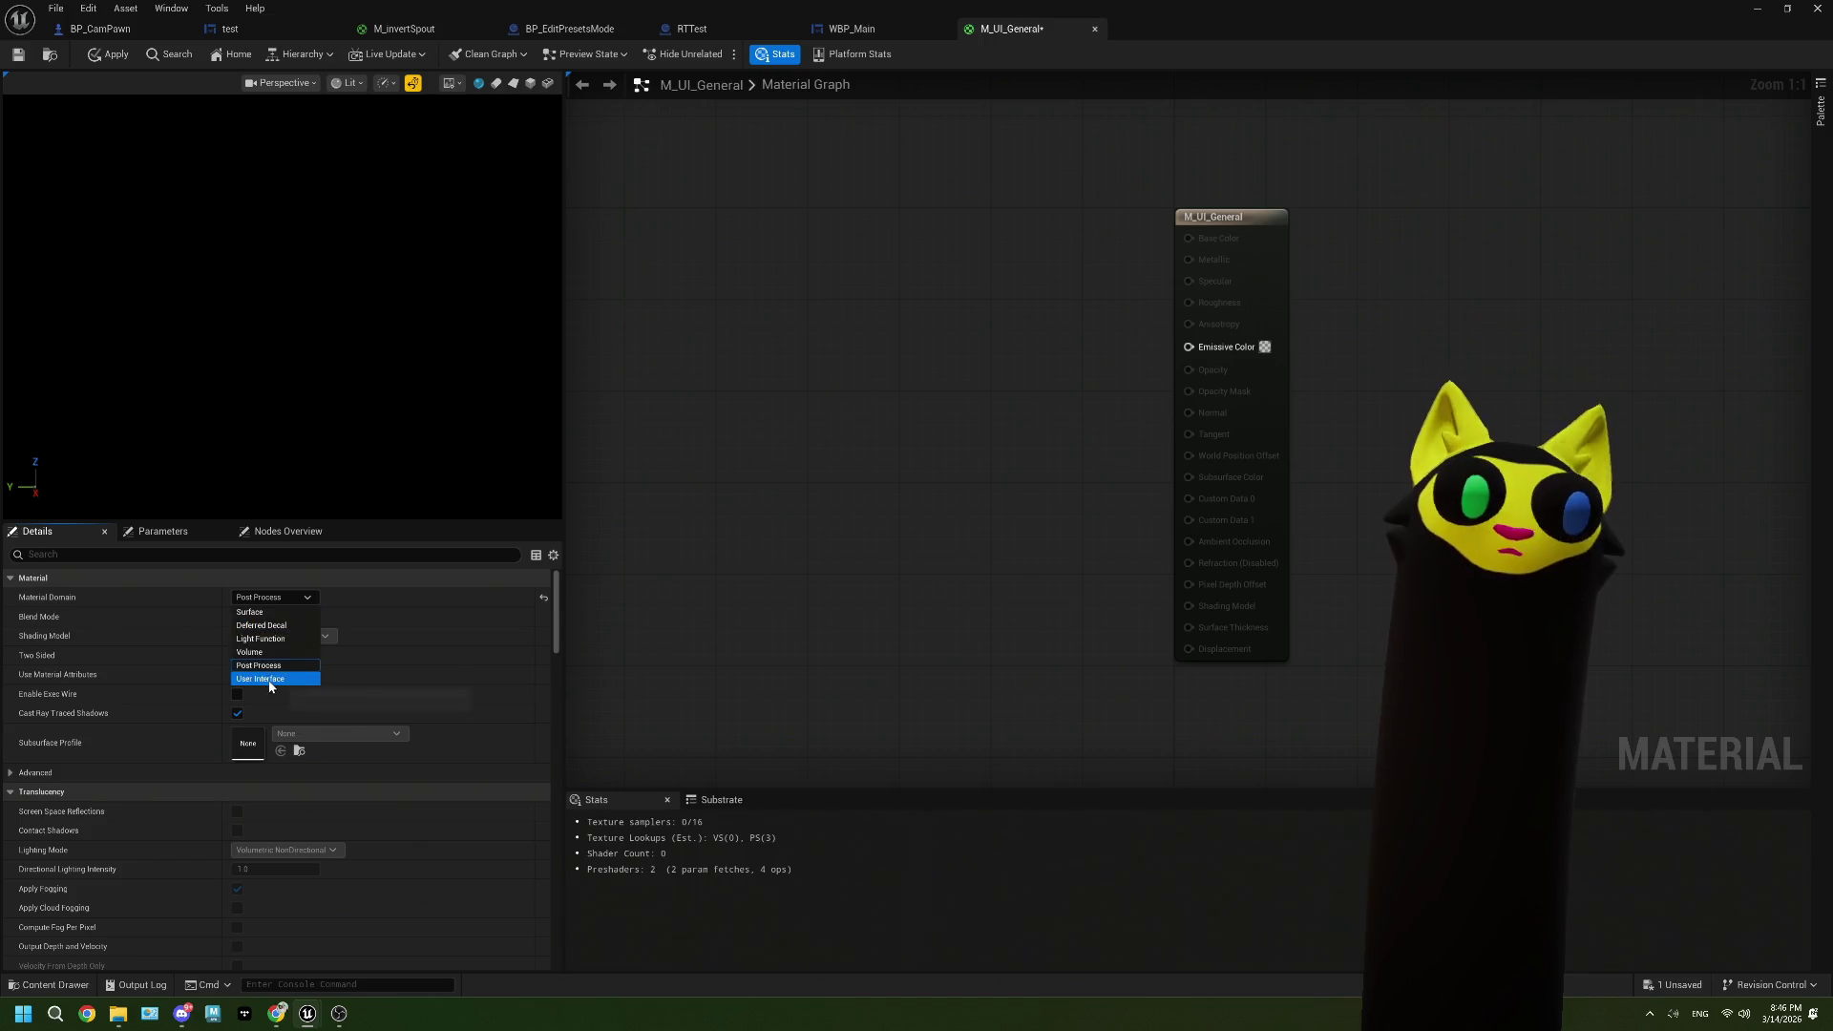
left_click(270, 679)
left_click(274, 617)
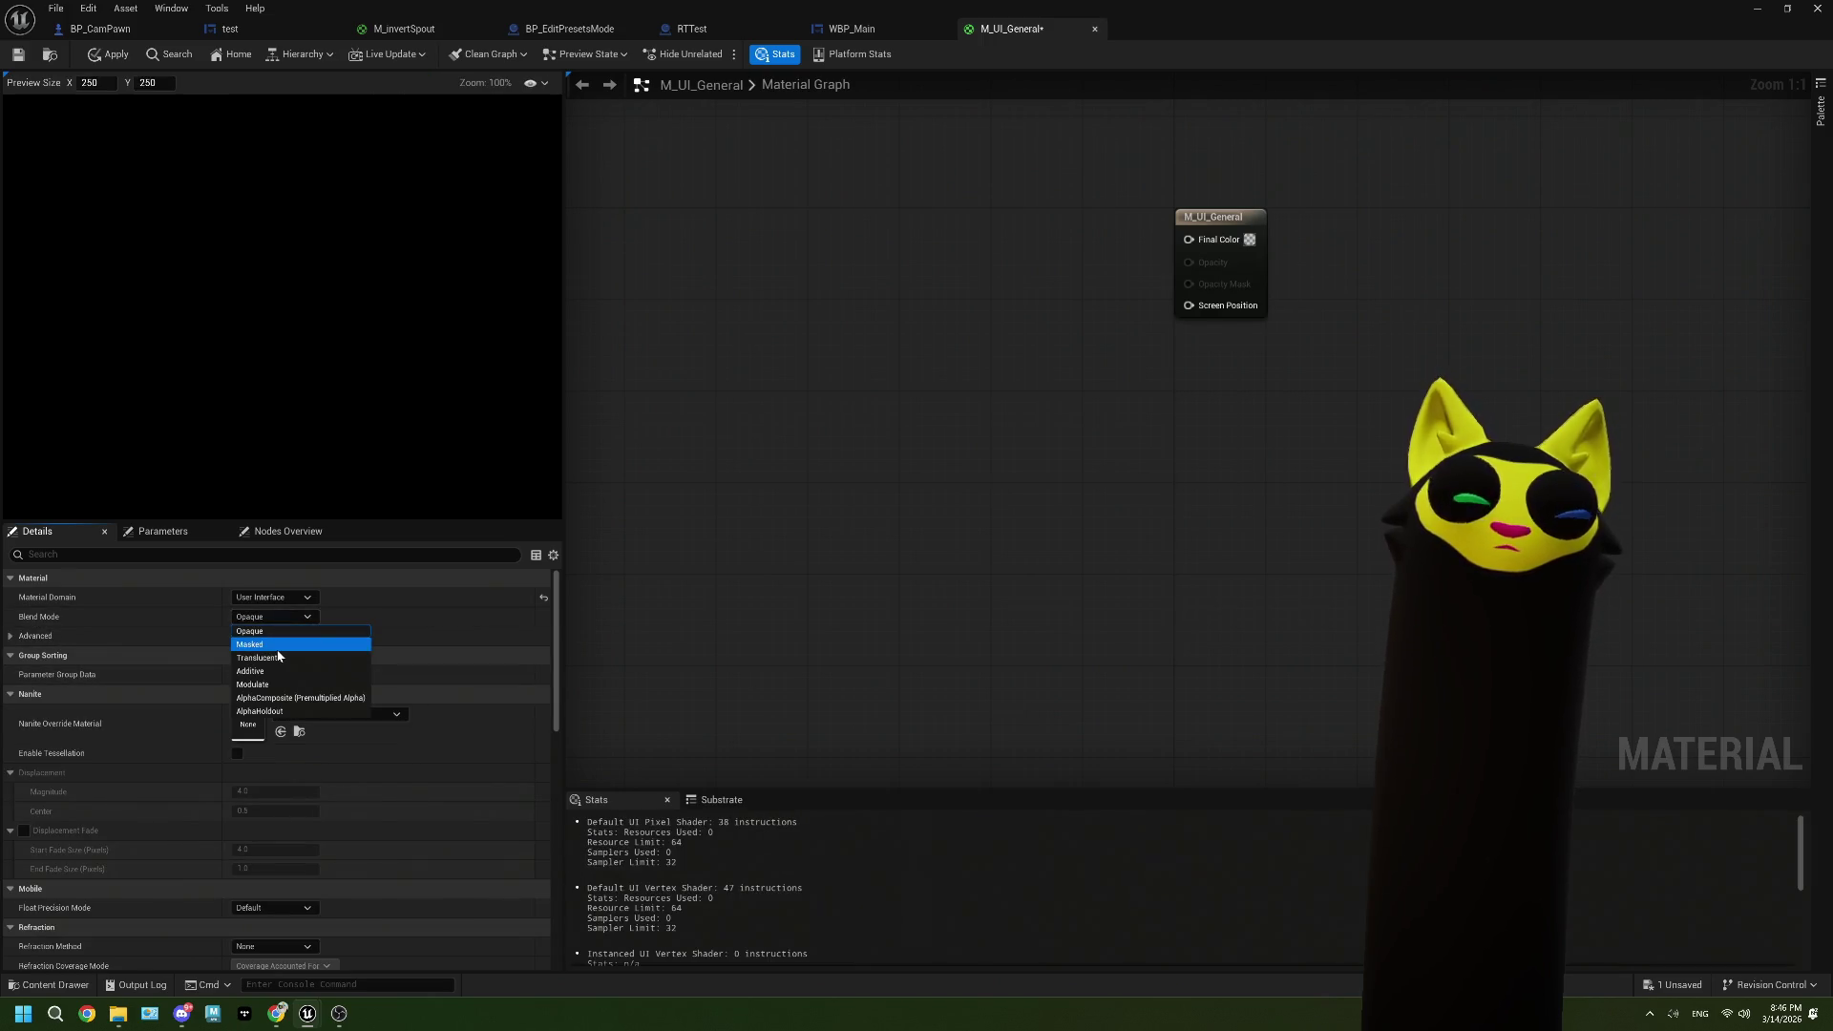
left_click(277, 647)
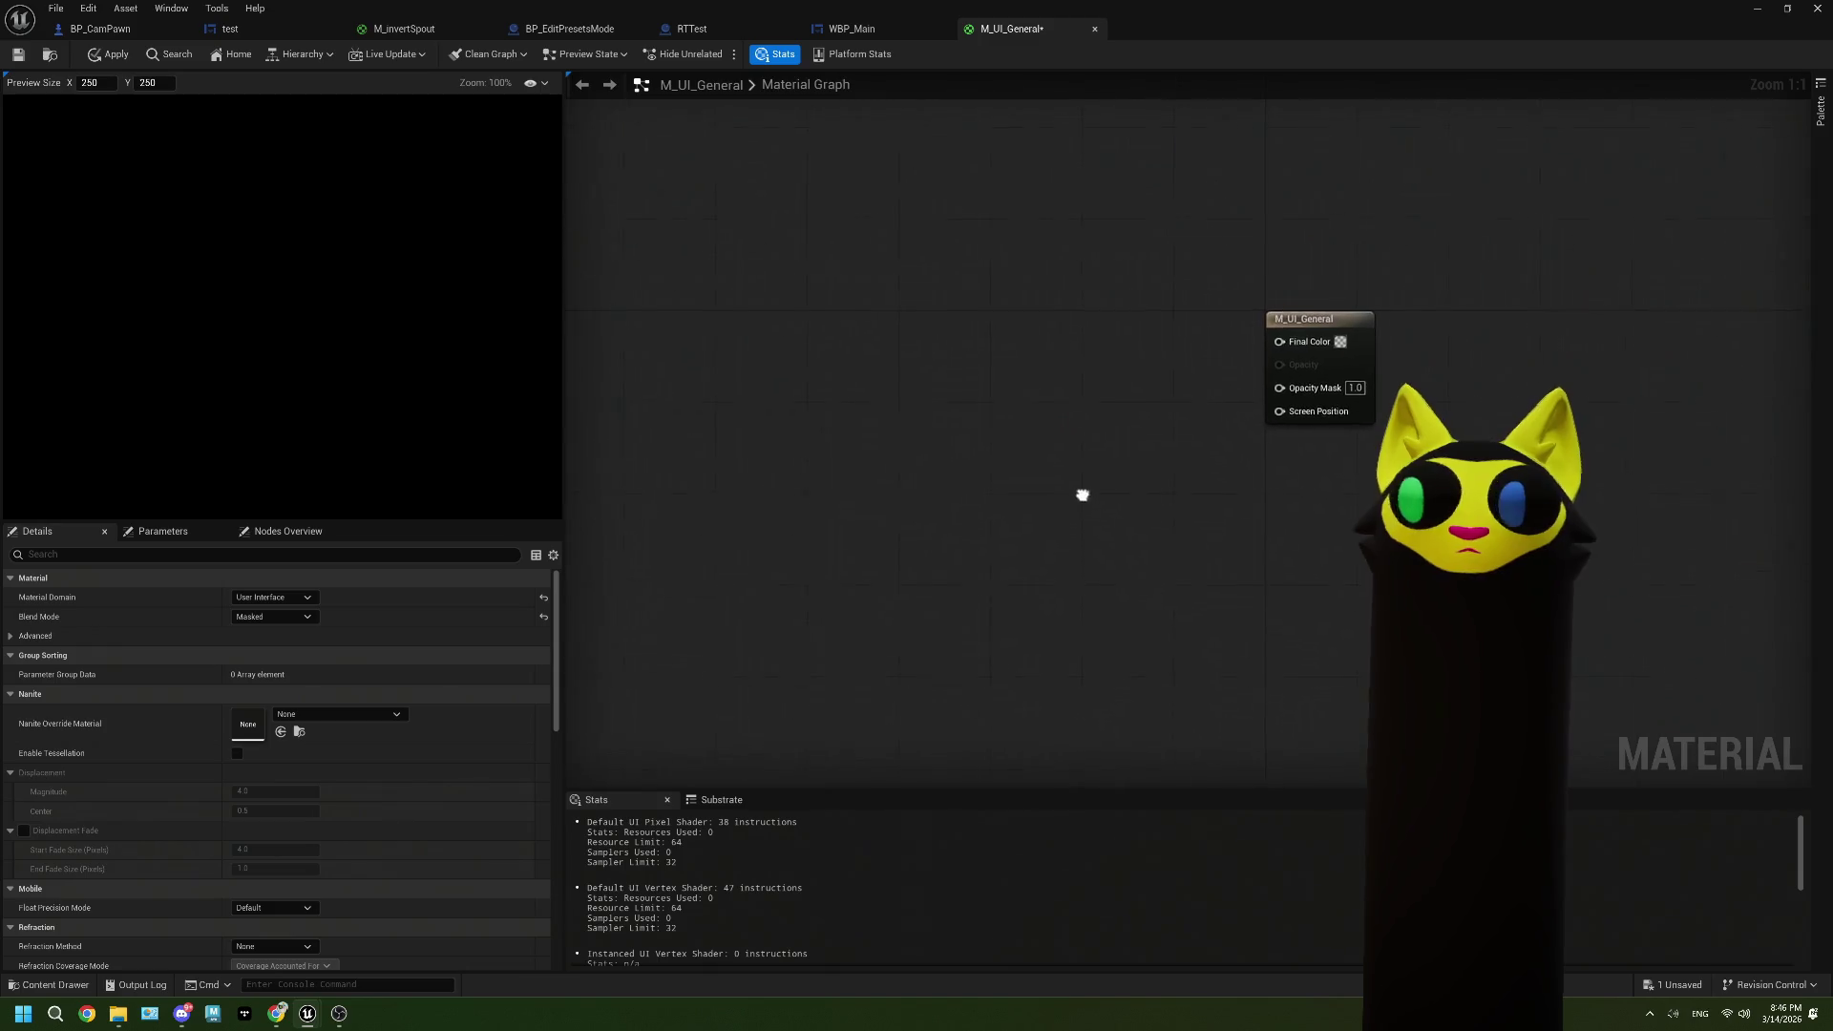
Step: Add a T_editShelf_Colors Texture Sample, wiring RGB to Final Color and alpha to Opacity Mask
left_click(783, 344)
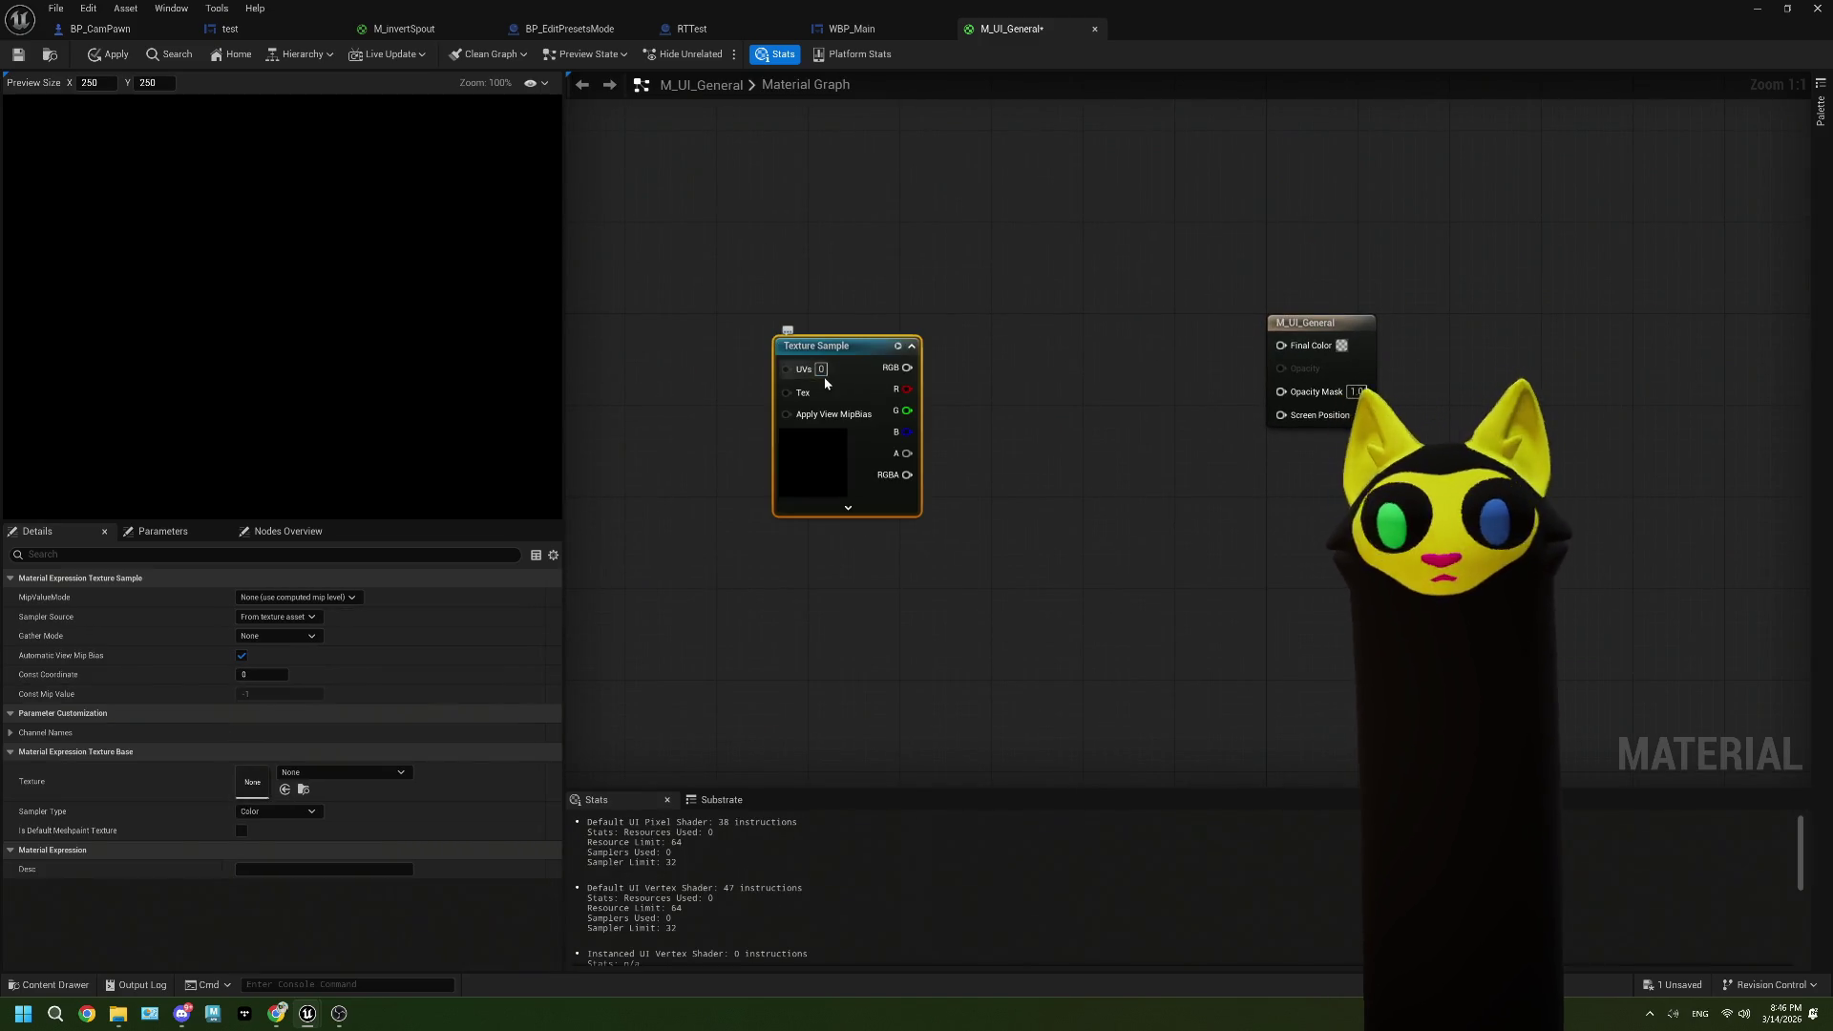
left_click_drag(827, 348, 828, 306)
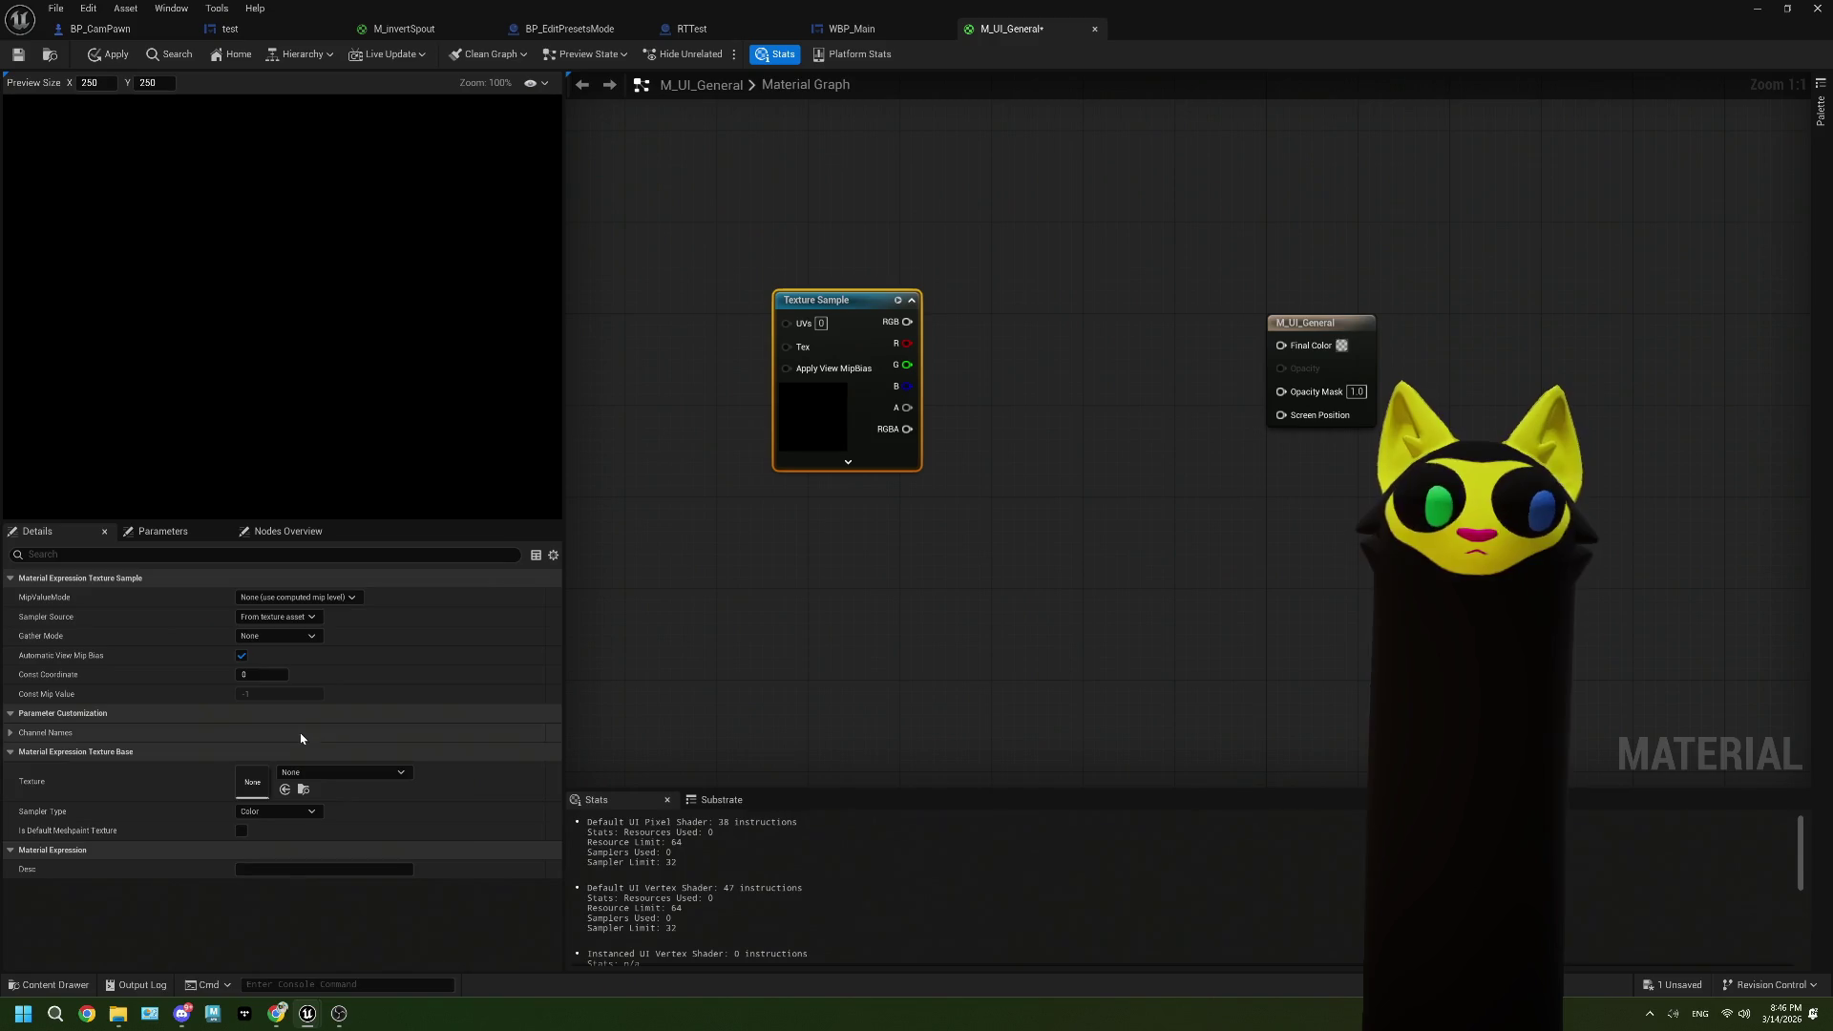
left_click(294, 776)
type("e")
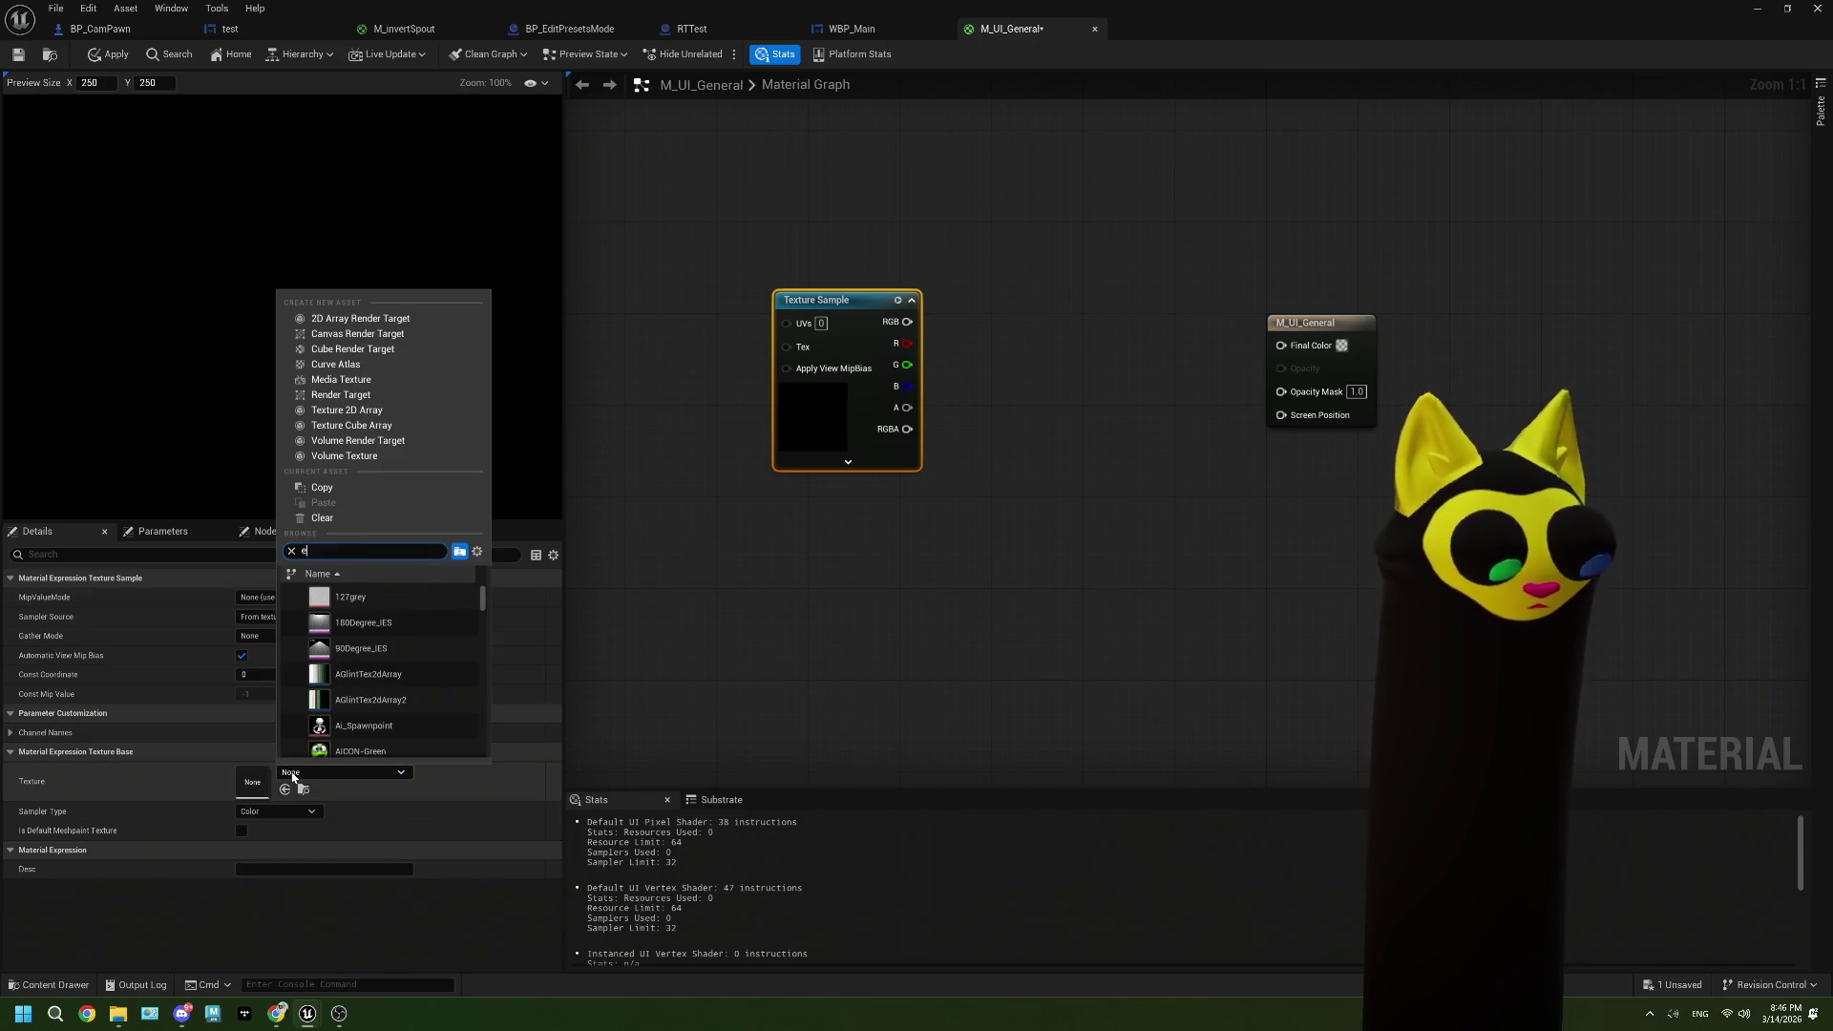
type("dit")
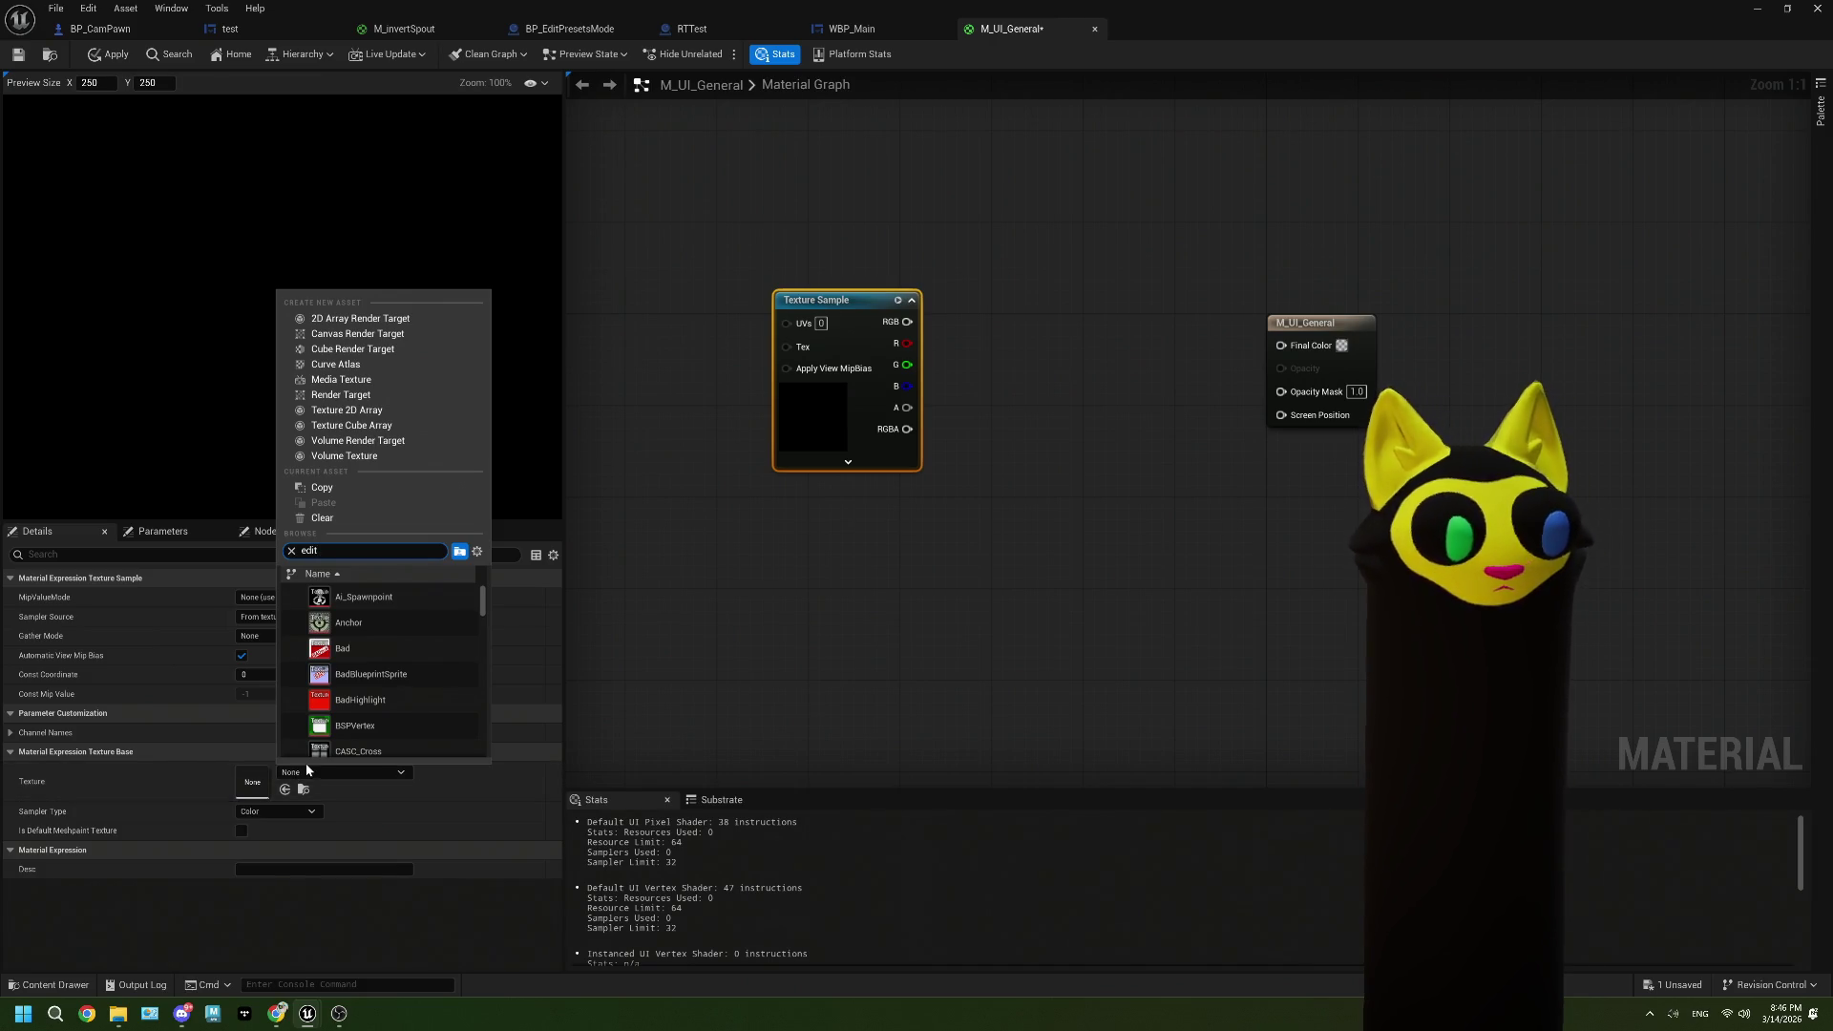
type("s")
key("Return")
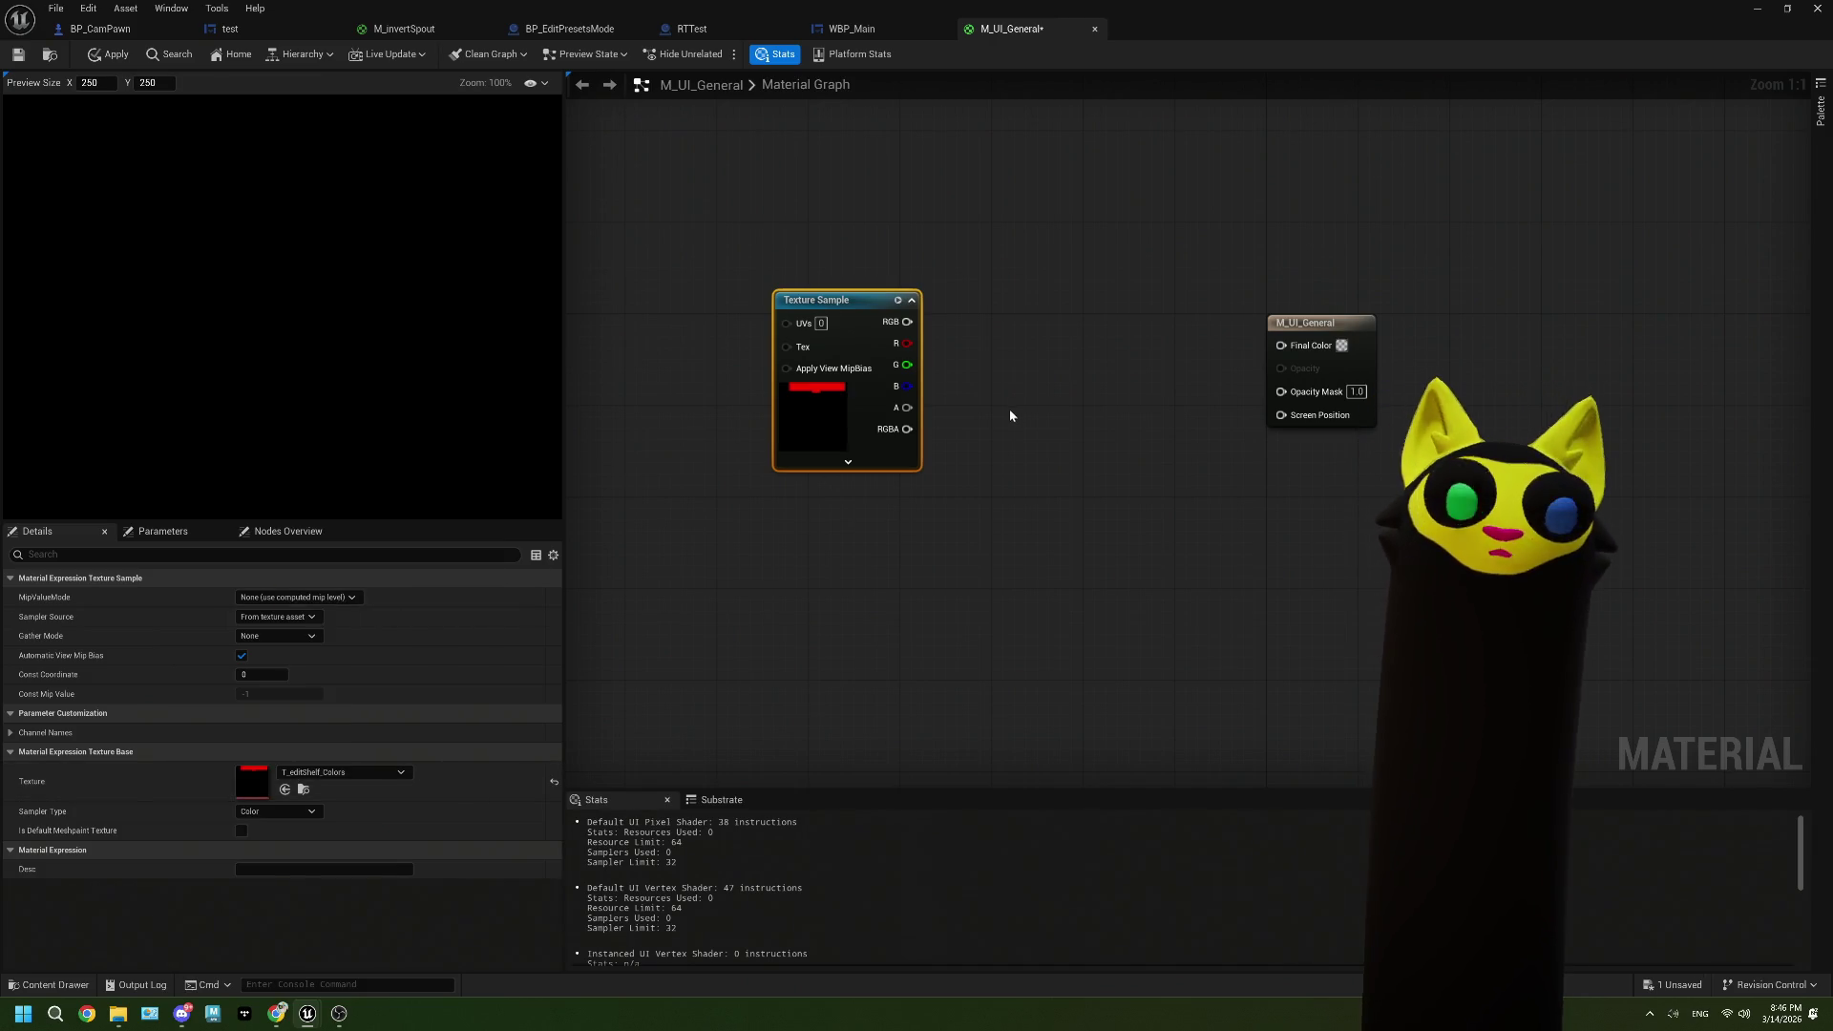
mouse_move(907, 322)
left_mouse_down()
mouse_move(1172, 357)
mouse_move(1281, 345)
left_mouse_up()
mouse_move(907, 408)
left_mouse_down()
mouse_move(974, 424)
mouse_move(1284, 390)
left_mouse_up()
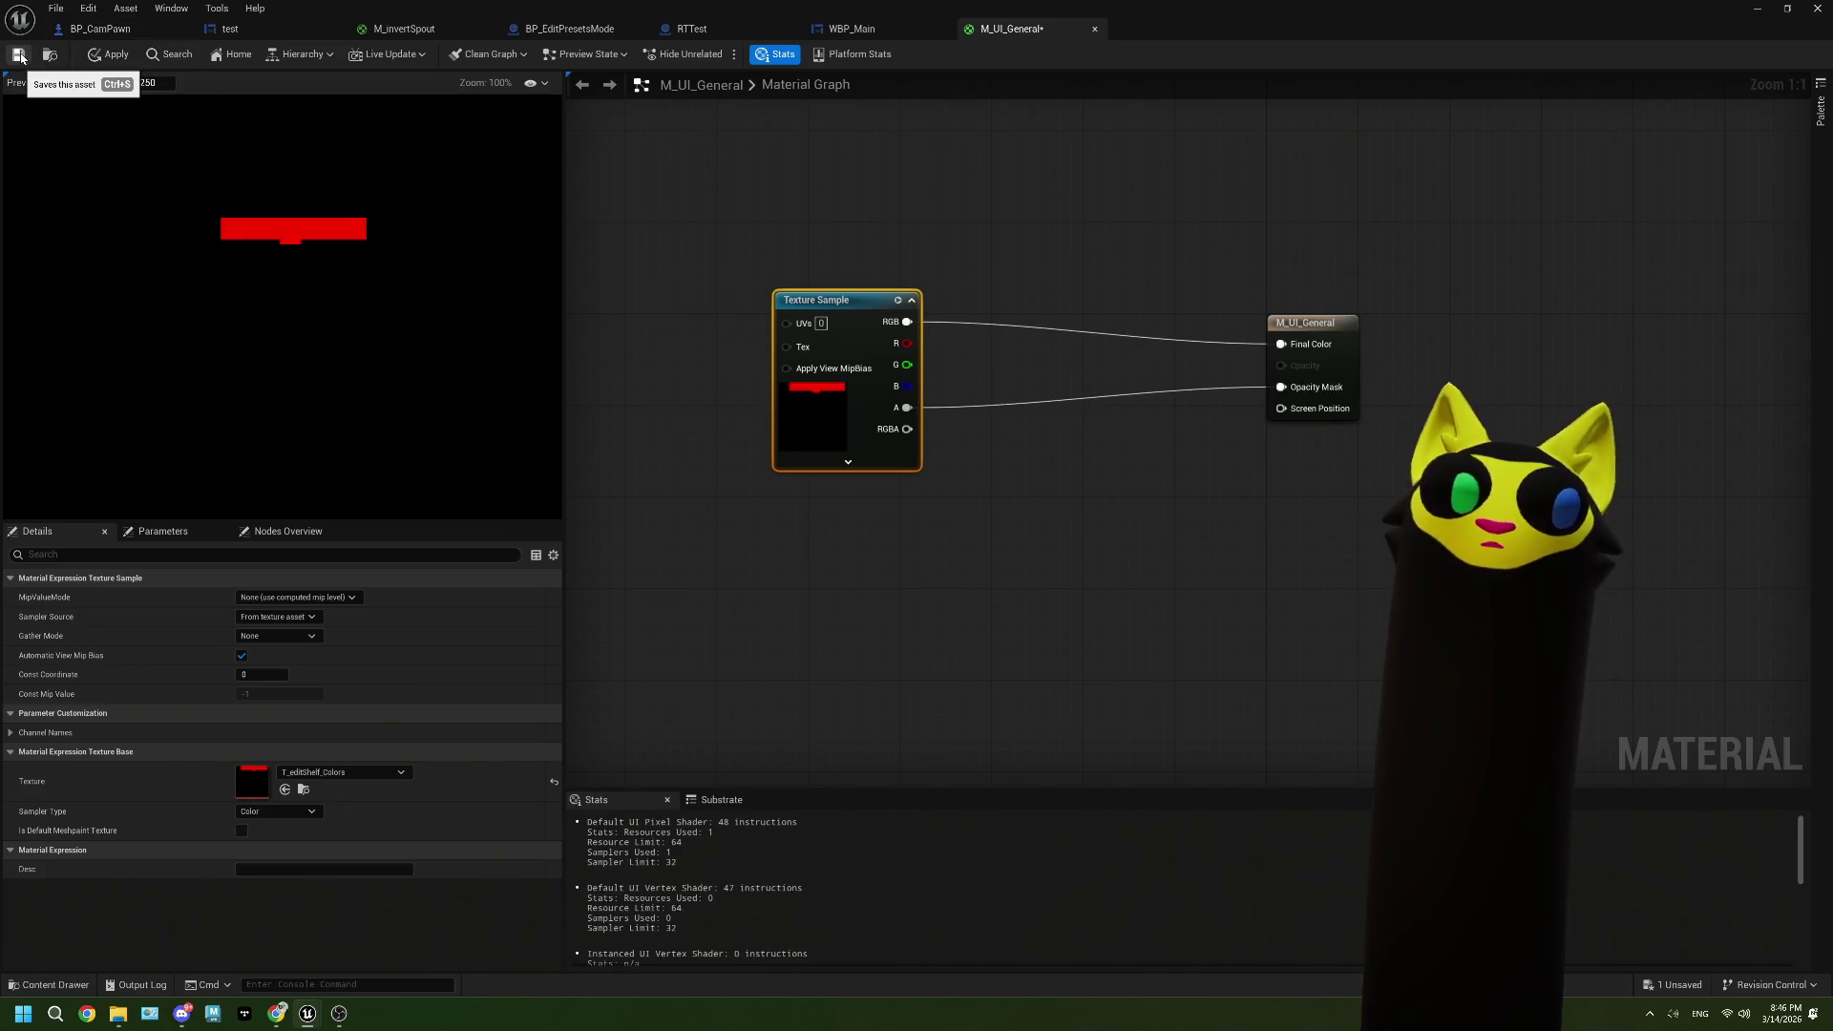
Step: Save the material and shift the Texture Sample node to recentre the graph
left_click(19, 55)
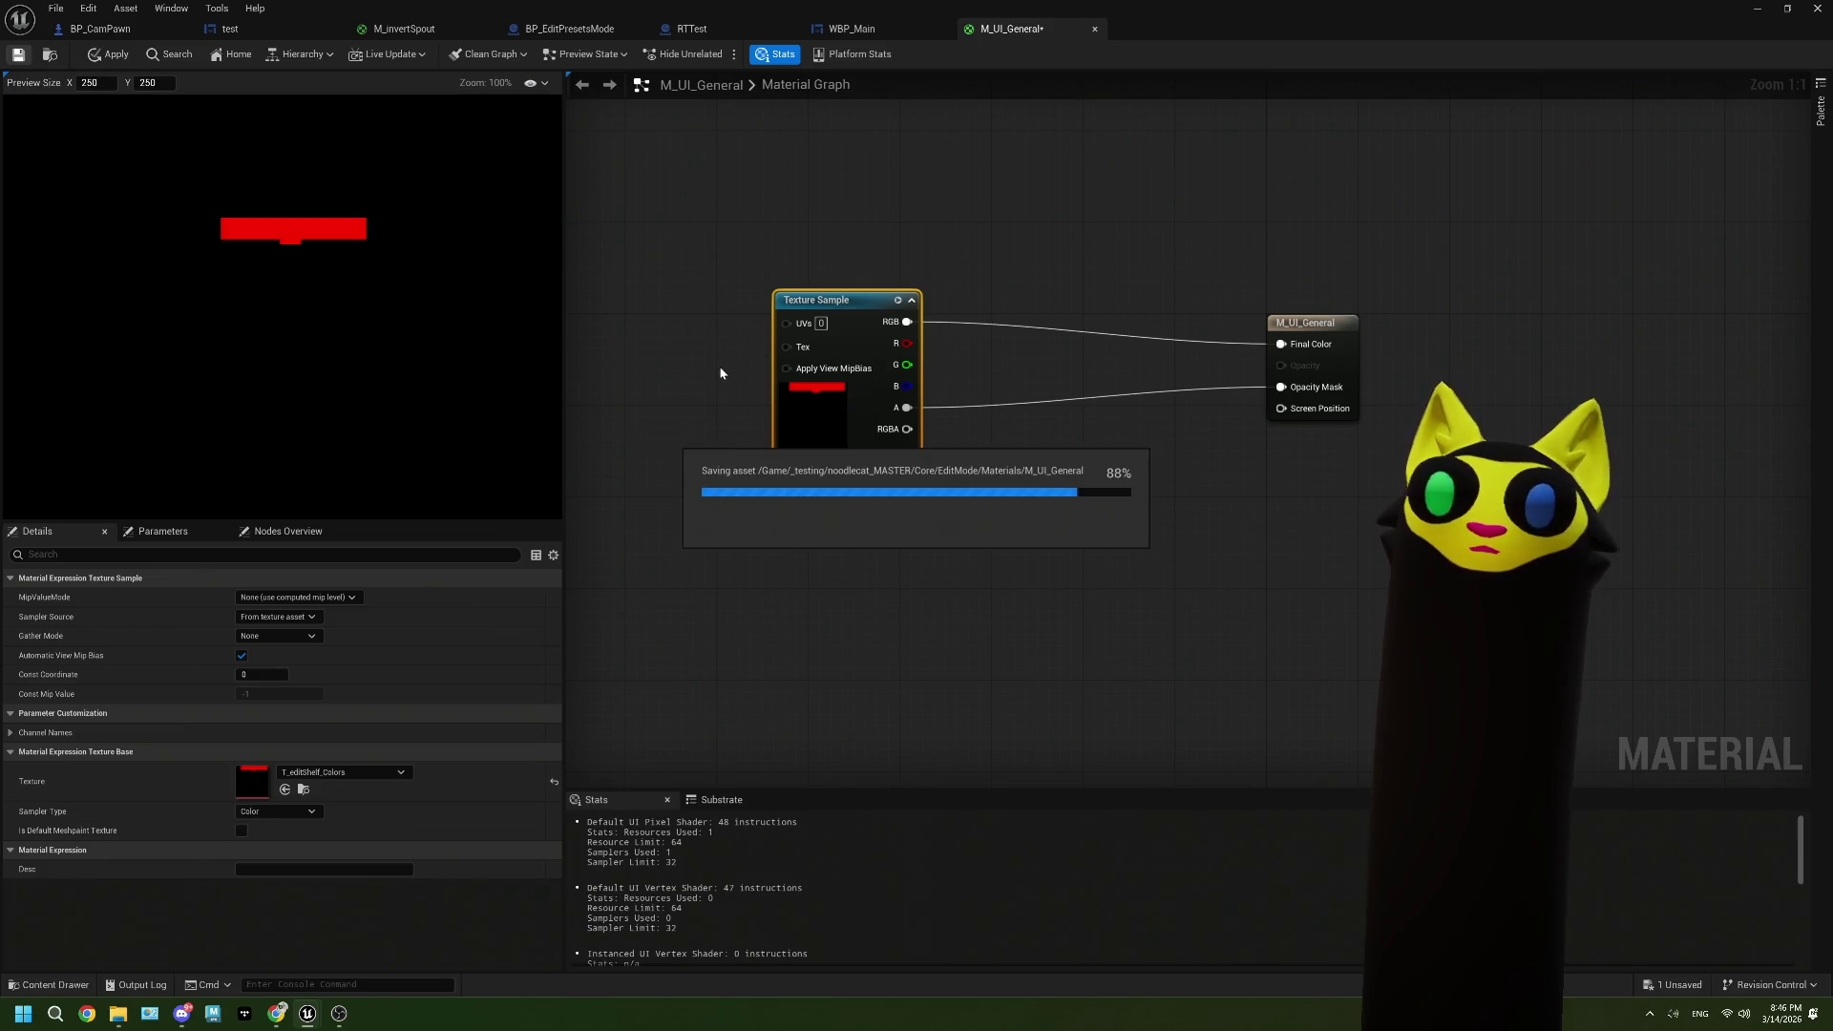
mouse_move(858, 412)
left_mouse_down()
mouse_move(1115, 396)
mouse_move(1136, 430)
left_mouse_up()
left_click_drag(1054, 451, 781, 461)
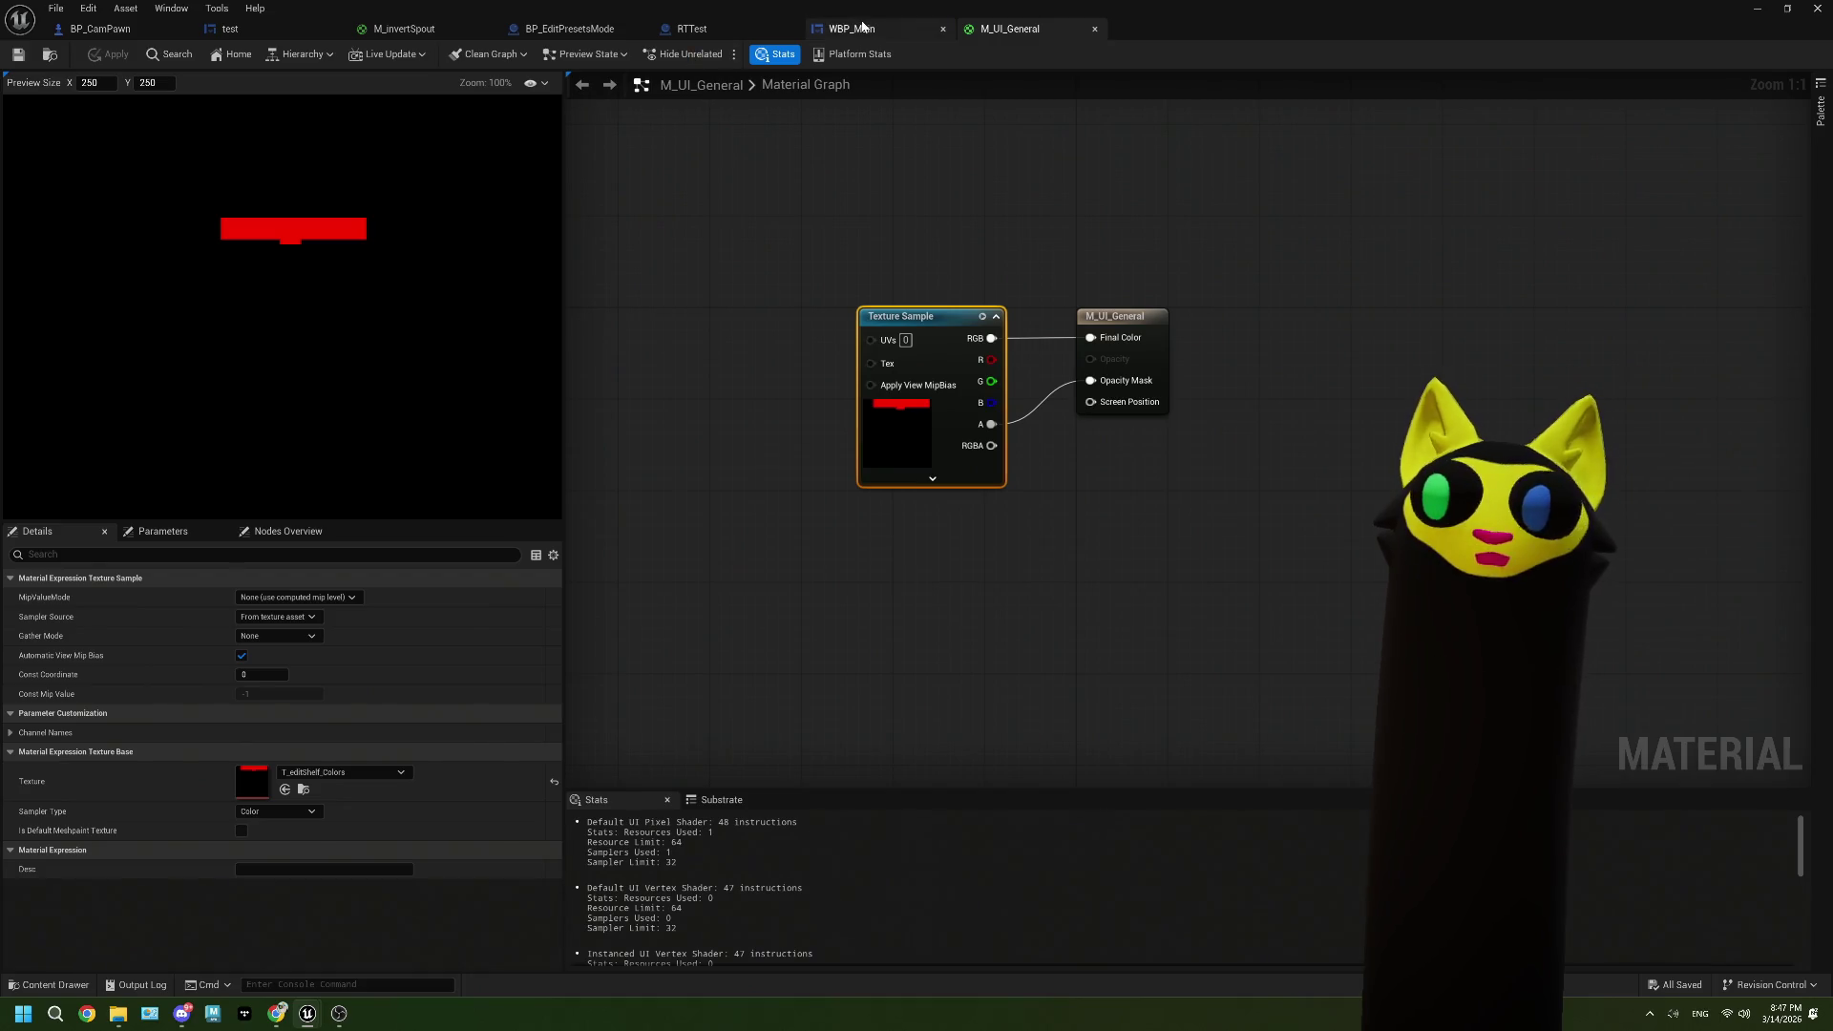
Step: Close WBP_Main, set the test widget image's brush to M_UI_General, and save
left_click(854, 29)
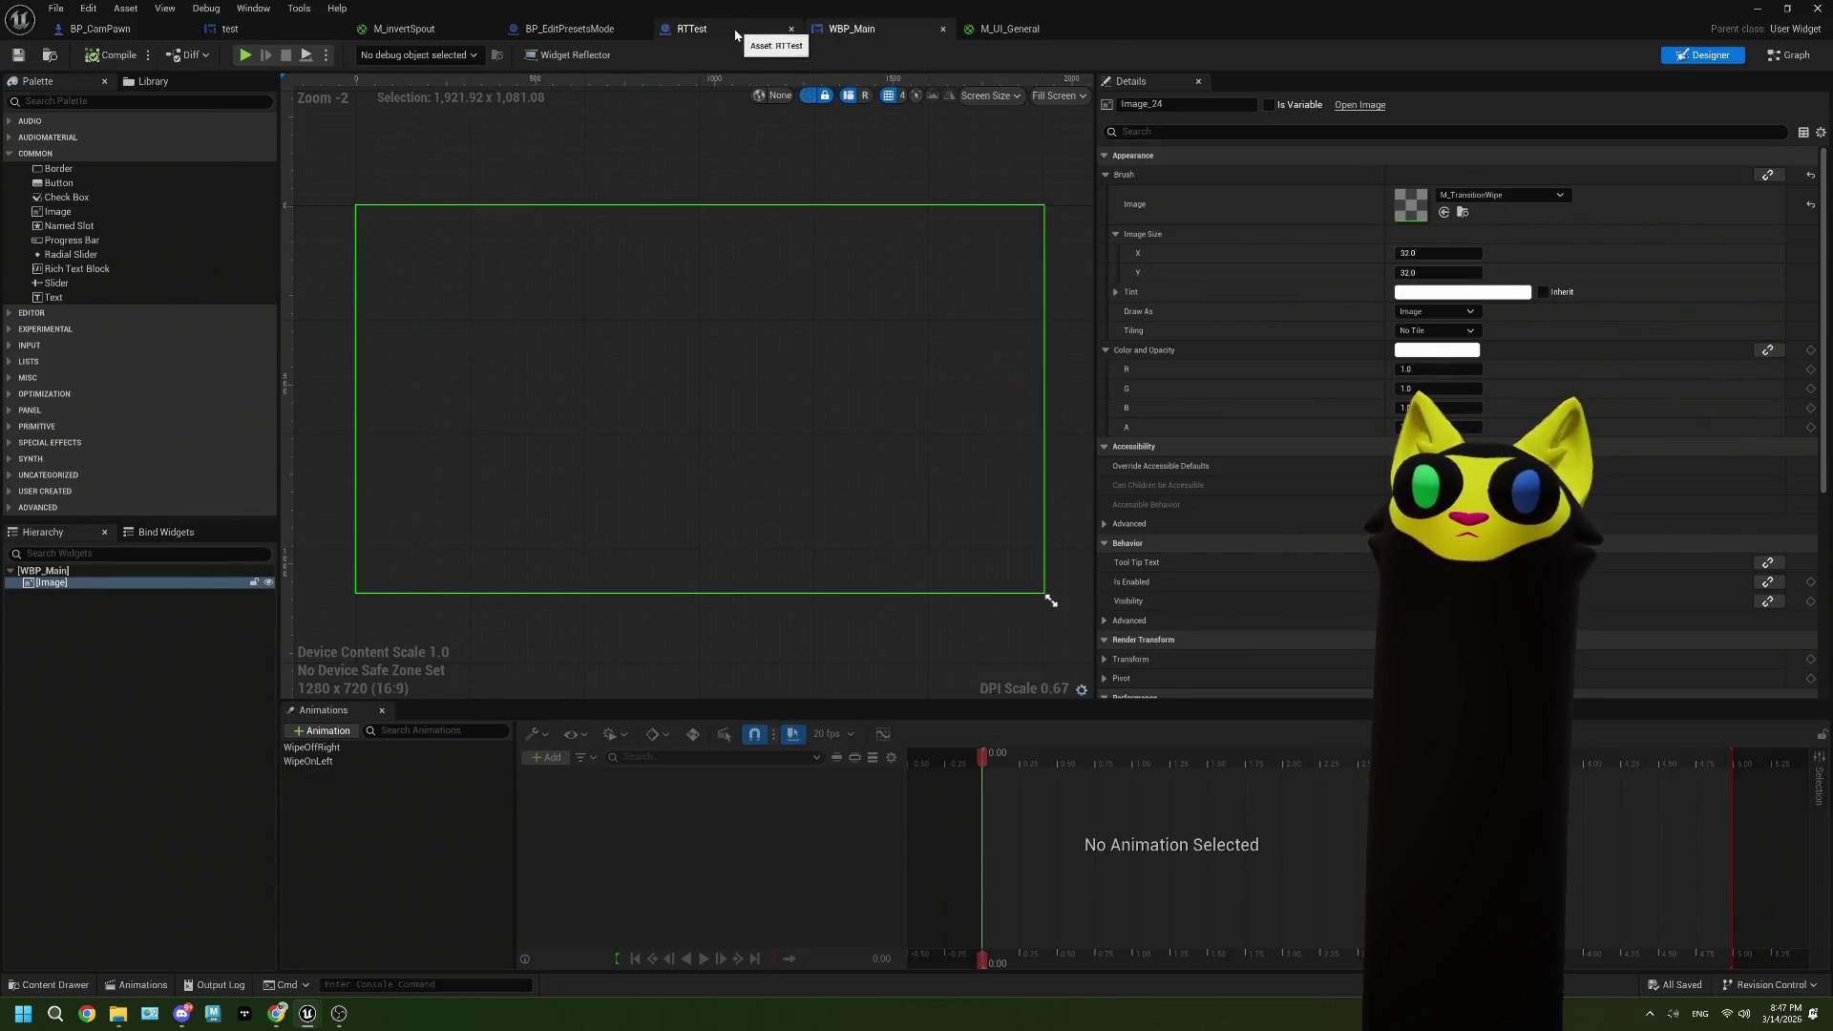
left_click(942, 28)
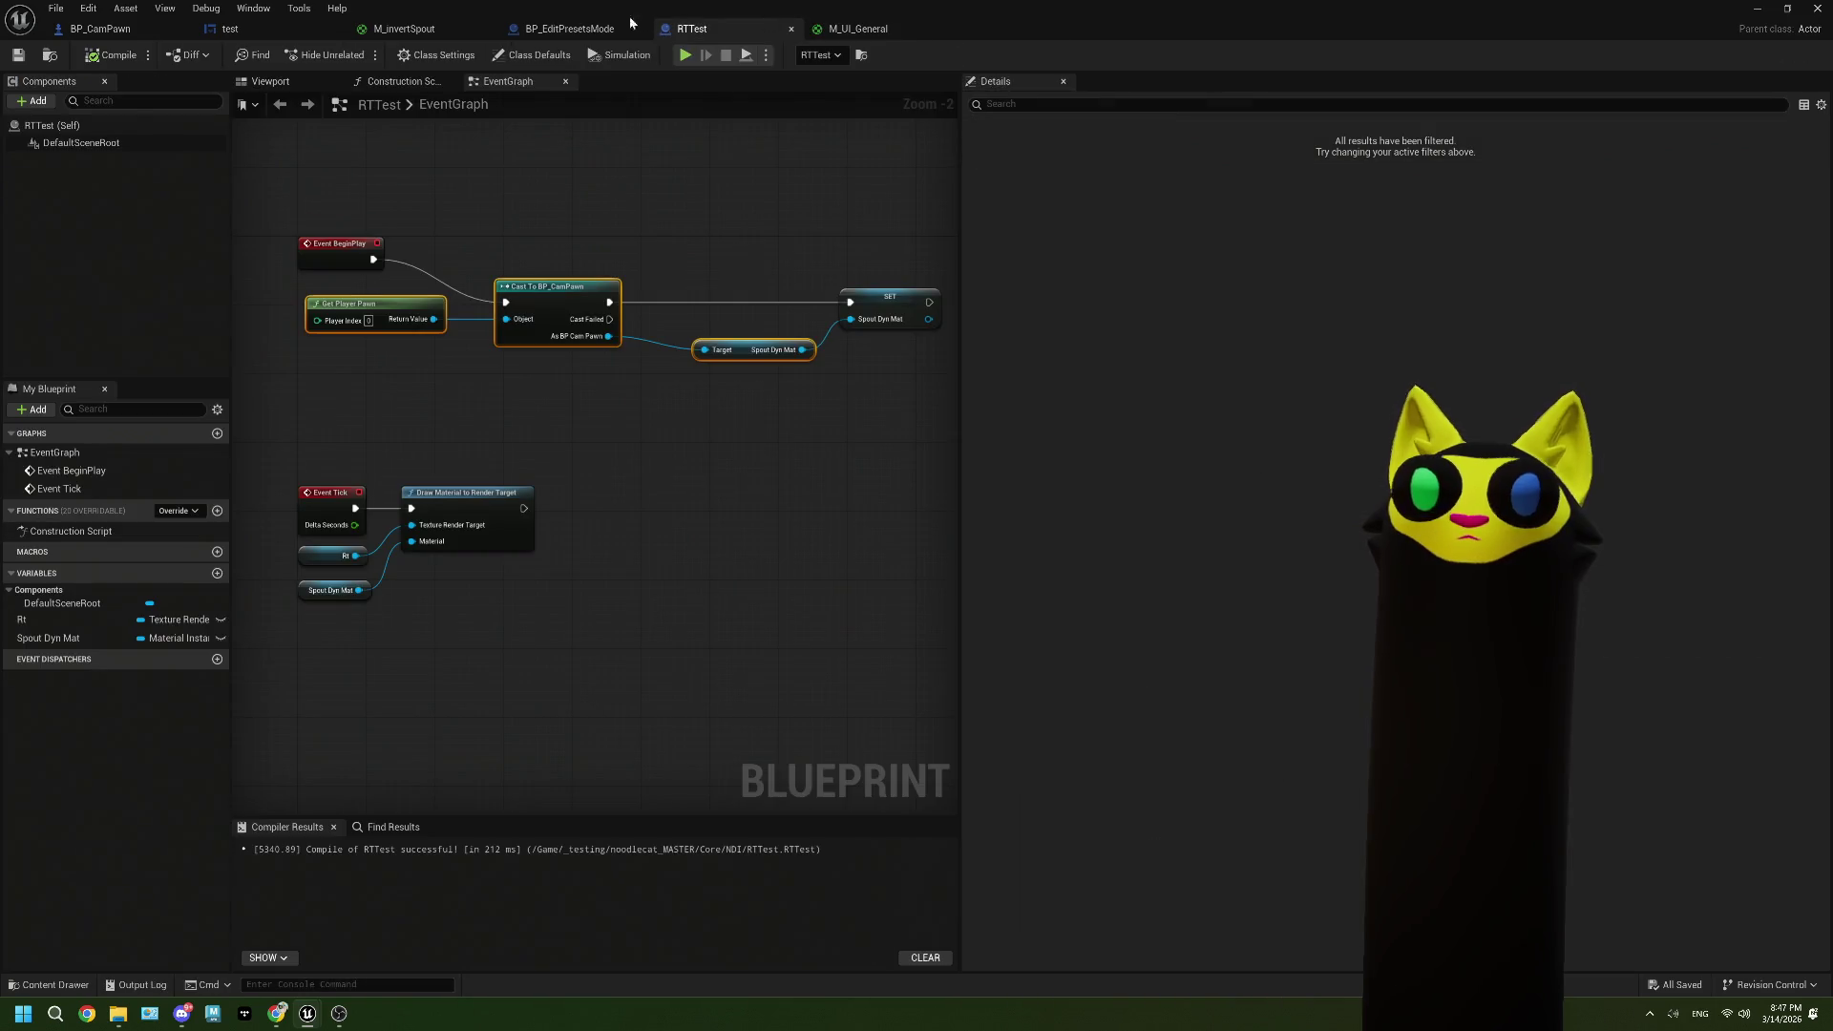
left_click(405, 28)
left_click(279, 24)
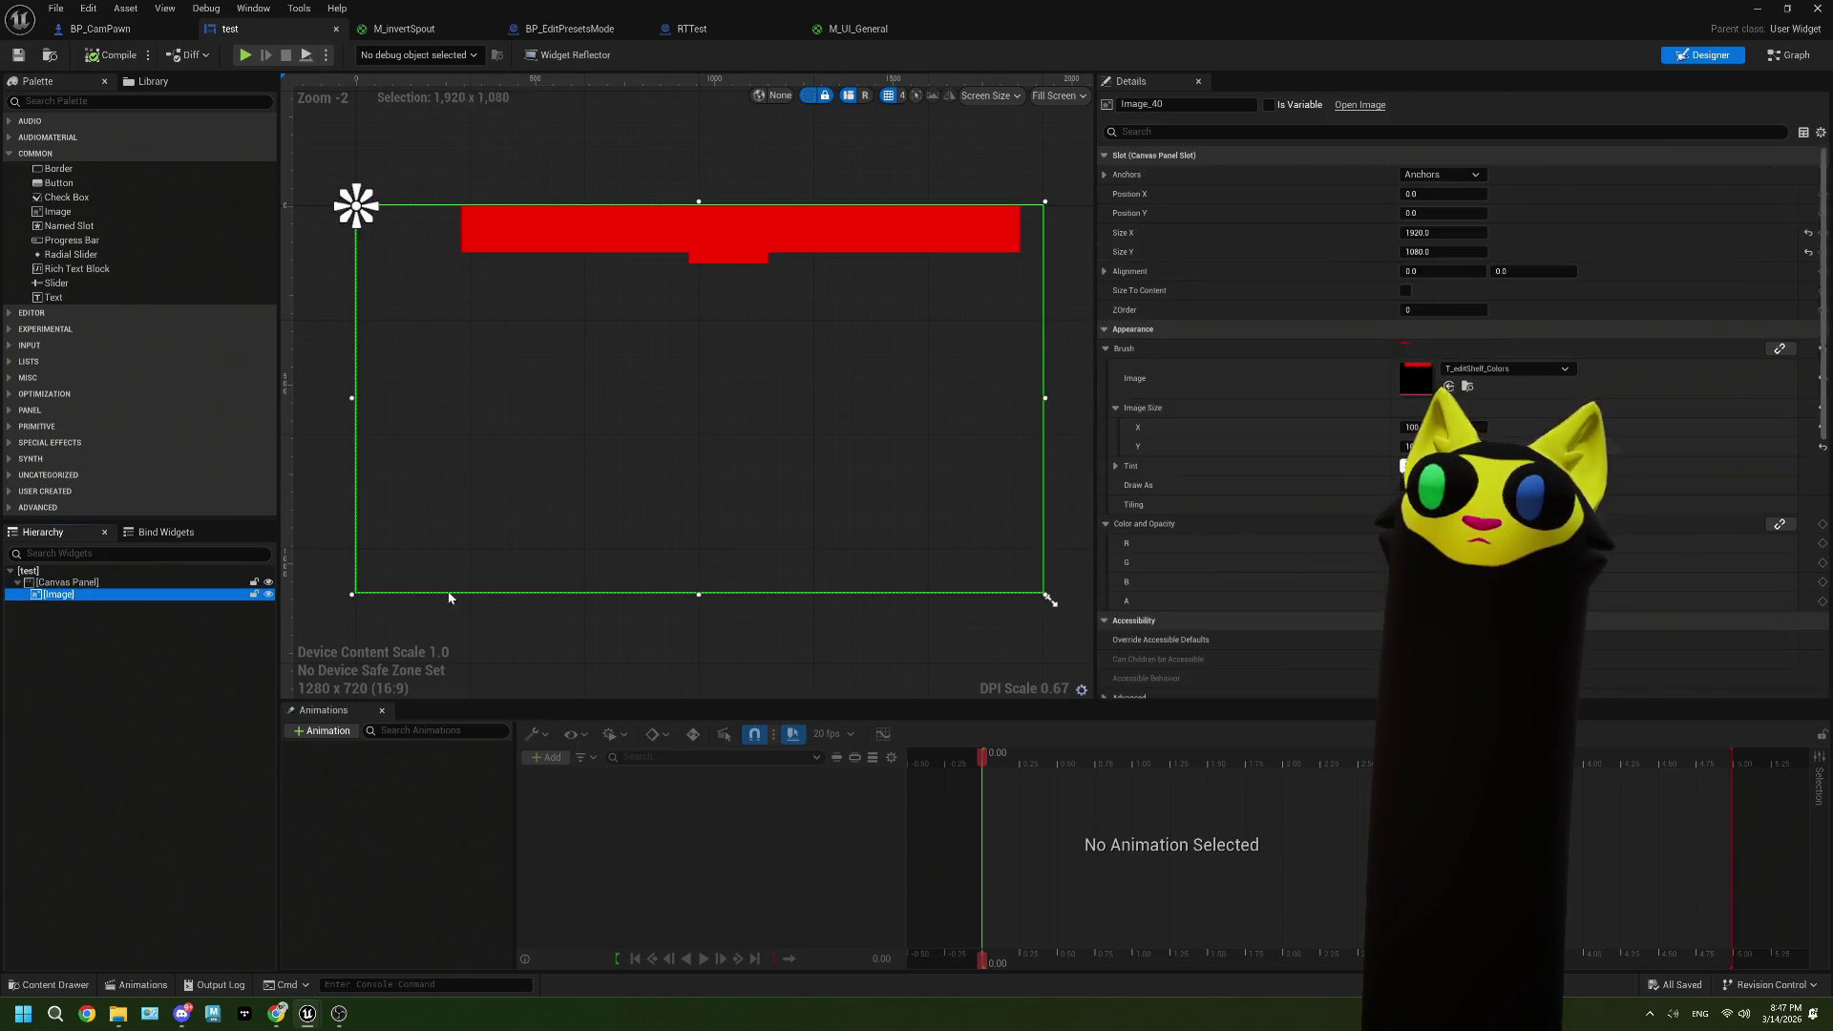
left_click(1496, 370)
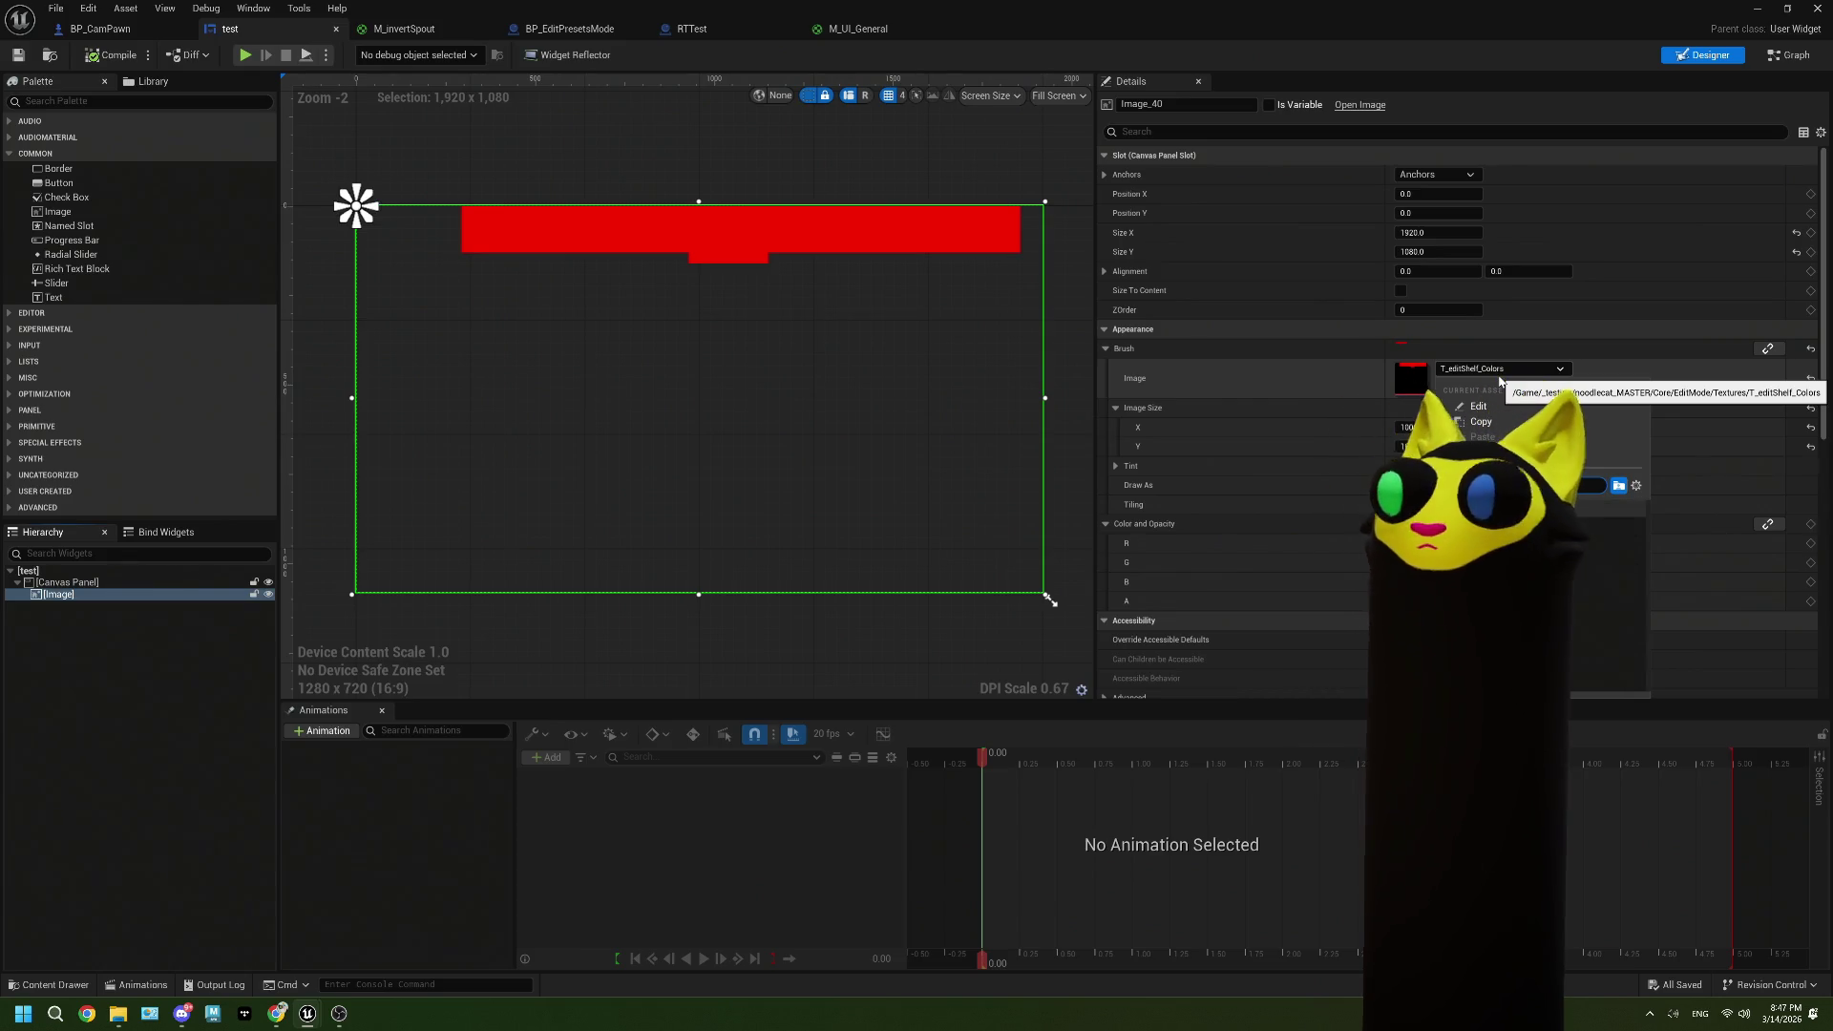
left_click(1508, 568)
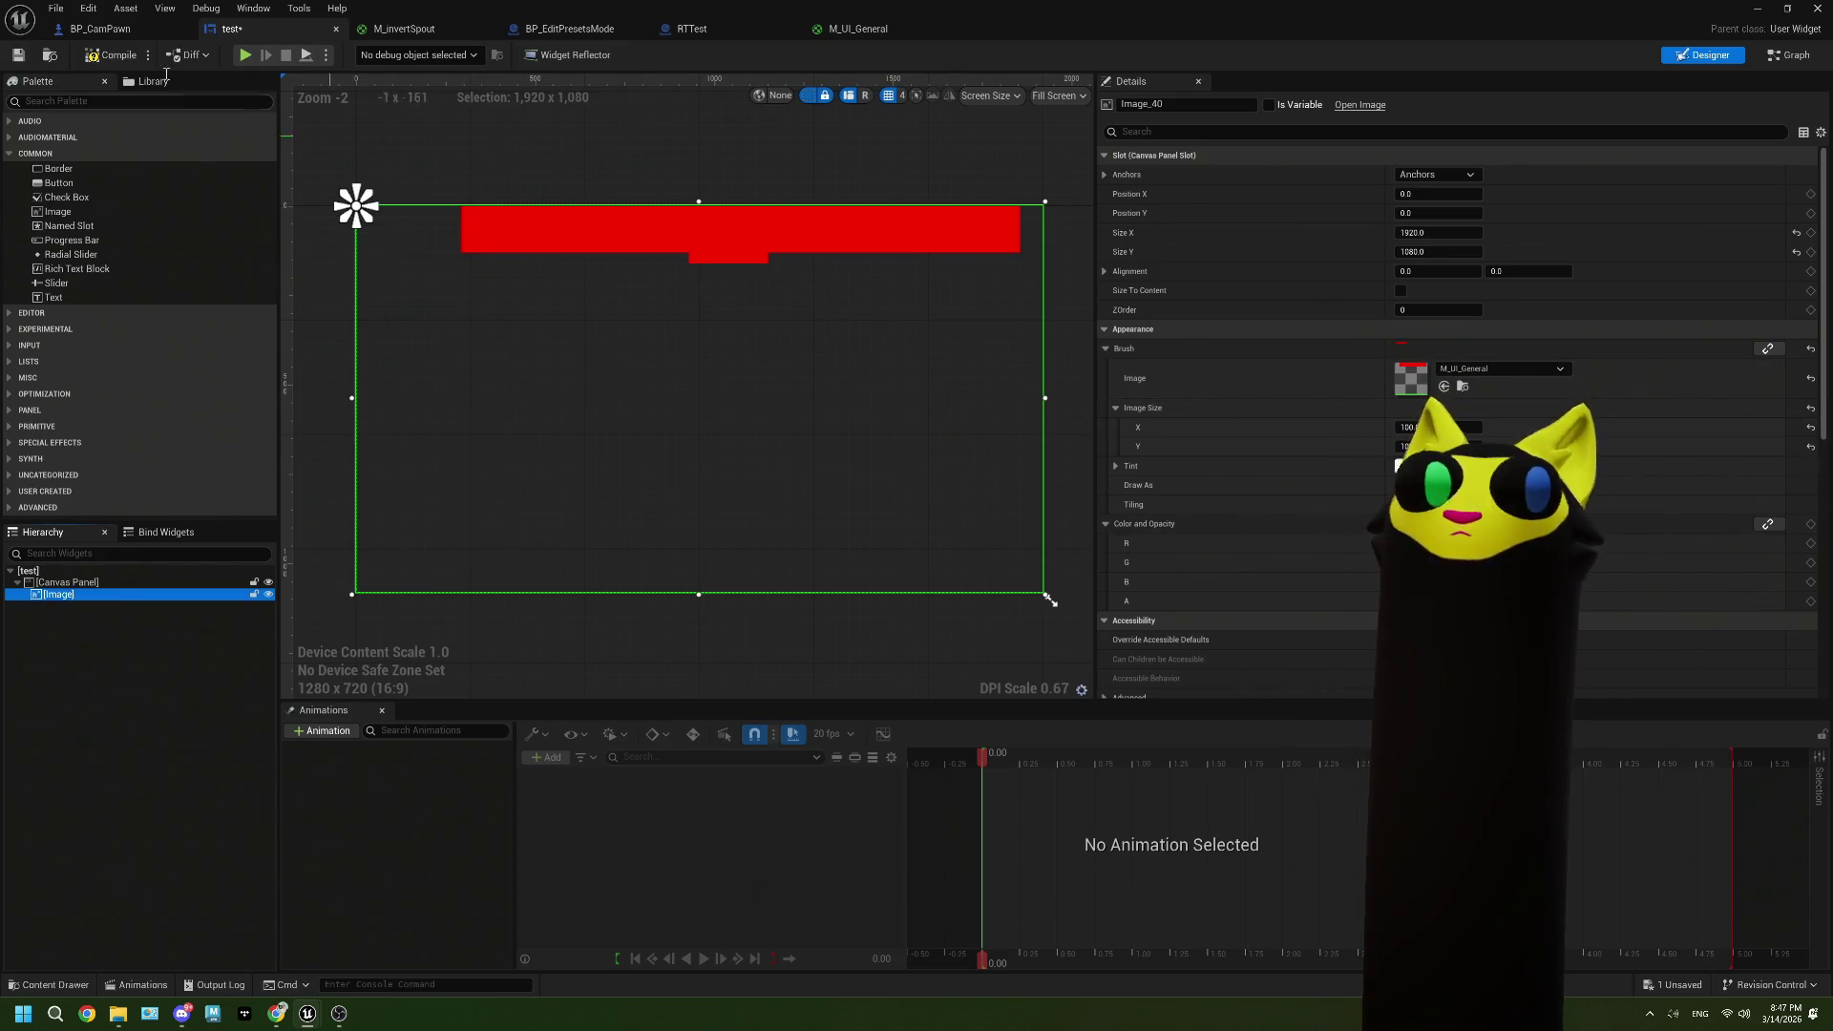
left_click(17, 55)
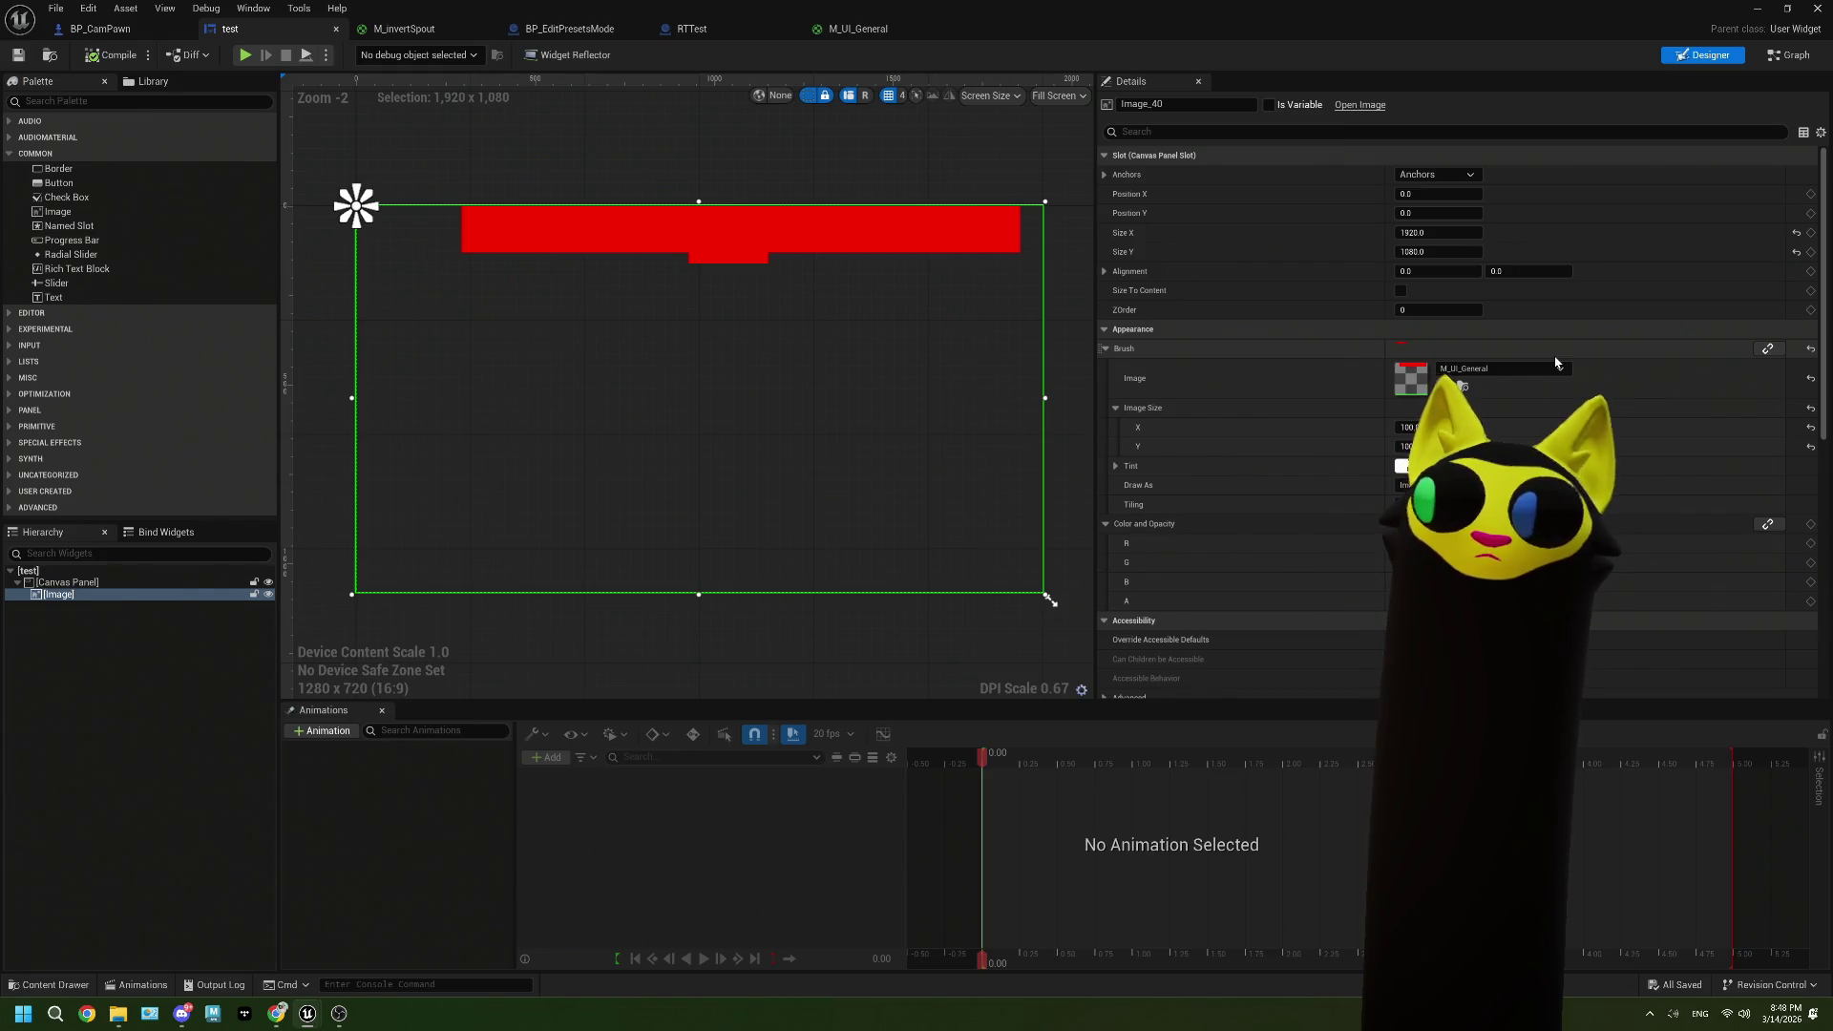
Step: Rename the image widget to I_editShelf_Colors
left_click(1182, 104)
type("editShelf_Co")
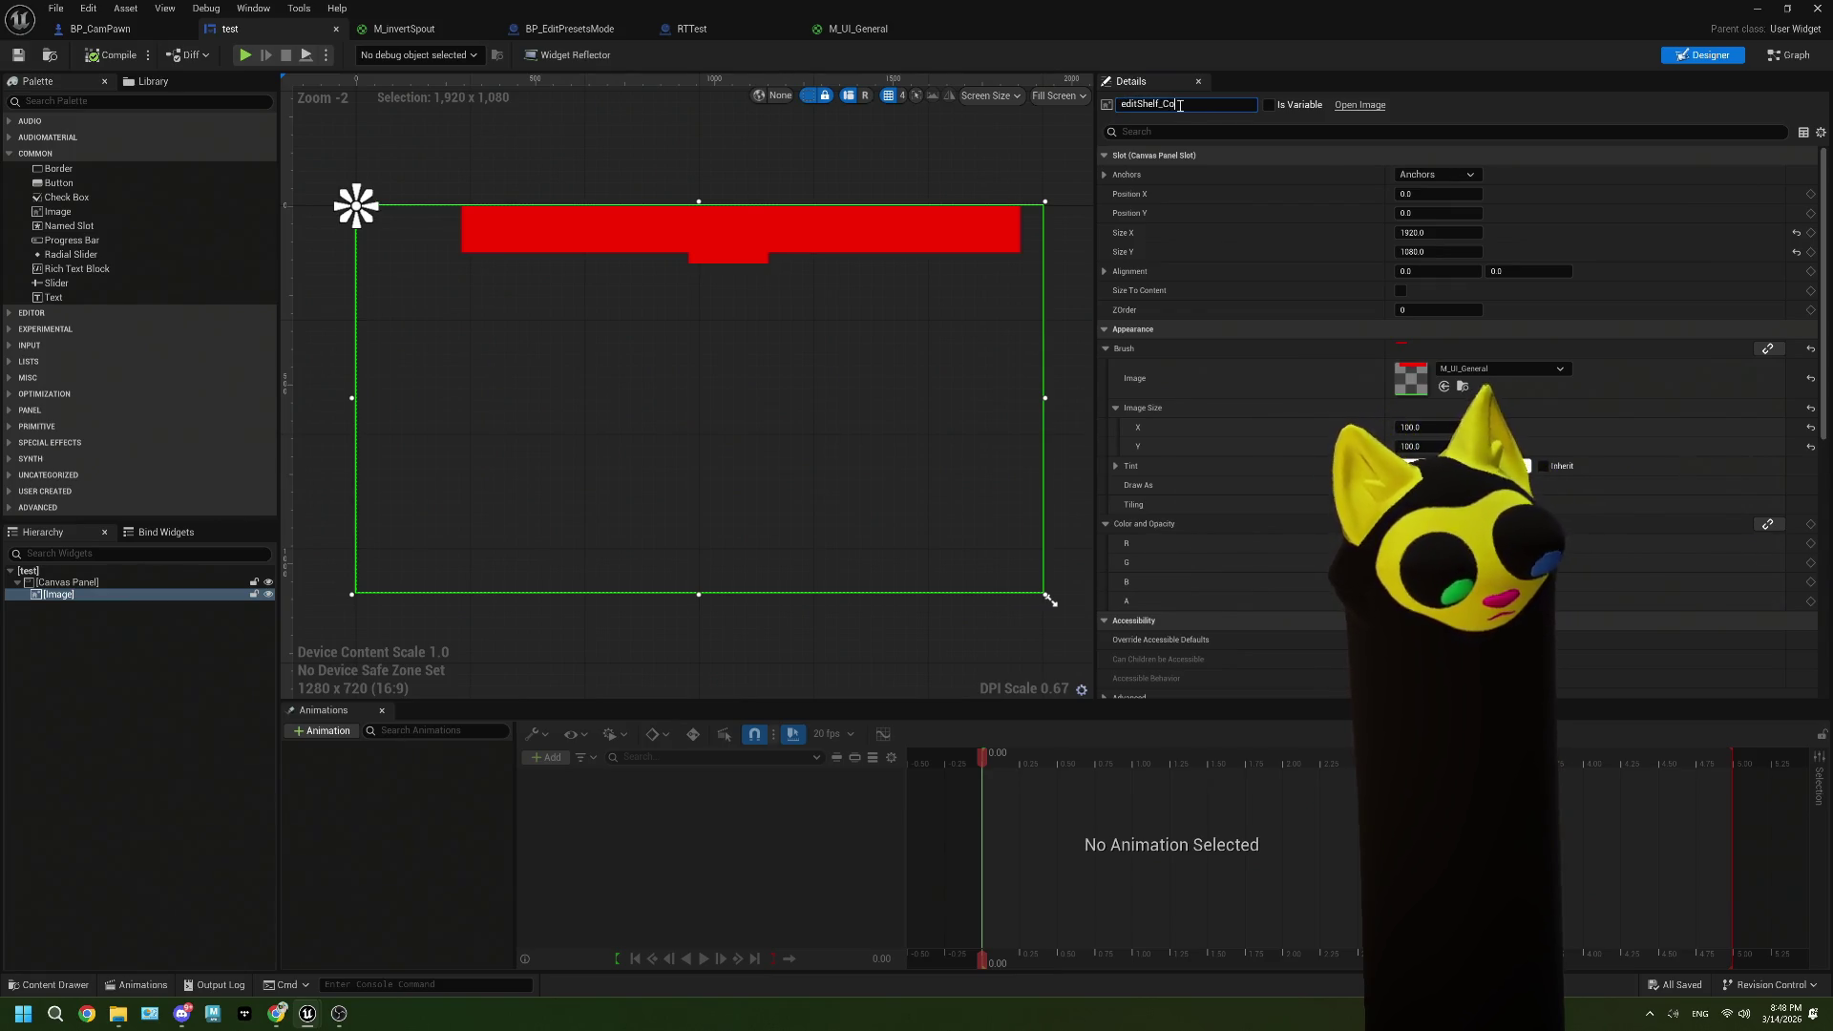
type("lors")
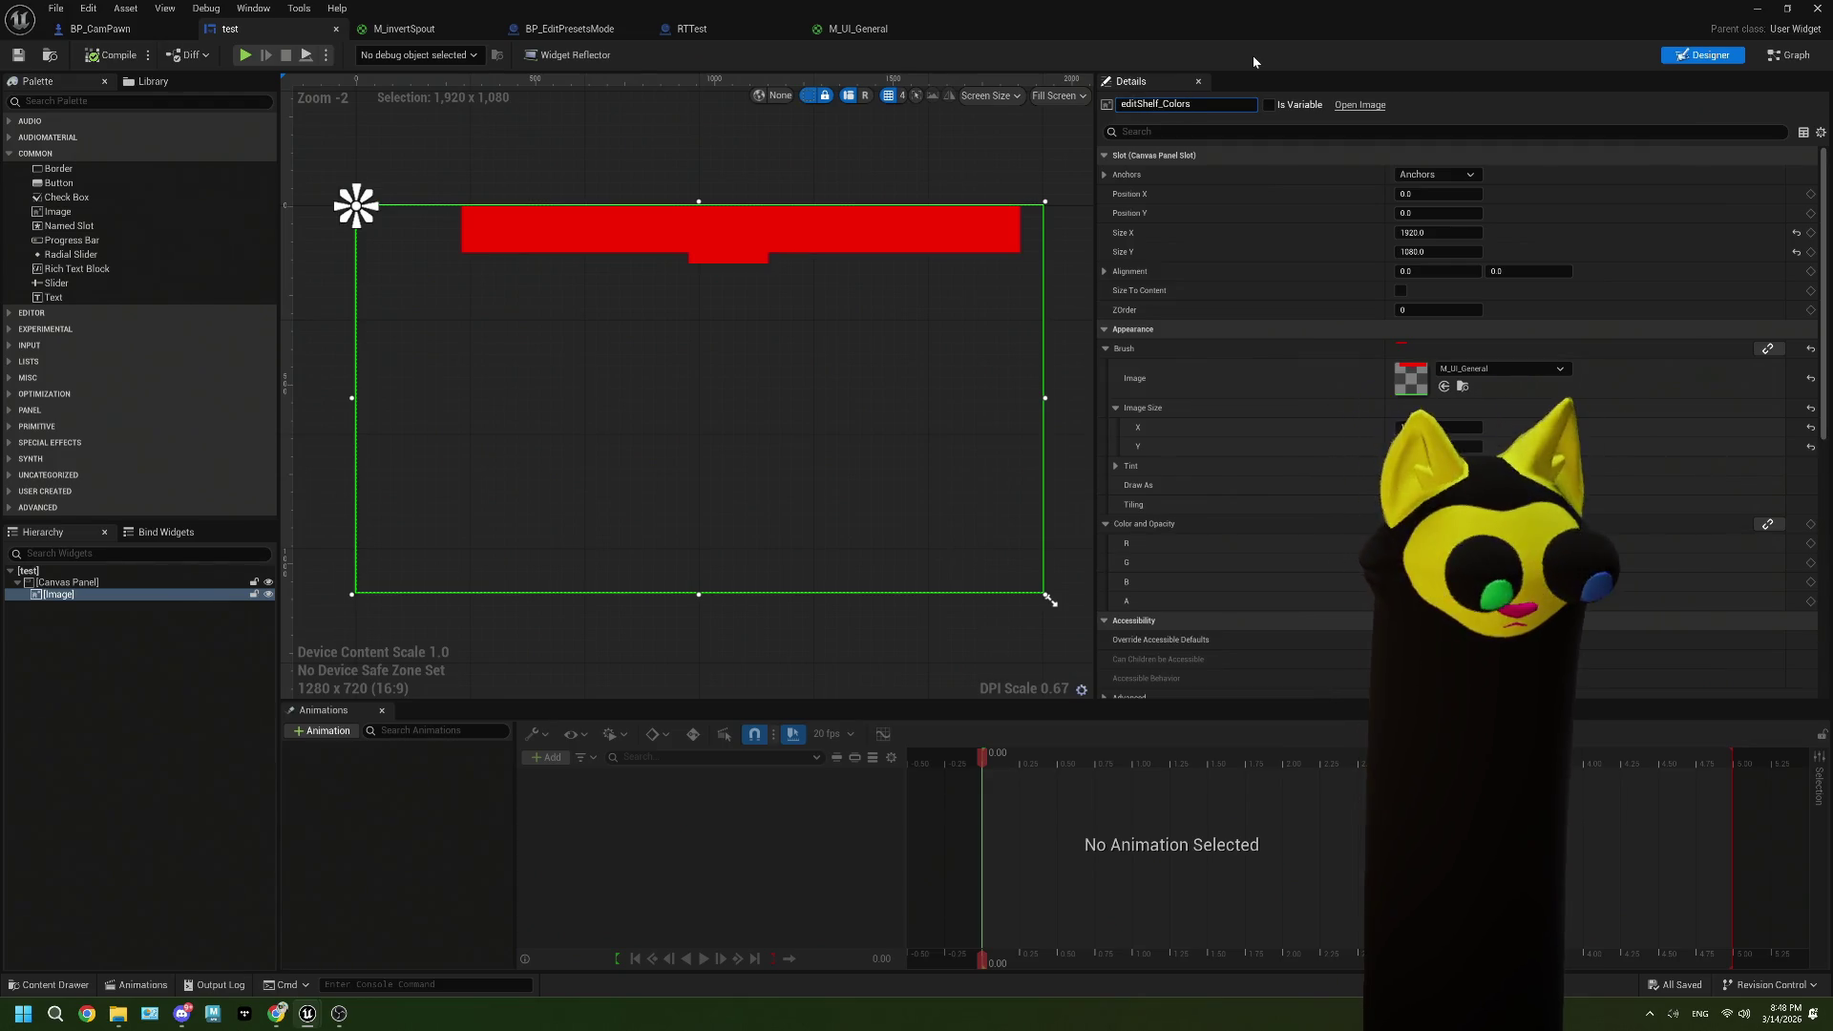
key("Home")
type("I_")
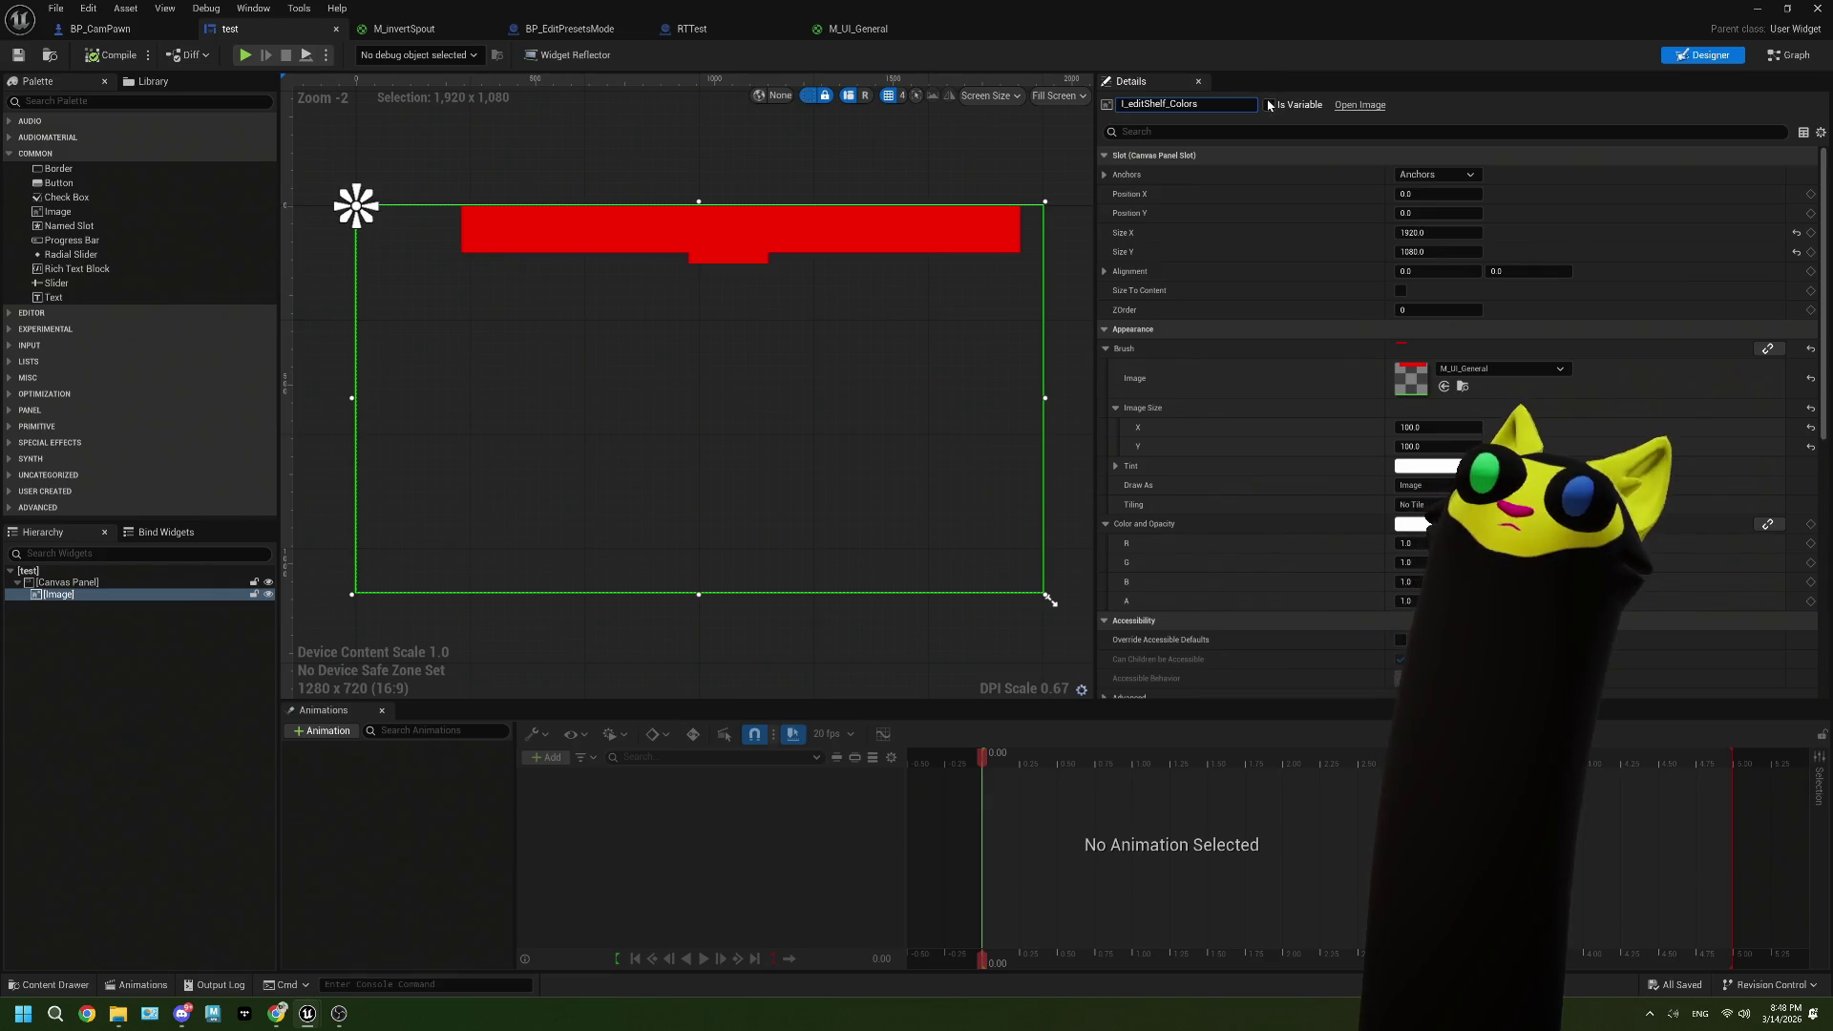
key("Return")
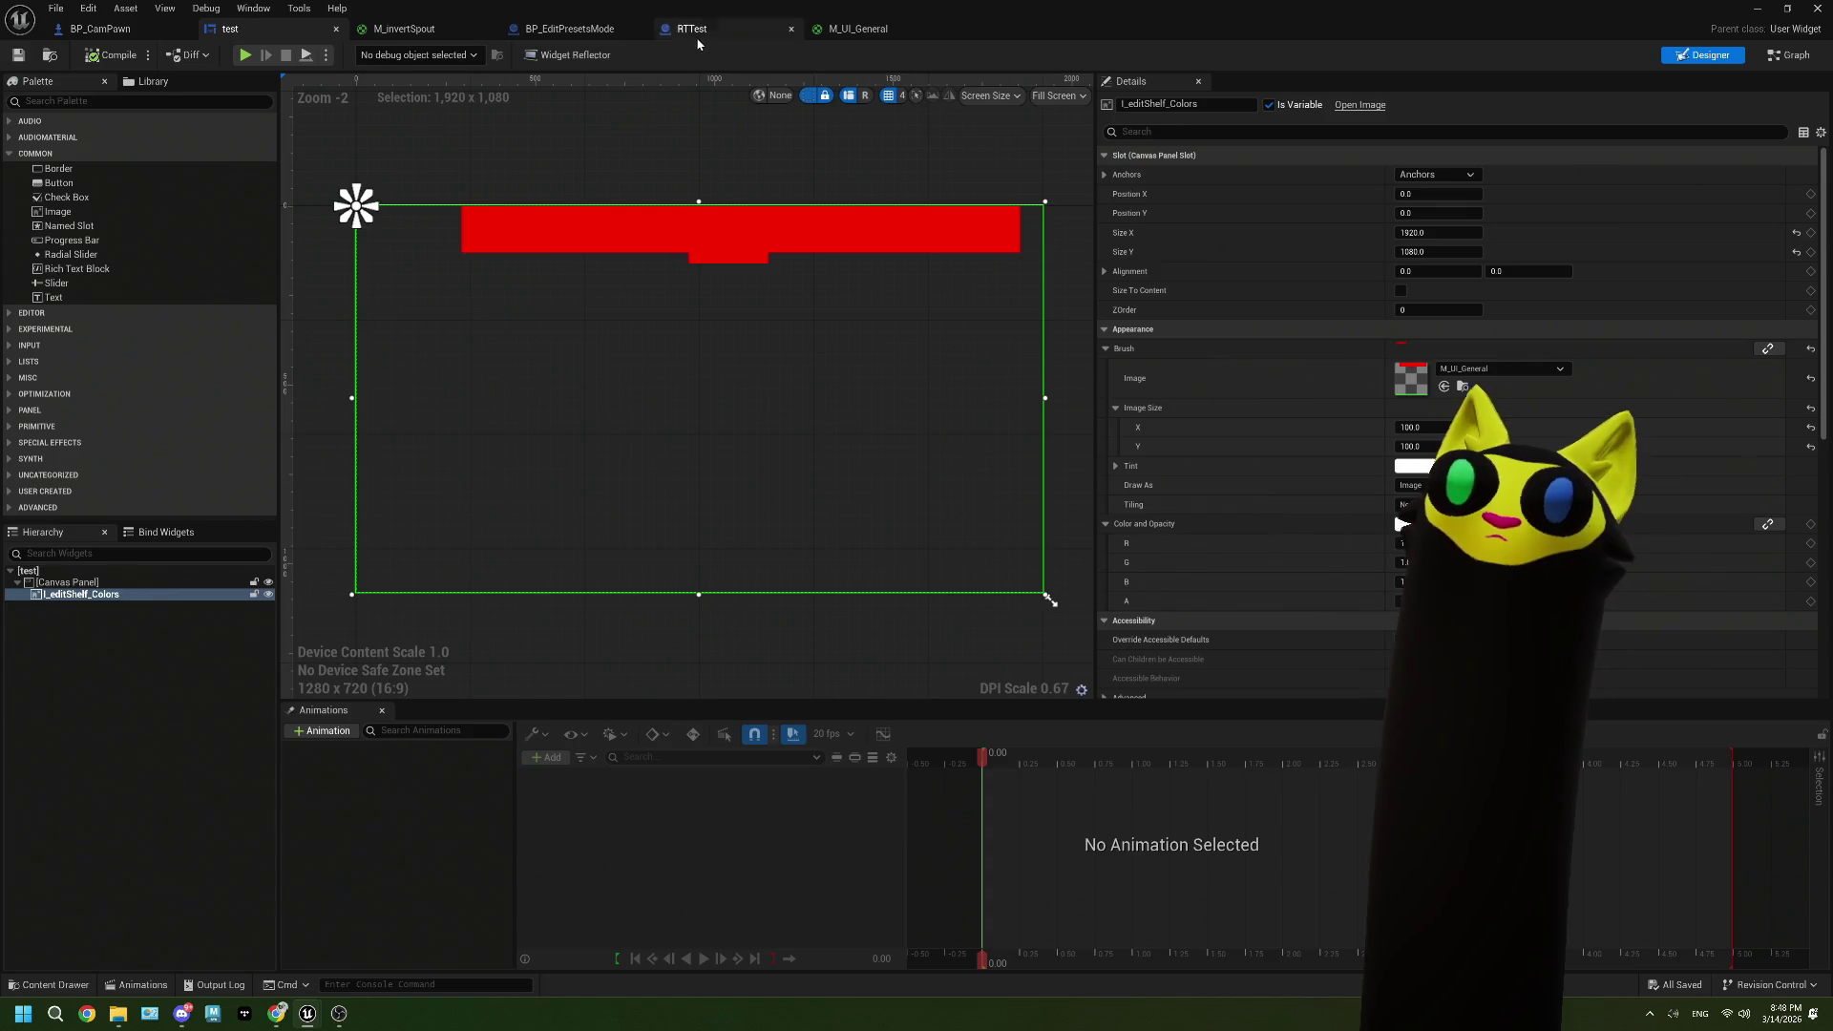
Step: In BP_EditPresetsMode's EventGraph, place an Edit Mode Hud Widget getter
left_click(612, 32)
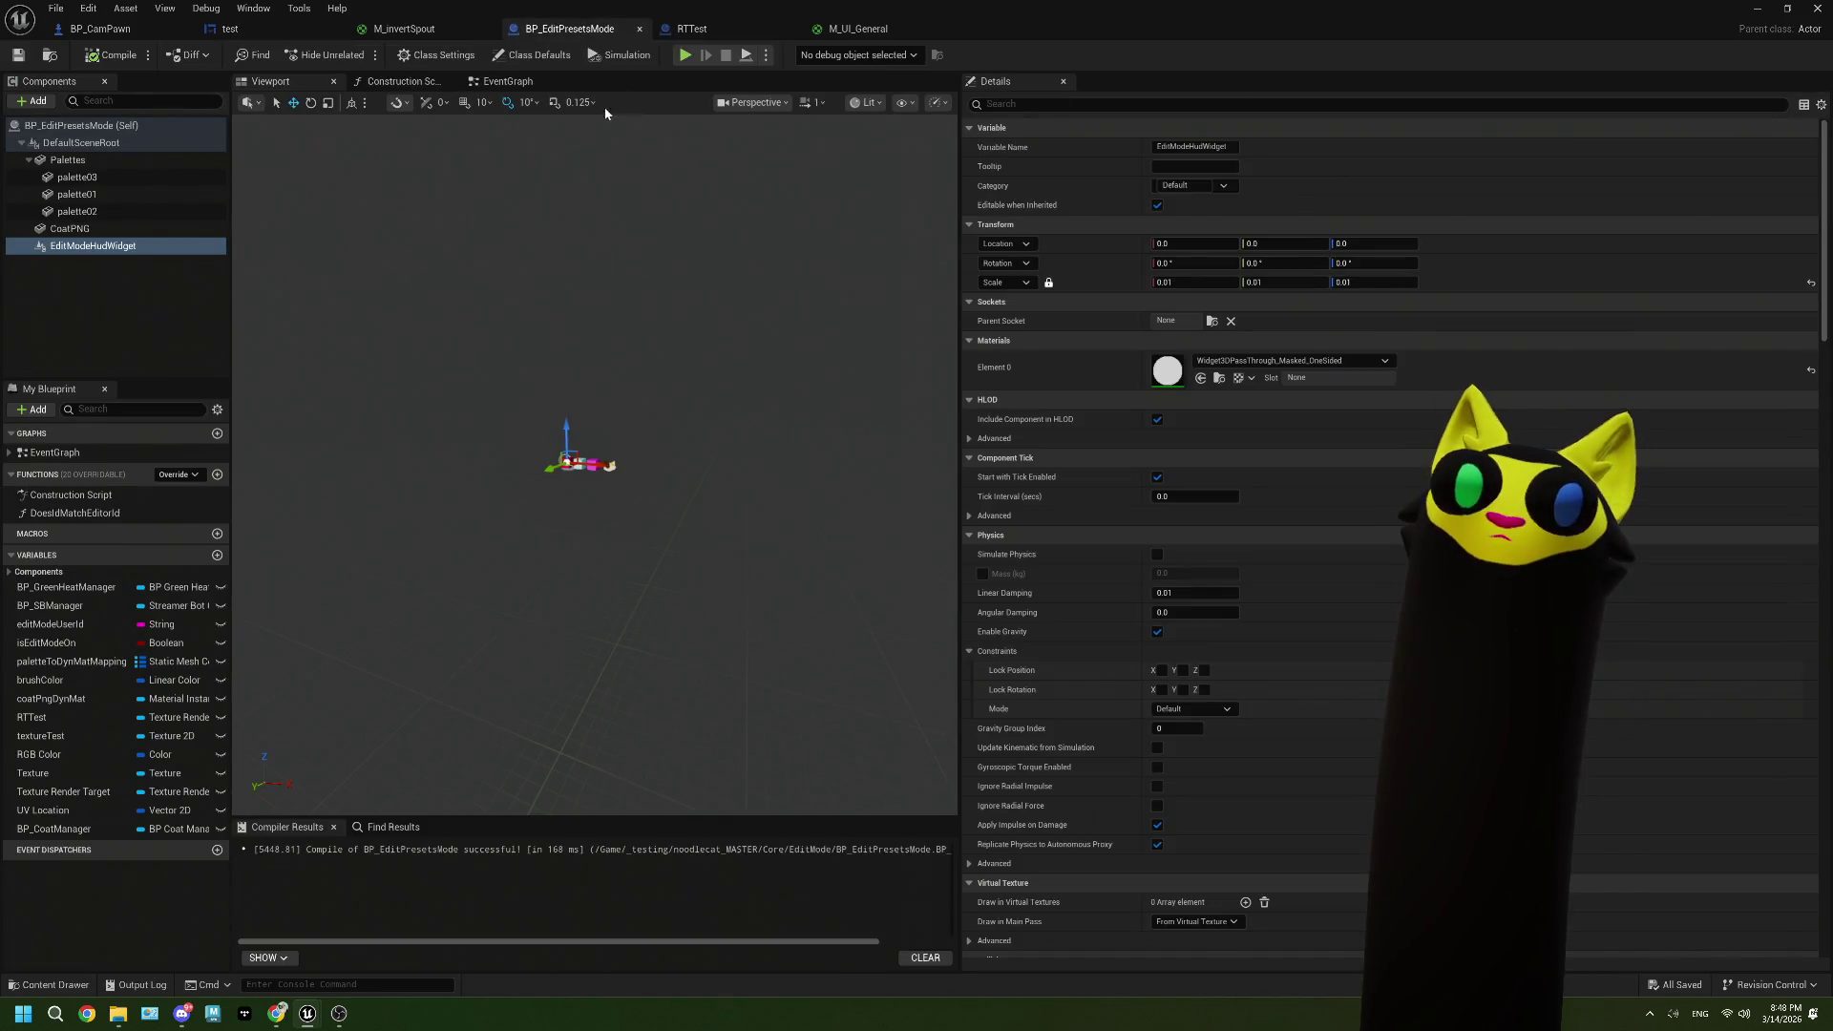
left_click(475, 85)
scroll(475, 628, "down", 5)
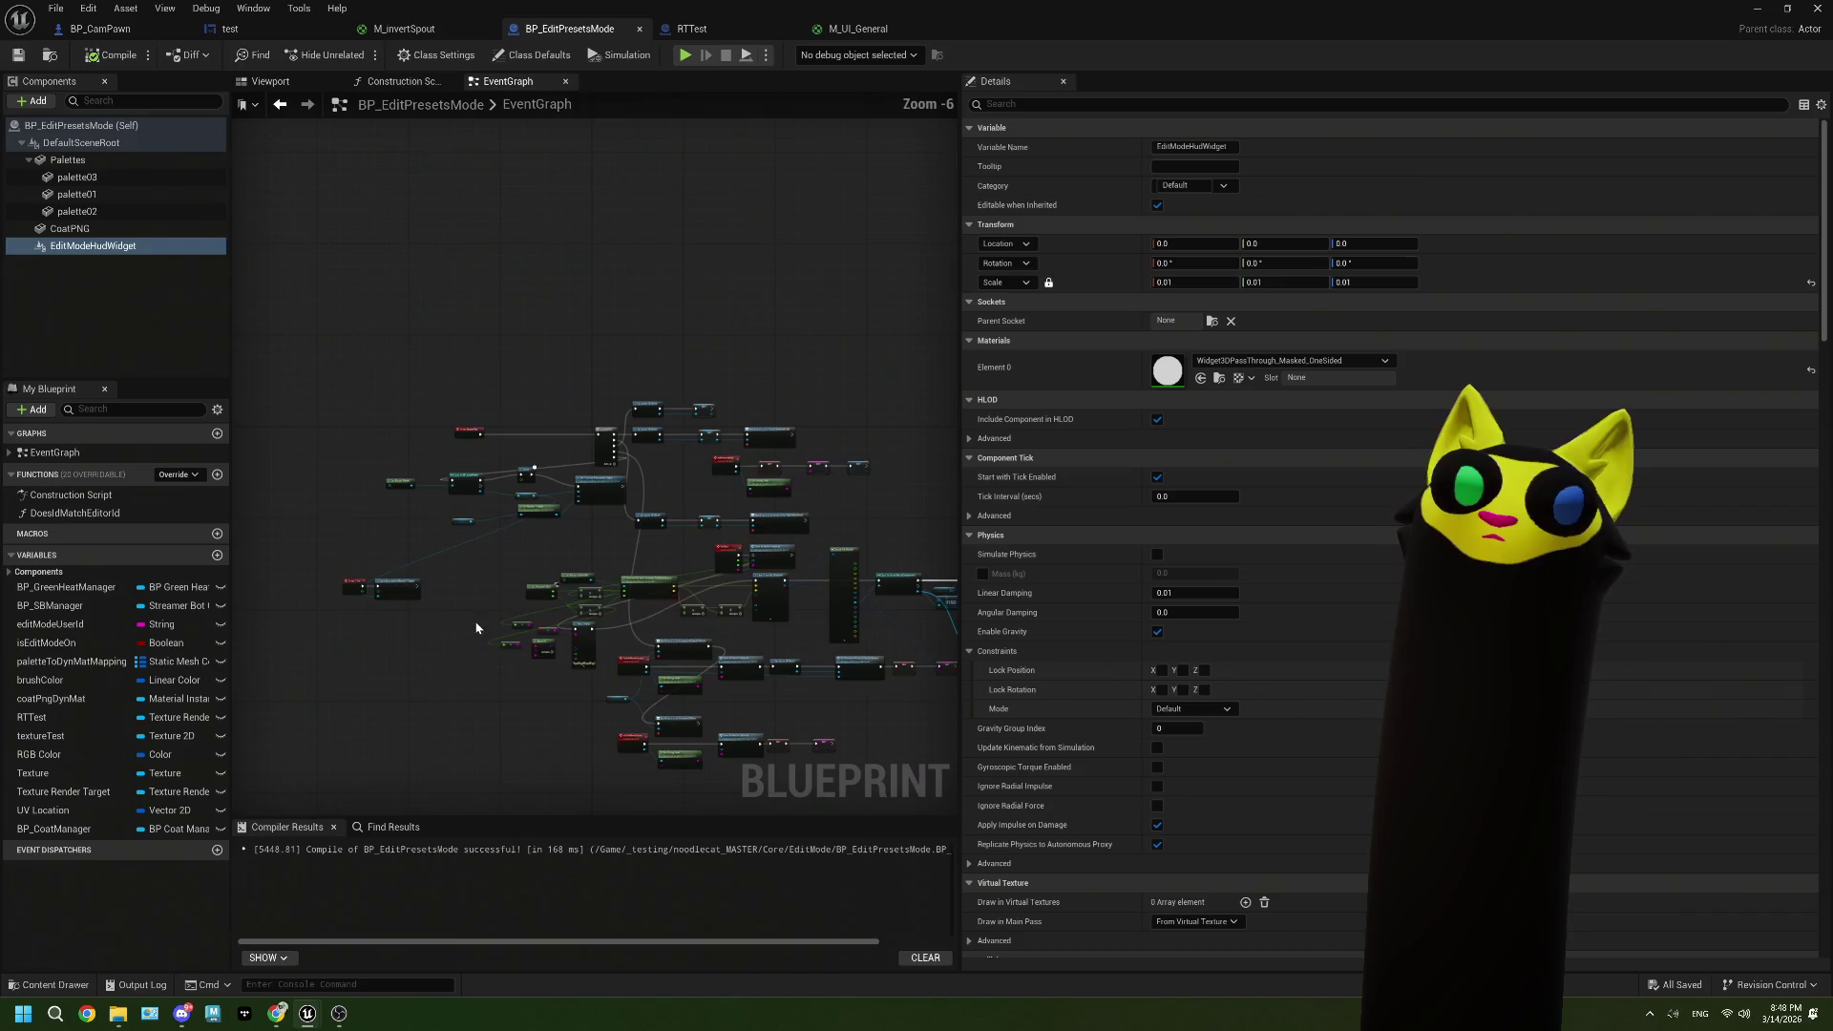
scroll(500, 398, "up", 3)
mouse_move(186, 250)
left_mouse_down()
mouse_move(323, 532)
mouse_move(468, 573)
left_mouse_up()
Step: Add a Get Widget node fed by the Edit Mode Hud Widget getter
scroll(358, 531, "up", 2)
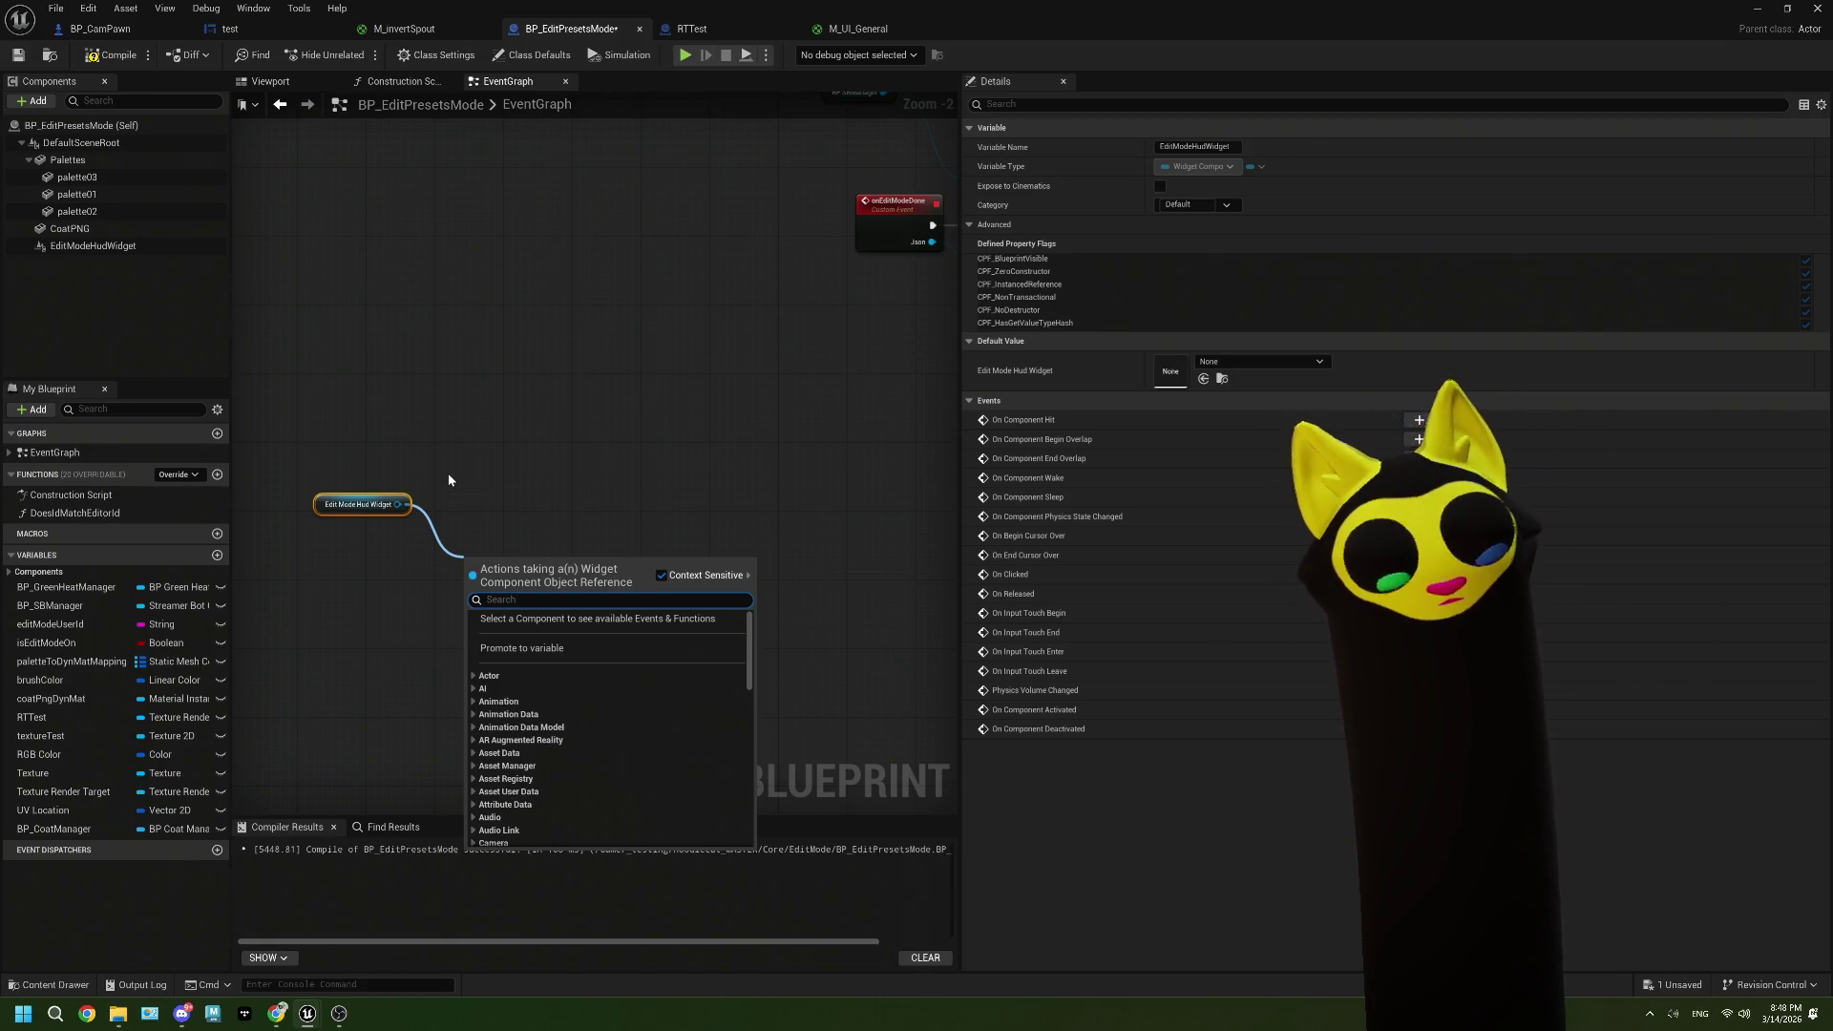
type("widg")
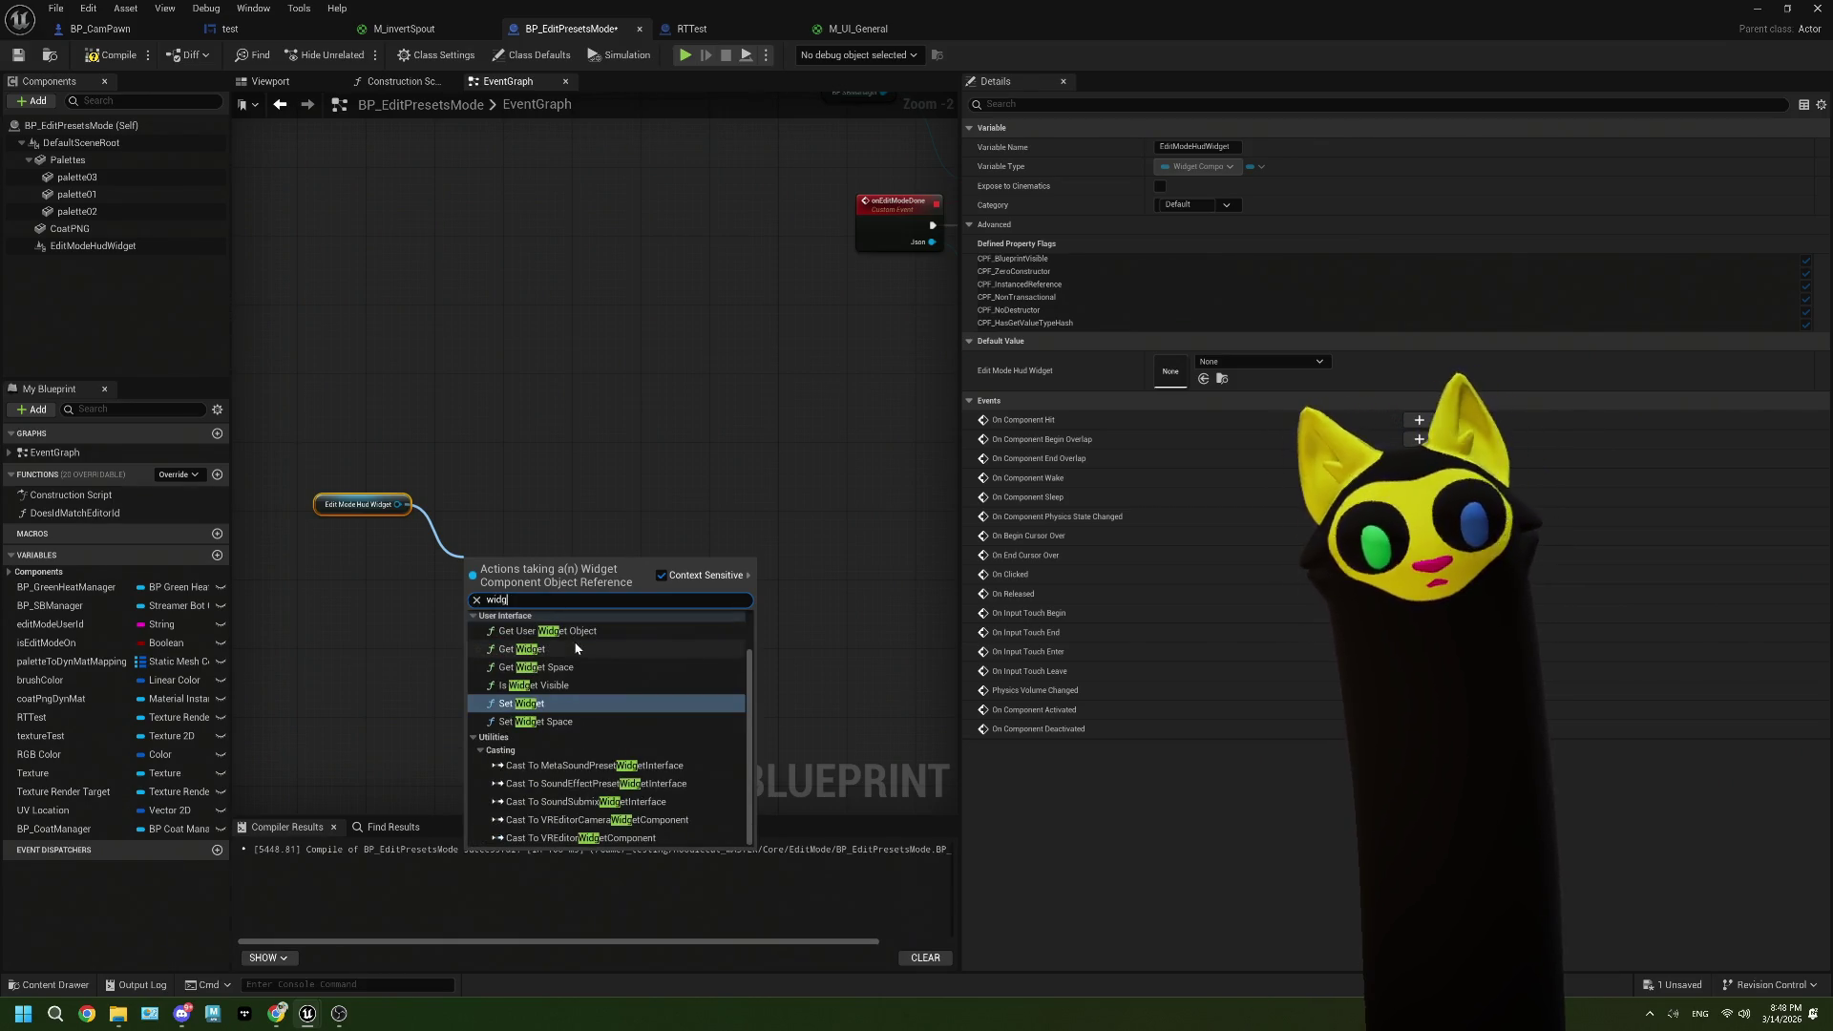
left_click(574, 648)
Step: Try 'edits' action searches from the Get Widget and getter pins, cancel them, then switch to BP_CamPawn
left_click_drag(568, 585, 666, 532)
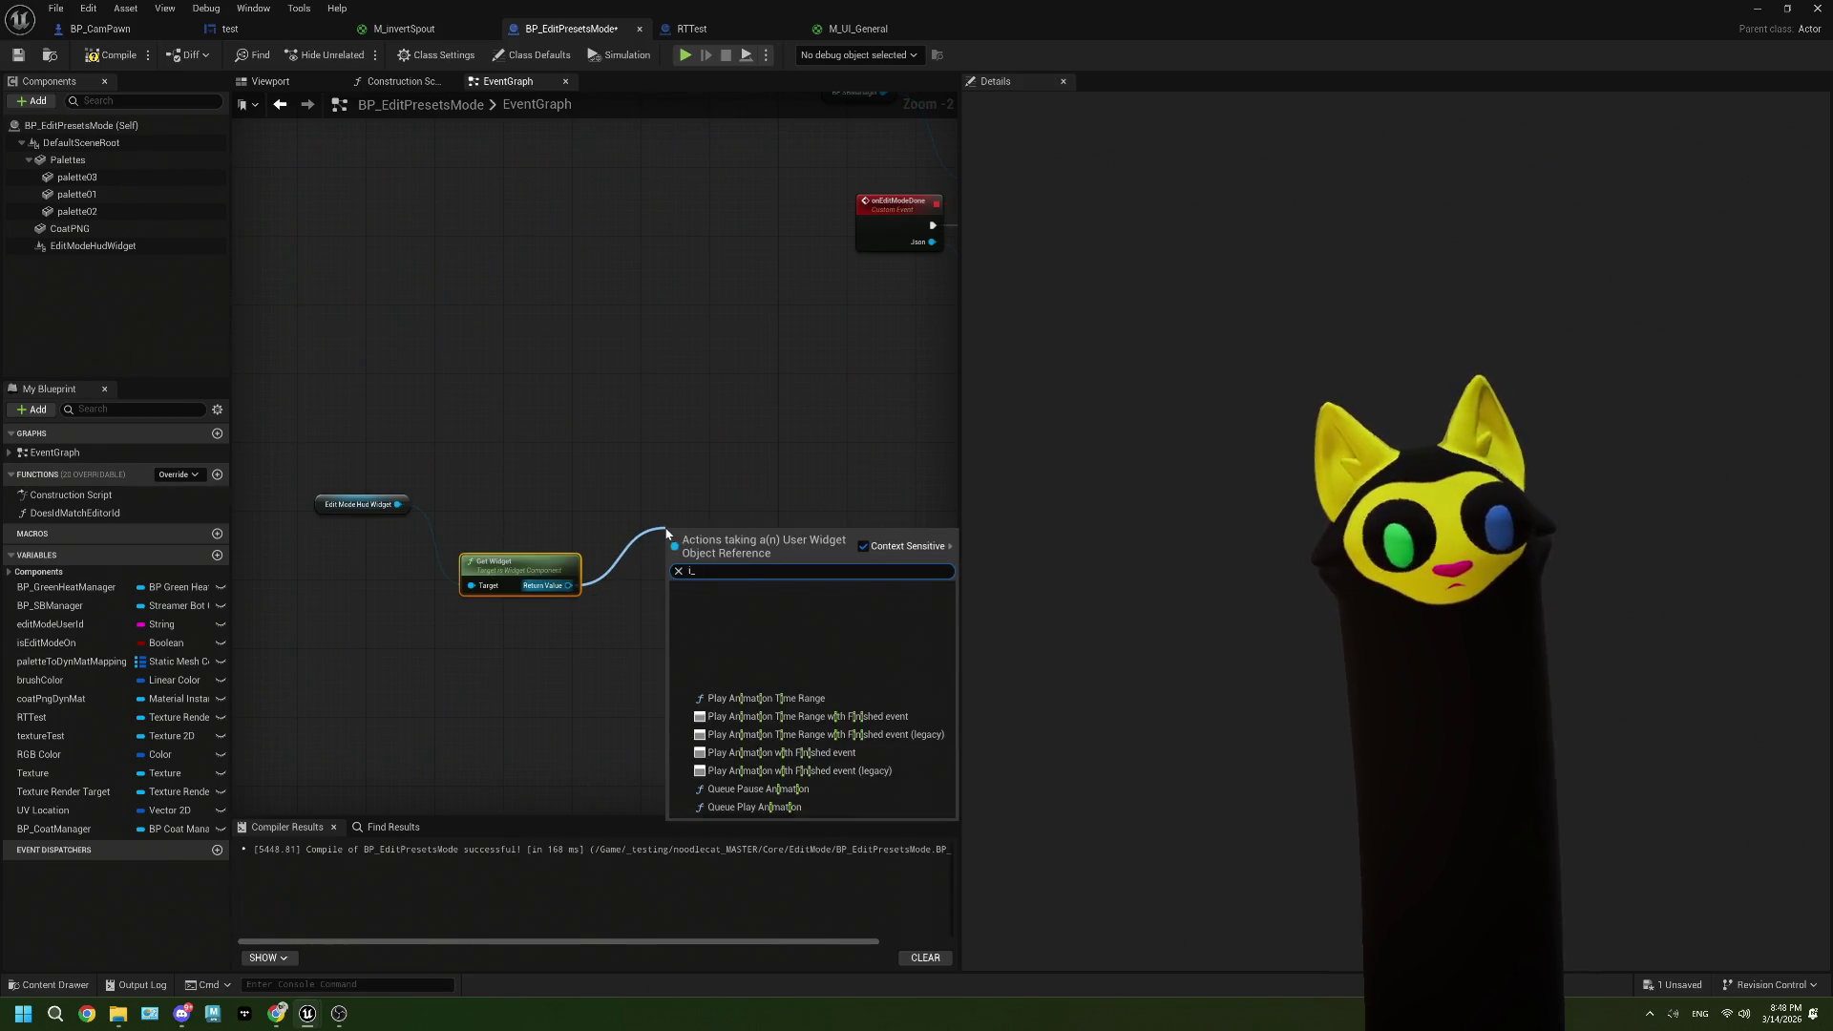
key("Escape")
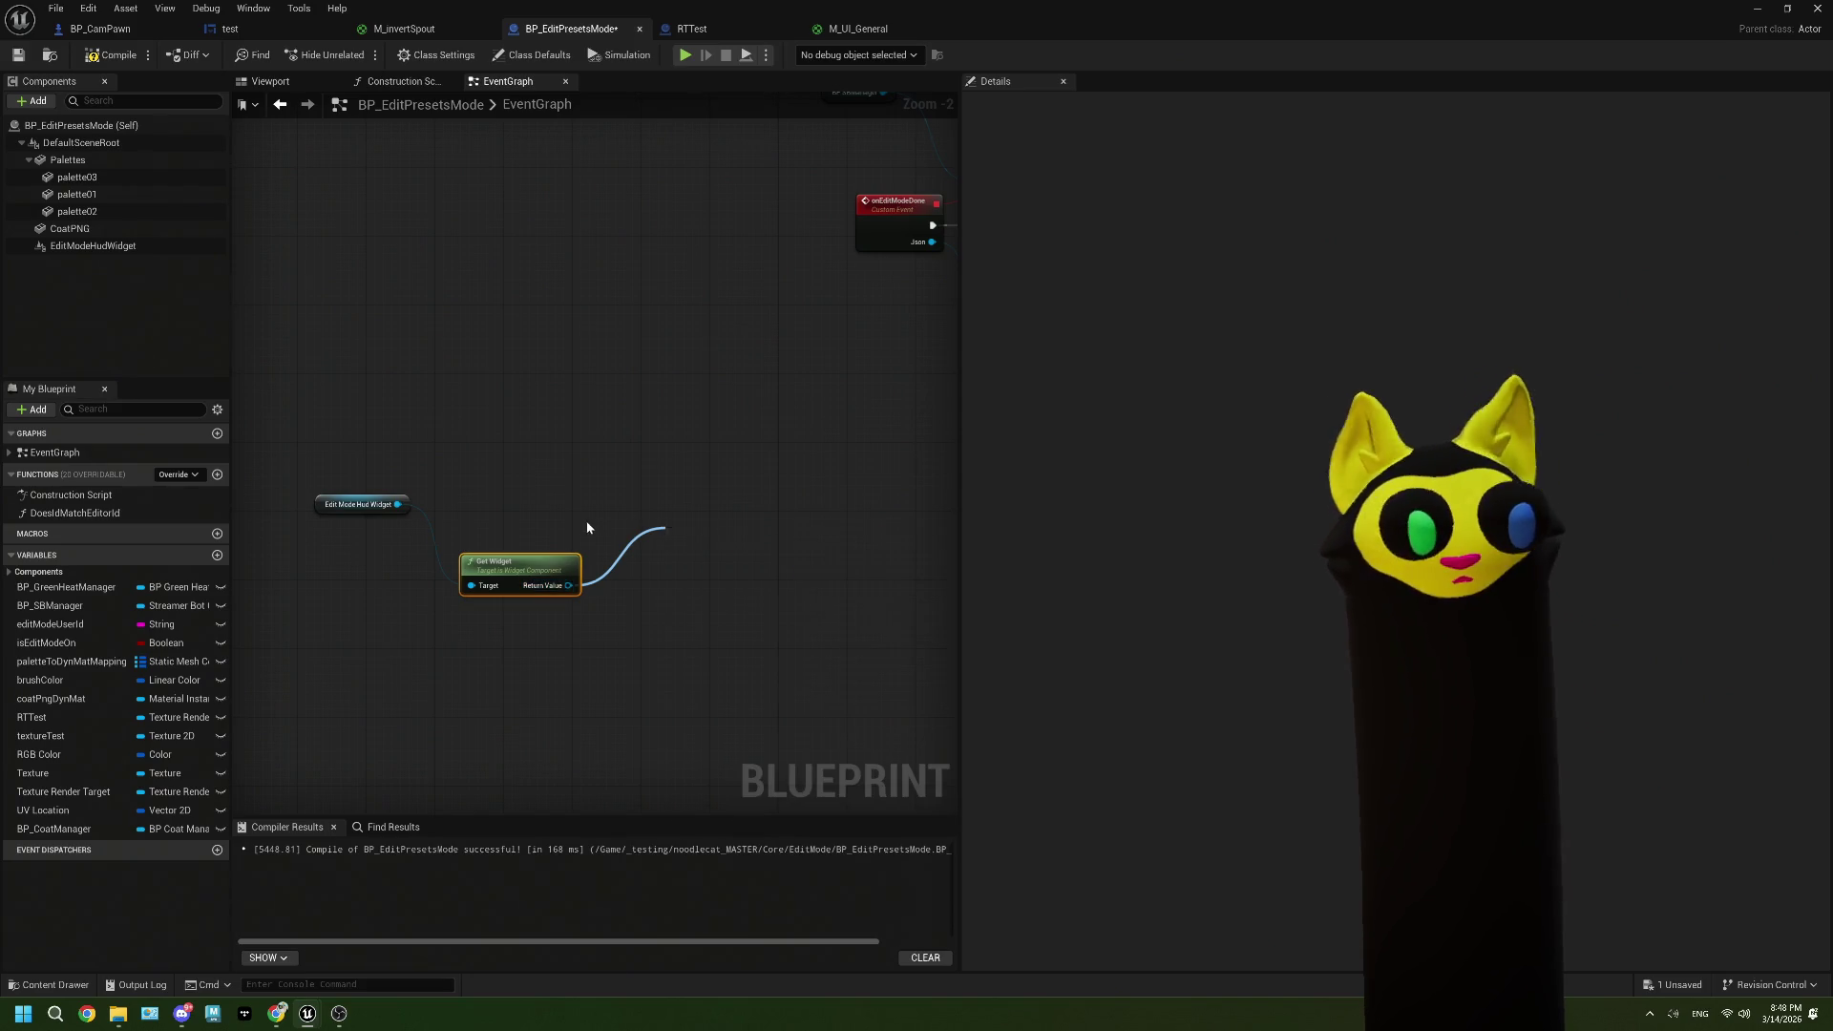
left_click_drag(398, 504, 509, 455)
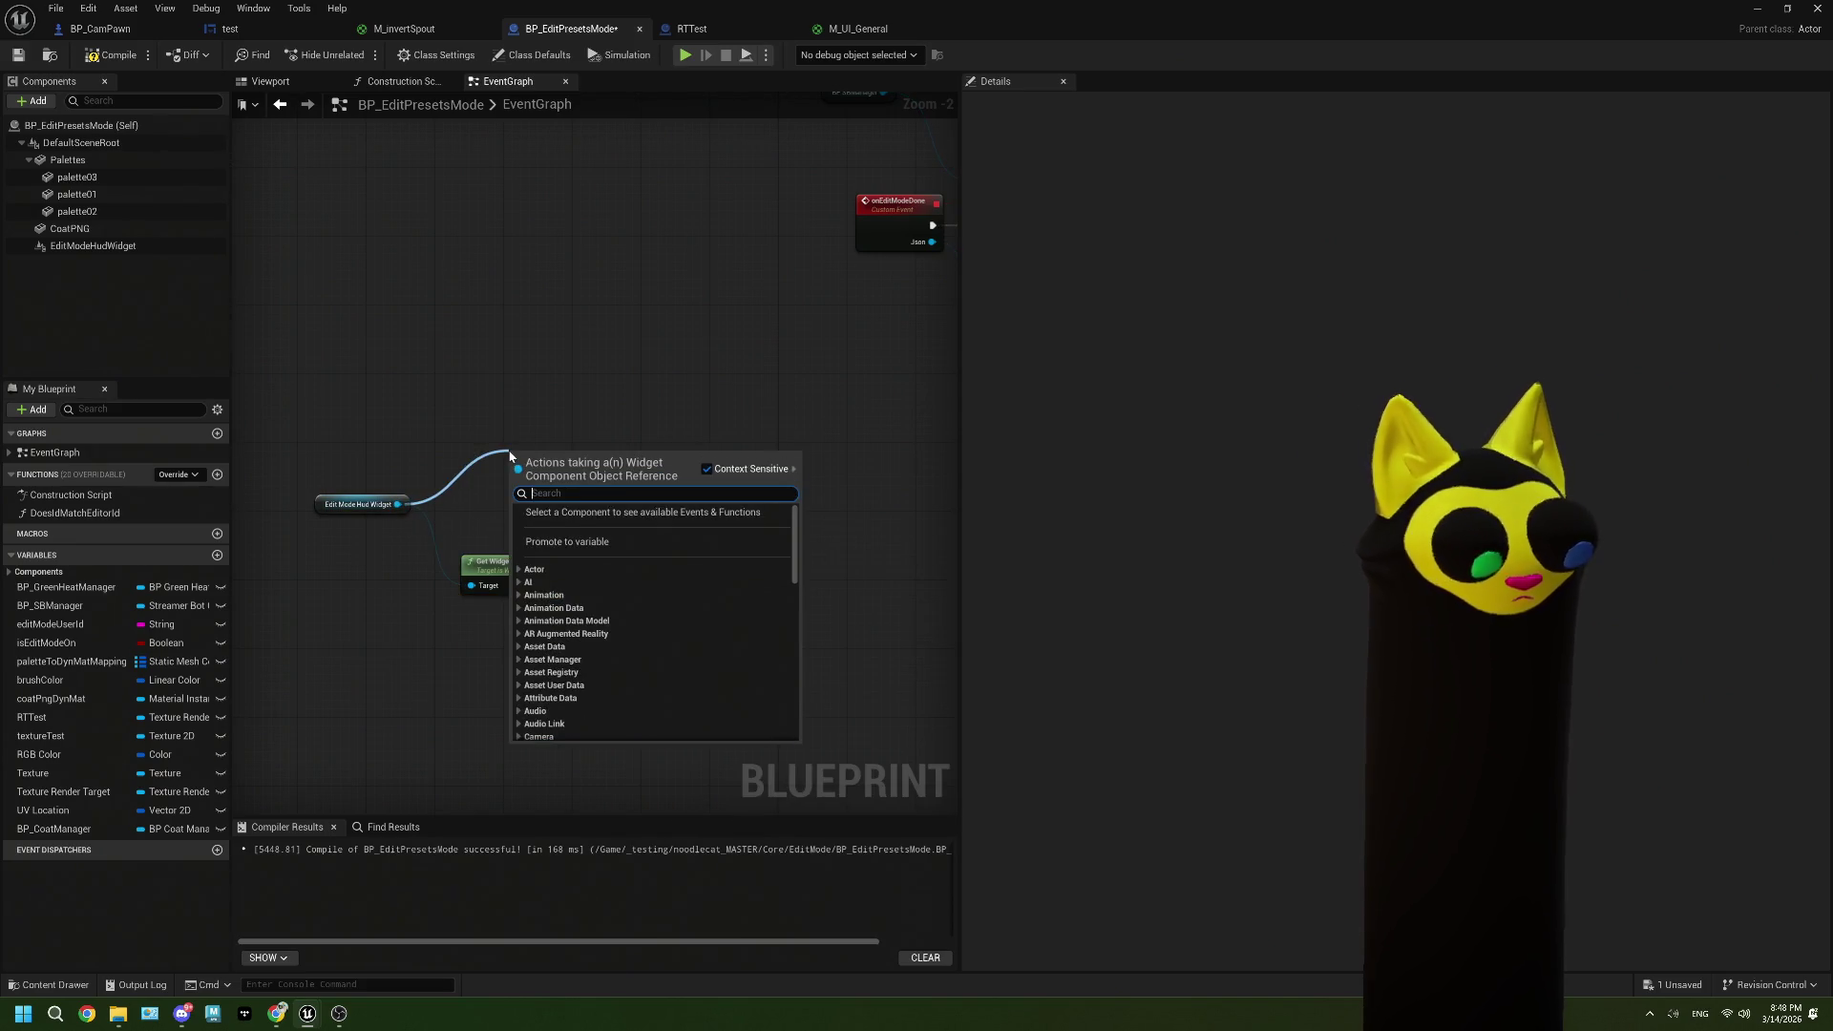
type("edits")
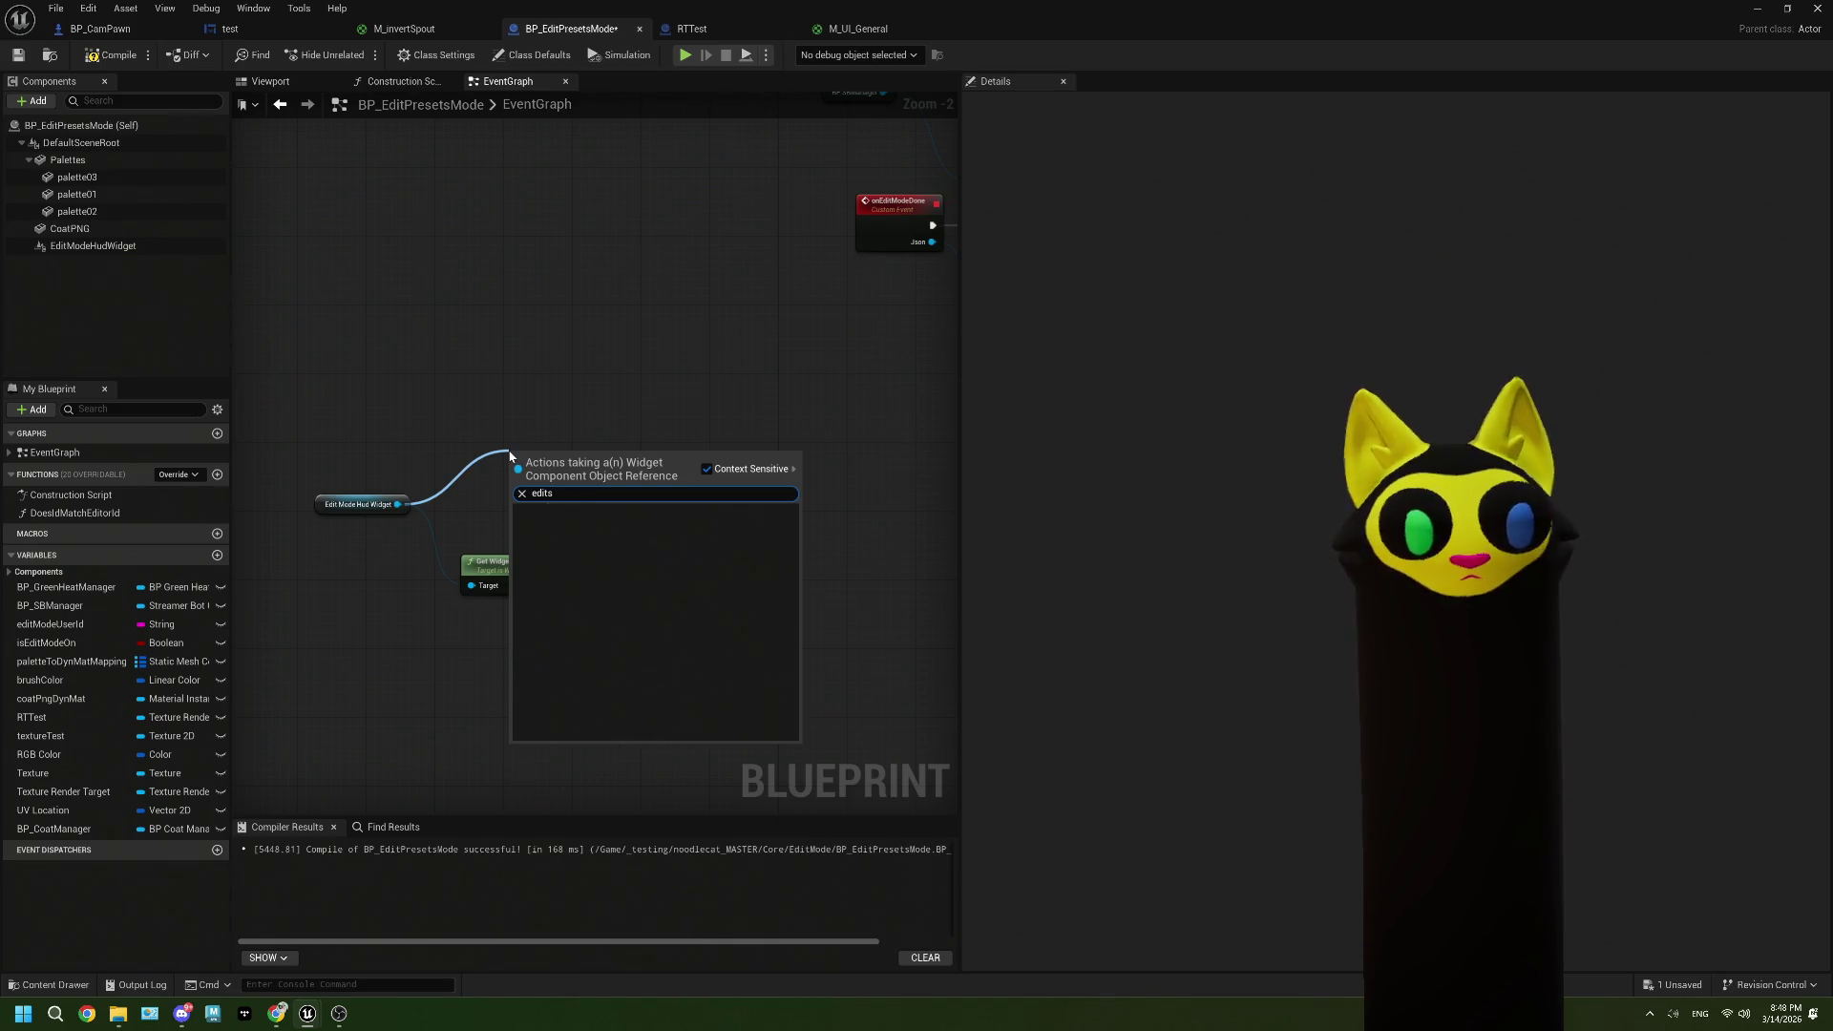
key("Escape")
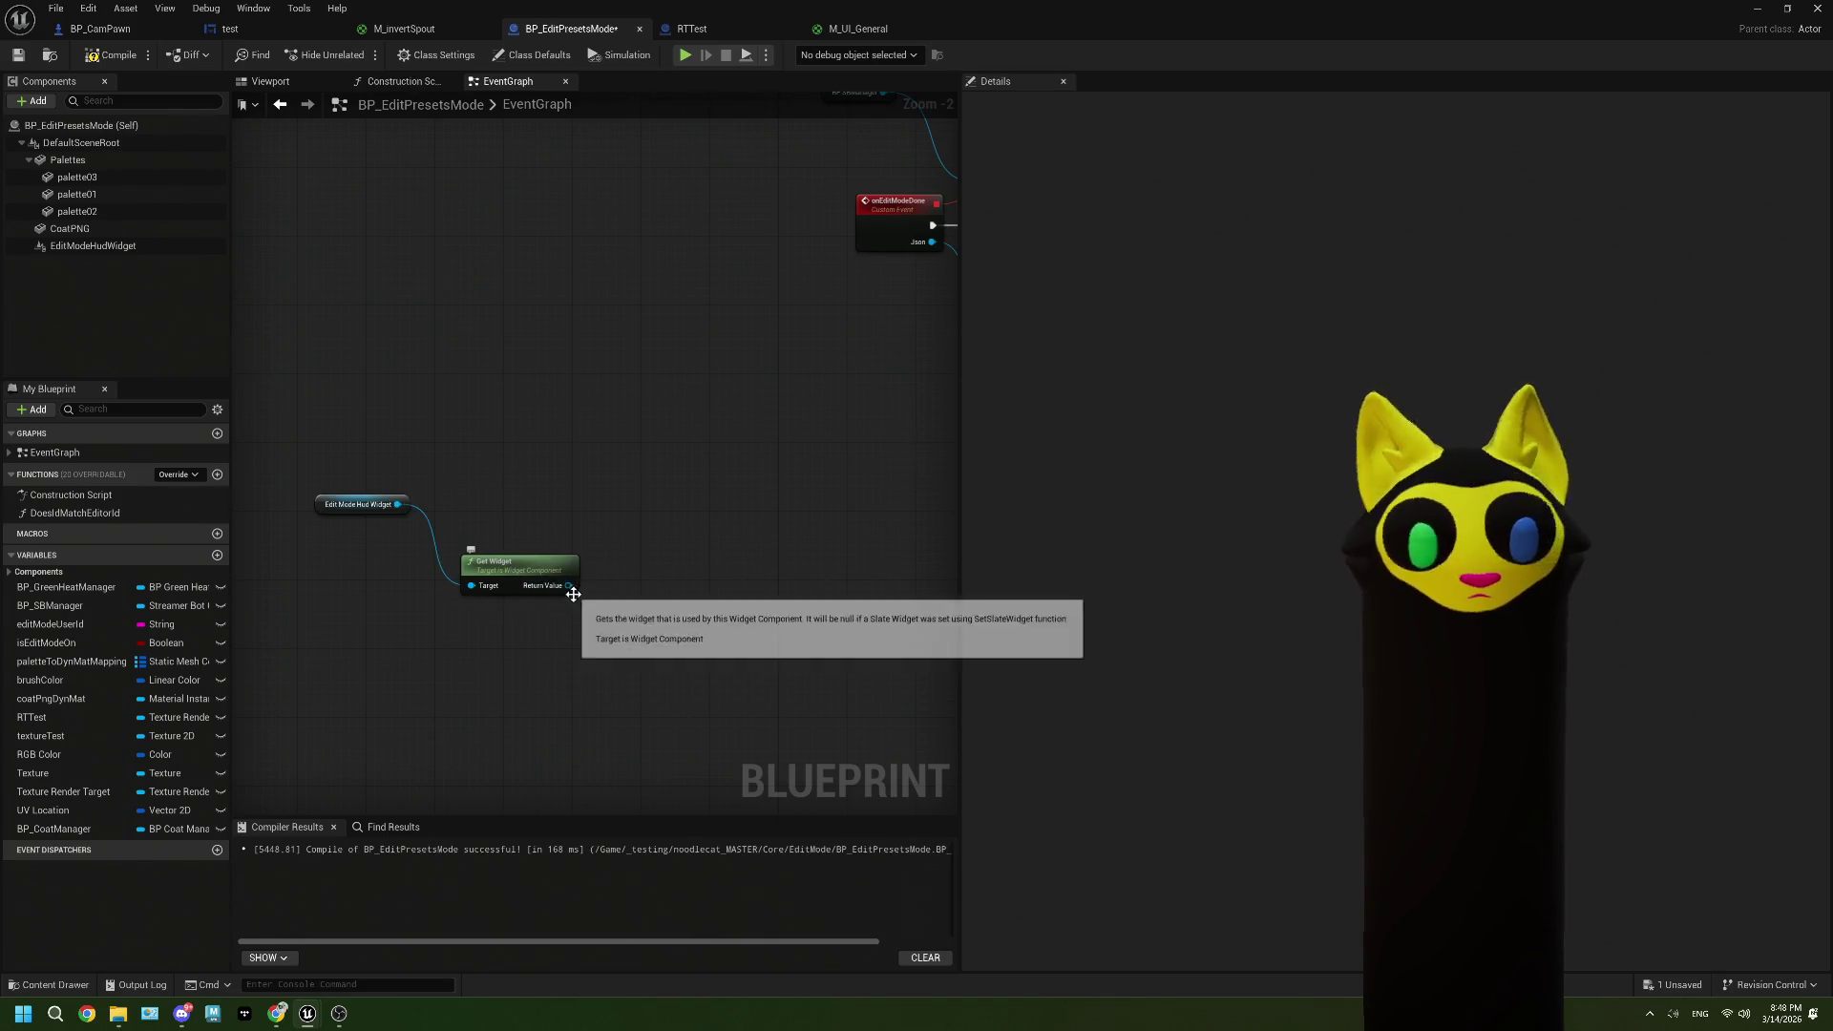
mouse_move(573, 594)
left_mouse_down()
mouse_move(490, 452)
mouse_move(653, 544)
left_mouse_up()
type("edit")
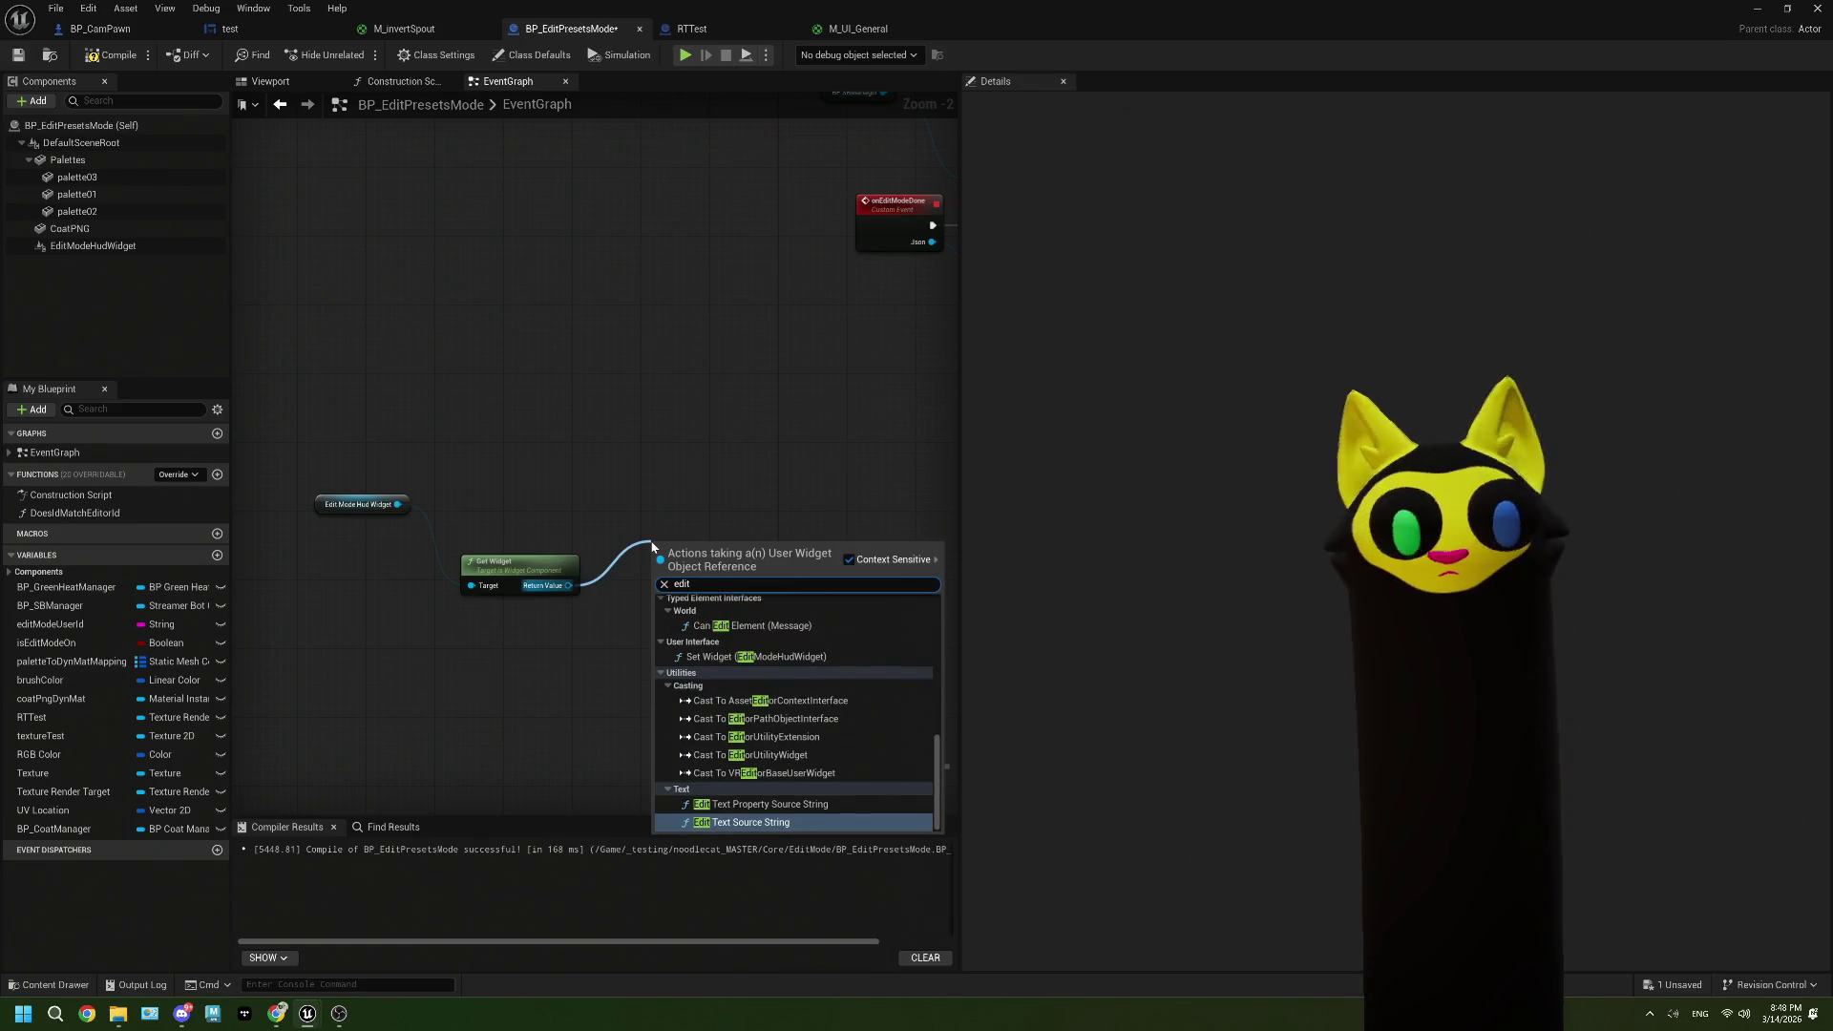
type("s")
key("Escape")
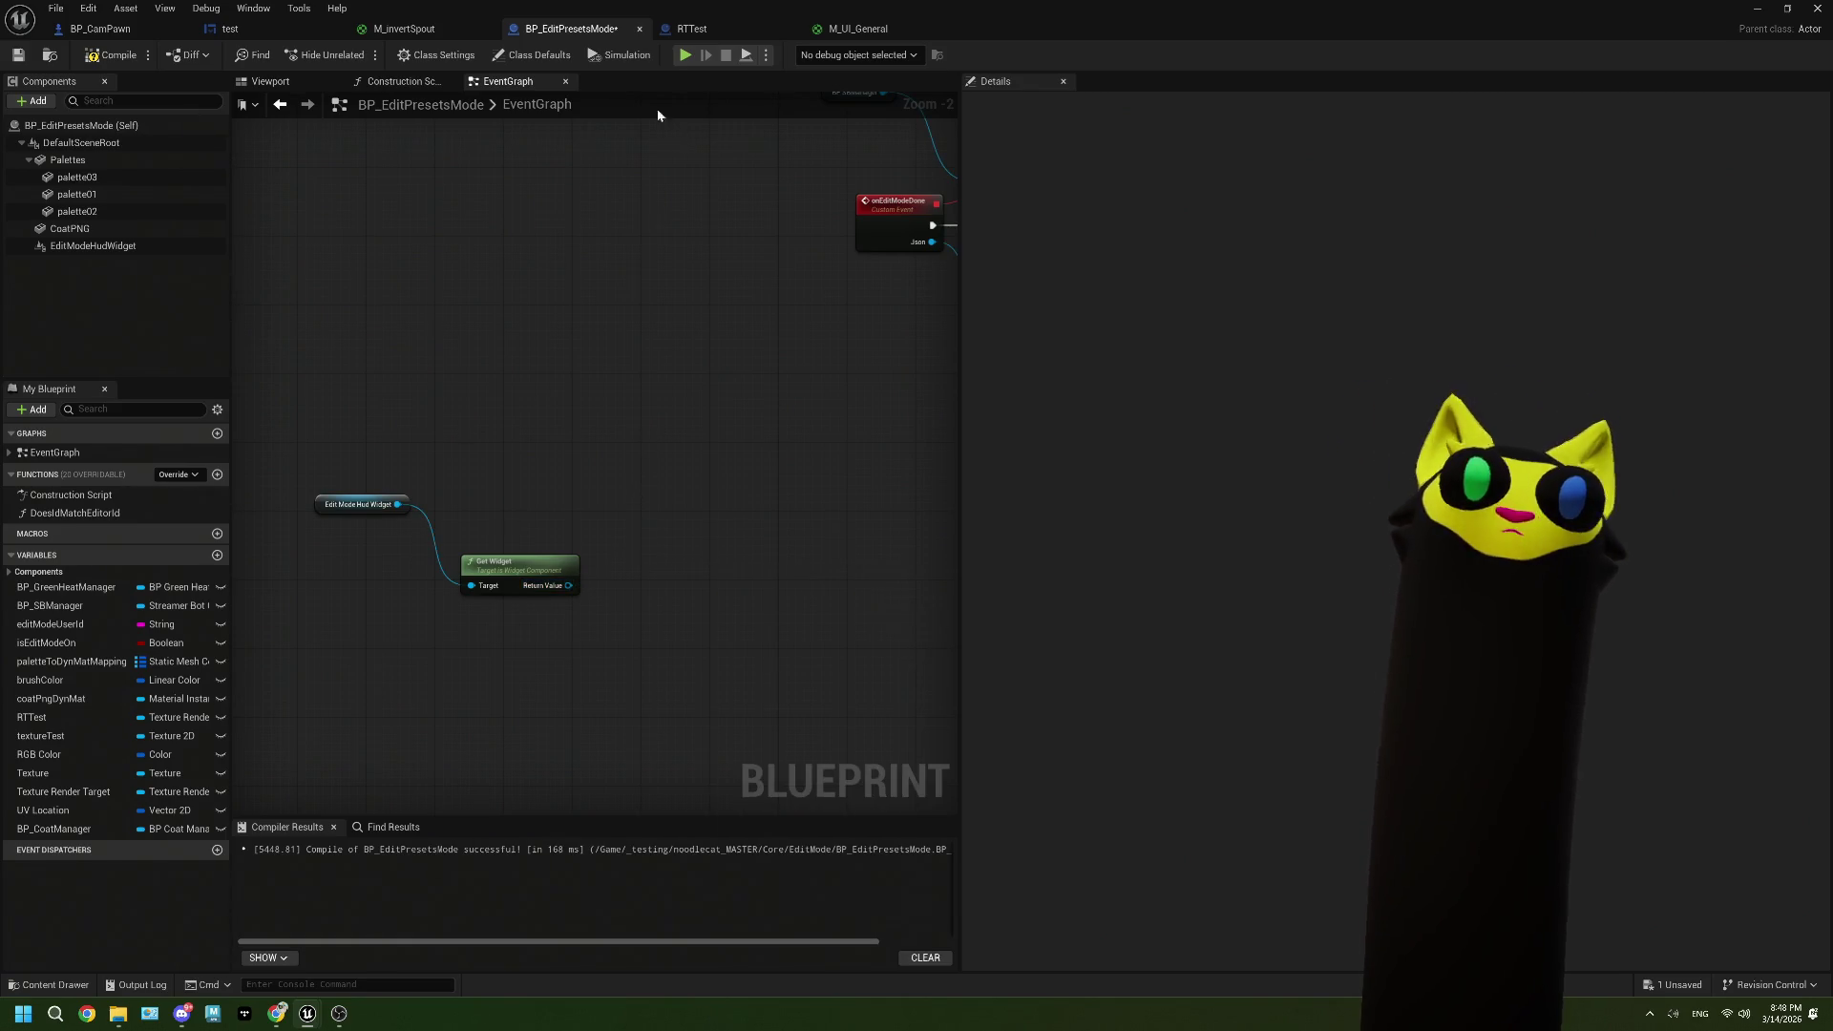
left_click(133, 31)
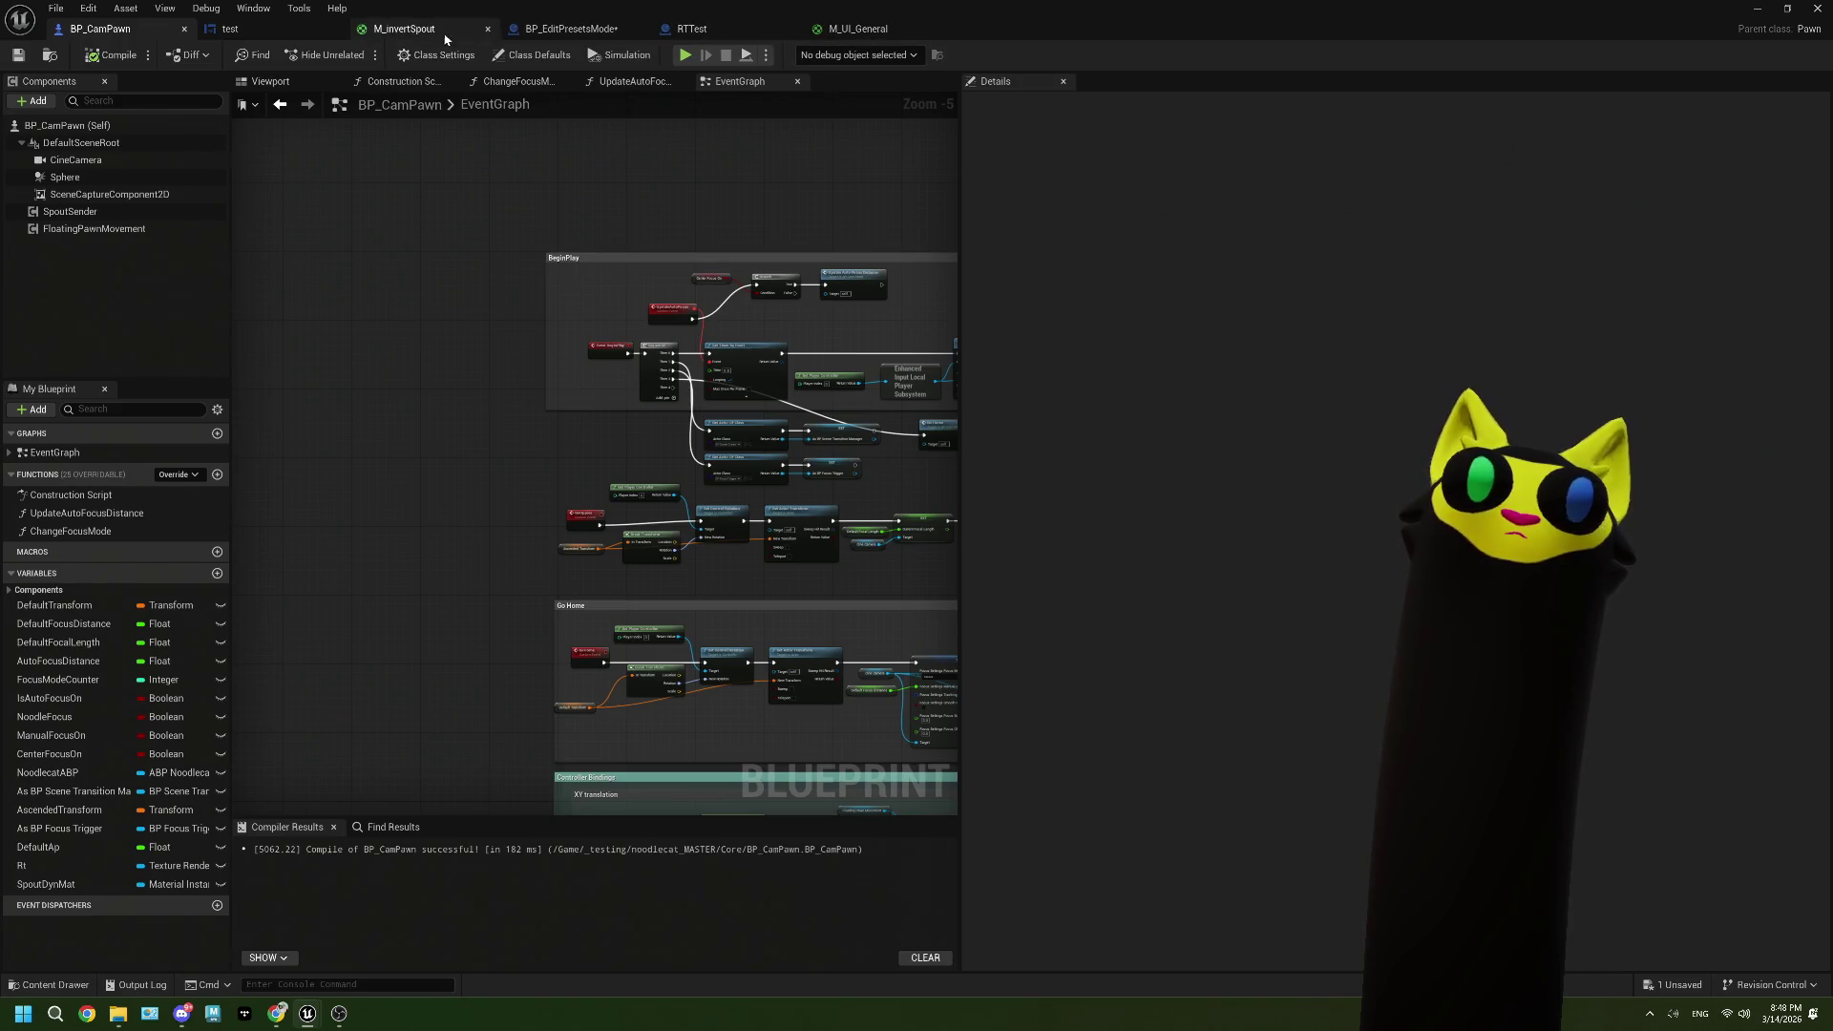
Step: In the test widget's Graph, drag in I_editShelf_Colors without adding nodes, then return to Designer
left_click(229, 29)
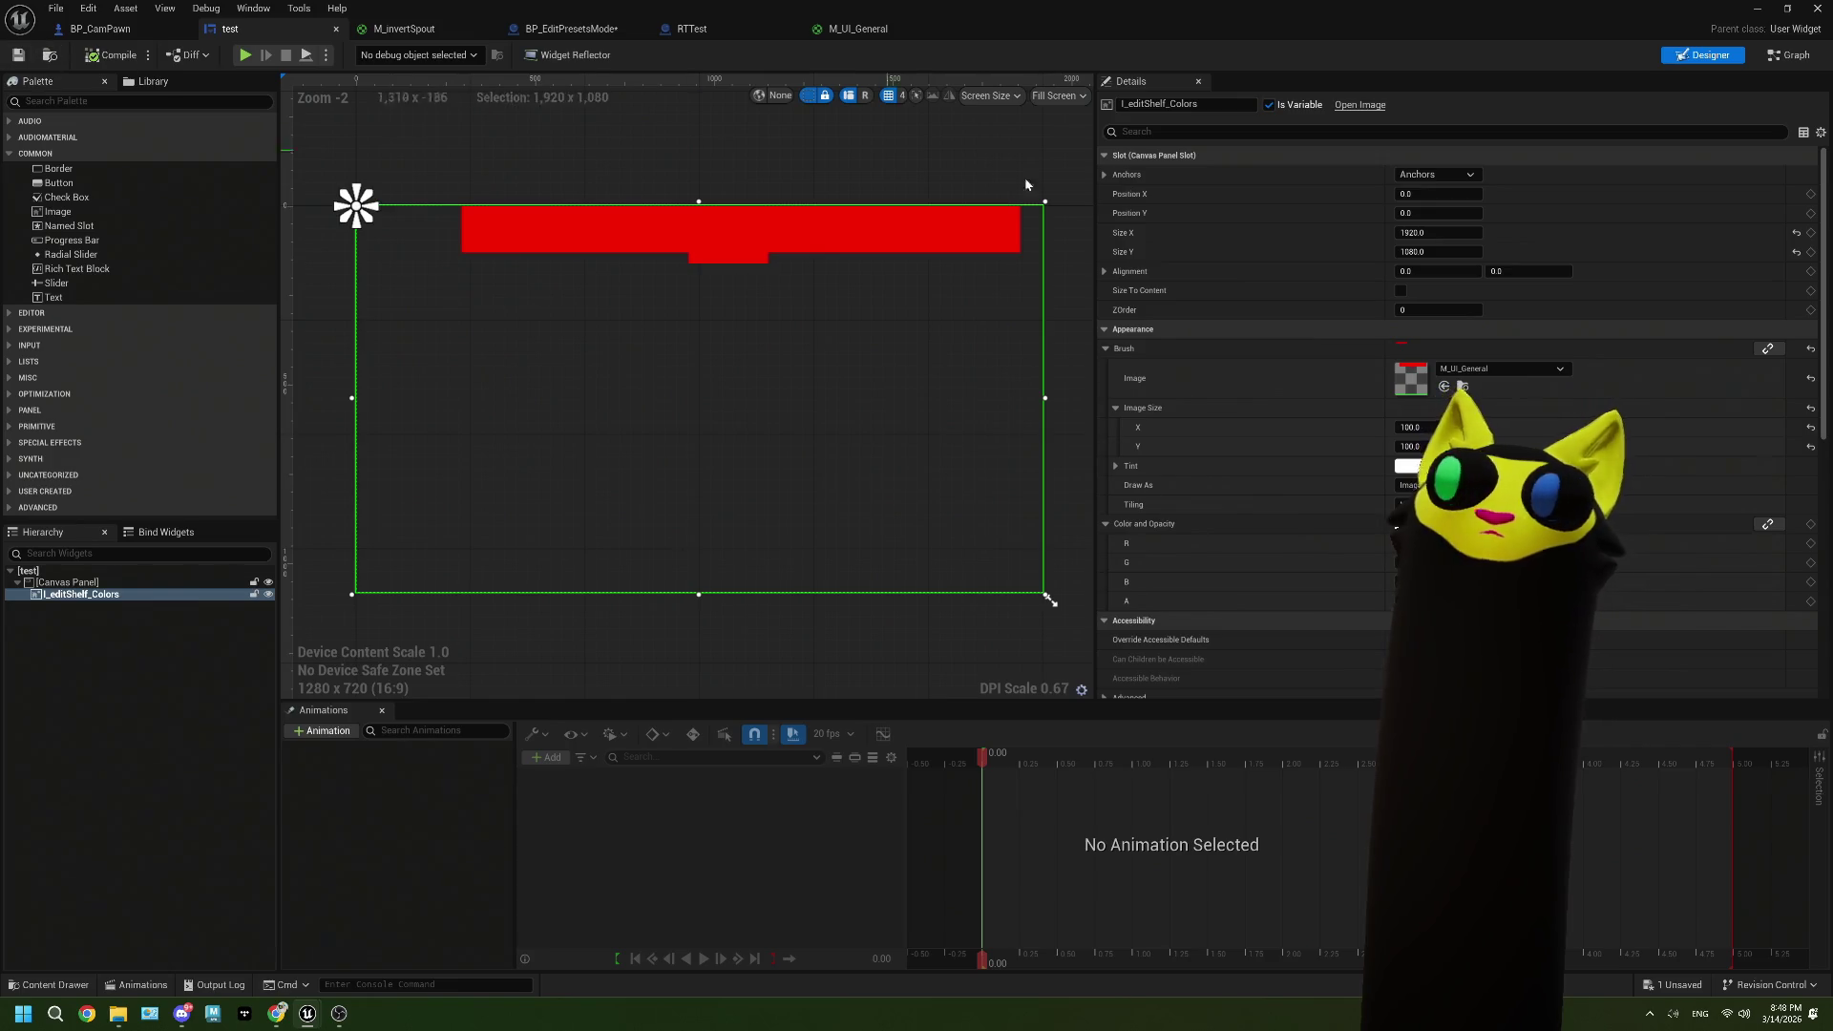
left_click(1783, 59)
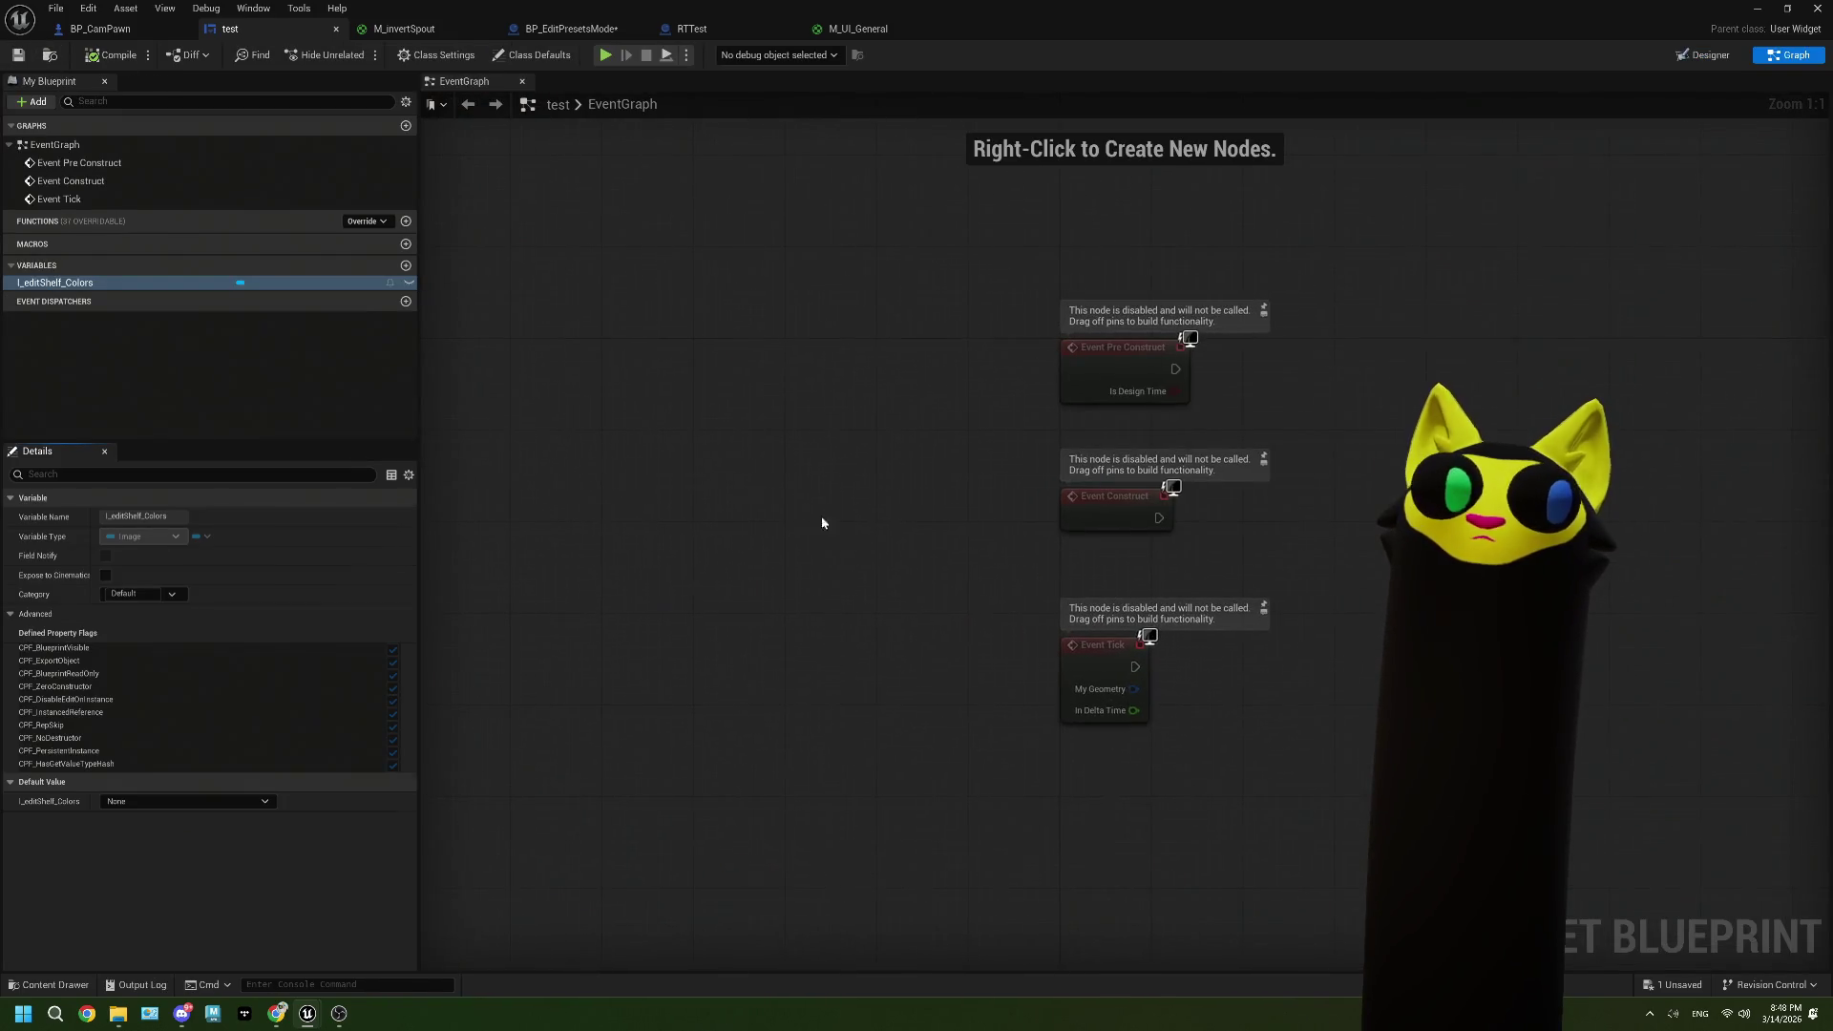
left_click_drag(940, 513, 837, 458)
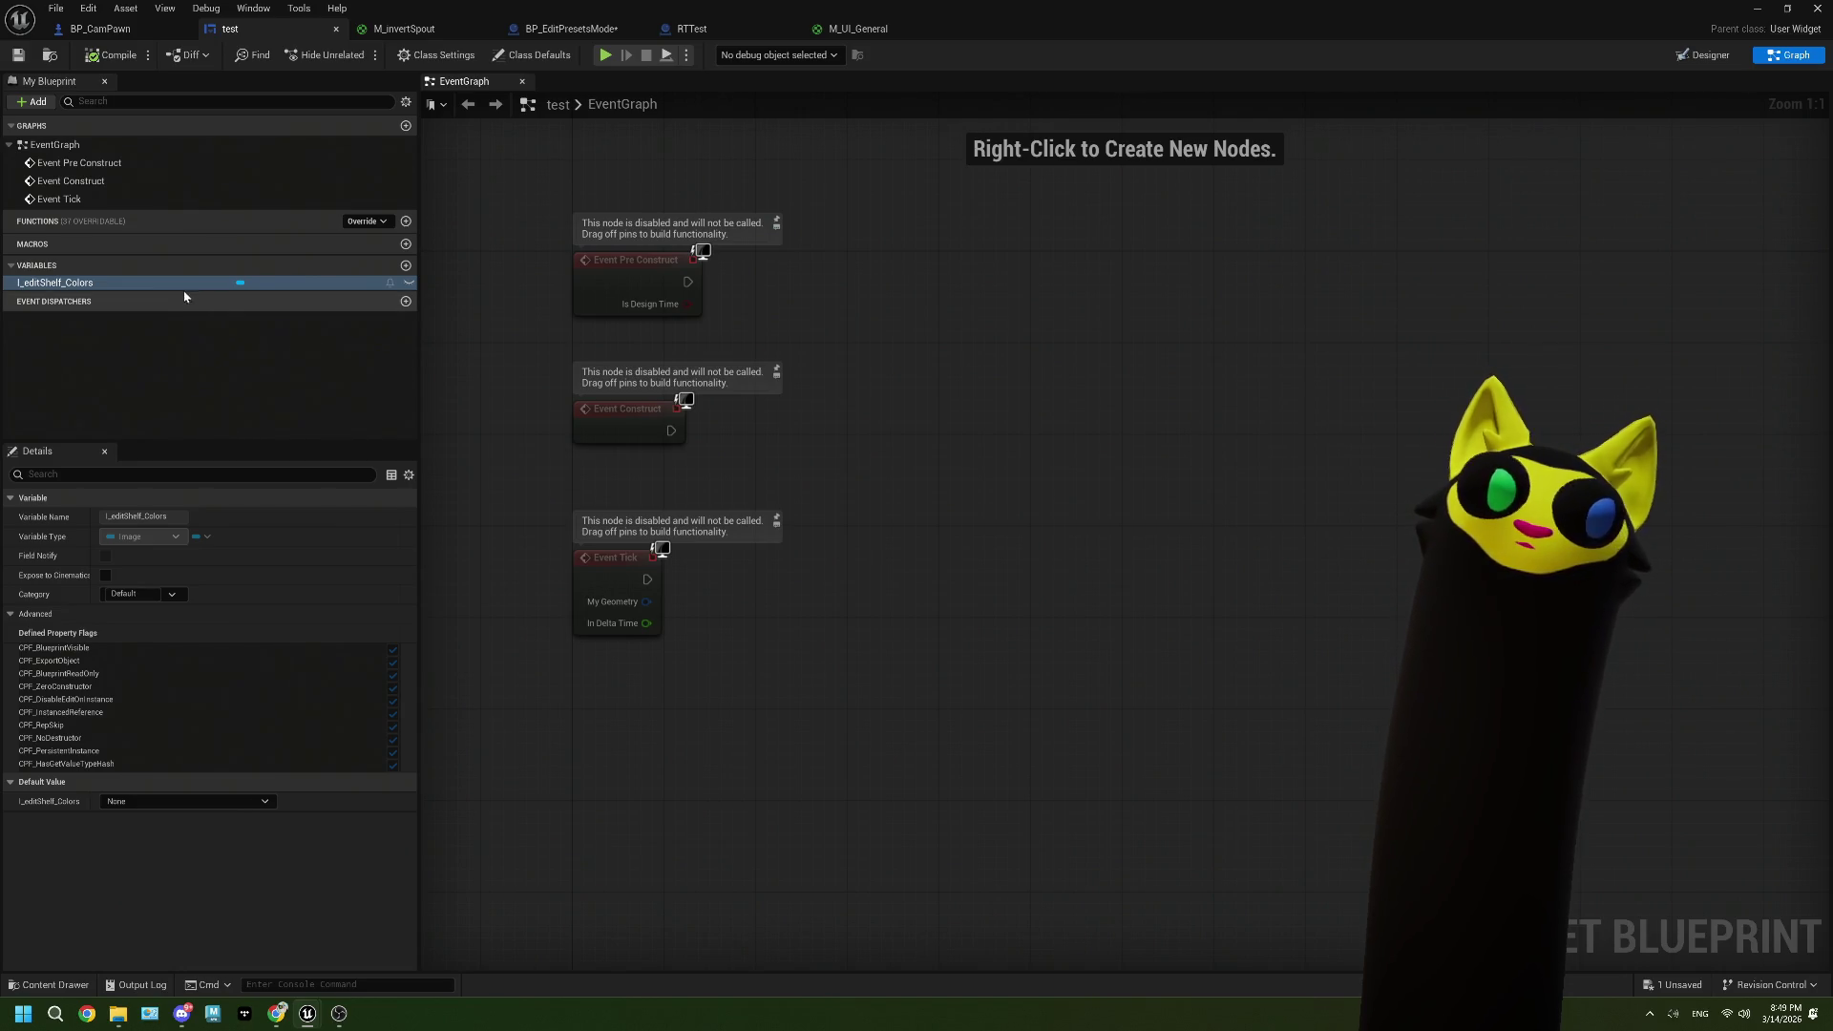
left_click_drag(181, 283, 806, 317)
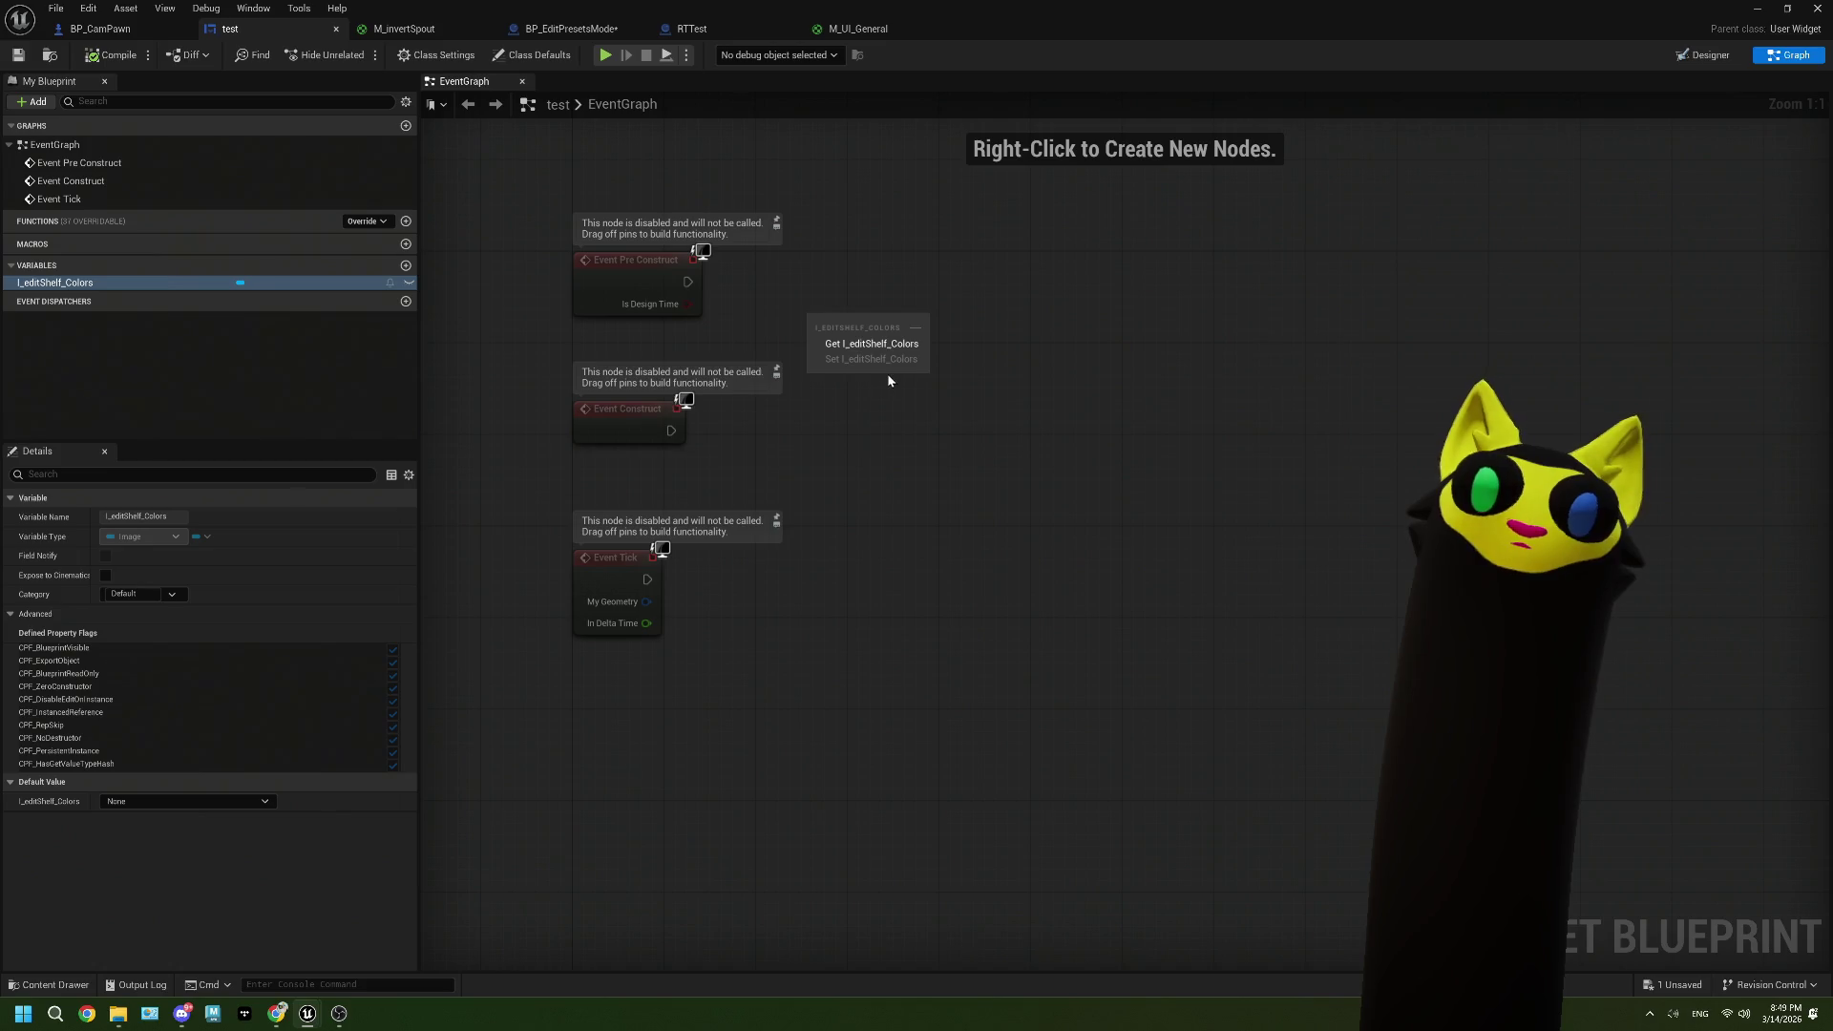
left_click(629, 204)
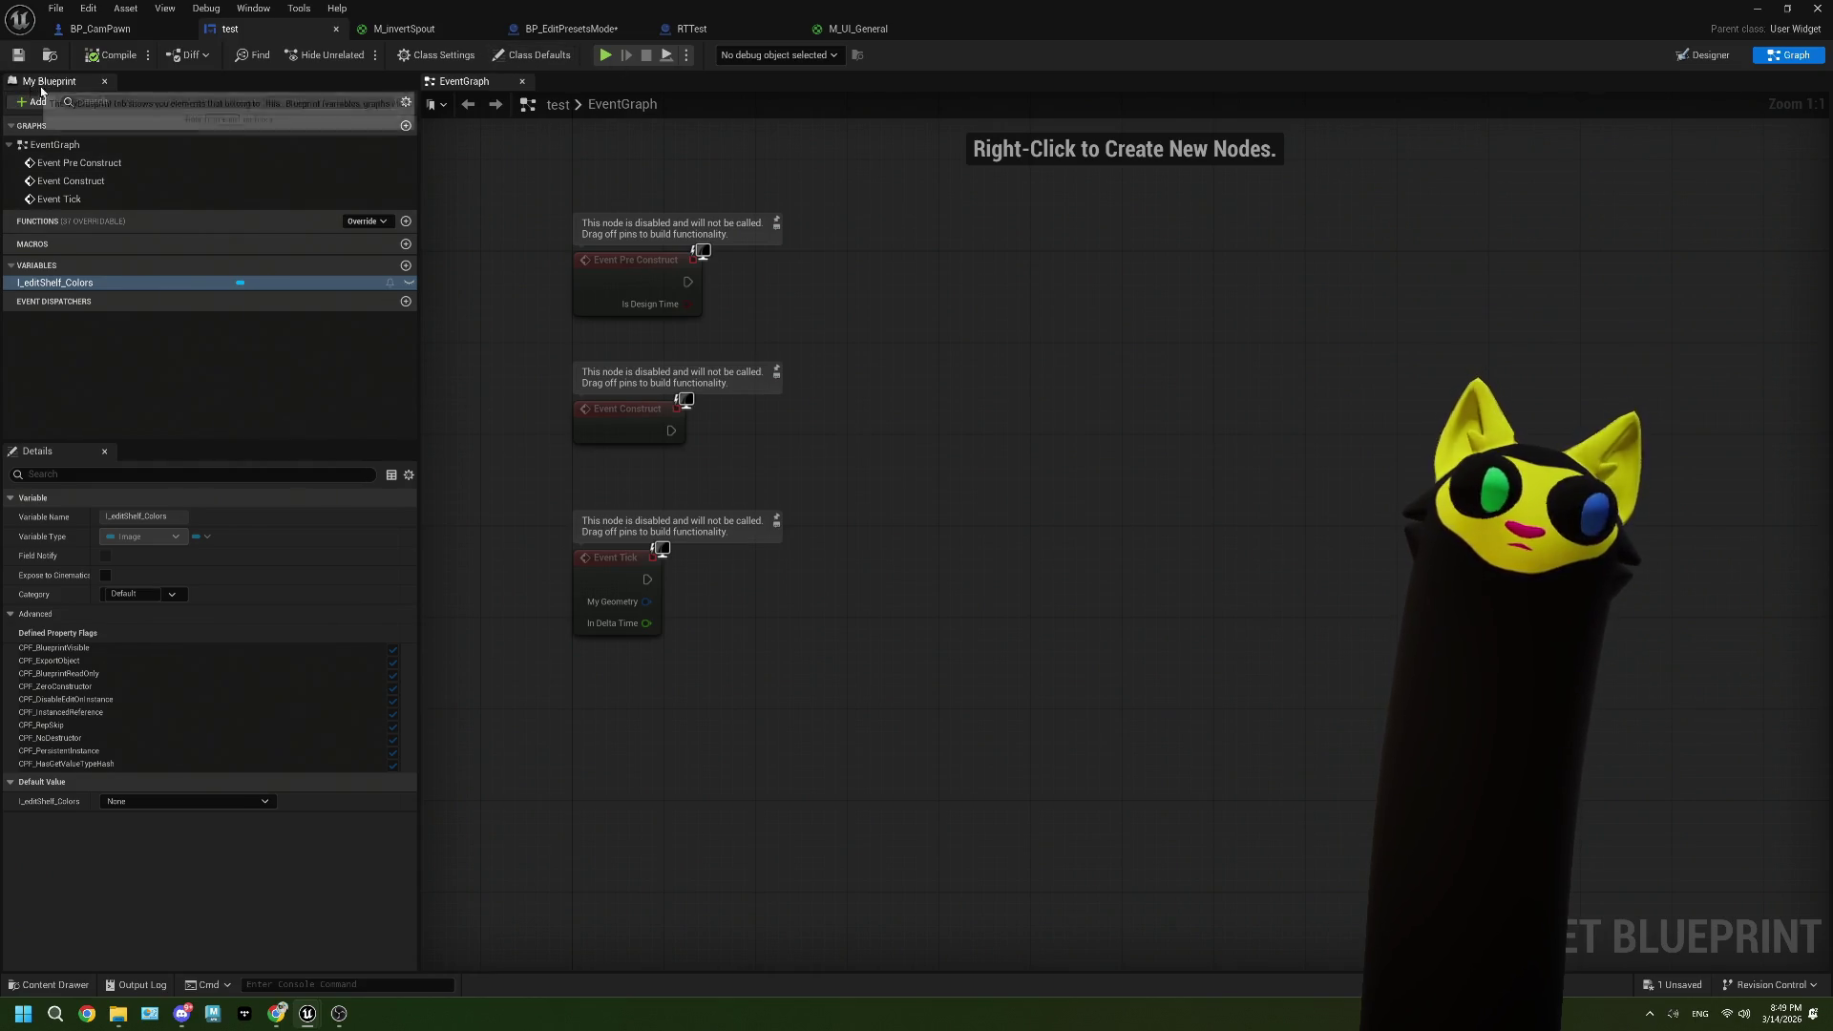
left_click(1705, 54)
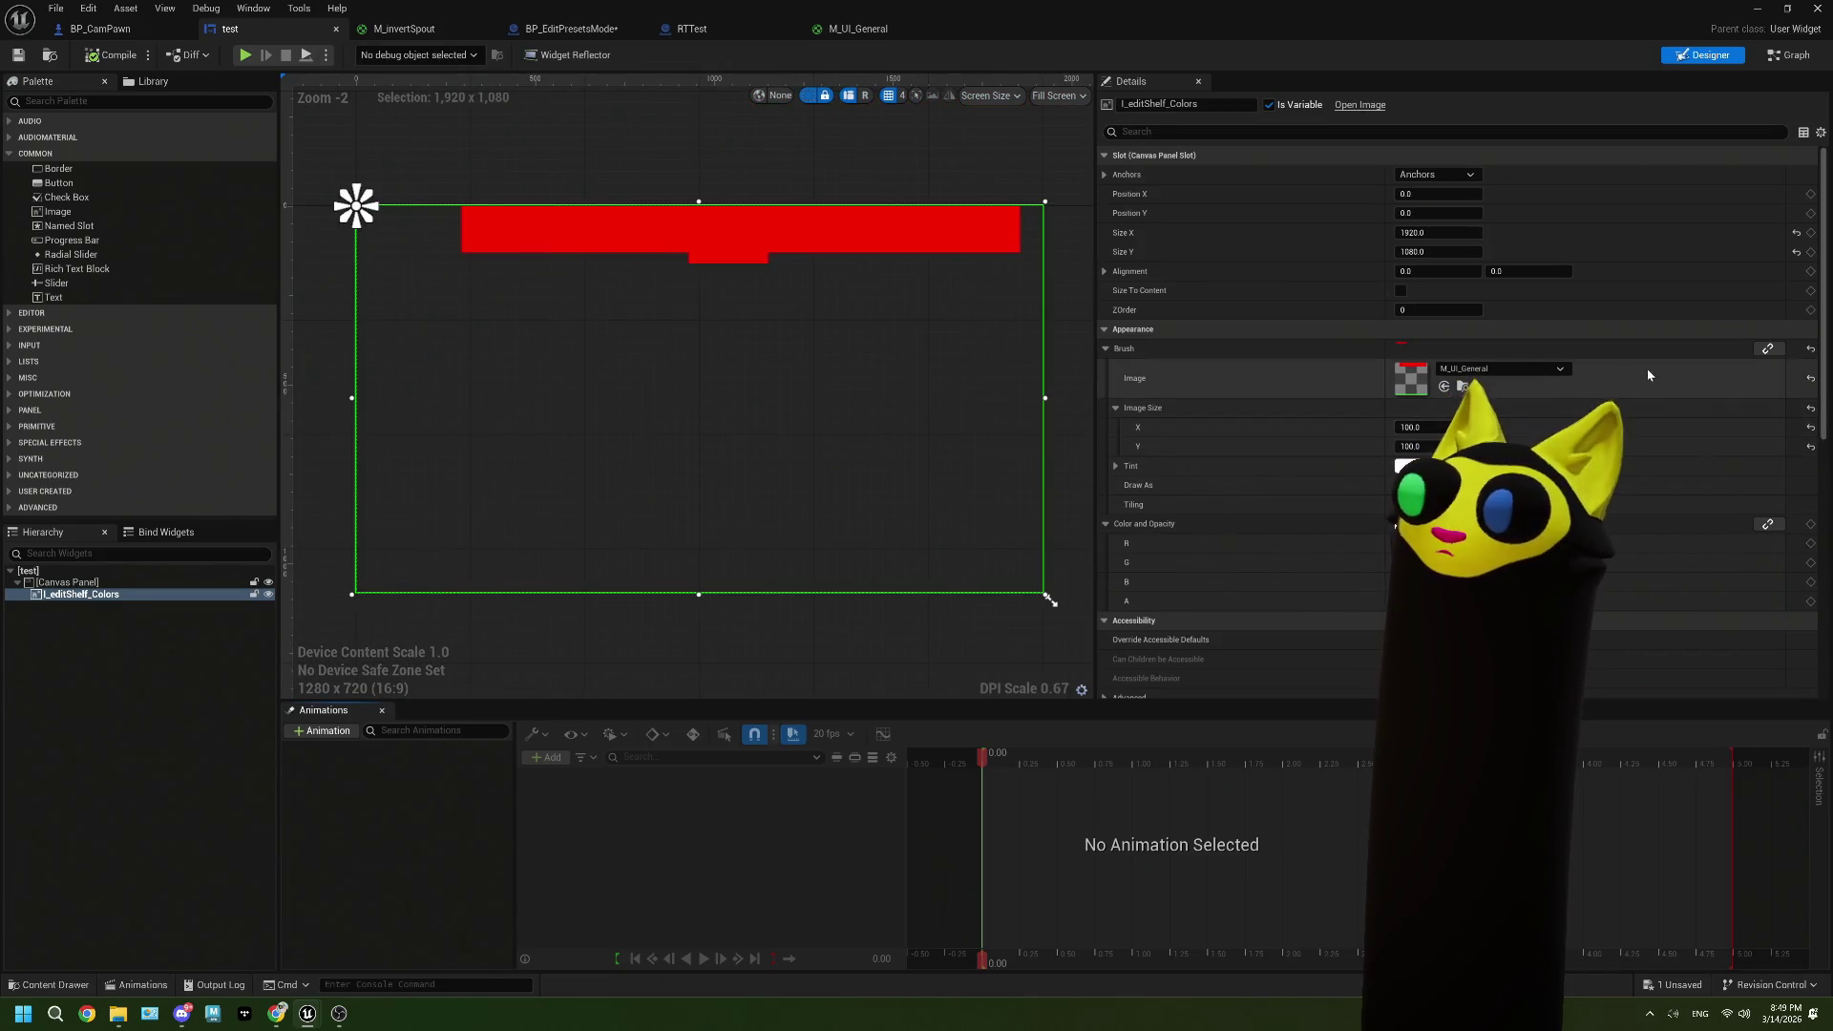
Step: Create a brush binding for the image and split the Return Node's struct pin into brush fields
left_click(1785, 386)
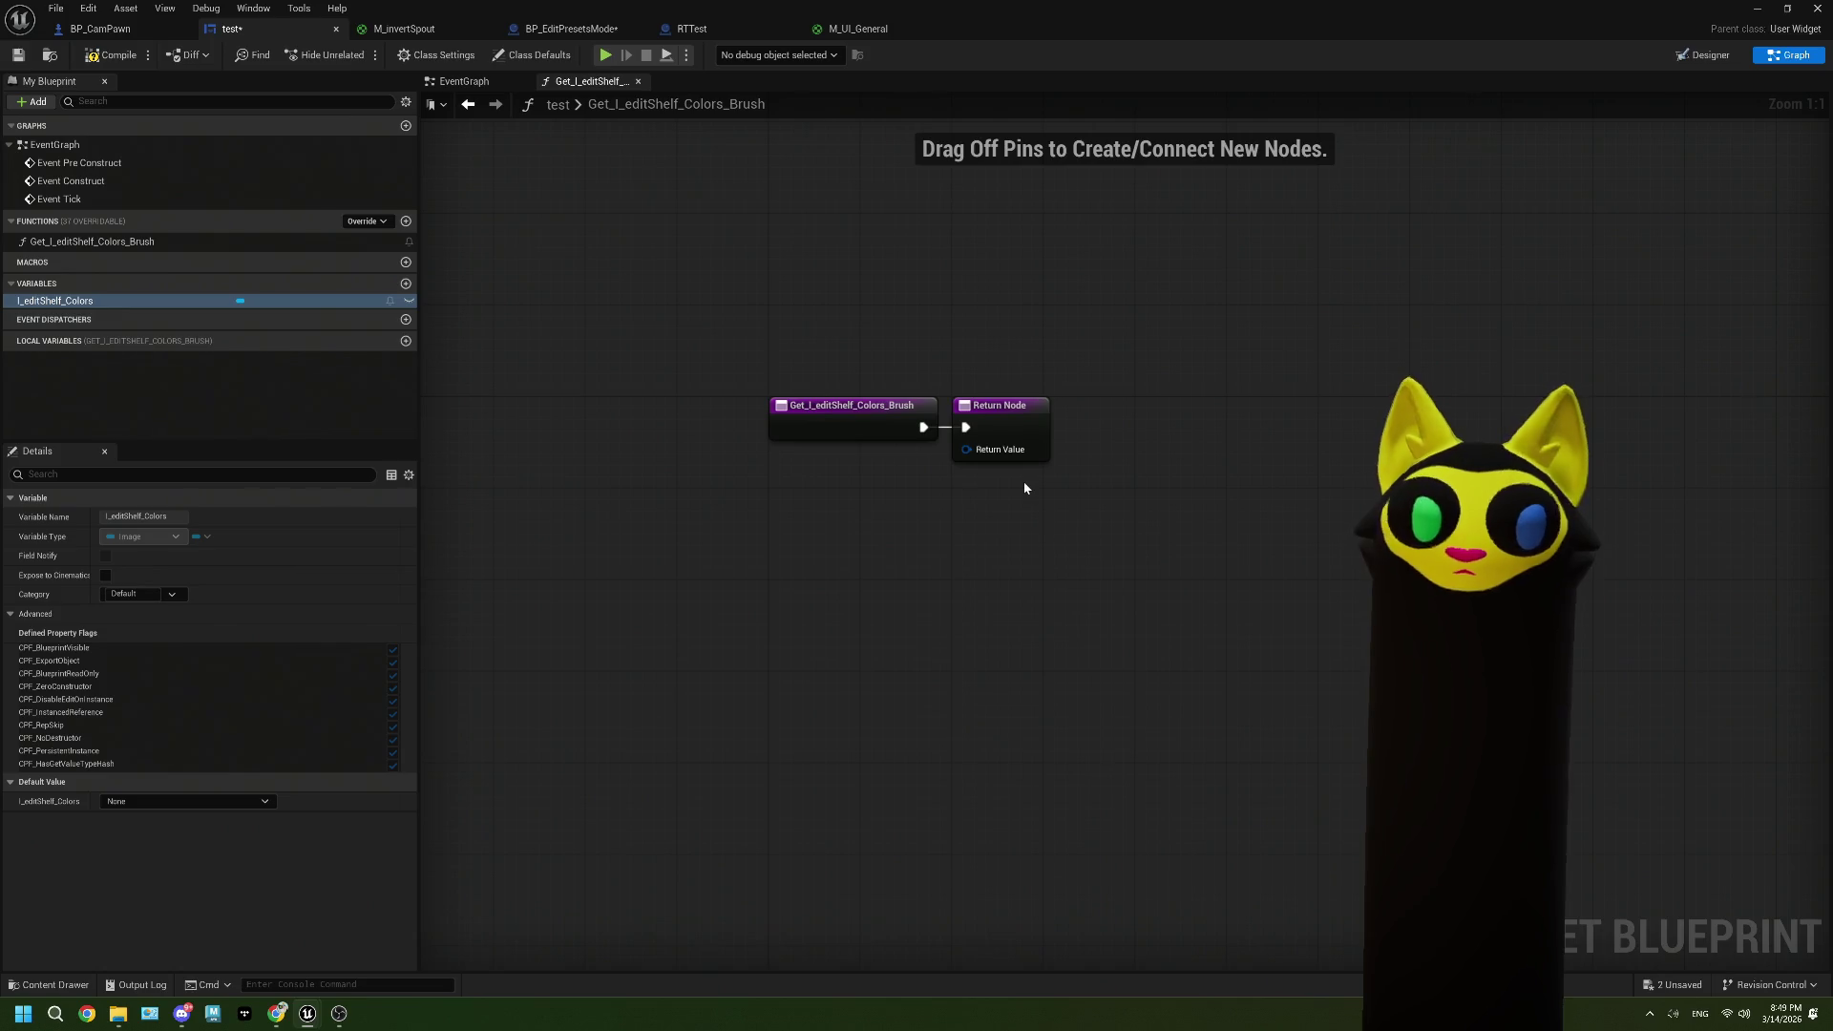
left_click_drag(999, 436, 1021, 437)
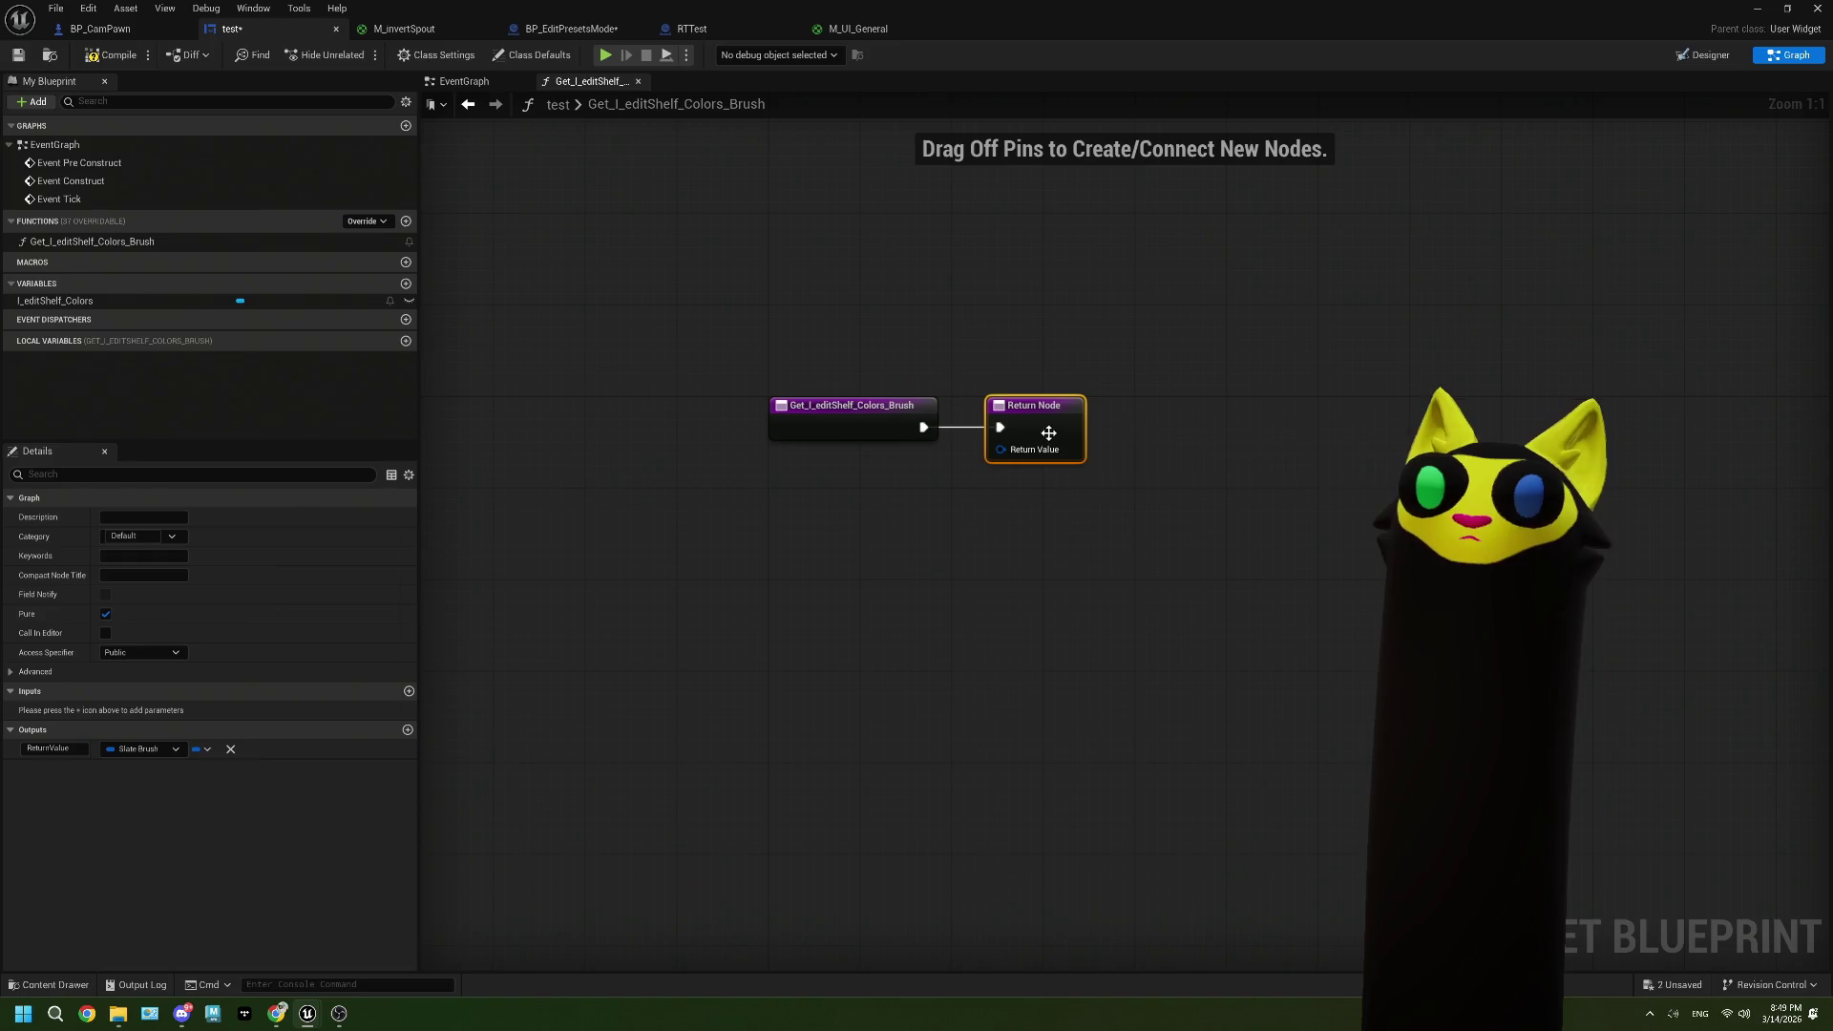
left_click_drag(1080, 428, 1068, 427)
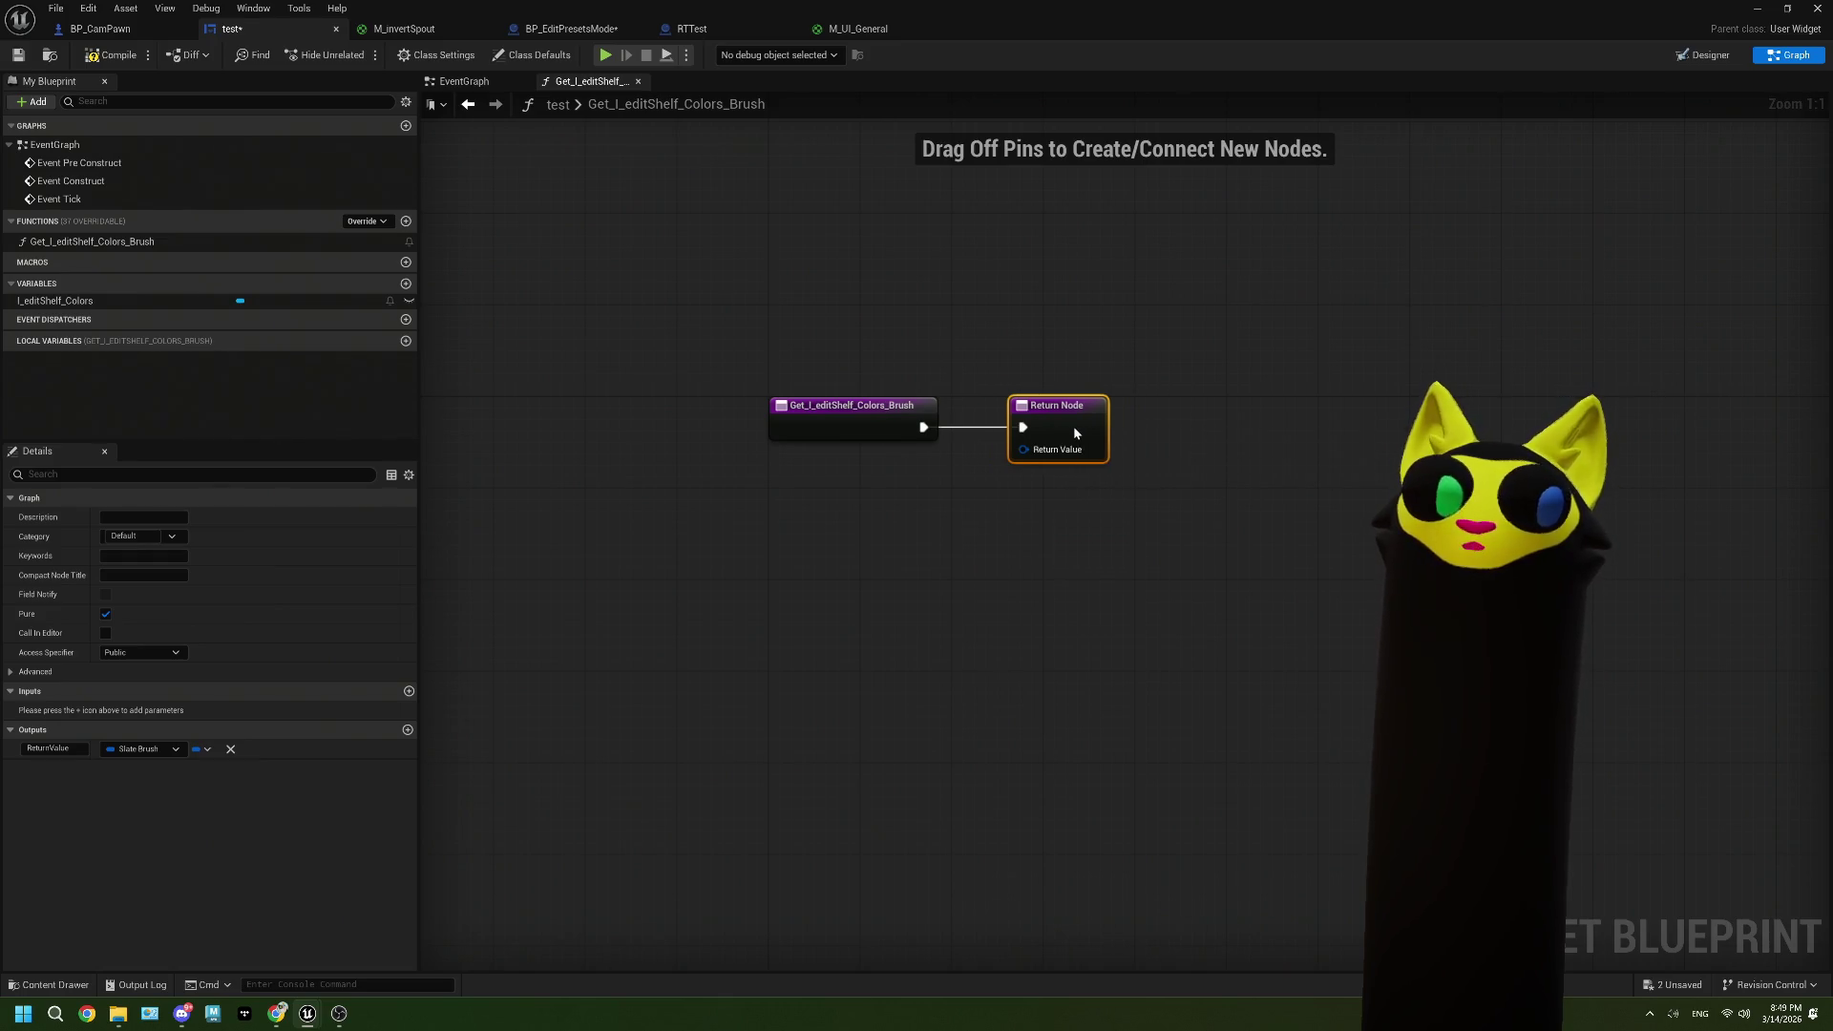
right_click(1020, 451)
left_click(1061, 524)
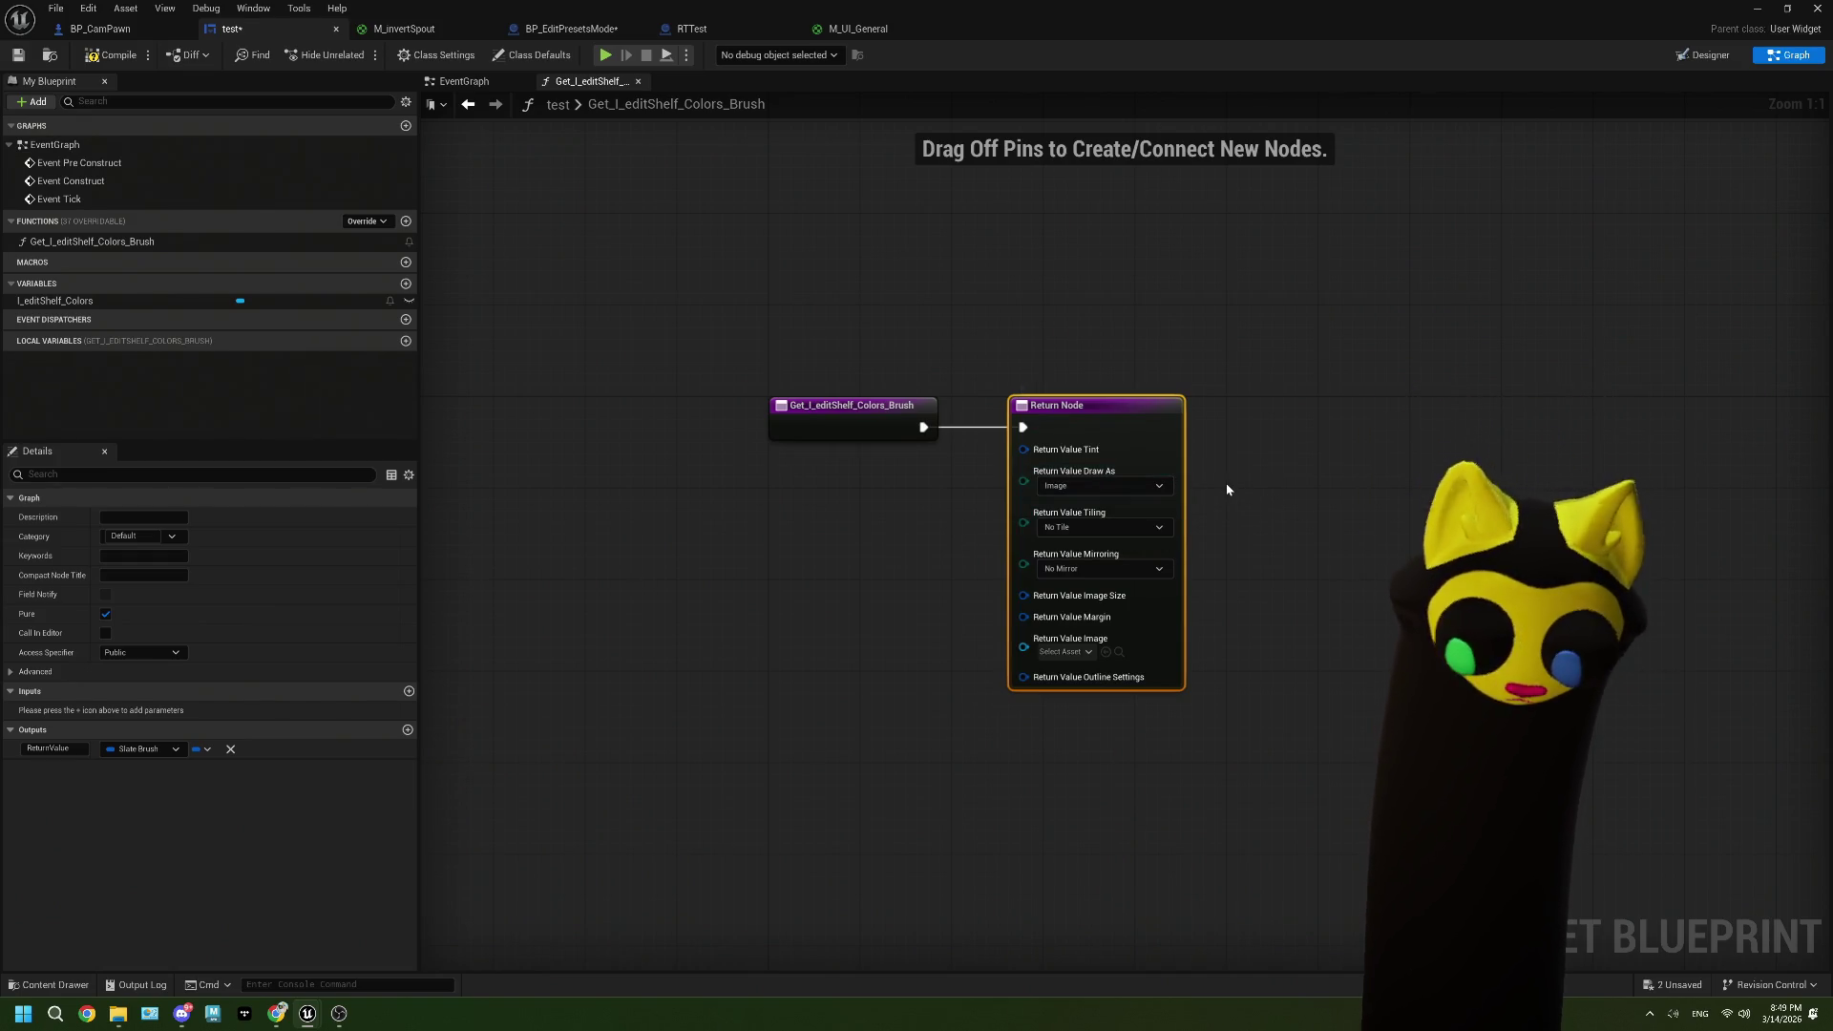
left_click(1056, 652)
left_click(1205, 608)
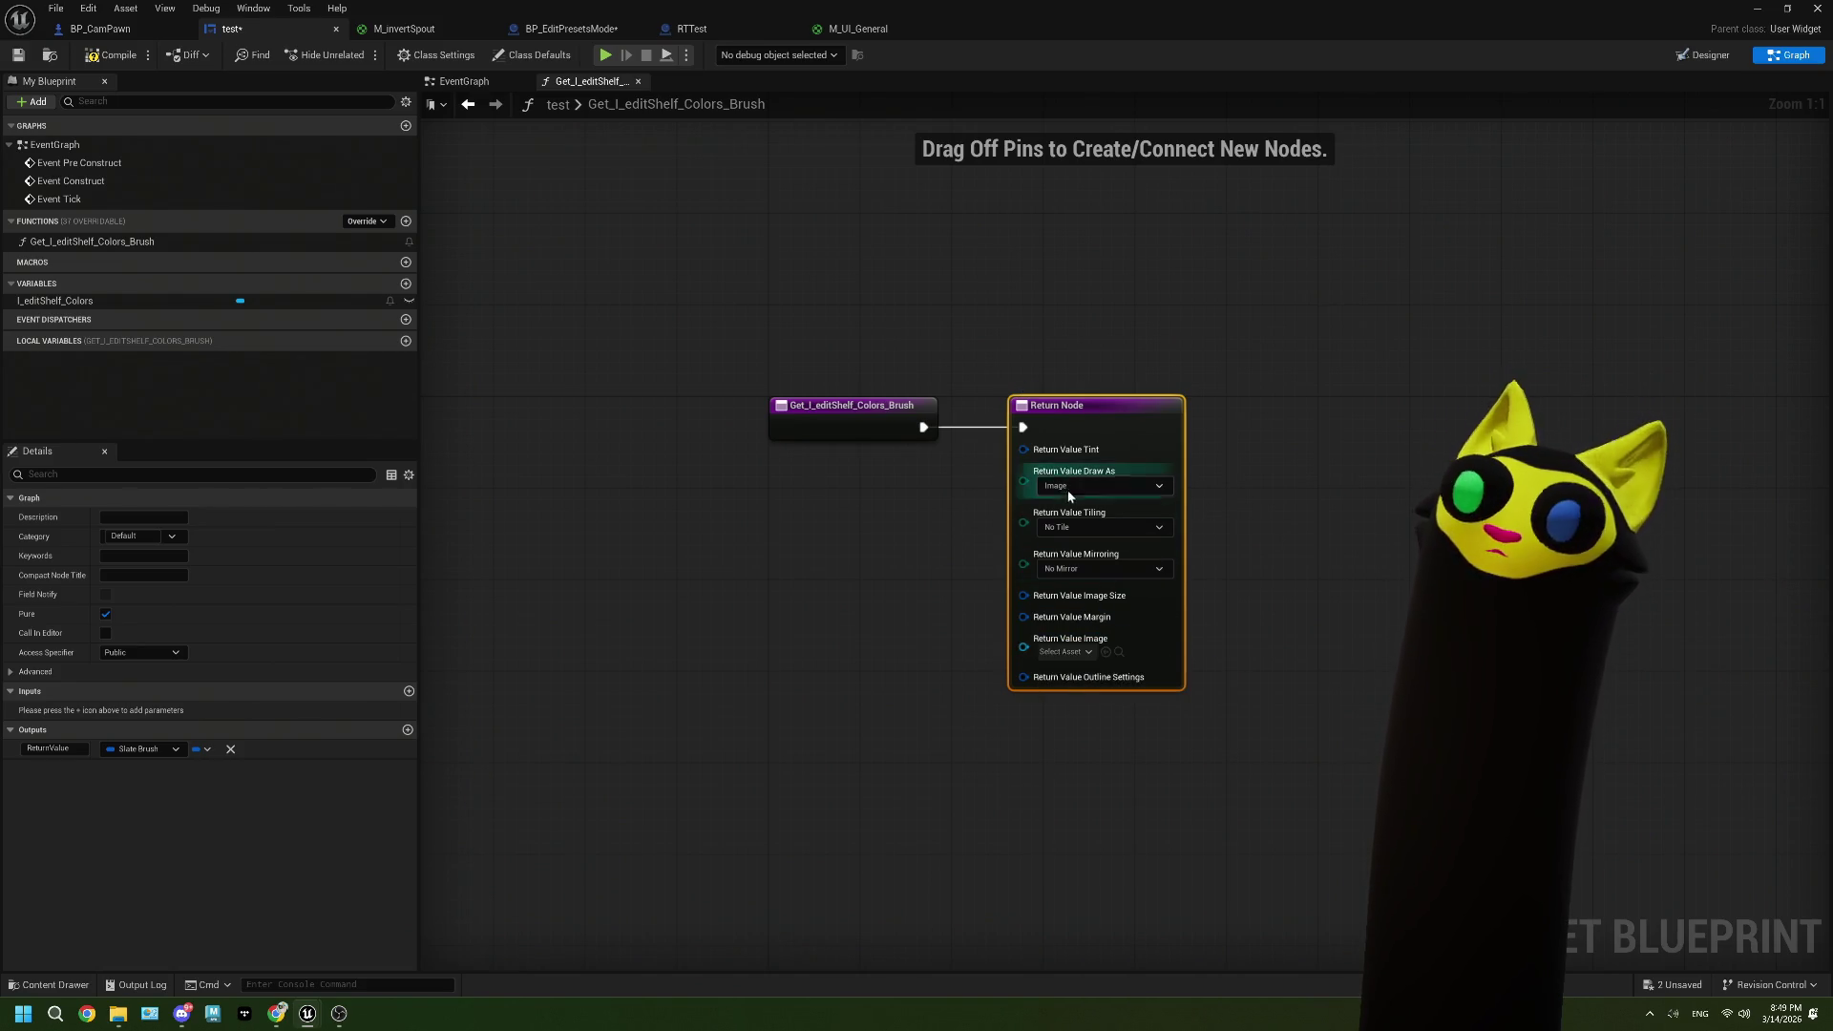
Step: Promote Return Value Image to a variable named editShelf_Colors_Mat, save the widget, and minimize the editor
right_click(1026, 458)
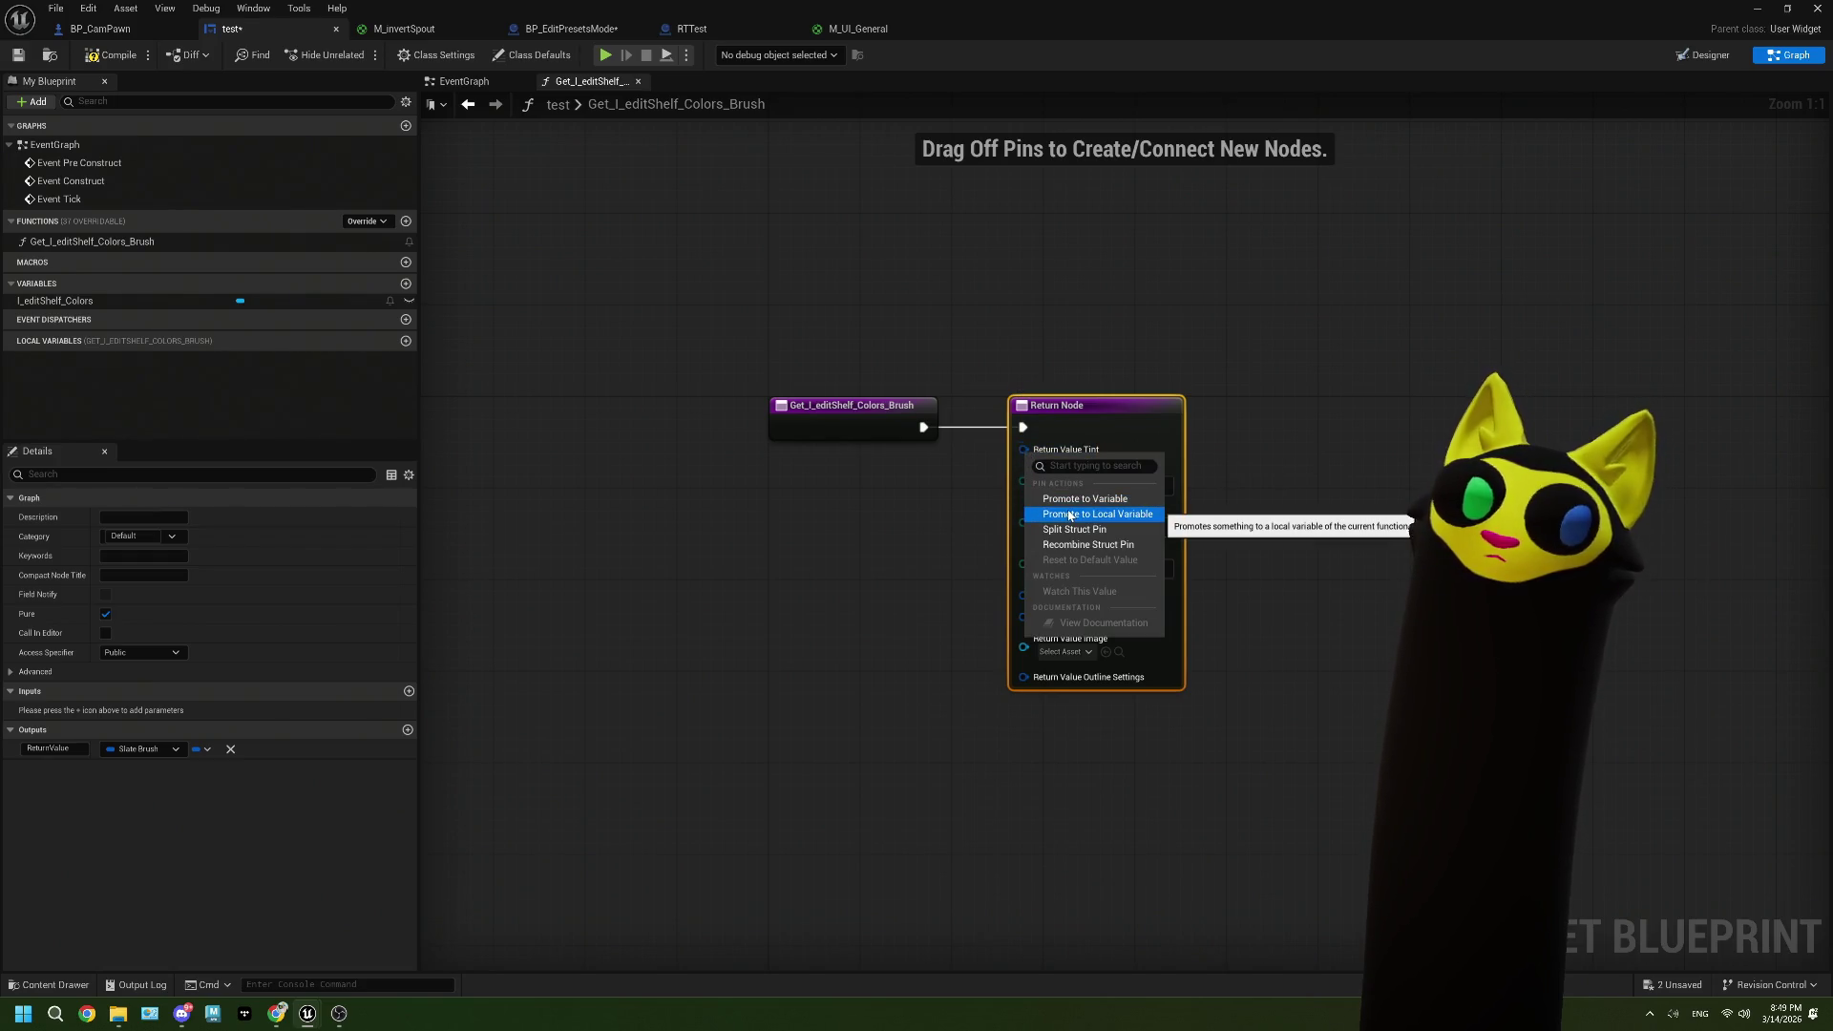
left_click(847, 525)
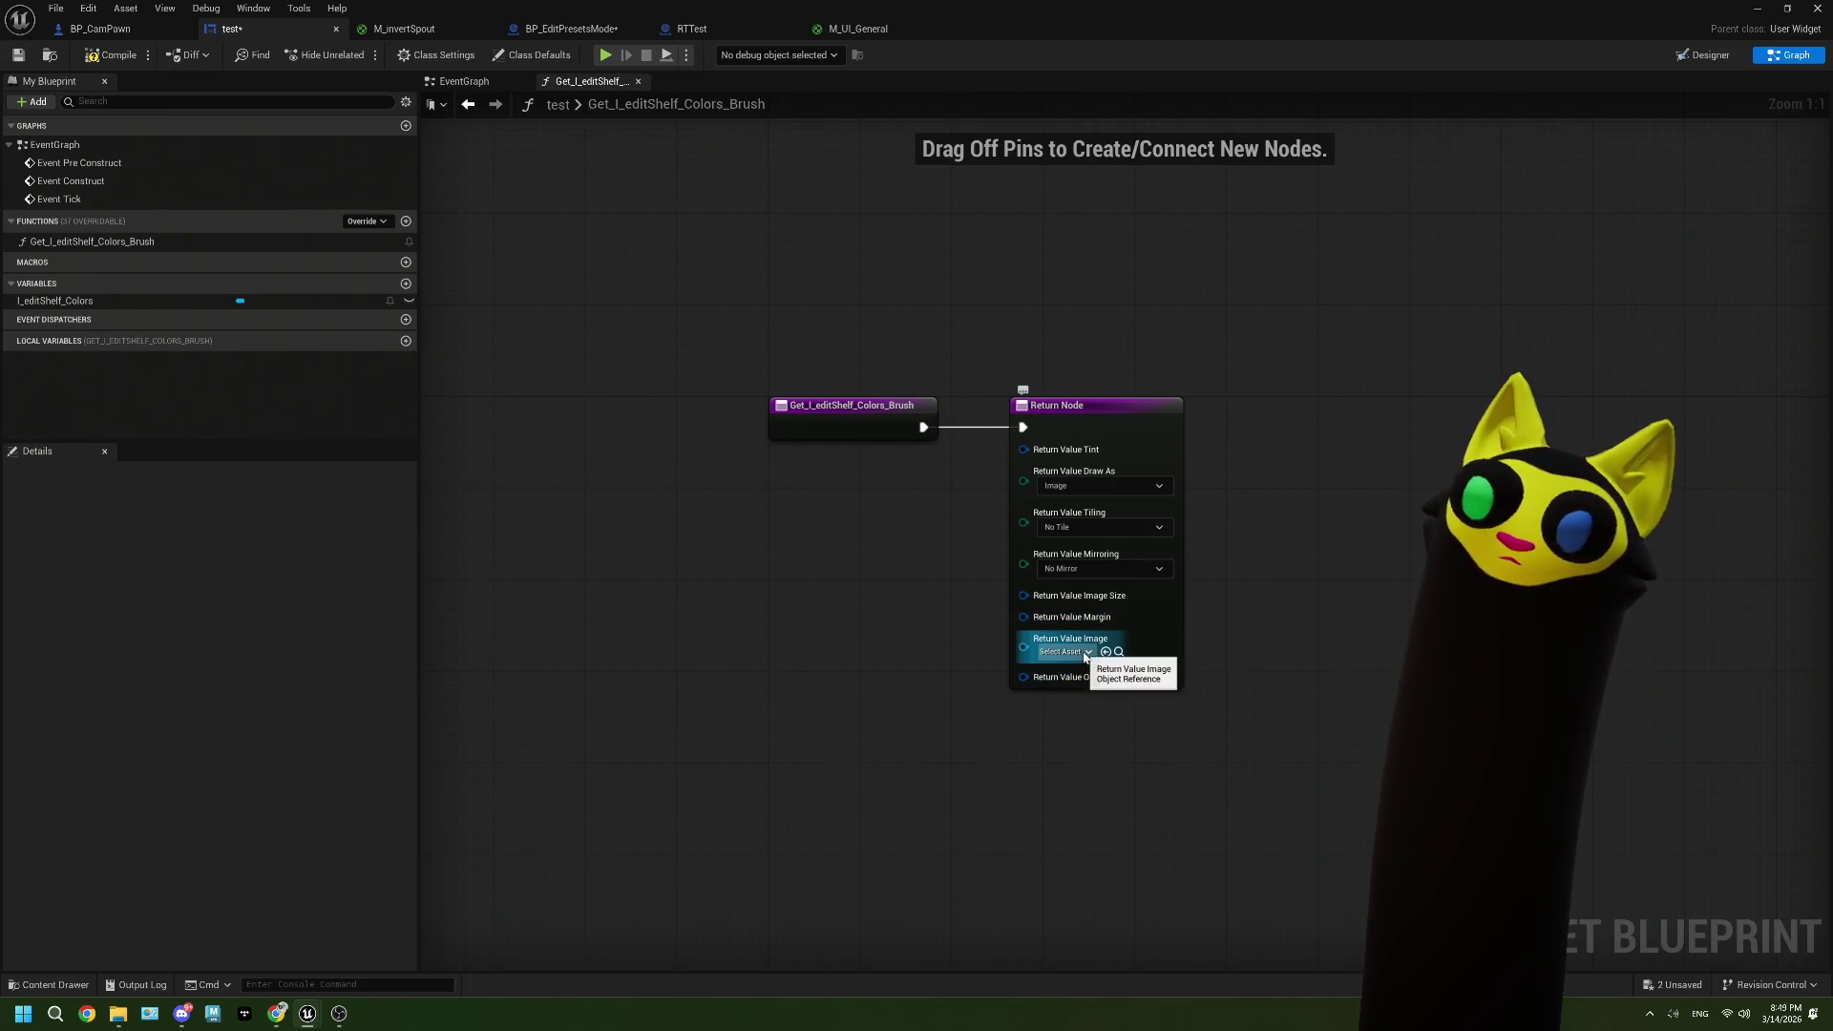
left_click(1047, 657)
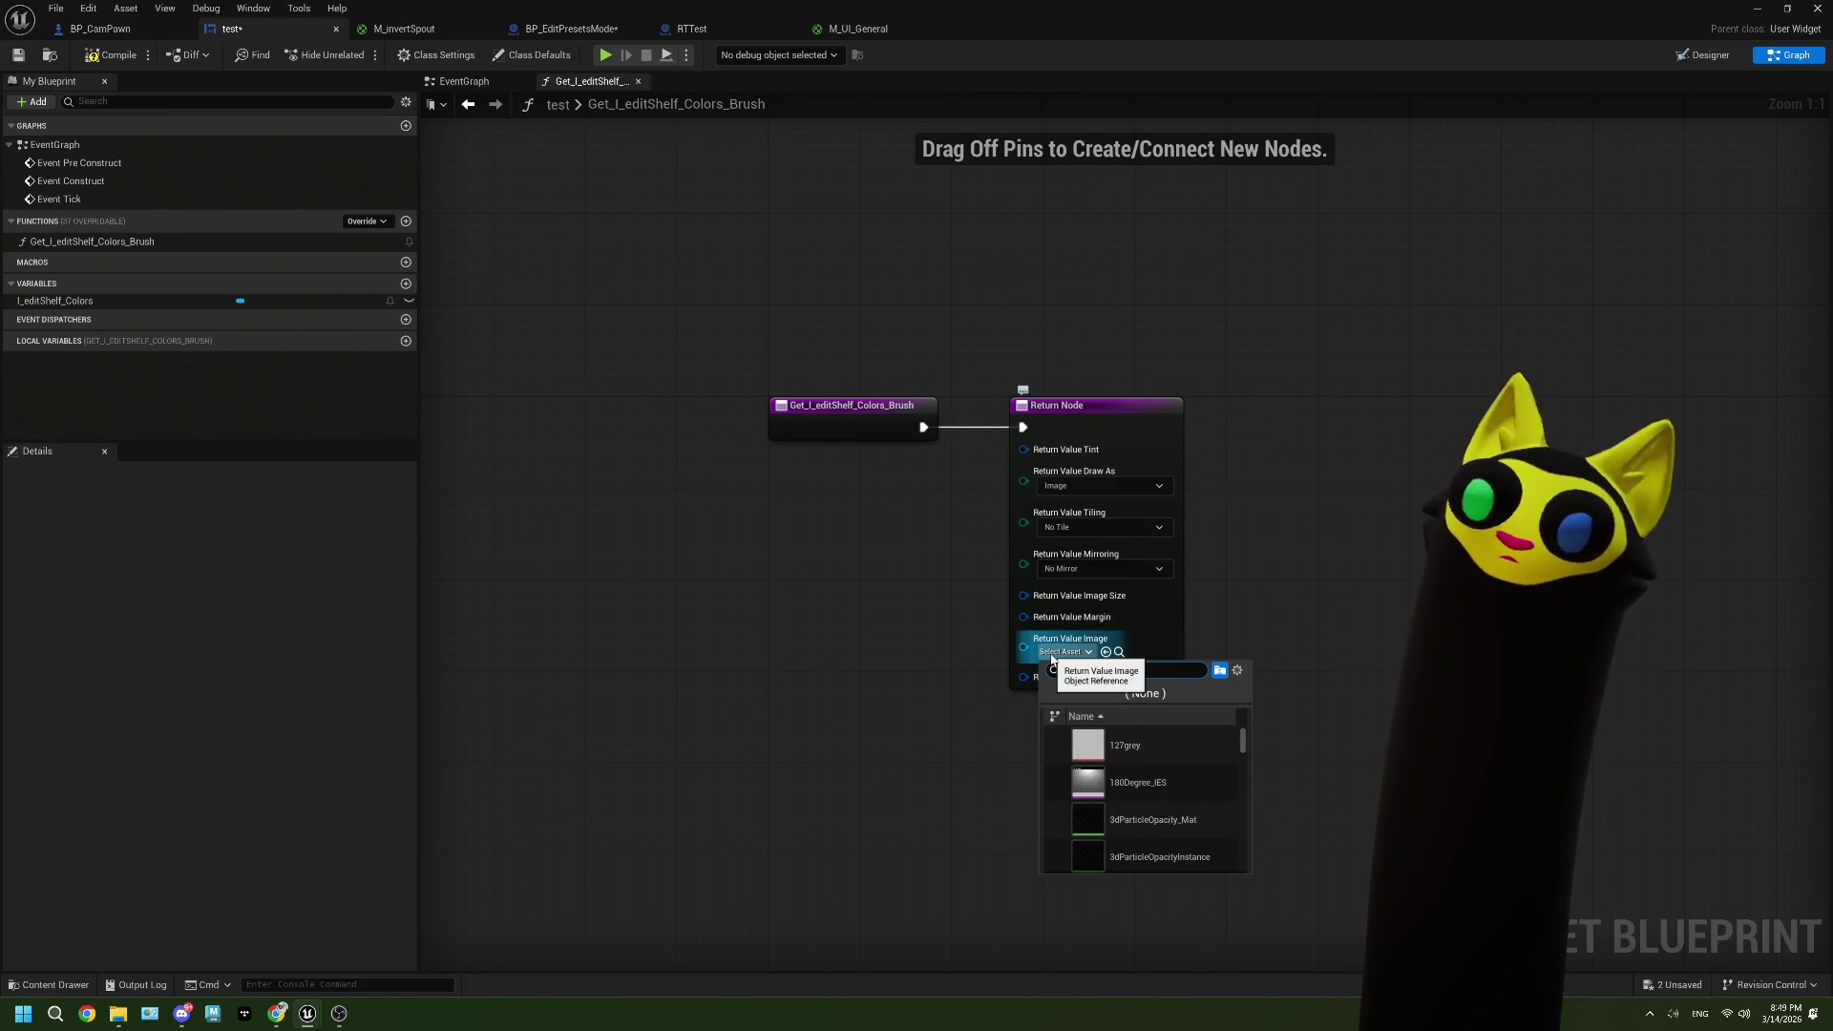
left_click(947, 649)
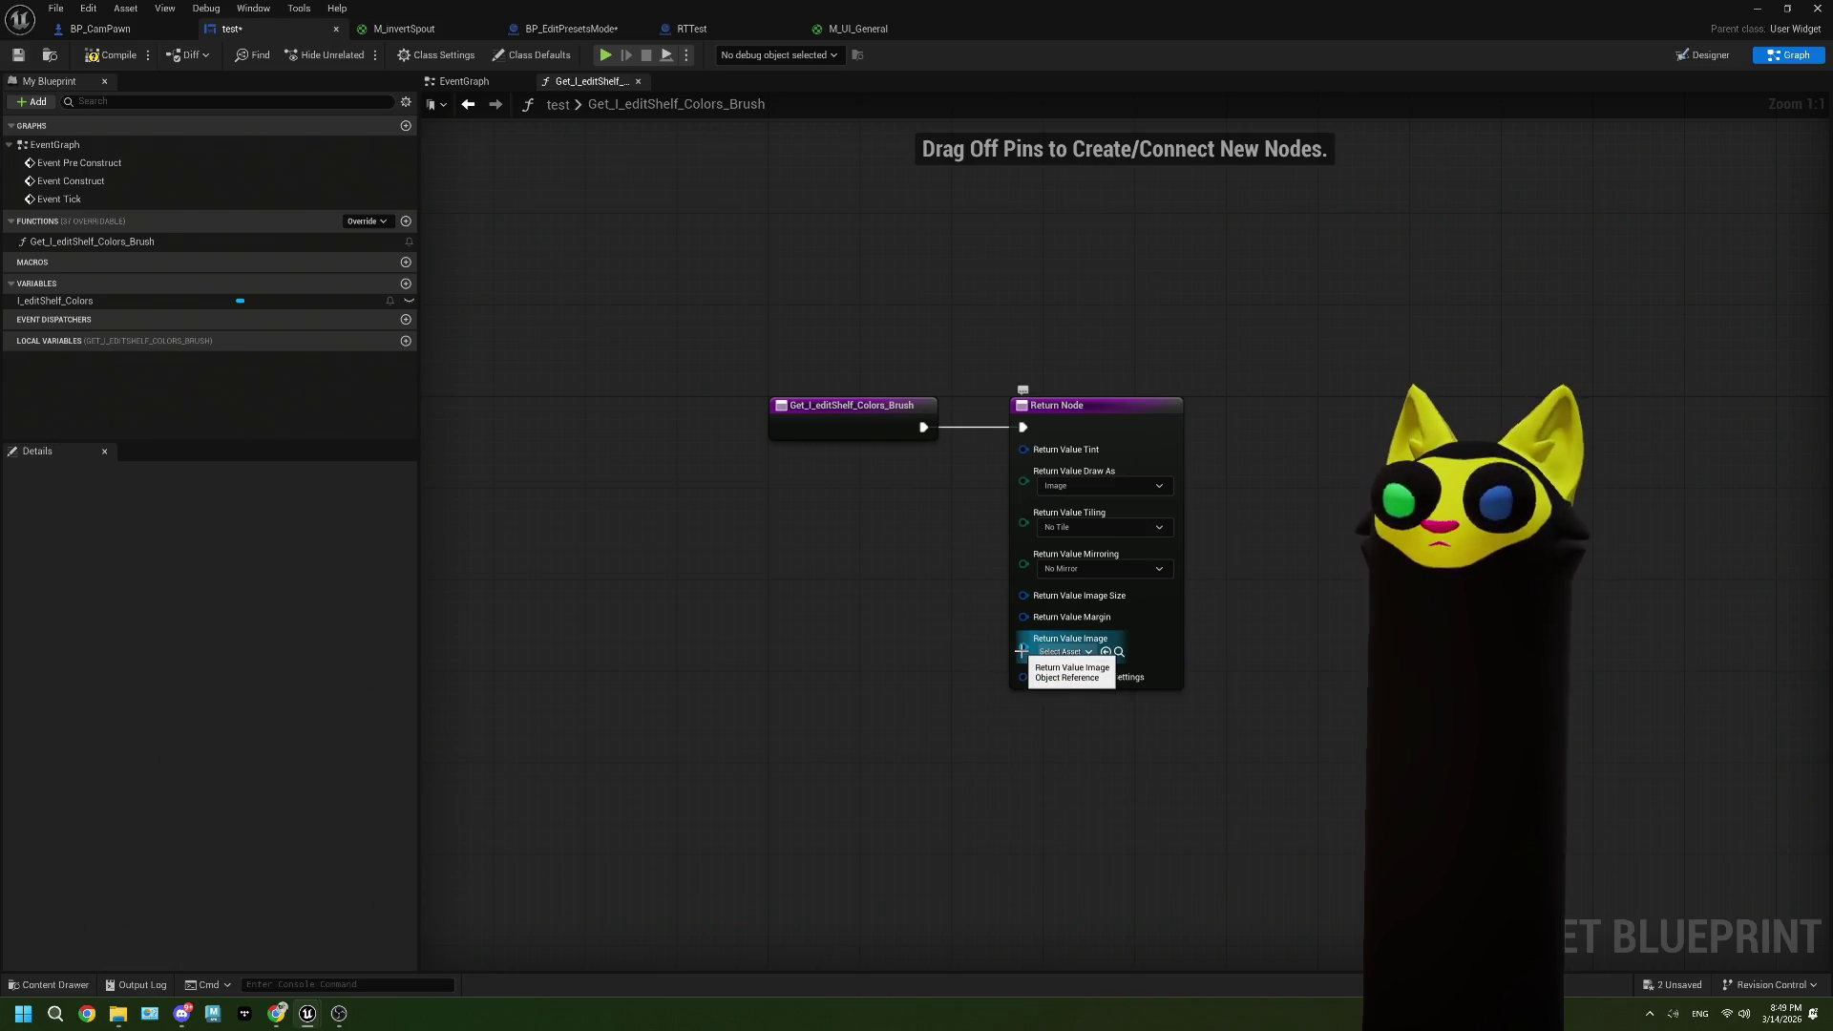
left_click_drag(1022, 651, 897, 654)
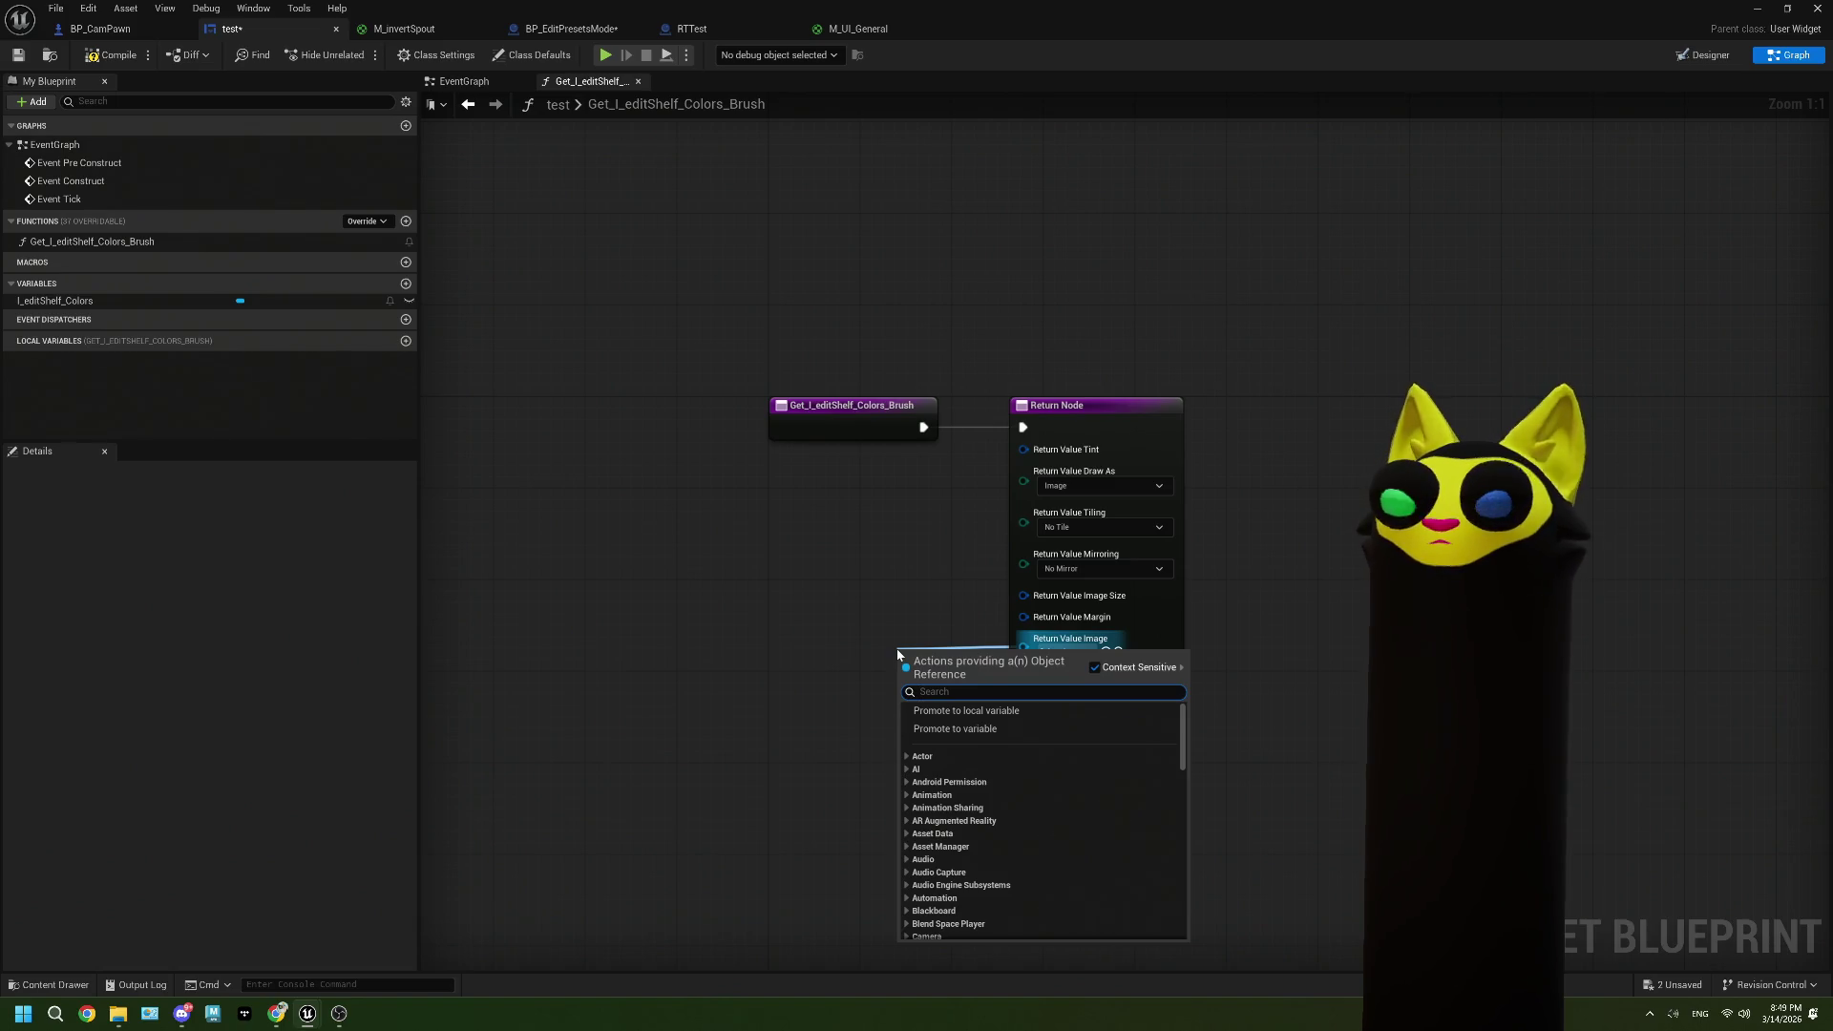
left_click(971, 730)
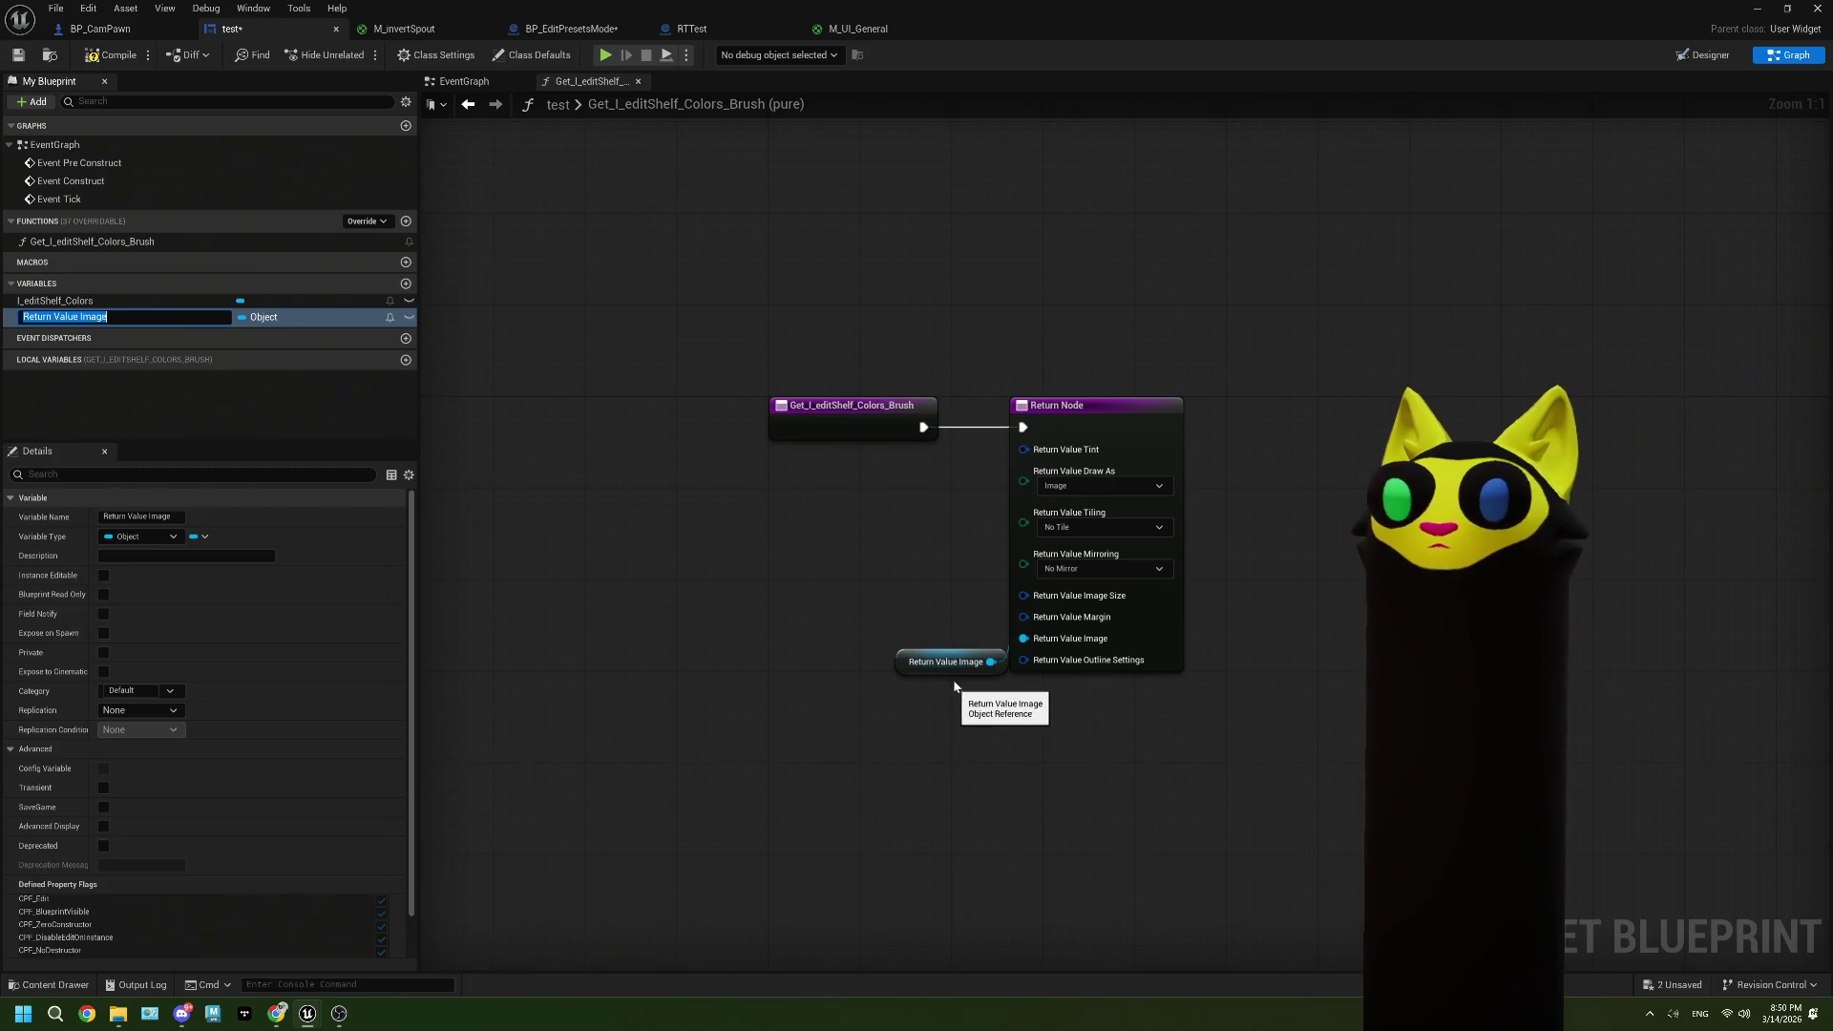
left_click_drag(955, 673, 896, 662)
type("editShelf_Colors_Mat")
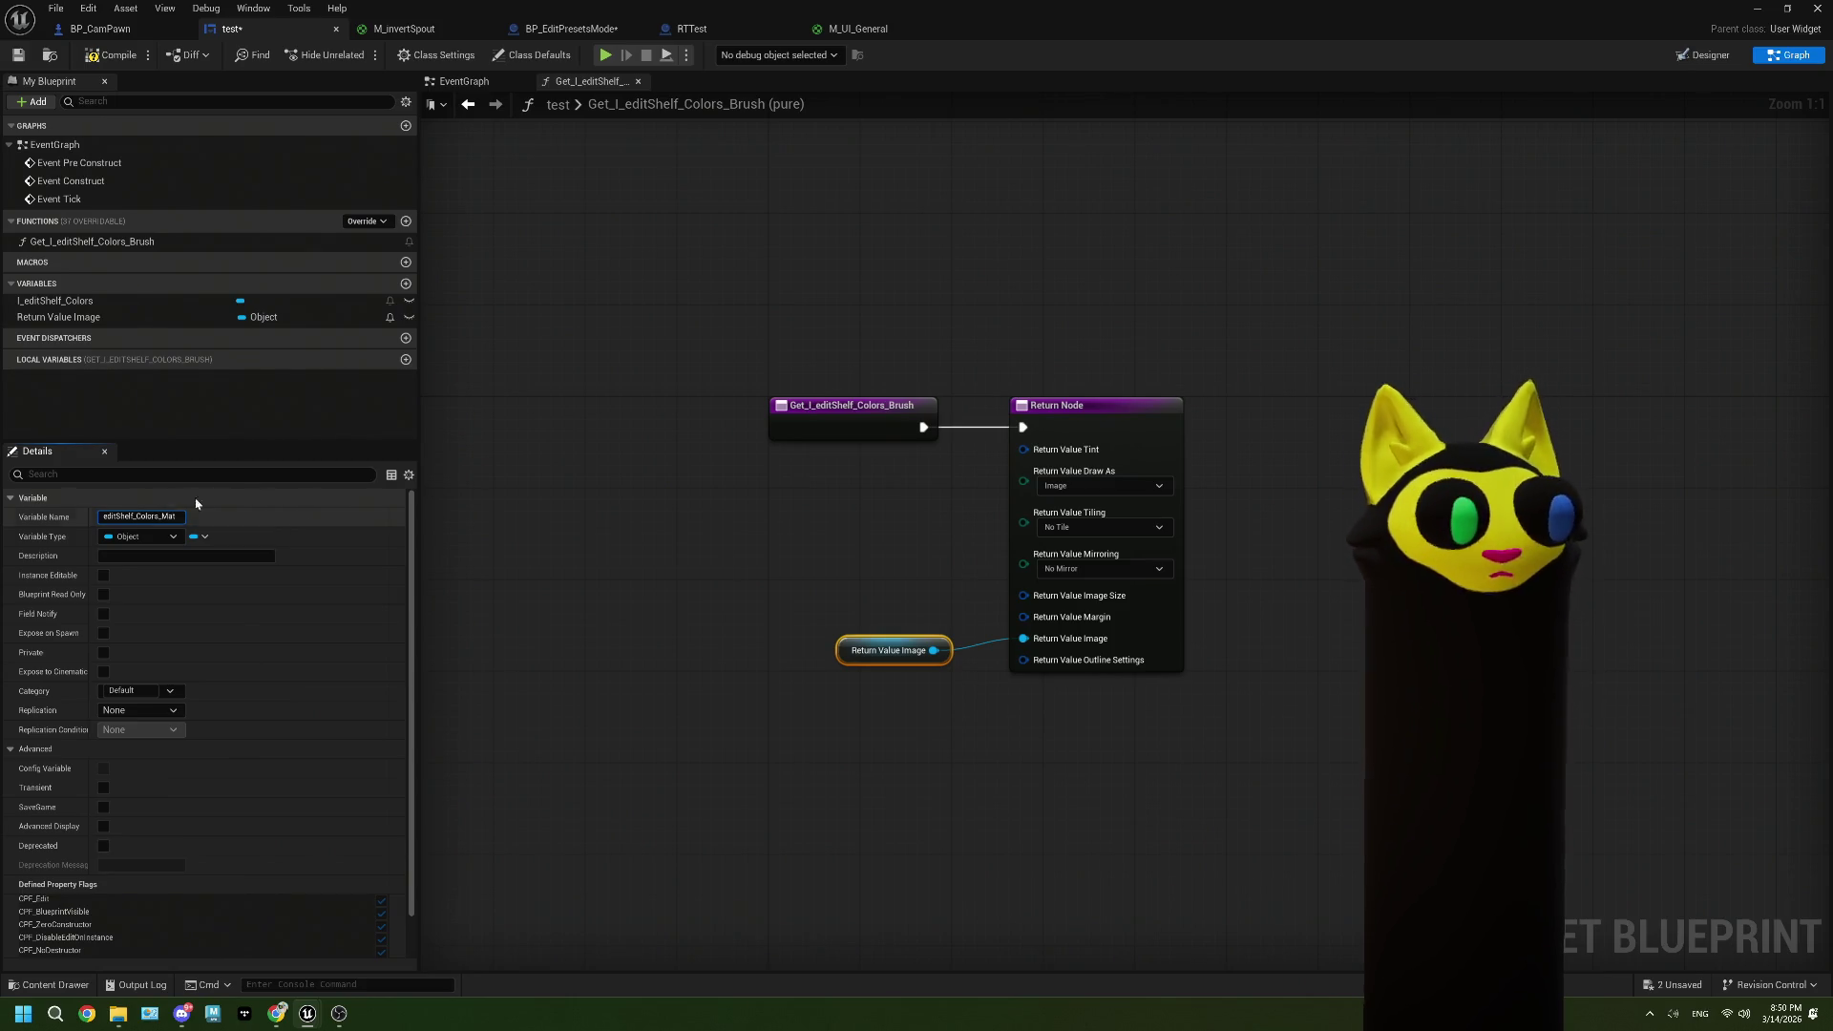
key("Return")
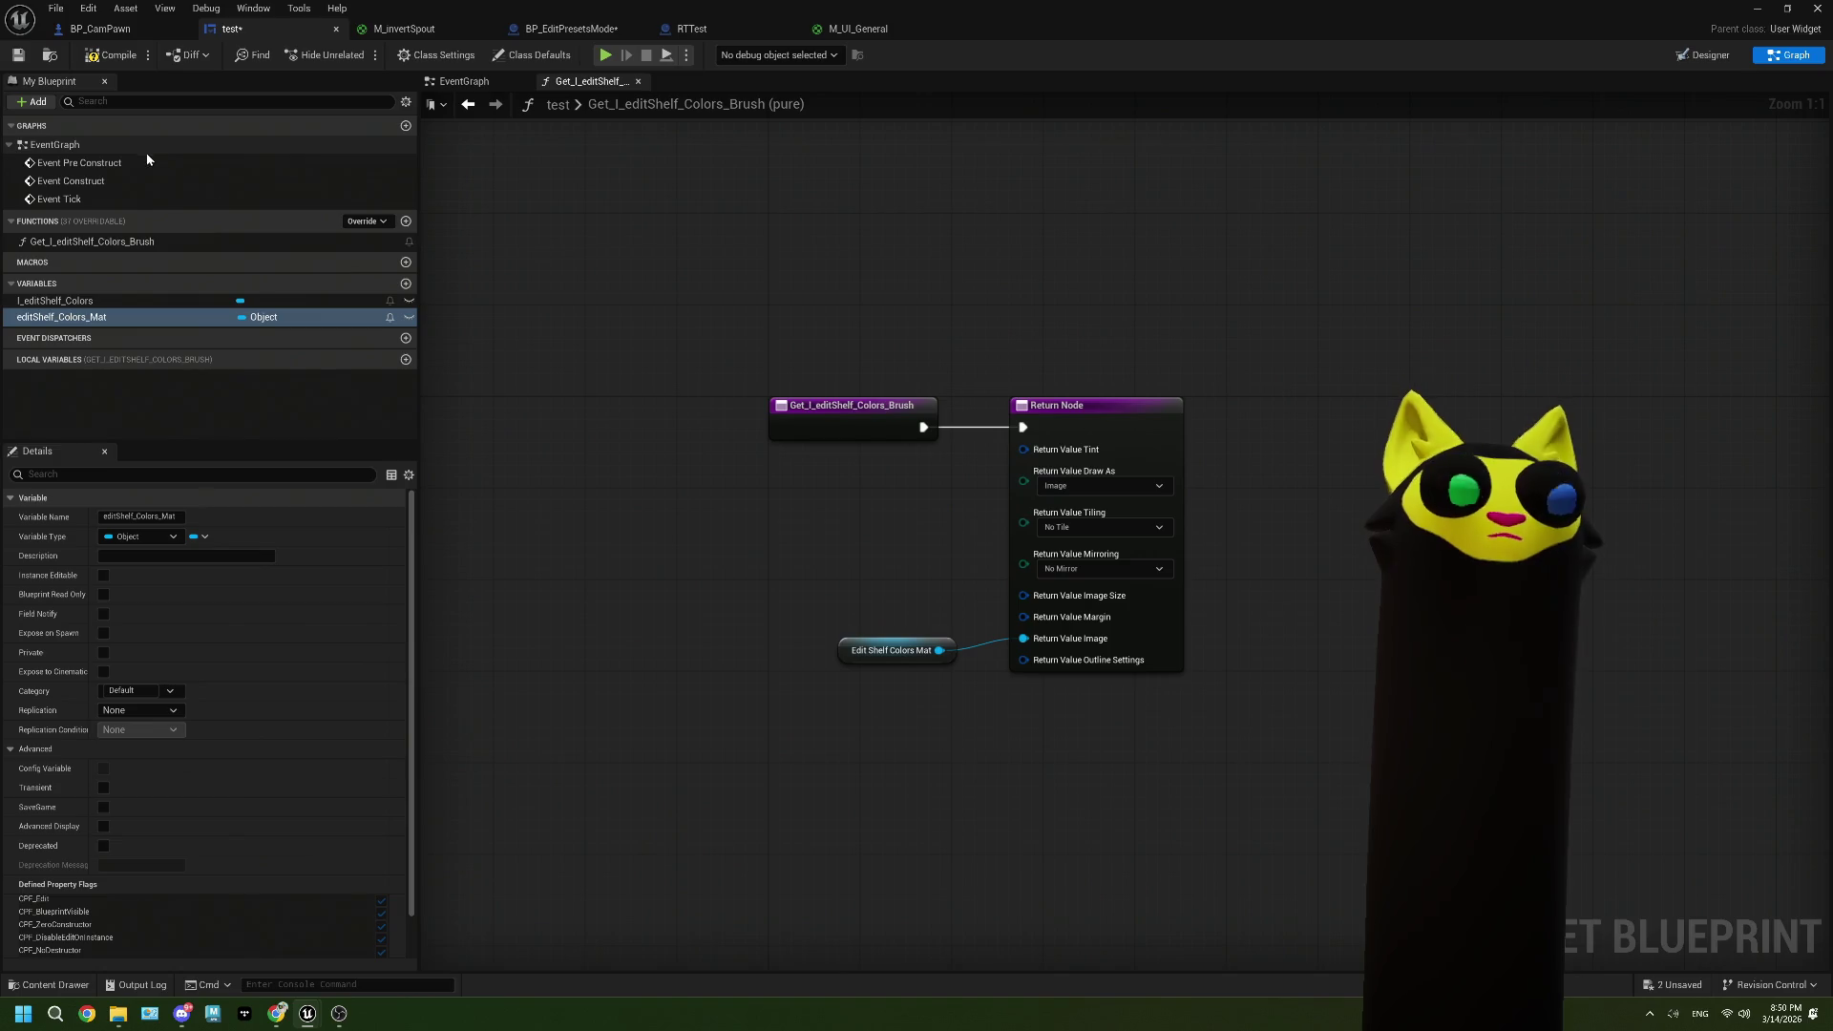
left_click(29, 56)
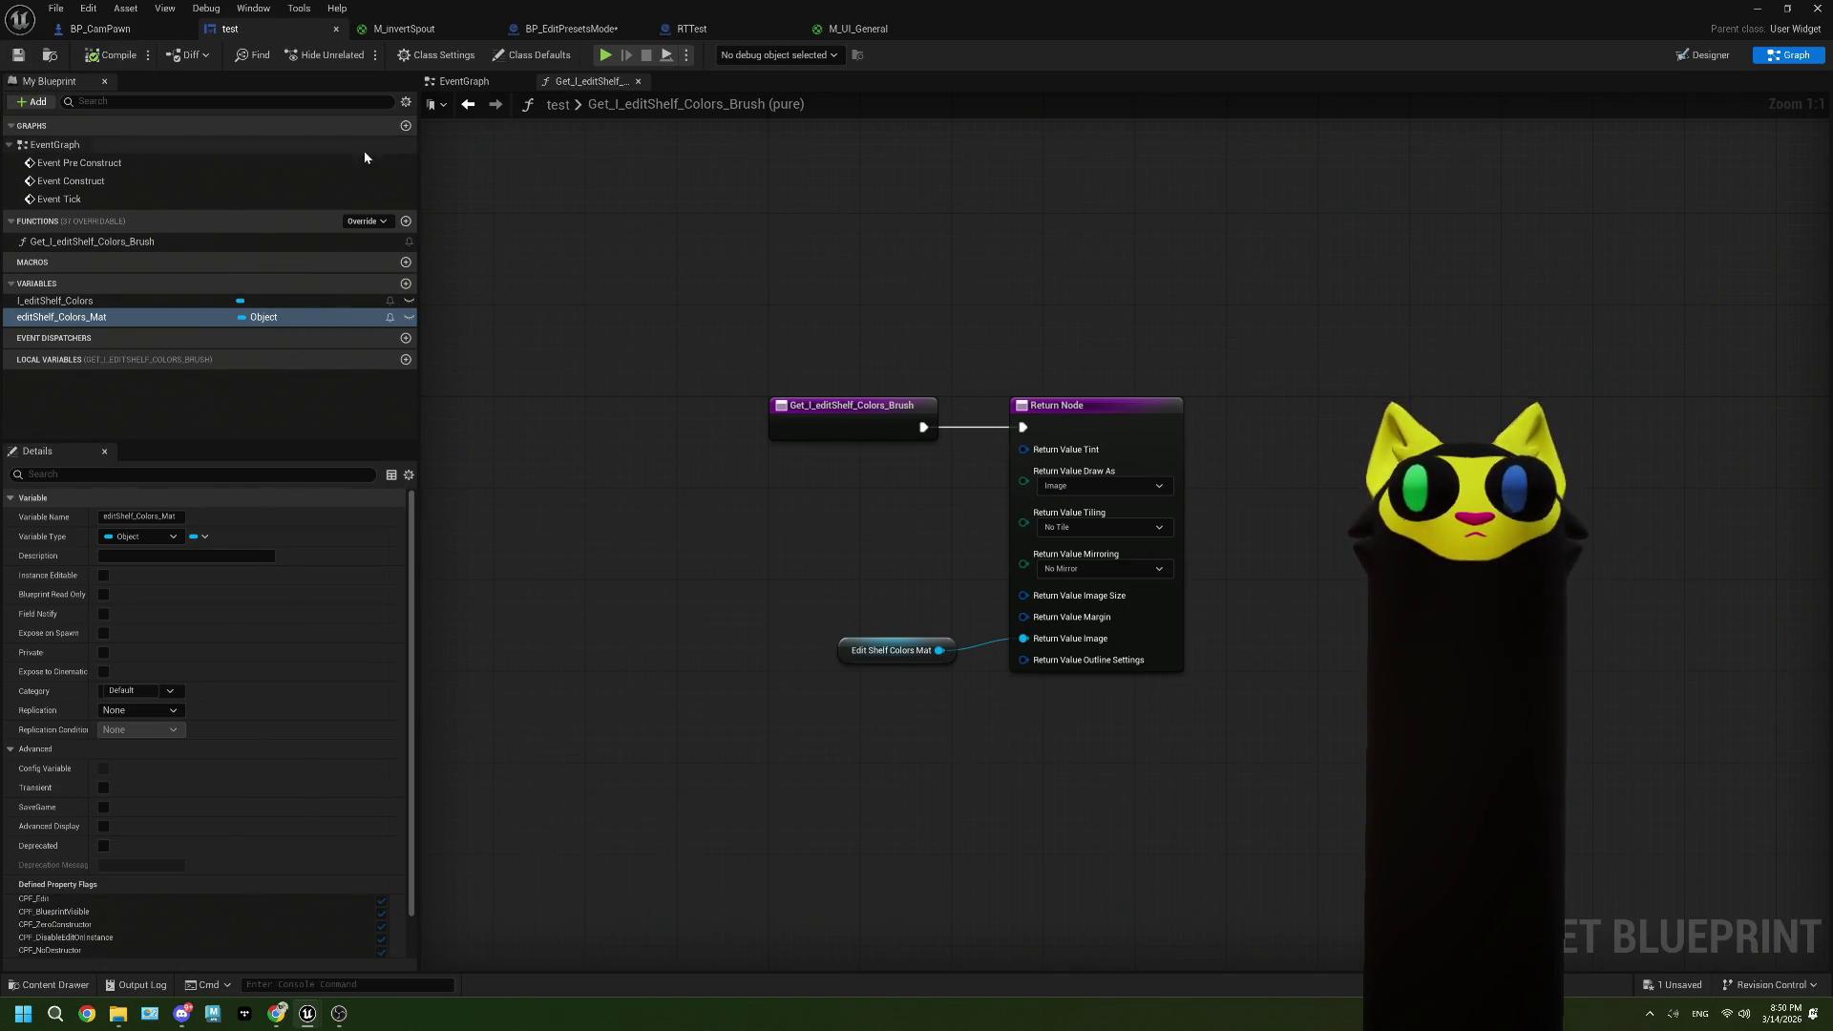
left_click(1755, 12)
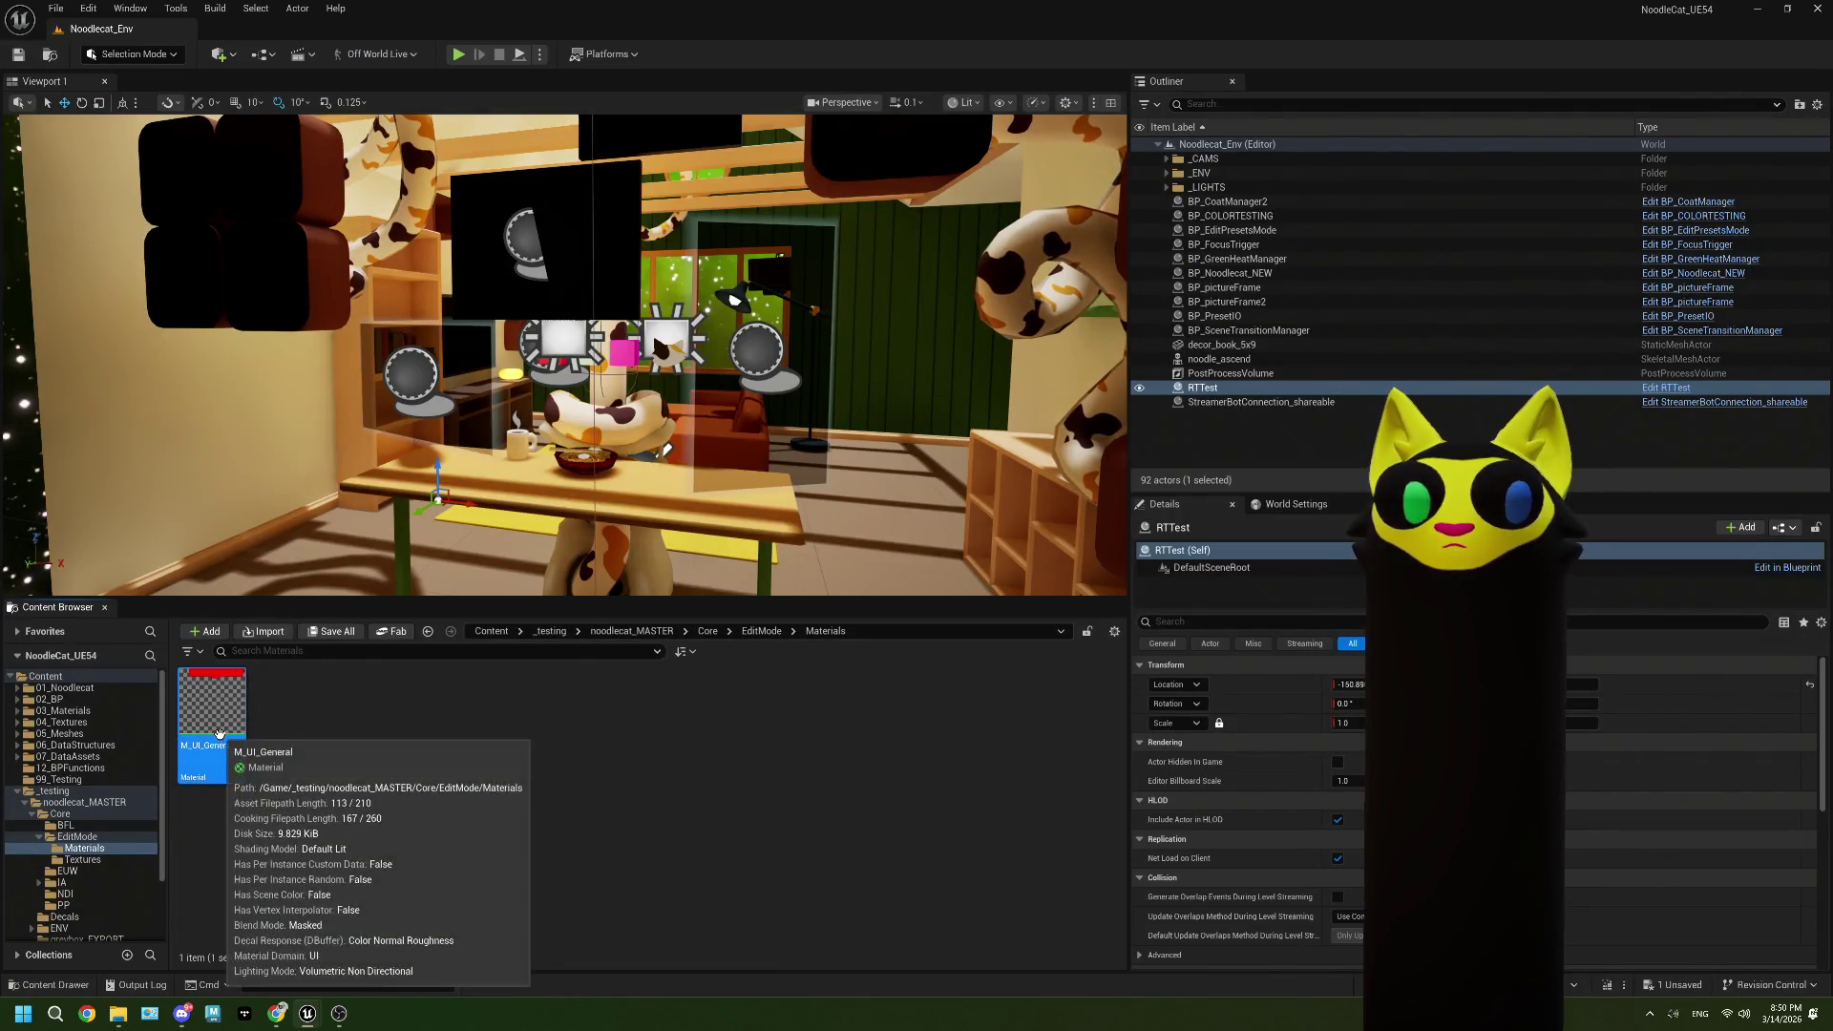
Step: Open BP_EditPresetsMode from the EditMode folder and search widget actions for 'edit', adding nothing
left_click(752, 636)
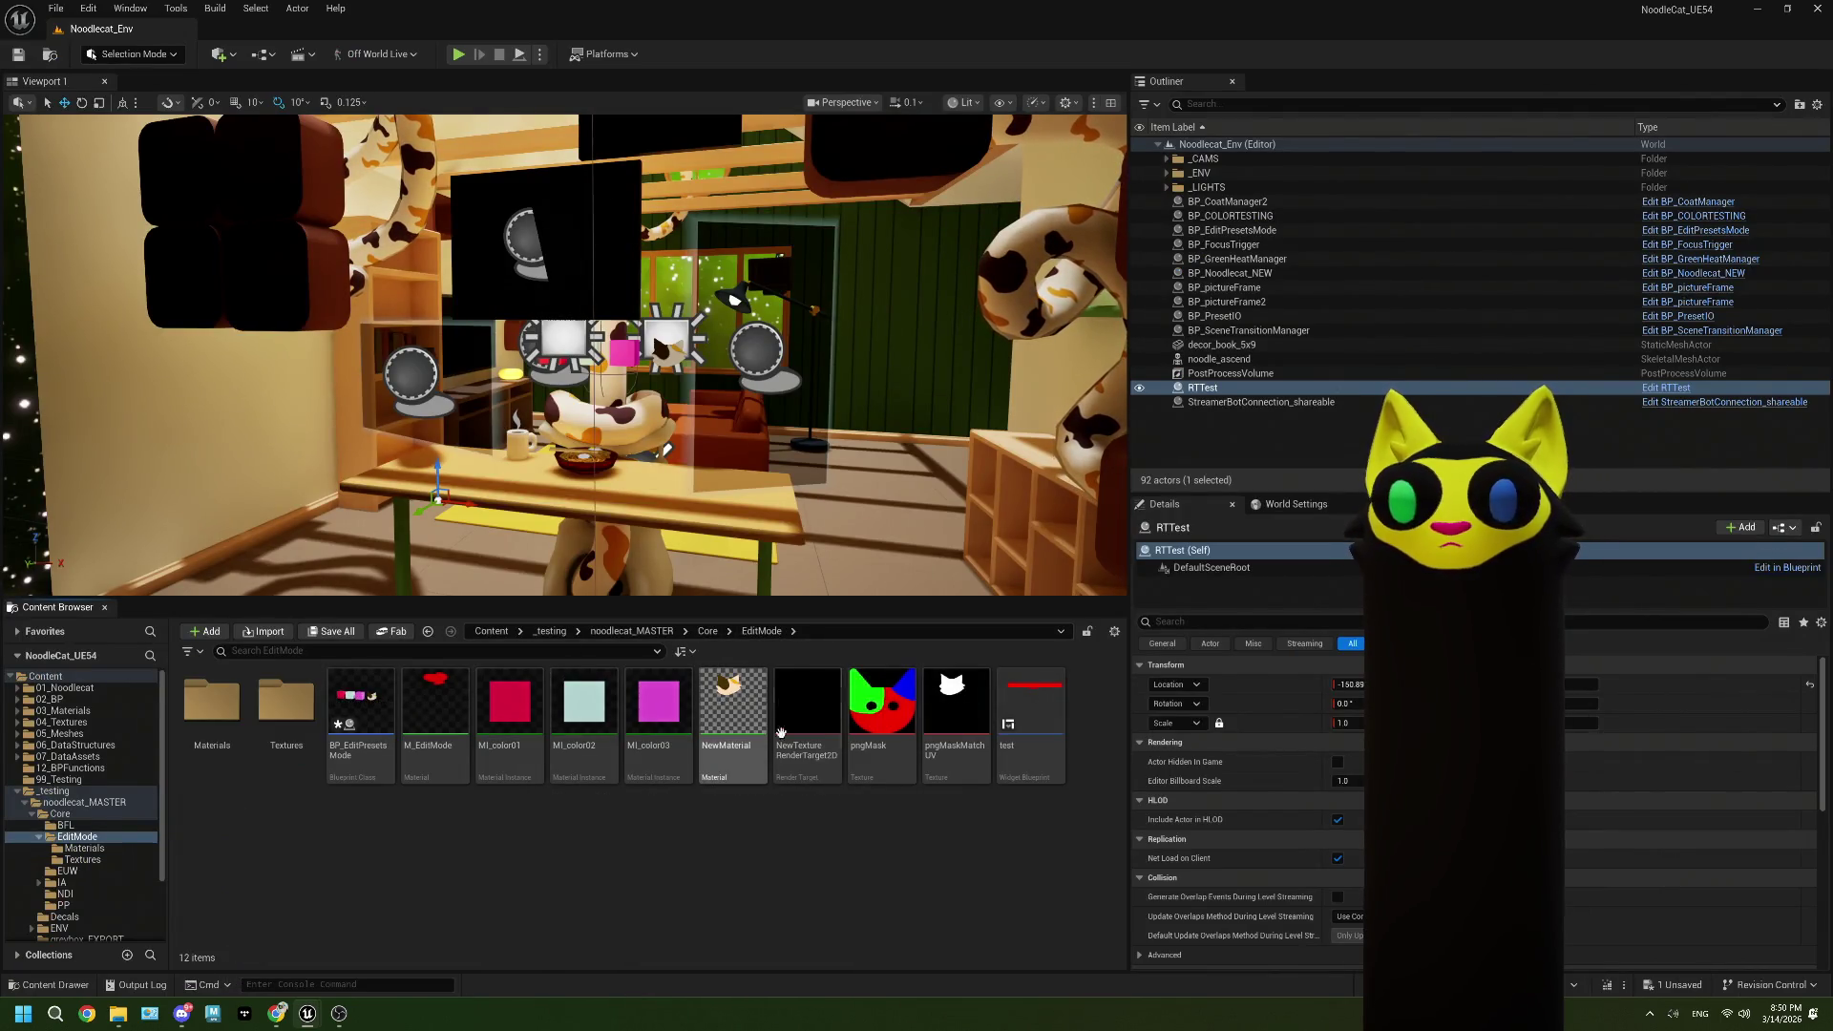
double_click(387, 732)
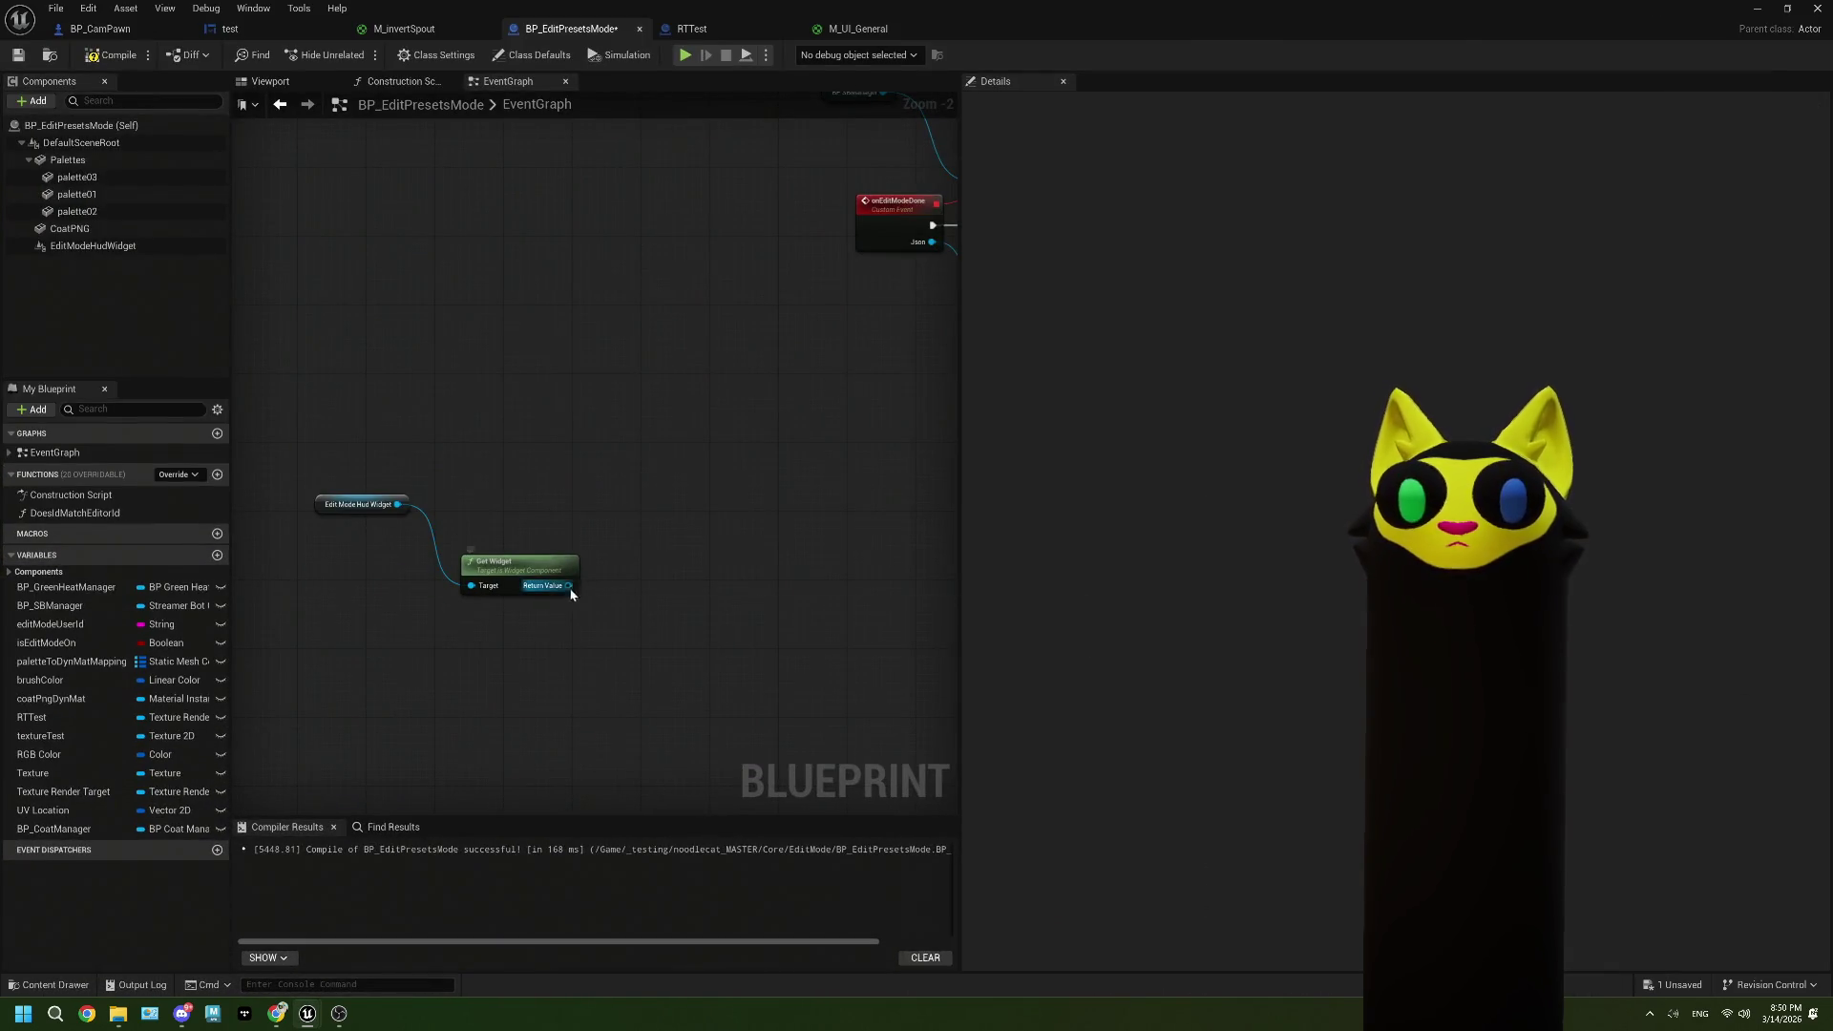
left_click_drag(639, 535, 639, 535)
type("edit")
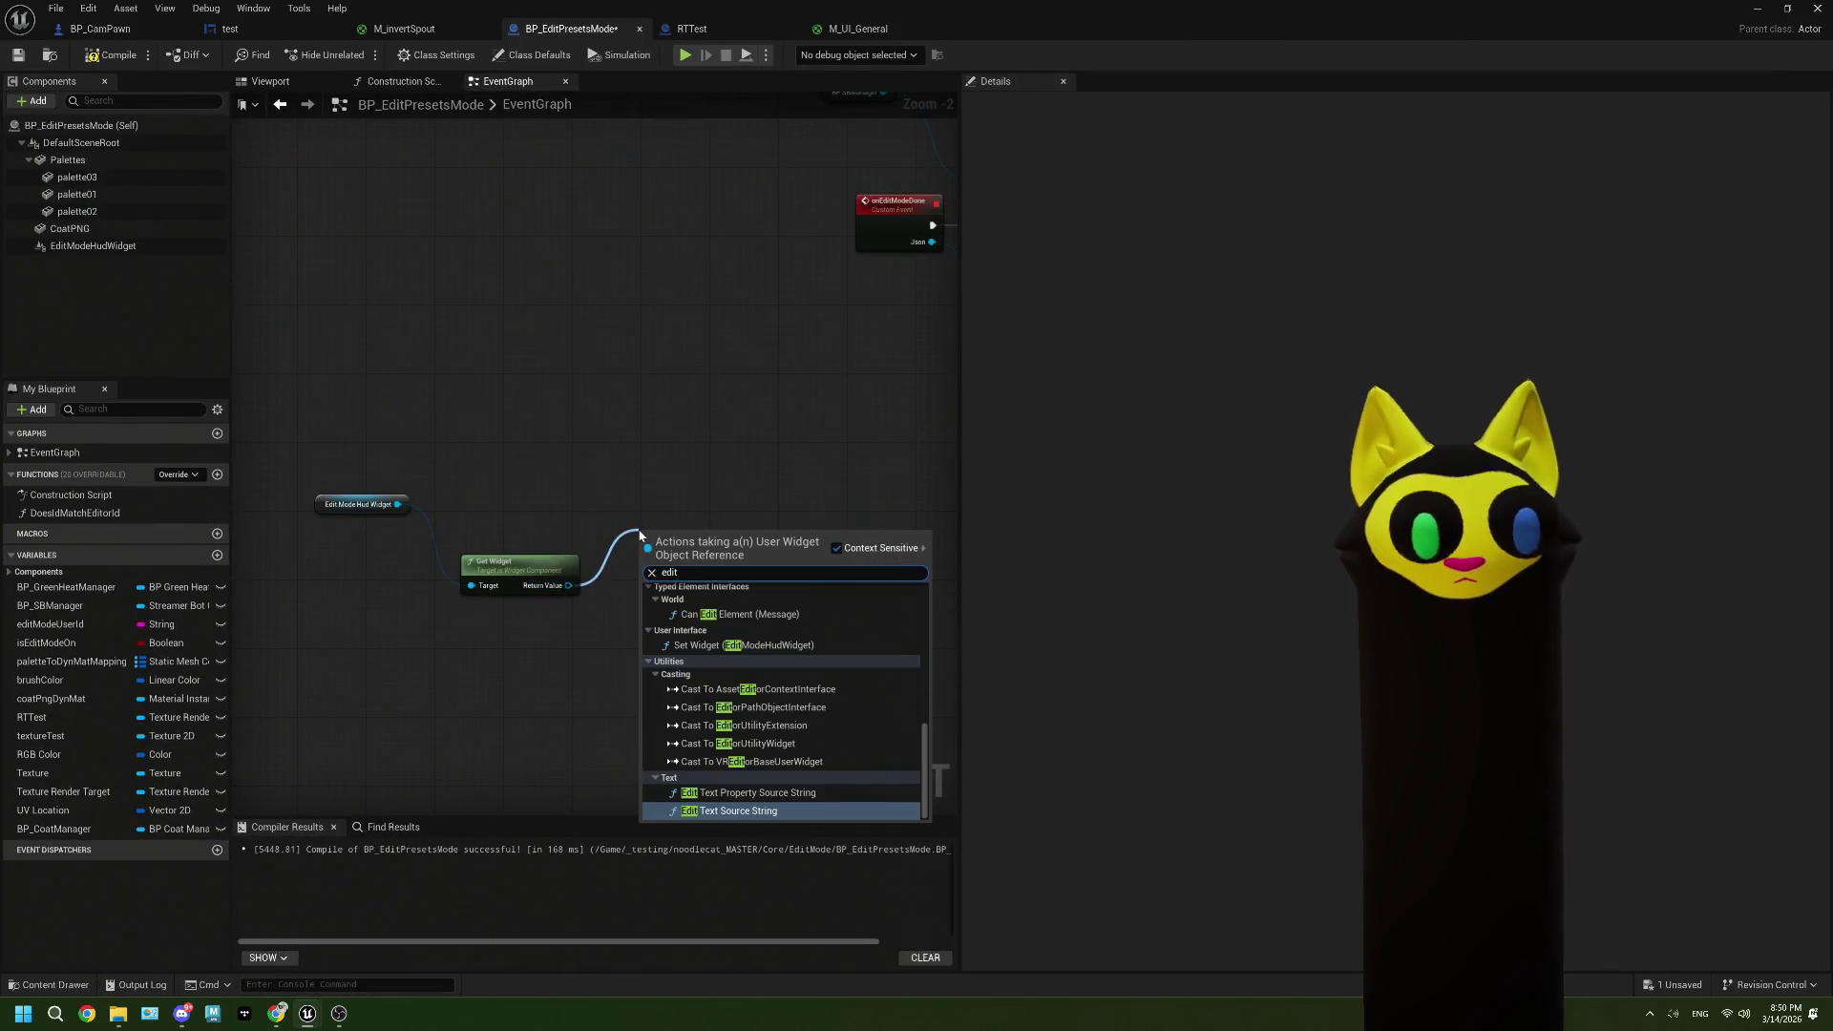
scroll(712, 690, "up", 10)
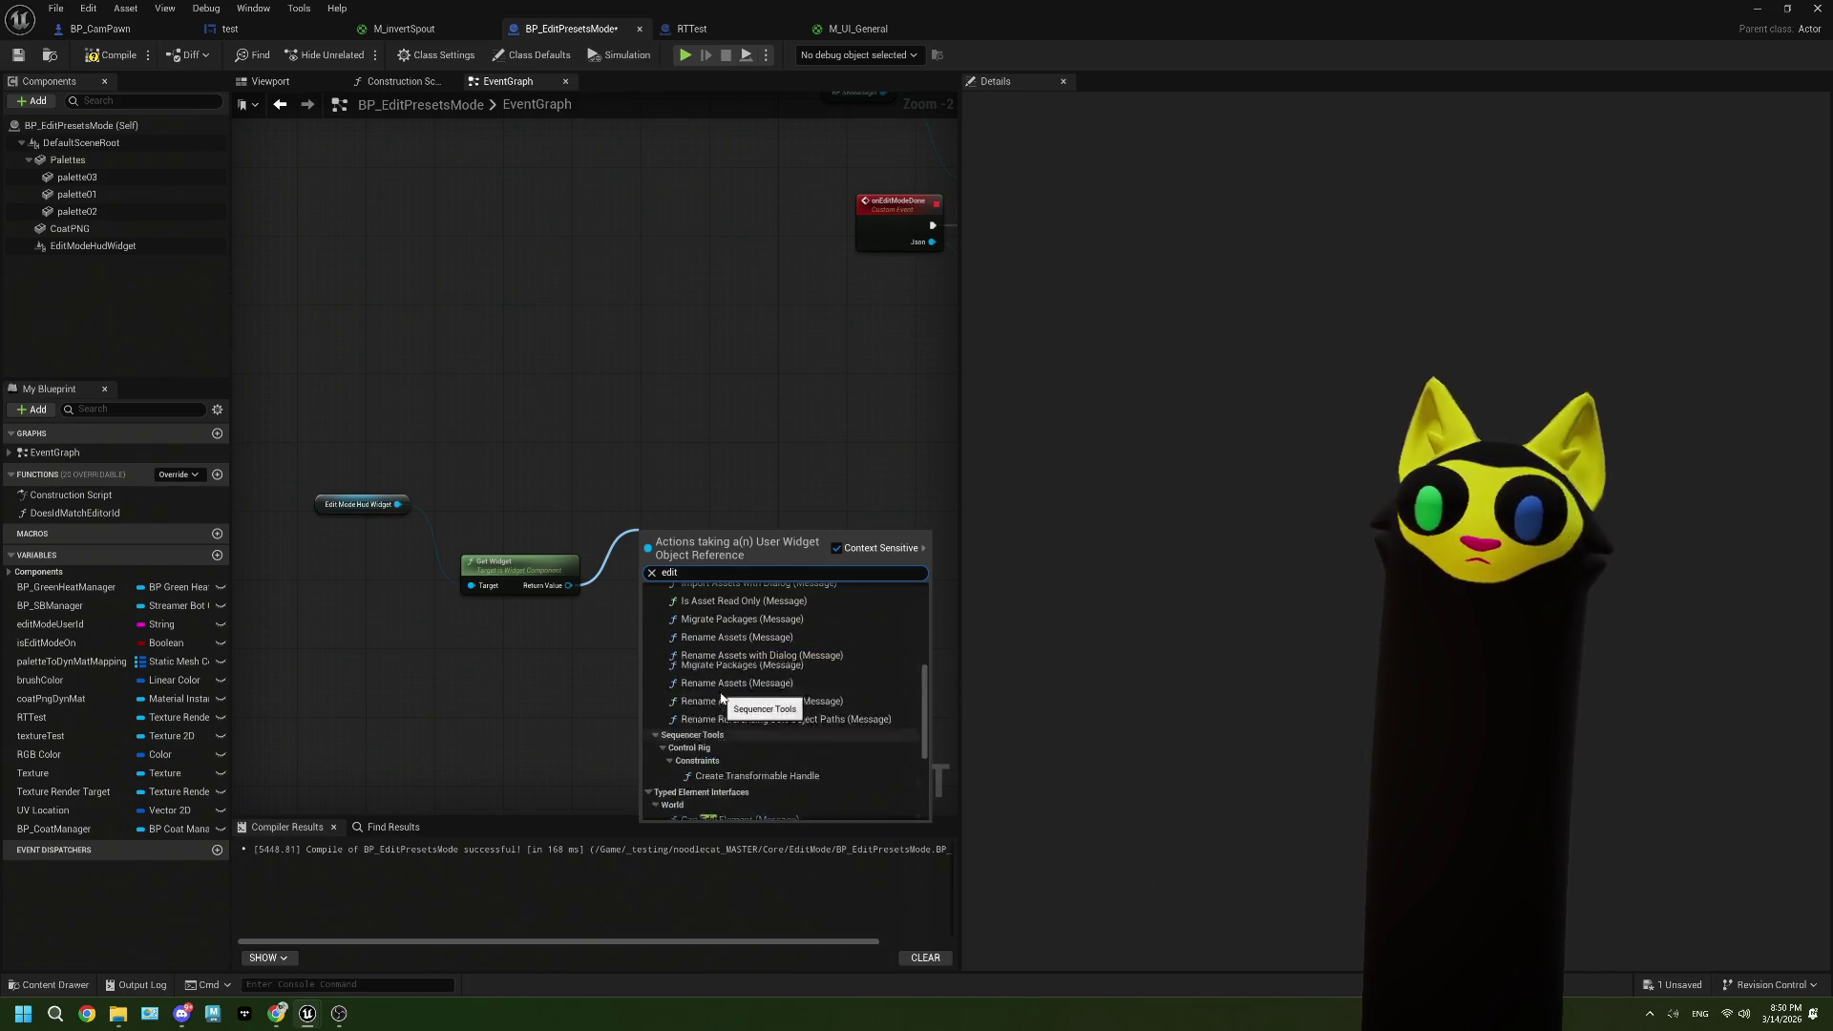
scroll(722, 700, "down", 3)
left_click(520, 702)
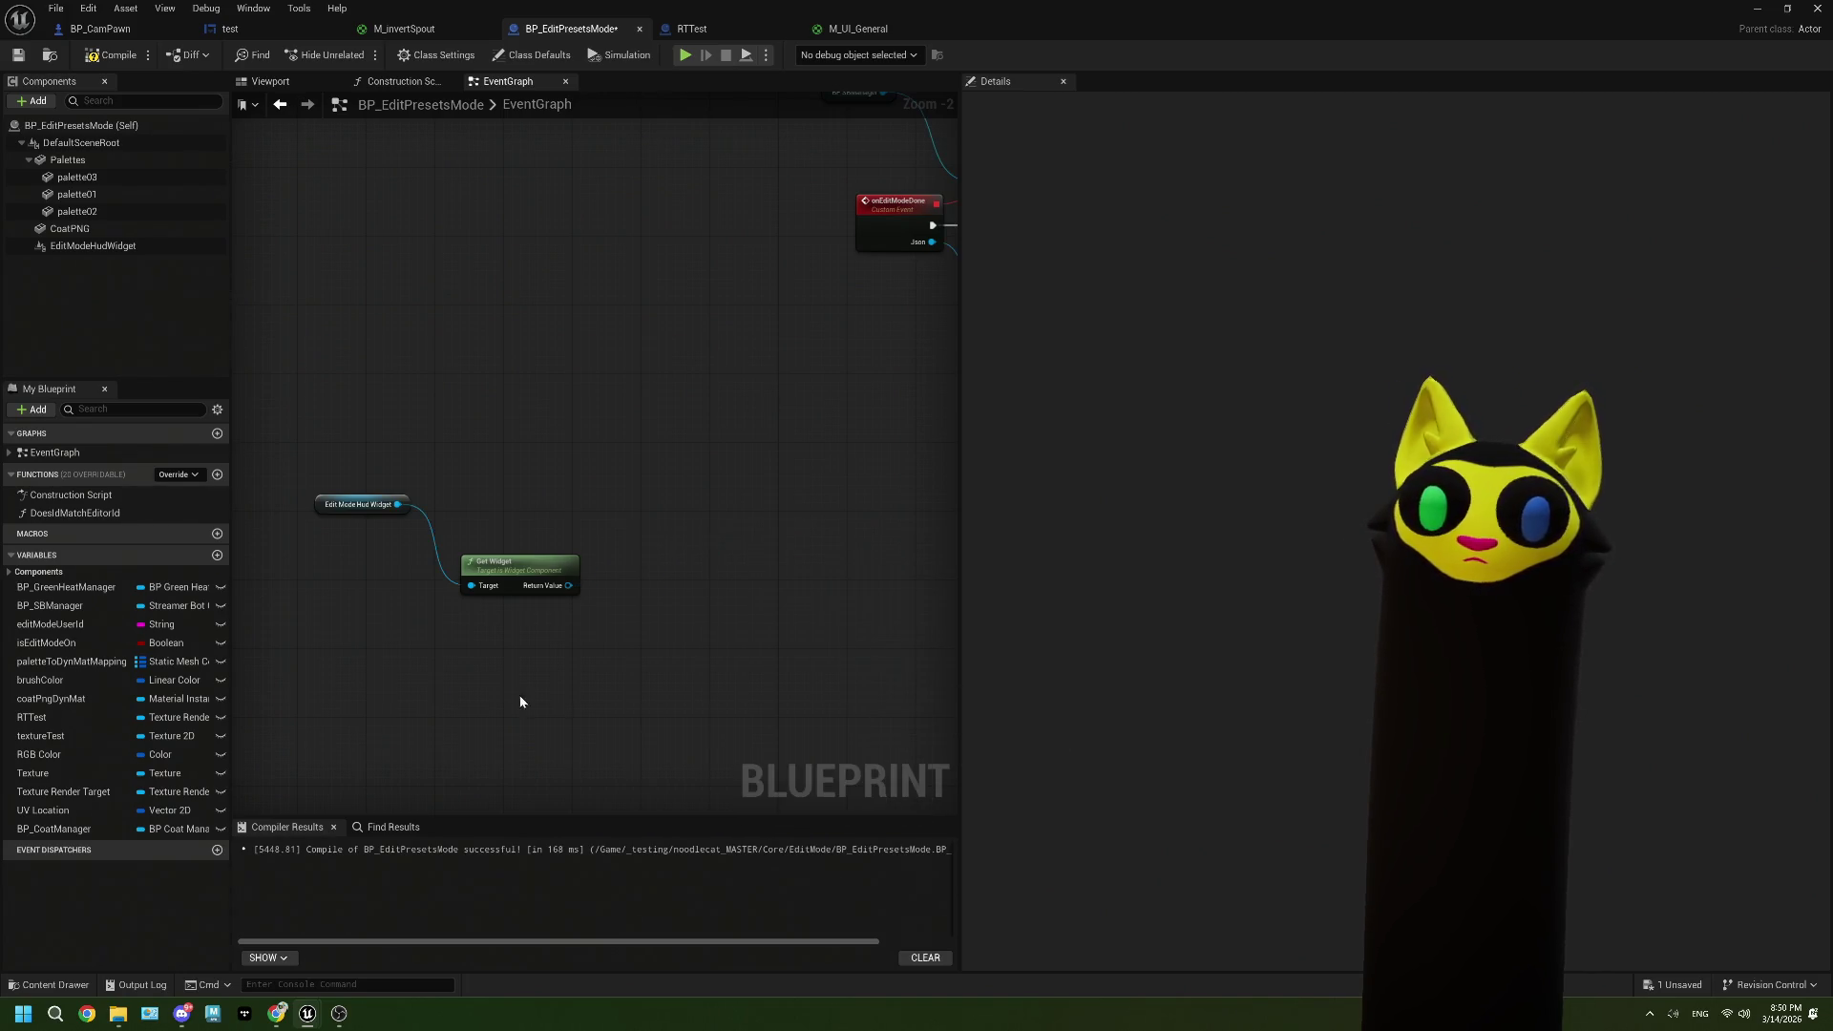
left_click_drag(398, 503, 522, 460)
type("ed")
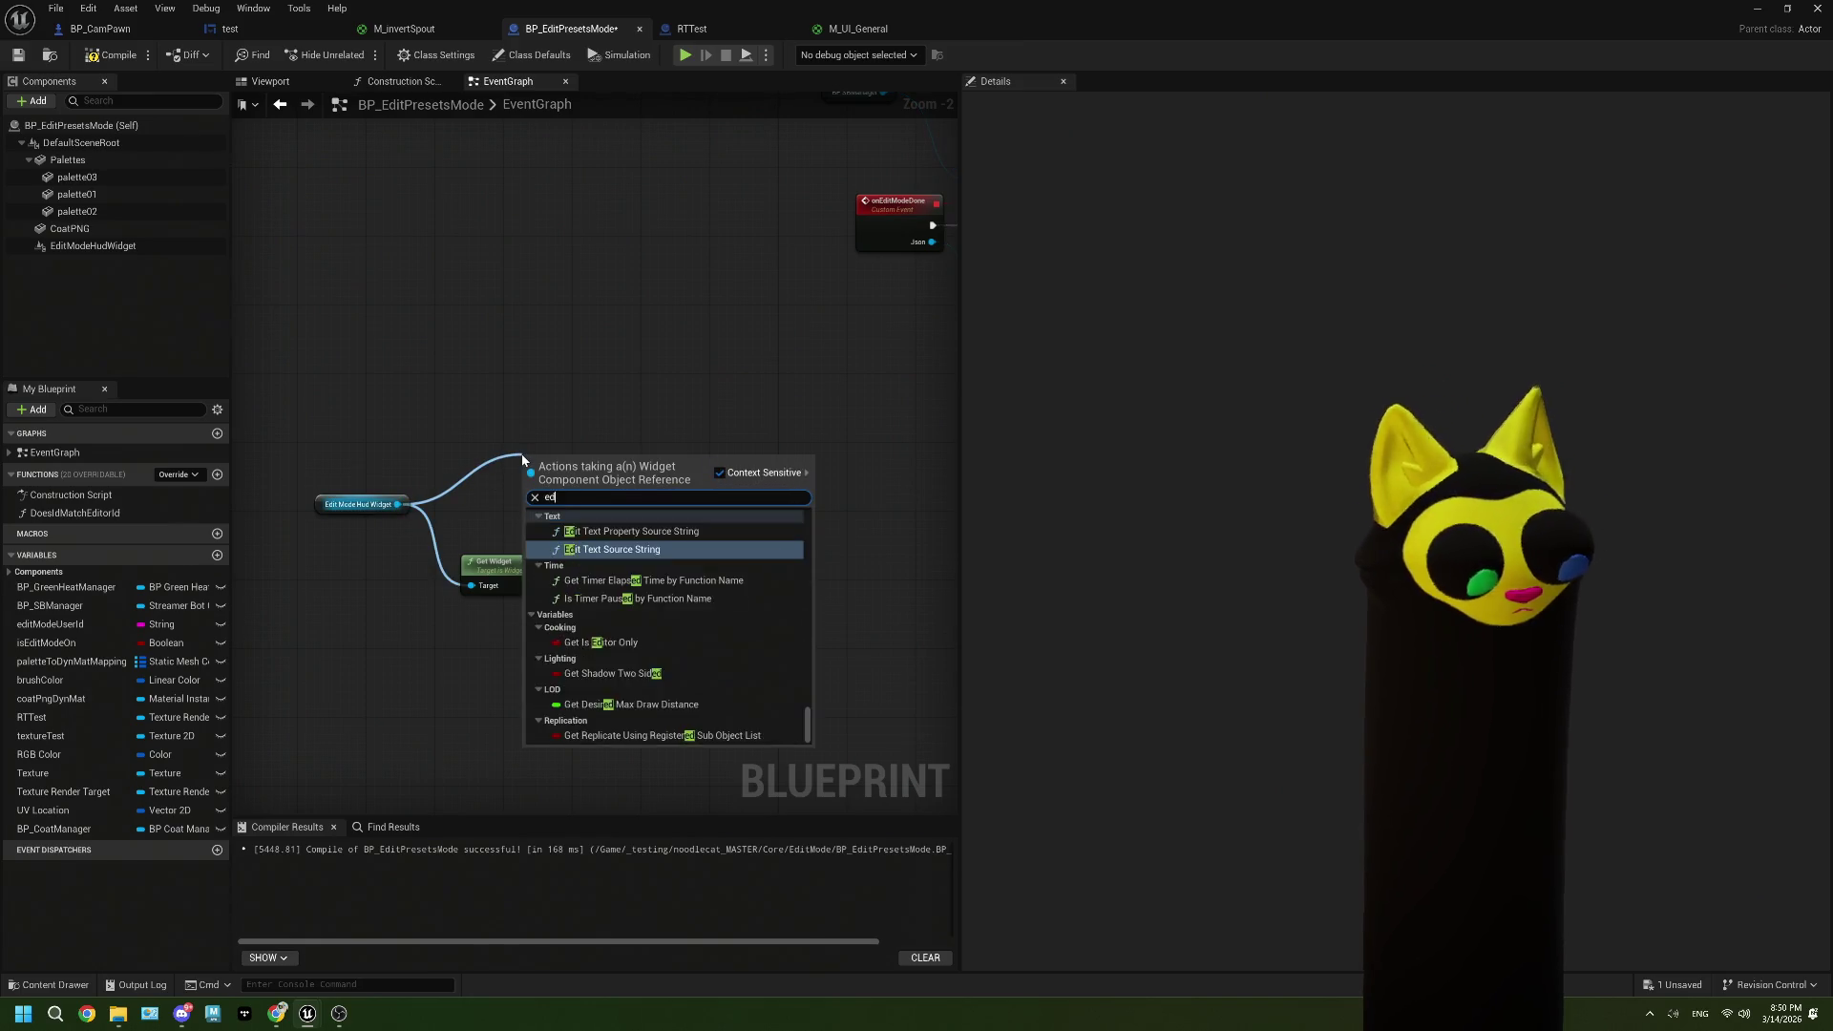
type("its")
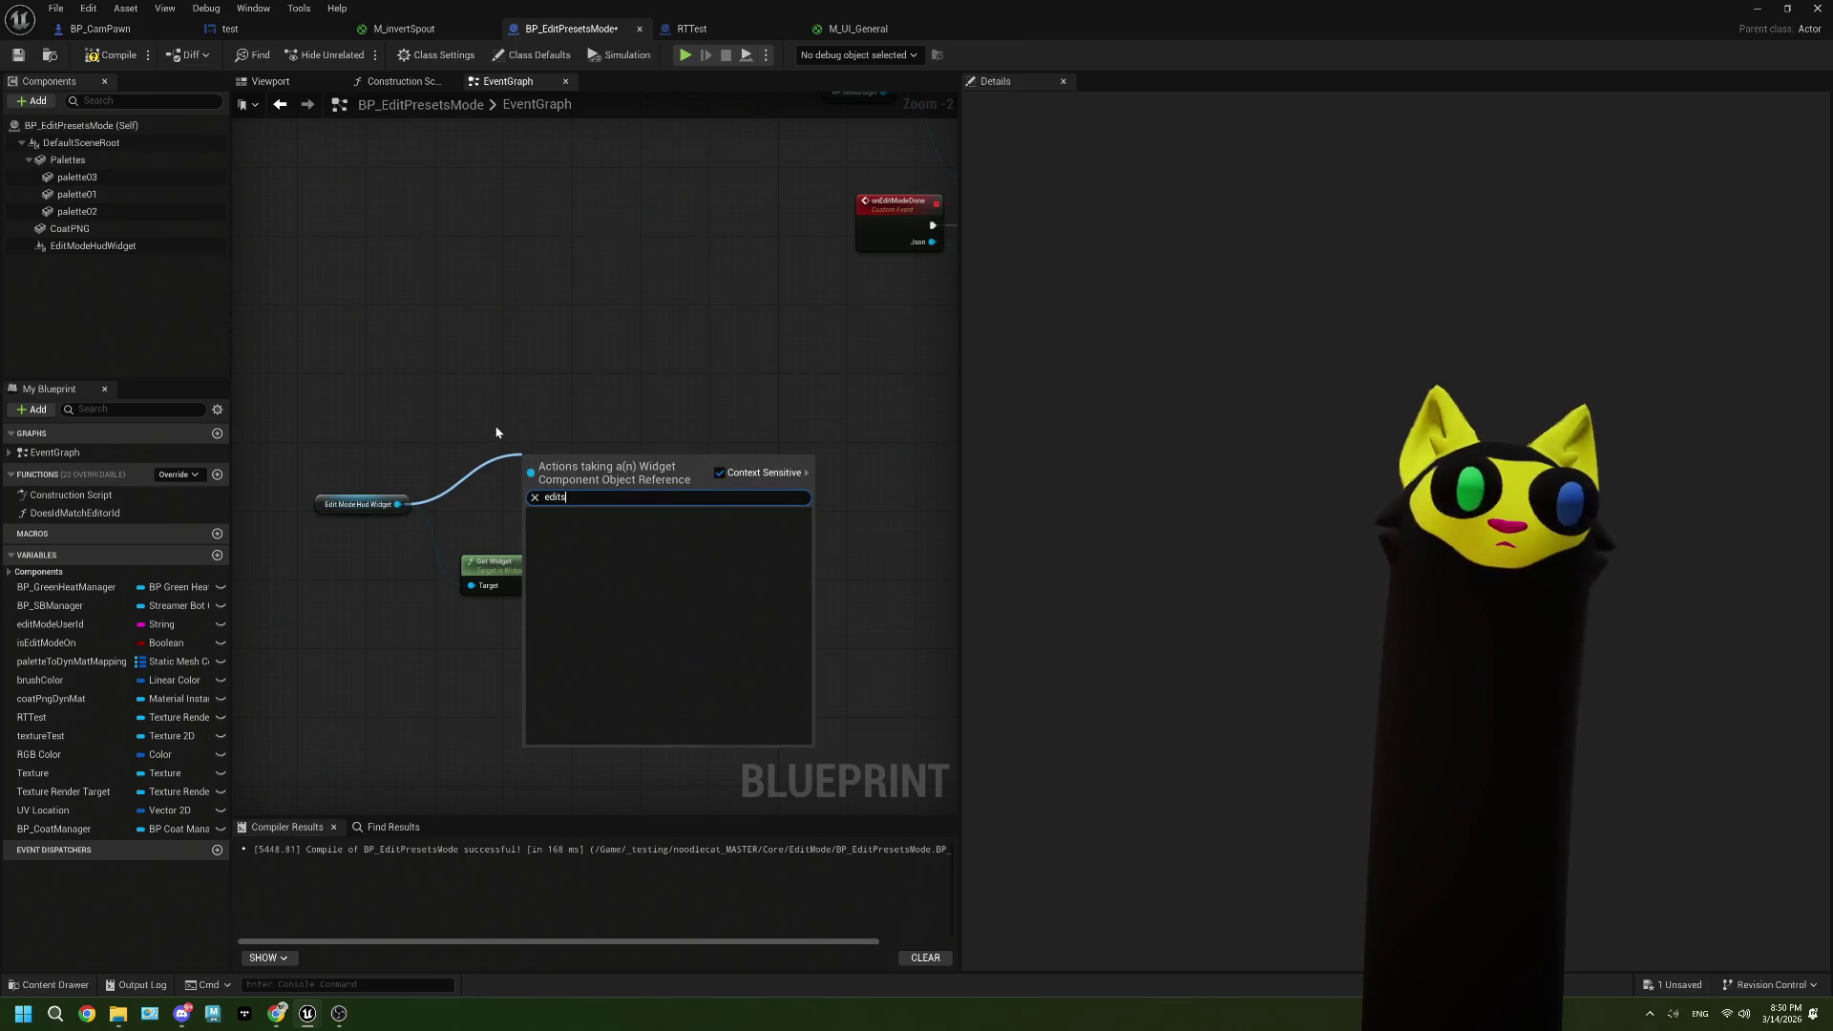
key("Escape")
Step: Compile and save the test widget blueprint, then return to BP_EditPresetsMode
left_click(100, 29)
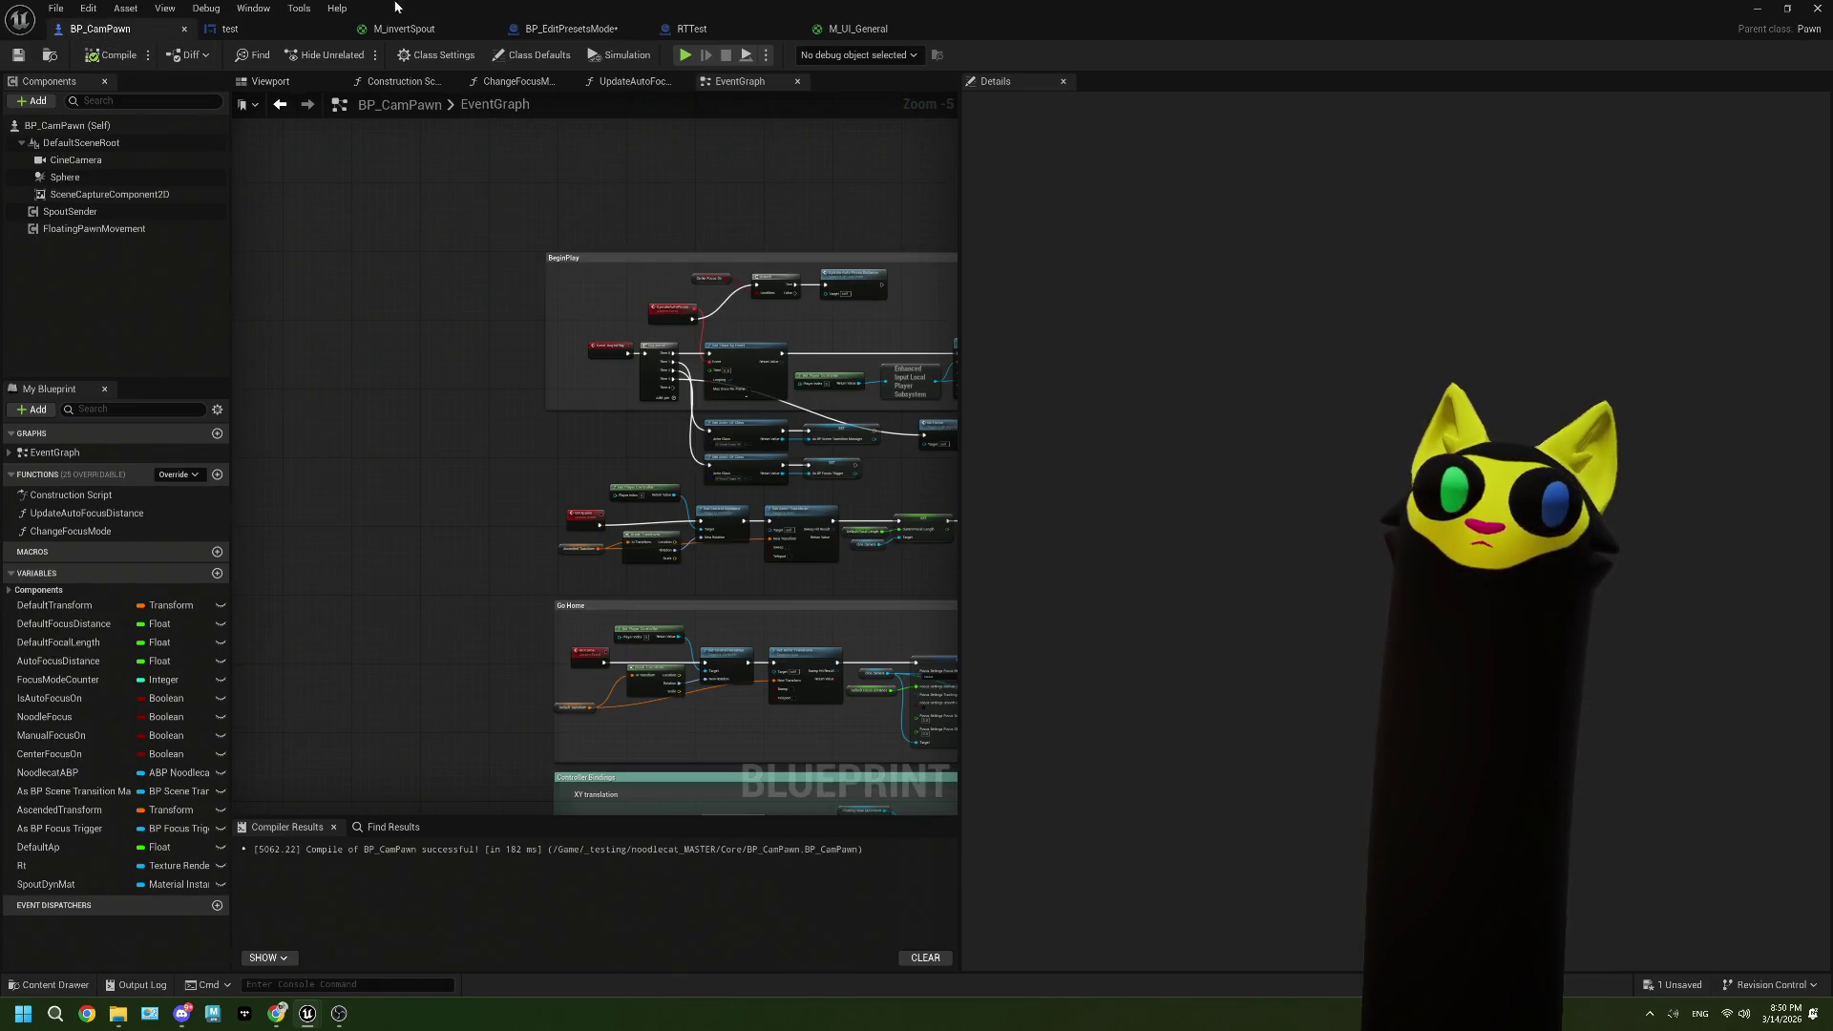
left_click(230, 29)
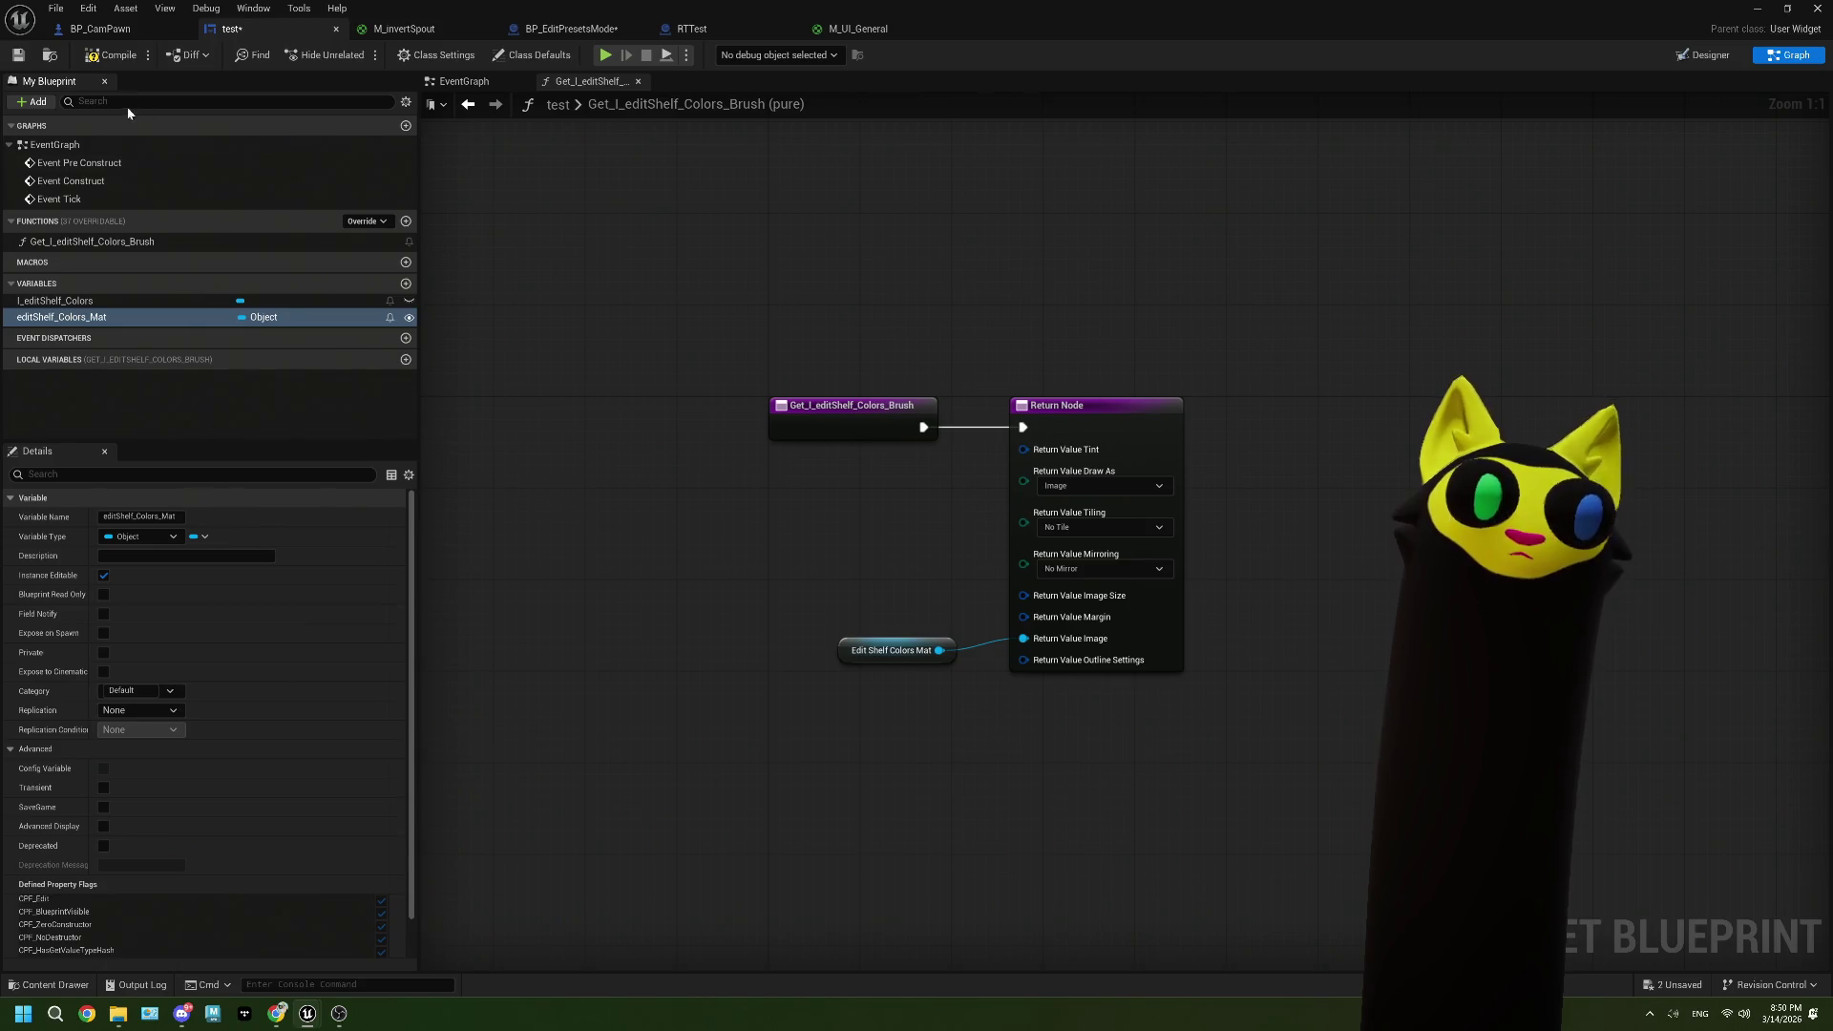
left_click(88, 58)
left_click(18, 54)
left_click(101, 28)
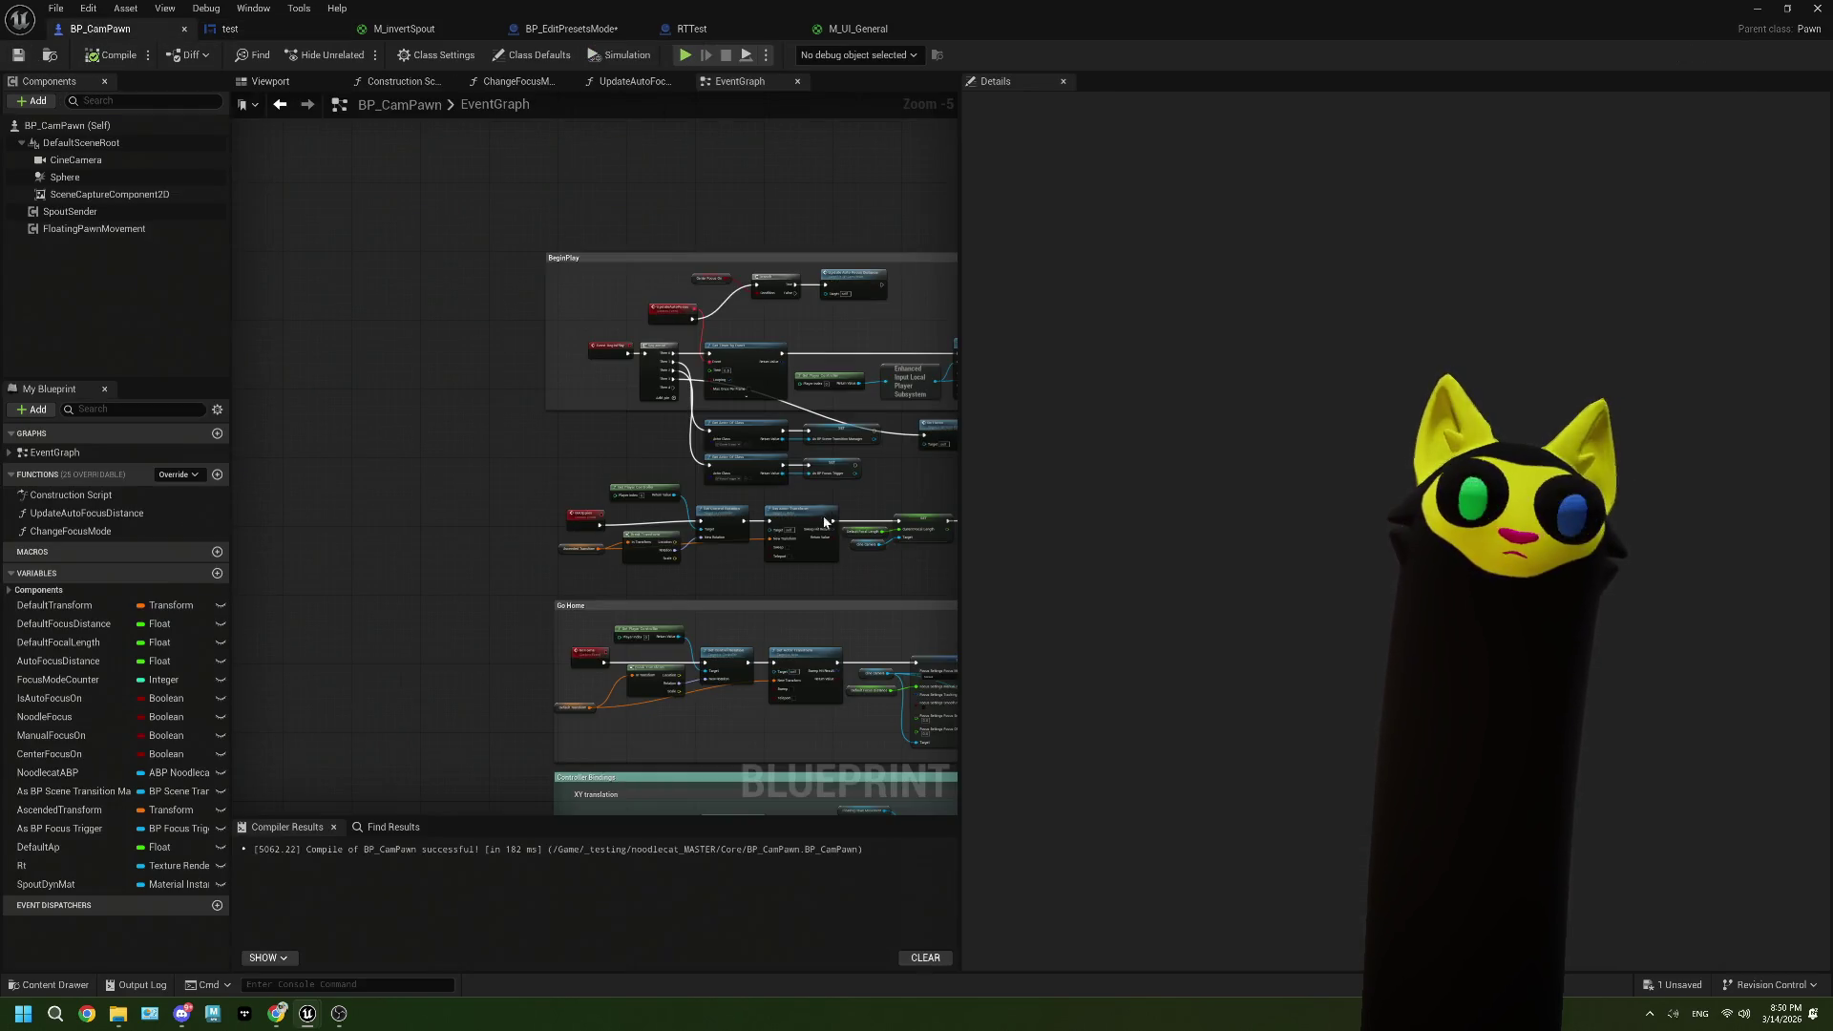
left_click(571, 28)
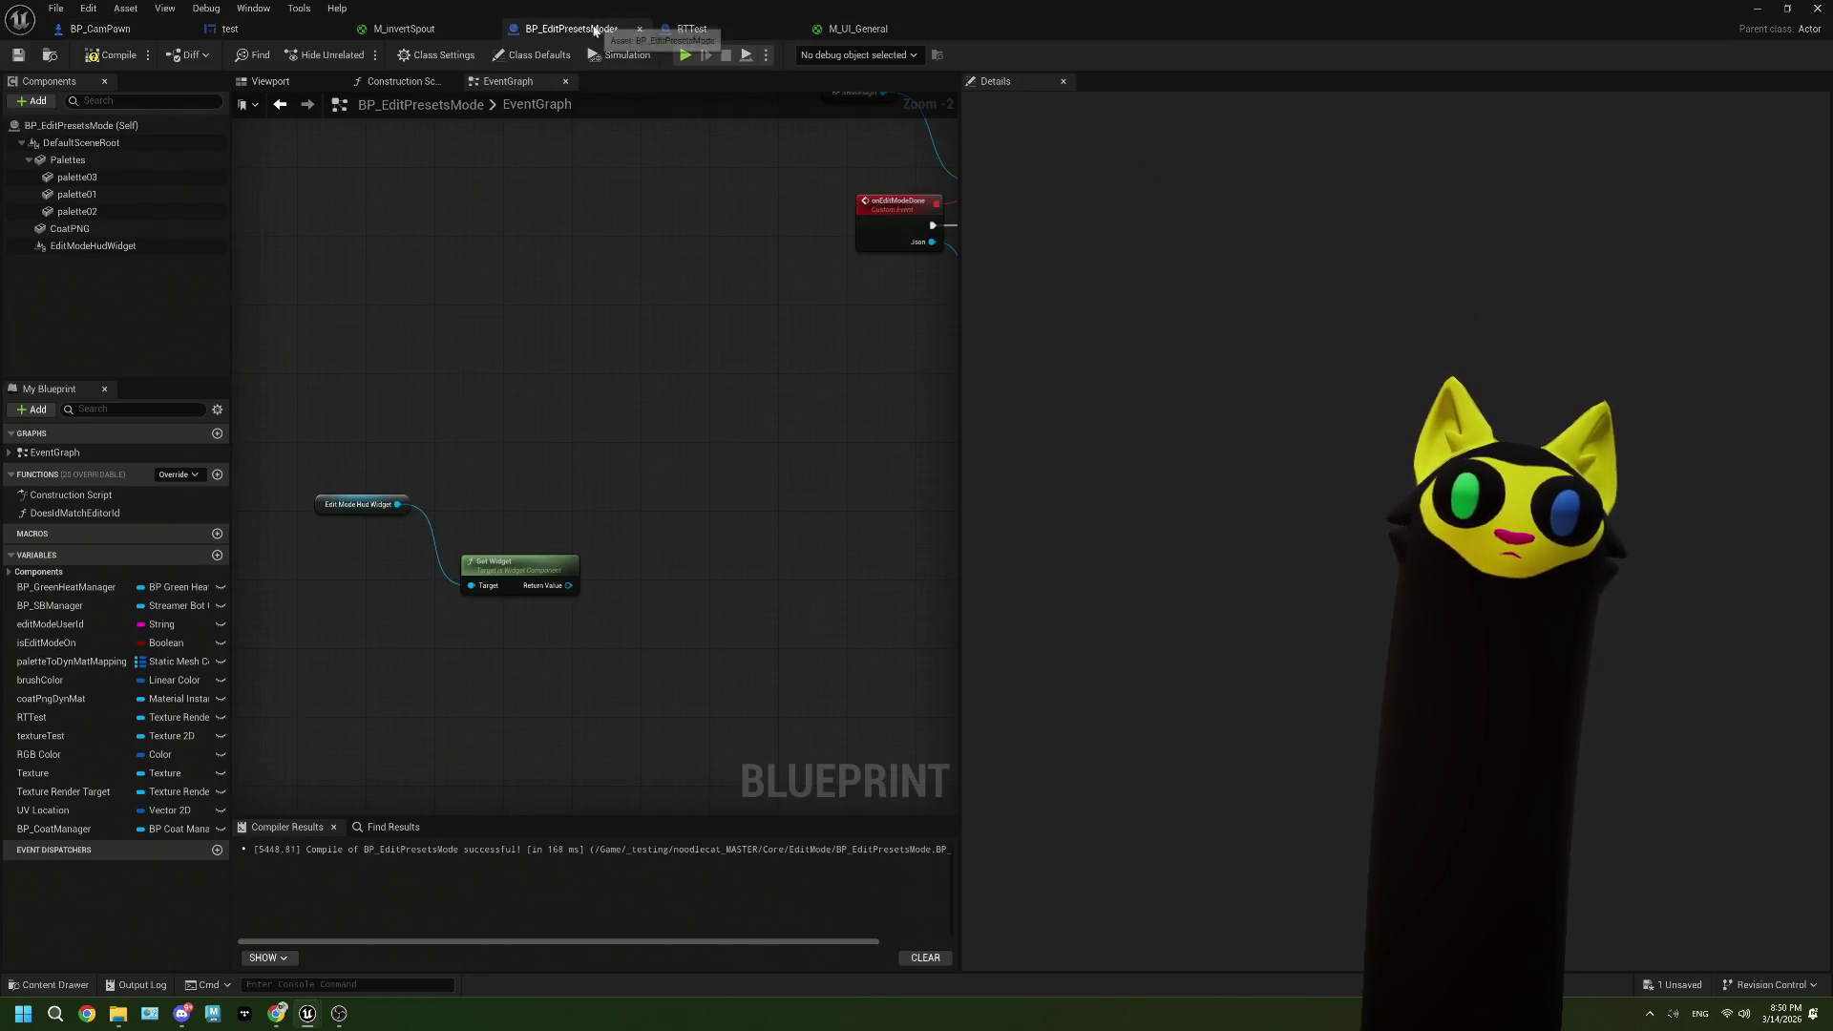
Step: Search actions for 'editsh' from the widget's return value and Edit Mode Hud Widget, adding no node
mouse_move(568, 585)
left_mouse_down()
mouse_move(625, 593)
mouse_move(672, 516)
left_mouse_up()
type("ma")
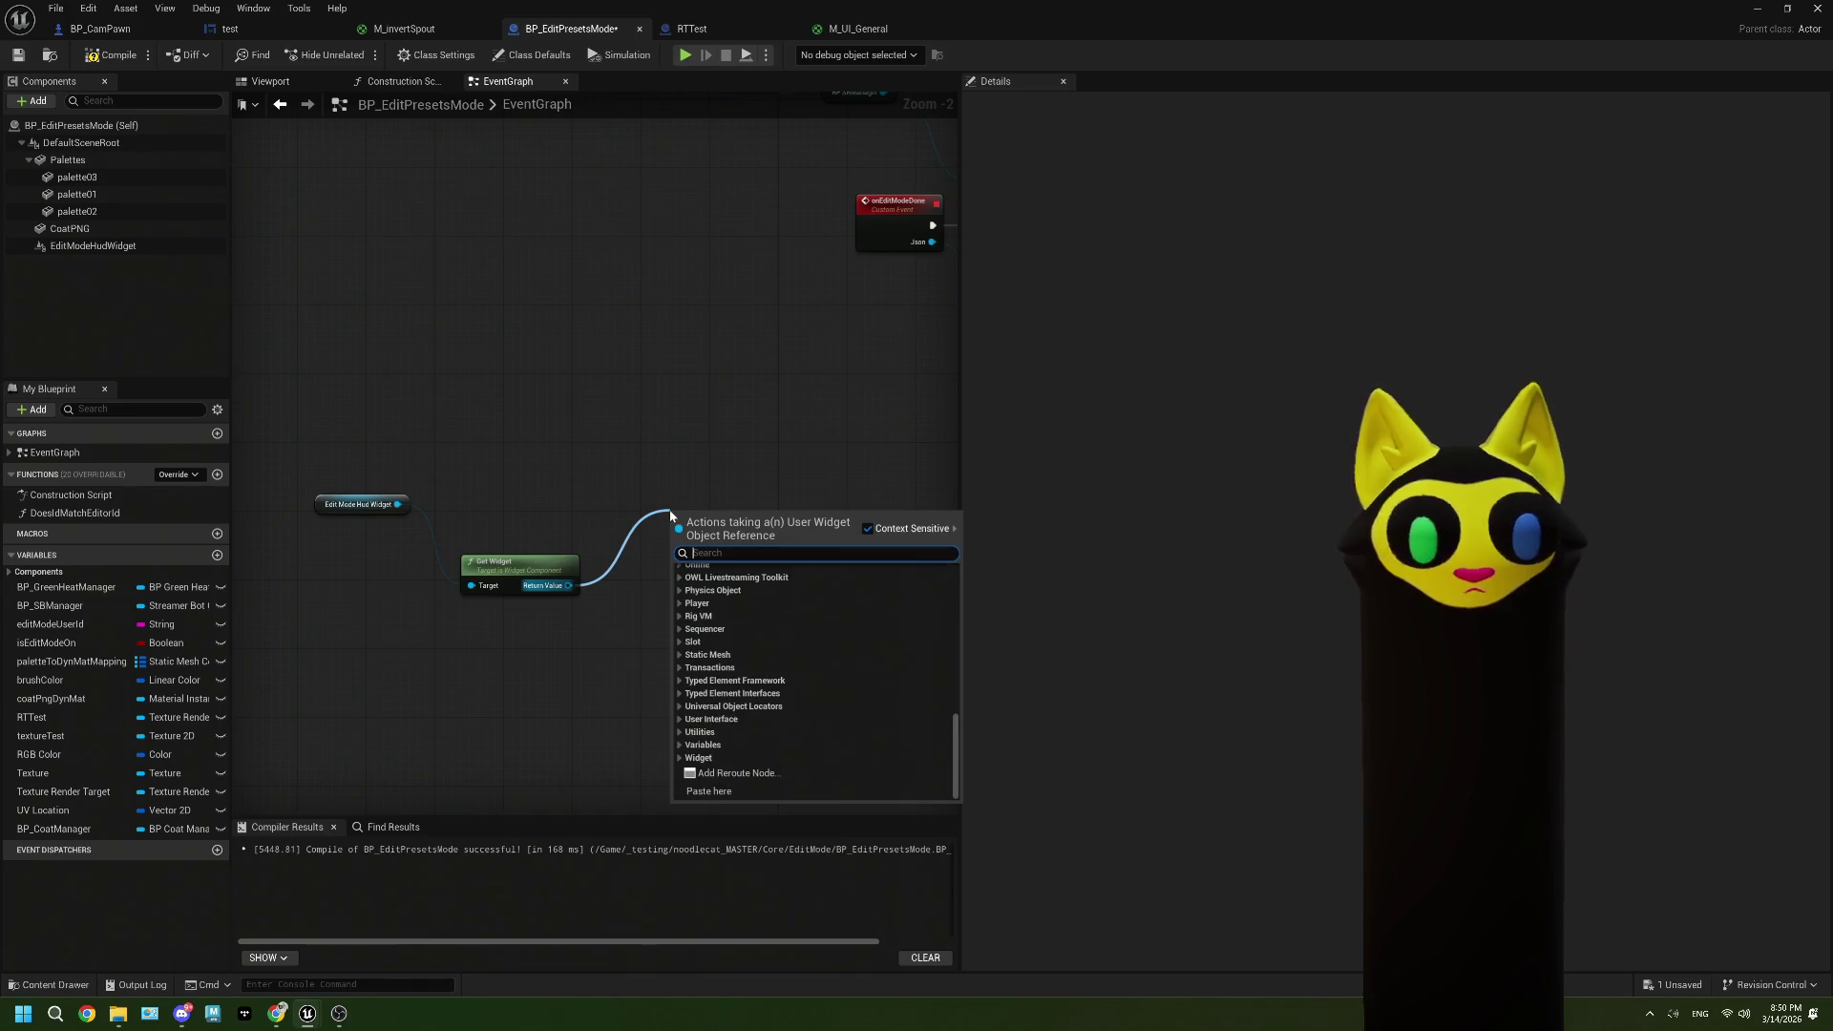
key("BackSpace")
key("BackSpace")
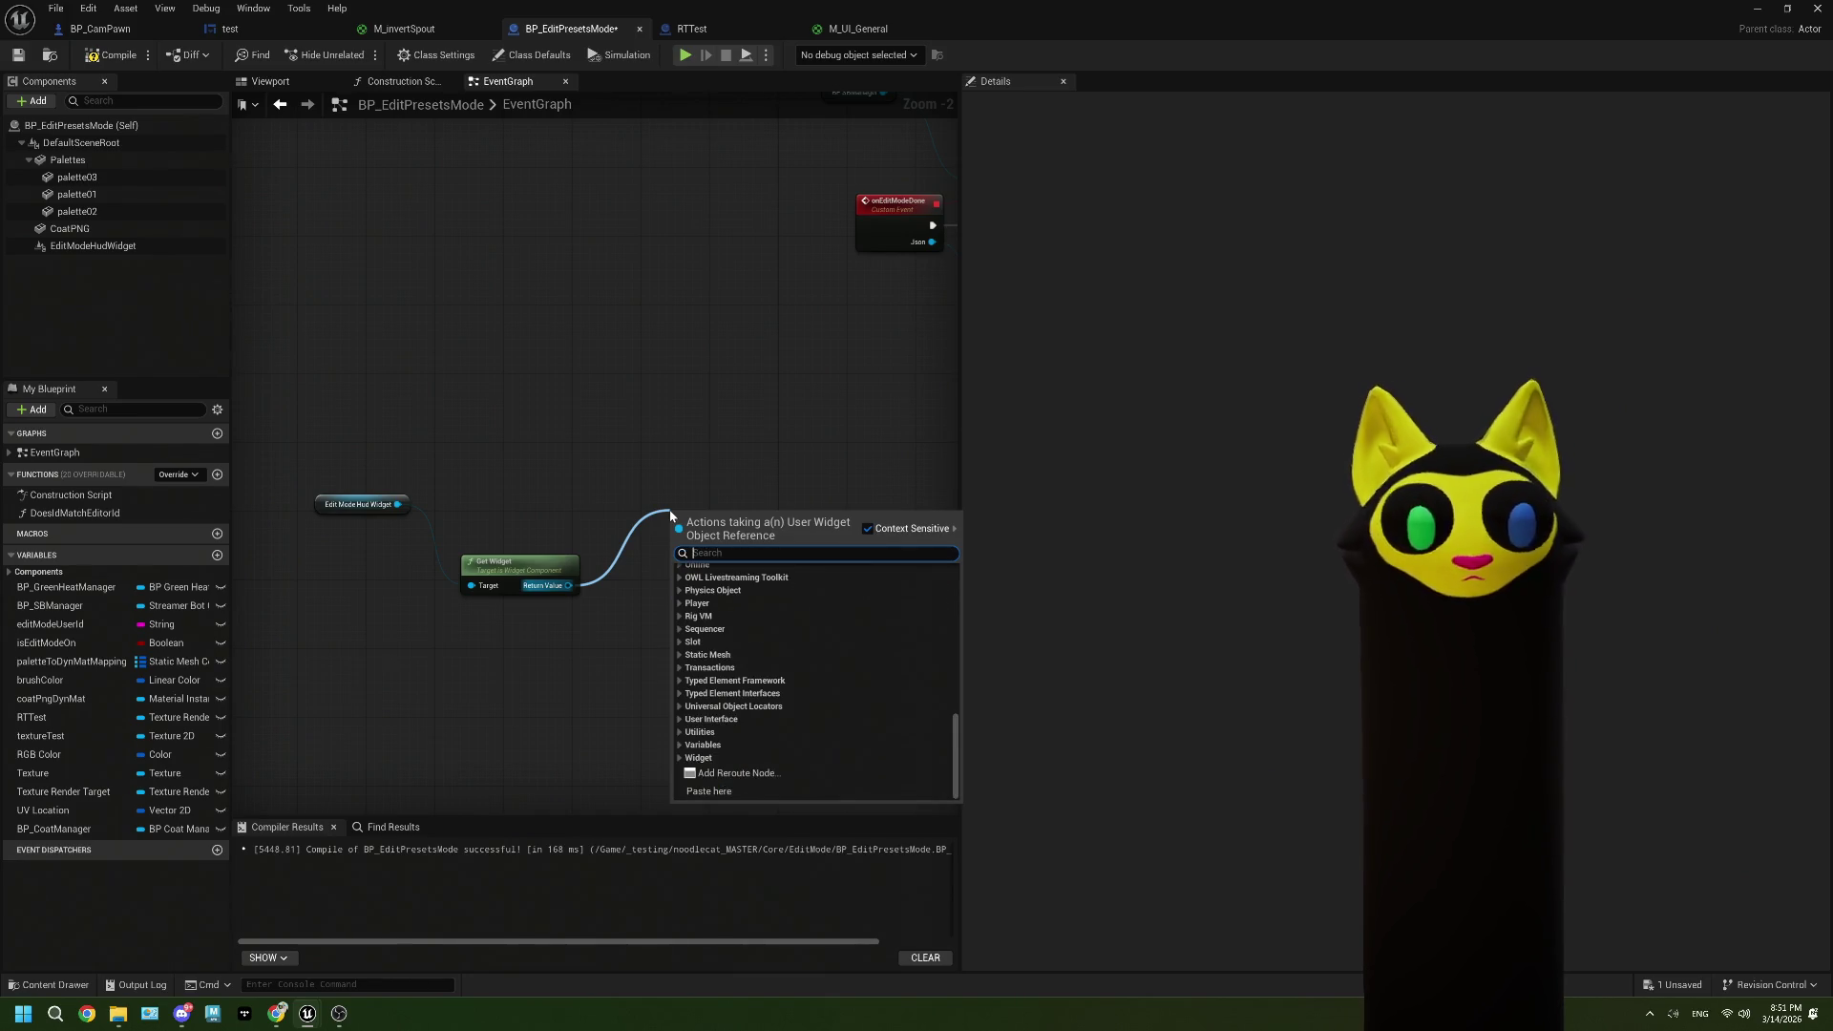
type("editsh")
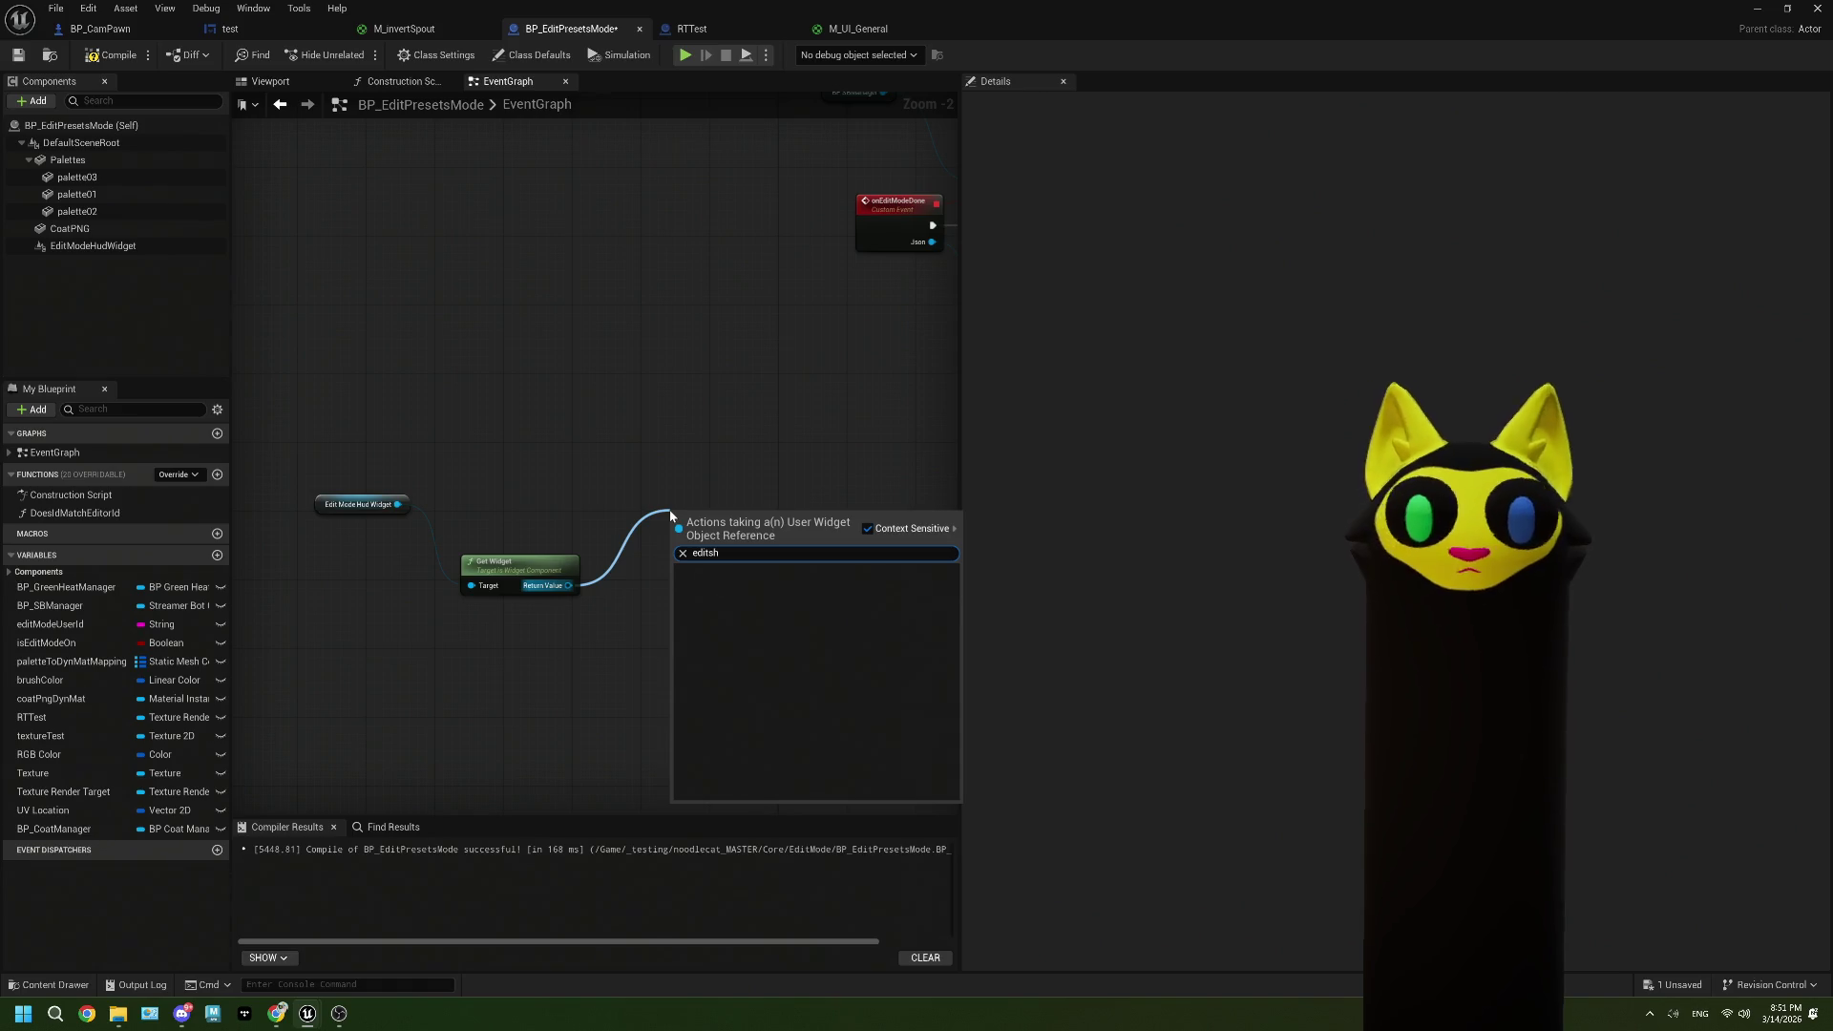
left_click(447, 486)
left_click_drag(394, 511, 462, 478)
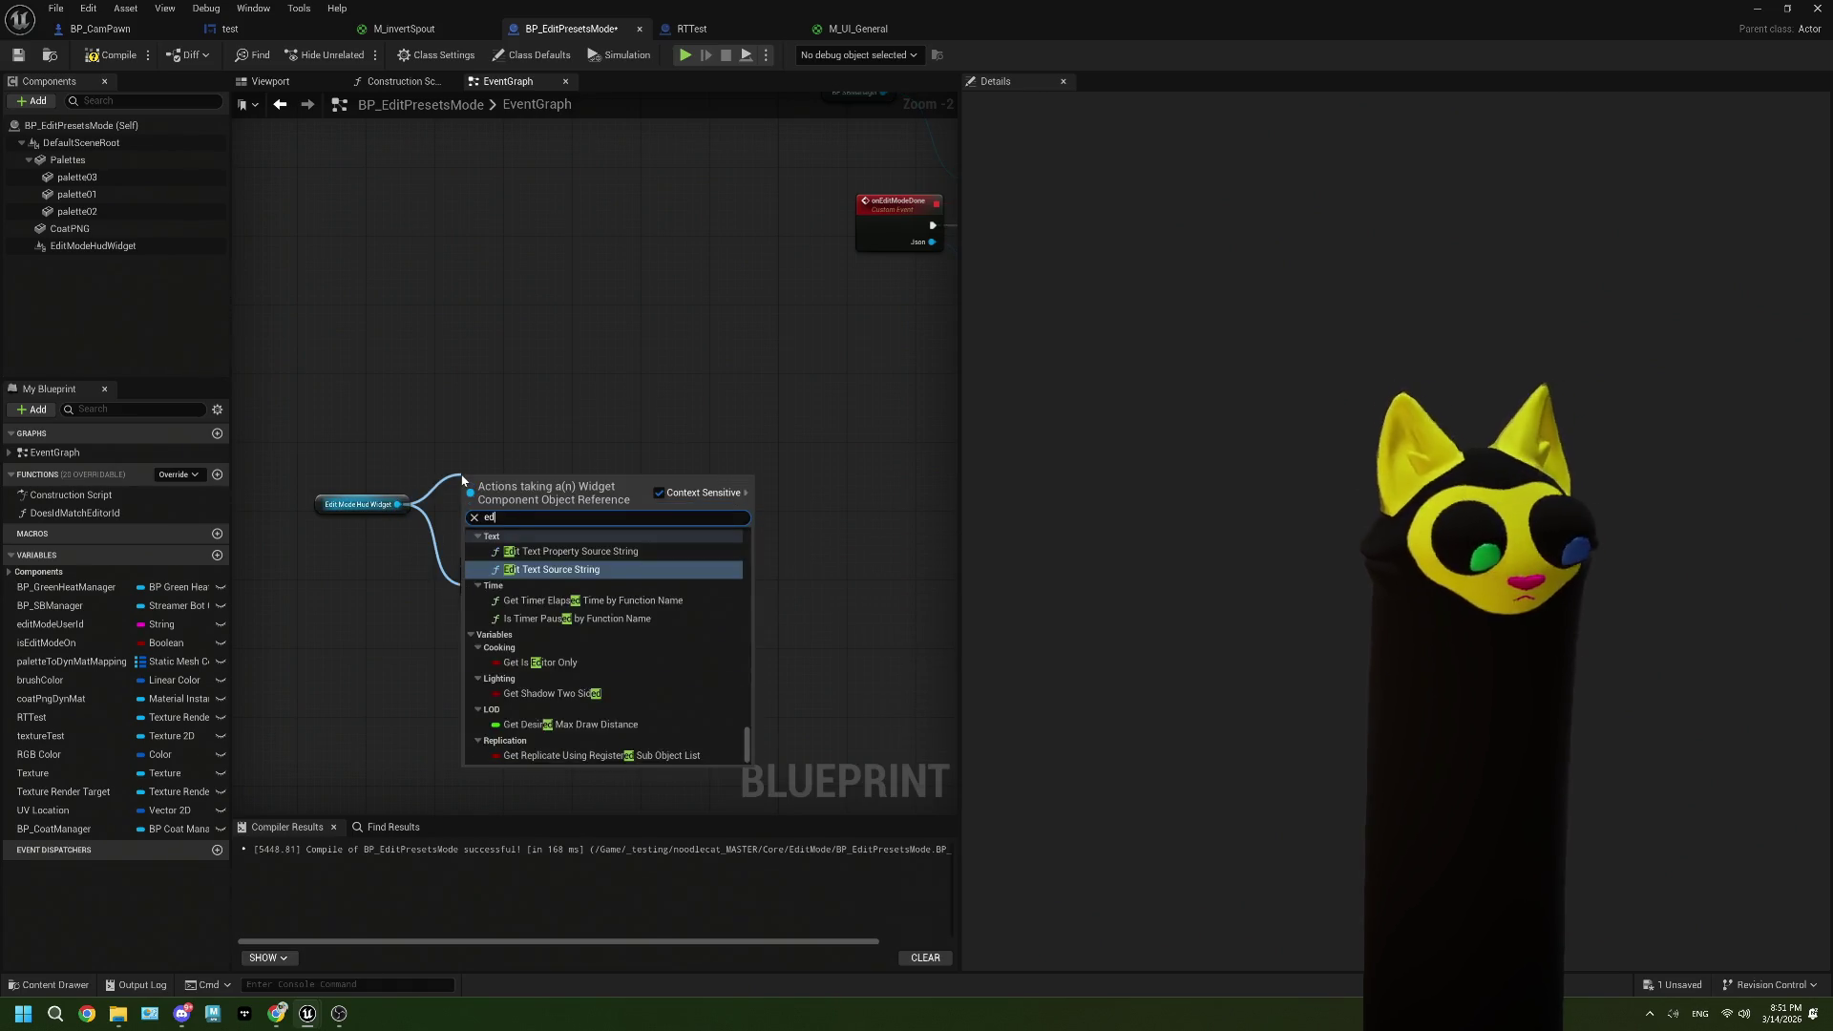
left_click(472, 452)
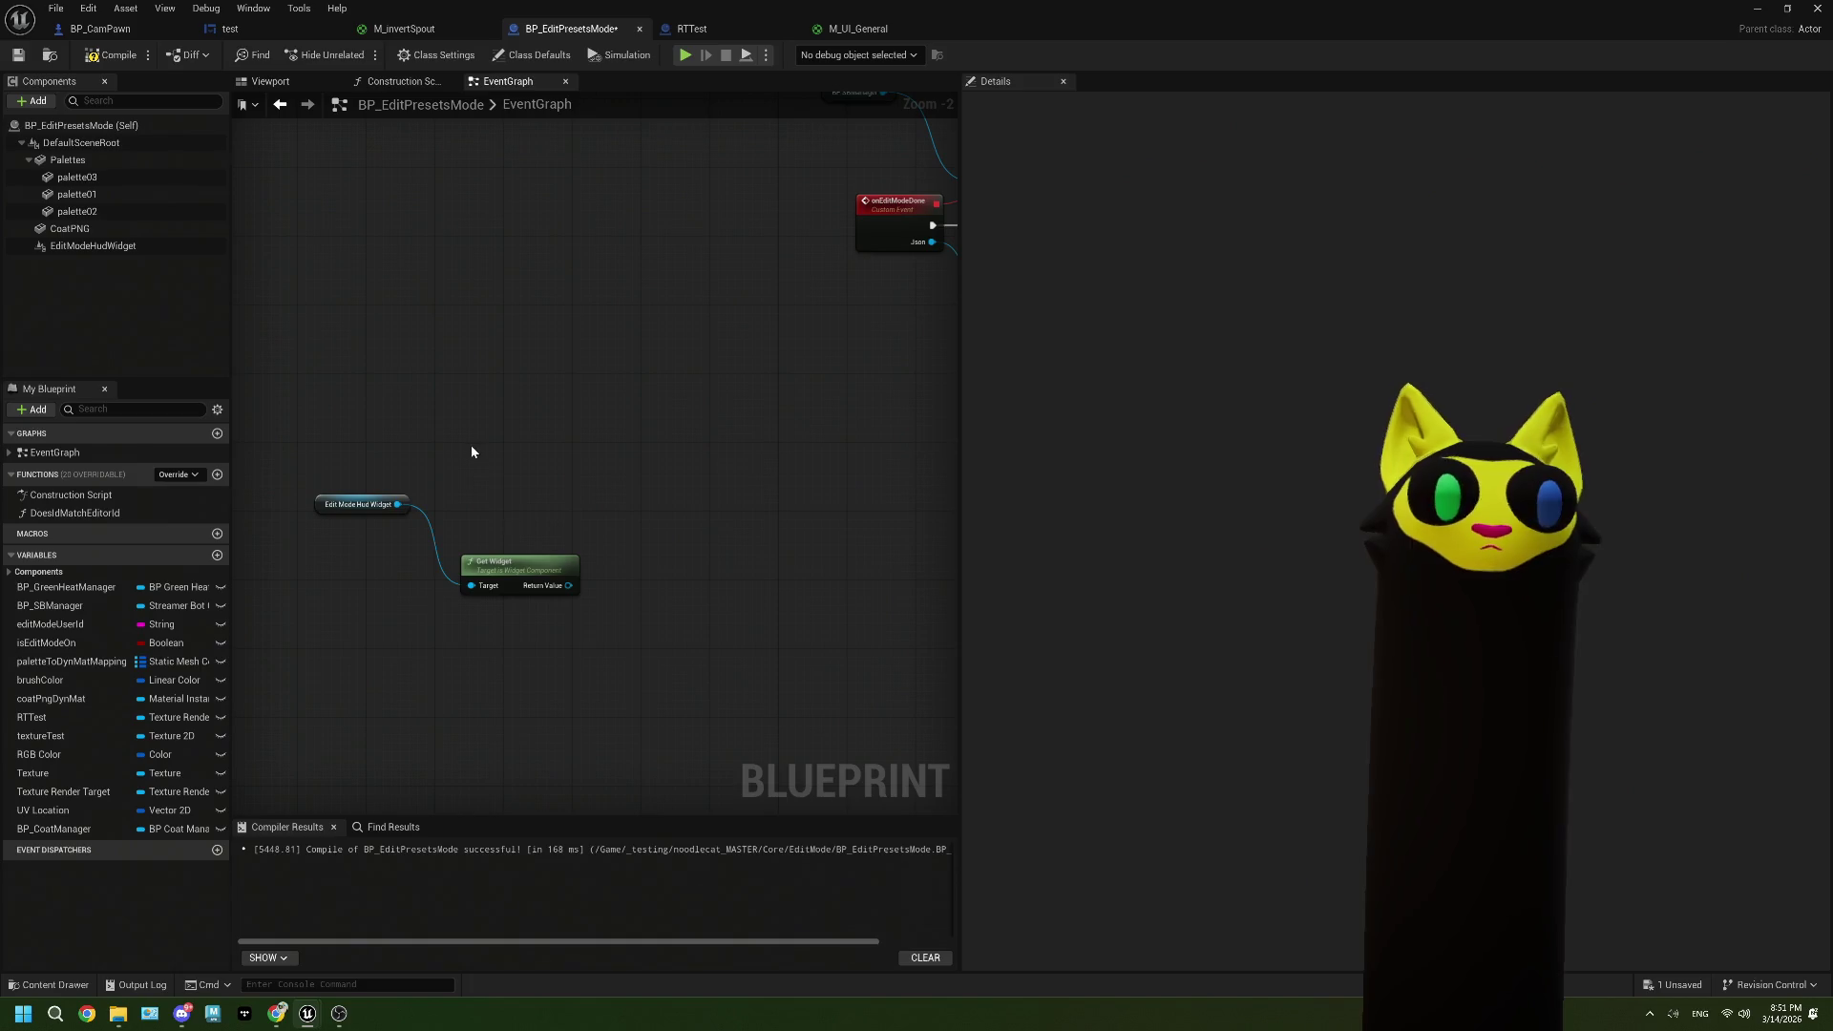
Step: Close the BP_CamPawn and RTTest tabs and move BP_EditPresetsMode's tab to the first position
left_click(712, 29)
left_click(229, 29)
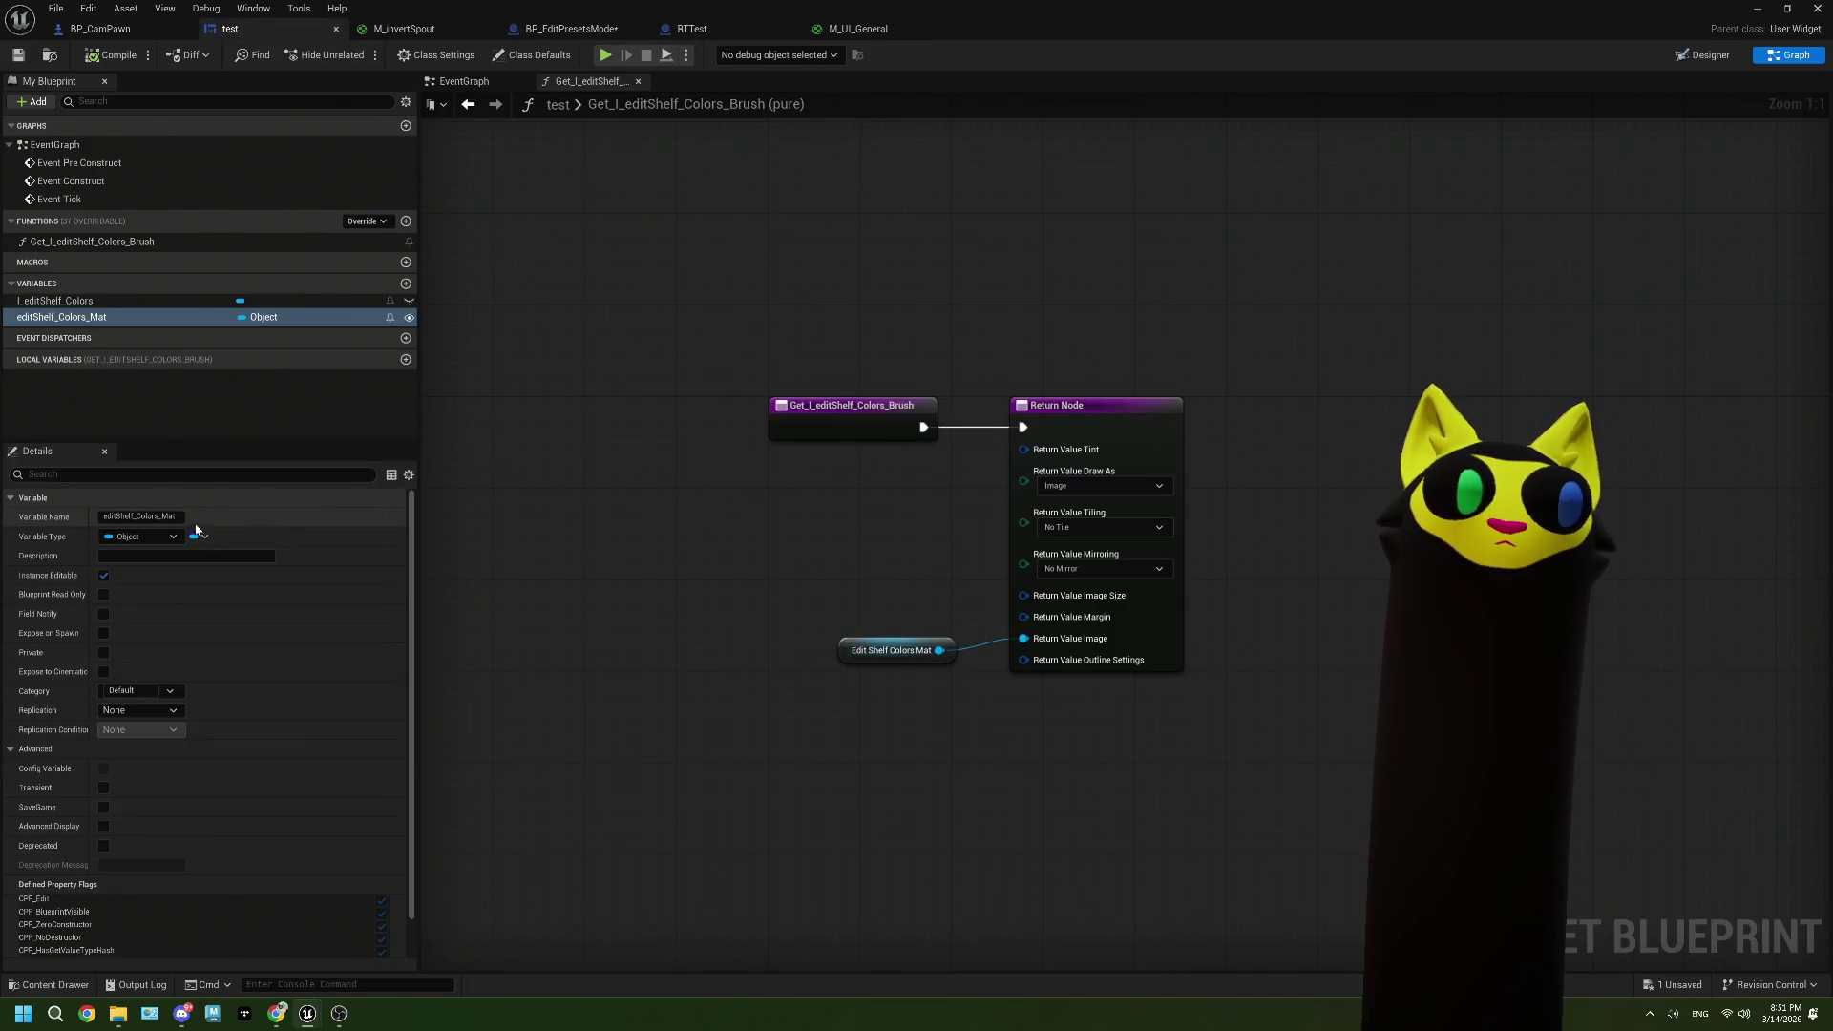
left_click(100, 29)
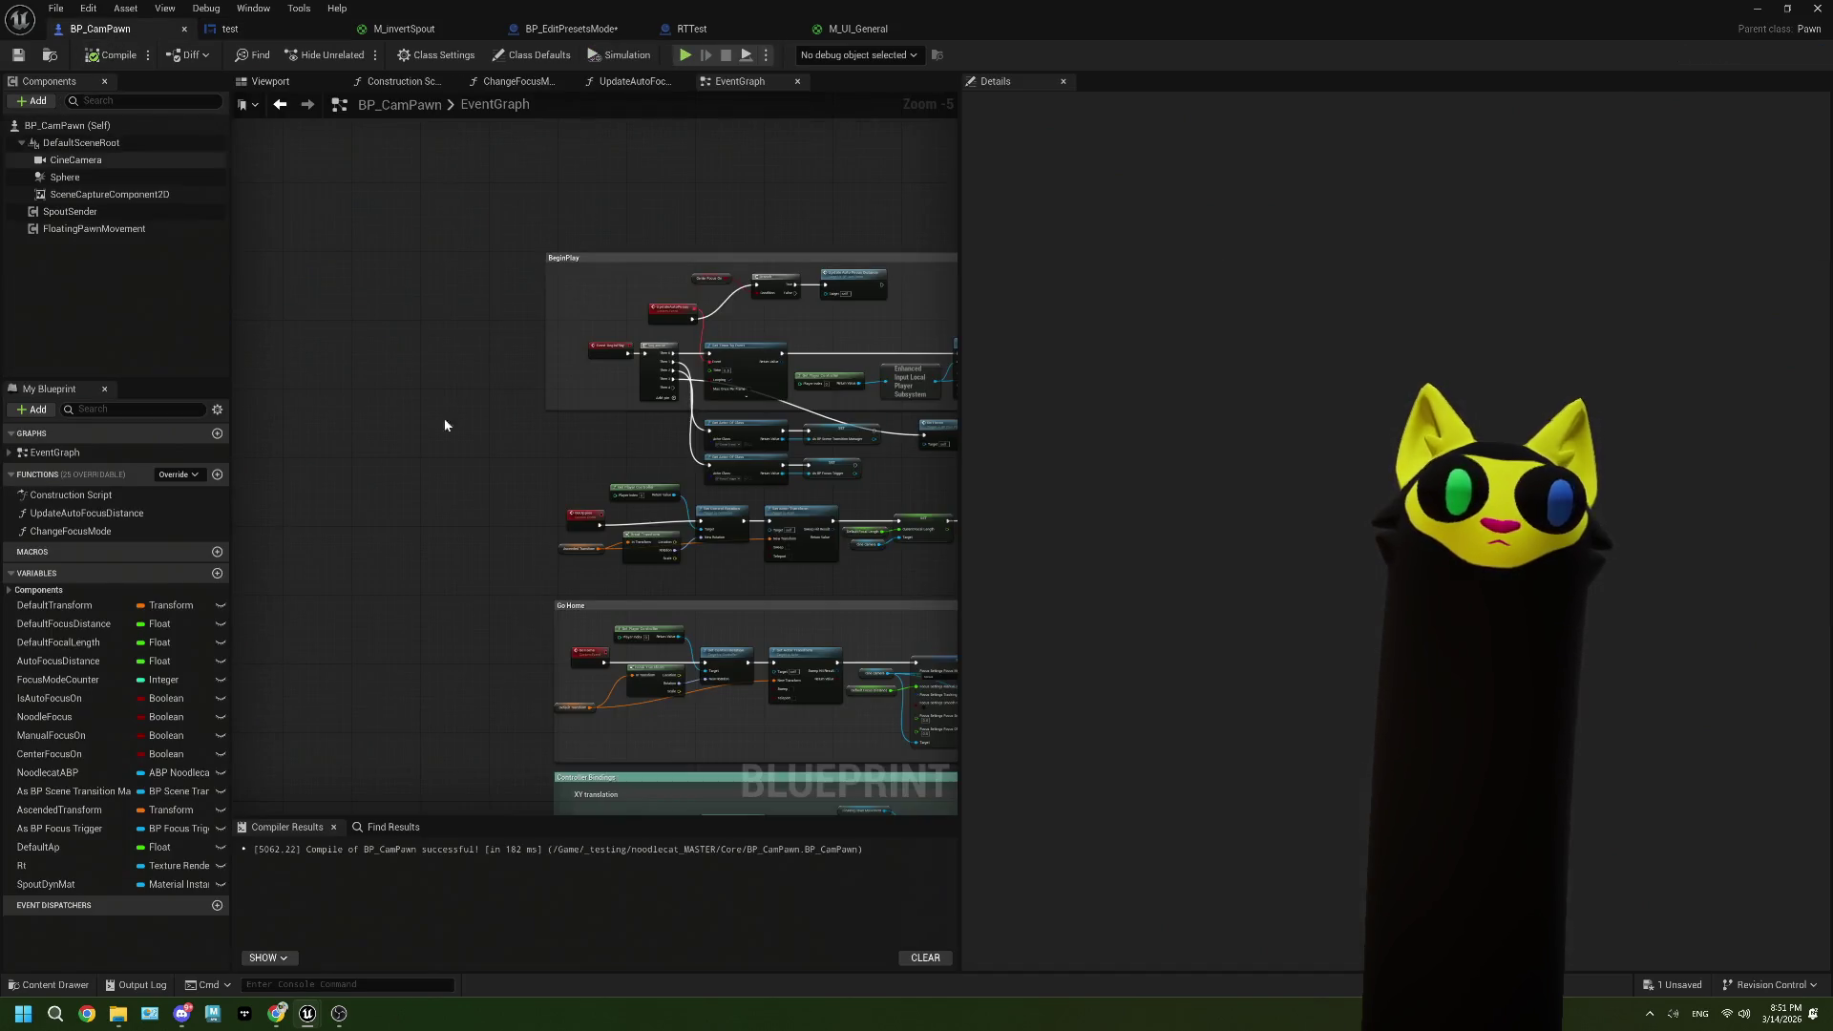
left_click(229, 28)
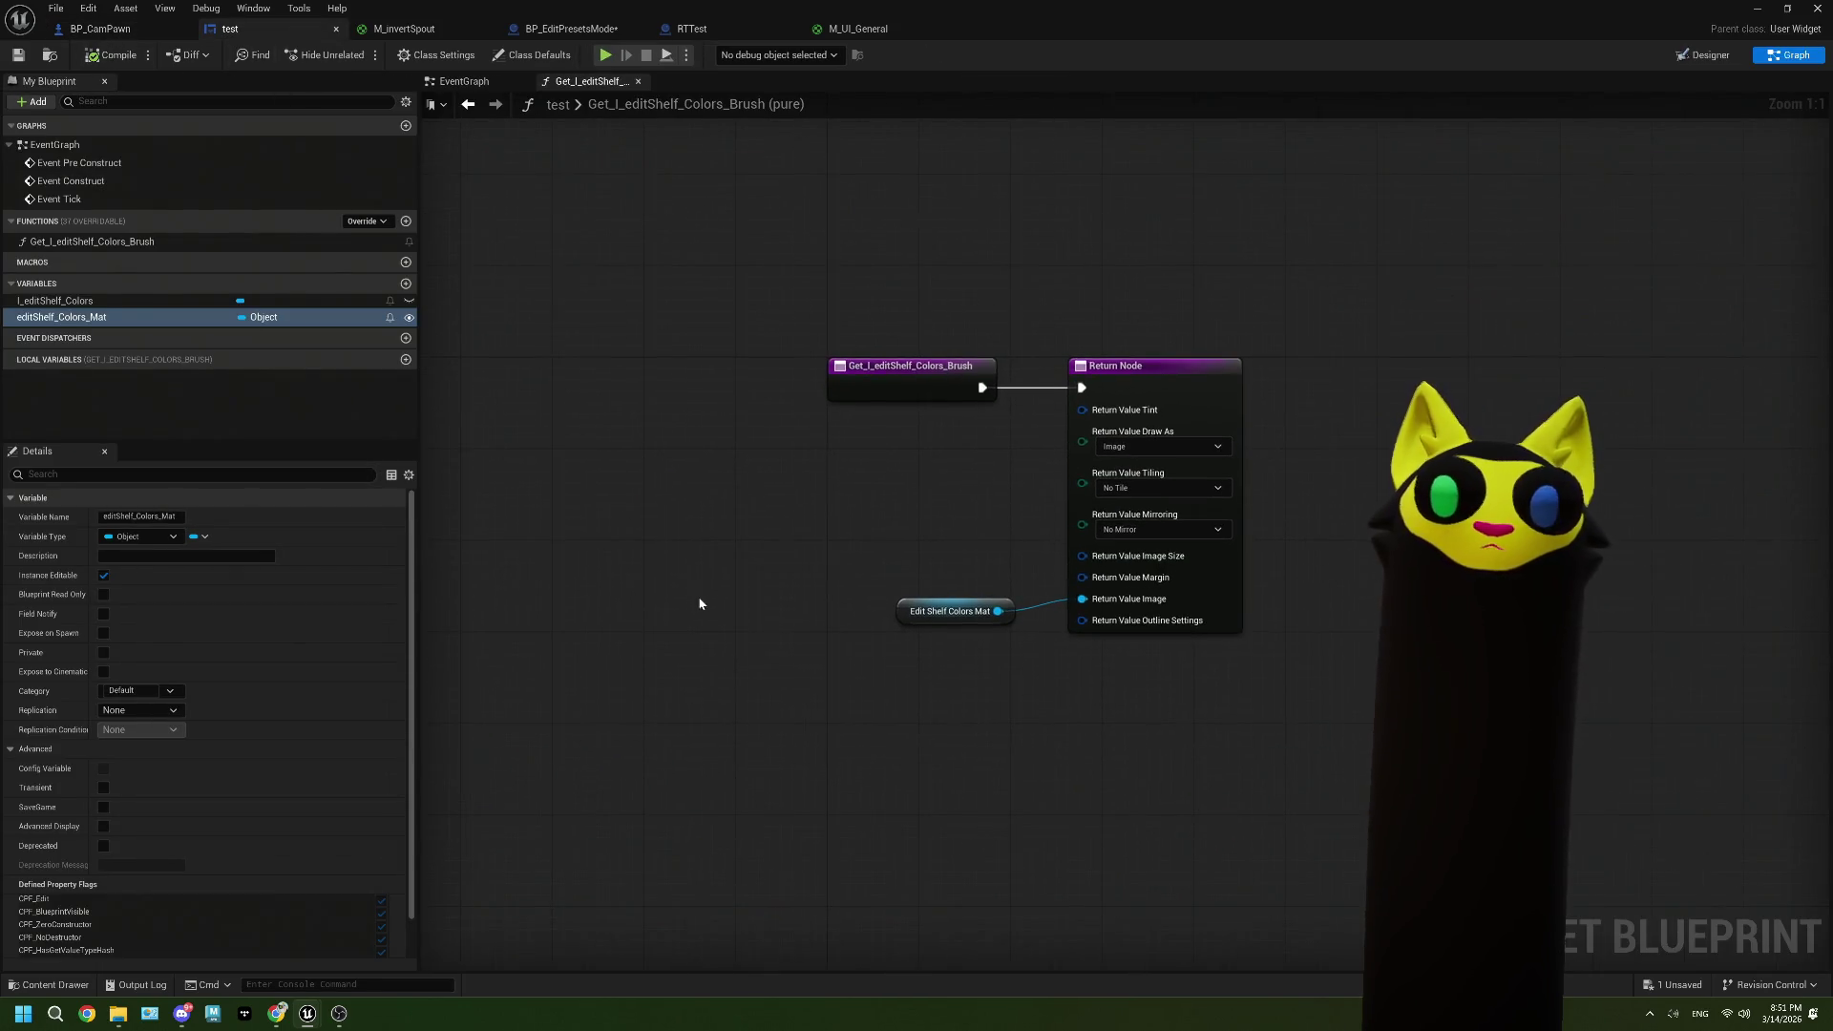
left_click(184, 29)
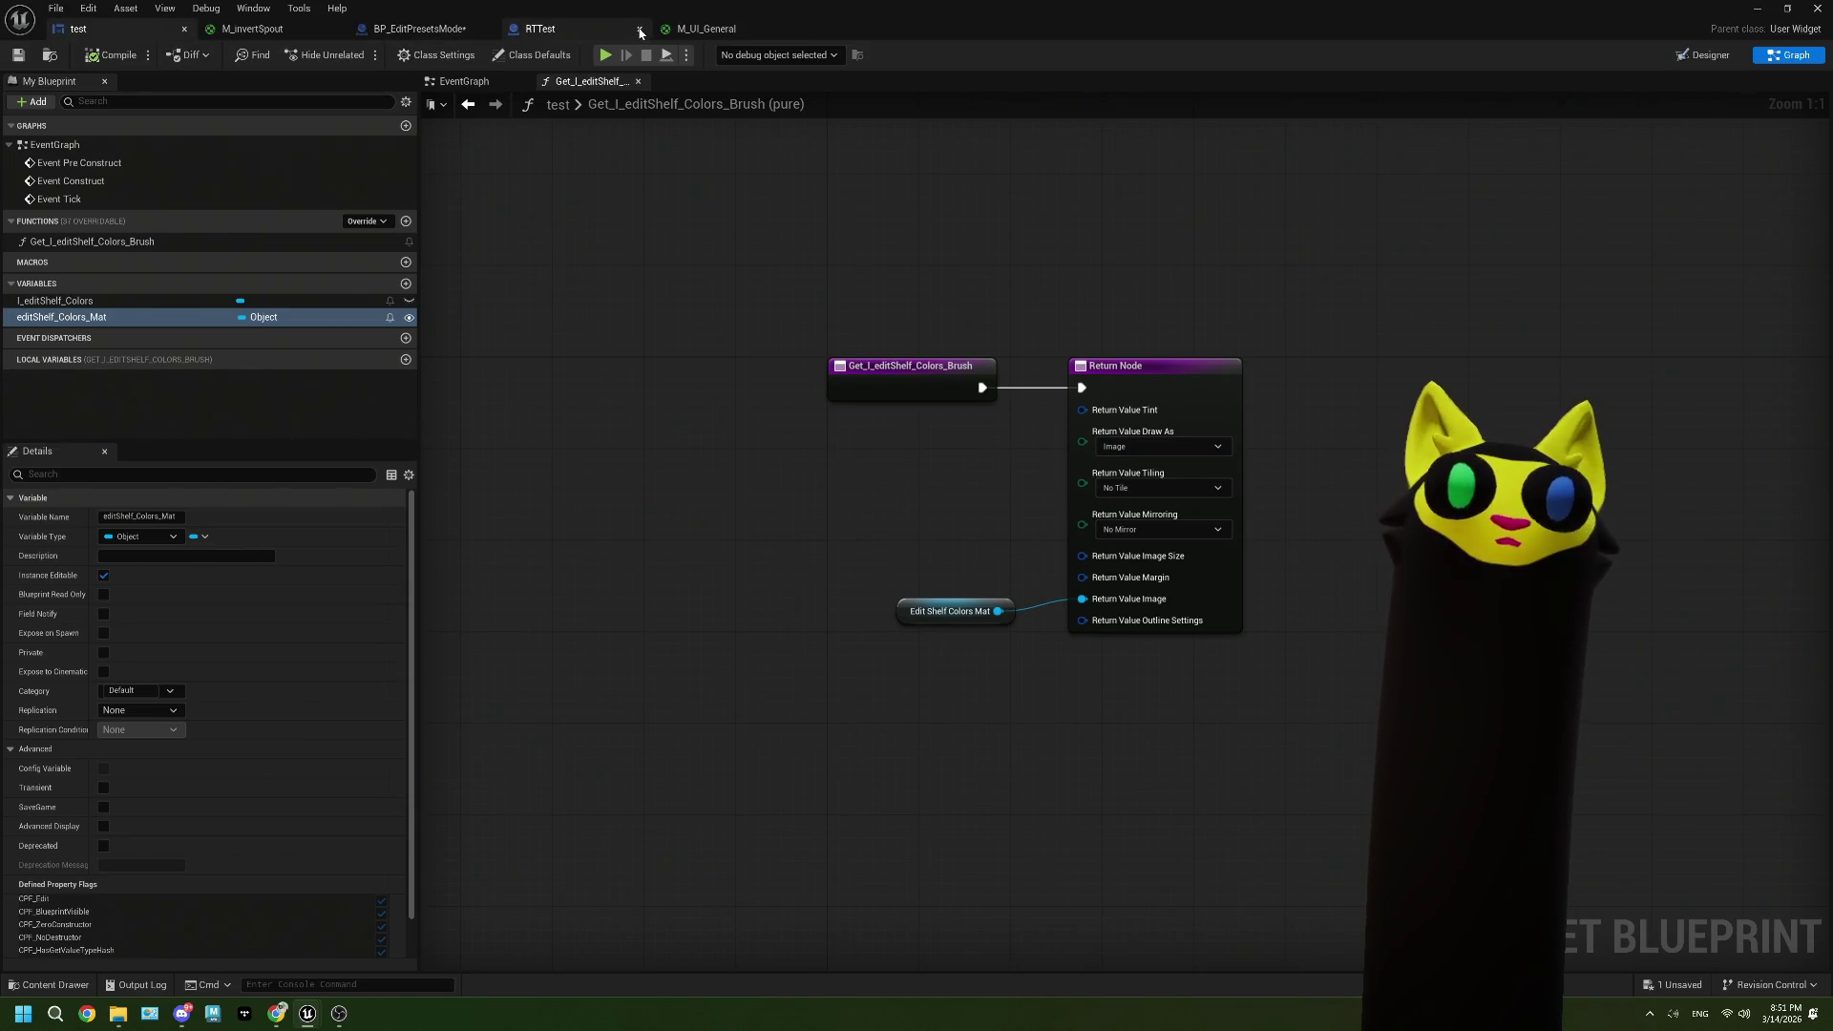
left_click(639, 32)
left_click_drag(420, 28, 120, 32)
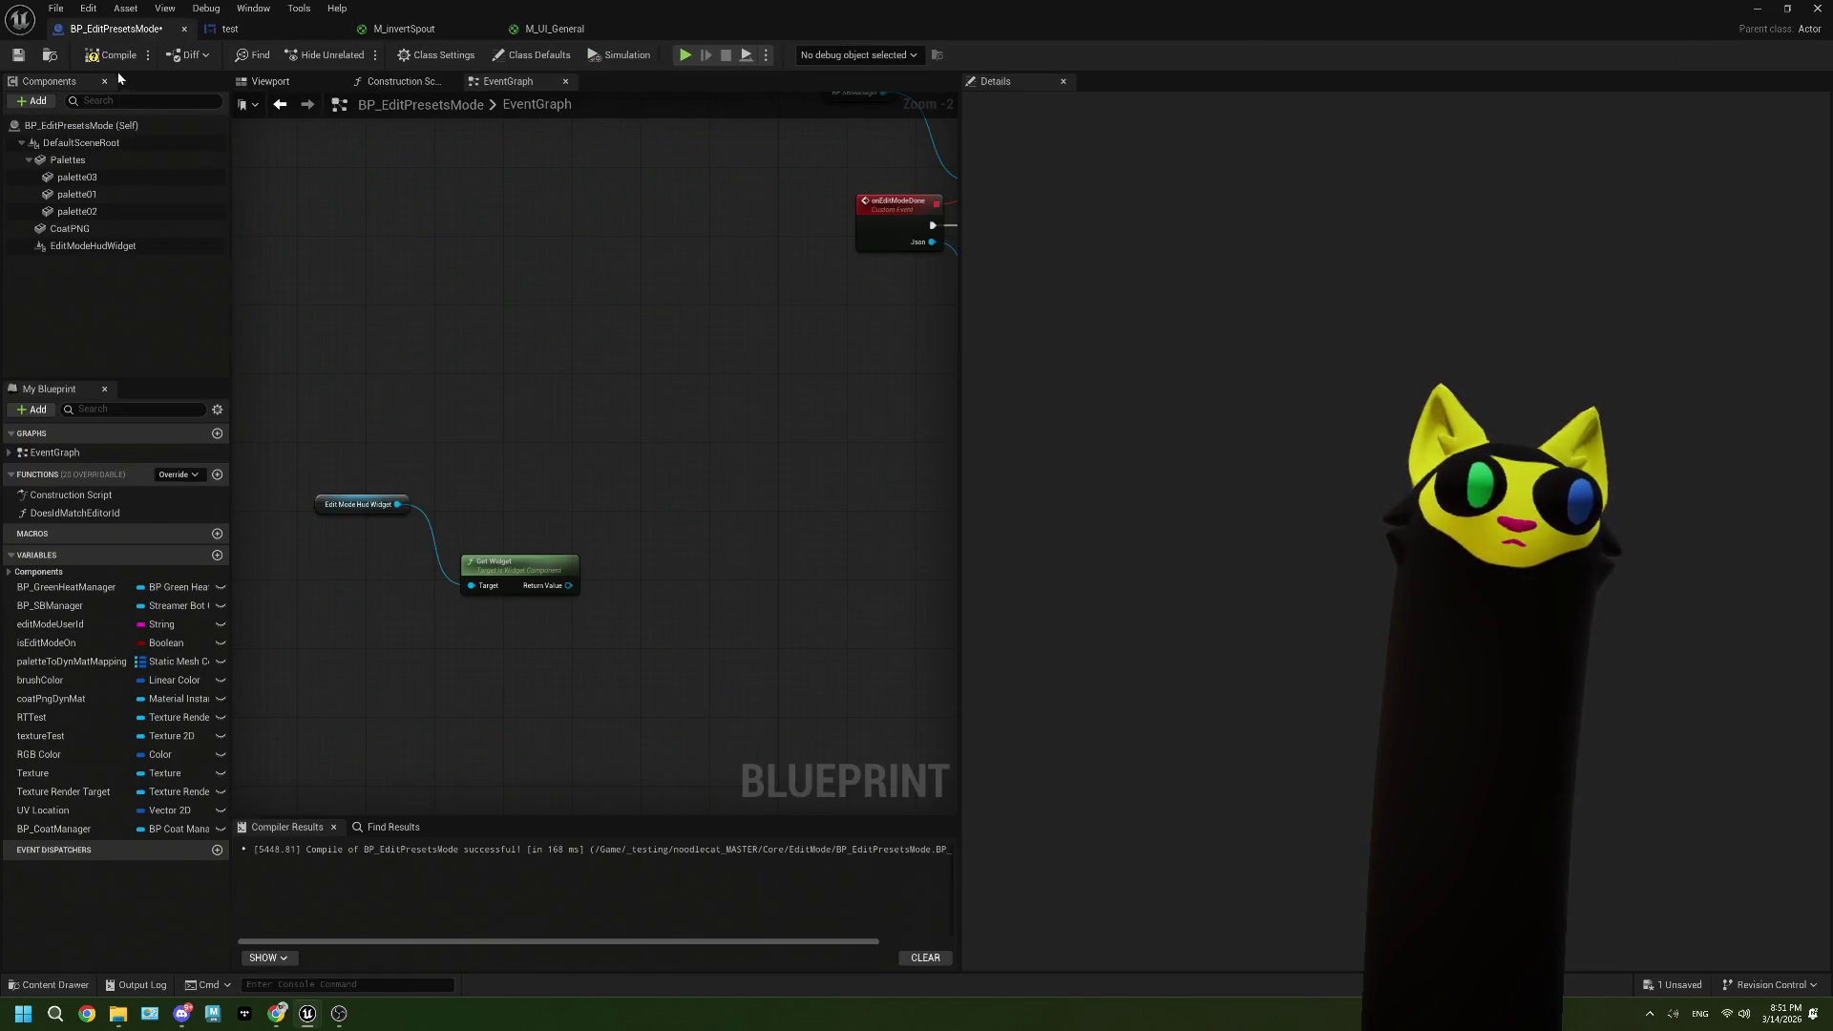
Step: Inspect the EditModeHudWidget component's properties and try a 'colors' node search from Get Widget's Return Value
left_click(119, 246)
scroll(1188, 435, "down", 5)
scroll(1187, 442, "down", 5)
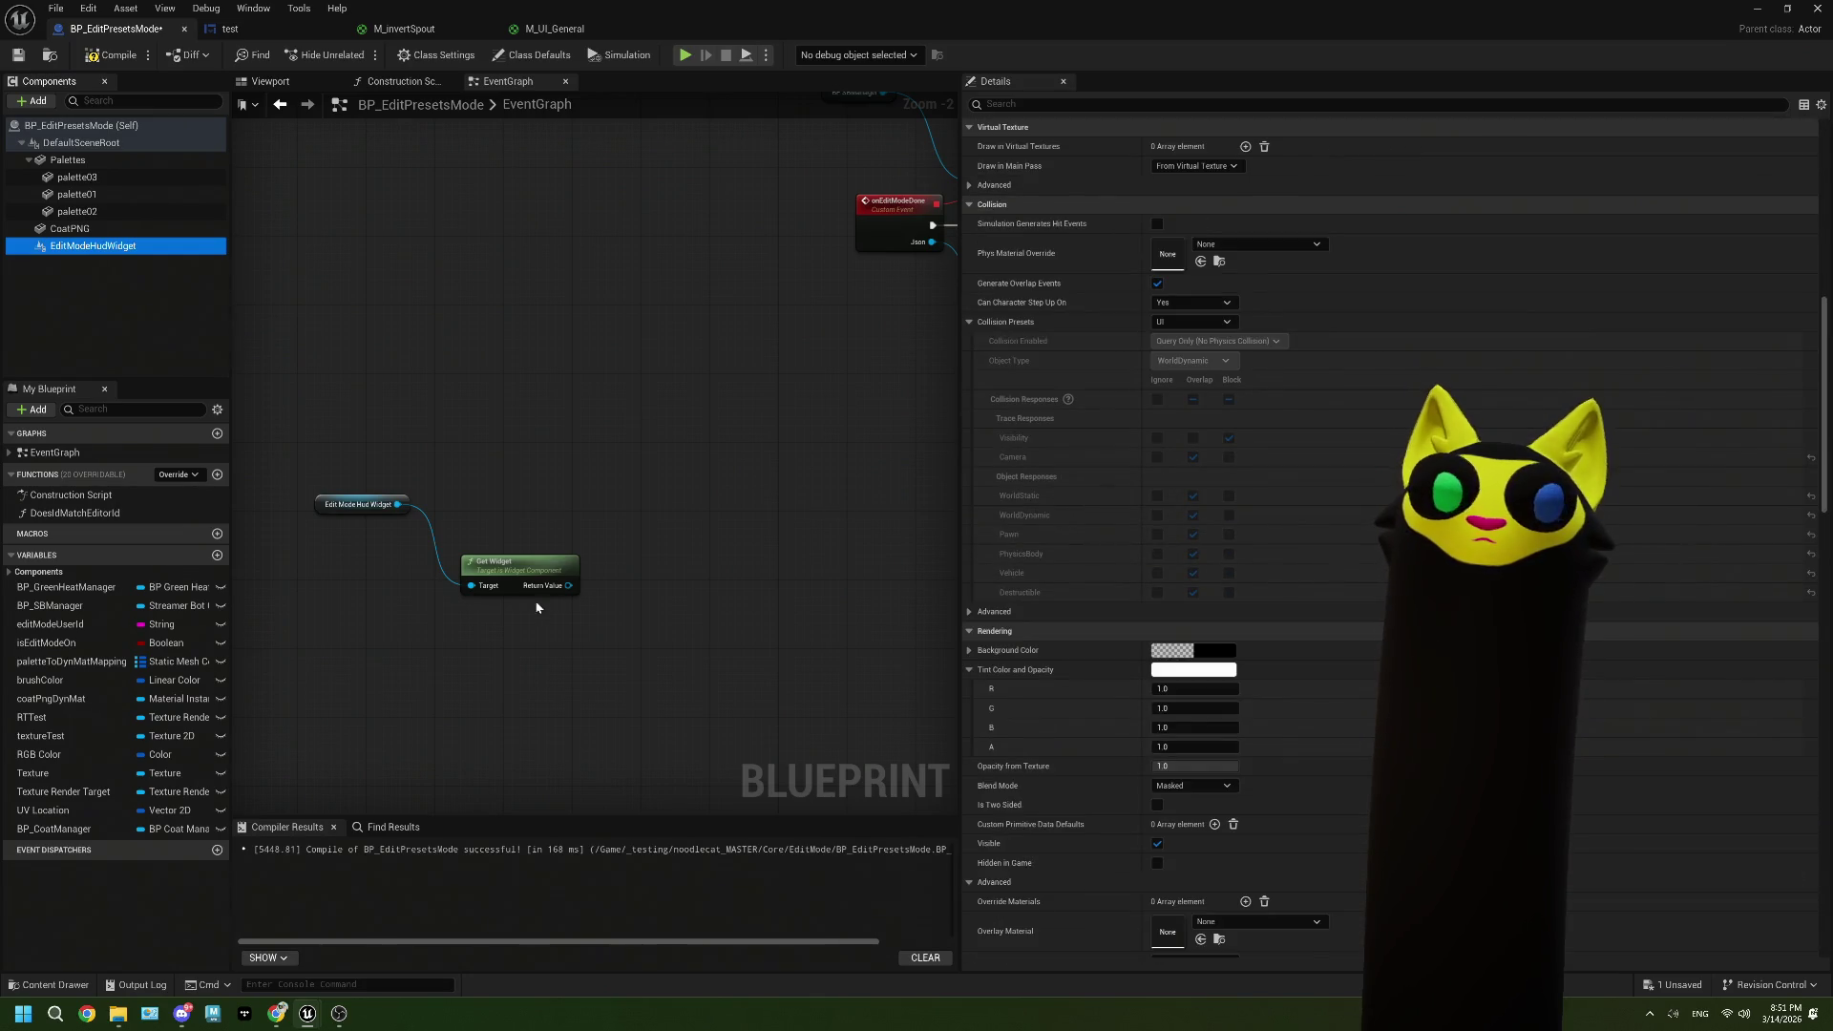
scroll(1269, 647, "down", 5)
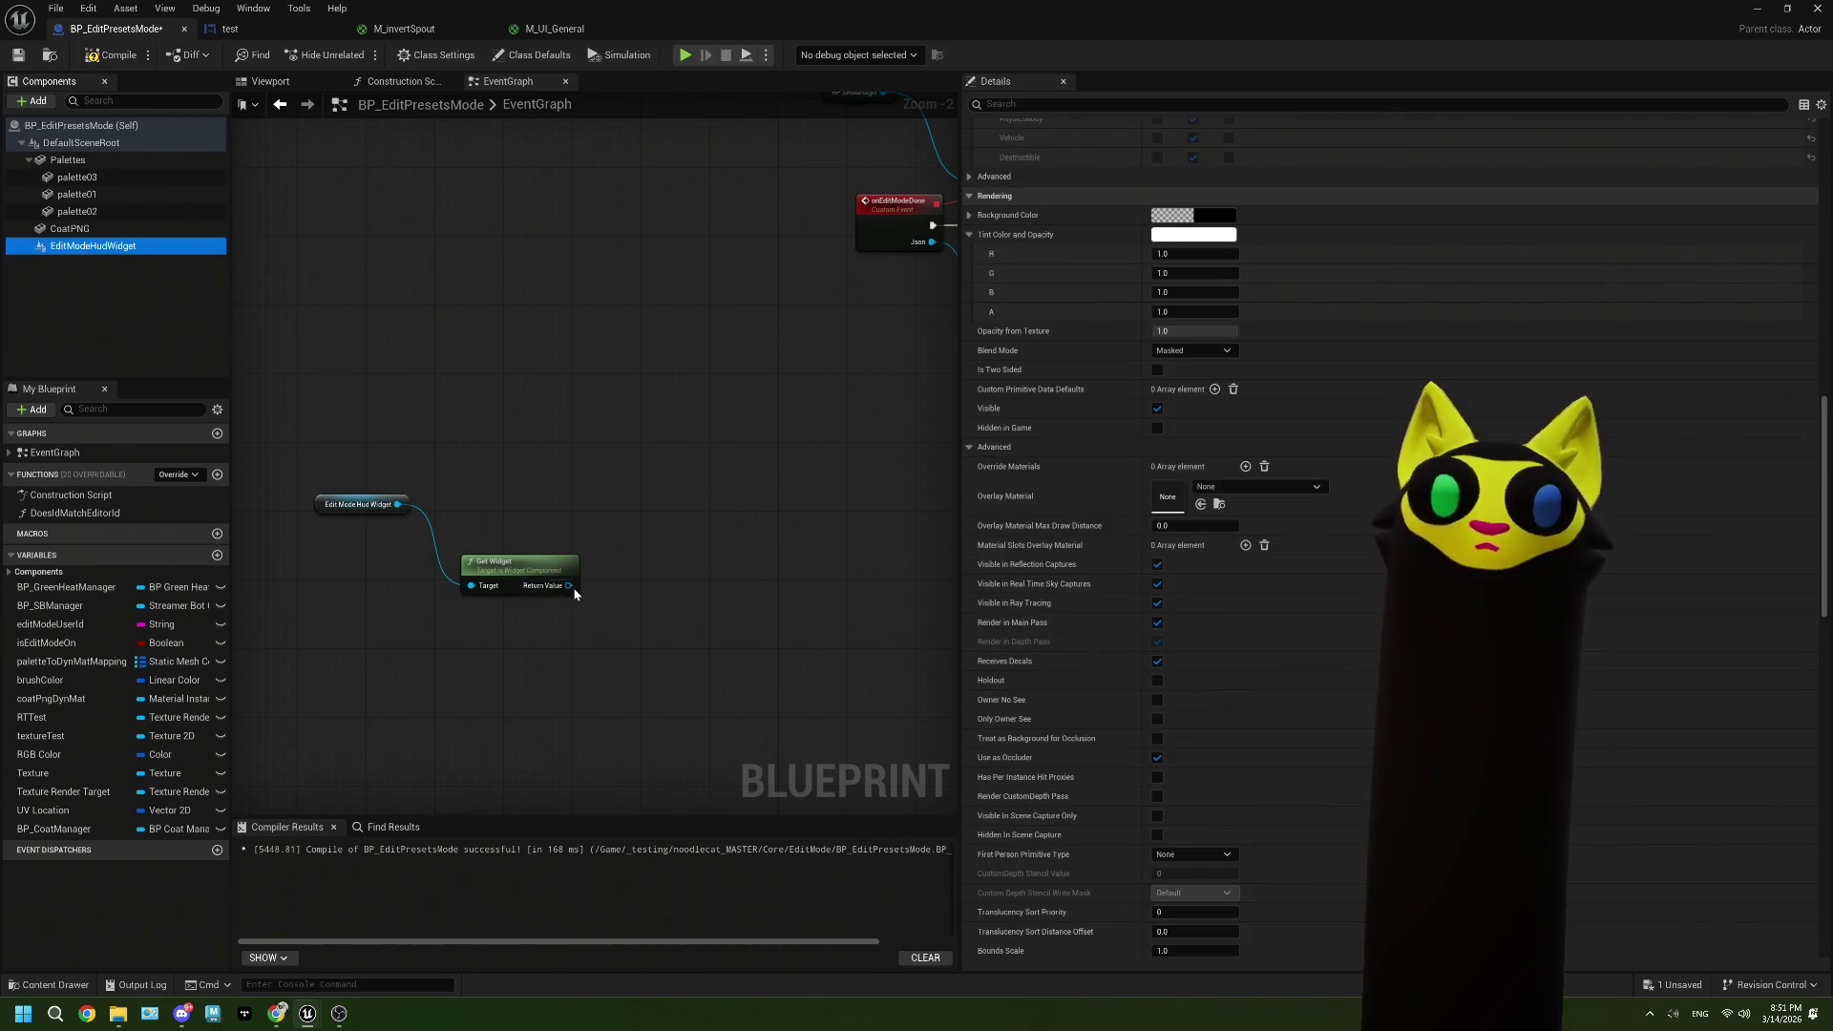
left_click_drag(568, 586, 619, 536)
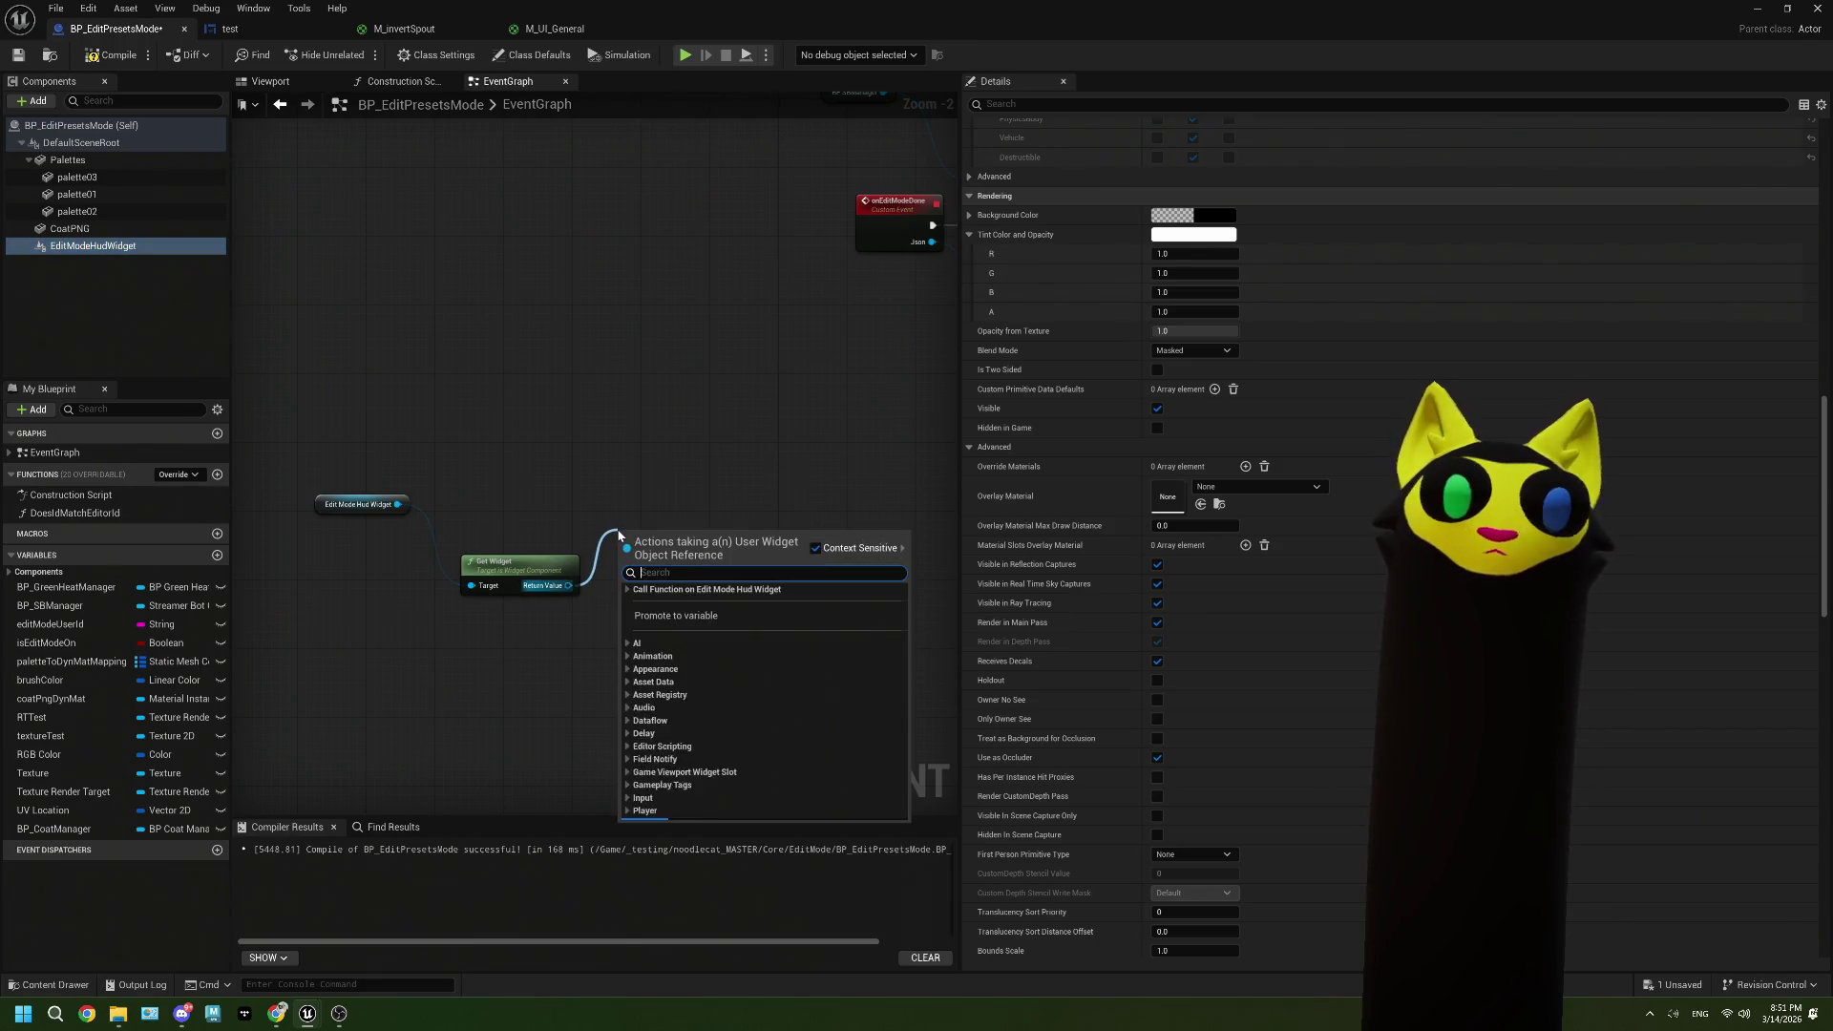
type("colors")
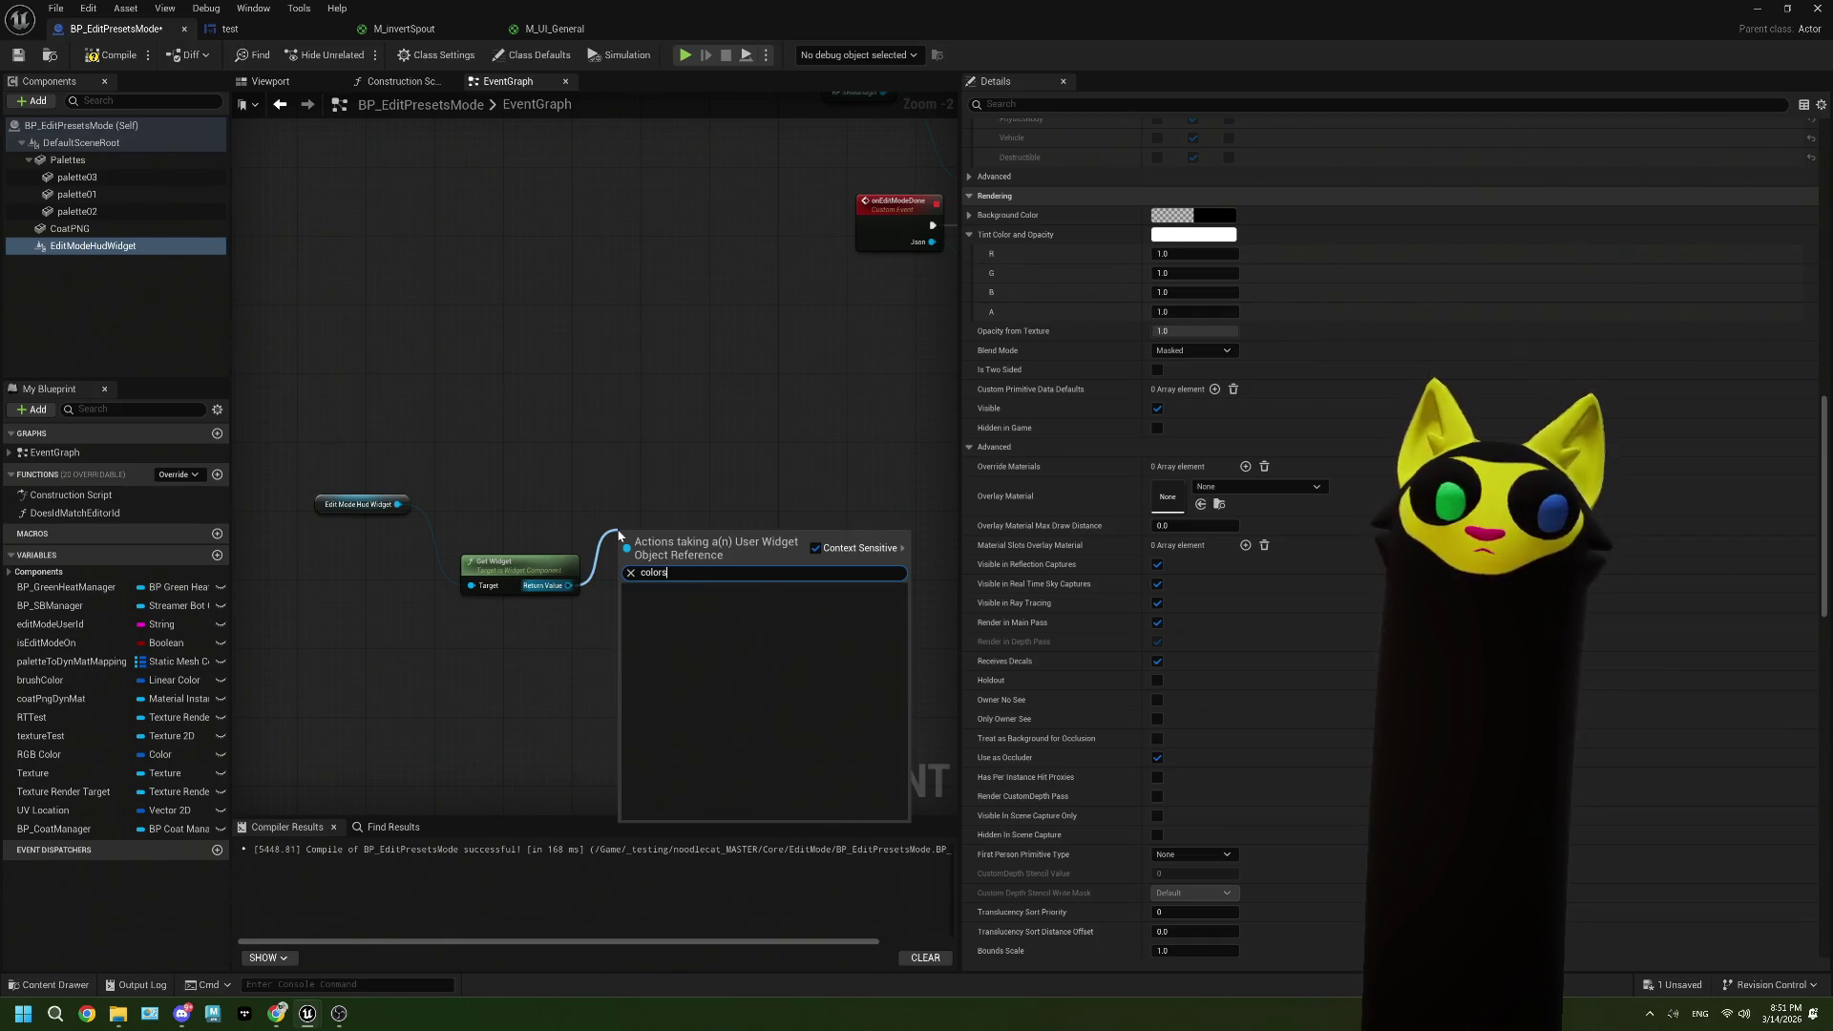
left_click(588, 480)
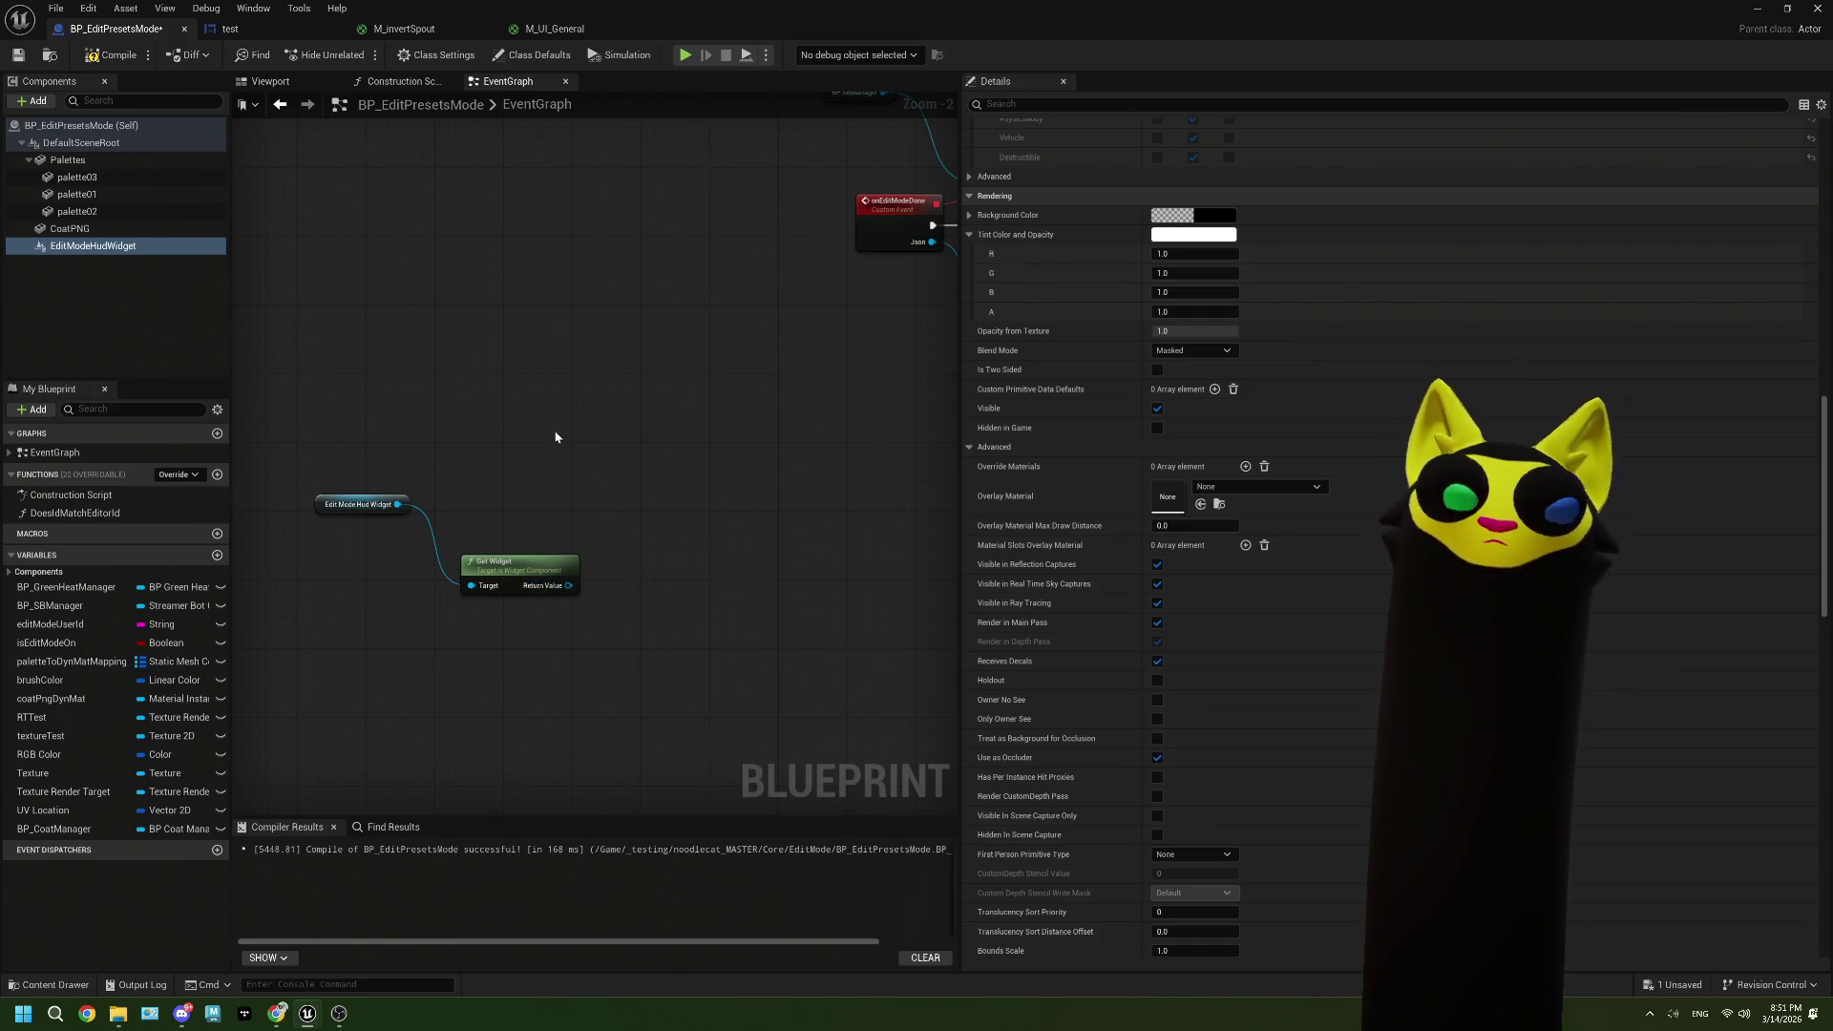
Step: Browse getter results for 'get' and 'edit' from Get Widget's Return Value without adding a node
left_click_drag(569, 586, 635, 523)
type("get")
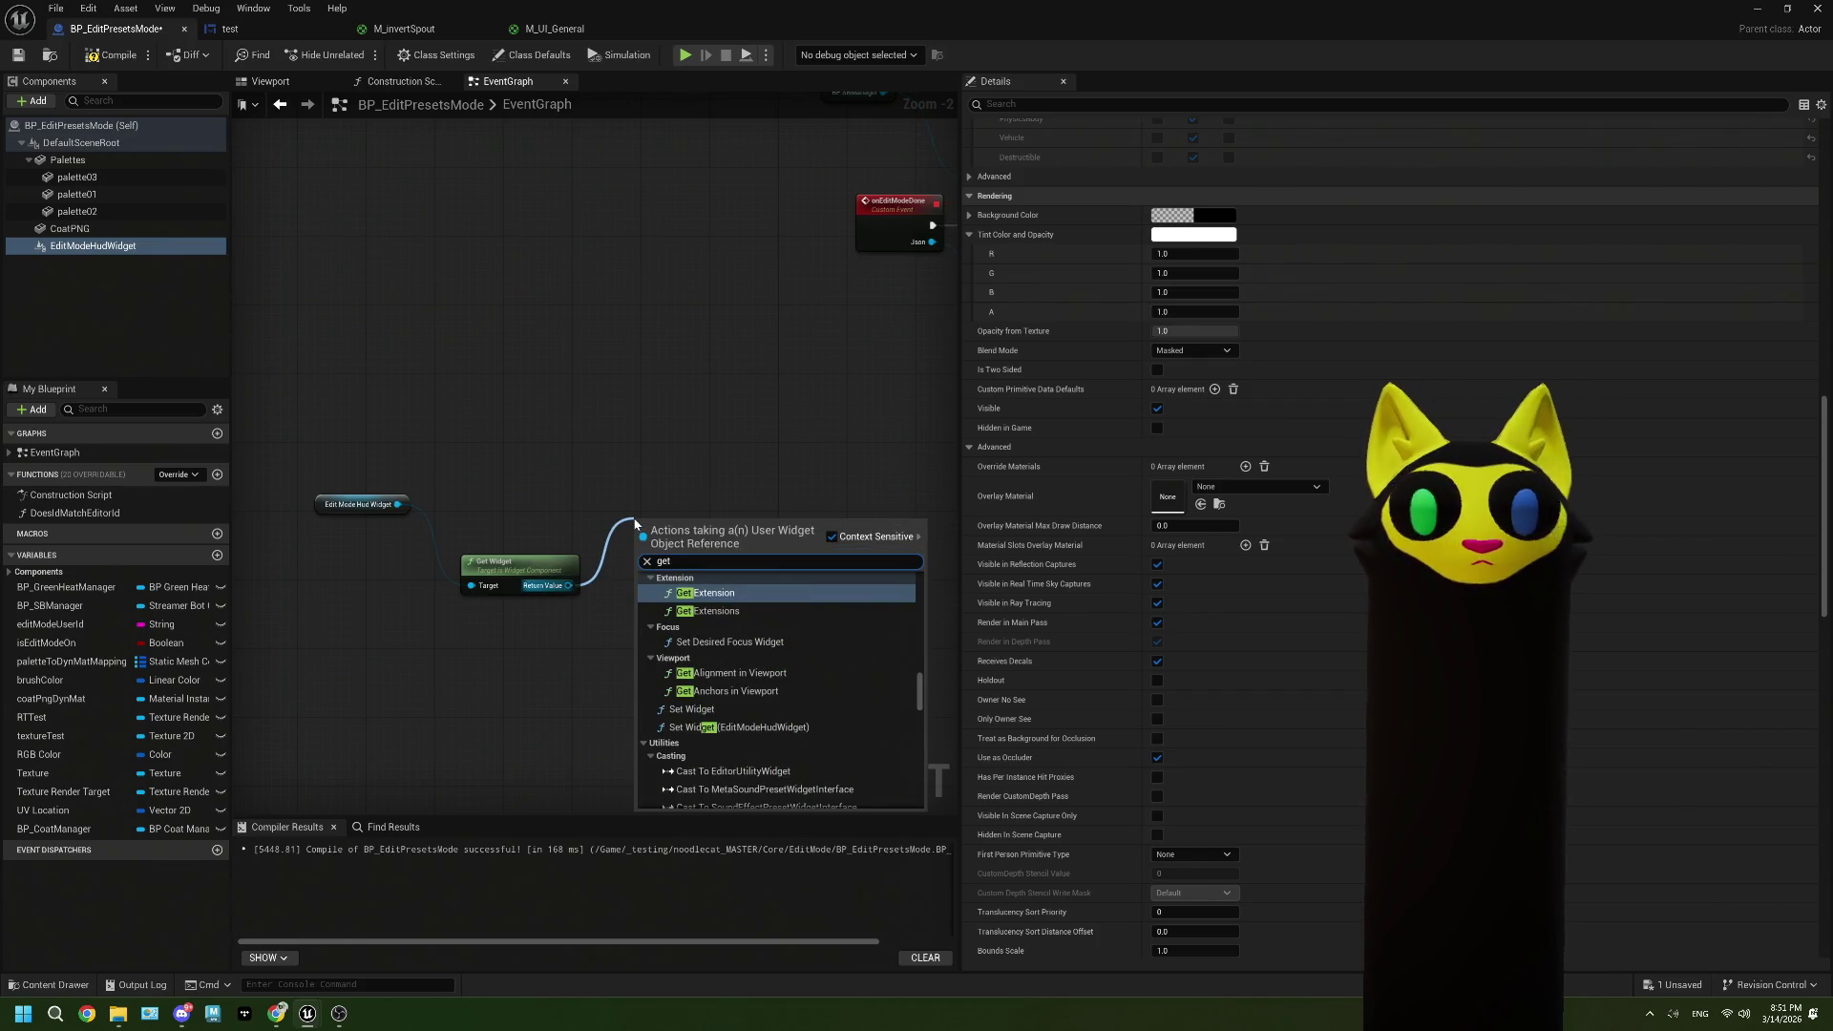
scroll(710, 746, "down", 10)
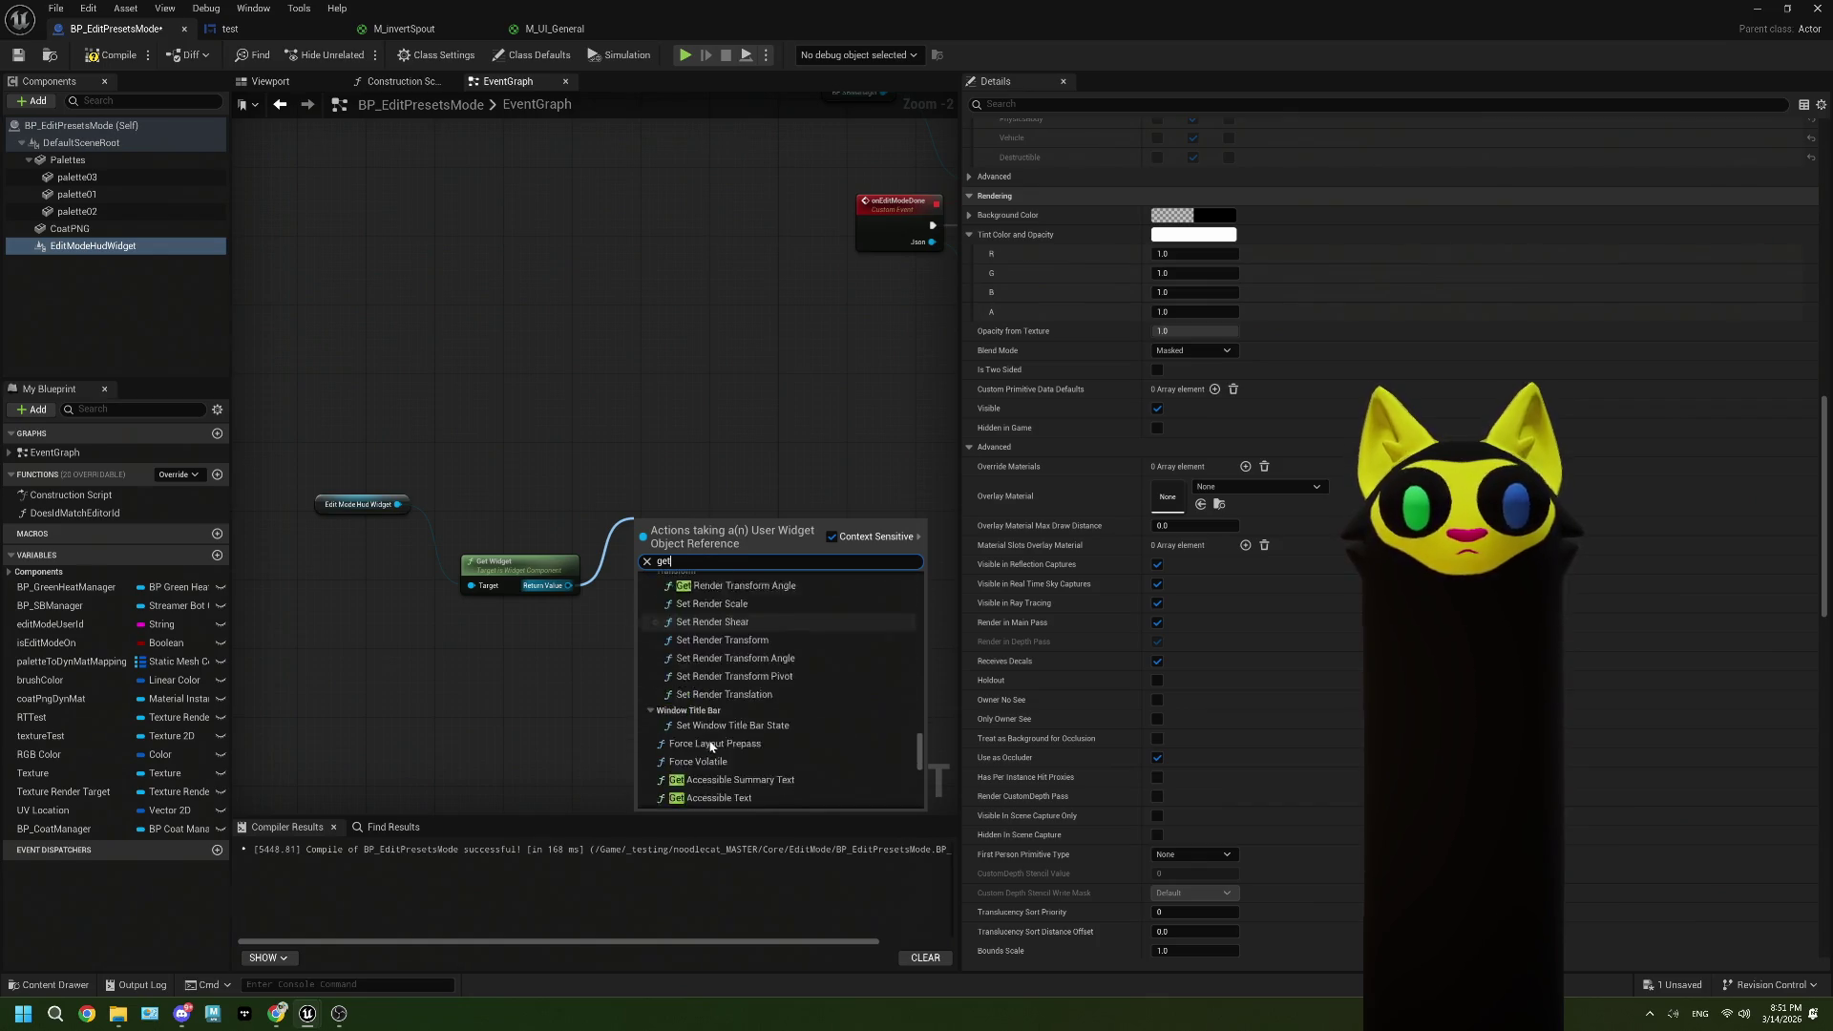
scroll(710, 746, "up", 5)
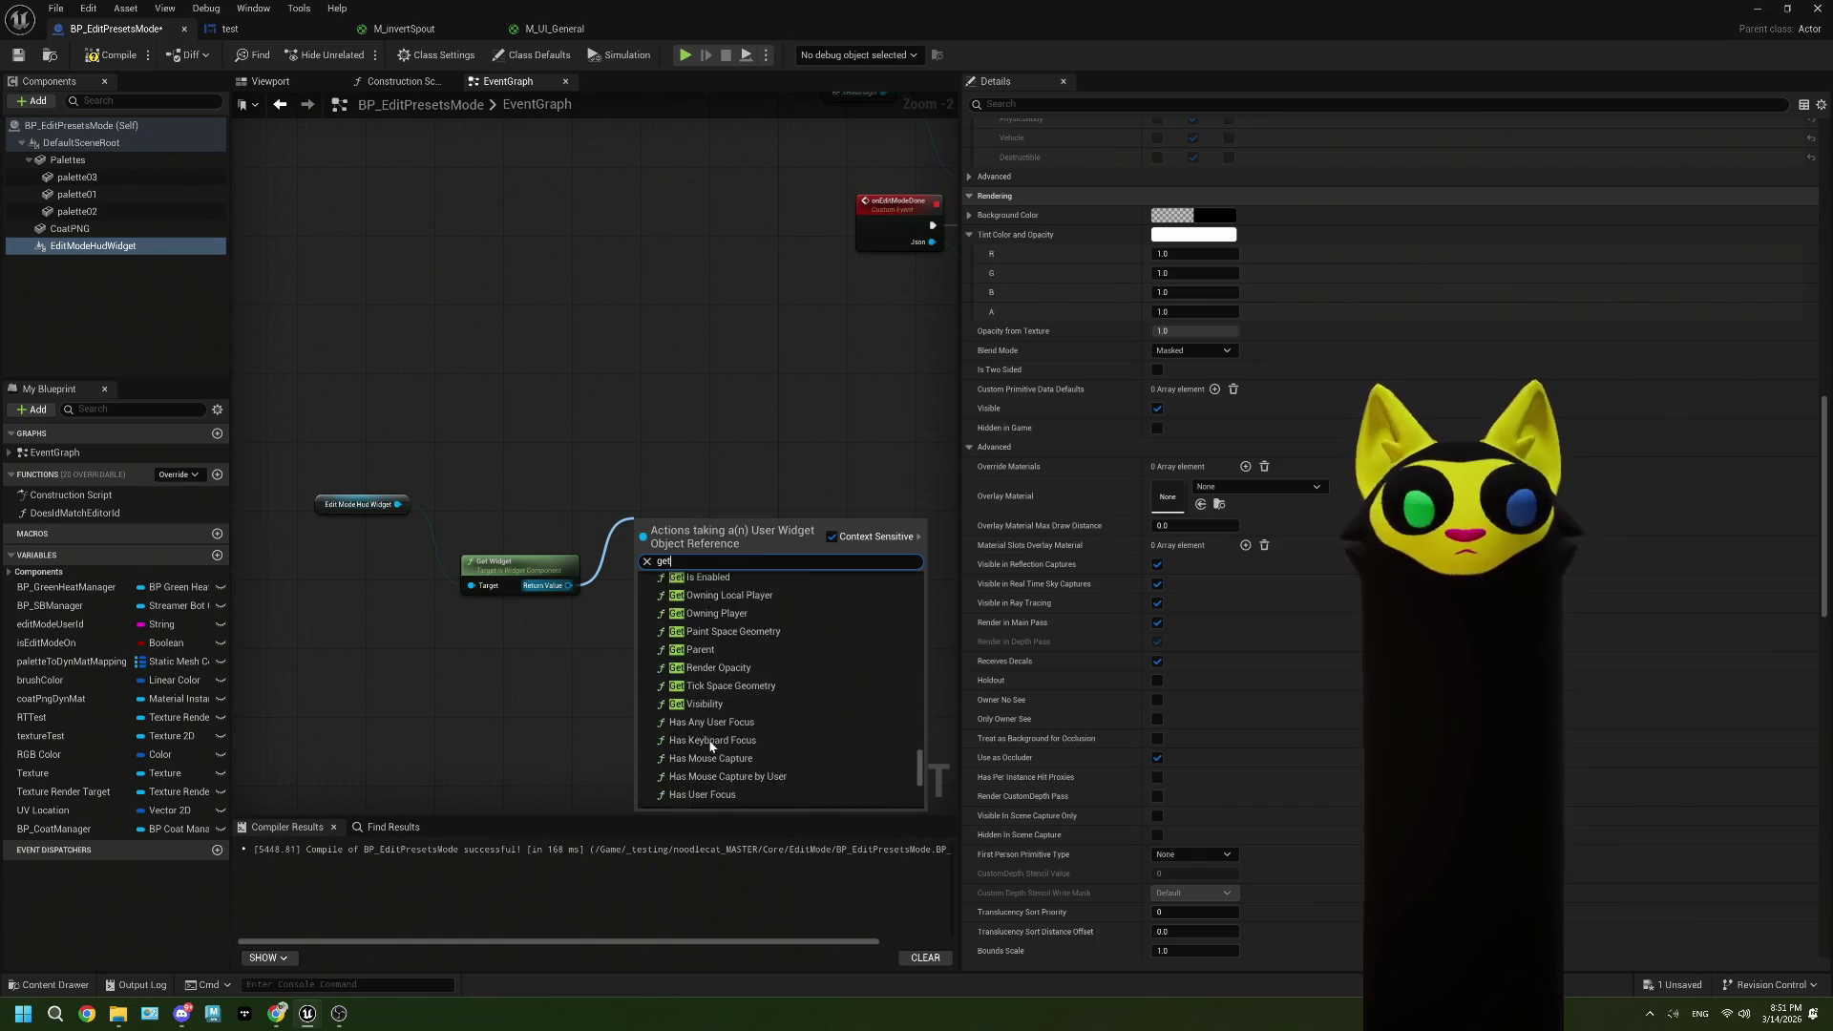
scroll(710, 745, "up", 4)
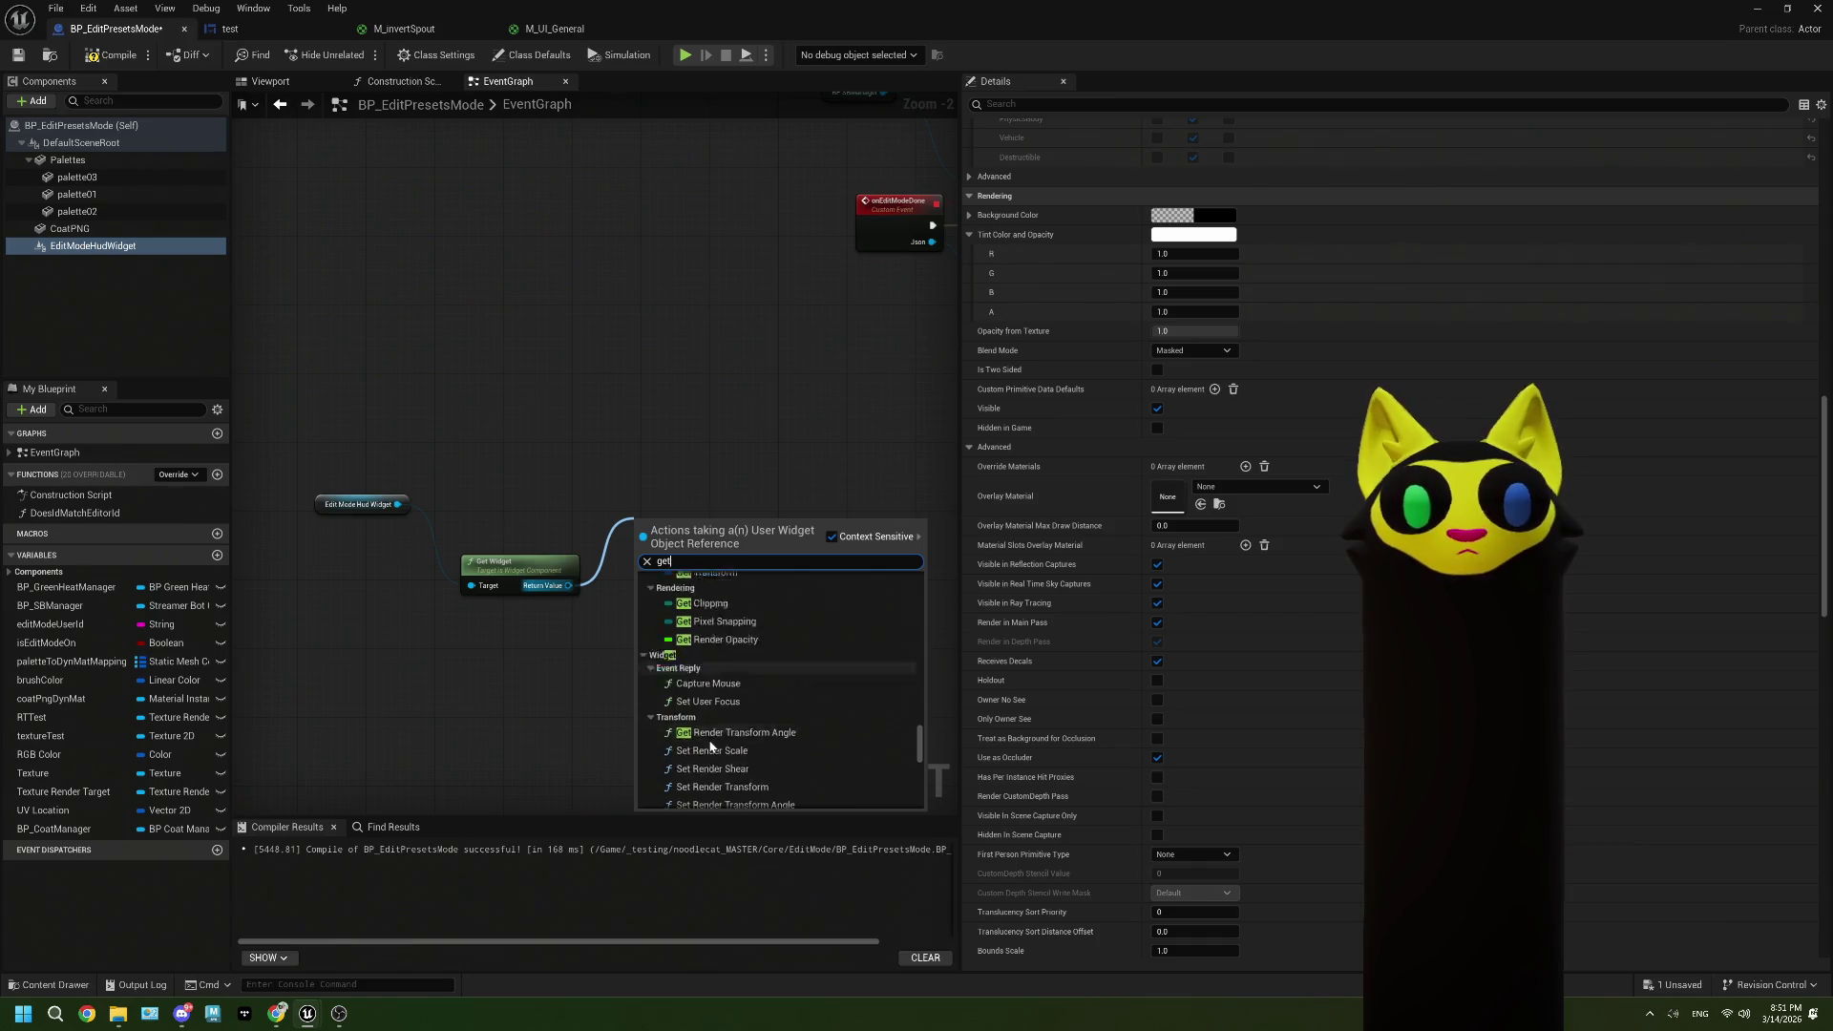
scroll(711, 745, "up", 5)
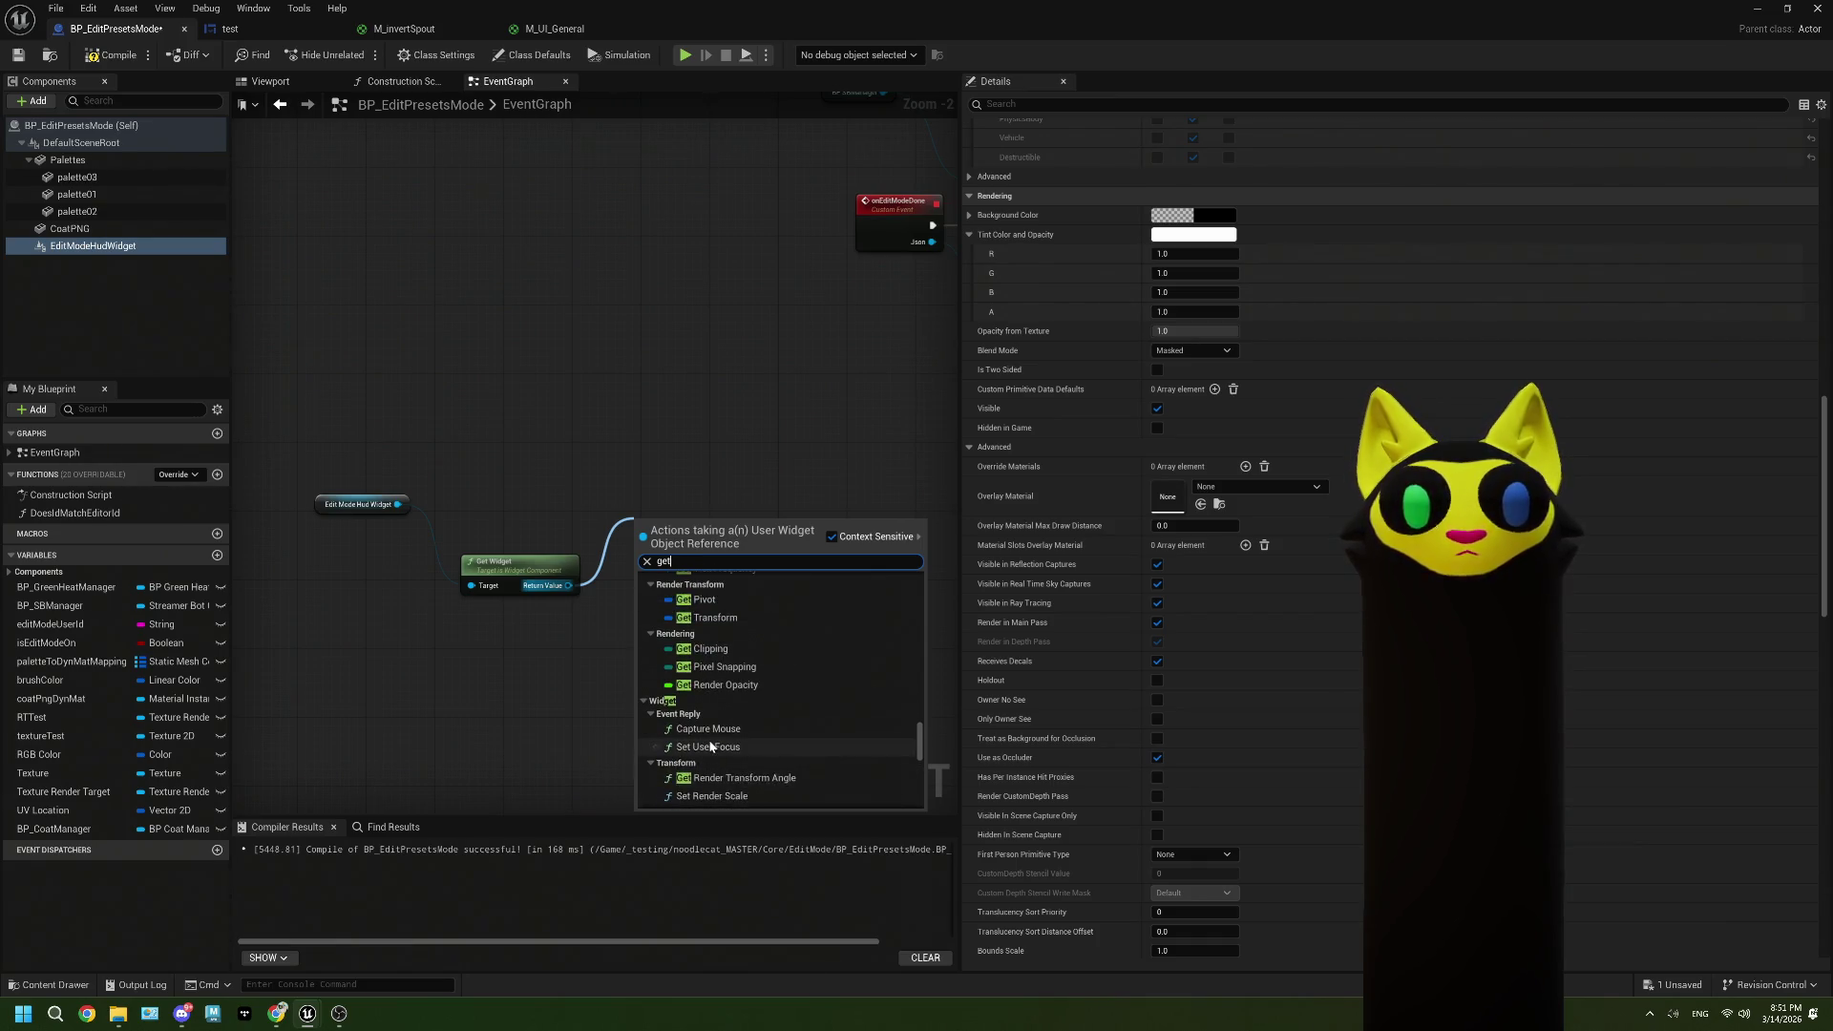
scroll(710, 745, "up", 5)
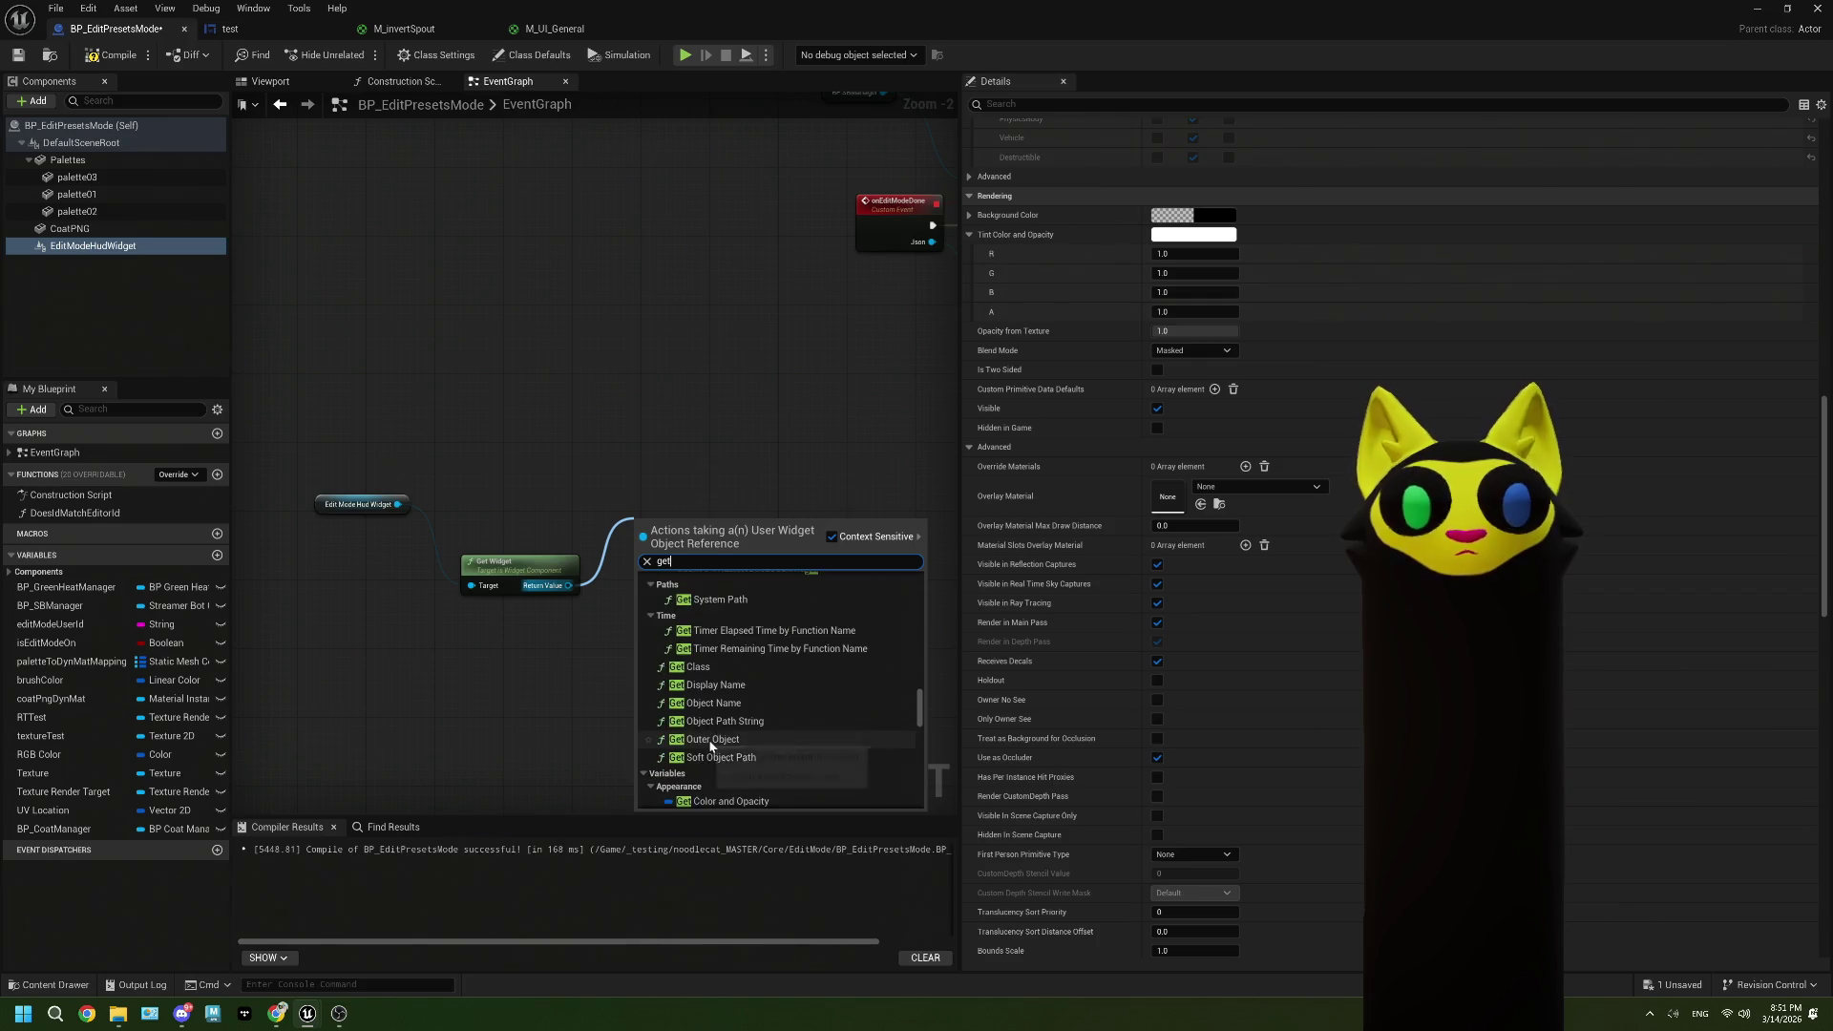
scroll(710, 745, "up", 3)
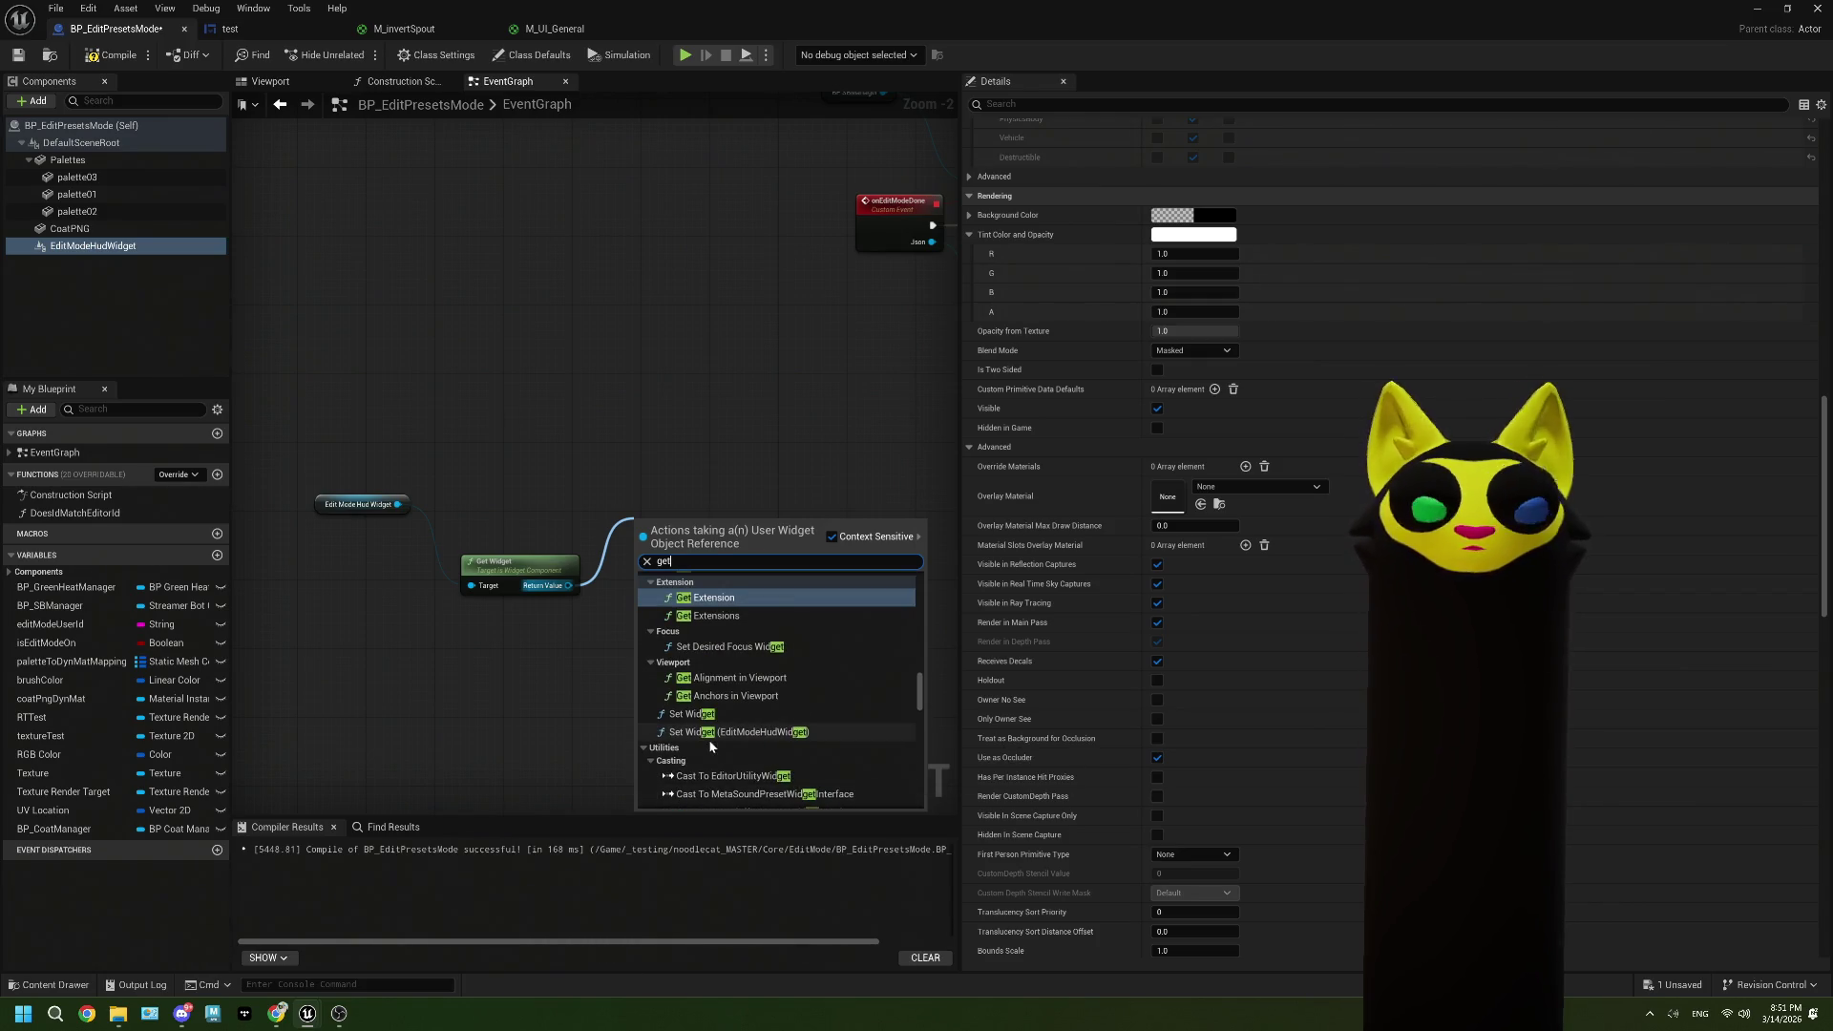
scroll(711, 745, "up", 5)
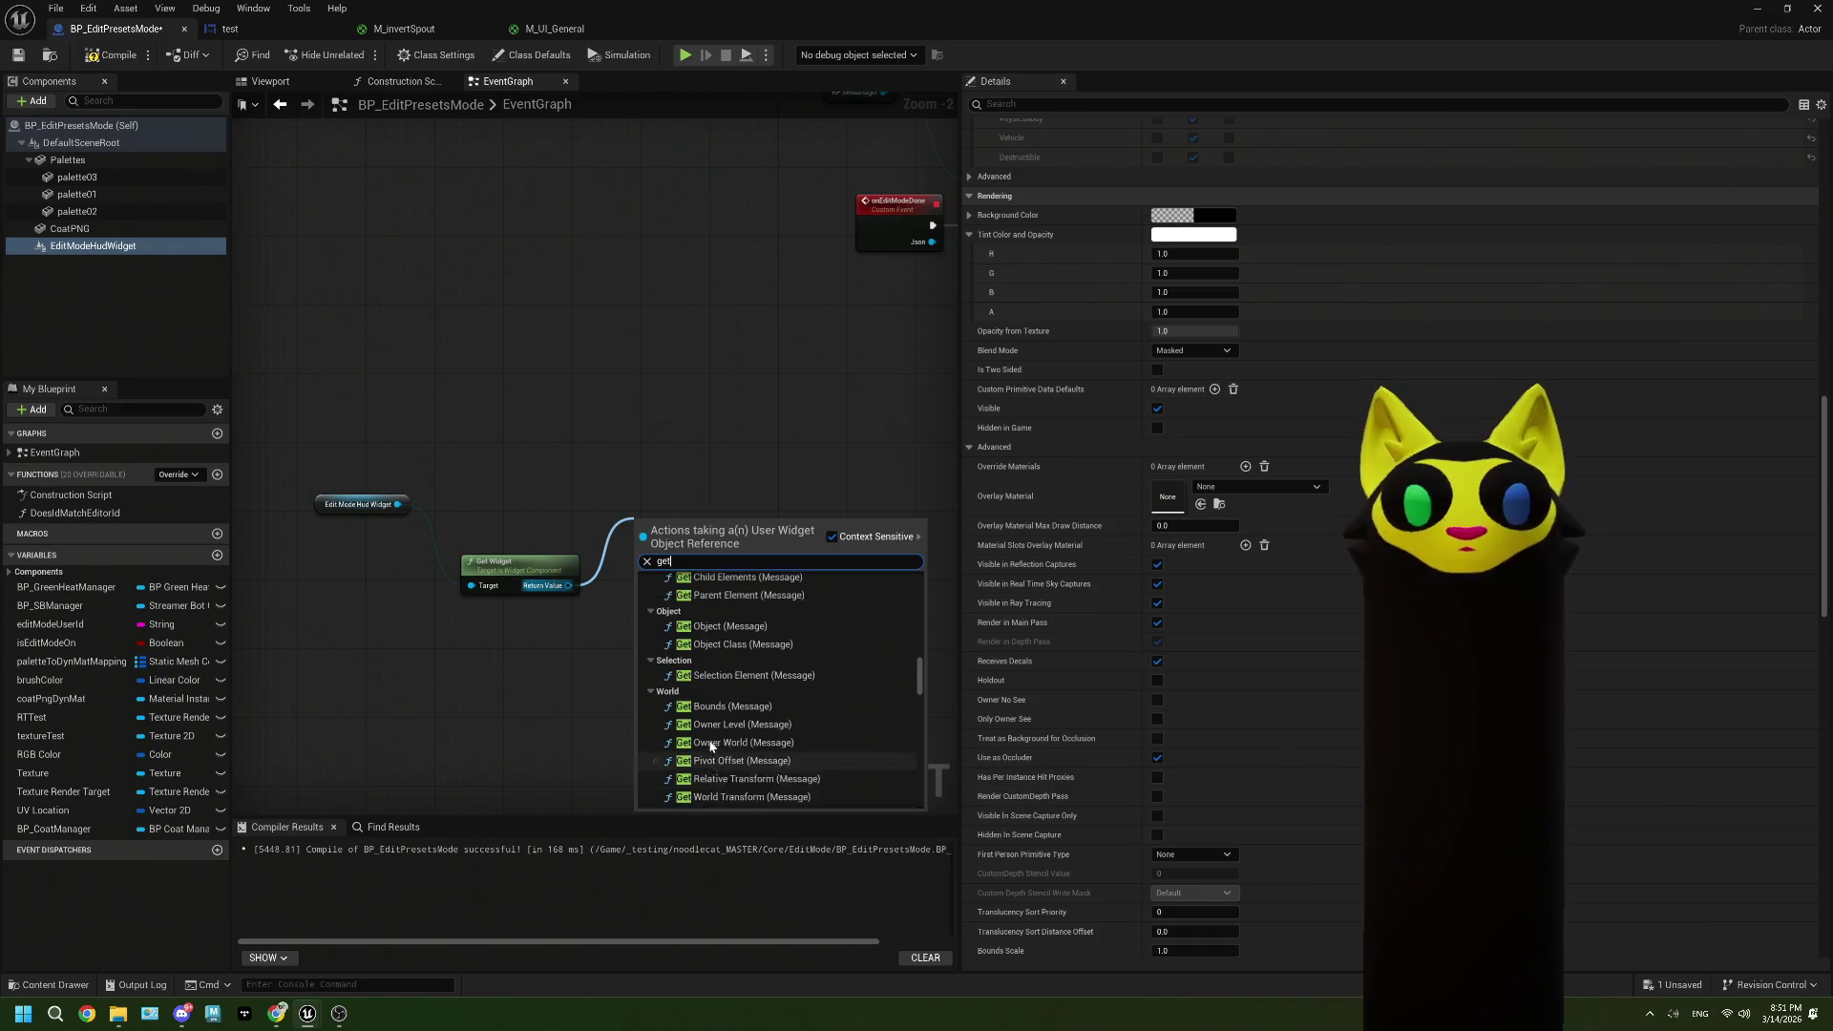
scroll(710, 746, "up", 5)
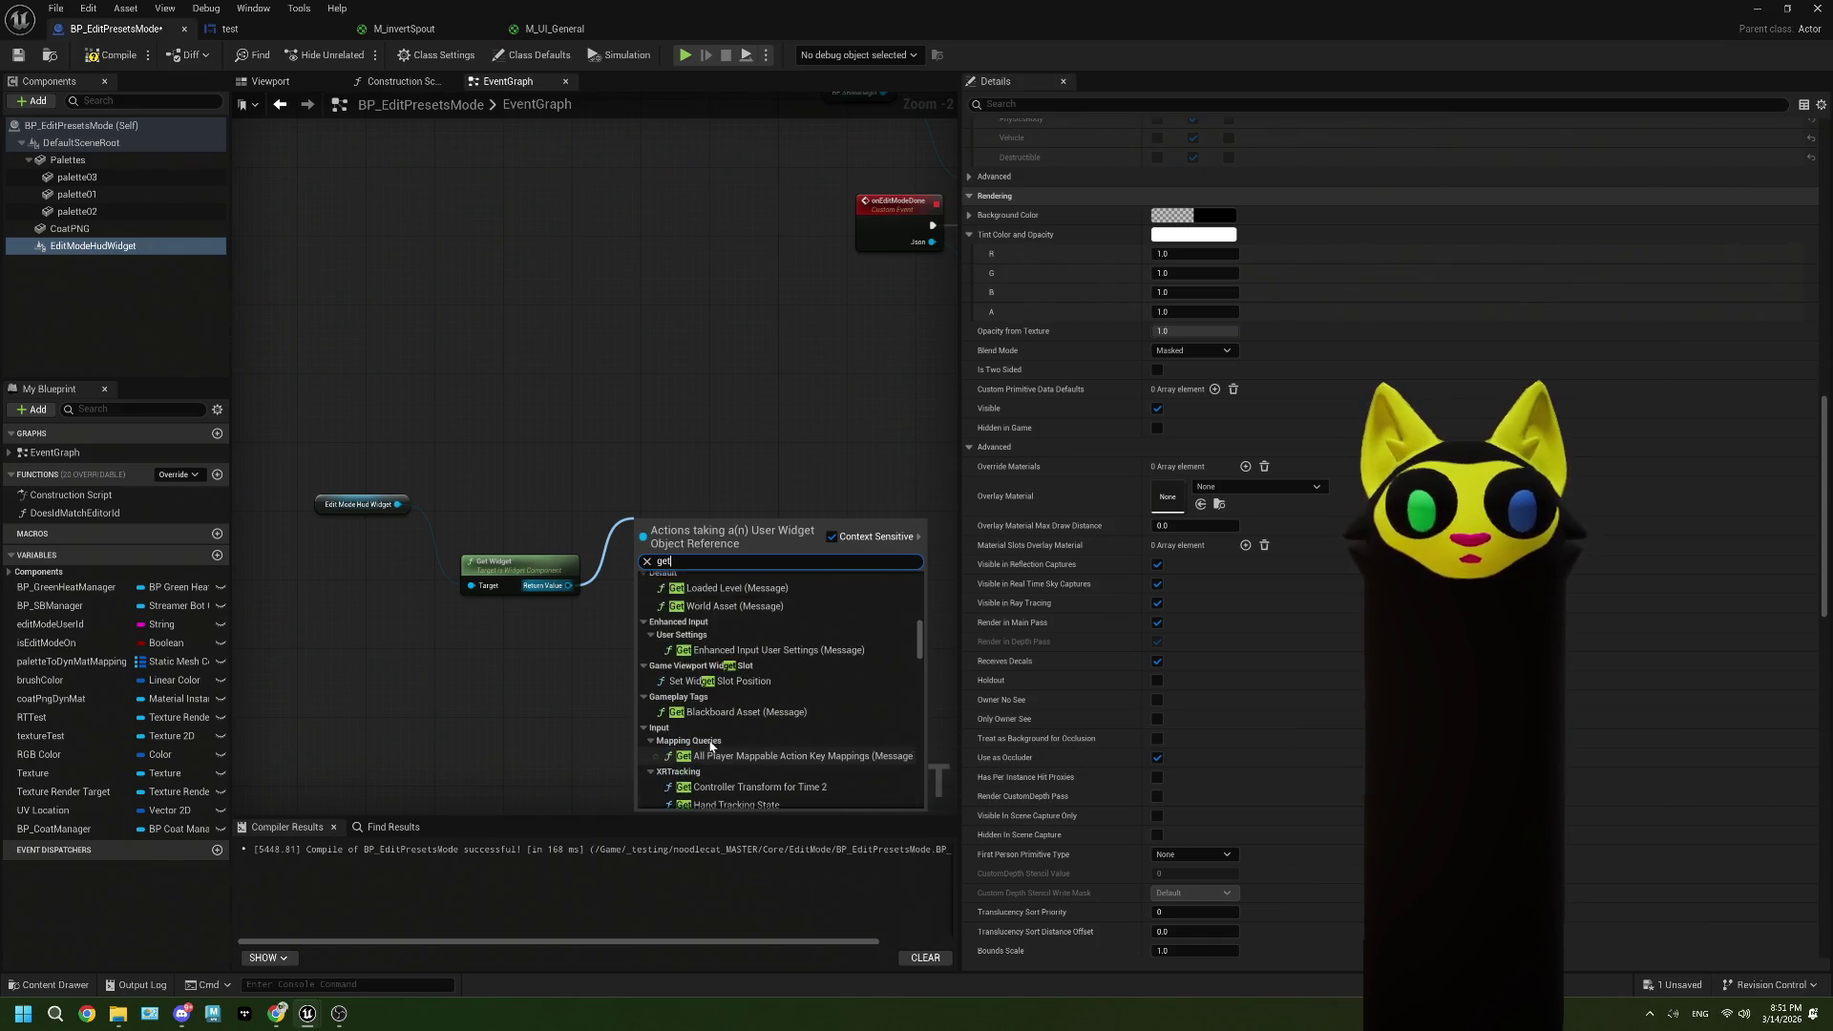
scroll(710, 745, "up", 8)
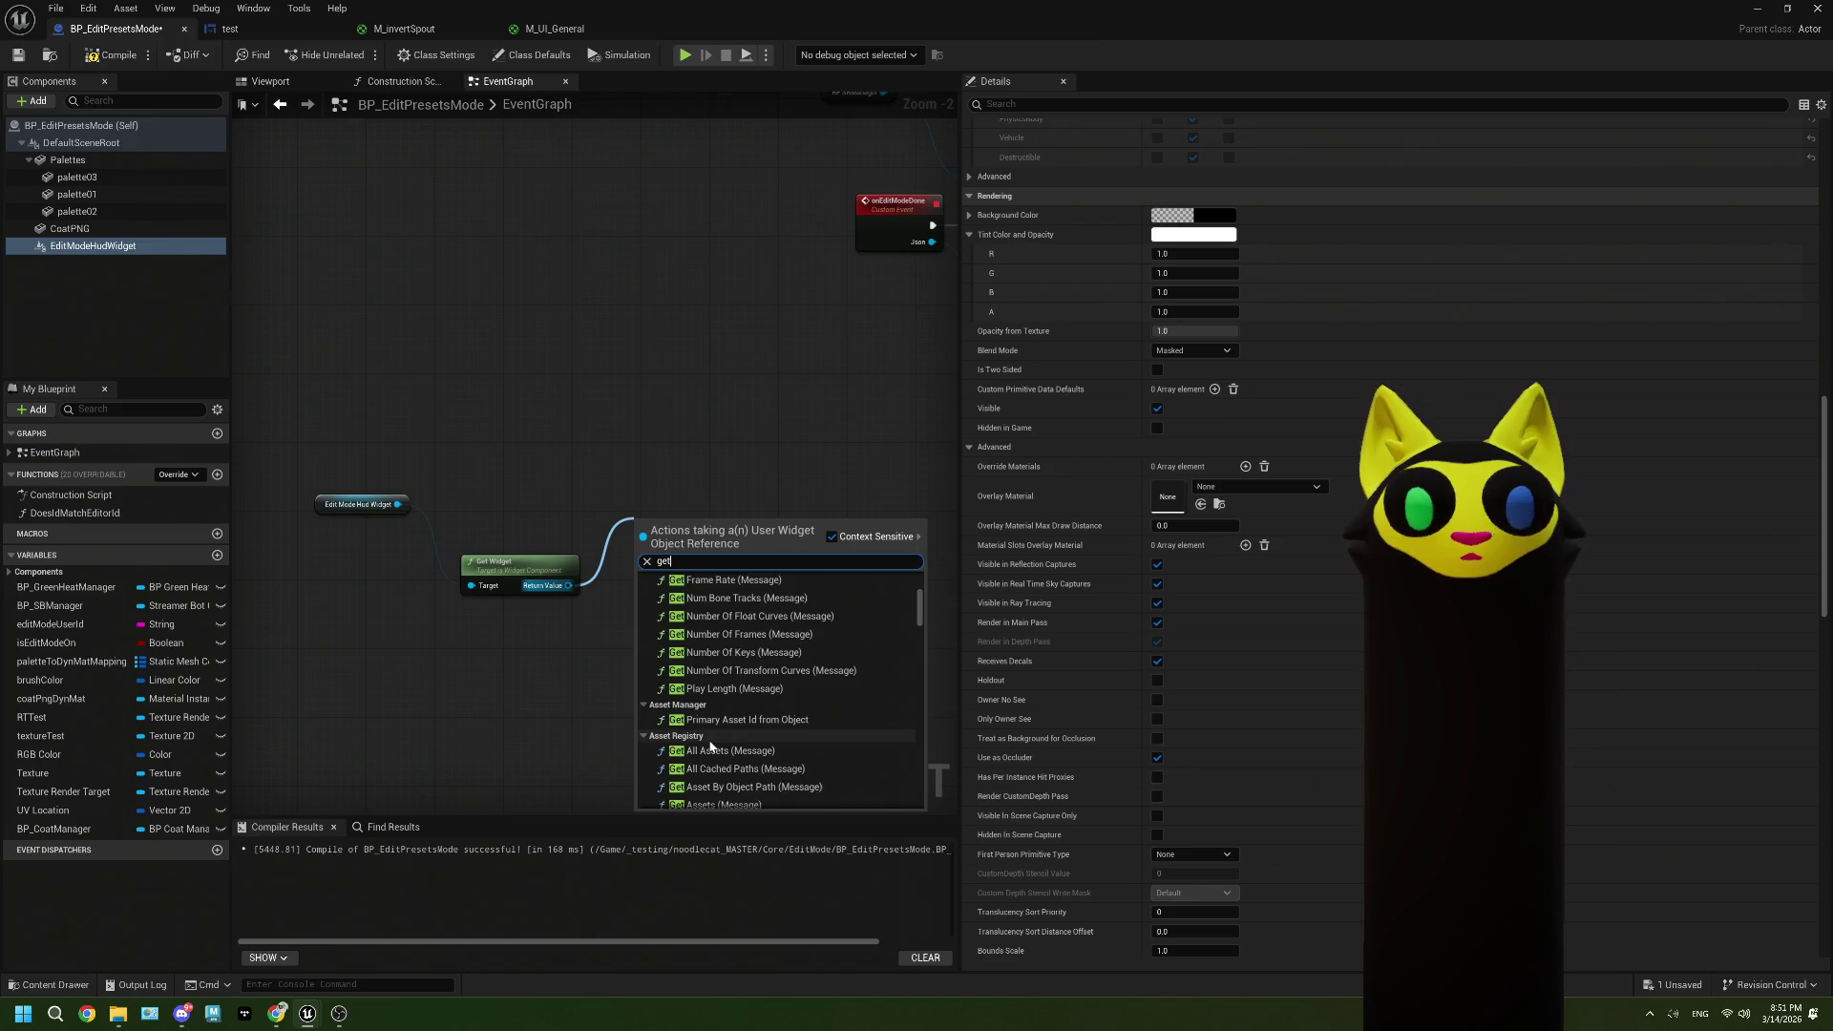
type(" ed")
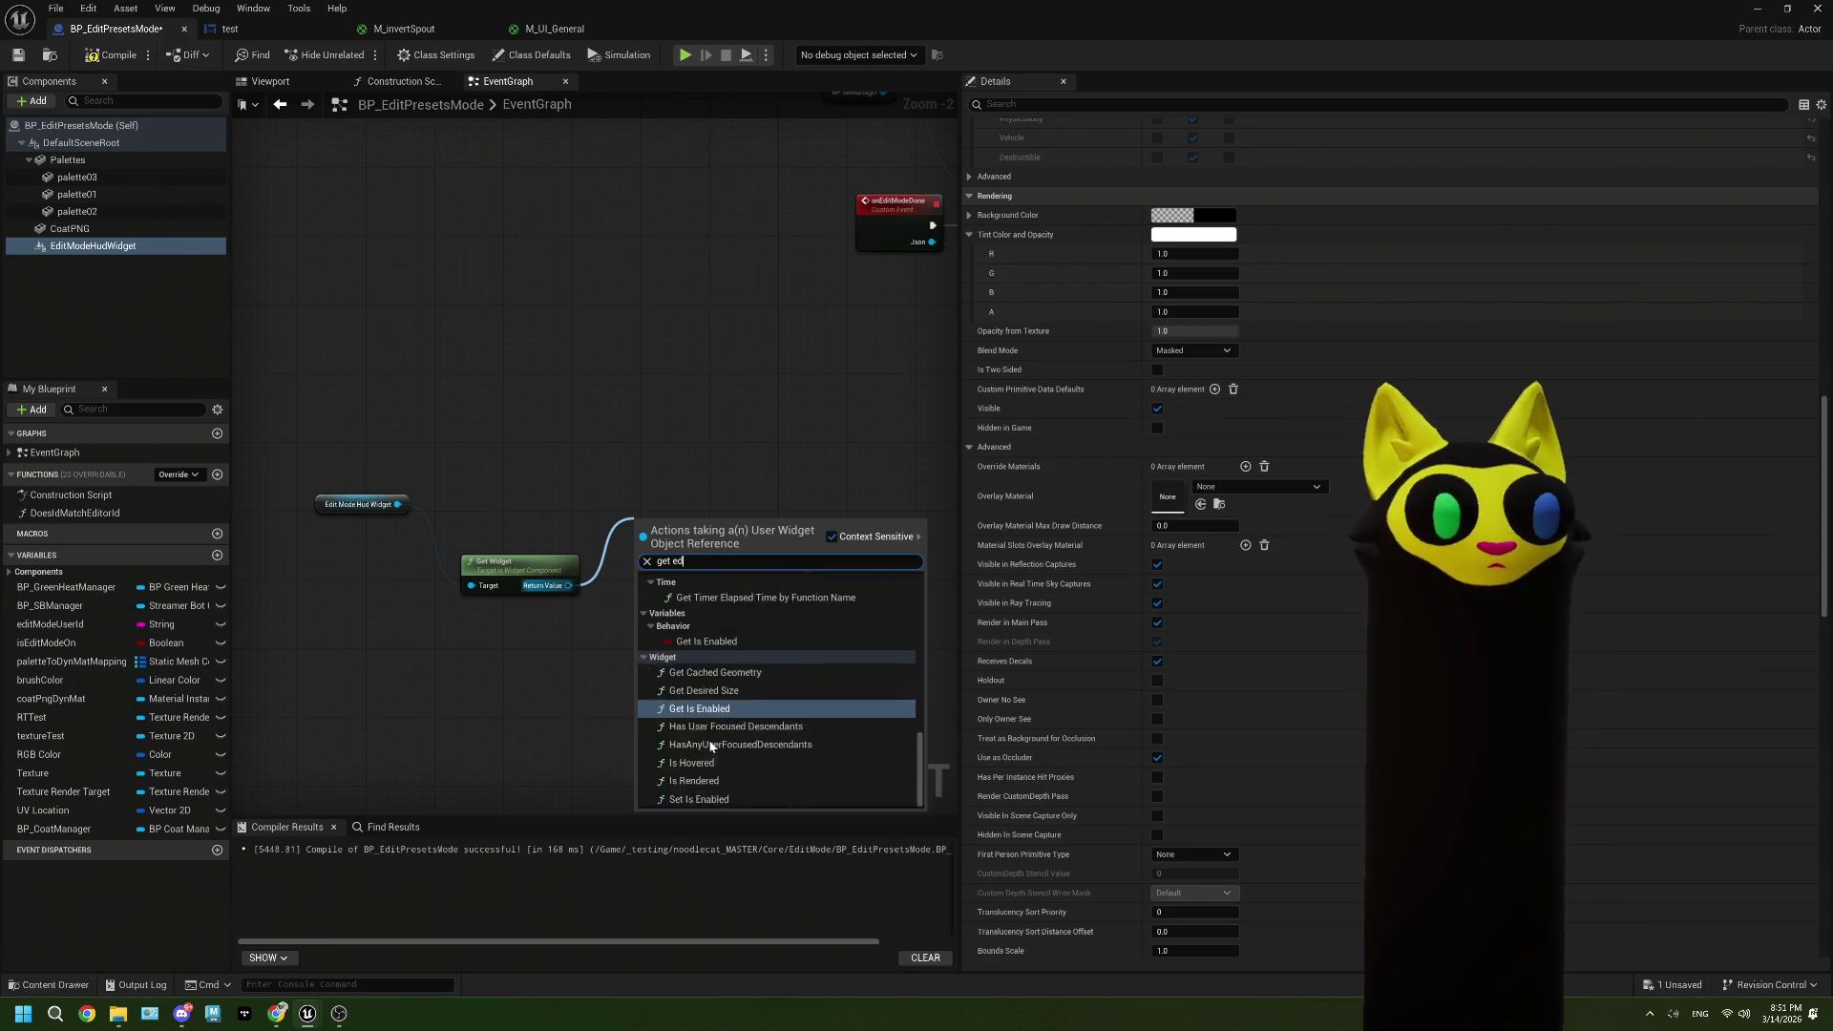
type("ir")
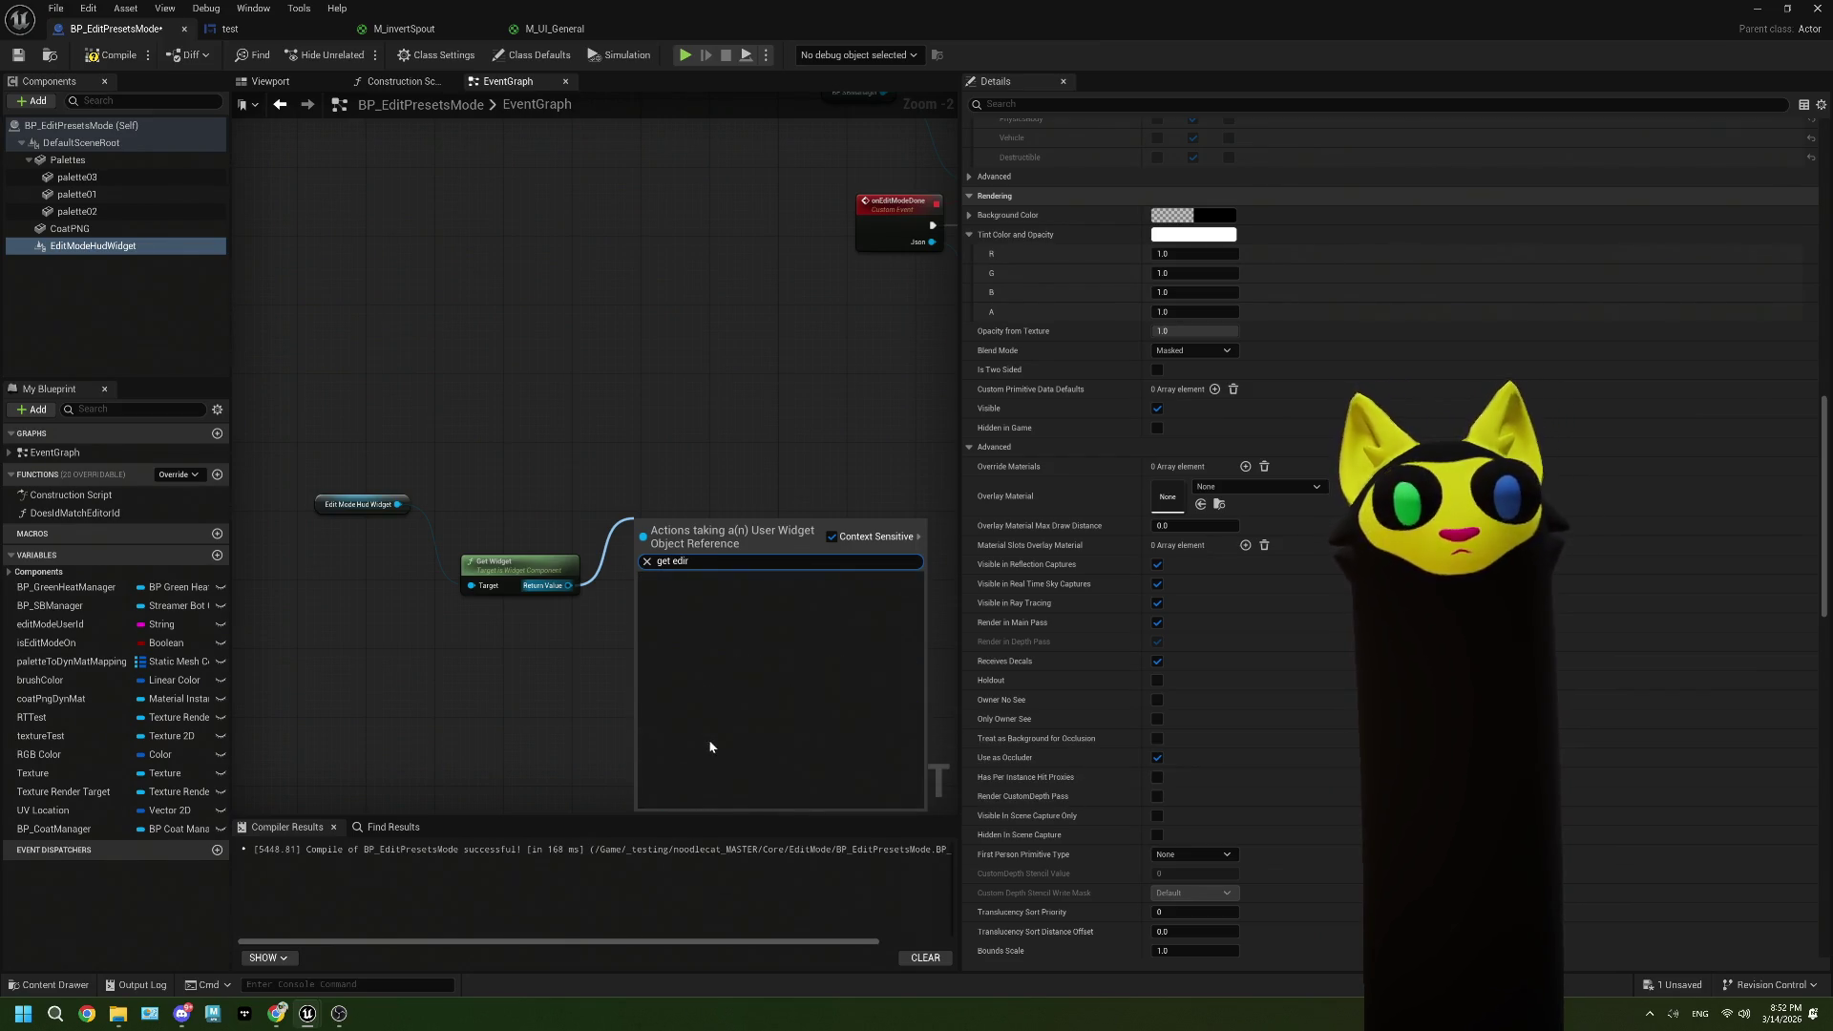
key("BackSpace")
type("t")
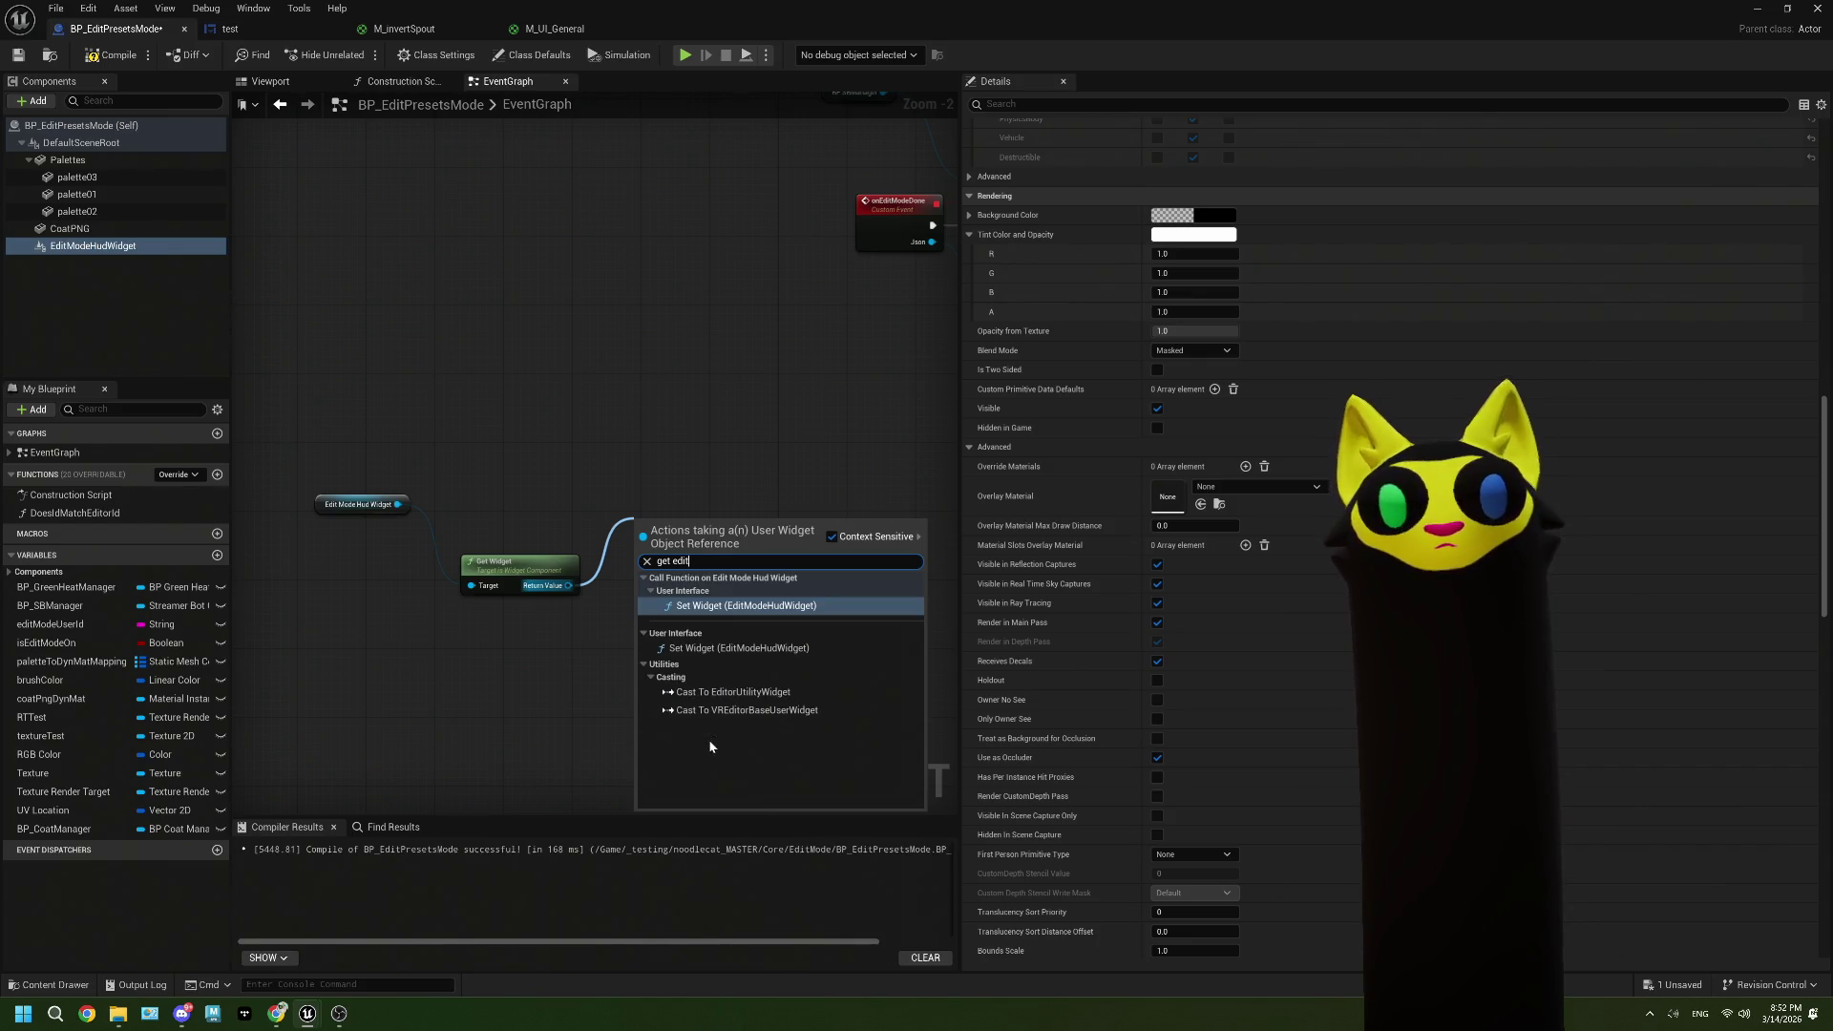
left_click(525, 722)
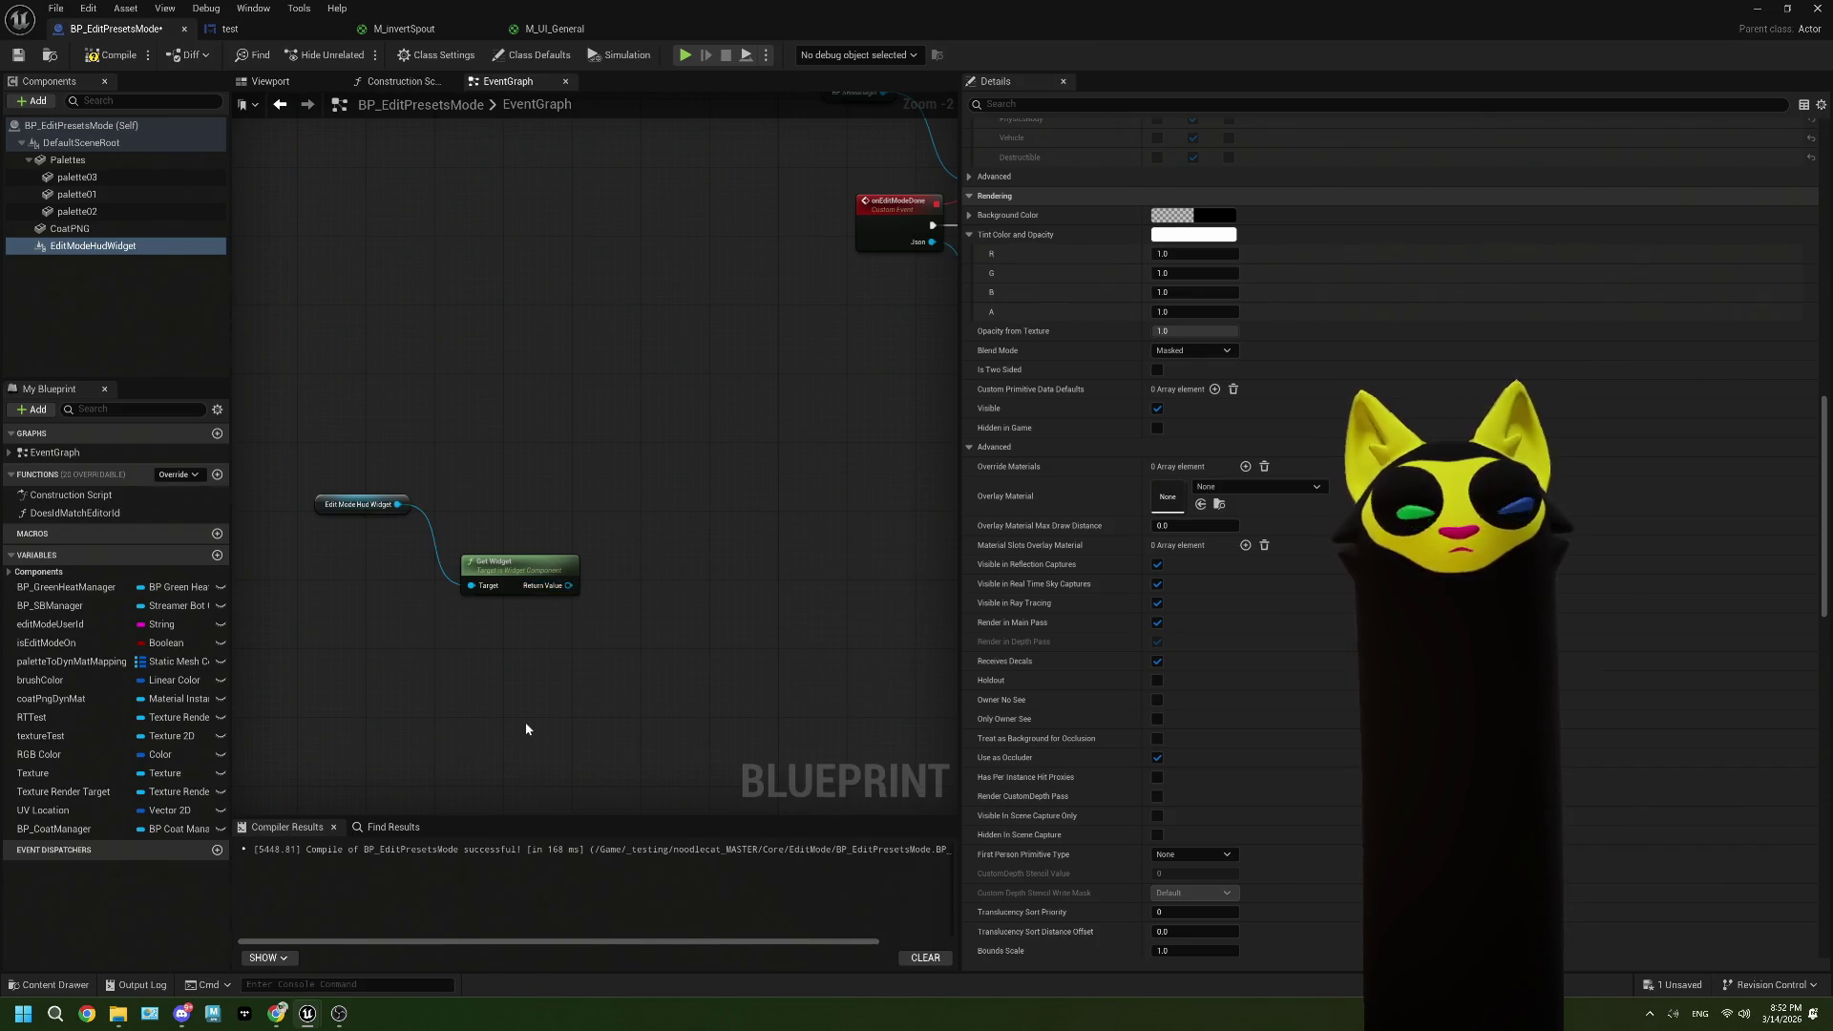
Step: Add a Cast To test node from Get Widget's Return Value, feeding a Set Edit Shelf Colors Mat node
left_click_drag(586, 571, 622, 515)
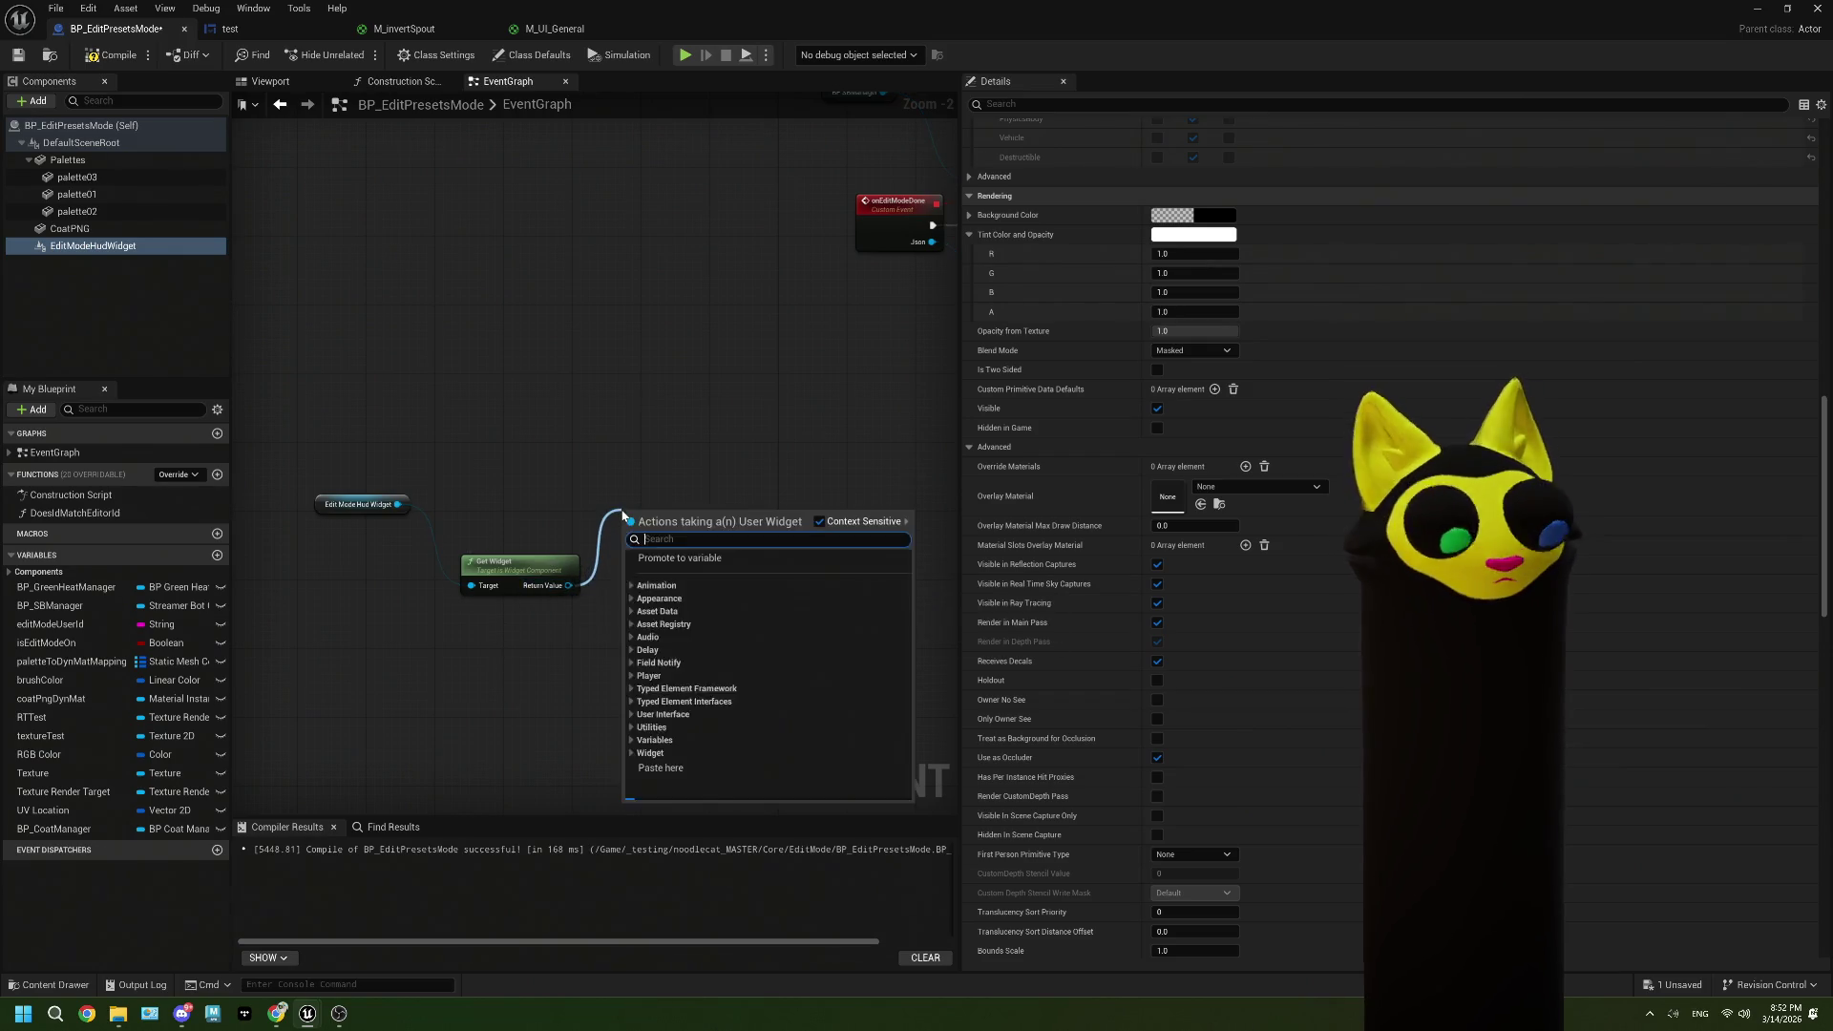
type("cast t")
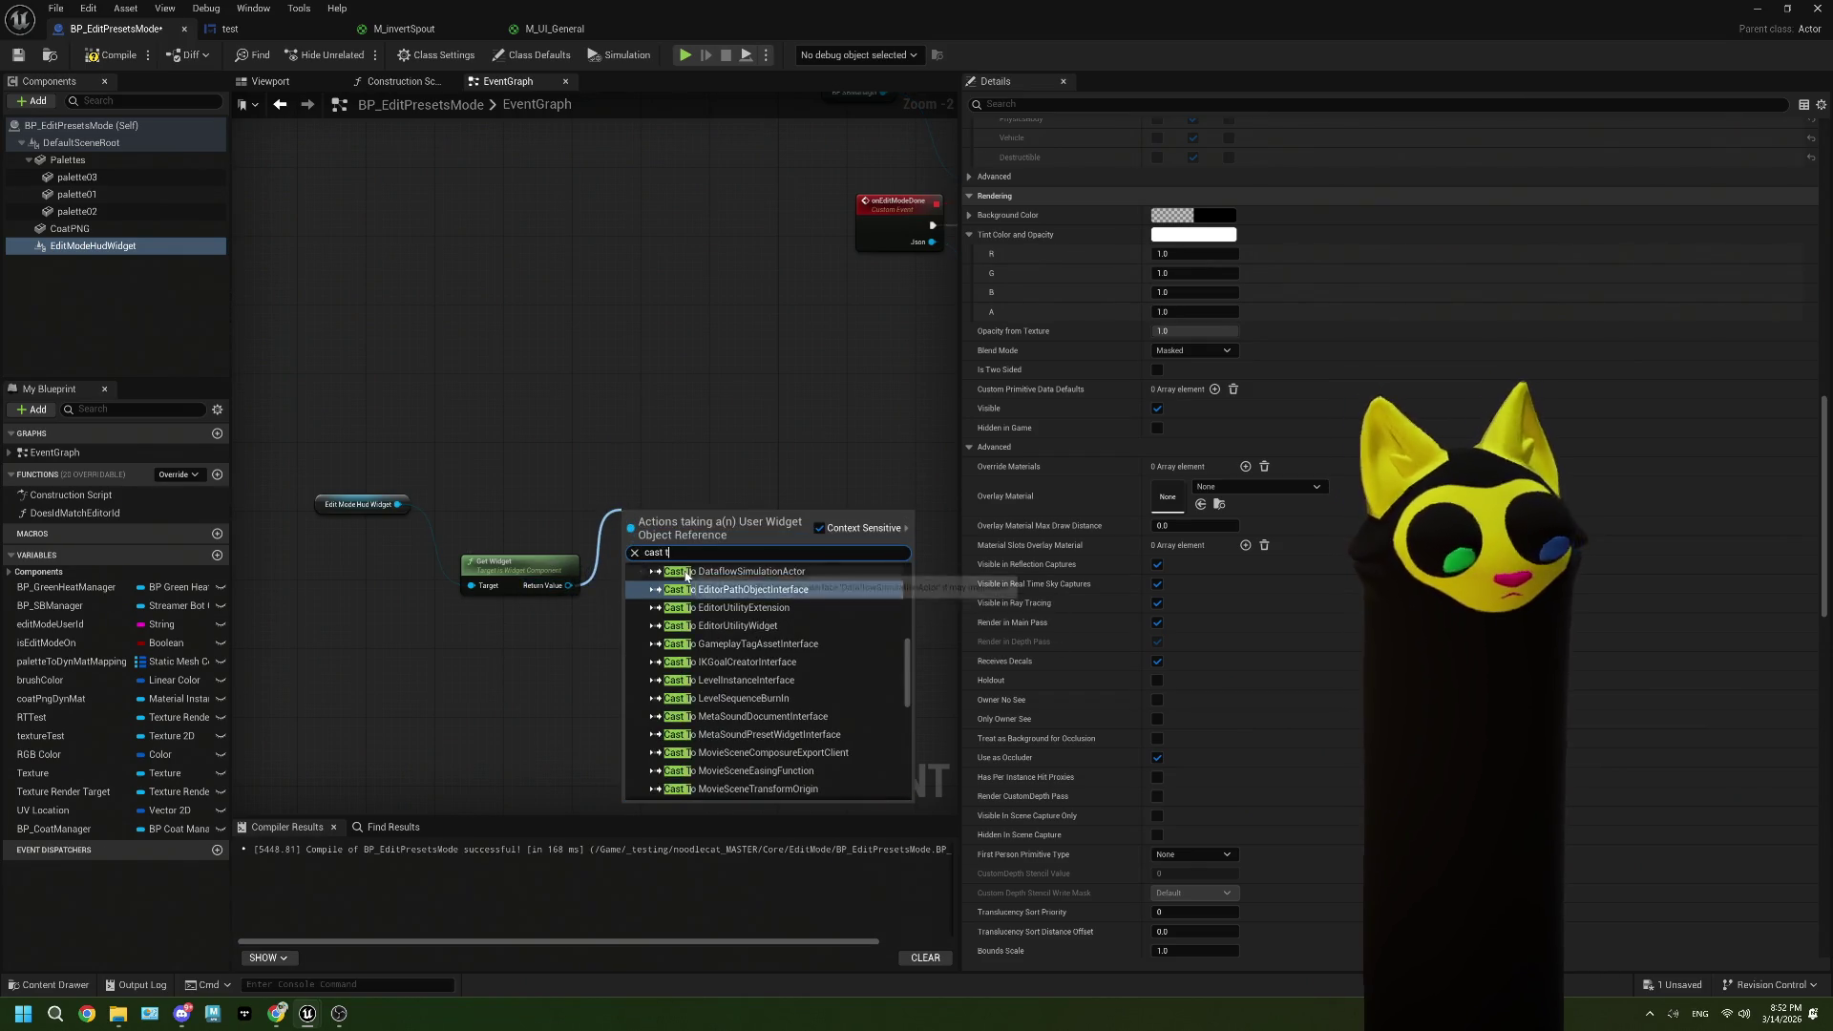
type("o test")
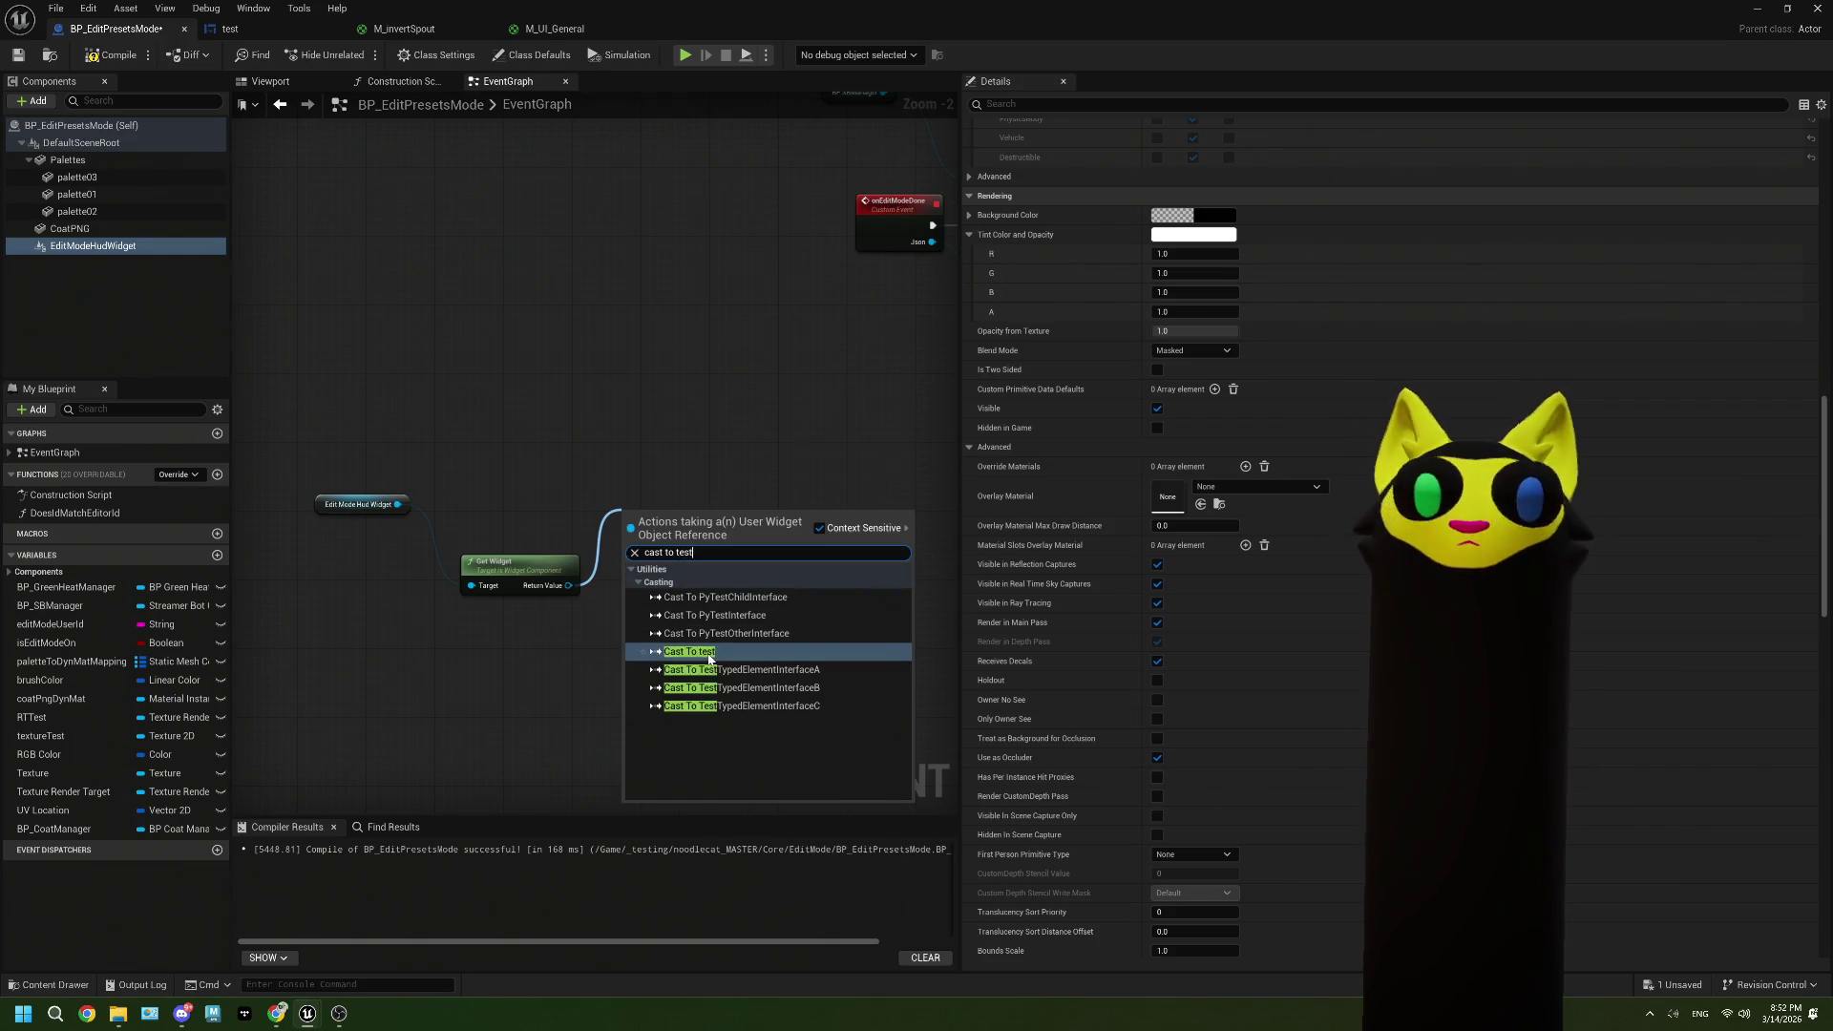
key("Return")
left_click_drag(710, 560, 748, 628)
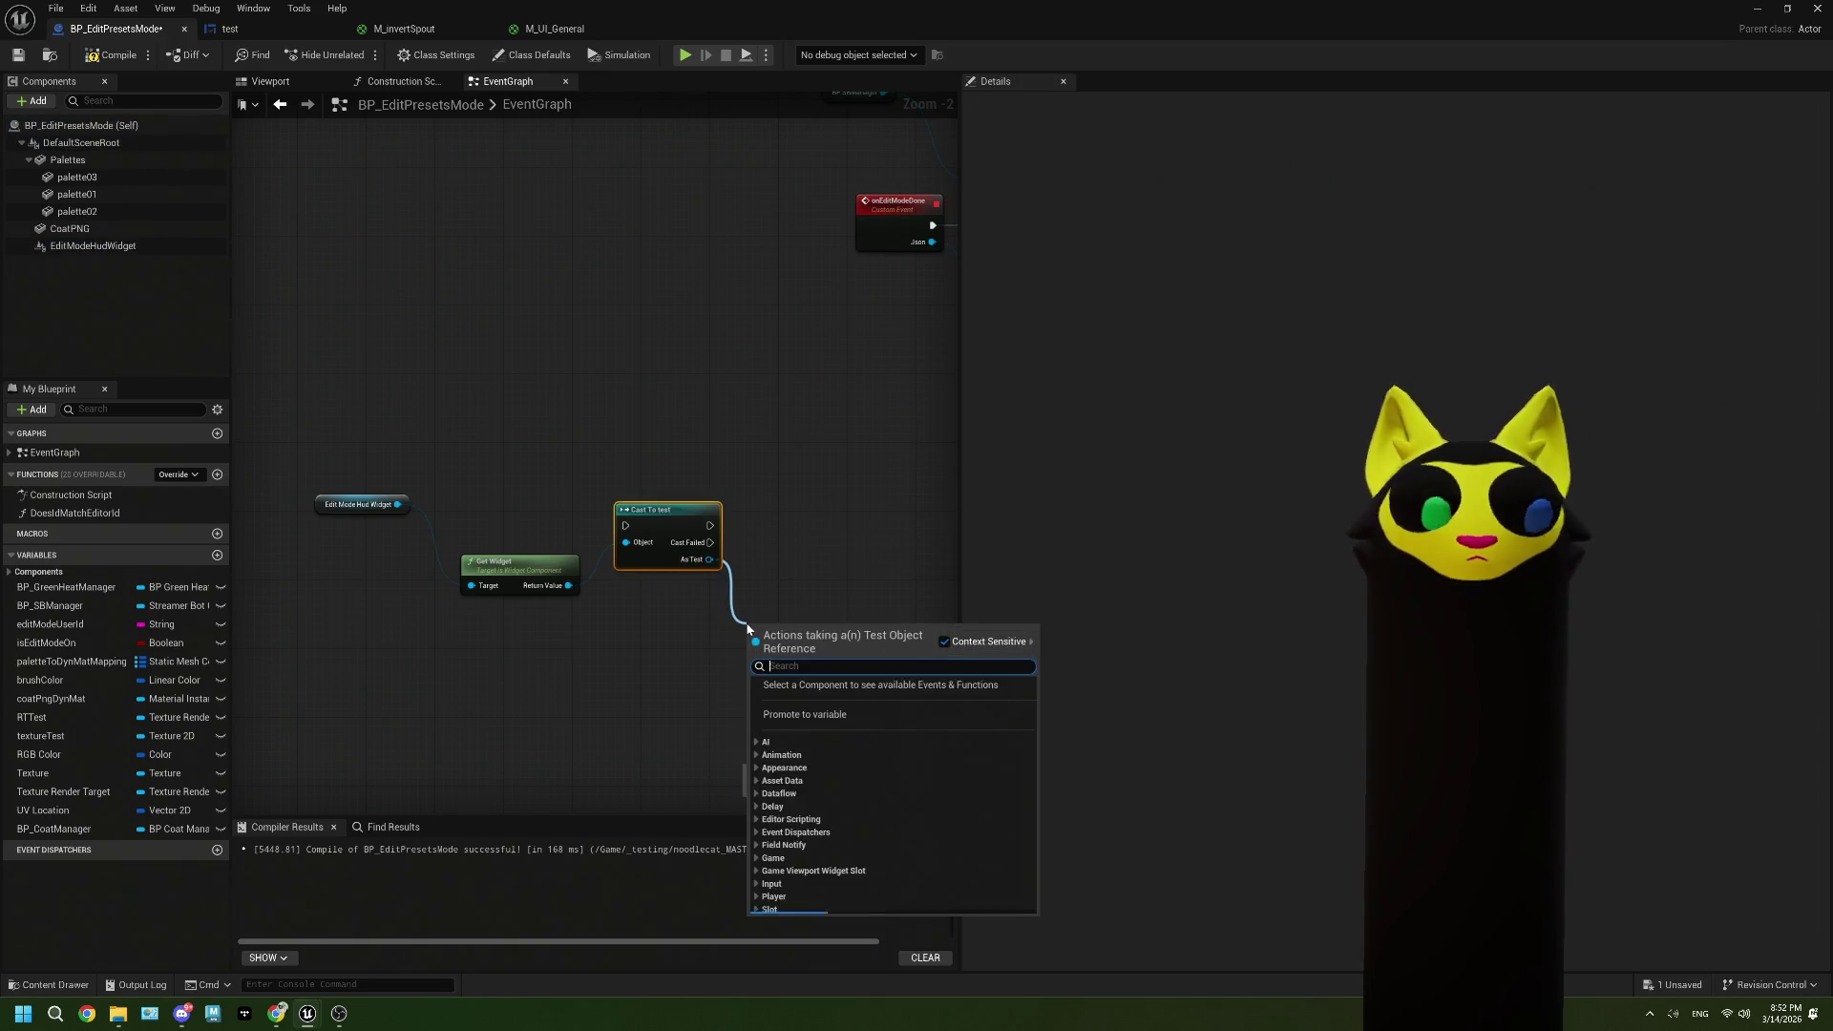
type("edit")
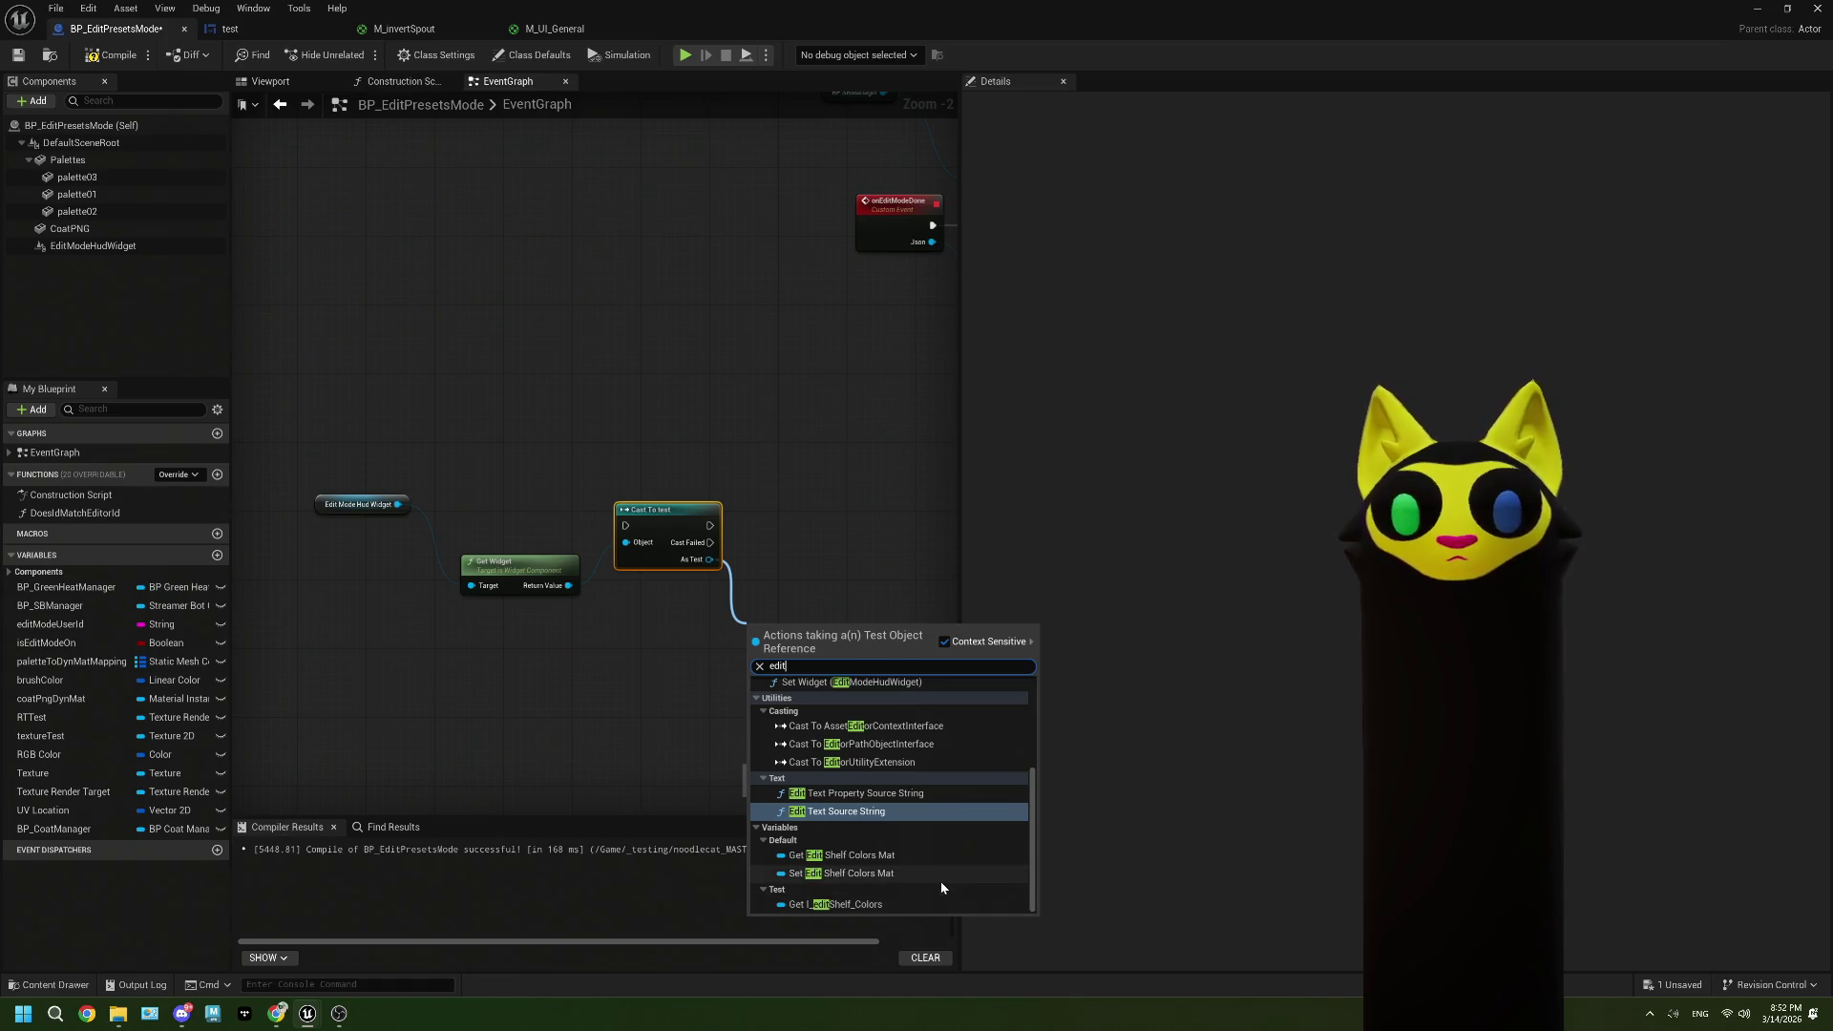
left_click(942, 876)
Step: Marquee-select the Get Widget, Cast To test and SET Edit Shelf Colors Mat nodes
scroll(795, 678, "up", 1)
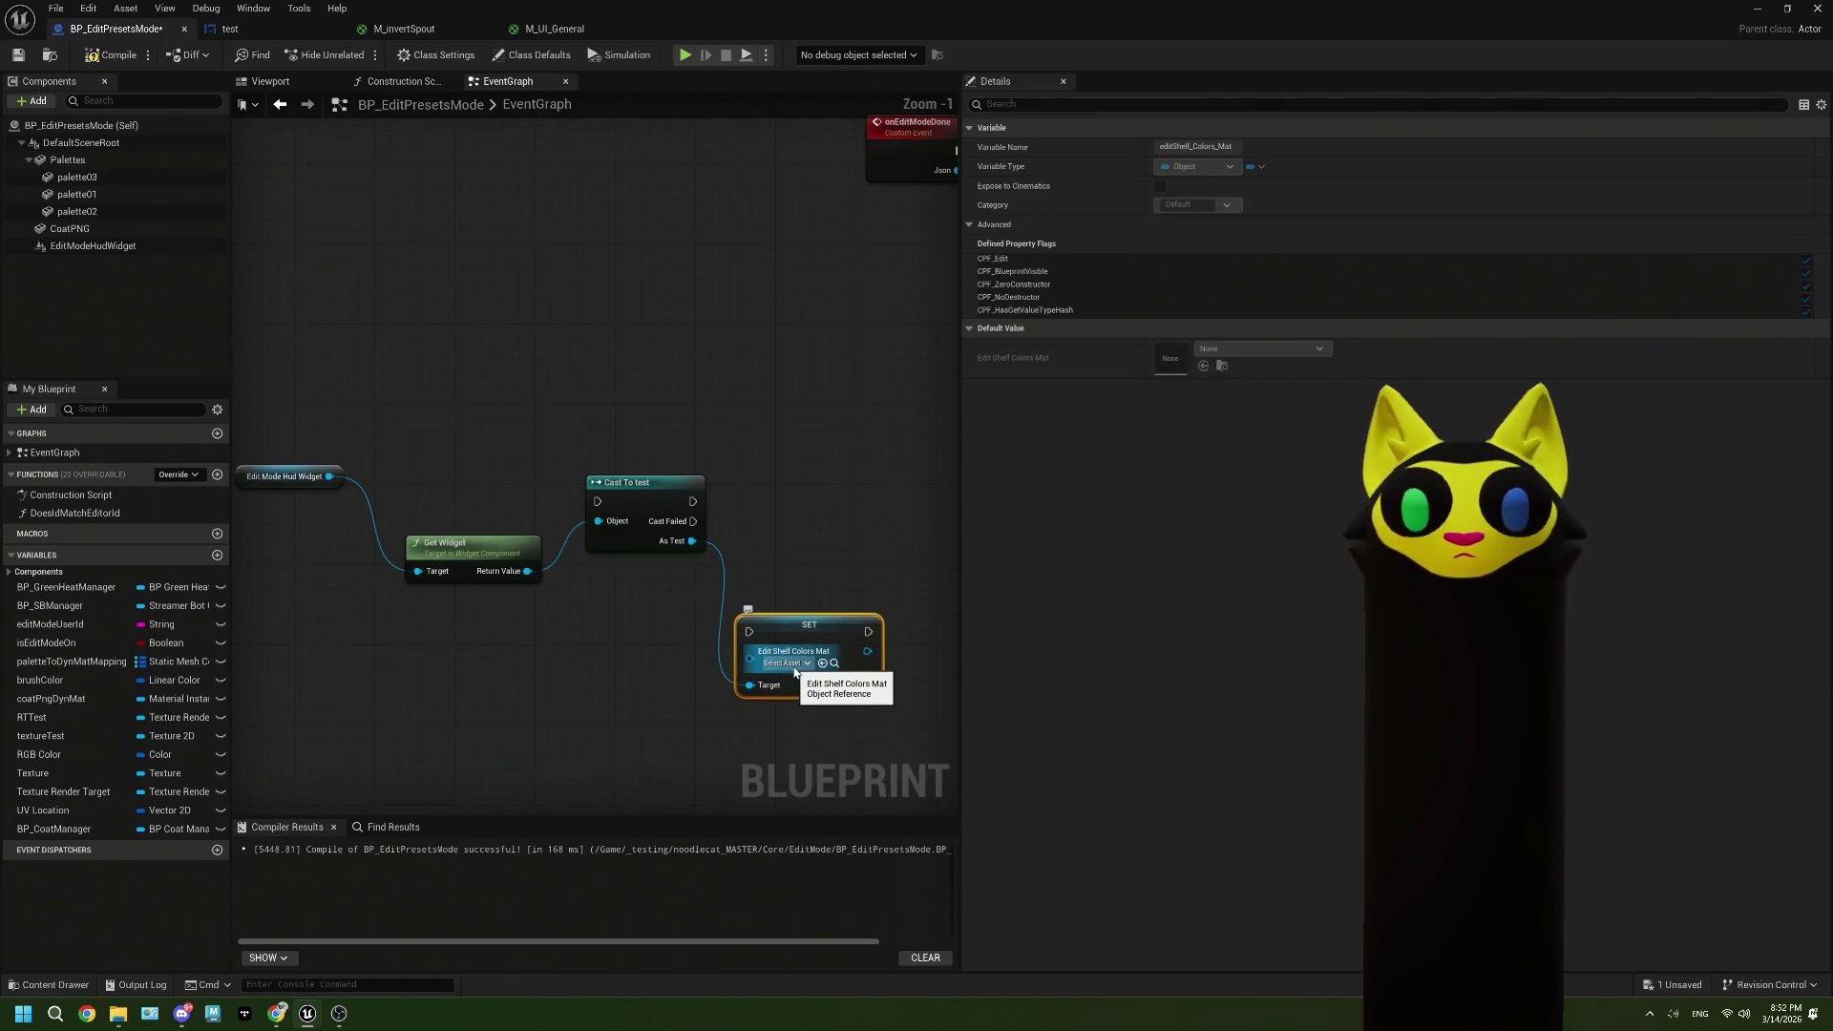
scroll(794, 671, "down", 3)
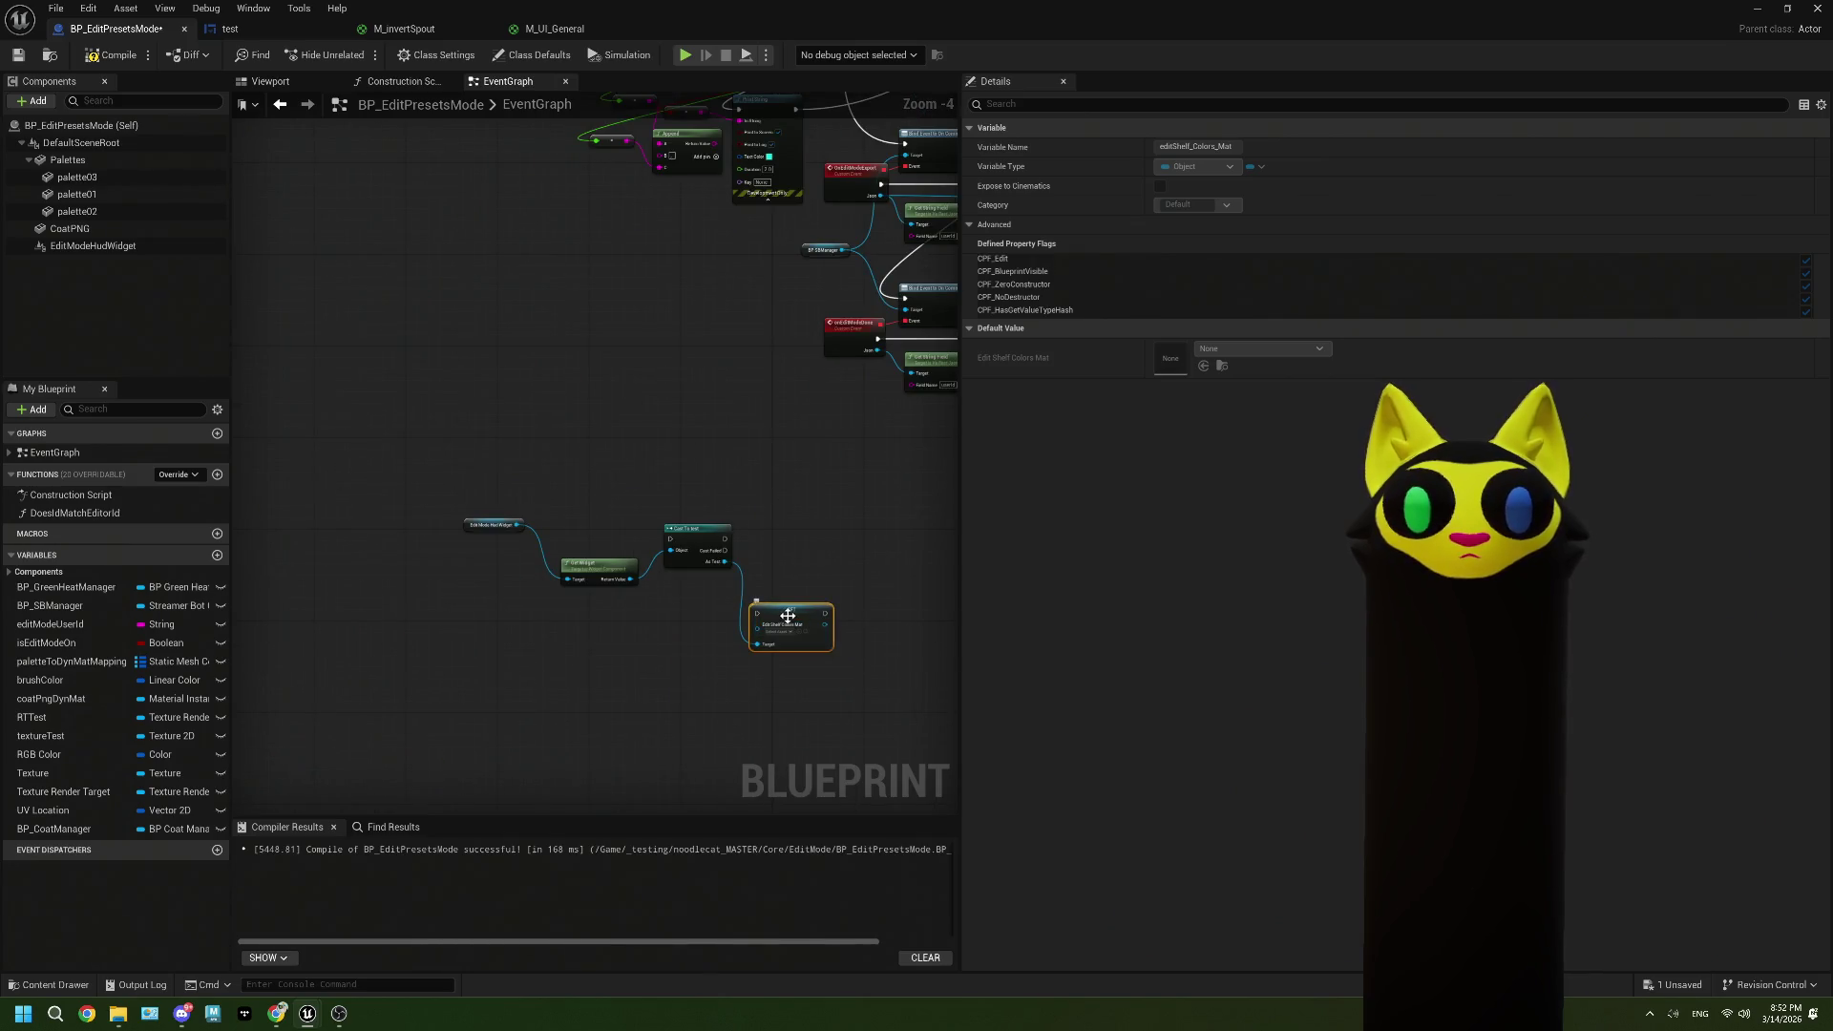
scroll(798, 584, "up", 4)
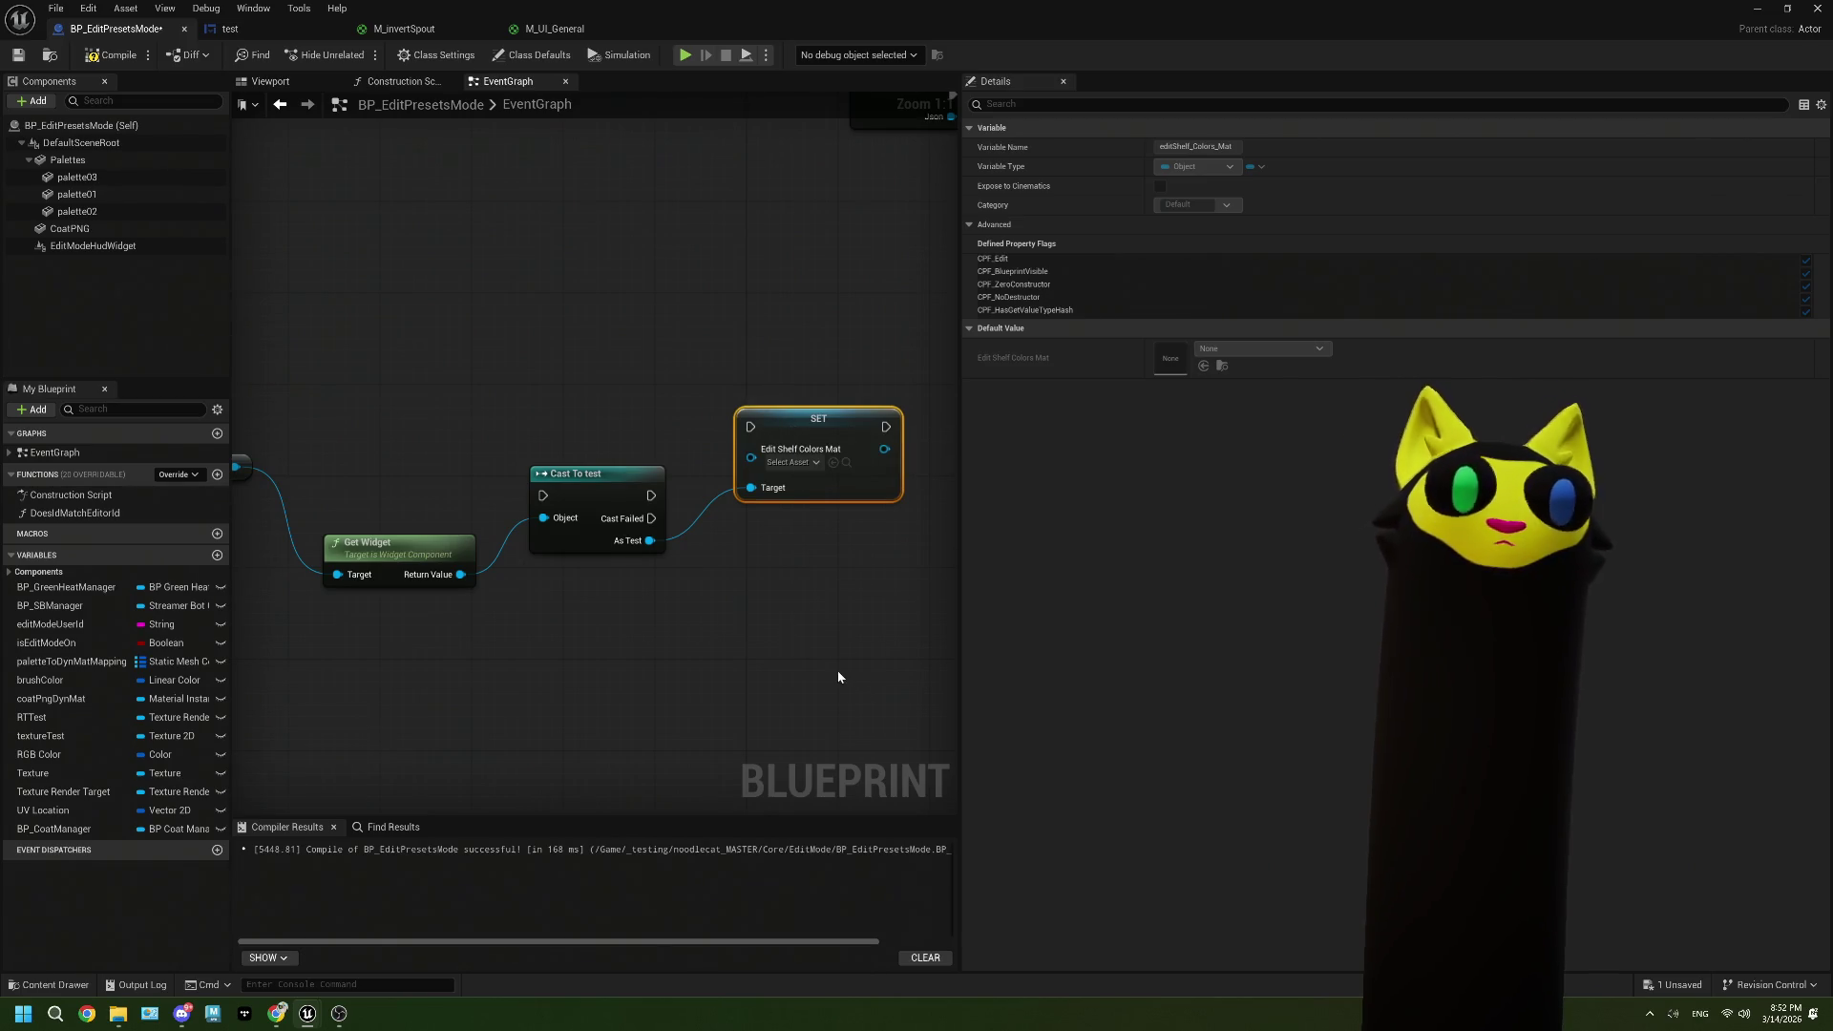
scroll(838, 677, "down", 2)
left_click_drag(836, 697, 365, 421)
Step: Delete the selected nodes, rename the test widget blueprint to WBP_EditModeHud, and reopen BP_EditPresetsMode
key("Delete")
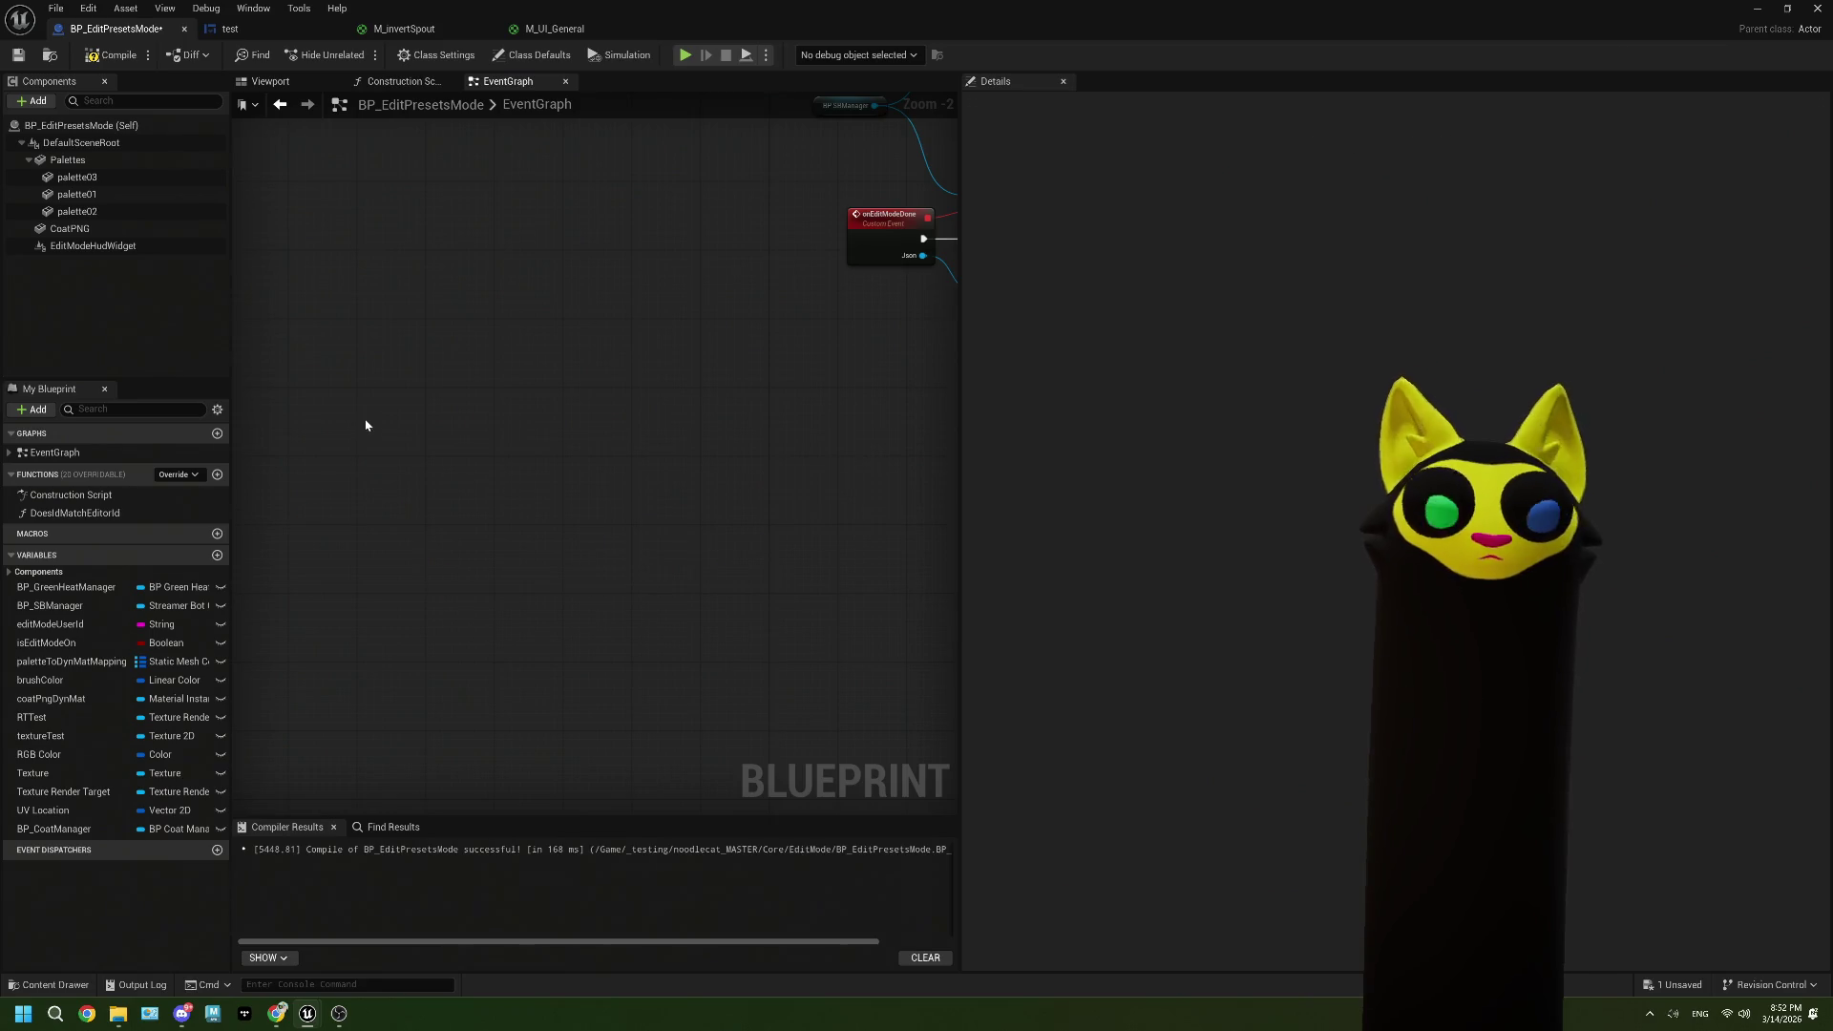
left_click(1757, 8)
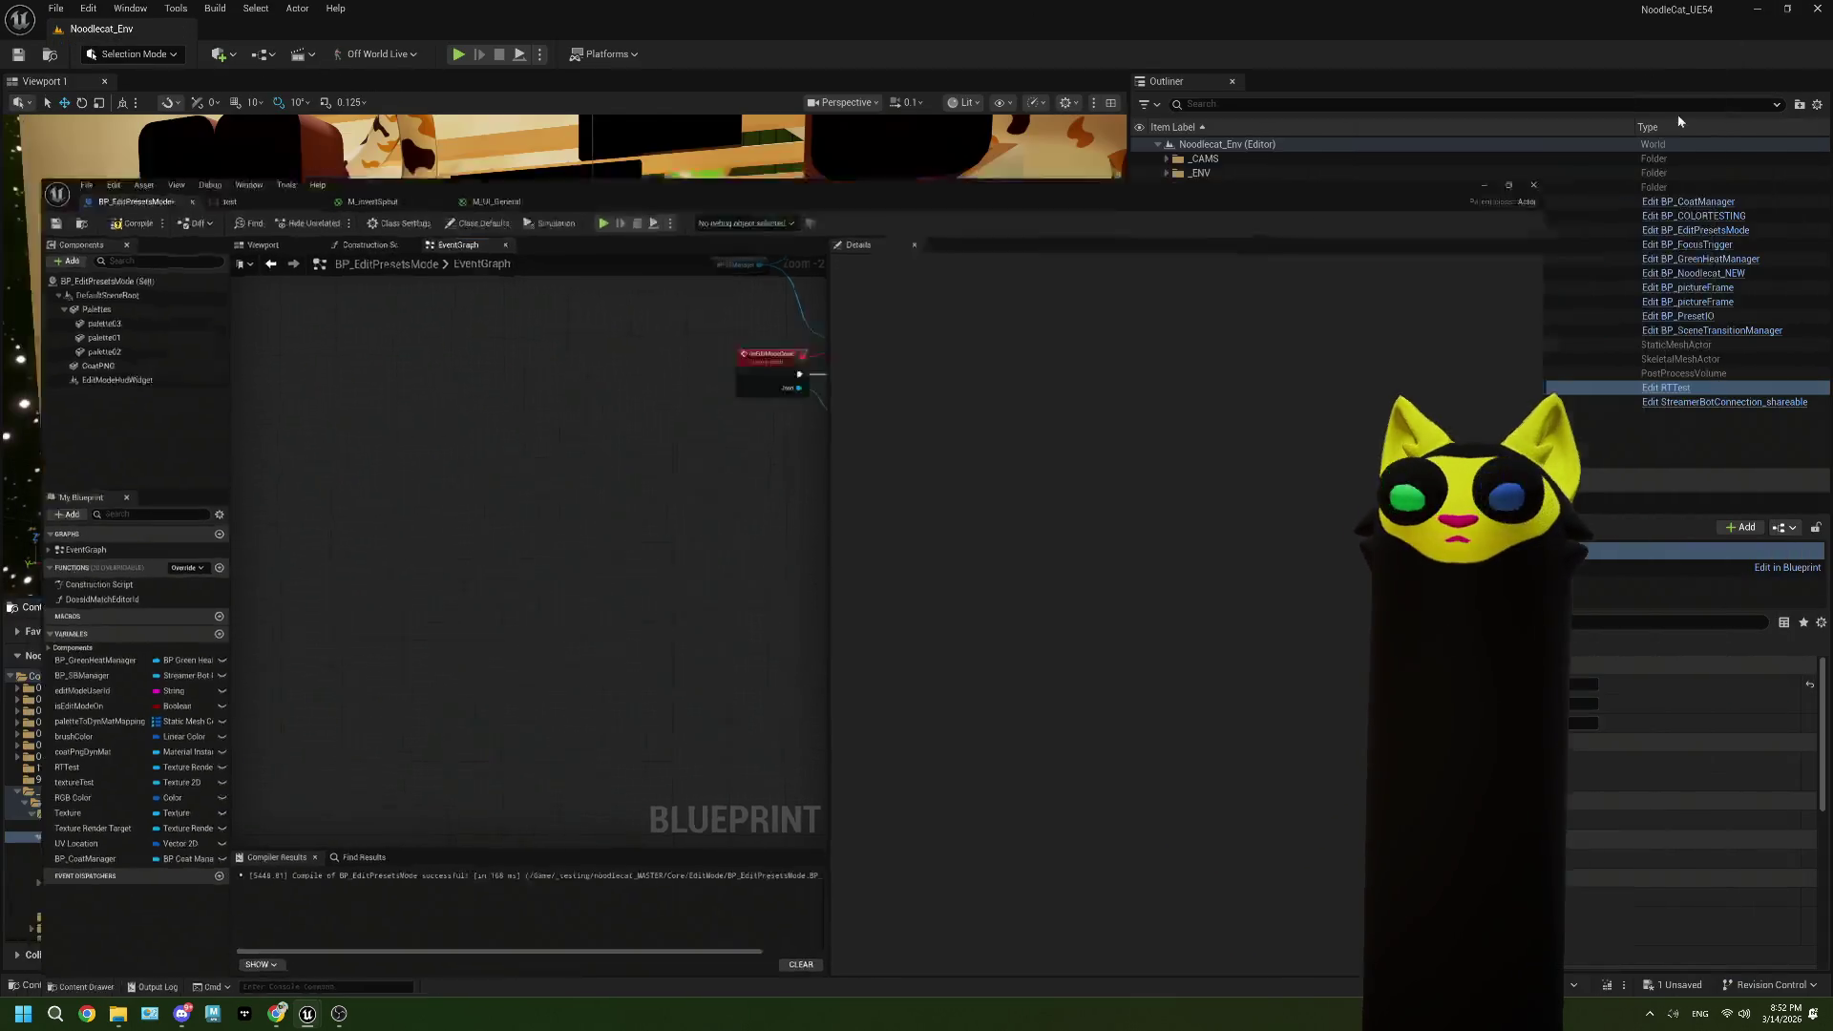
left_click(1056, 745)
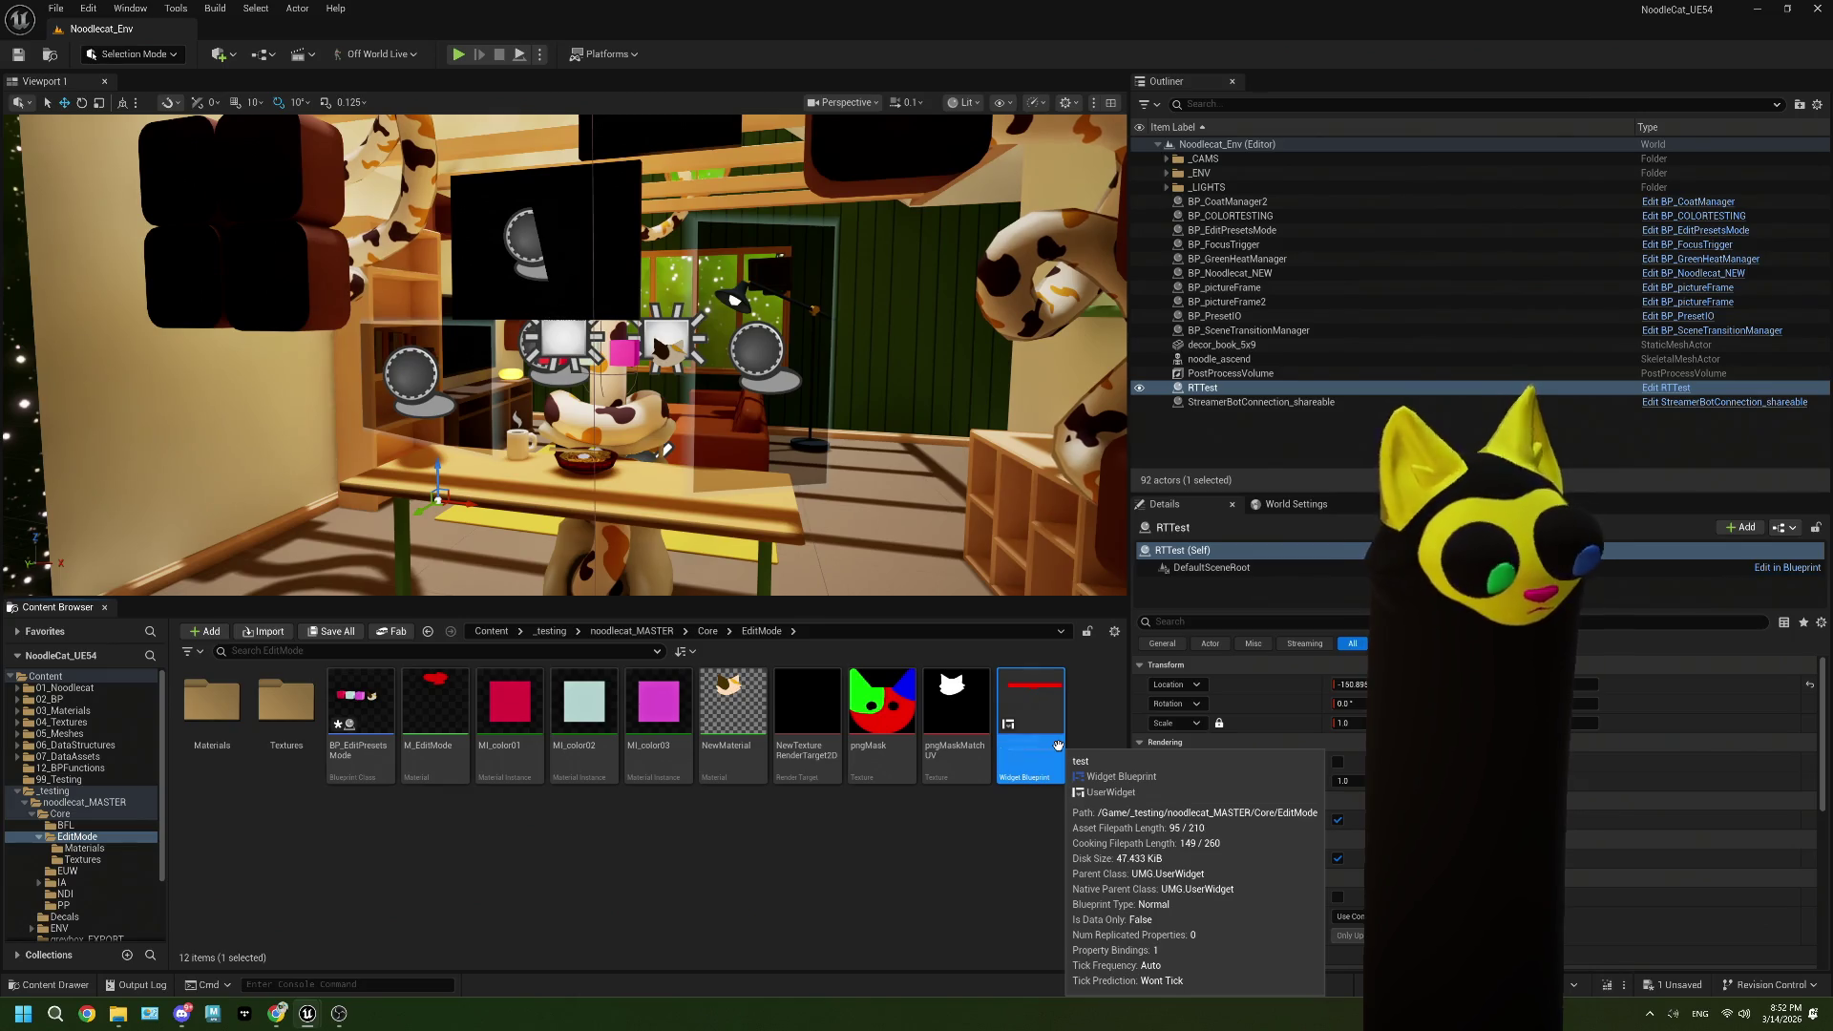
left_click(1057, 745)
type("EditModeHud")
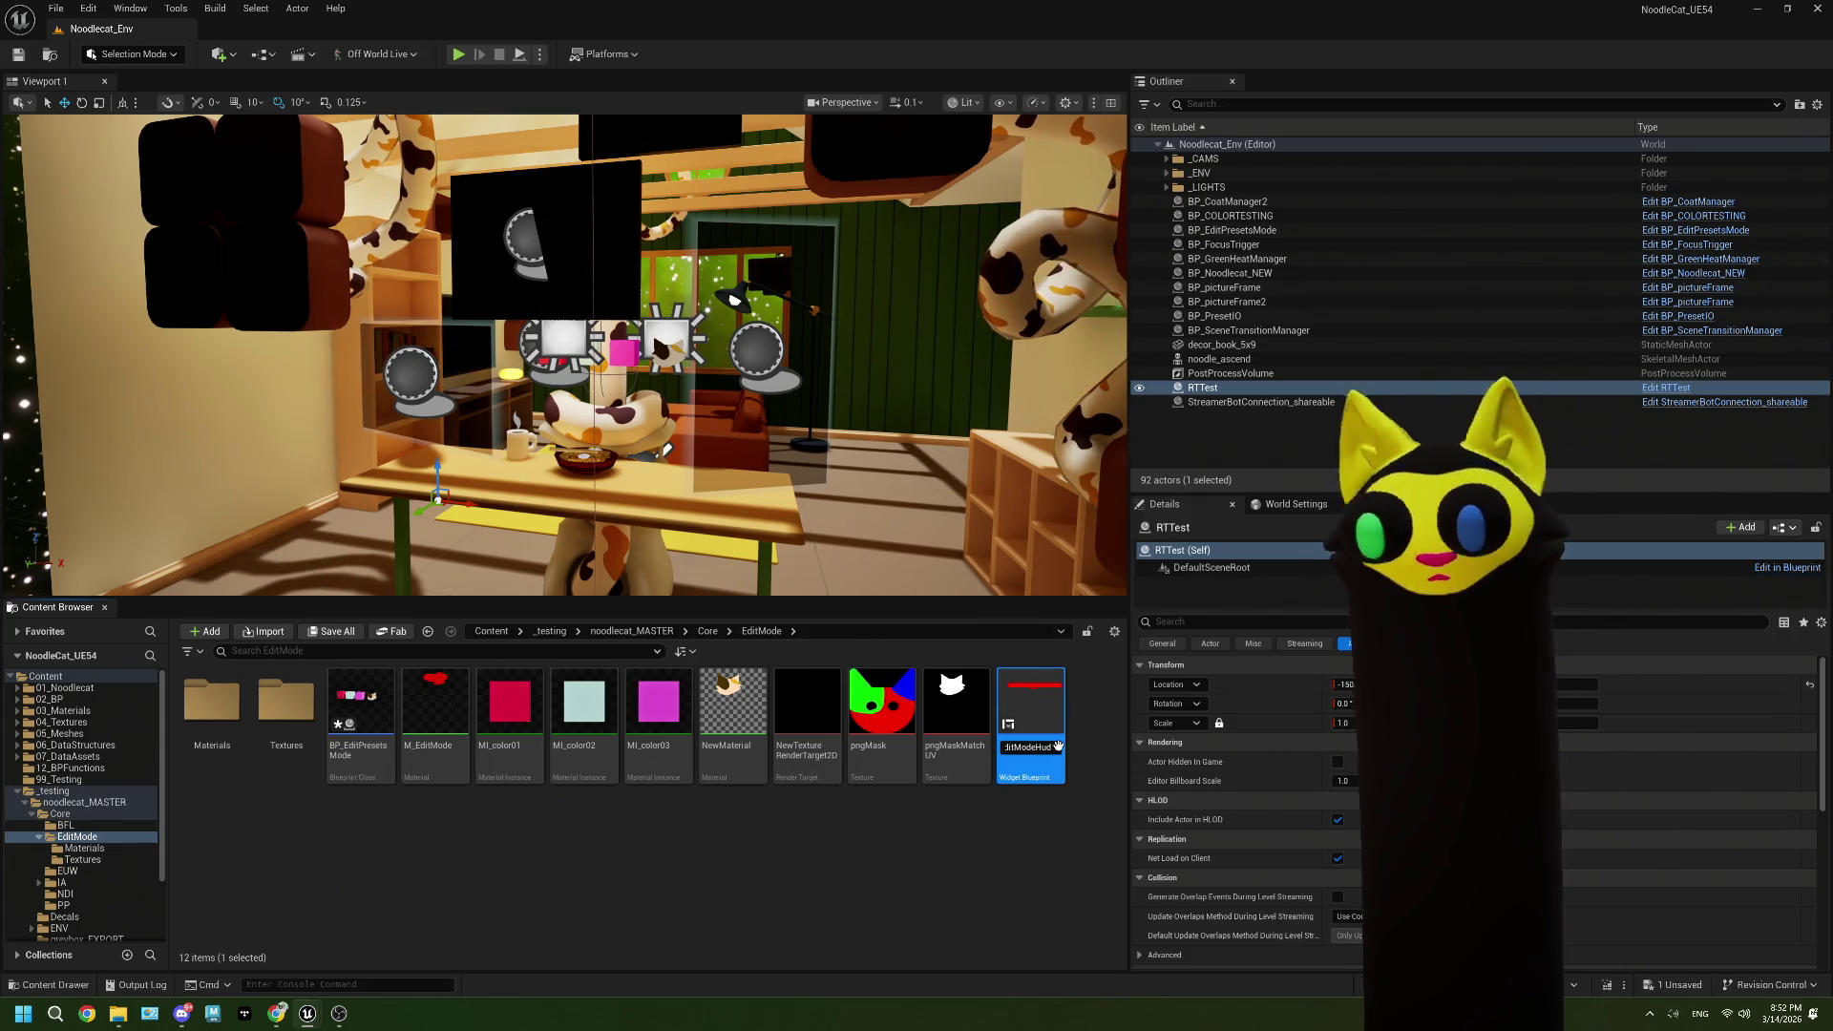
key("Return")
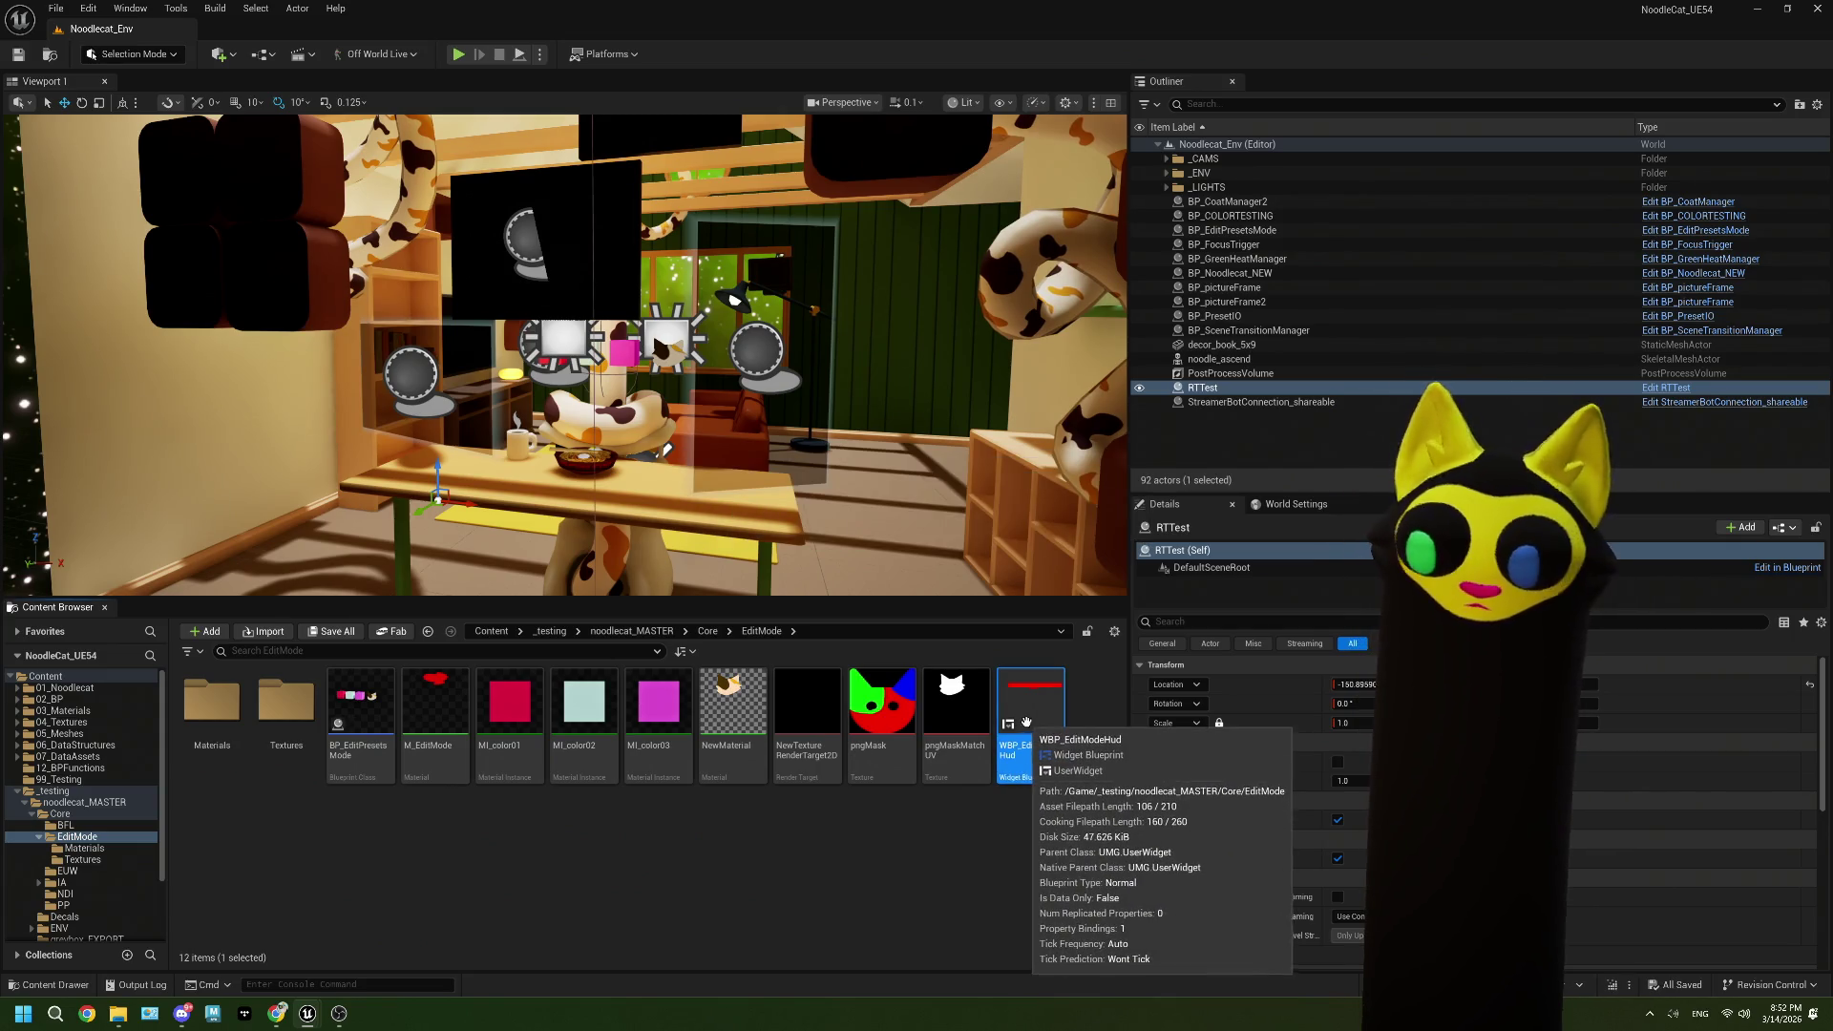
double_click(376, 716)
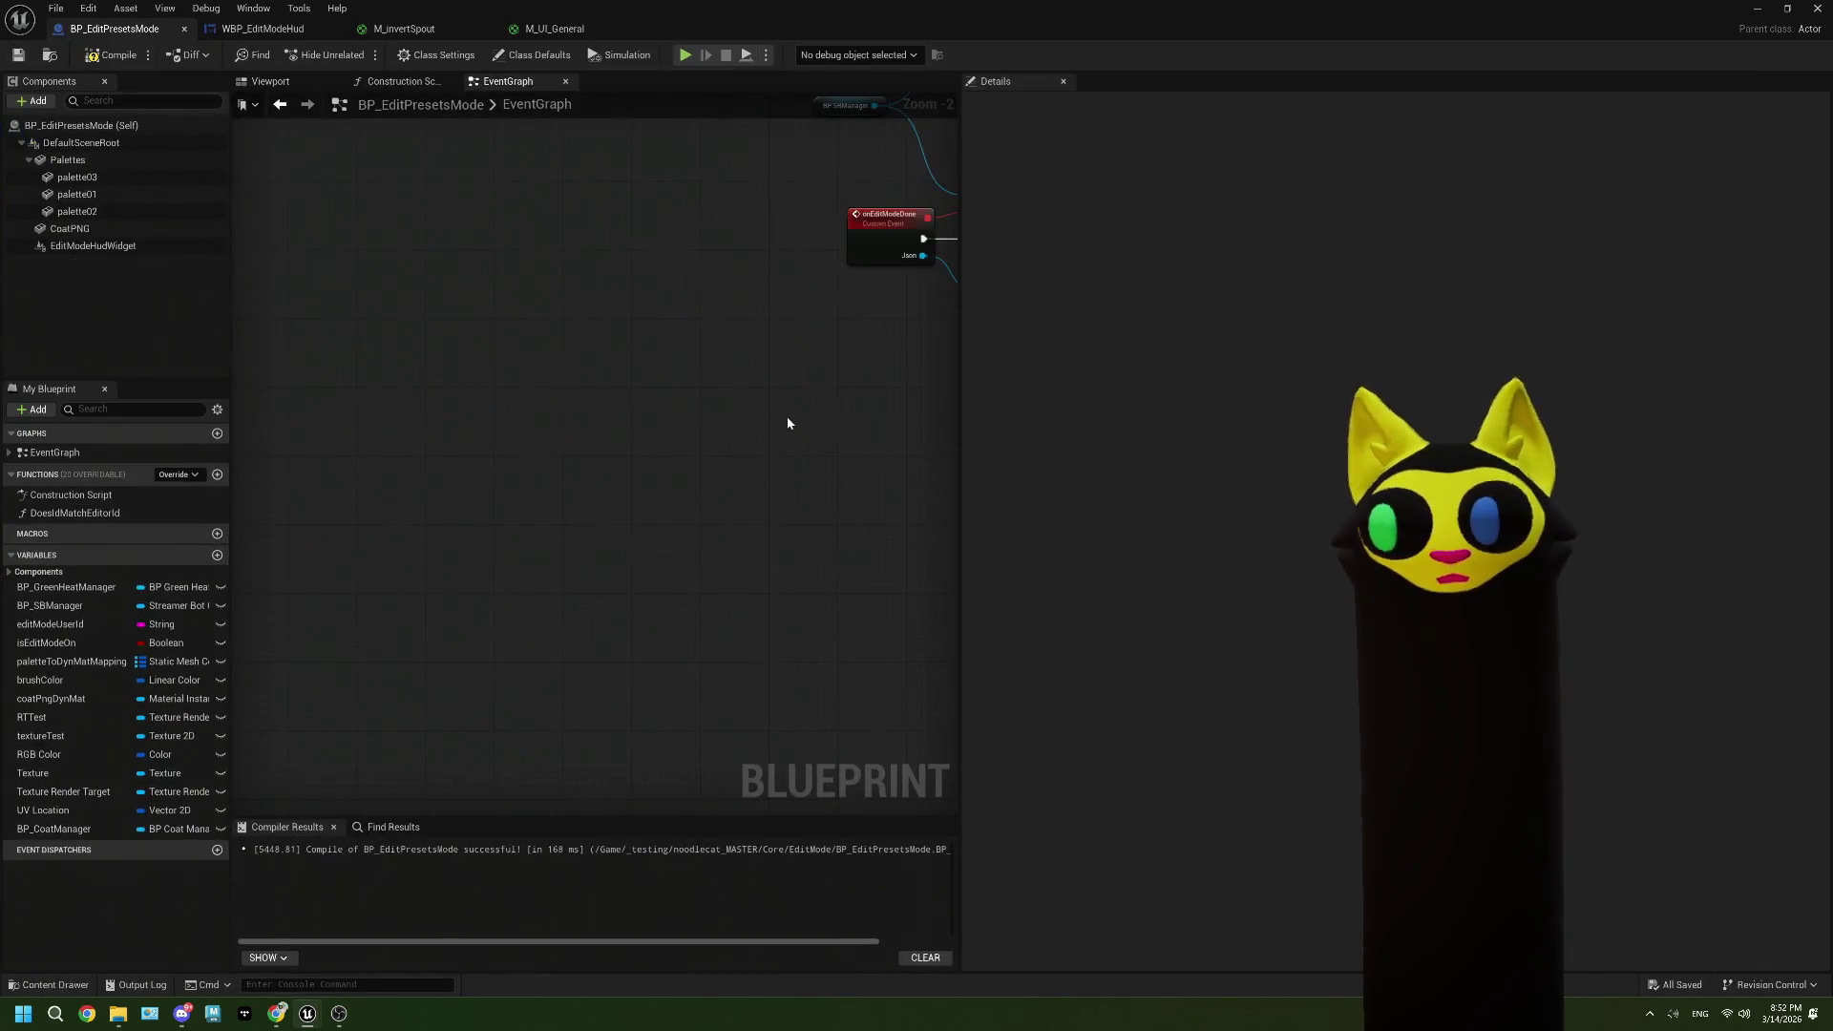
Step: Add a Get Widget node for the HUD widget and cast its result to WBP_EditModeHud
mouse_move(790, 418)
left_mouse_down()
mouse_move(708, 548)
mouse_move(568, 596)
mouse_move(696, 577)
mouse_move(556, 687)
mouse_move(586, 450)
mouse_move(559, 435)
mouse_move(625, 502)
left_mouse_up()
scroll(568, 596, "down", 1)
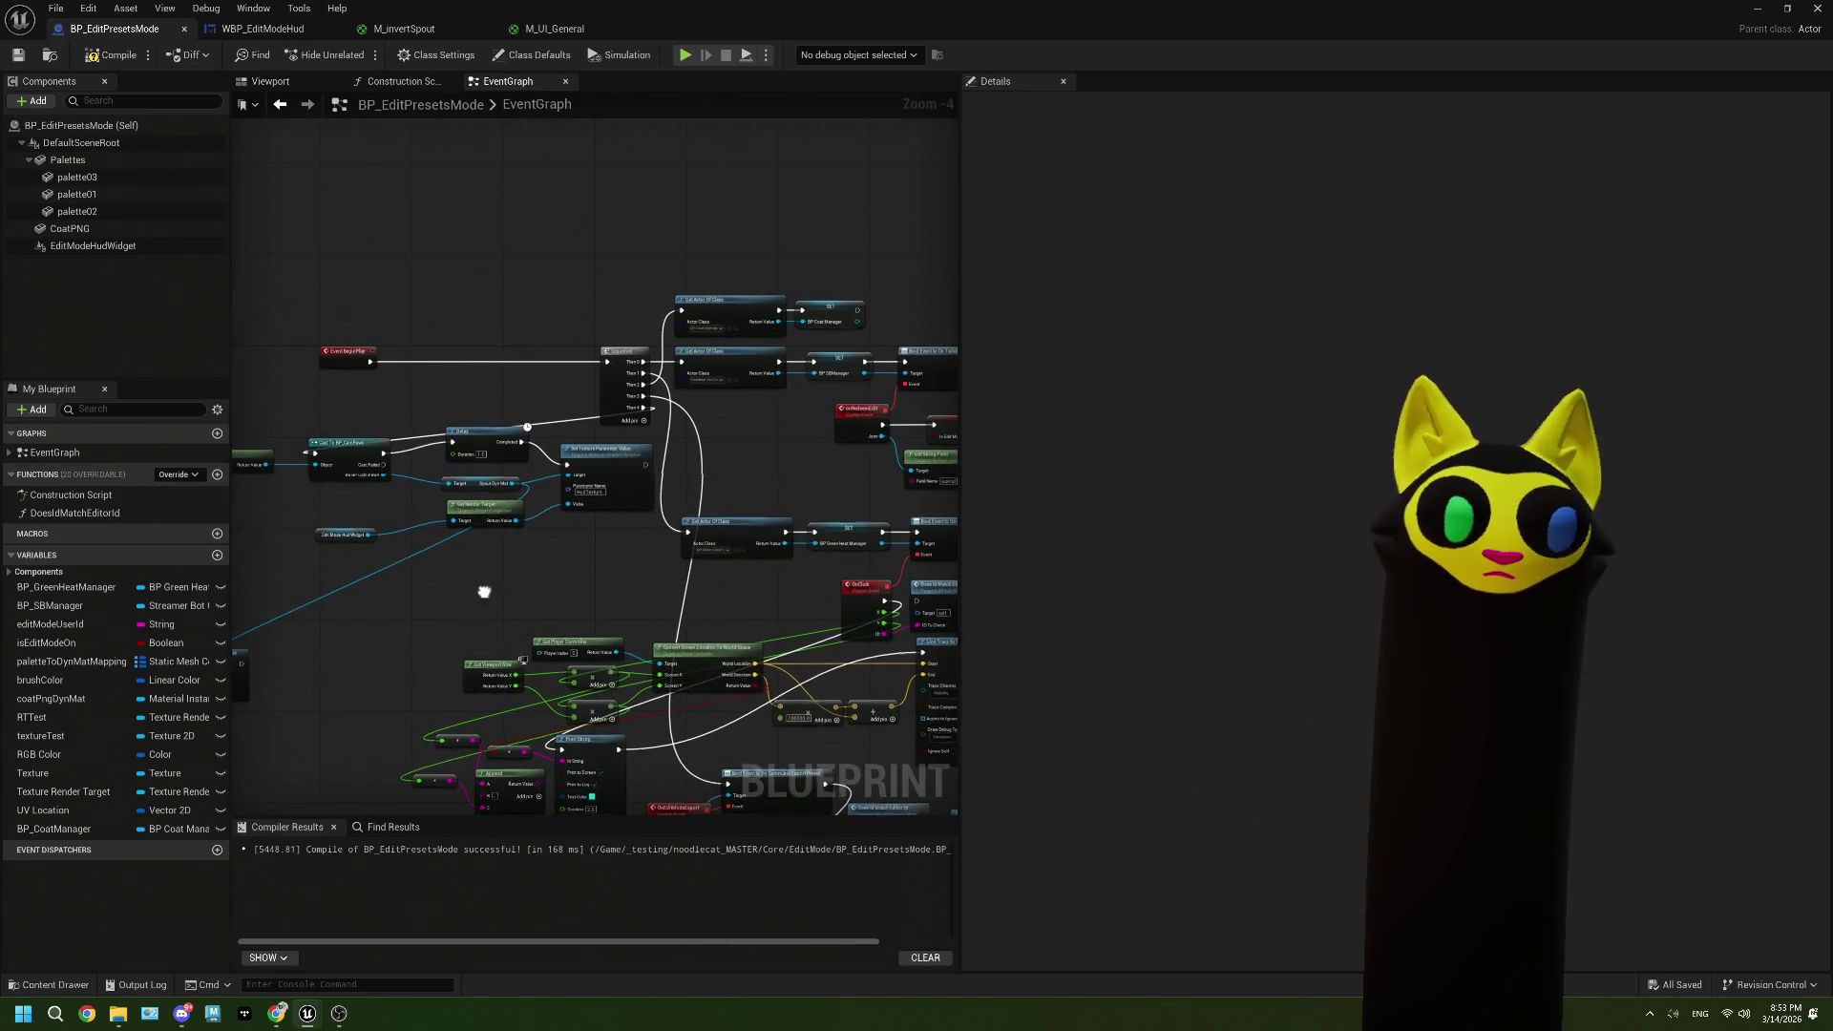
left_click_drag(483, 585, 643, 530)
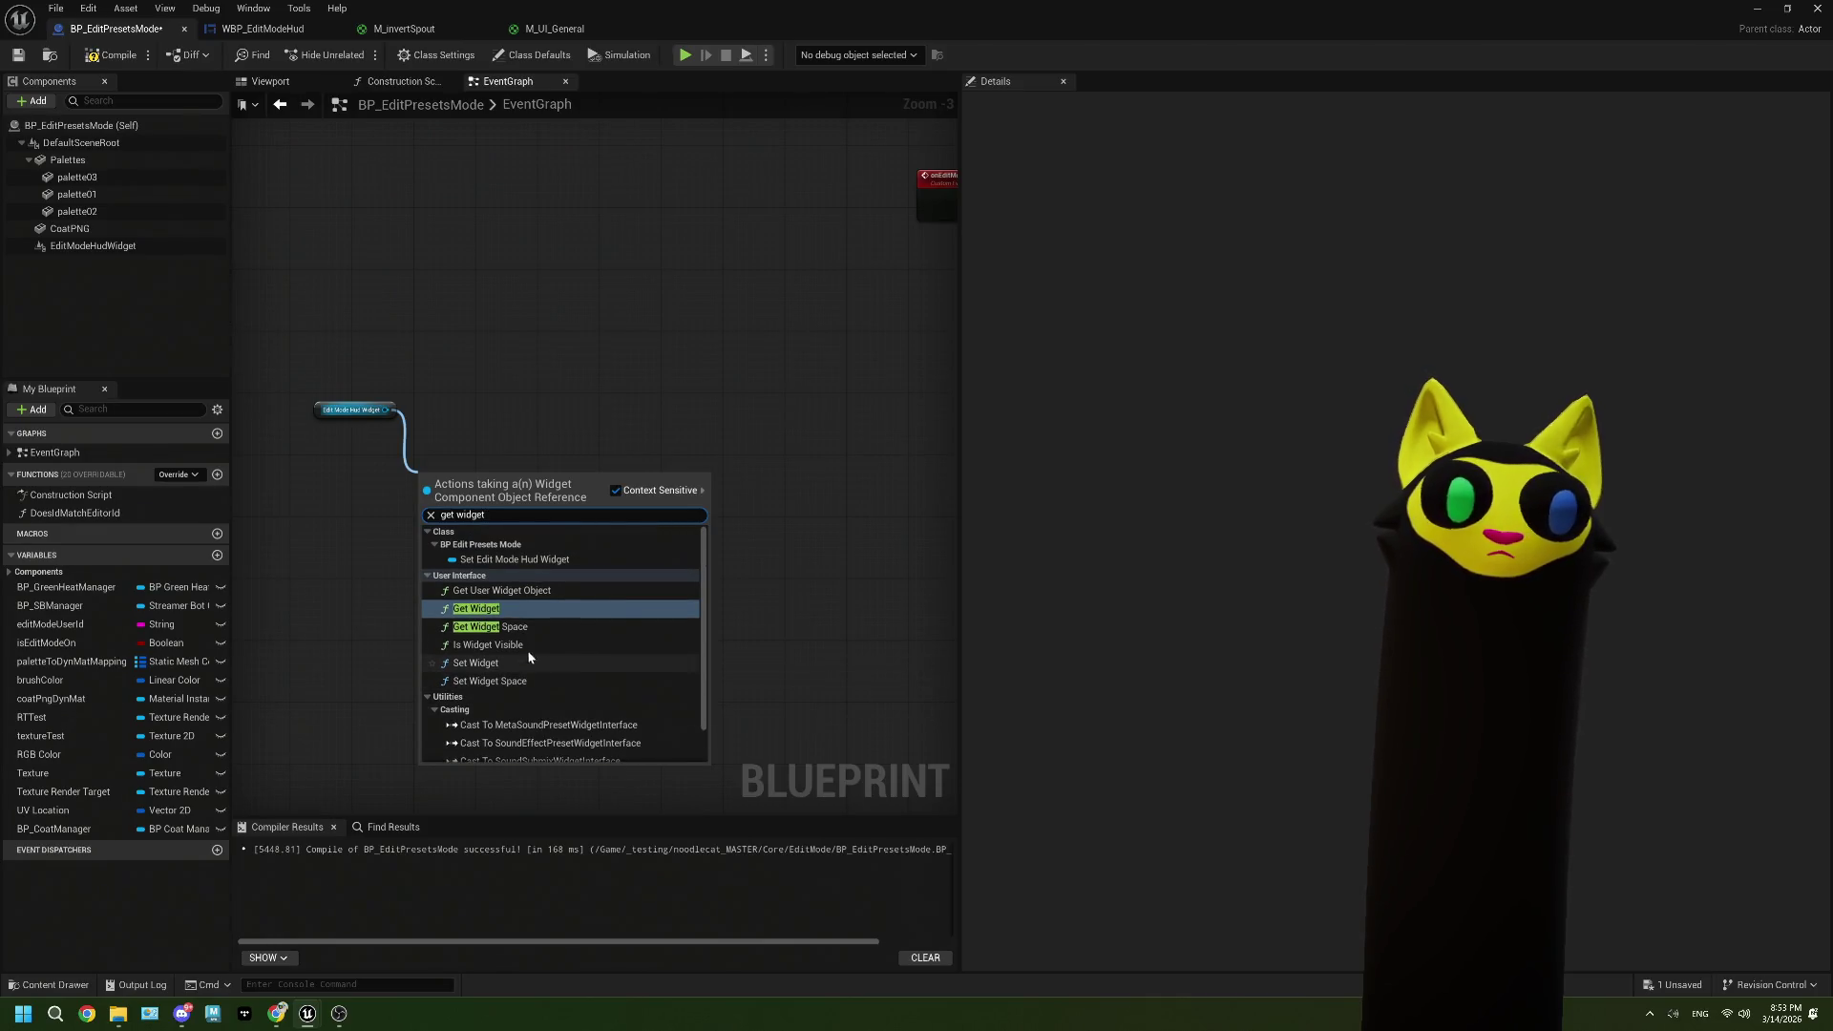
left_click(508, 613)
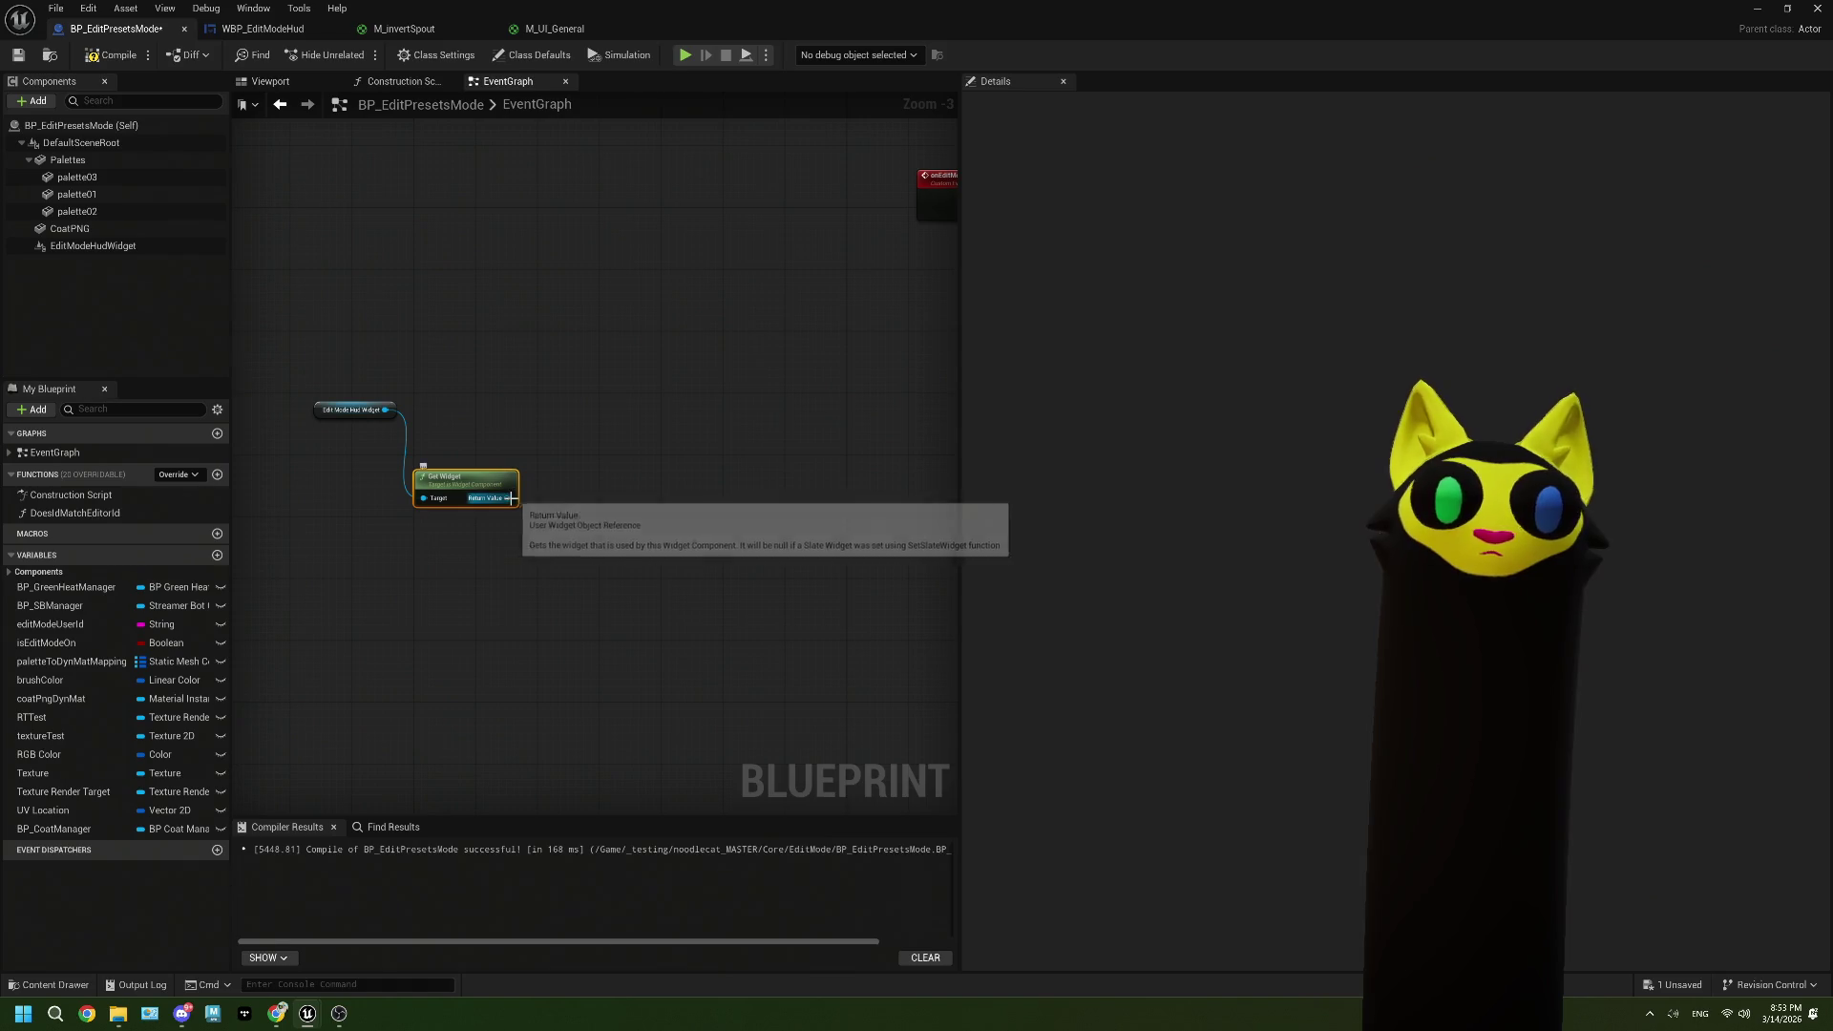
mouse_move(508, 498)
left_mouse_down()
mouse_move(585, 454)
mouse_move(571, 443)
left_mouse_up()
type("cast ")
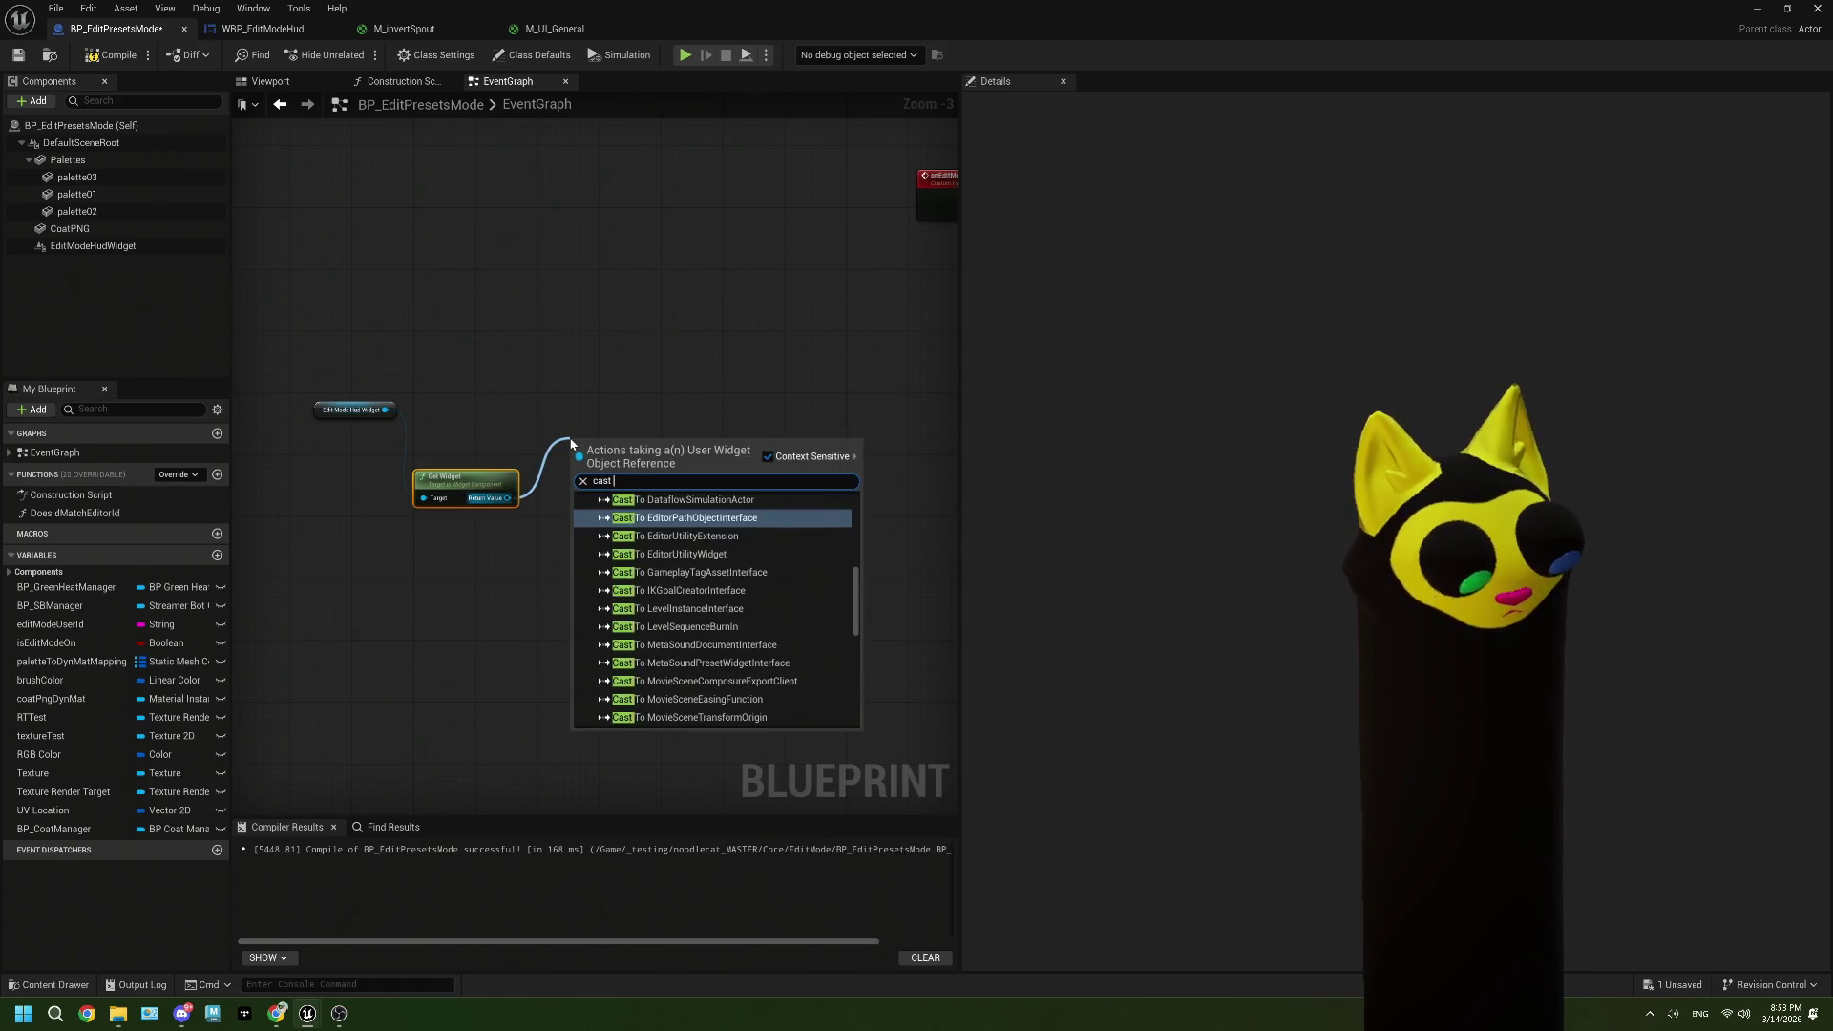
type("to wbp")
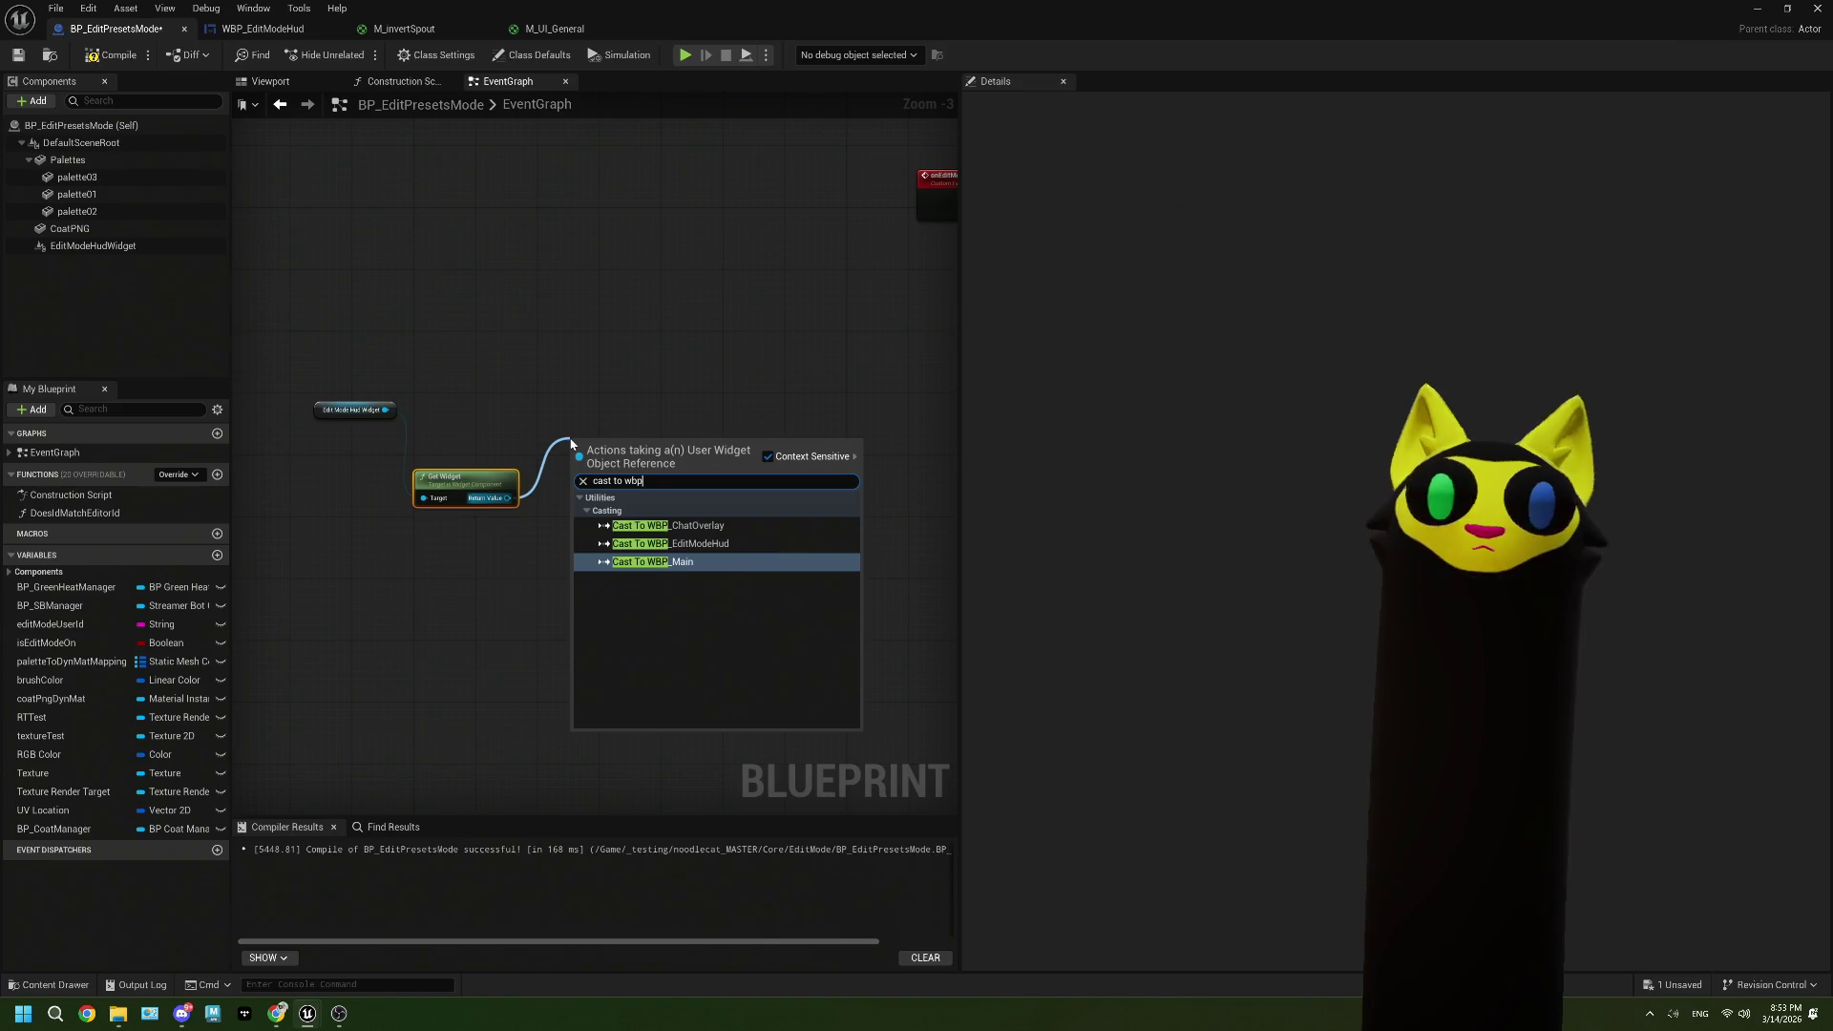
key("Up")
key("Return")
left_click_drag(632, 462, 629, 424)
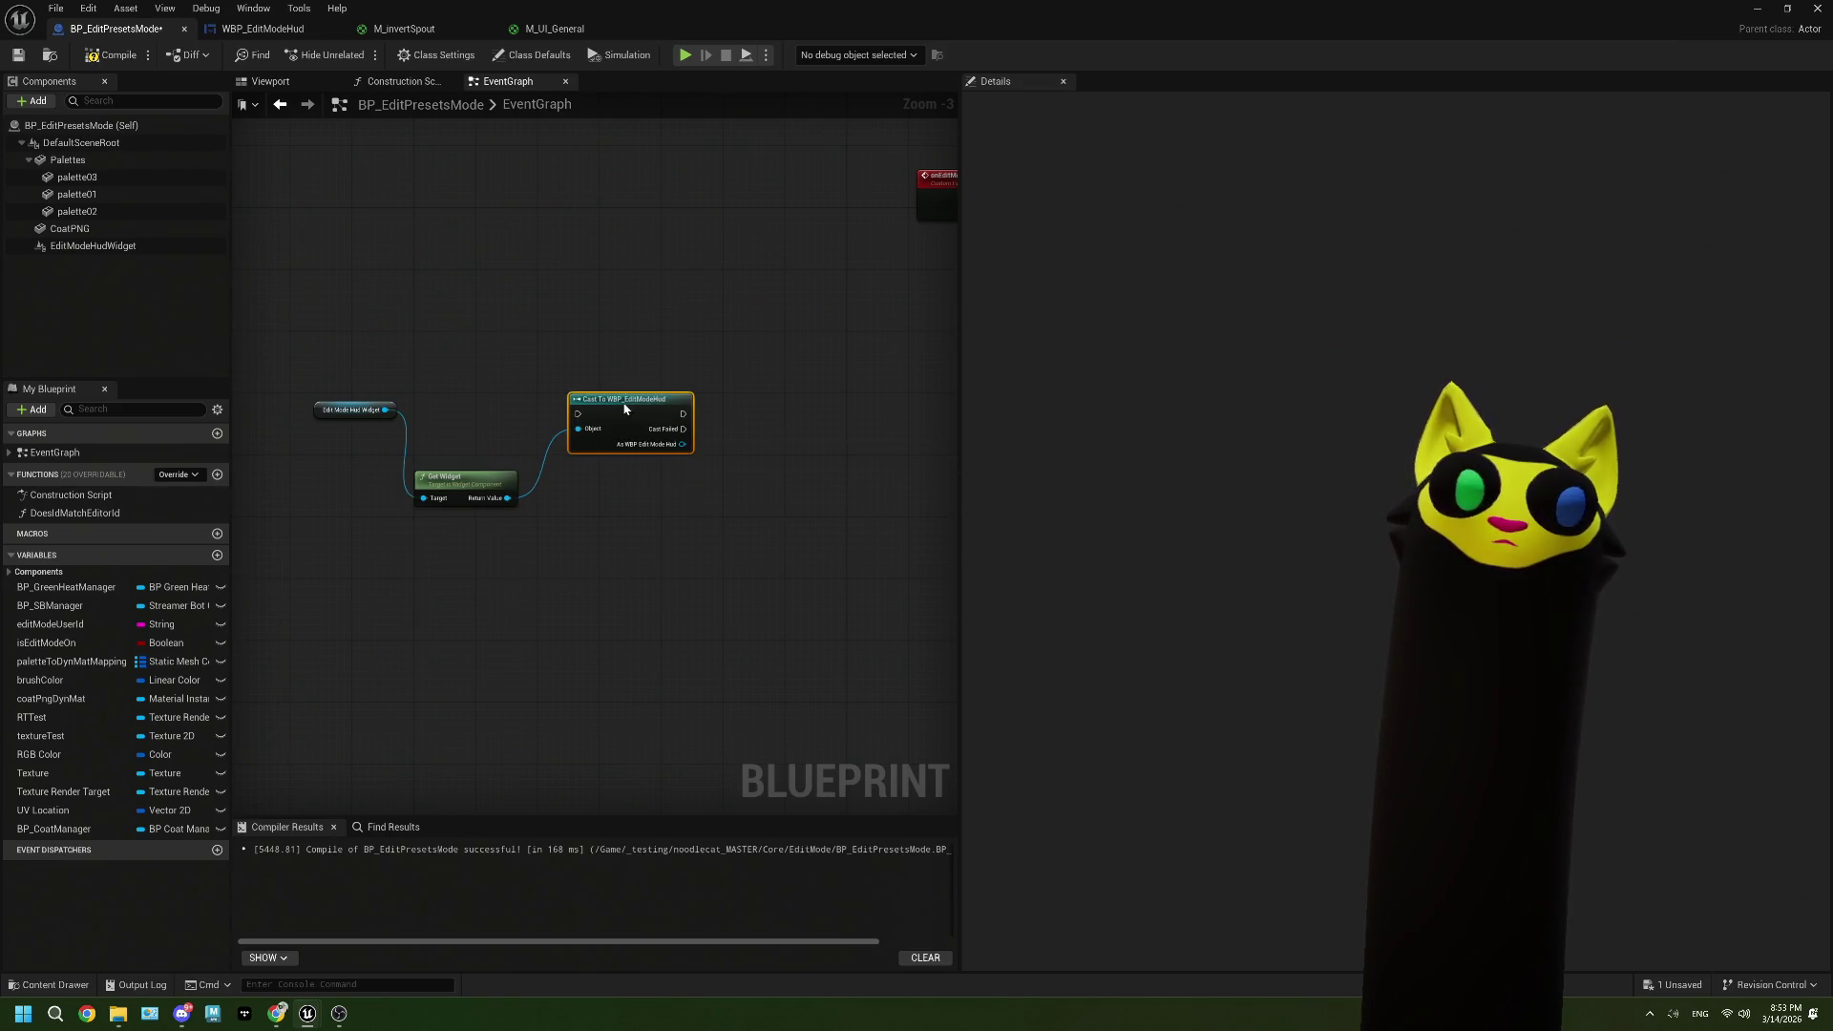
Step: Select the three new HUD nodes and go to the Construction Script graph
scroll(611, 430, "down", 3)
scroll(611, 430, "up", 4)
scroll(630, 274, "down", 2)
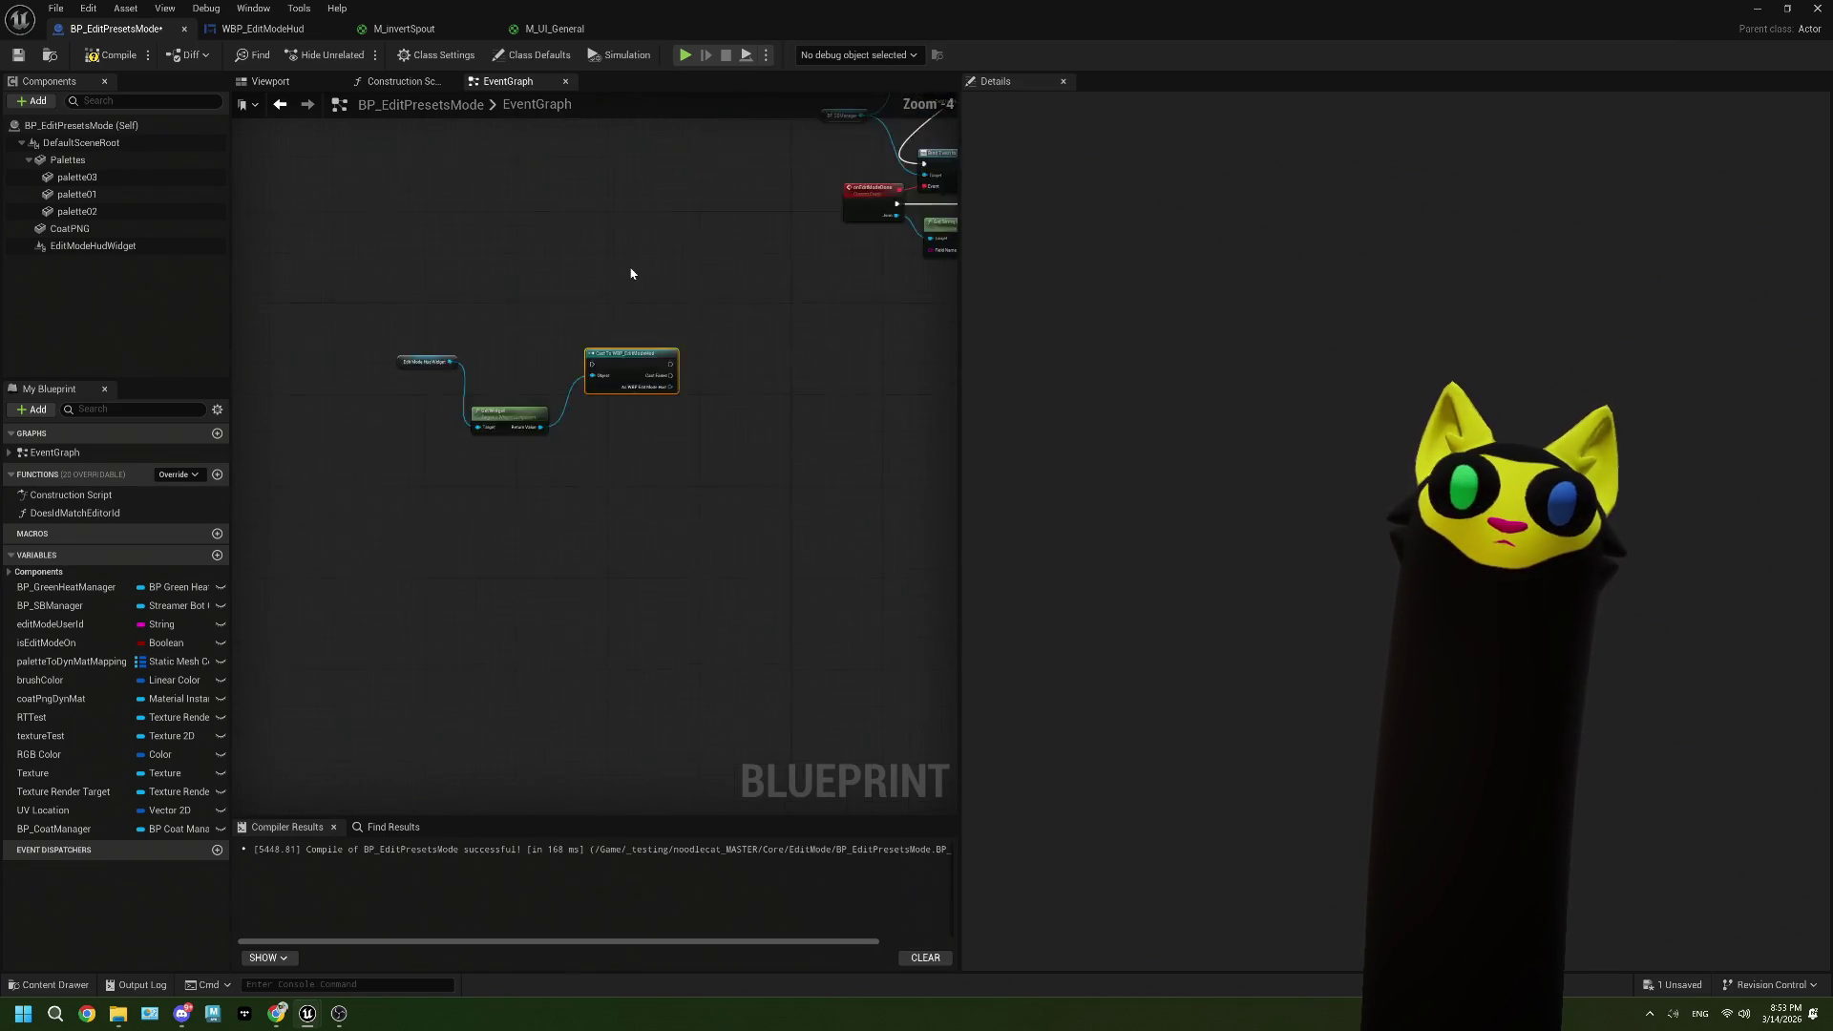
scroll(594, 352, "down", 1)
left_click_drag(594, 352, 560, 467)
scroll(431, 275, "up", 1)
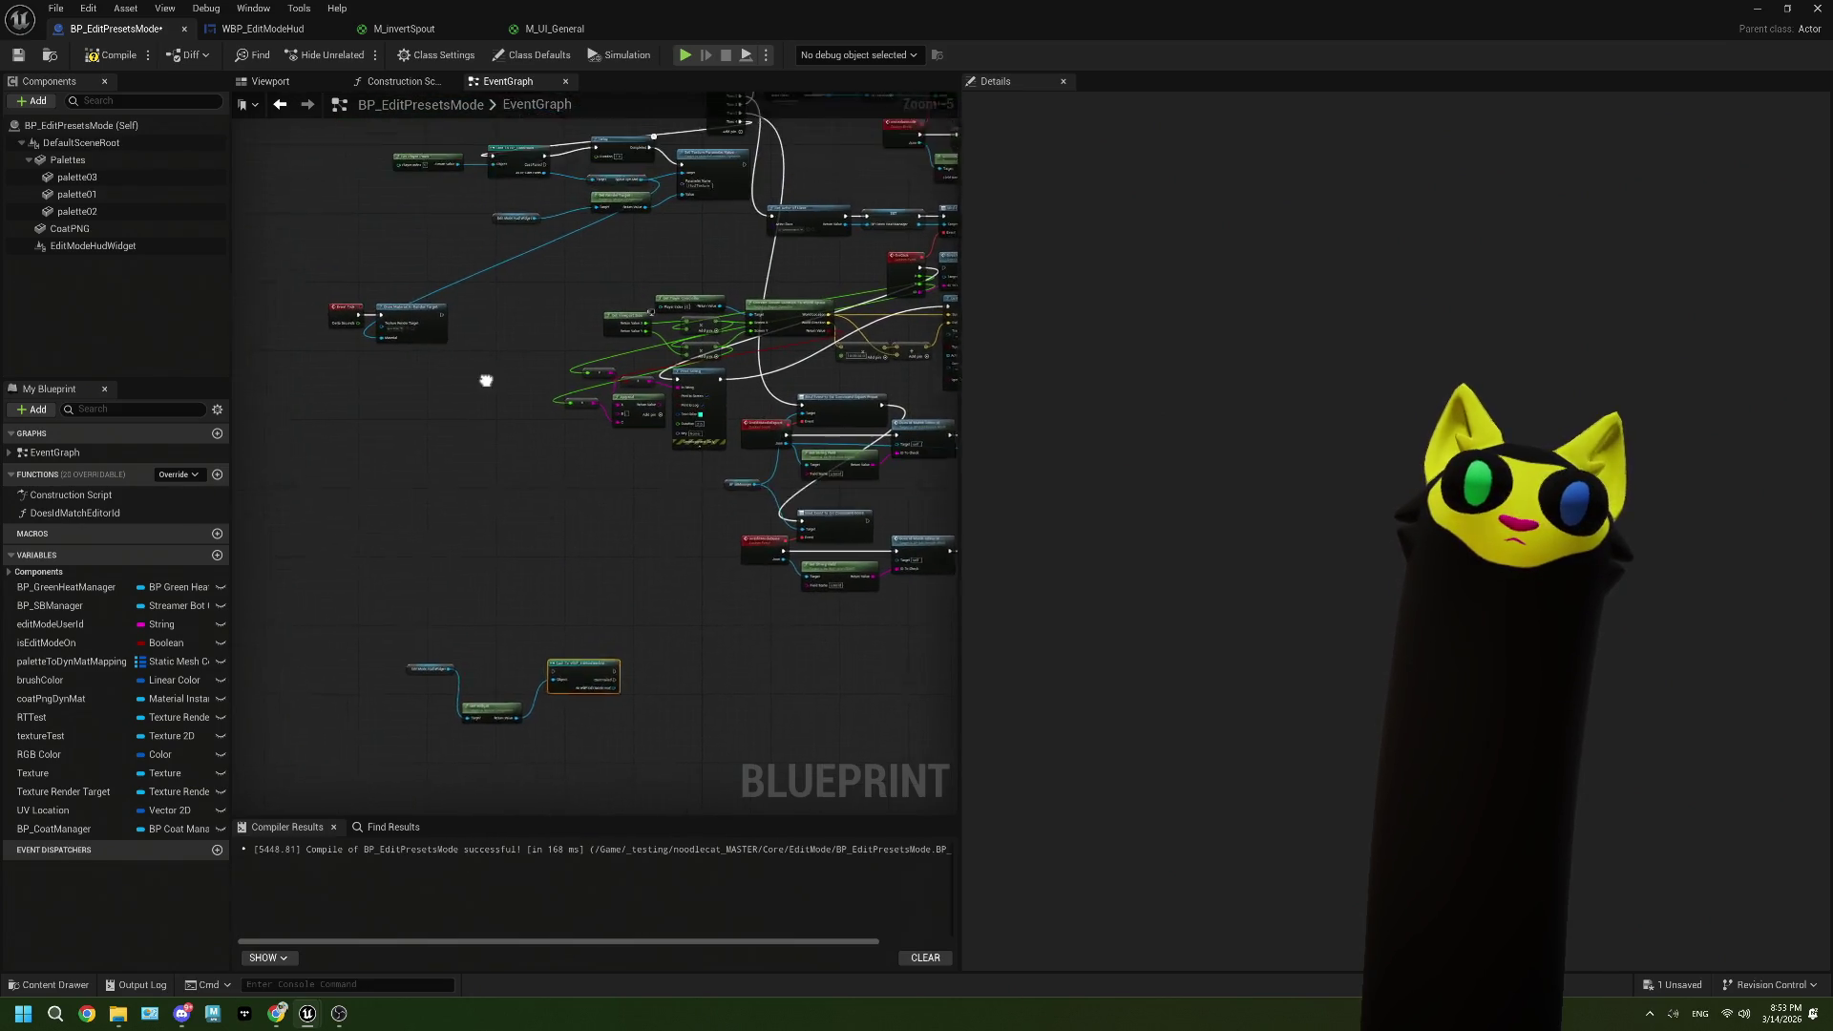
scroll(487, 413, "down", 1)
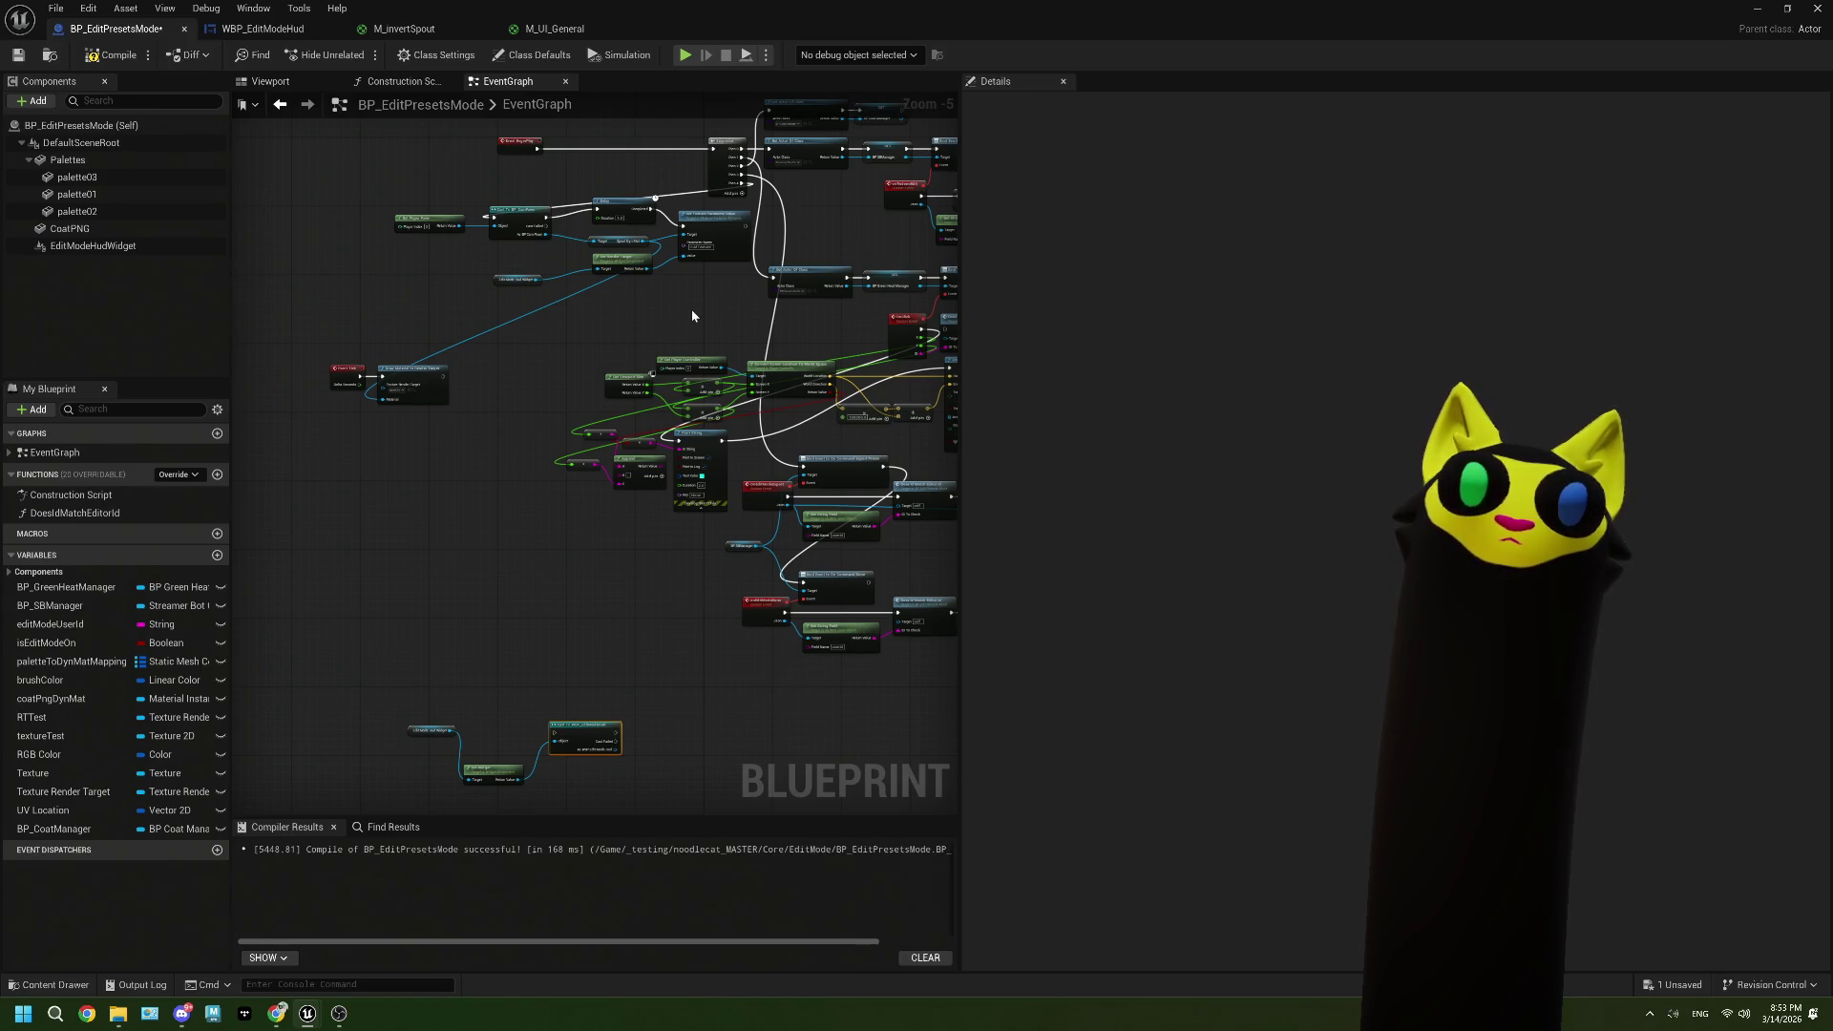
scroll(659, 401, "down", 1)
scroll(598, 640, "up", 1)
left_click_drag(459, 582, 457, 578)
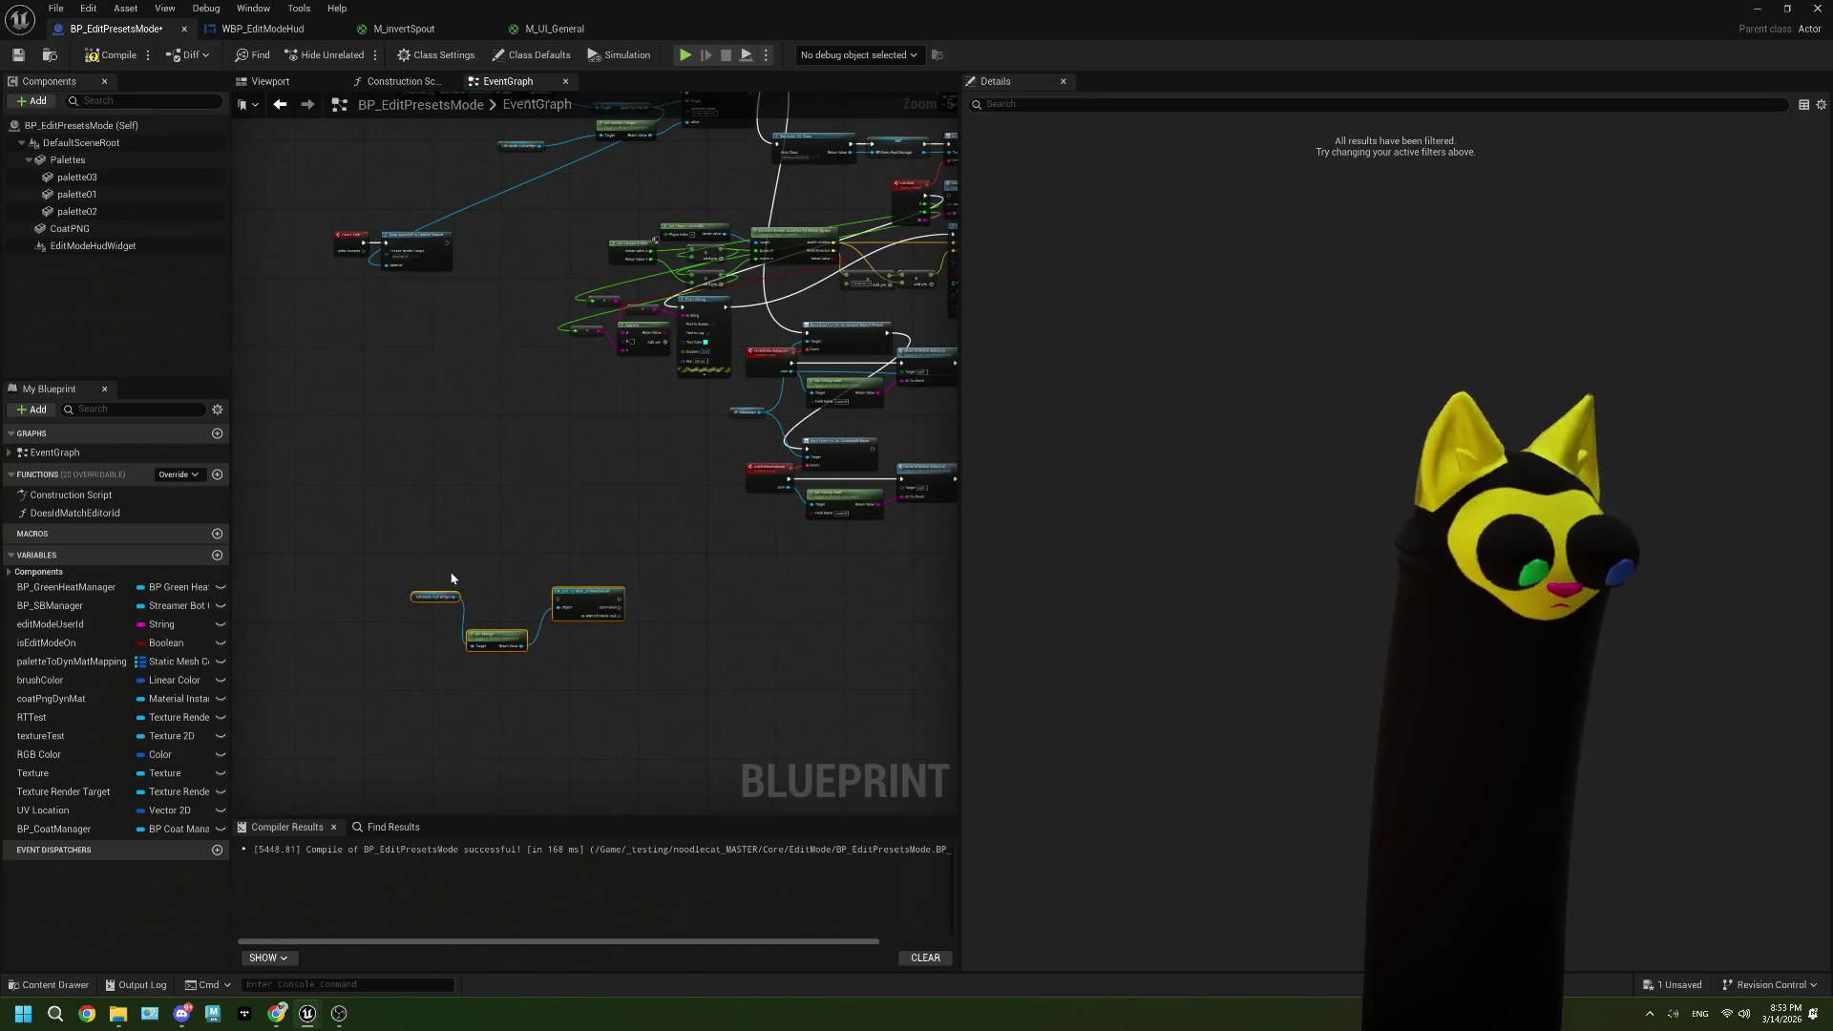
left_click(415, 82)
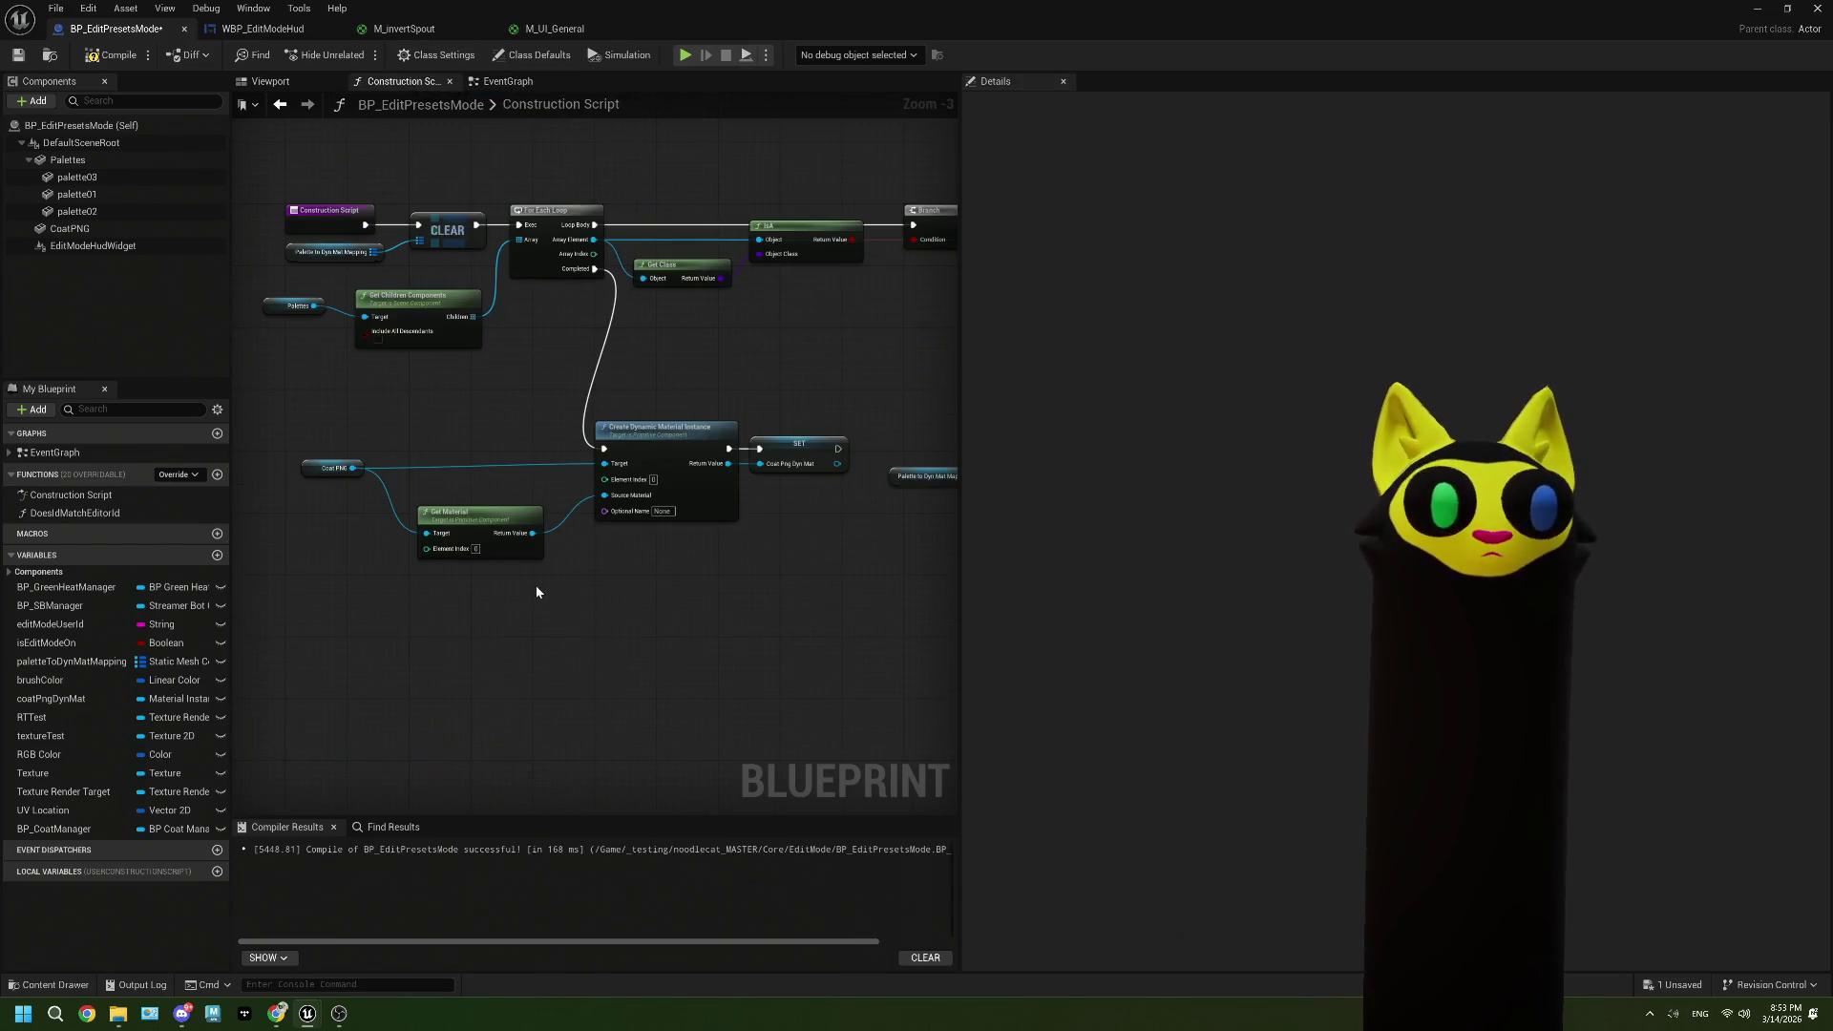
Step: Delete the existing Construction Script nodes and paste in the three HUD nodes
scroll(536, 587, "down", 1)
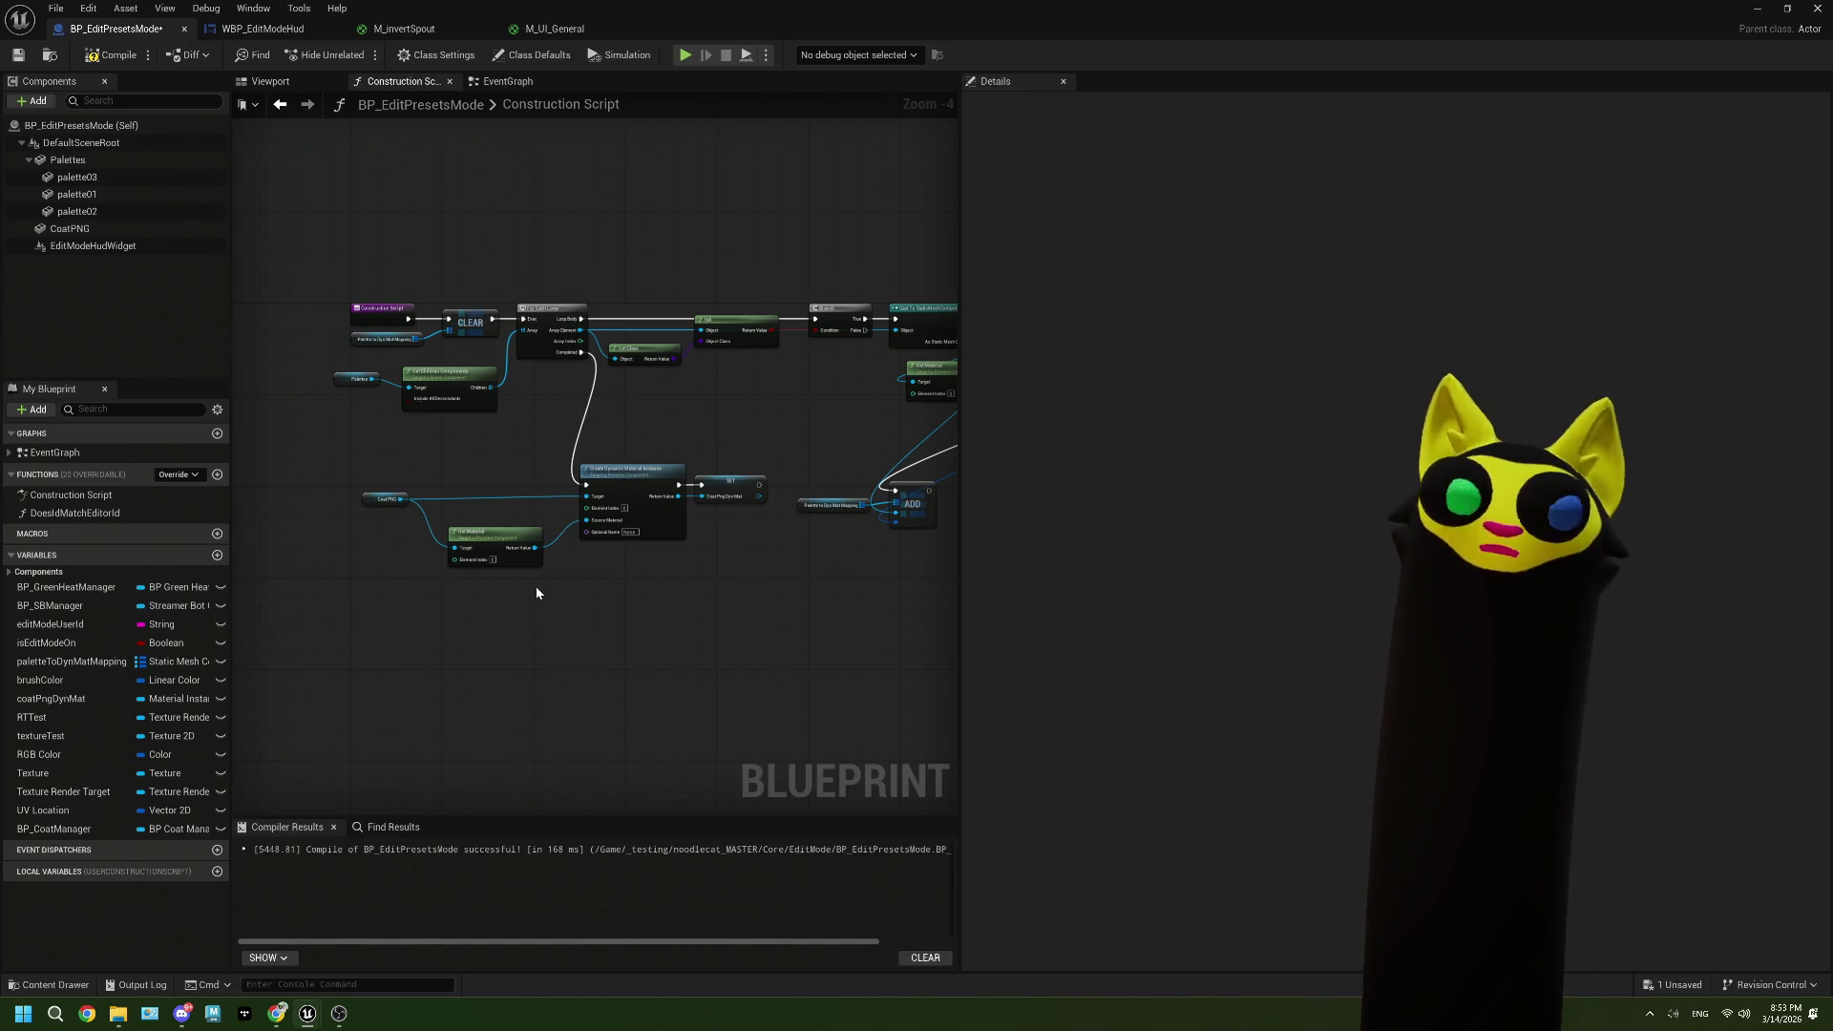
mouse_move(651, 609)
left_mouse_down()
mouse_move(468, 582)
mouse_move(444, 535)
mouse_move(790, 384)
left_mouse_up()
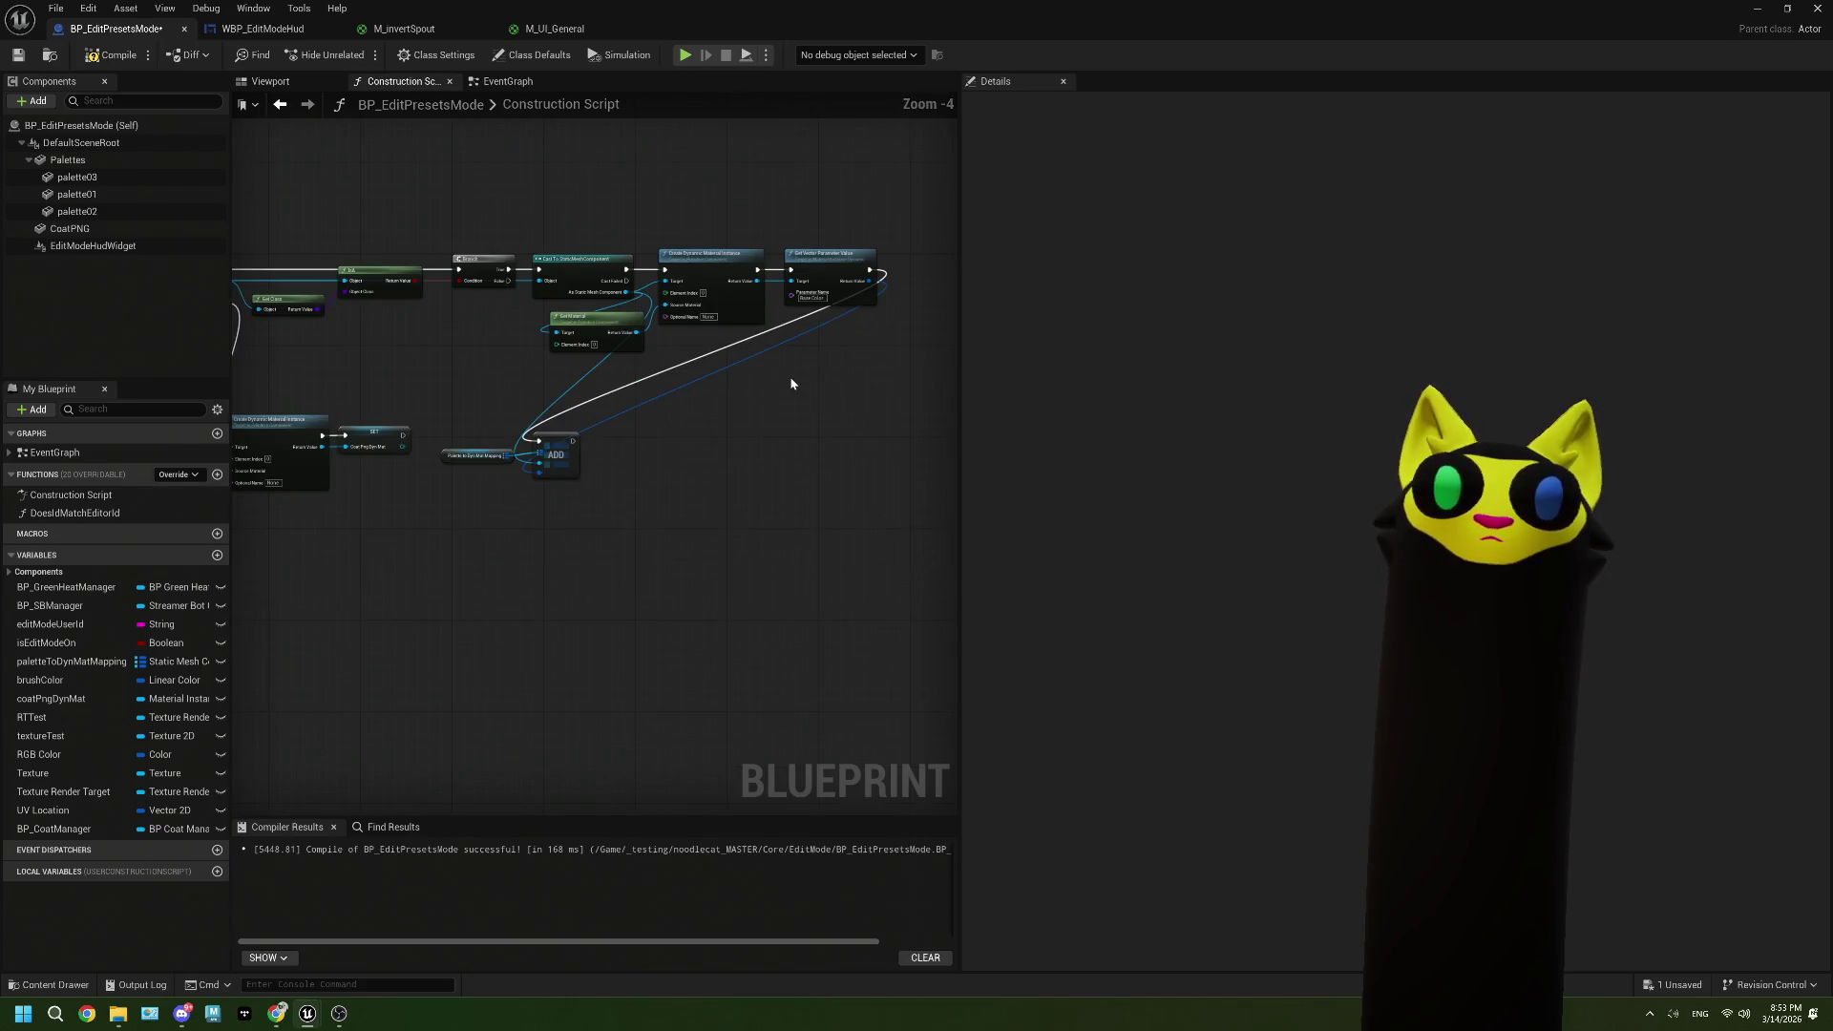
scroll(788, 382, "down", 1)
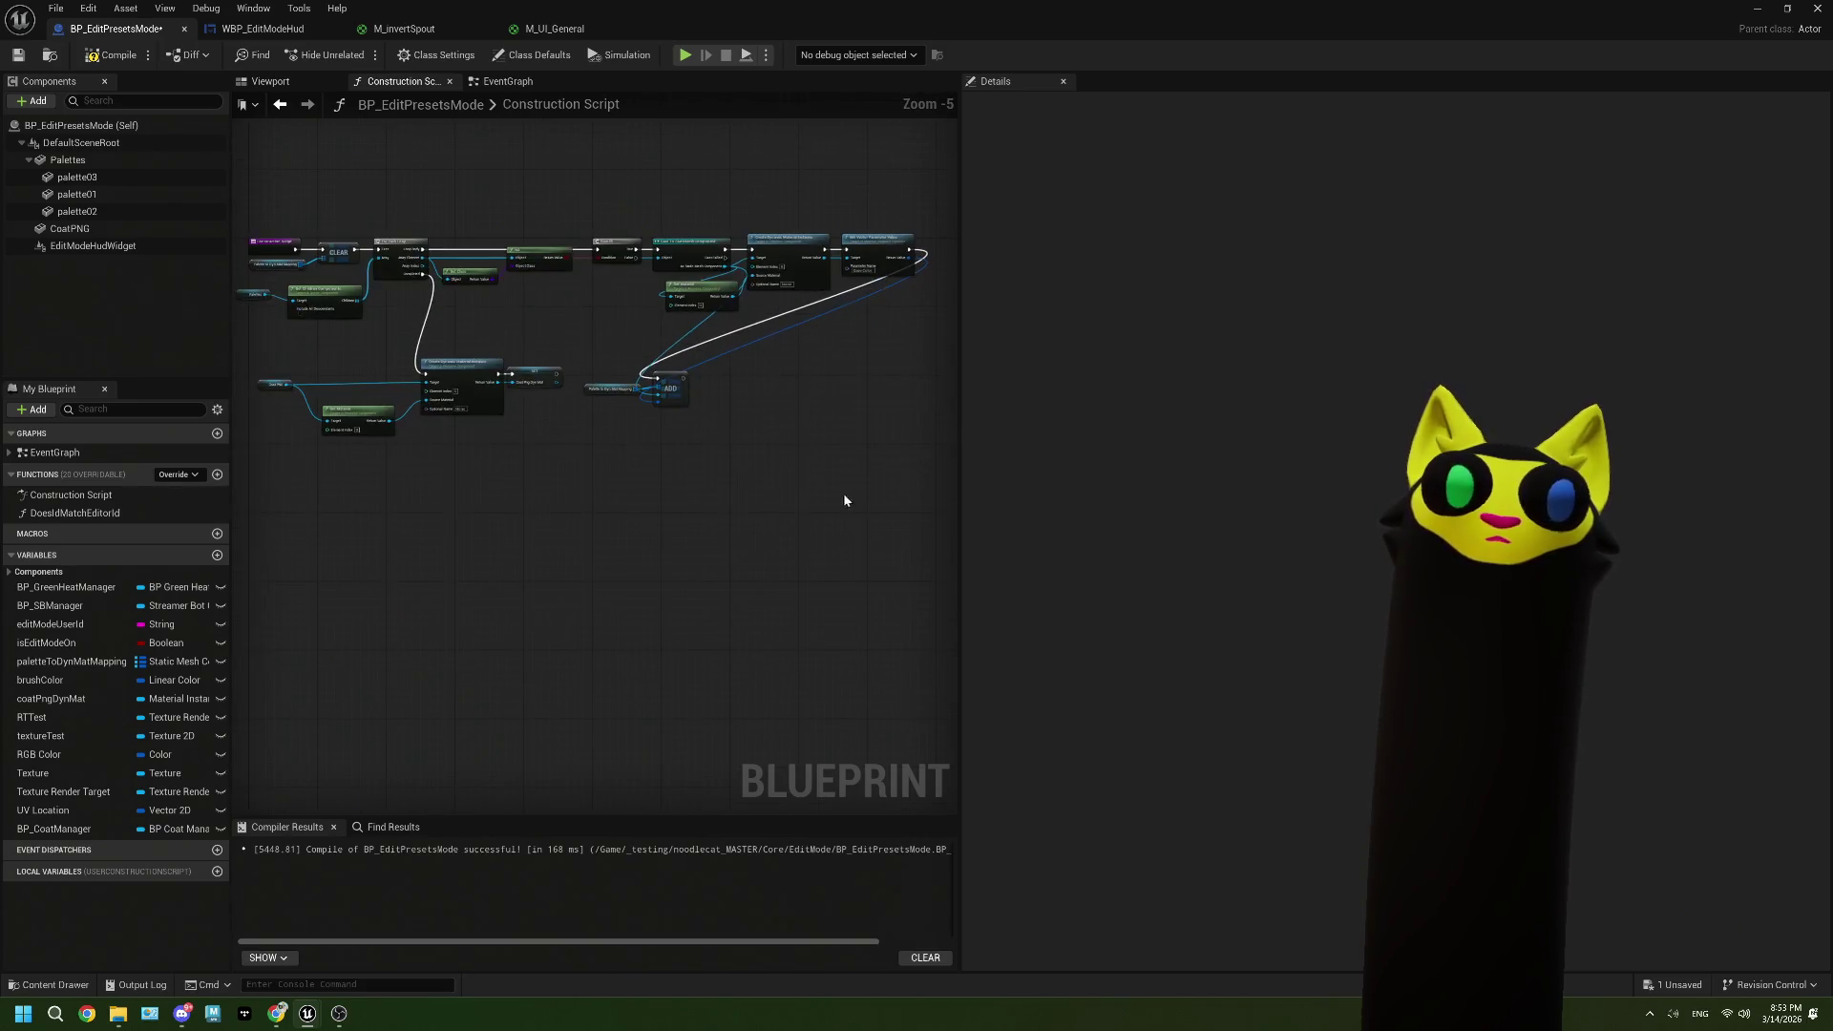
mouse_move(894, 530)
left_mouse_down()
mouse_move(363, 243)
mouse_move(327, 205)
left_mouse_up()
key("Delete")
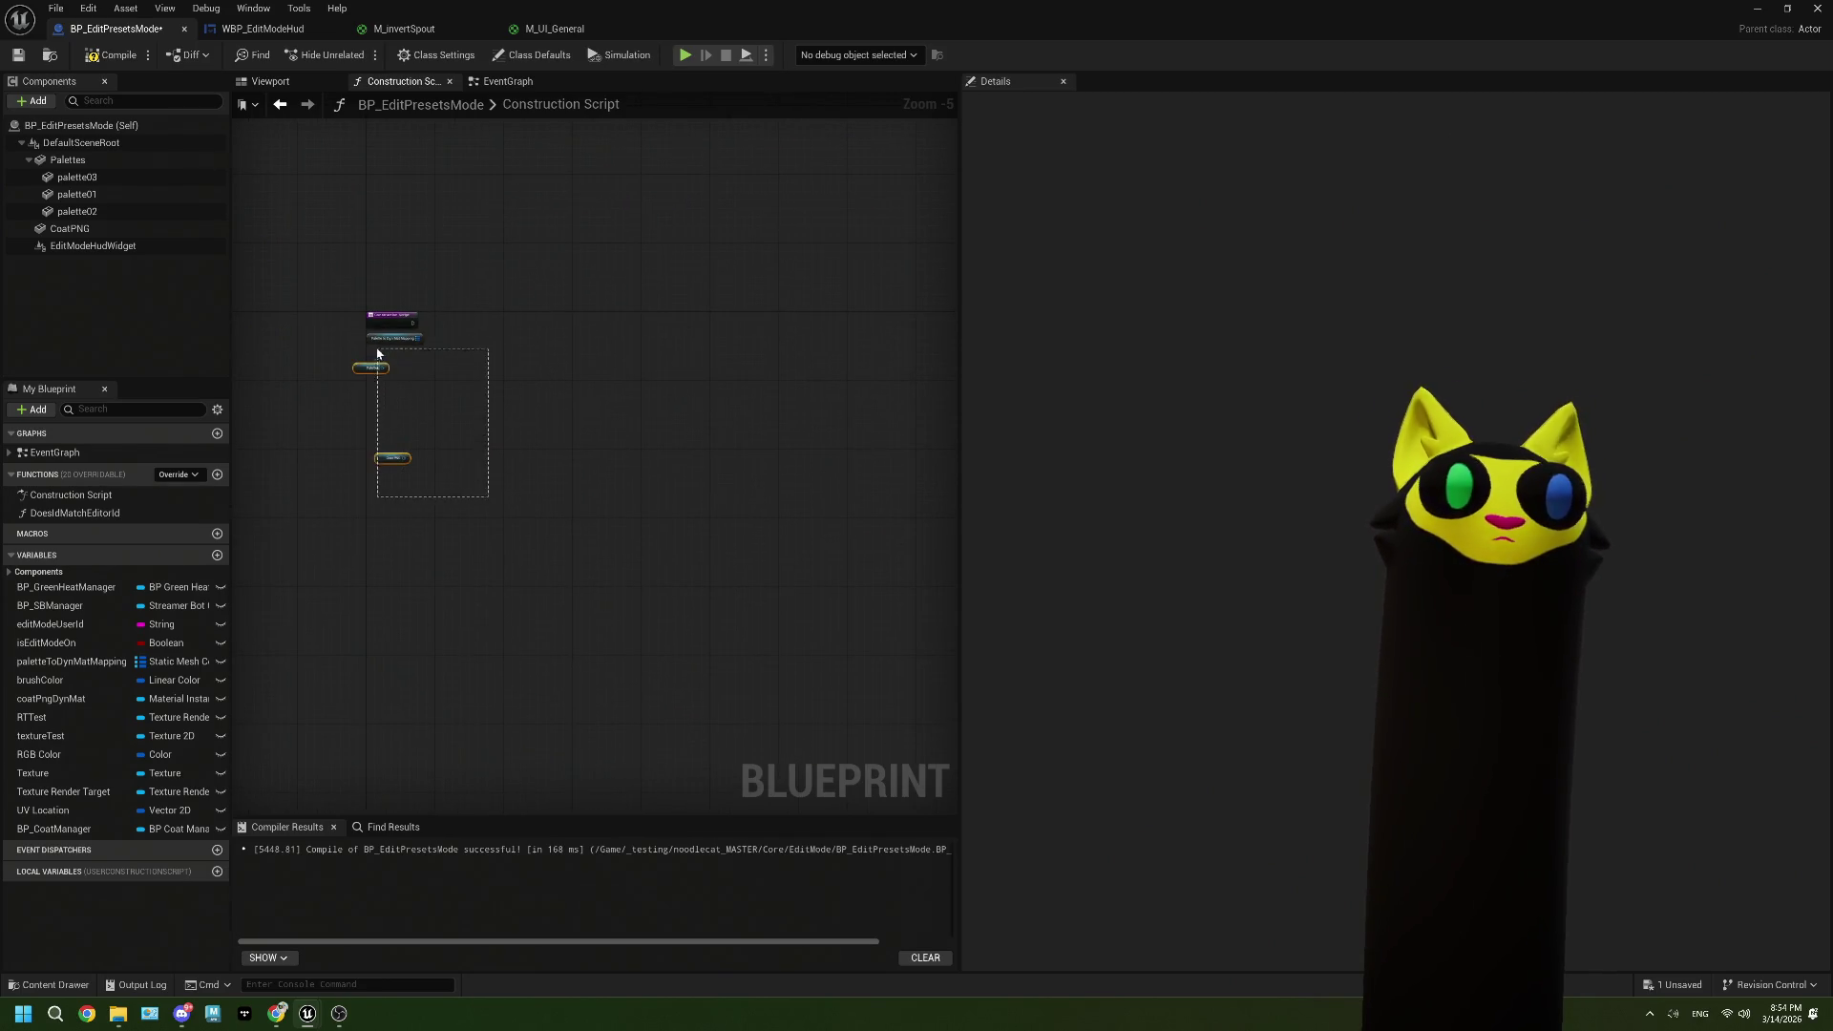
left_click_drag(374, 345, 374, 346)
key("Delete")
scroll(438, 360, "up", 2)
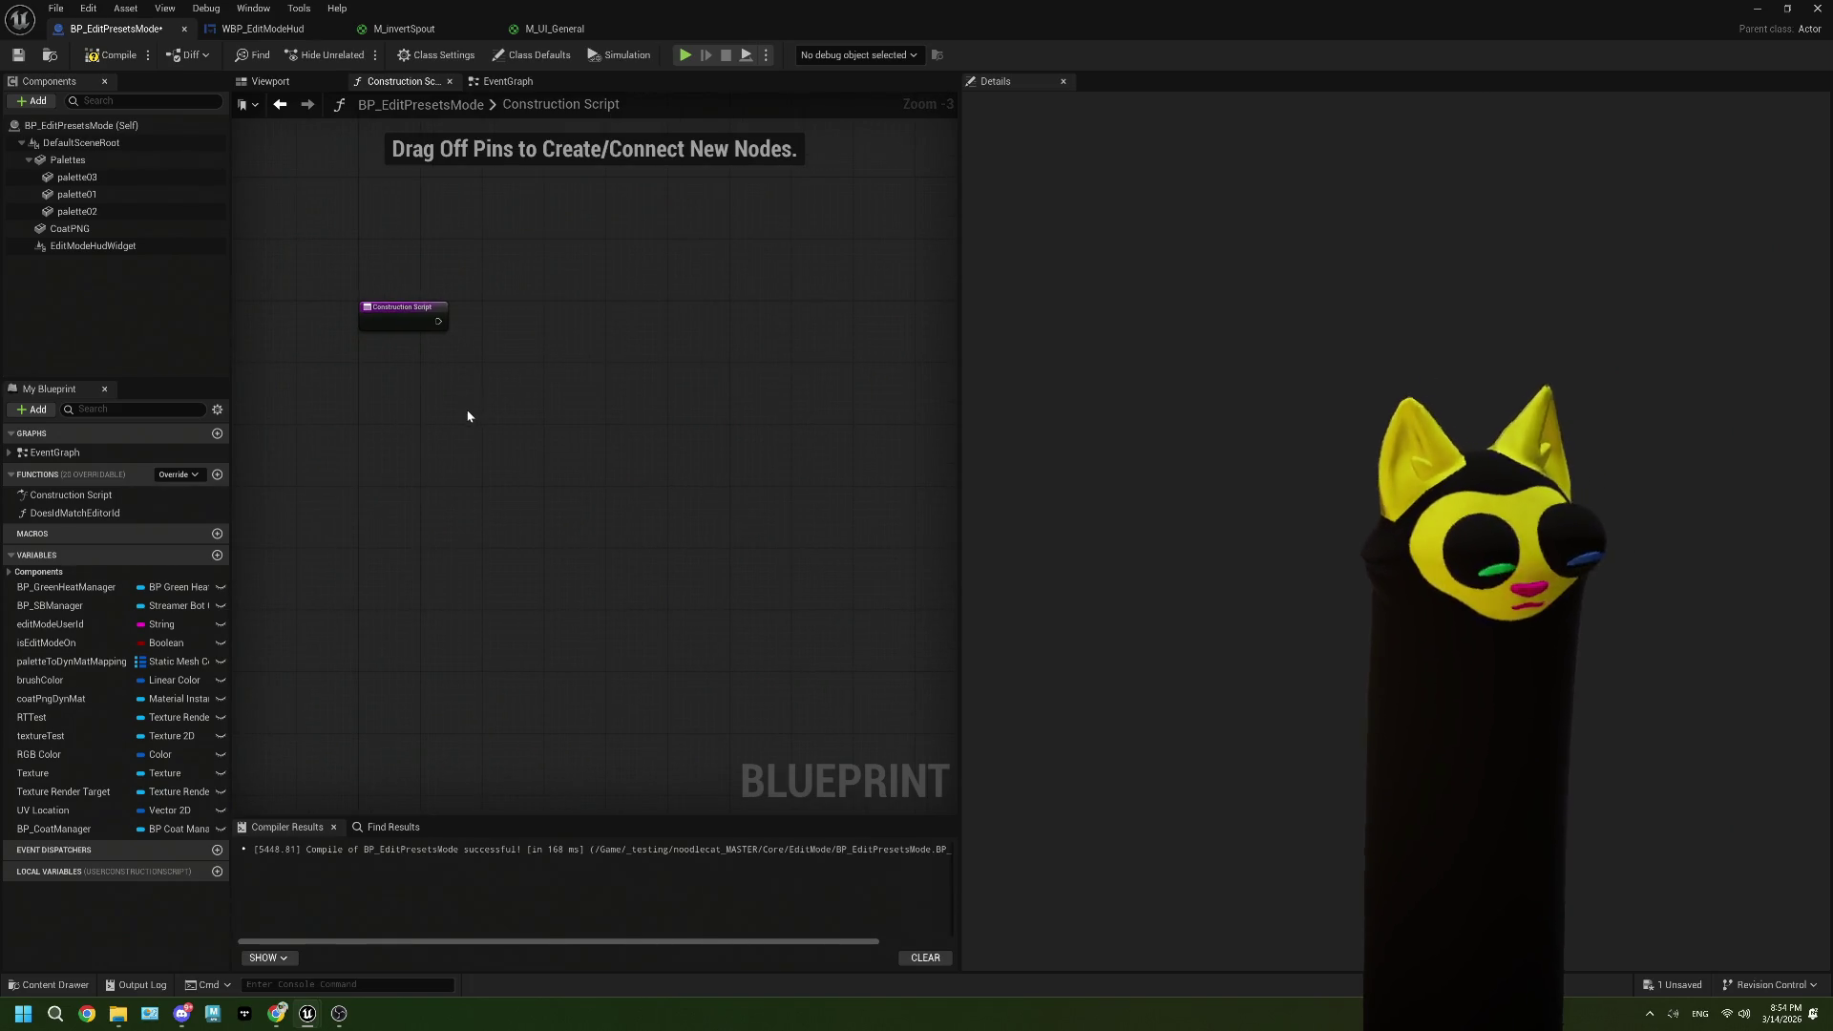
key("ctrl+v")
Step: Arrange the pasted HUD nodes and wire Construction Script's execution into the Cast node
left_click(405, 441)
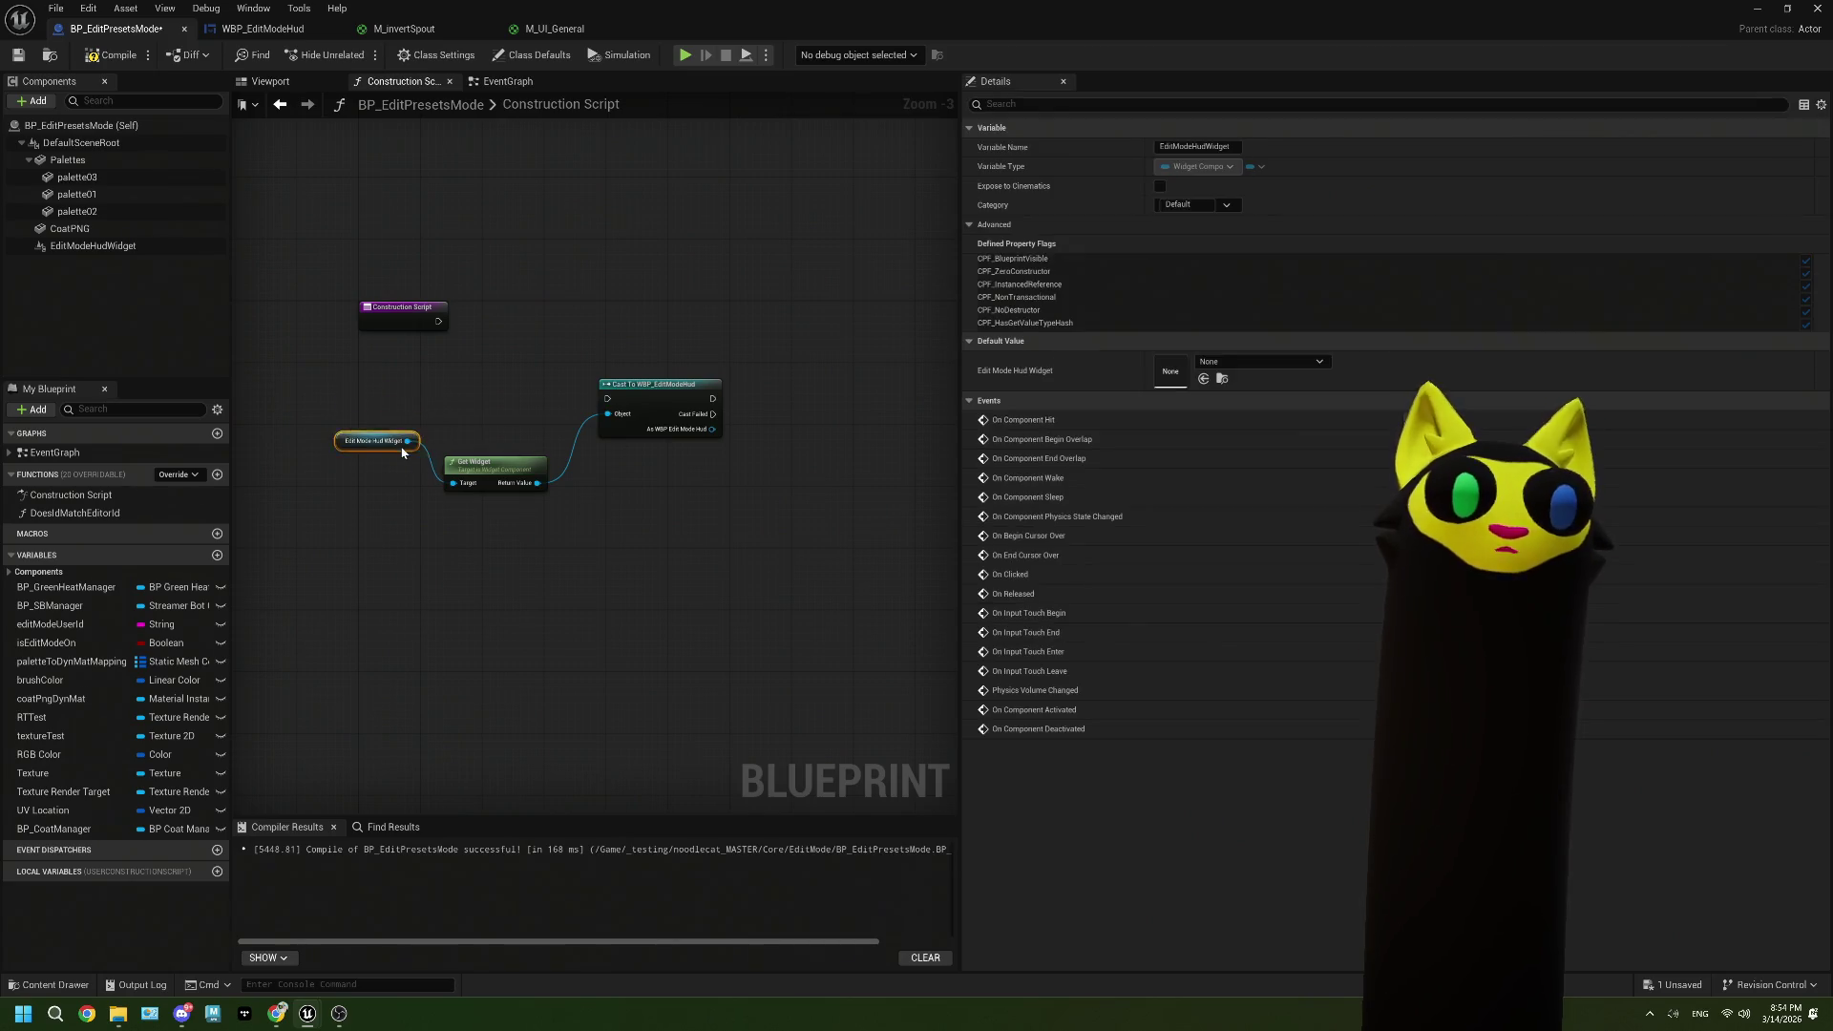
left_click_drag(402, 453, 392, 491)
mouse_move(381, 397)
left_mouse_down()
mouse_move(609, 548)
mouse_move(632, 527)
left_mouse_up()
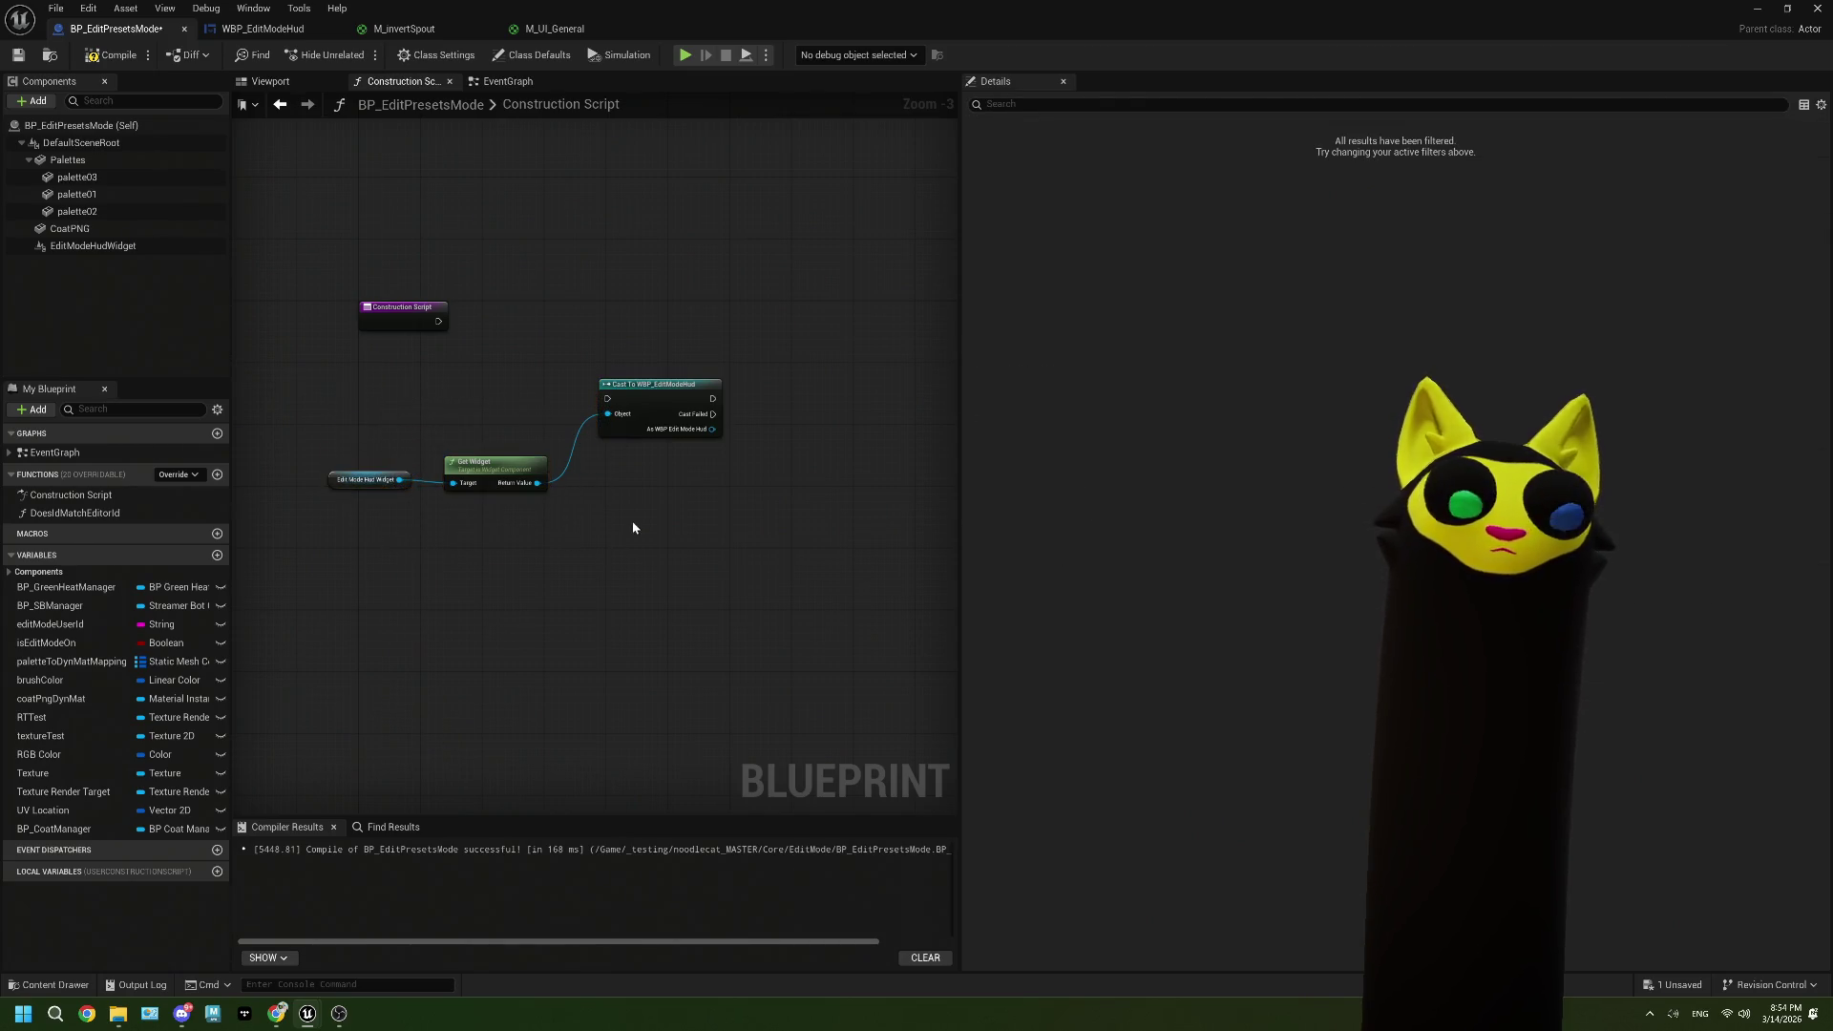
mouse_move(438, 321)
left_mouse_down()
mouse_move(604, 399)
mouse_move(439, 415)
mouse_move(325, 482)
left_mouse_up()
left_click_drag(630, 391, 522, 316)
right_click(512, 449)
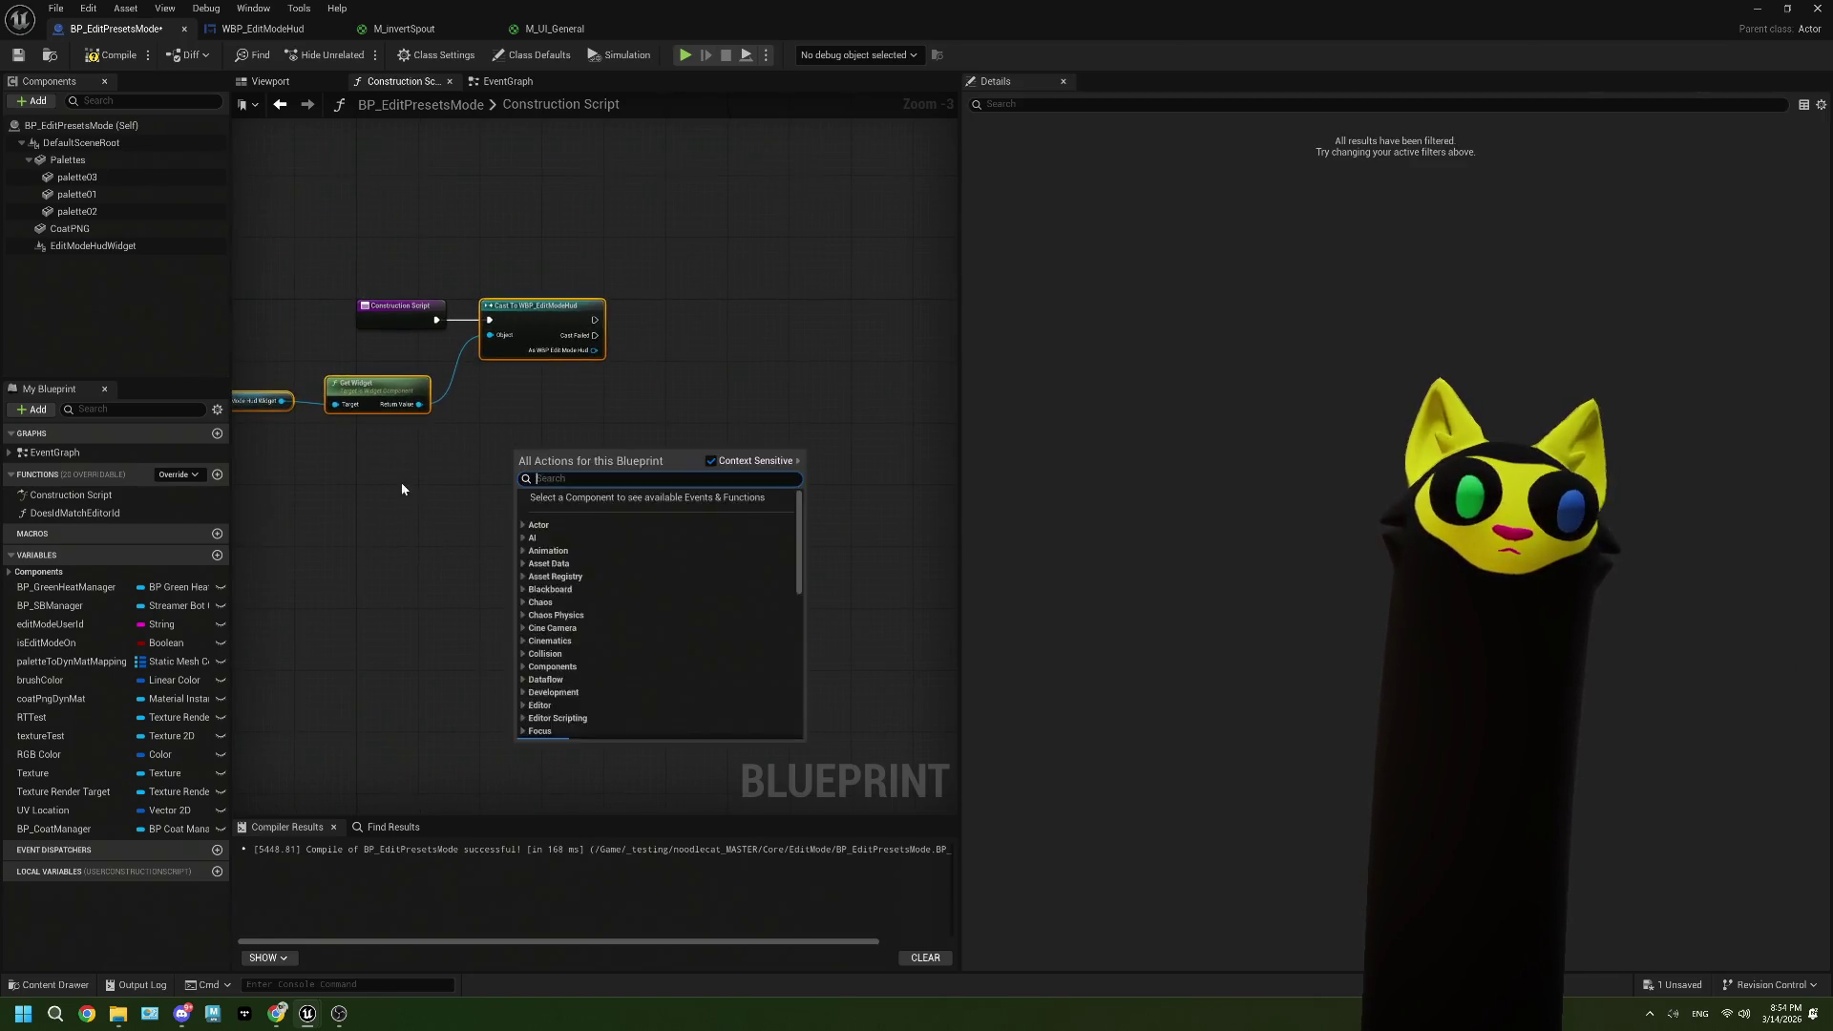
left_click(456, 494)
left_click_drag(509, 457, 597, 457)
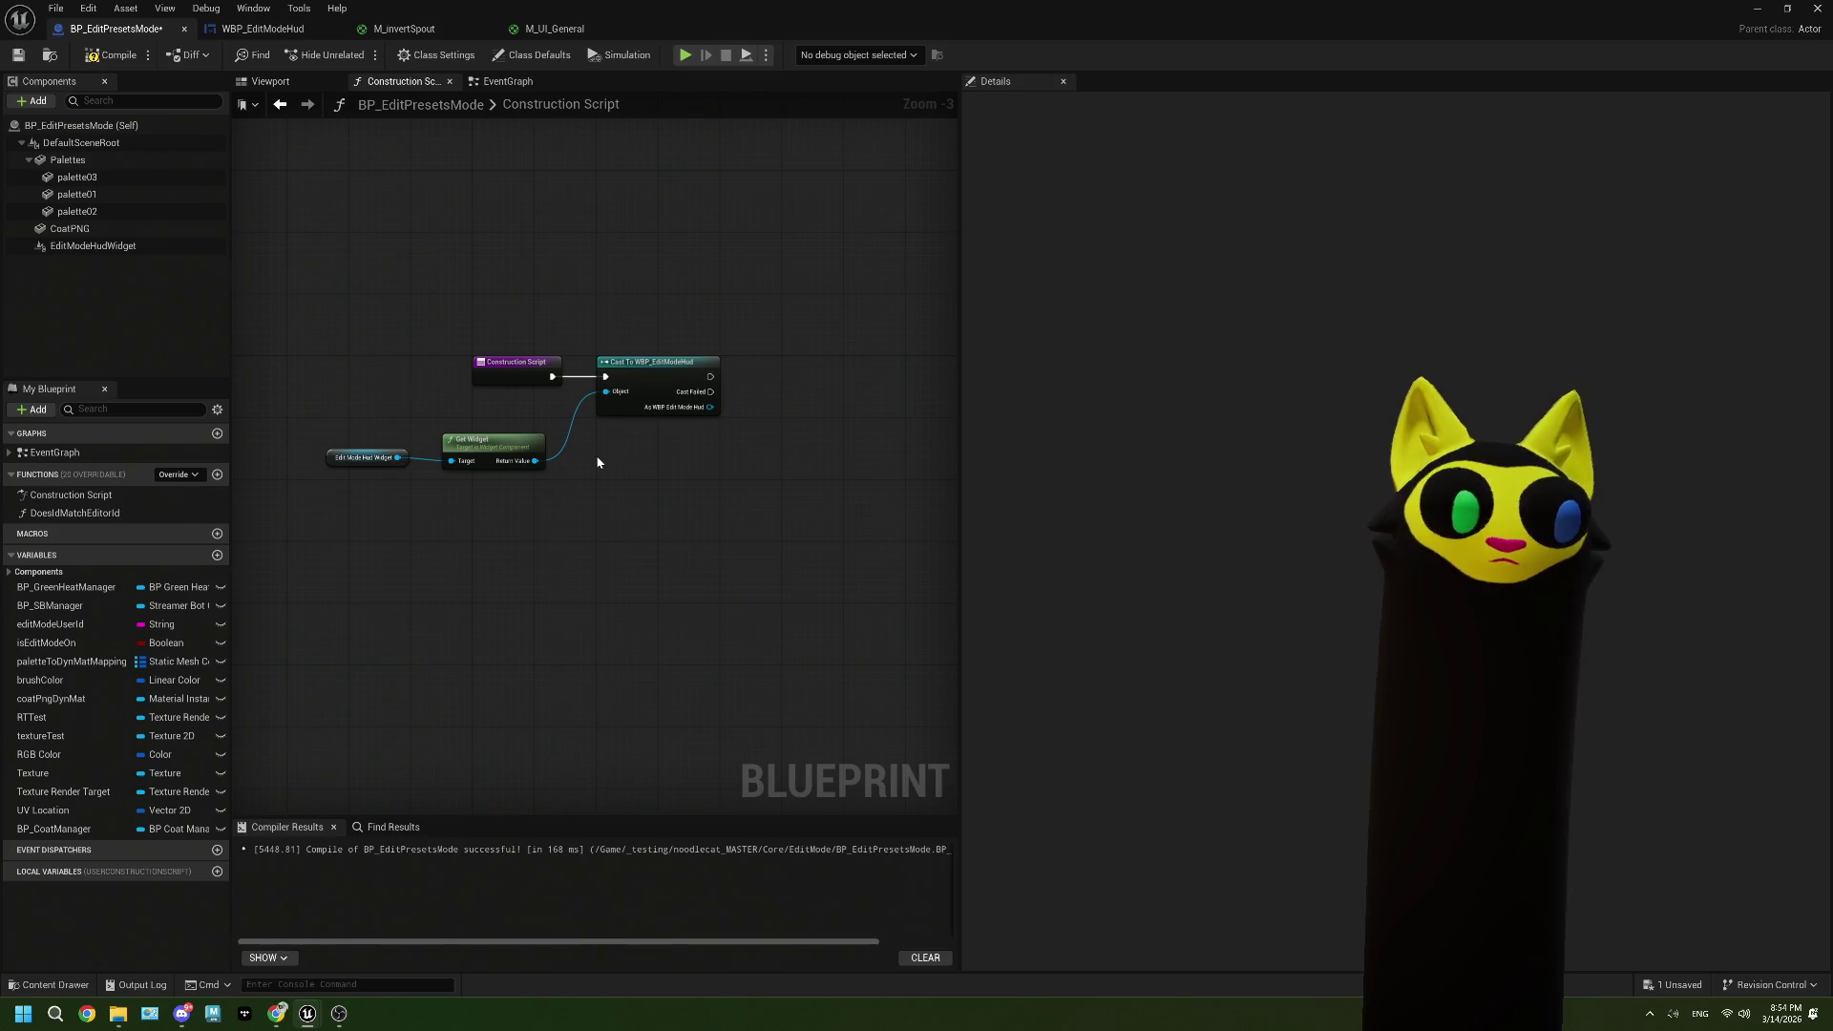
left_click_drag(659, 528, 352, 409)
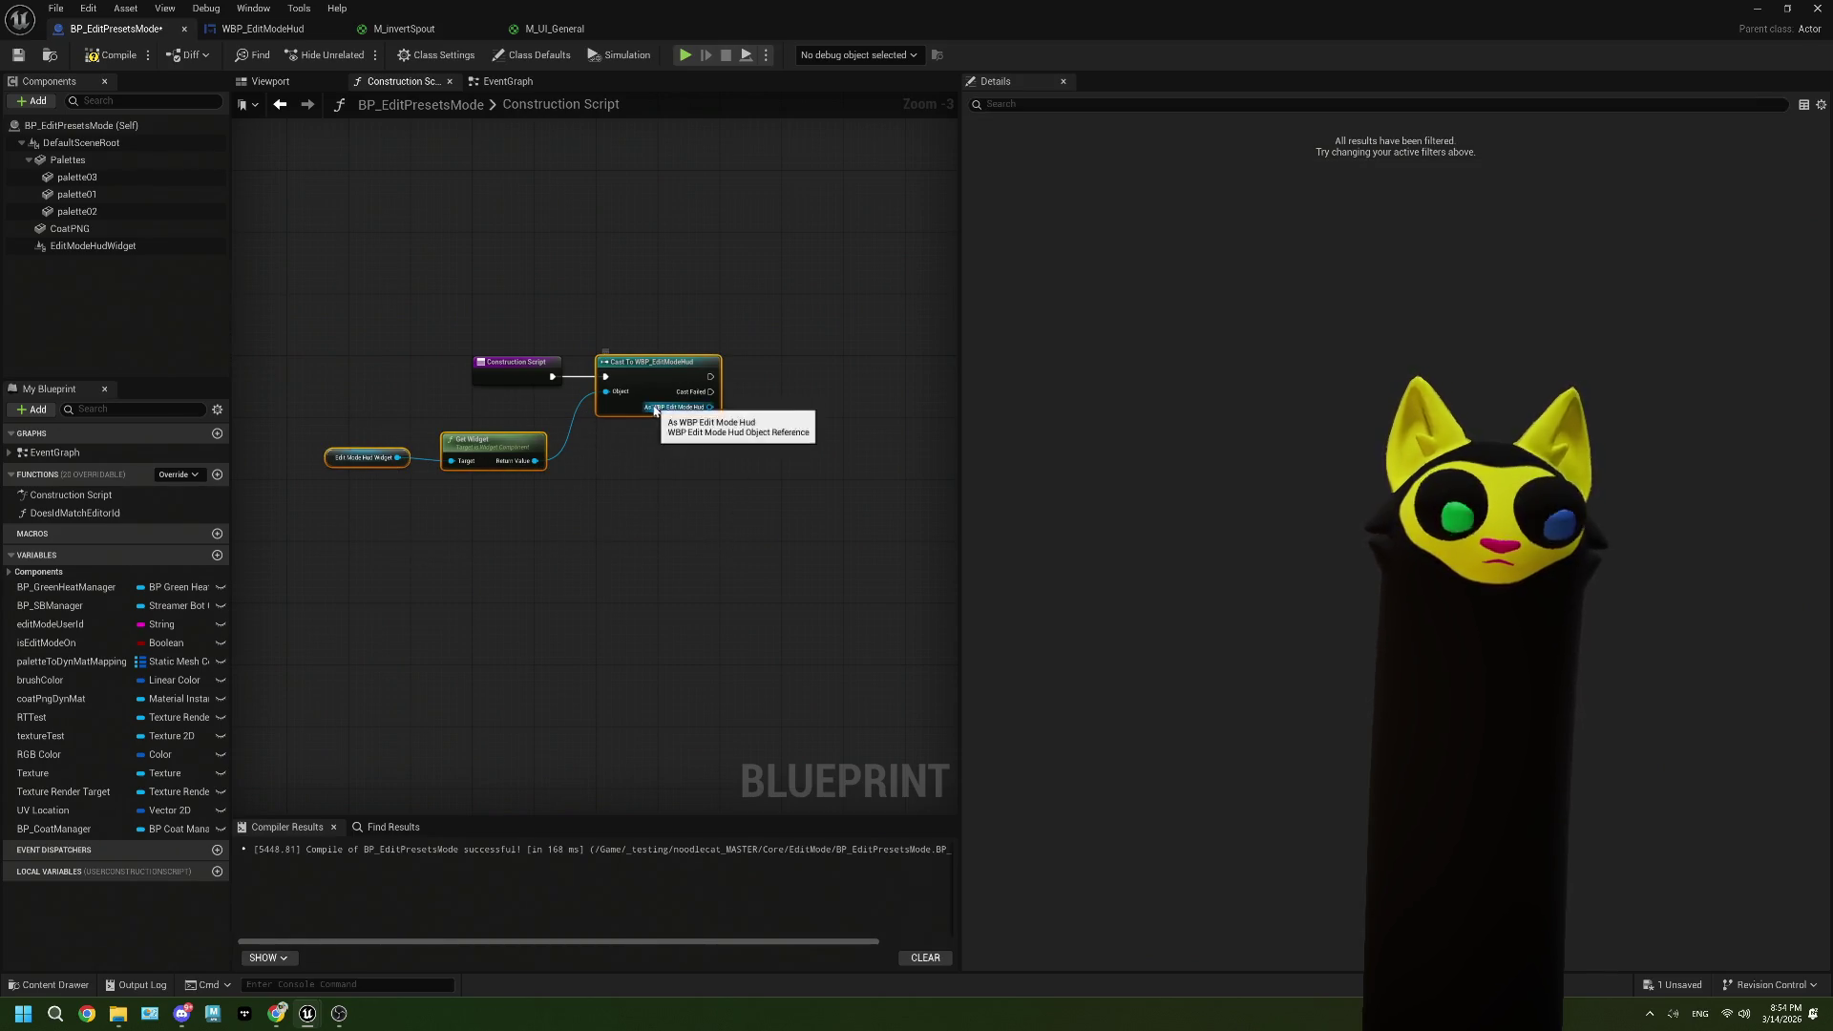
left_click_drag(498, 524, 382, 425)
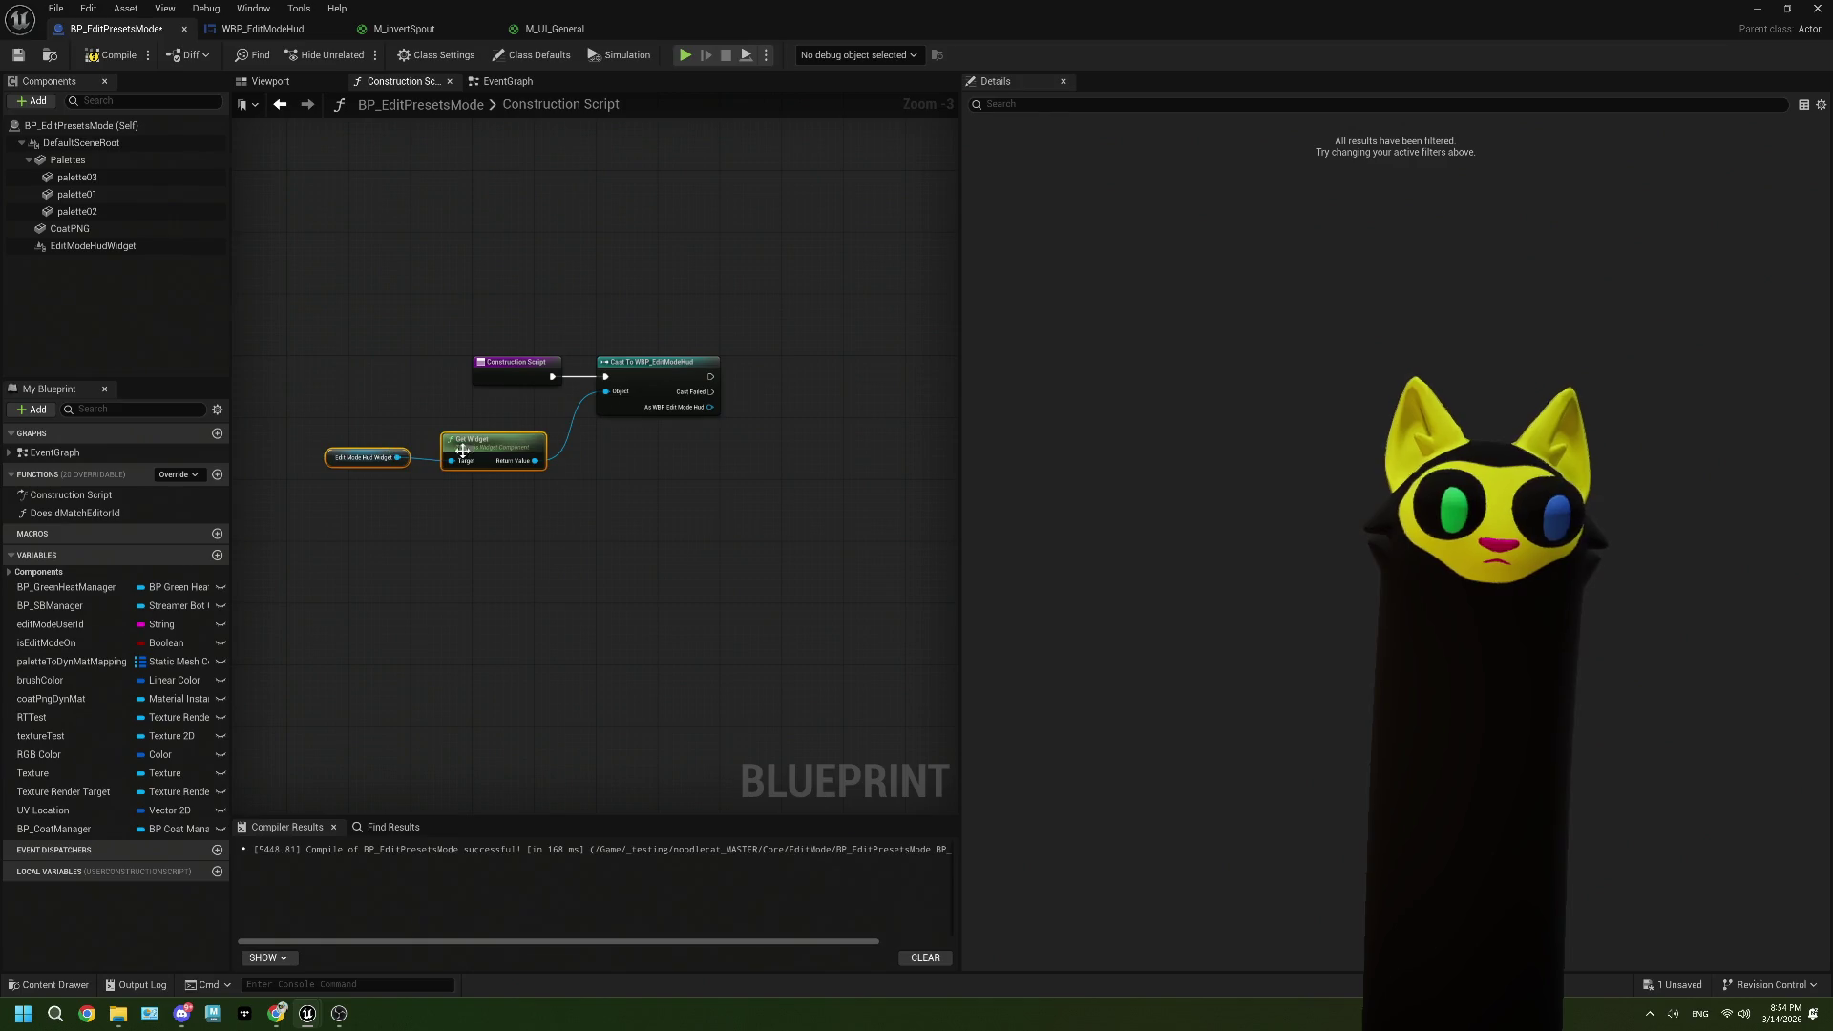
mouse_move(487, 451)
left_mouse_down()
mouse_move(532, 436)
mouse_move(500, 418)
left_mouse_up()
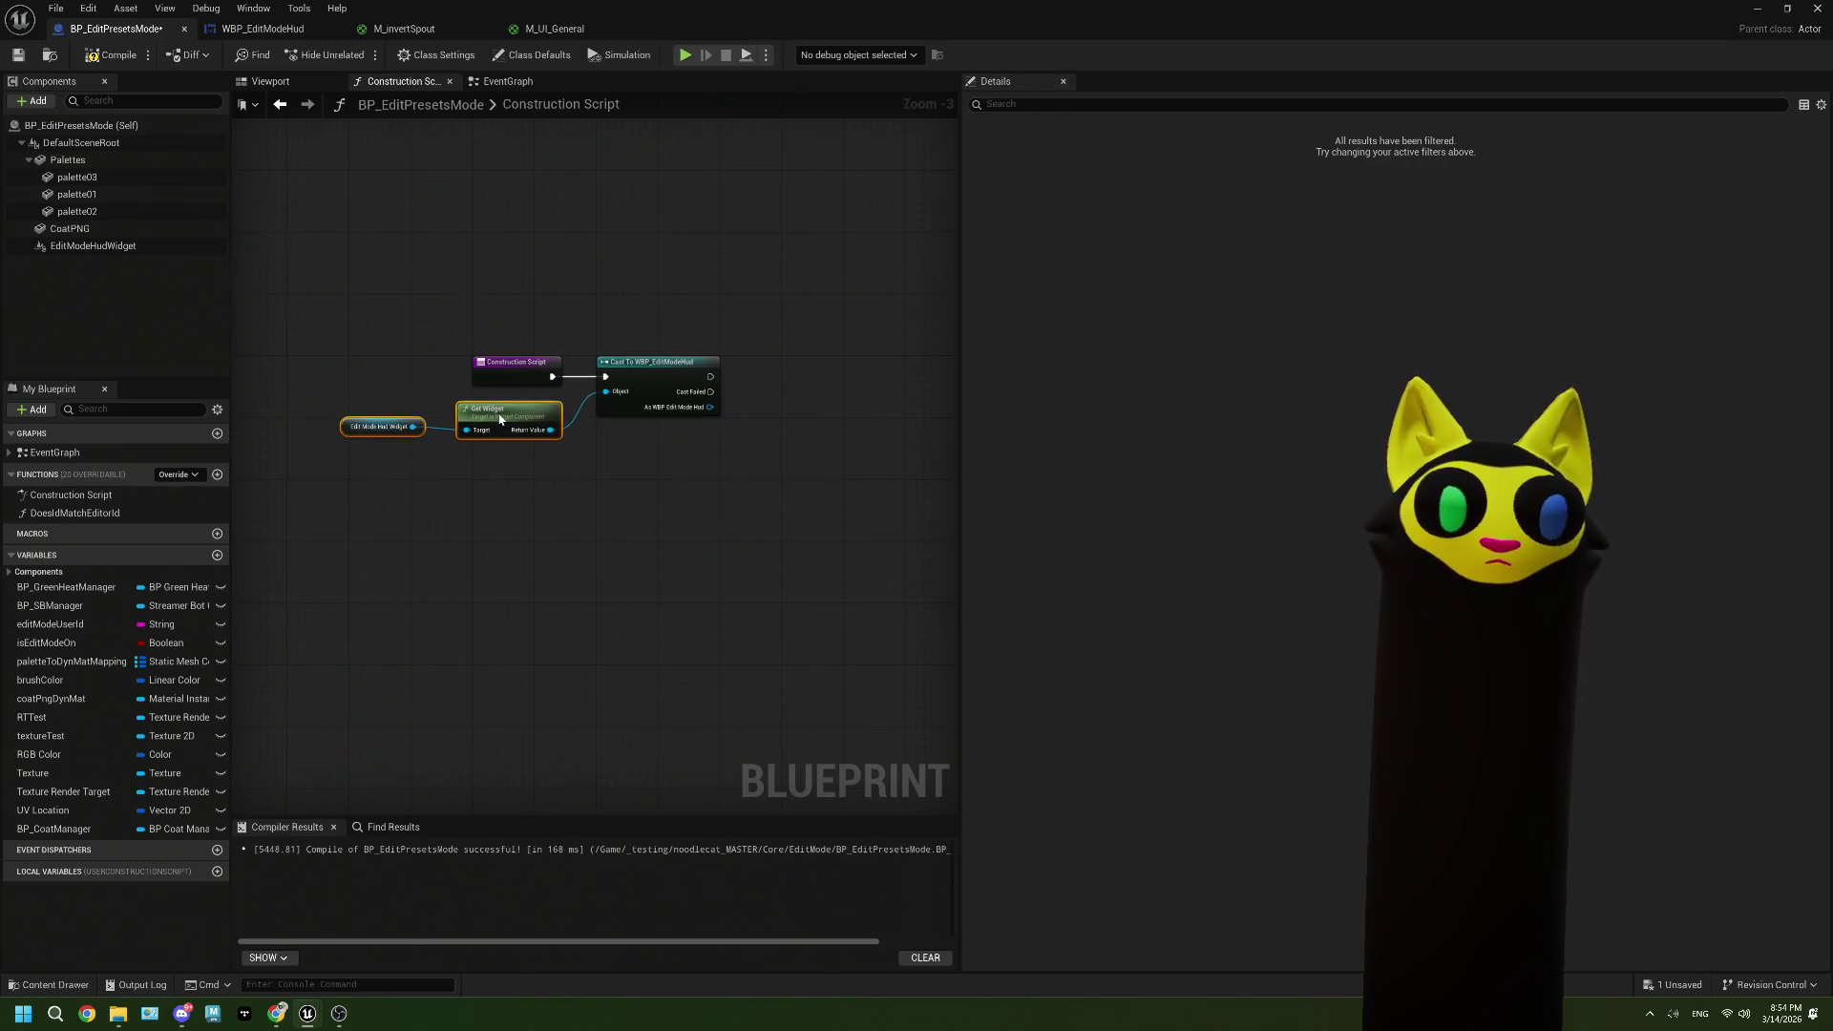
left_click(686, 523)
mouse_move(686, 523)
left_mouse_down()
mouse_move(454, 448)
mouse_move(526, 405)
left_mouse_up()
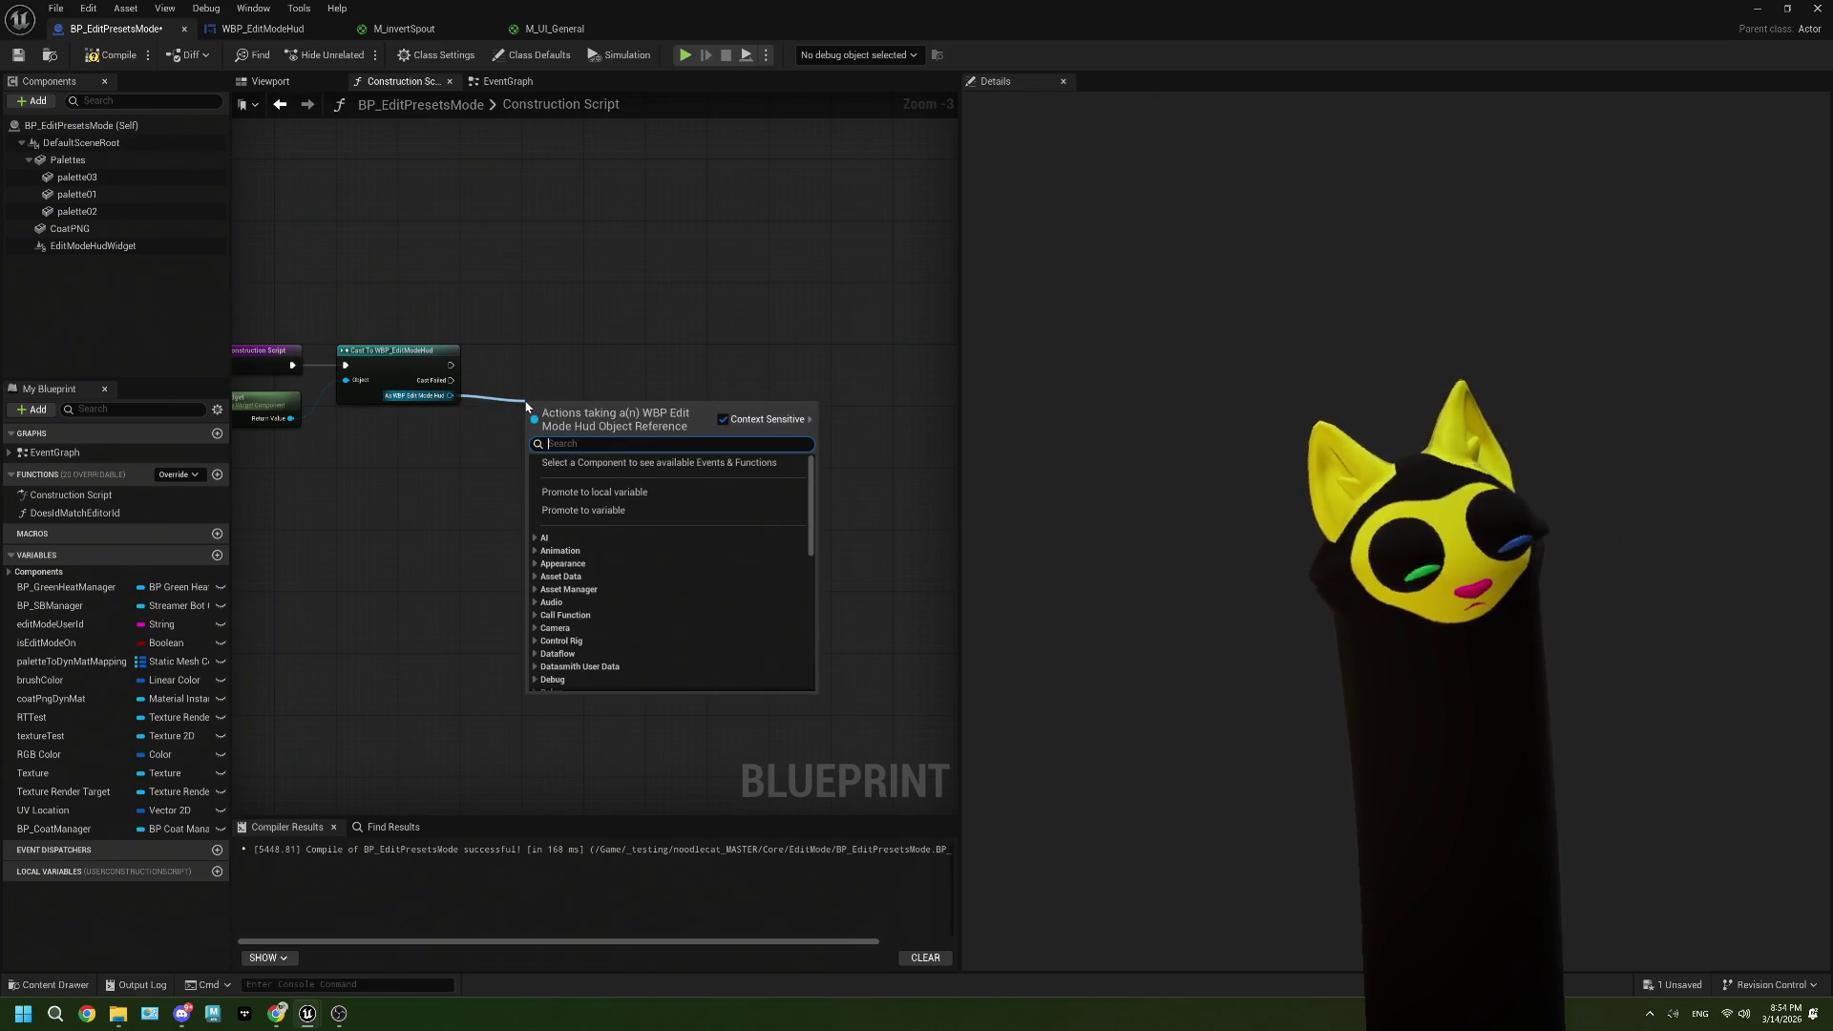
Step: Add a Set Edit Shelf Colors Mat node beside the cast
type("set")
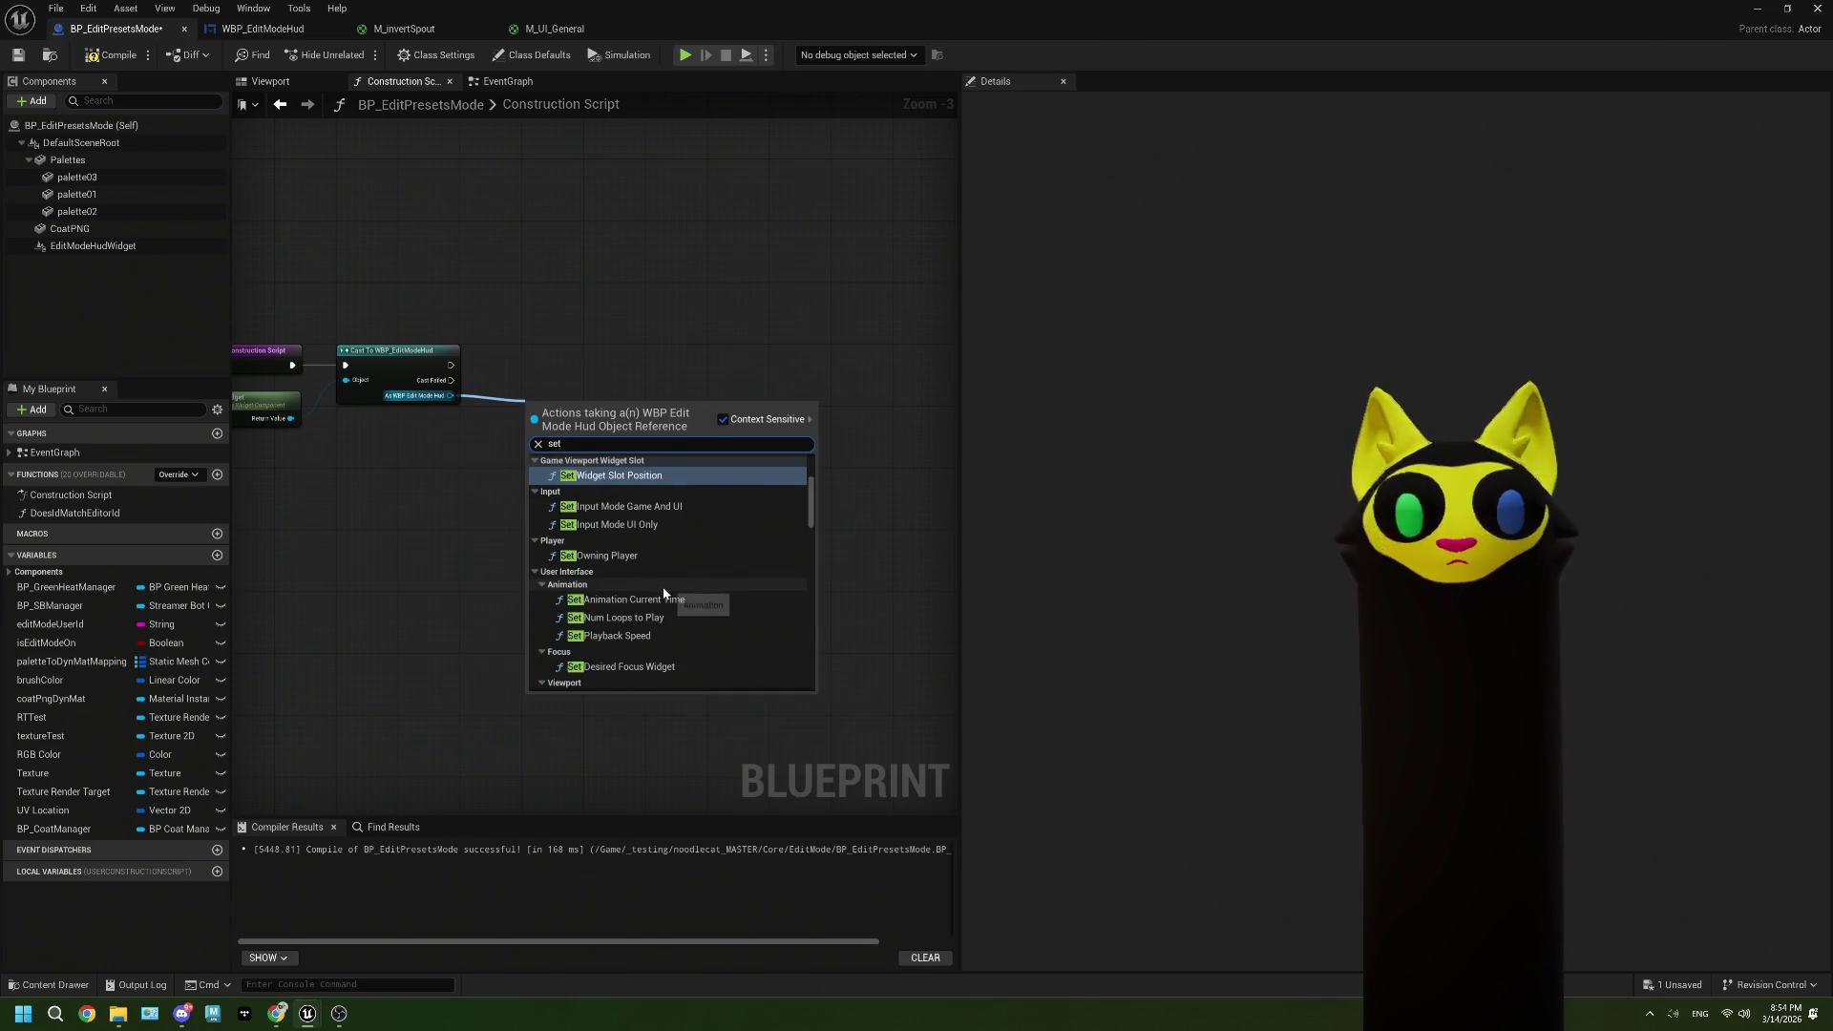
scroll(663, 586, "down", 5)
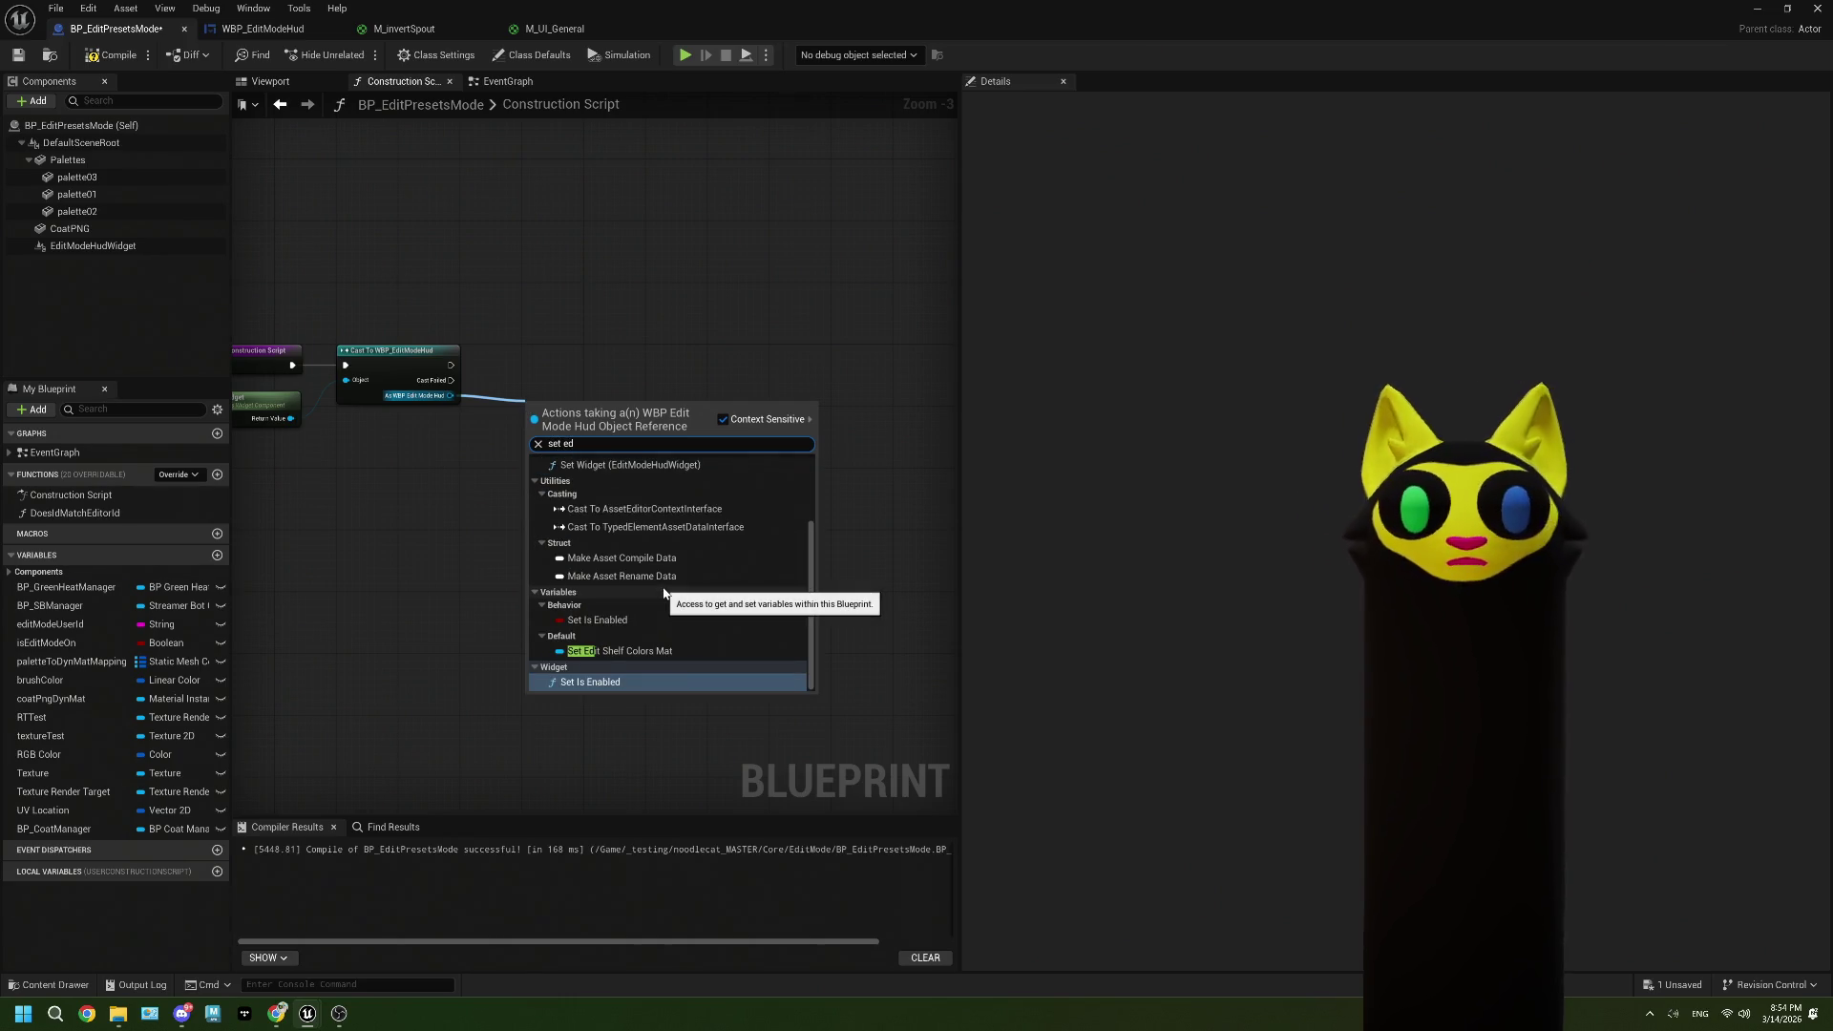
left_click(634, 651)
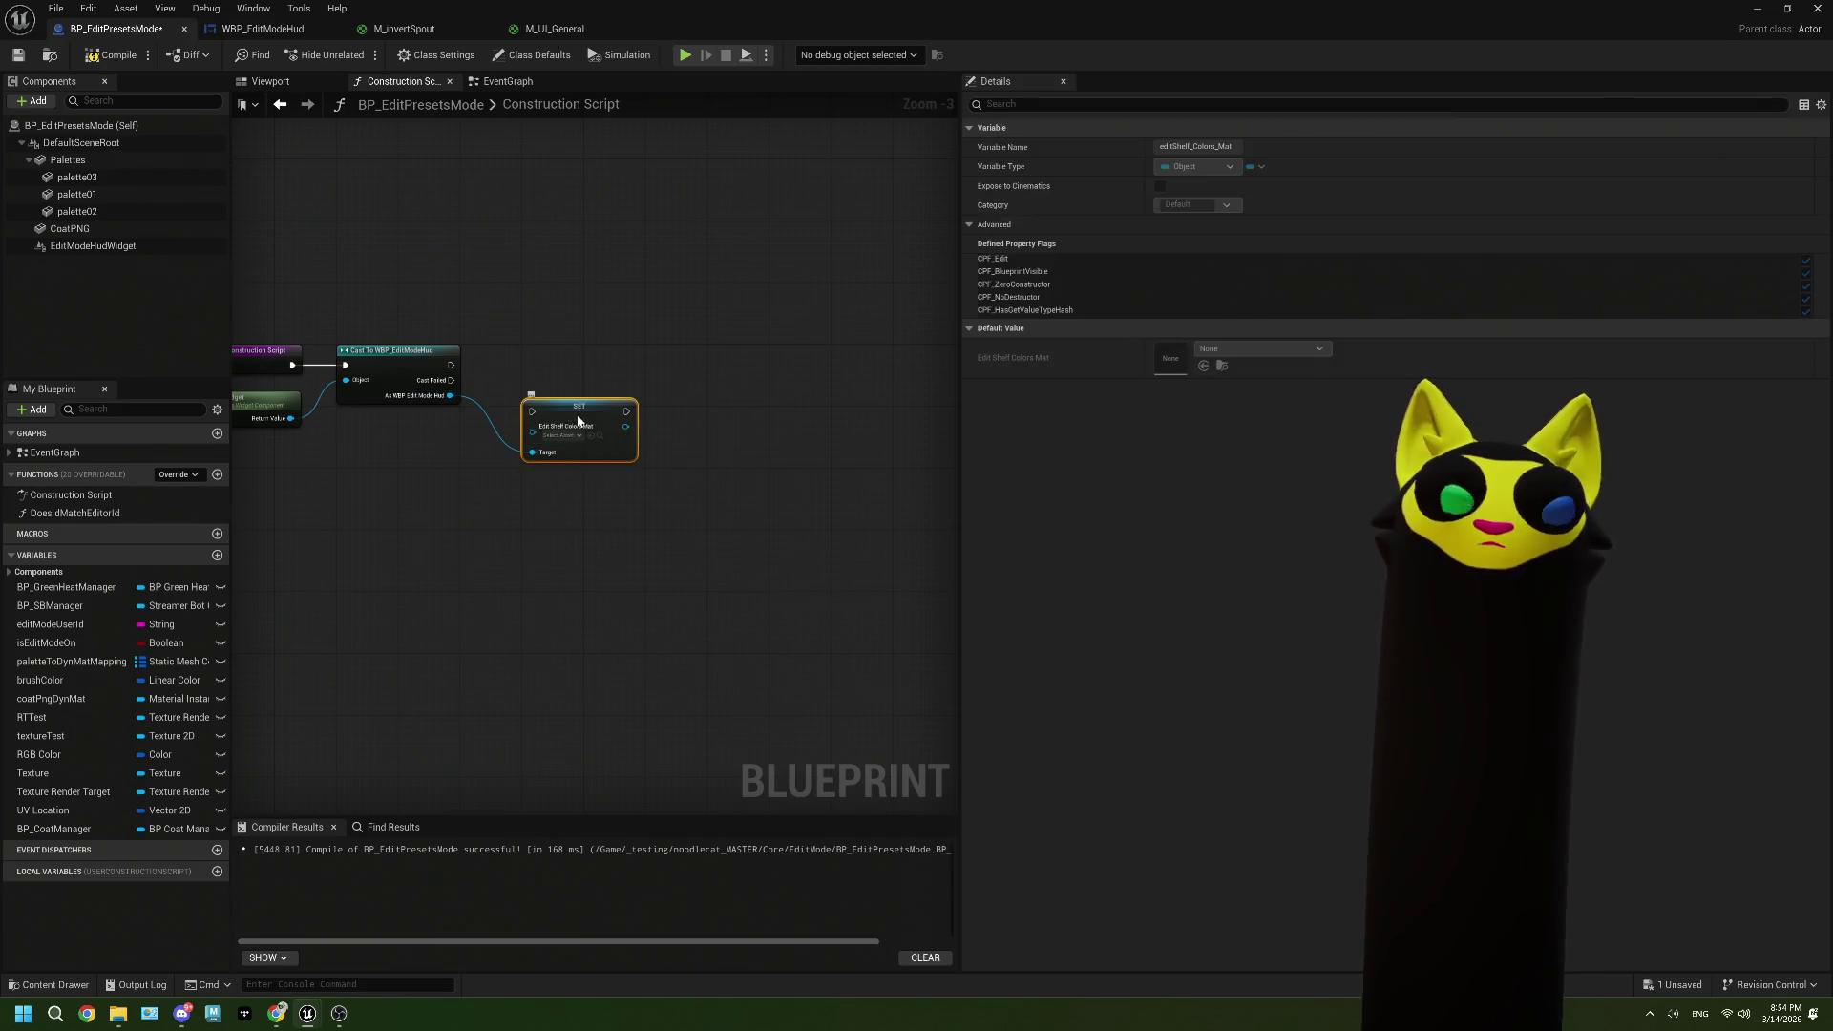
left_click_drag(575, 423, 598, 399)
Step: Break the Construction Script link and move the cast, SET and Get Widget nodes lower
left_click_drag(617, 512, 784, 527)
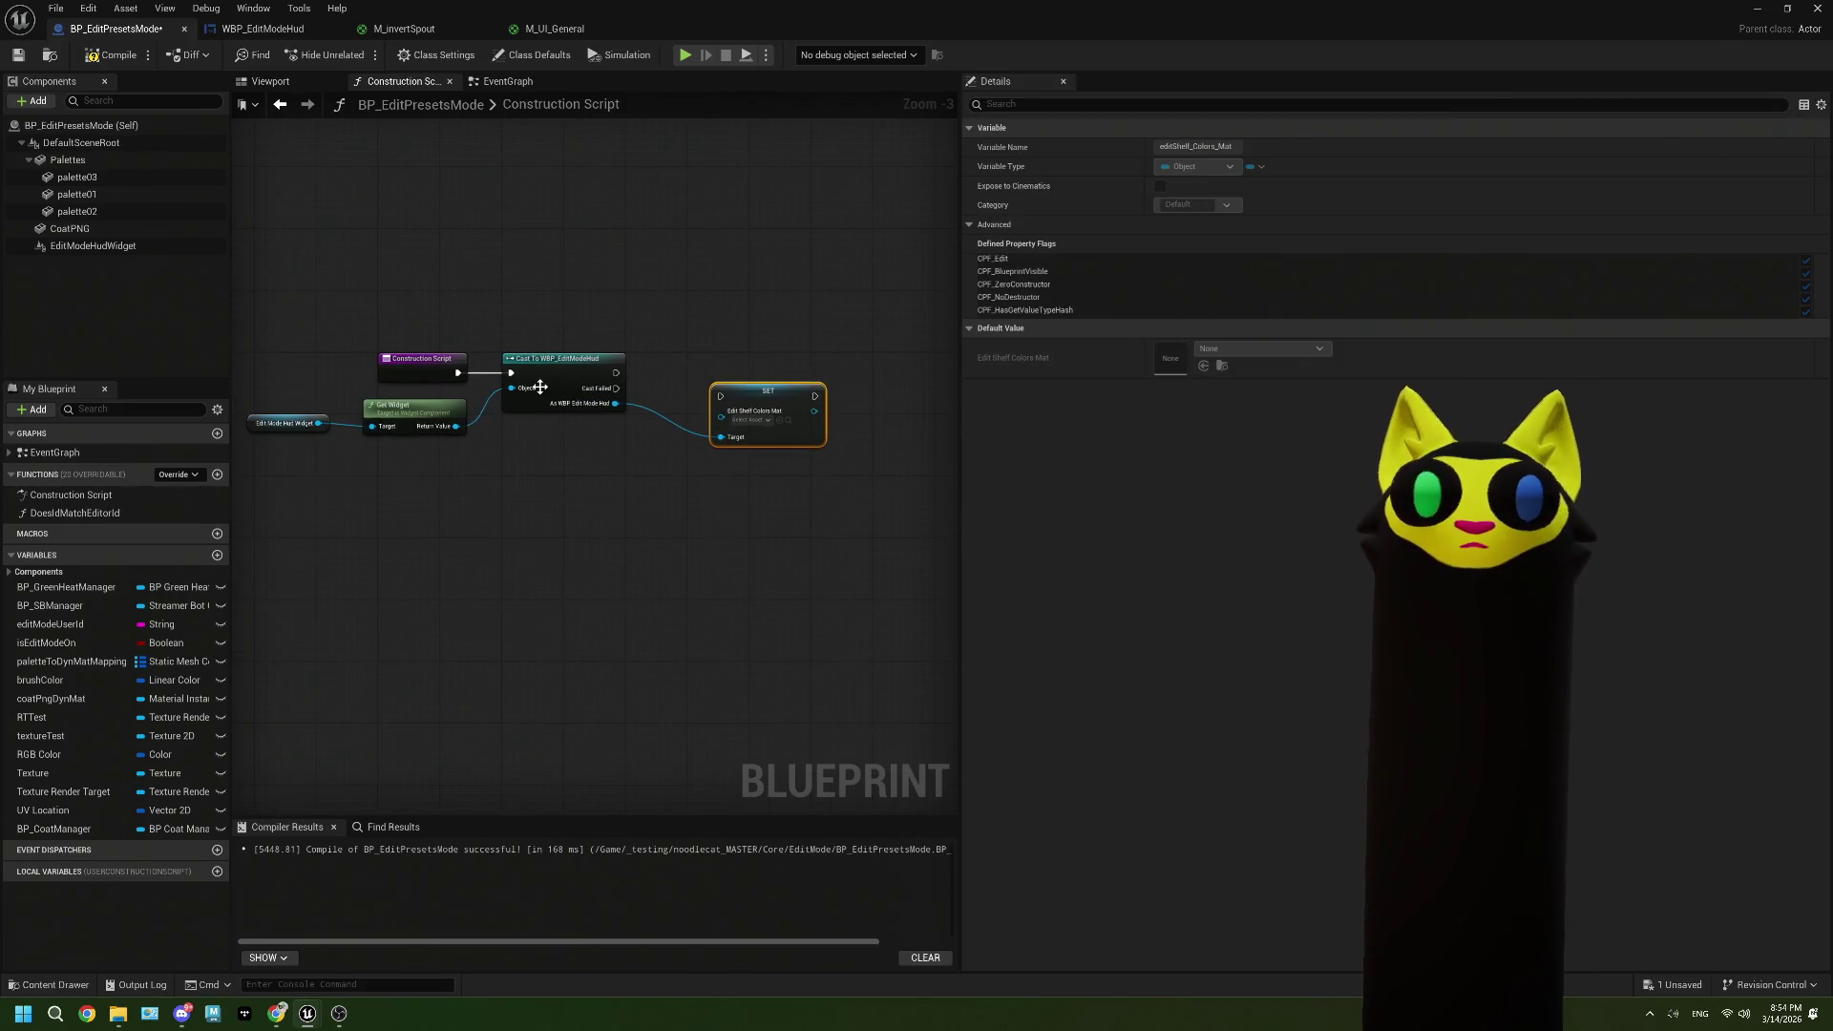
right_click(457, 373)
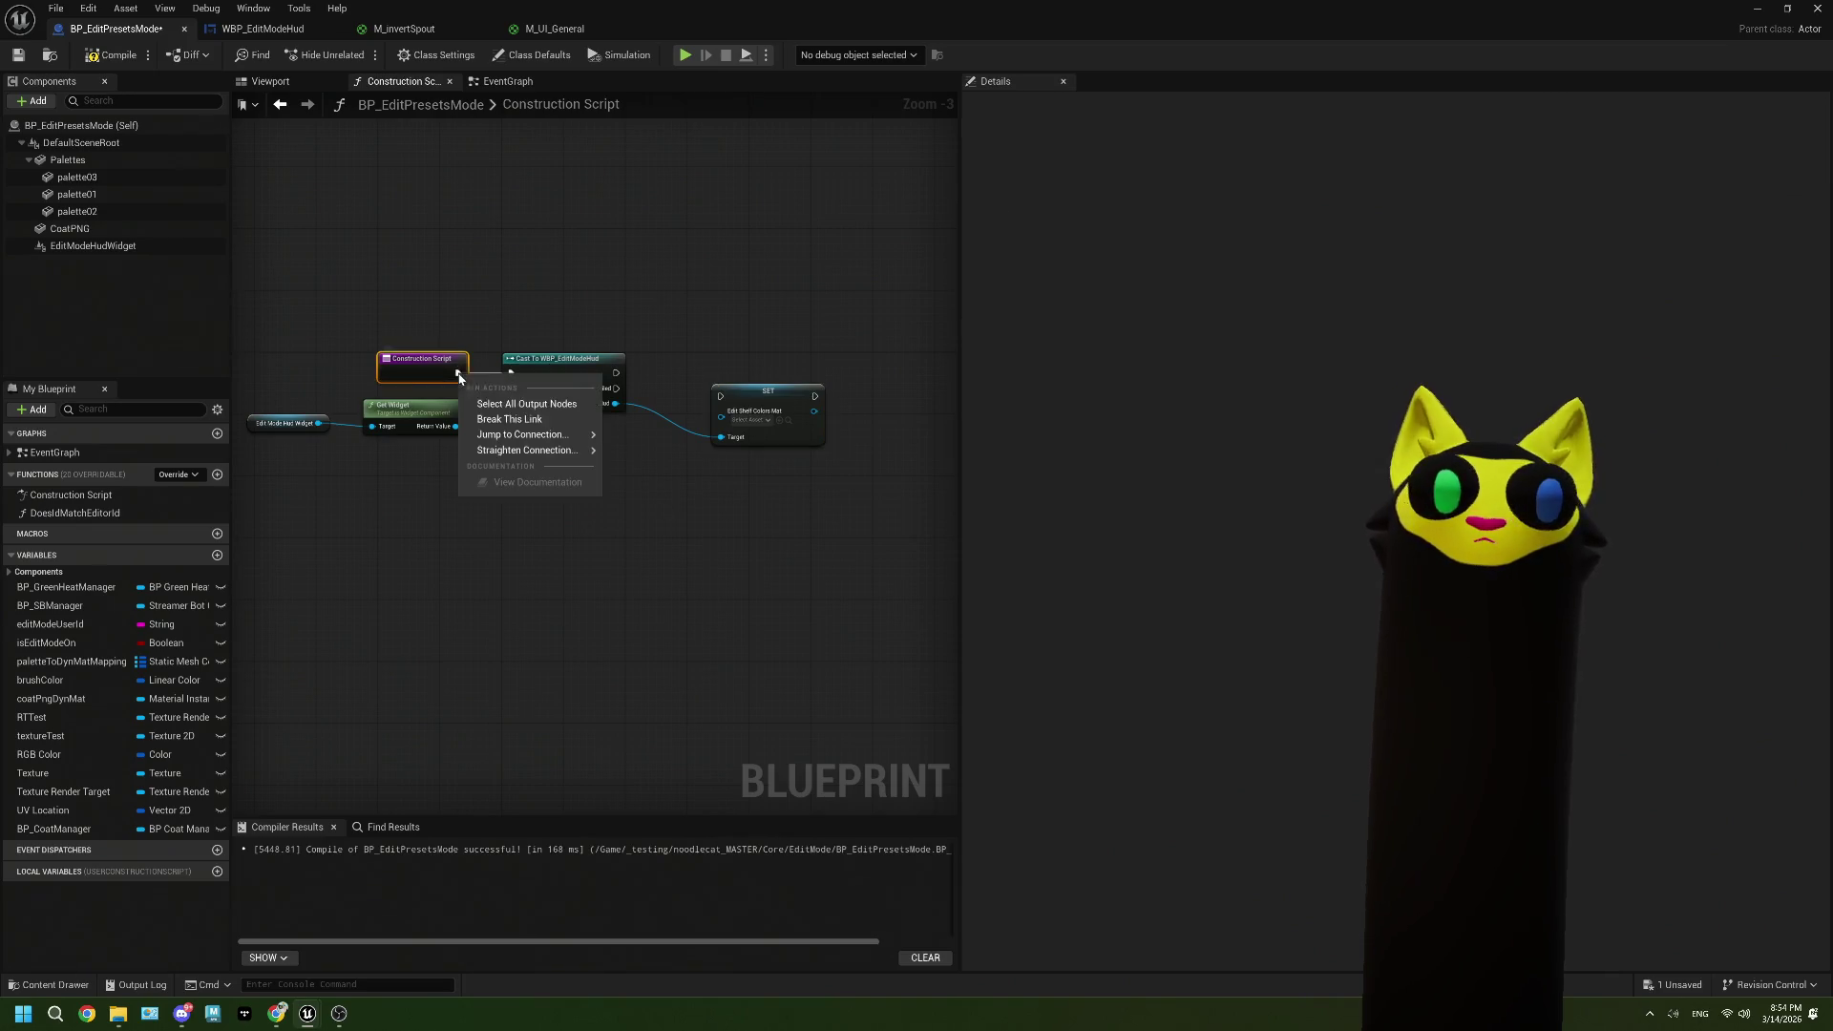
left_click(530, 414)
mouse_move(792, 590)
left_mouse_down()
mouse_move(526, 370)
mouse_move(552, 408)
mouse_move(518, 518)
left_mouse_up()
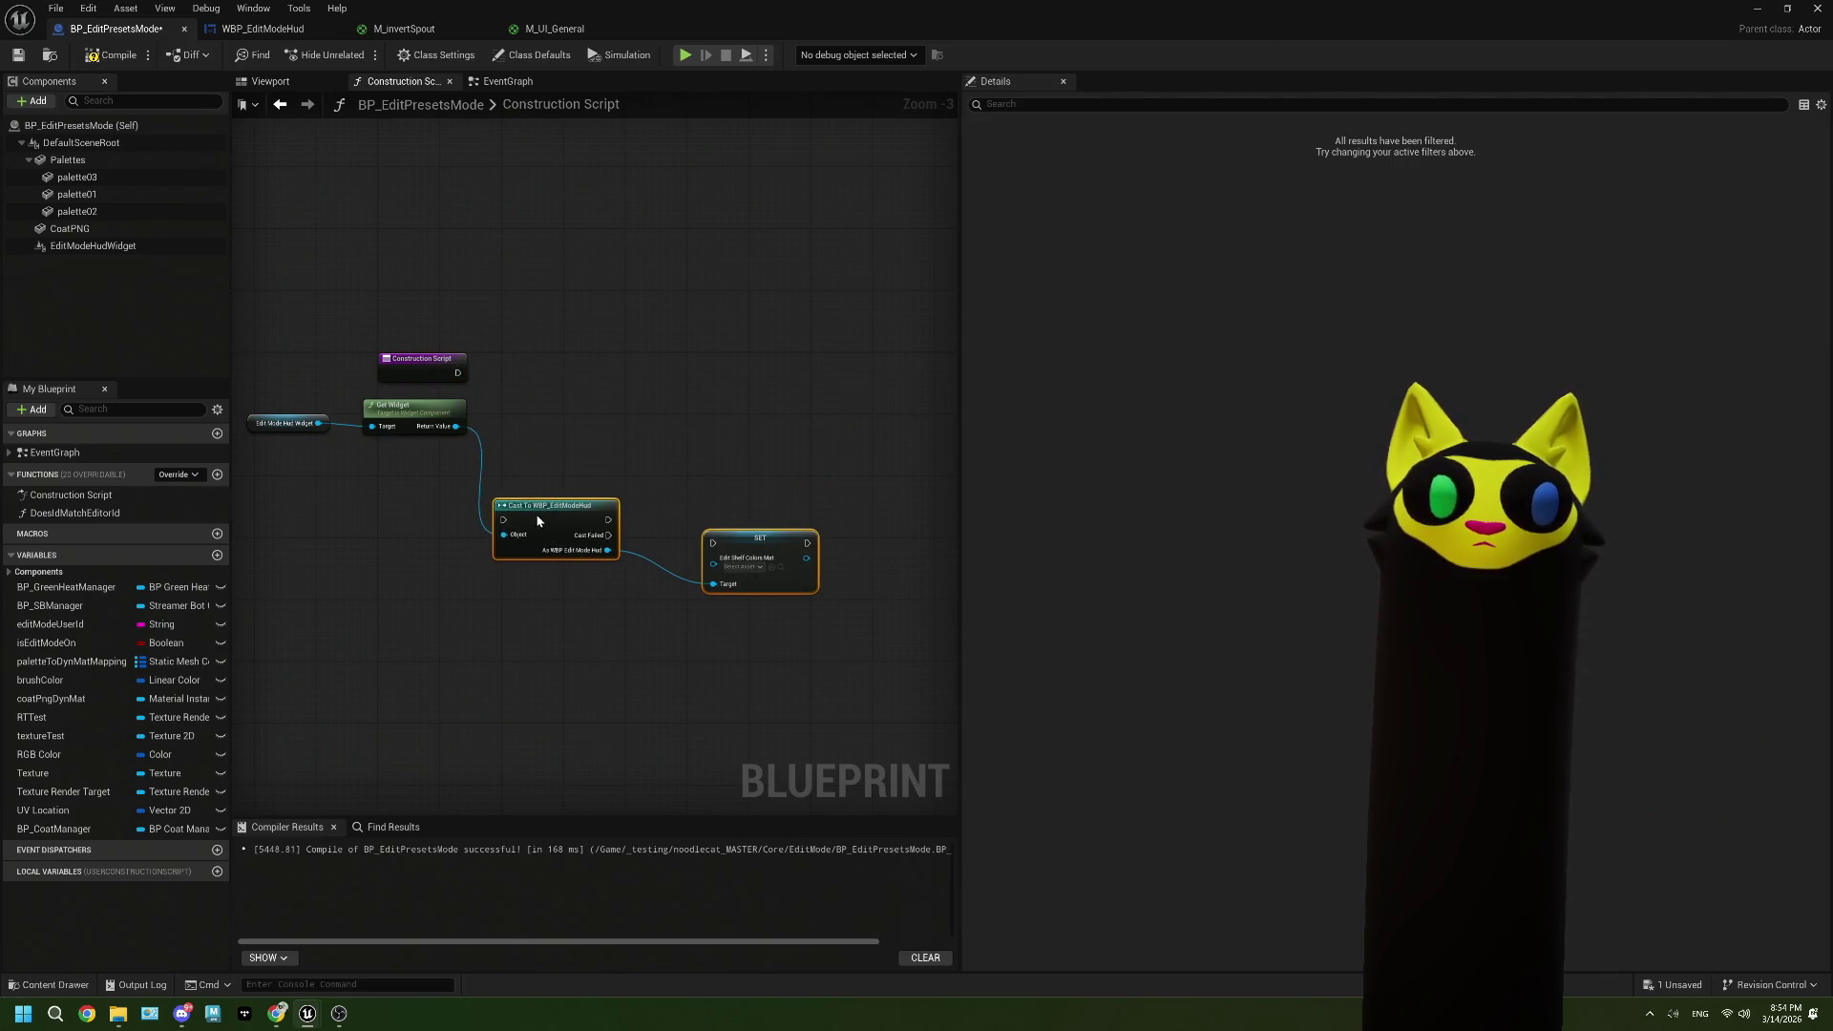
left_click_drag(427, 471, 311, 409)
mouse_move(440, 412)
left_mouse_down()
mouse_move(440, 528)
mouse_move(547, 406)
left_mouse_up()
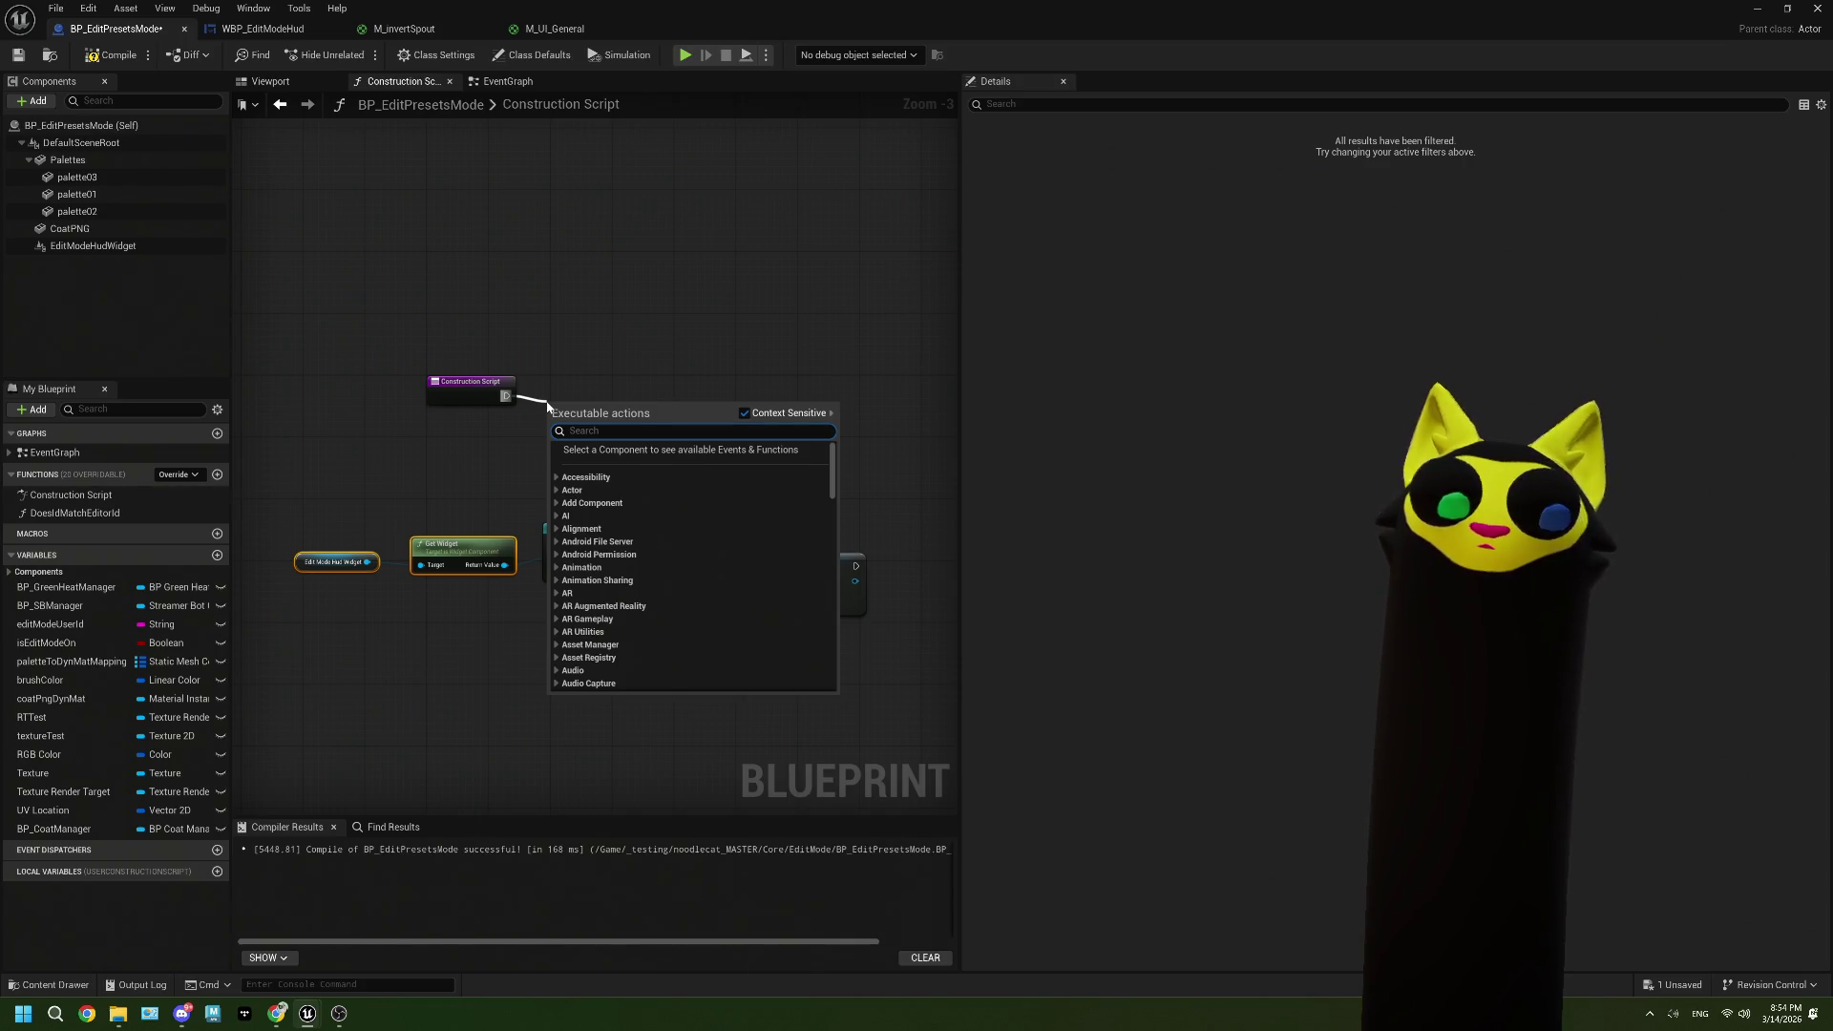
left_click(682, 360)
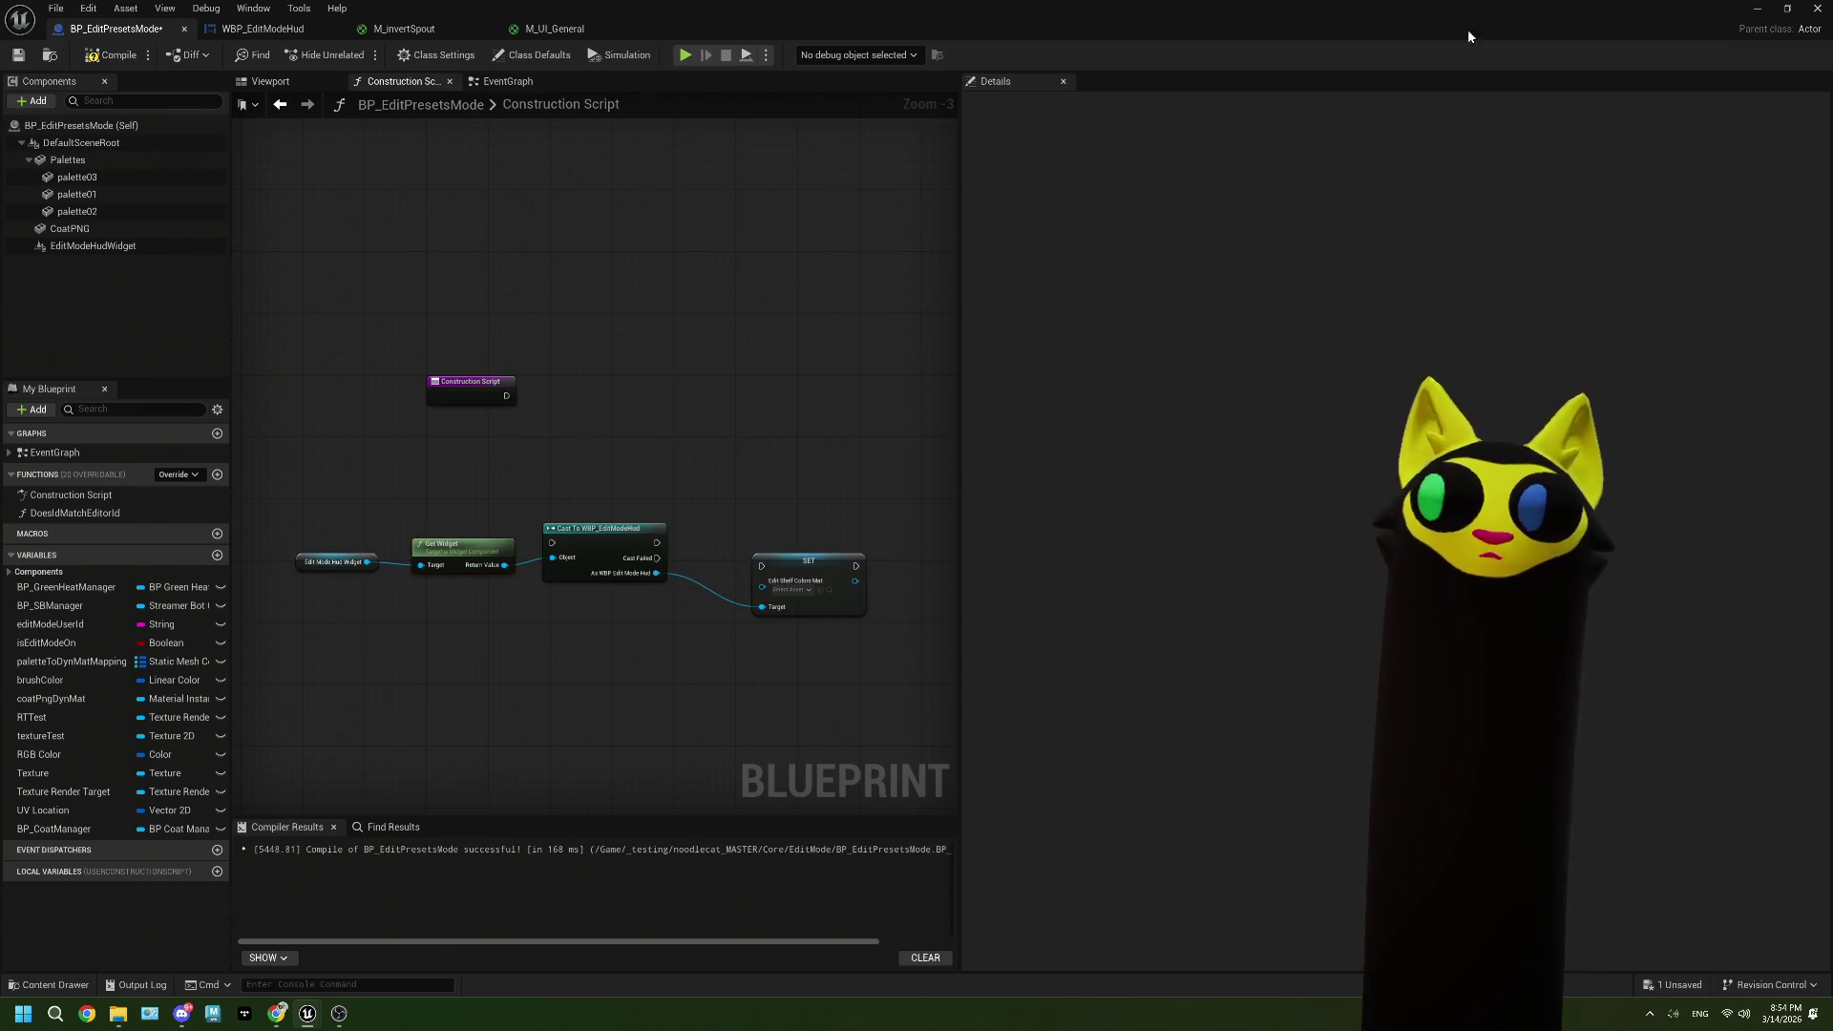
Step: Return to the level editor and open M_UI_General from the Content Browser in the Material Editor
left_click(1755, 10)
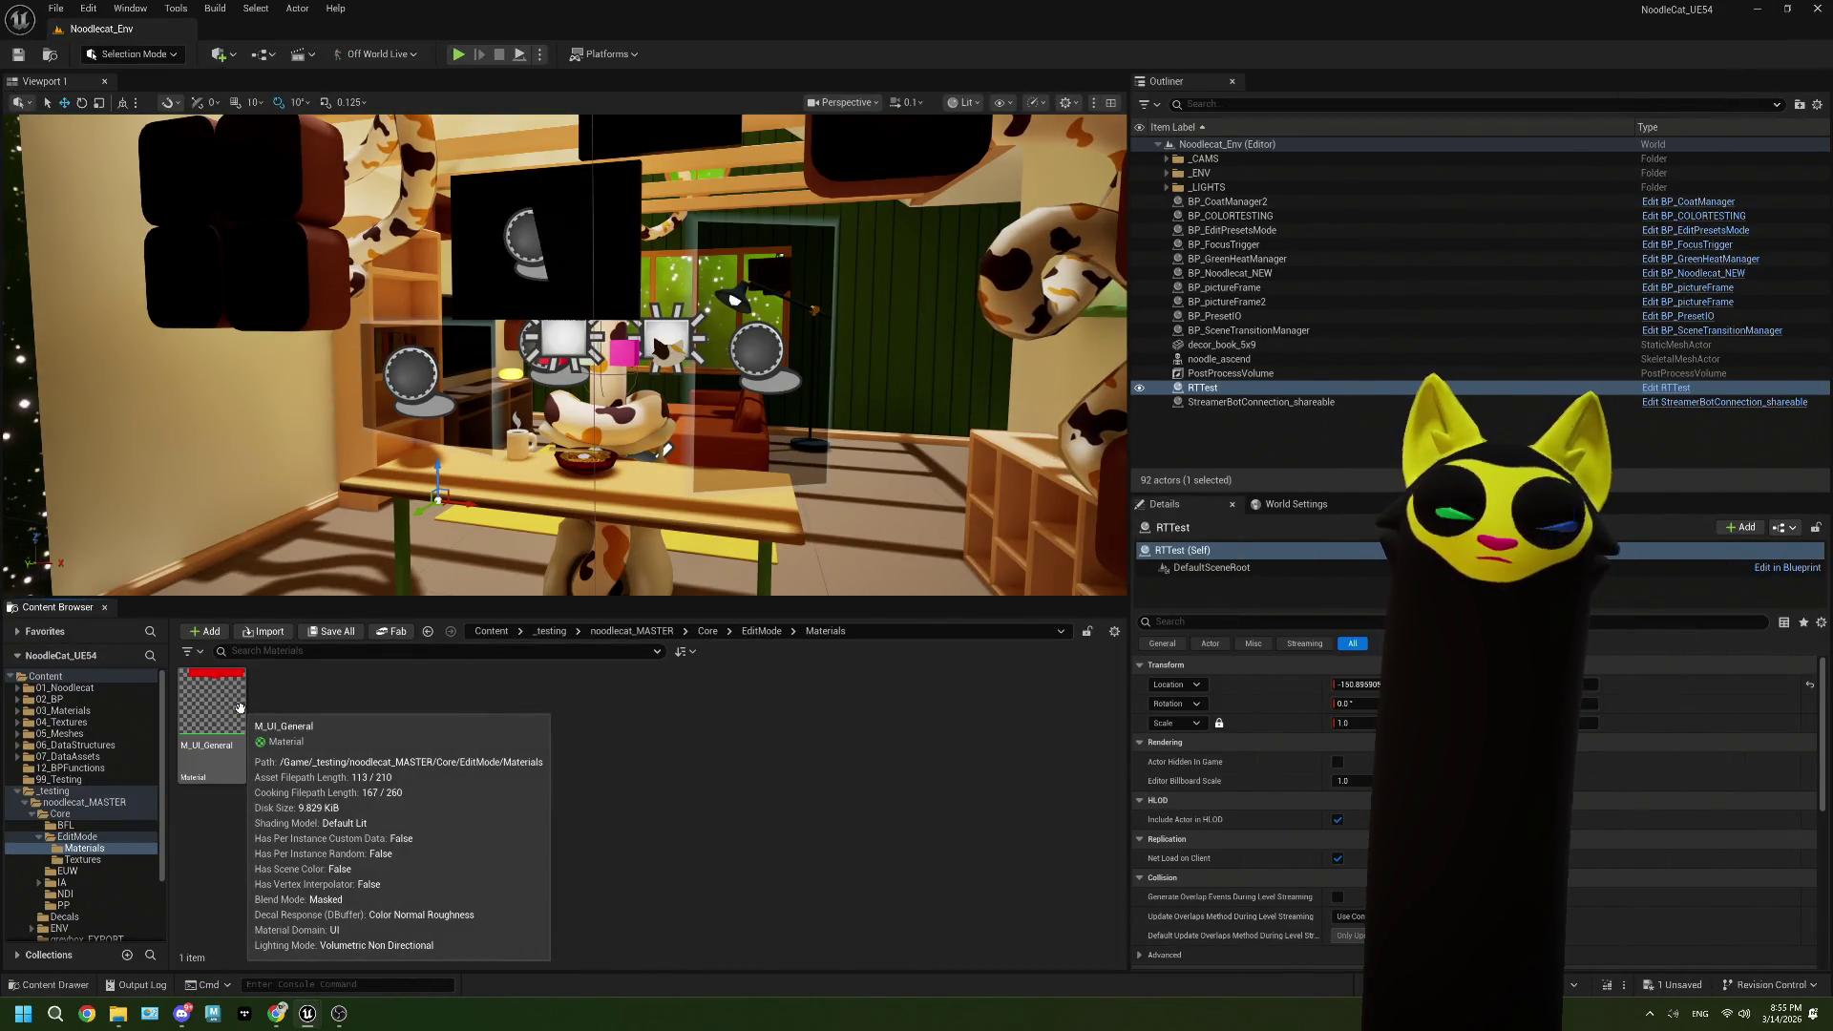
left_click(240, 707)
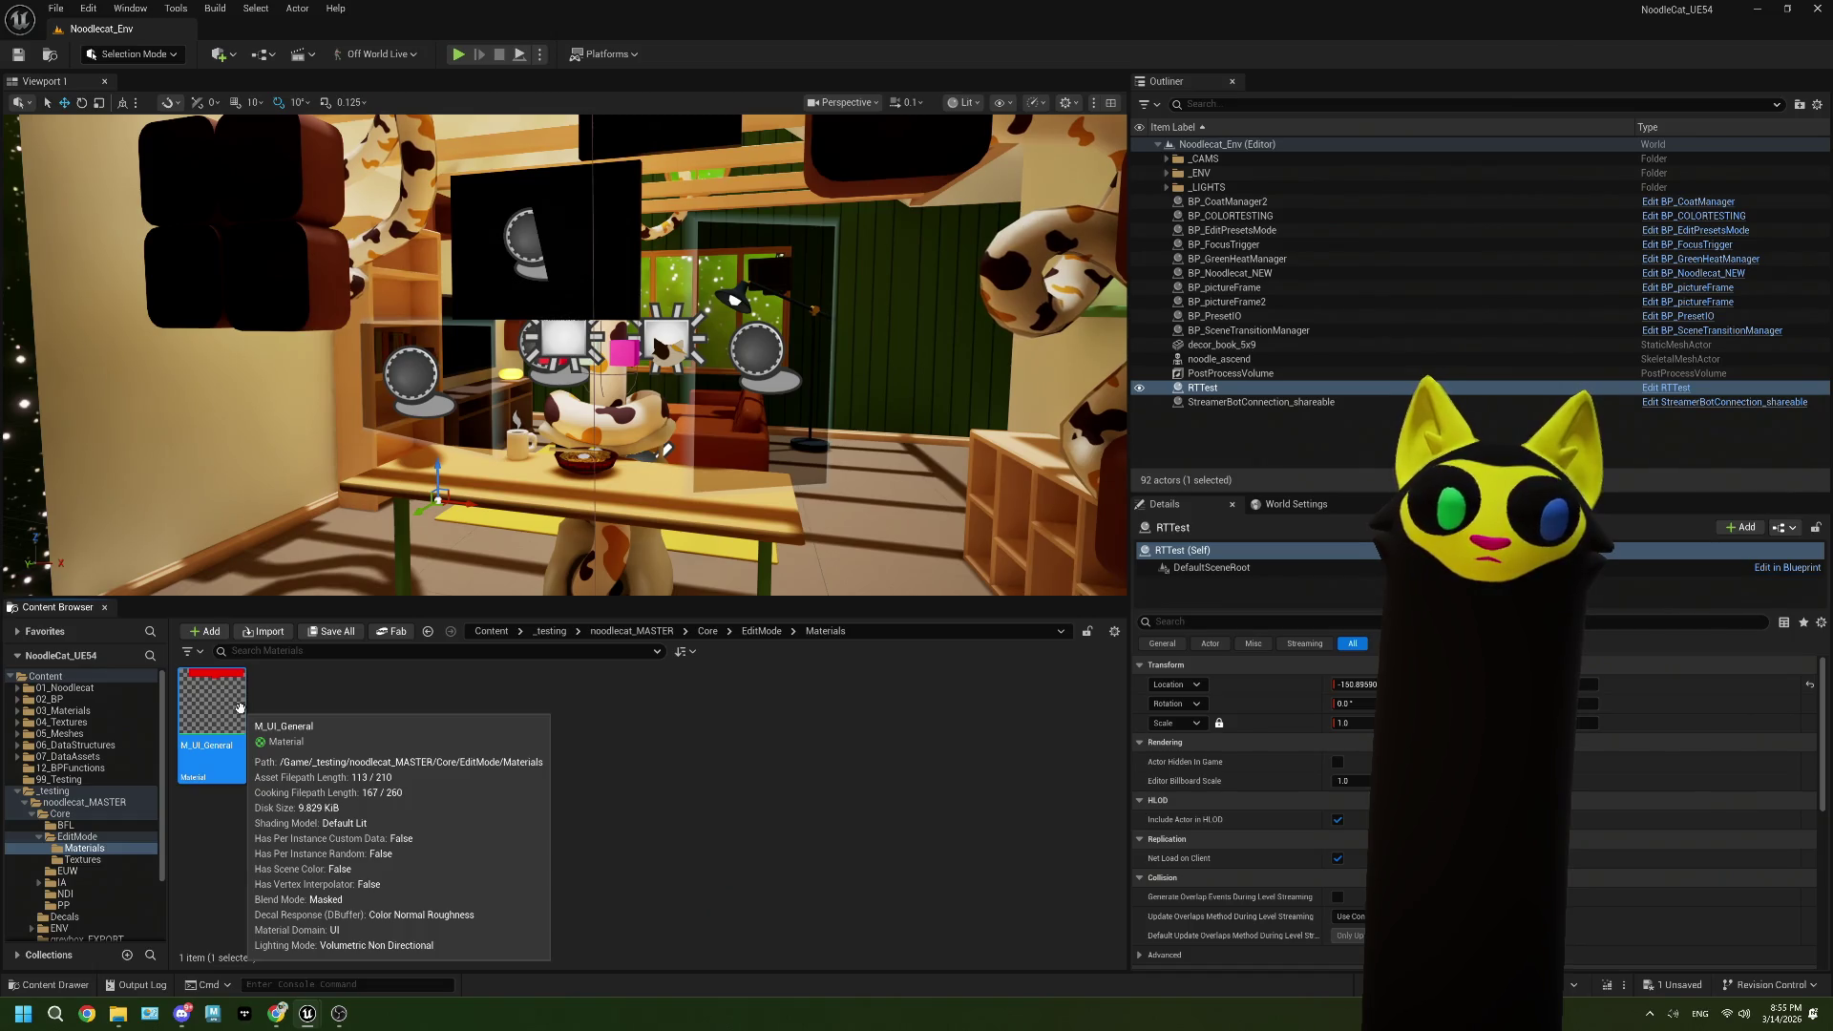
right_click(240, 706)
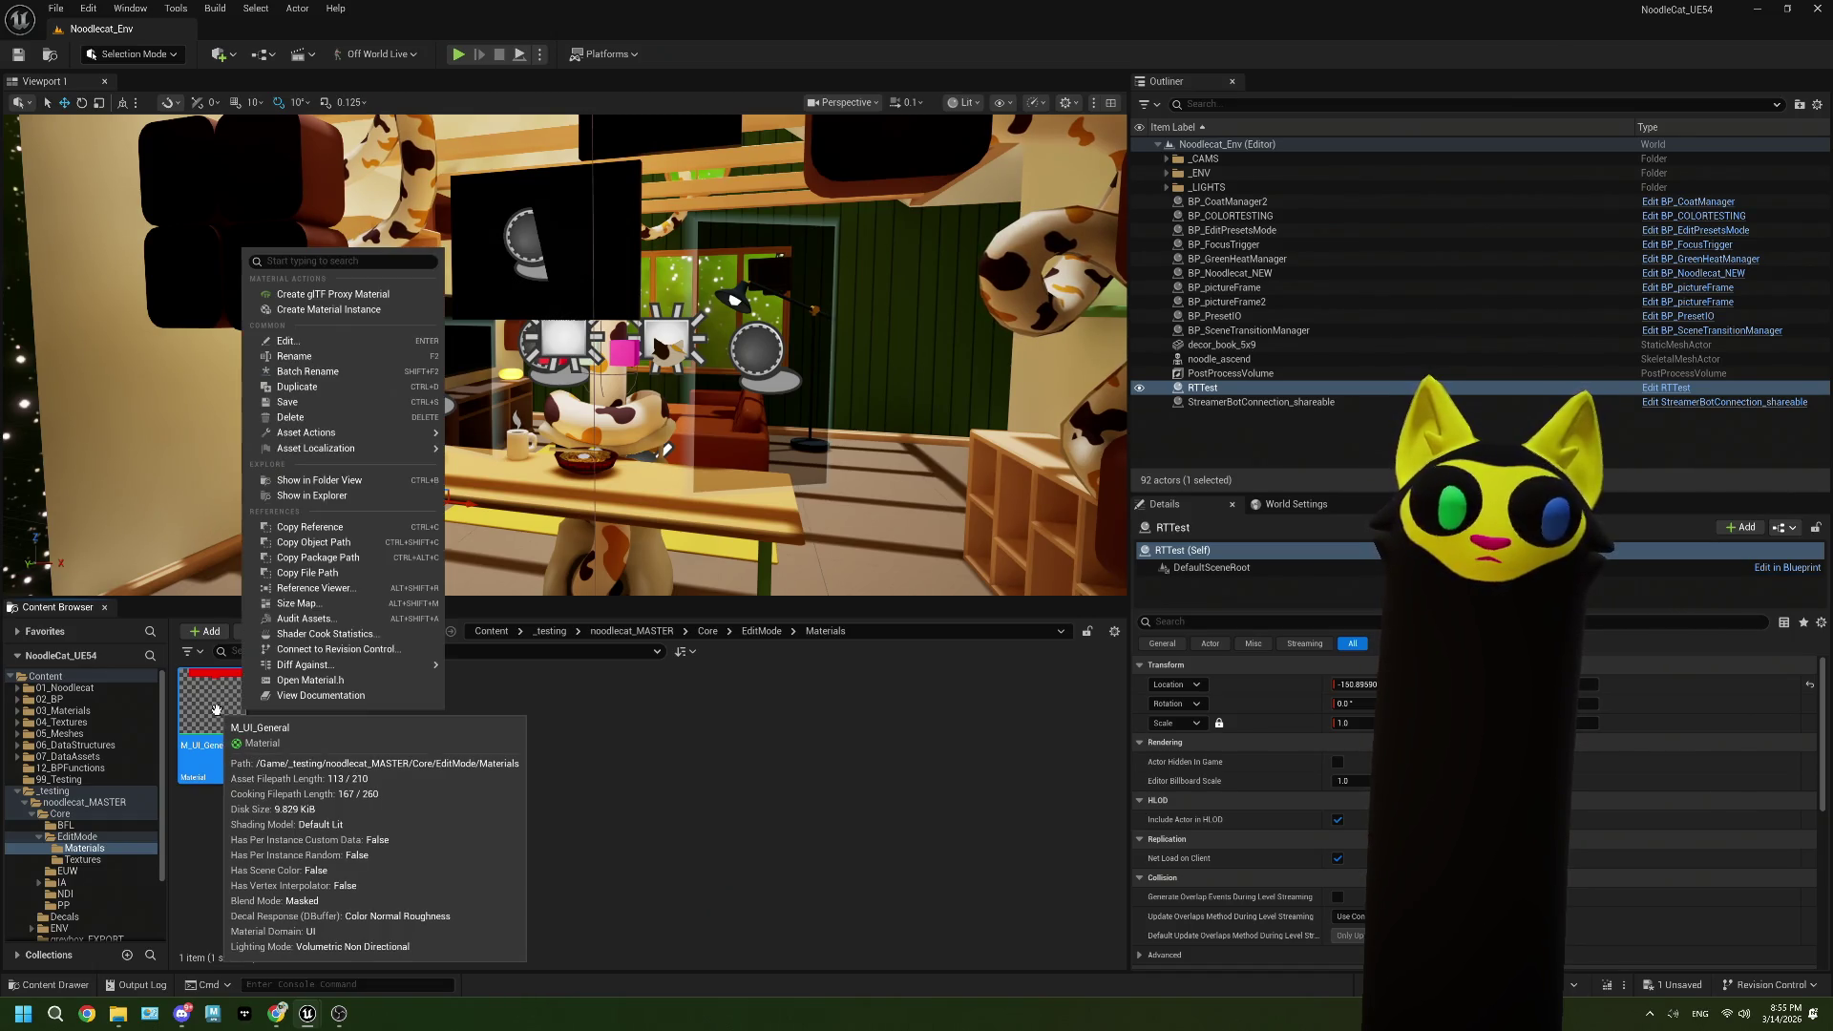
double_click(216, 708)
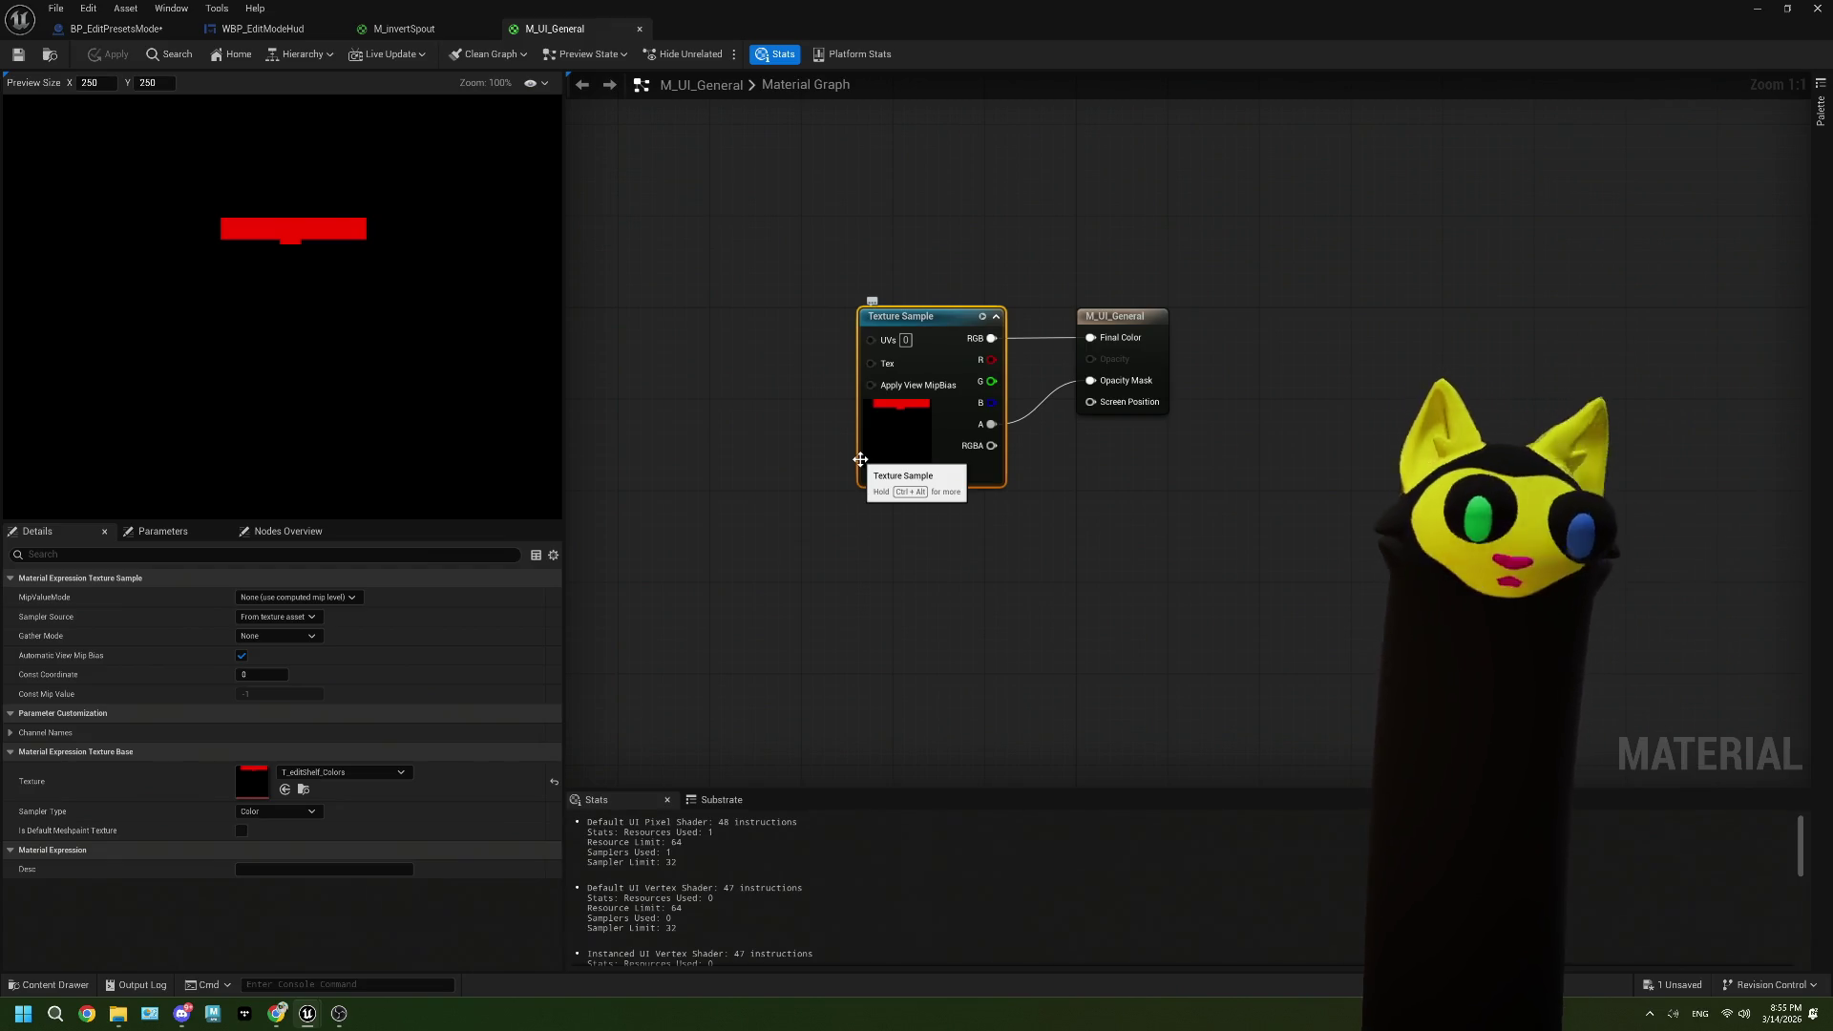
Step: Add a Lerp whose Alpha is the Texture Sample's red channel and feed it into Final Color
left_click_drag(860, 459, 608, 459)
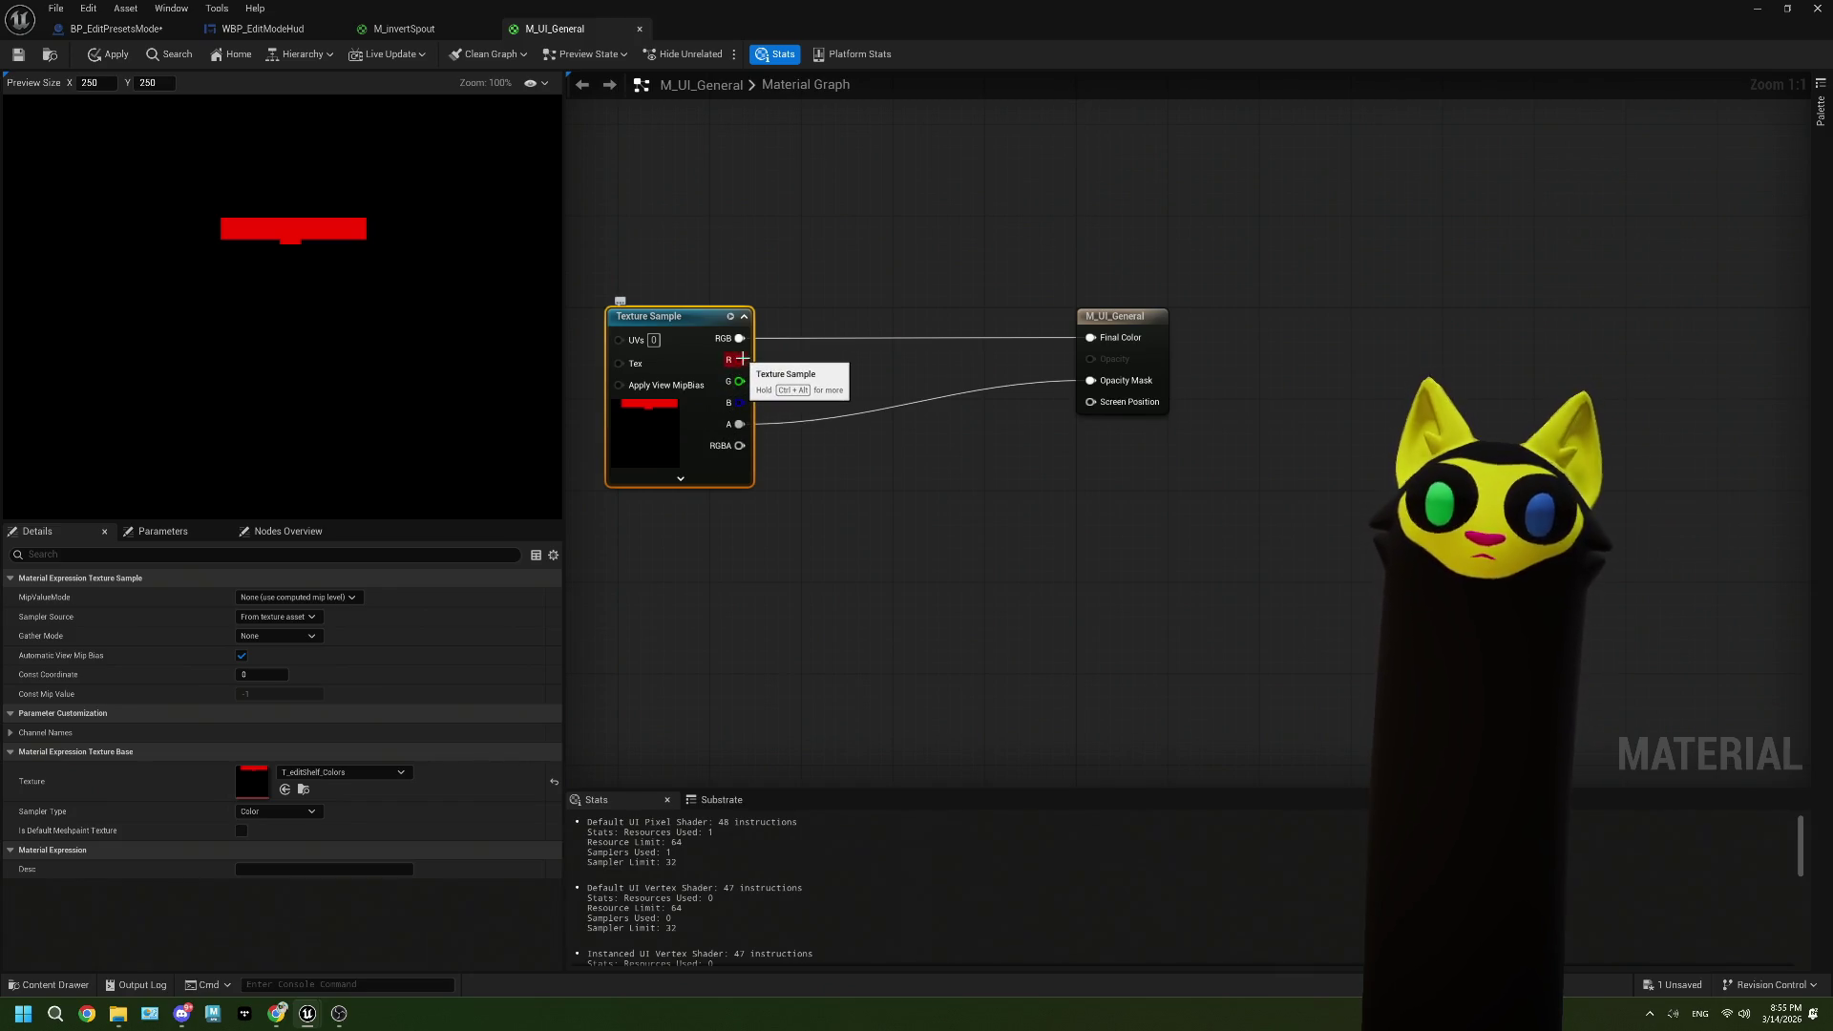
mouse_move(744, 363)
left_mouse_down()
mouse_move(839, 460)
mouse_move(830, 511)
mouse_move(849, 526)
left_mouse_up()
key("super")
left_click(859, 470)
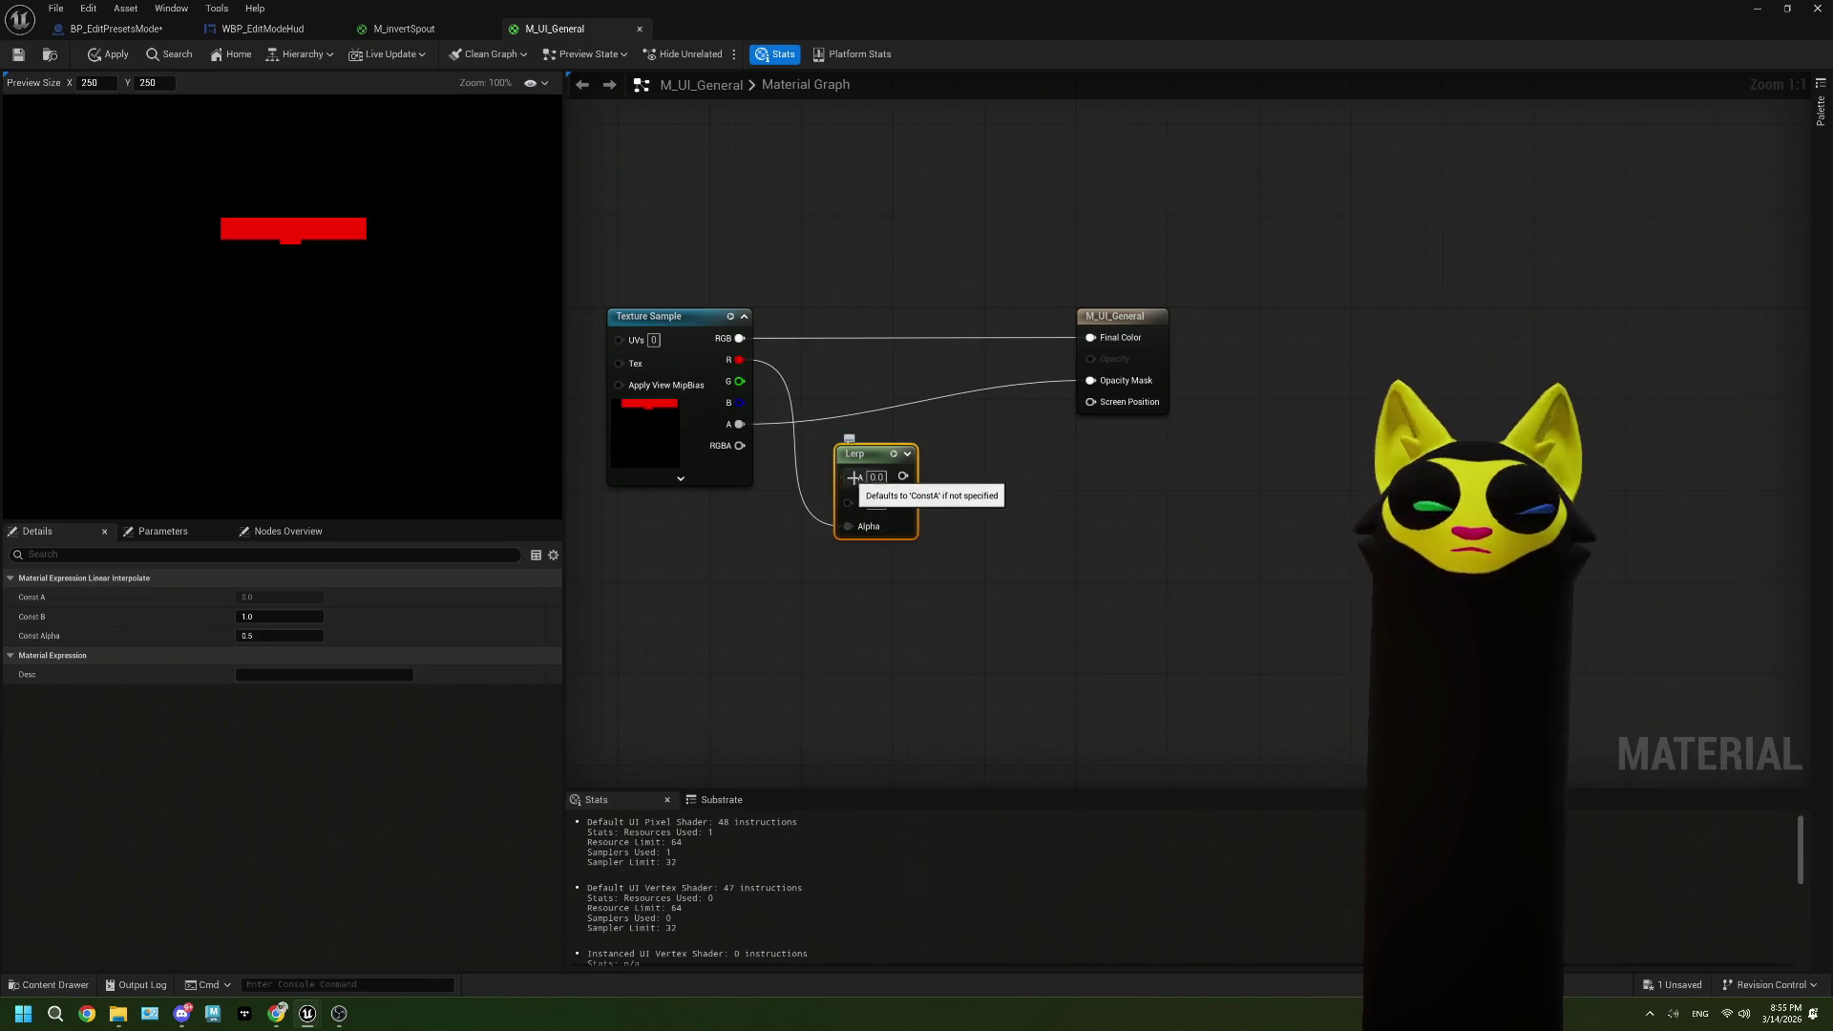
left_click_drag(864, 453, 898, 454)
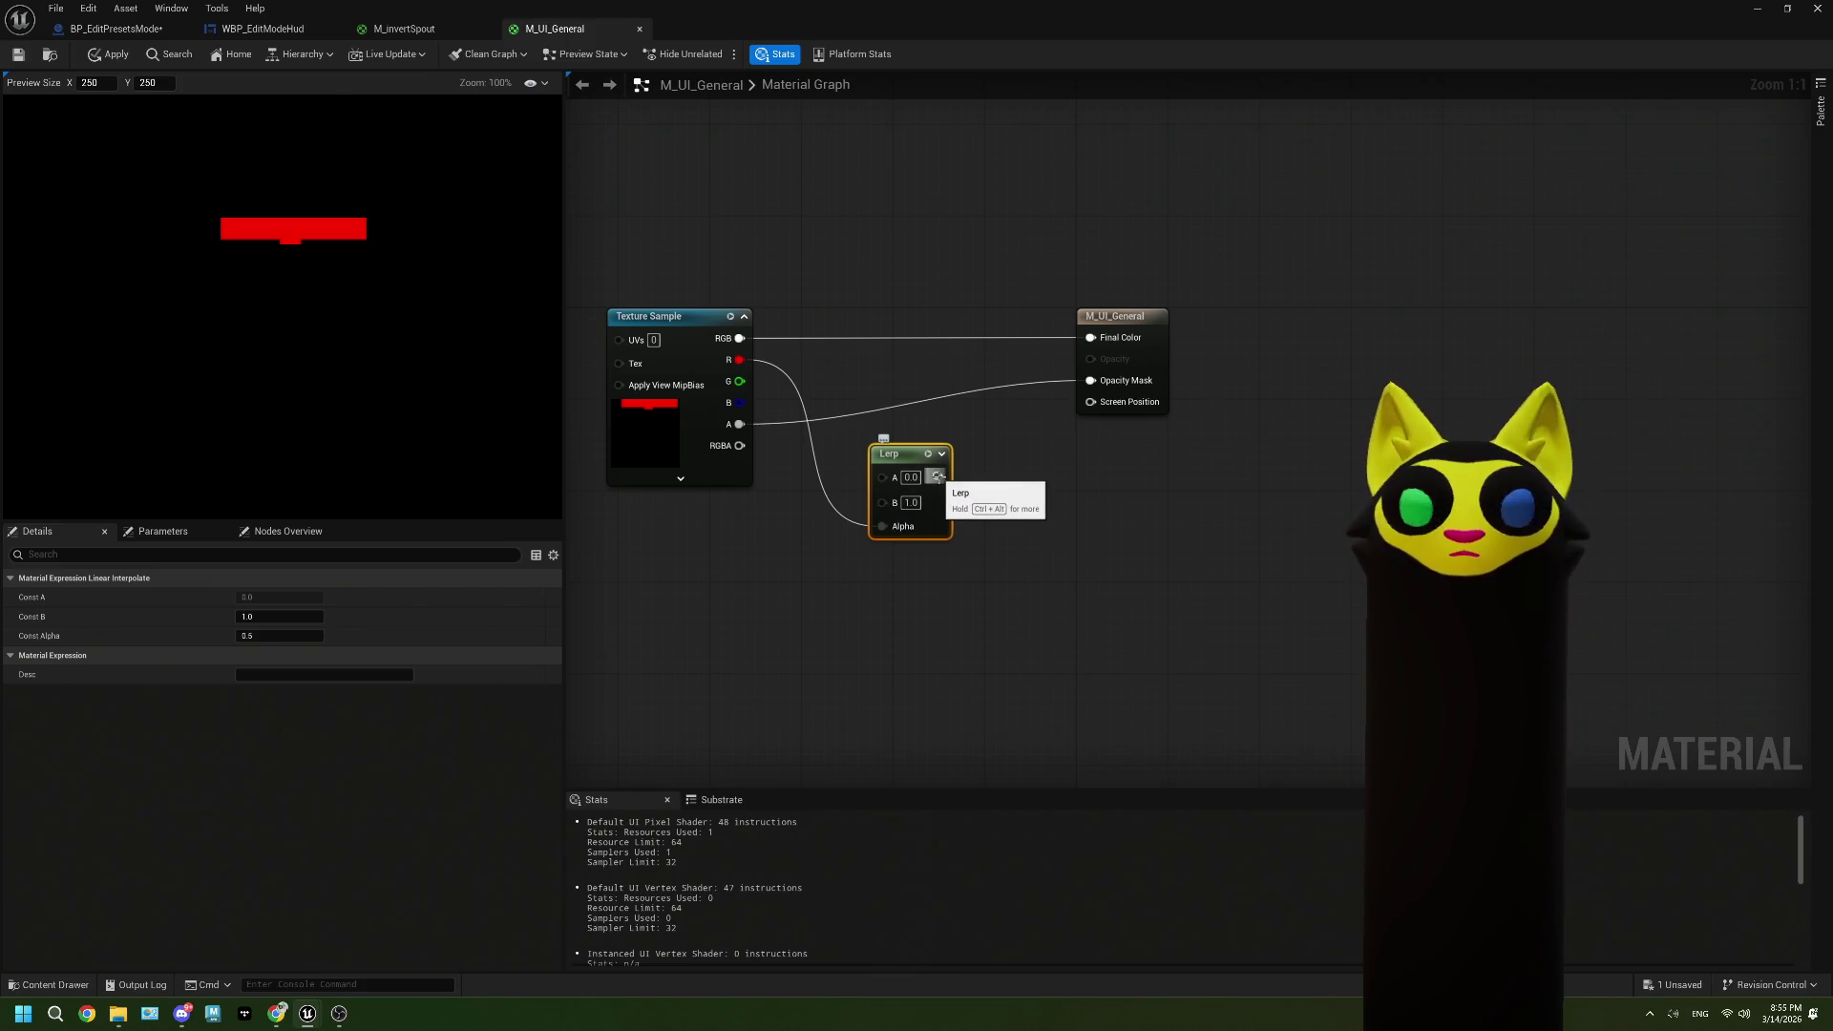
left_click_drag(937, 476, 1091, 337)
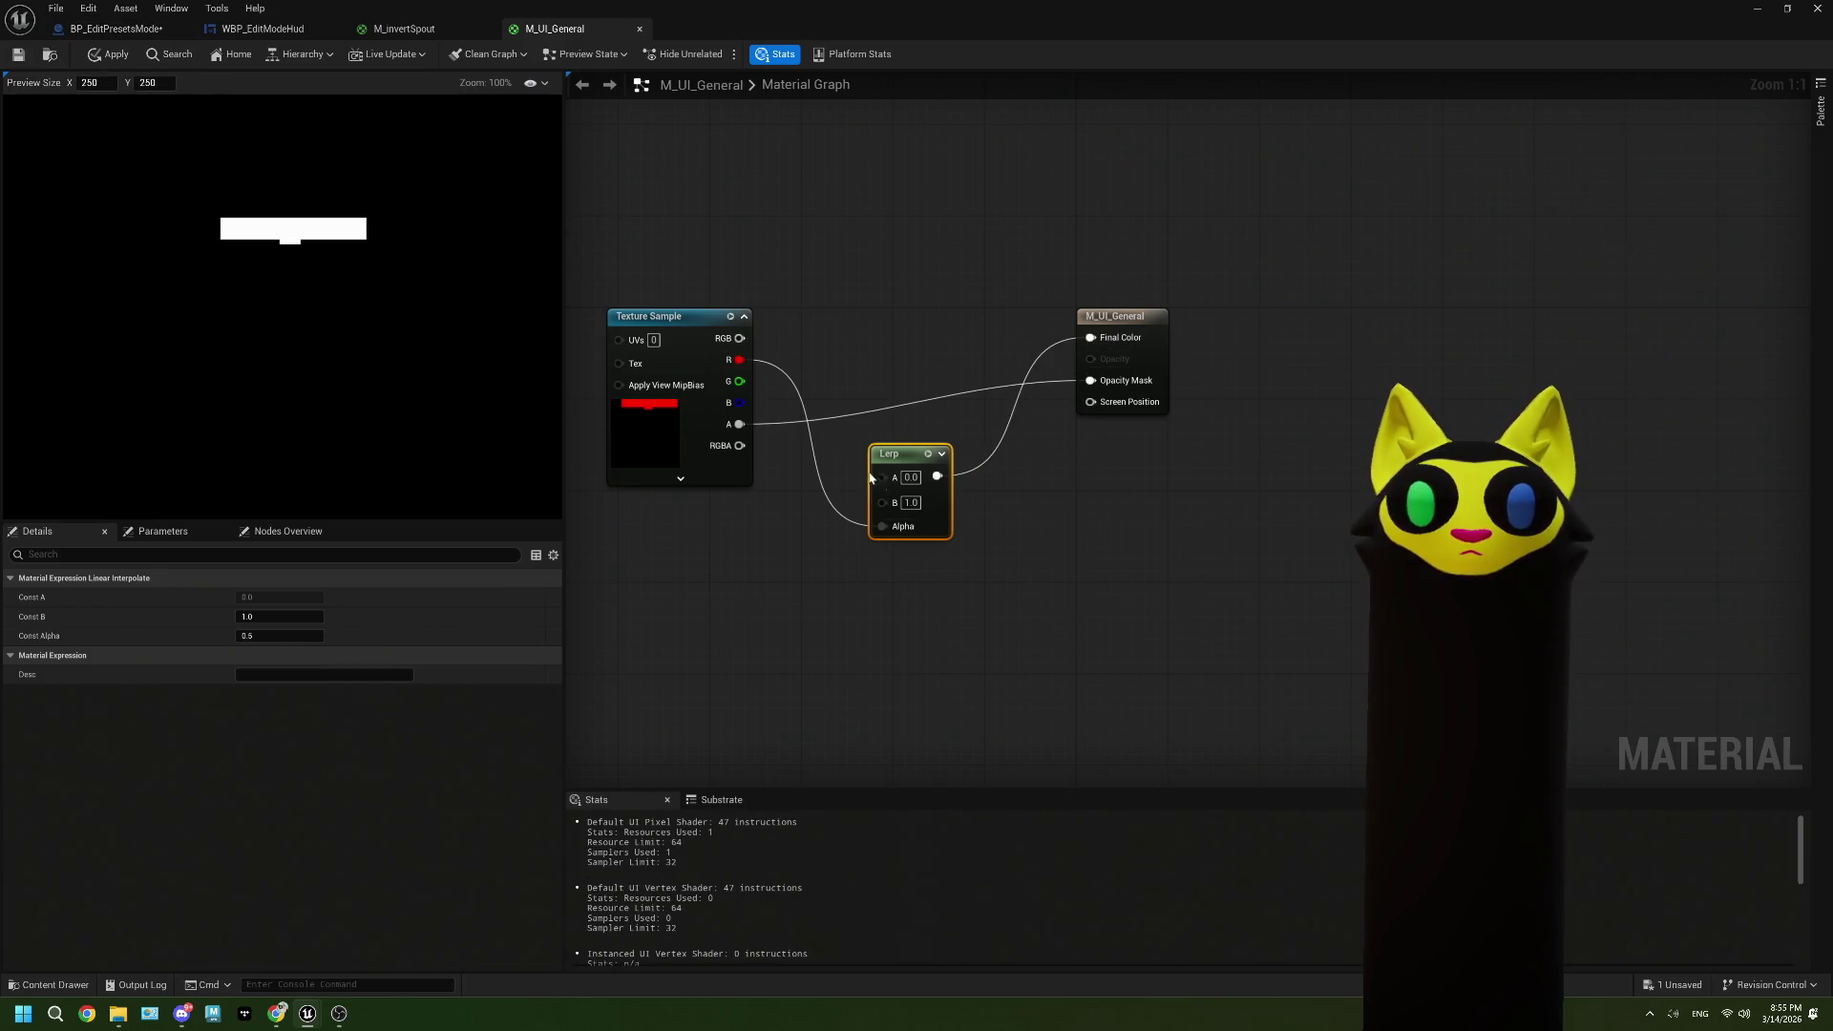
Step: Delete the stray 0,0,0 constant and place a vector parameter on the Lerp's B input
left_click_drag(882, 503, 737, 592)
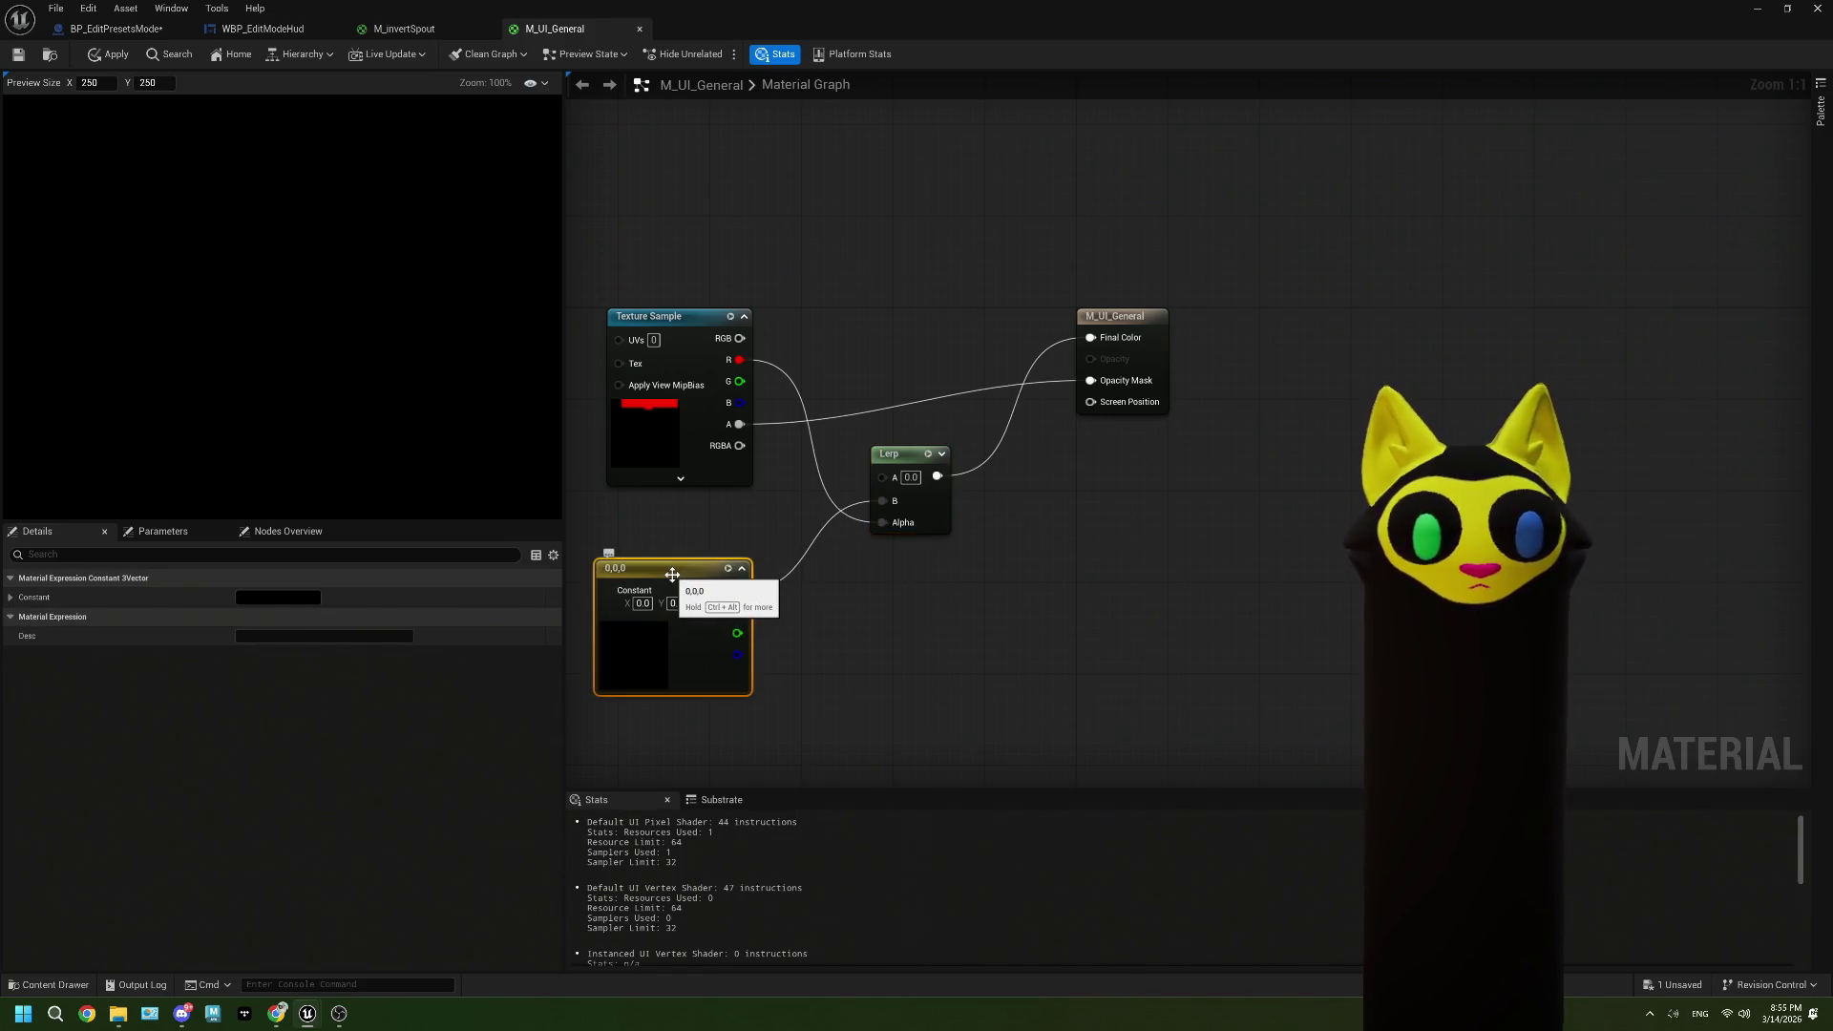
key("Delete")
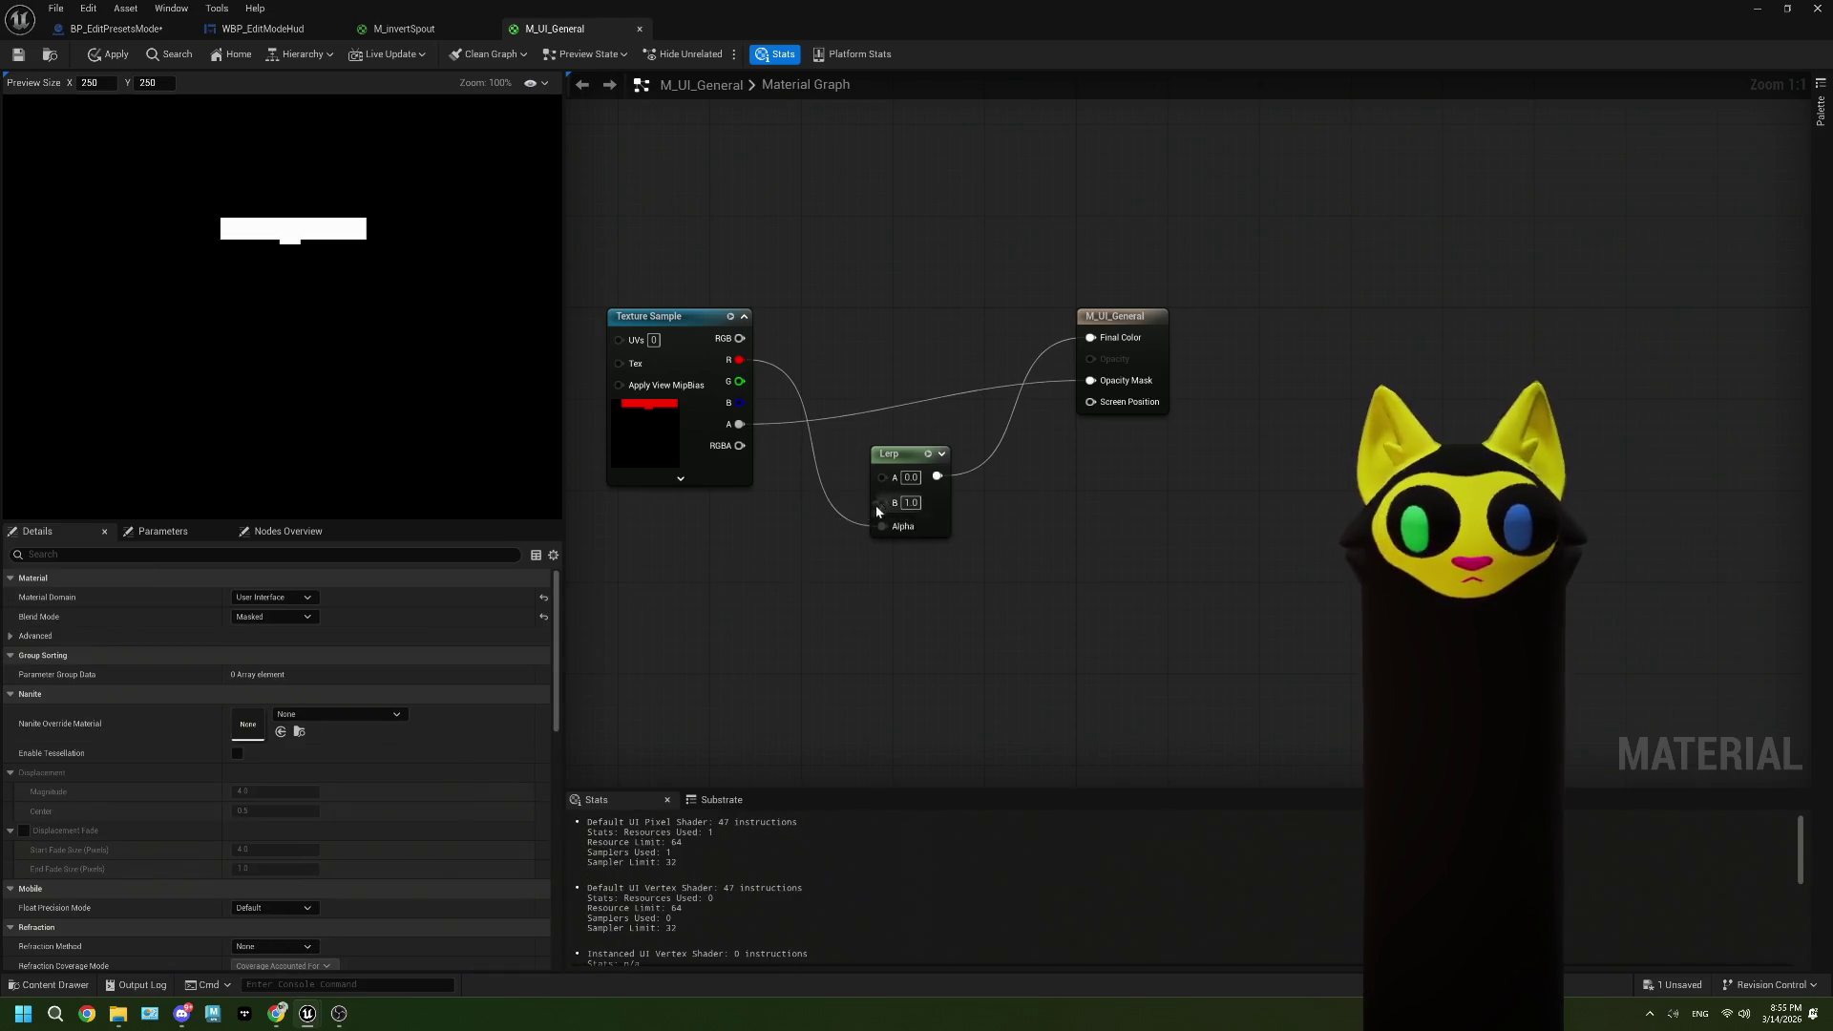
left_click_drag(874, 506, 701, 587)
key("v")
type("texVec")
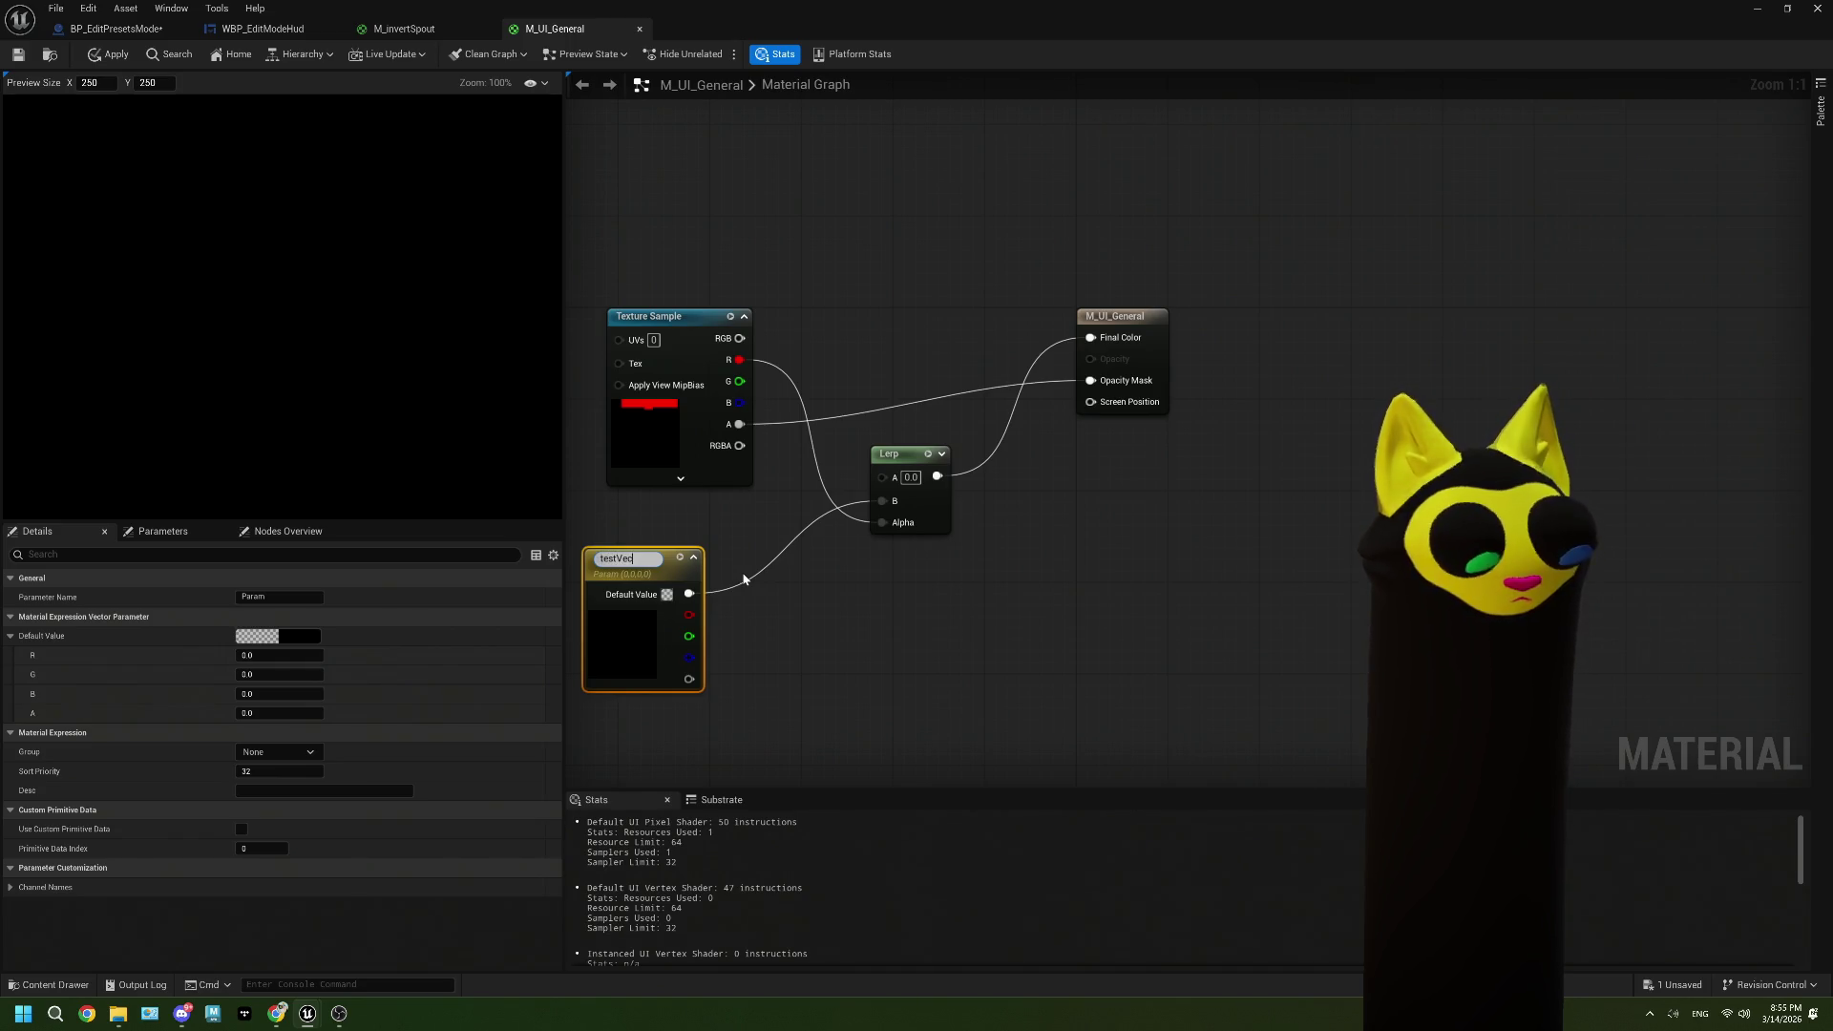
Step: Name the vector parameter testVector, give it a cyan default, and save M_UI_General
type("tor")
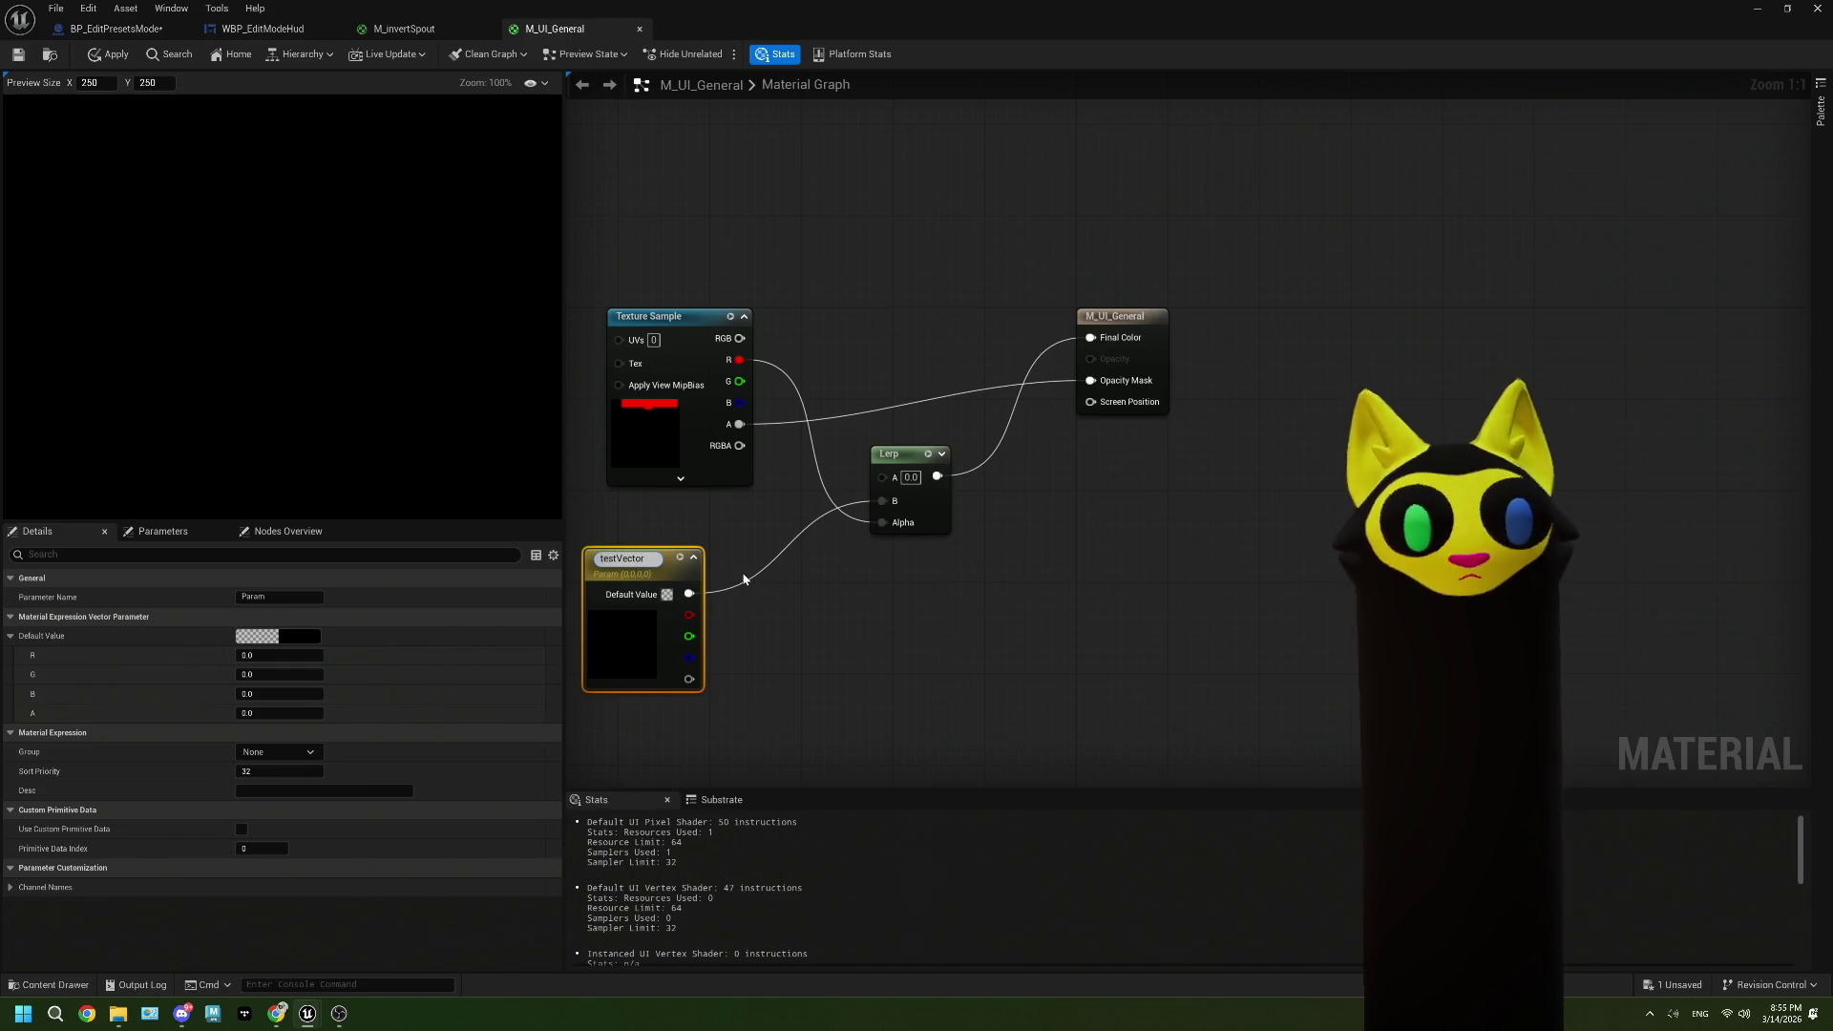
key("Return")
left_click(666, 594)
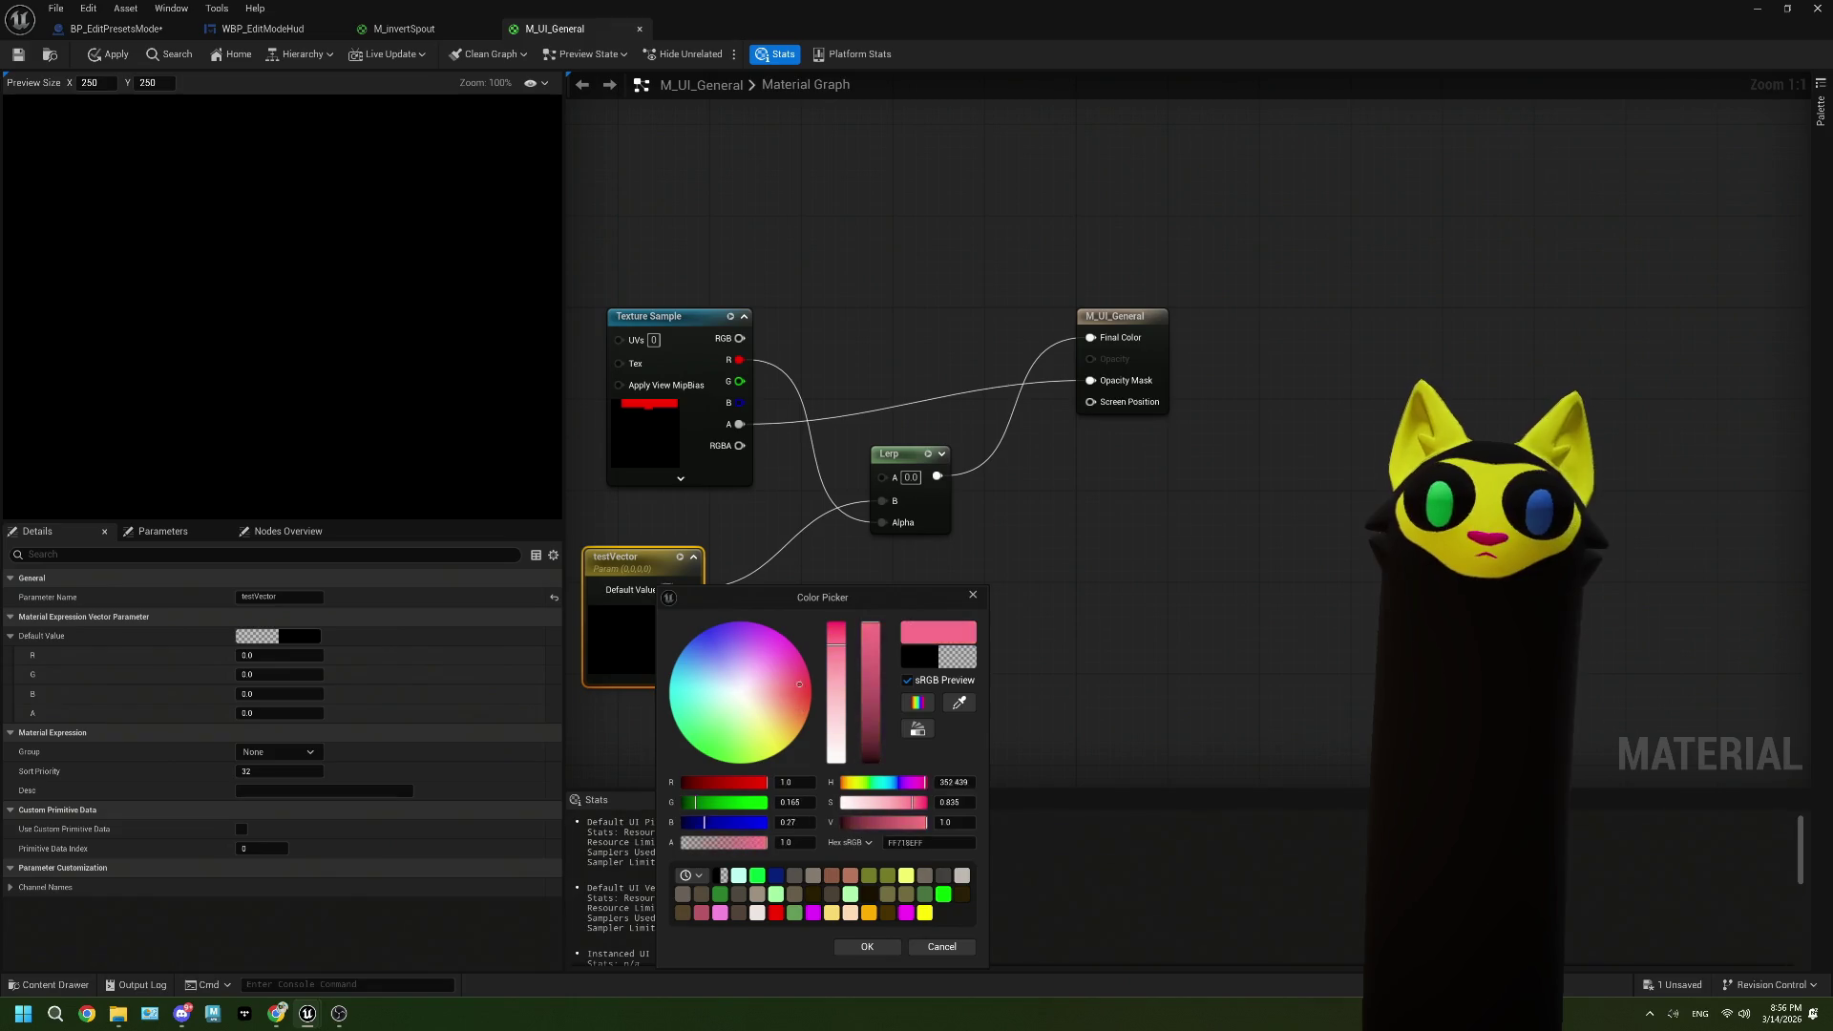
mouse_move(799, 683)
left_mouse_down()
mouse_move(754, 638)
mouse_move(669, 678)
left_mouse_up()
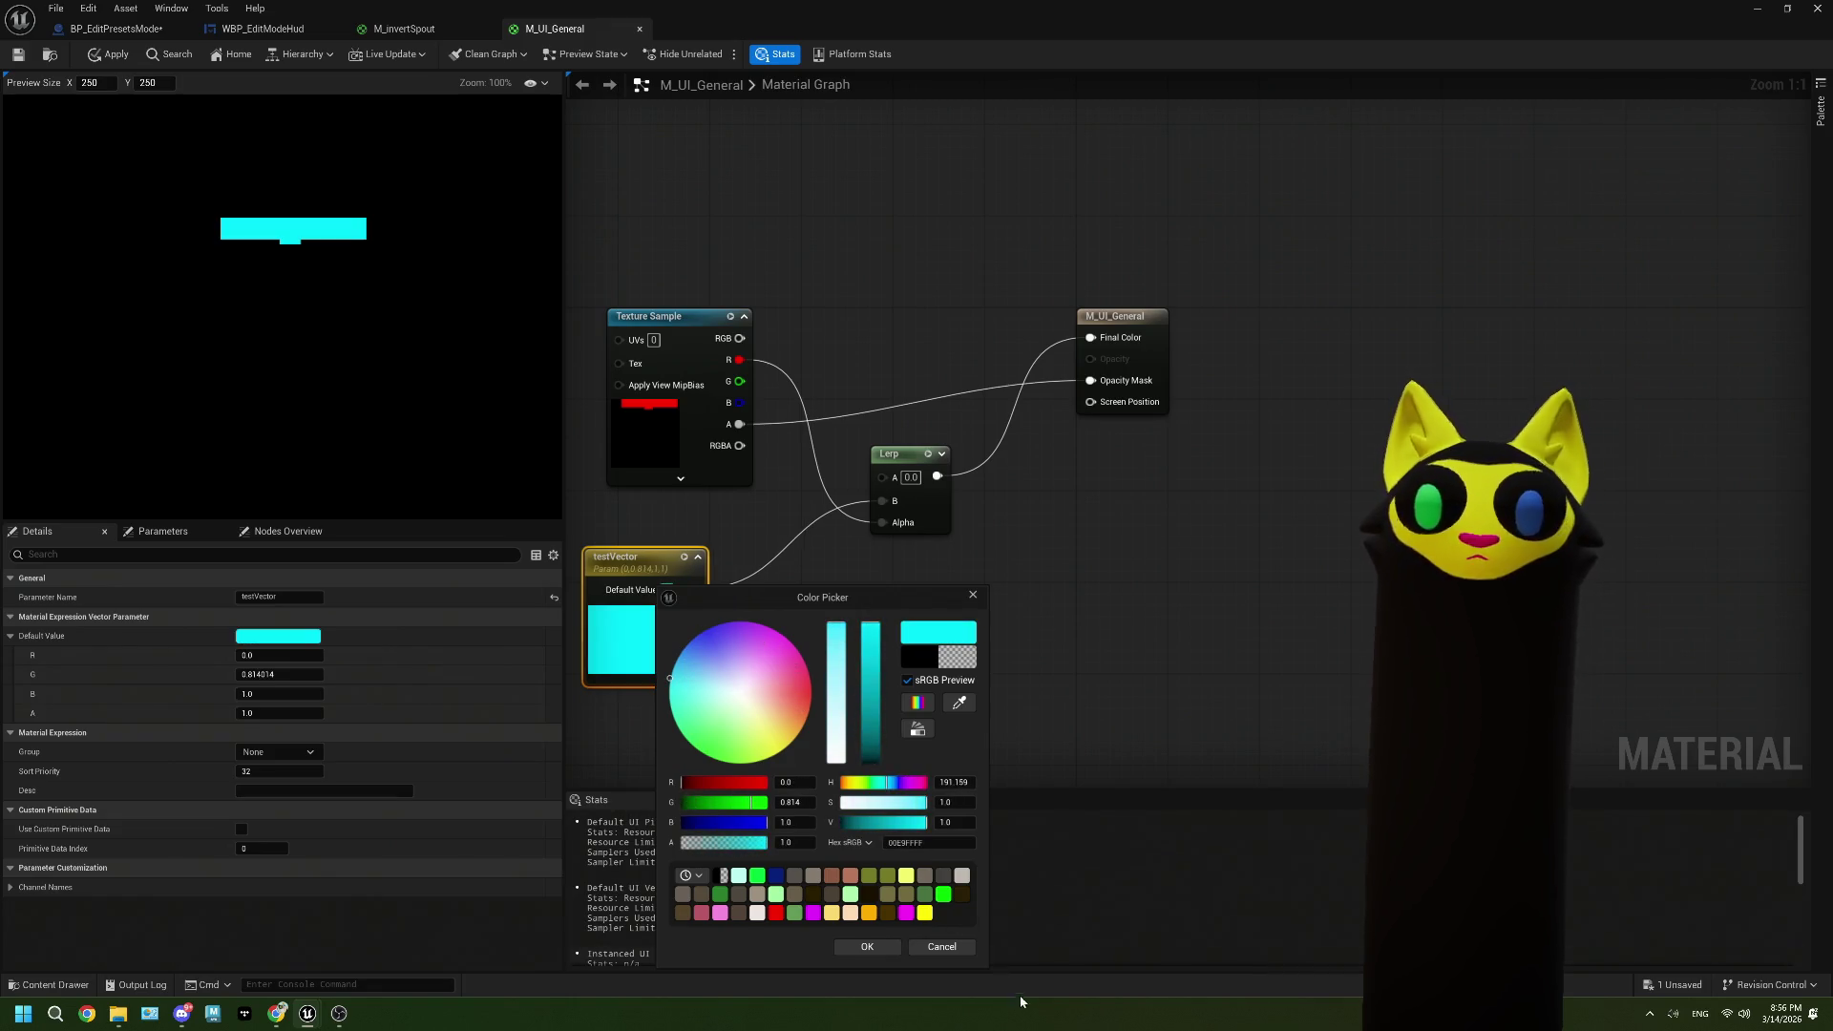
left_click(862, 947)
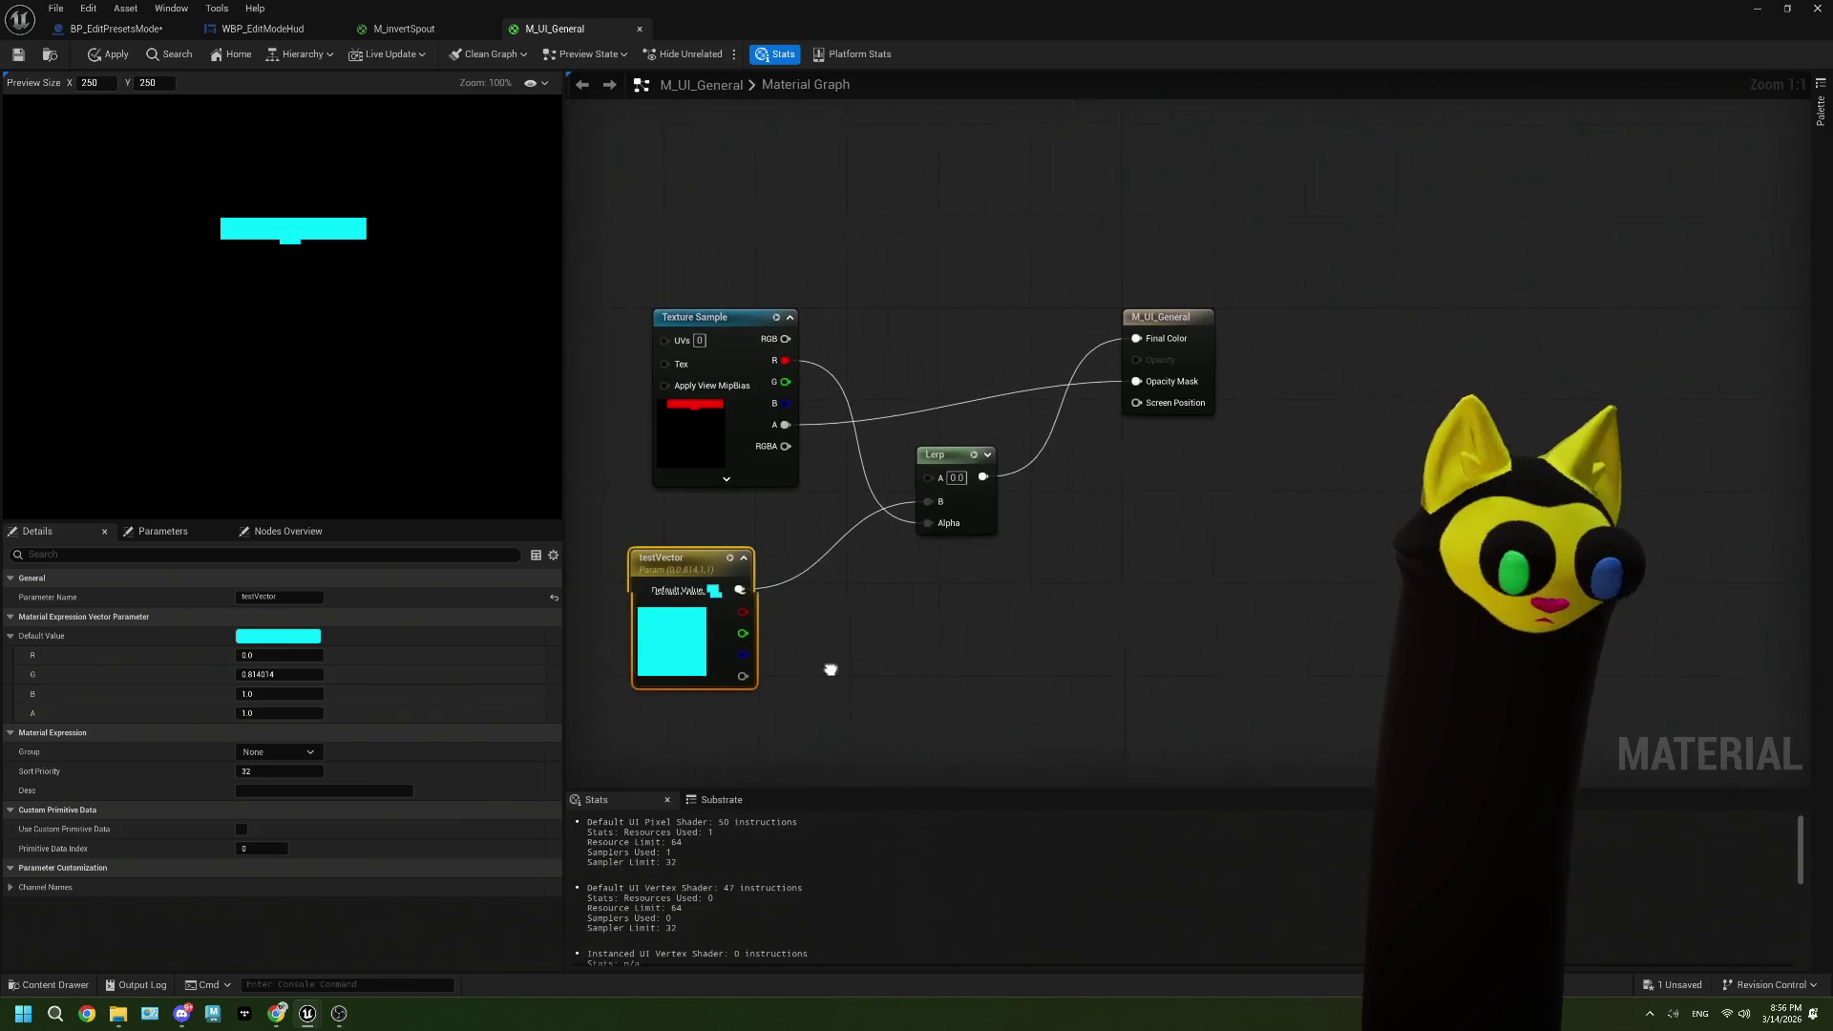
left_click(16, 57)
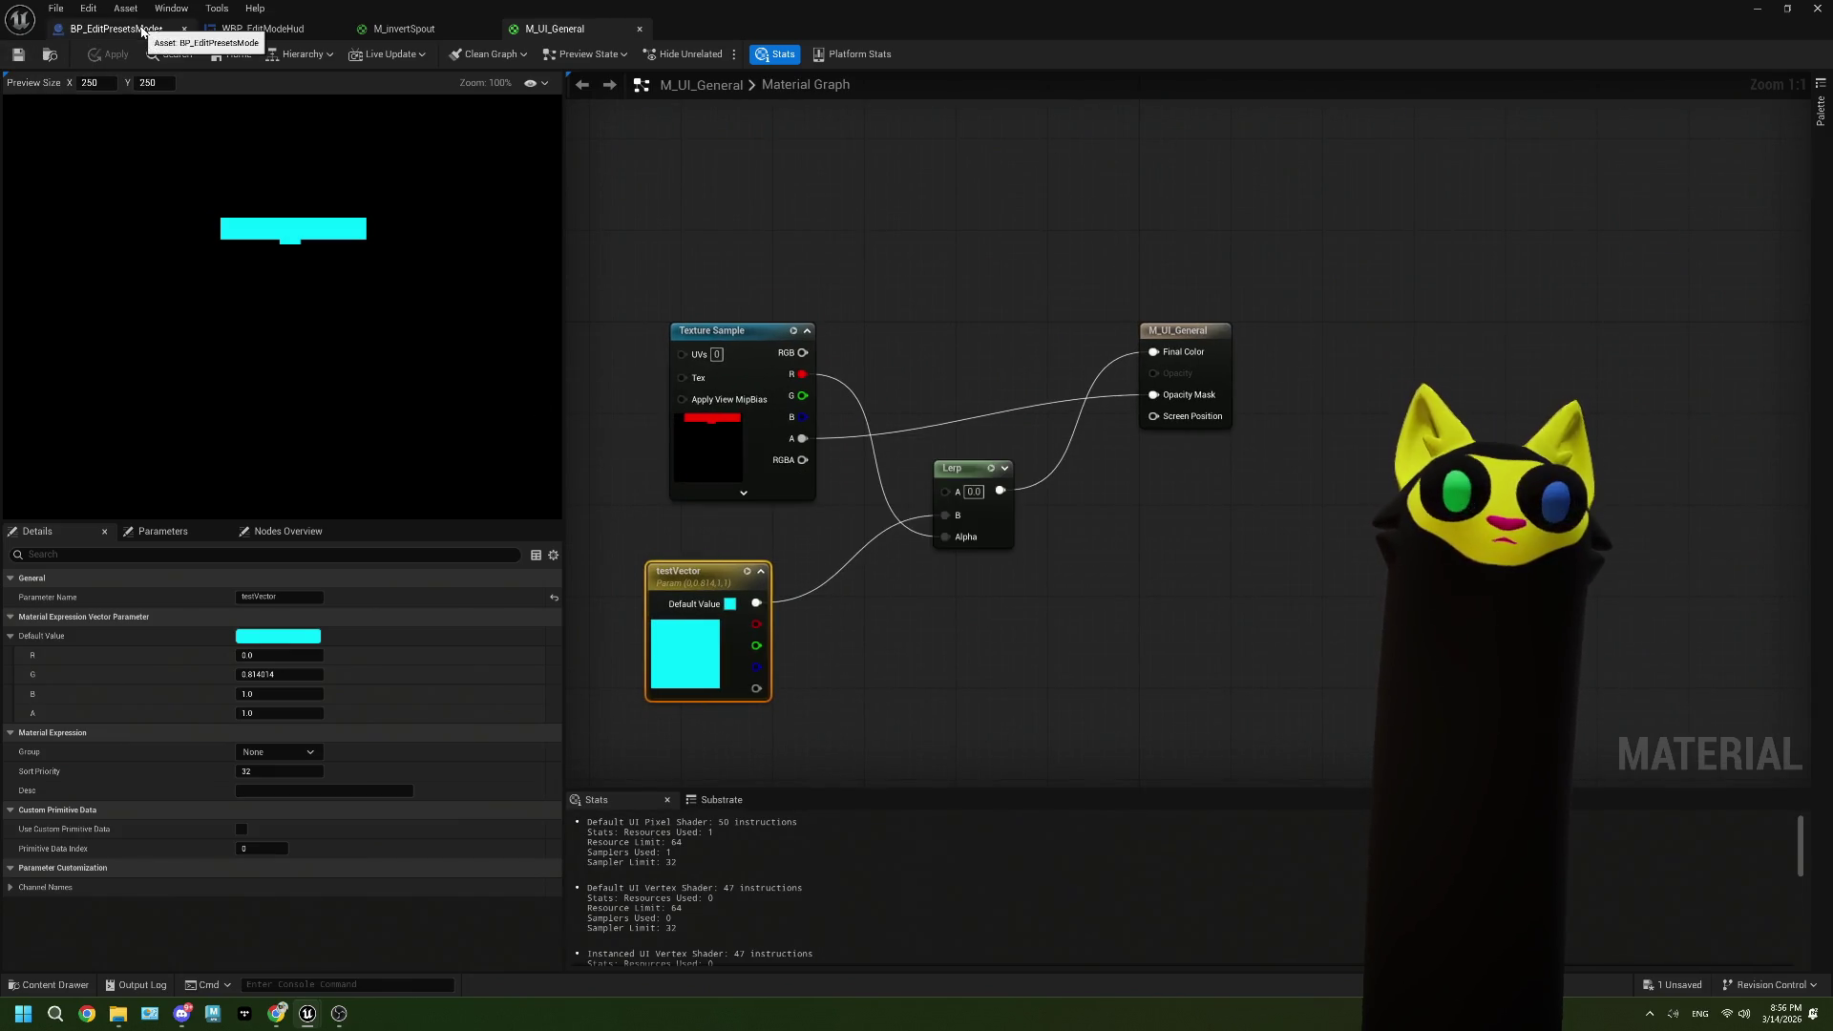
left_click(141, 31)
Step: Attach a Create Dynamic Material Instance node to Construction Script, parented to M_UI_General
scroll(622, 499, "up", 2)
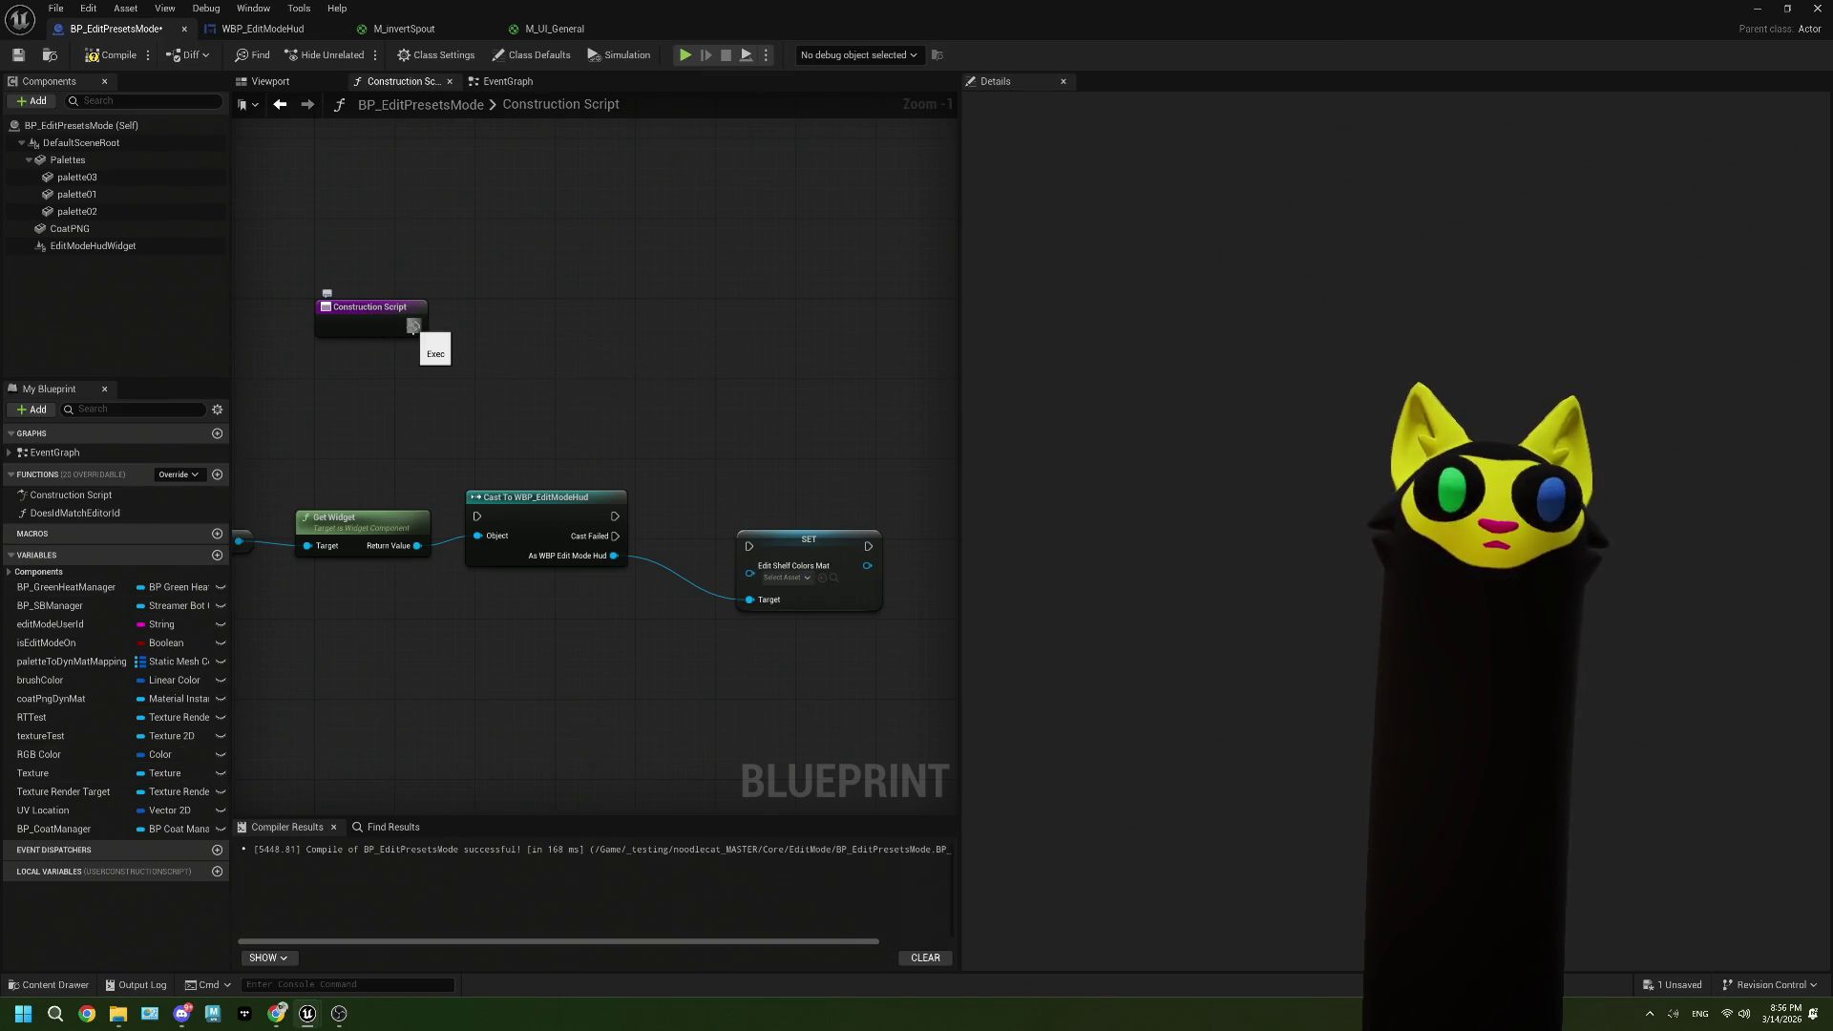
left_click_drag(413, 325, 470, 331)
type("cr")
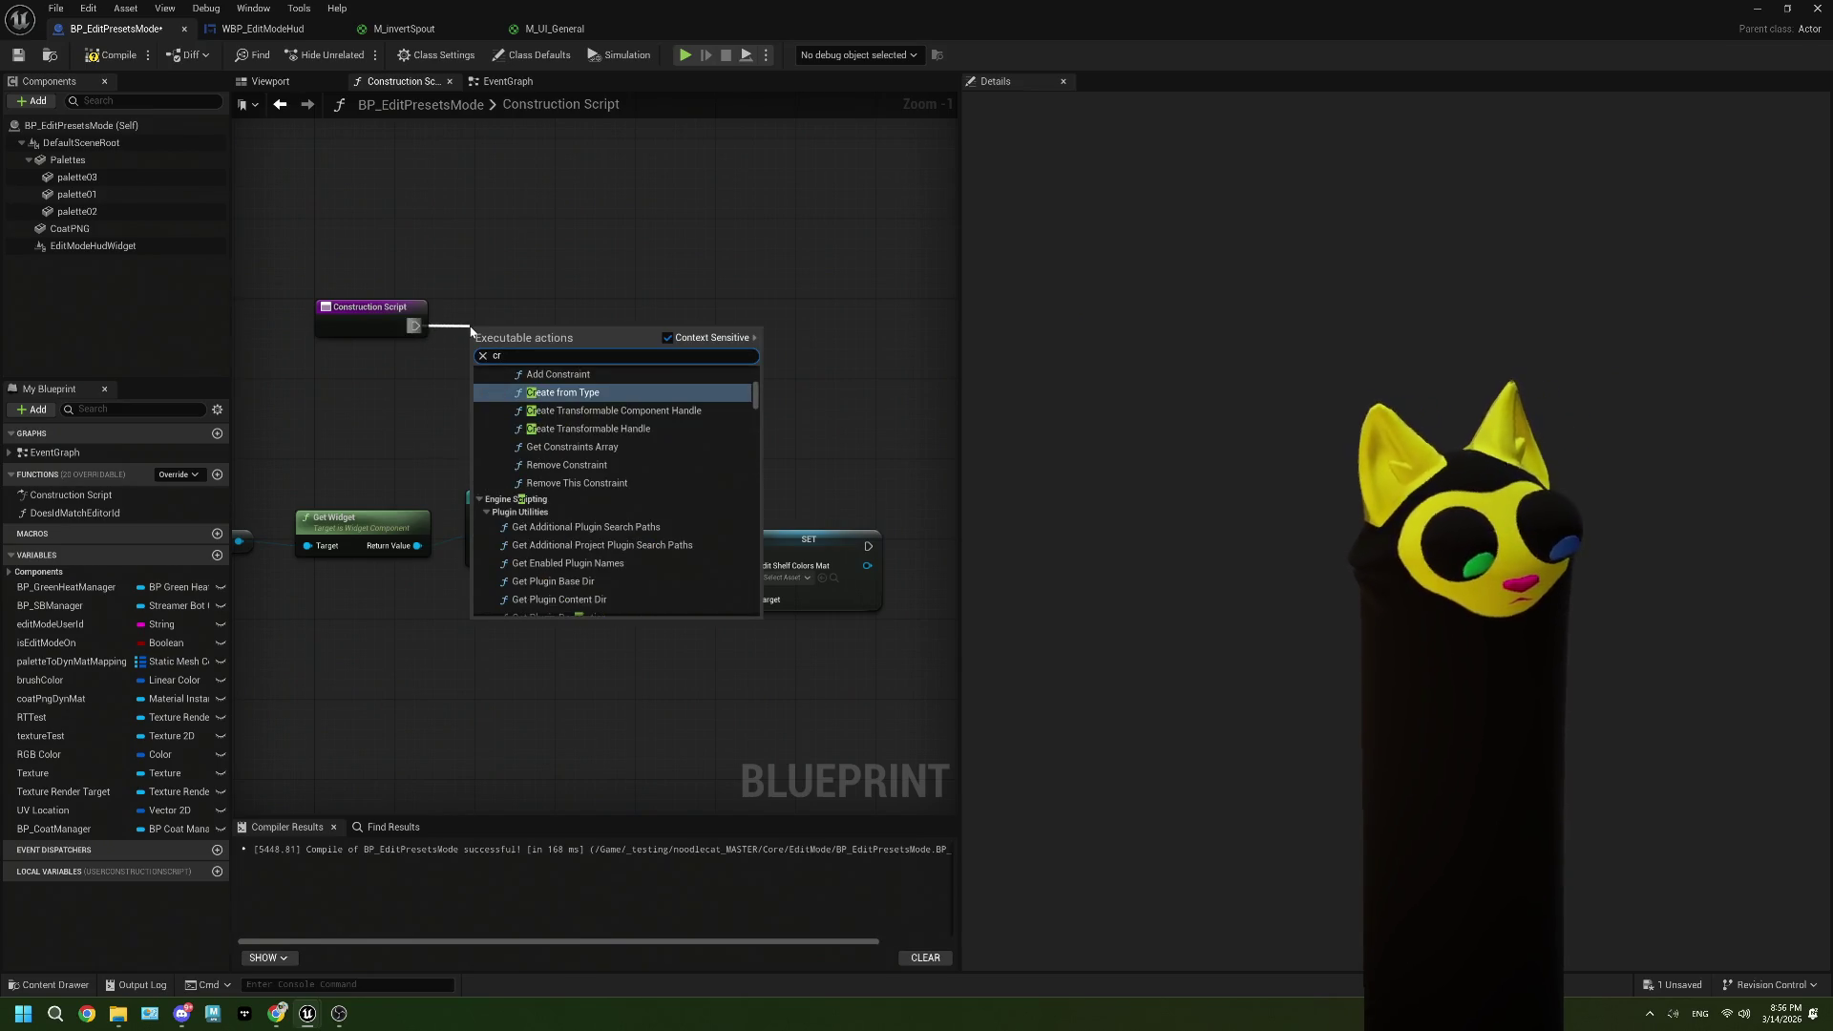
key("BackSpace")
key("BackSpace")
type("dyn mat")
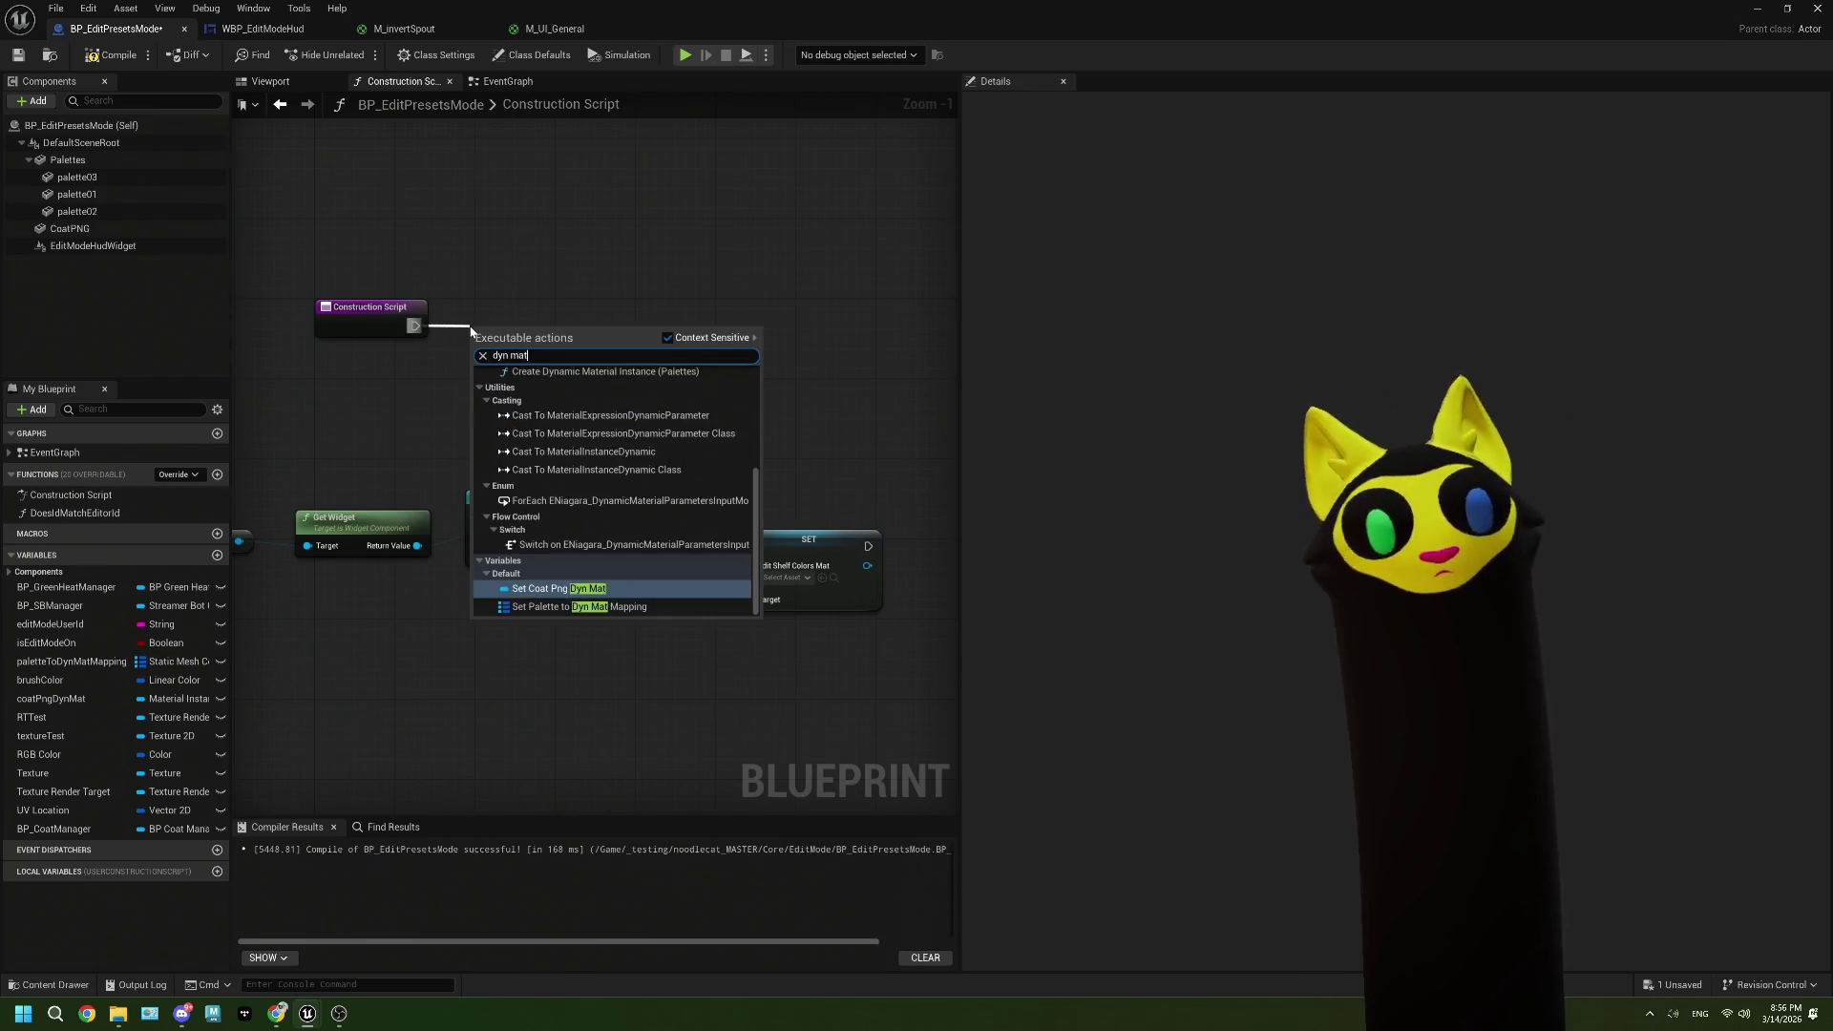
scroll(591, 482, "up", 5)
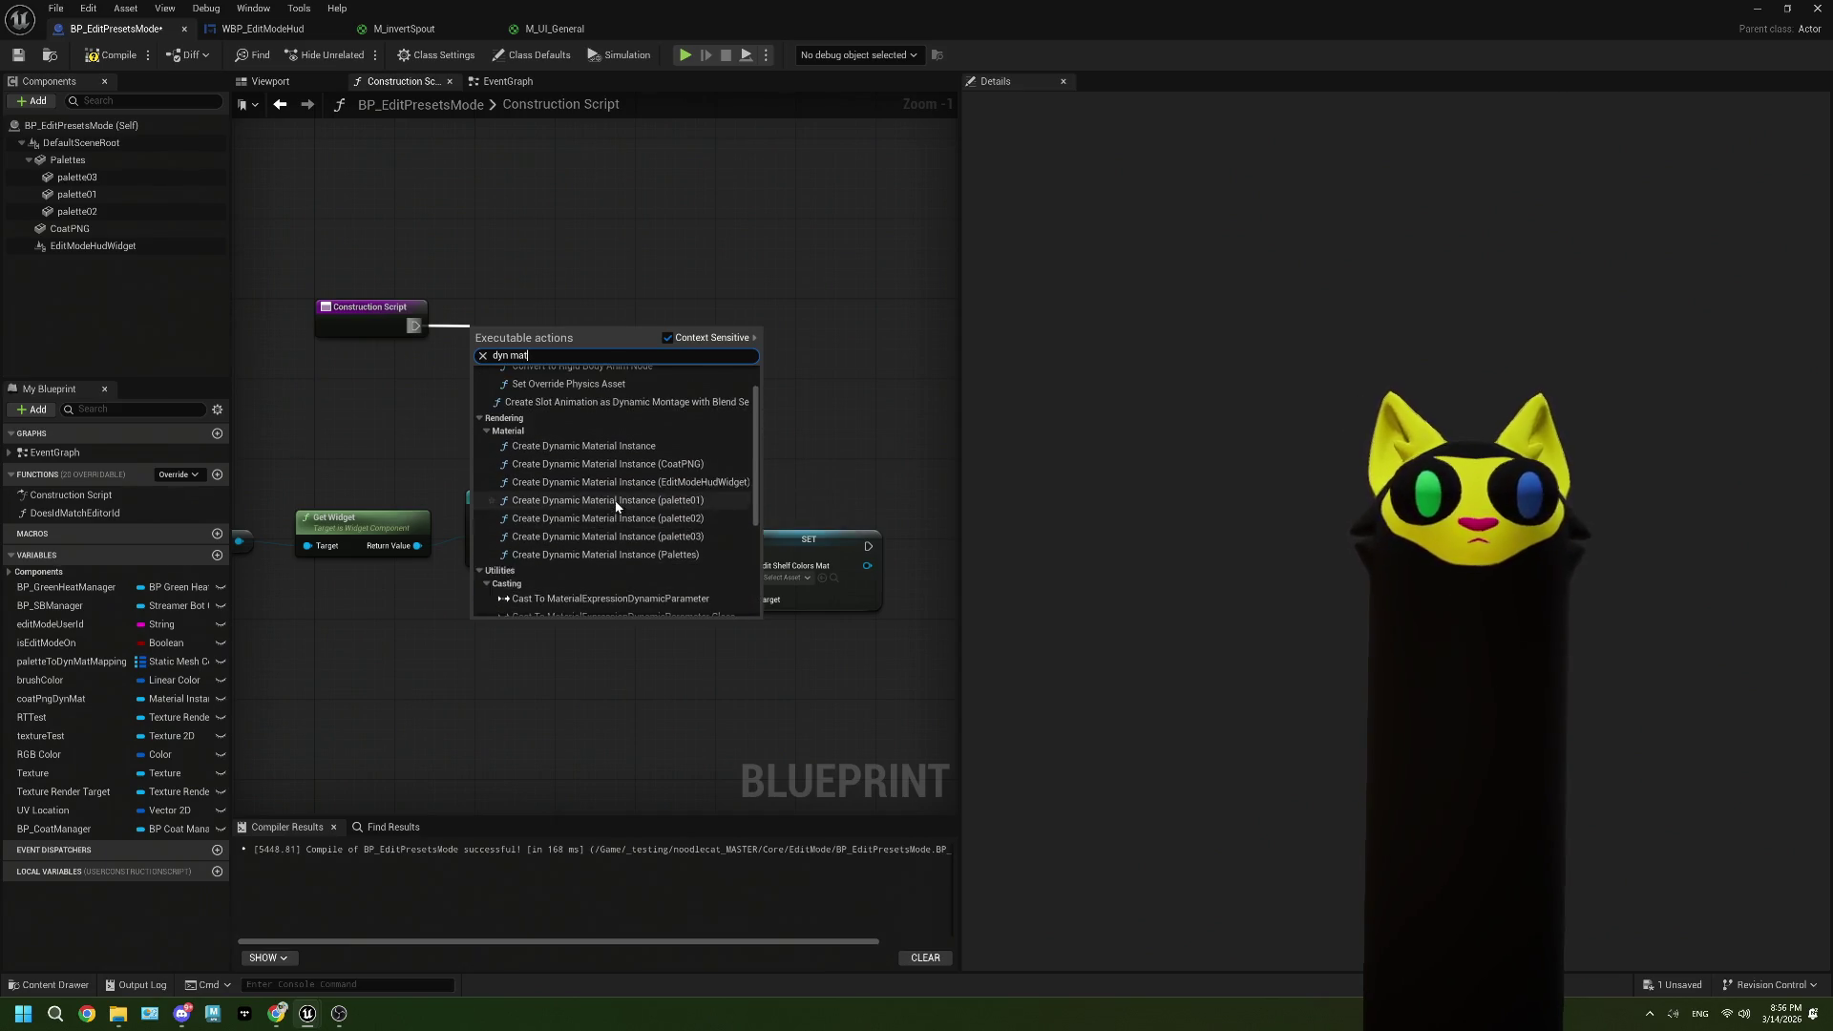
left_click(725, 481)
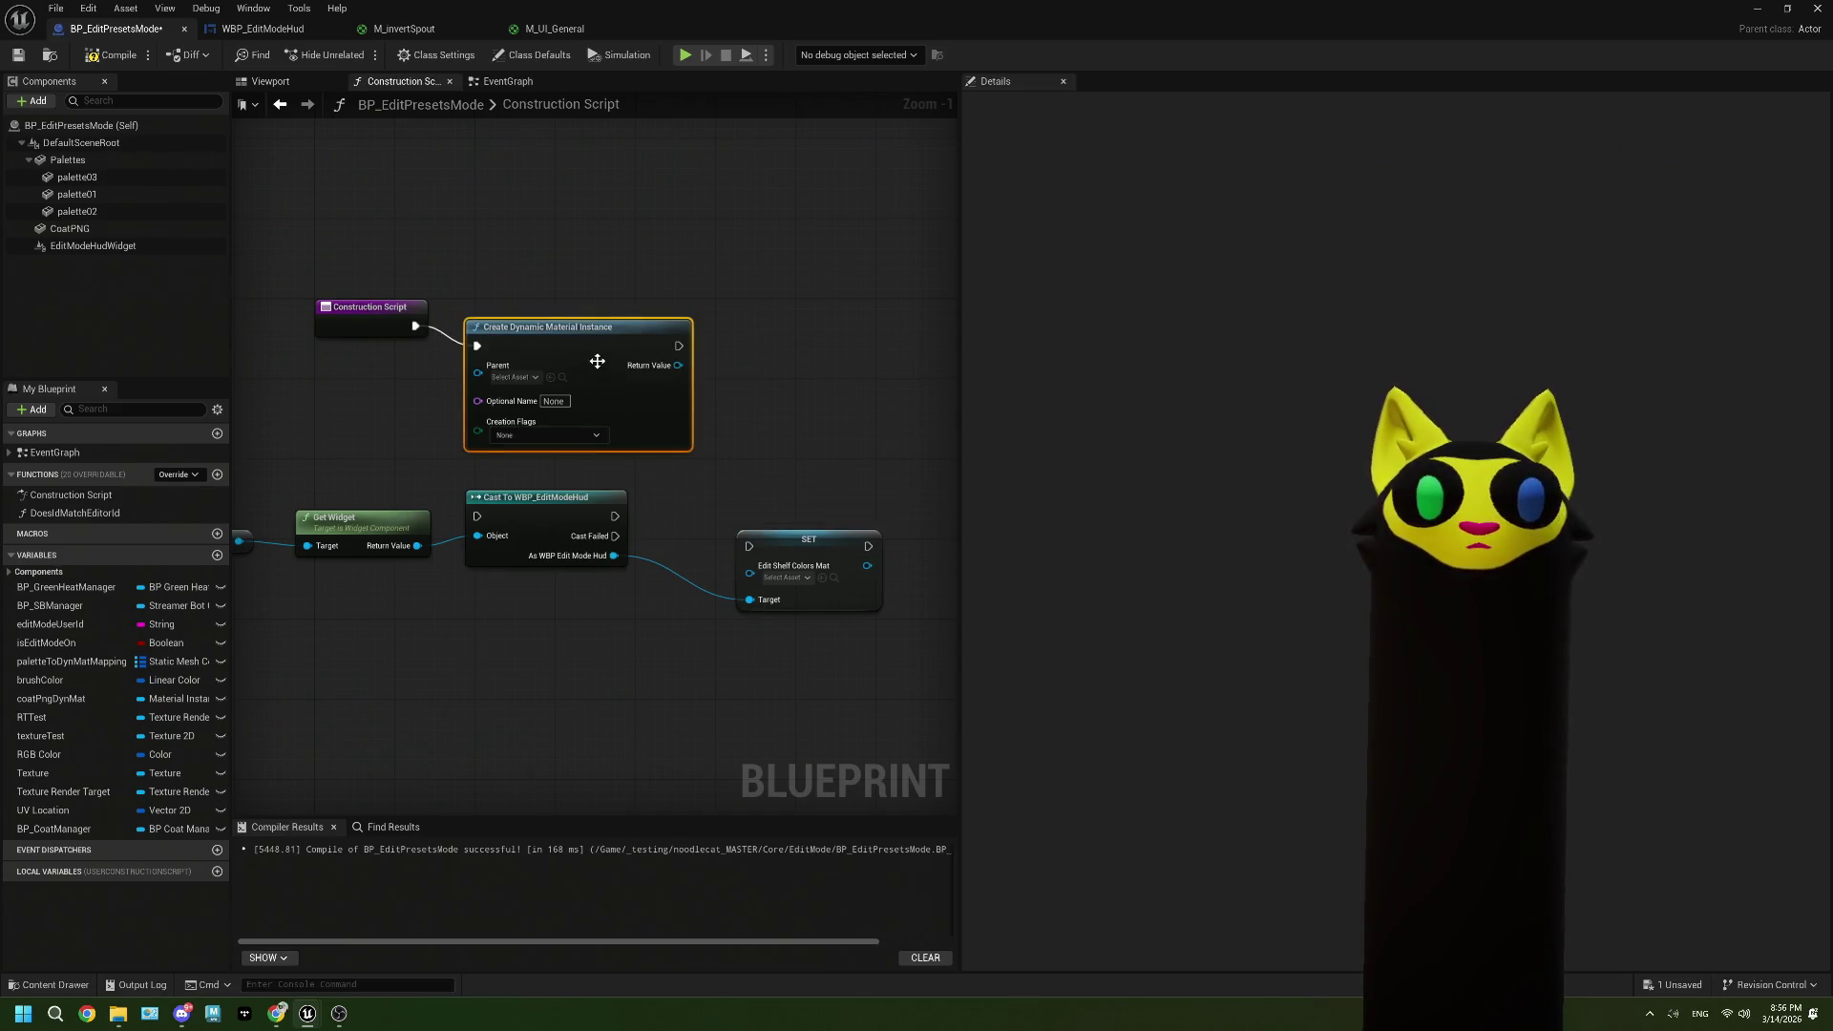
left_click_drag(580, 319, 580, 309)
left_click(521, 358)
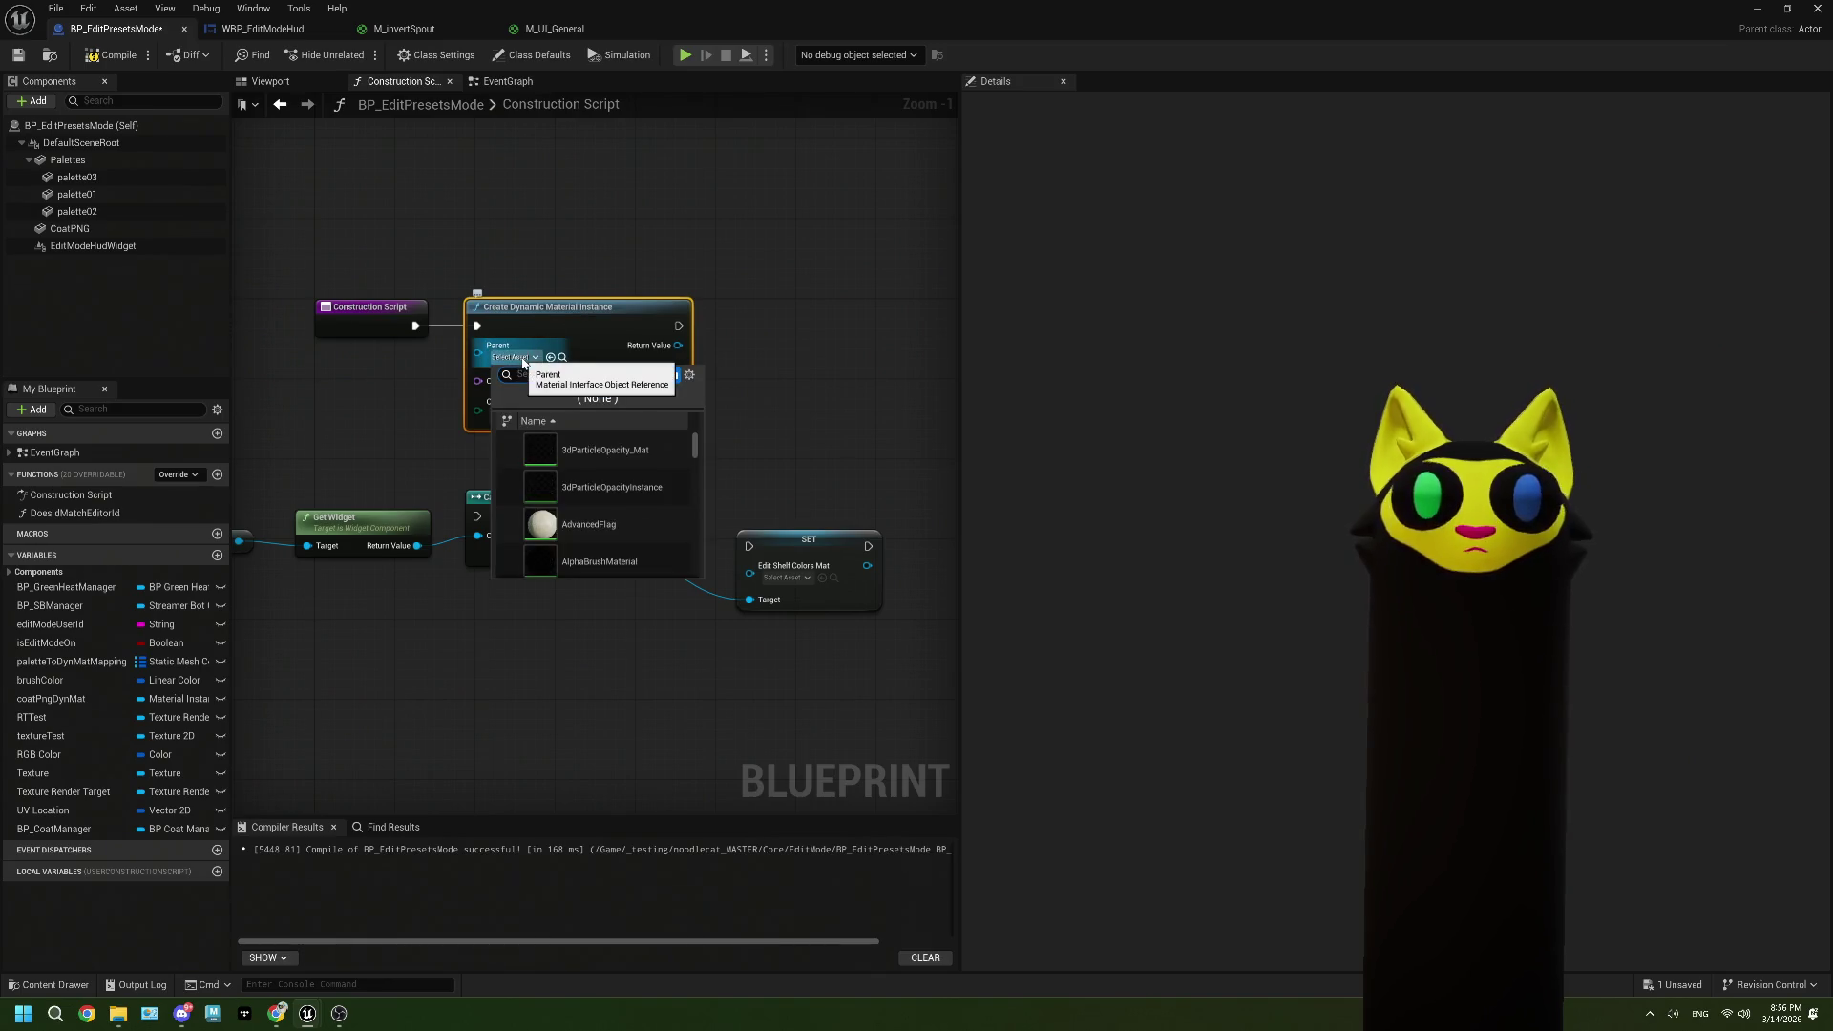
type("ui_g")
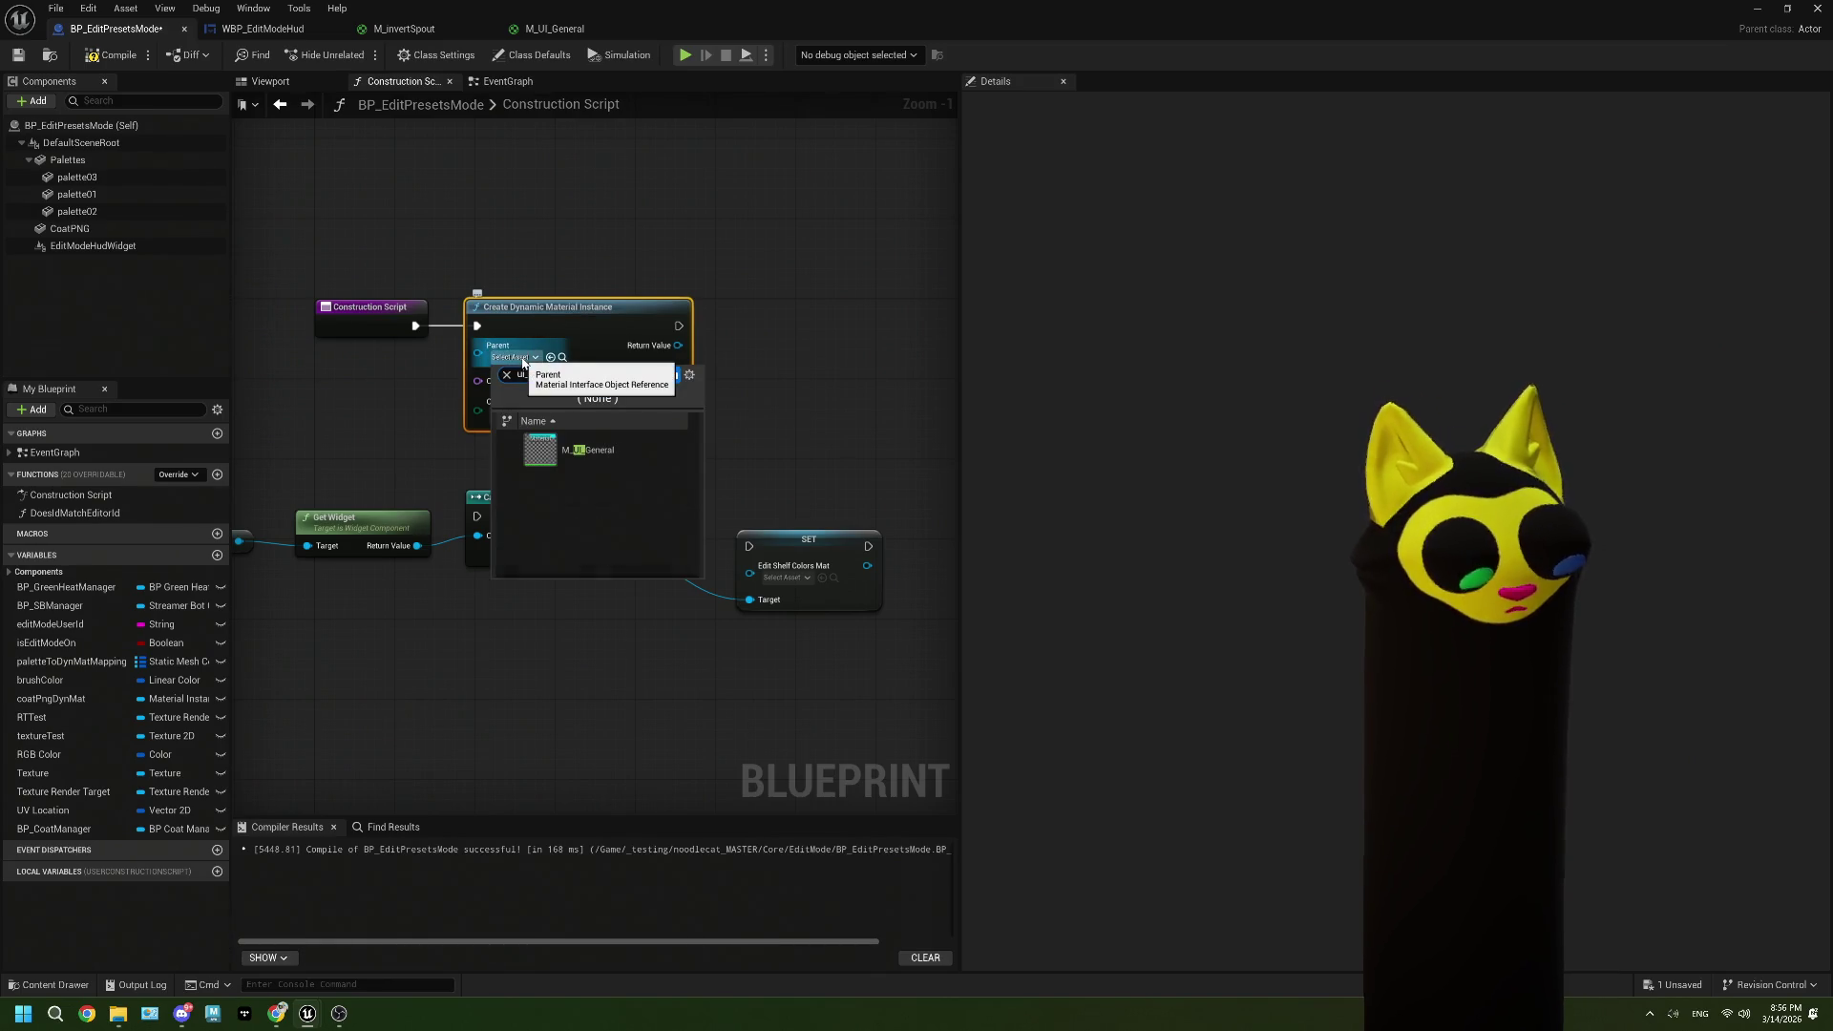
left_click(564, 447)
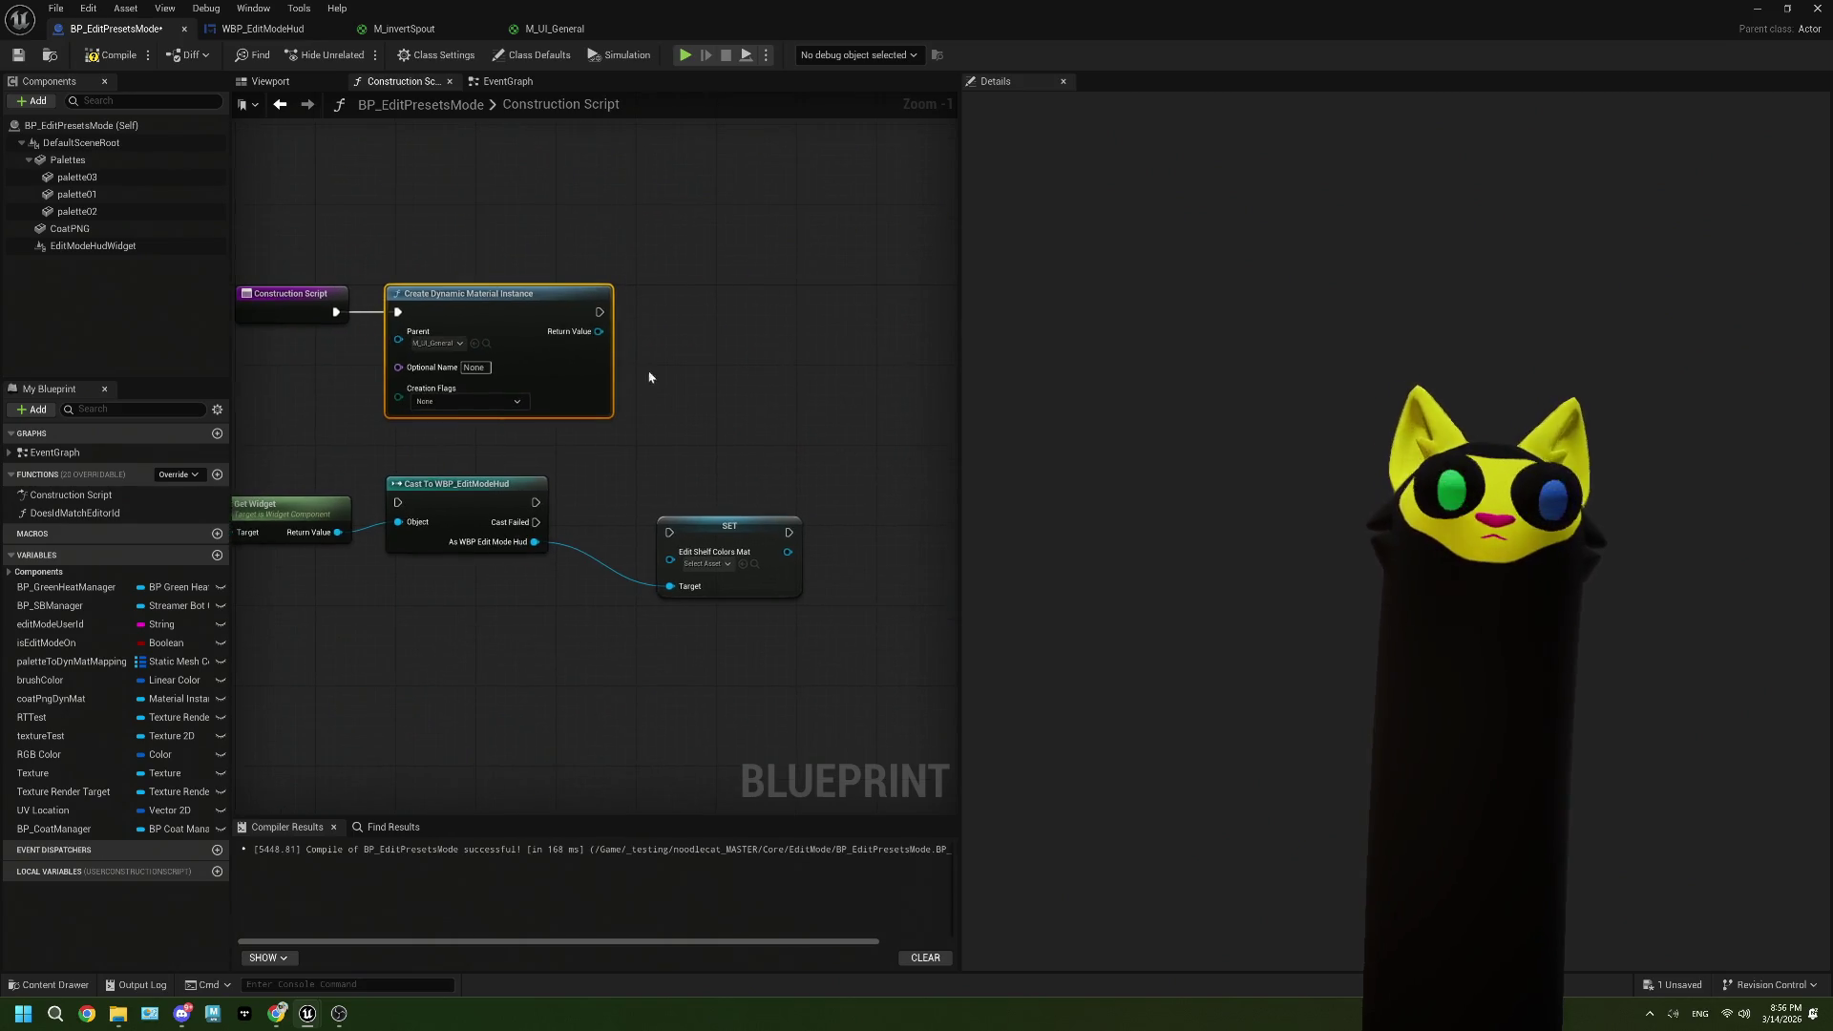
Step: Add a Set Vector Parameter Value node that sets testVector to green on the dynamic material
left_click_drag(598, 332, 649, 341)
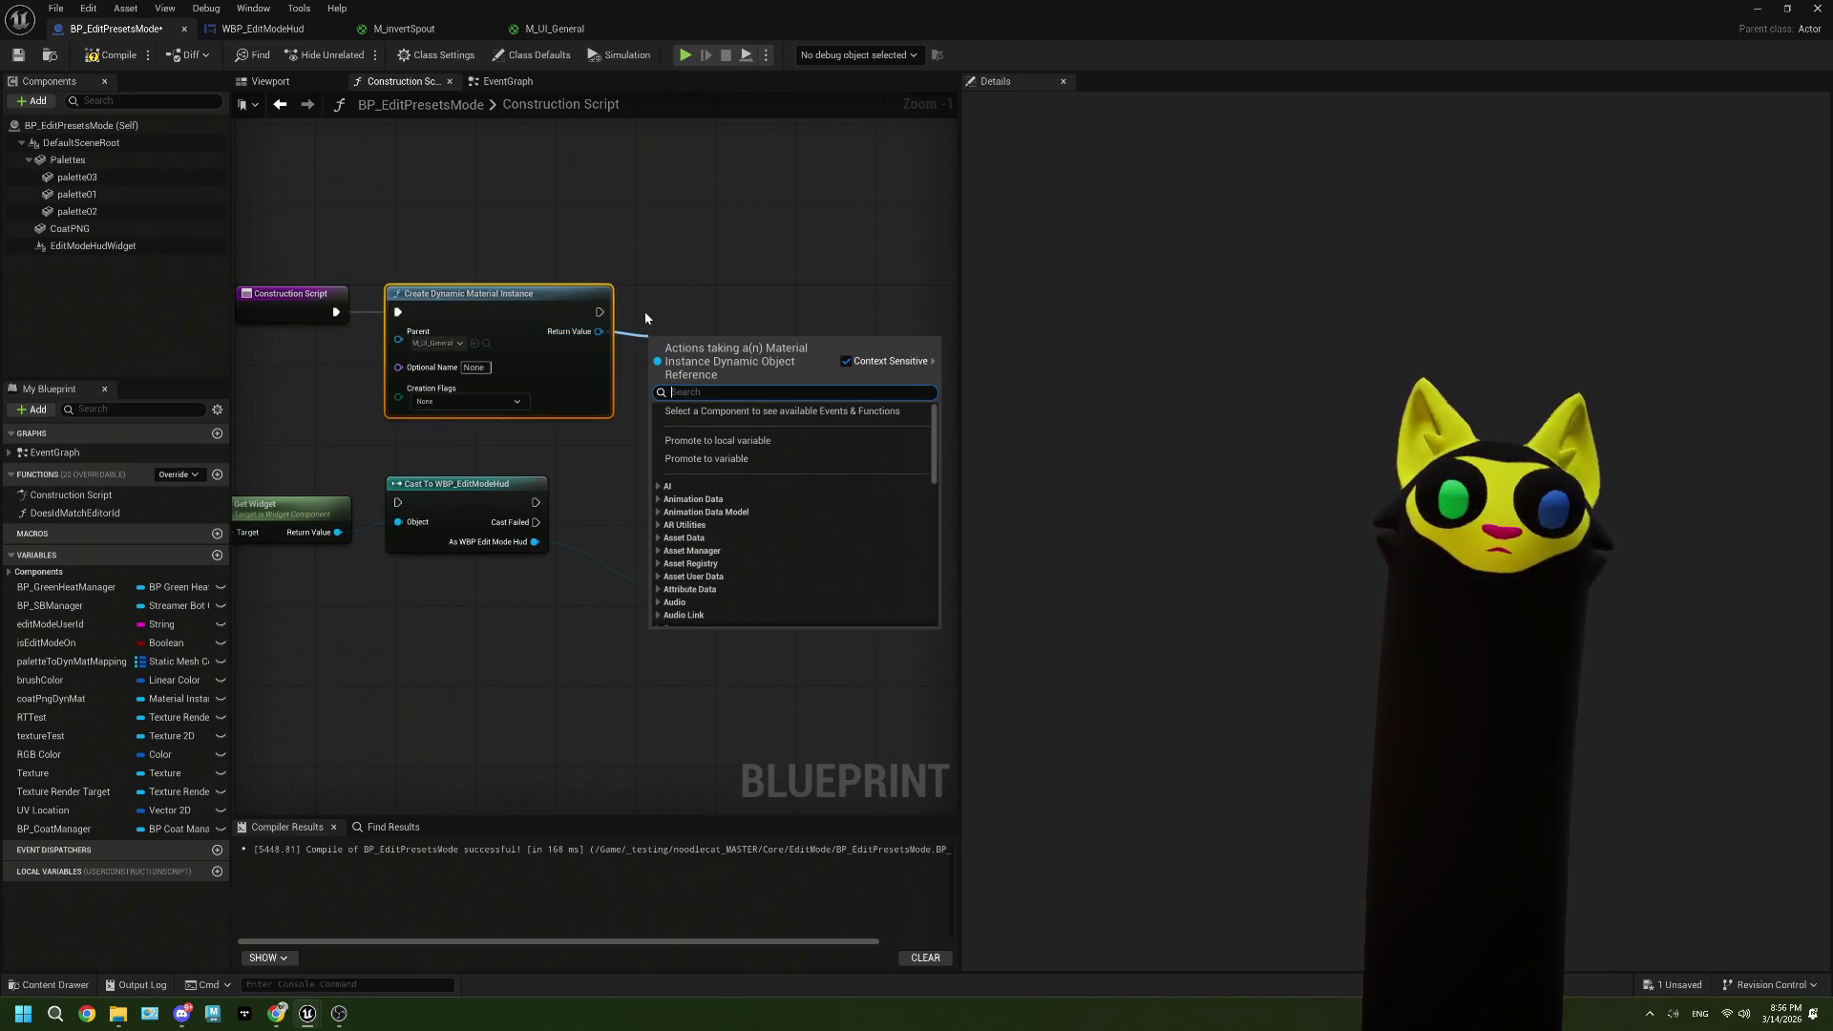
type("set")
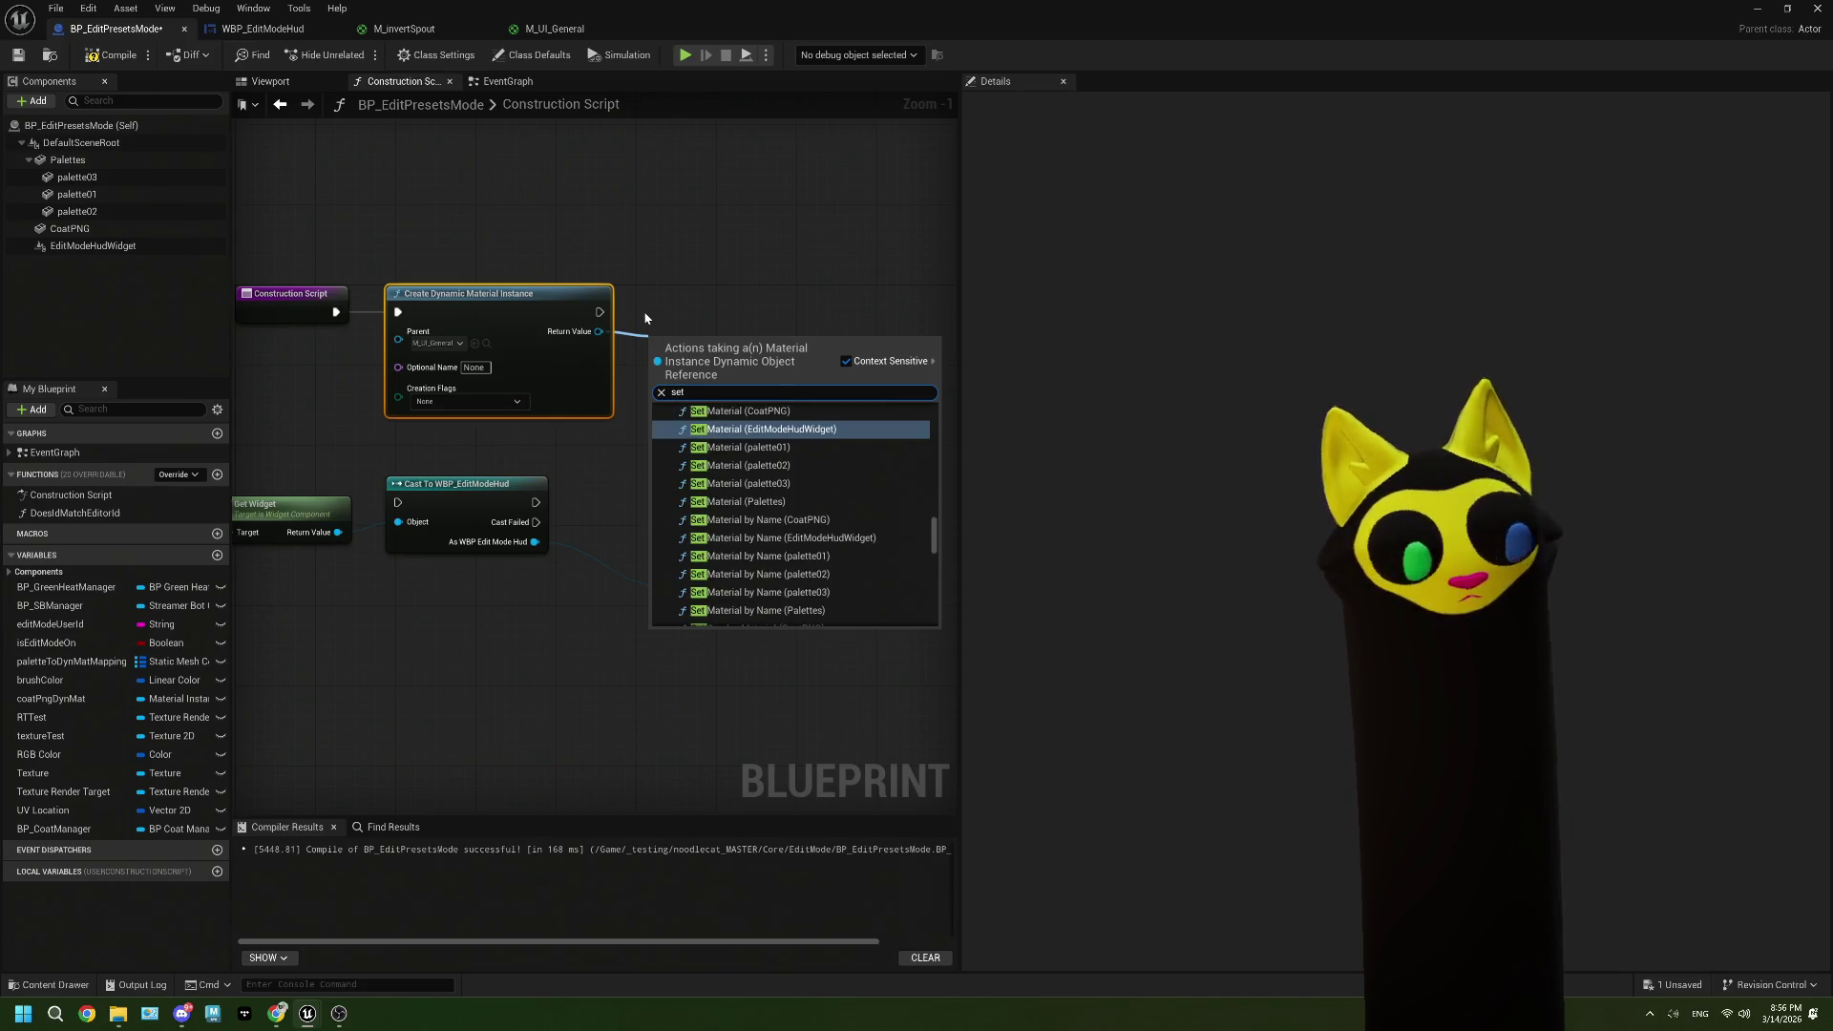
type(" vecto")
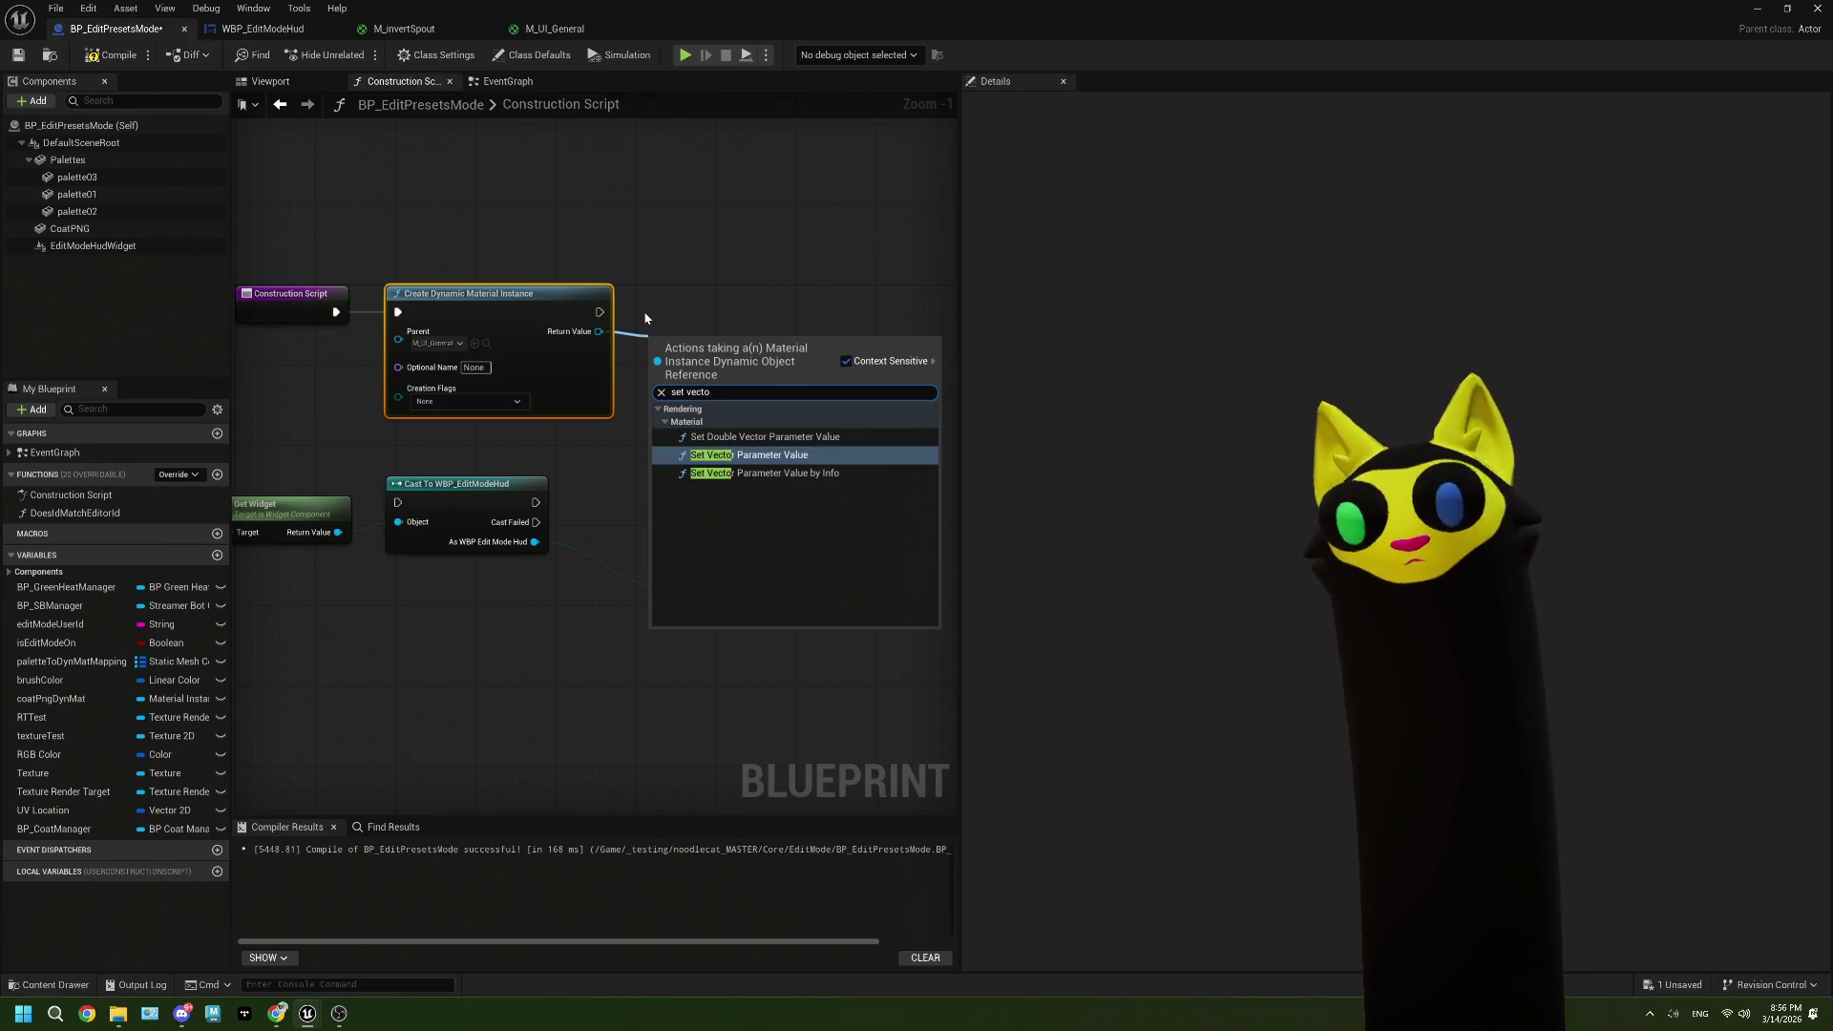
key("Return")
left_click_drag(731, 376, 760, 315)
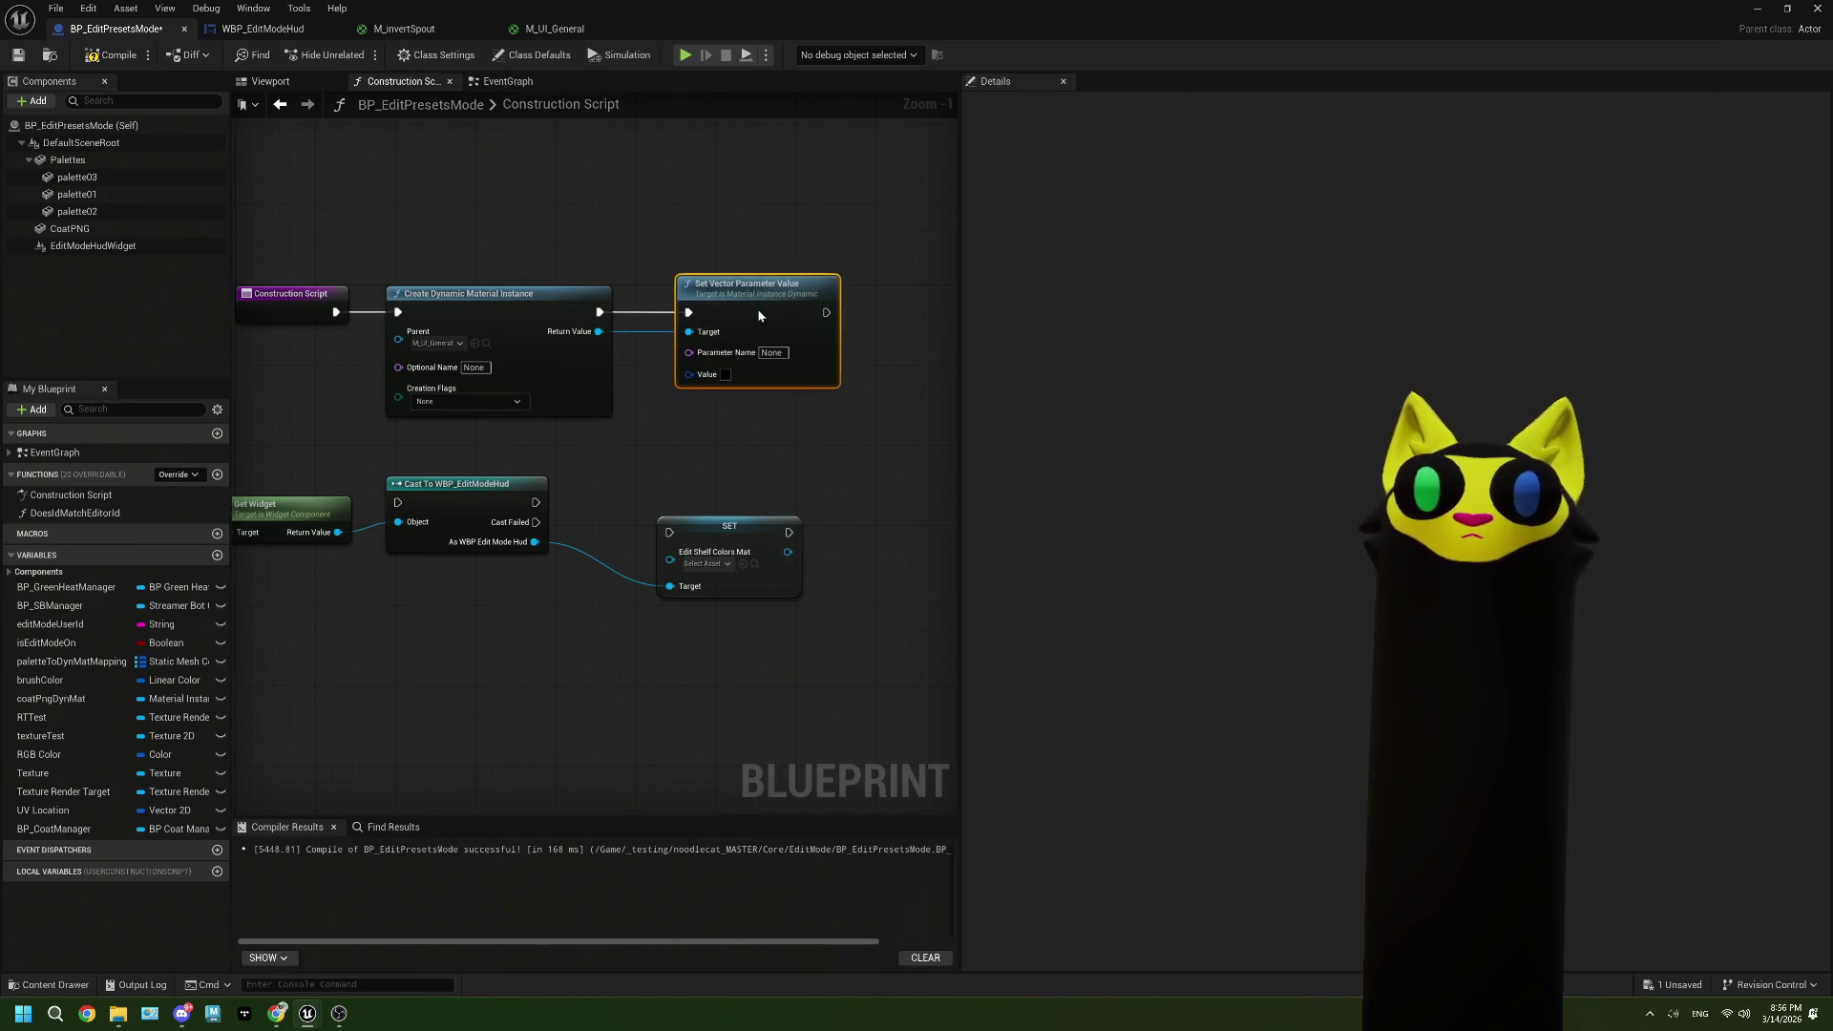
left_click(771, 354)
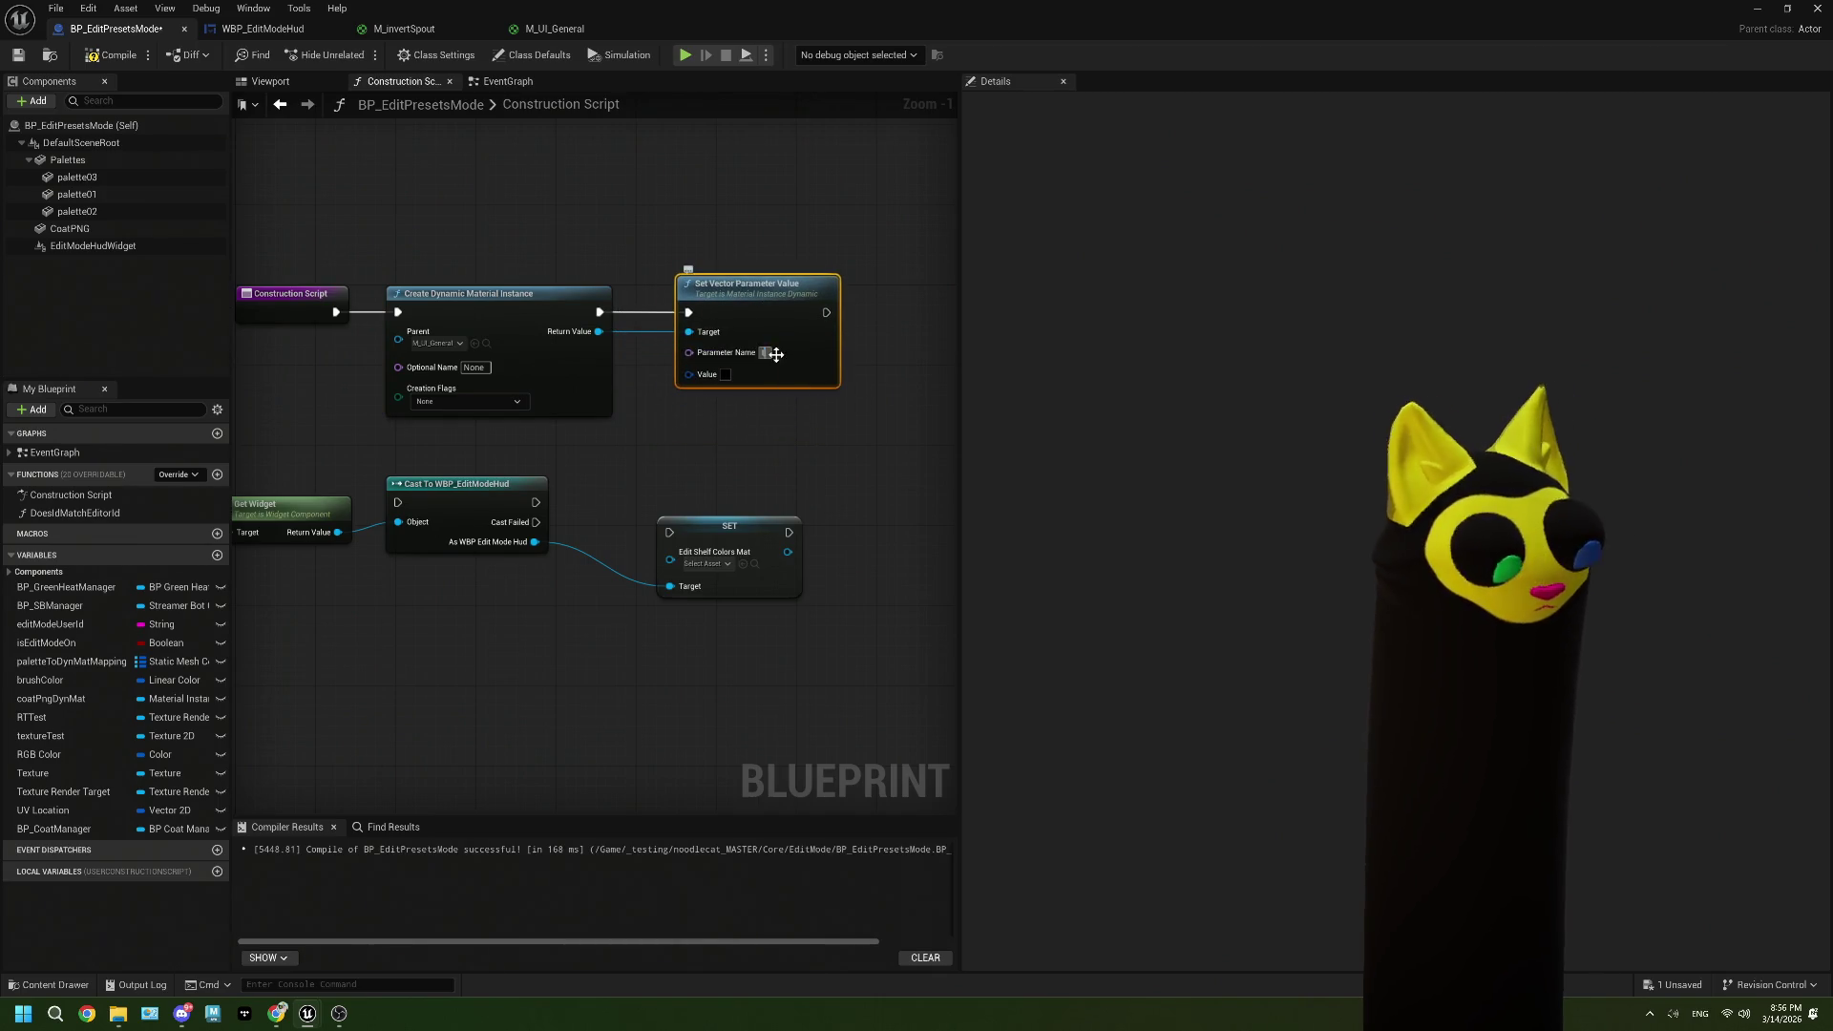
type("testVector")
key("Return")
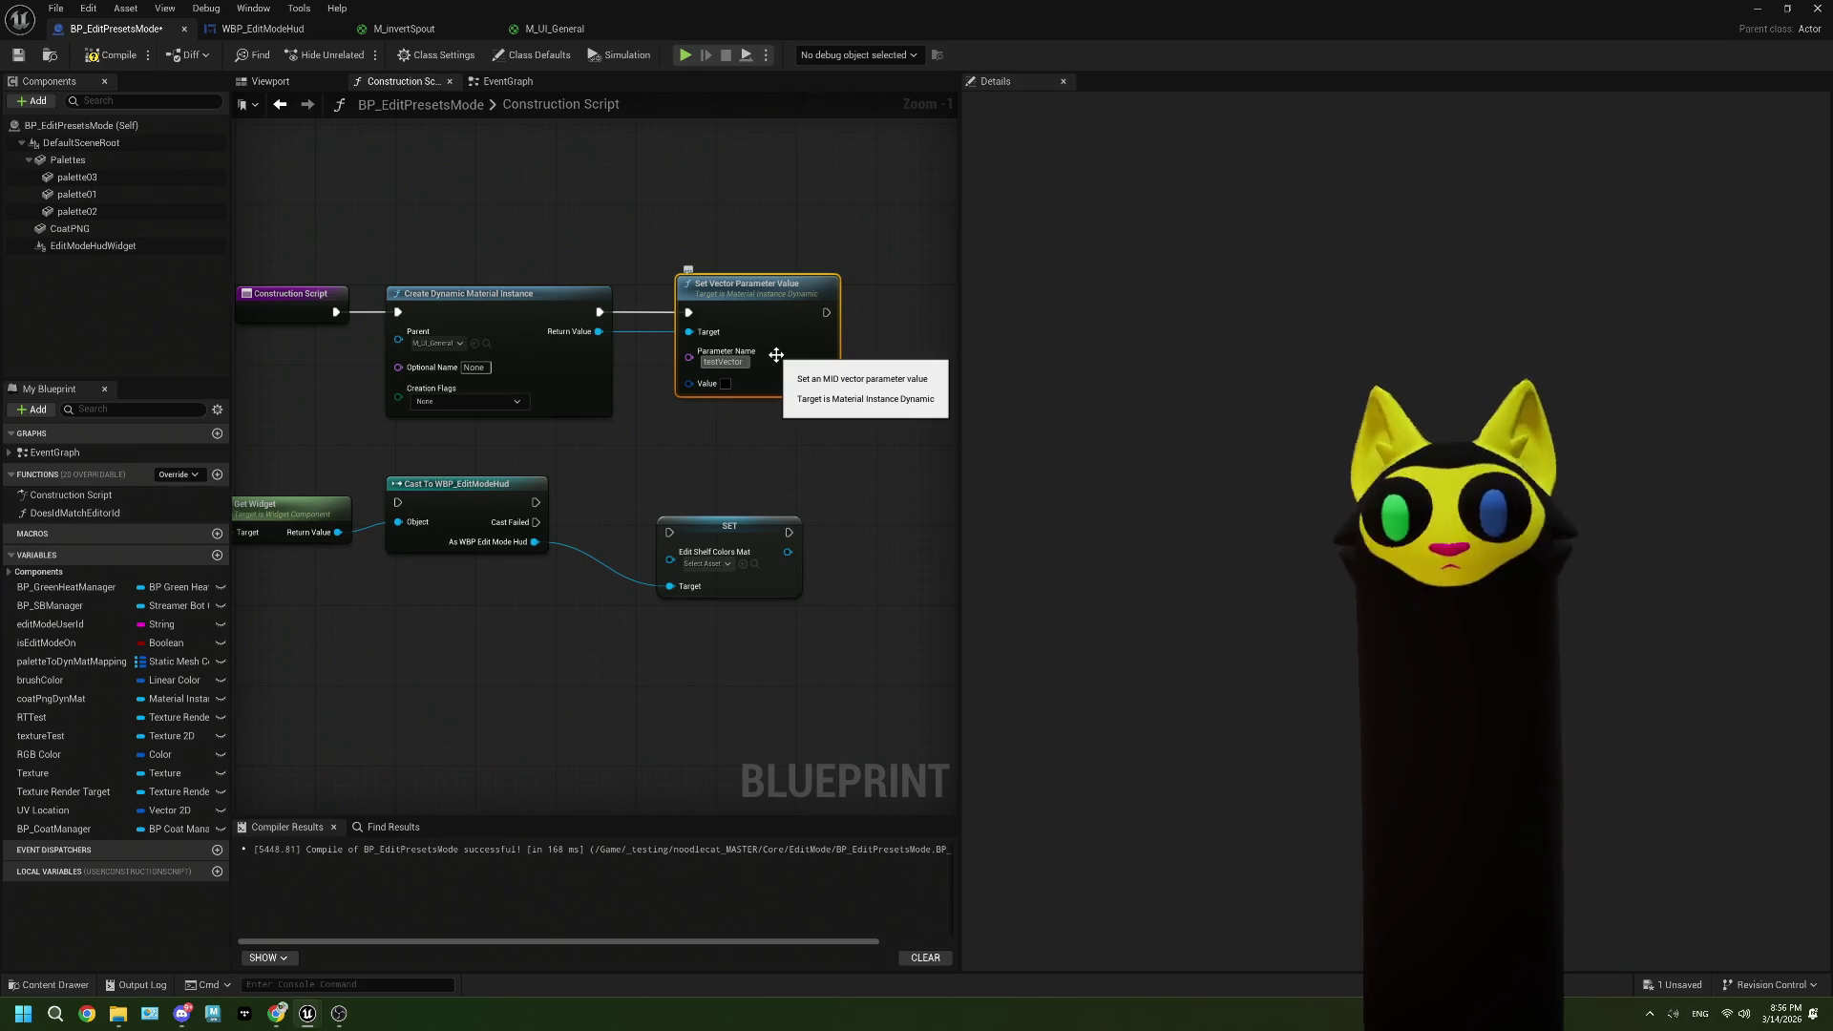
left_click(725, 384)
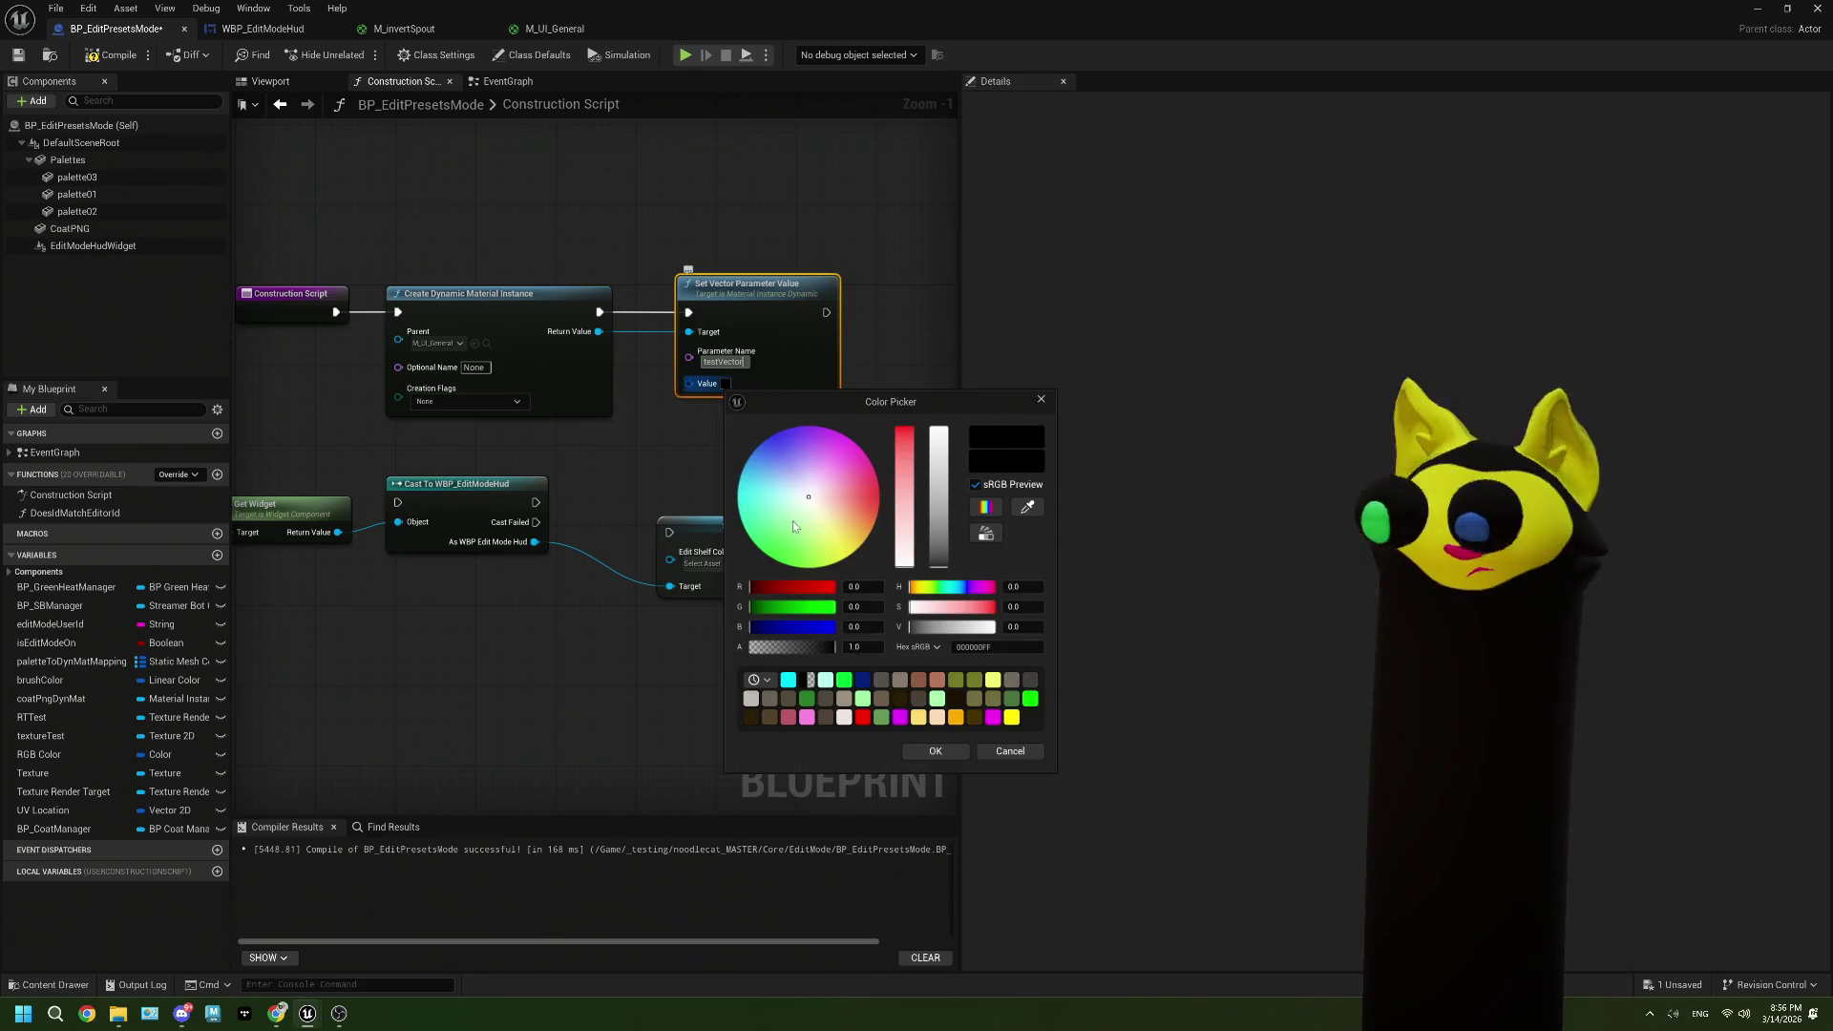
left_click(771, 558)
left_click(935, 751)
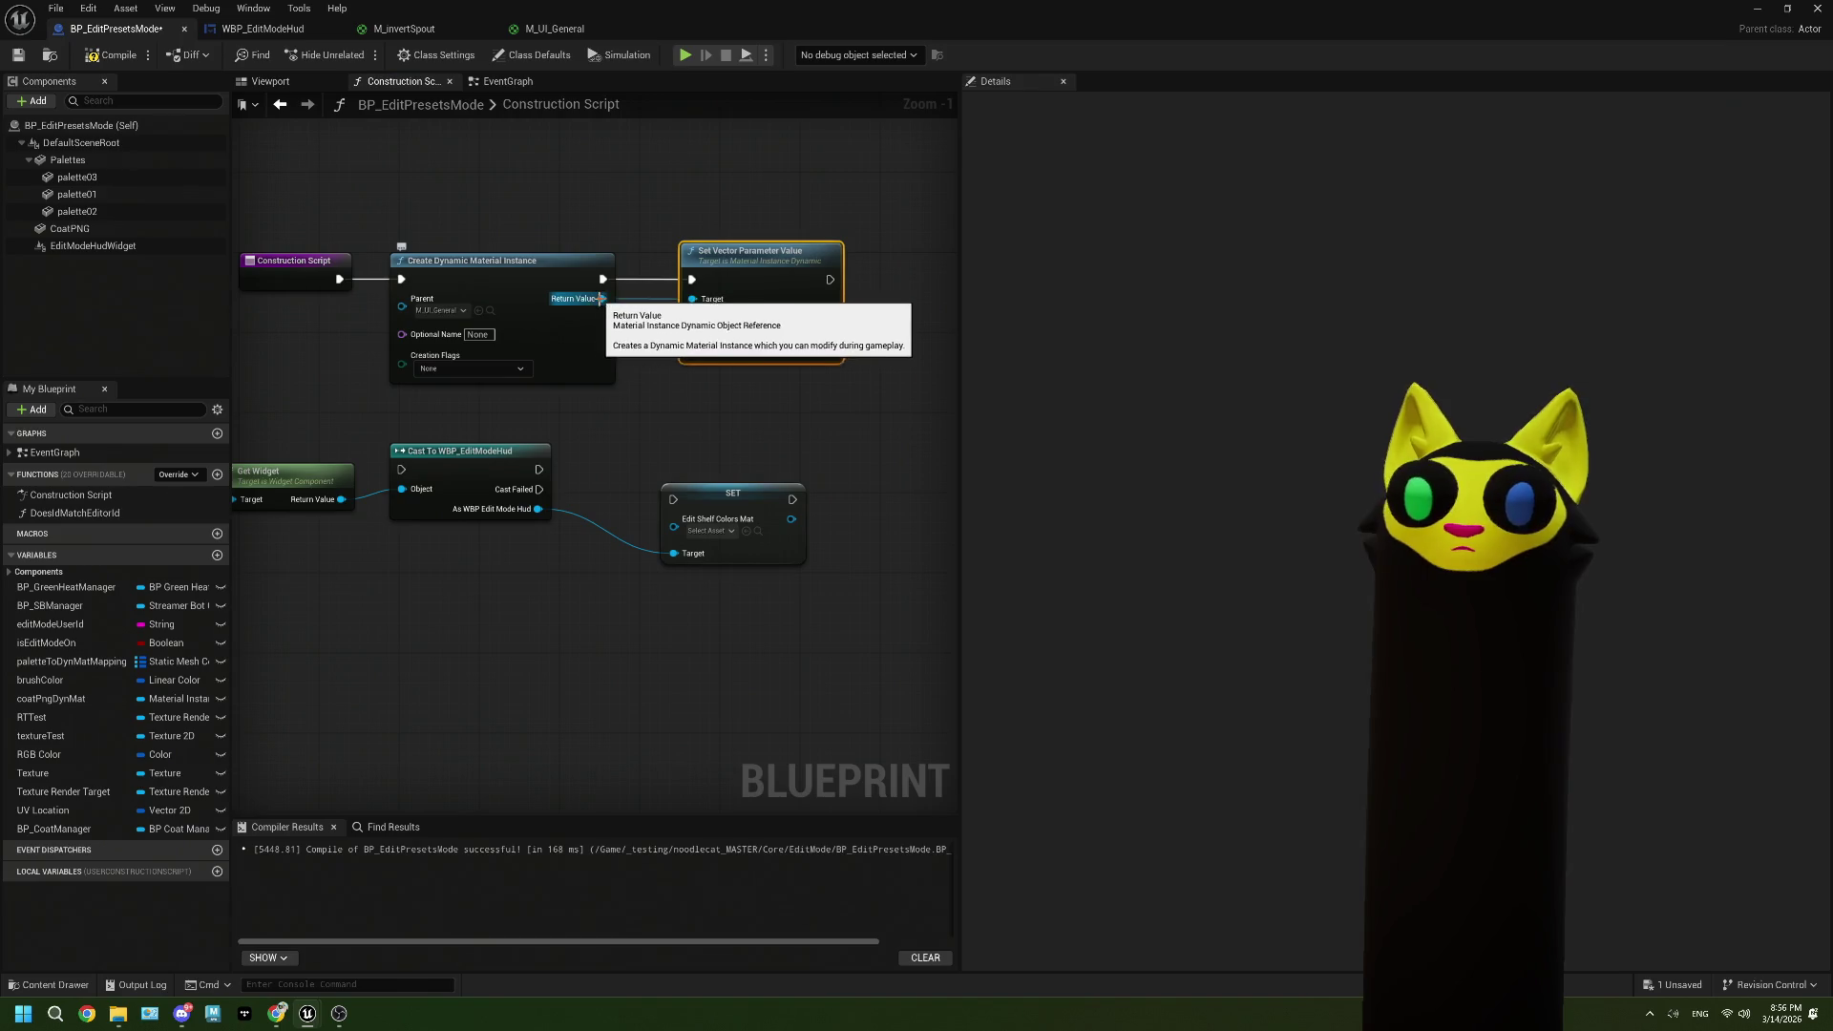
Step: Wire the dynamic material into SET Edit Shelf Colors Mat, then compile and save the blueprint
mouse_move(600, 299)
left_mouse_down()
mouse_move(655, 520)
mouse_move(673, 520)
mouse_move(577, 493)
mouse_move(674, 500)
left_mouse_up()
left_click(108, 56)
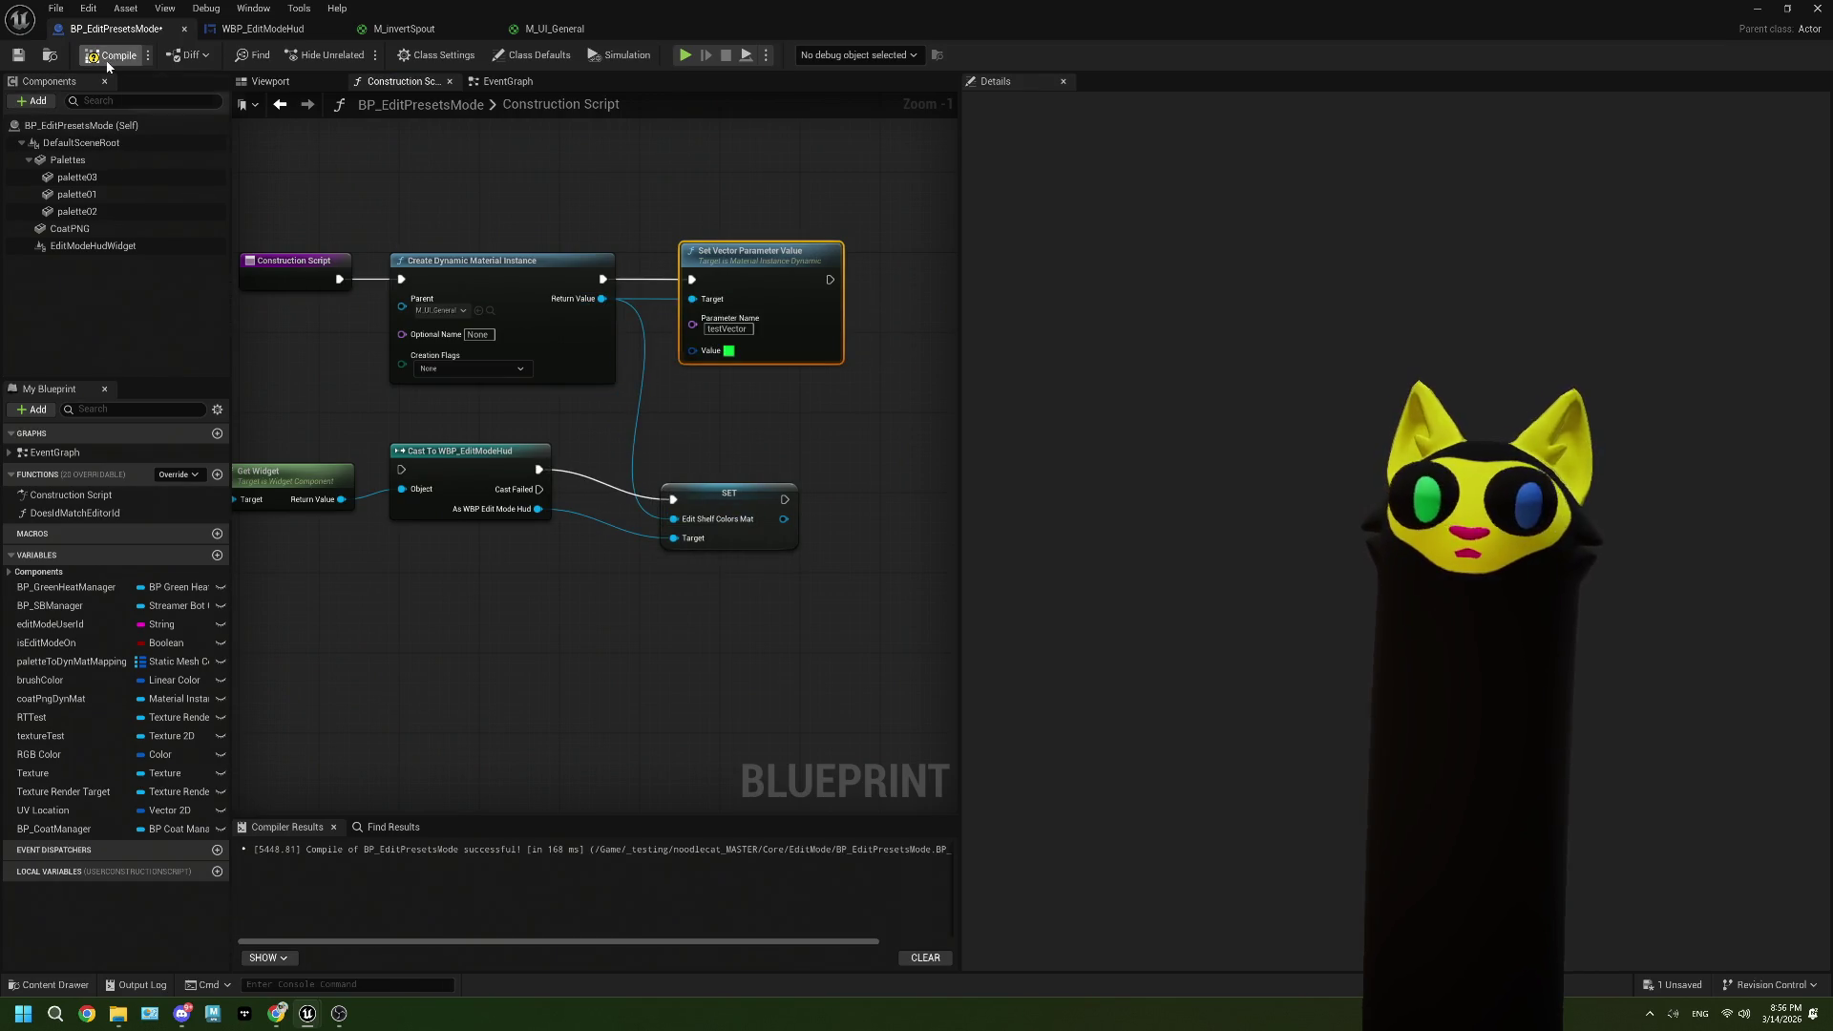
left_click(19, 57)
Step: Play the level in the editor, check the OBS output, then stop and close the Message Log
left_click(1817, 8)
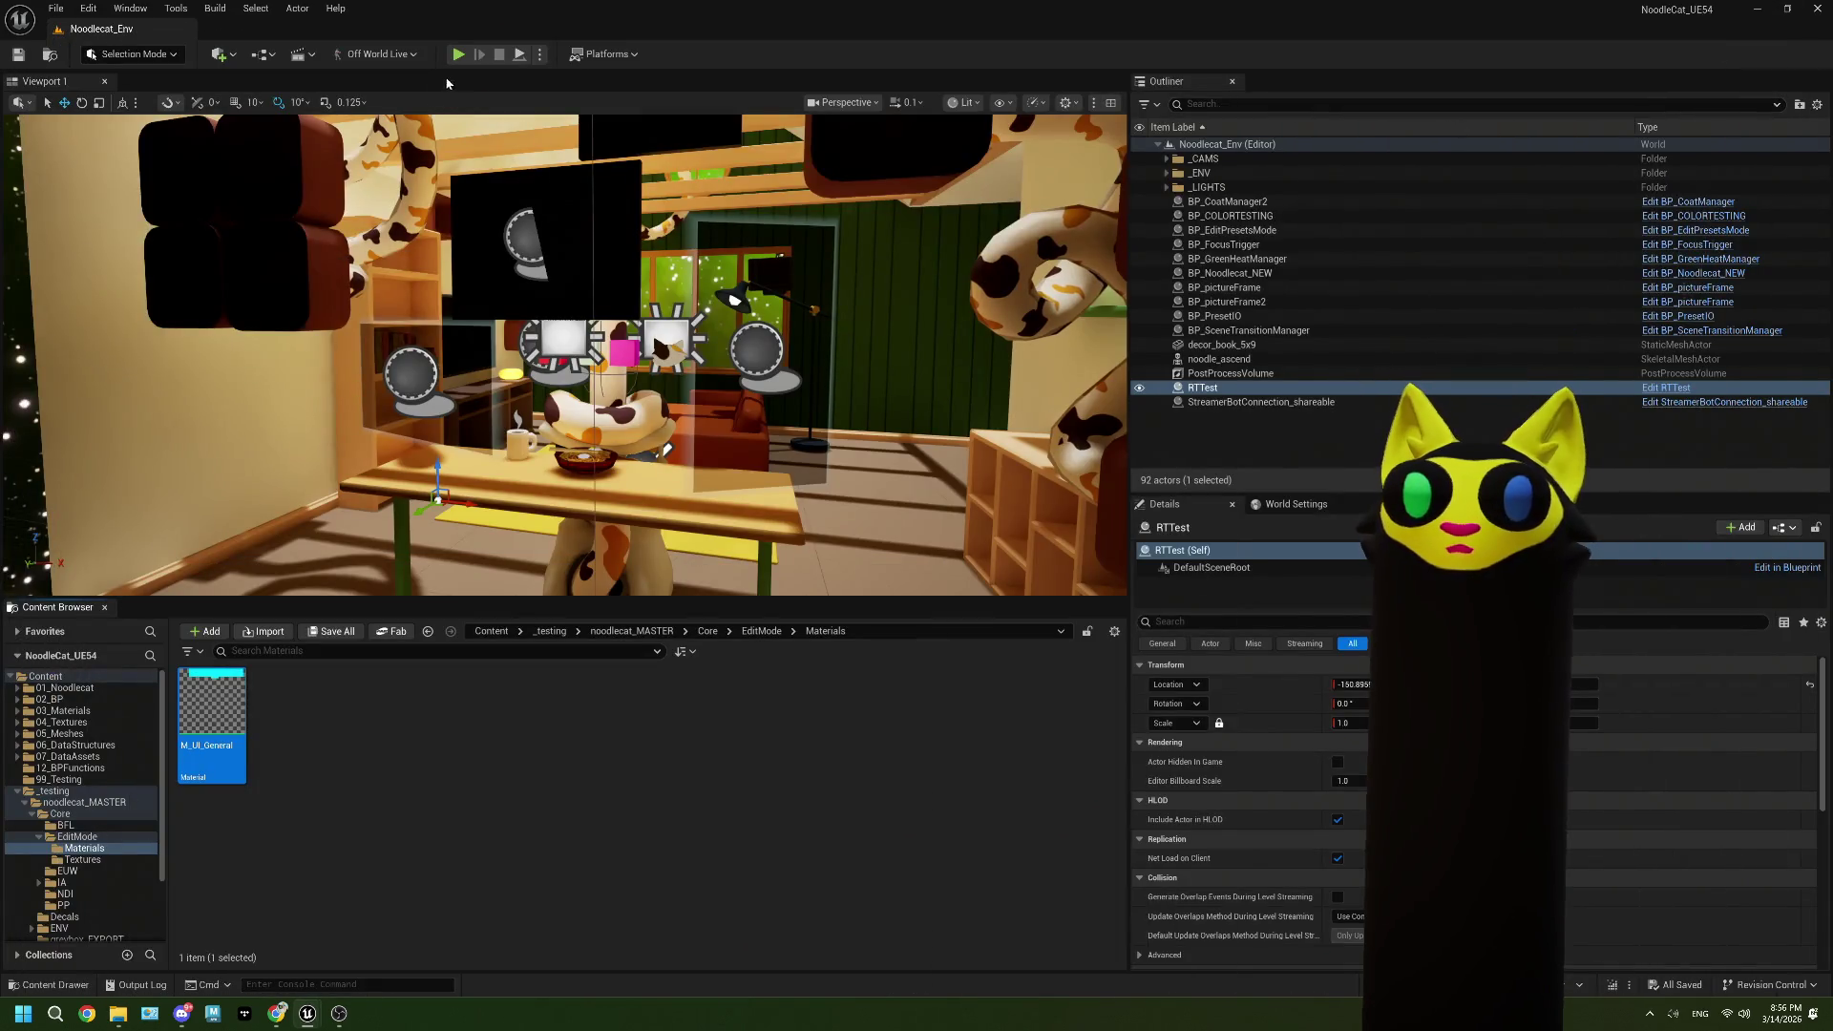
left_click(459, 56)
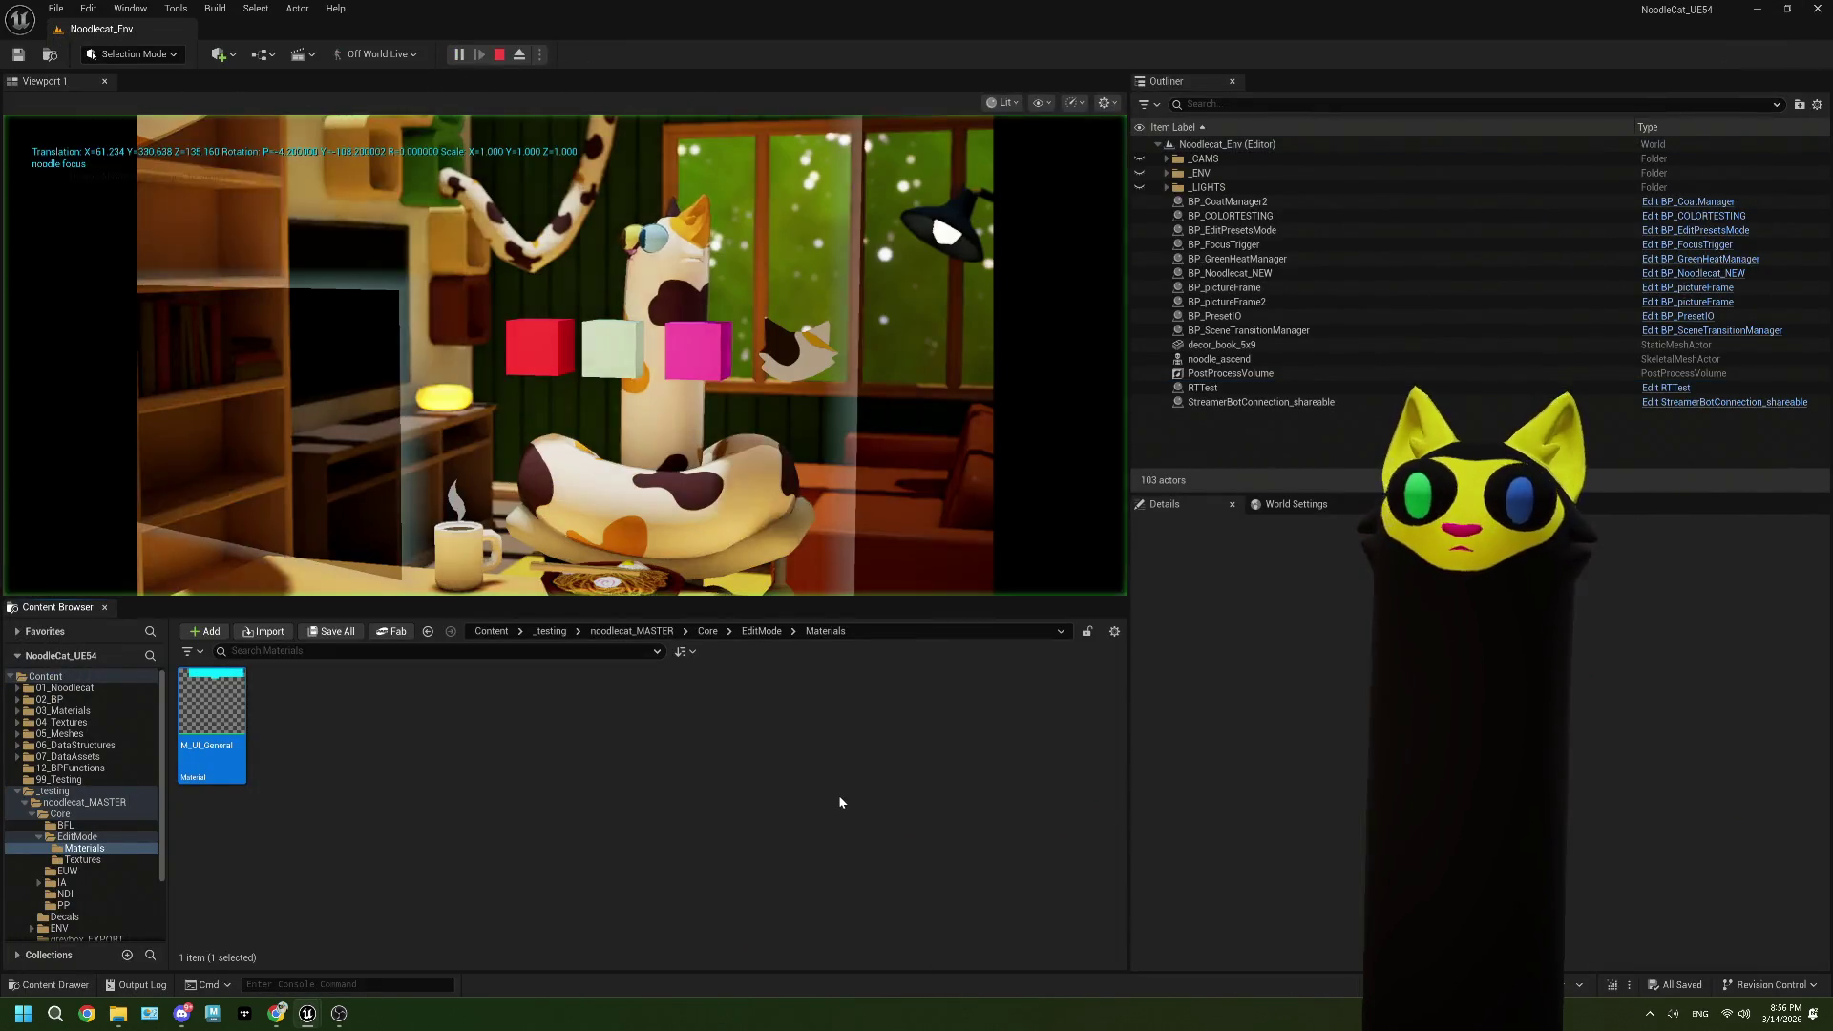
left_click(797, 751)
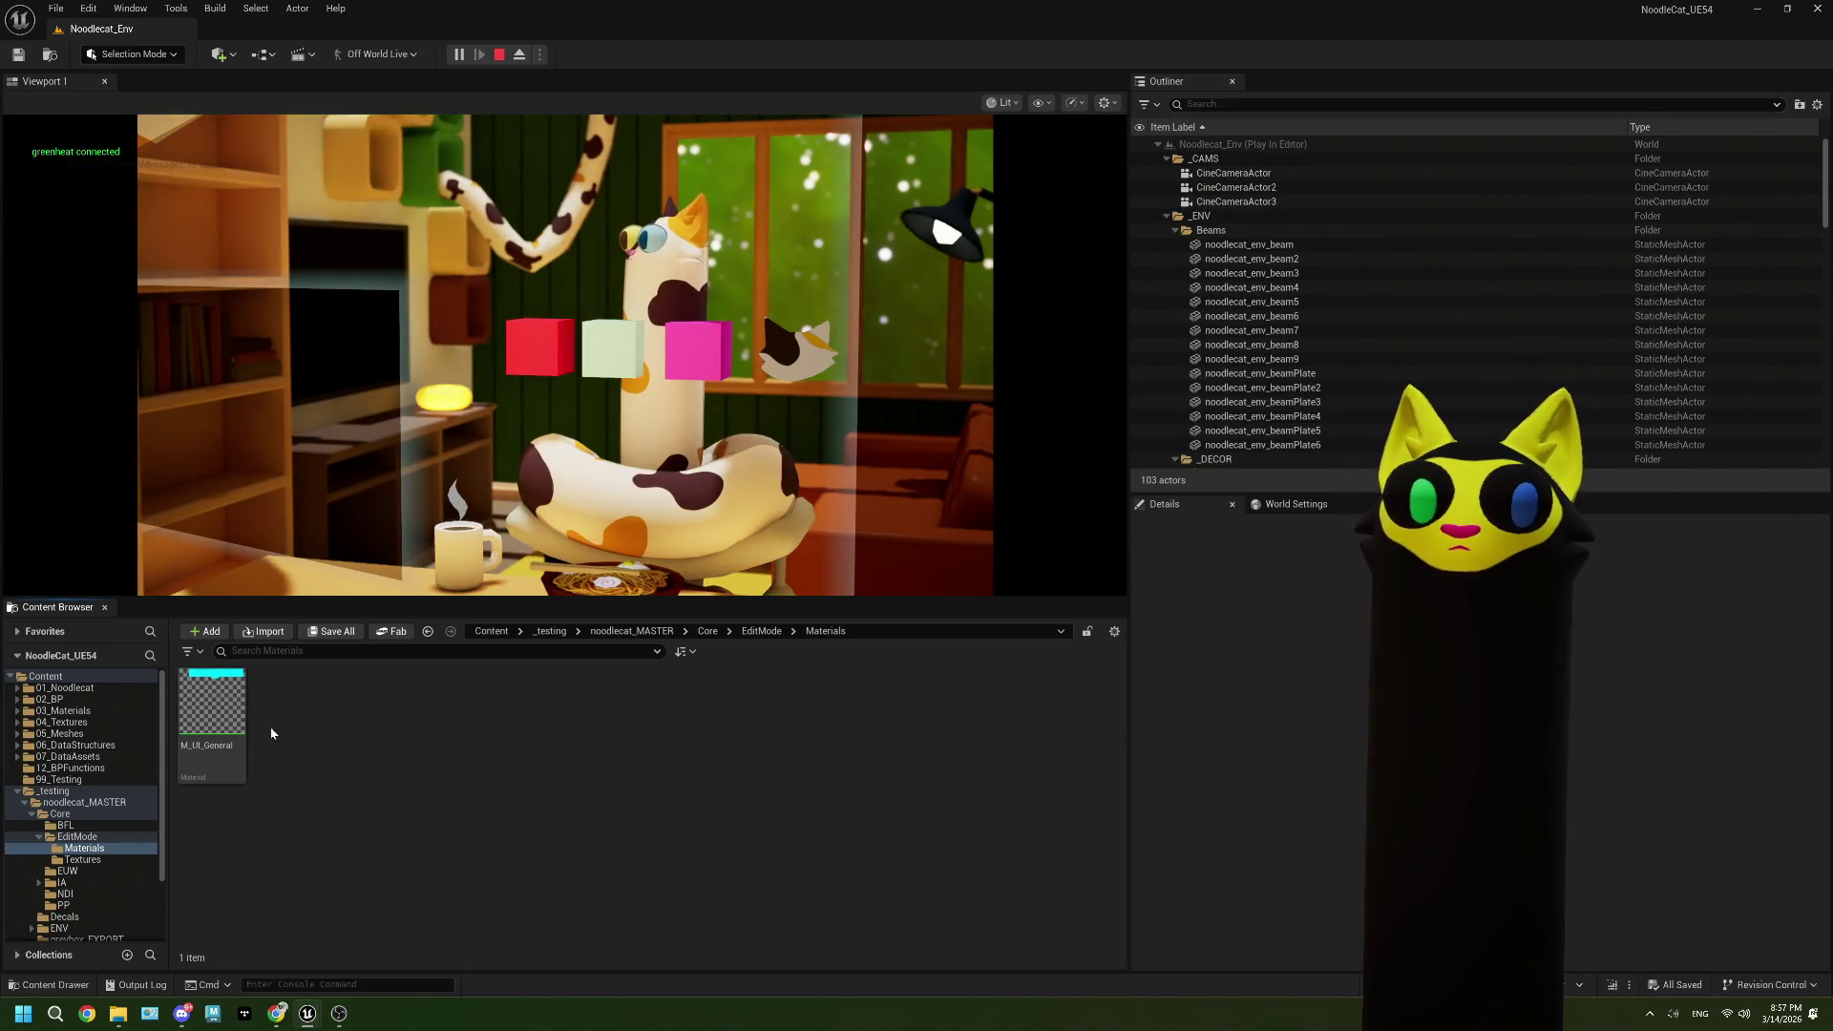
left_click(344, 1018)
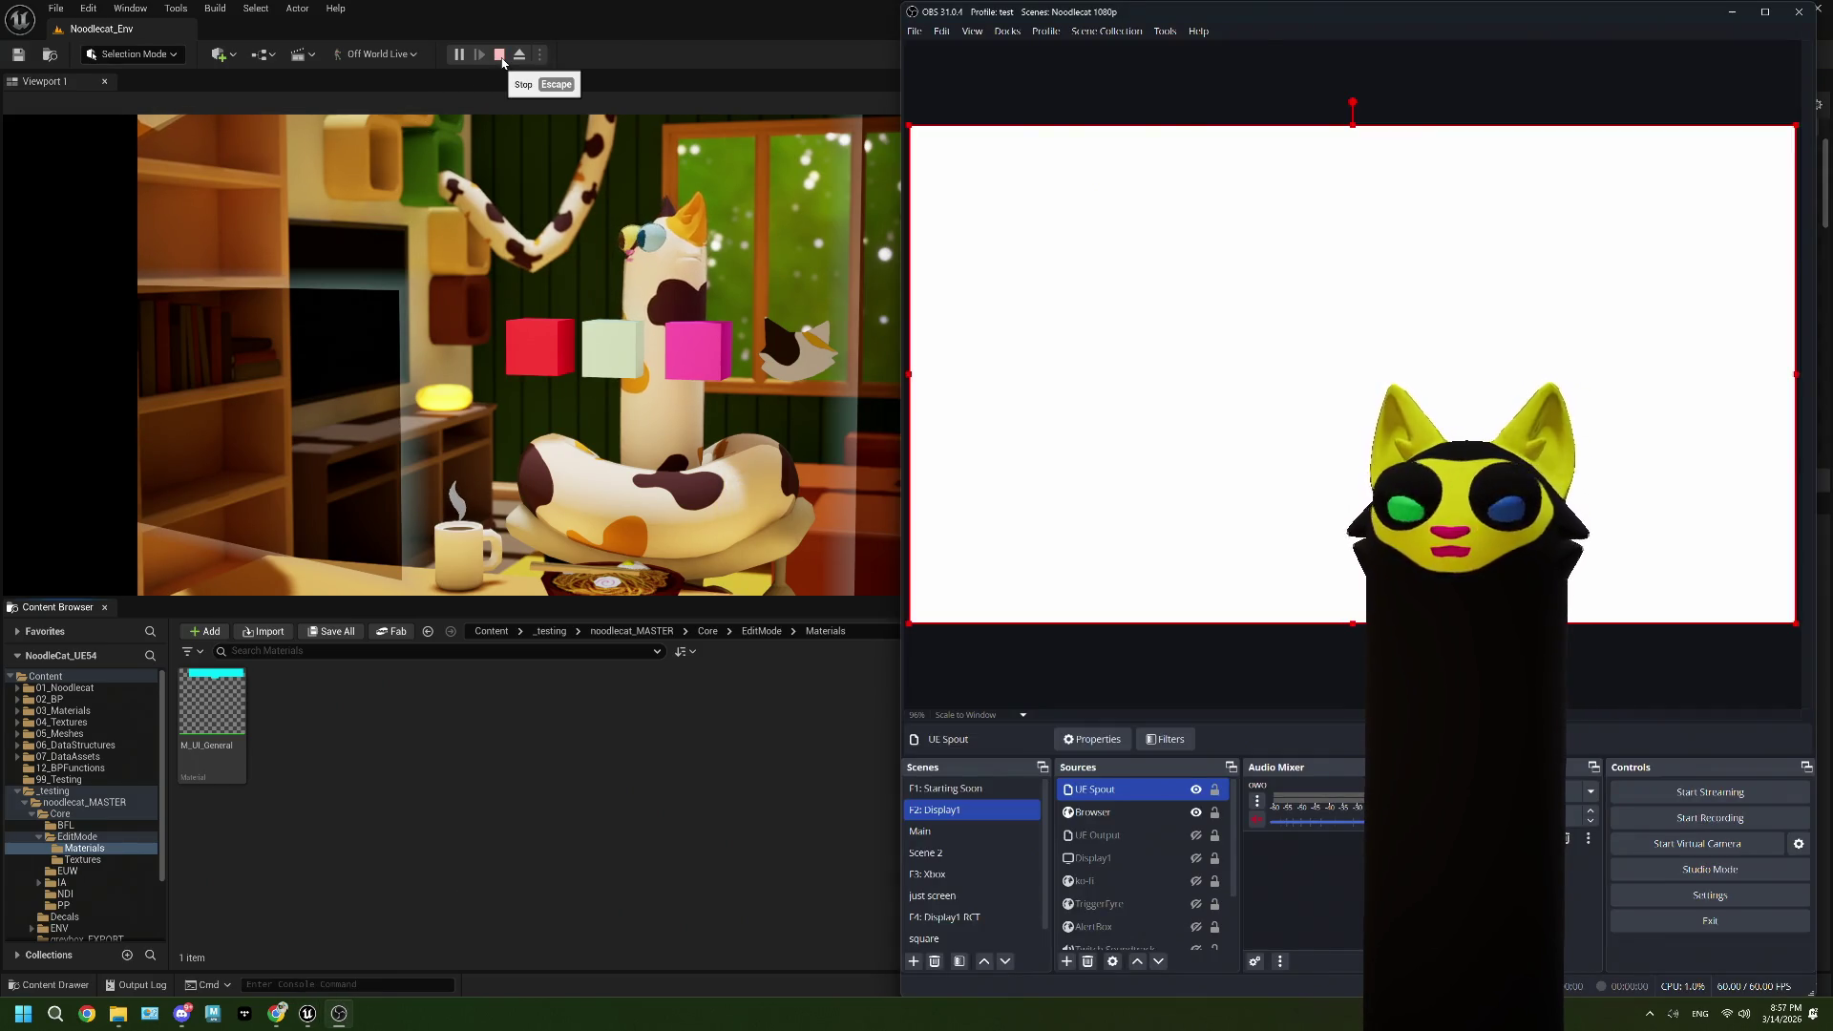
left_click(501, 58)
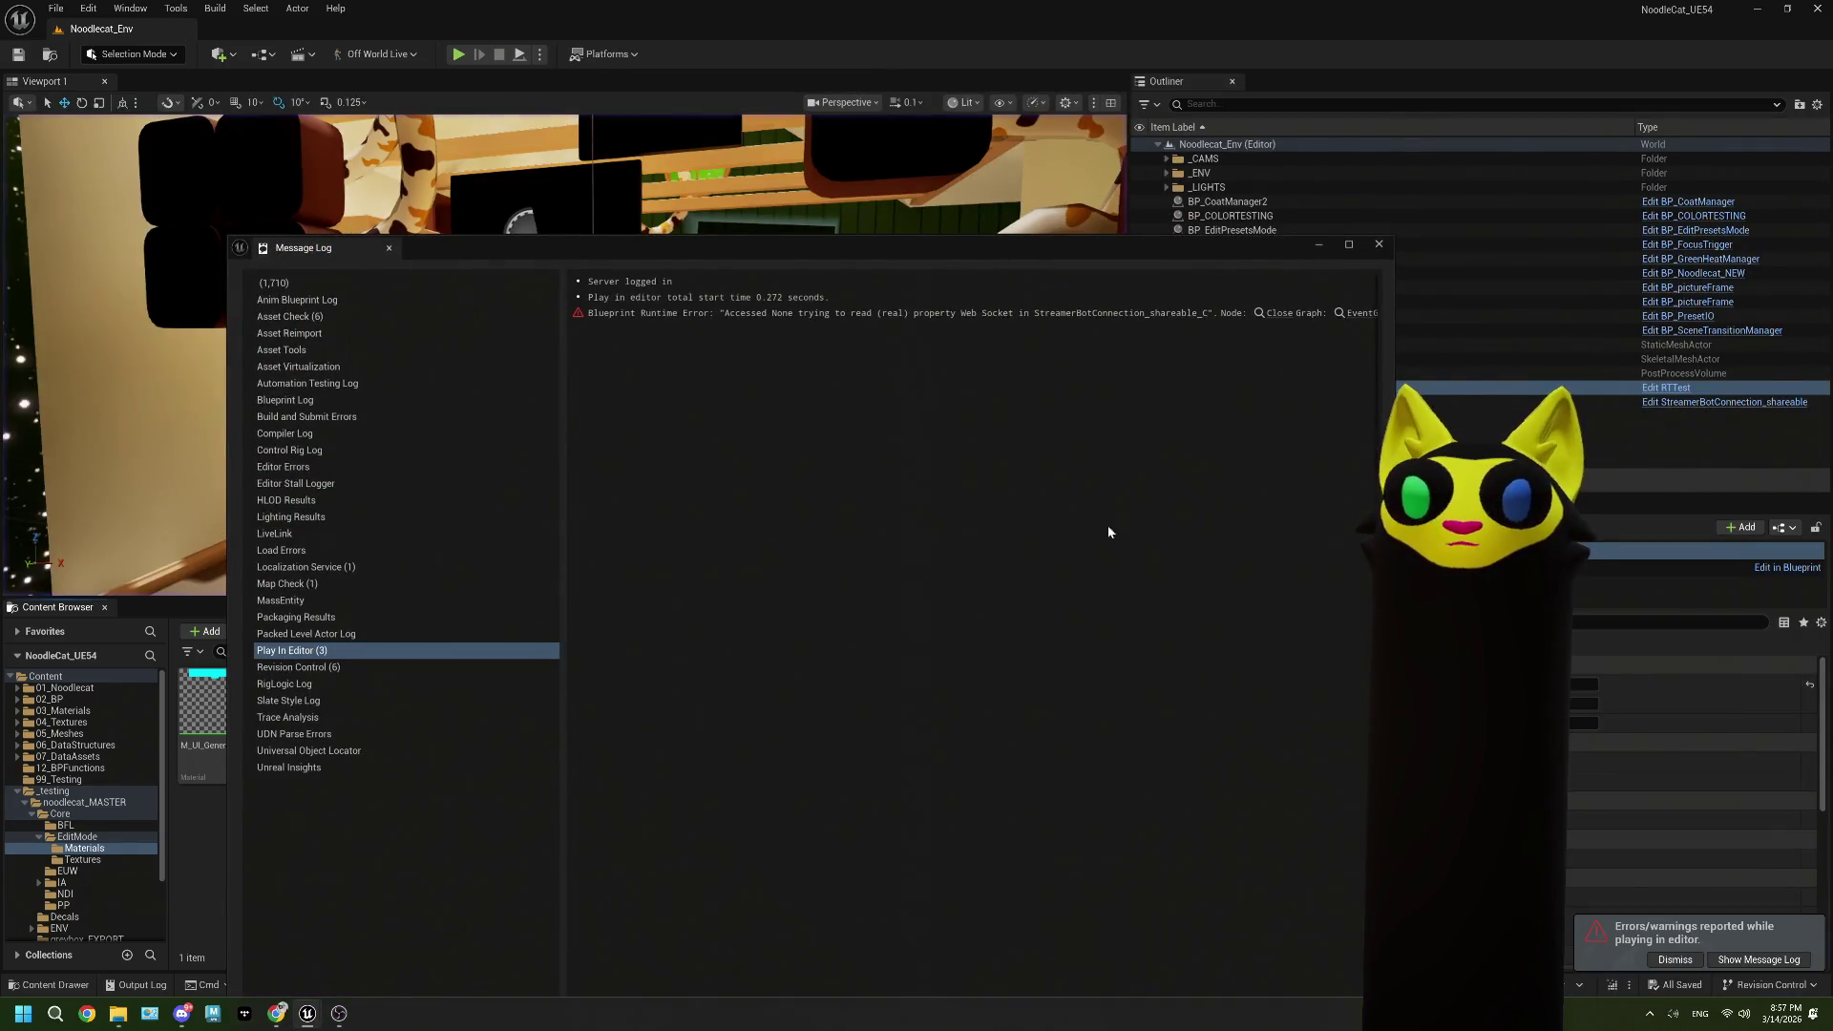
left_click(1378, 246)
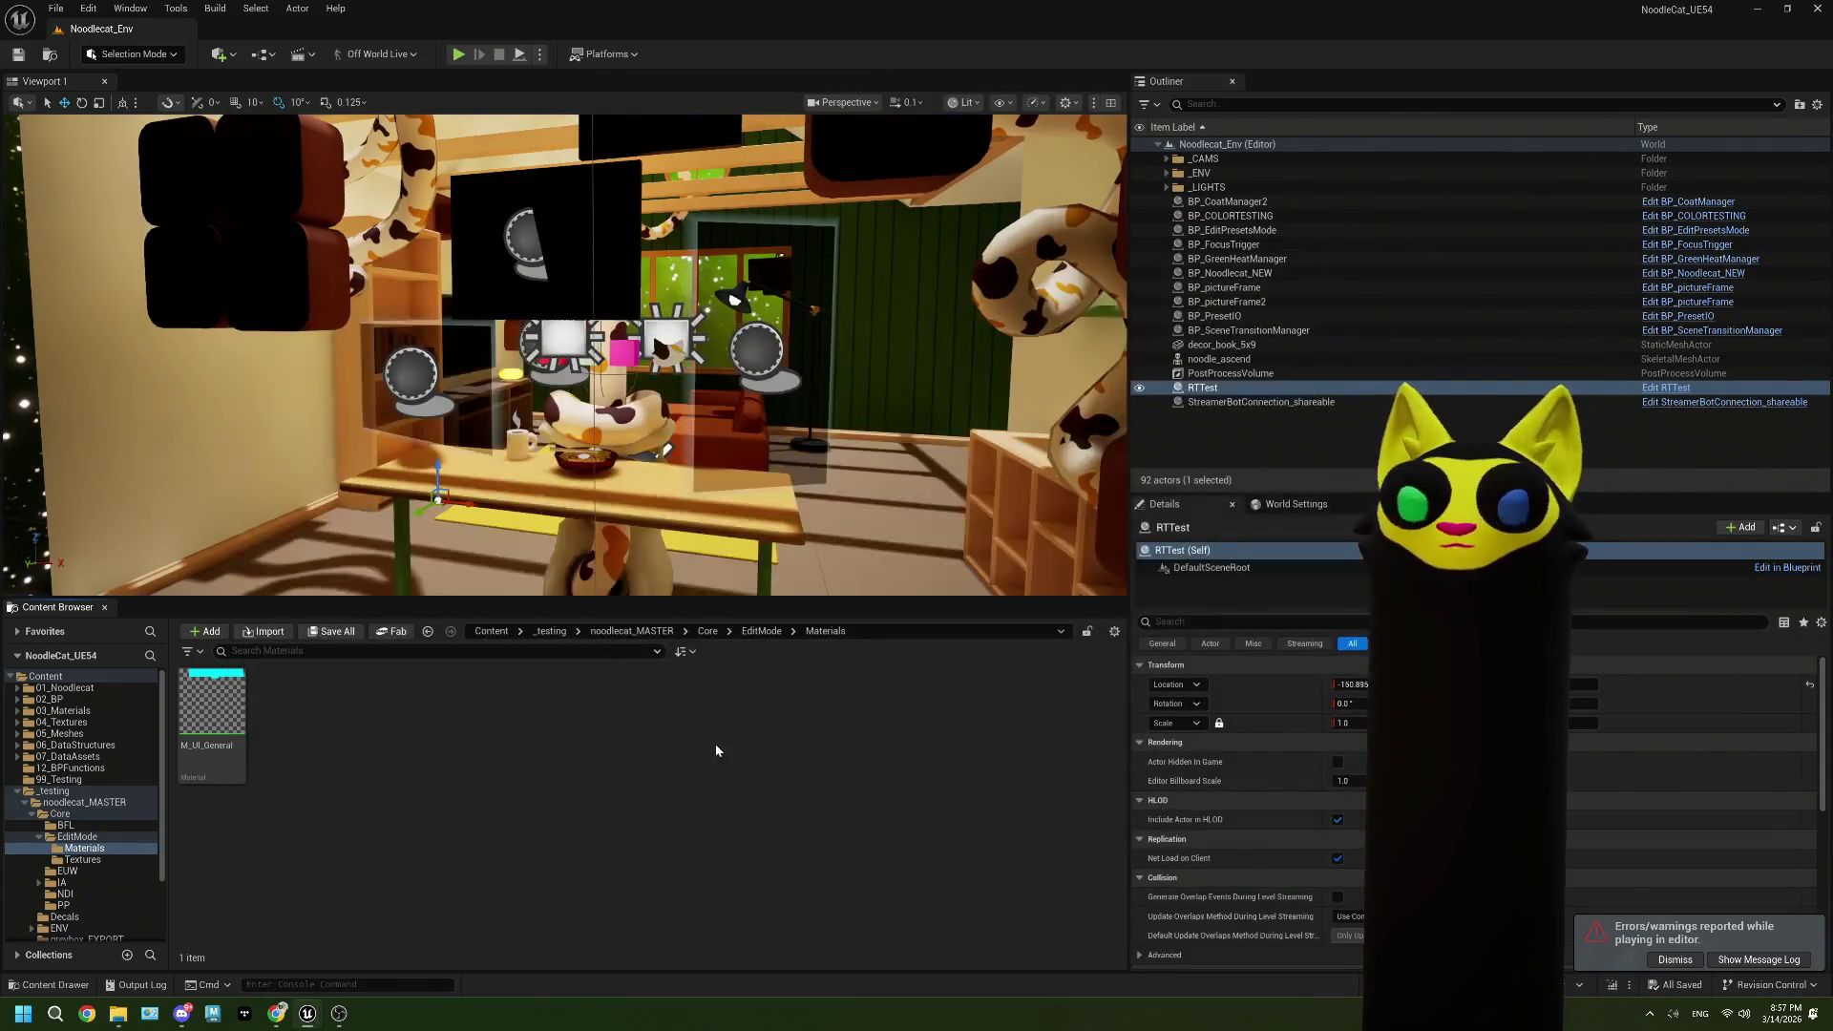
Step: Browse to EditMode > Materials and open M_UI_General
left_click(765, 634)
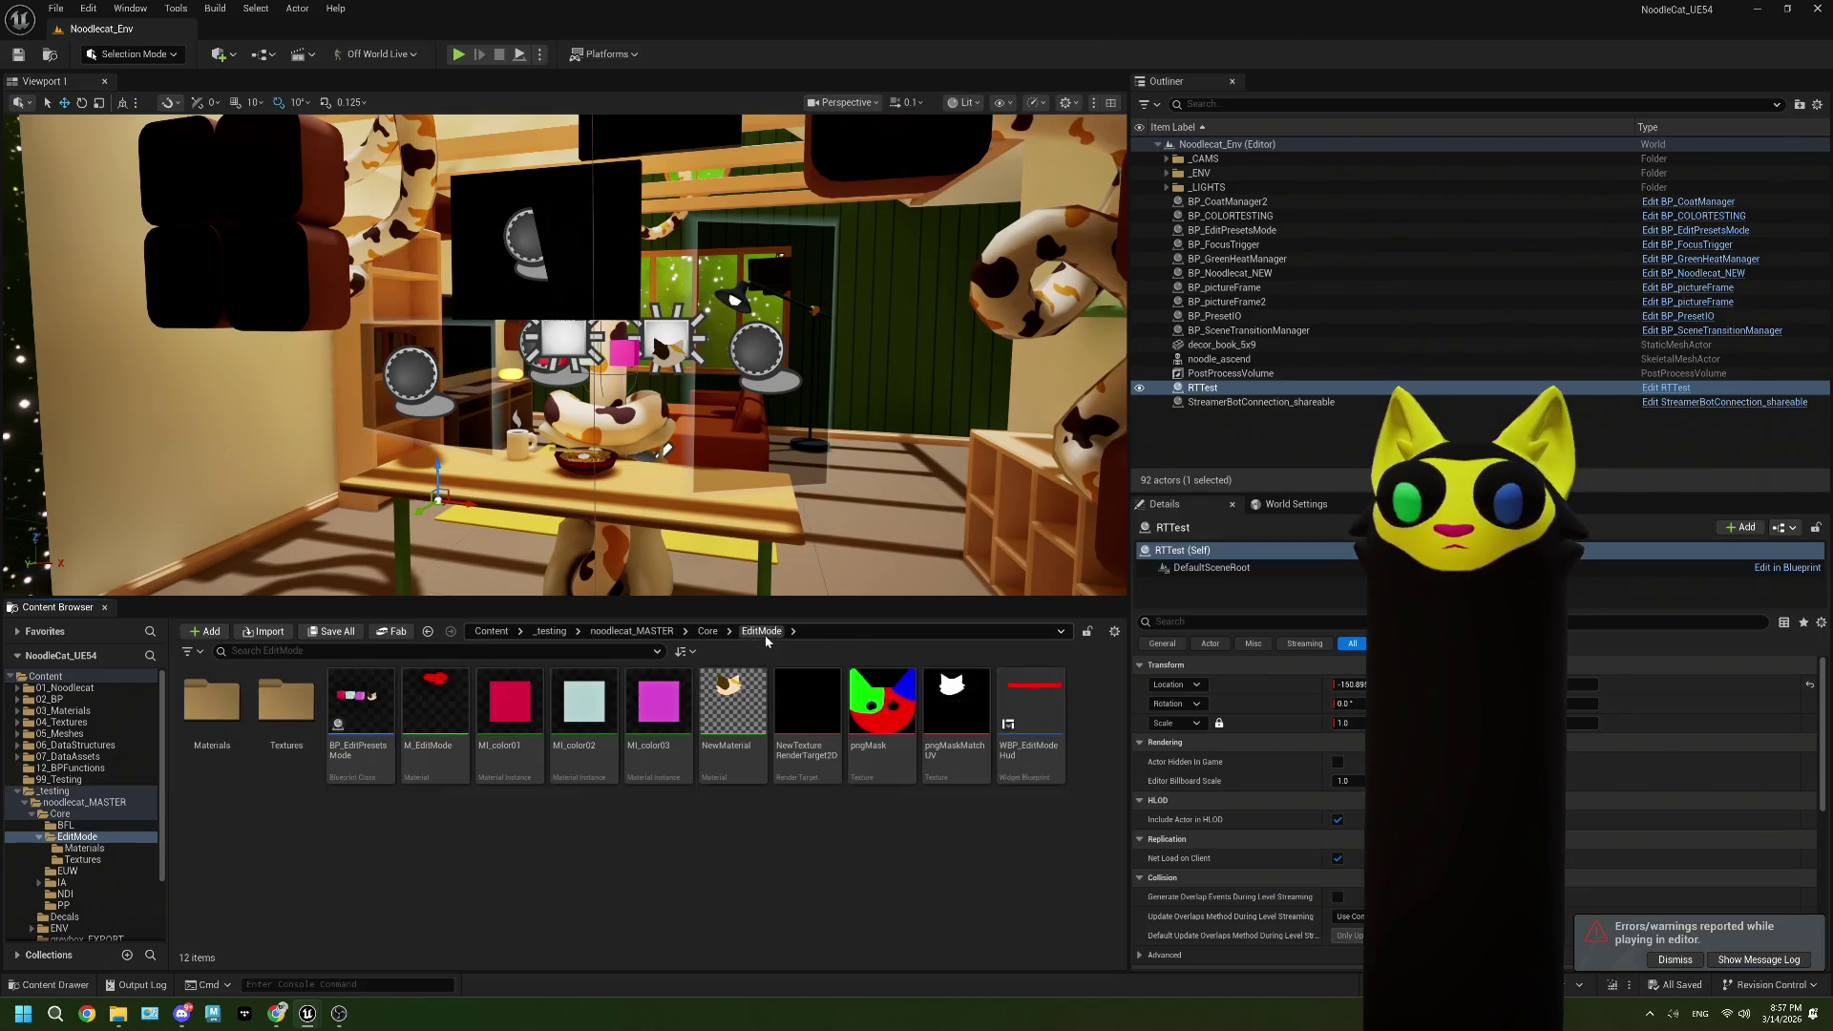
double_click(191, 727)
double_click(210, 716)
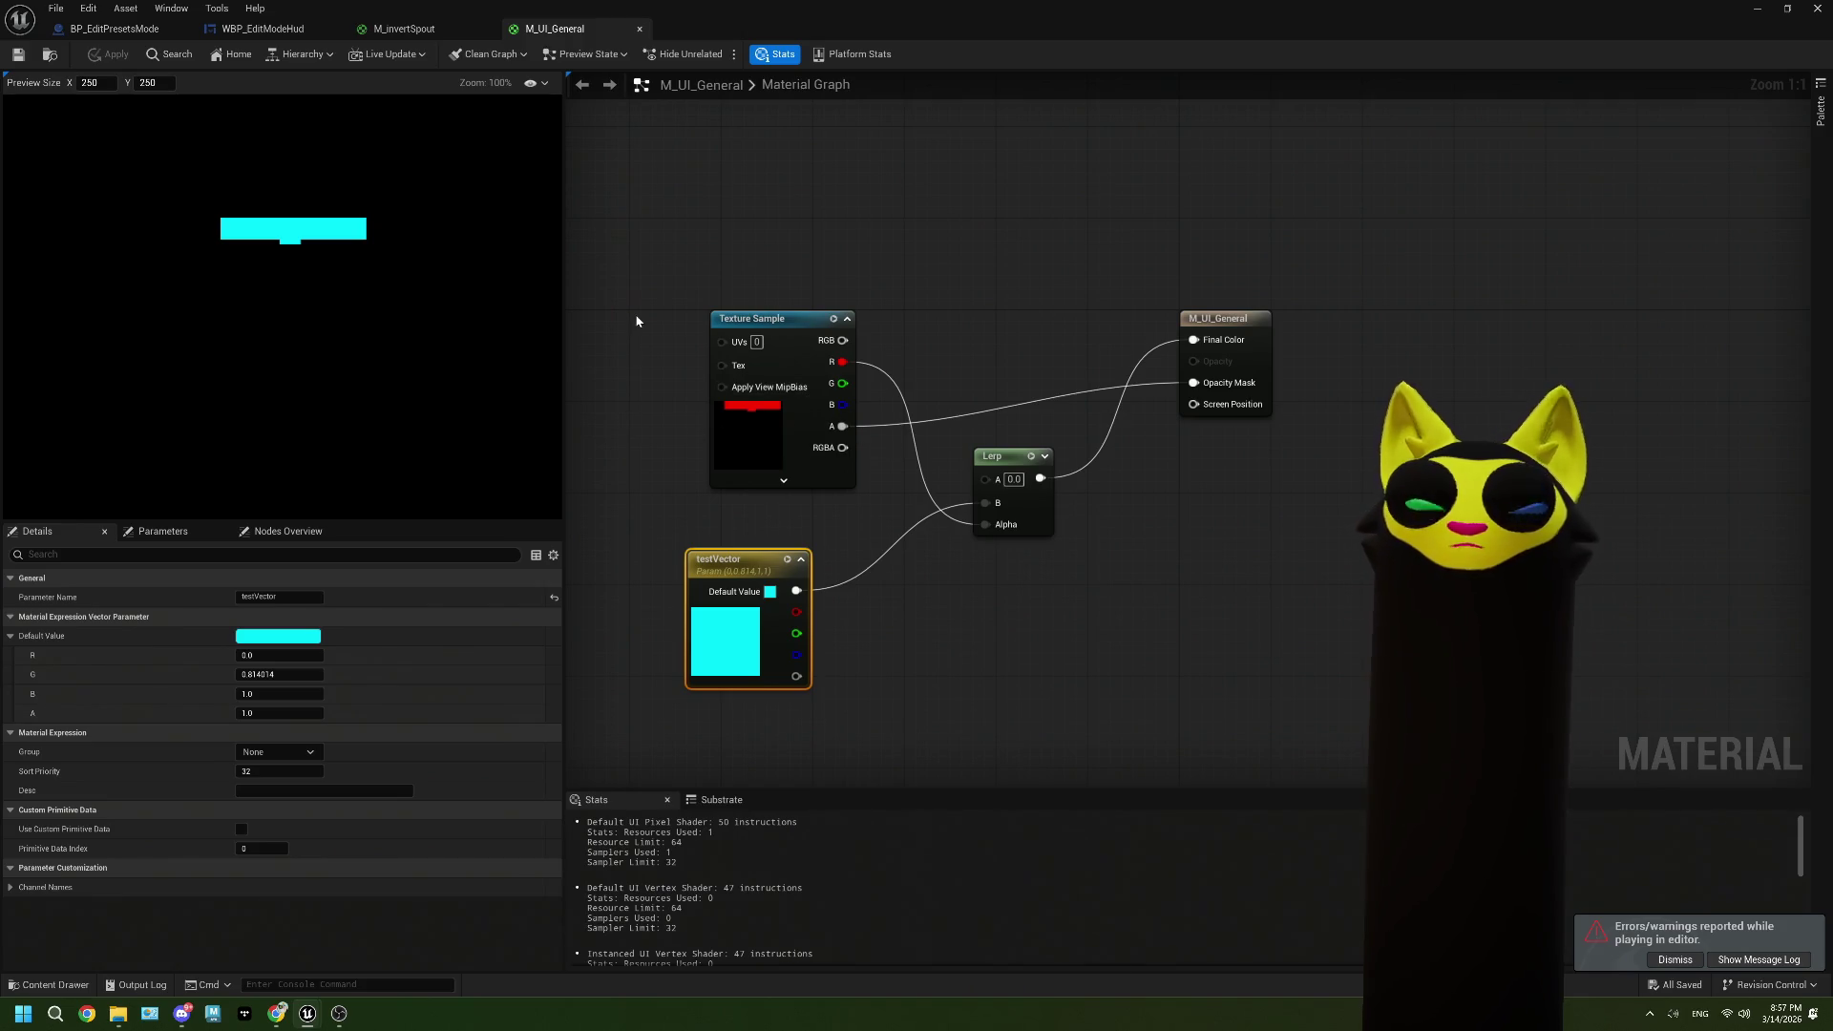
Step: Cycle through the M_invertSpout, WBP_EditModeHud and BP_EditPresetsMode tabs, then shrink the editor window
left_click(394, 32)
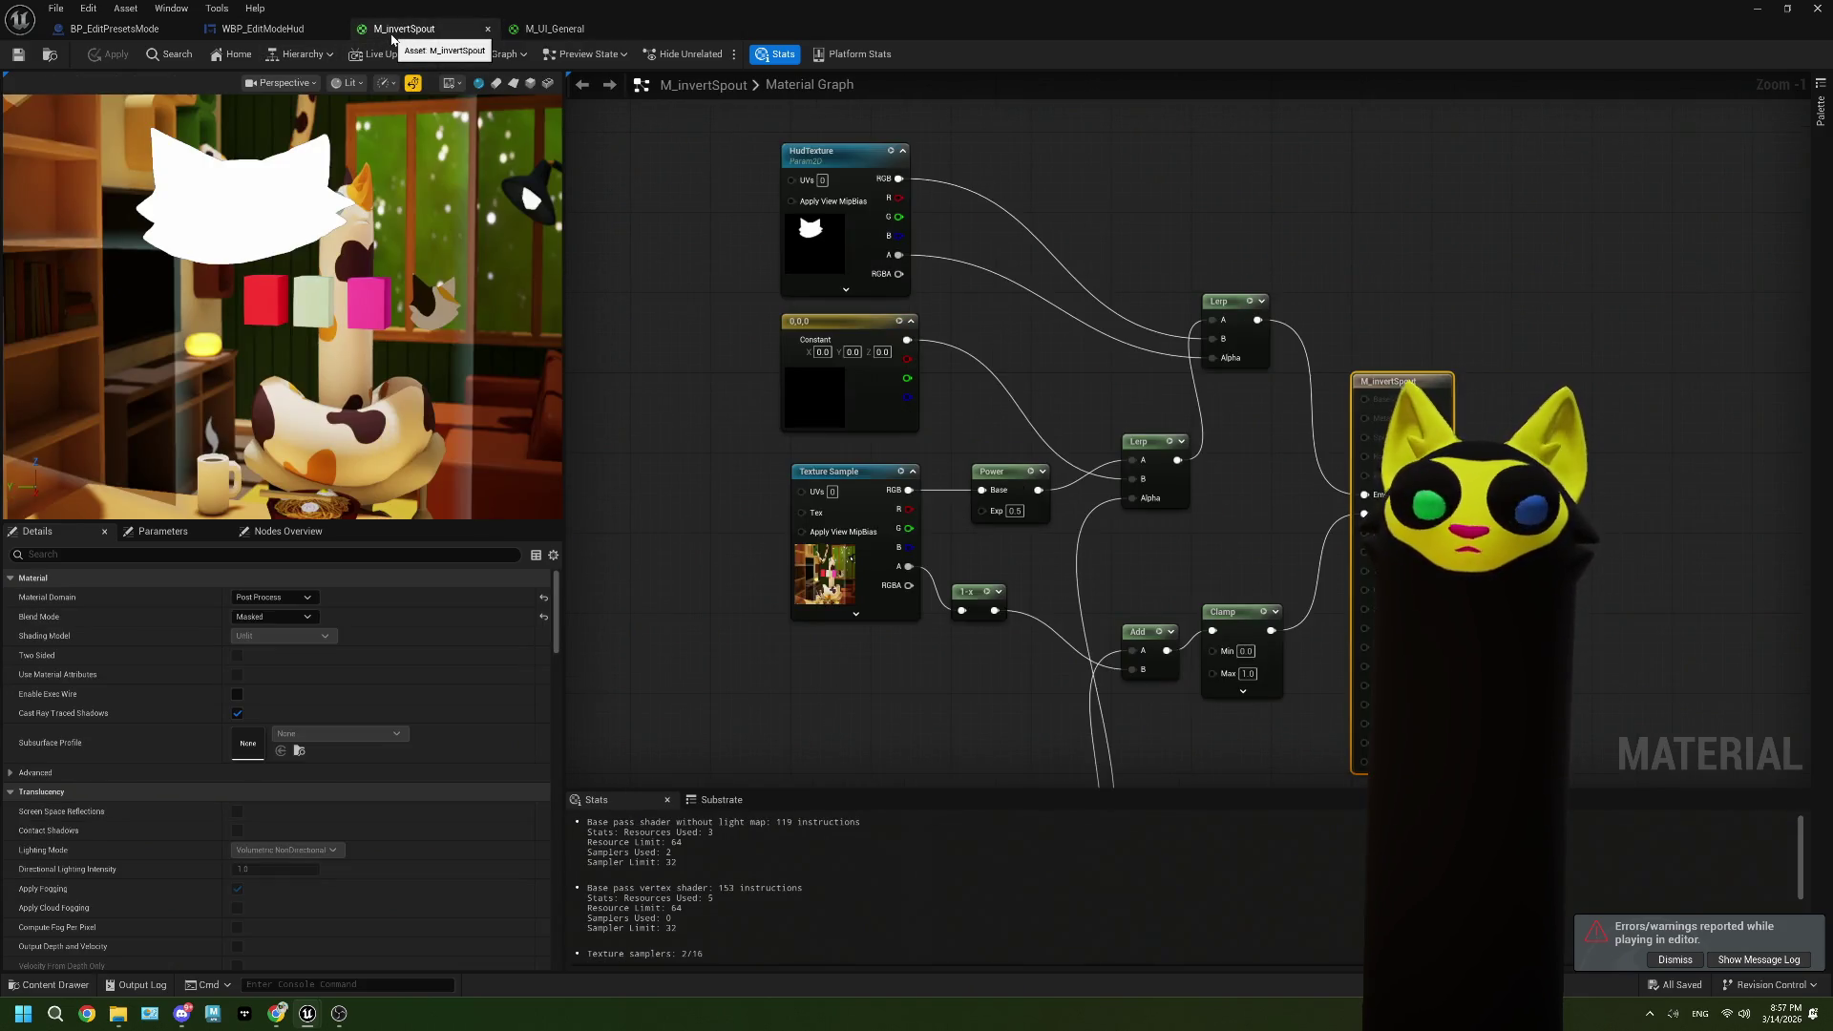
left_click(299, 31)
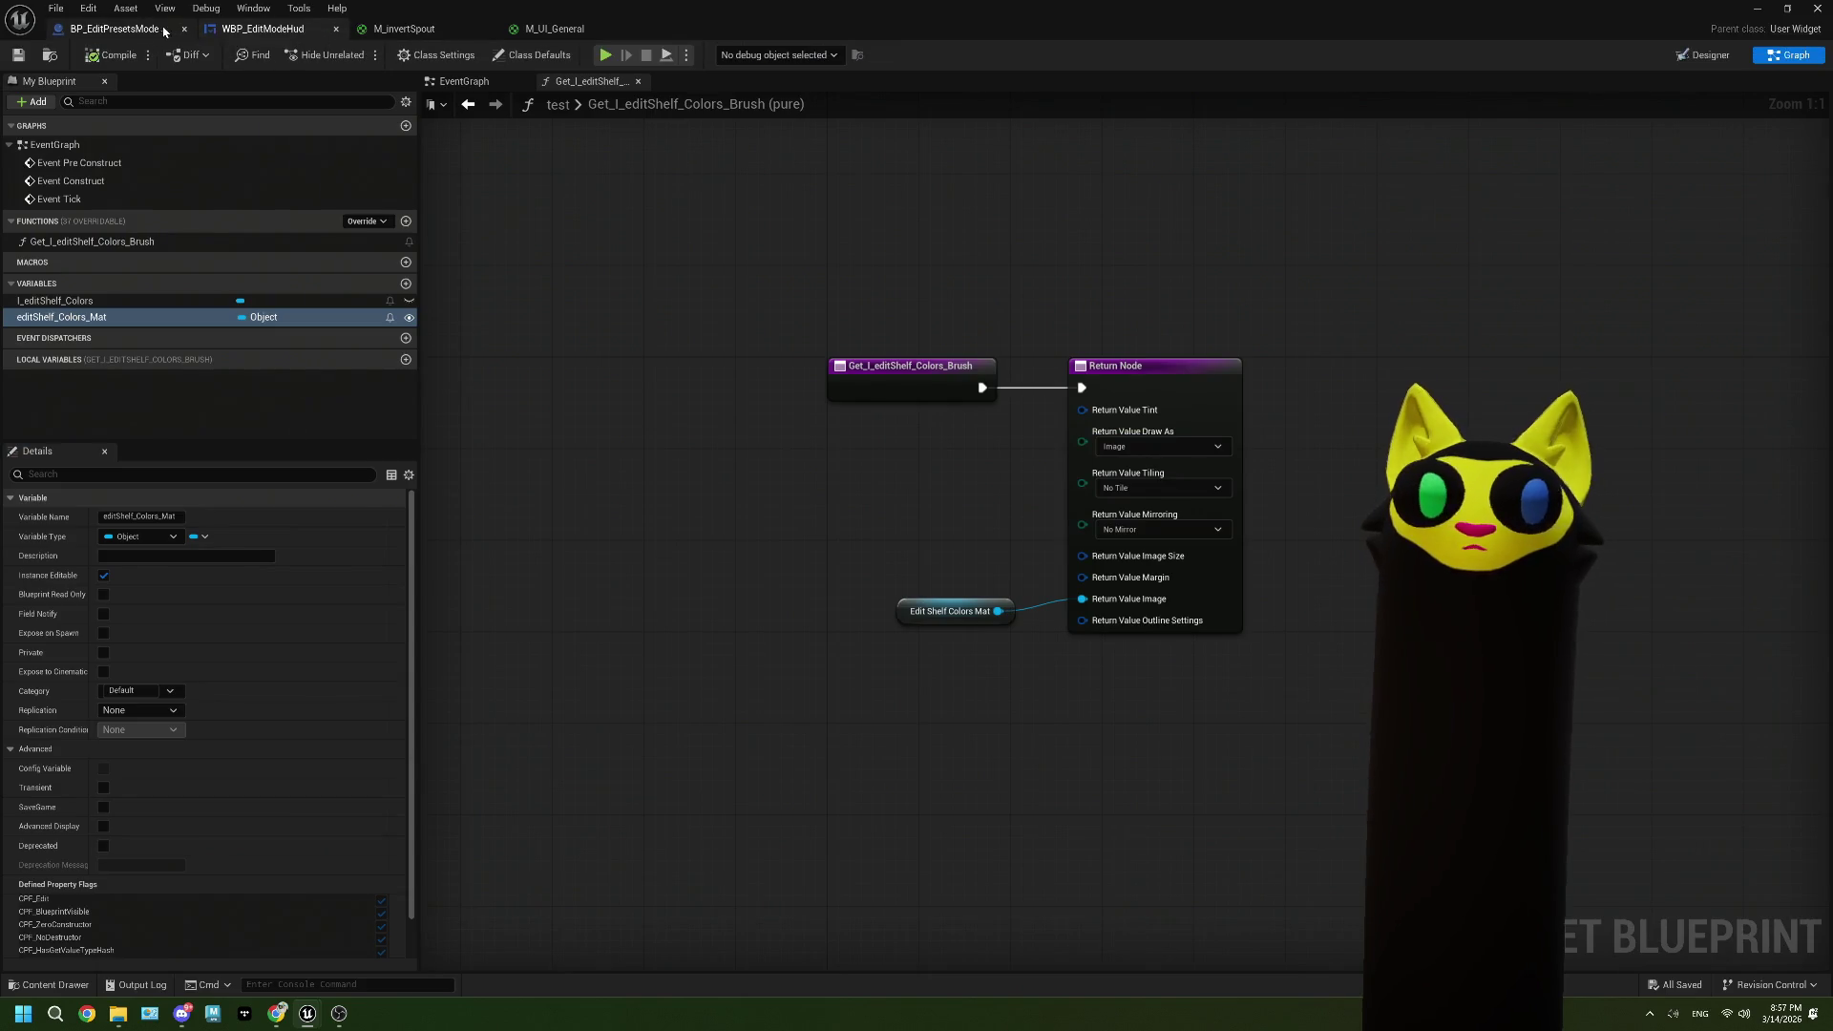
left_click(148, 30)
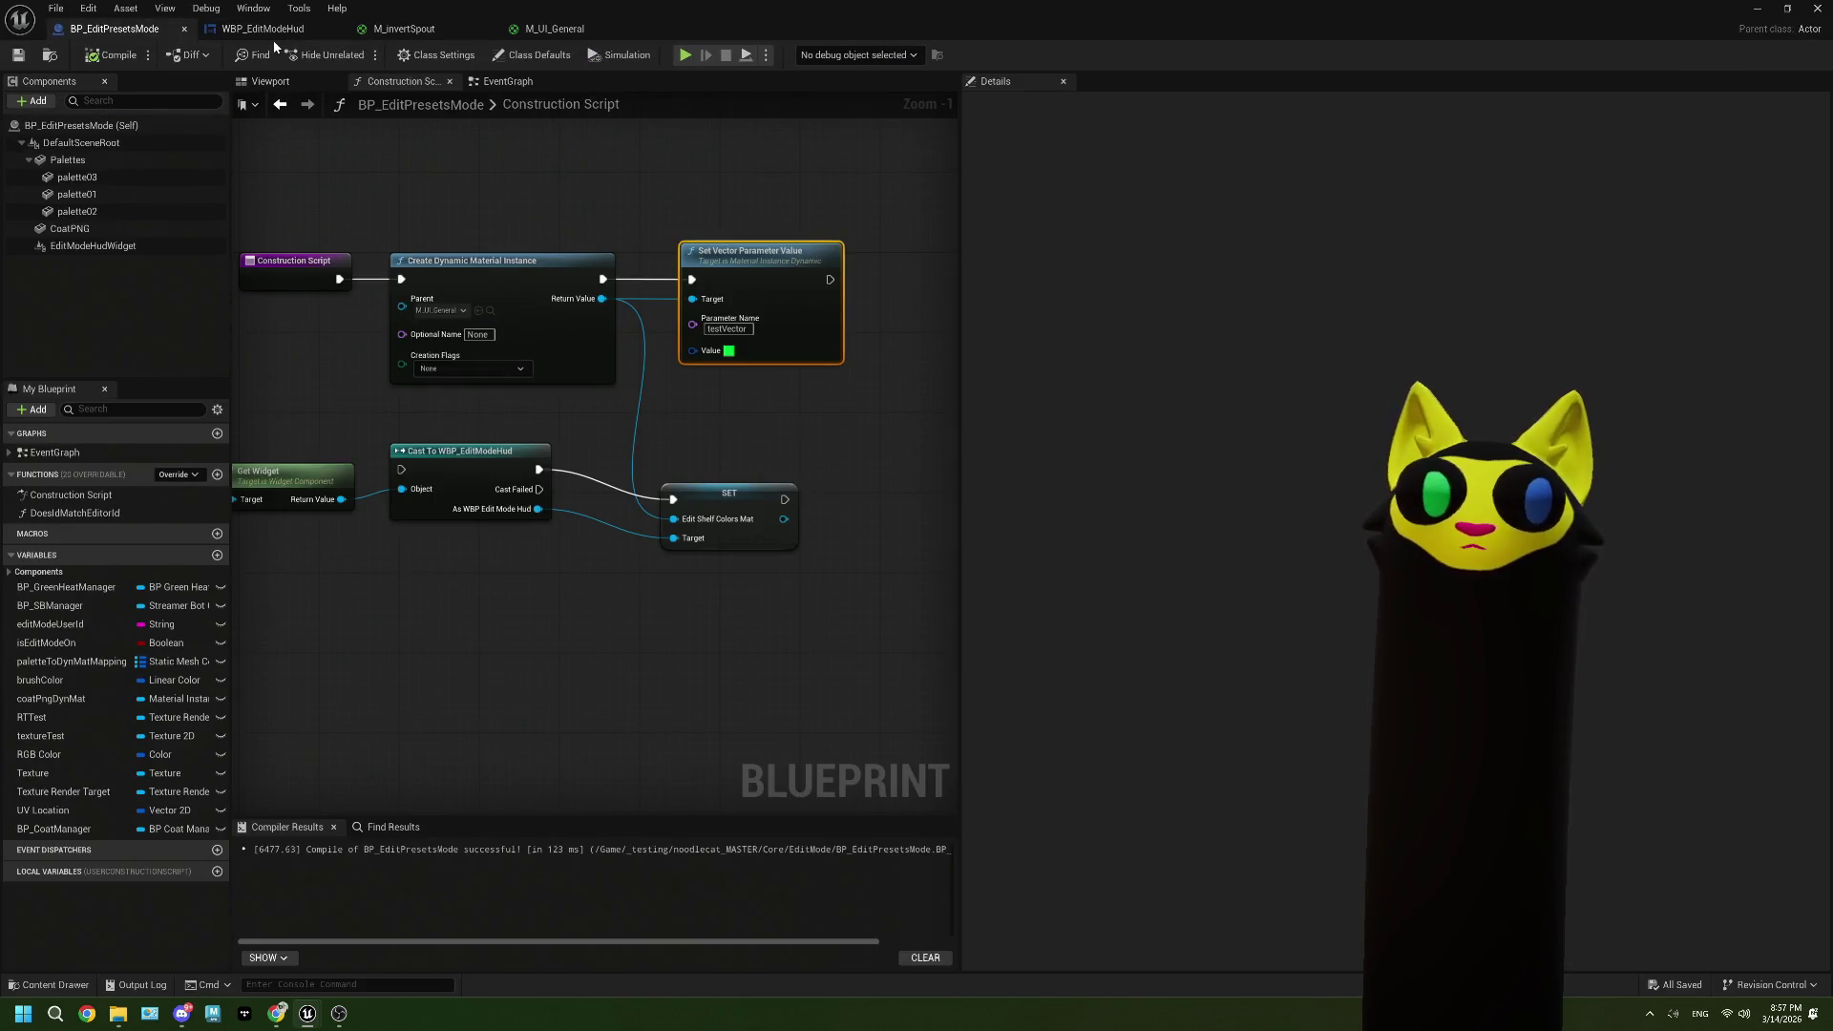
mouse_move(314, 42)
left_mouse_down()
mouse_move(1057, 164)
mouse_move(1175, 229)
left_mouse_up()
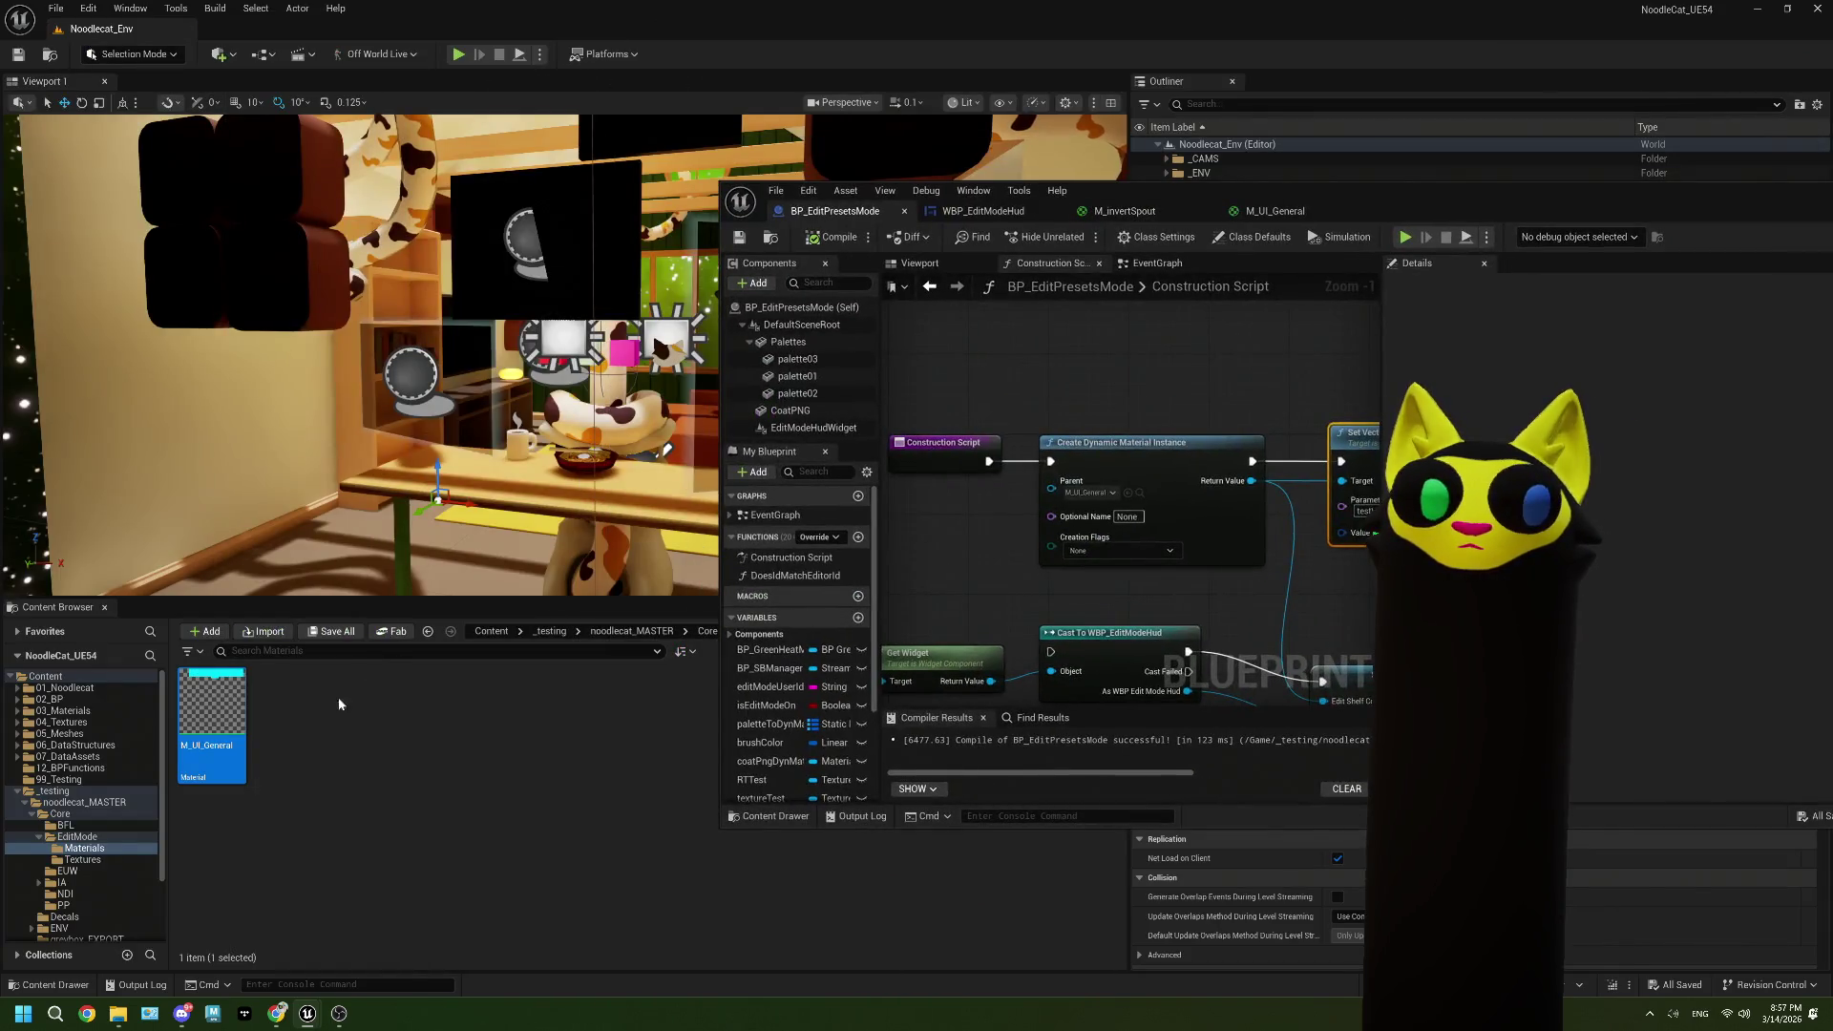
Step: Browse the Content Browser to Core > NDI and cycle through the open blueprint tabs
left_click(707, 631)
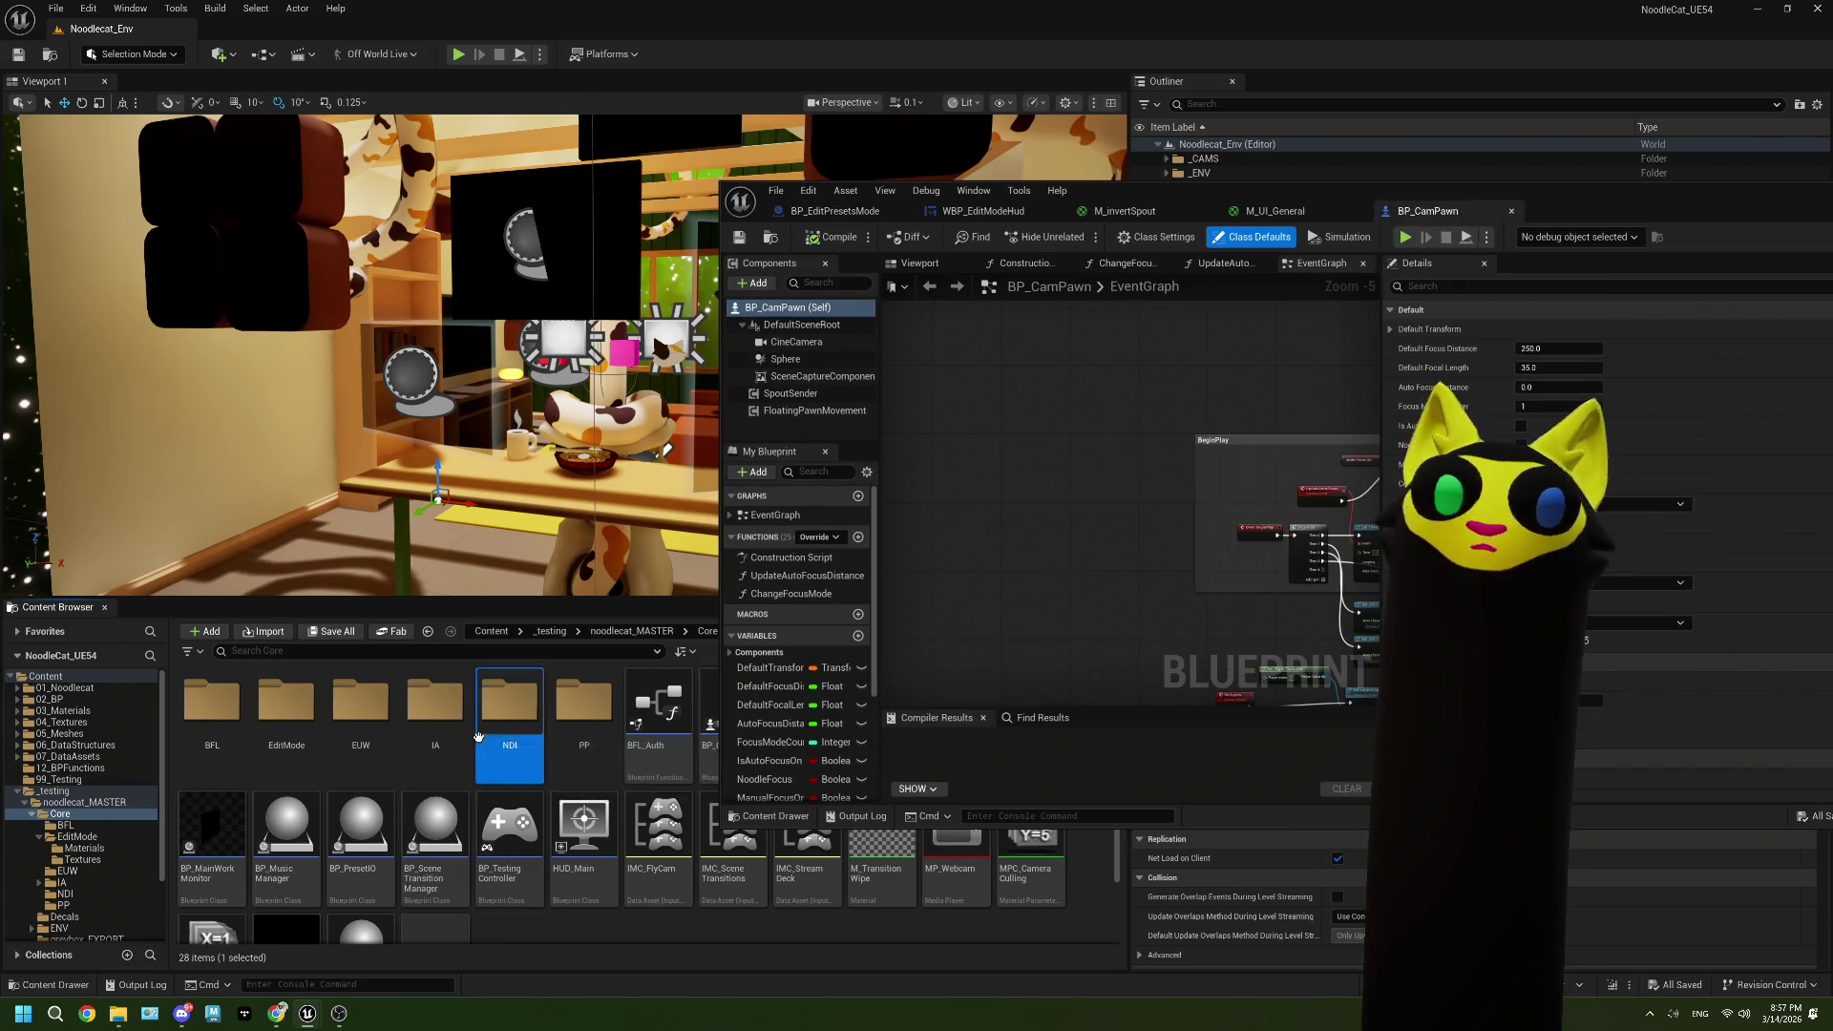
double_click(510, 702)
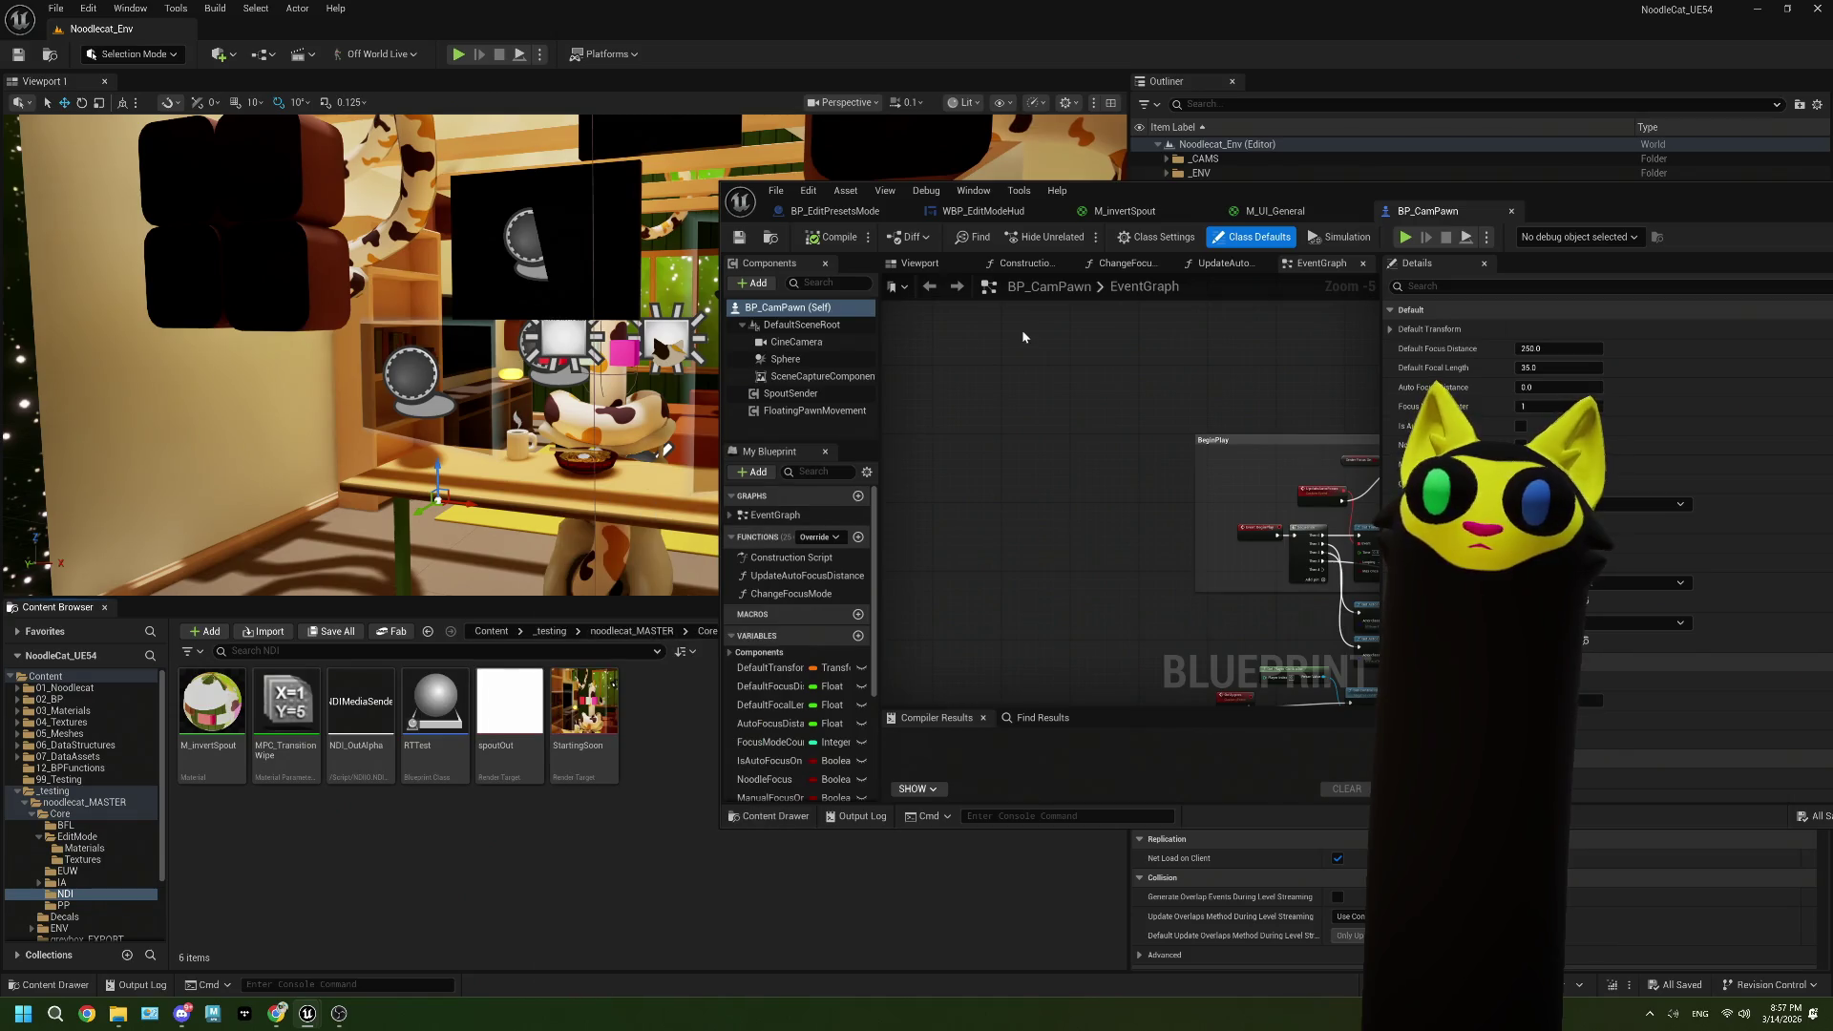
left_click(831, 211)
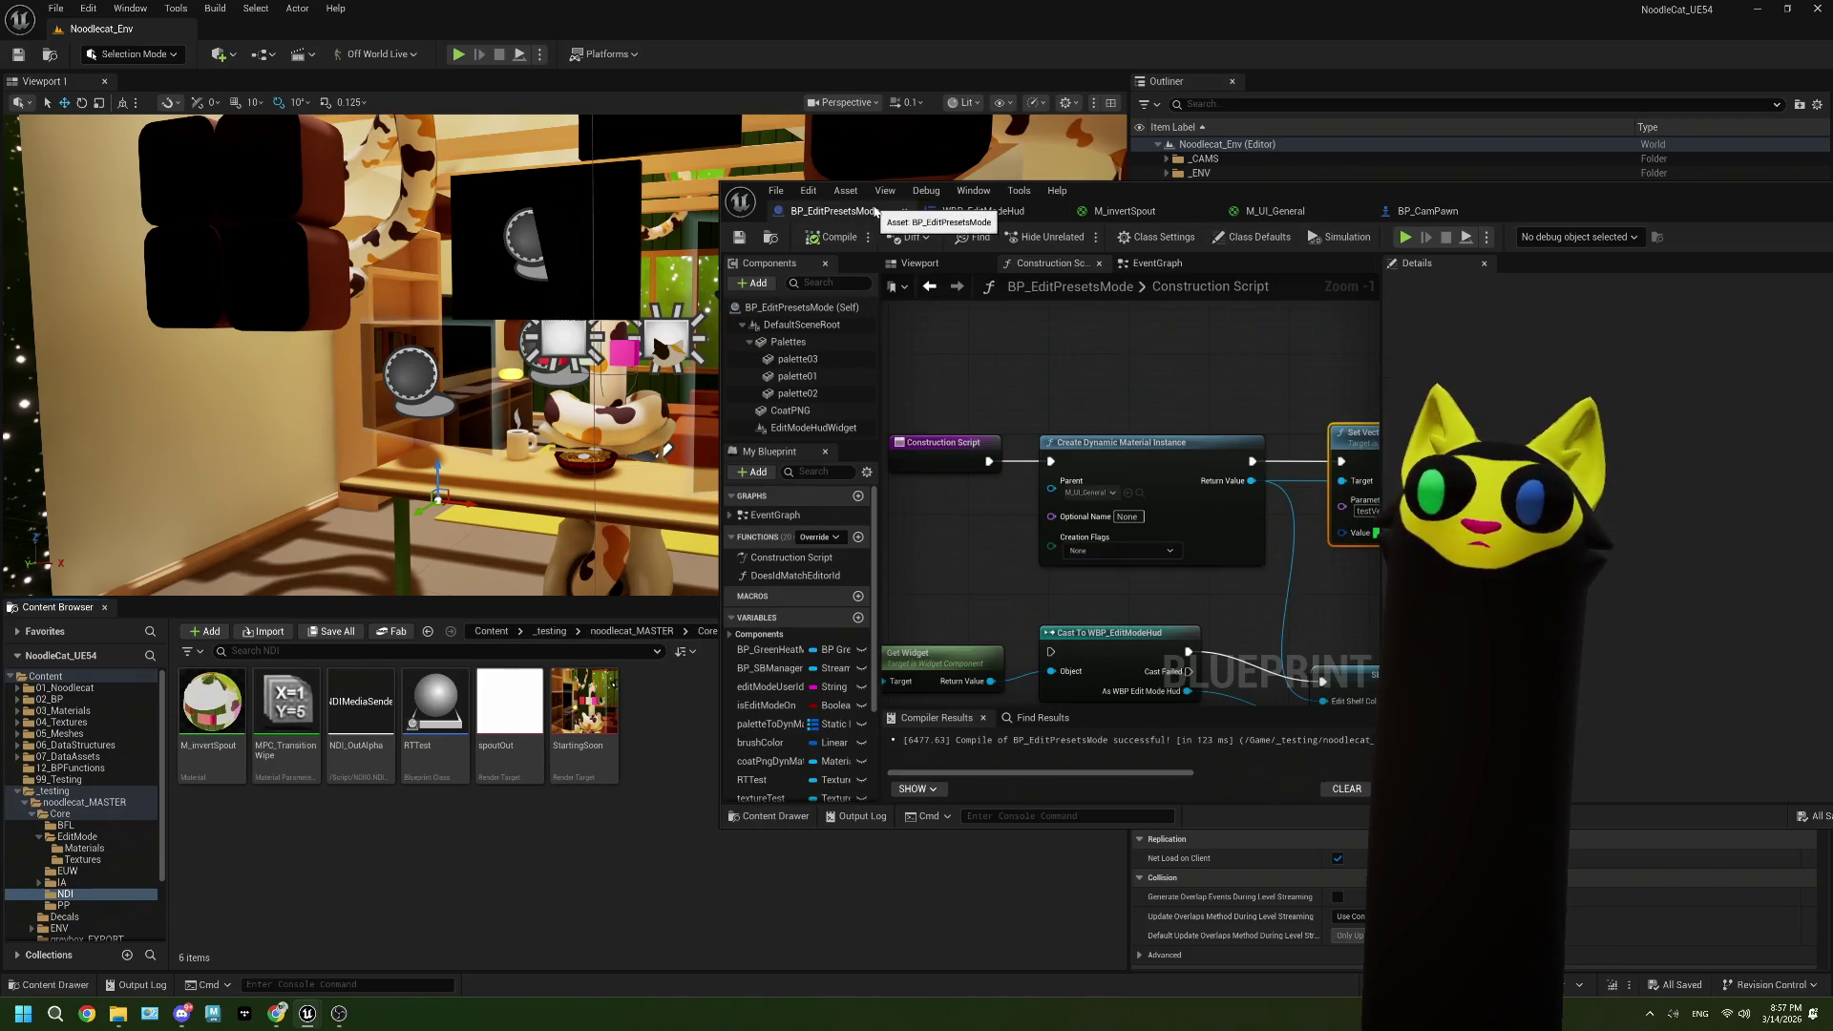
left_click(938, 210)
left_click(832, 211)
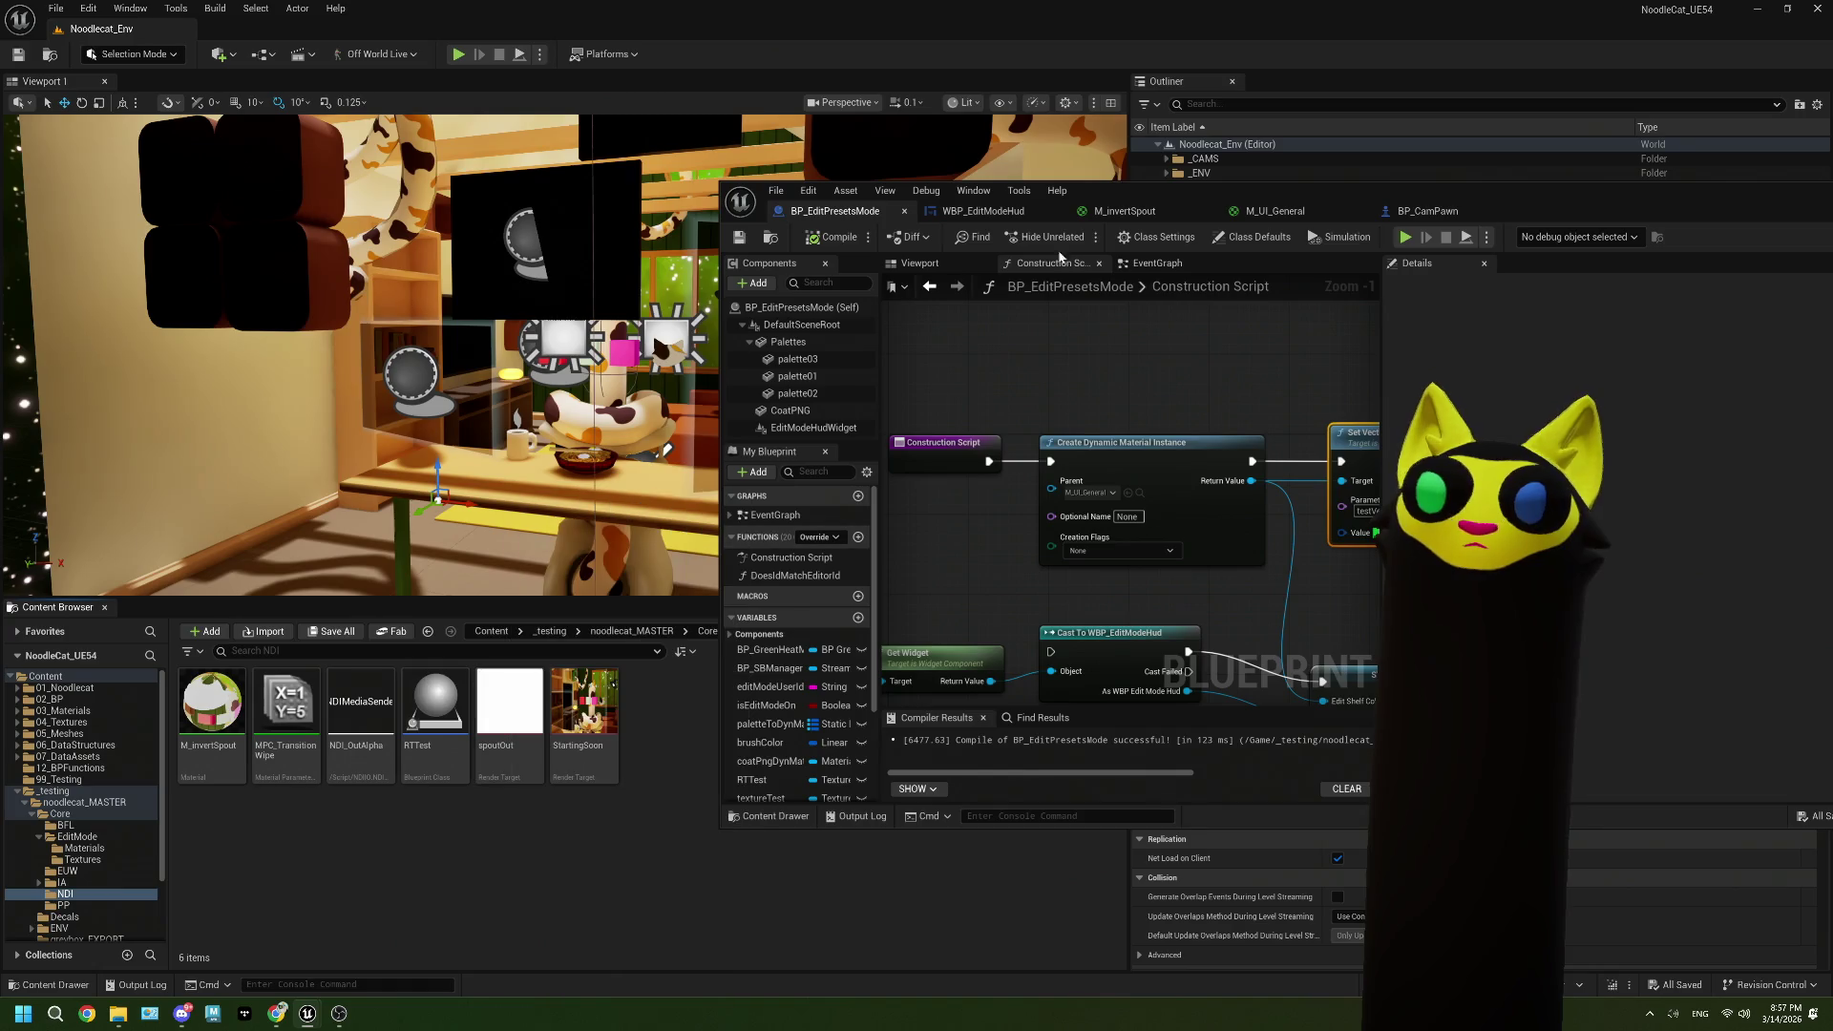
Step: Show M_invertSpout, reposition its window and inspect the HudTexture parameter node
left_click(1124, 211)
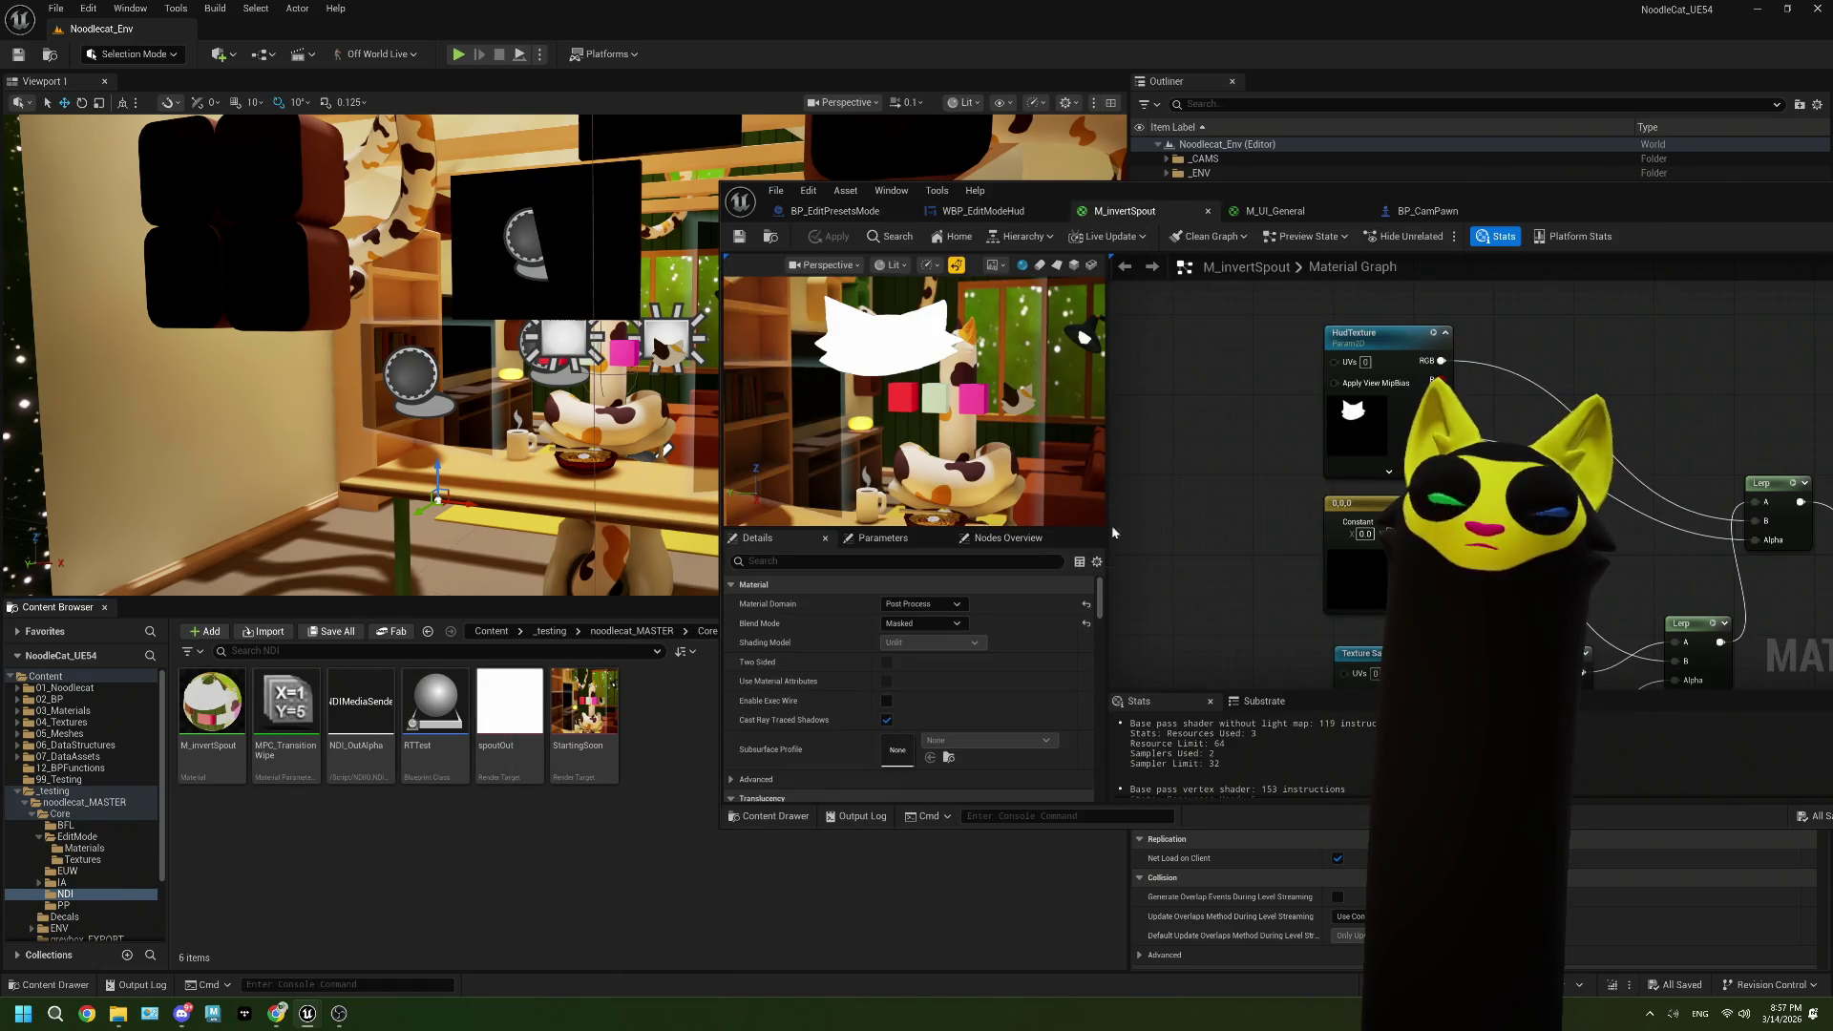
mouse_move(1588, 196)
left_mouse_down()
mouse_move(1204, 196)
mouse_move(1627, 105)
mouse_move(1481, 158)
mouse_move(1498, 161)
left_mouse_up()
left_click(1284, 405)
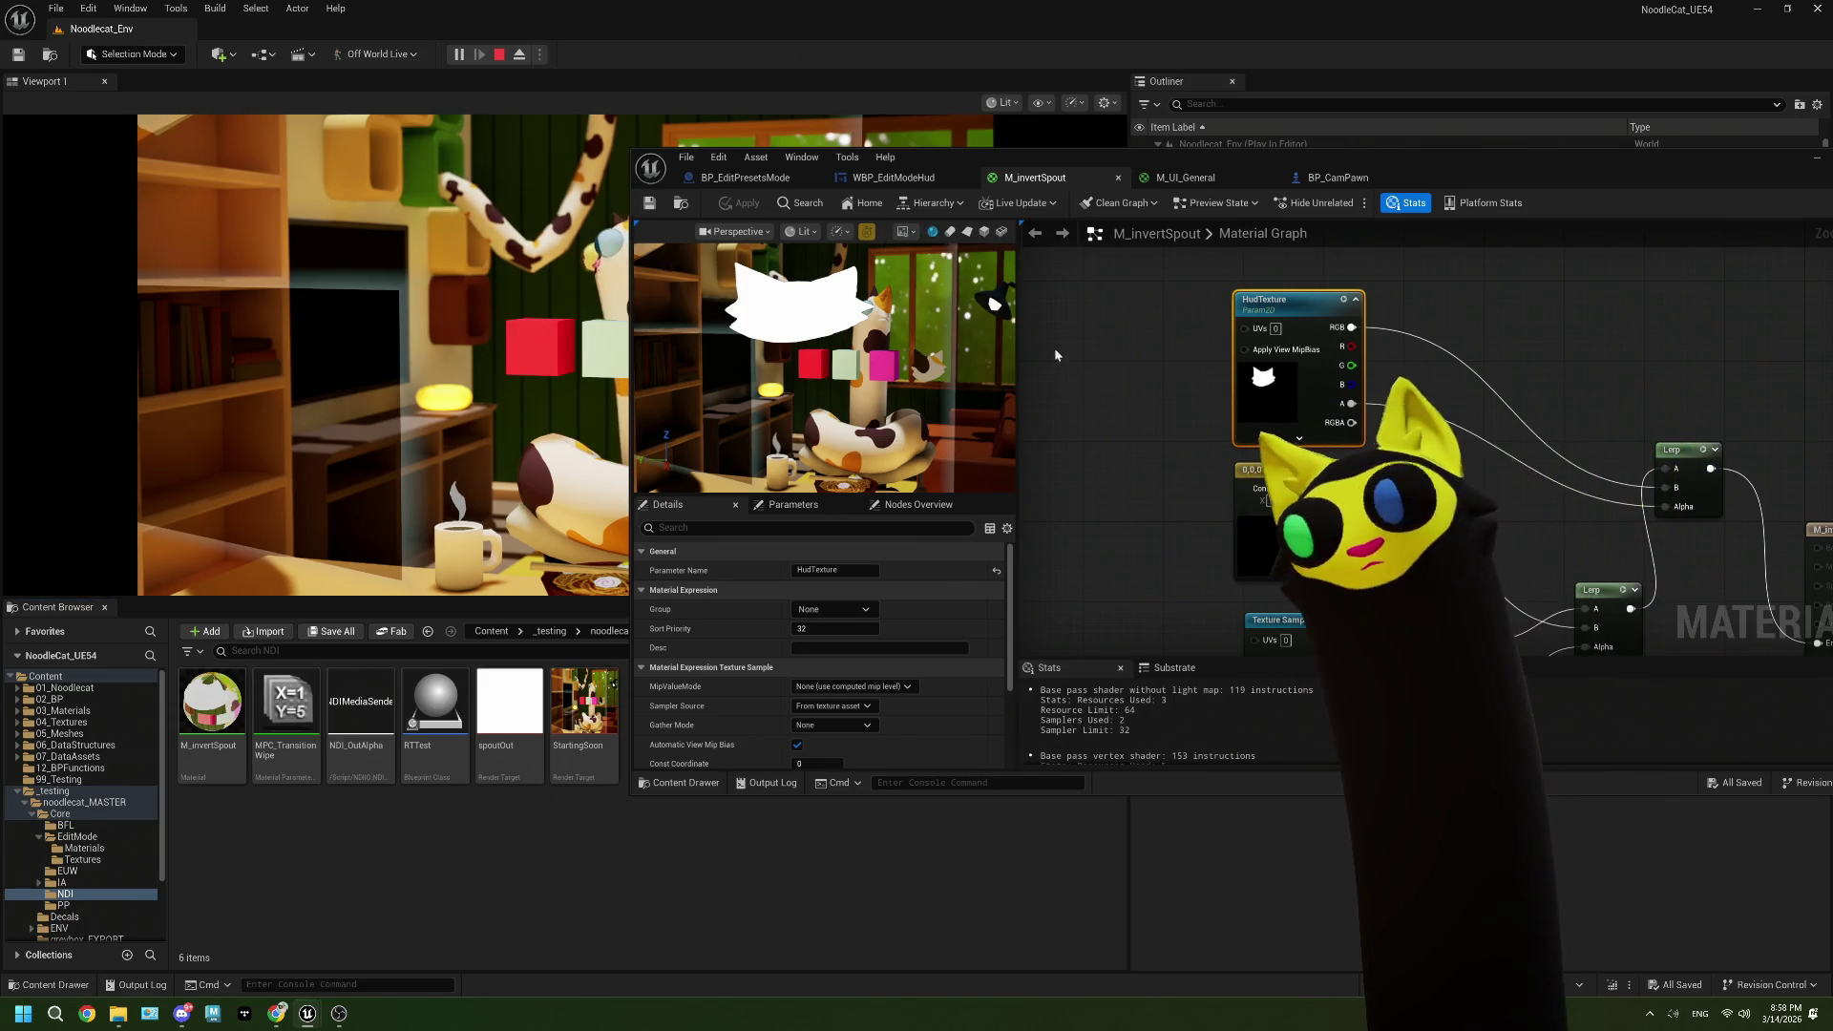
Step: Toggle the preview's realtime options, revisit M_UI_General, and move the material editor window aside
left_click(840, 232)
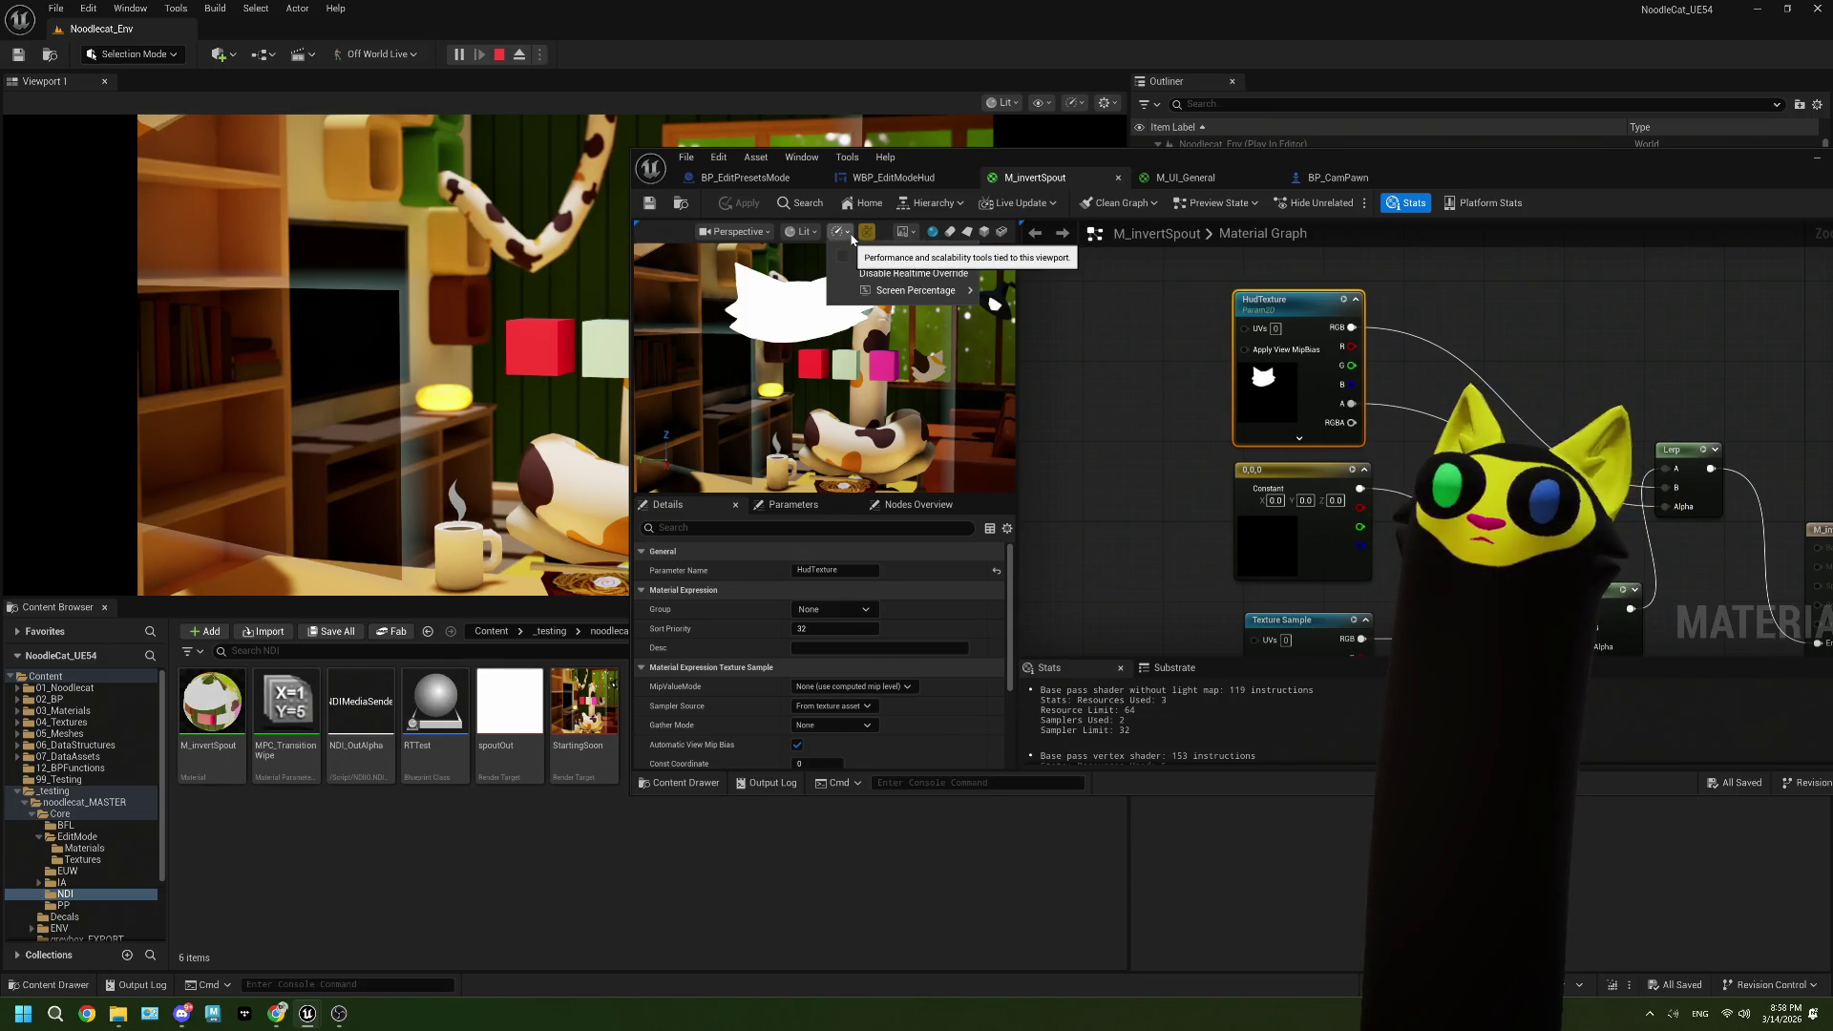
left_click(864, 235)
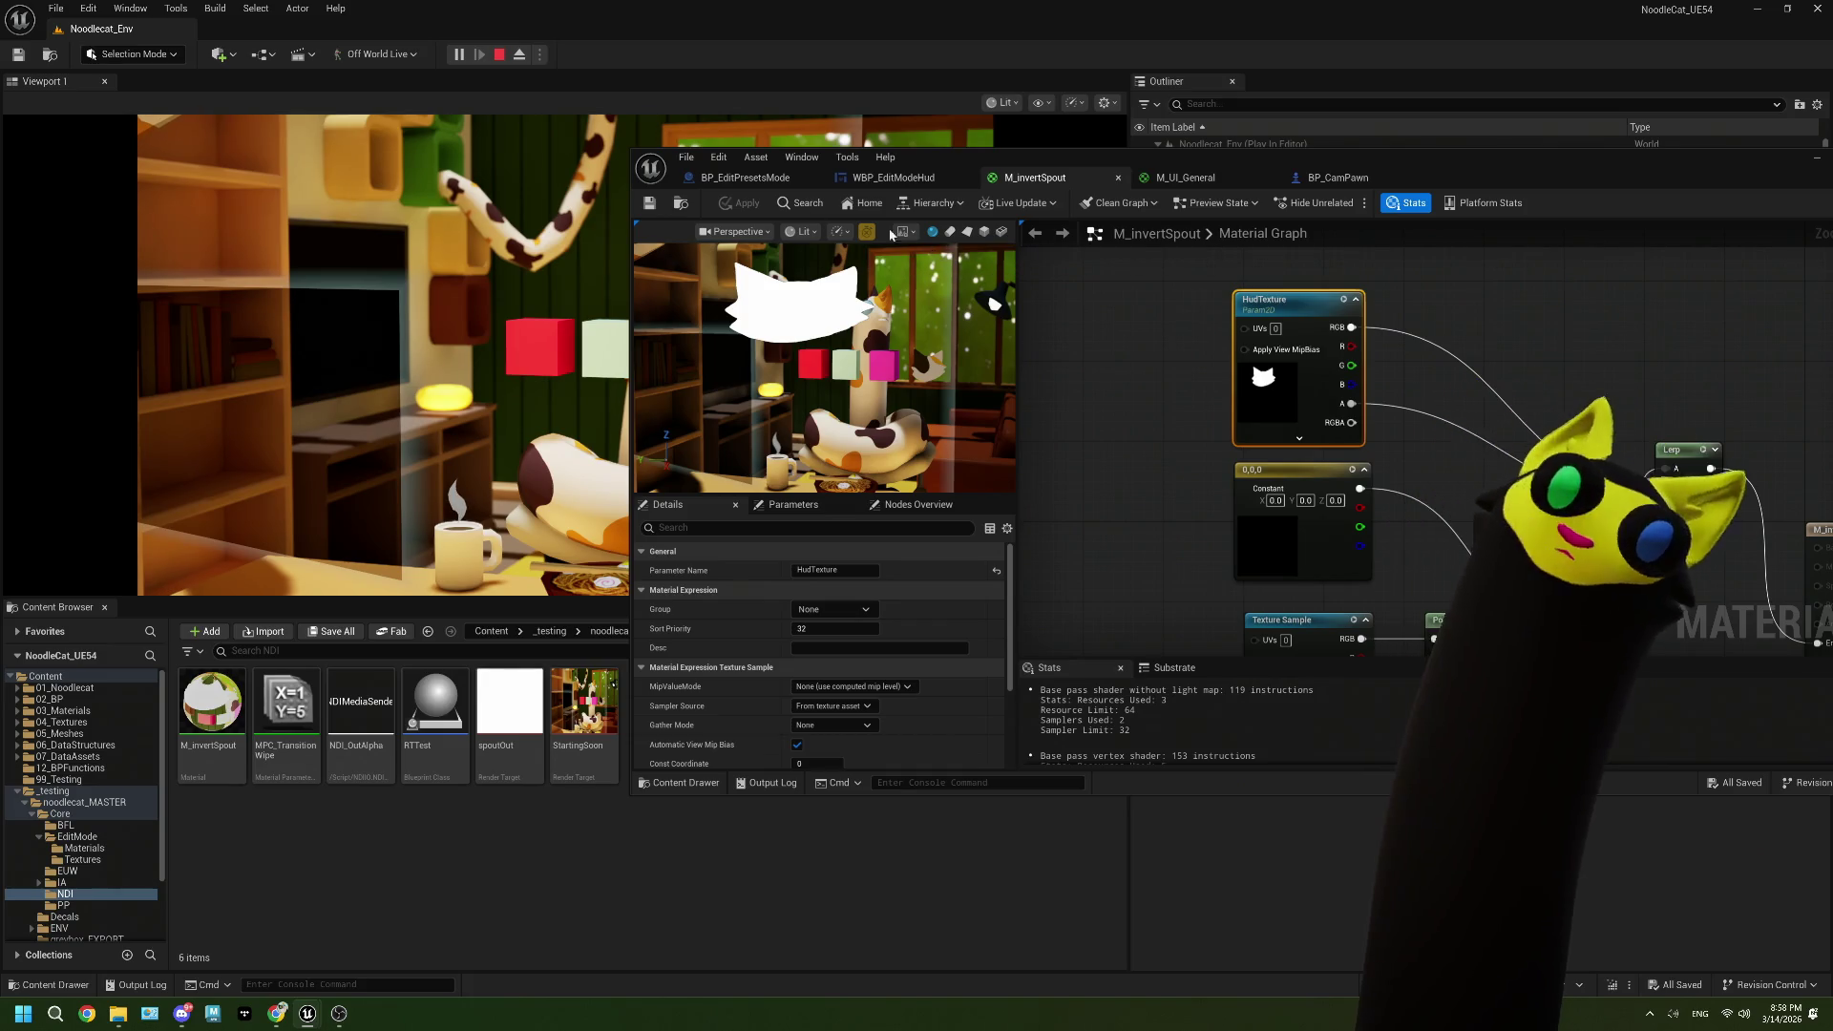
left_click(1192, 178)
left_click(1035, 178)
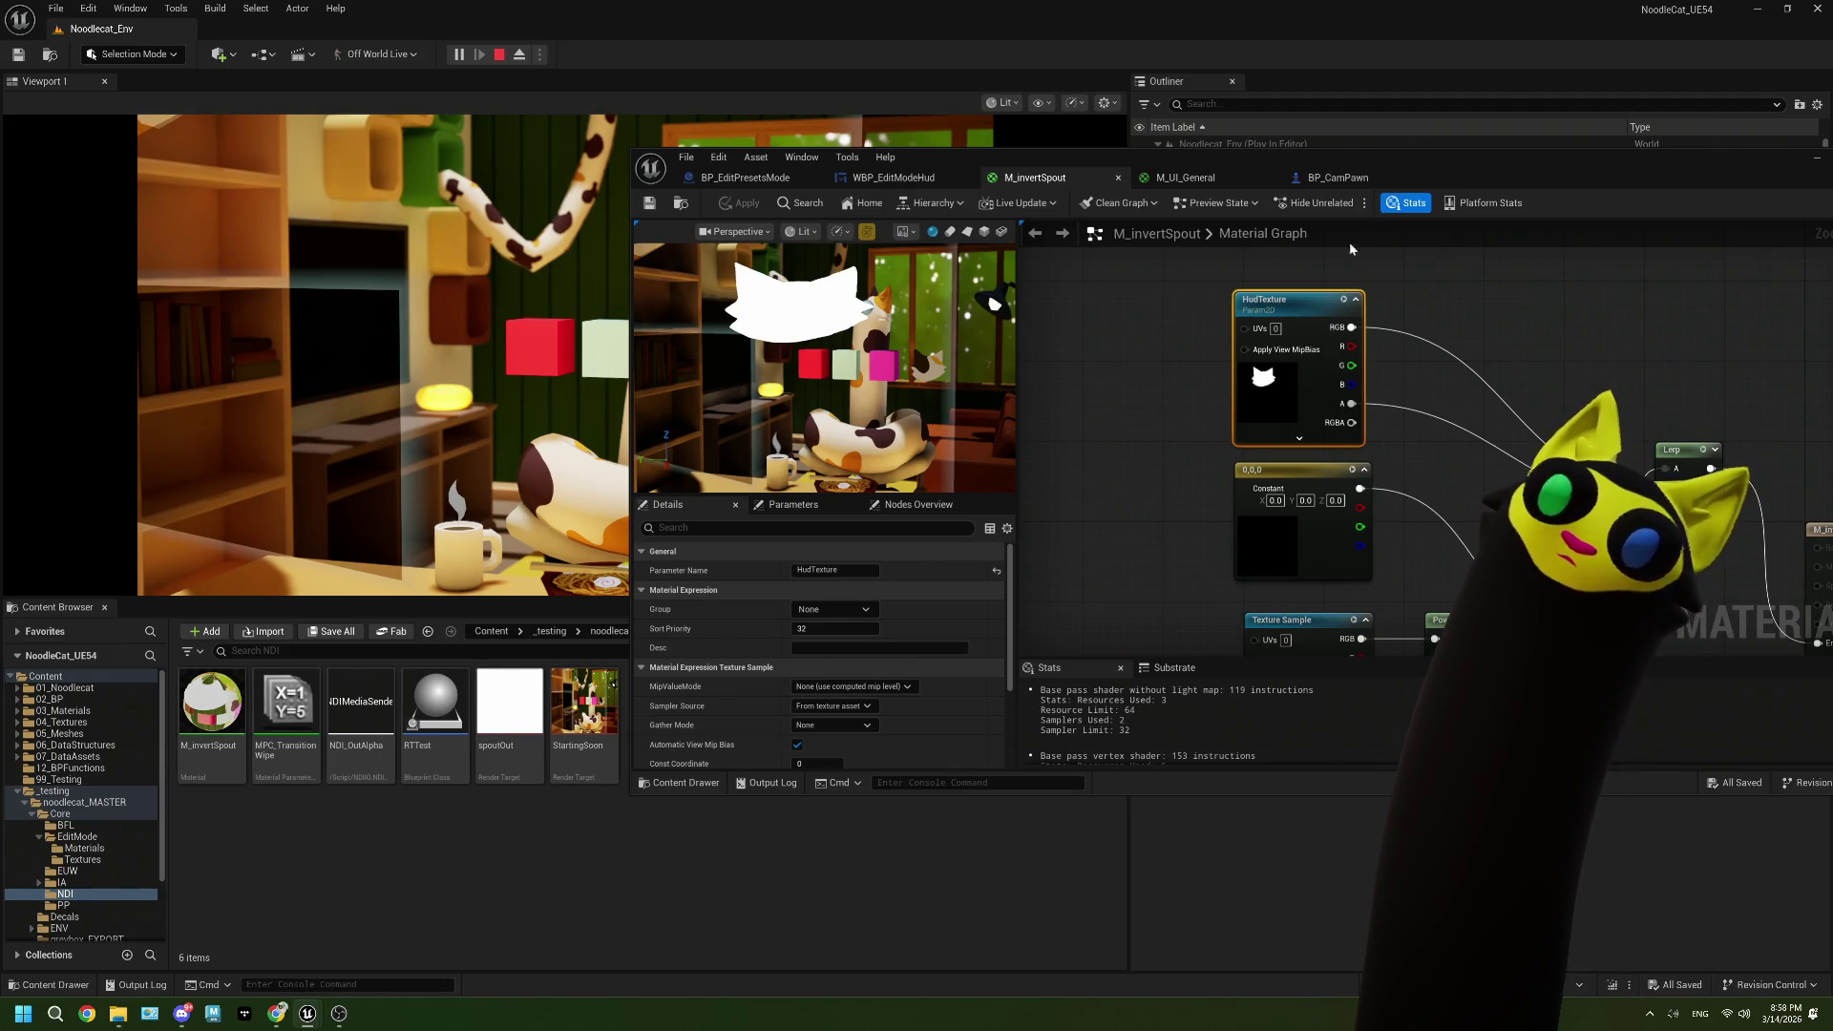
left_click_drag(1415, 157, 1126, 177)
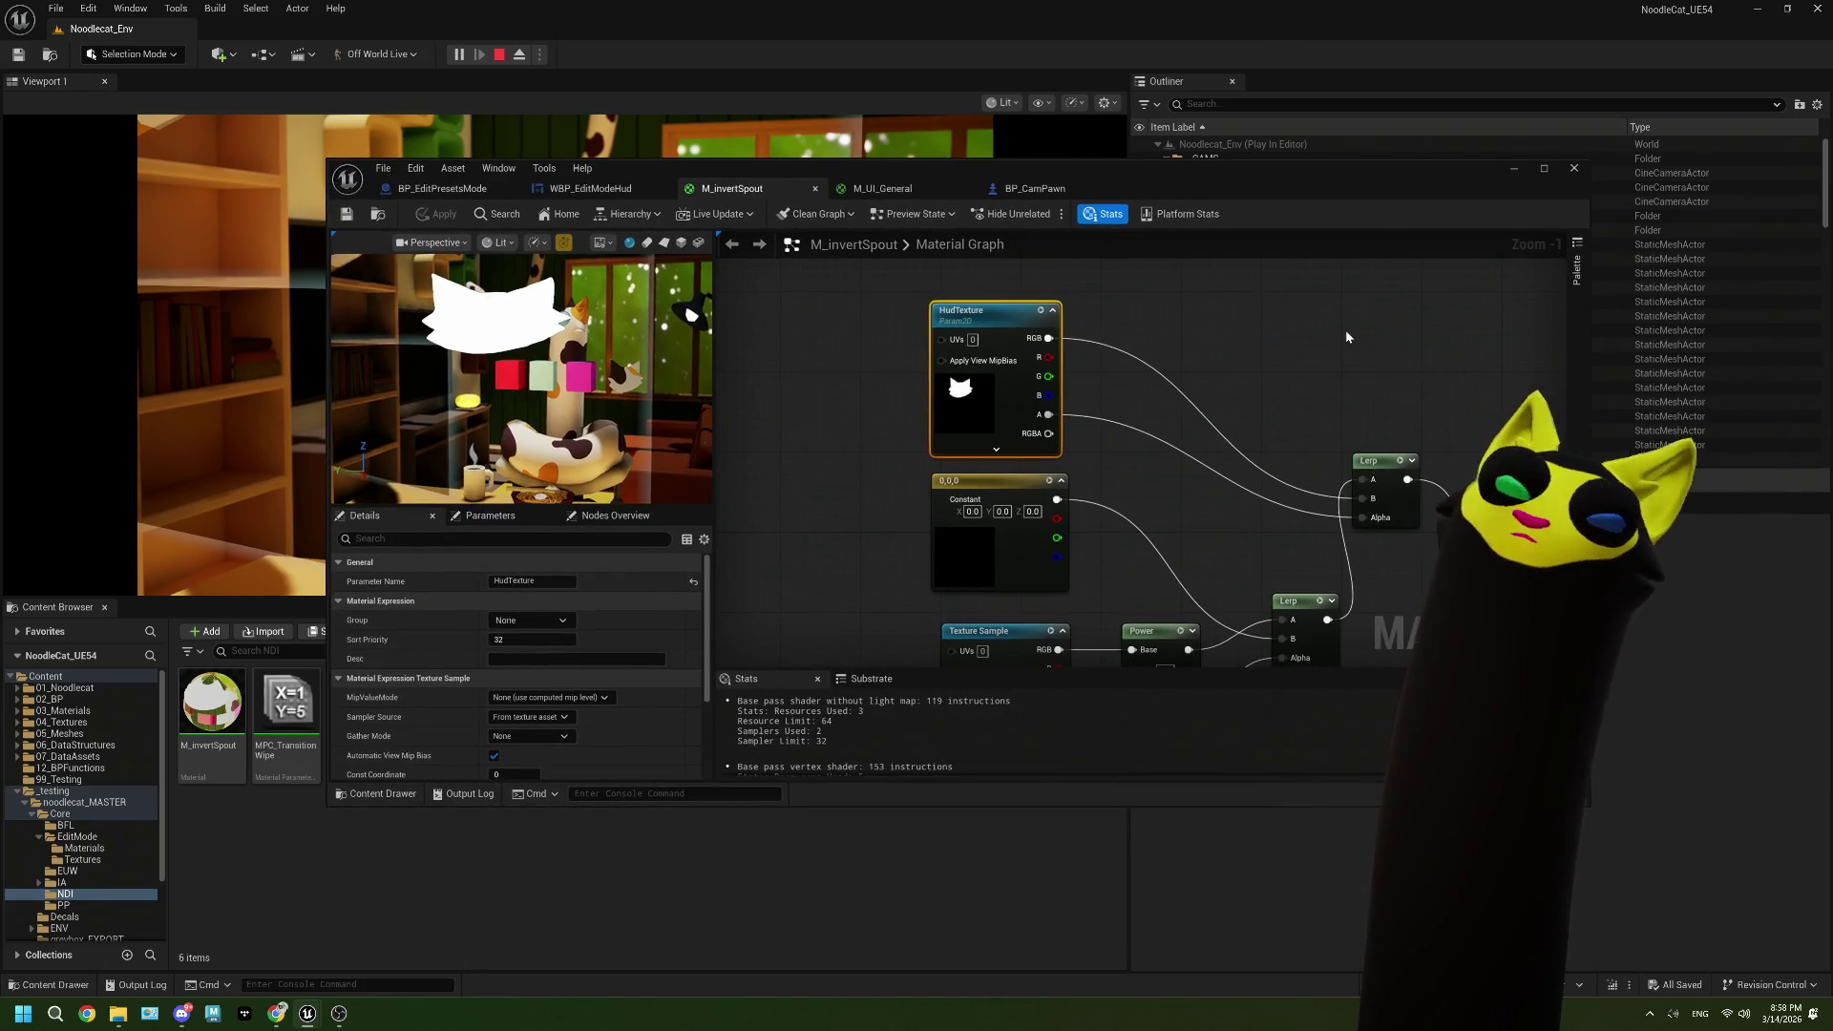
left_click_drag(984, 198, 919, 806)
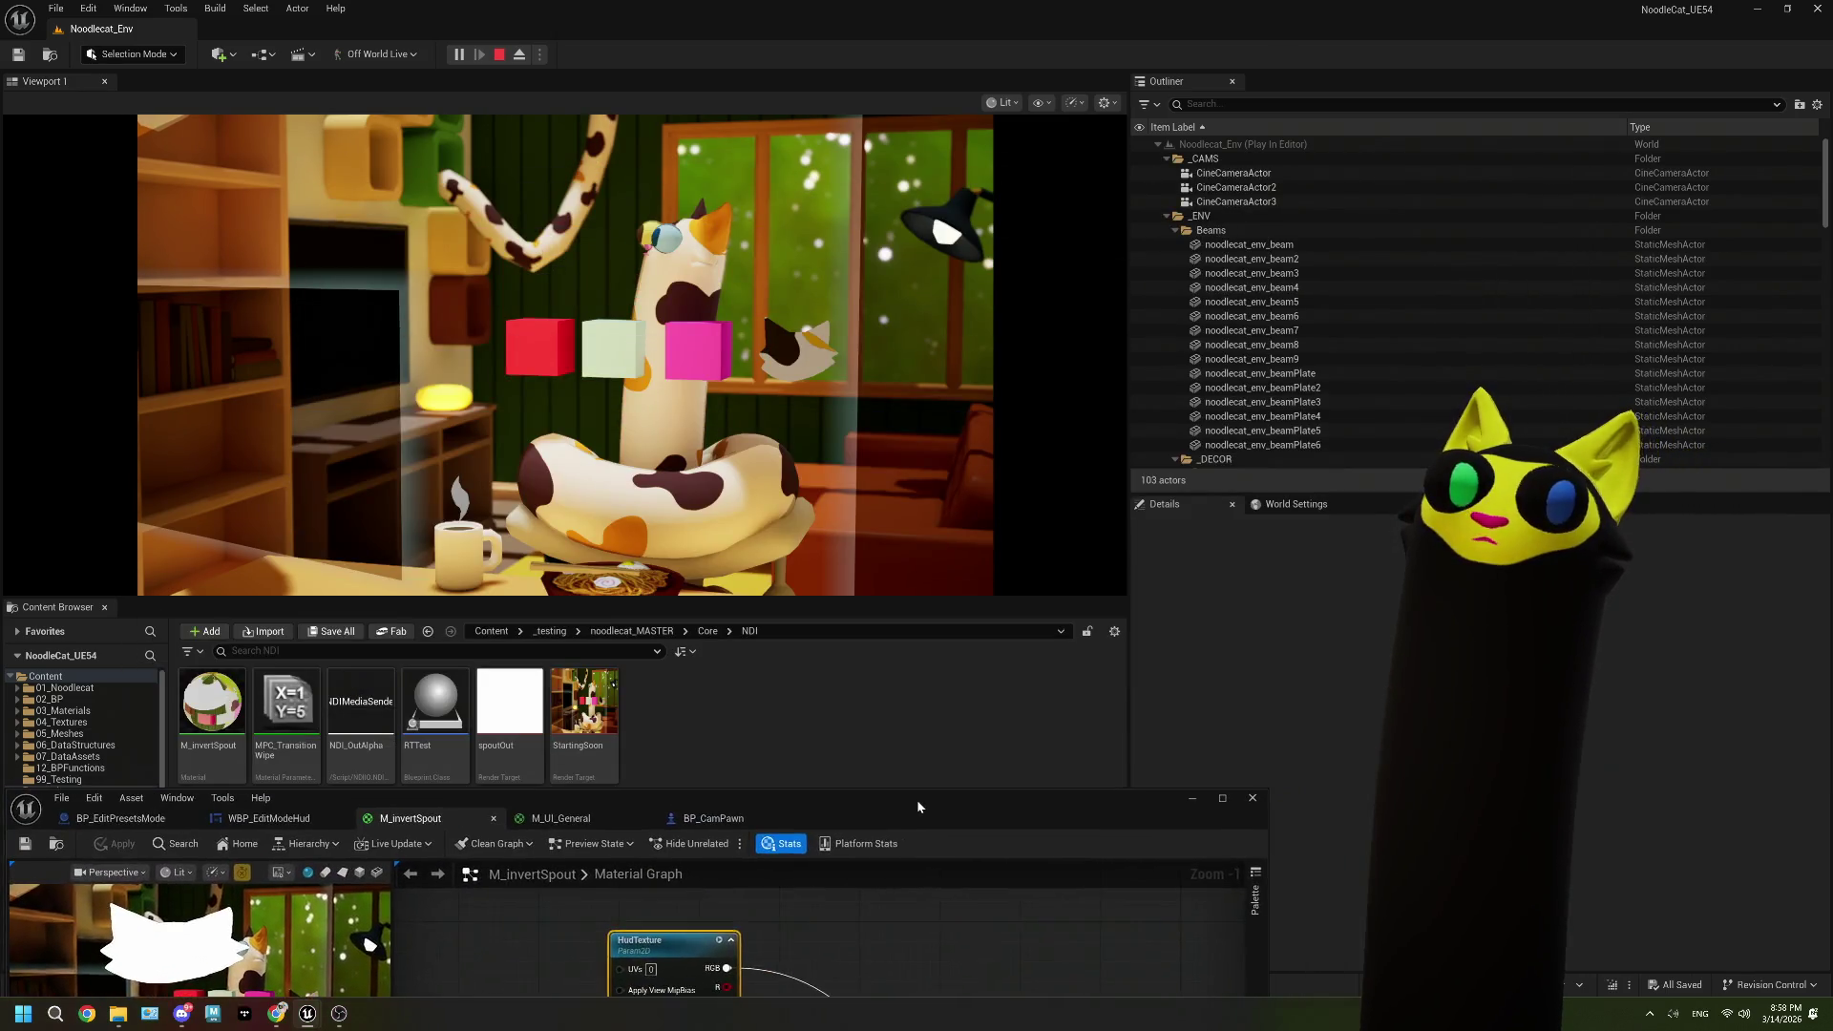
Step: Return to the Core folder, bring the window back, and view BP_EditPresetsMode's construction script
left_click(707, 631)
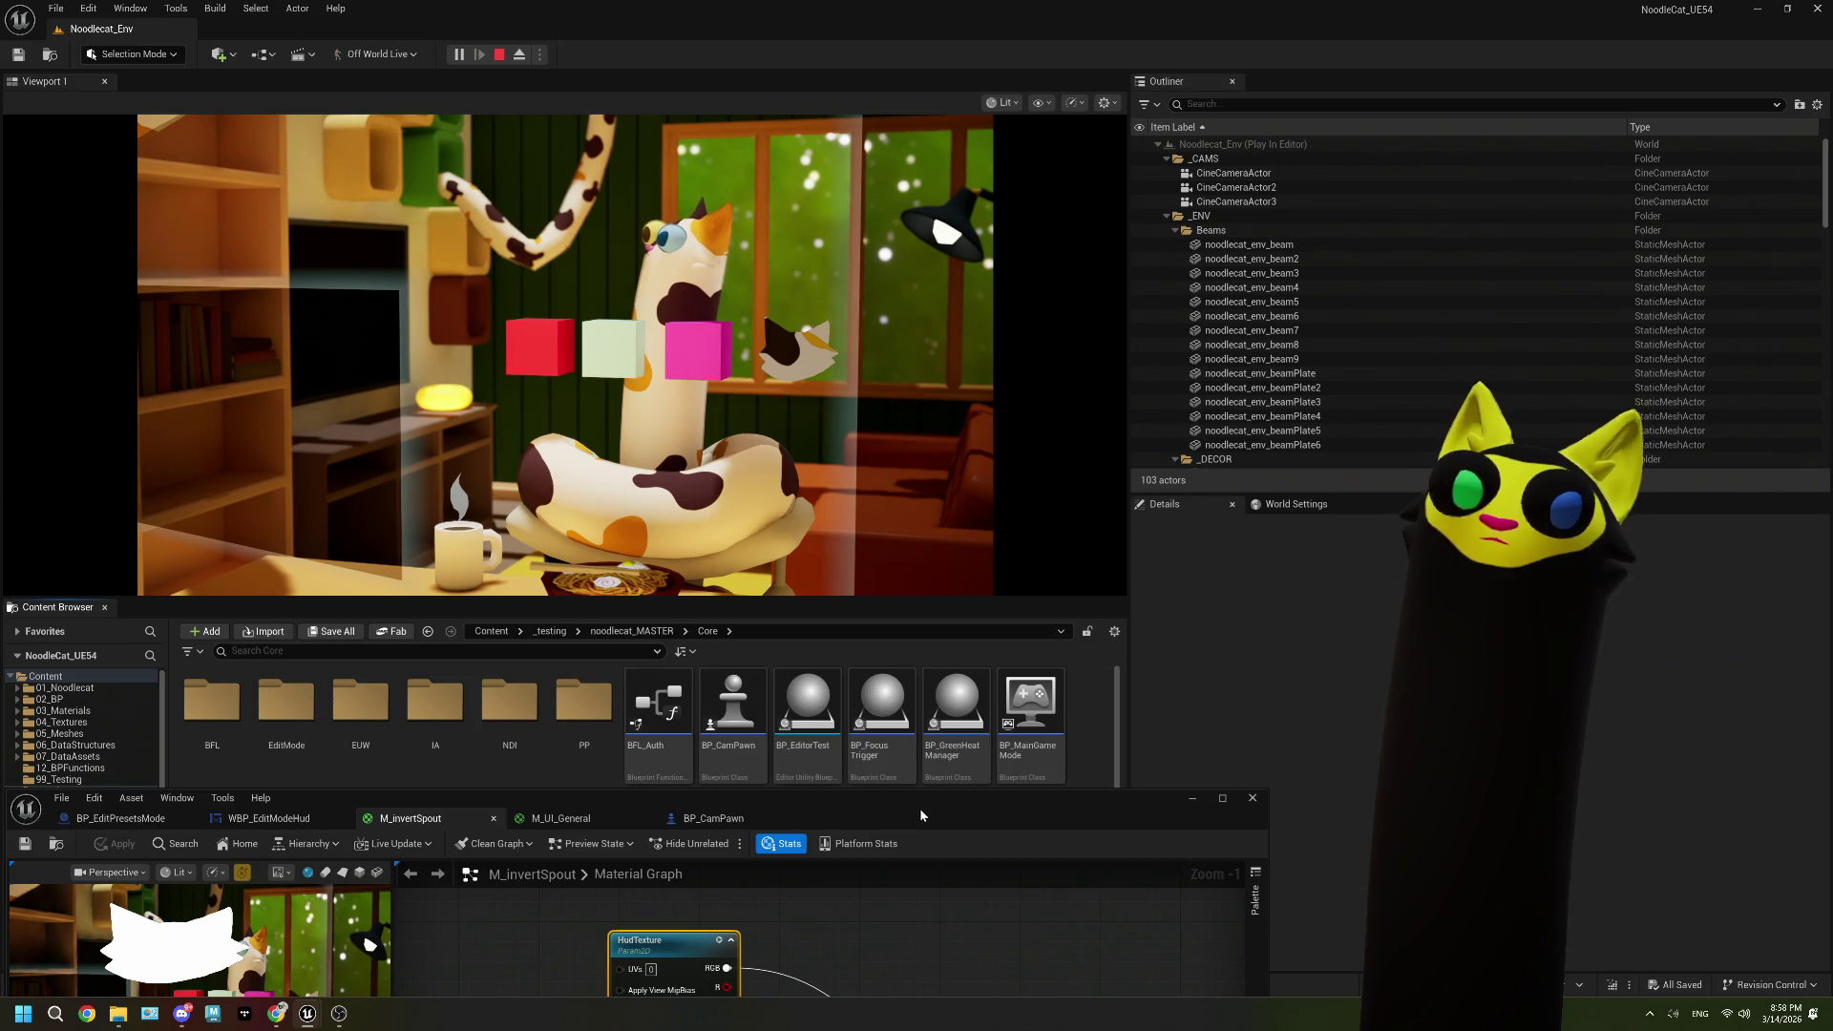
mouse_move(919, 807)
left_mouse_down()
mouse_move(1028, 563)
mouse_move(1087, 279)
left_mouse_up()
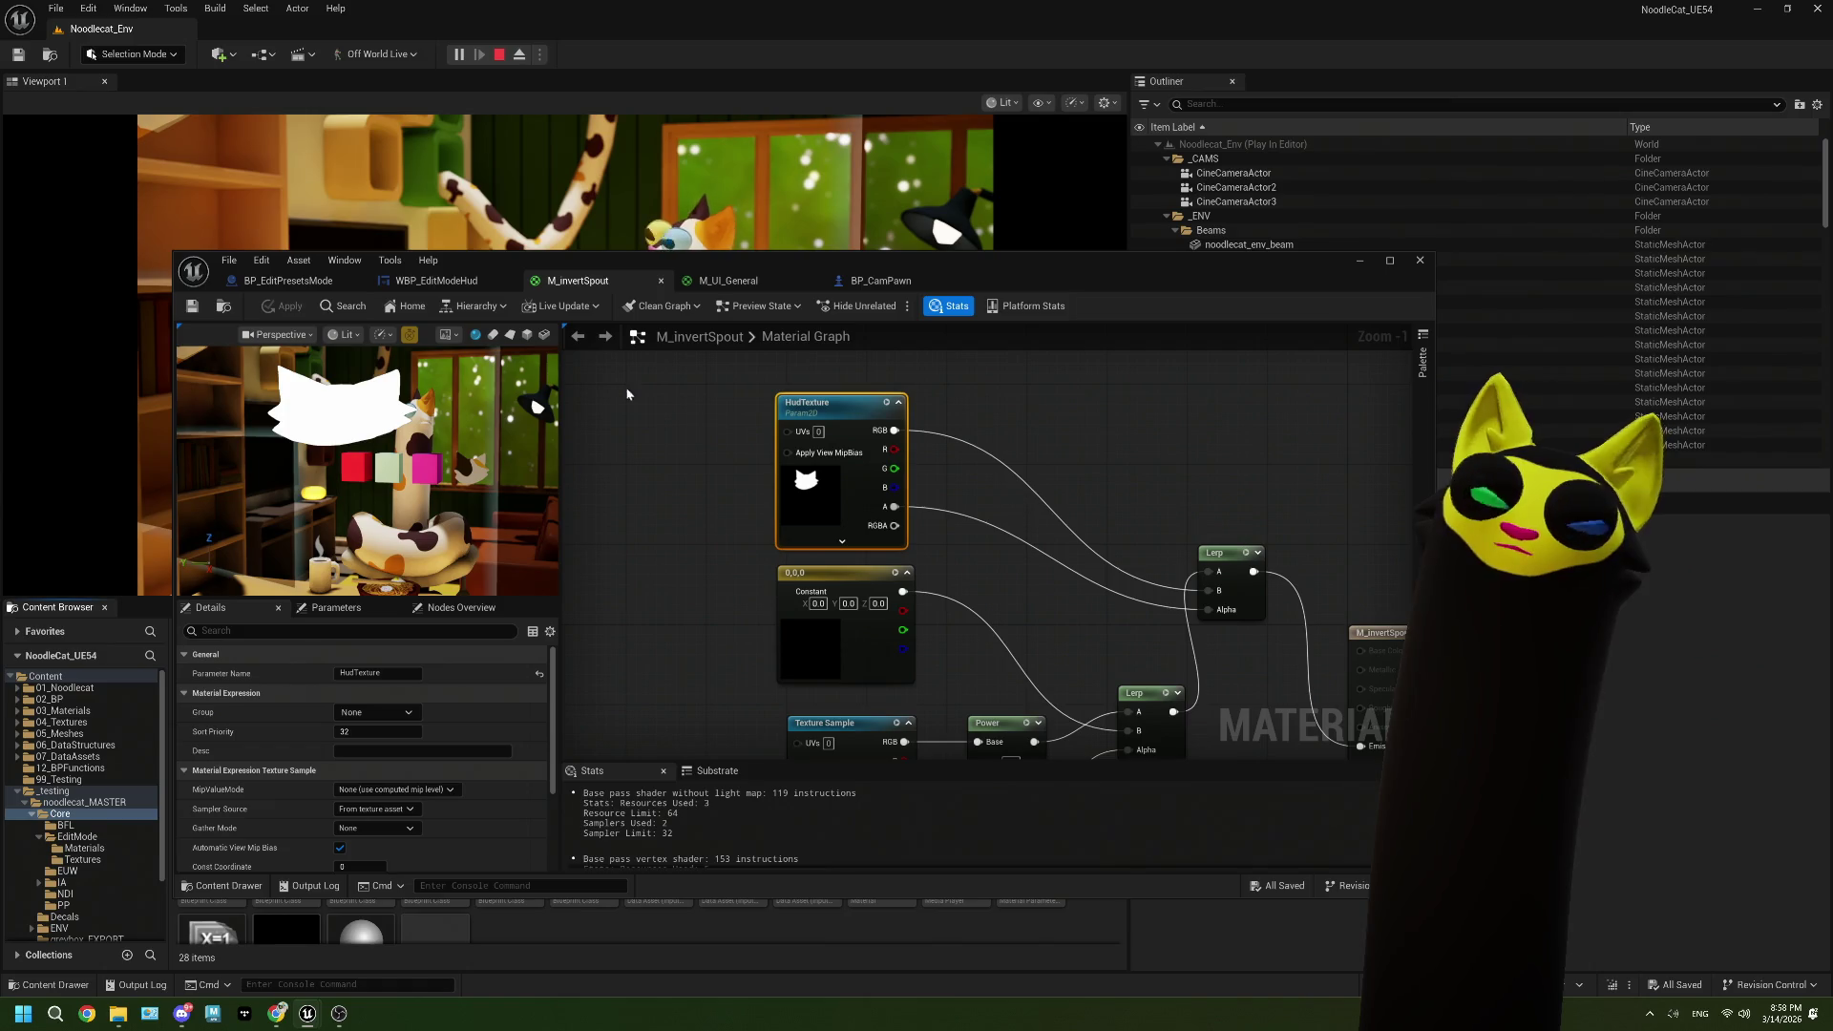
left_click(899, 274)
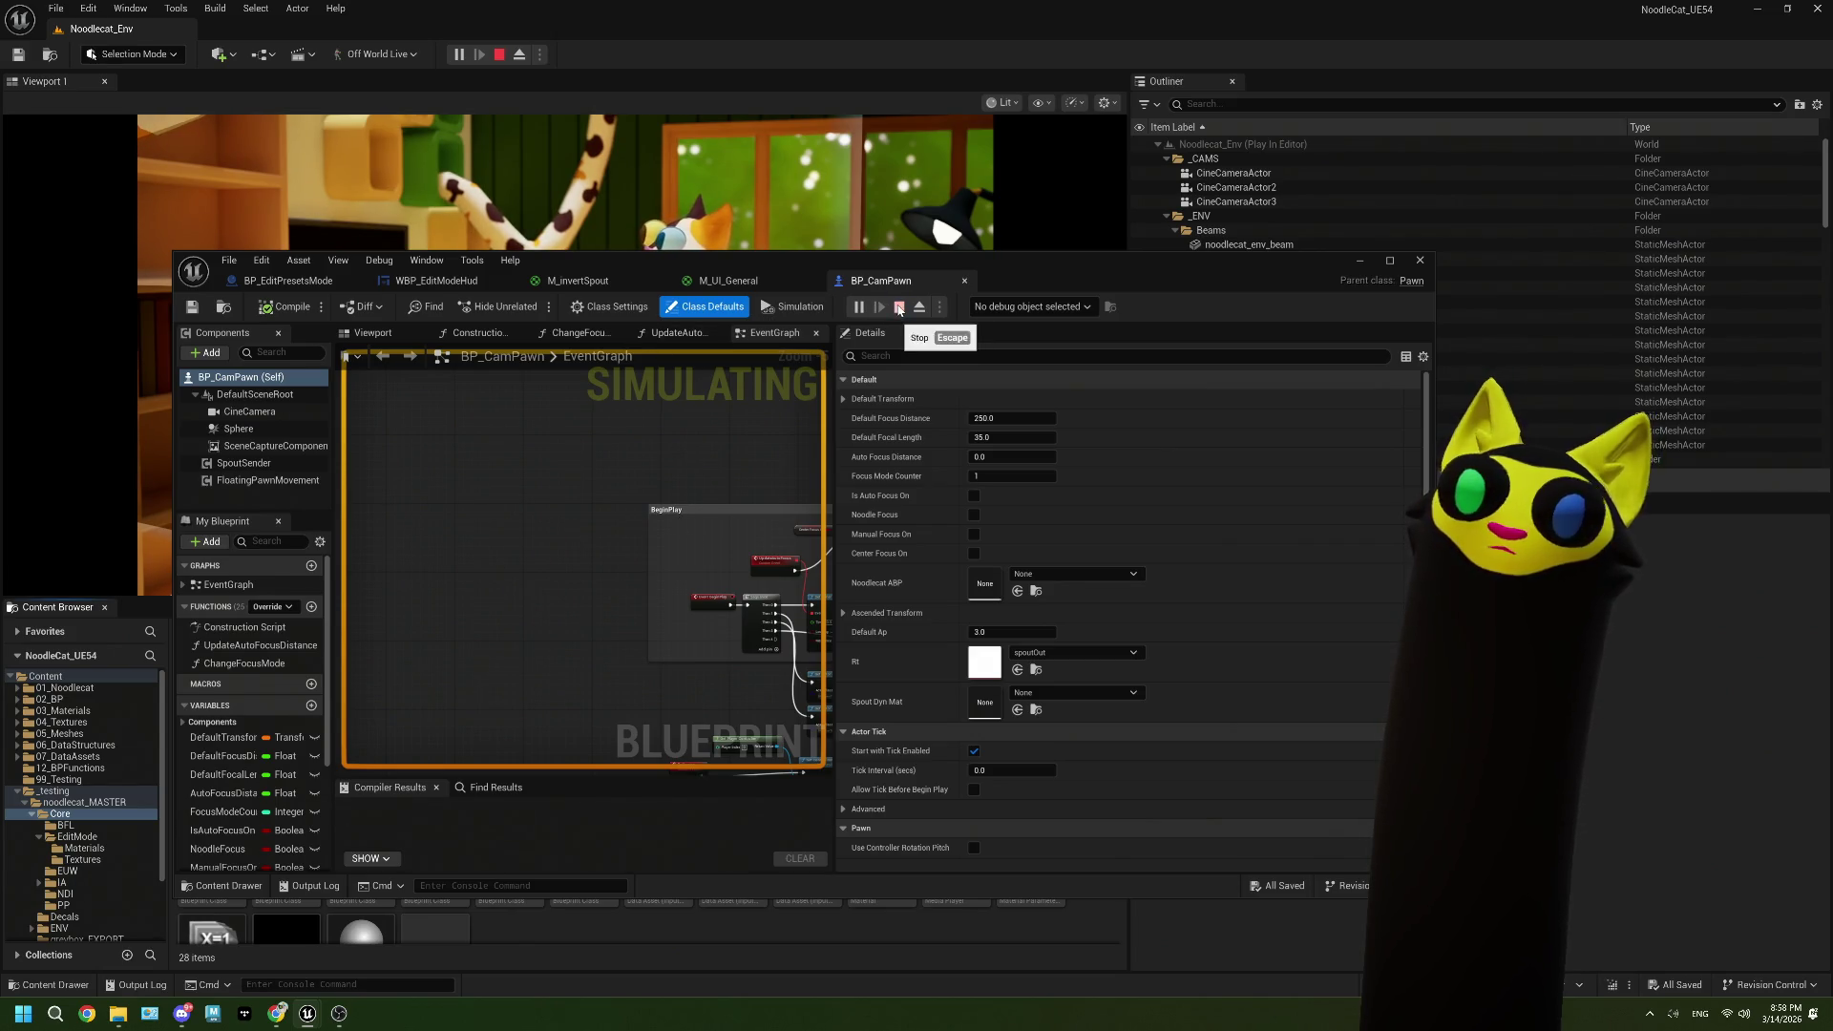
left_click(286, 280)
scroll(471, 484, "down", 1)
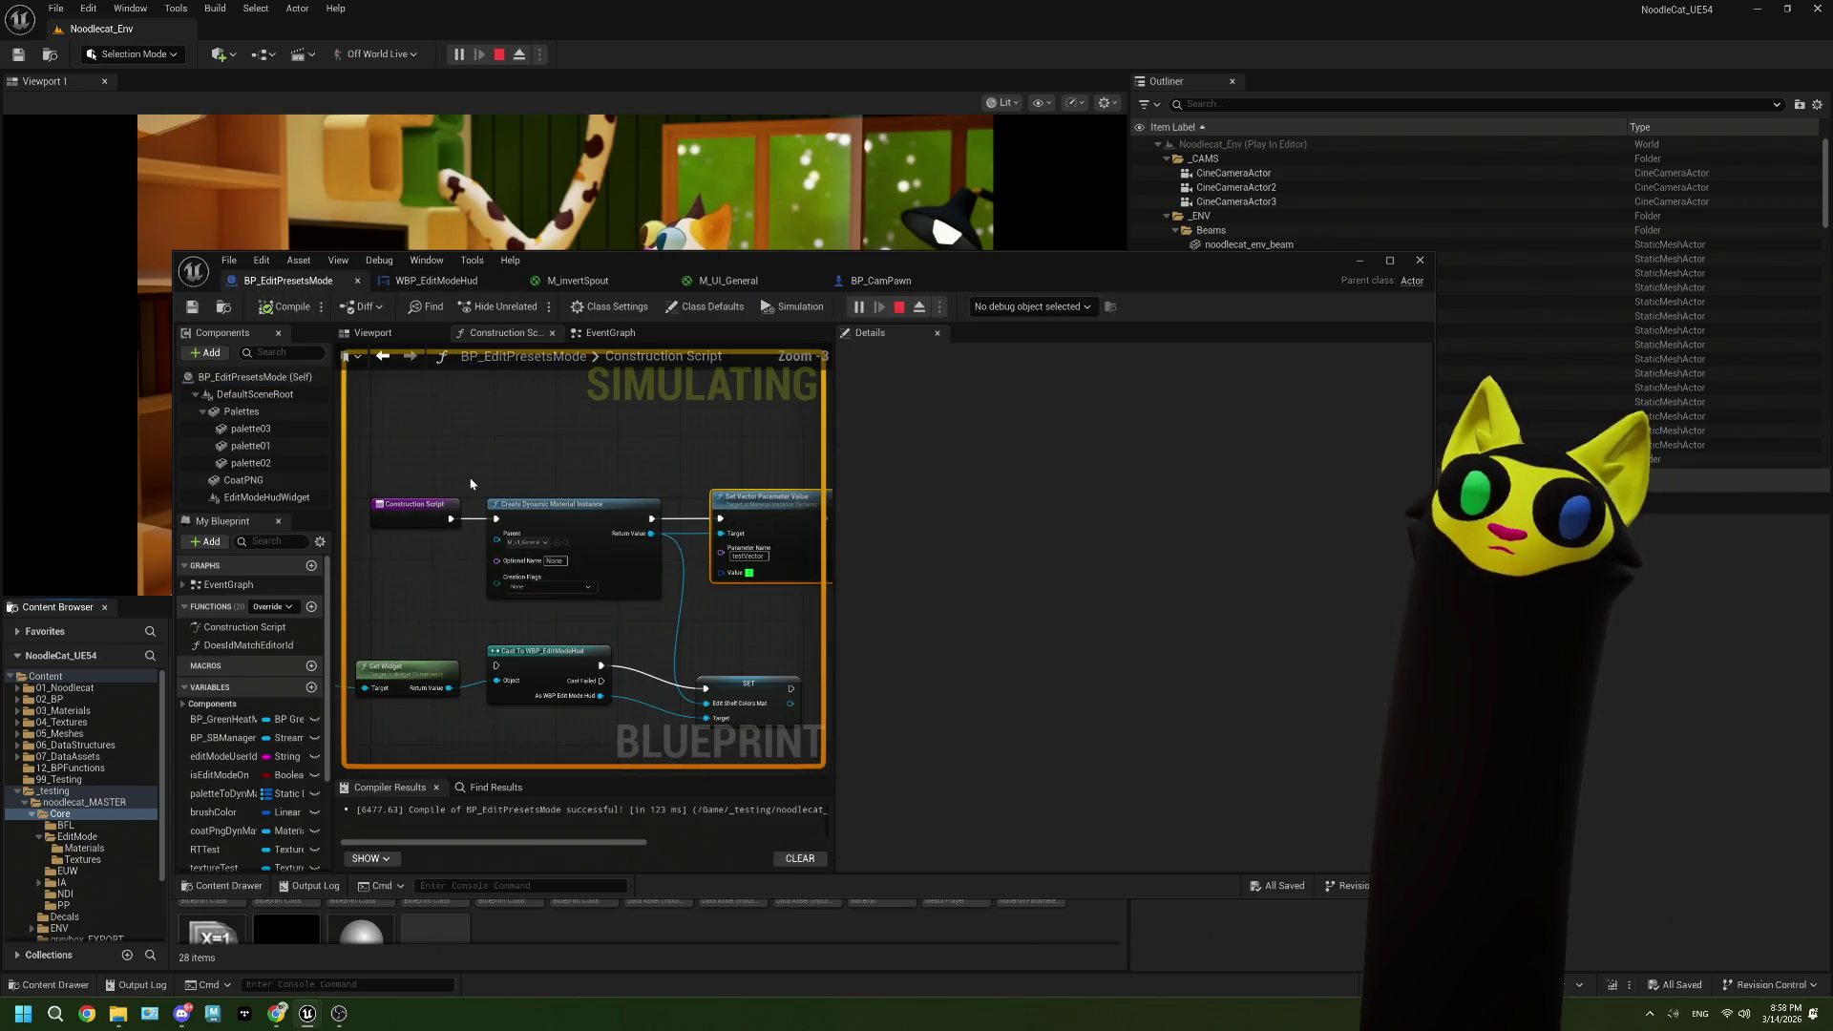
scroll(470, 484, "down", 1)
Step: Stop the play session, close the error log, and maximize BP_EditPresetsMode's EventGraph
left_click(903, 308)
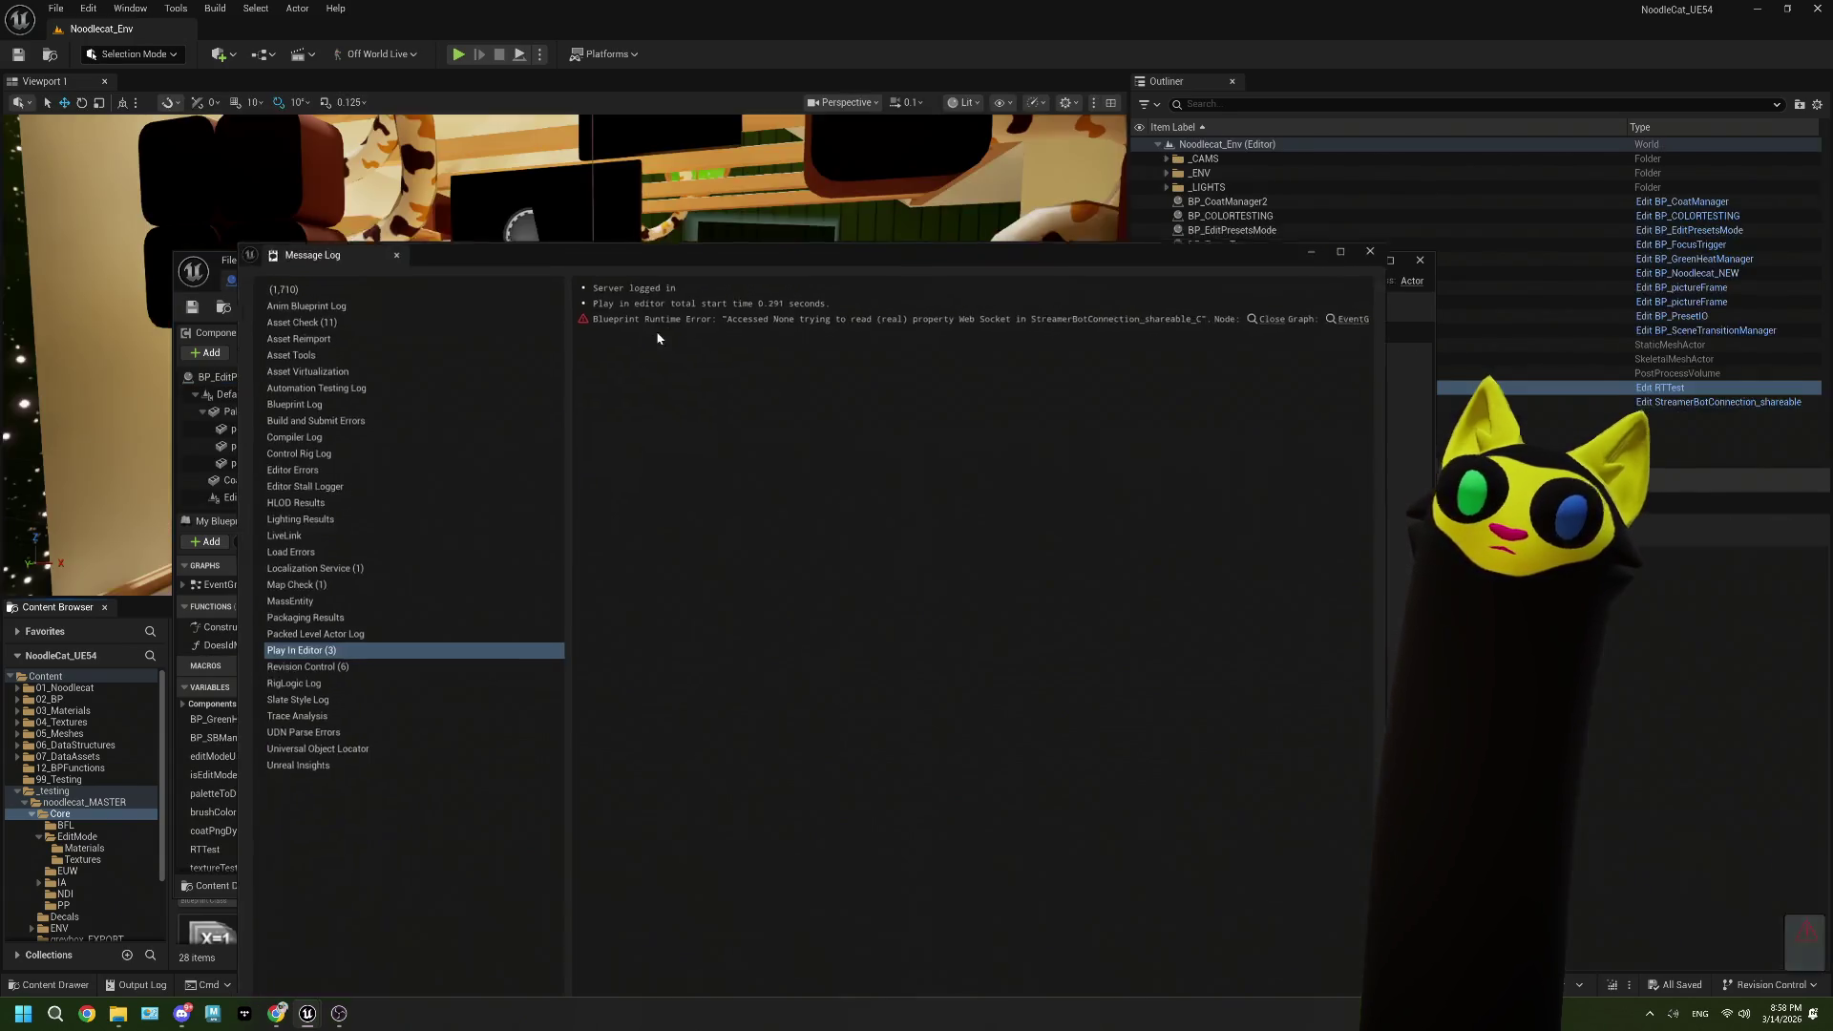
left_click(1378, 246)
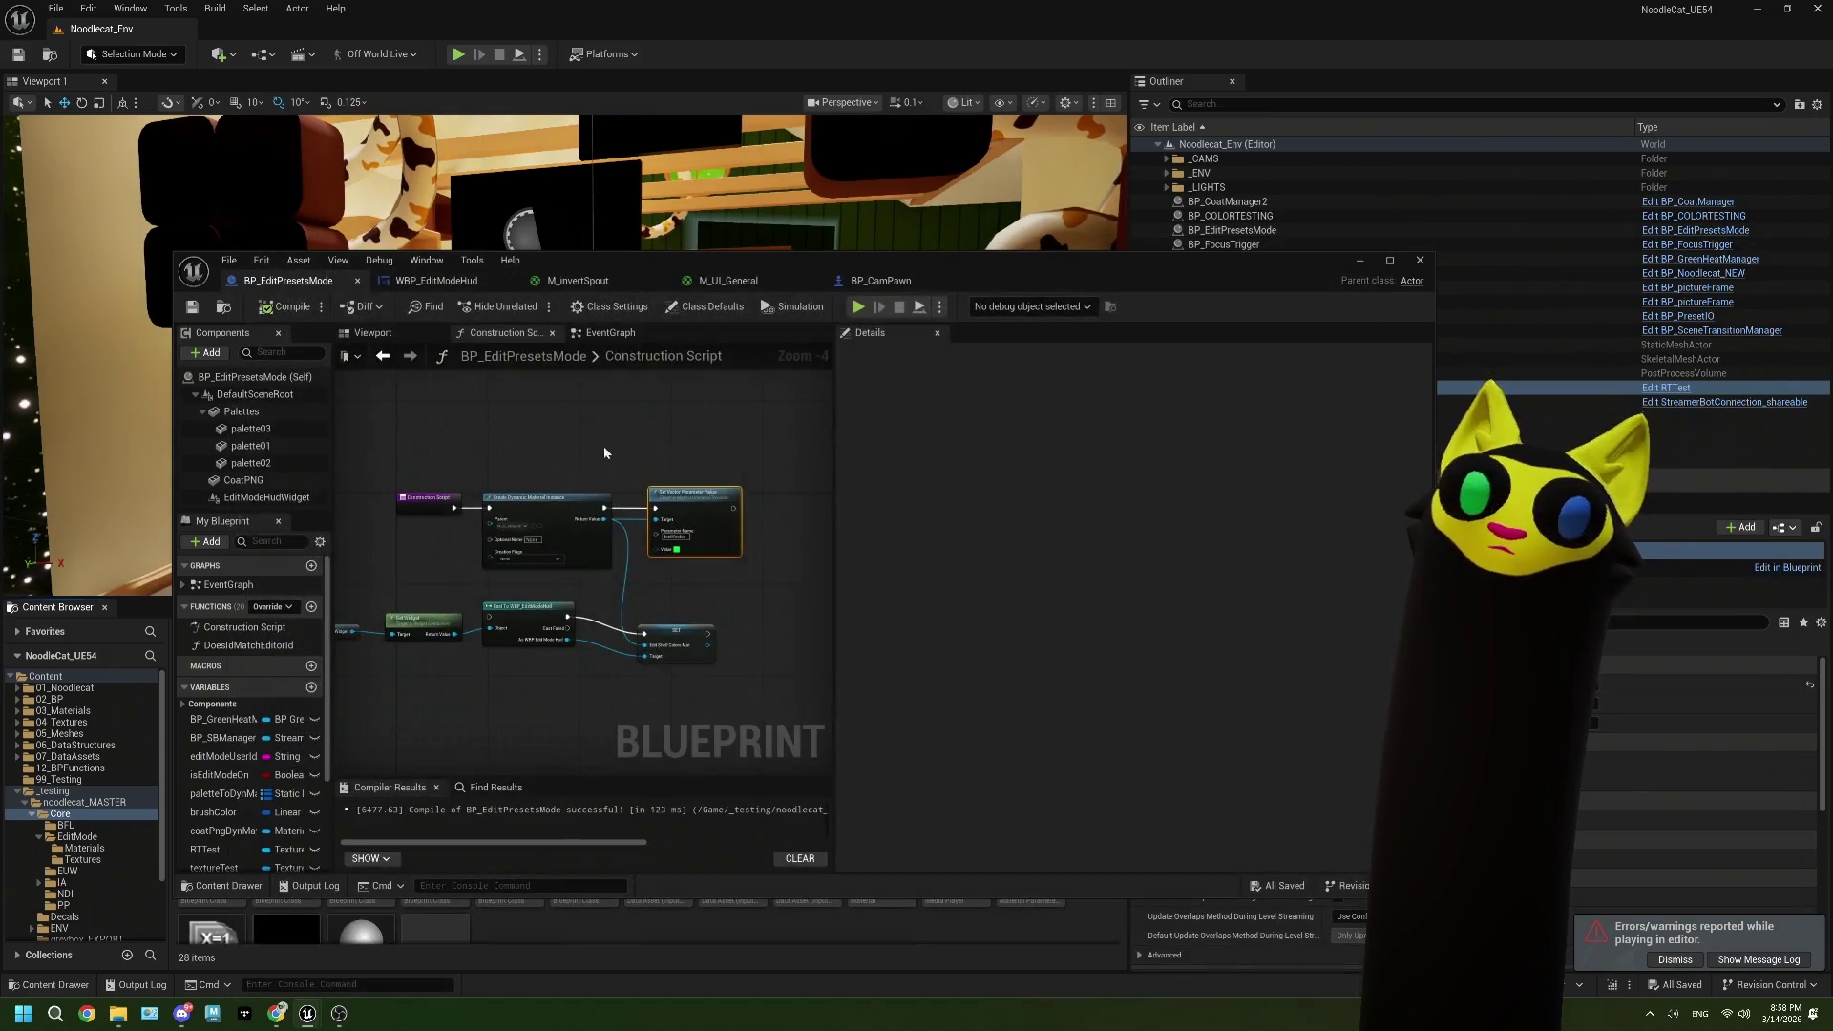
left_click(622, 340)
left_click_drag(754, 256, 905, 6)
Step: Replace the HudTexture Value's render target link with the 127grey texture and compile
scroll(512, 471, "up", 3)
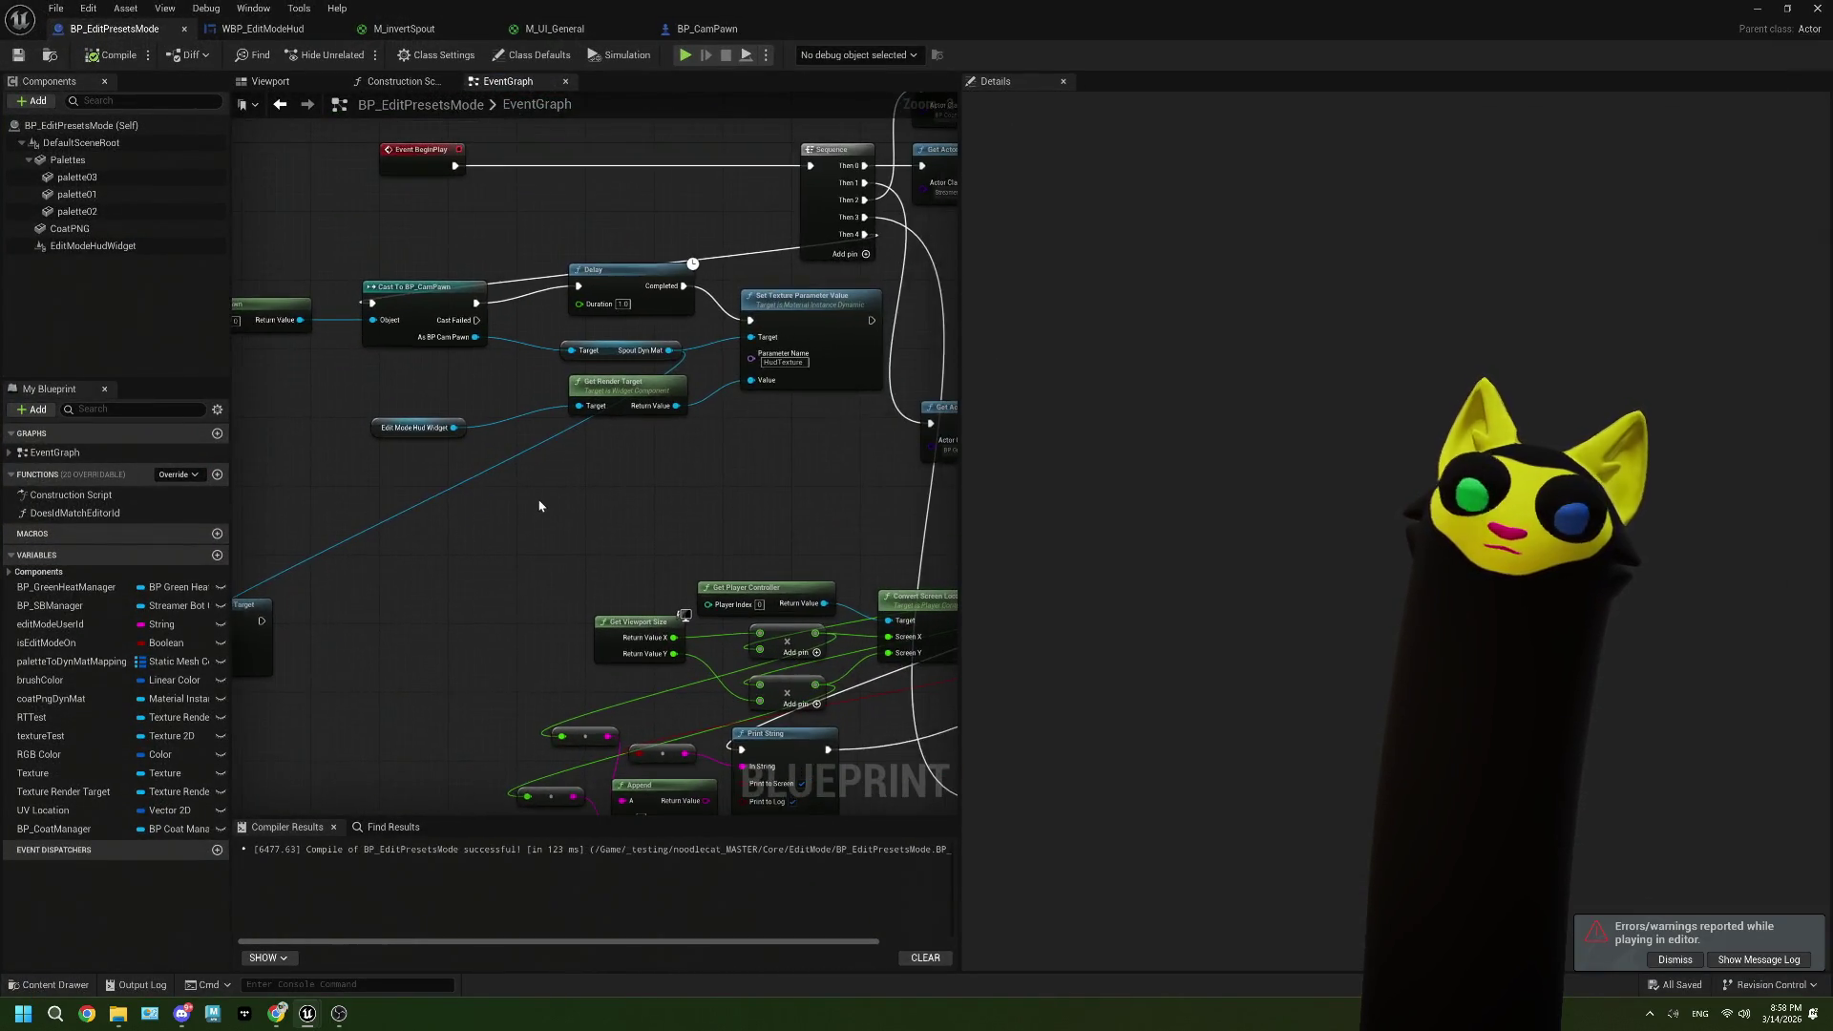
scroll(539, 506, "up", 1)
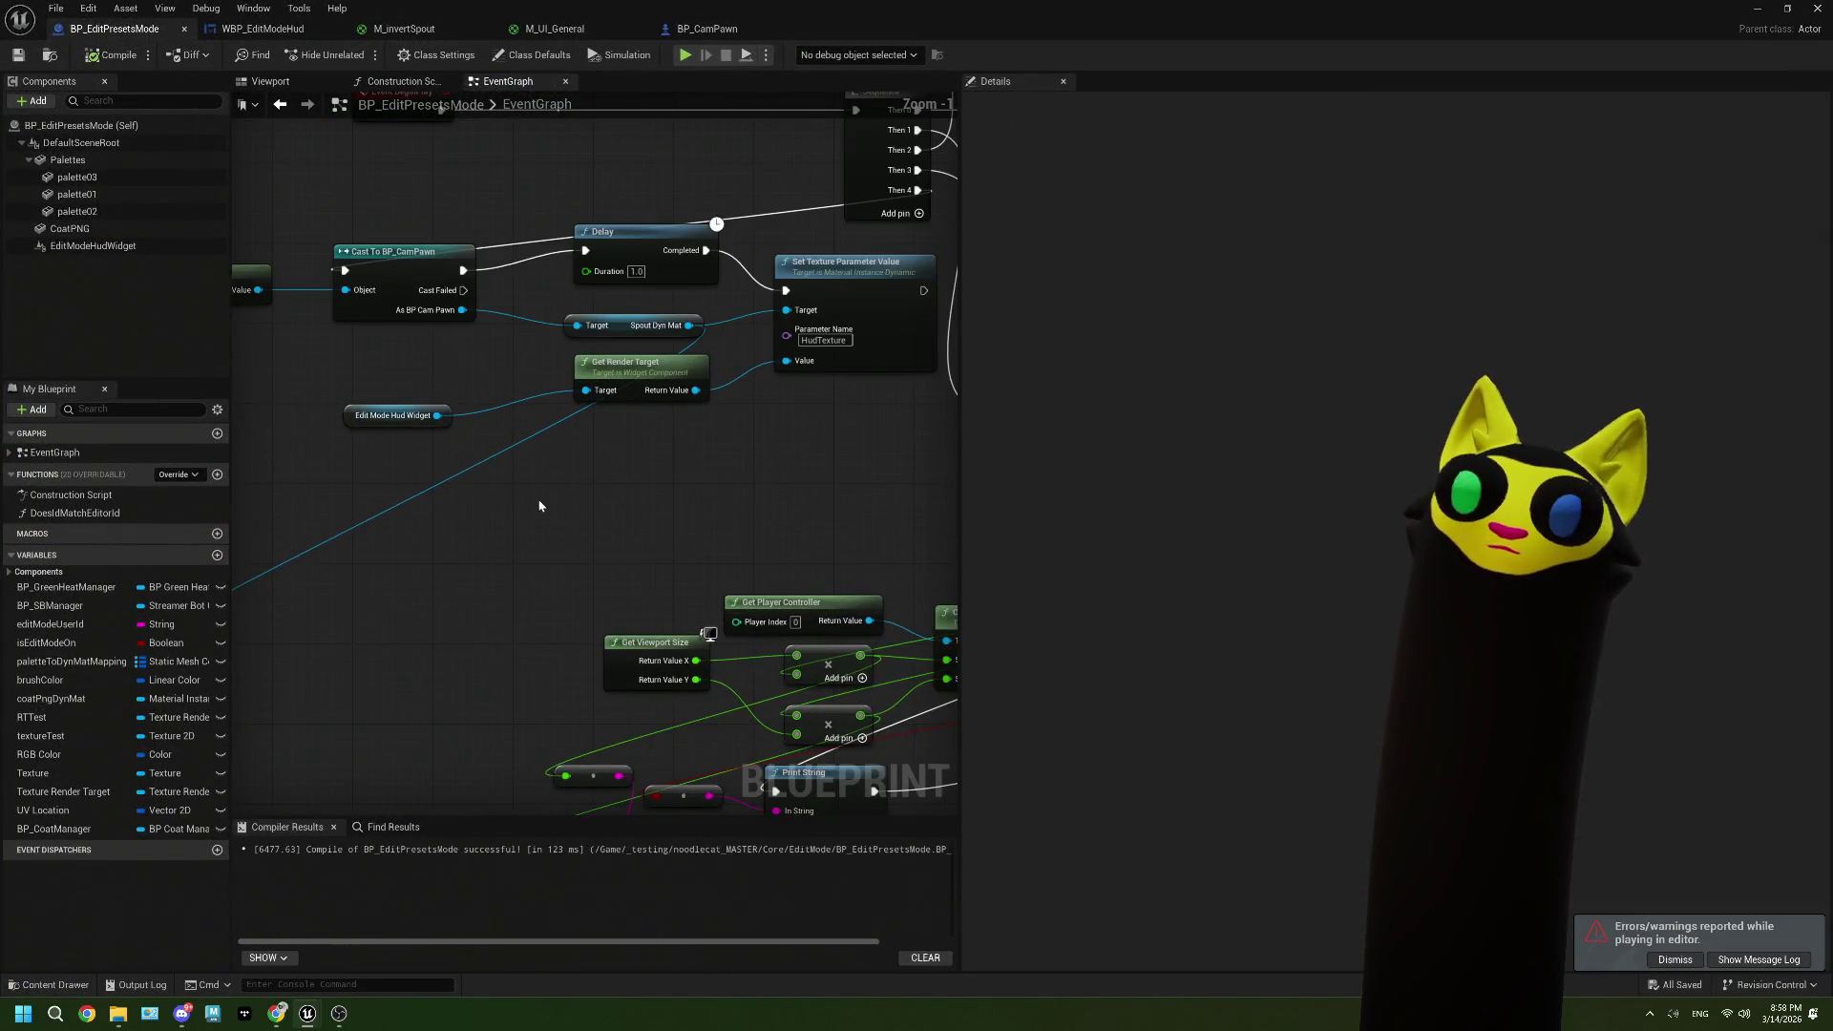
right_click(797, 367)
left_click(819, 419)
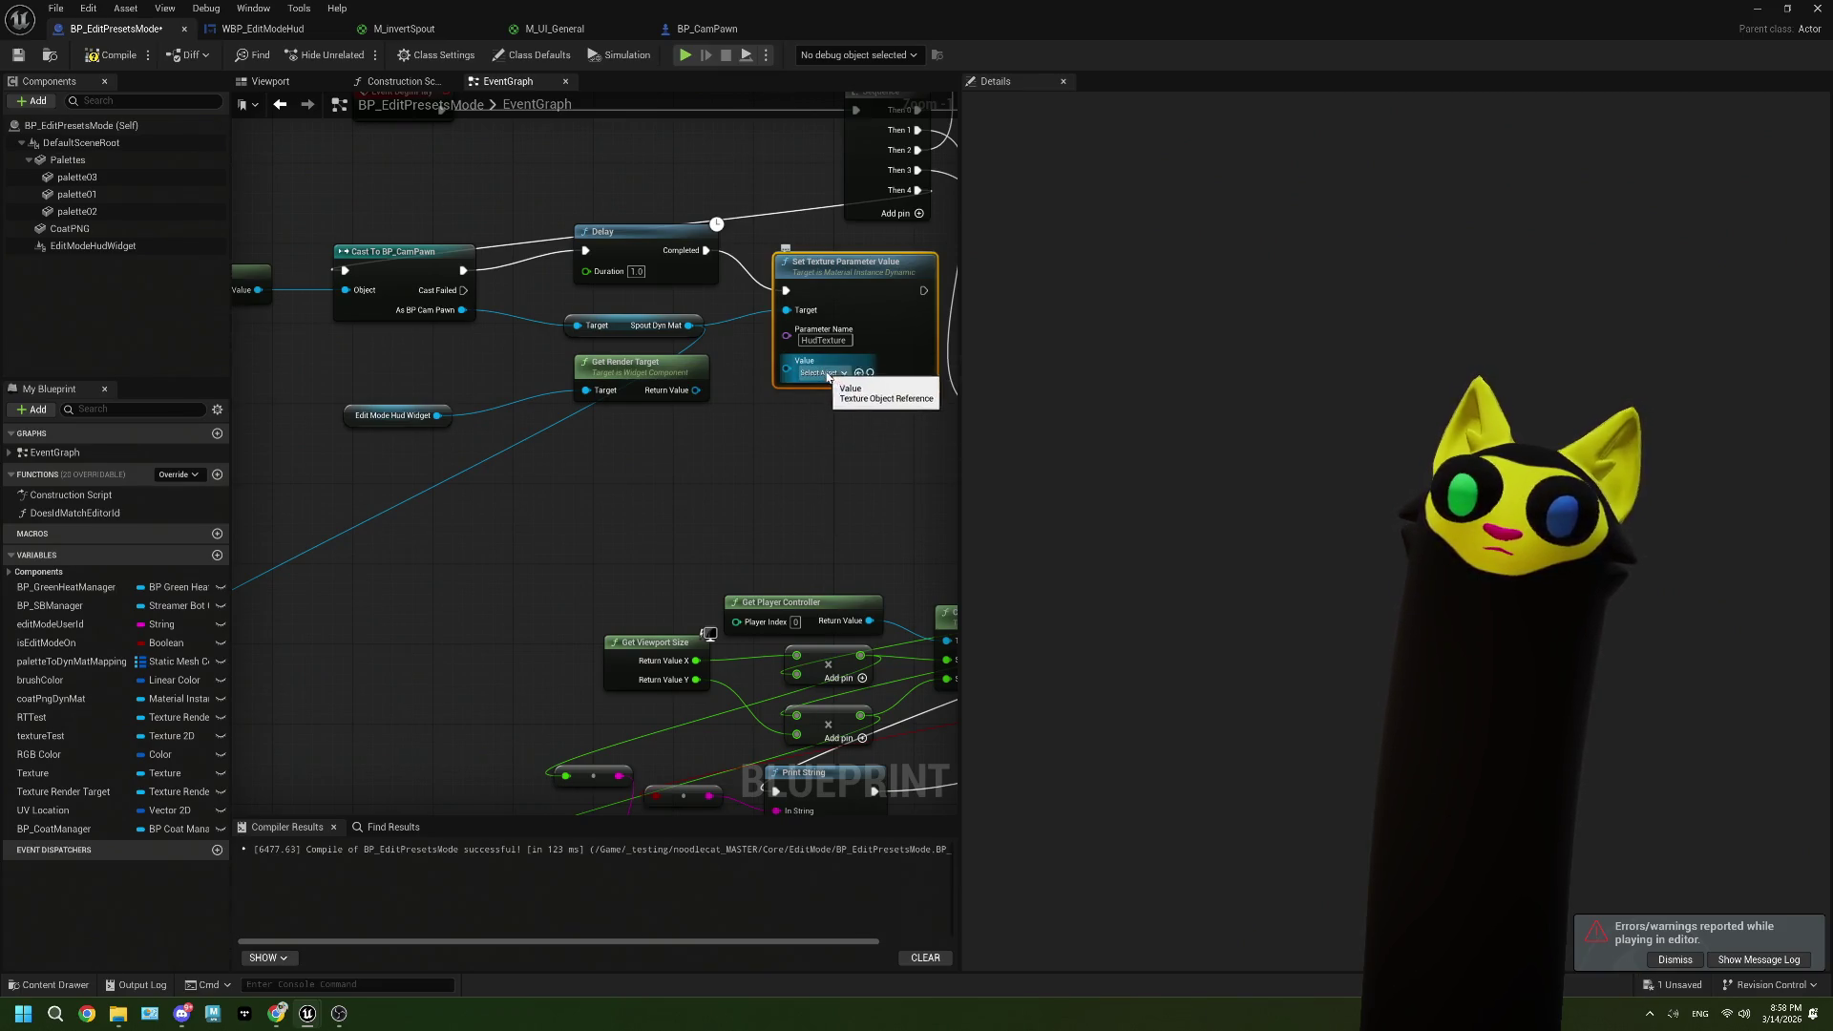
left_click(823, 372)
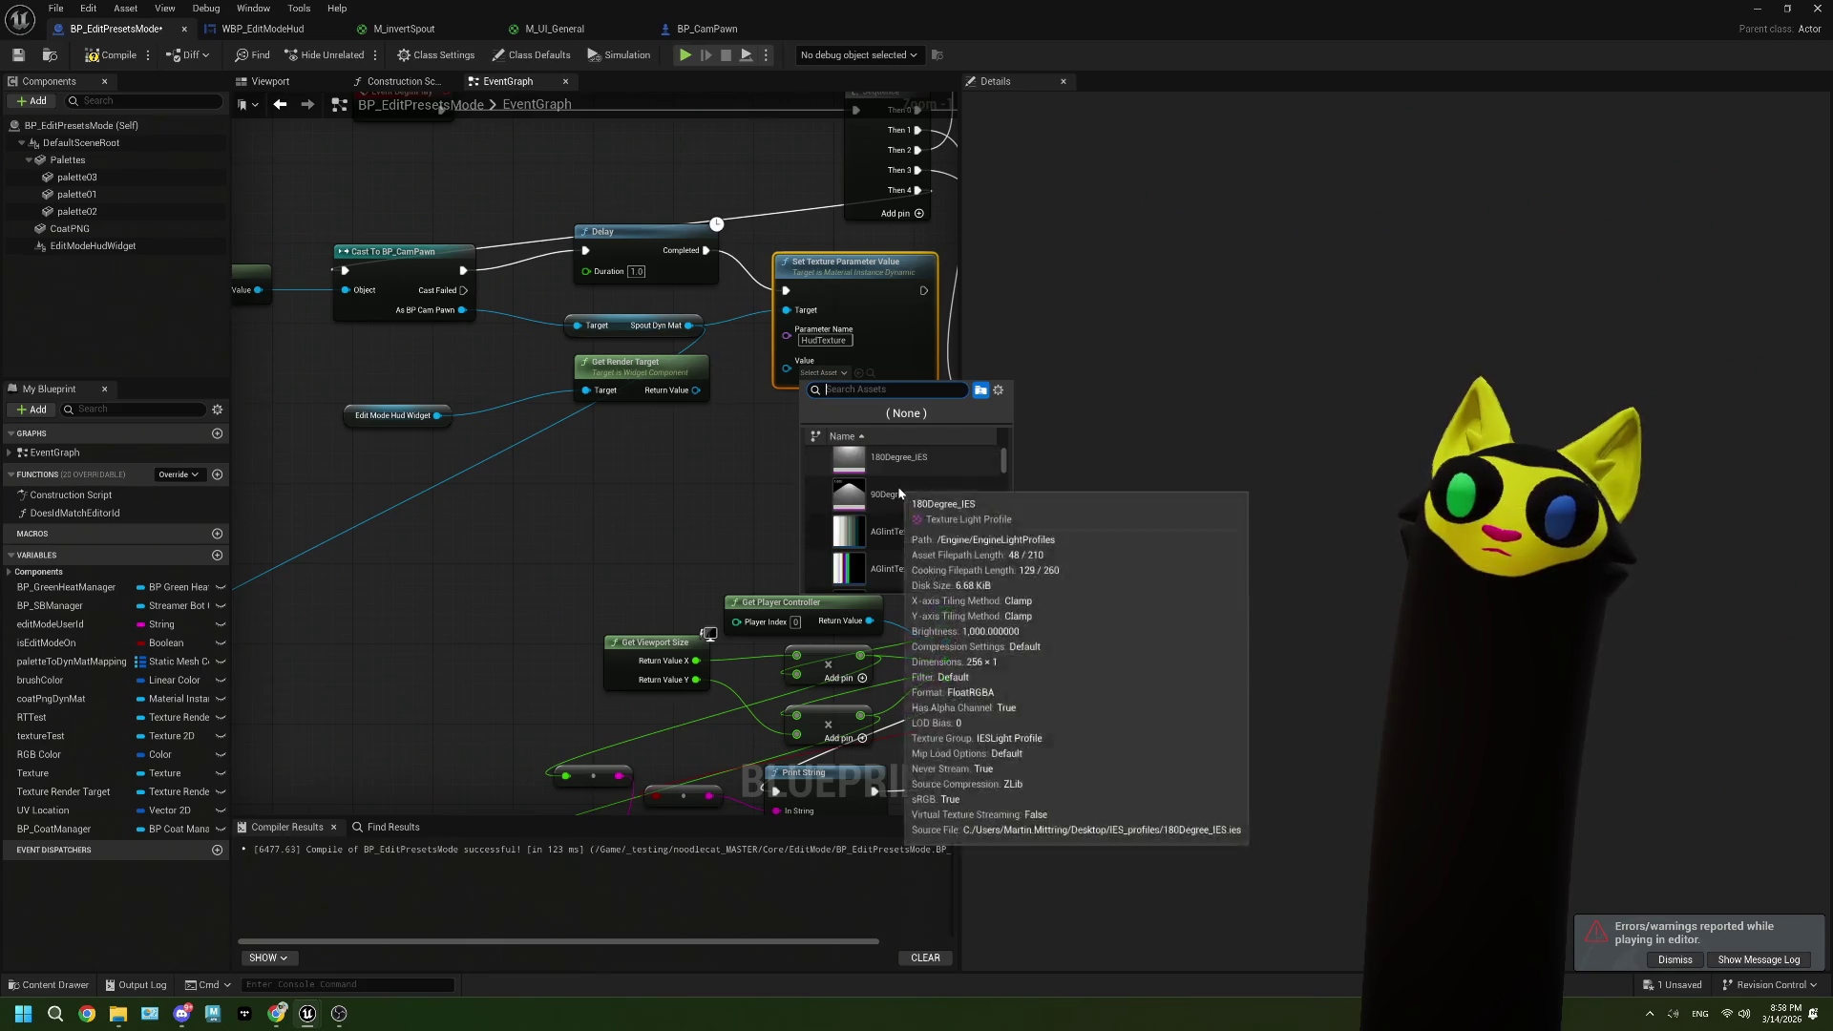
scroll(896, 479, "up", 1)
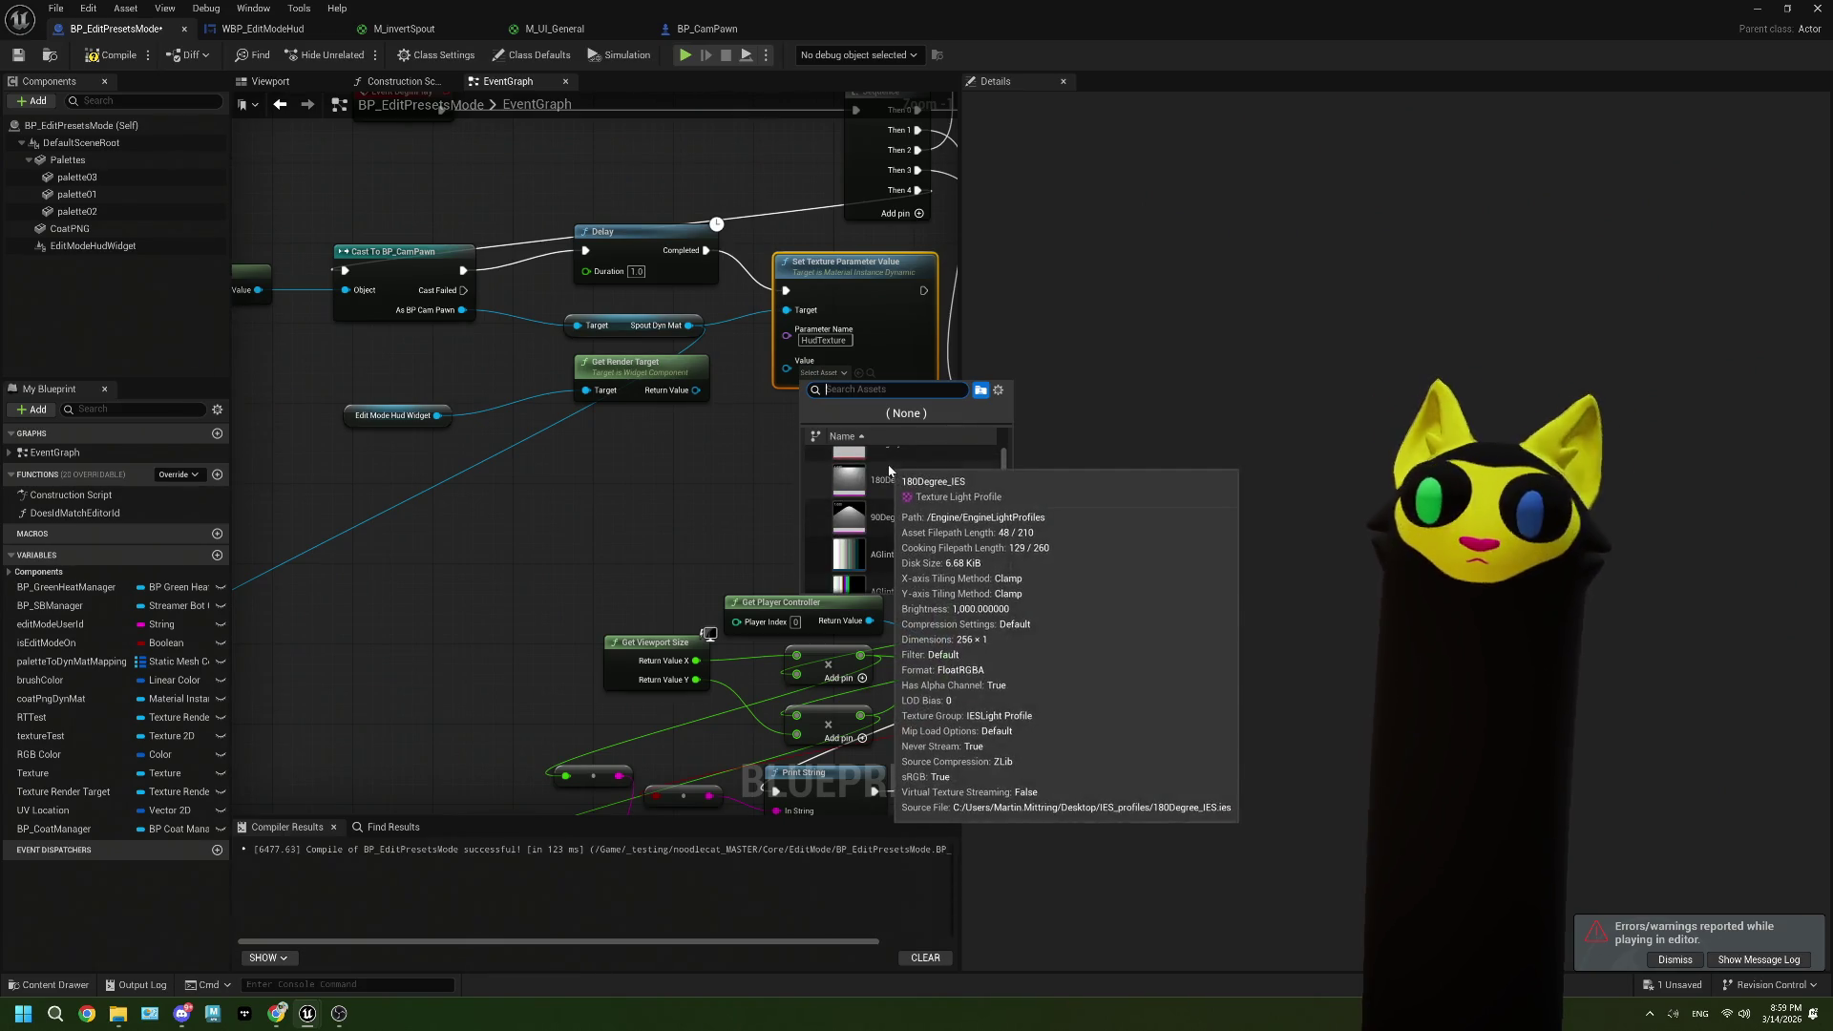
left_click(873, 457)
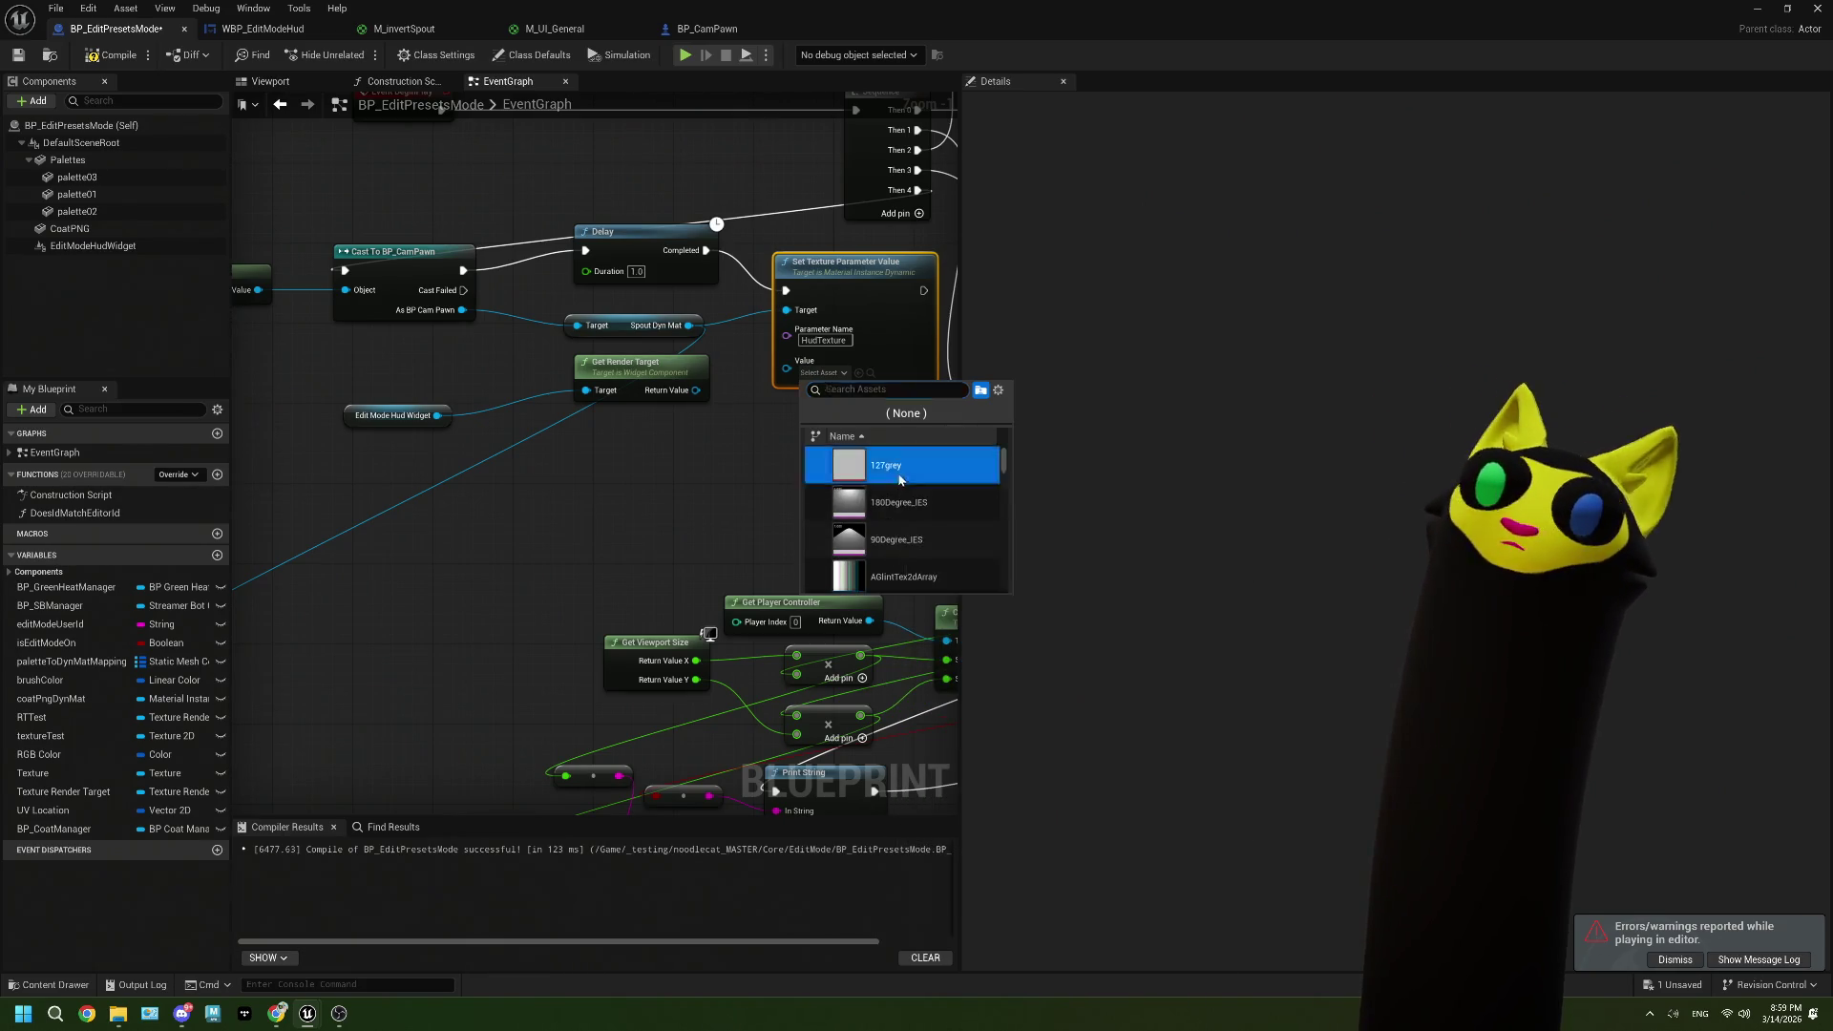
left_click(100, 64)
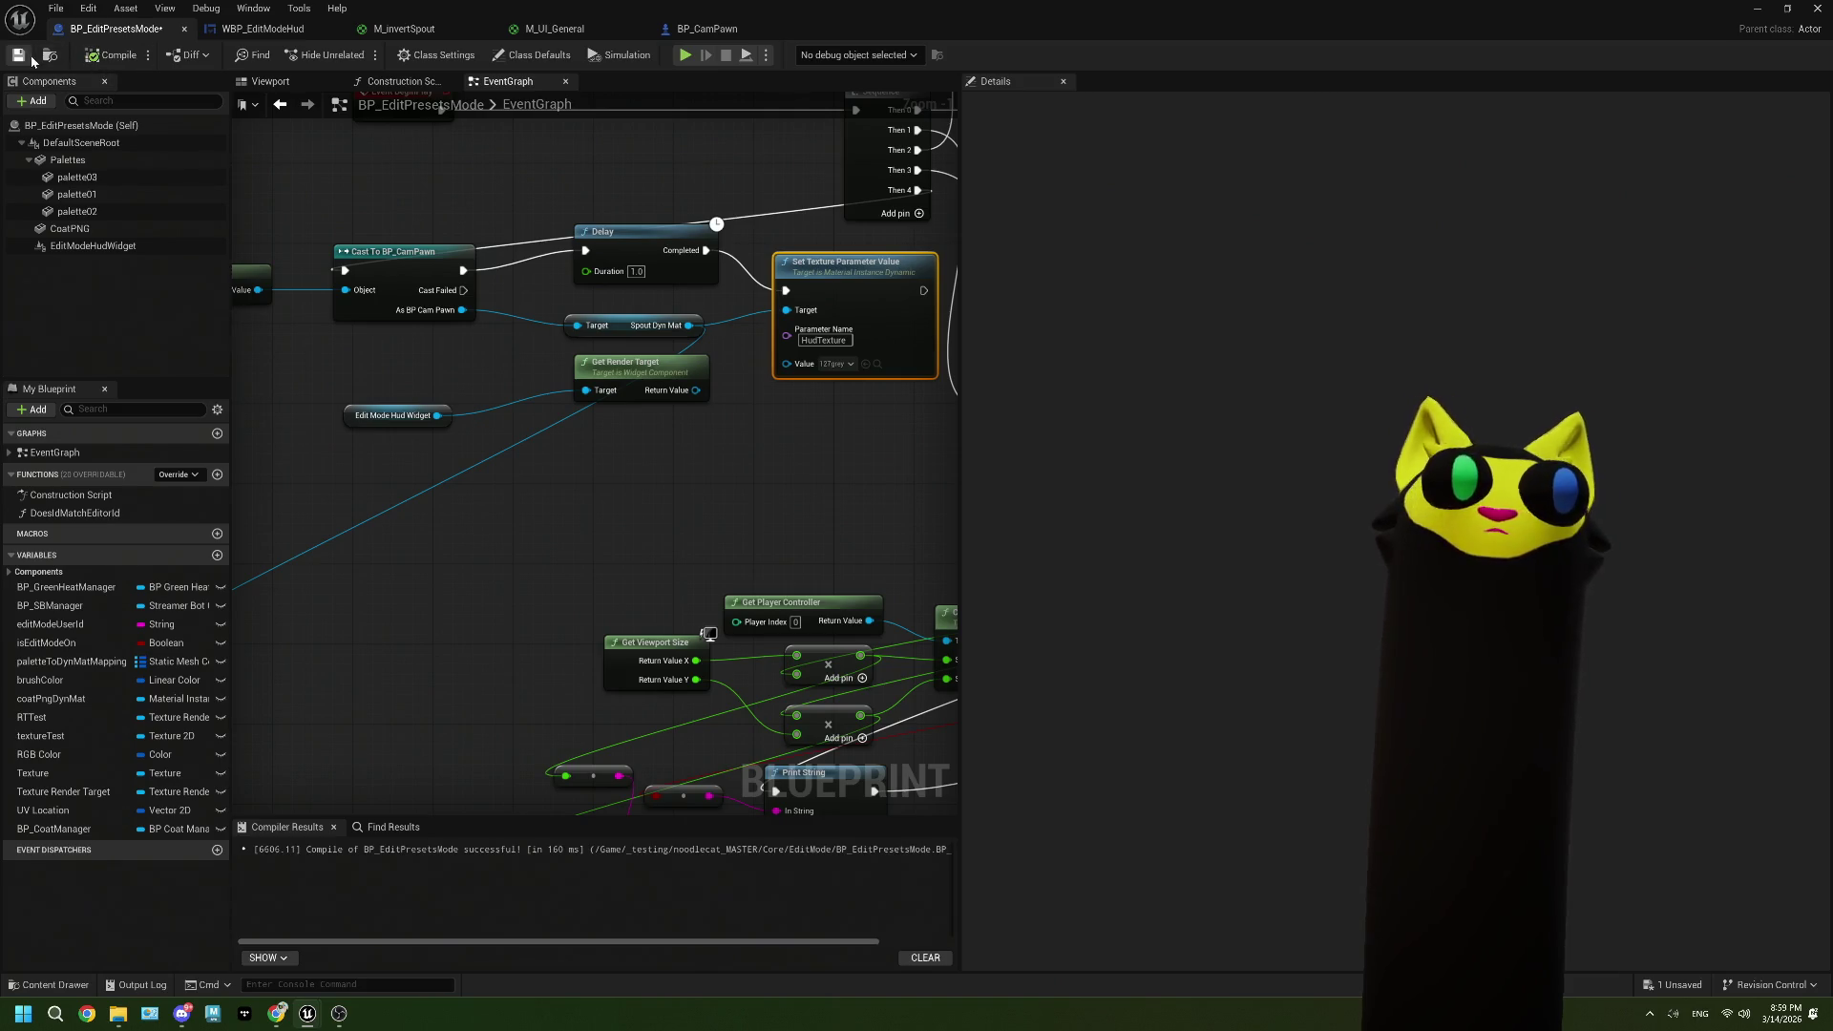
Step: Play-test the level, stop it and close the error log, then open BP_CamPawn
left_click(1756, 7)
left_click(460, 55)
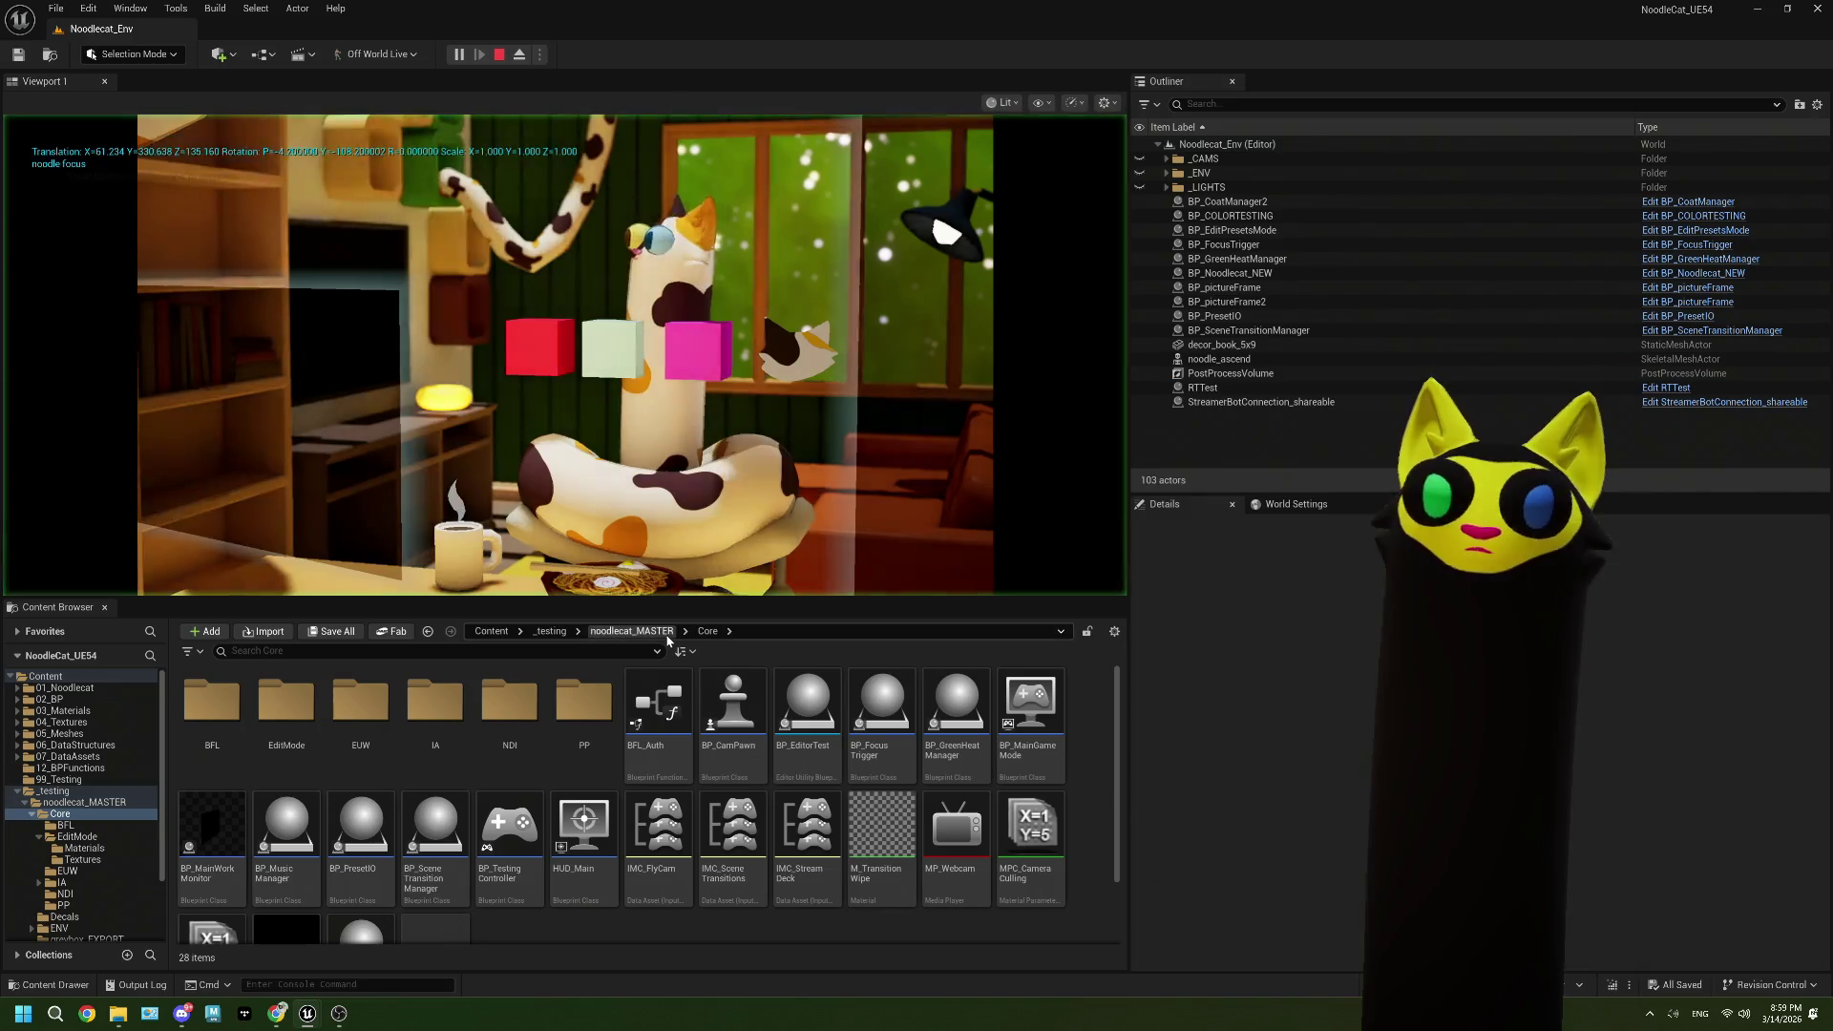
mouse_move(339, 1013)
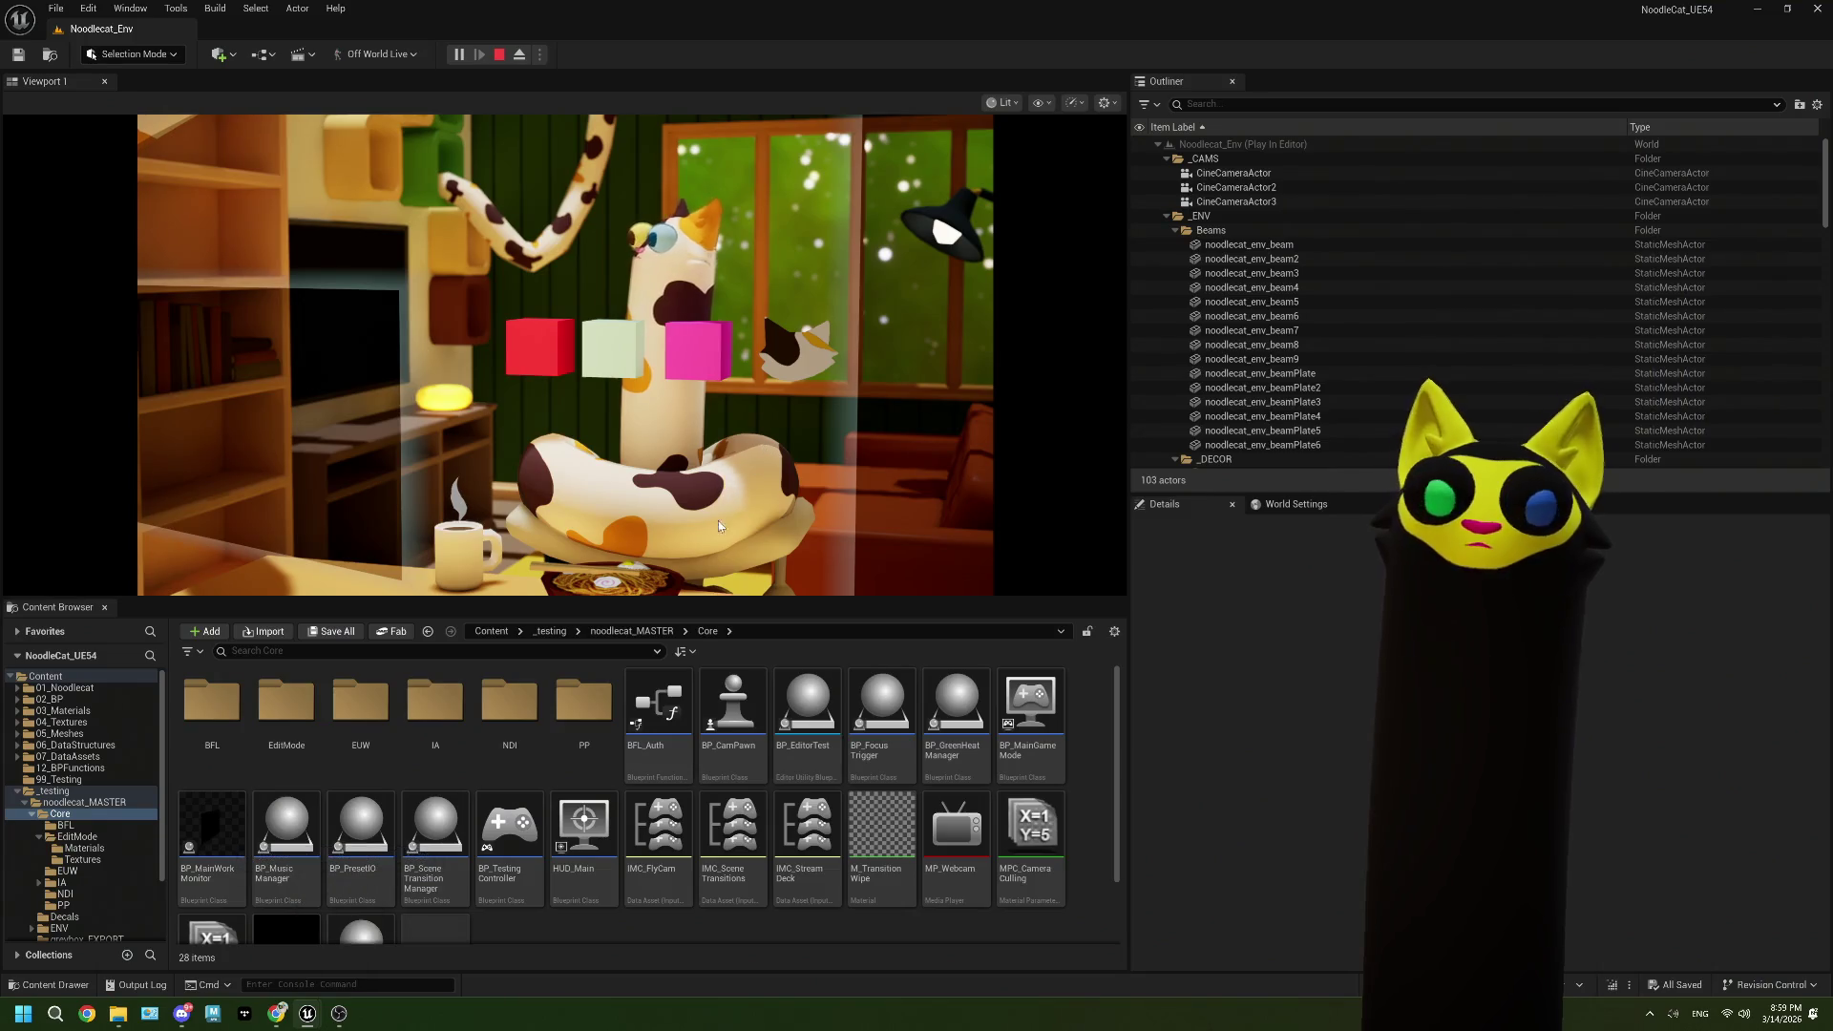
left_click(500, 55)
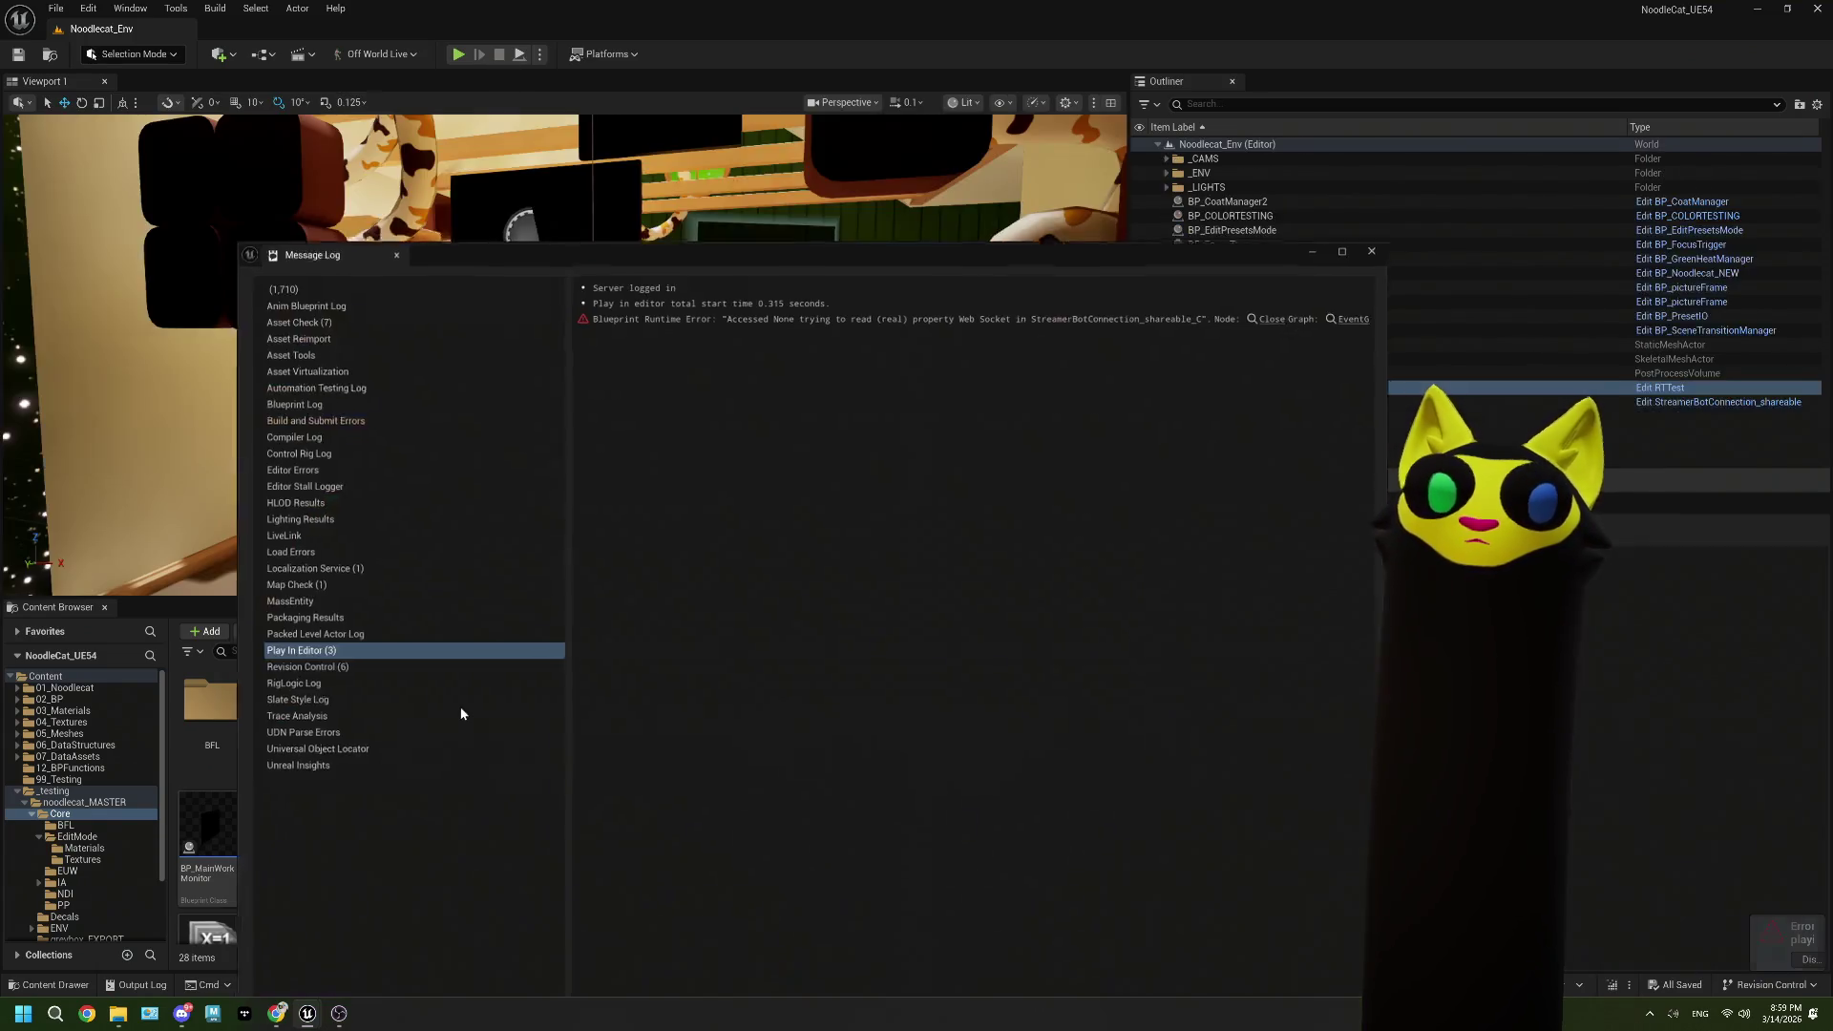
left_click(1380, 239)
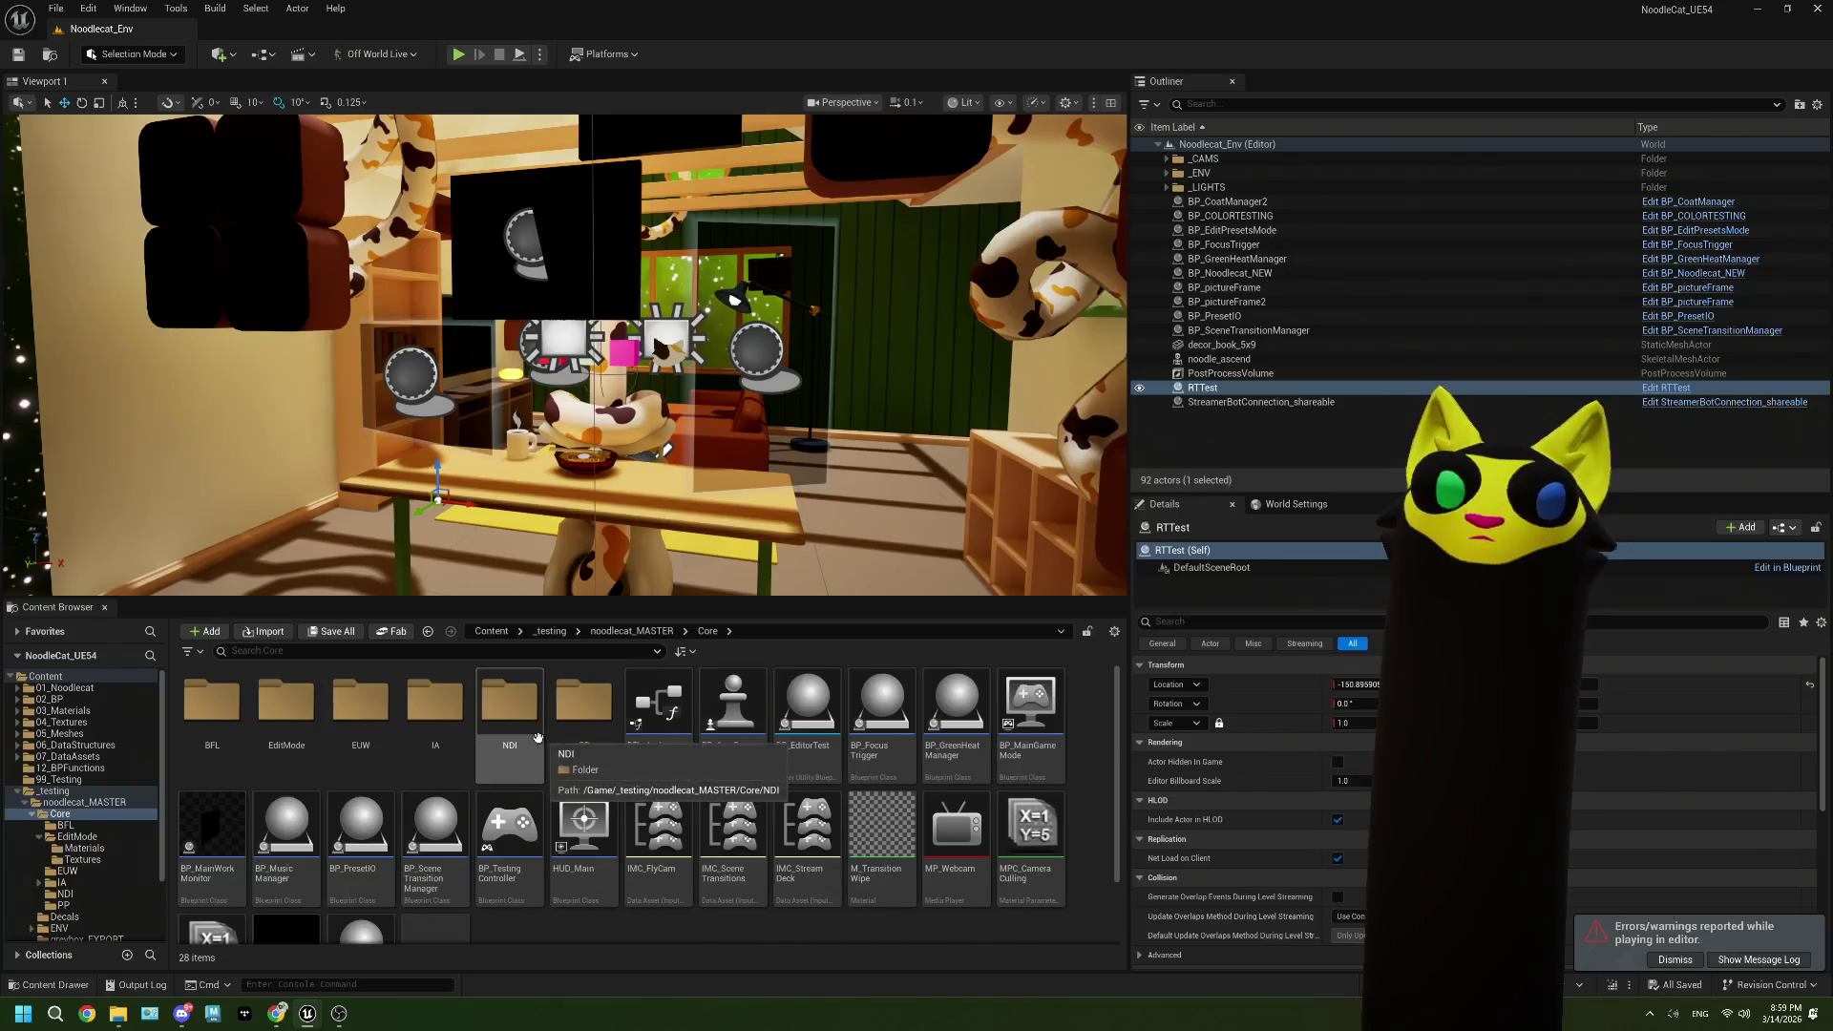
double_click(734, 707)
Step: In BP_EditPresetsMode, reconnect Get Render Target's Return Value to the HudTexture Value pin
left_click(113, 30)
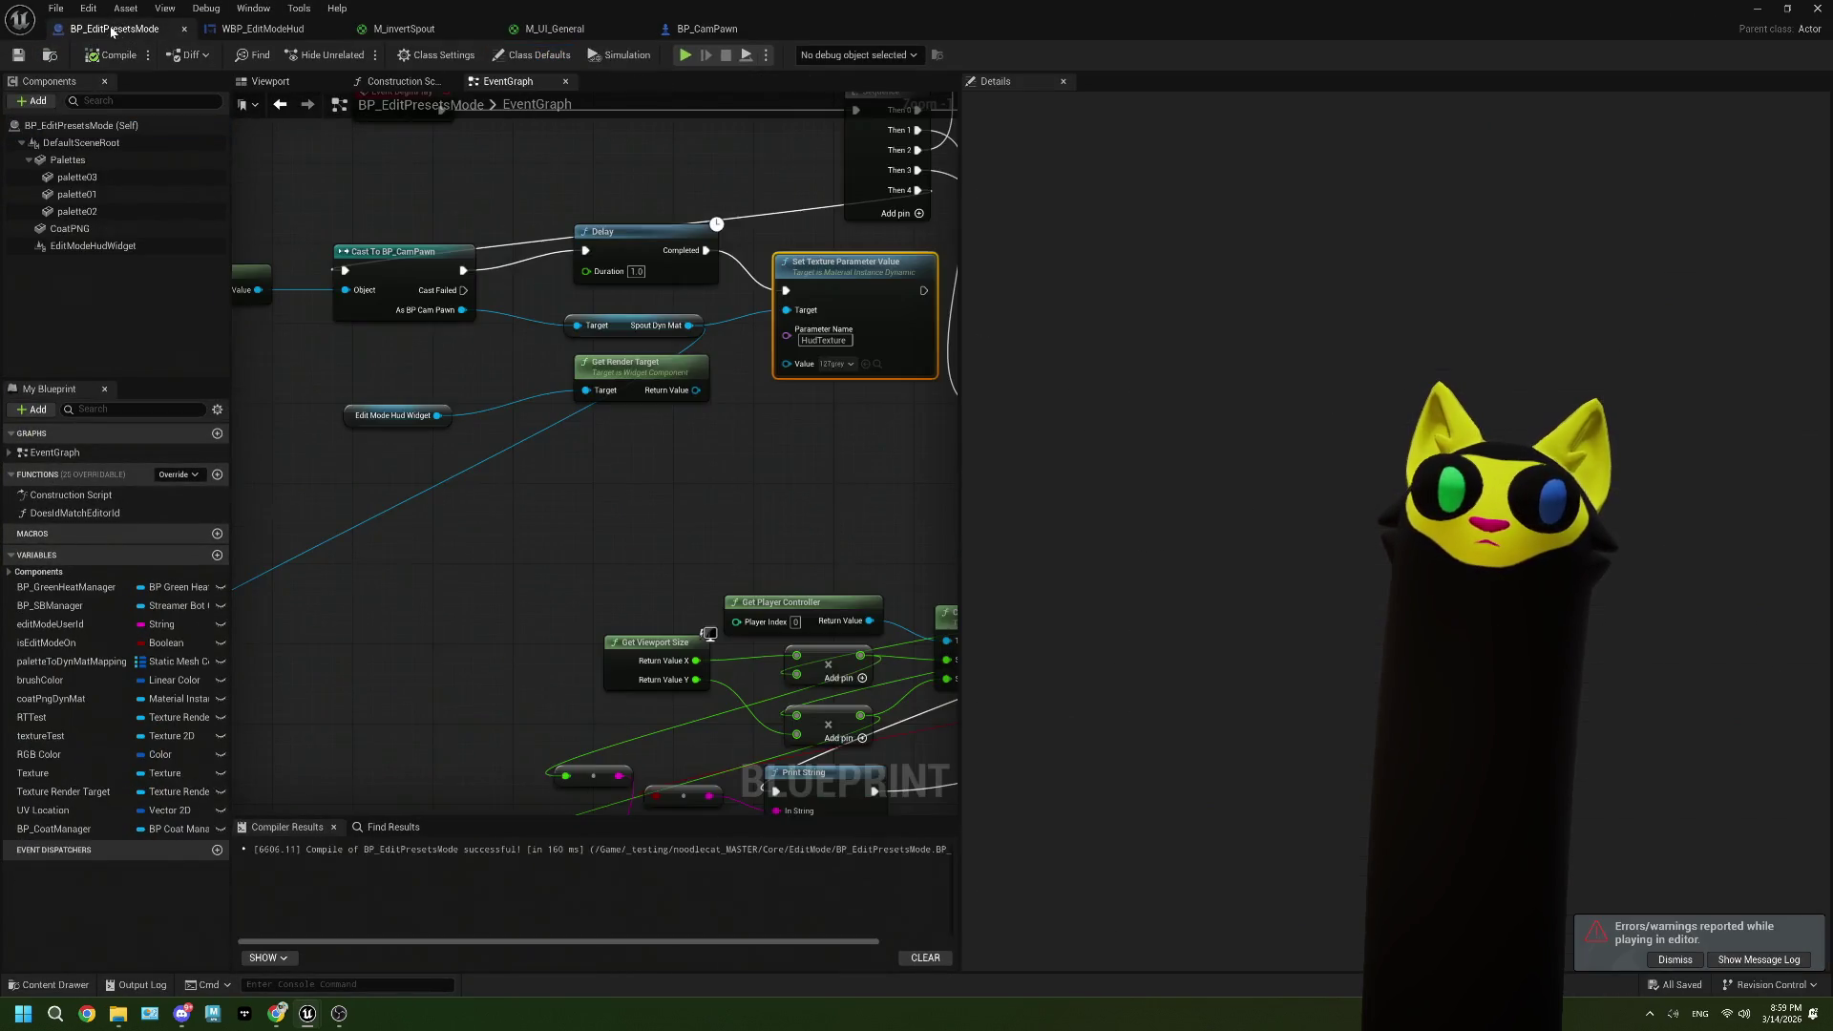
left_click_drag(696, 389, 786, 361)
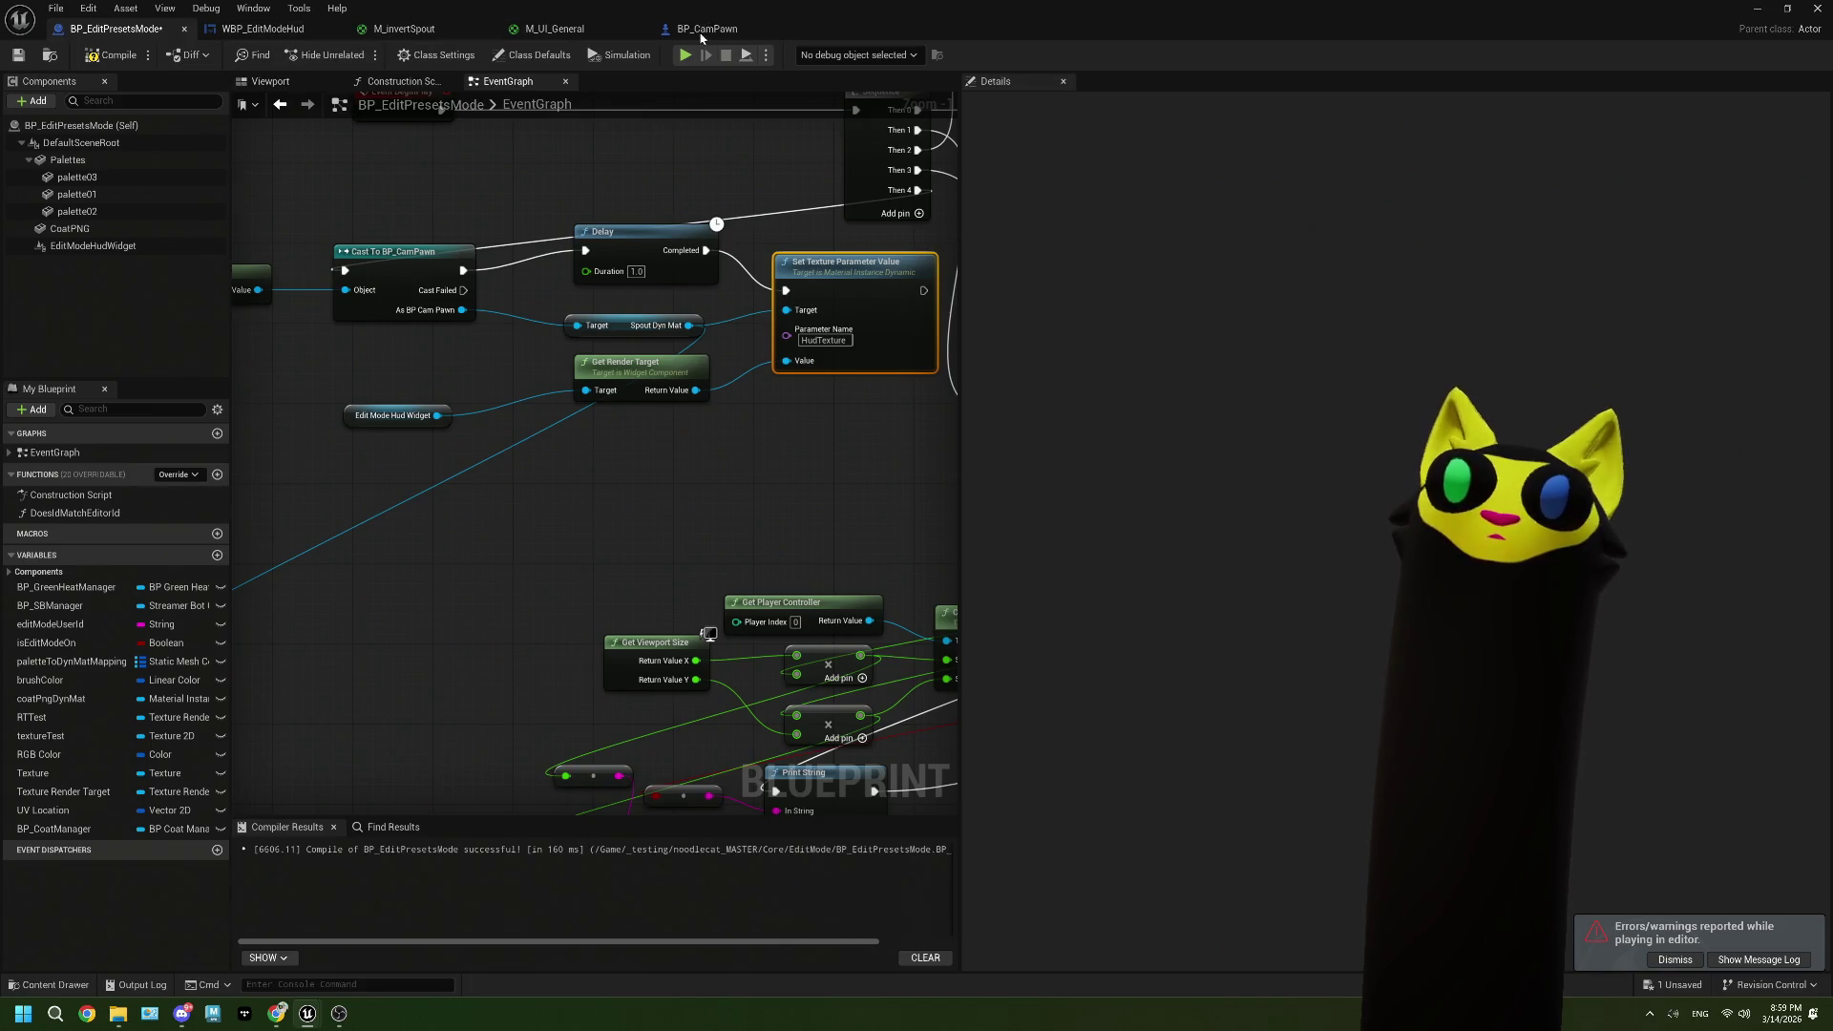
left_click_drag(416, 574, 462, 593)
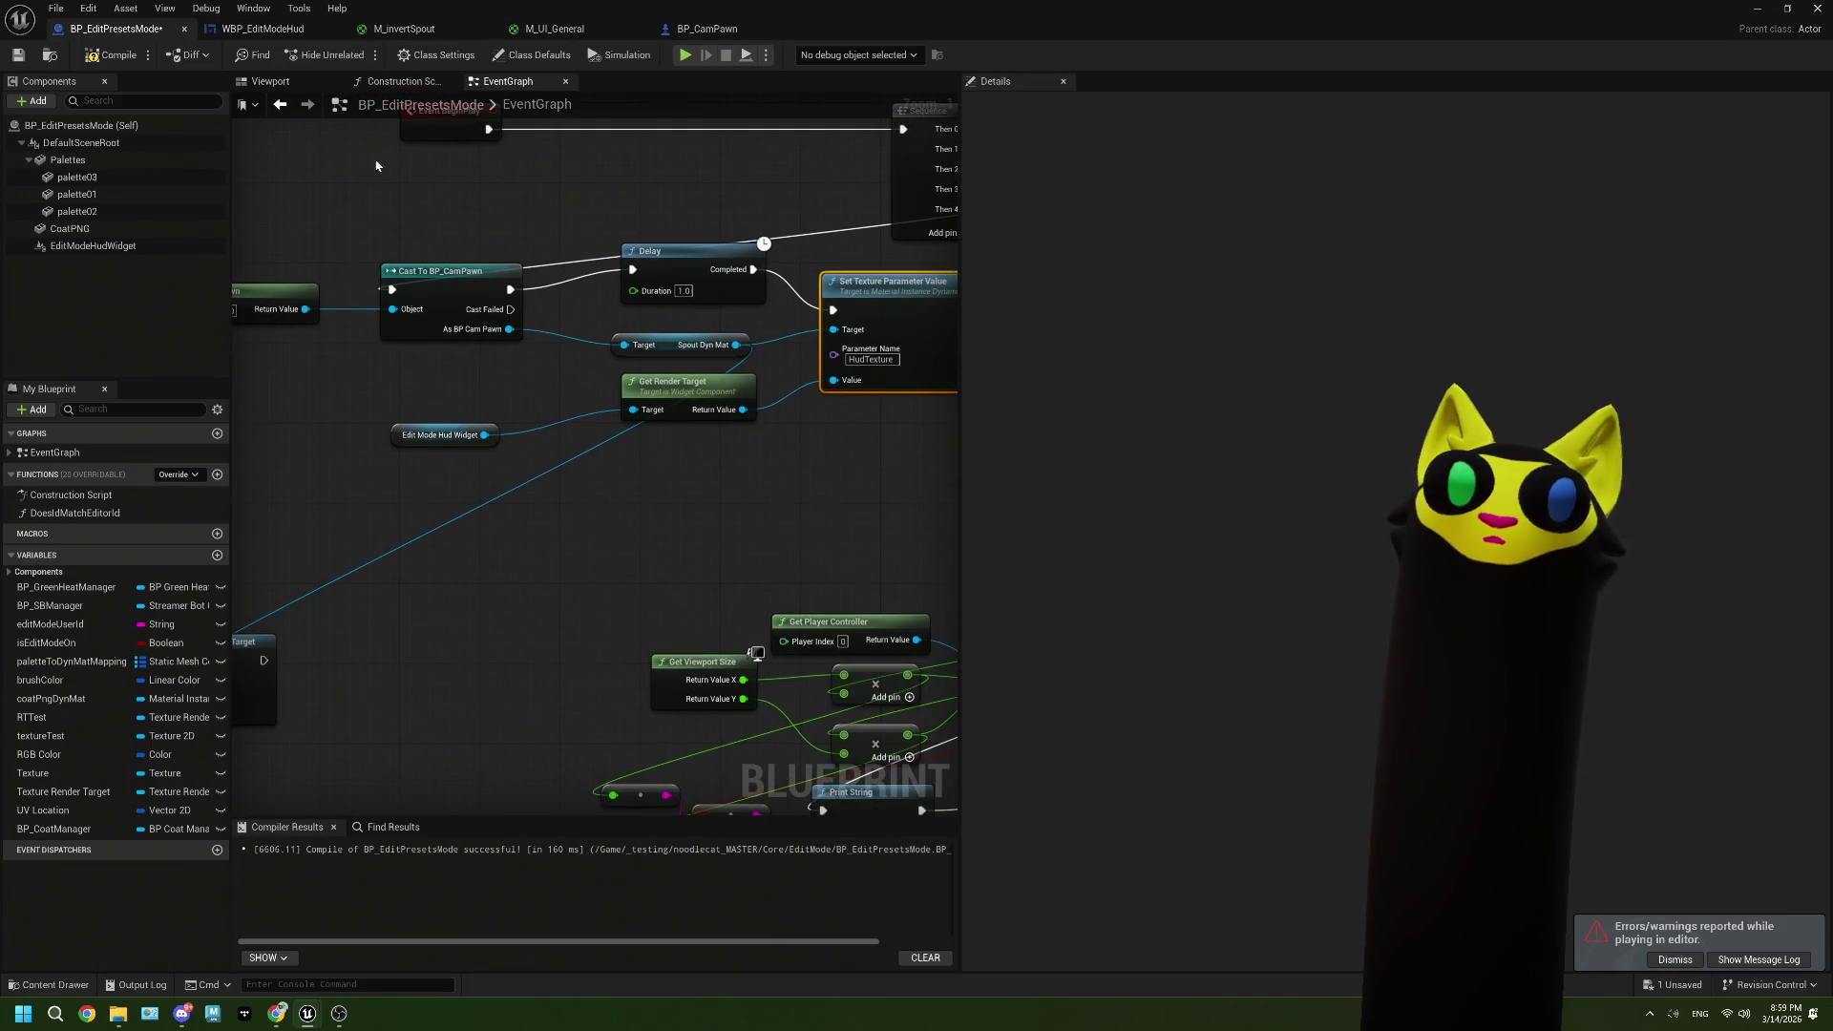
Step: Review the WBP_EditModeHud Designer layout and the M_invertSpout material graph
left_click(285, 33)
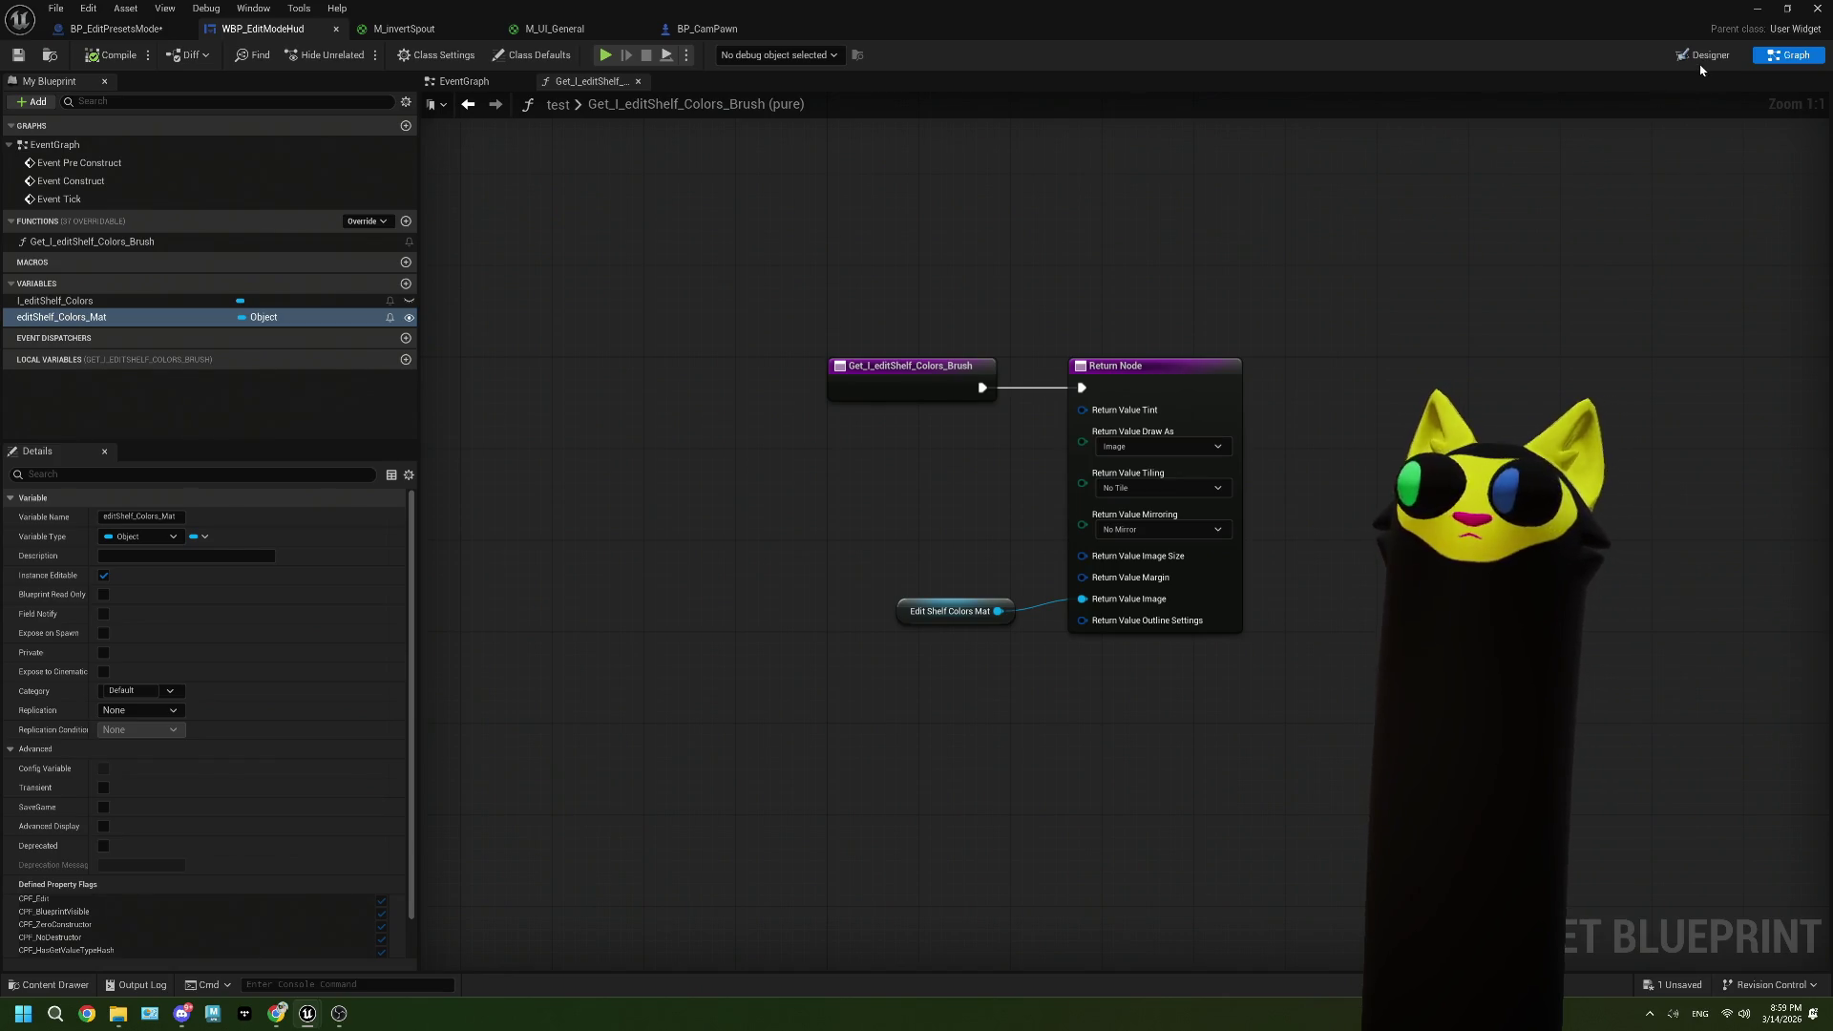
left_click(1711, 58)
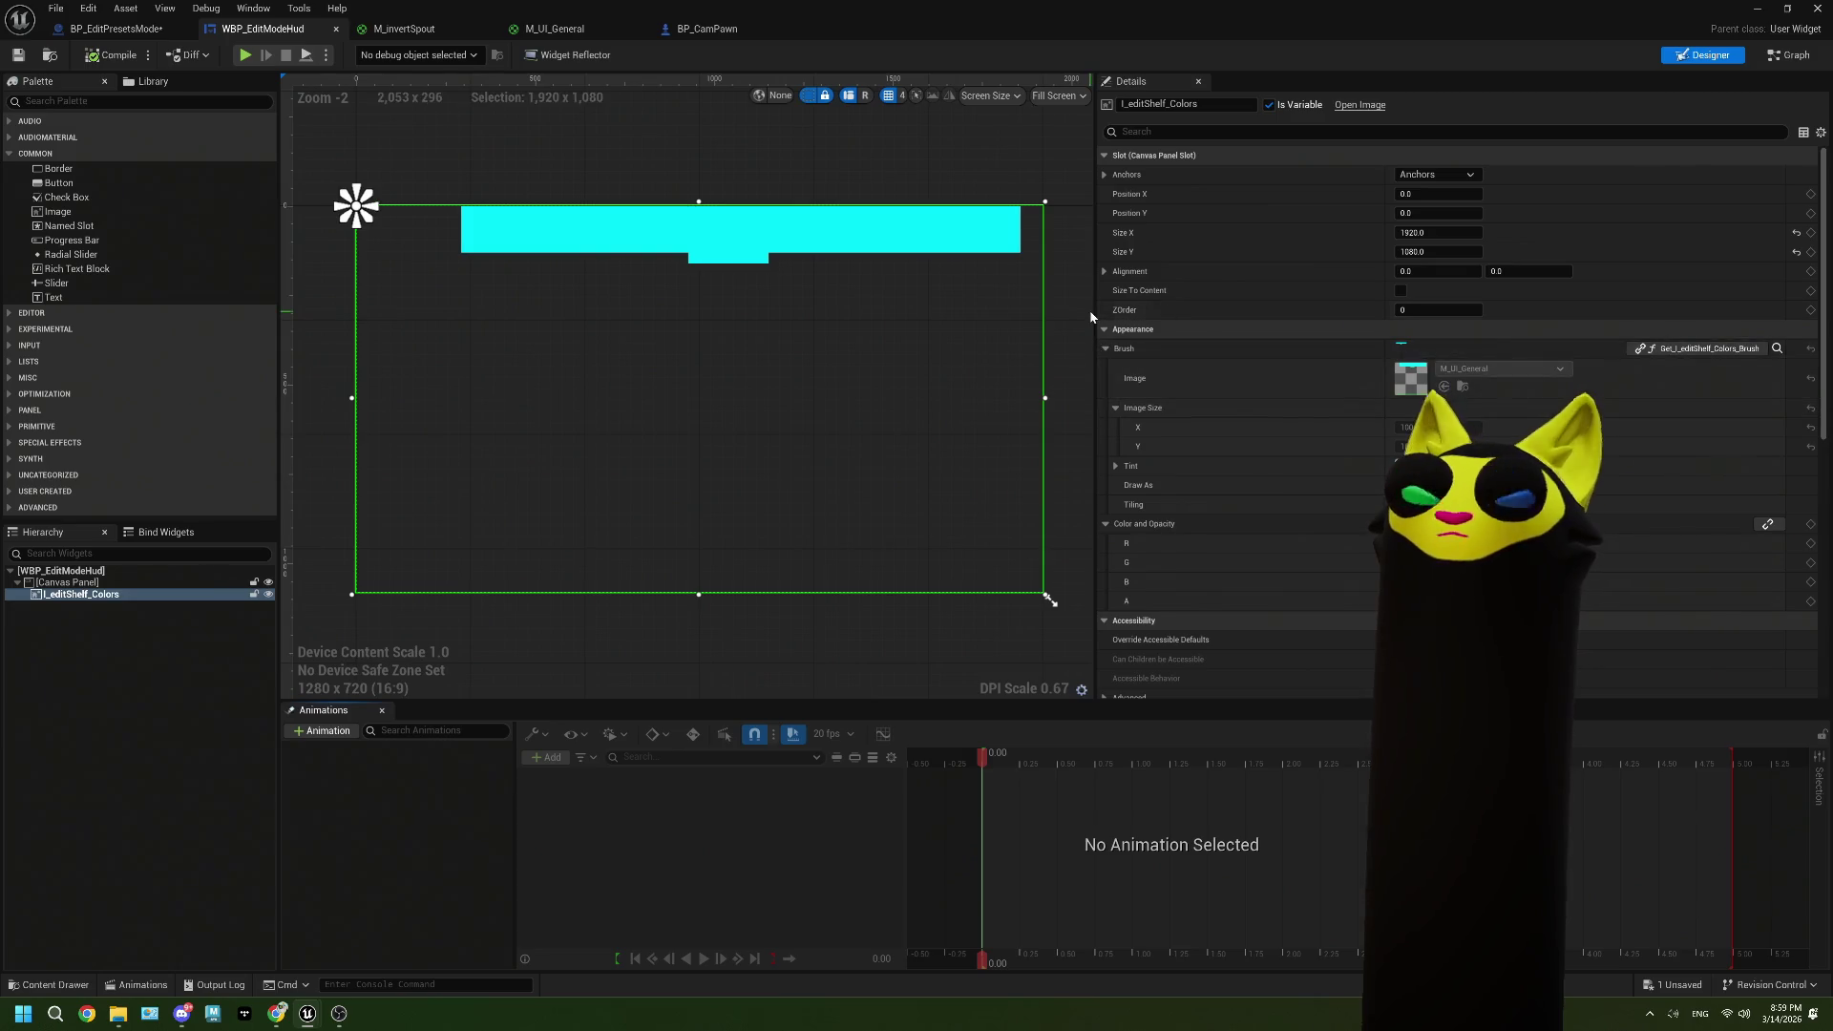
left_click(706, 30)
left_click(394, 30)
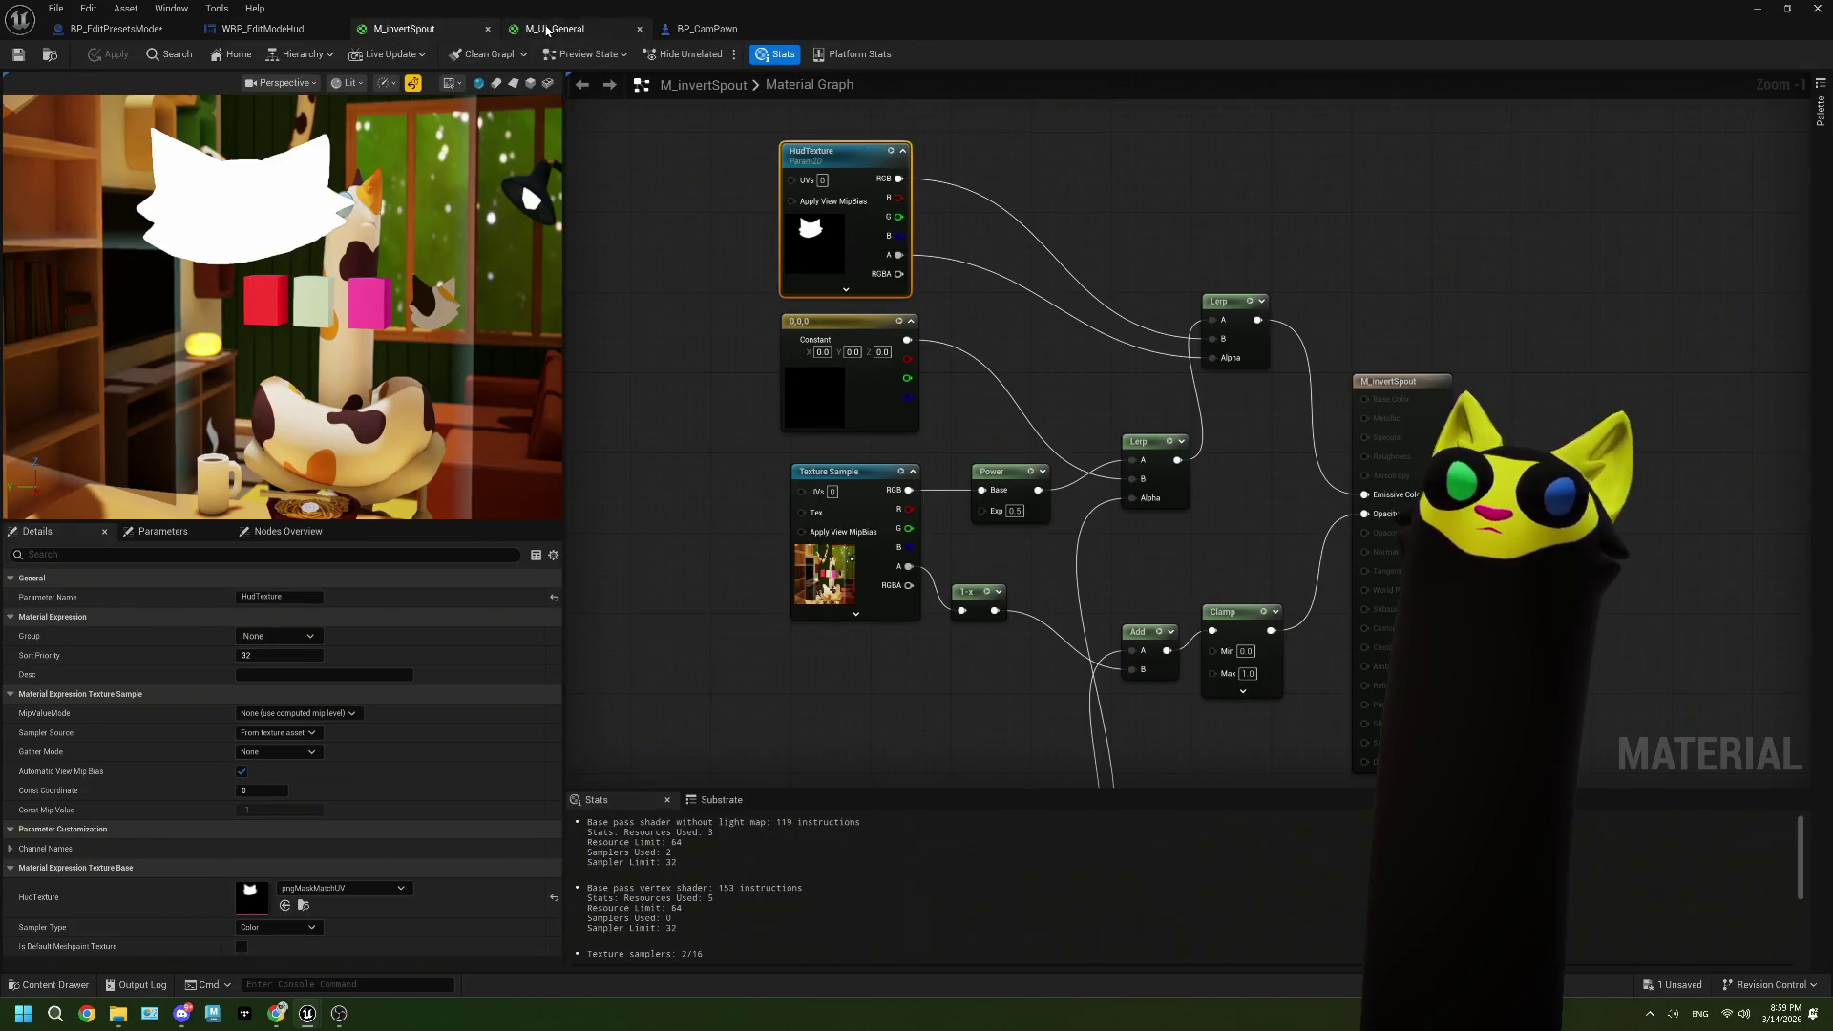
left_click(211, 31)
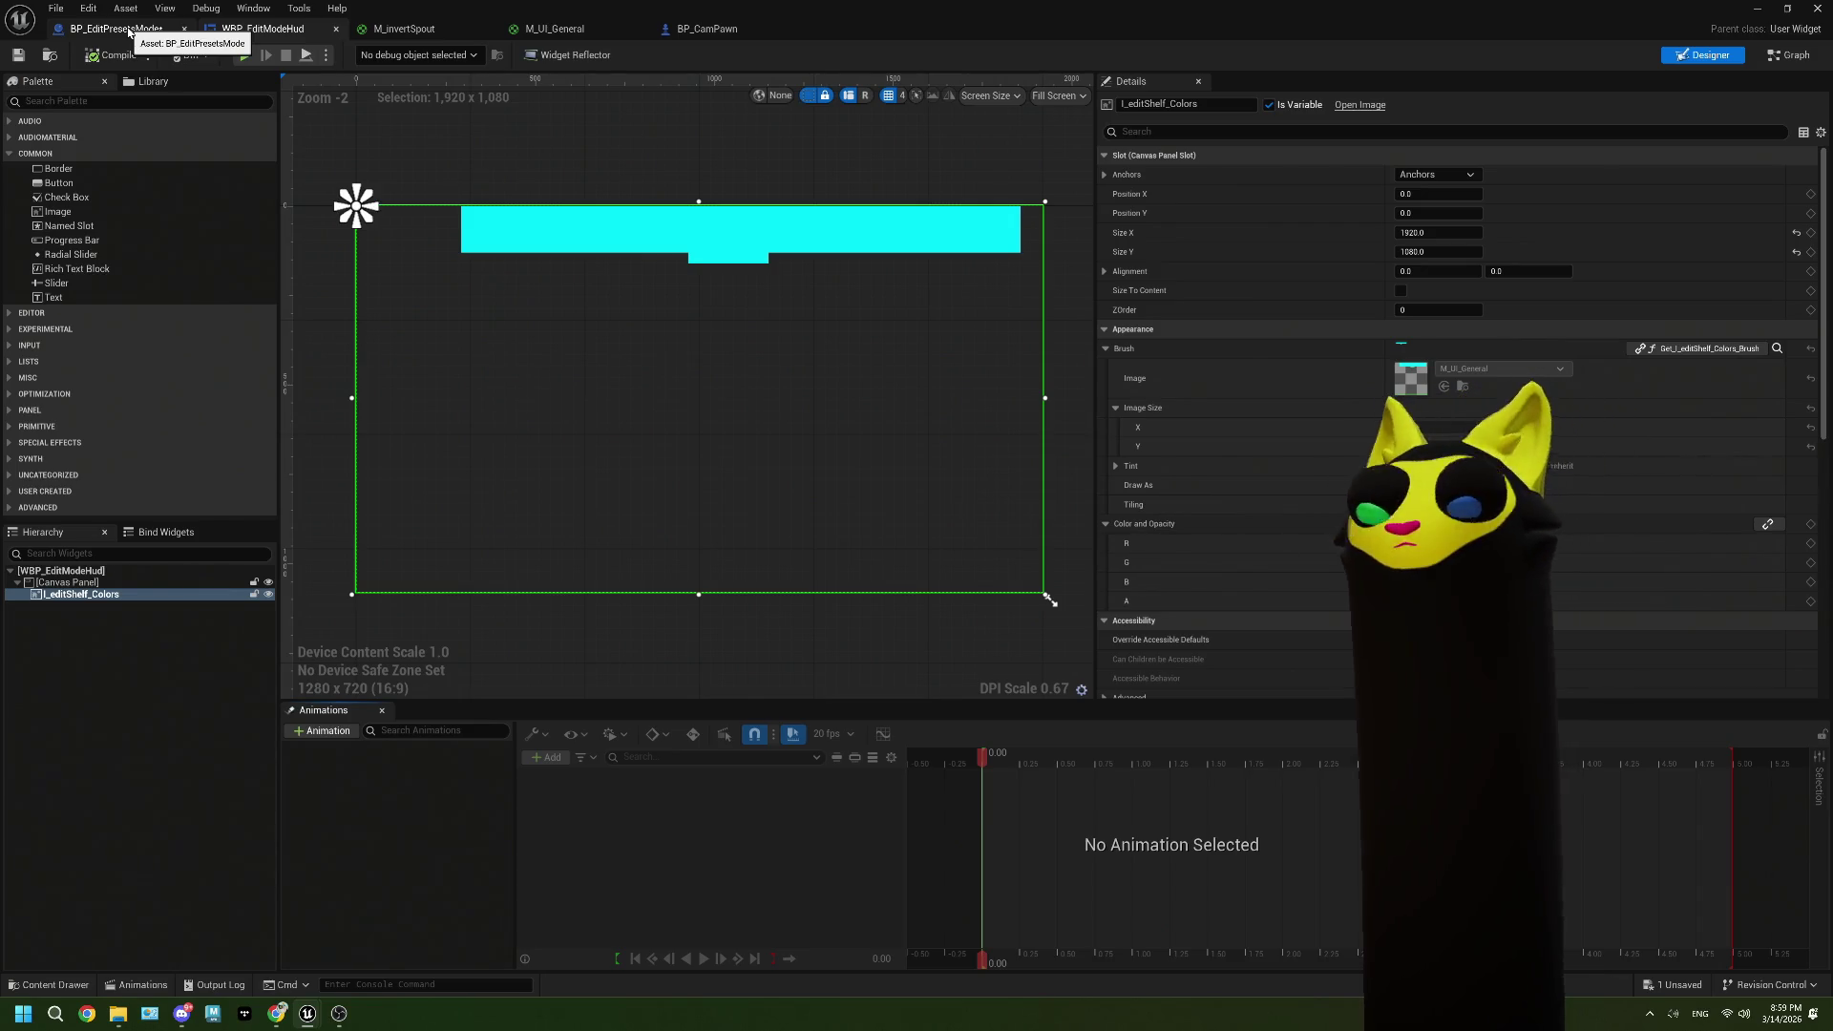
Step: Compile and save BP_EditPresetsMode, check its Event Tick and Draw Material nodes, then return to WBP_EditModeHud's designer
left_click(130, 31)
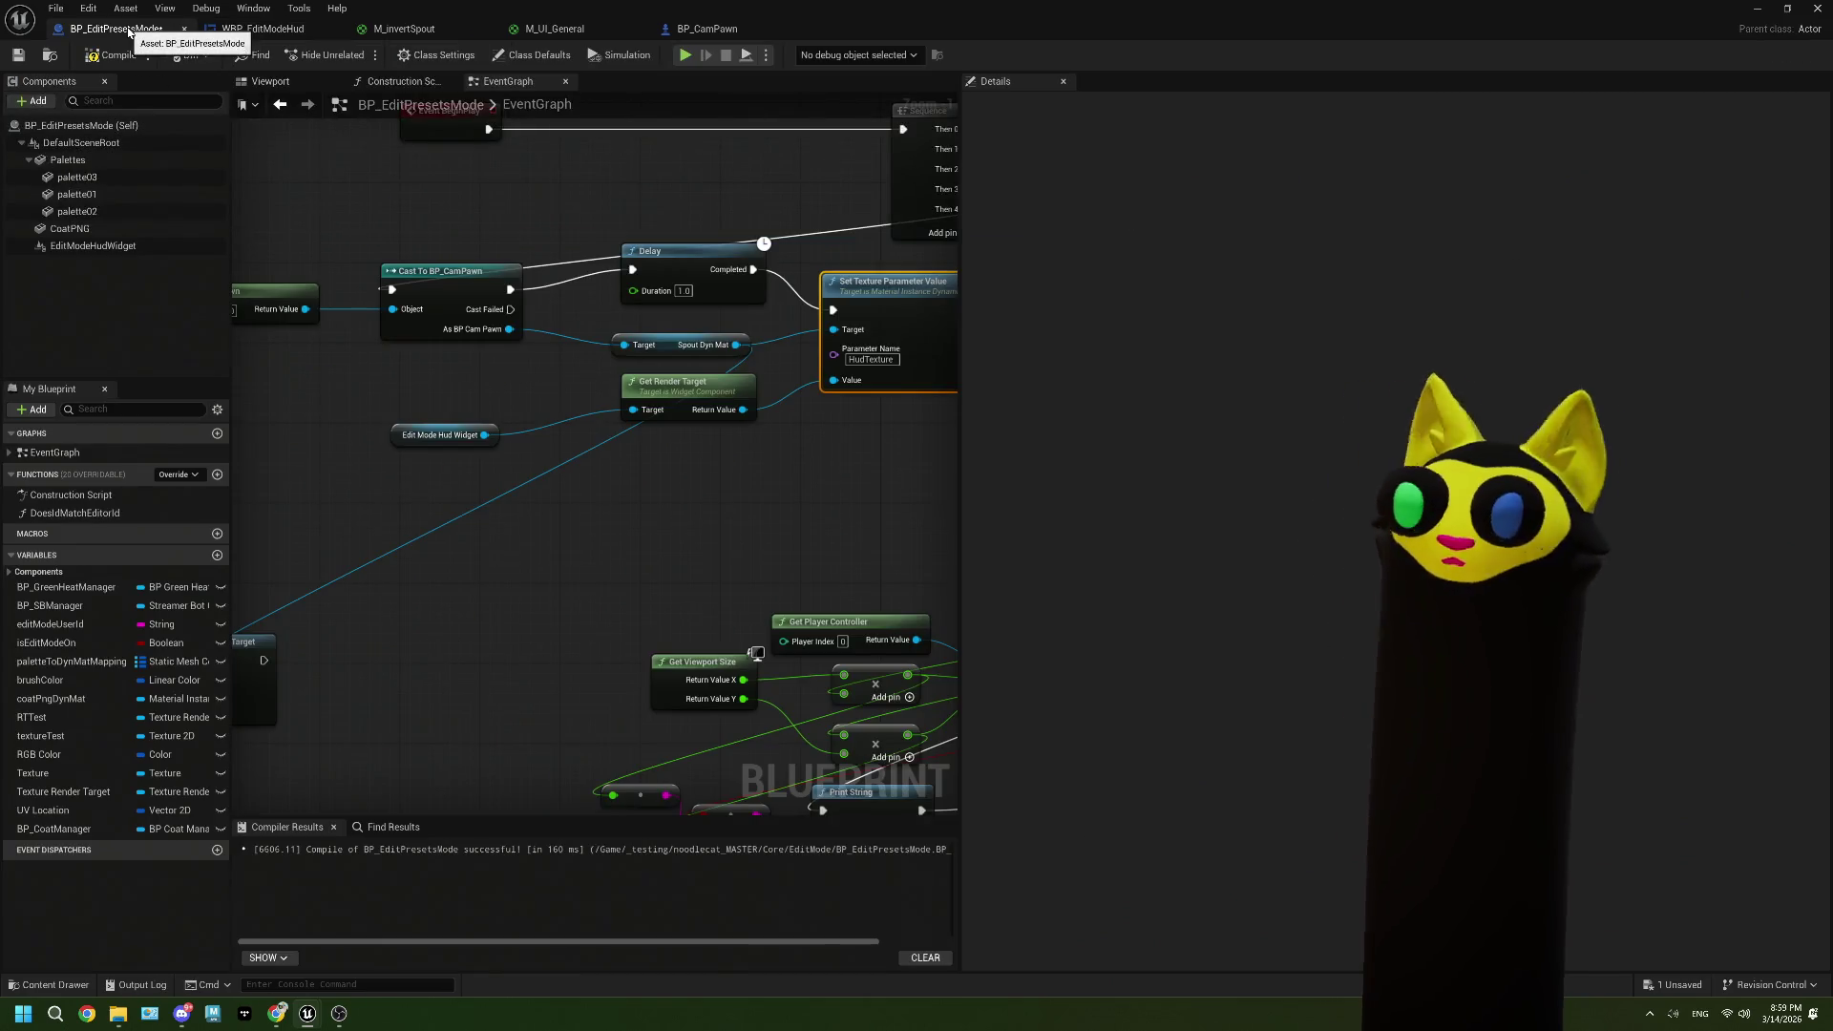
left_click(81, 55)
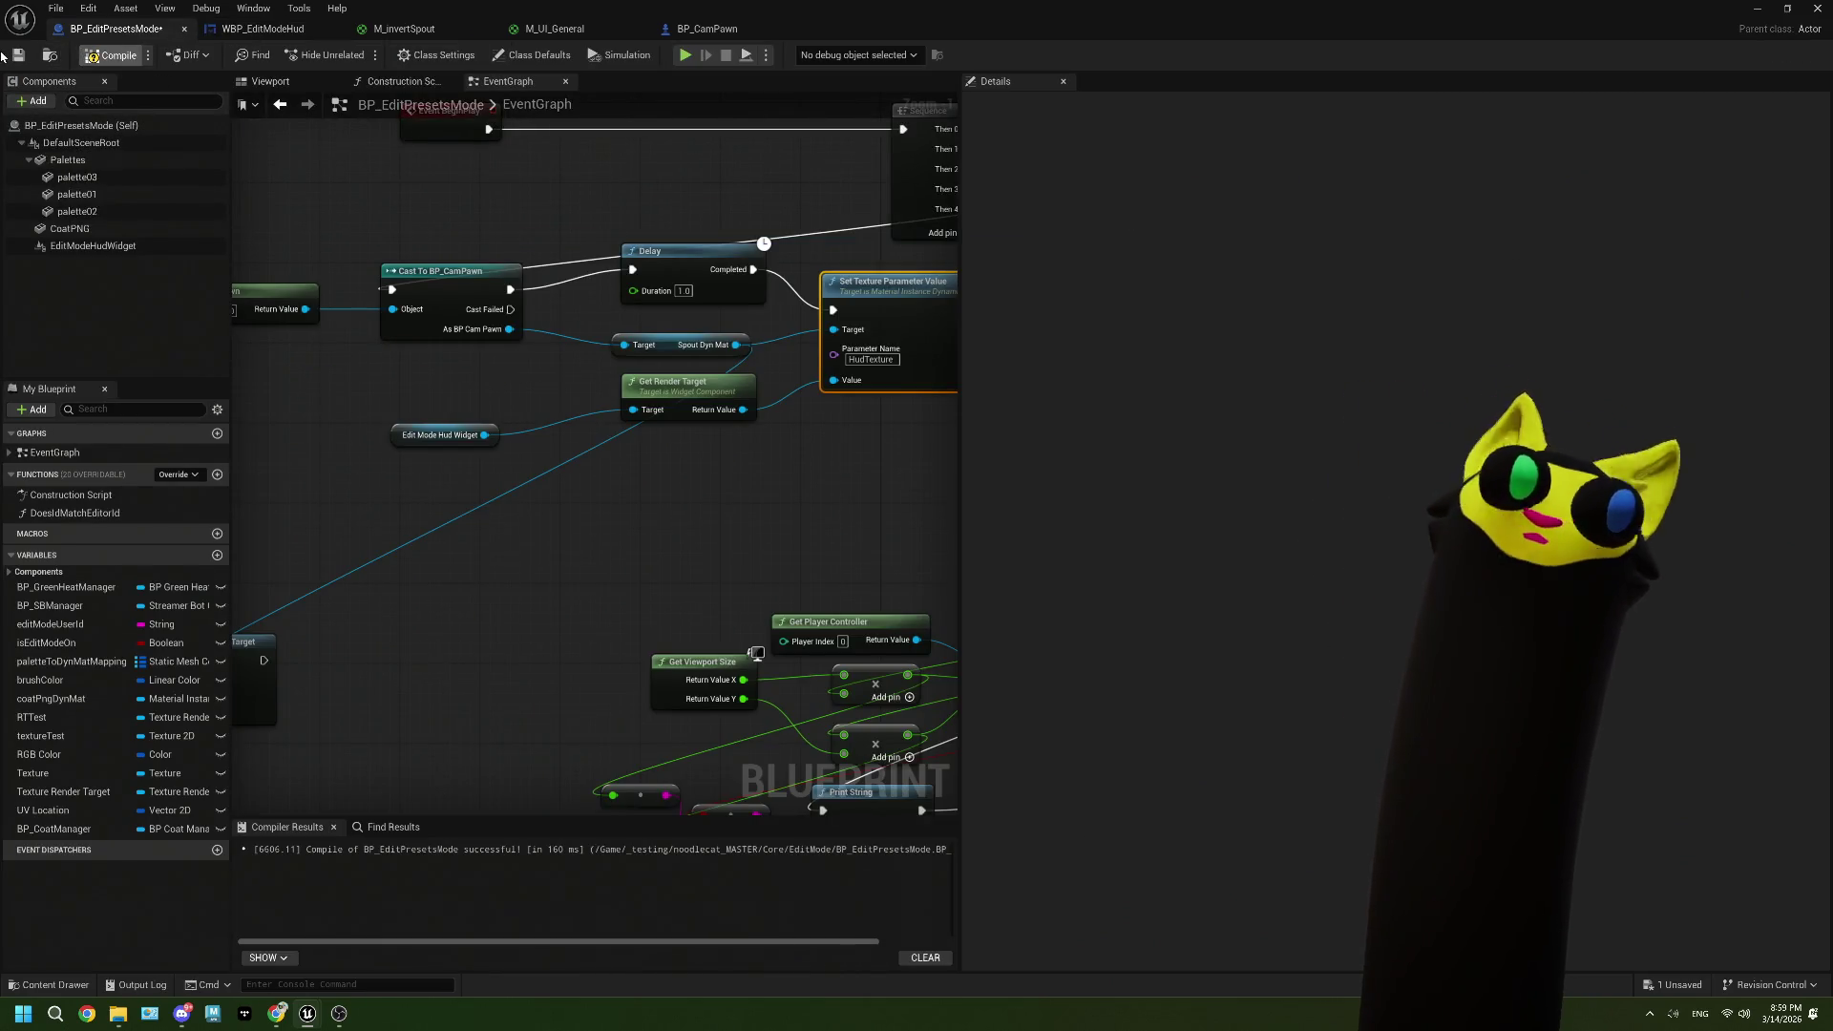
scroll(517, 555, "down", 2)
left_click_drag(517, 555, 745, 426)
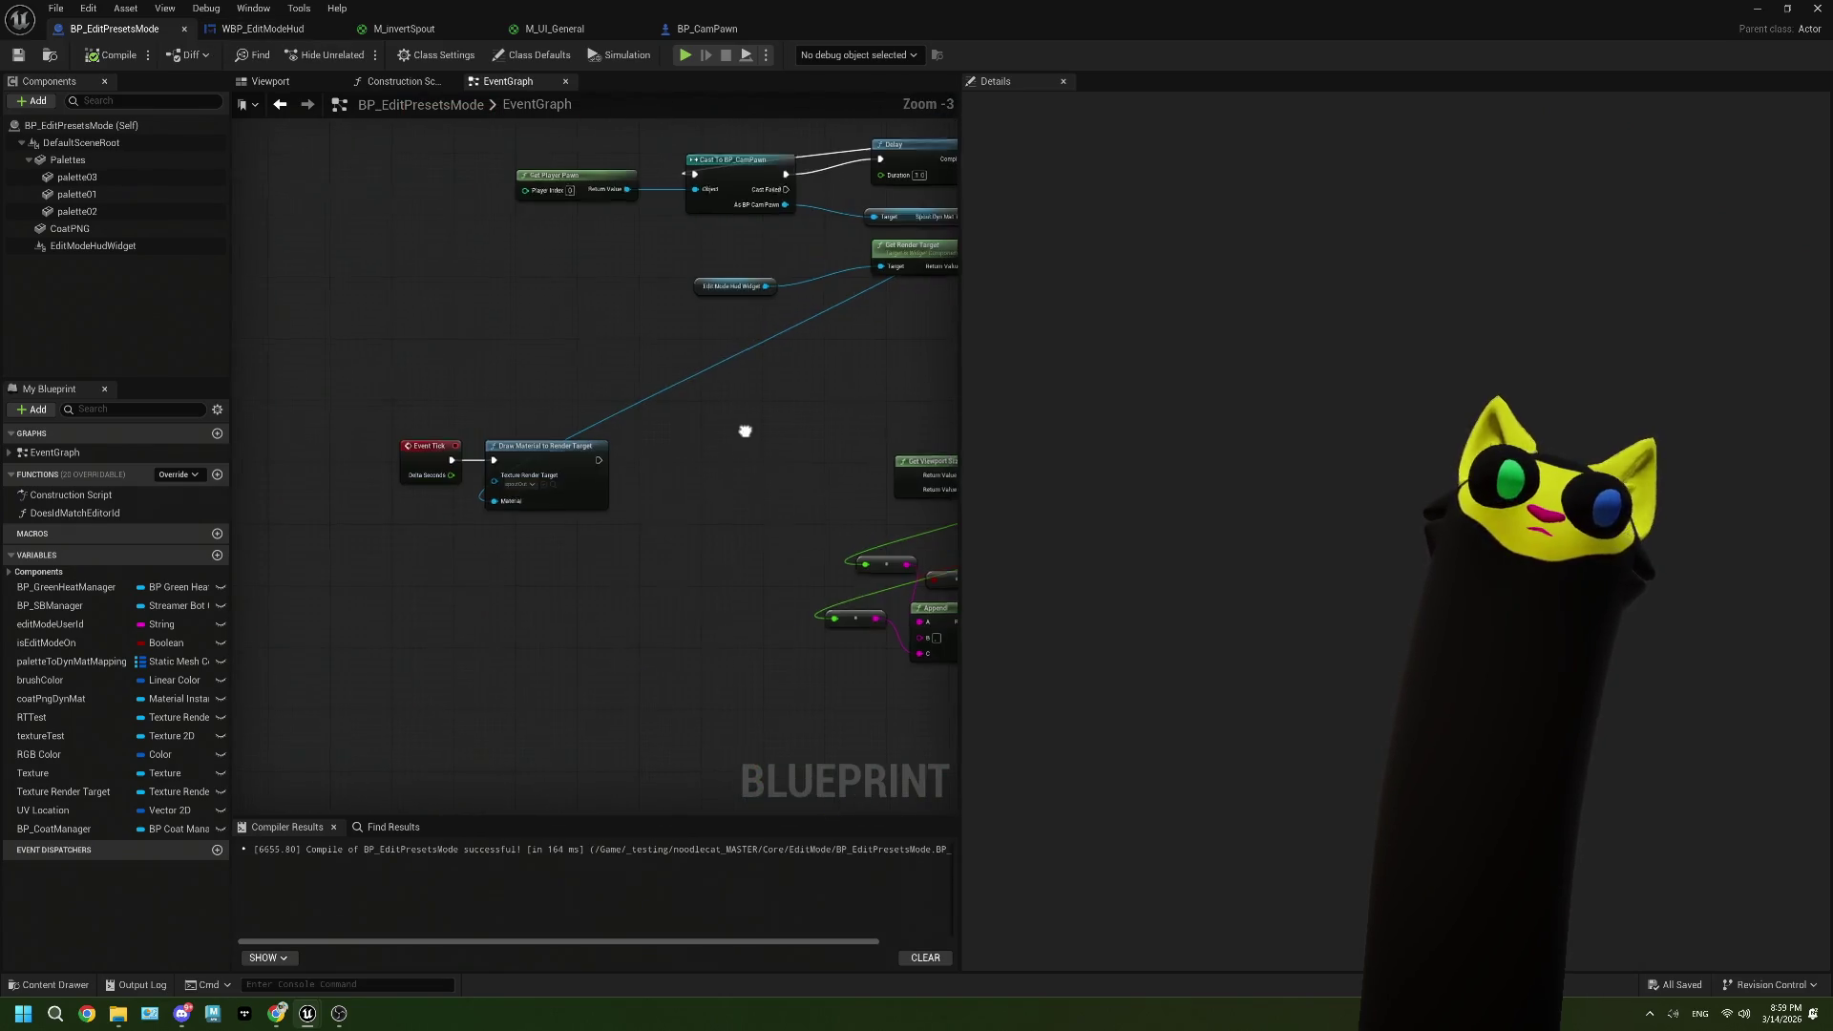
left_click_drag(454, 581, 349, 648)
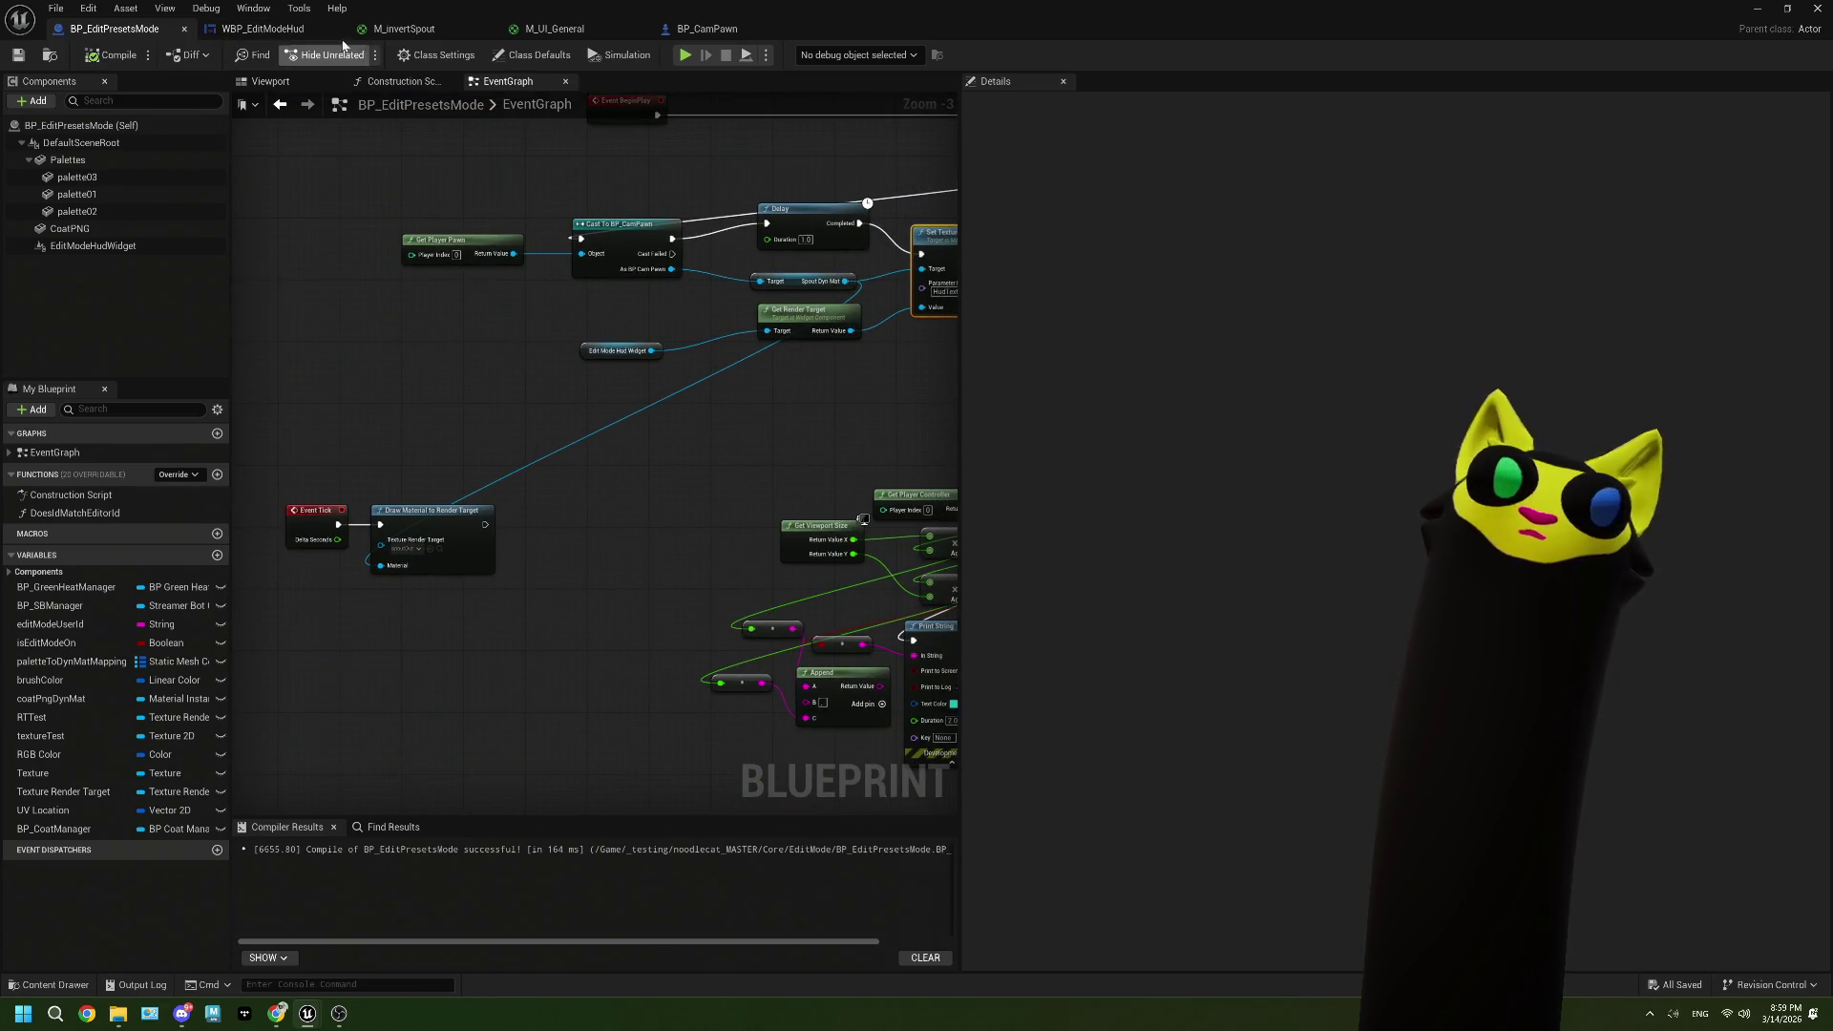
left_click(263, 28)
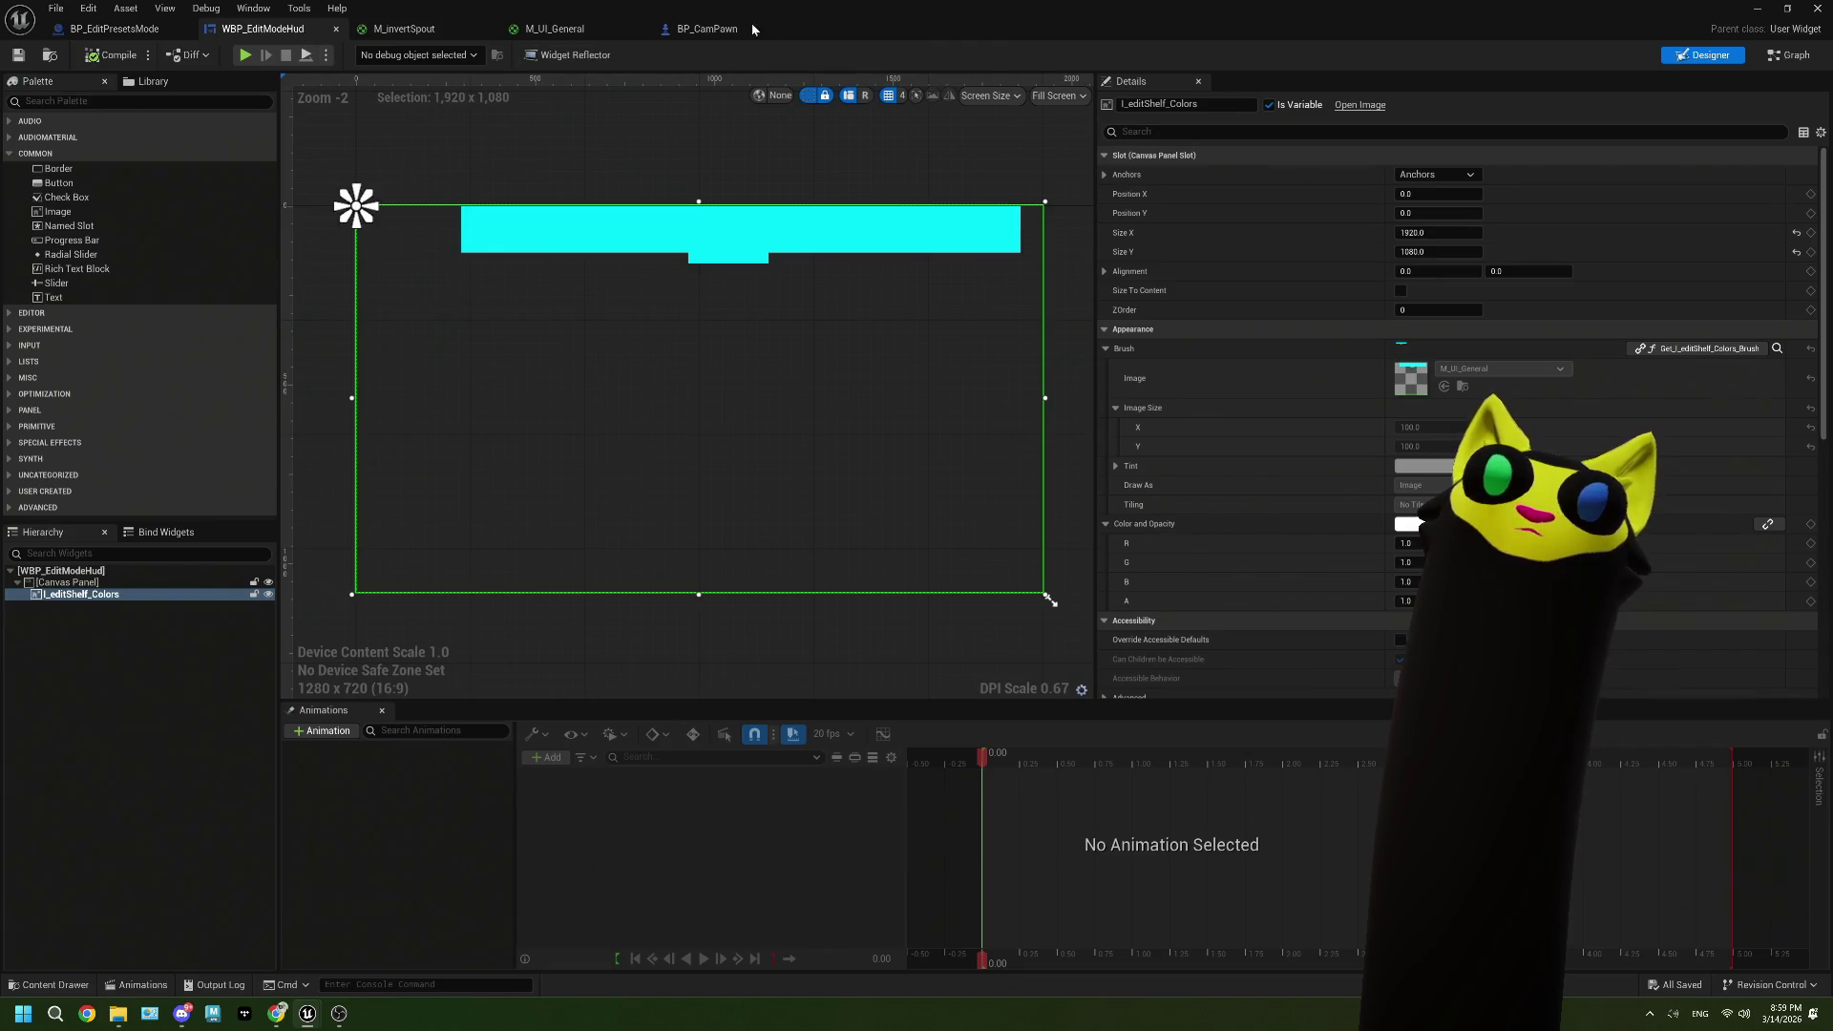
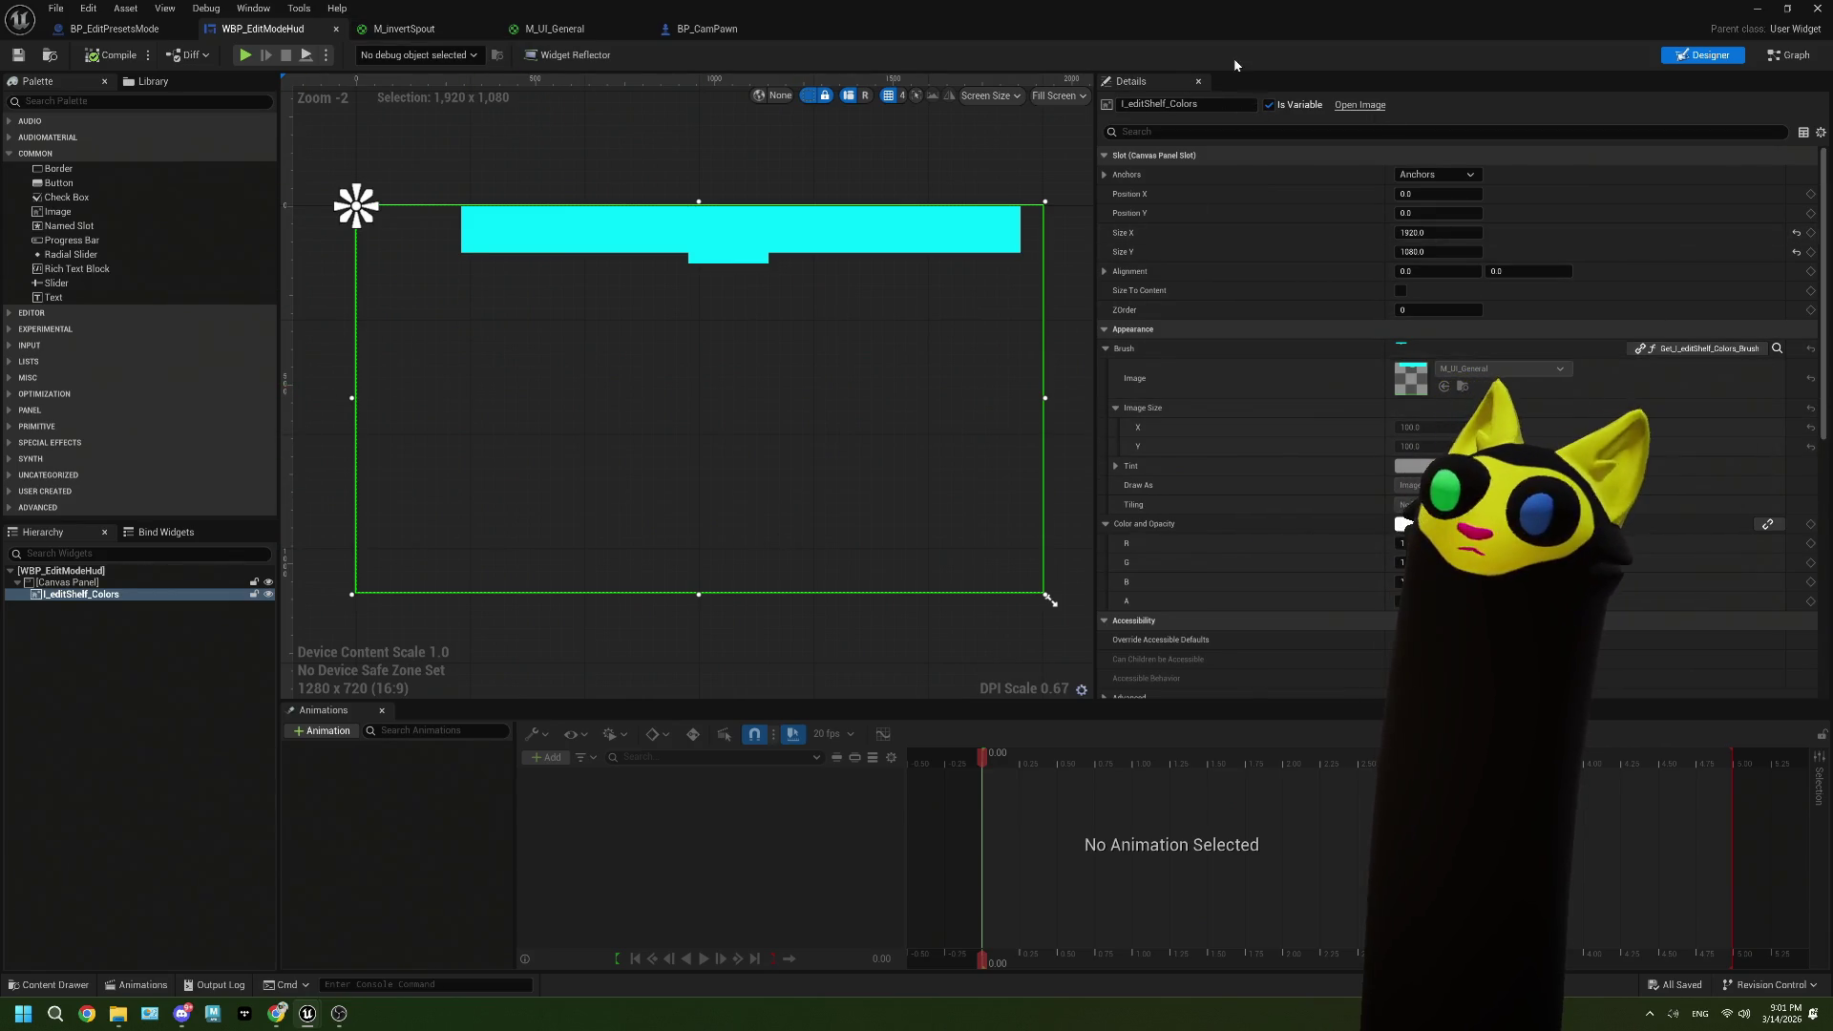
Step: Split the brush function's return Image Size pin and set it to X 1920, Y 1080
left_click(1795, 55)
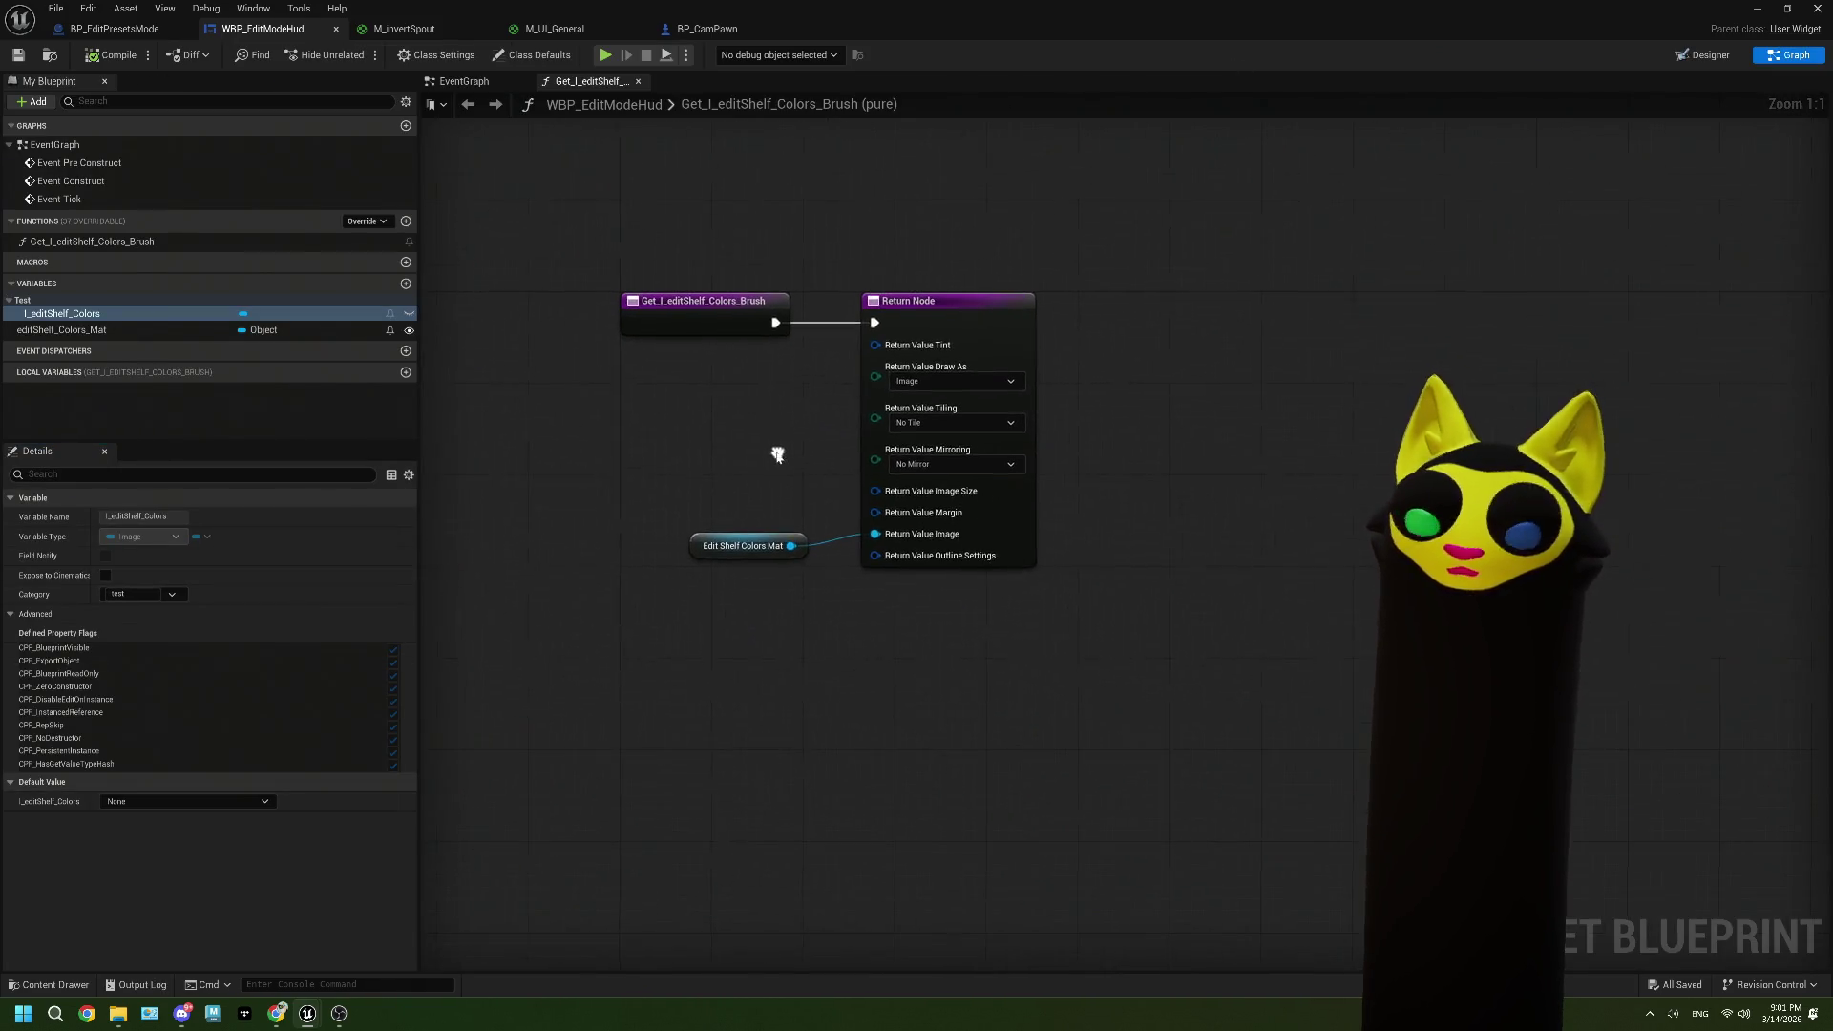
right_click(874, 491)
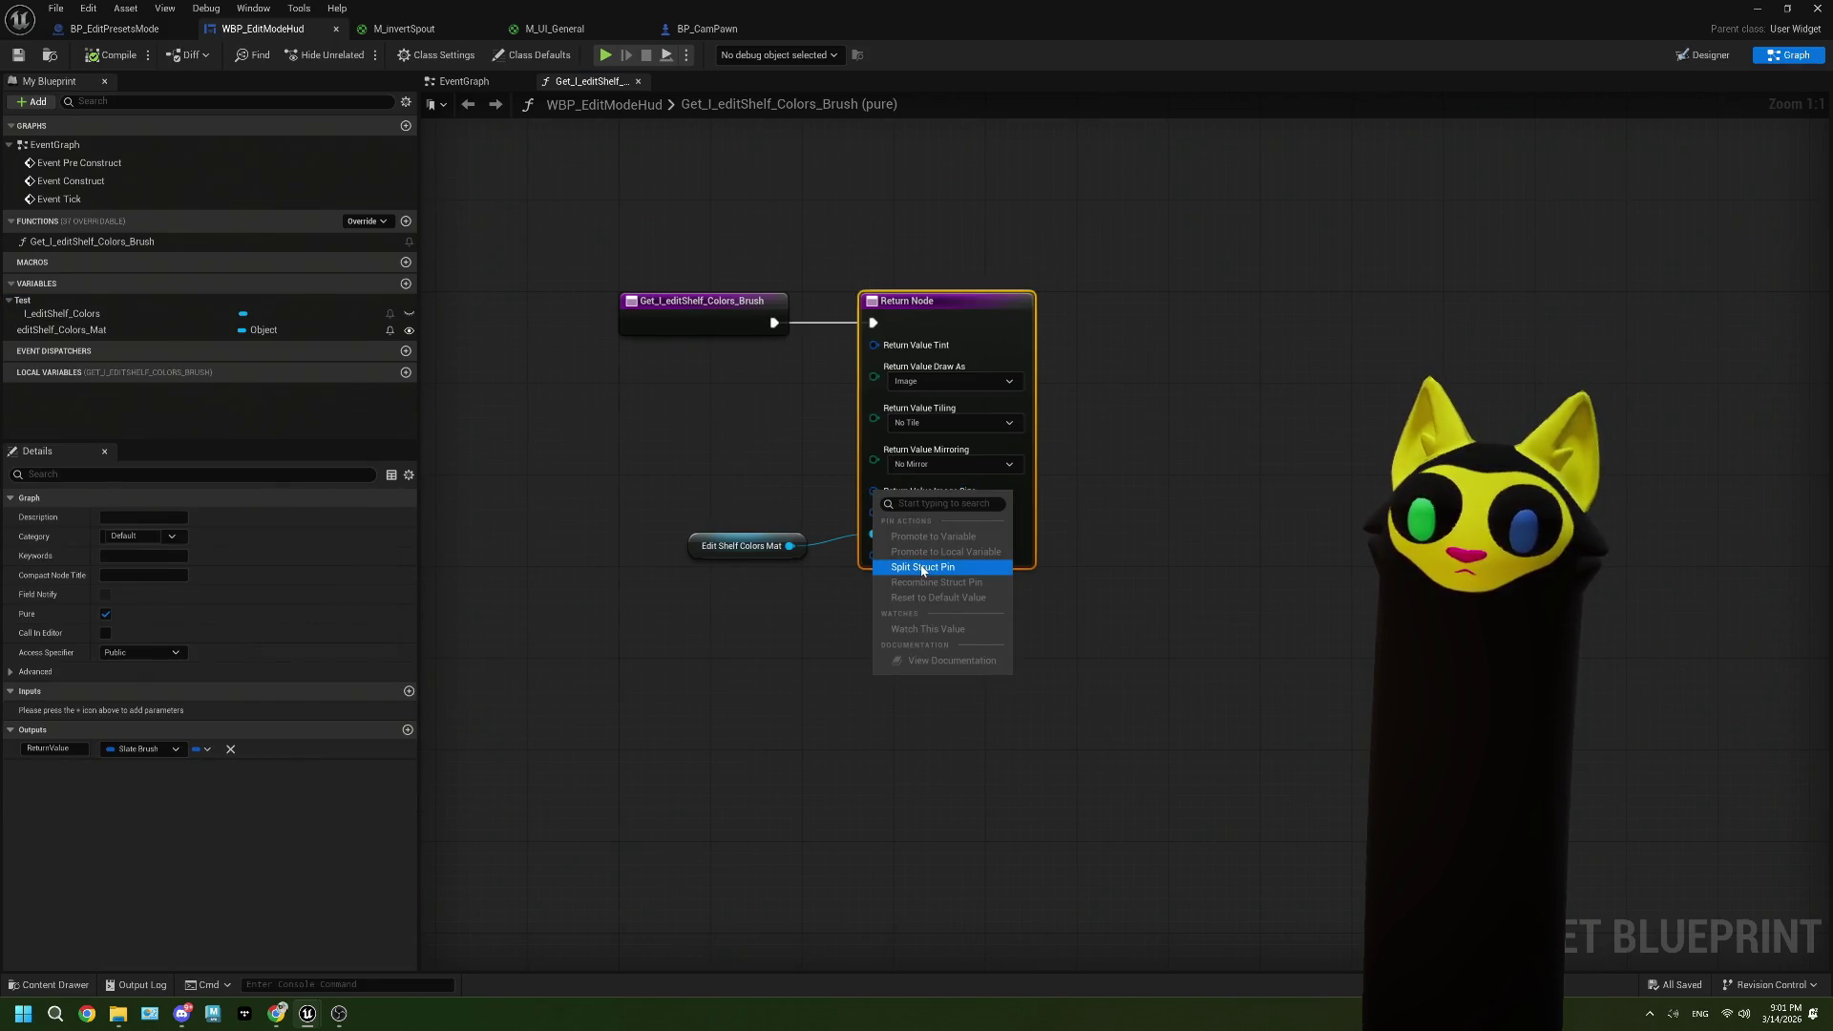
left_click(852, 503)
right_click(870, 497)
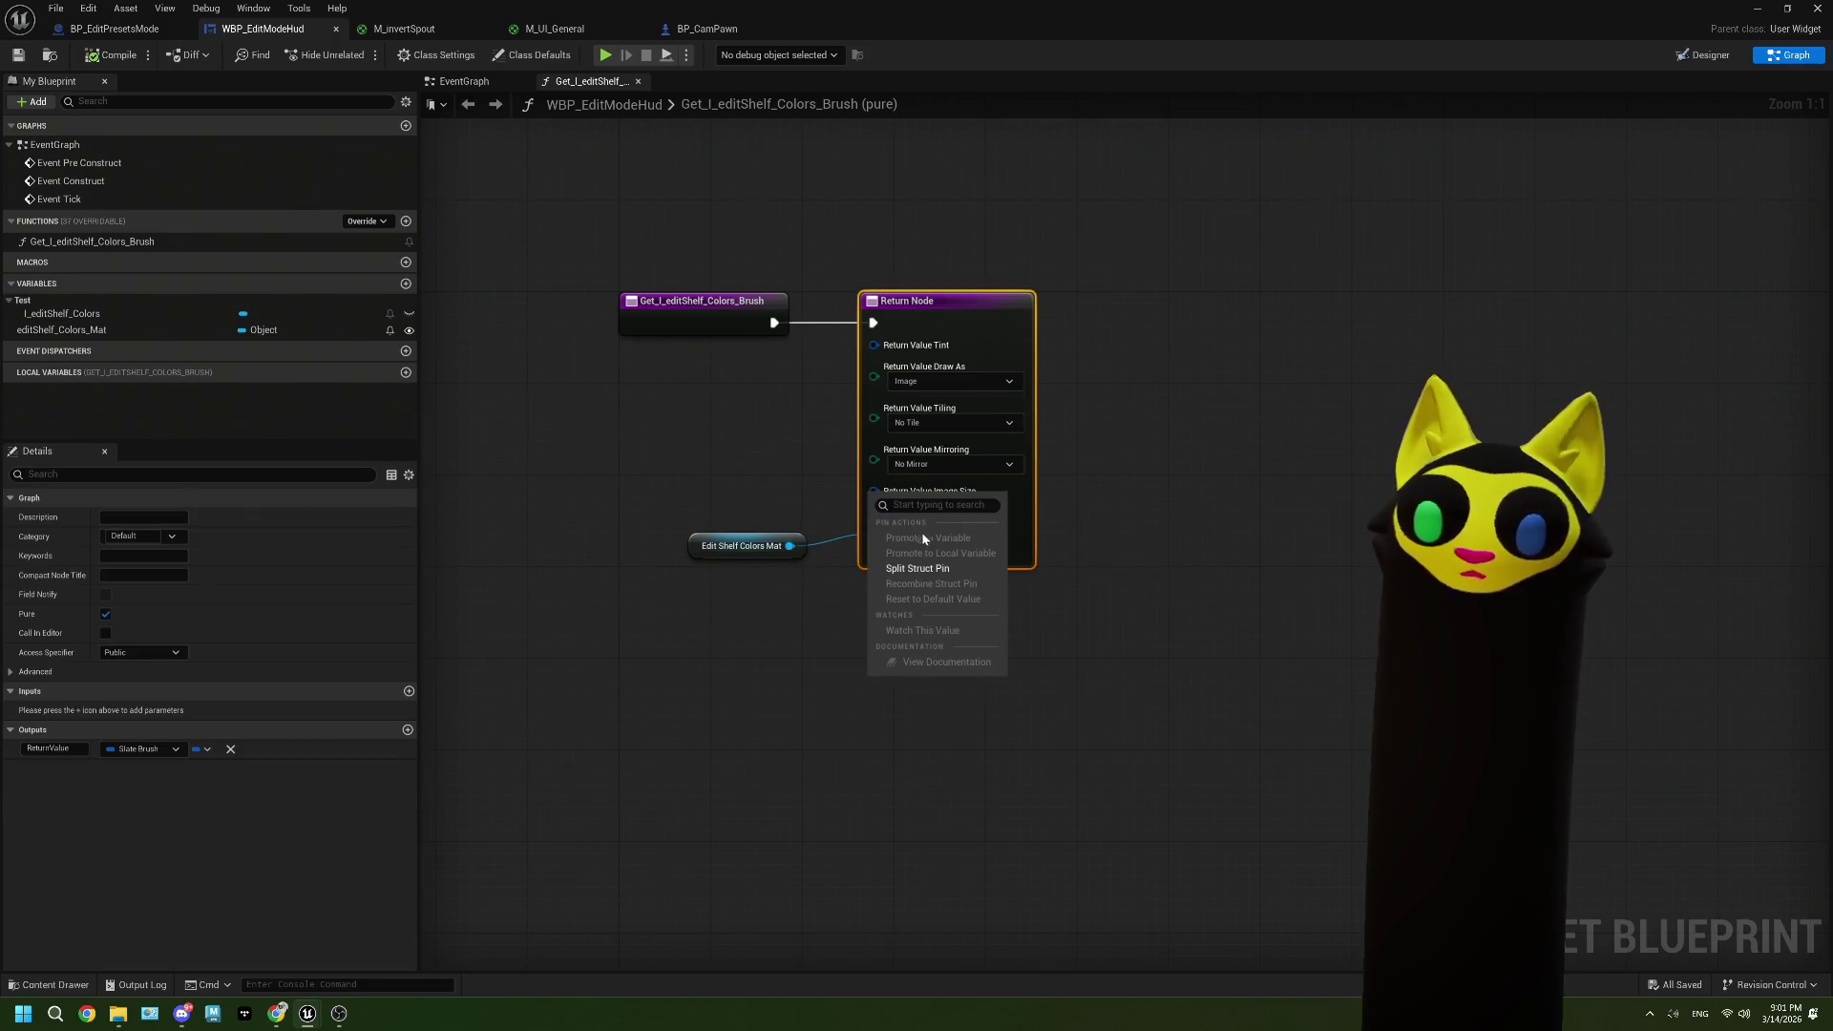
left_click(898, 570)
type("1920")
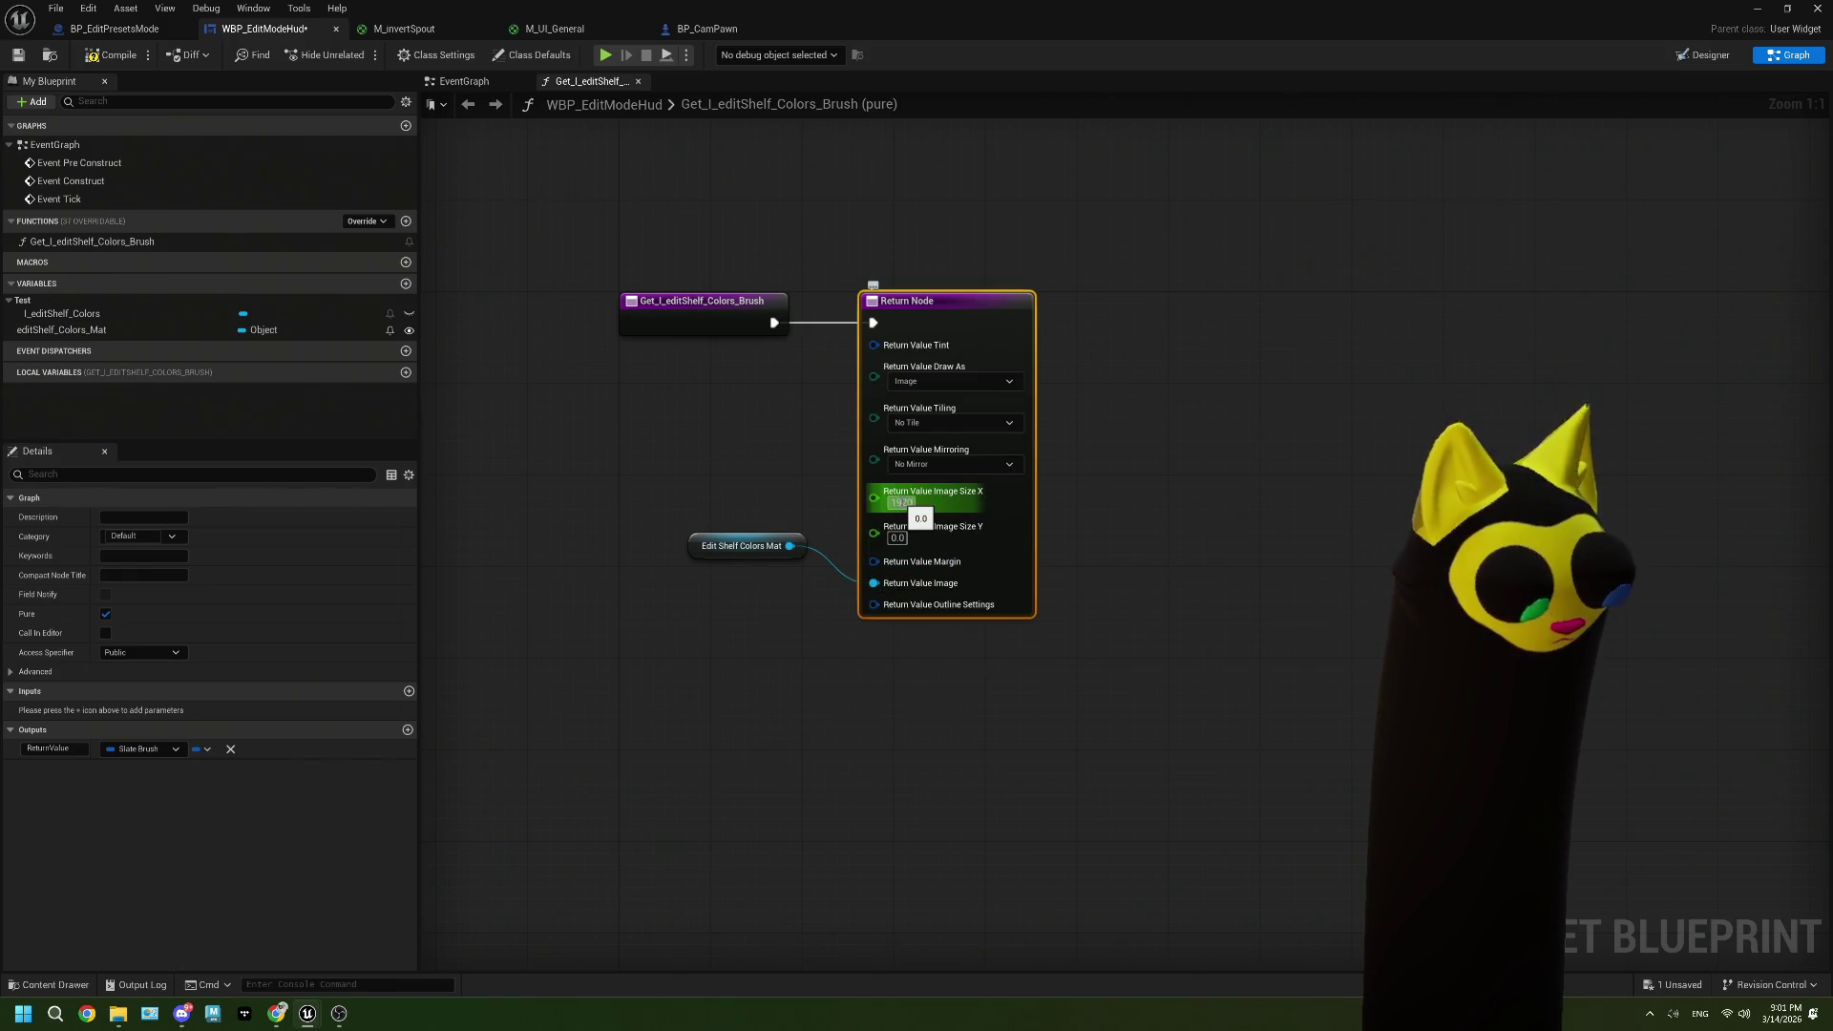
type("80")
key("Return")
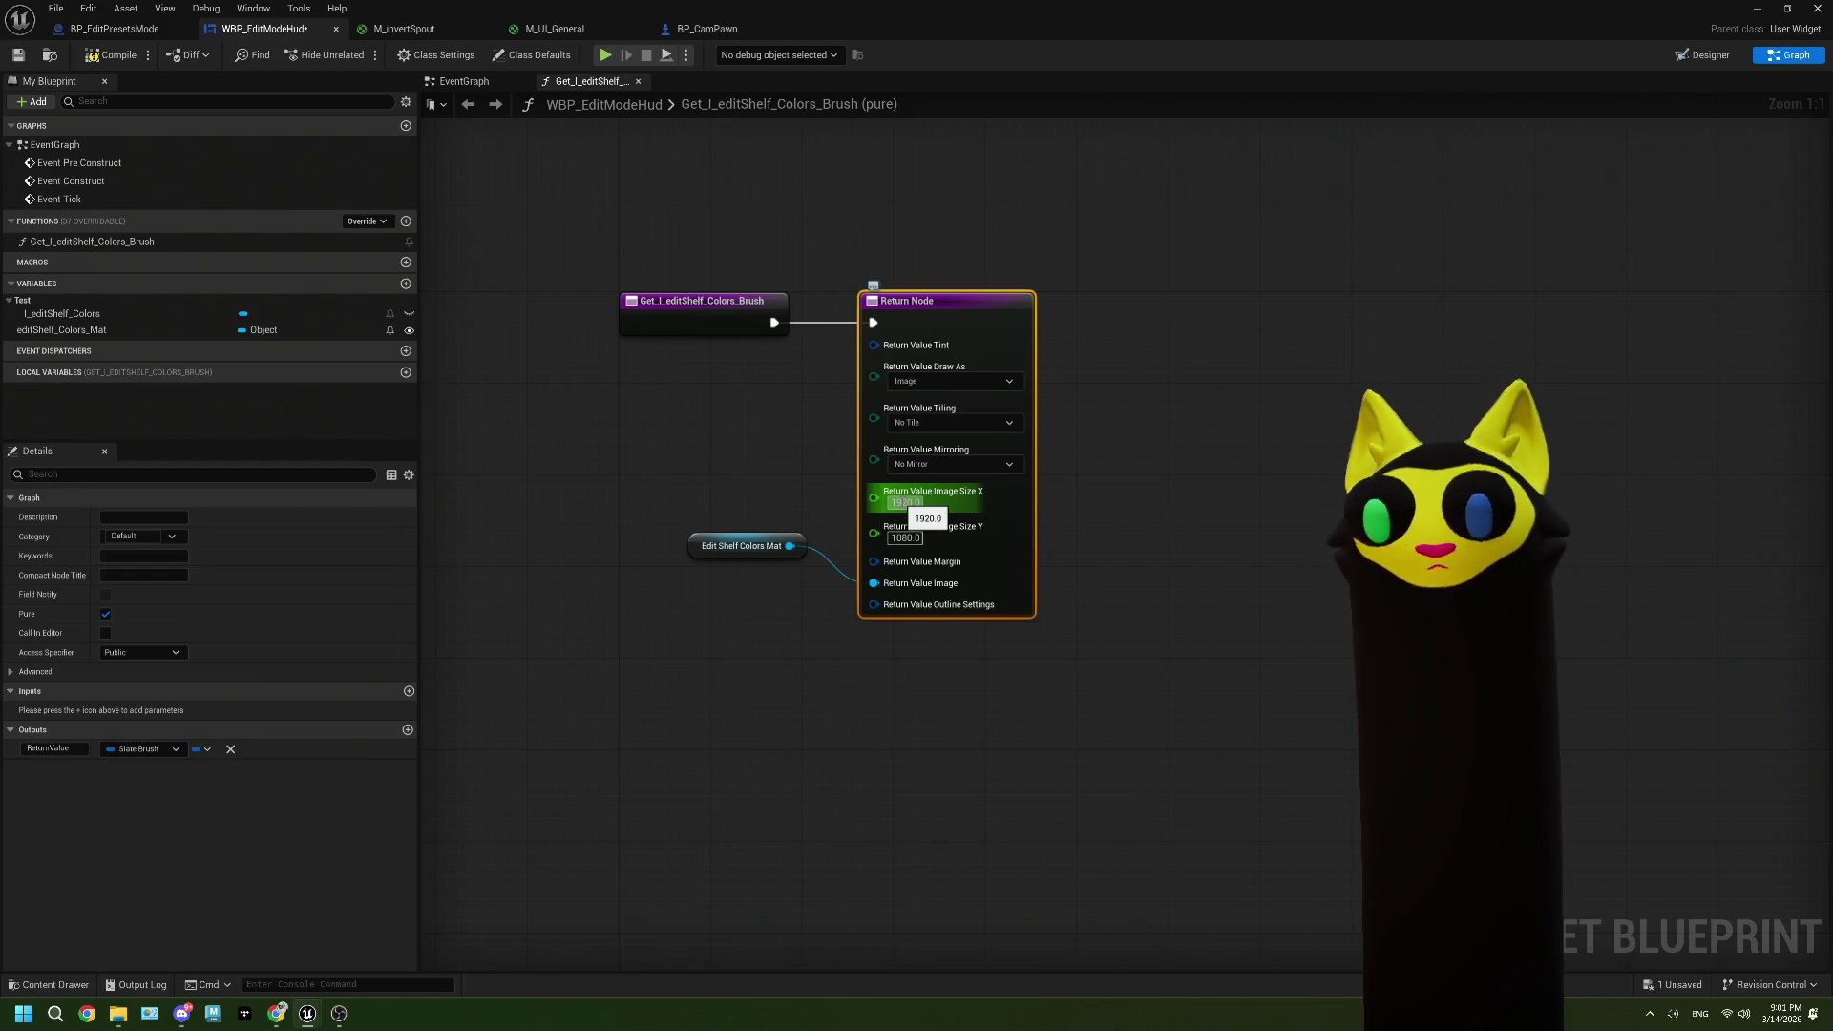
Step: Nudge the Edit Shelf Colors Mat node down and save the widget blueprint
mouse_move(783, 547)
left_mouse_down()
mouse_move(792, 599)
mouse_move(863, 615)
left_mouse_up()
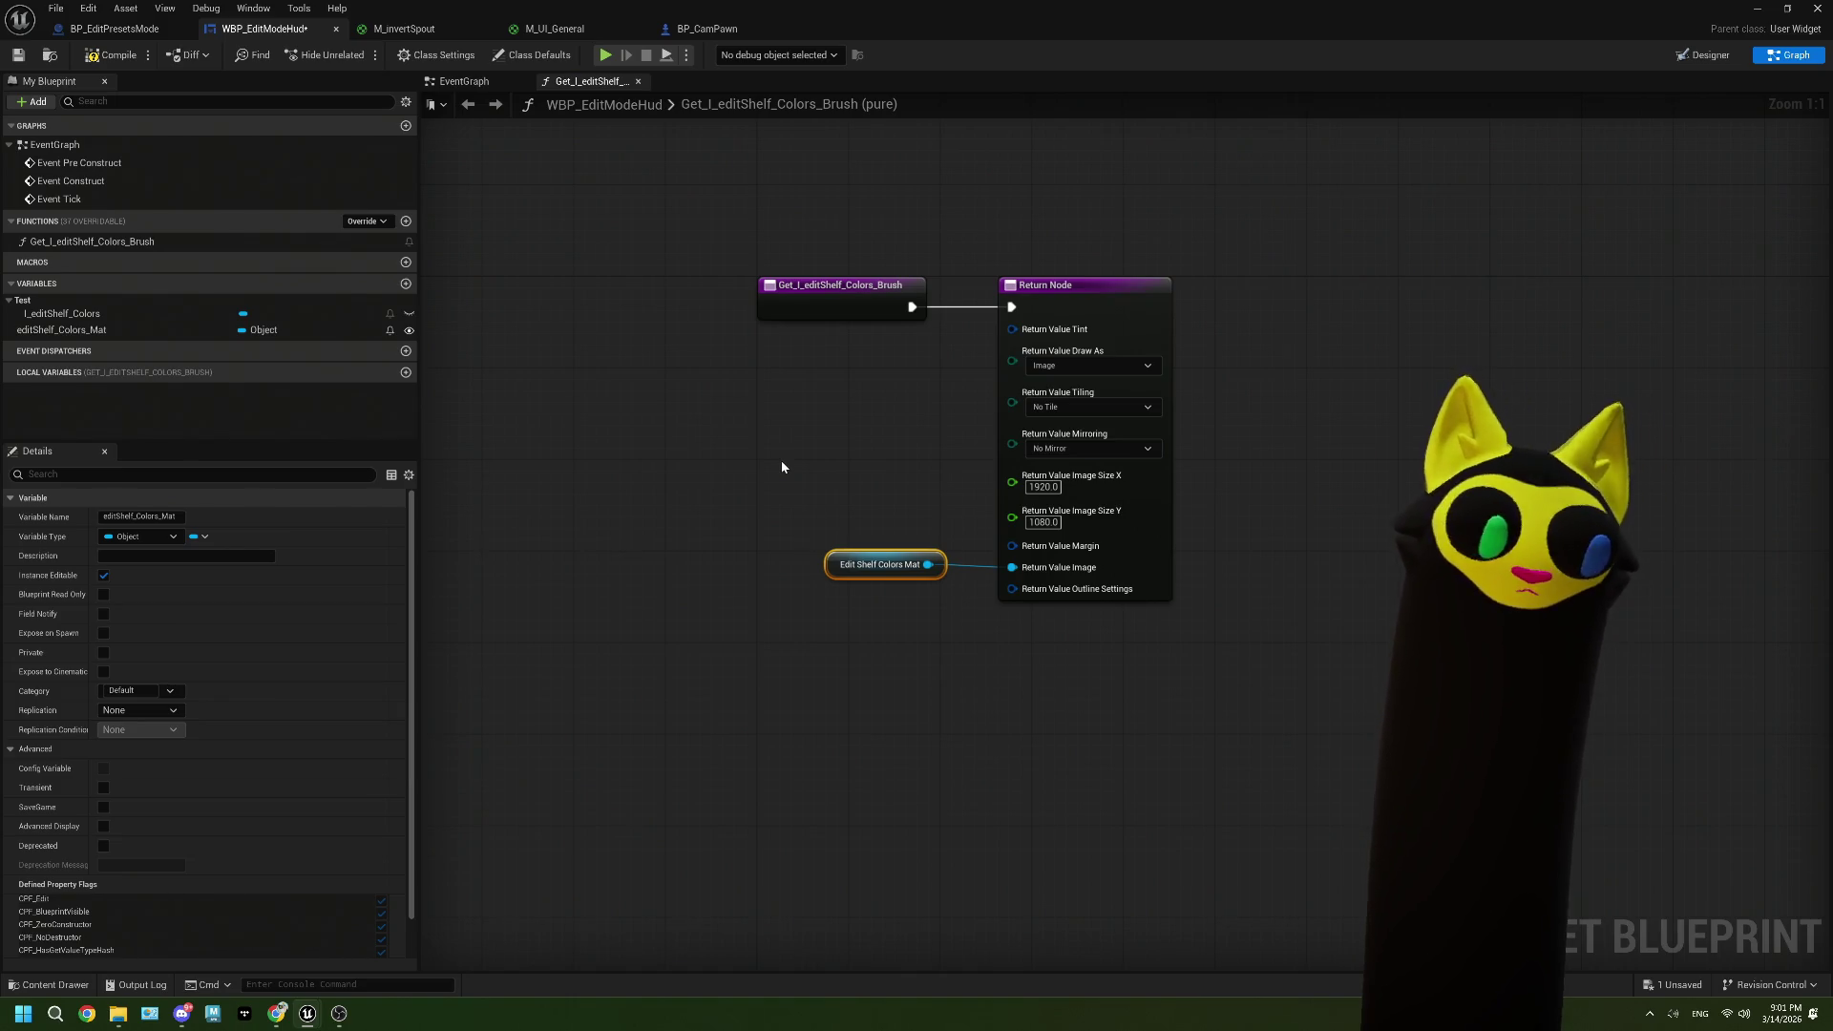
left_click(107, 54)
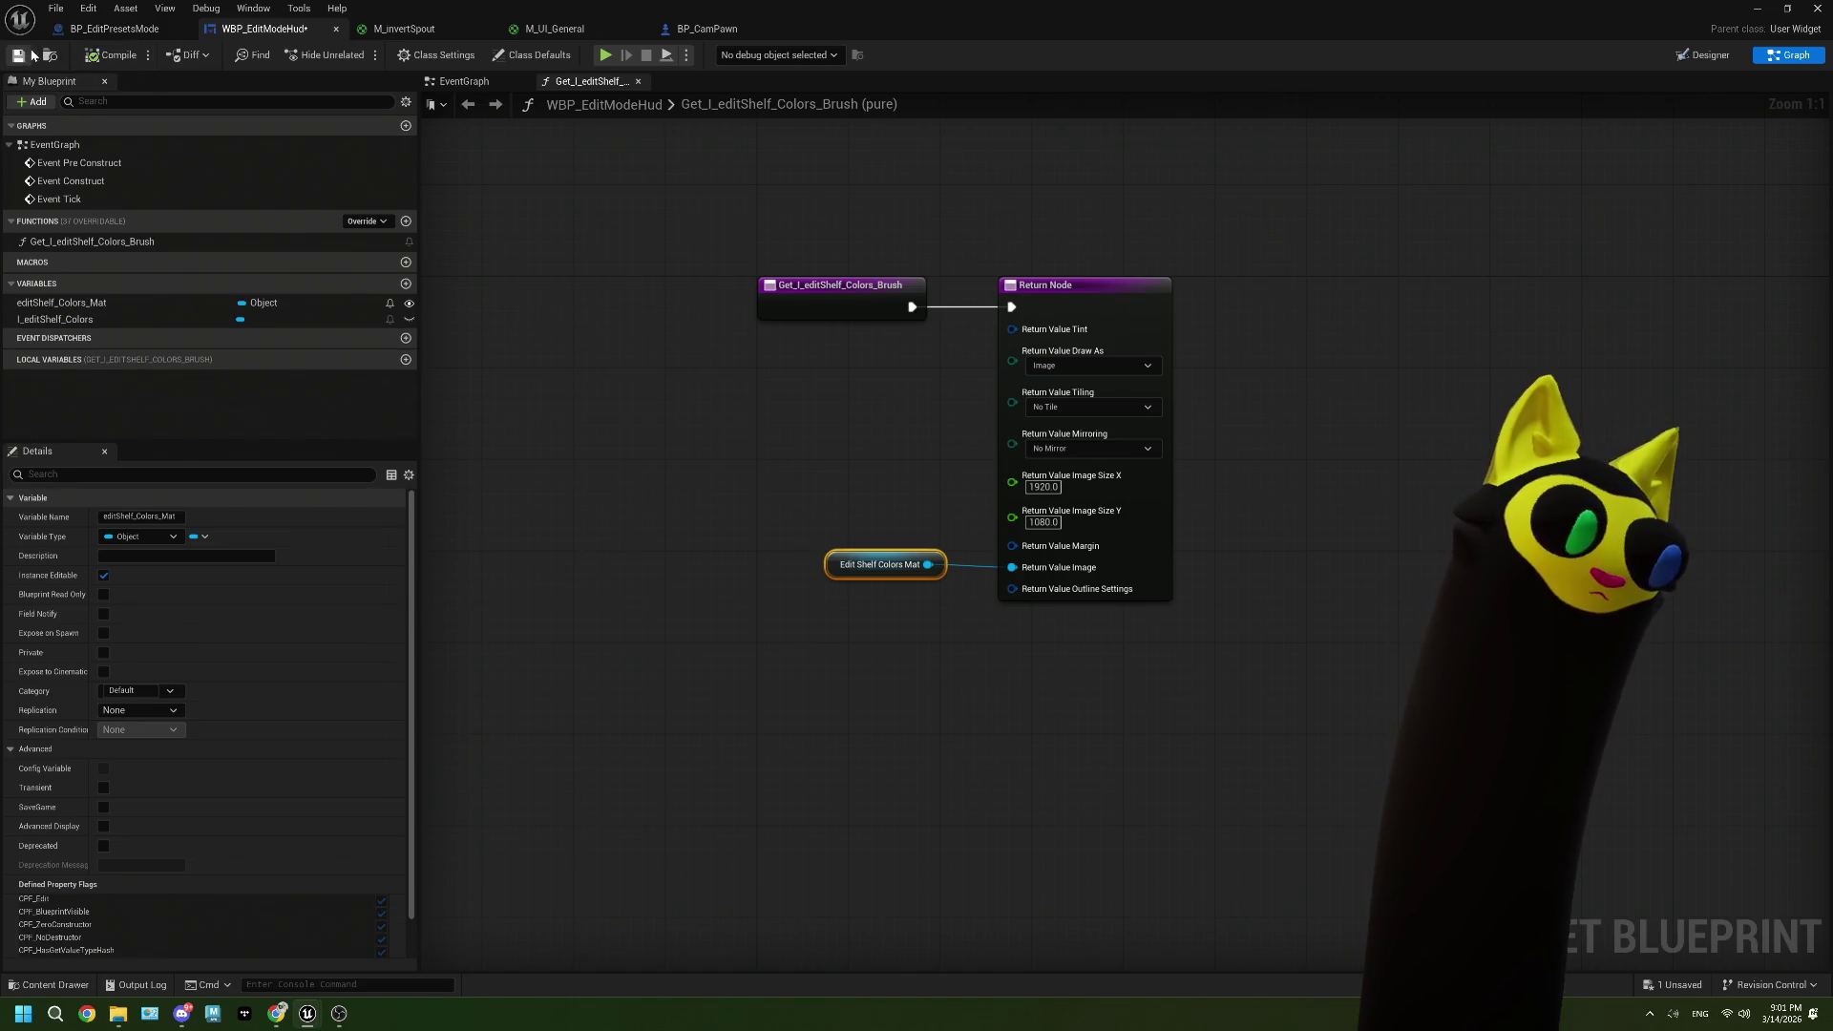
left_click(114, 29)
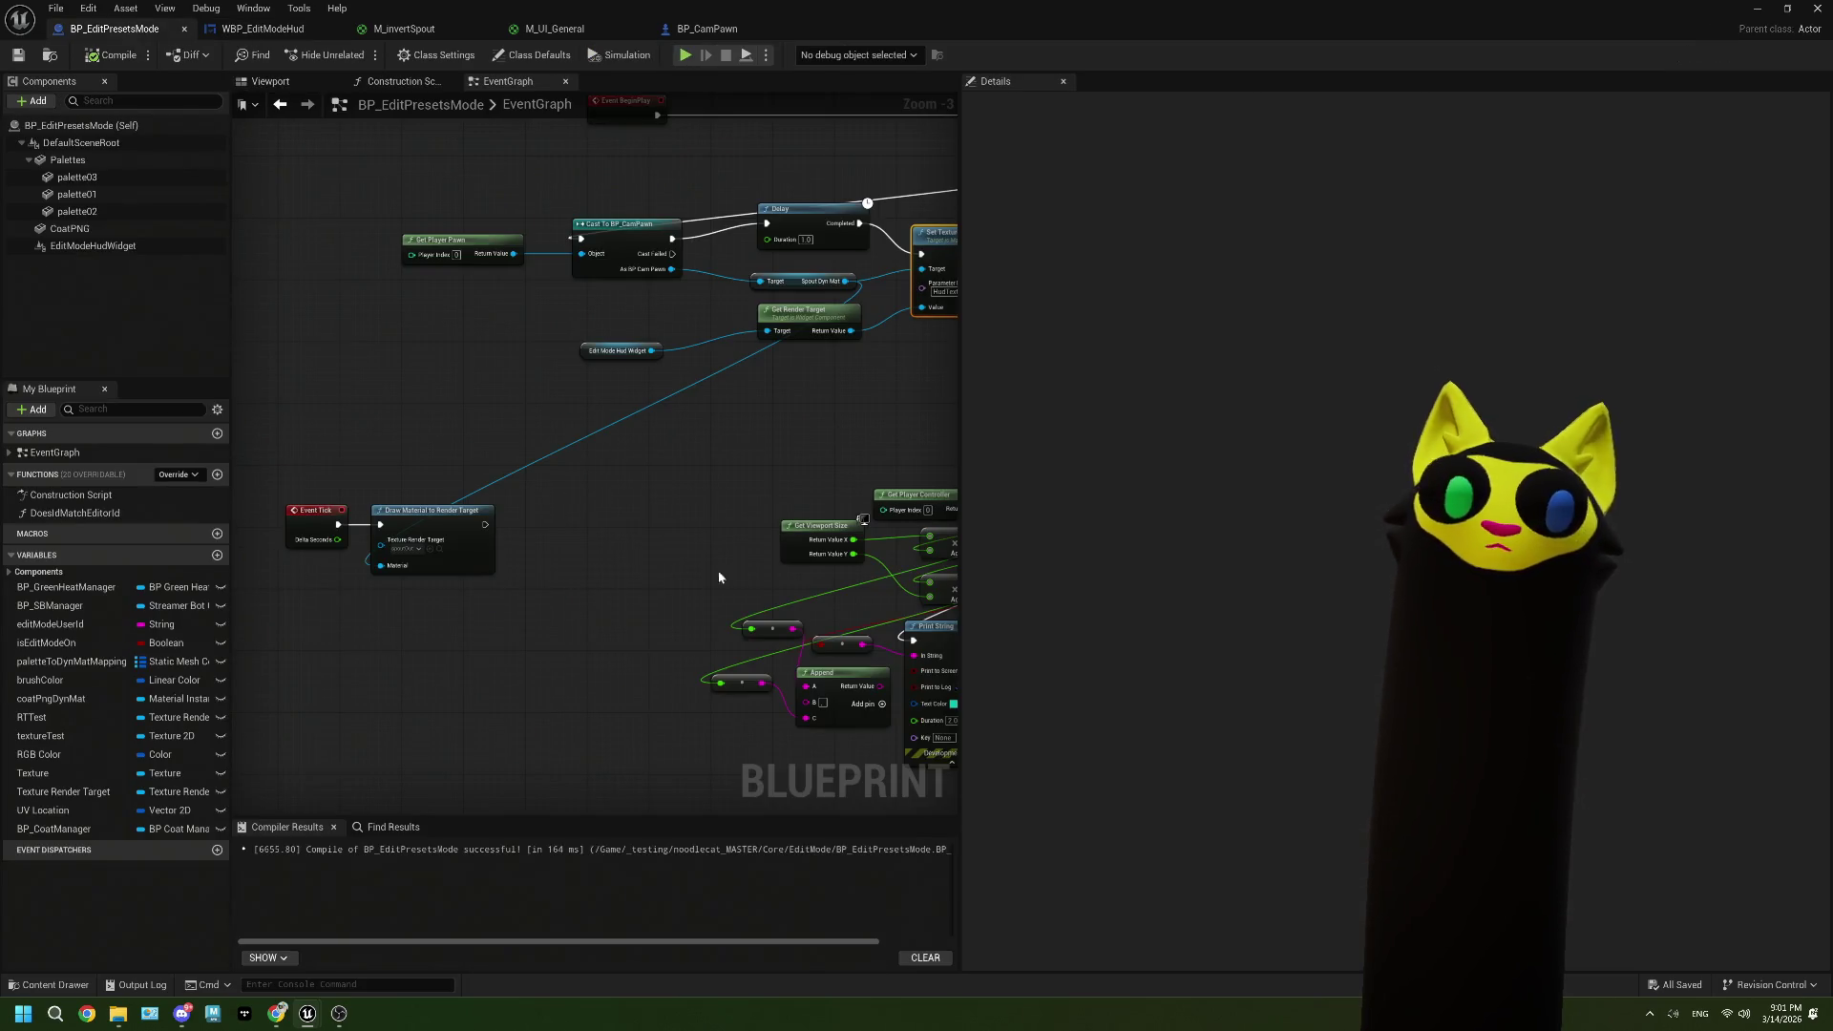
Step: Bring up BP_EditPresetsMode's Construction Script graph
left_click(262, 29)
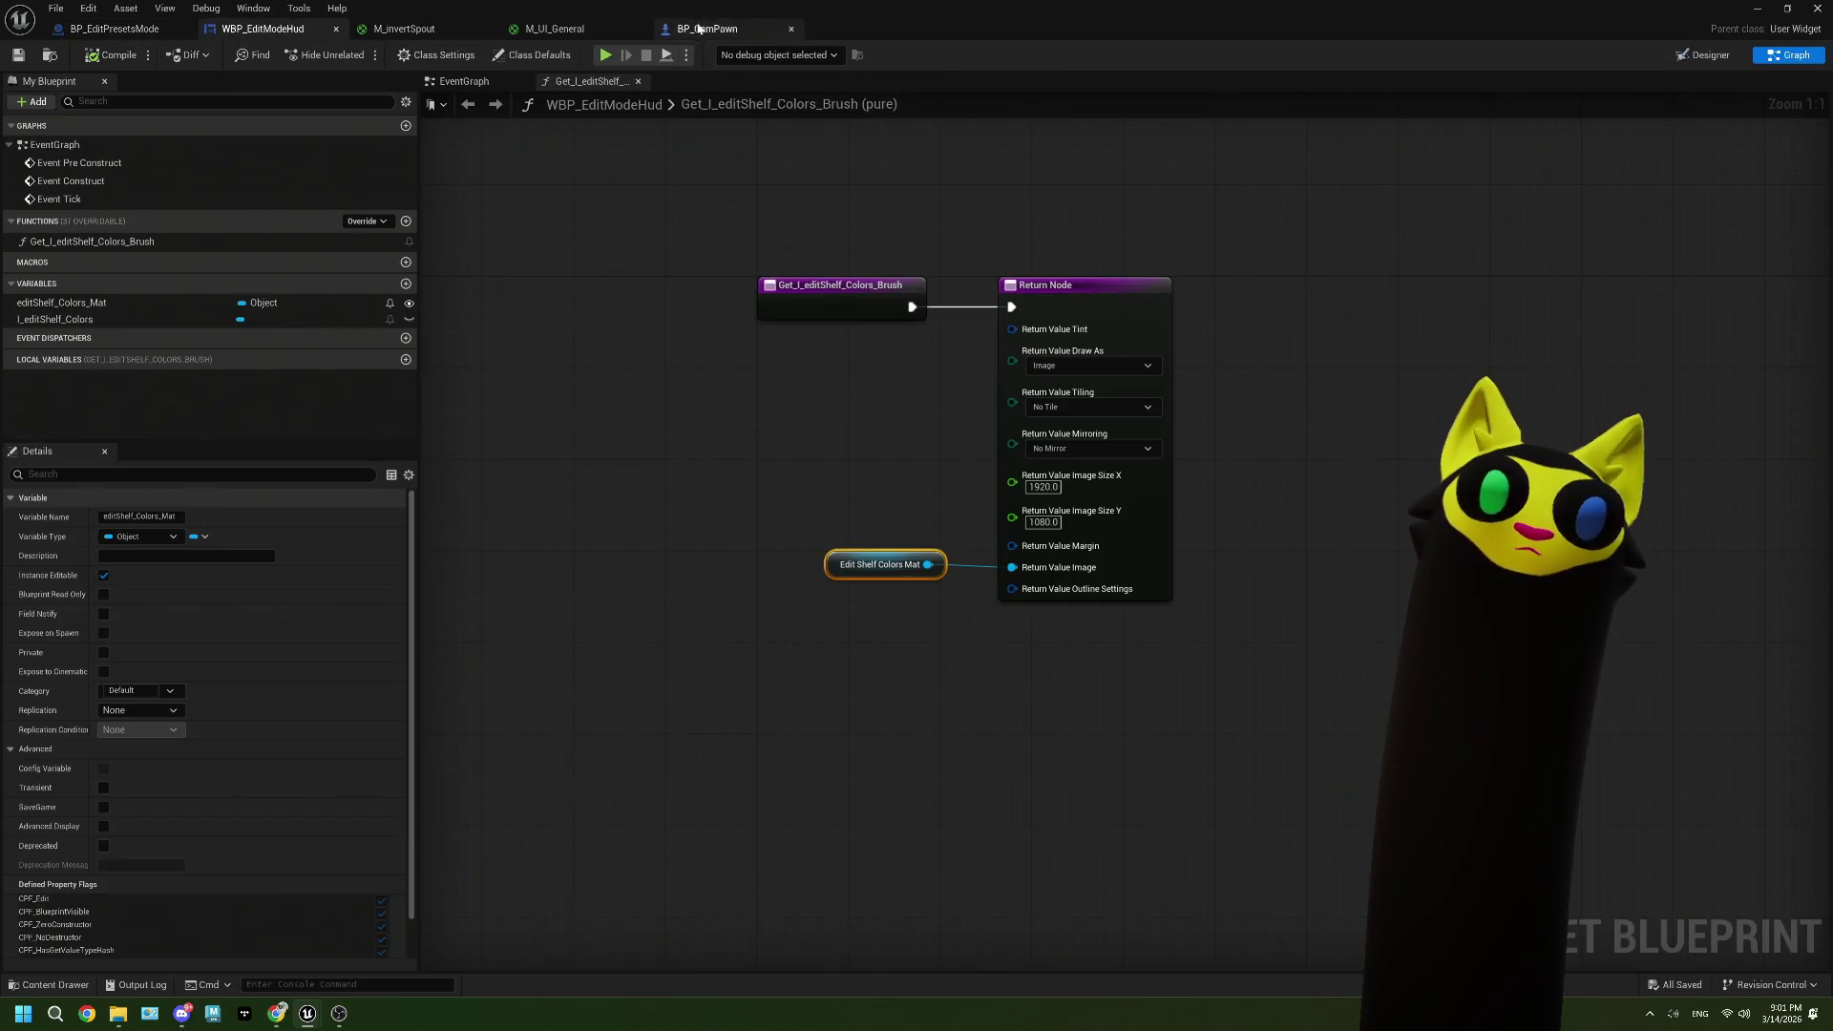
left_click(162, 34)
scroll(723, 537, "down", 3)
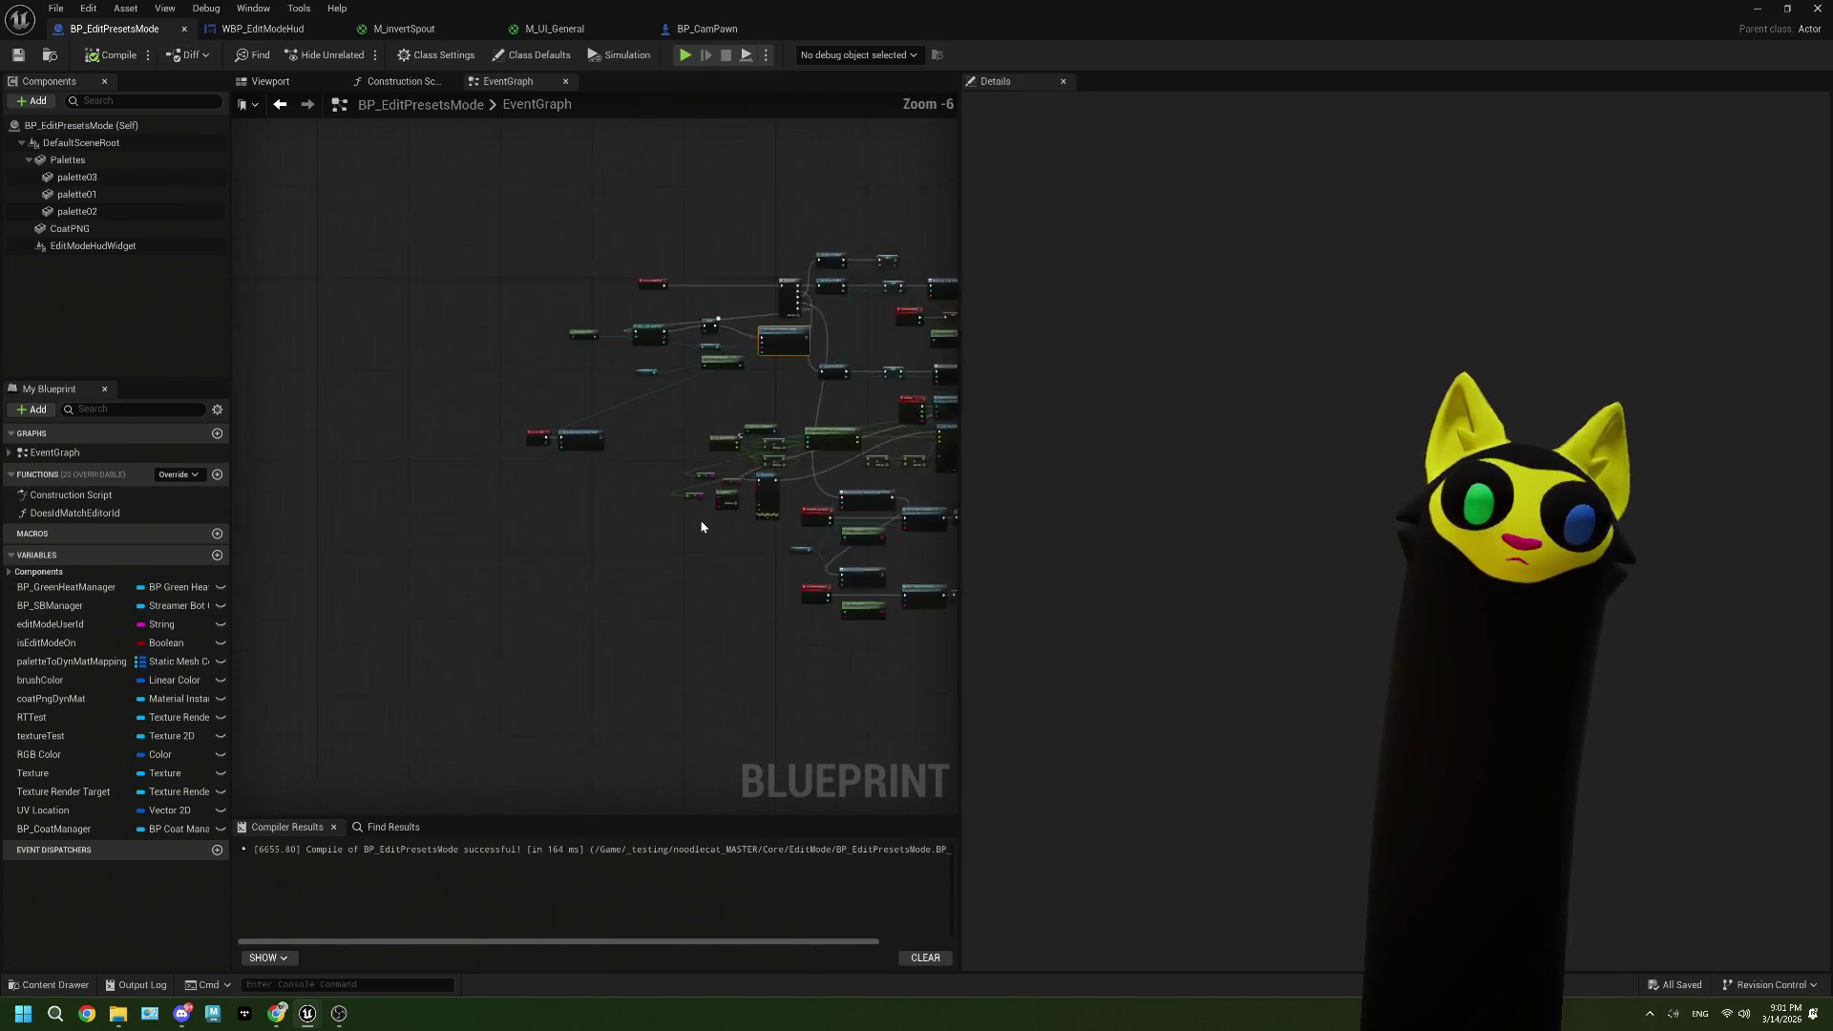
scroll(701, 520, "up", 2)
left_click(400, 81)
scroll(640, 500, "up", 2)
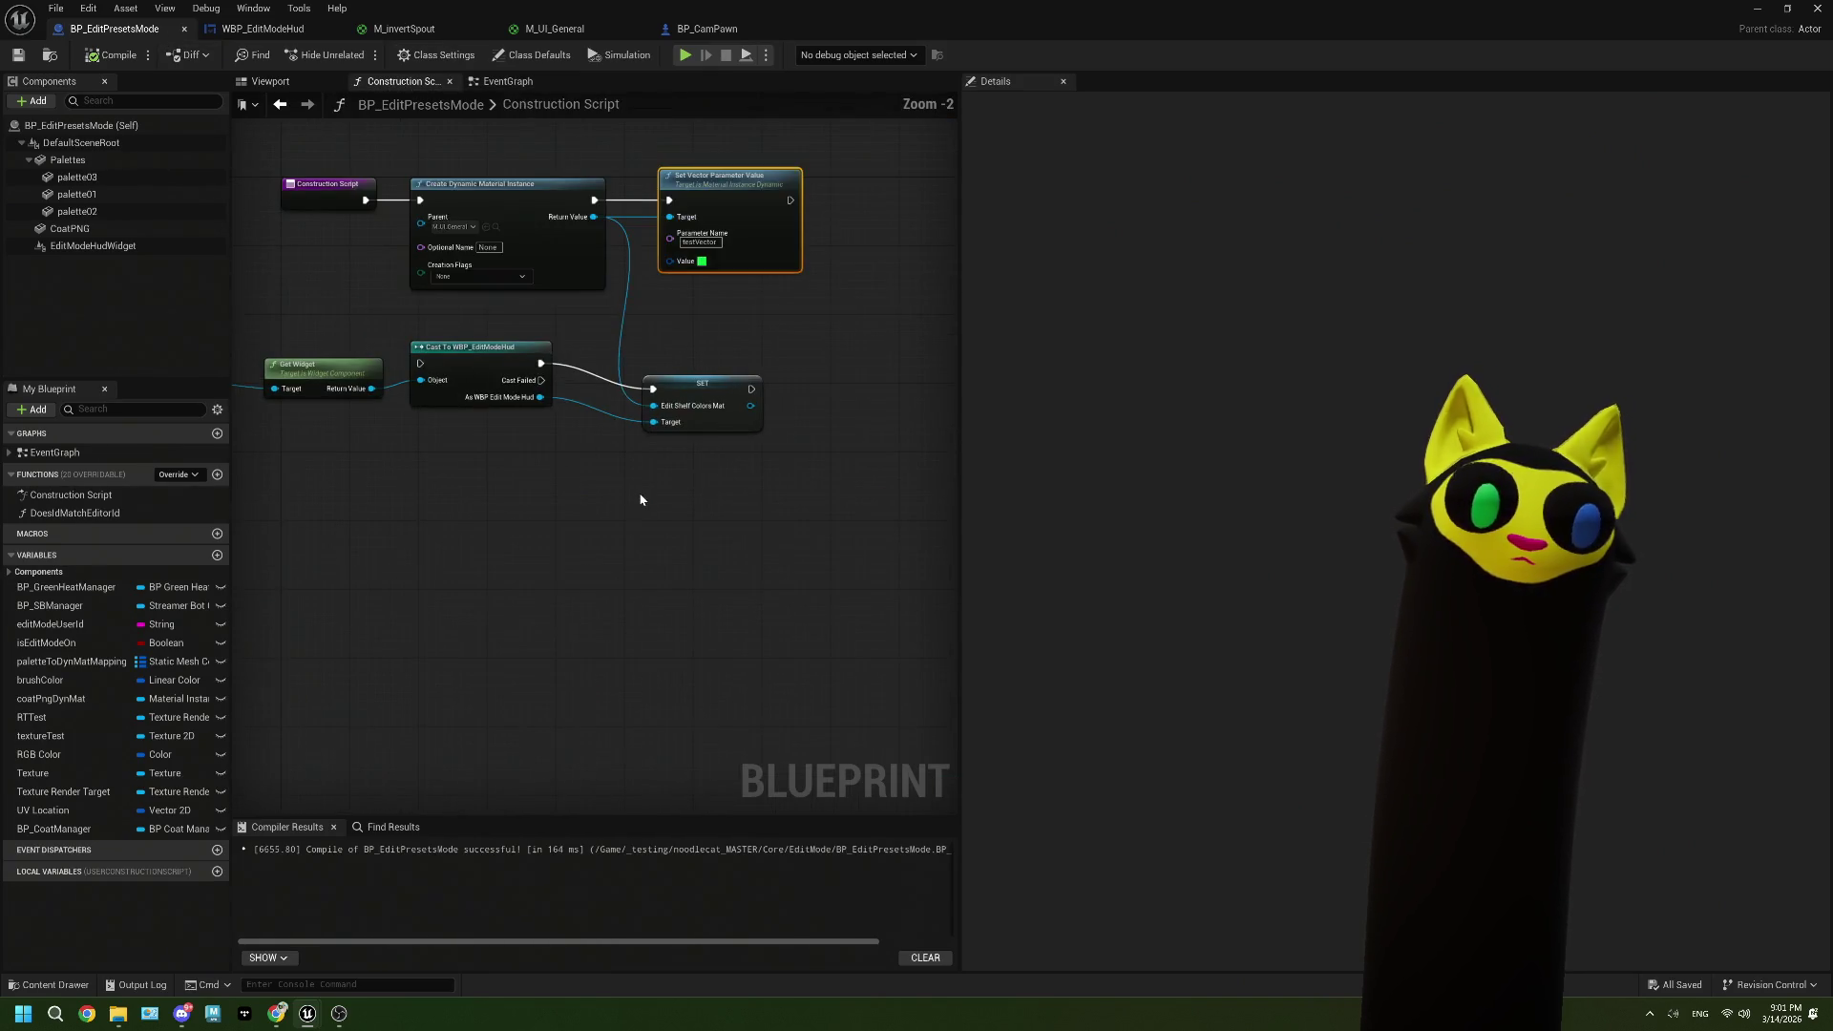
Step: Add a trial I_editShelf_Colors getter from the cast output, delete it, and return to WBP_EditModeHud
left_click_drag(539, 397, 541, 516)
type("get")
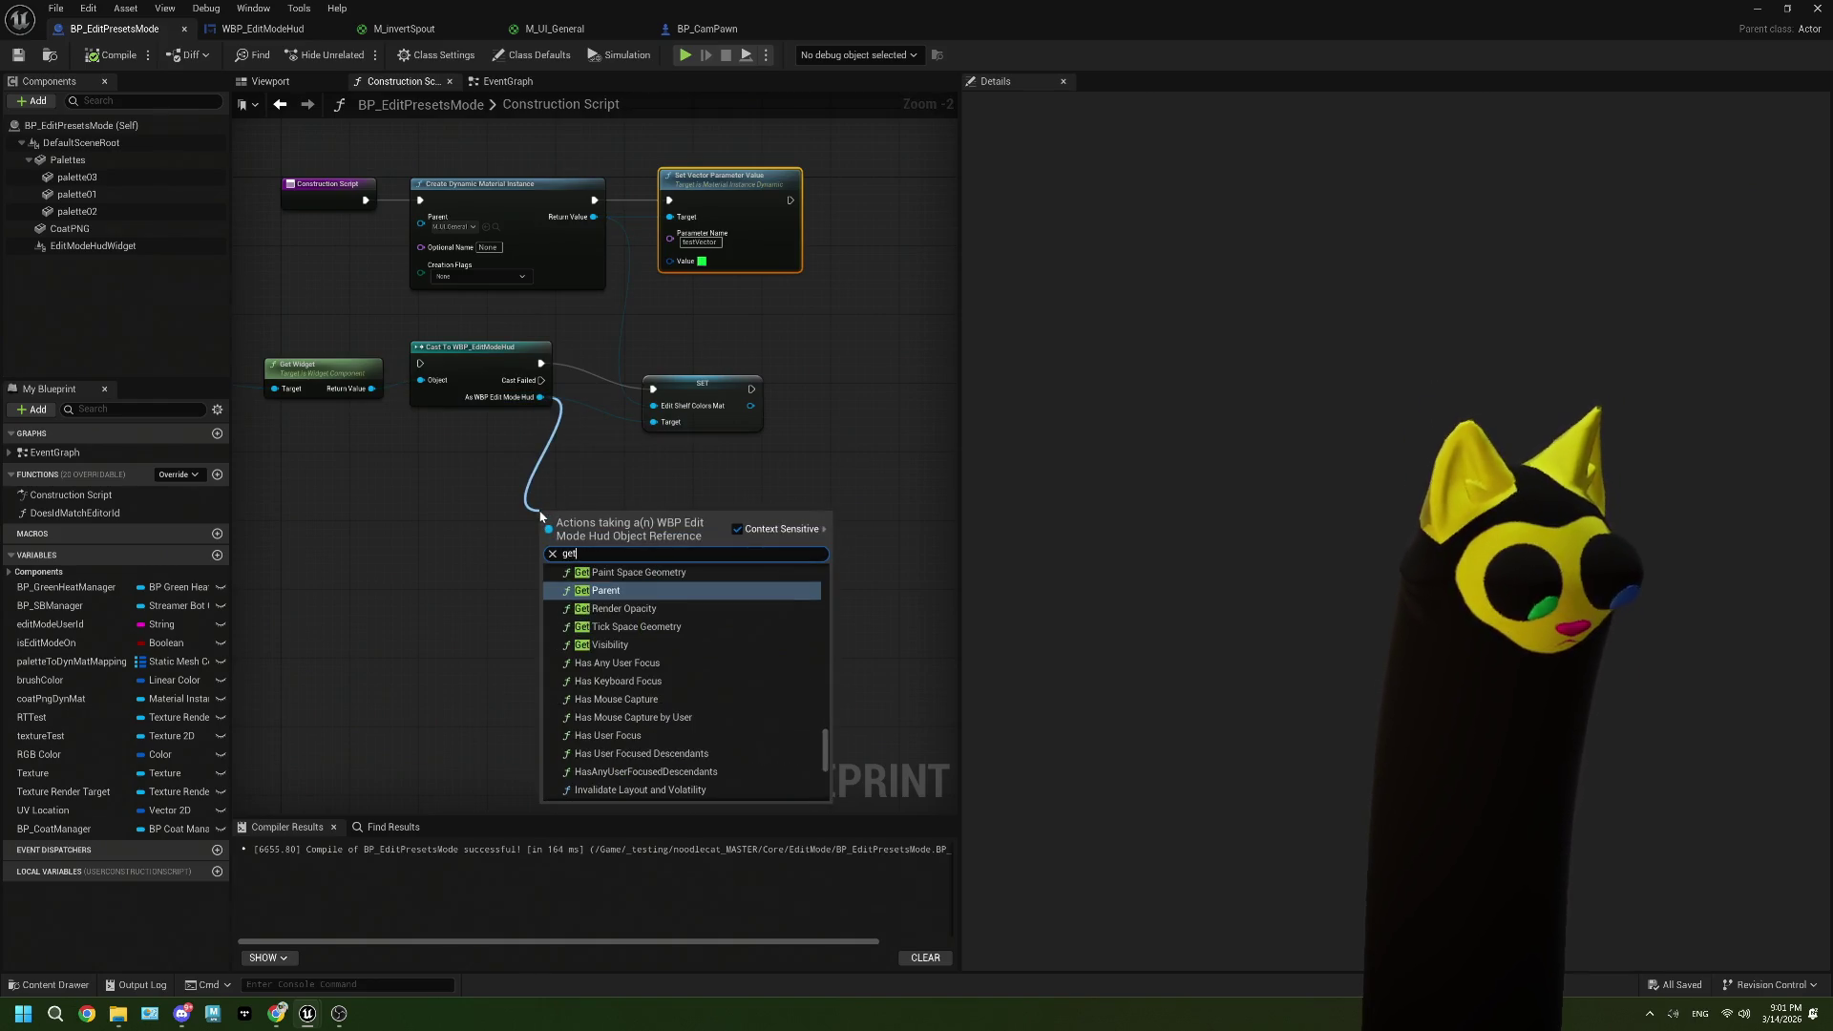
type(" id")
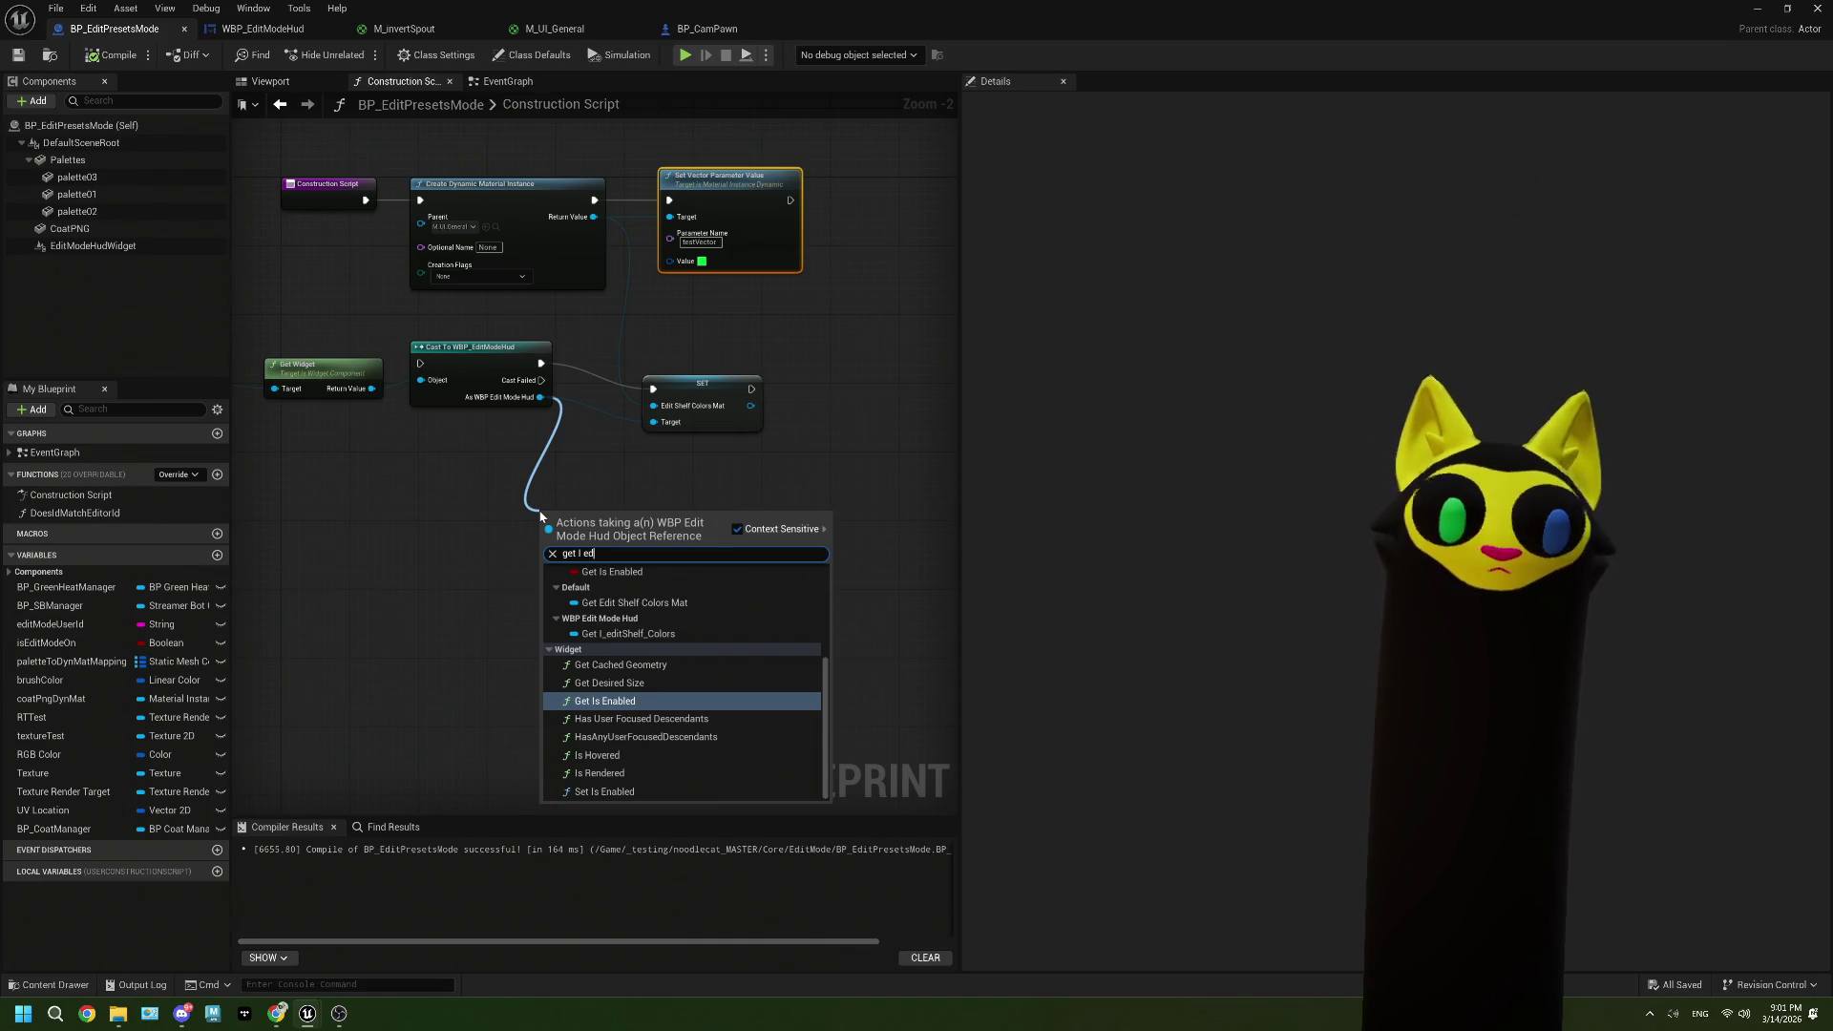
left_click(634, 633)
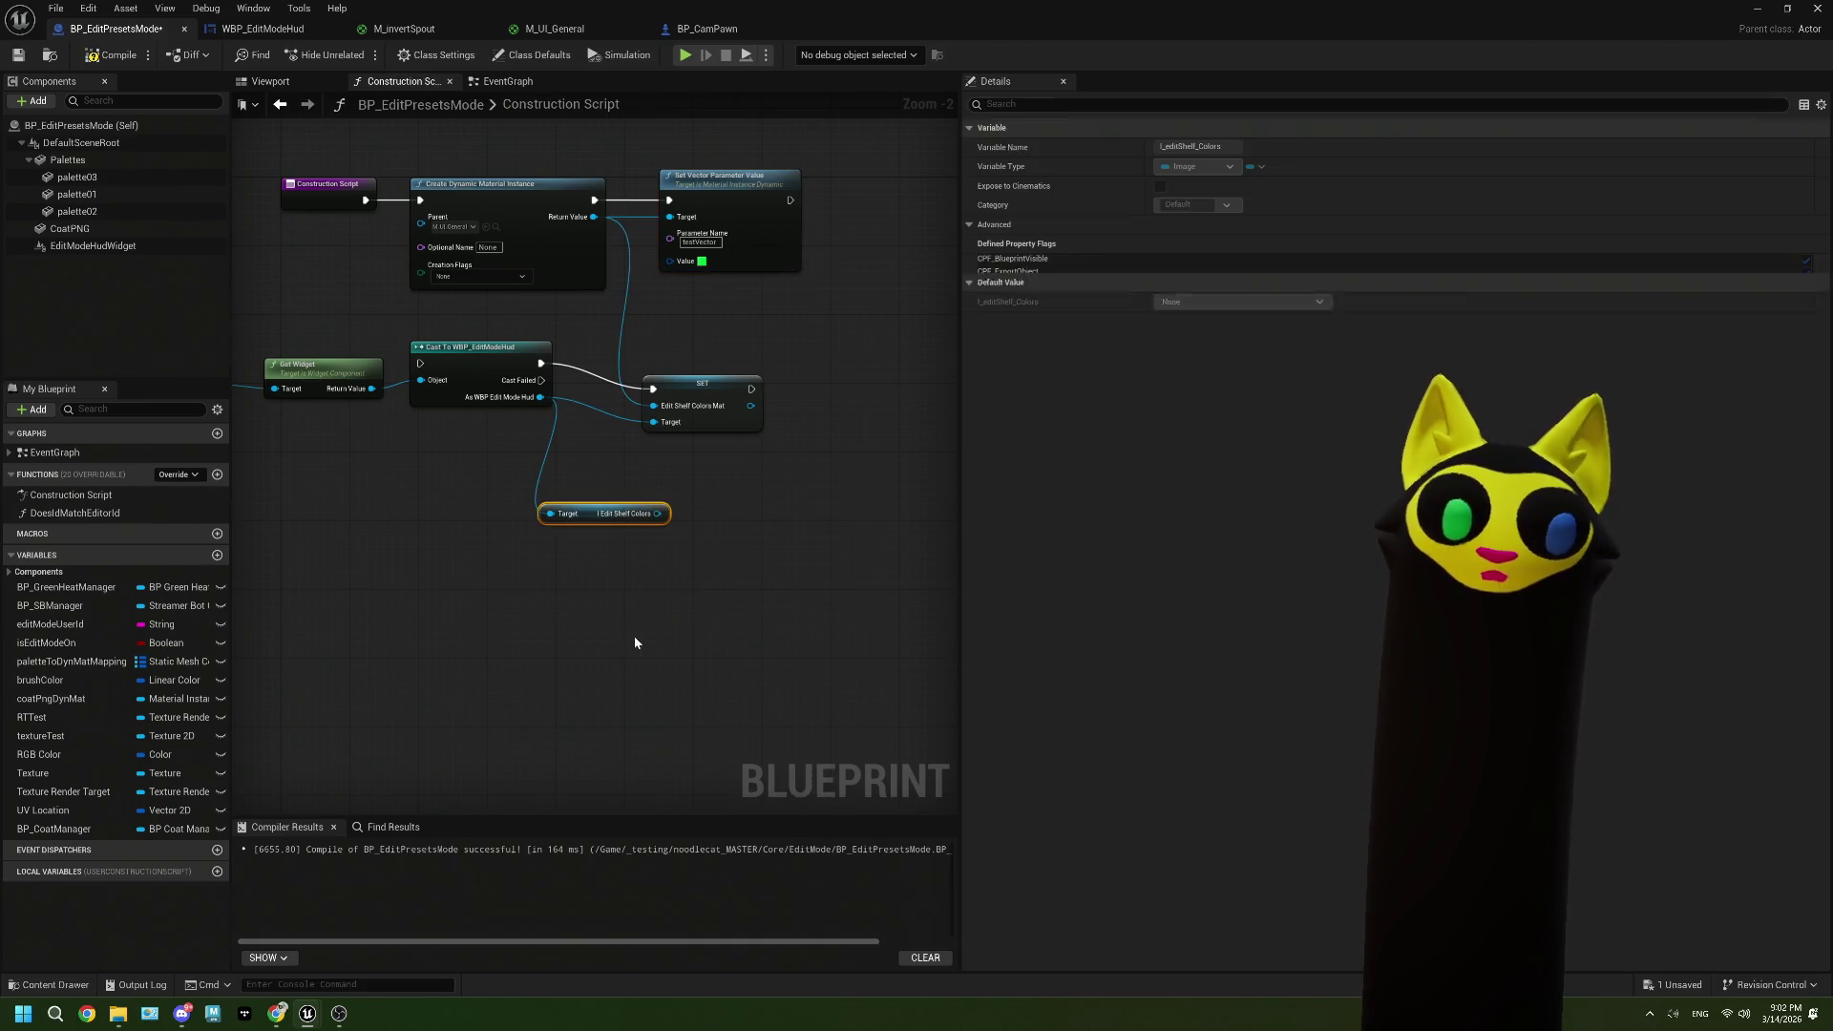
left_click_drag(590, 515, 488, 489)
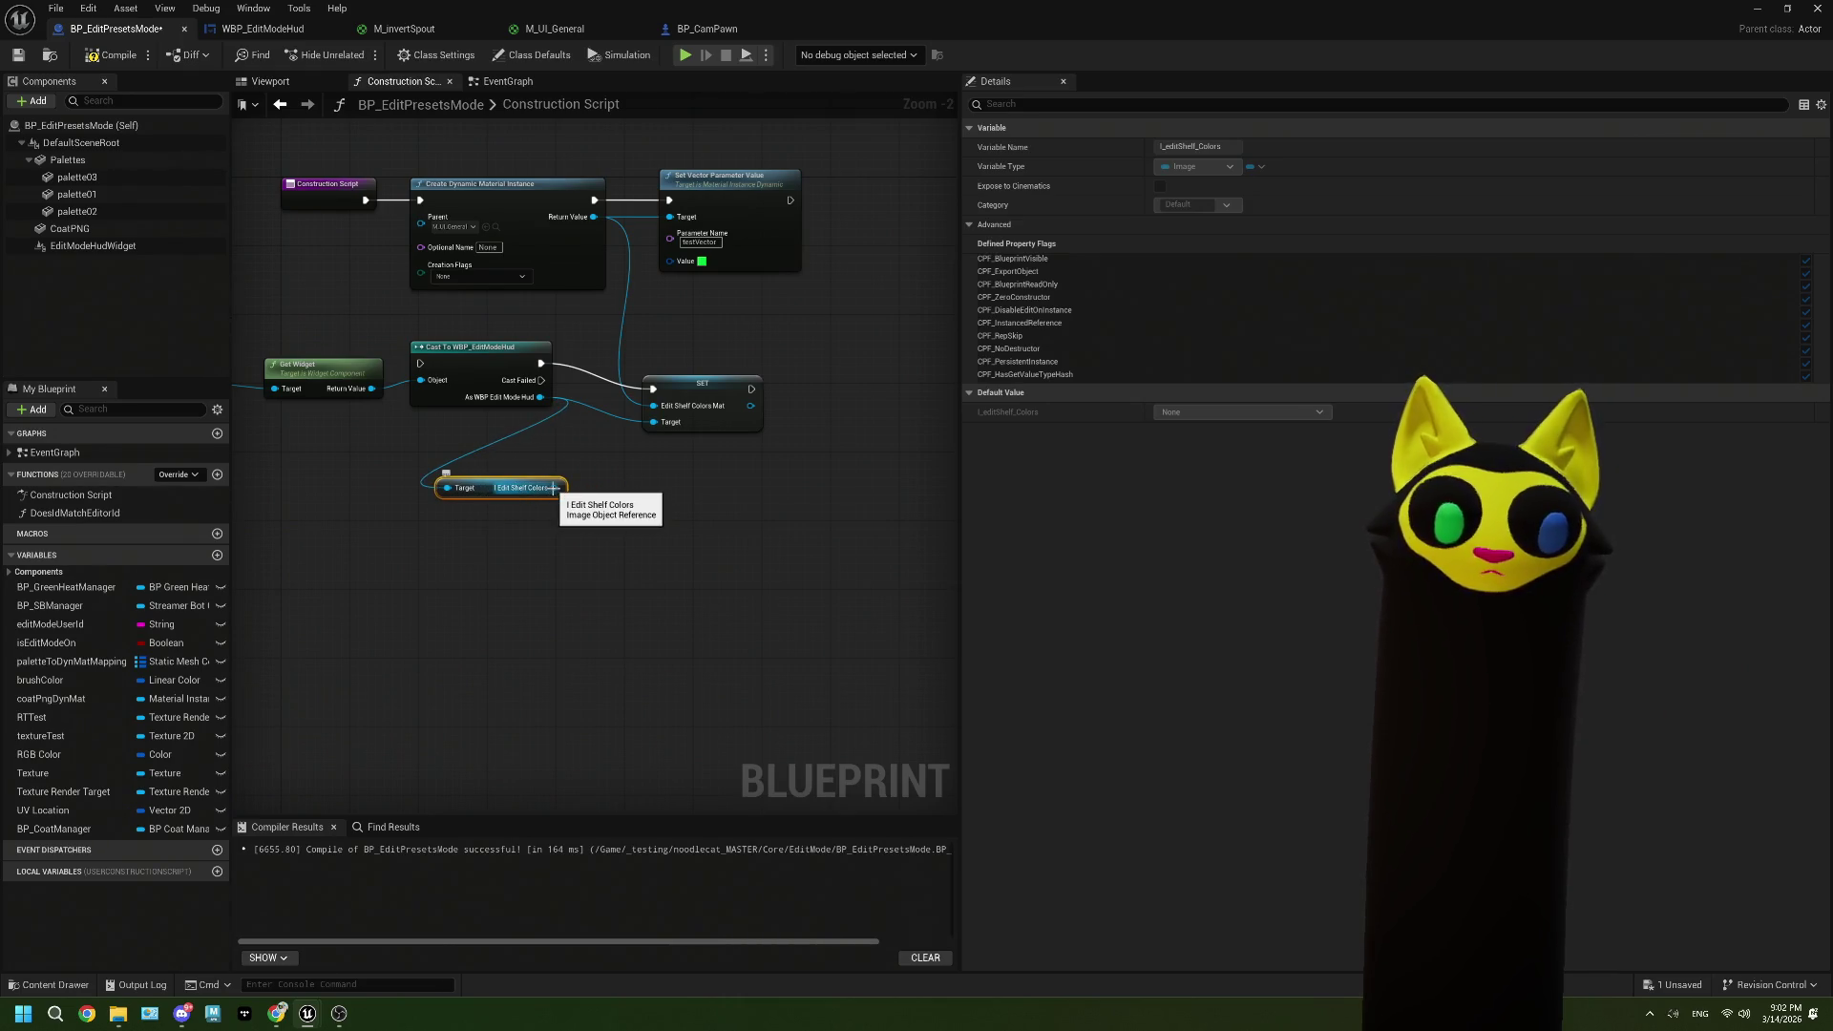
left_click_drag(592, 572, 539, 492)
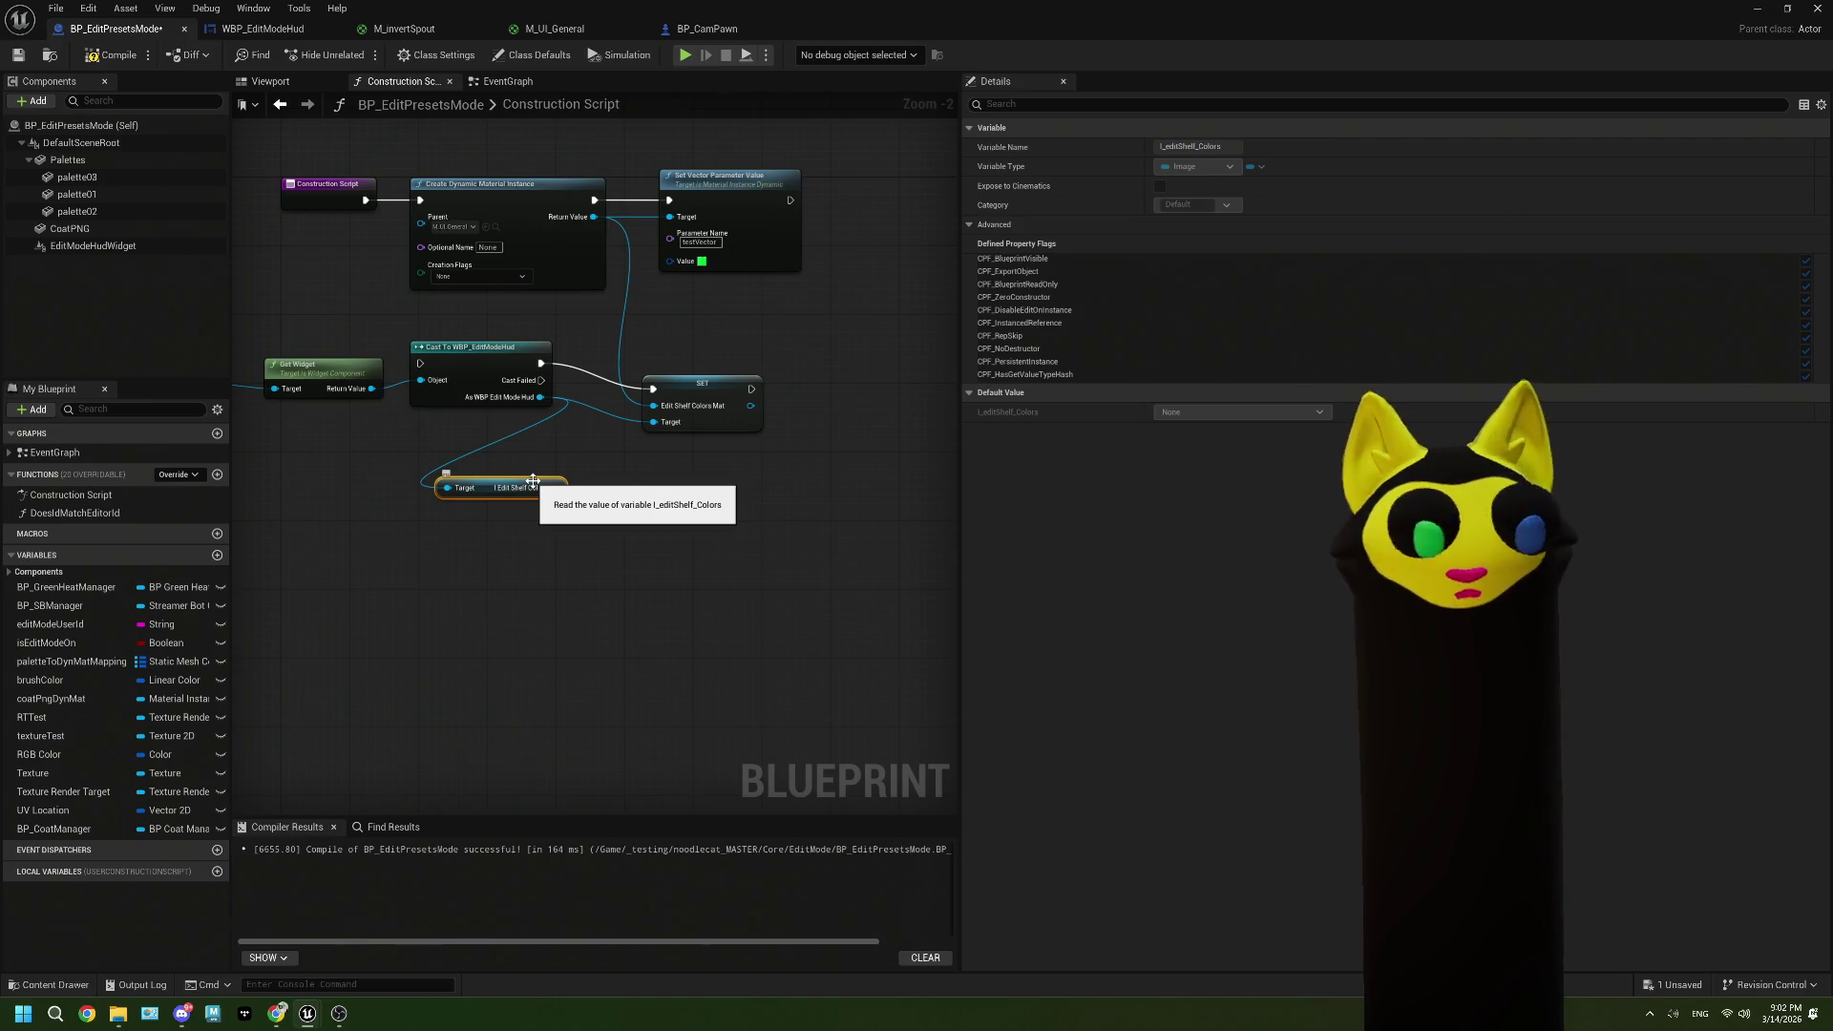
key("Delete")
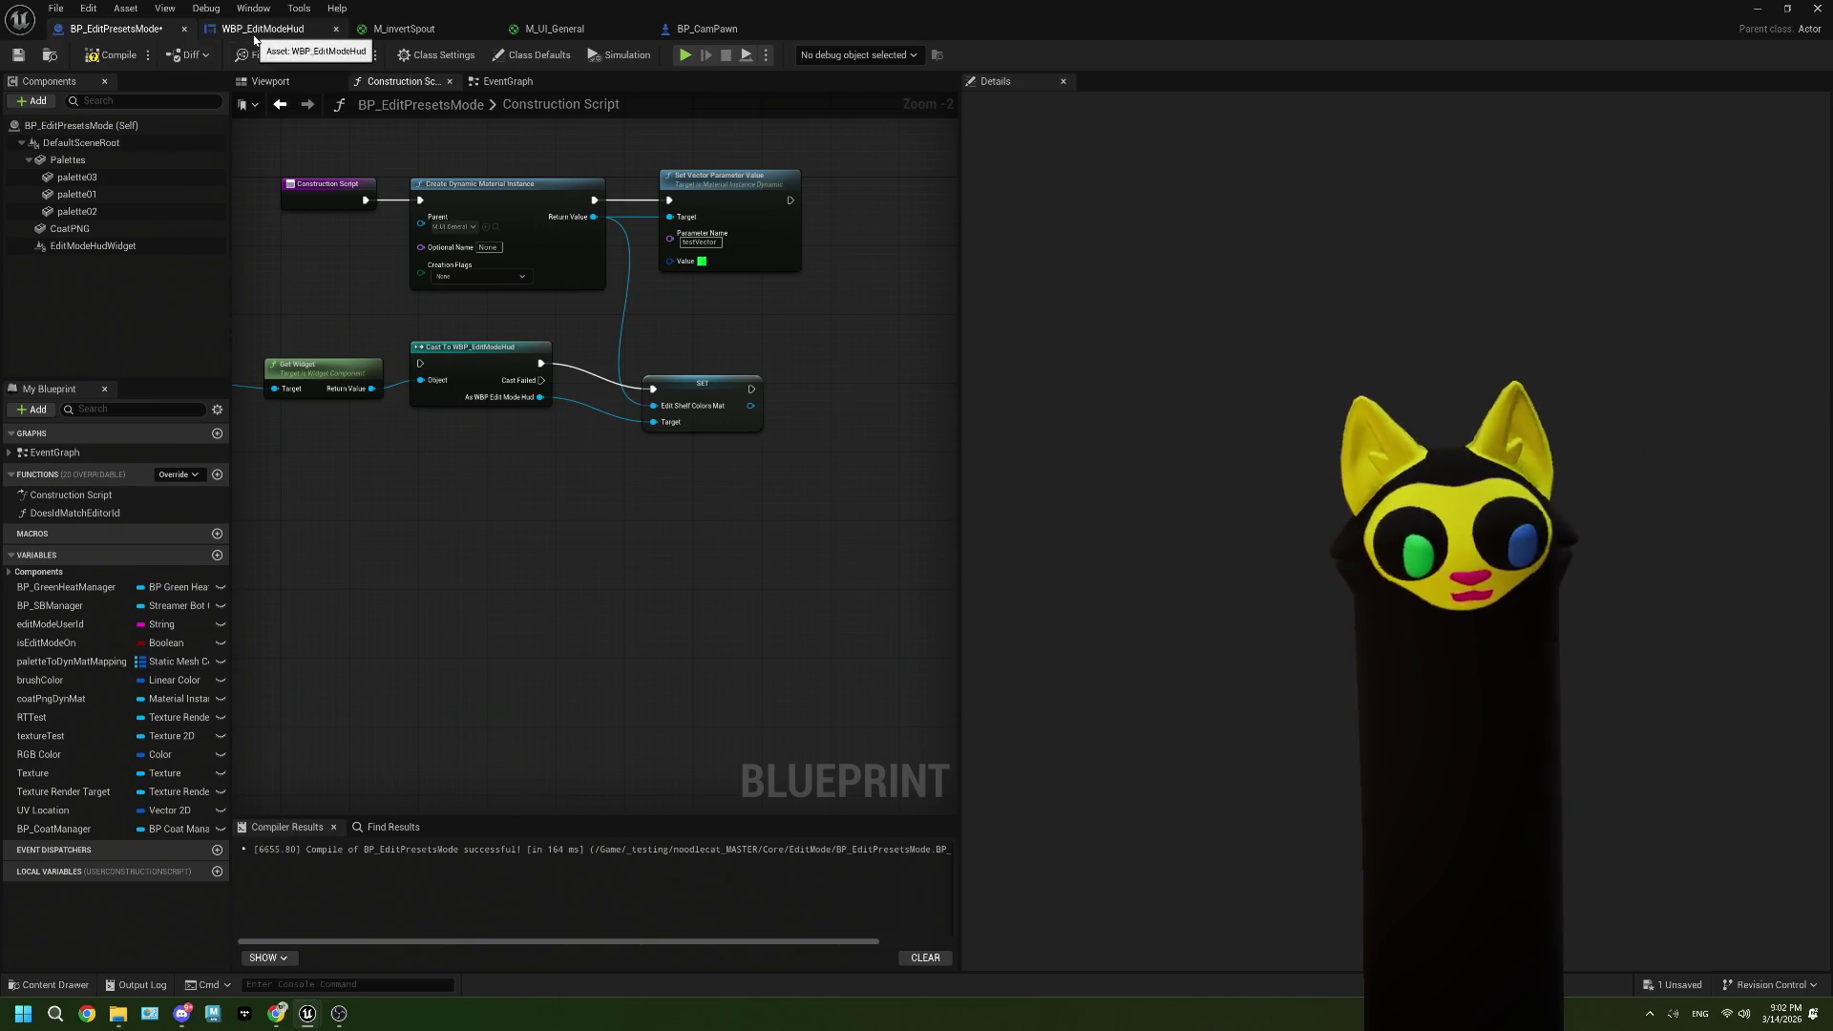
left_click(752, 28)
left_click(263, 28)
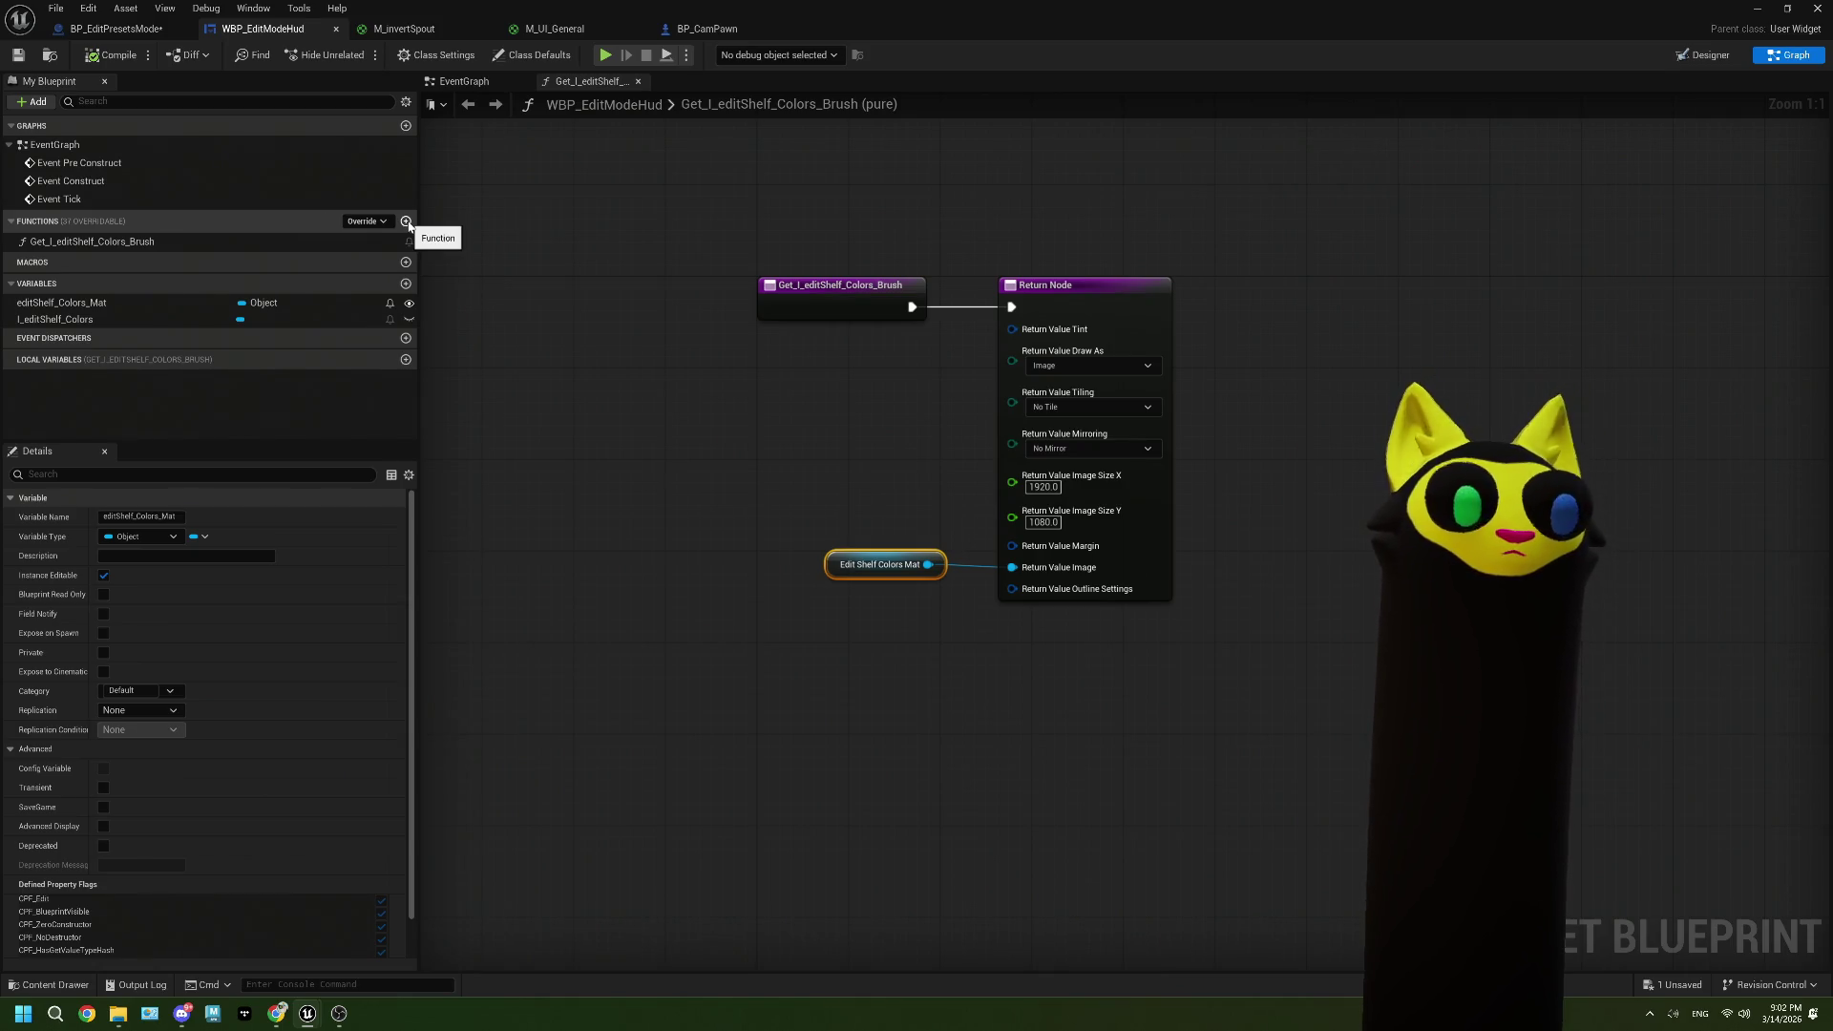
Step: Create a new function named SetColorsMat in WBP_EditModeHud
left_click(143, 319)
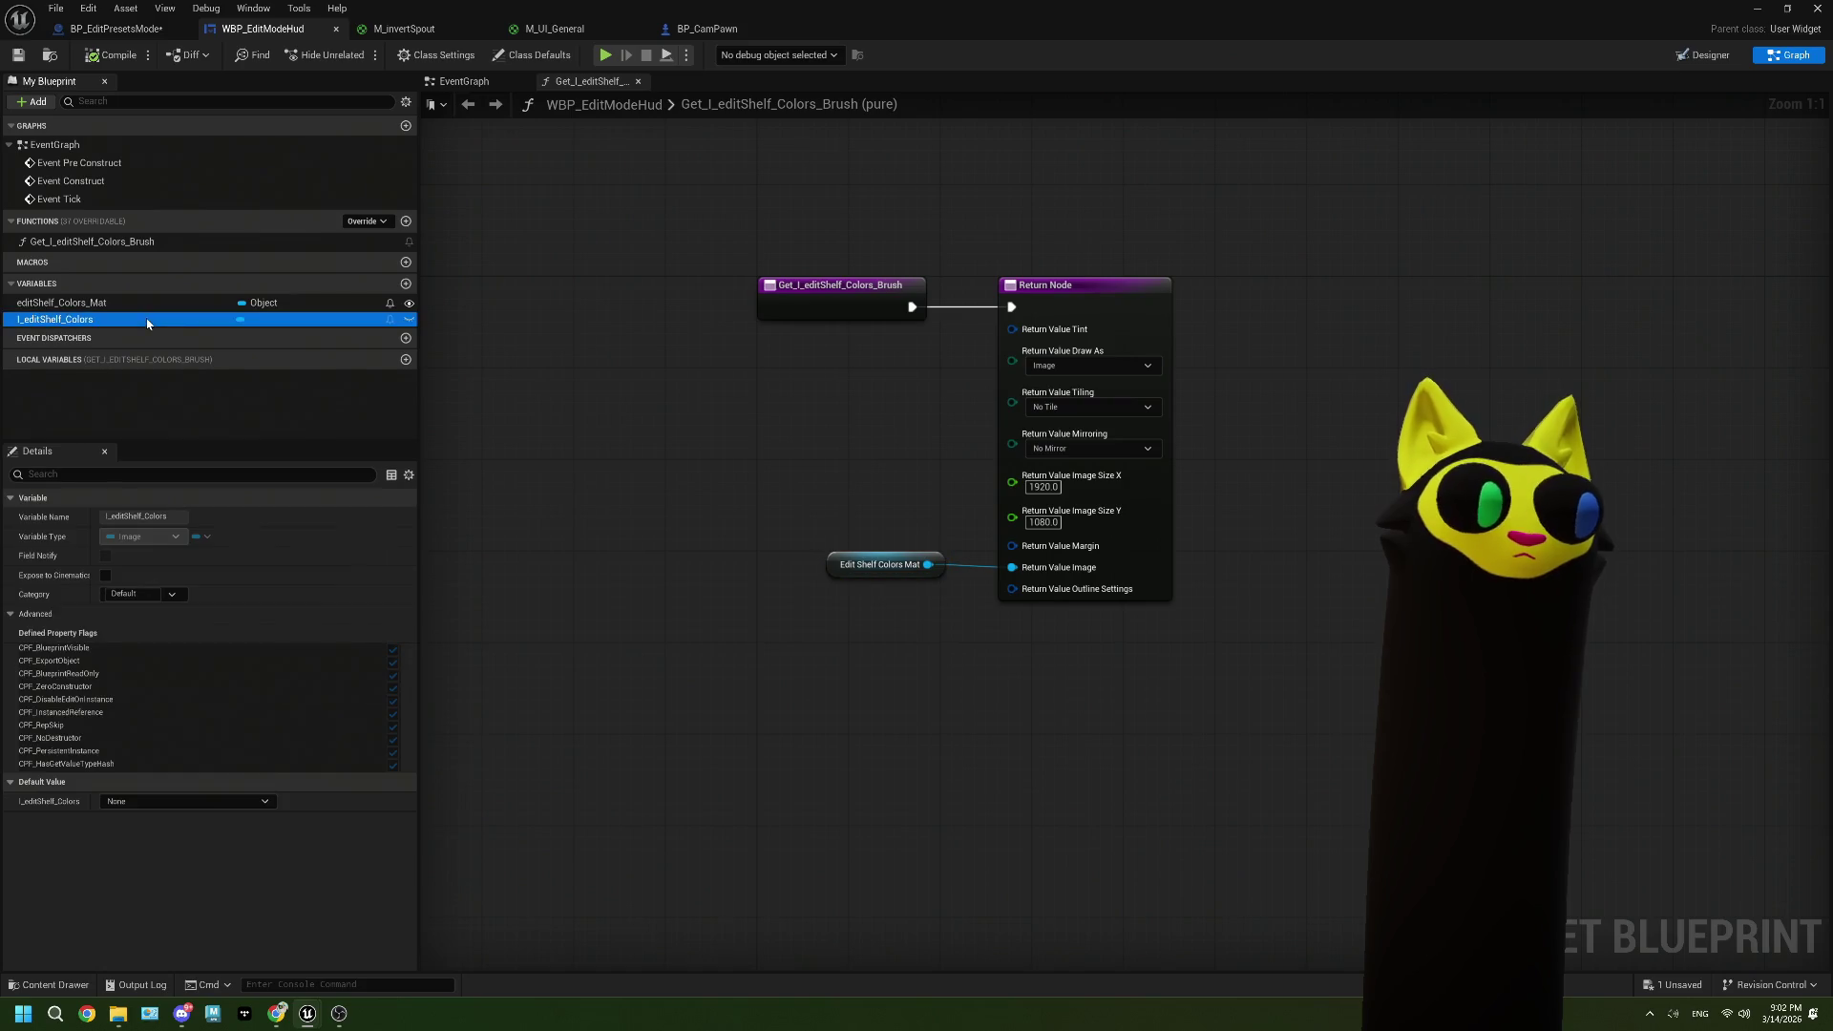
left_click(181, 244)
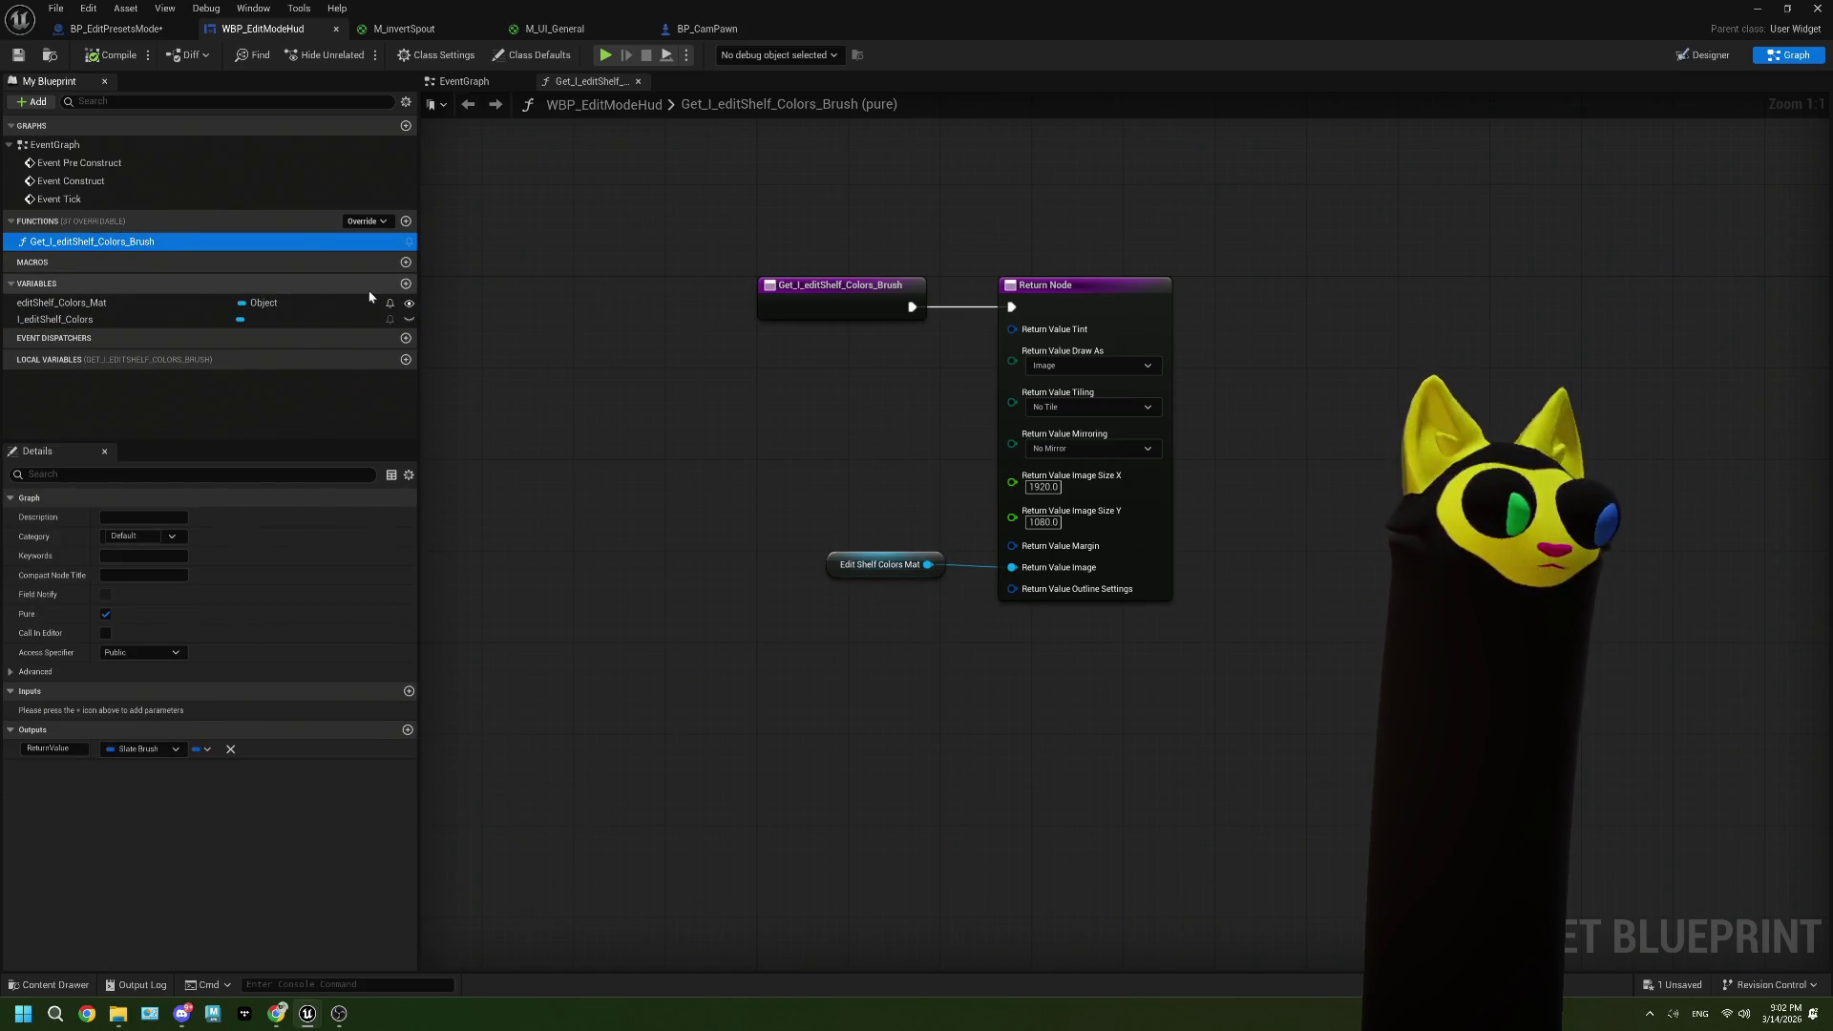
left_click(404, 222)
type("SetColorsMat")
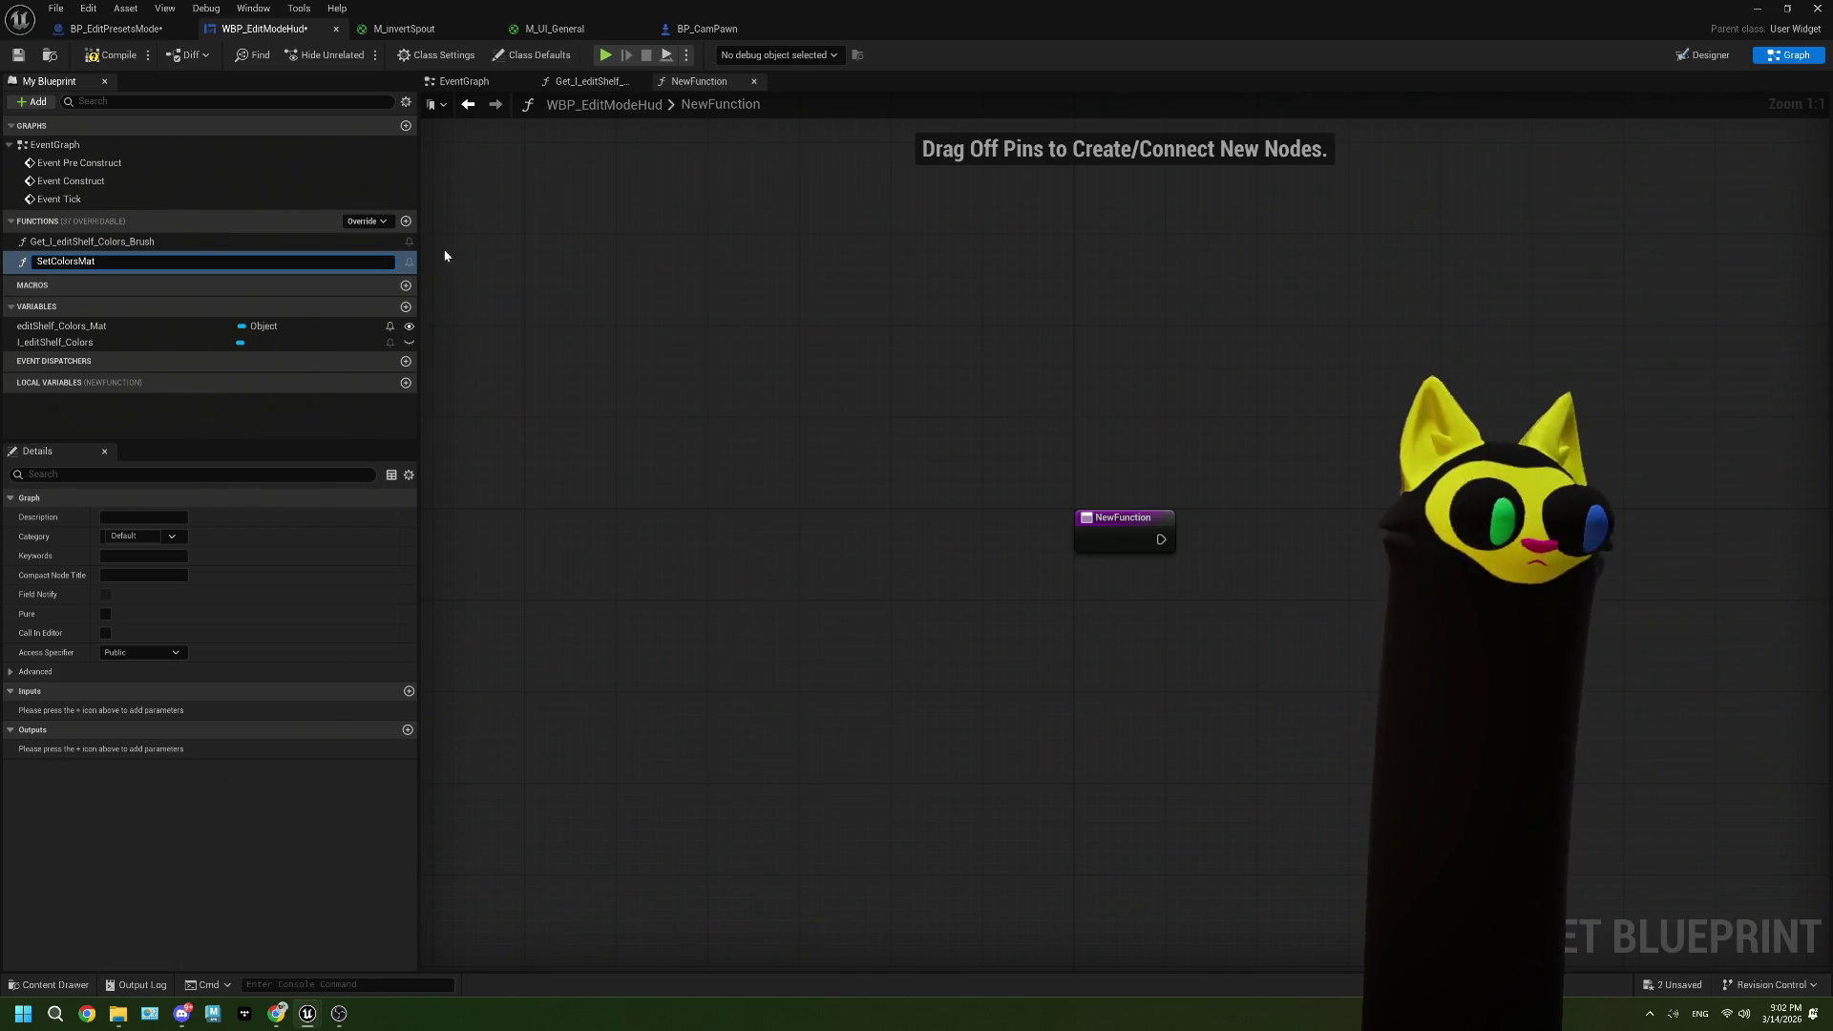
key("Return")
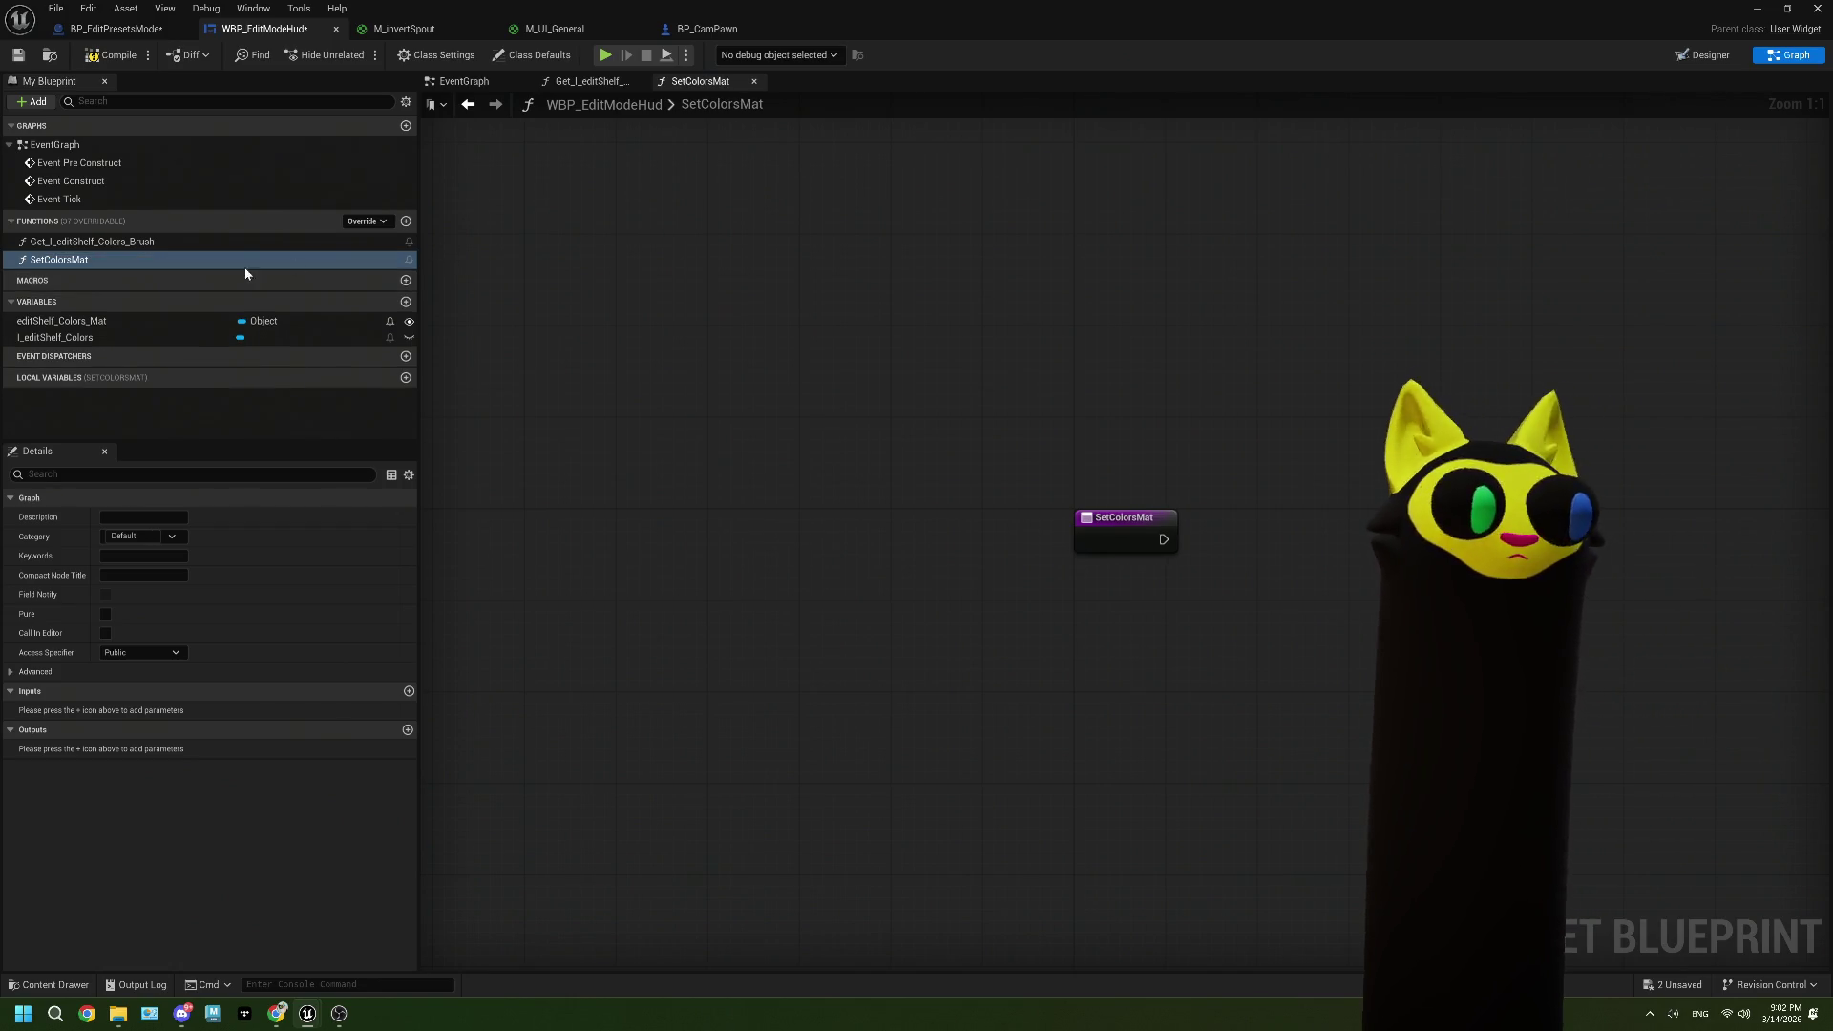
Step: Give SetColorsMat an input named Mat of type Material Instance Dynamic
left_click(888, 435)
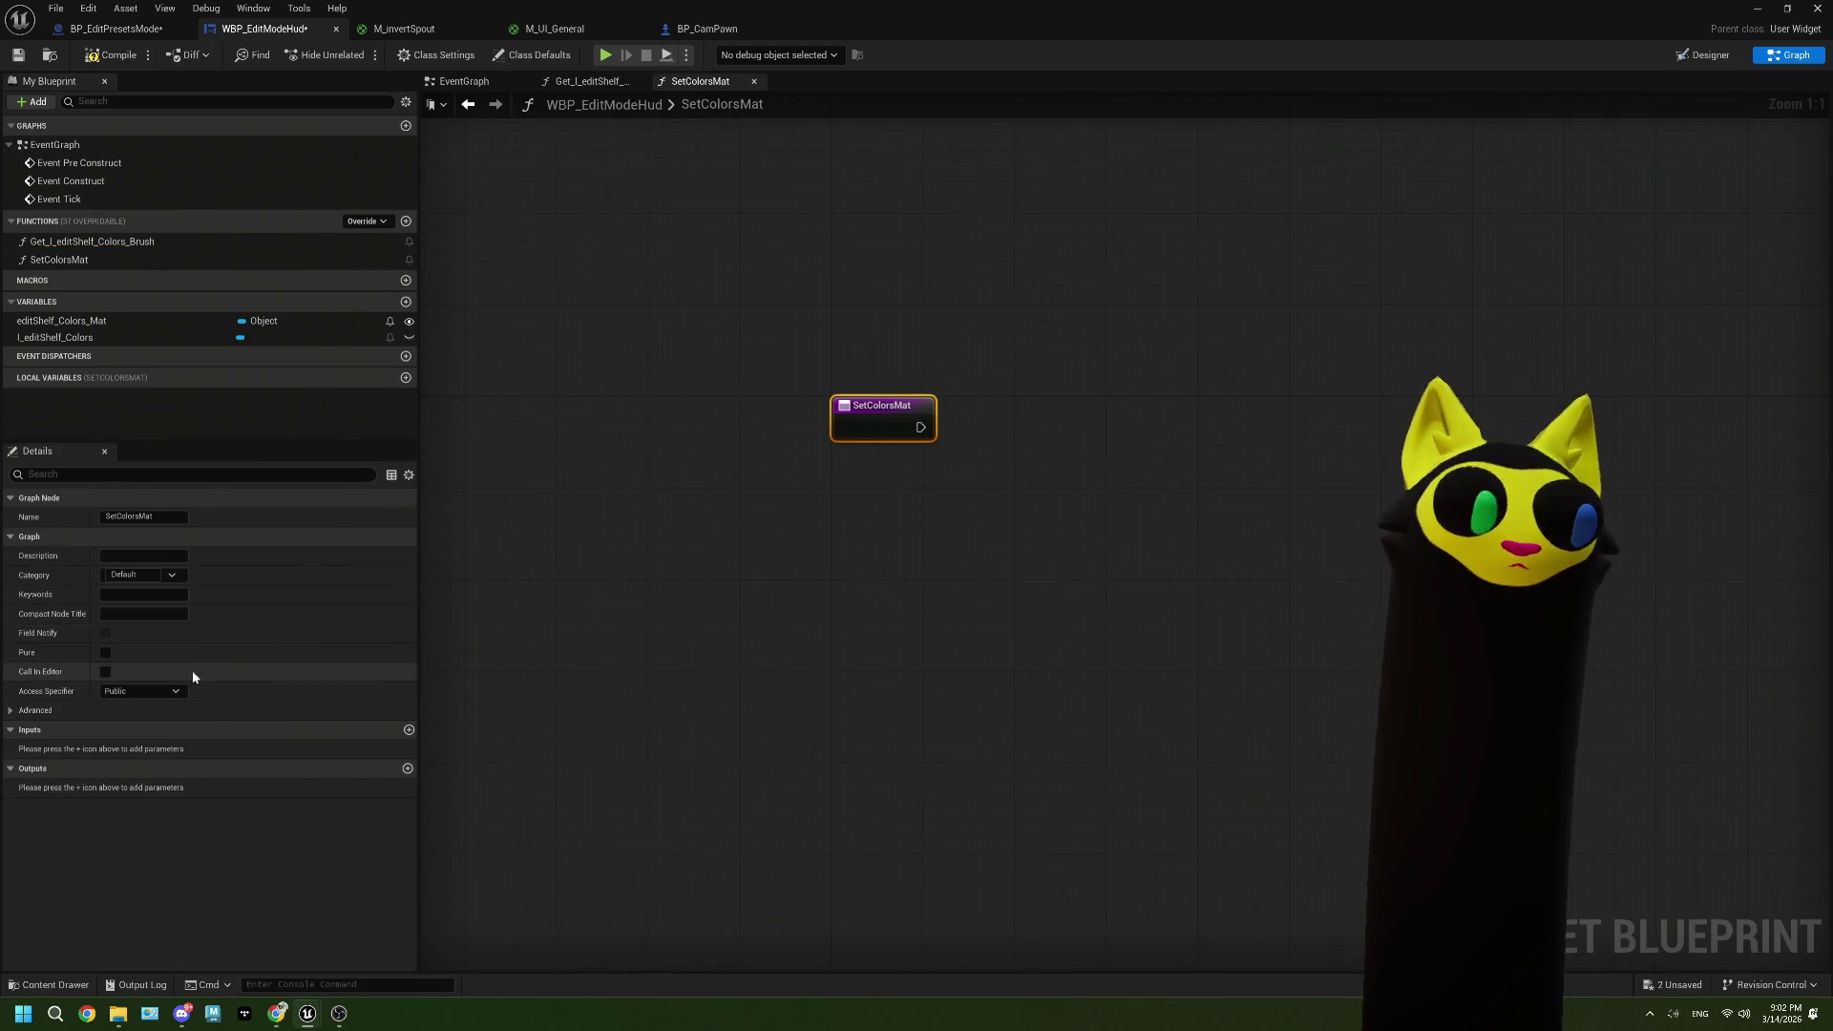
left_click(410, 729)
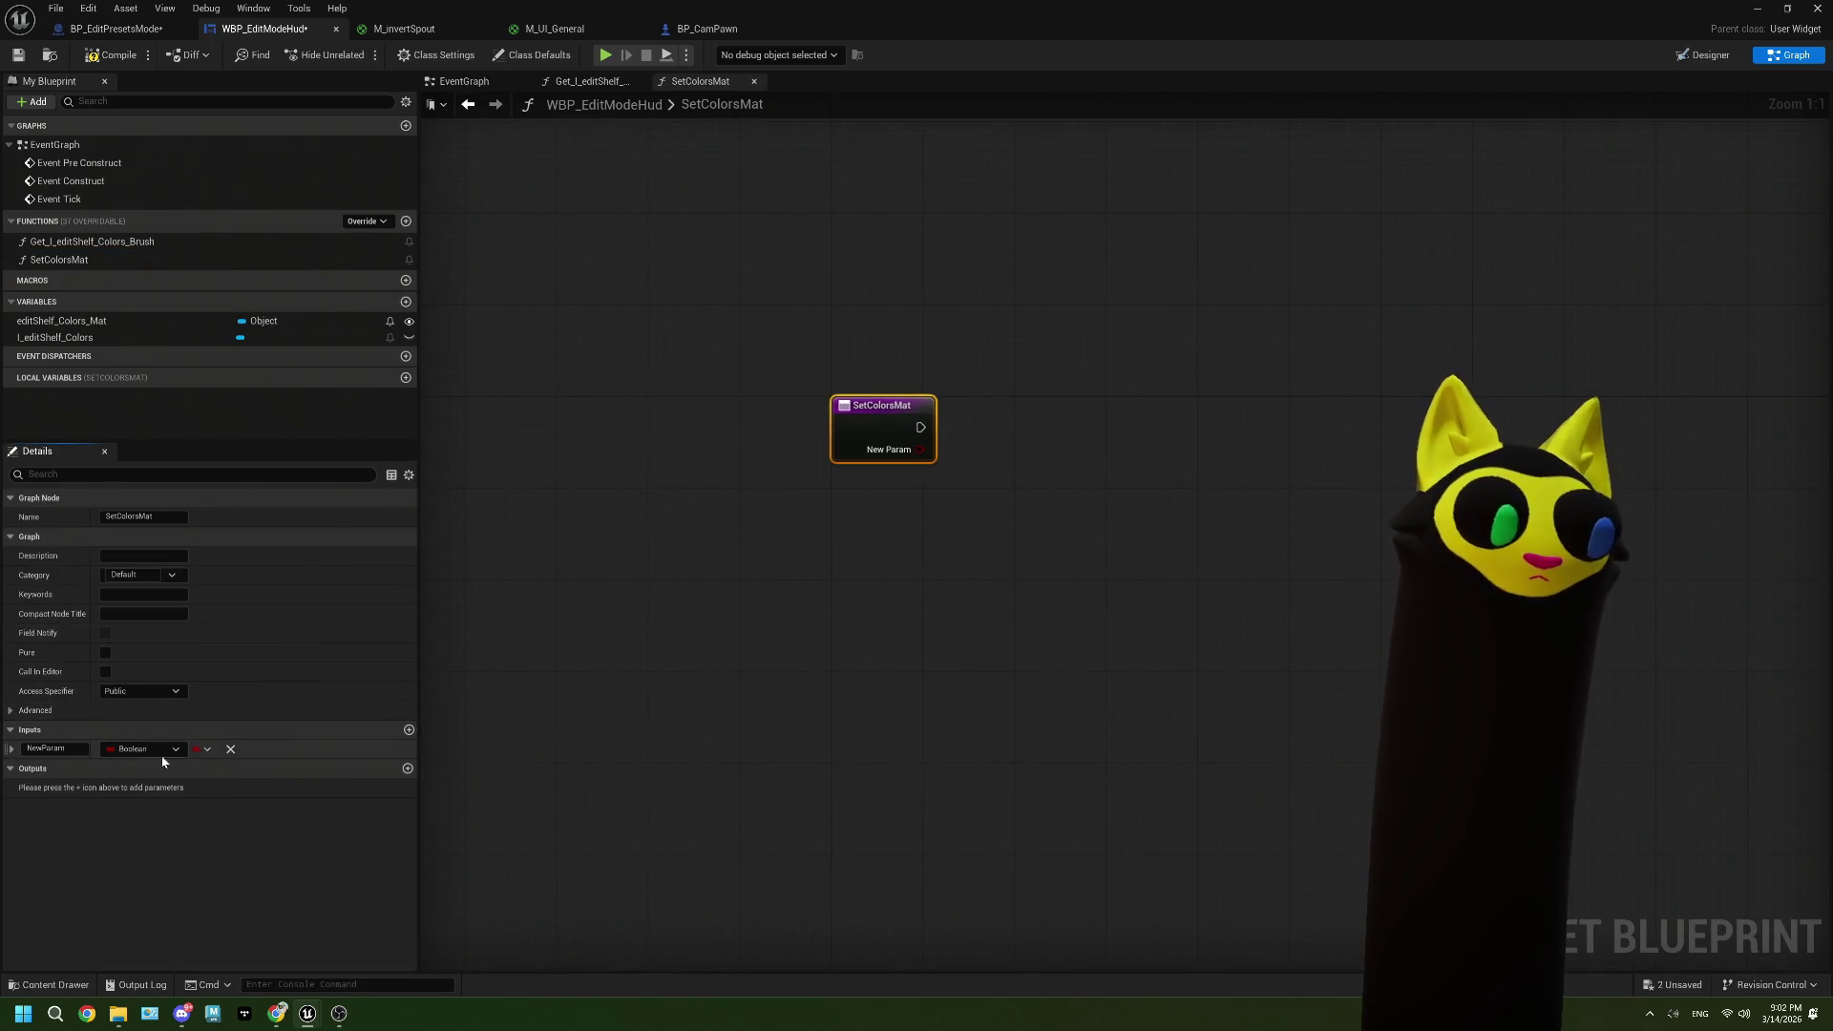
left_click(49, 747)
type("Mat")
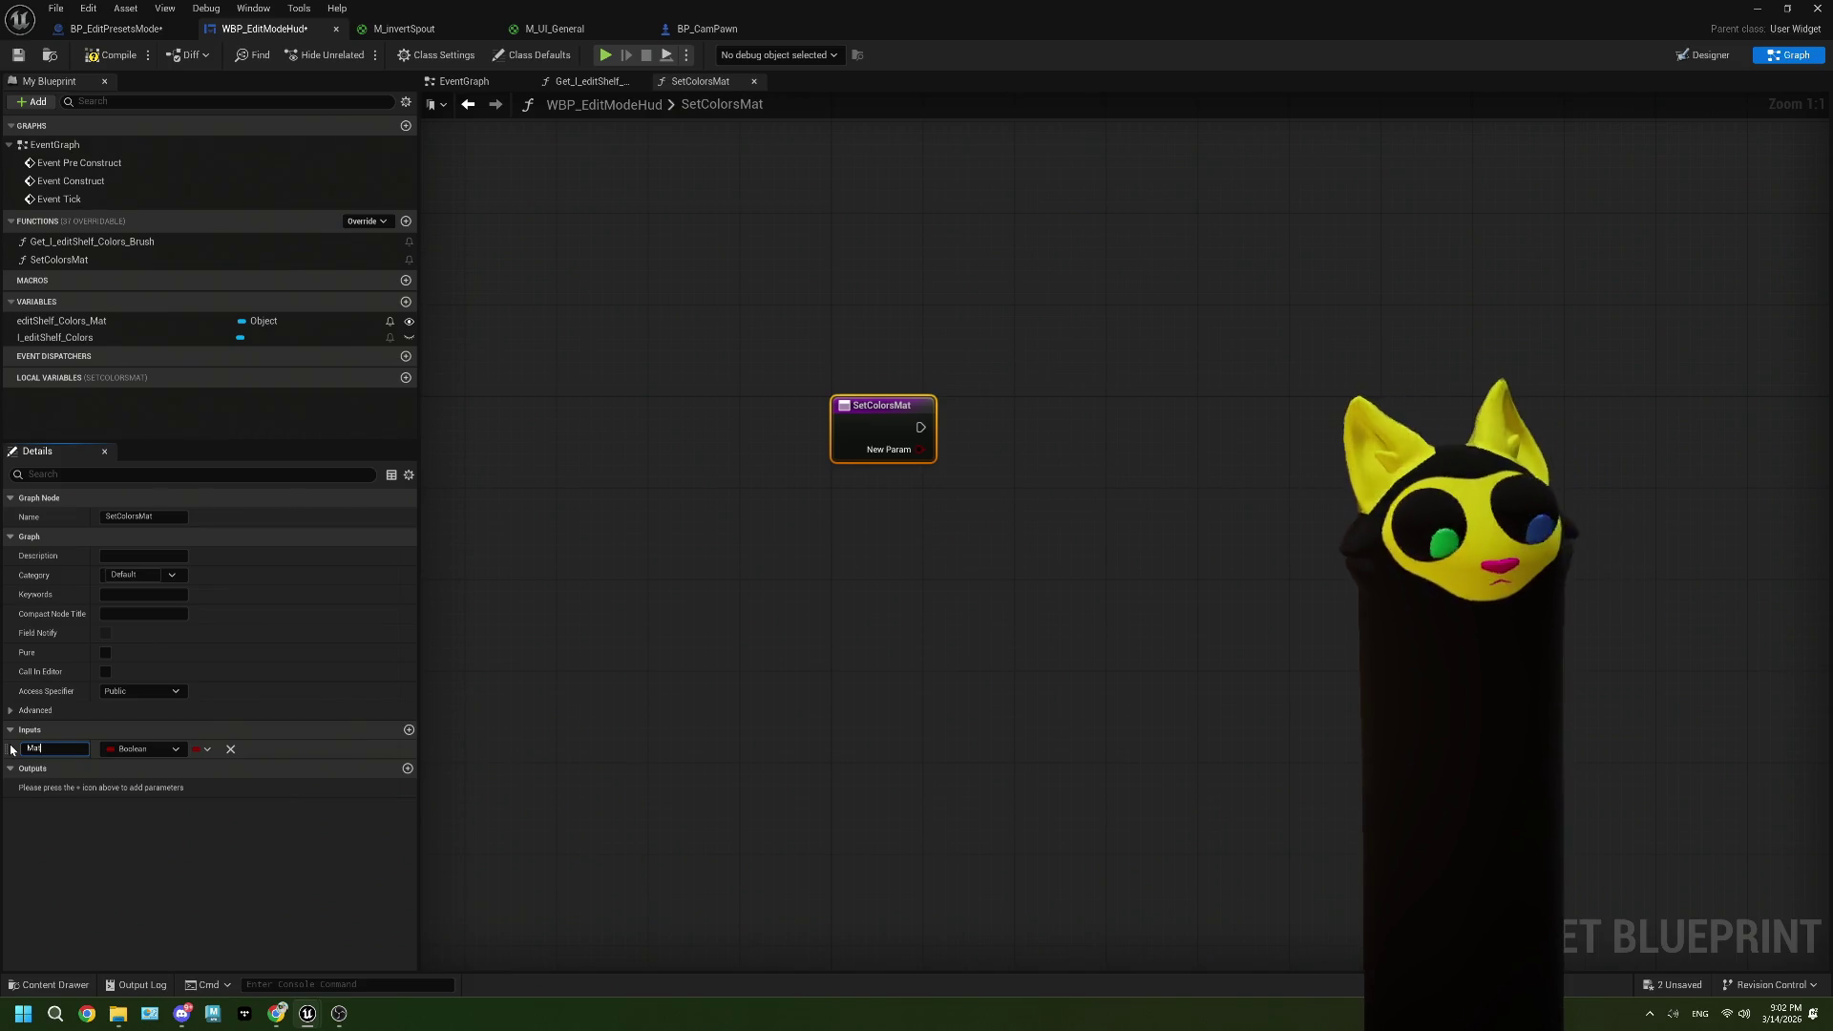
left_click(135, 749)
type("dynamic ma")
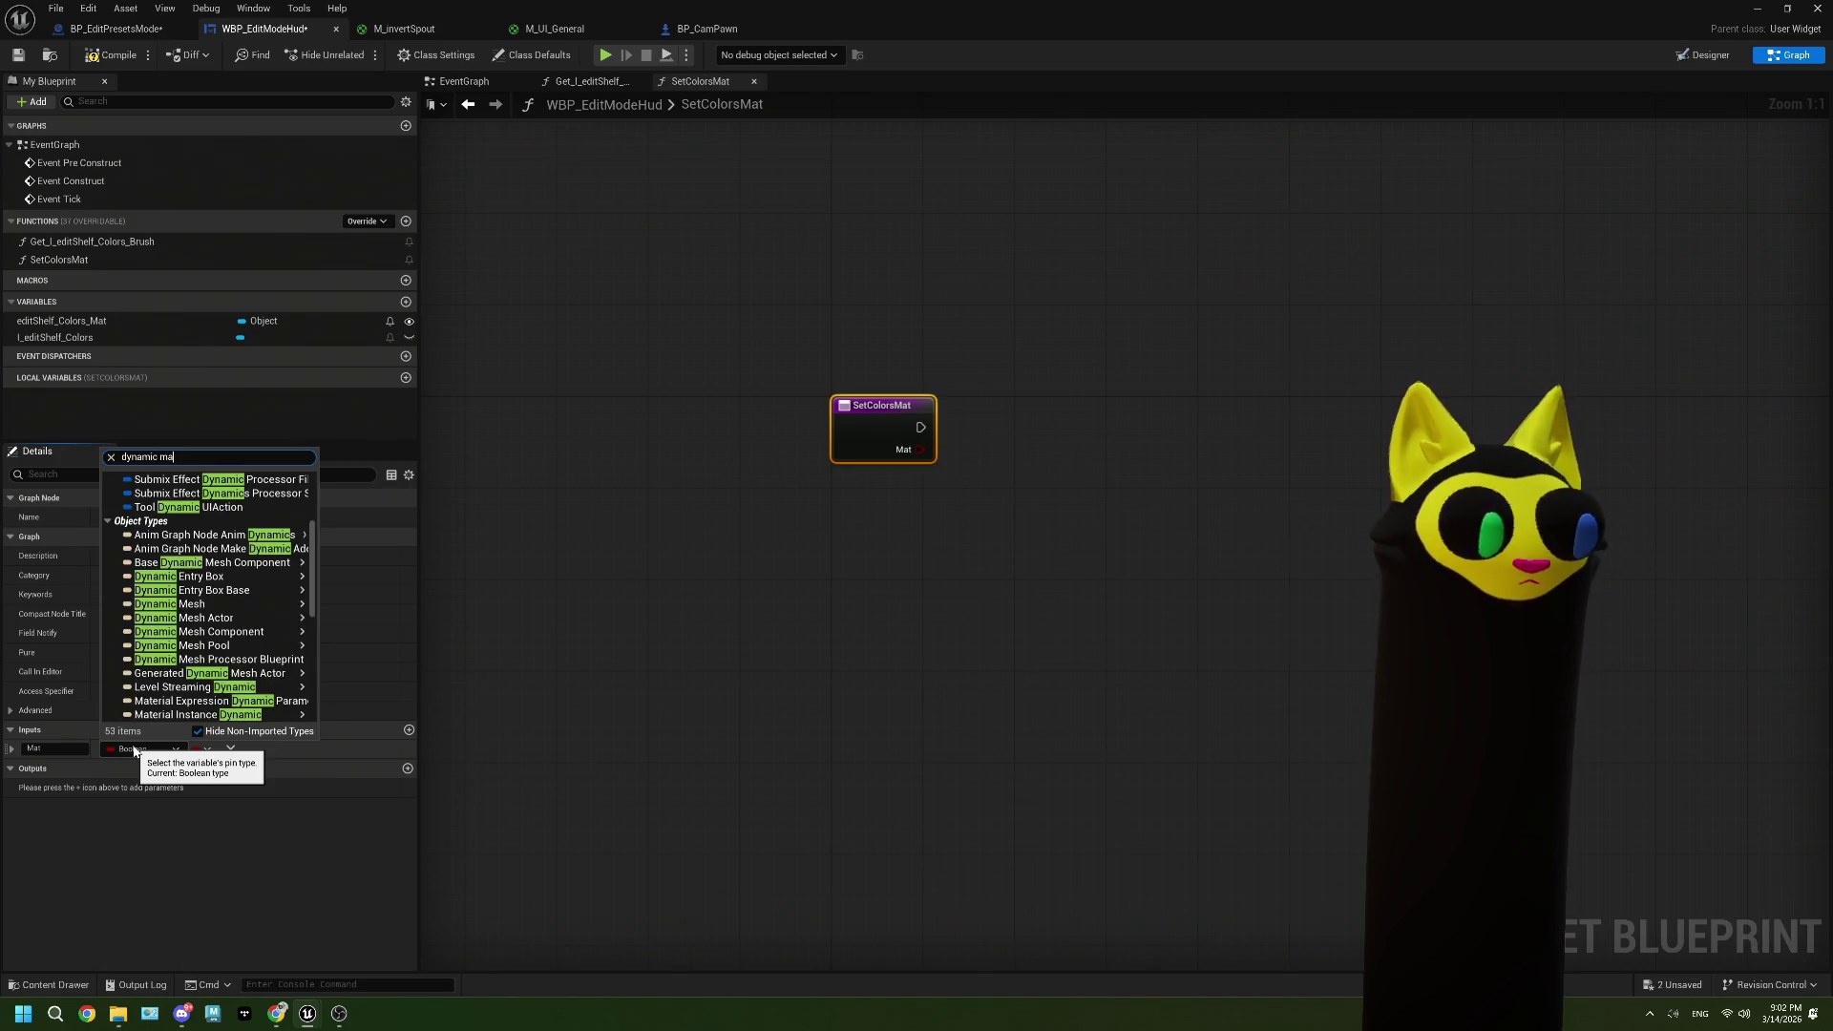
type("t")
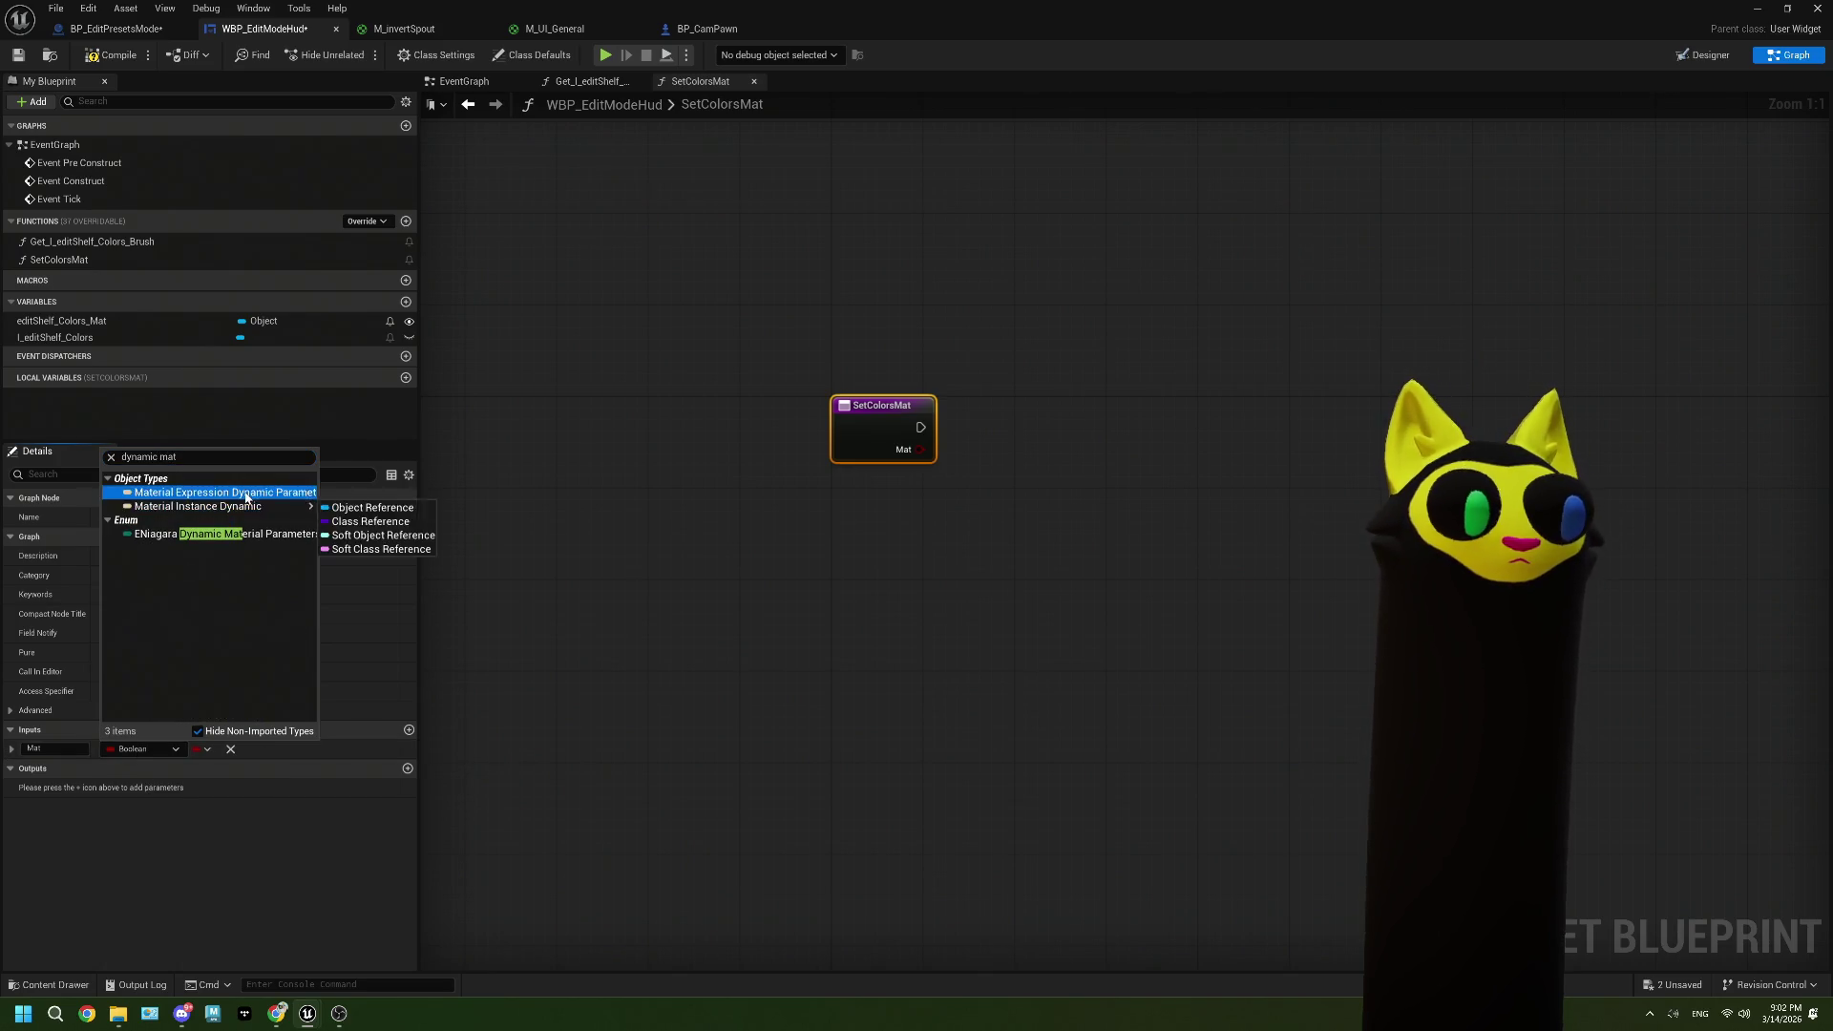
mouse_move(277, 506)
left_click(349, 508)
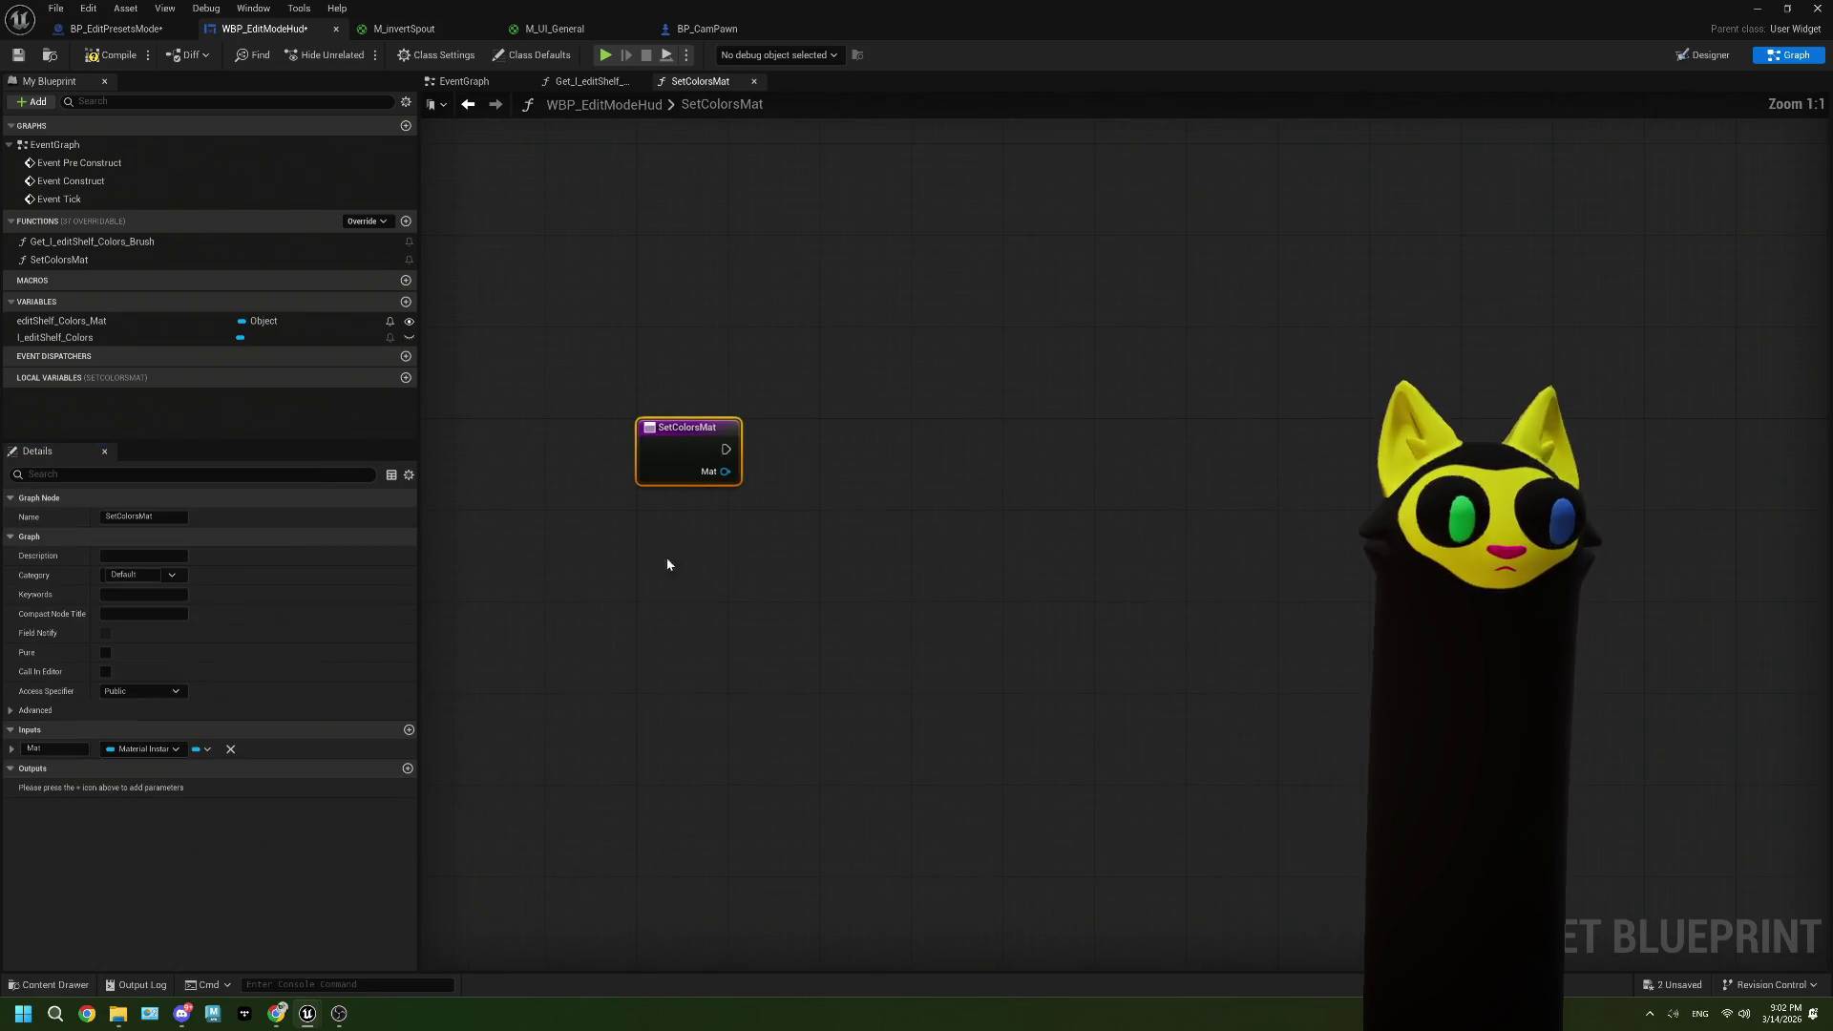
Step: Place an I_editShelf_Colors getter in the SetColorsMat graph
mouse_move(96, 338)
left_mouse_down()
mouse_move(597, 499)
mouse_move(729, 479)
mouse_move(710, 468)
left_mouse_up()
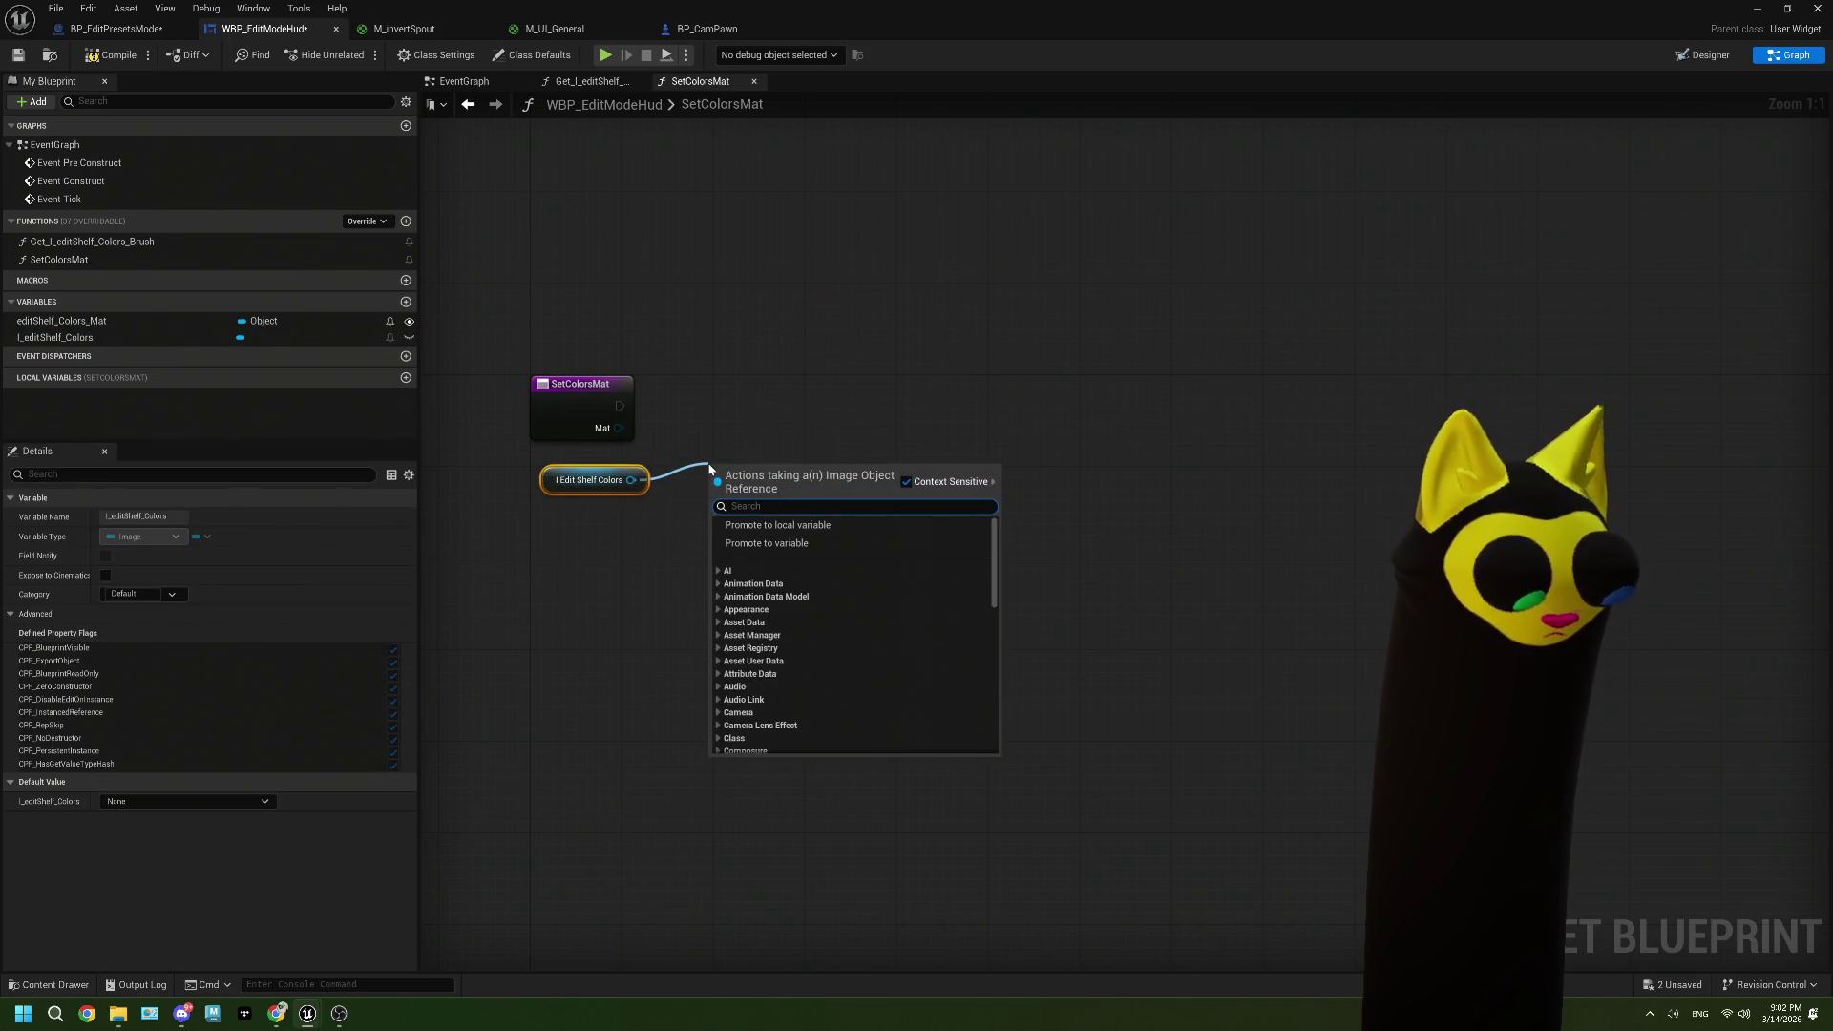
type("ima")
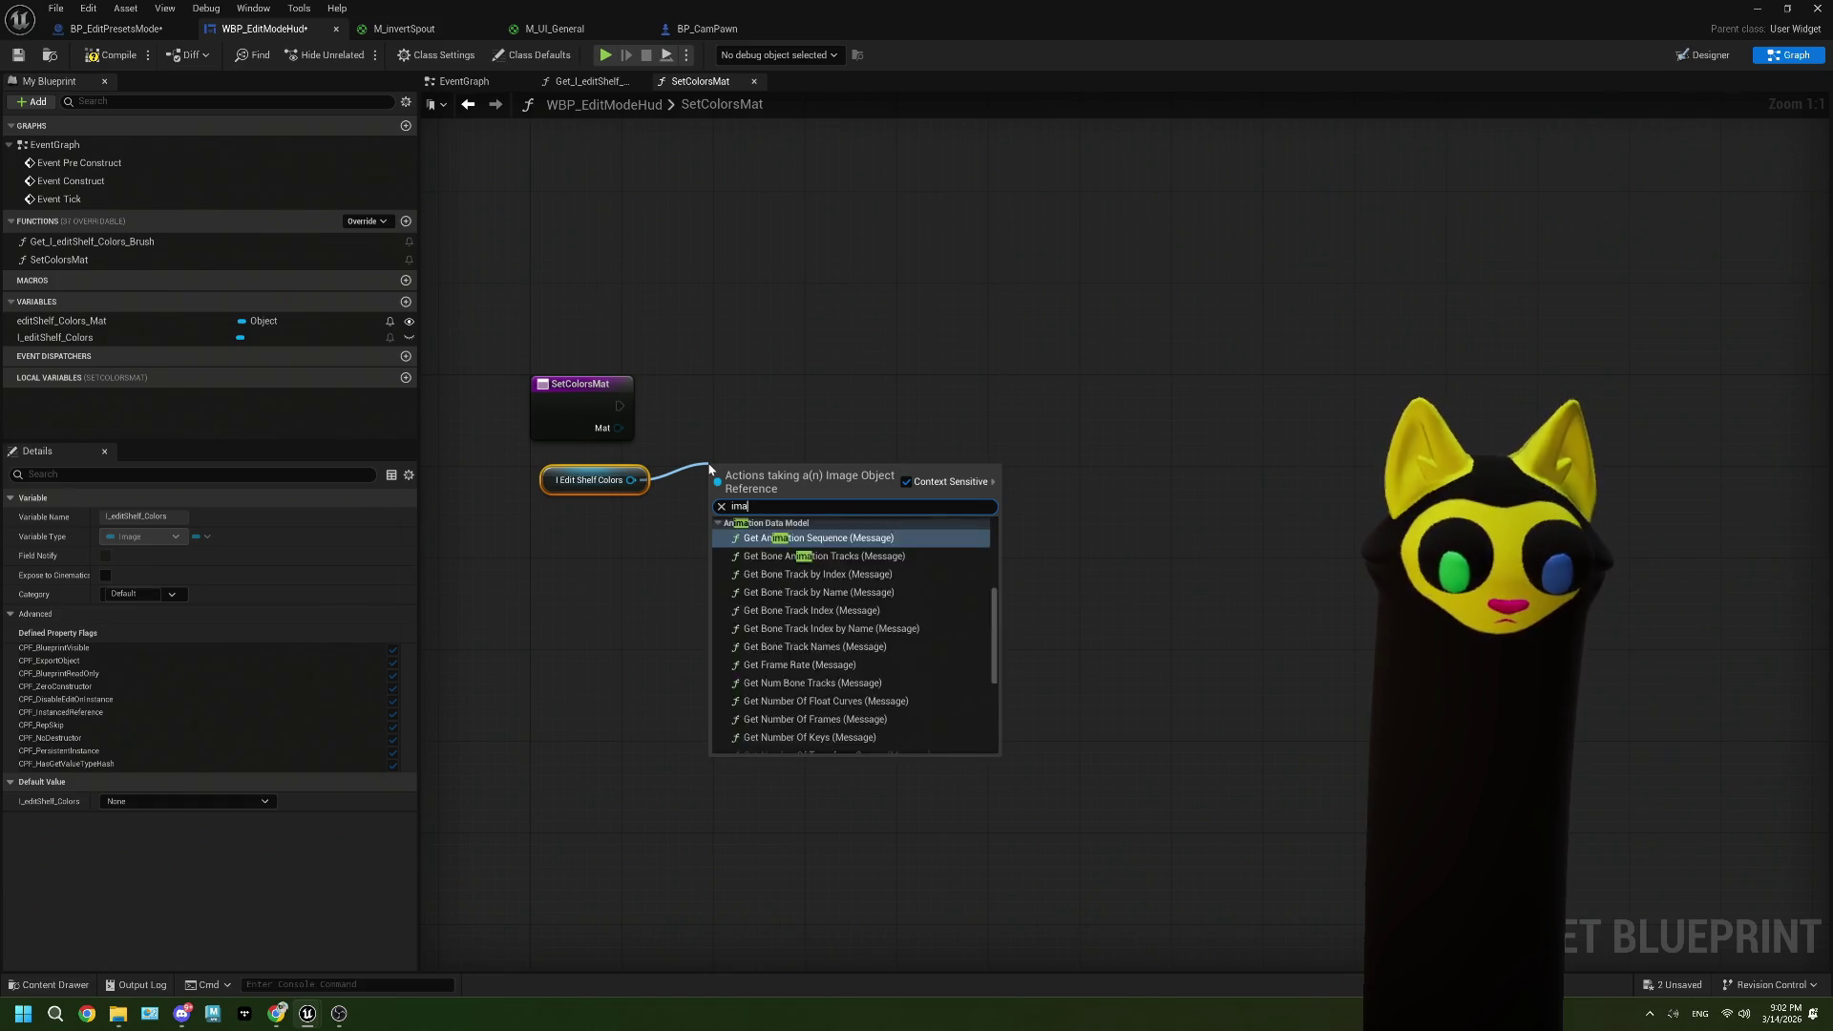
key("BackSpace")
key("BackSpace")
key("BackSpace")
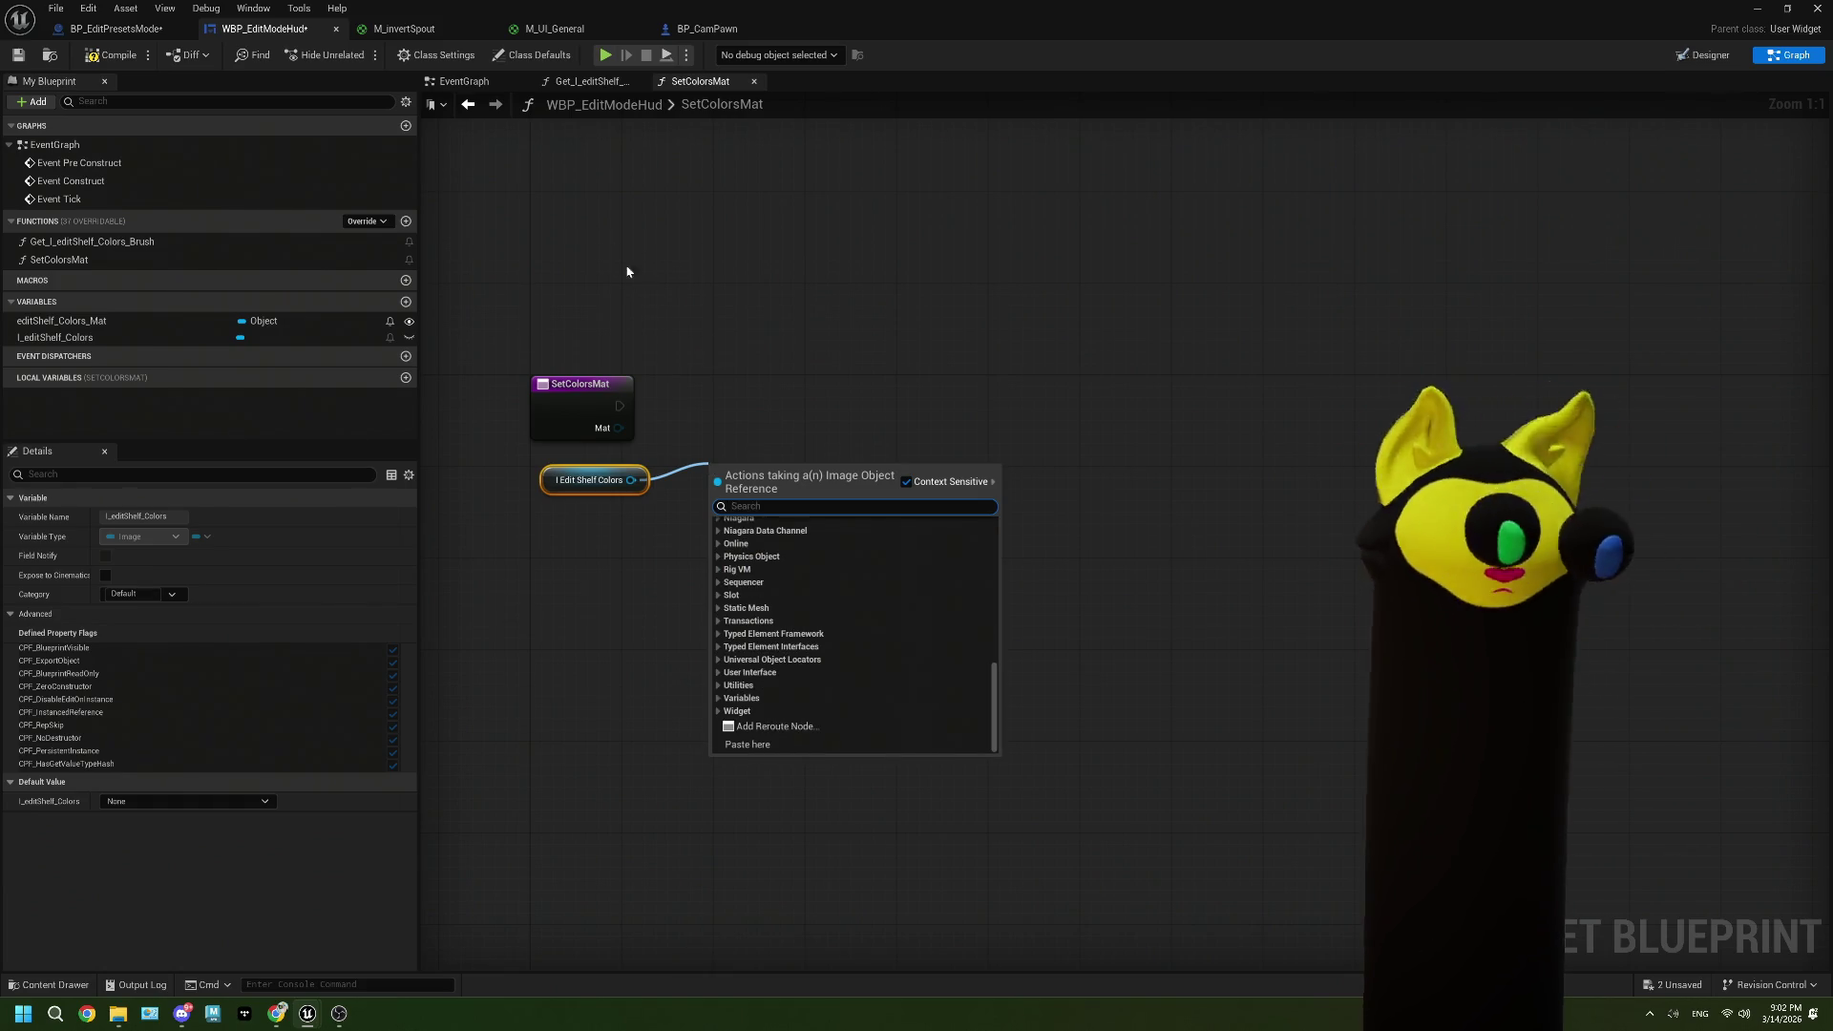
left_click(673, 346)
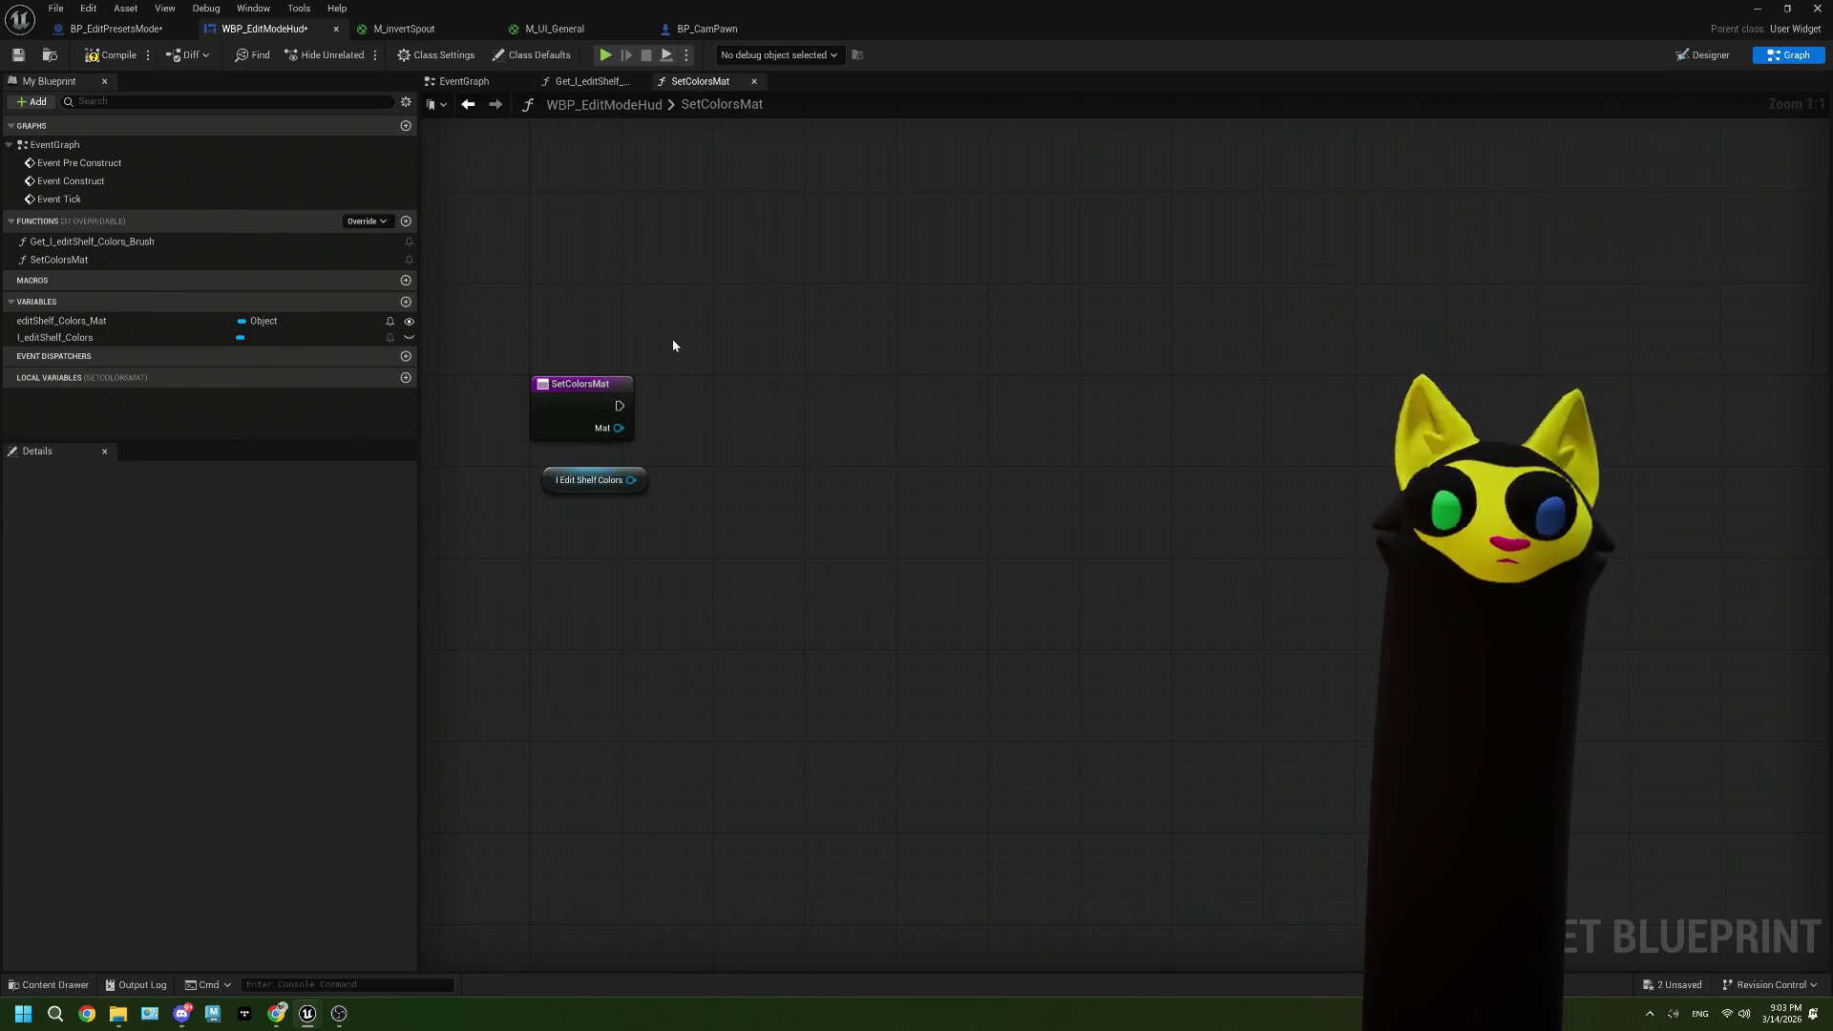
left_click(489, 84)
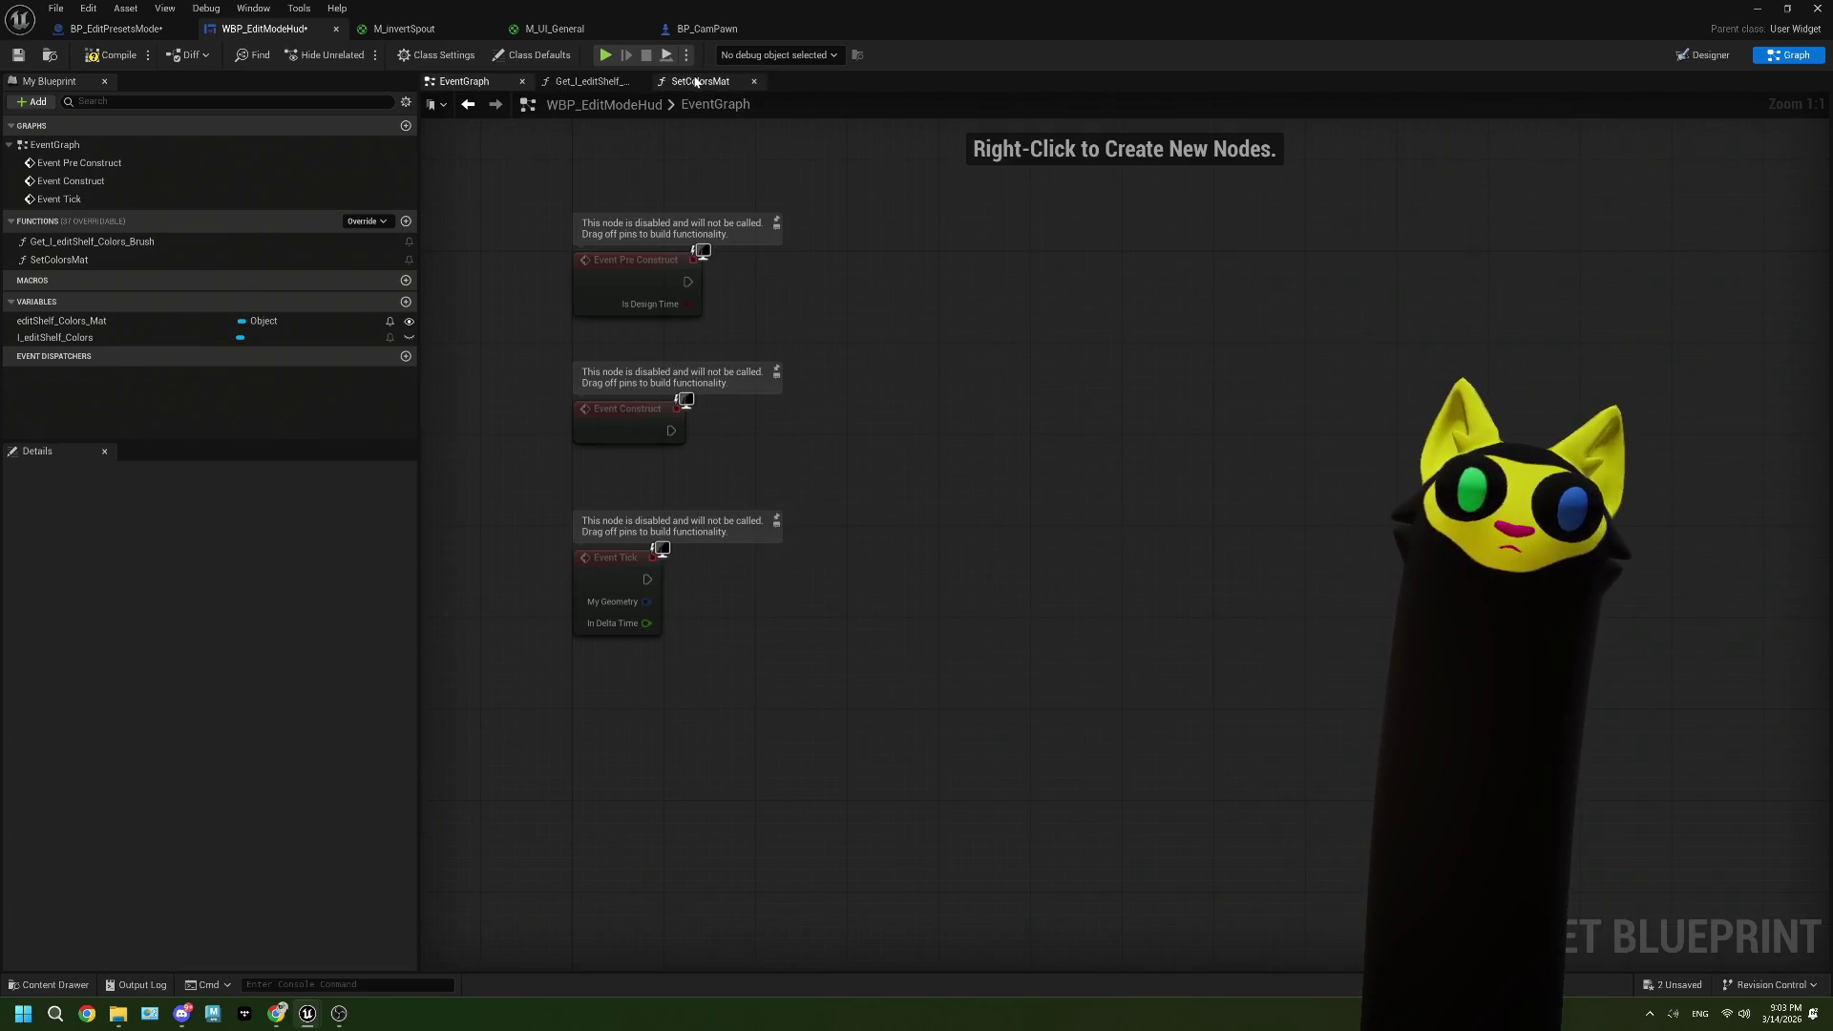
left_click(700, 81)
left_click(1709, 56)
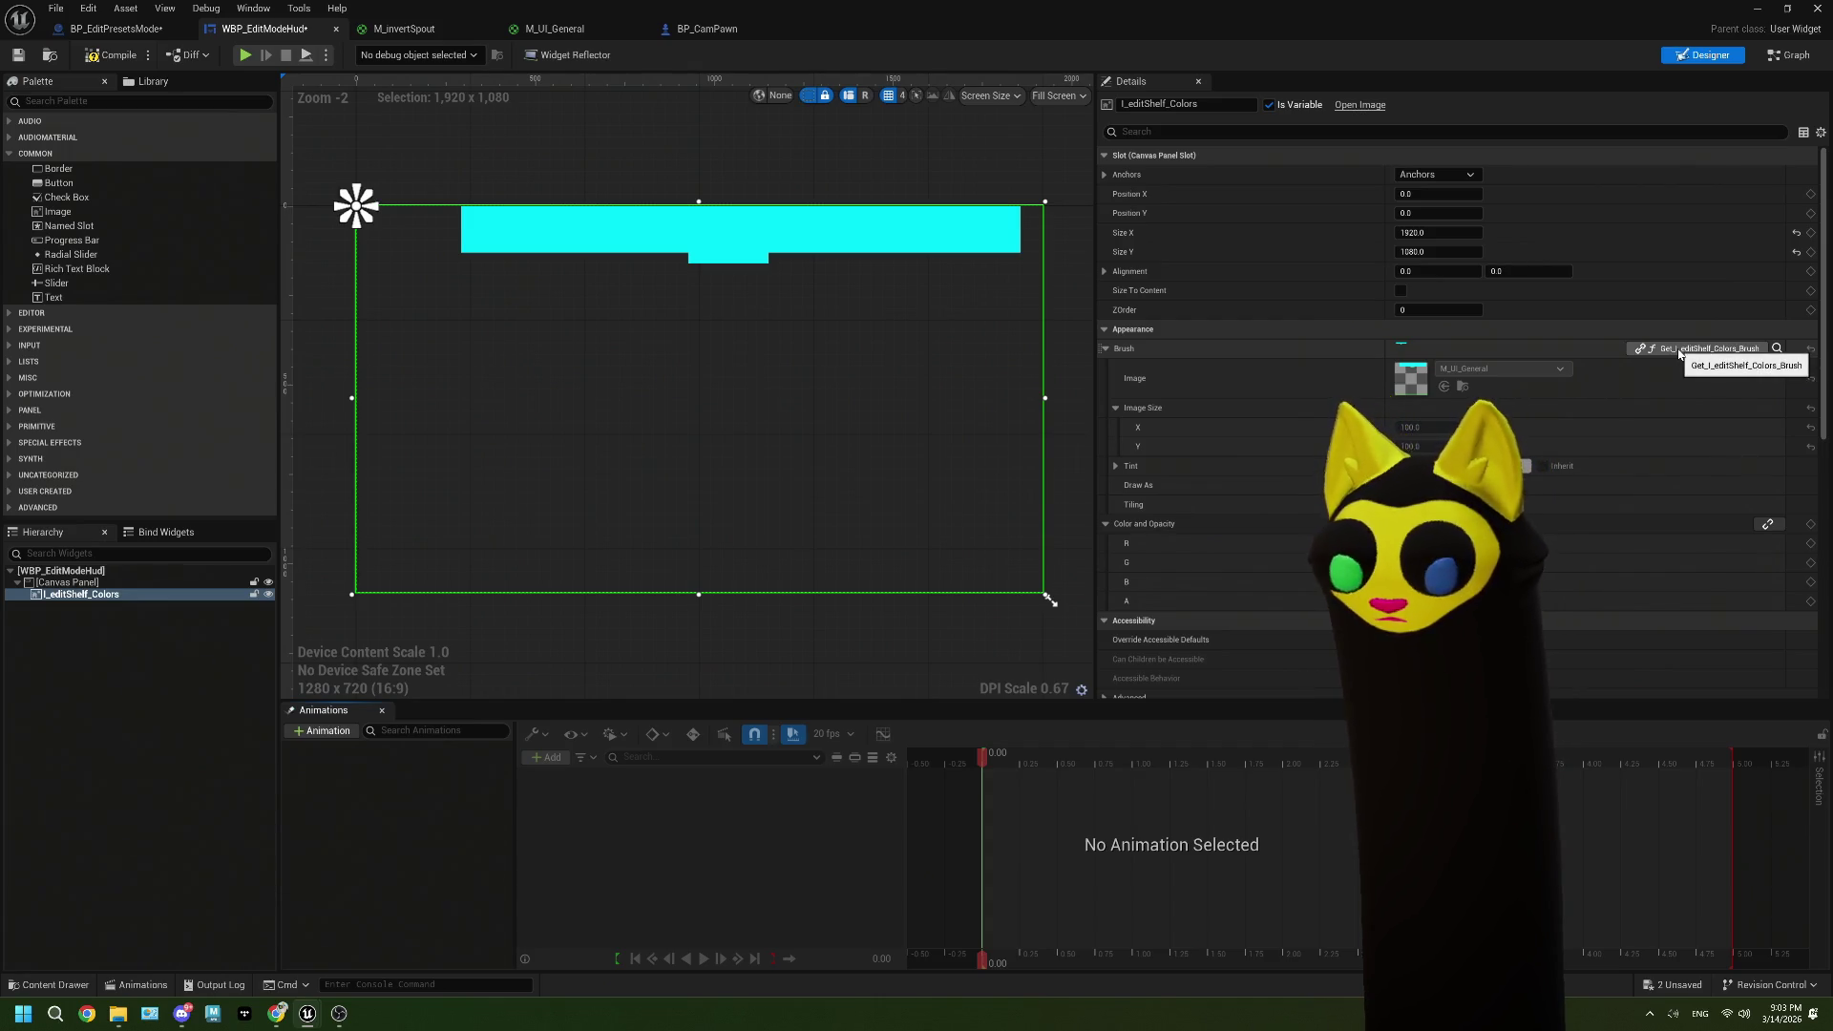
left_click(1781, 55)
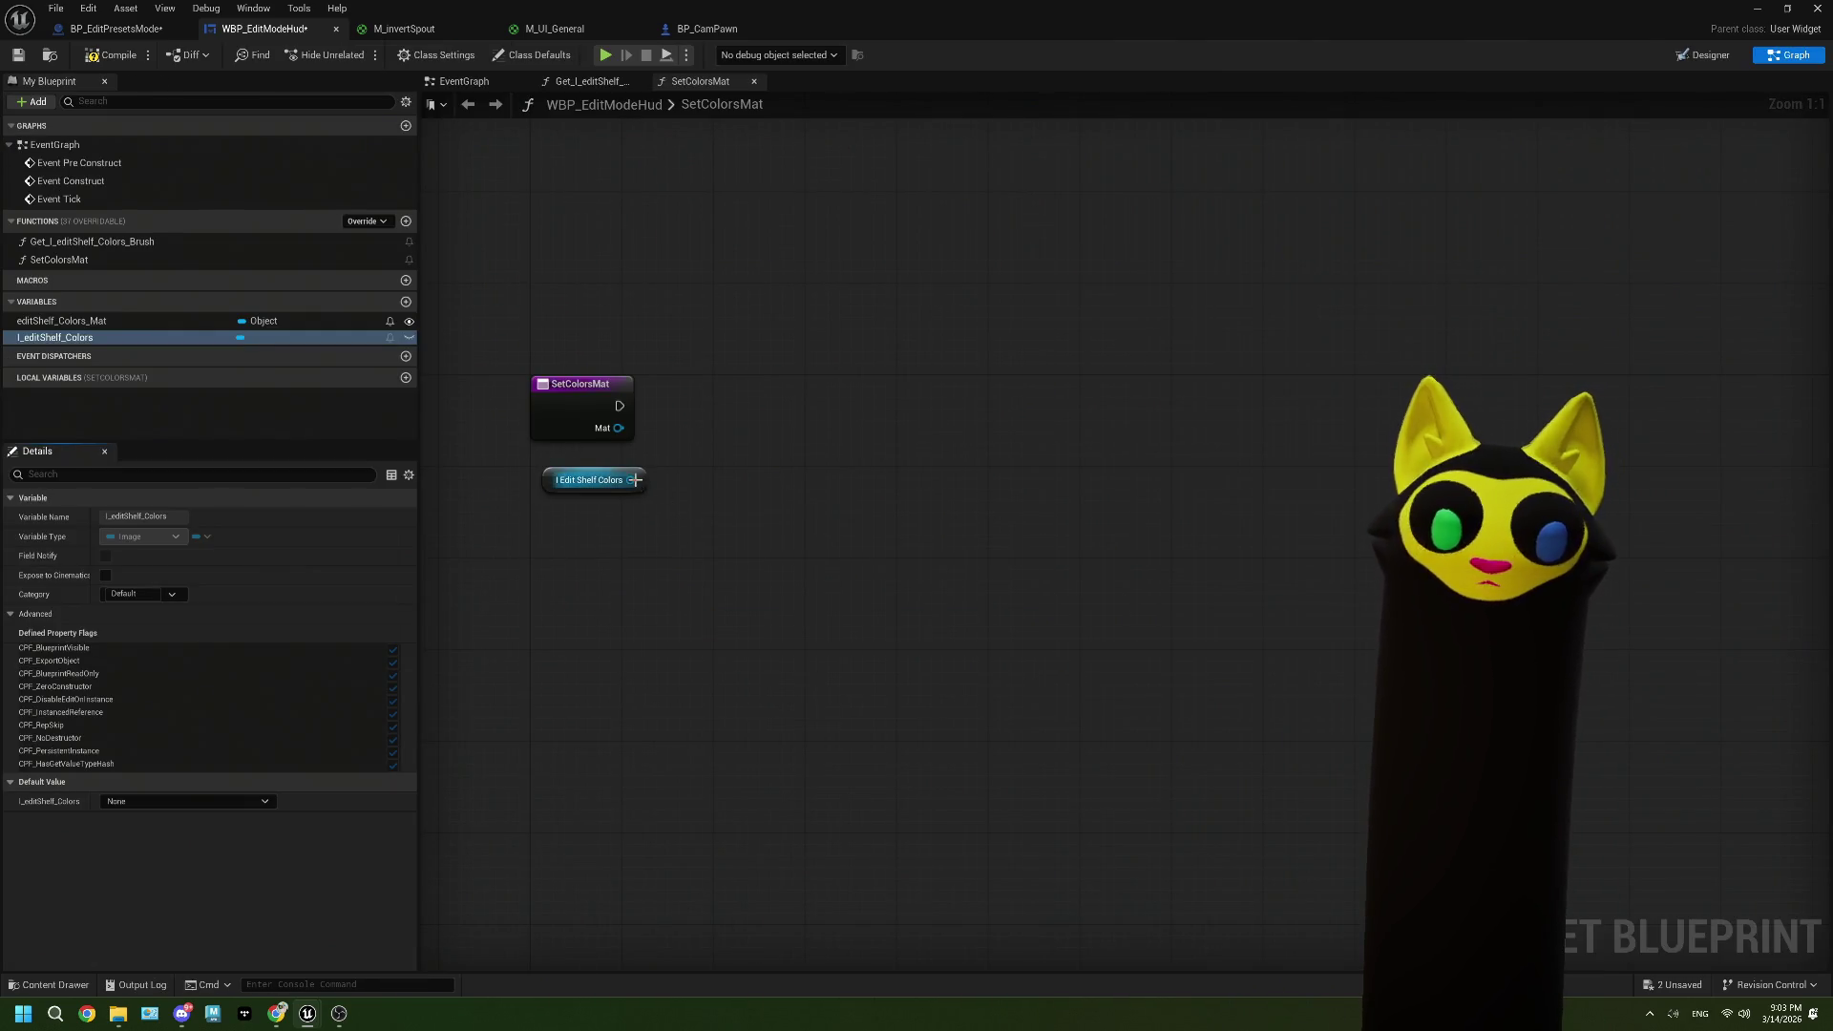
Step: Add a Set Brush node for the image after SetColorsMat, with Mat feeding In Brush Image
left_click_drag(631, 480, 717, 531)
type("brus")
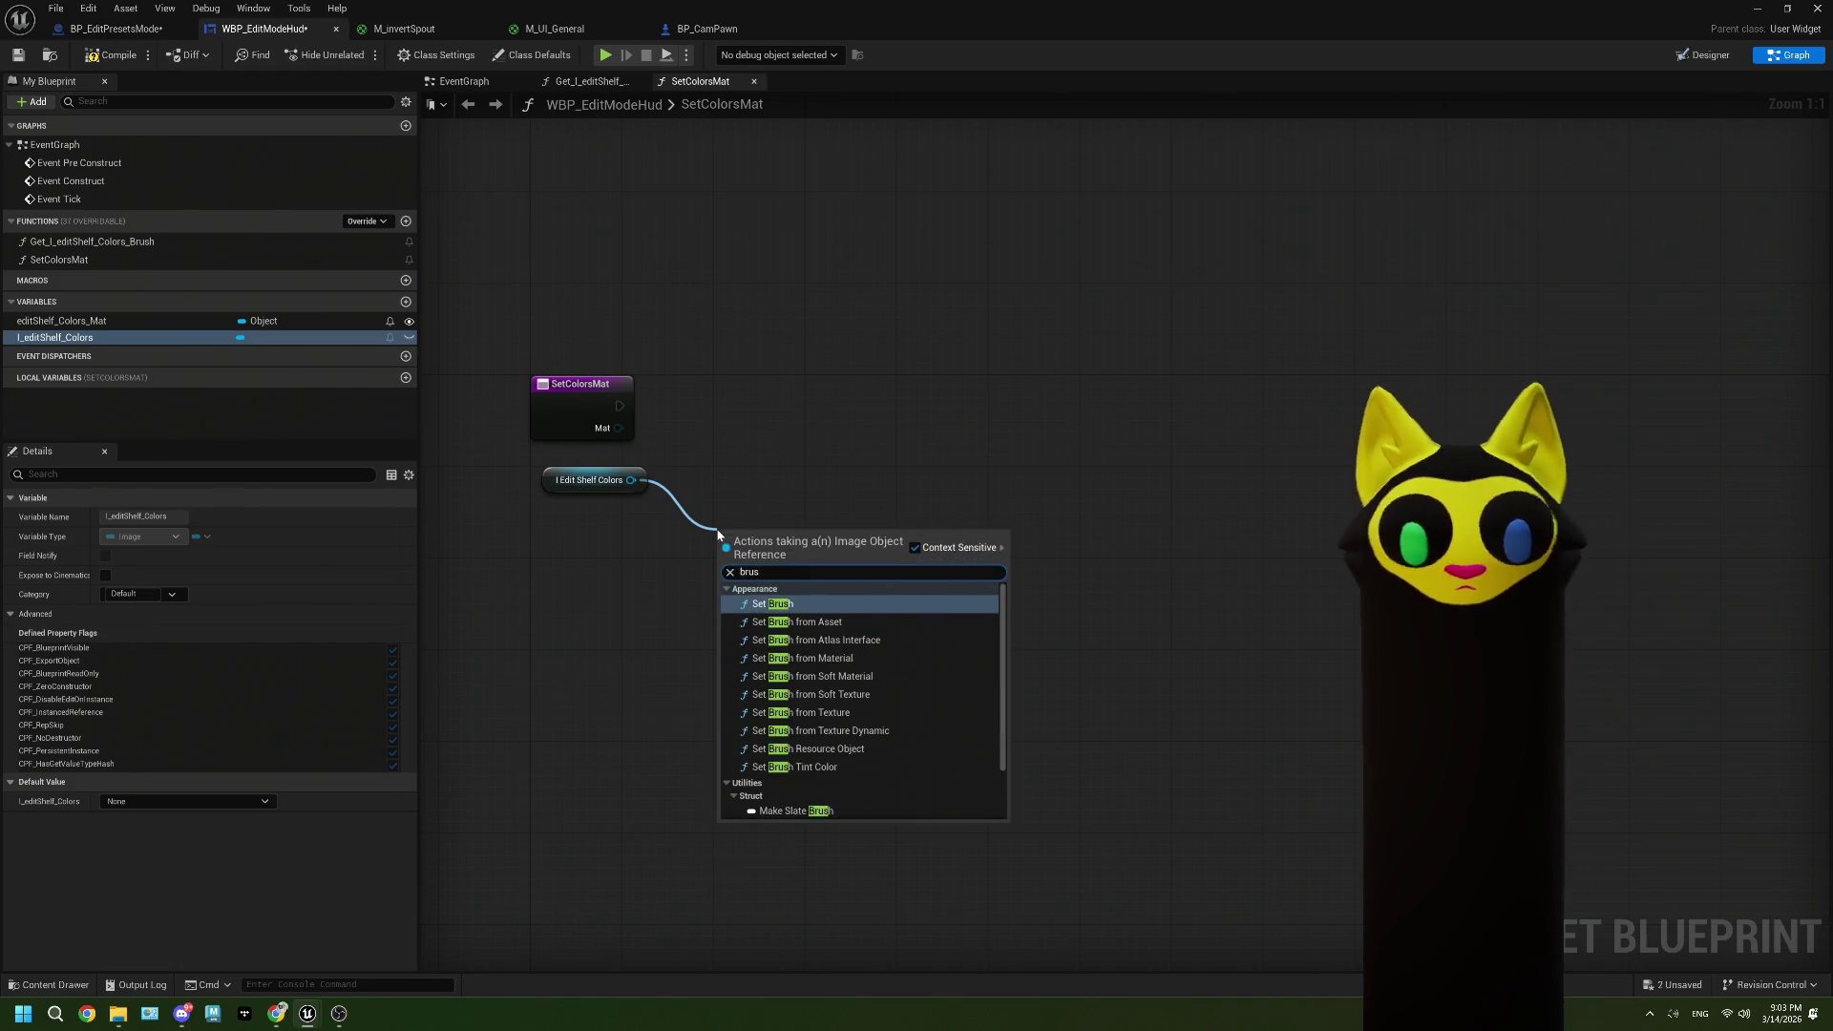
left_click(787, 604)
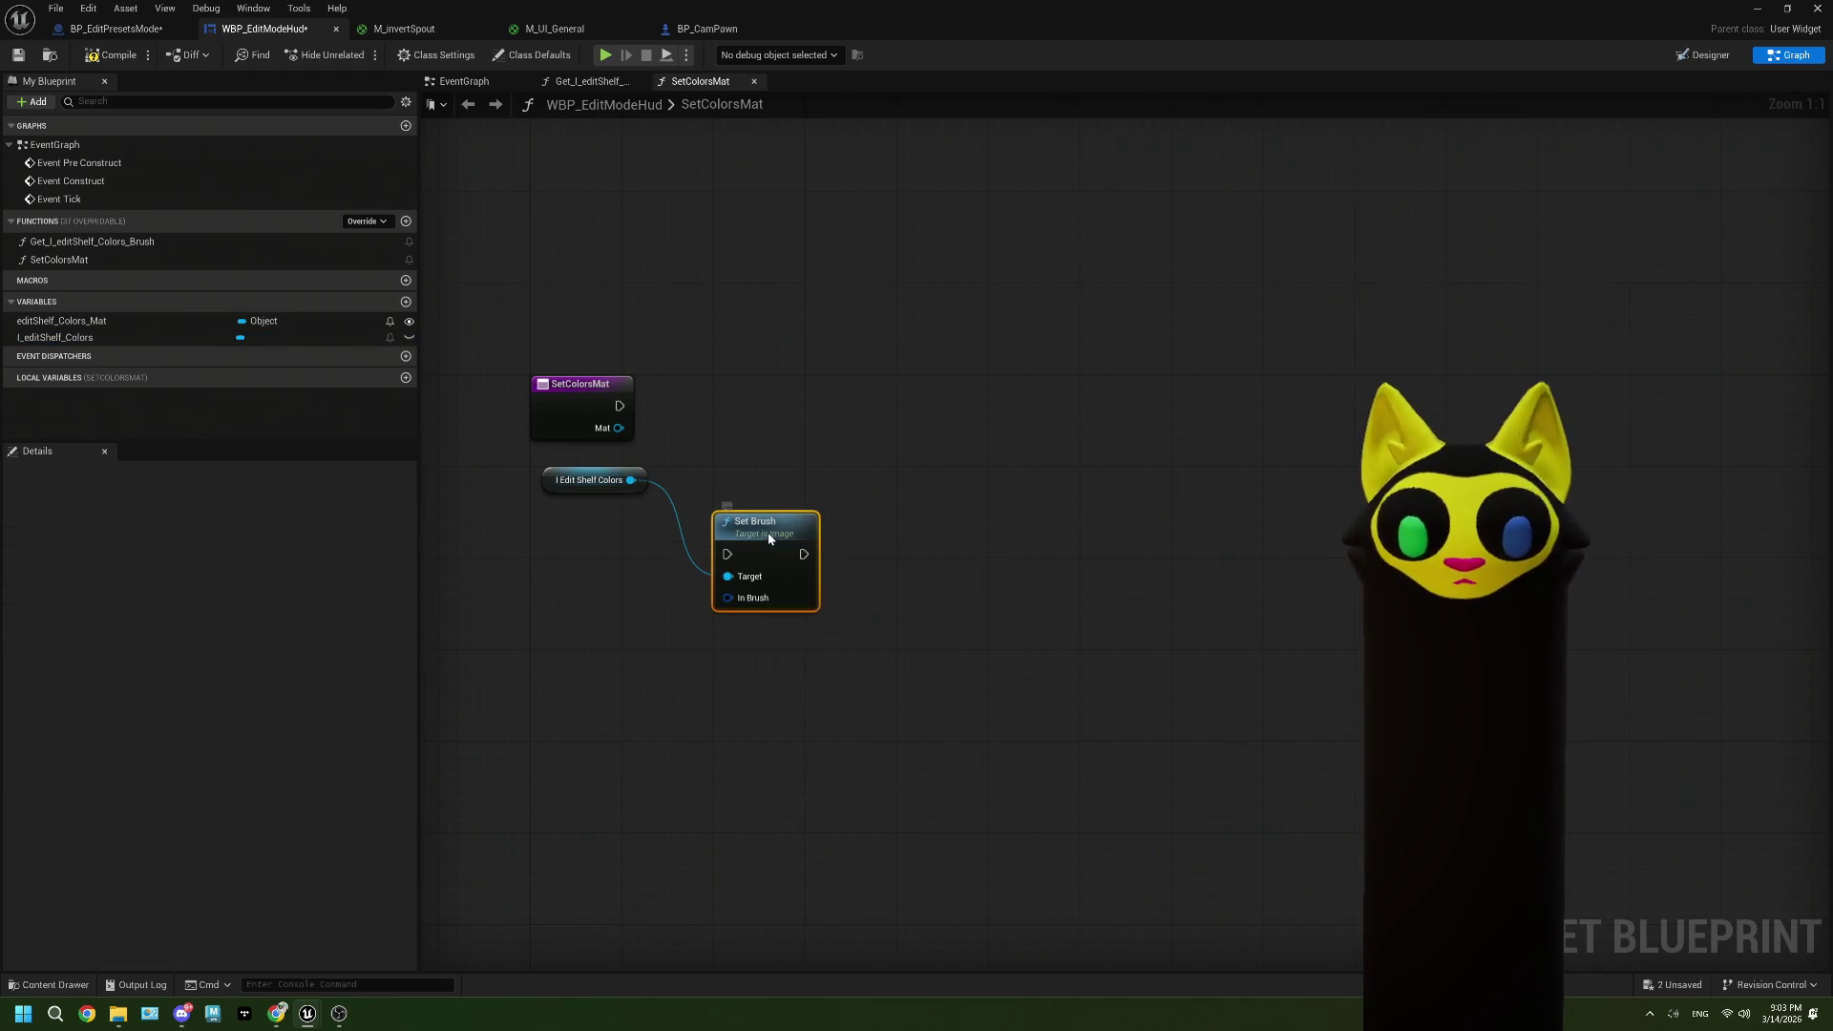
left_click_drag(764, 530, 783, 430)
mouse_move(620, 405)
left_mouse_down()
mouse_move(751, 462)
mouse_move(826, 395)
left_mouse_up()
right_click(752, 506)
left_click(778, 583)
left_click_drag(626, 433, 740, 640)
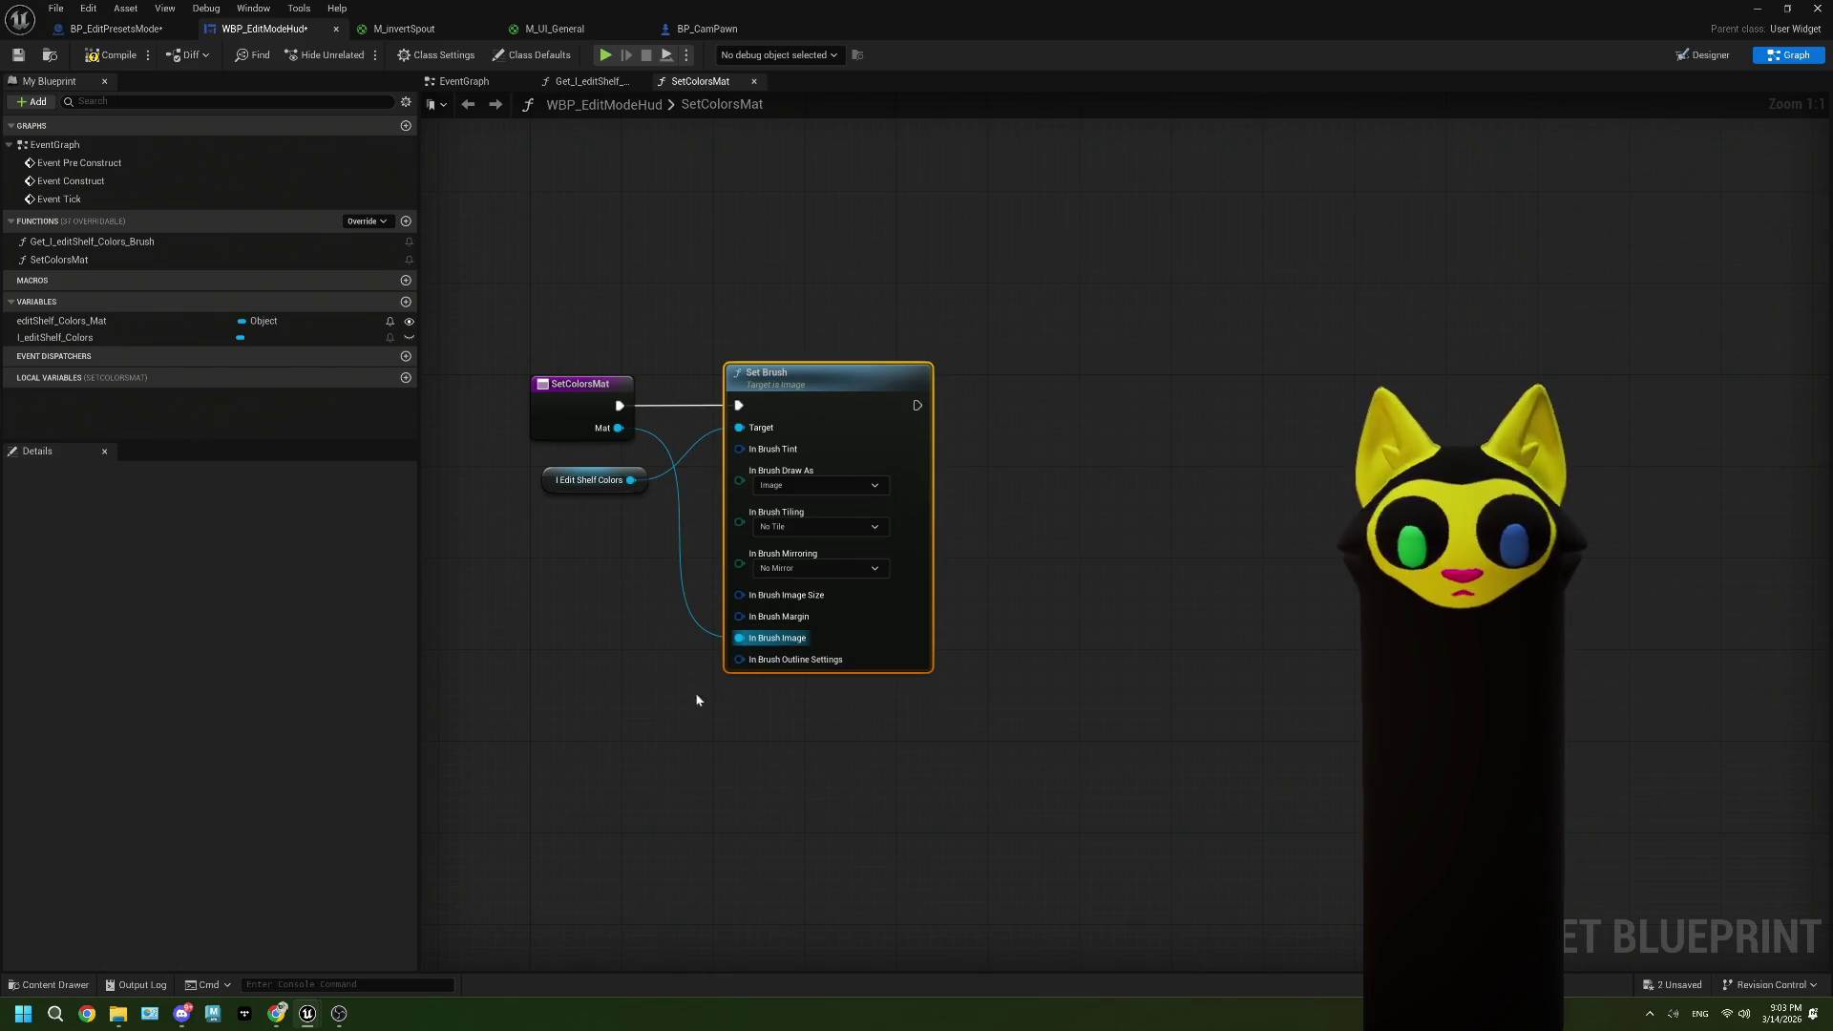
Step: Split the brush Image Size, set it to 1920×1080, and save the widget blueprint
right_click(745, 611)
left_click(789, 676)
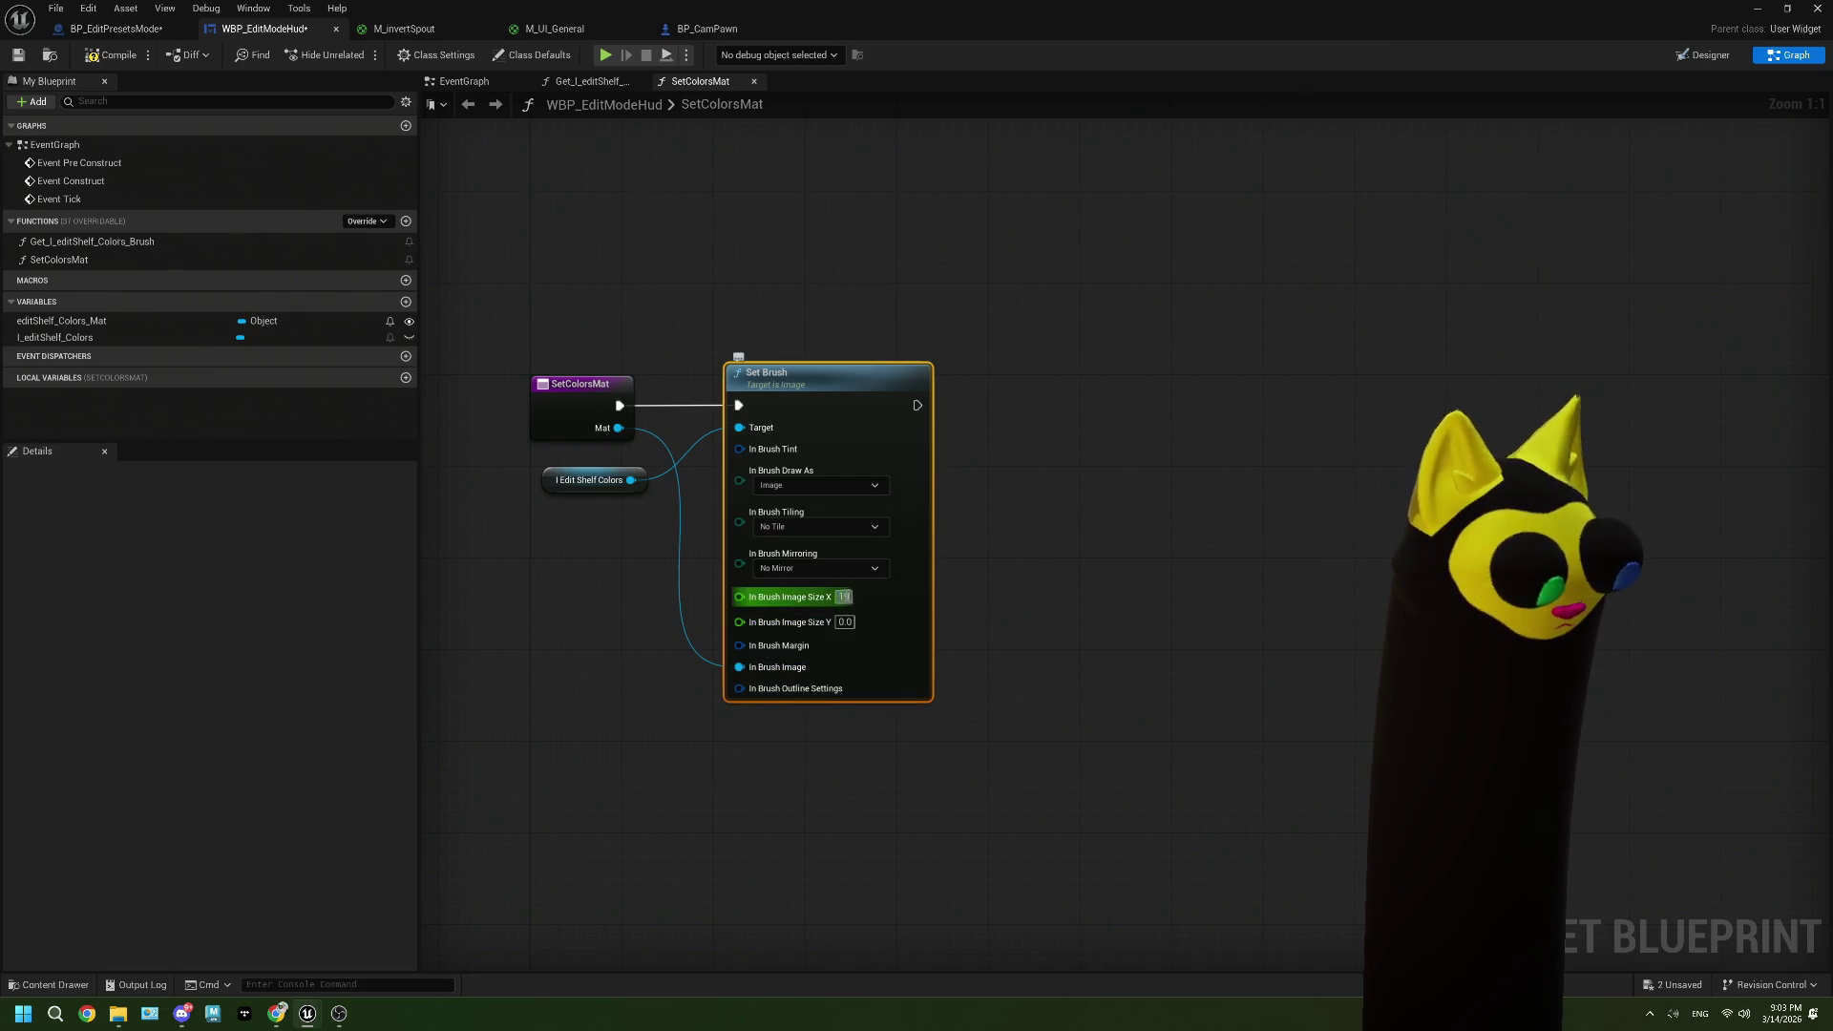
type("20")
key("Return")
type("80")
key("Return")
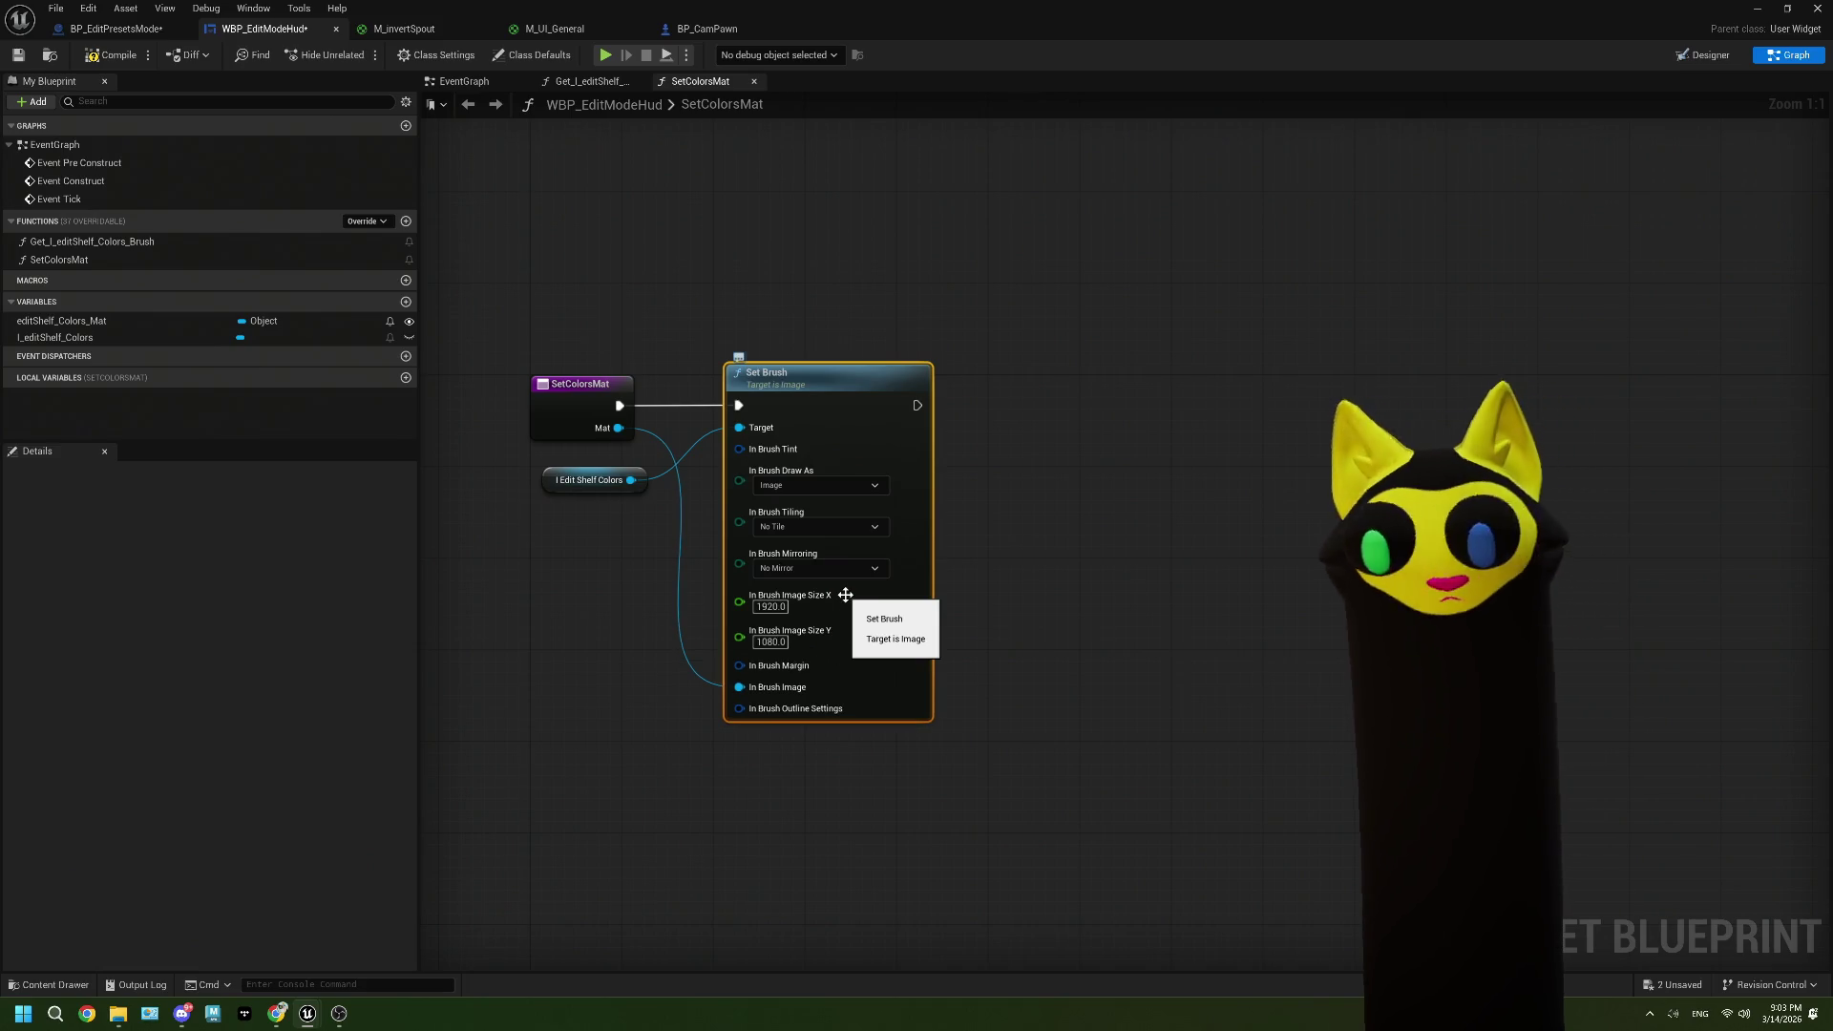
left_click(1002, 736)
left_click_drag(1002, 736, 1060, 699)
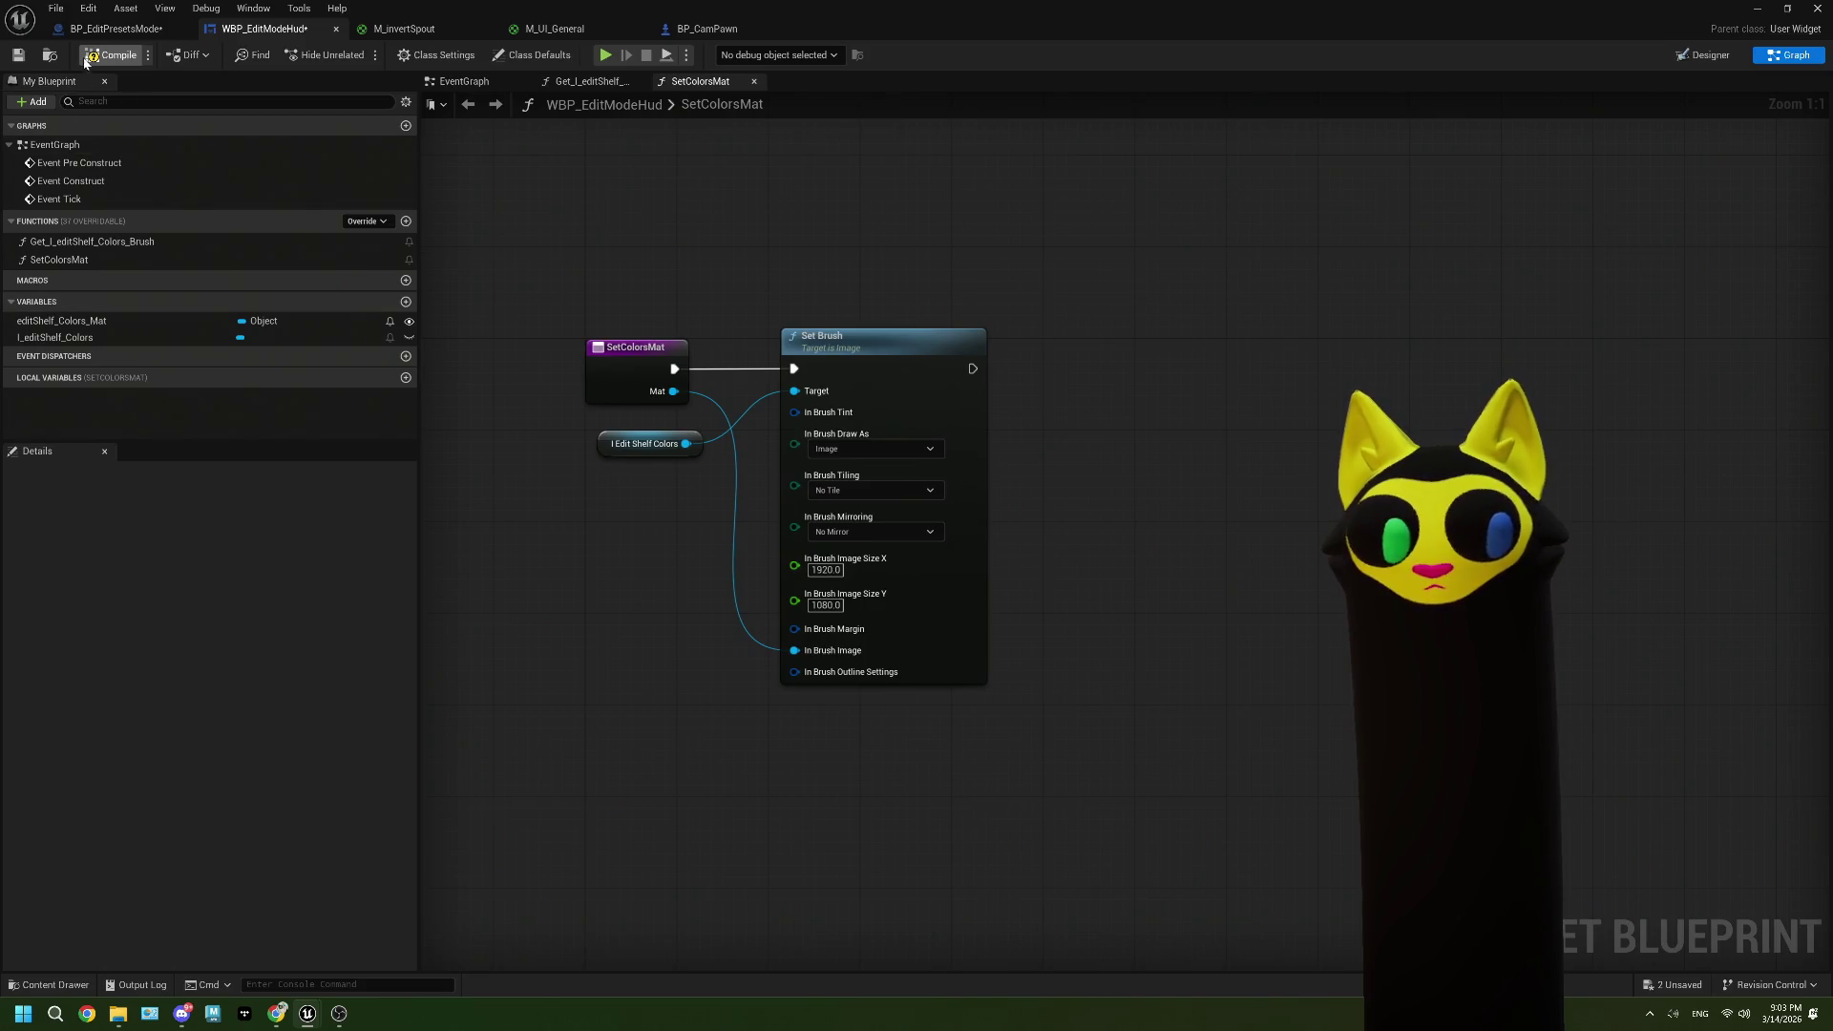
left_click(26, 58)
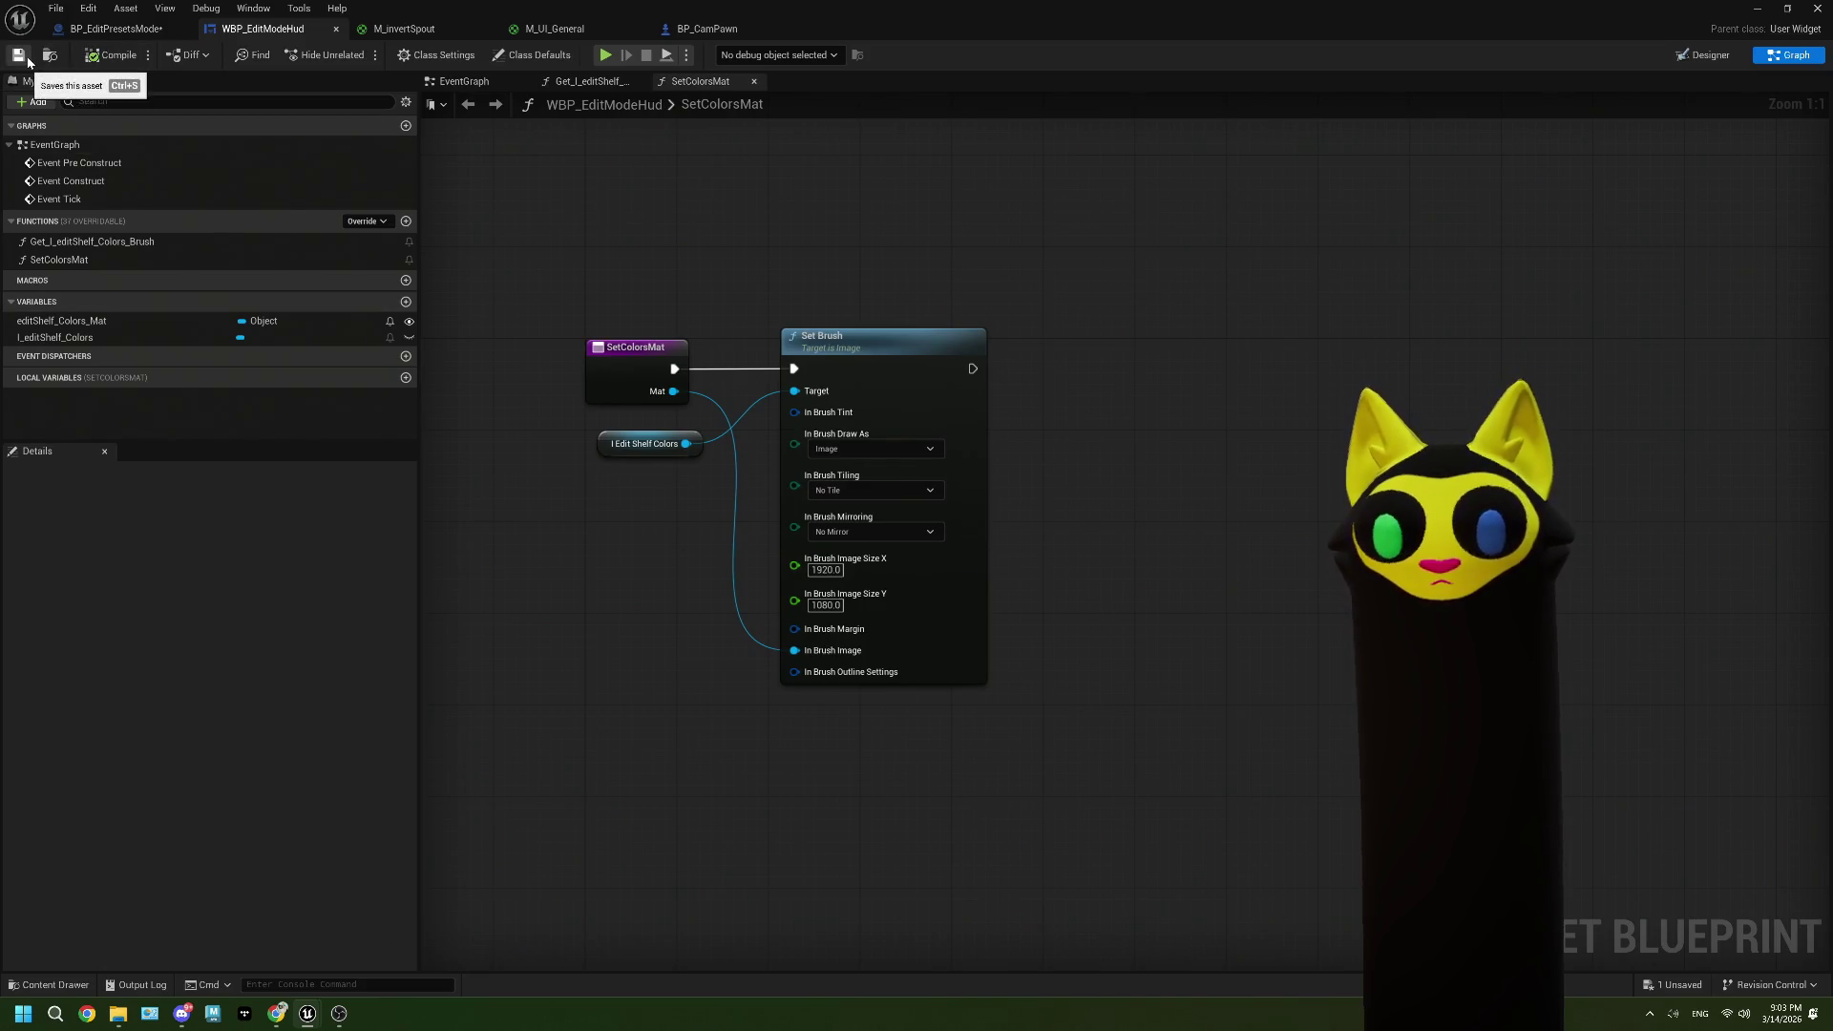
left_click(113, 29)
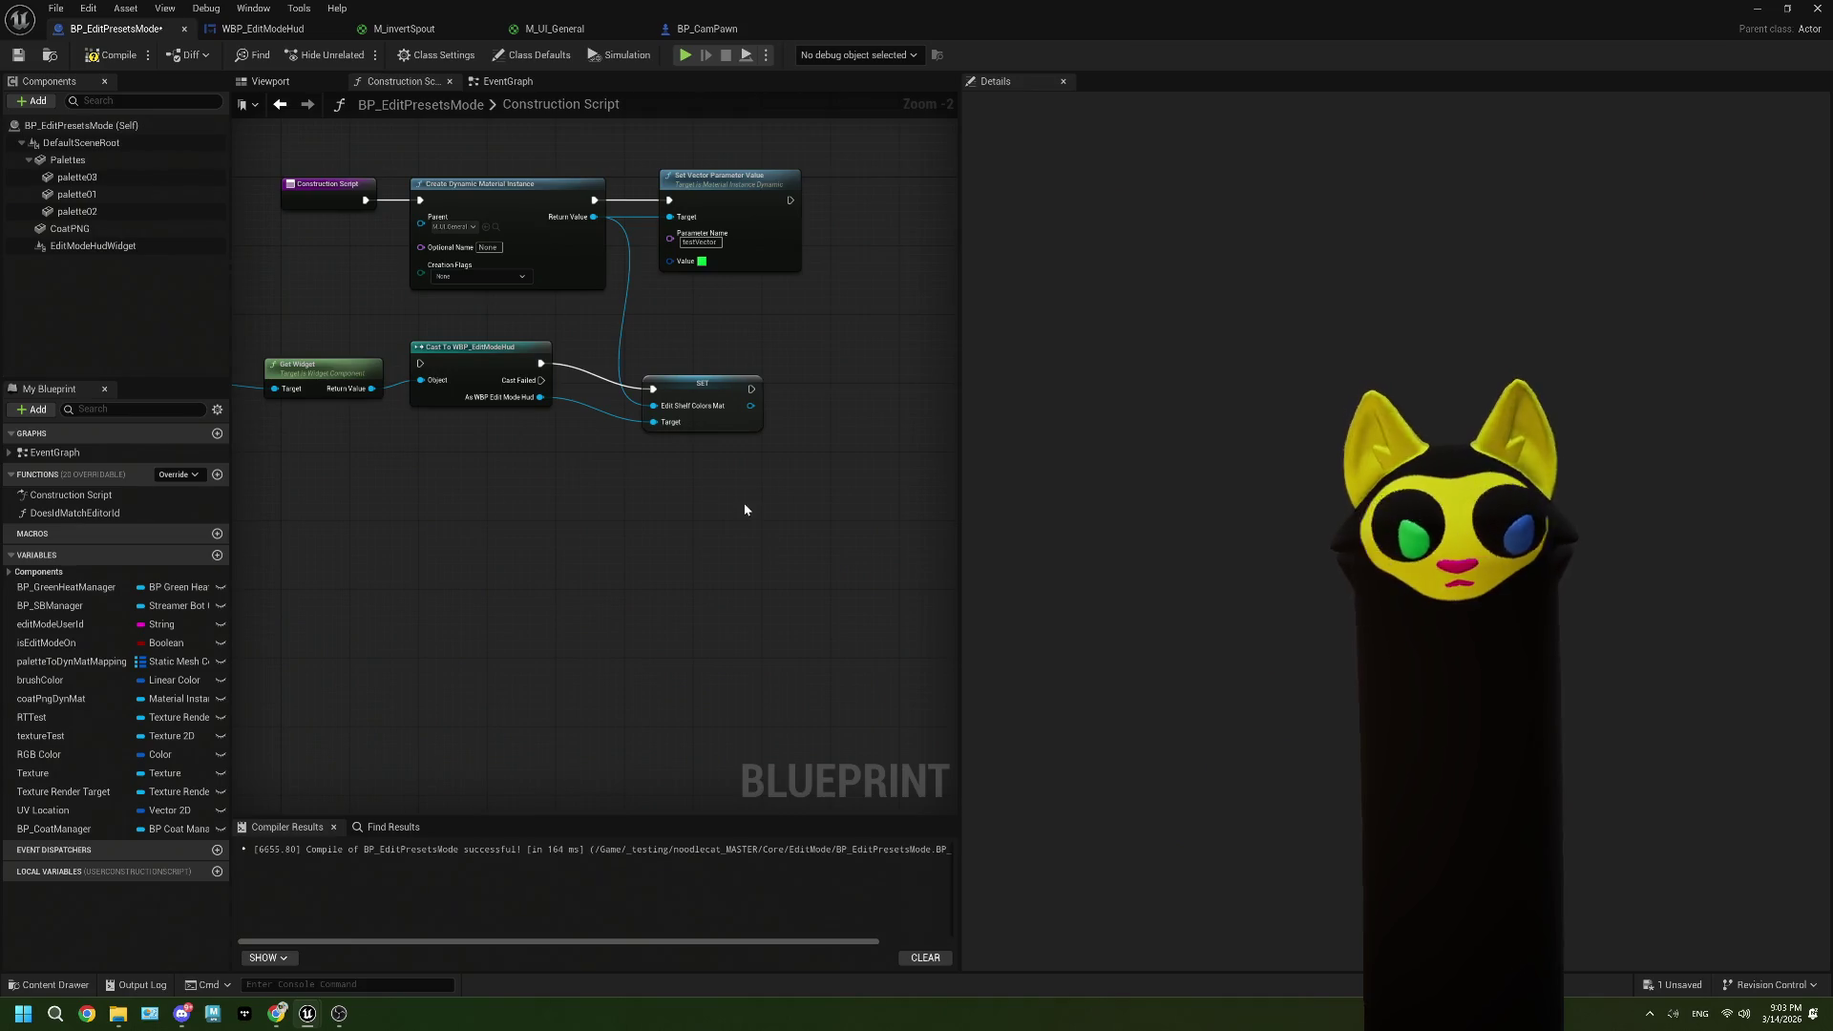
Step: Replace the old SET node with a Set Colors Mat call on the casted HUD reference
left_click(702, 382)
key("Delete")
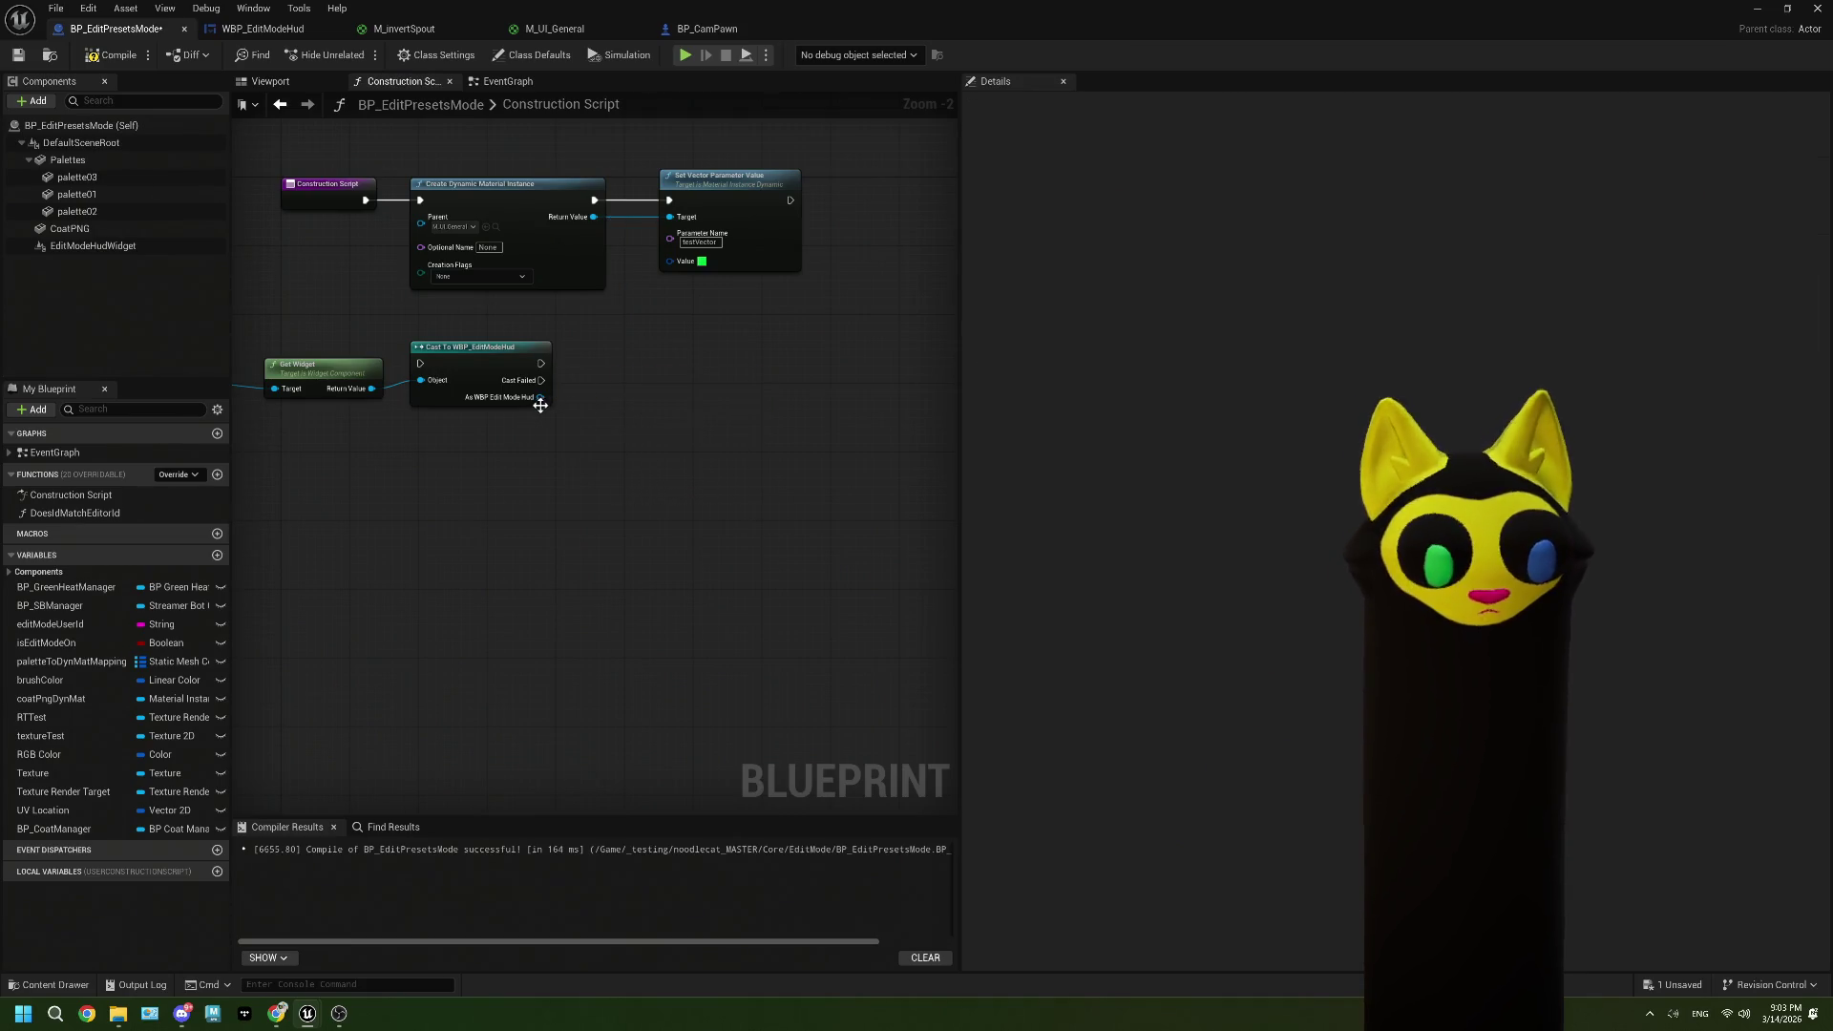
left_click_drag(562, 428, 575, 441)
type("setcolo")
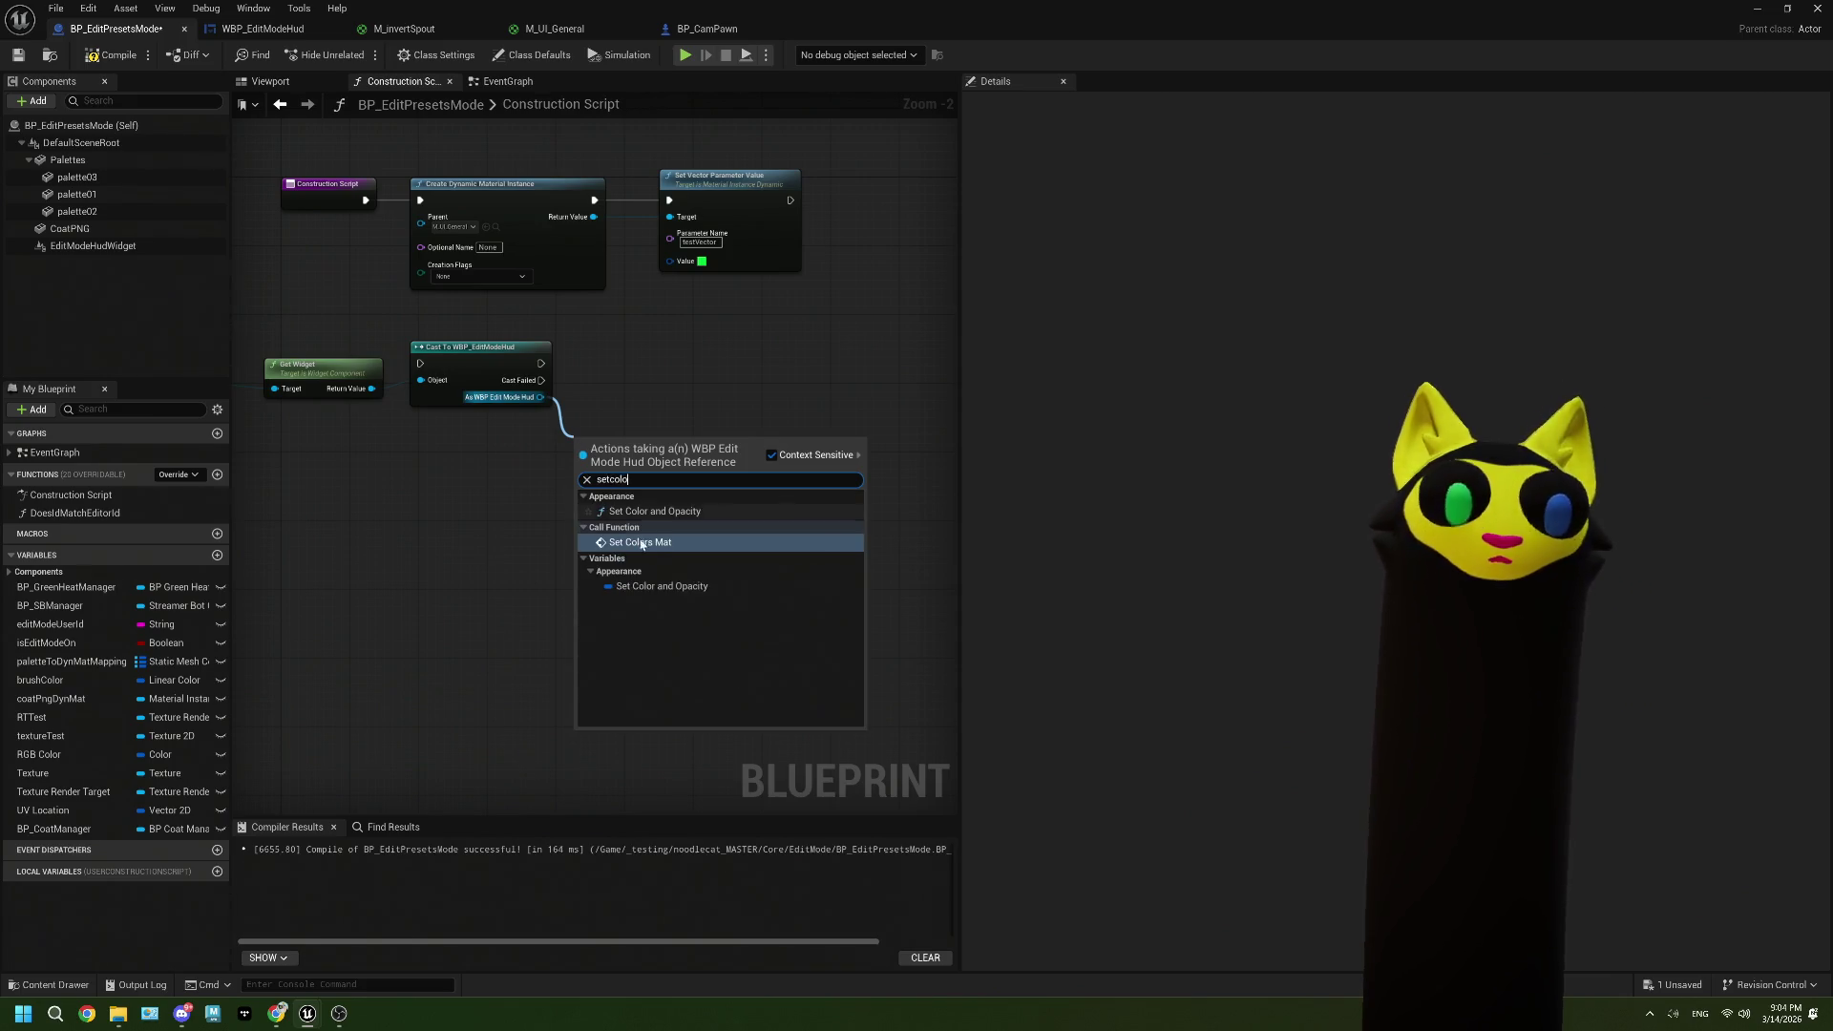
left_click(649, 543)
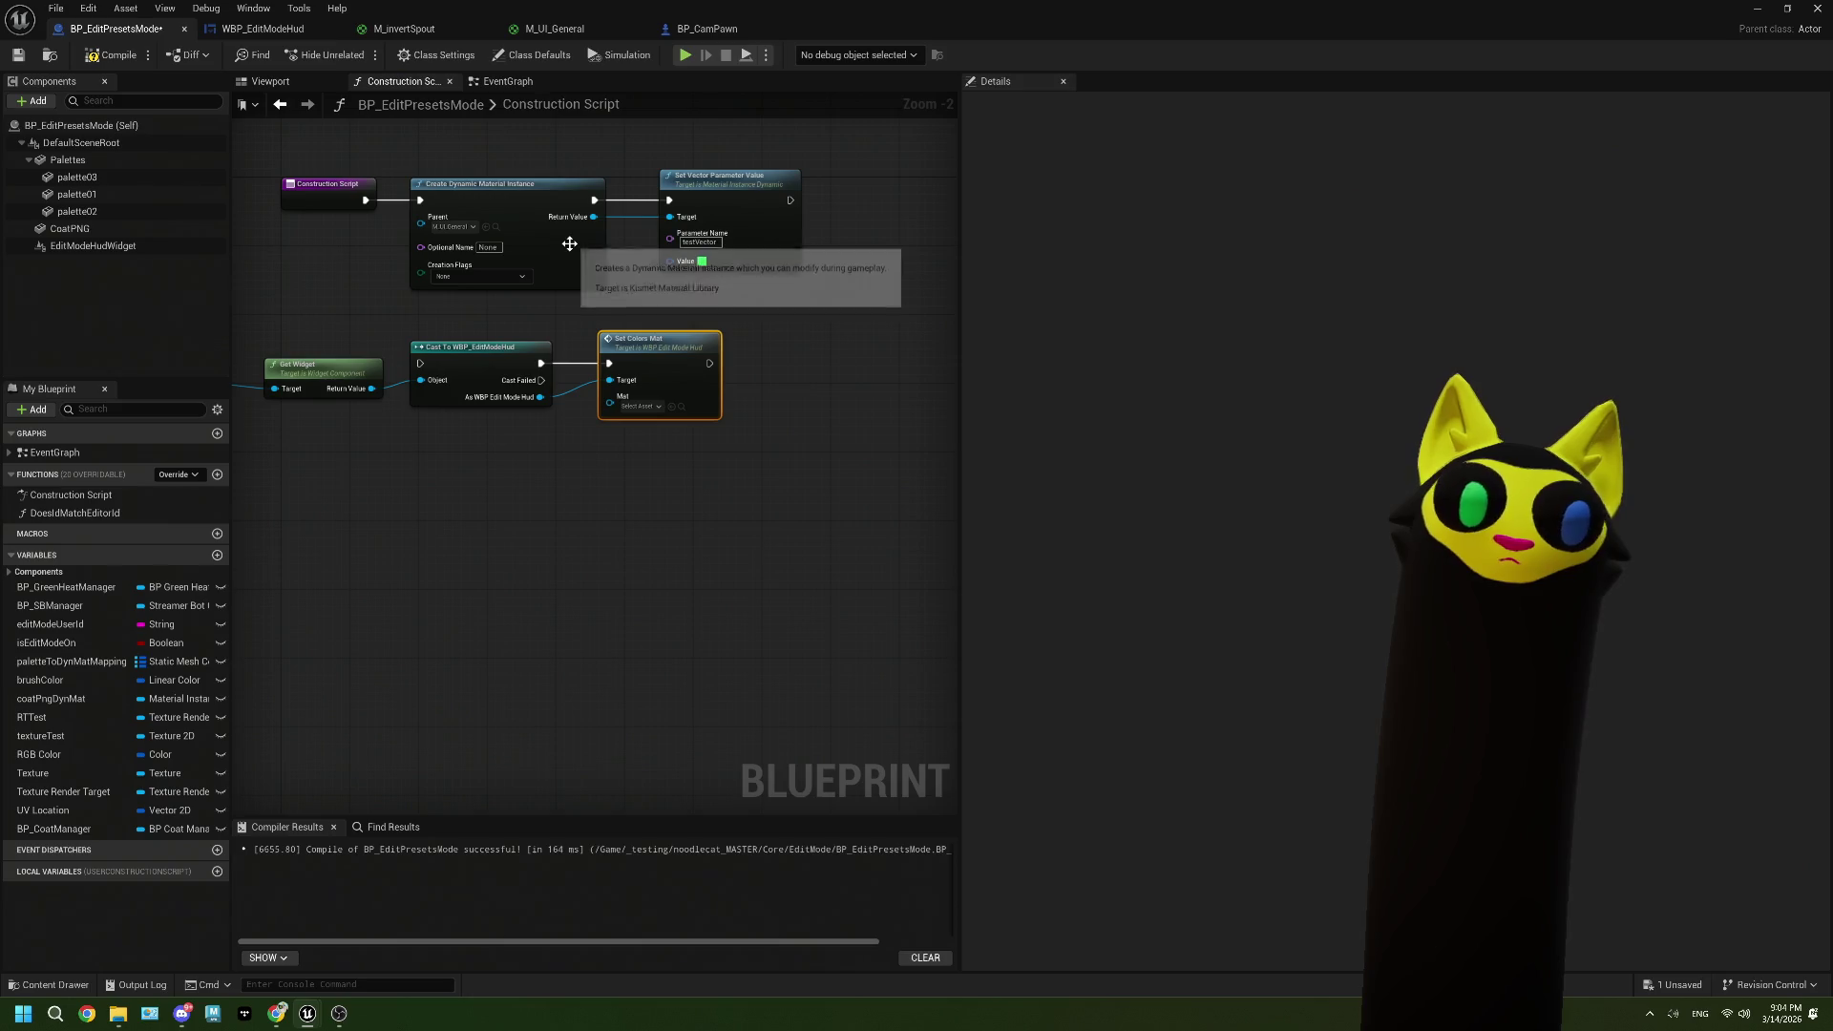
Step: Wire the dynamic material instance Return Value into Mat and save the blueprint
left_click_drag(594, 217, 579, 315)
left_click_drag(608, 411, 610, 401)
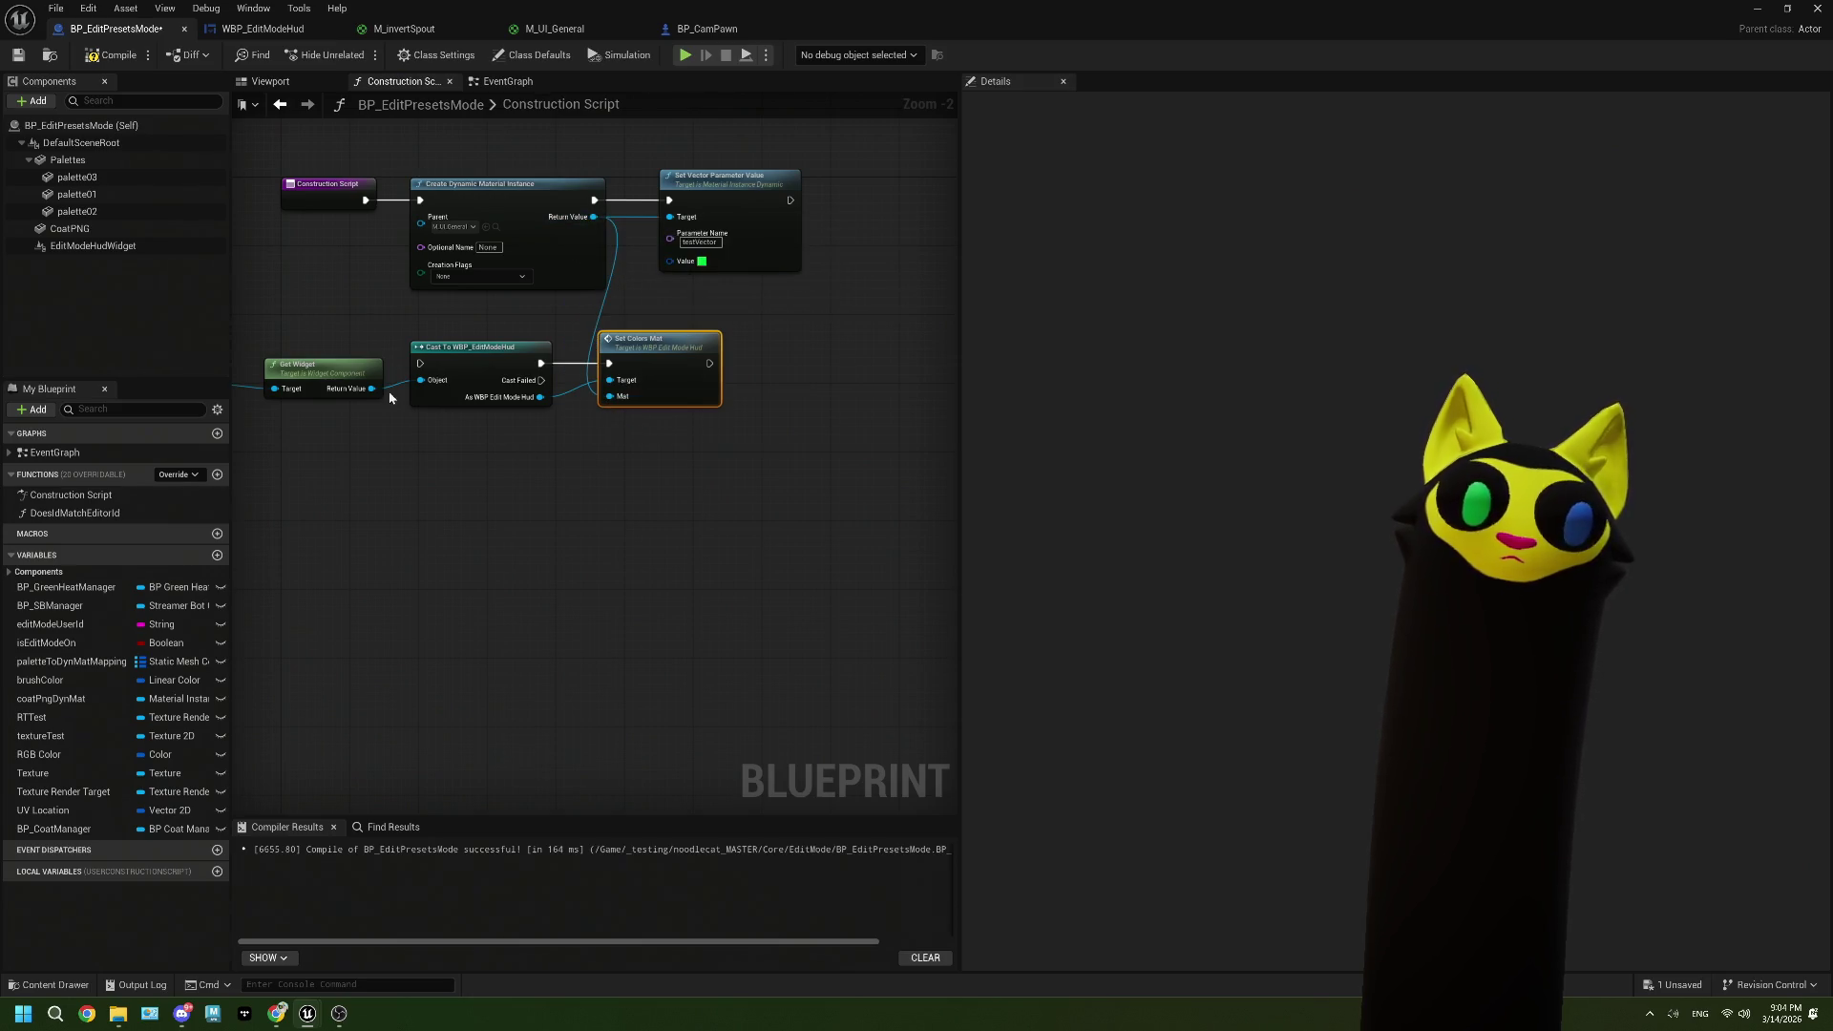
left_click(17, 56)
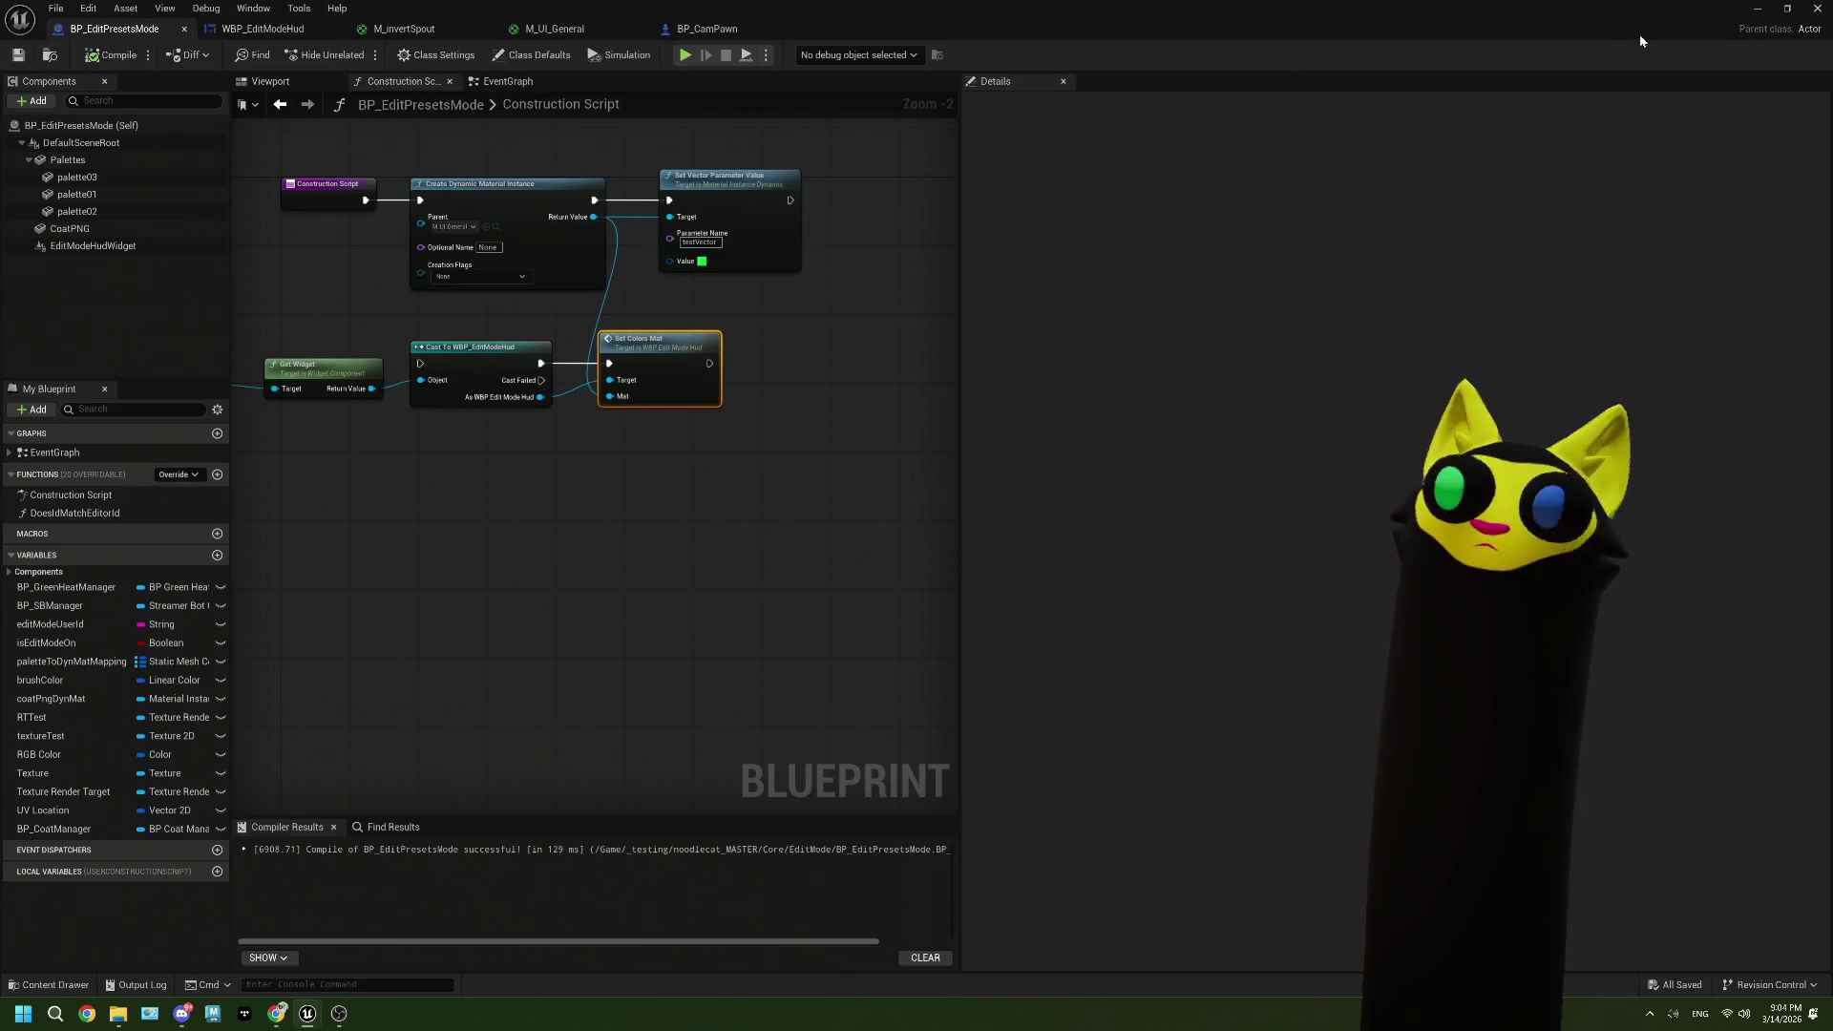
left_click(1755, 12)
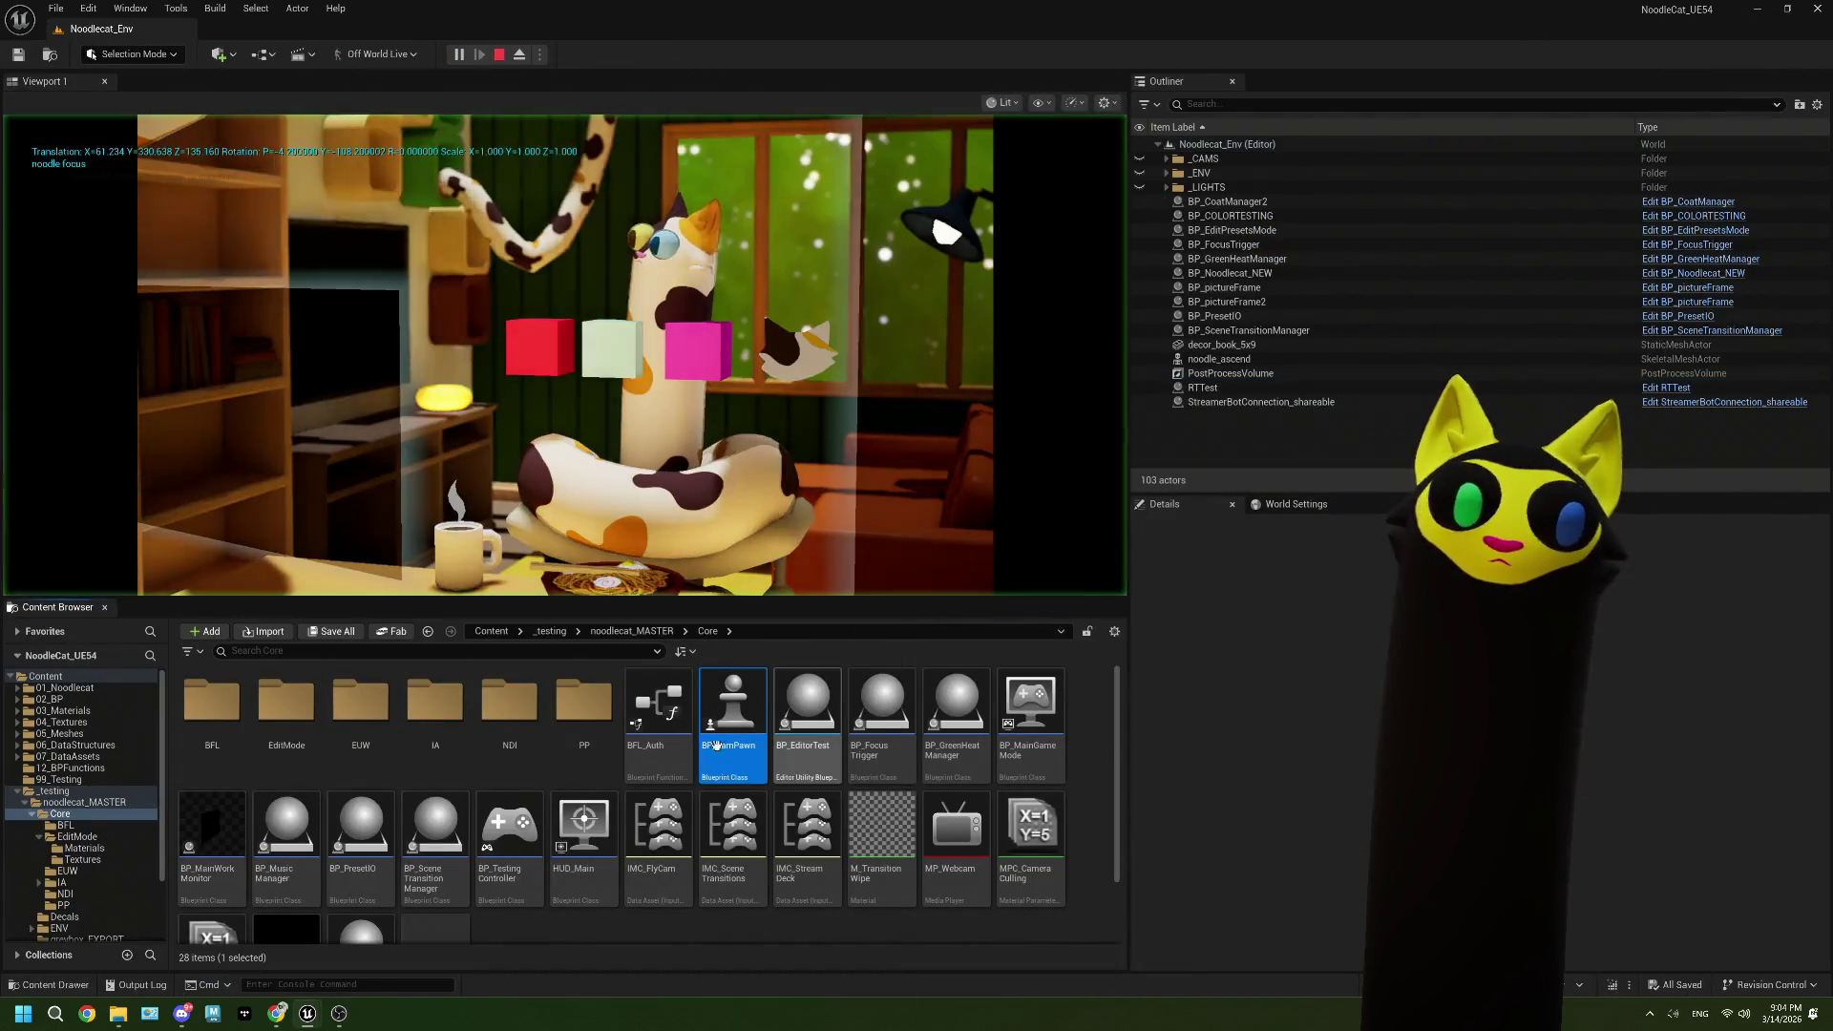
Step: Inspect the spoutOut render target in the NDI folder, then stop the simulation and dismiss the log
mouse_move(336, 1016)
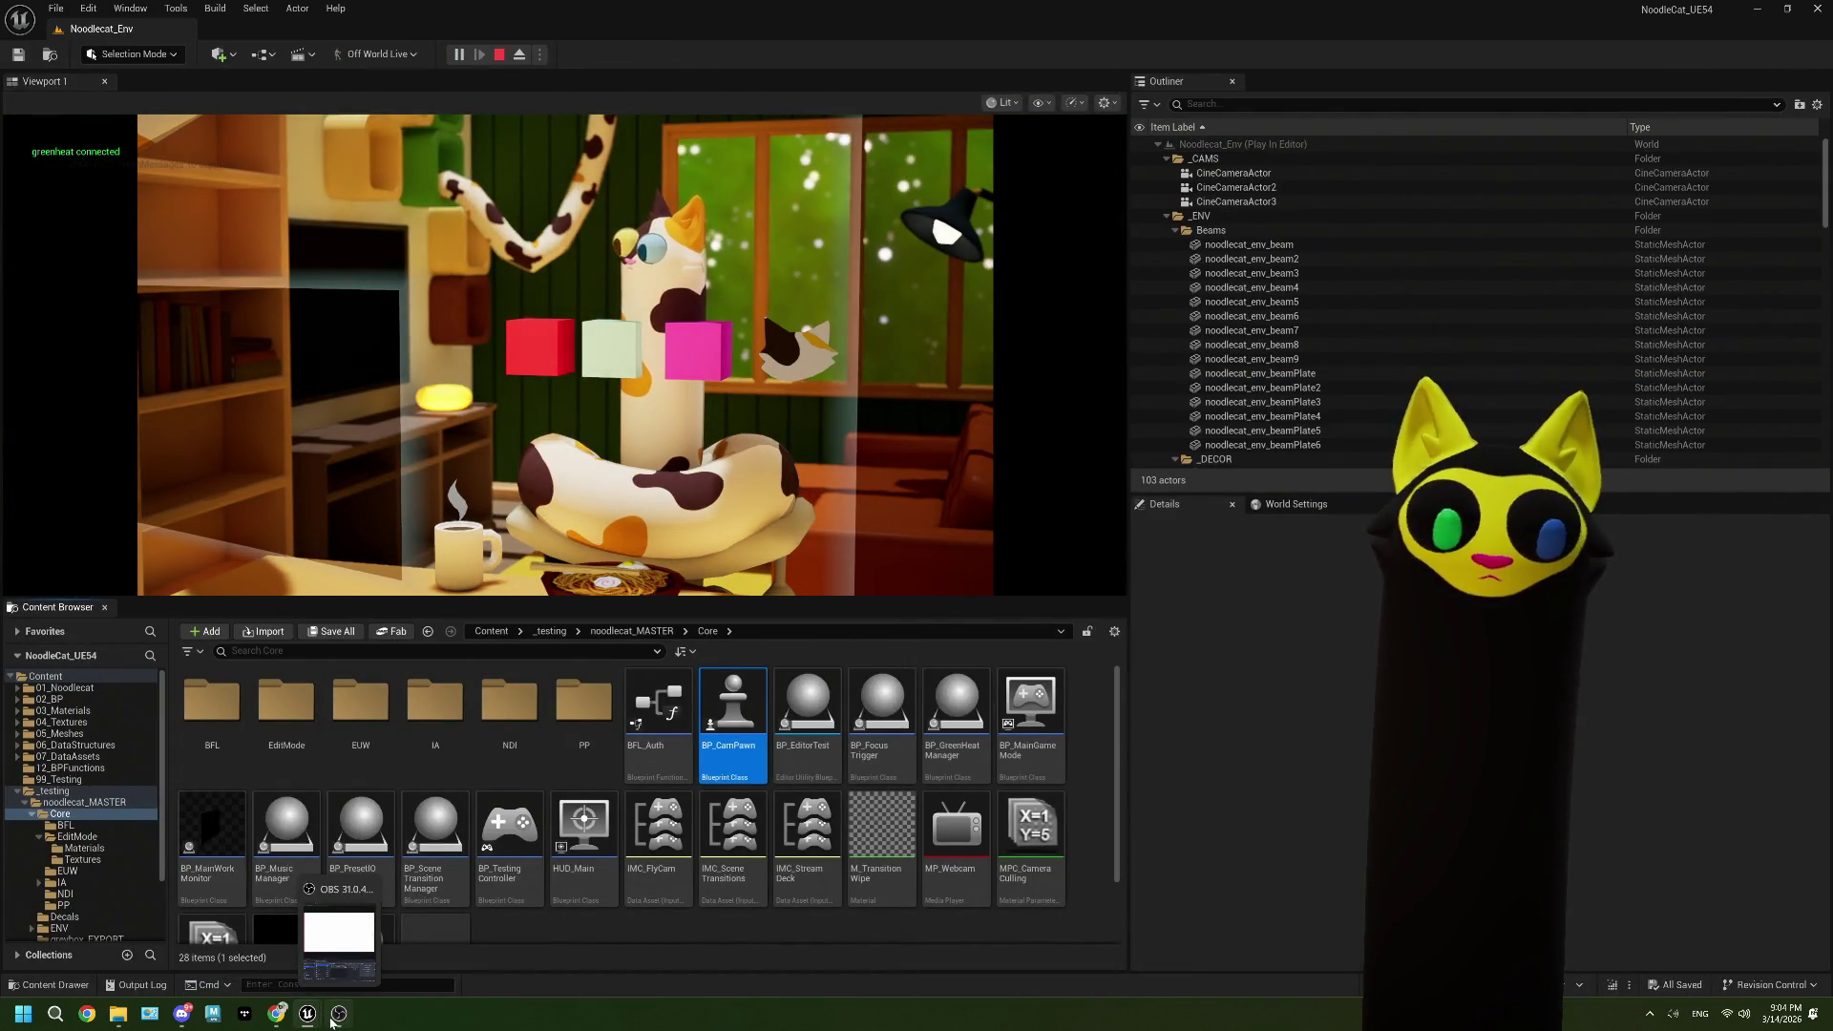
left_click(527, 718)
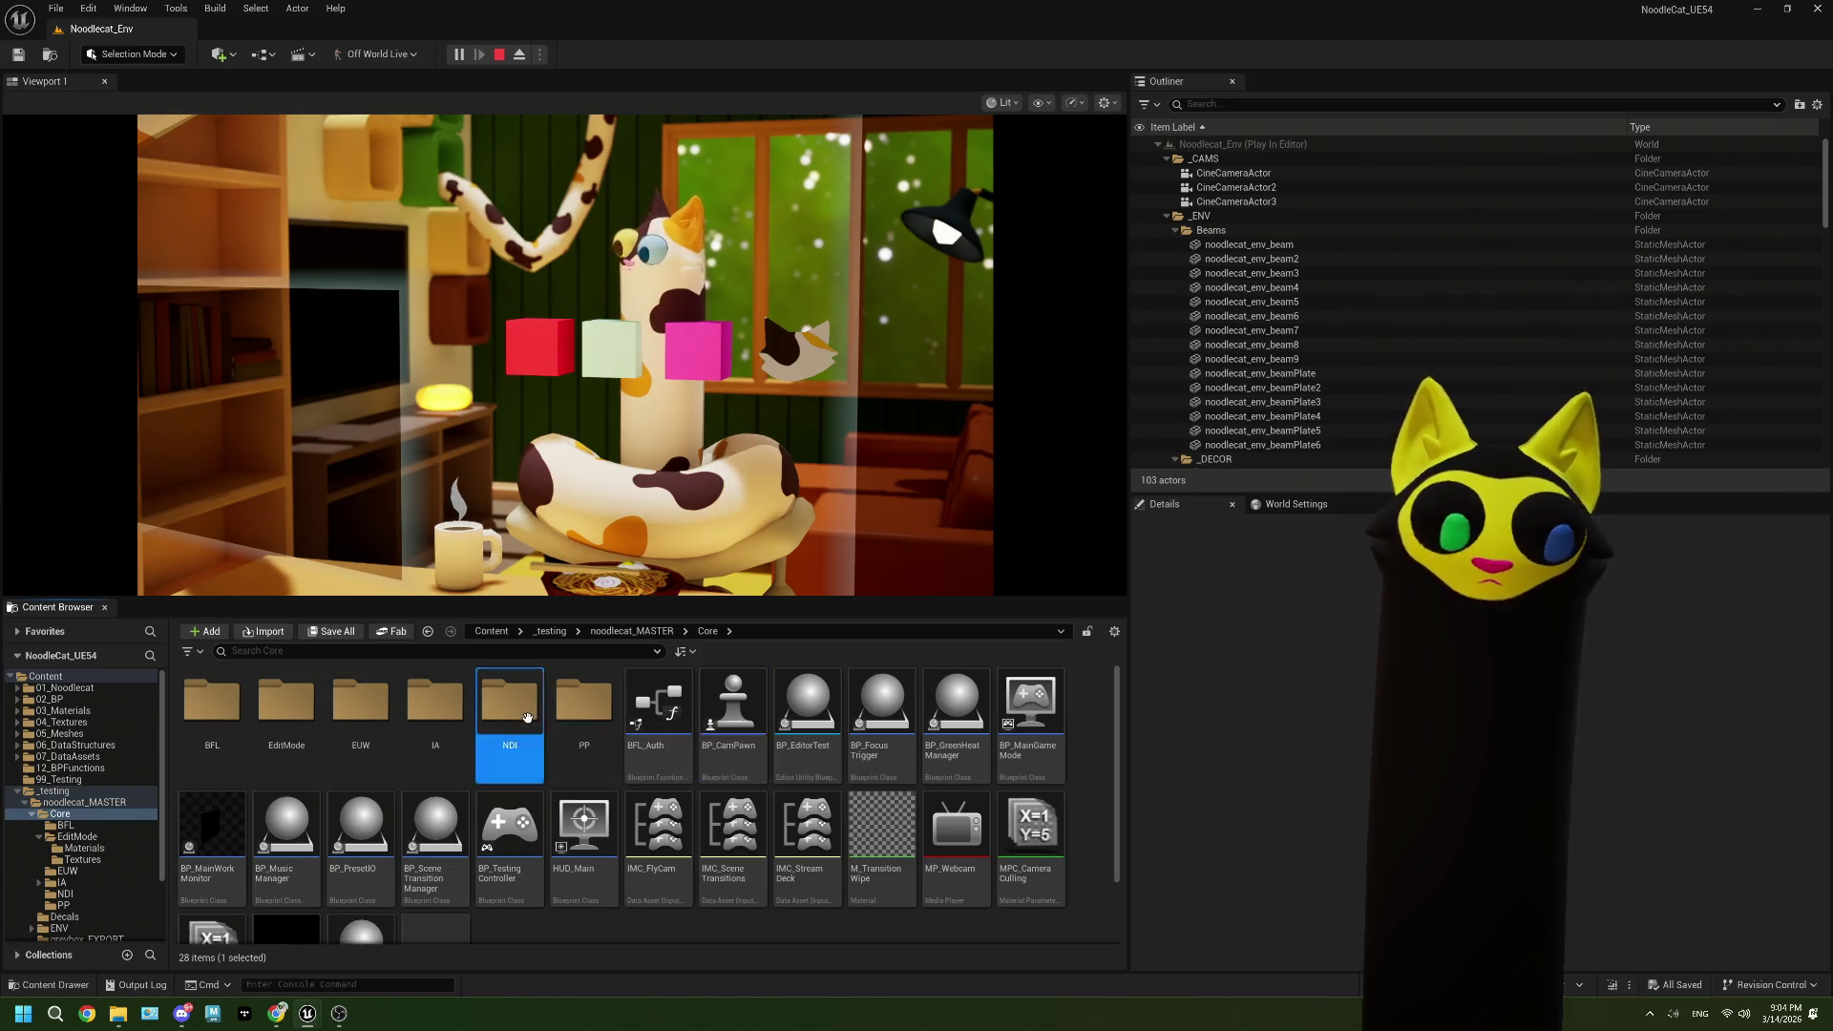
double_click(527, 718)
double_click(512, 724)
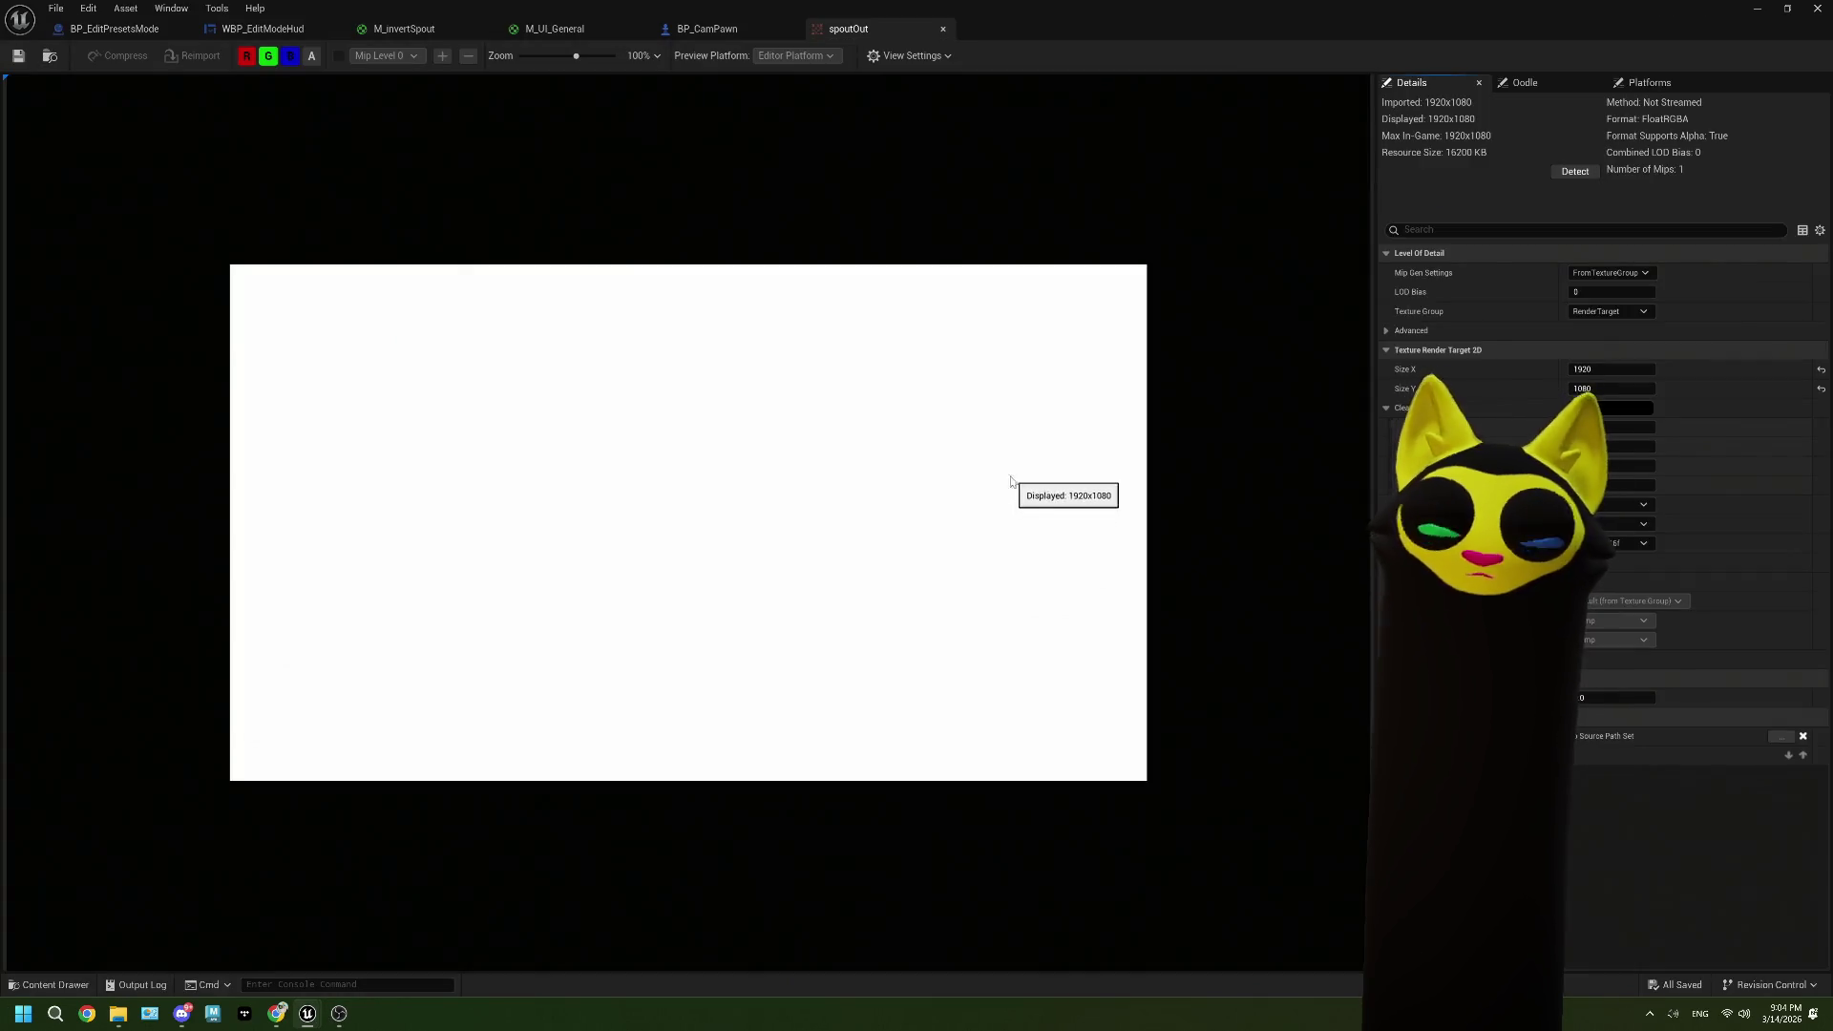
left_click(942, 30)
left_click(726, 54)
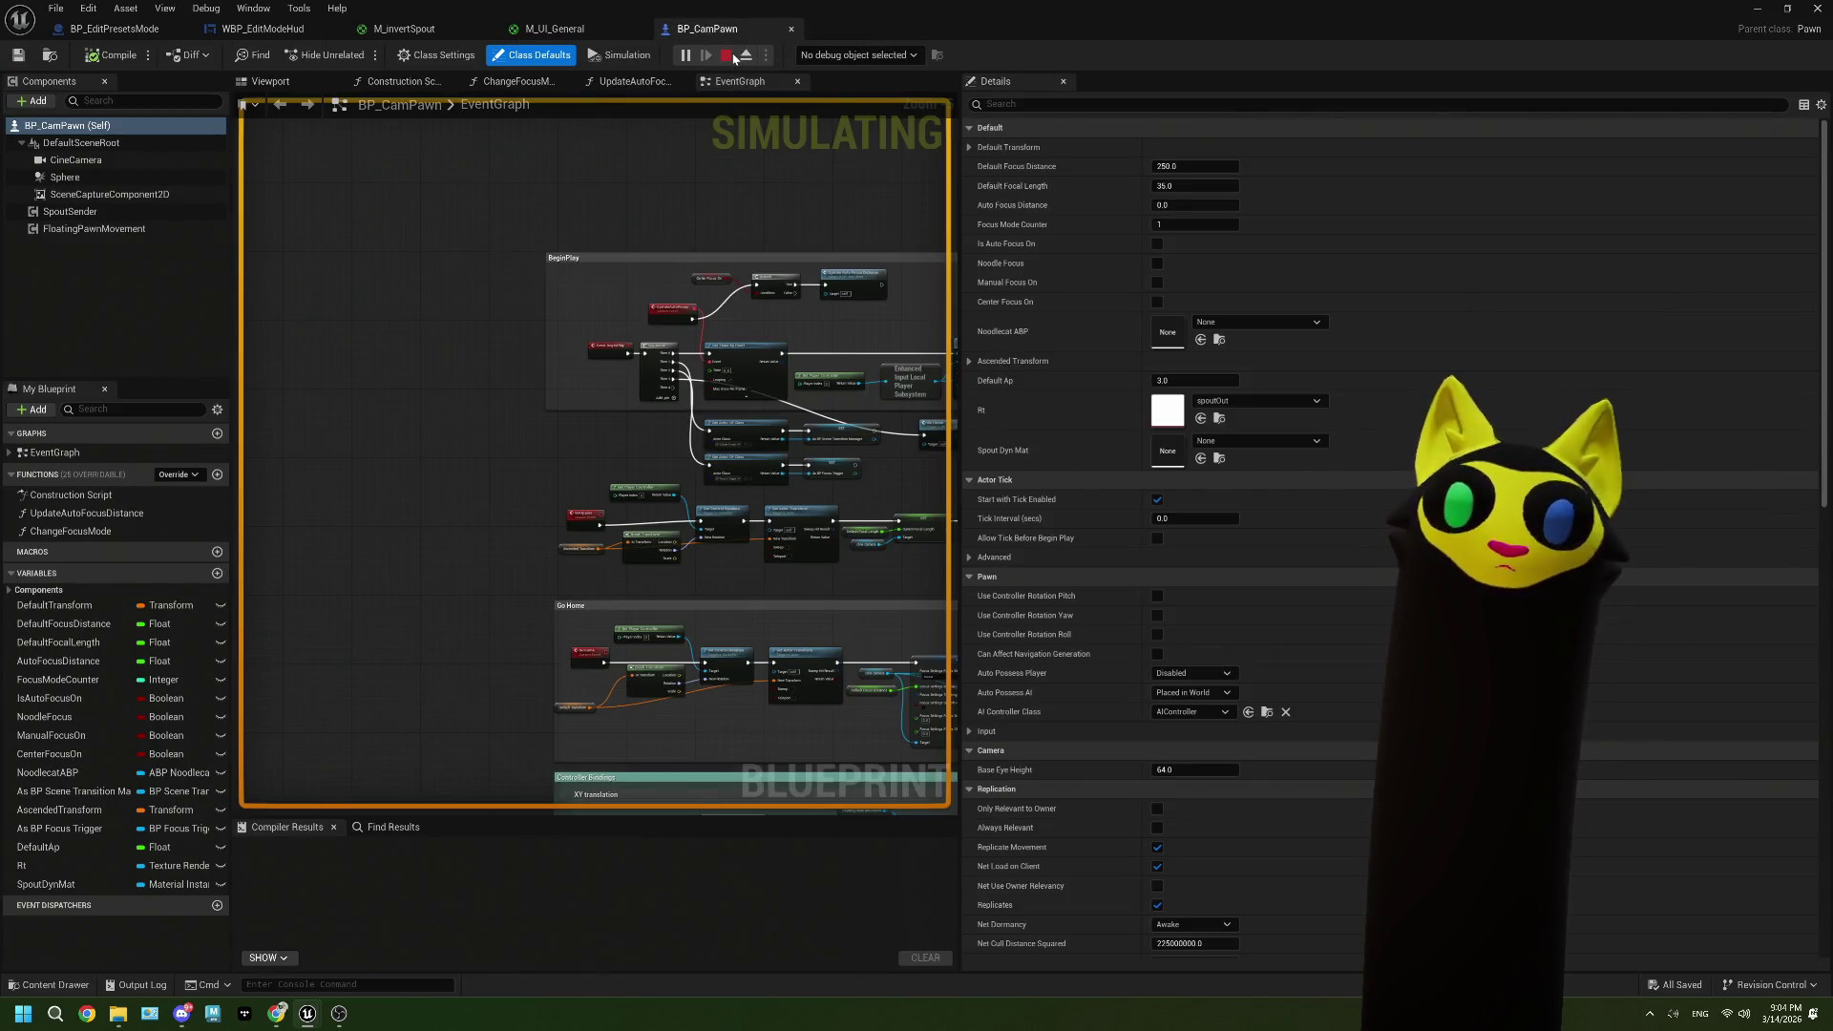
left_click(1384, 244)
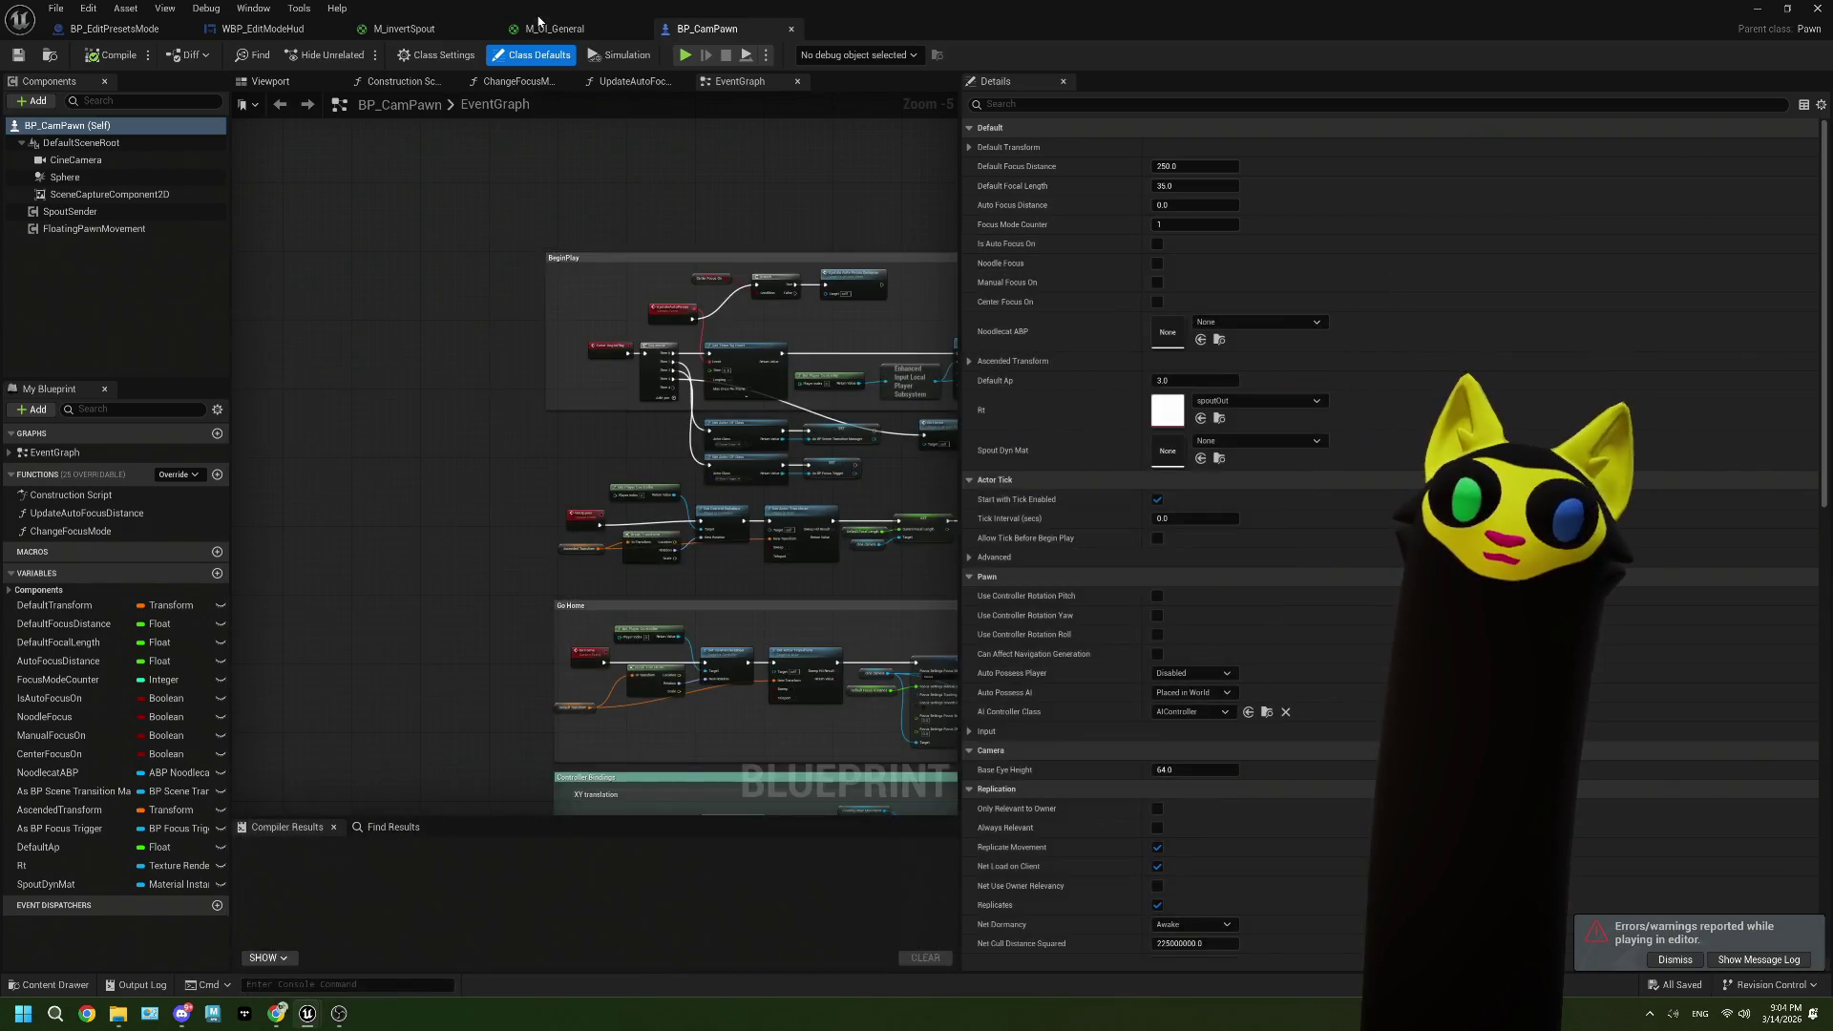
left_click(551, 33)
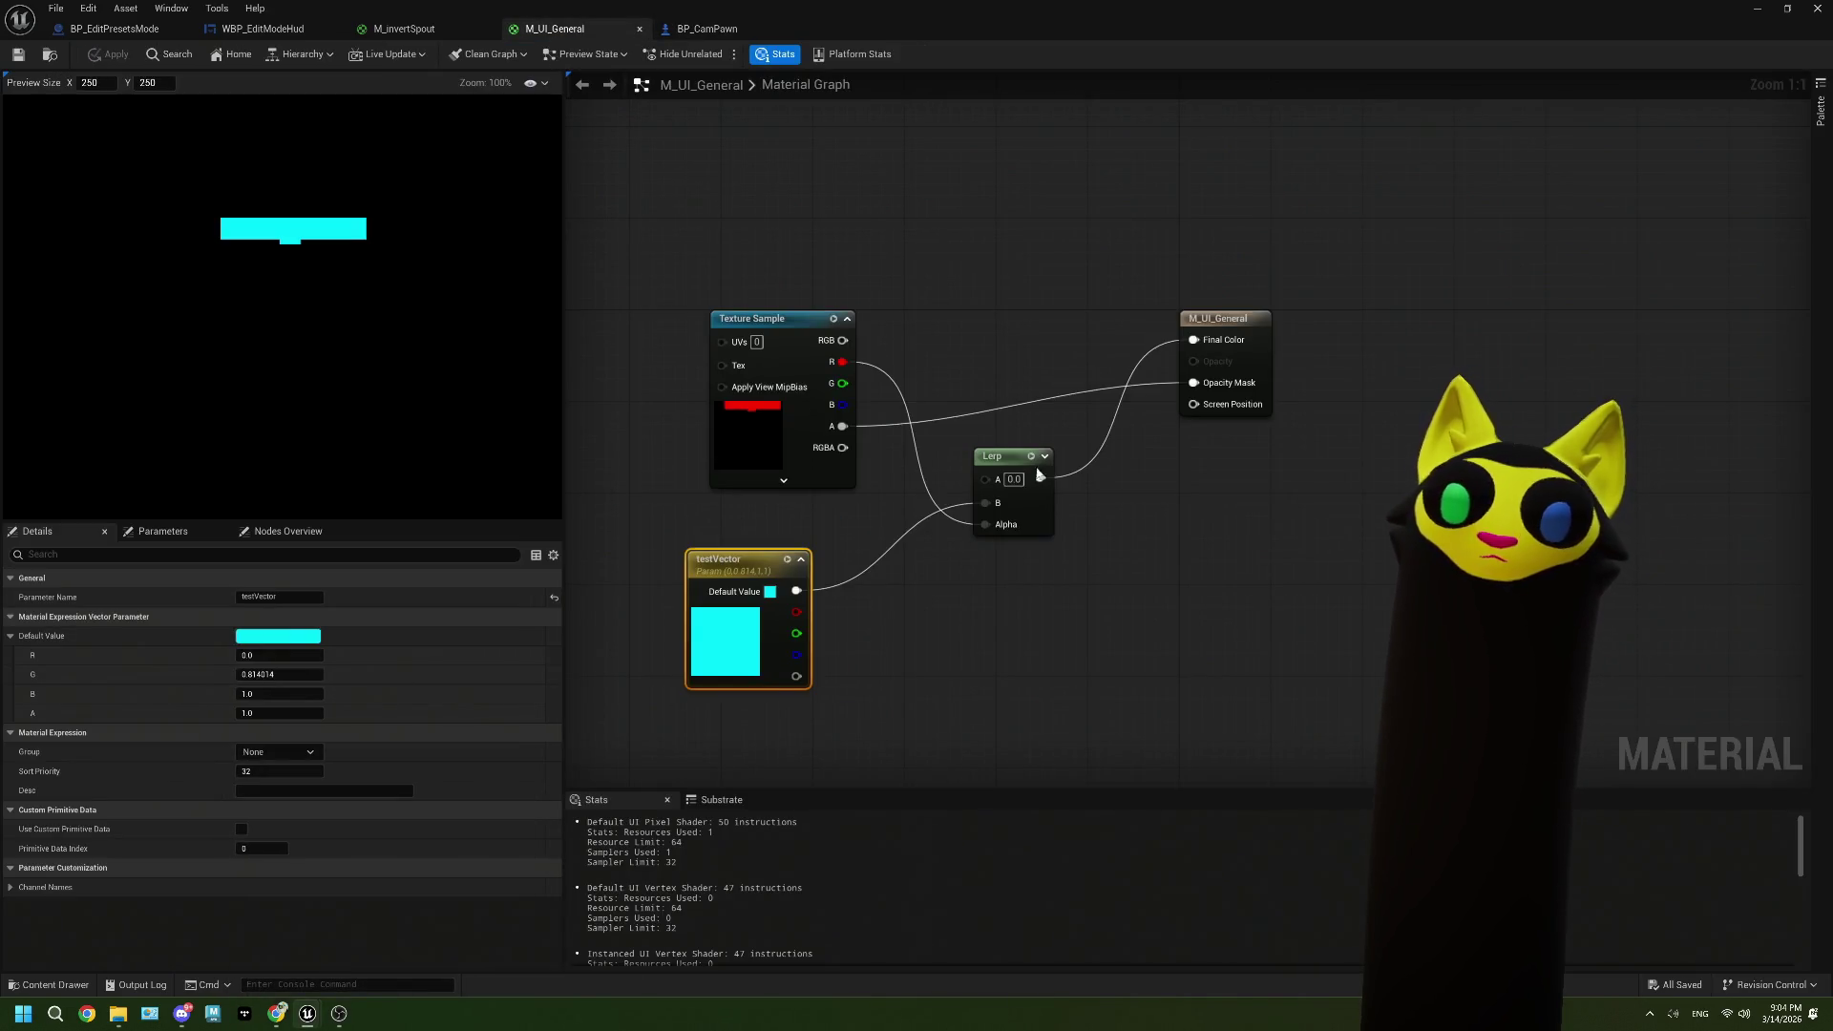
Step: Connect Texture Sample RGB to the Lerp's A input and save M_UI_General
mouse_move(984, 482)
left_mouse_down()
mouse_move(841, 373)
mouse_move(842, 341)
left_mouse_up()
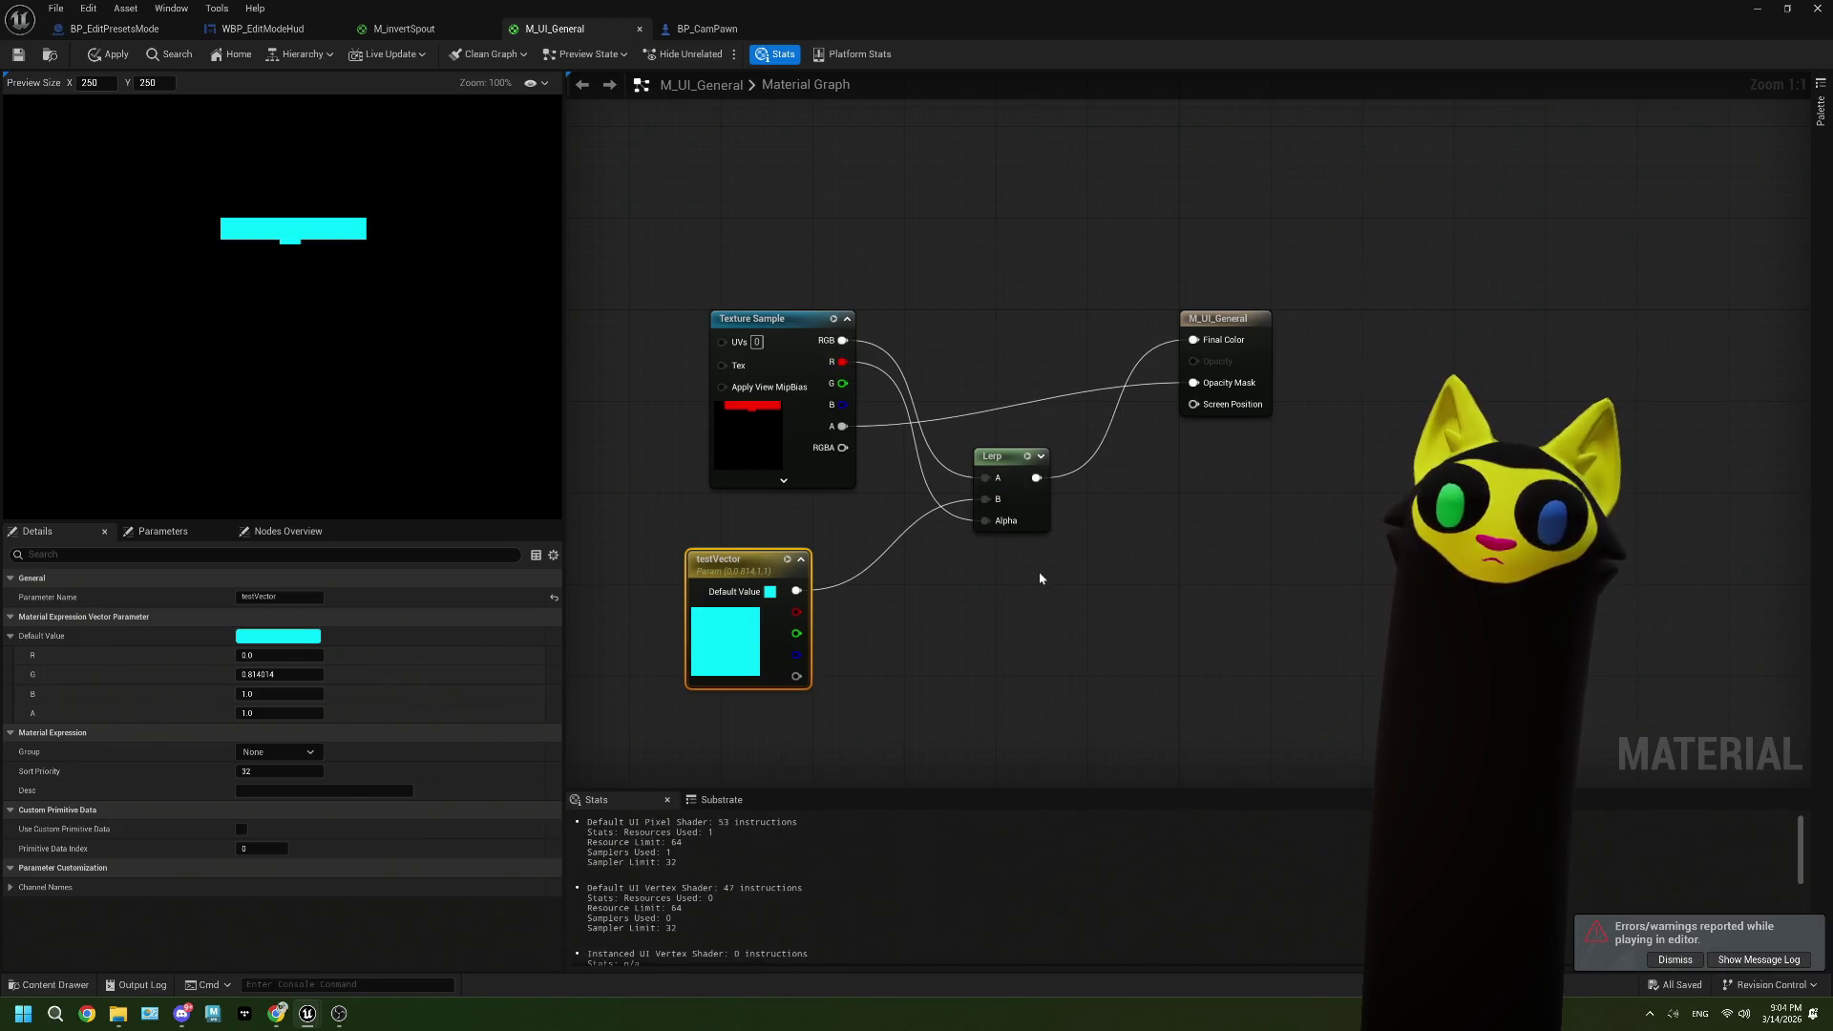
key("ctrl+s")
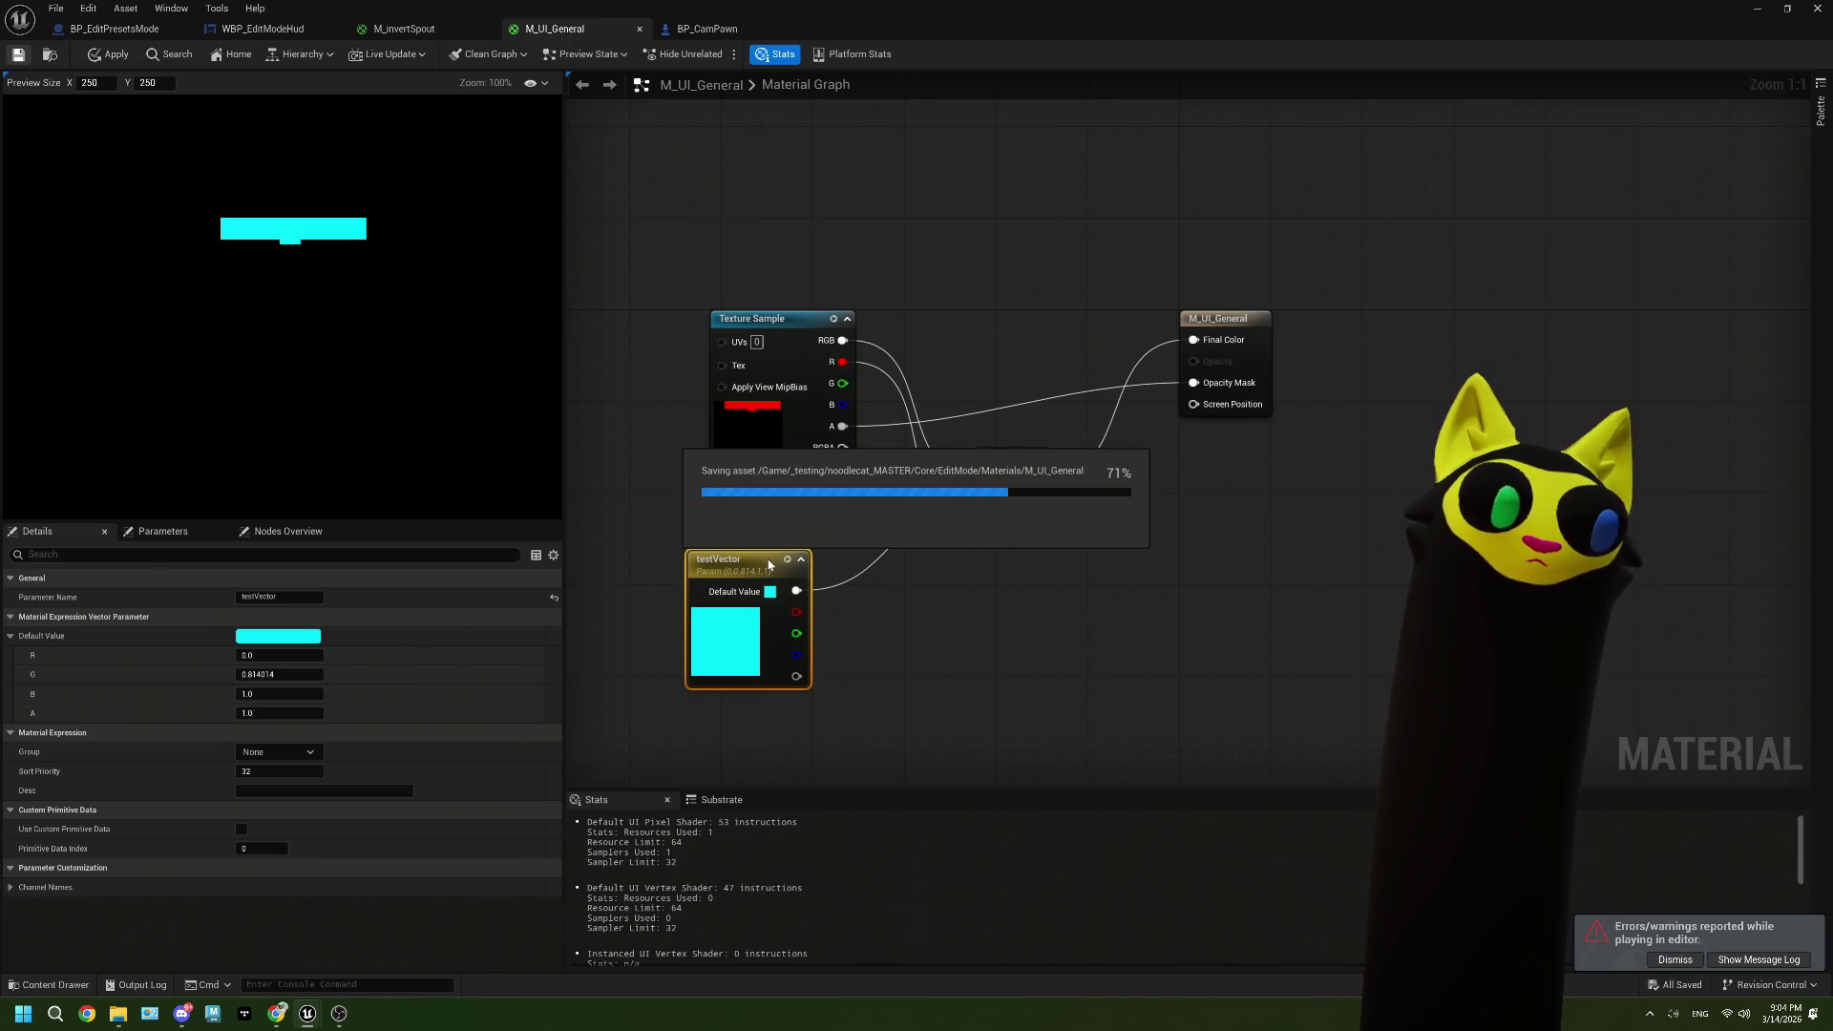
left_click(1264, 356)
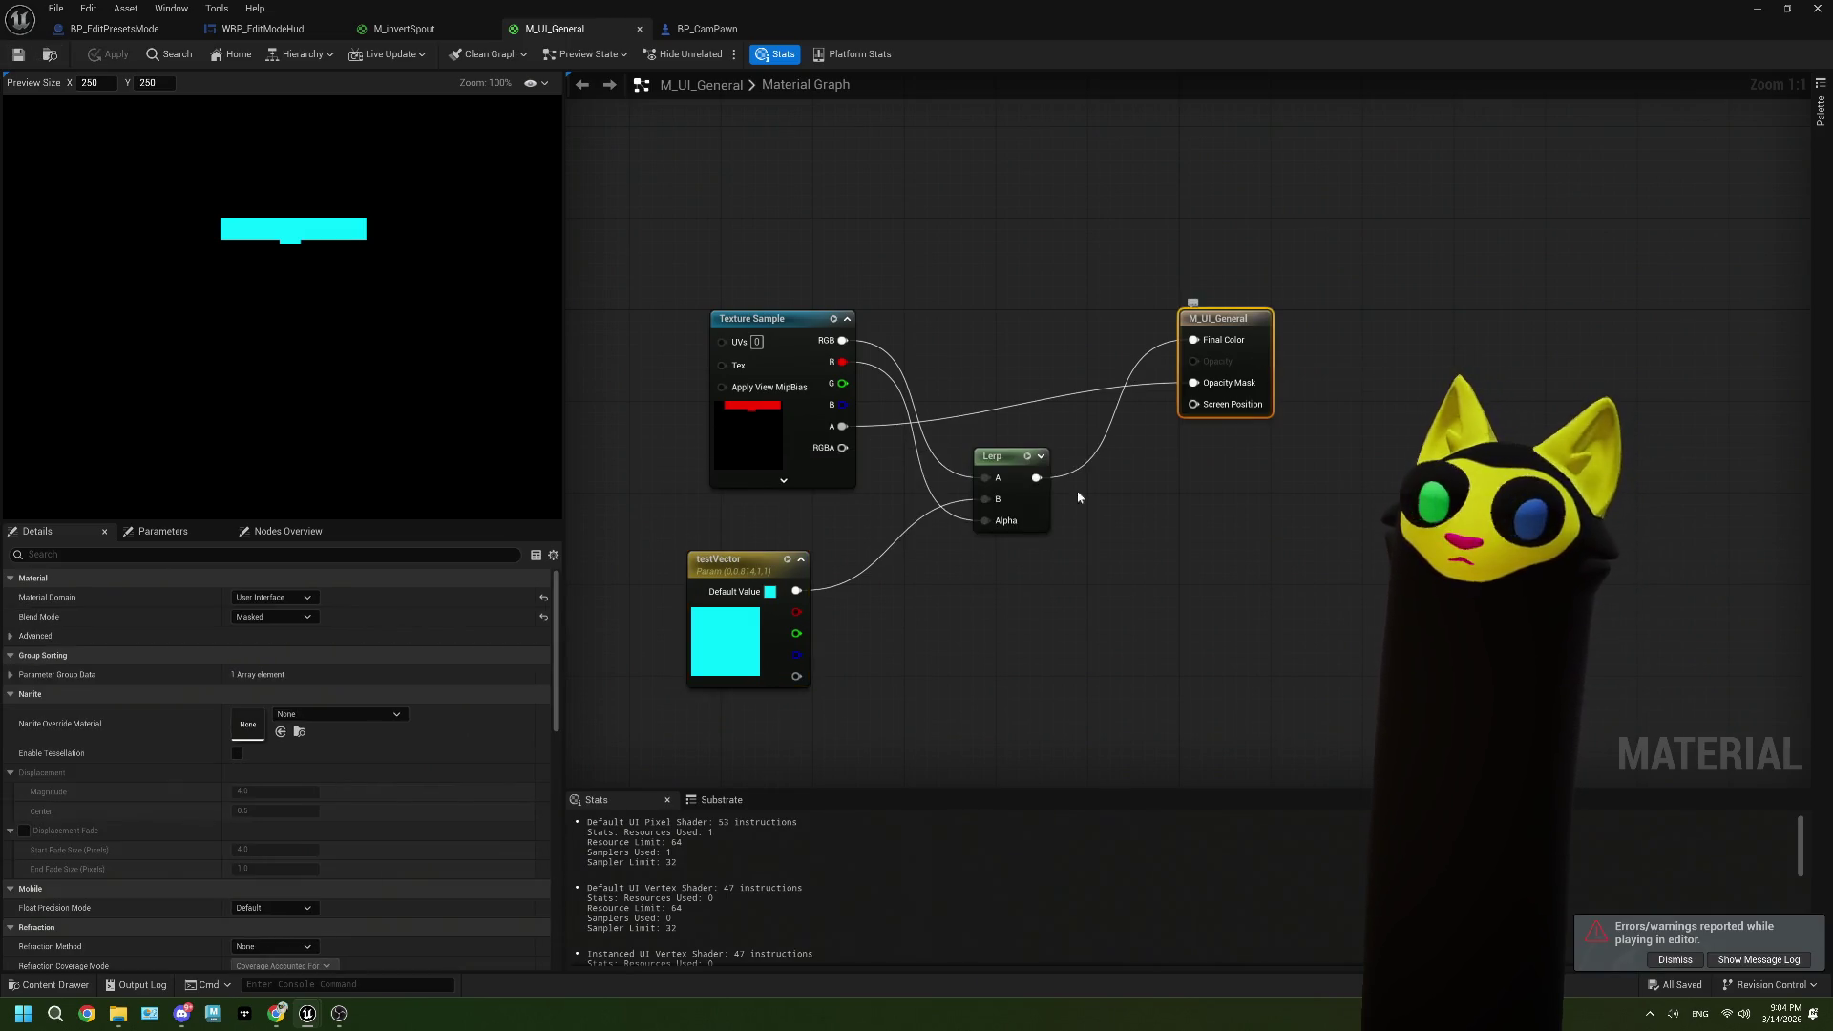
Step: Search the material details for alpha and opacity settings and look through them
type("alp")
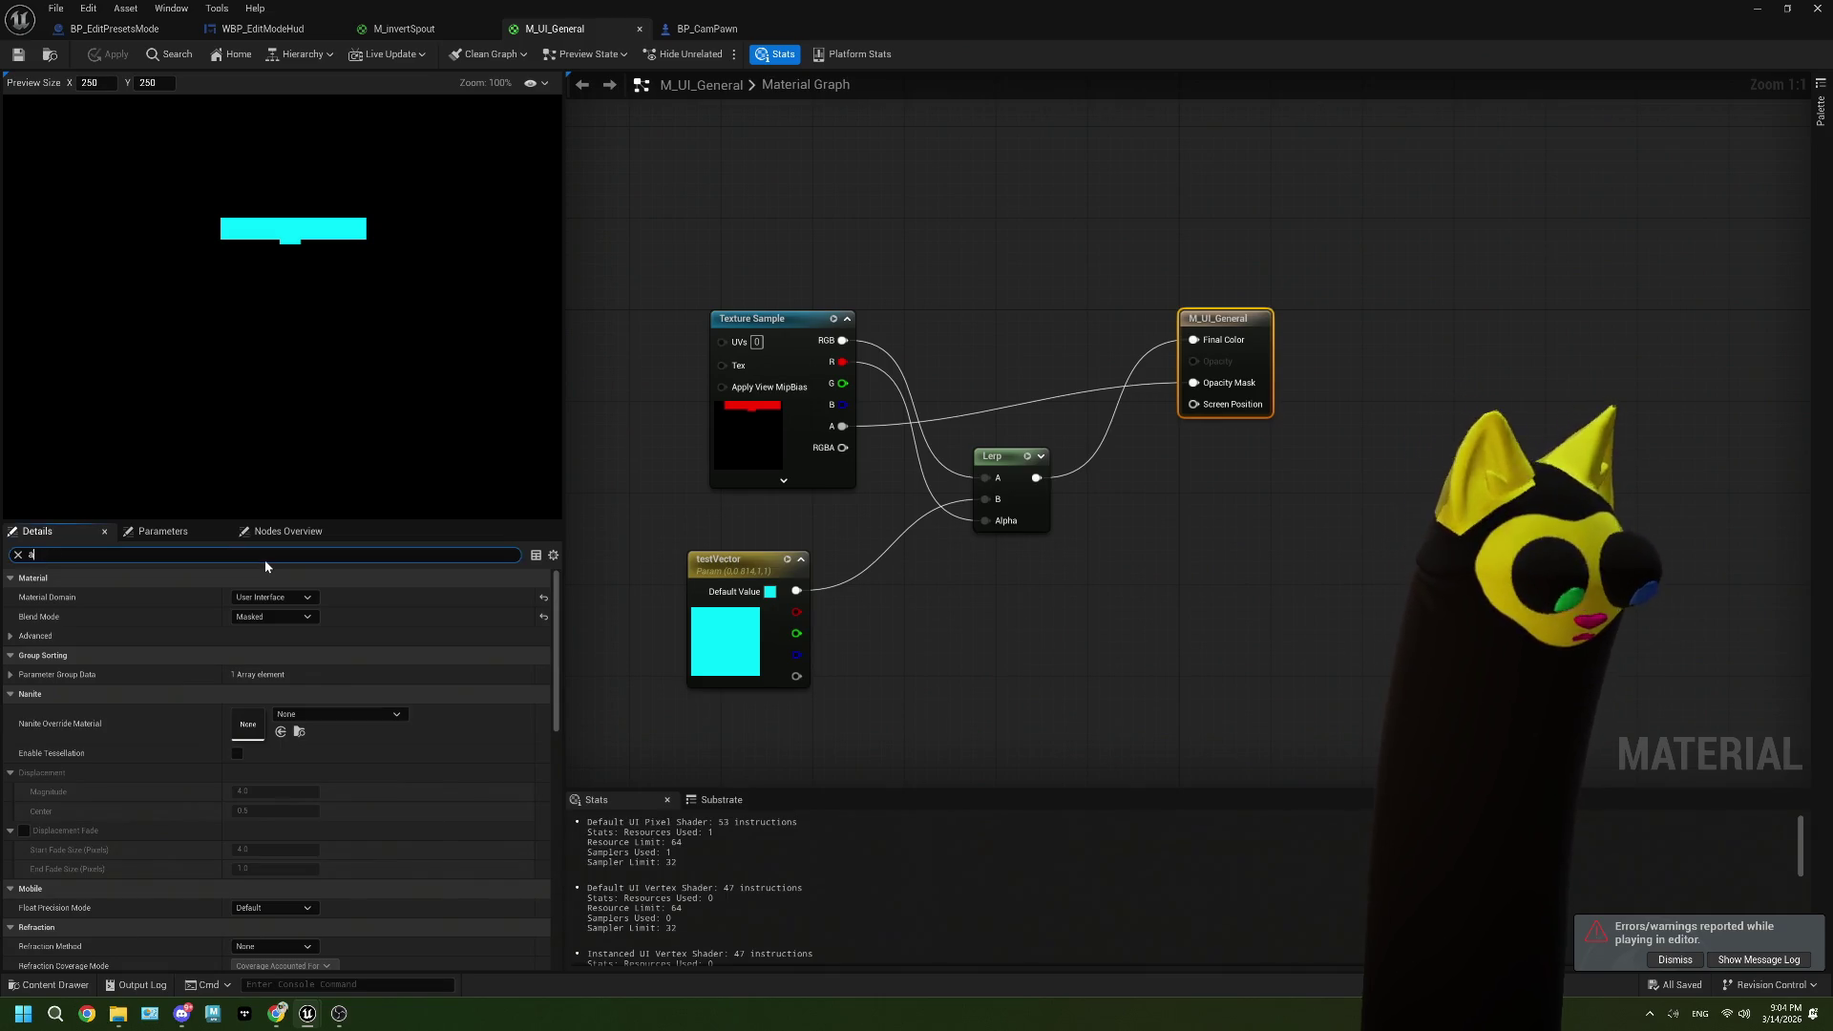
key("BackSpace")
key("BackSpace")
key("BackSpace")
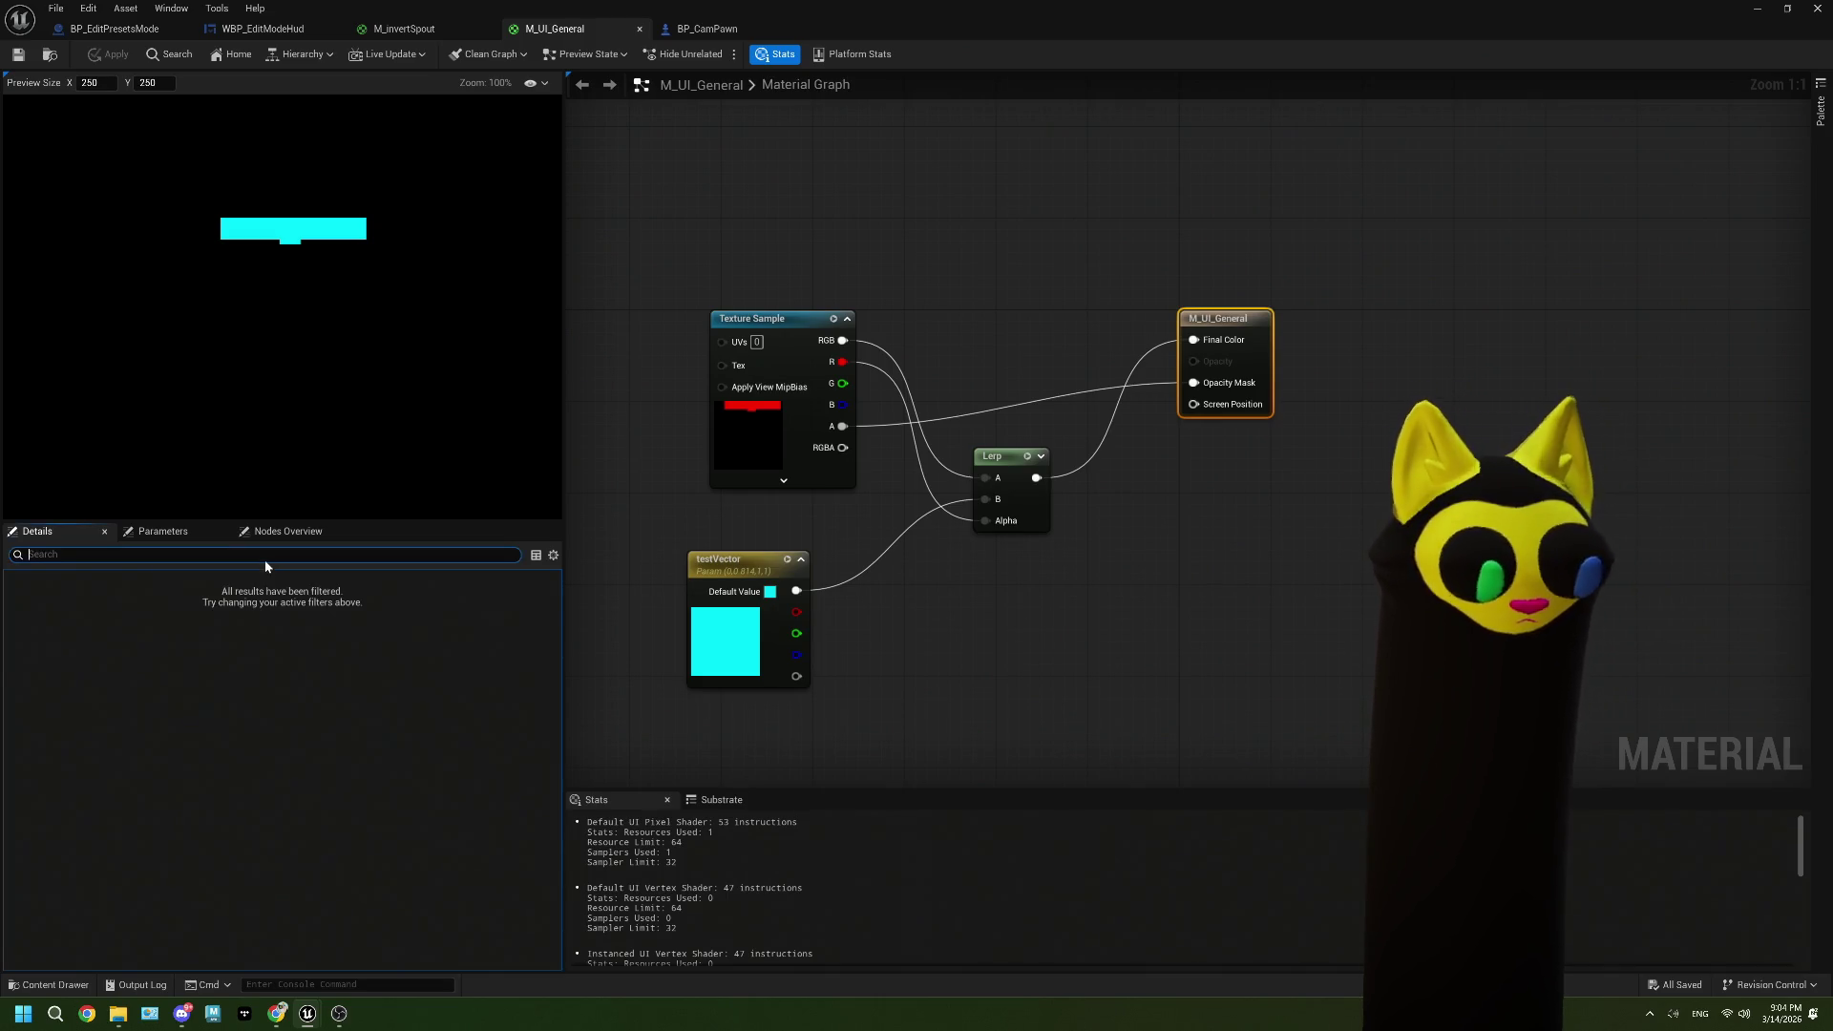
type("opa")
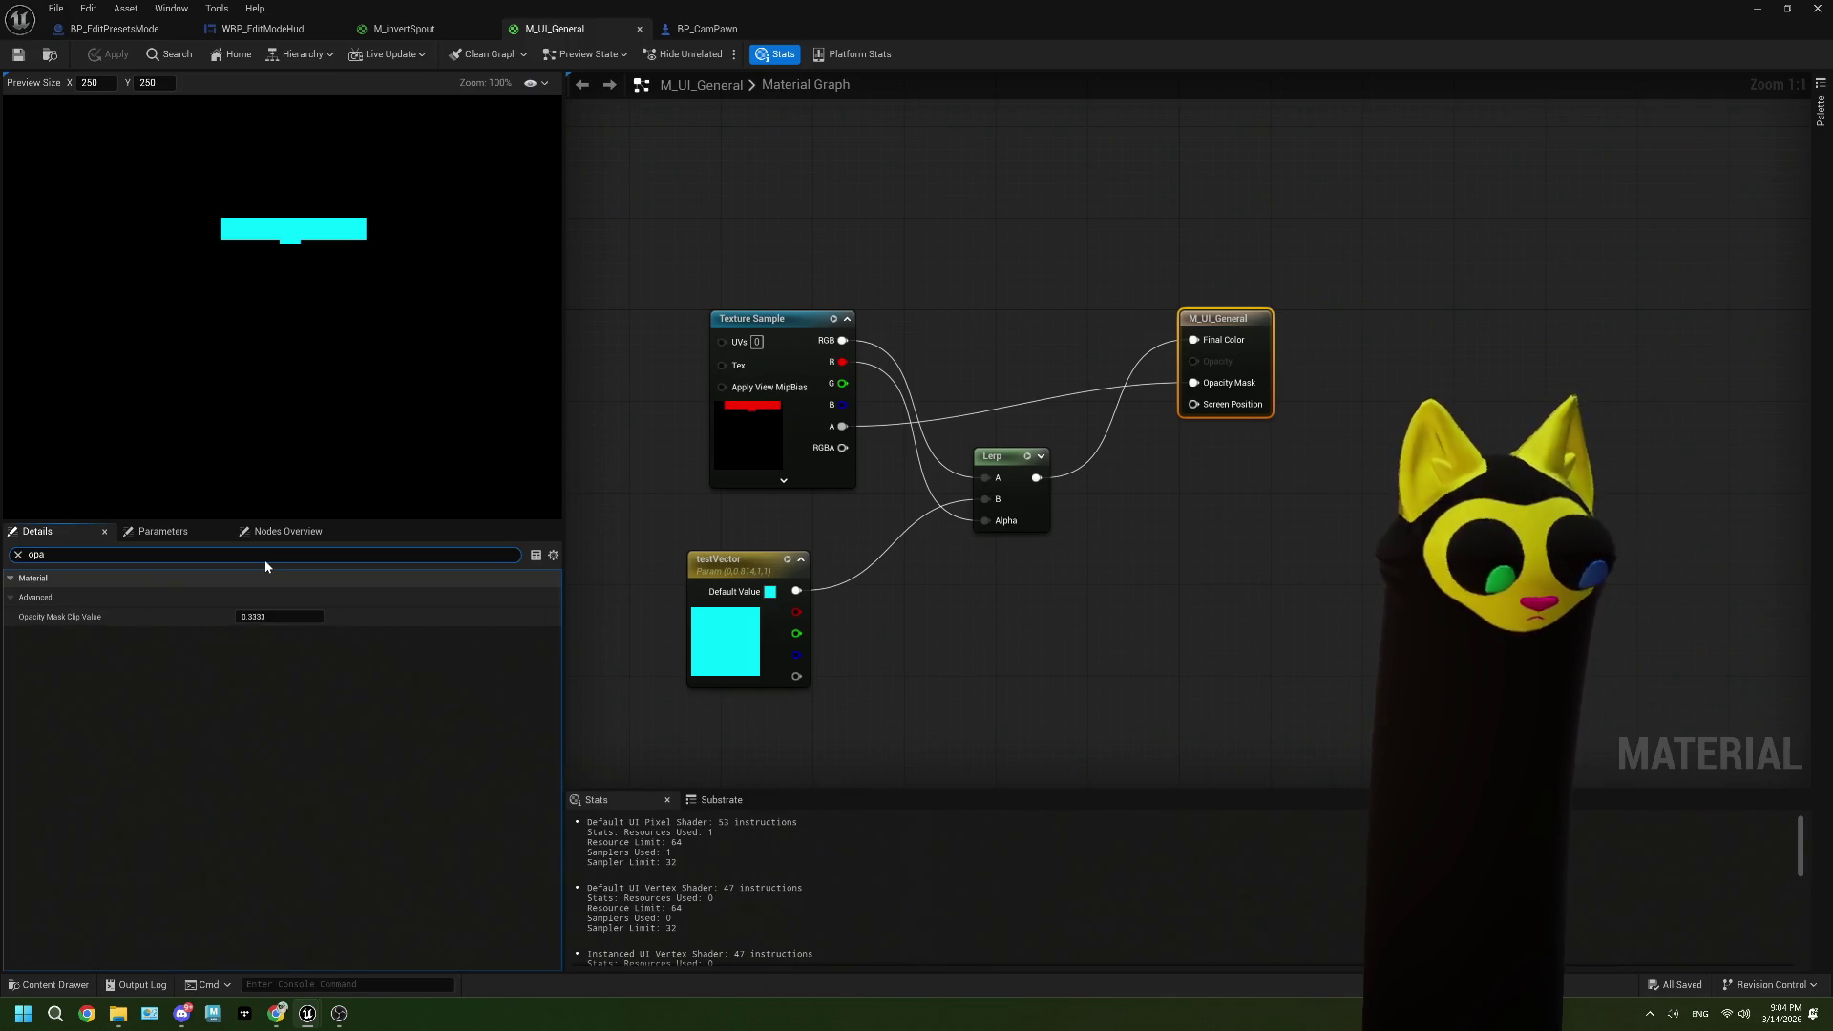
key("BackSpace")
key("BackSpace")
key("BackSpace")
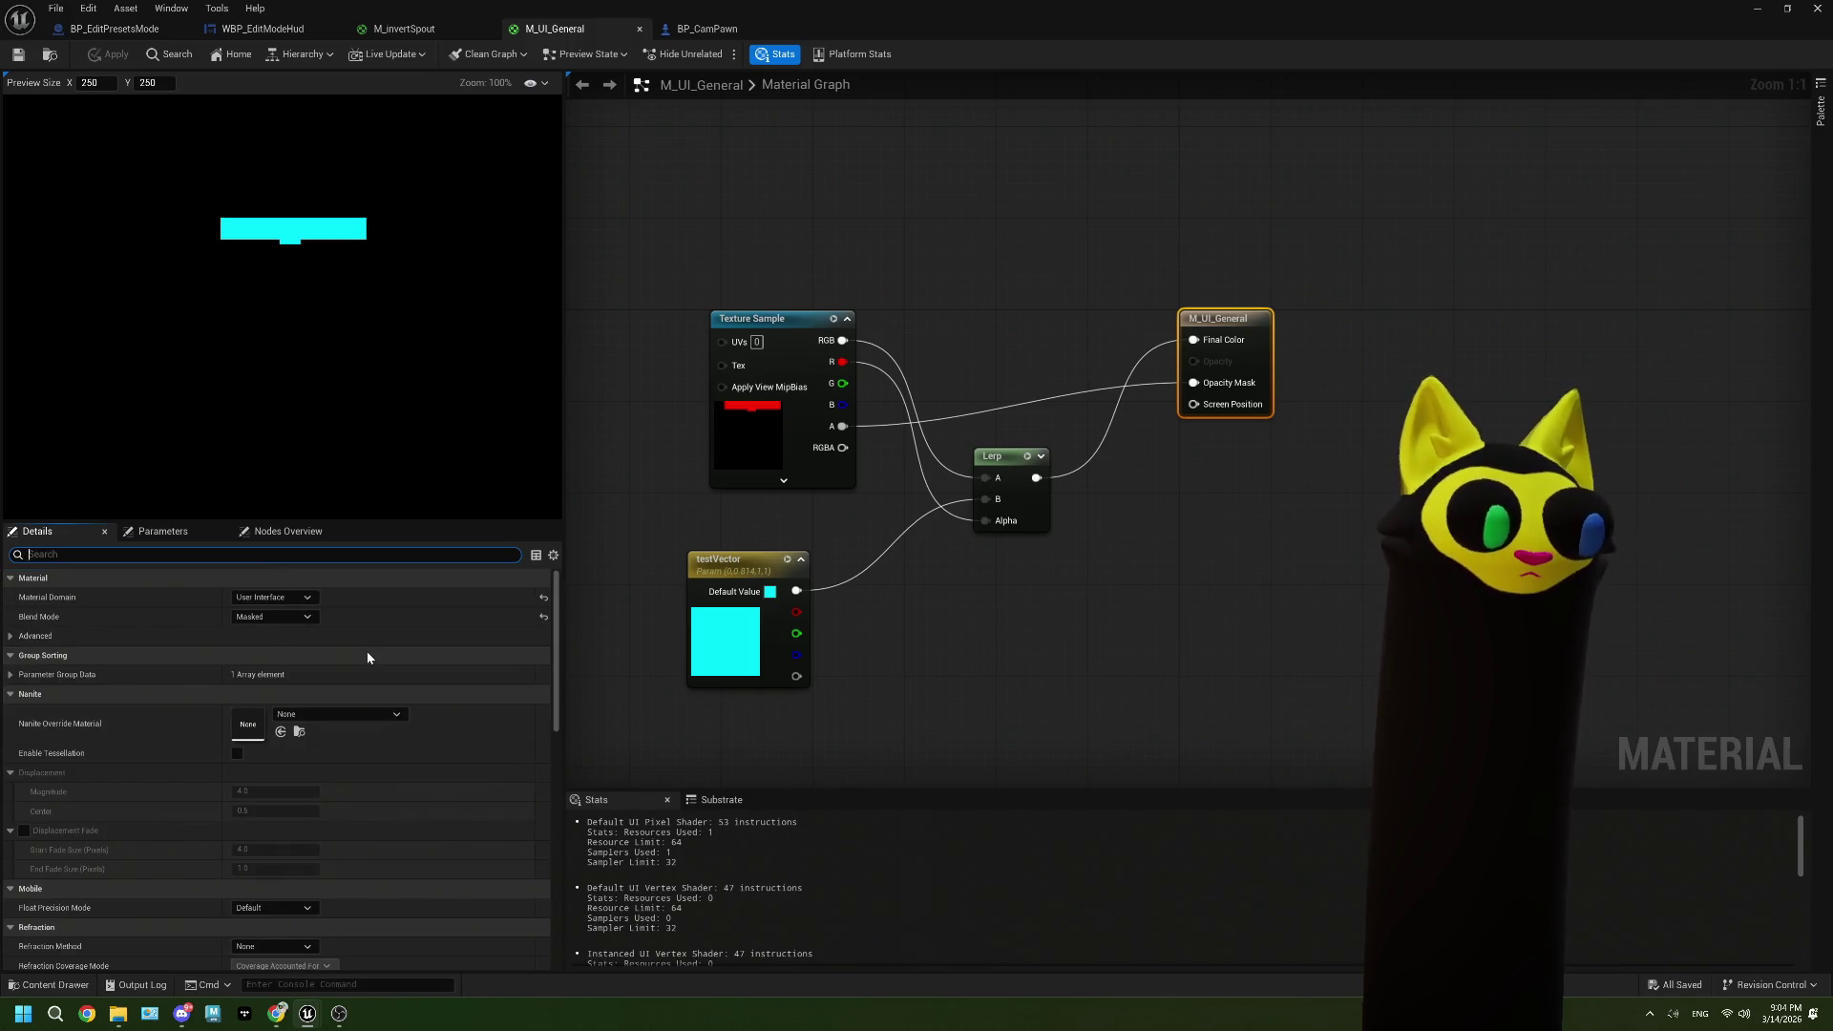
scroll(368, 657, "down", 8)
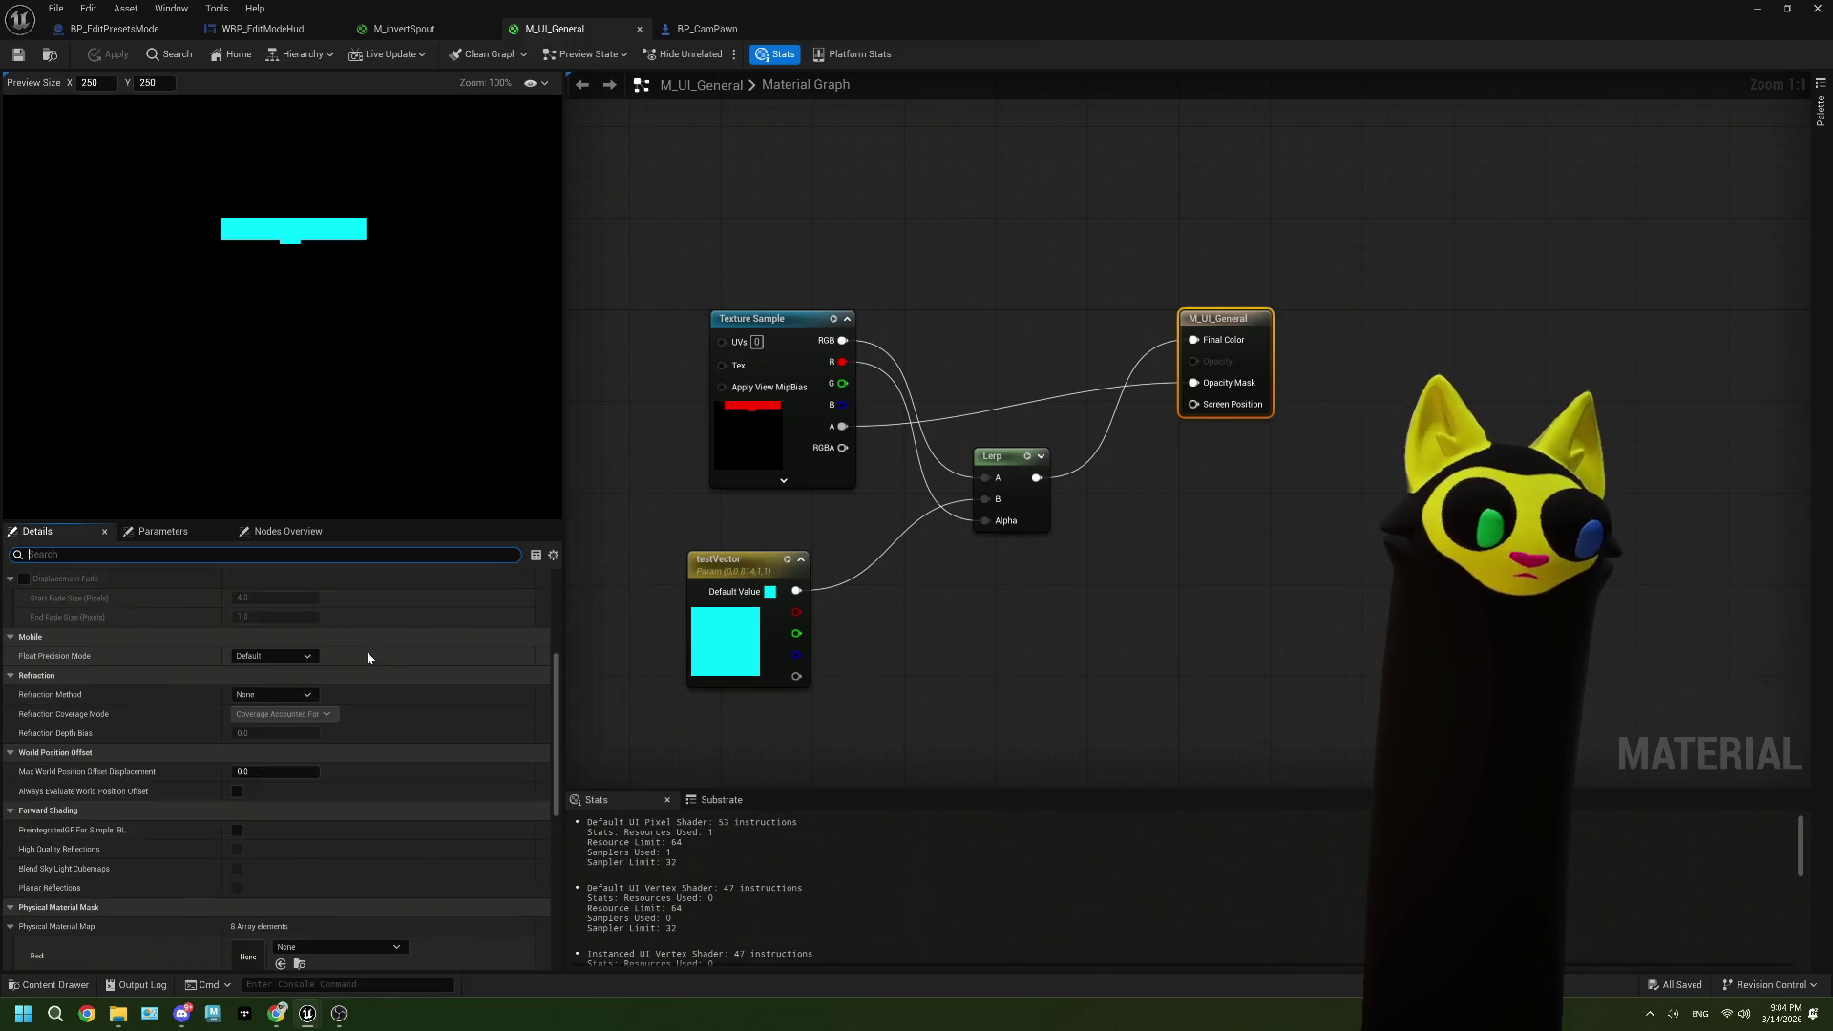
scroll(368, 657, "down", 7)
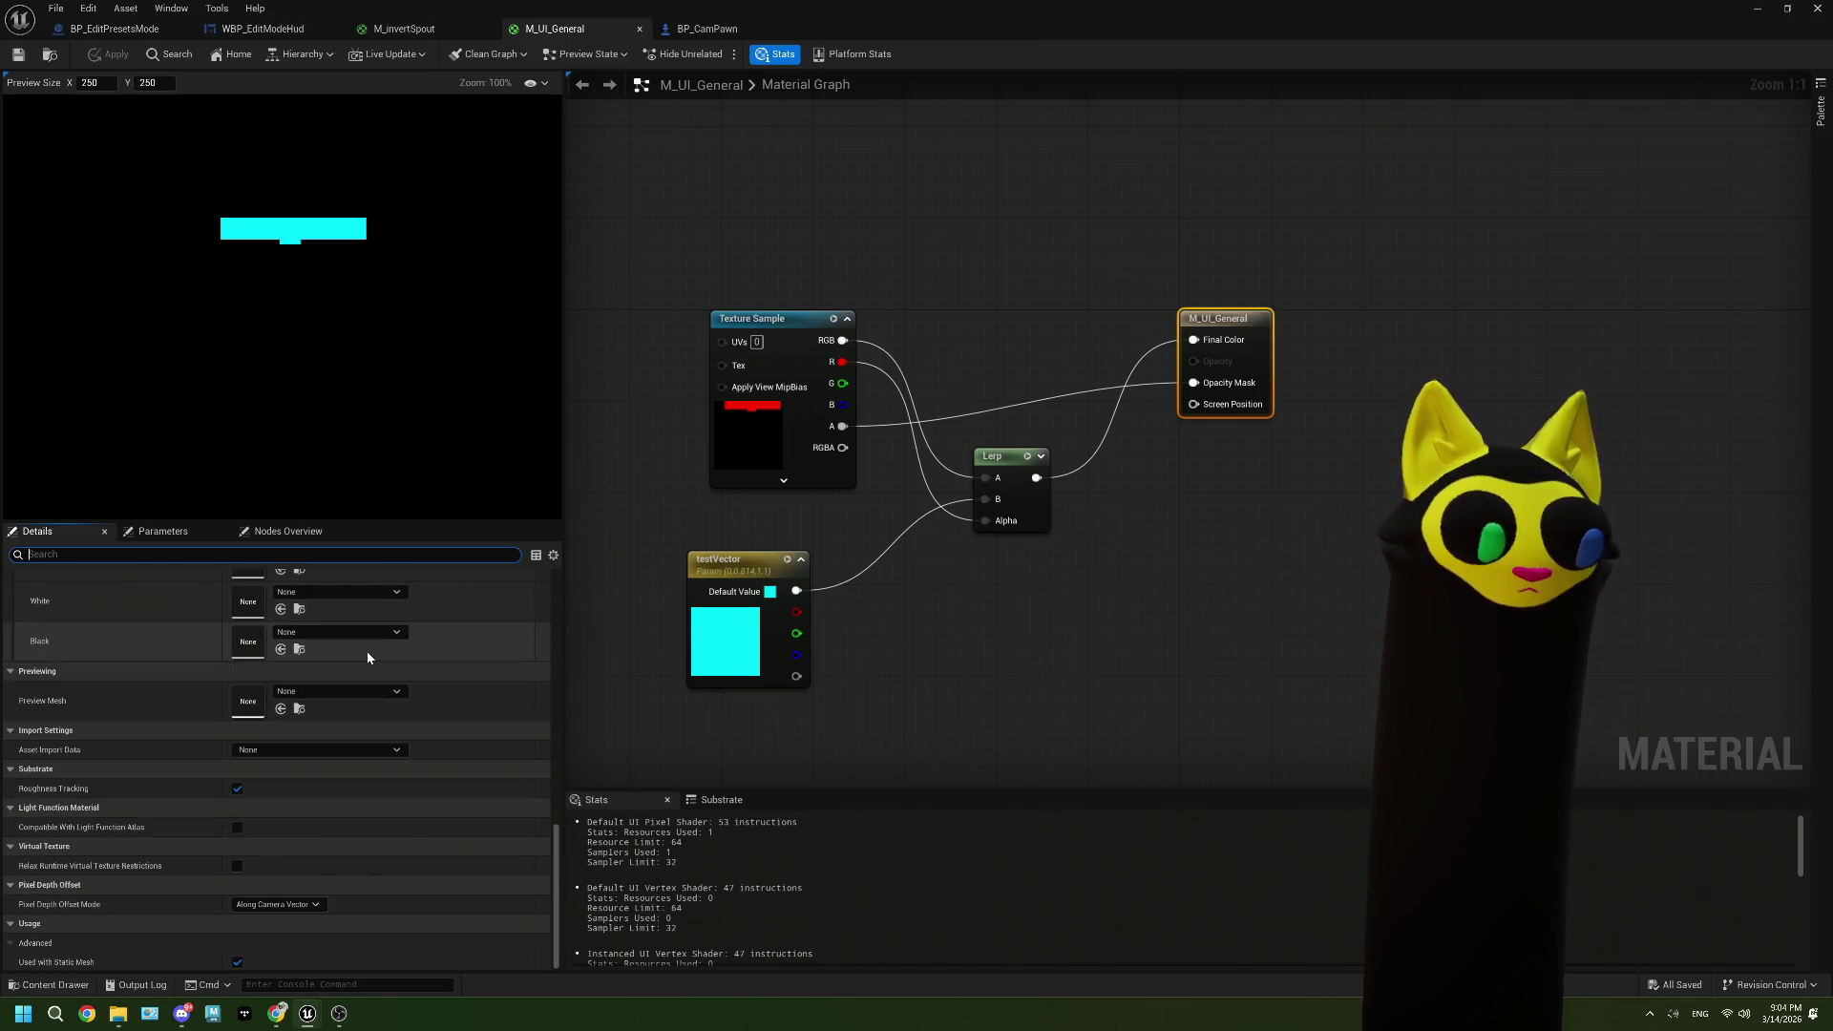
scroll(367, 657, "up", 7)
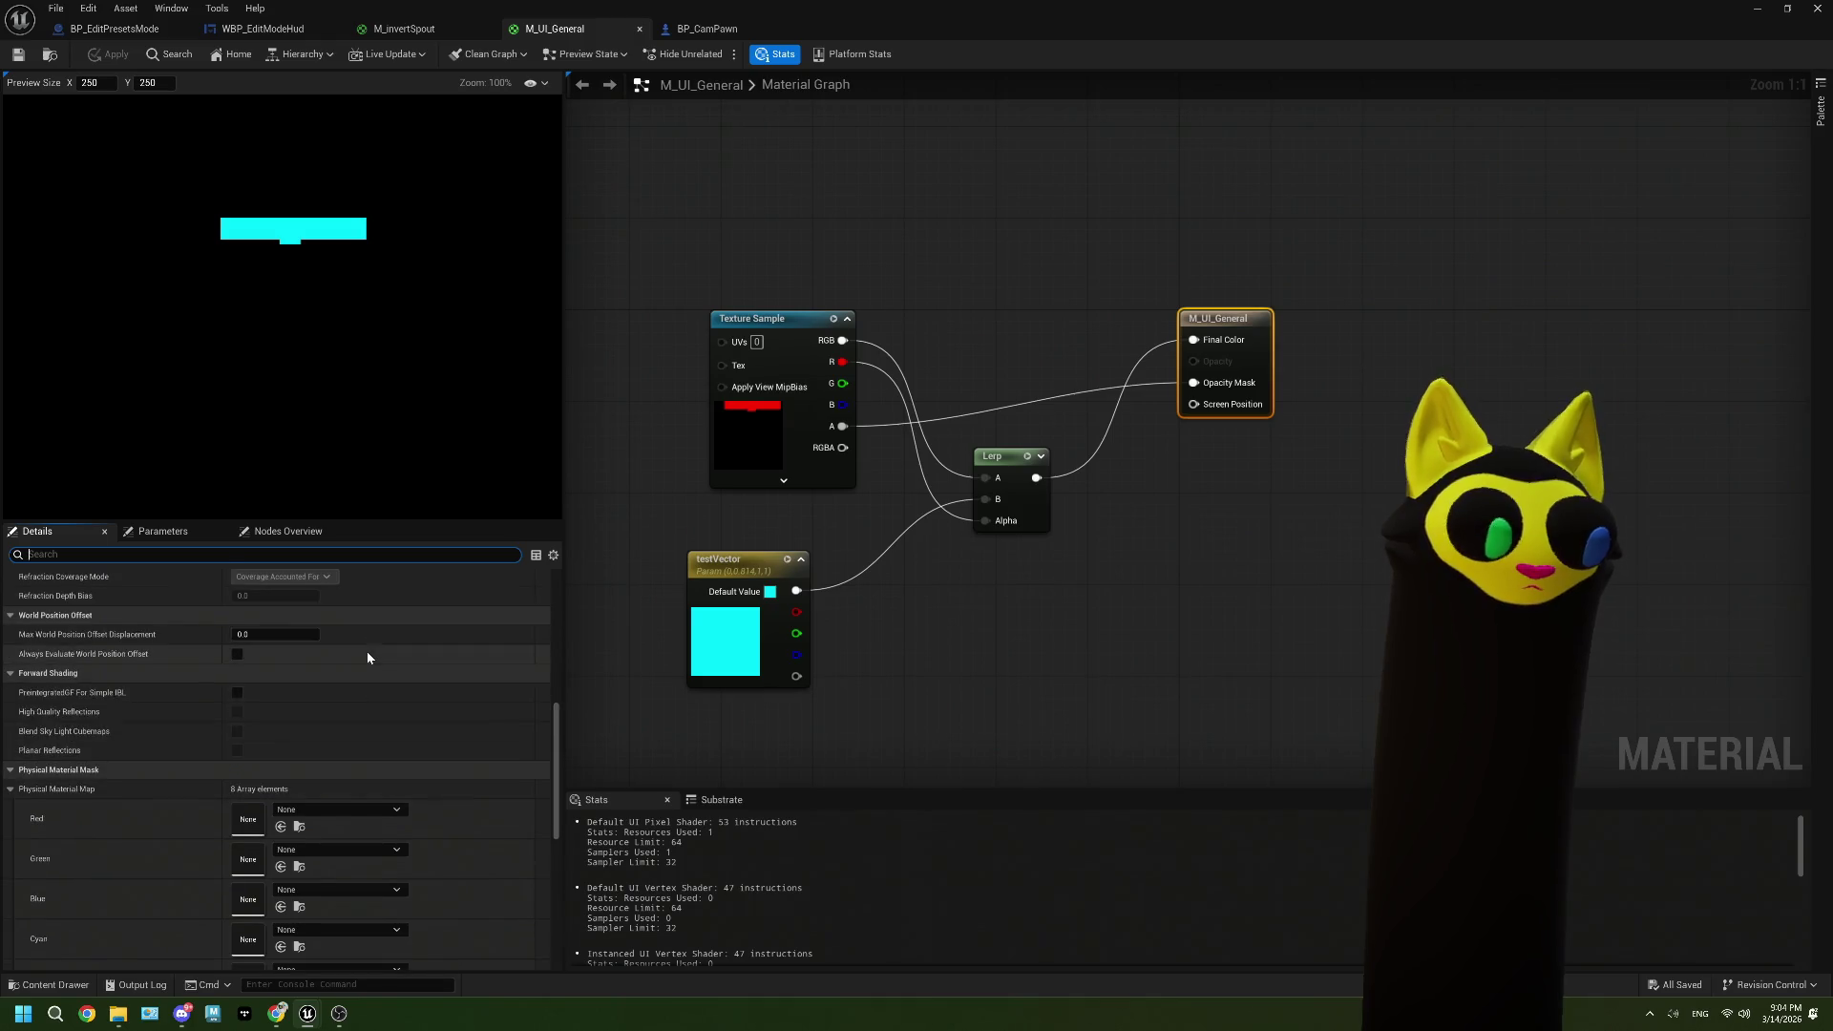
scroll(366, 651, "down", 11)
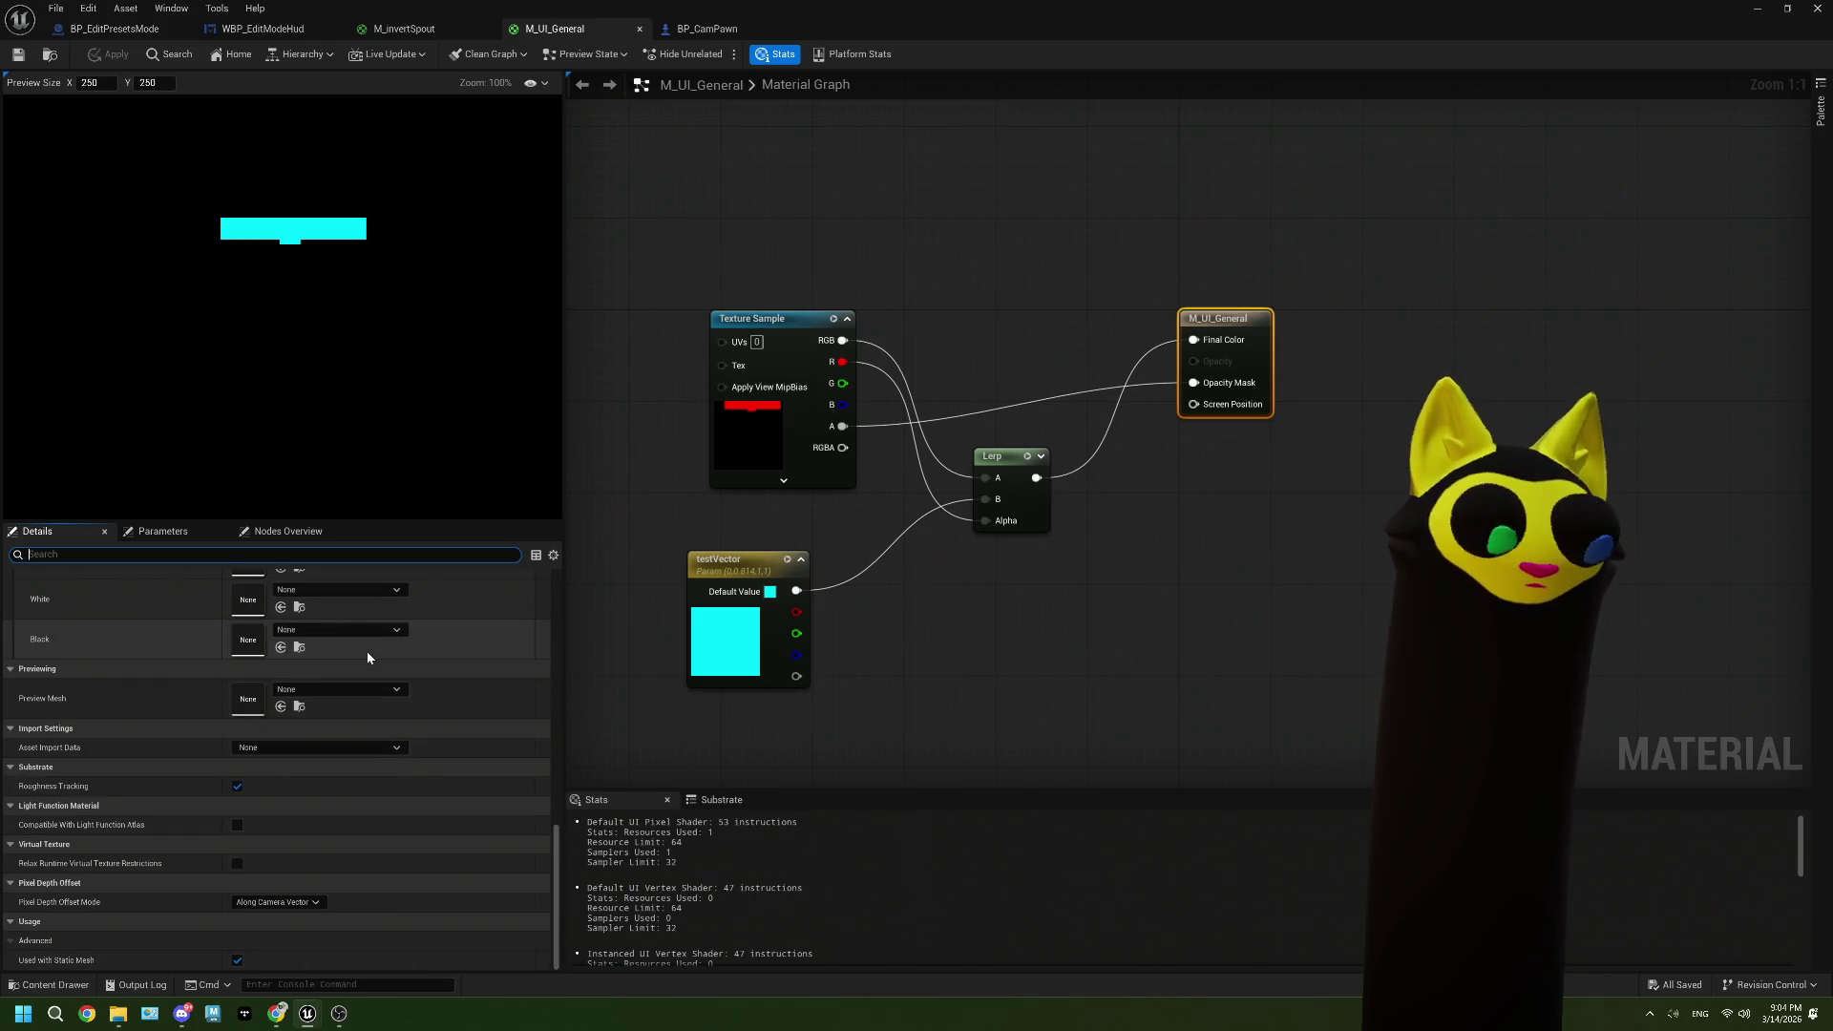
scroll(367, 651, "up", 15)
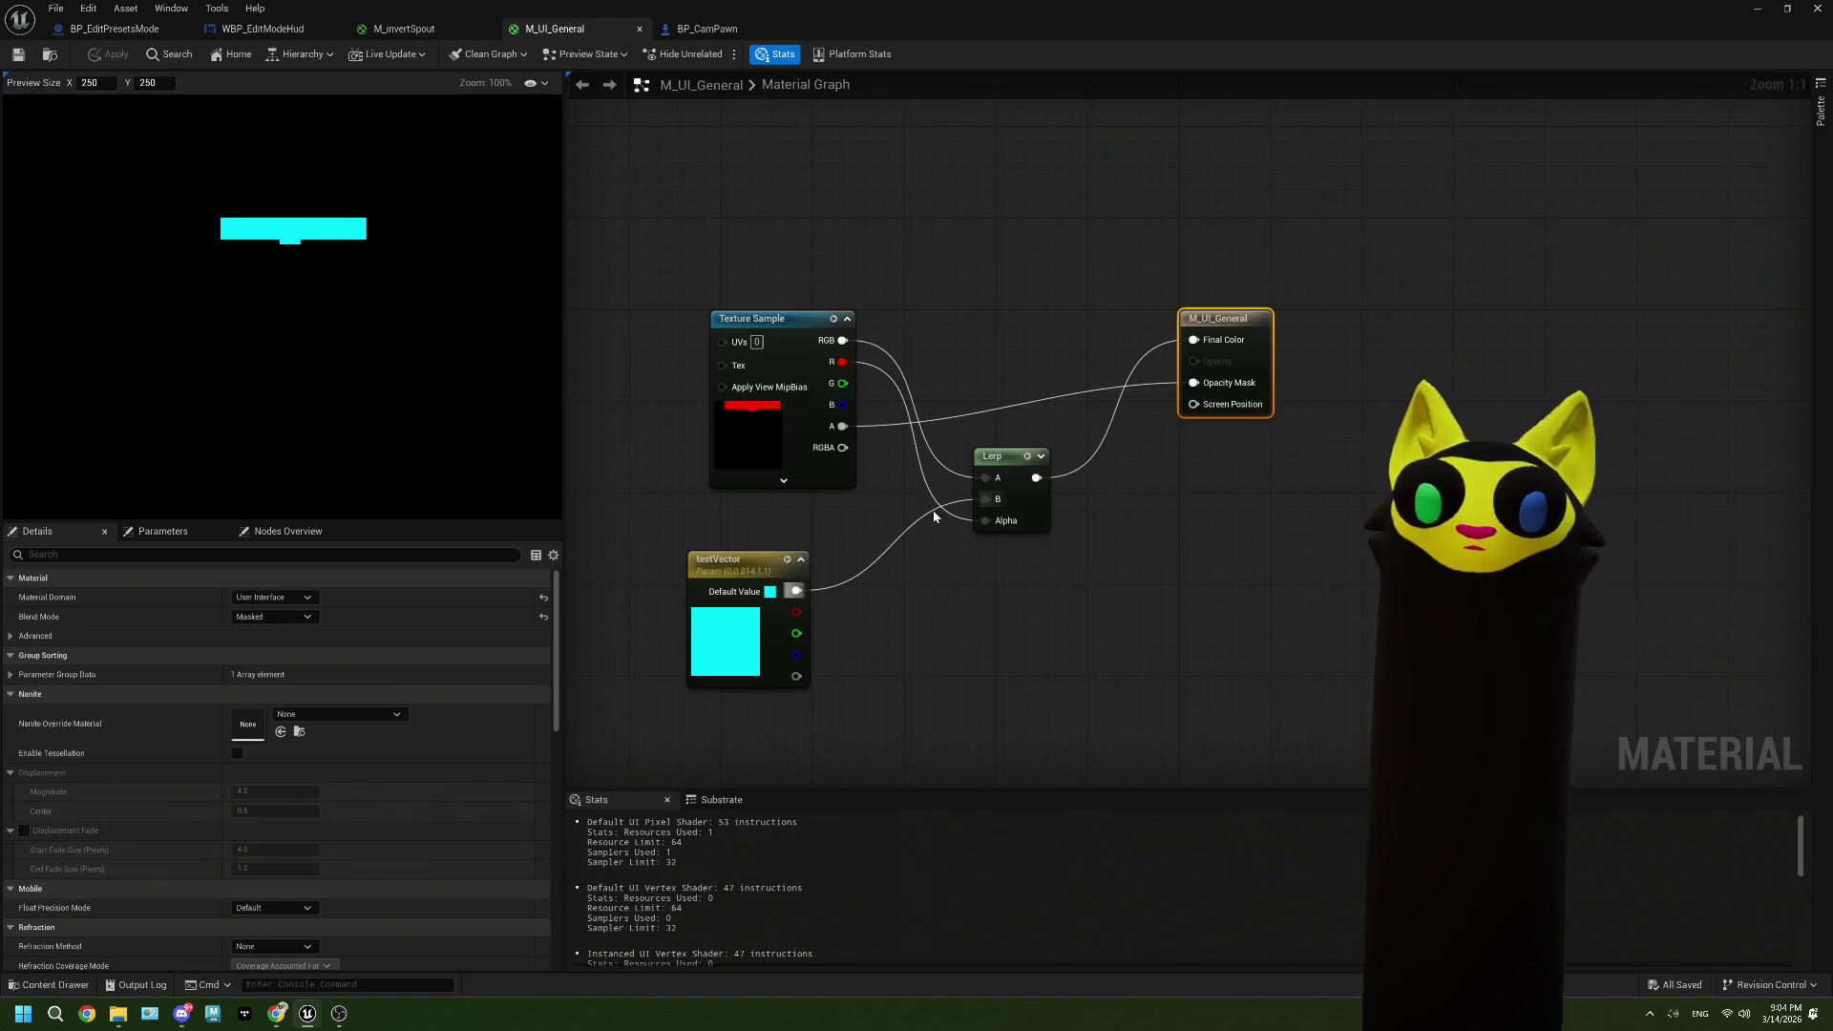
left_click(699, 30)
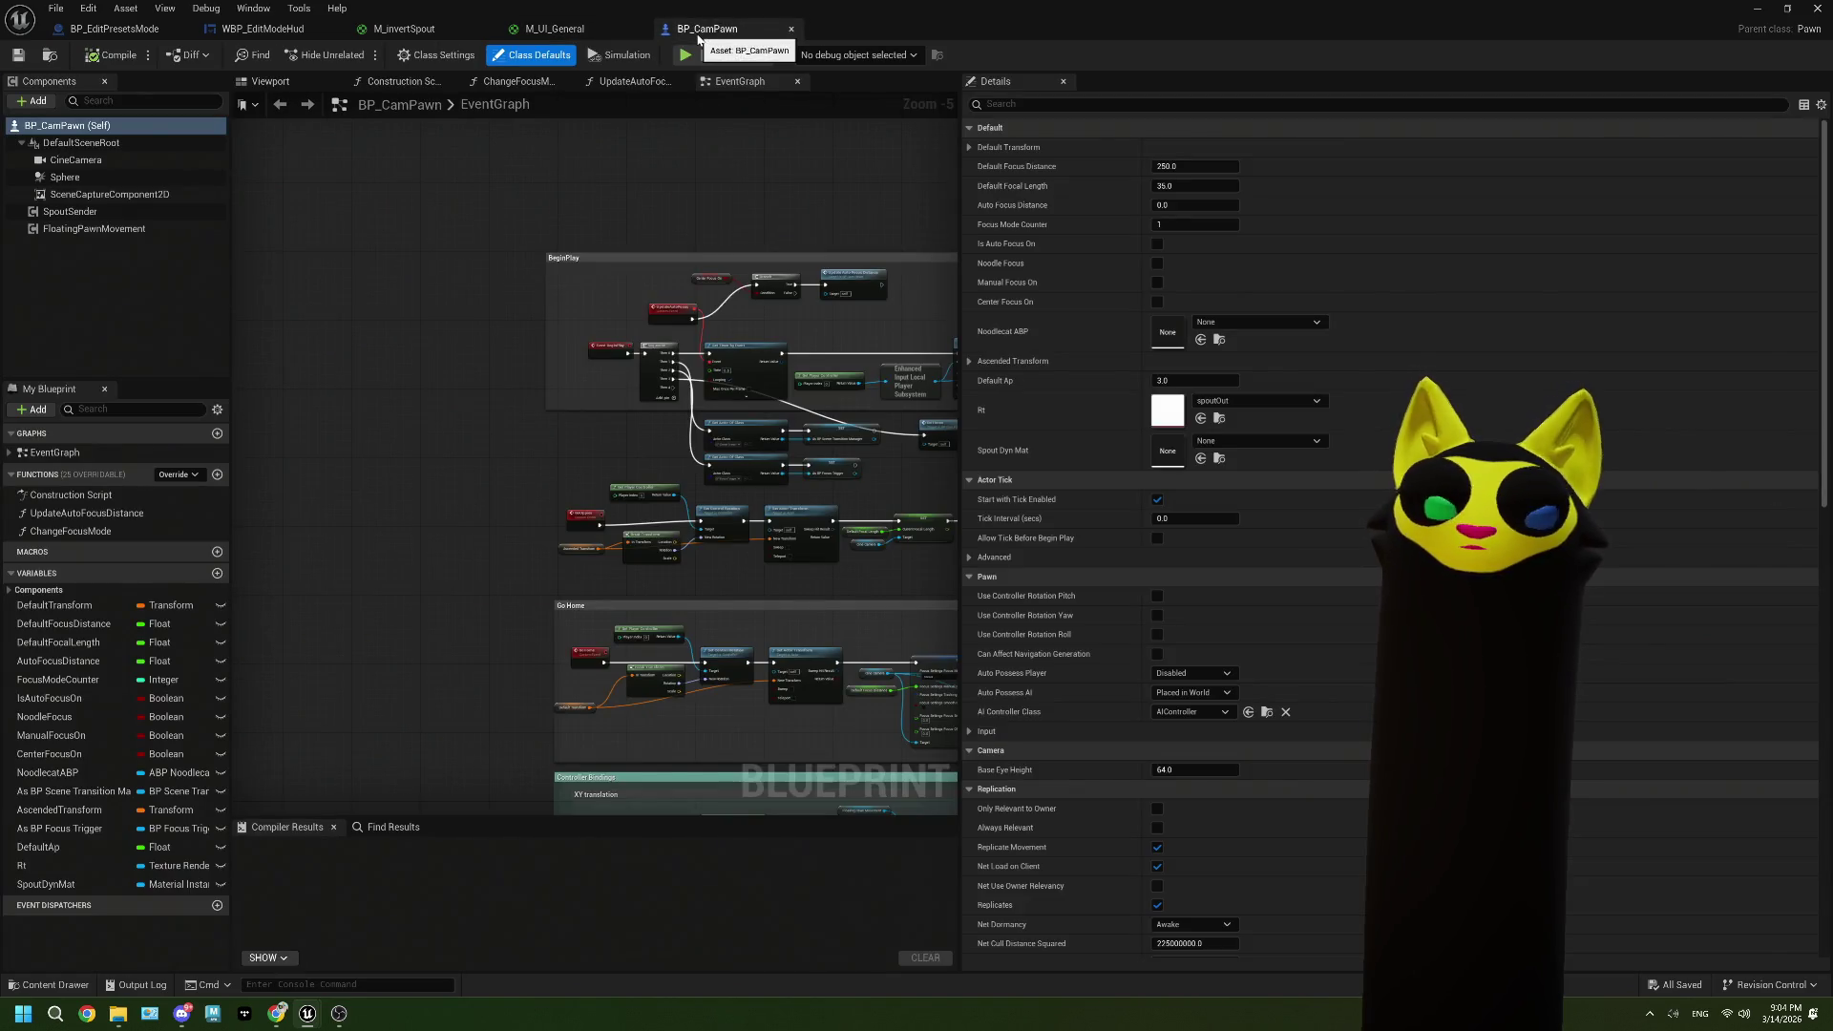
Step: Wire Set Vector Parameter Value's execution into Cast To WBP_EditModeHud and save
left_click(444, 29)
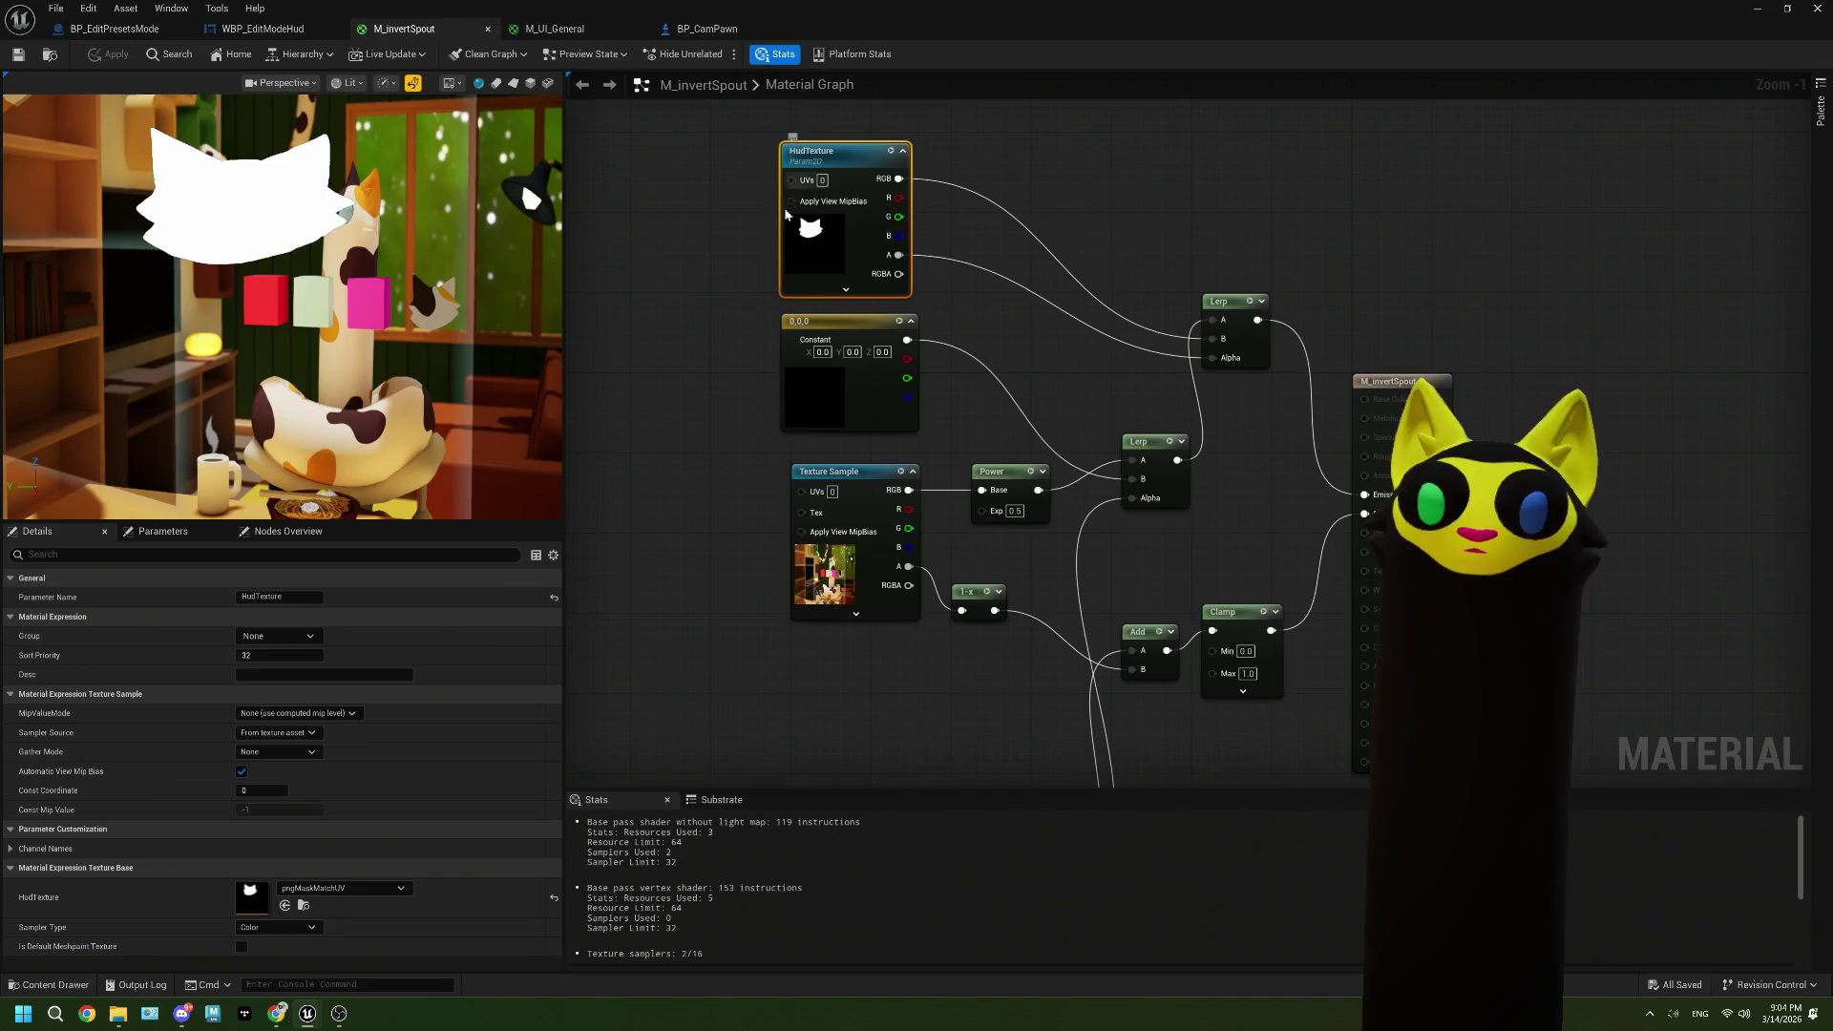
left_click(283, 36)
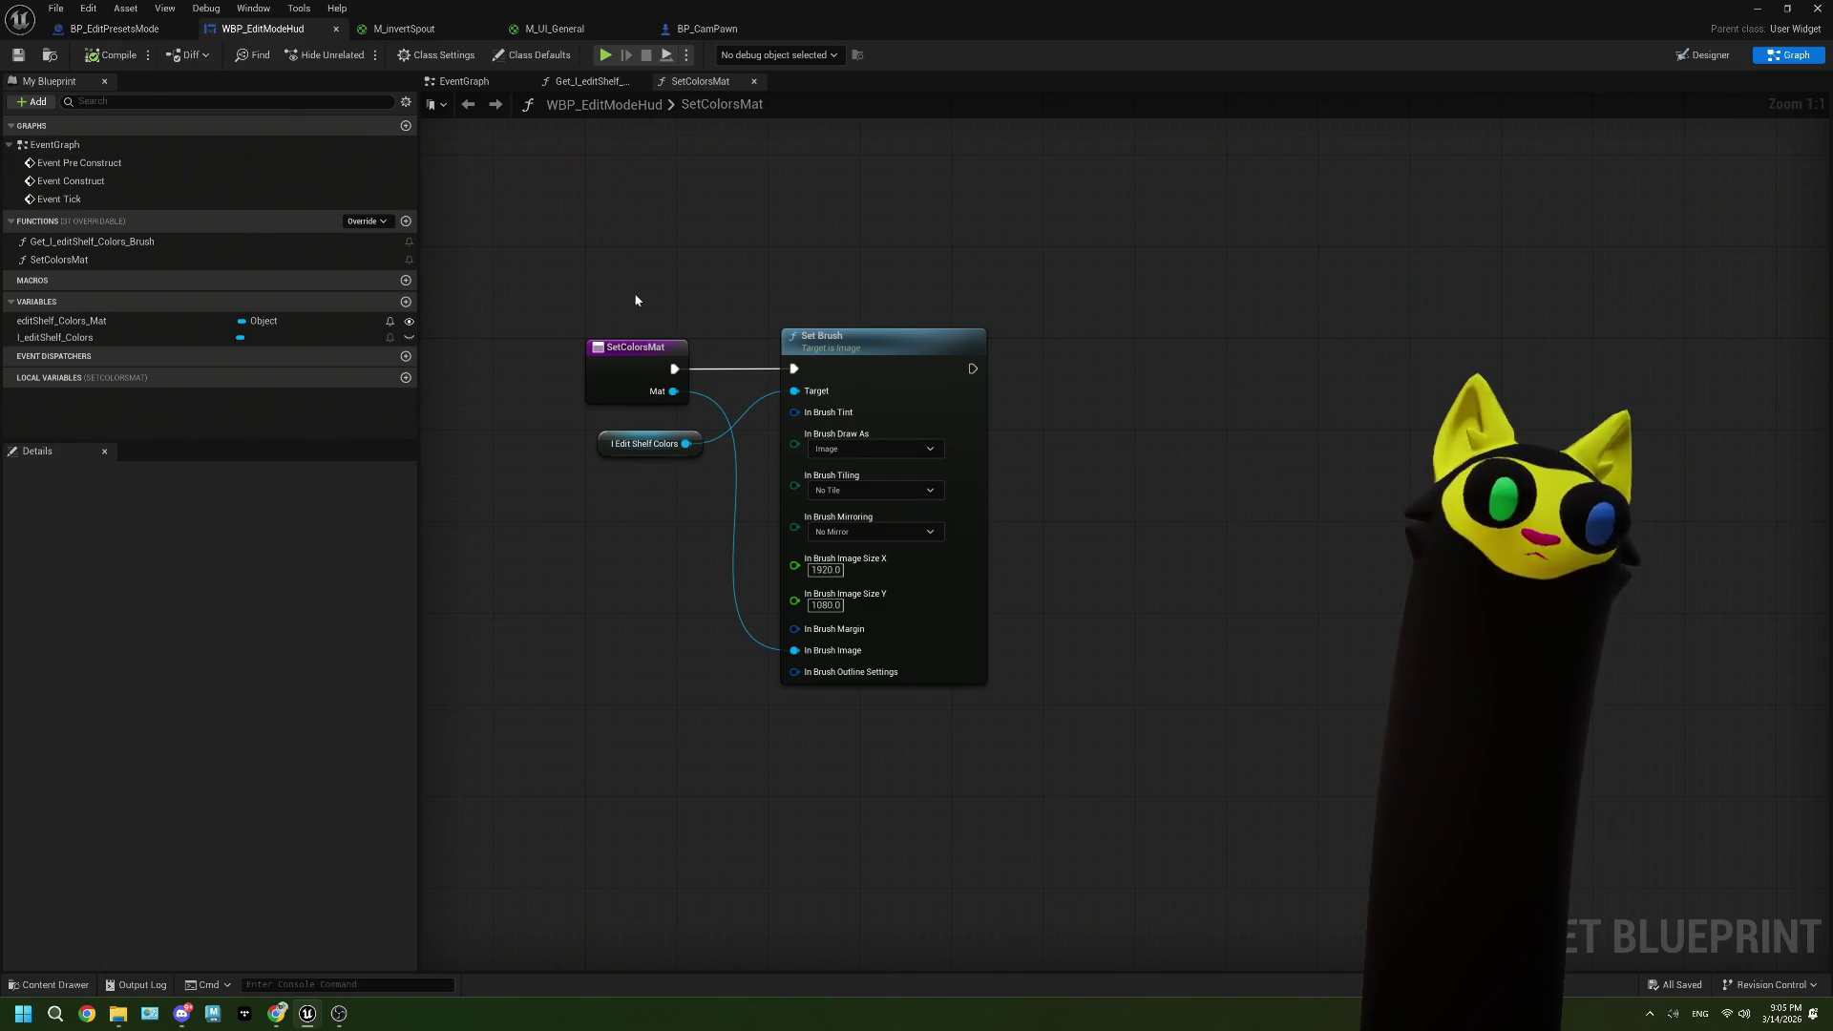
left_click(156, 39)
left_click_drag(593, 456, 692, 475)
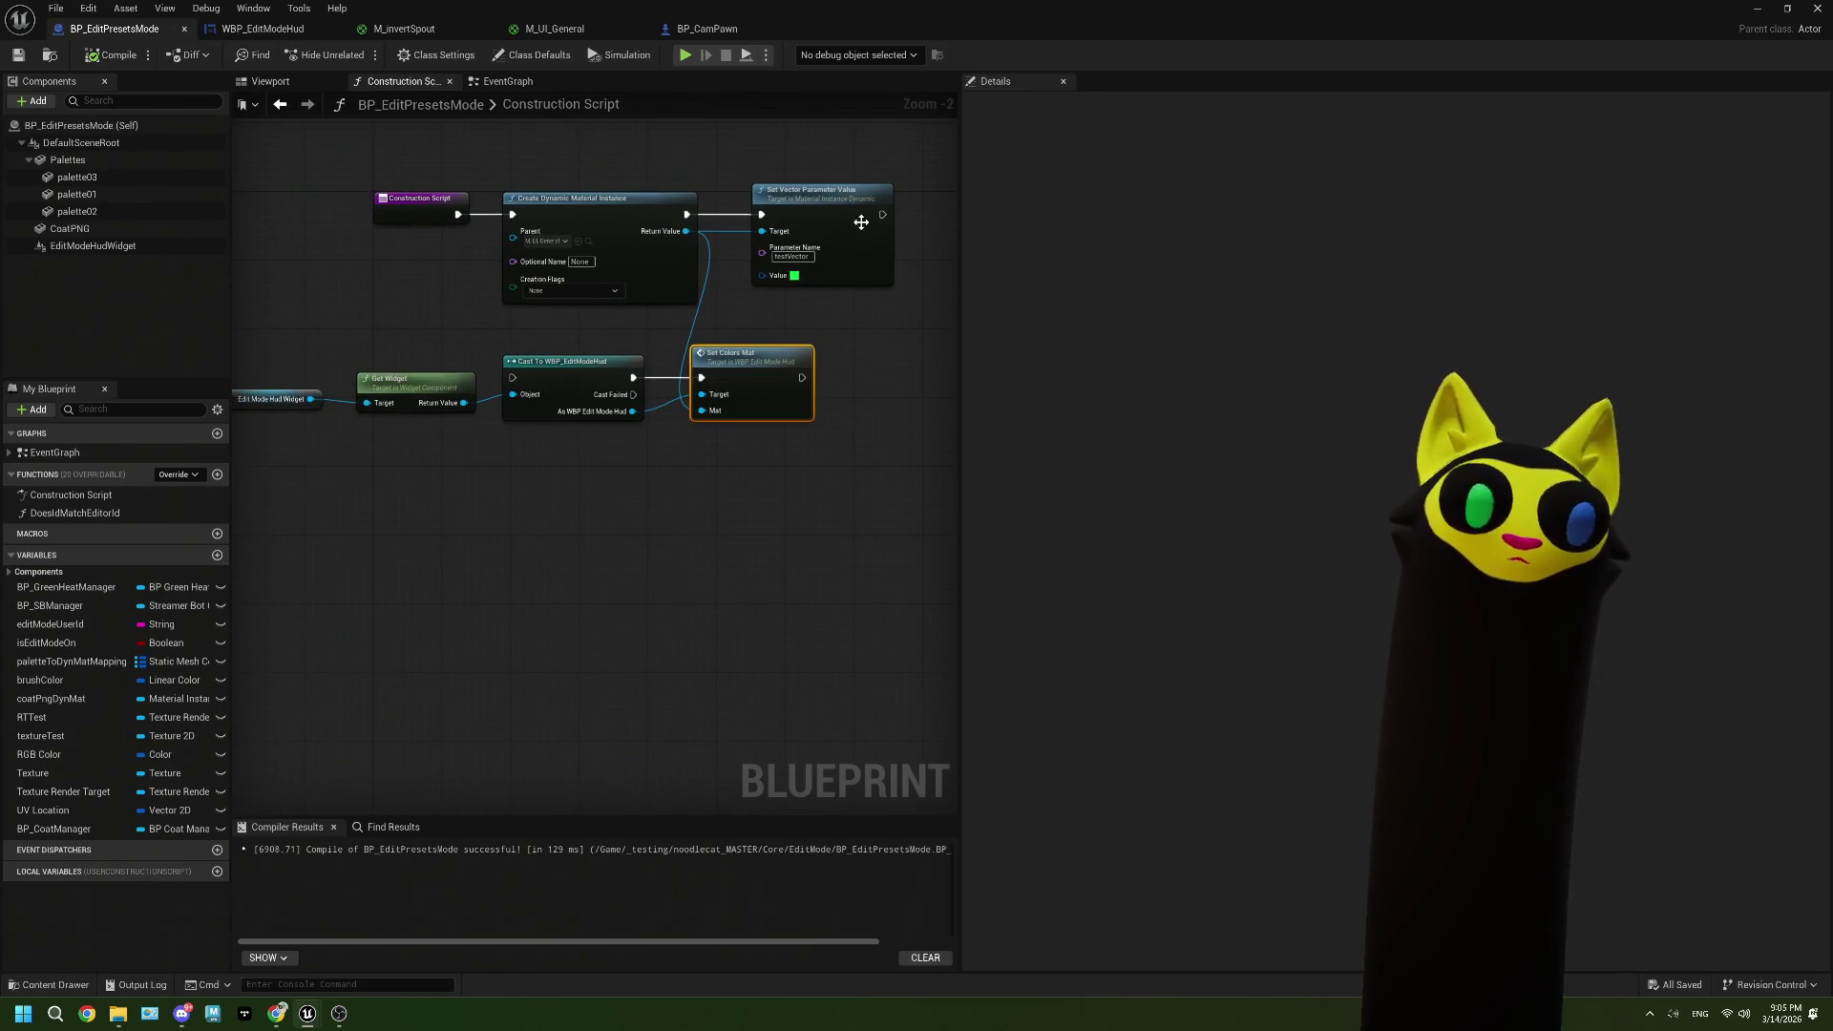
left_click_drag(882, 214, 513, 378)
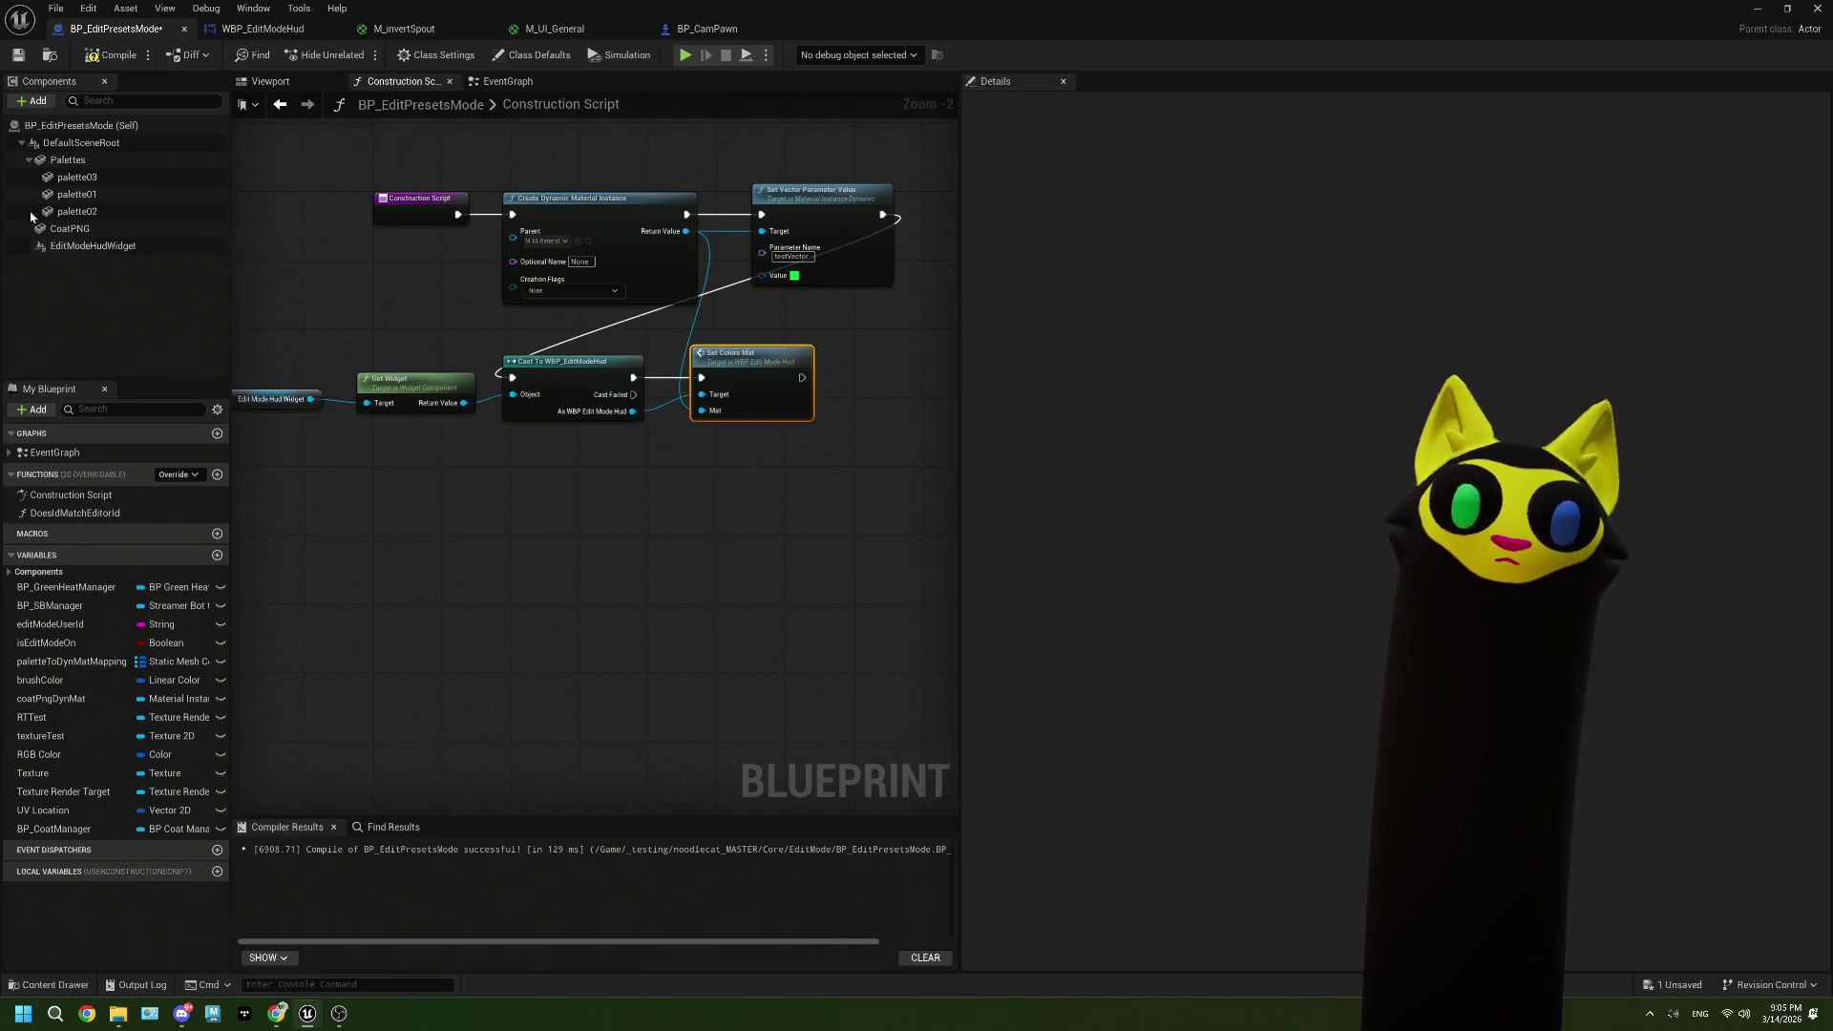
left_click(18, 54)
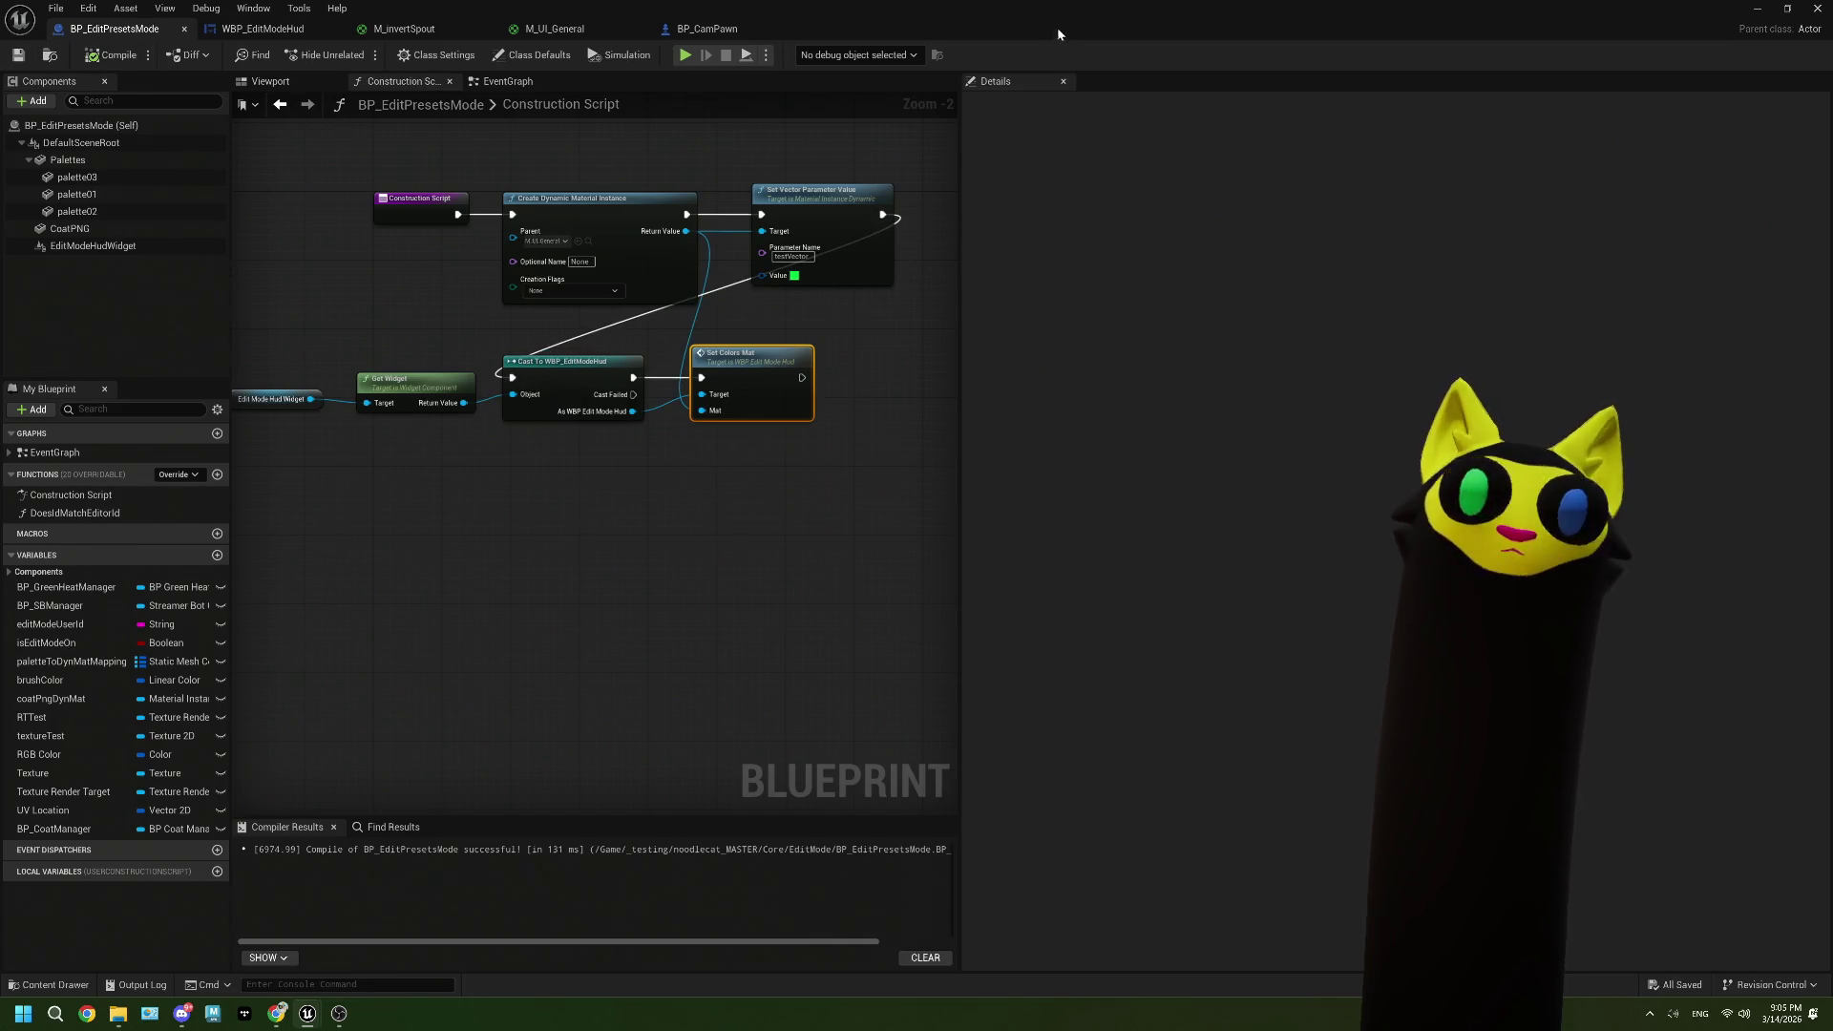
Step: Run a test simulation, check the spoutOut render target, then stop it and dismiss the log
key("alt+p")
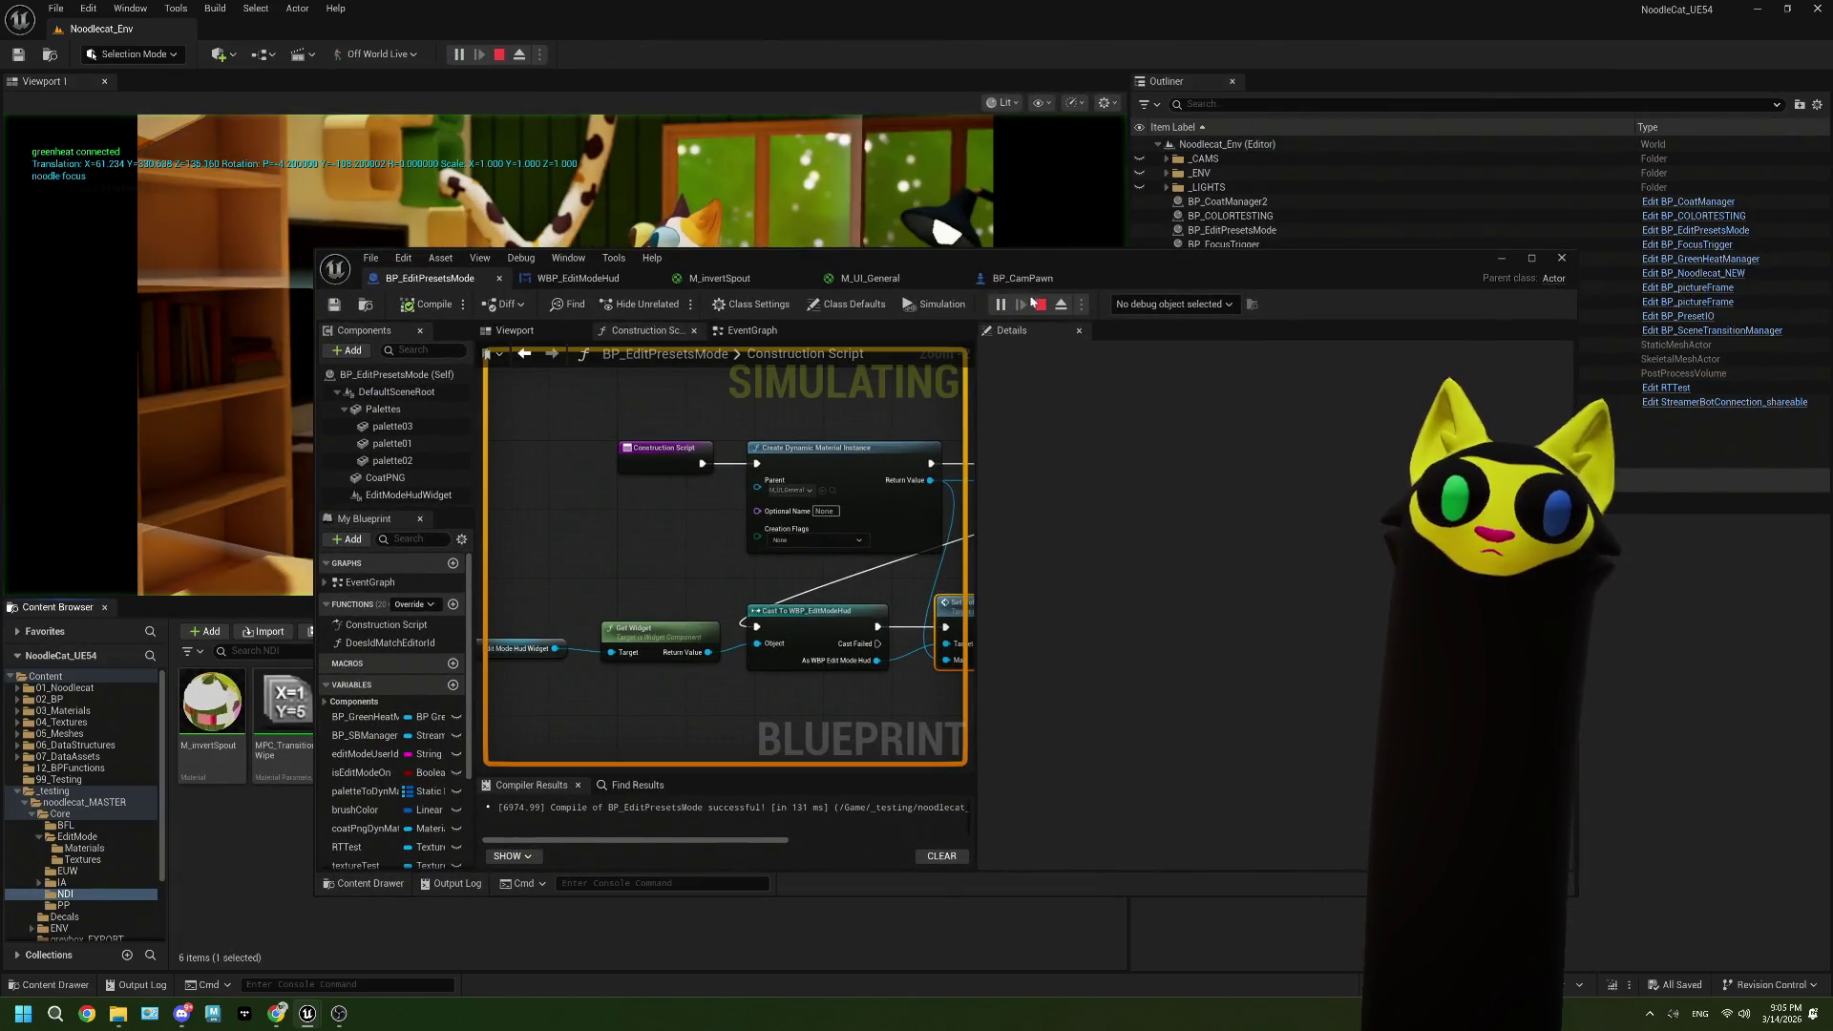
mouse_move(960, 257)
left_mouse_down()
mouse_move(951, 638)
mouse_move(692, 731)
left_mouse_up()
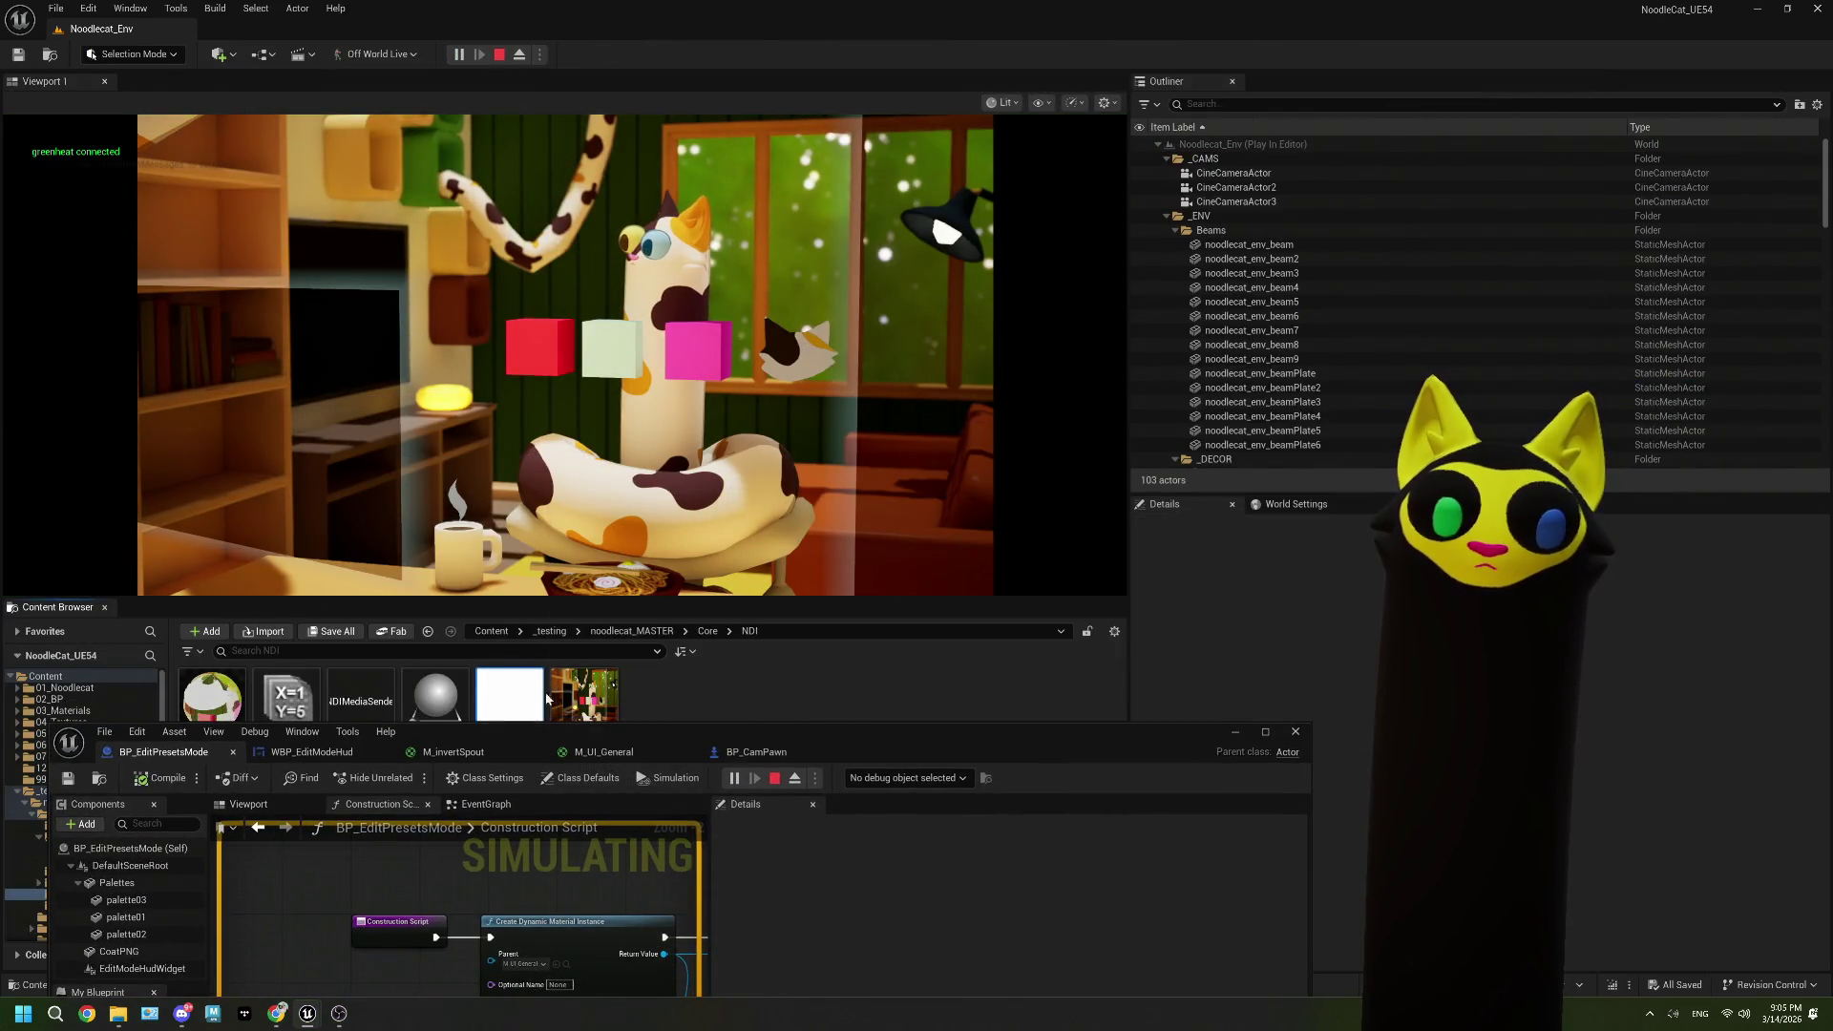
double_click(548, 699)
mouse_move(894, 729)
left_mouse_down()
mouse_move(945, 58)
mouse_move(983, 154)
left_mouse_up()
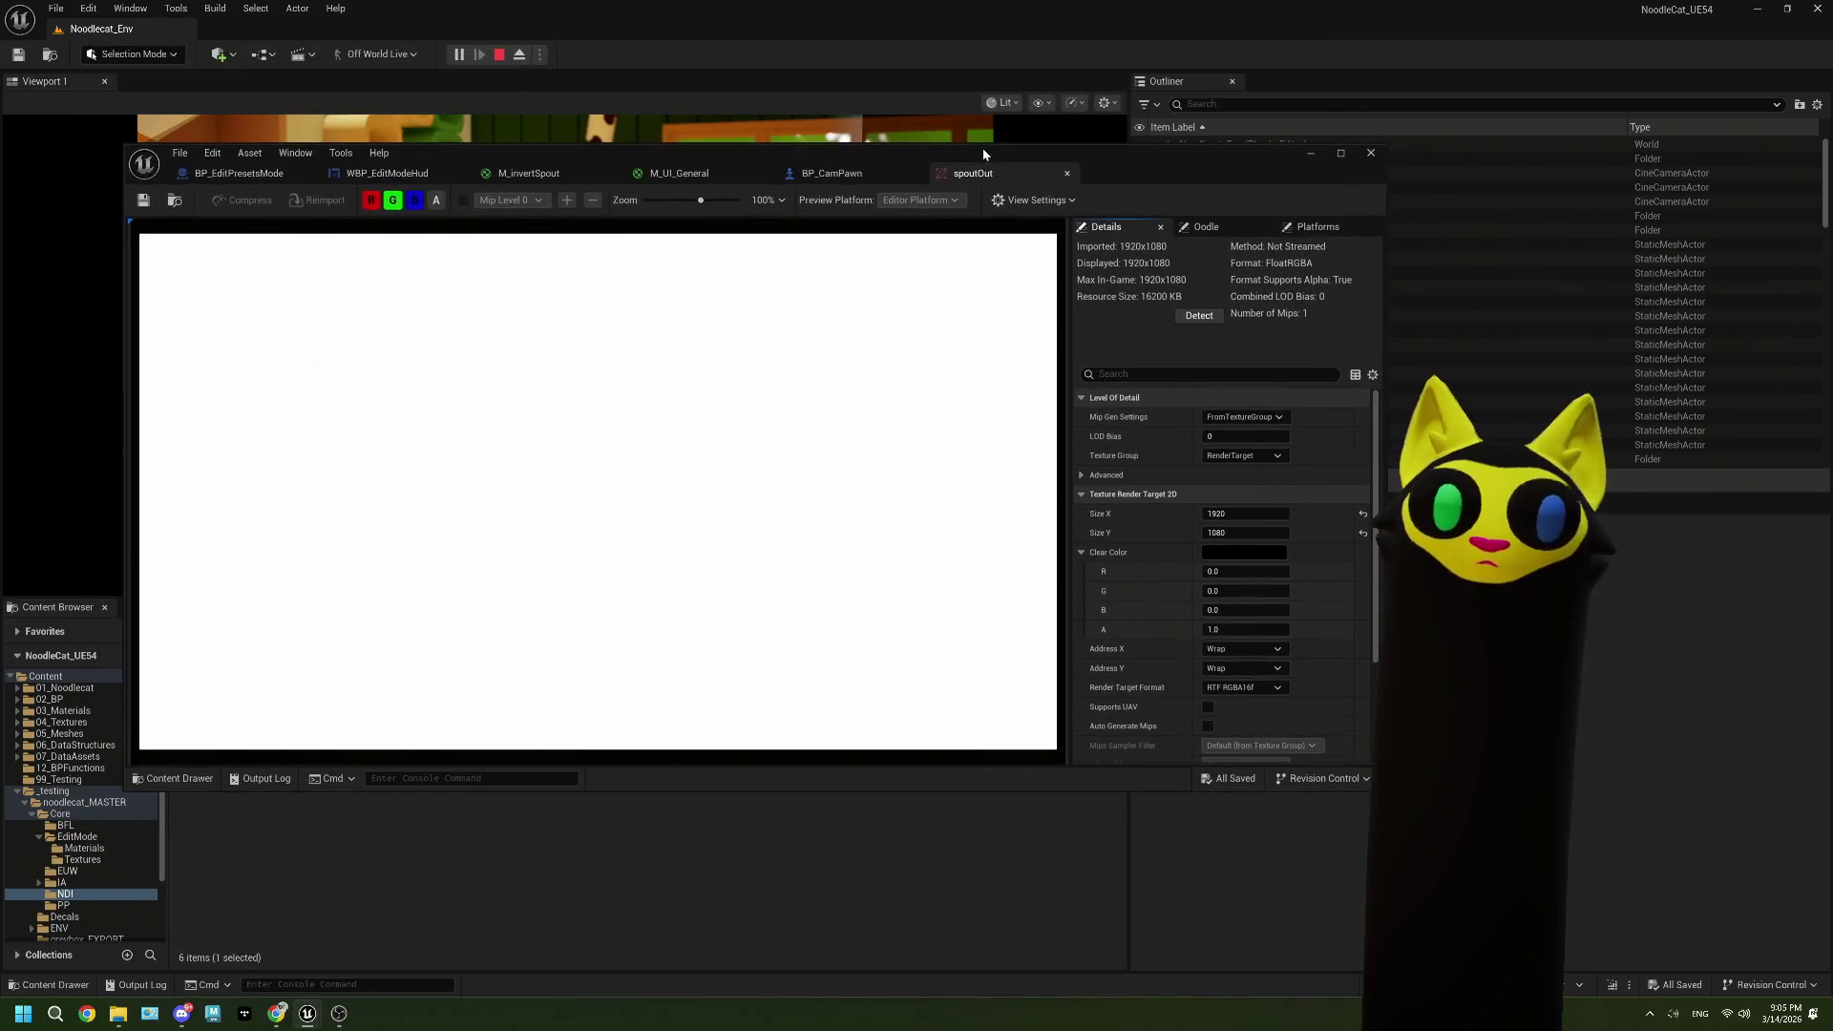
left_click(535, 174)
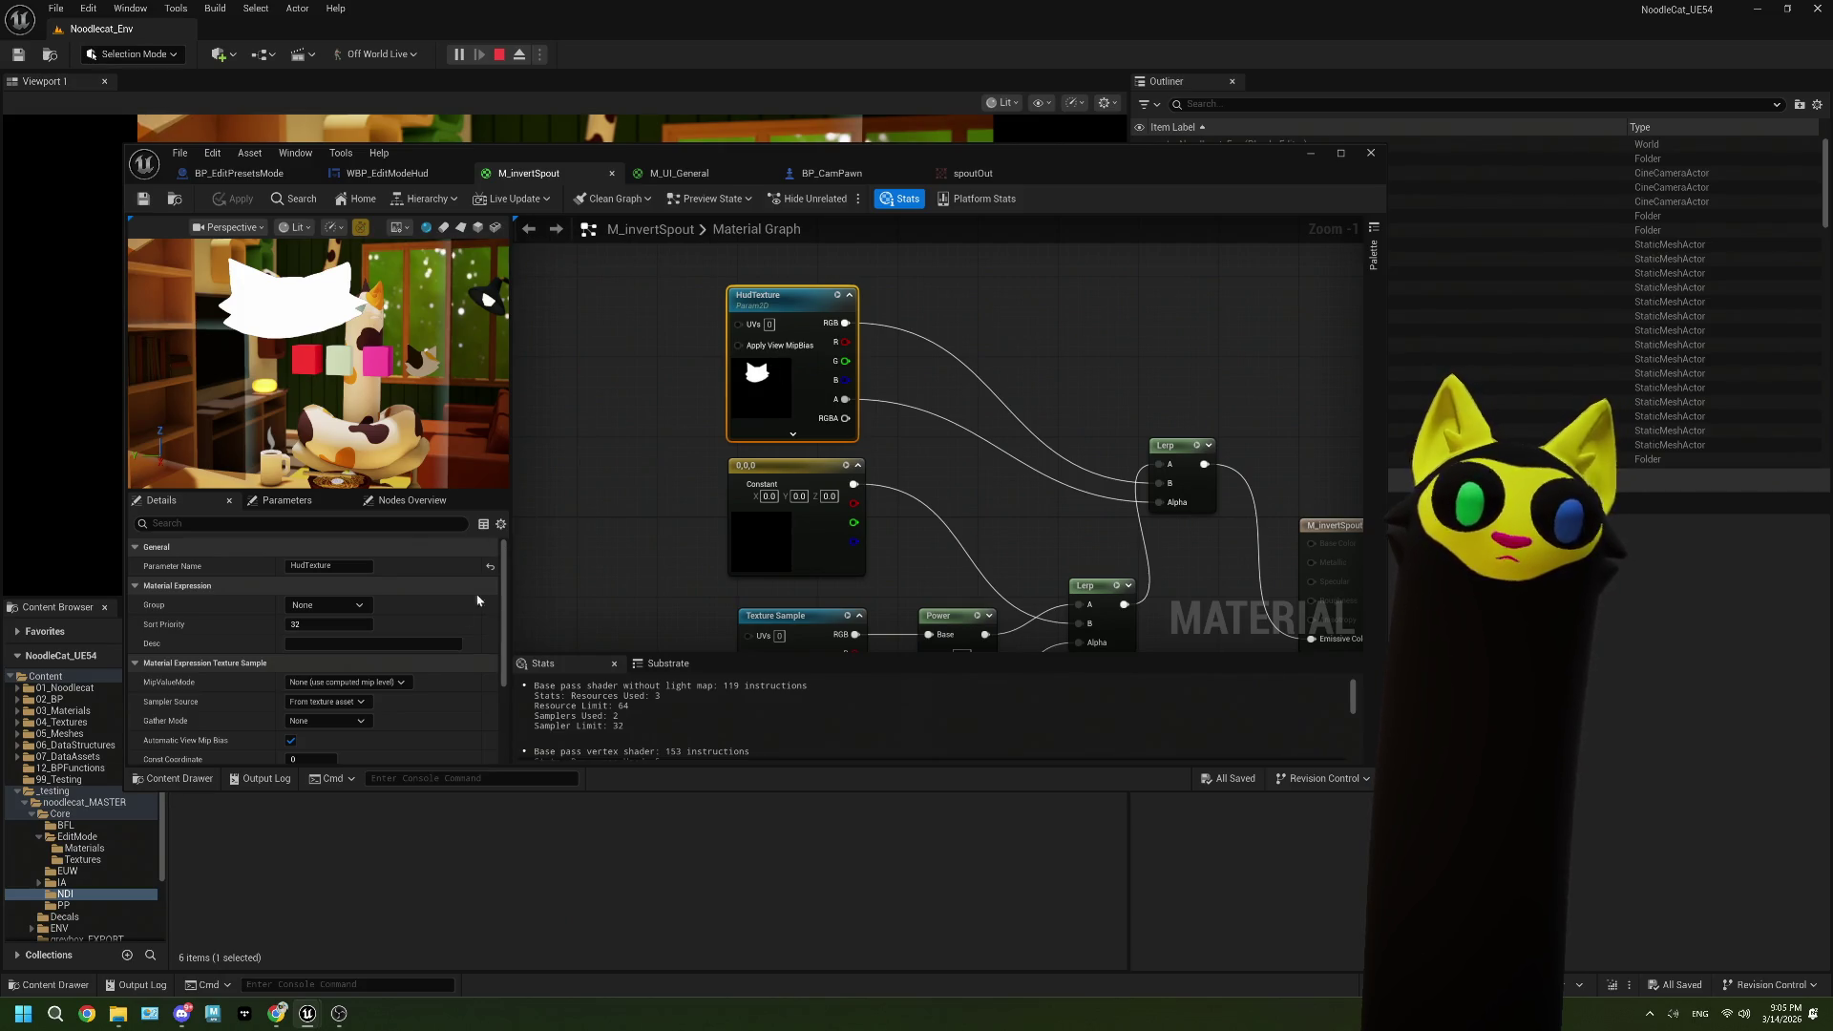
scroll(477, 601, "down", 4)
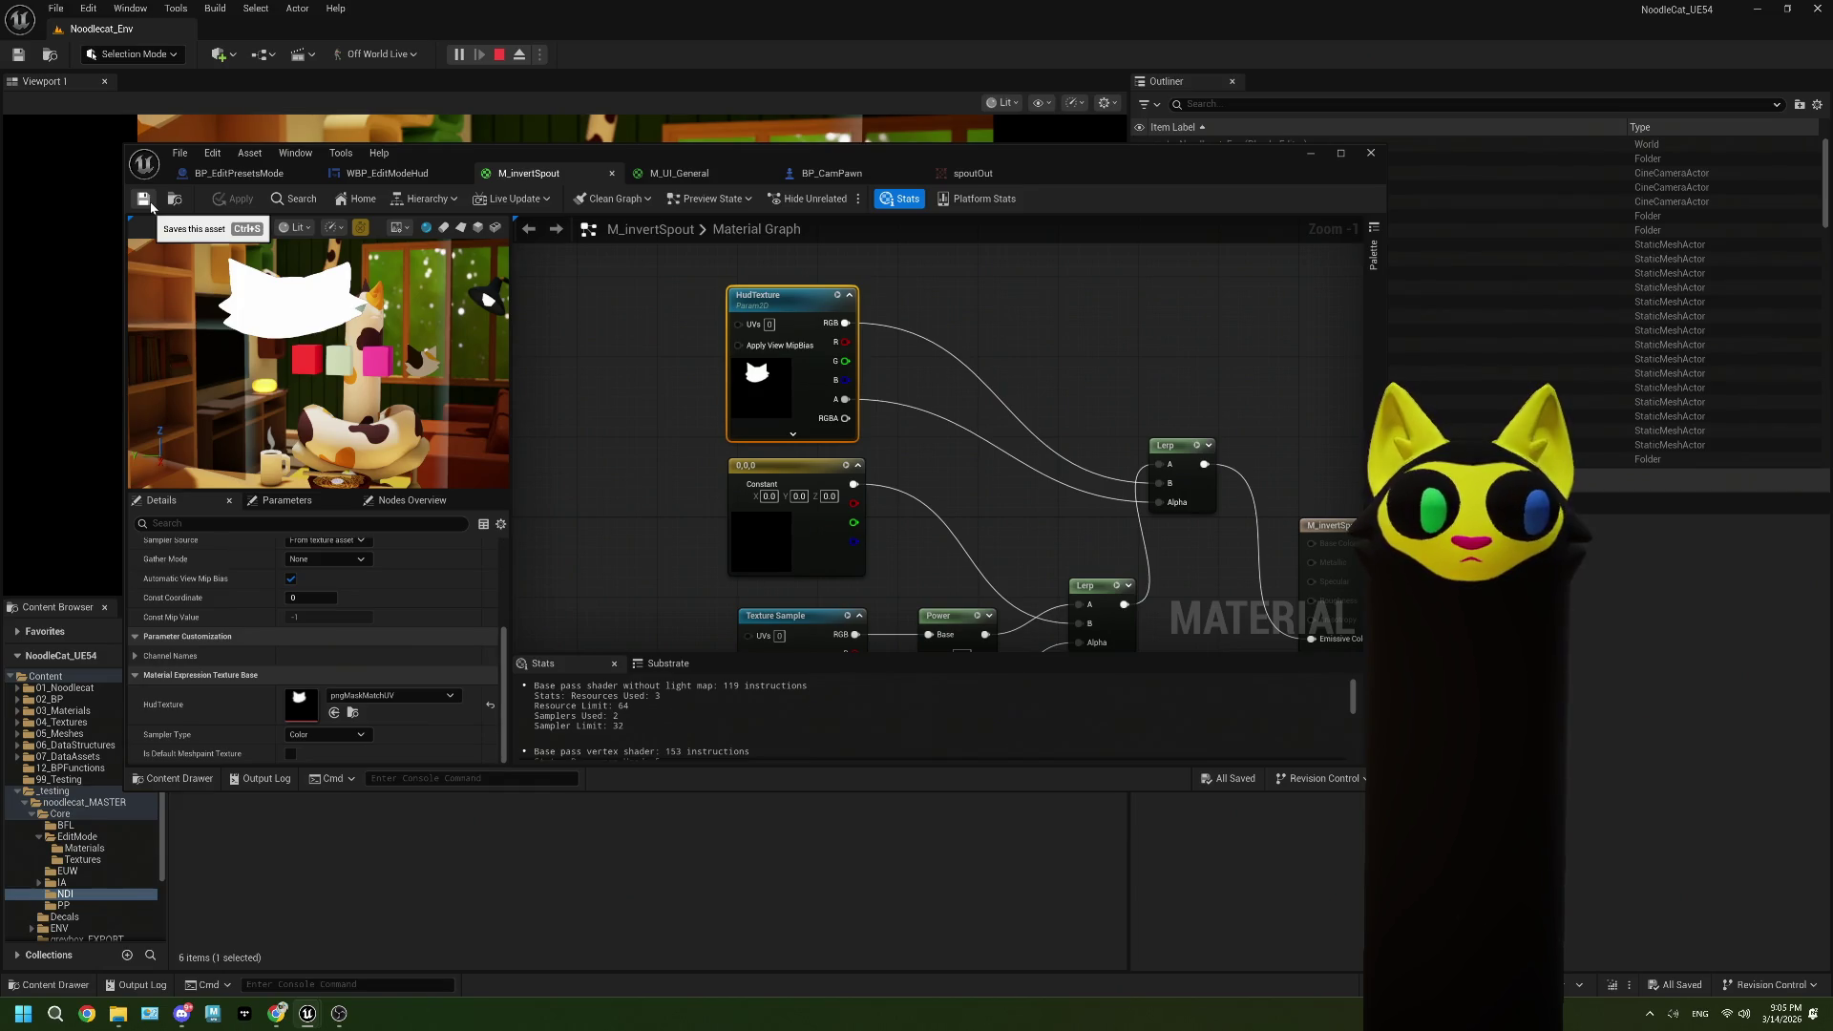
left_click(889, 177)
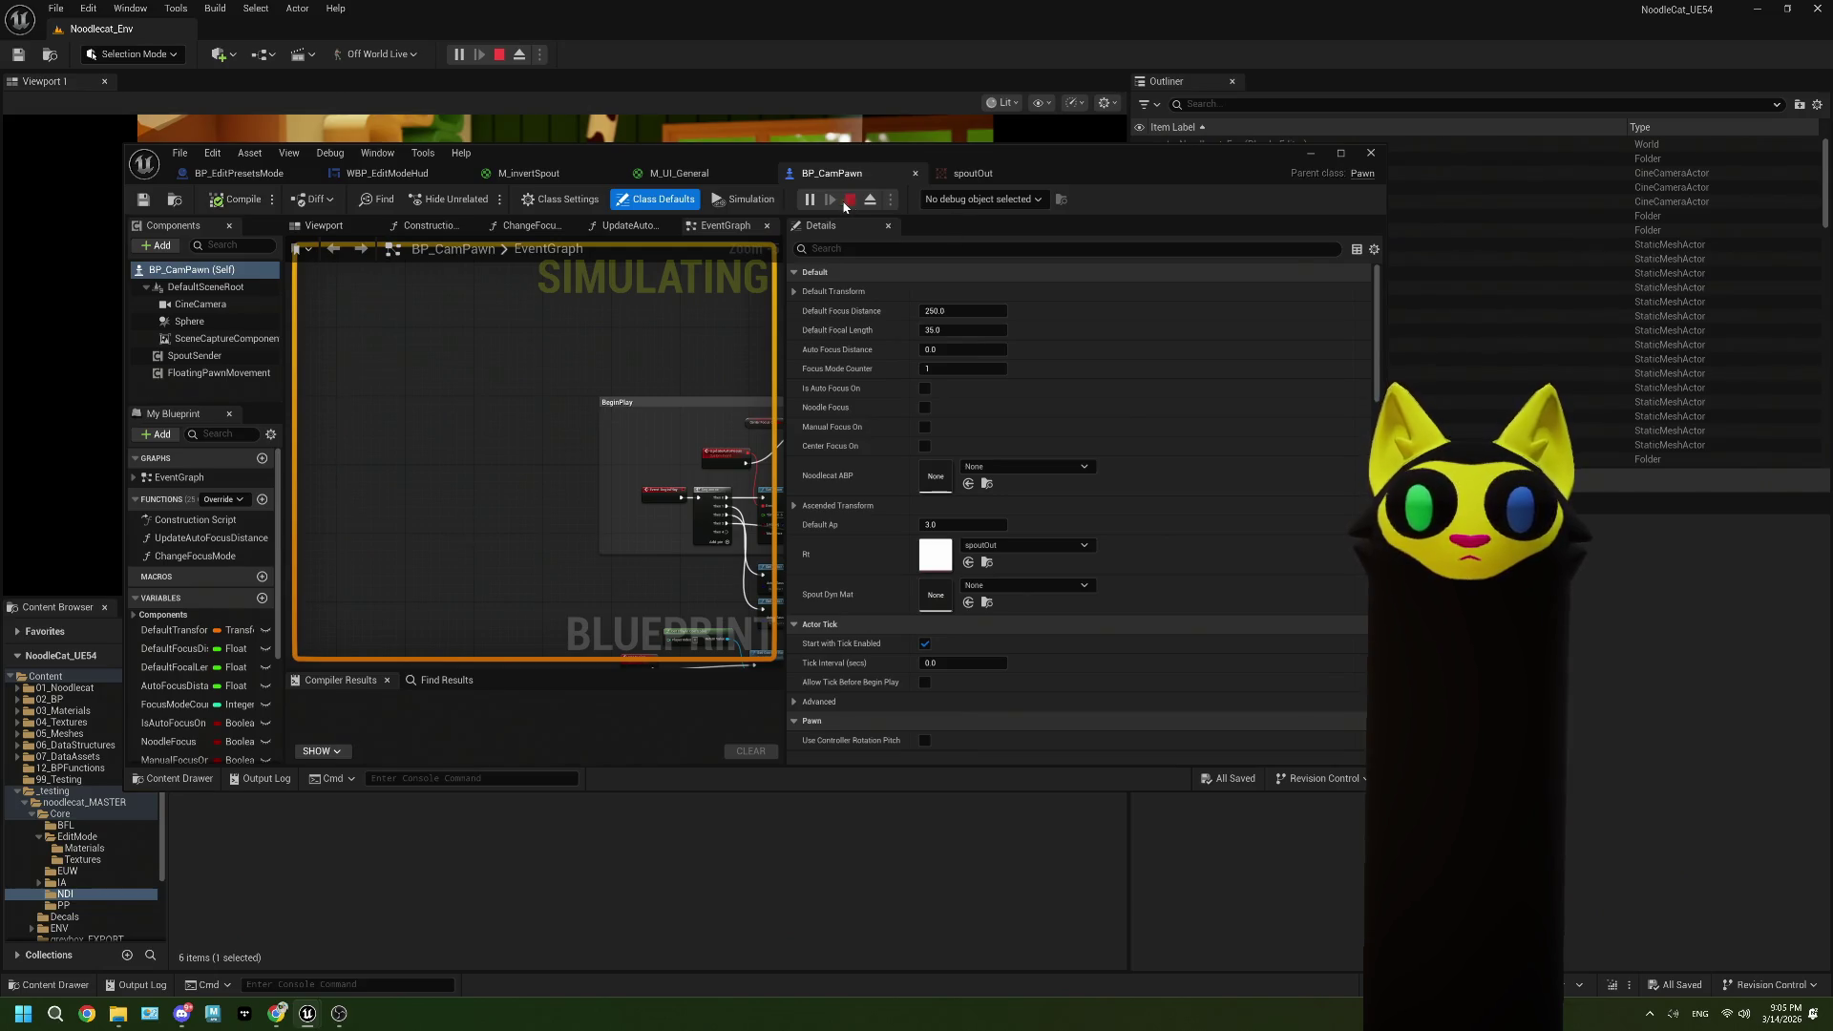
left_click(847, 201)
left_click(1384, 243)
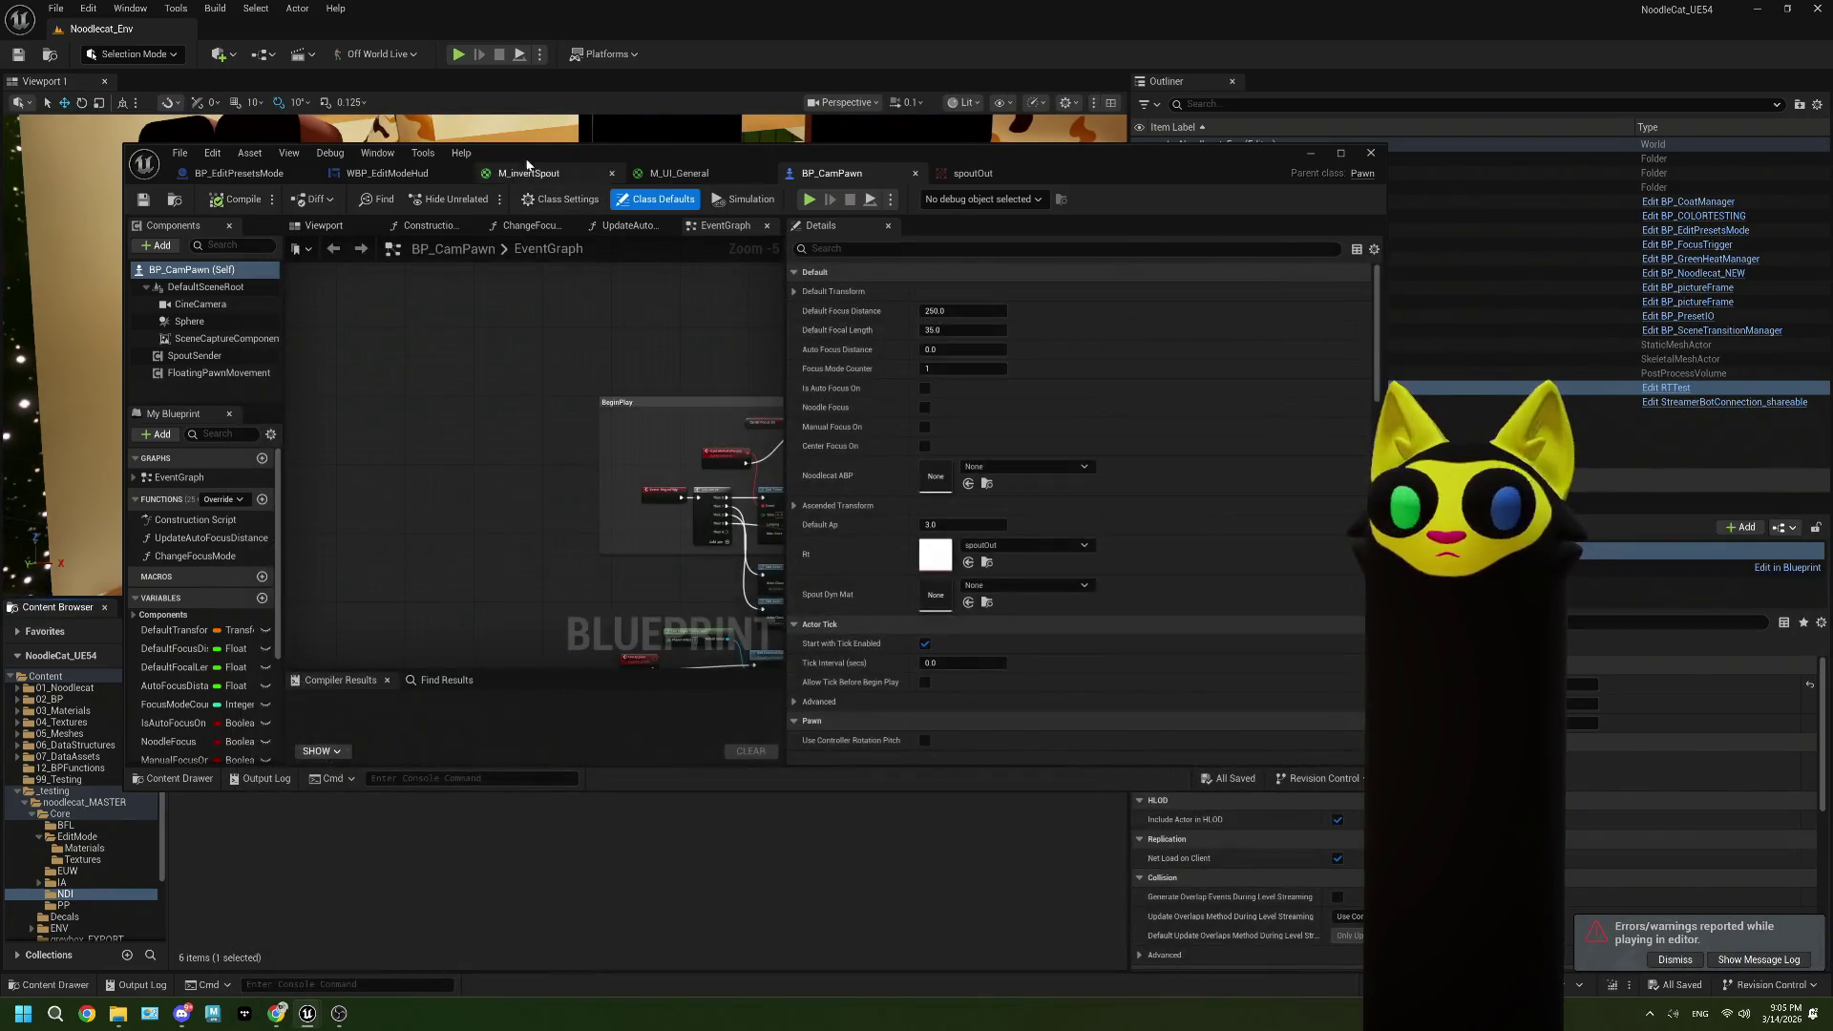
Step: Return to WBP_EditModeHud's SetColorsMat graph with the editor maximized
left_click(501, 177)
left_click_drag(675, 379, 718, 353)
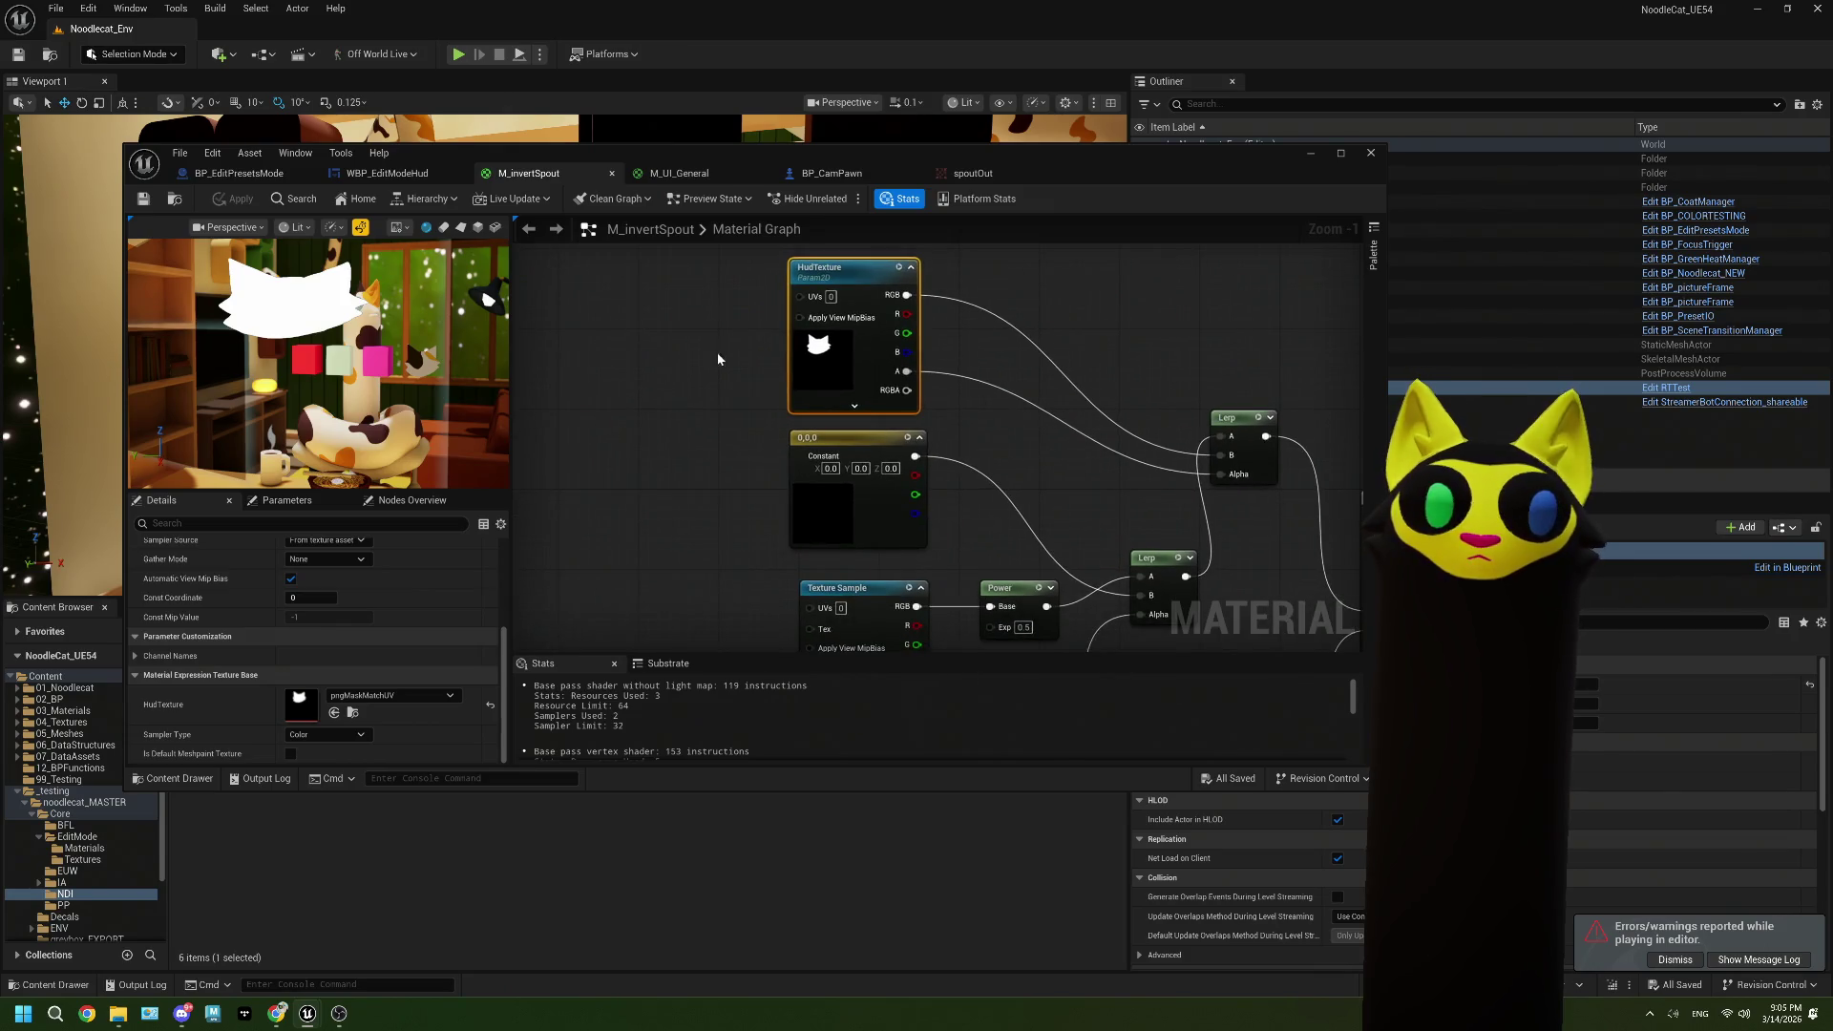
left_click(385, 173)
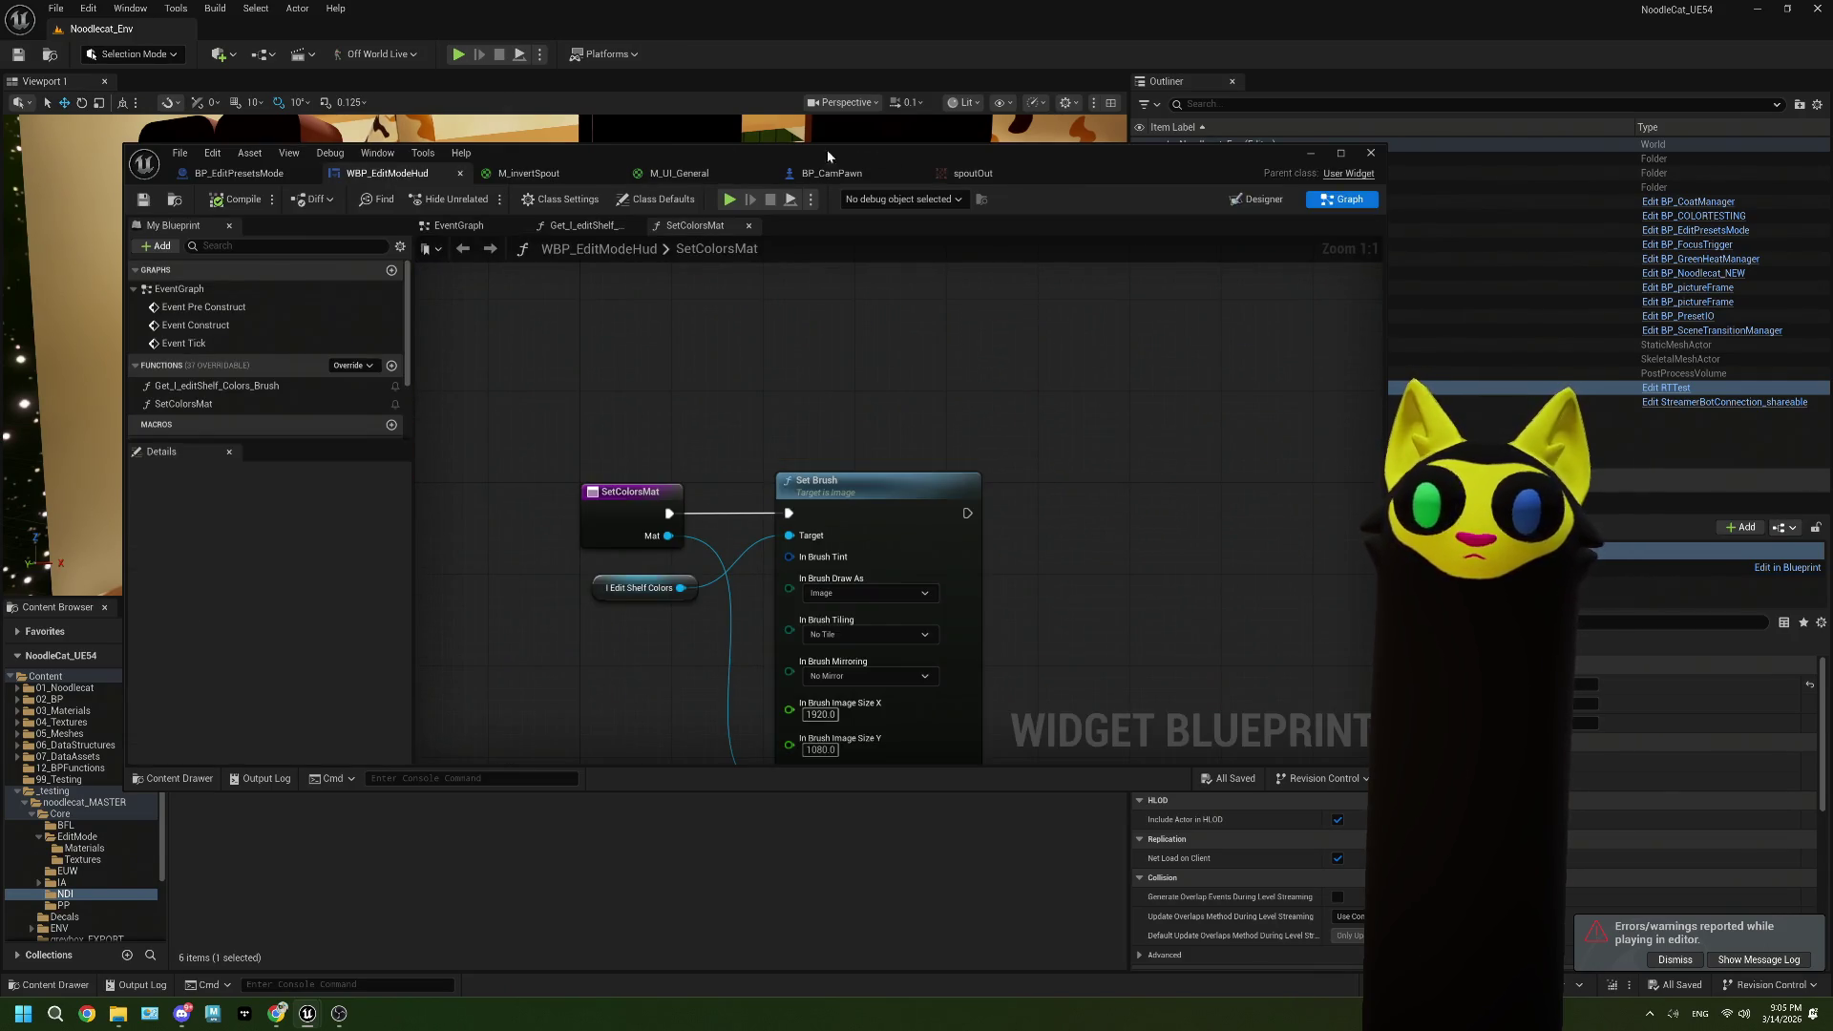
left_click(210, 180)
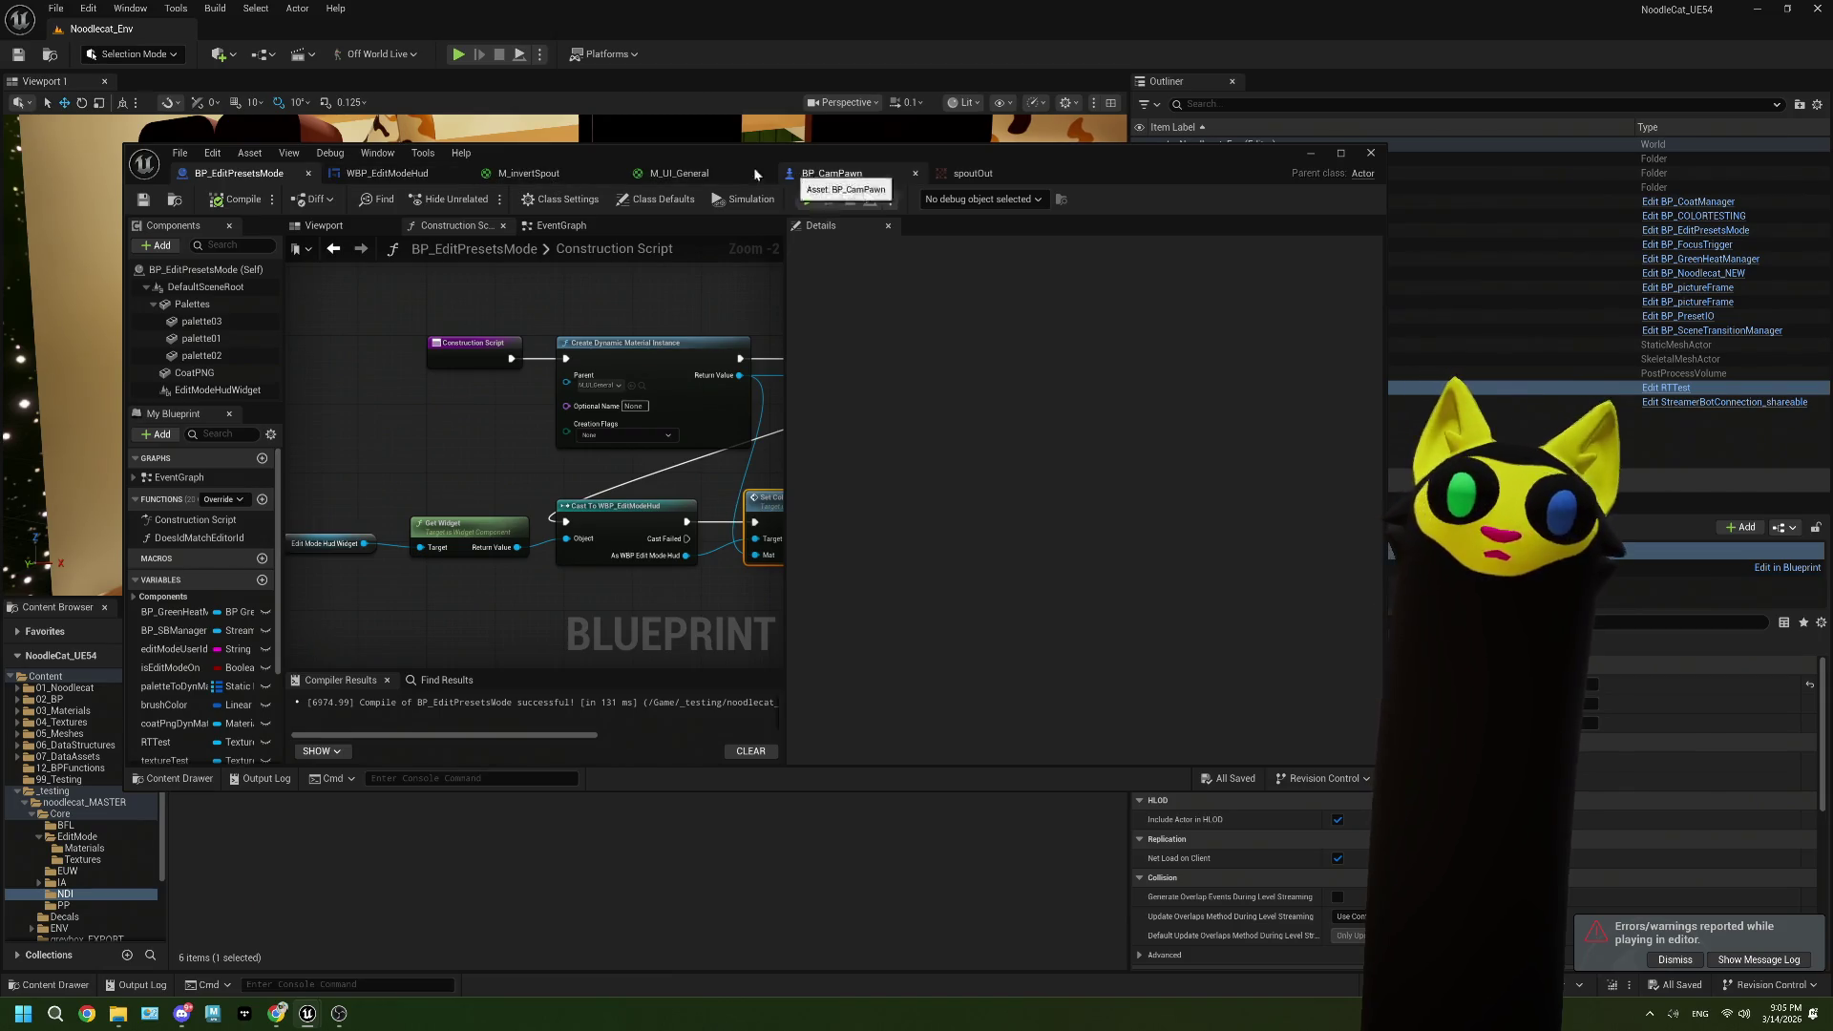
key("ctrl+Tab")
key("super+Up")
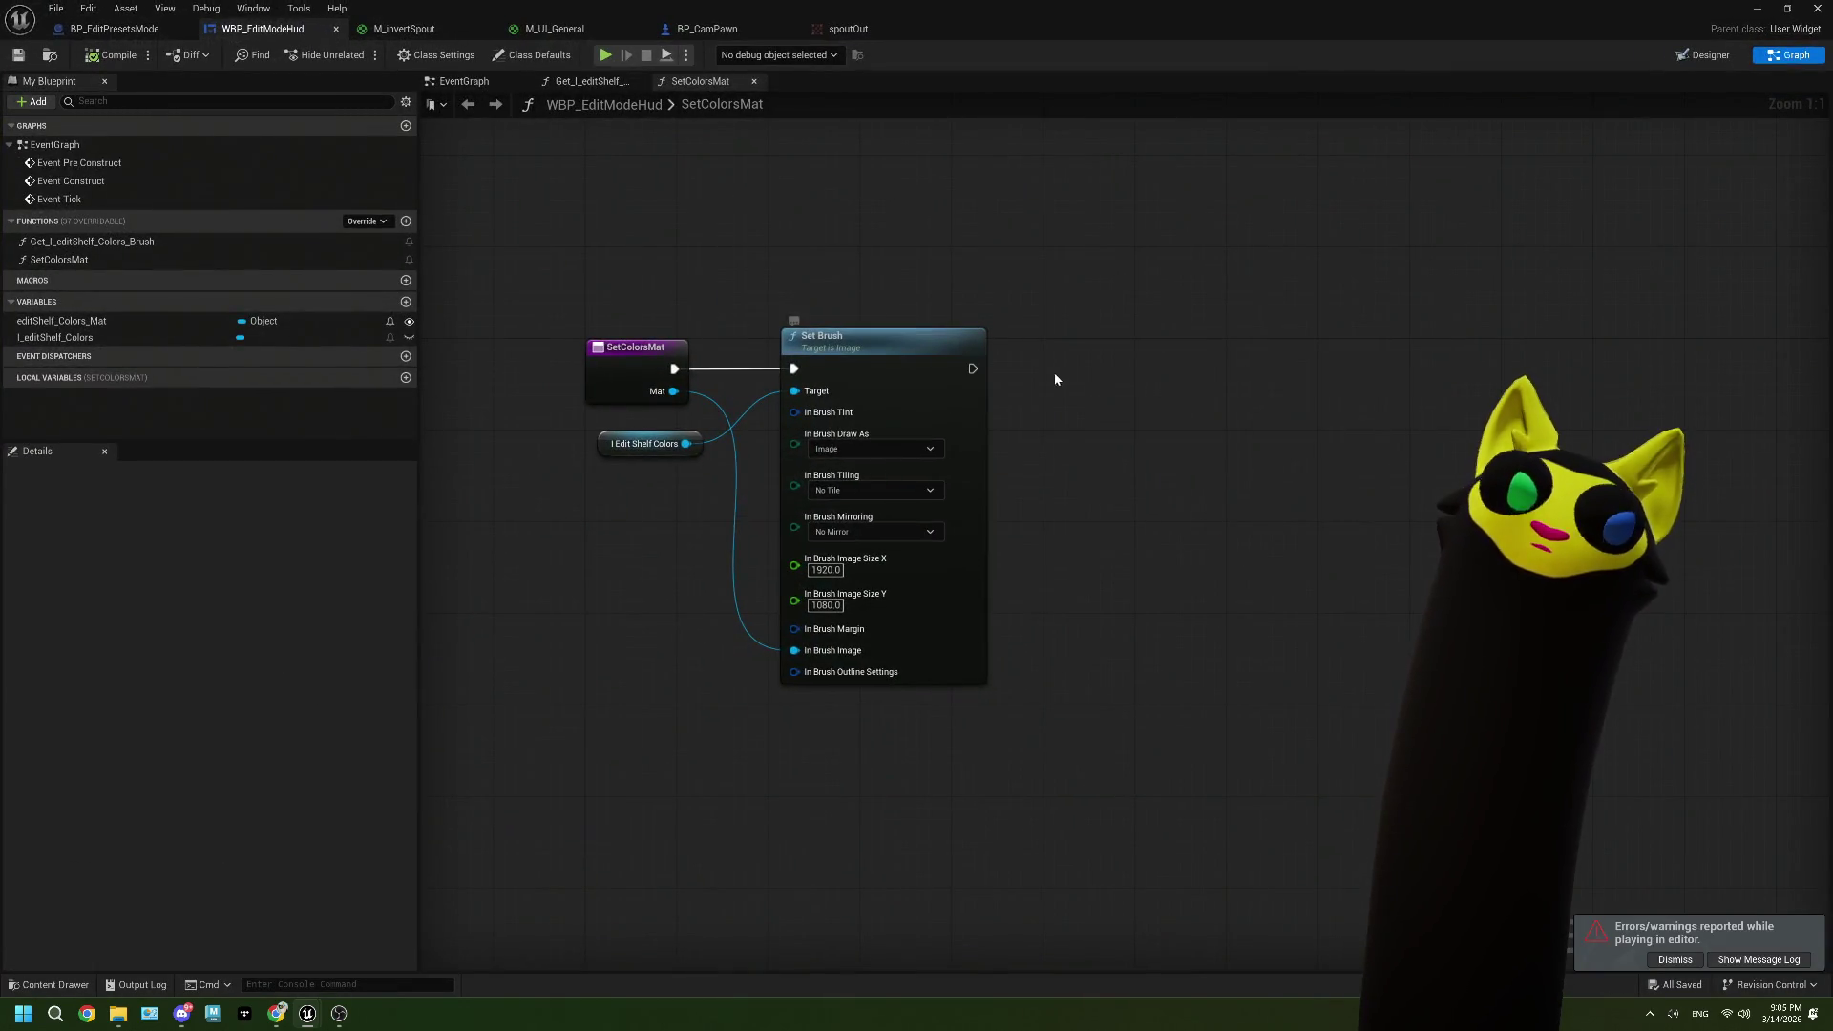
Step: Keep the Set Brush draw-as option on Image and tiling on No Tile
left_click(930, 449)
left_click(930, 449)
left_click(914, 490)
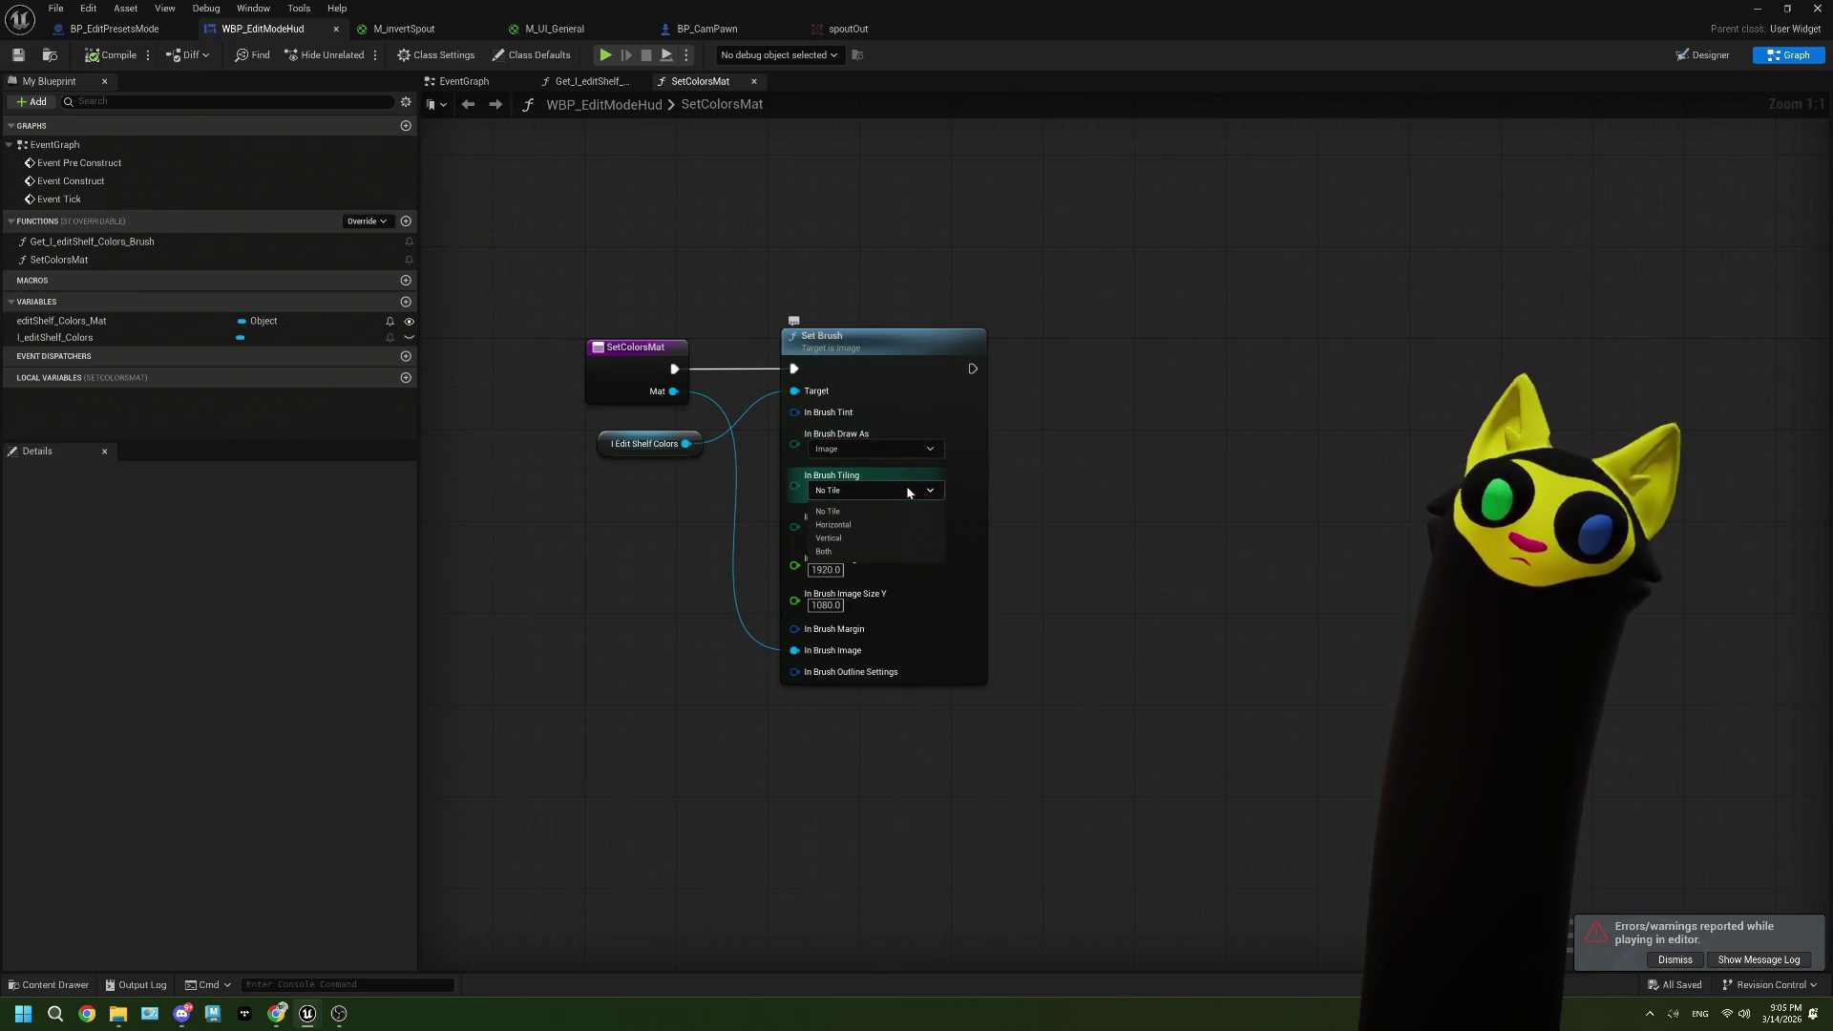
left_click(916, 491)
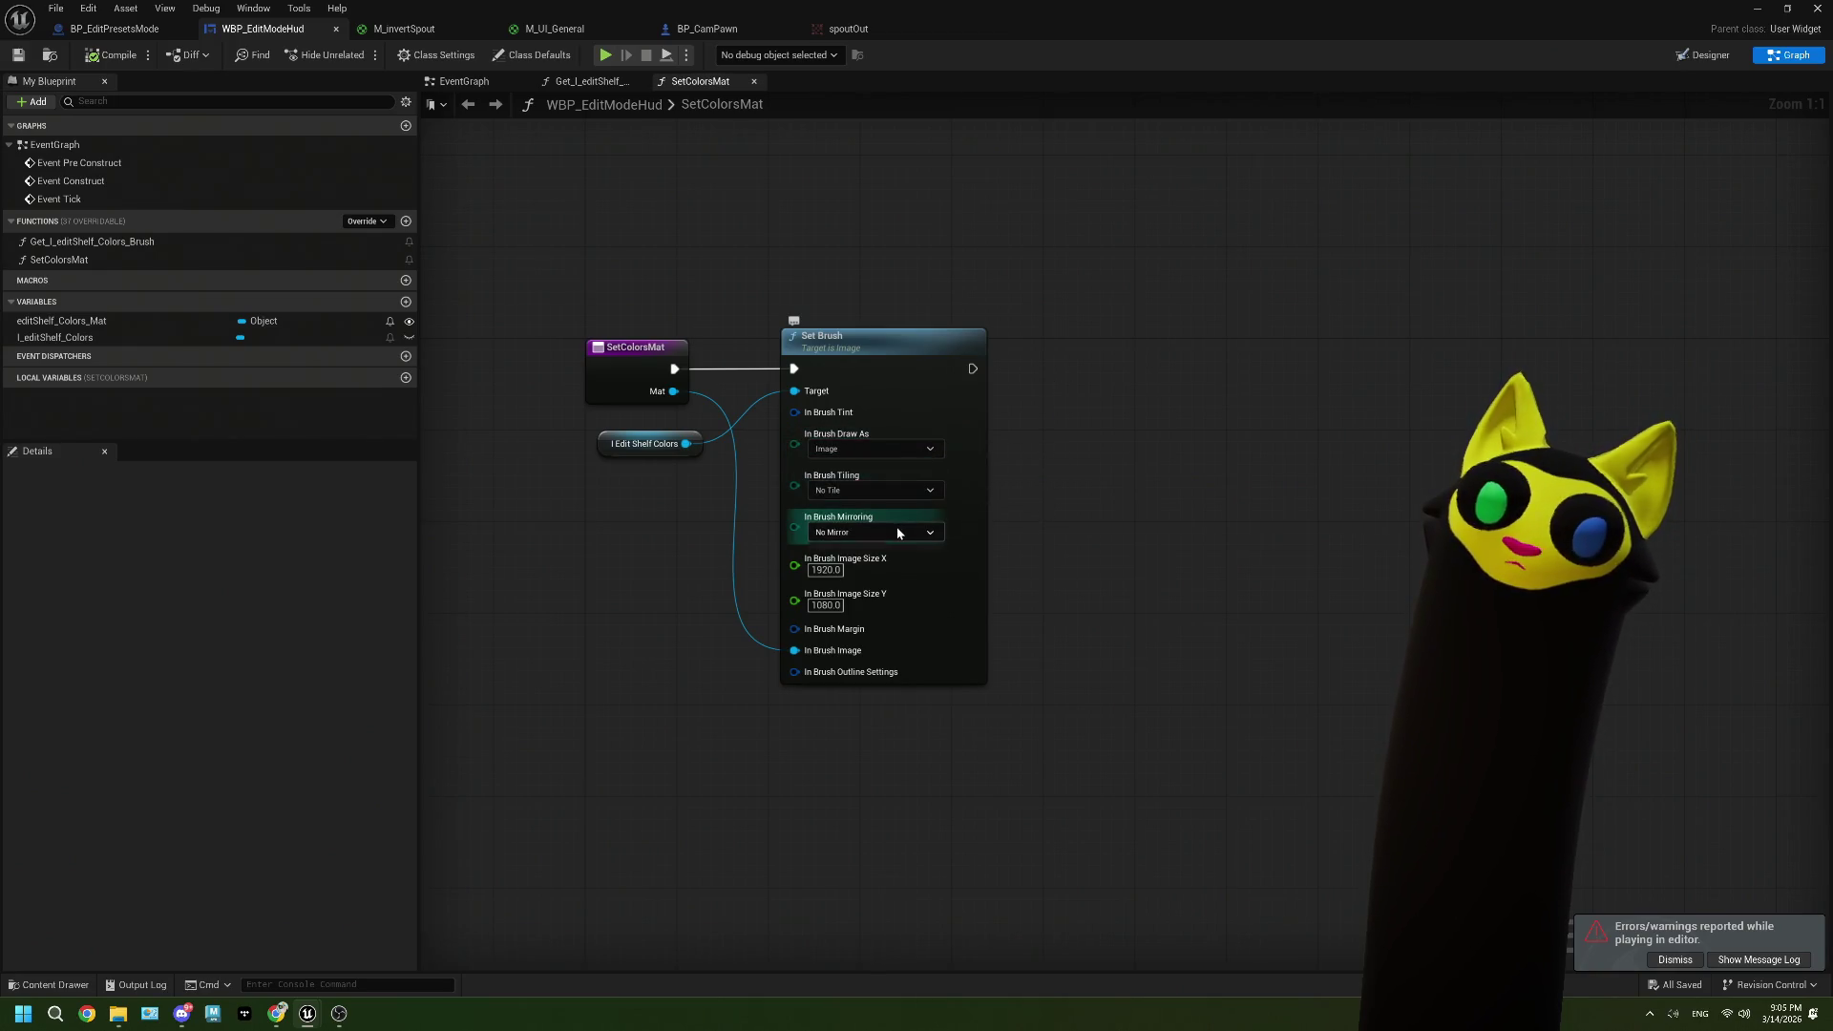
Step: Split Set Brush's In Brush Margin and outline settings into separate inputs
right_click(795, 631)
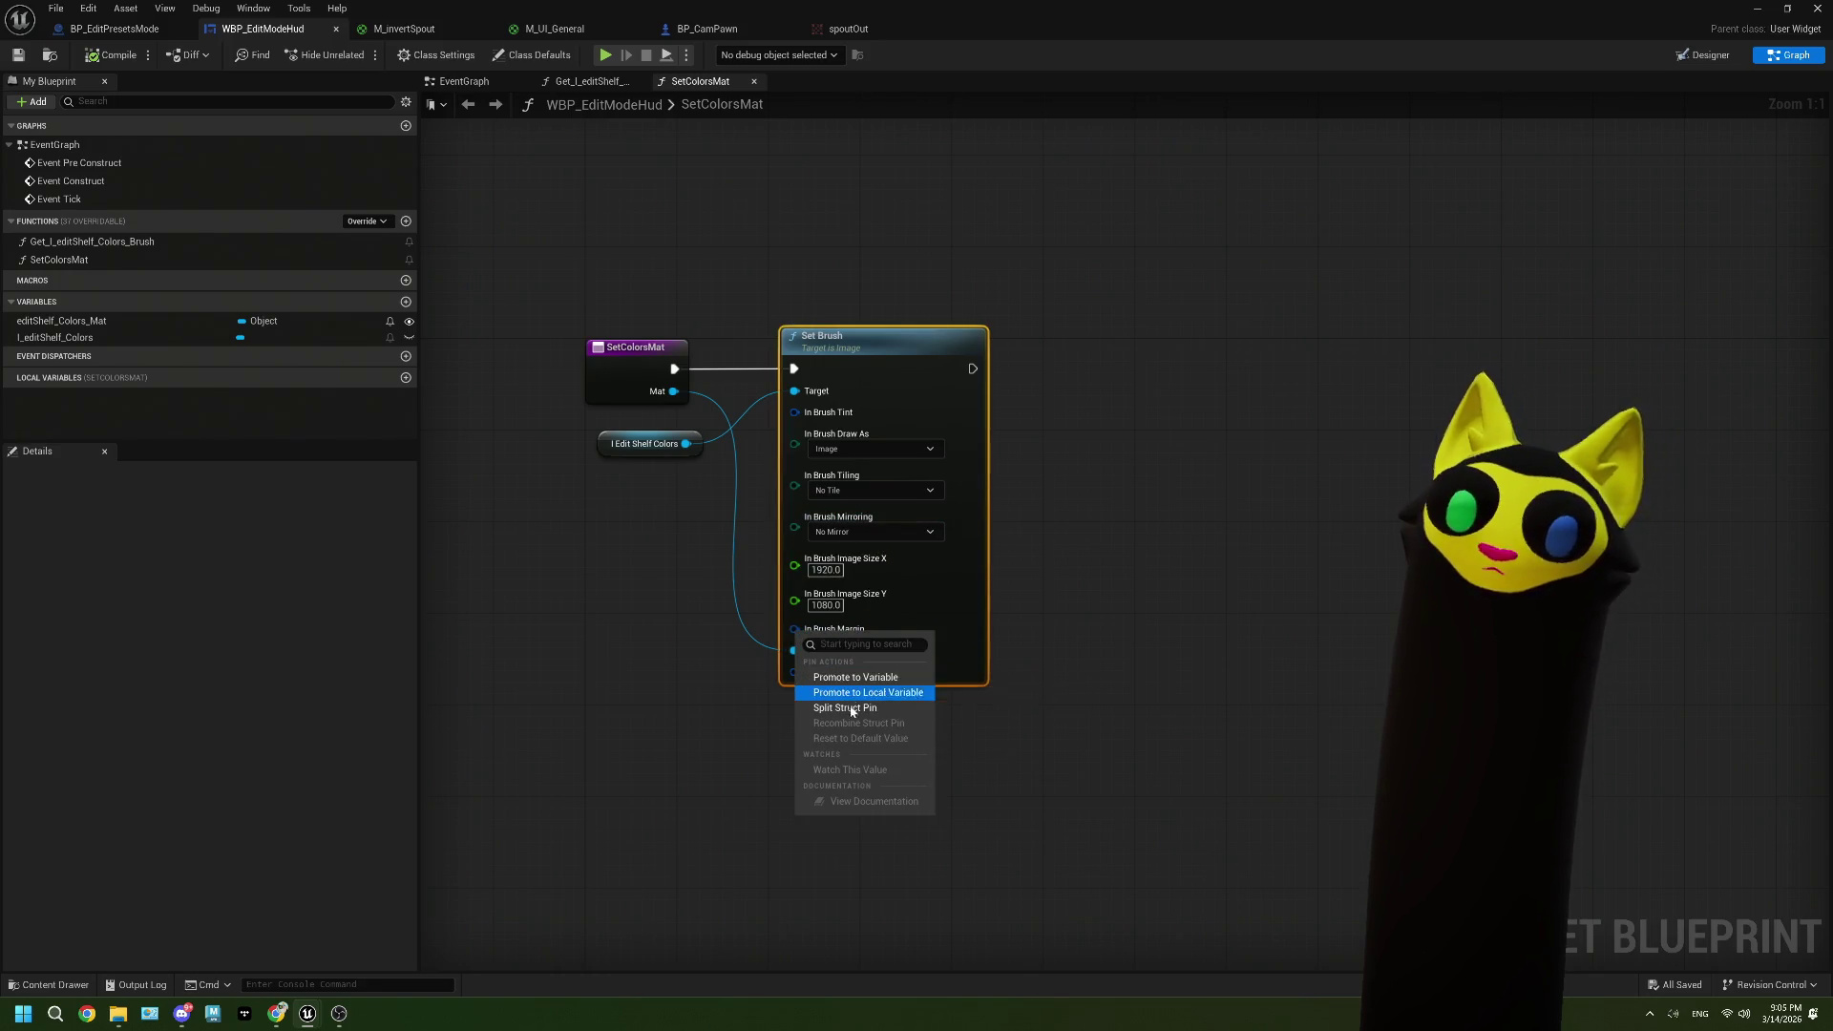
left_click(851, 714)
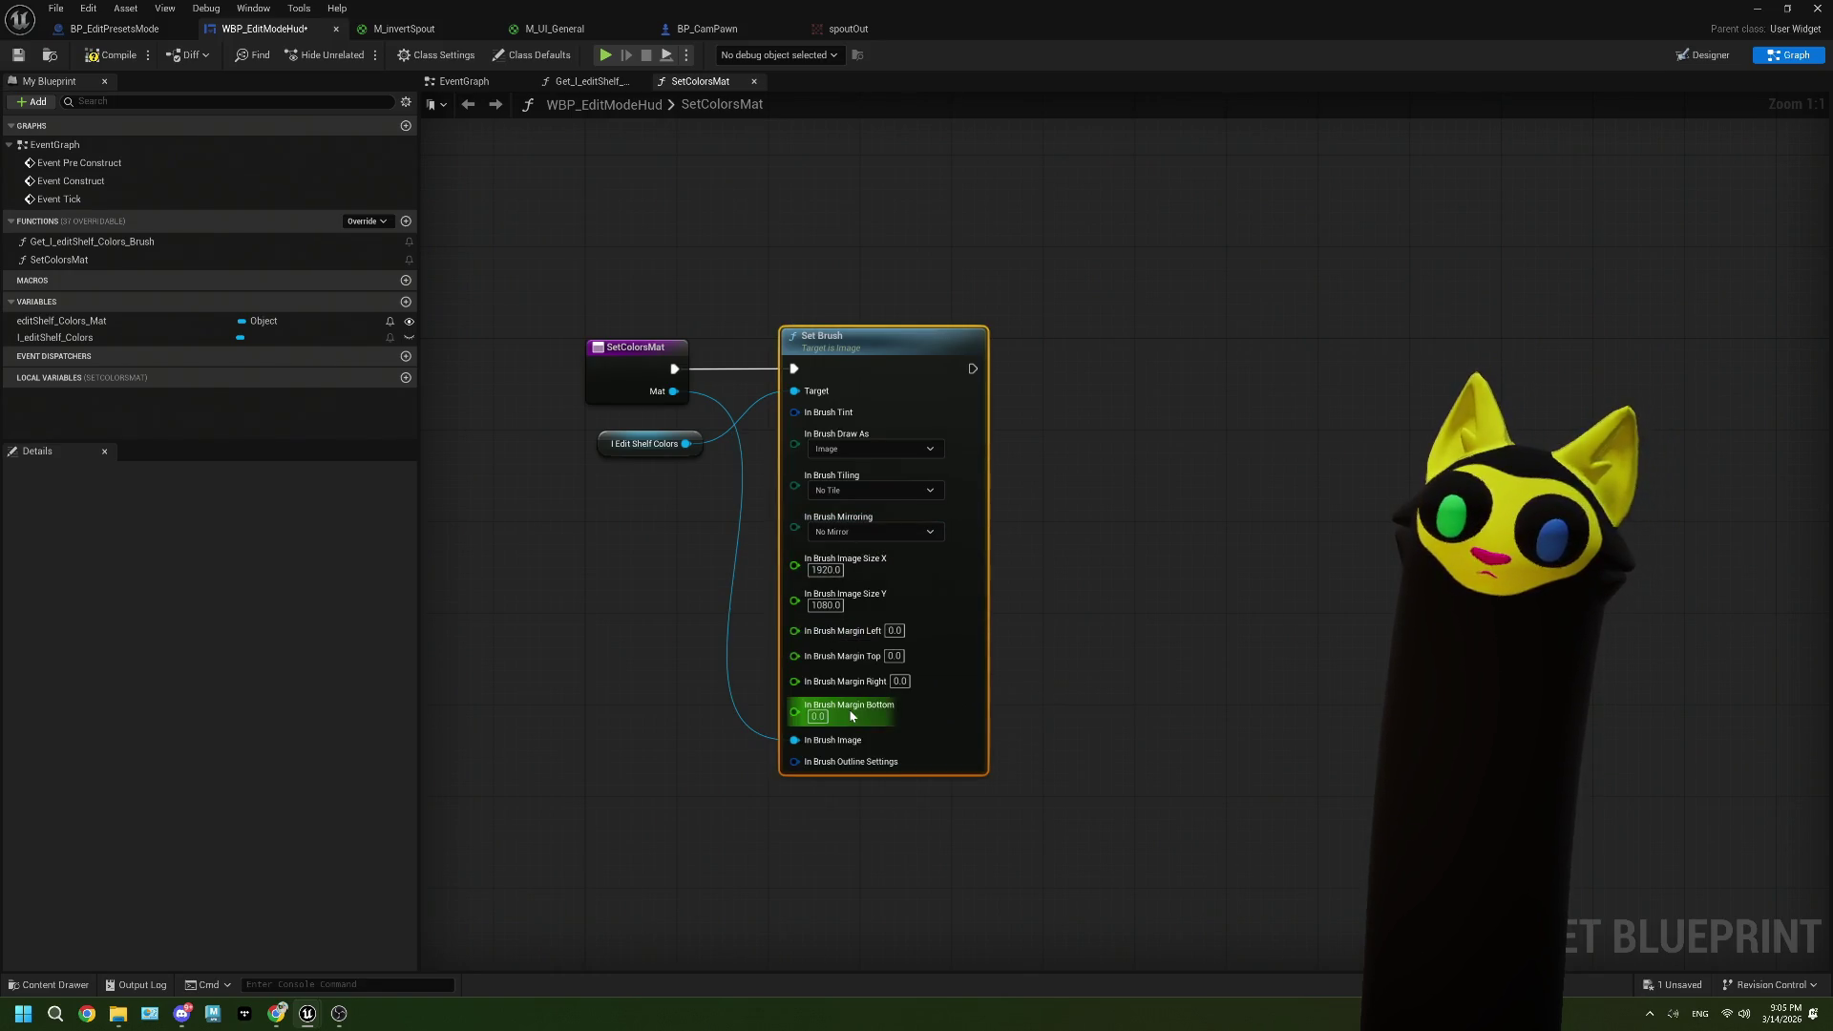
right_click(795, 761)
left_click(854, 835)
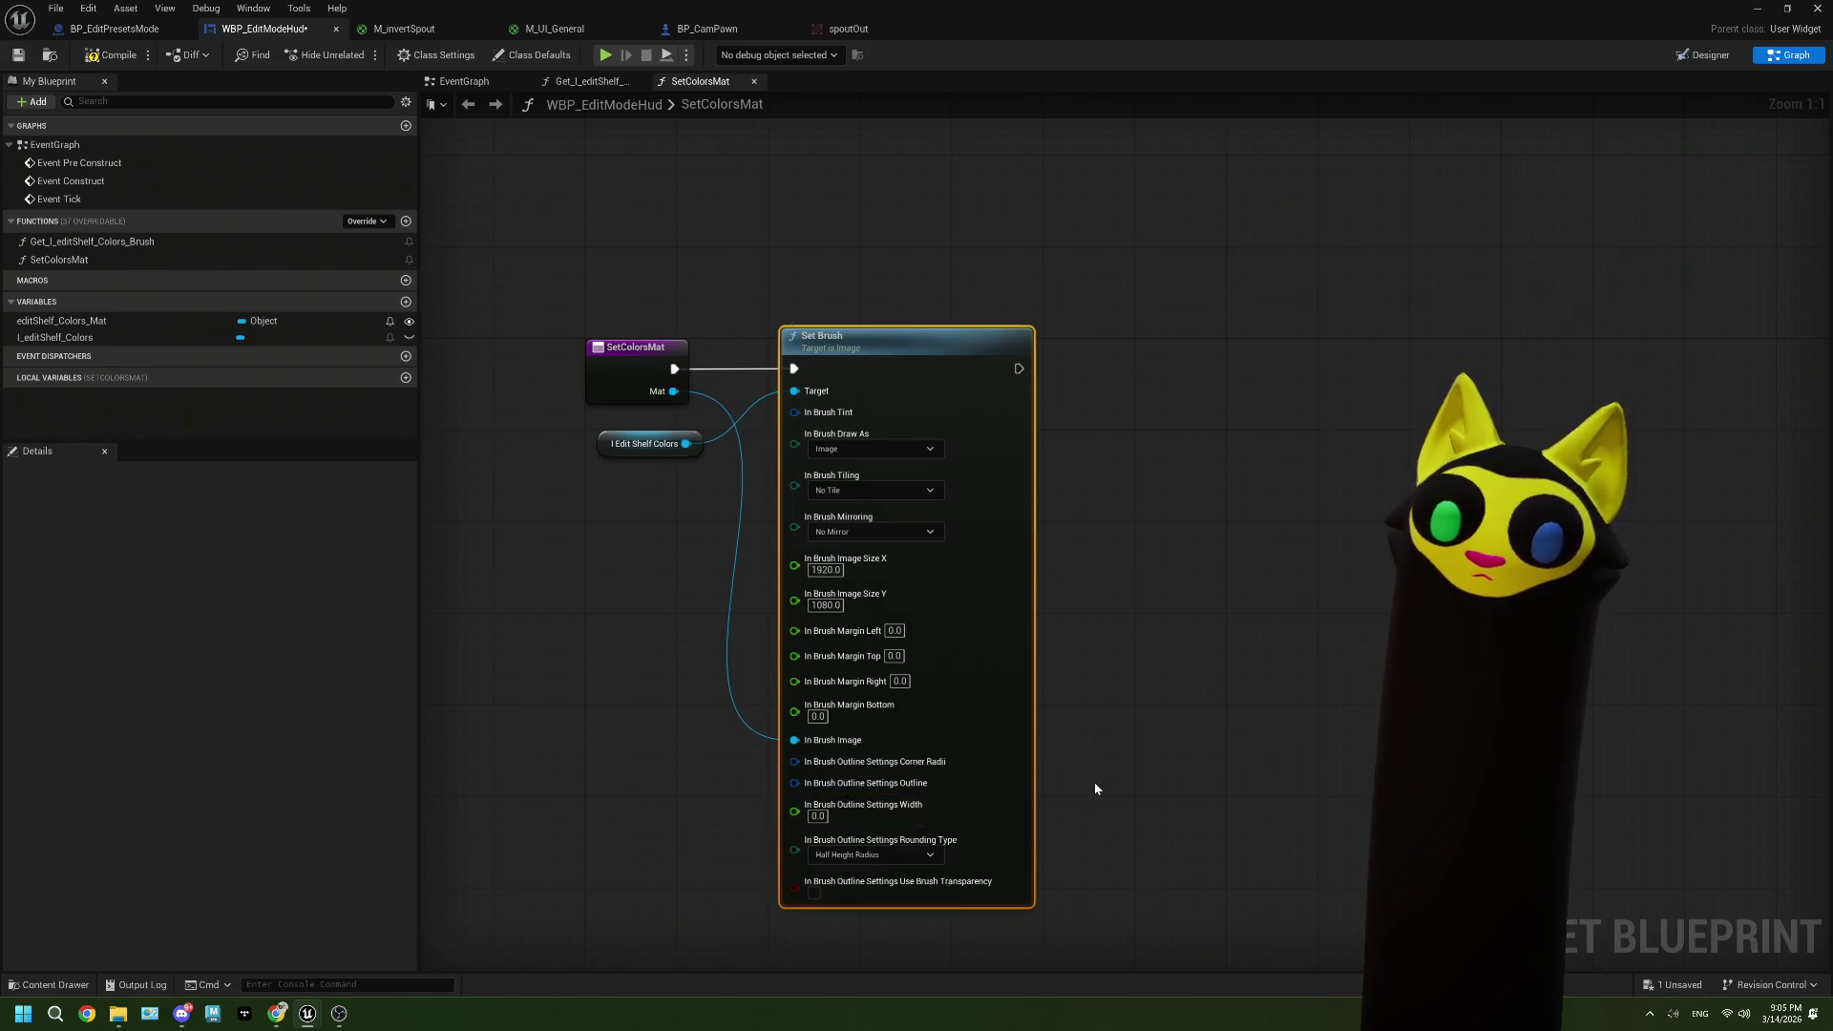
left_click_drag(1094, 782, 1067, 680)
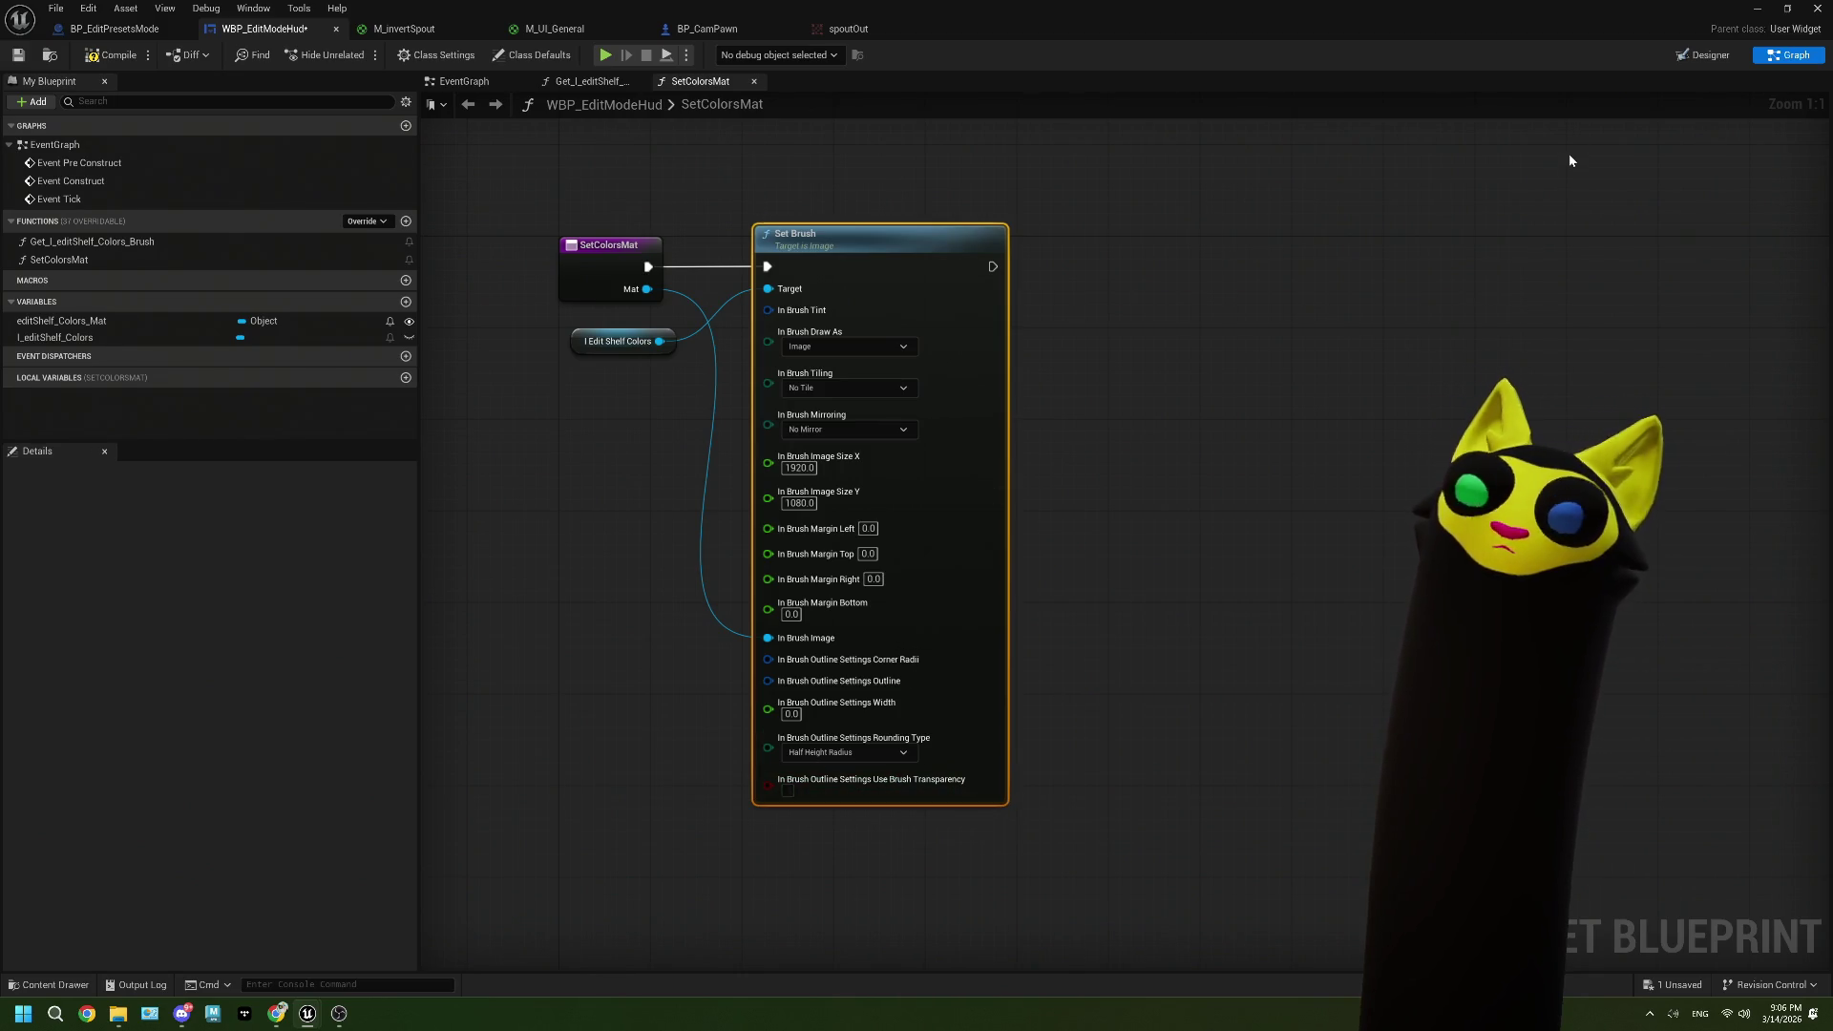
left_click(1705, 55)
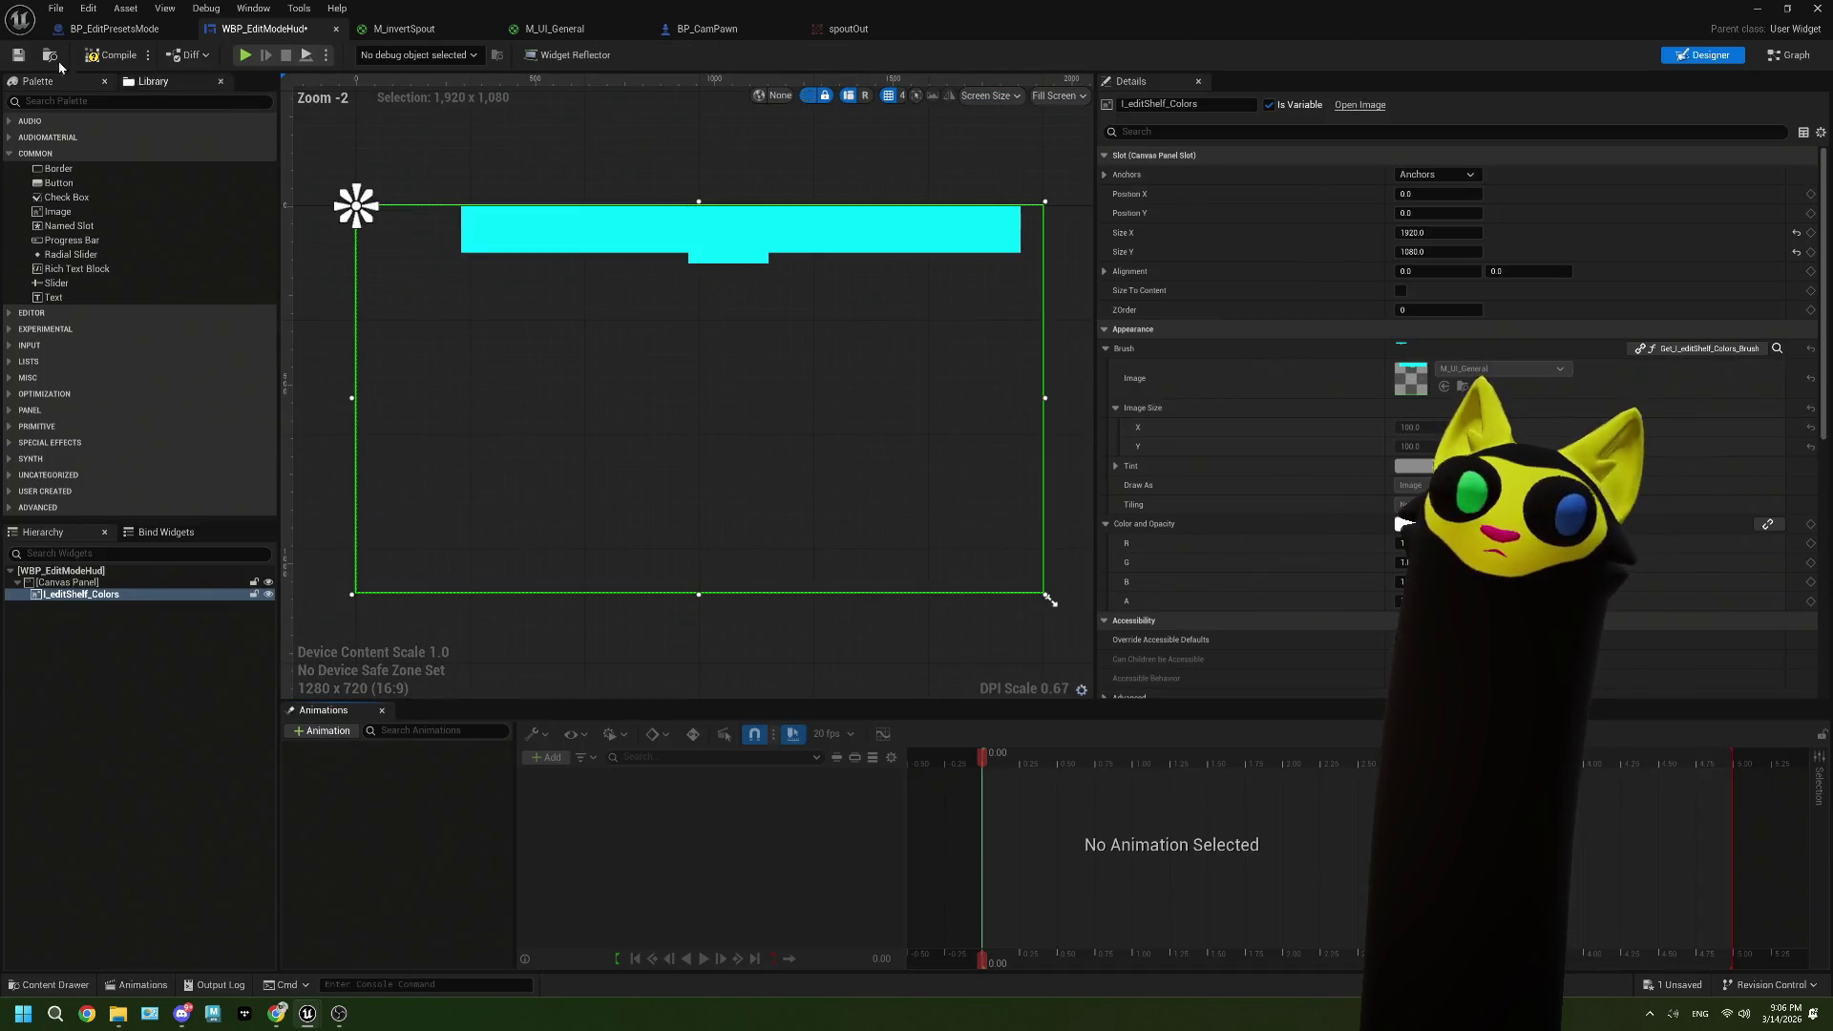
Step: Save the widget and run a quick test play of the level
left_click(18, 54)
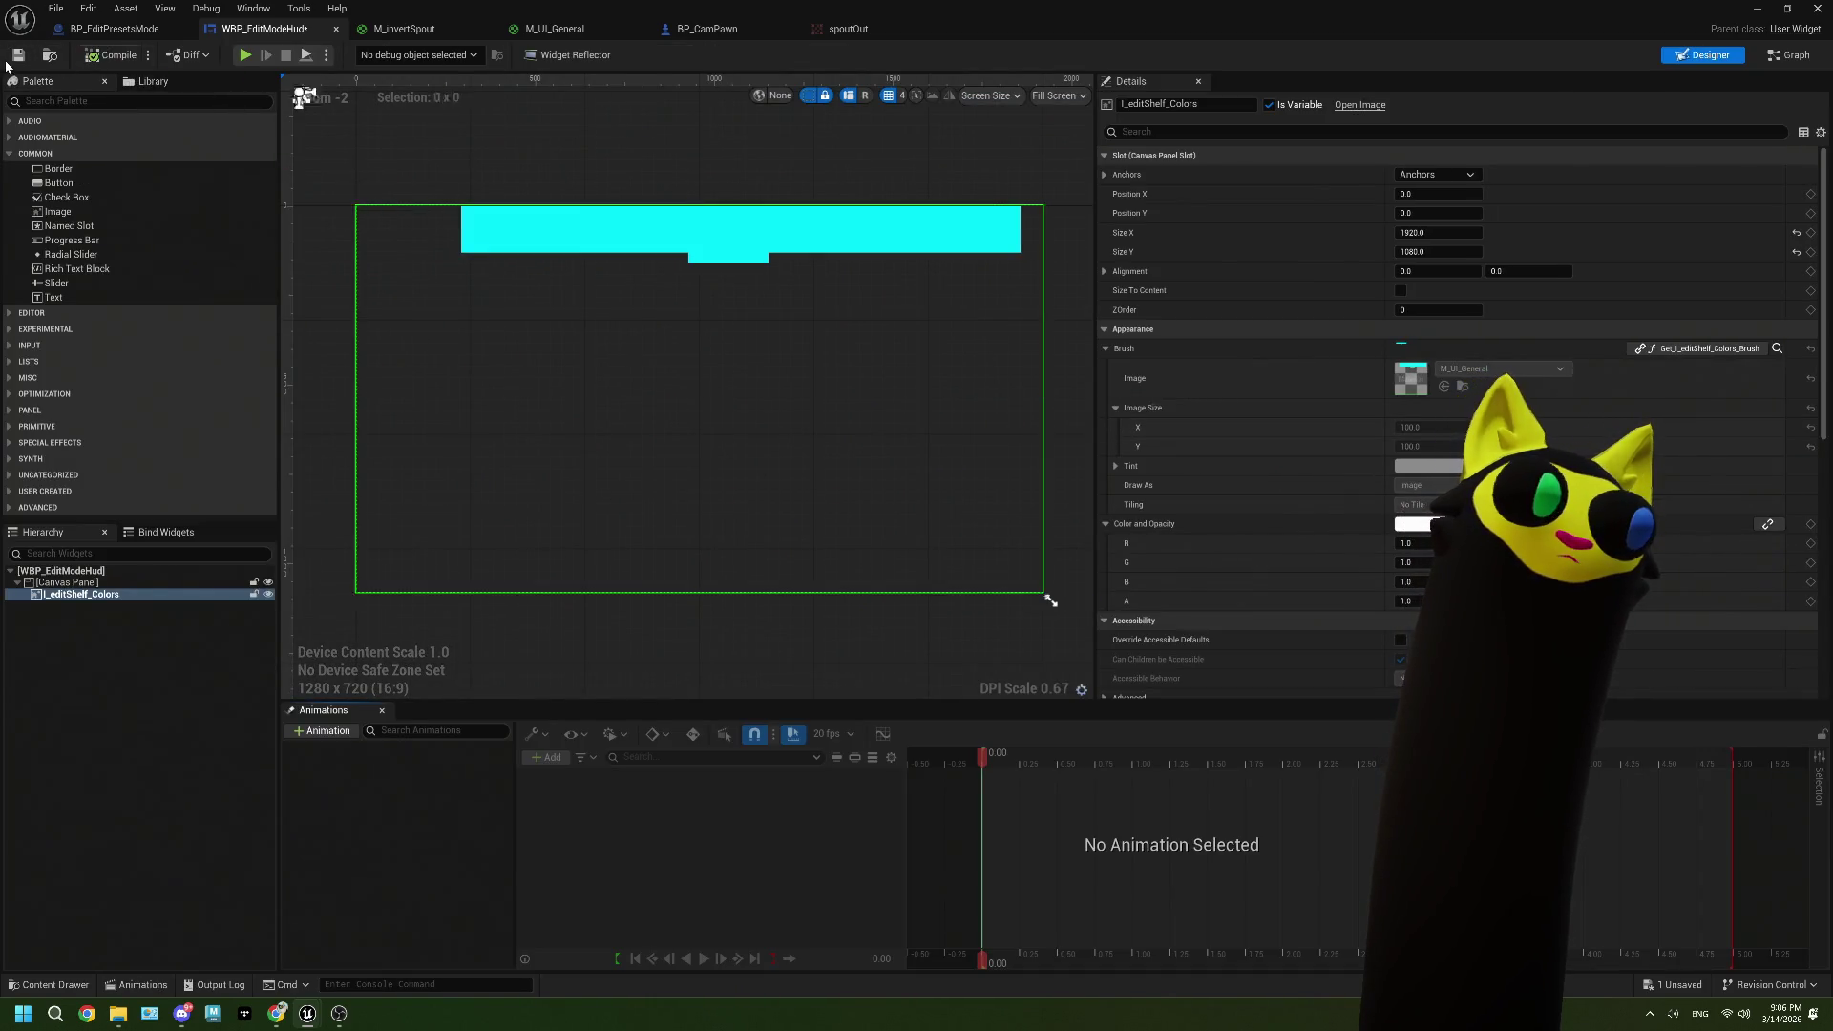
double_click(1068, 7)
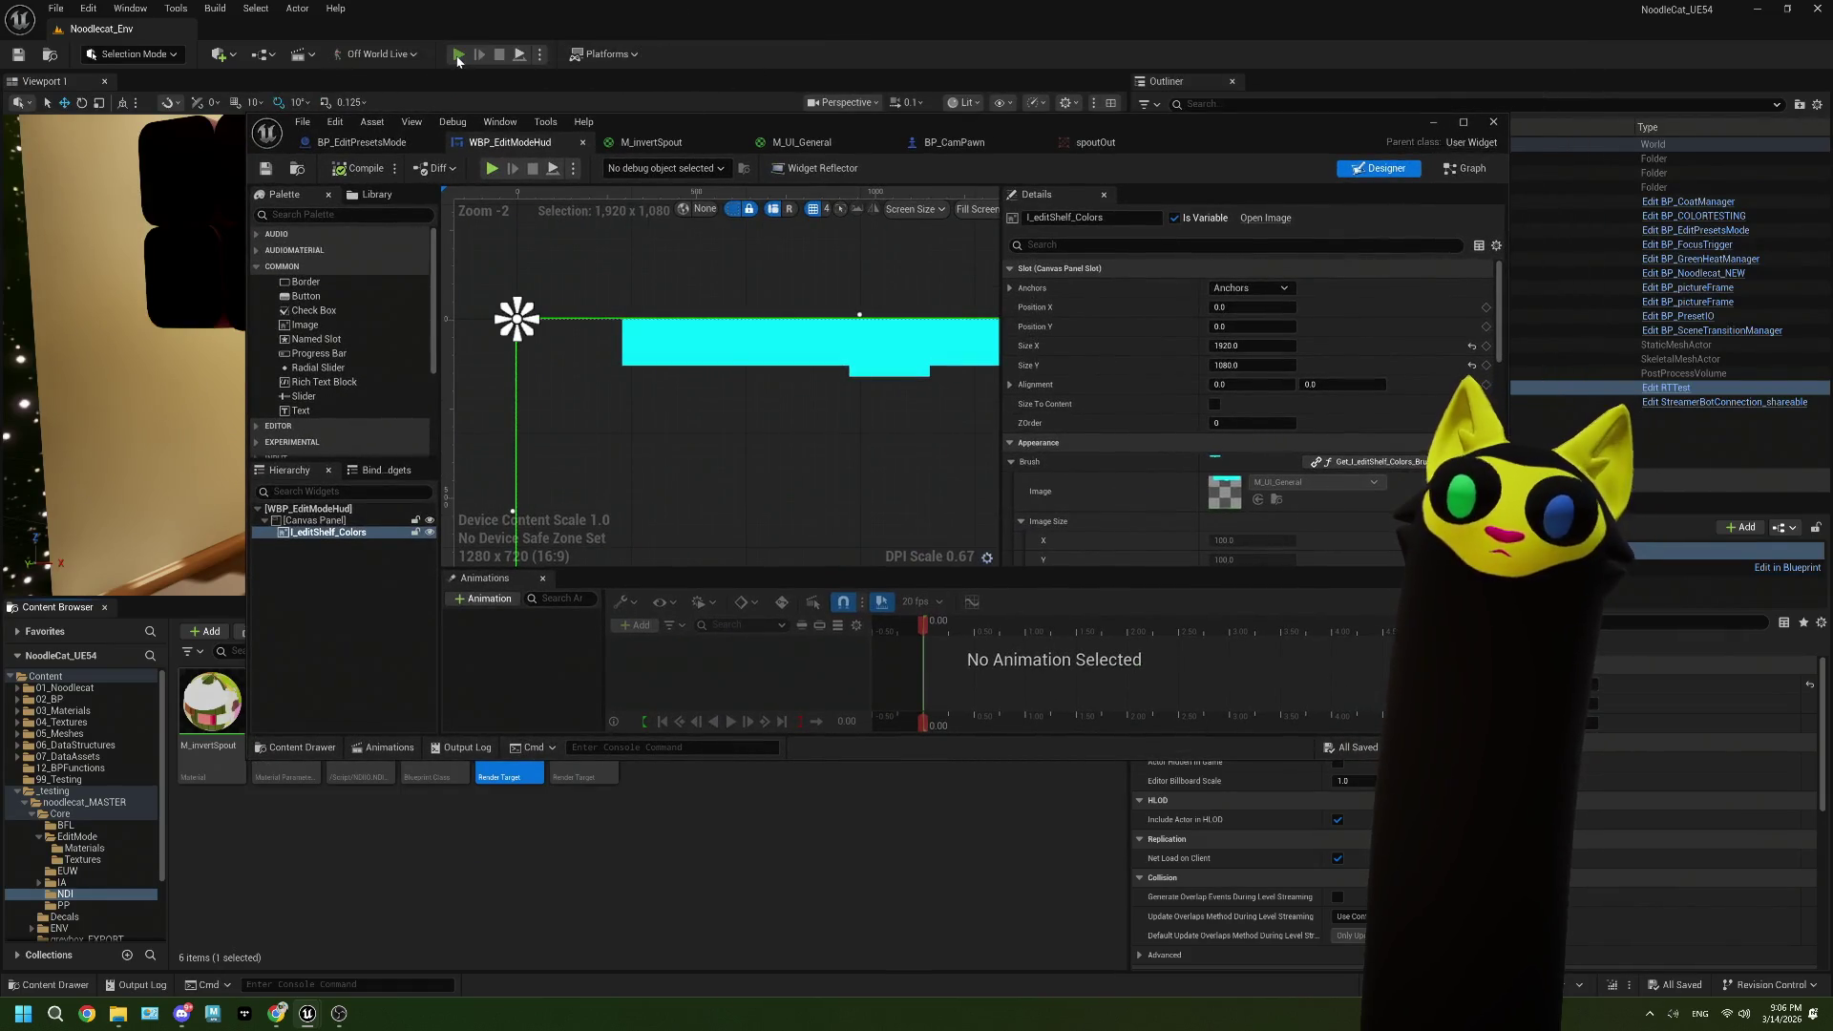
left_click(457, 59)
left_click(499, 55)
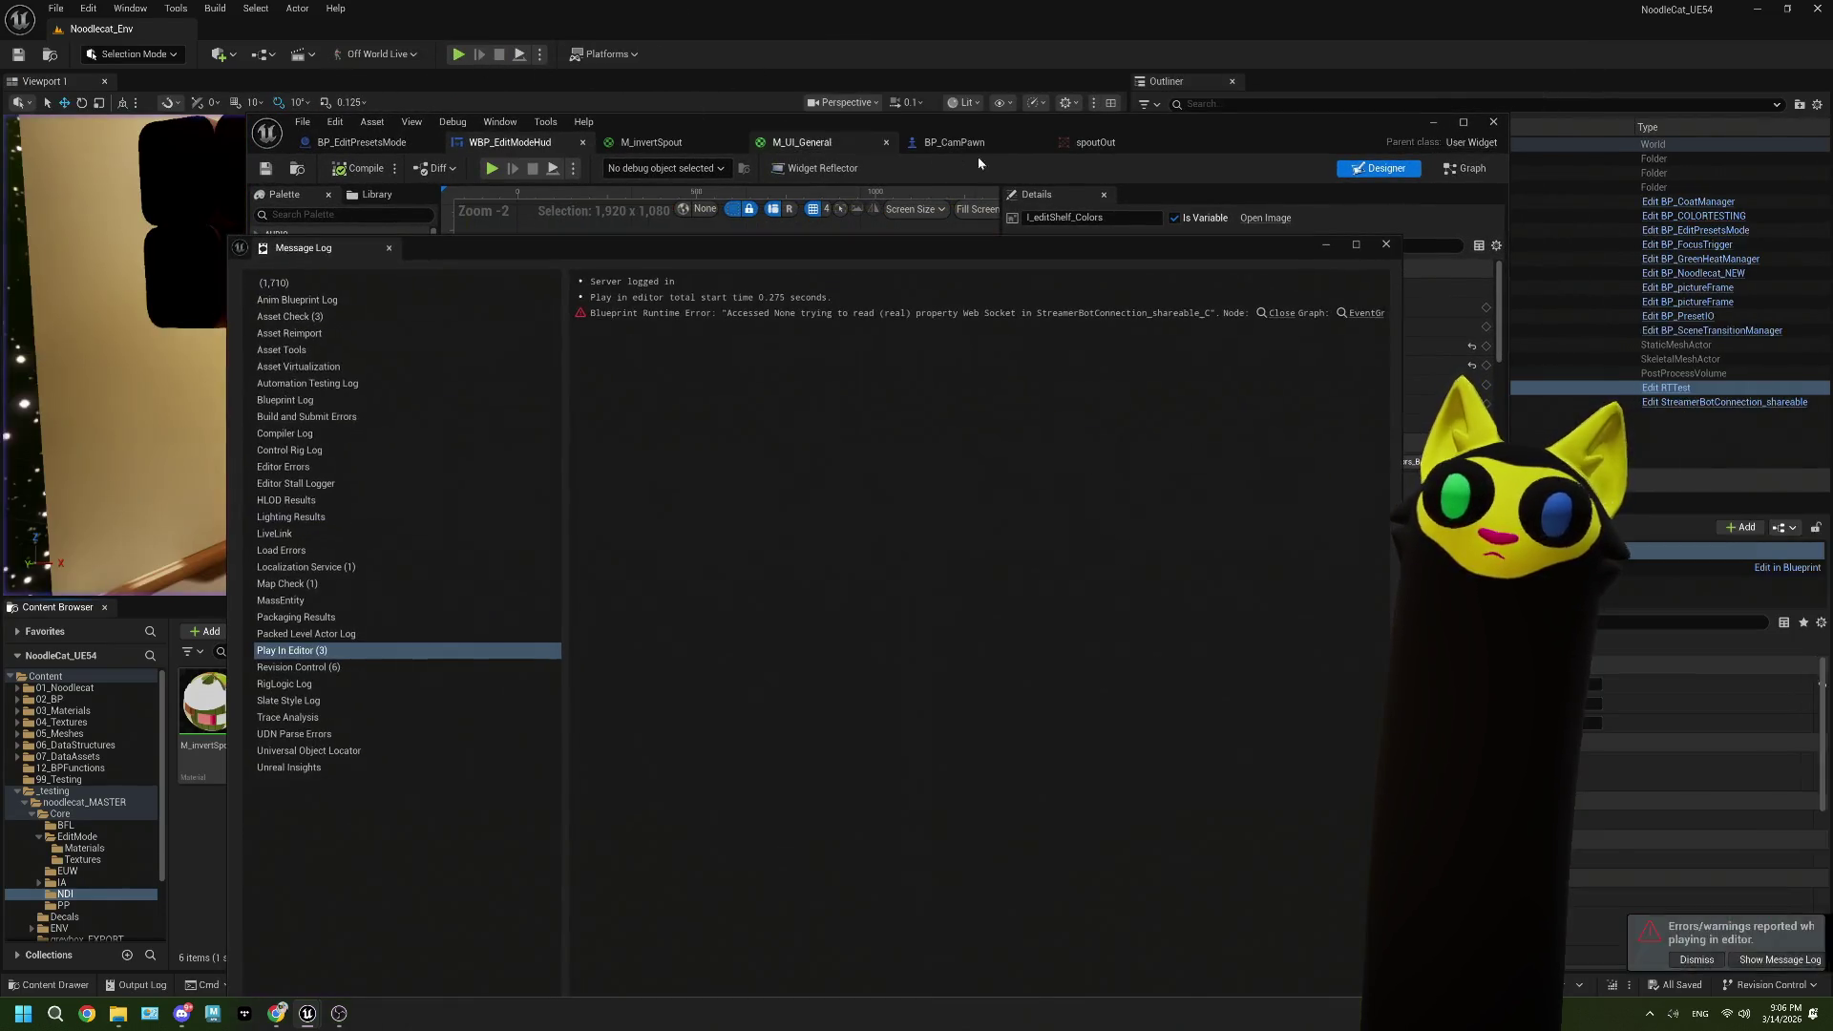
left_click(1385, 246)
double_click(1287, 144)
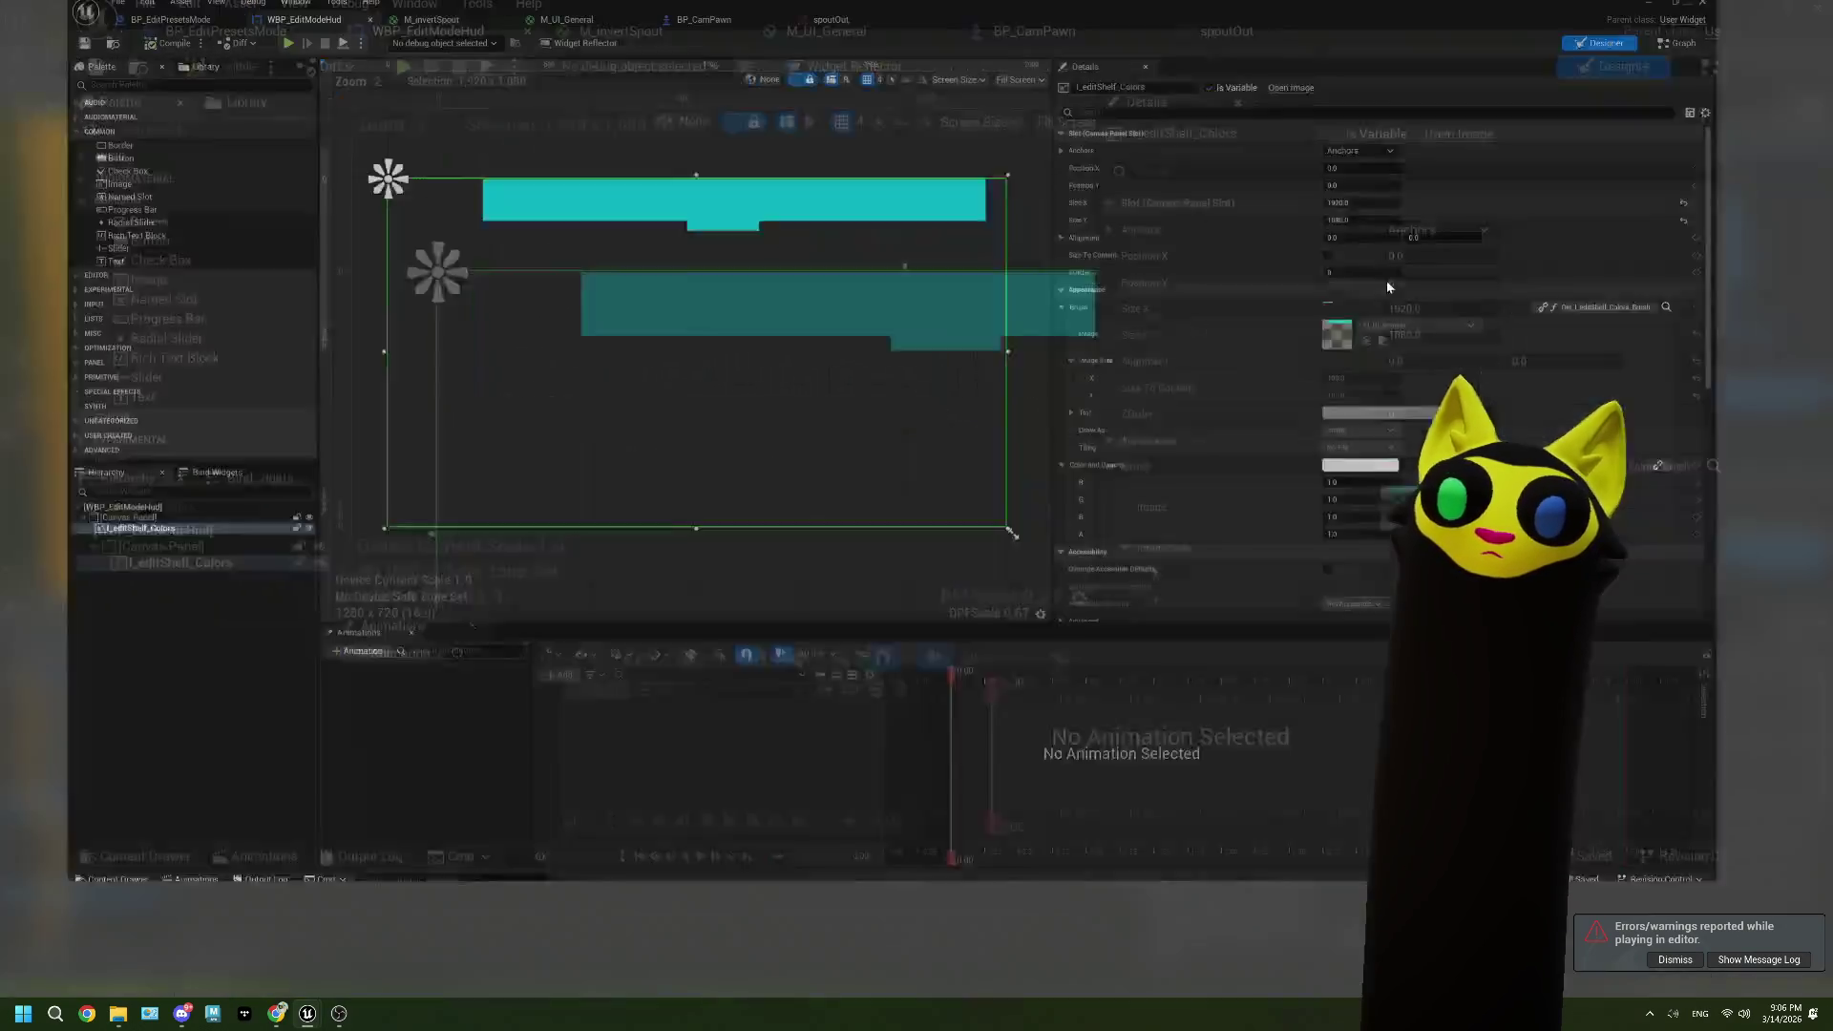
Step: Remove the Brush property's binding and save the widget blueprint
left_click(1691, 349)
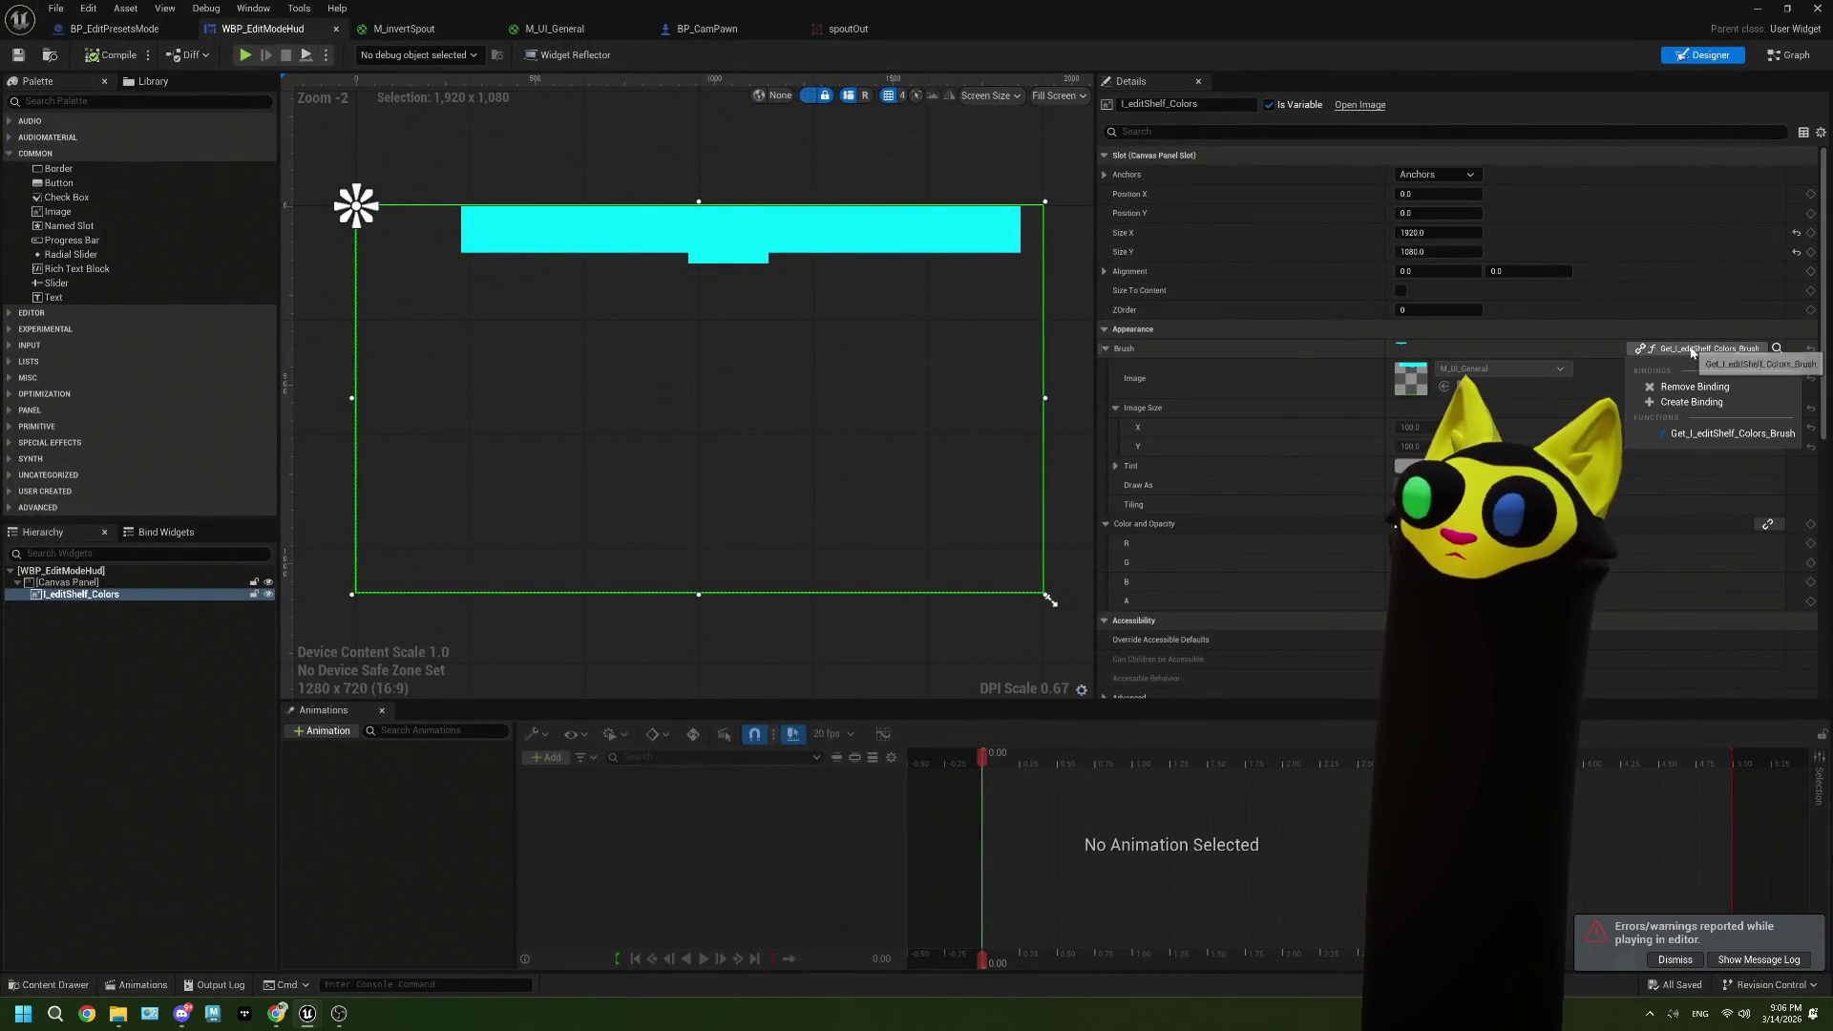
left_click(1705, 386)
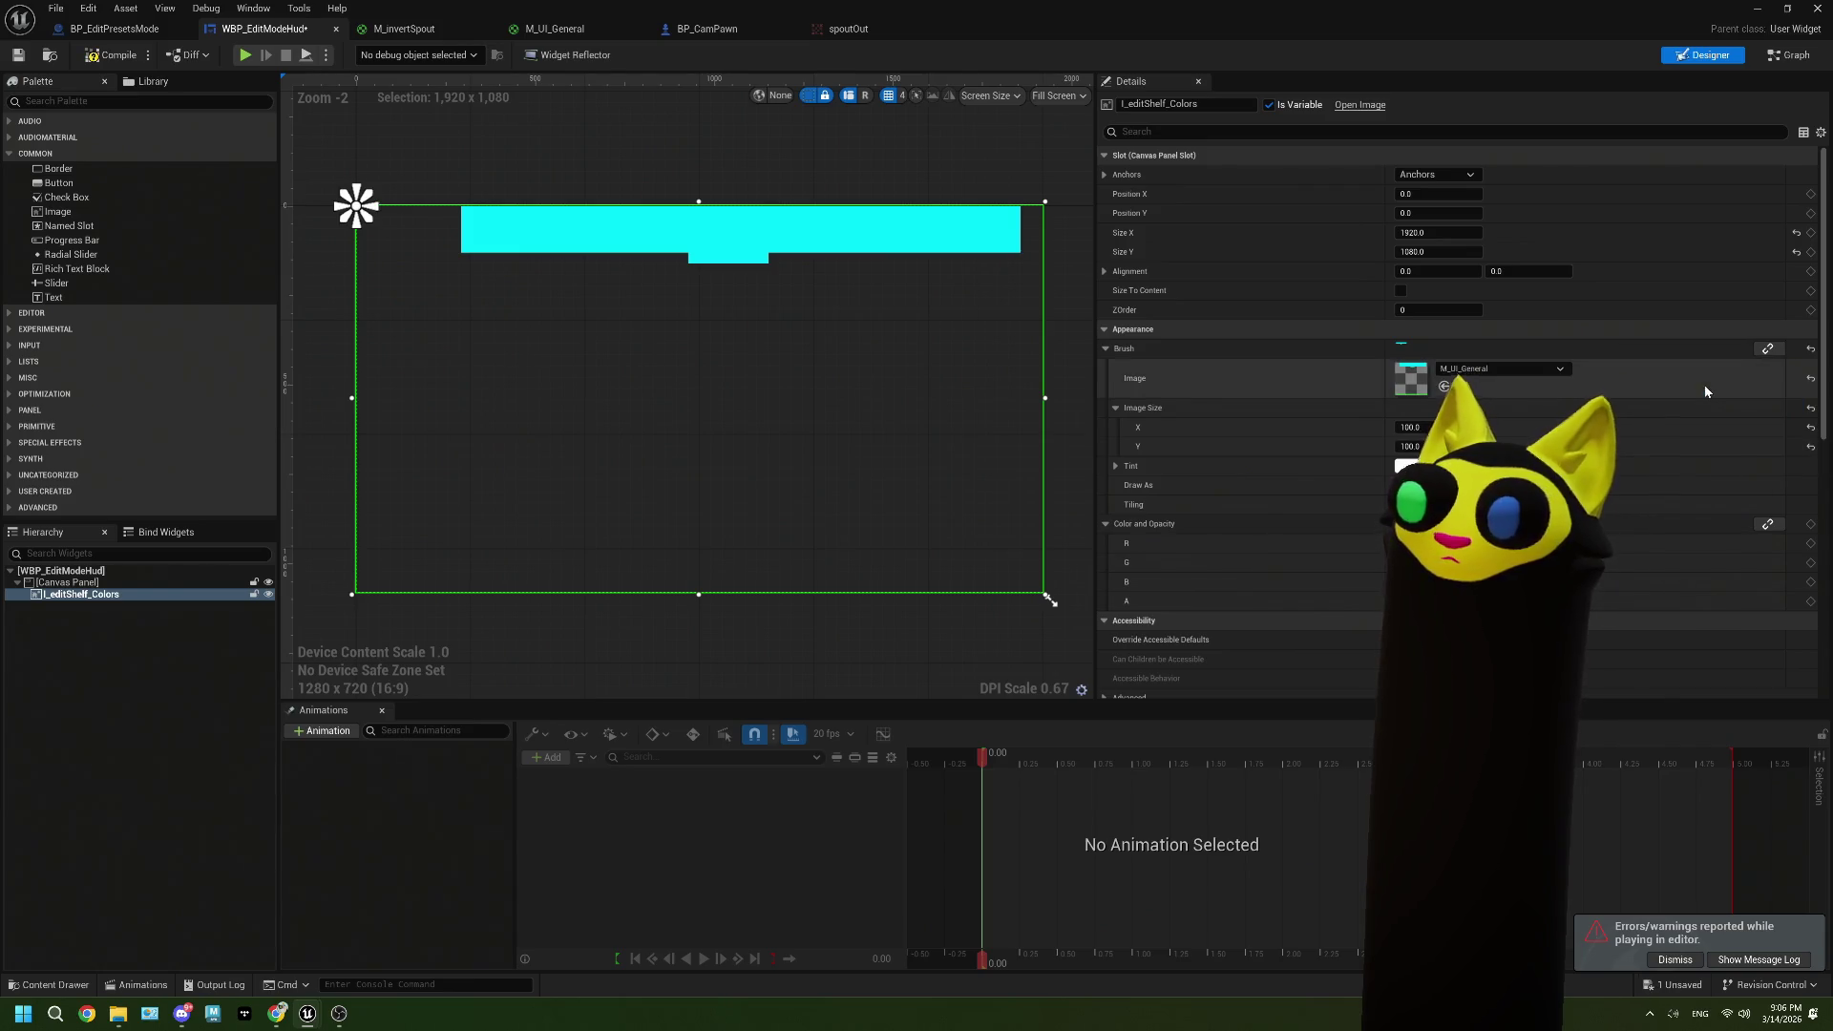
left_click(19, 55)
Step: Test-play the level, check the UI output in the streaming software, then stop
double_click(459, 9)
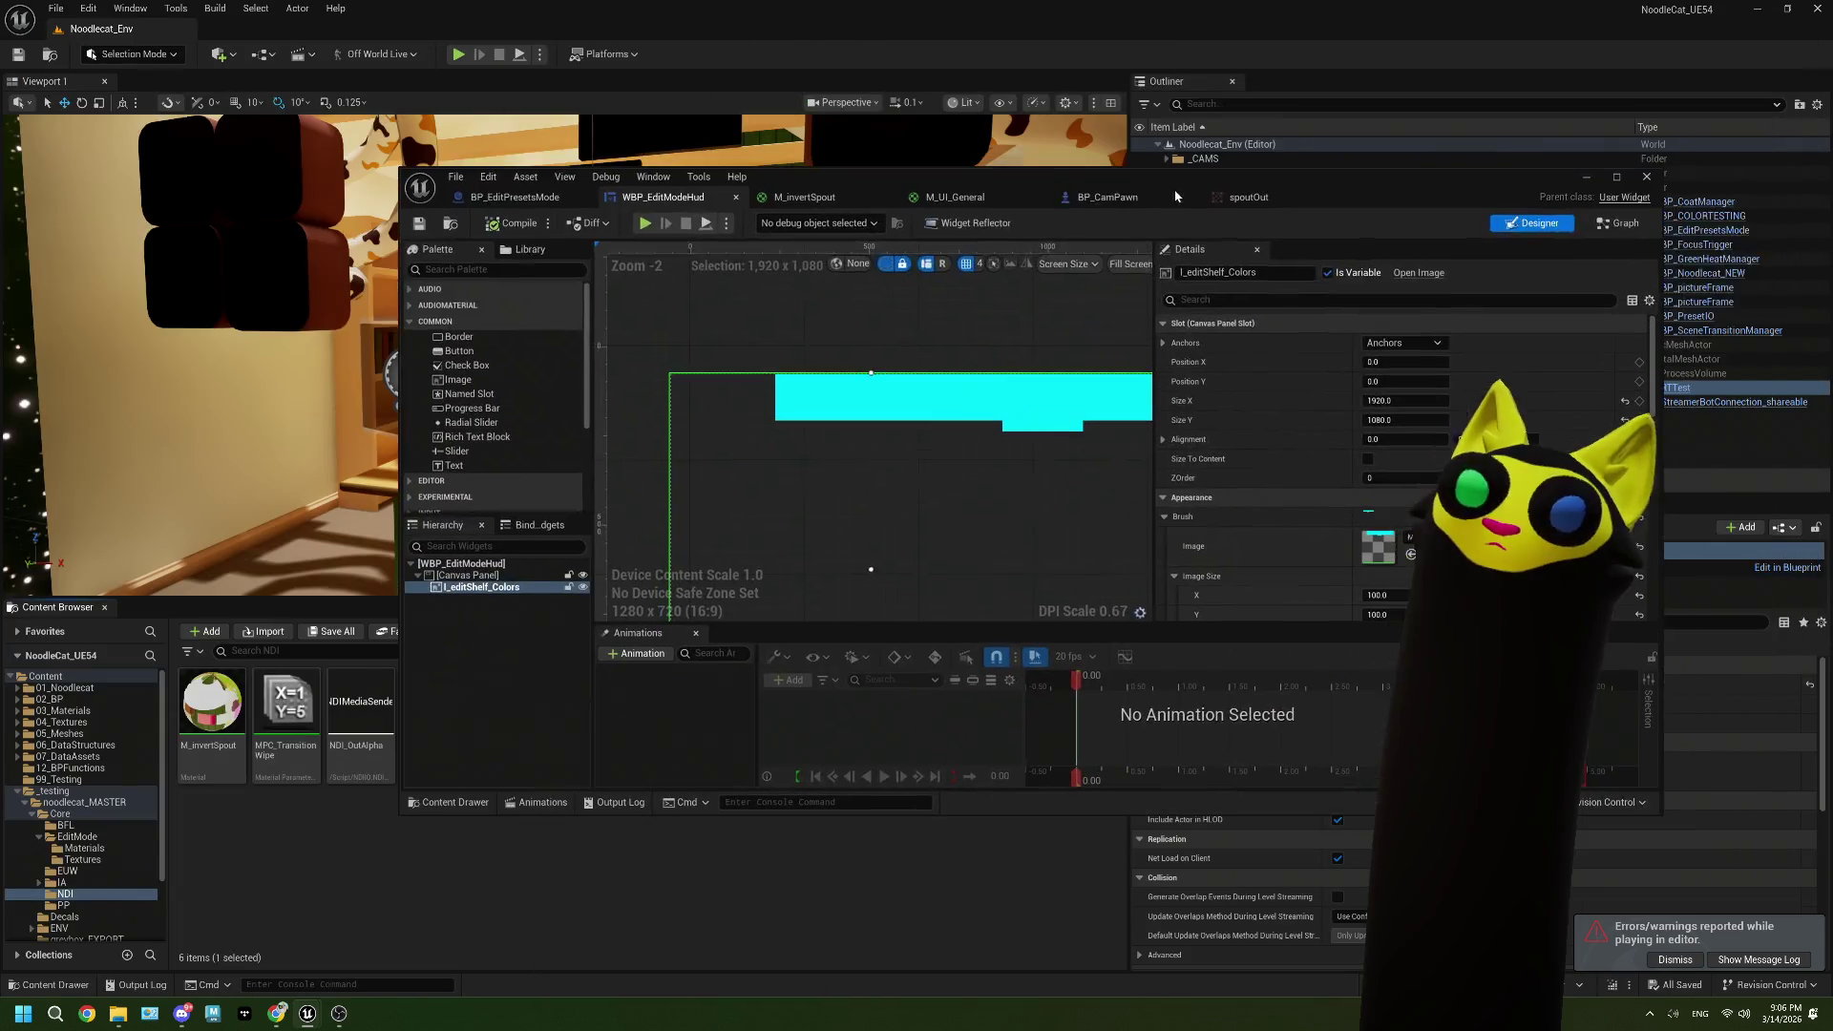
left_click(459, 56)
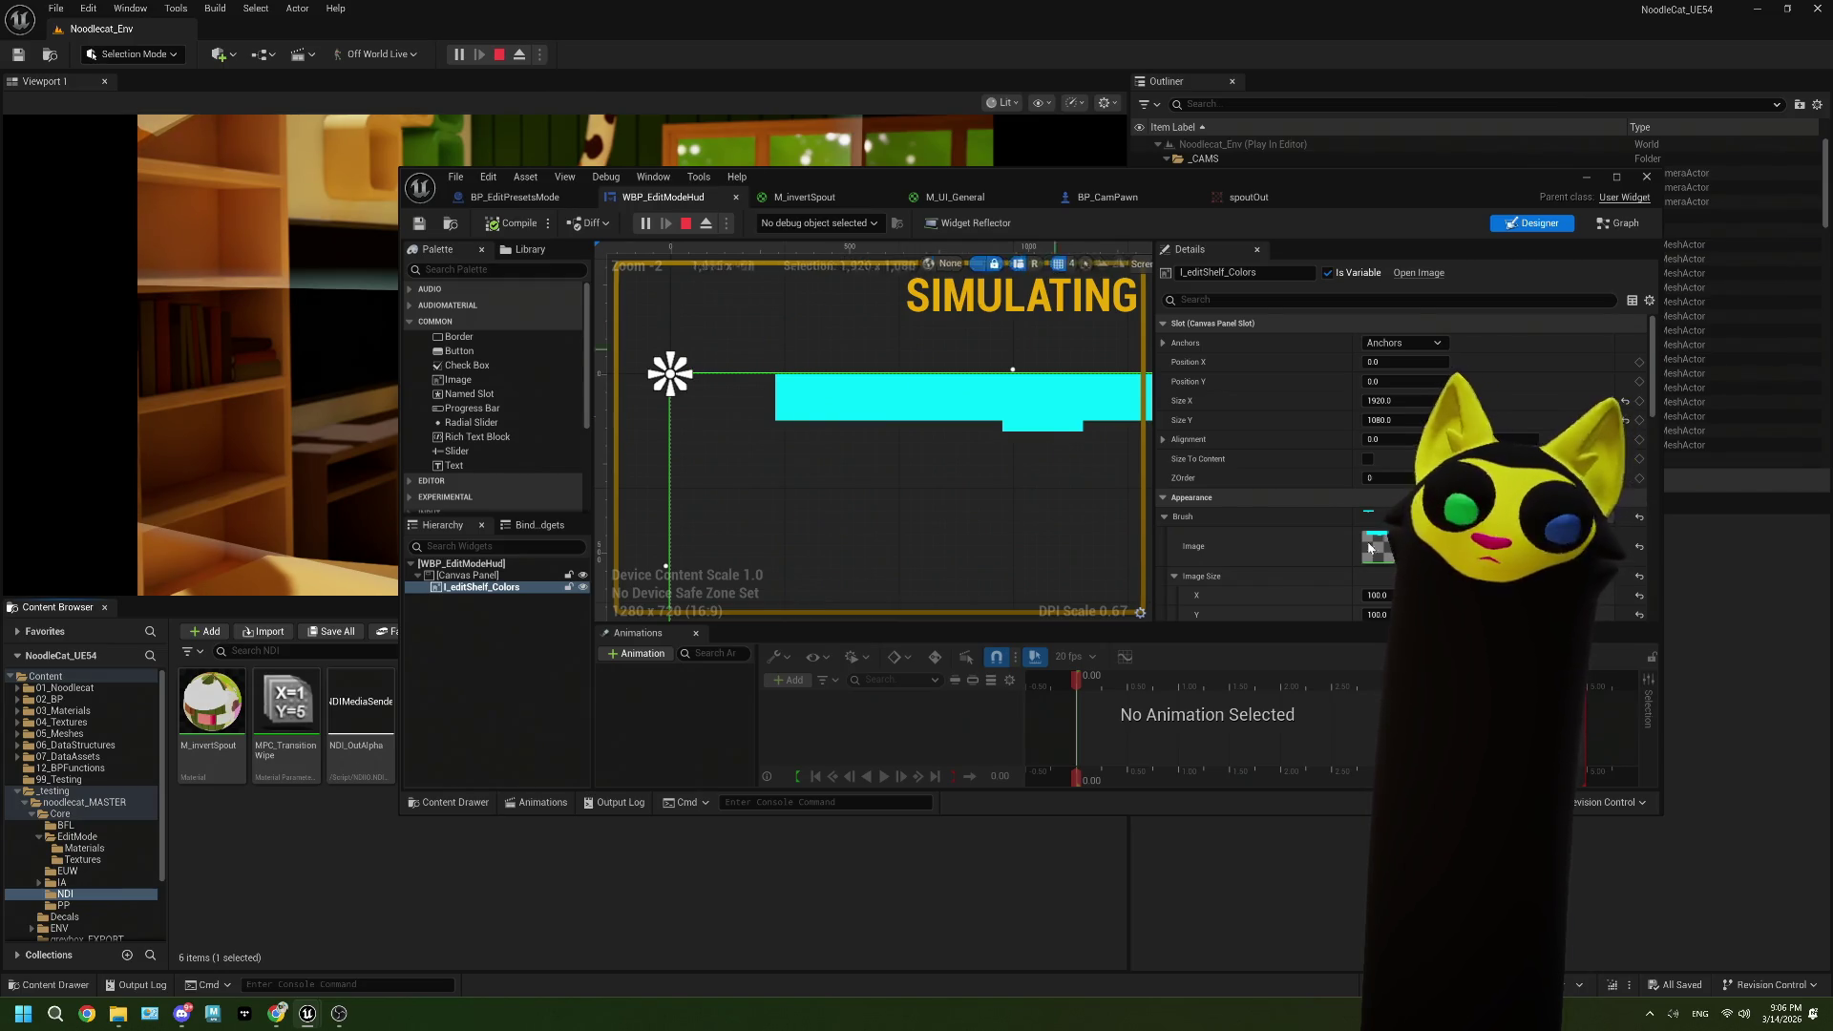
left_click(341, 1013)
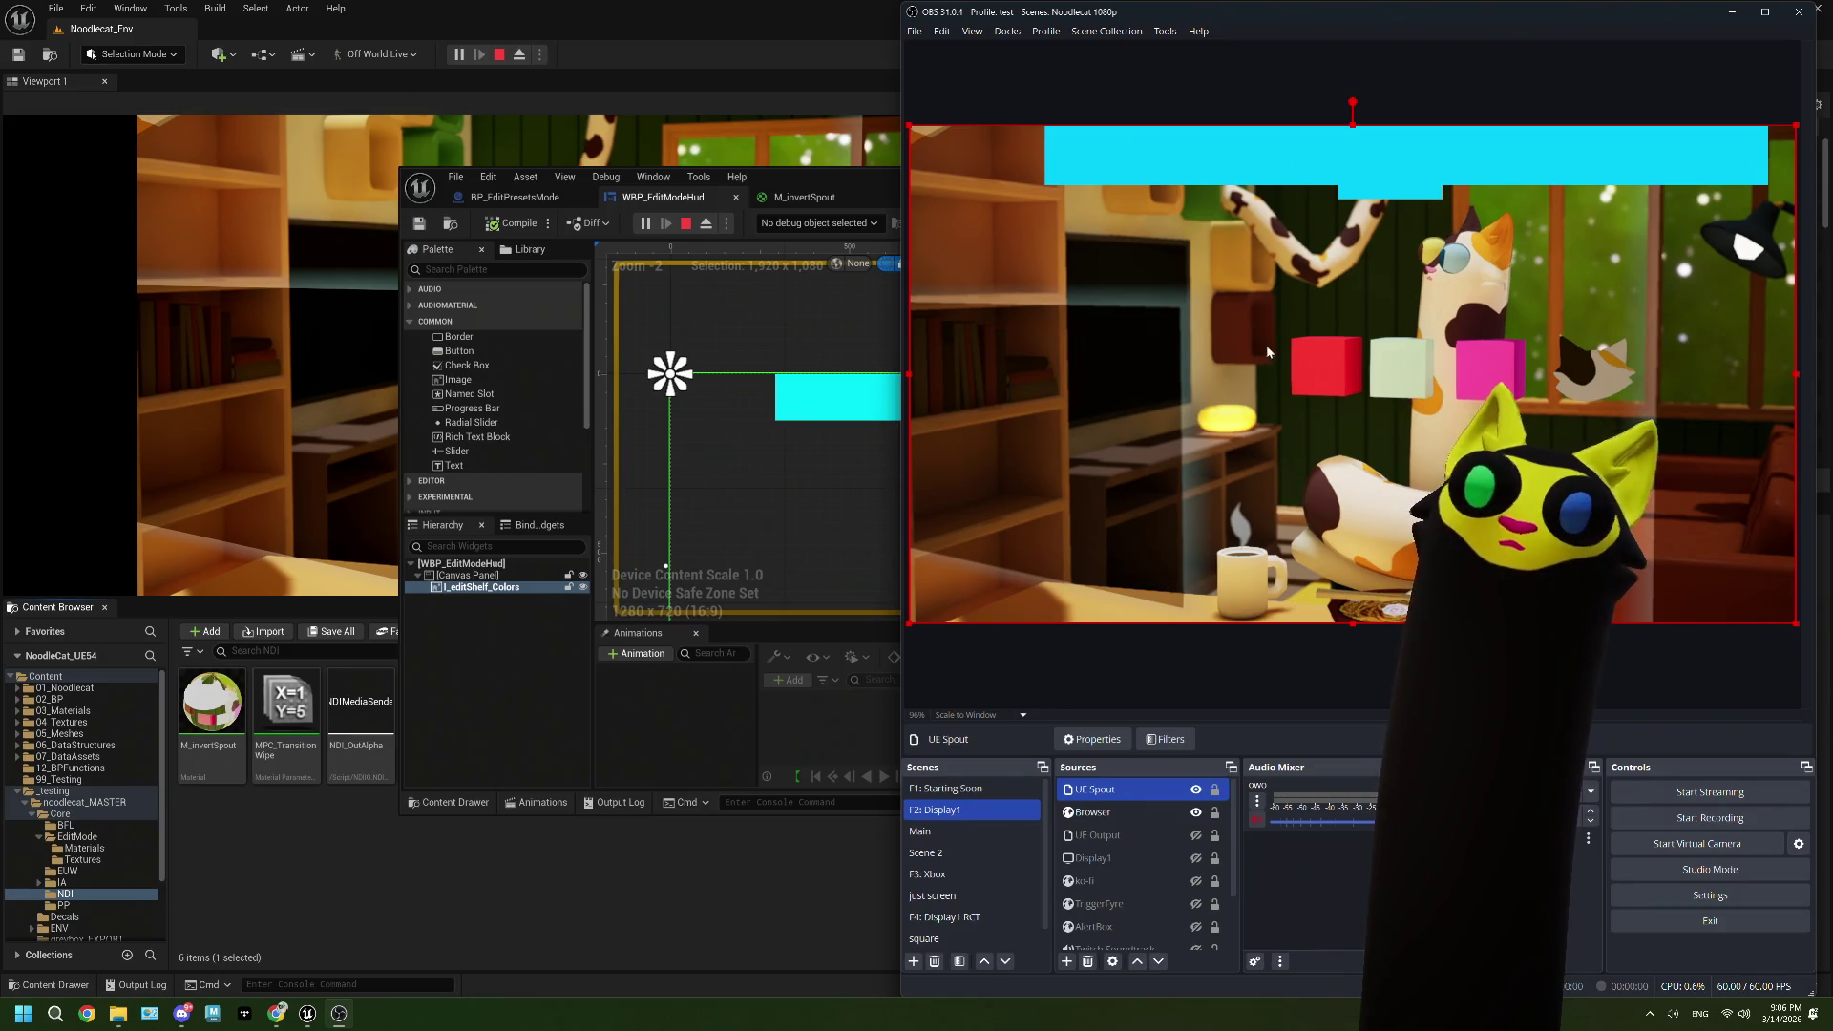
left_click(687, 224)
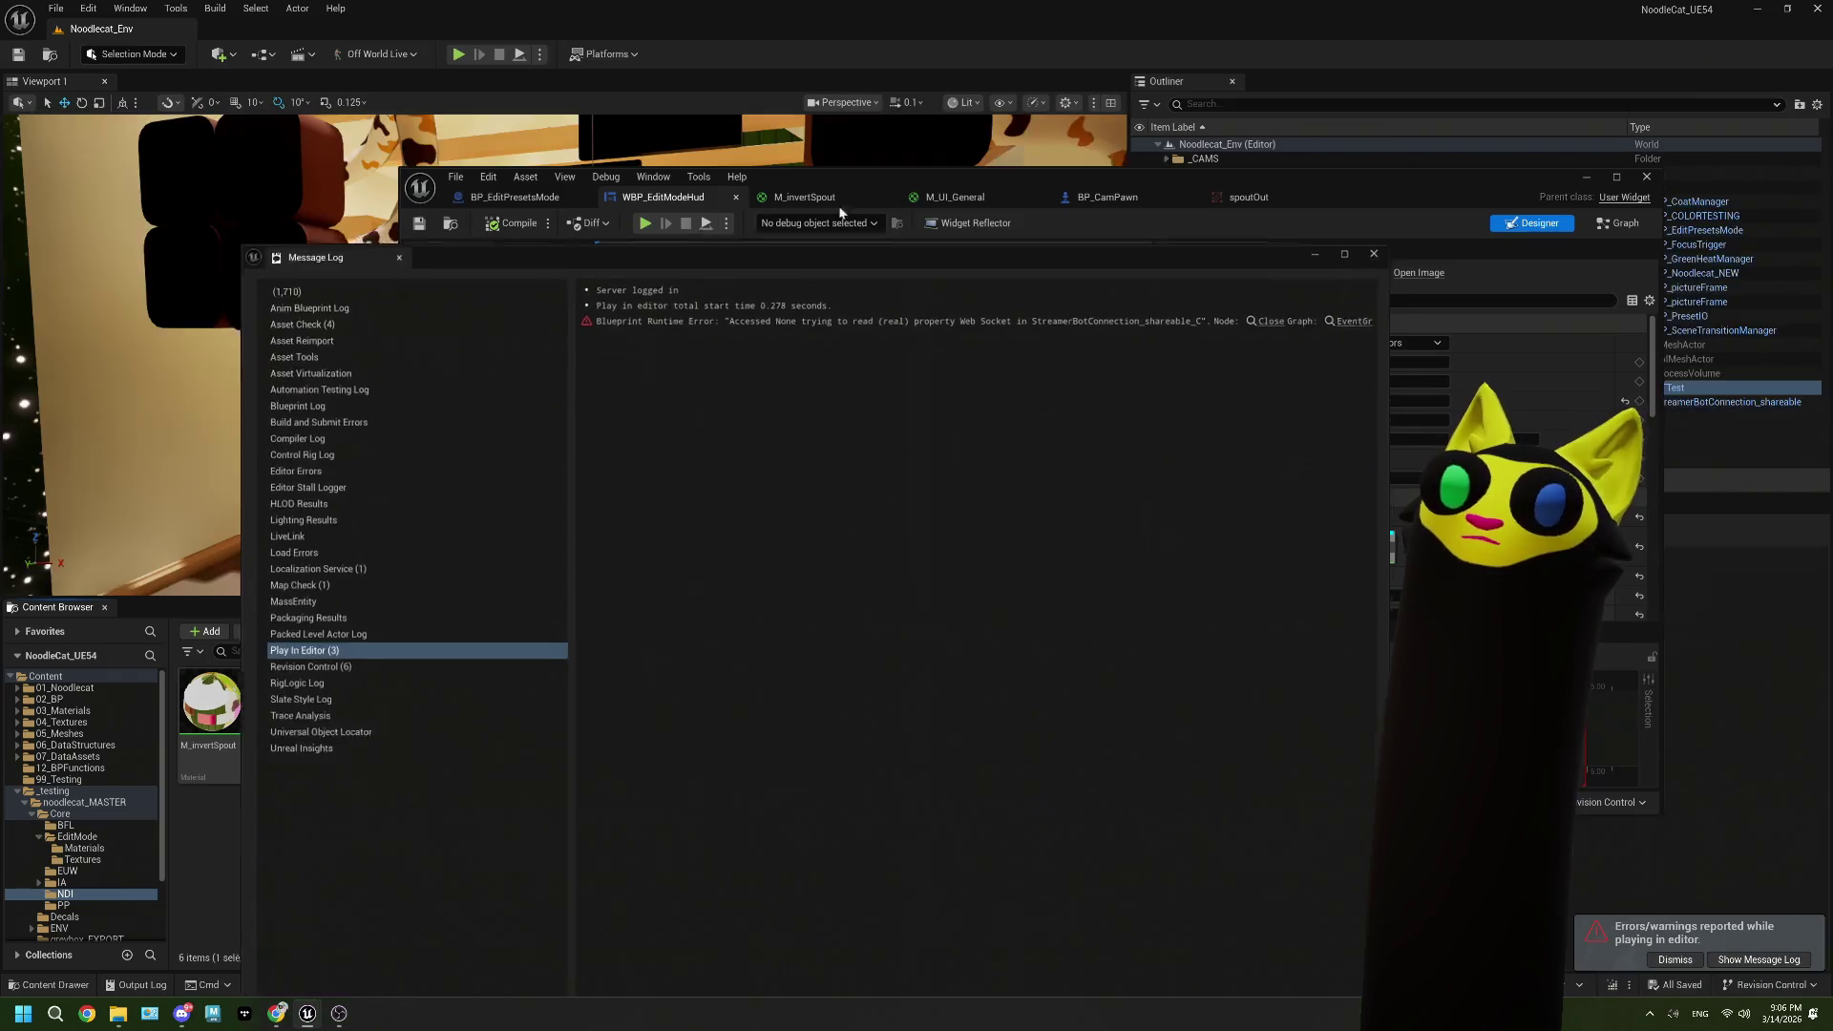
left_click(1374, 254)
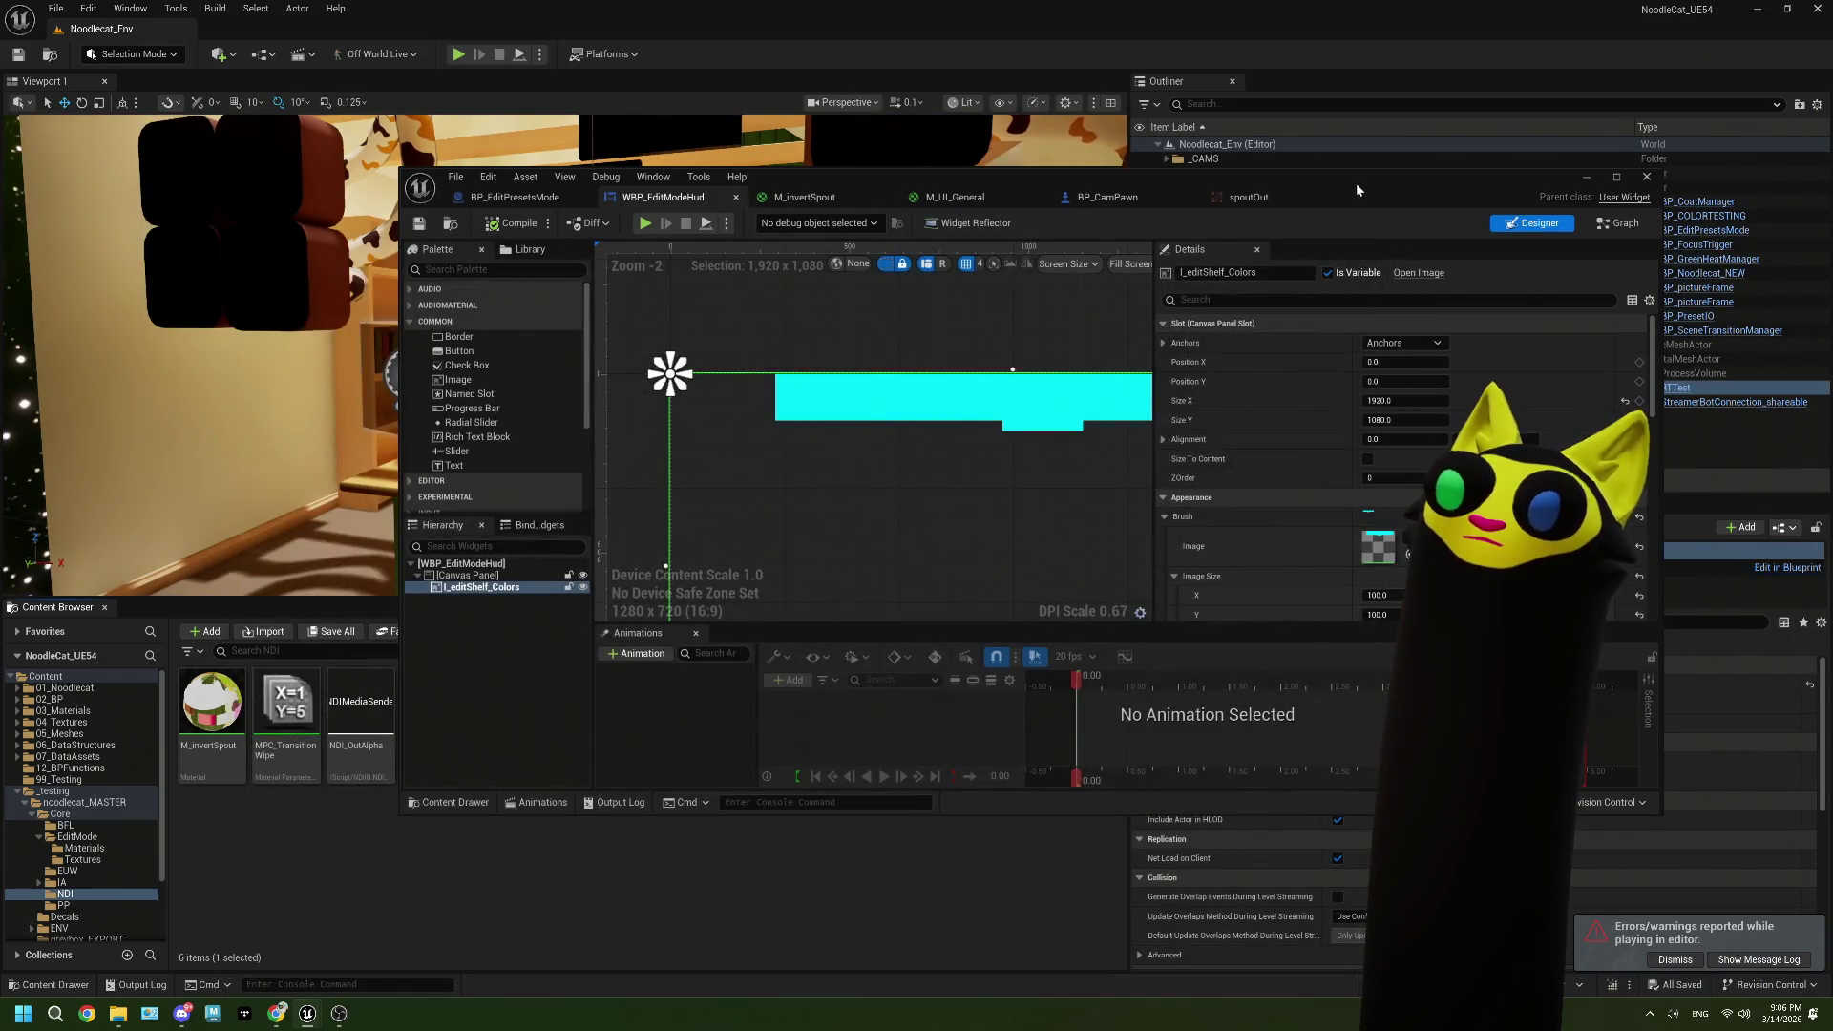
left_click_drag(1356, 189, 1260, 3)
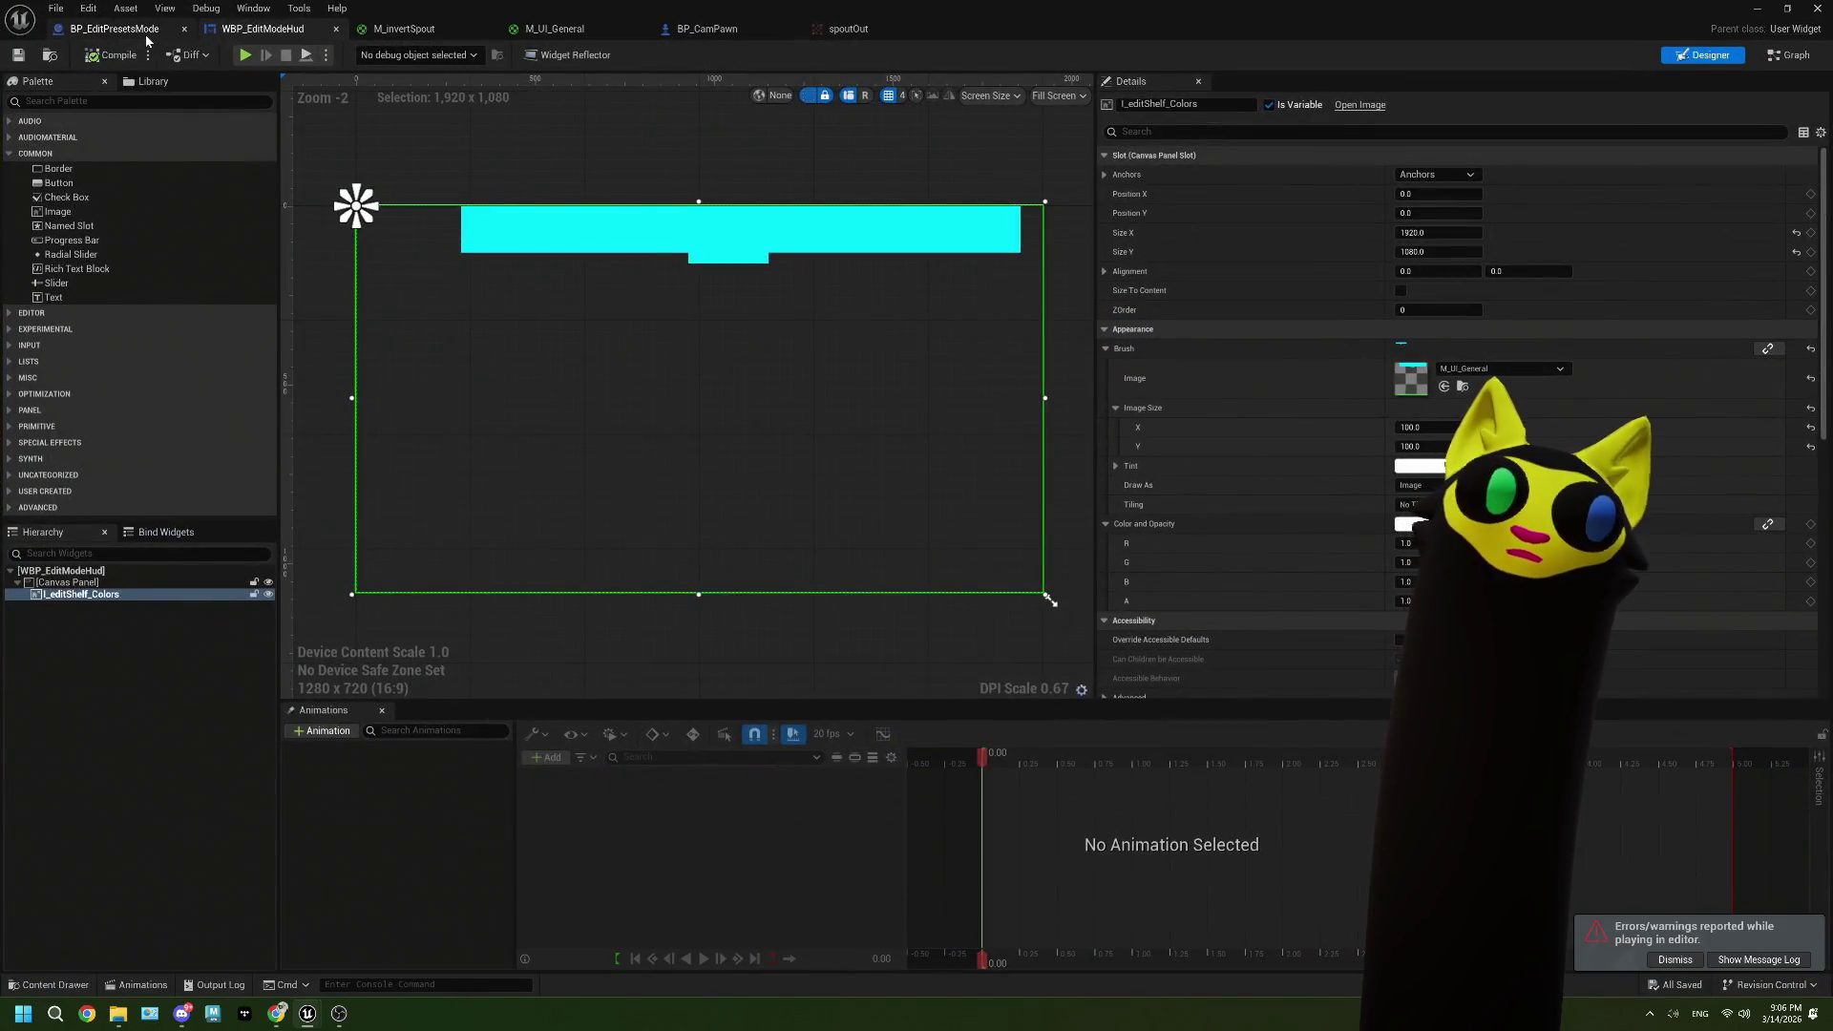
Step: In BP_EditPresetsMode's construction script, open the Set Colors Mat function's definition
left_click(146, 36)
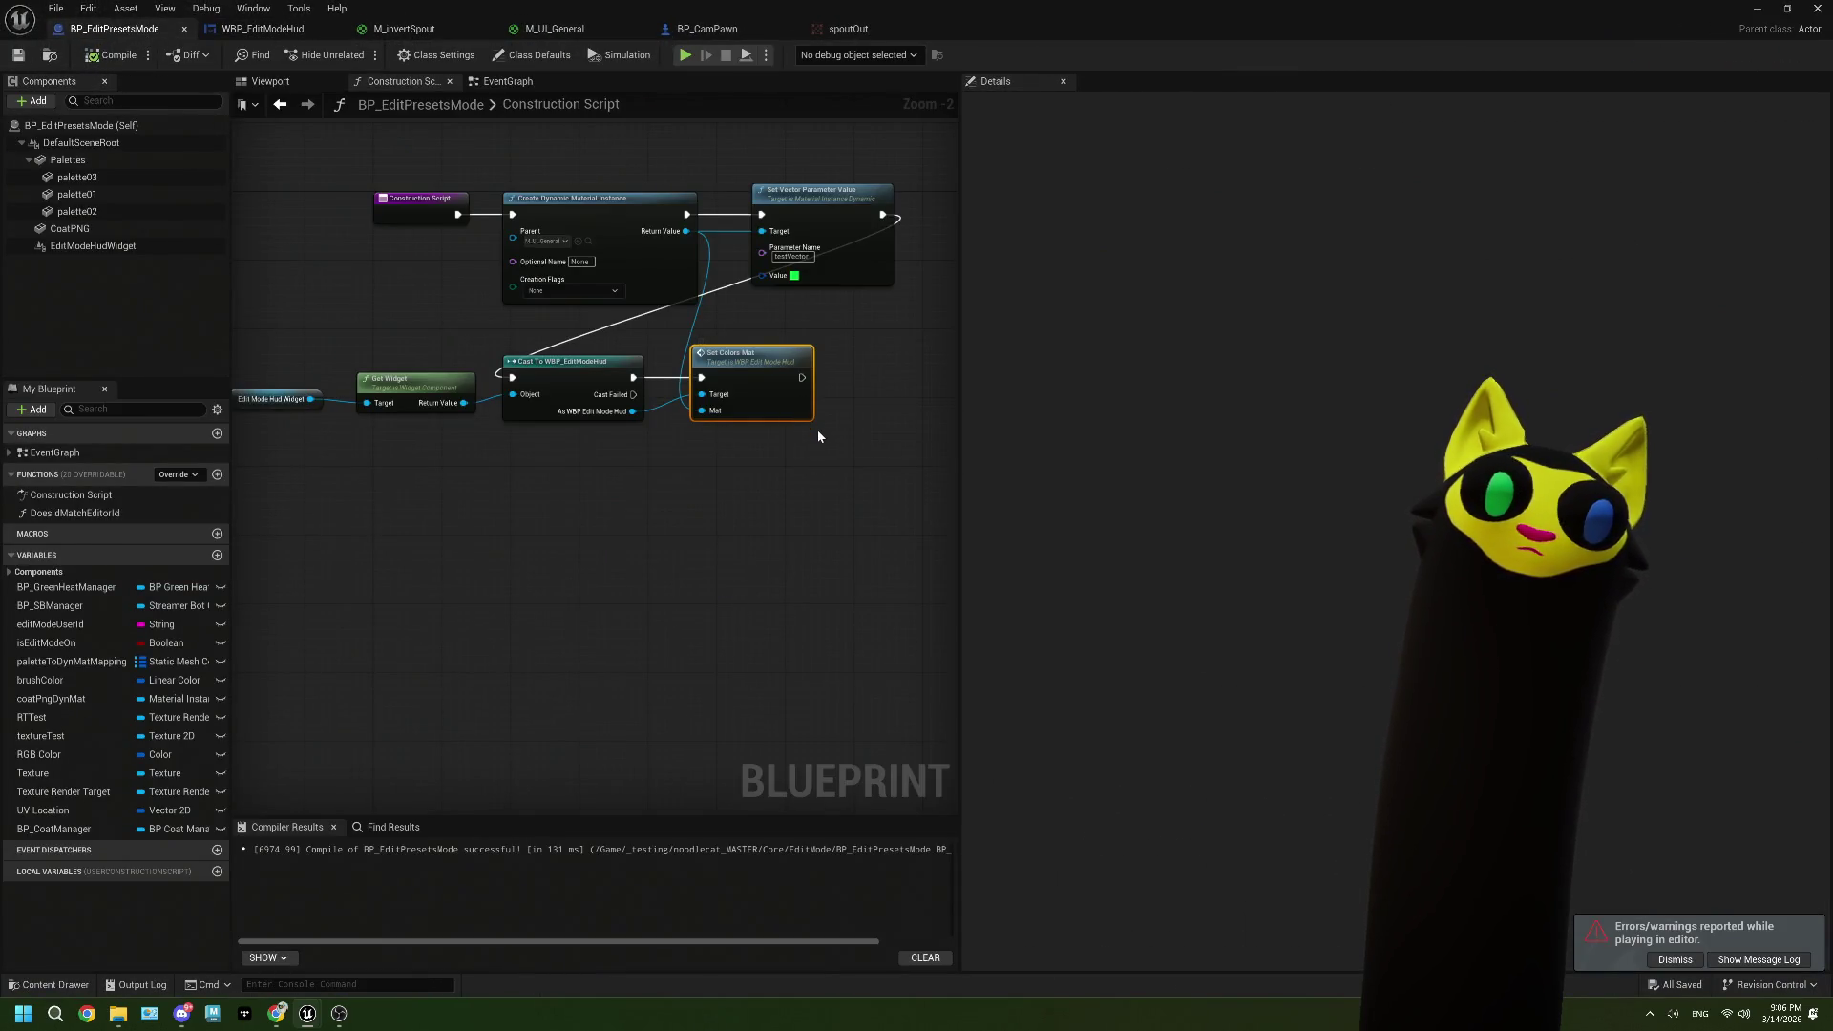
mouse_move(743, 480)
left_mouse_down()
mouse_move(819, 481)
mouse_move(759, 491)
mouse_move(382, 416)
left_mouse_up()
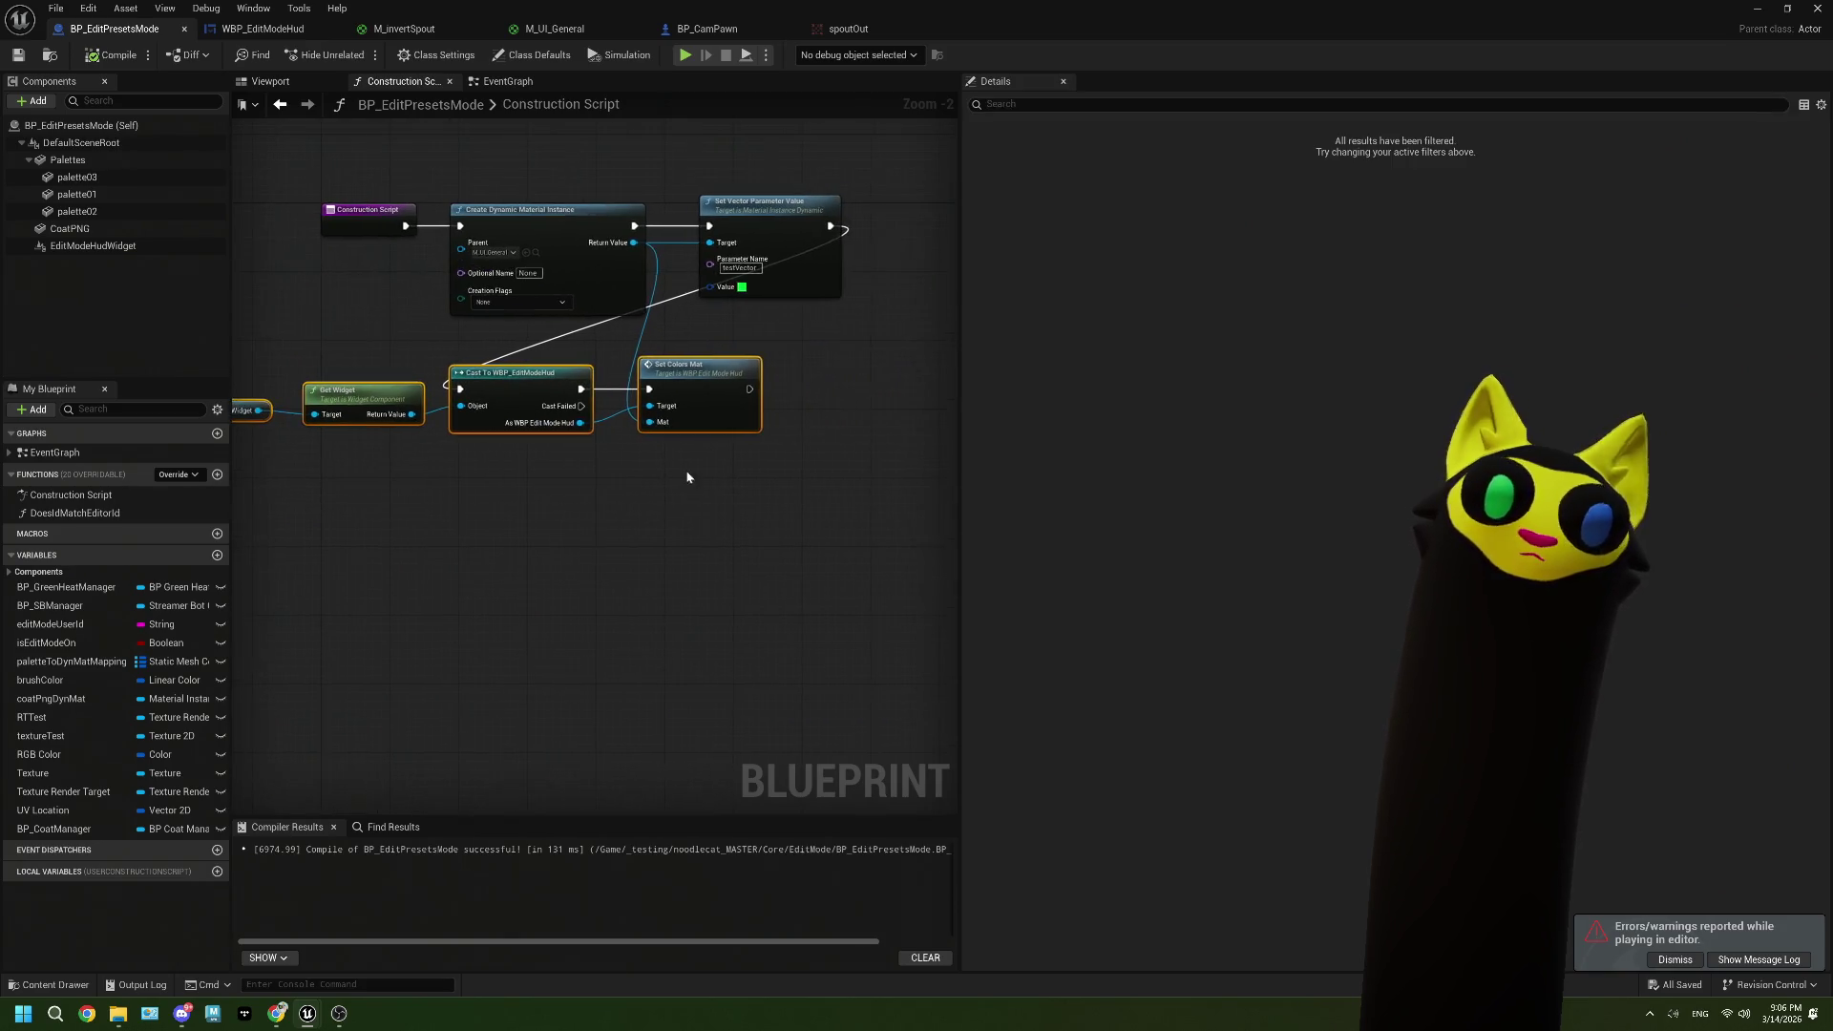
left_click(656, 459)
scroll(656, 459, "up", 1)
left_click(698, 398)
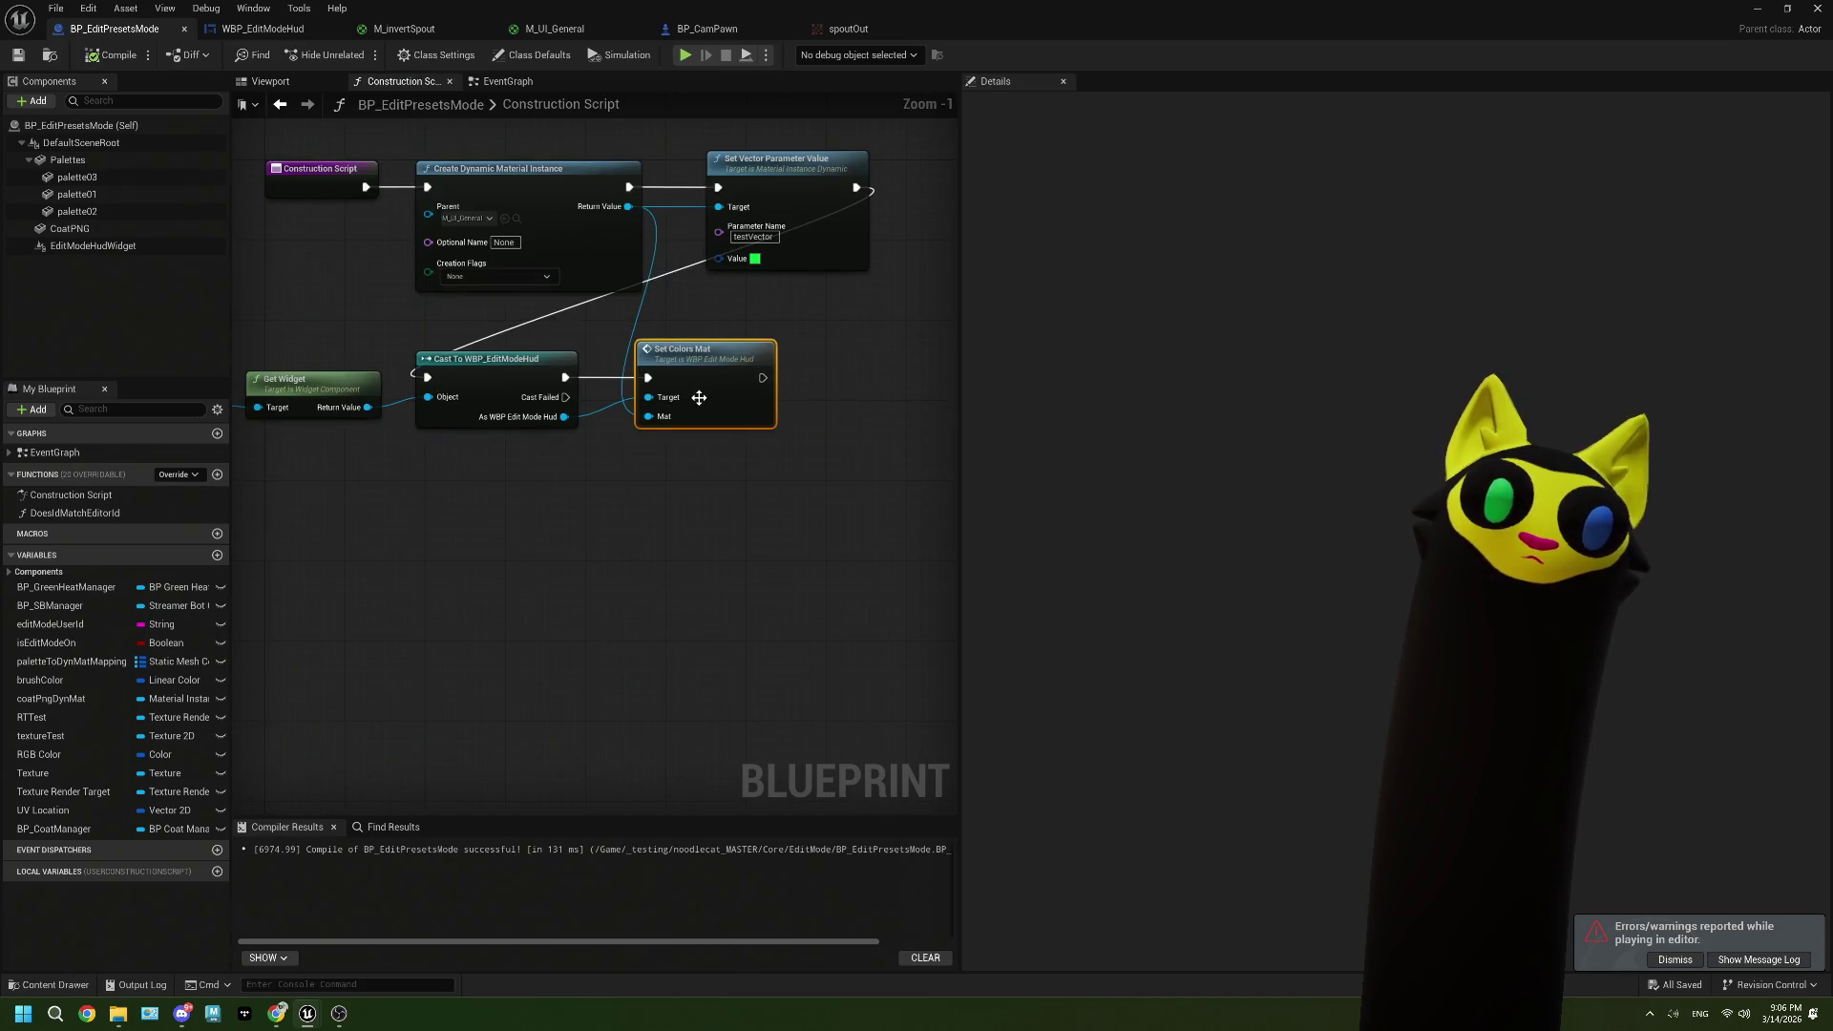
double_click(699, 397)
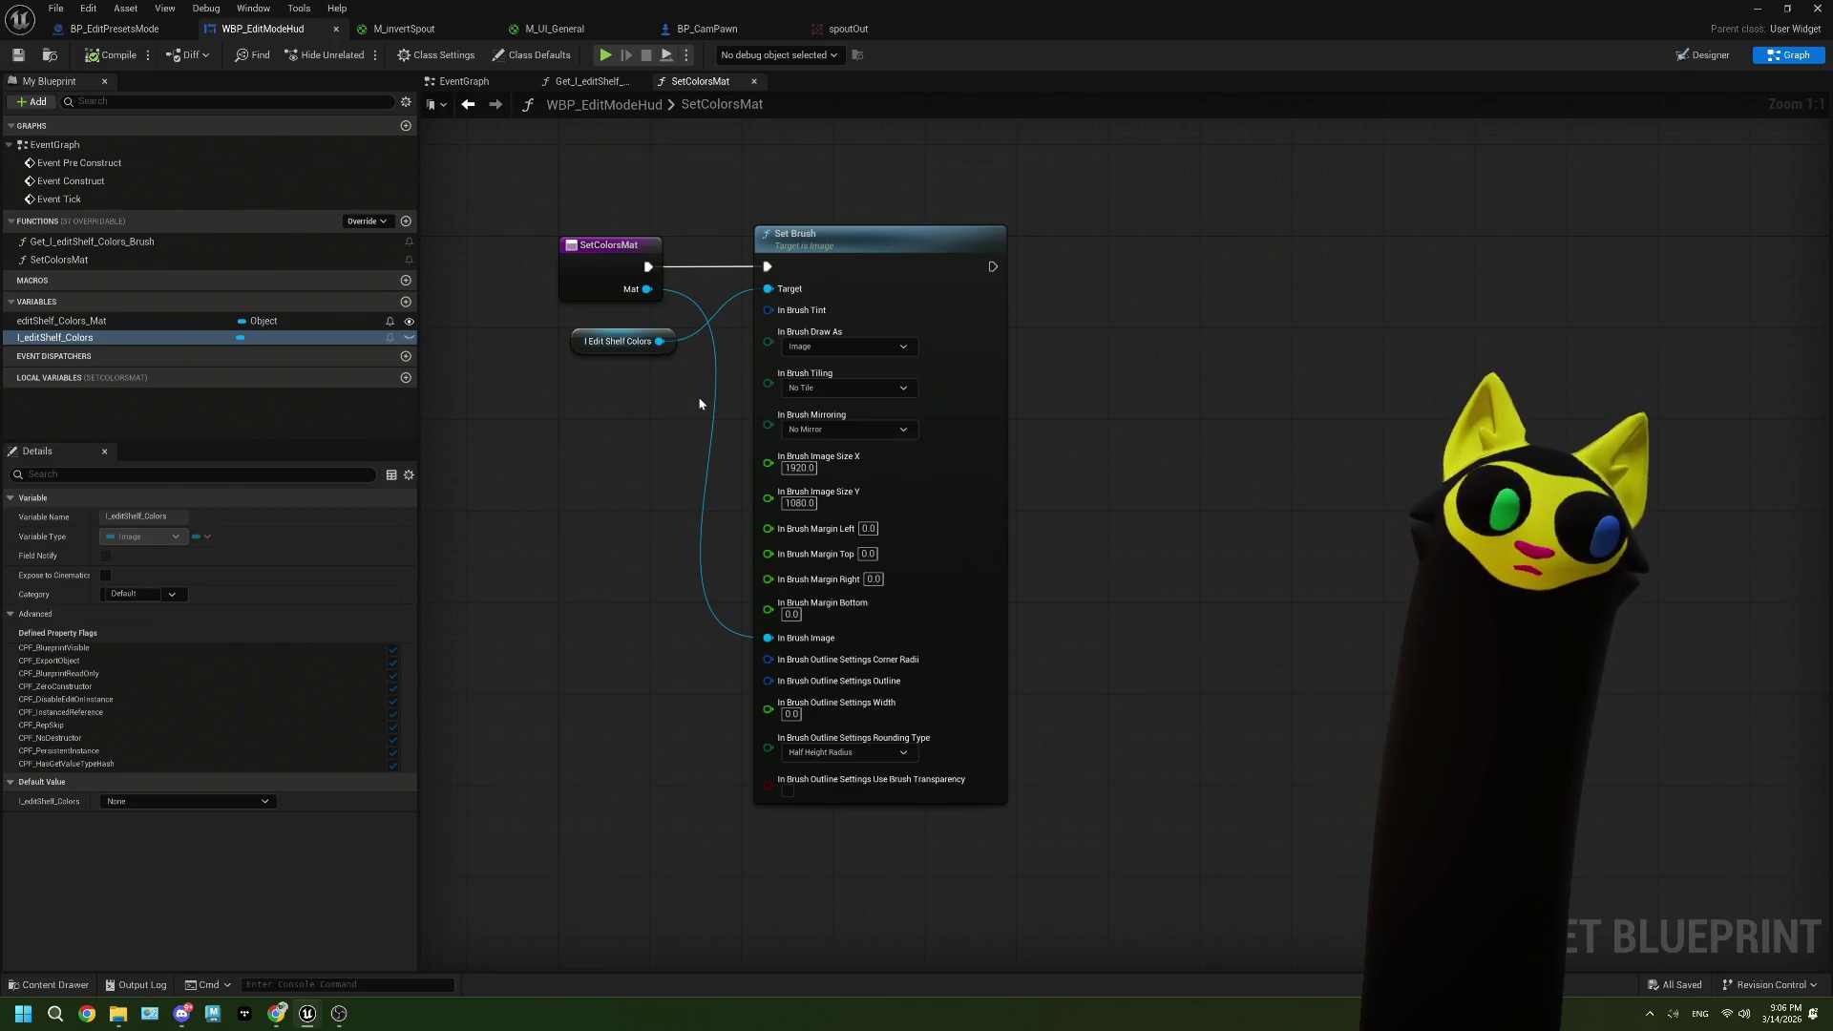
Step: Review the widget's Set Brush node and Get_I_editShelf_Colors_Brush function, then return to BP_EditPresetsMode
left_click(992, 367)
left_click(464, 81)
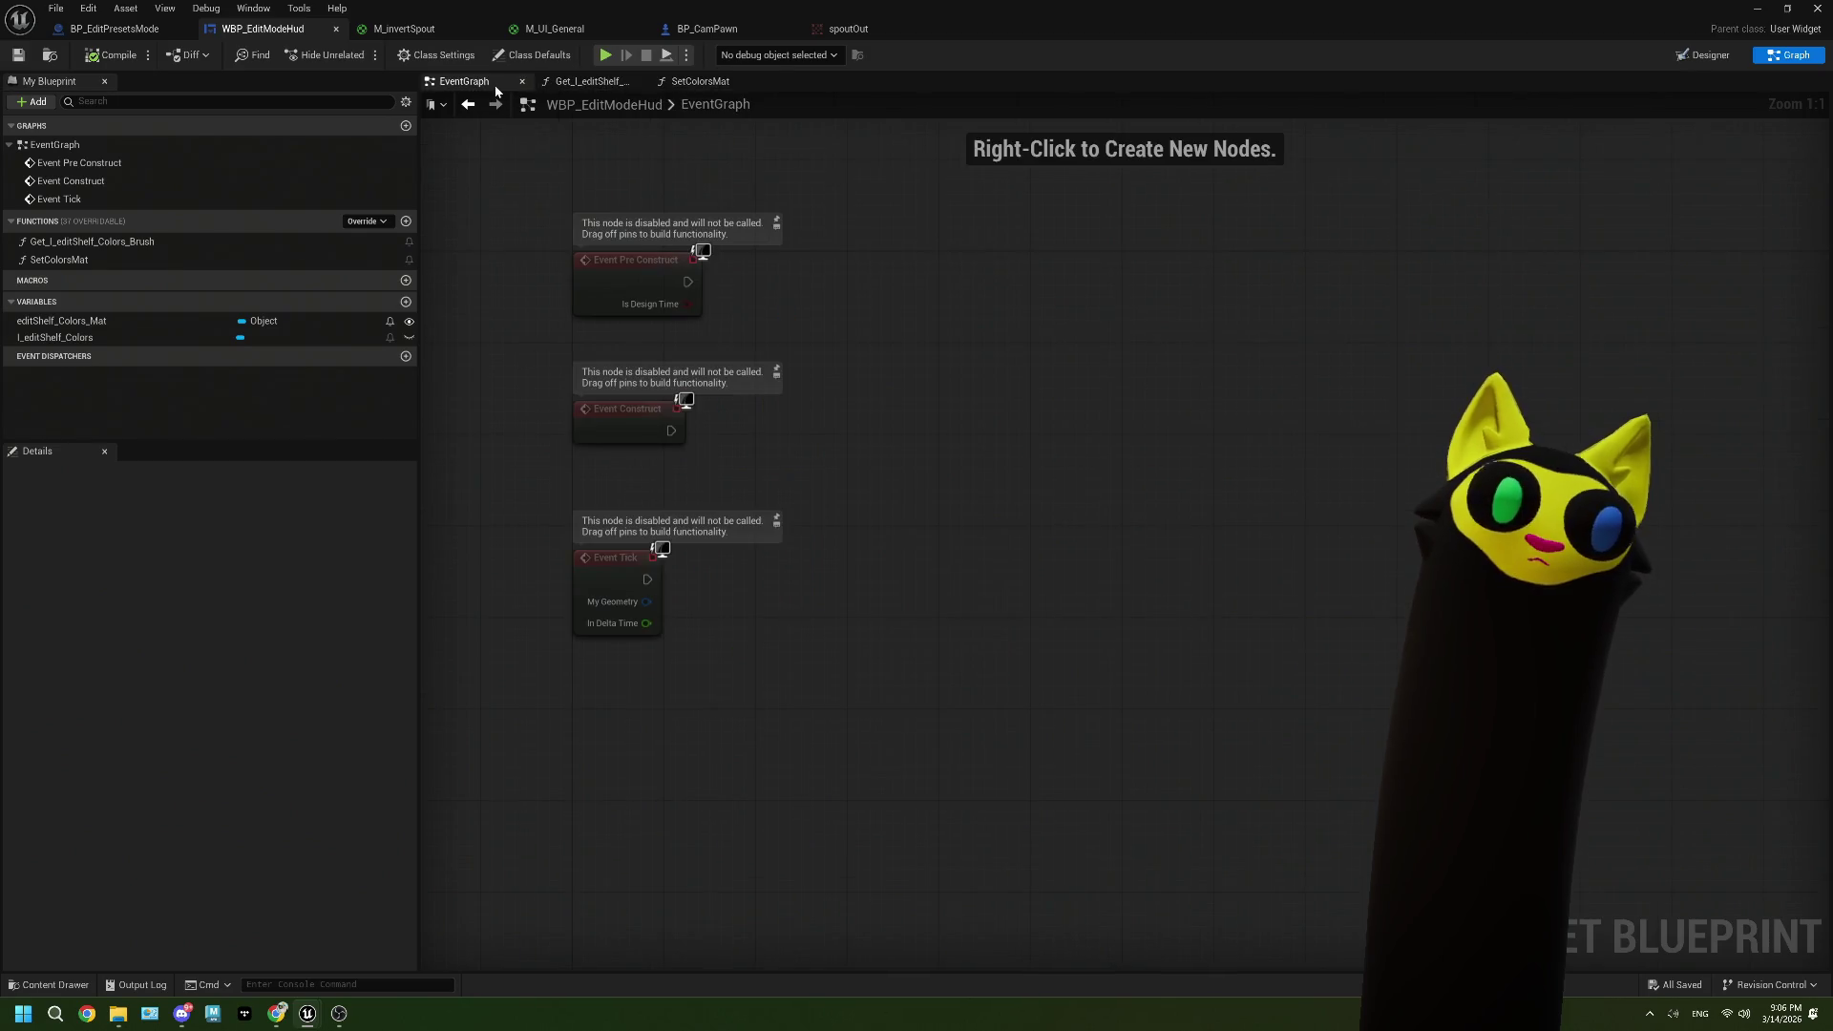
left_click(587, 81)
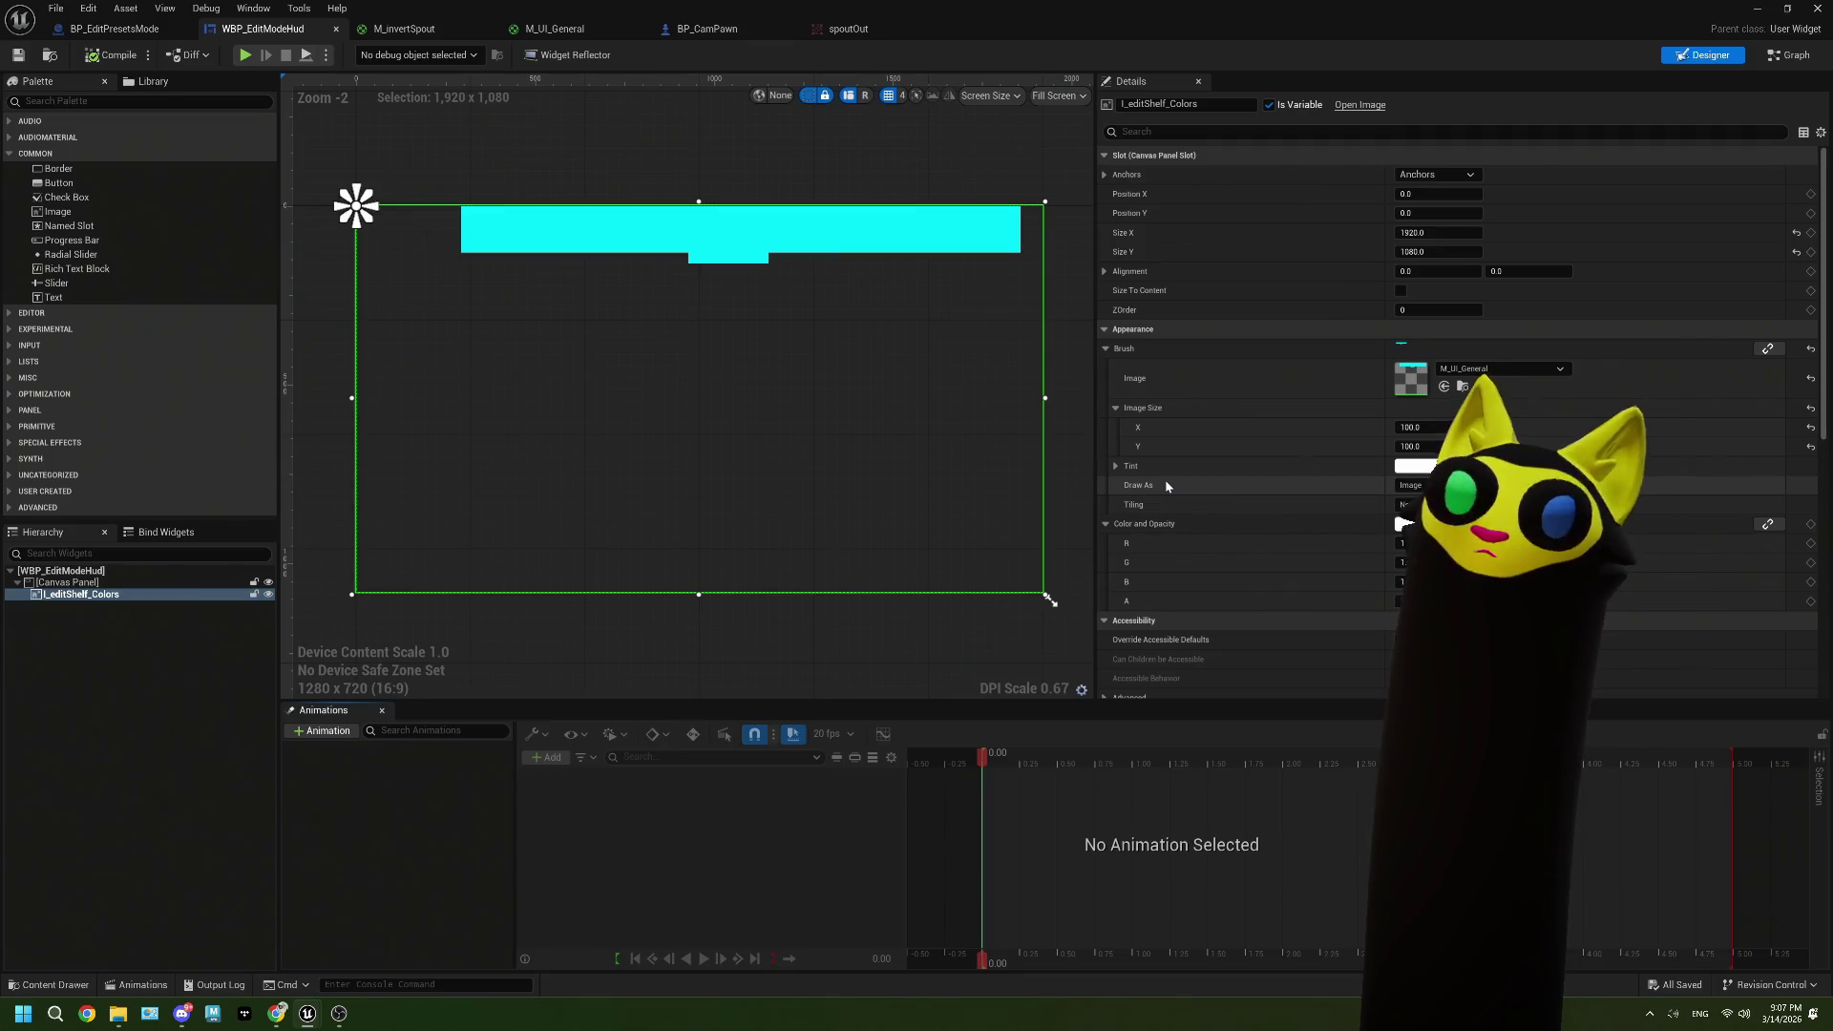
left_click(414, 36)
left_click(160, 35)
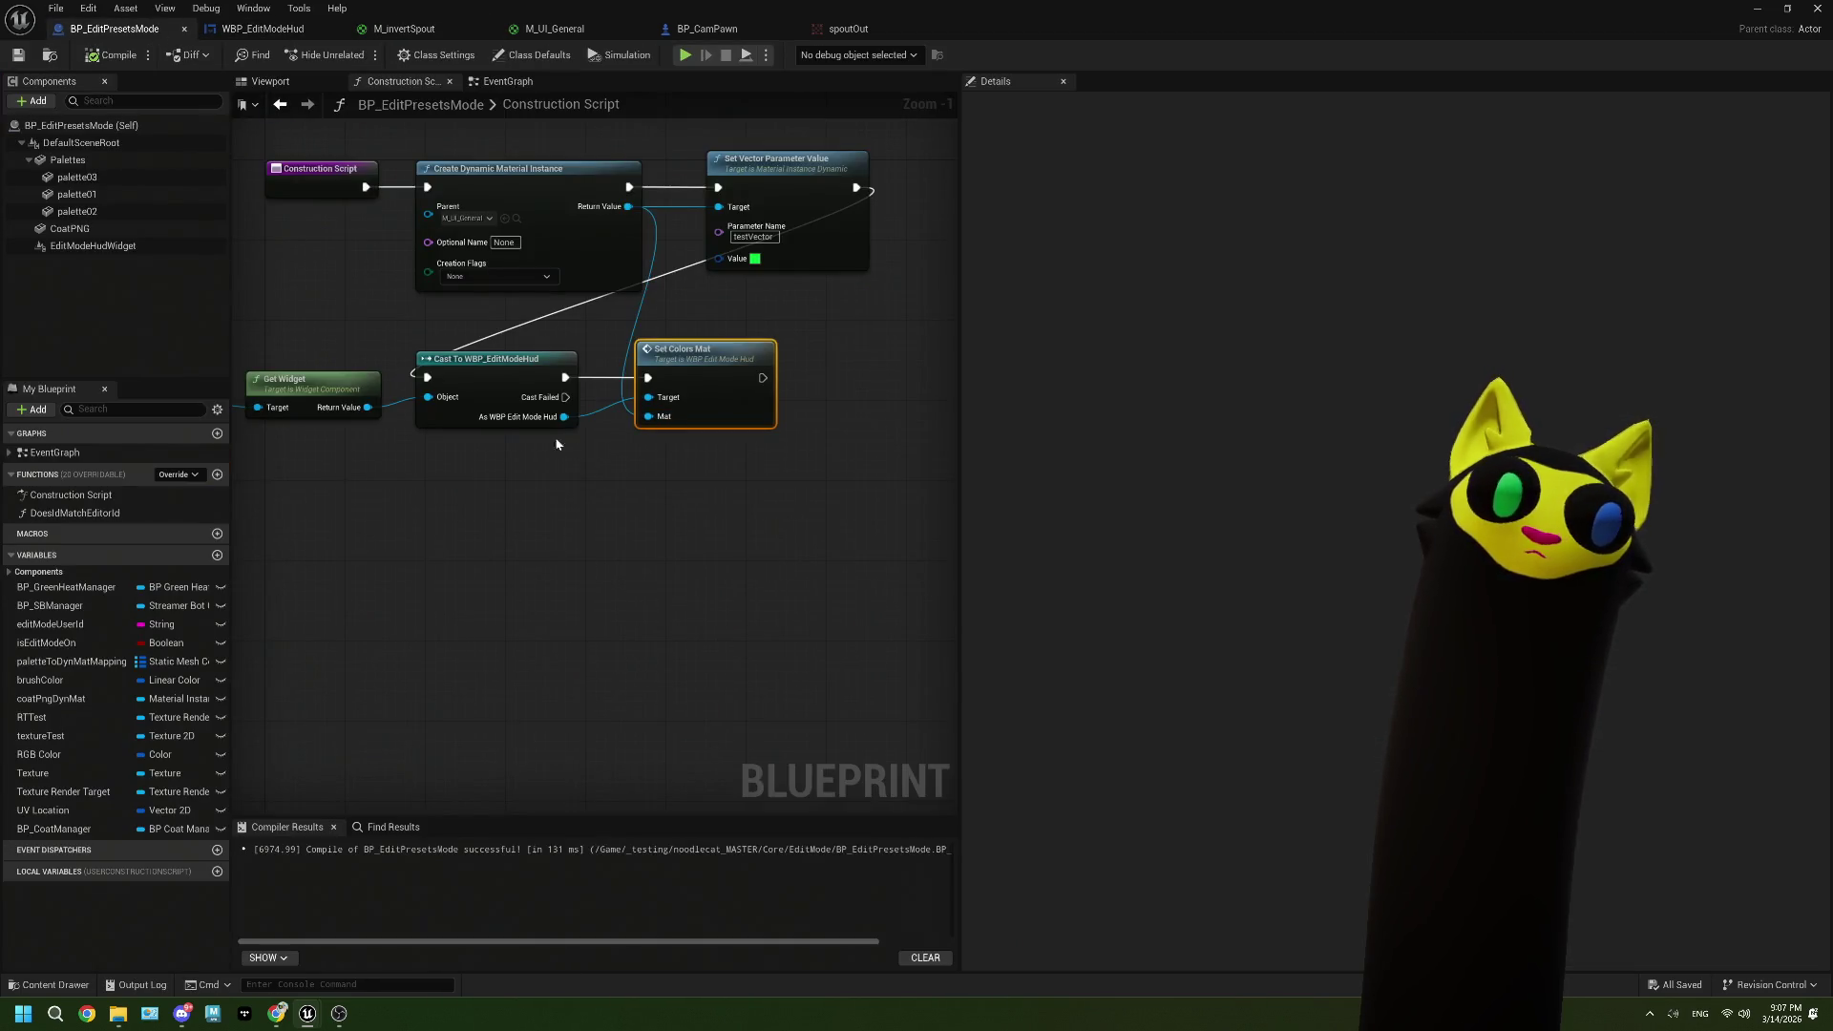
Step: Search for 'set col' and 'edits' nodes from the widget reference, then cancel
left_click_drag(366, 408, 543, 572)
type("set colo")
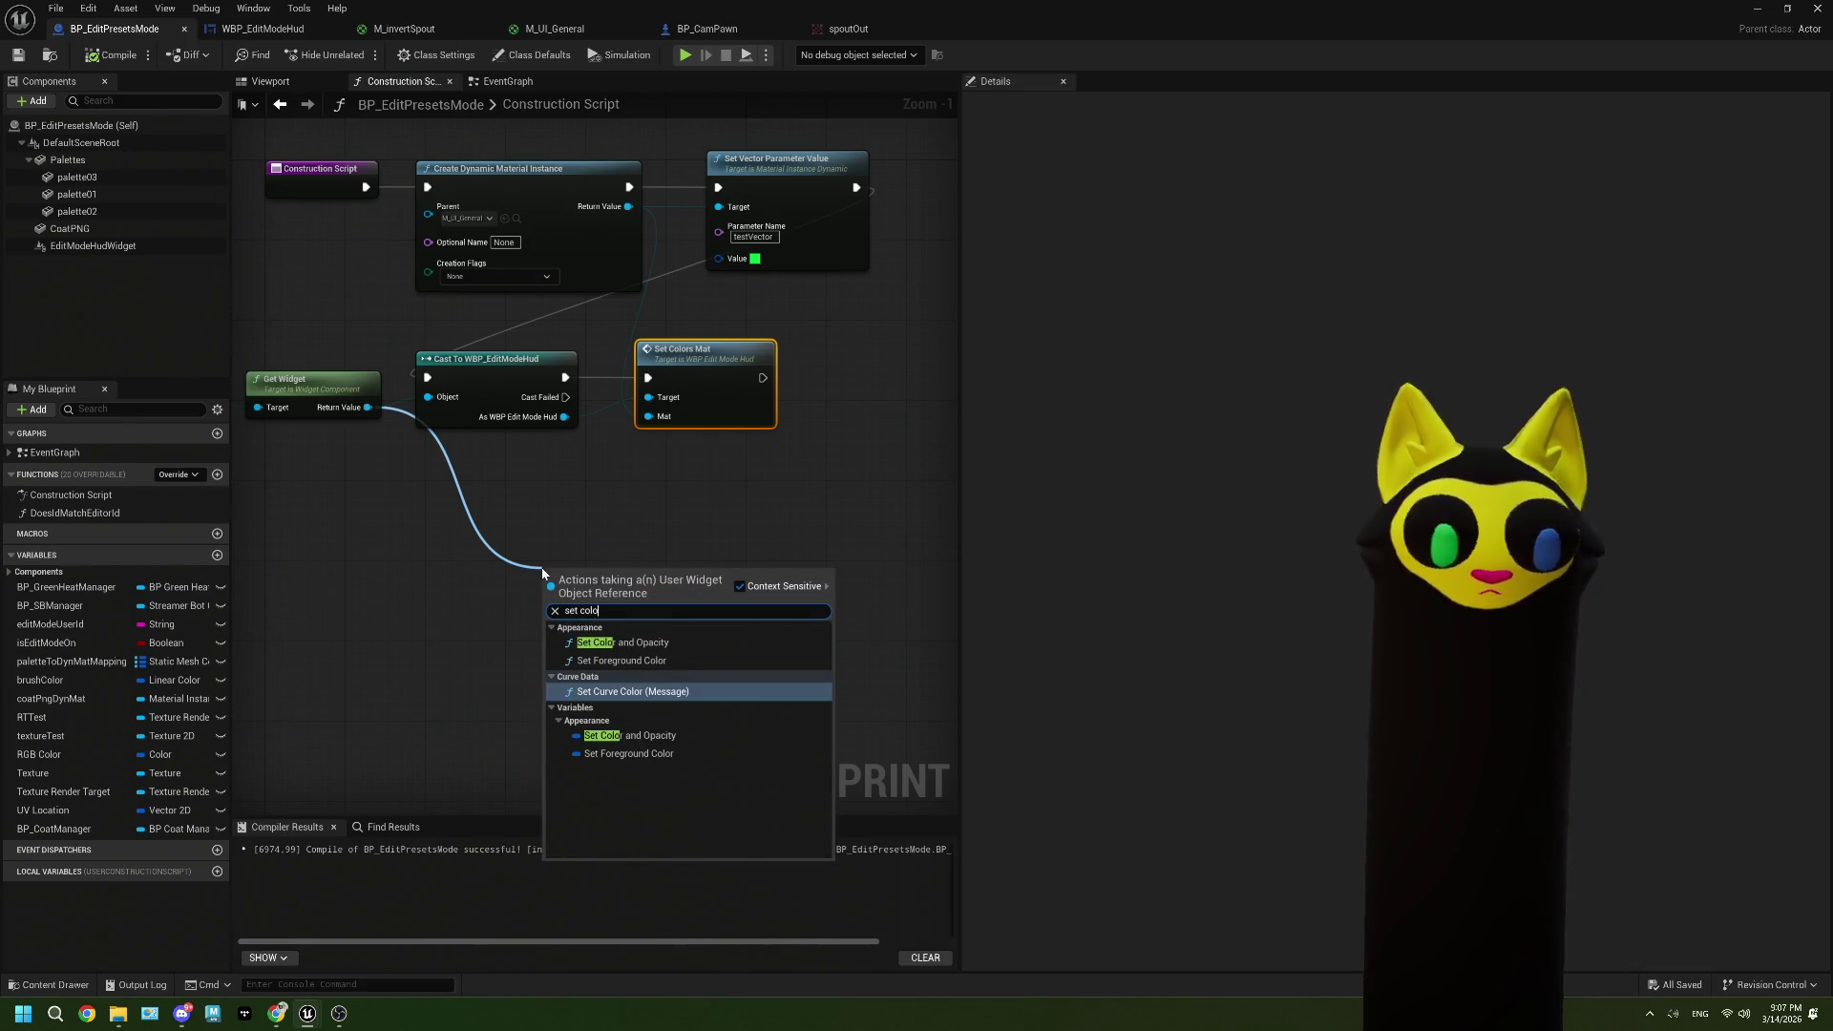
key("BackSpace")
key("BackSpace")
key("BackSpace")
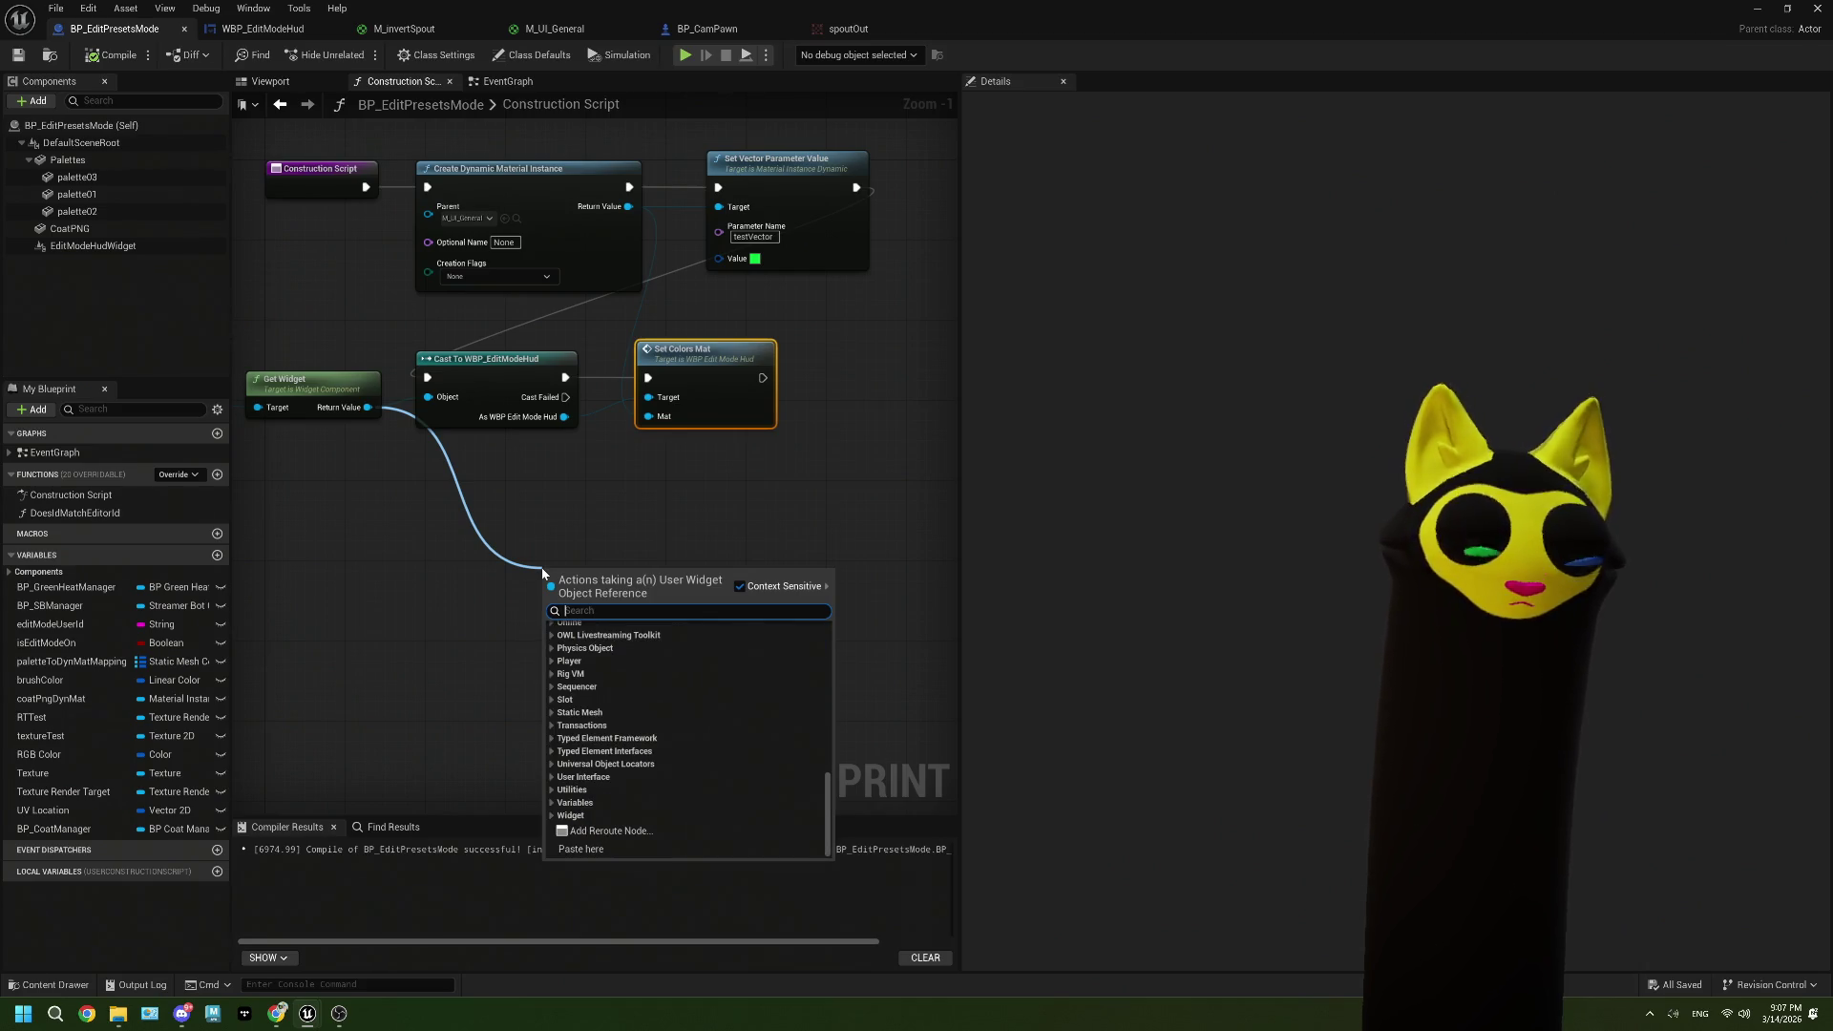
type("edi")
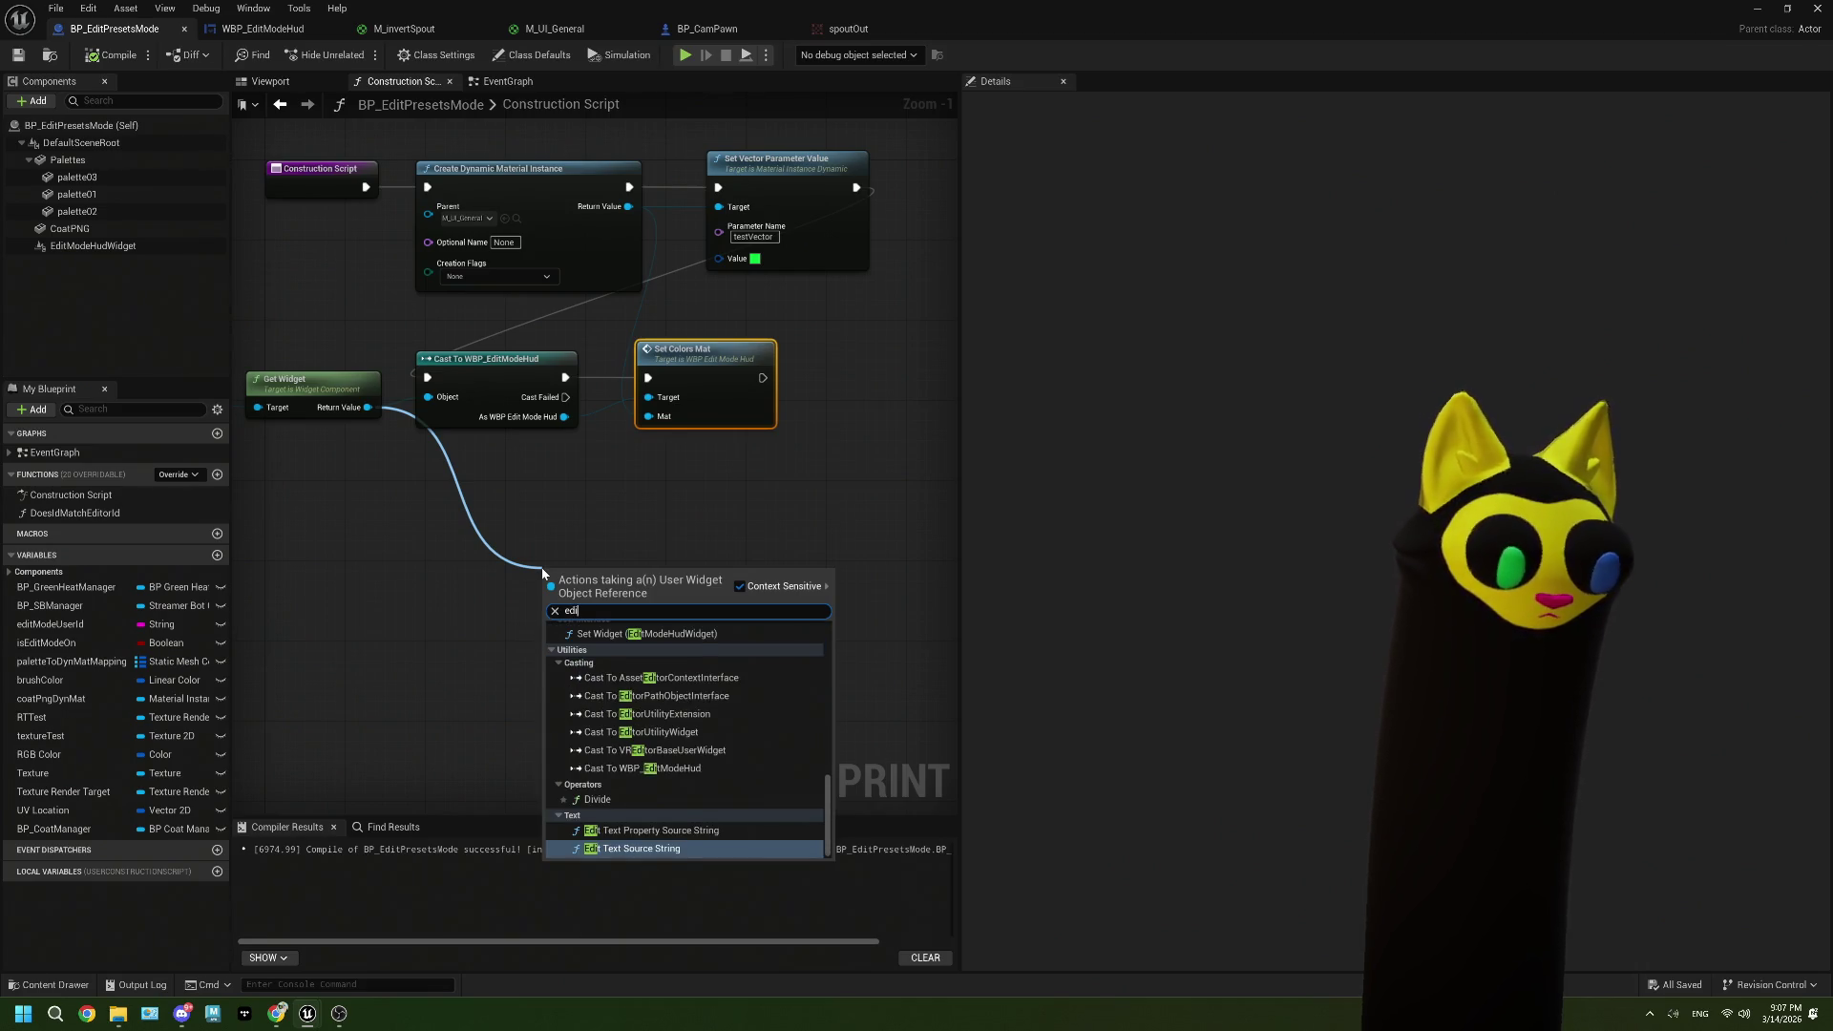
type("ts")
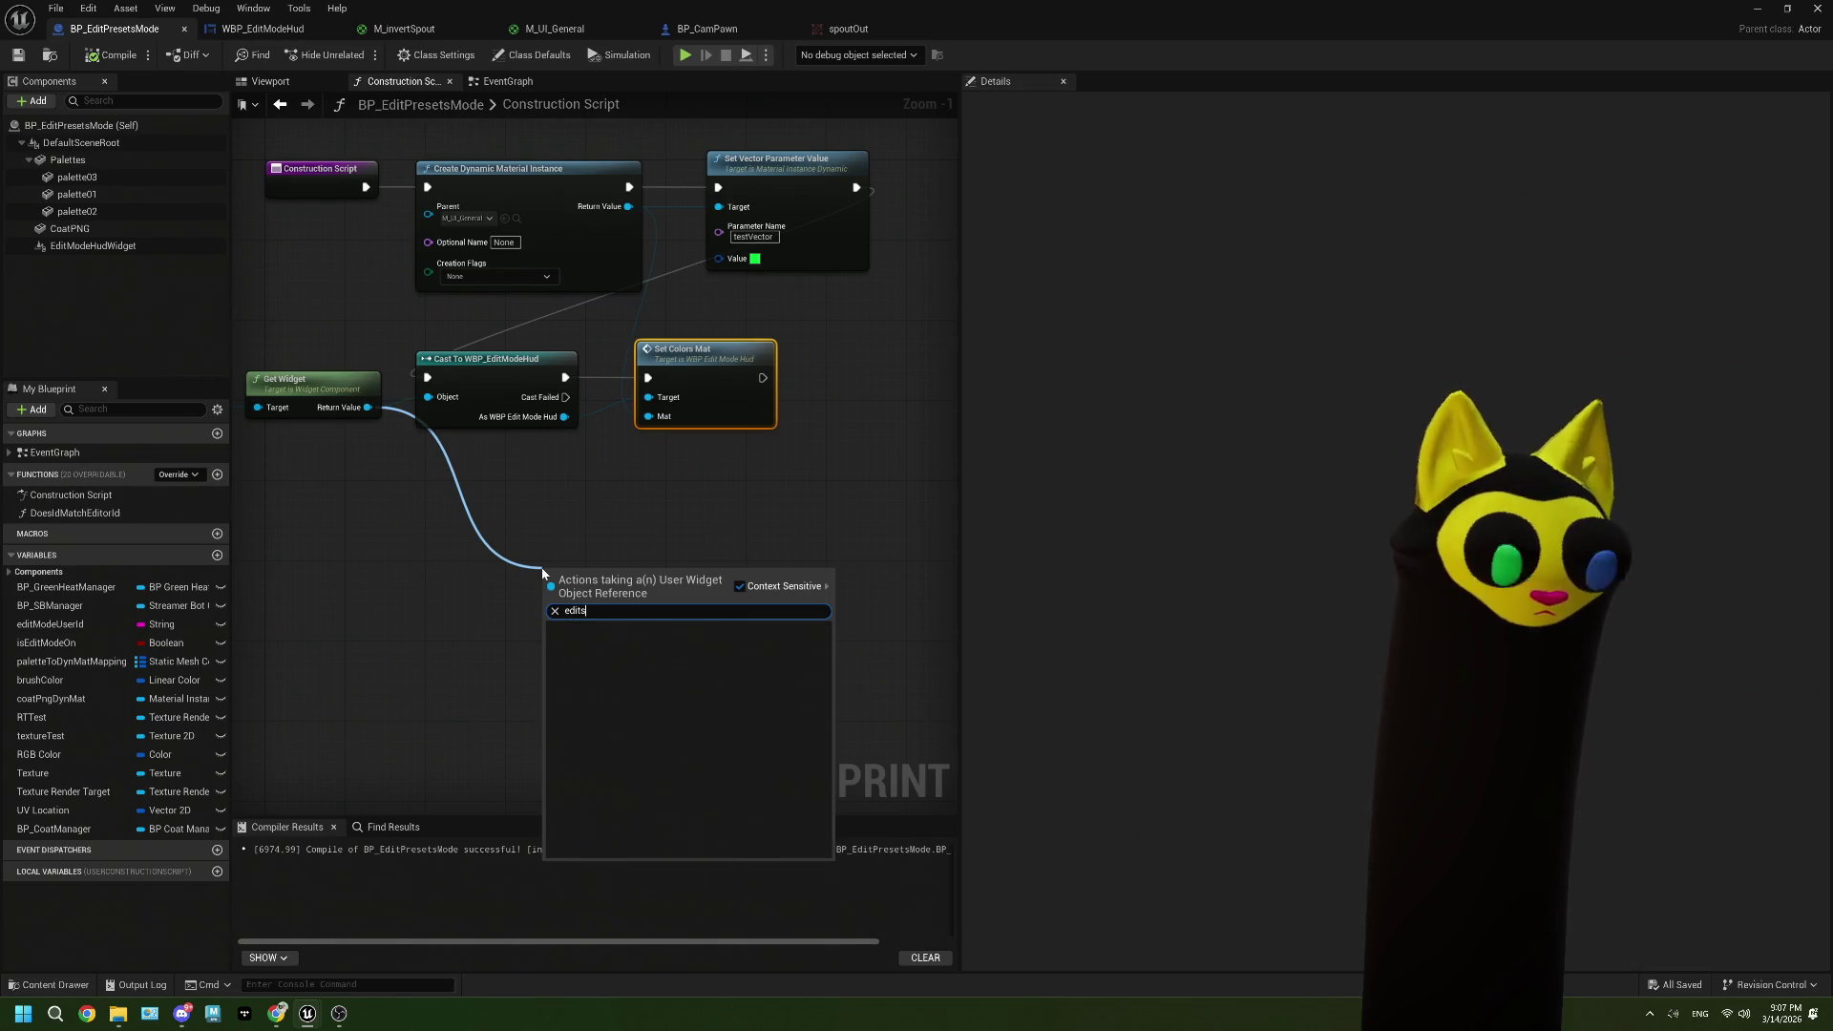
left_click(581, 489)
Step: Add a Set Brush from Material on editShelf_Colors, fed by the dynamic material and execution
mouse_move(564, 416)
left_mouse_down()
mouse_move(531, 567)
mouse_move(590, 538)
left_mouse_up()
type("editsh")
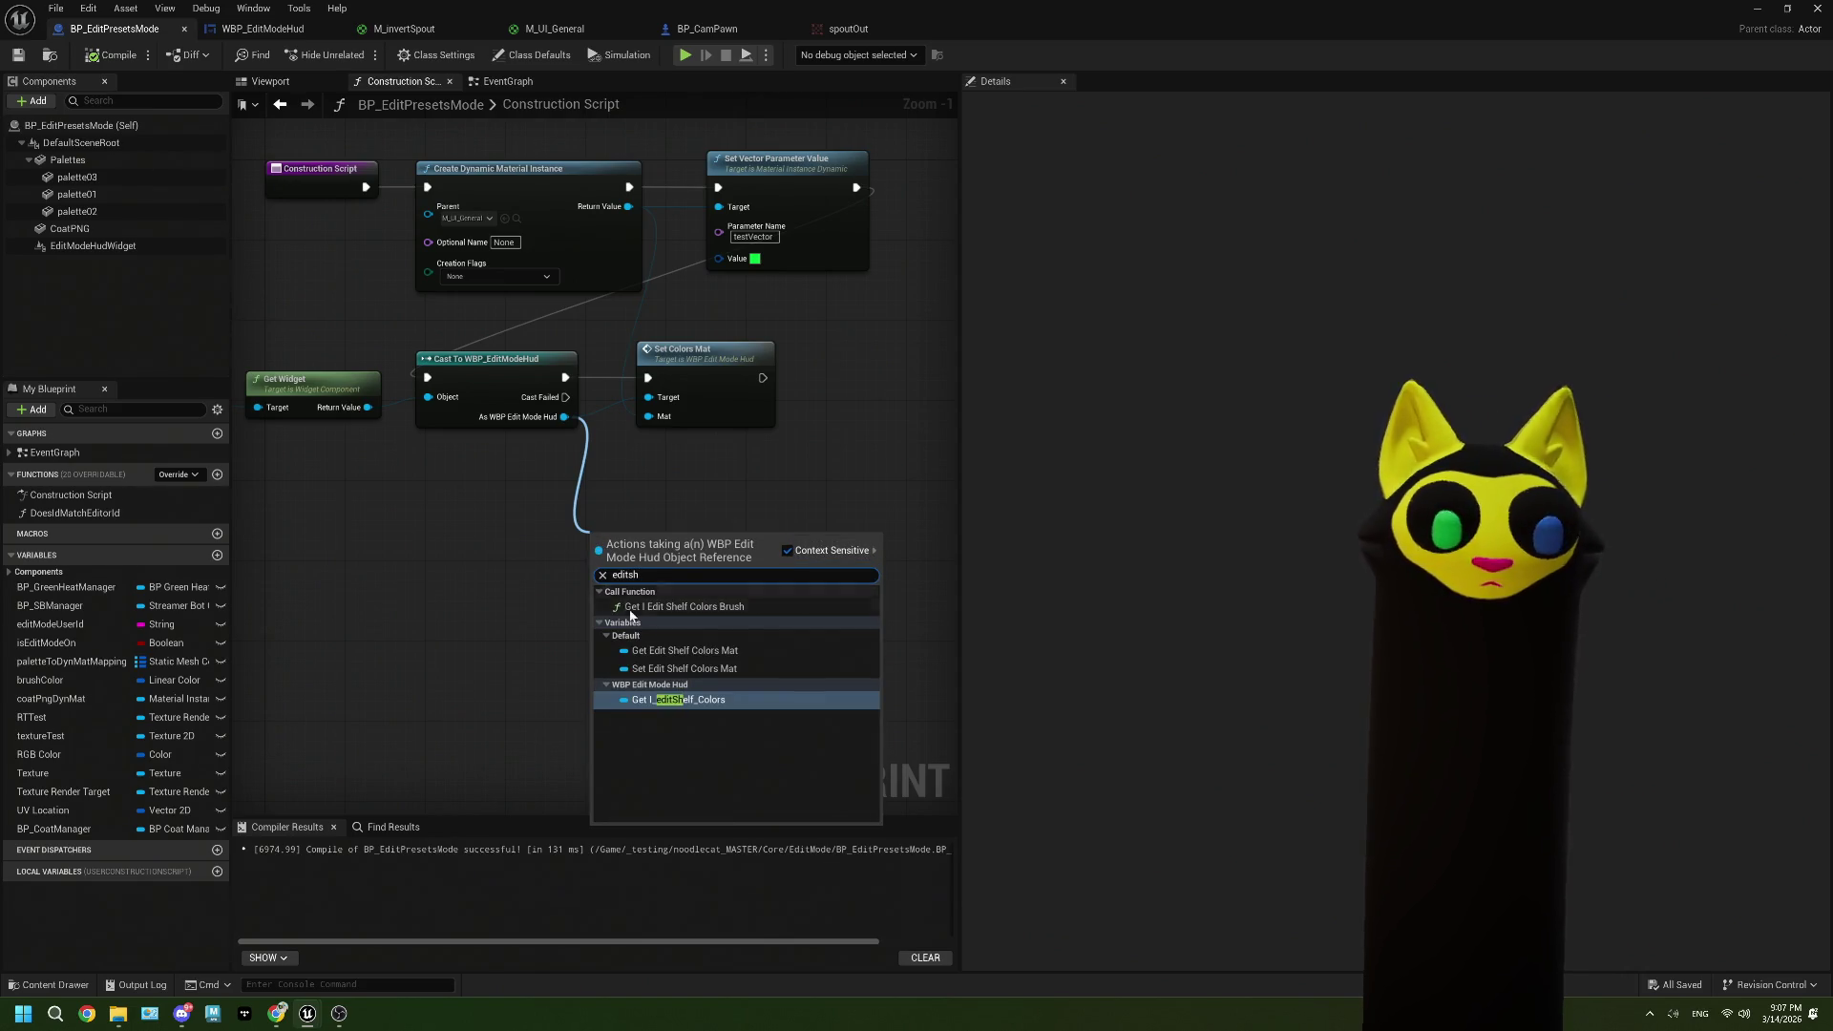
left_click(706, 703)
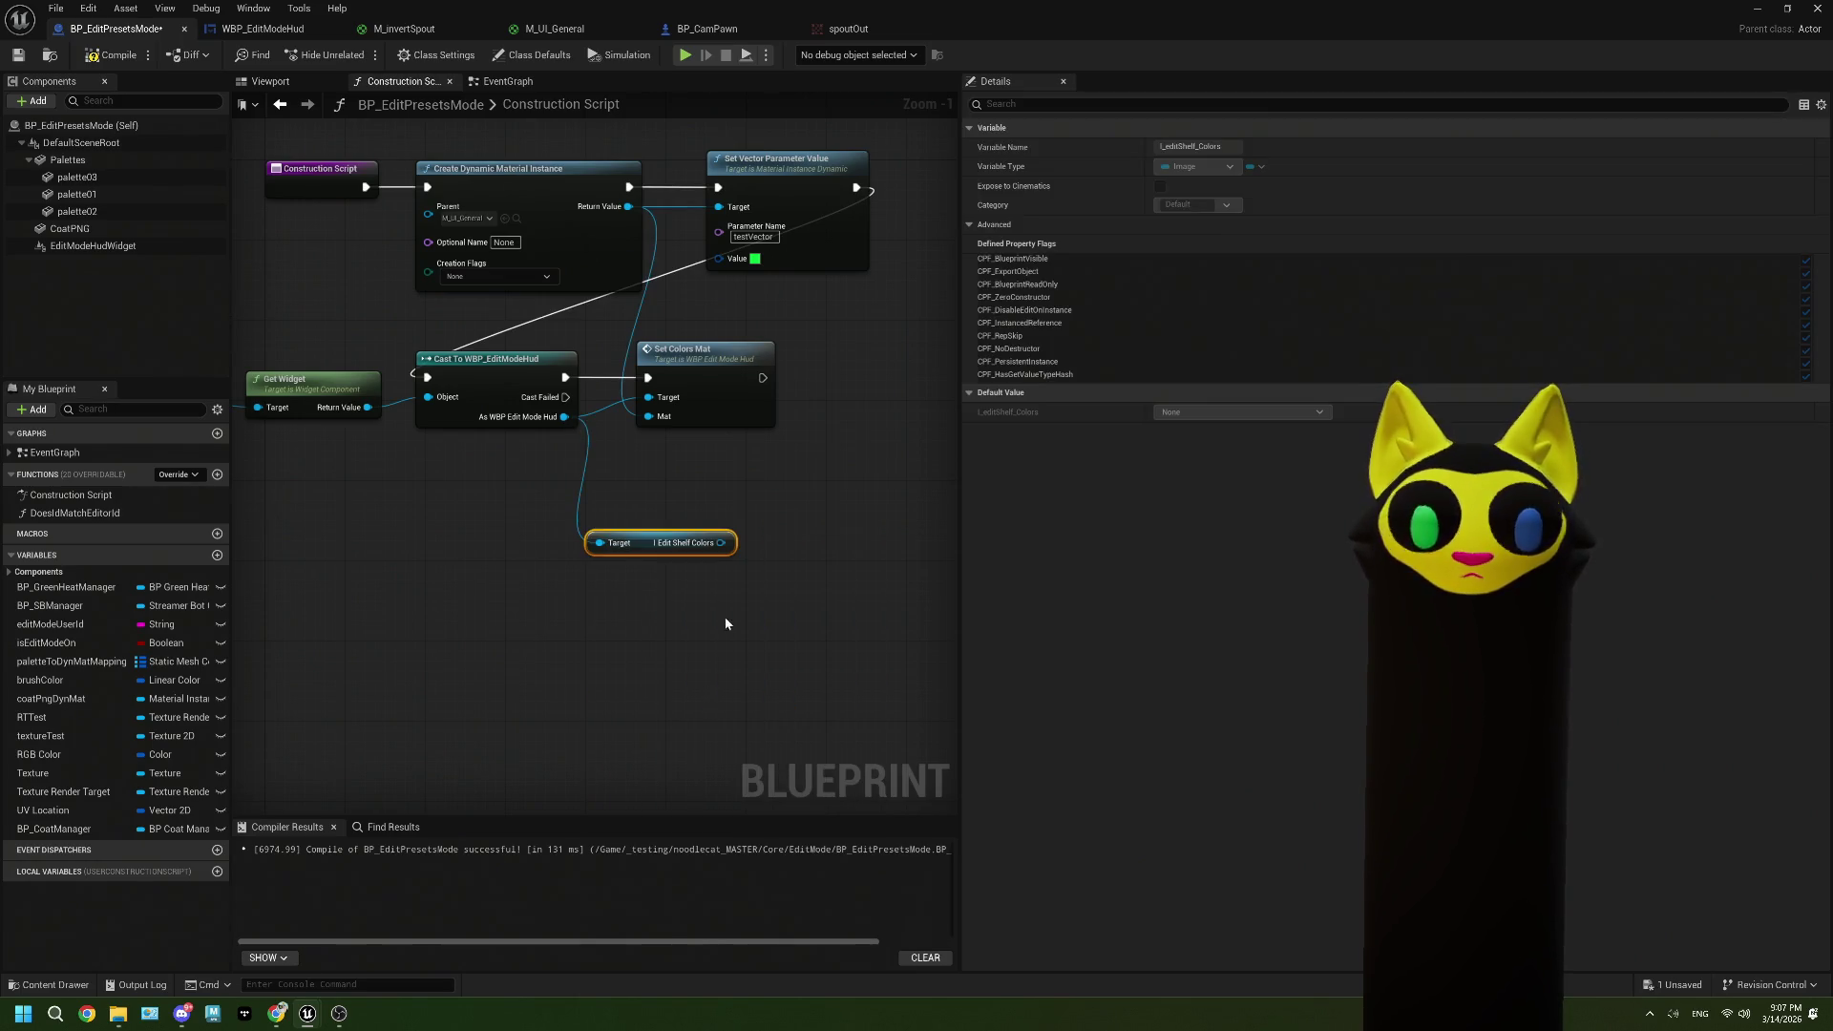
left_click_drag(721, 542, 767, 506)
type("set bru")
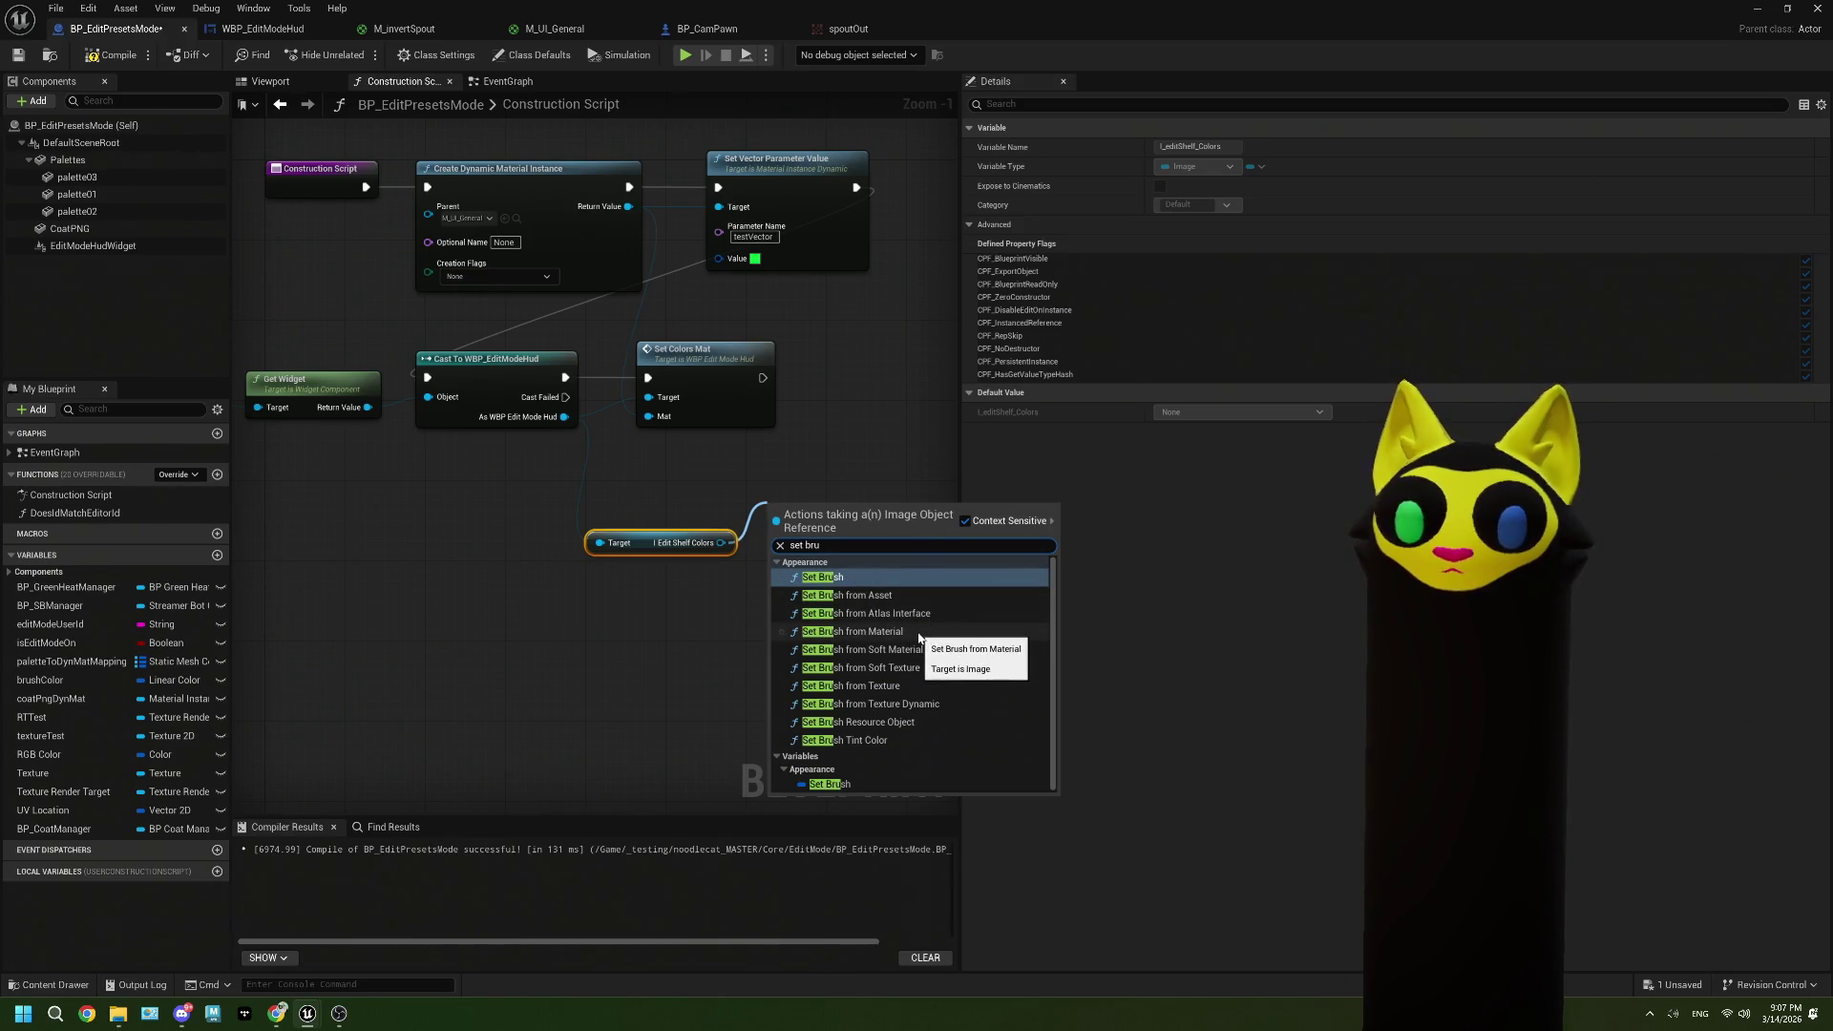
left_click(918, 633)
left_click_drag(832, 557, 858, 528)
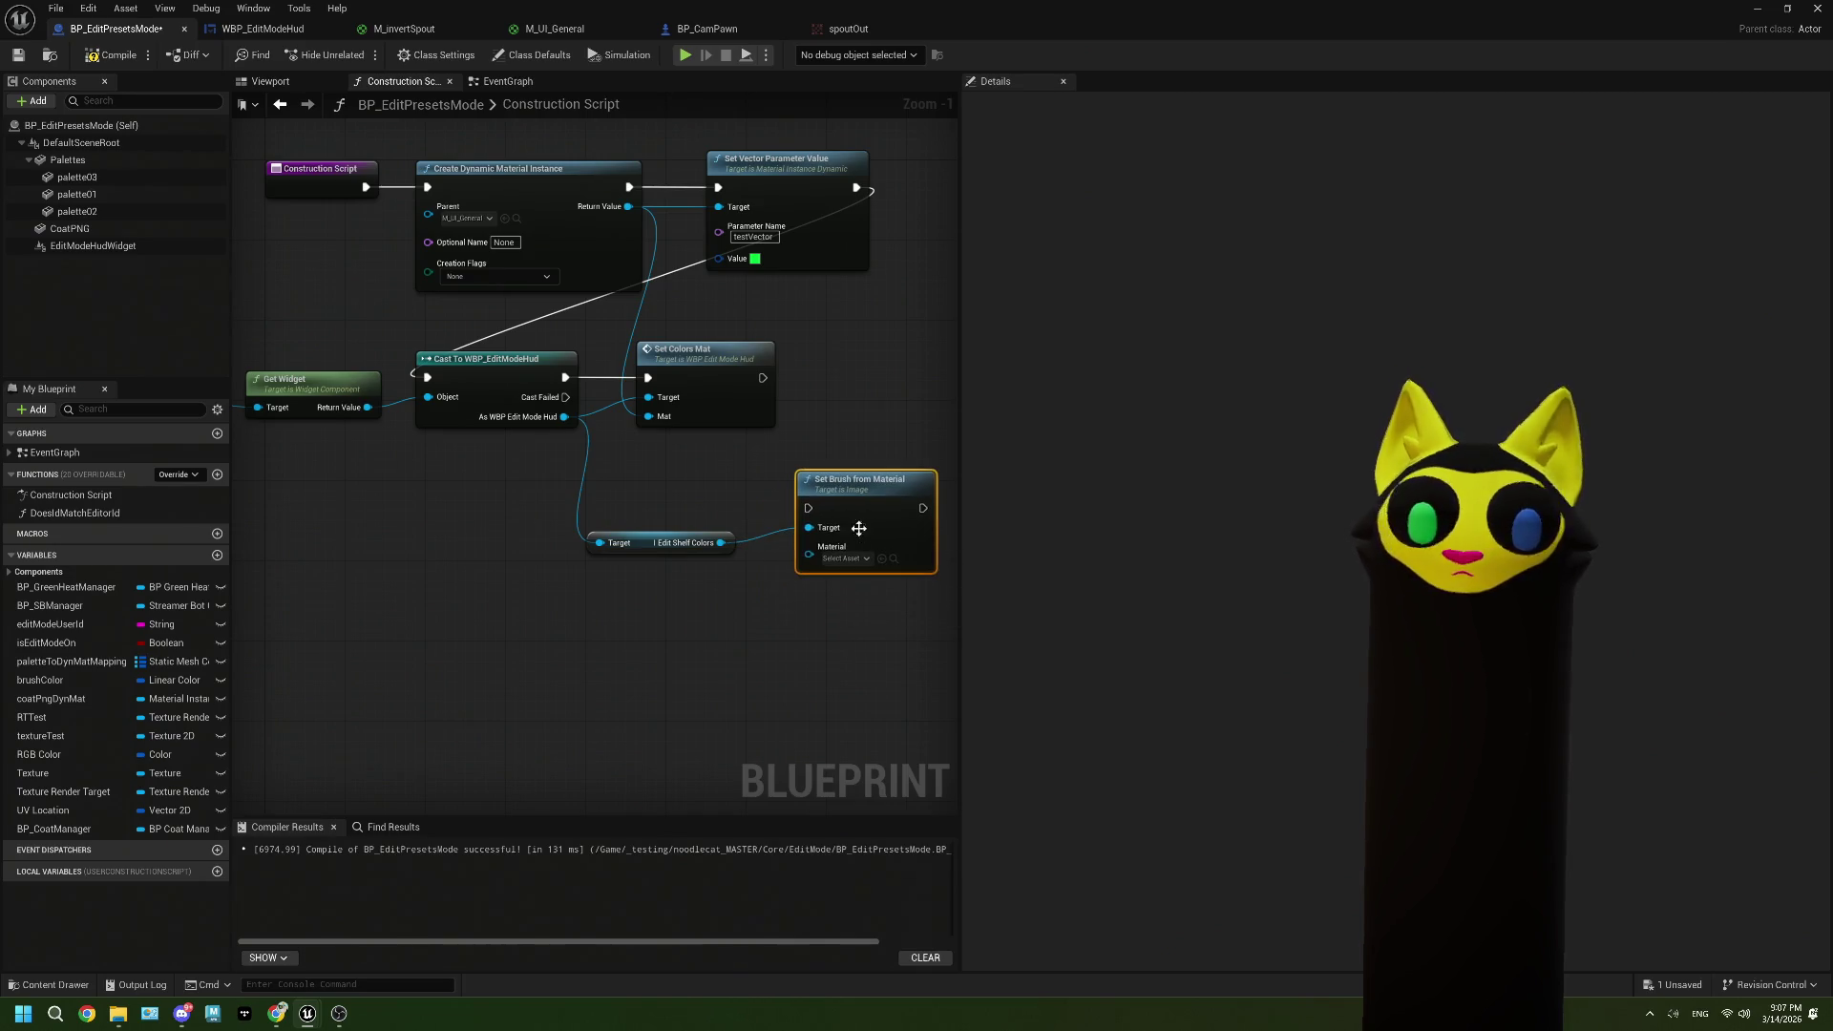
left_click_drag(629, 207, 809, 546)
mouse_move(577, 373)
left_mouse_down()
mouse_move(675, 529)
mouse_move(807, 508)
left_mouse_up()
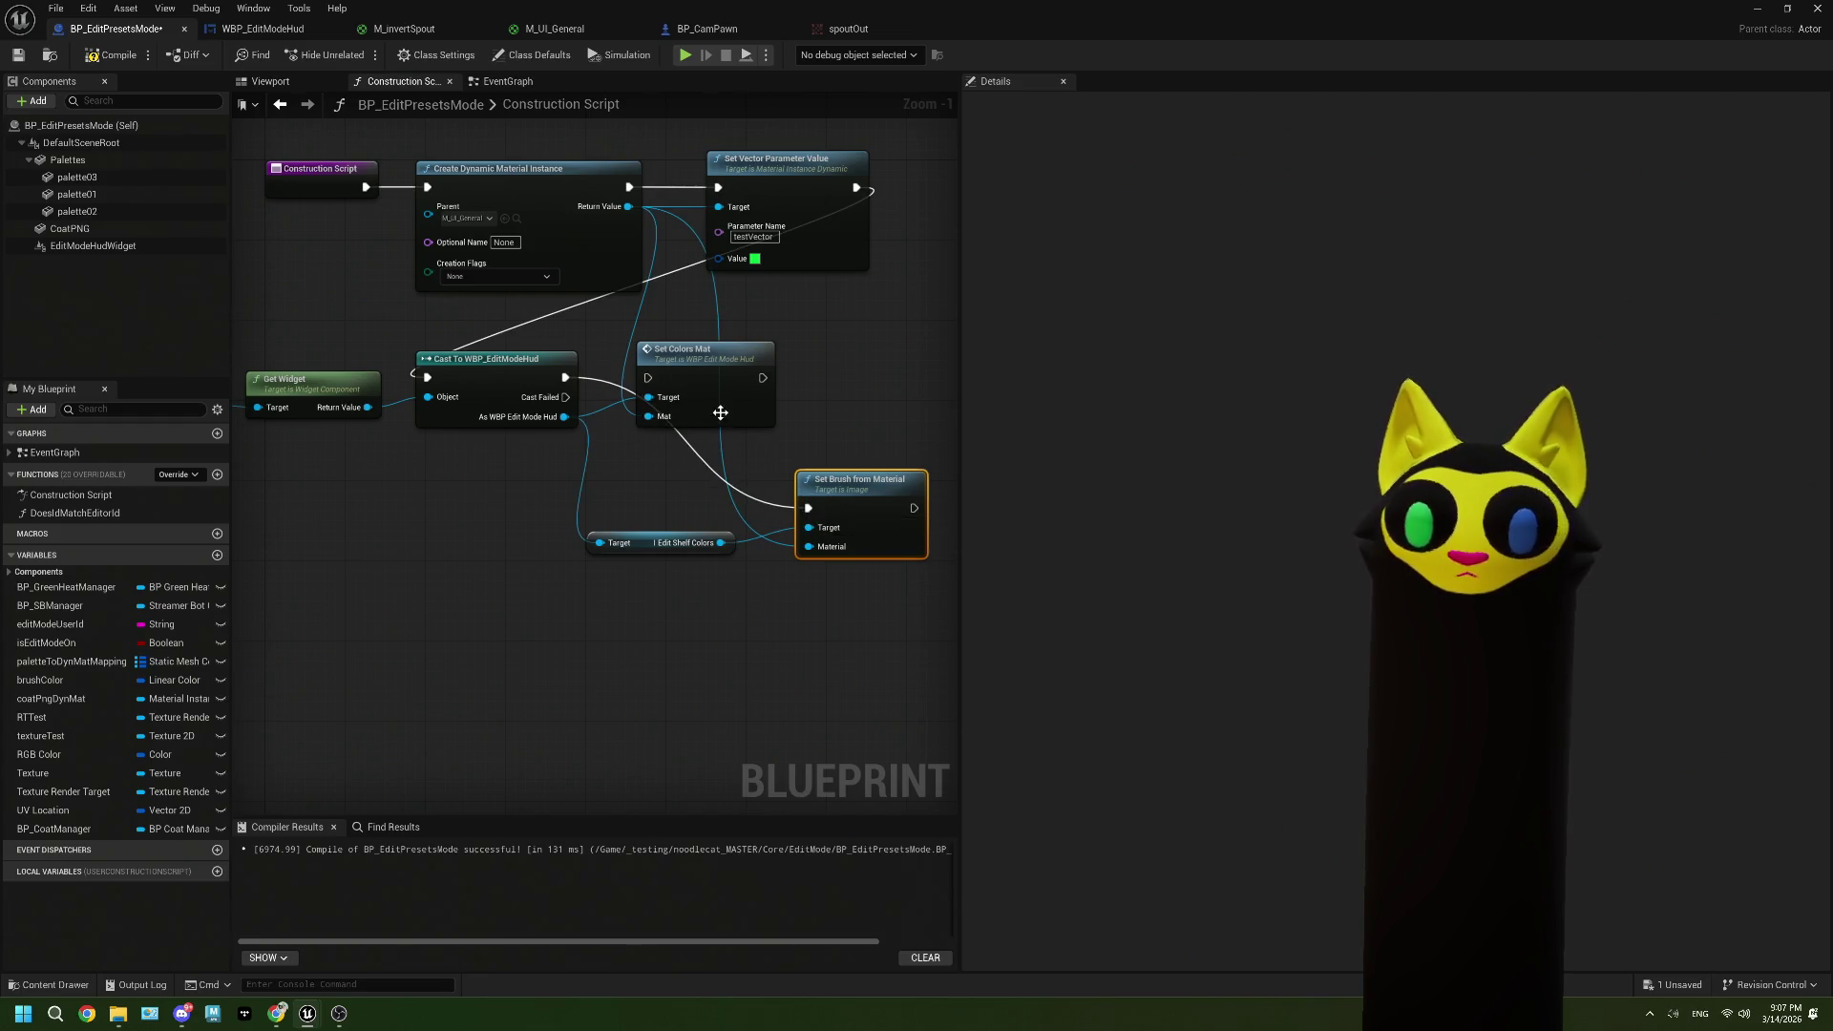
Step: Delete the leftover Set Colors Mat node, save, and shrink the window to reveal the level
left_click(720, 412)
key("Delete")
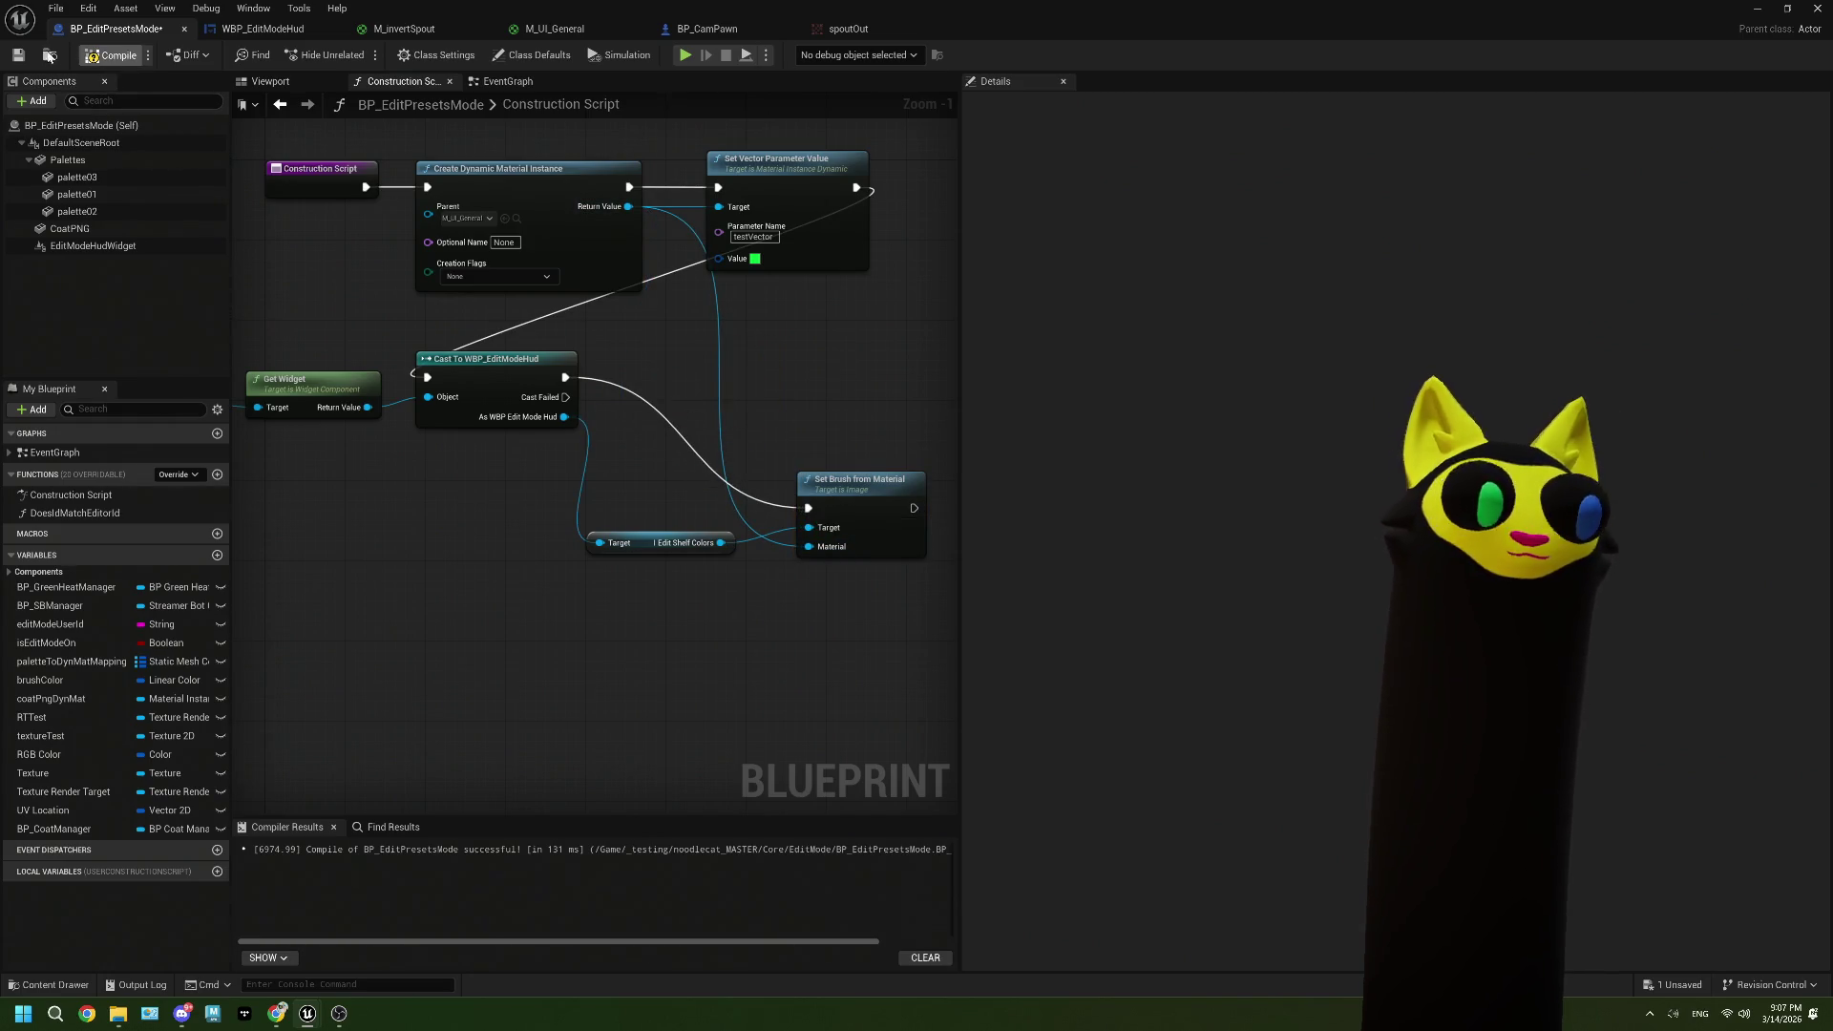
key("ctrl+s")
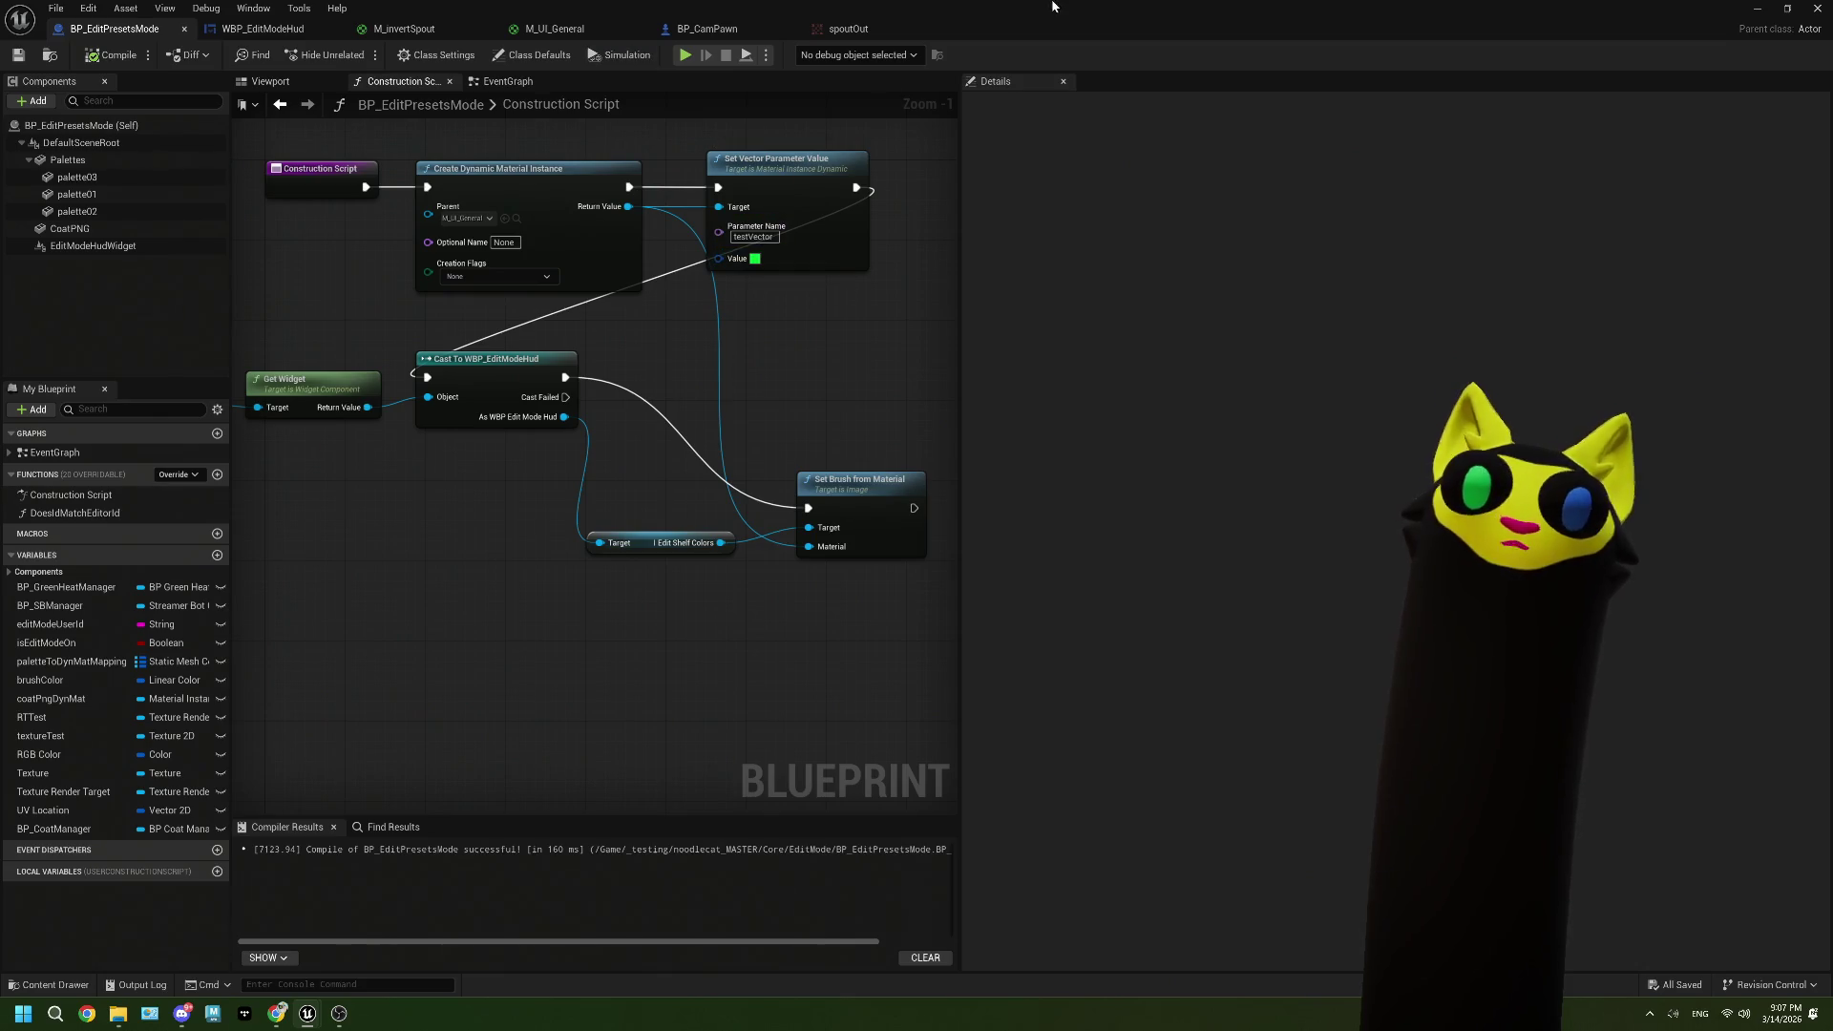
left_click_drag(1026, 19, 1029, 227)
Step: Run a simulation, check the output in OBS, stop it, and bring up WBP_EditModeHud
left_click(458, 53)
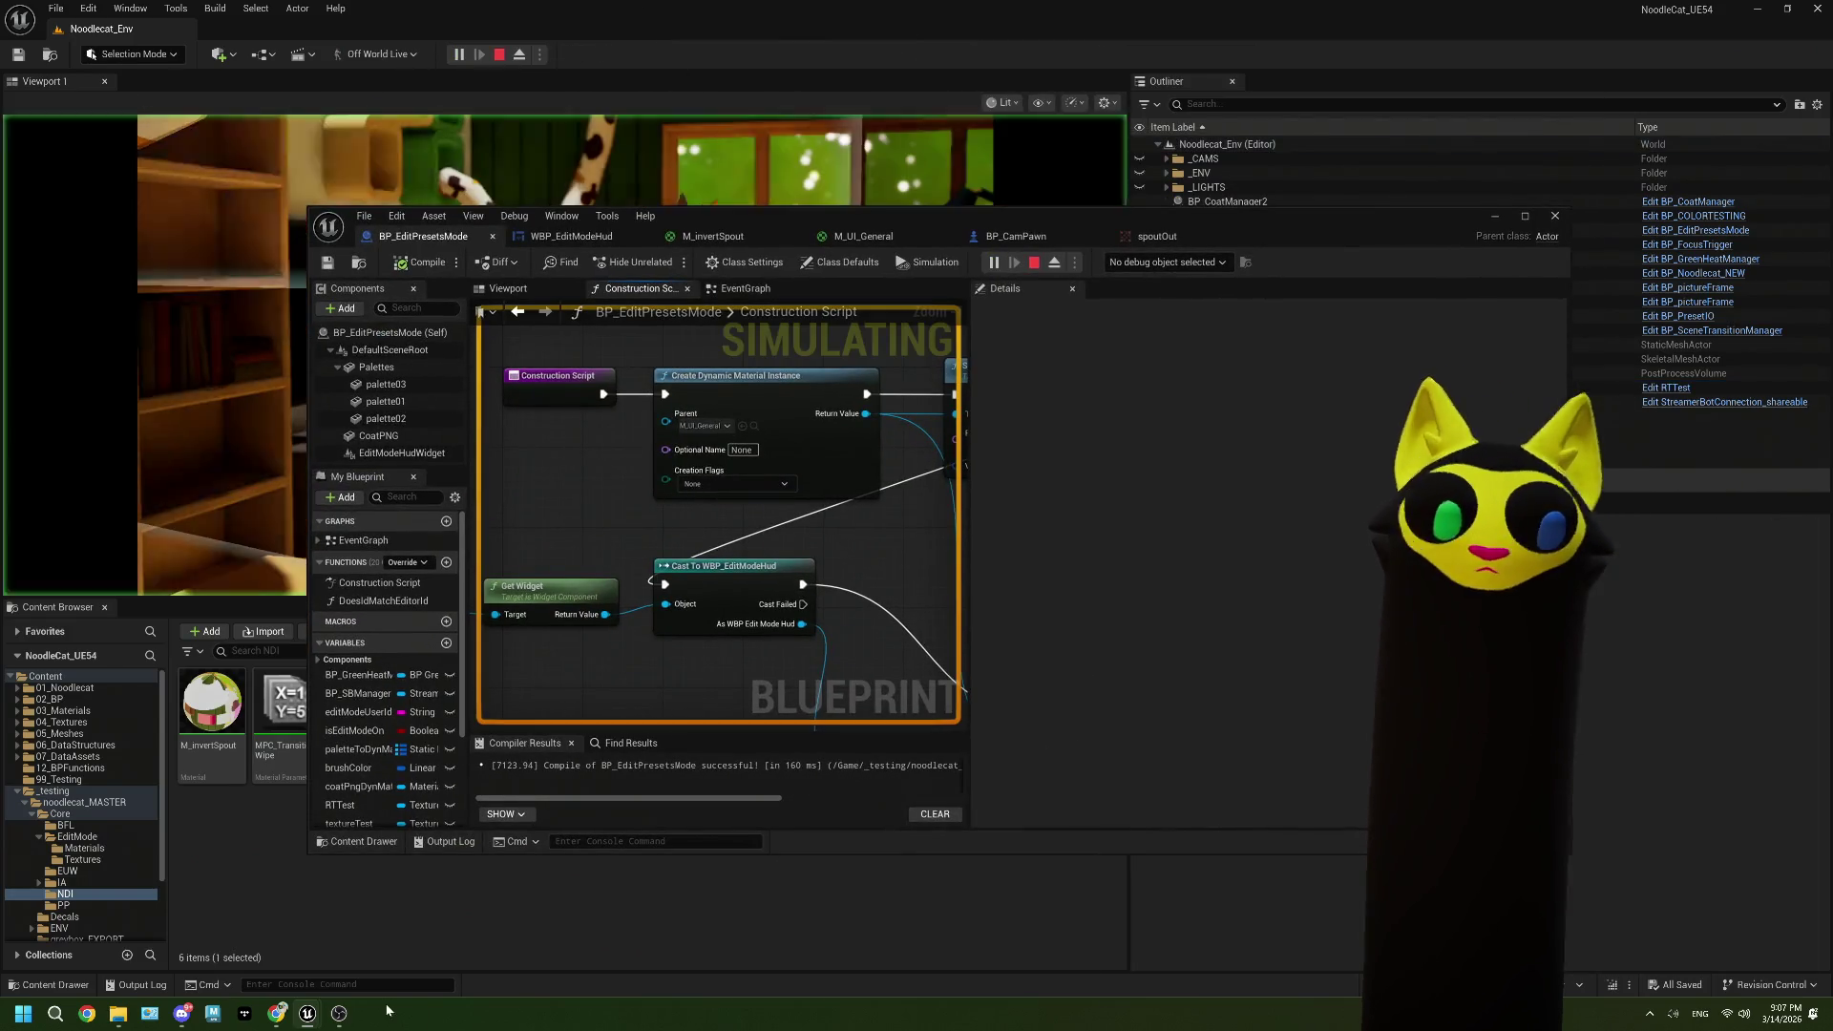
left_click(341, 1015)
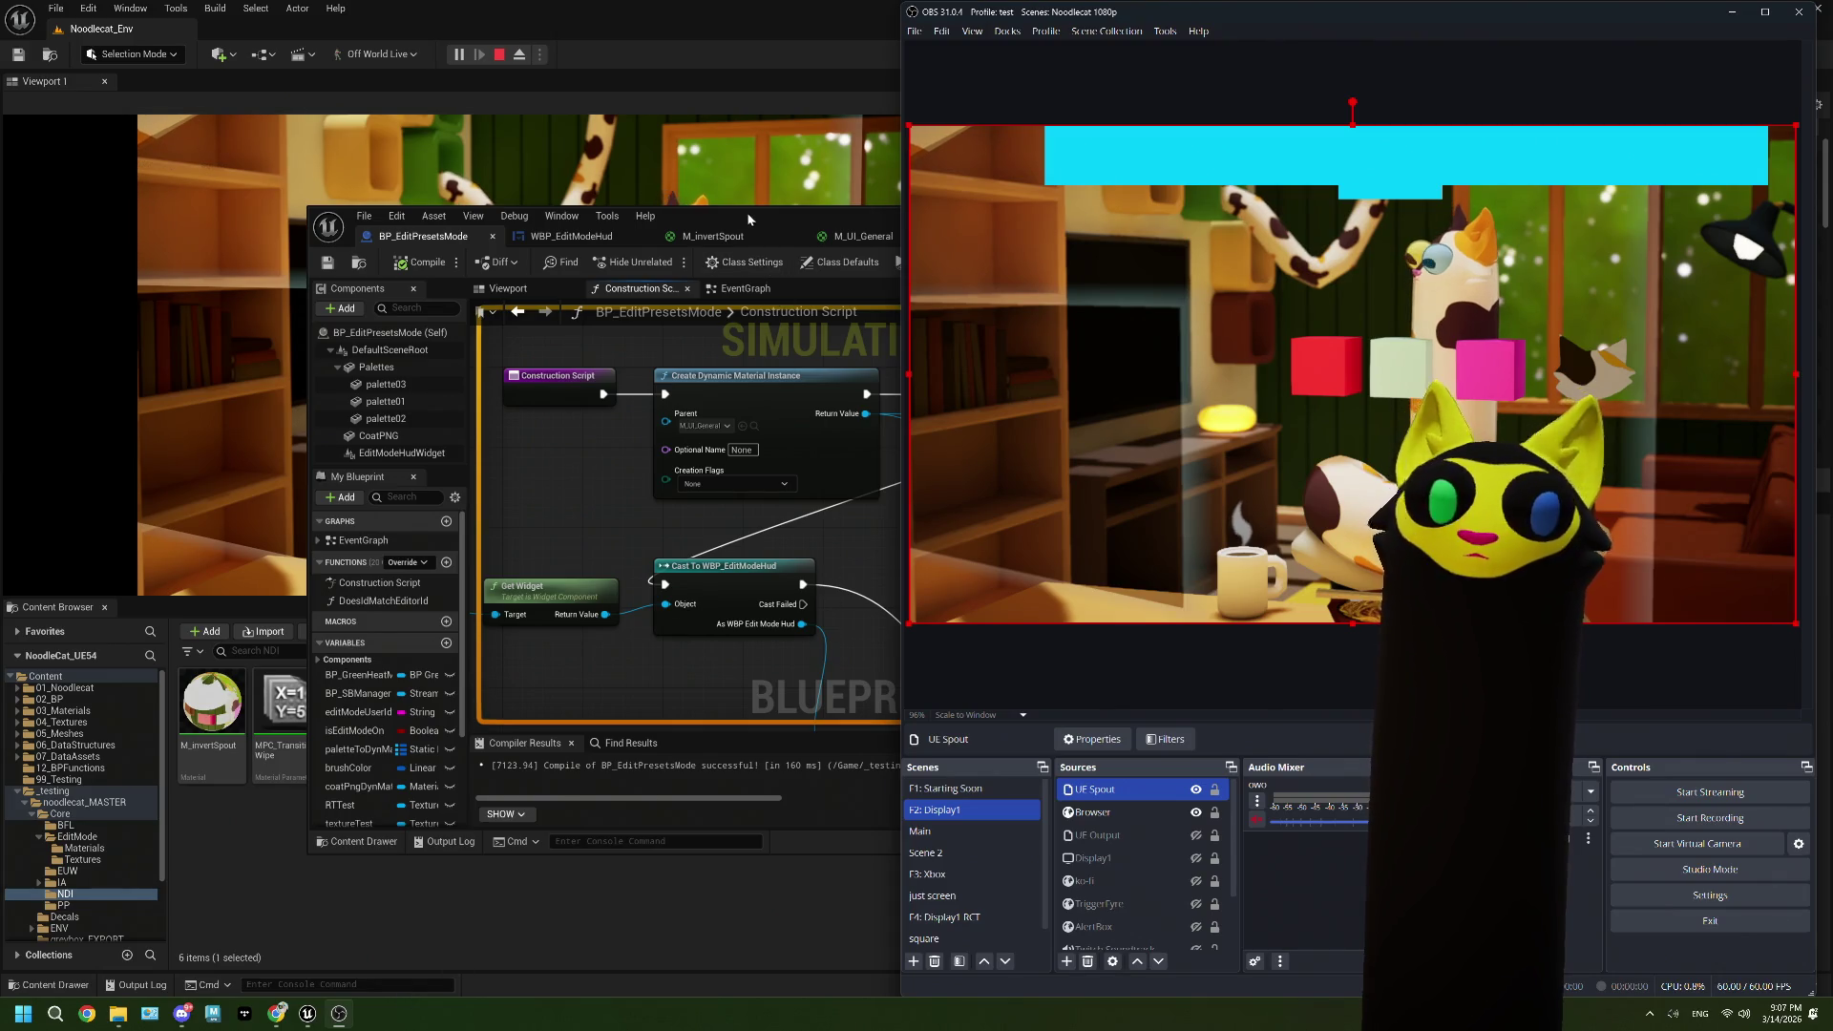
left_click(498, 55)
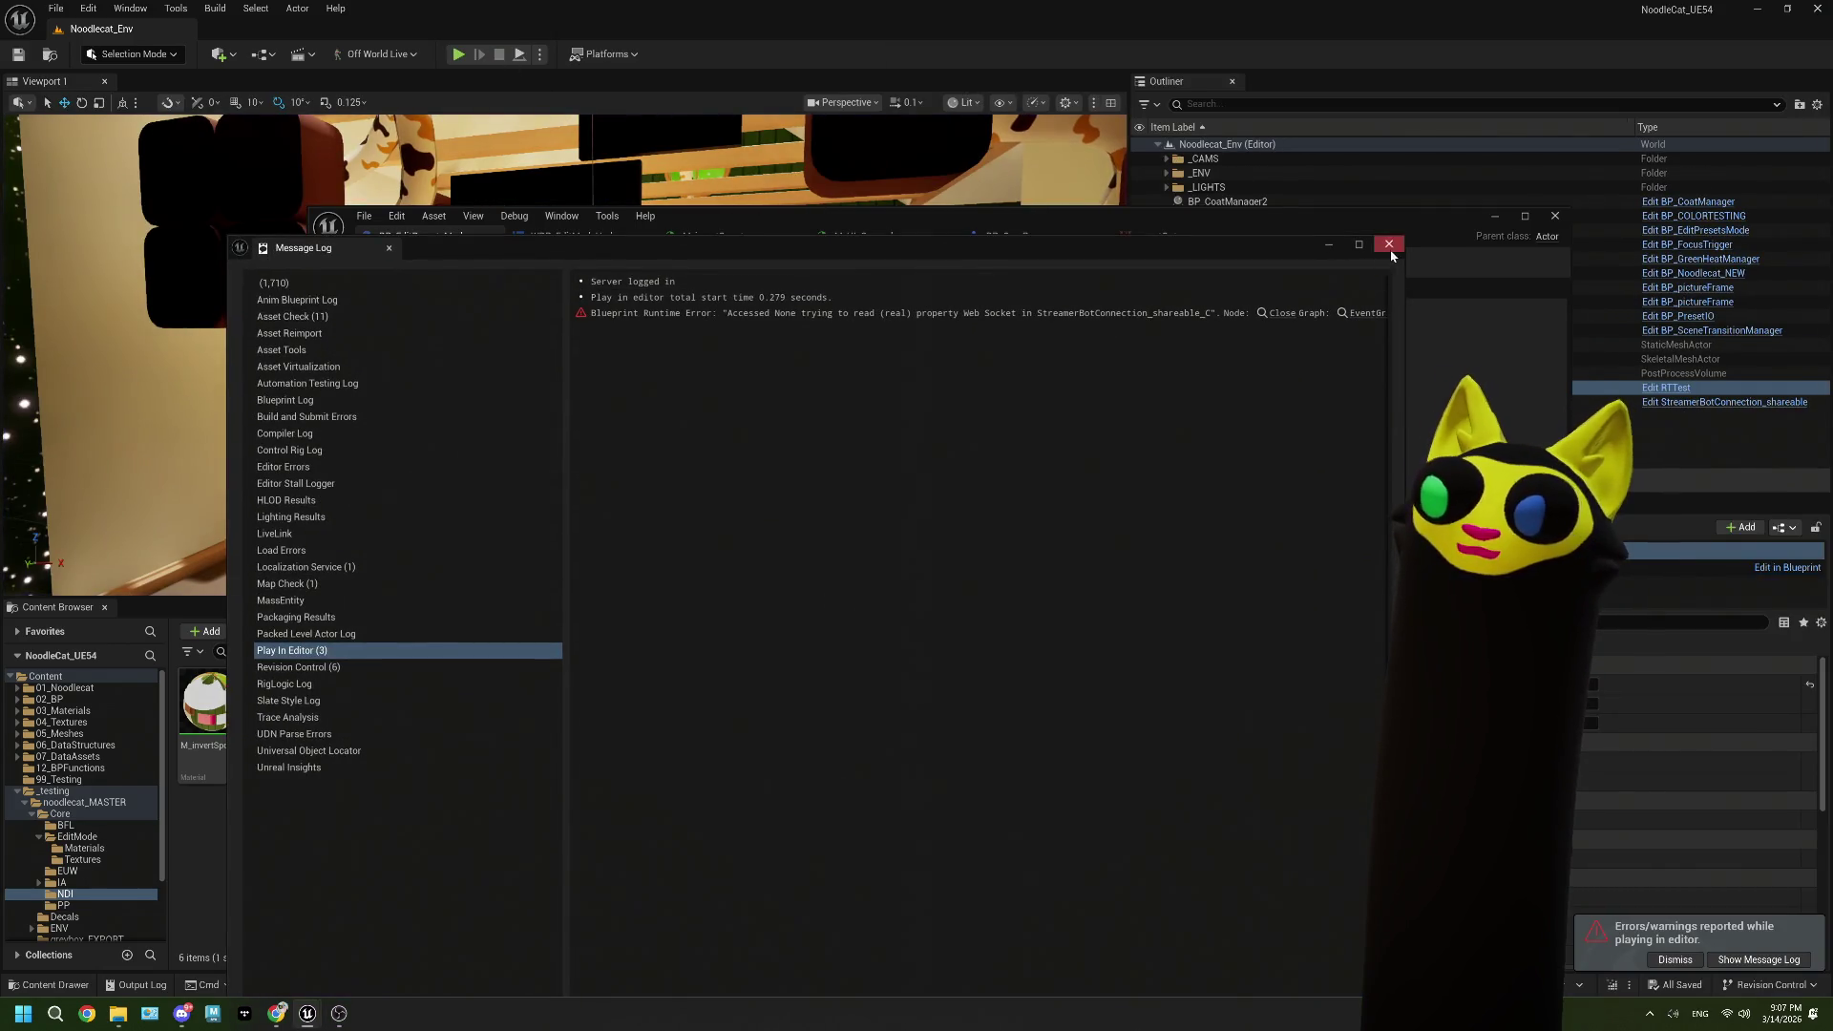
left_click(1384, 234)
double_click(1301, 184)
left_click(263, 29)
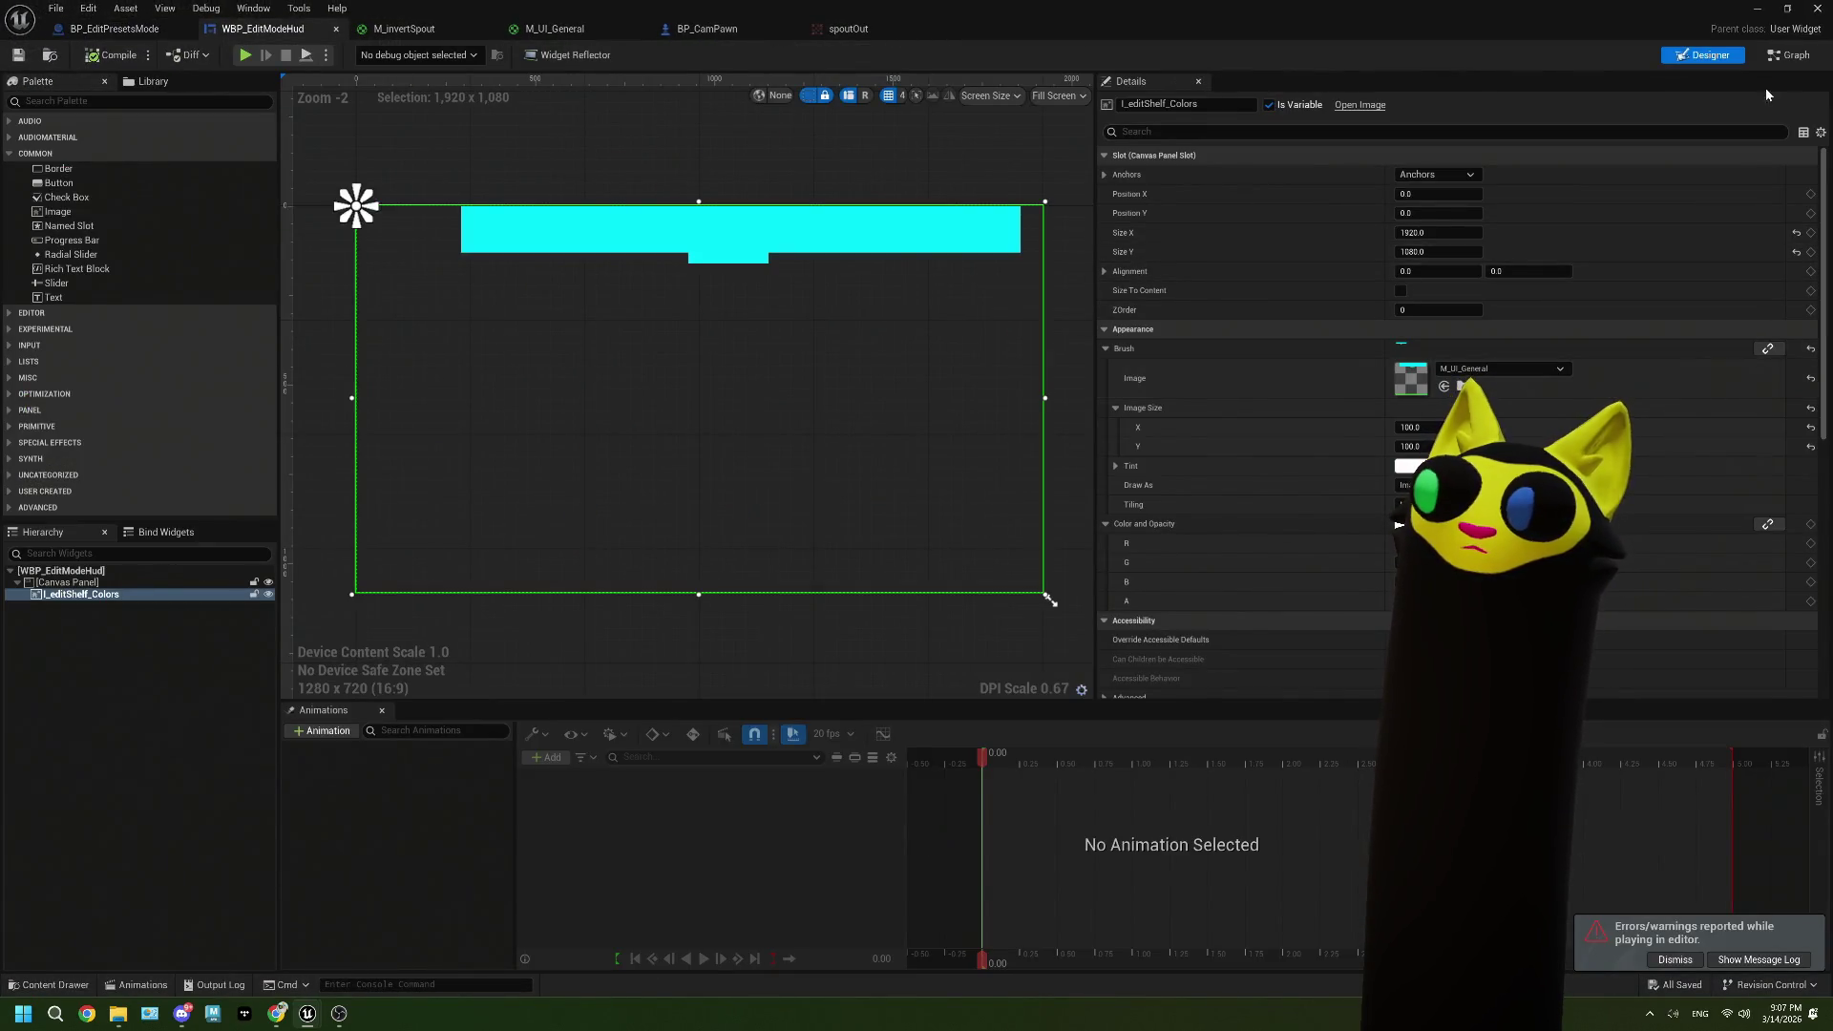
Step: Delete the old brush binding function and the SetColorsMat function from the widget graph
left_click(1768, 59)
left_click(254, 241)
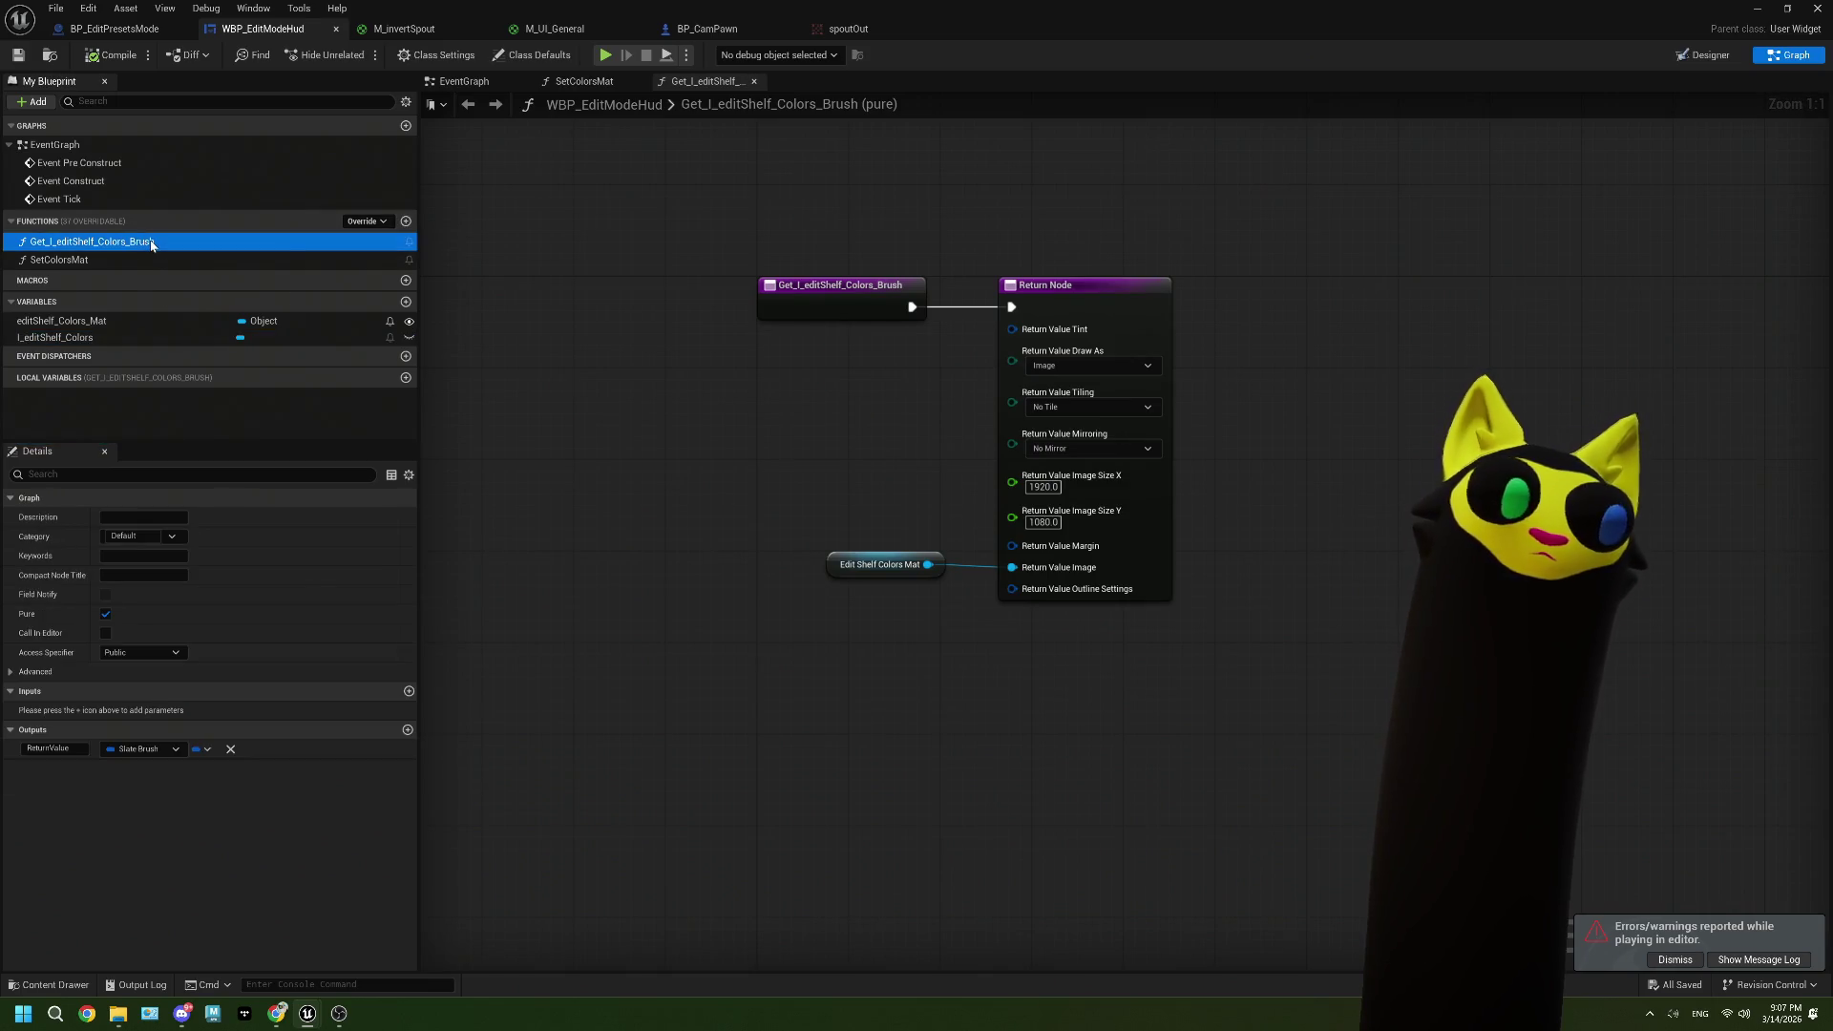
right_click(151, 245)
left_click(199, 382)
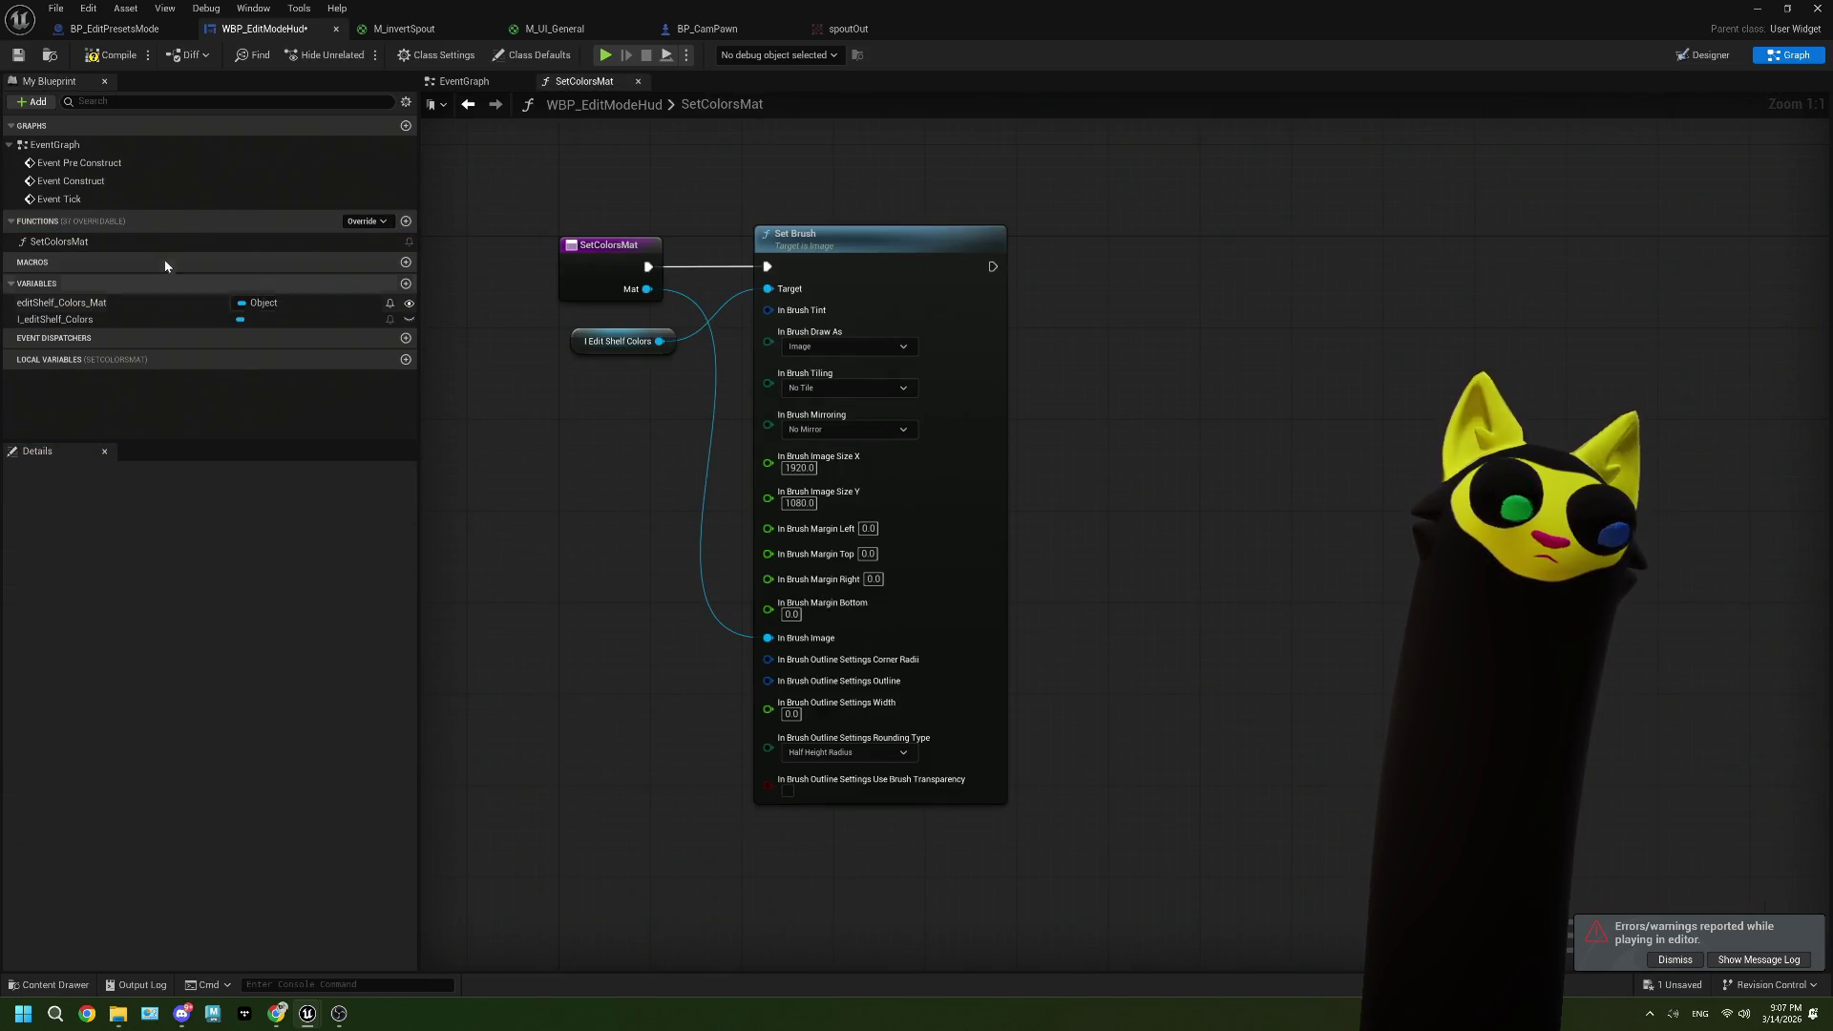
left_click(158, 248)
right_click(158, 250)
left_click(200, 380)
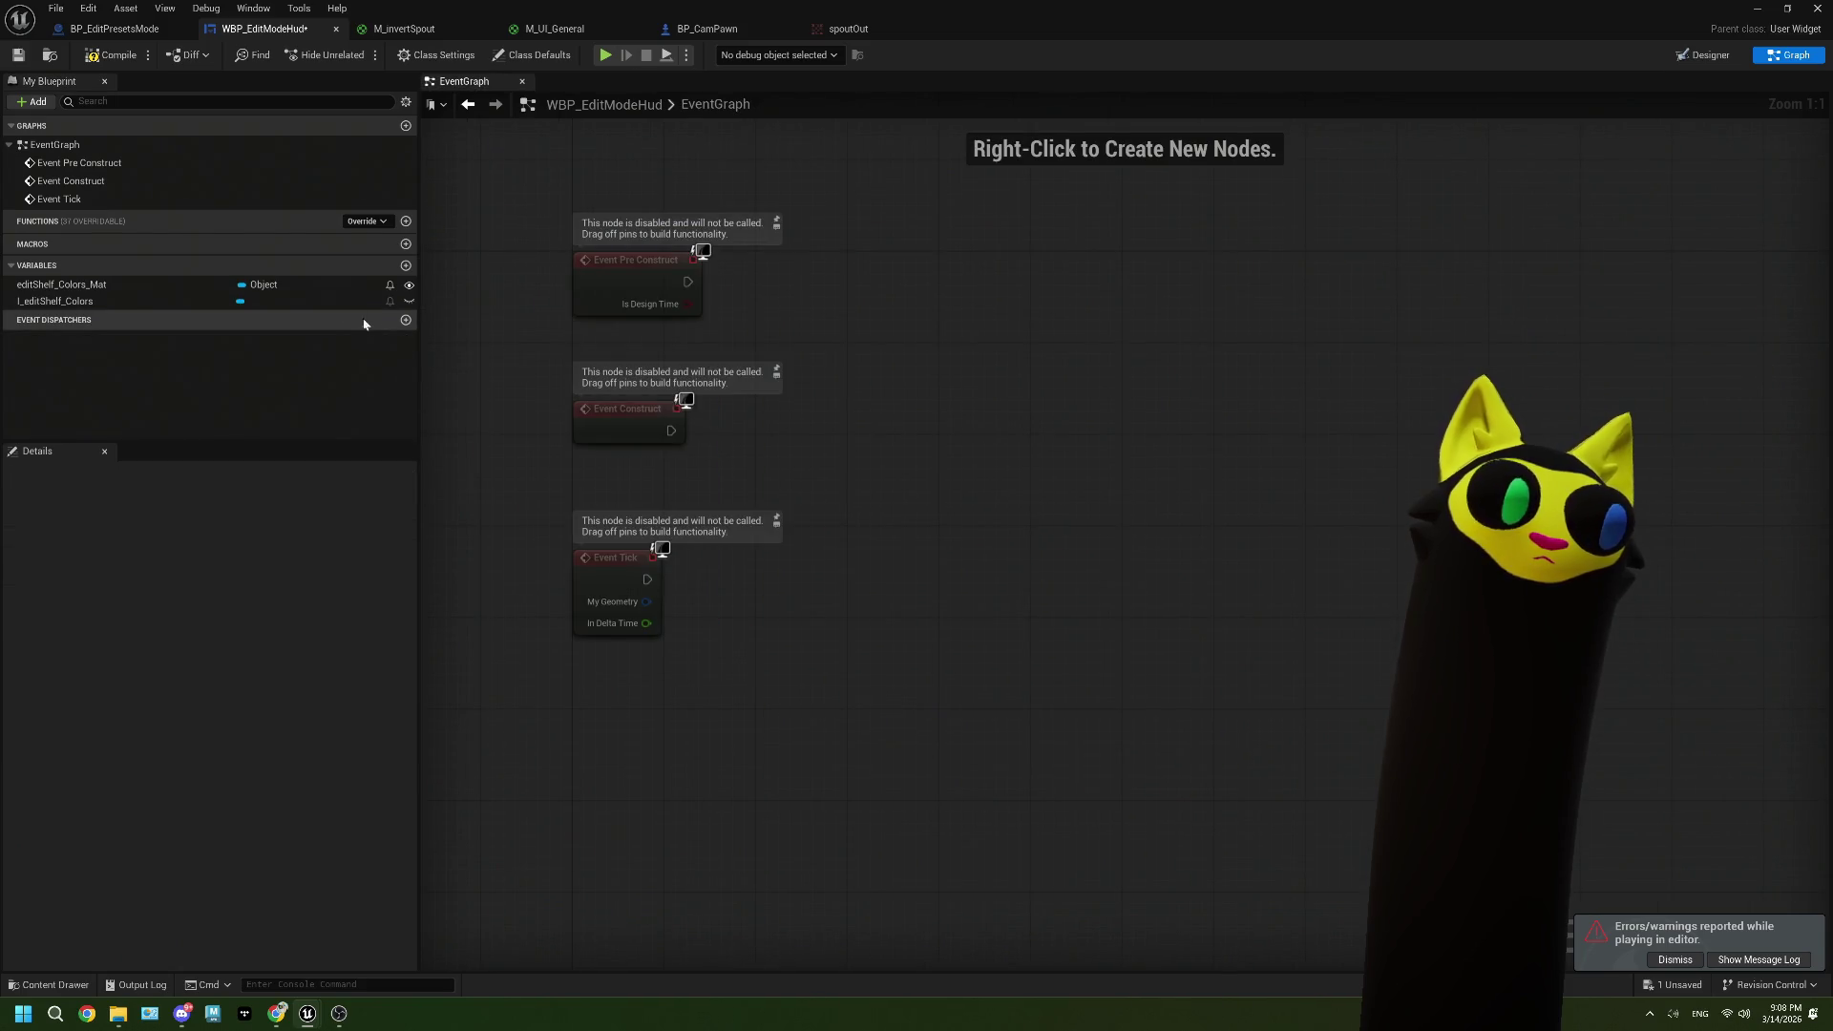
Step: In Designer, create a new binding for the edit-shelf image's Brush
left_click(1703, 54)
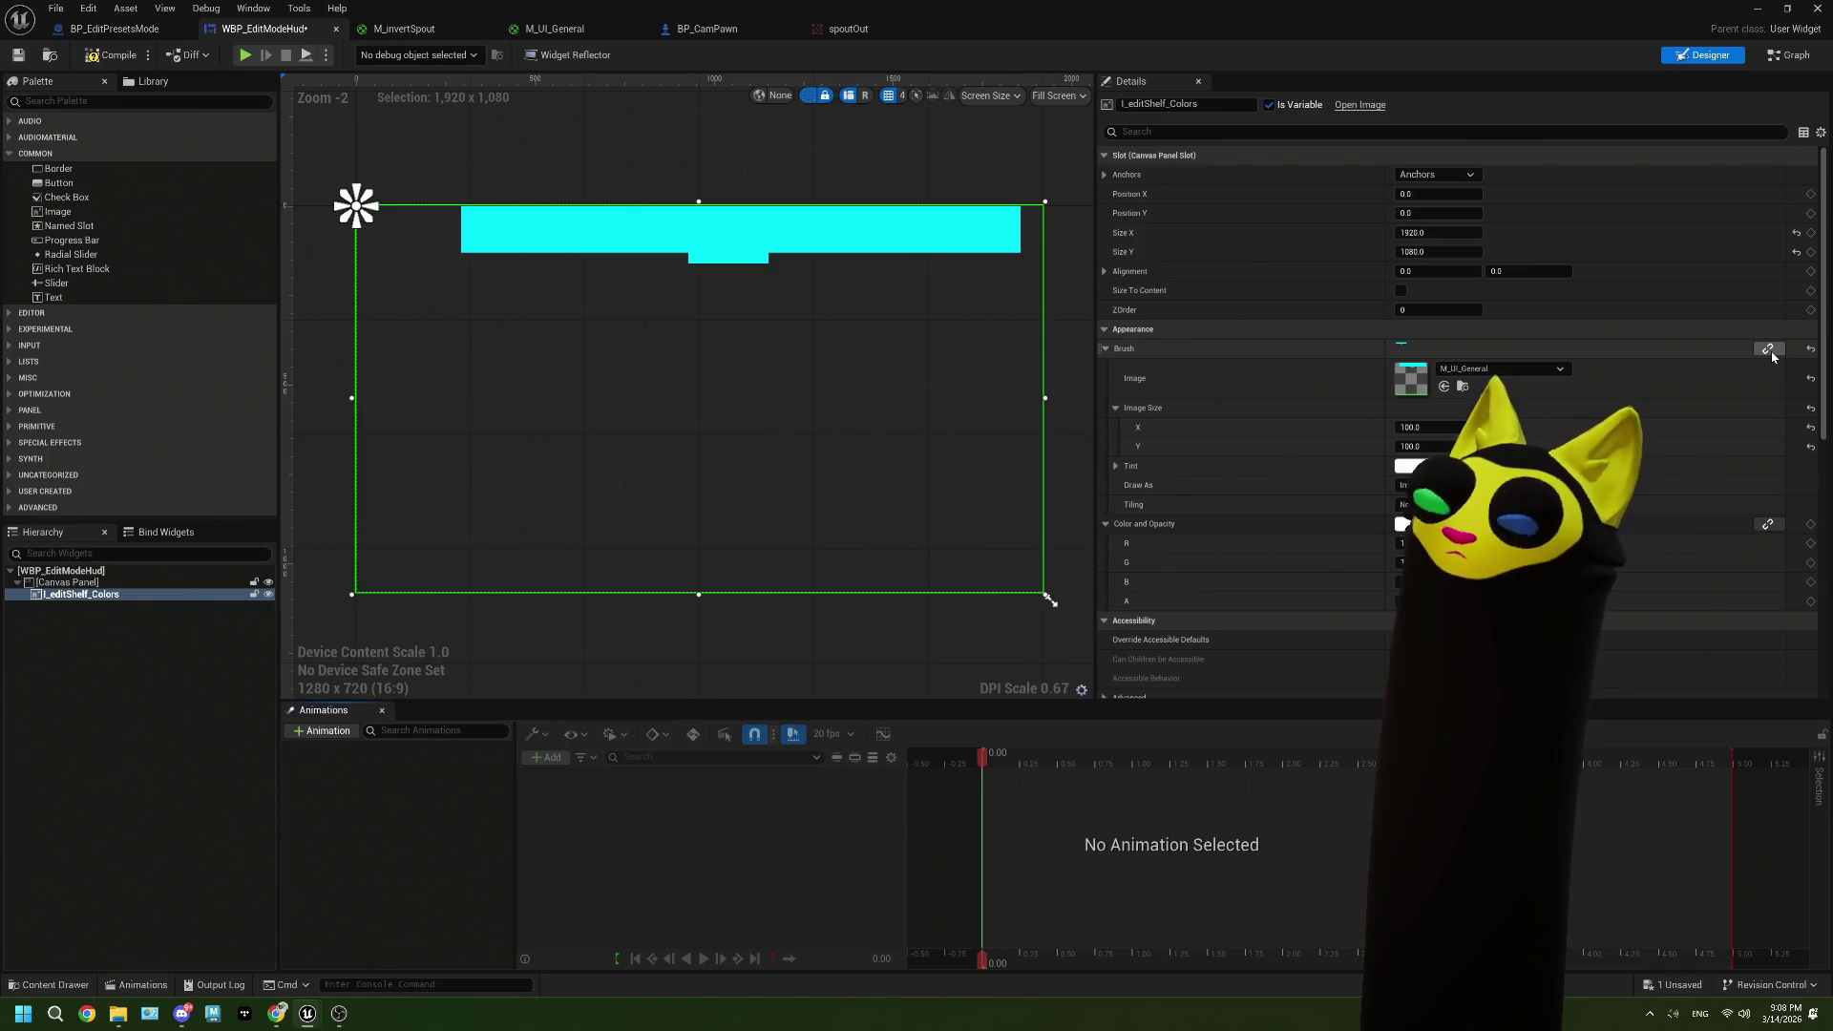
left_click(1767, 350)
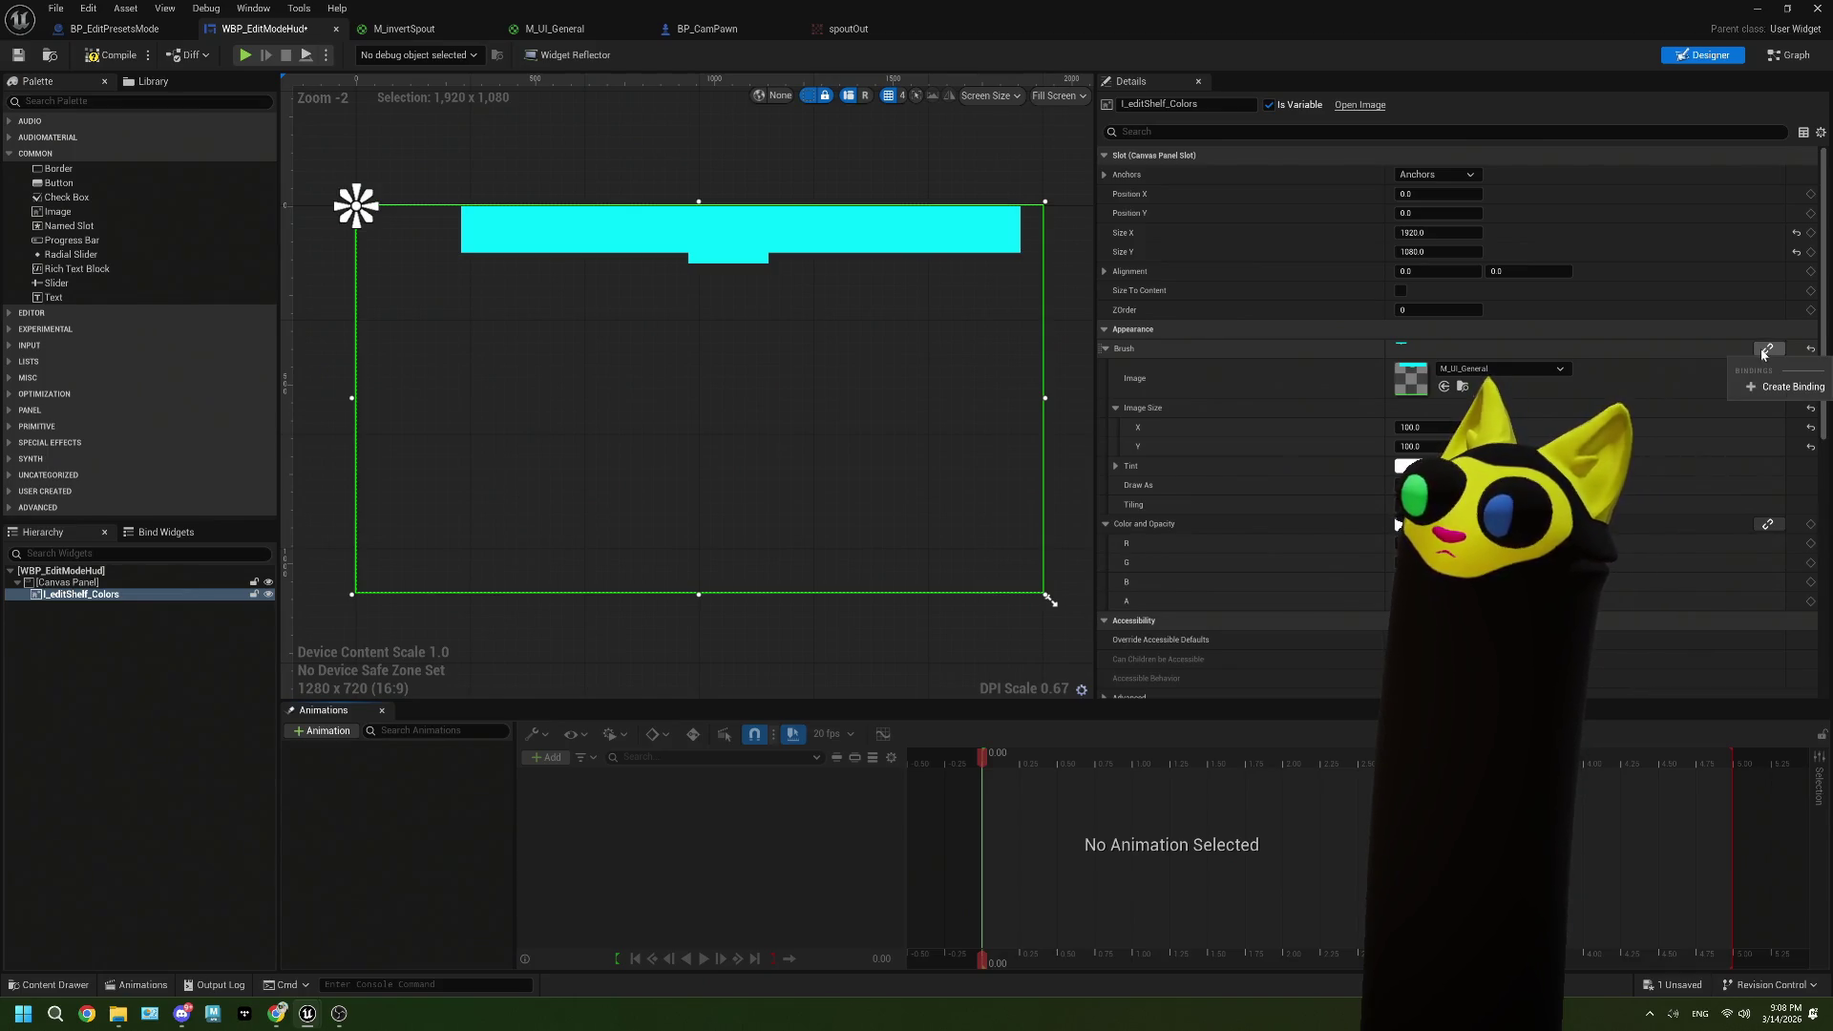
left_click(1787, 386)
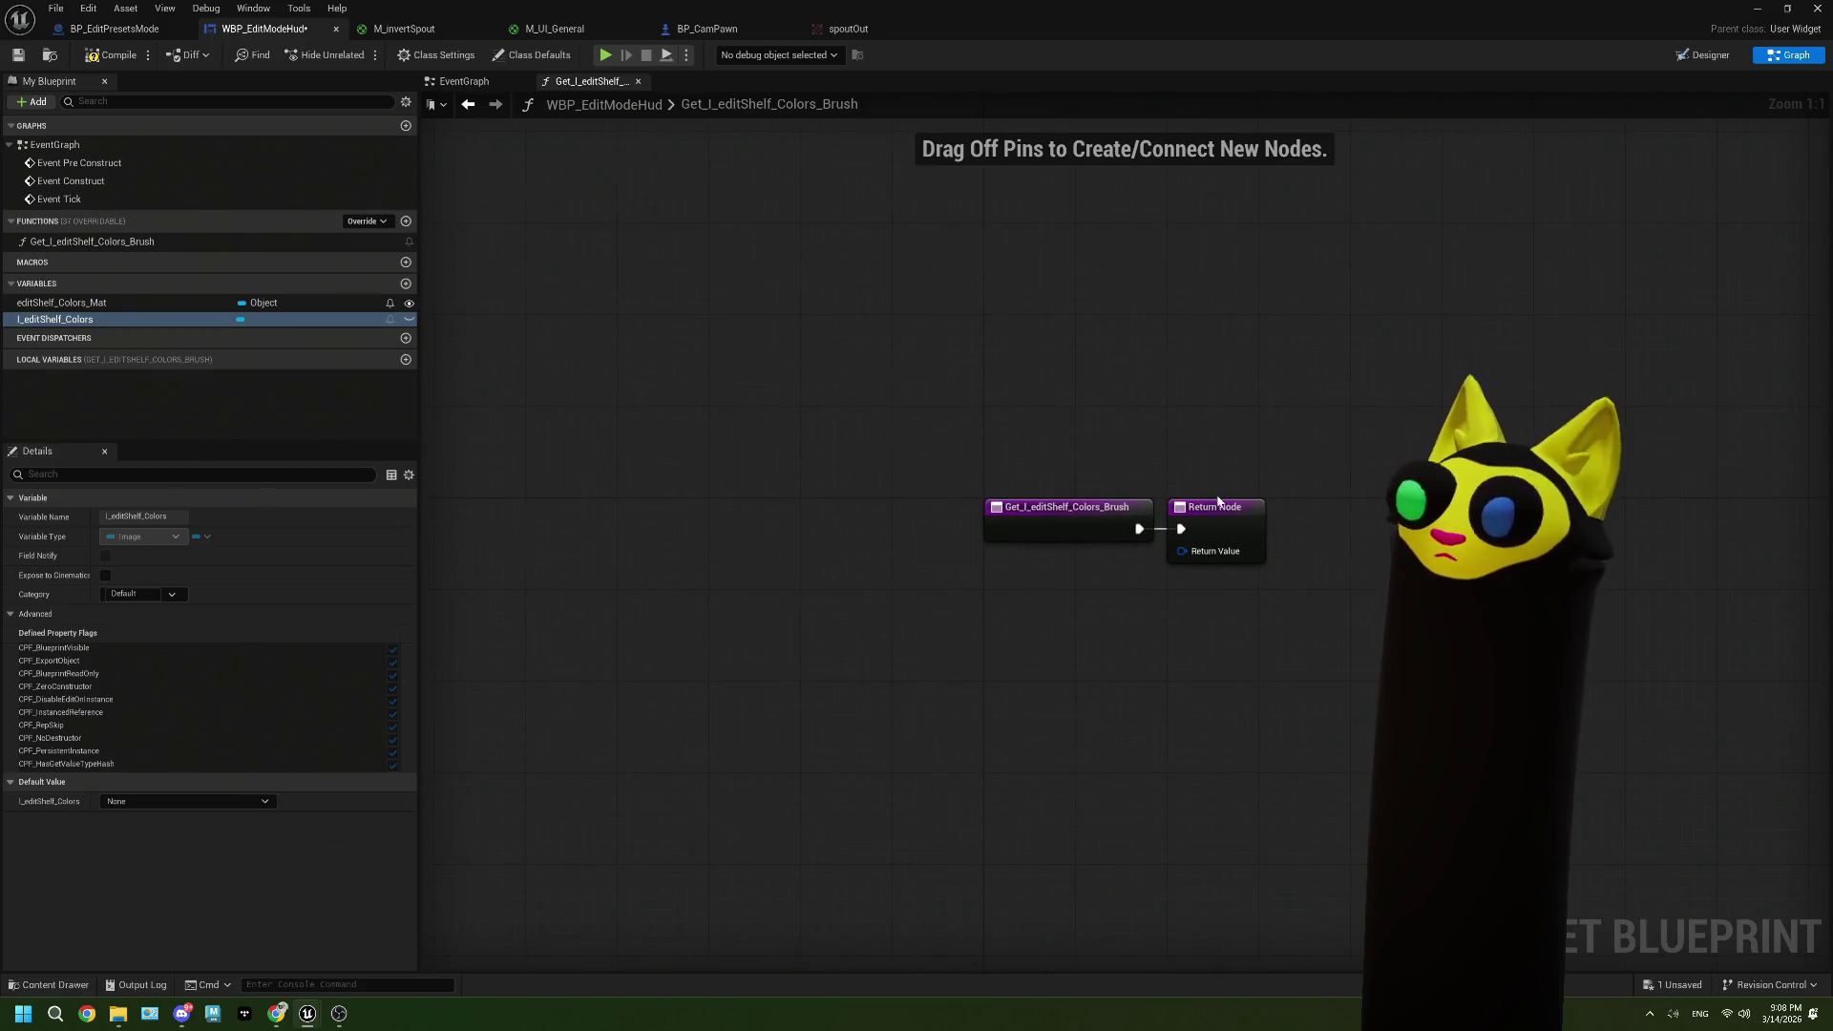
Step: Split the Return Node's brush pin and promote Return Value Image to a variable
left_click_drag(1129, 601, 968, 502)
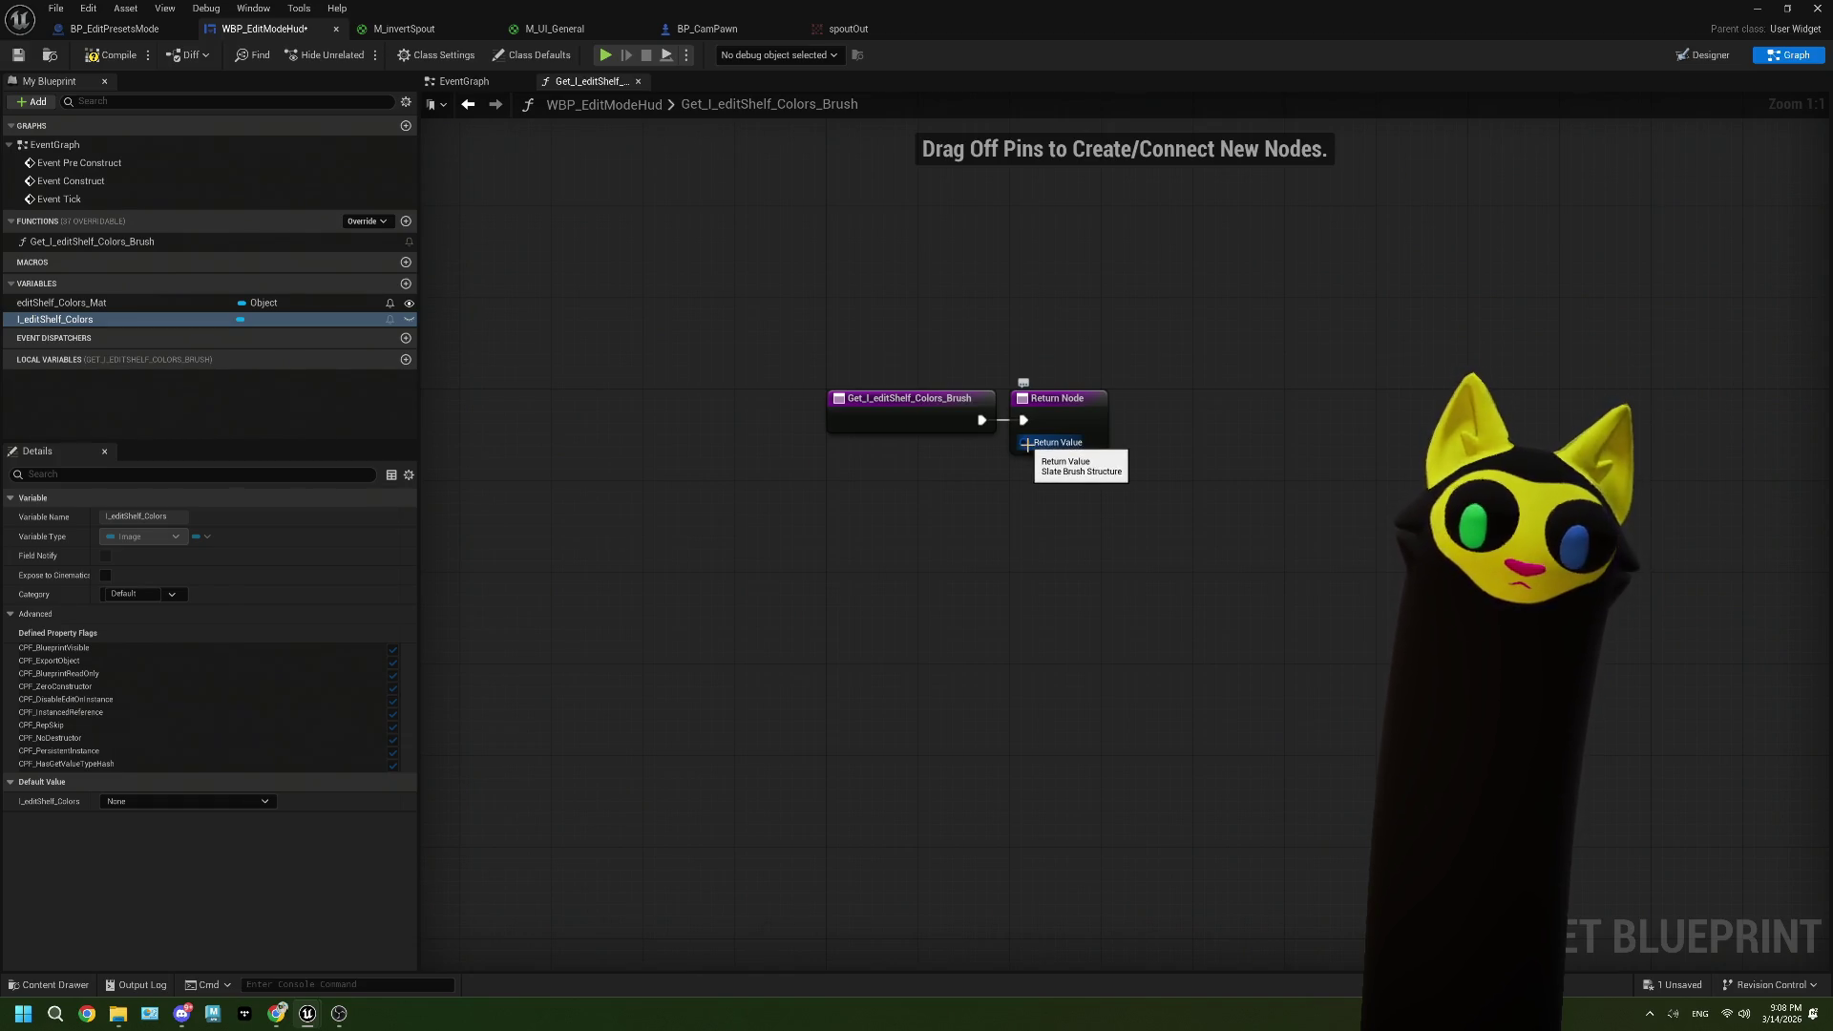
right_click(1026, 443)
left_click(1074, 504)
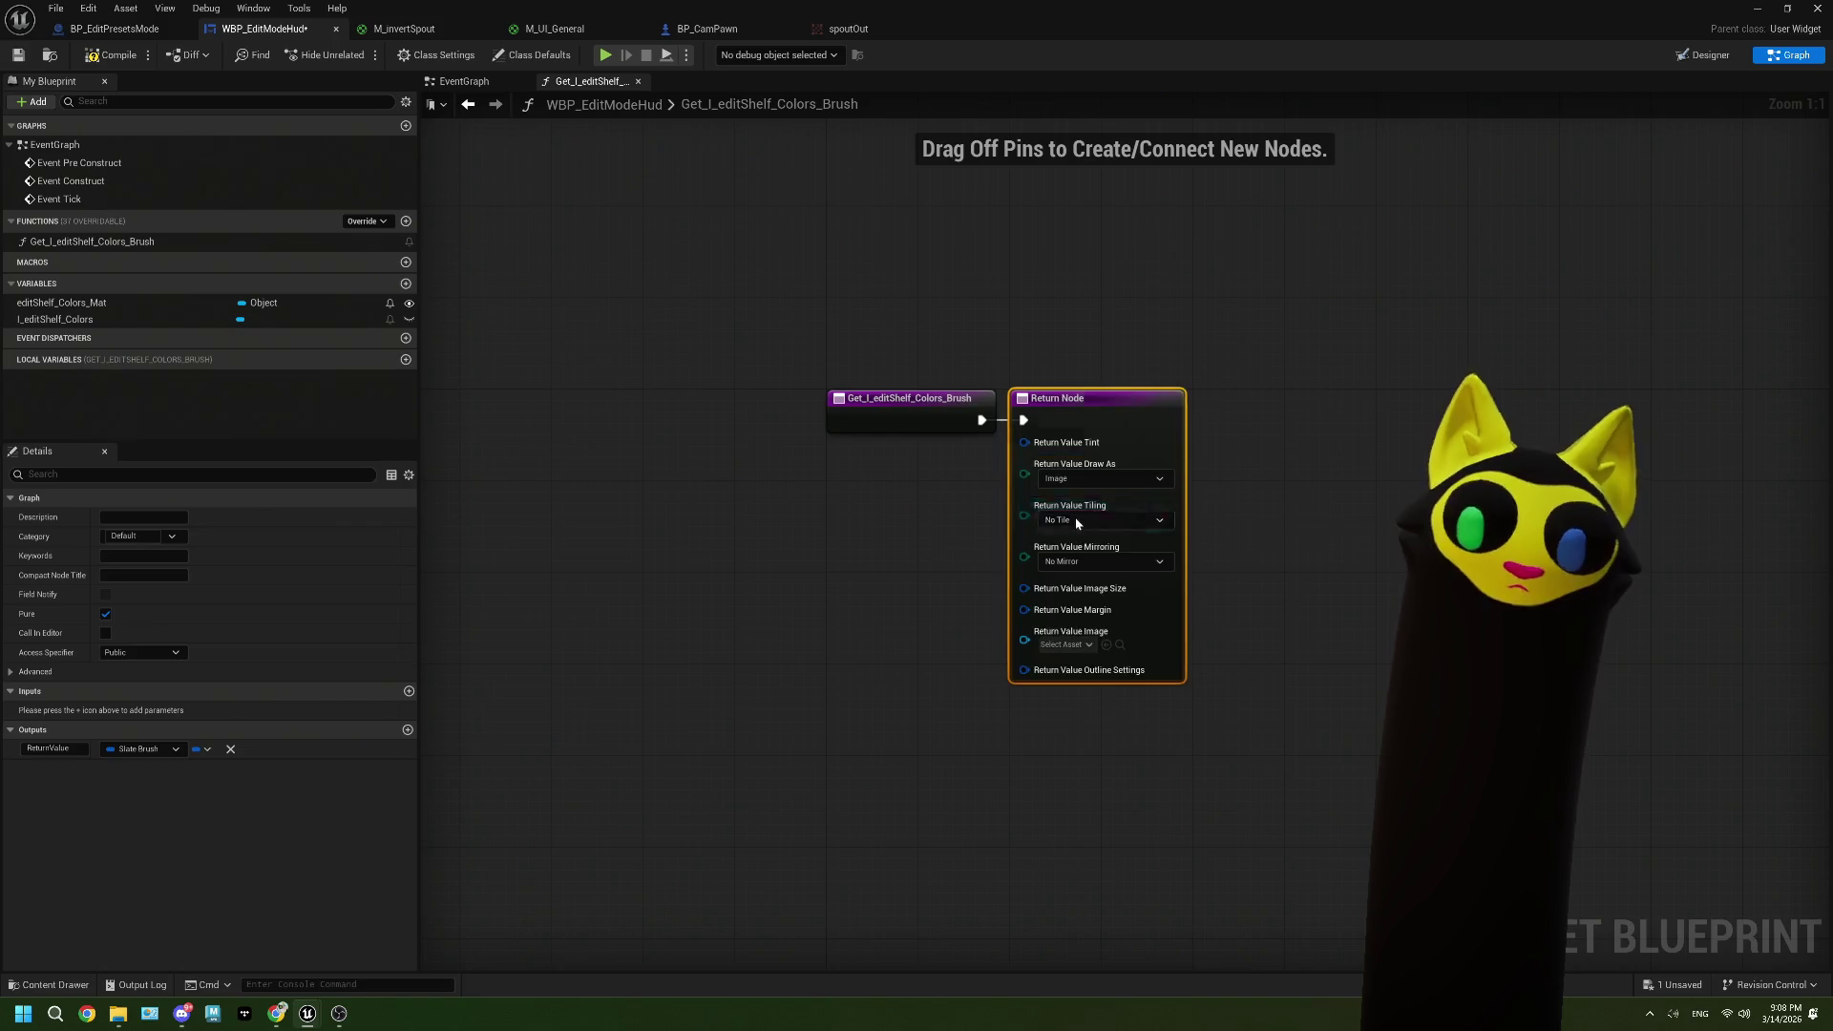
left_click_drag(1027, 642, 871, 611)
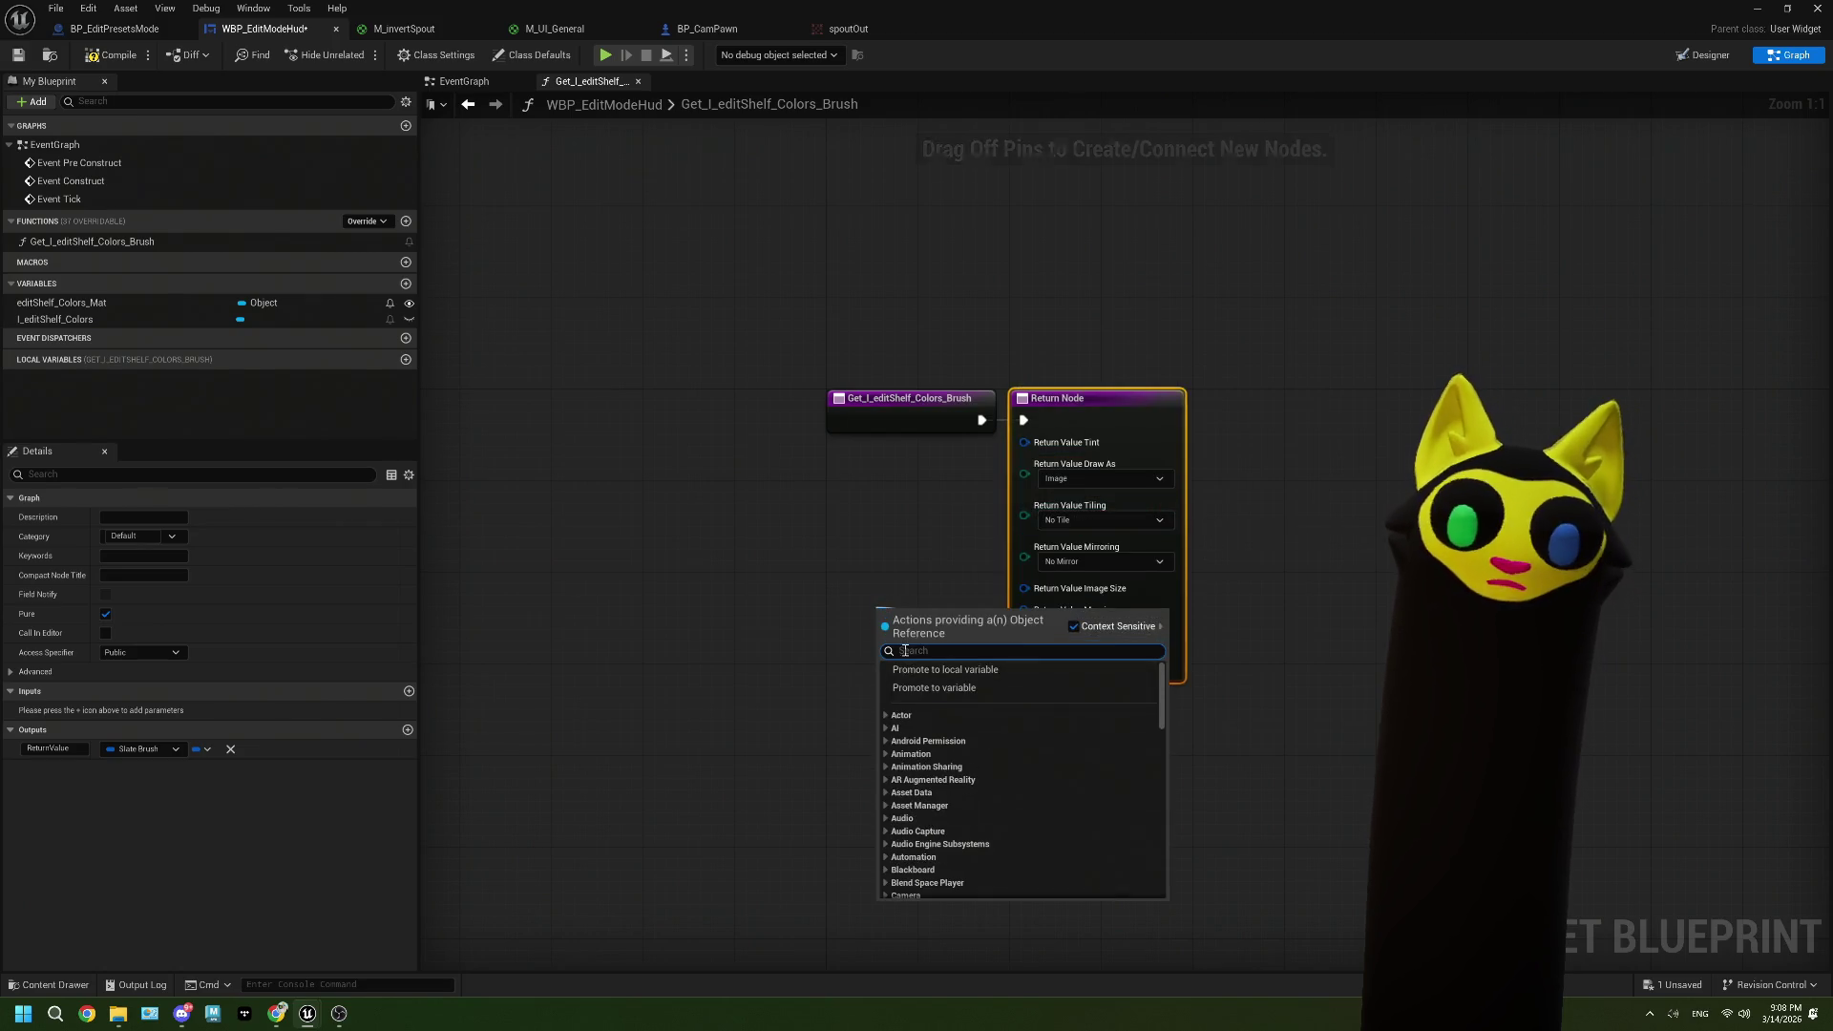
left_click(912, 689)
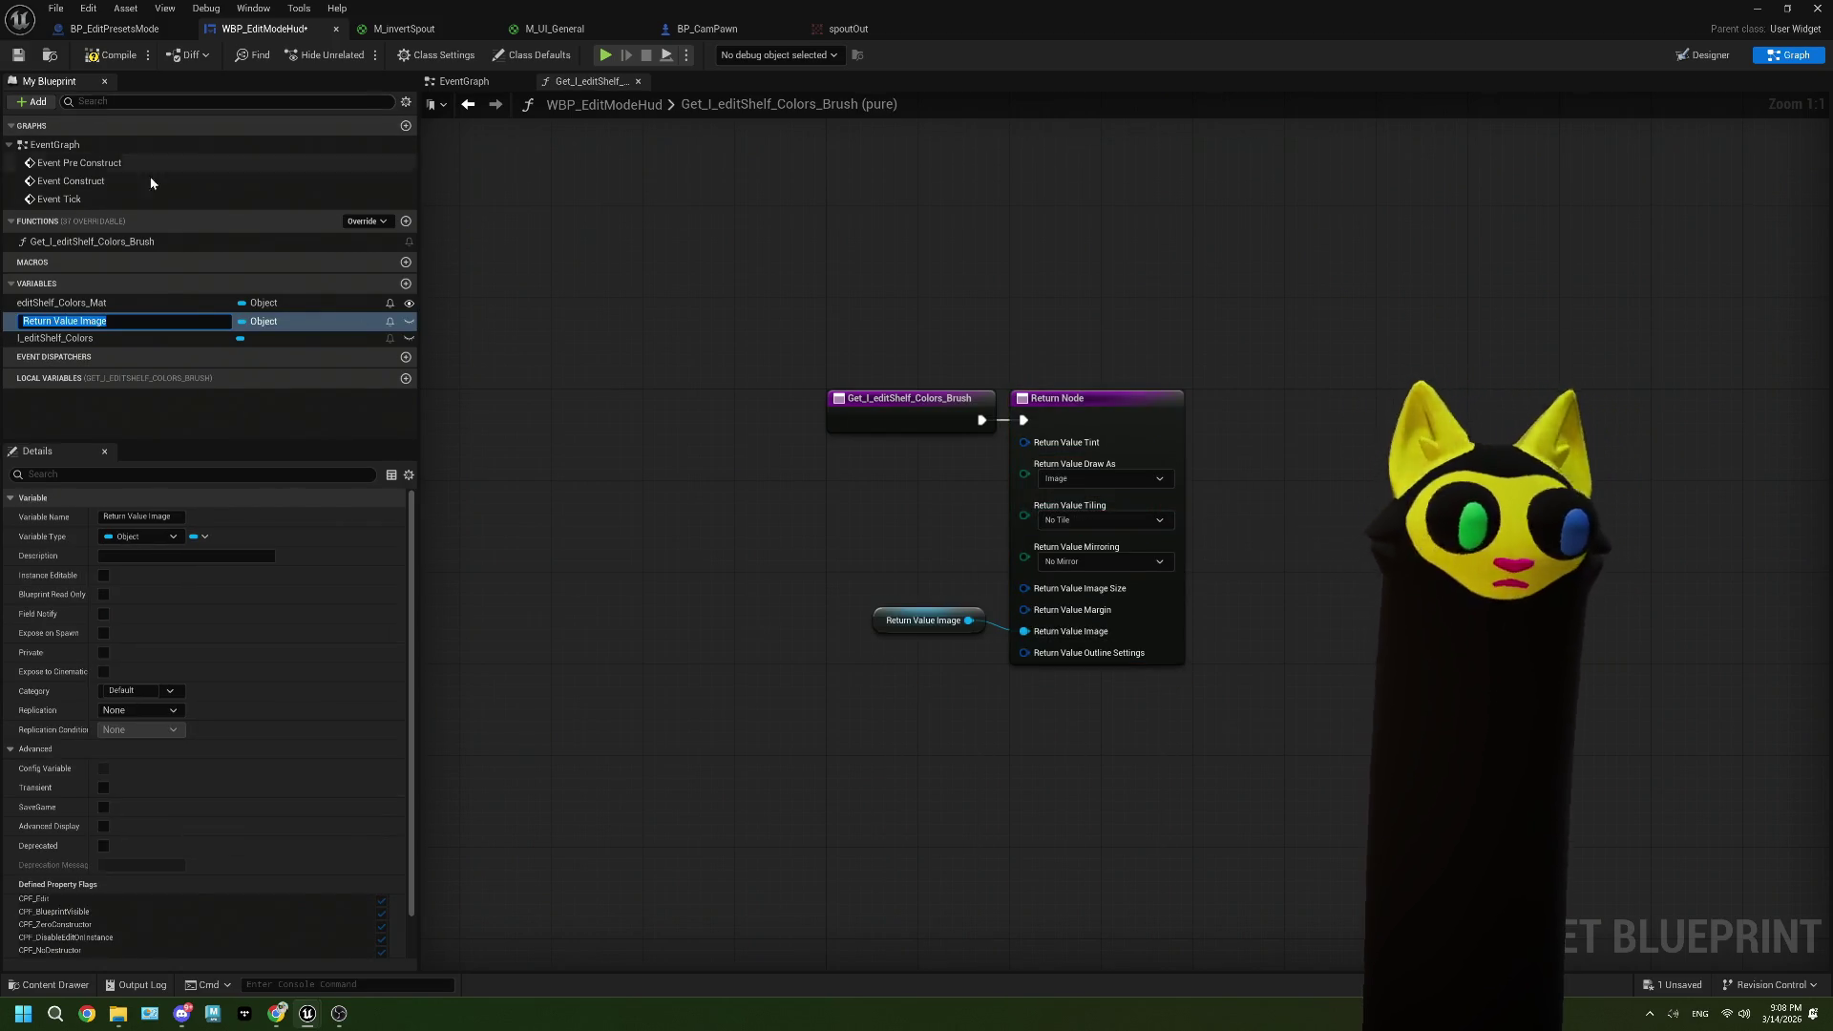
key("Return")
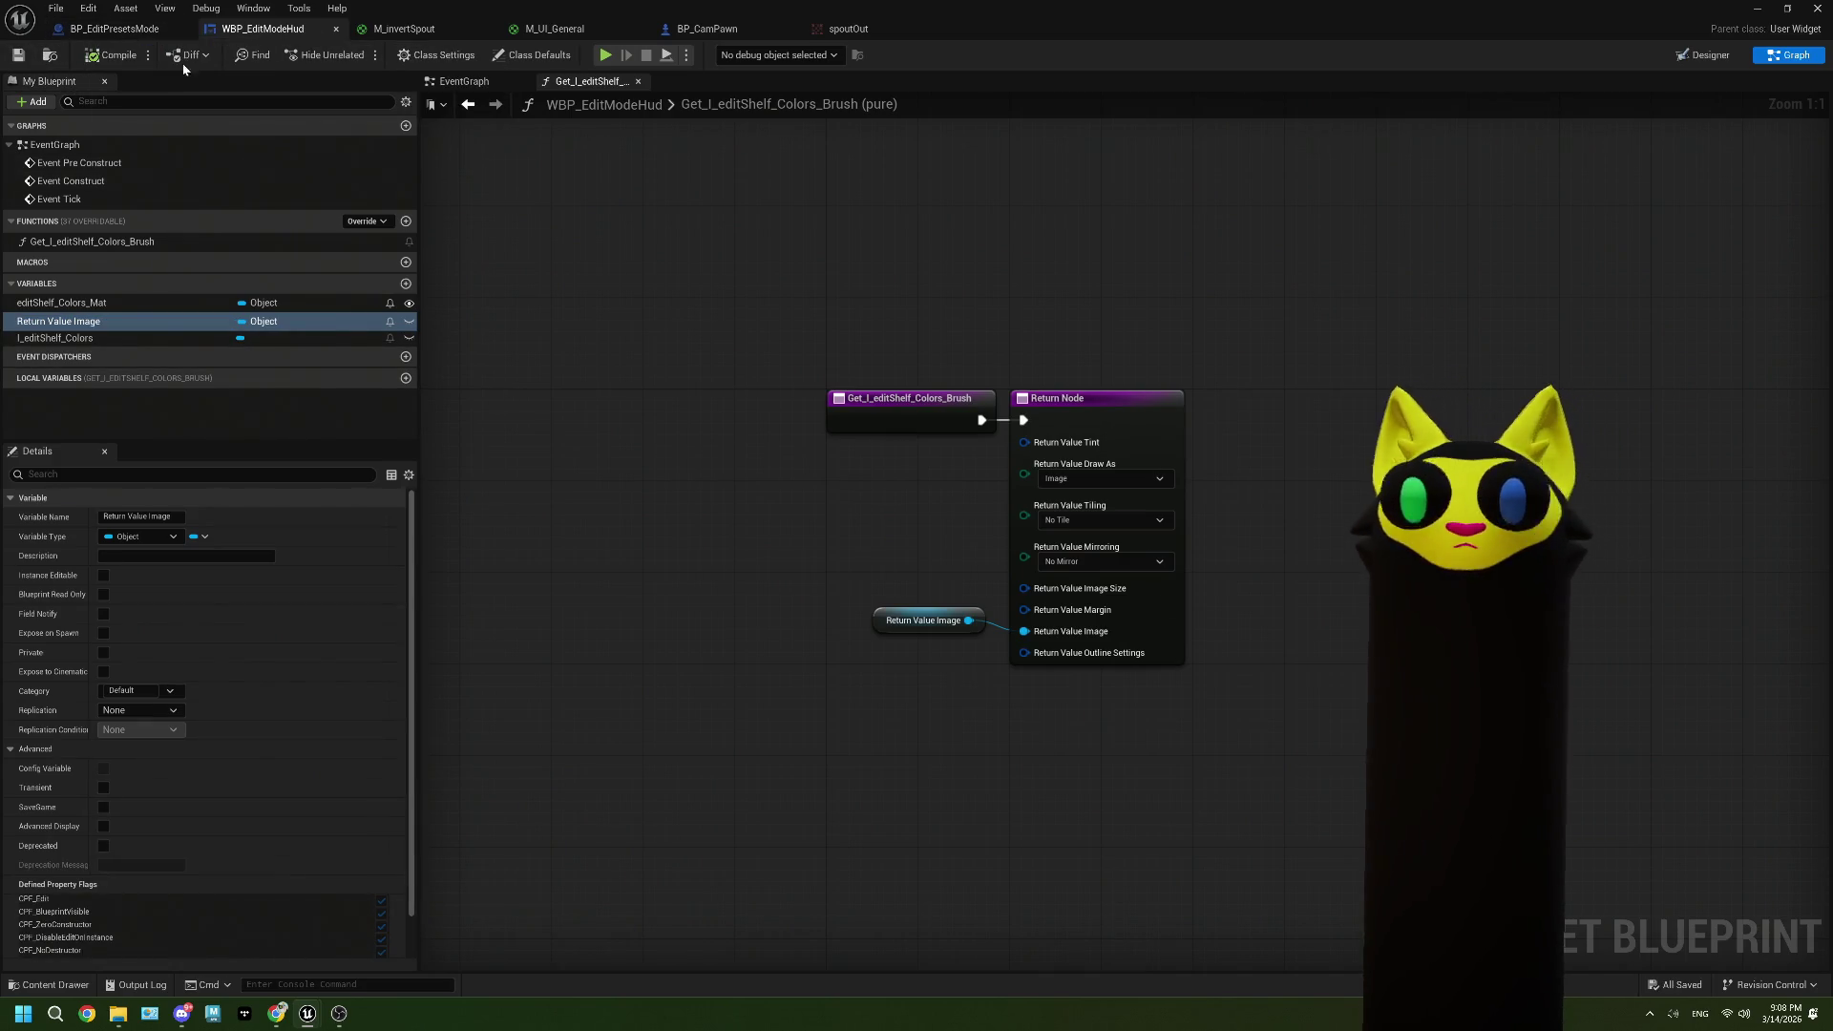
Step: Remove the promoted Return Value Image node and its variable again
left_click_drag(895, 408, 689, 408)
left_click(902, 621)
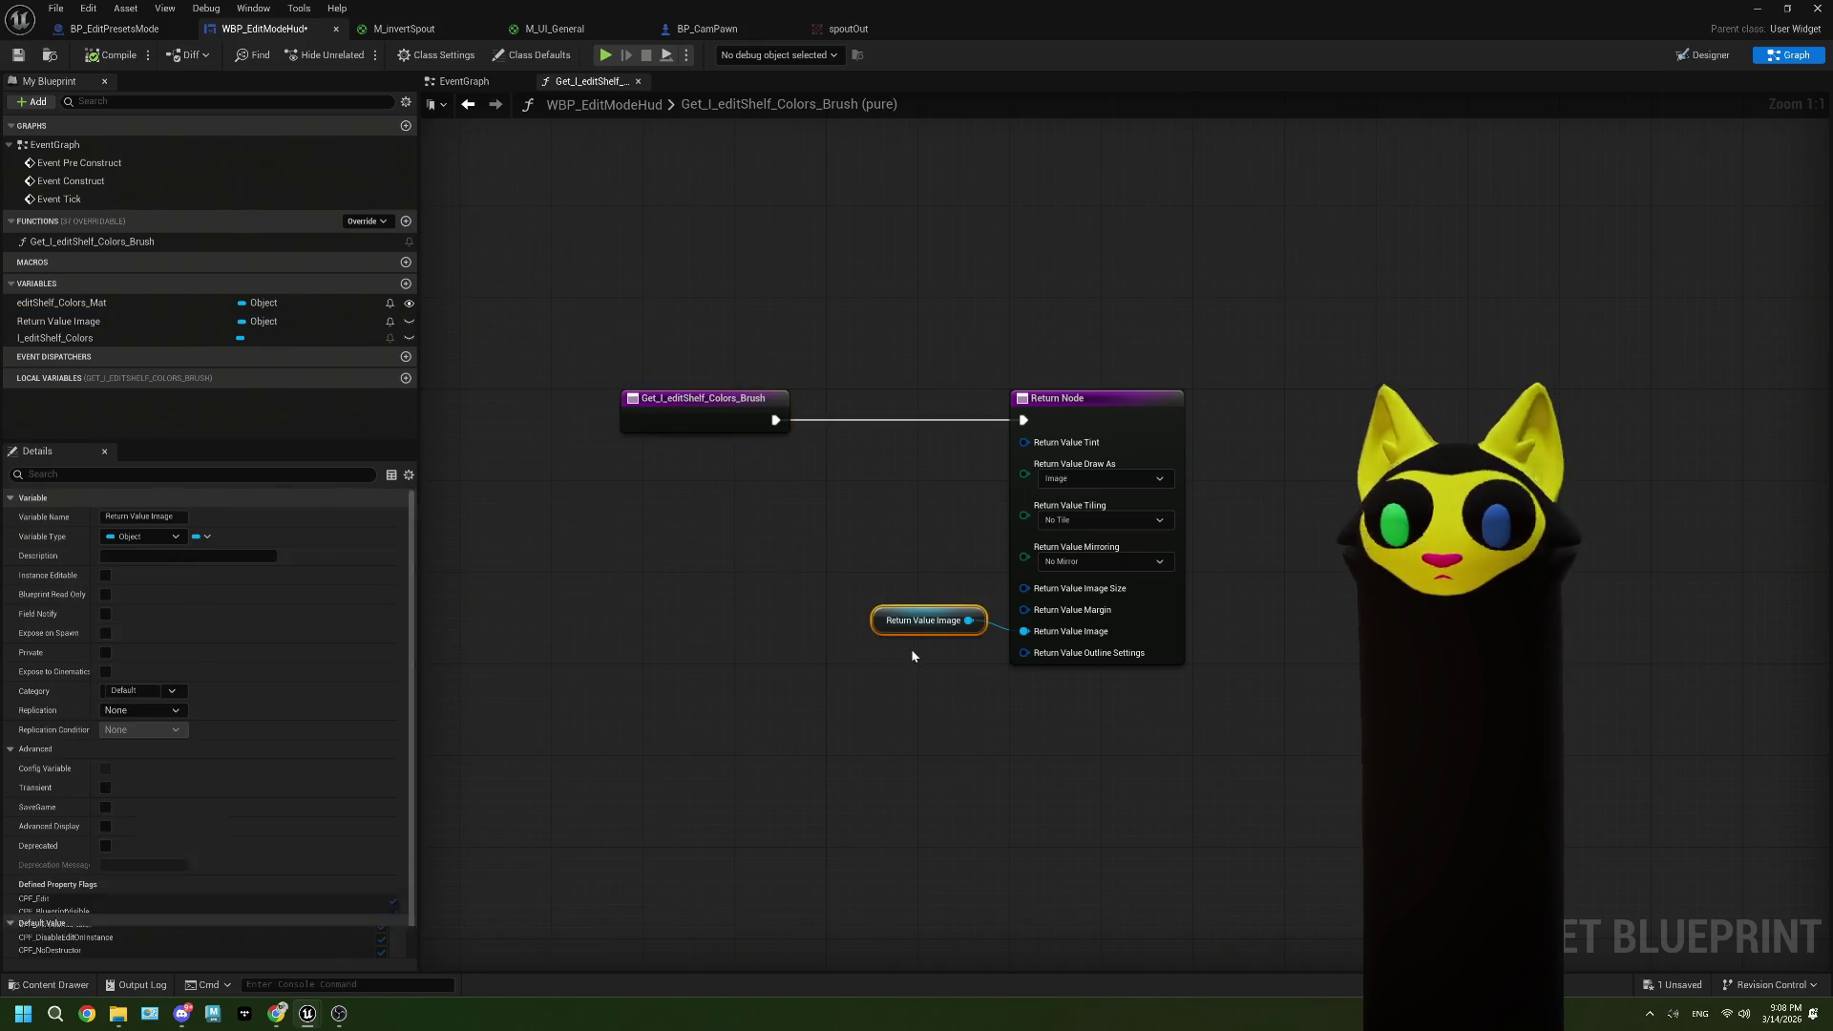
key("Delete")
left_click(58, 321)
right_click(57, 325)
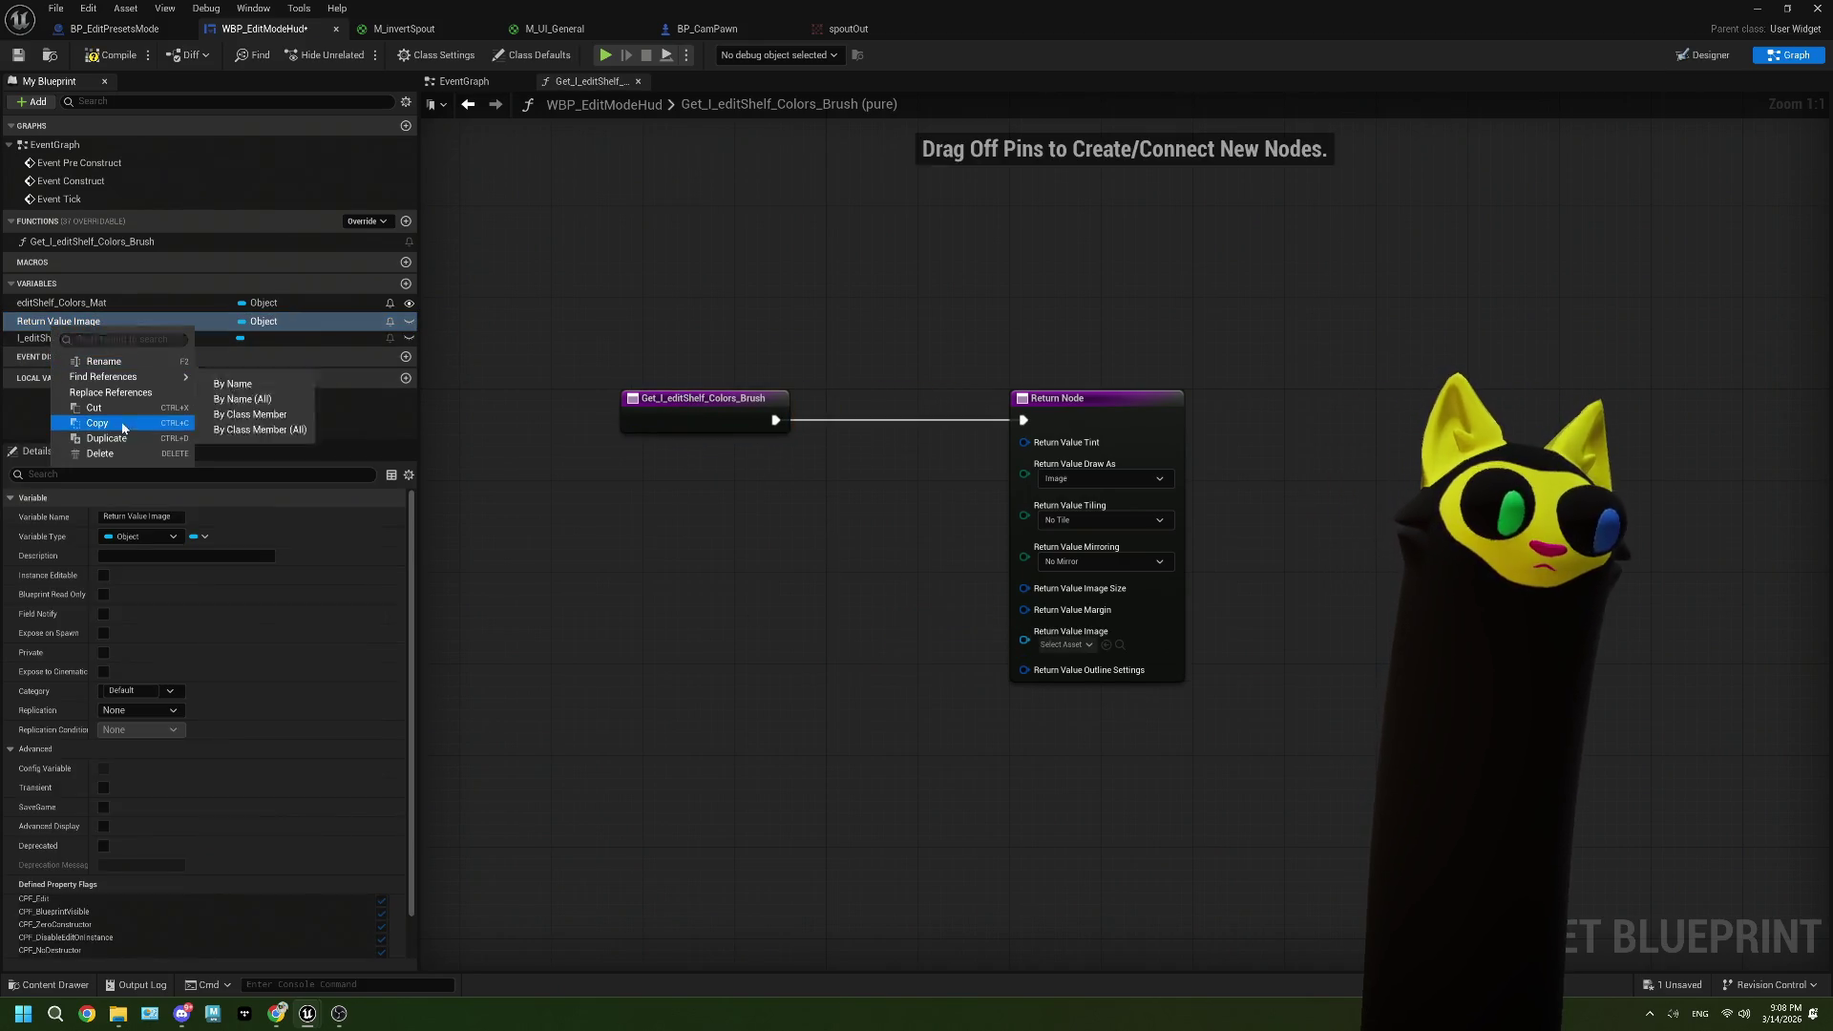
left_click(125, 453)
Step: Add a function output named Test, then remove it
left_click(704, 422)
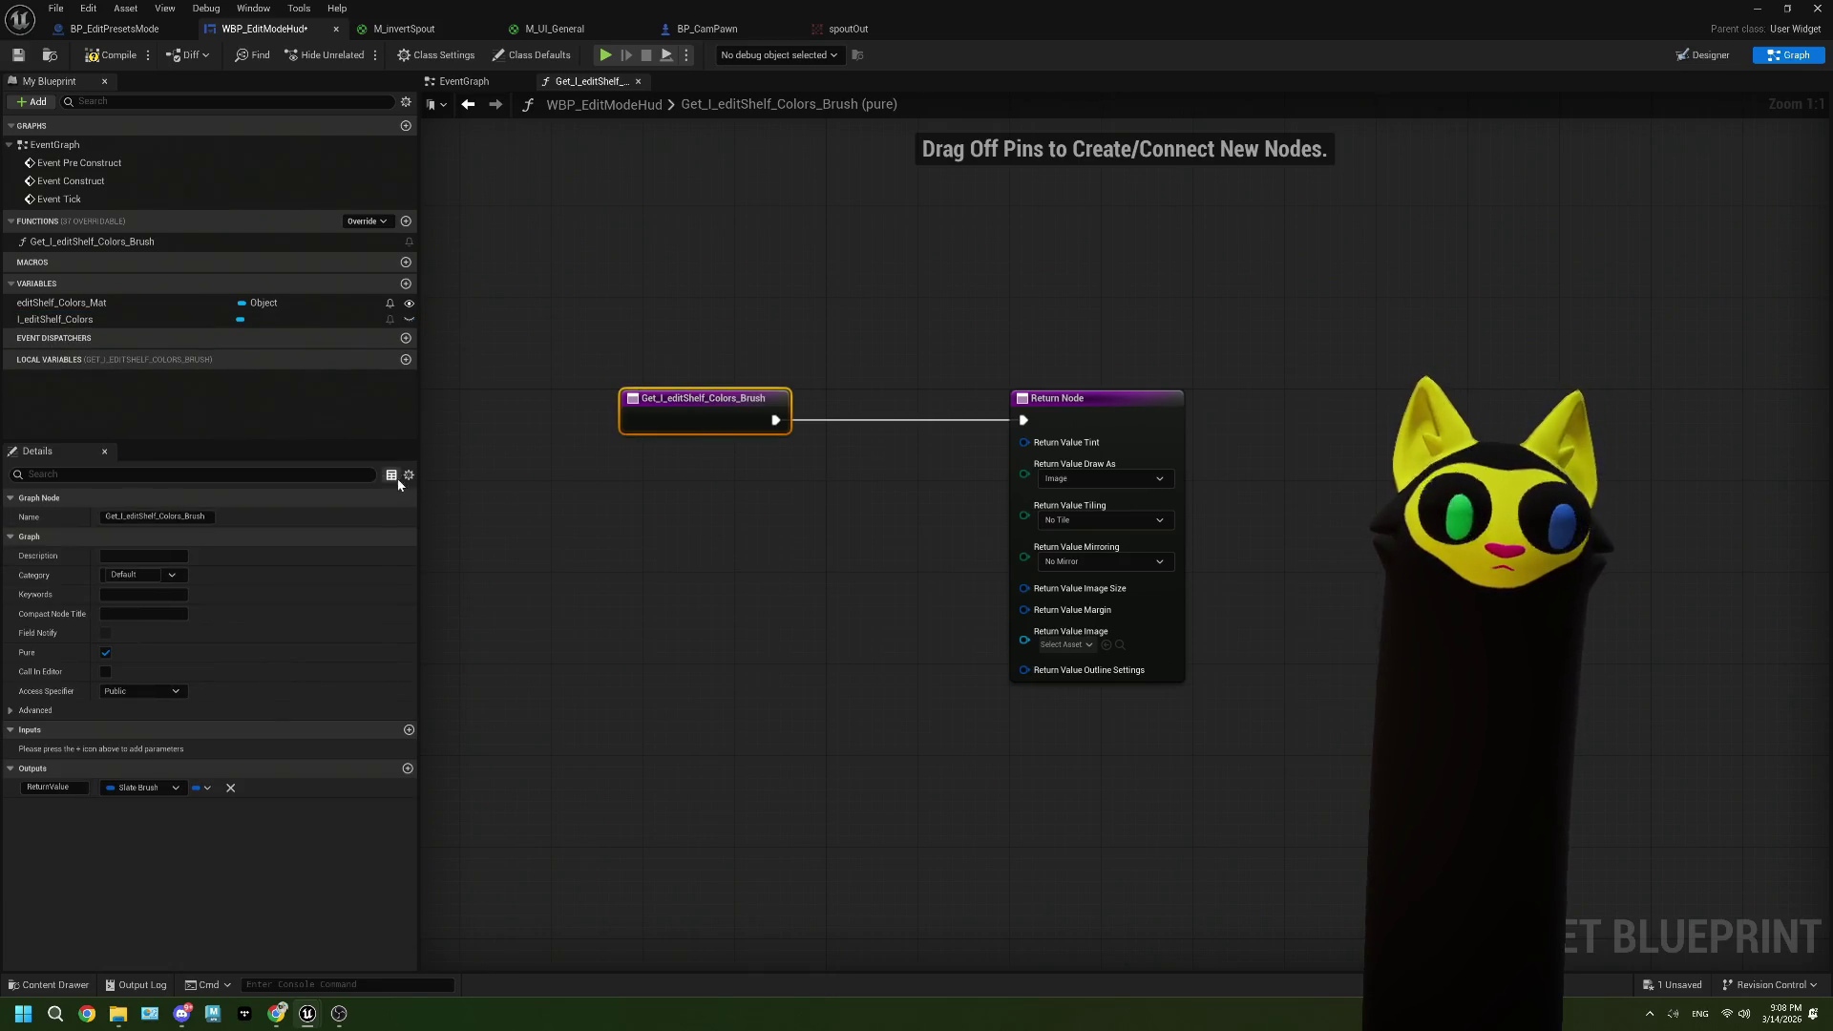
left_click(404, 770)
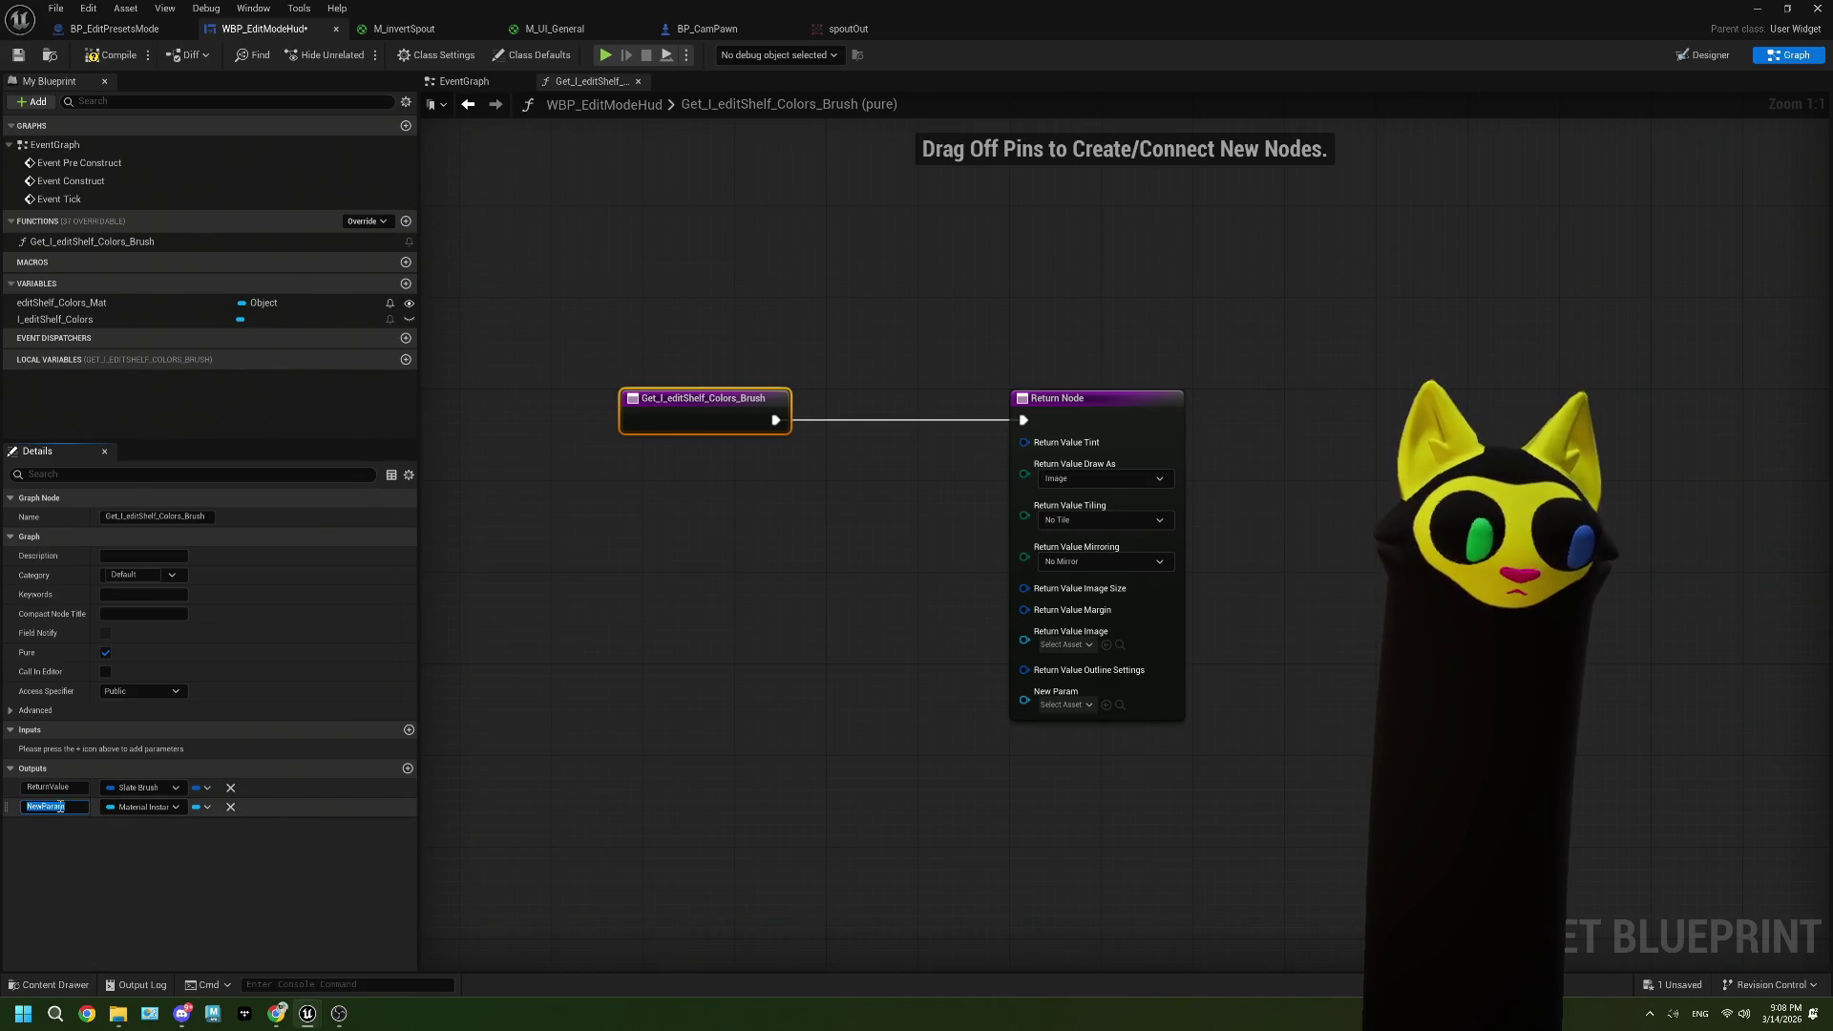
key("BackSpace")
type("tex")
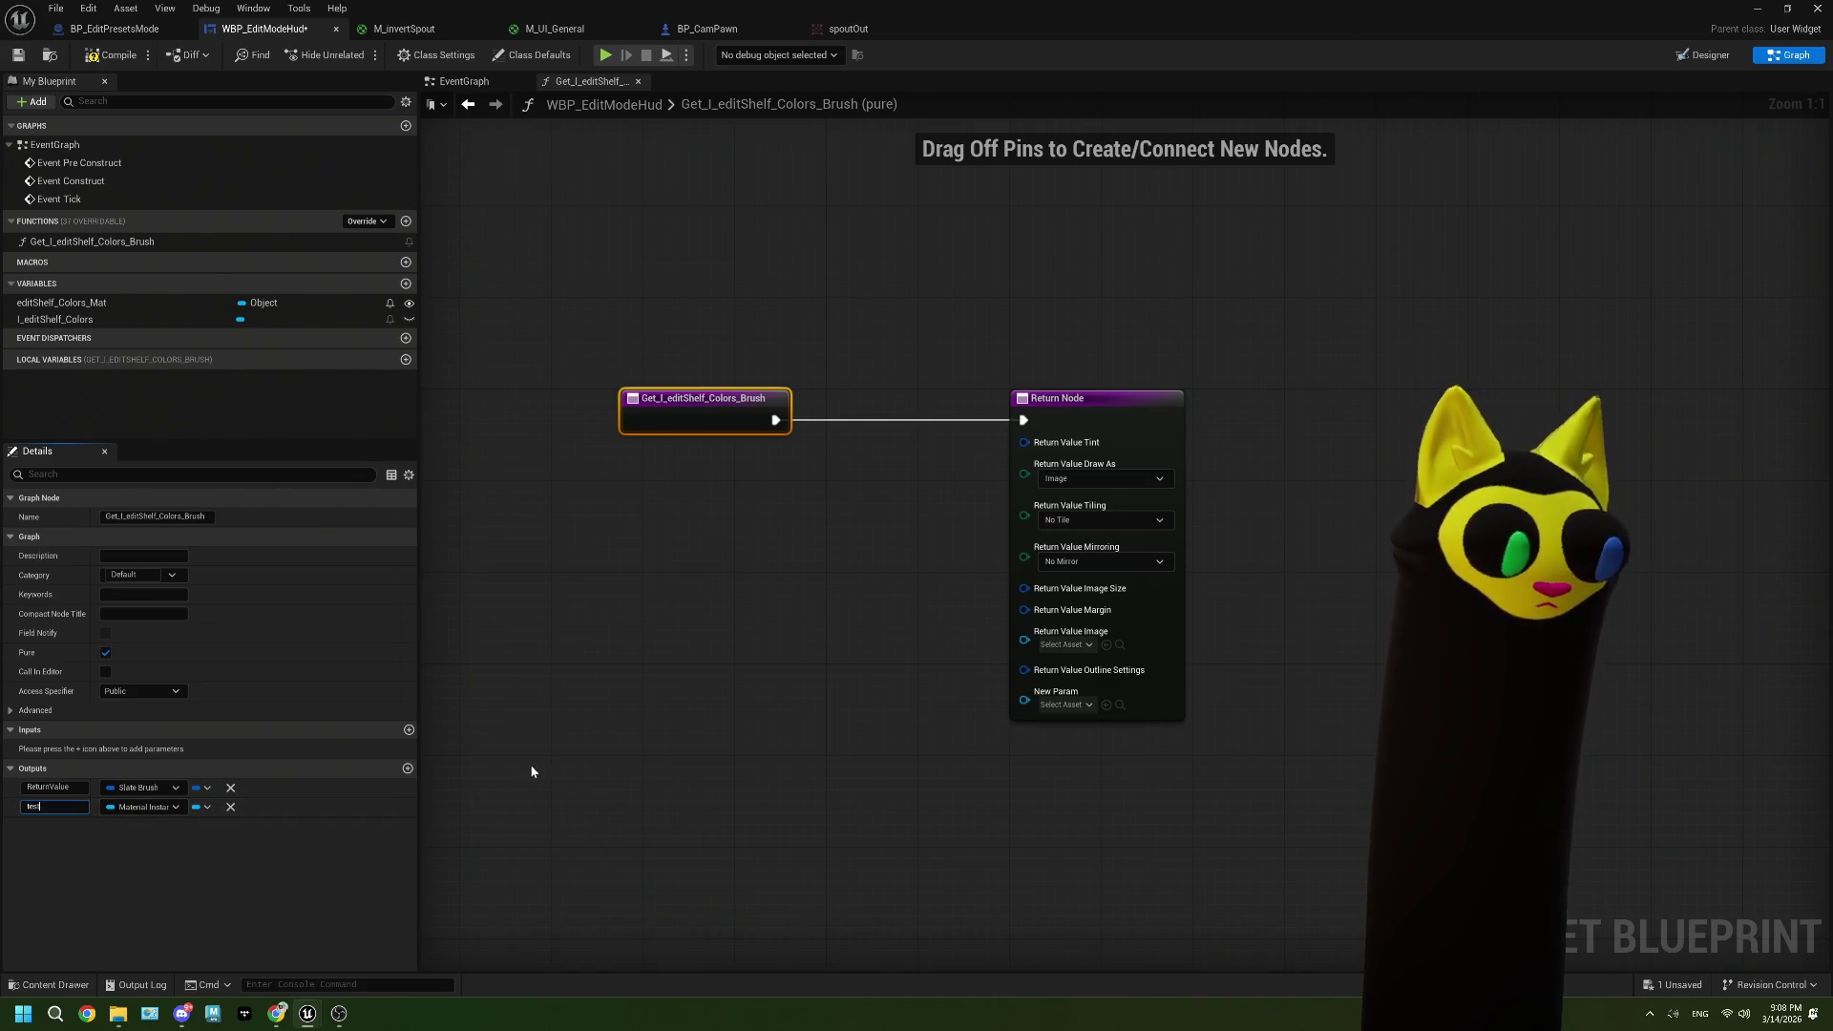
left_click(532, 771)
left_click(667, 426)
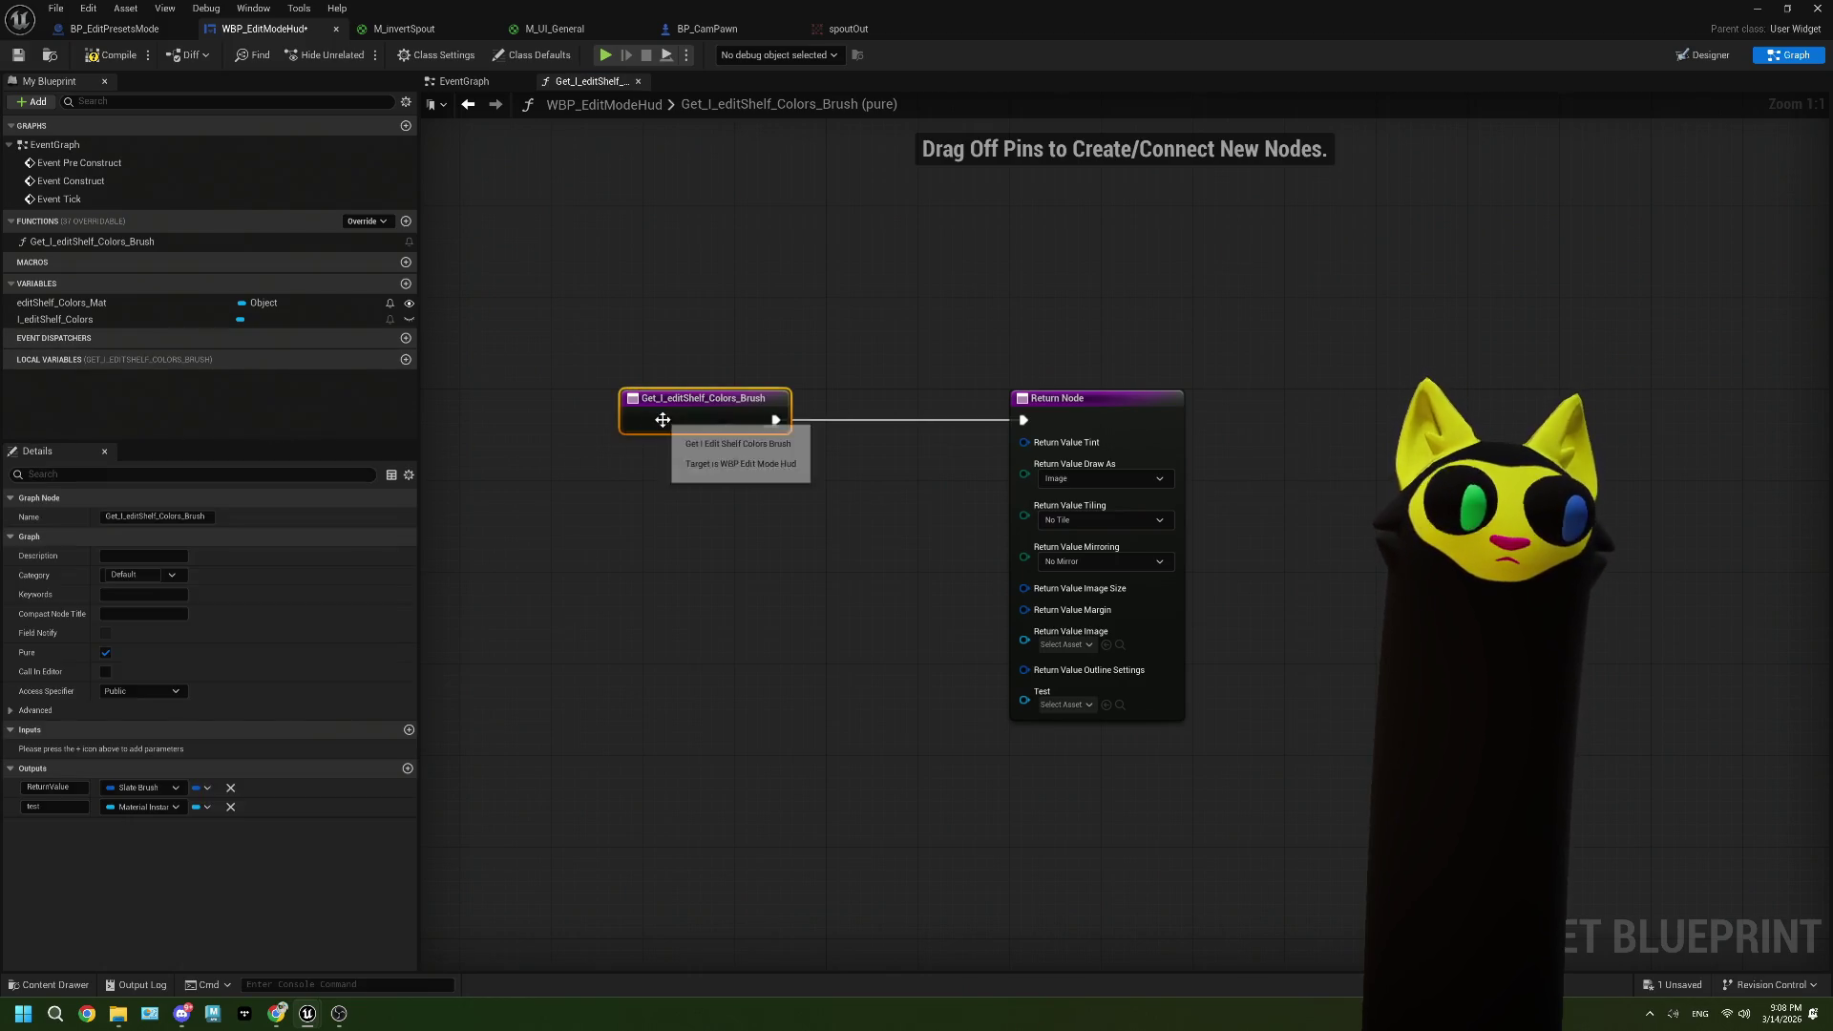
left_click(230, 809)
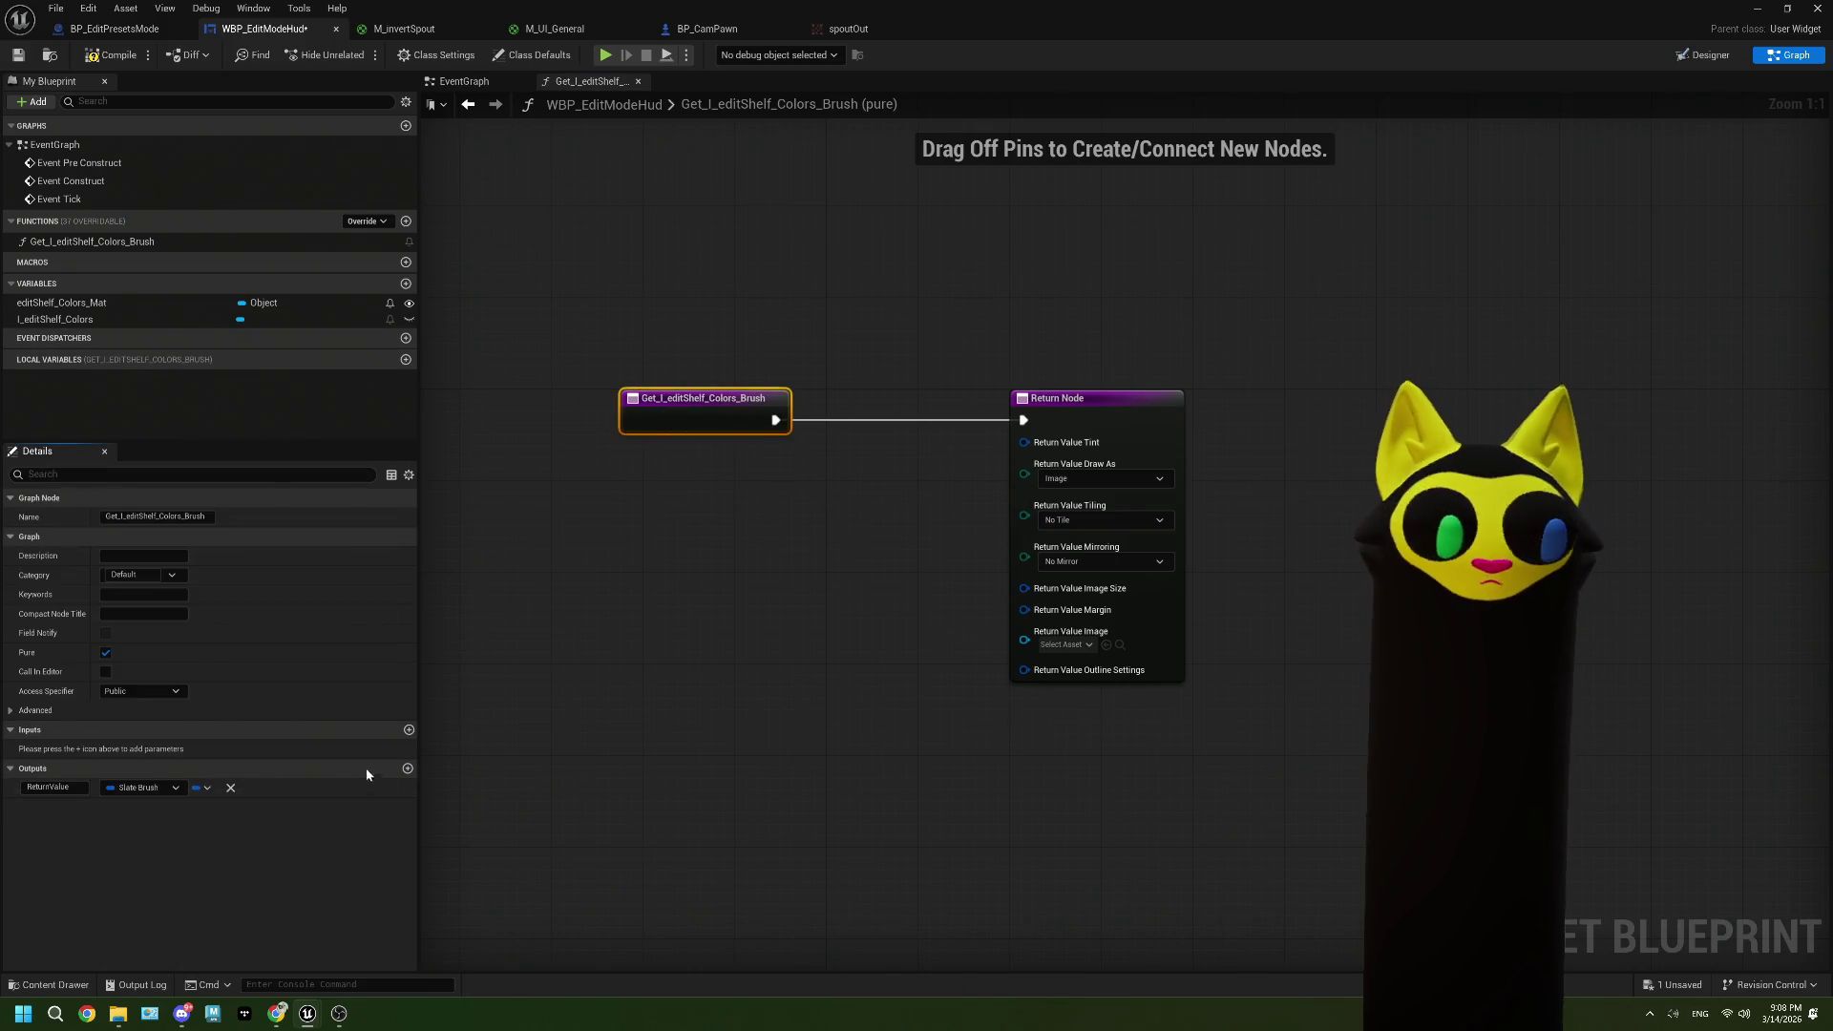
Step: Add a Mat input, wire it to Return Value Image, then compile and save
left_click(408, 730)
double_click(57, 750)
type("Mat")
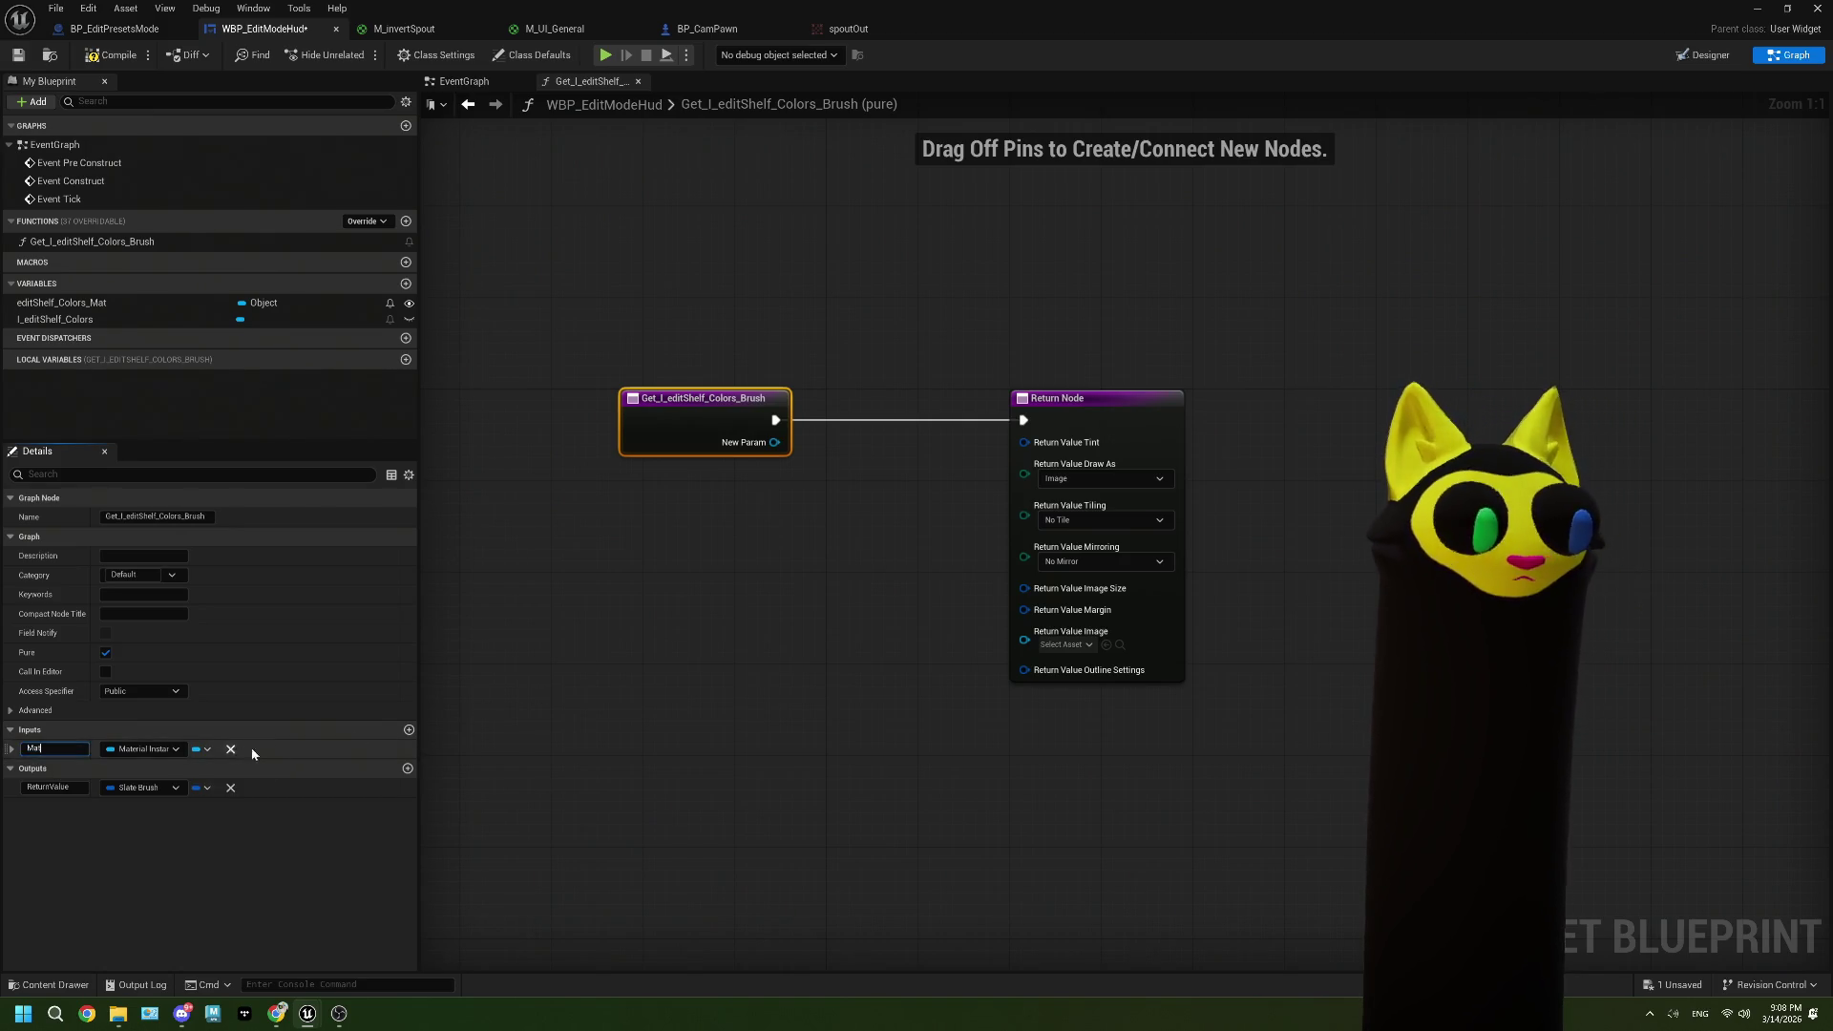
key("Return")
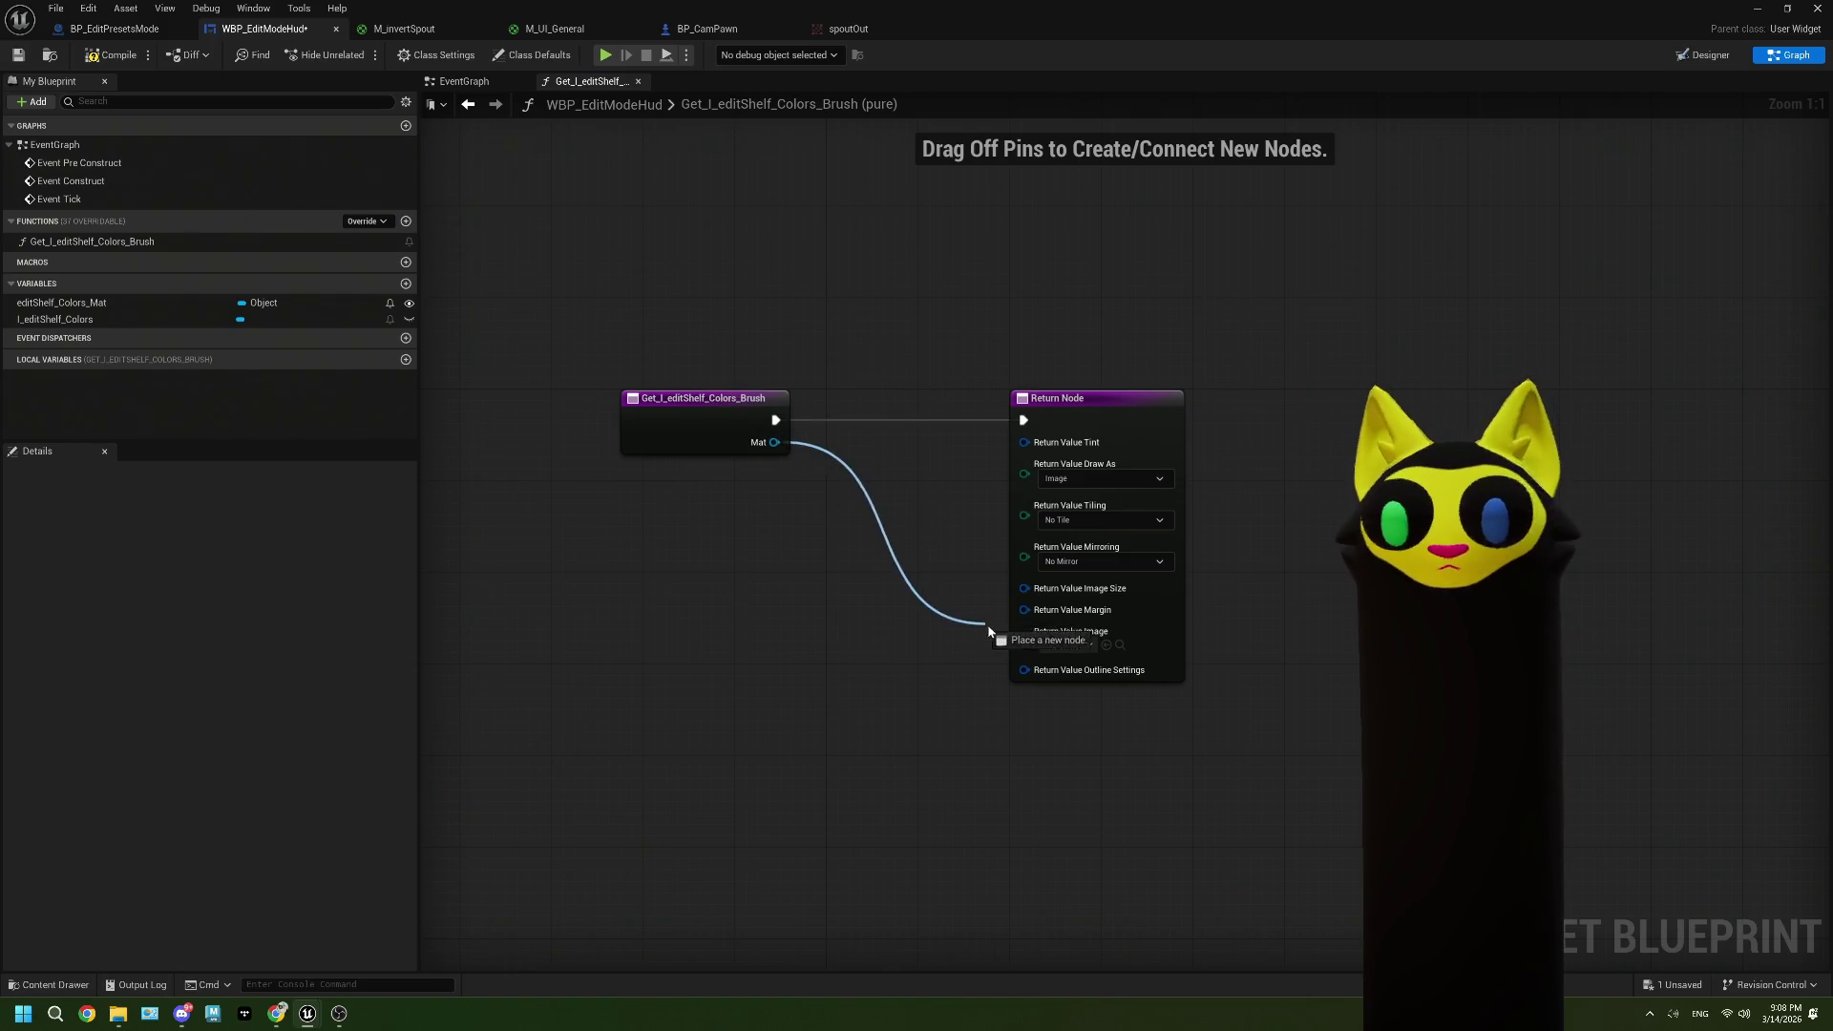
left_click_drag(989, 631, 1025, 631)
left_click(93, 58)
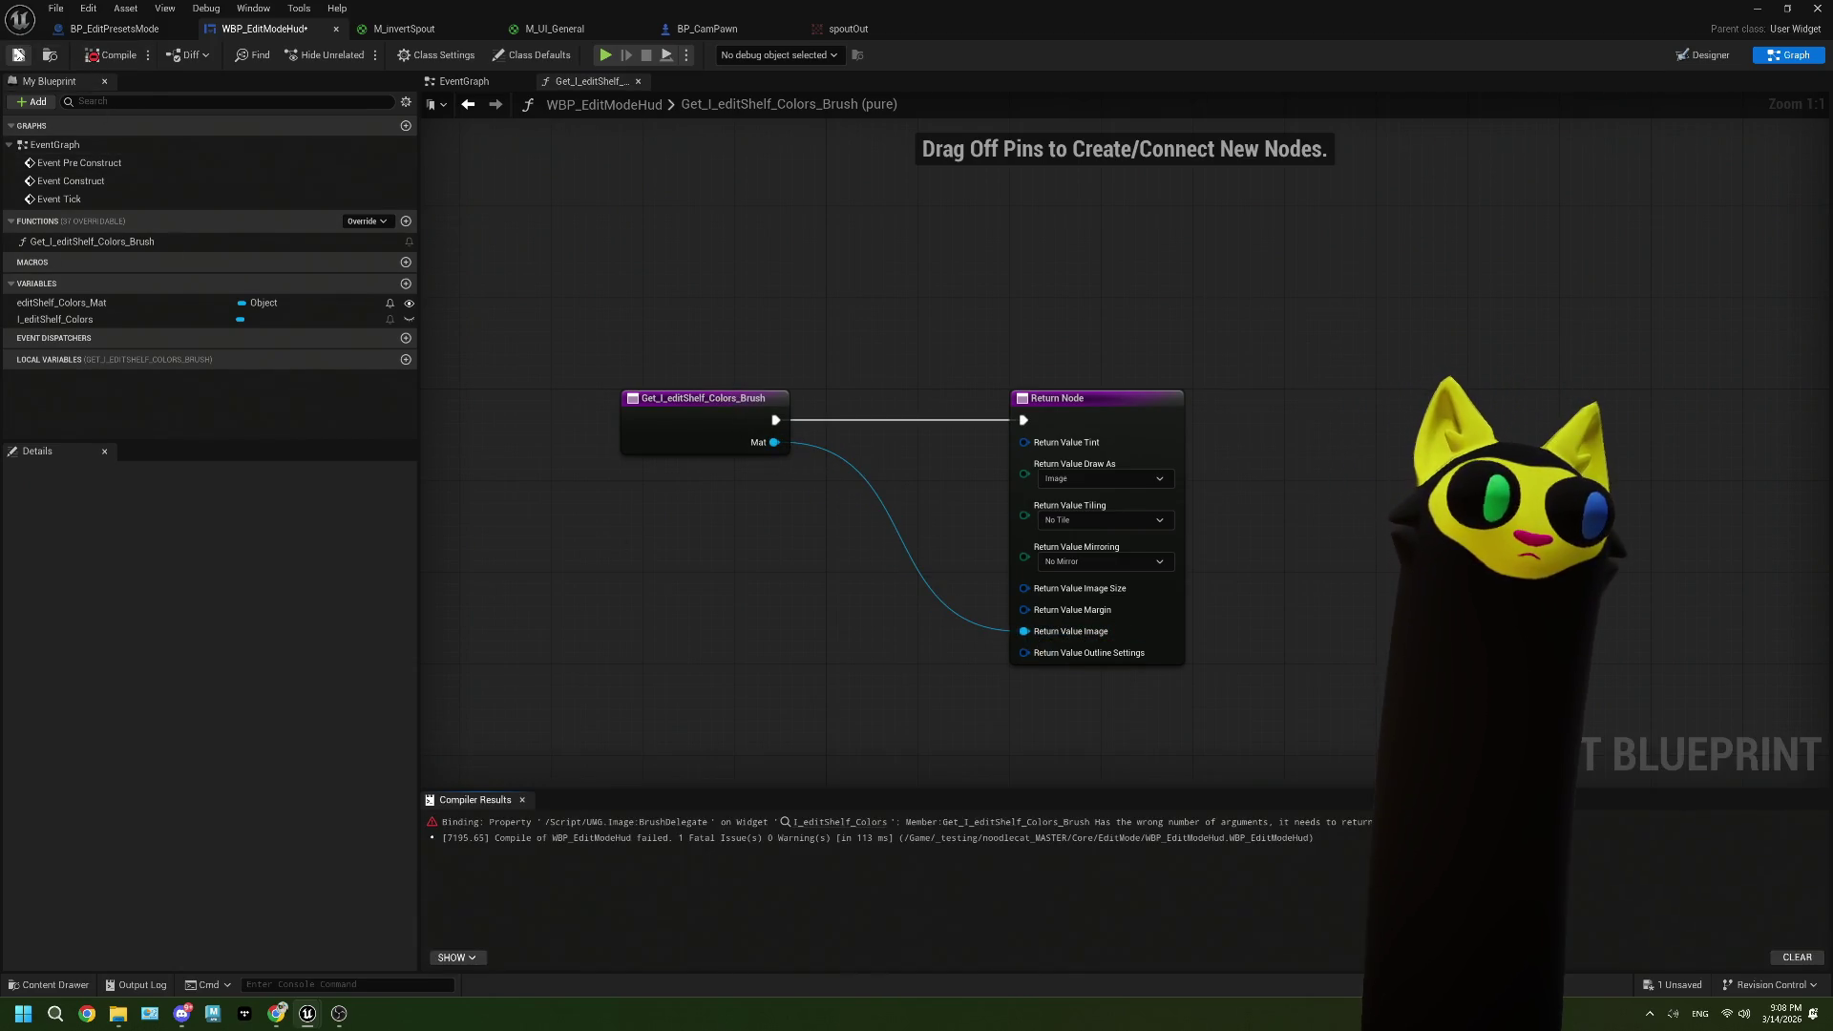
left_click(18, 54)
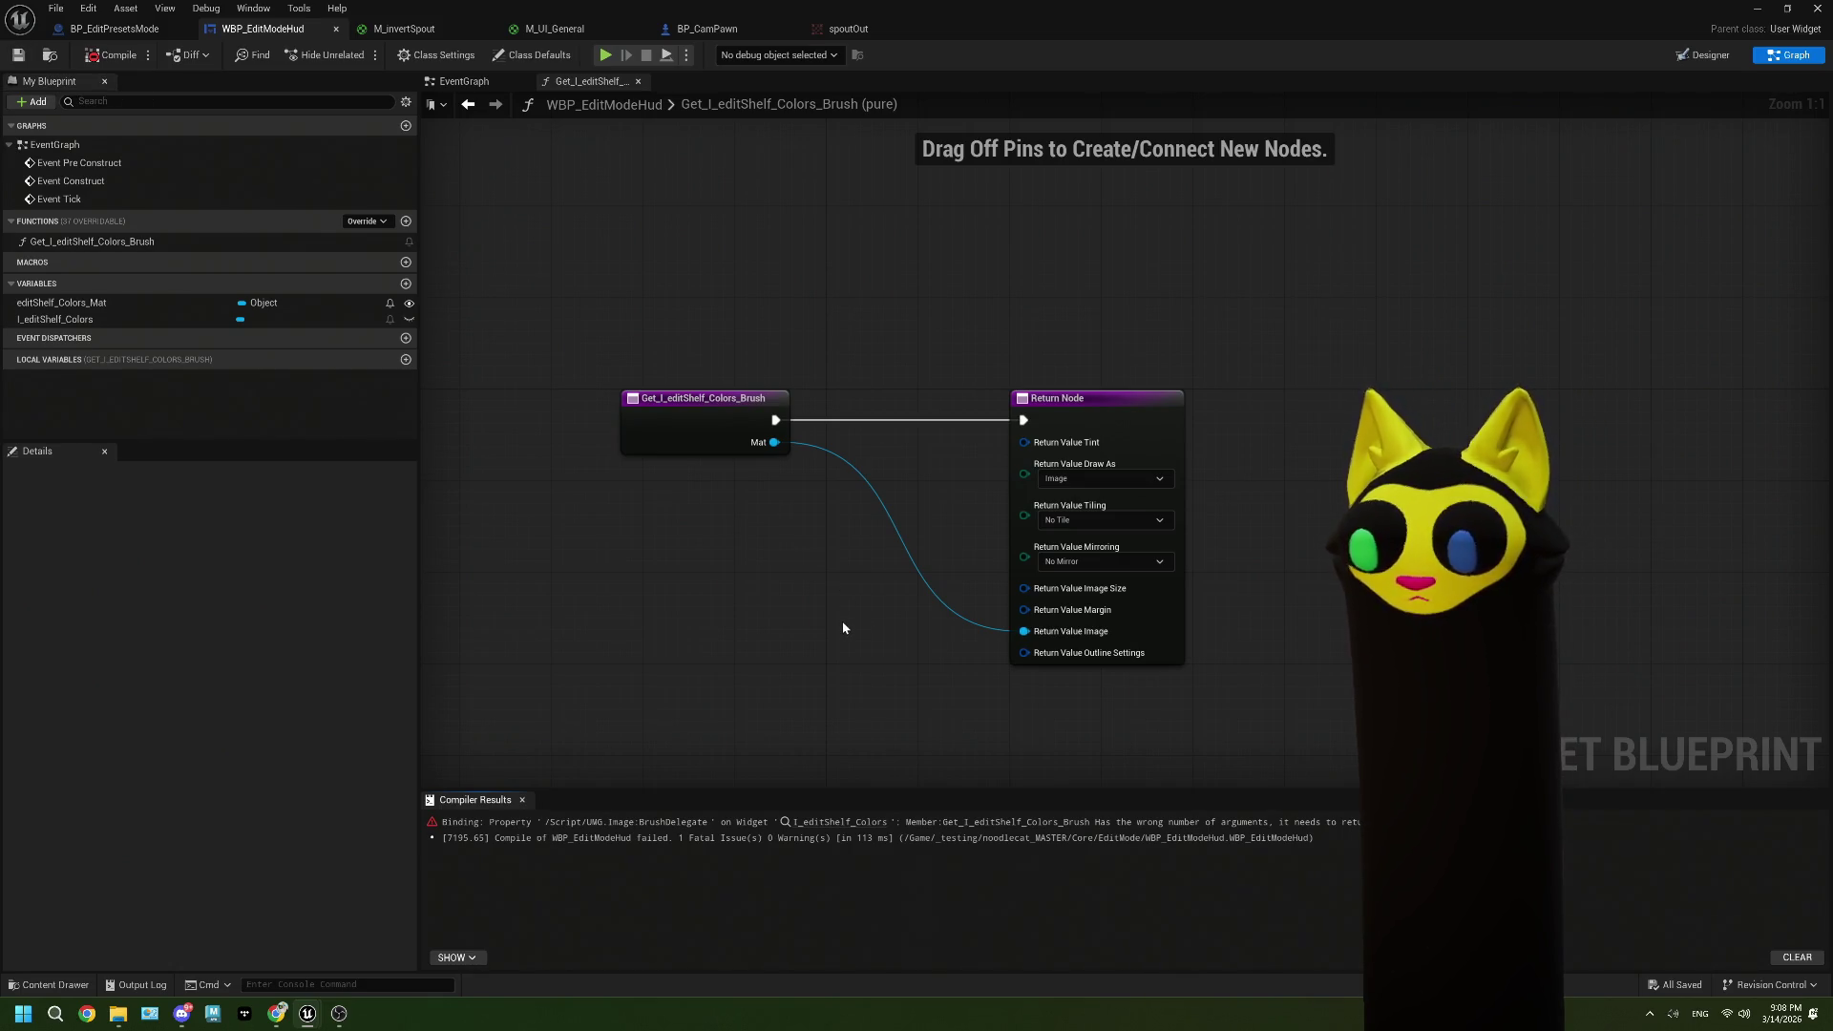
left_click_drag(842, 628, 850, 605)
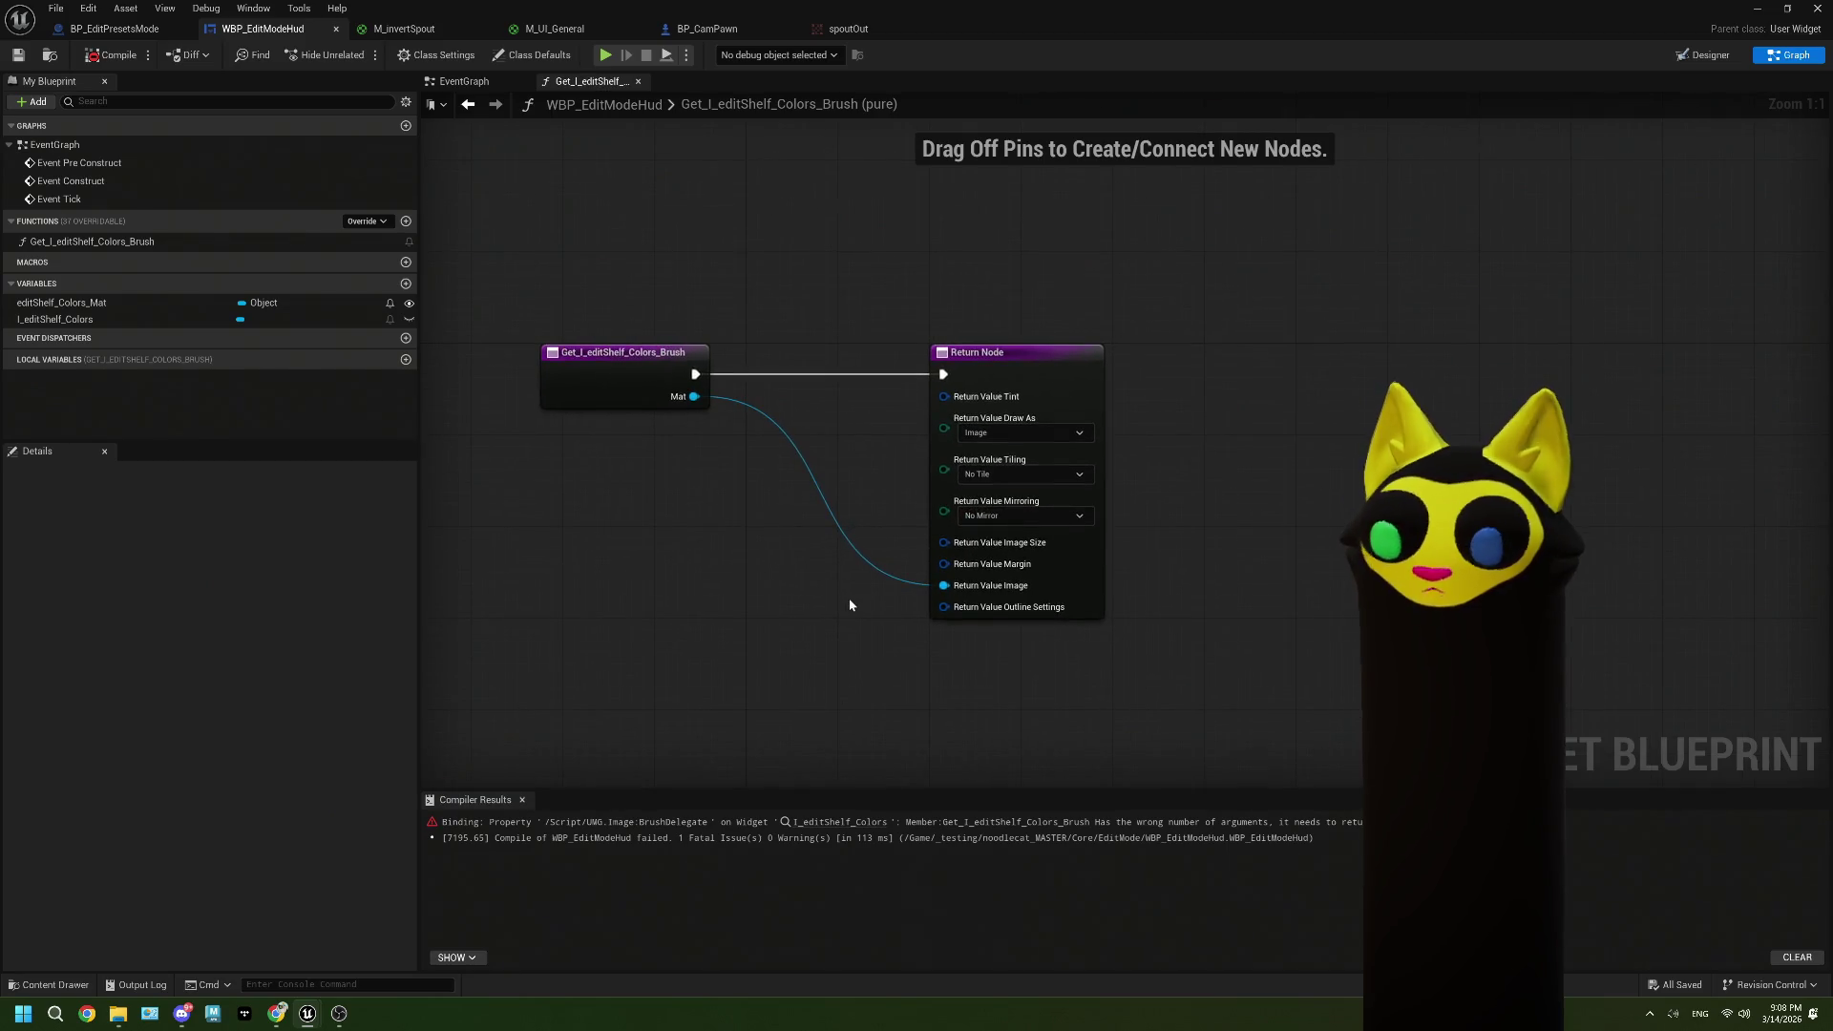